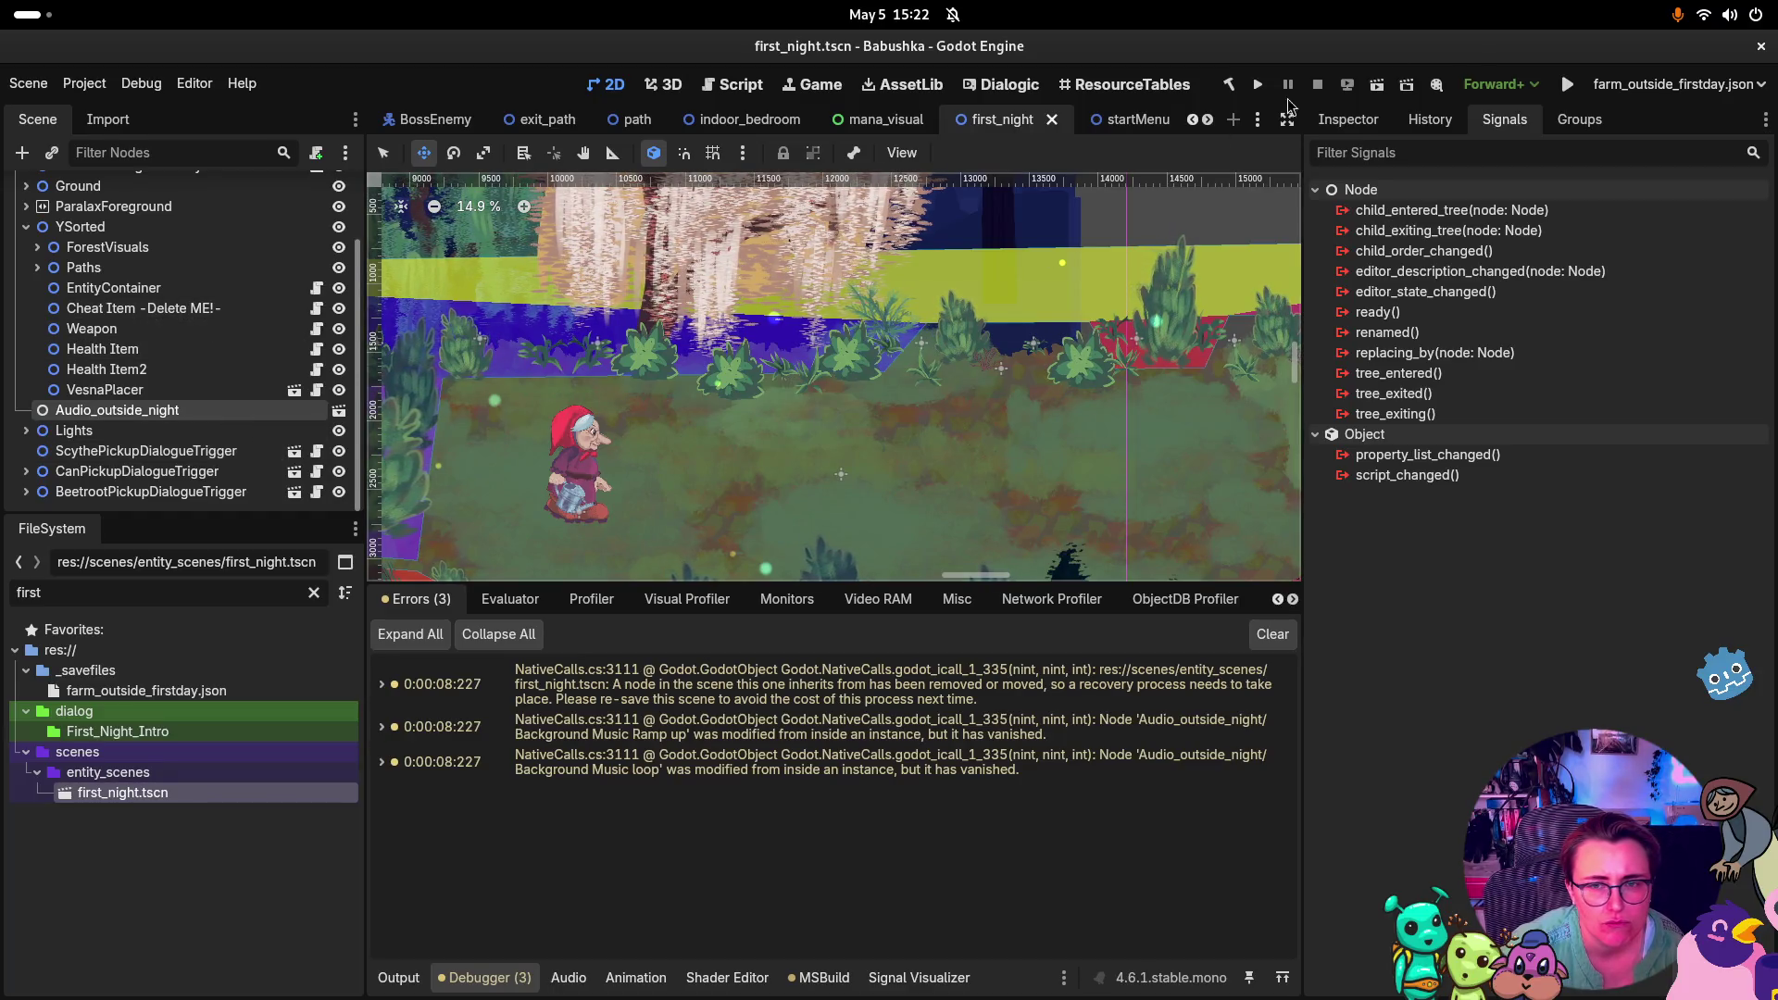
Close all open scene tabs and reopen first_night.tscn by itself
{"action": "scroll", "coordinate": [145, 283], "scroll_direction": "up", "scroll_amount": 3}
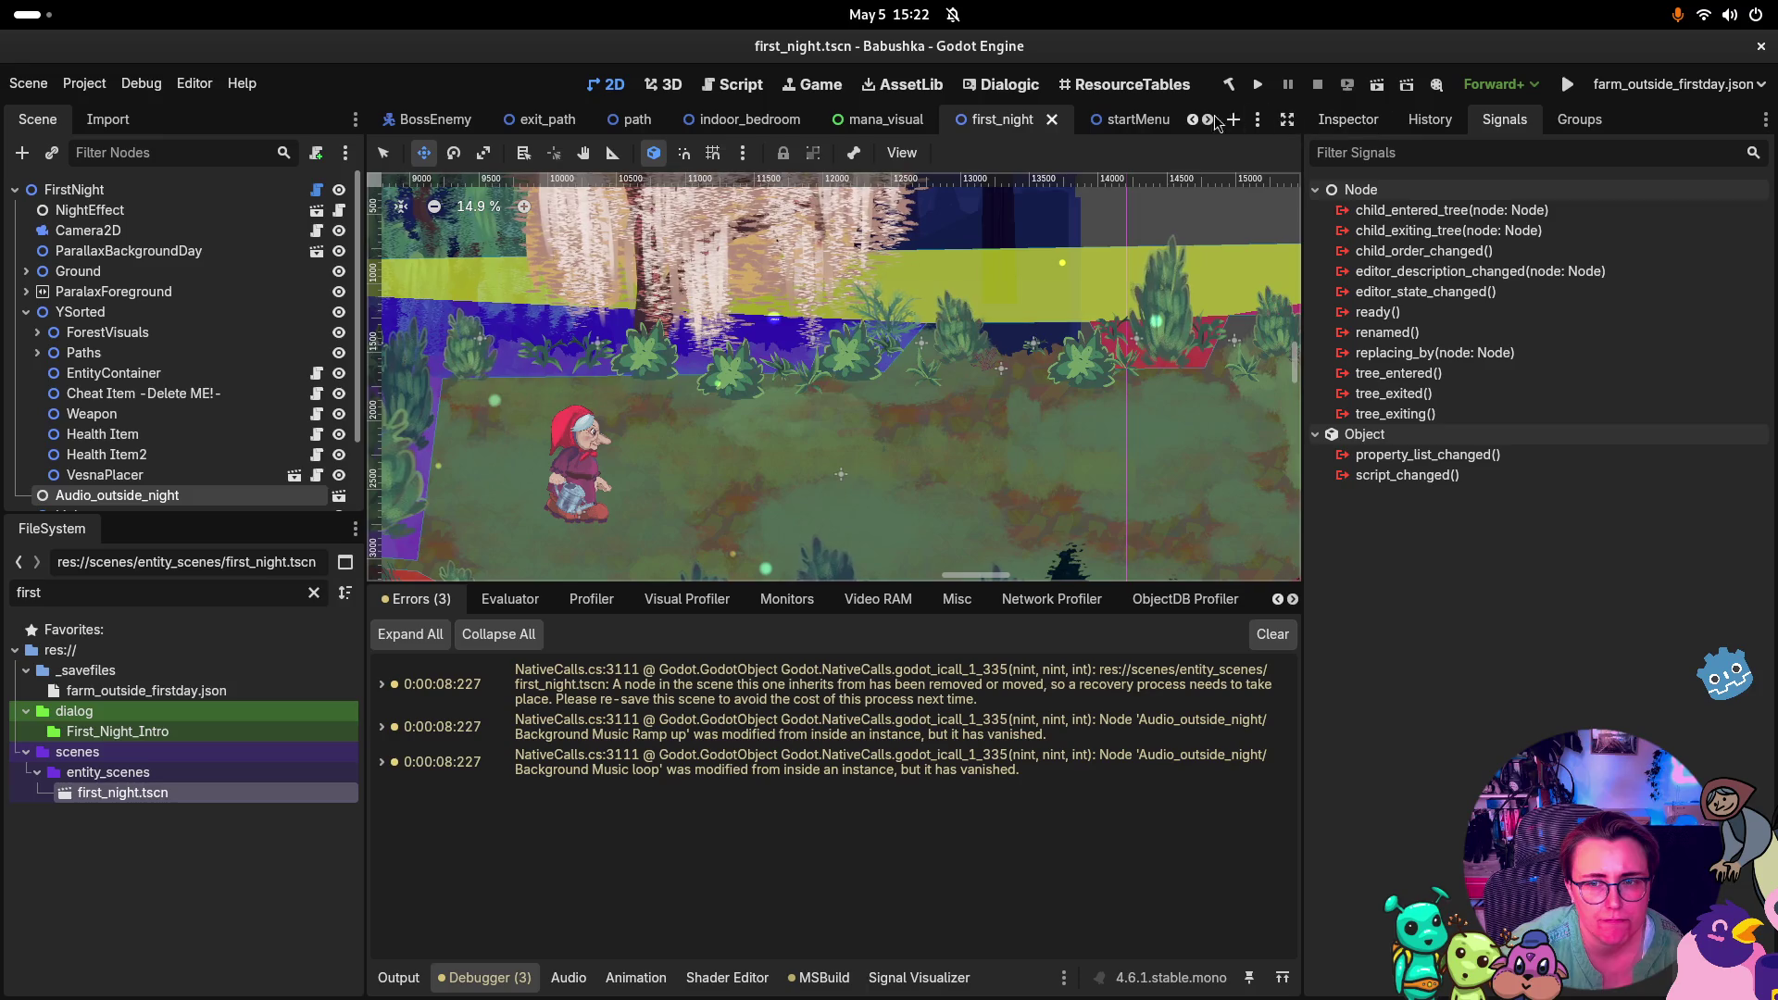
{"action": "left_click", "coordinate": [732, 125]}
{"action": "right_click", "coordinate": [732, 125]}
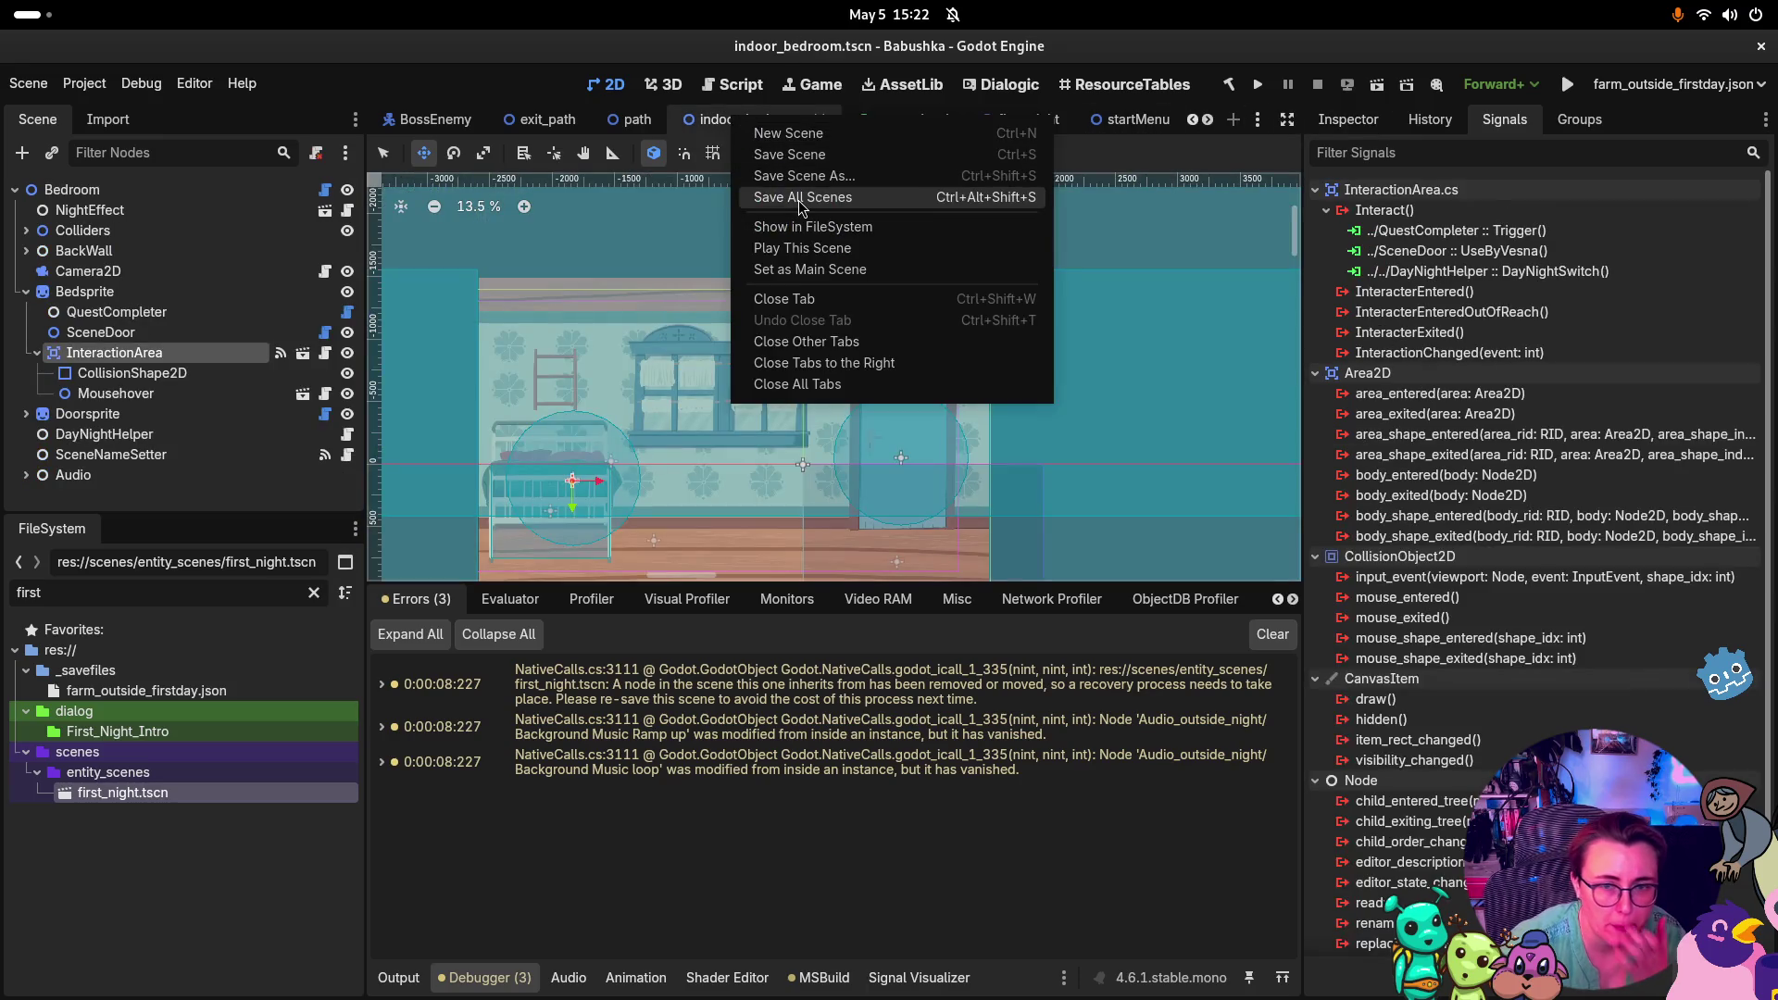
{"action": "left_click", "coordinate": [799, 383]}
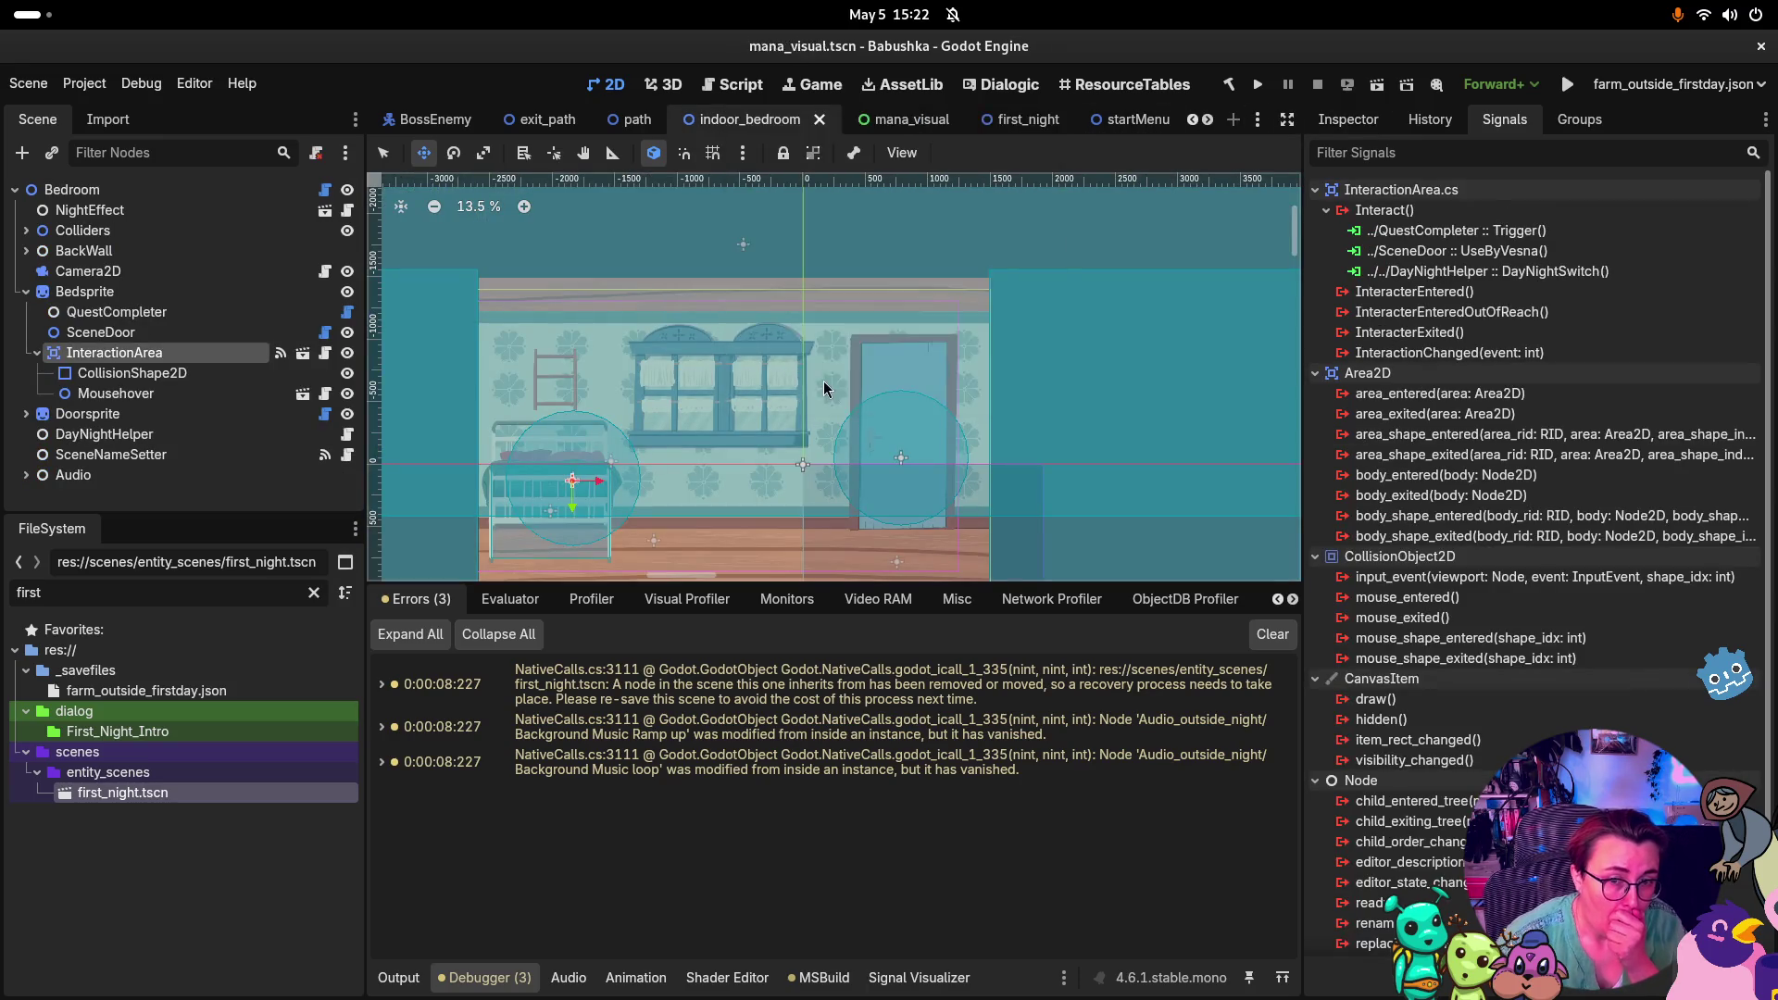
{"action": "double_click", "coordinate": [130, 793]}
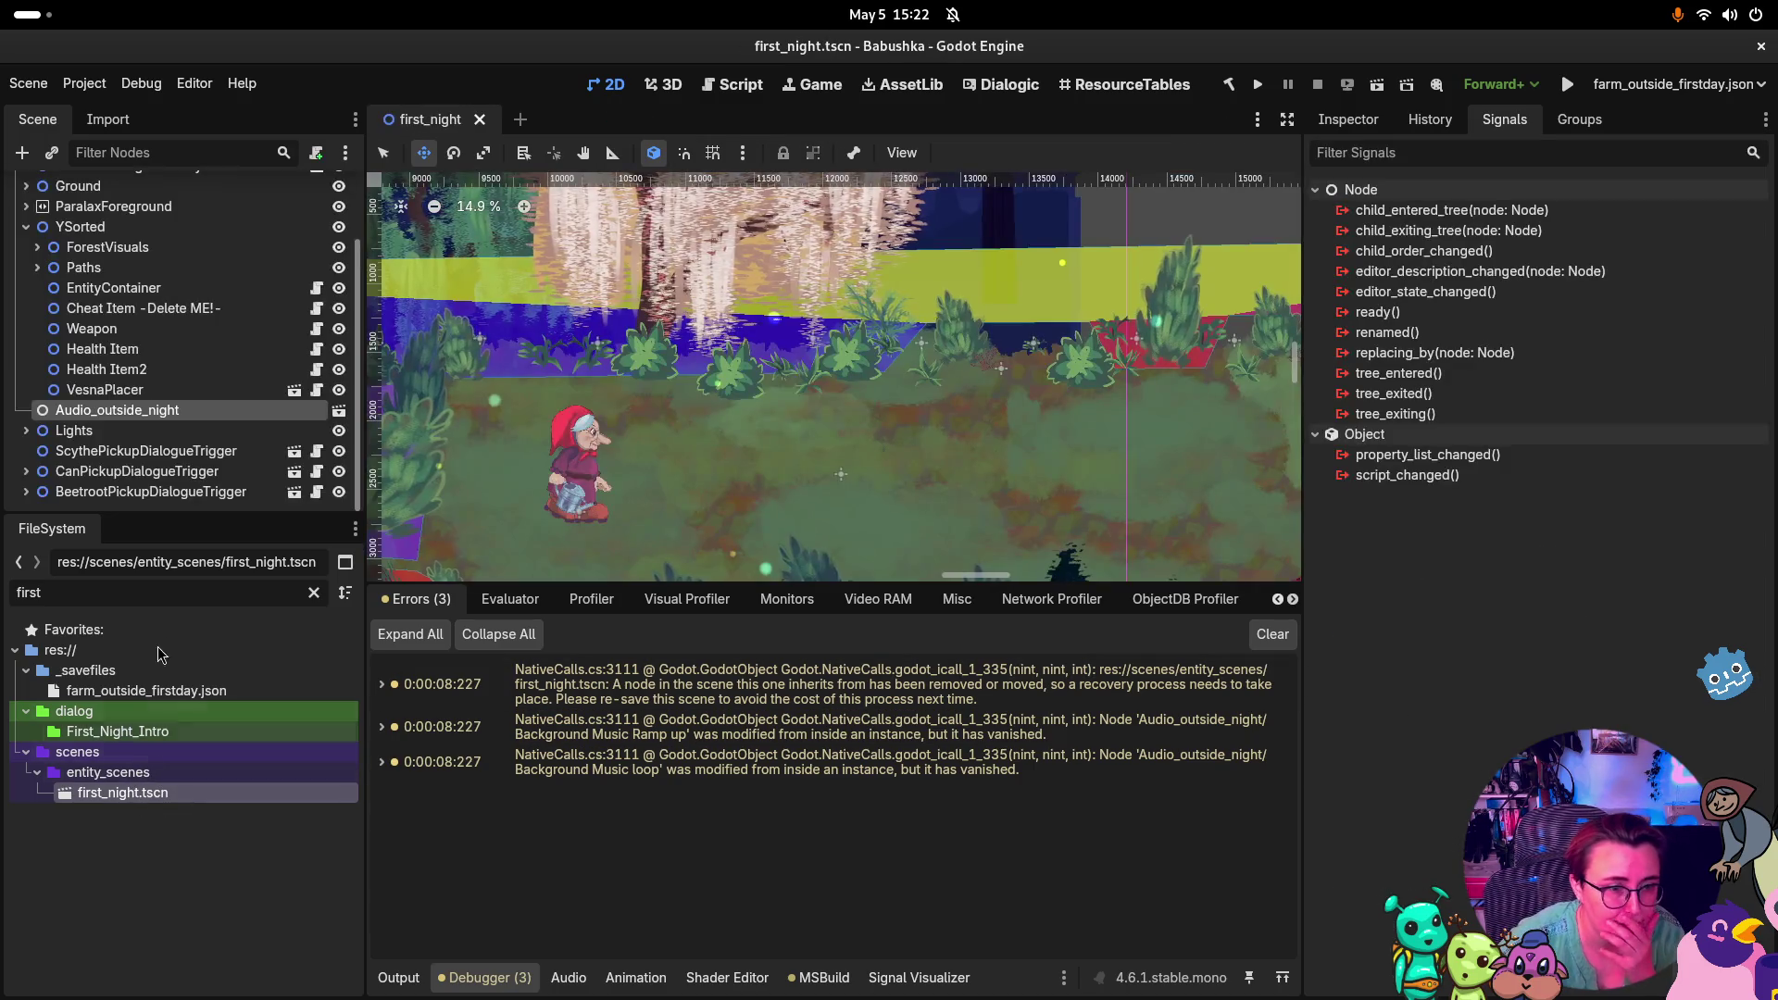
Filter the FileSystem by 'start' and open startMenu.tscn
{"action": "double_click", "coordinate": [166, 593]}
{"action": "type", "text": "start"}
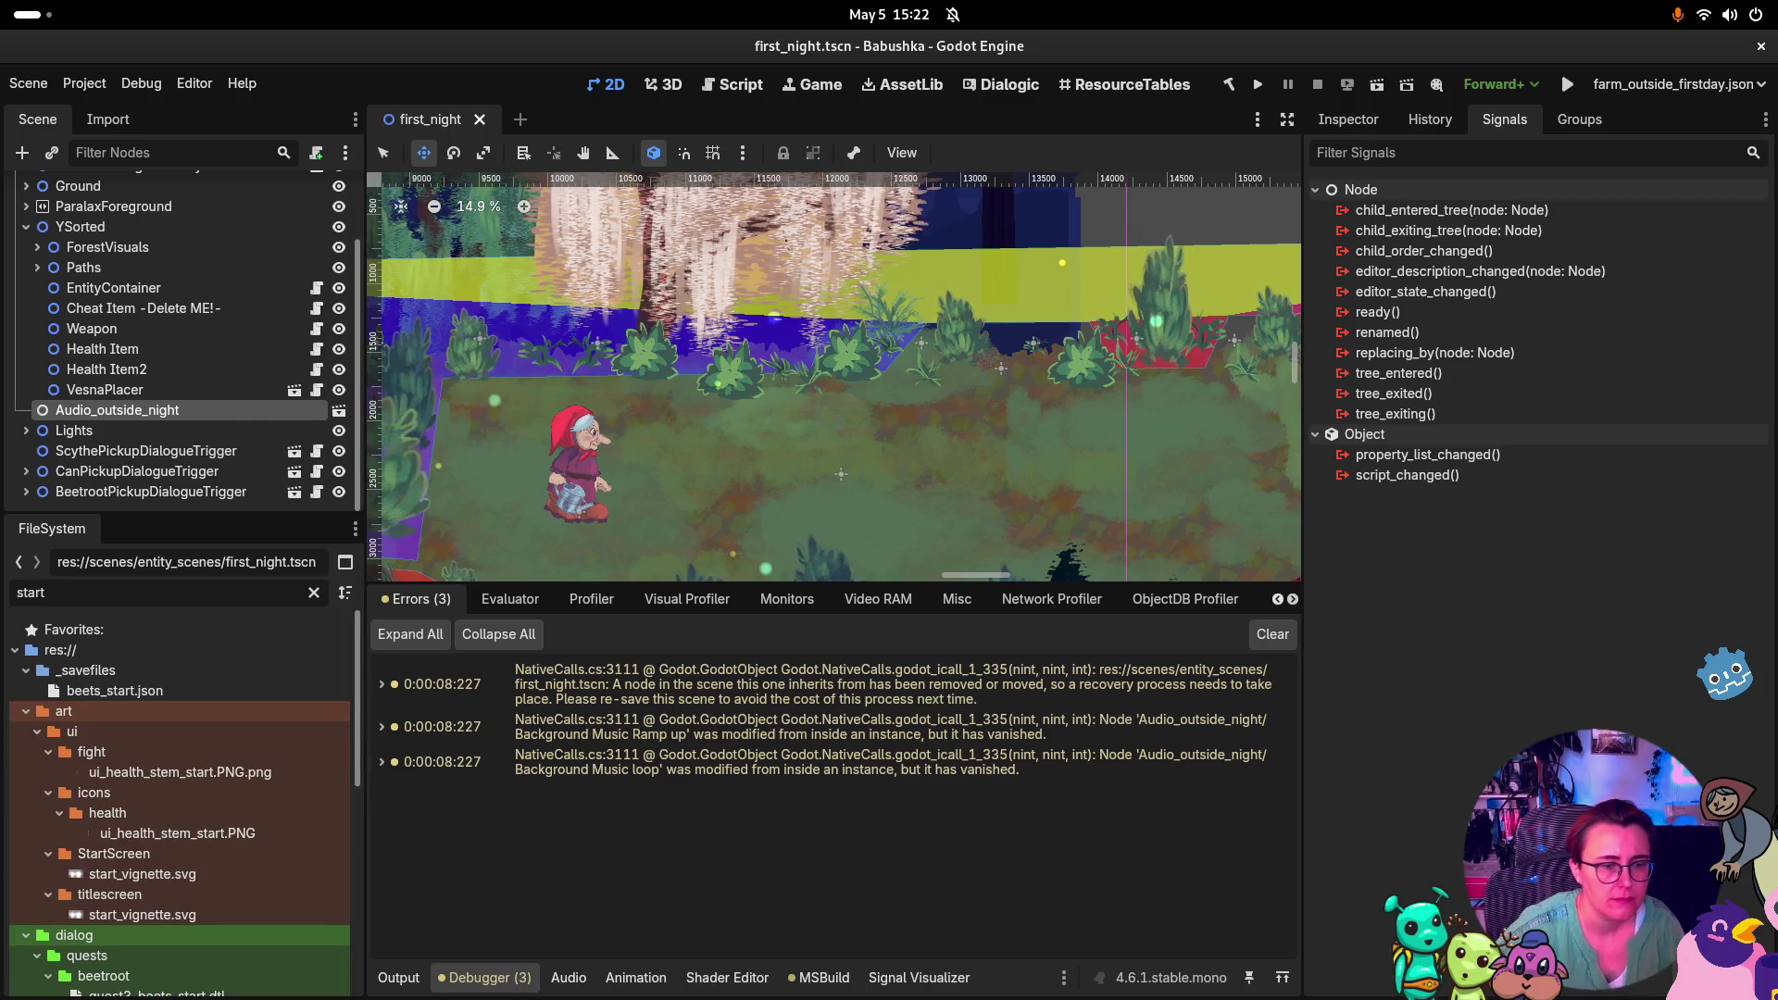
{"action": "scroll", "coordinate": [154, 778], "scroll_direction": "down", "scroll_amount": 5}
{"action": "scroll", "coordinate": [154, 778], "scroll_direction": "down", "scroll_amount": 2}
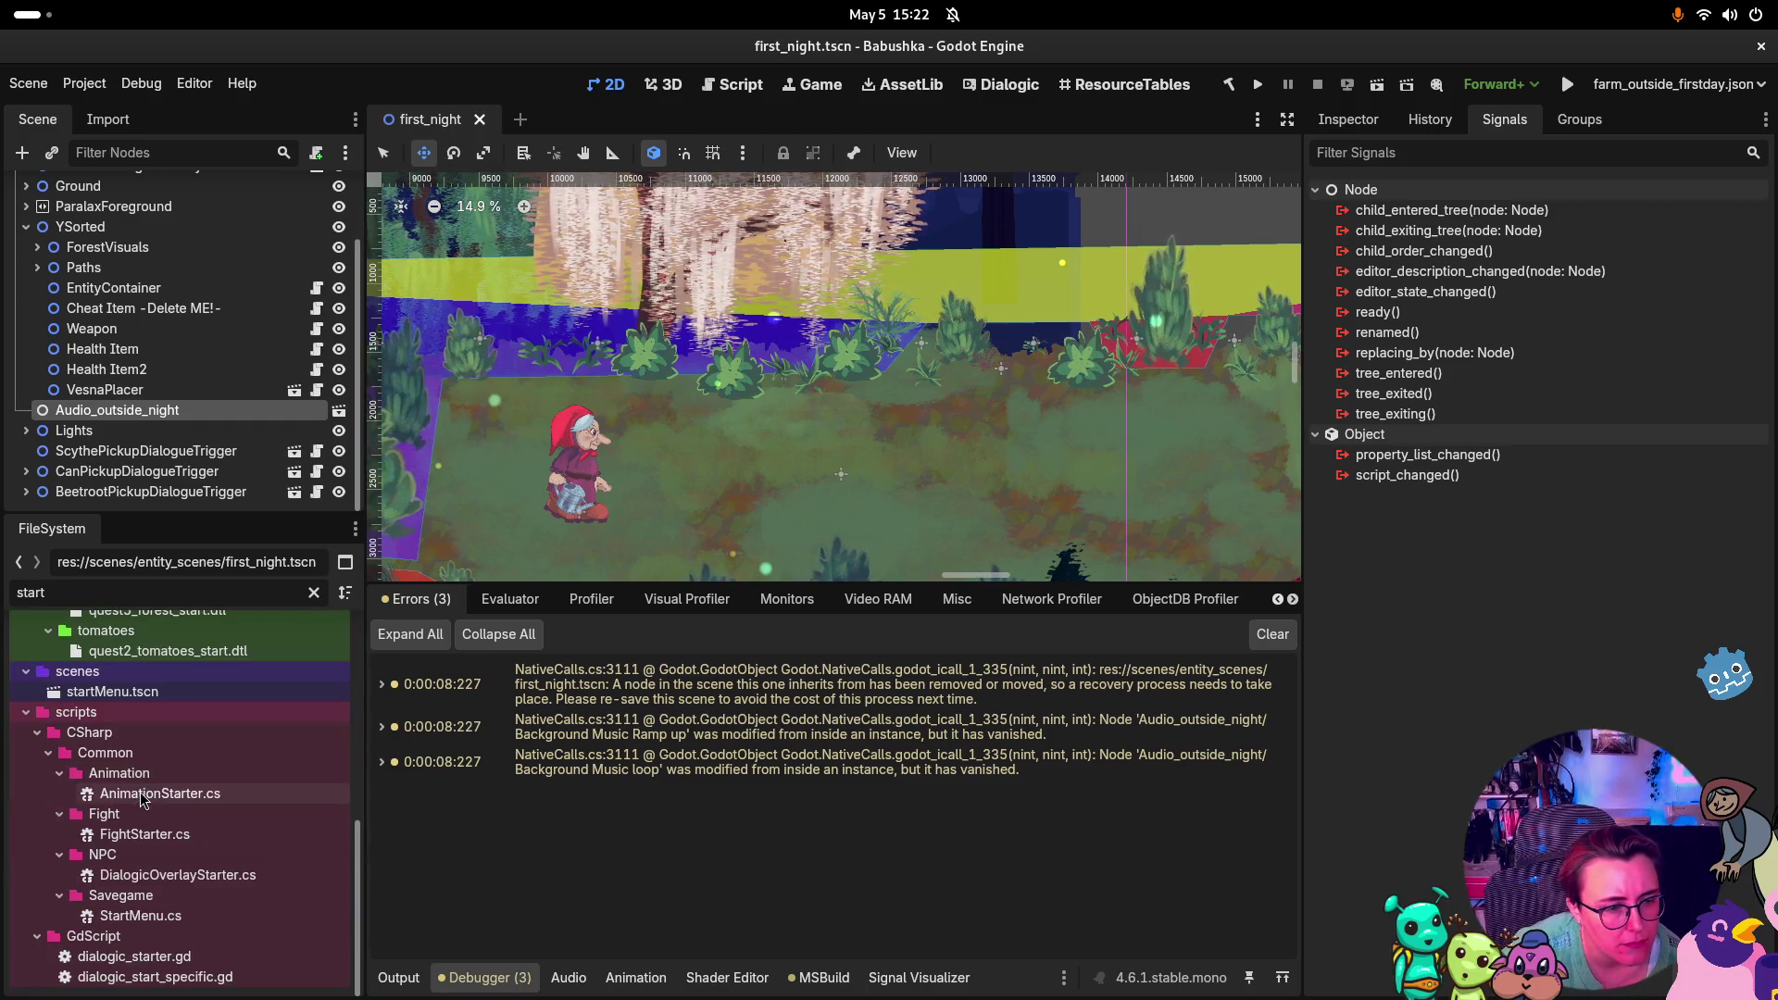
{"action": "double_click", "coordinate": [111, 692]}
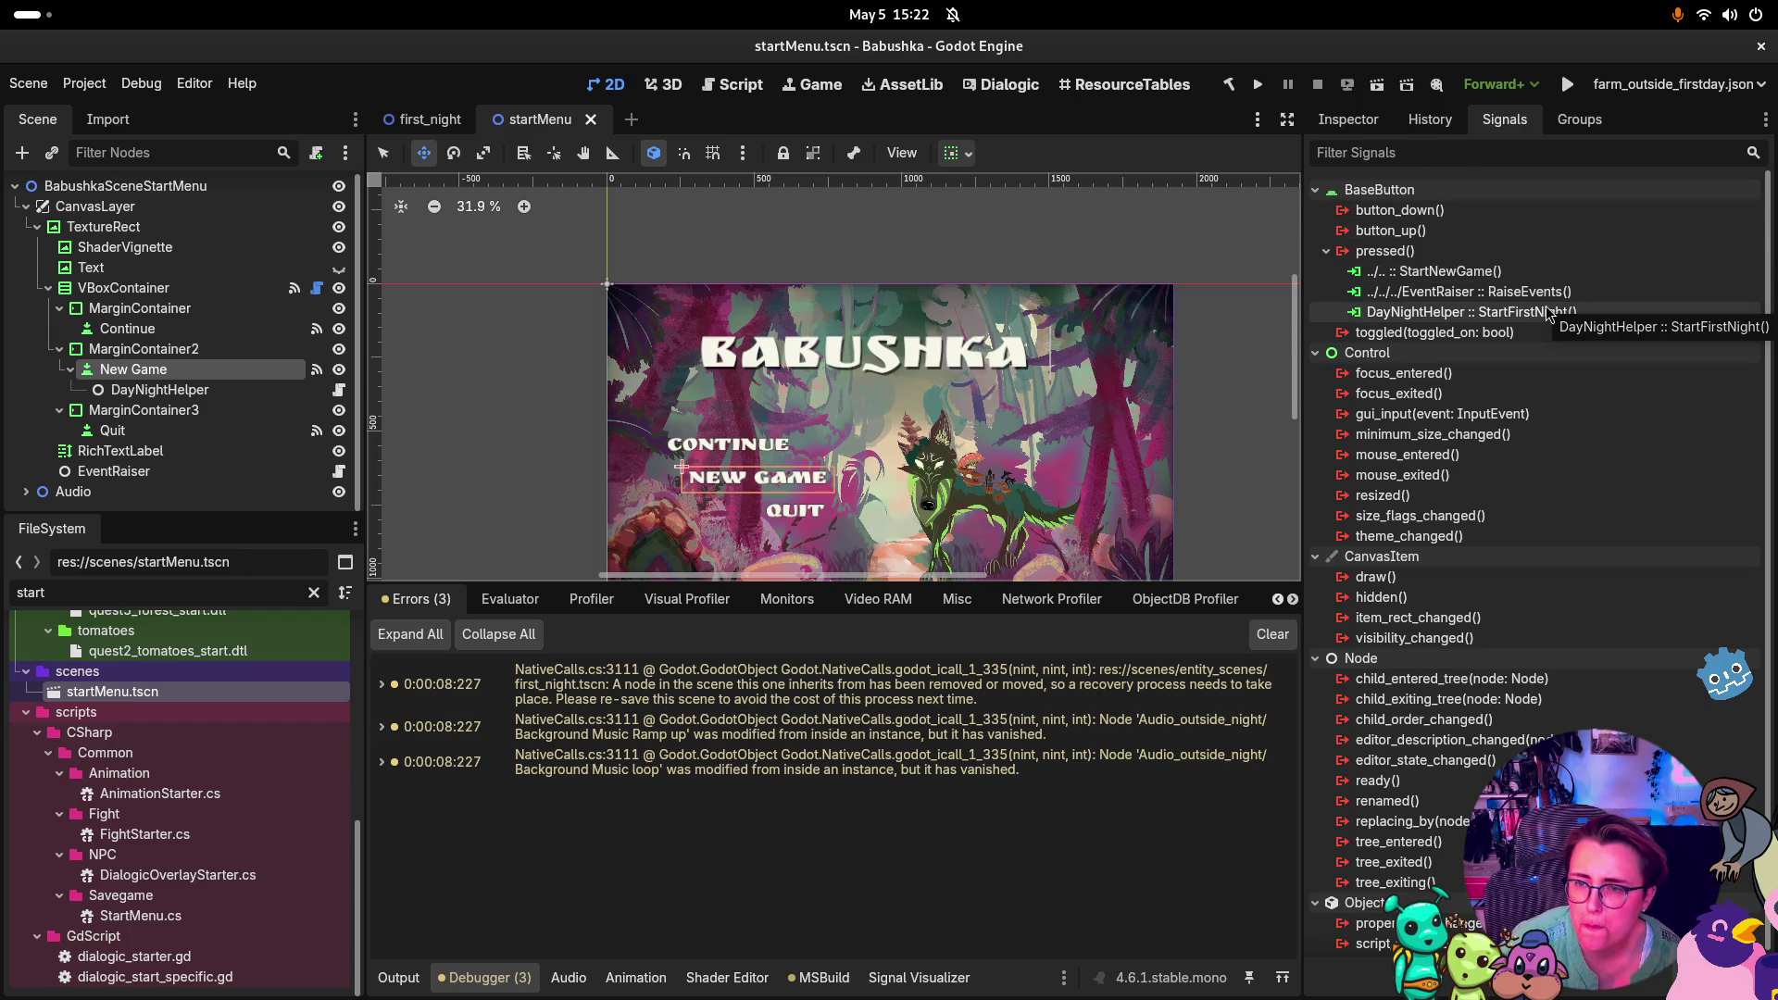
Inspect the New Game DayNightHelper :: StartFirstNight connection, then bring Rider to the front
{"action": "left_click", "coordinate": [1428, 321]}
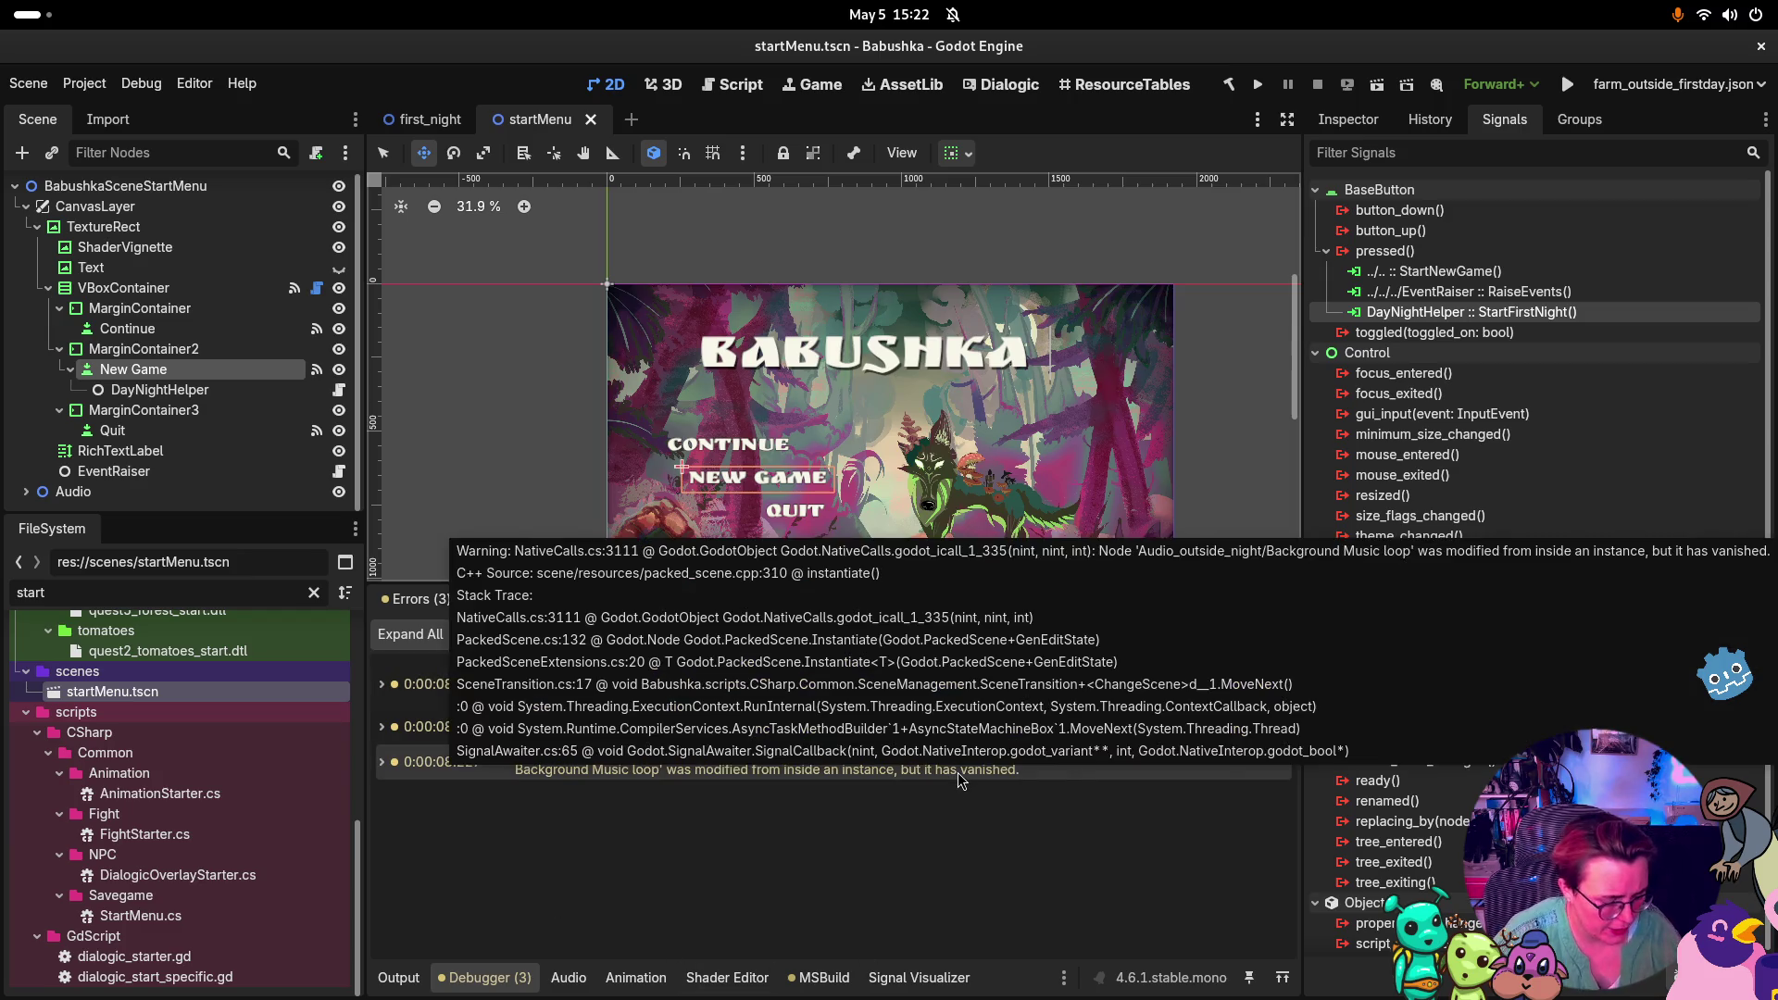
{"action": "key", "text": "super"}
{"action": "left_click", "coordinate": [591, 207]}
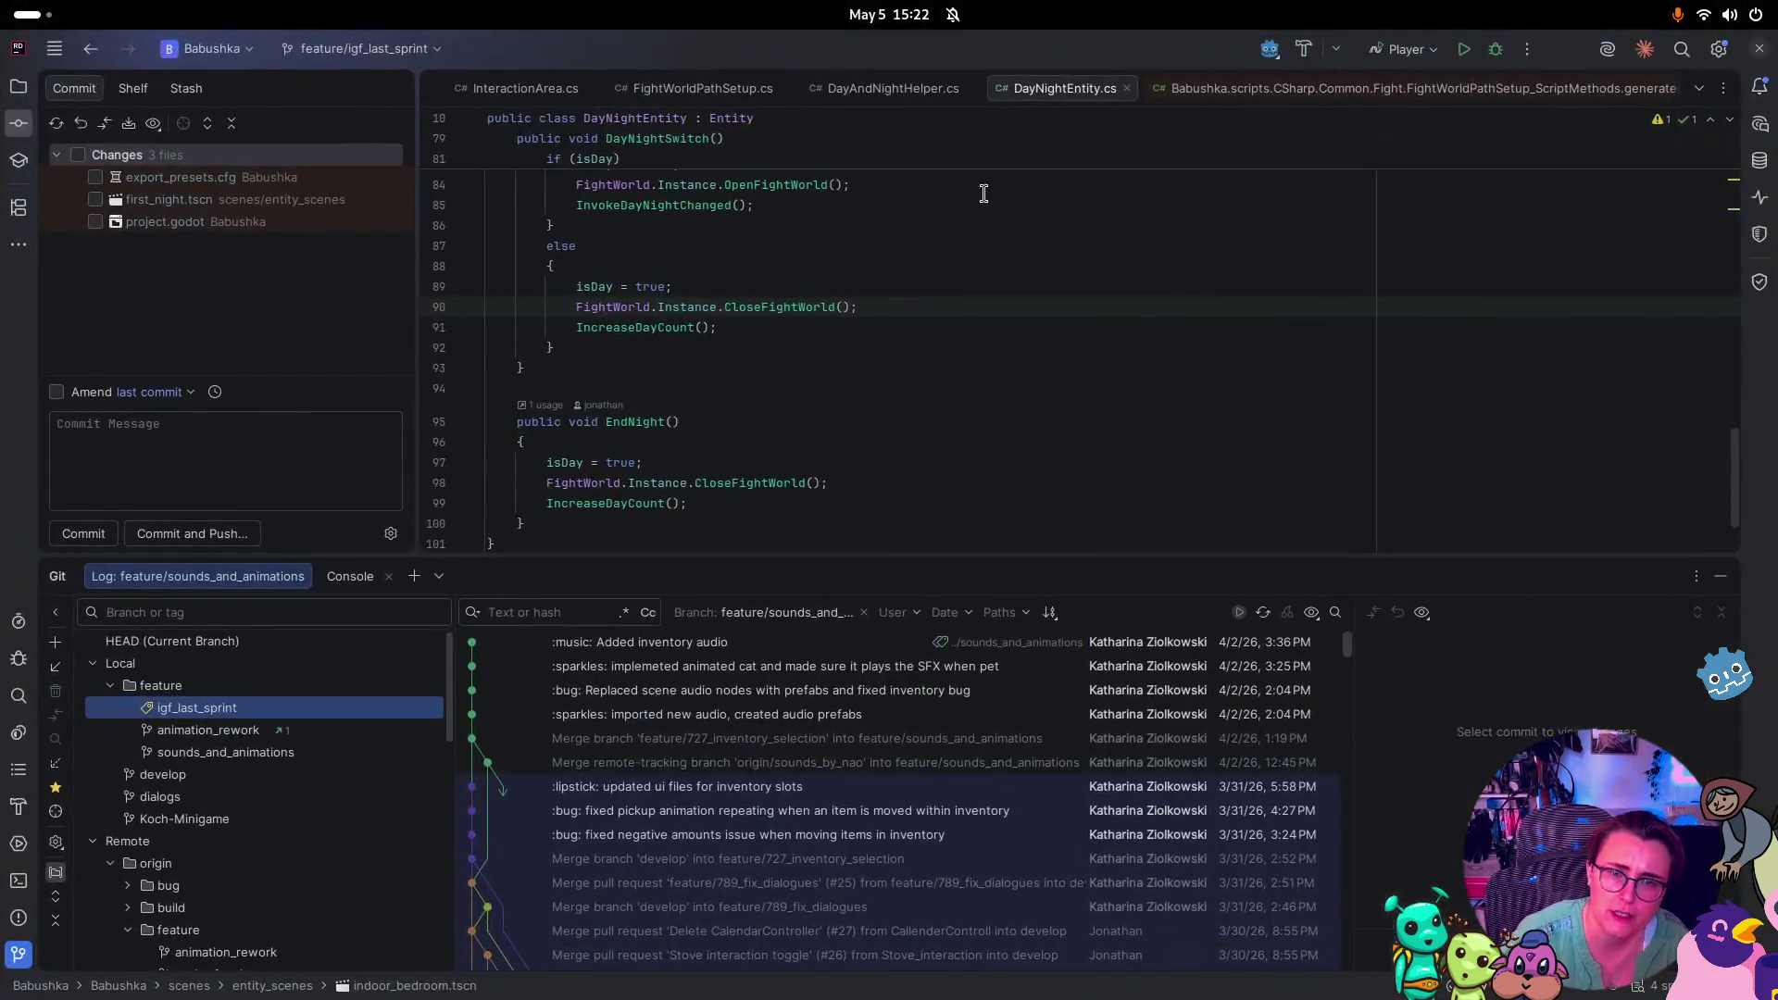
Review DayNightSwitch and StartFirstNight in DayAndNightHelper.cs, then switch to the Twitch clip
{"action": "left_click", "coordinate": [880, 97]}
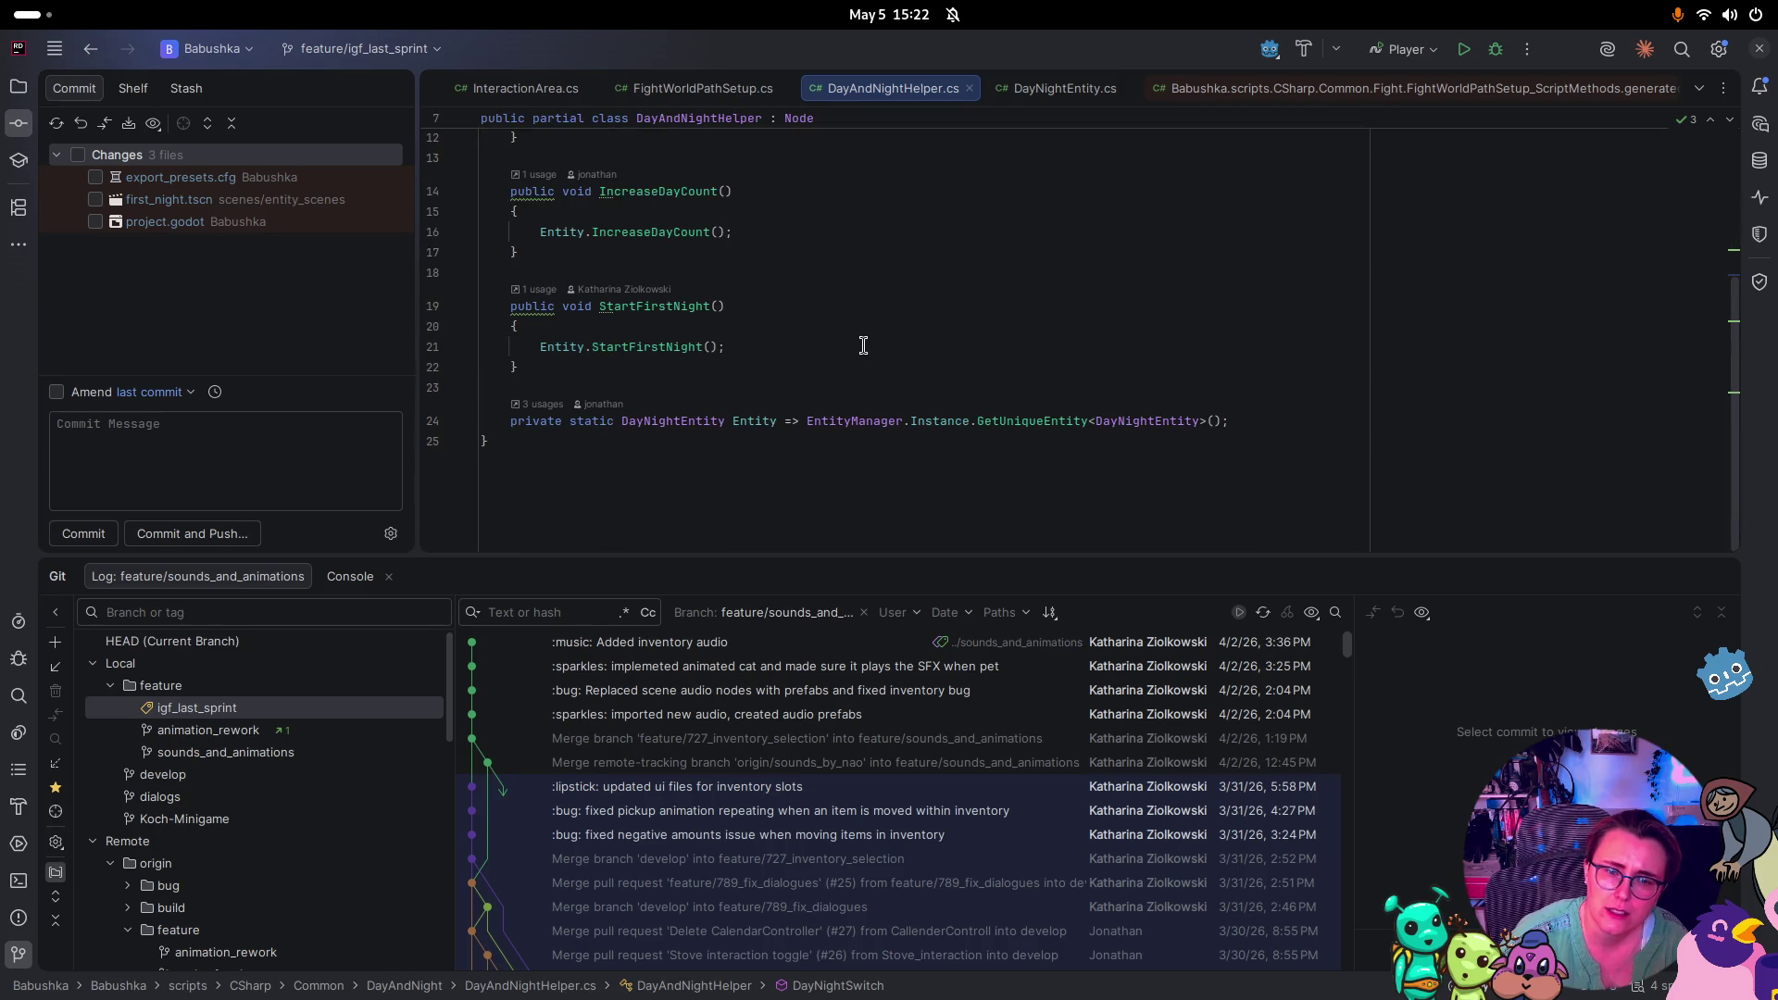
{"action": "scroll", "coordinate": [975, 398], "scroll_direction": "up", "scroll_amount": 5}
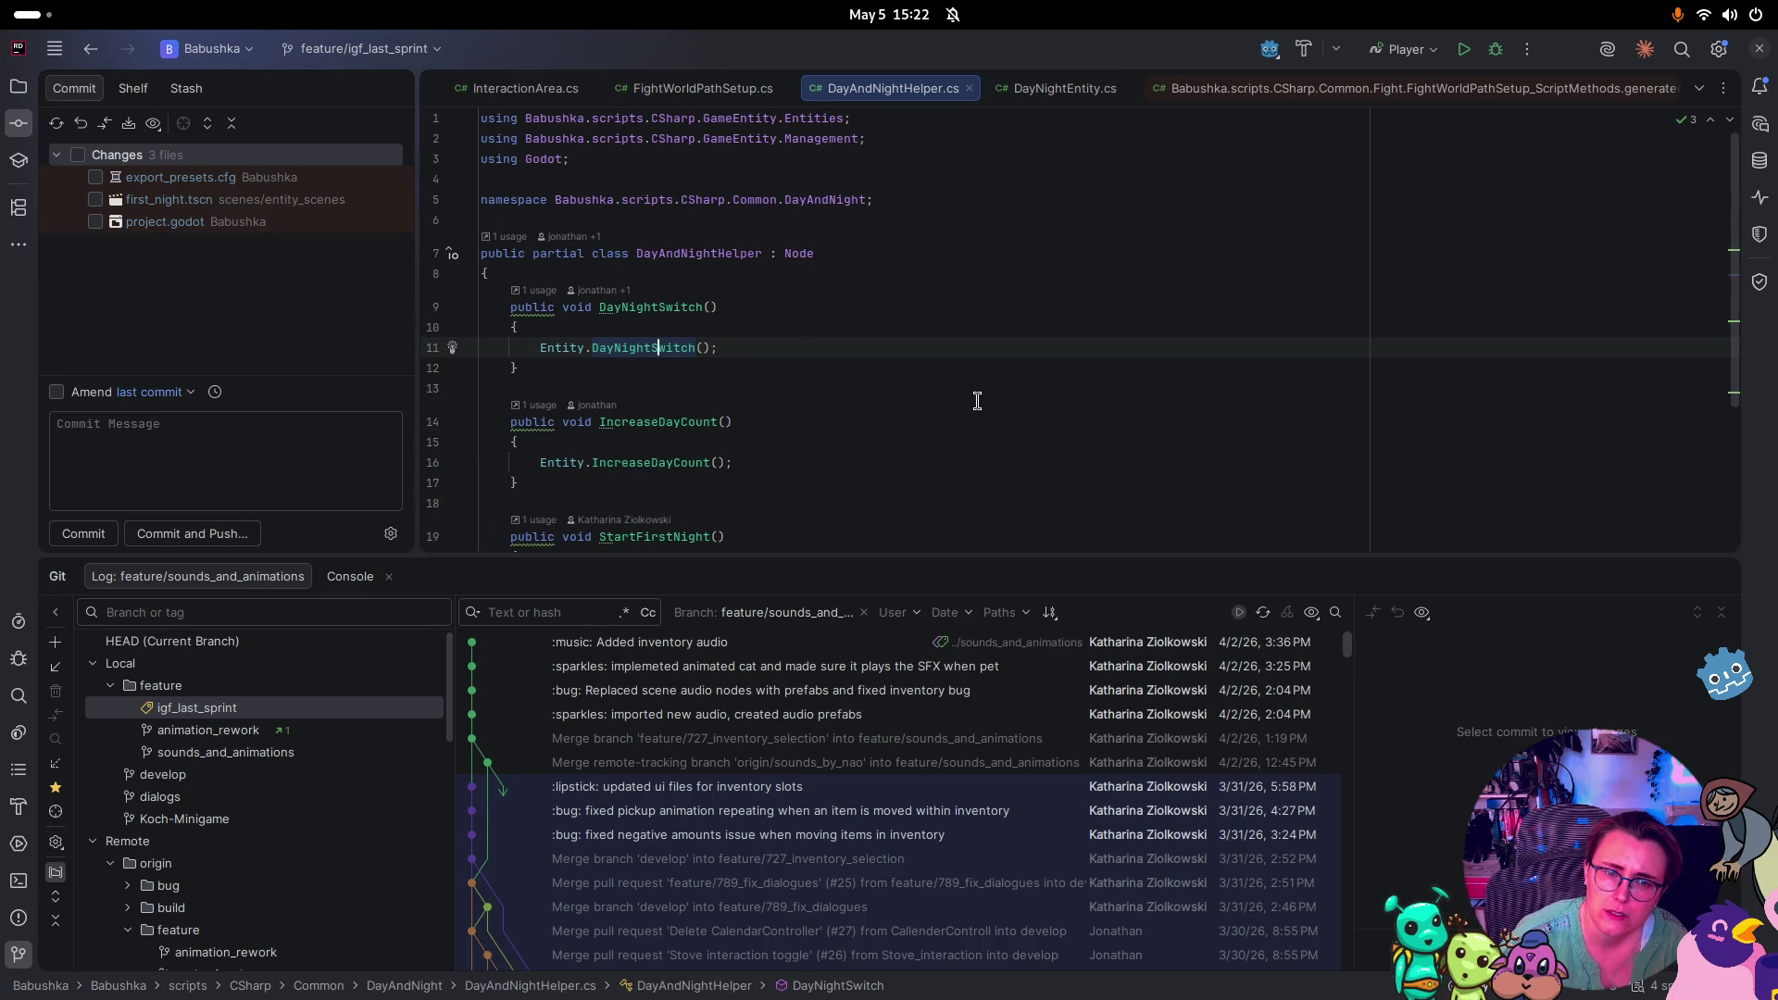
{"action": "scroll", "coordinate": [982, 398], "scroll_direction": "down", "scroll_amount": 3}
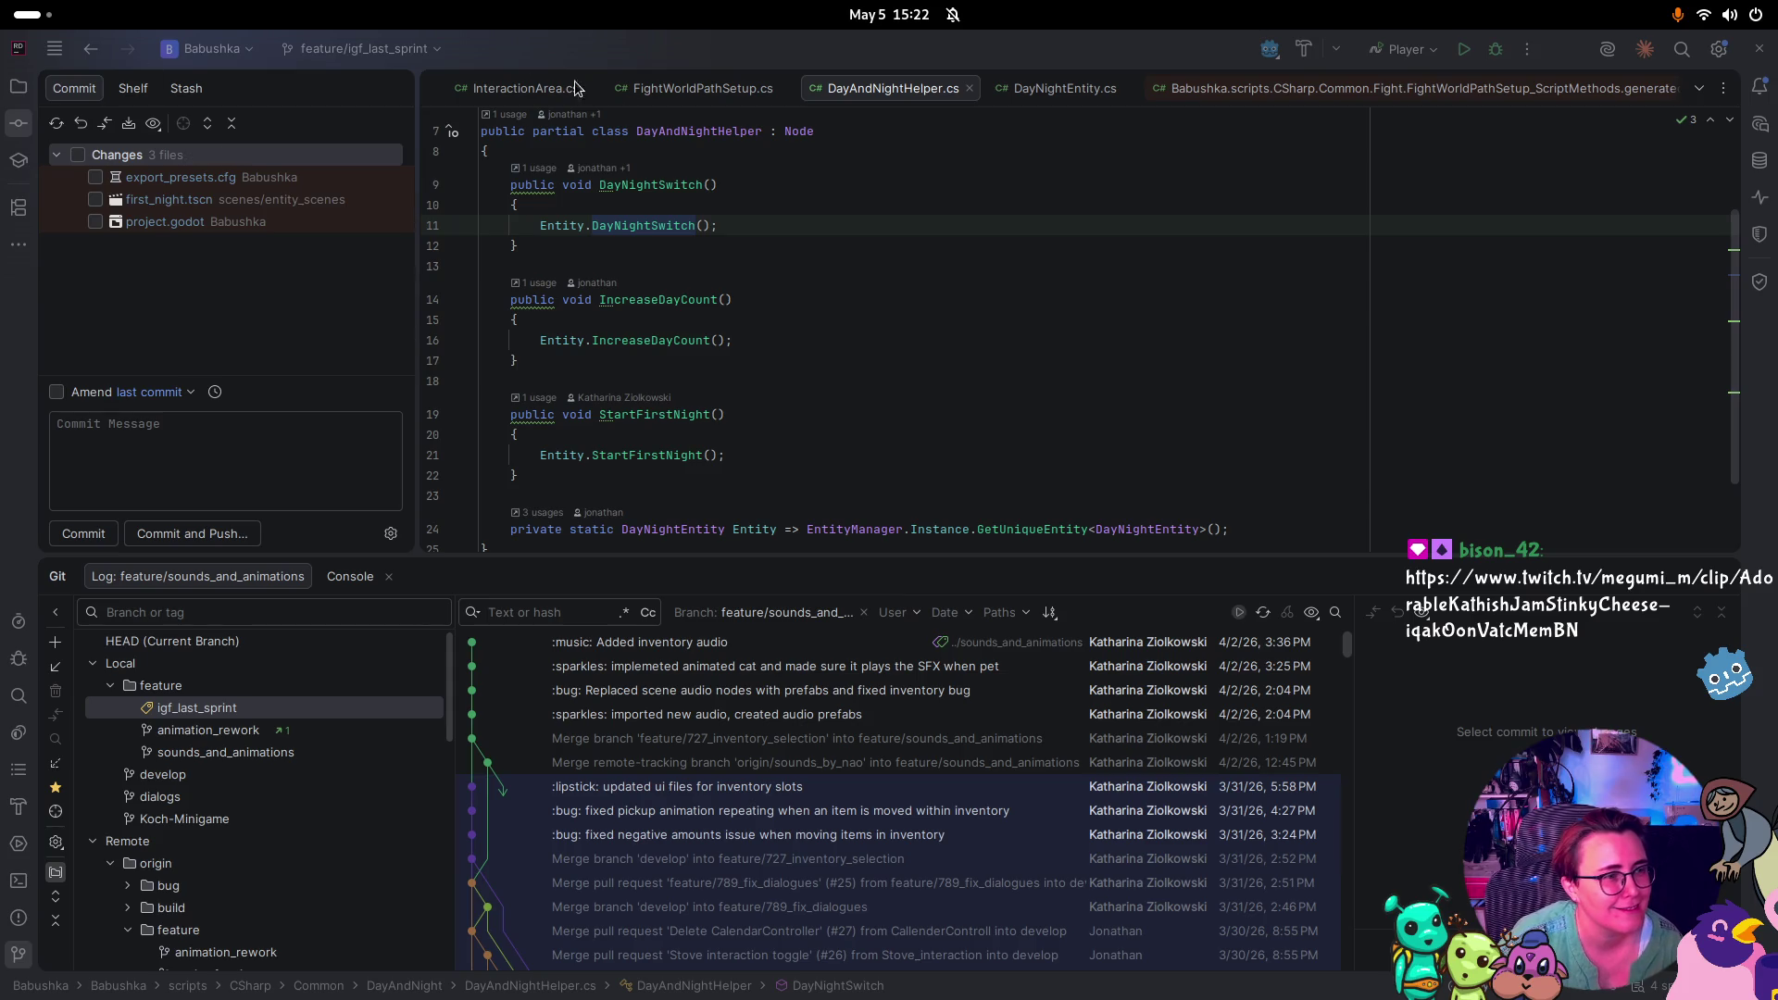
{"action": "key", "text": "alt+Tab"}
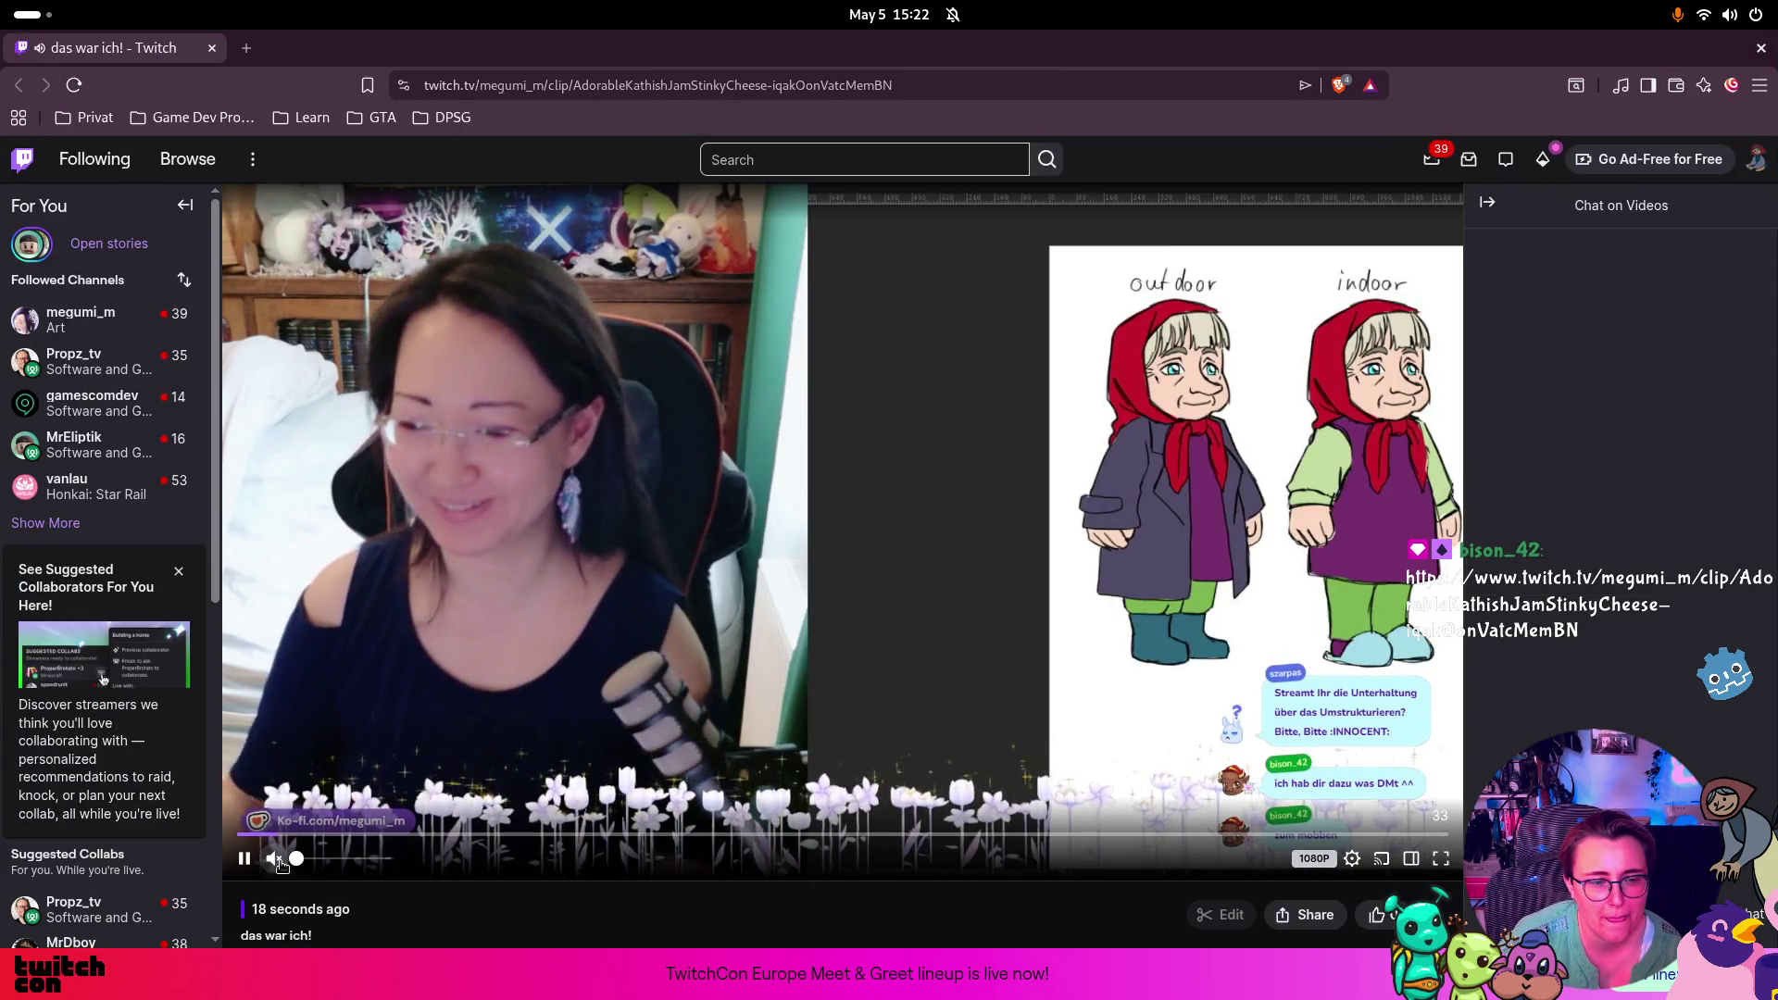
{"action": "left_click", "coordinate": [1757, 16]}
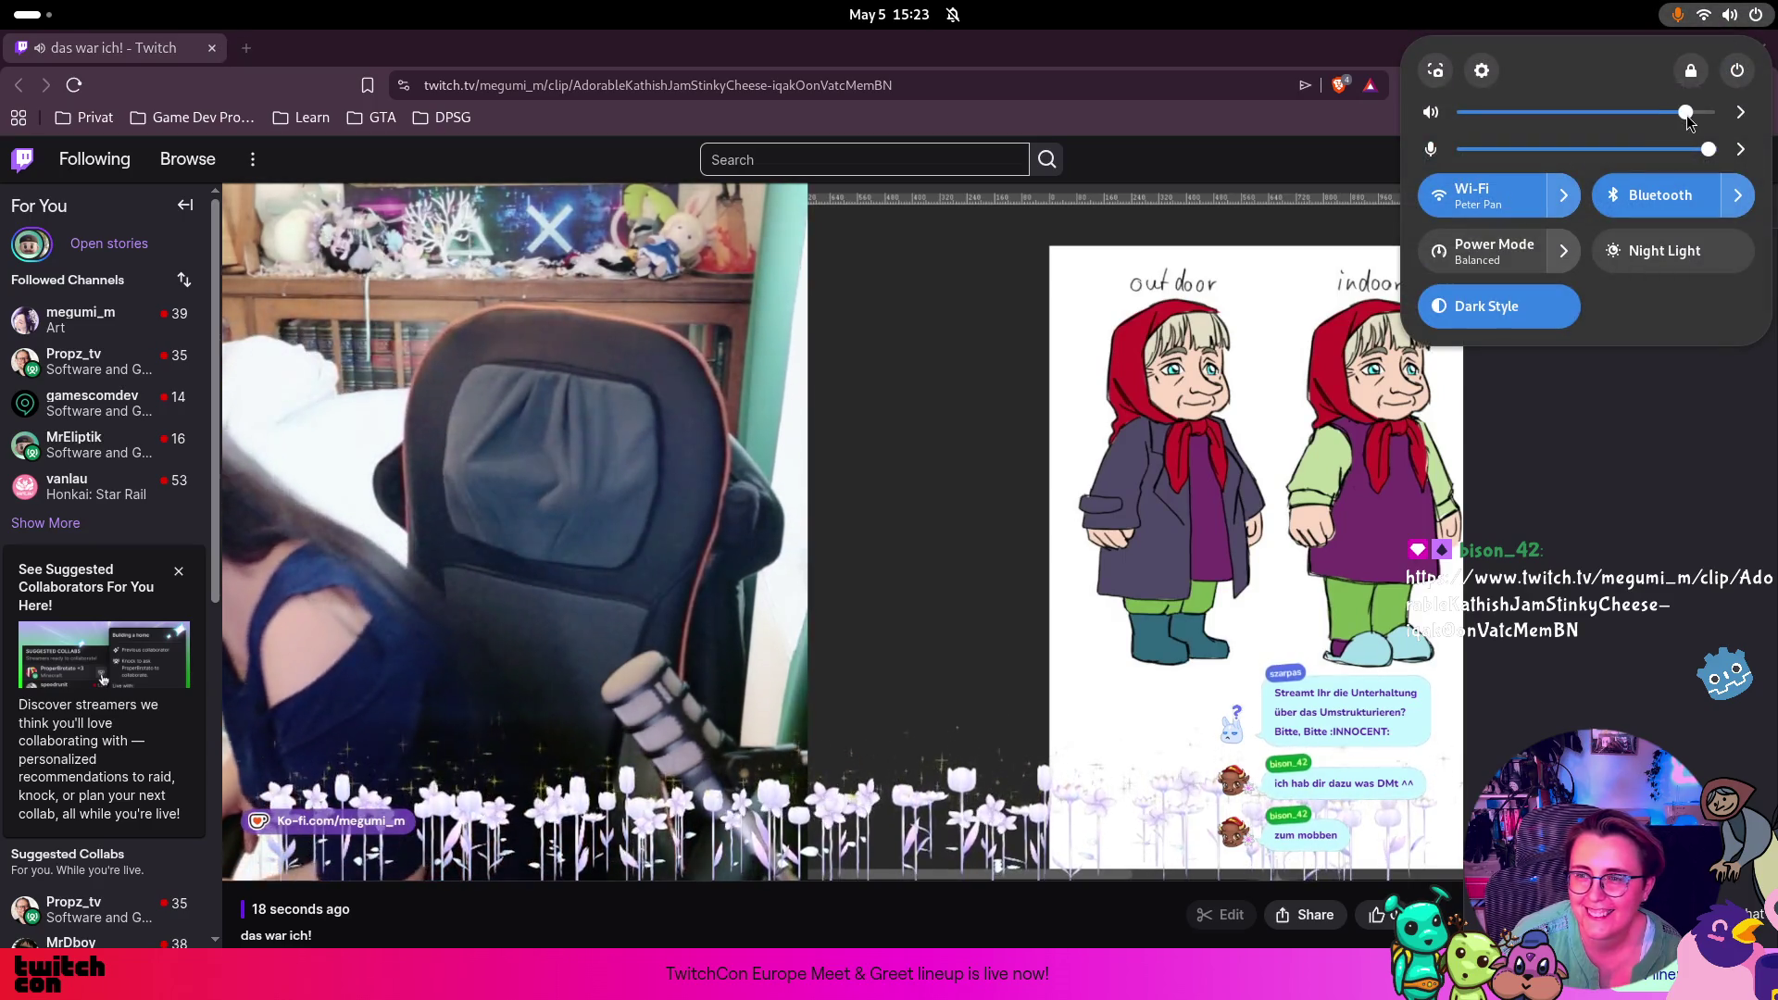
Raise the system volume slightly during the Twitch clip, then close the browser
{"action": "left_click_drag", "start_coordinate": [1688, 113], "coordinate": [1696, 113]}
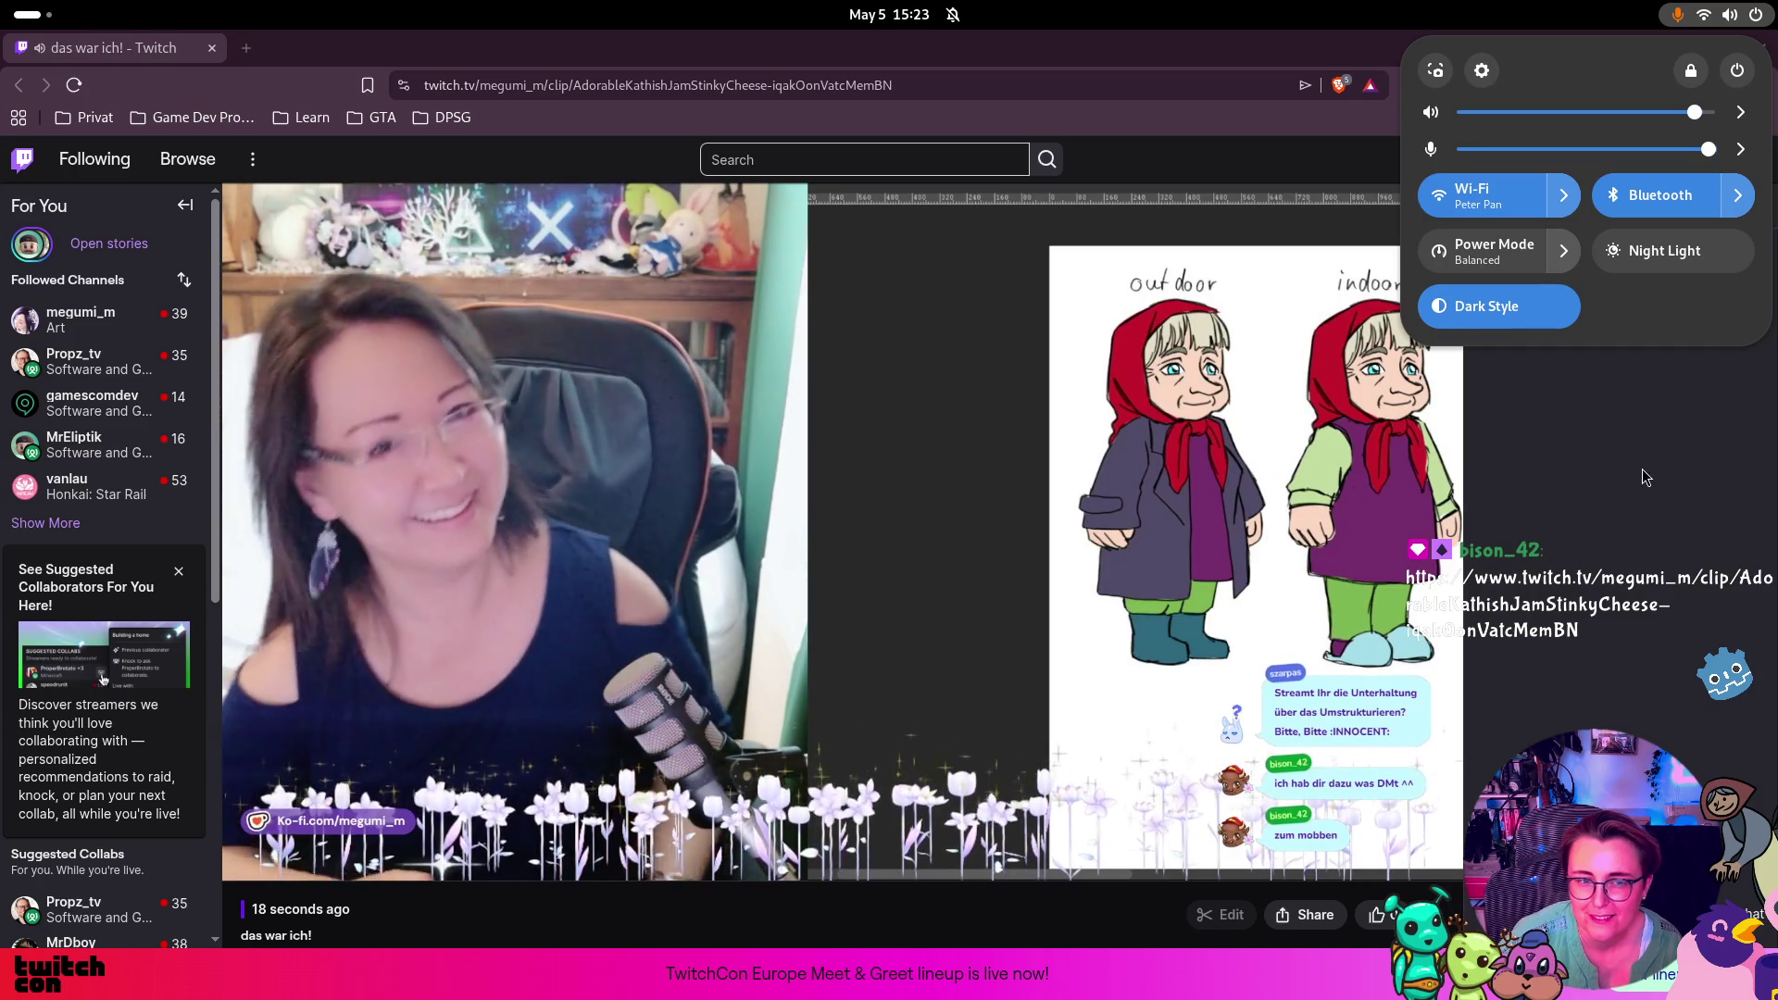
{"action": "left_click", "coordinate": [970, 461]}
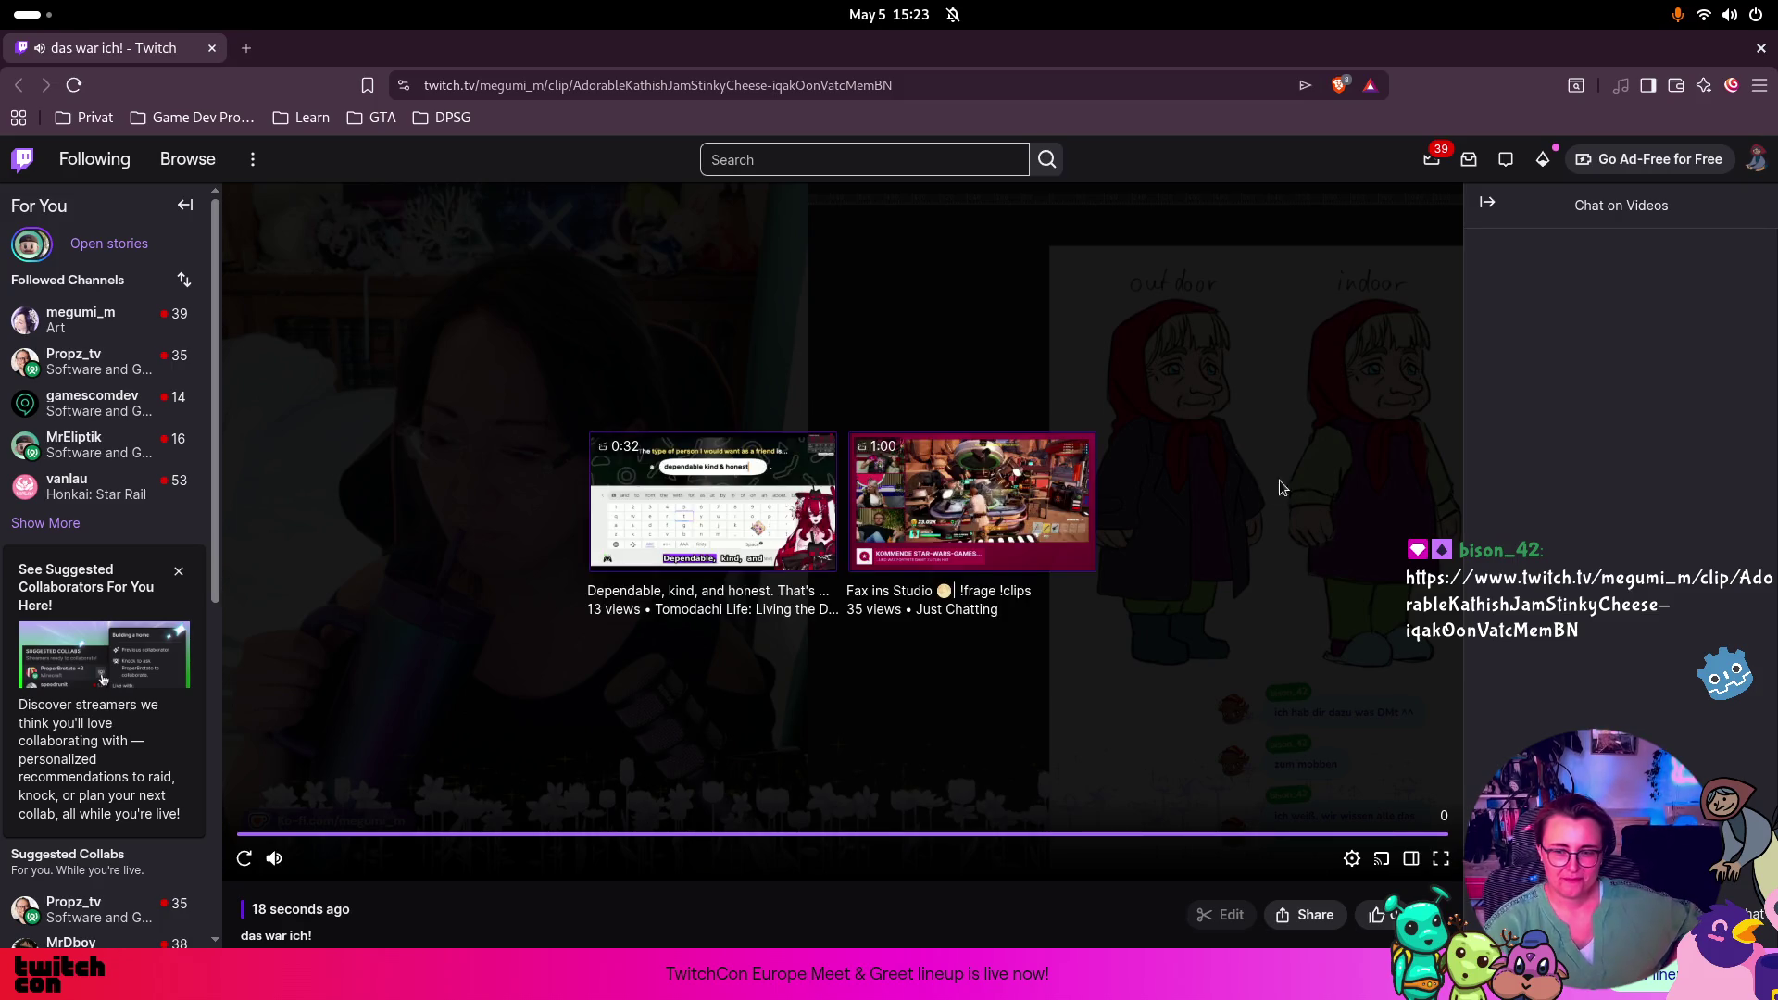
{"action": "left_click", "coordinate": [1761, 48]}
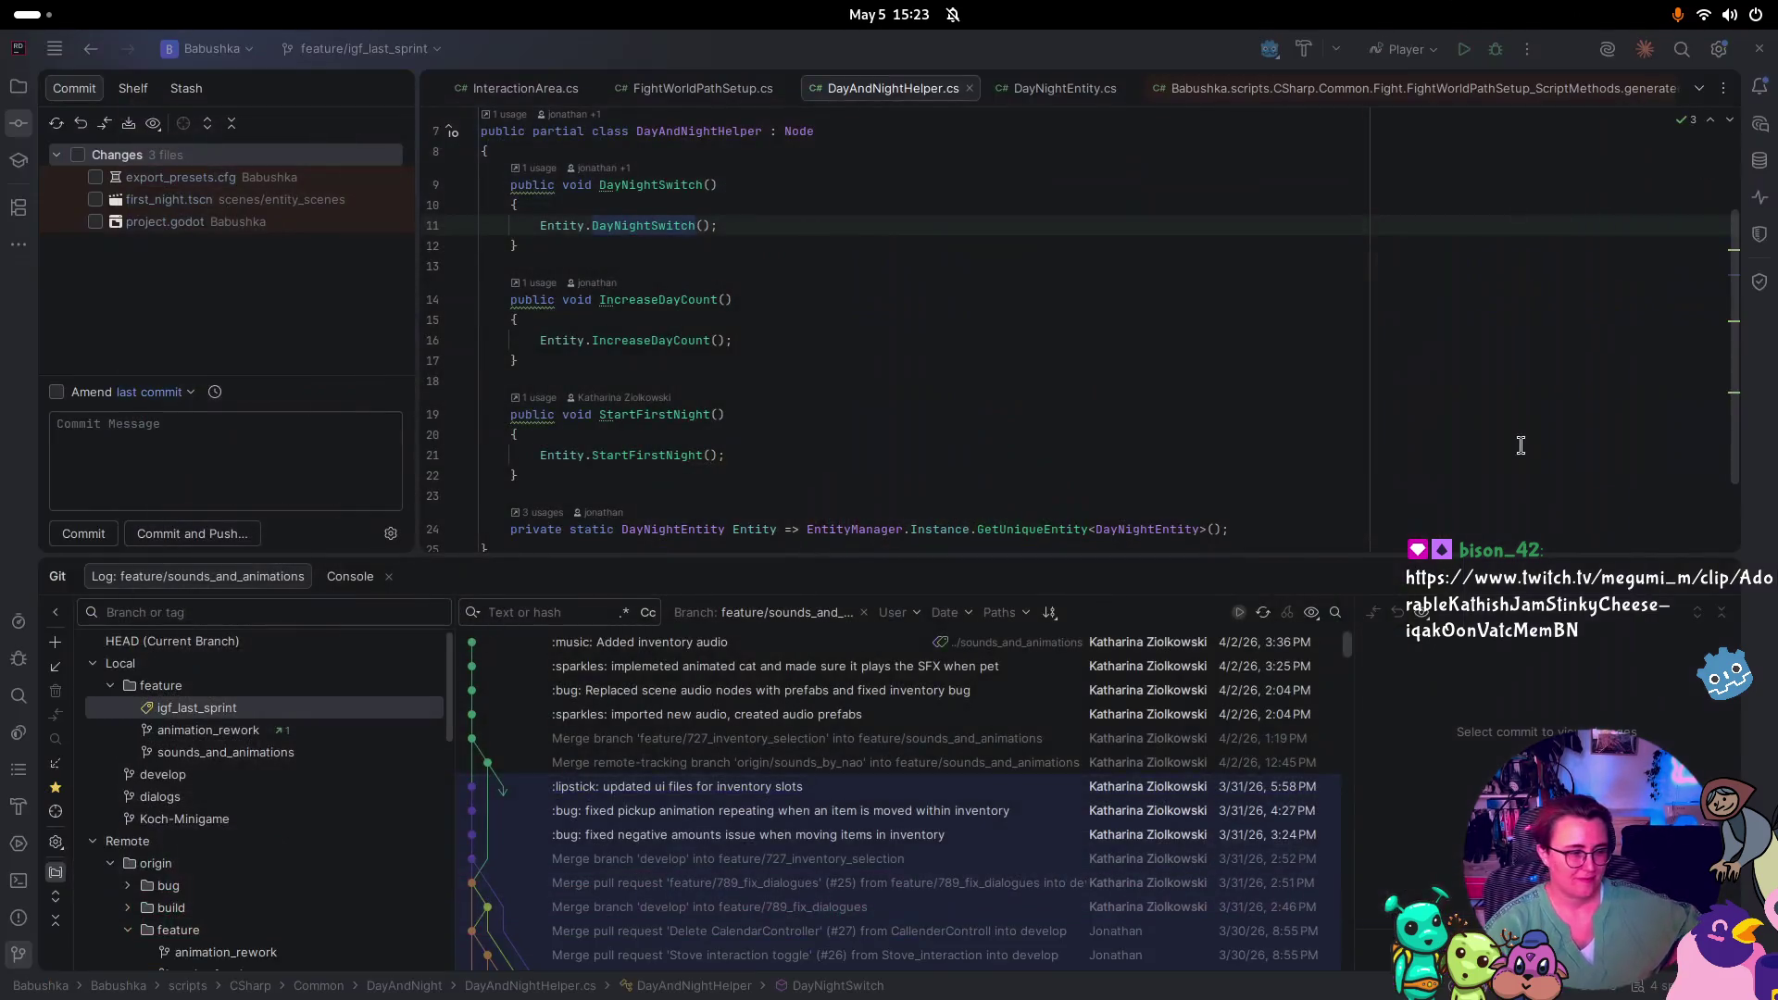
Shrink and hide the Git log (Alt+9) so DayAndNightHelper.cs fills the editor
{"action": "left_click_drag", "start_coordinate": [1067, 556], "coordinate": [1057, 778]}
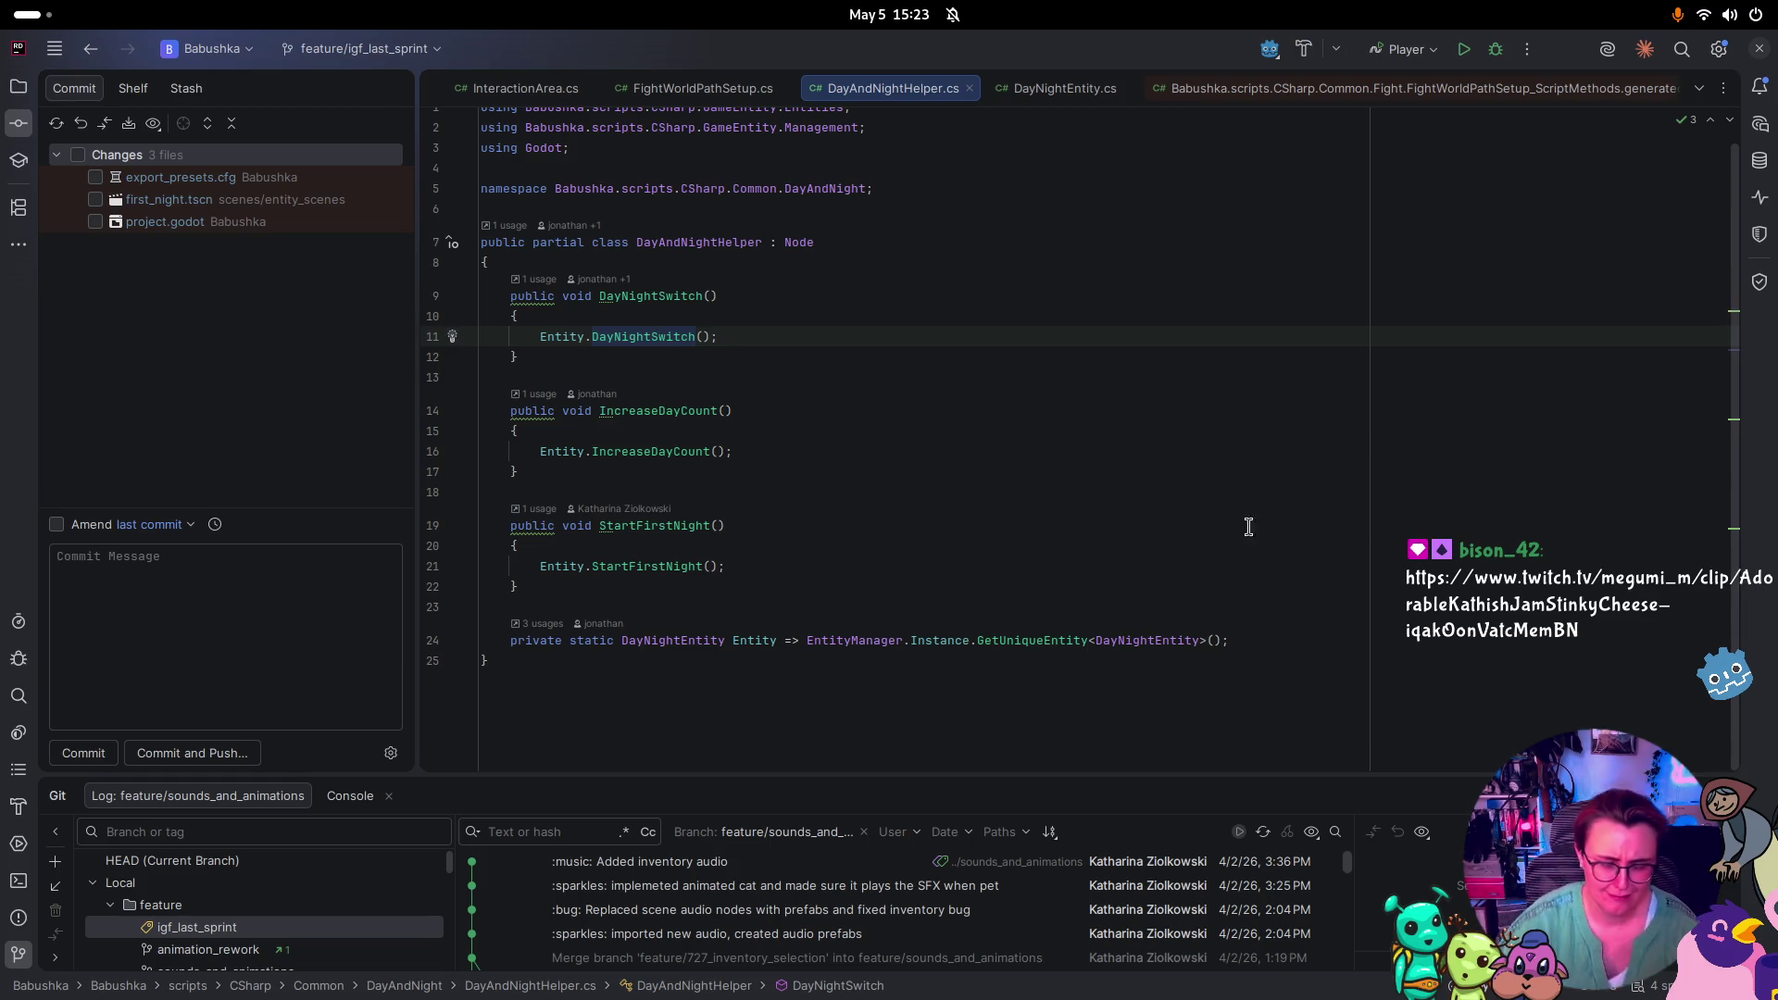
{"action": "key", "text": "super"}
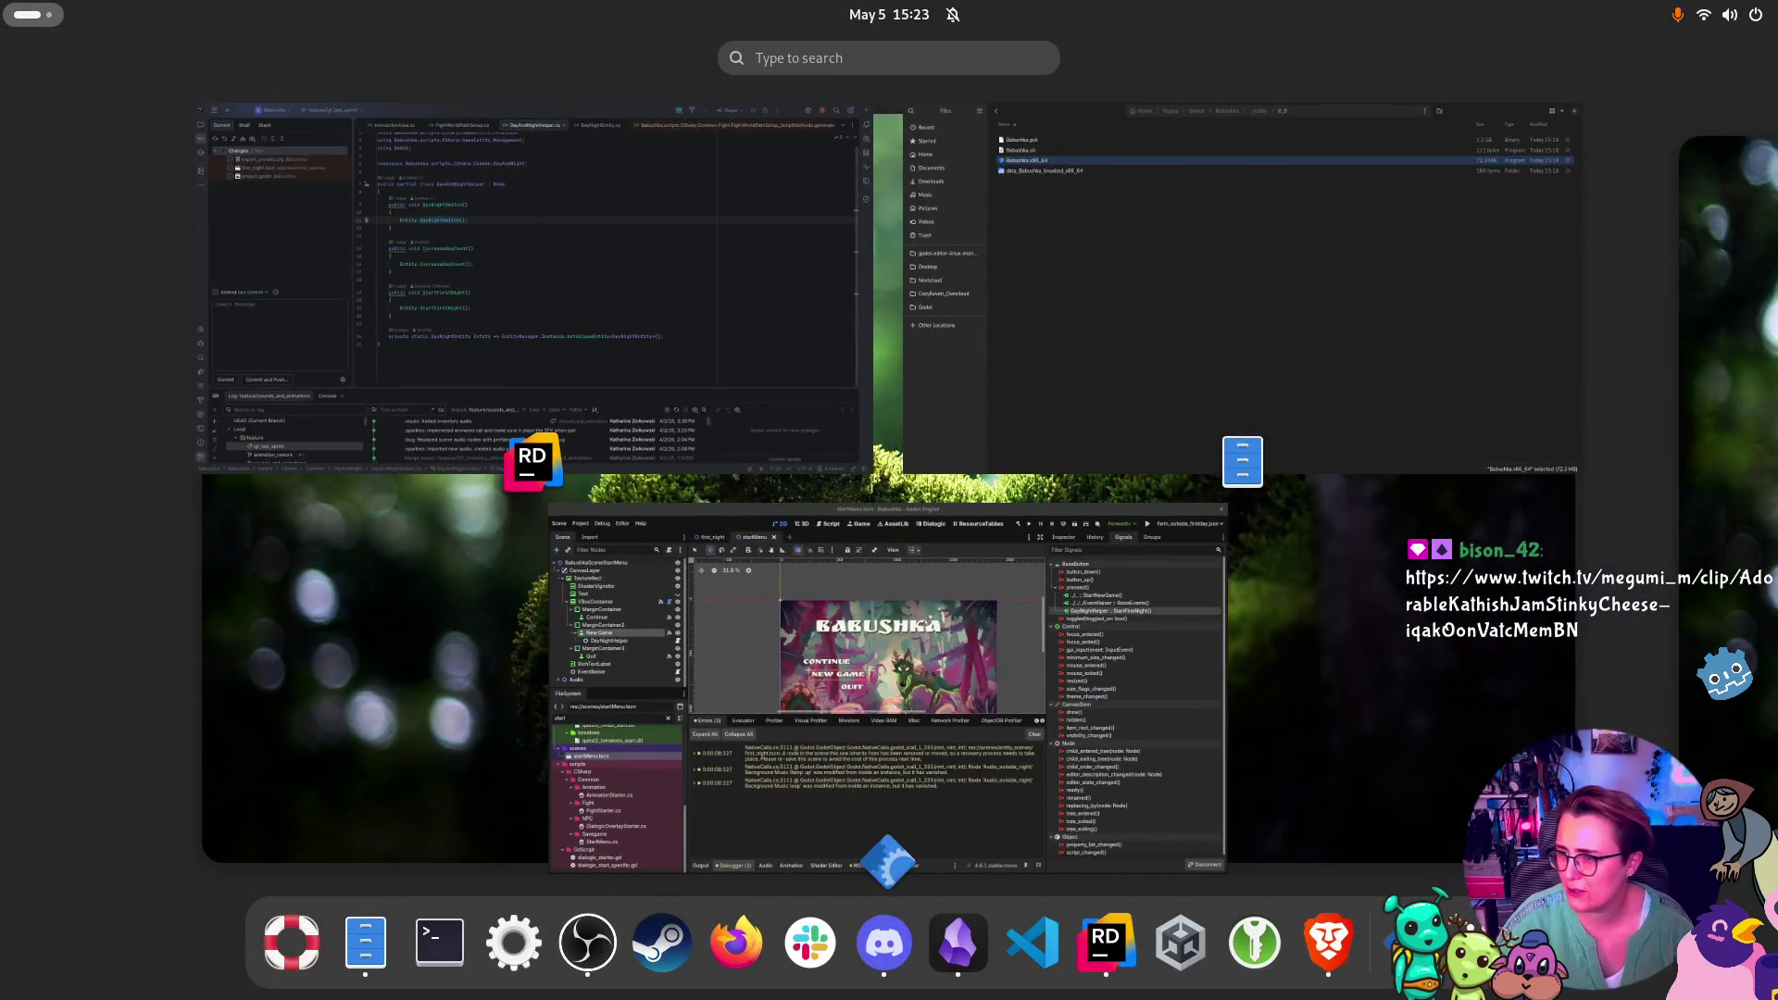
{"action": "key", "text": "super"}
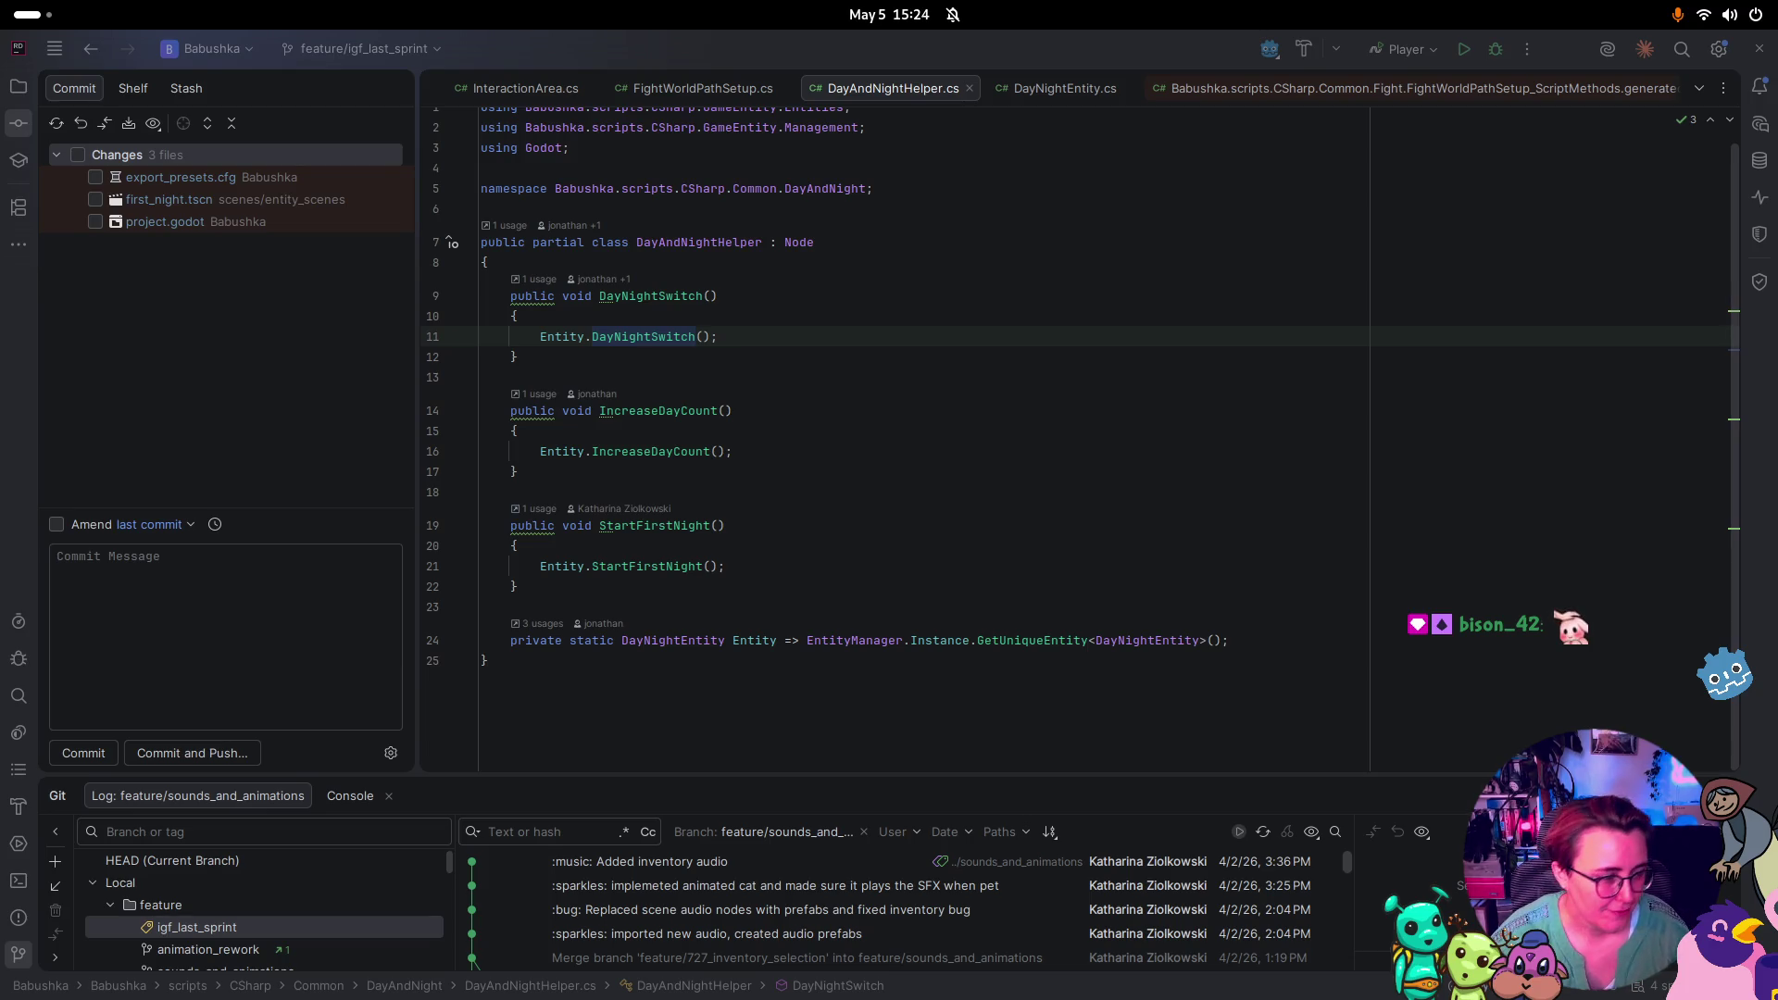
{"action": "key", "text": "alt+9"}
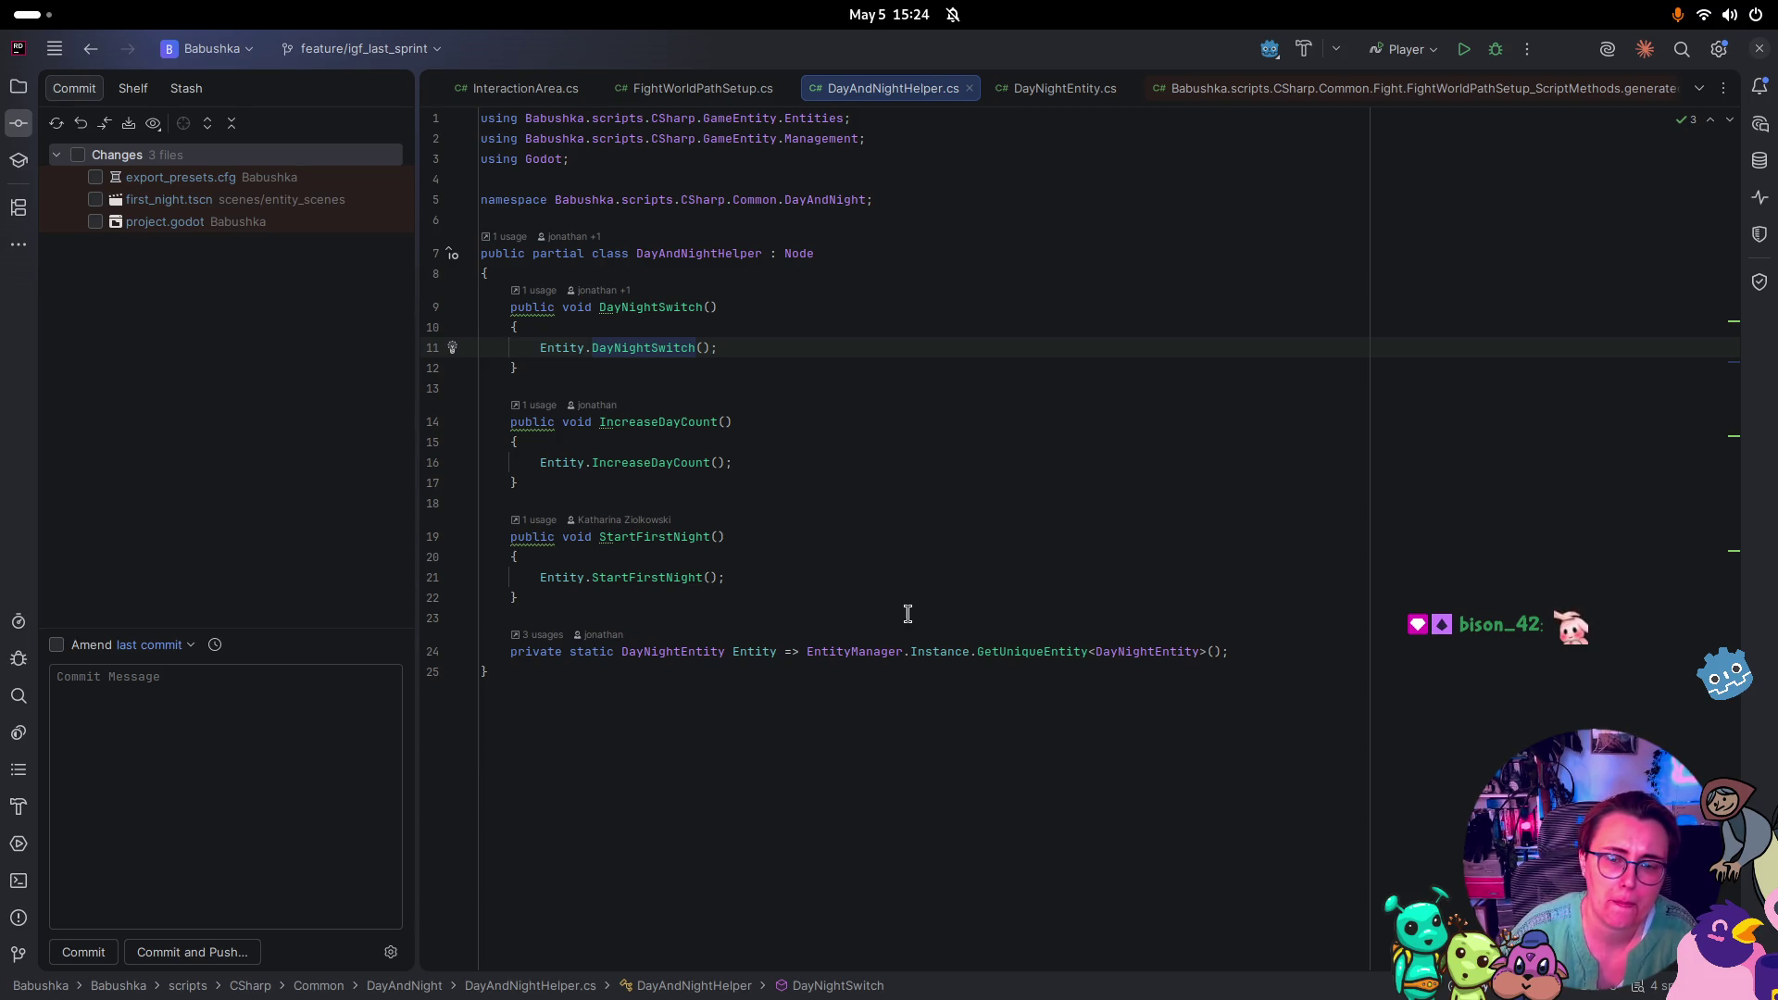
{"action": "key", "text": "super"}
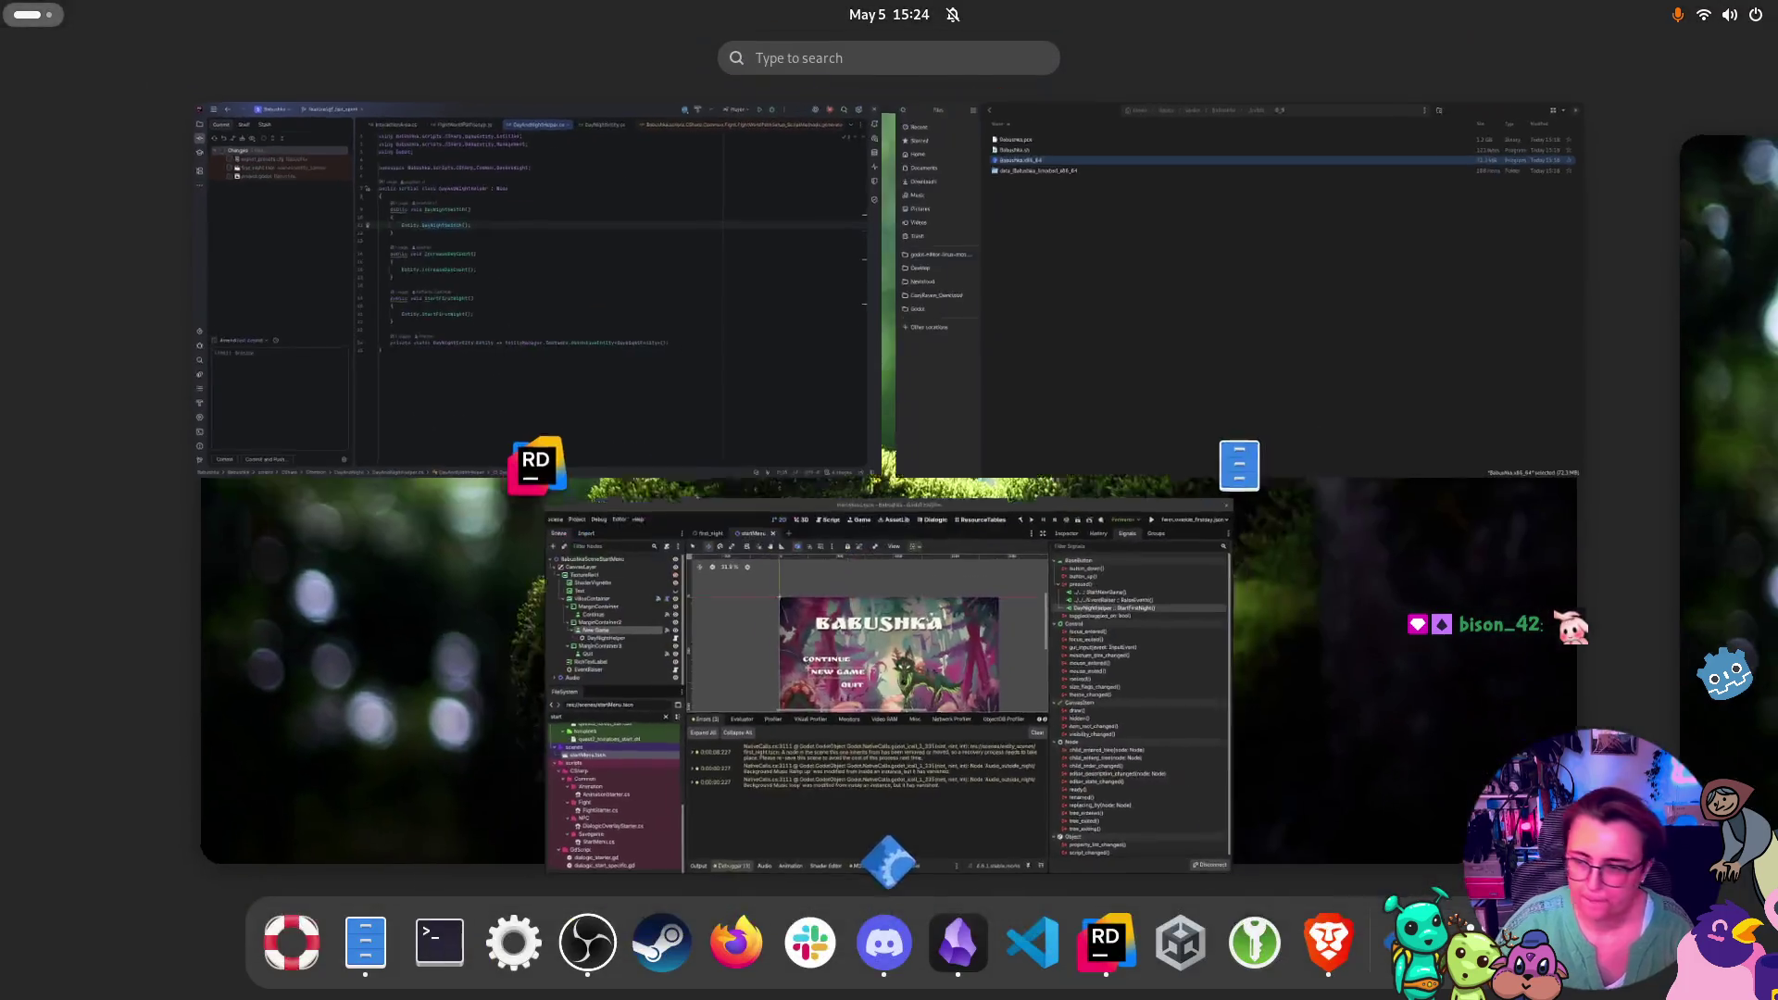
Open a terminal in the _builds/0_9 folder from the Files window
{"action": "left_click", "coordinate": [863, 809]}
{"action": "key", "text": "super"}
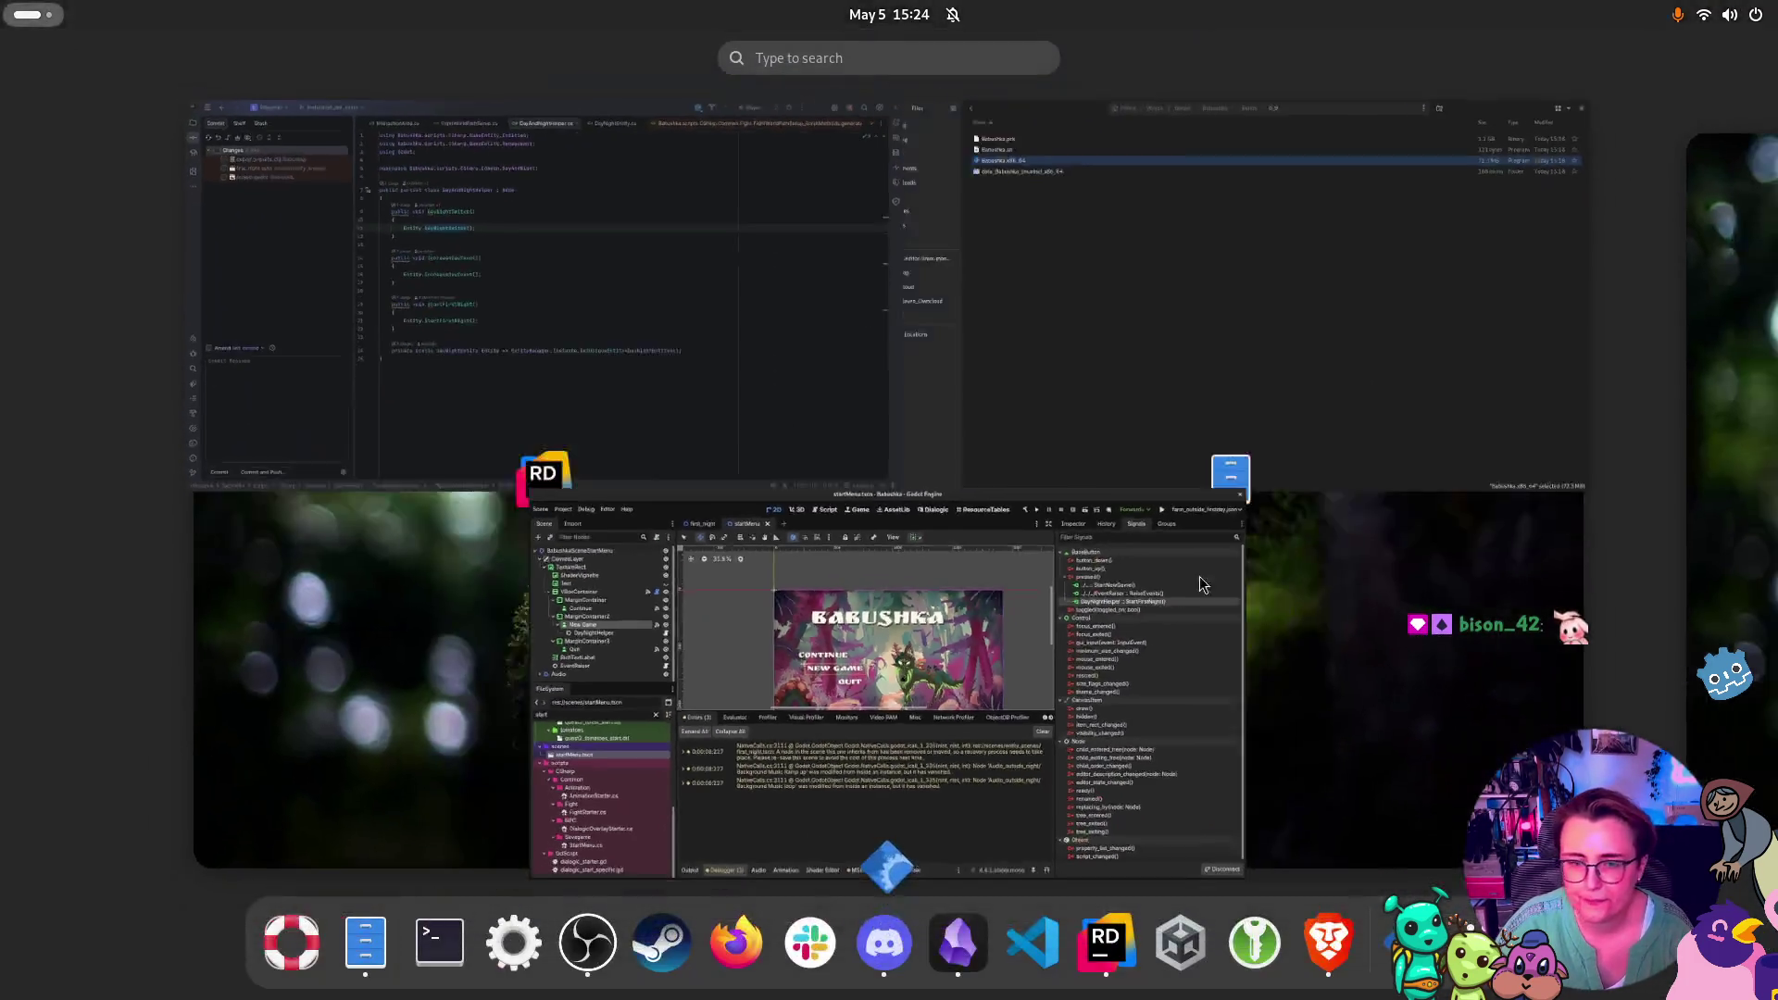
{"action": "left_click", "coordinate": [1129, 348]}
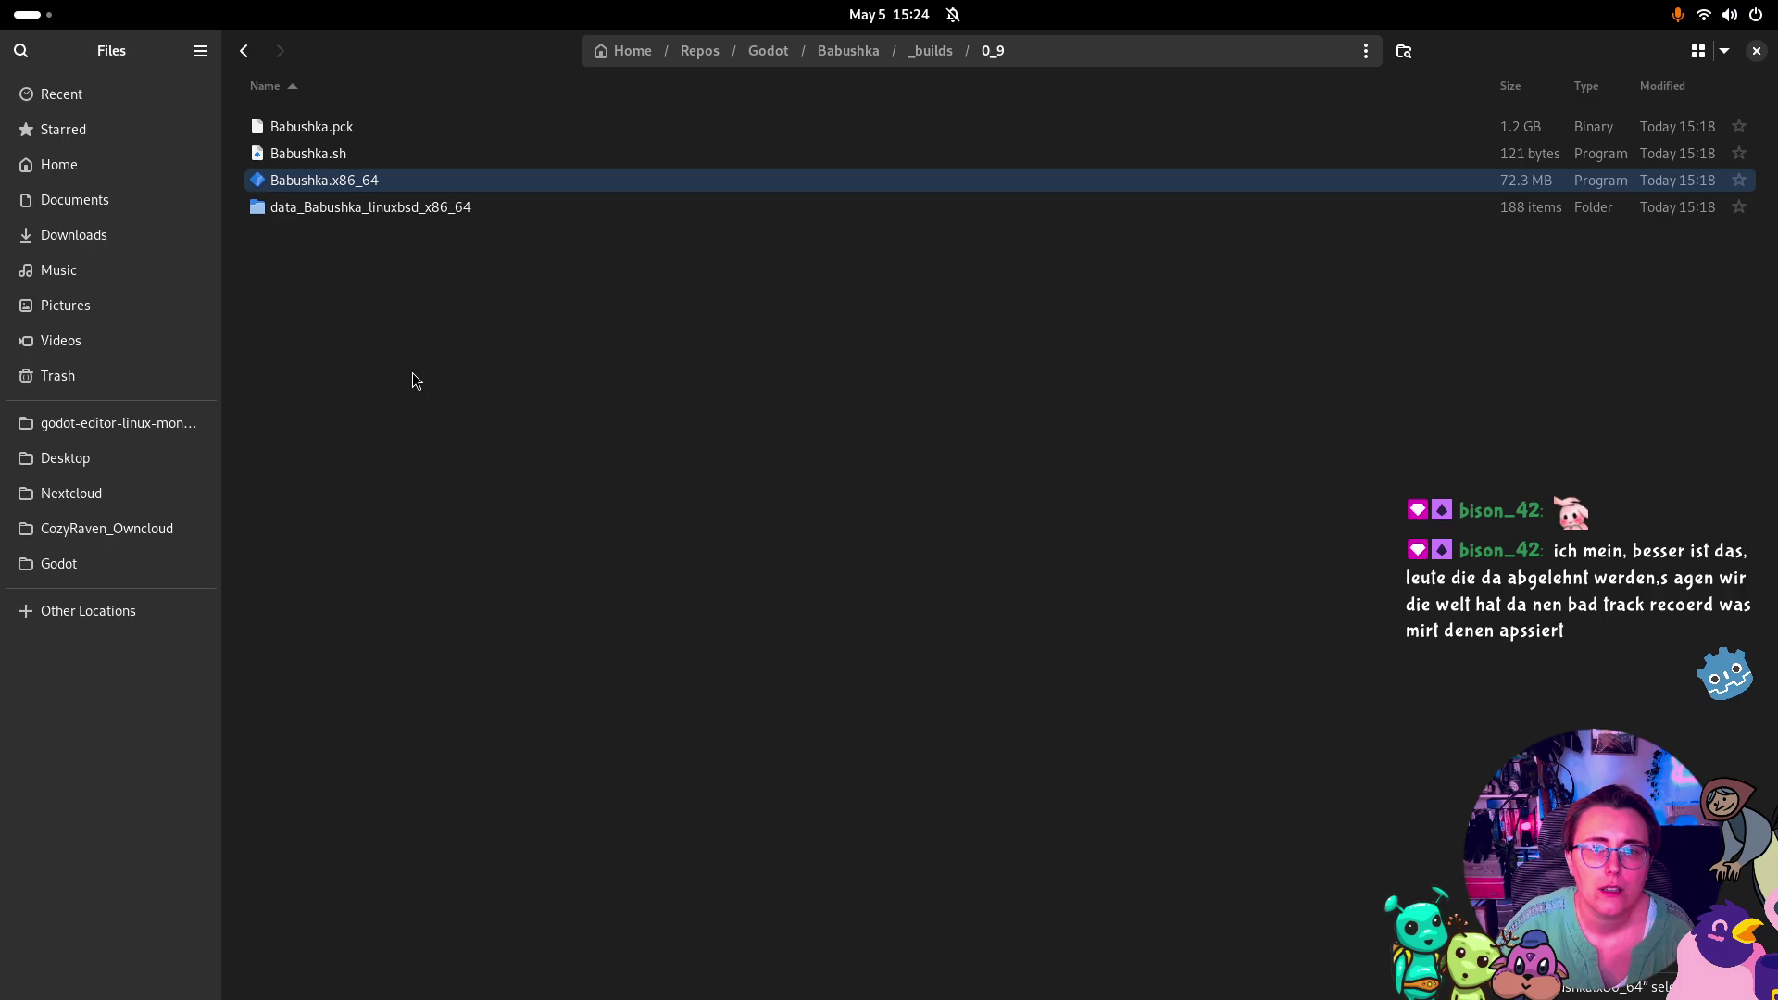
{"action": "right_click", "coordinate": [417, 372]}
{"action": "left_click", "coordinate": [490, 562]}
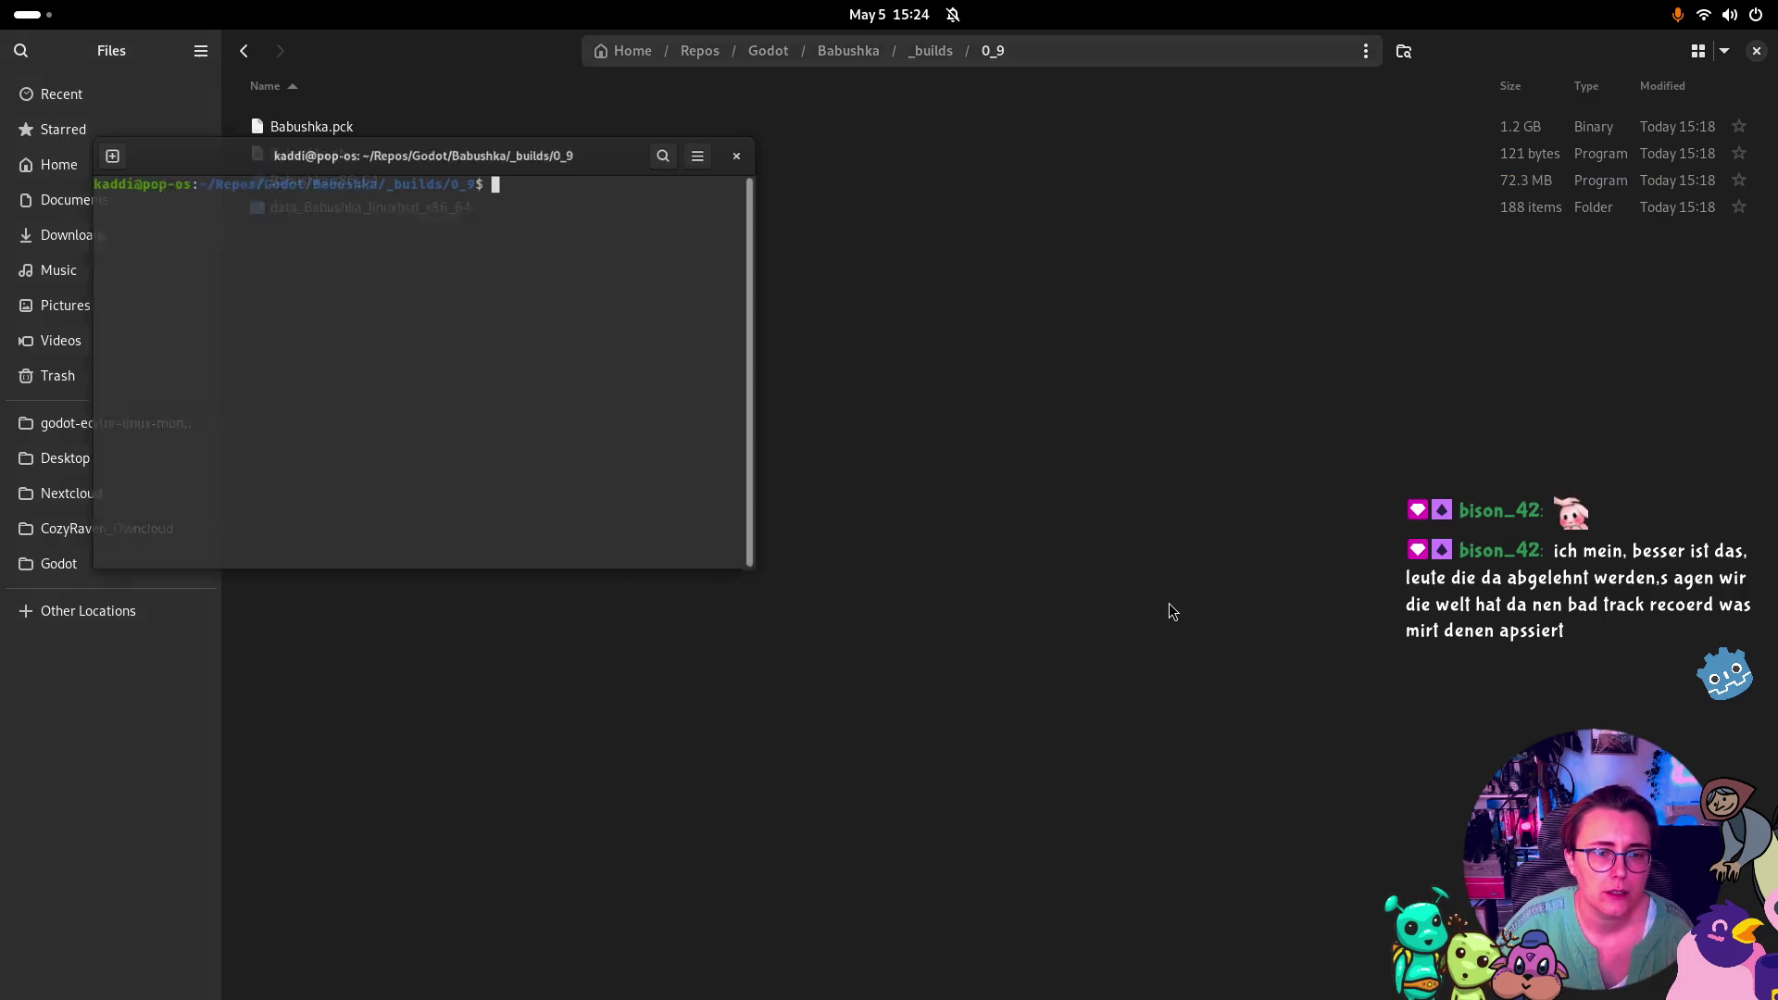
Run ./Babushka.x86_64 in the terminal using Tab completion
{"action": "type", "text": "./"}
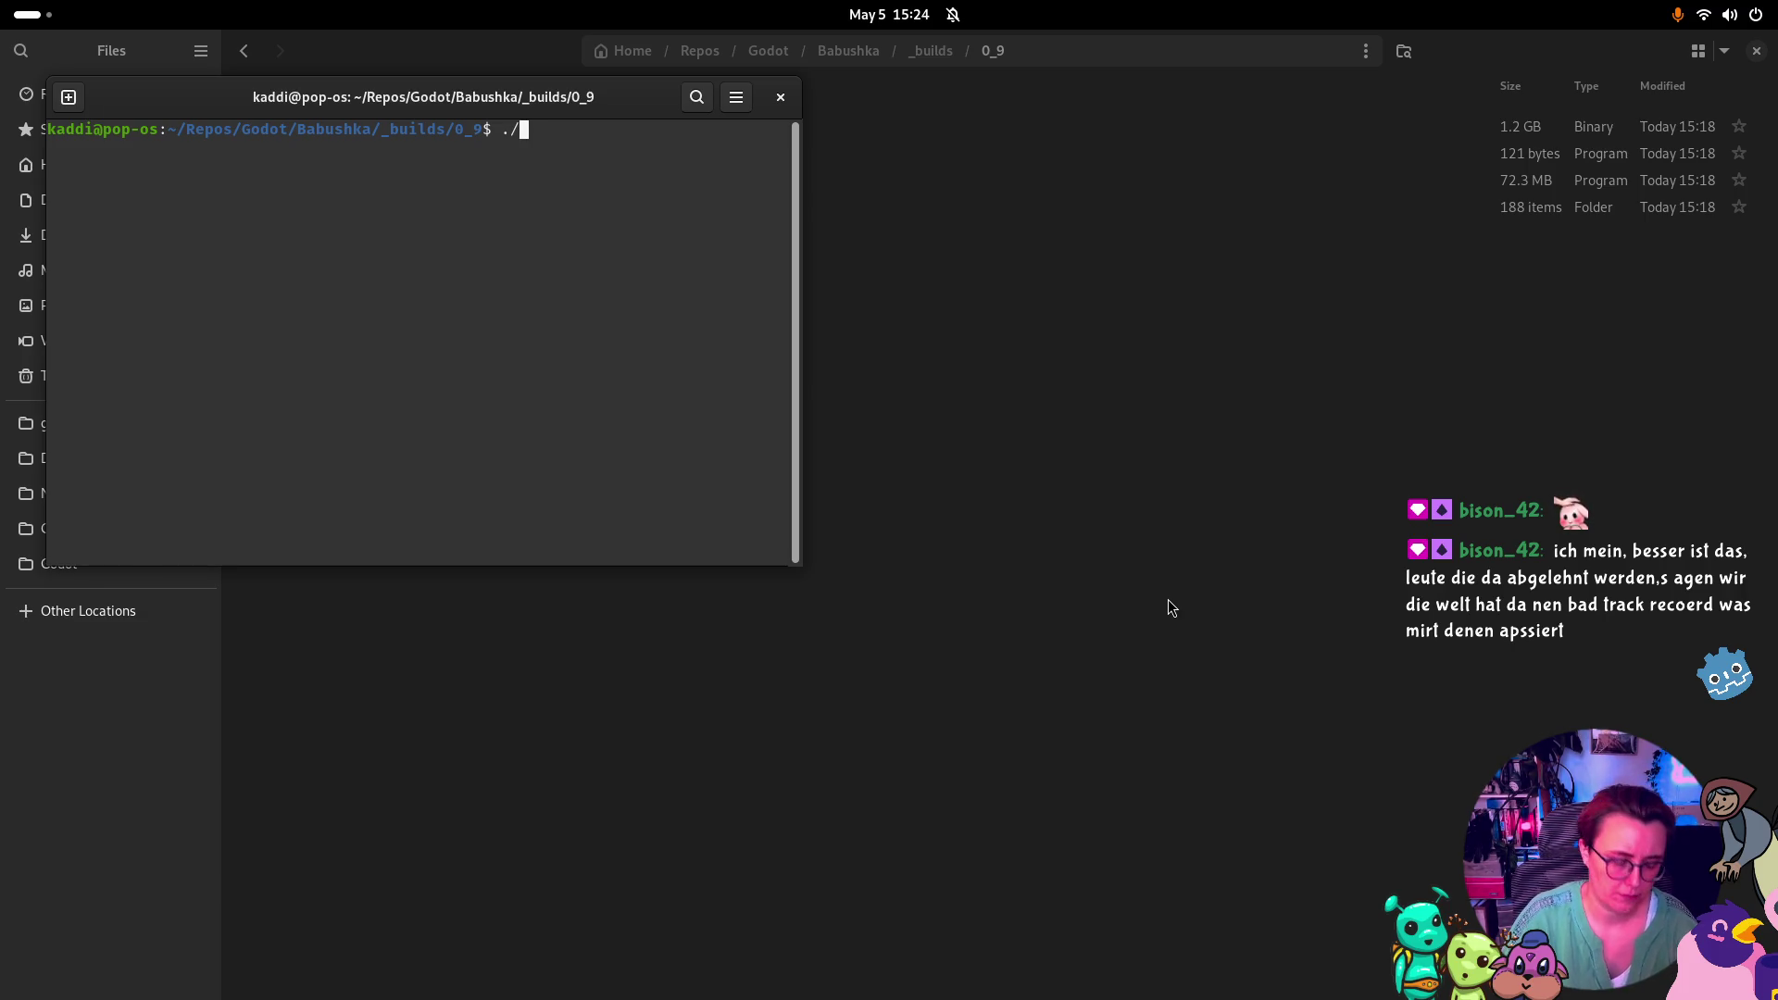
{"action": "type", "text": "B"}
{"action": "key", "text": "Tab"}
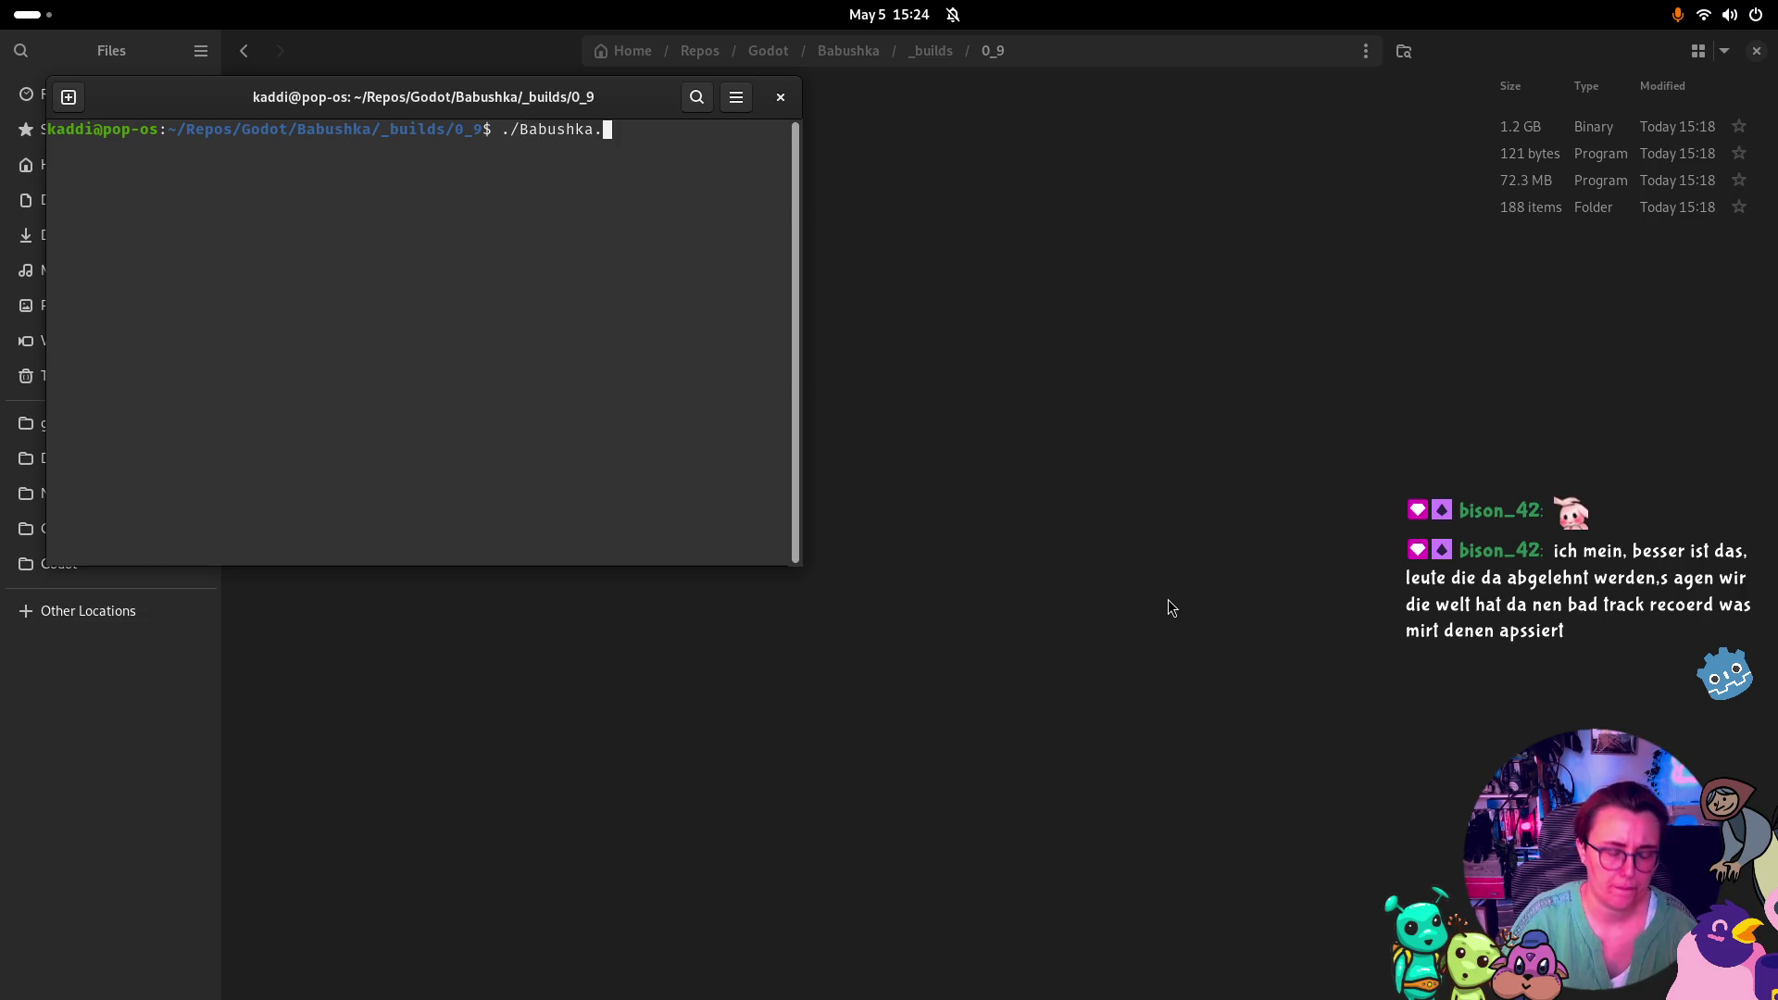
{"action": "mouse_move", "coordinate": [649, 97]}
{"action": "left_mouse_down"}
{"action": "mouse_move", "coordinate": [796, 236]}
{"action": "mouse_move", "coordinate": [1223, 389]}
{"action": "left_mouse_up"}
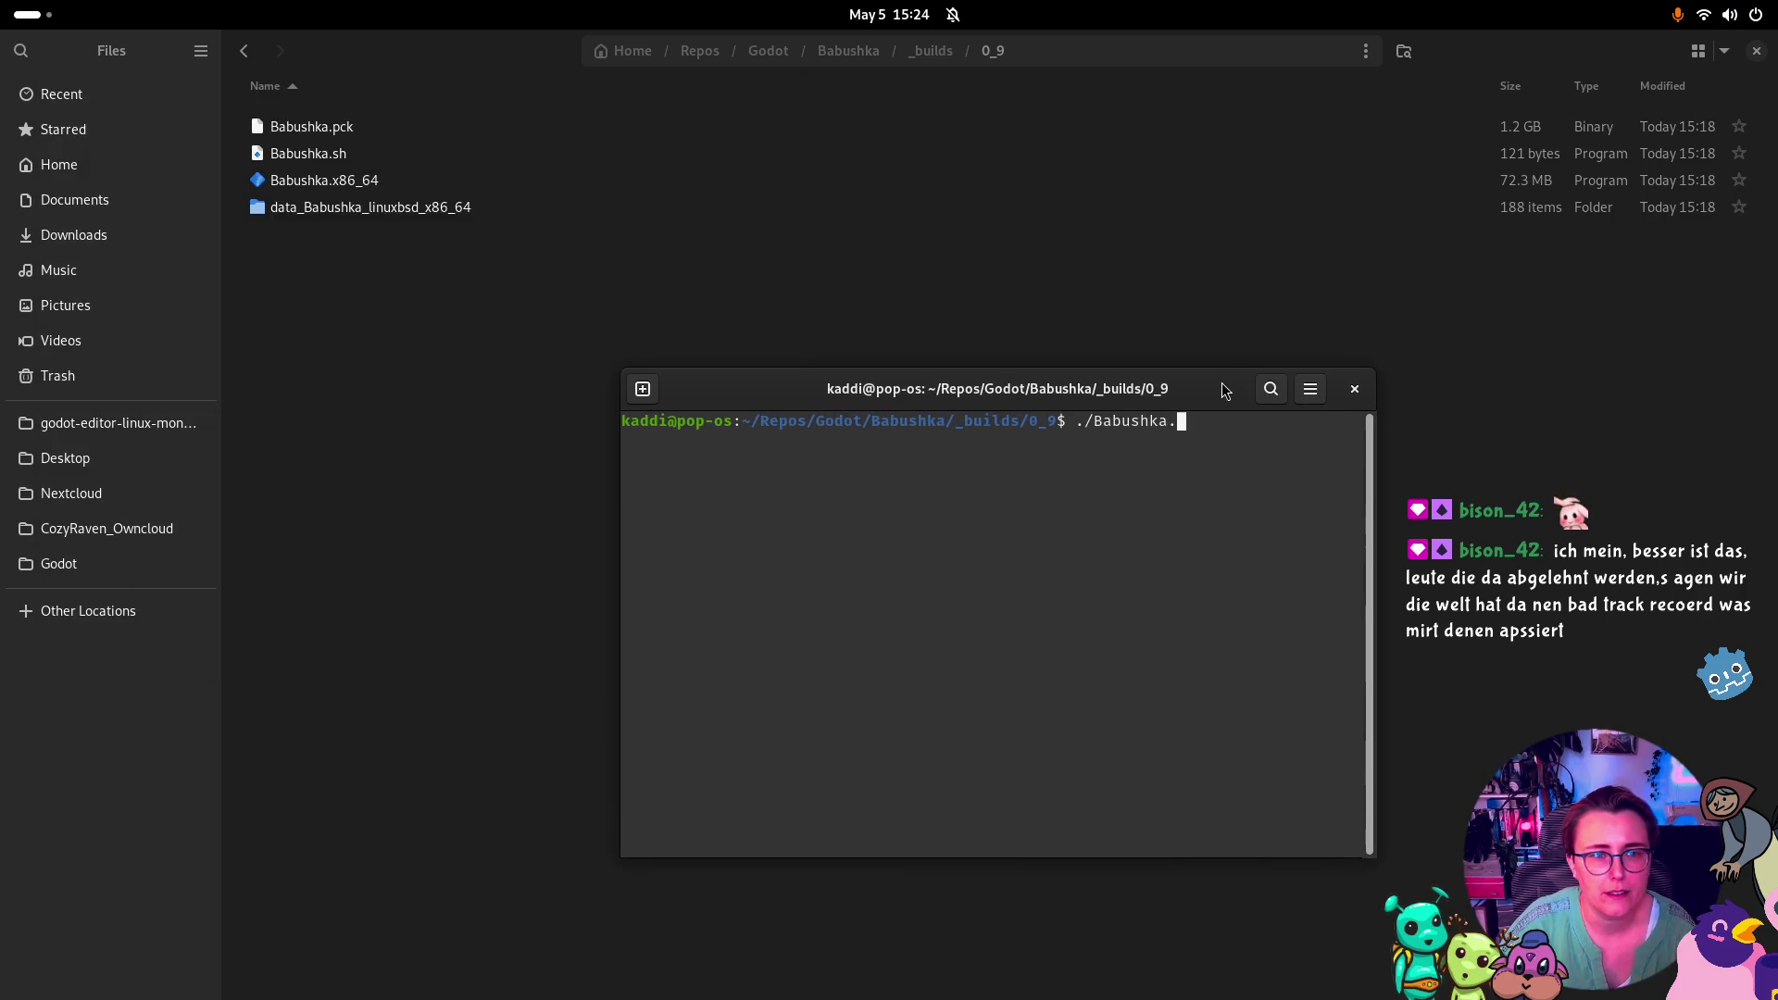
{"action": "type", "text": "x"}
{"action": "key", "text": "Tab"}
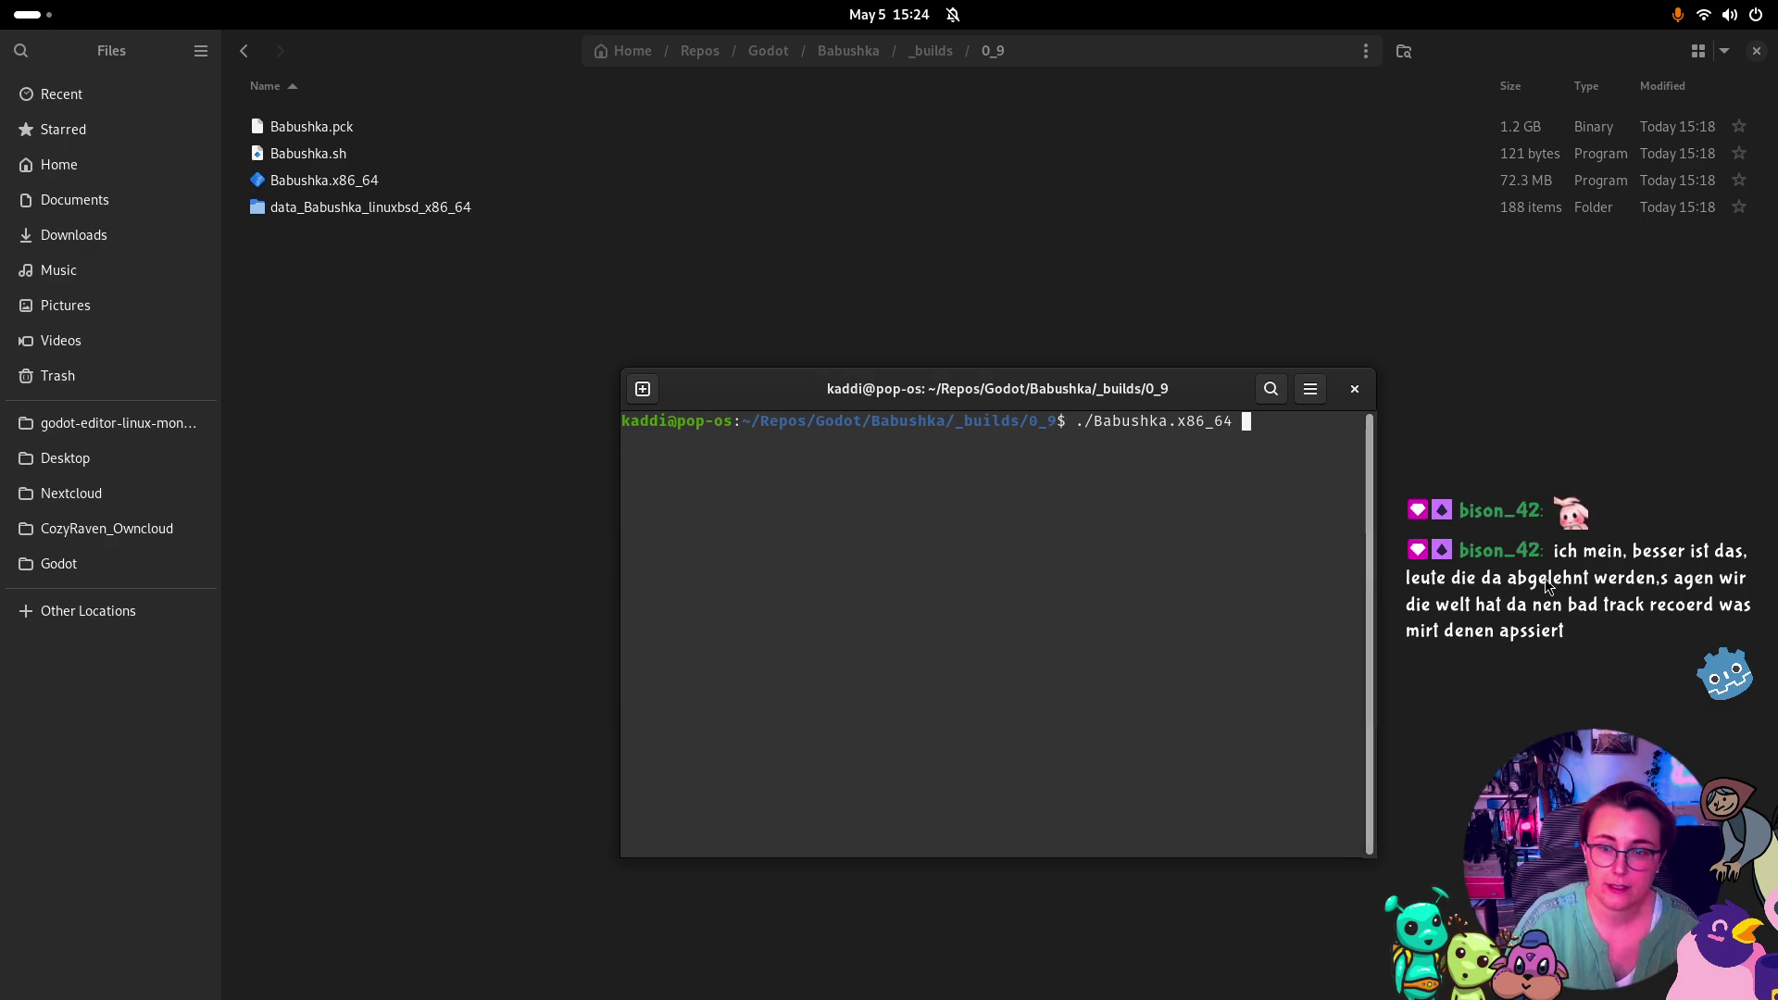
{"action": "key", "text": "Return"}
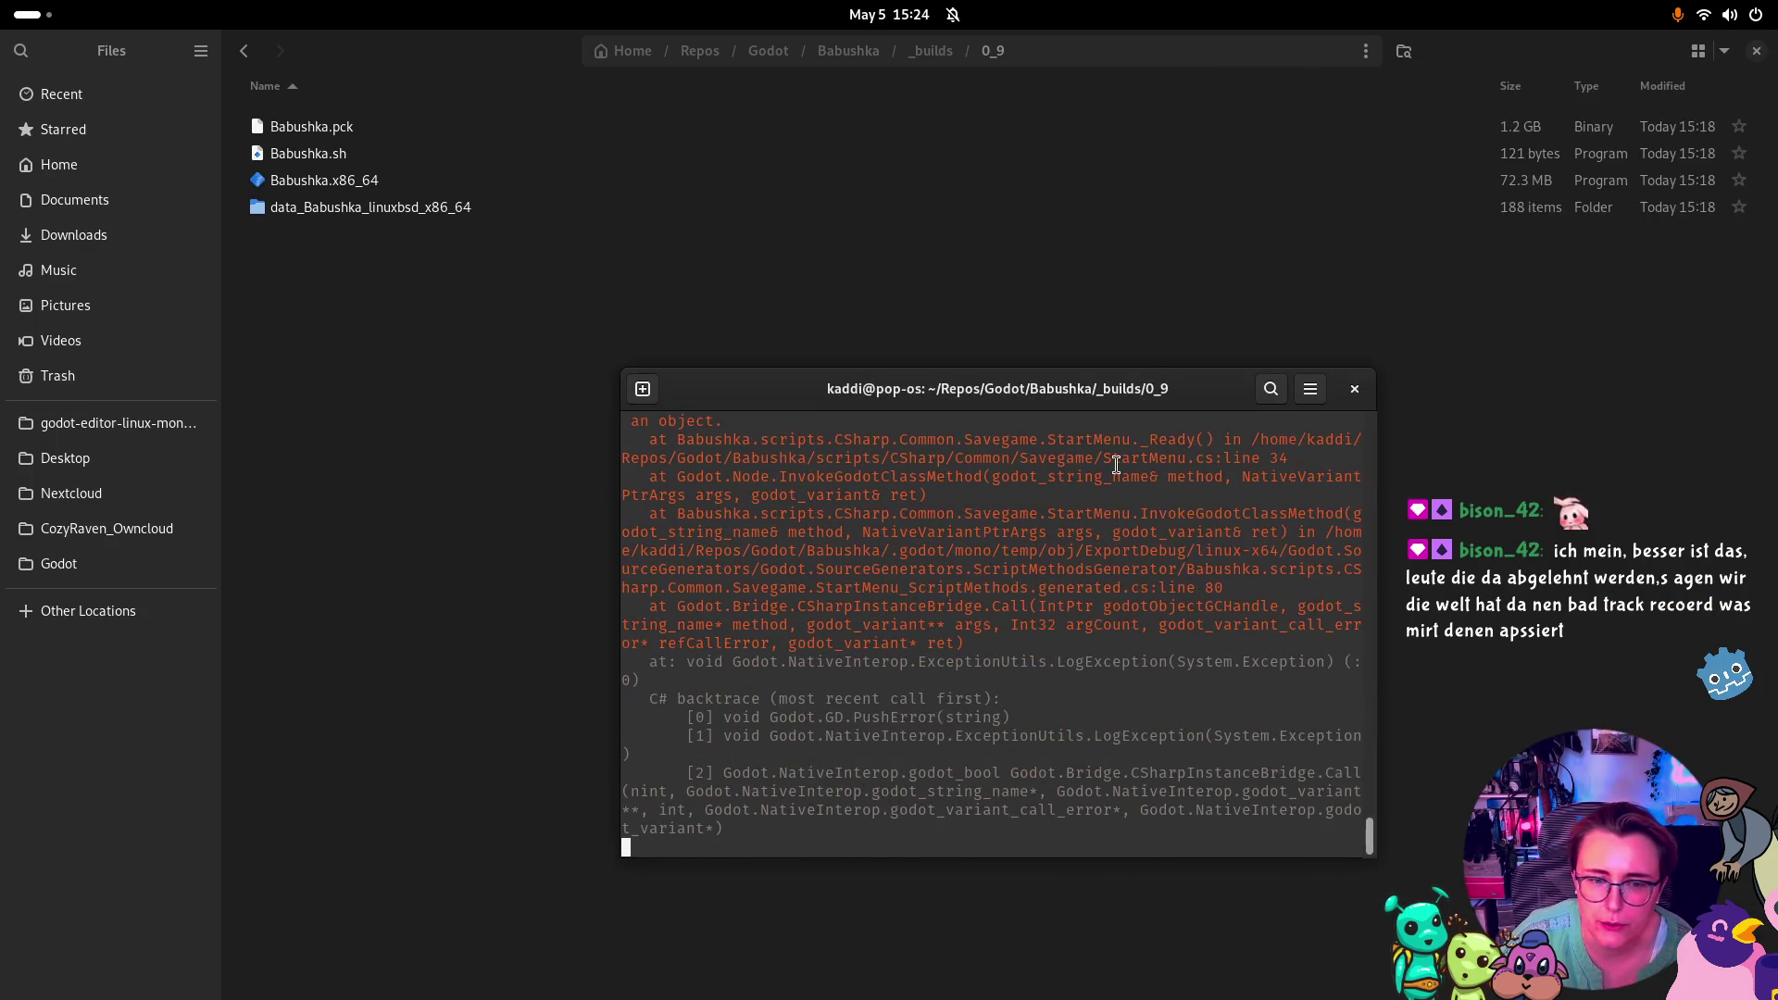
Enlarge the terminal to read the errors, then close it to kill the Babushka build
{"action": "left_click_drag", "start_coordinate": [1199, 370], "coordinate": [1077, 290]}
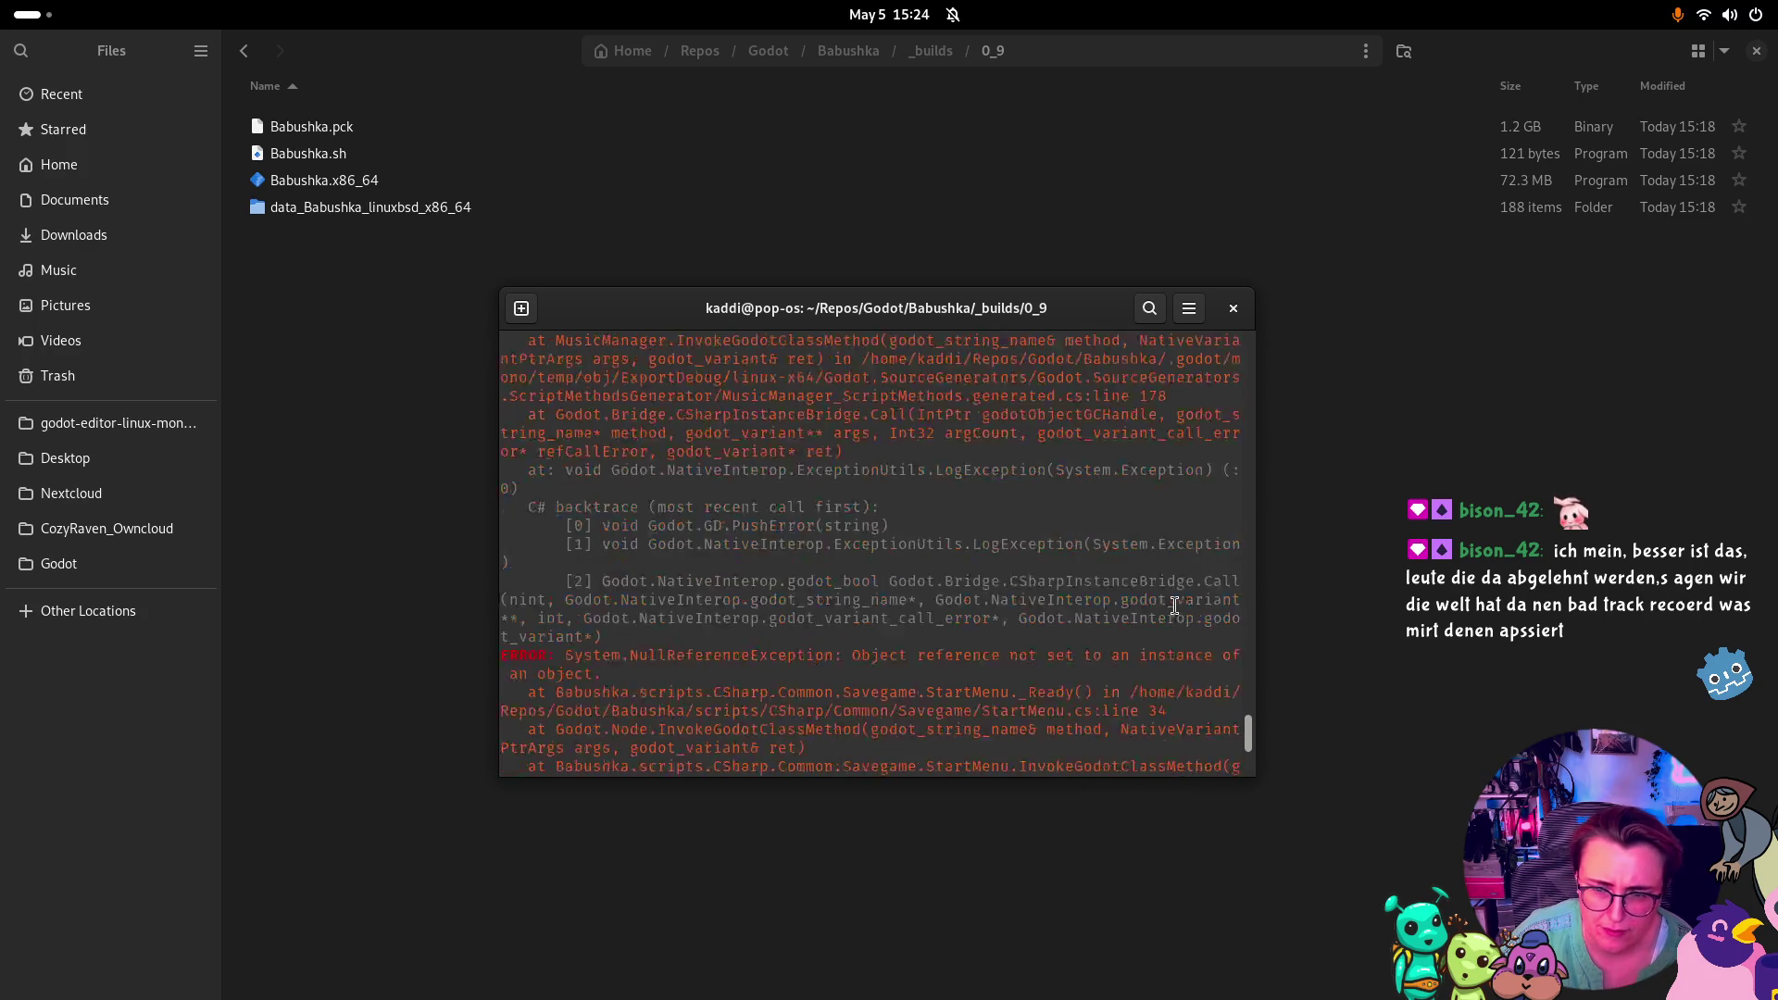
{"action": "left_click_drag", "start_coordinate": [1249, 681], "coordinate": [1211, 324]}
{"action": "left_click_drag", "start_coordinate": [1254, 775], "coordinate": [1625, 887]}
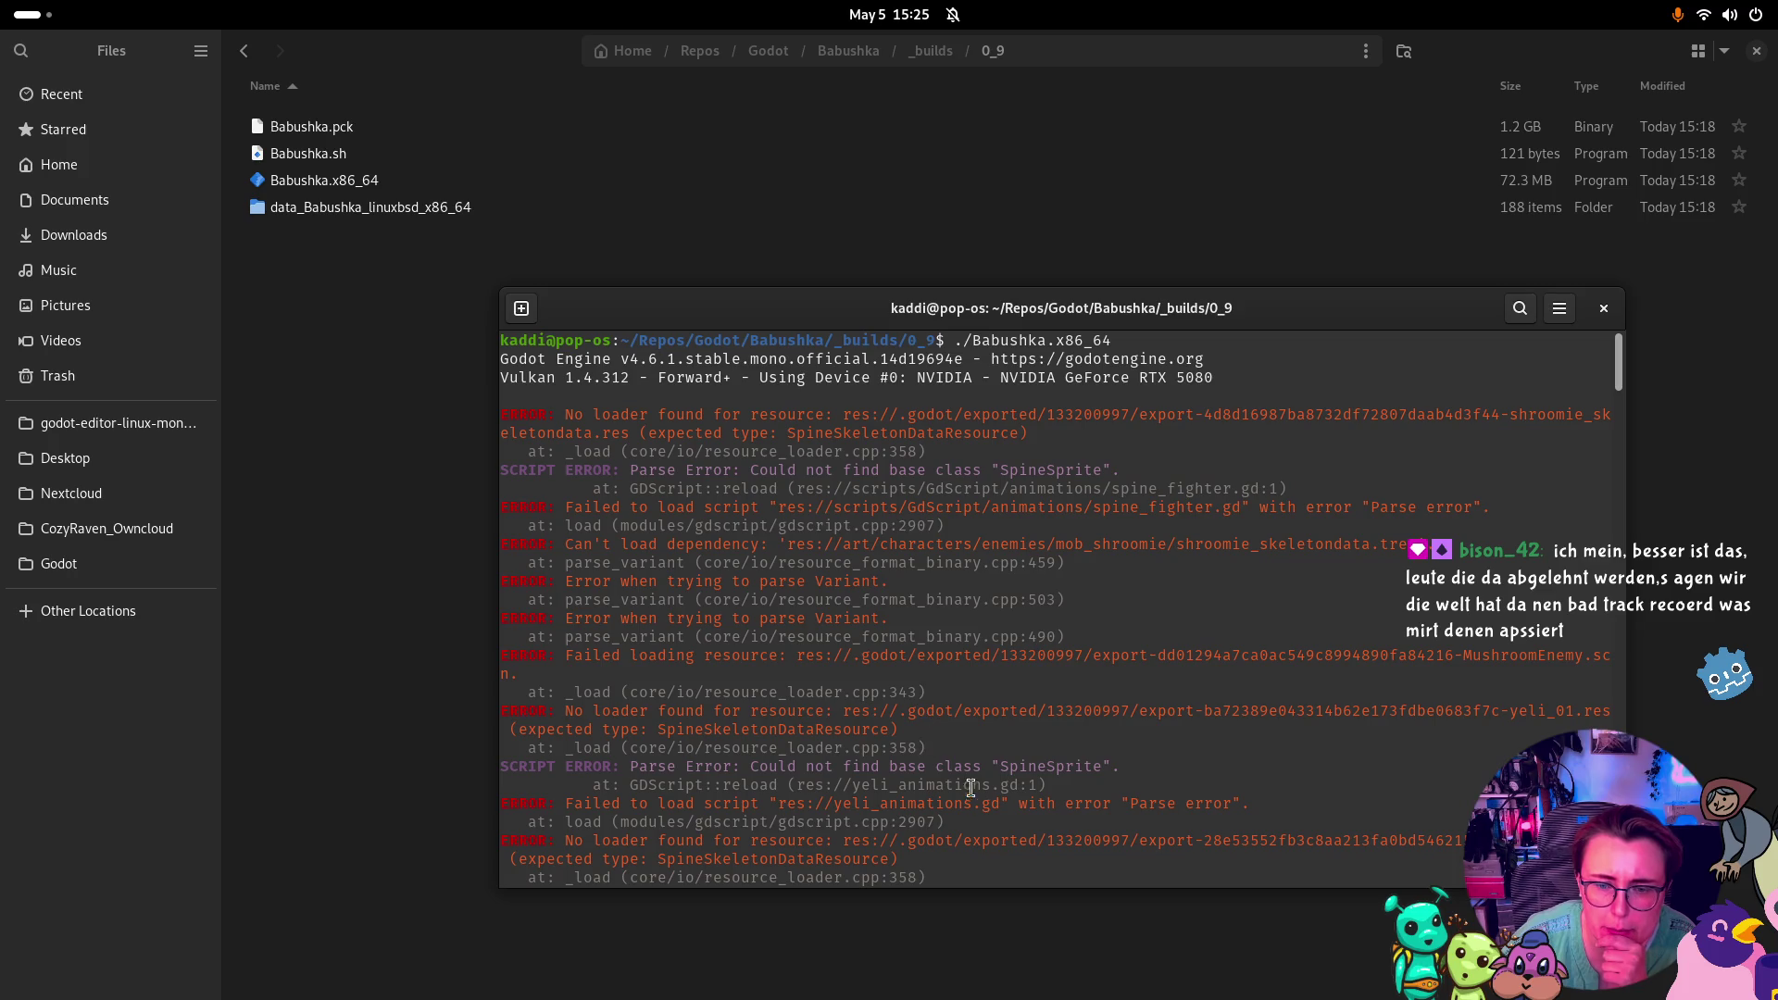
{"action": "left_click", "coordinate": [1605, 311]}
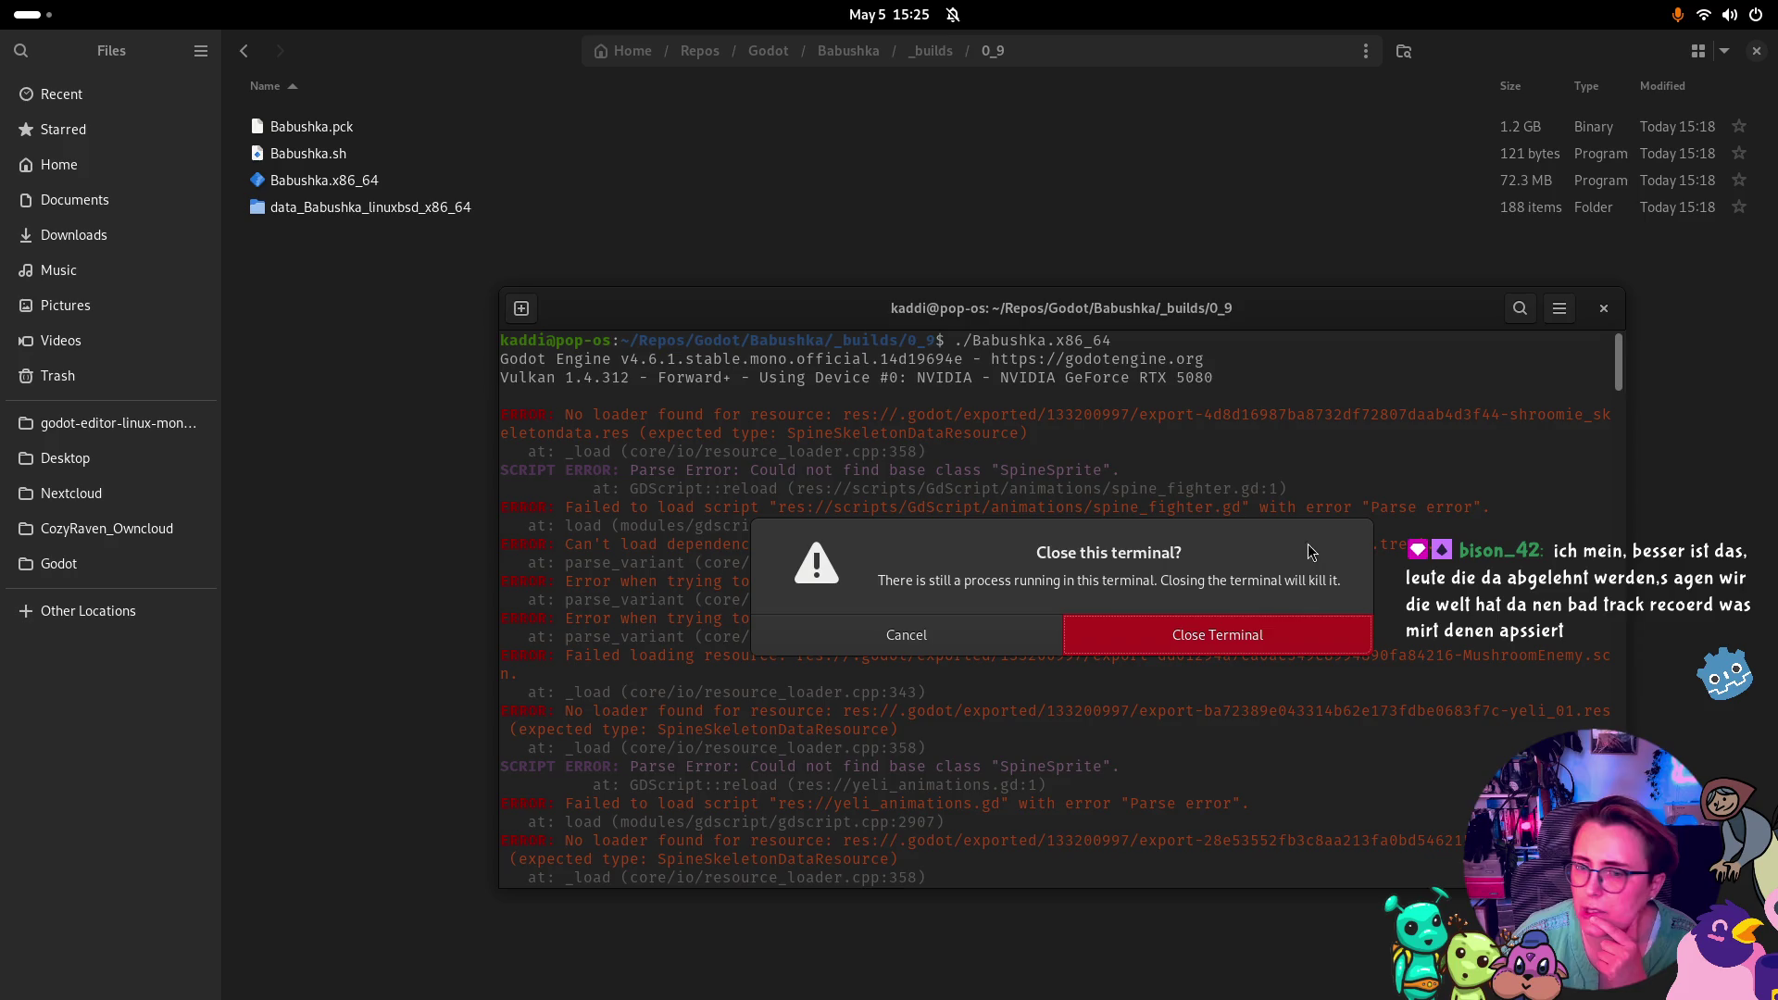
{"action": "left_click", "coordinate": [1258, 625]}
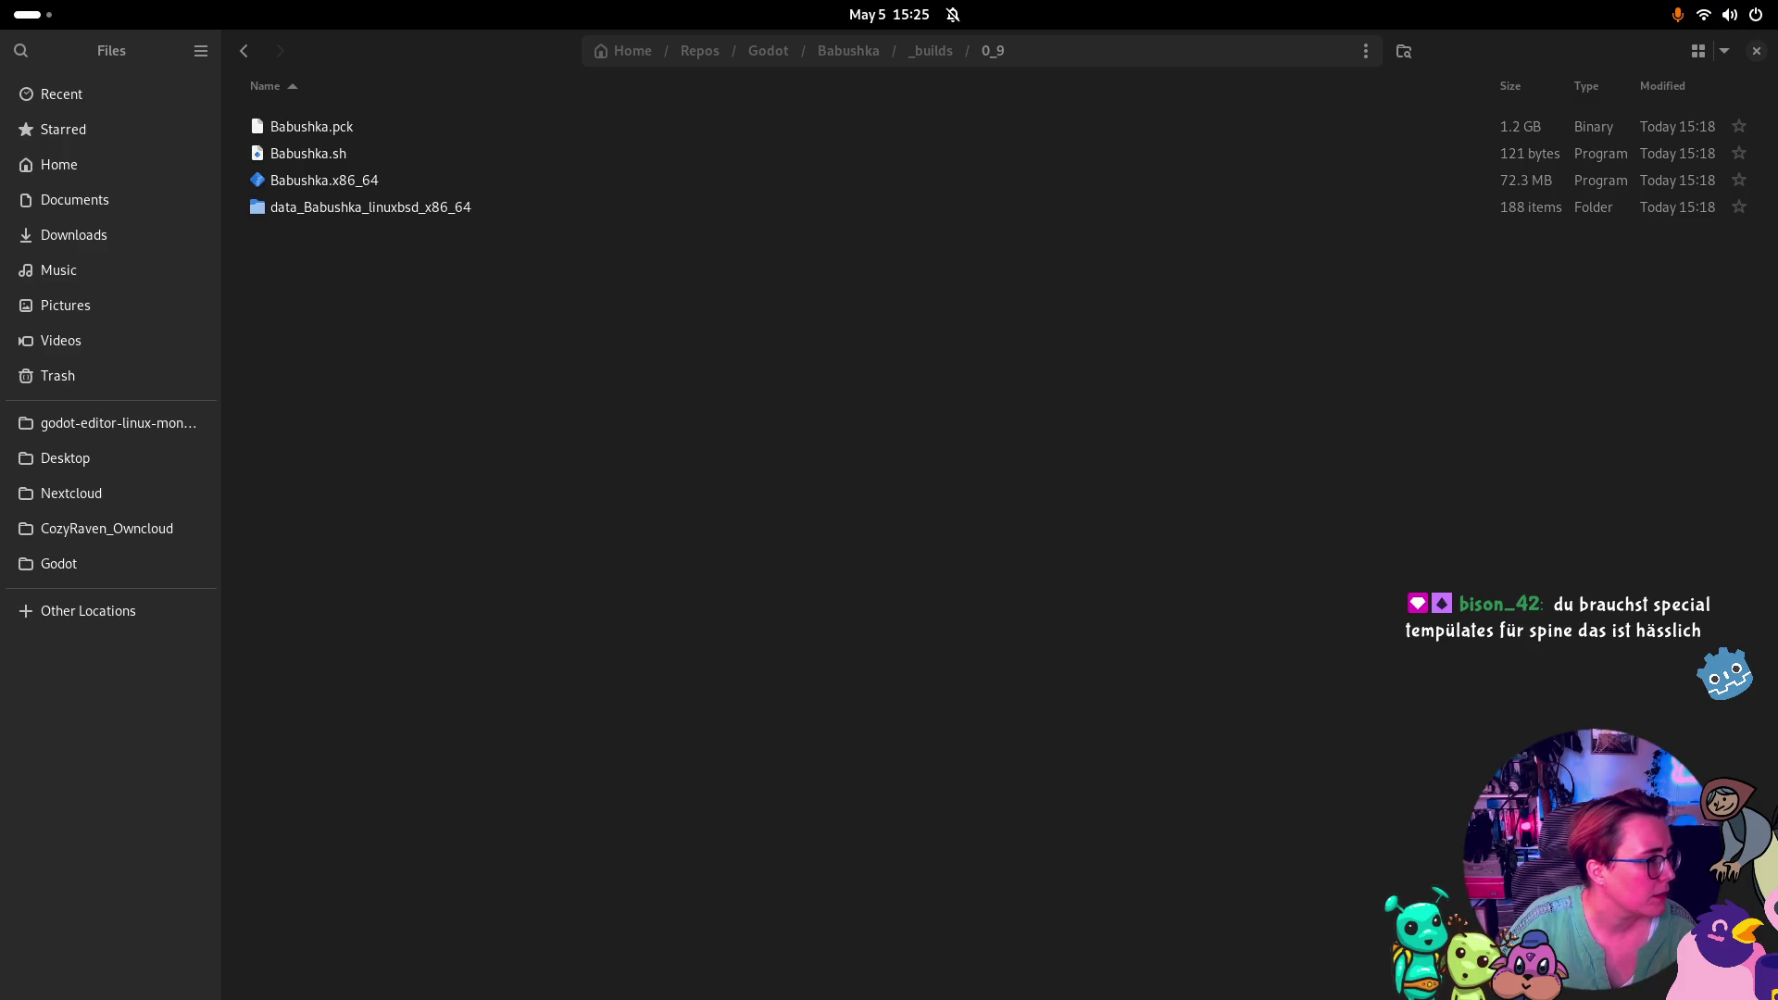
{"action": "key", "text": "alt+Tab"}
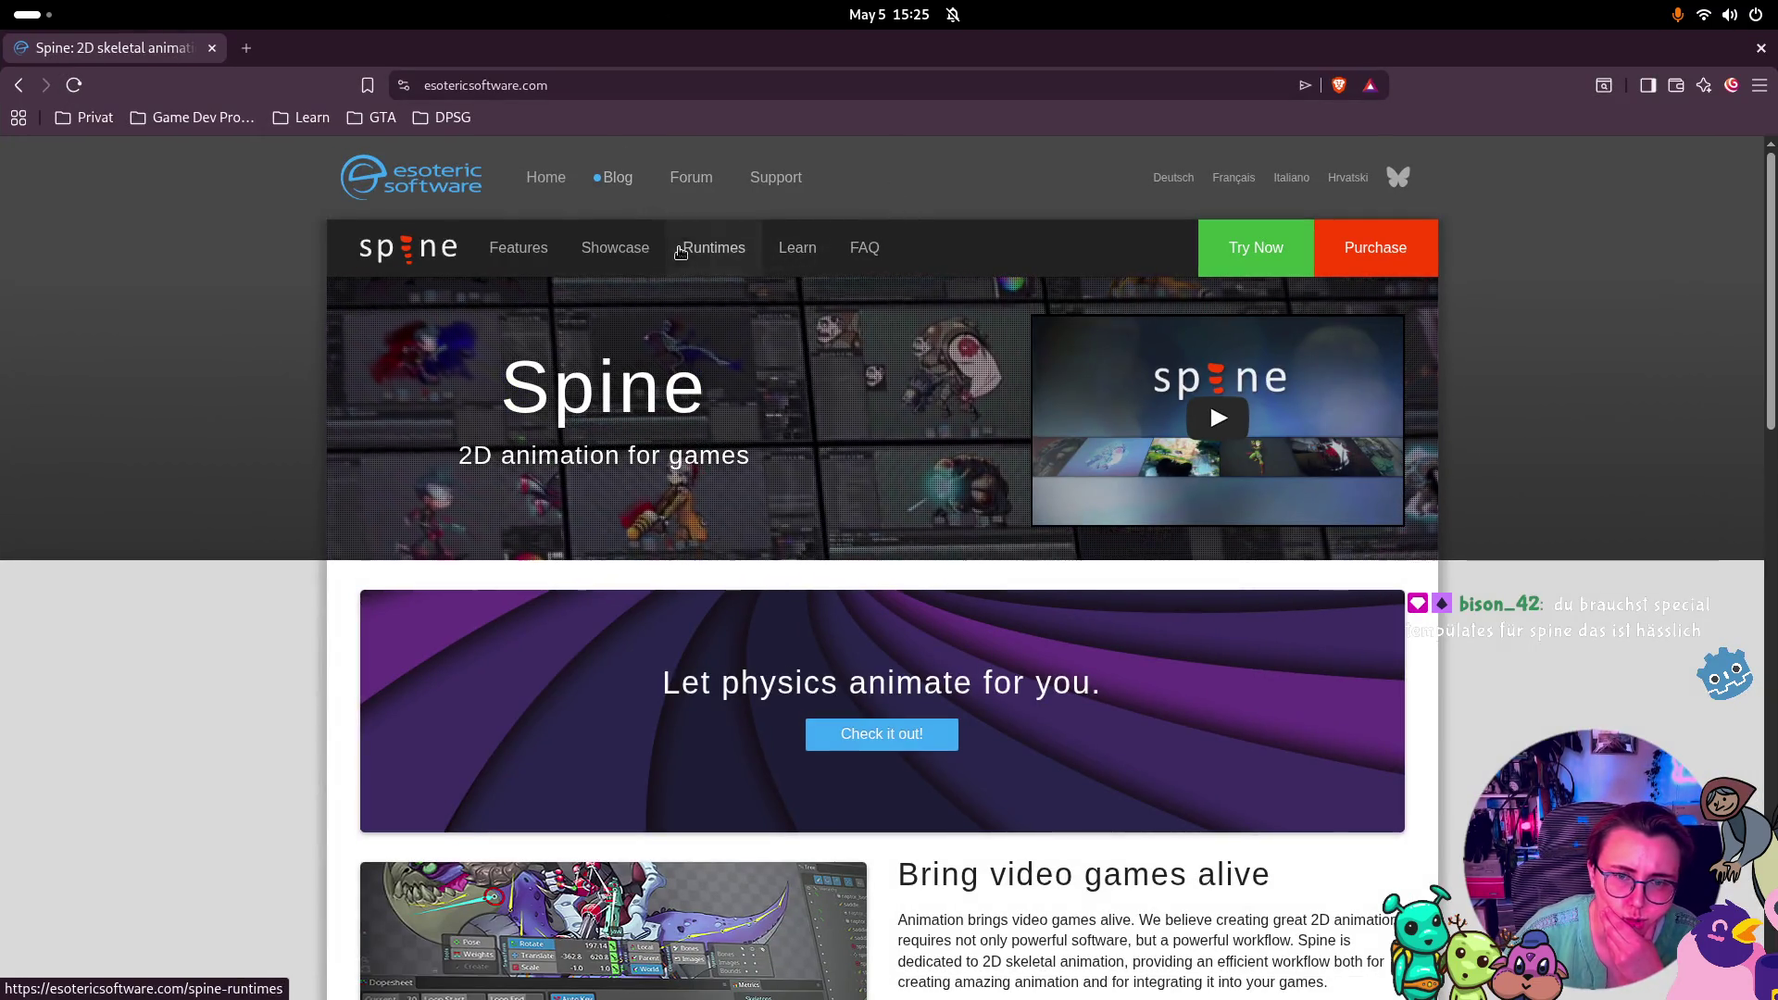
Open the Spine Runtimes page and go to the spine-godot runtime documentation
{"action": "left_click", "coordinate": [714, 248]}
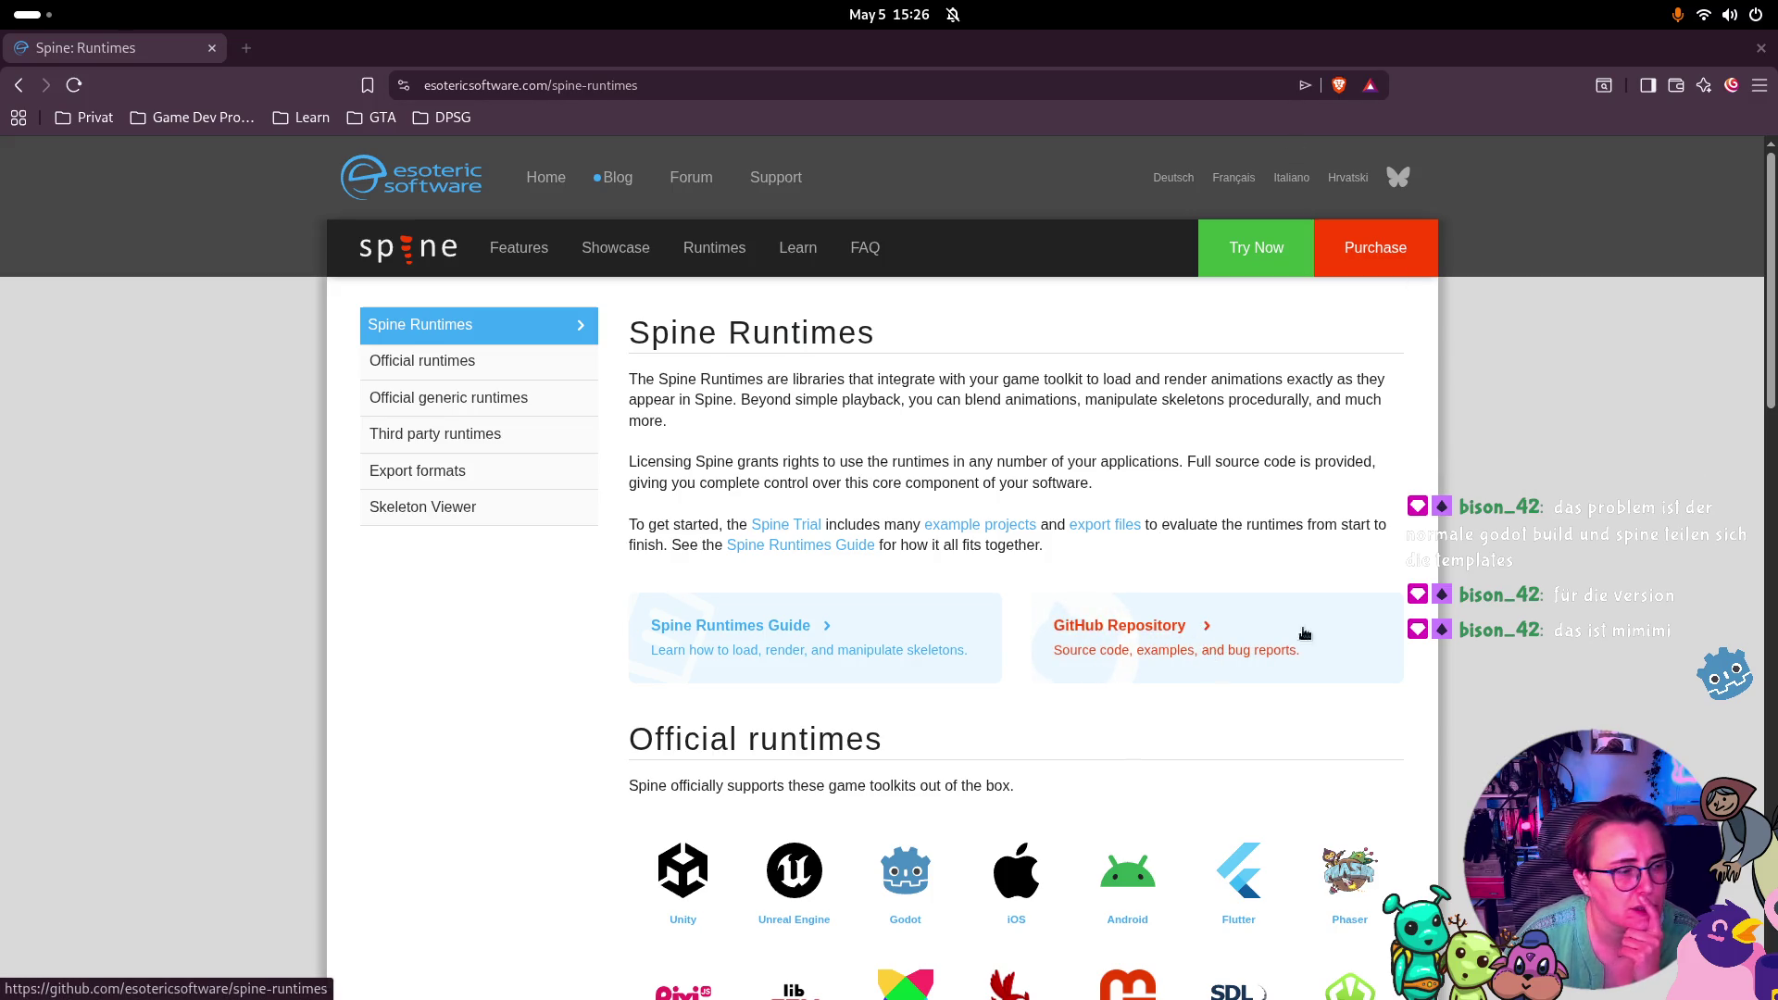
{"action": "scroll", "coordinate": [1216, 514], "scroll_direction": "down", "scroll_amount": 2}
{"action": "scroll", "coordinate": [1216, 515], "scroll_direction": "down", "scroll_amount": 1}
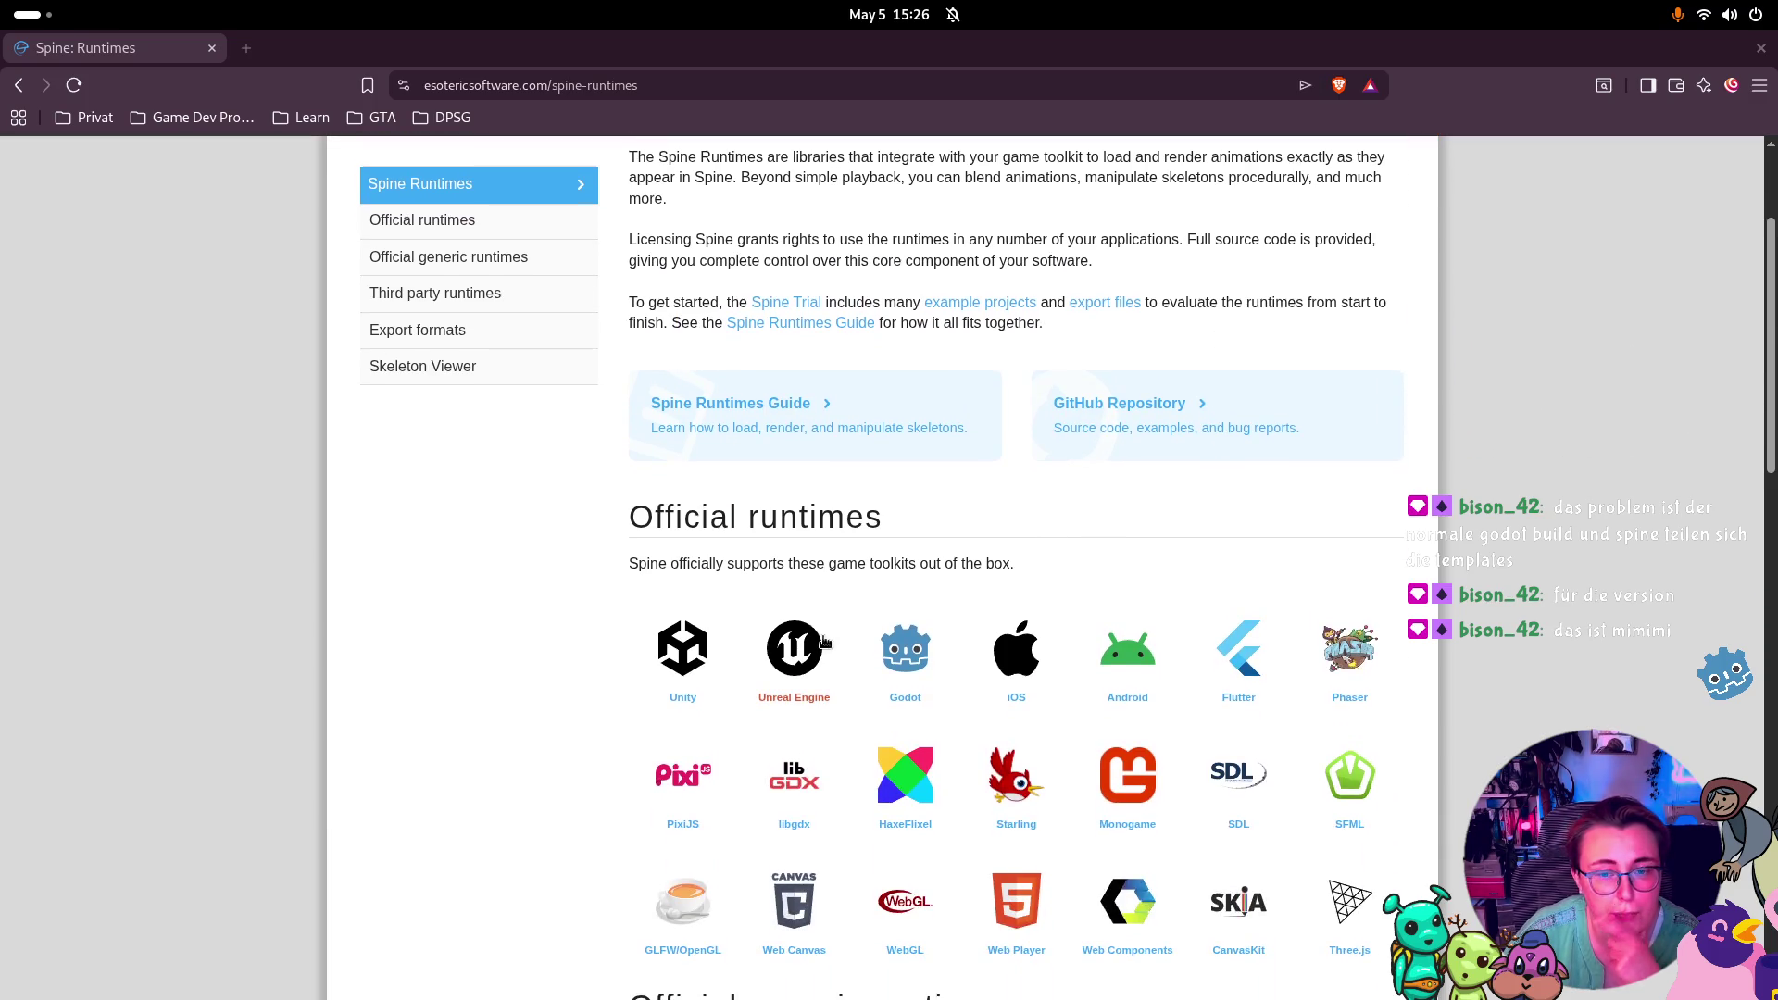
{"action": "left_click", "coordinate": [929, 669]}
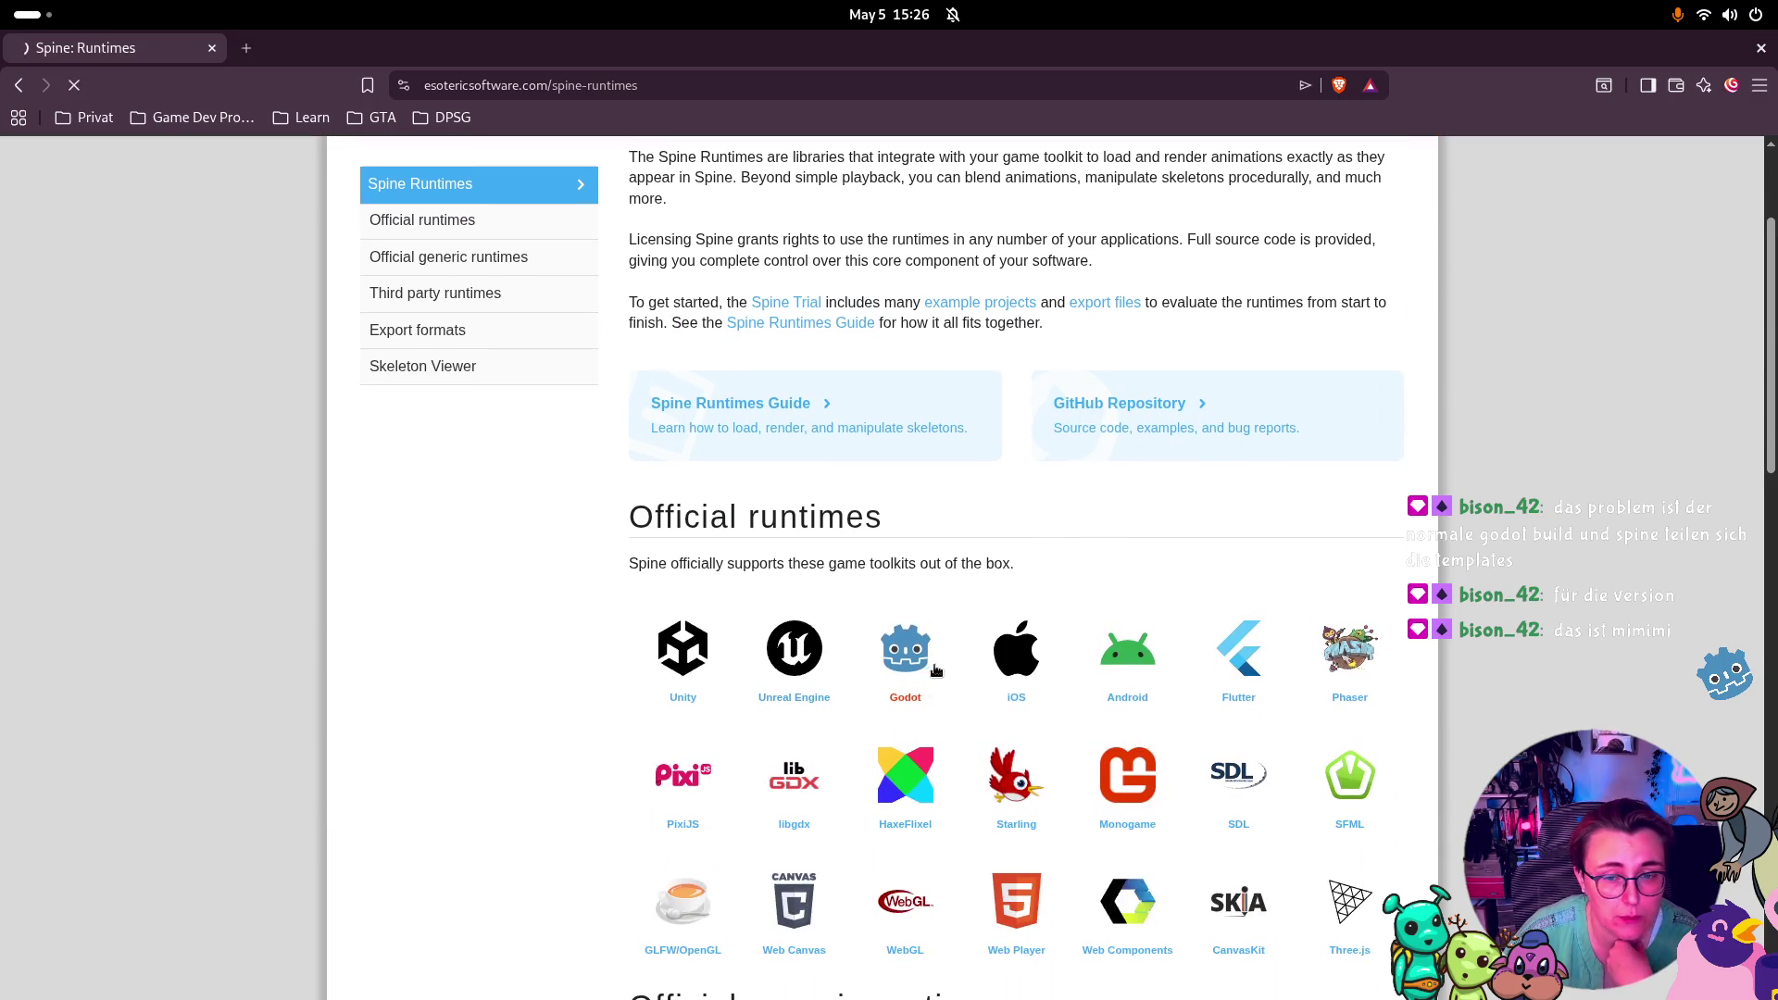
Save the Godot 4.6.1 C# export templates archive and show it in its folder
{"action": "scroll", "coordinate": [1391, 511], "scroll_direction": "down", "scroll_amount": 5}
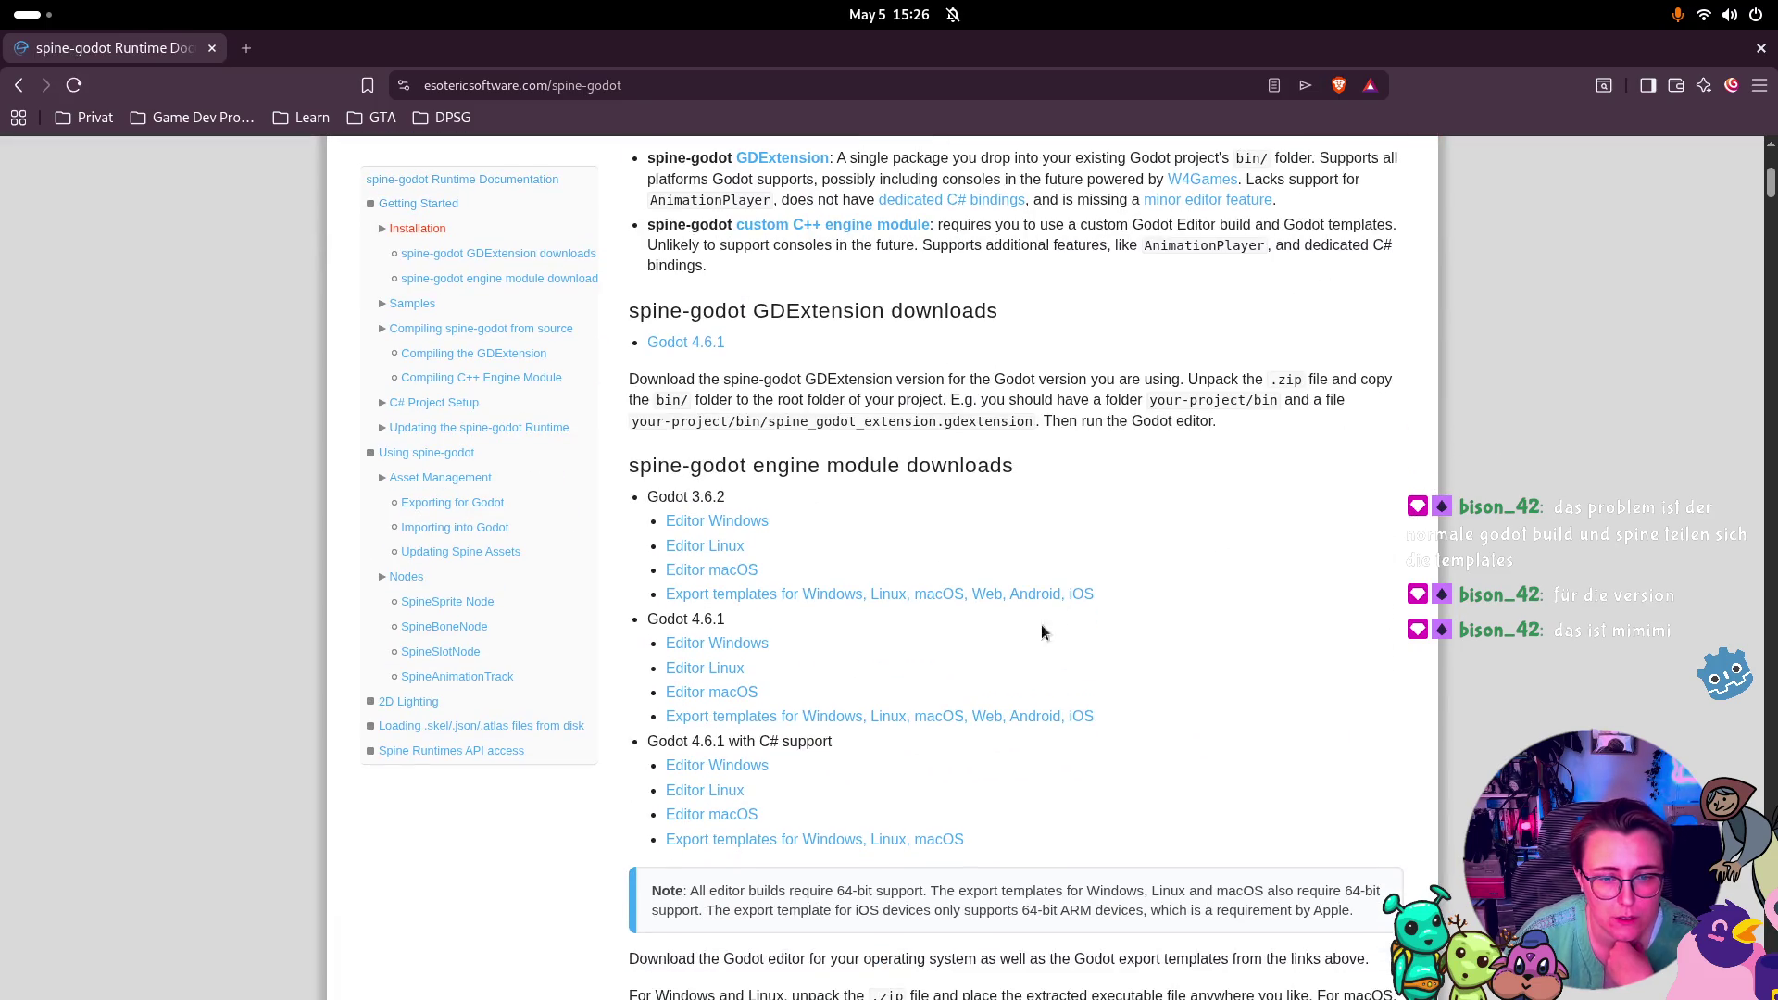
{"action": "left_click", "coordinate": [792, 840]}
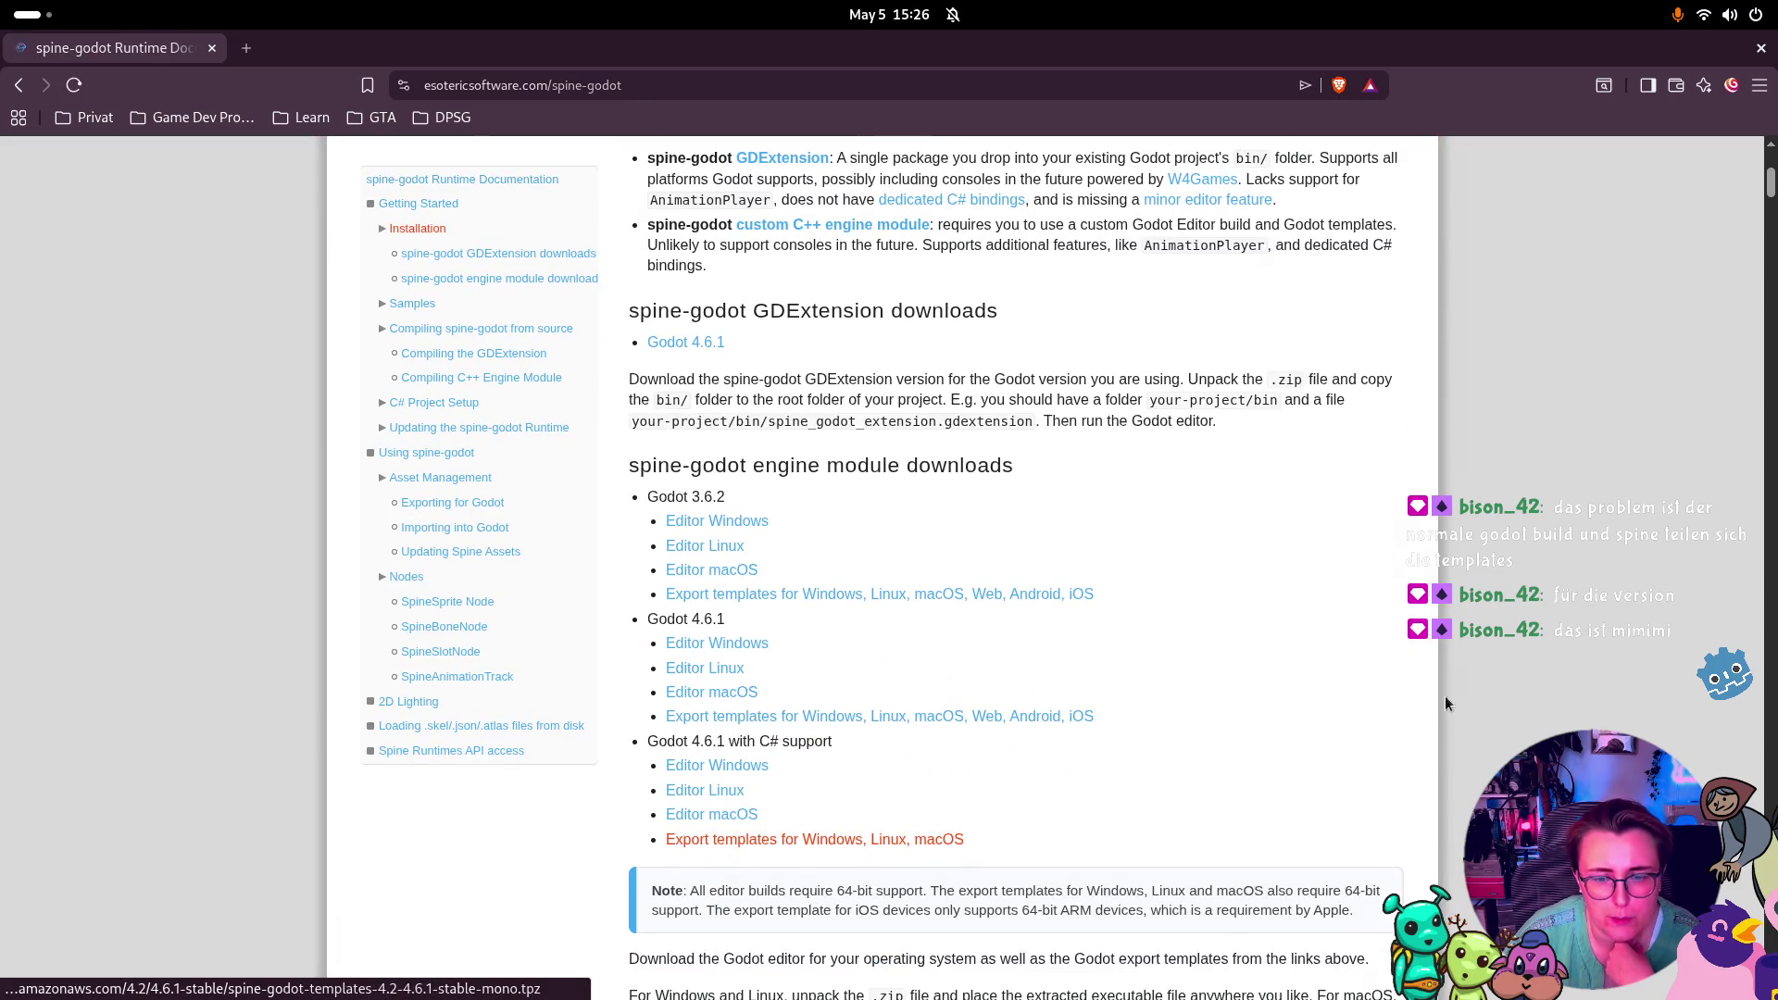
{"action": "left_click", "coordinate": [1243, 289]}
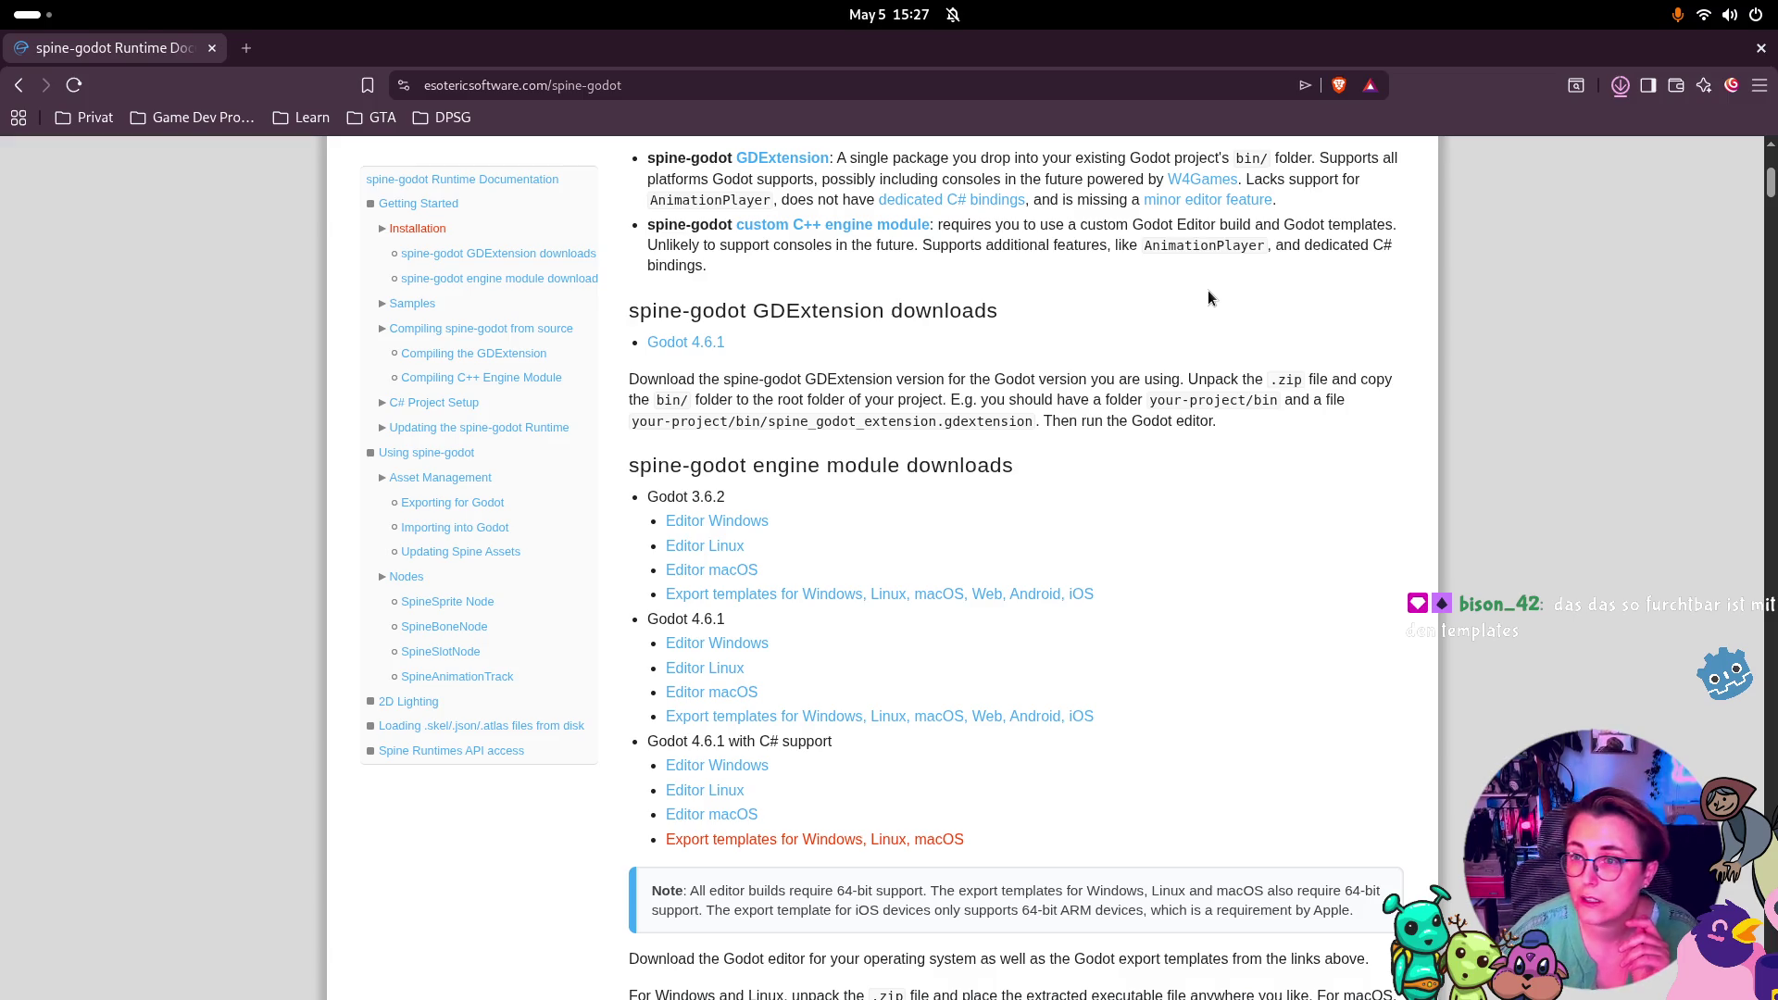
{"action": "left_click", "coordinate": [1619, 87]}
{"action": "left_click", "coordinate": [1620, 89]}
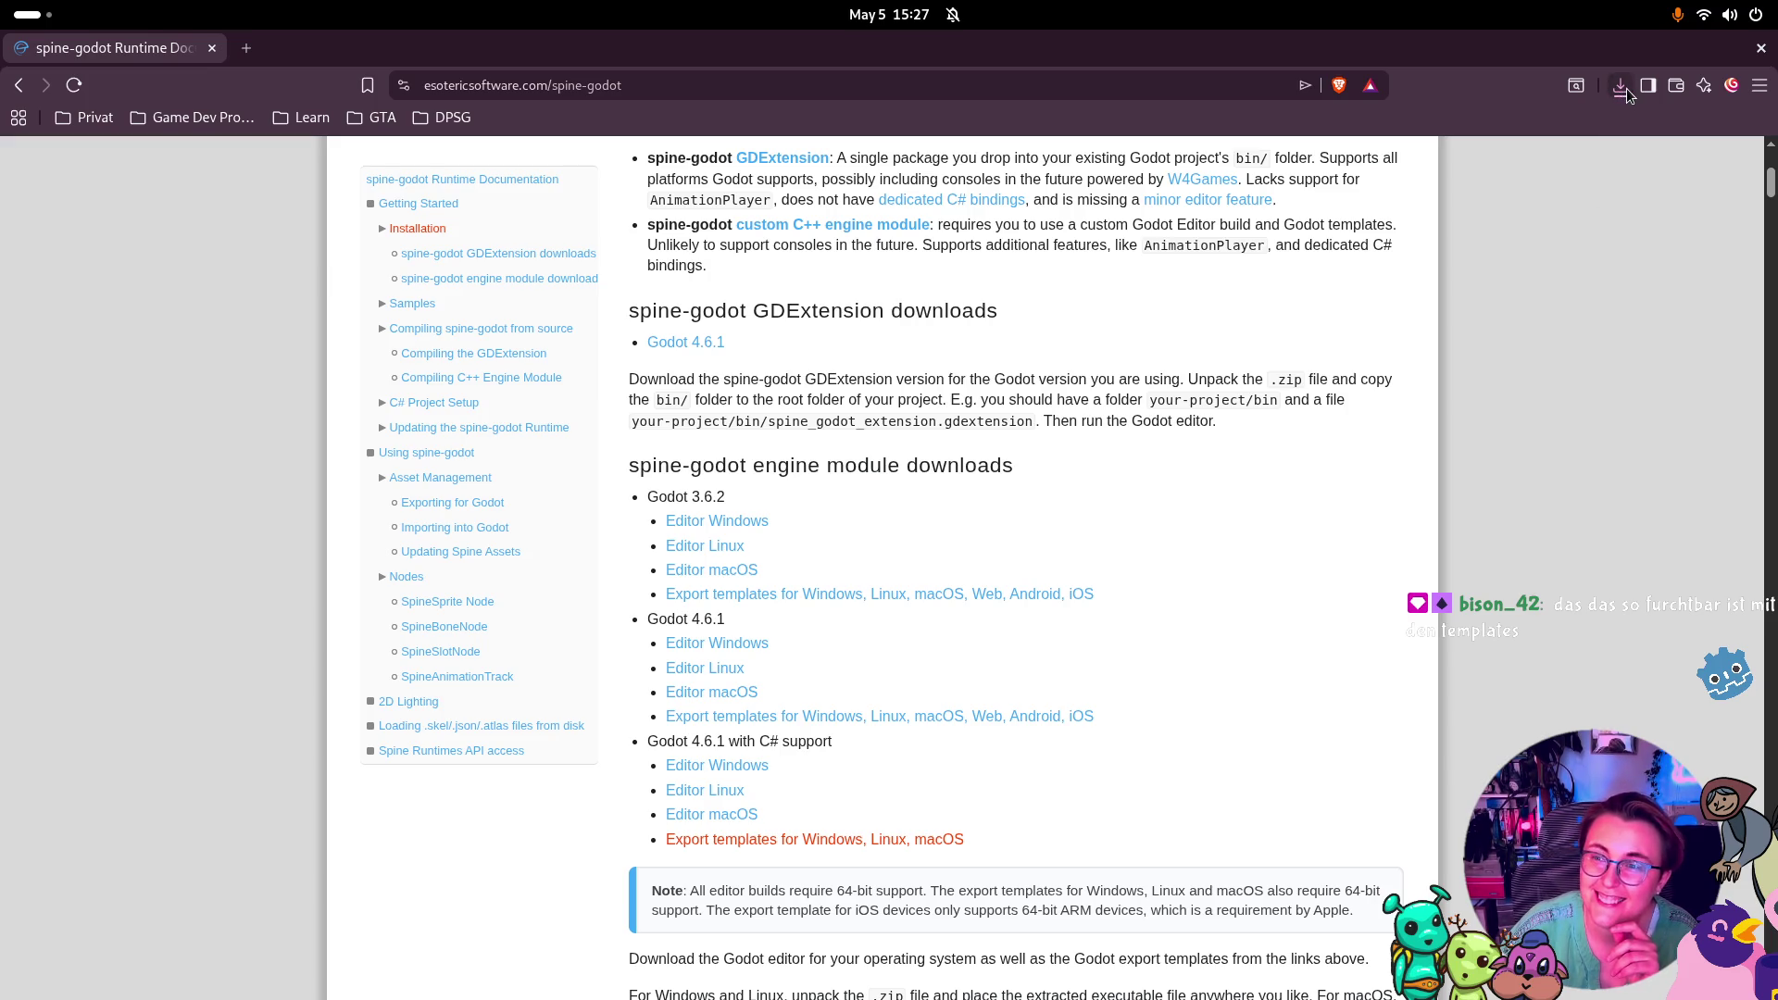
{"action": "left_click", "coordinate": [1619, 89]}
{"action": "left_click", "coordinate": [1530, 165]}
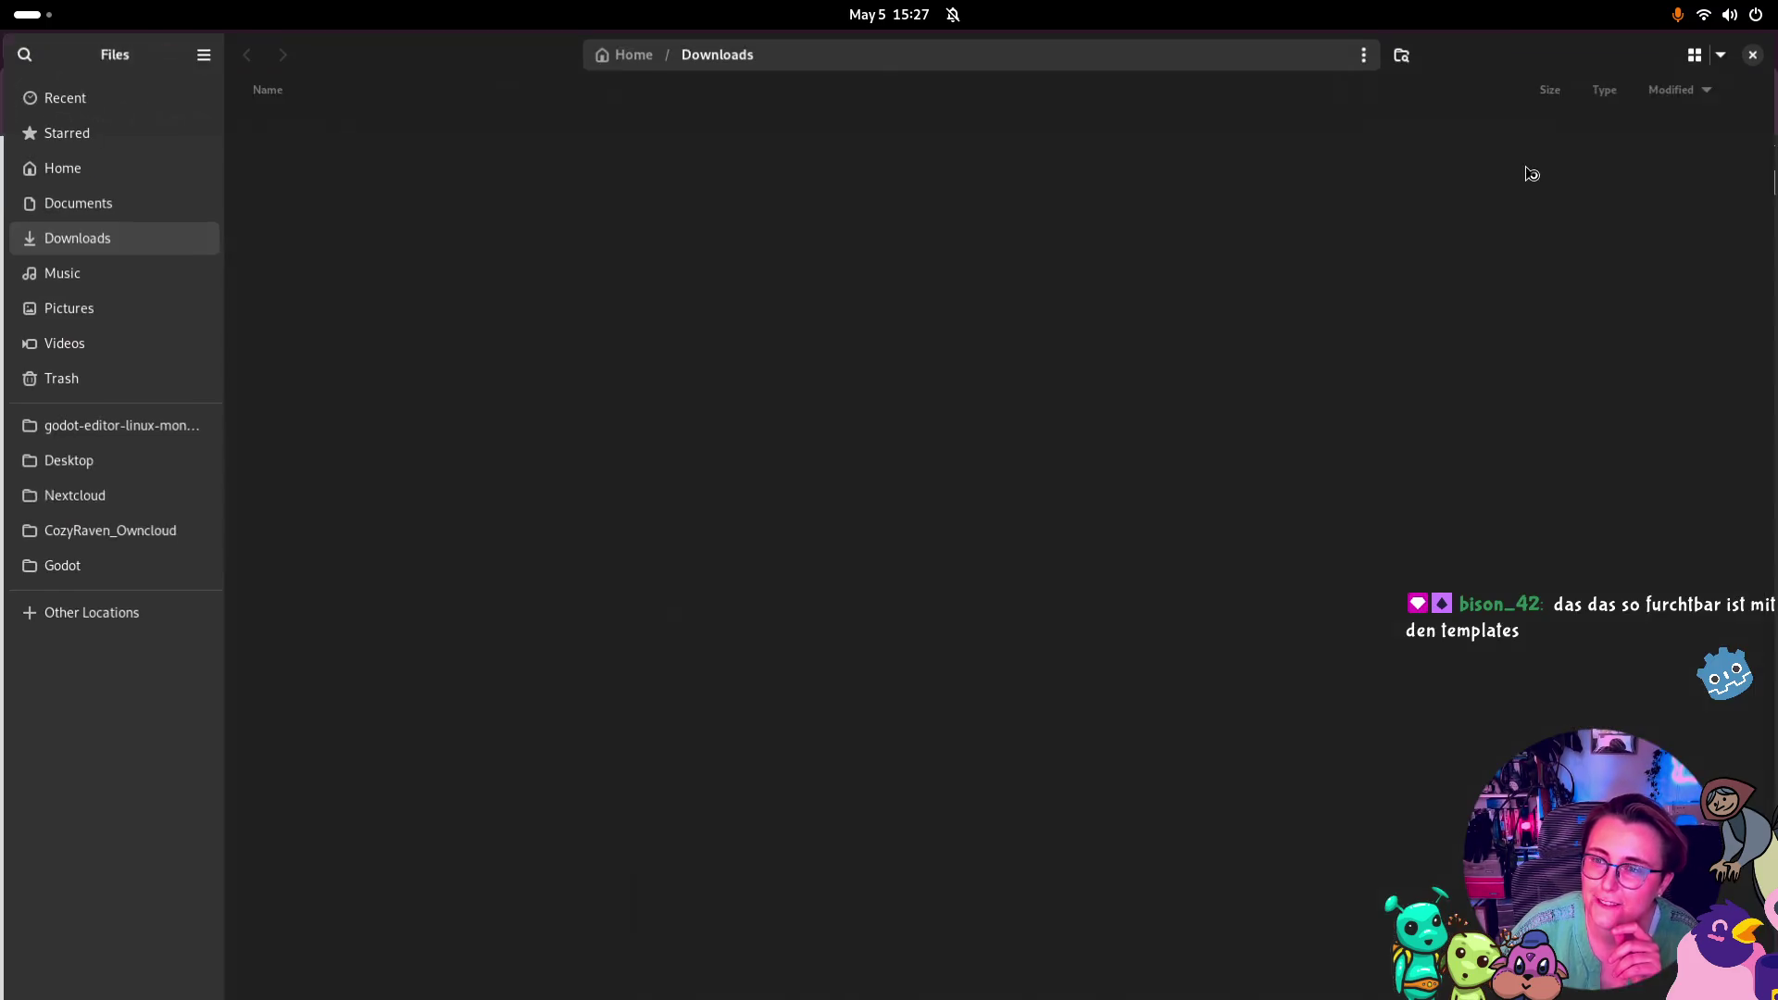
Extract the templates .tpz into CozyRaven_Owncloud > Babushka, then close Brave
{"action": "right_click", "coordinate": [424, 137]}
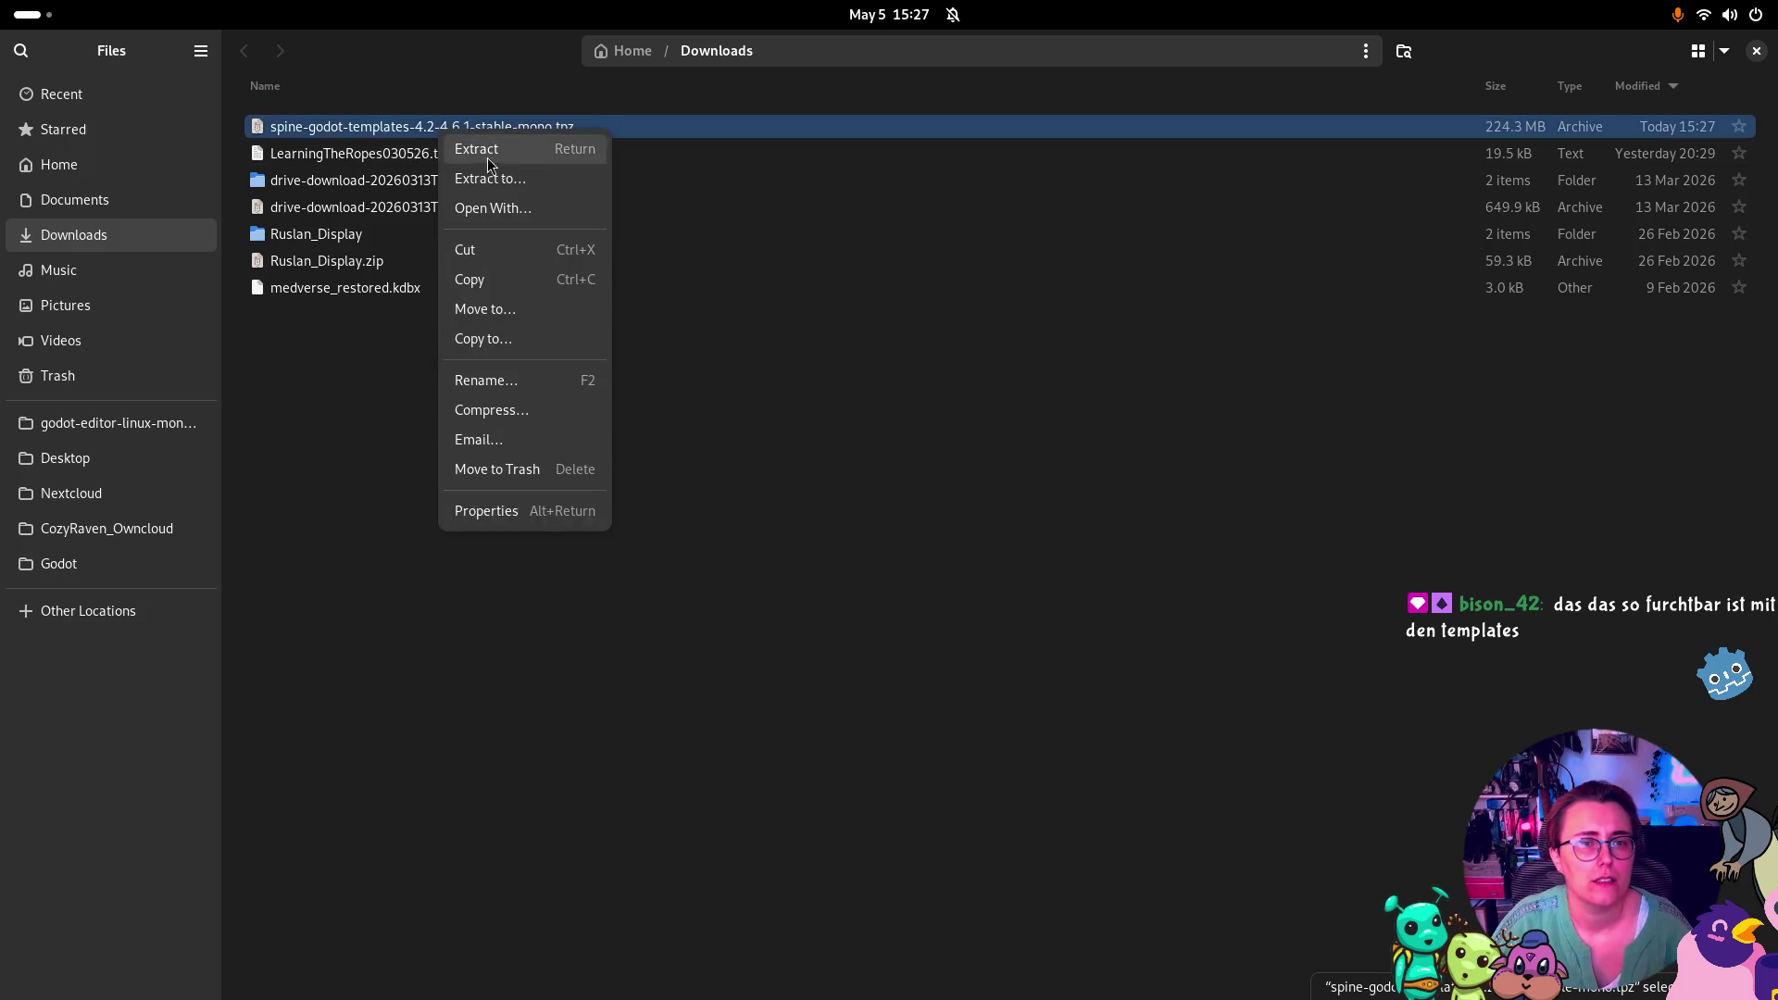
{"action": "left_click", "coordinate": [514, 177]}
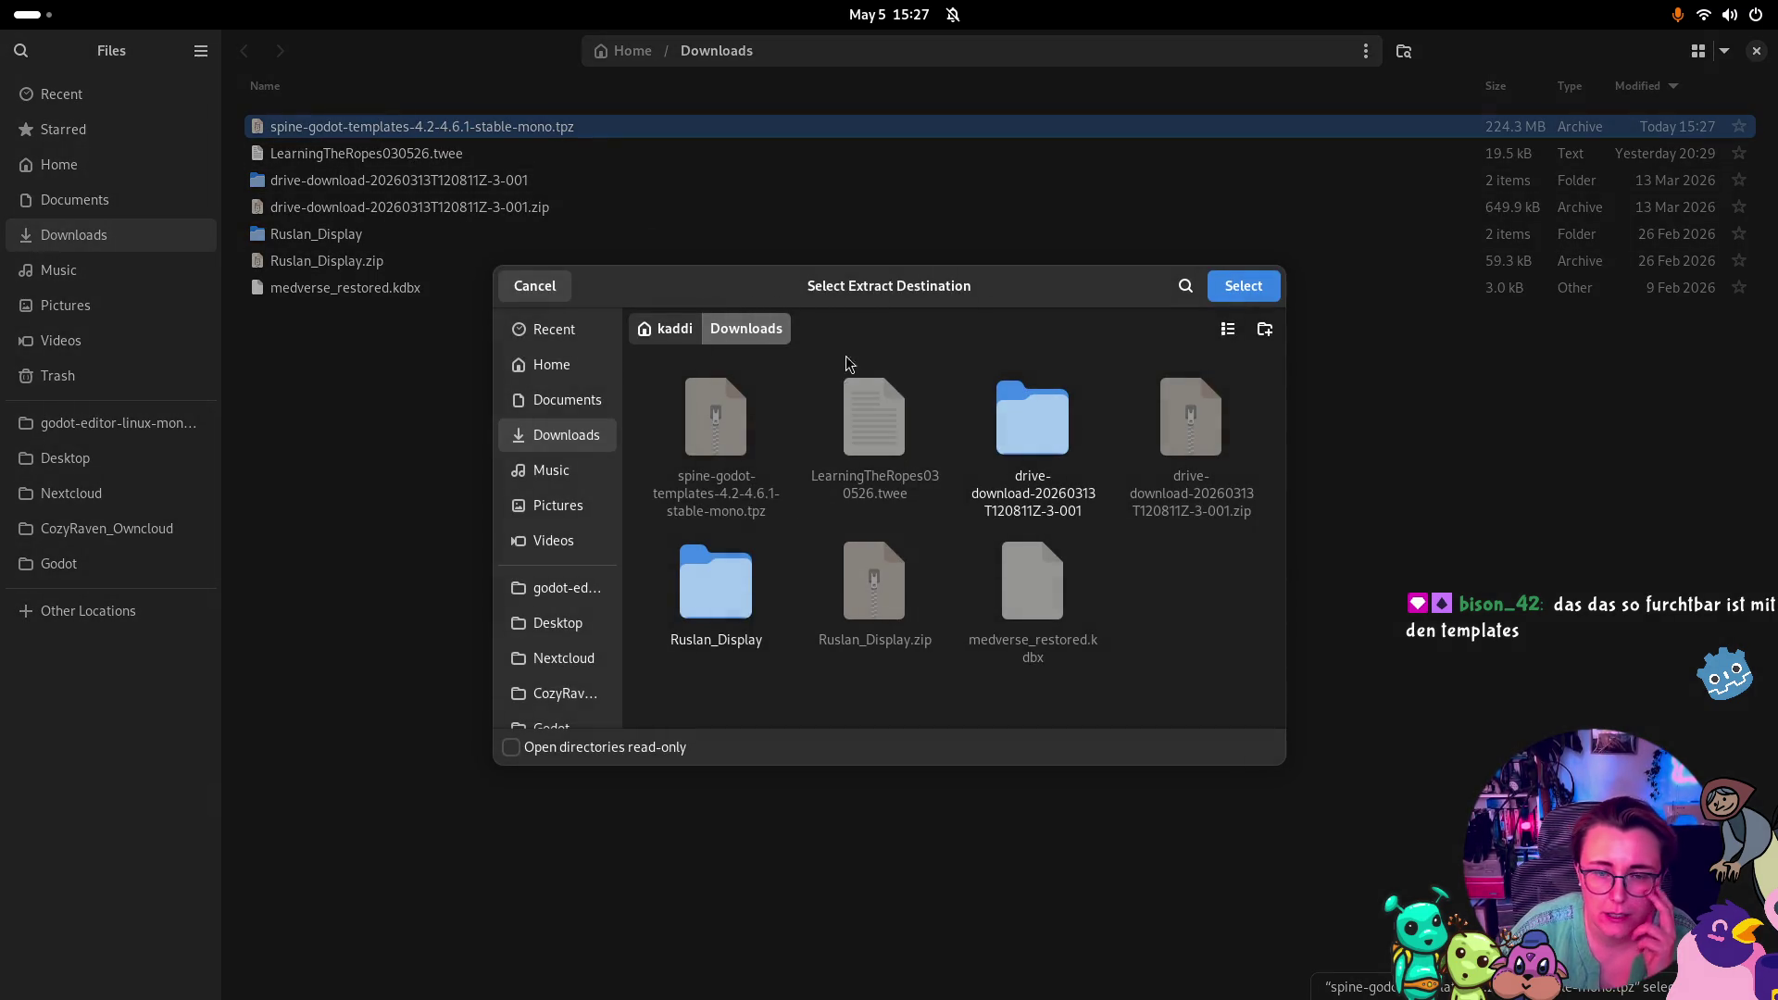
{"action": "left_click", "coordinate": [563, 692]}
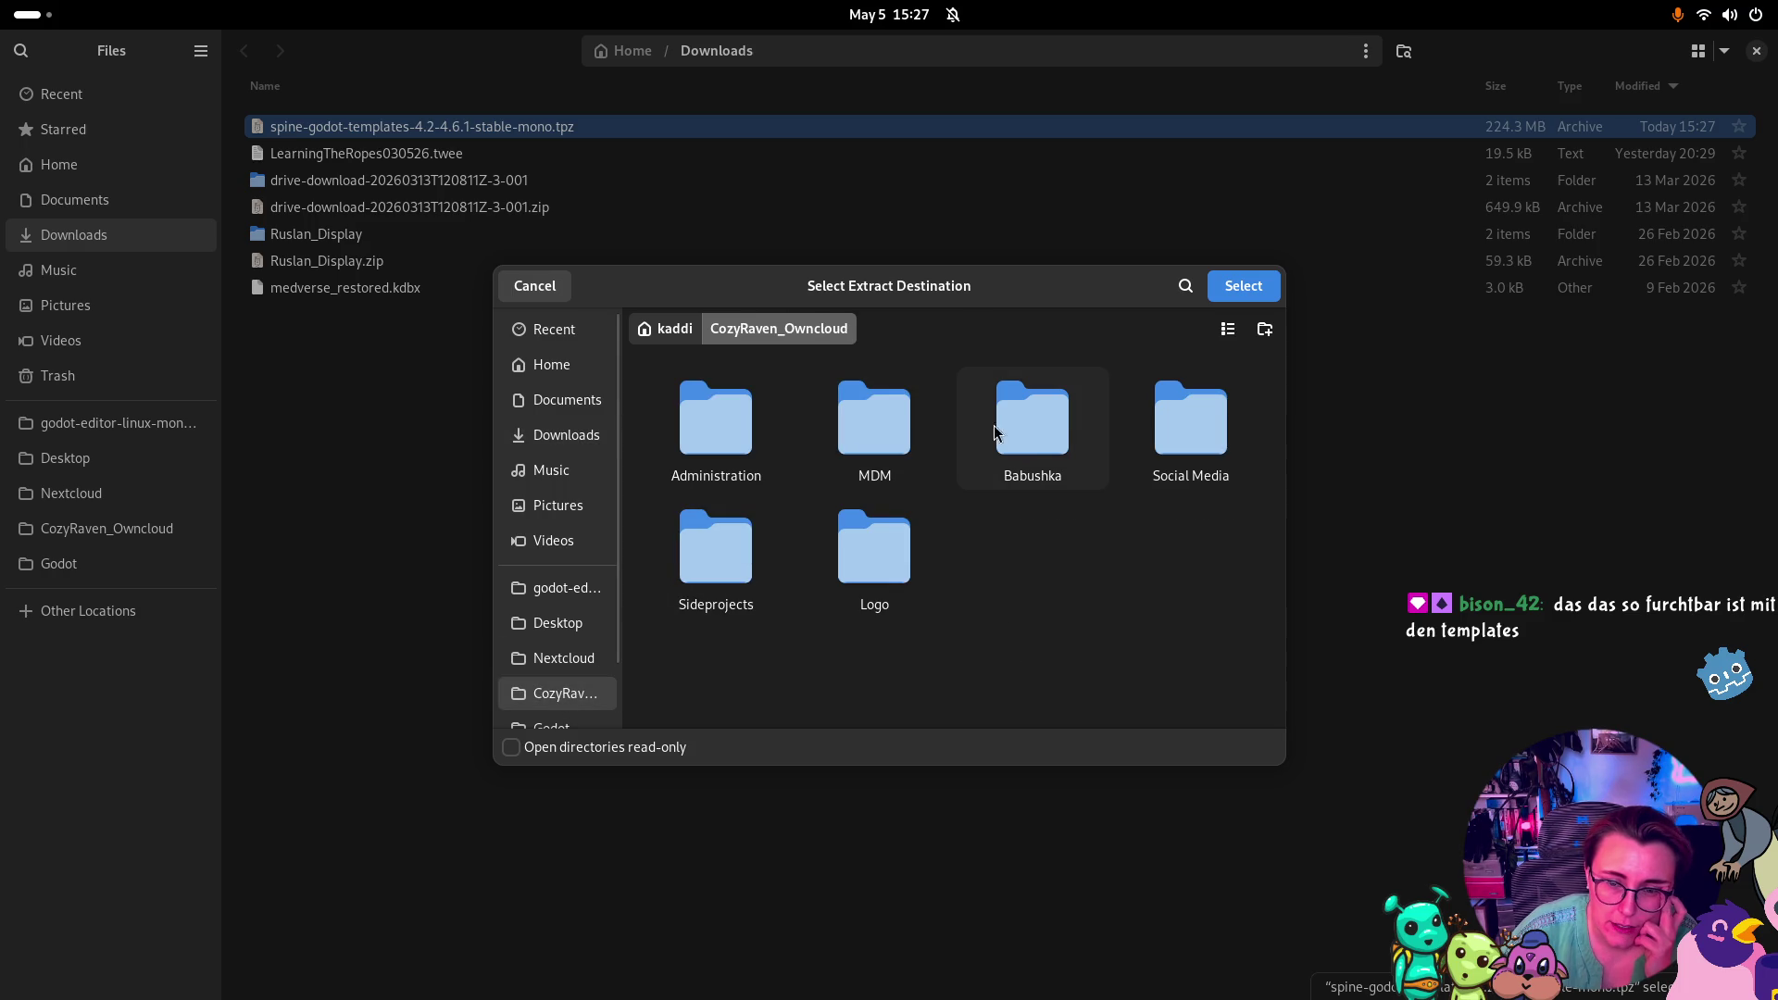
{"action": "double_click", "coordinate": [1046, 429]}
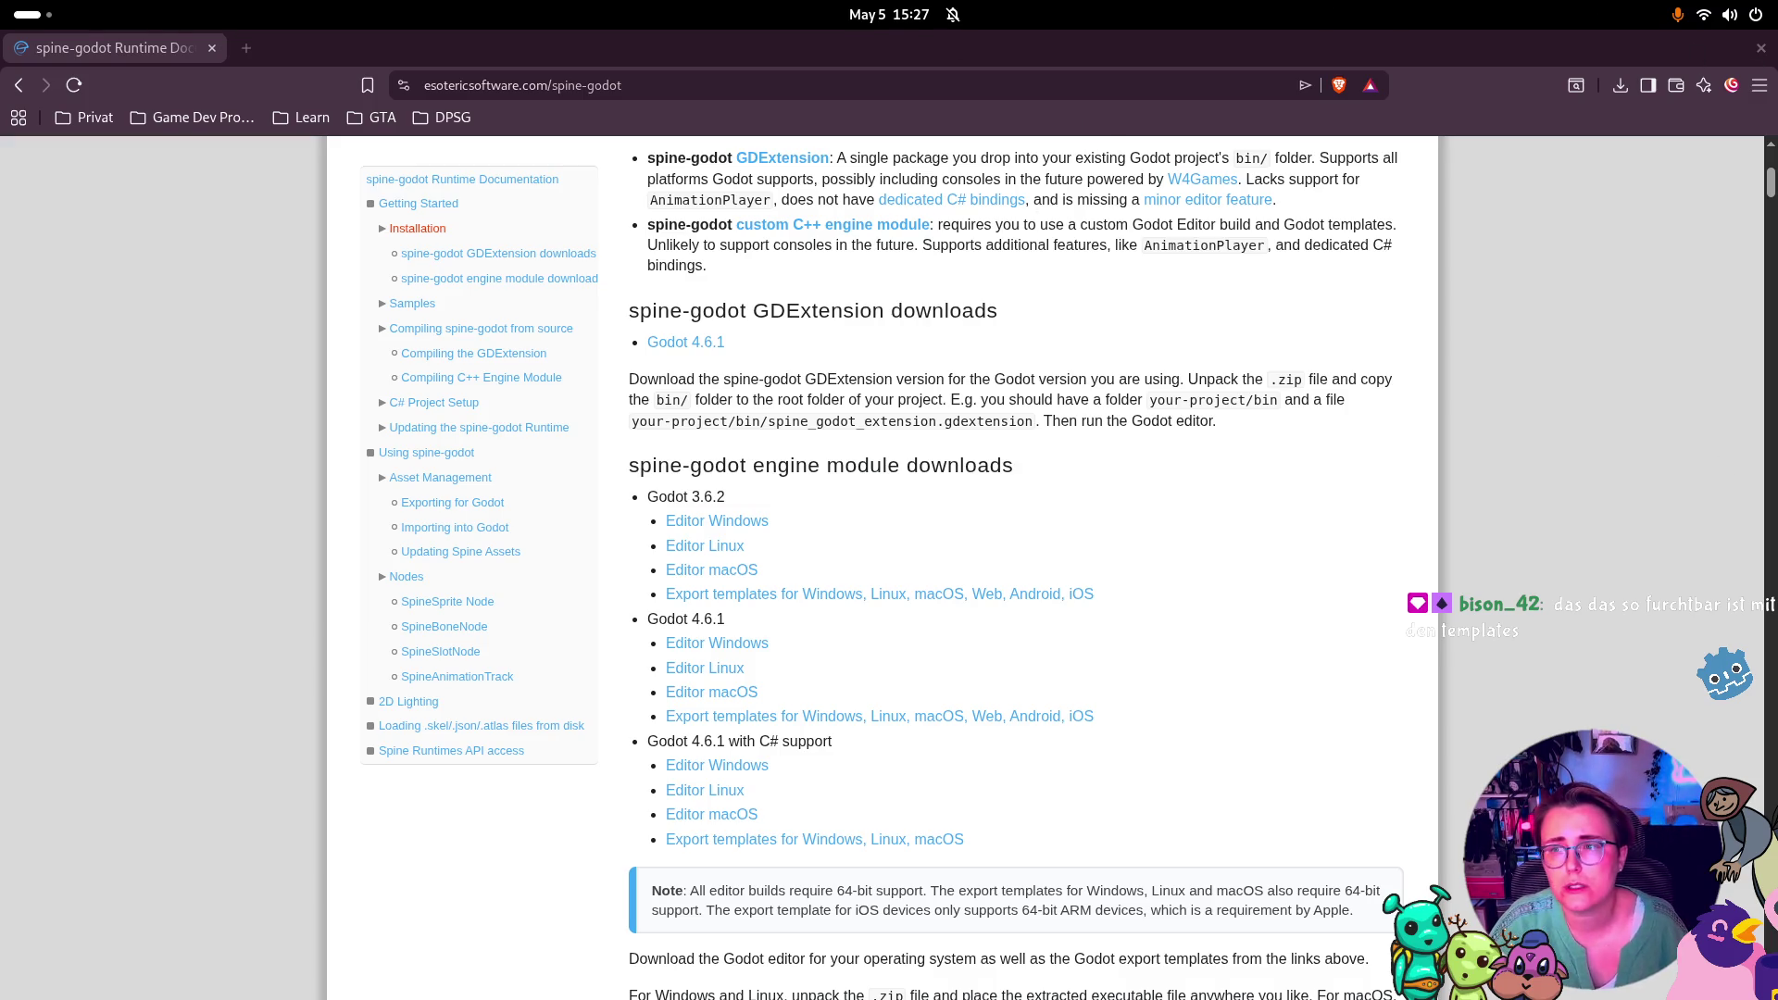
{"action": "left_click", "coordinate": [1760, 48]}
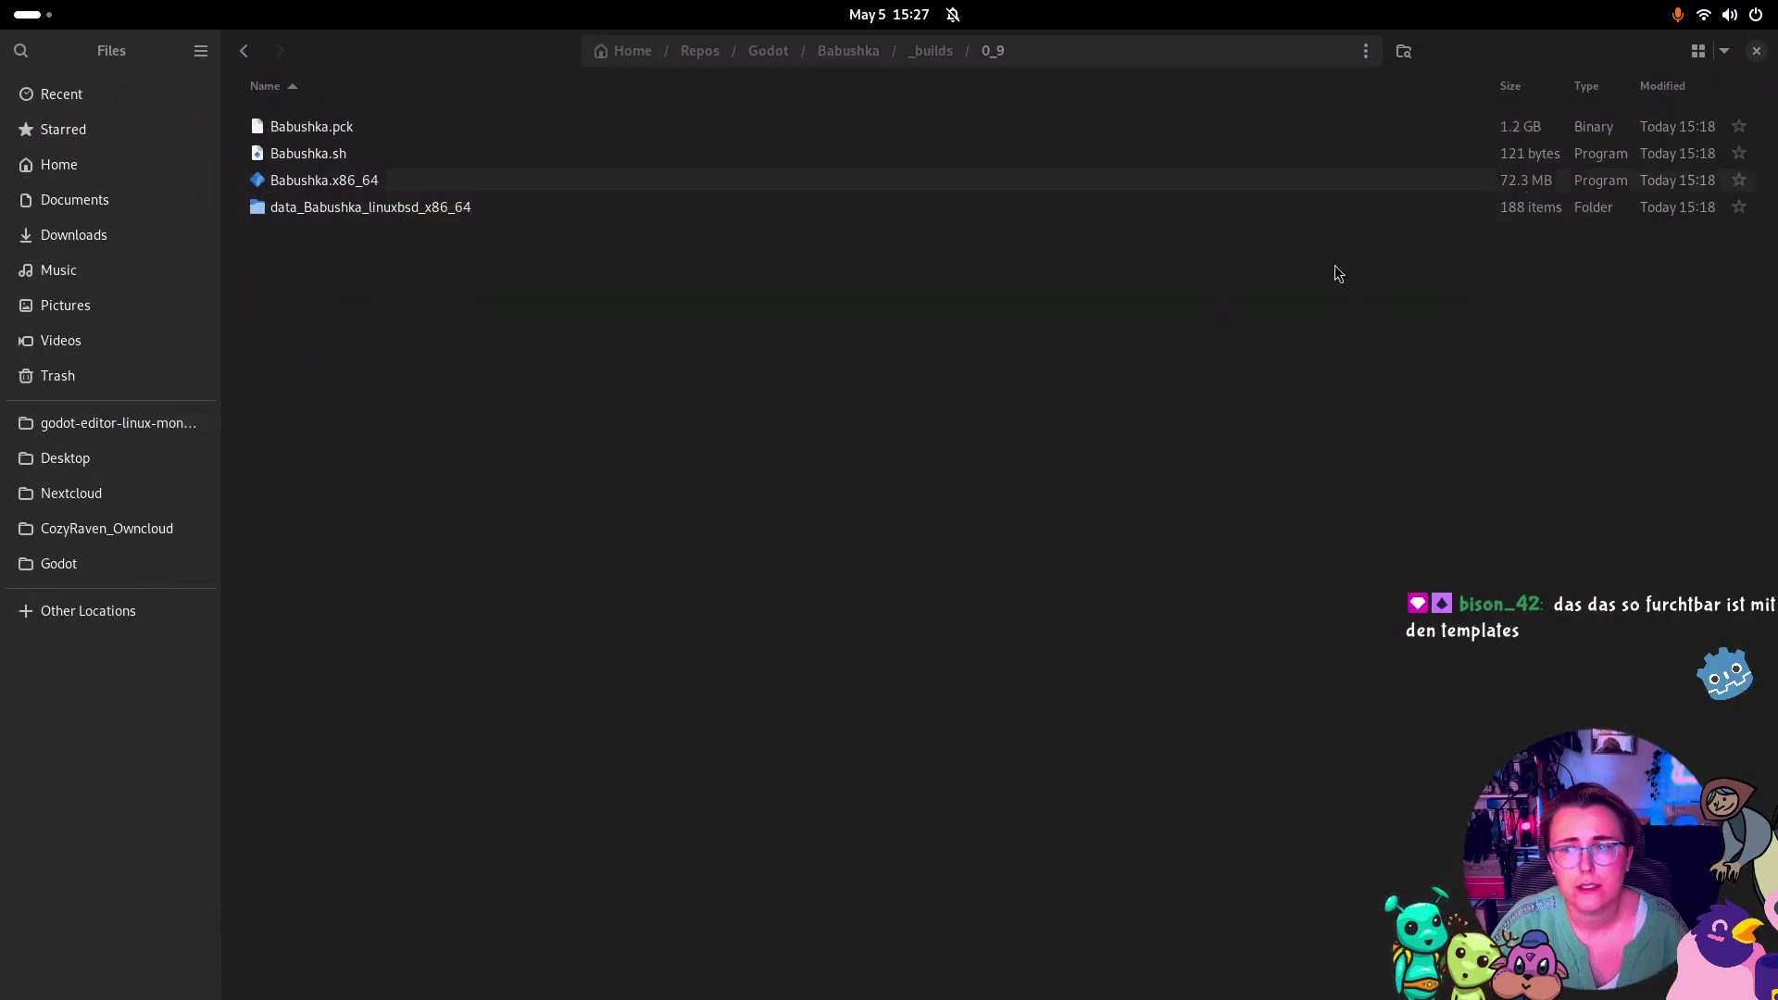
{"action": "key", "text": "super"}
In Project > Export, delete the Linux and Windows Desktop presets until none remain
{"action": "left_click", "coordinate": [830, 747]}
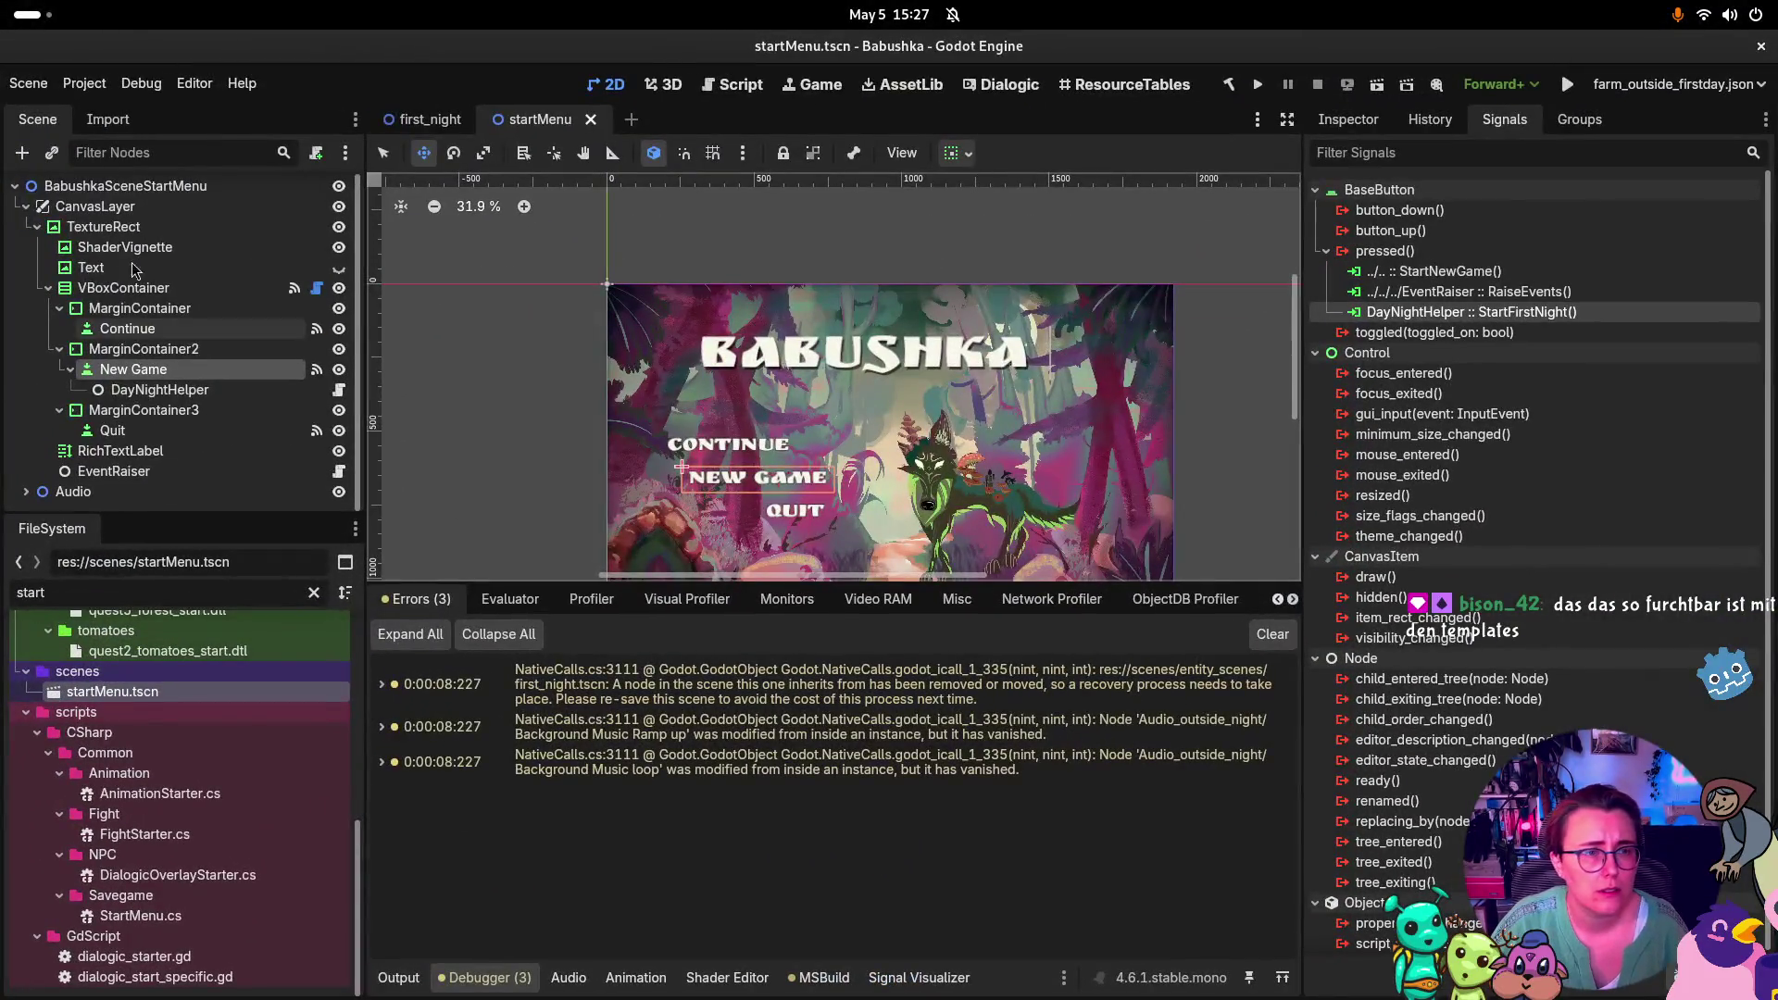
{"action": "left_click", "coordinate": [84, 84]}
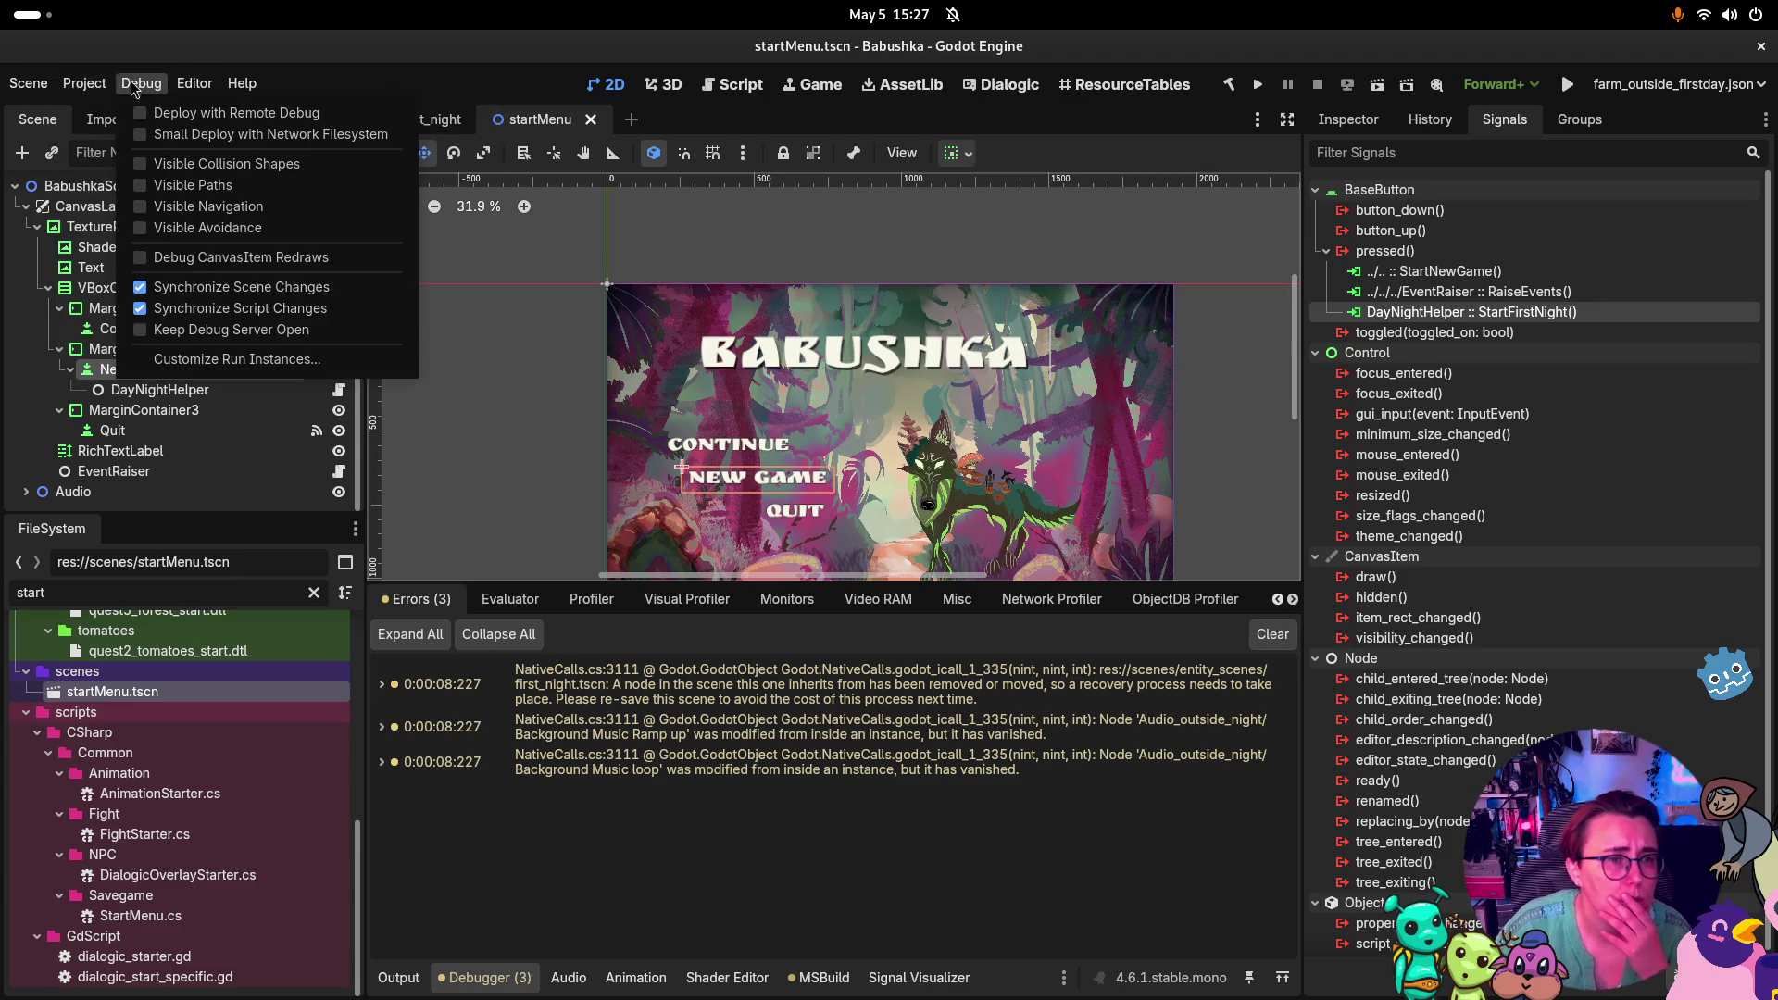
{"action": "left_click", "coordinate": [106, 193]}
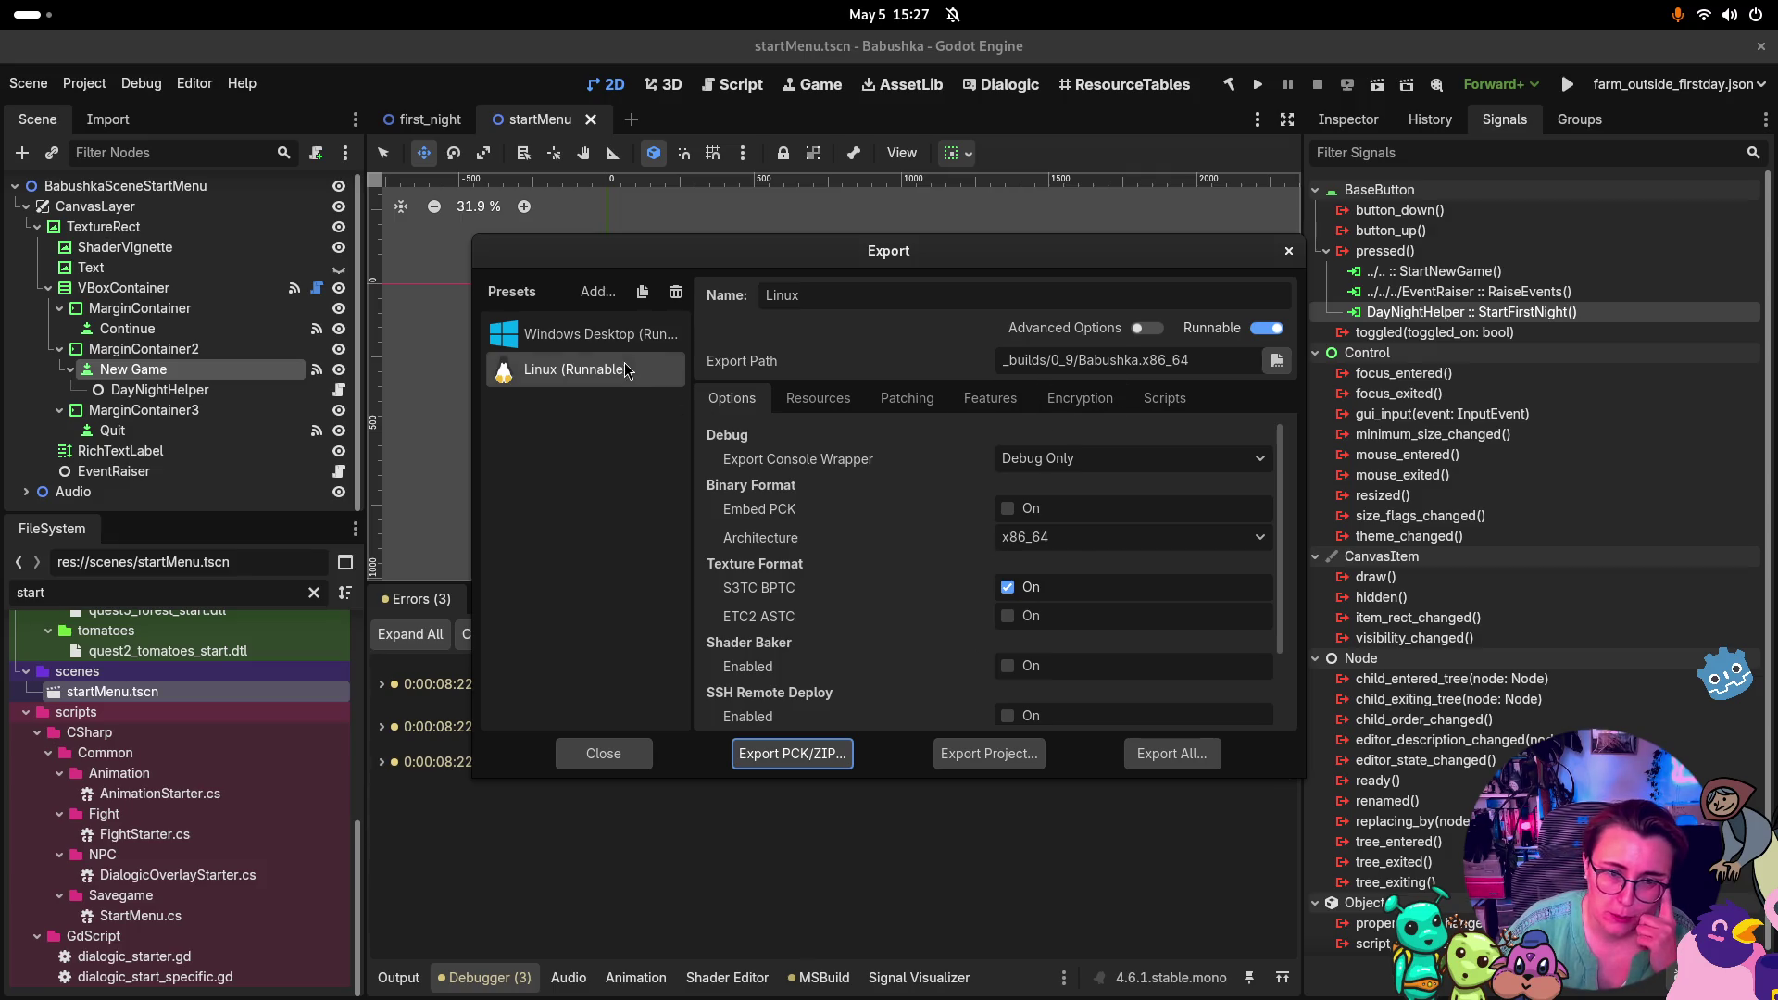
{"action": "left_click", "coordinate": [676, 295]}
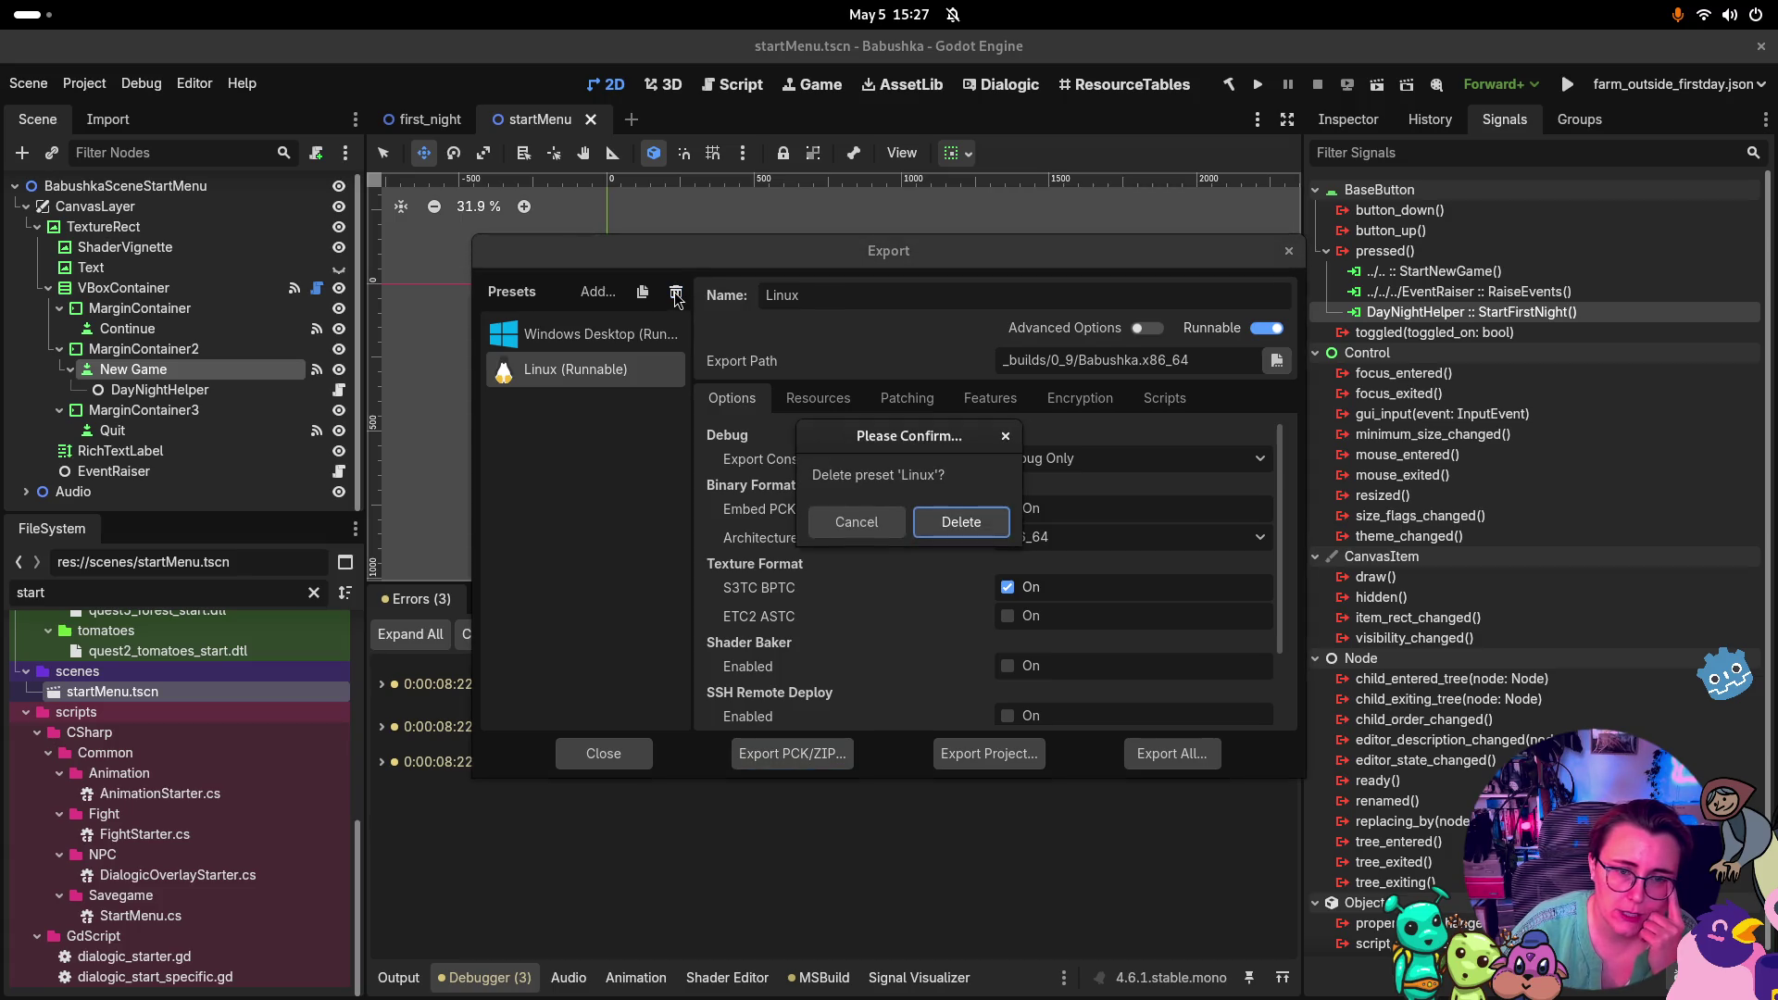
{"action": "left_click", "coordinate": [959, 520]}
{"action": "left_click", "coordinate": [676, 292]}
{"action": "left_click", "coordinate": [945, 524]}
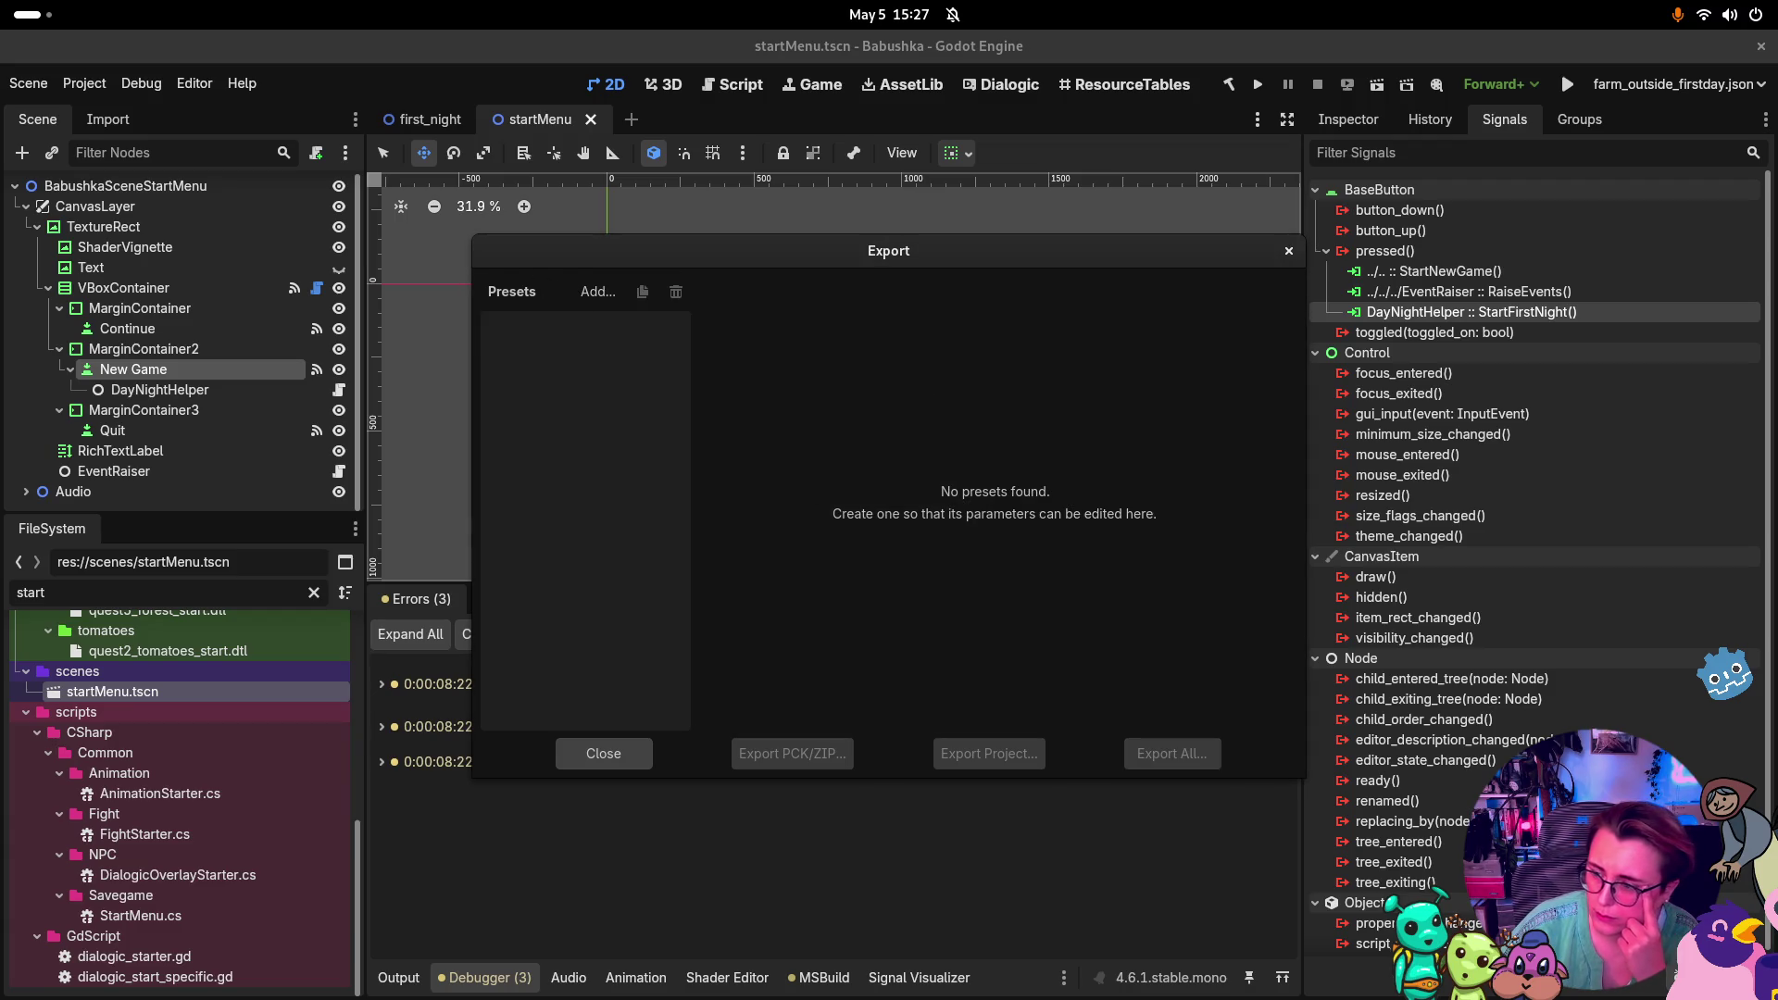
{"action": "left_click", "coordinate": [598, 291]}
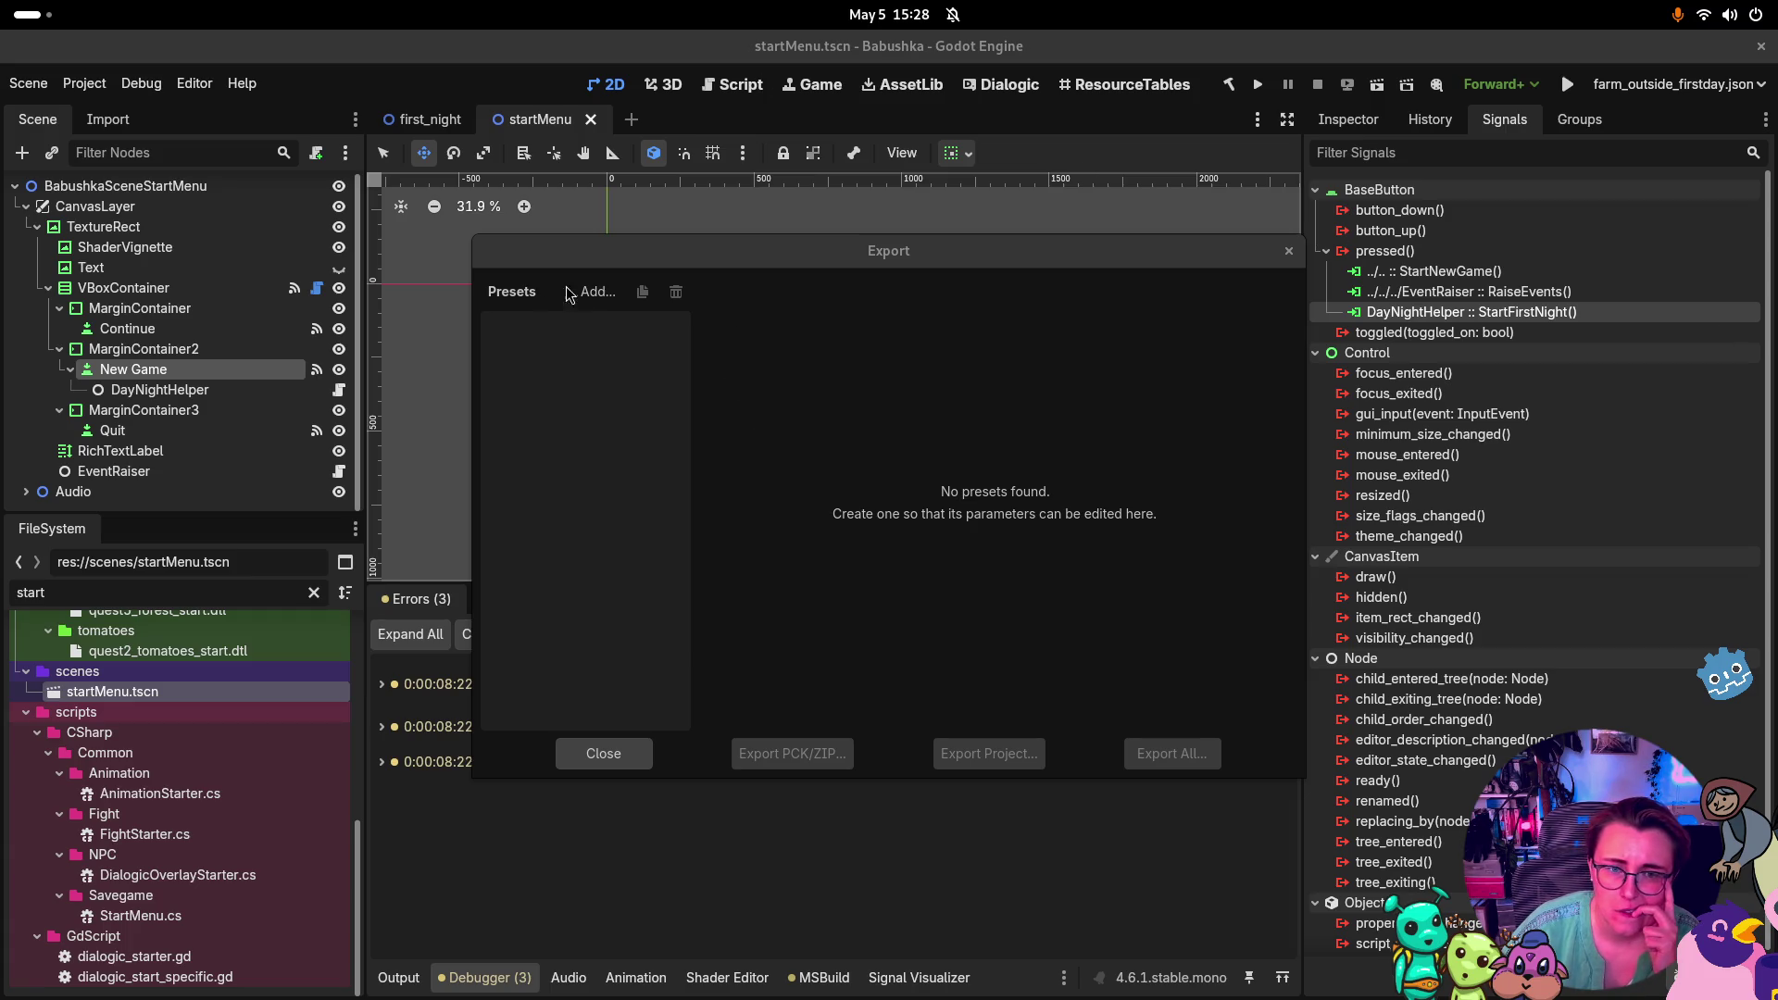
Add a Linux export preset, enable Advanced Options, and browse for a custom Release template
{"action": "left_click", "coordinate": [596, 291]}
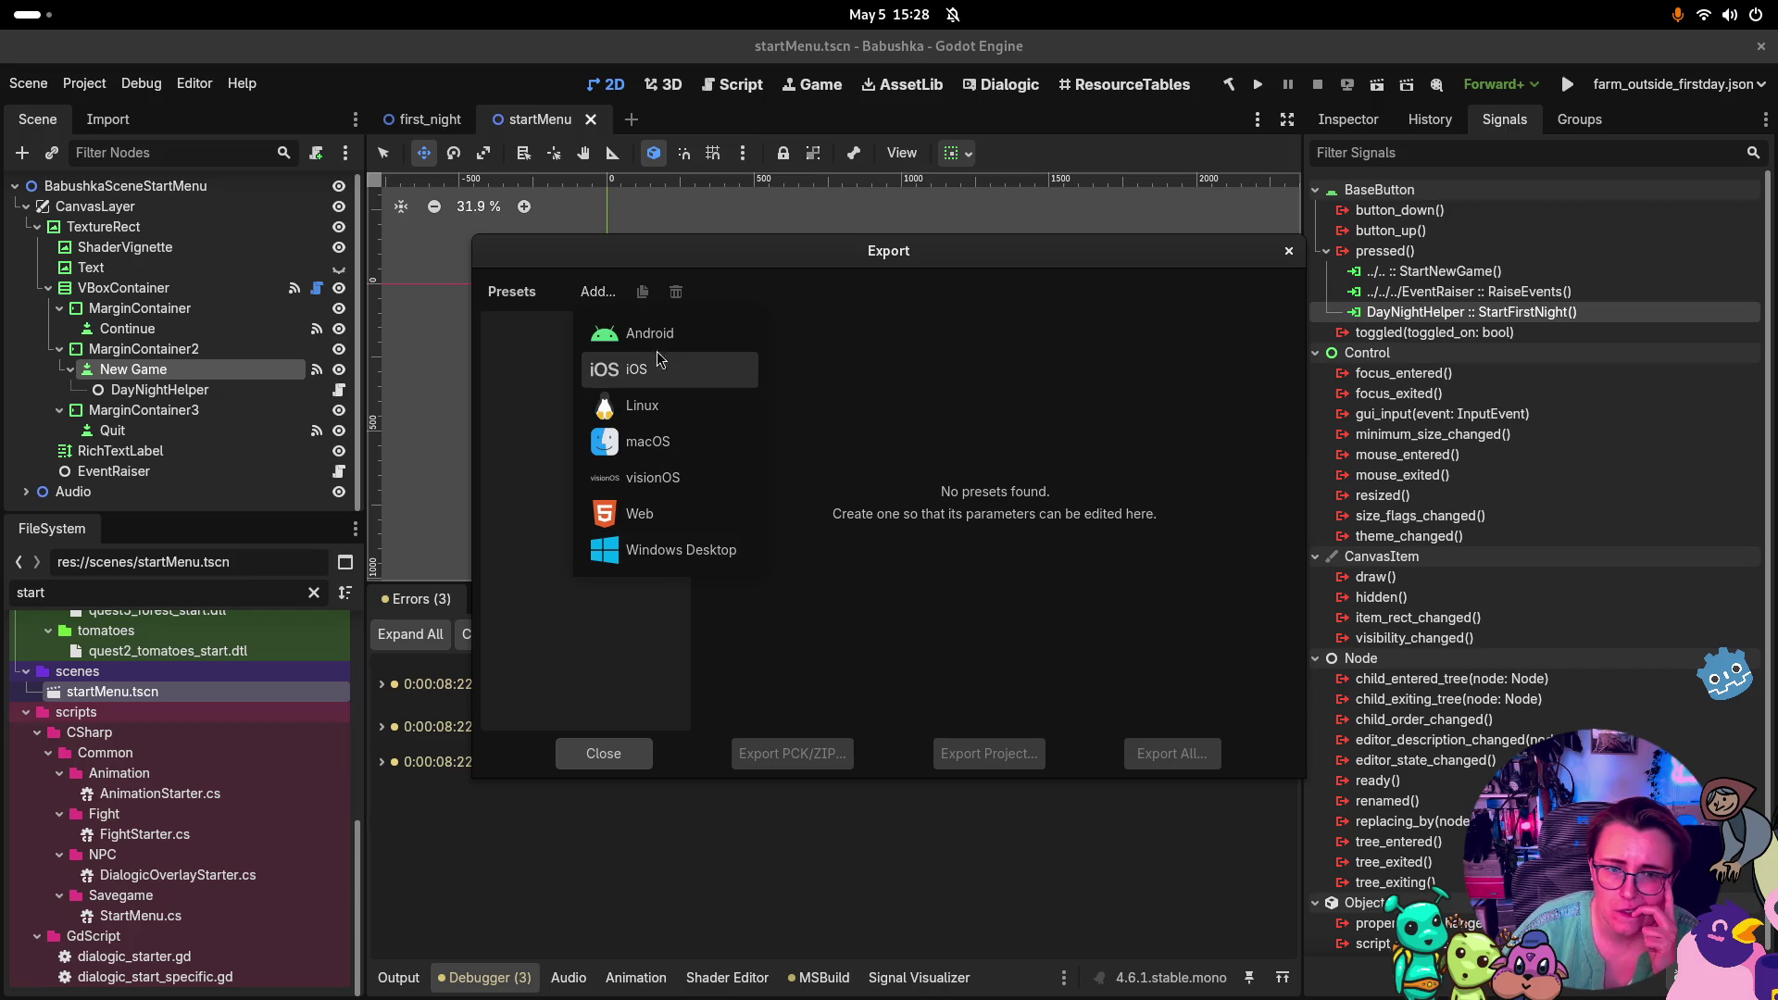
{"action": "left_click", "coordinate": [650, 398]}
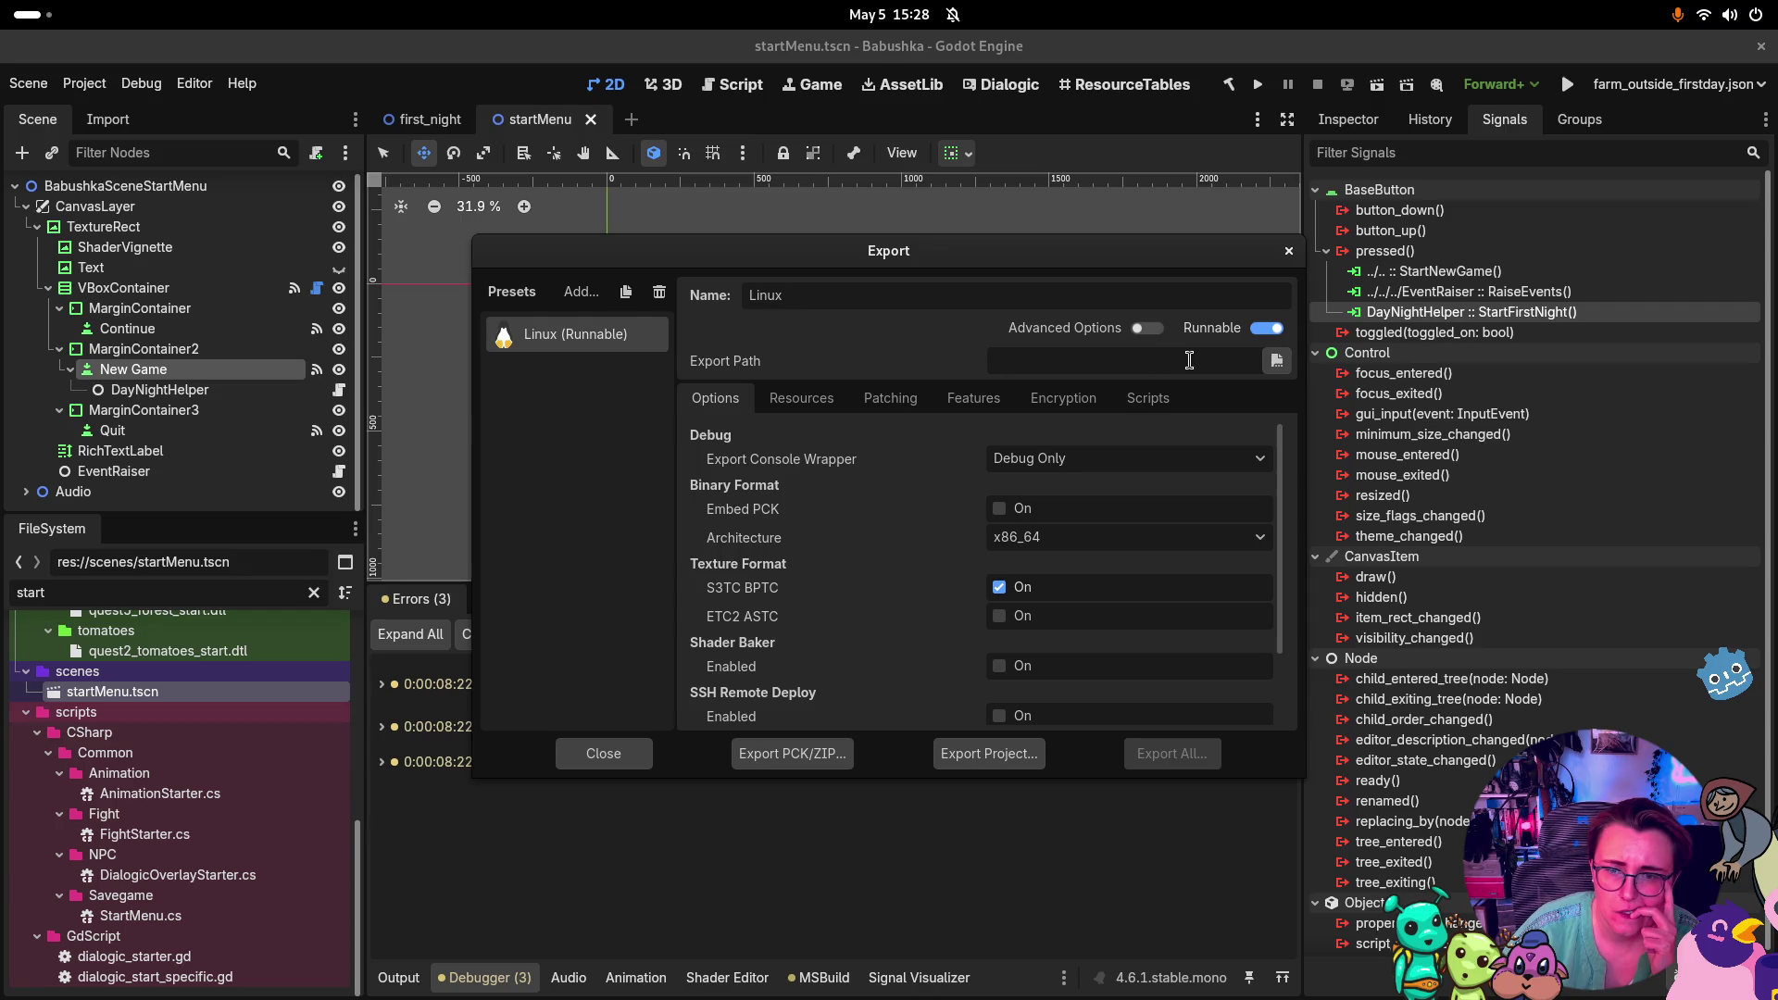
{"action": "left_click", "coordinate": [1157, 335]}
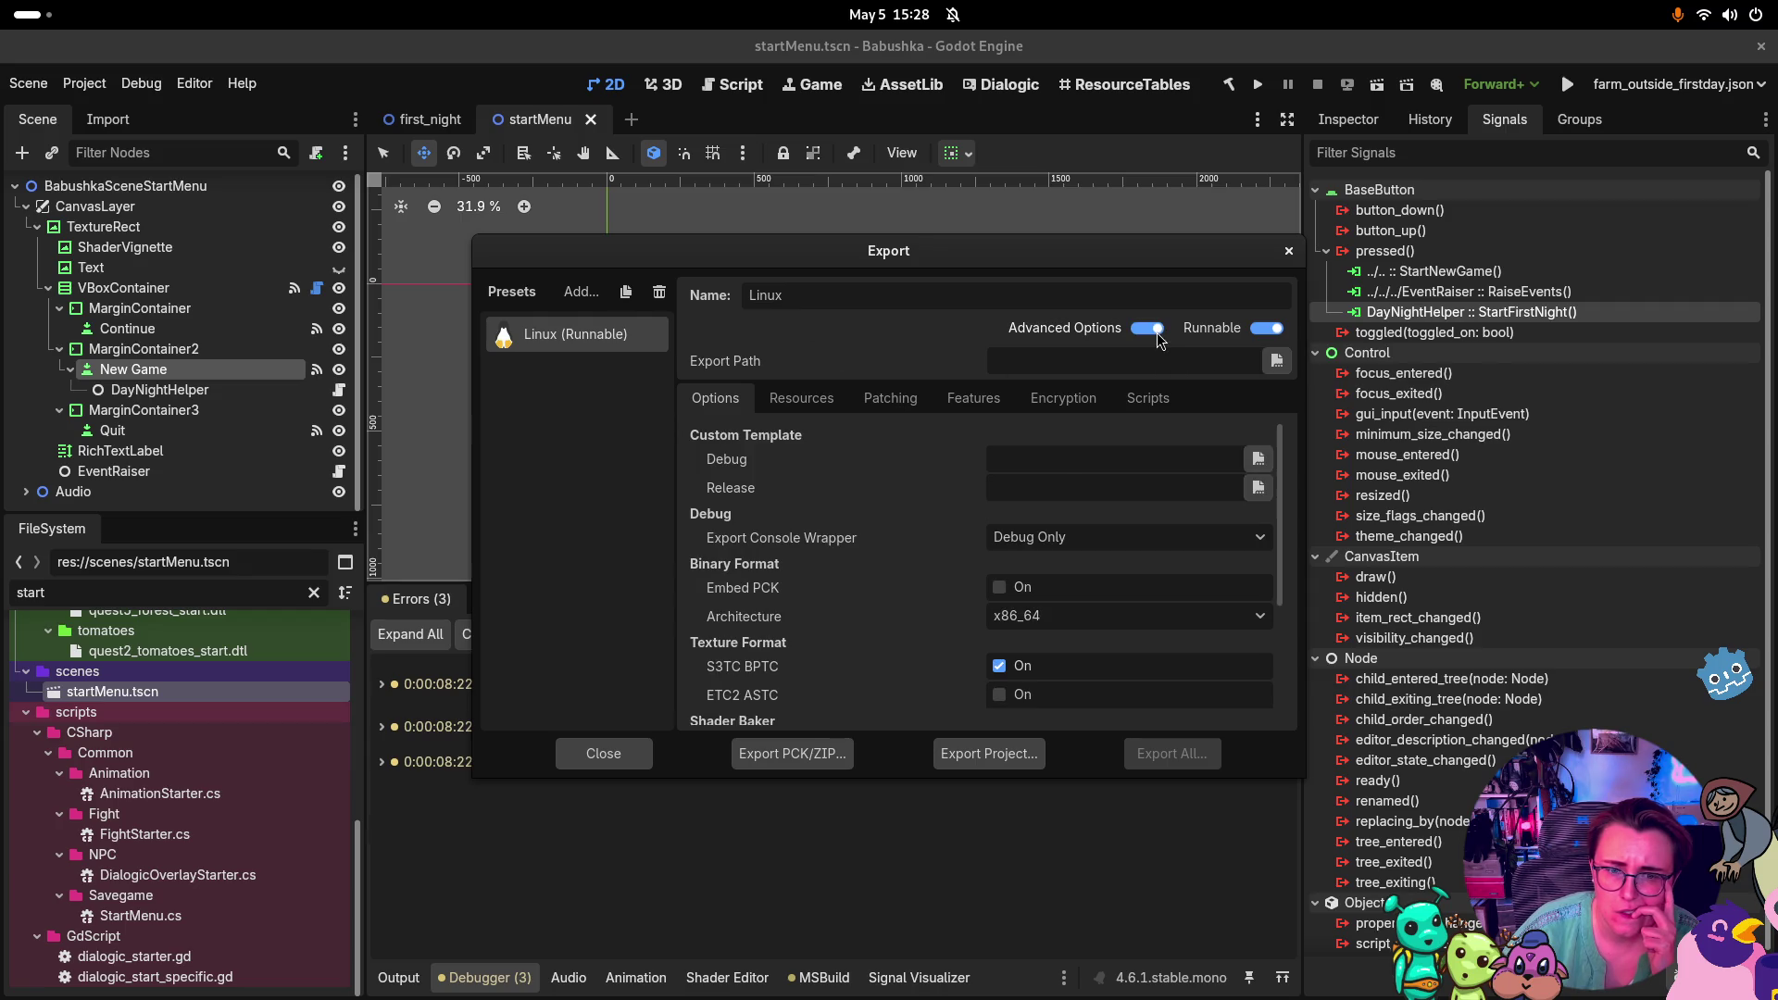
{"action": "left_click", "coordinate": [1258, 491]}
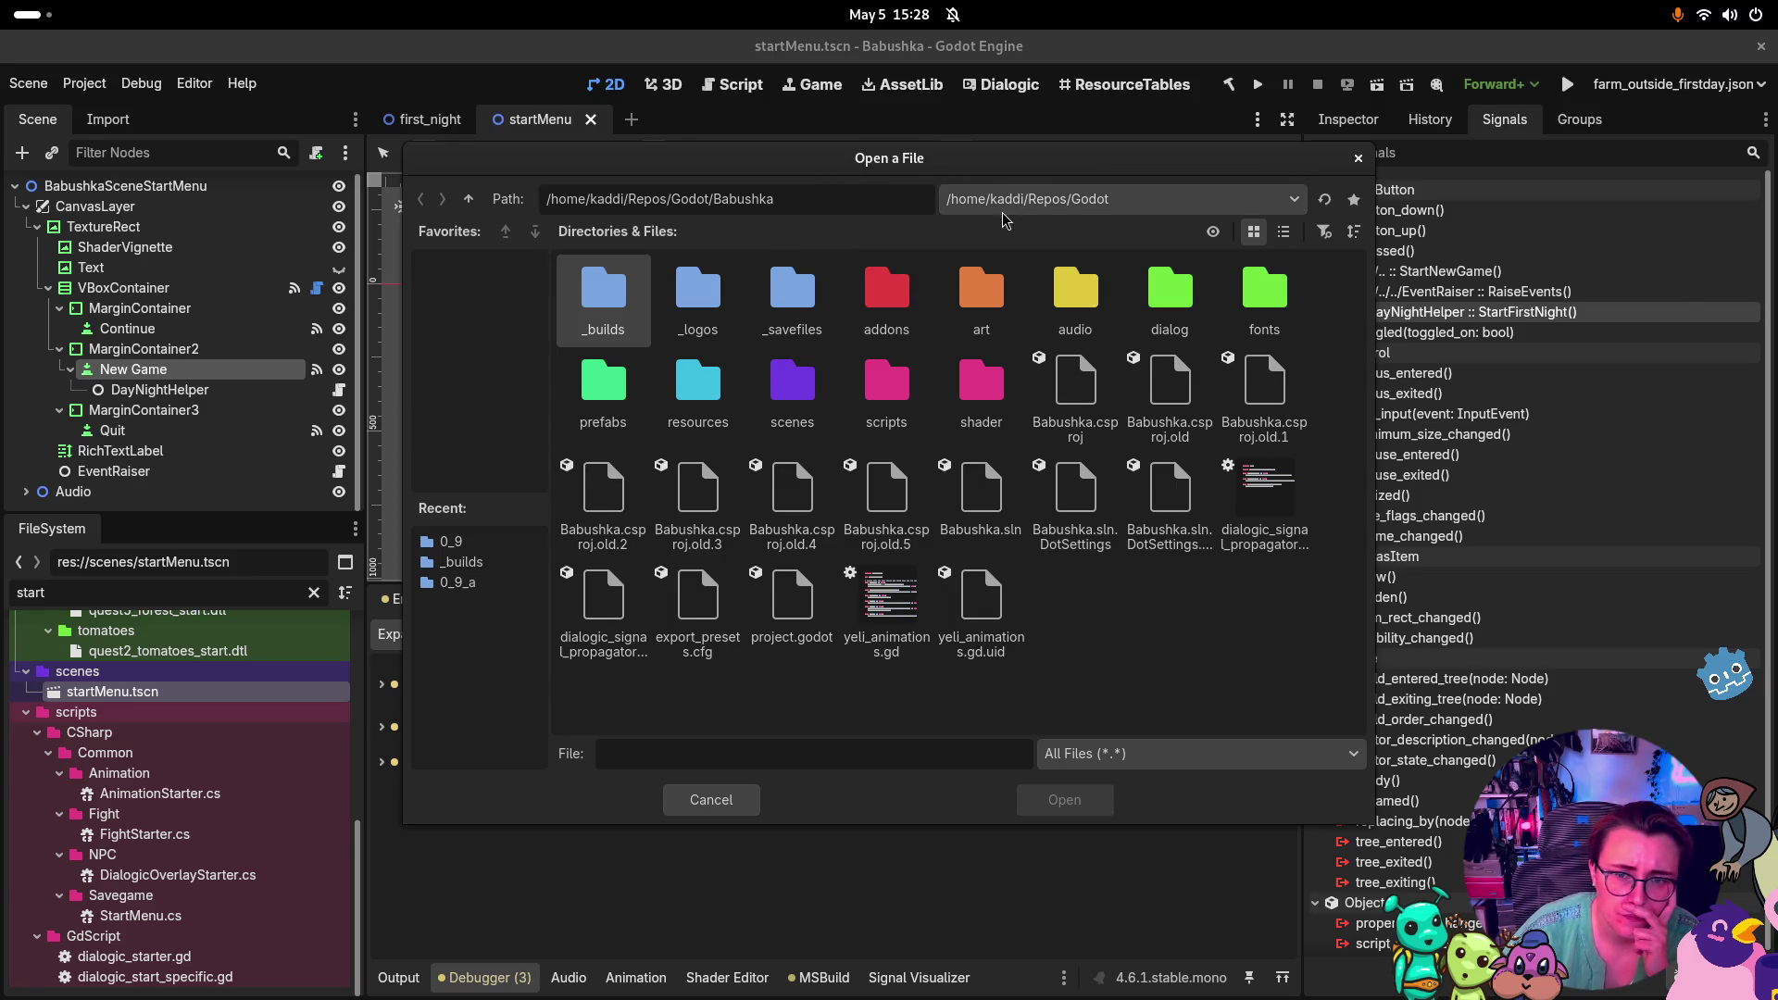
Set the Release custom template to _builds/spine-godot-templates/linux_release.x86_64
{"action": "key", "text": "Escape"}
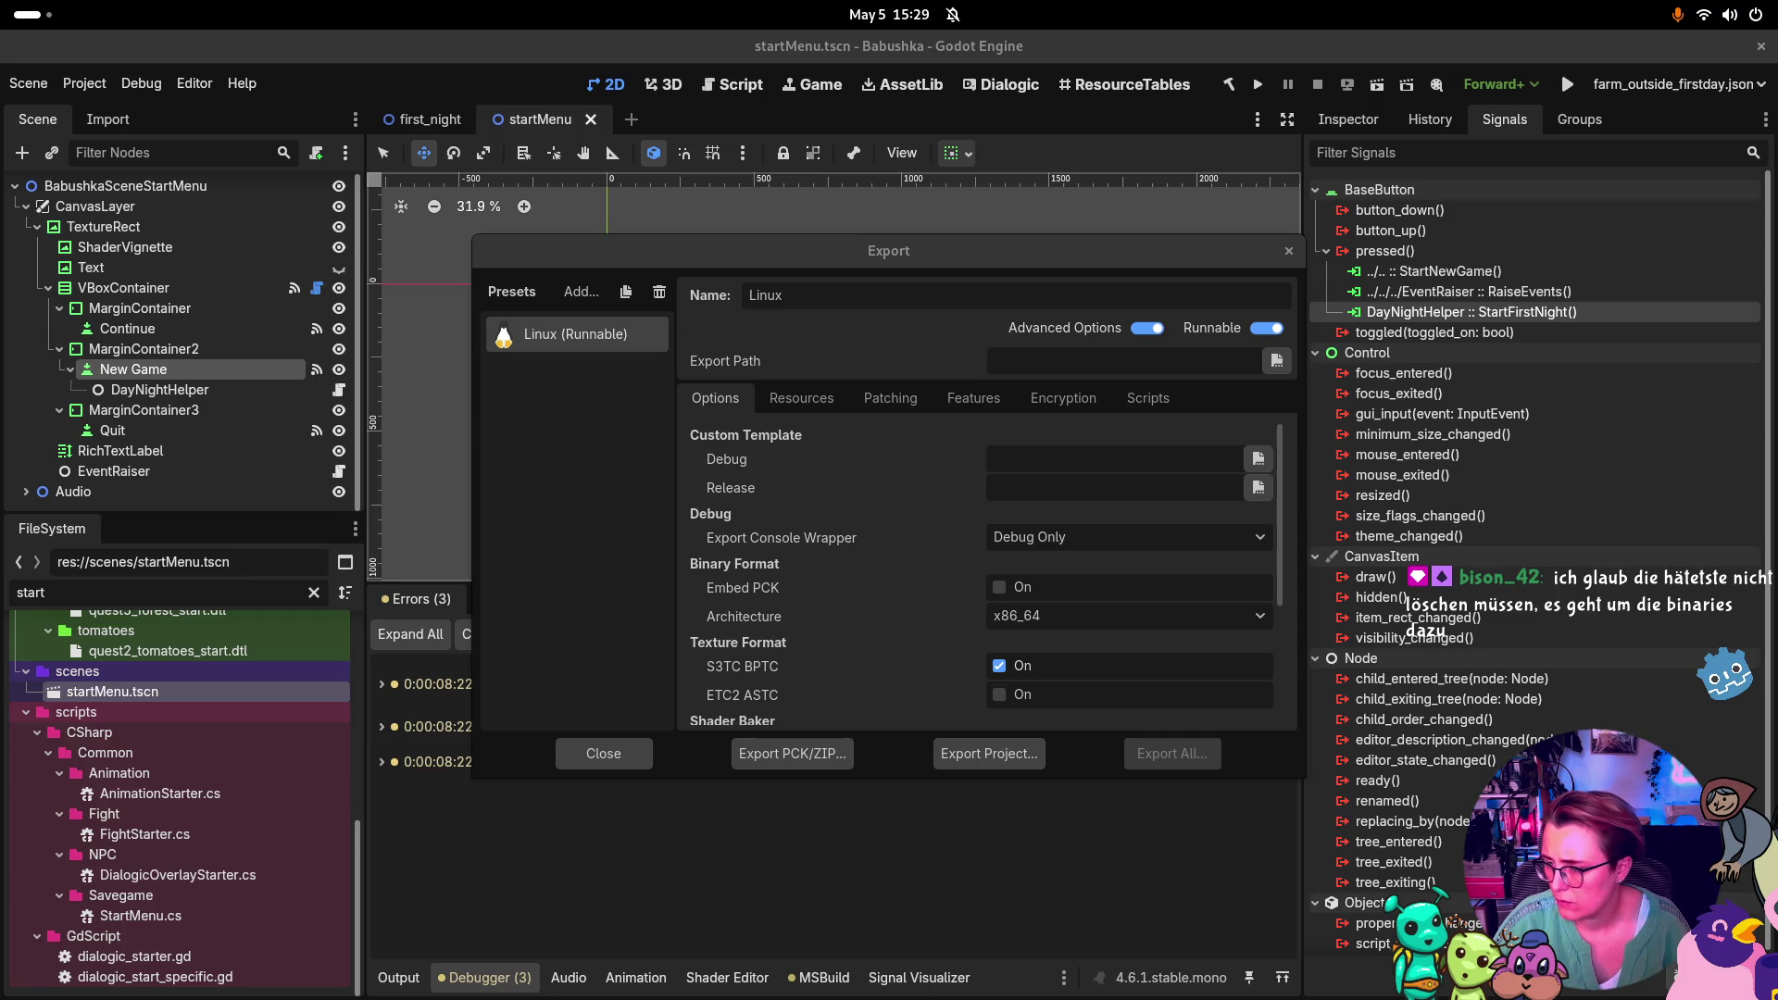
{"action": "left_click", "coordinate": [928, 620]}
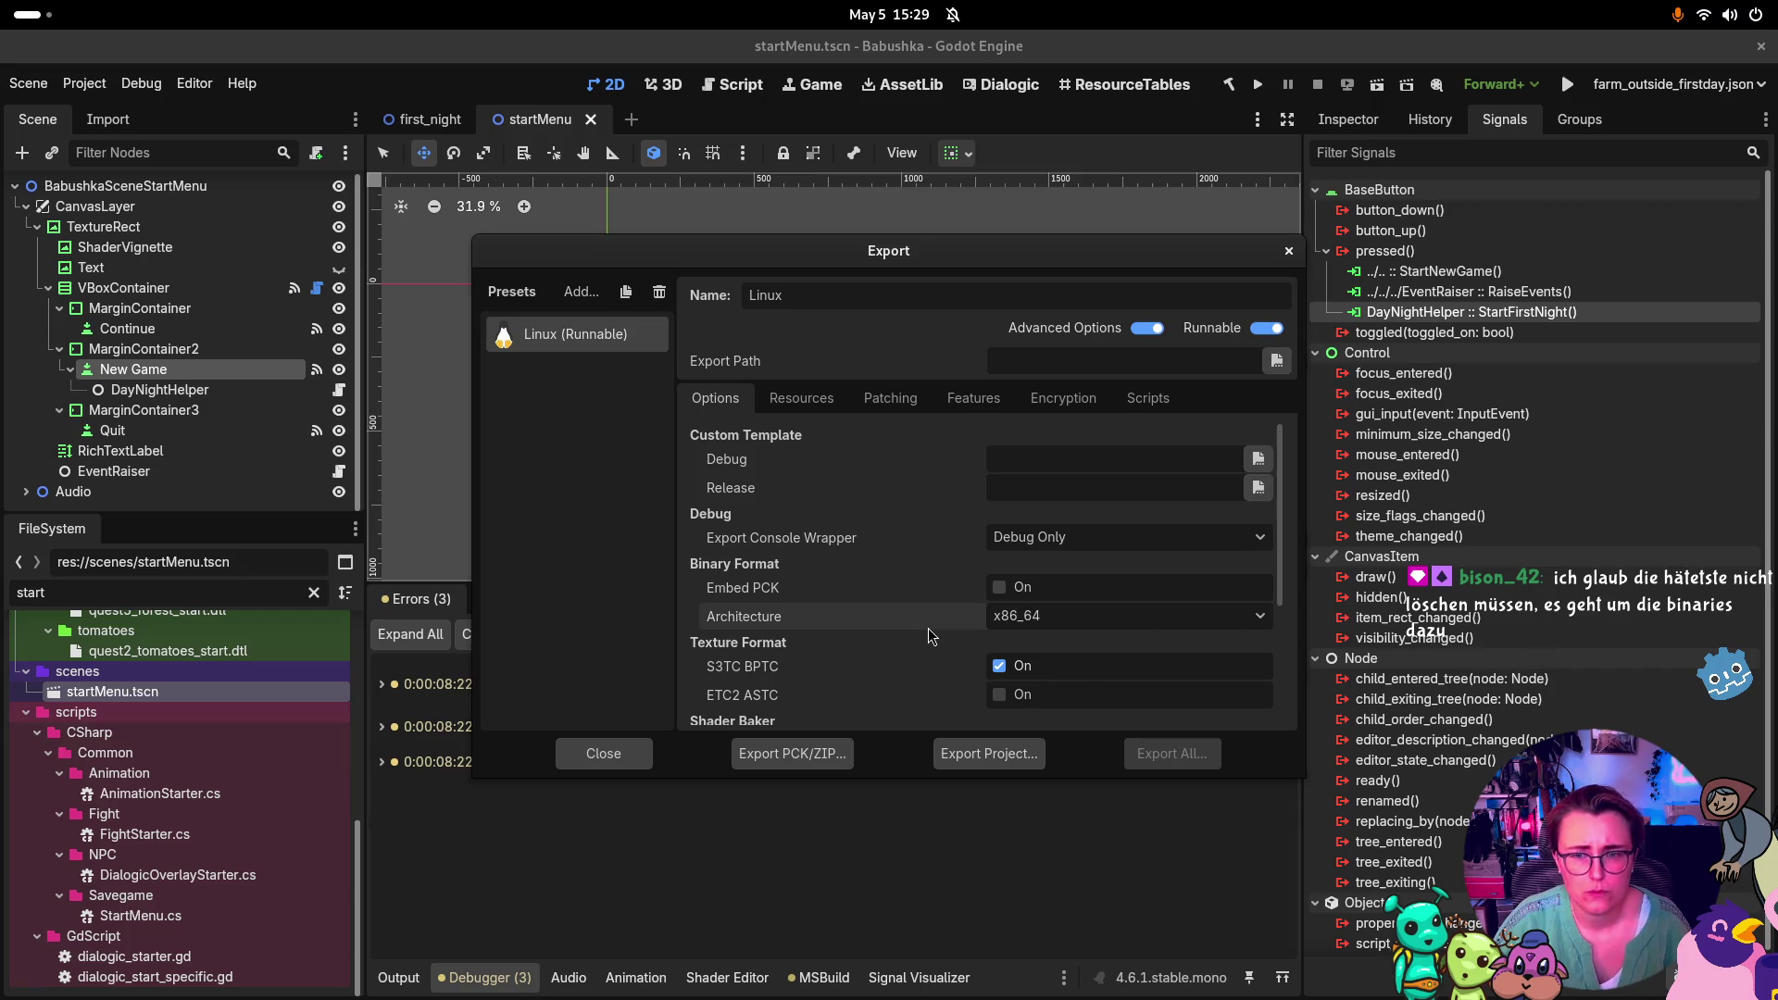
{"action": "left_click", "coordinate": [1289, 252]}
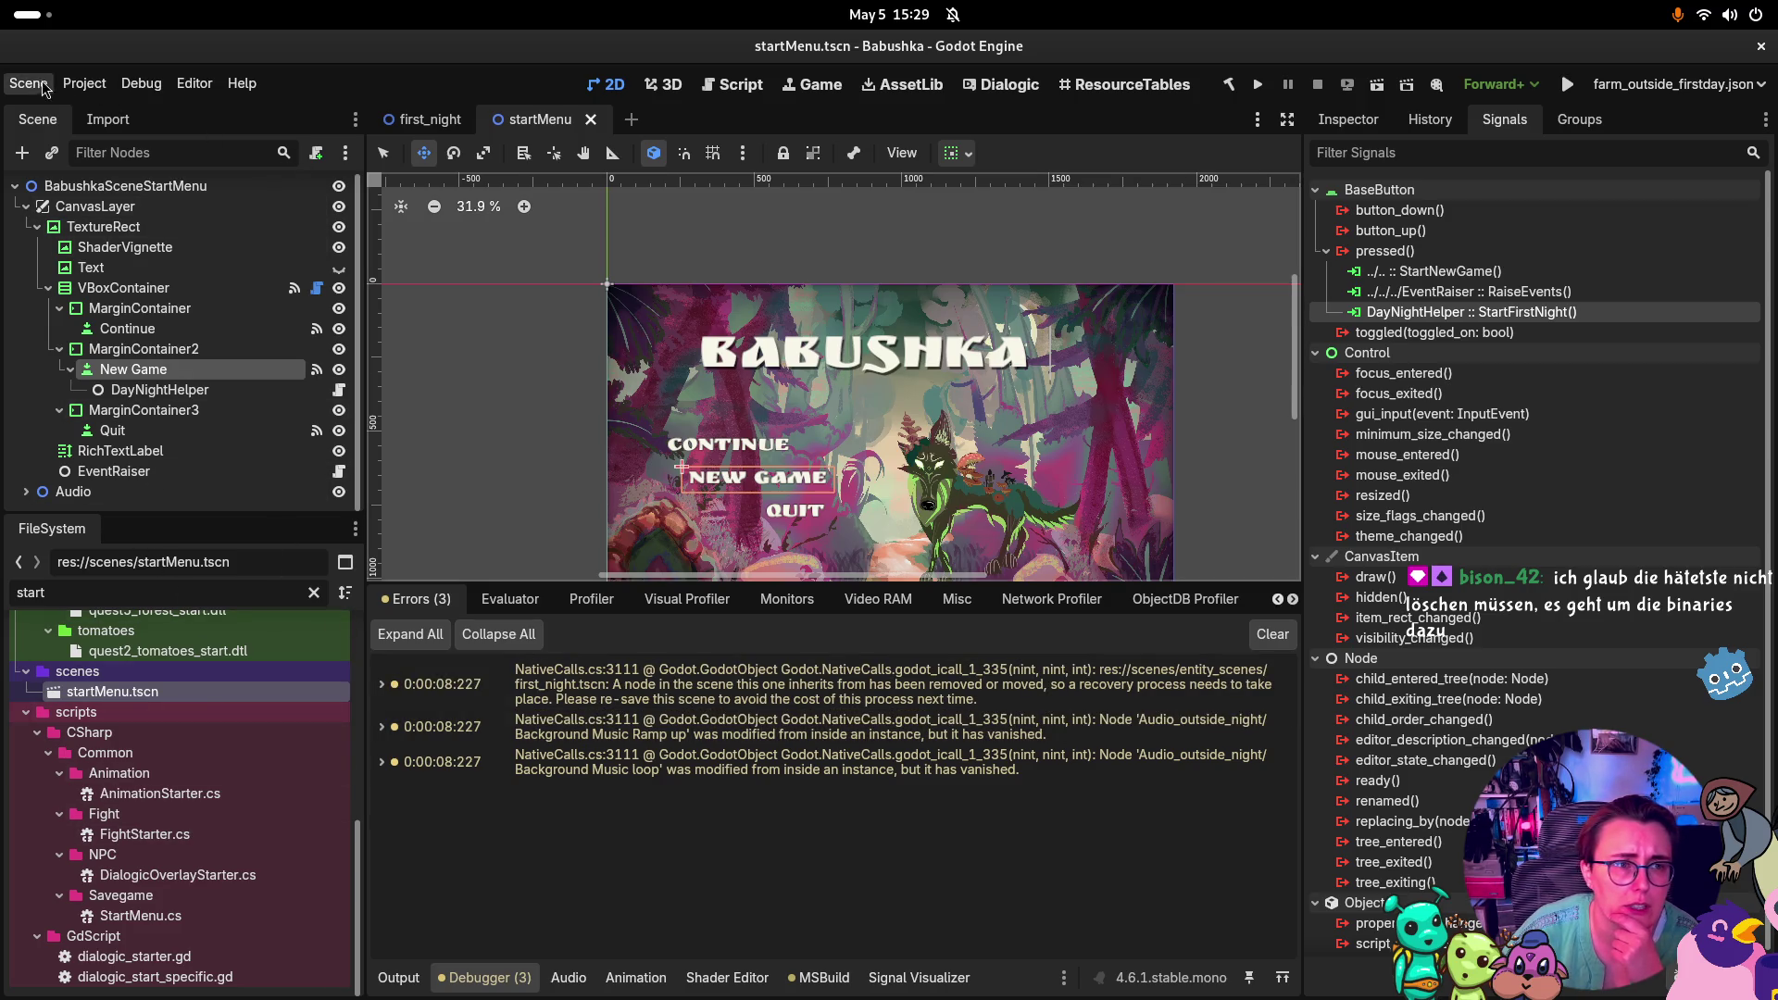
{"action": "left_click", "coordinate": [84, 83]}
{"action": "left_click", "coordinate": [168, 193]}
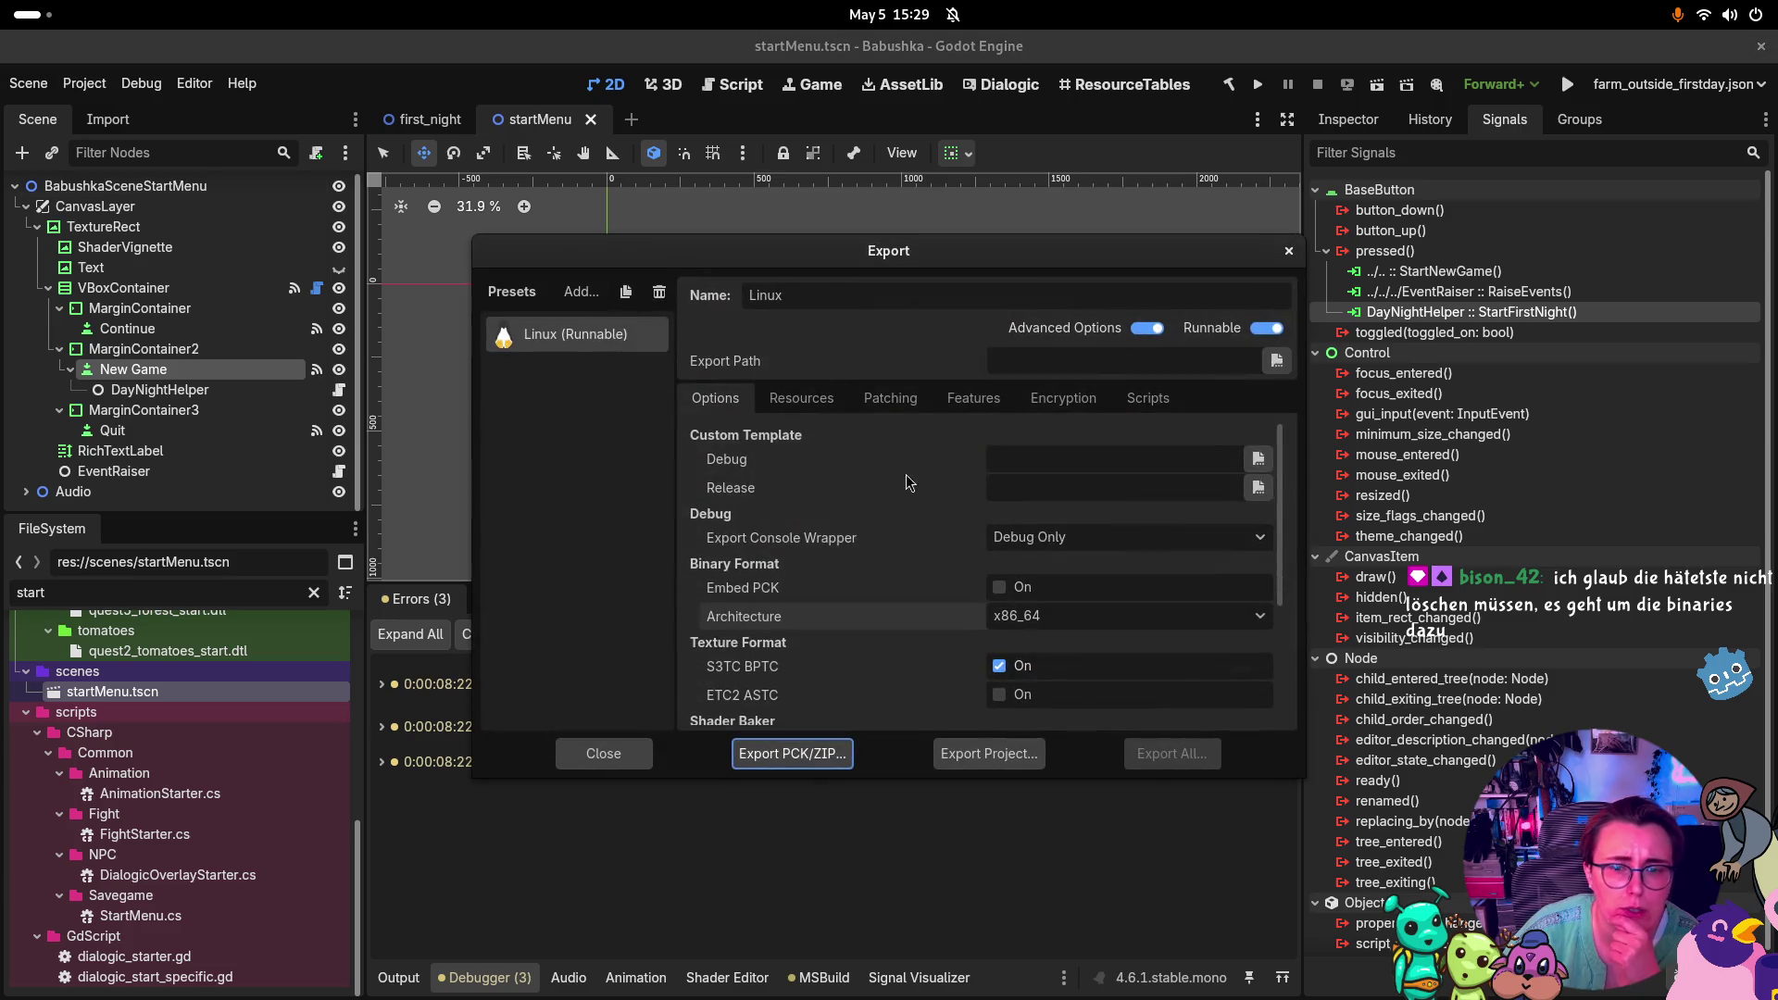
{"action": "left_click", "coordinate": [1265, 486]}
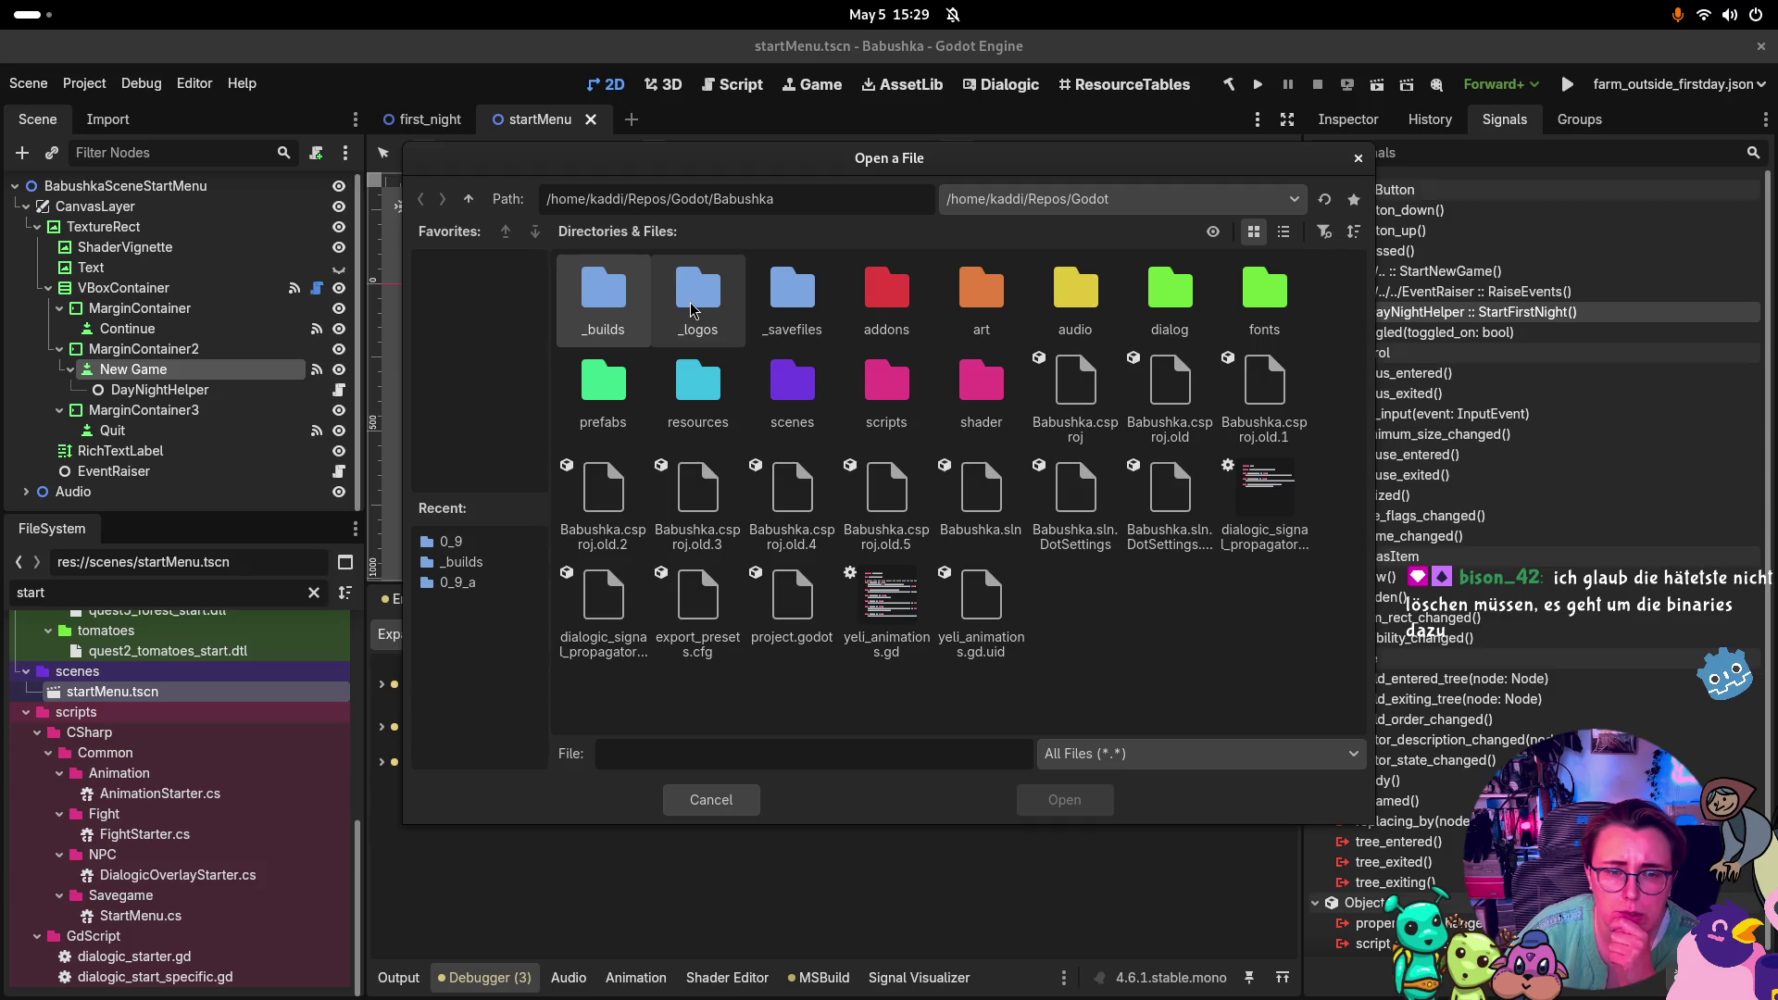
{"action": "double_click", "coordinate": [603, 295]}
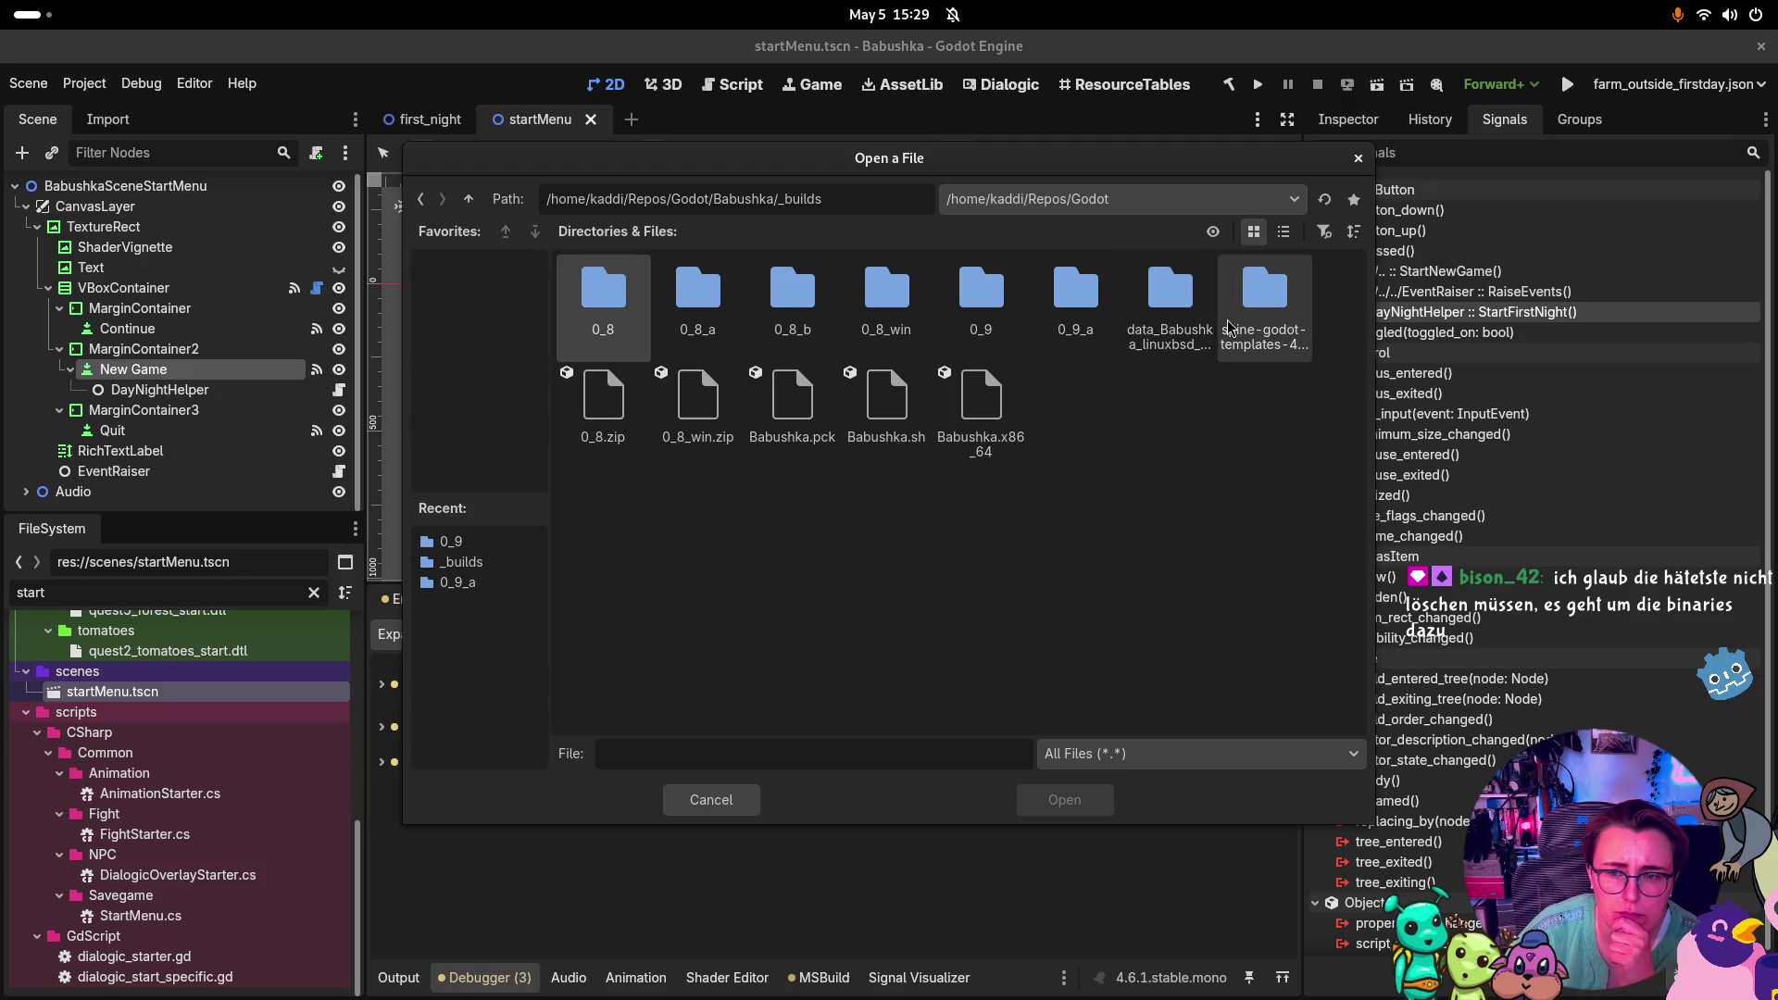
{"action": "double_click", "coordinate": [1229, 329]}
{"action": "left_click", "coordinate": [726, 339]}
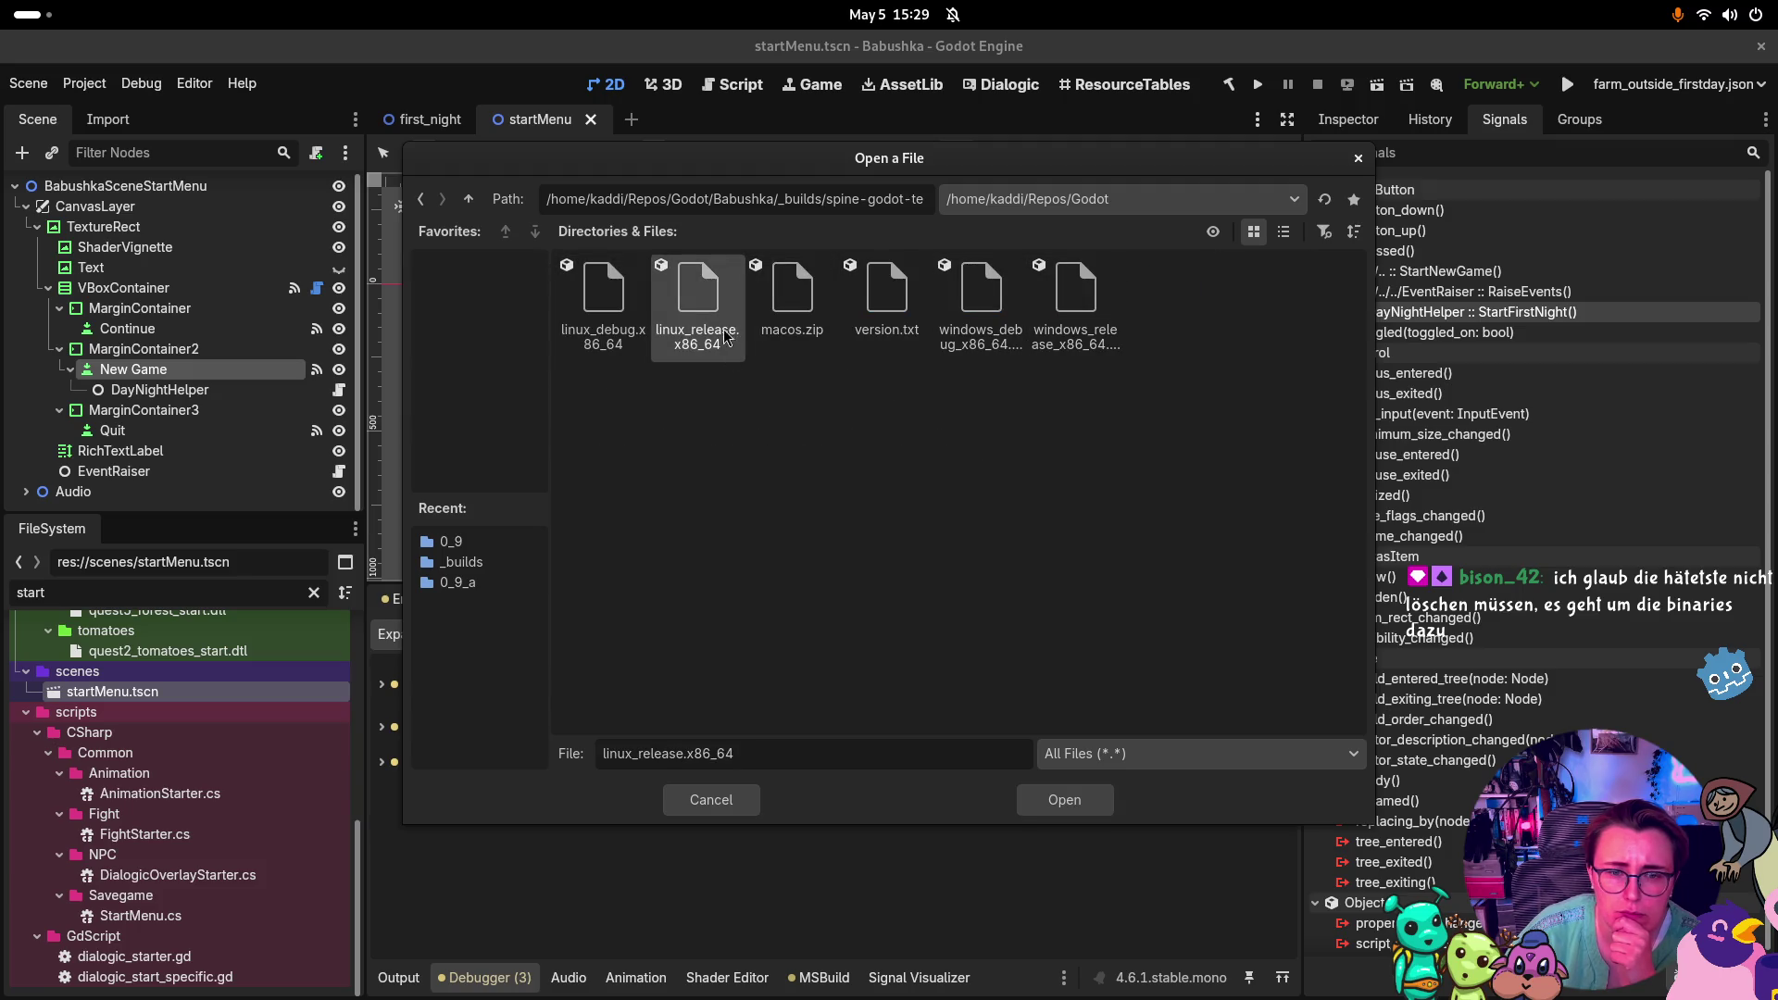
{"action": "left_click", "coordinate": [1056, 802]}
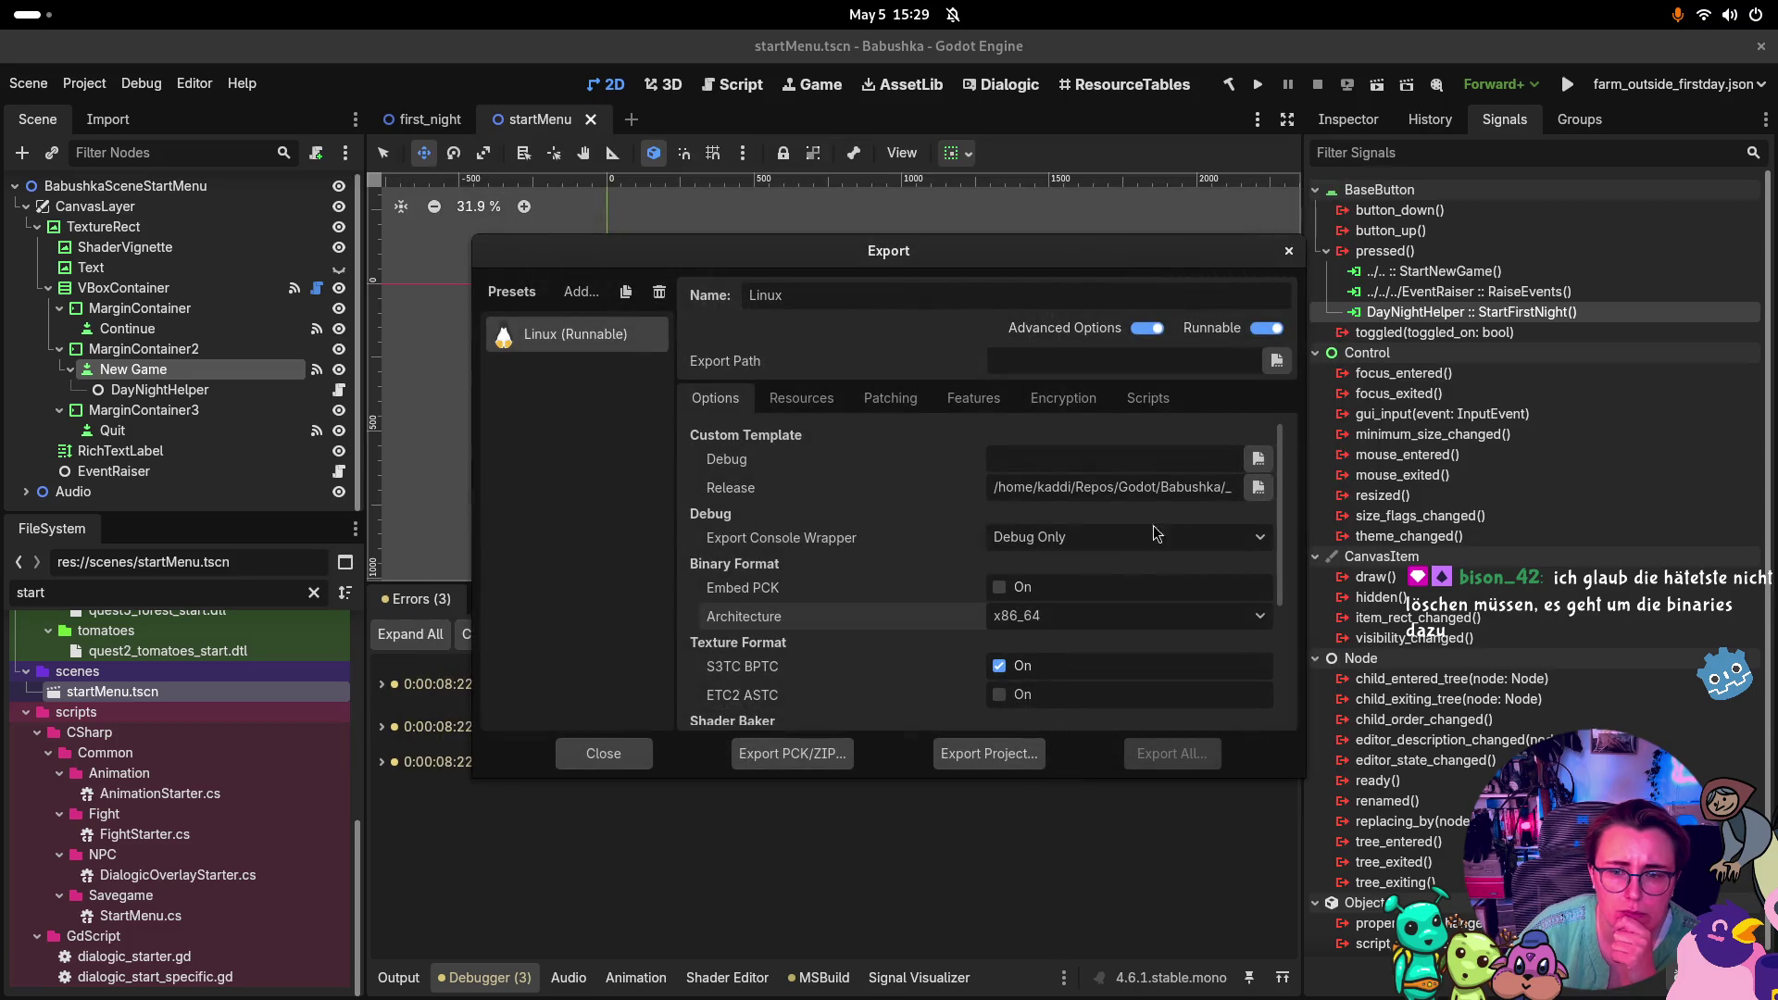
Set the Debug custom template to linux_debug.x86_64 from the spine-godot templates folder
{"action": "left_click", "coordinate": [1260, 460]}
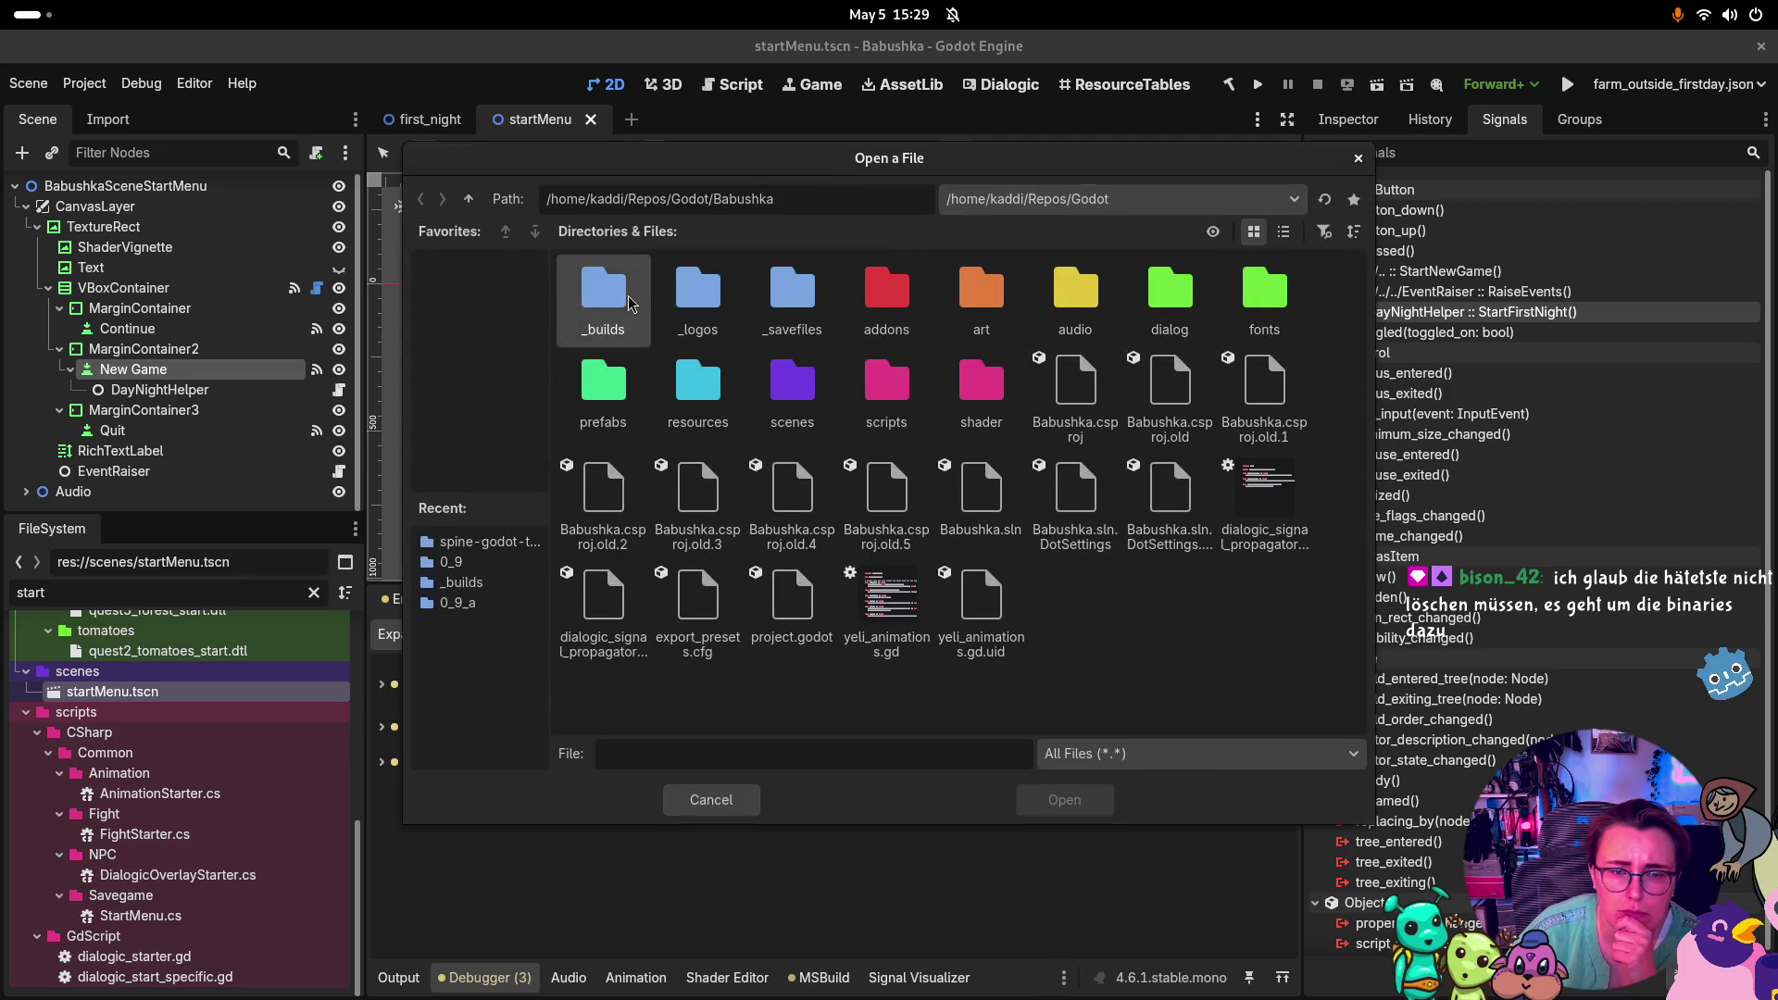
{"action": "double_click", "coordinate": [1170, 294]}
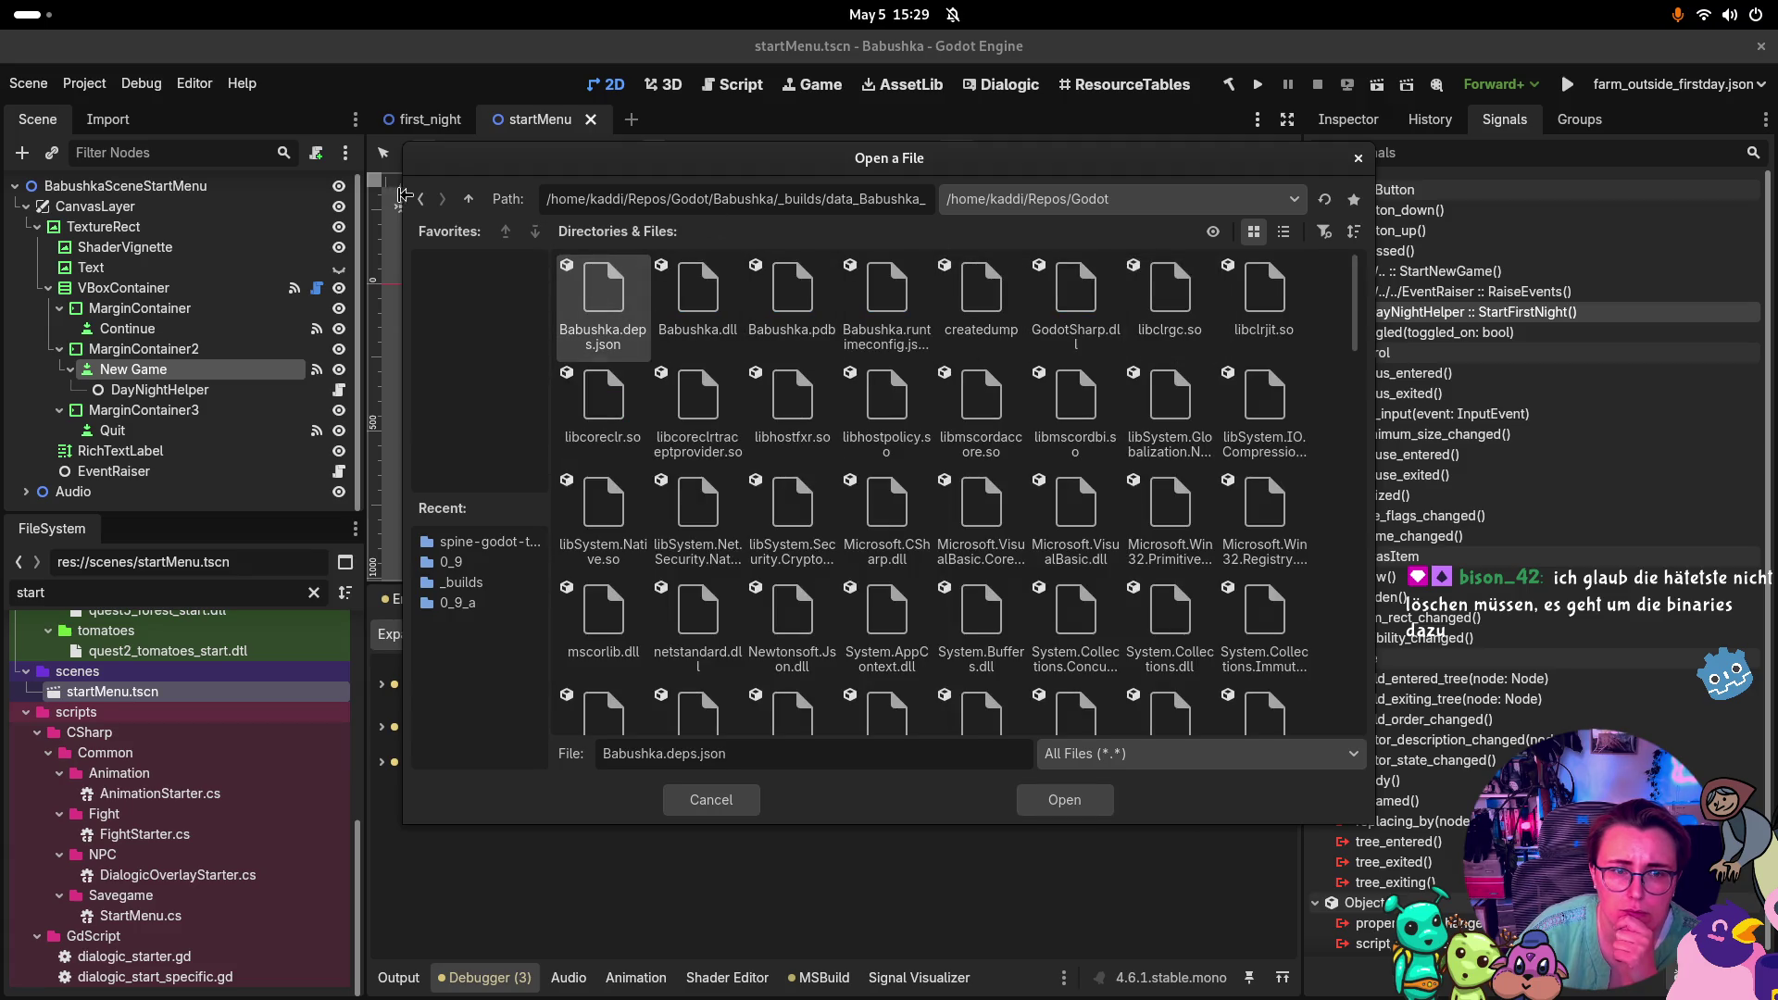
{"action": "left_click", "coordinate": [418, 205]}
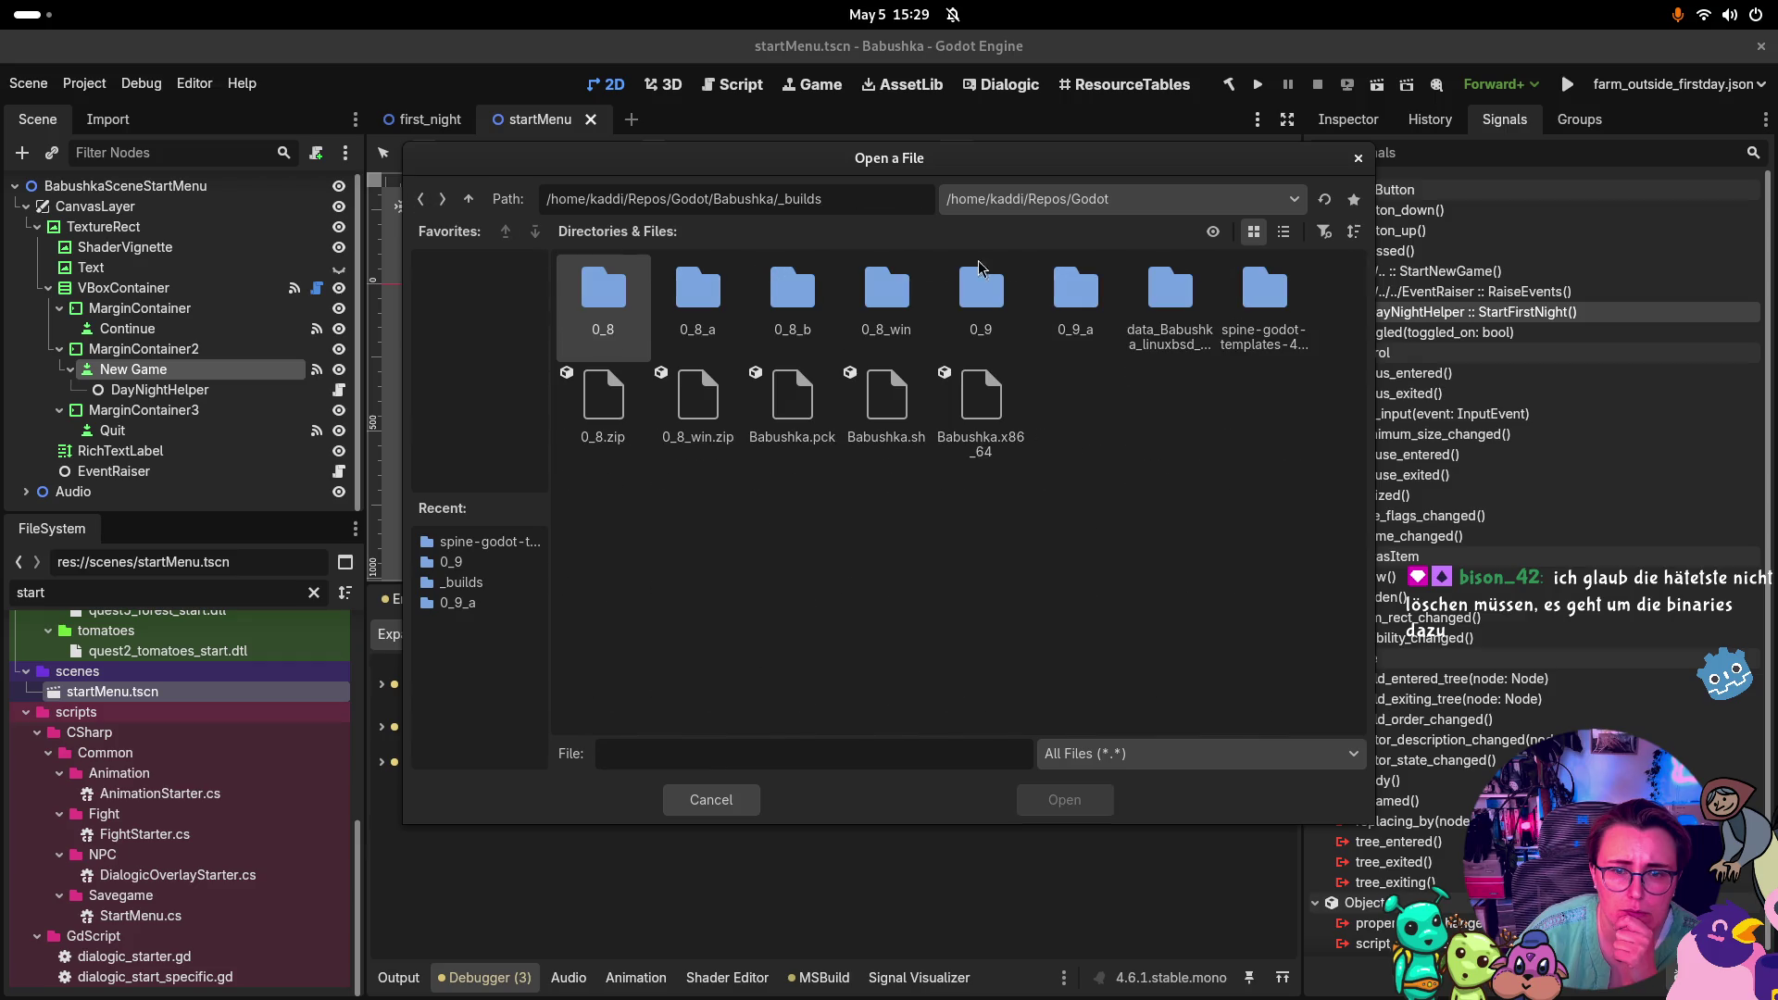
{"action": "double_click", "coordinate": [1259, 315]}
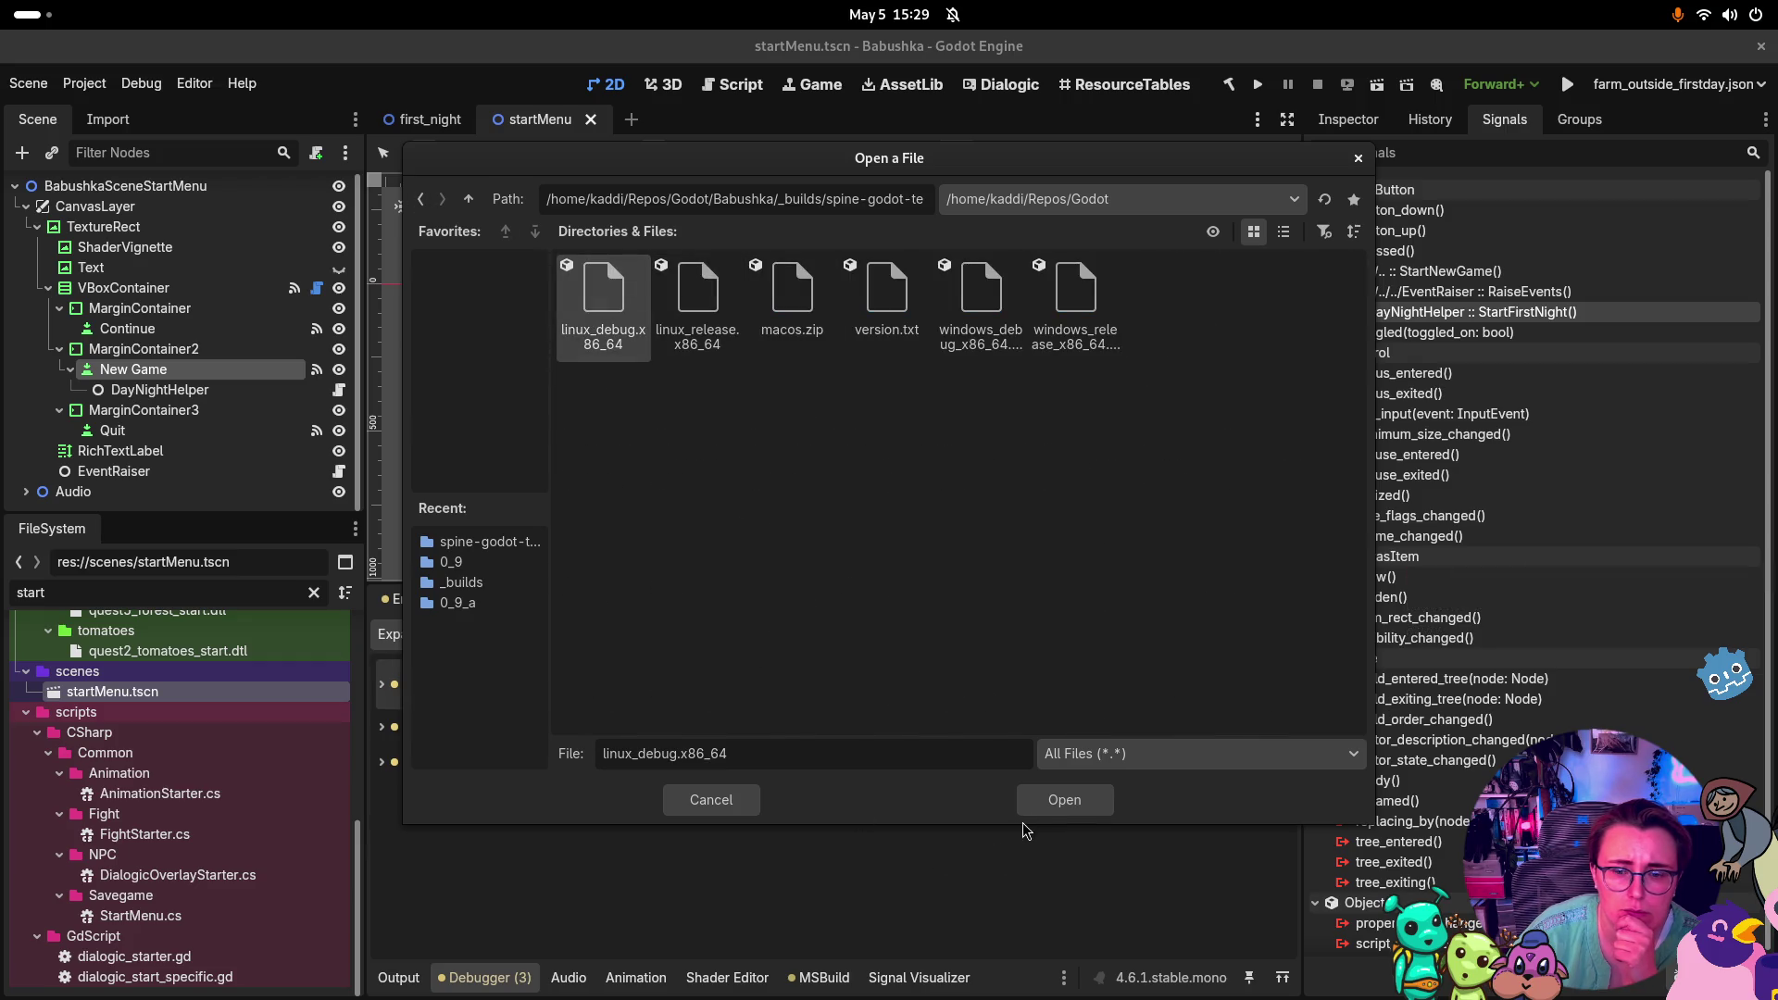
{"action": "left_click", "coordinate": [1028, 802]}
{"action": "left_click", "coordinate": [1277, 361]}
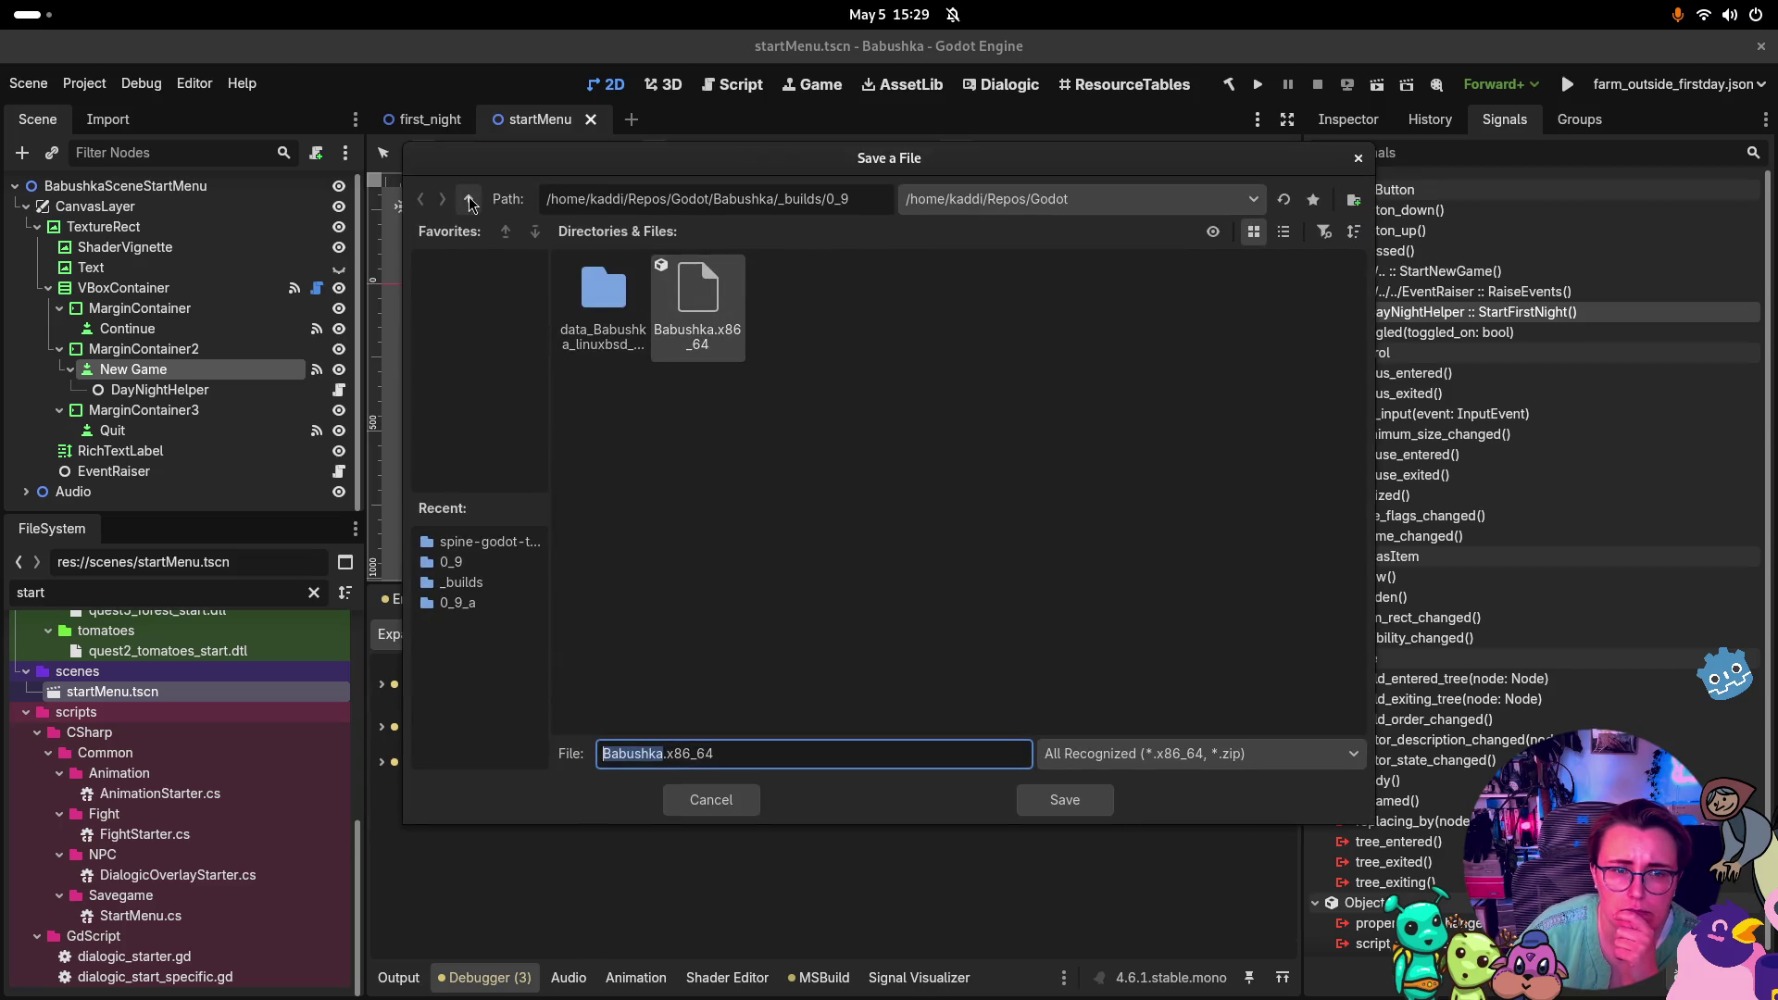
Set the Linux export path to _builds/Babushka.x86_64, overwriting the existing file
{"action": "left_click", "coordinate": [471, 201]}
{"action": "left_click", "coordinate": [977, 294]}
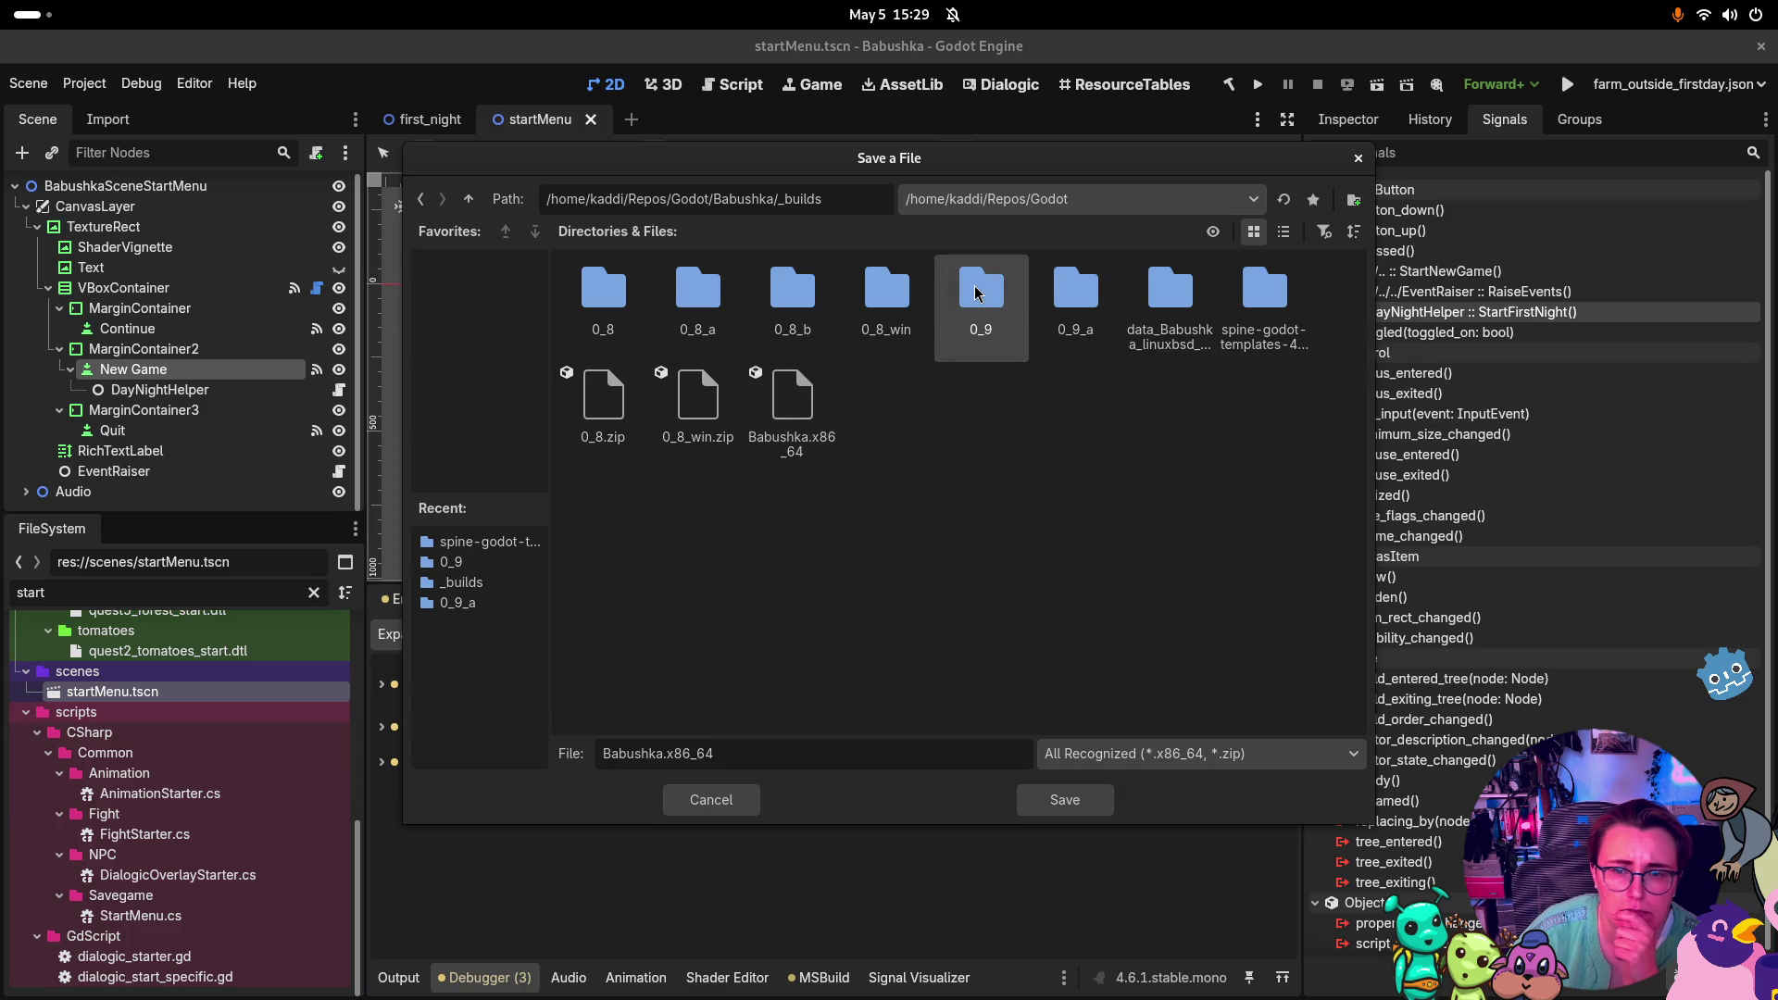
{"action": "left_click", "coordinate": [1061, 802]}
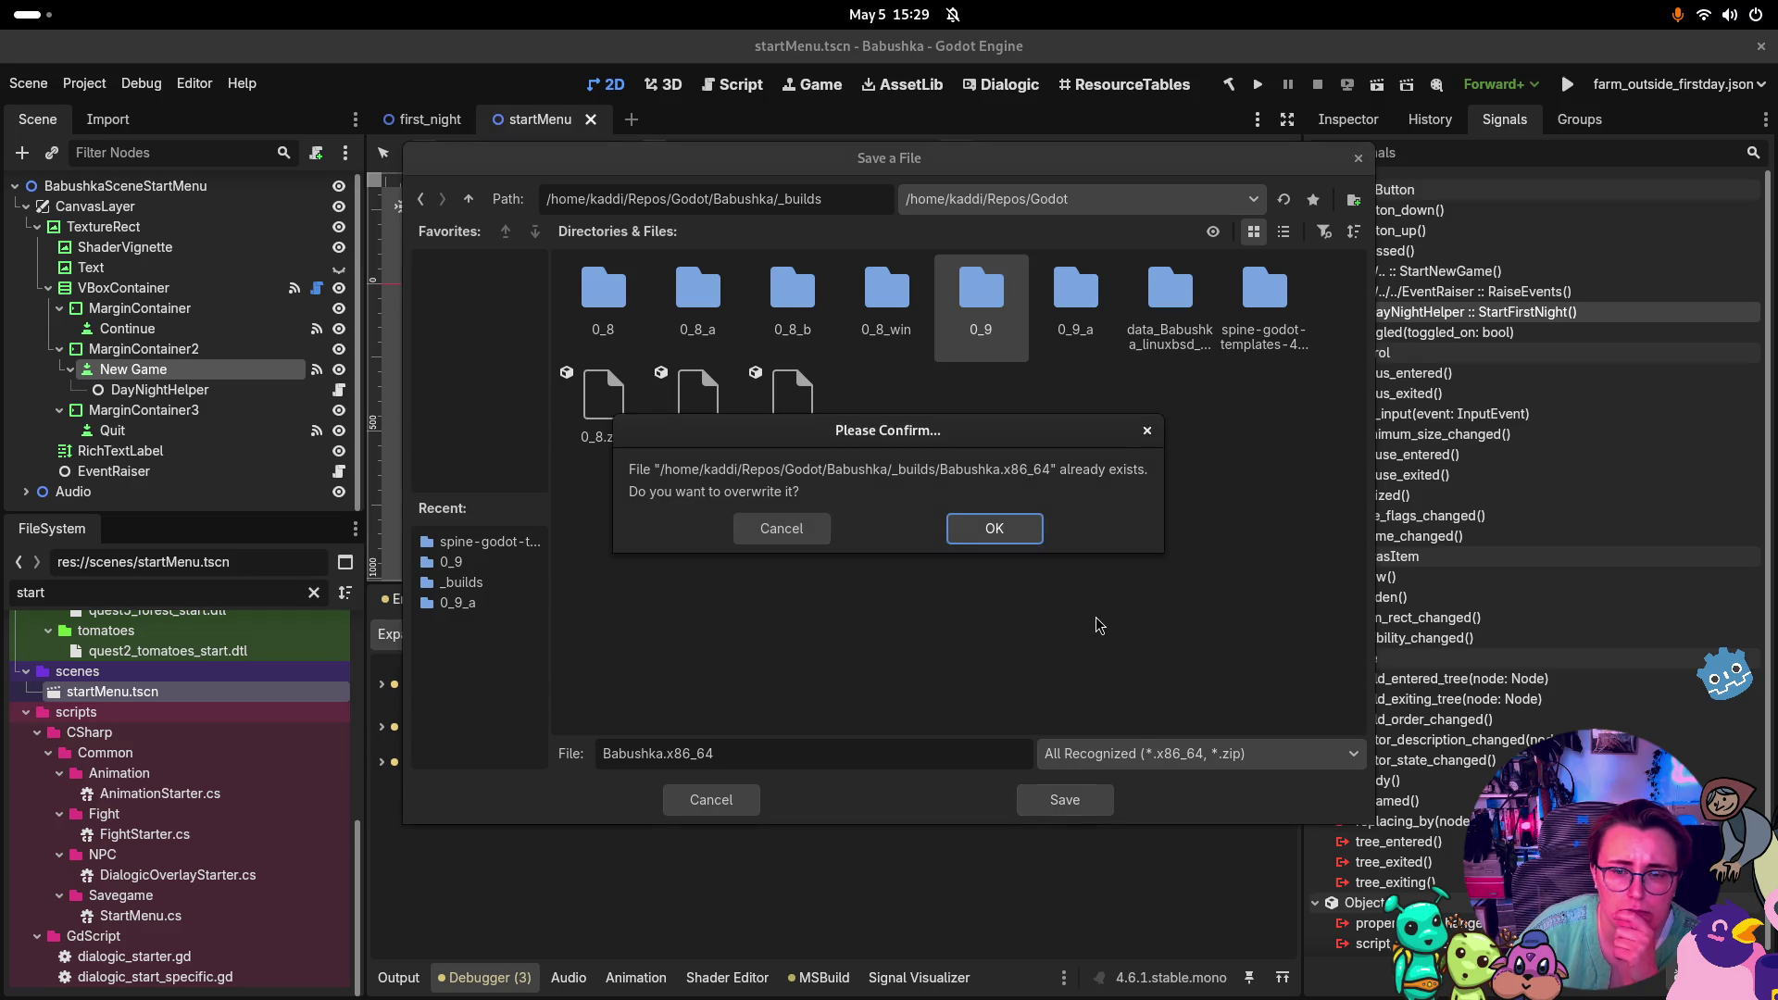
{"action": "left_click", "coordinate": [1038, 534]}
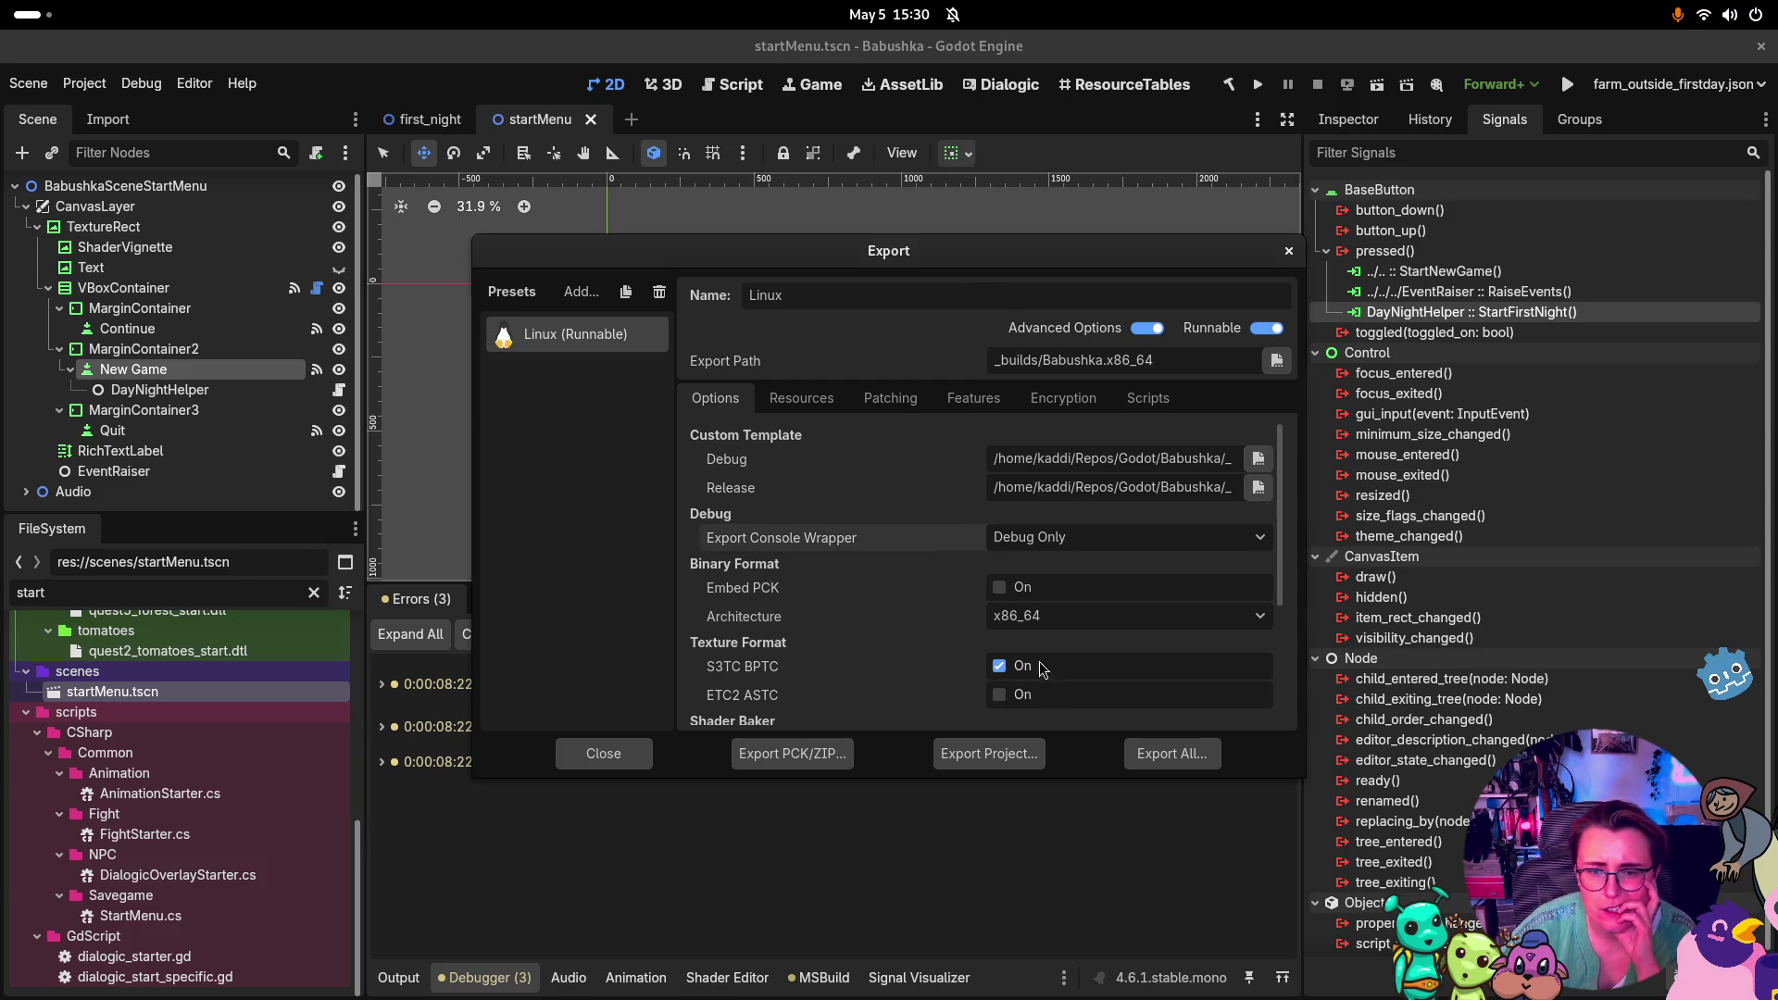
Export the project with debug enabled into the 0_9 folder
{"action": "left_click", "coordinate": [1034, 755]}
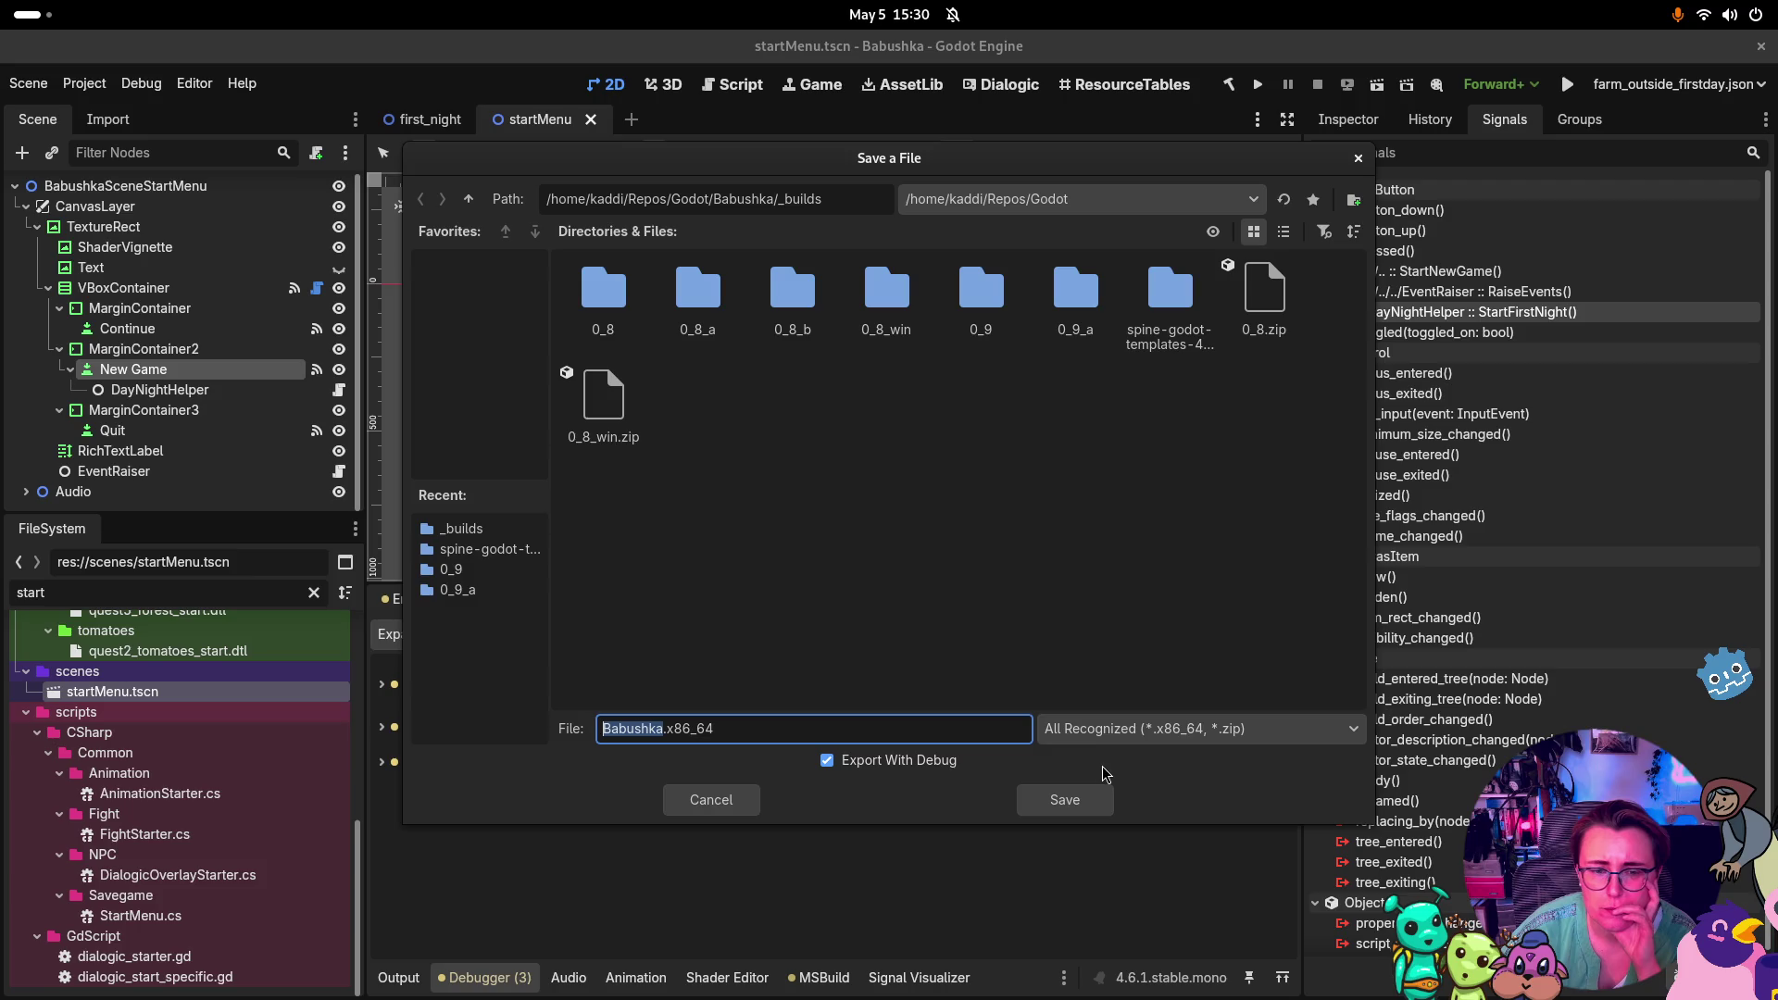
{"action": "left_click", "coordinate": [987, 306]}
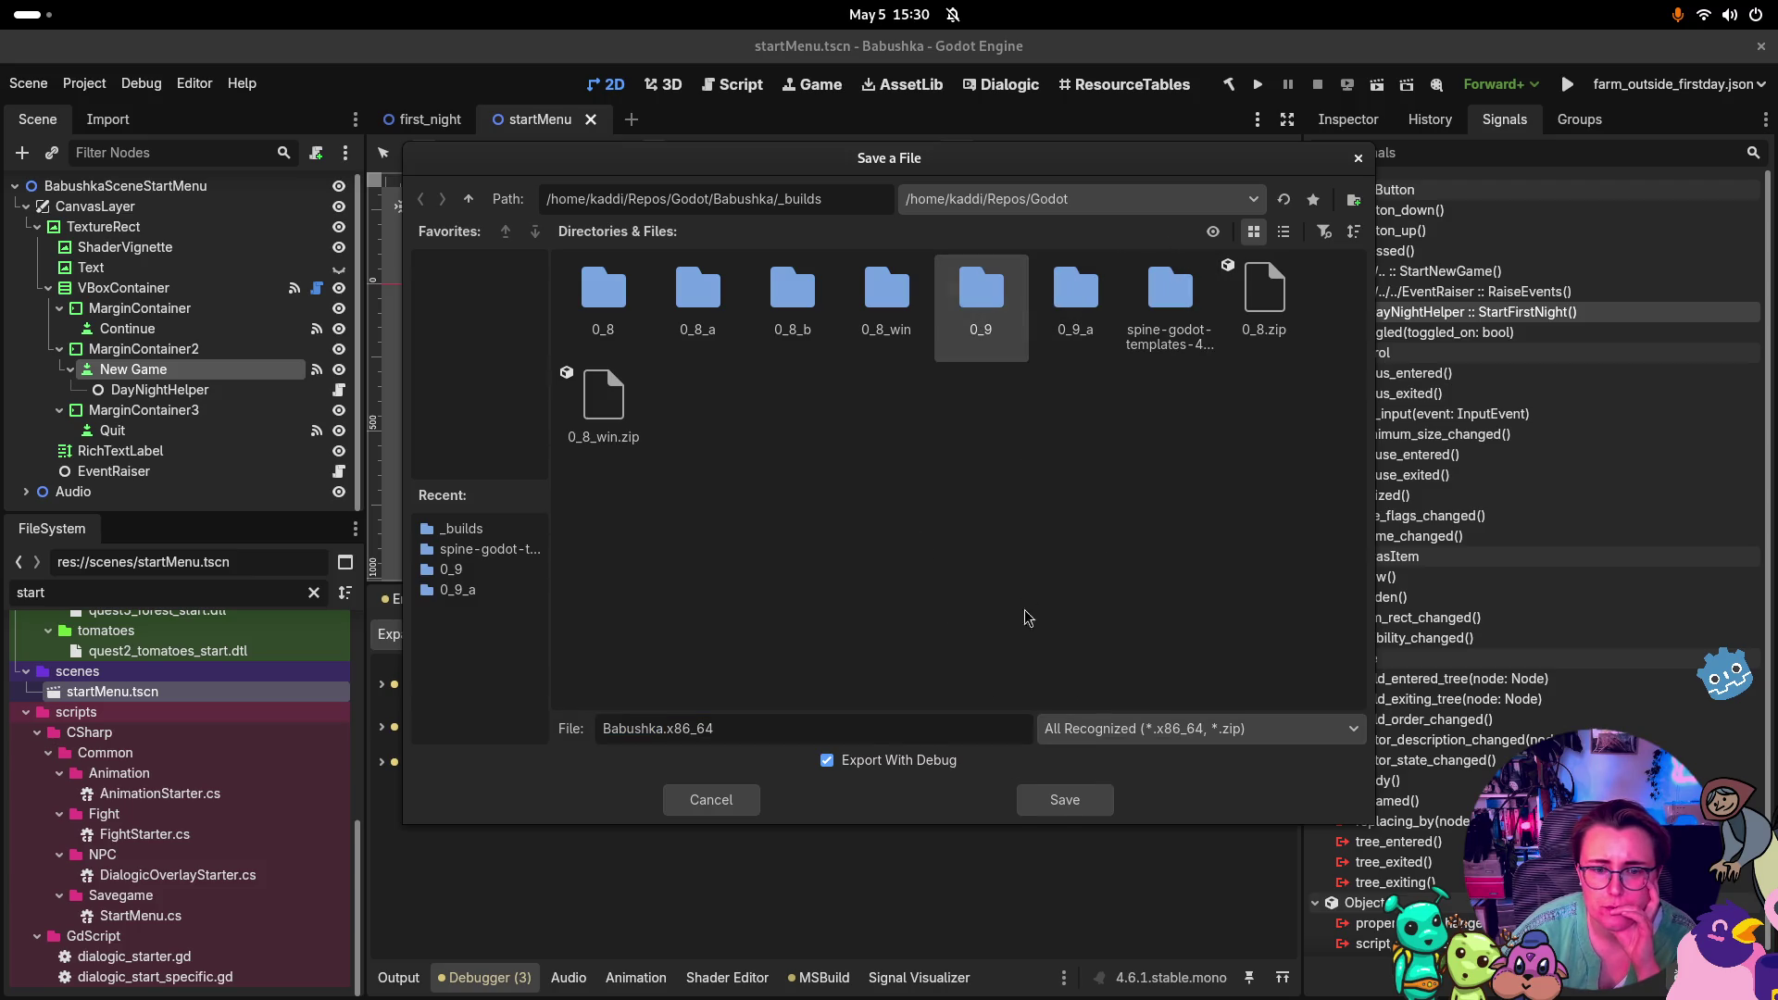
{"action": "double_click", "coordinate": [977, 308]}
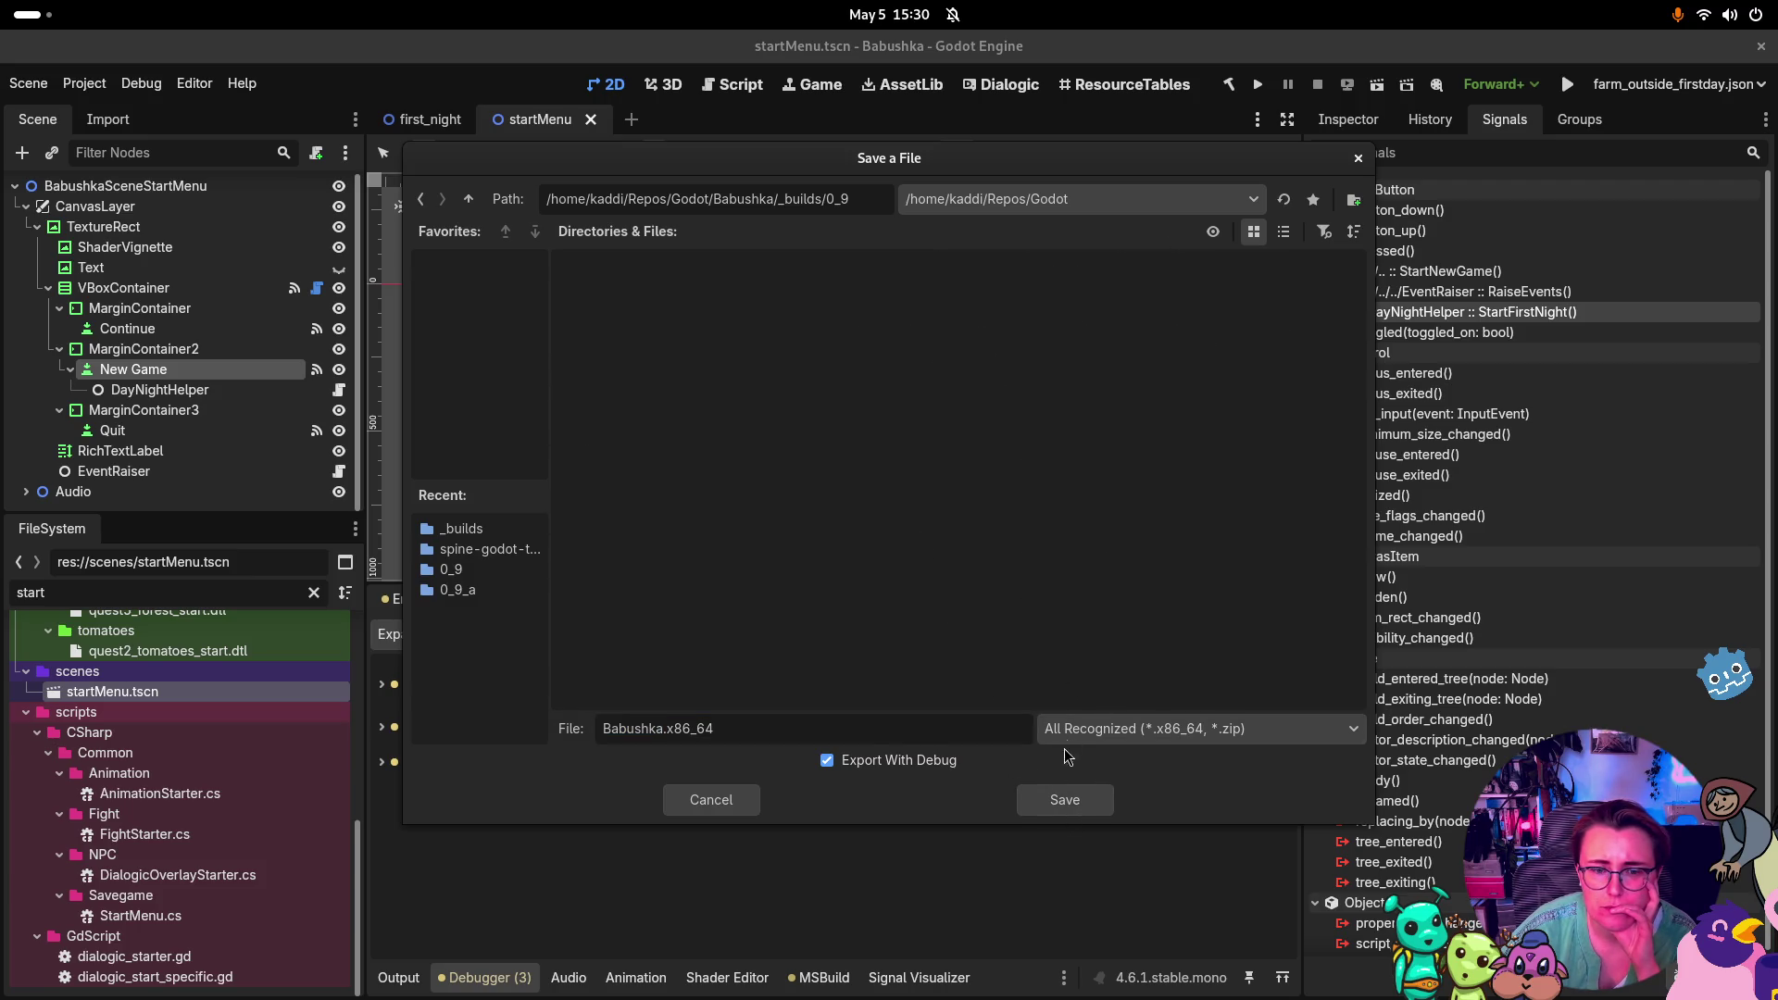
{"action": "left_click", "coordinate": [1065, 799]}
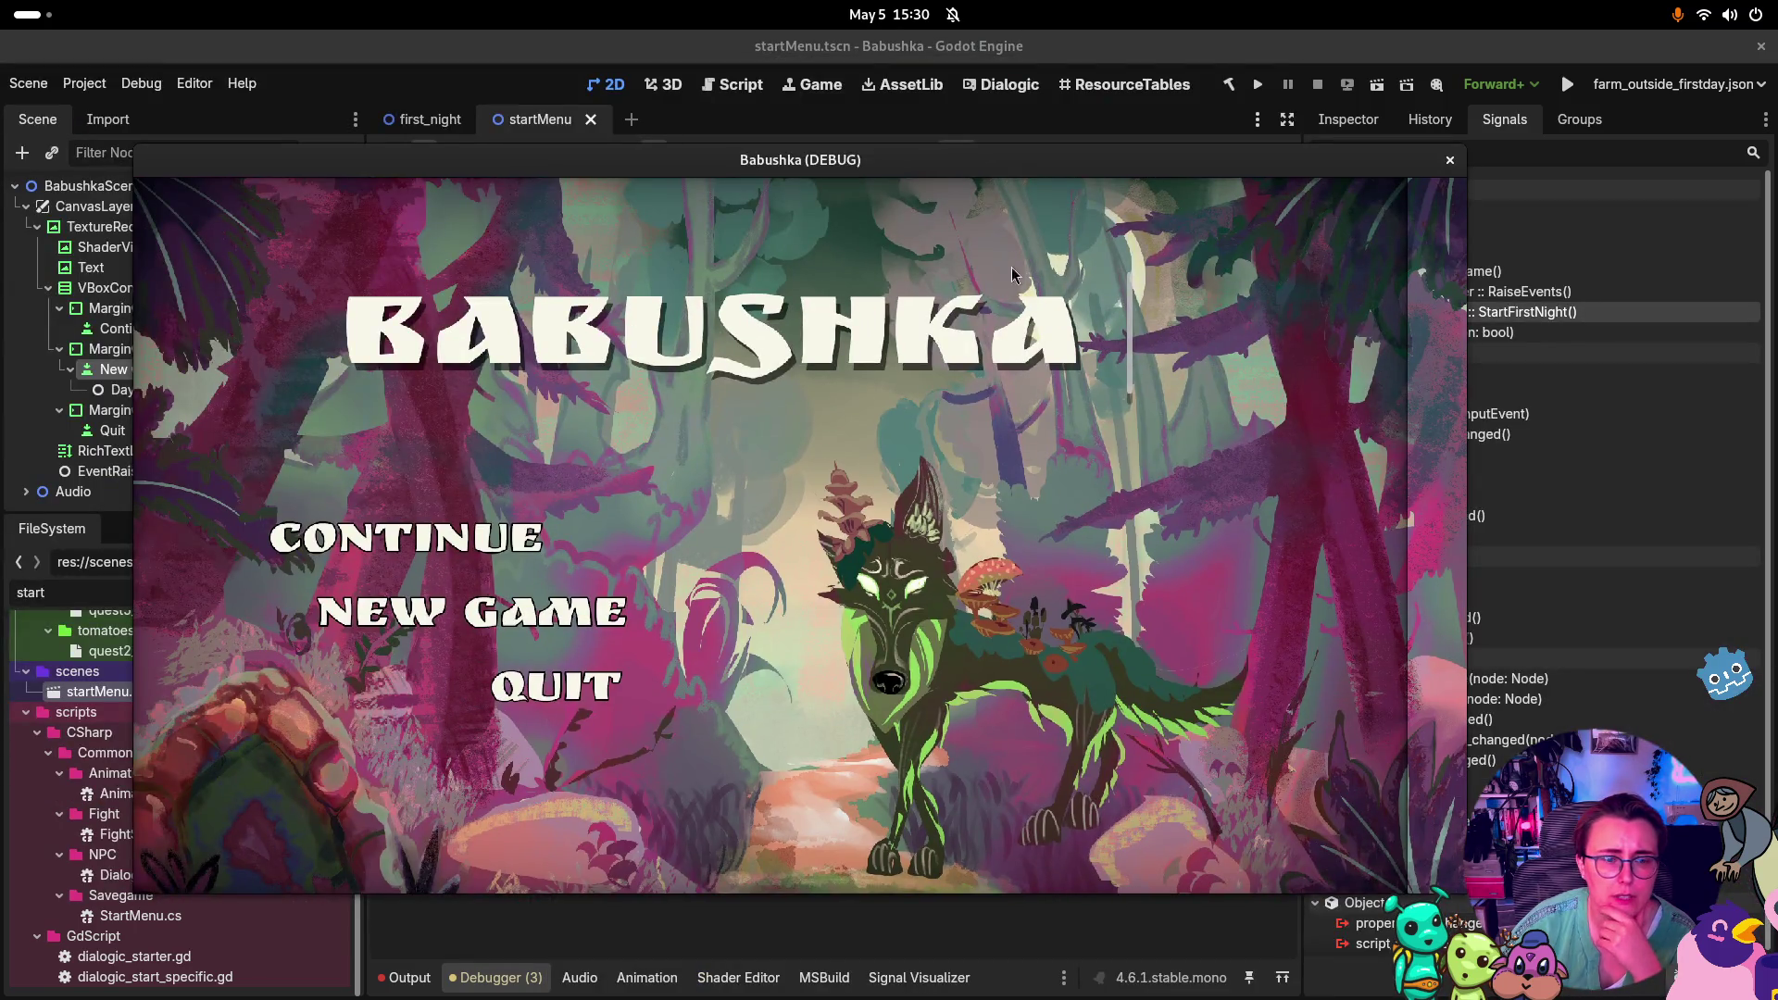
Start a New Game and click through Vesna's scythe and beetroot dialogue
{"action": "left_click", "coordinate": [465, 619]}
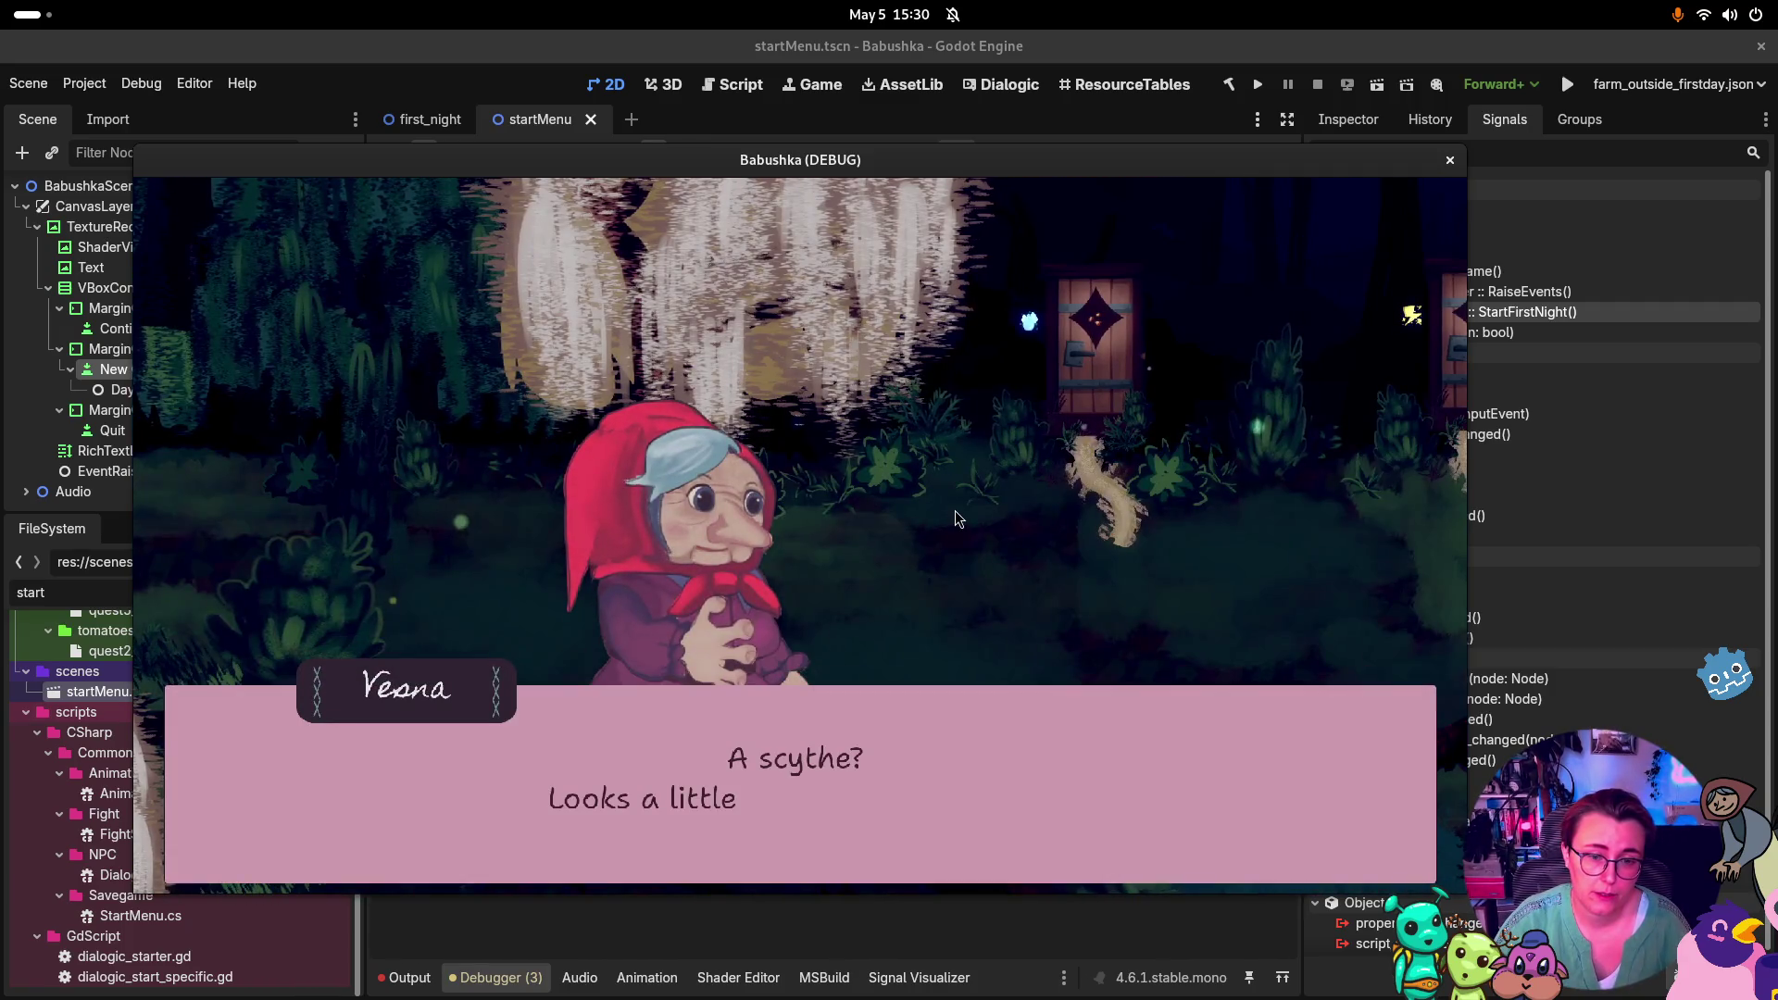
{"action": "left_click", "coordinate": [954, 510]}
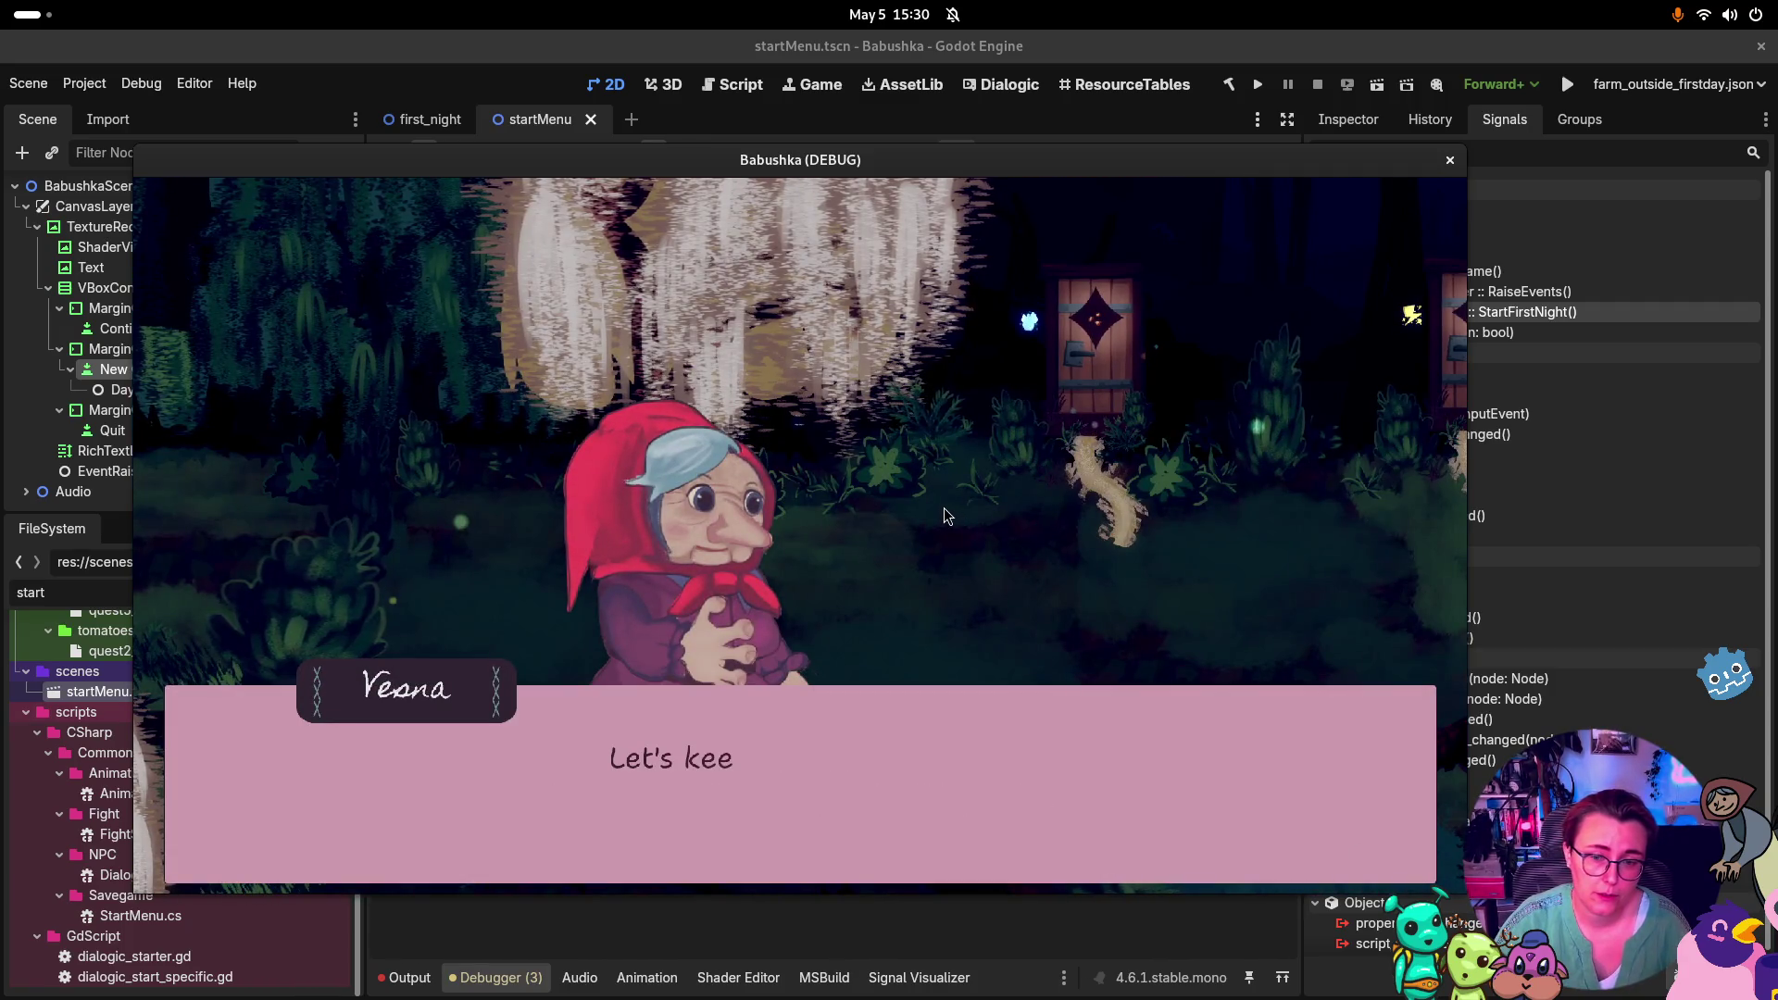
{"action": "left_click", "coordinate": [789, 545]}
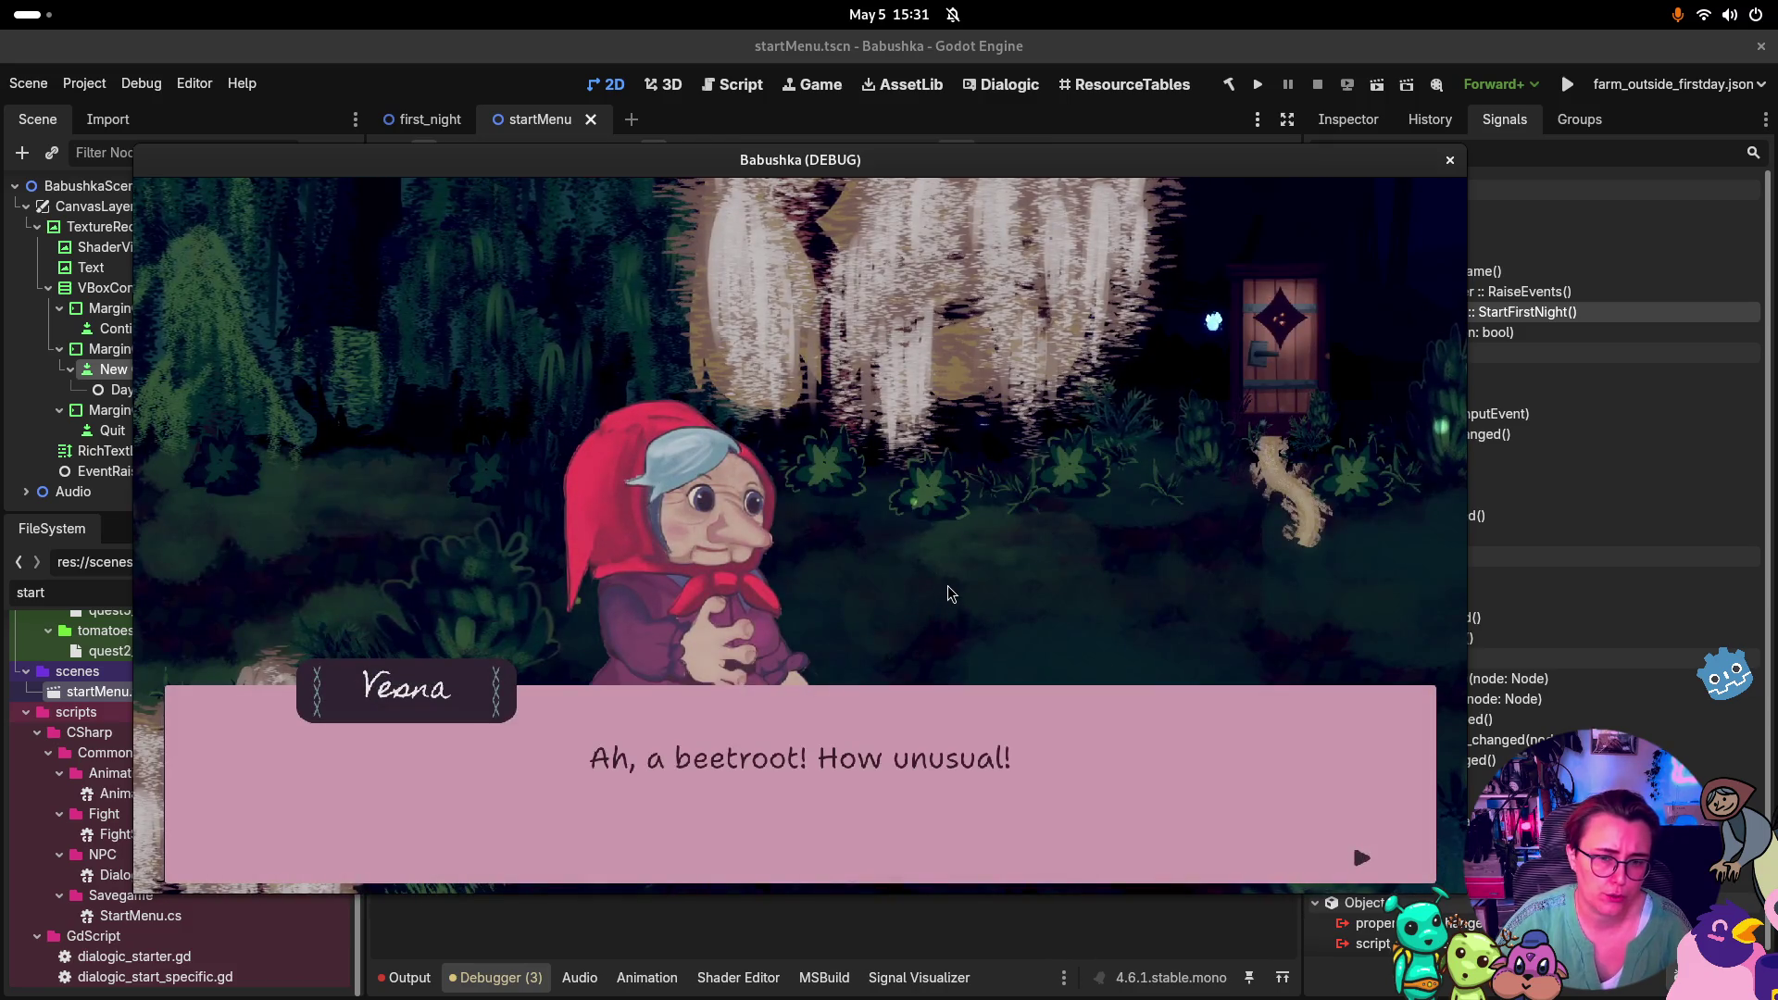
{"action": "left_click", "coordinate": [948, 584]}
{"action": "left_click", "coordinate": [949, 583]}
Walk Babushka right through the forest, pick up the glowing item, and close the dialogue
{"action": "key", "text": "d"}
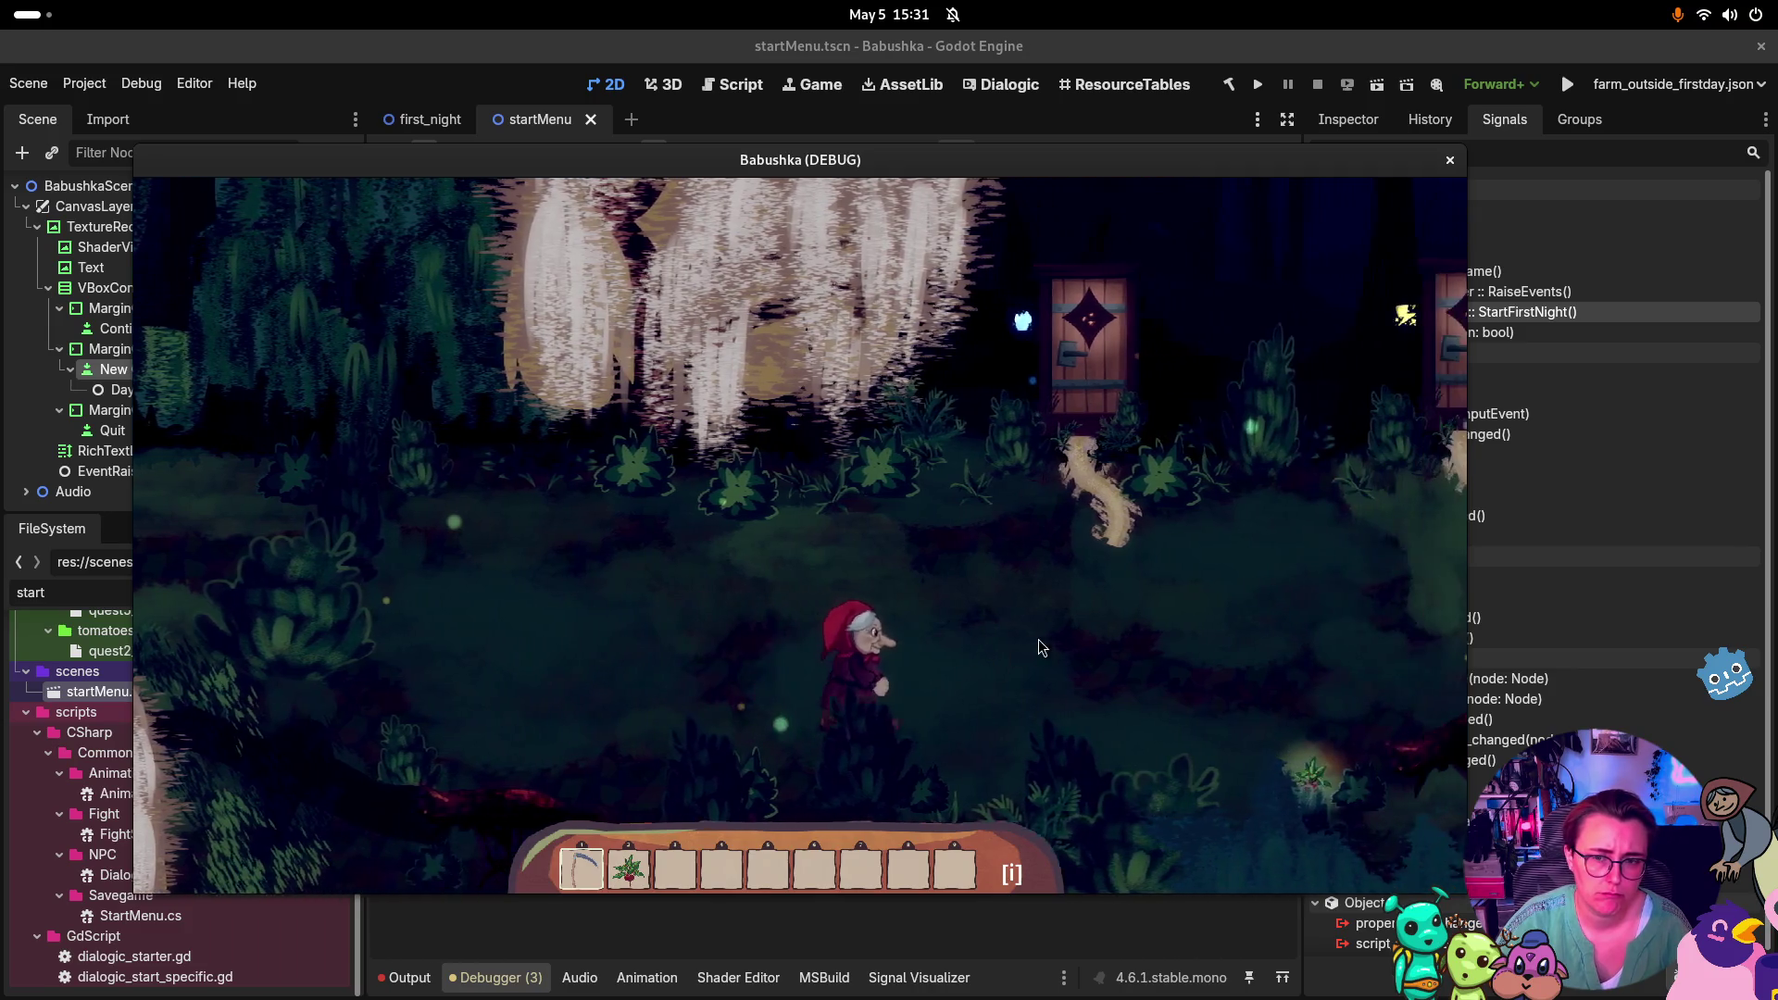
{"action": "key", "text": "d"}
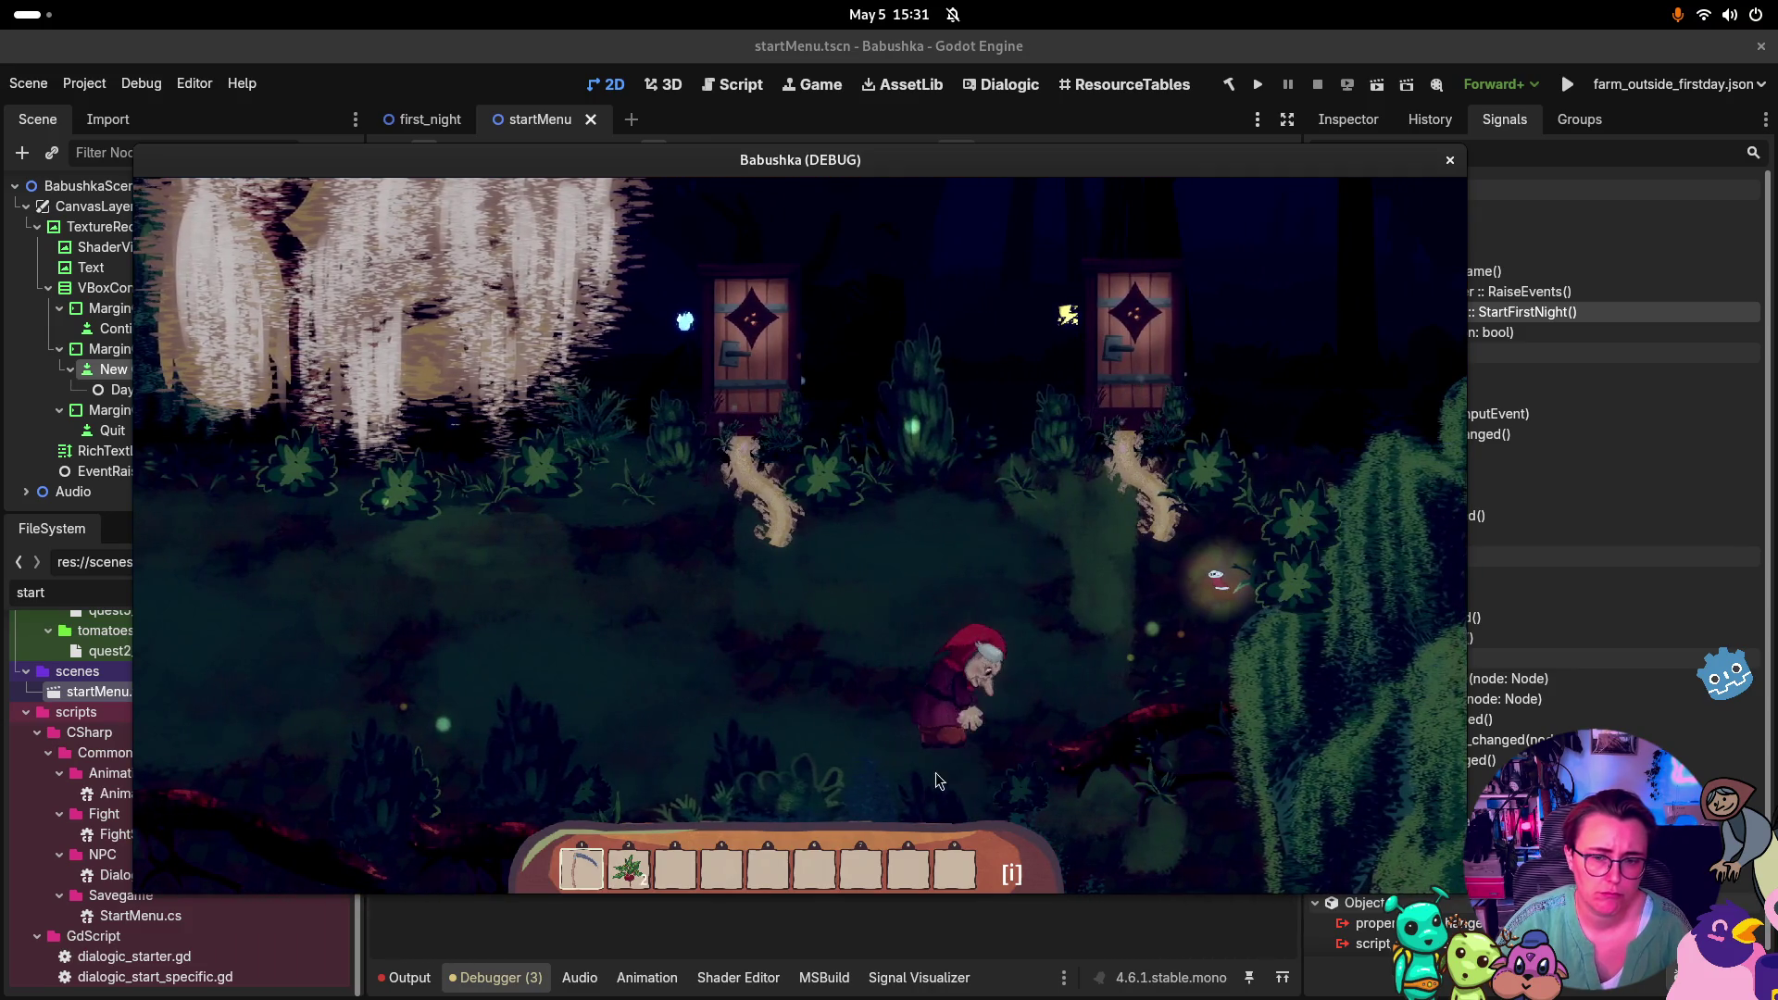
{"action": "key", "text": "w"}
{"action": "key", "text": "d"}
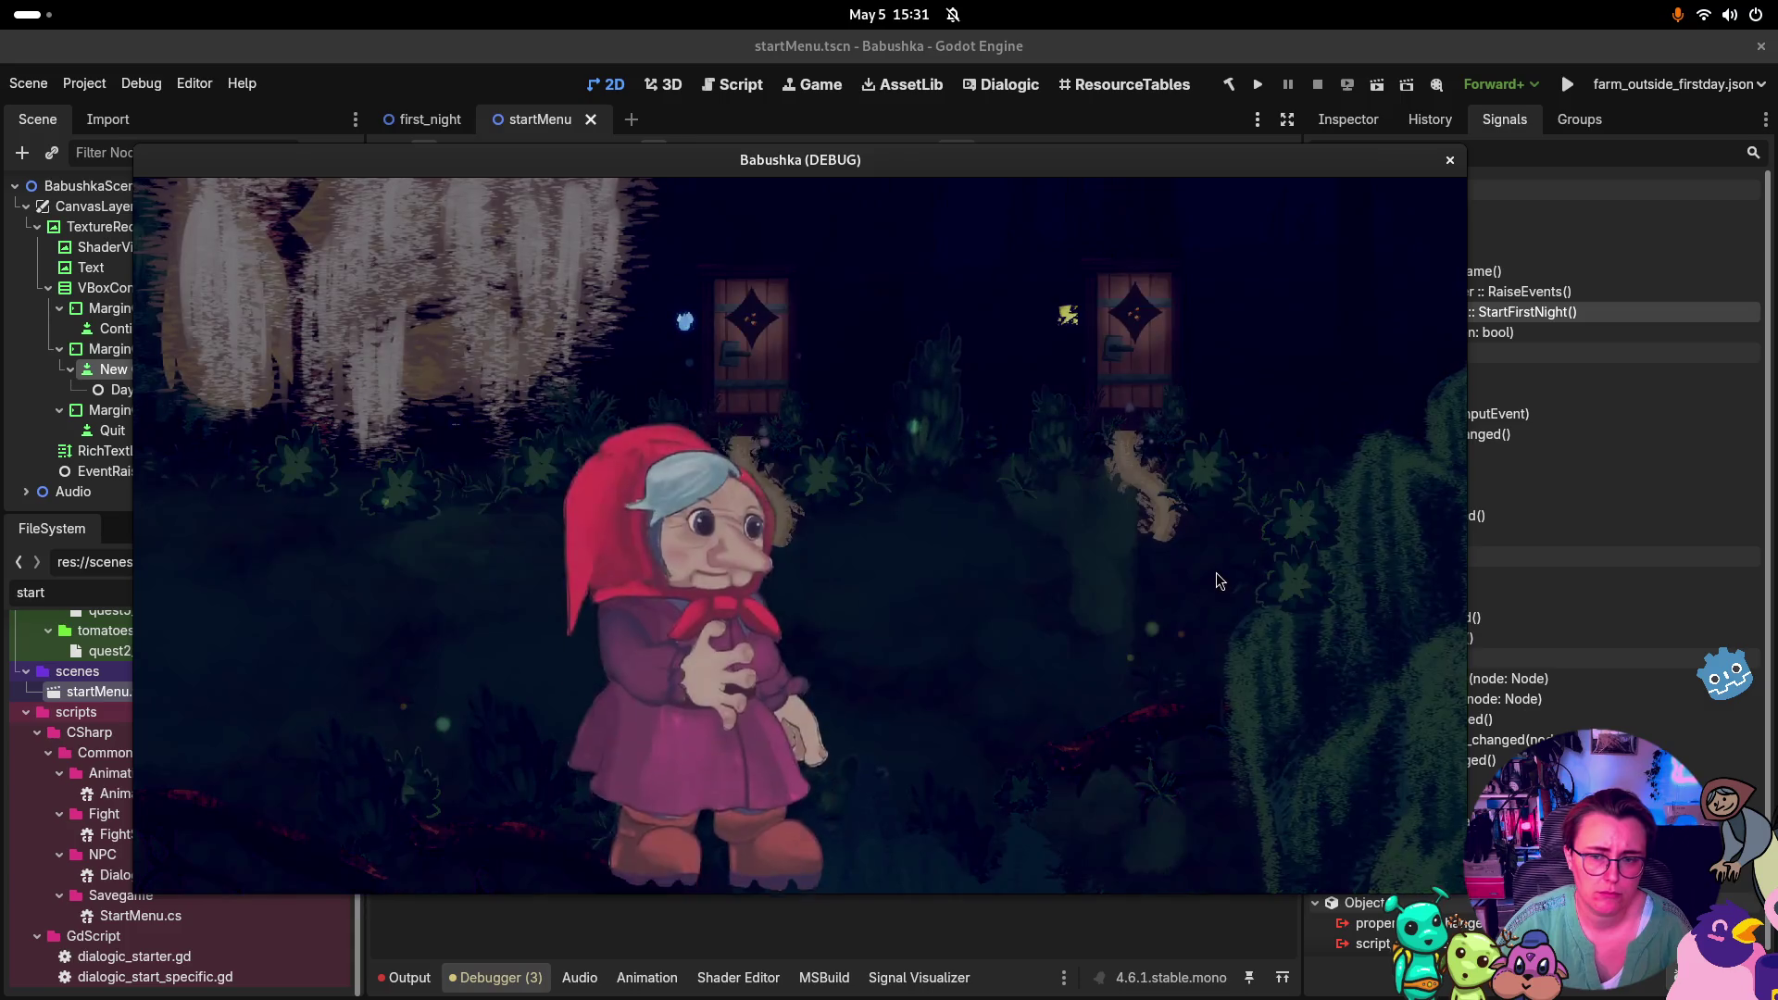
{"action": "left_click", "coordinate": [1154, 531]}
{"action": "left_click", "coordinate": [1152, 530]}
Walk across the forest, win the fight with Instant Win, and go through the wooden door
{"action": "key", "text": "w"}
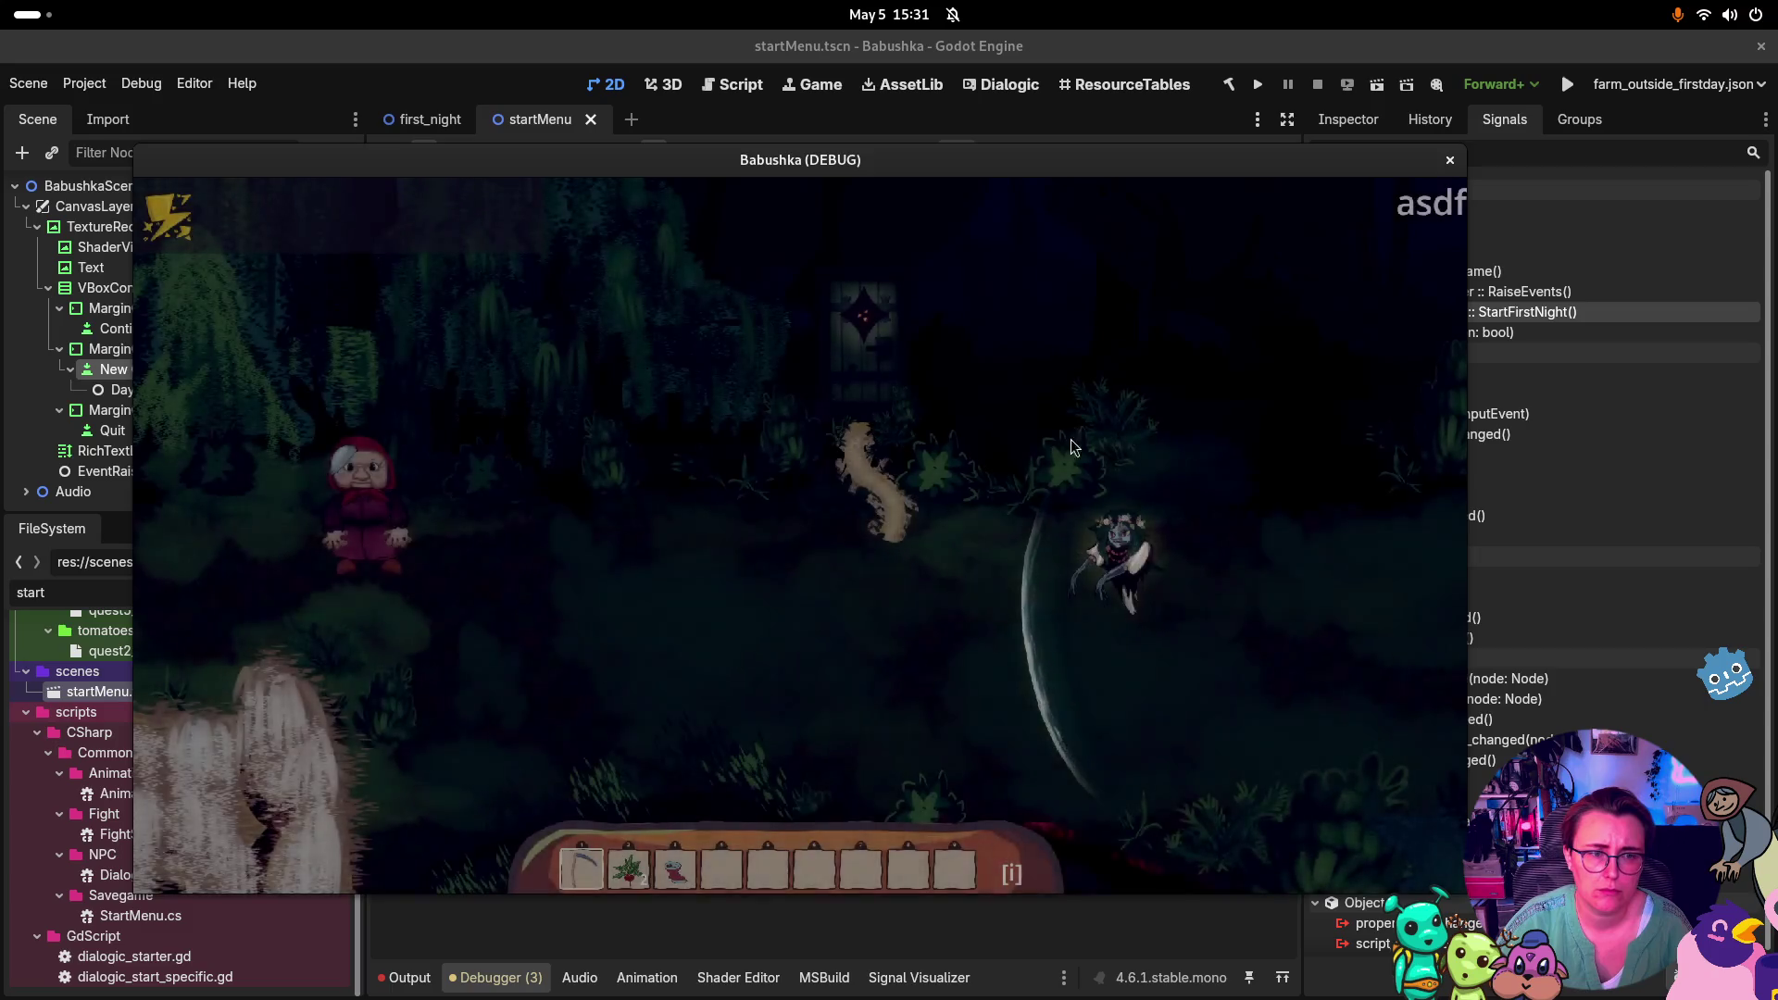
{"action": "key", "text": "d"}
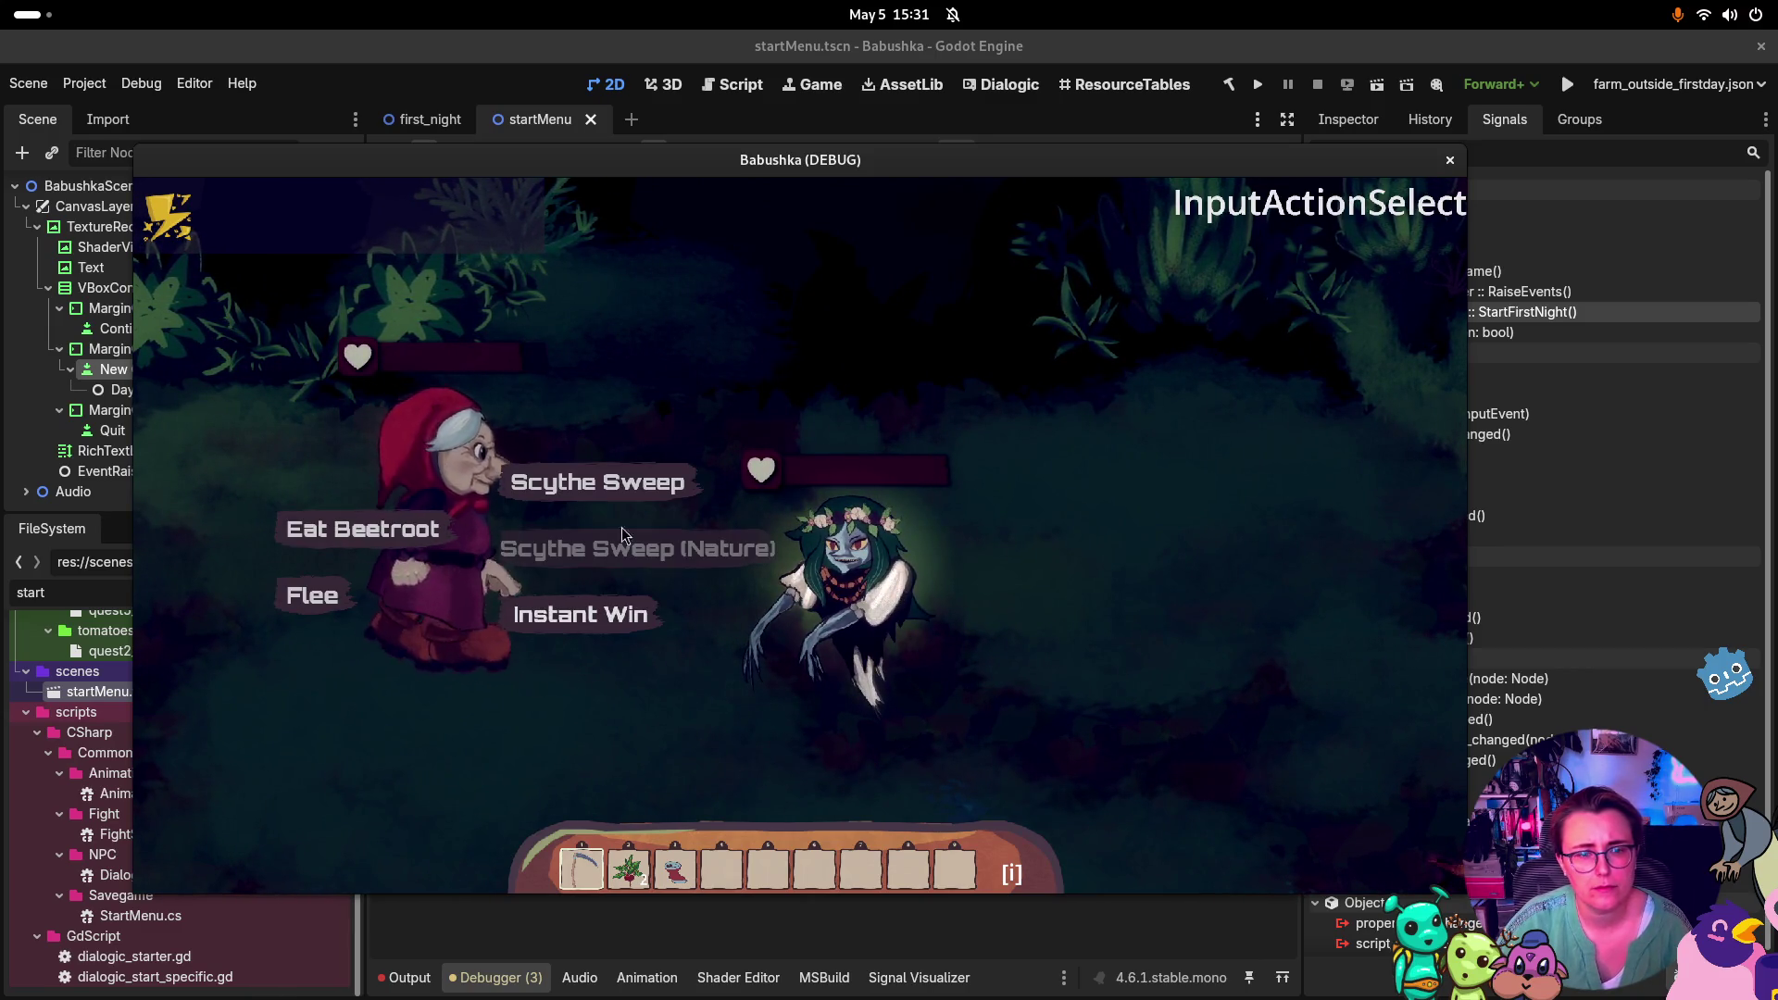
{"action": "left_click", "coordinate": [639, 616]}
{"action": "left_click", "coordinate": [864, 558]}
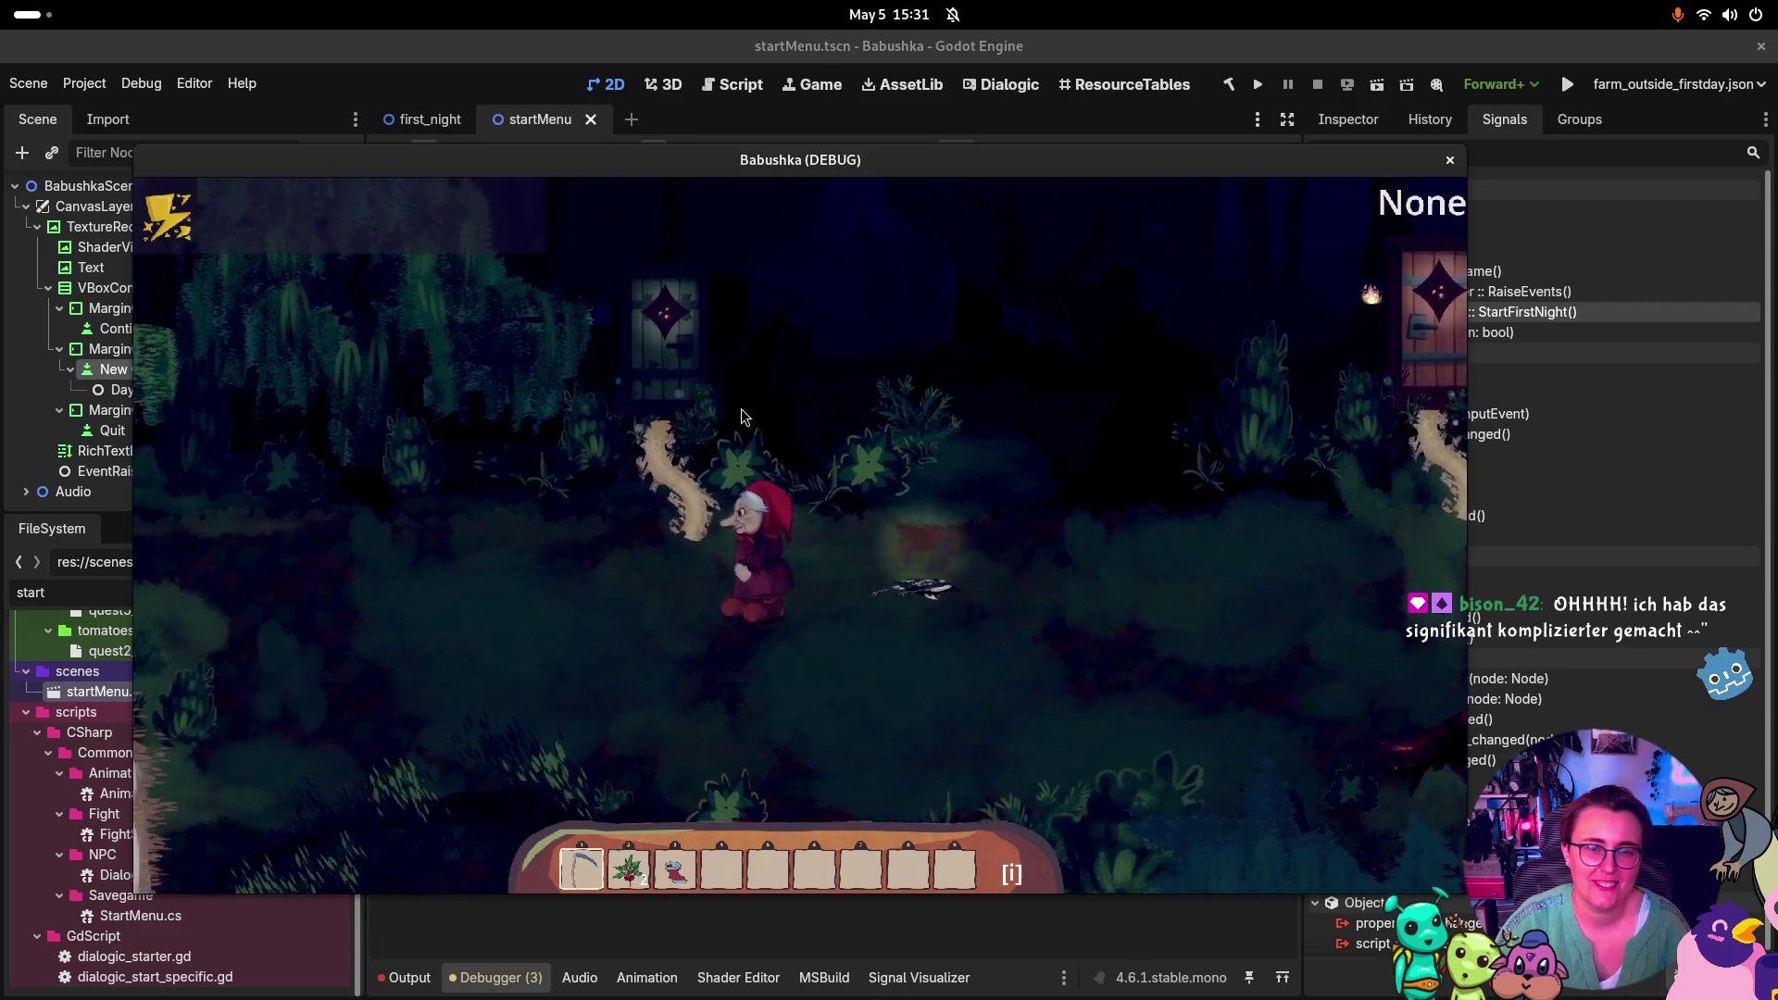
{"action": "key", "text": "d"}
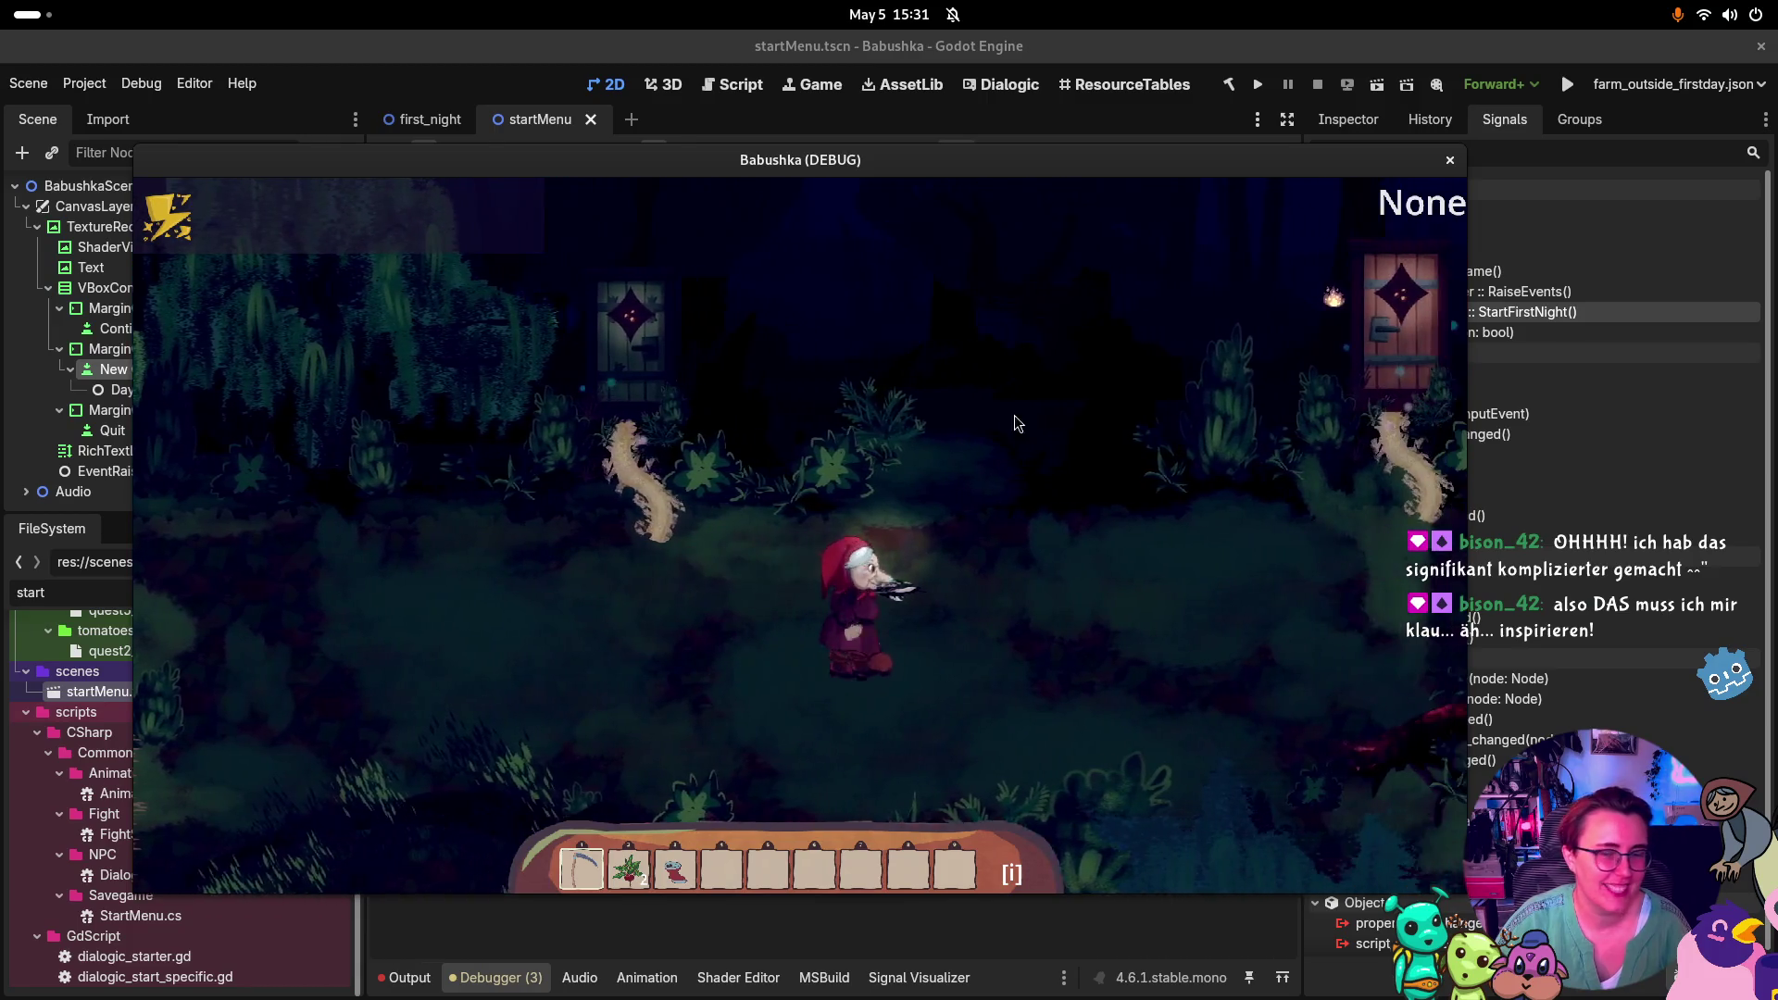
{"action": "key", "text": "w"}
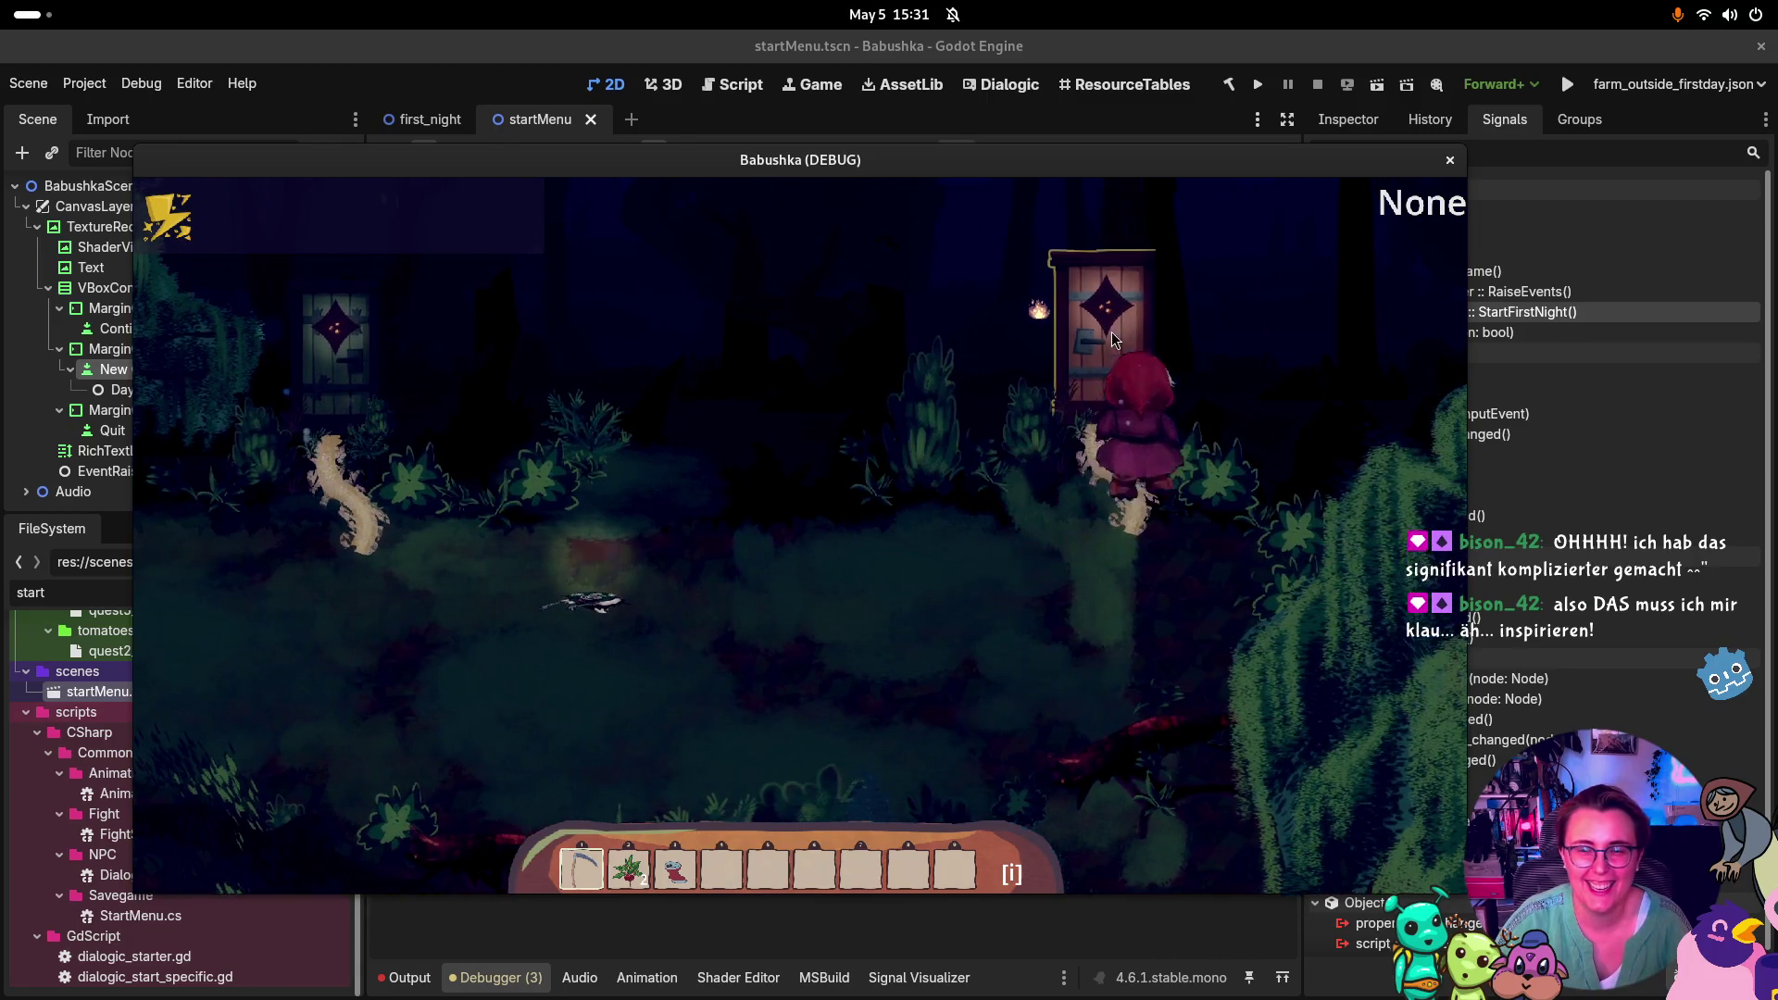
{"action": "left_click", "coordinate": [1112, 332]}
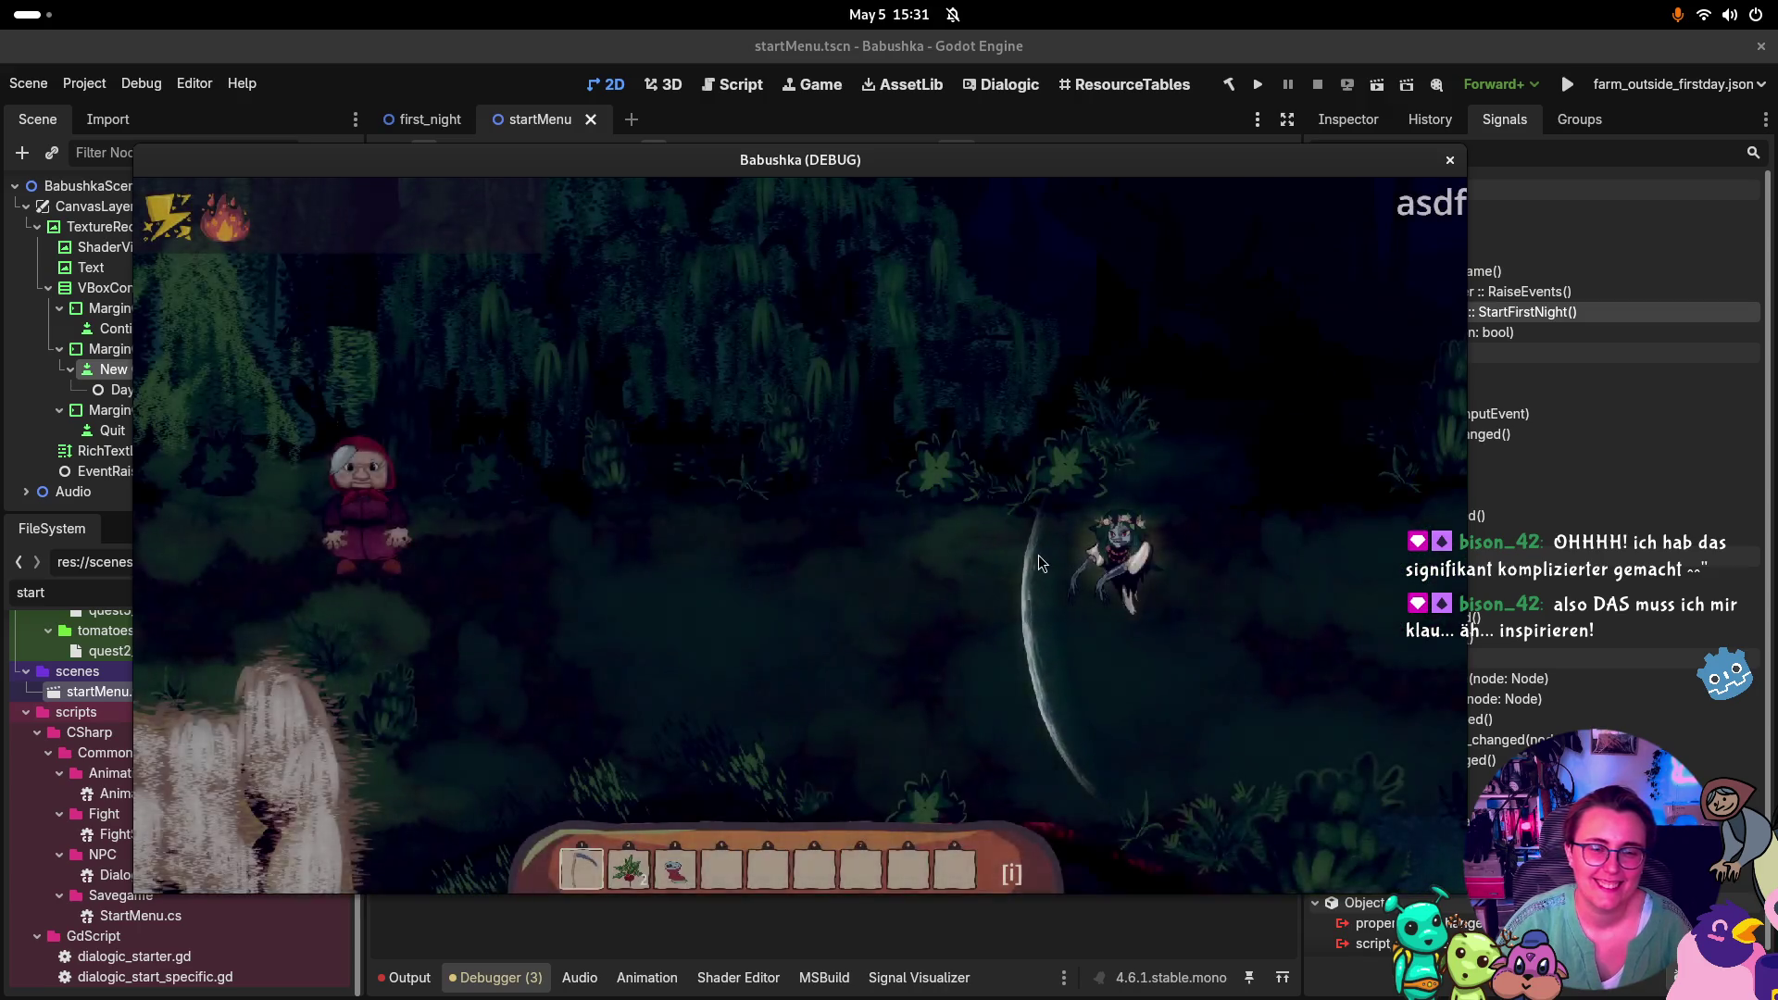
Walk right and defeat the monster and the doll enemy using Instant Win
{"action": "key", "text": "d"}
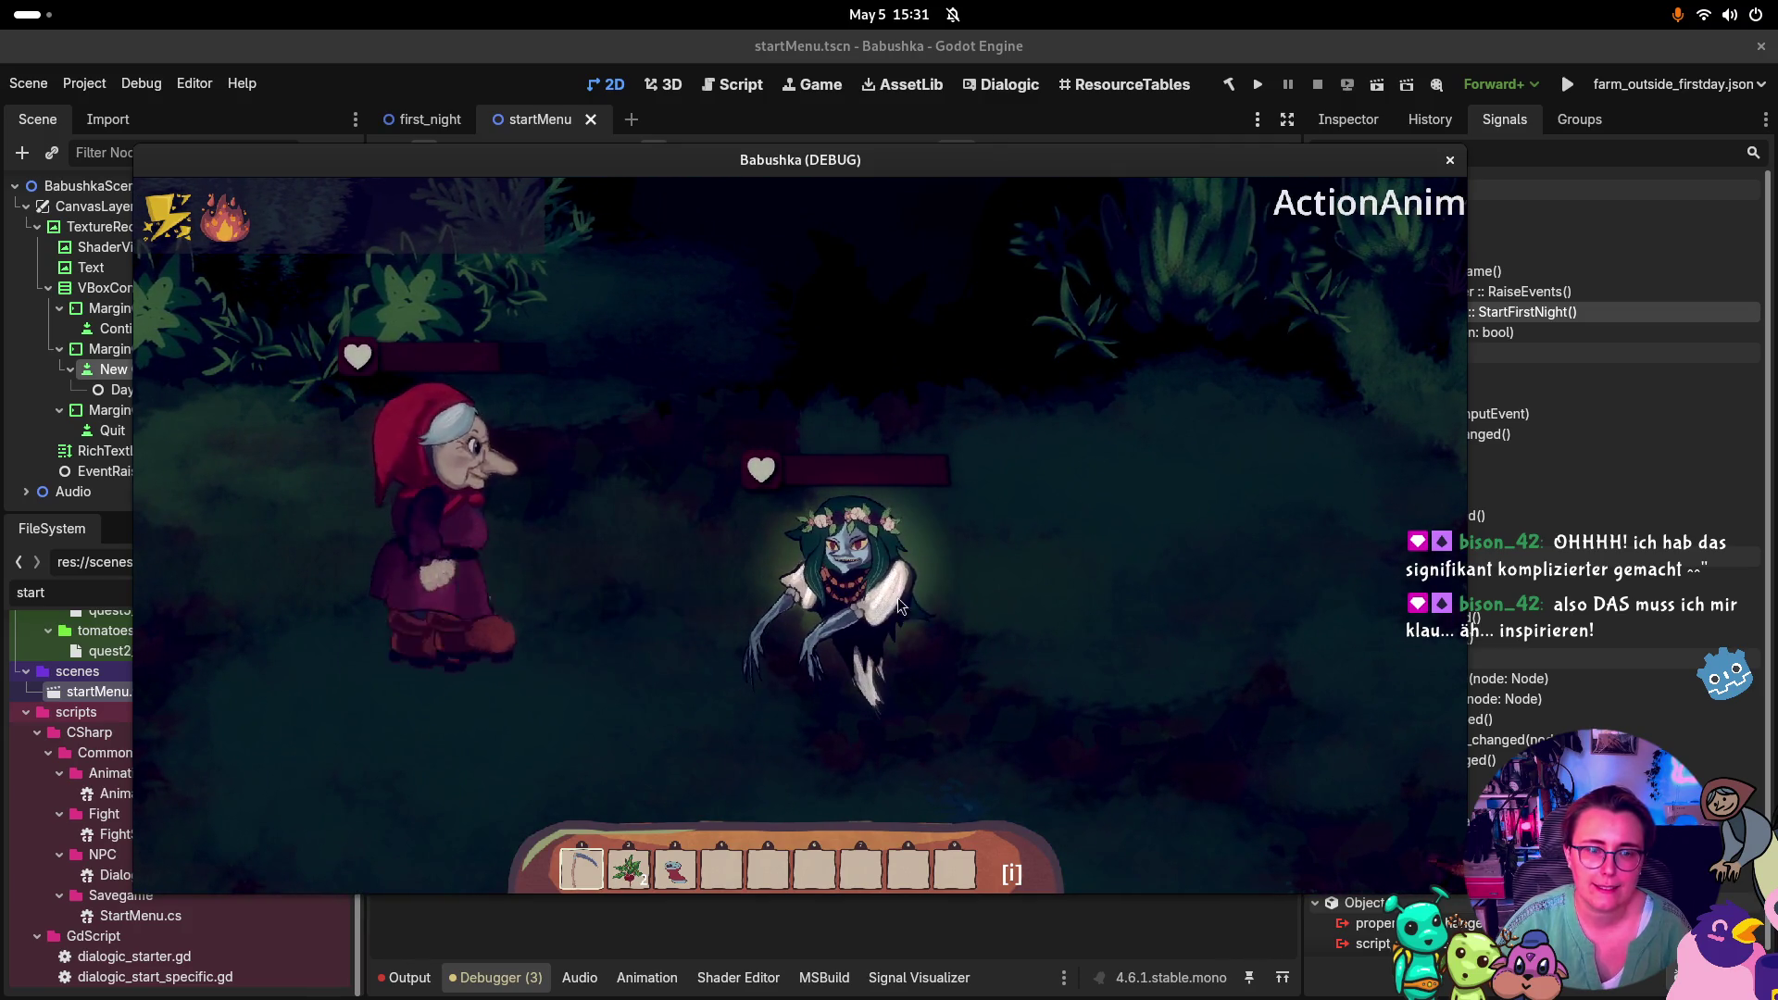
{"action": "left_click", "coordinate": [513, 620]}
{"action": "left_click", "coordinate": [897, 591]}
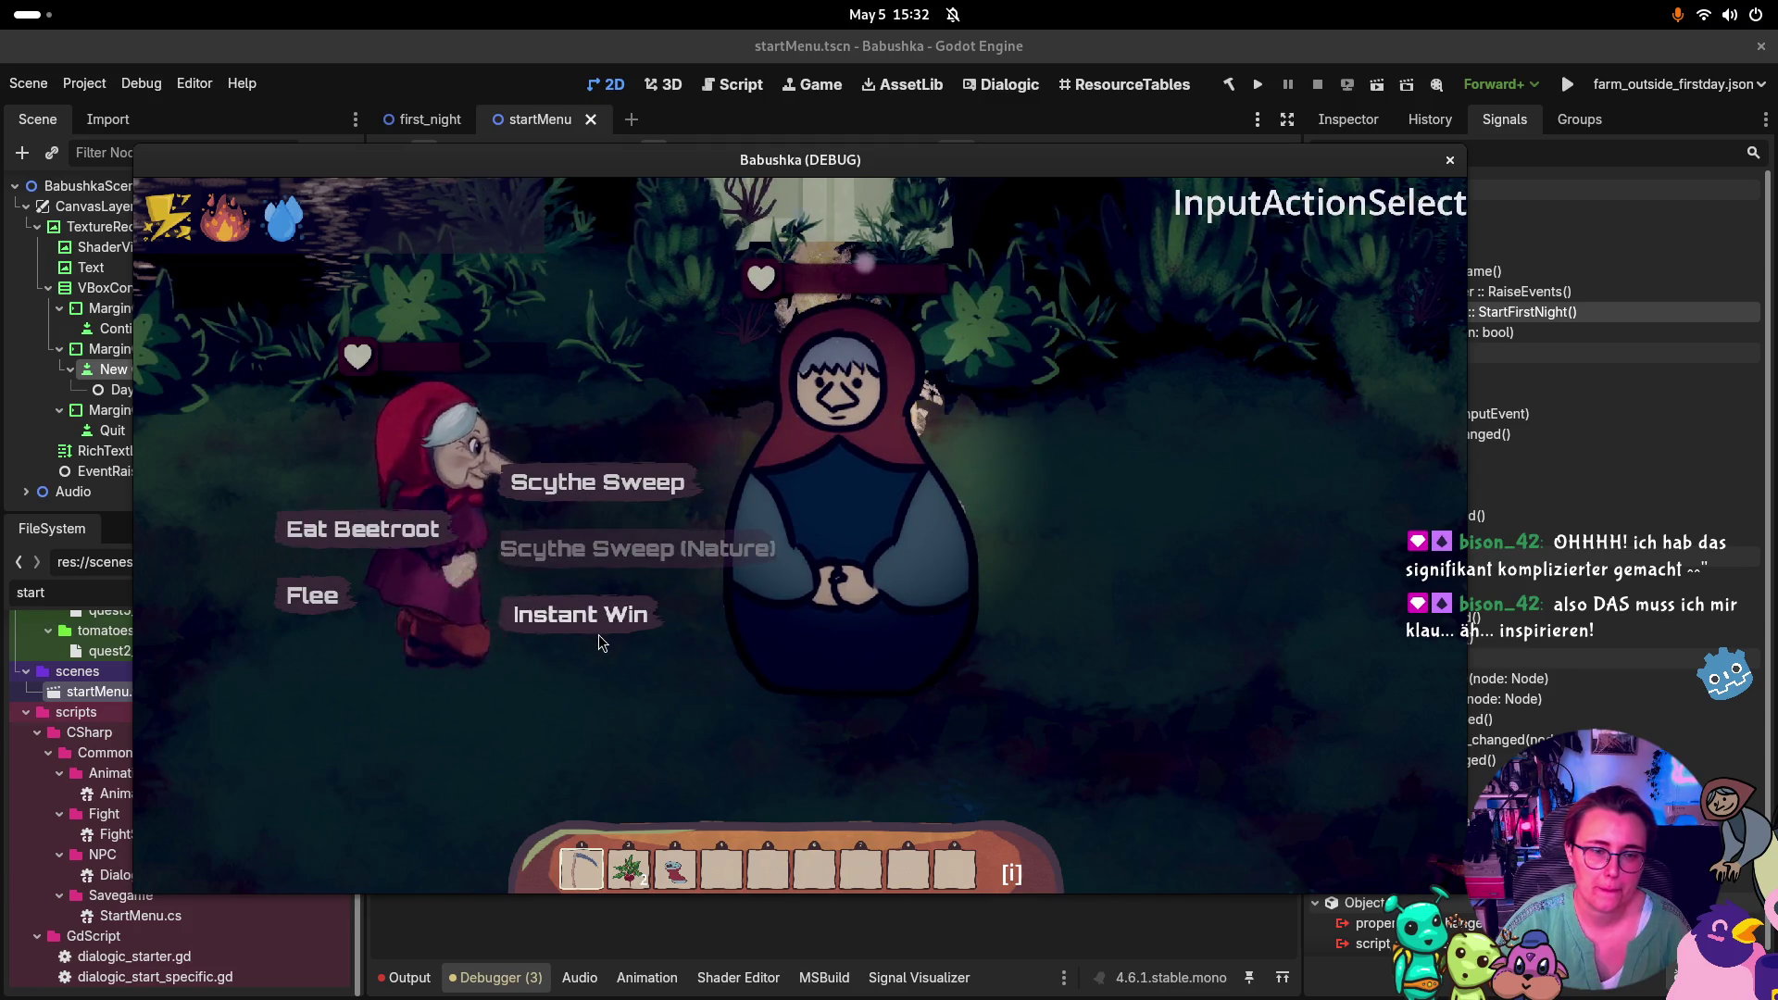
{"action": "left_click", "coordinate": [597, 624]}
{"action": "left_click", "coordinate": [834, 560]}
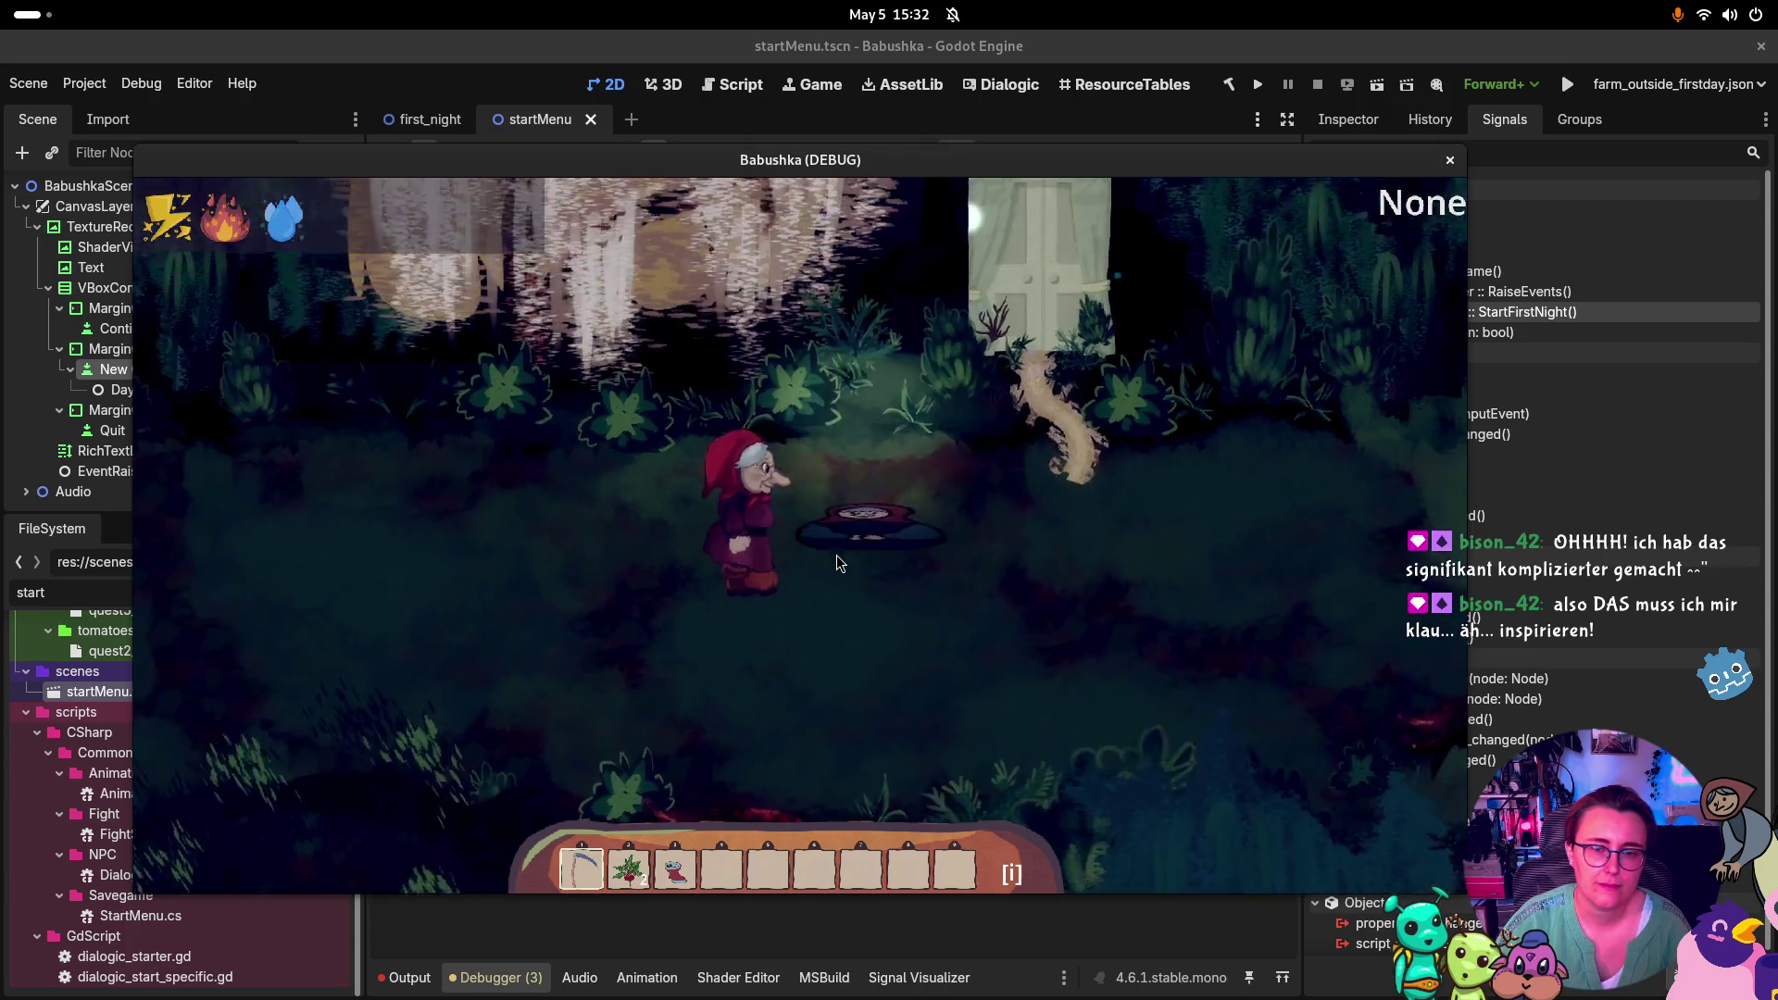
Walk the grandma through the forest door to the farmhouse and start the kitchen cutscene with Olga
{"action": "key", "text": "w"}
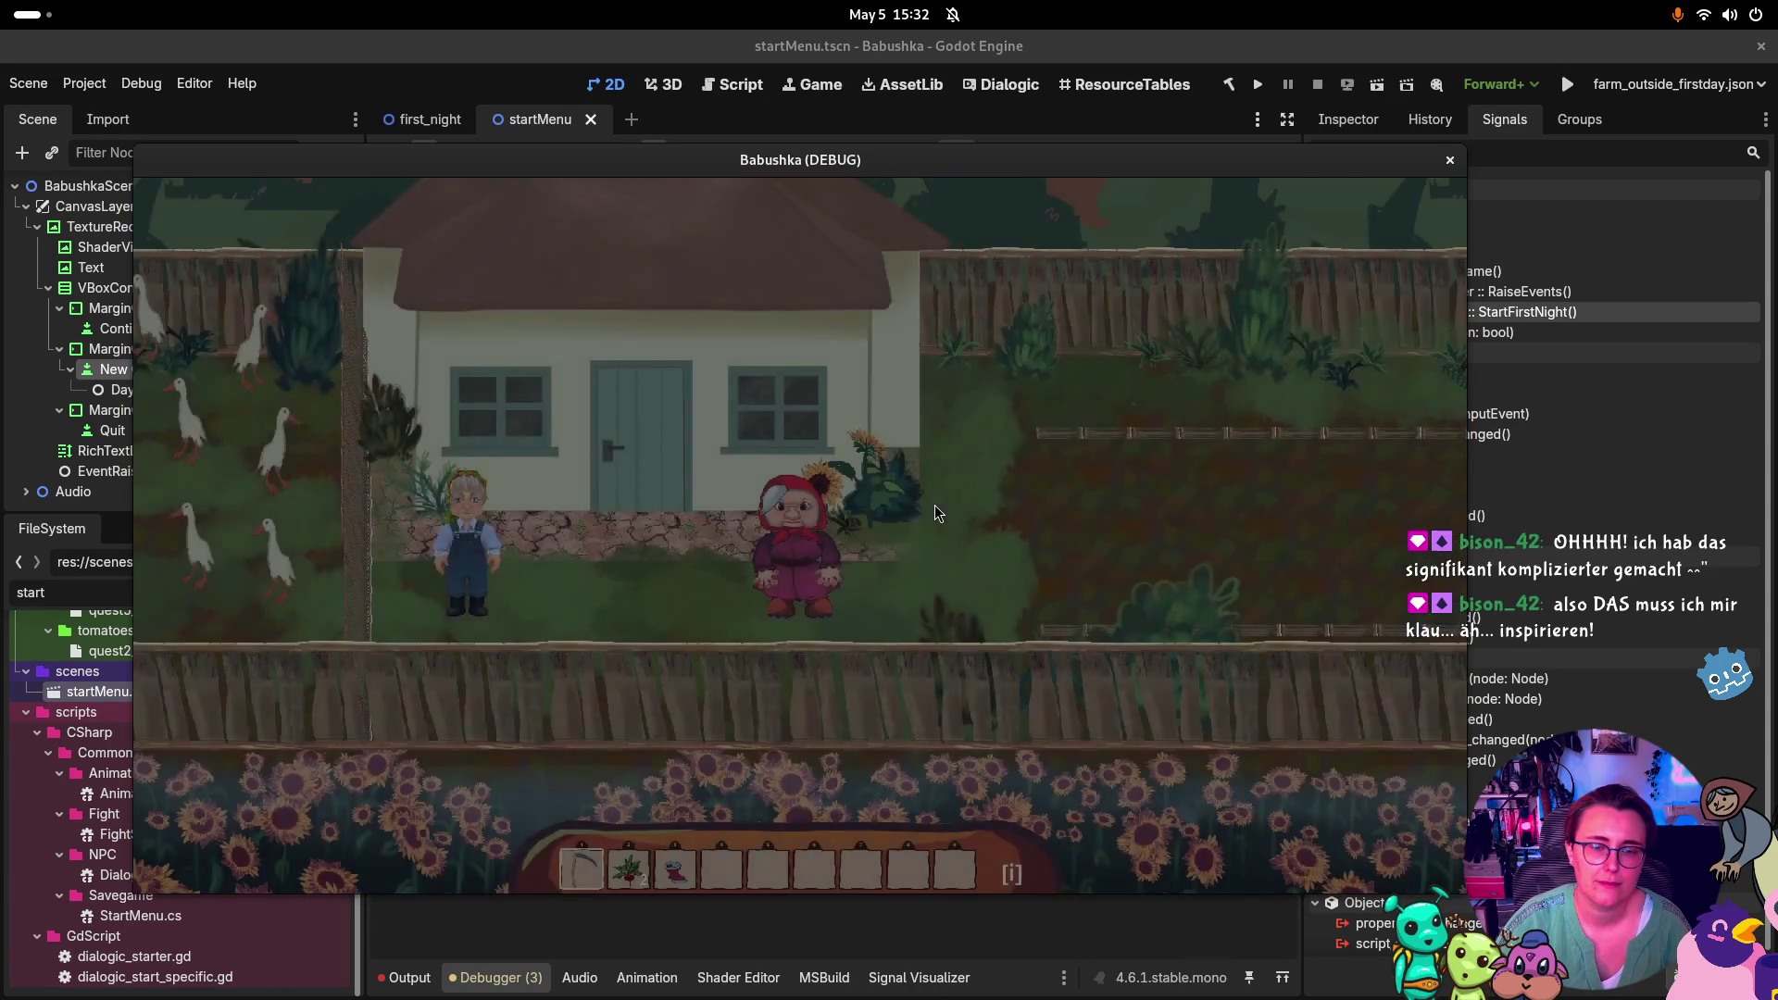
{"action": "key", "text": "a"}
{"action": "key", "text": "w"}
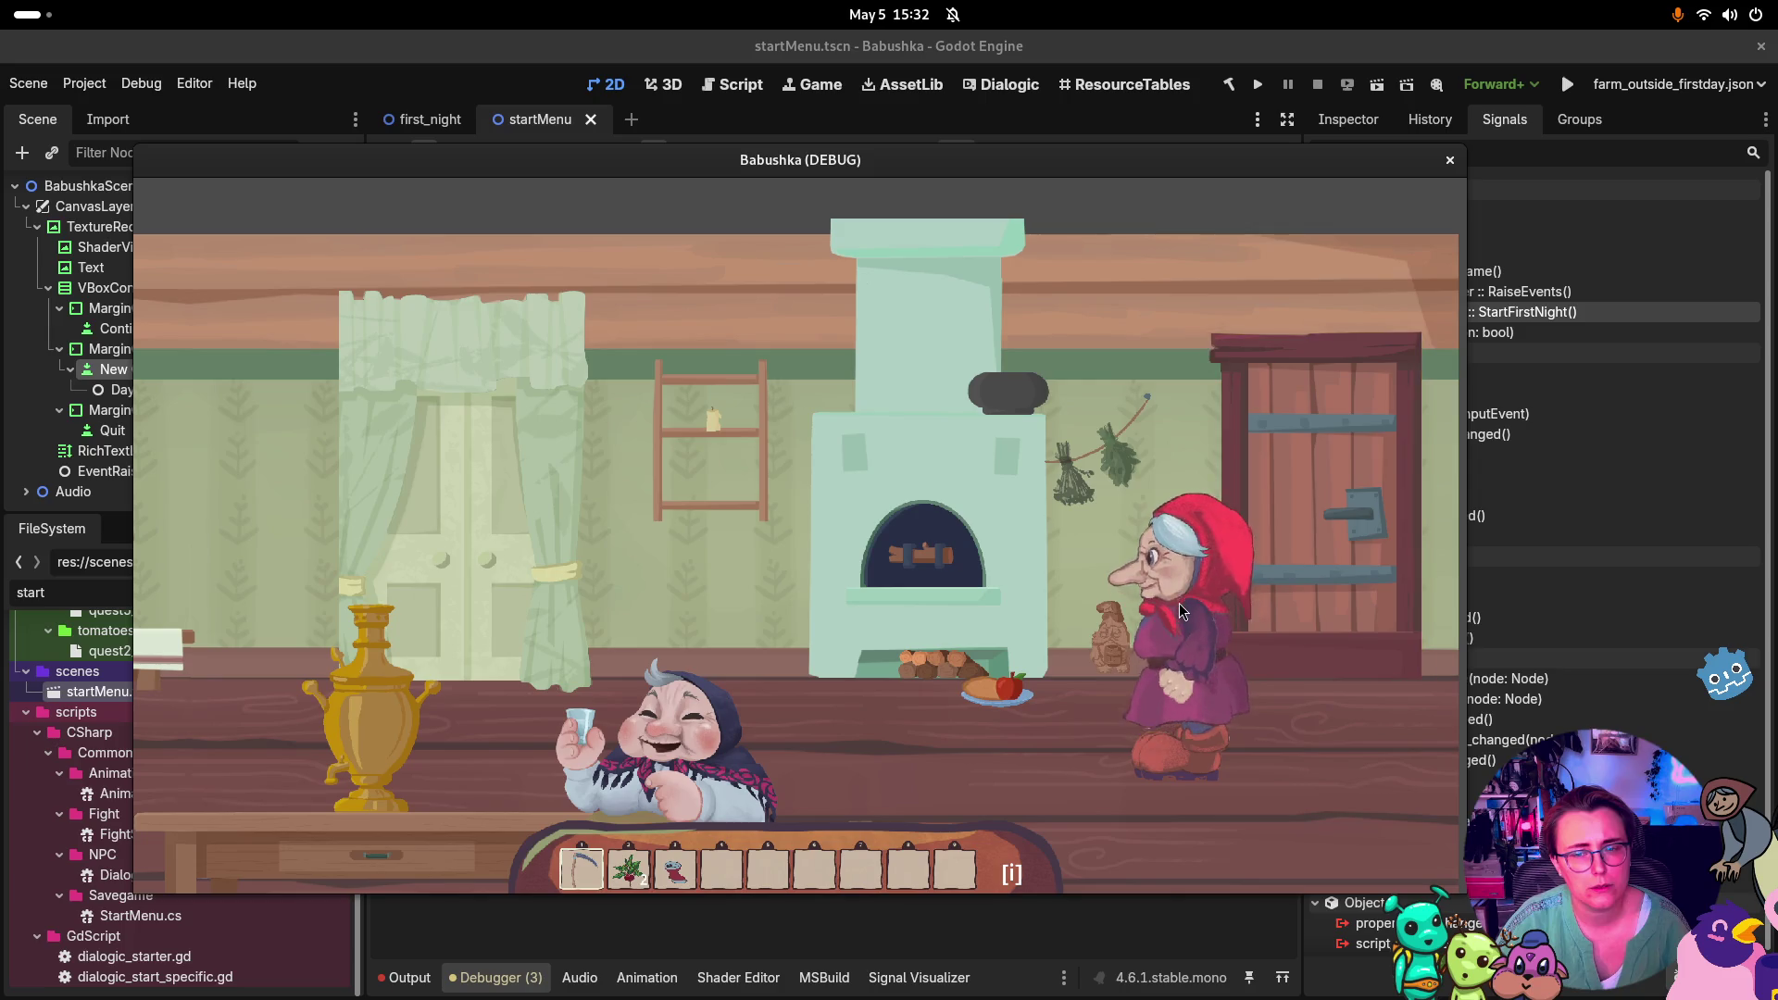
{"action": "left_click", "coordinate": [1012, 695]}
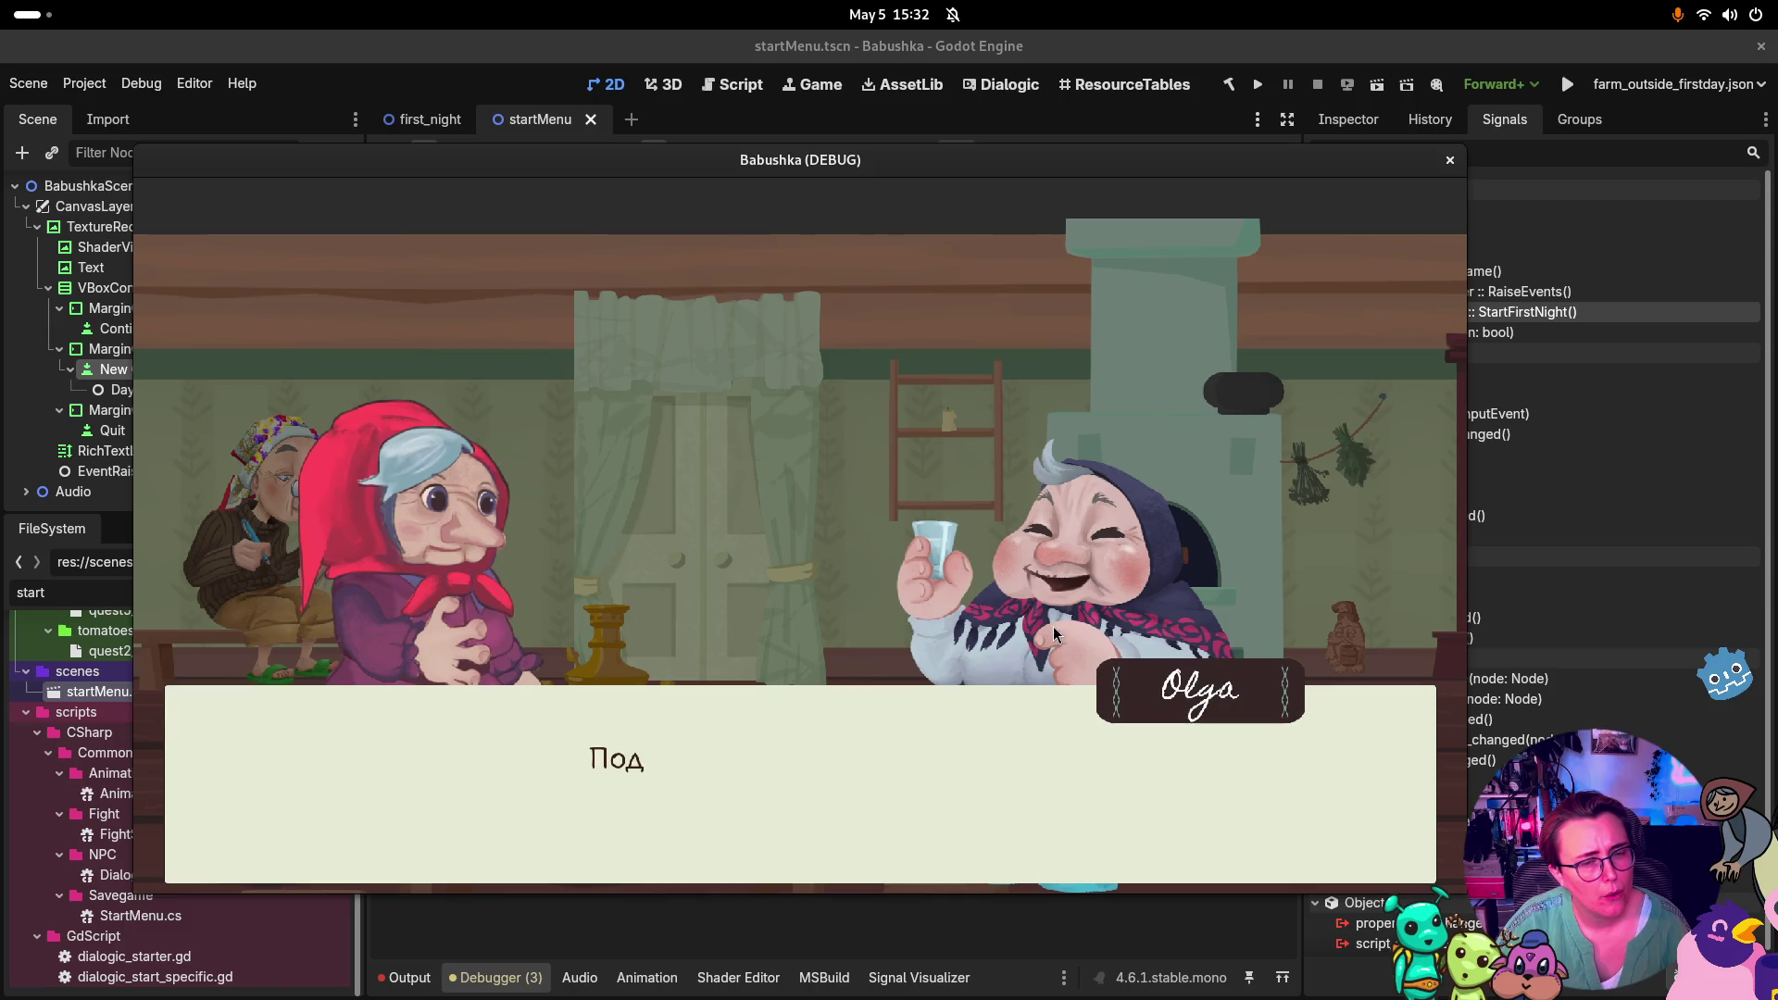
Click through Olga's conversation, including the lines about the cat named Olga
{"action": "left_click", "coordinate": [1104, 589]}
{"action": "left_click", "coordinate": [1091, 579]}
{"action": "left_click", "coordinate": [1091, 579]}
{"action": "left_click", "coordinate": [1091, 580]}
{"action": "left_click", "coordinate": [1091, 578]}
{"action": "left_click", "coordinate": [1091, 578]}
{"action": "left_click", "coordinate": [1091, 578]}
{"action": "left_click", "coordinate": [1091, 576]}
{"action": "left_click", "coordinate": [1089, 570]}
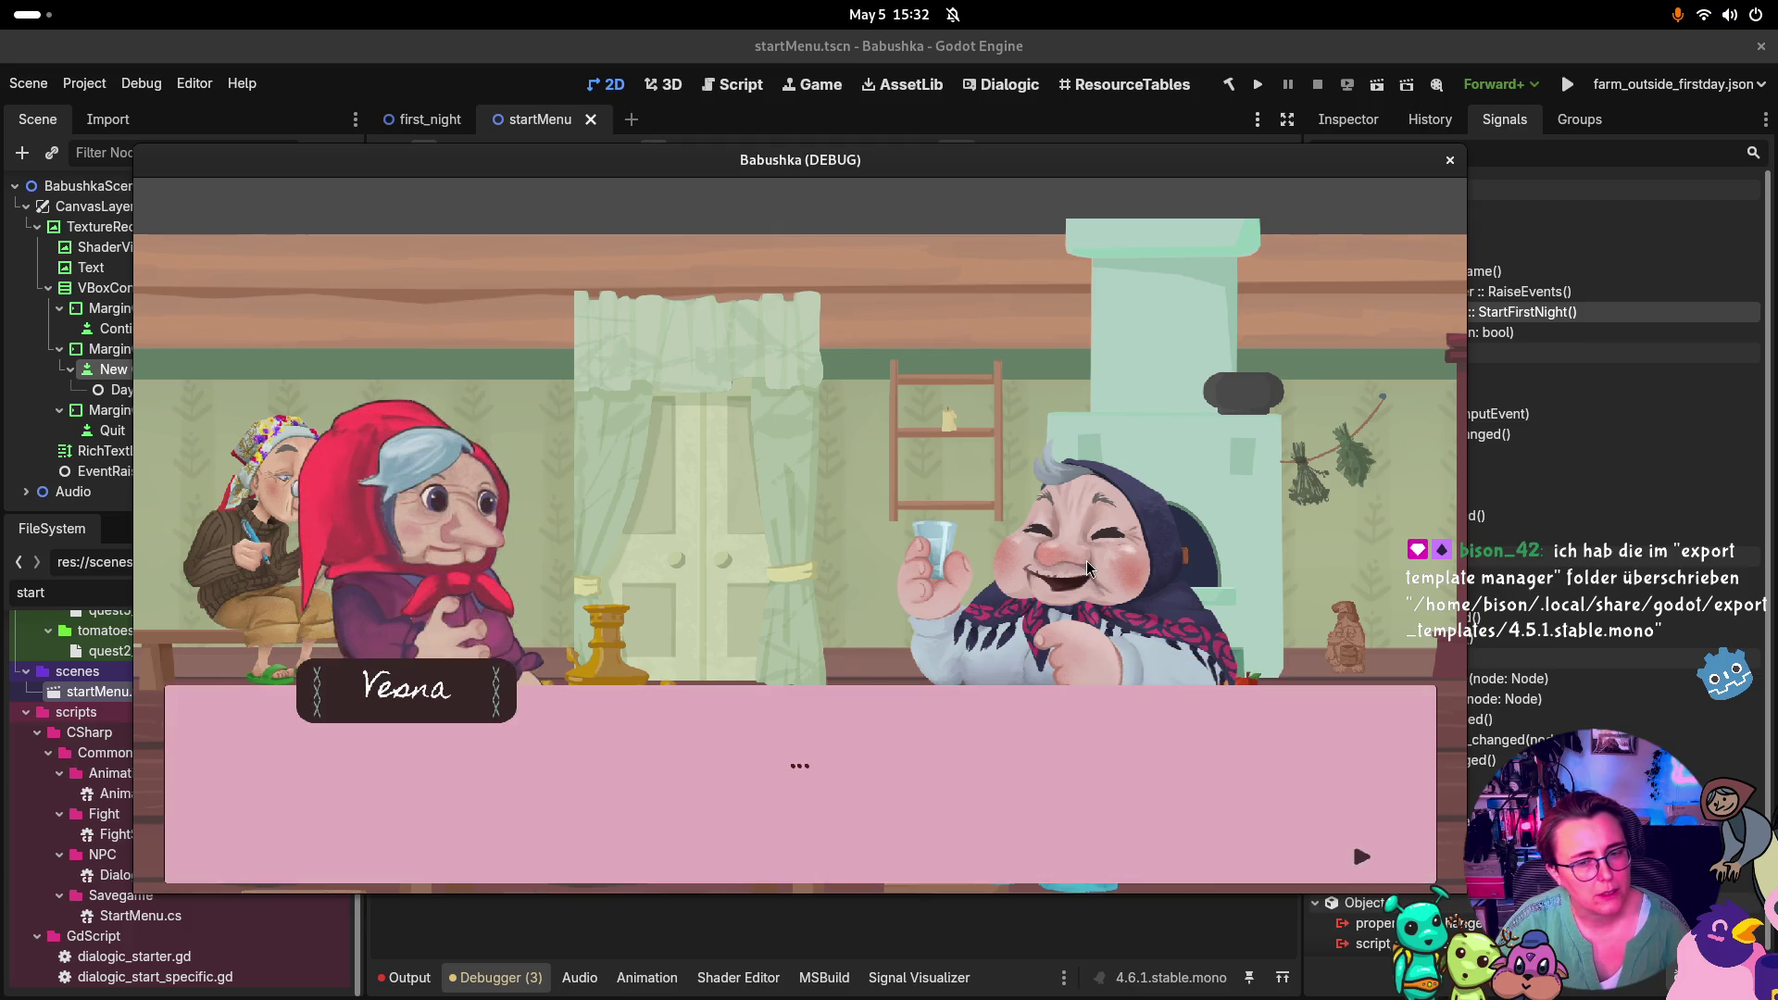
{"action": "left_click", "coordinate": [1087, 569]}
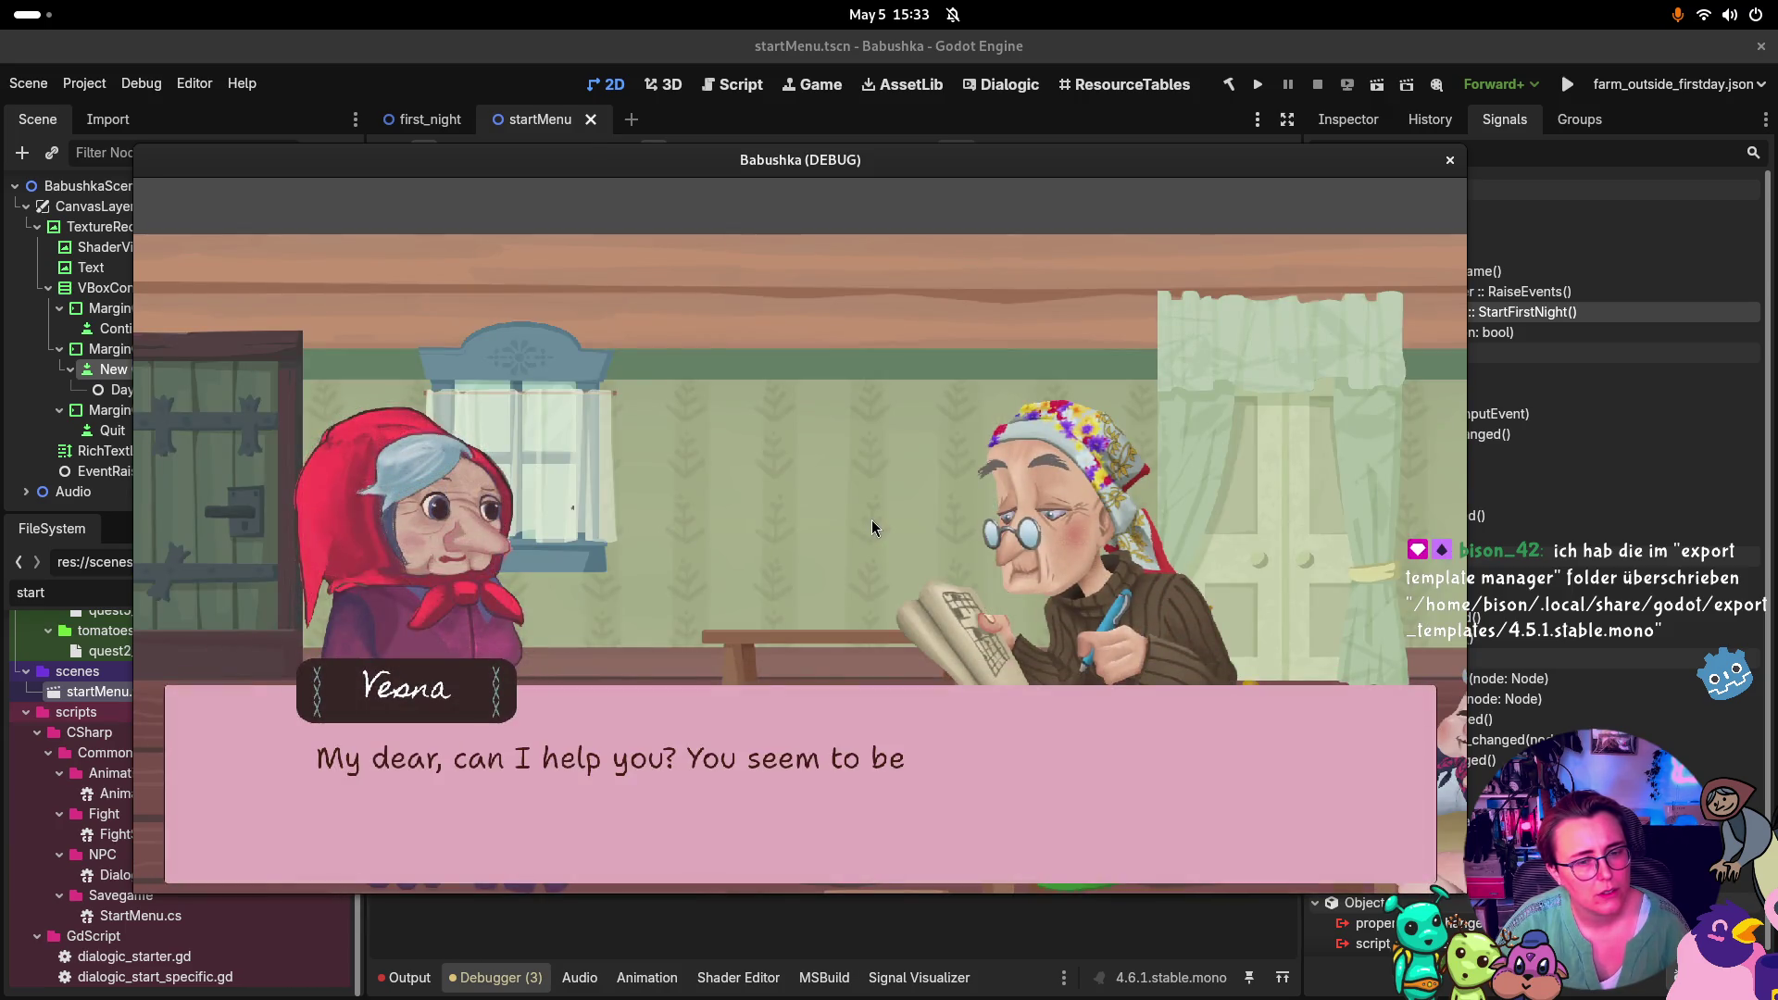
Talk with Zofia and answer her crossword clue with Queen
{"action": "left_click", "coordinate": [872, 523]}
{"action": "left_click", "coordinate": [872, 519]}
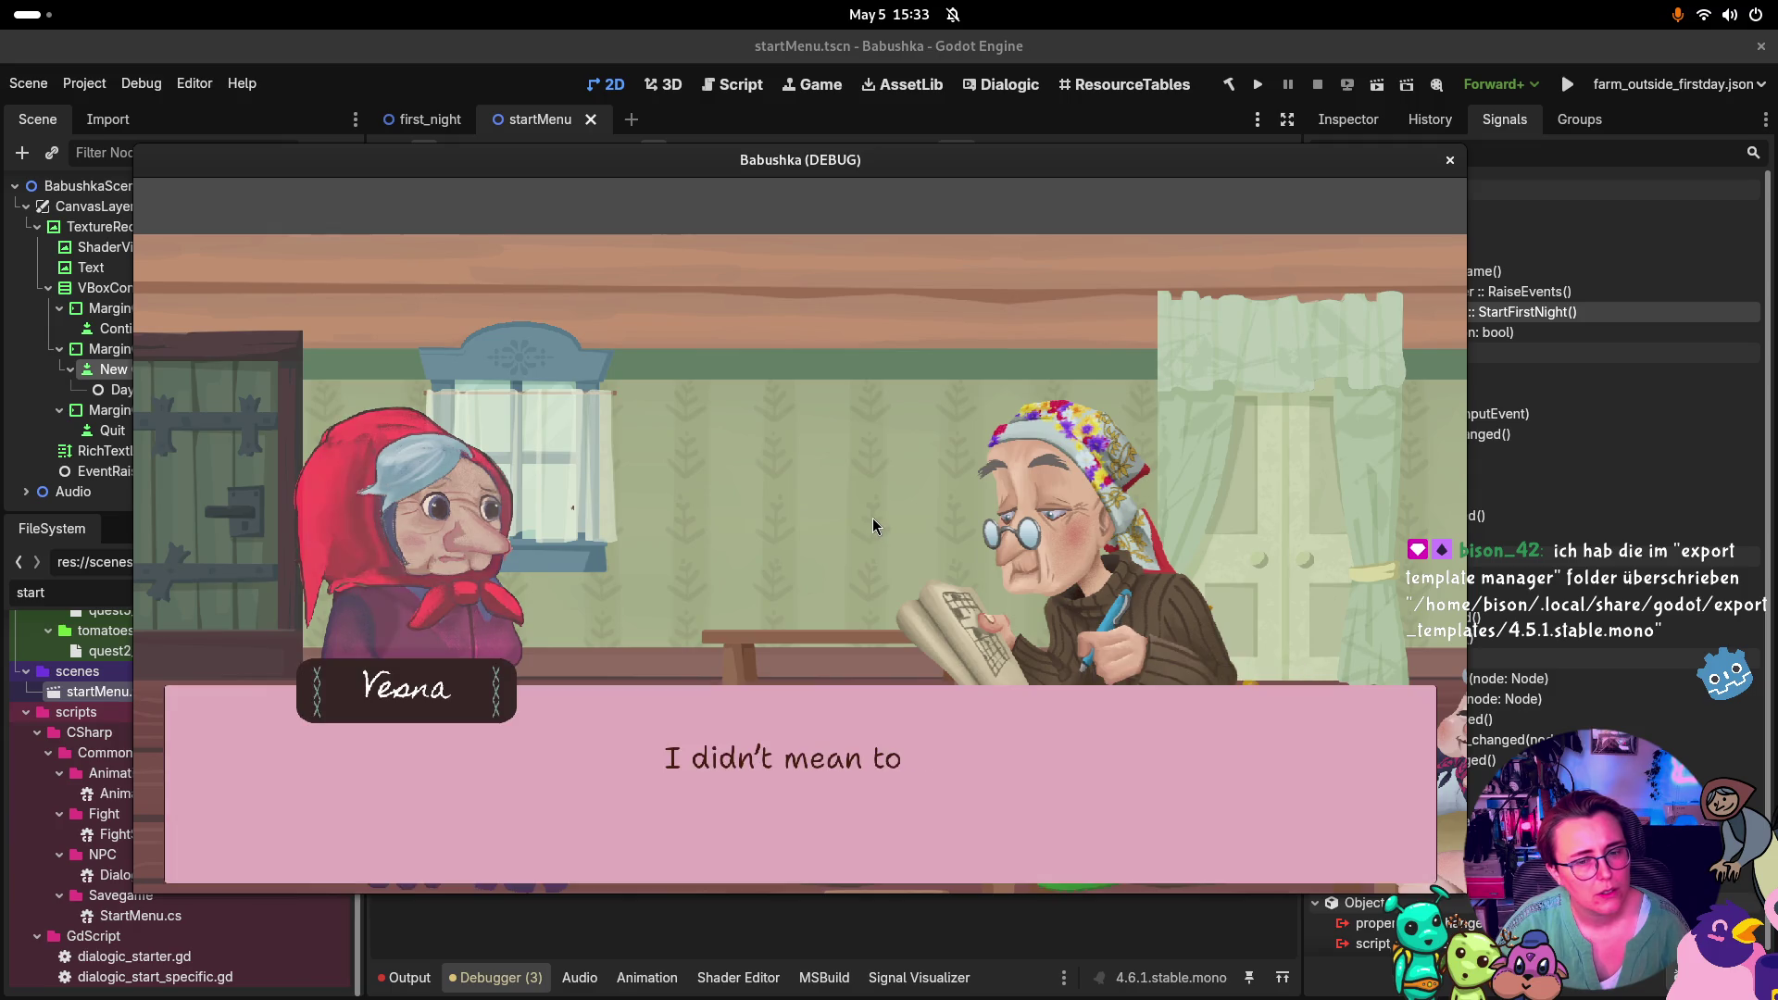
{"action": "left_click", "coordinate": [871, 507]}
{"action": "left_click", "coordinate": [870, 498]}
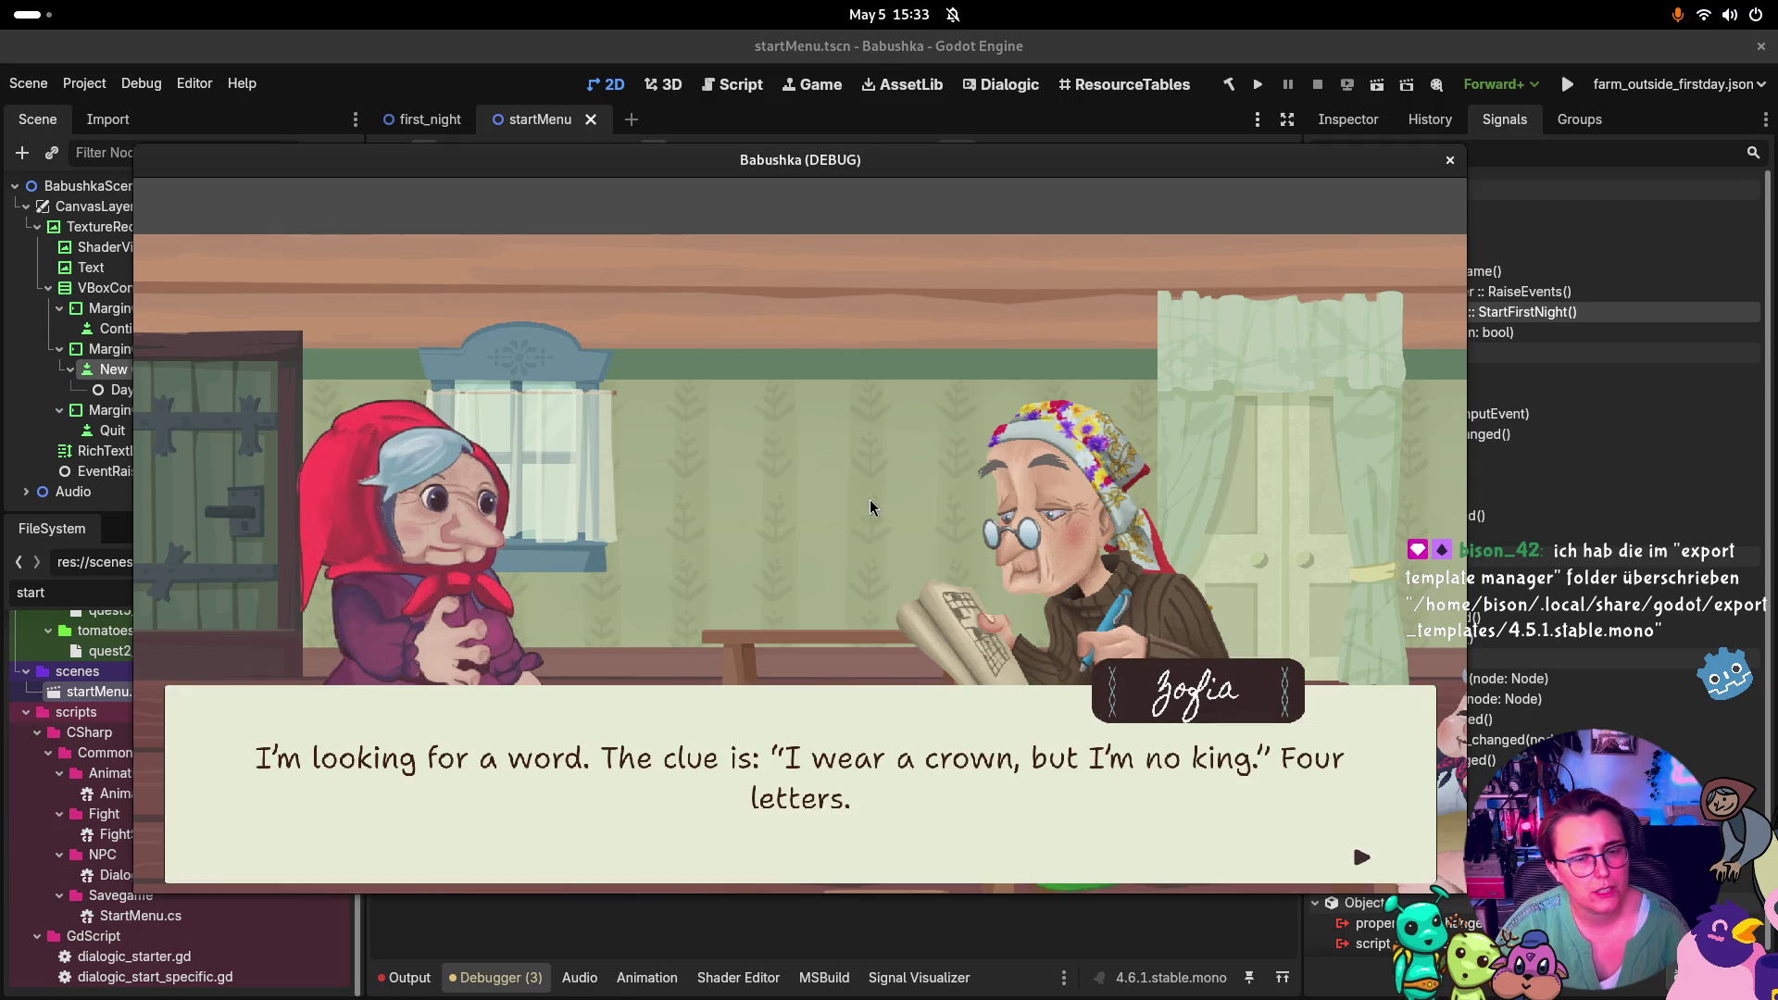
{"action": "left_click", "coordinate": [799, 548]}
{"action": "left_click", "coordinate": [928, 530]}
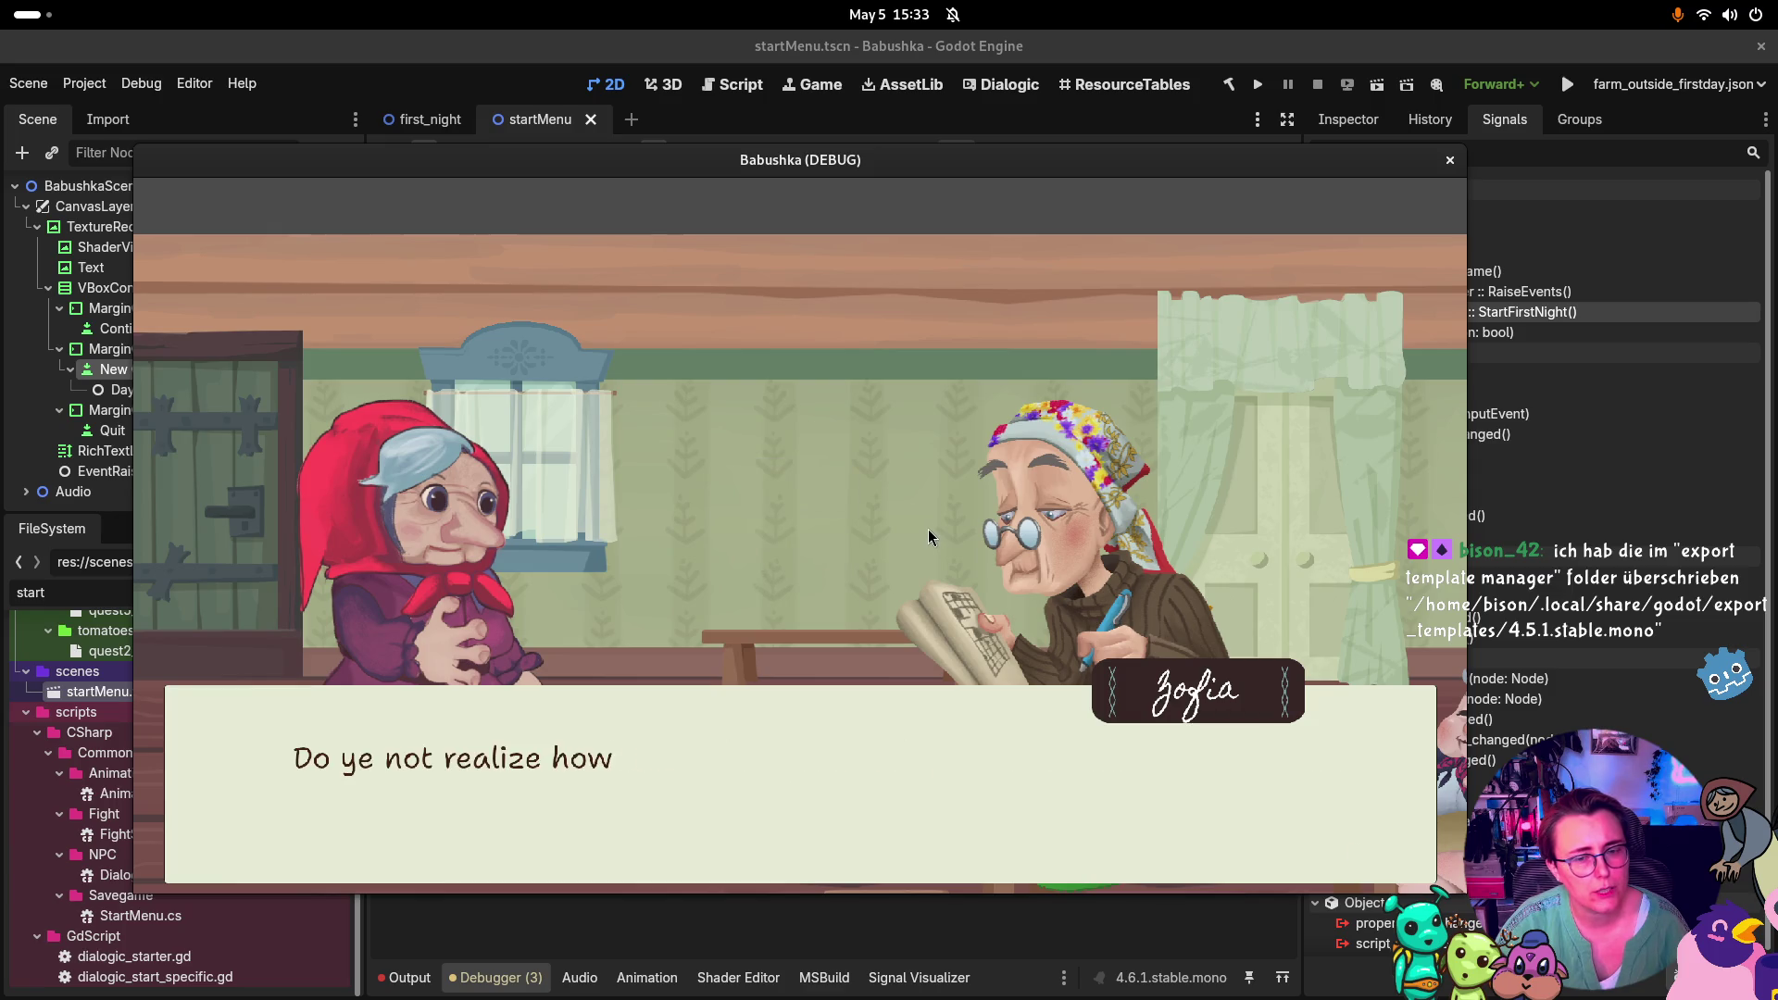
{"action": "left_click", "coordinate": [926, 528]}
{"action": "left_click", "coordinate": [926, 528]}
Walk back to the door and go out to the farm
{"action": "key", "text": "a"}
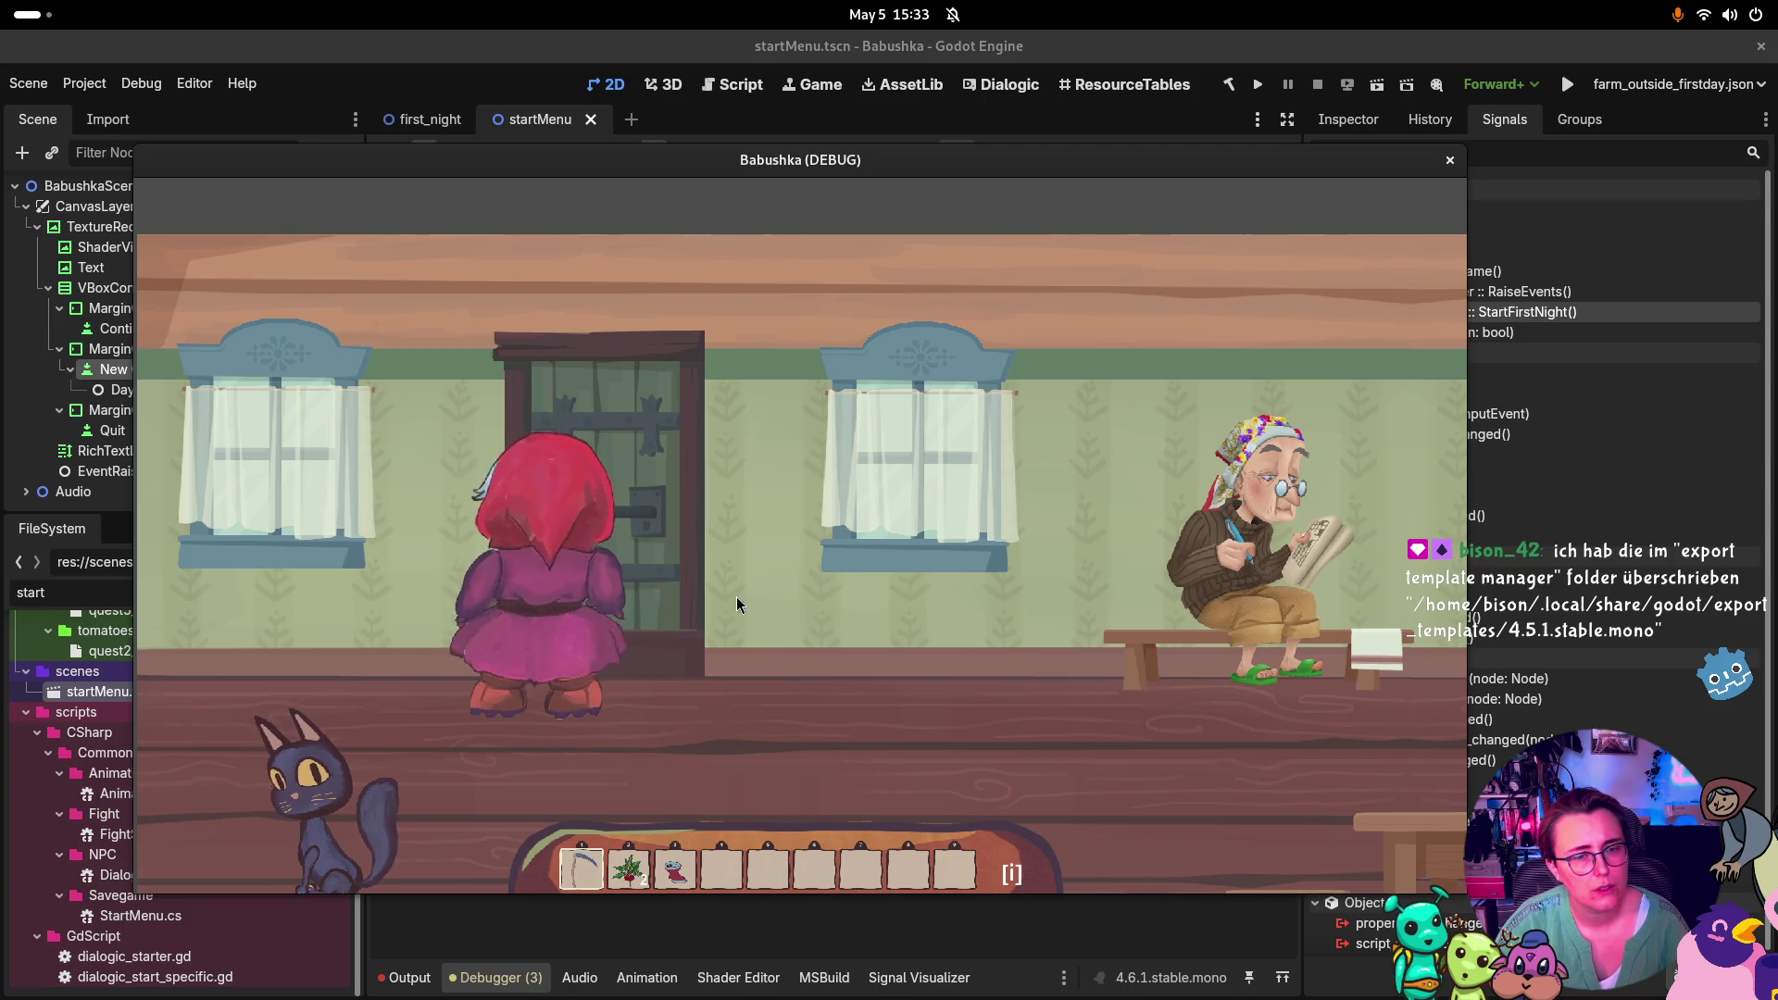
{"action": "key", "text": "a"}
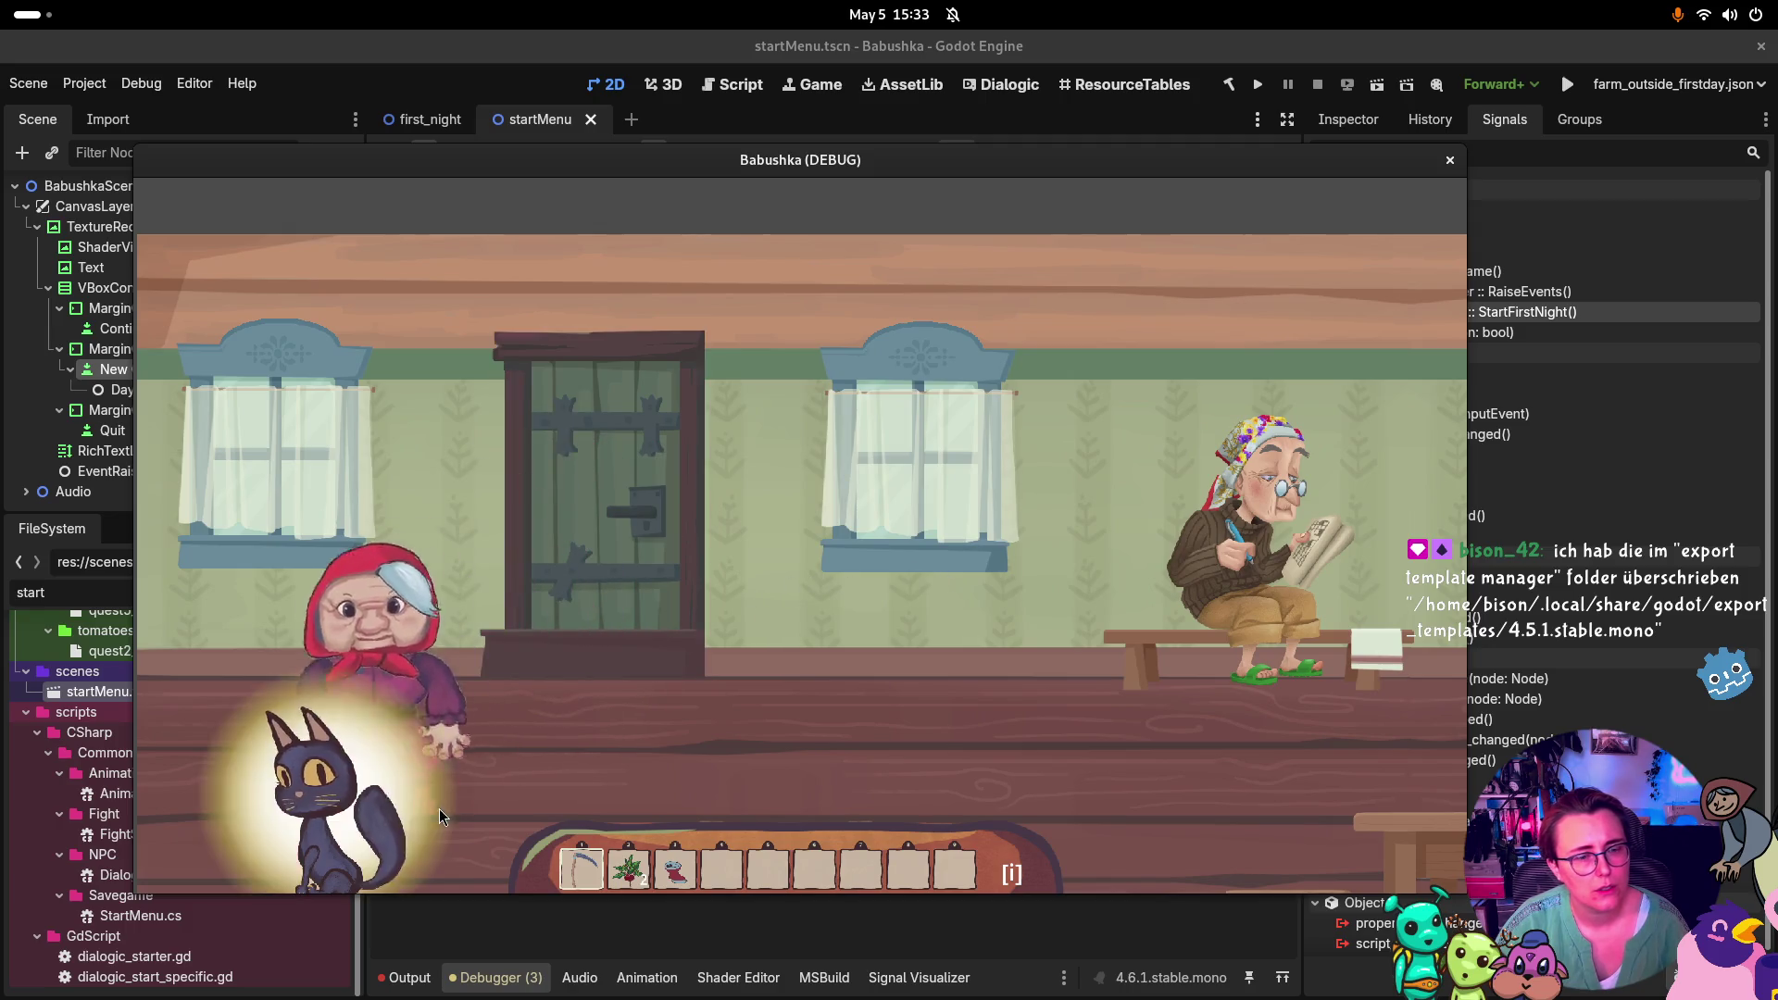
{"action": "key", "text": "d"}
{"action": "left_click", "coordinate": [617, 587]}
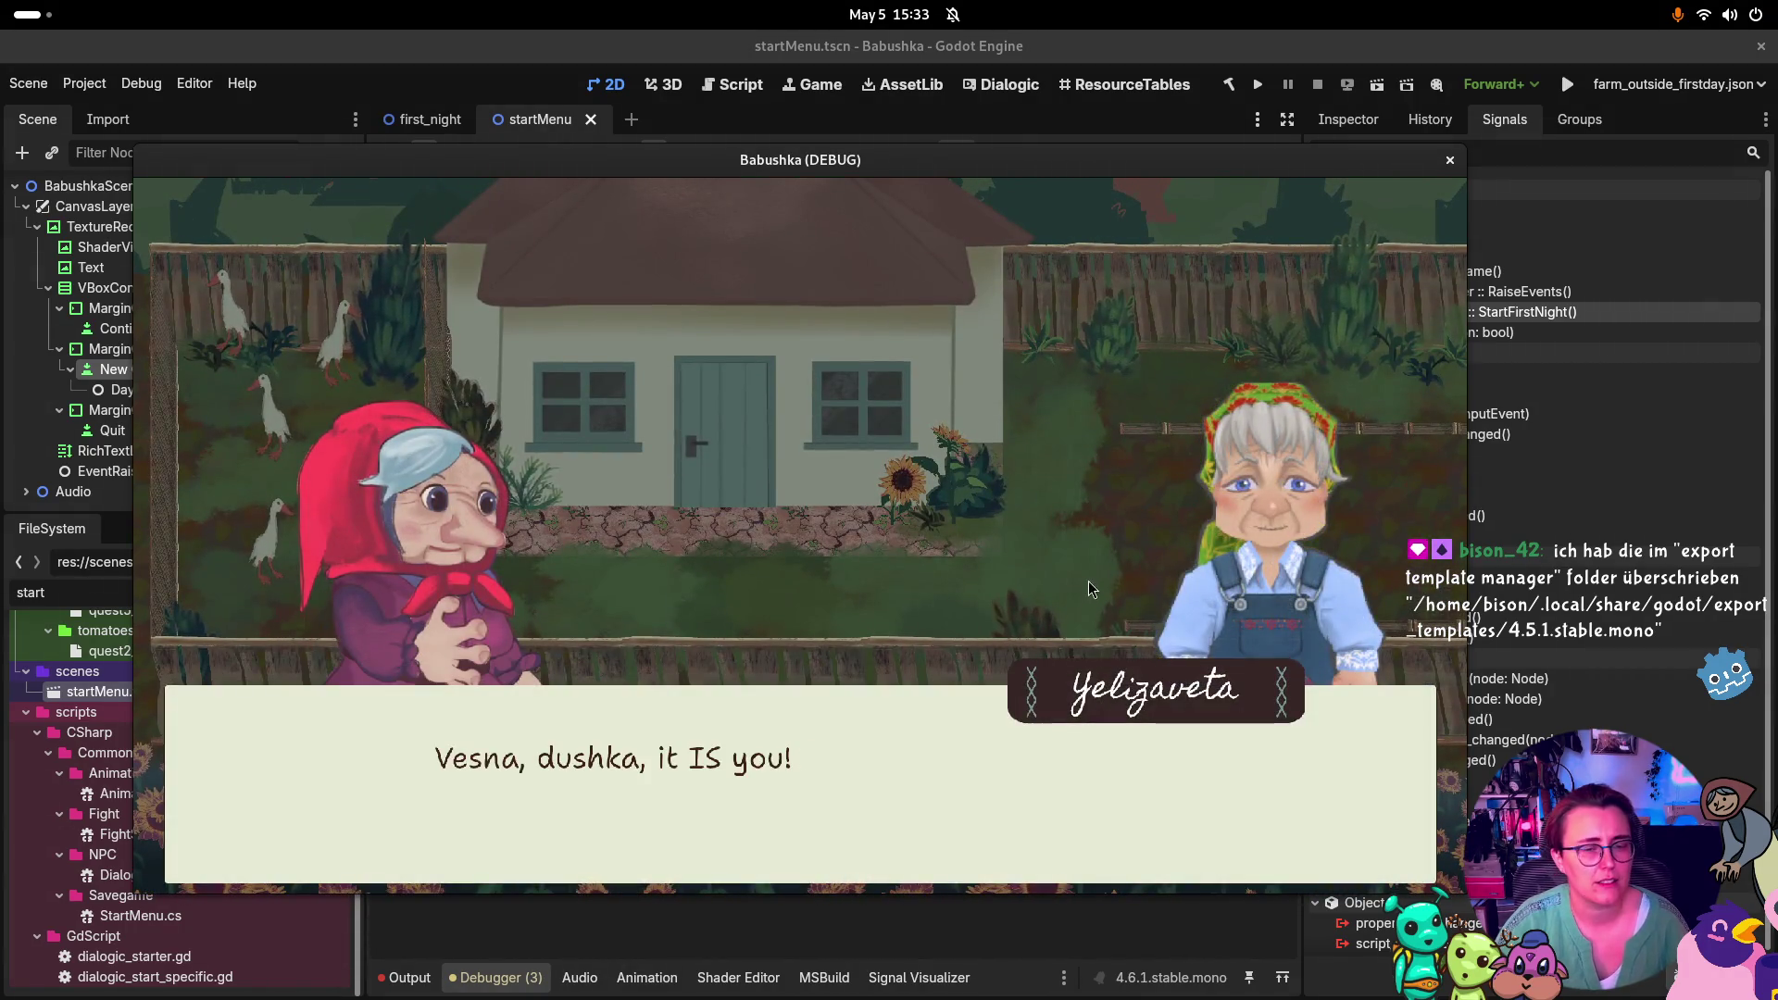
Click through Yelizaveta's greeting and reunion dialogue
{"action": "left_click", "coordinate": [1085, 553]}
{"action": "left_click", "coordinate": [1086, 554]}
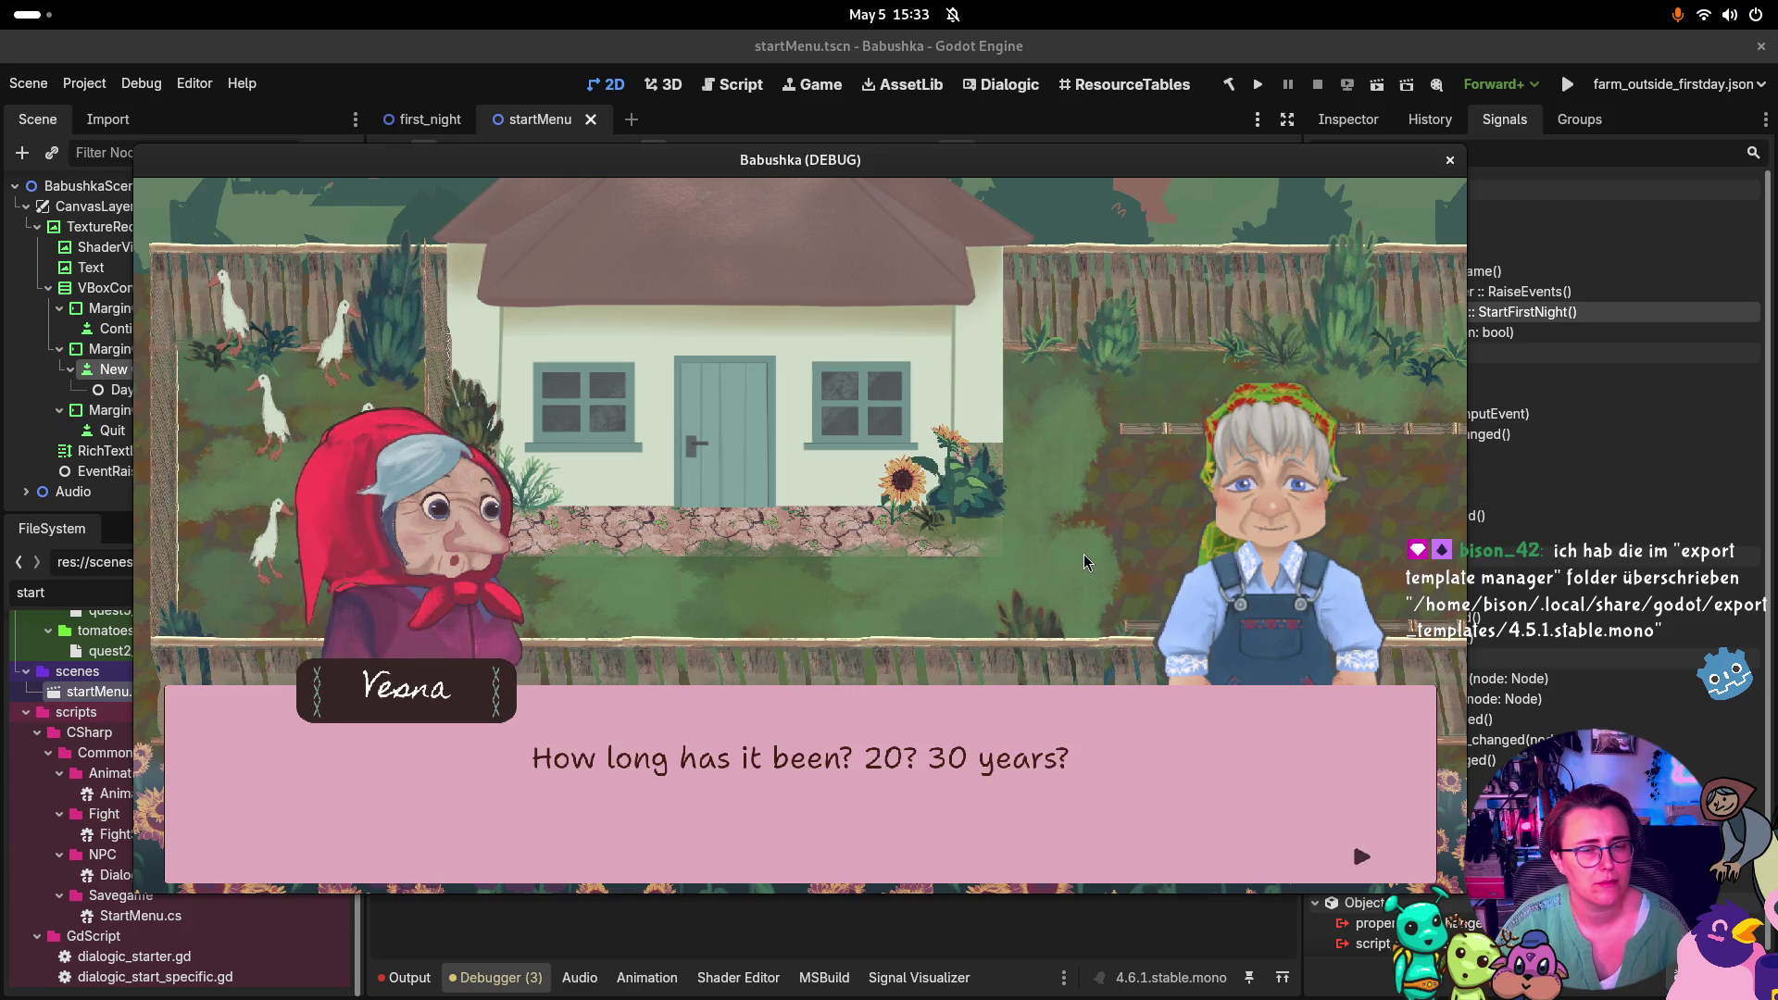
{"action": "left_click", "coordinate": [1083, 554]}
{"action": "left_click", "coordinate": [1082, 553]}
{"action": "left_click", "coordinate": [1081, 554]}
{"action": "left_click", "coordinate": [1081, 554]}
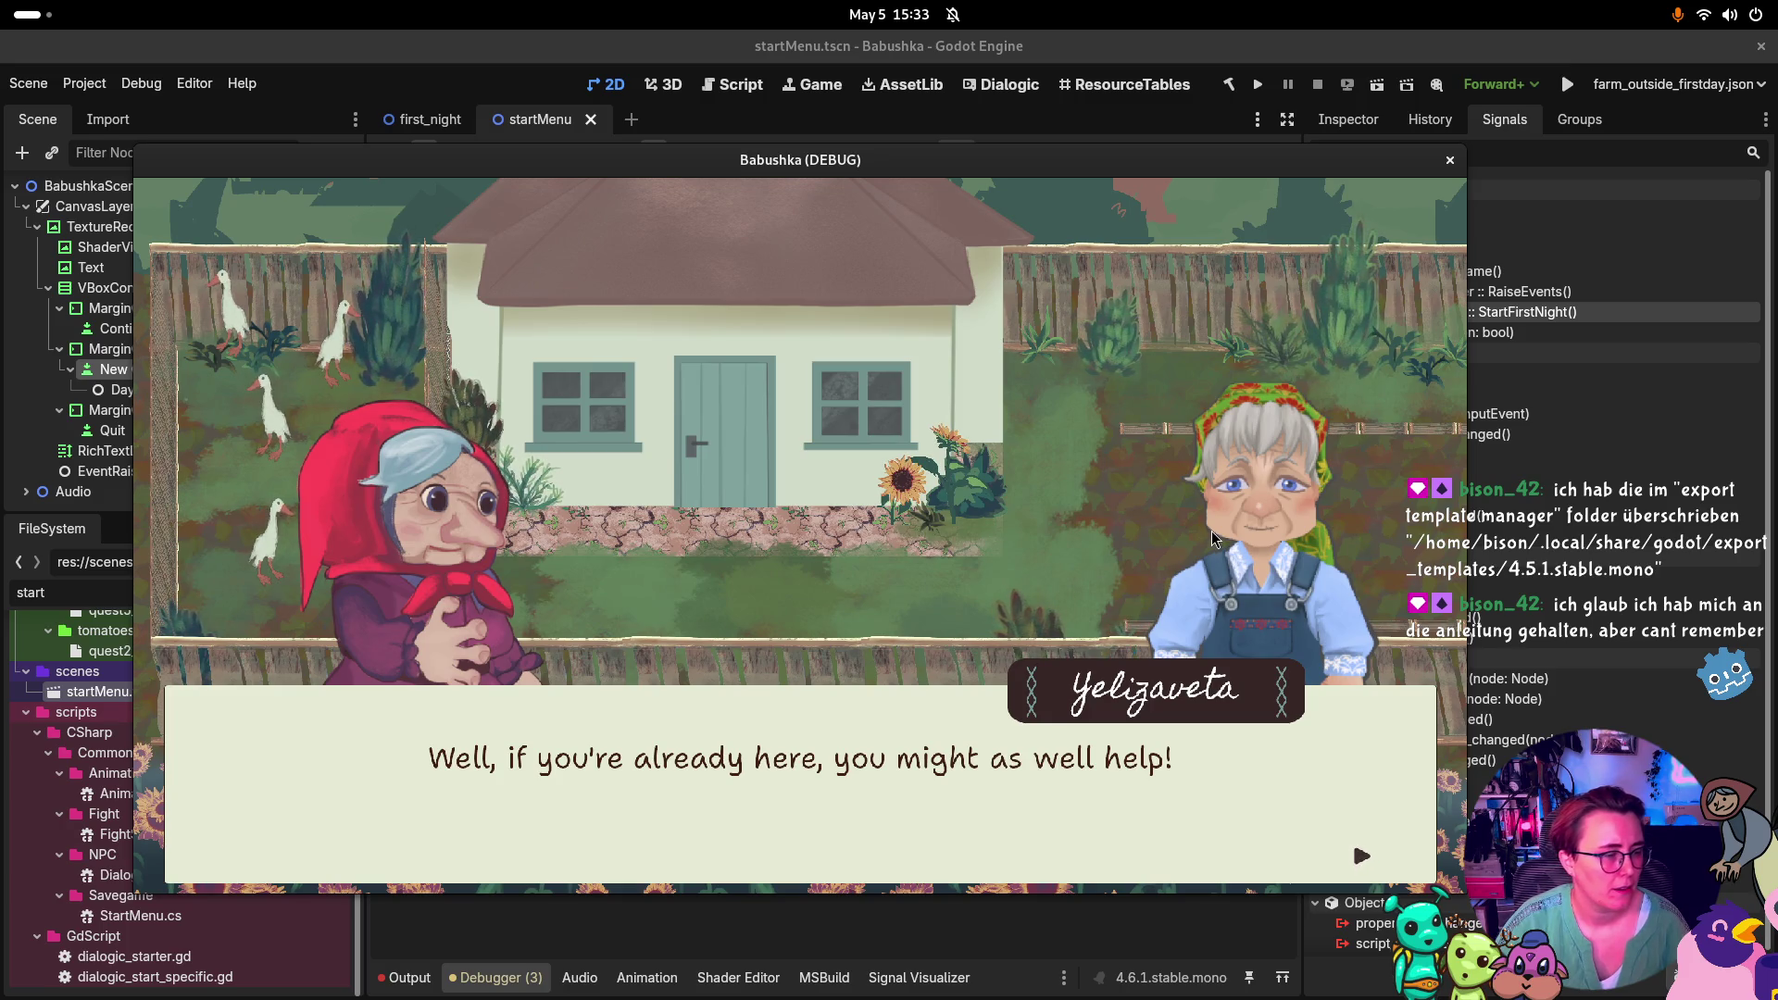
Continue past the breakfast and soup lines, pick a reply, and finish the beetroot-planting talk
{"action": "left_click", "coordinate": [1087, 514]}
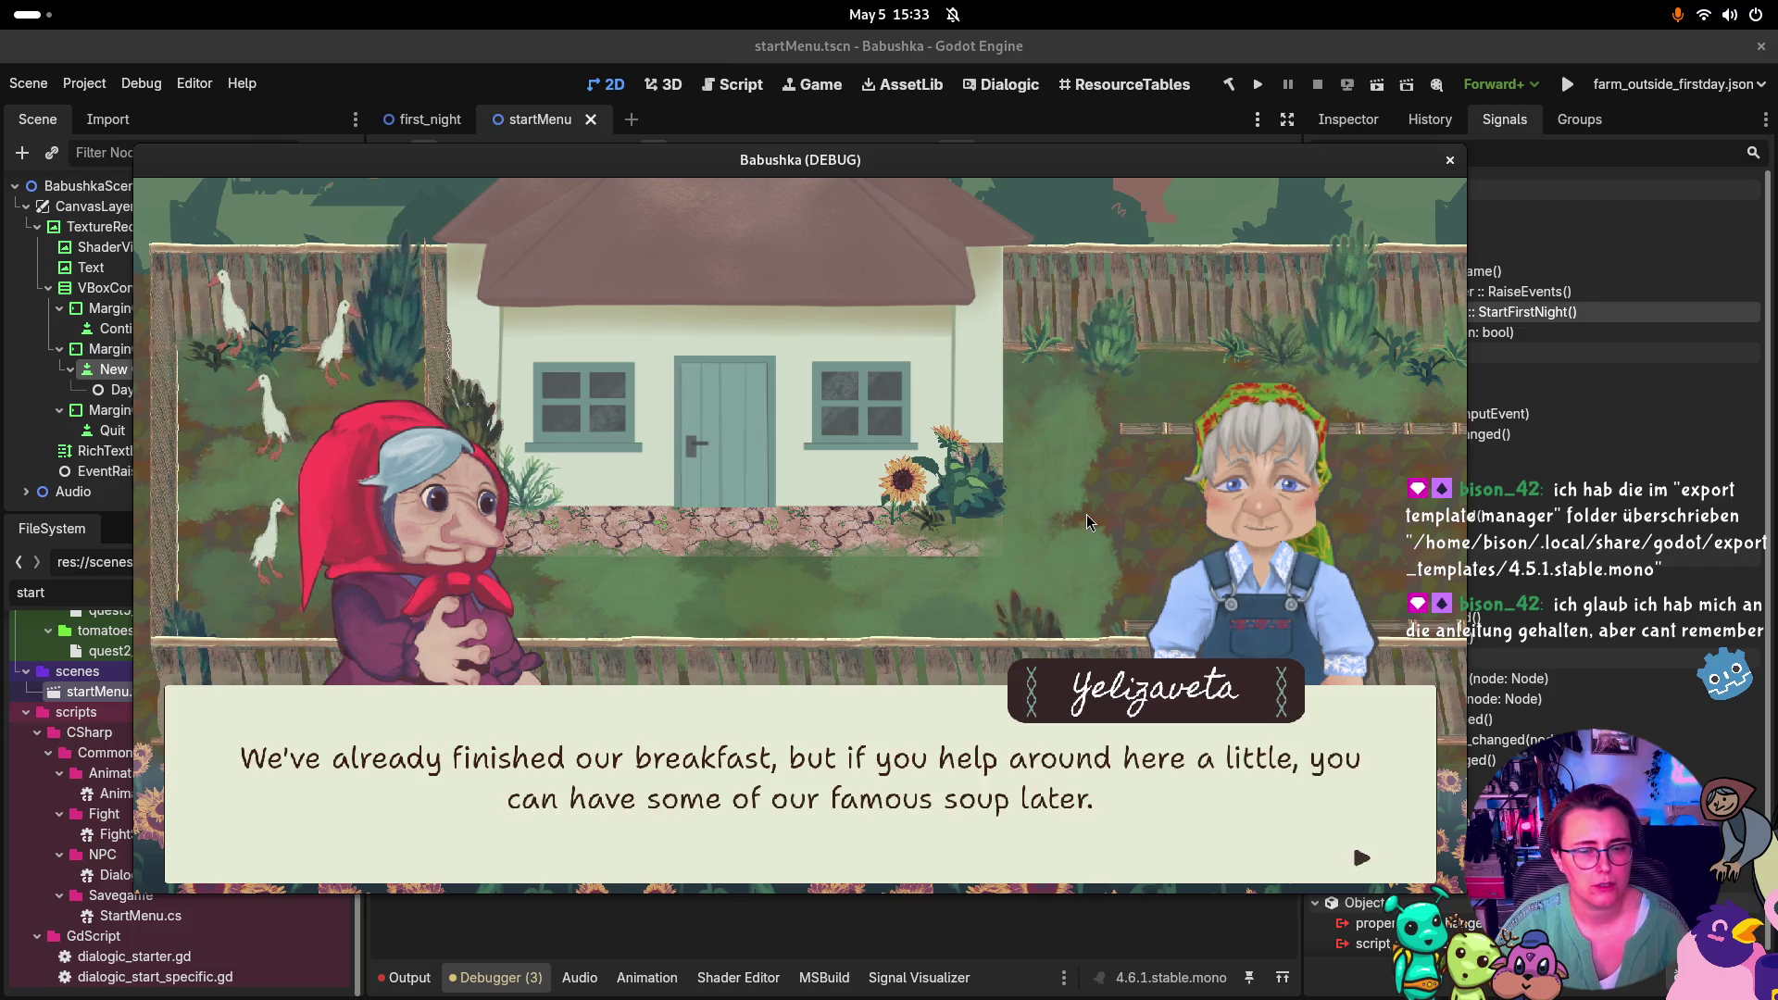
{"action": "left_click", "coordinate": [1087, 514]}
{"action": "left_click", "coordinate": [1039, 526]}
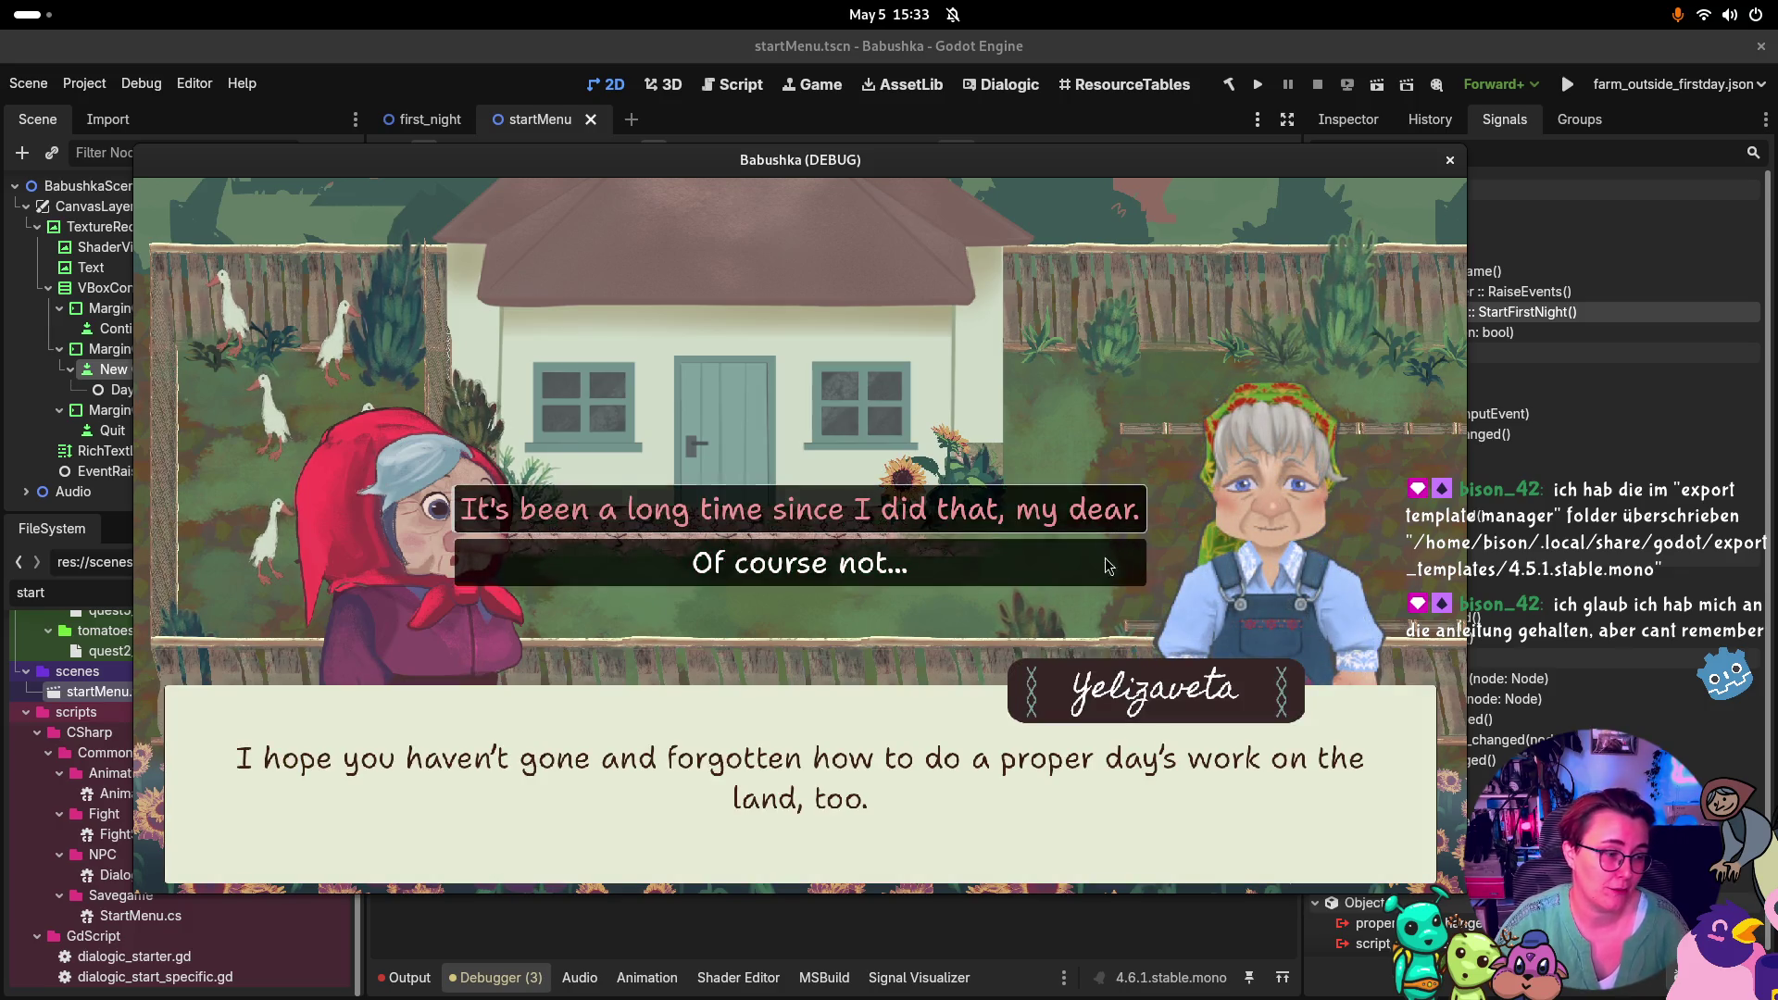
{"action": "left_click", "coordinate": [984, 553]}
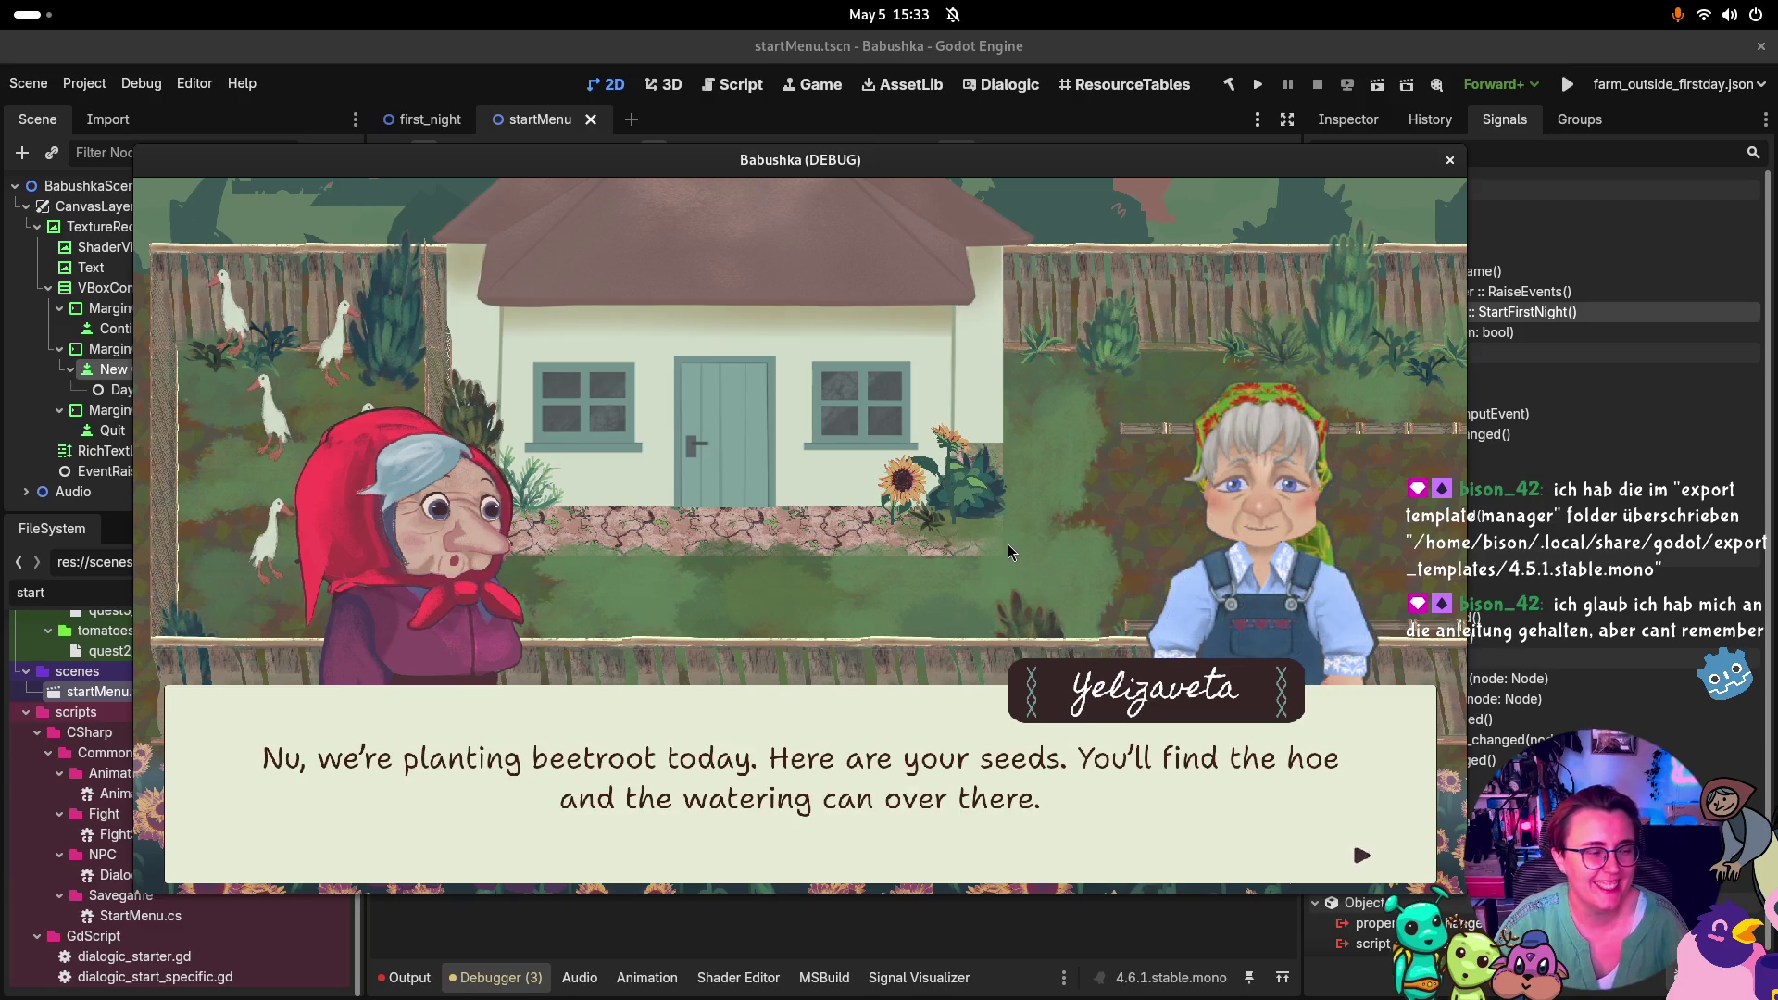
{"action": "left_click", "coordinate": [1008, 543]}
{"action": "left_click", "coordinate": [1007, 542]}
{"action": "left_click", "coordinate": [1008, 543]}
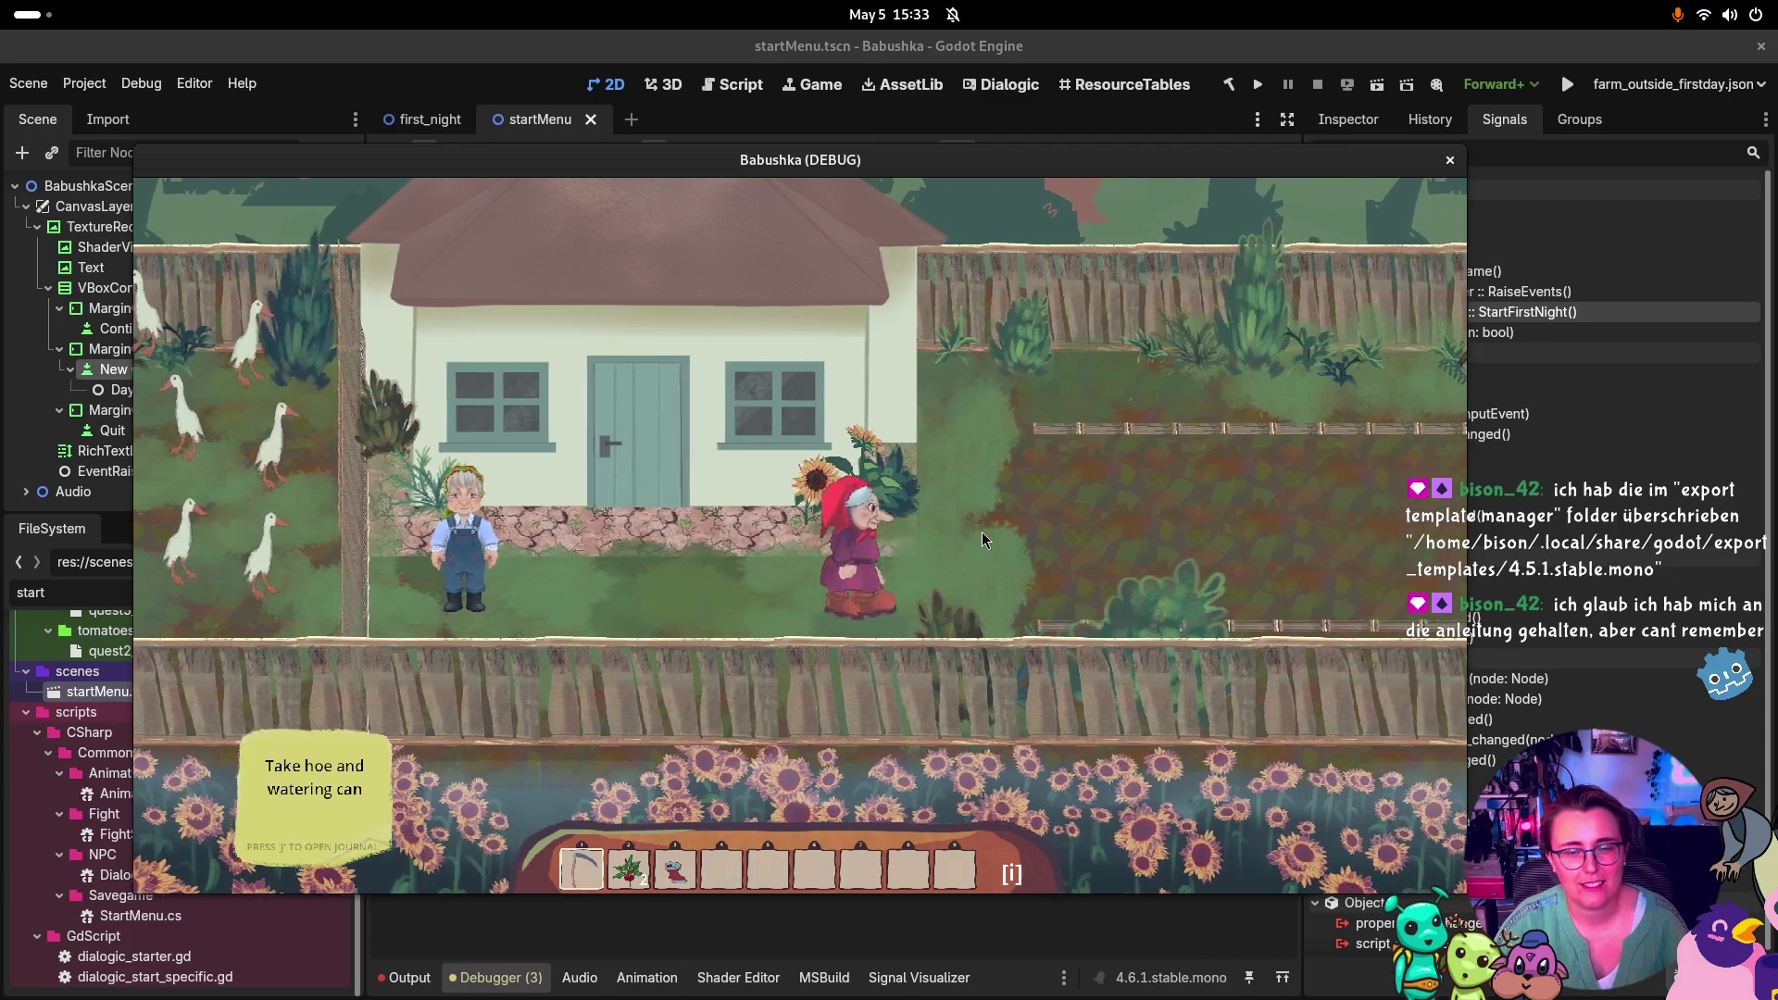
Walk right past the well, down into the field, and back up around the farmyard
{"action": "key", "text": "d"}
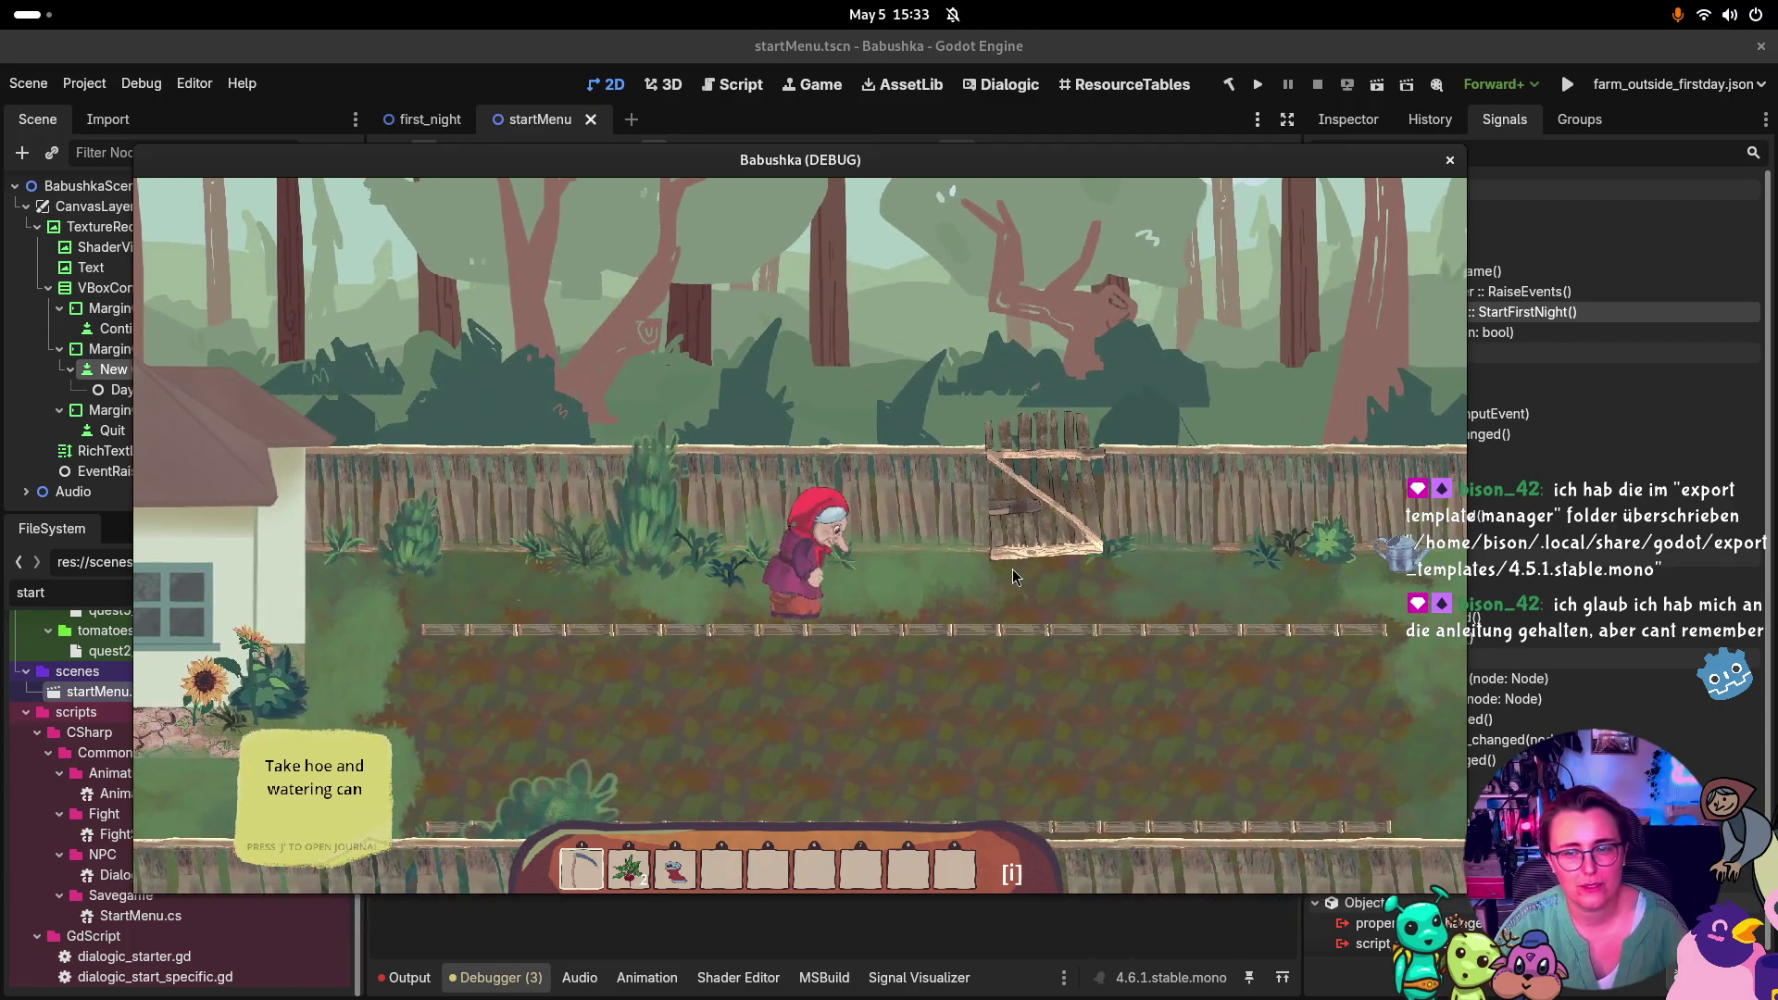
{"action": "key", "text": "d"}
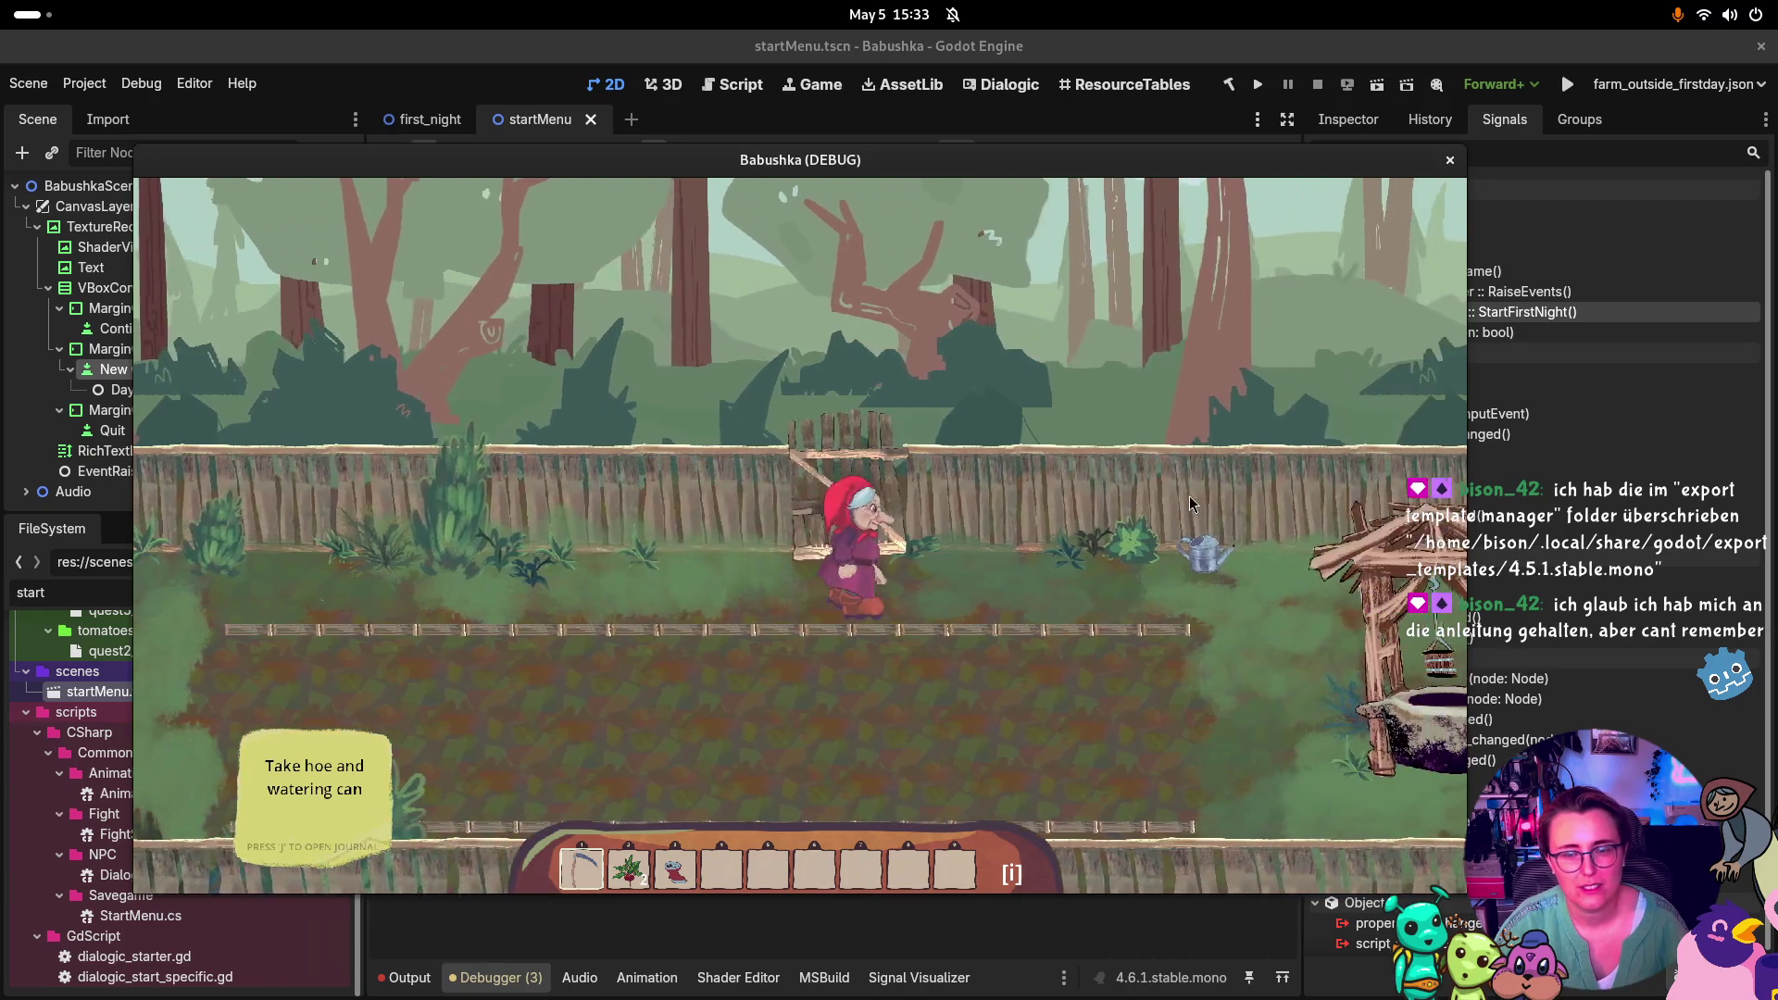
{"action": "key", "text": "d"}
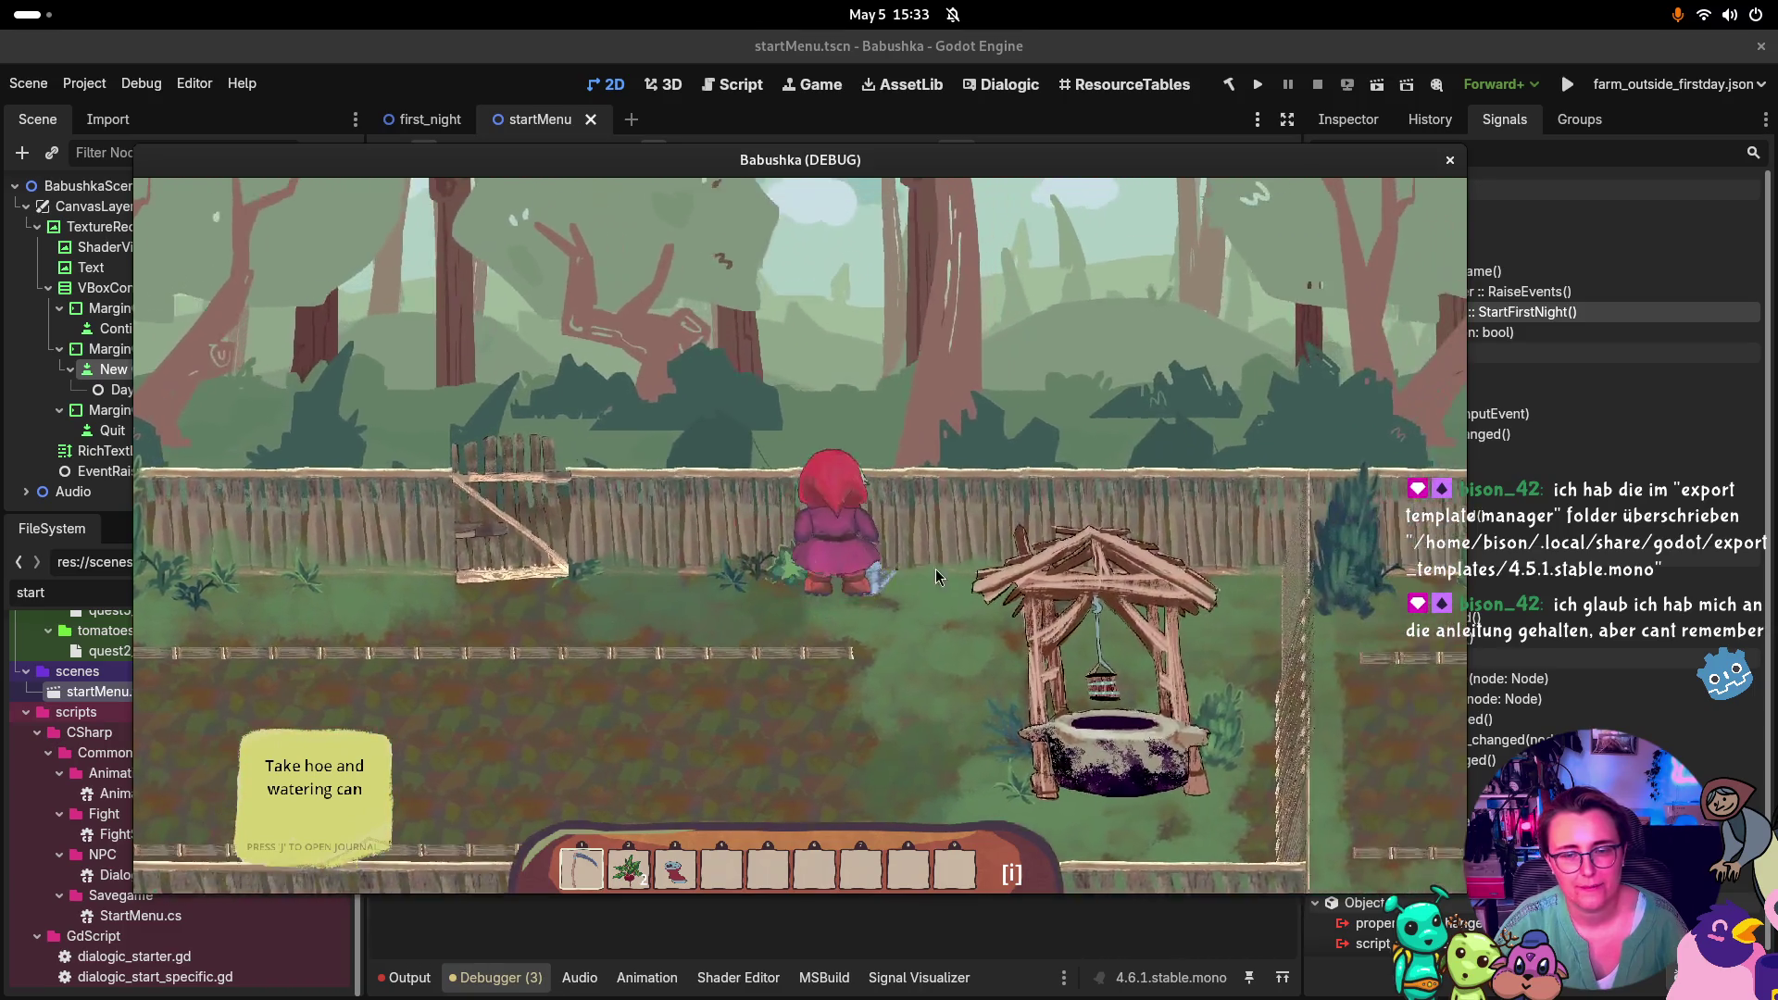
{"action": "key", "text": "s"}
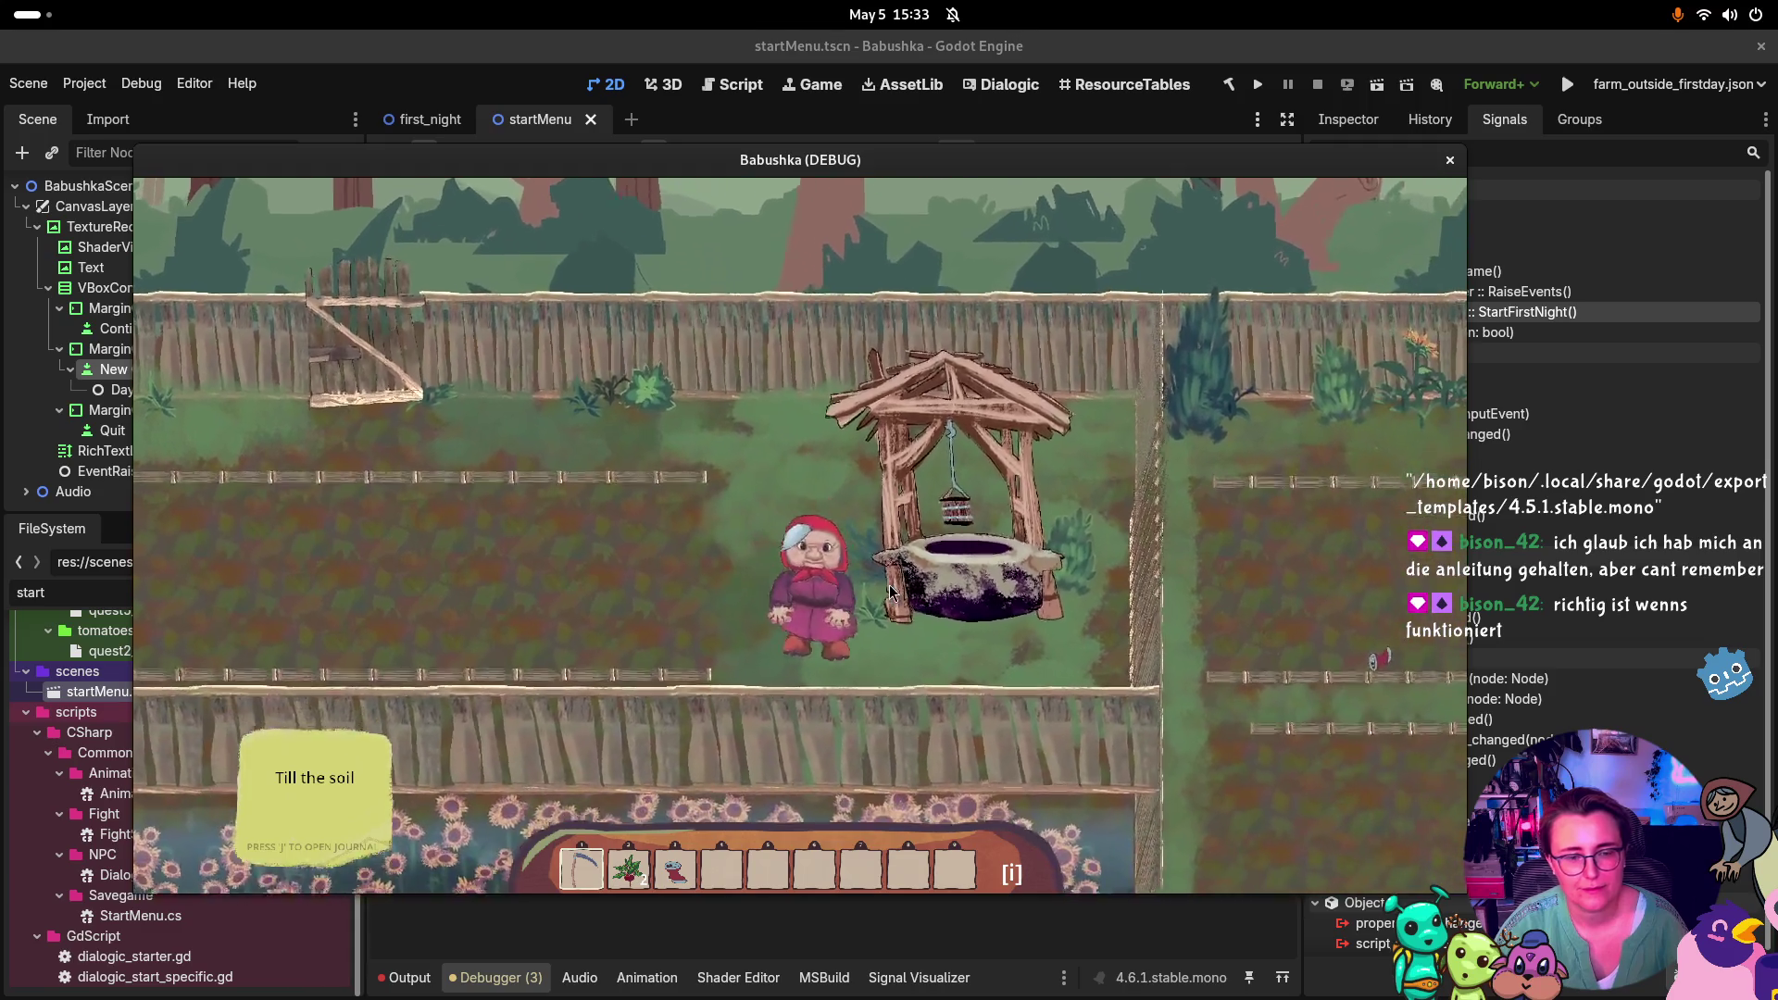
{"action": "key", "text": "a"}
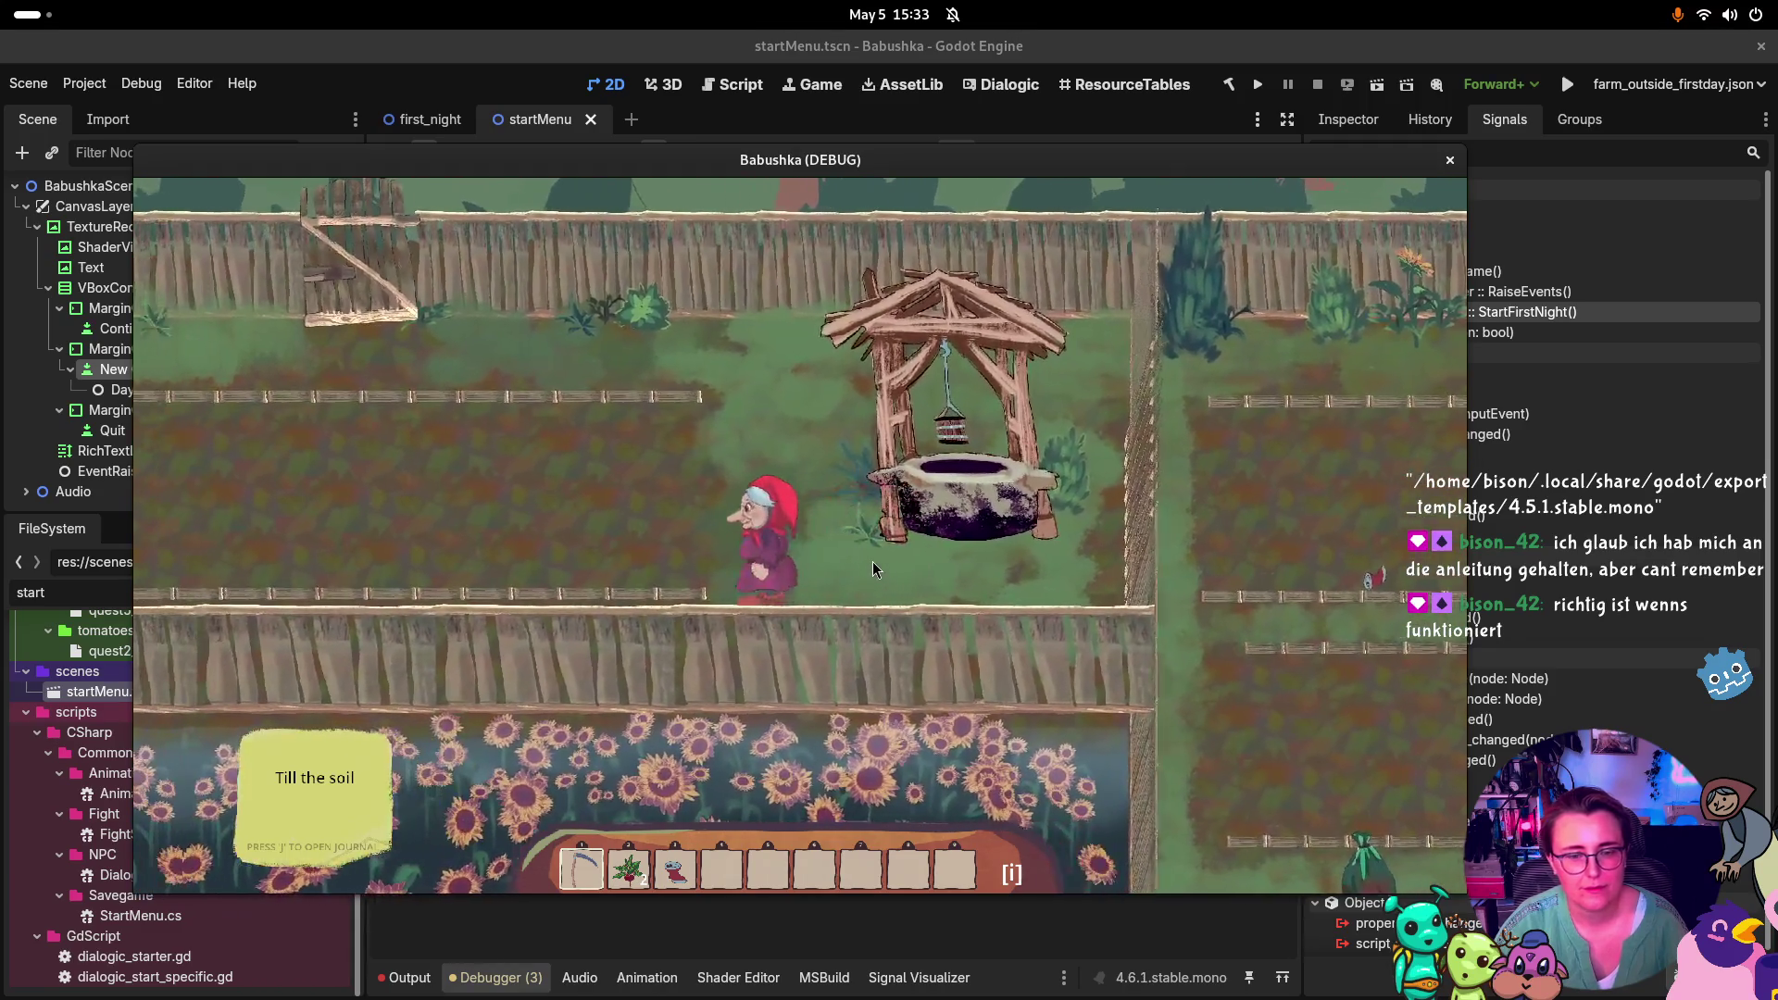
{"action": "key", "text": "w"}
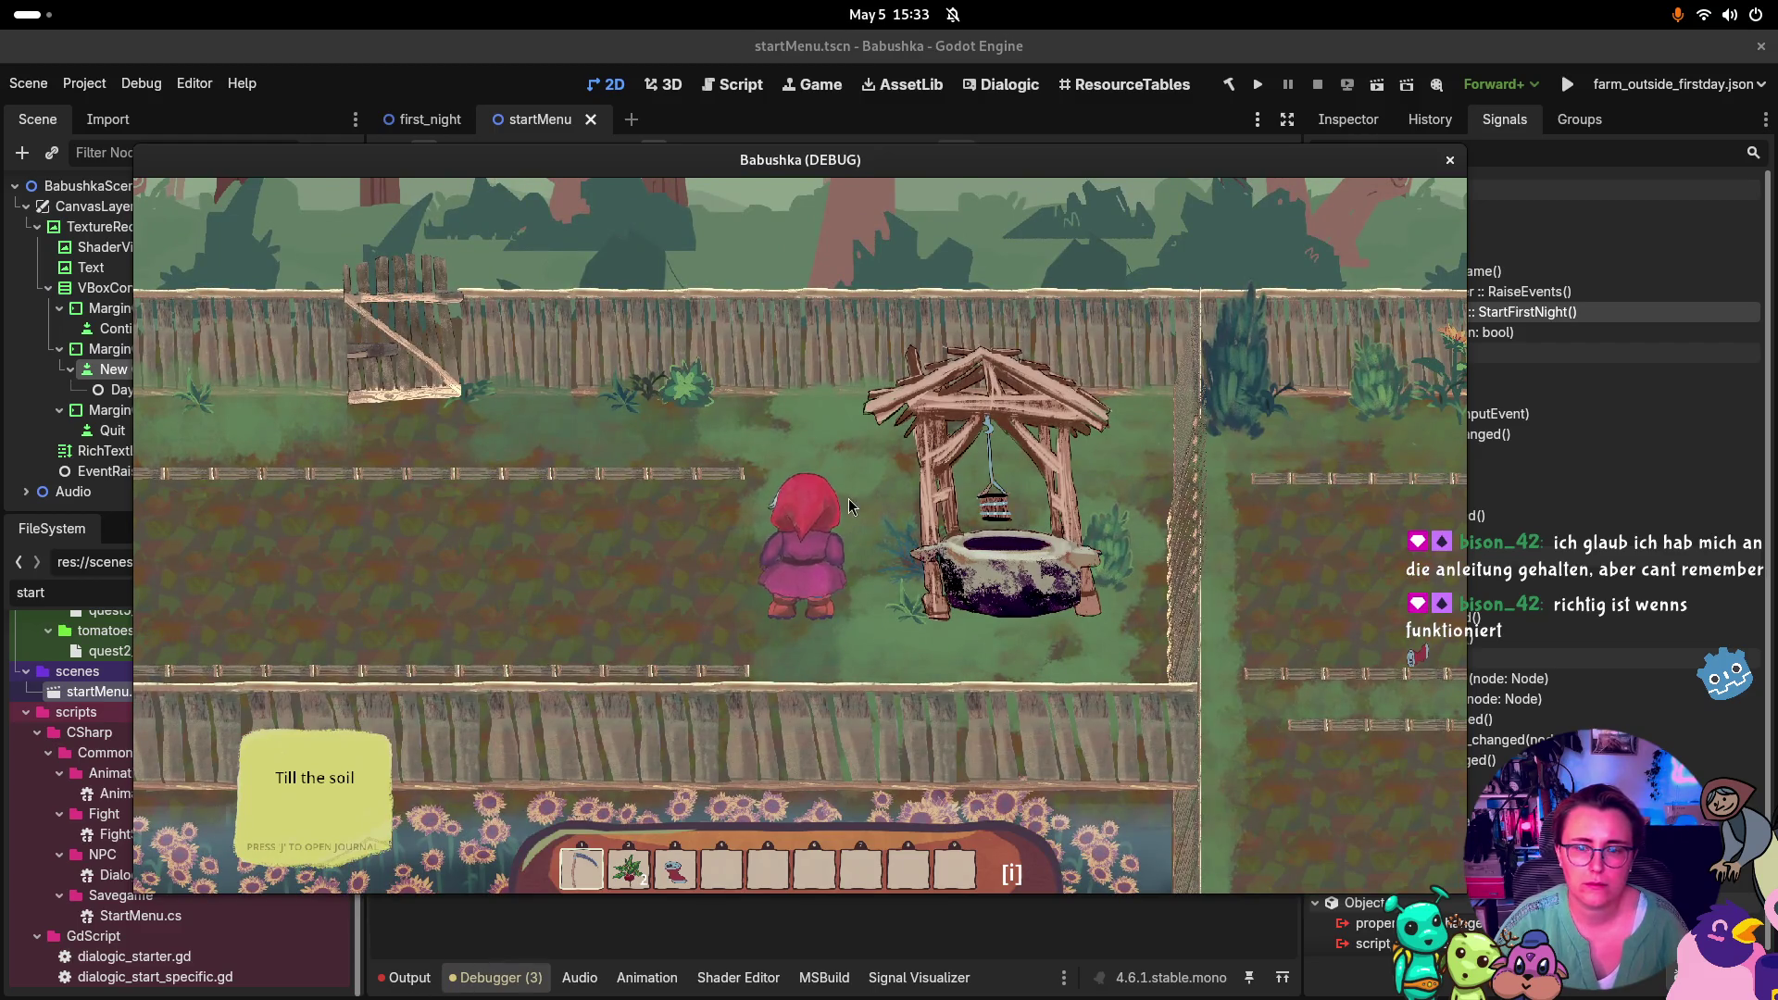
{"action": "key", "text": "w"}
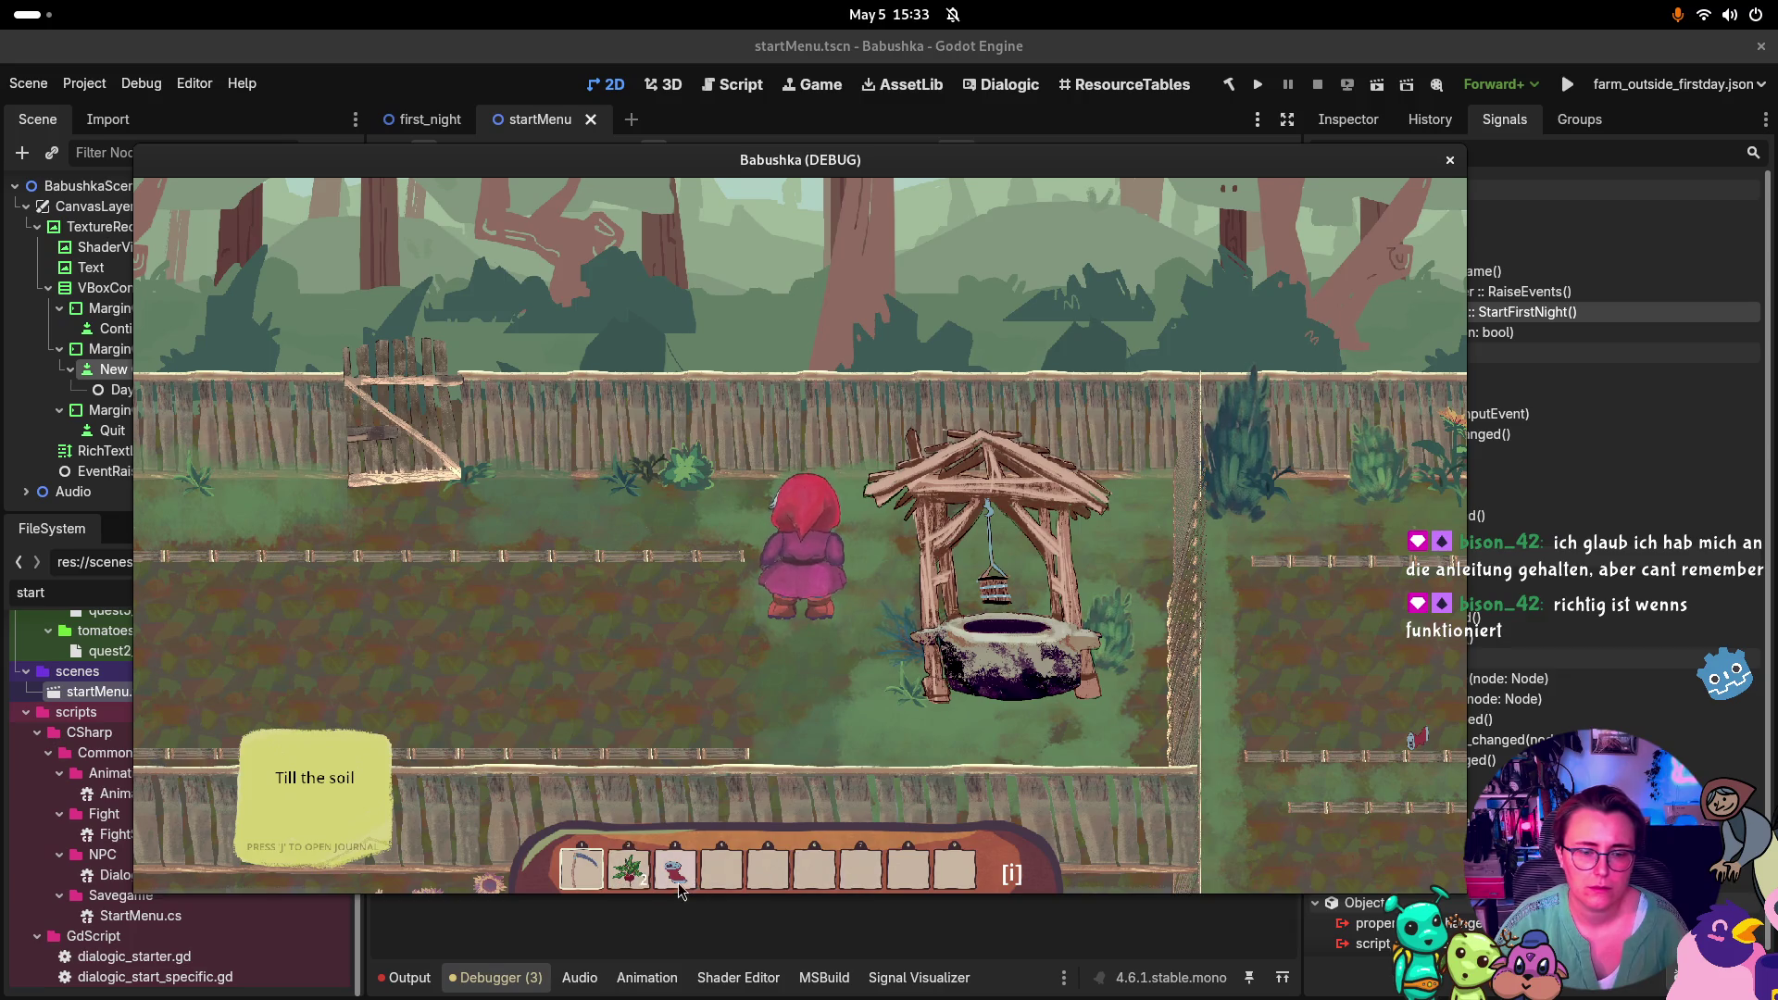
{"action": "key", "text": "a"}
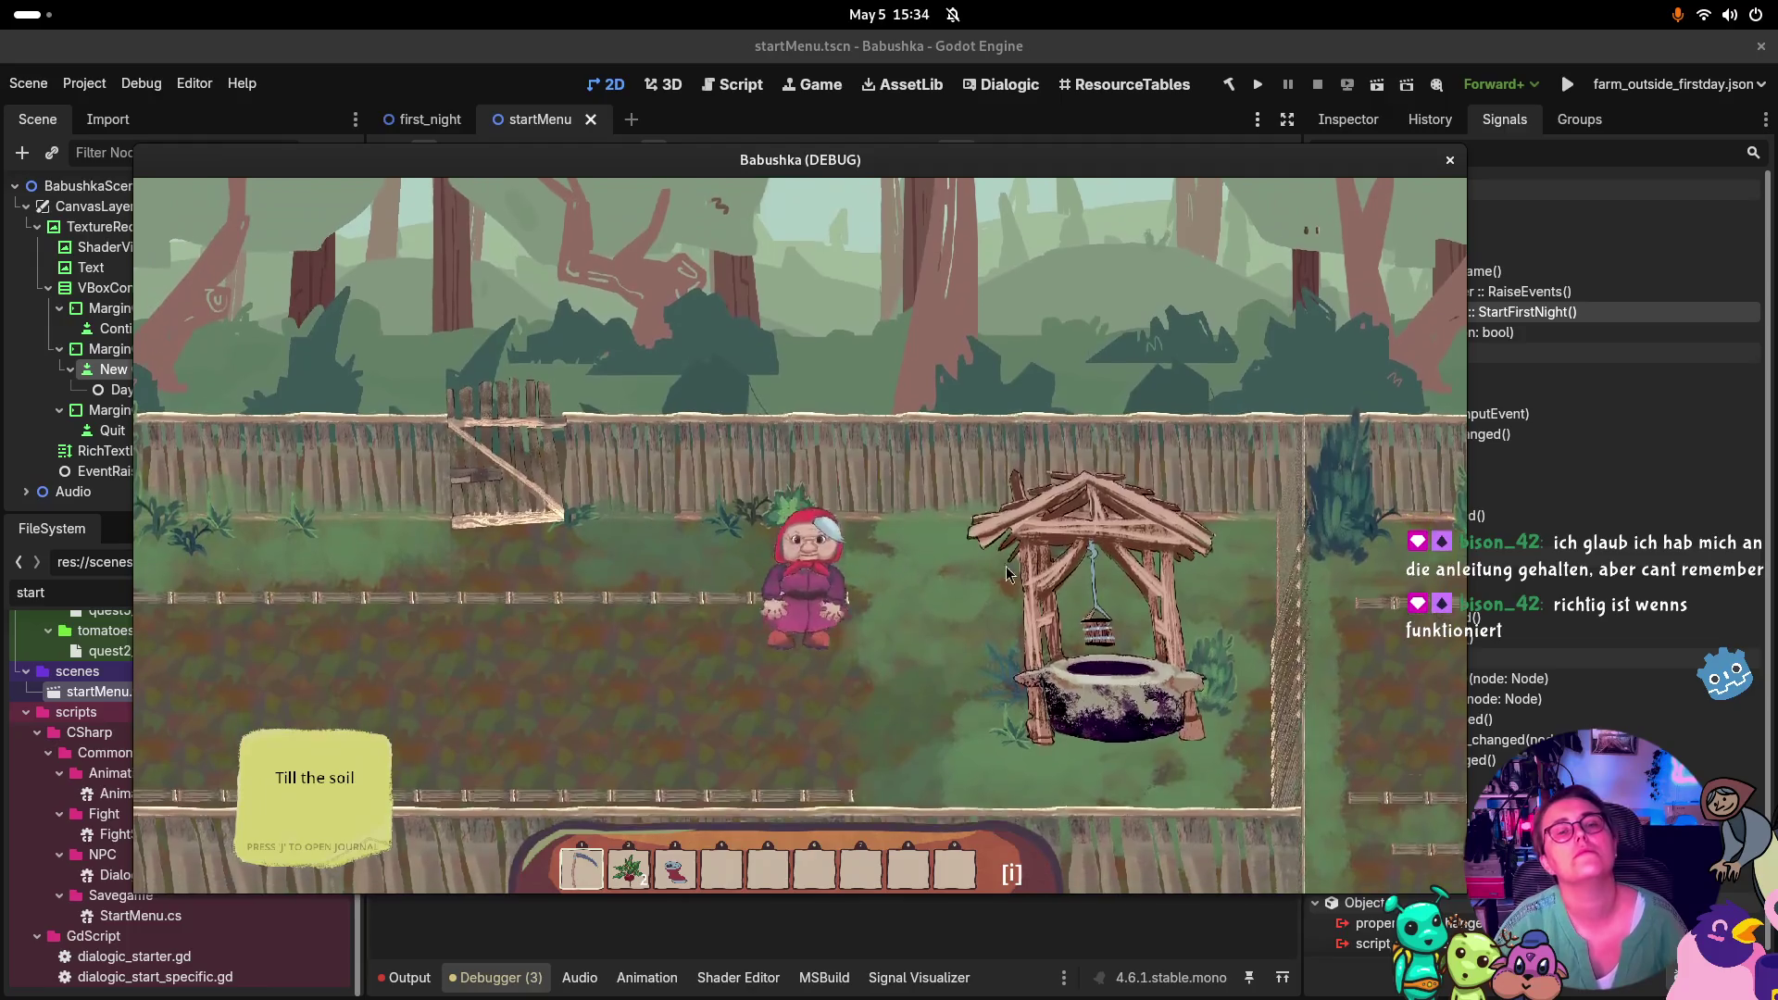
{"action": "key", "text": "s"}
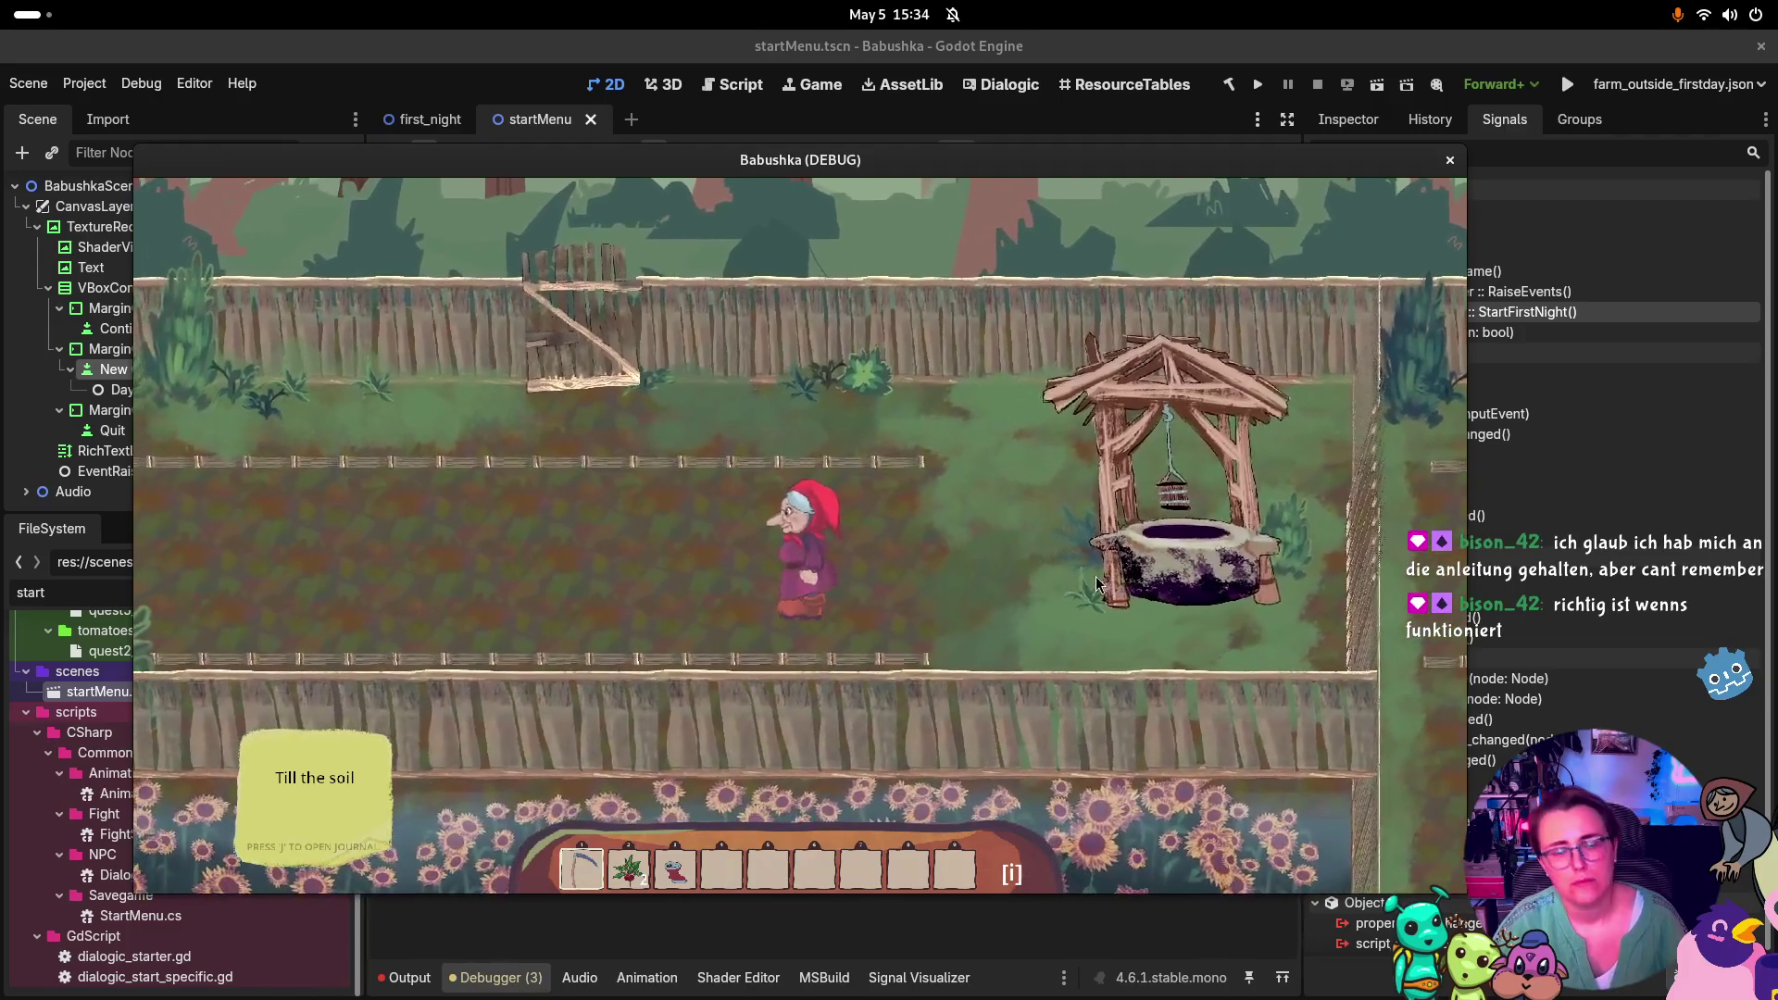
Check the quest journal and inventory, then walk left to the house door
{"action": "key", "text": "j"}
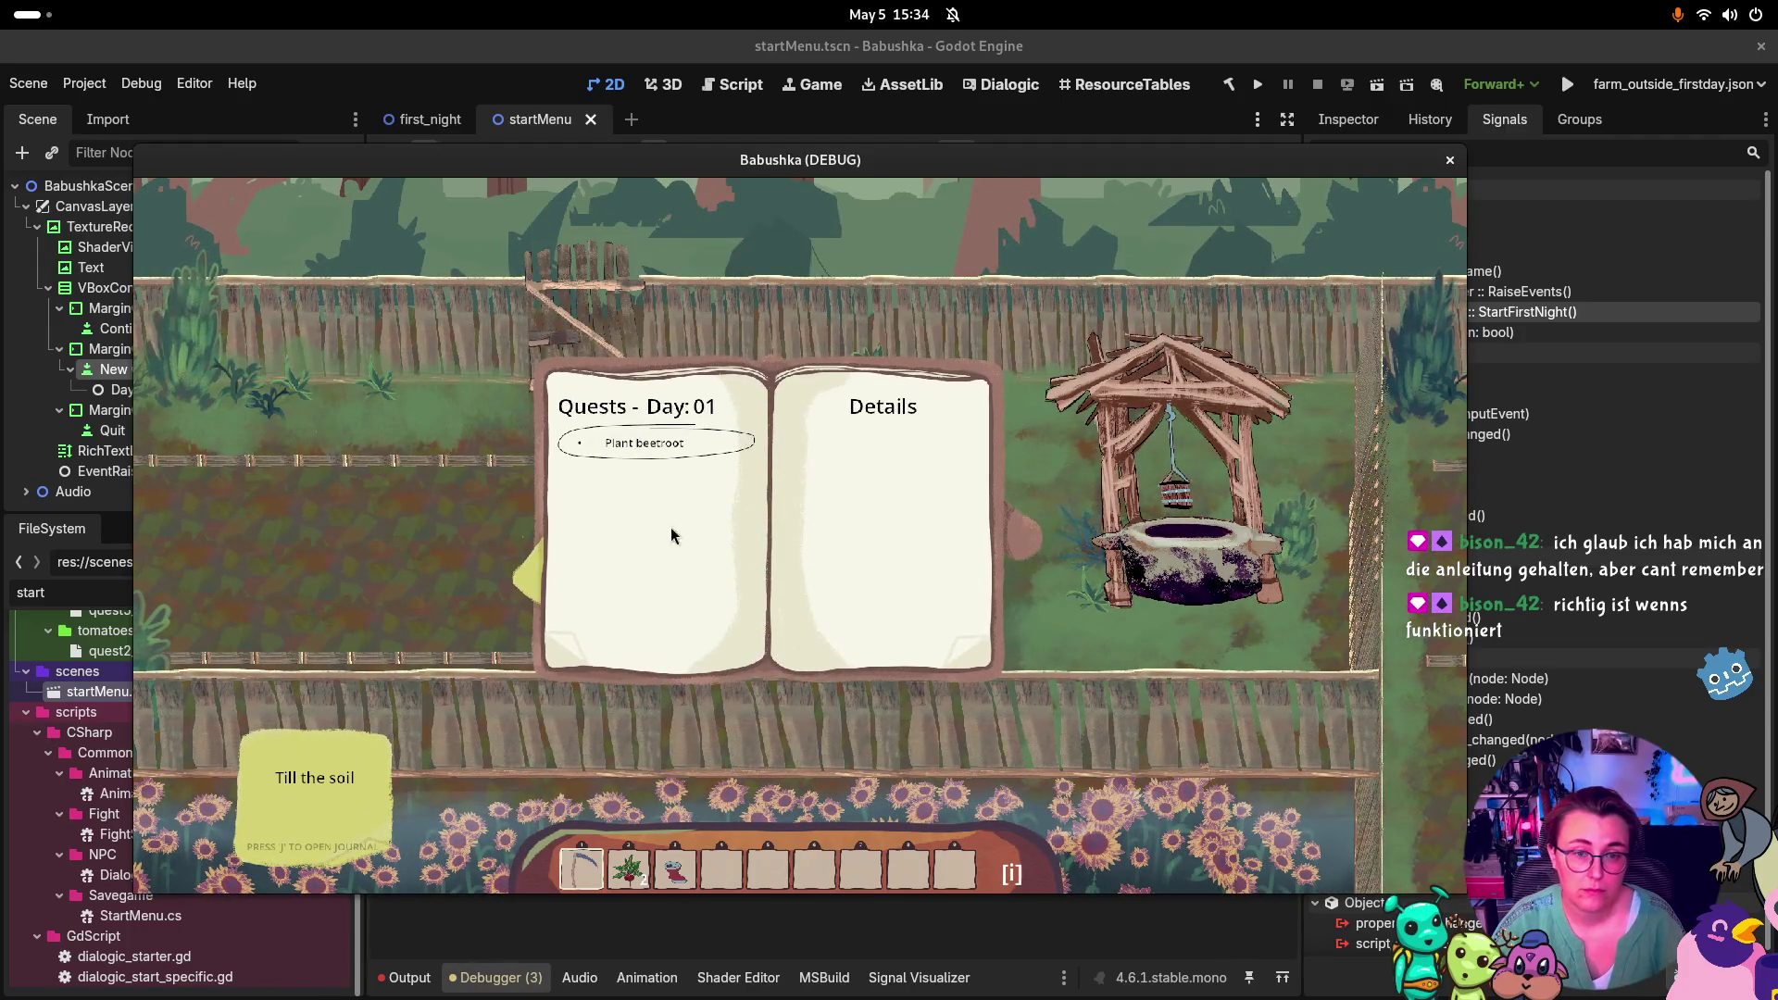
{"action": "key", "text": "j"}
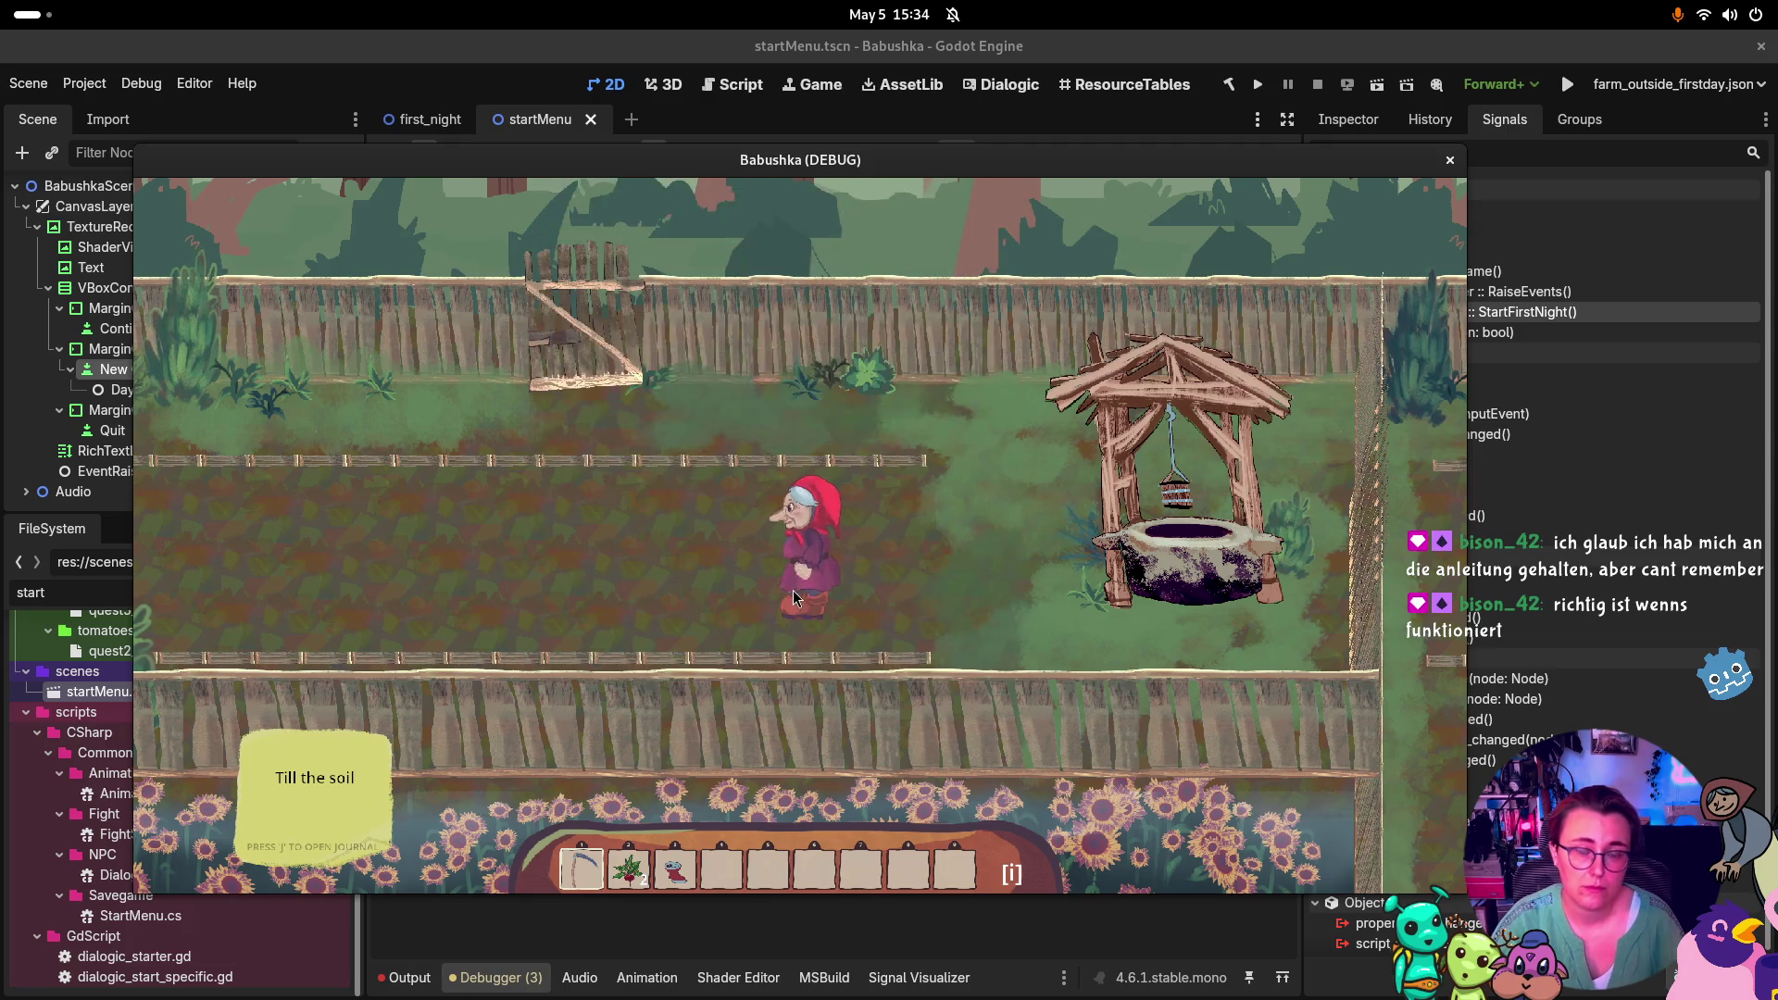
{"action": "key", "text": "d"}
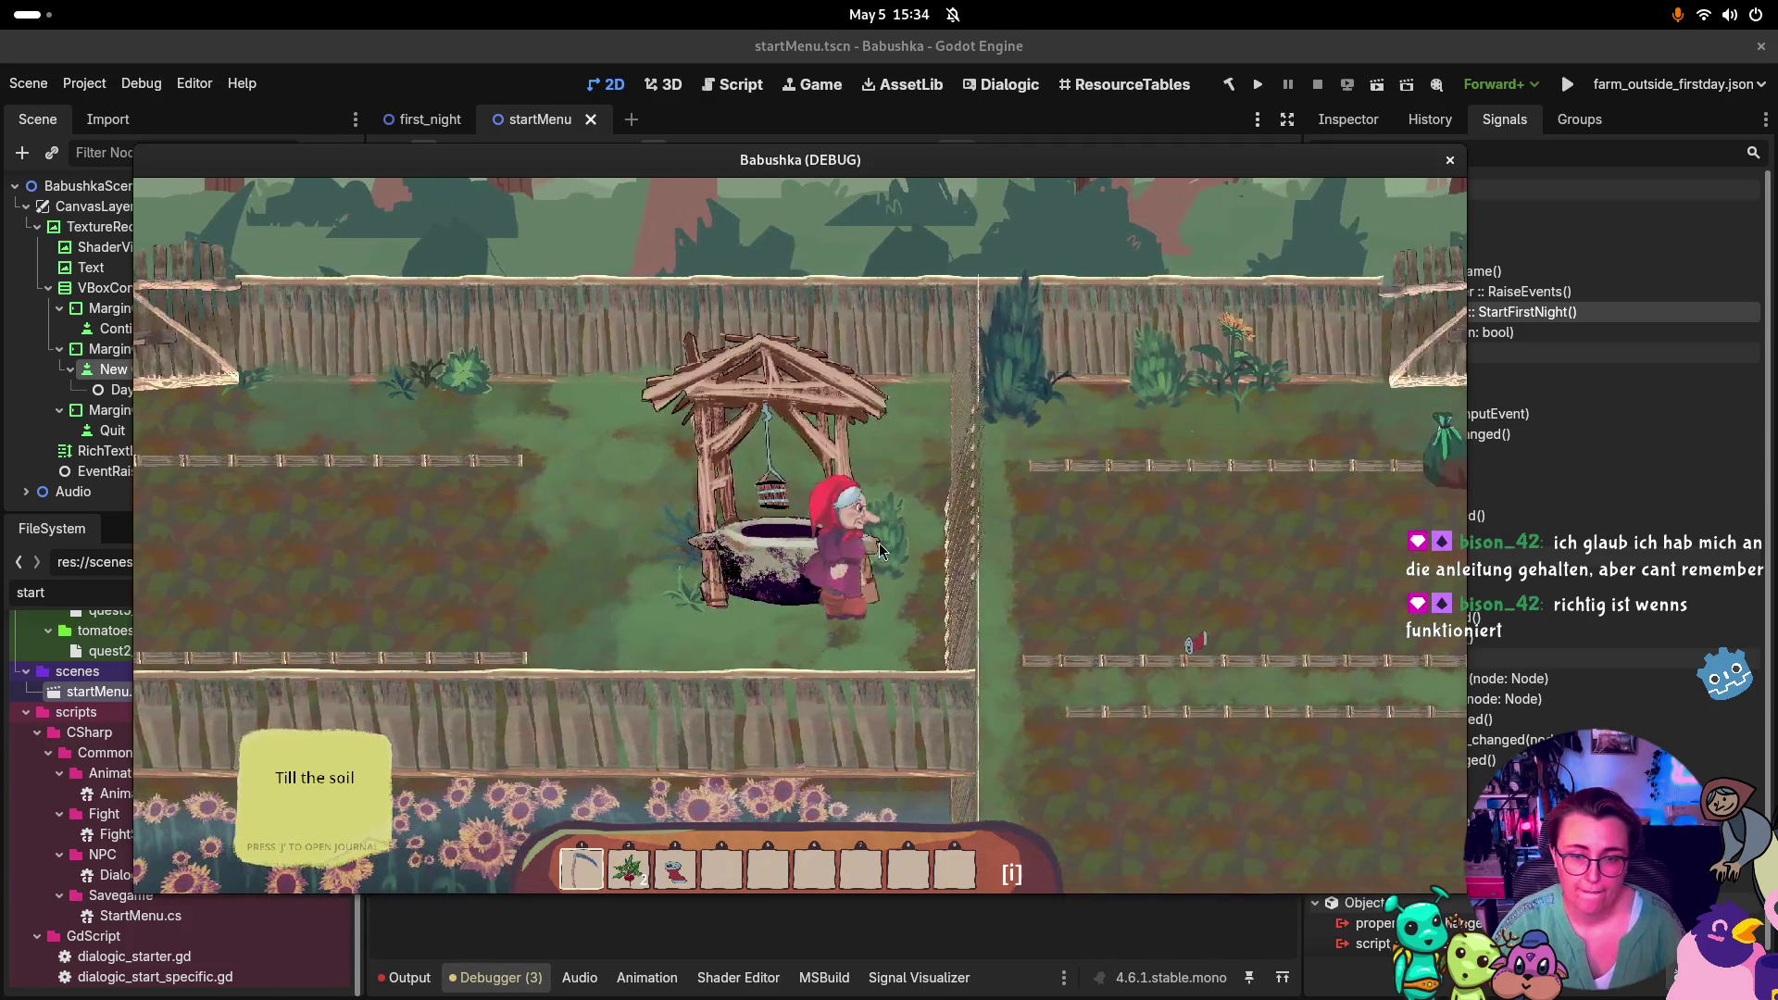
{"action": "key", "text": "a"}
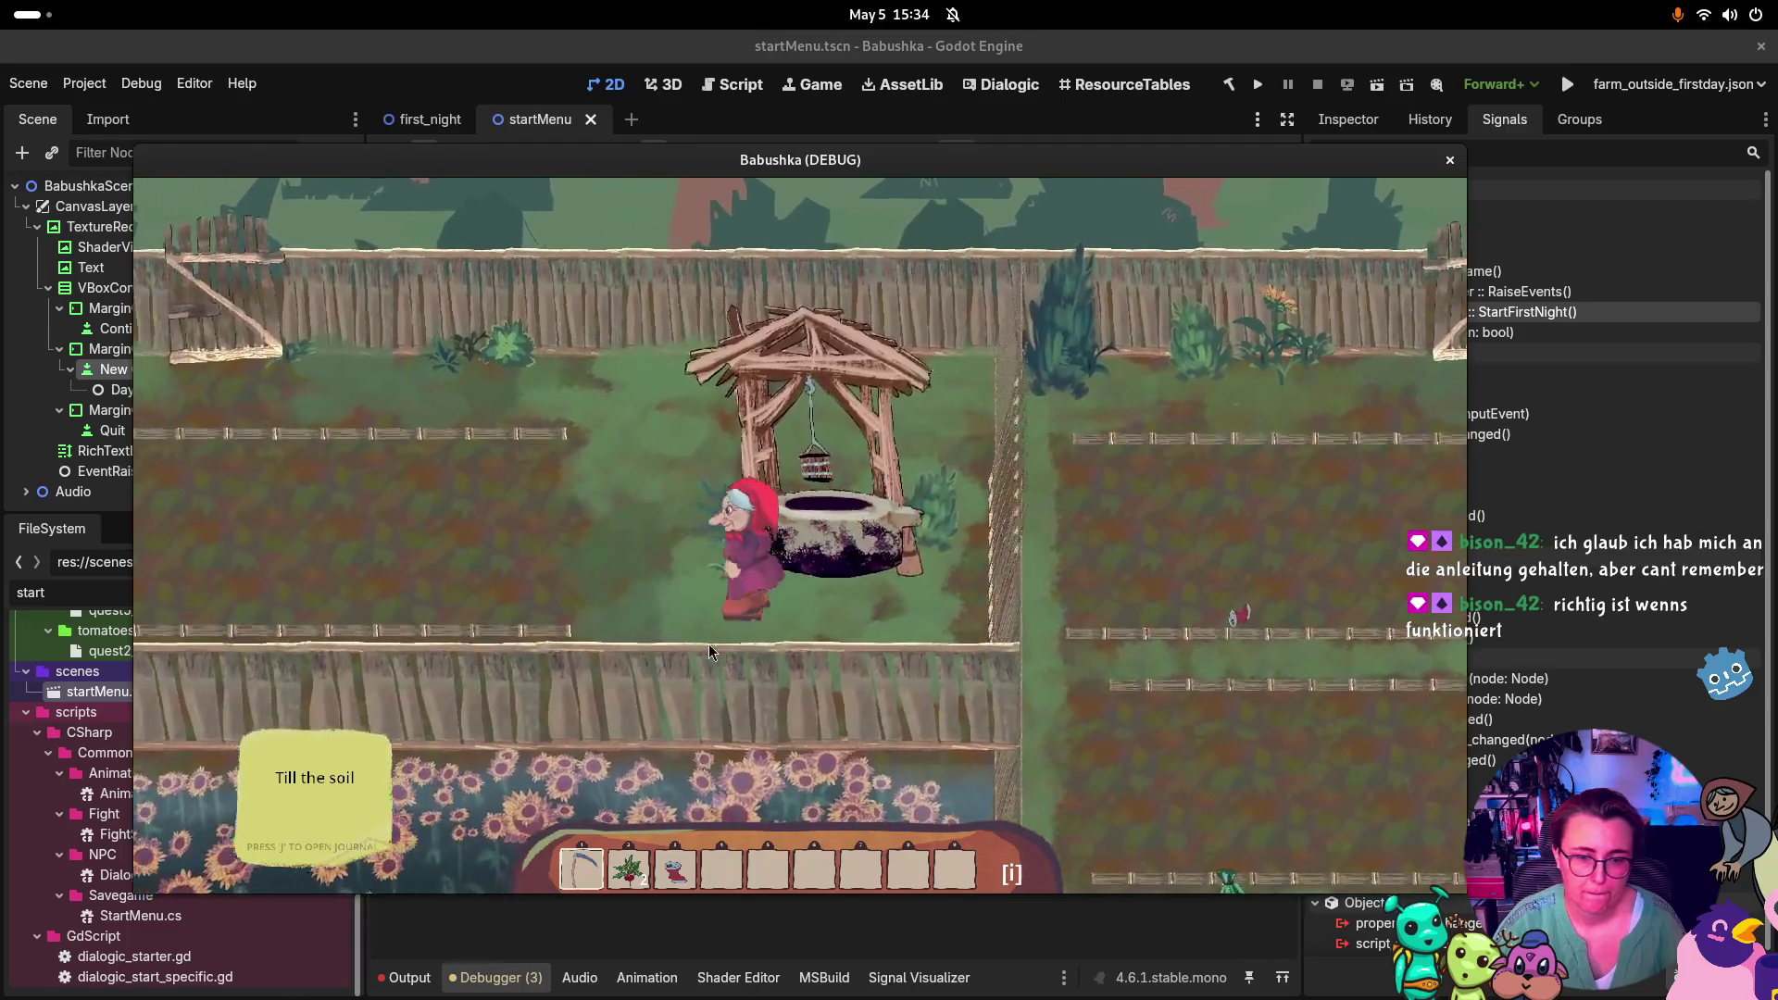
{"action": "key", "text": "i"}
{"action": "key", "text": "i"}
{"action": "key", "text": "s"}
{"action": "key", "text": "a"}
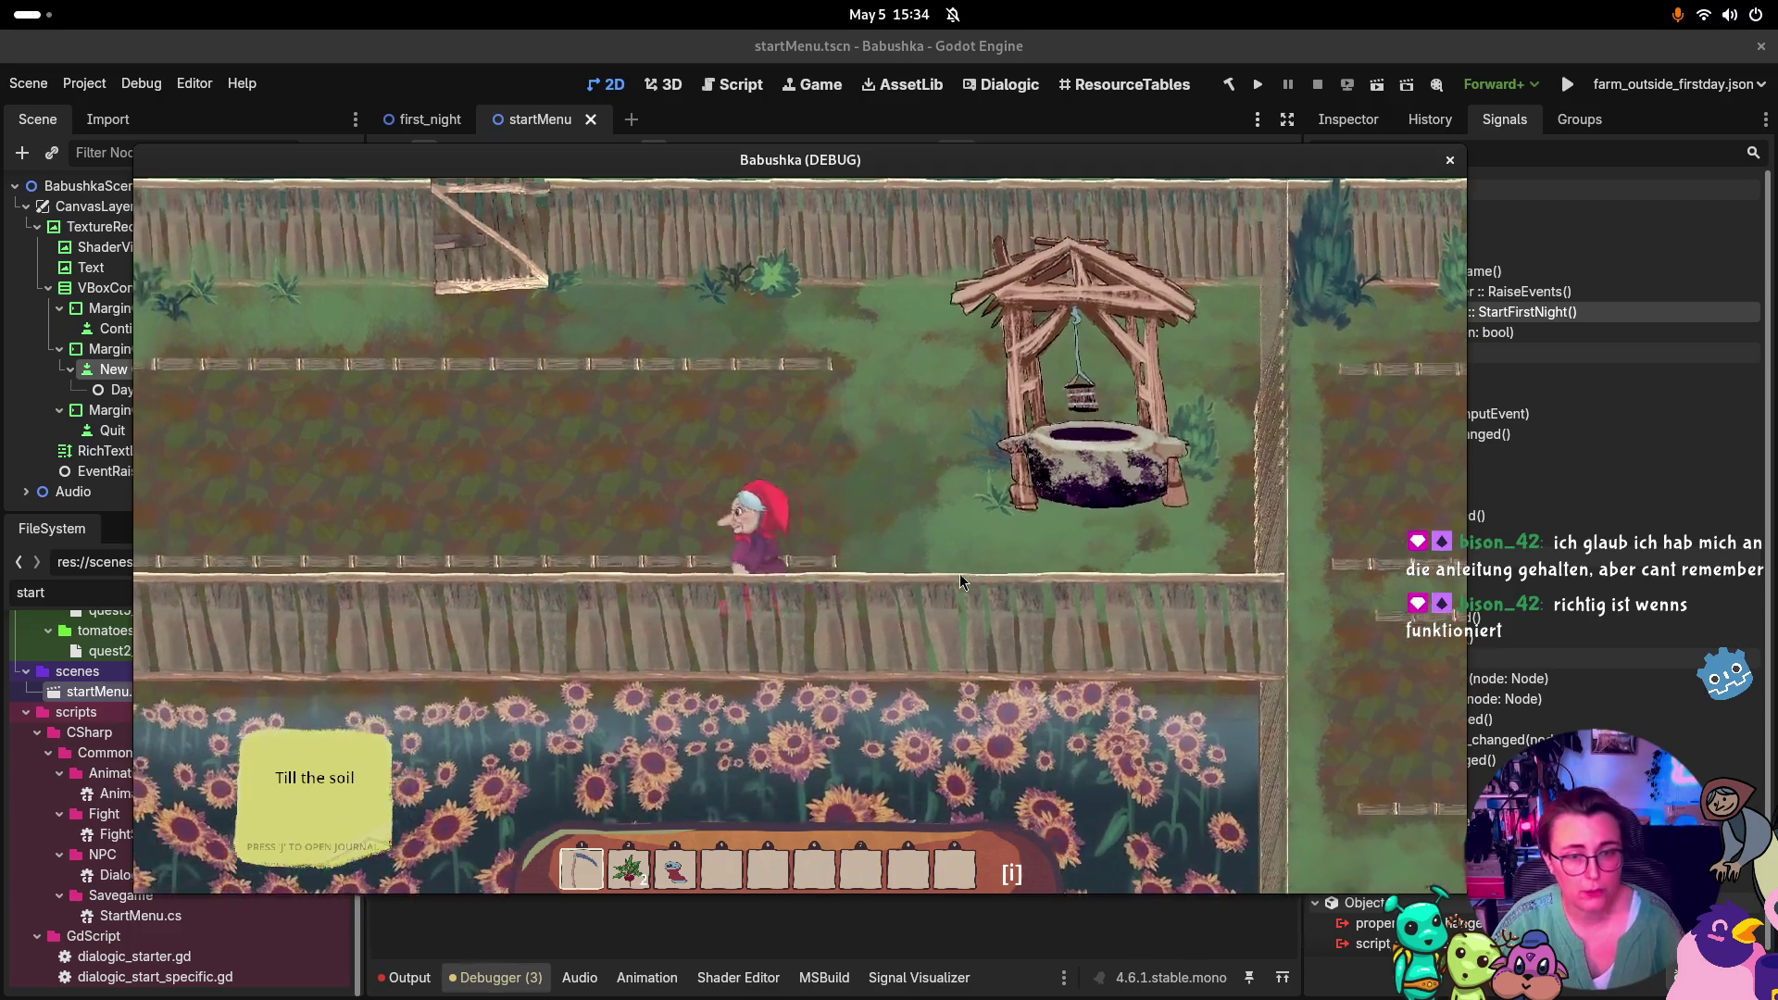
{"action": "key", "text": "a"}
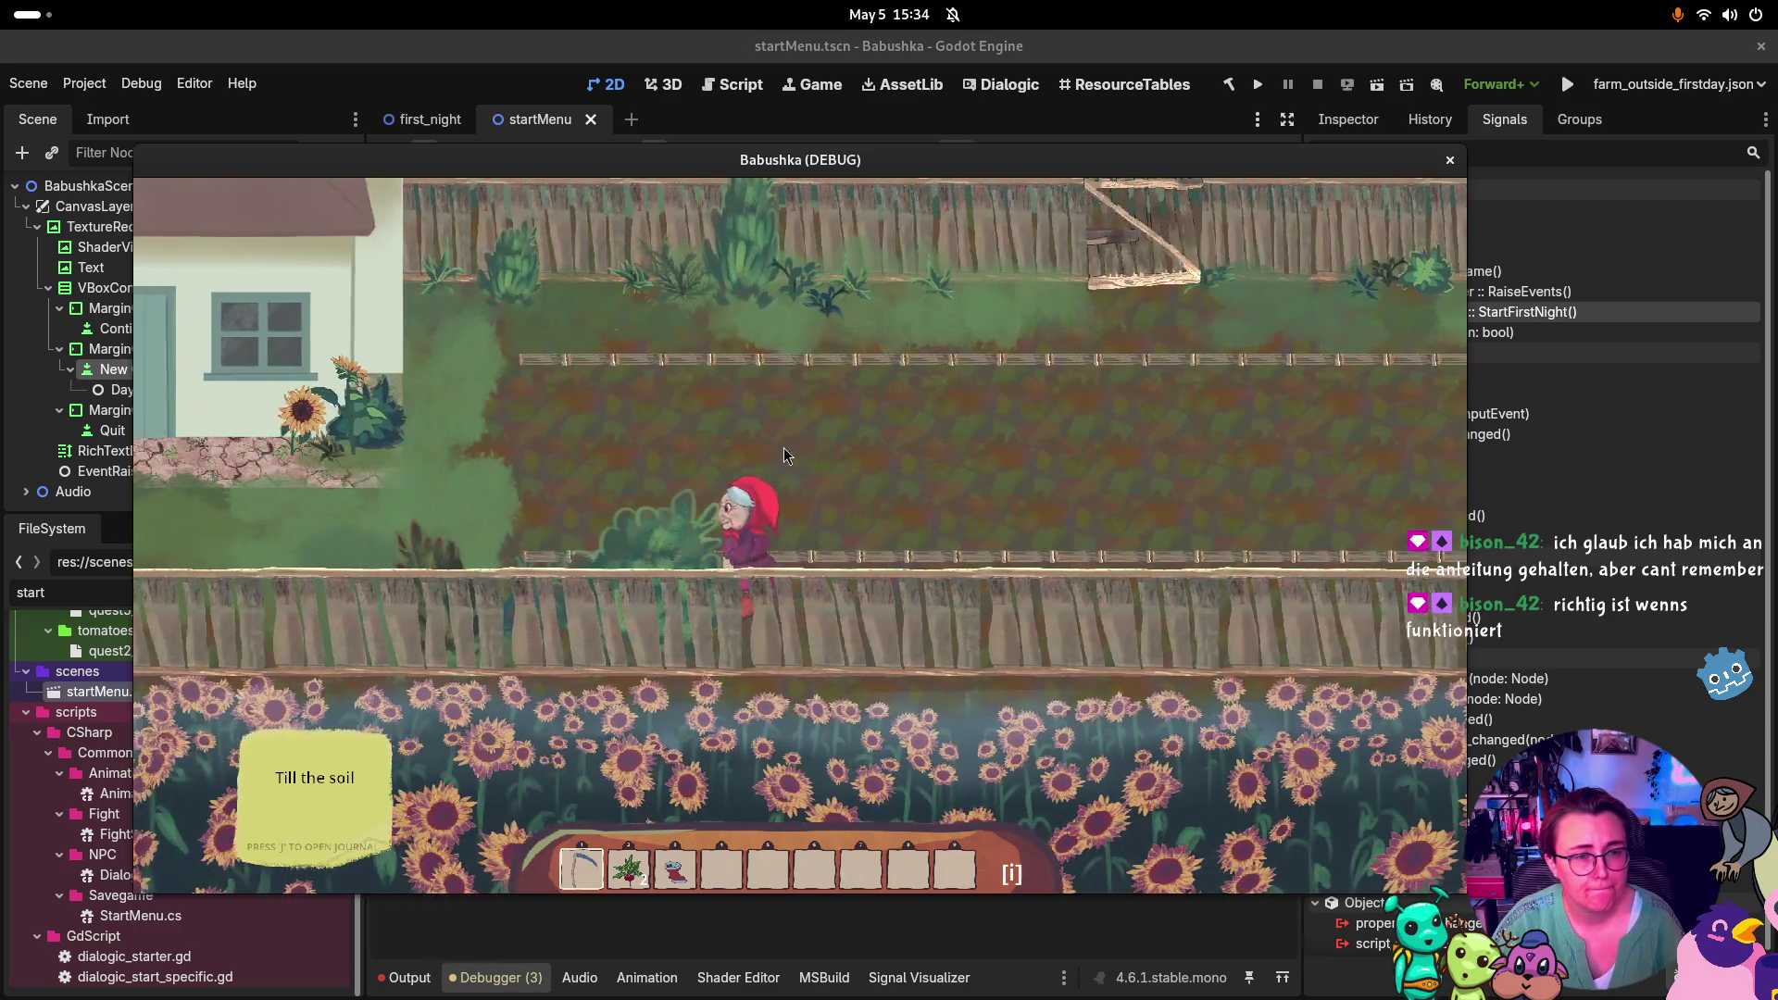
{"action": "key", "text": "w"}
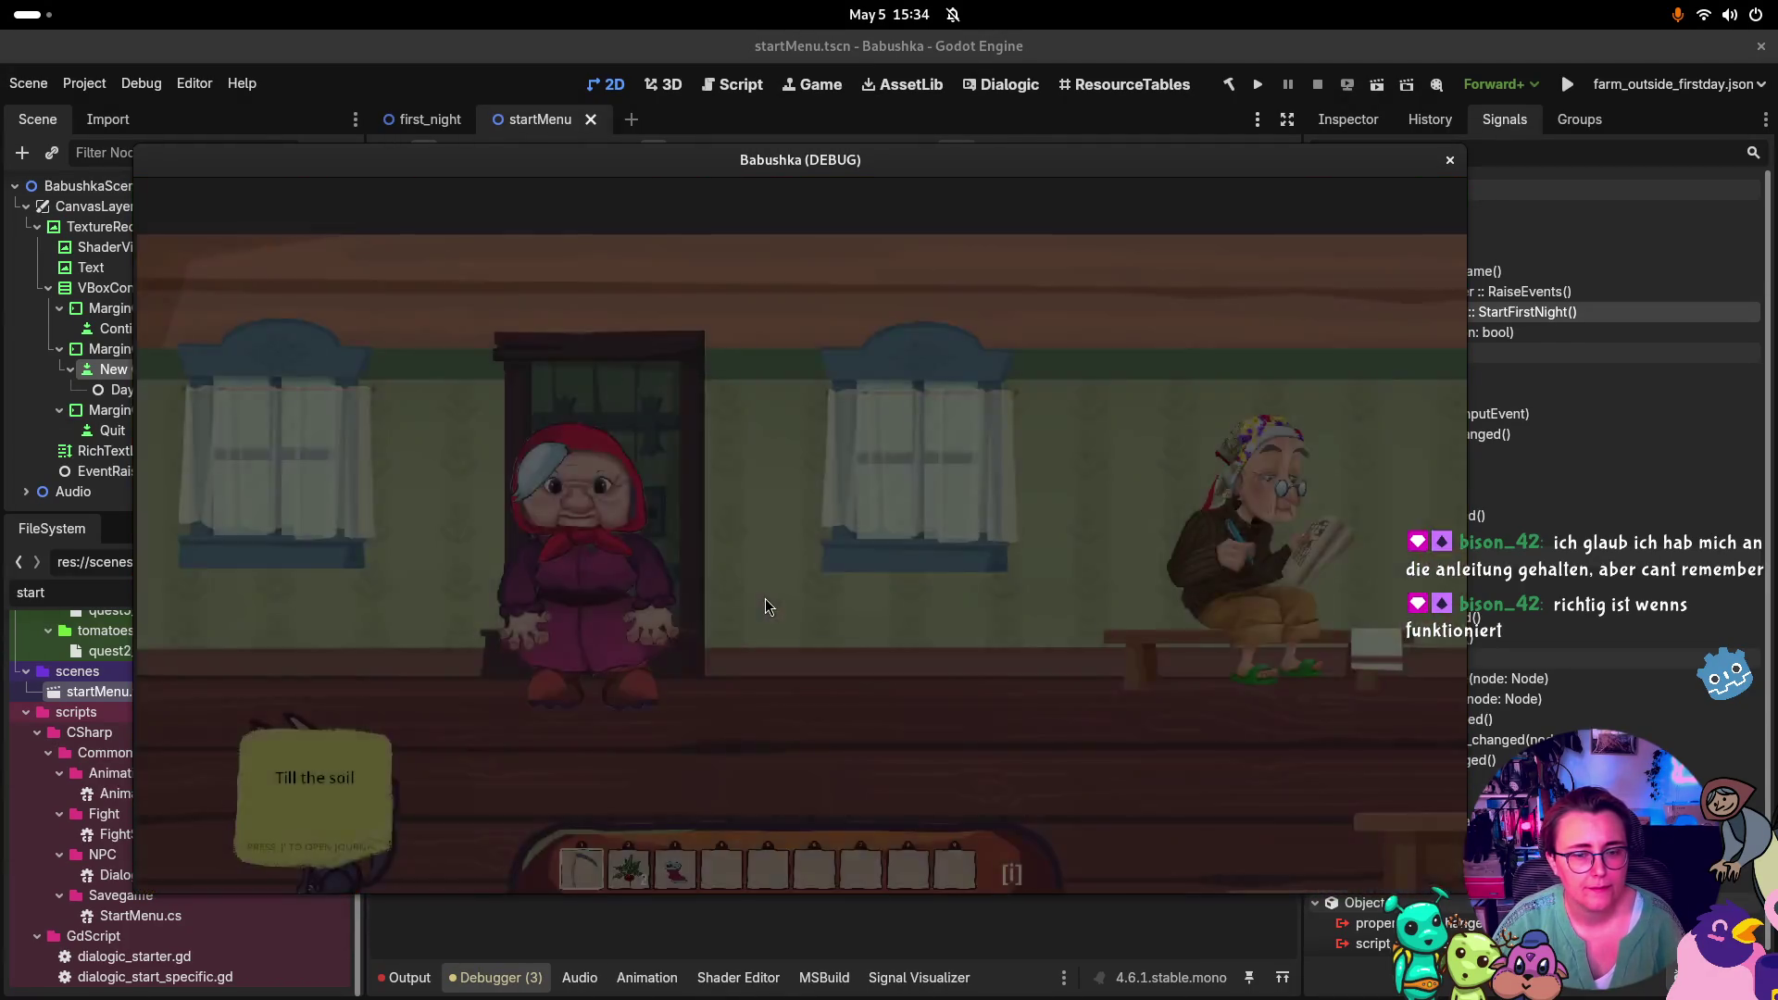
Walk to the grandmother, advance her lines, and answer the four-letter crossword clue
{"action": "key", "text": "s"}
{"action": "key", "text": "d"}
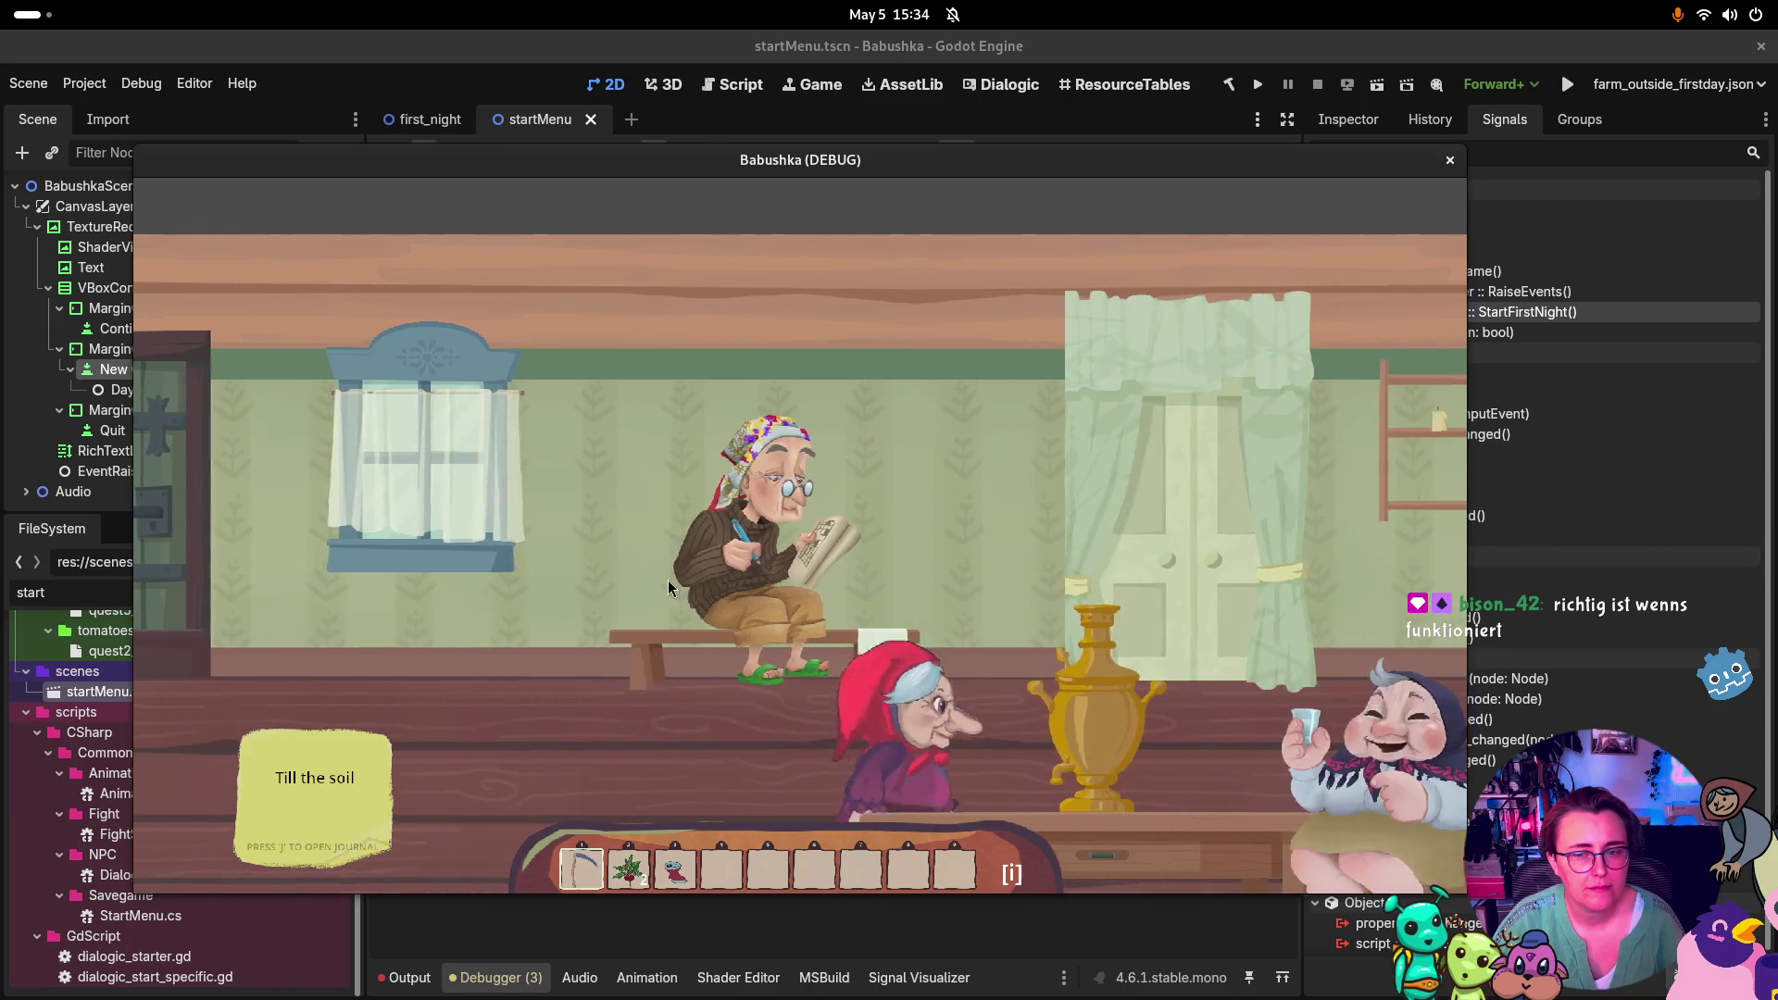
{"action": "key", "text": "a"}
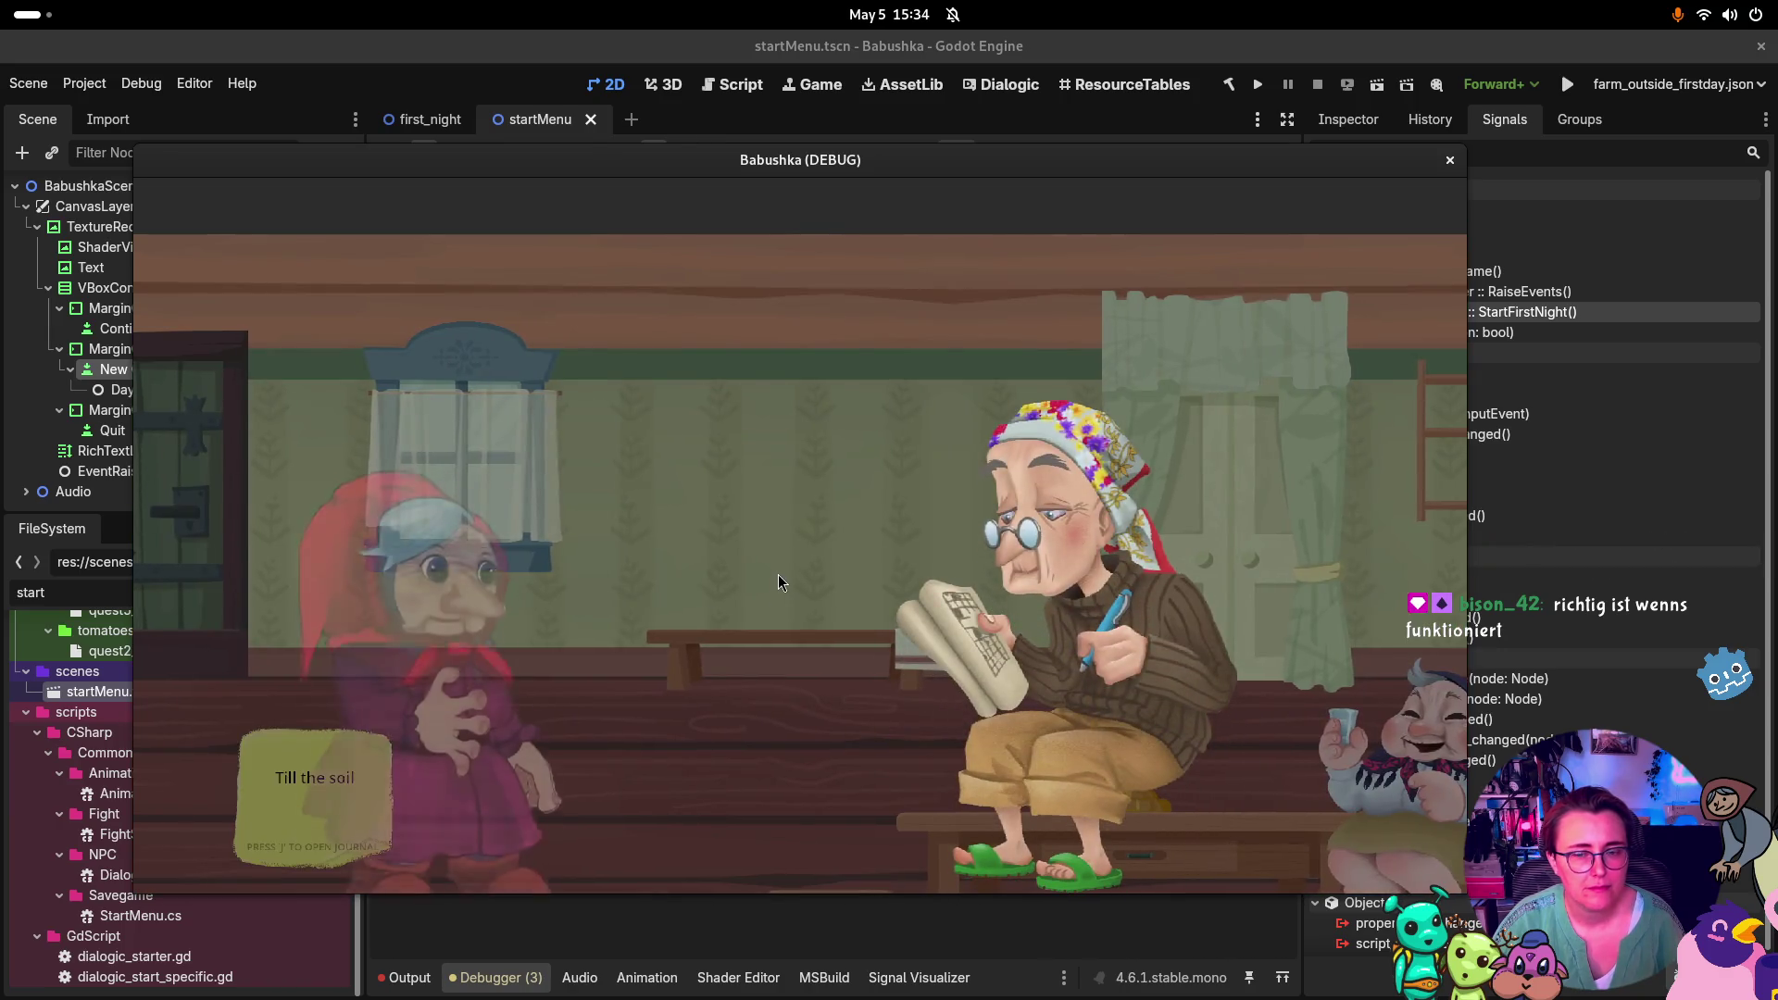
{"action": "key", "text": "space"}
{"action": "key", "text": "space"}
{"action": "key", "text": "space"}
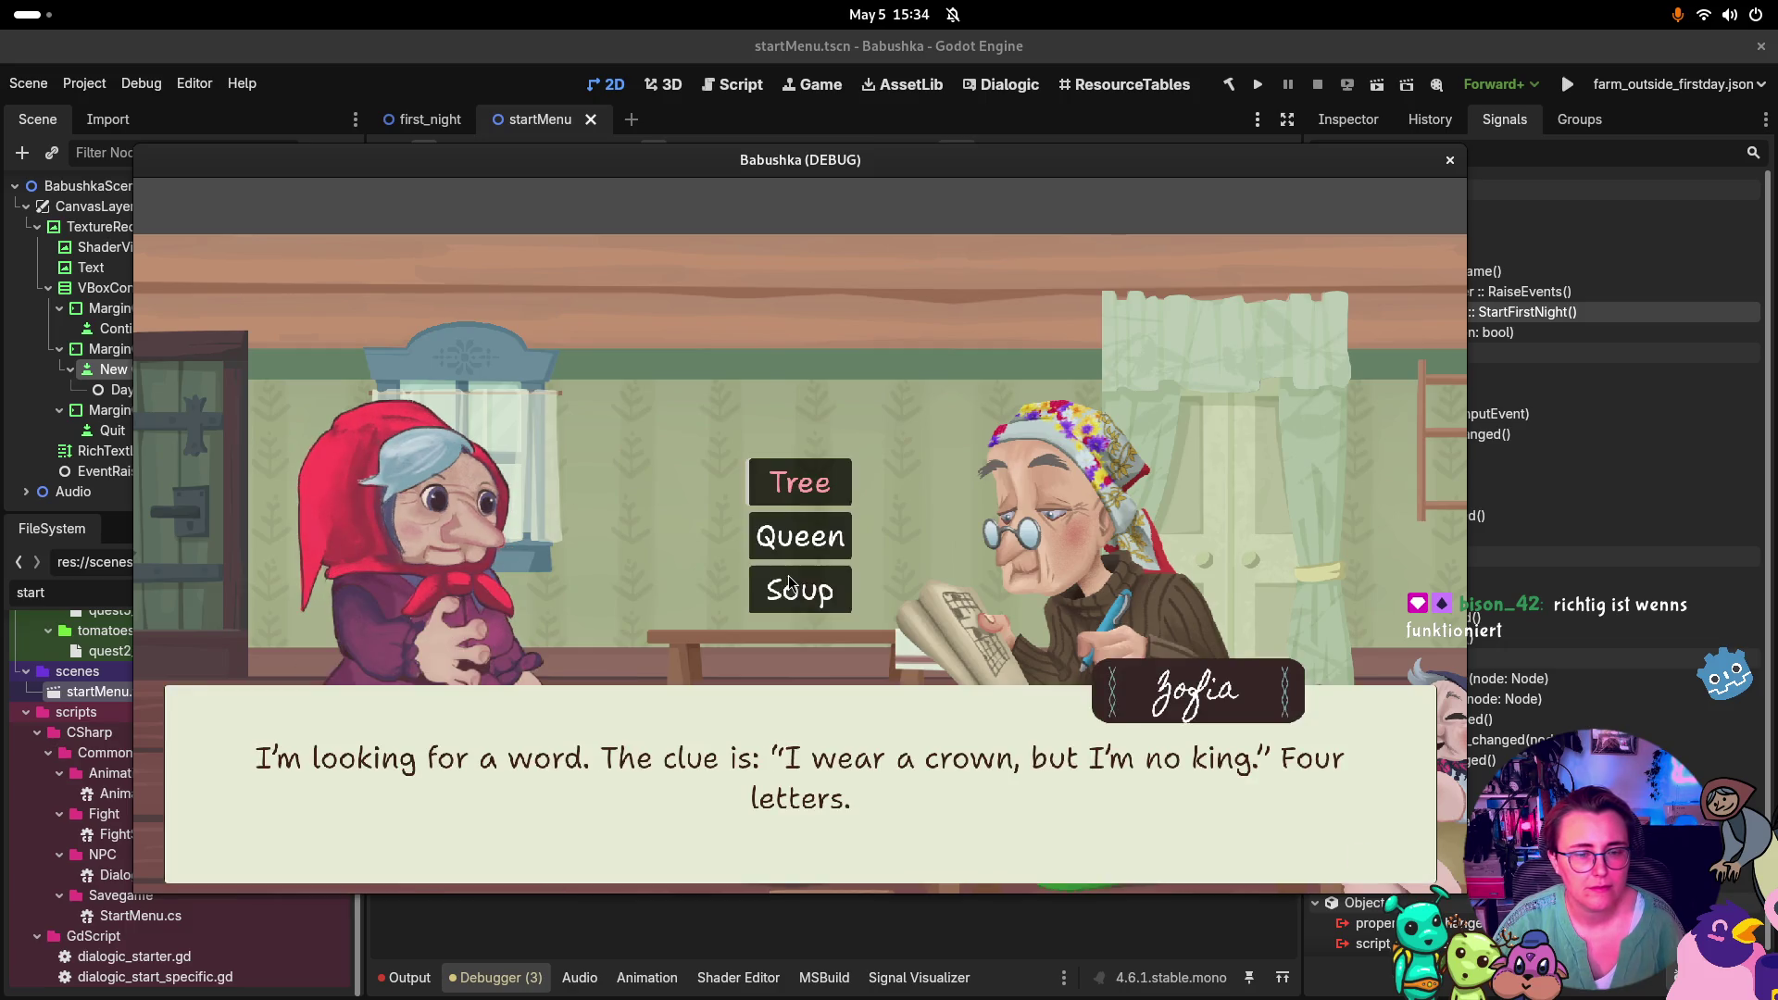
{"action": "left_click", "coordinate": [789, 583]}
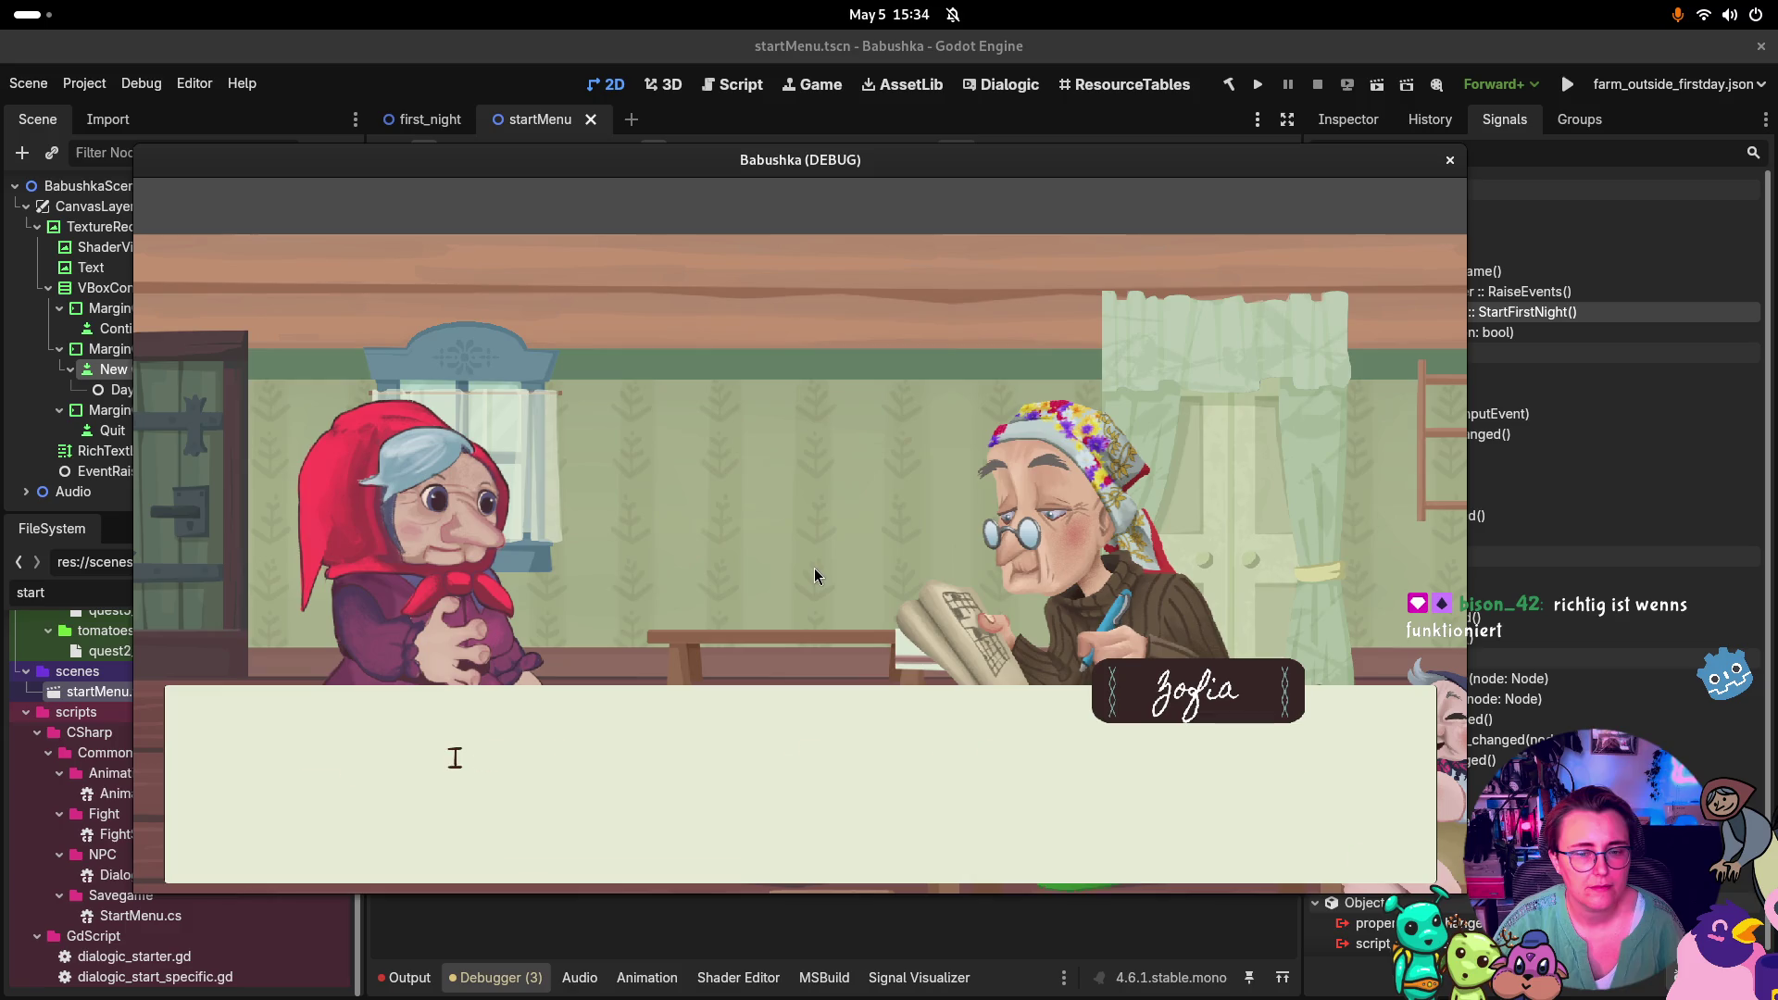
Walk right across the room and through the door into the kitchen
{"action": "key", "text": "space"}
{"action": "key", "text": "d"}
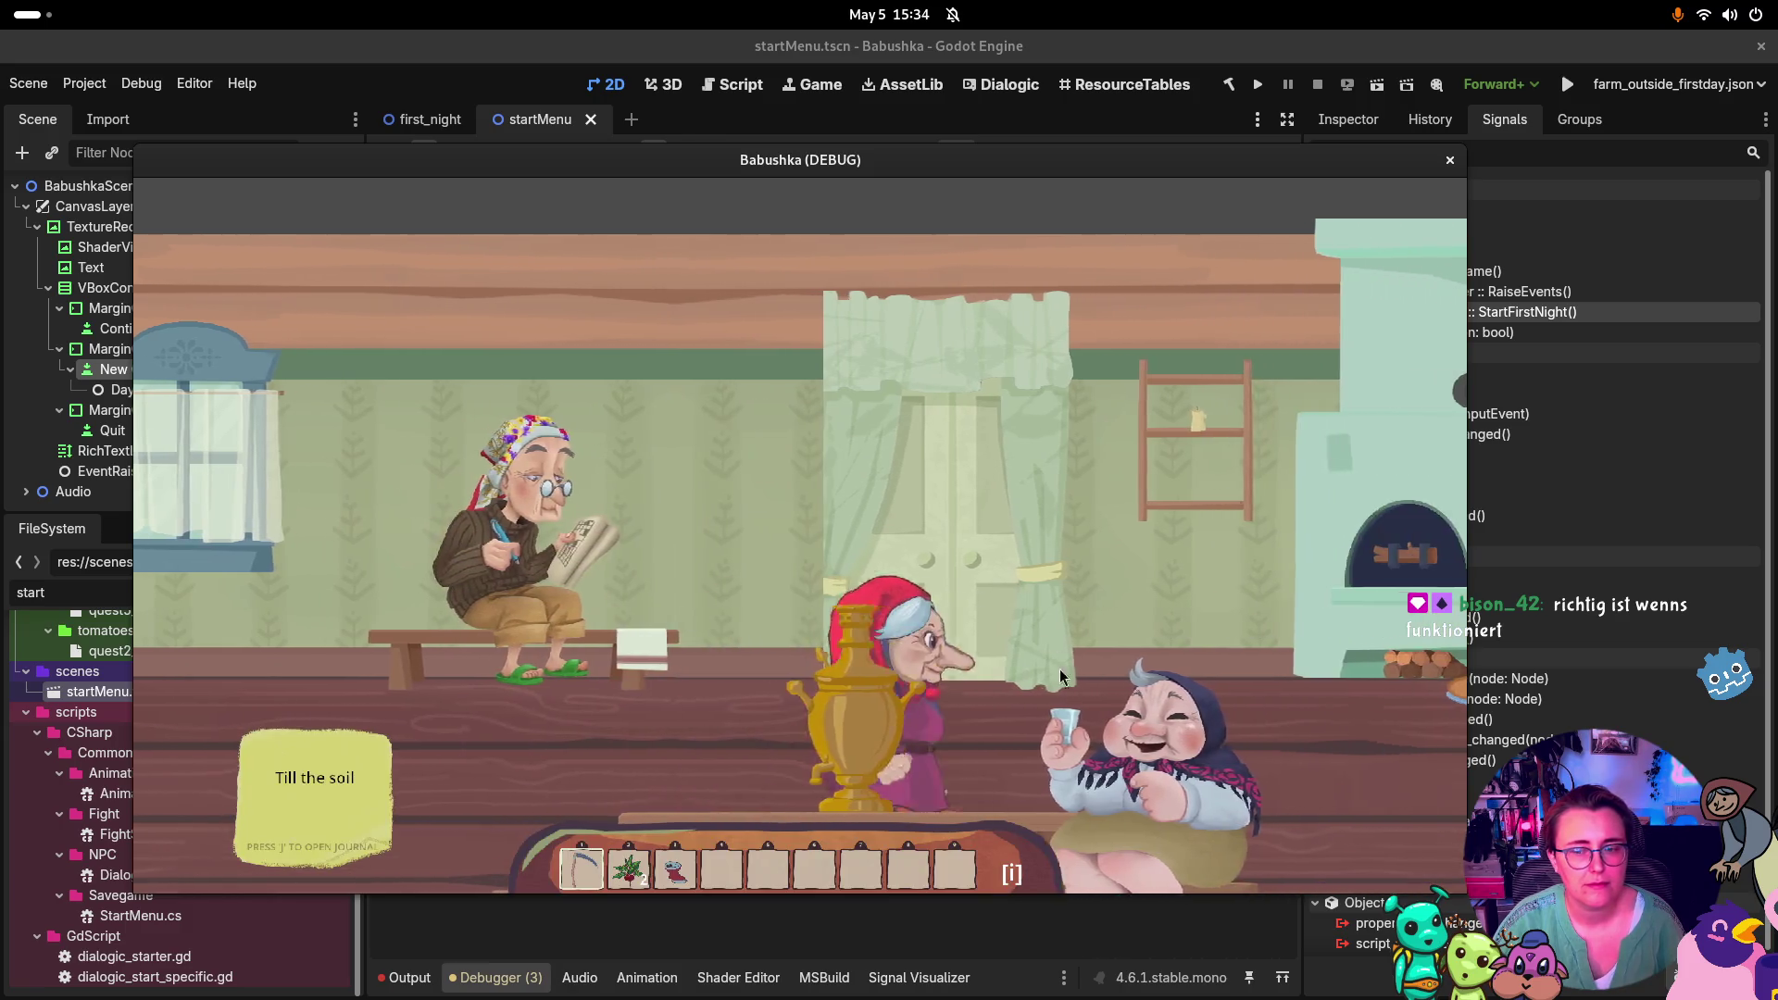
{"action": "key", "text": "d"}
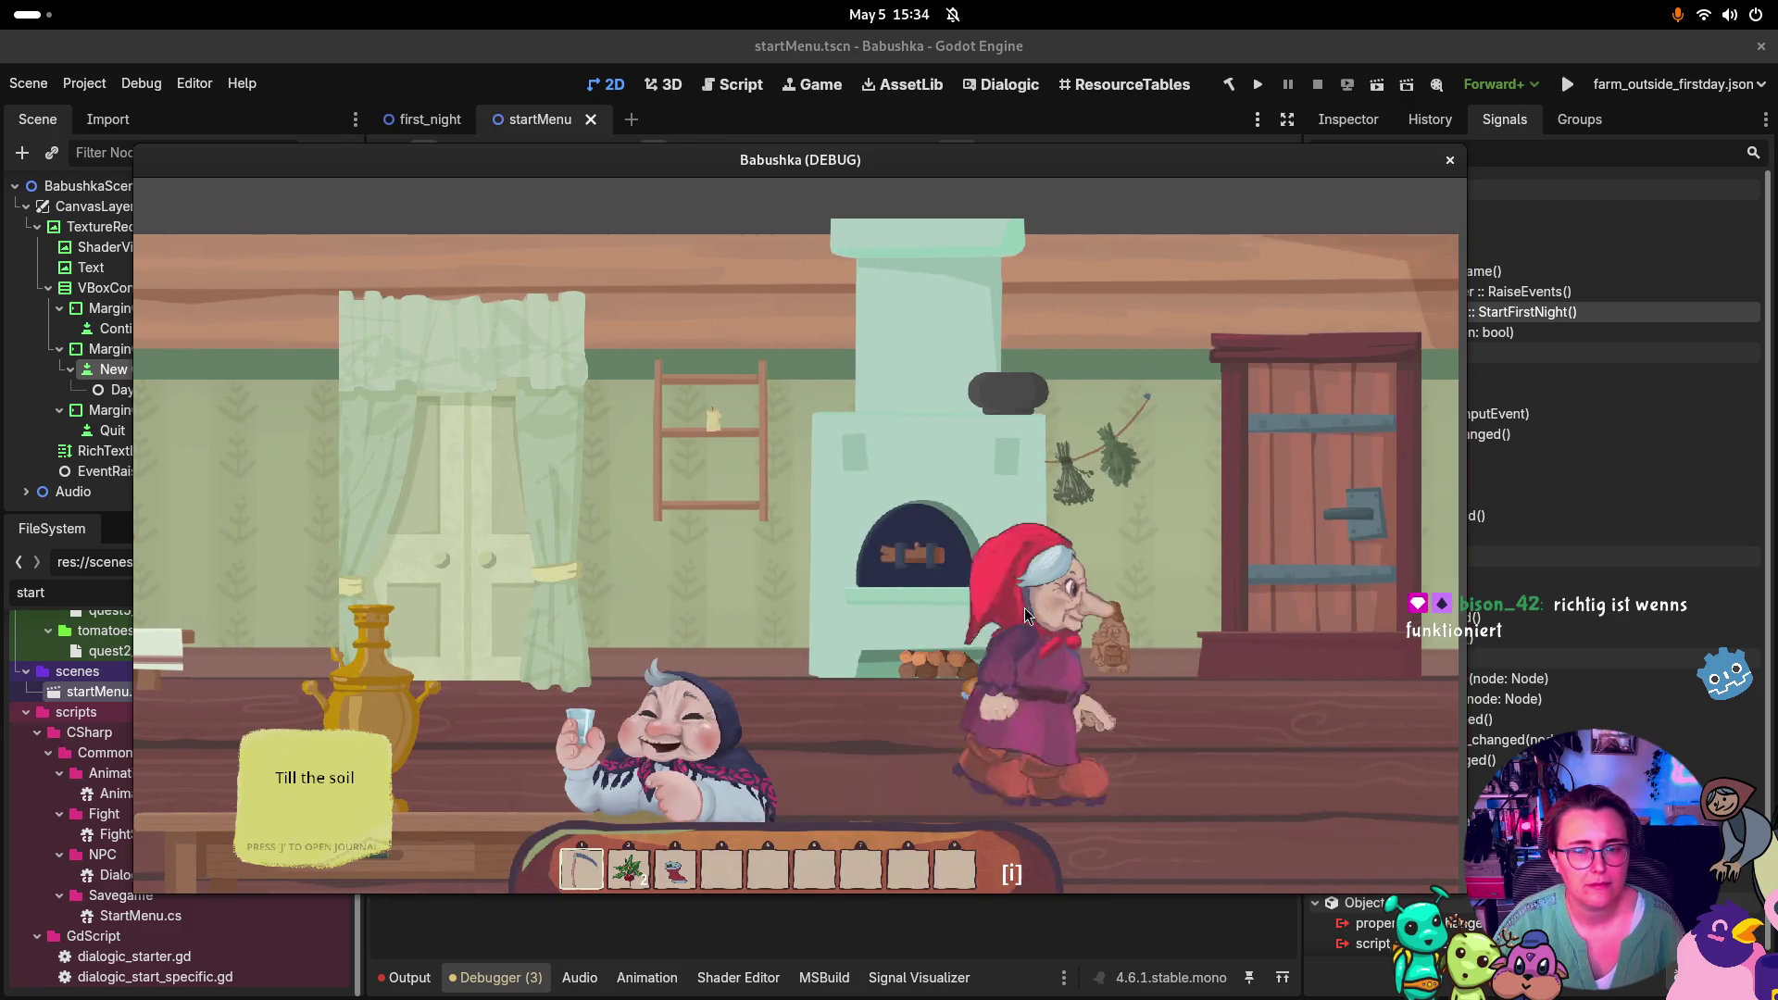
{"action": "left_click", "coordinate": [1261, 491]}
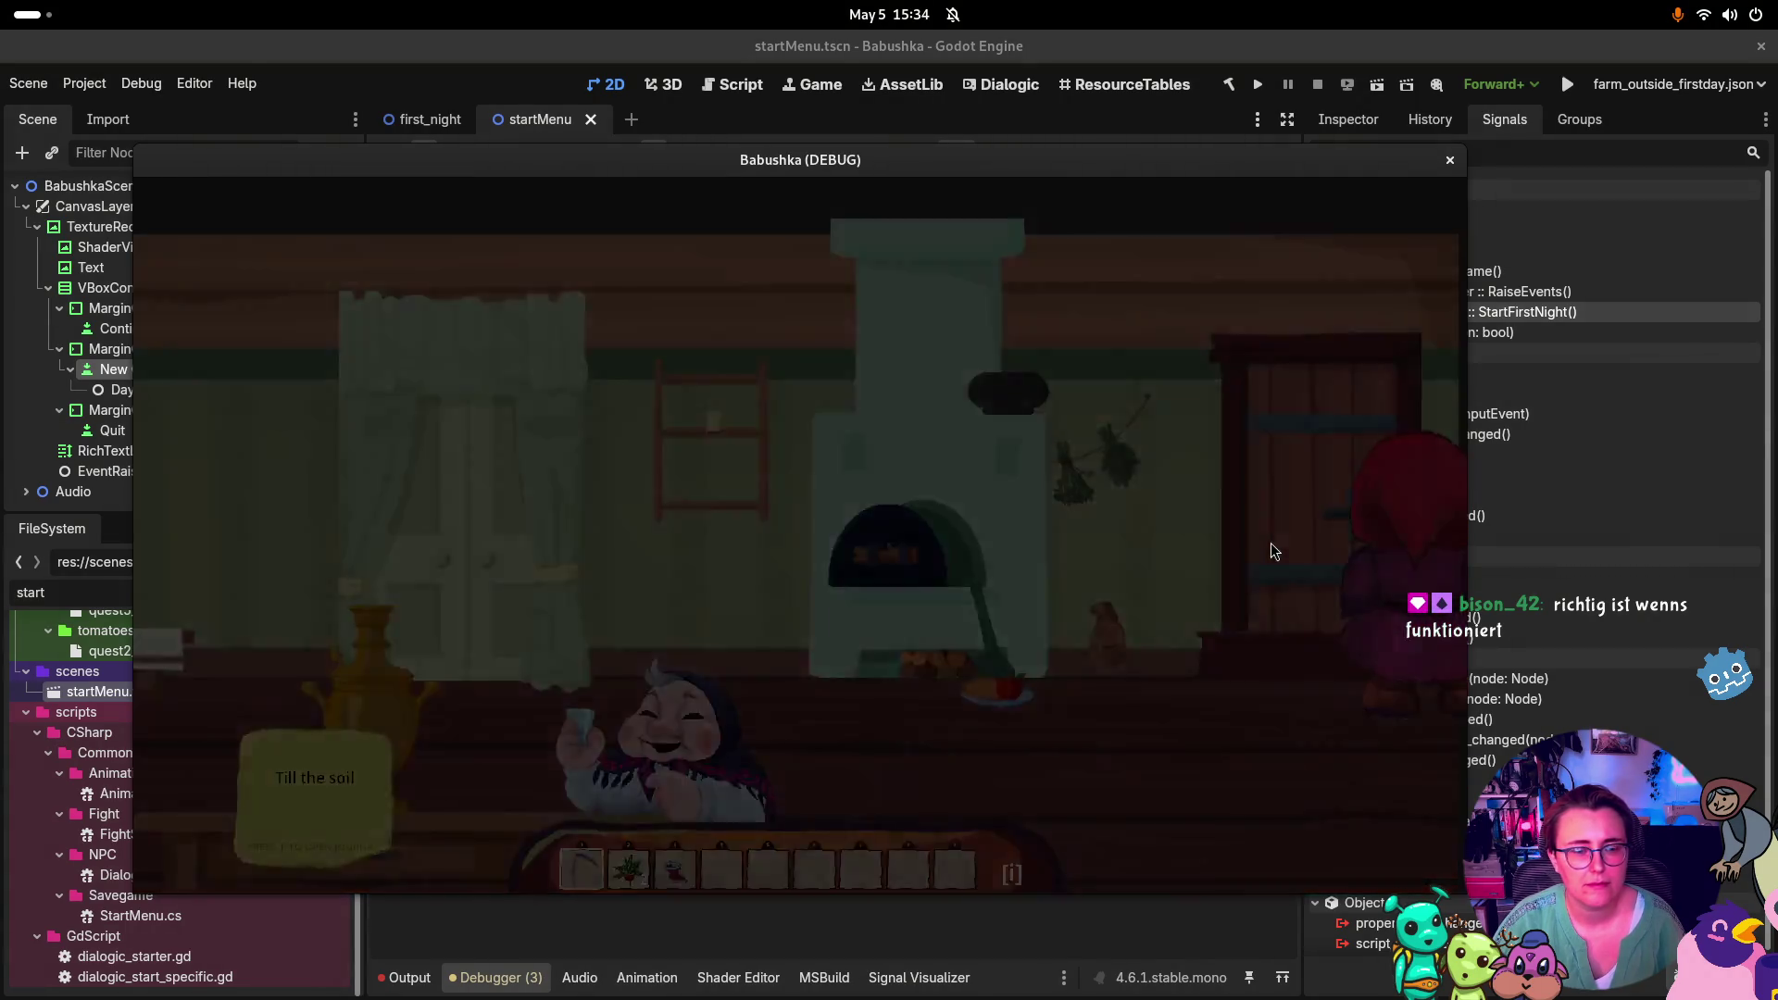
Cook beet and mushrooms in the pot minigame and pick up the finished bowl
{"action": "key", "text": "d"}
{"action": "key", "text": "s"}
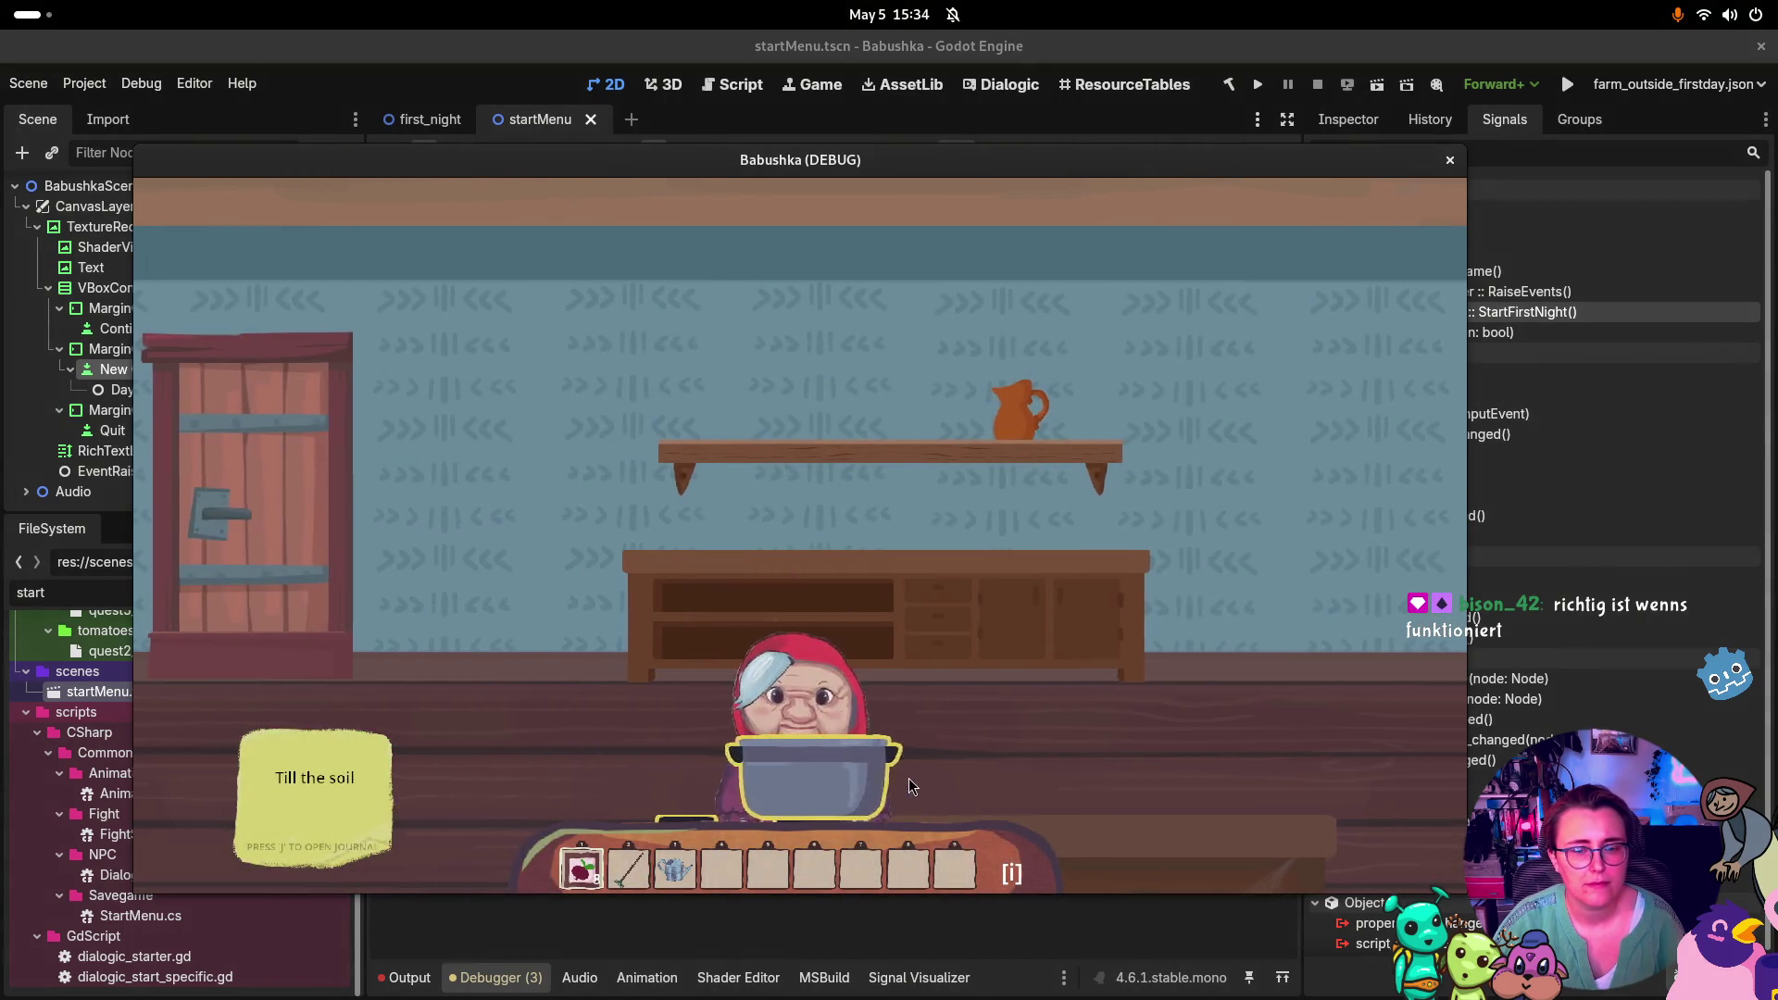
{"action": "left_click", "coordinate": [847, 763]}
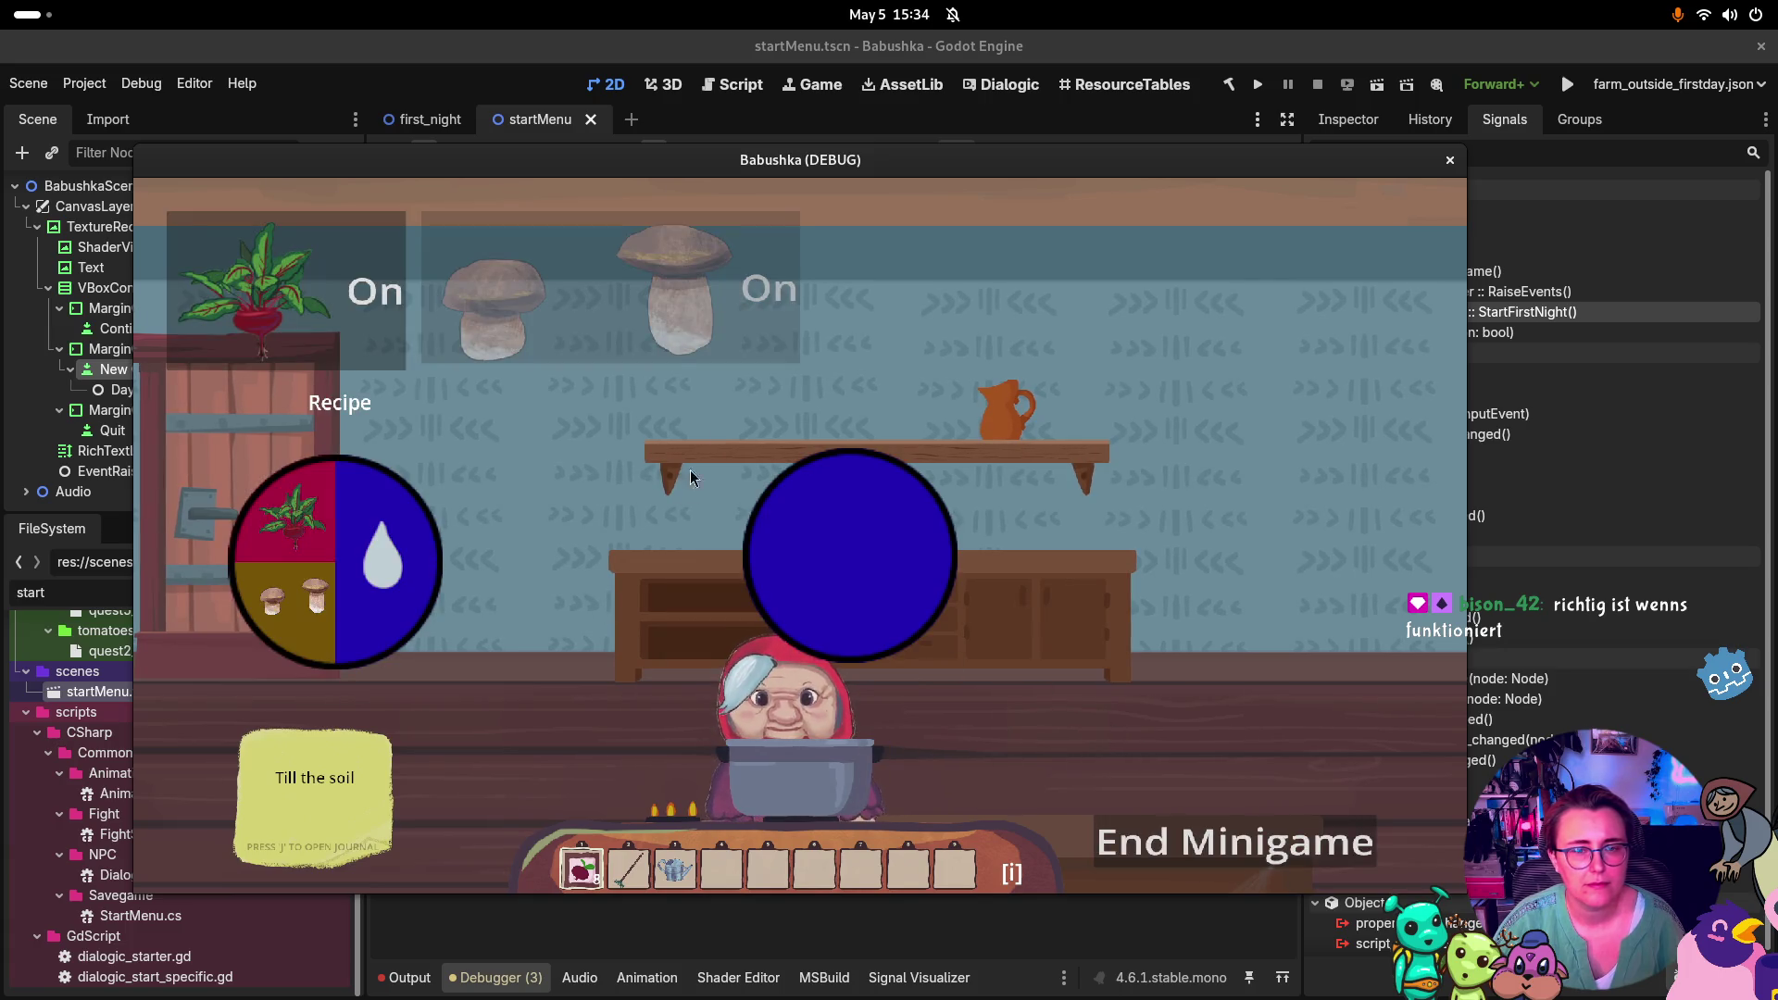
{"action": "left_click", "coordinate": [342, 294]}
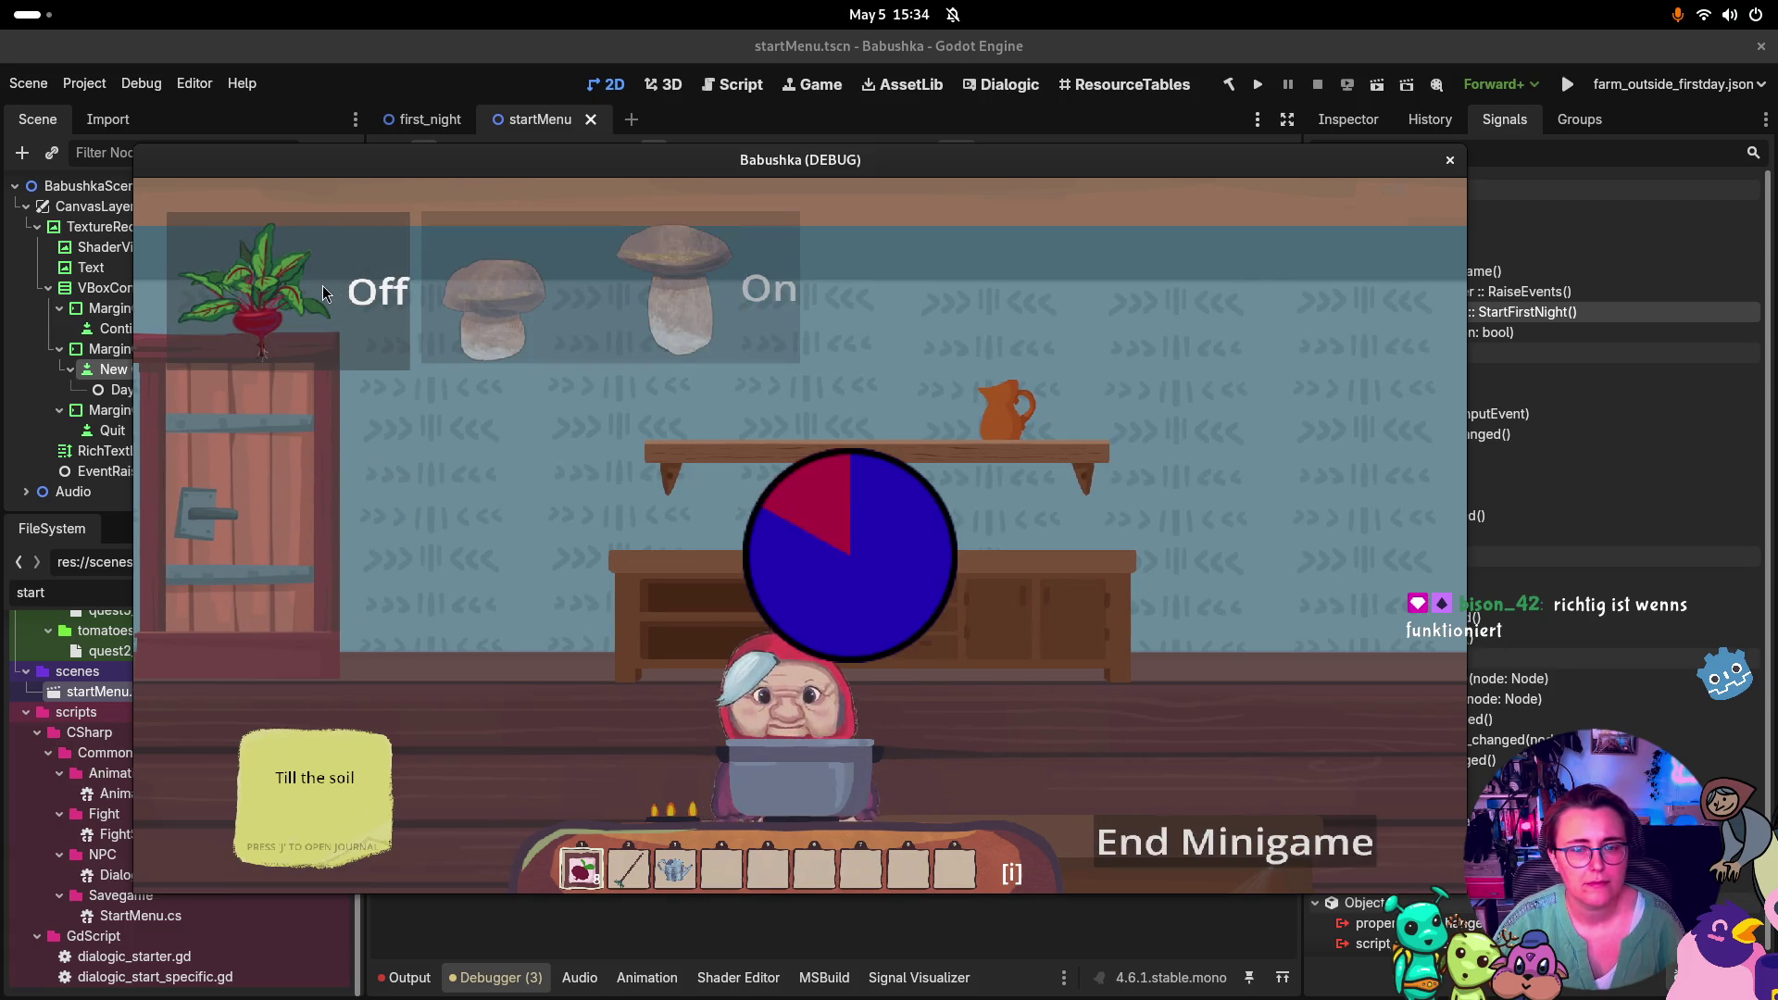
{"action": "left_click", "coordinate": [563, 311]}
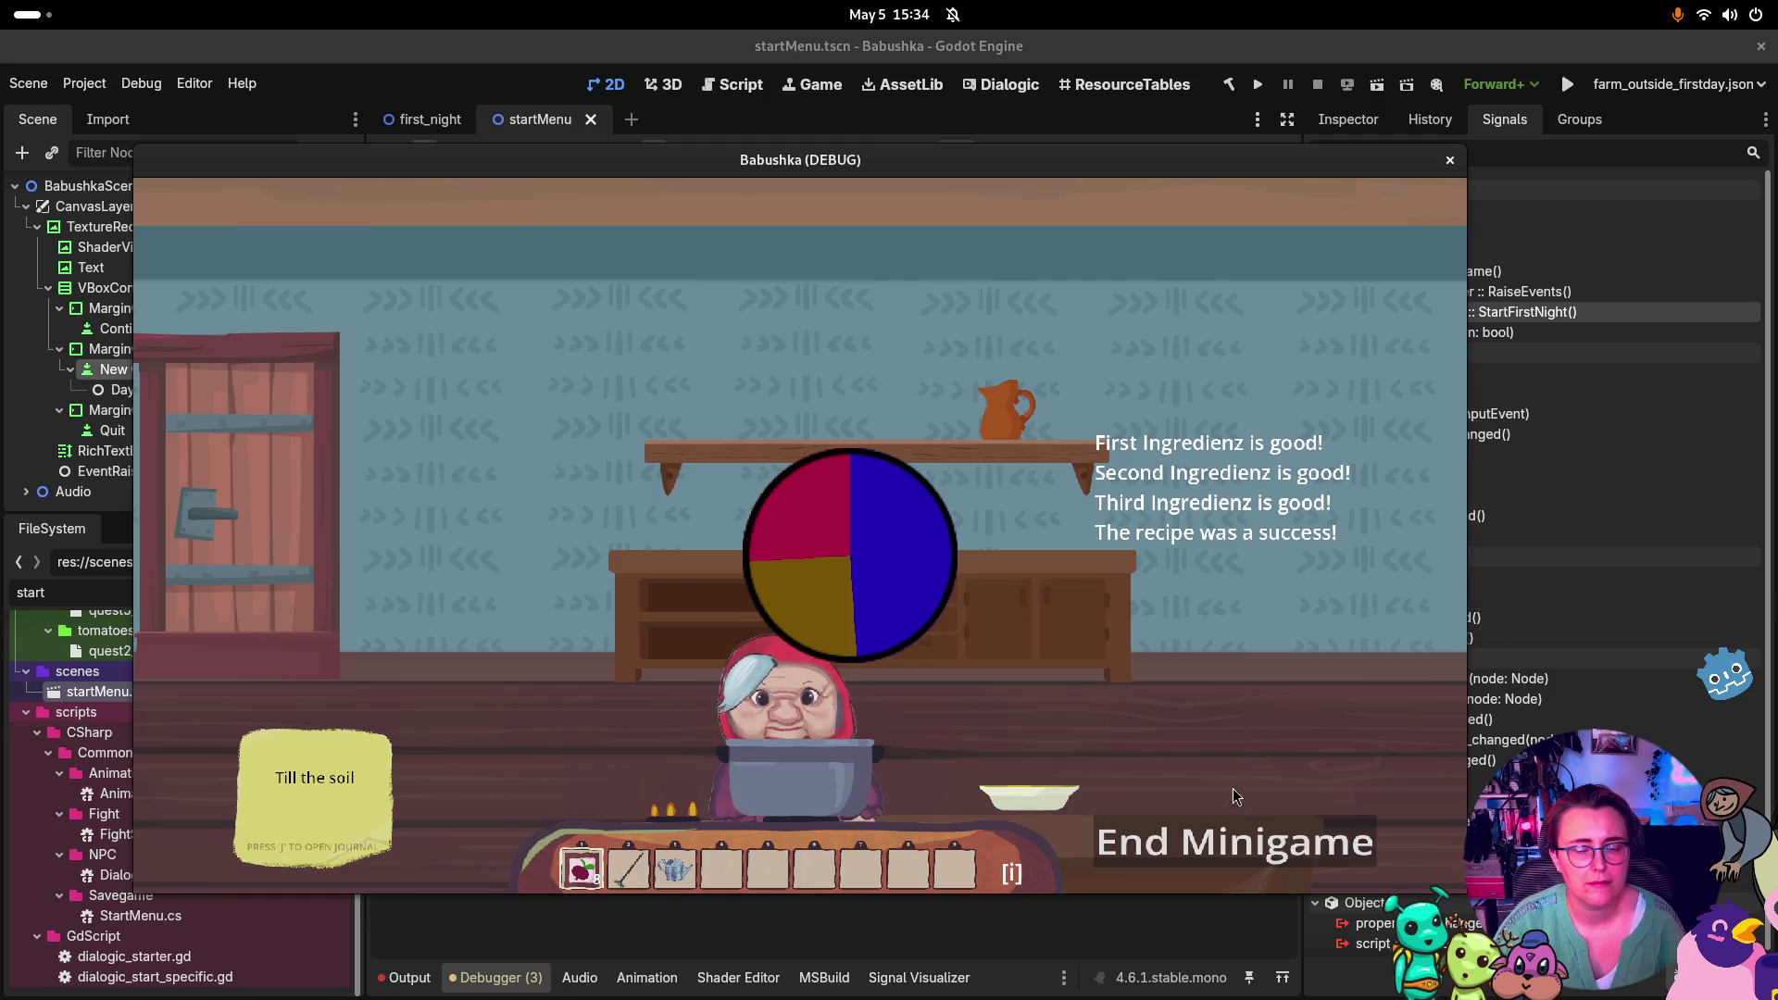
{"action": "left_click", "coordinate": [1248, 838]}
{"action": "key", "text": "d"}
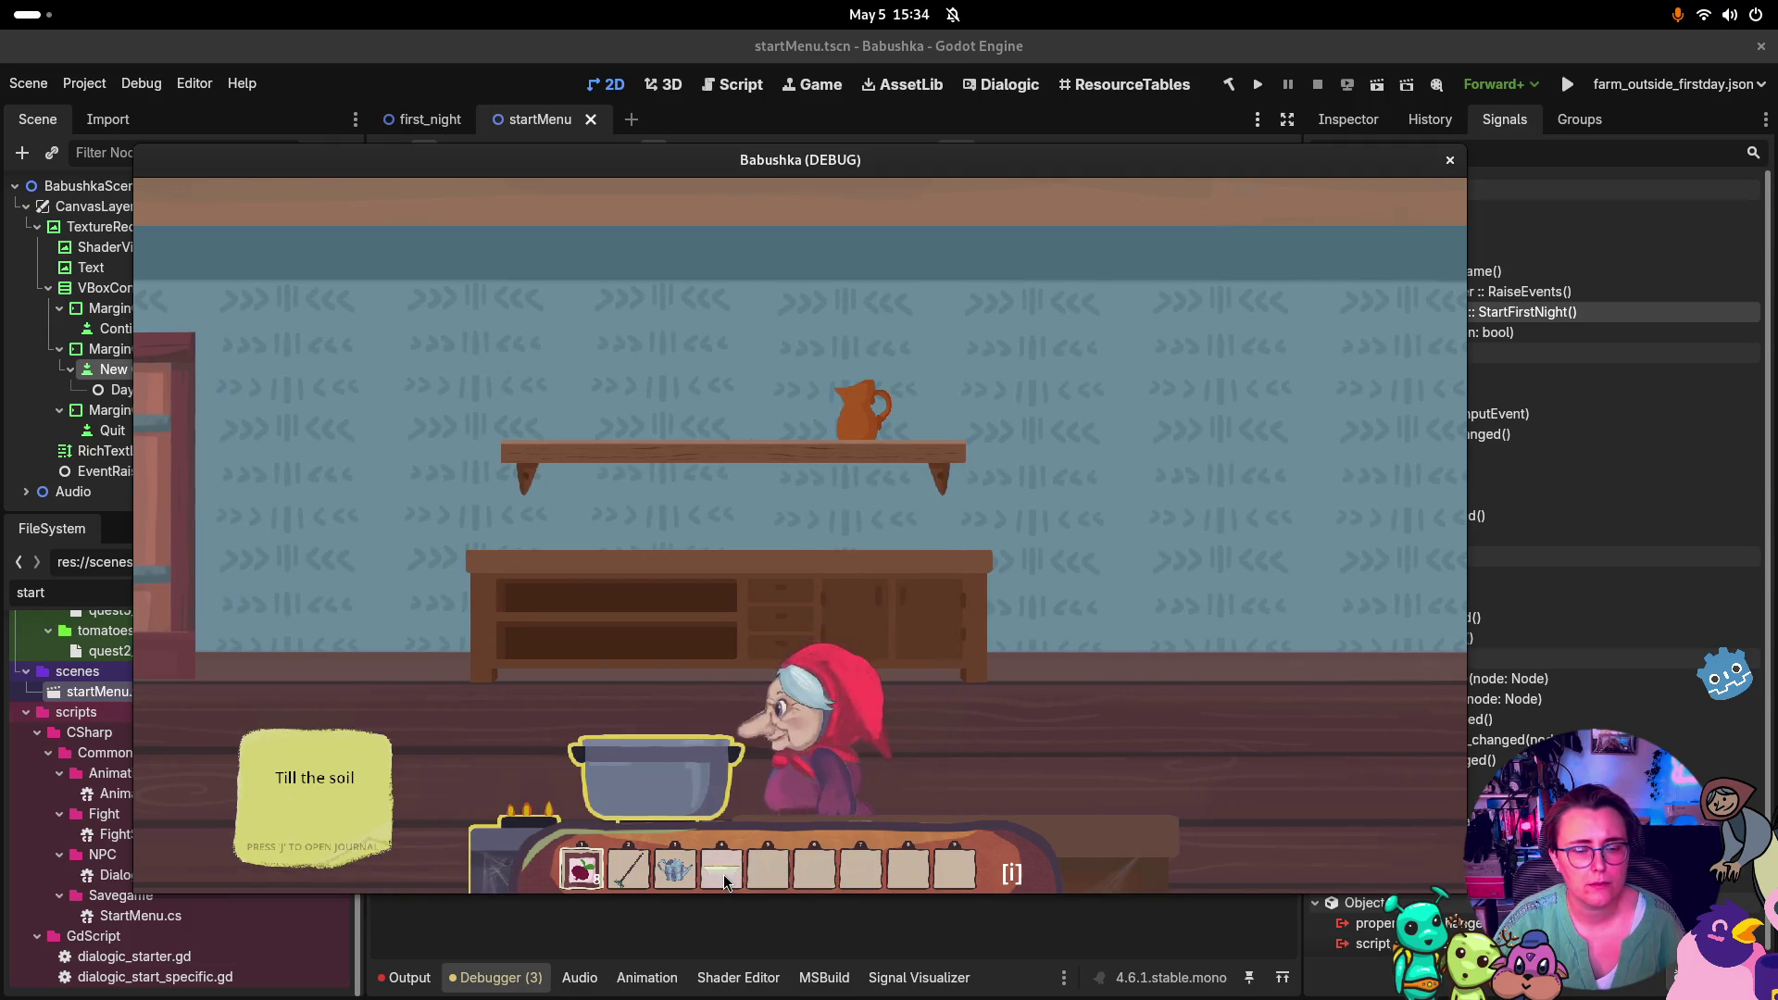
{"action": "key", "text": "a"}
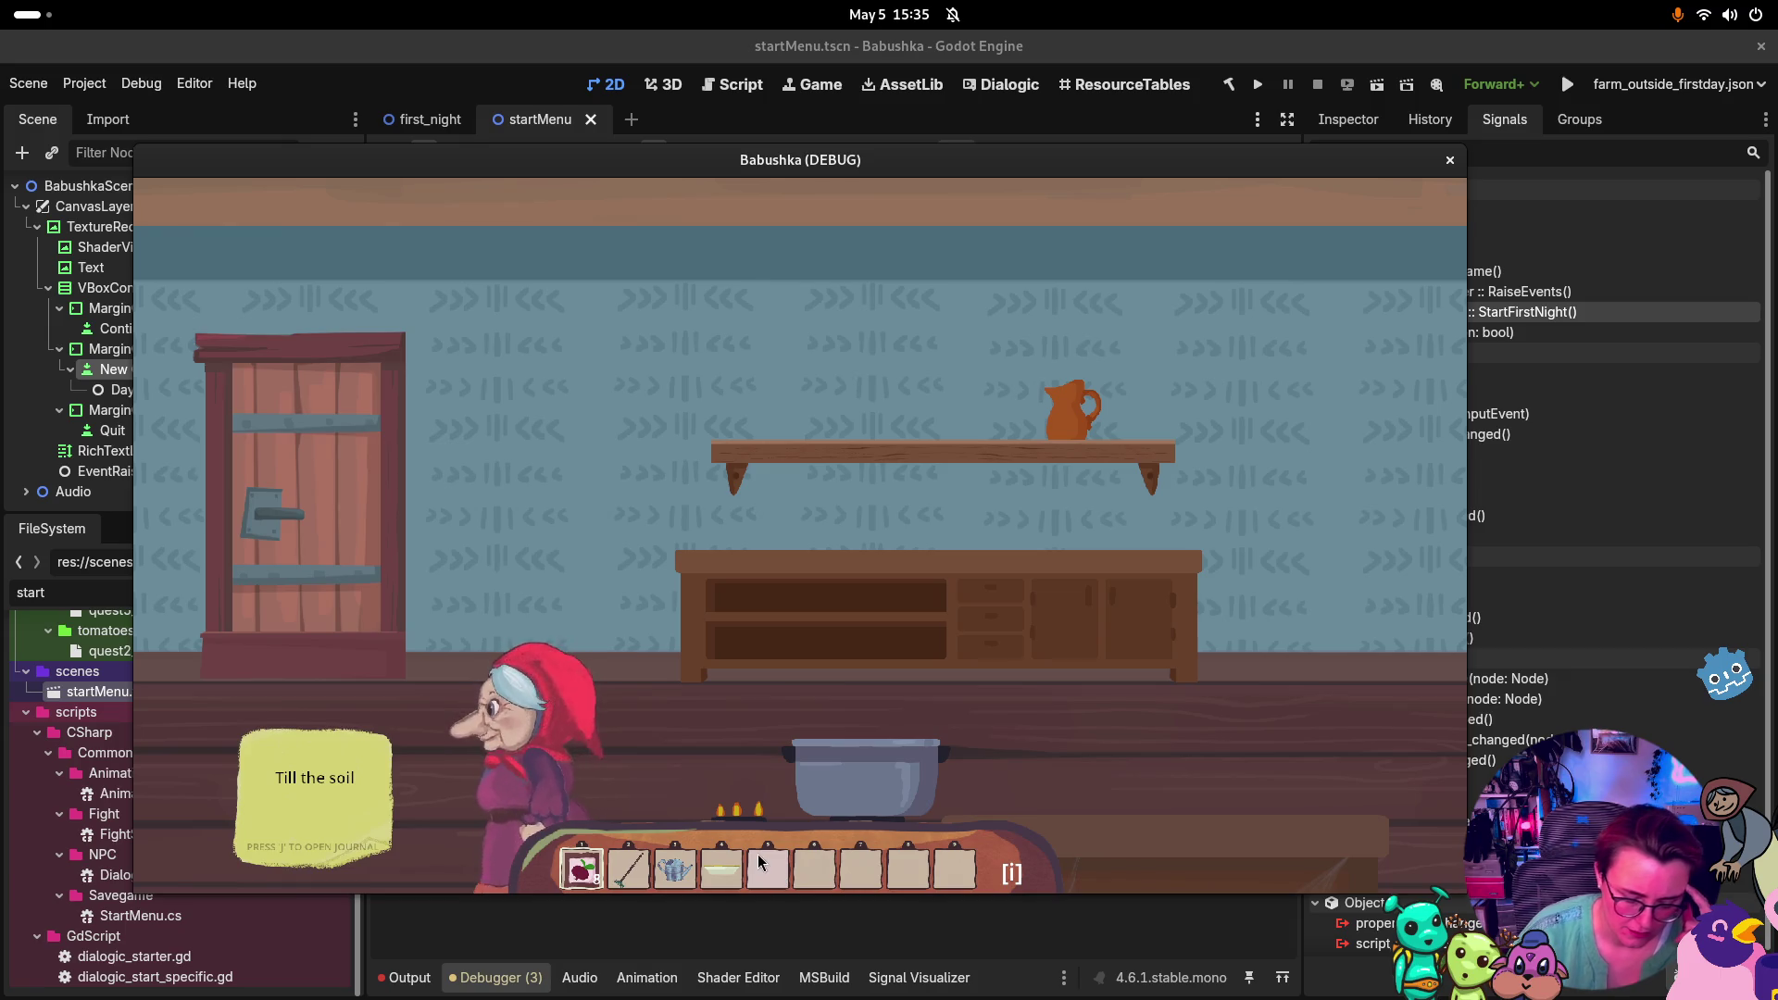
Check the backpack, leave the kitchen through the door to the main room, and show the window overview
{"action": "key", "text": "i"}
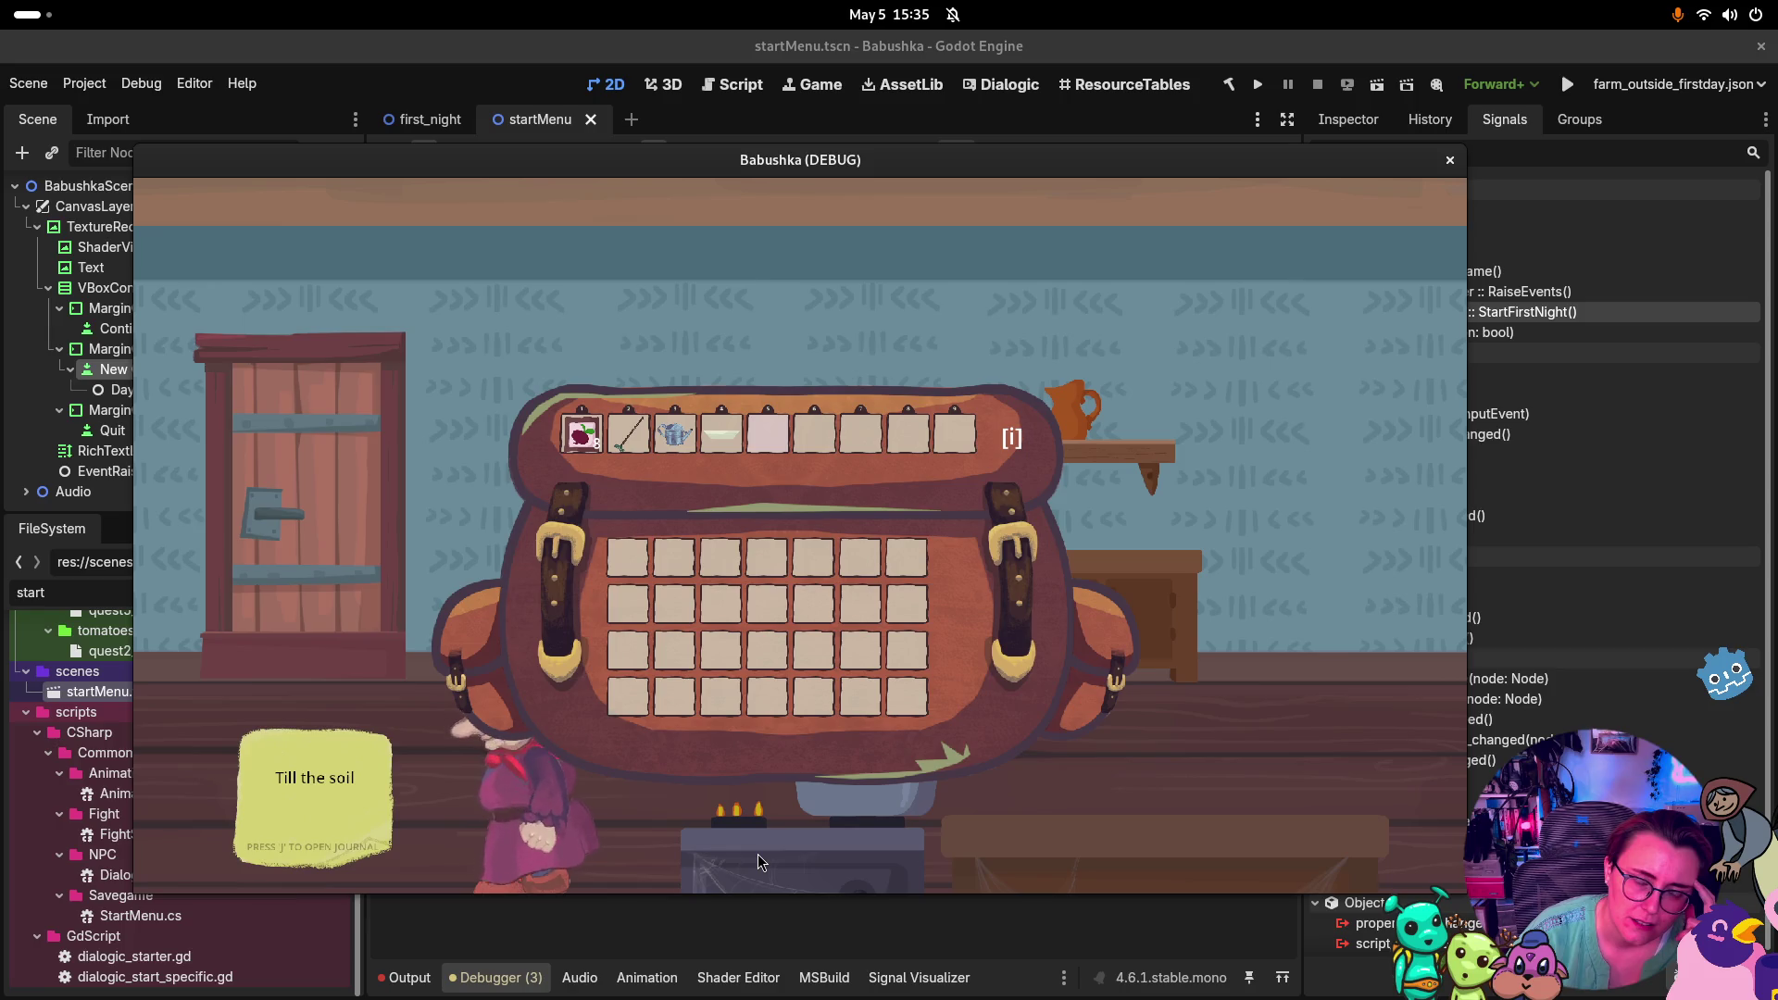
{"action": "key", "text": "i"}
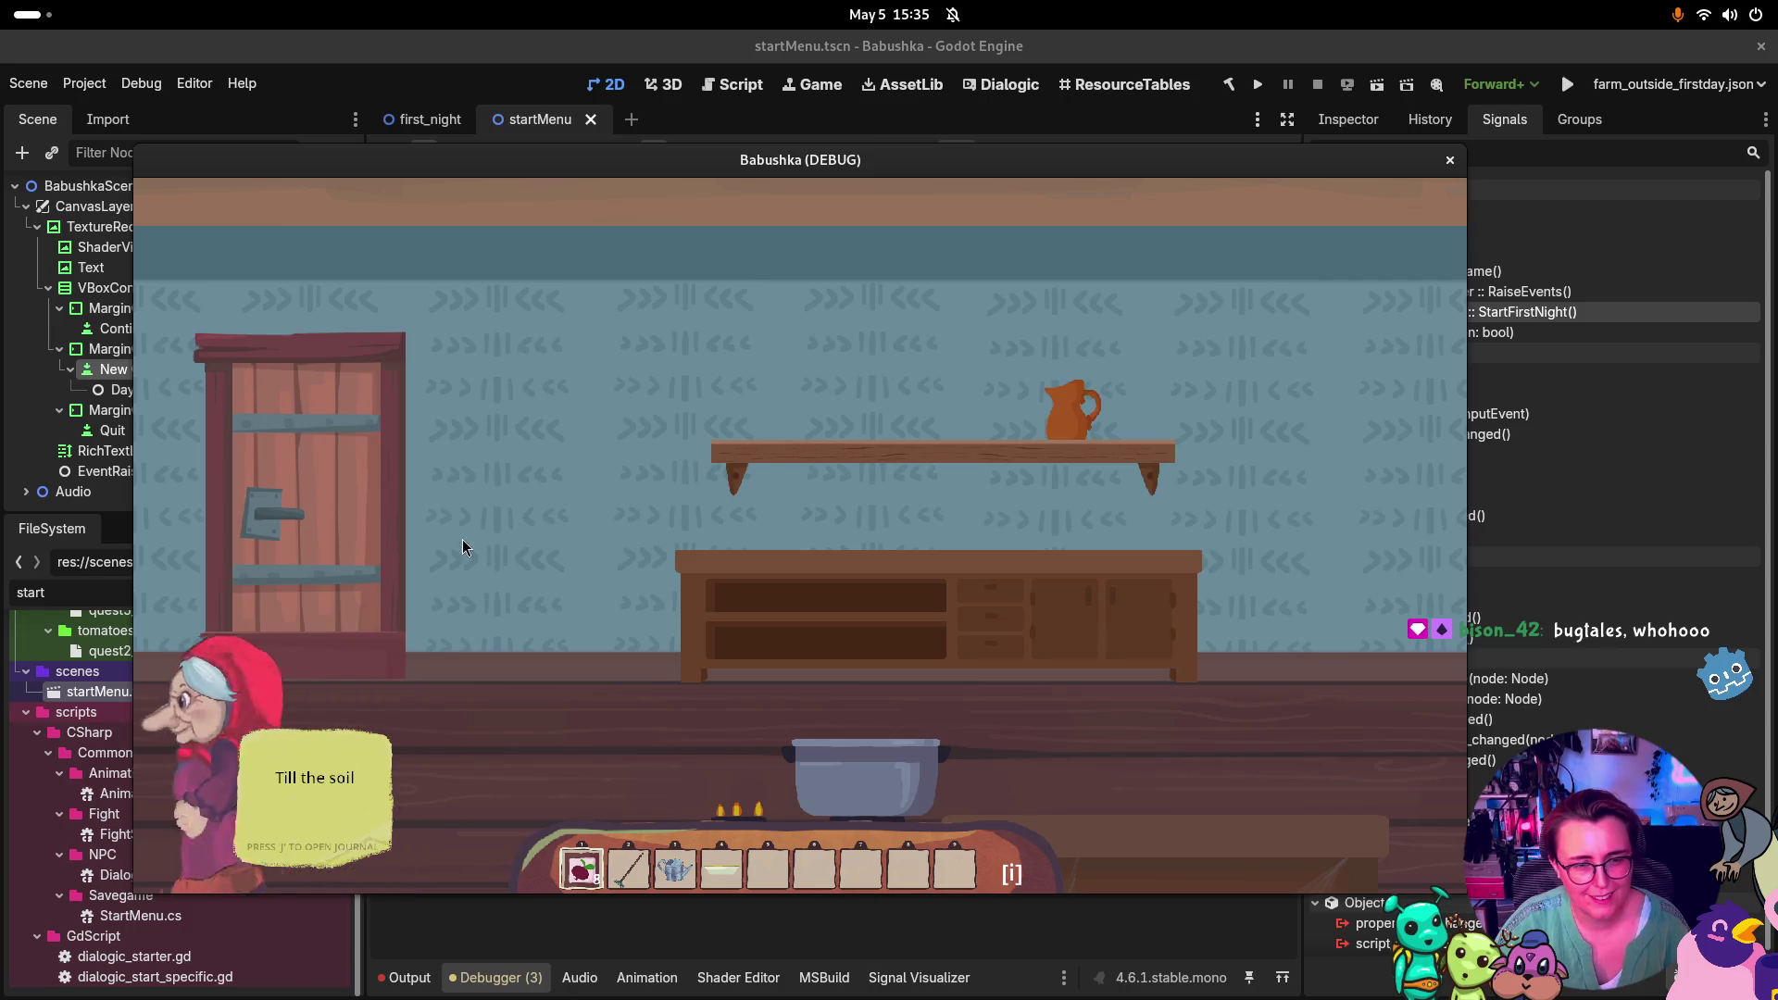
{"action": "left_click", "coordinate": [363, 529]}
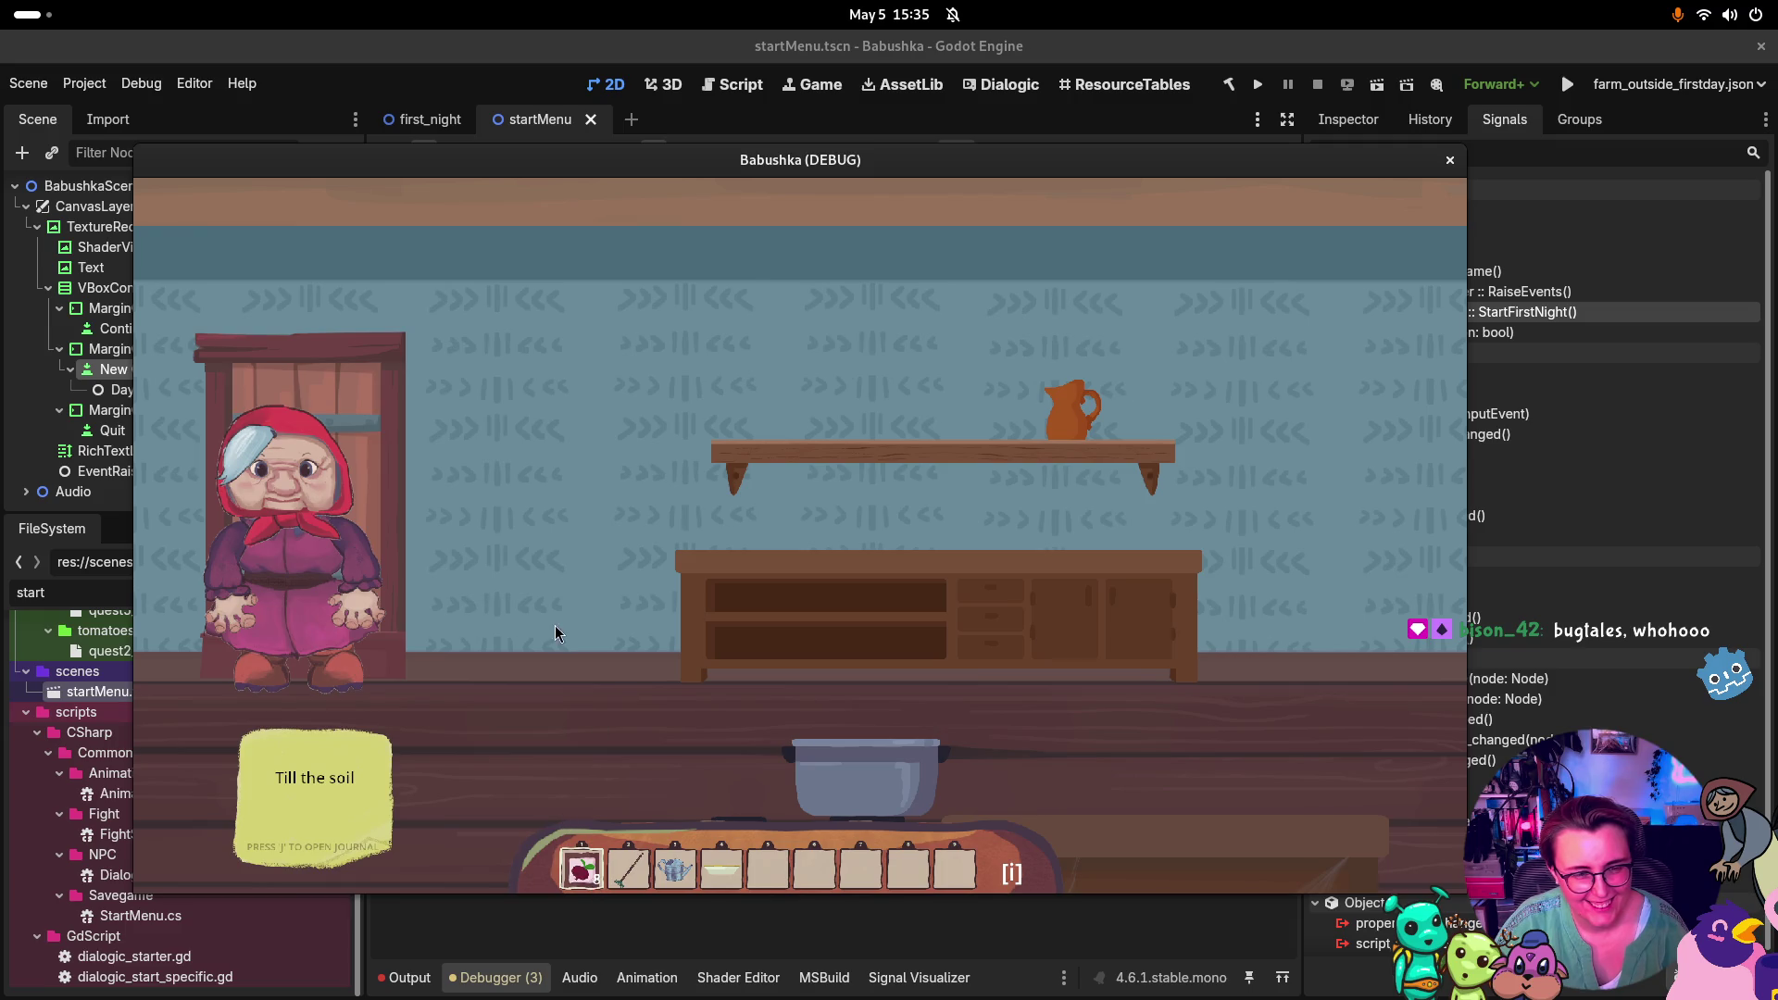
{"action": "left_click", "coordinate": [352, 498]}
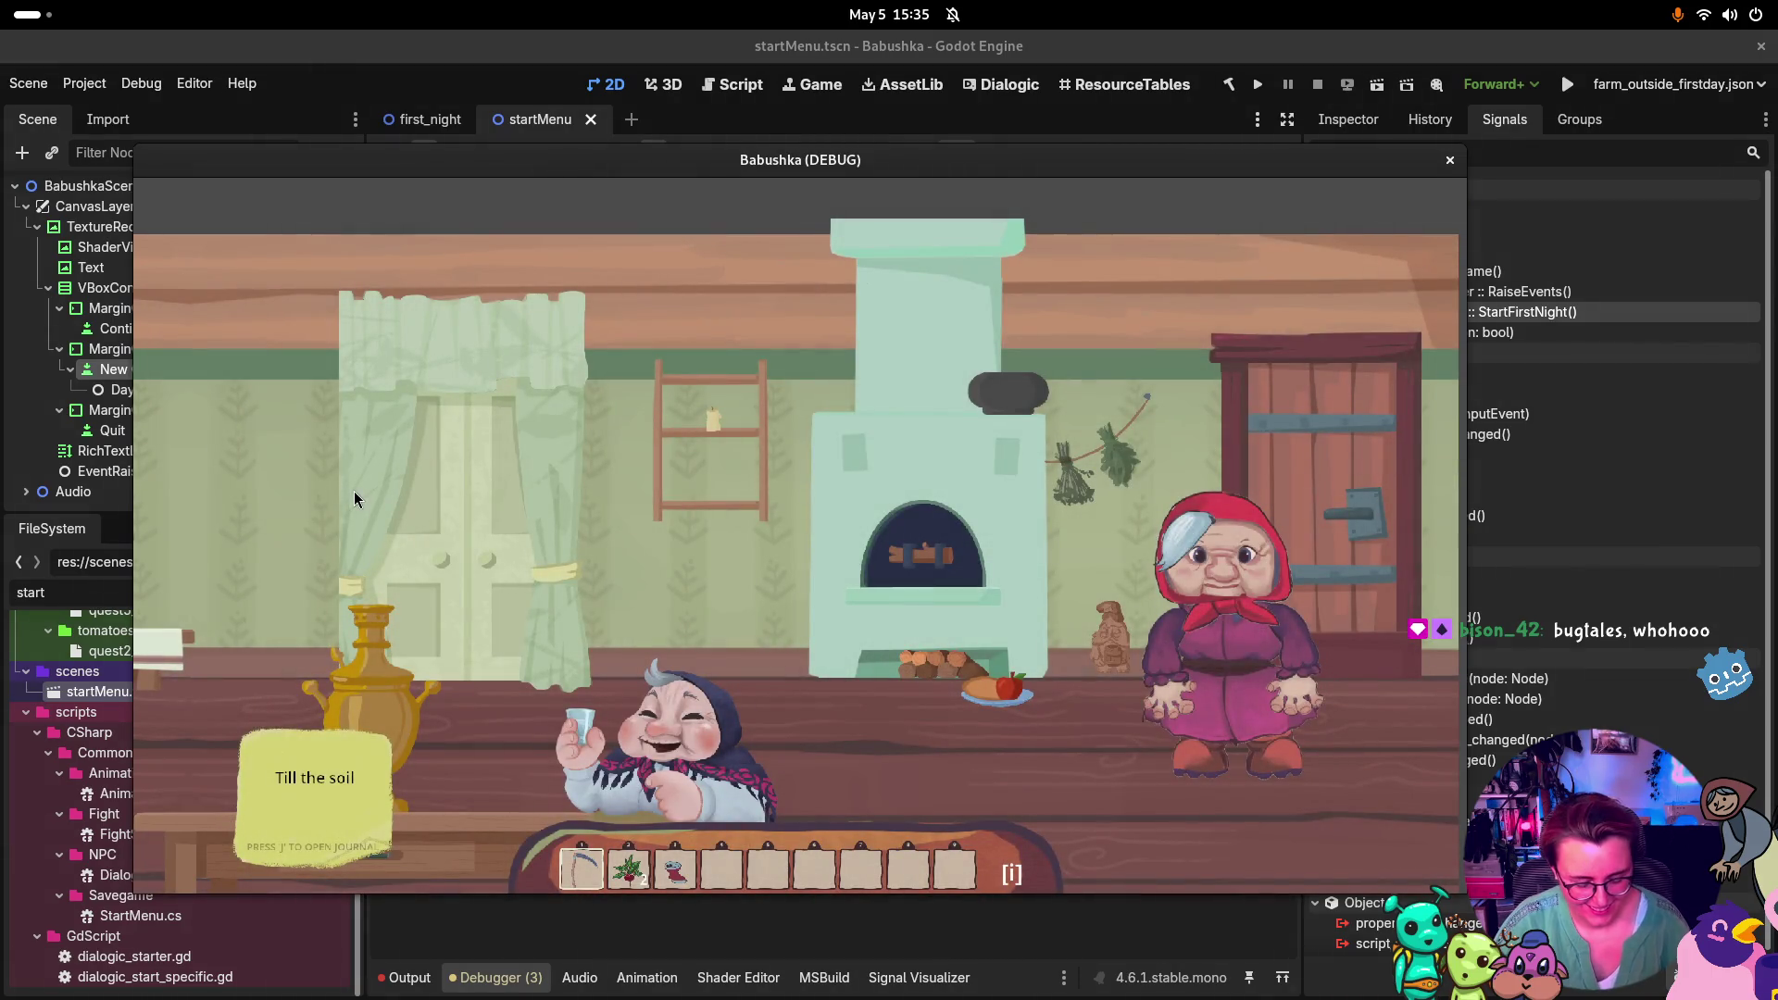
{"action": "key", "text": "i"}
{"action": "key", "text": "i"}
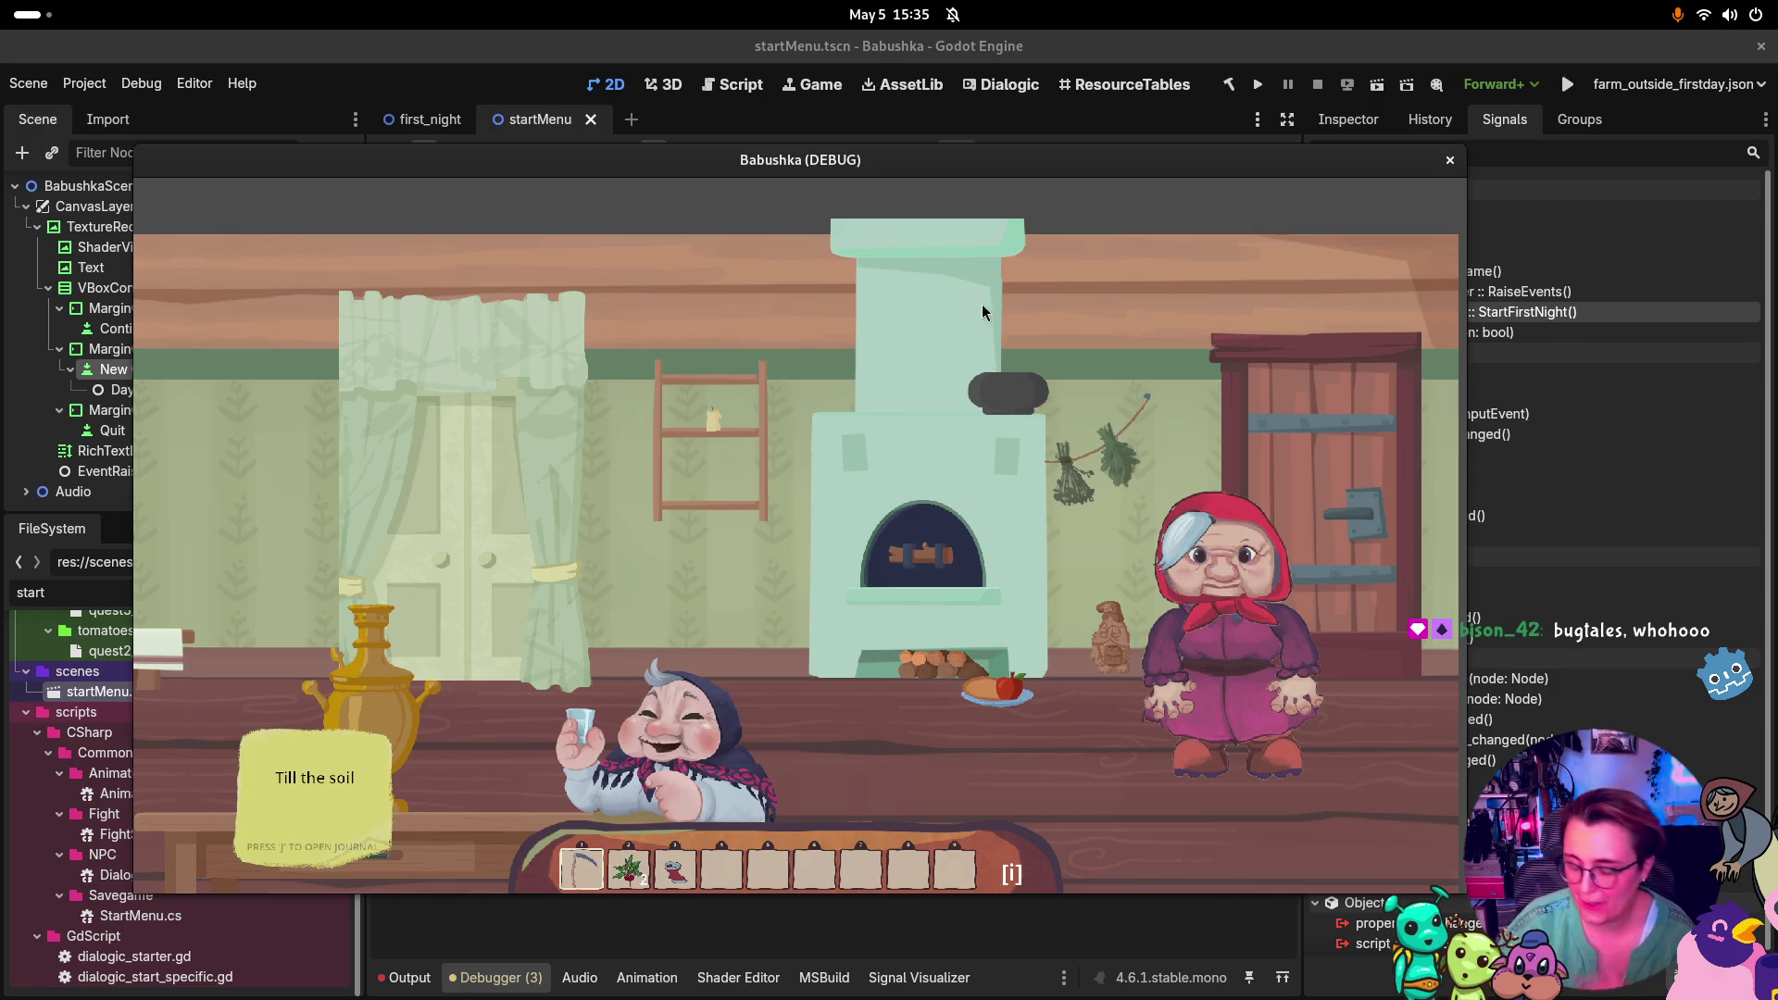
{"action": "key", "text": "super"}
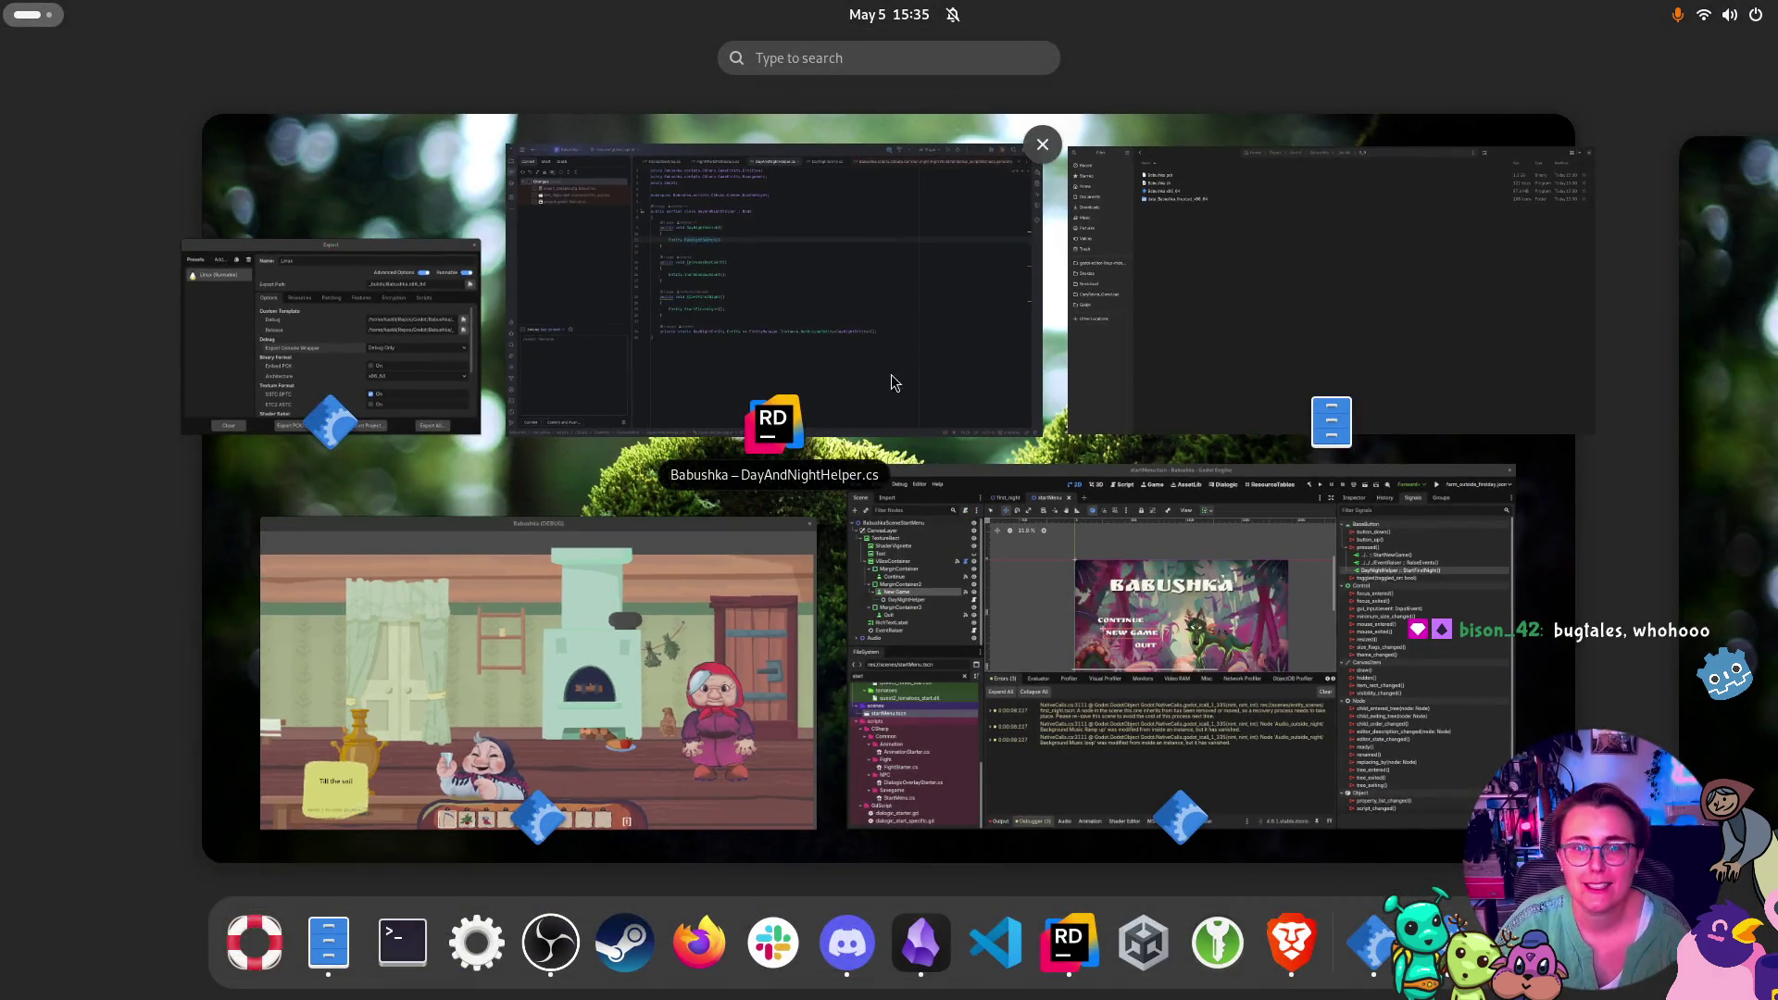
Close the leftover export settings window and switch to the Obsidian Todo note's Build! item
{"action": "left_click", "coordinate": [479, 243]}
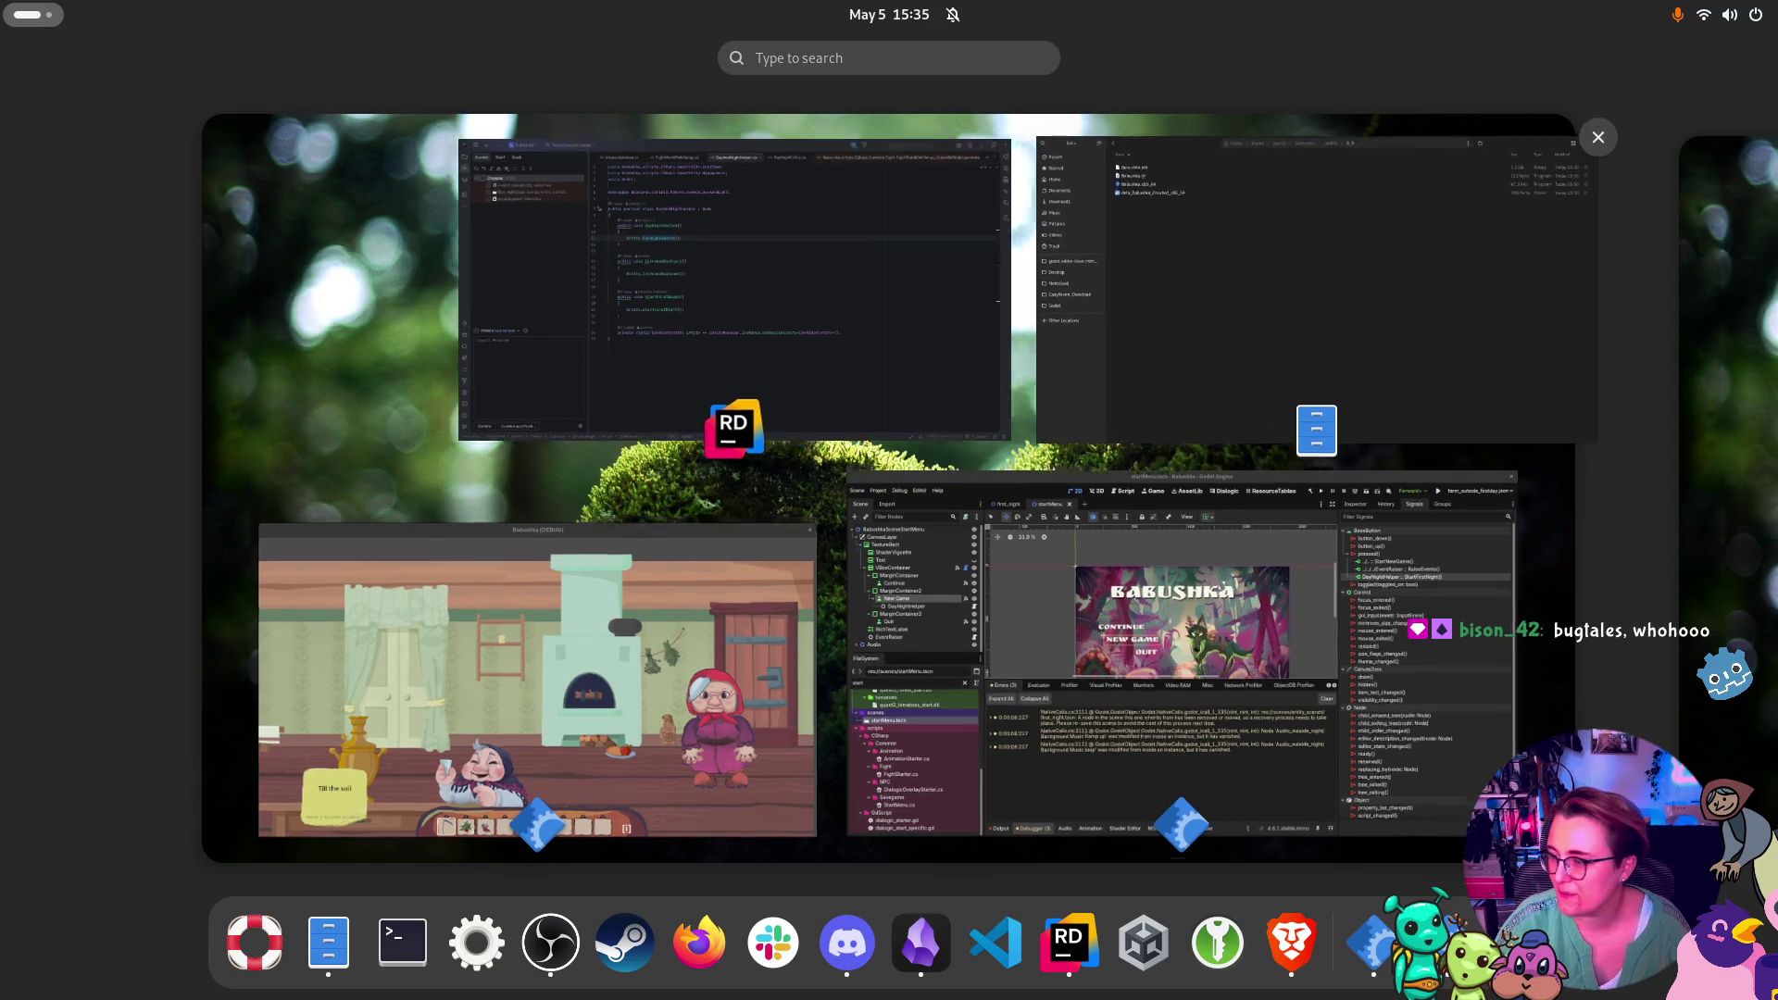
{"action": "key", "text": "super"}
{"action": "key", "text": "alt+Tab"}
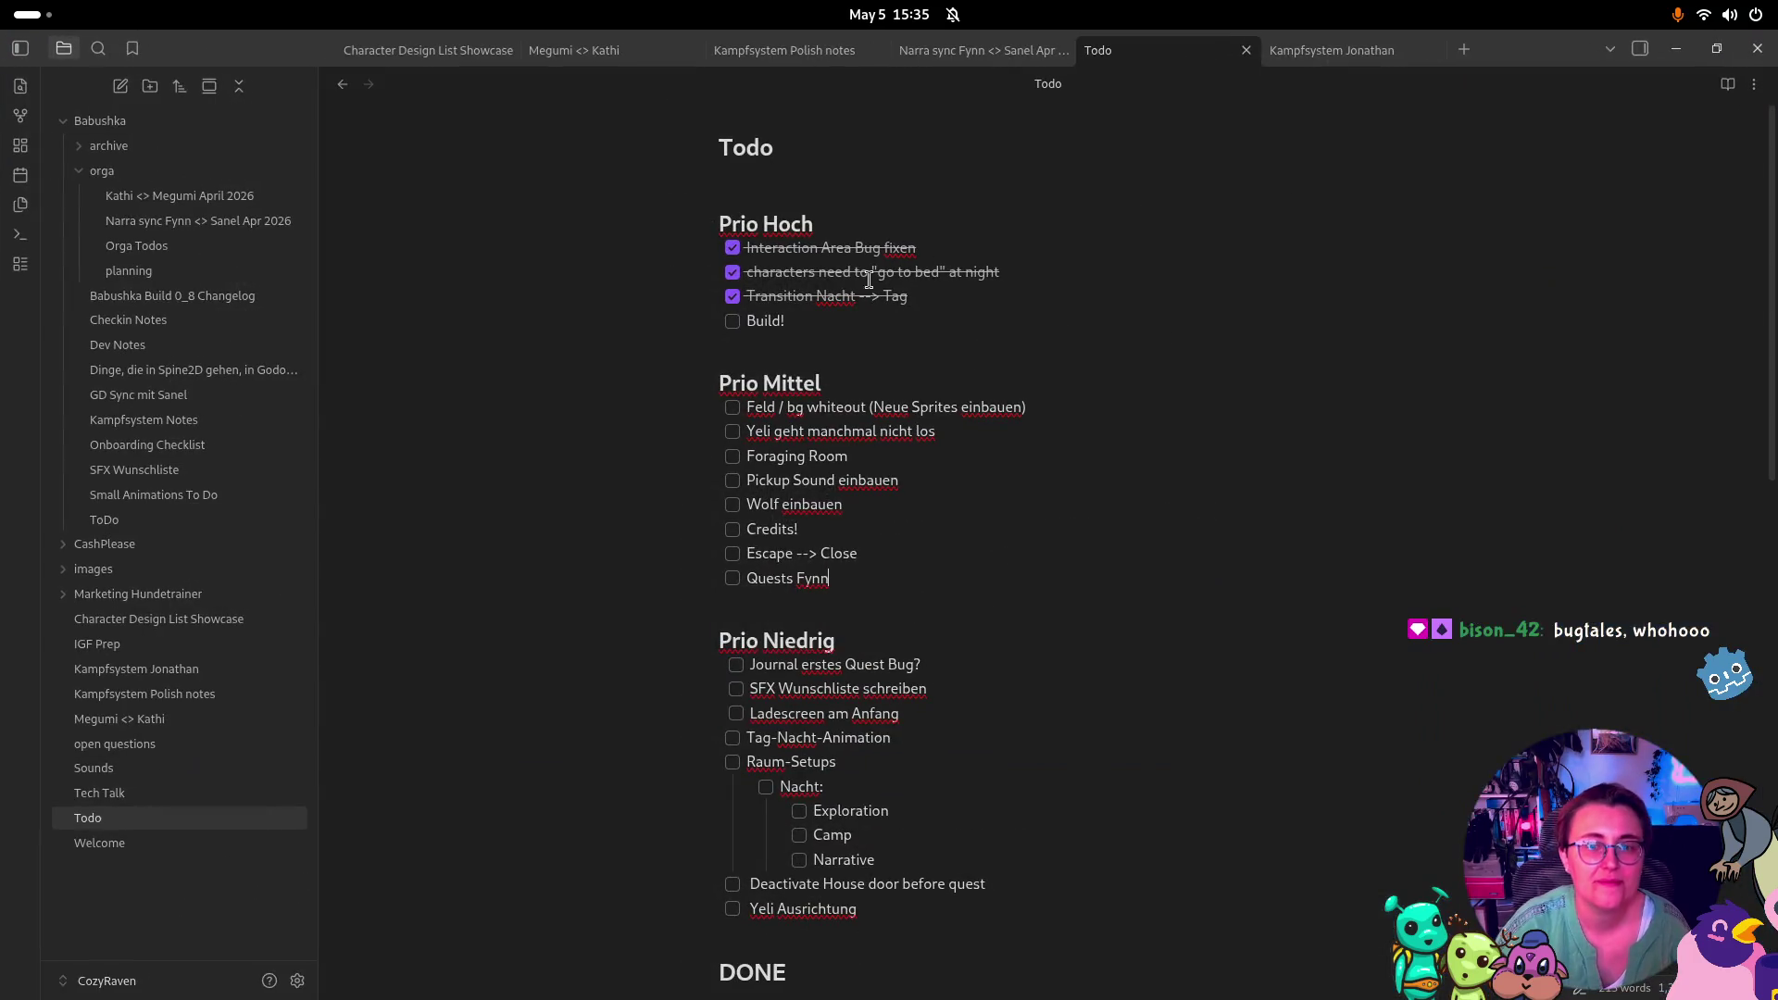
{"action": "double_click", "coordinate": [765, 321]}
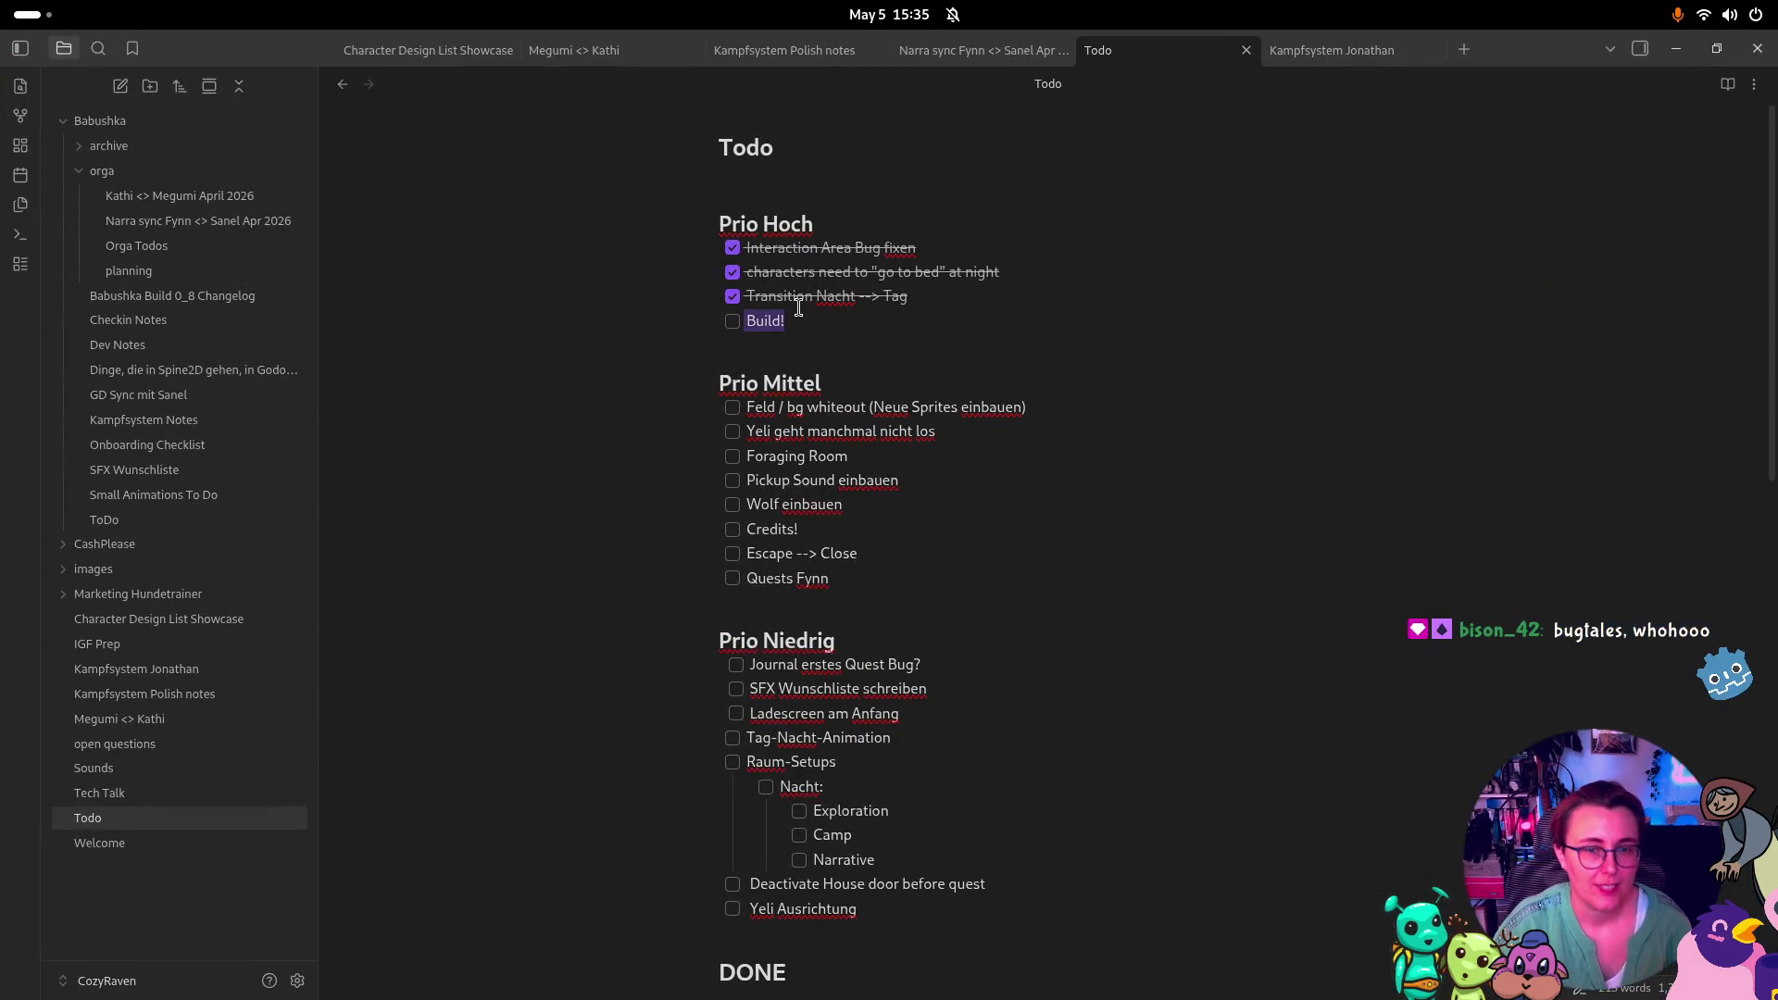
{"action": "left_click", "coordinate": [901, 360]}
{"action": "left_click", "coordinate": [729, 322]}
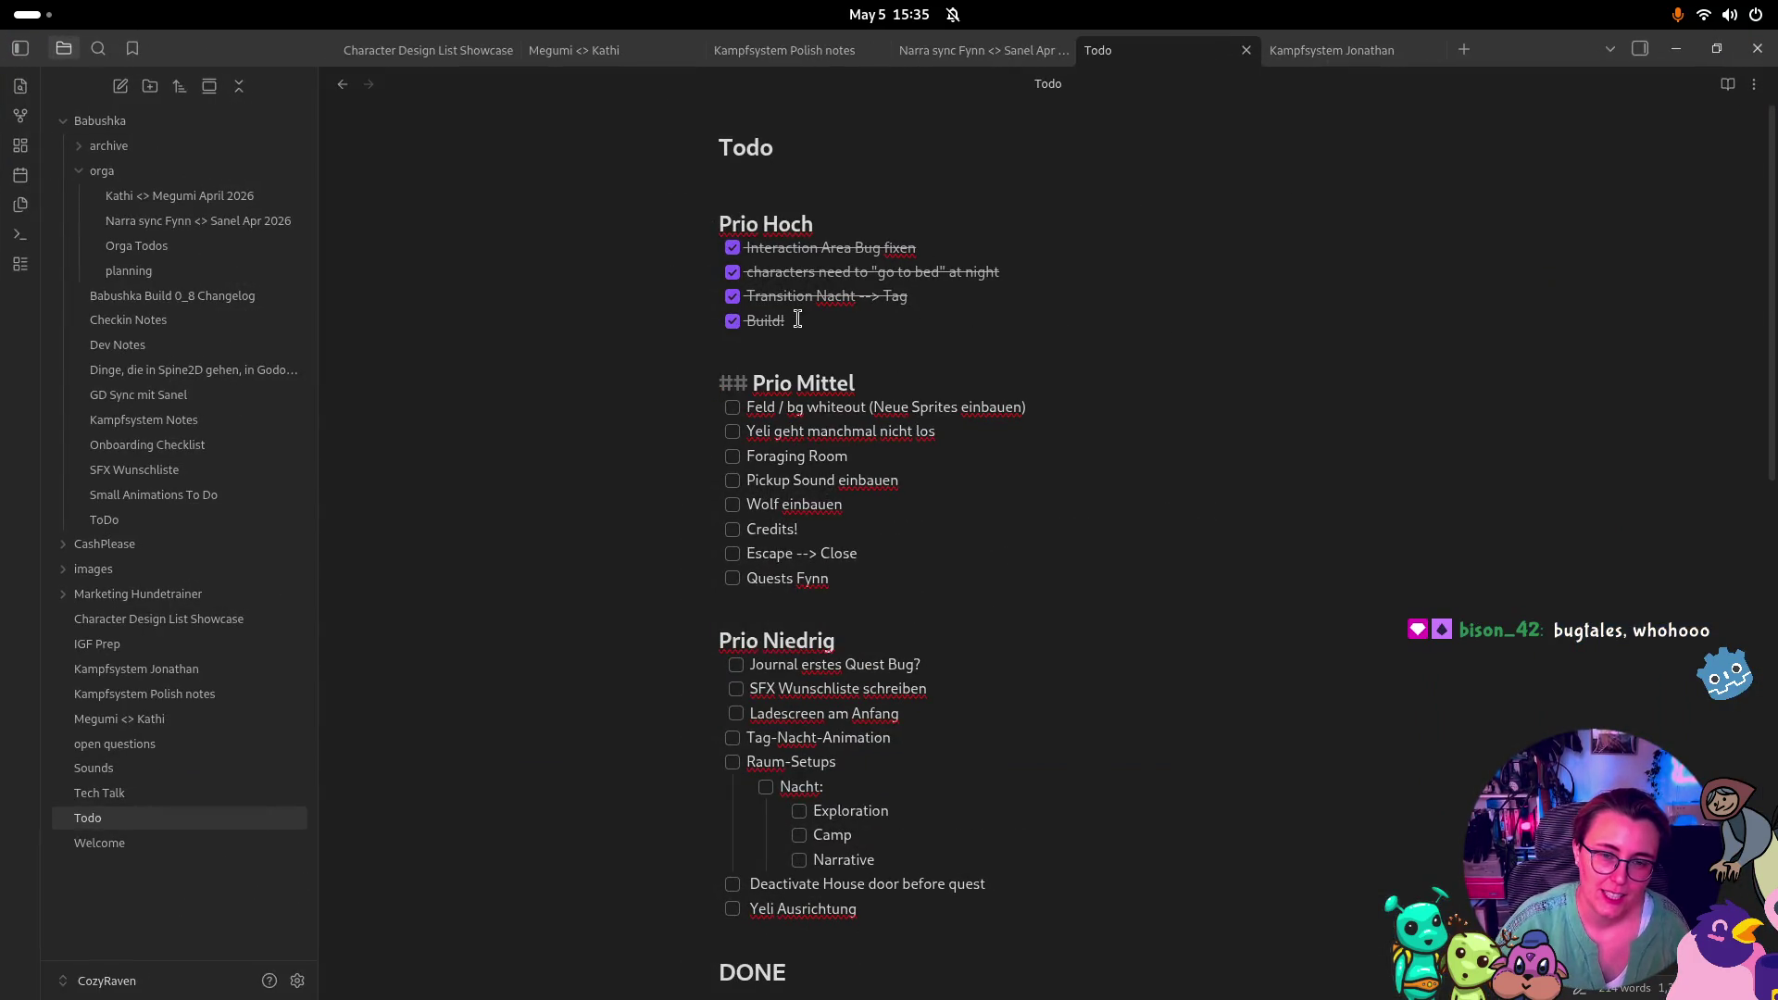
{"action": "left_click", "coordinate": [732, 321]}
Insert the item 'Vesna Spawnpoint when coming from outside' under Transition Nacht --> Tag, with an empty item below
{"action": "left_click", "coordinate": [926, 294]}
{"action": "key", "text": "Return"}
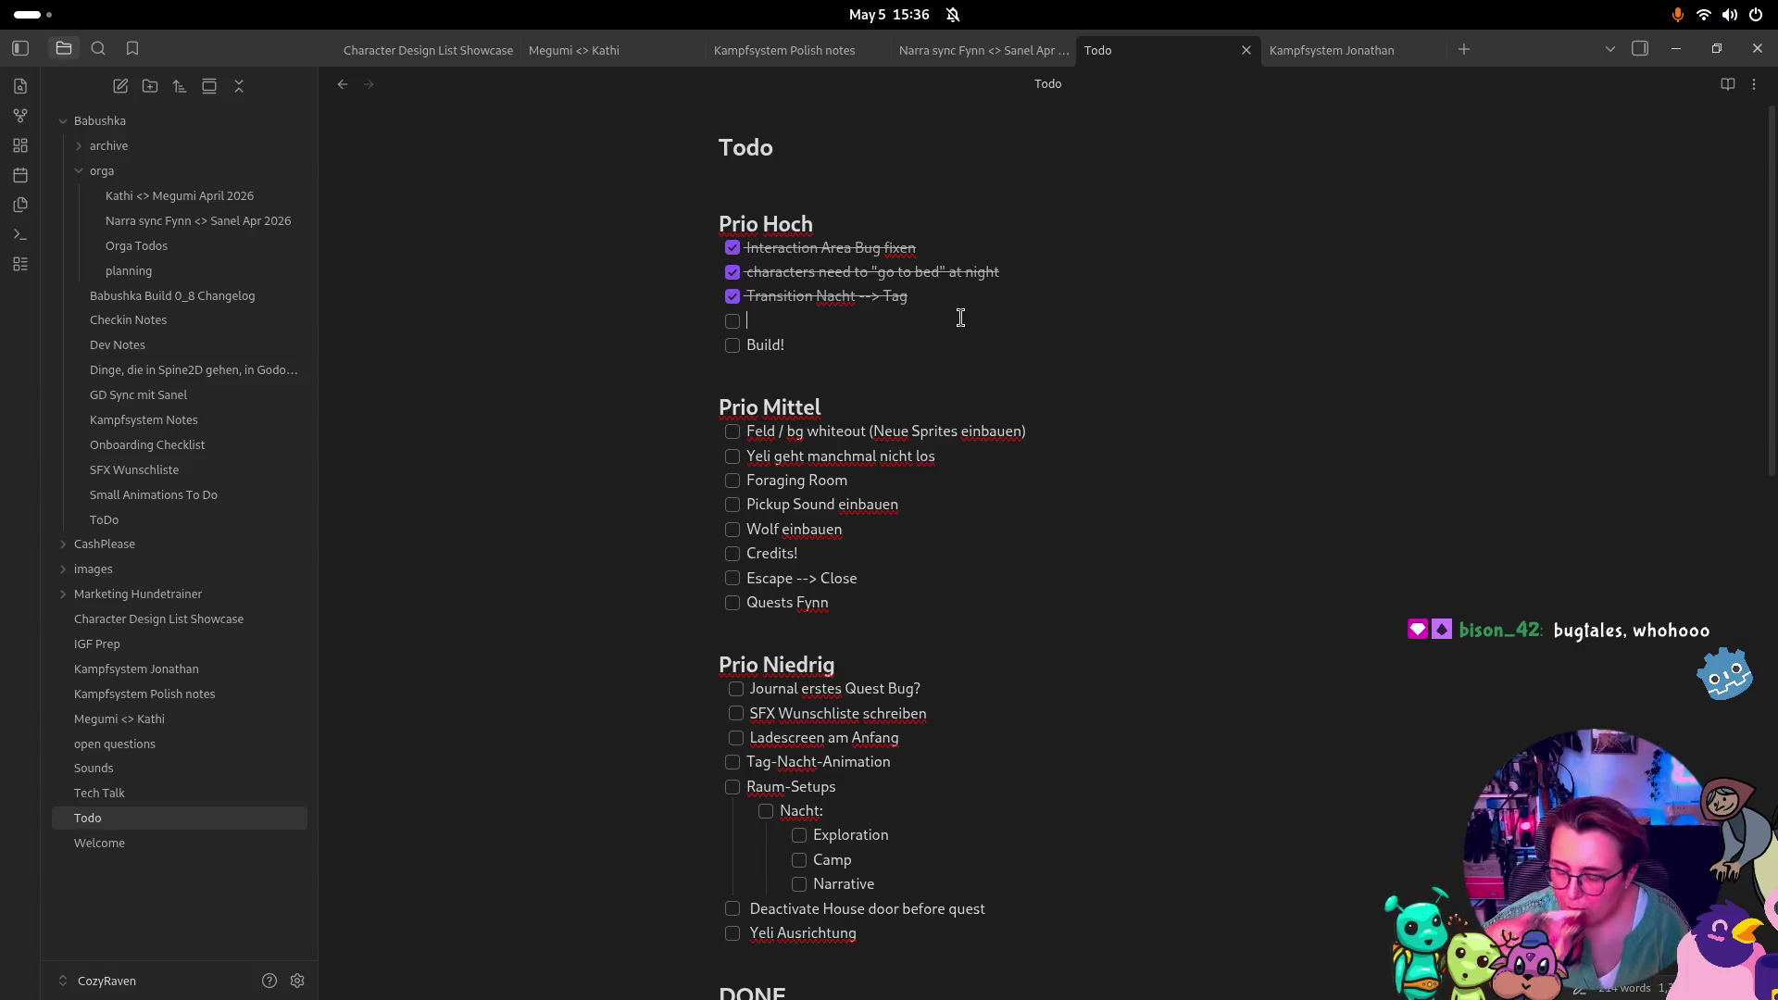
{"action": "type", "text": "Vasn"}
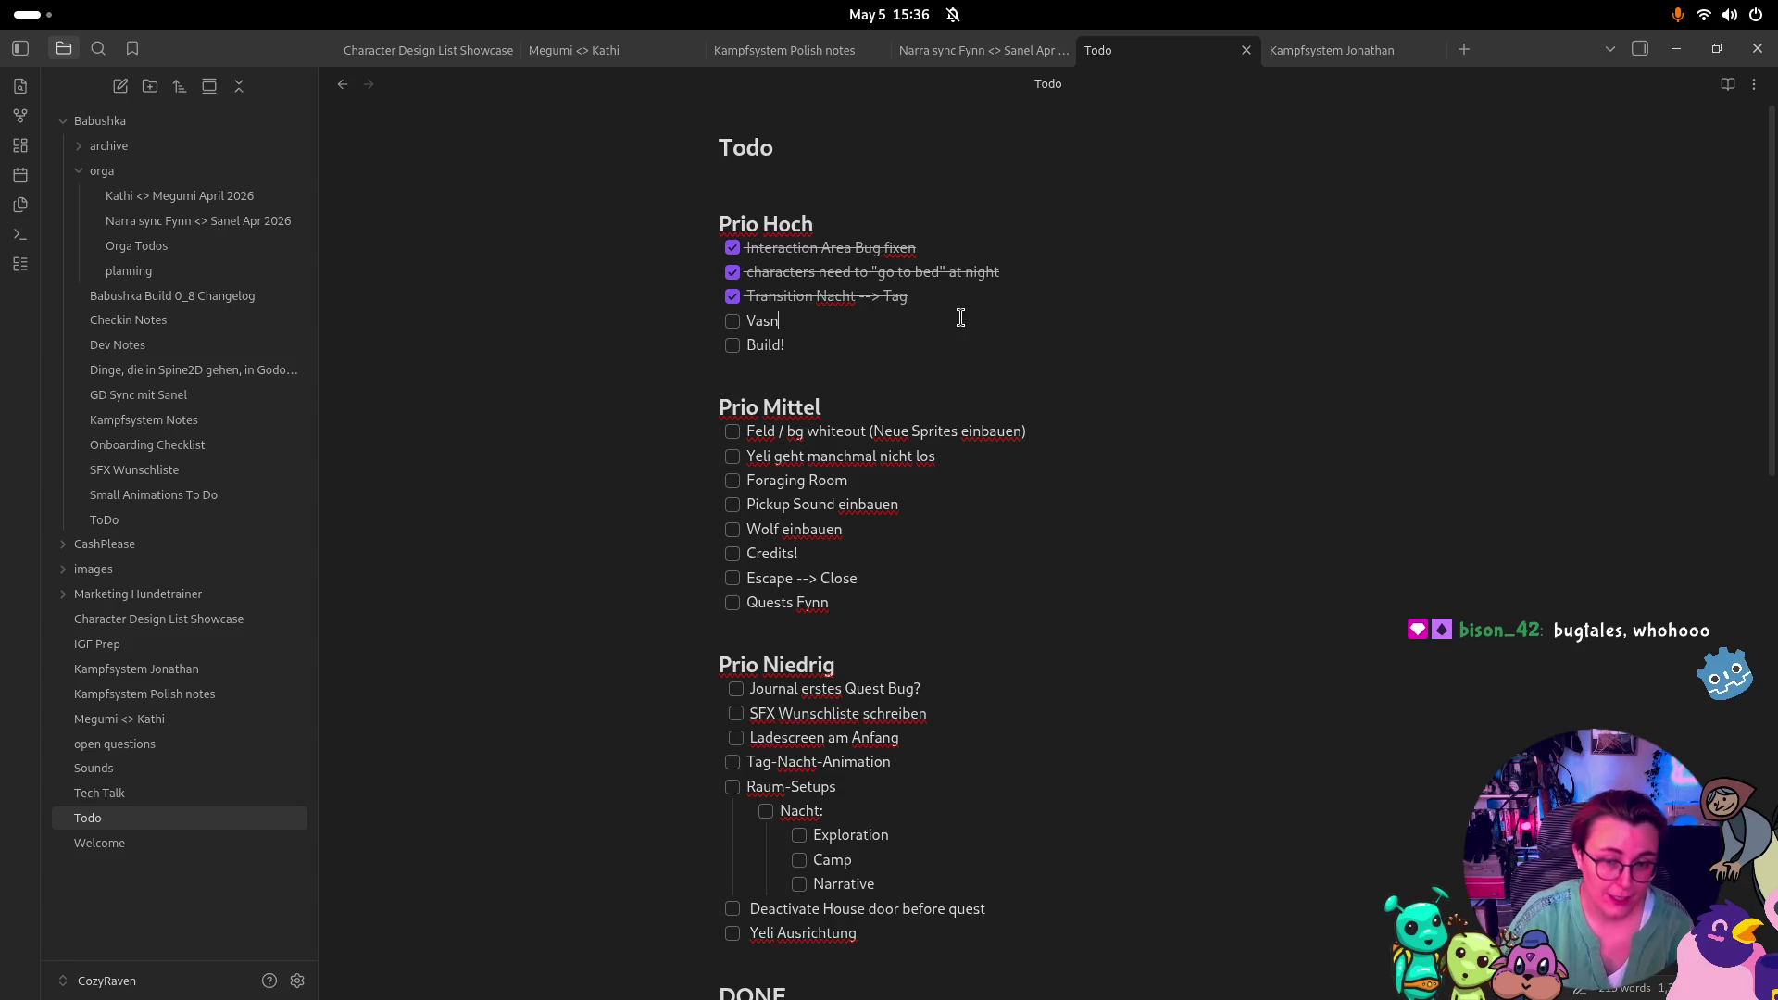
{"action": "key", "text": "BackSpace"}
{"action": "key", "text": "BackSpace"}
{"action": "type", "text": "ejna Spawnpoin"}
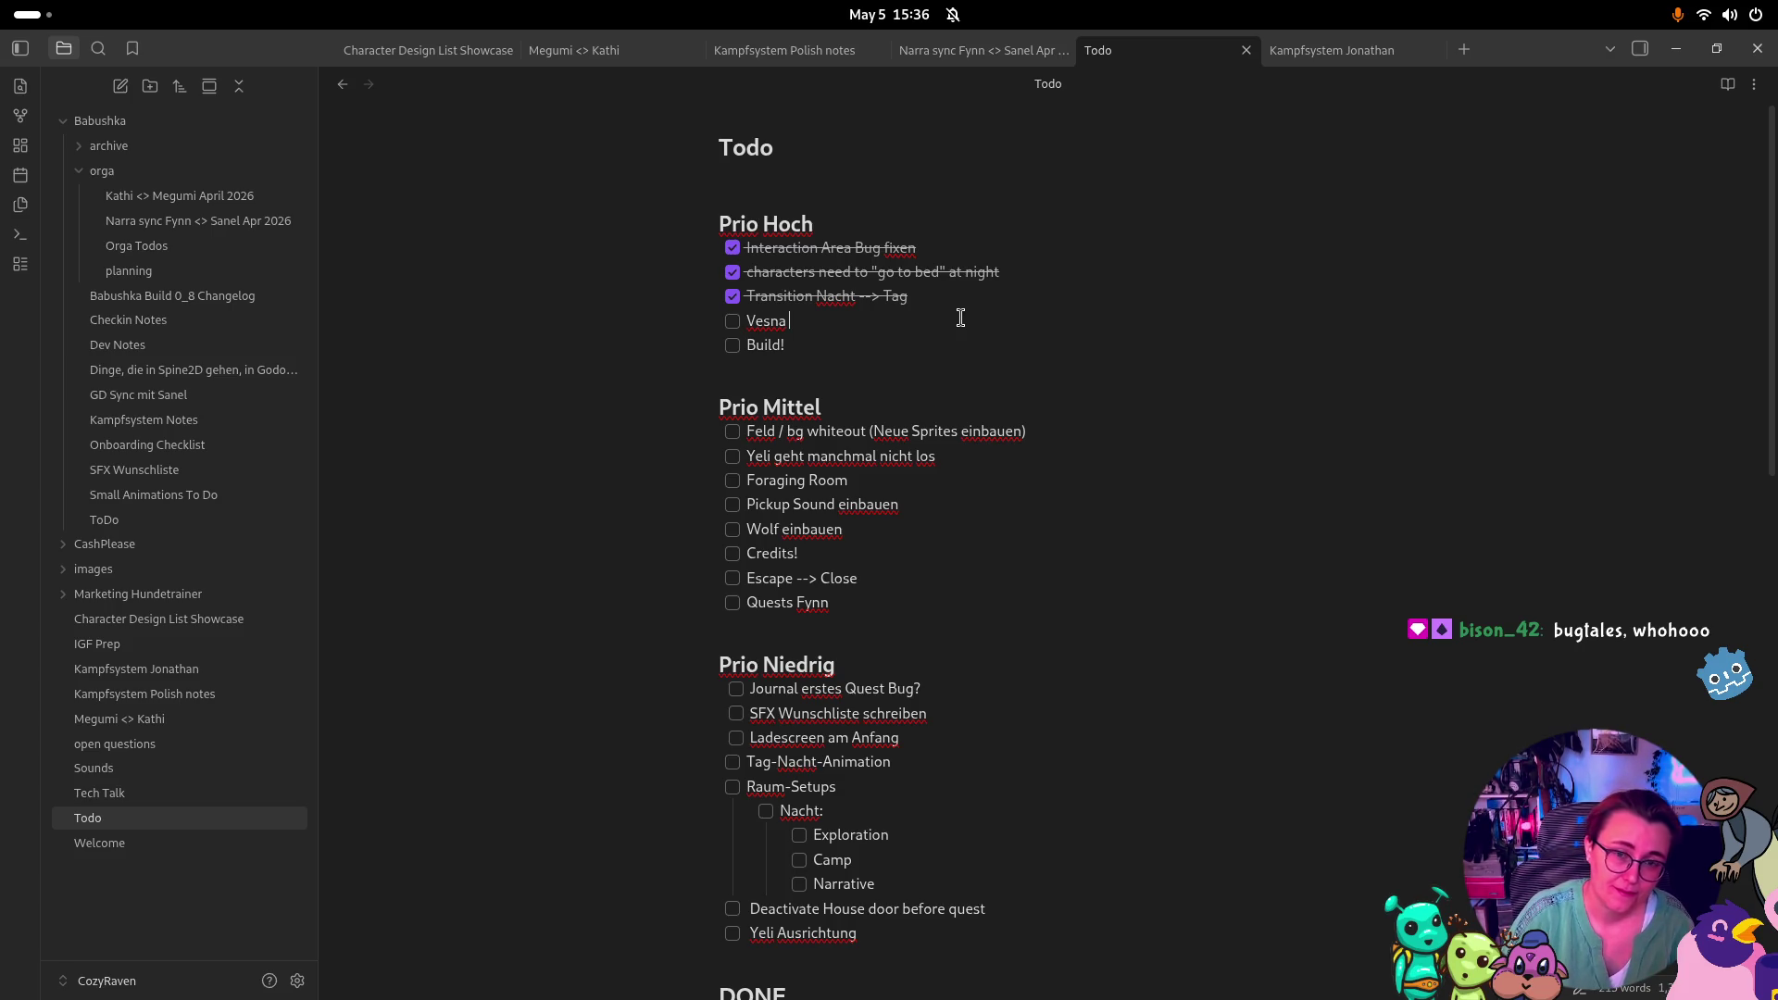
{"action": "type", "text": "t after"}
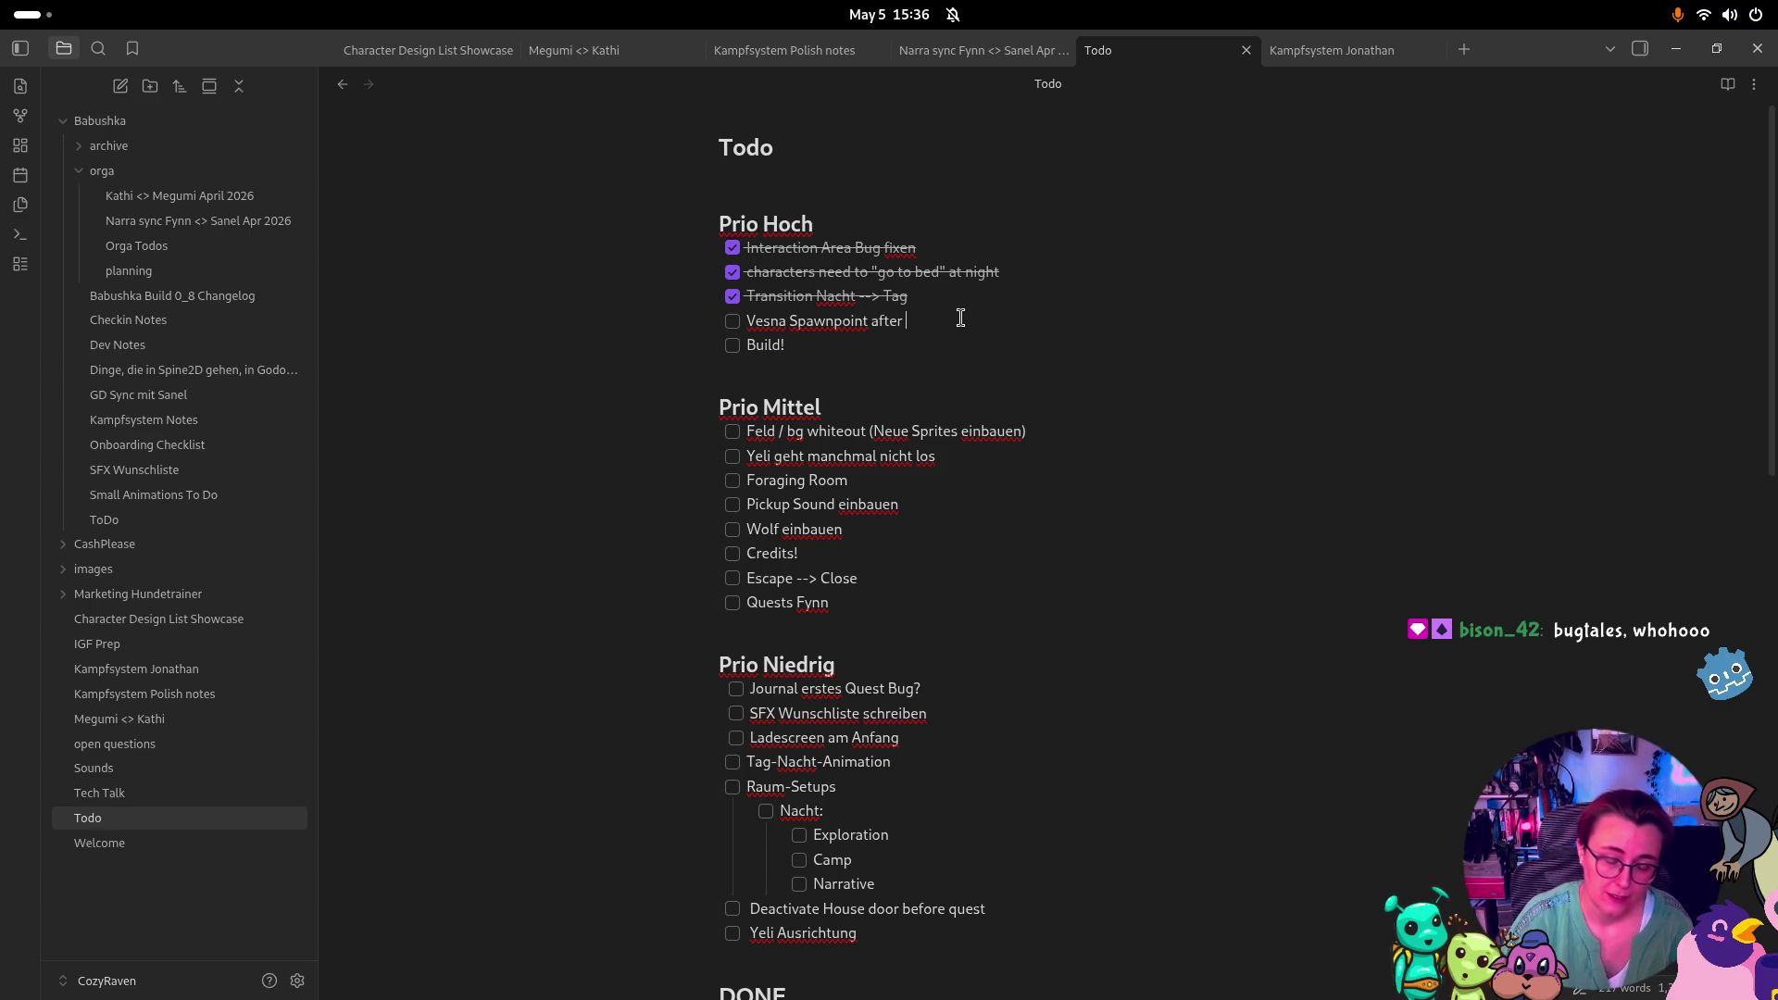
{"action": "key", "text": "BackSpace"}
{"action": "key", "text": "BackSpace"}
{"action": "key", "text": "BackSpace"}
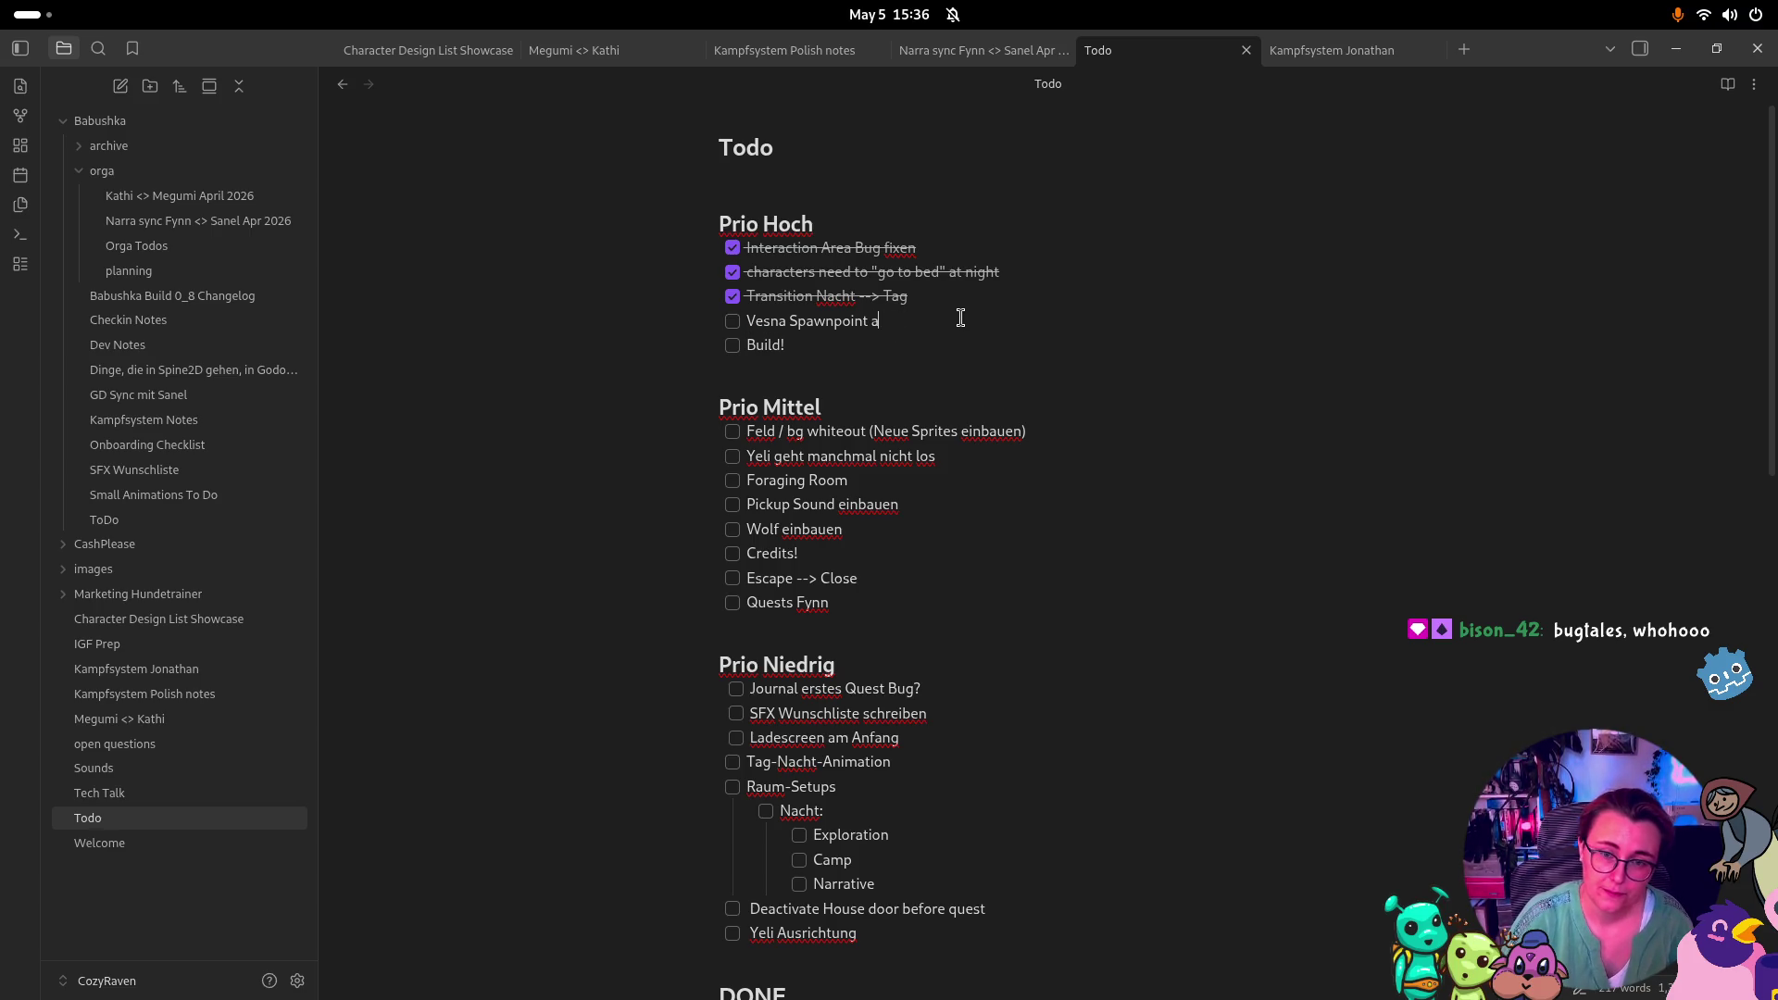
{"action": "type", "text": "when coming from"}
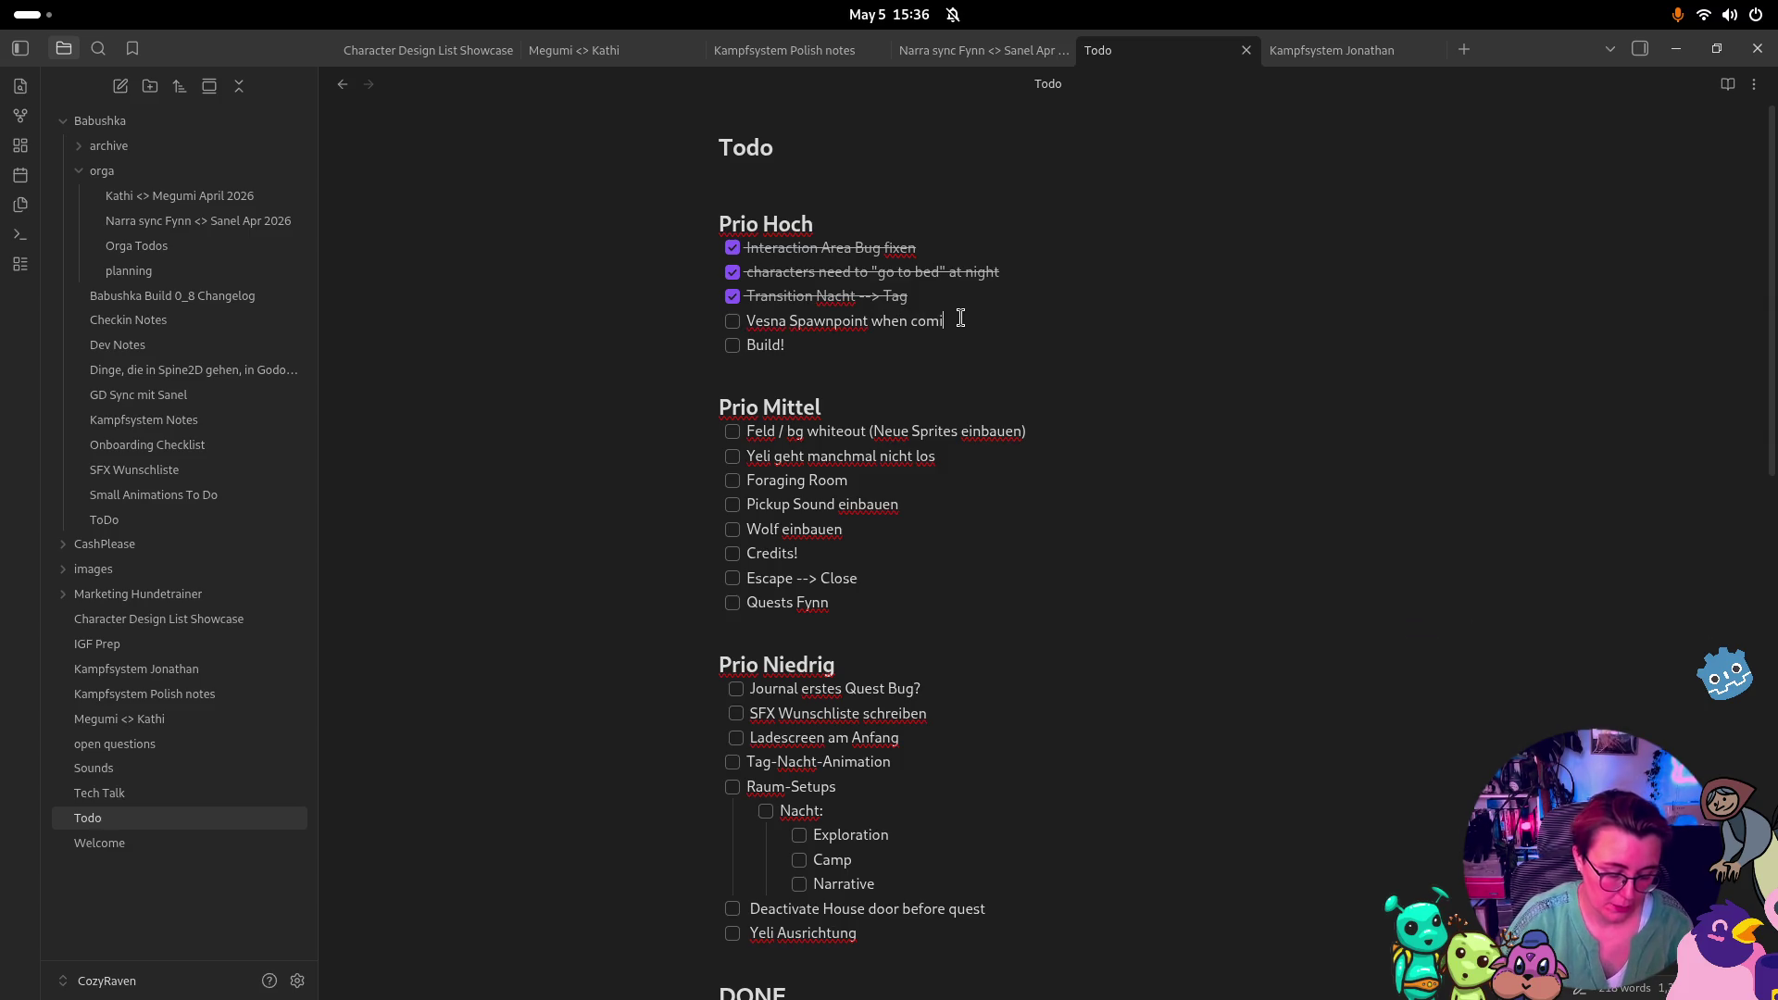
{"action": "type", "text": " oz"}
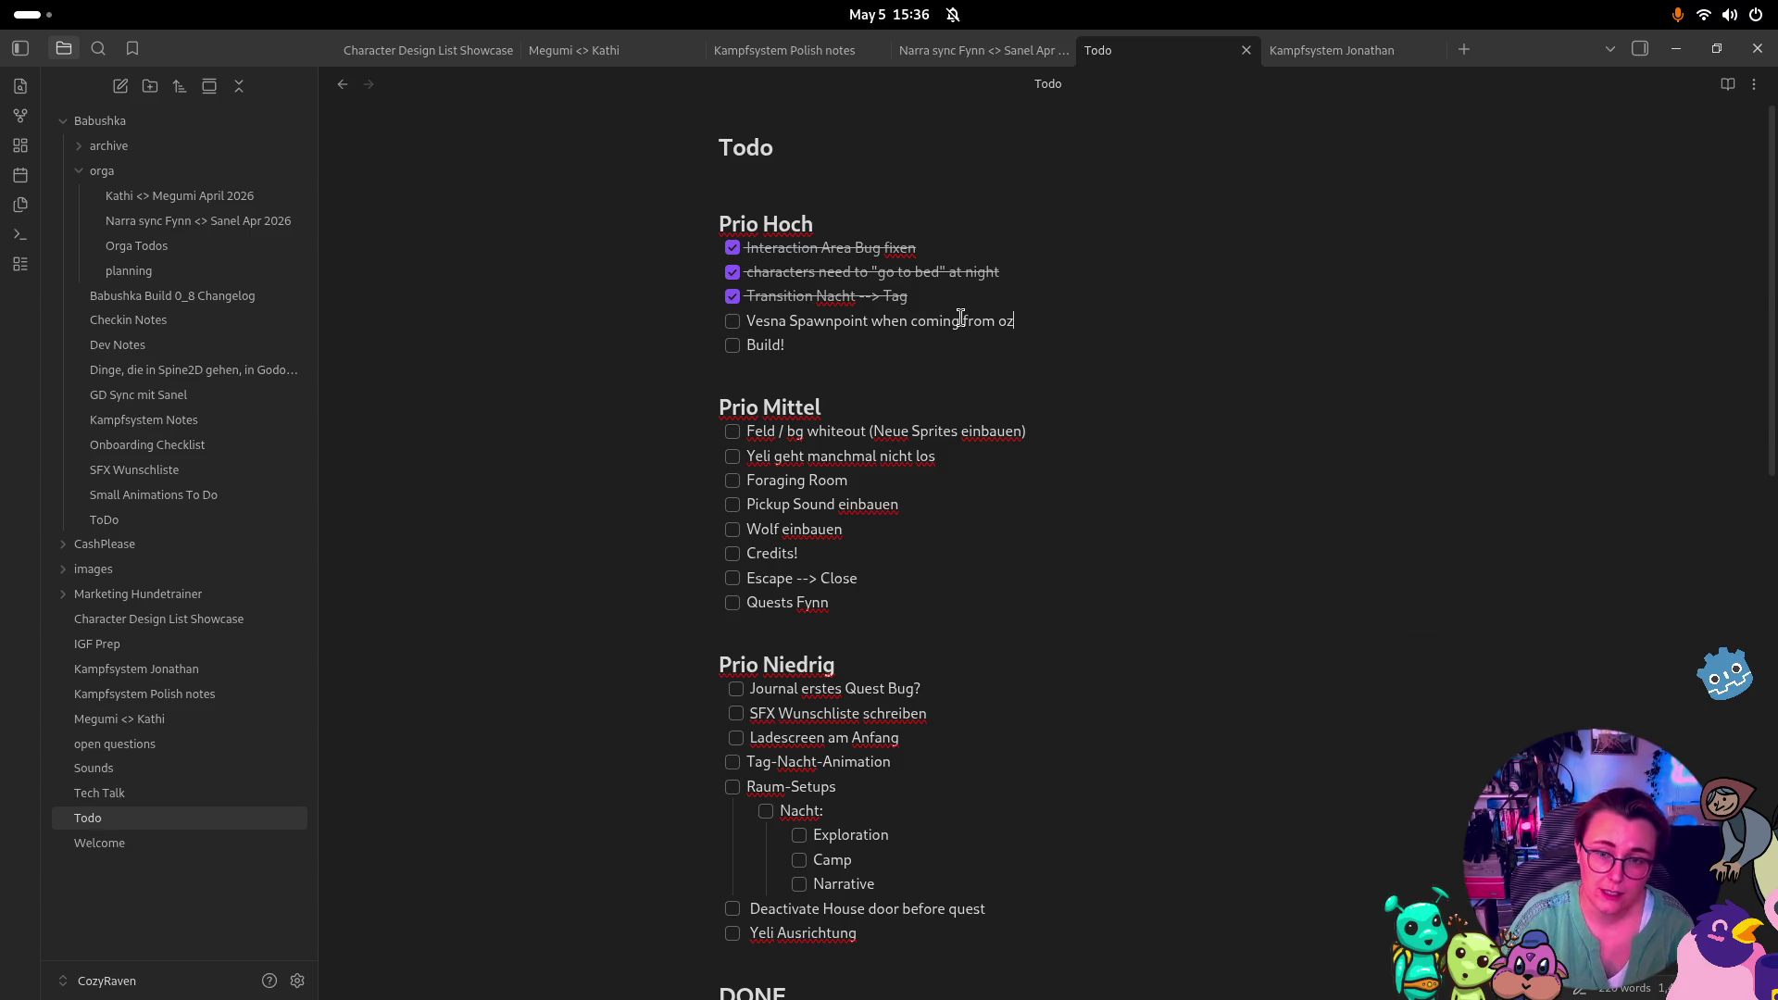
{"action": "type", "text": "utside"}
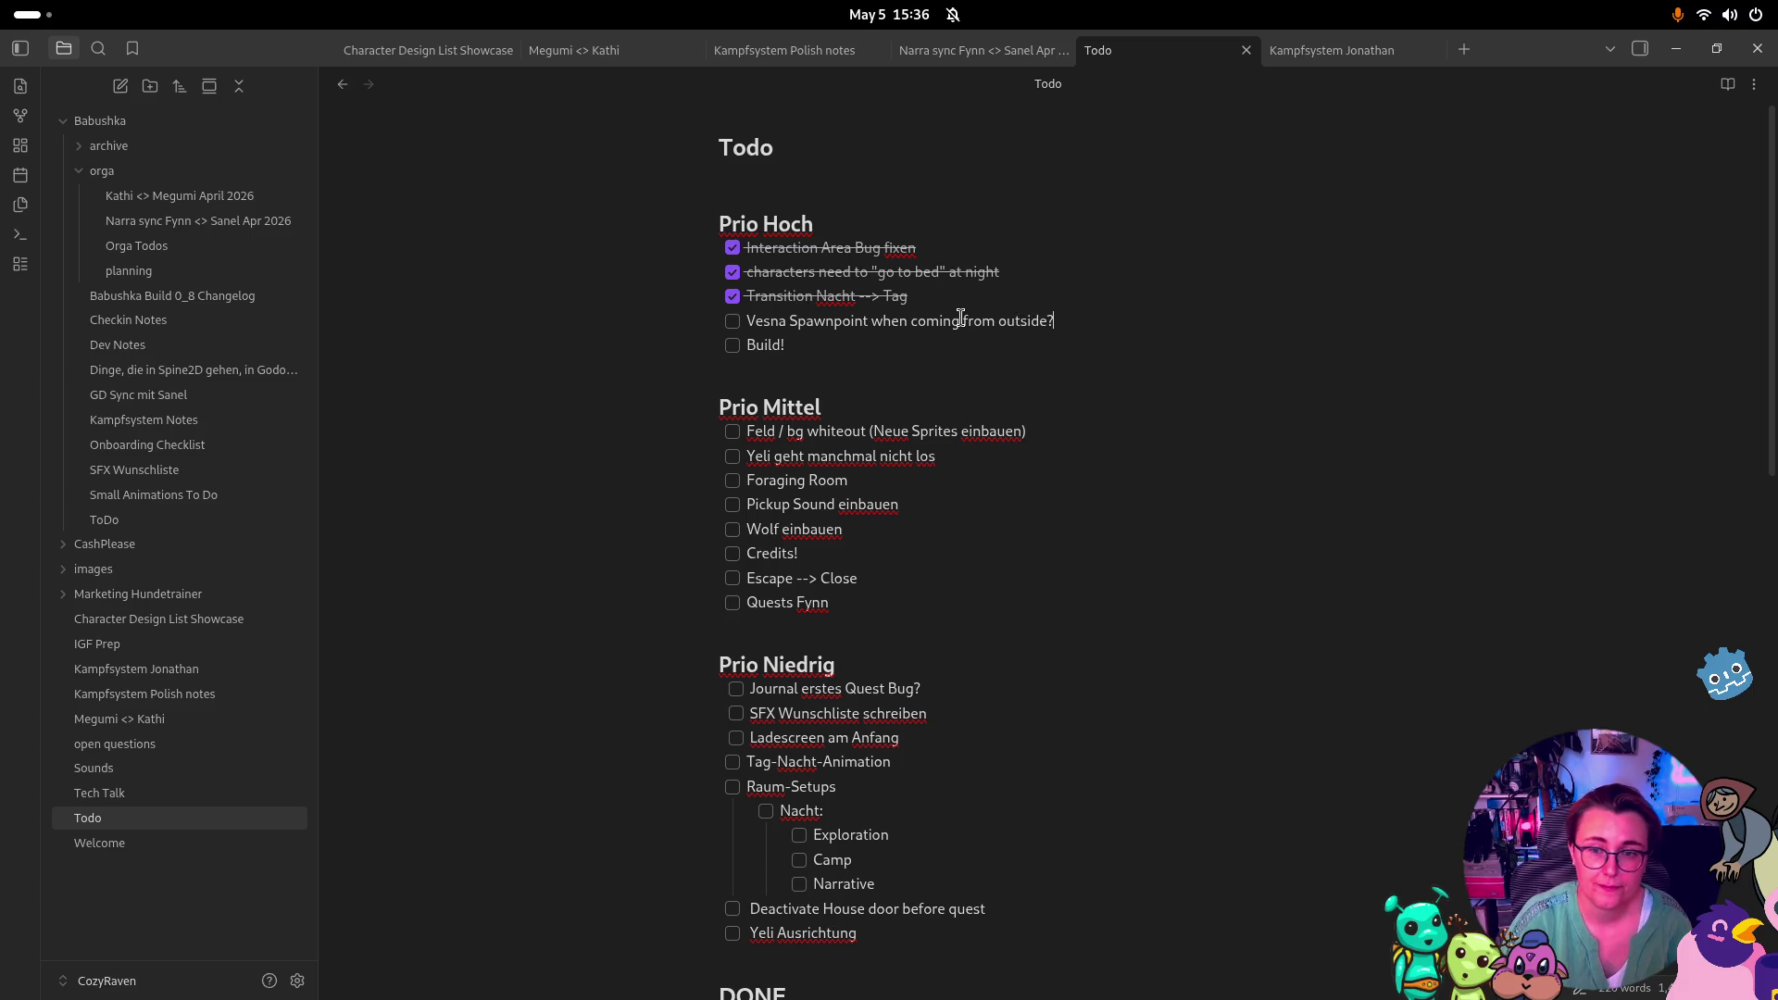
{"action": "key", "text": "Return"}
{"action": "left_click", "coordinate": [1055, 321]}
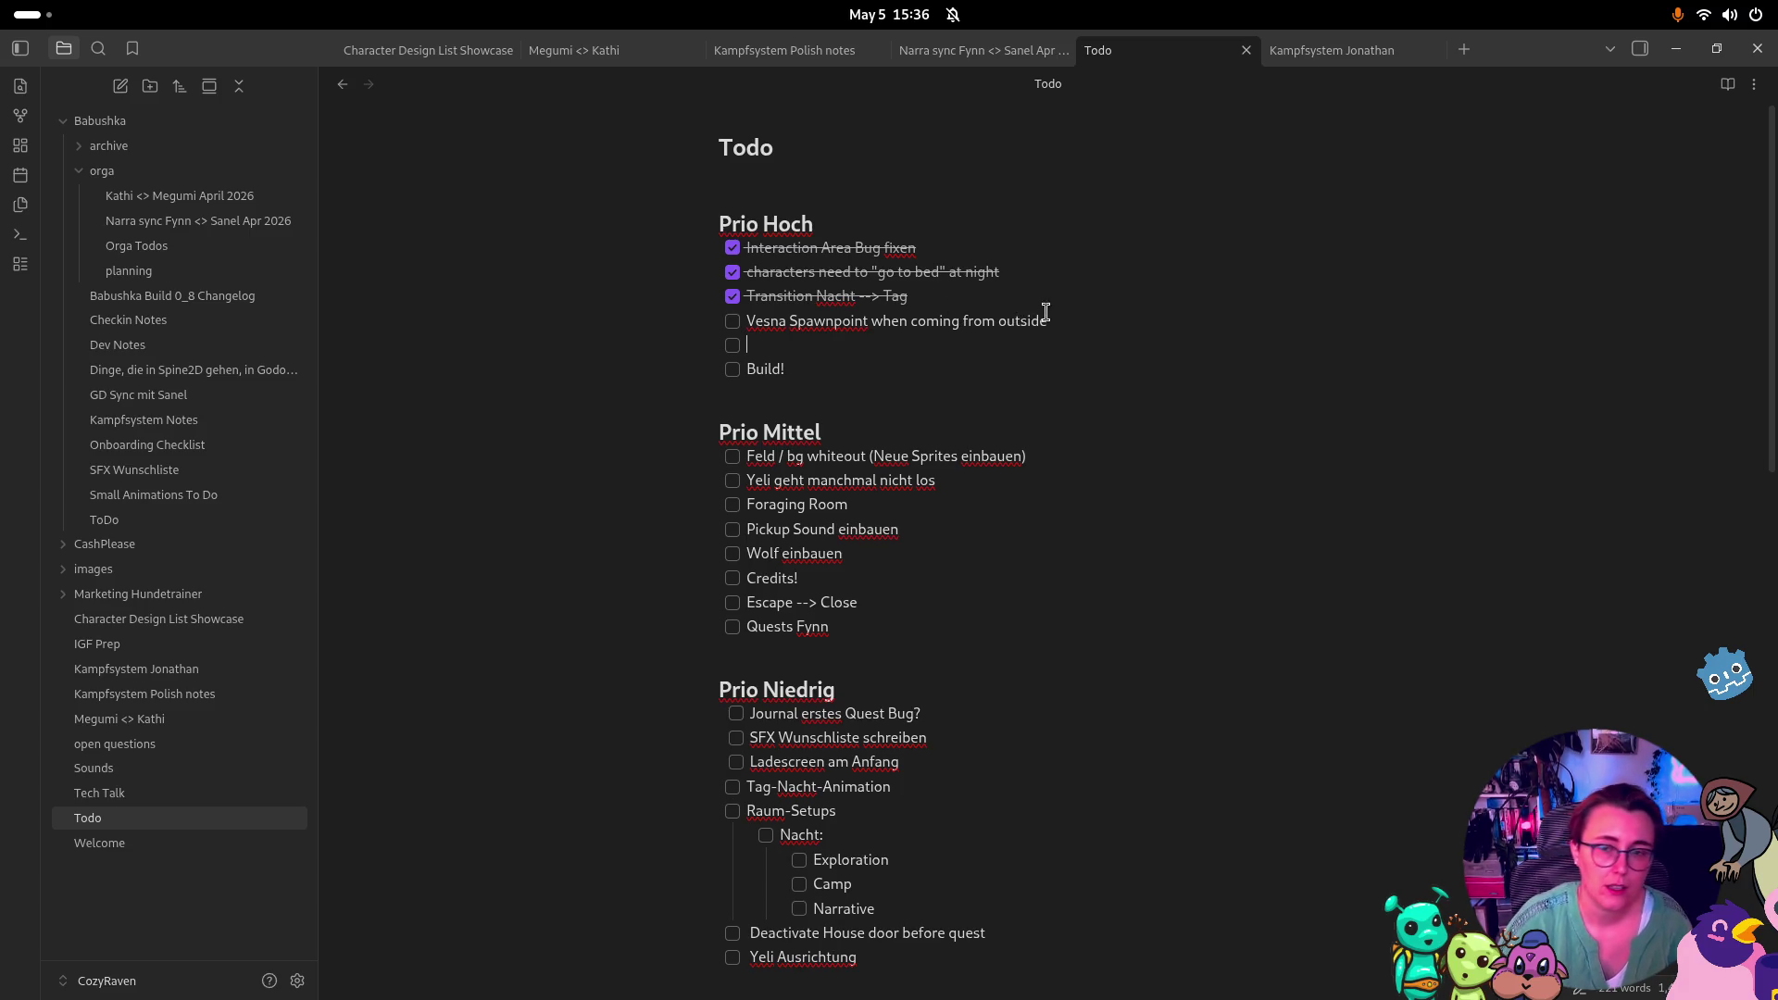
Append '(kitchen door)' to the Vesna item and add 'Yeli dialogue doesn't trigger immediately on first day'
{"action": "type", "text": "(kitchen do"}
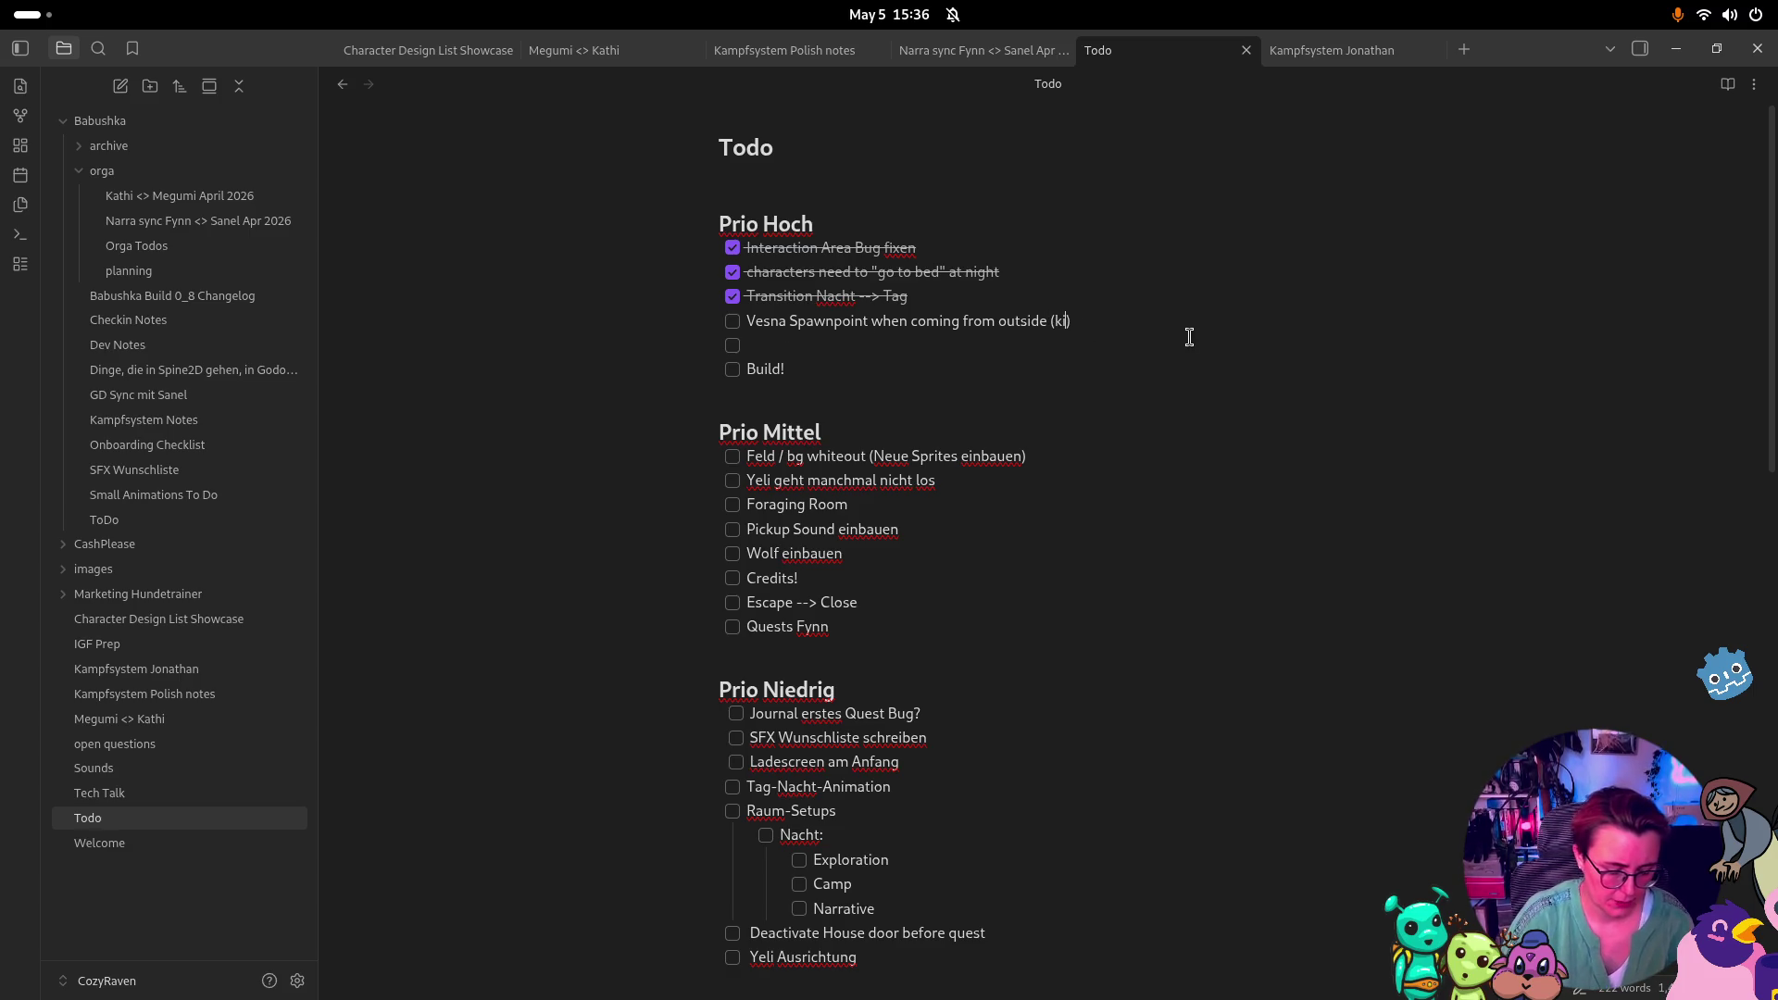
{"action": "type", "text": "or"}
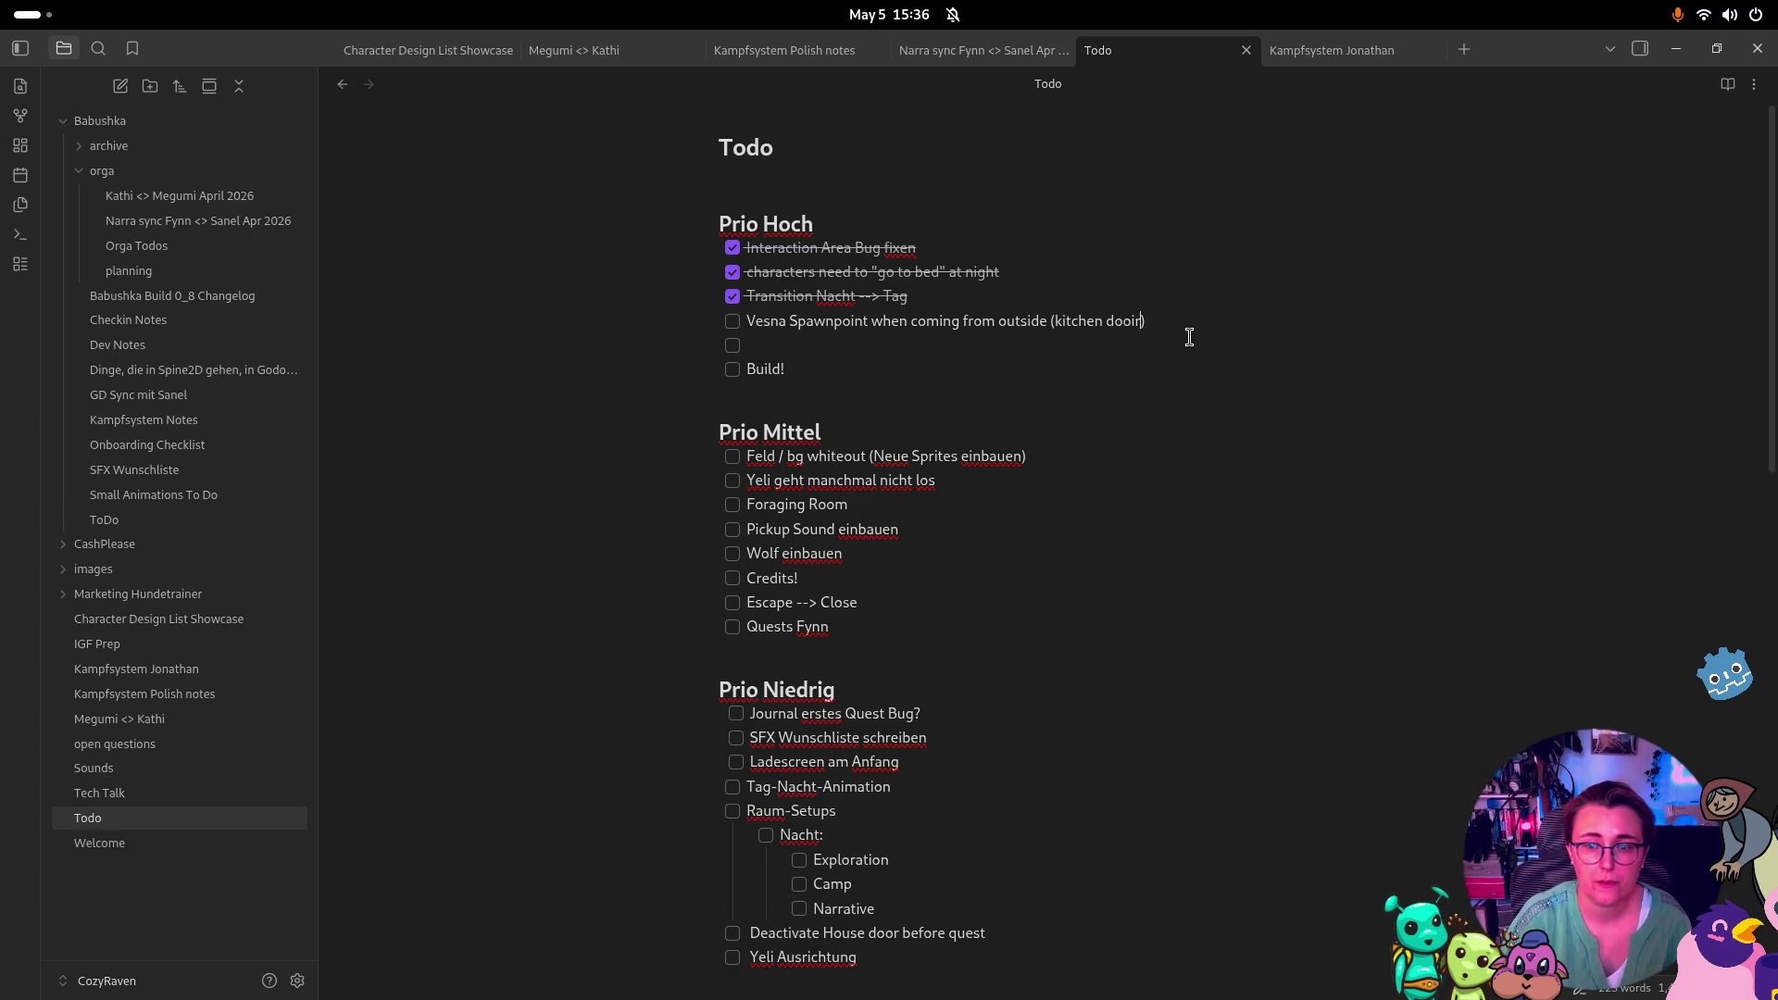
{"action": "left_click", "coordinate": [827, 343]}
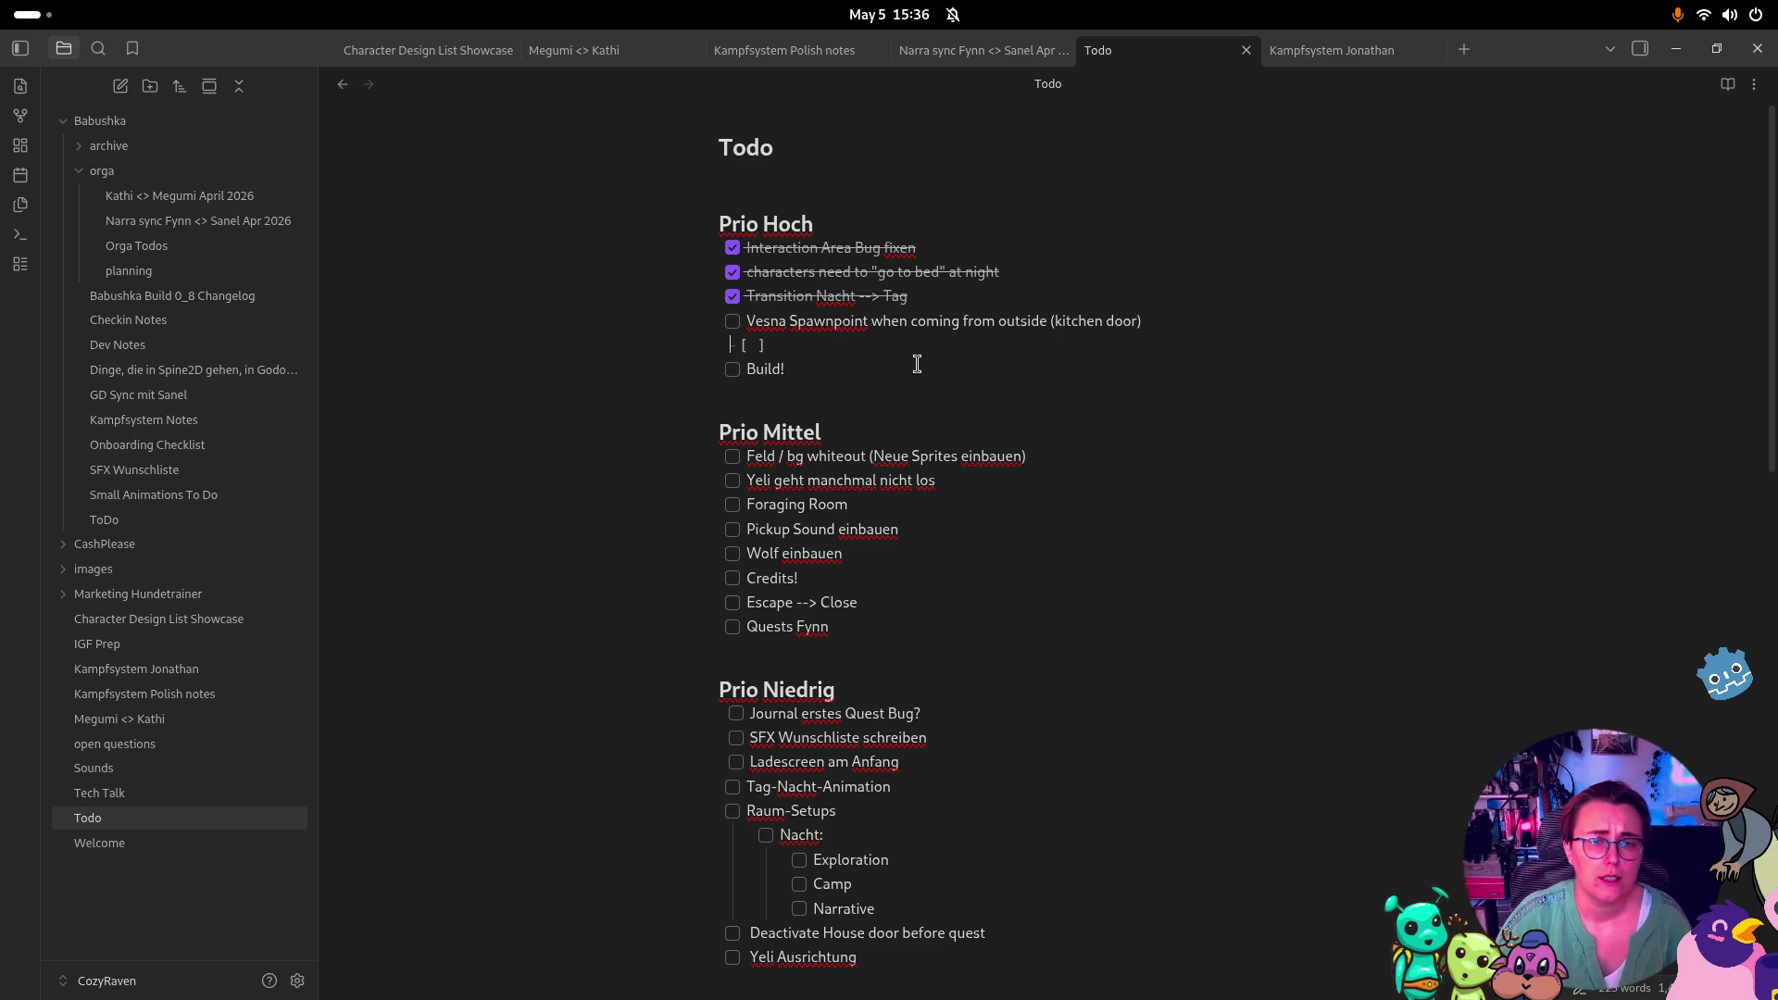
{"action": "type", "text": "Yeli "}
{"action": "type", "text": "dial"}
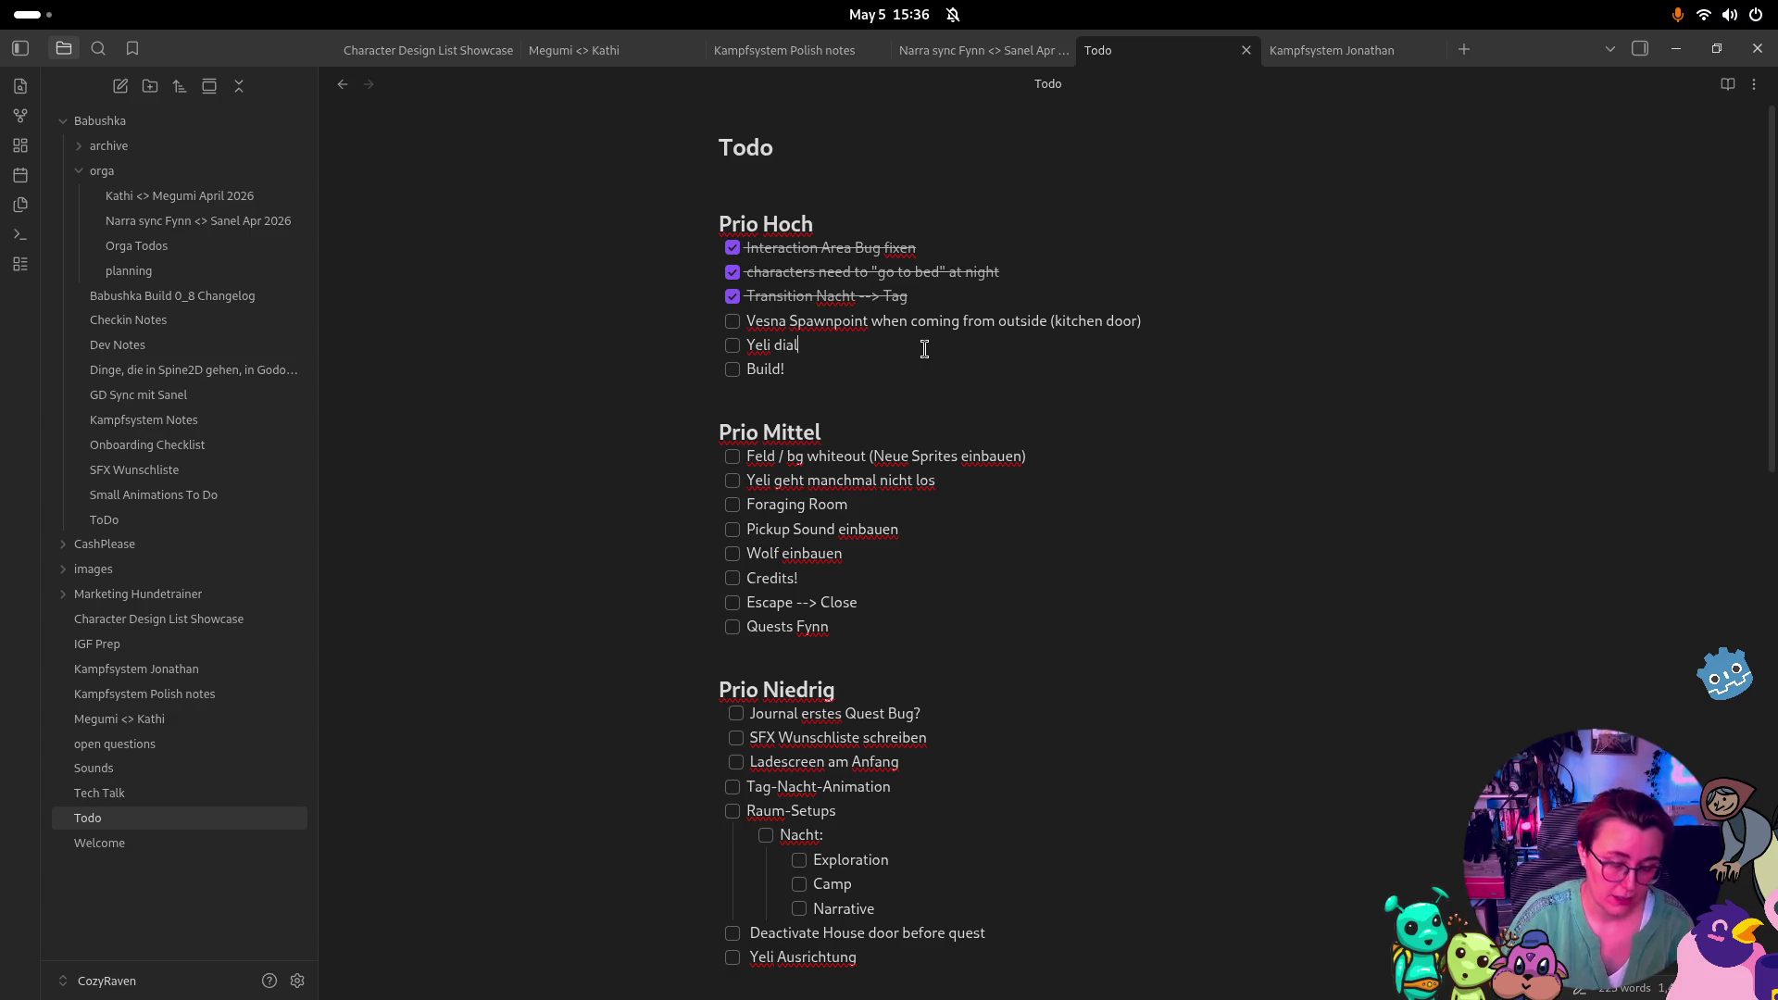
{"action": "type", "text": "oguedosen"}
{"action": "key", "text": "BackSpace"}
{"action": "key", "text": "BackSpace"}
{"action": "key", "text": "BackSpace"}
{"action": "type", "text": "oes"}
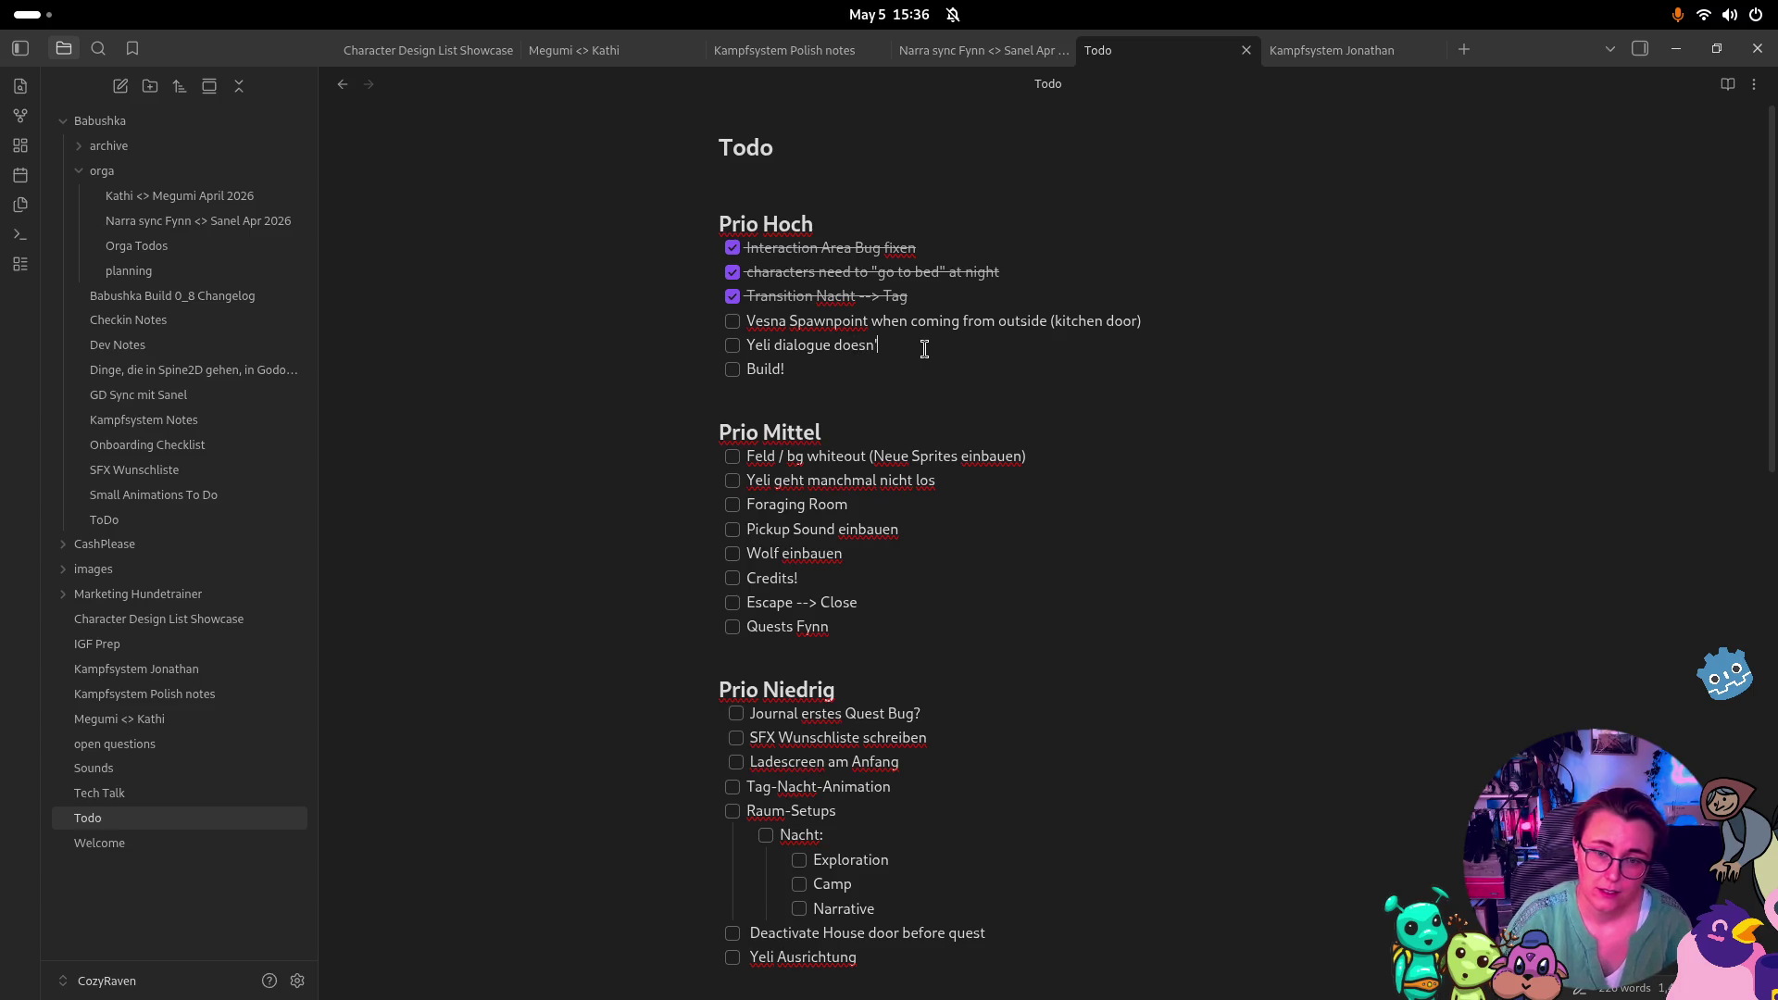
{"action": "type", "text": "riggerimm"}
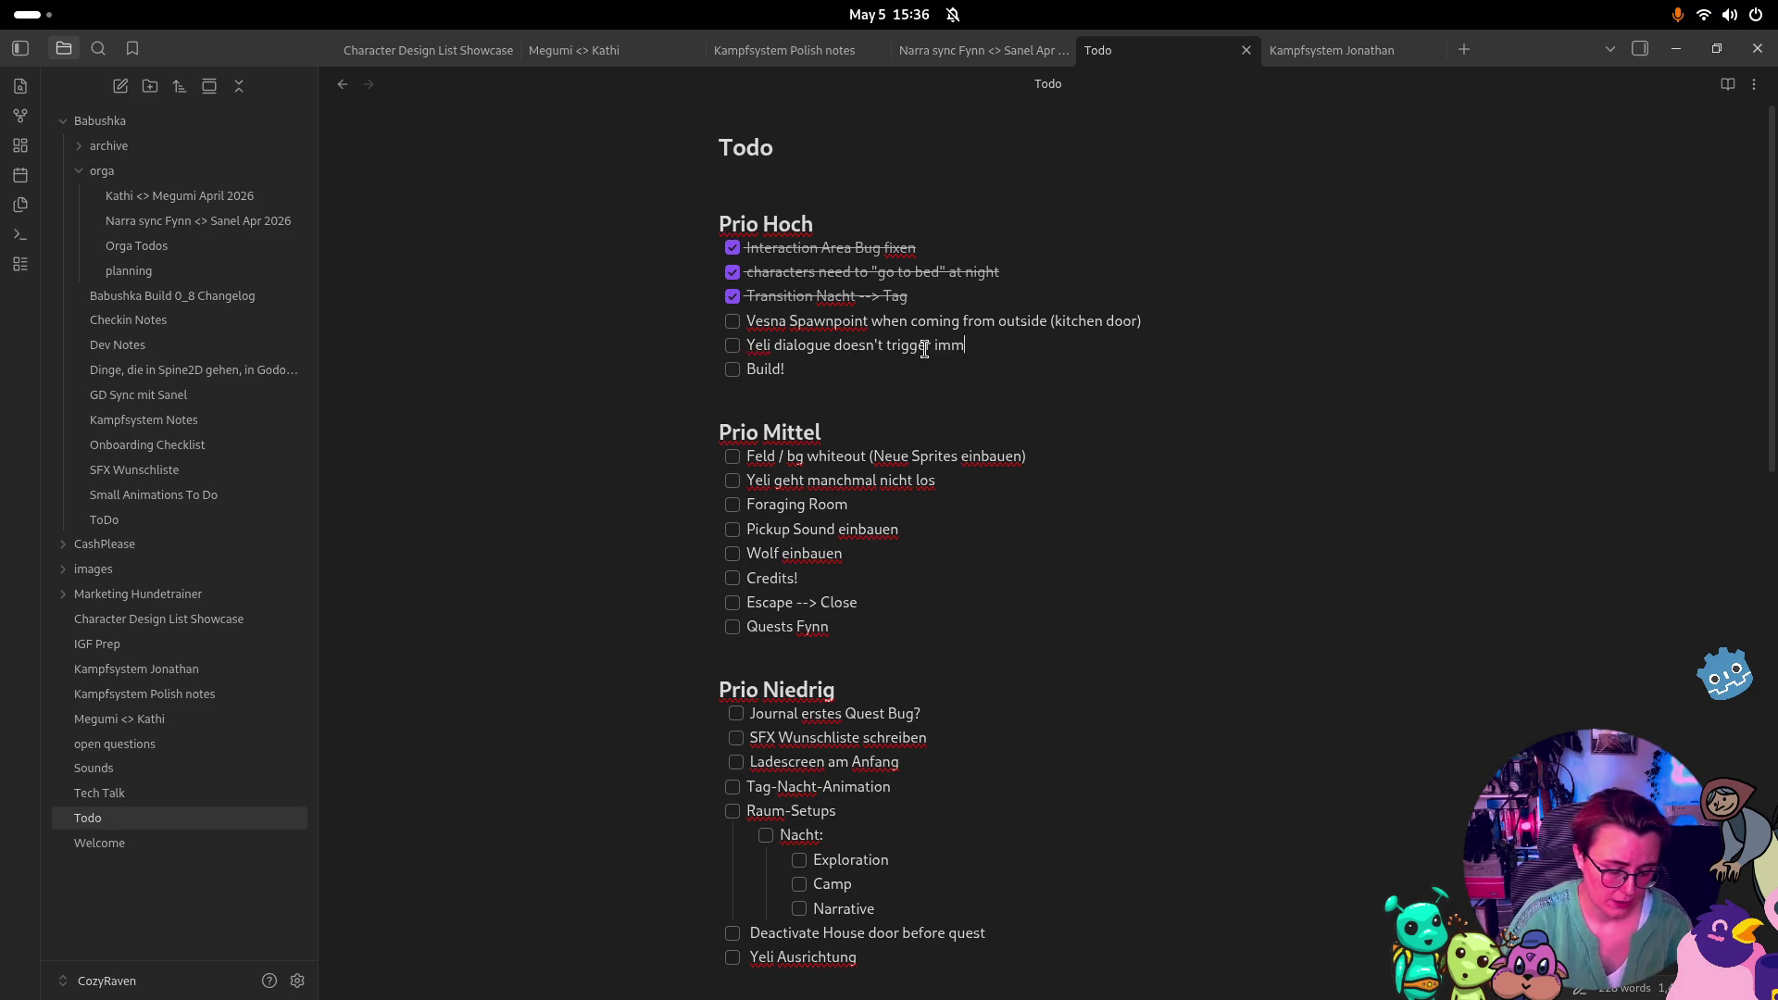
{"action": "type", "text": "diantely on first"}
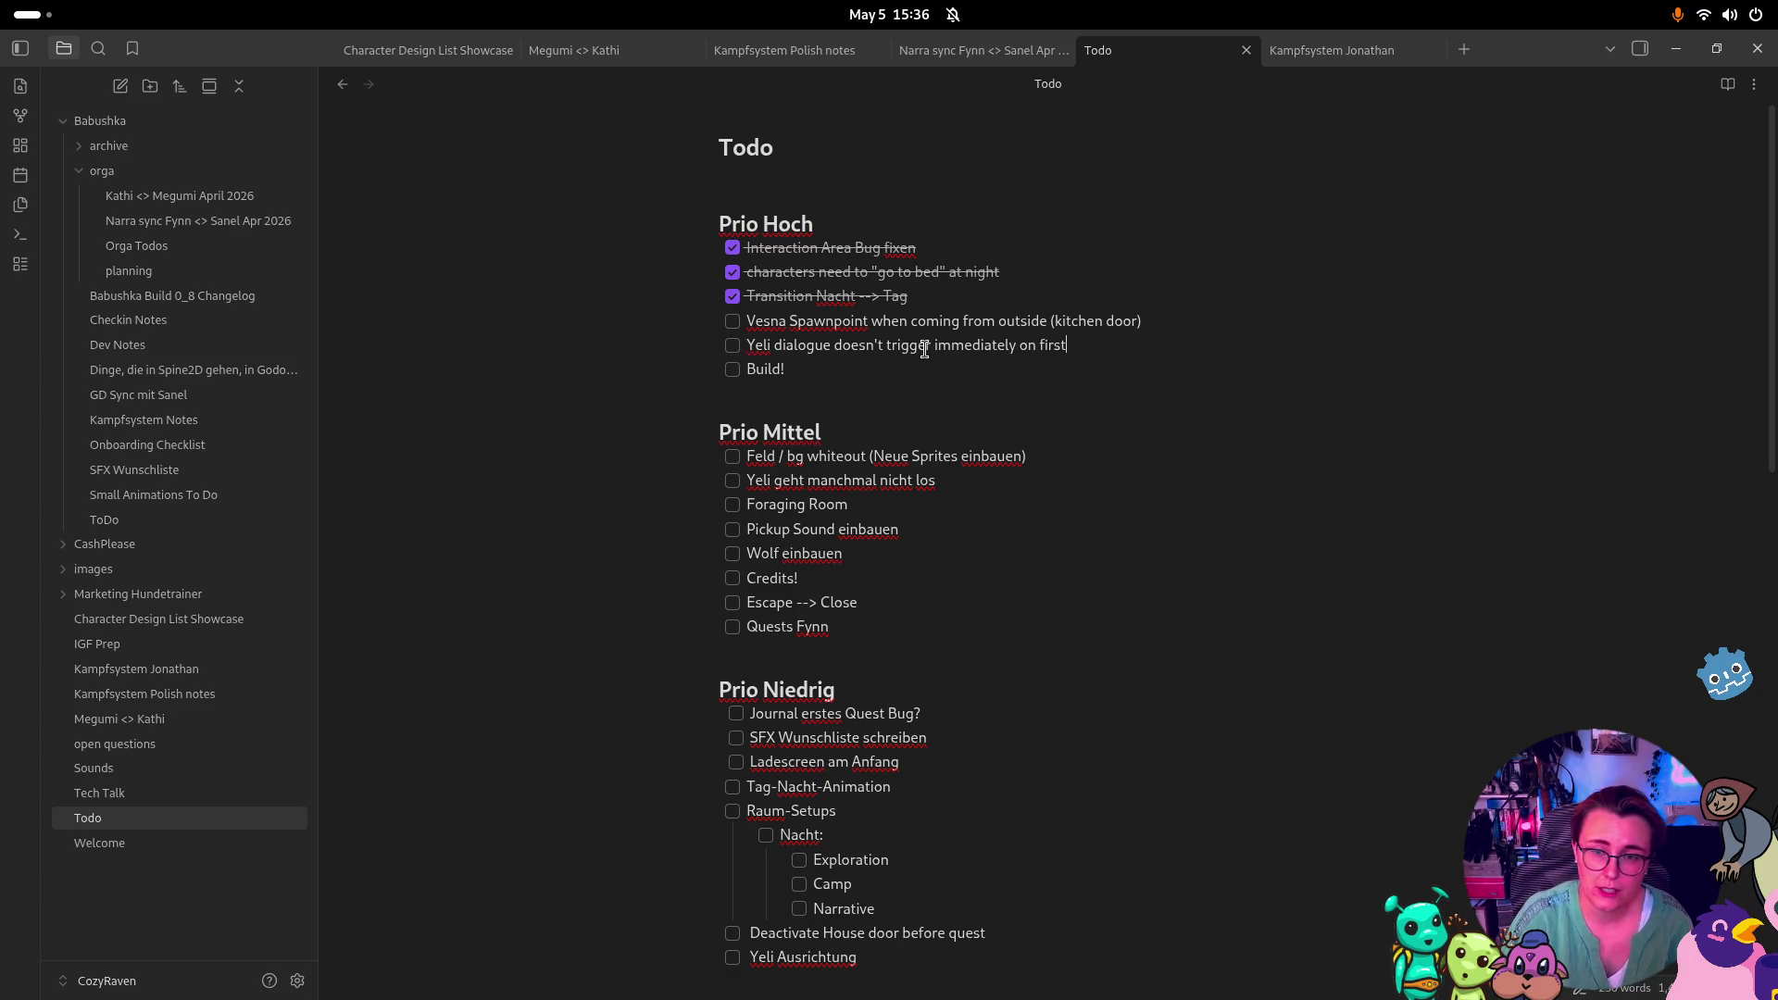
{"action": "type", "text": "y"}
{"action": "key", "text": "Return"}
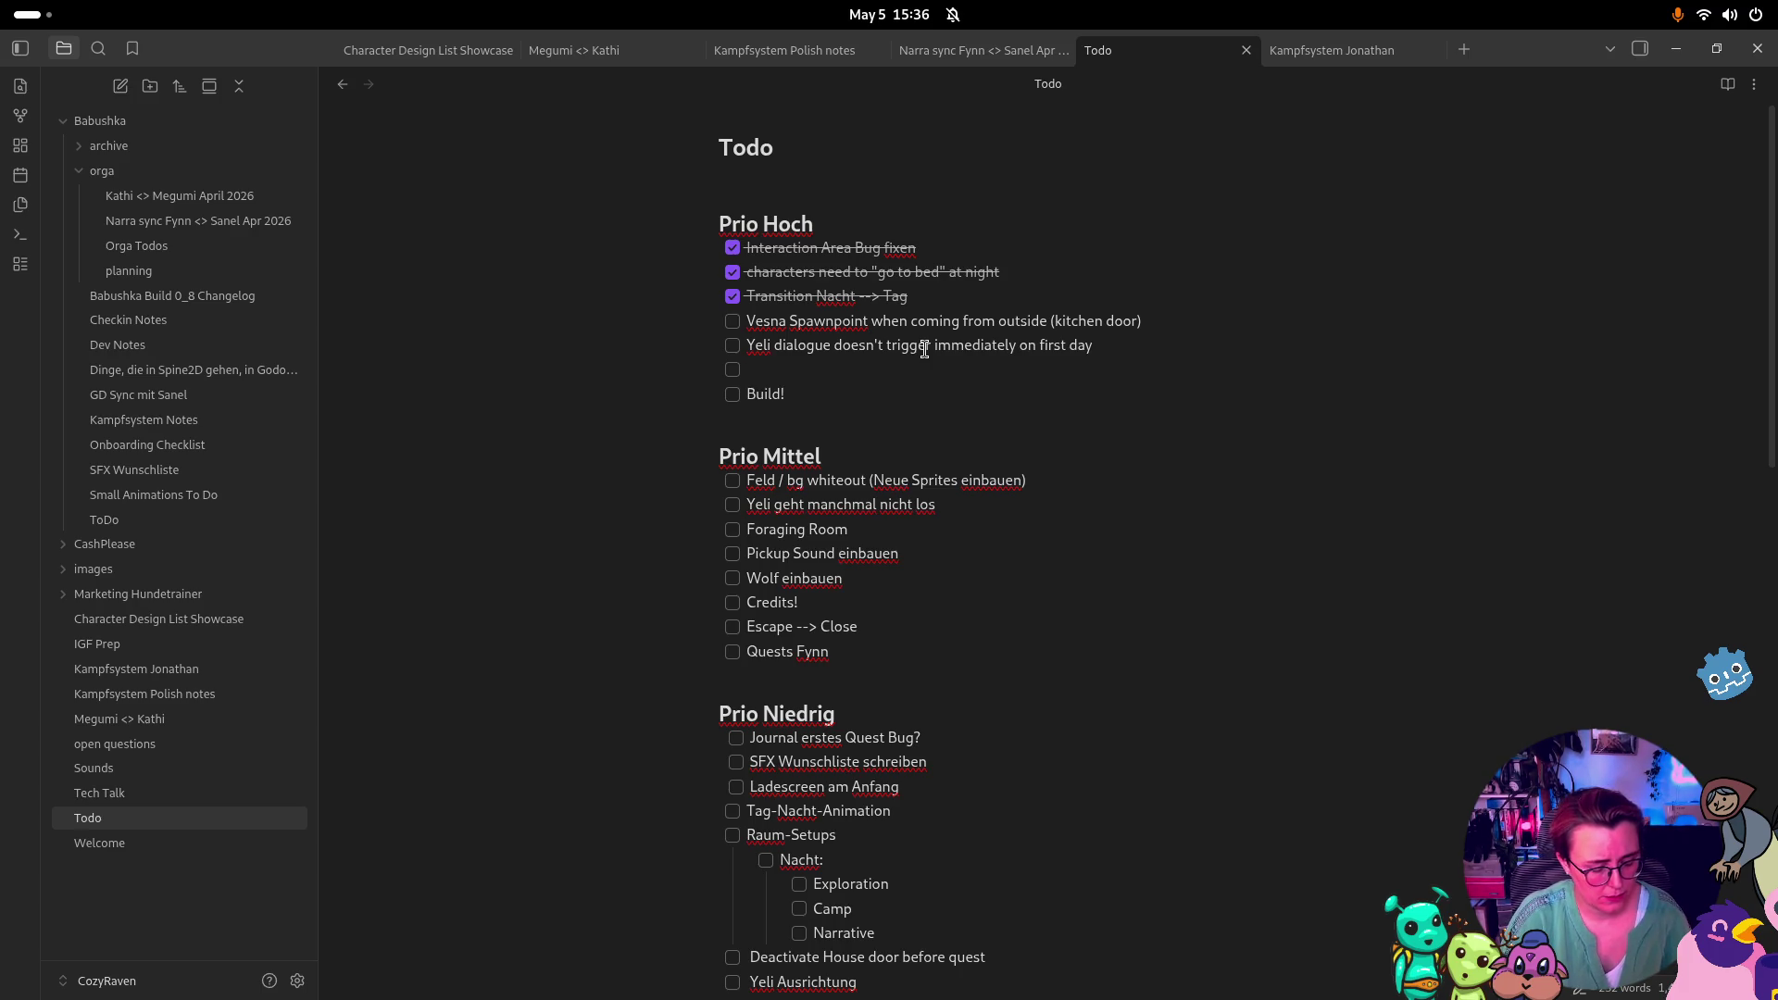
Add the checklist items 'two inventories?' and 'Typos in Minigame'
{"action": "type", "text": "two inventories?"}
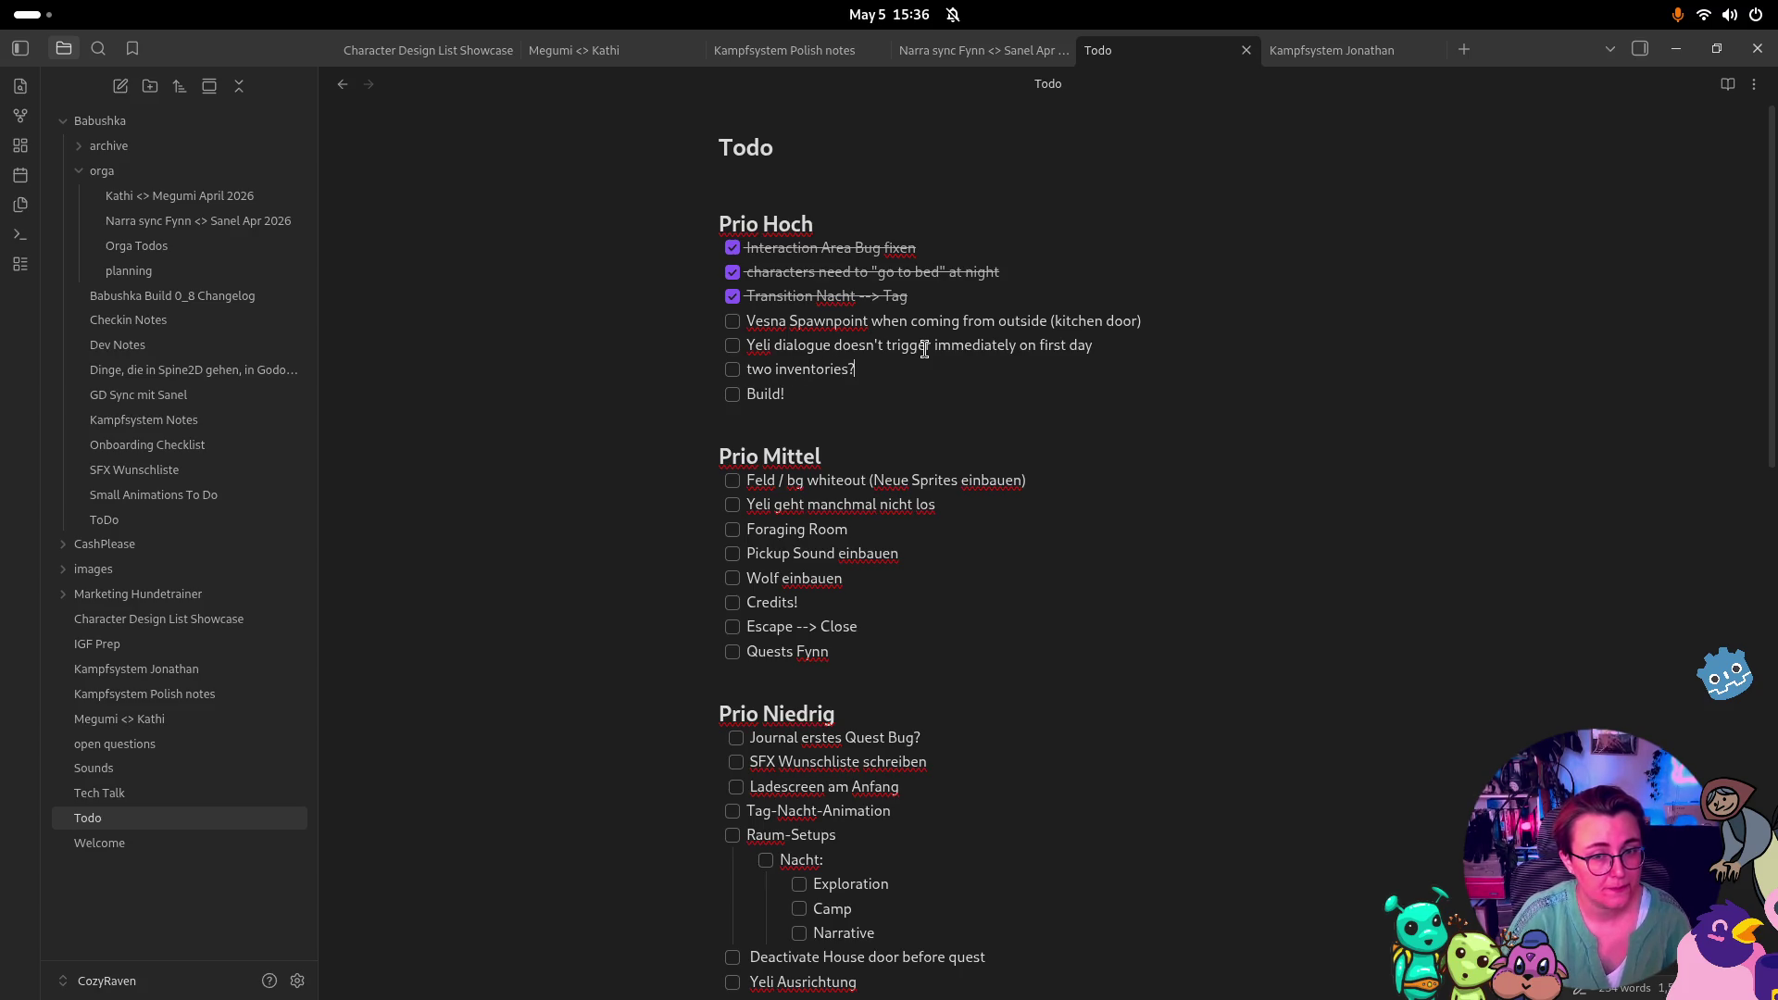
{"action": "key", "text": "Return"}
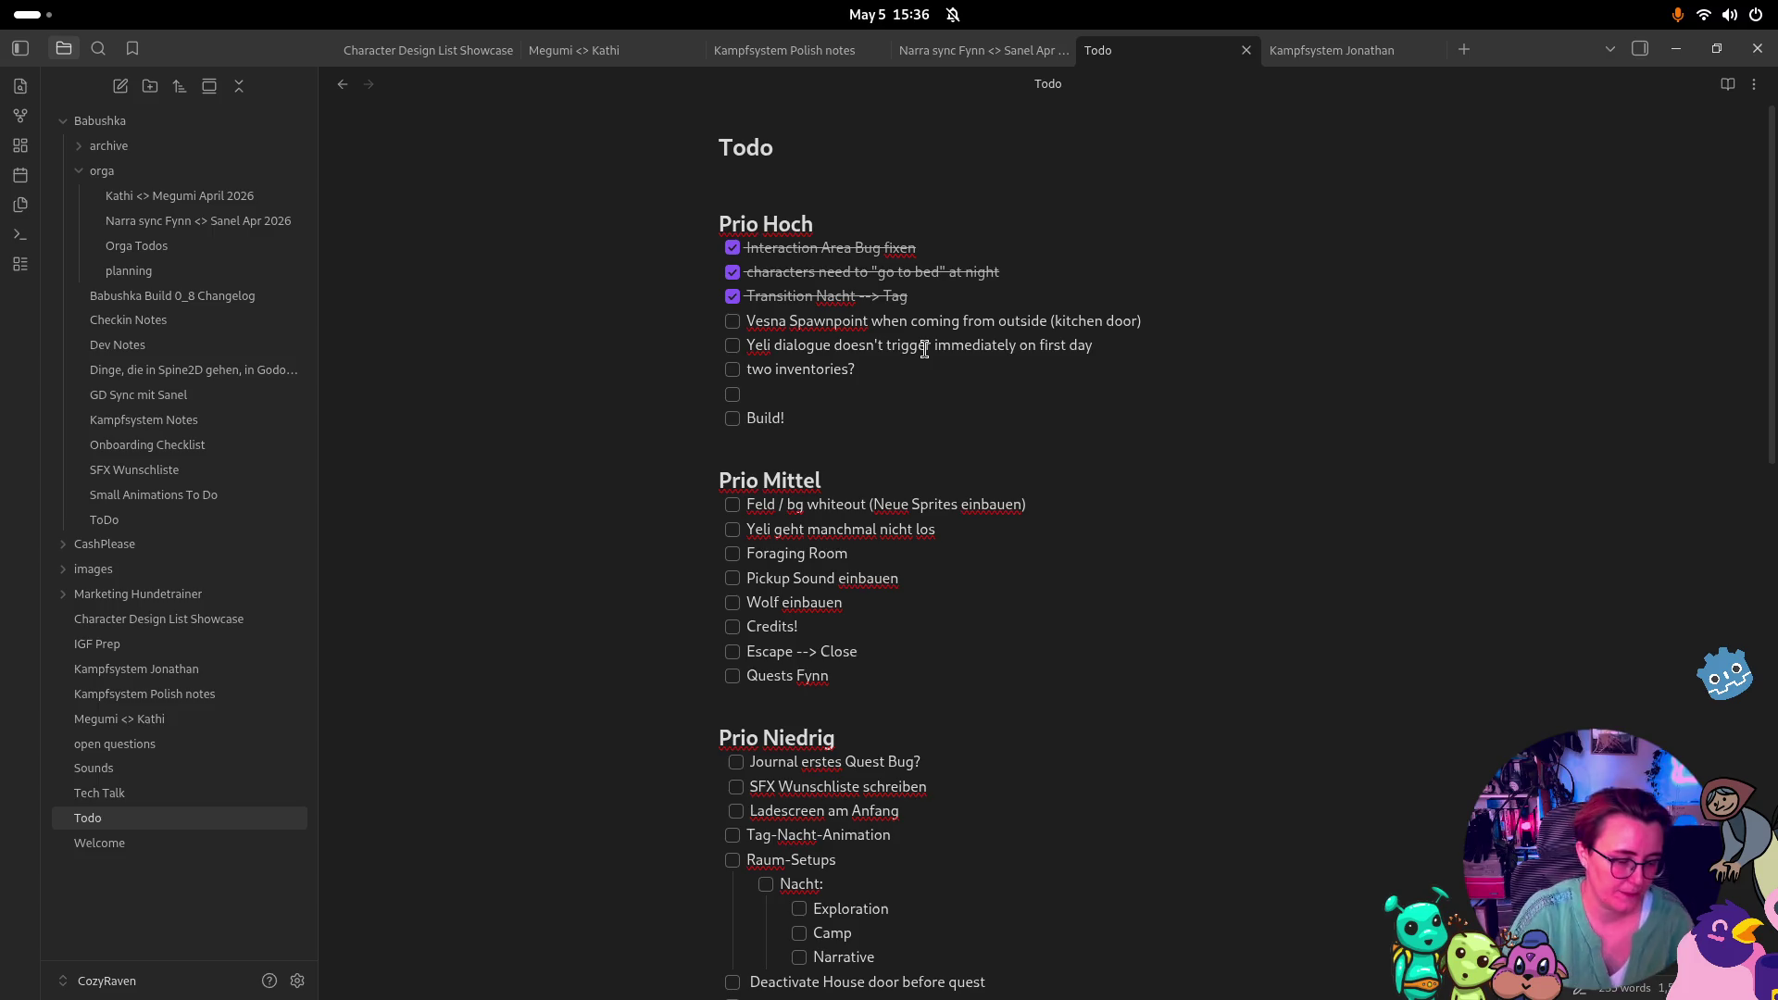
{"action": "type", "text": "Typos "}
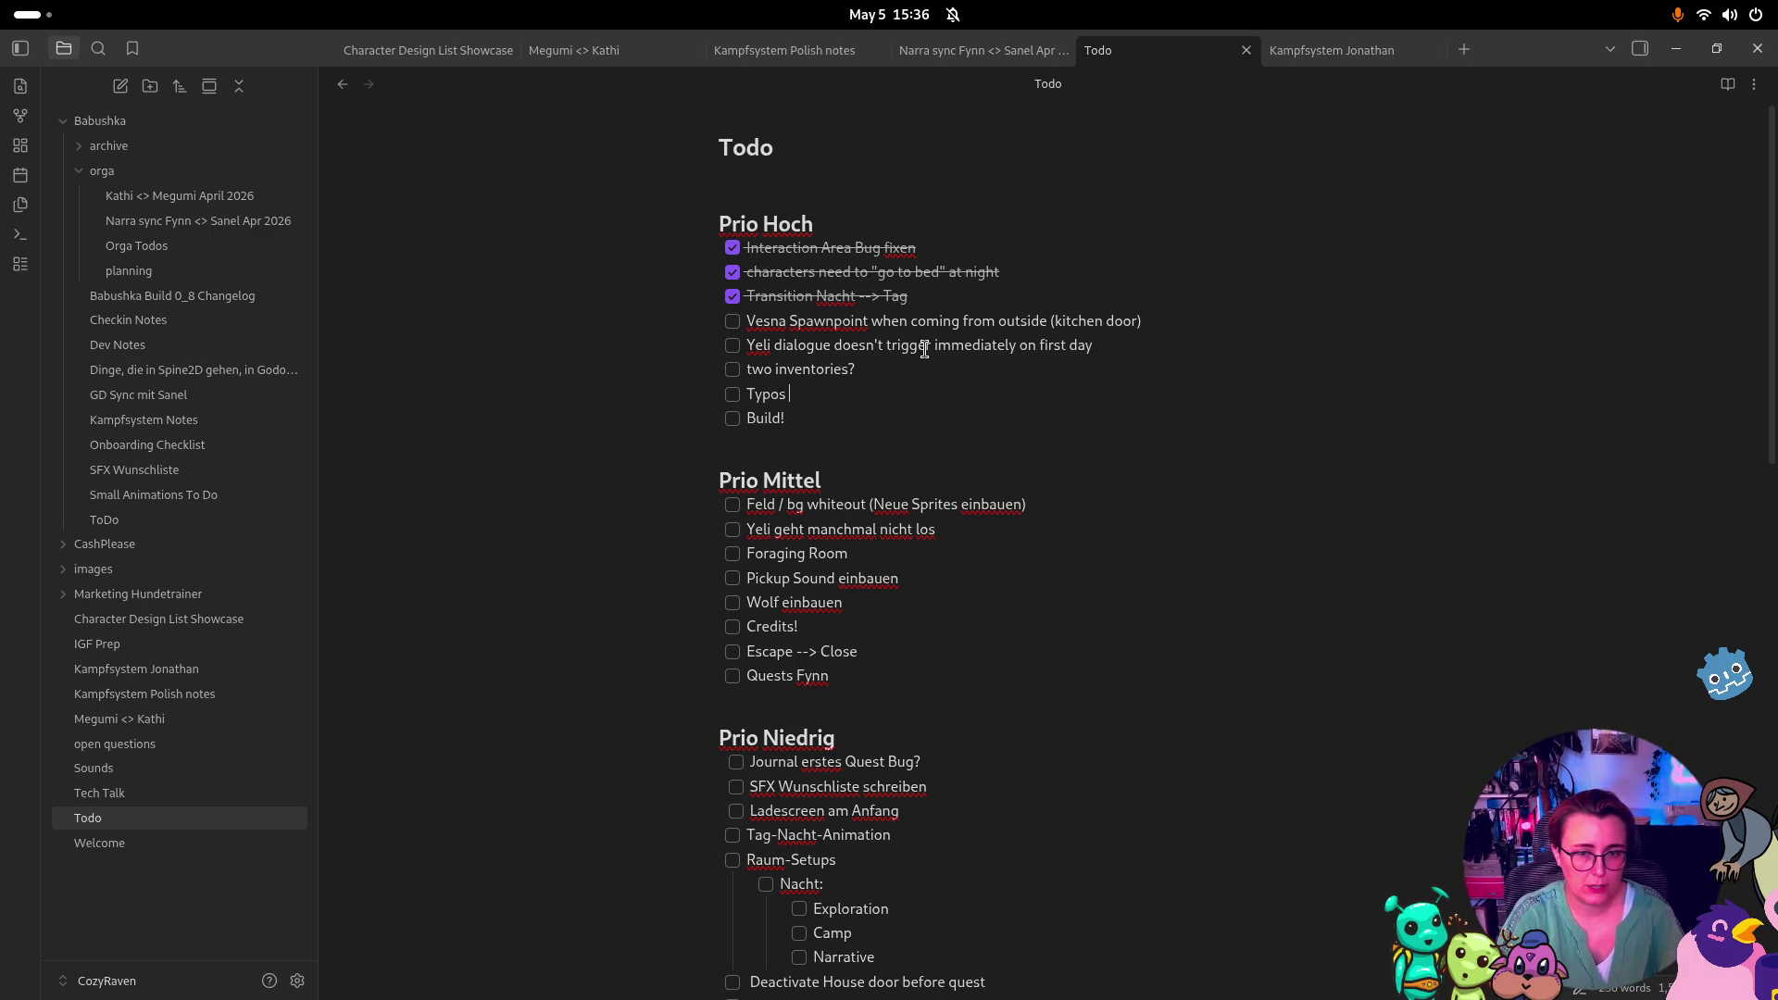
{"action": "type", "text": "in Minigame"}
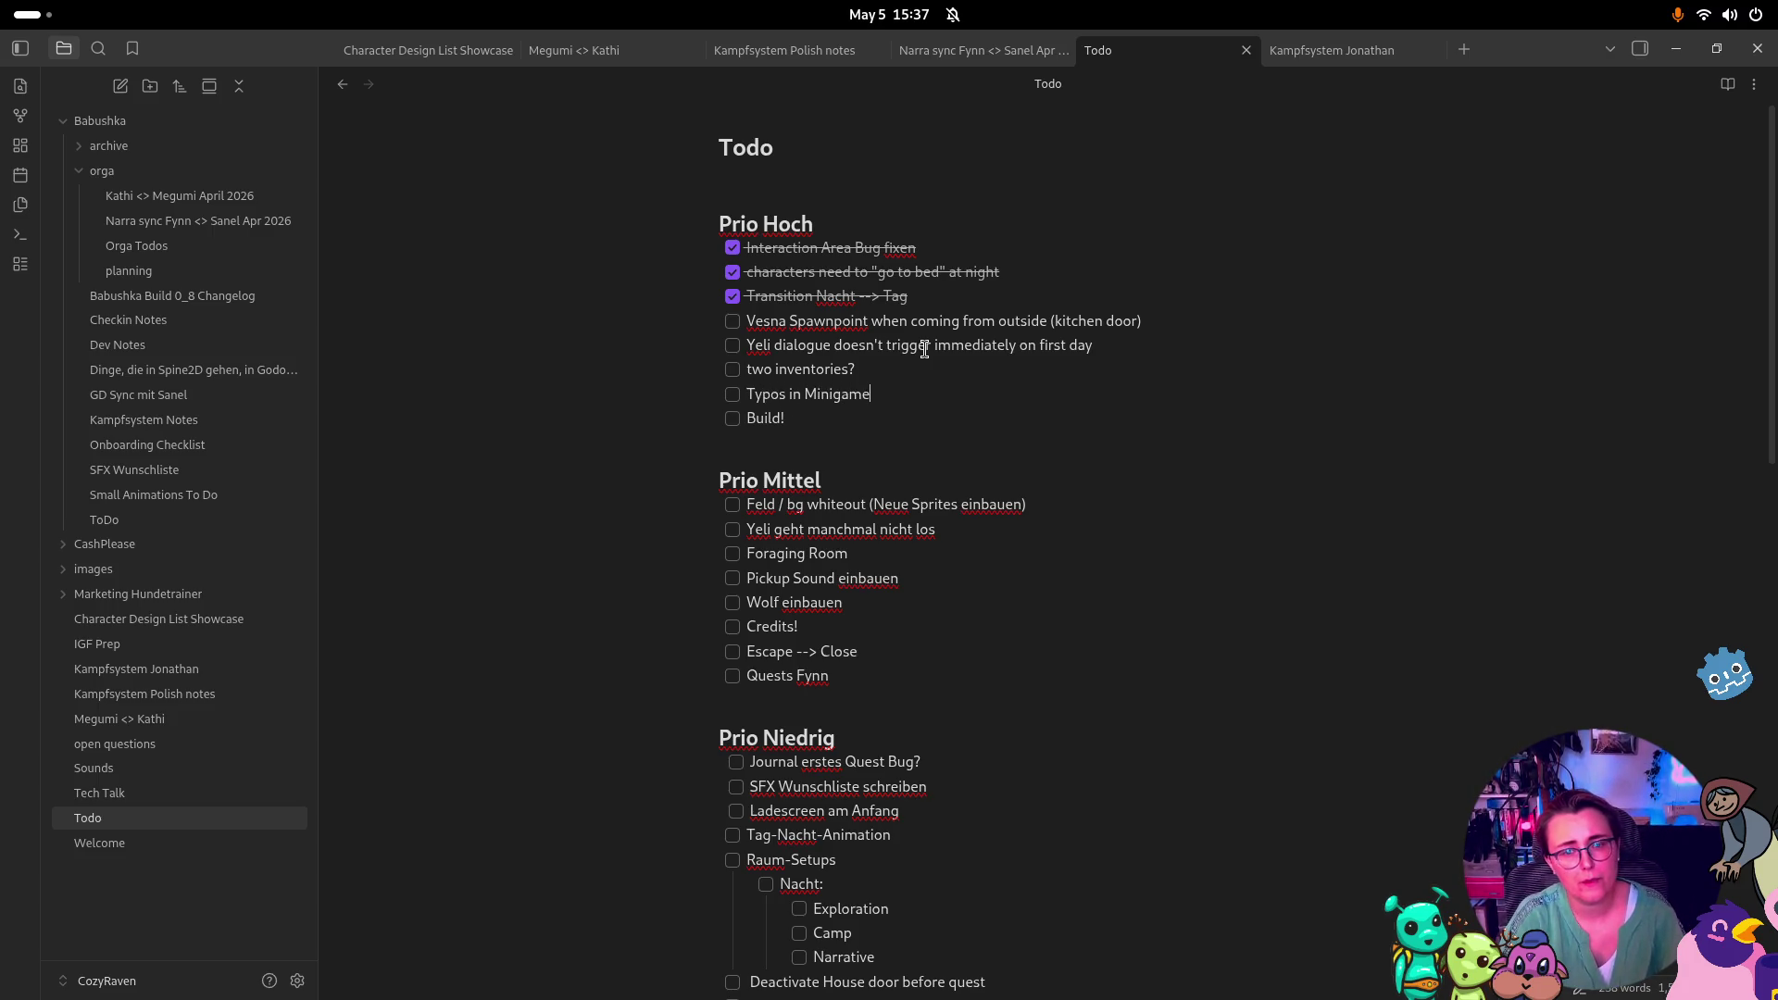
{"action": "key", "text": "Return"}
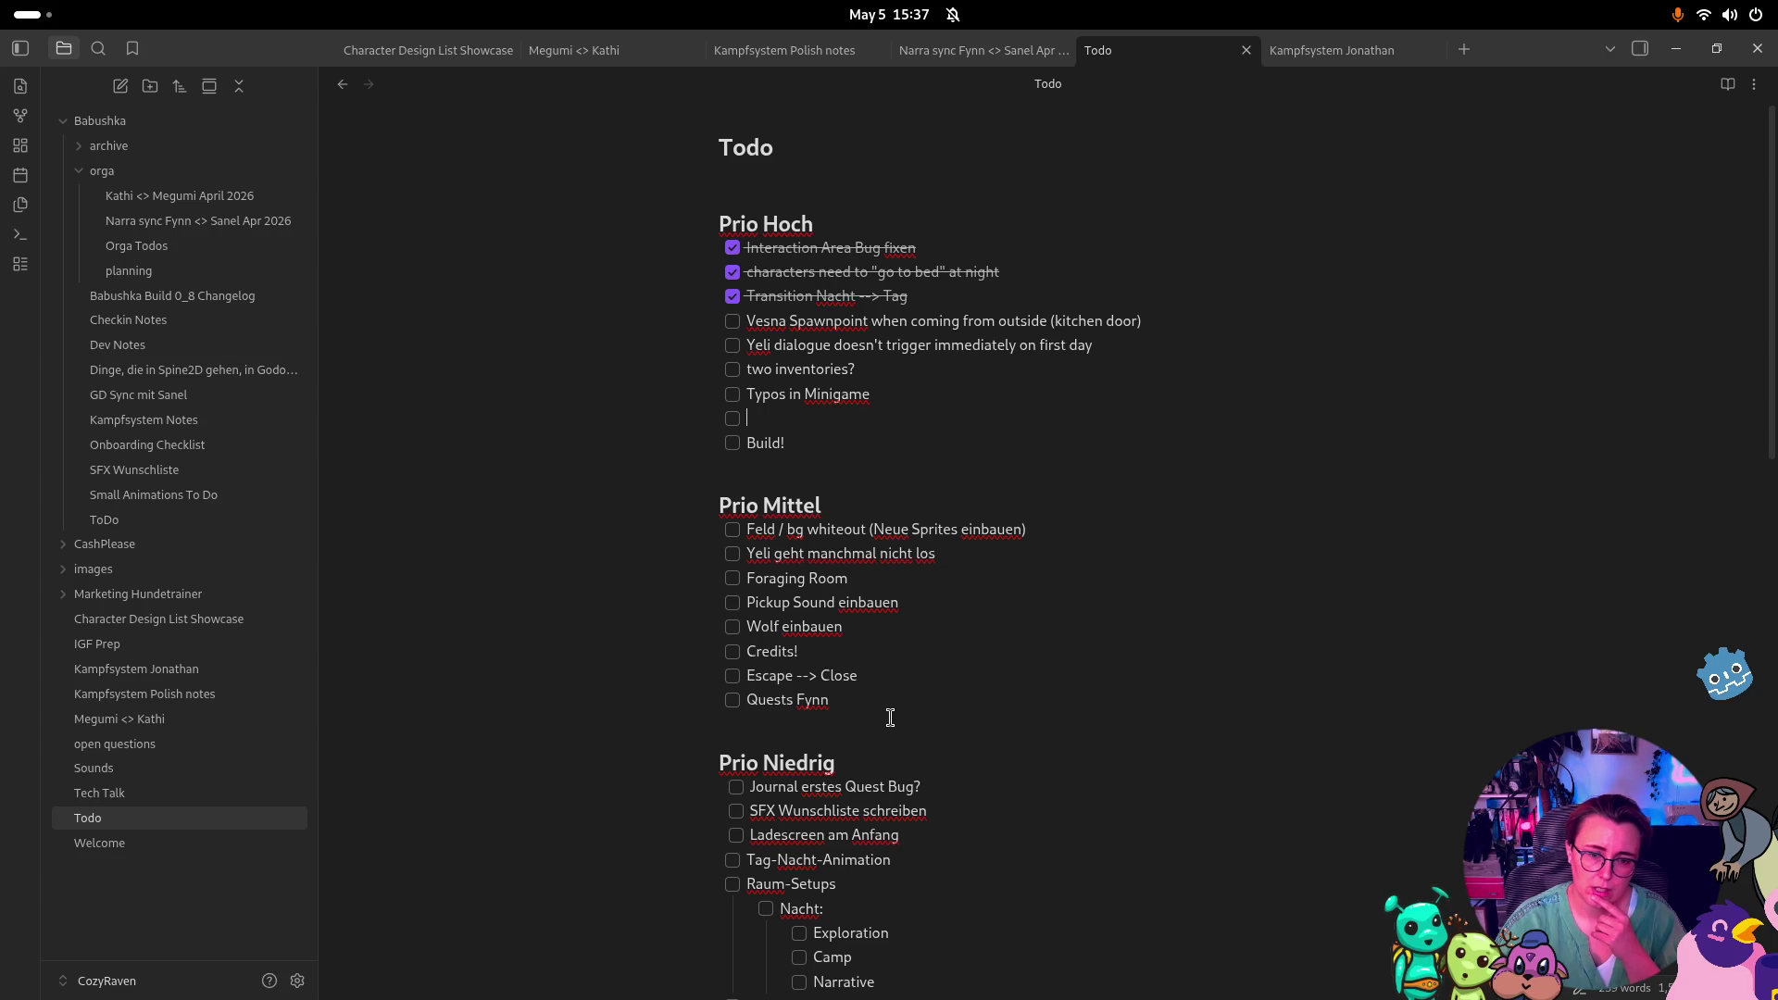
Add 'Exchange farming texture' below Quests Fynn, then select the Typos in Minigame item
{"action": "scroll", "coordinate": [912, 648], "scroll_direction": "down", "scroll_amount": 2}
{"action": "left_click", "coordinate": [899, 477]}
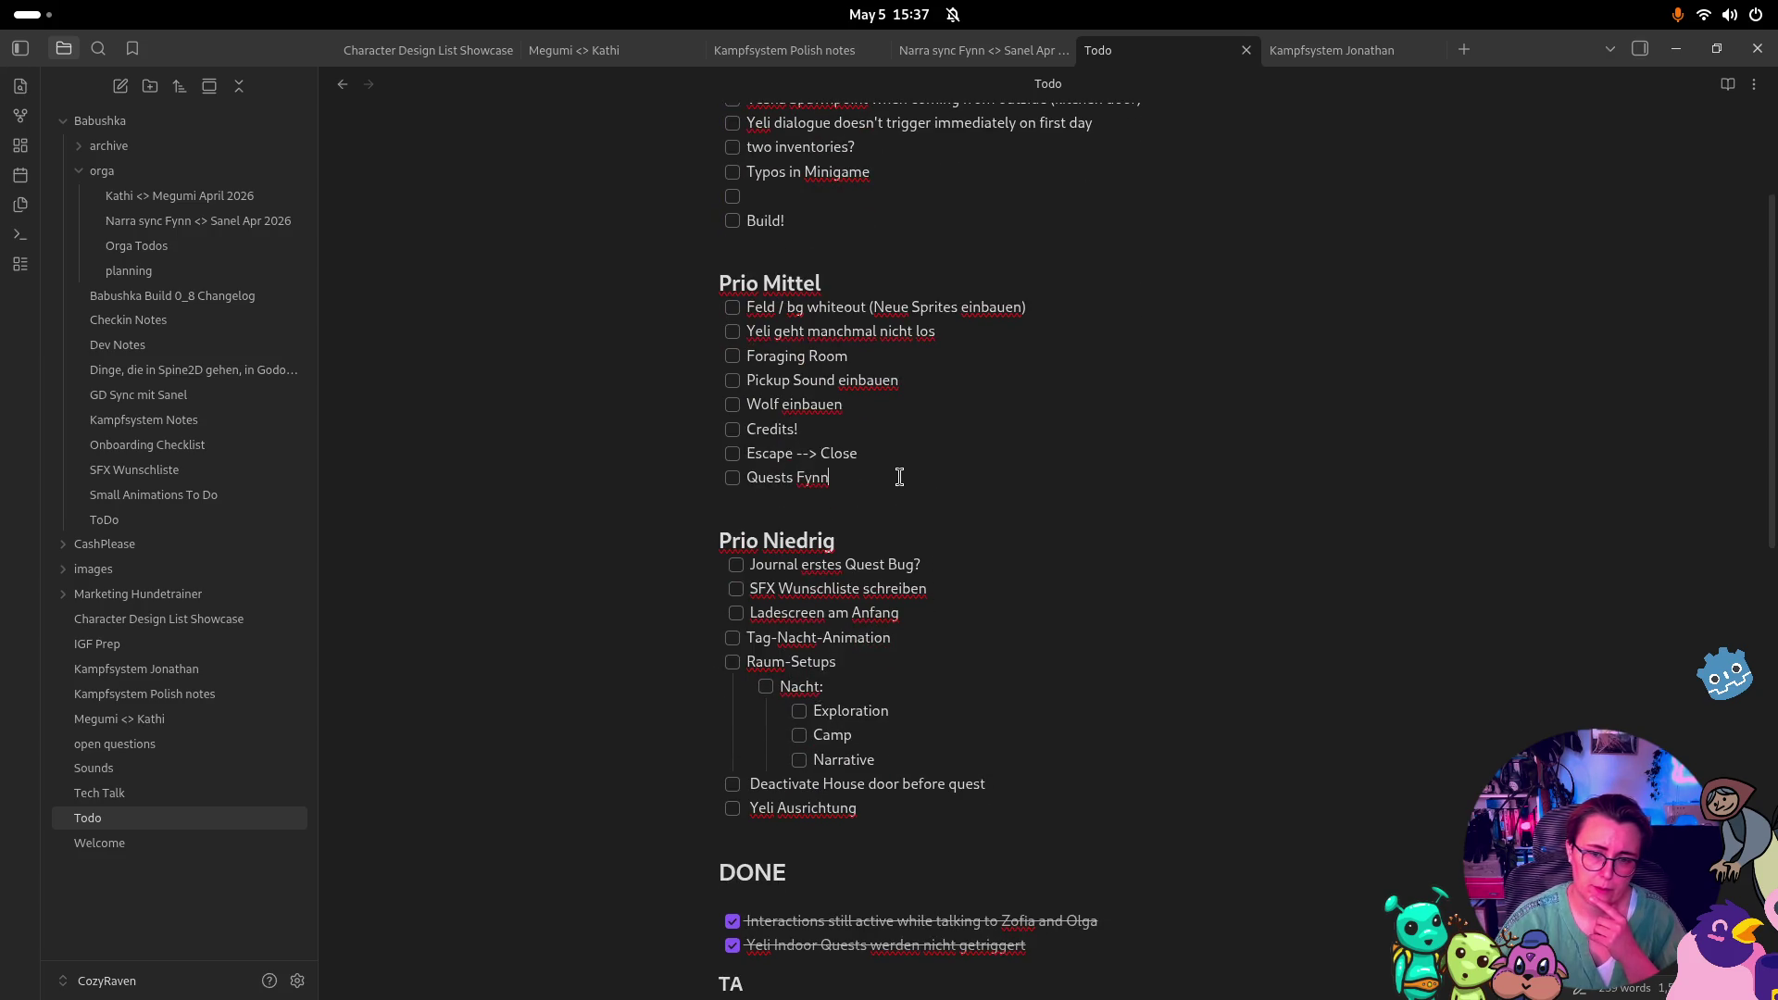
{"action": "key", "text": "Return"}
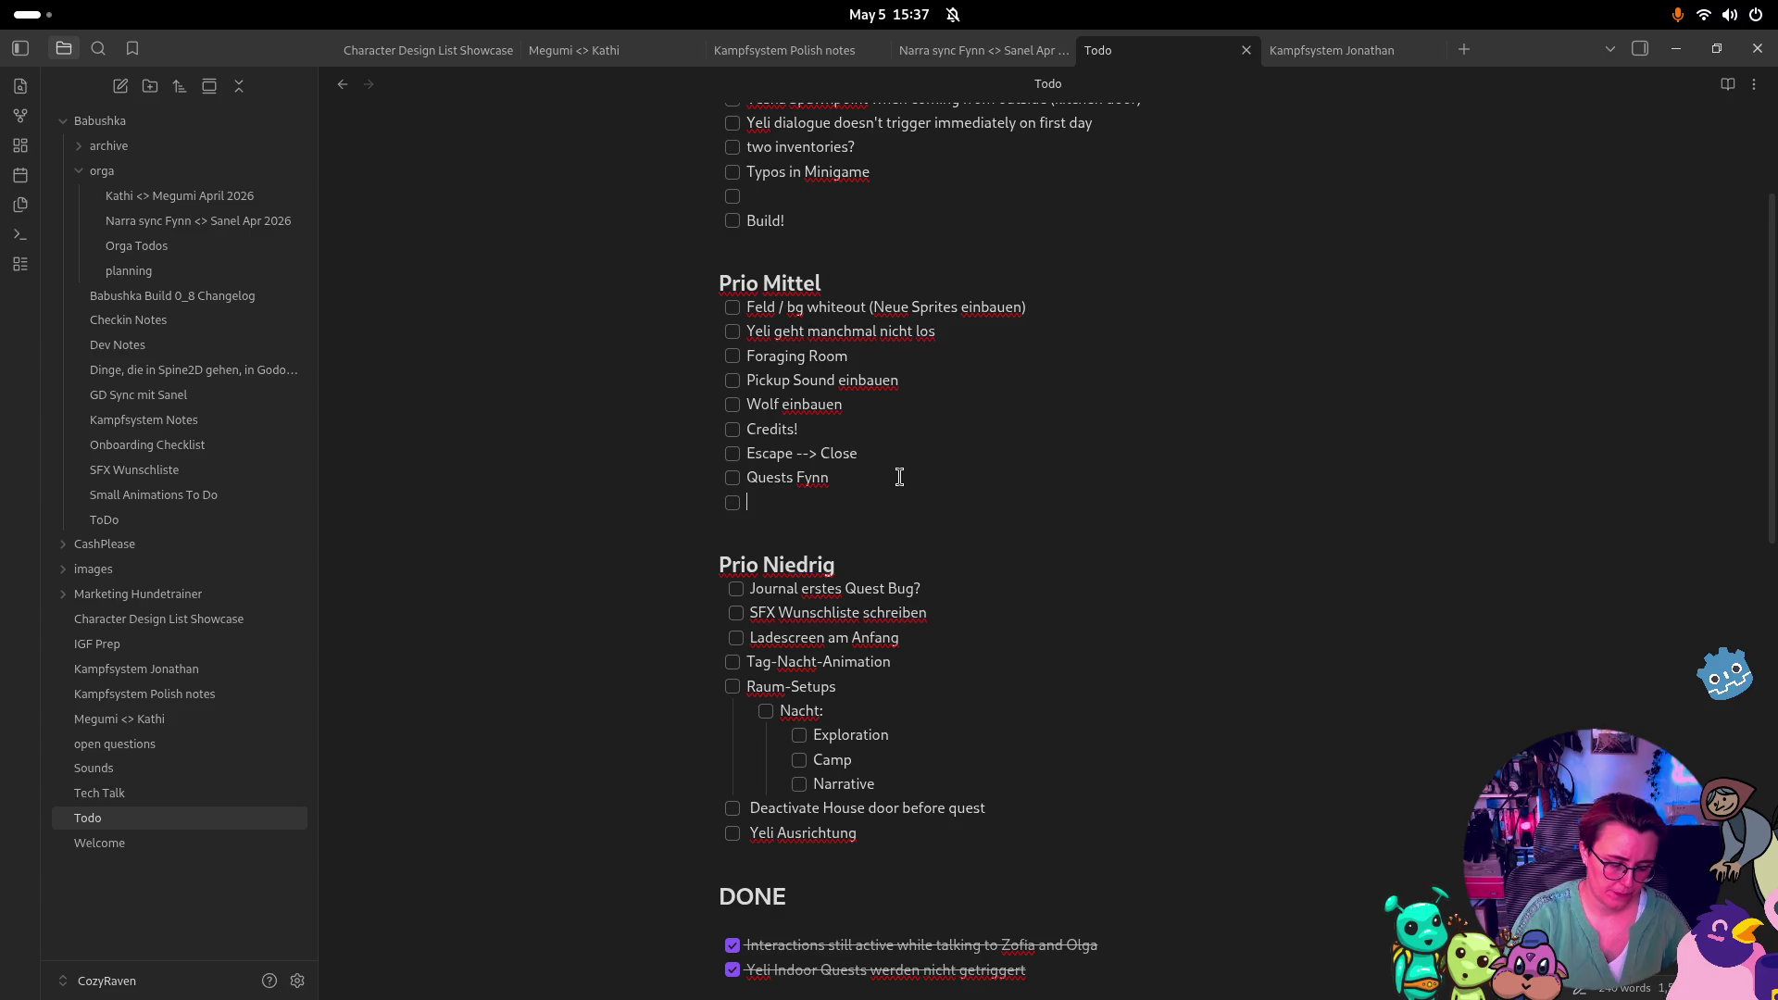
{"action": "type", "text": "Exchange "}
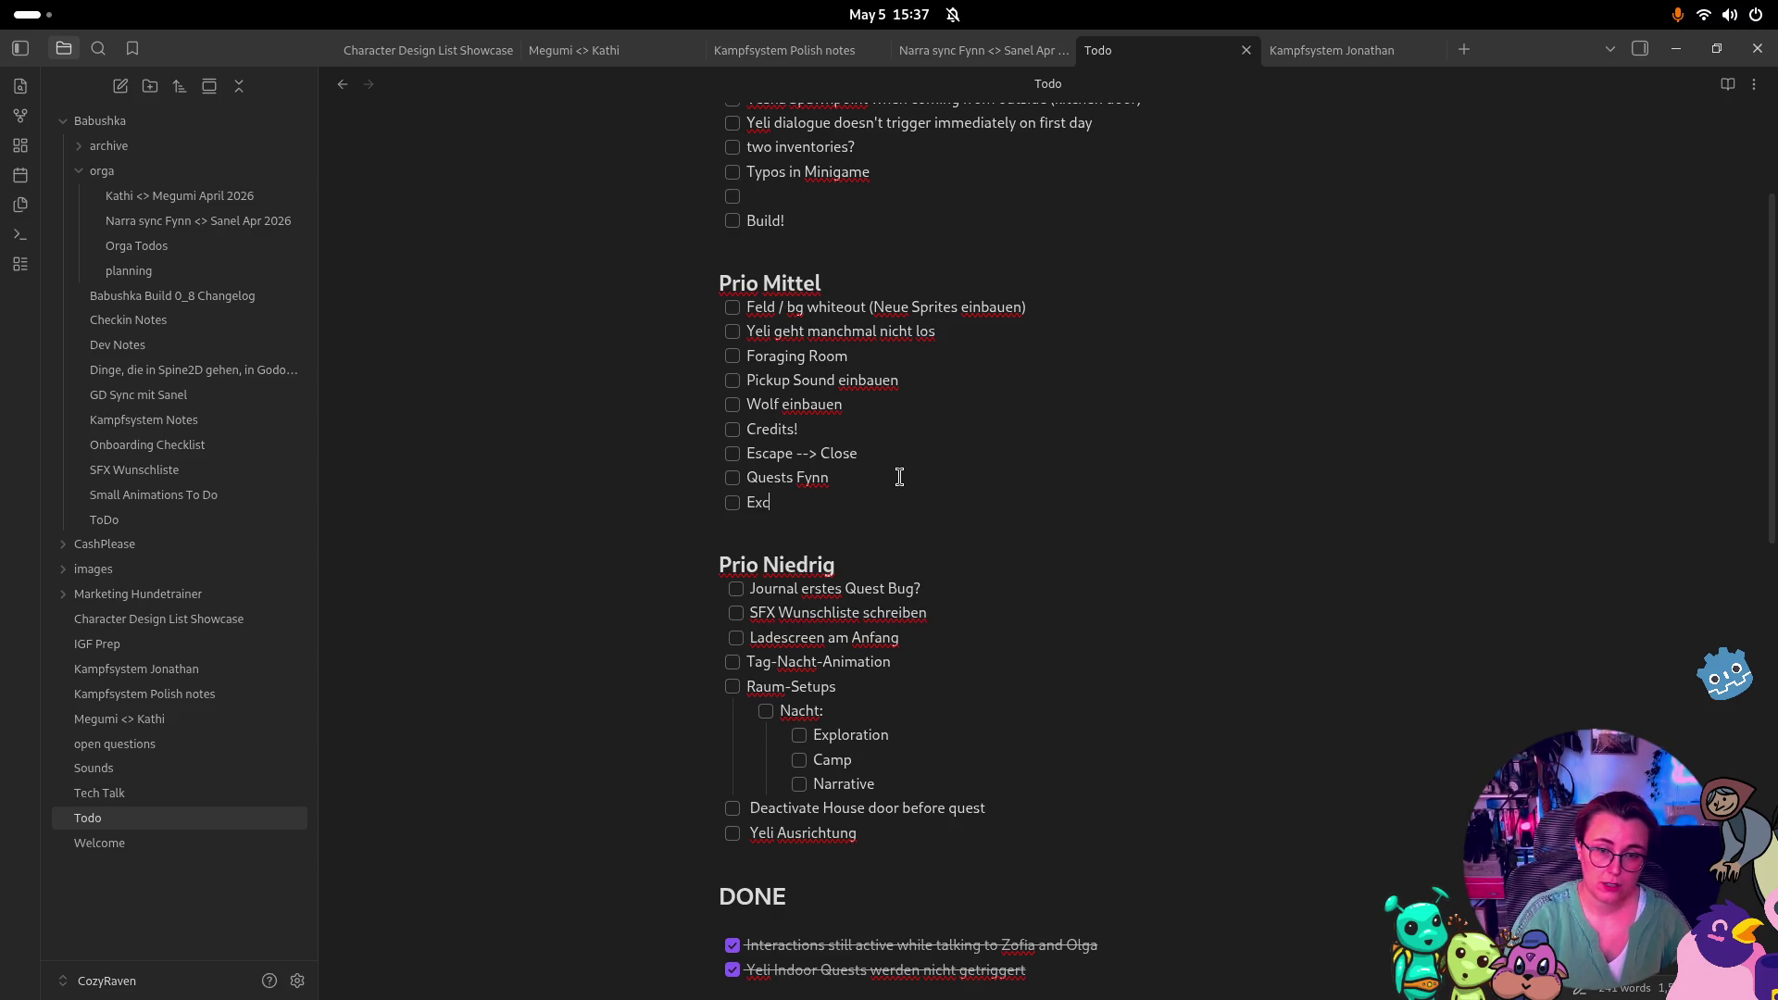
{"action": "type", "text": "farming texture"}
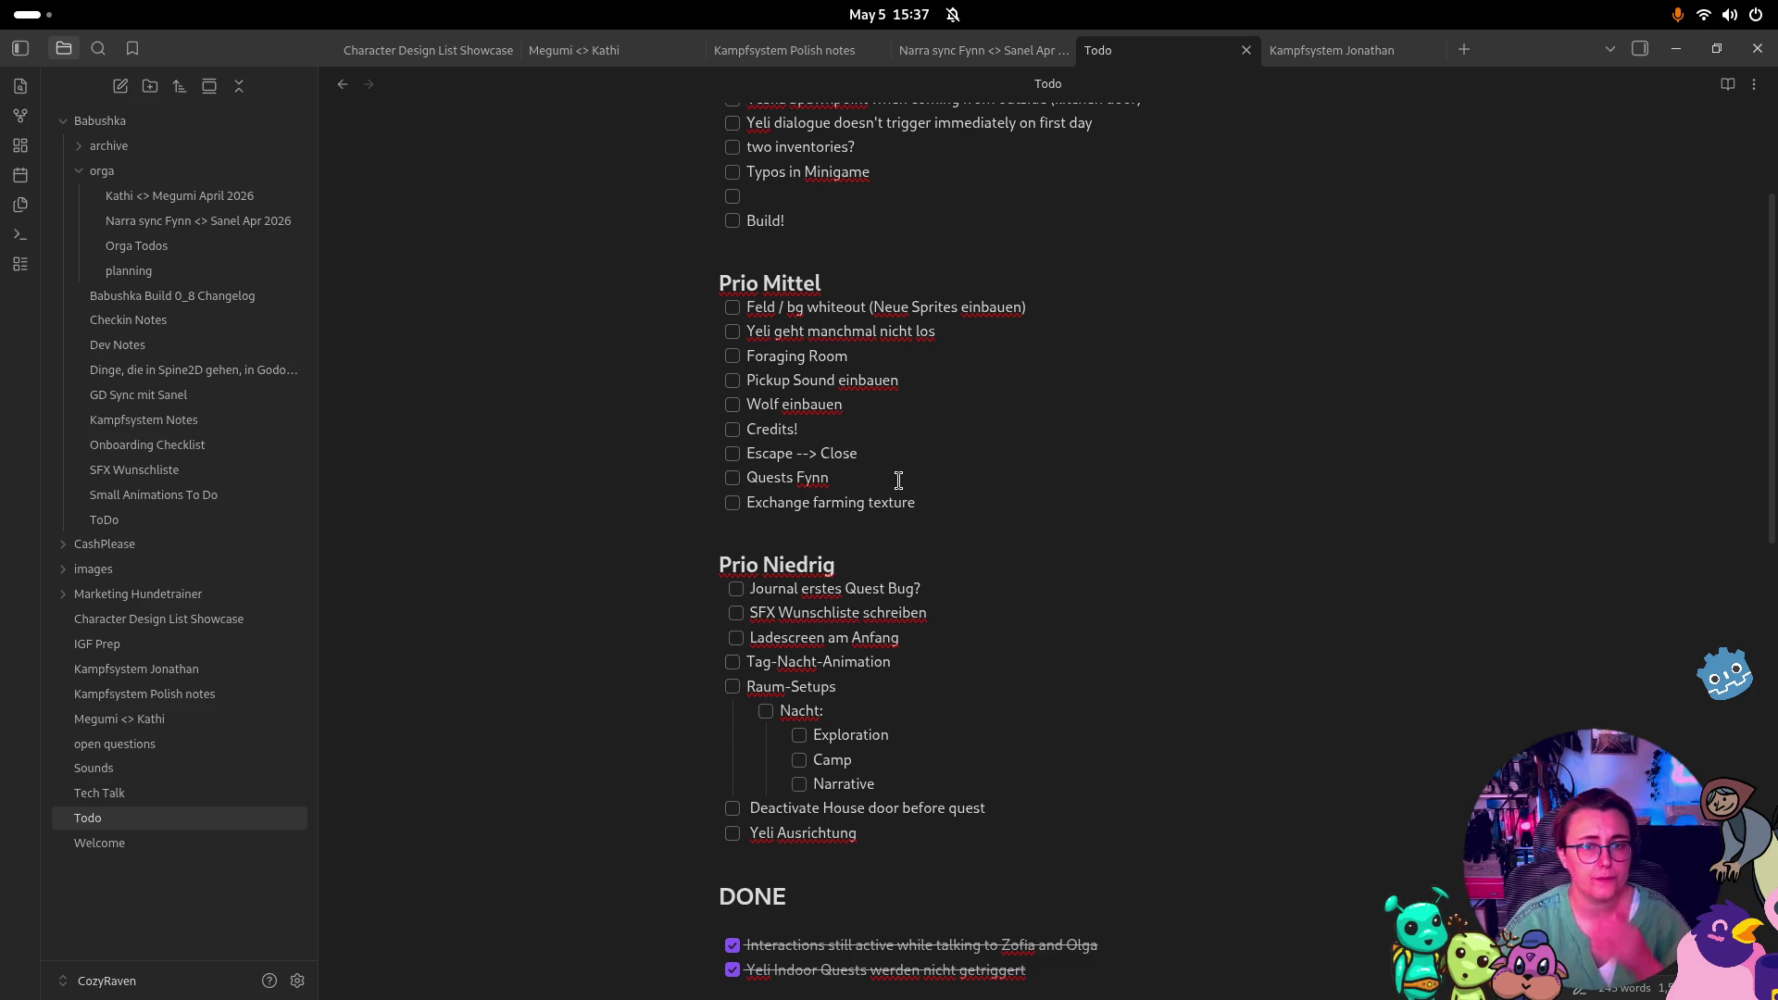
{"action": "scroll", "coordinate": [900, 477], "scroll_direction": "up", "scroll_amount": 3}
{"action": "left_click", "coordinate": [795, 414]}
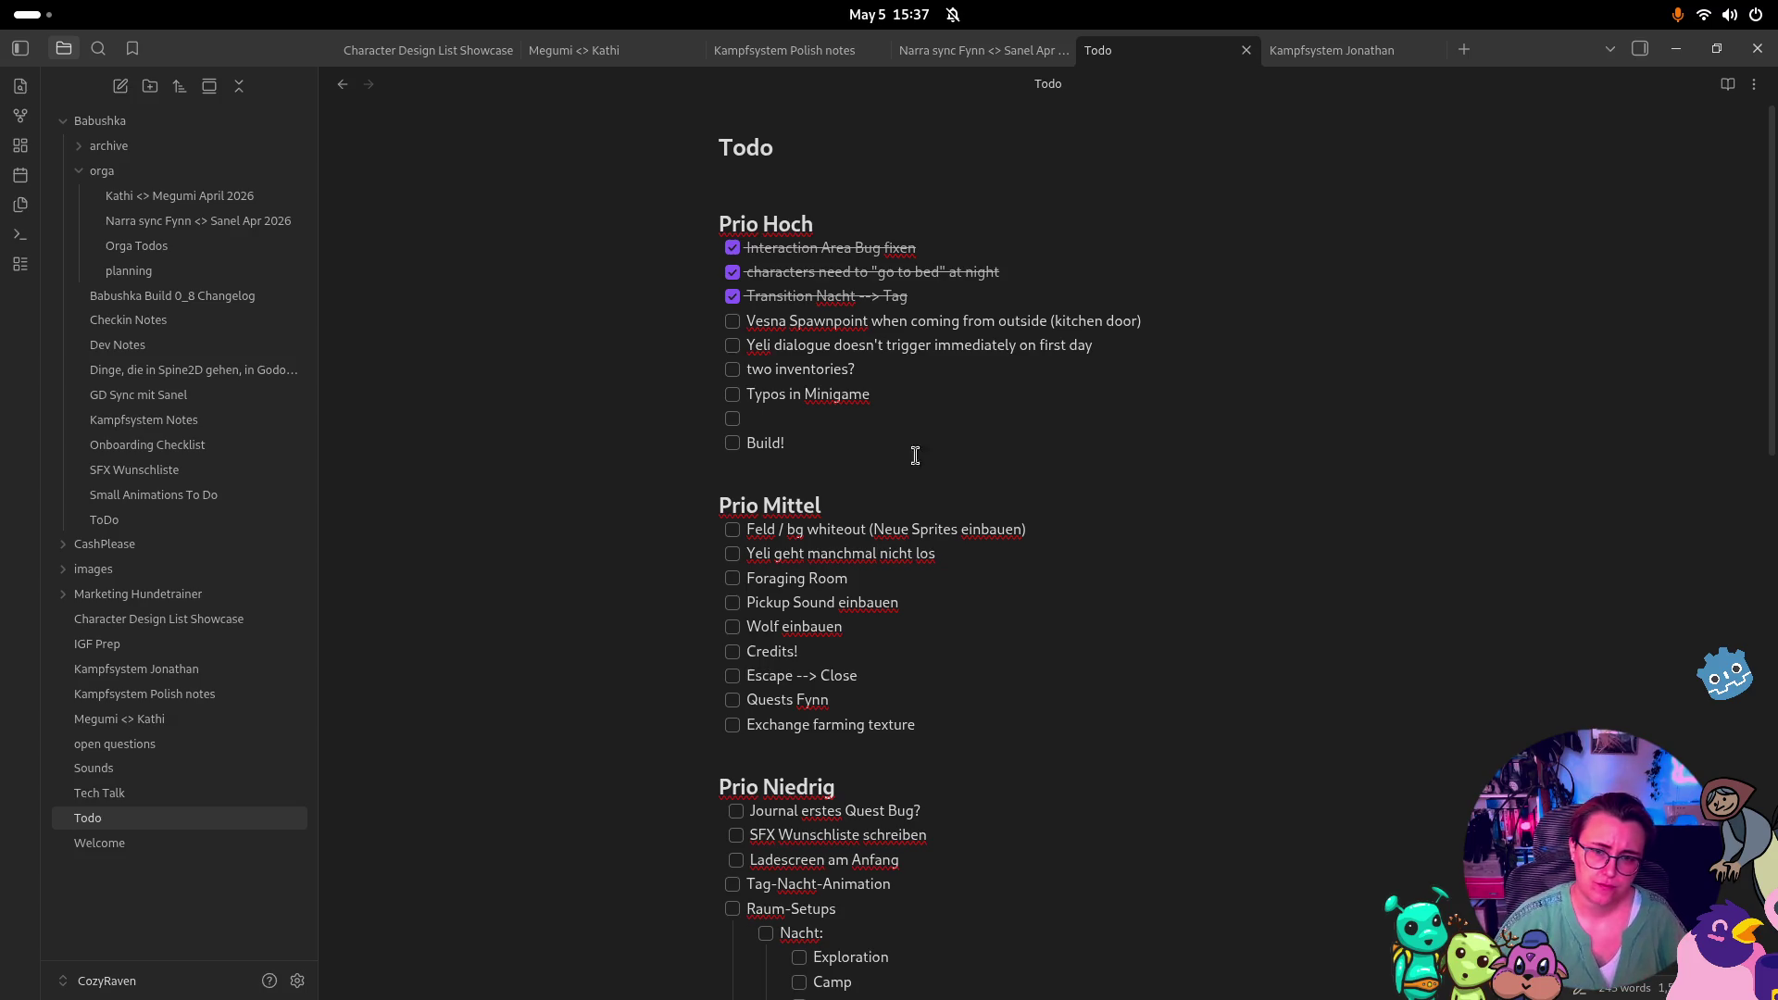
{"action": "left_click_drag", "start_coordinate": [903, 394], "coordinate": [722, 394]}
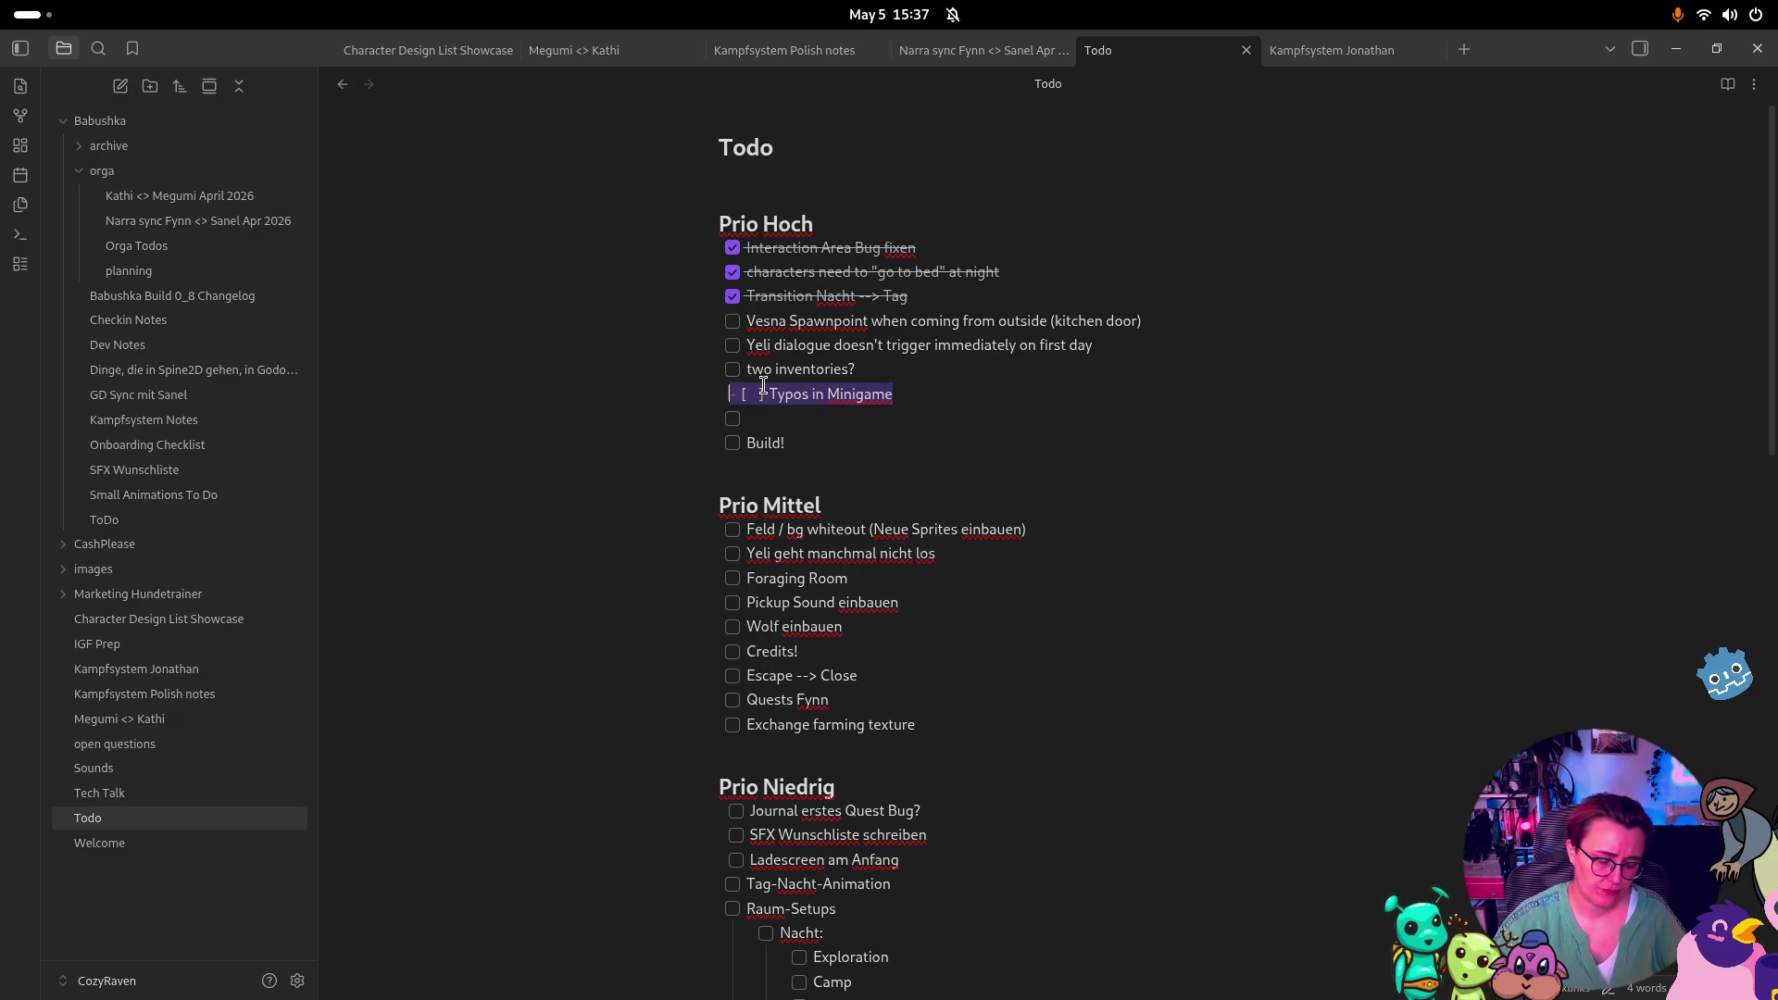
Move 'Typos in Minigame' below Exchange farming texture and clear the empty lines above Build!
{"action": "key", "text": "BackSpace"}
{"action": "left_click", "coordinate": [970, 733]}
{"action": "key", "text": "Return"}
{"action": "type", "text": "- [ ] Typos in Minigame"}
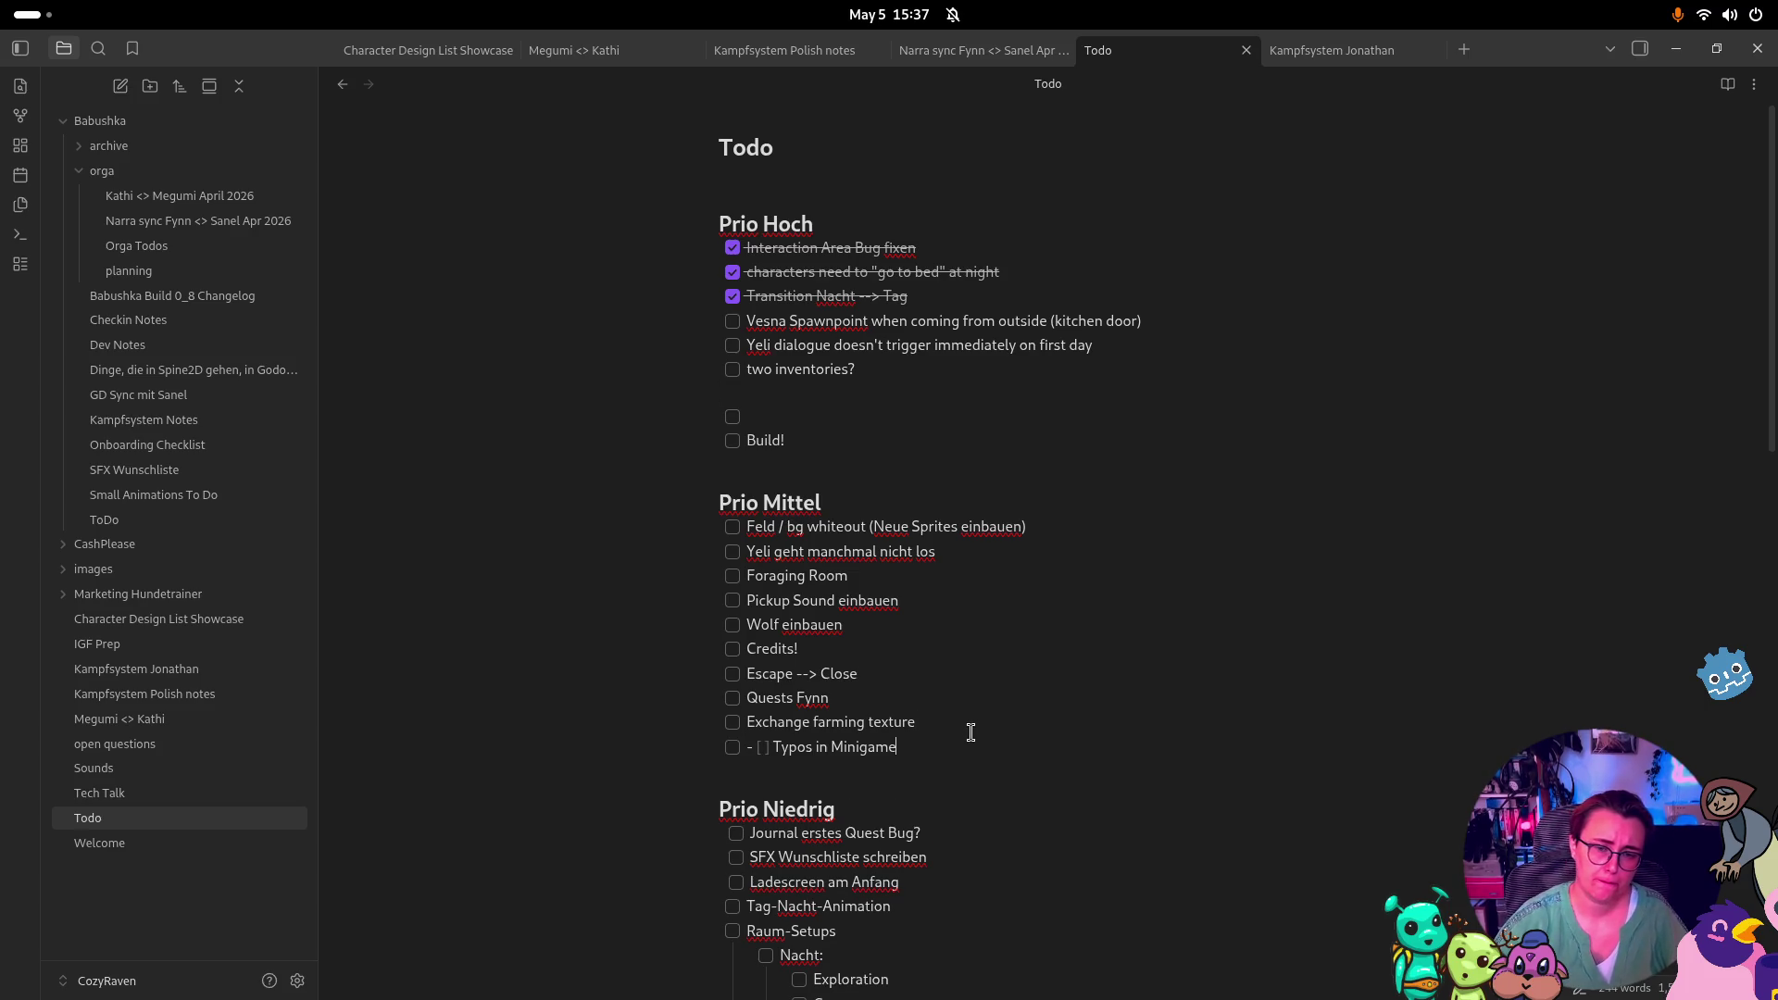
{"action": "key", "text": "Home"}
{"action": "key", "text": "shift+ctrl+Right"}
{"action": "key", "text": "shift+ctrl+Right"}
{"action": "key", "text": "BackSpace"}
{"action": "left_click", "coordinate": [769, 407]}
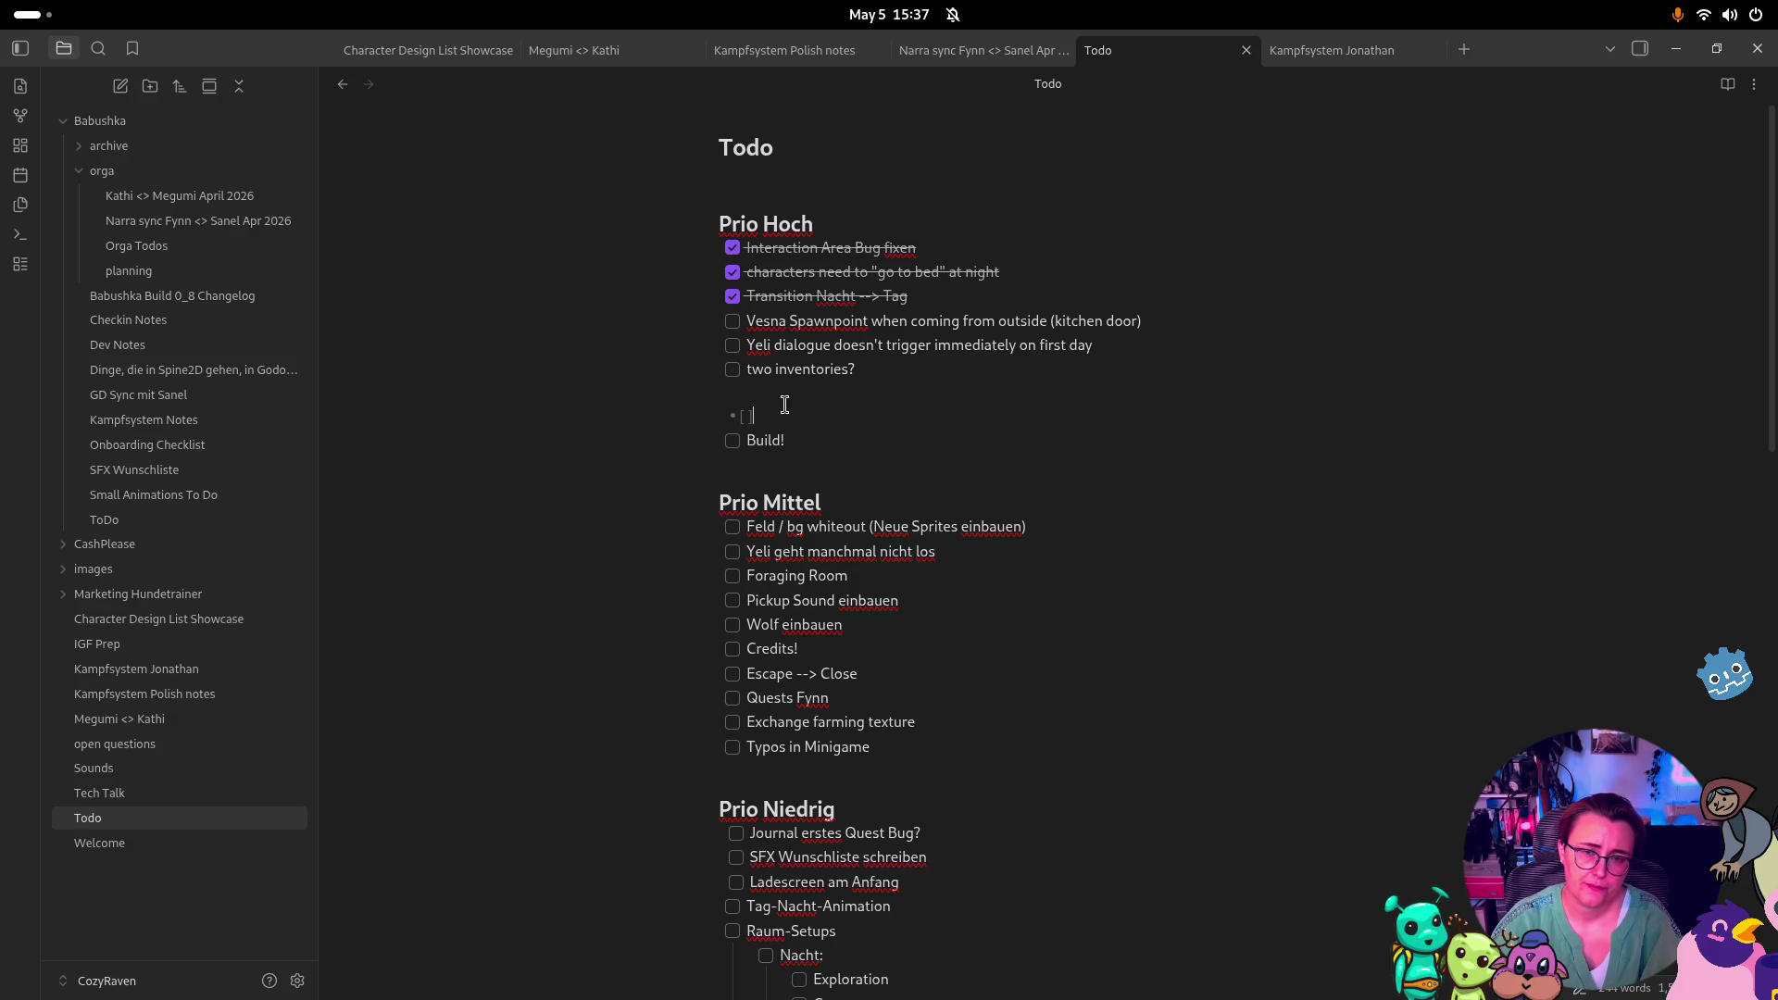
{"action": "key", "text": "BackSpace"}
{"action": "key", "text": "BackSpace"}
{"action": "key", "text": "BackSpace"}
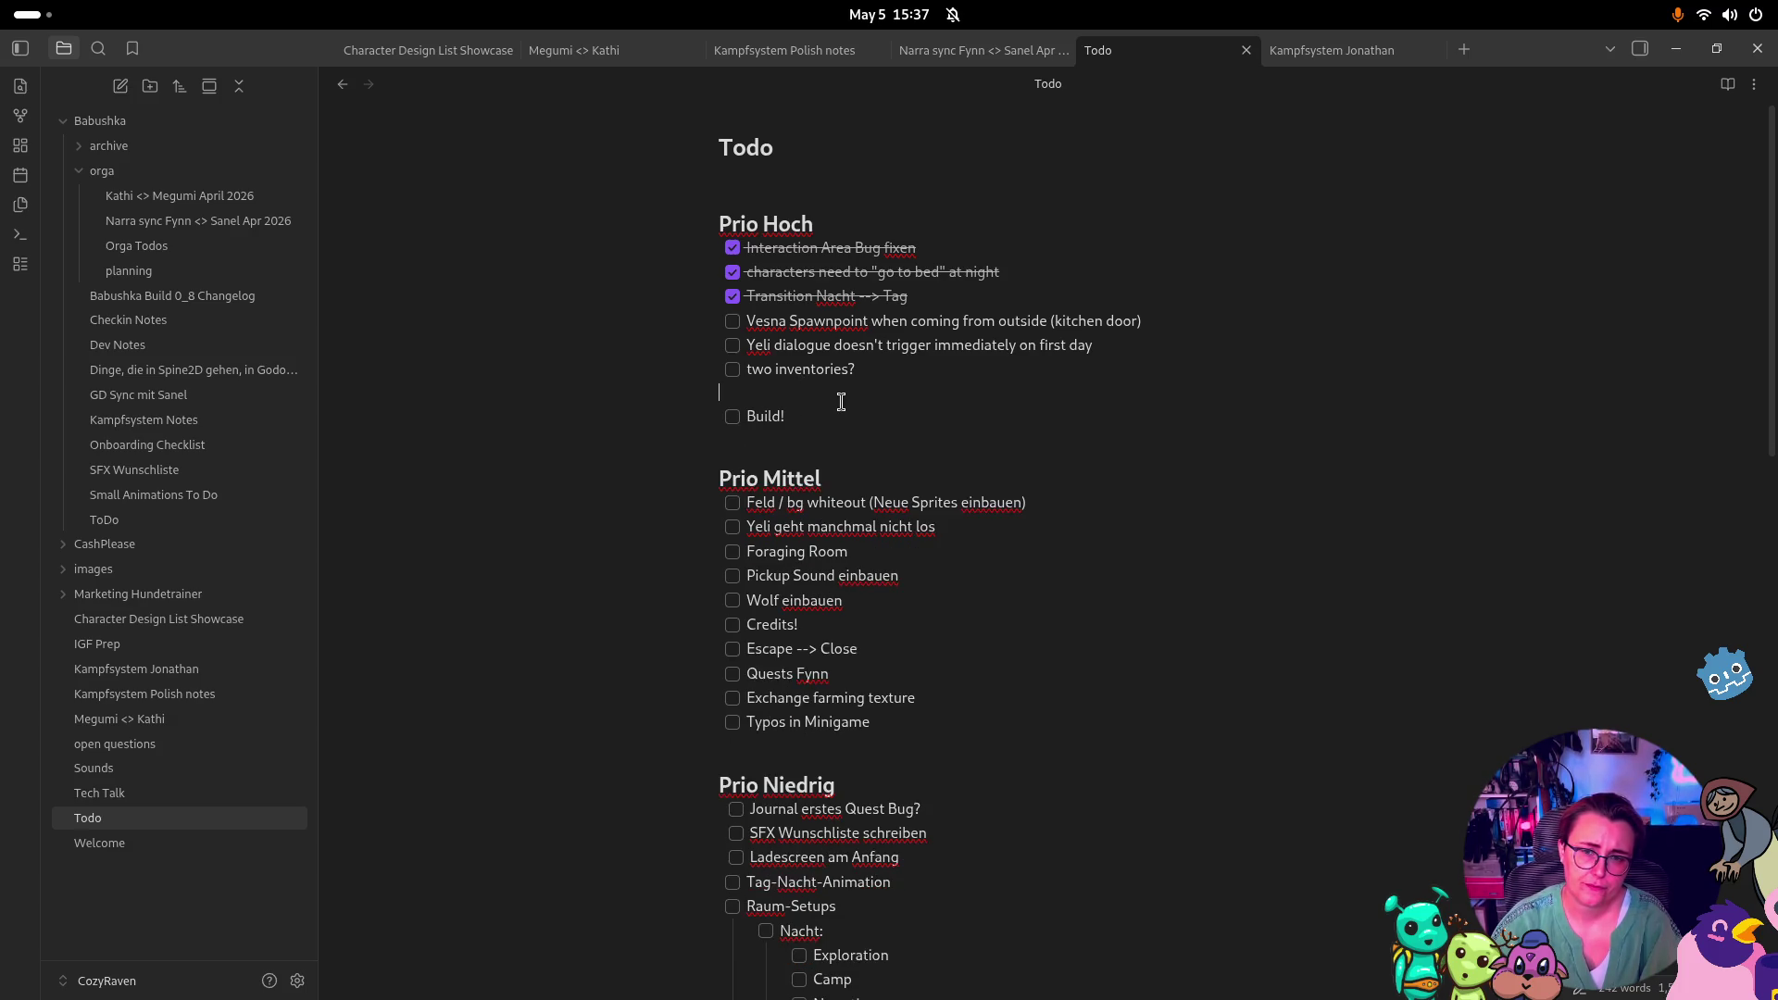
Move the Yeli dialogue item below Typos in Minigame, removing its duplicate checkbox prefix
{"action": "left_click_drag", "start_coordinate": [1089, 345], "coordinate": [645, 344]}
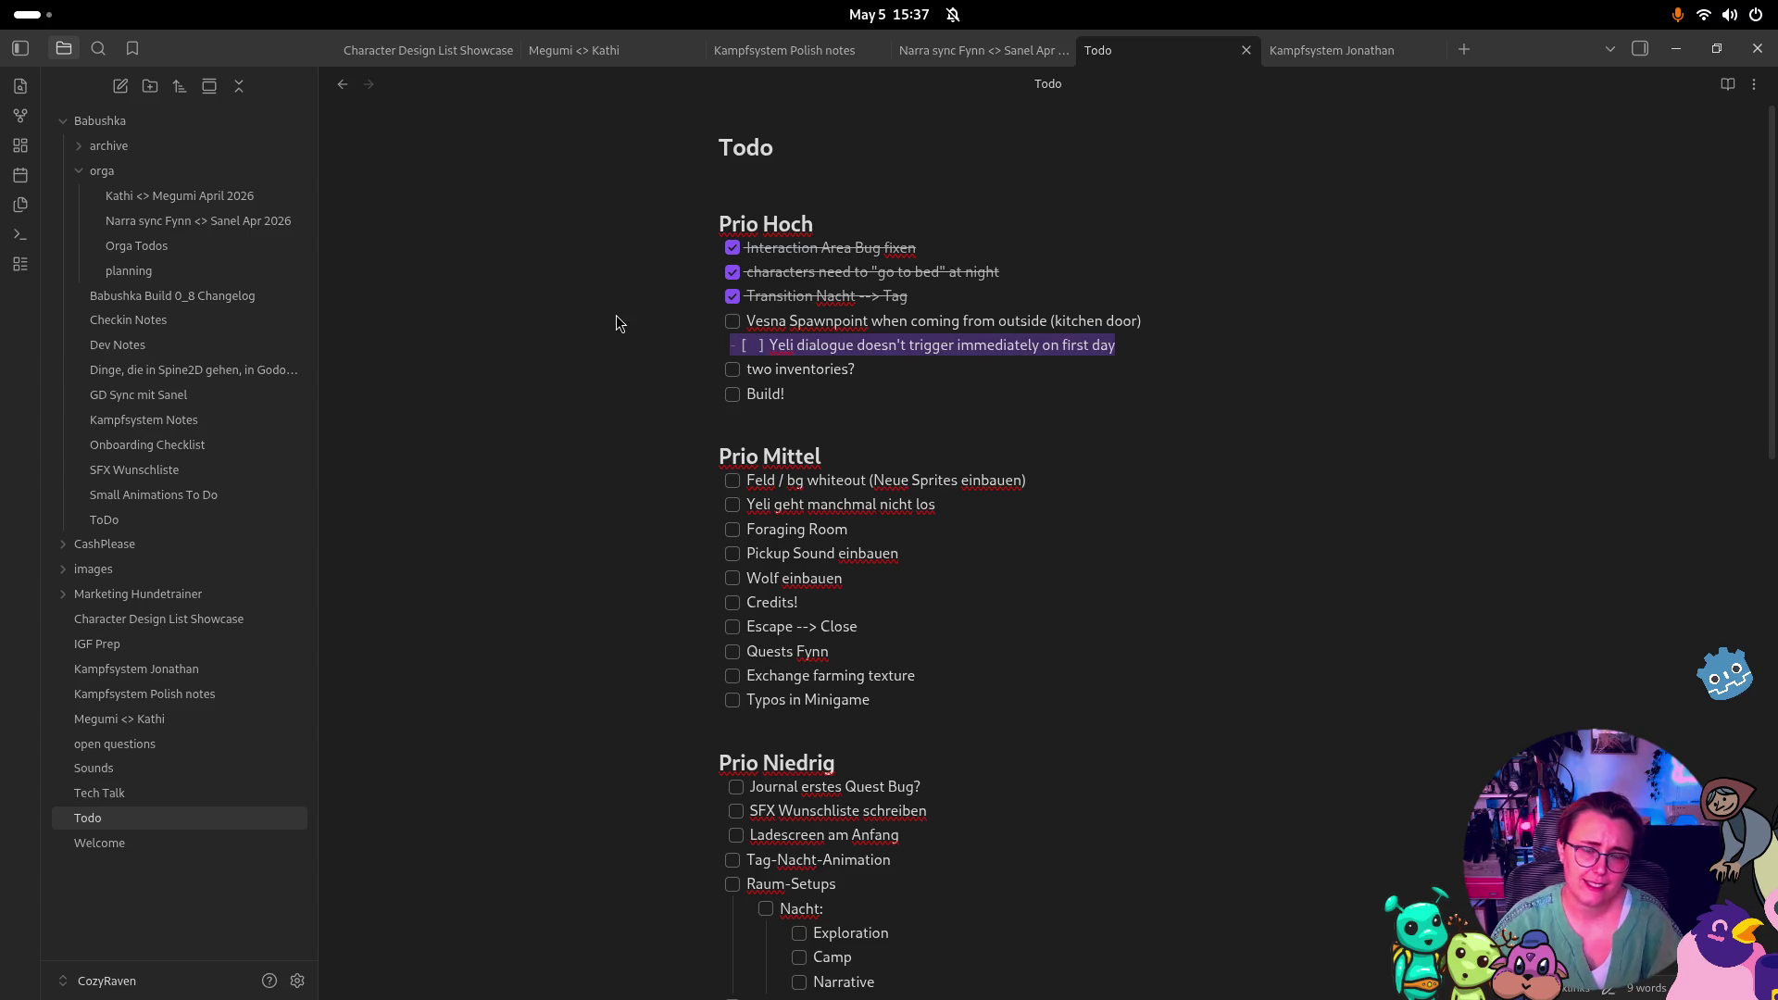
{"action": "key", "text": "ctrl+x"}
{"action": "left_click", "coordinate": [890, 697]}
{"action": "key", "text": "Return"}
{"action": "key", "text": "ctrl+v"}
{"action": "left_click_drag", "start_coordinate": [772, 721], "coordinate": [742, 722]}
{"action": "key", "text": "BackSpace"}
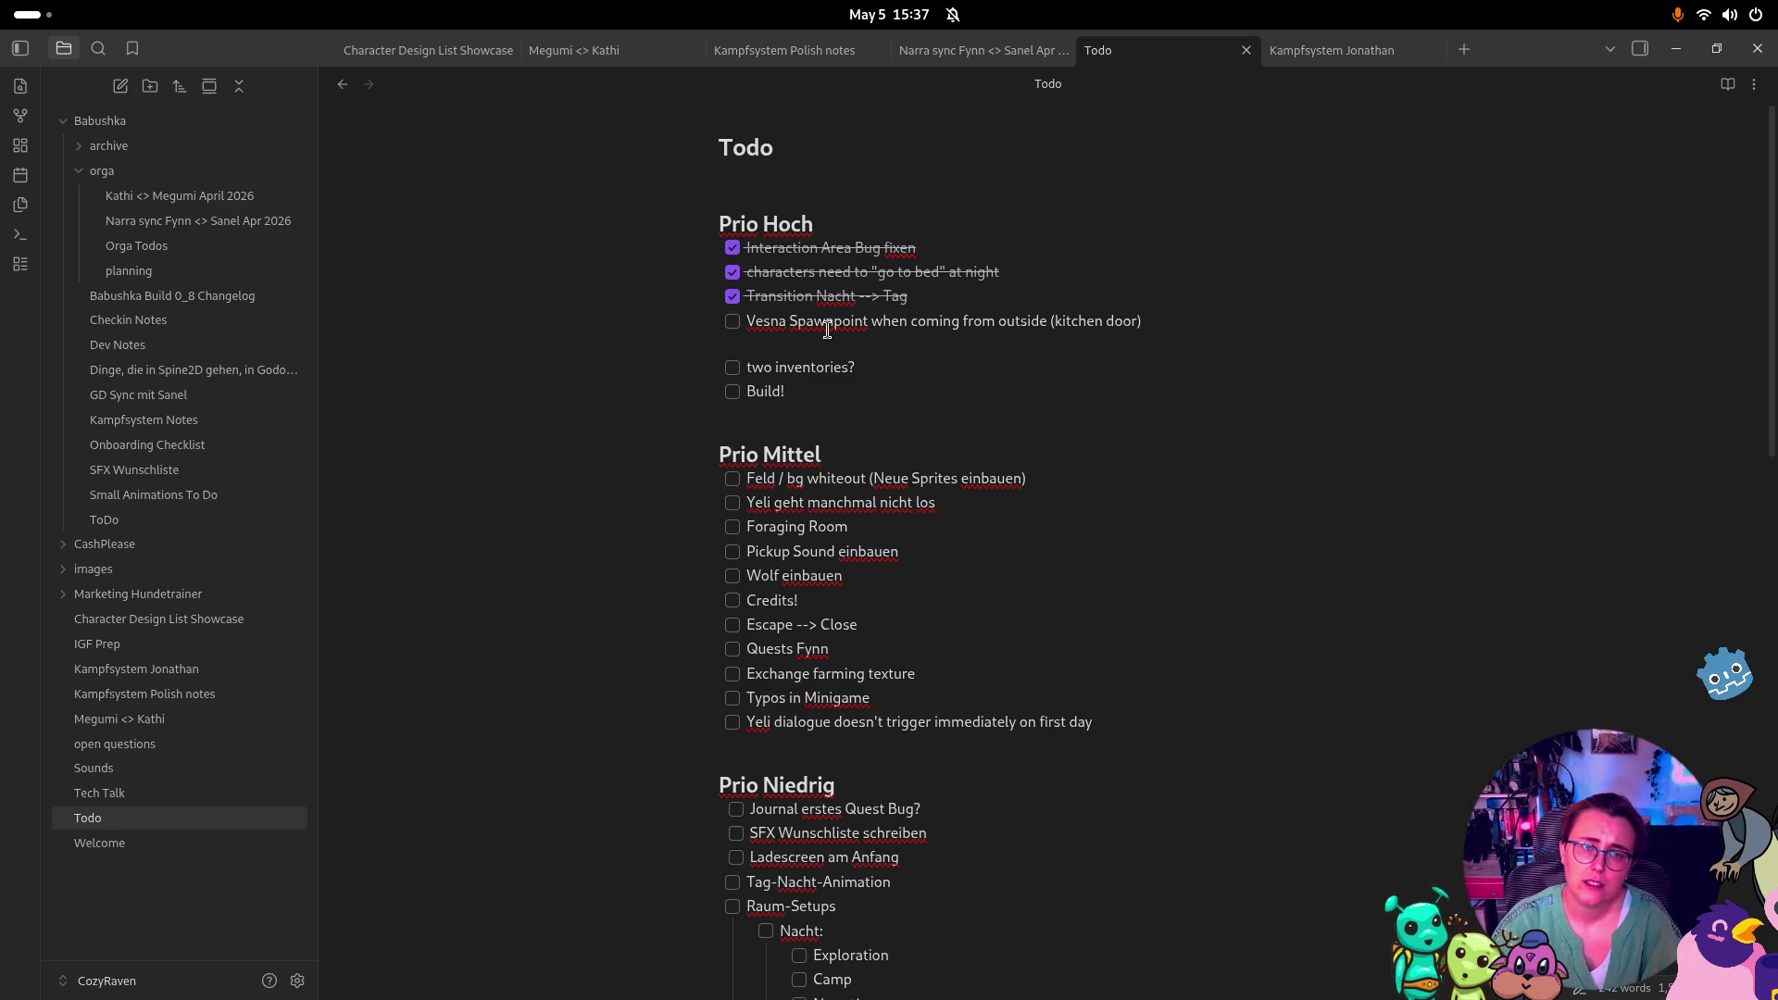
Move the Vesna Spawnpoint item below the Yeli item and remove the leftover empty Prio Hoch line
{"action": "left_click_drag", "start_coordinate": [1169, 321], "coordinate": [666, 314]}
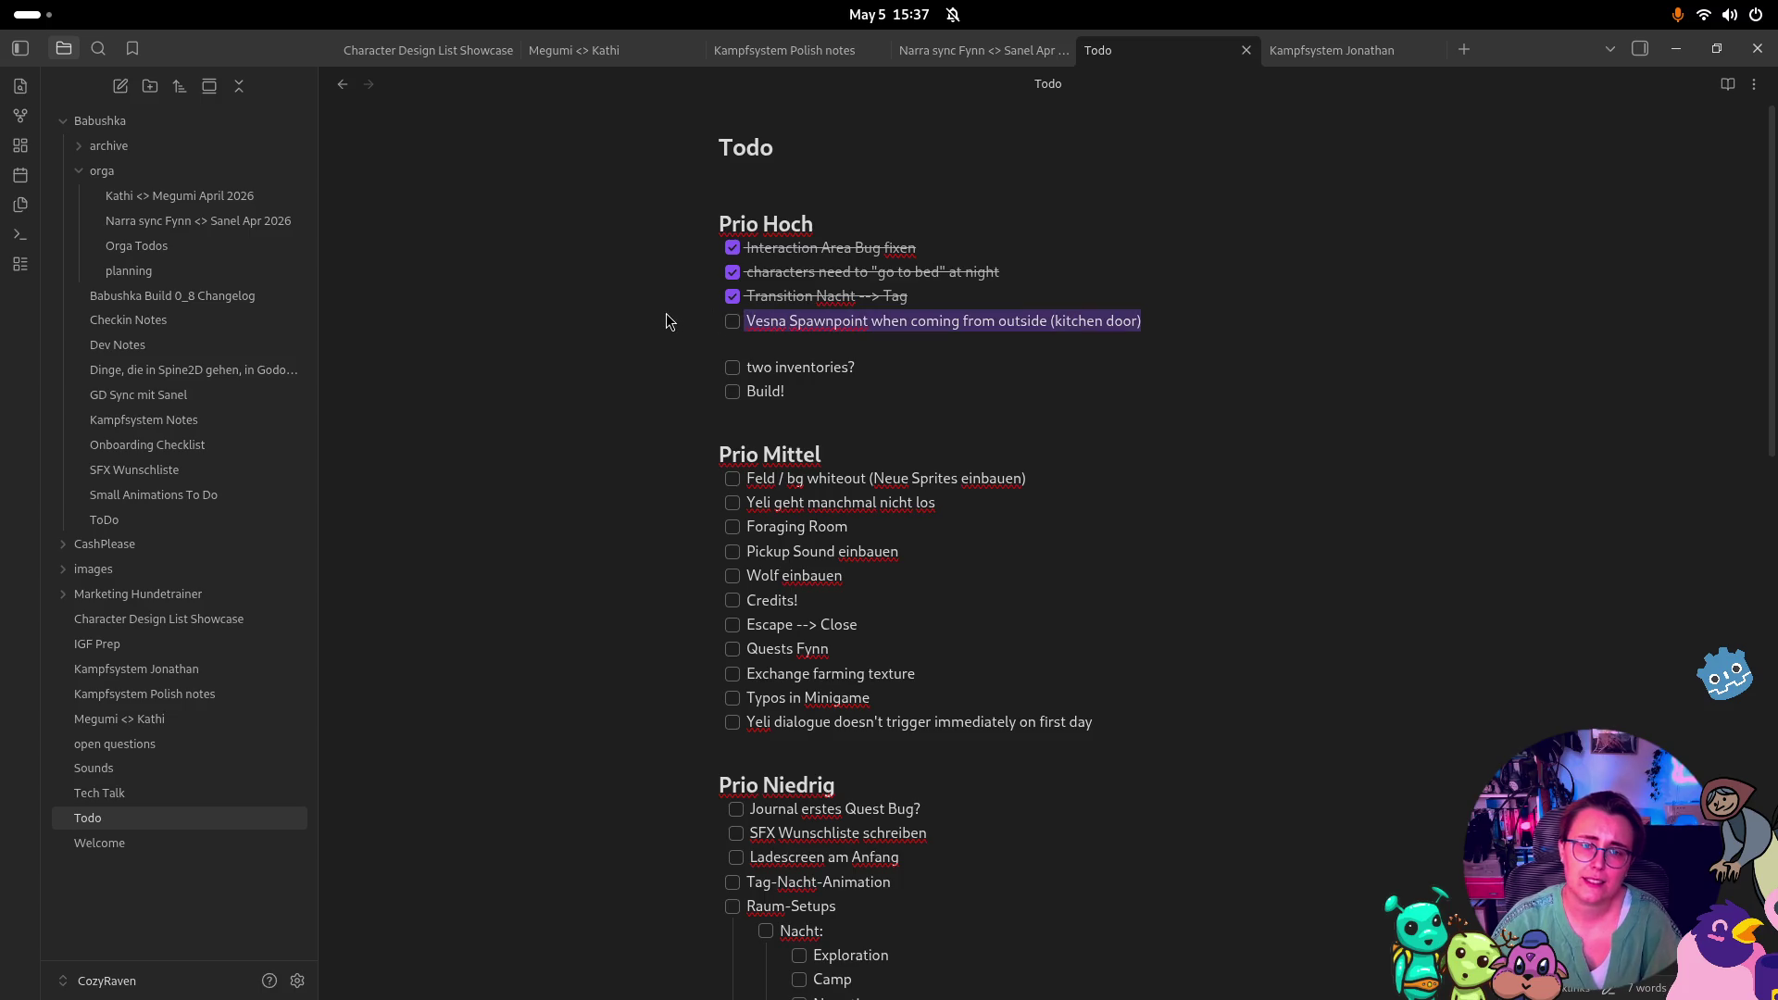
{"action": "key", "text": "BackSpace"}
{"action": "key", "text": "BackSpace"}
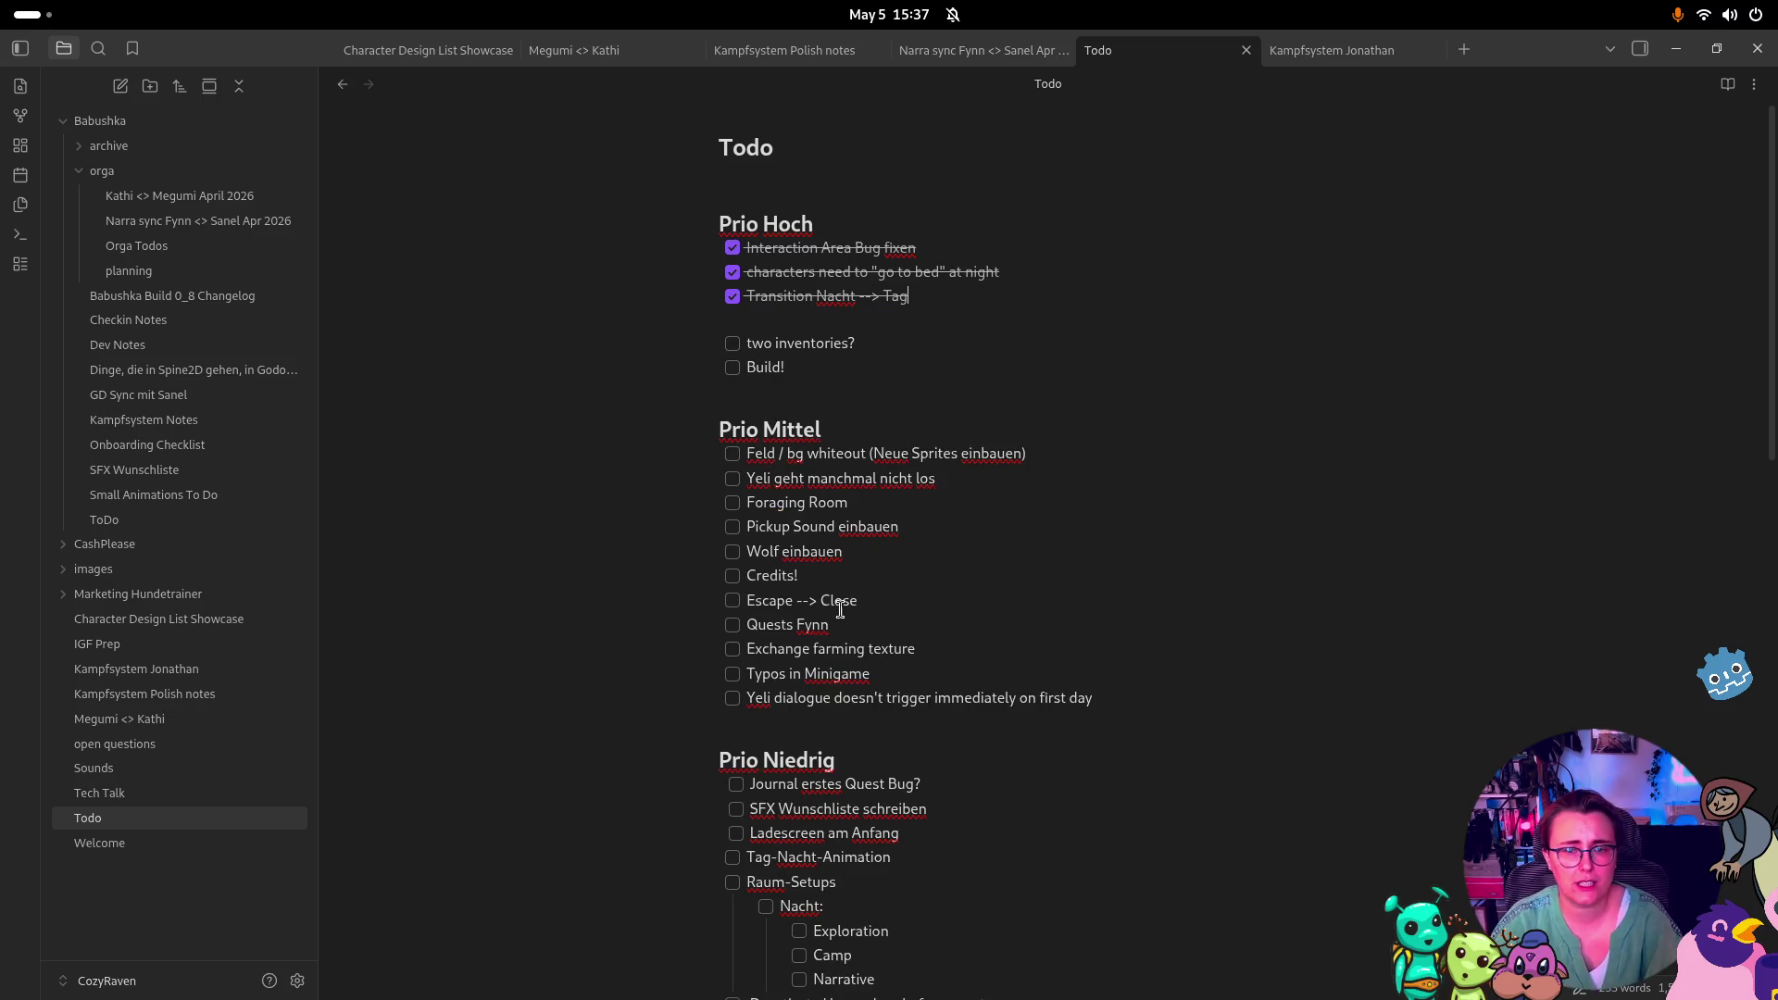
{"action": "key", "text": "Return"}
{"action": "key", "text": "ctrl+v"}
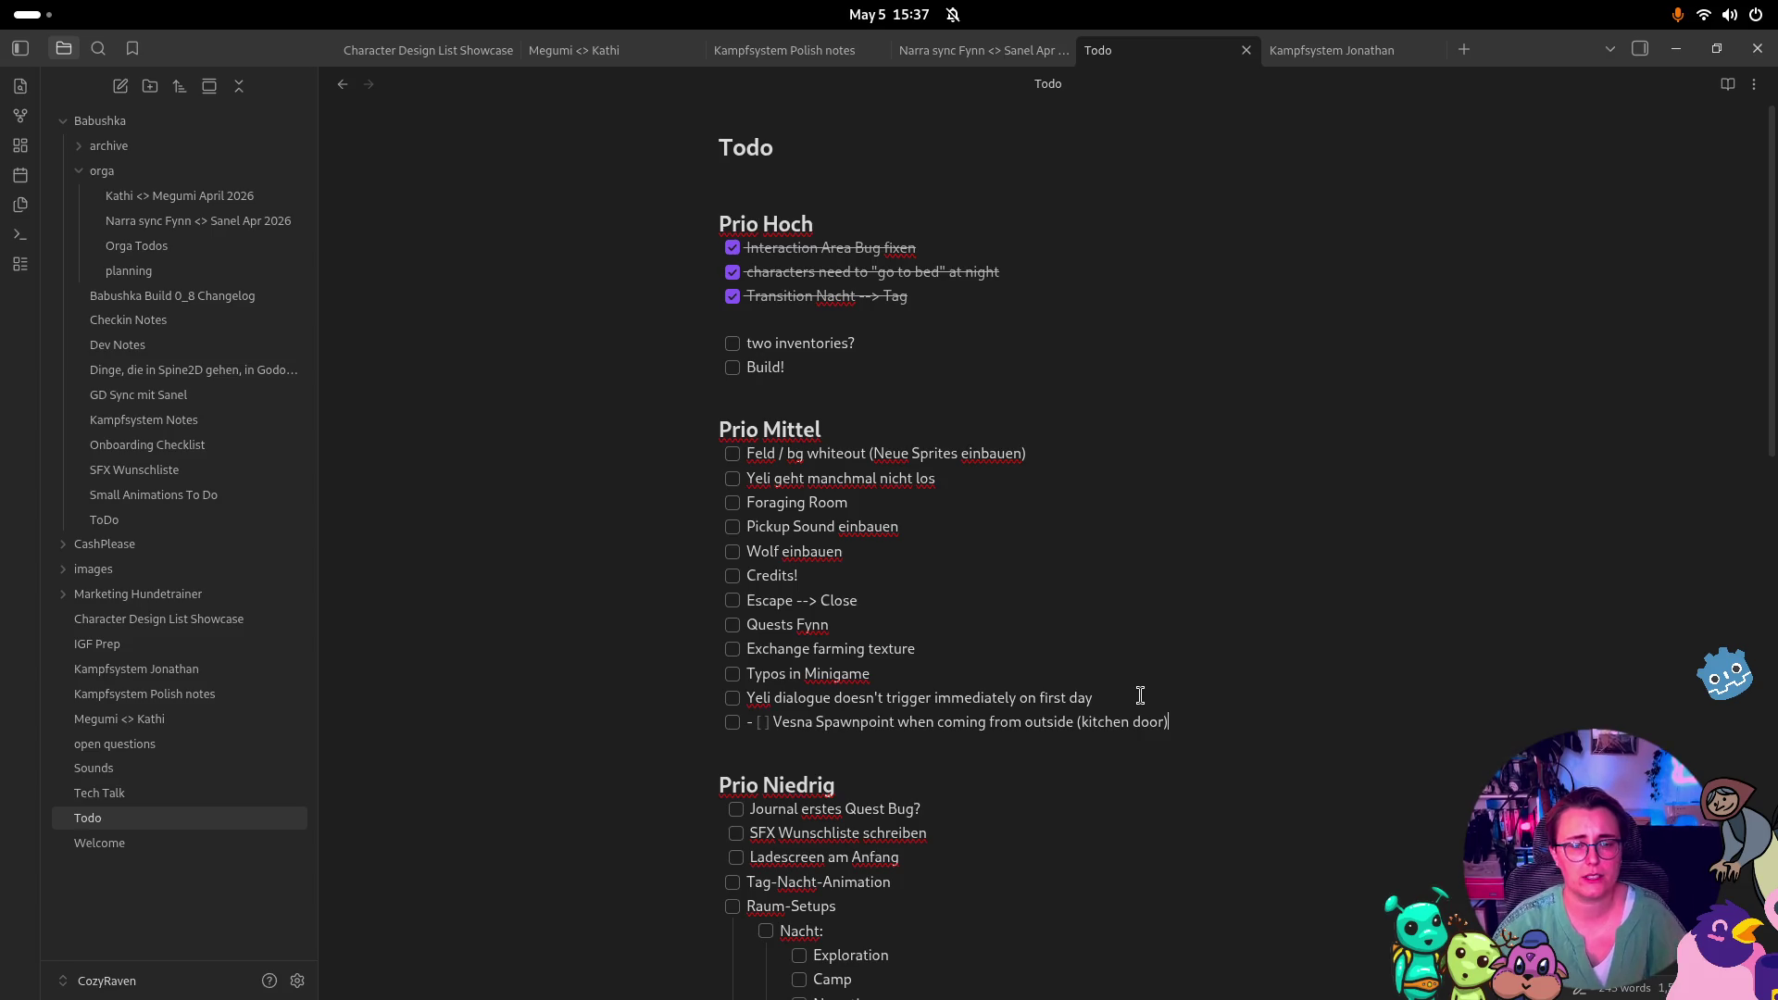
{"action": "left_click", "coordinate": [751, 723]}
{"action": "key", "text": "Delete"}
{"action": "key", "text": "Delete"}
{"action": "key", "text": "Delete"}
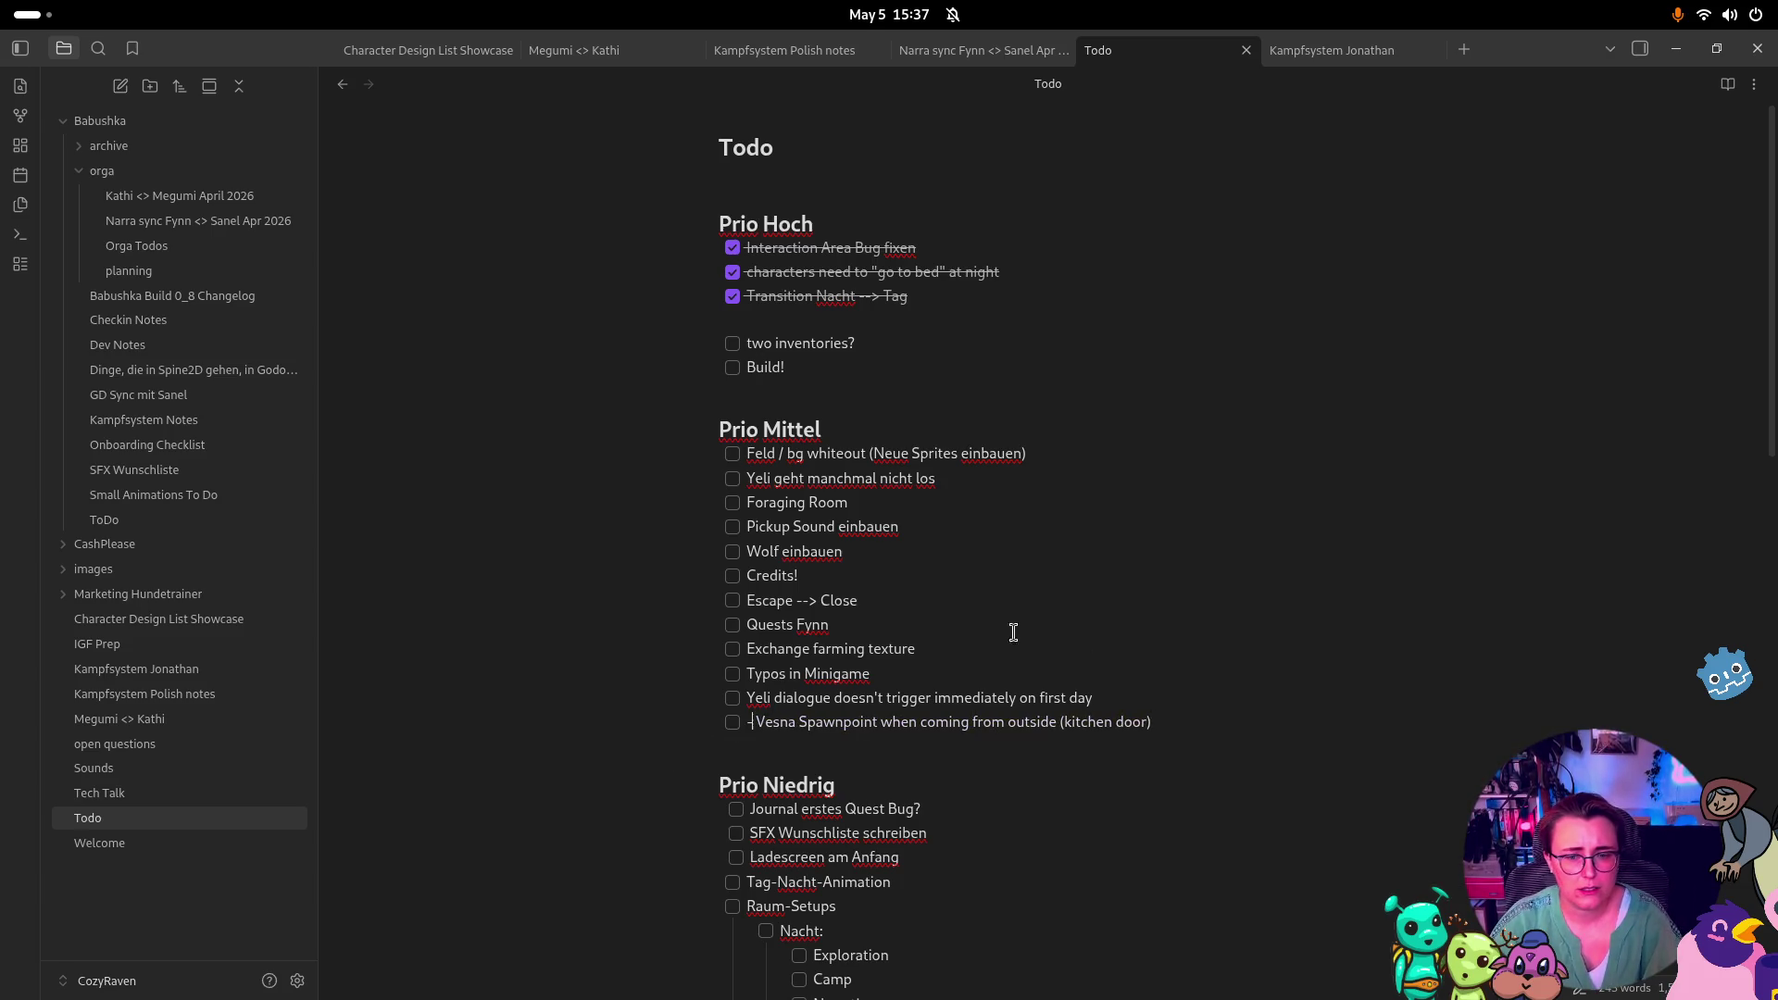
{"action": "left_click", "coordinate": [765, 320]}
{"action": "key", "text": "BackSpace"}
{"action": "key", "text": "super"}
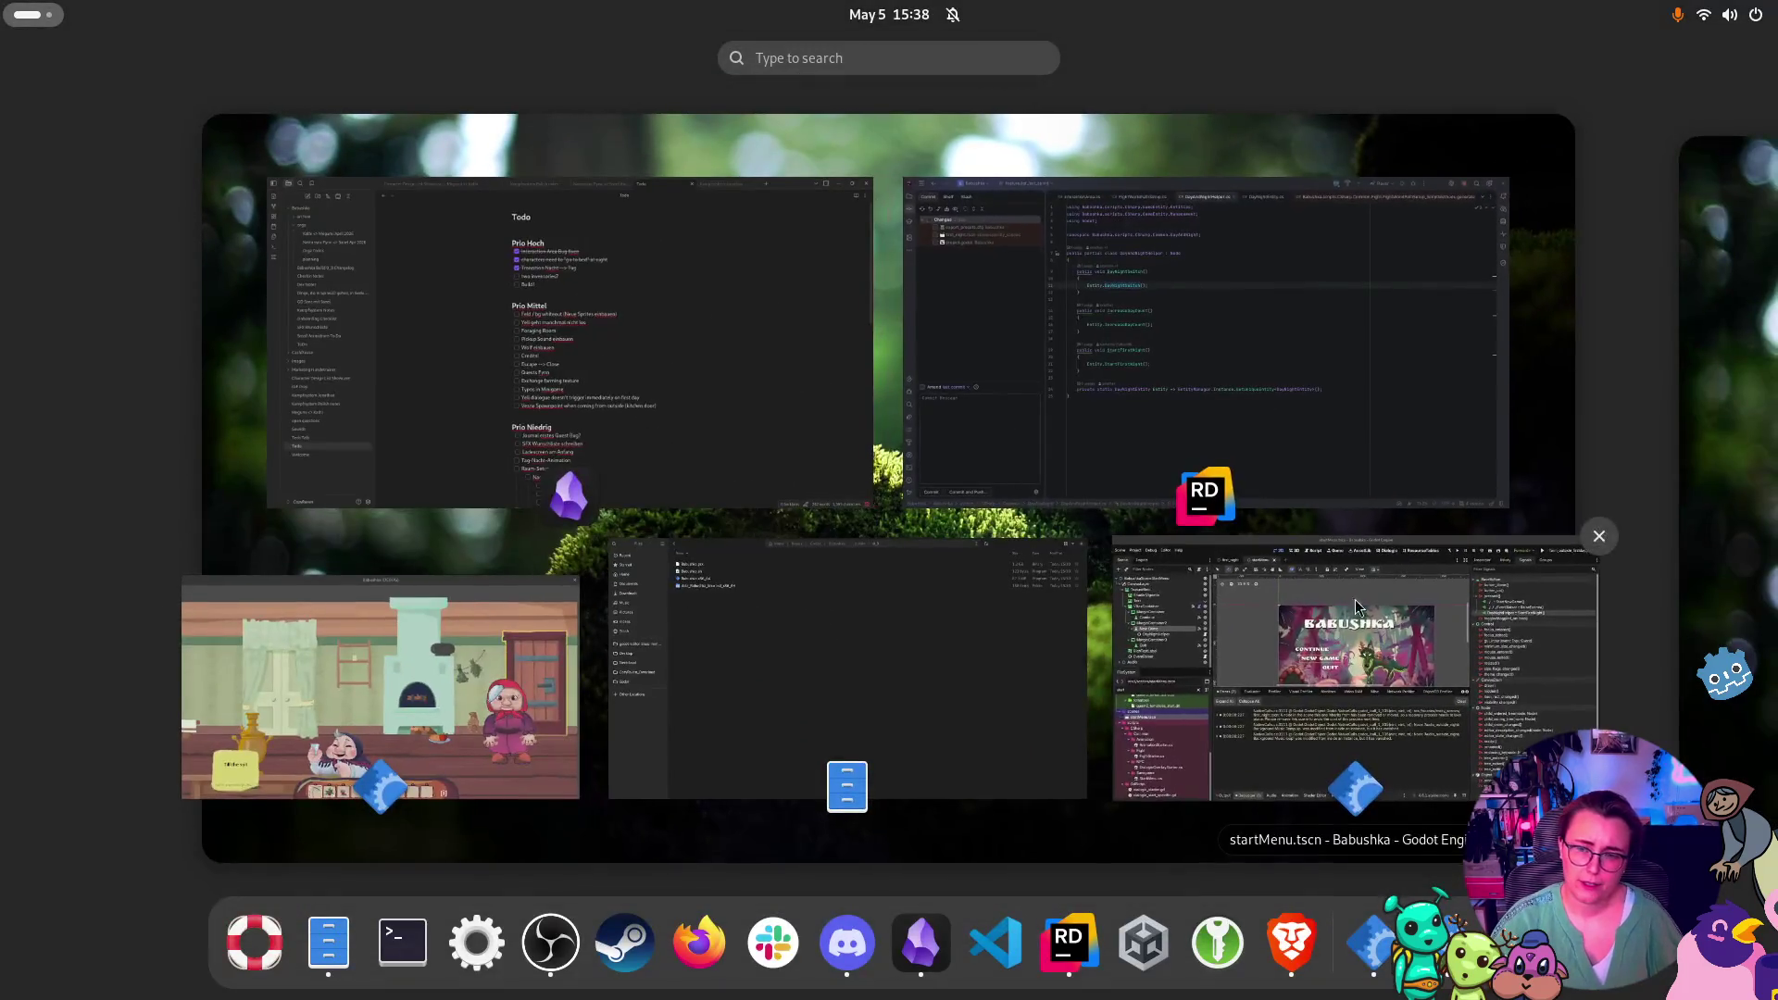
Close the running Babushka debug game and return to the Godot editor with a larger 2D view
{"action": "left_click", "coordinate": [465, 664]}
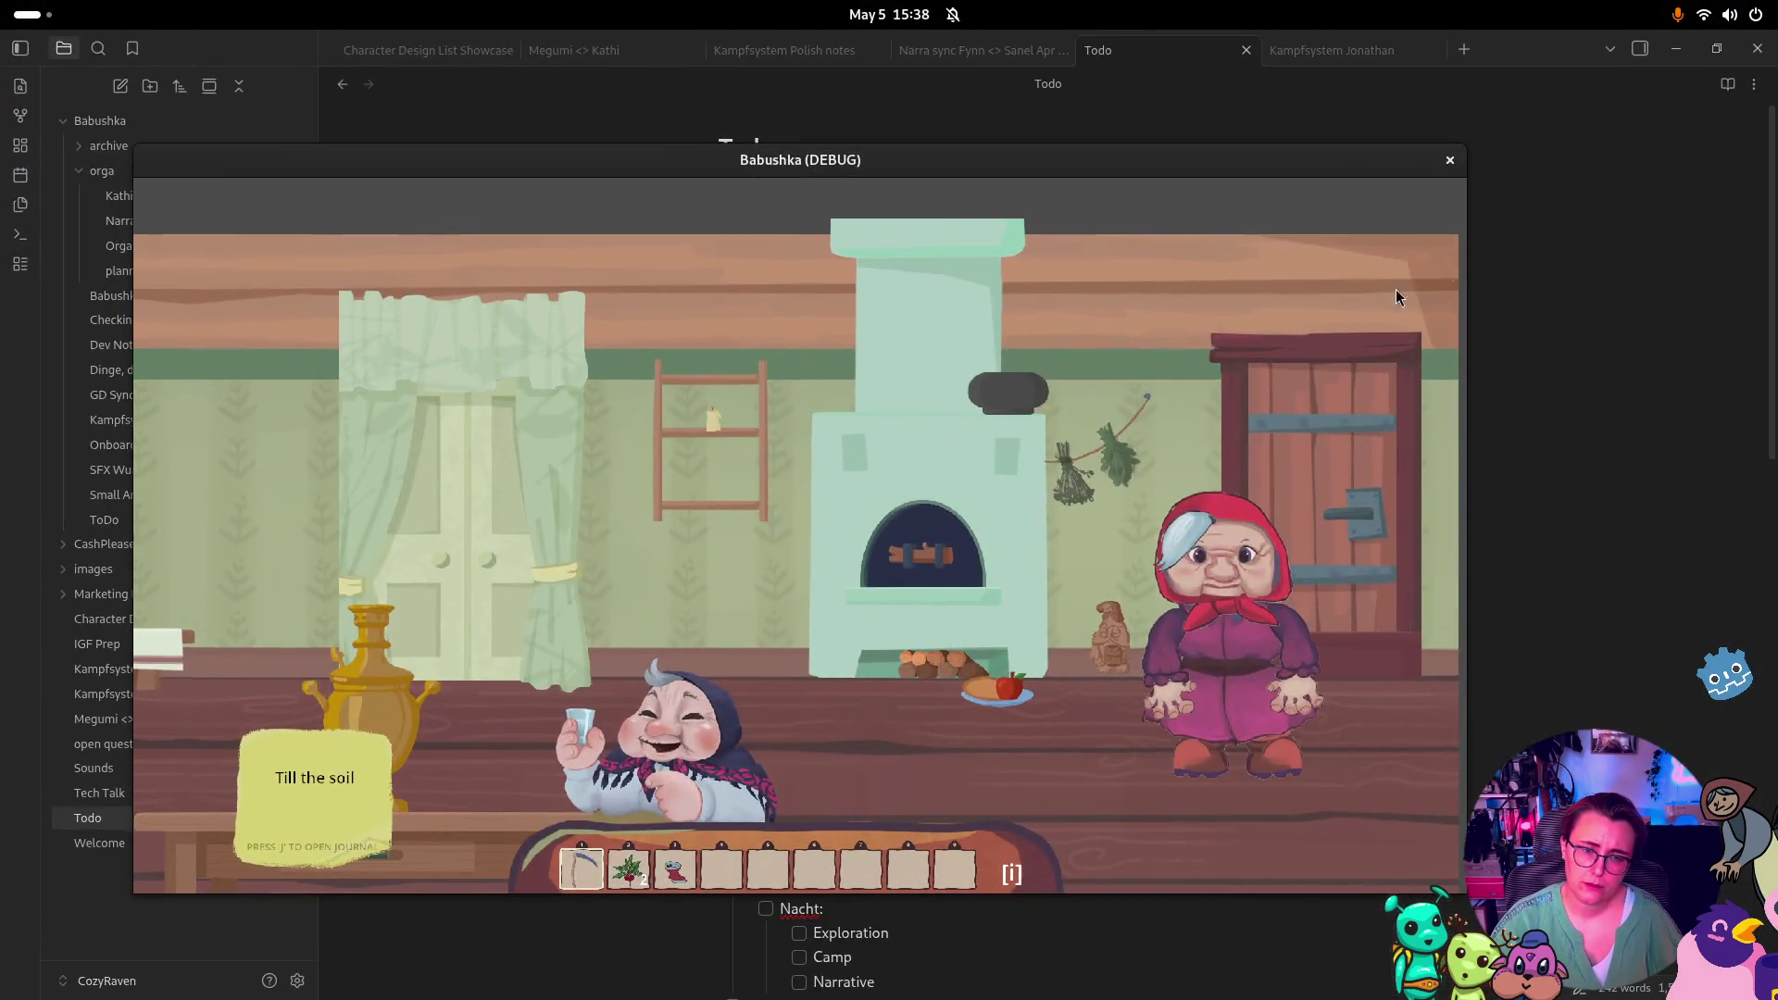
{"action": "left_click", "coordinate": [1450, 163]}
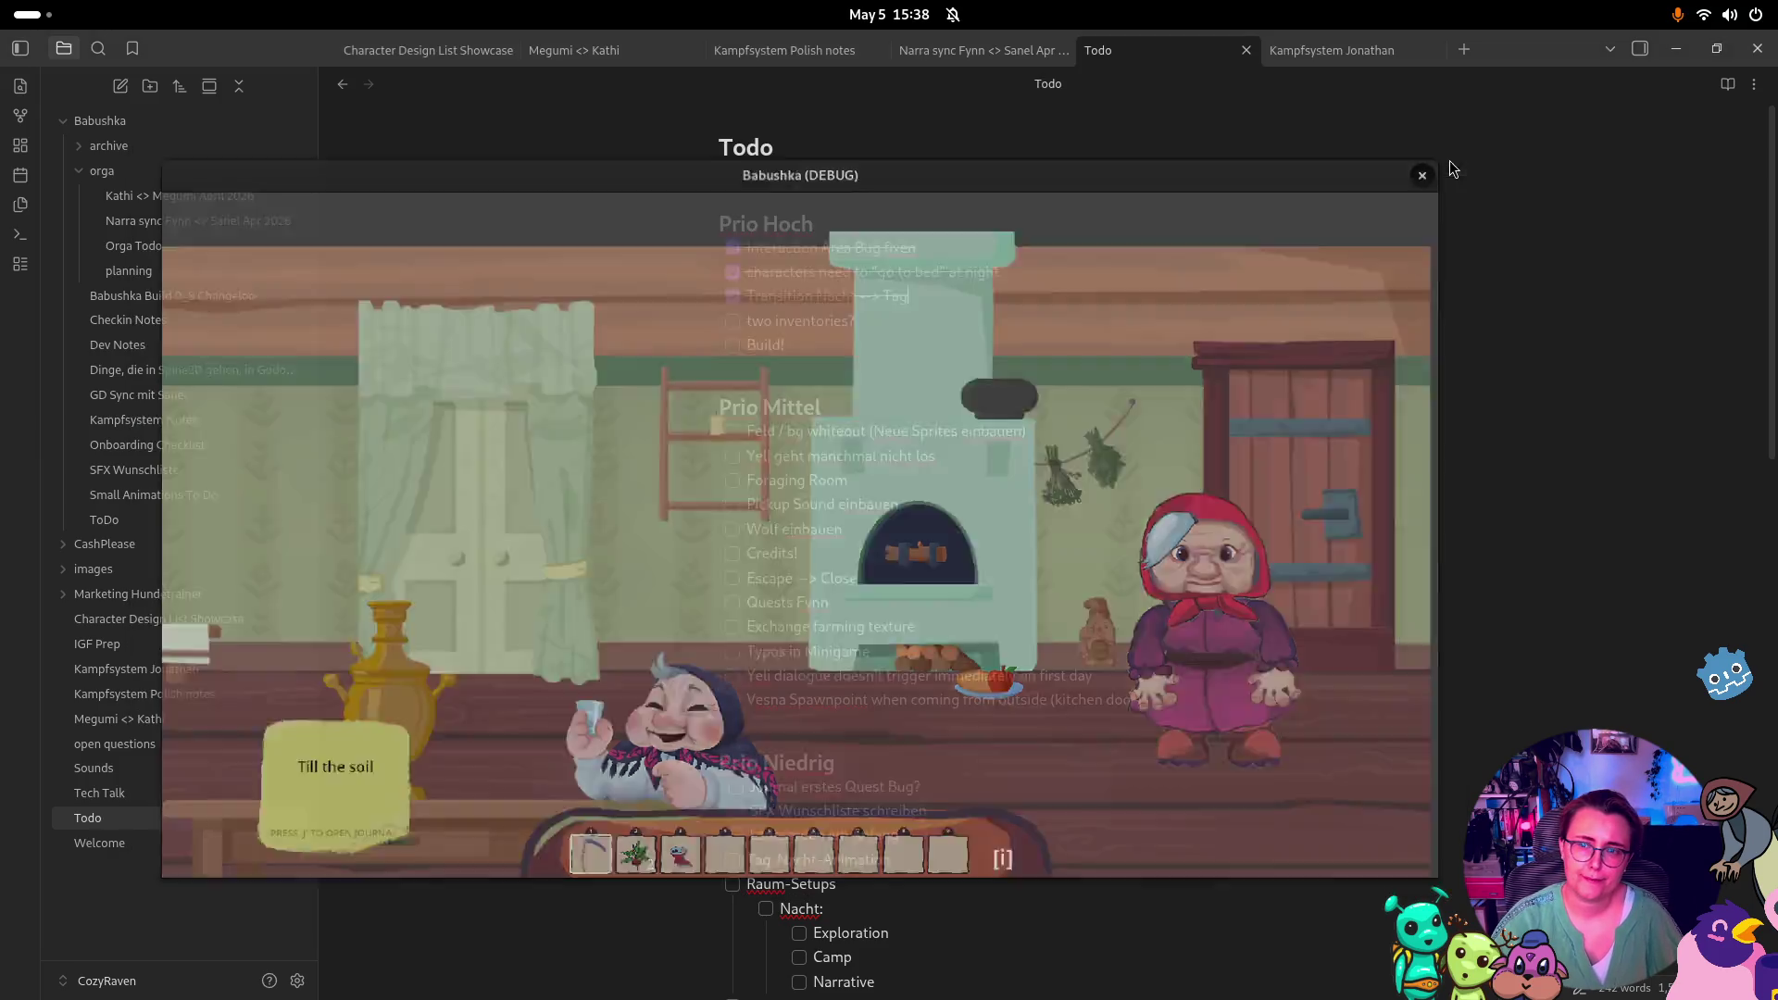
{"action": "key", "text": "super"}
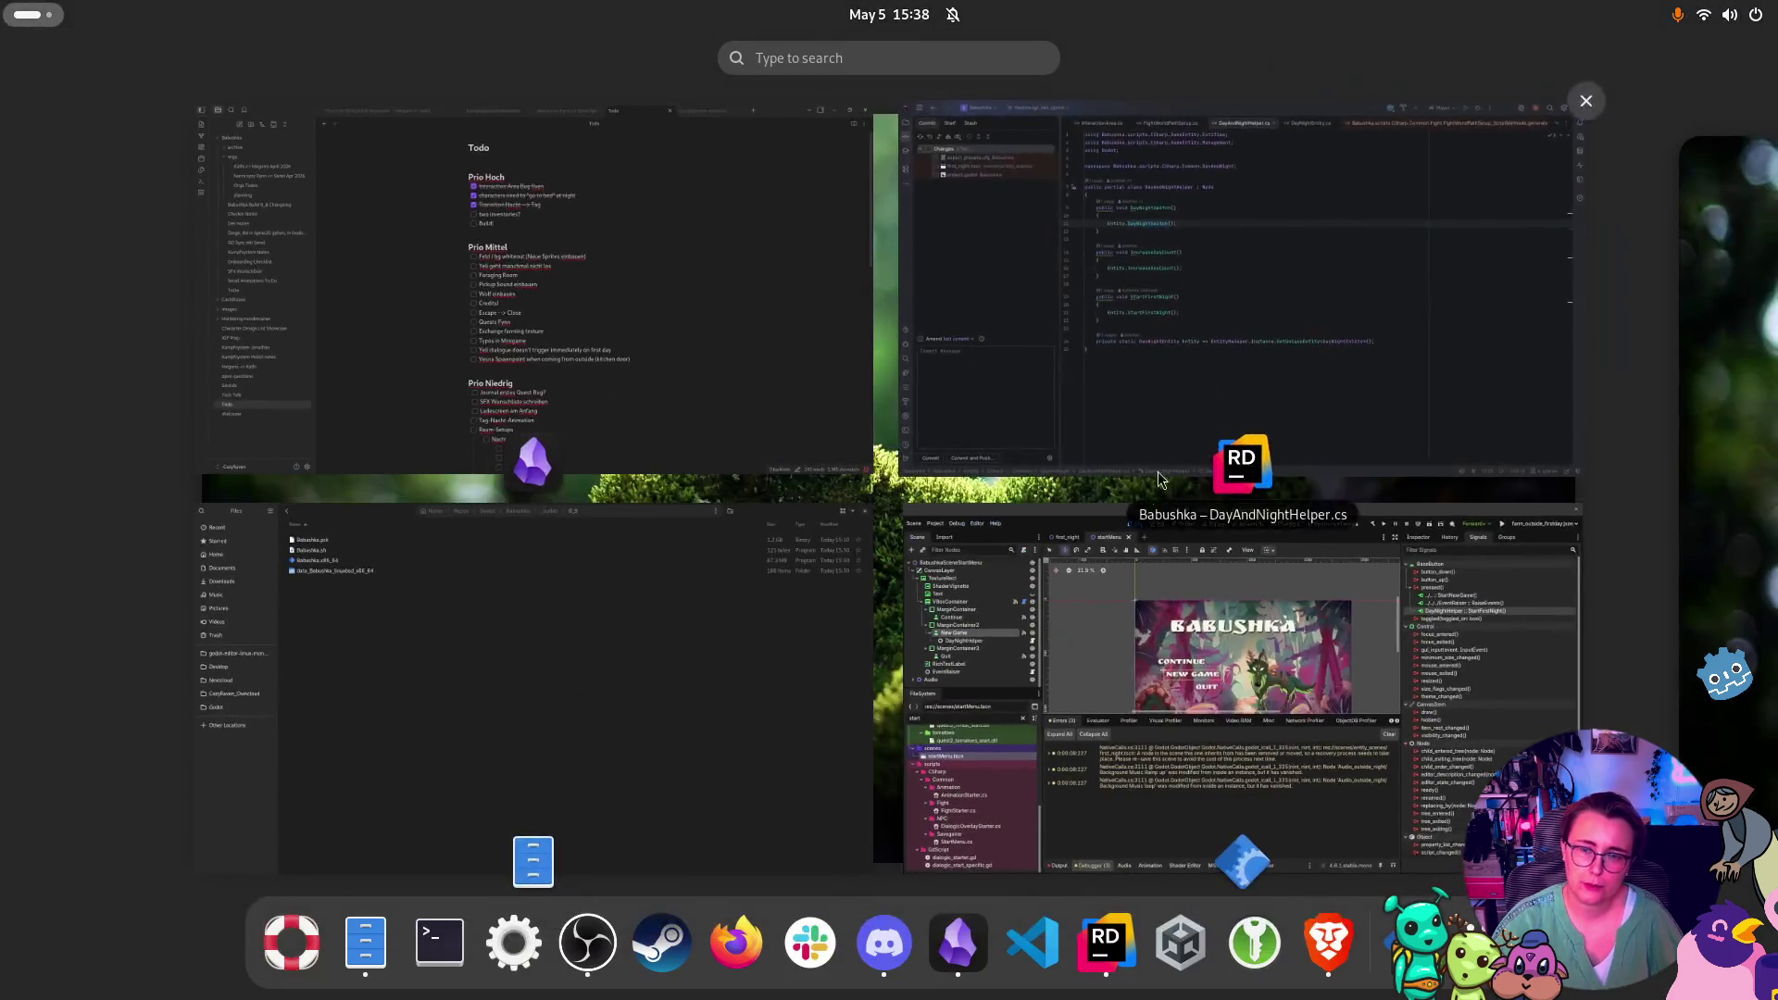
{"action": "left_click", "coordinate": [1194, 571]}
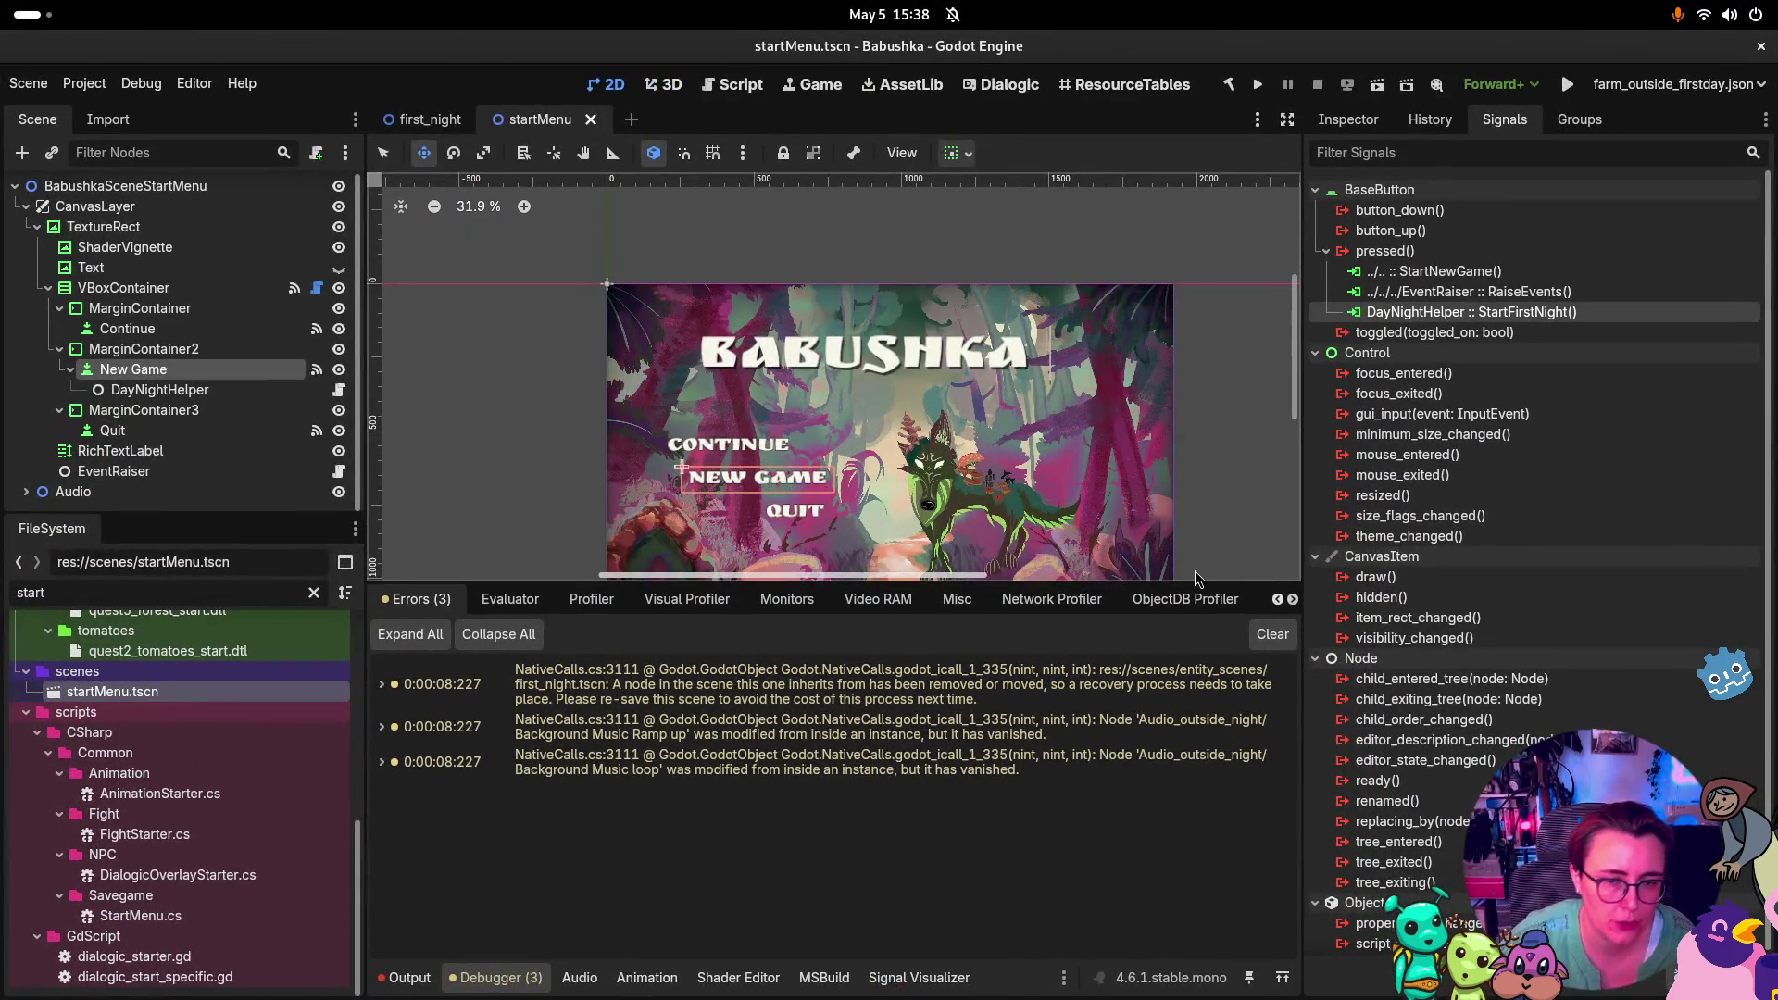
{"action": "left_click_drag", "start_coordinate": [1200, 582], "coordinate": [1200, 669]}
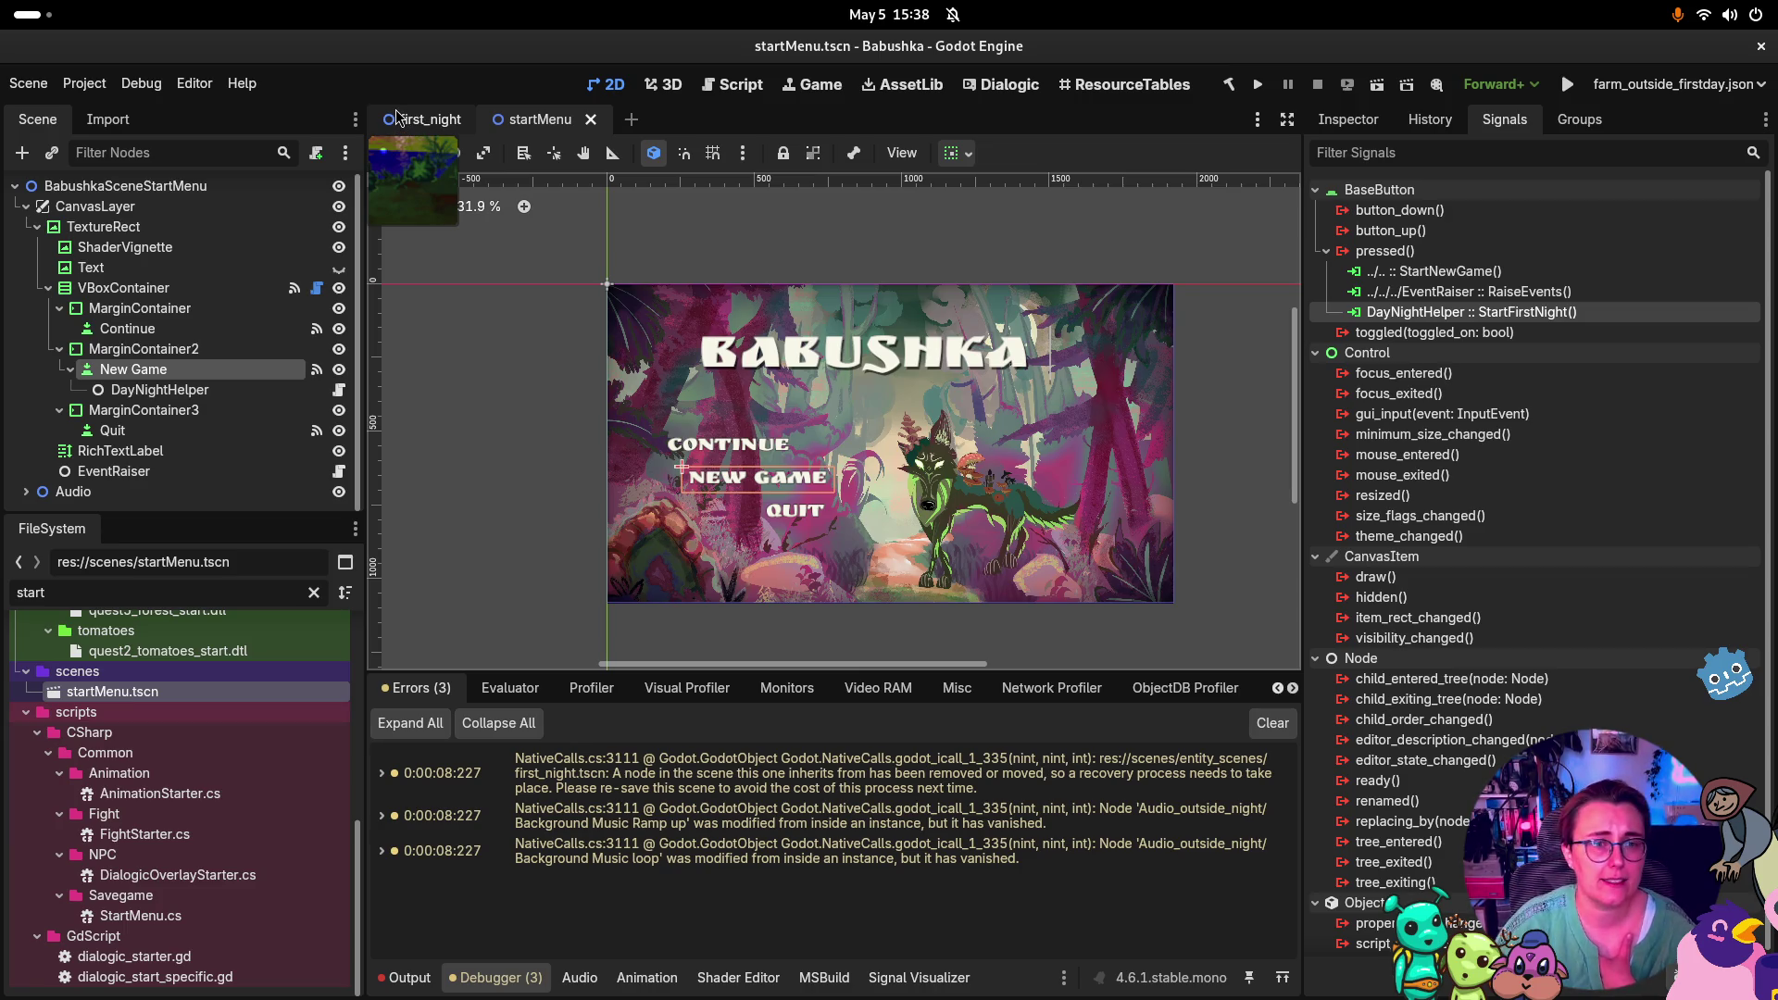
Filter the FileSystem for 'kitchen' and open indoor_kitchen.tscn
{"action": "left_click", "coordinate": [249, 591]}
{"action": "double_click", "coordinate": [101, 593]}
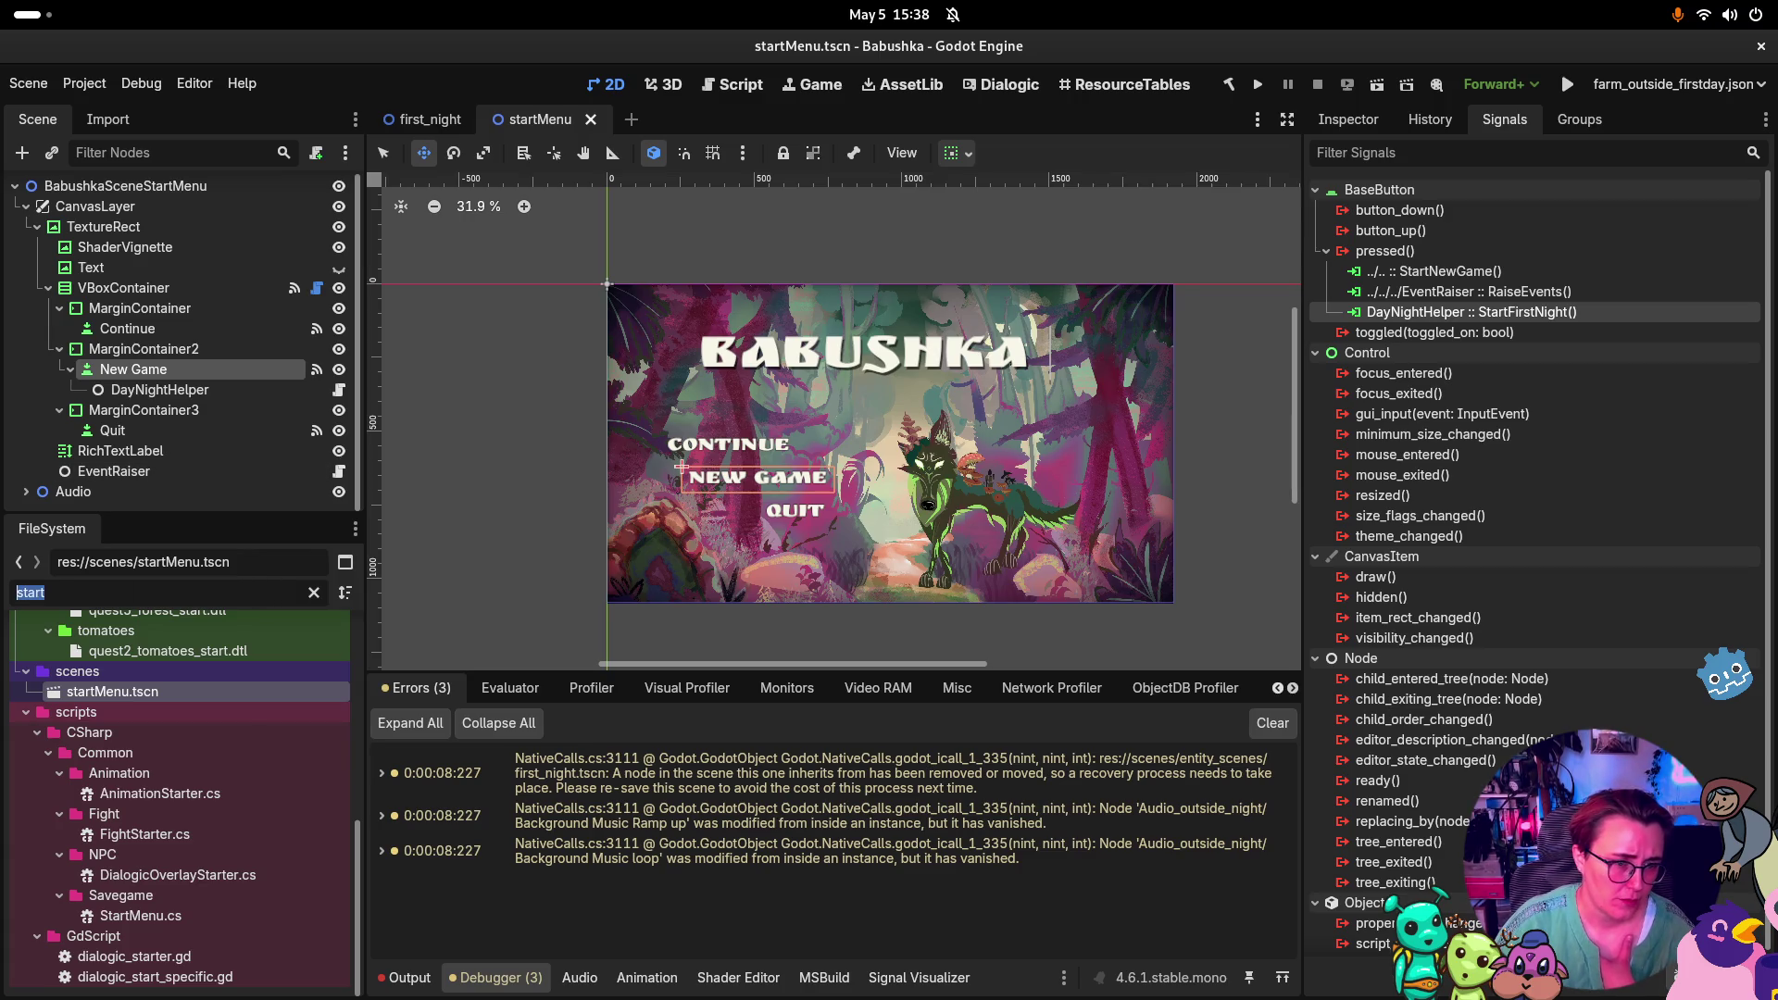
{"action": "type", "text": "kitchen"}
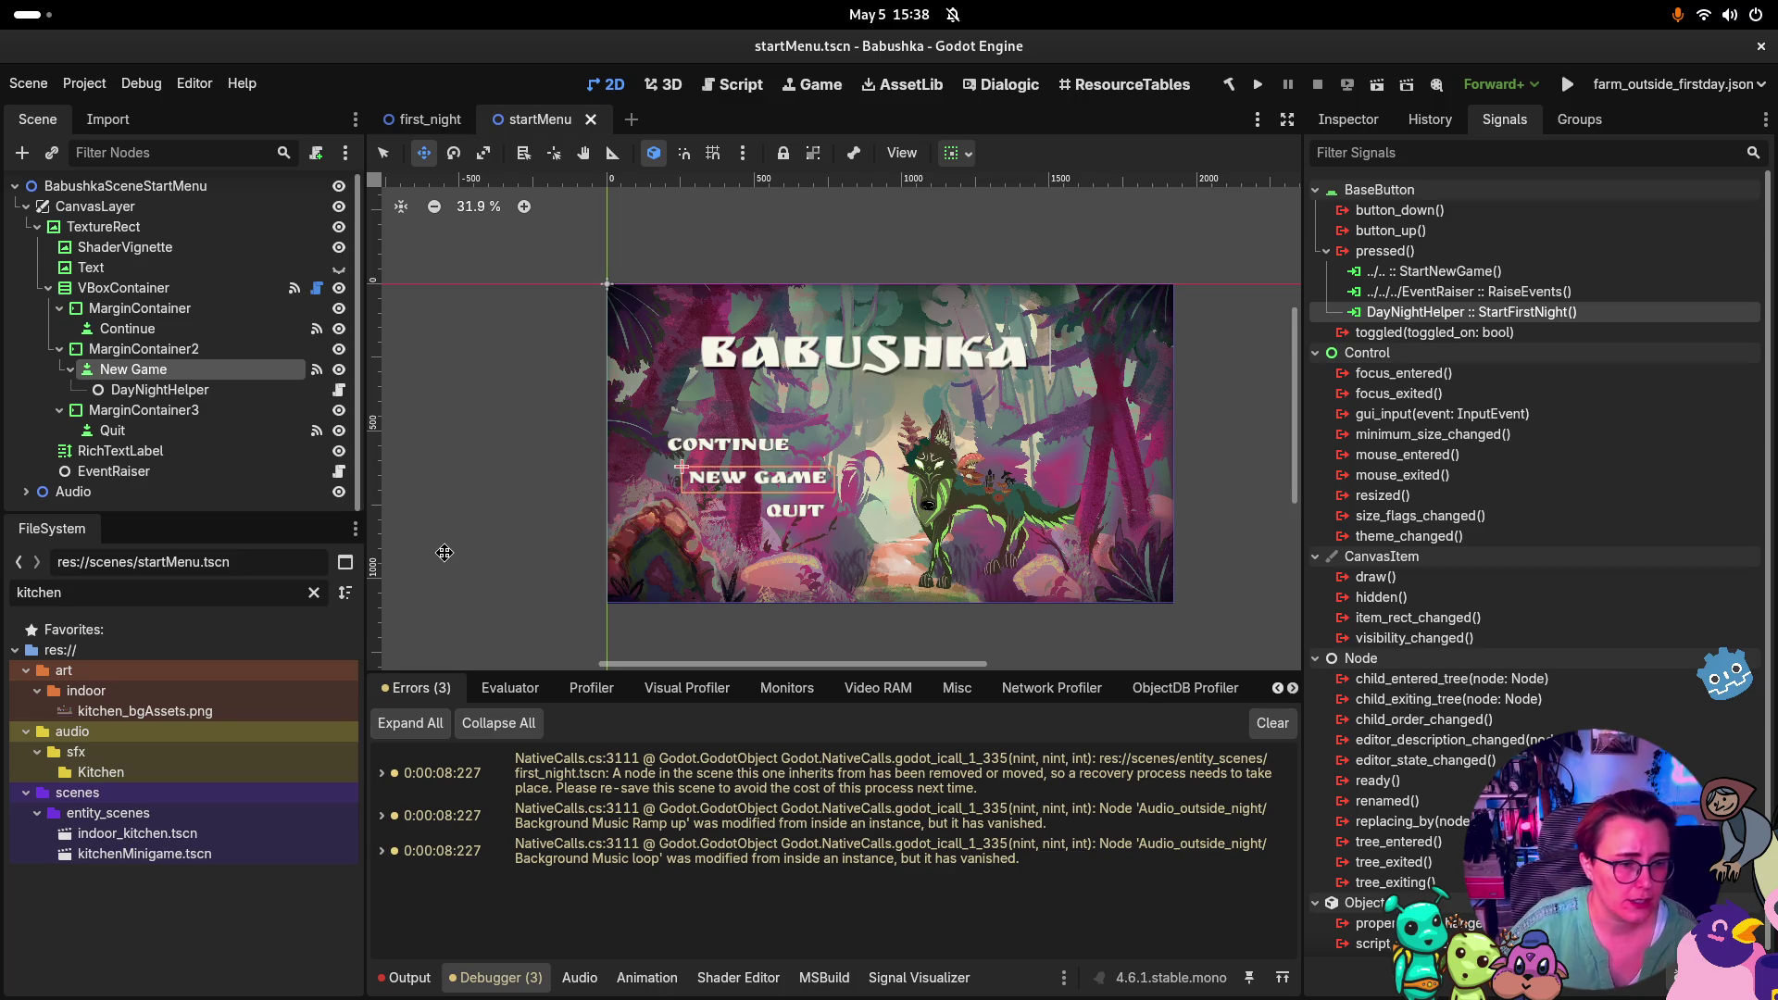
{"action": "double_click", "coordinate": [148, 833]}
{"action": "scroll", "coordinate": [157, 308], "scroll_direction": "down", "scroll_amount": 3}
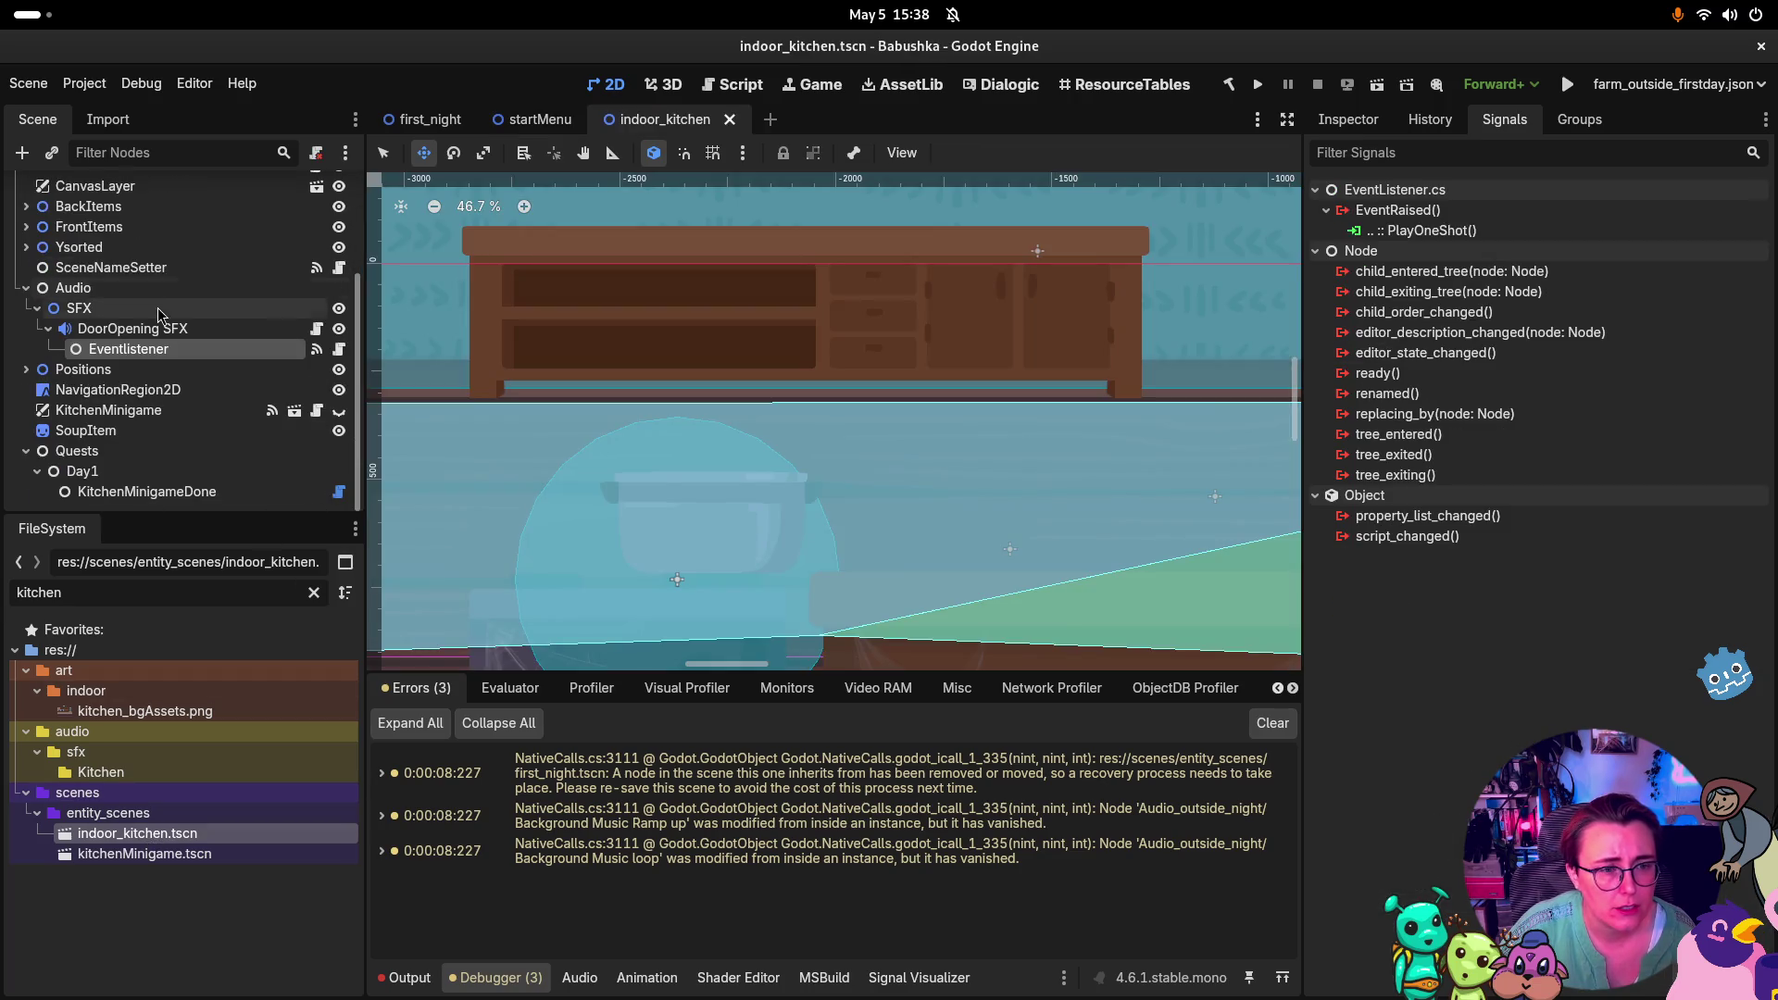
Change the FileSystem filter from 'kitchen' to the farm files and open scenes/entity_scenes/farm_outside.tscn
{"action": "scroll", "coordinate": [837, 469], "scroll_direction": "down", "scroll_amount": 6}
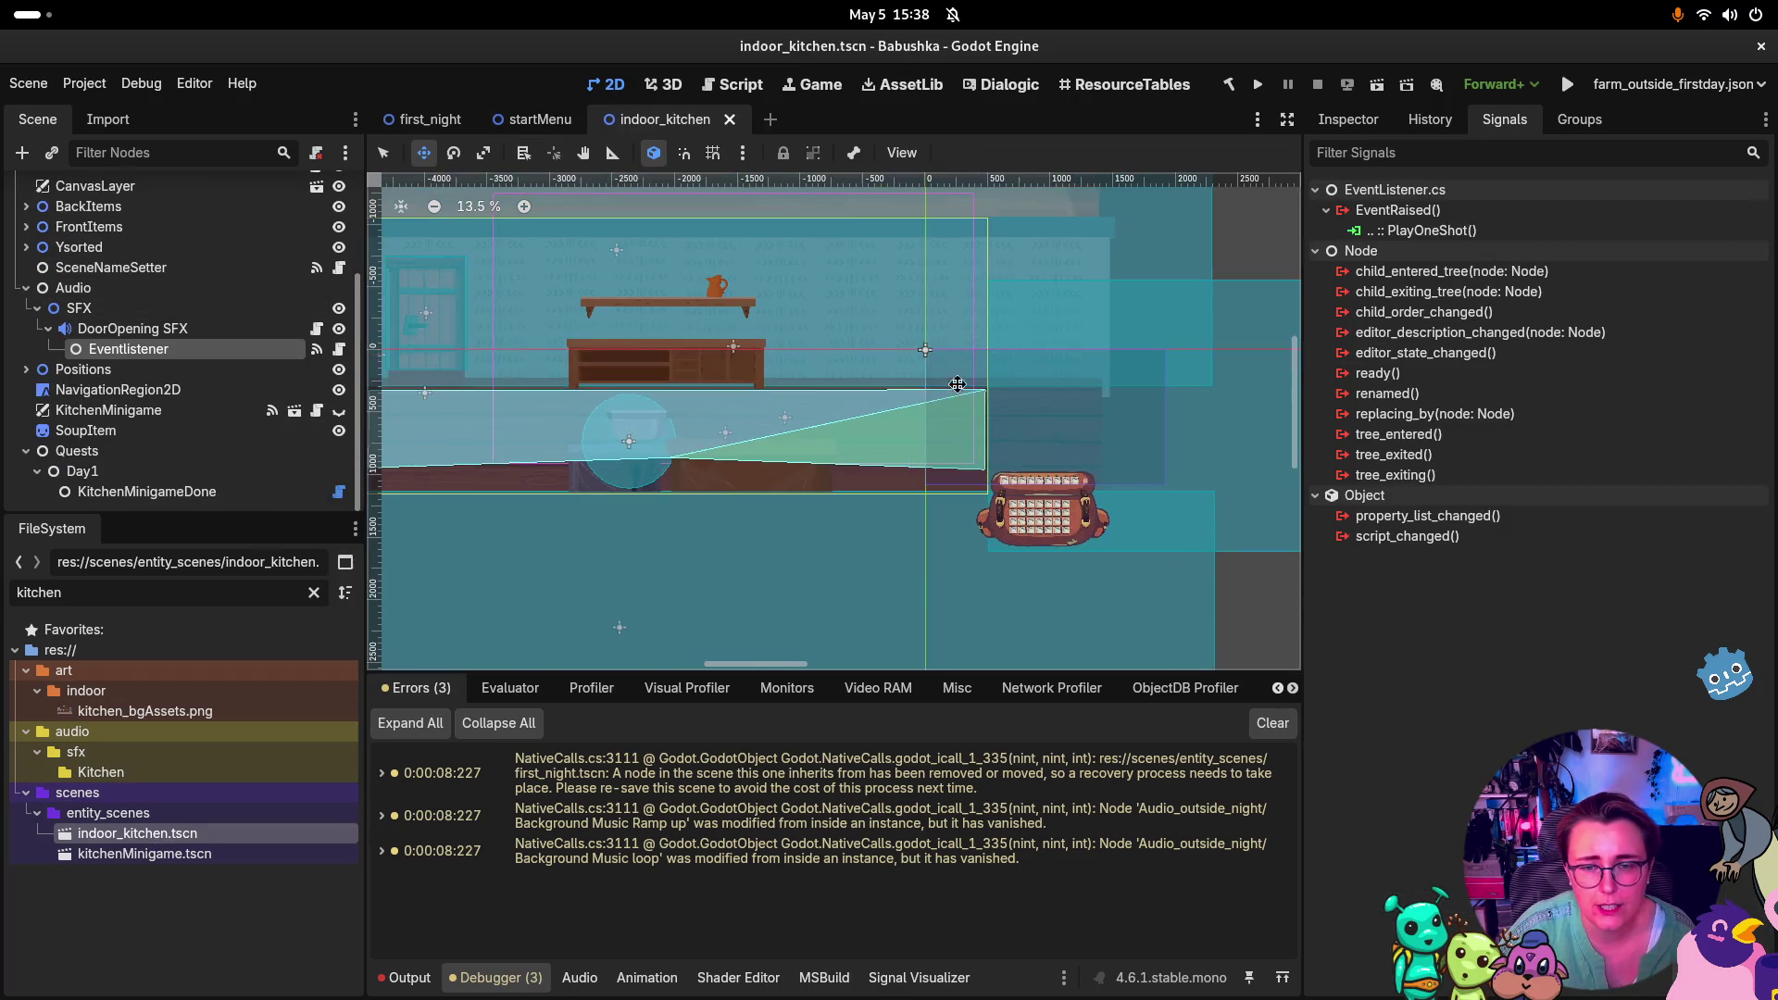
{"action": "left_click", "coordinate": [178, 590]}
{"action": "double_click", "coordinate": [178, 590]}
{"action": "type", "text": "farm"}
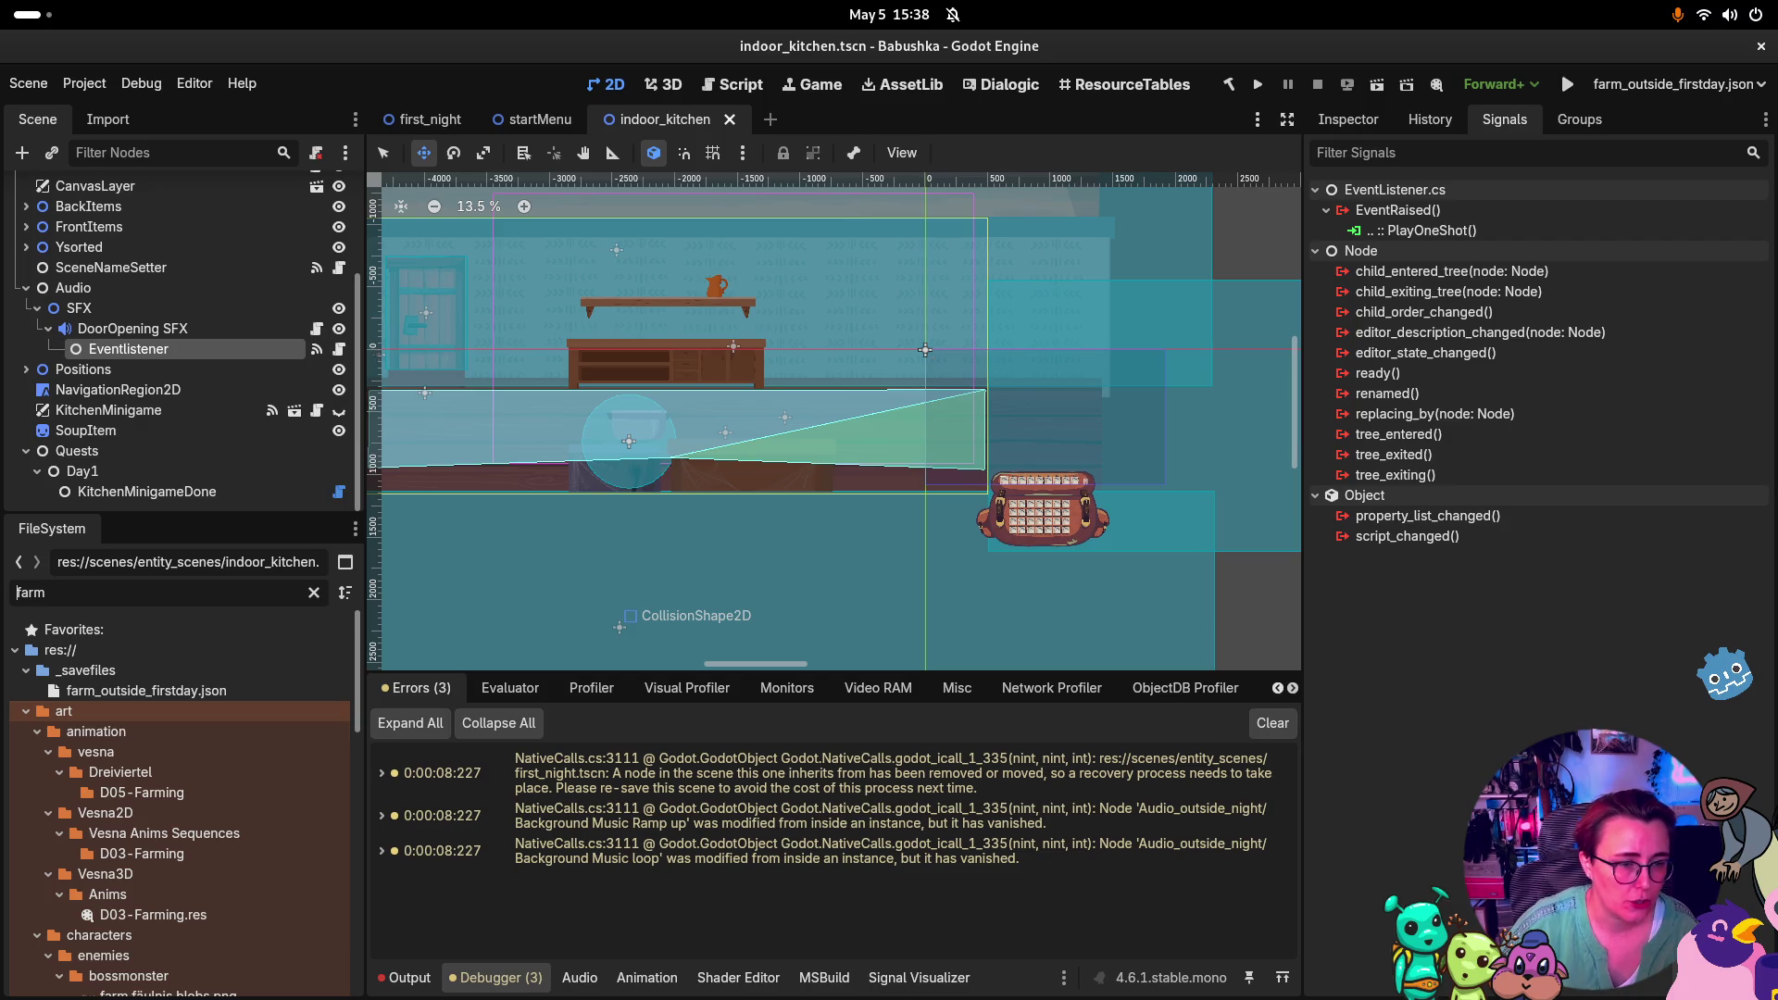
{"action": "scroll", "coordinate": [218, 741], "scroll_direction": "down", "scroll_amount": 10}
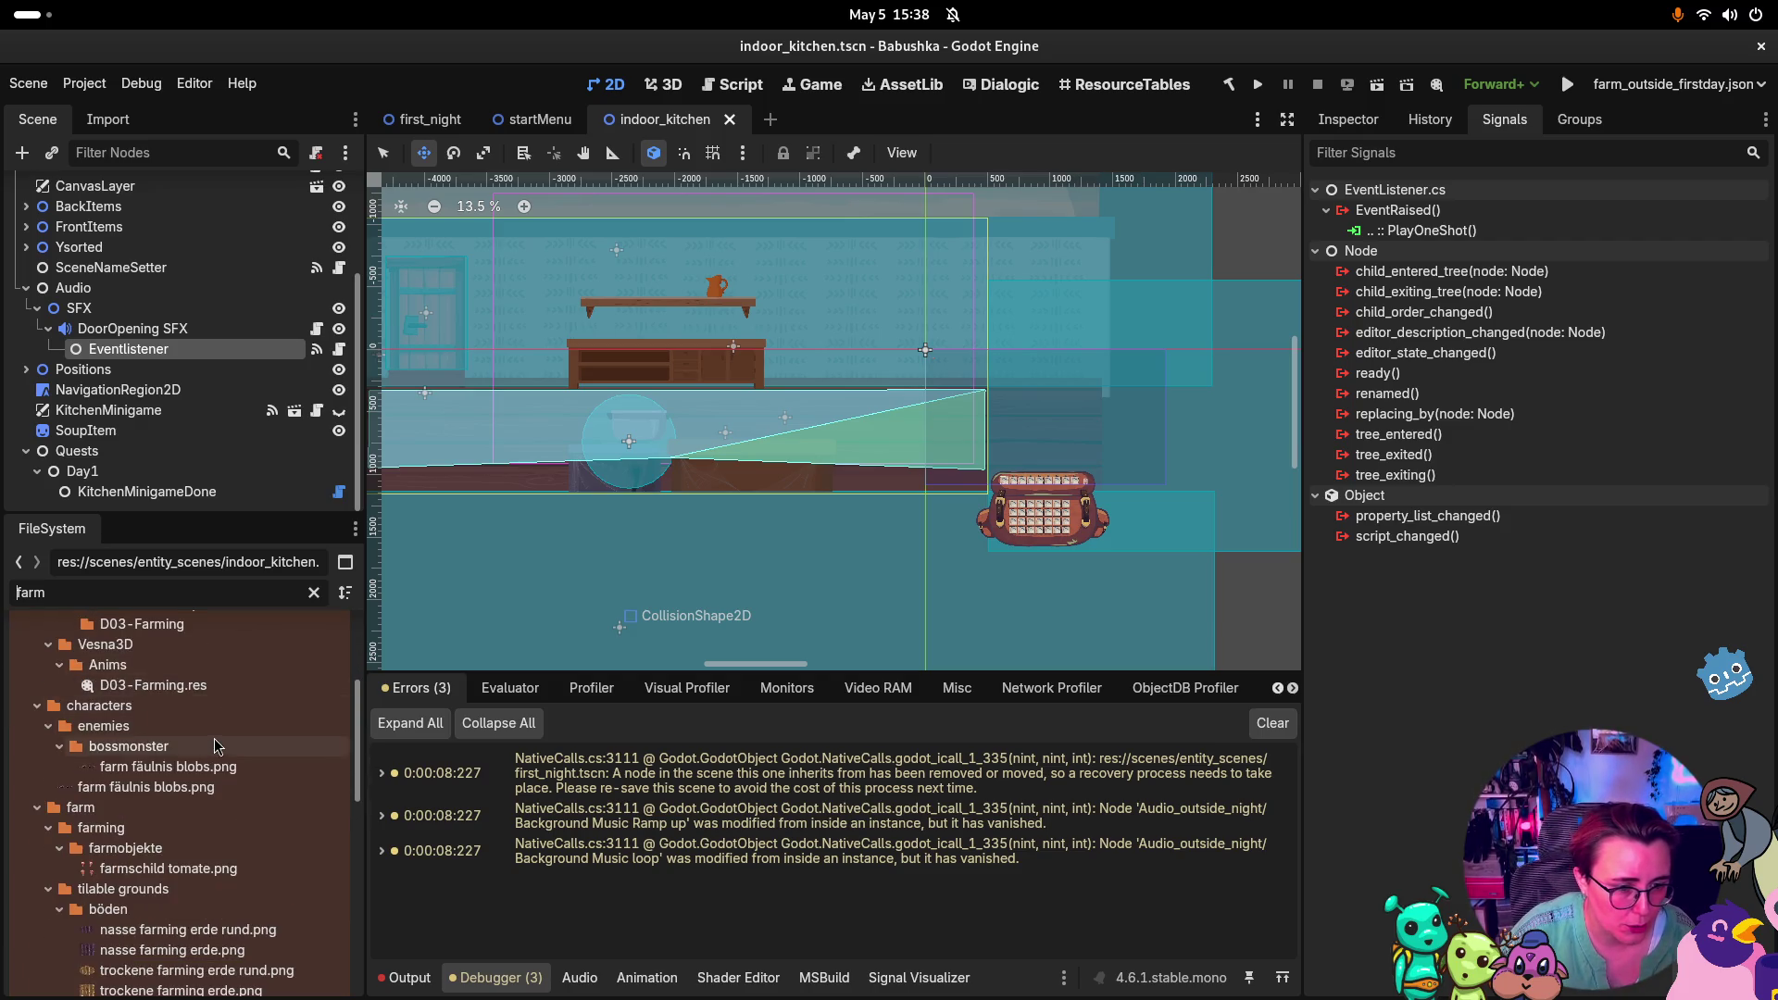
{"action": "scroll", "coordinate": [218, 741], "scroll_direction": "up", "scroll_amount": 3}
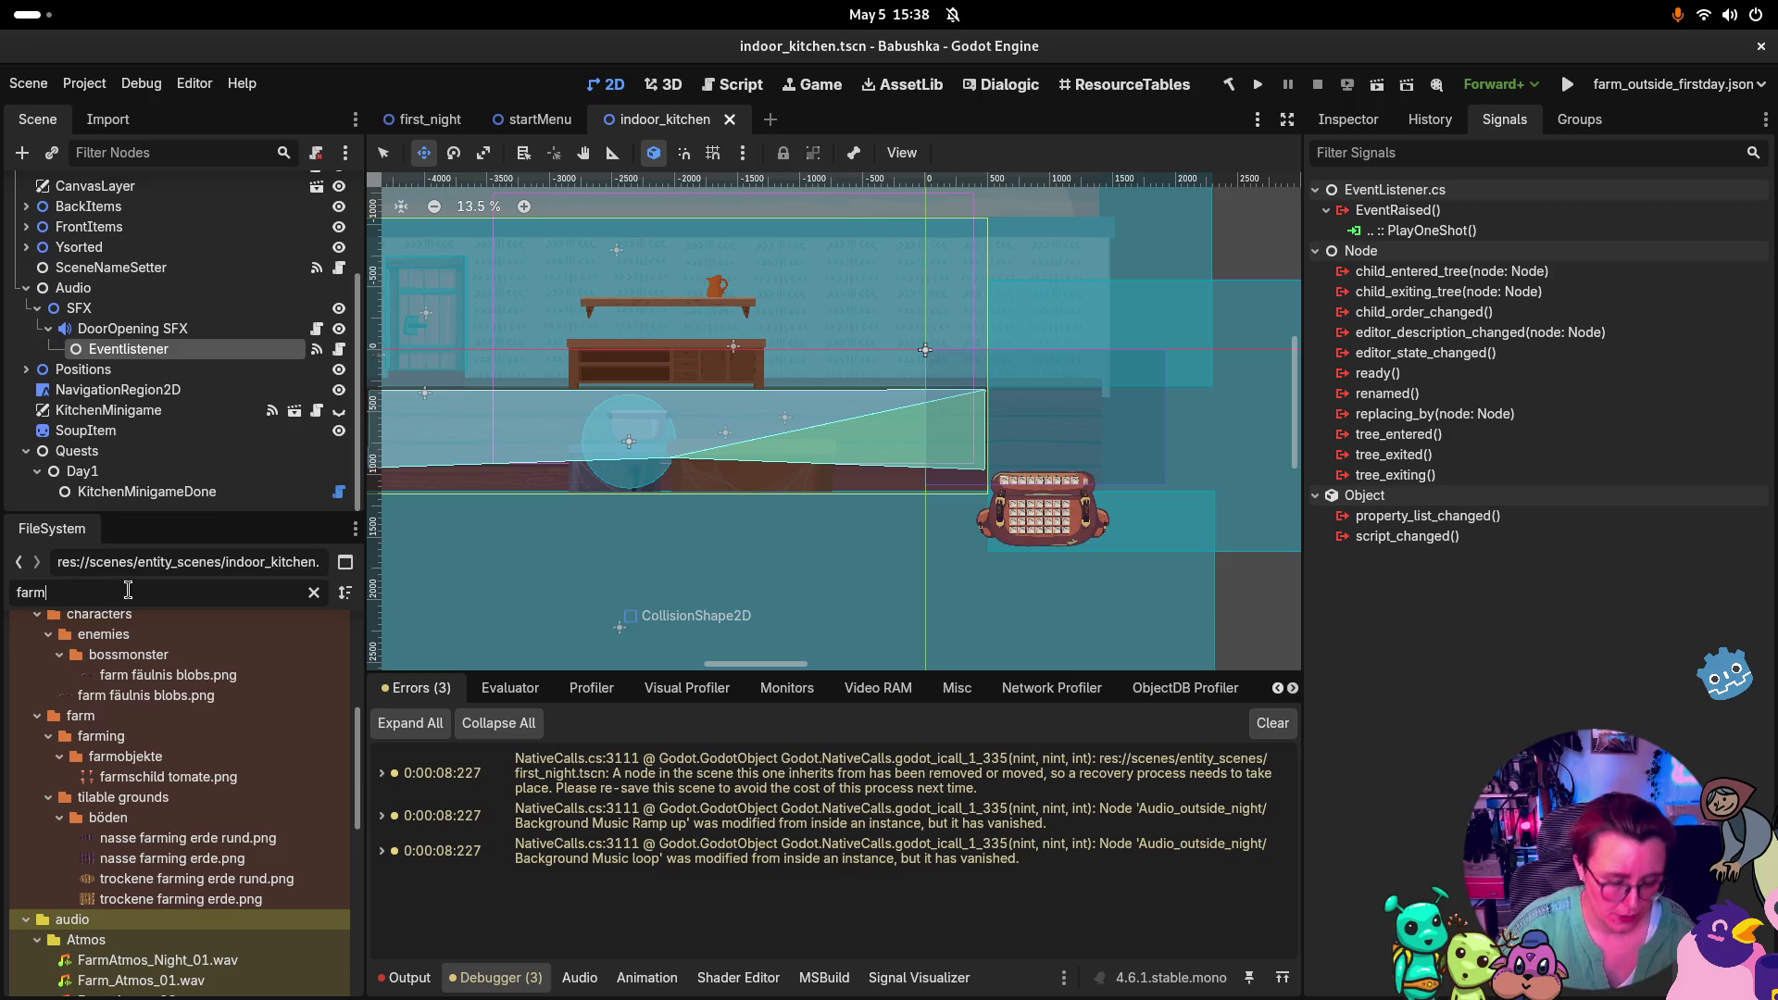
{"action": "type", "text": "_opui"}
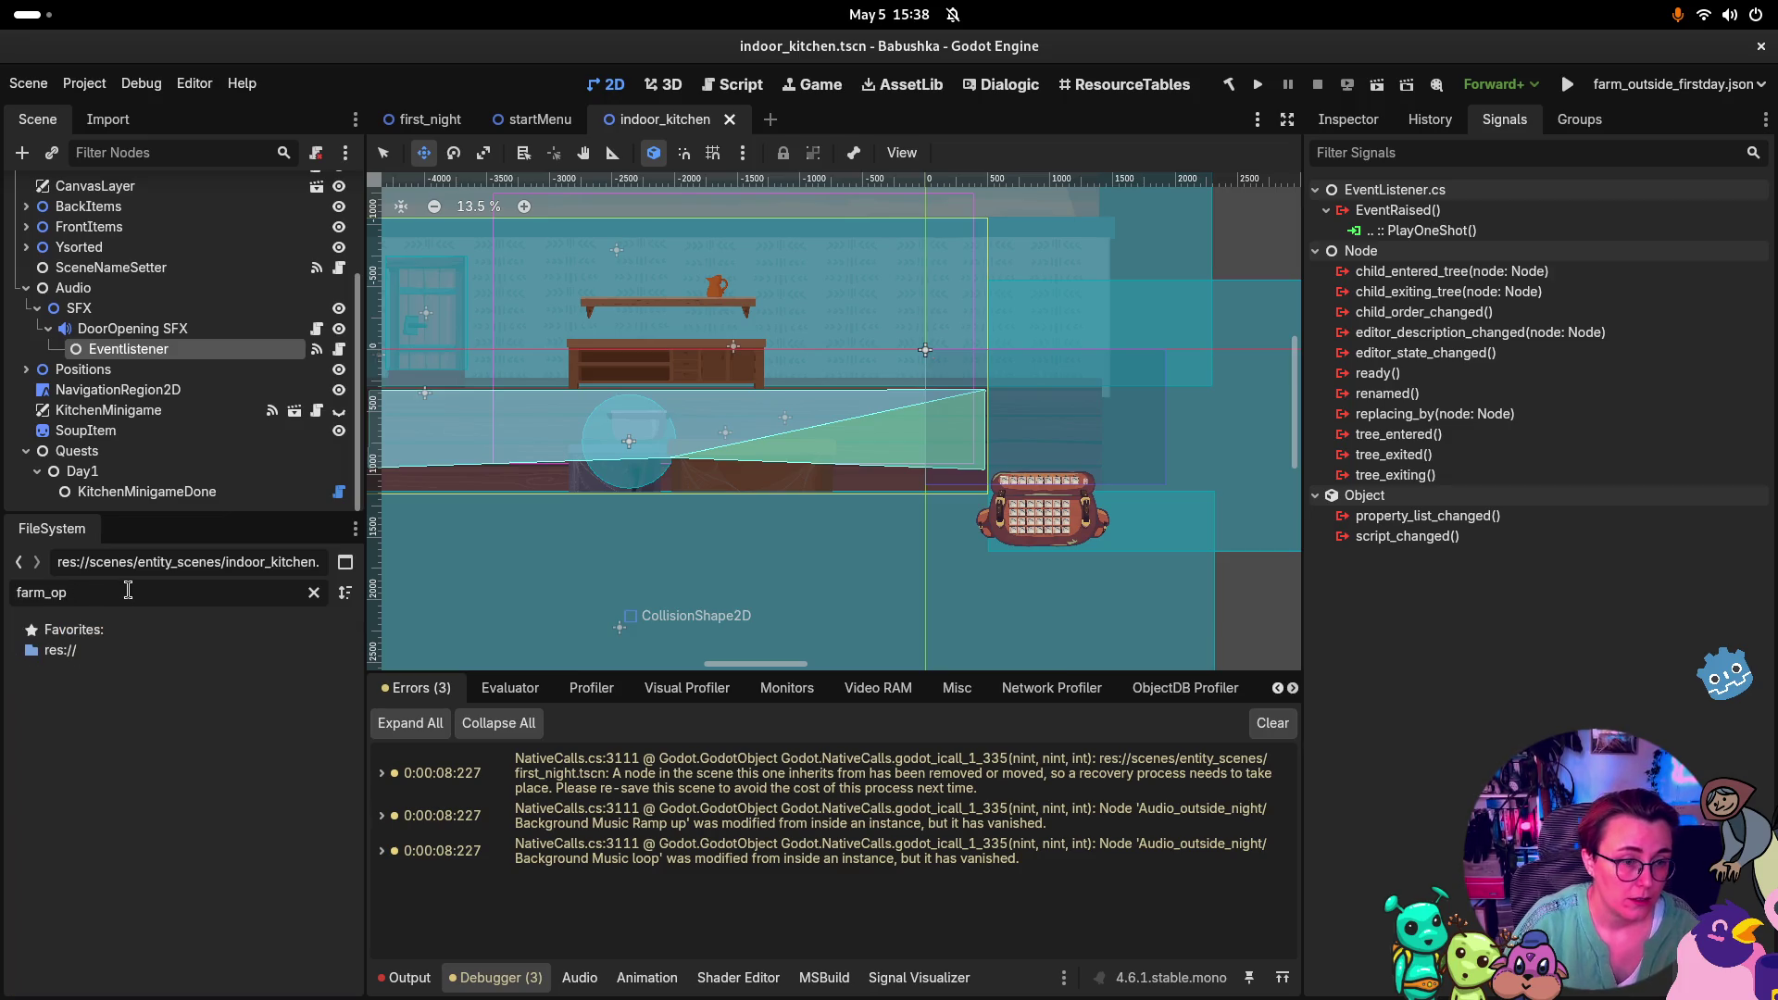
{"action": "key", "text": "BackSpace"}
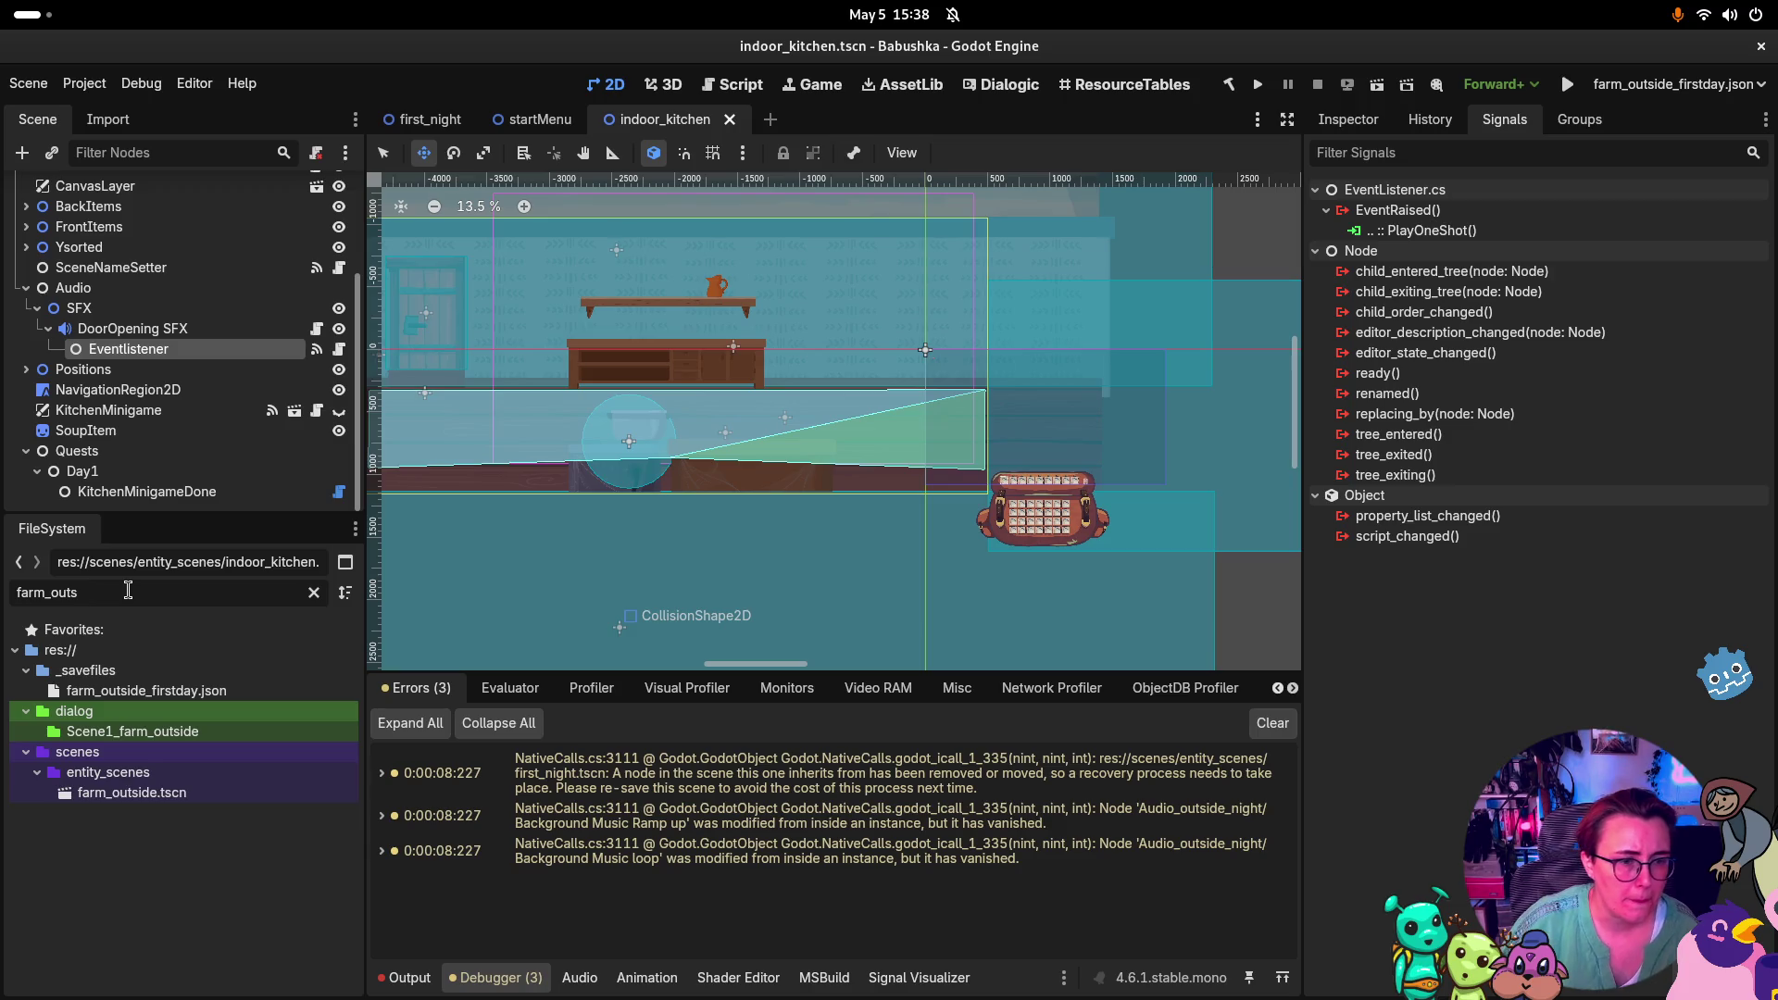
{"action": "double_click", "coordinate": [132, 793]}
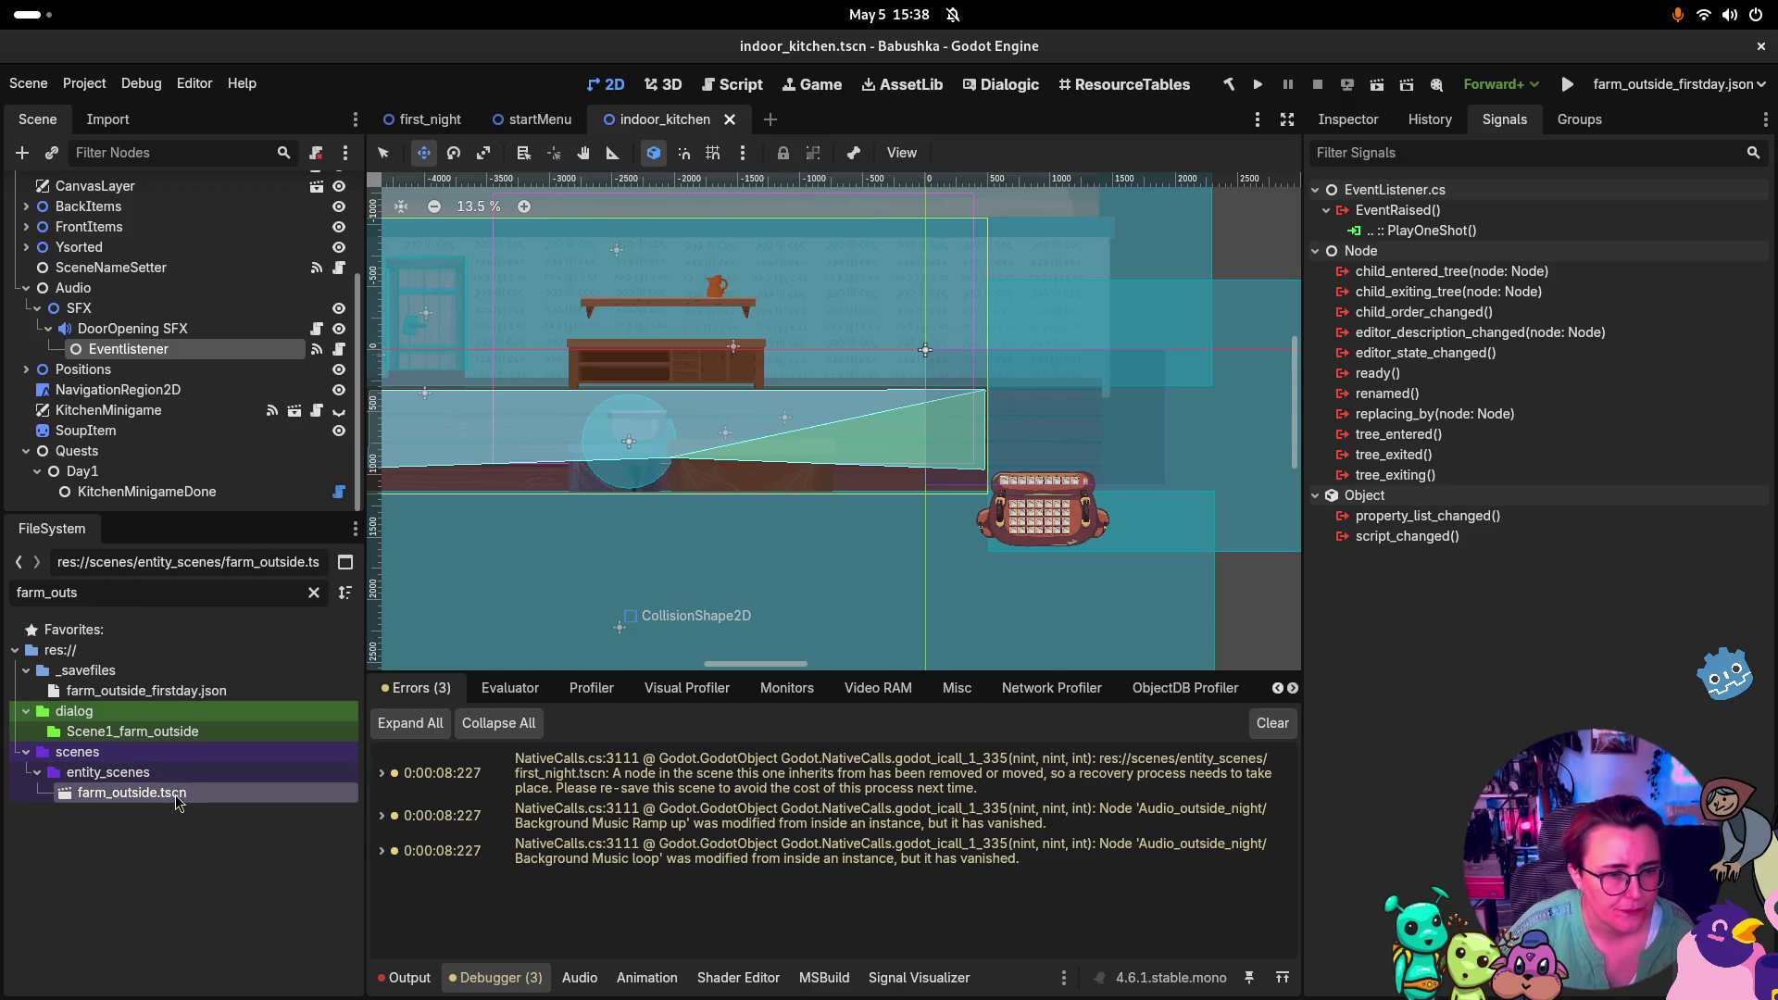
{"action": "scroll", "coordinate": [1176, 389], "scroll_direction": "right", "scroll_amount": 5}
{"action": "scroll", "coordinate": [972, 380], "scroll_direction": "down", "scroll_amount": 1}
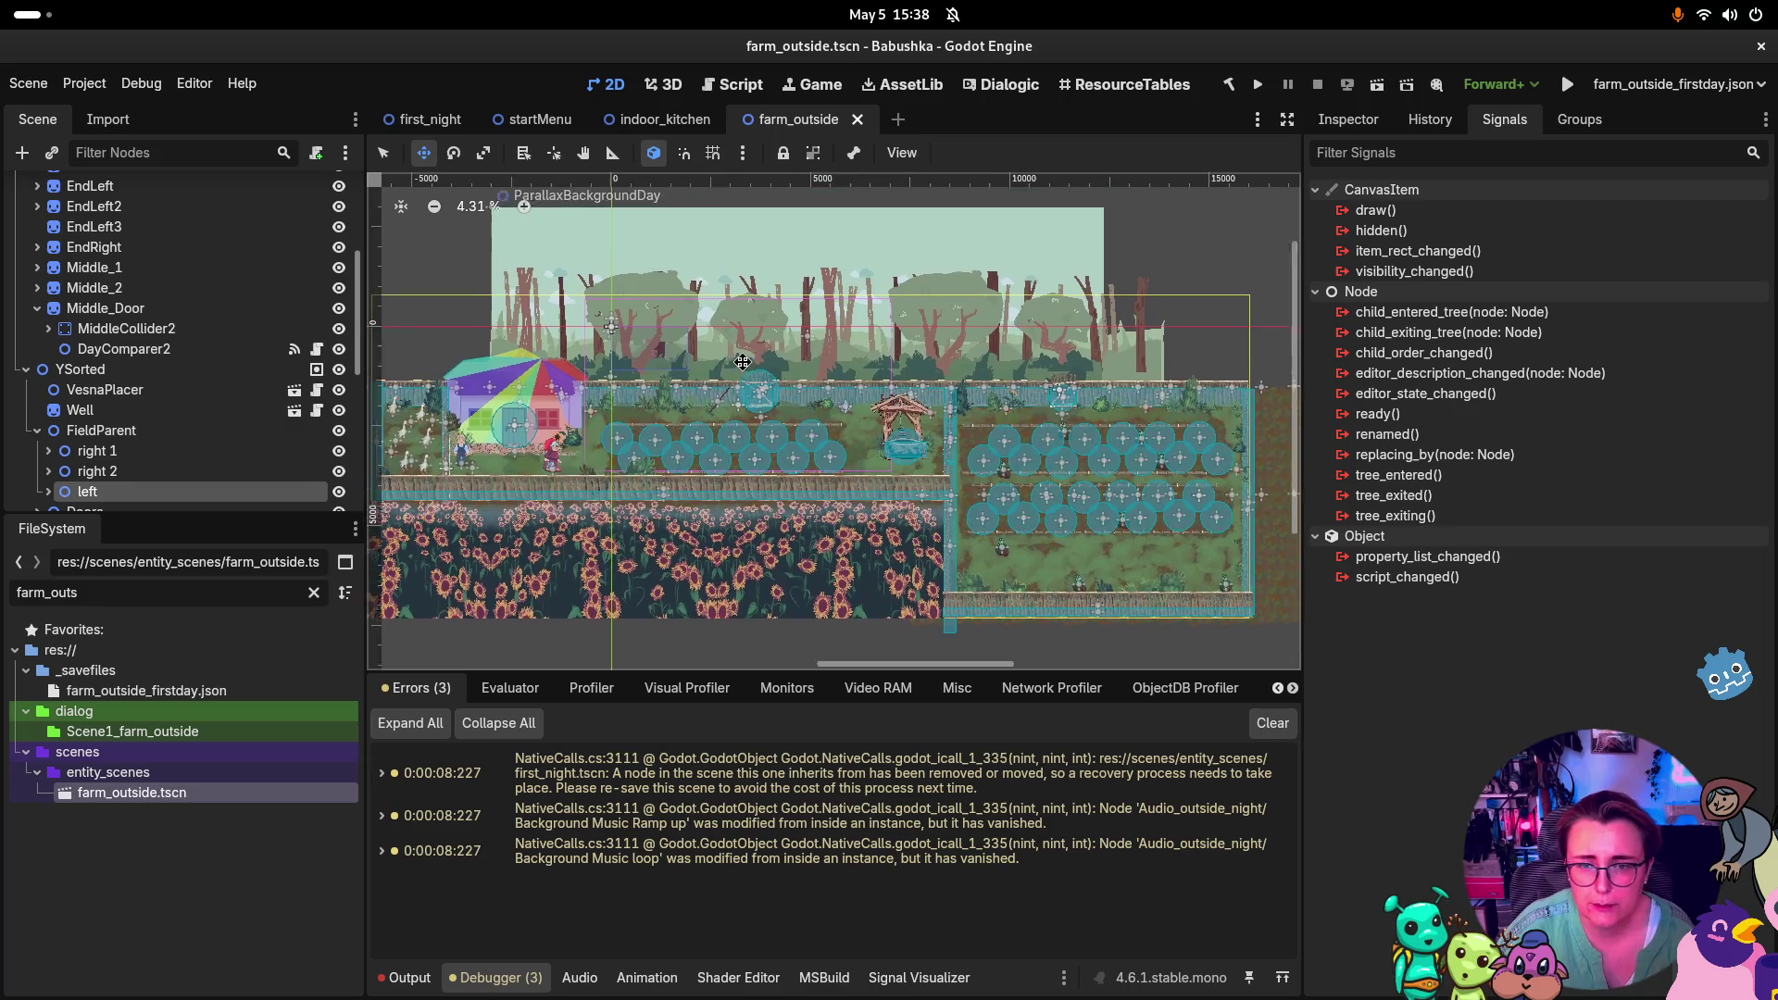
Filter the FileSystem for 'comm' and open indoor_common_room.tscn
{"action": "scroll", "coordinate": [973, 380], "scroll_direction": "left", "scroll_amount": 1}
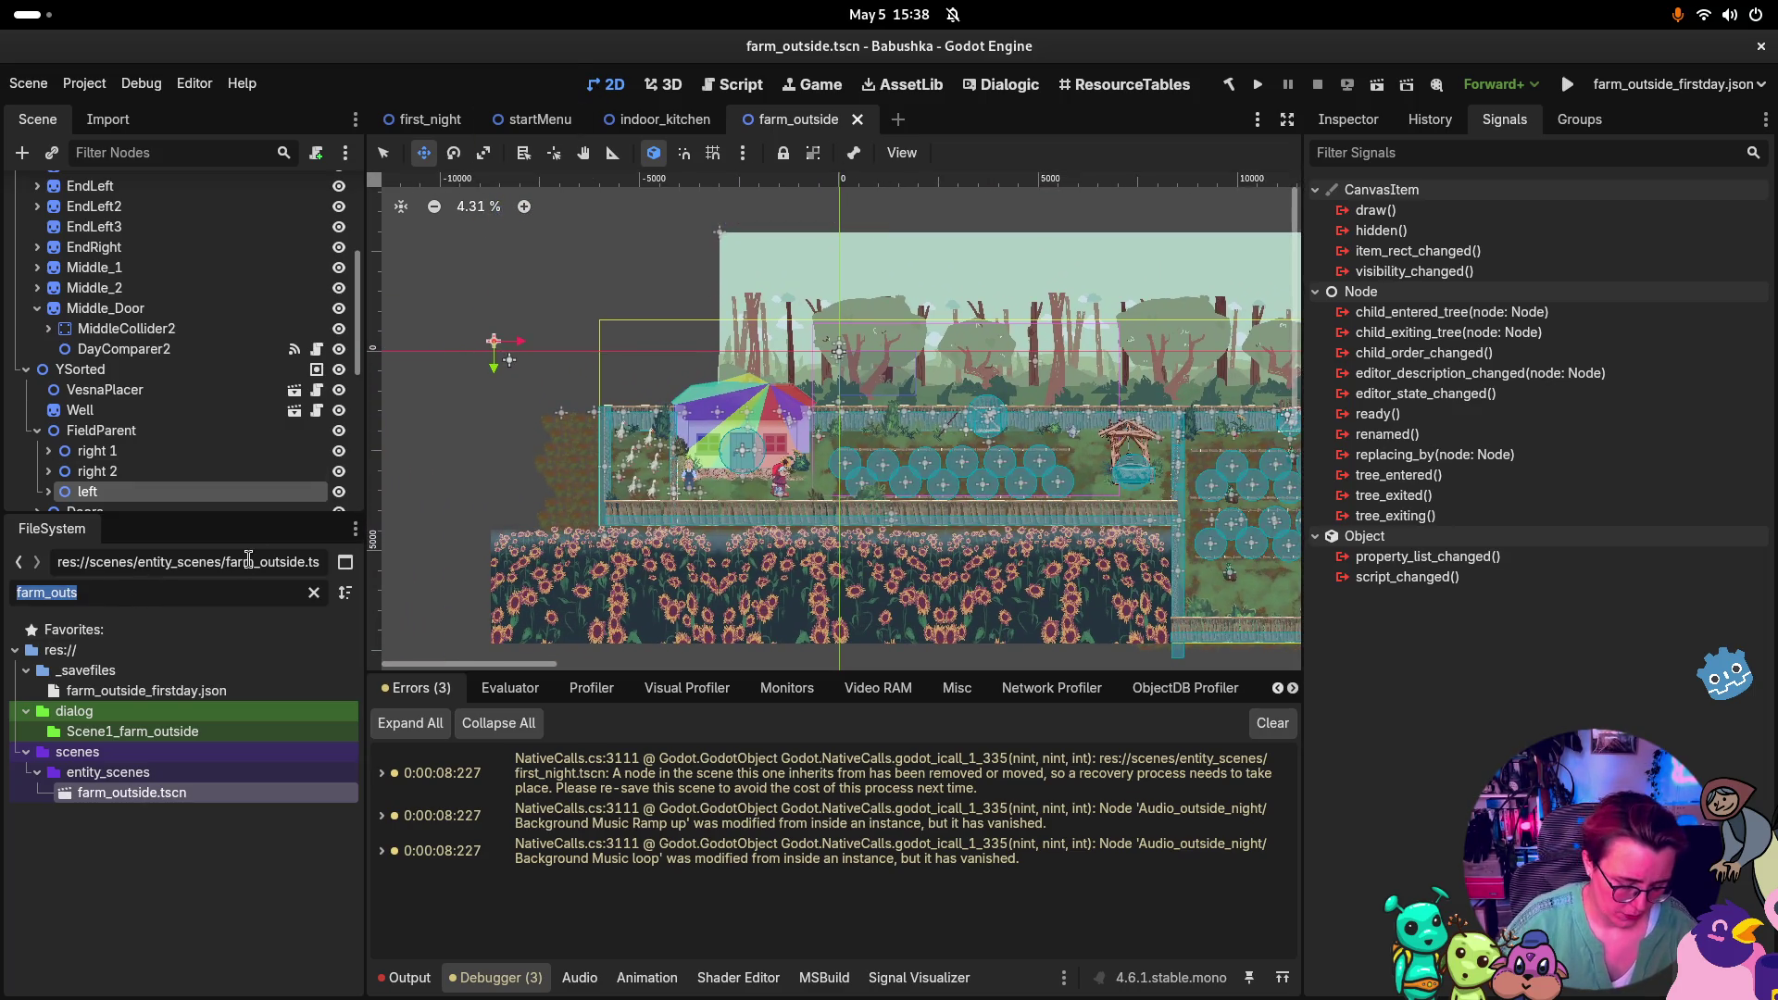
{"action": "type", "text": "com"}
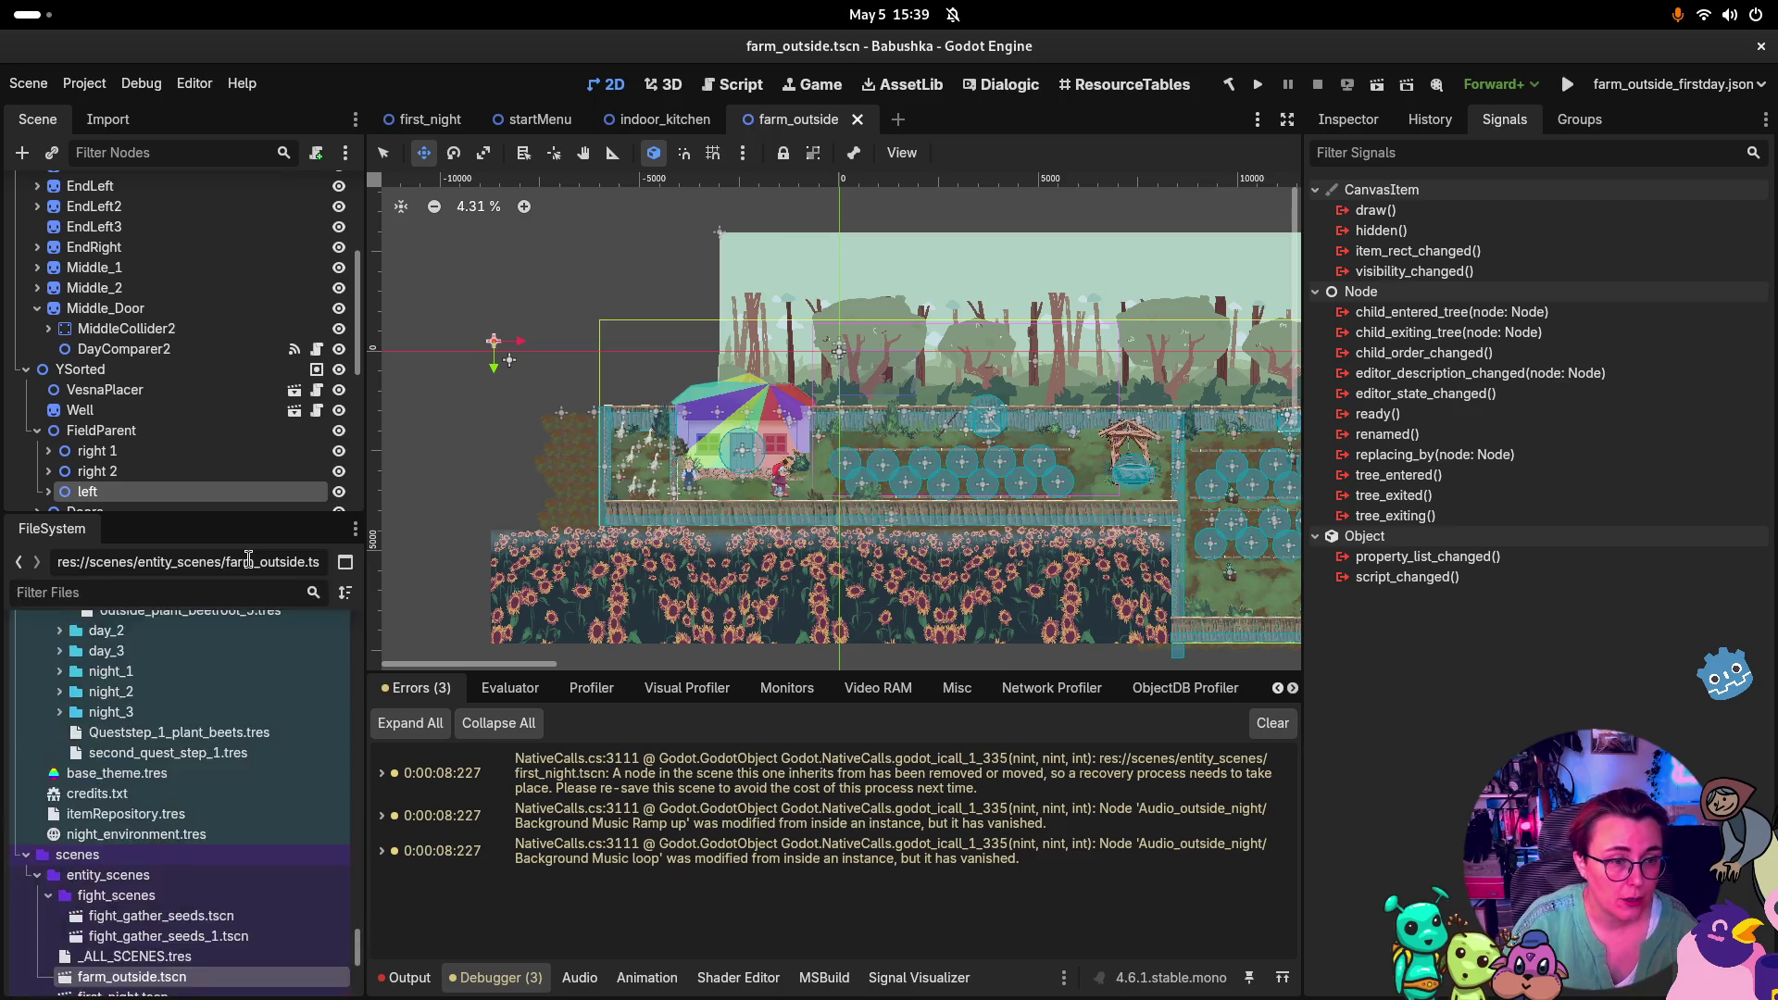
{"action": "type", "text": "m"}
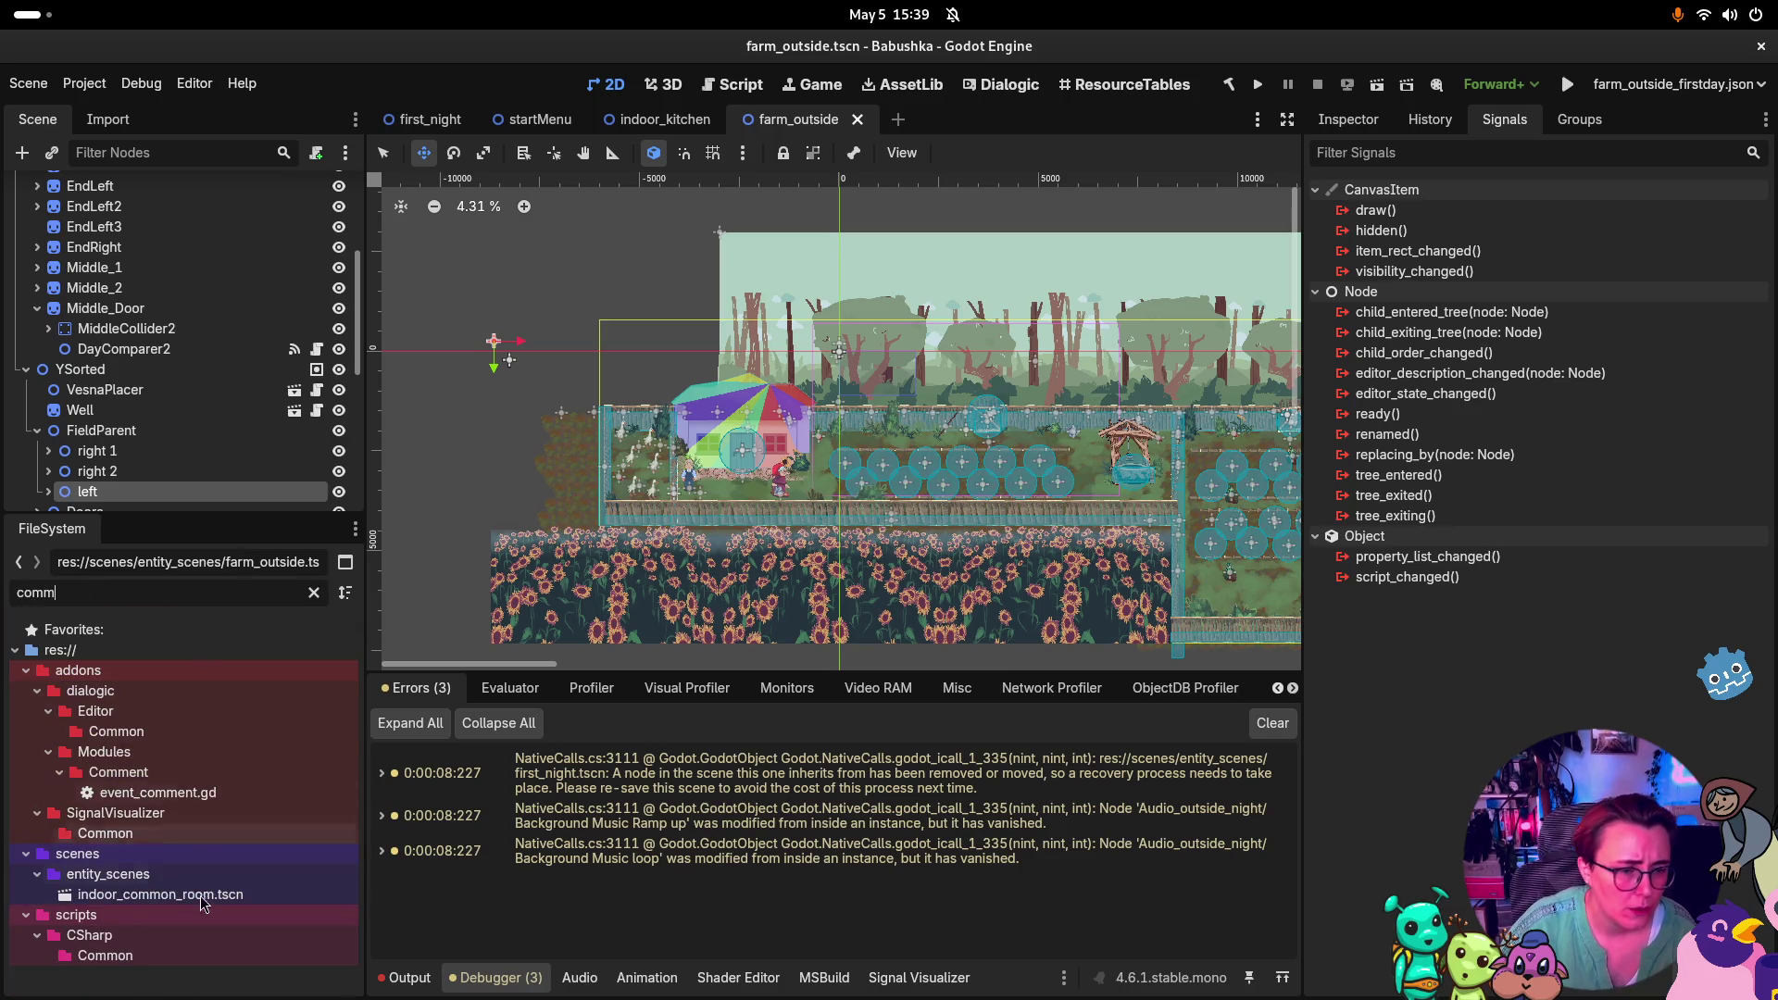
{"action": "double_click", "coordinate": [220, 894]}
{"action": "scroll", "coordinate": [1073, 490], "scroll_direction": "down", "scroll_amount": 5}
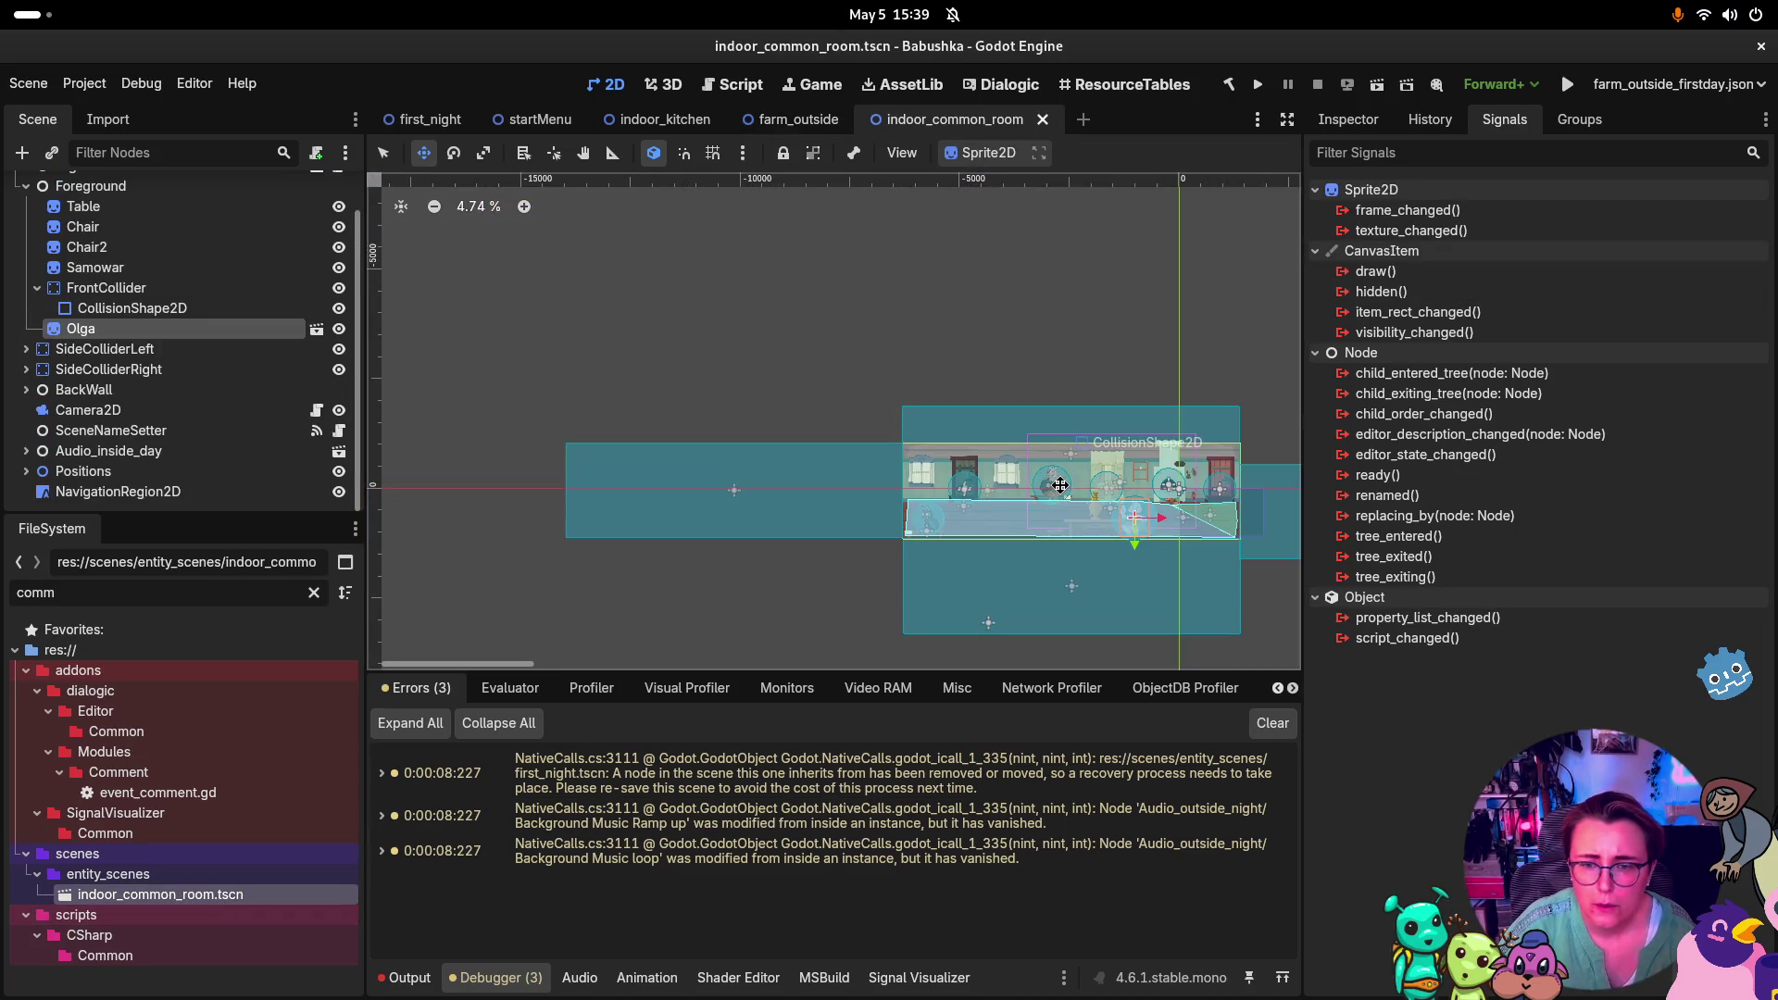
{"action": "scroll", "coordinate": [1019, 417], "scroll_direction": "right", "scroll_amount": 3}
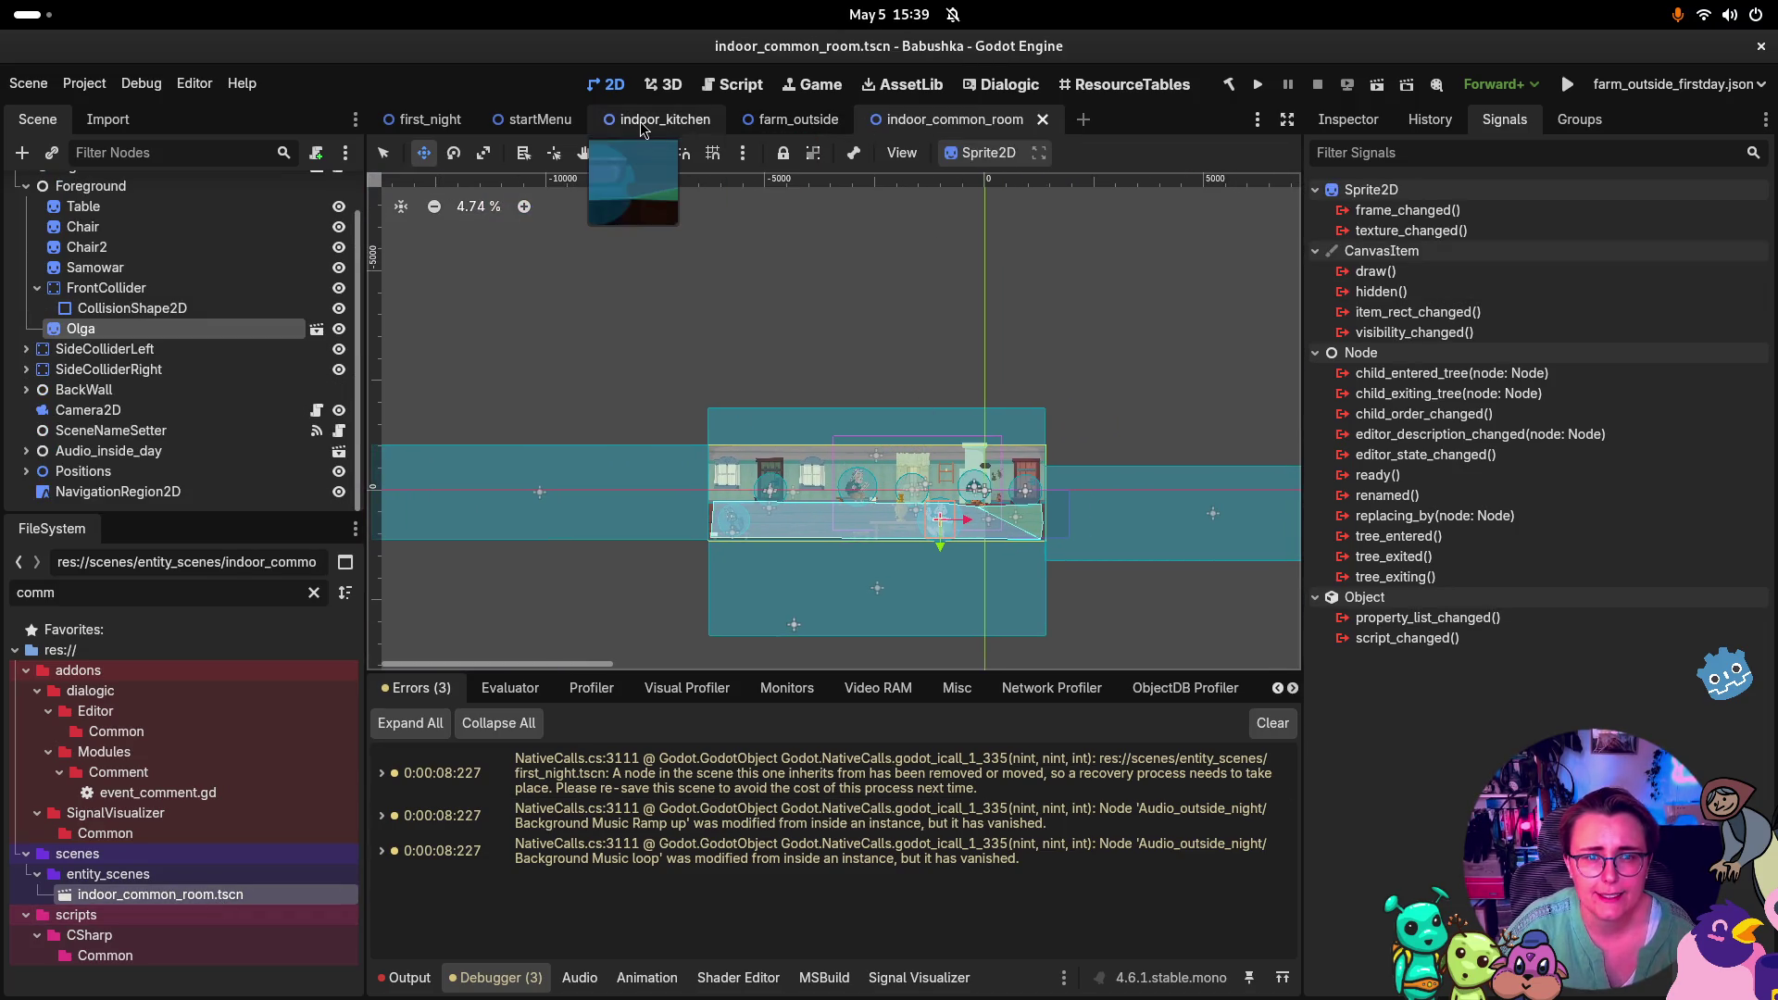
Delete the CanvasLayer node from indoor_kitchen, save the scene, and return to first_night
{"action": "left_click", "coordinate": [648, 125]}
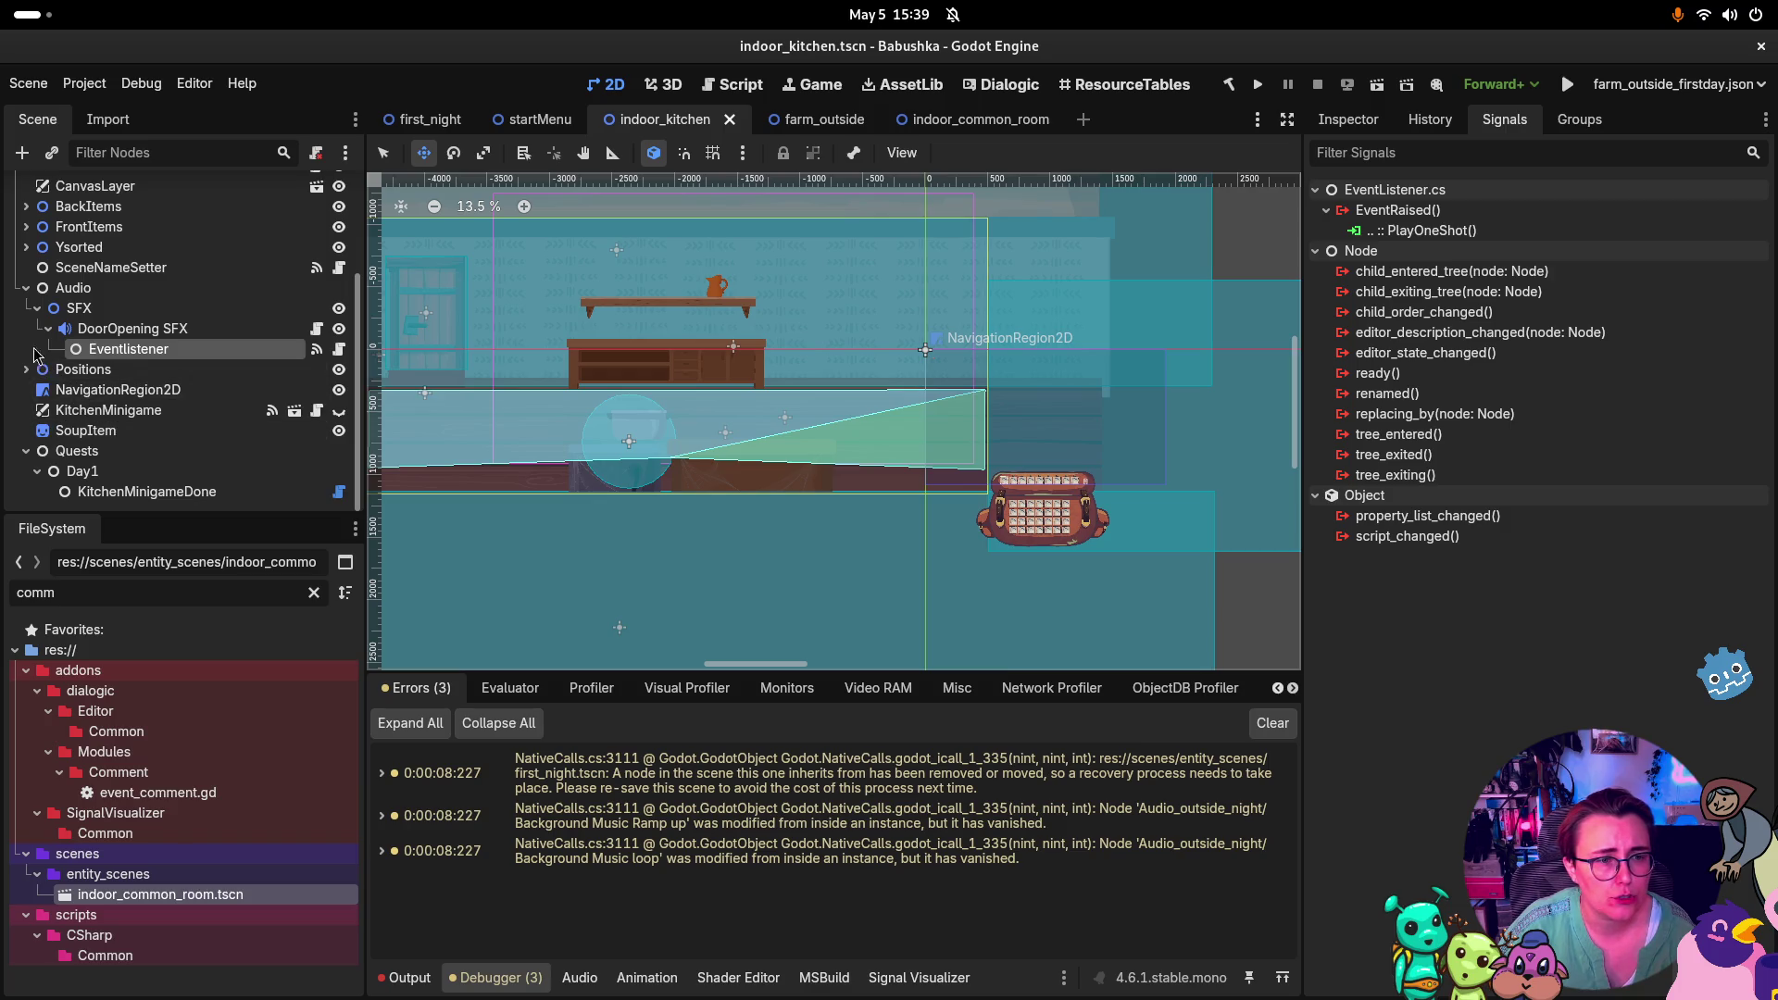
{"action": "scroll", "coordinate": [45, 399], "scroll_direction": "up", "scroll_amount": 5}
{"action": "scroll", "coordinate": [45, 398], "scroll_direction": "down", "scroll_amount": 5}
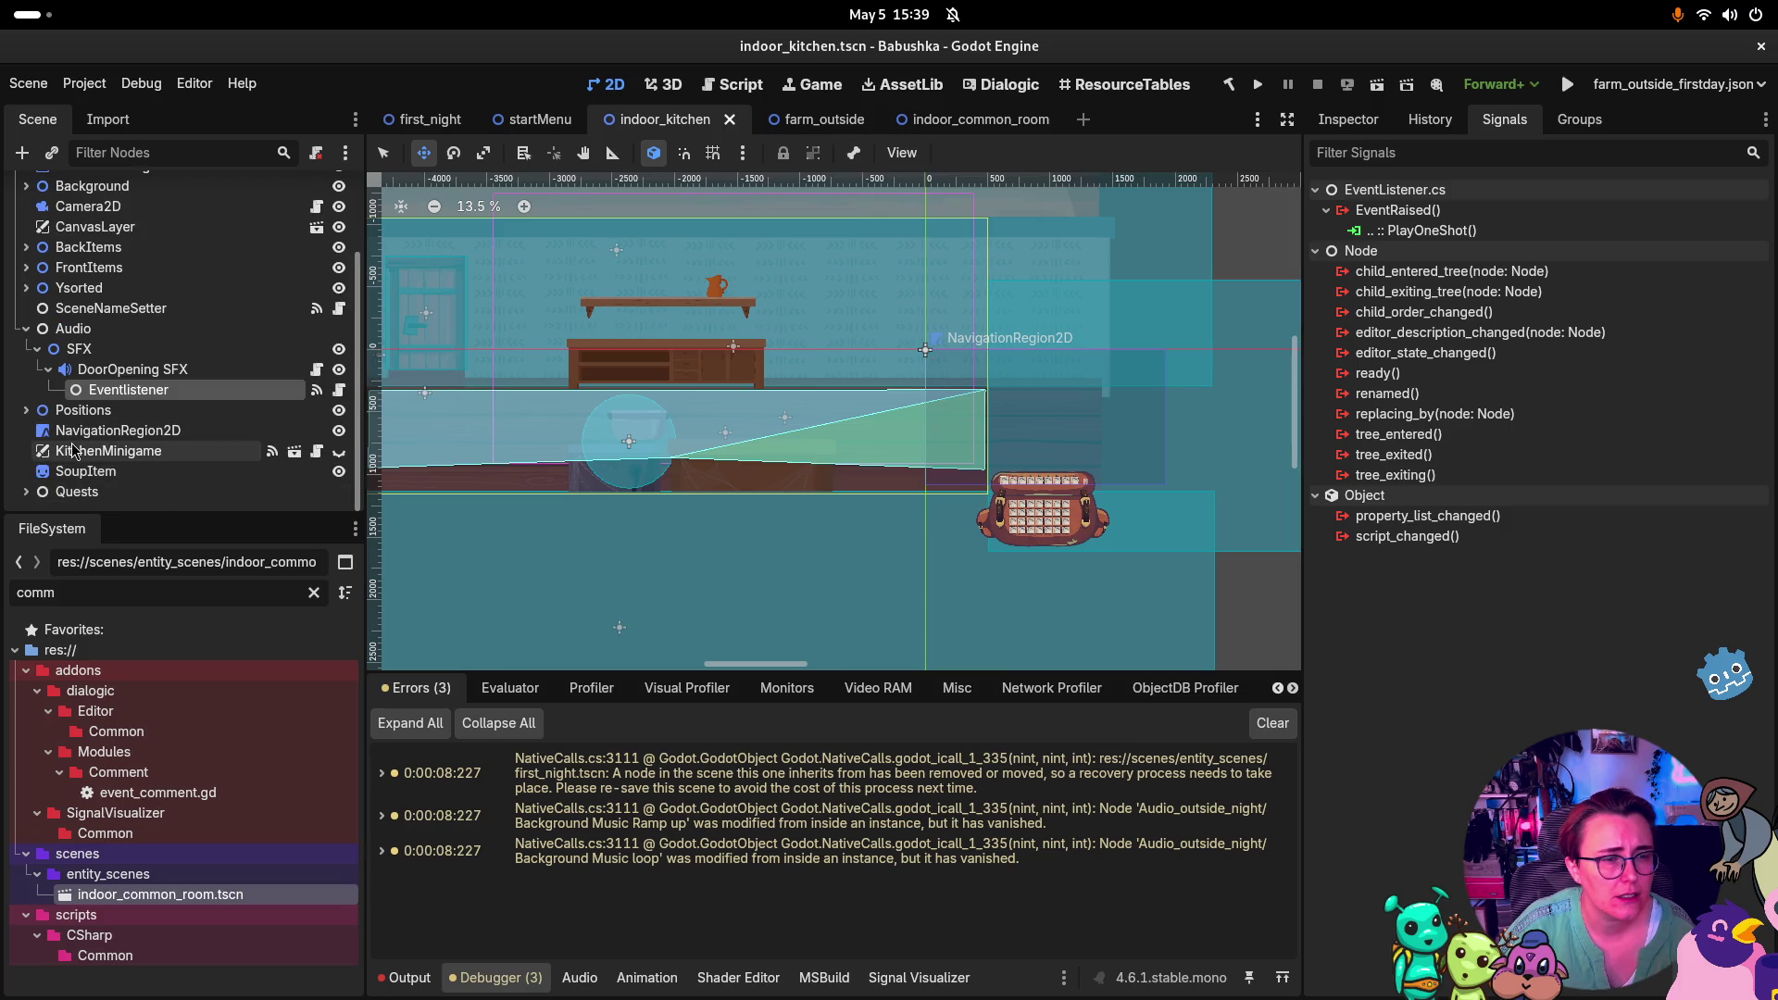
{"action": "left_click", "coordinate": [41, 451]}
{"action": "left_click", "coordinate": [27, 330]}
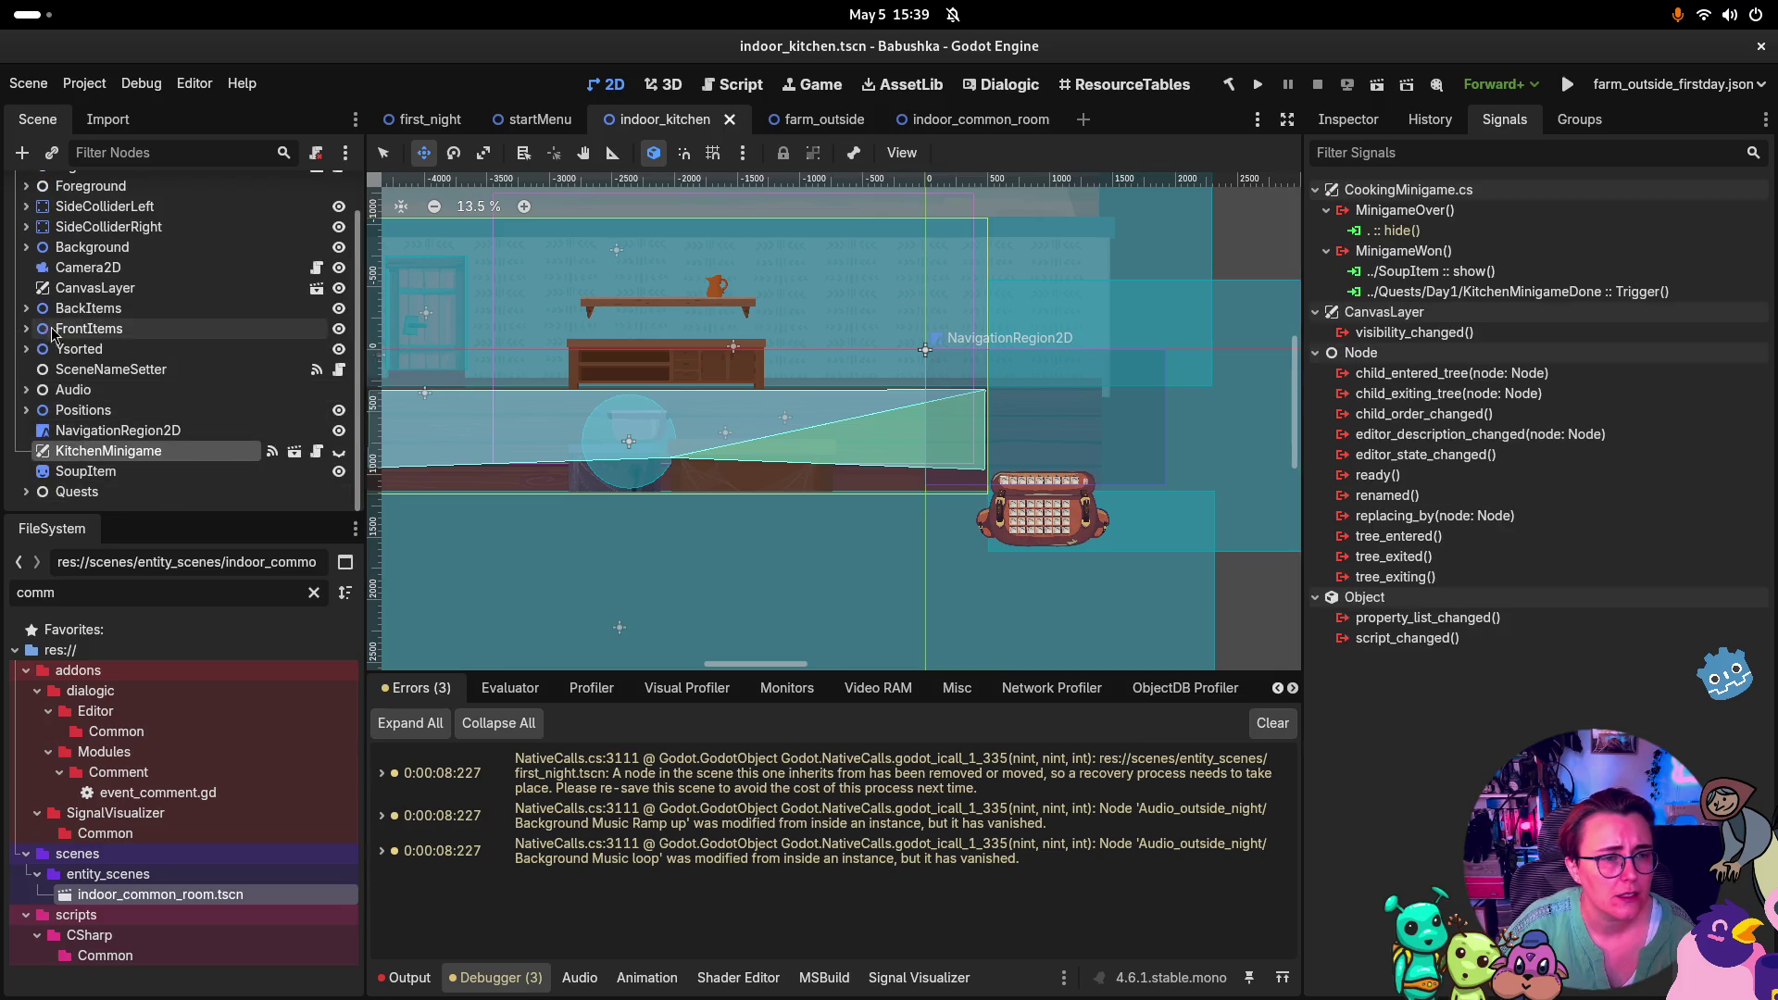
{"action": "left_click", "coordinate": [76, 290]}
{"action": "left_click", "coordinate": [317, 293]}
{"action": "left_click", "coordinate": [317, 292]}
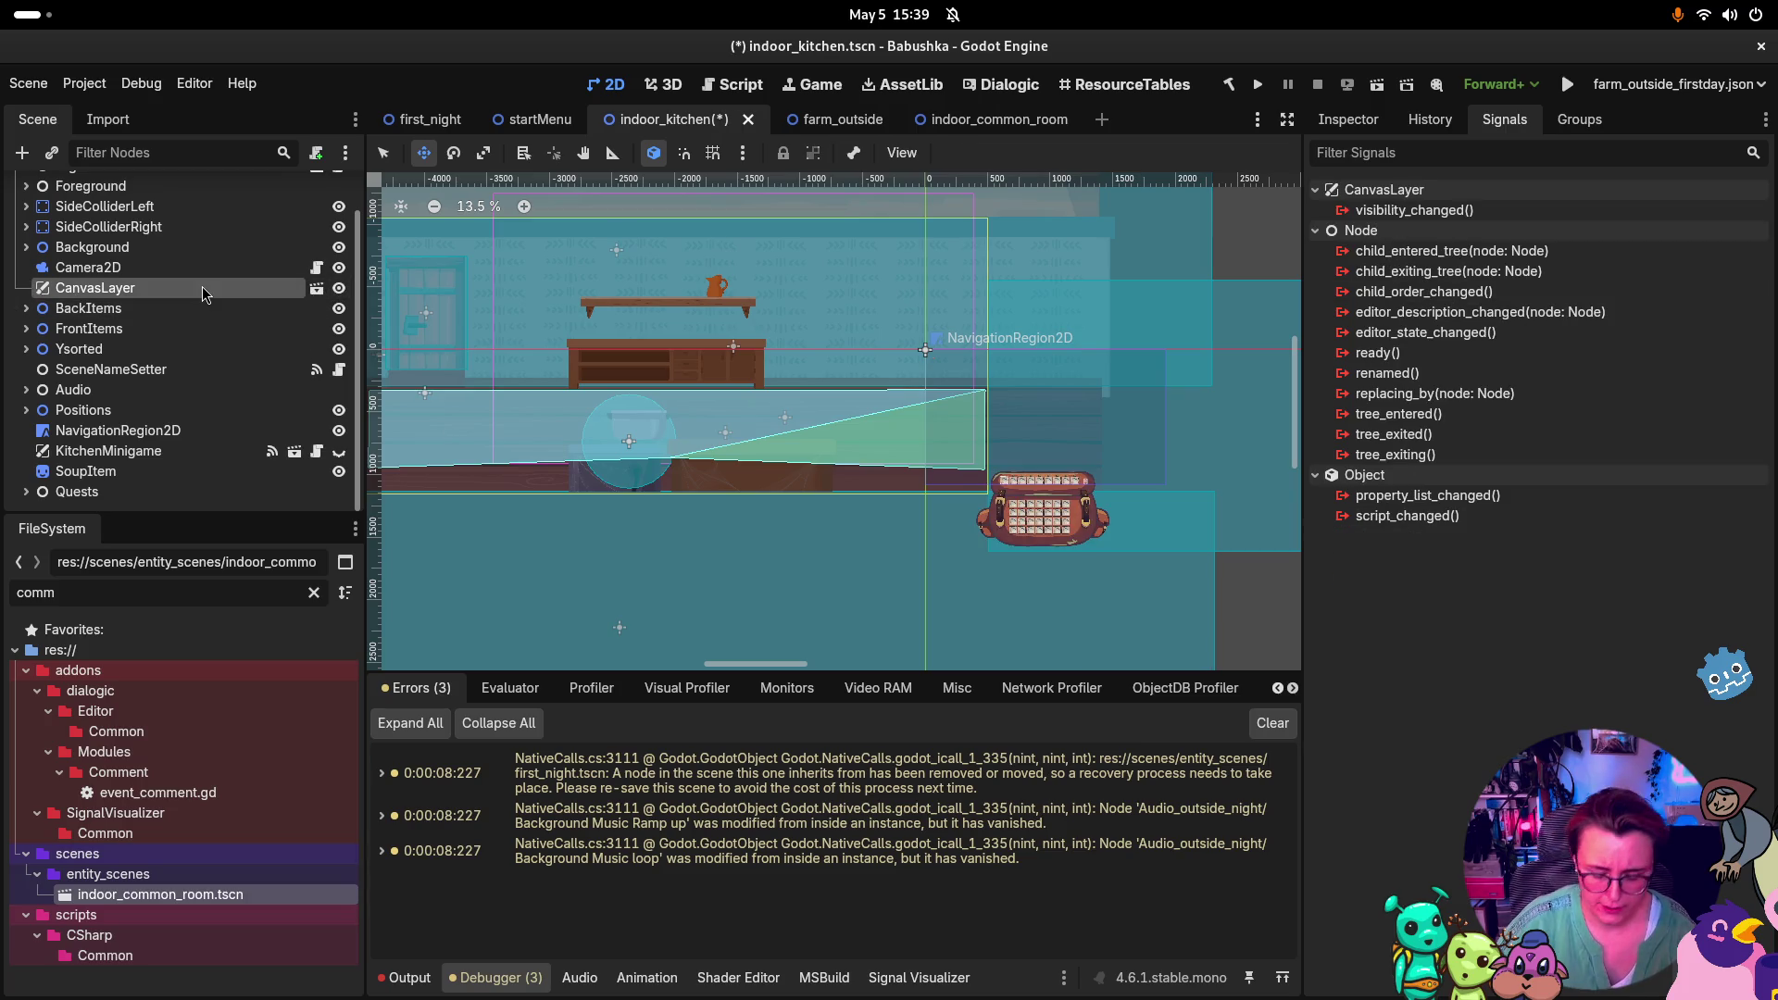
{"action": "key", "text": "Delete"}
{"action": "left_click", "coordinate": [956, 526]}
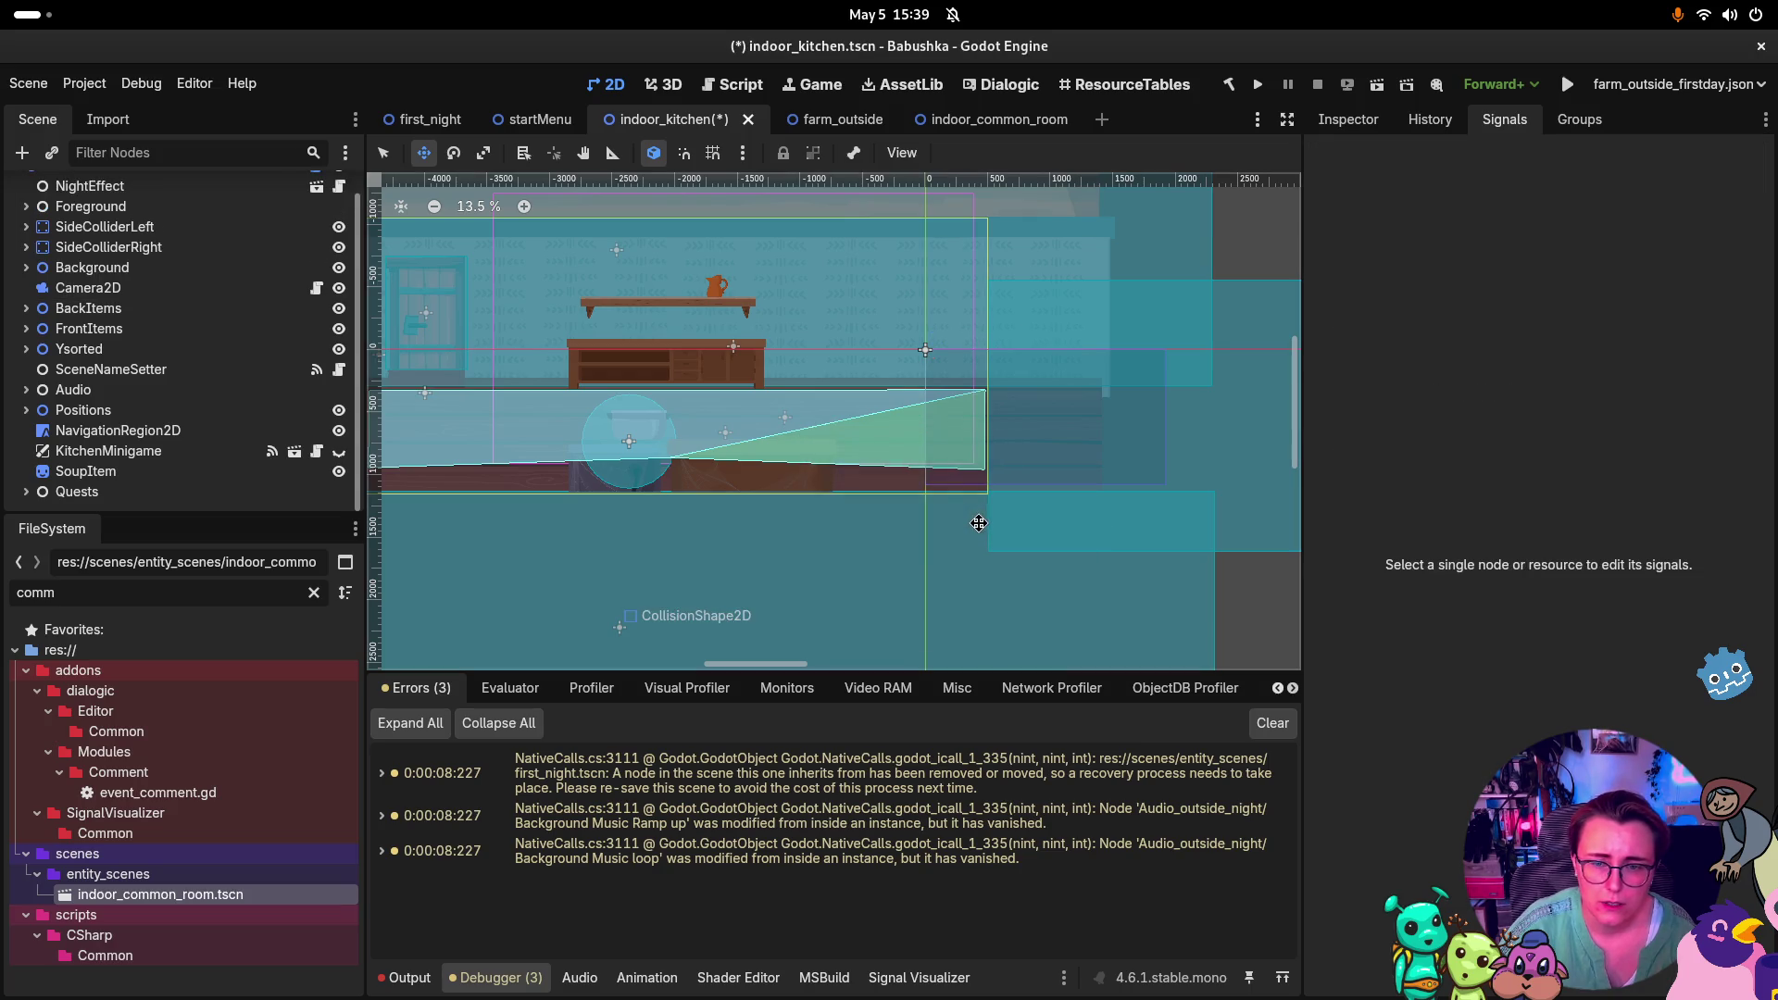
{"action": "key", "text": "ctrl+s"}
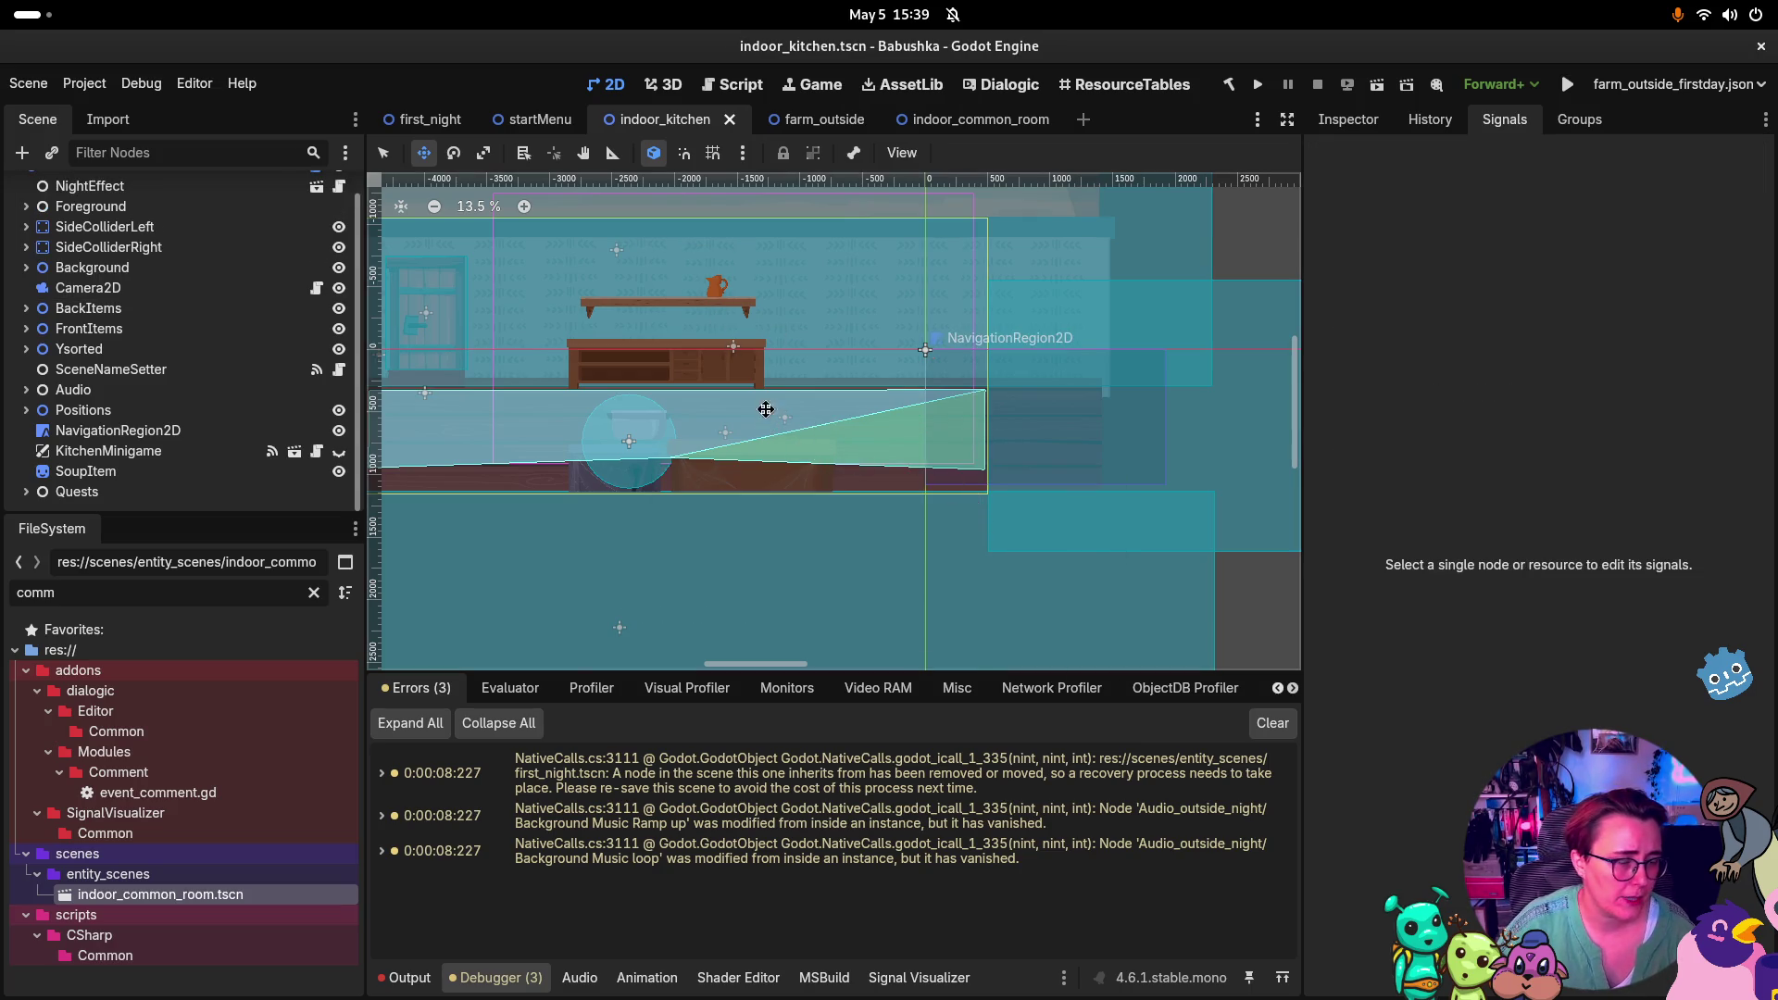
{"action": "left_click", "coordinate": [418, 121]}
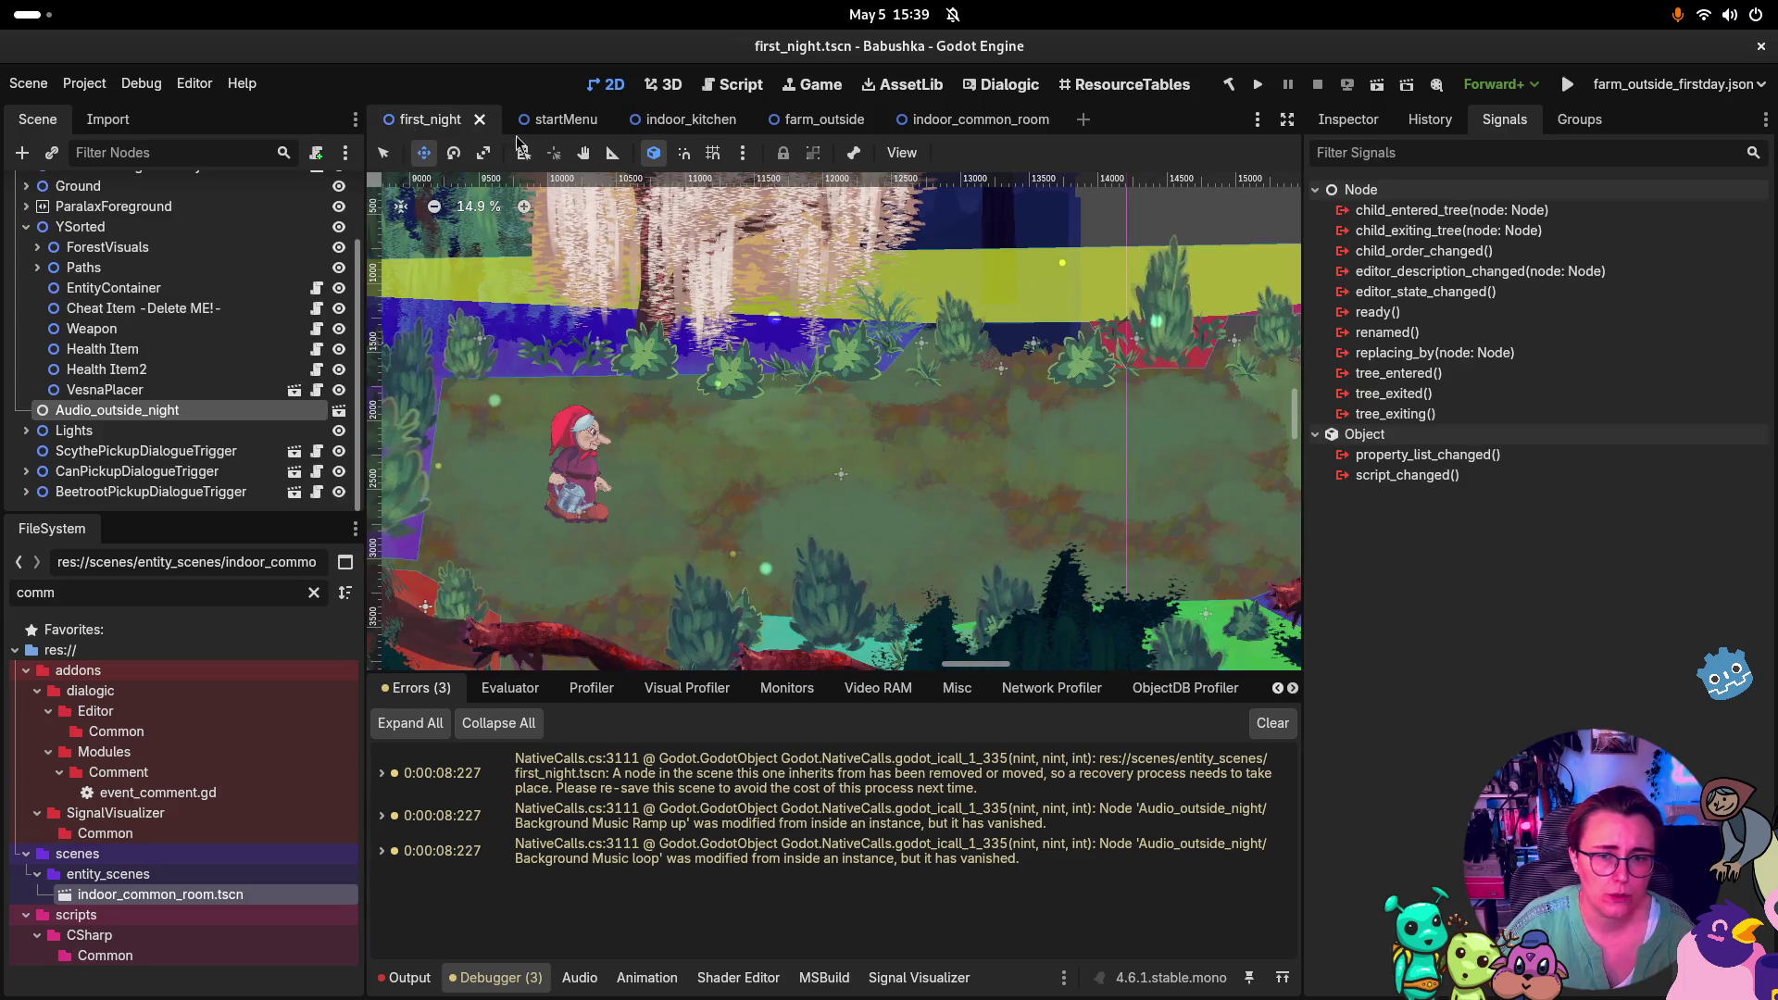
Replace the 'comm' filter with 'seeds' and select fight_gather_seeds.tscn in the results
{"action": "scroll", "coordinate": [936, 334], "scroll_direction": "down", "scroll_amount": 1}
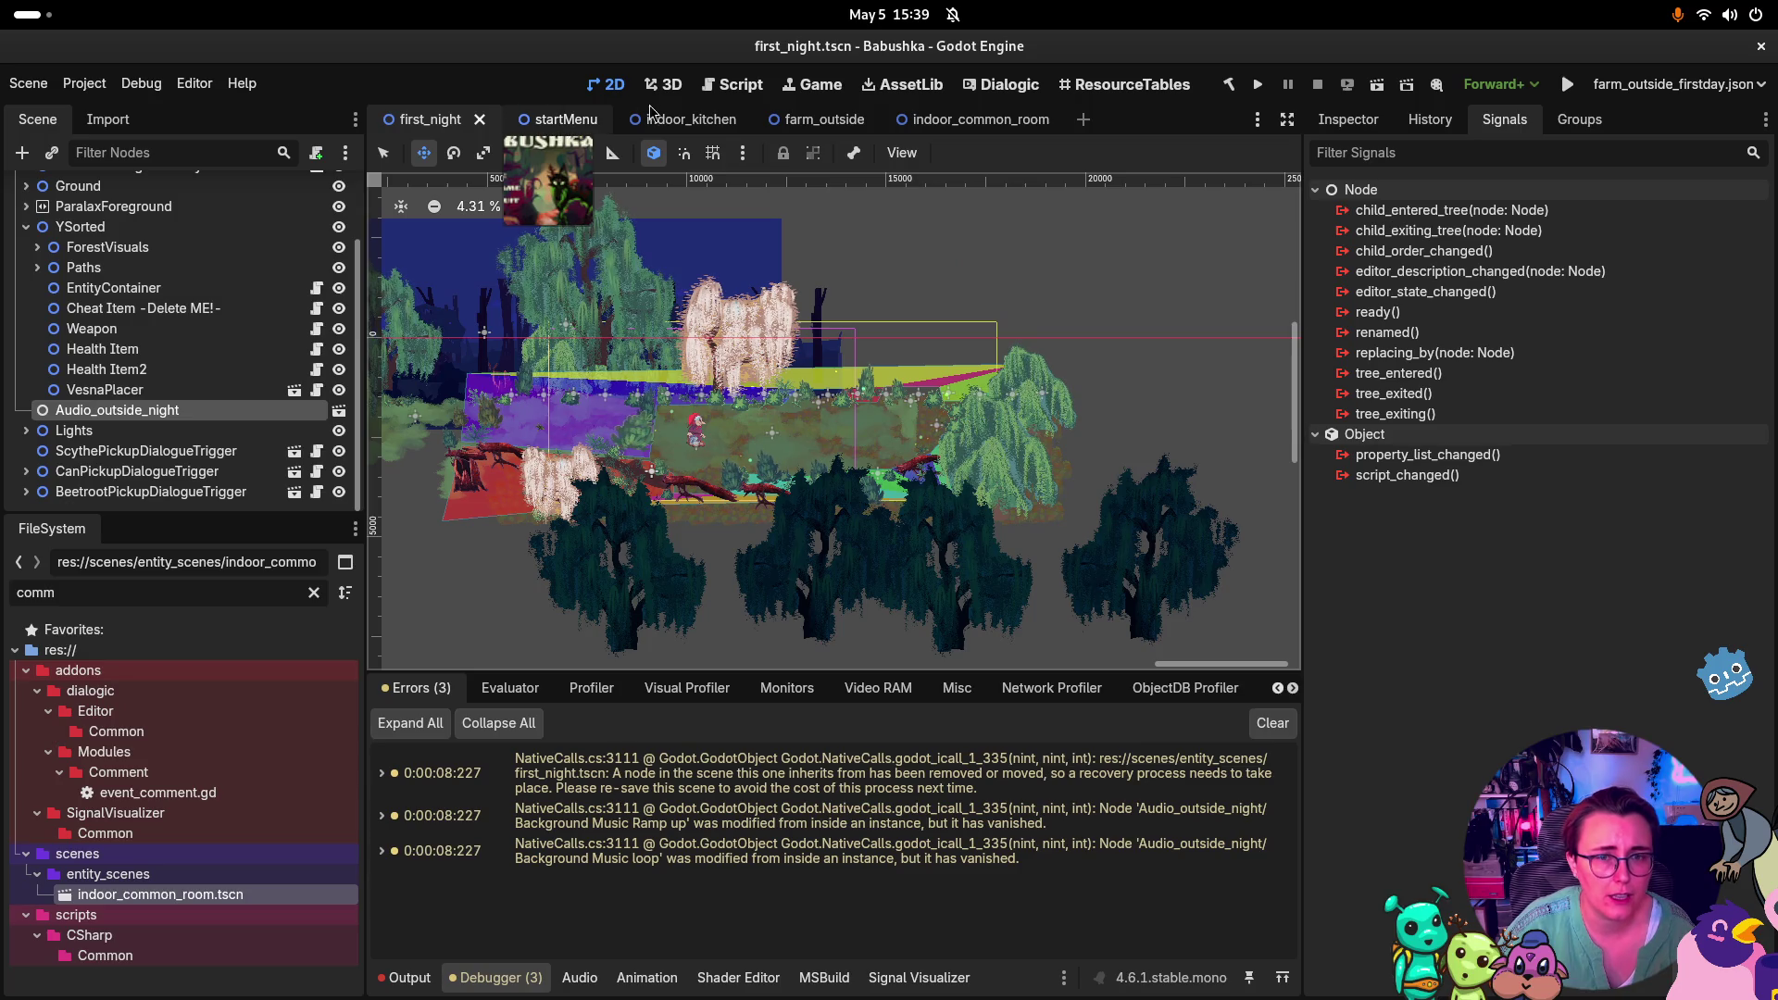
{"action": "double_click", "coordinate": [35, 592]}
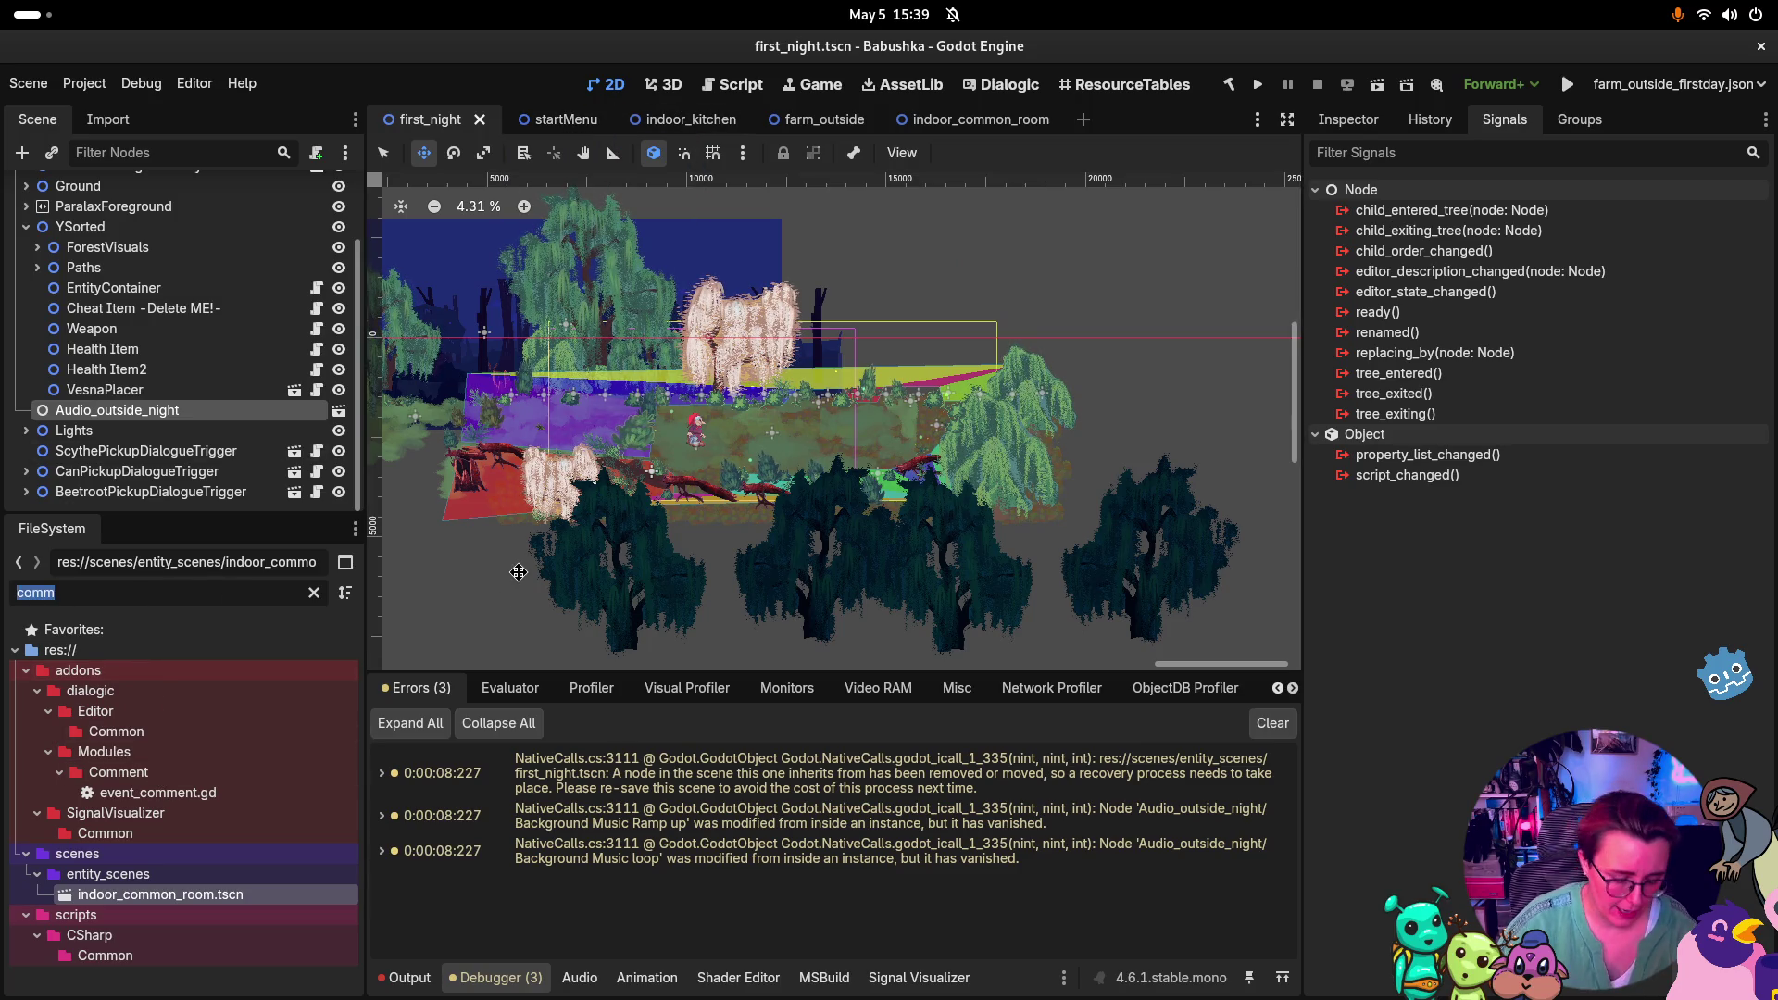
{"action": "type", "text": "first"}
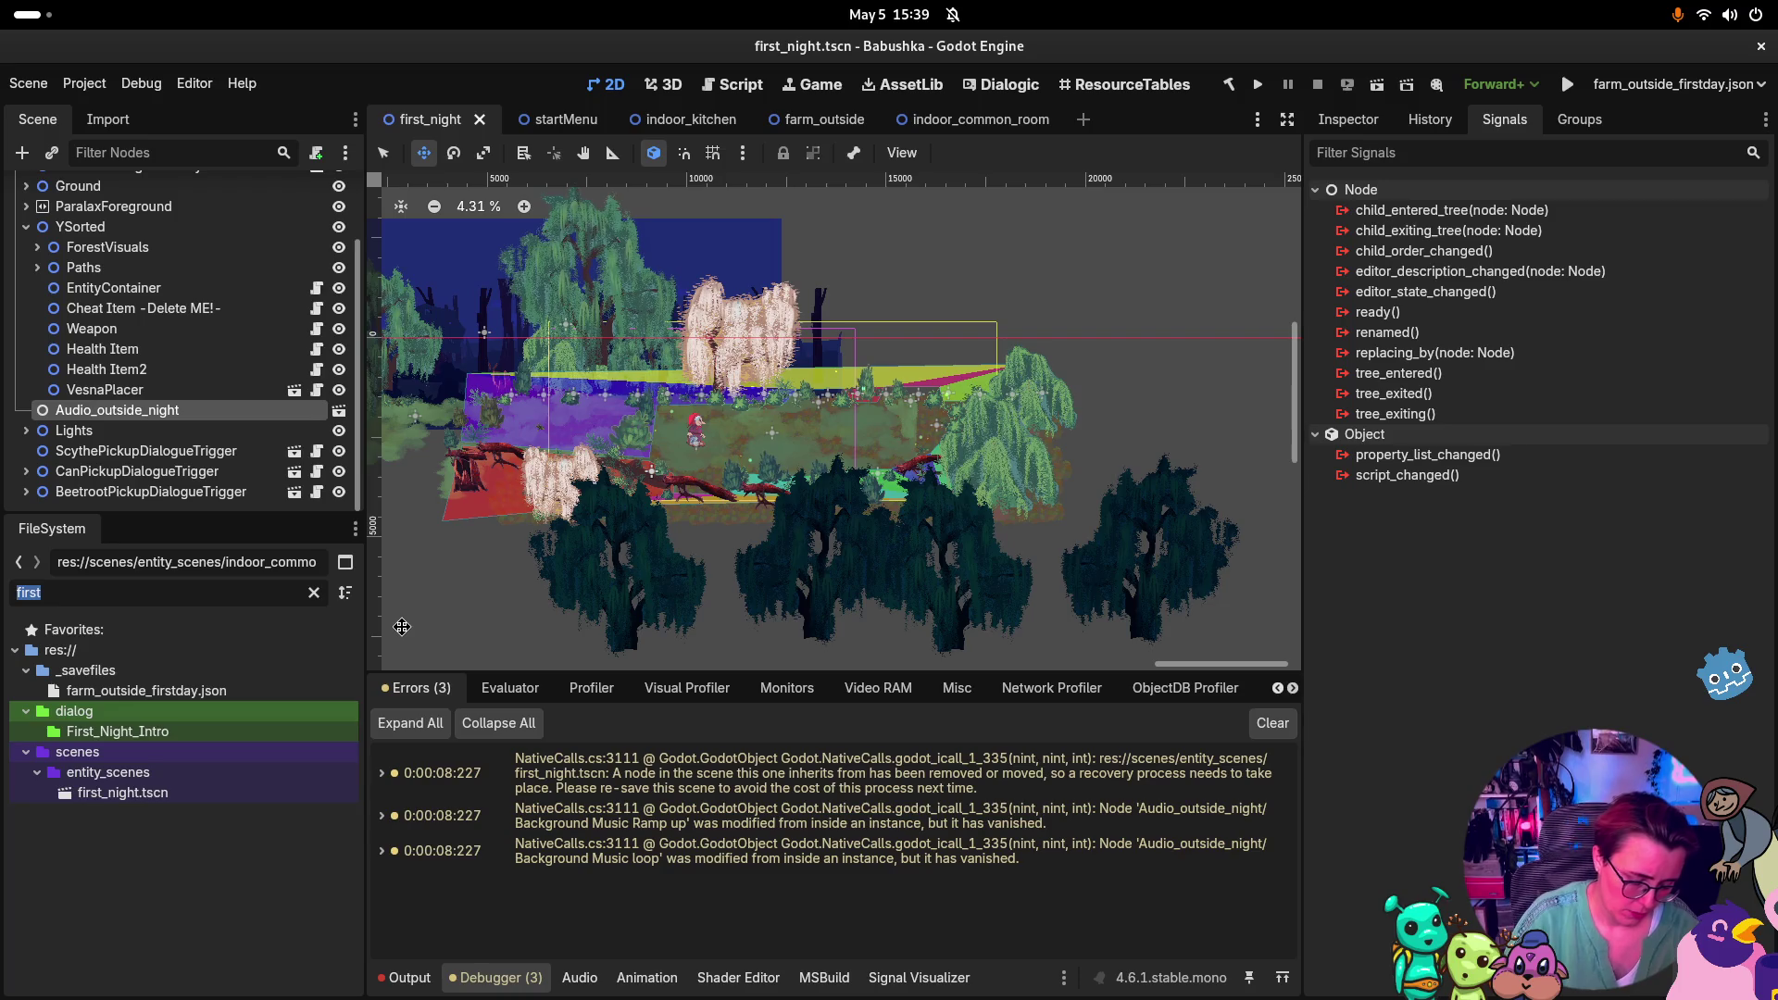
{"action": "type", "text": "seed"}
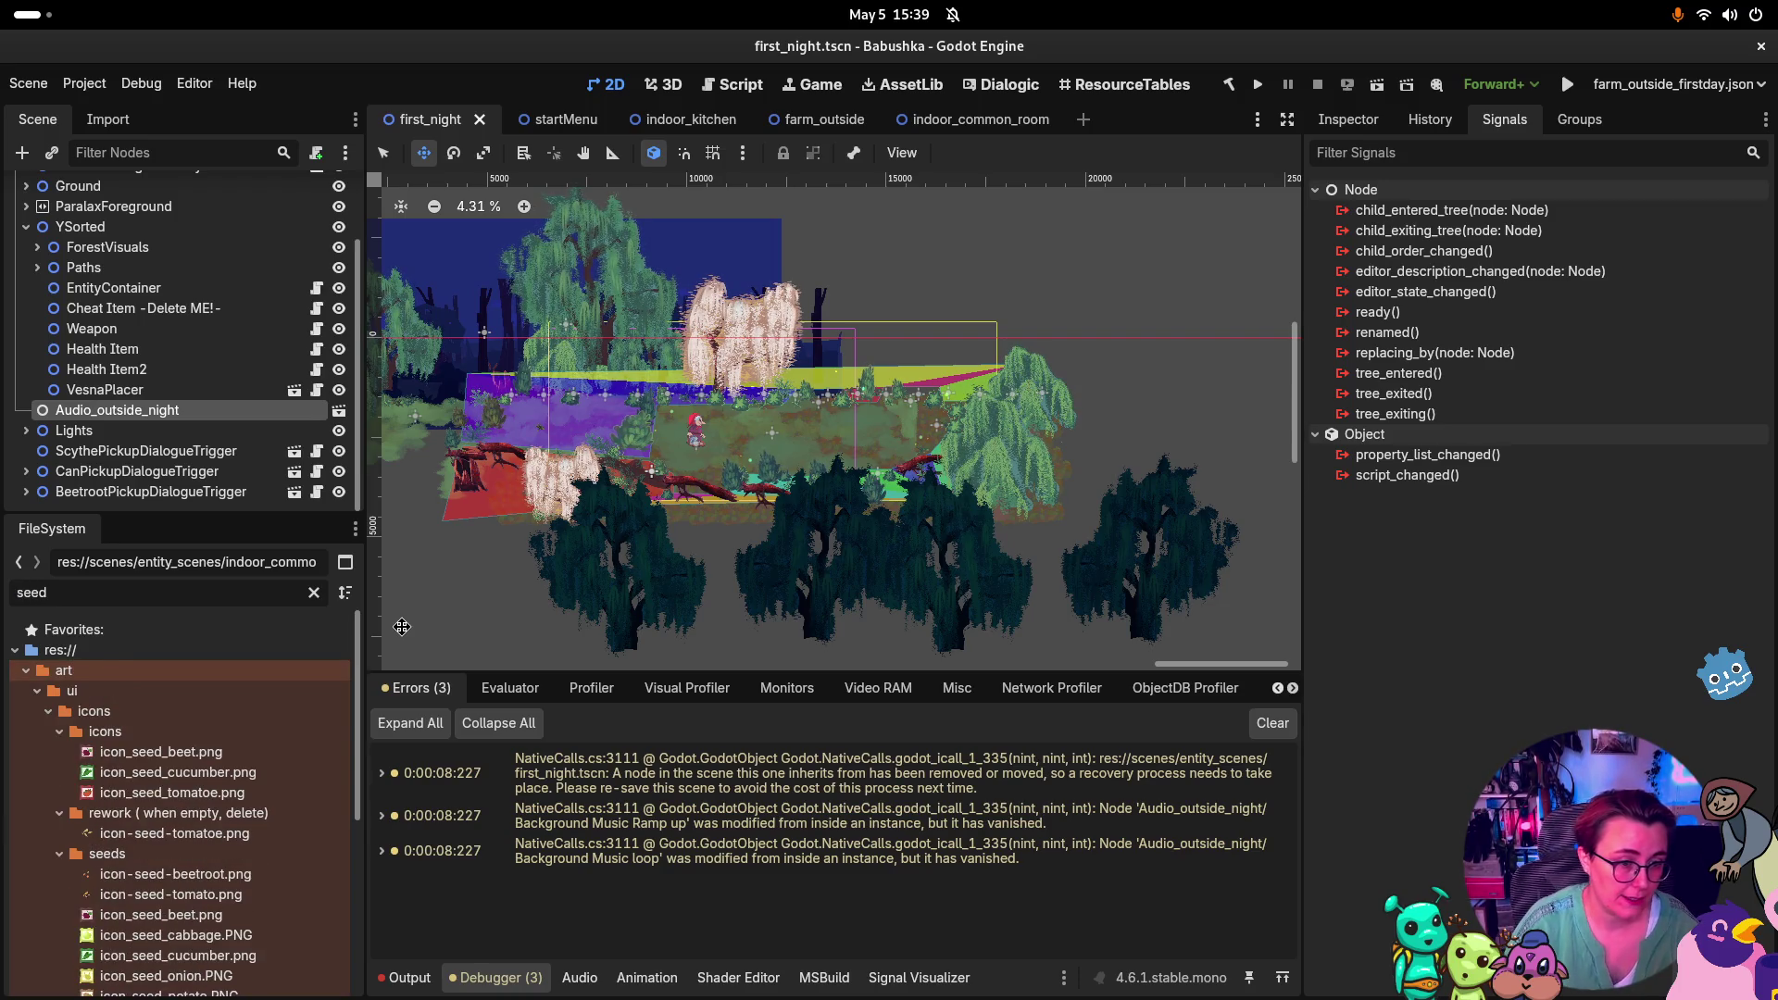
{"action": "type", "text": "s"}
{"action": "left_click", "coordinate": [228, 822]}
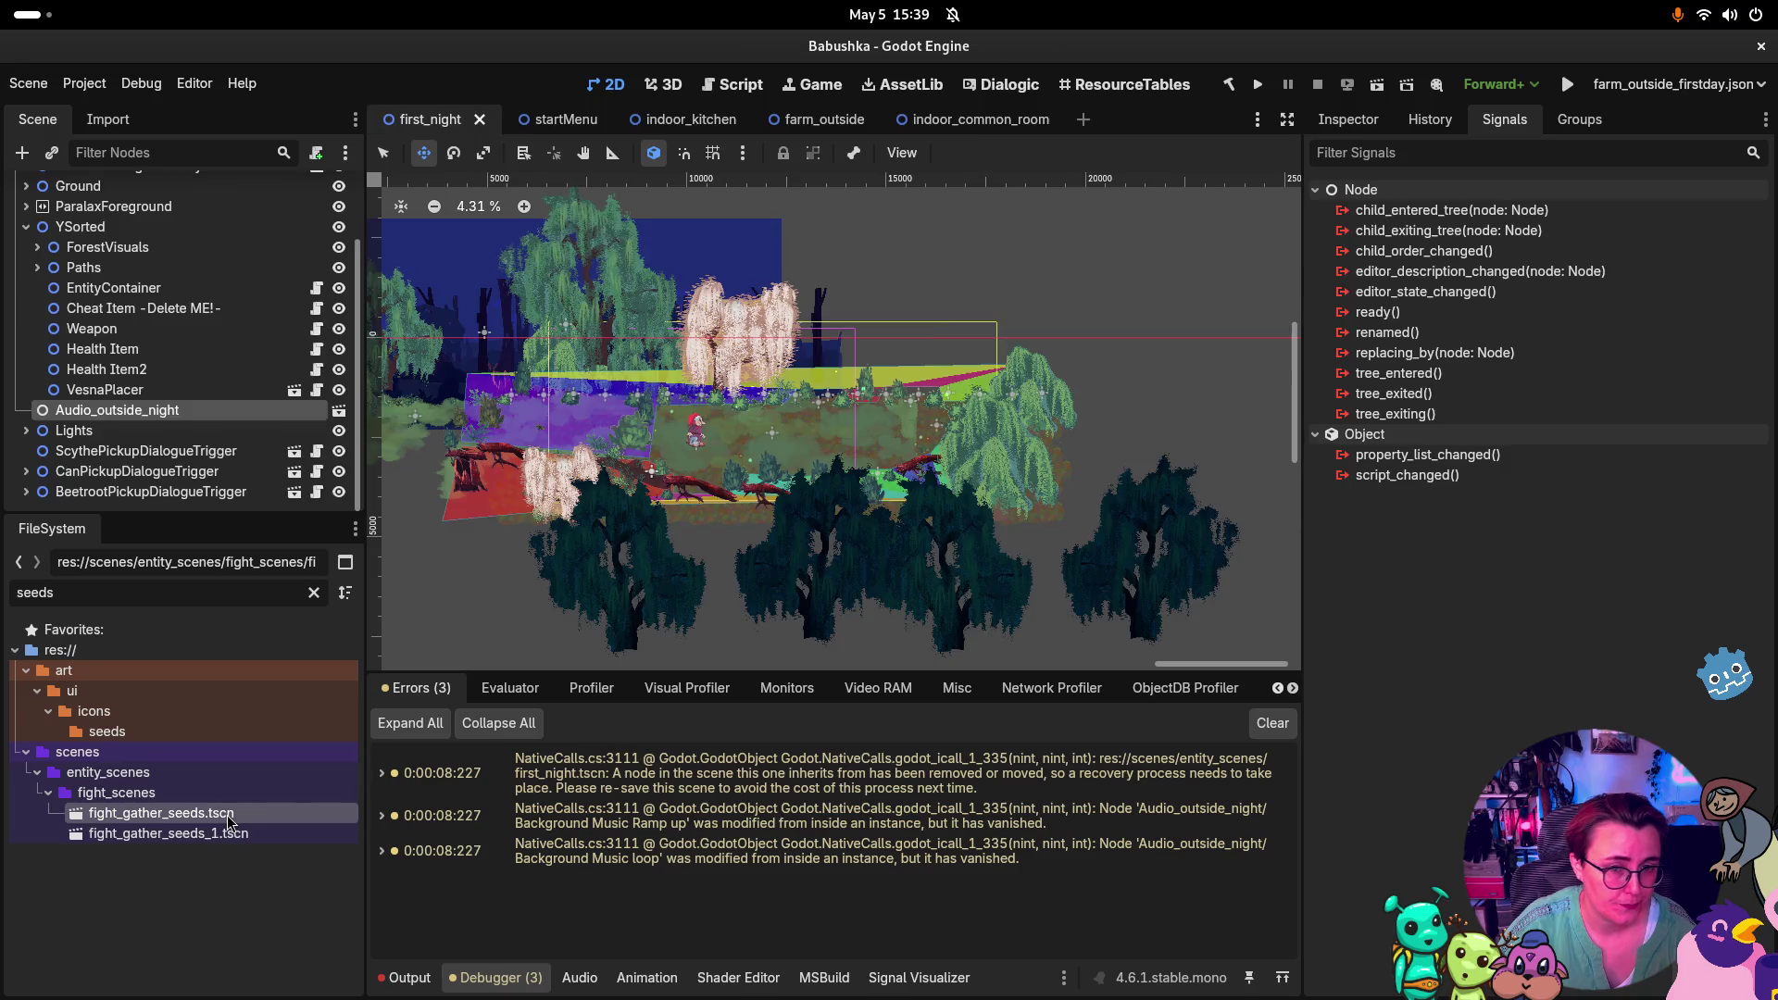
Open fight_gather_seeds.tscn and fight_gather_seeds_1.tscn as tabs, then go back to fight_gather_seeds
{"action": "double_click", "coordinate": [229, 822]}
{"action": "scroll", "coordinate": [998, 555], "scroll_direction": "up", "scroll_amount": 4}
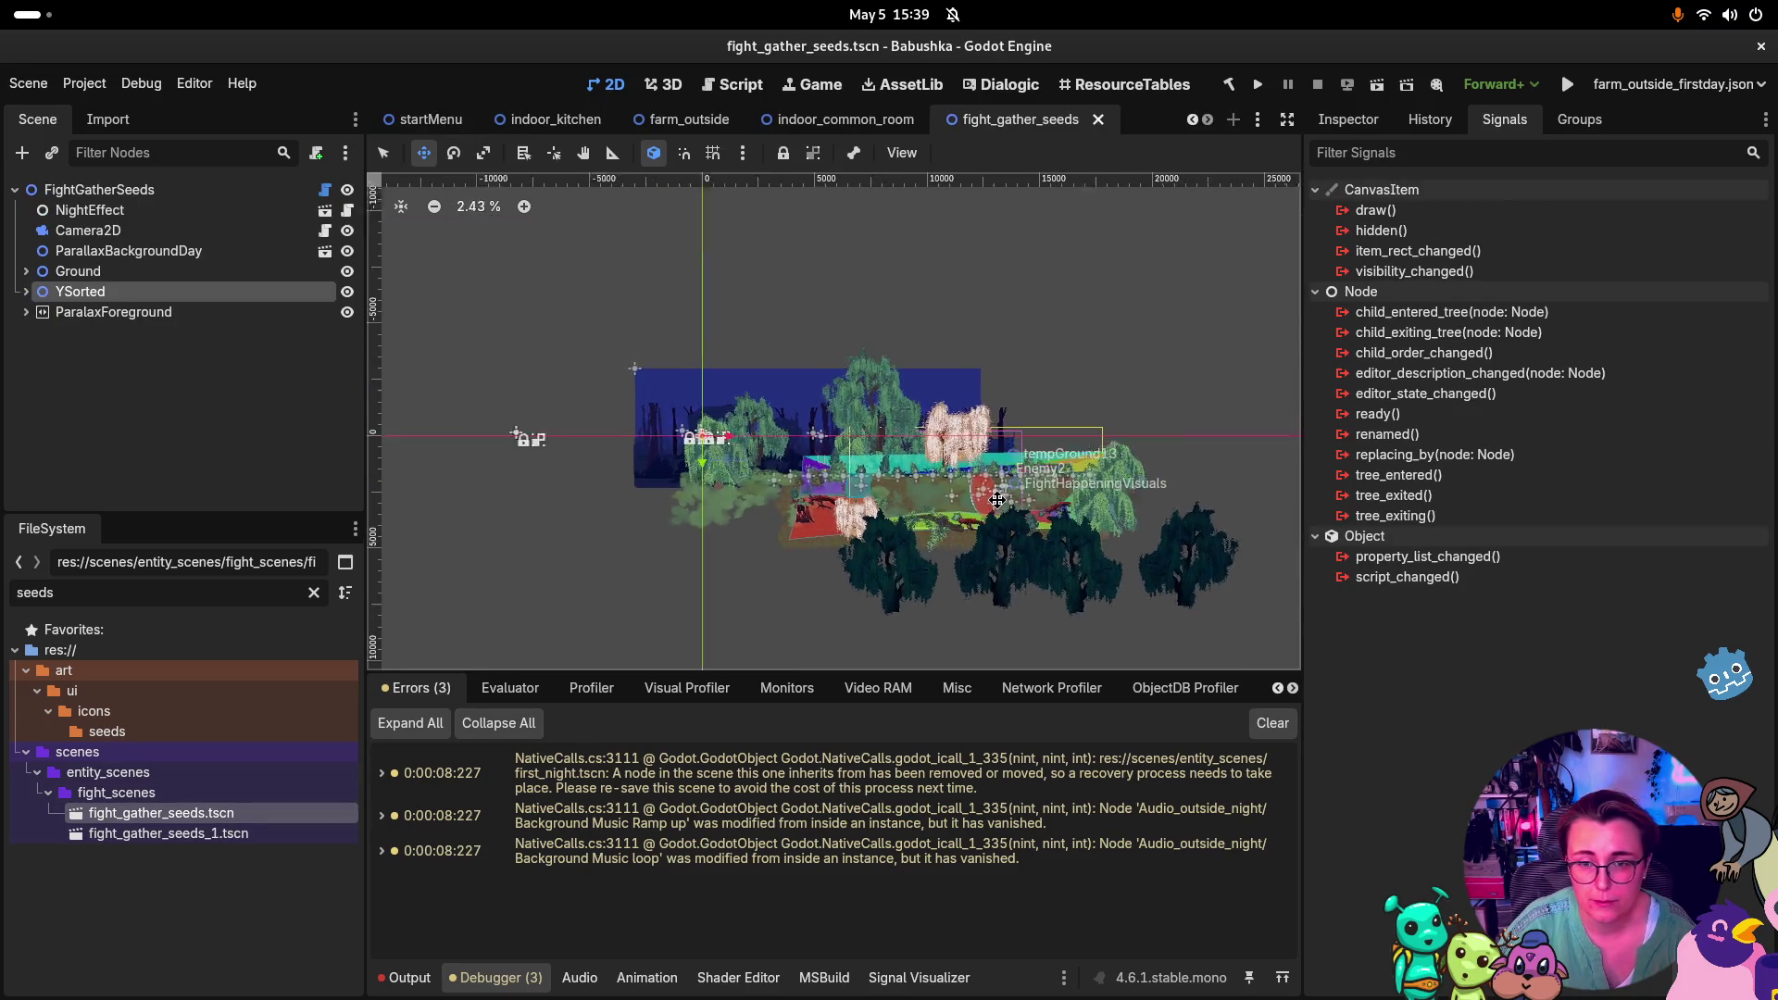
{"action": "double_click", "coordinate": [216, 830]}
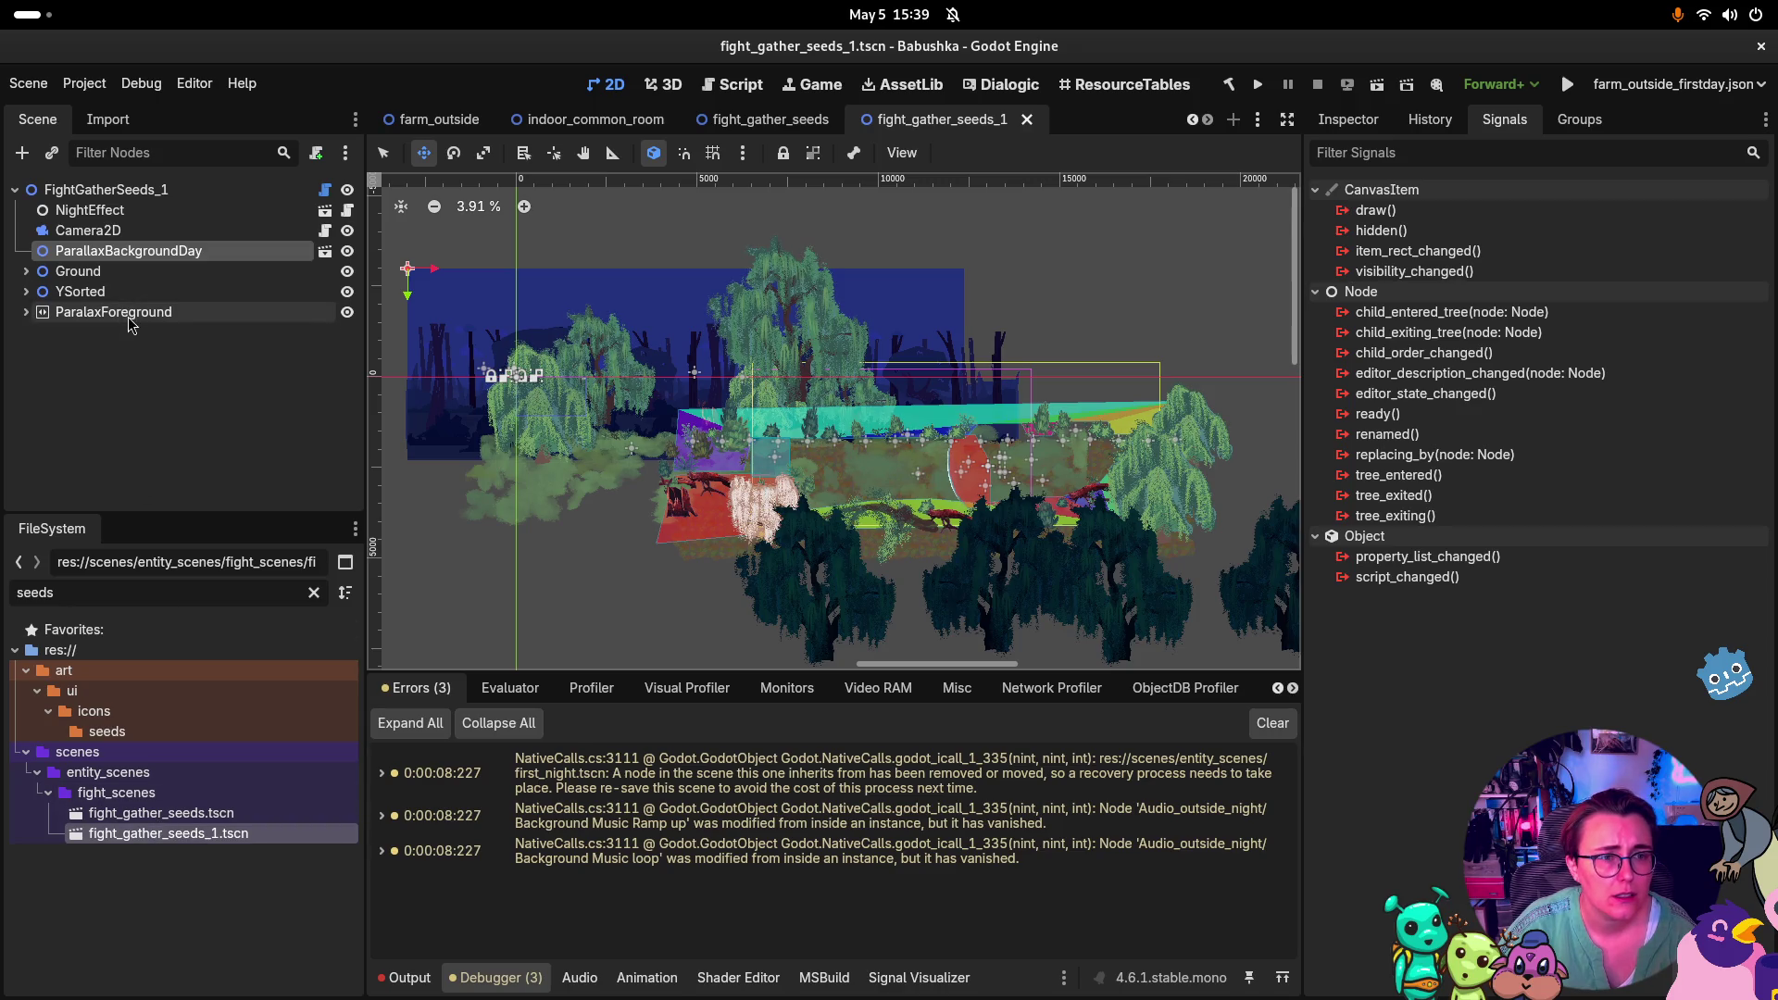
{"action": "double_click", "coordinate": [127, 814]}
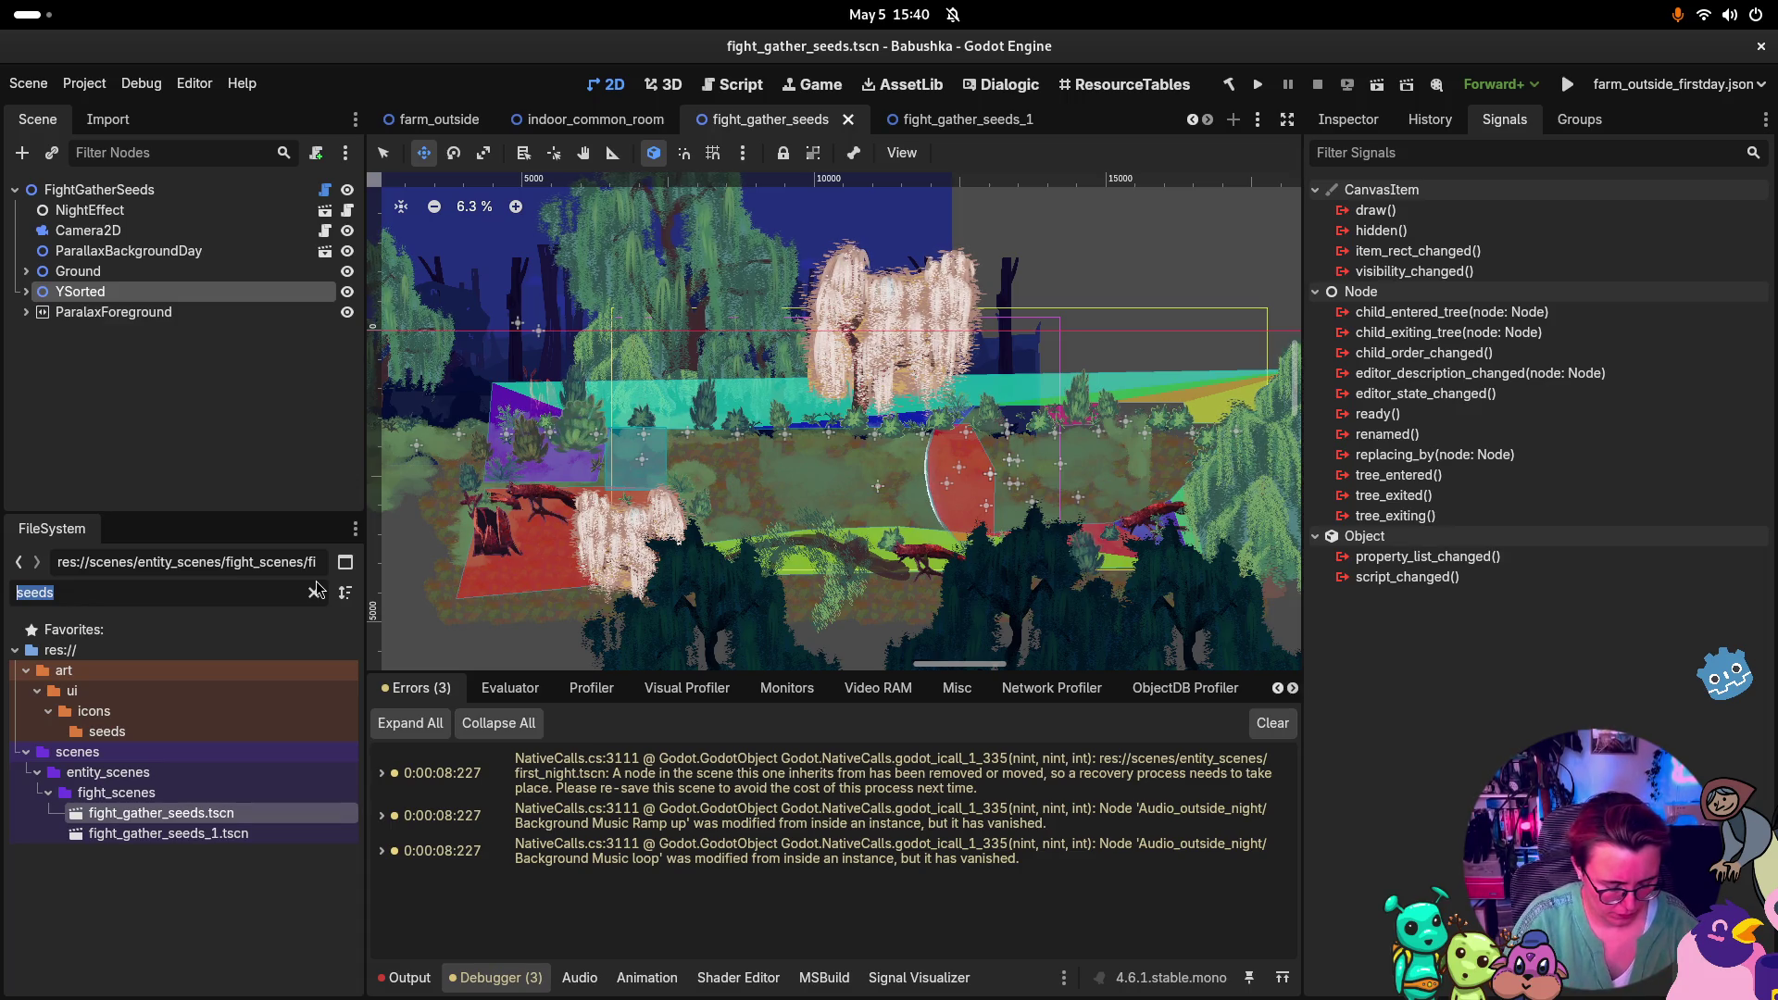
Filter the project files for 'bedroom' and open the indoor_bedroom.tscn scene
{"action": "type", "text": "bedroom"}
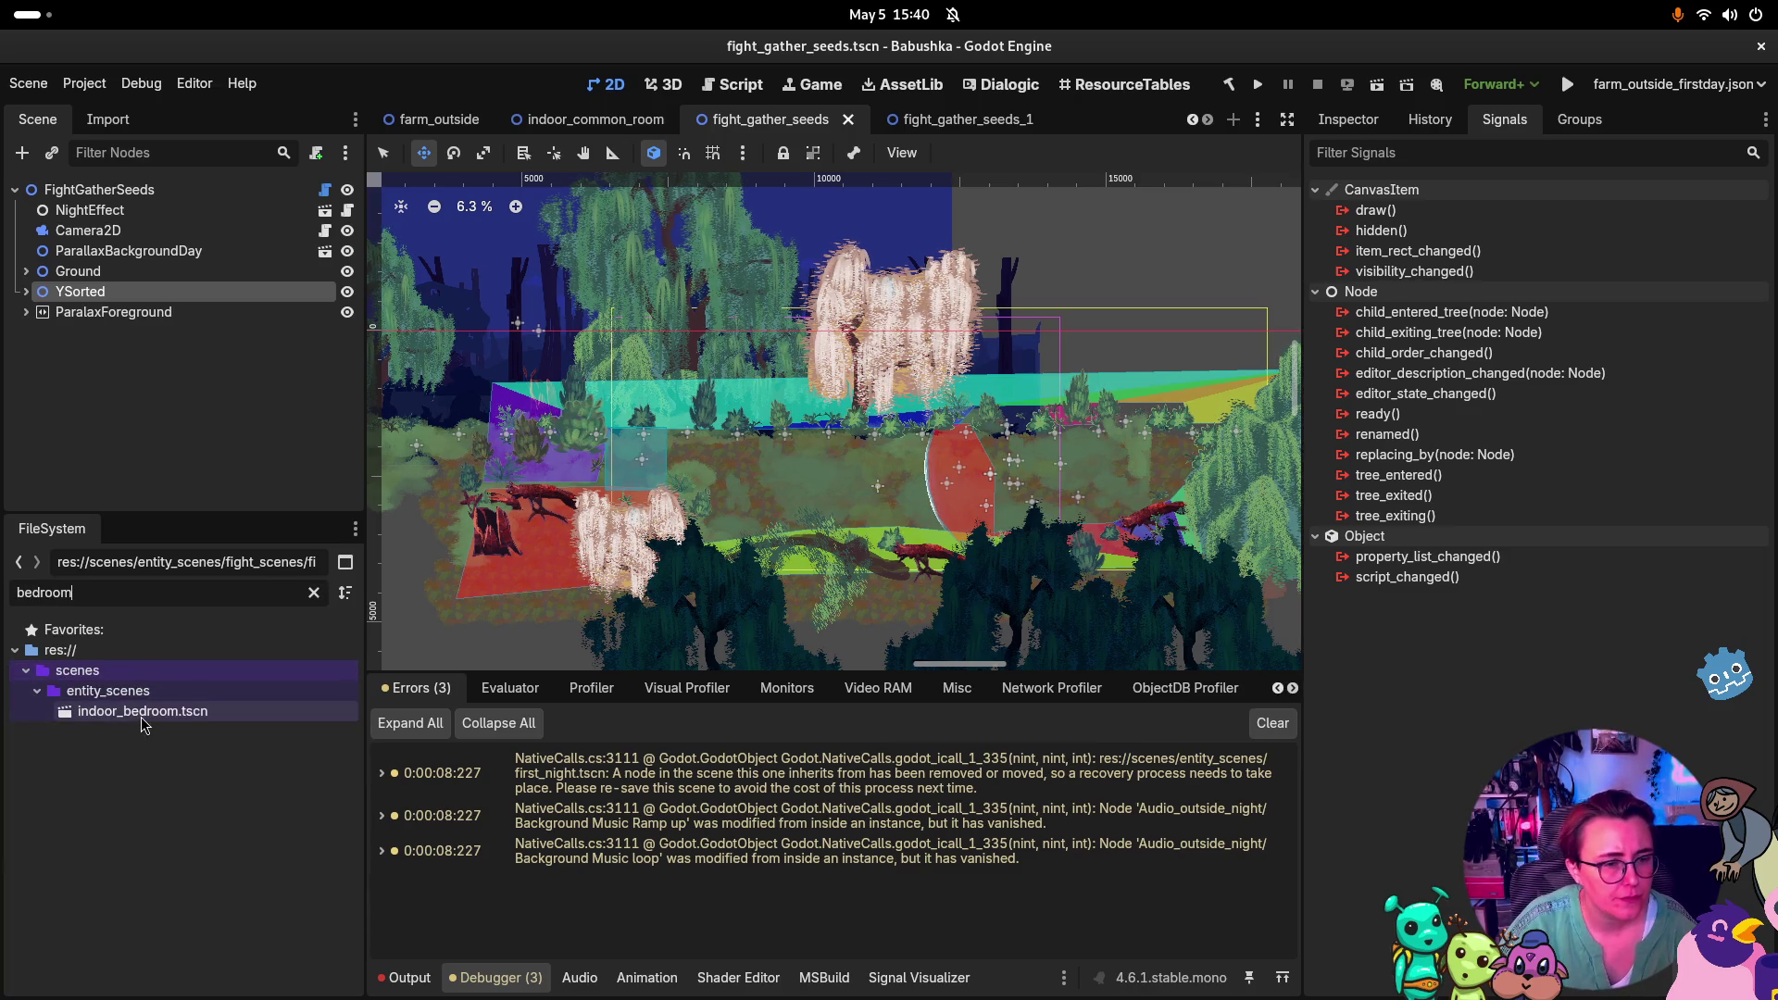
{"action": "double_click", "coordinate": [144, 712]}
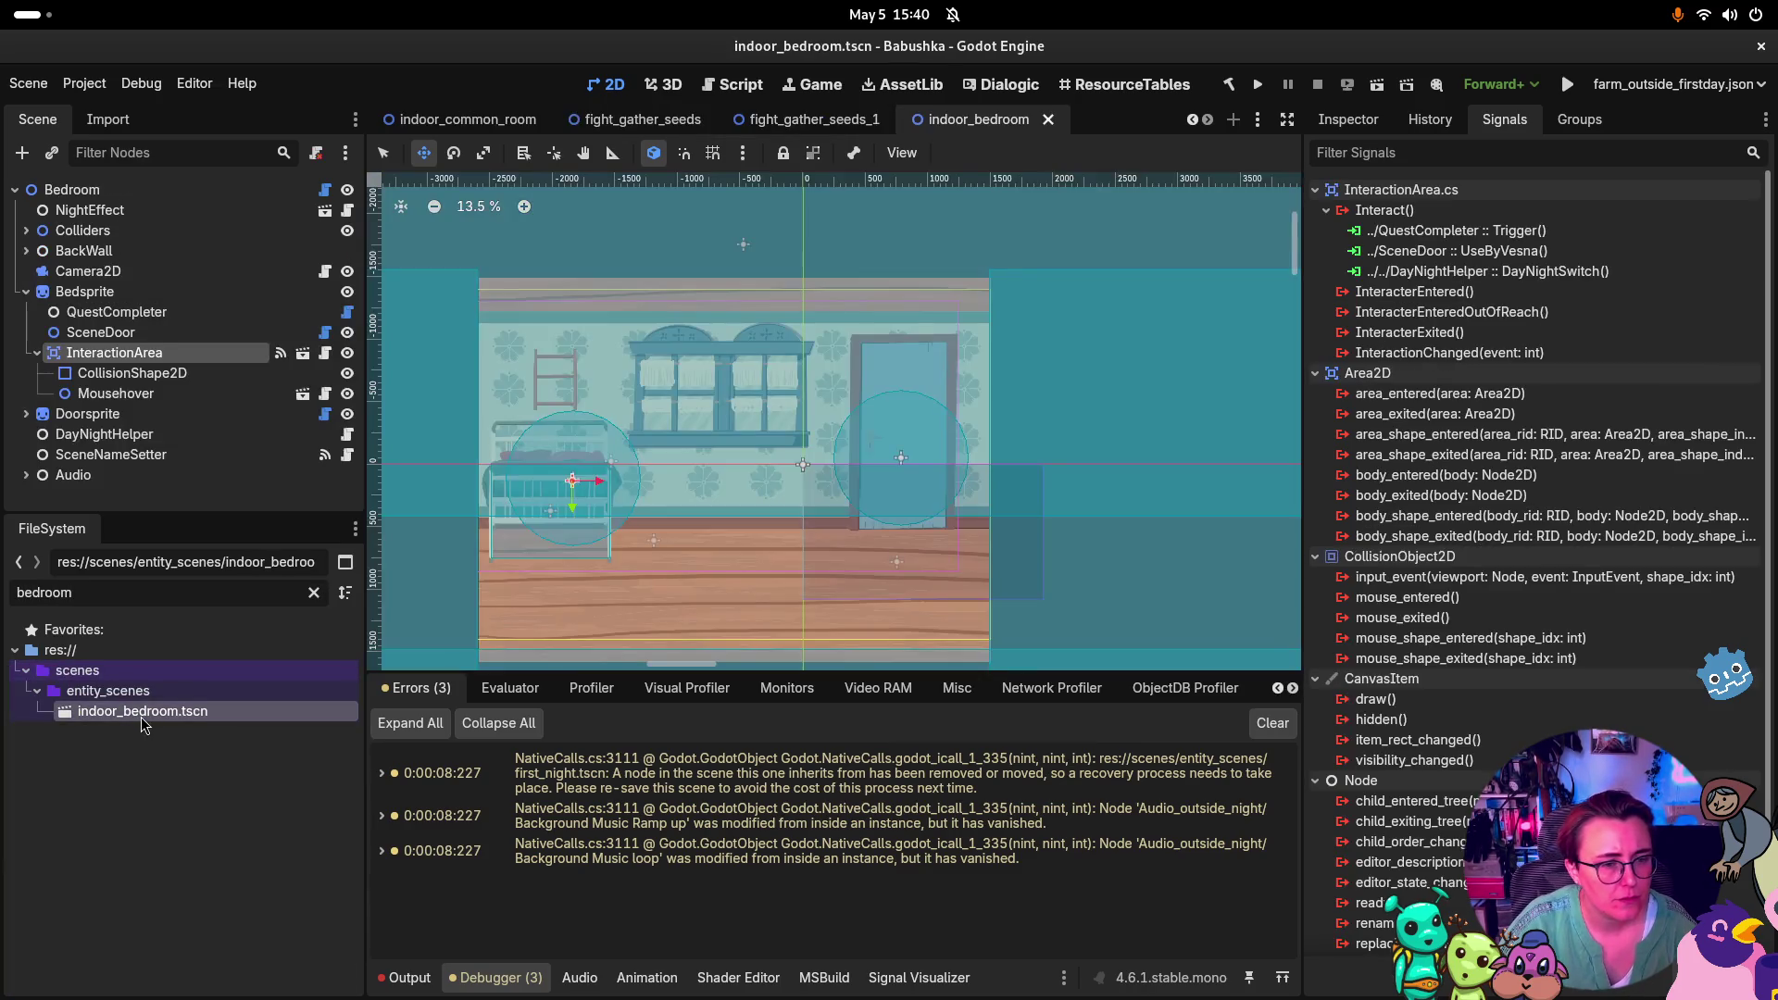
{"action": "scroll", "coordinate": [735, 515], "scroll_direction": "down", "scroll_amount": 5}
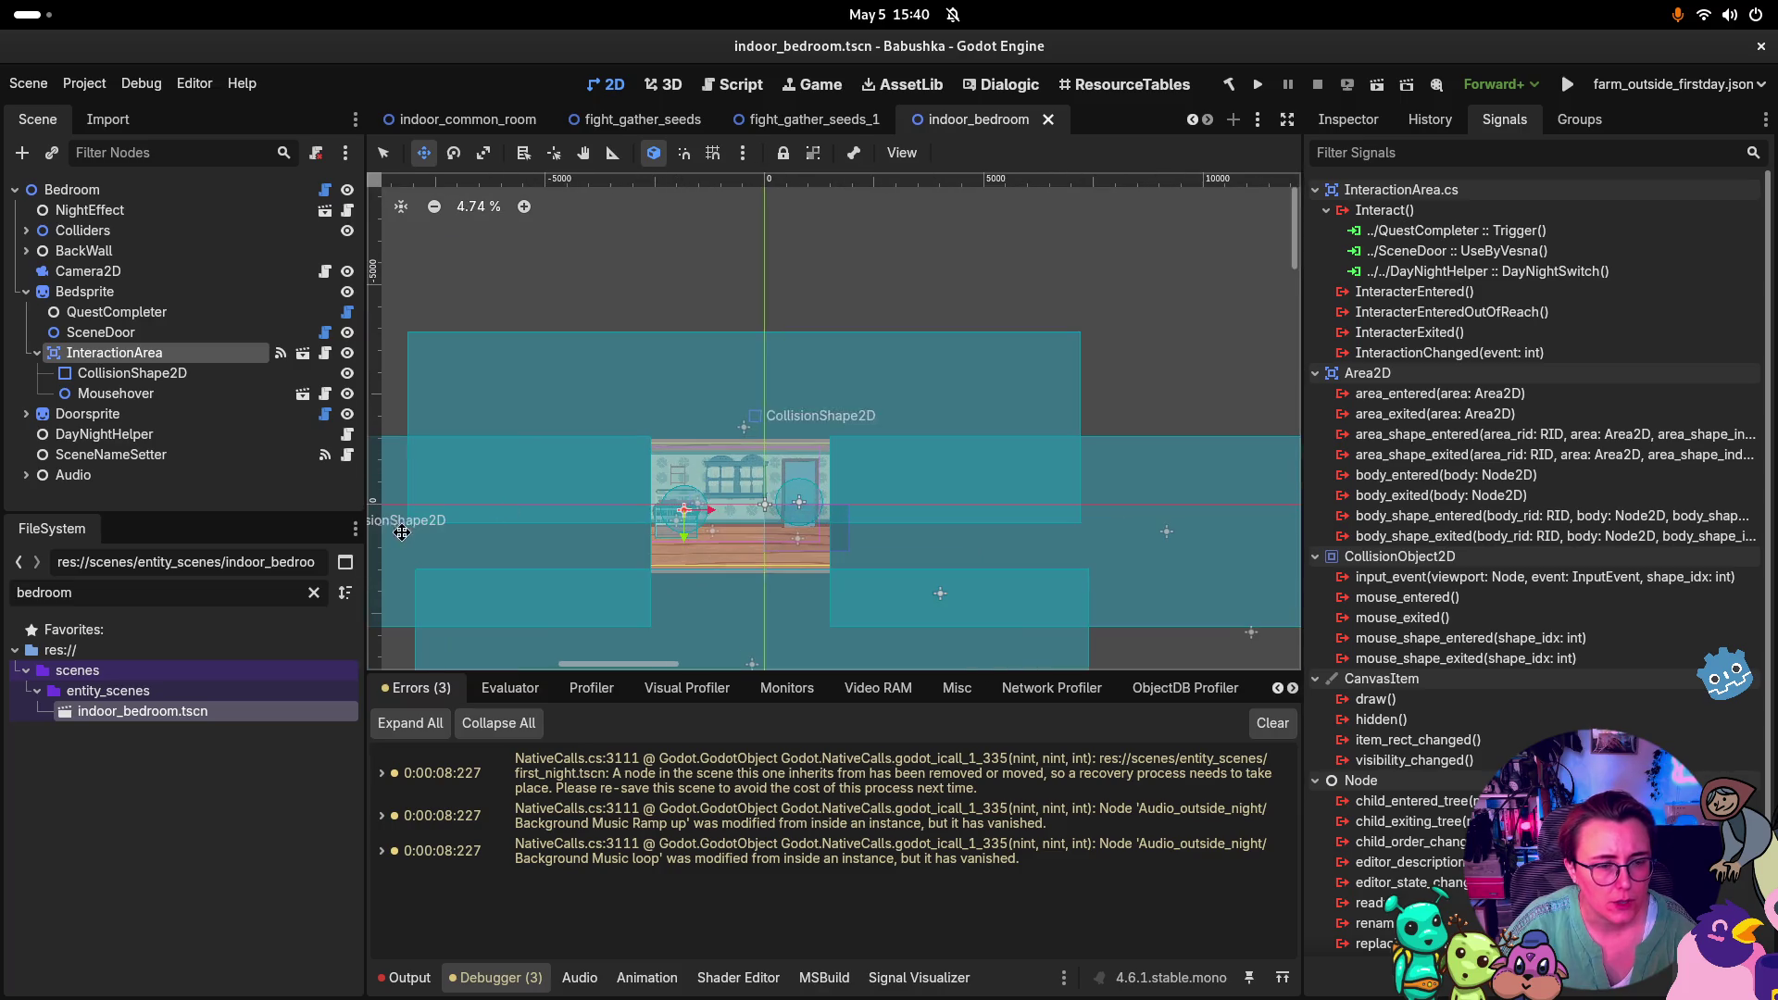
Refilter the files for 'beet' to list the beetroot quest resources and outside_beets.tscn
{"action": "double_click", "coordinate": [43, 593]}
{"action": "type", "text": "beetro"}
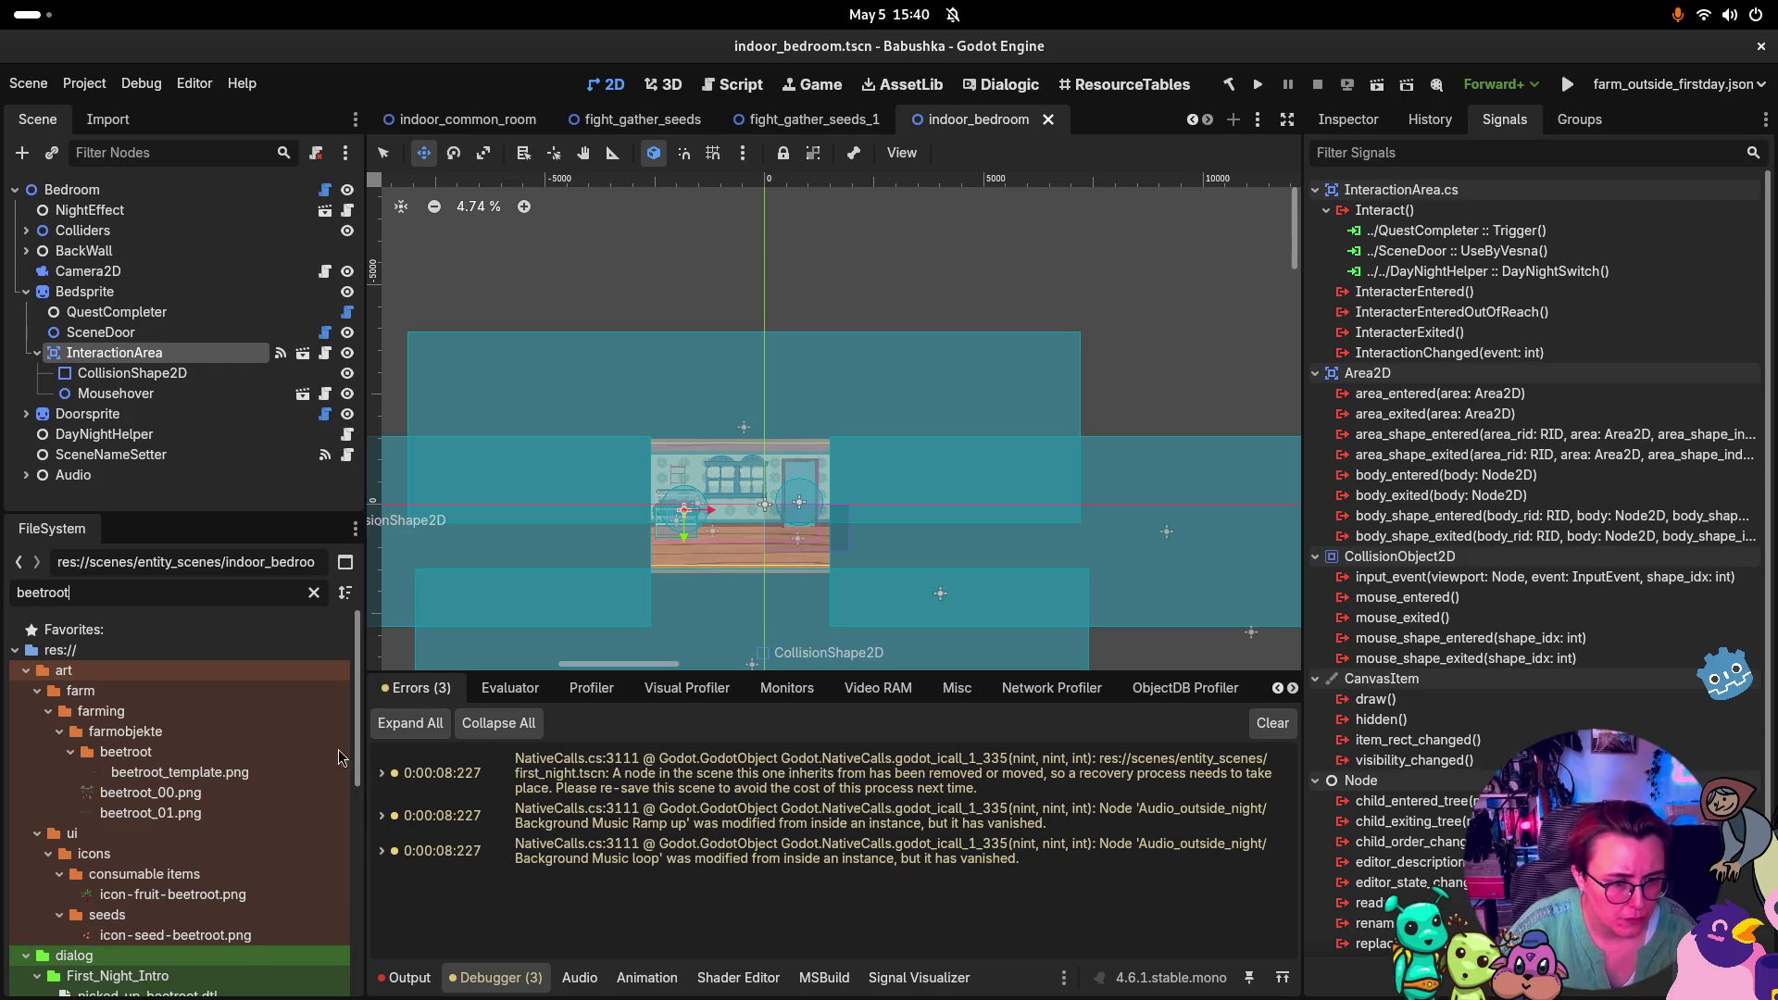
{"action": "scroll", "coordinate": [209, 913], "scroll_direction": "down", "scroll_amount": 5}
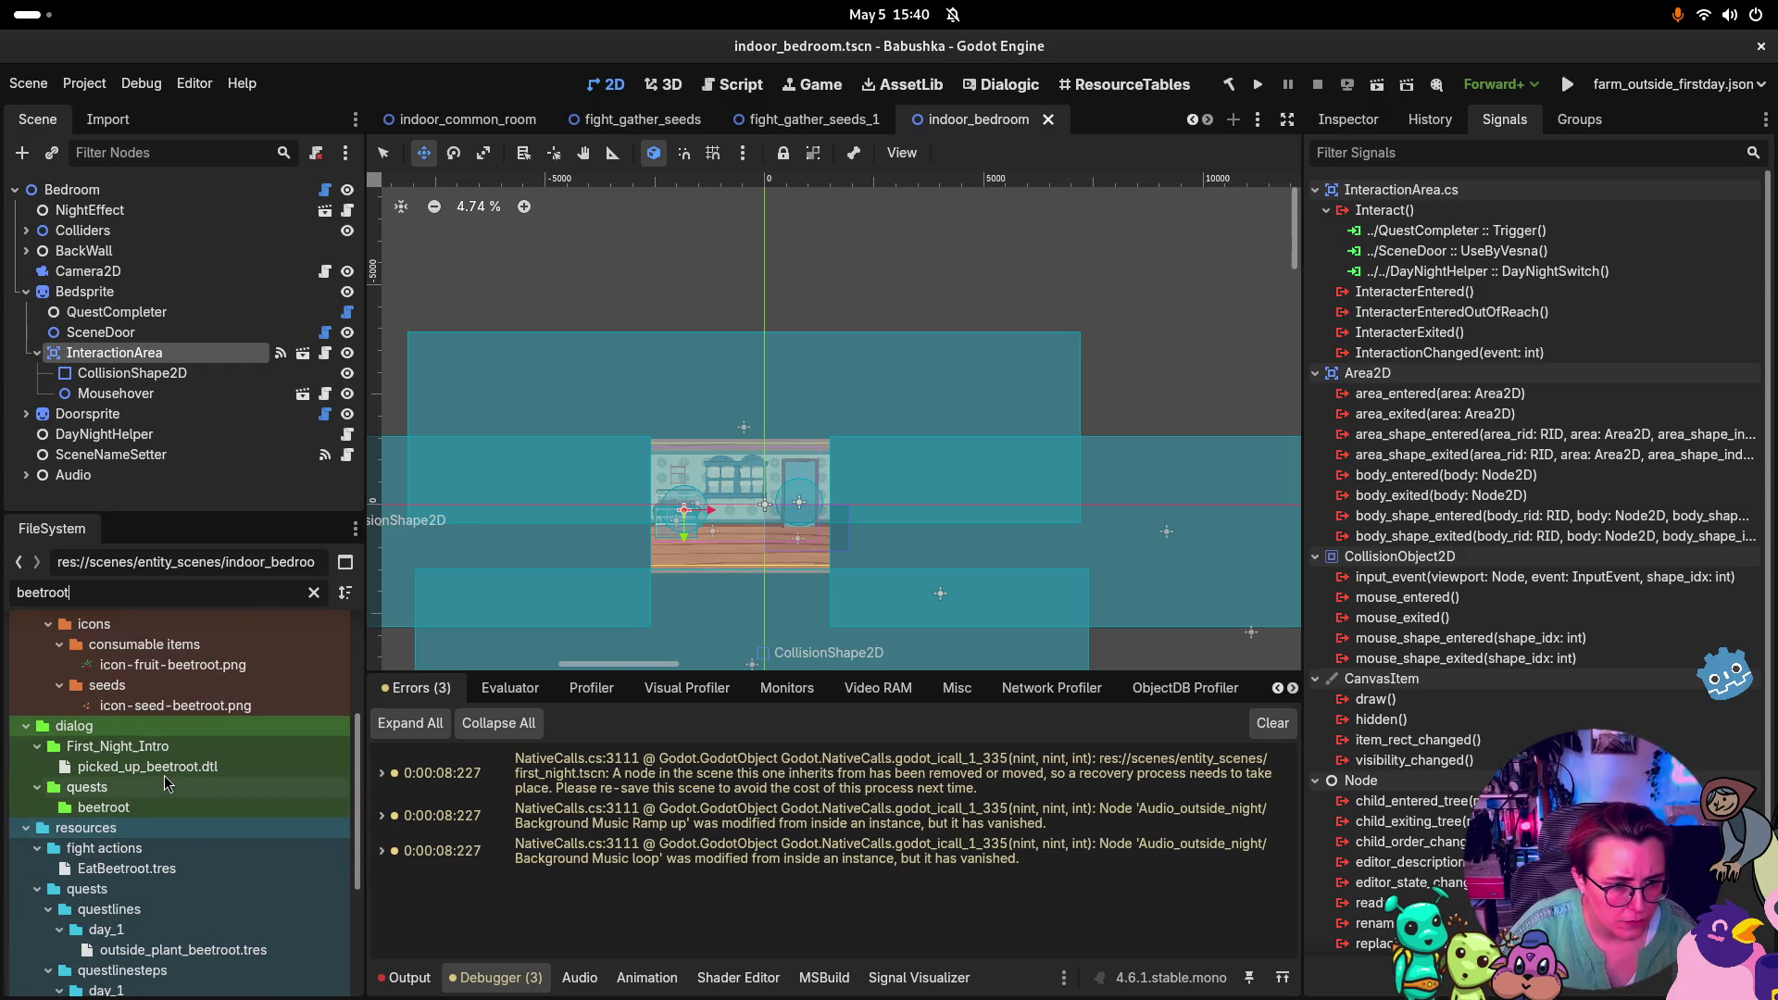
{"action": "scroll", "coordinate": [164, 776], "scroll_direction": "down", "scroll_amount": 5}
{"action": "left_click", "coordinate": [199, 720]}
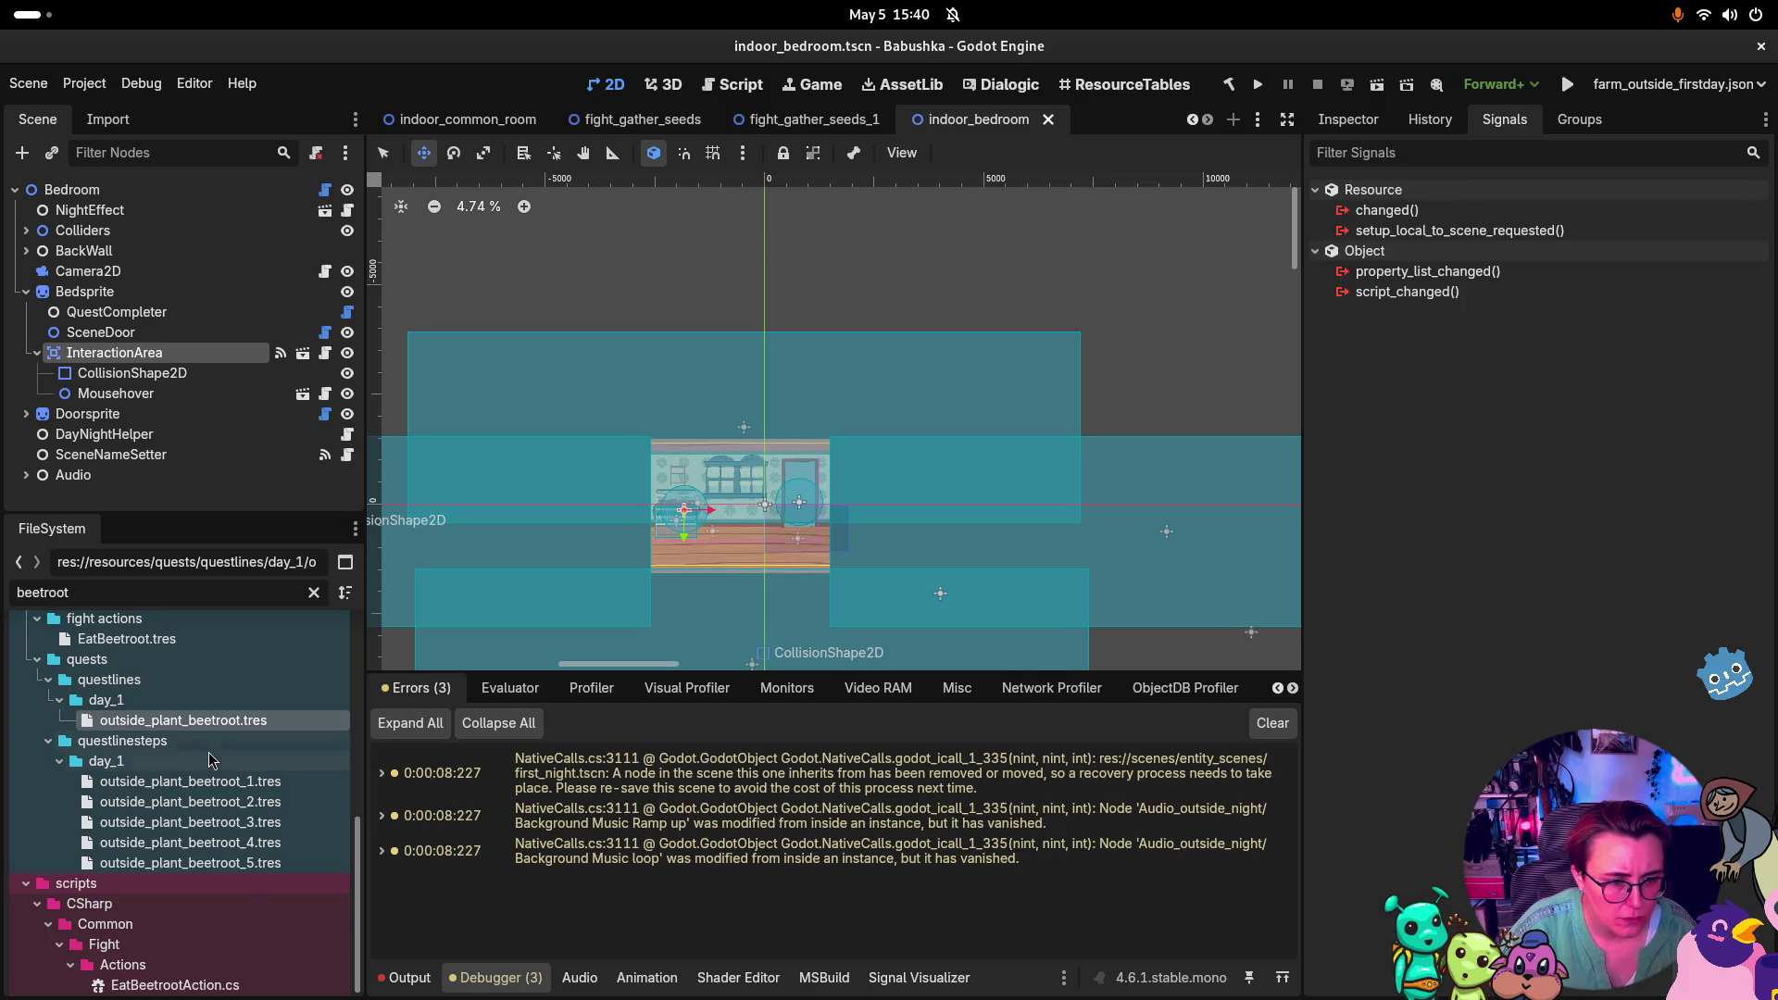
{"action": "scroll", "coordinate": [209, 760], "scroll_direction": "down", "scroll_amount": 1}
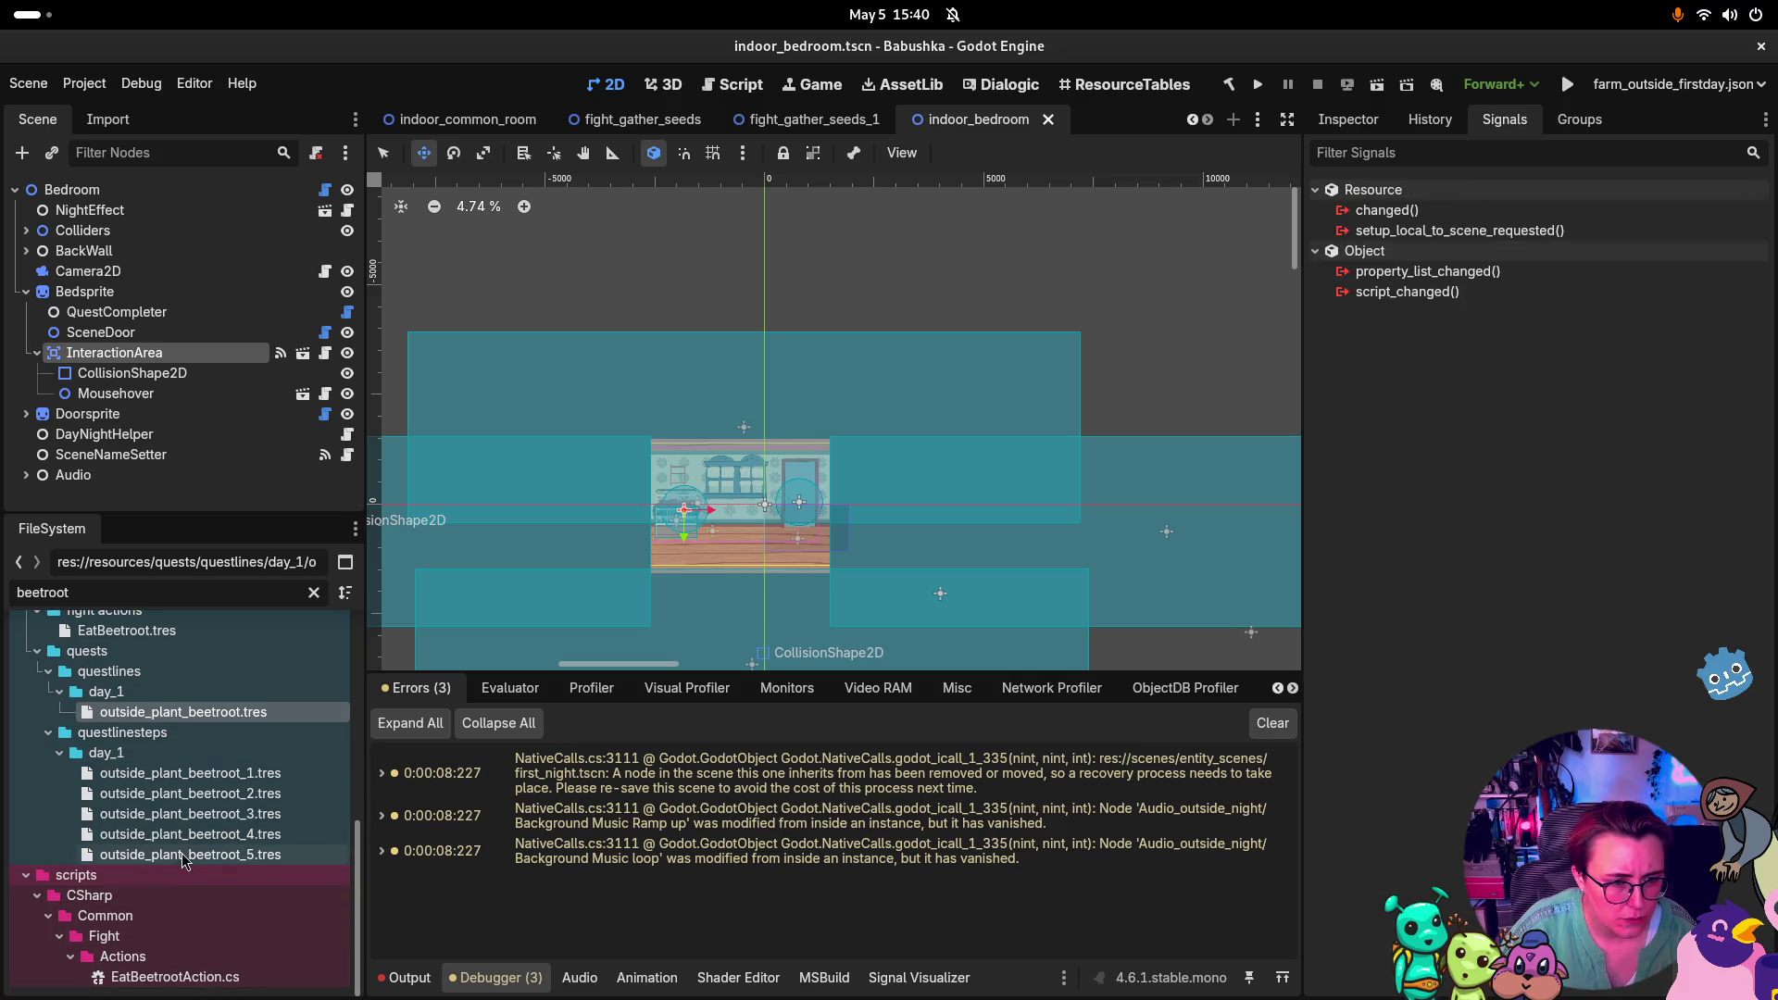
{"action": "scroll", "coordinate": [185, 848], "scroll_direction": "up", "scroll_amount": 2}
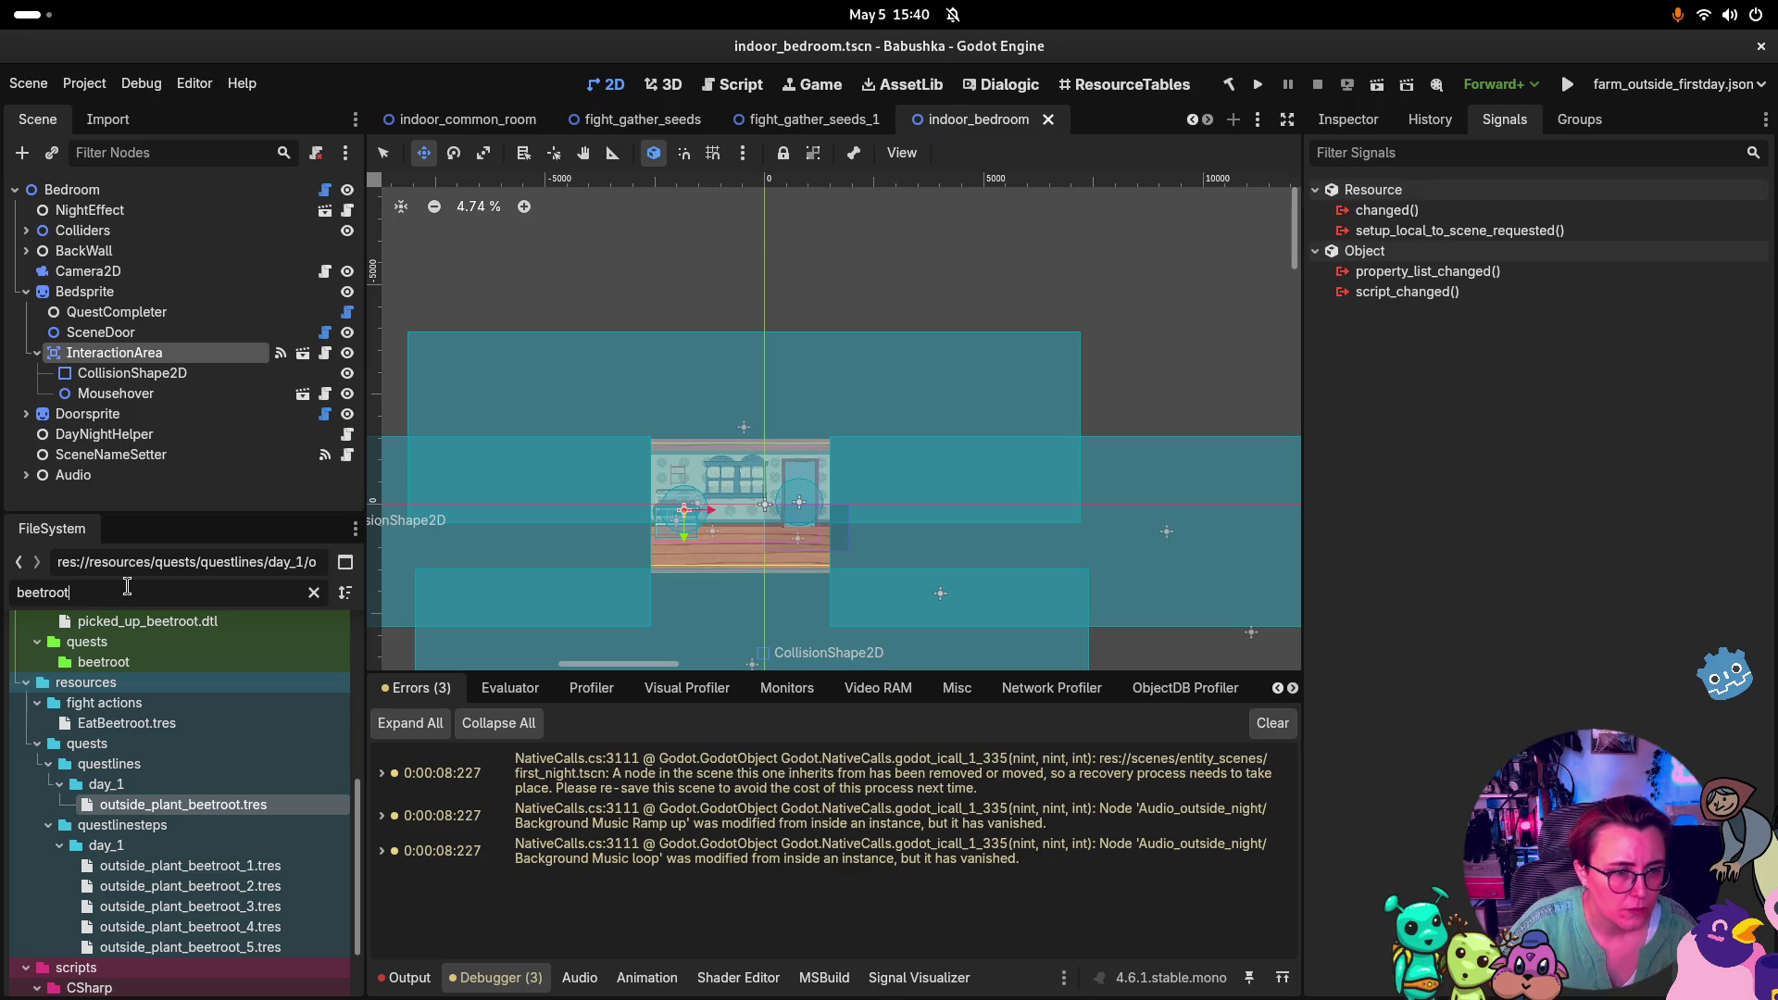
{"action": "key", "text": "BackSpace"}
{"action": "key", "text": "BackSpace"}
{"action": "key", "text": "BackSpace"}
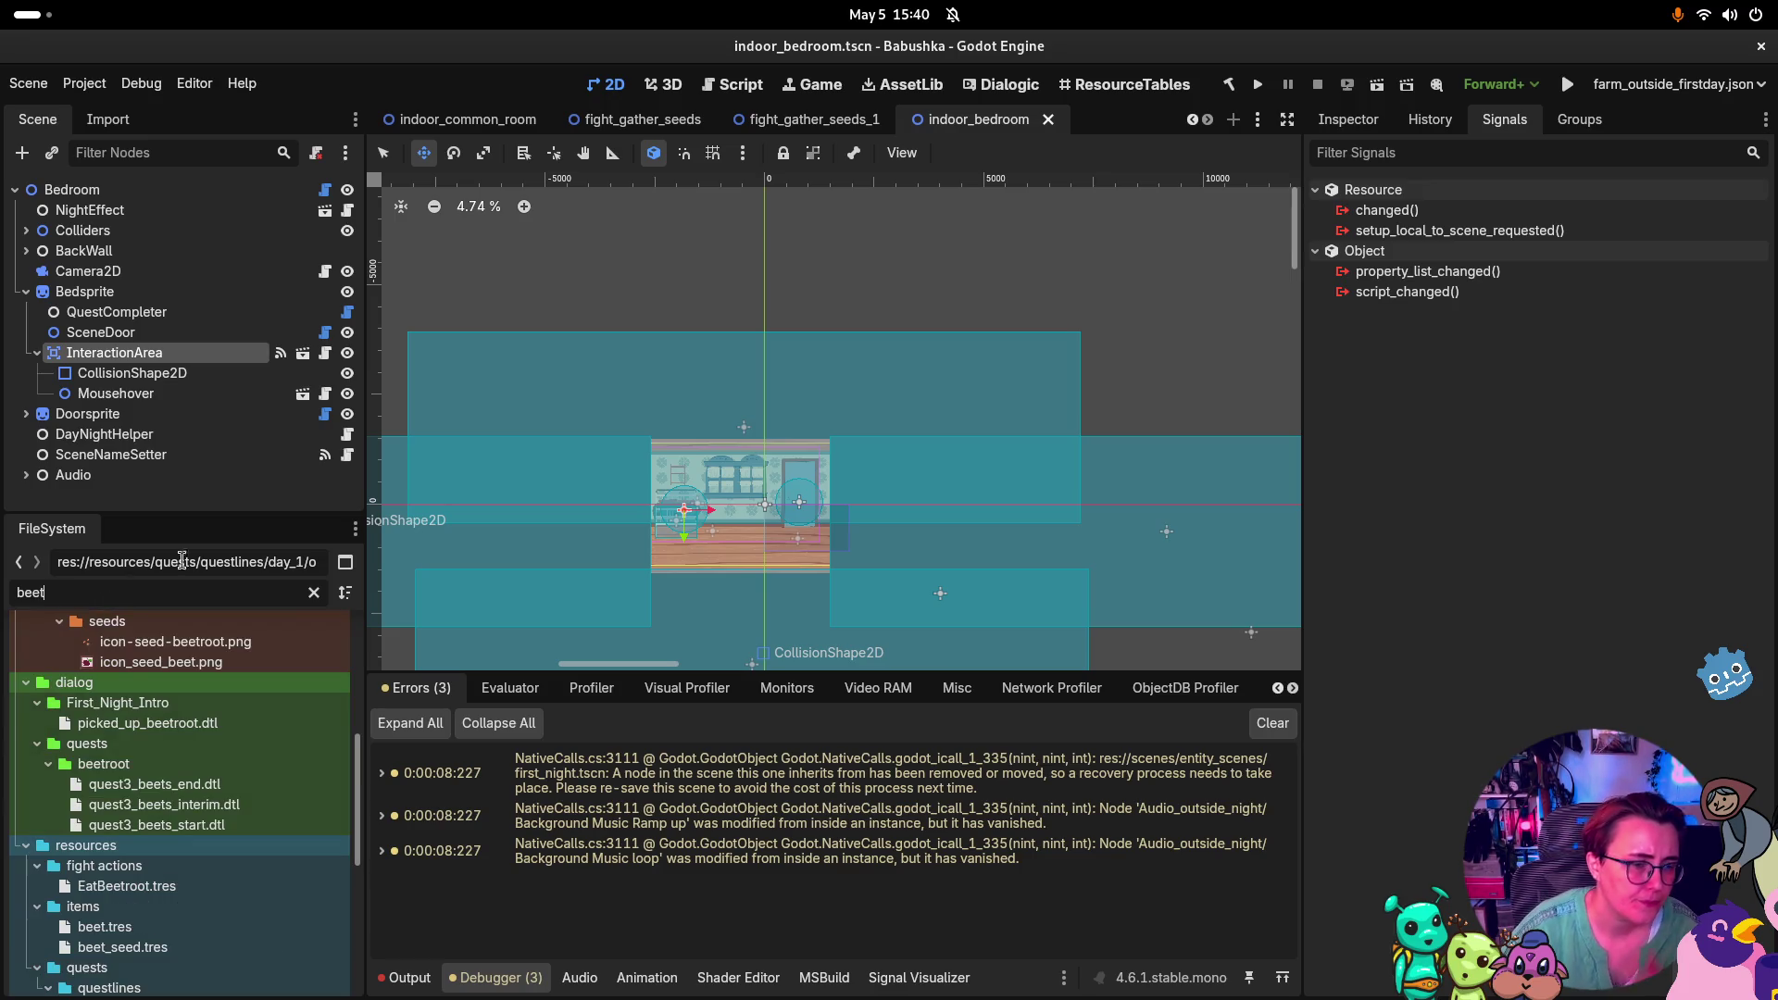
{"action": "scroll", "coordinate": [198, 825], "scroll_direction": "down", "scroll_amount": 3}
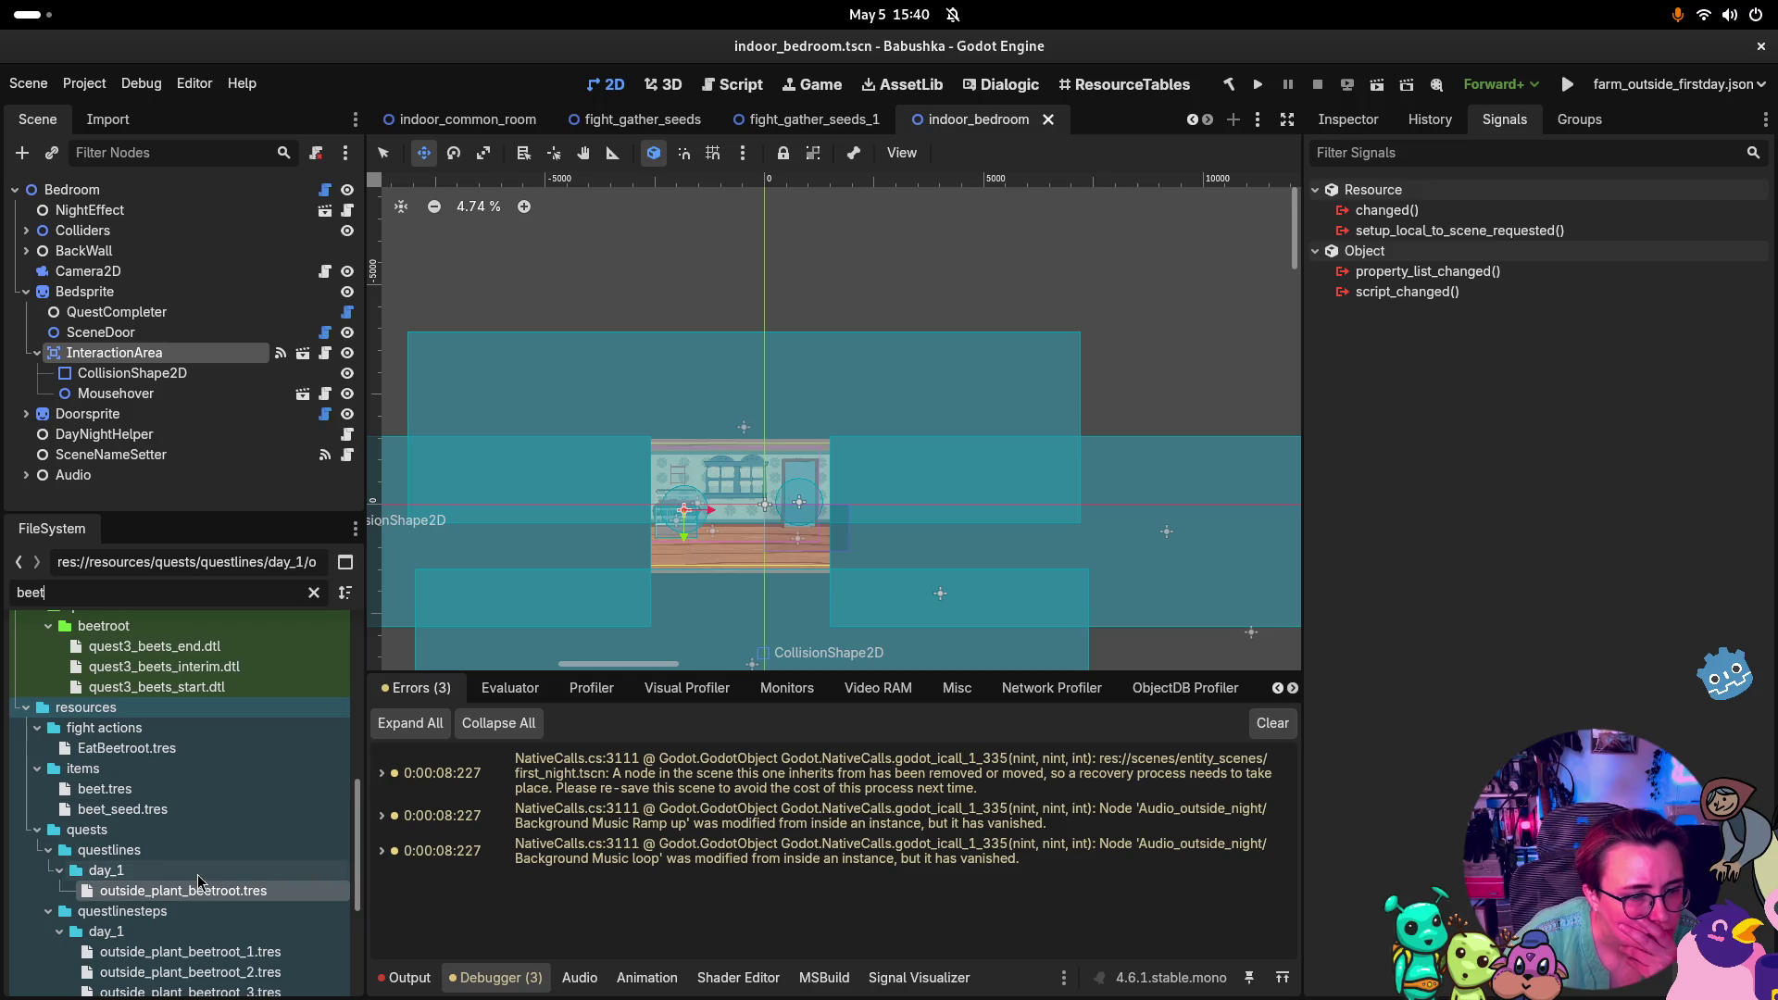
{"action": "scroll", "coordinate": [198, 897], "scroll_direction": "down", "scroll_amount": 4}
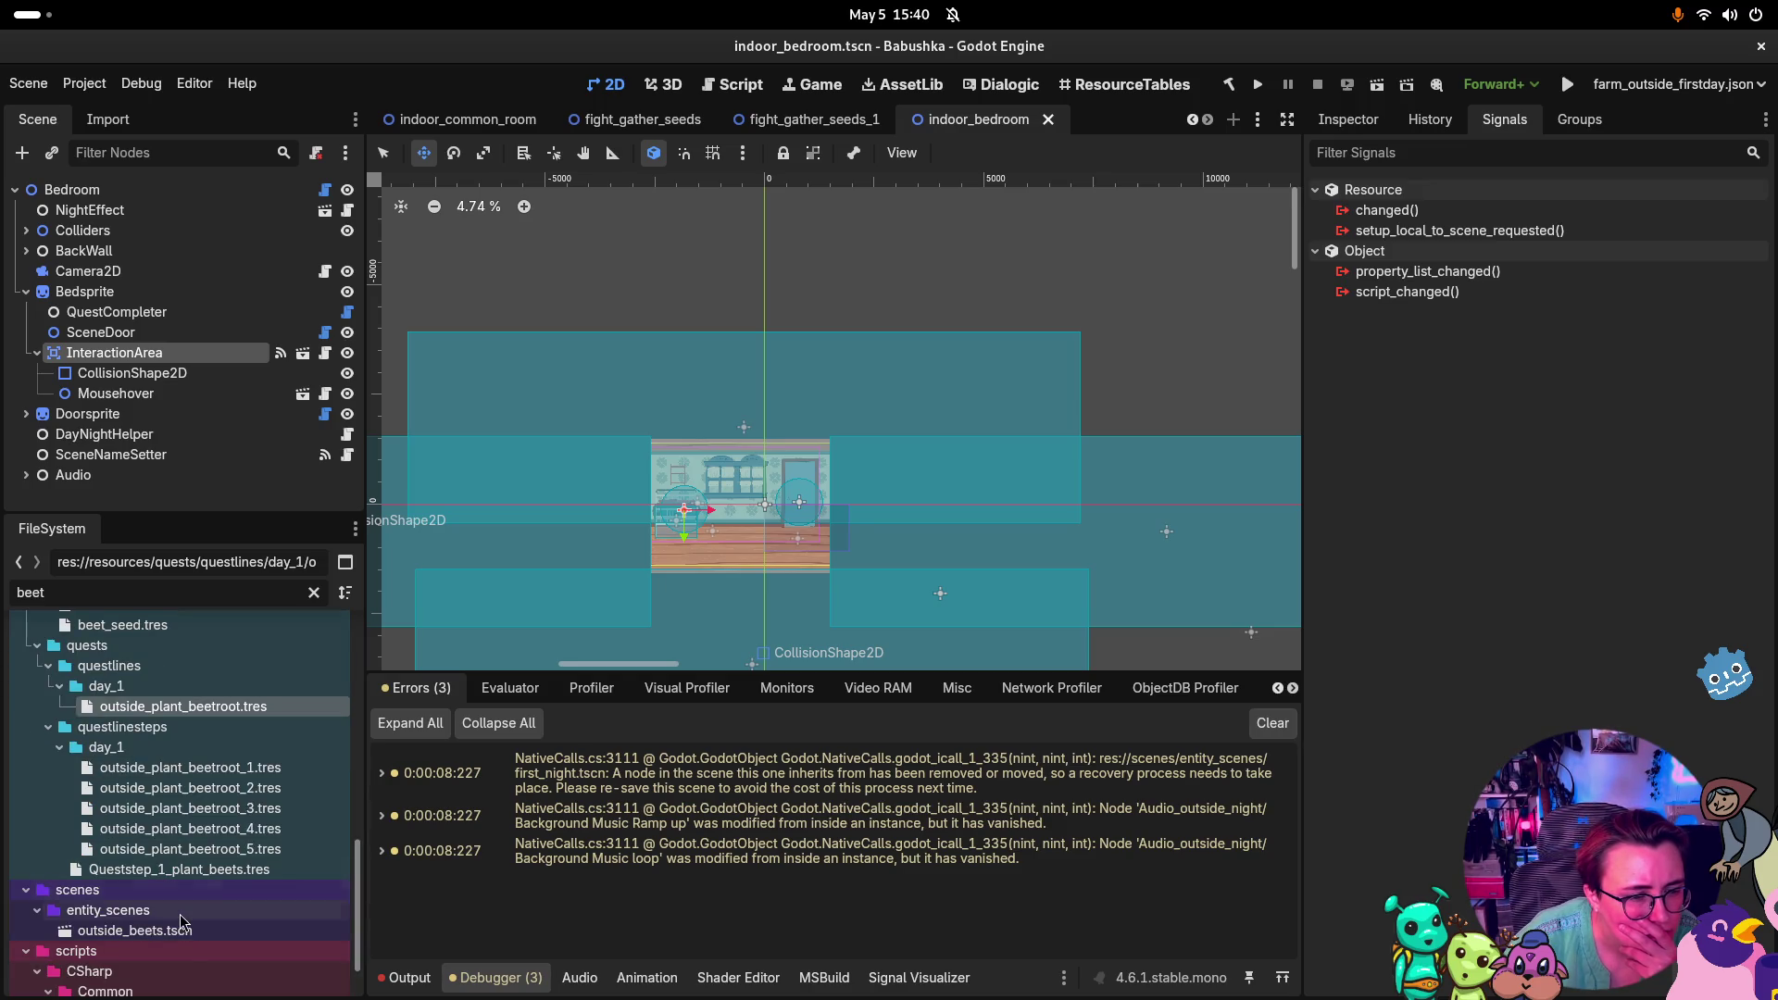
Open outside_beets.tscn and show its FightTrigger node's properties in the Inspector
{"action": "double_click", "coordinate": [182, 928]}
{"action": "scroll", "coordinate": [896, 413], "scroll_direction": "down", "scroll_amount": 8}
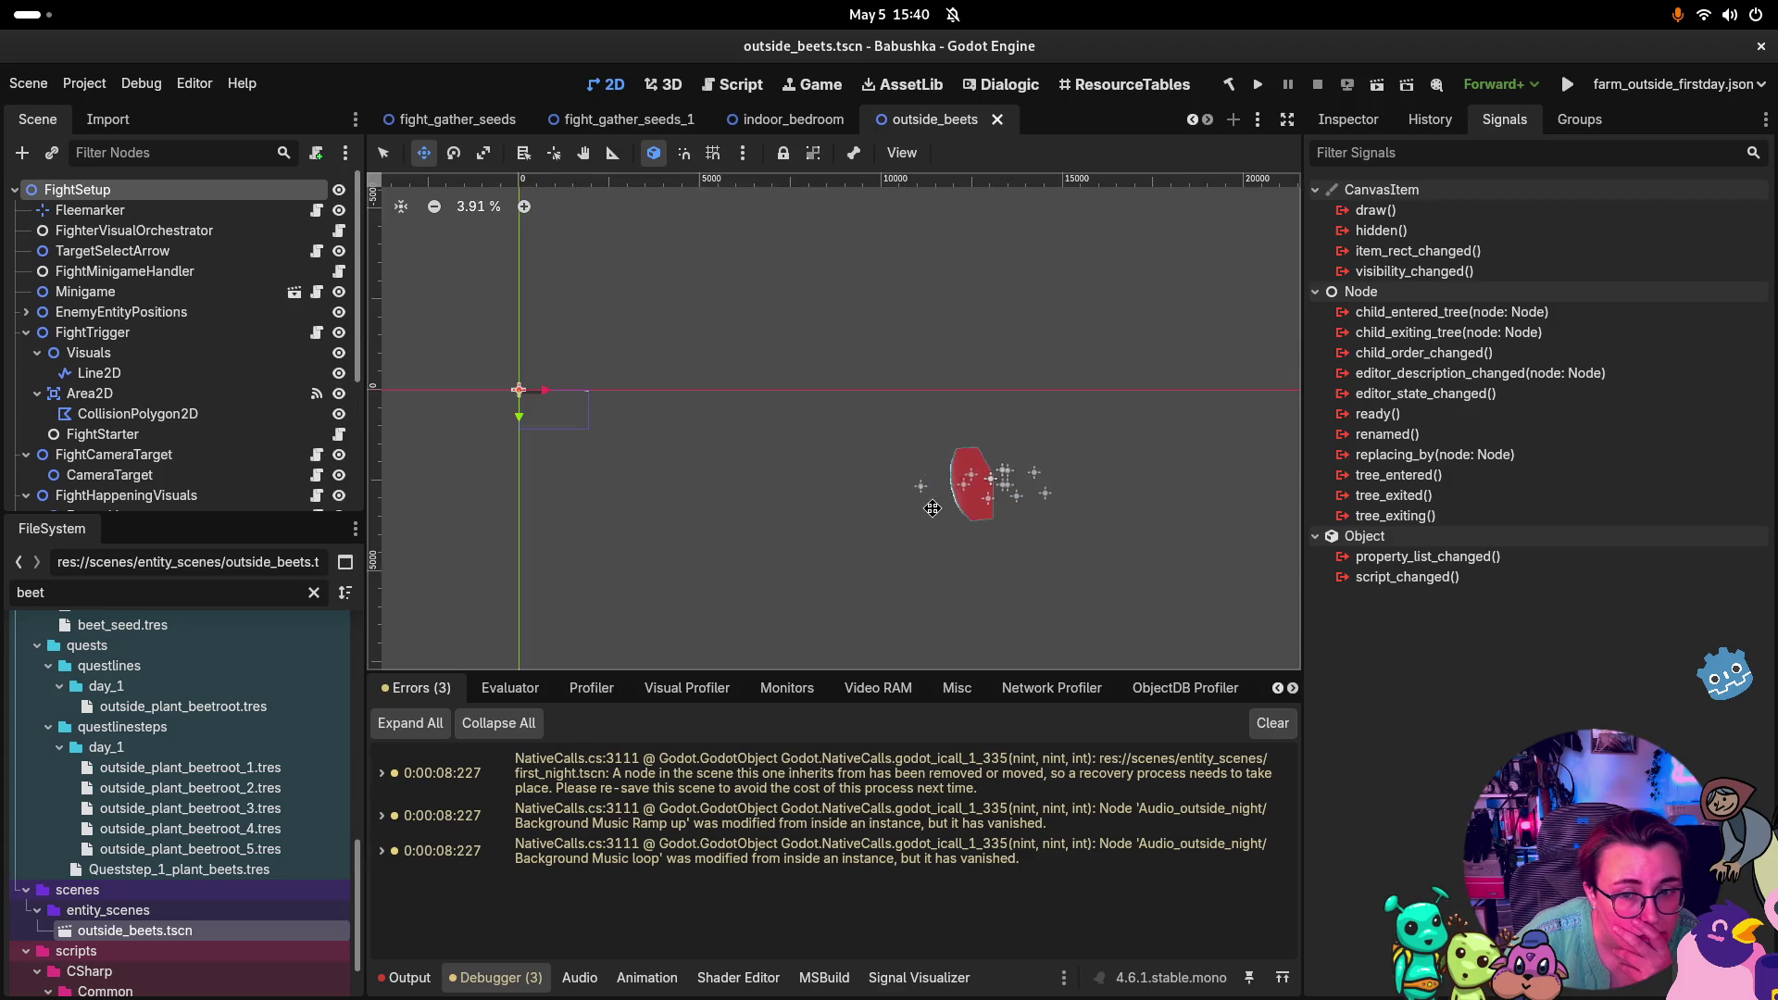
{"action": "scroll", "coordinate": [827, 489], "scroll_direction": "up", "scroll_amount": 2}
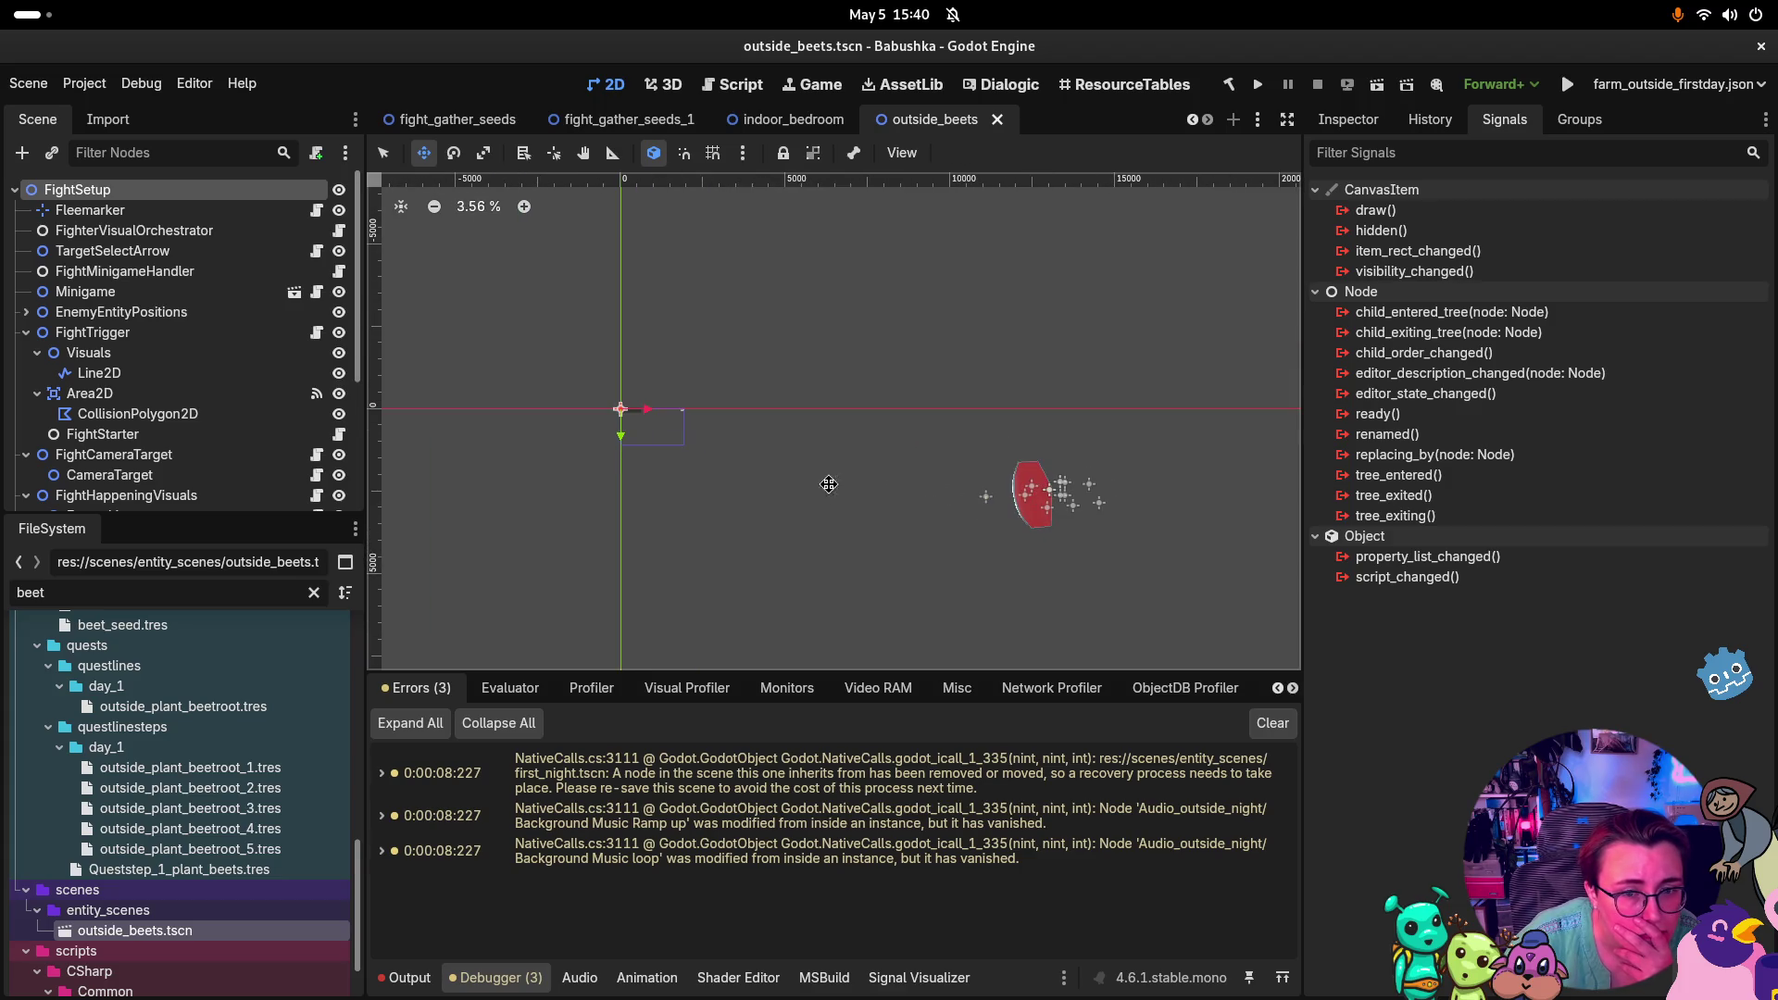
{"action": "scroll", "coordinate": [695, 454], "scroll_direction": "up", "scroll_amount": 2}
{"action": "scroll", "coordinate": [672, 423], "scroll_direction": "up", "scroll_amount": 8}
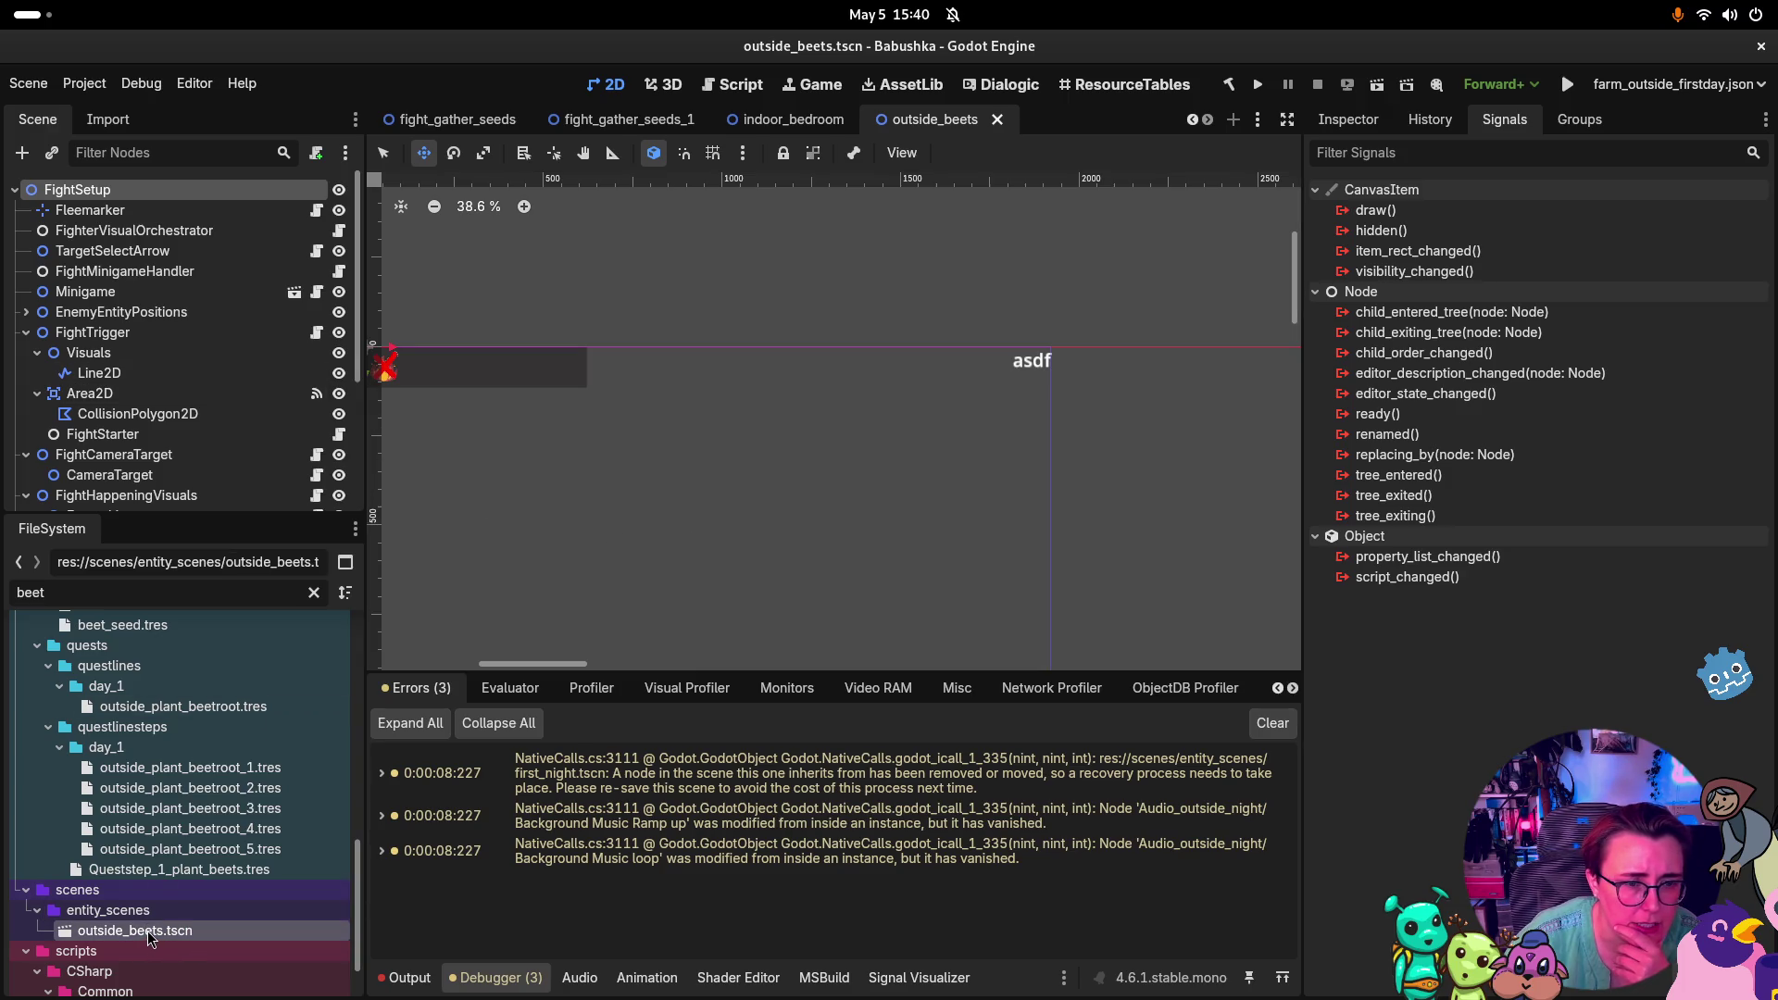
{"action": "scroll", "coordinate": [153, 912], "scroll_direction": "down", "scroll_amount": 2}
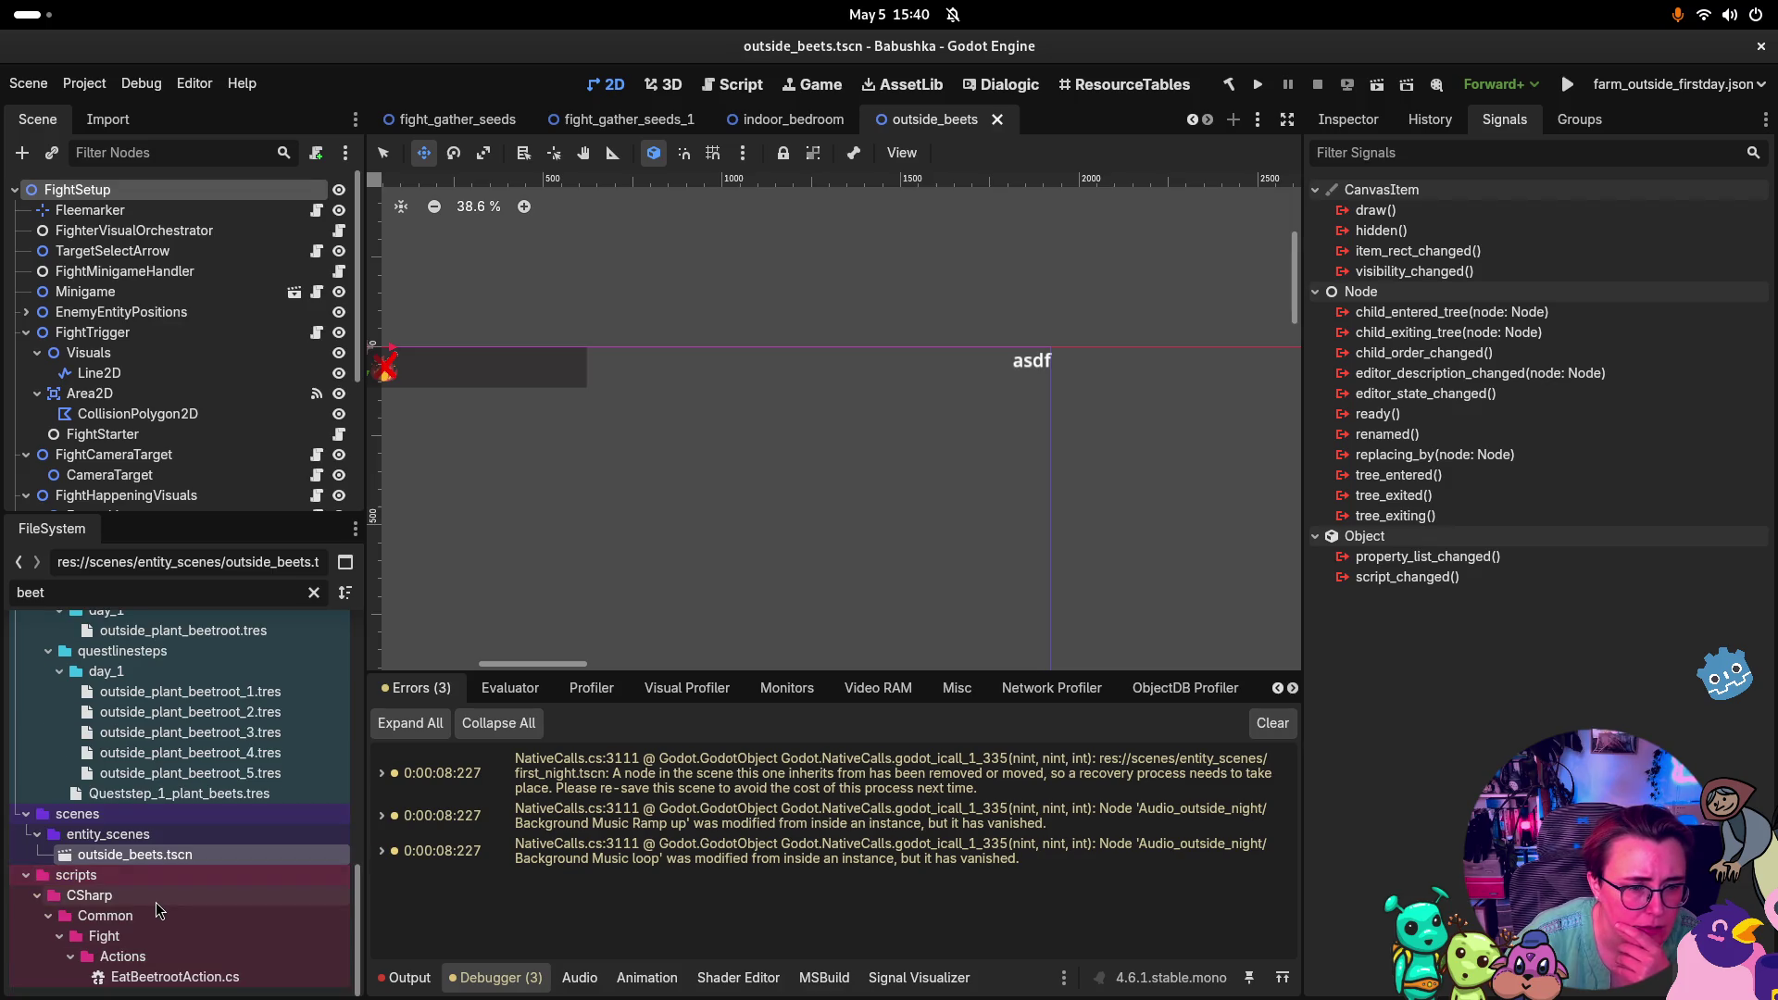
{"action": "scroll", "coordinate": [153, 903], "scroll_direction": "up", "scroll_amount": 1}
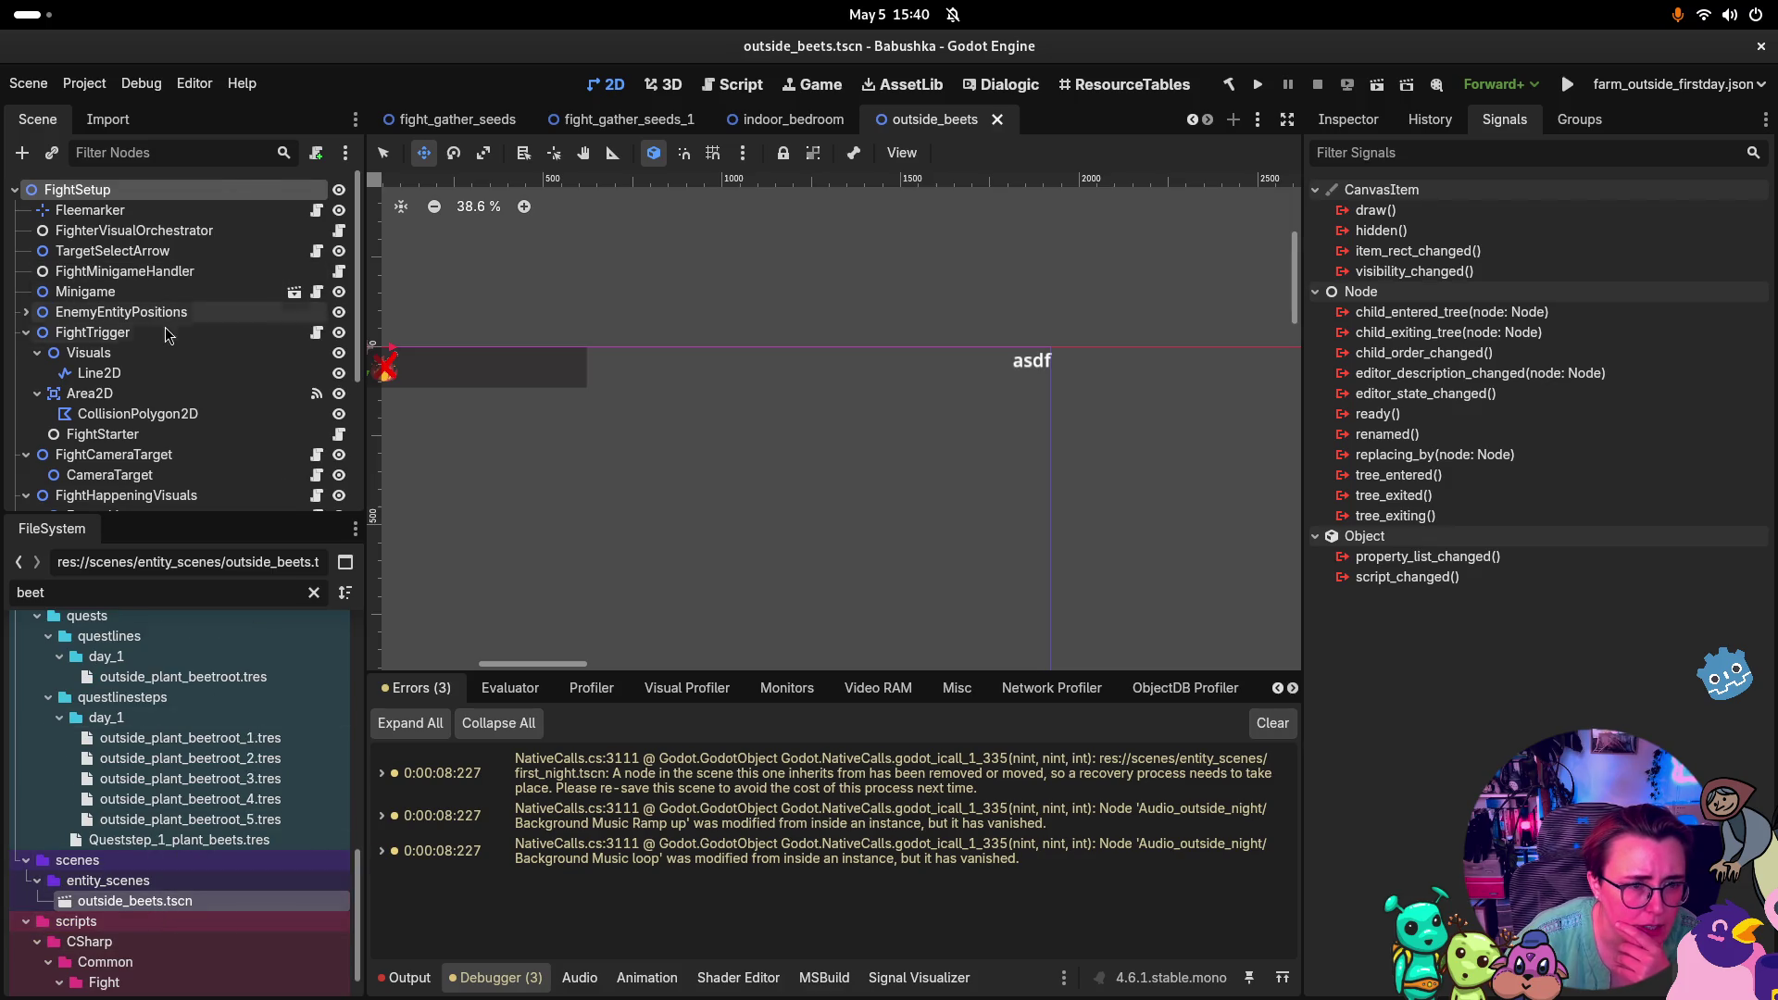
{"action": "scroll", "coordinate": [194, 374], "scroll_direction": "down", "scroll_amount": 5}
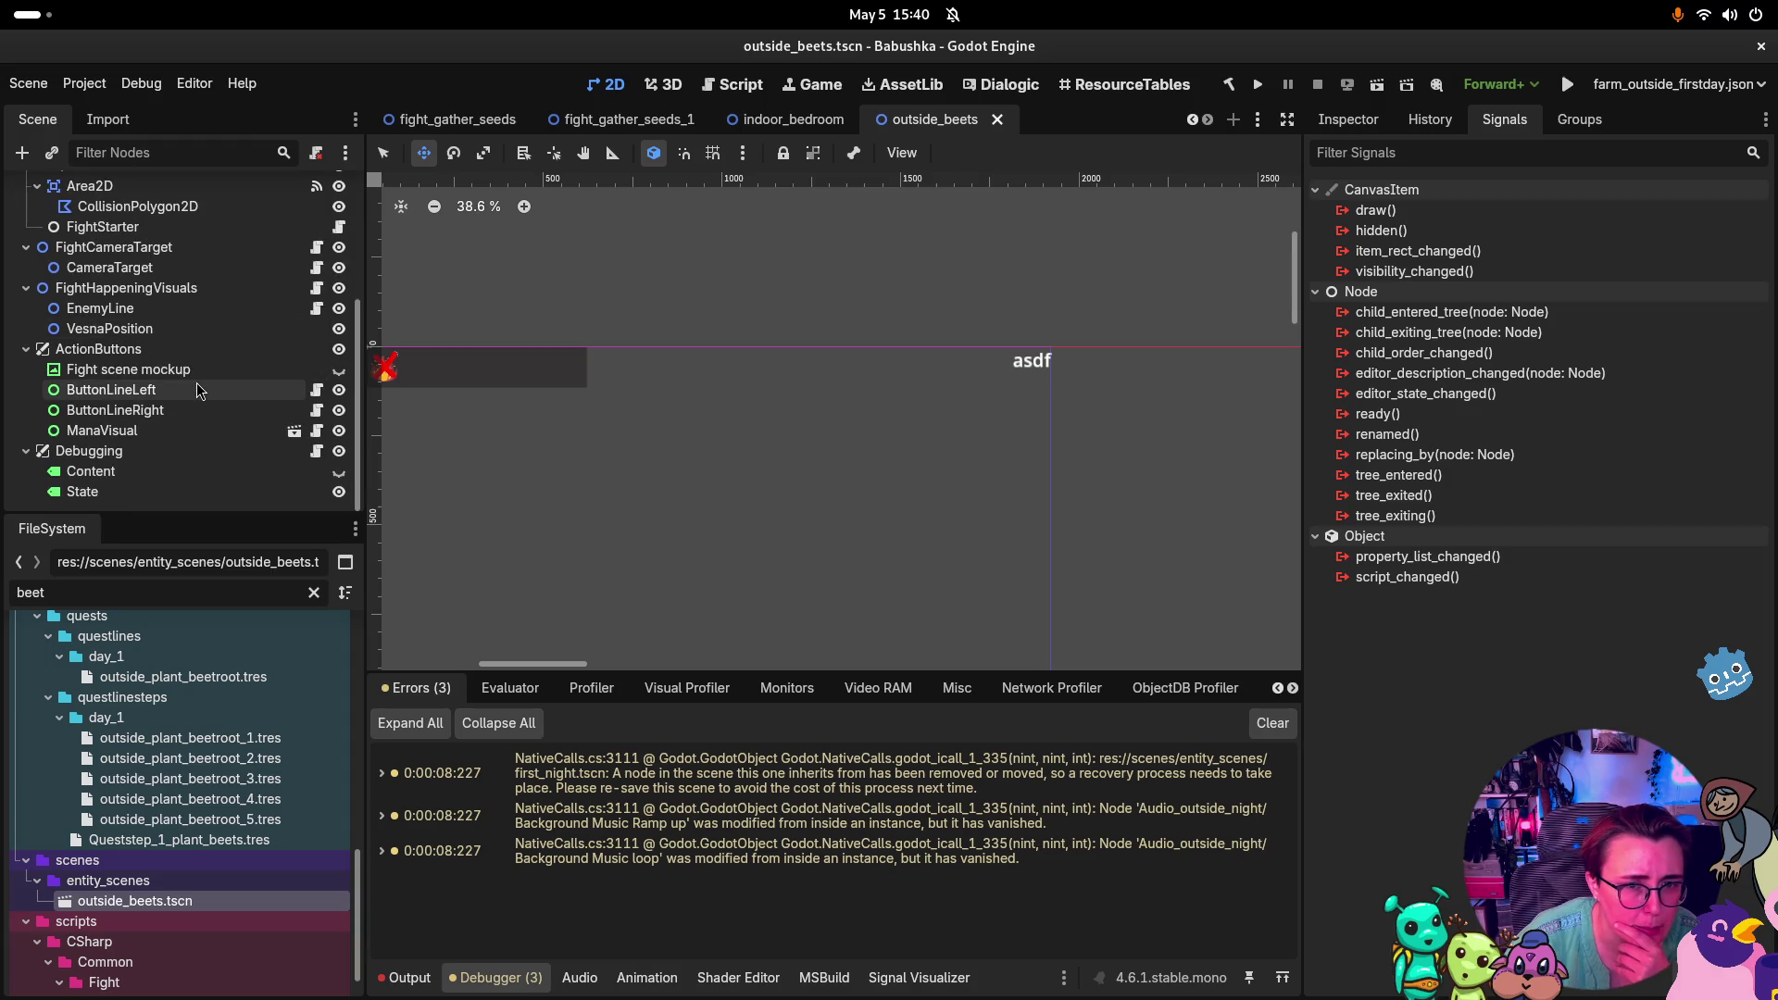
{"action": "scroll", "coordinate": [204, 380], "scroll_direction": "up", "scroll_amount": 5}
{"action": "left_click", "coordinate": [1334, 128]}
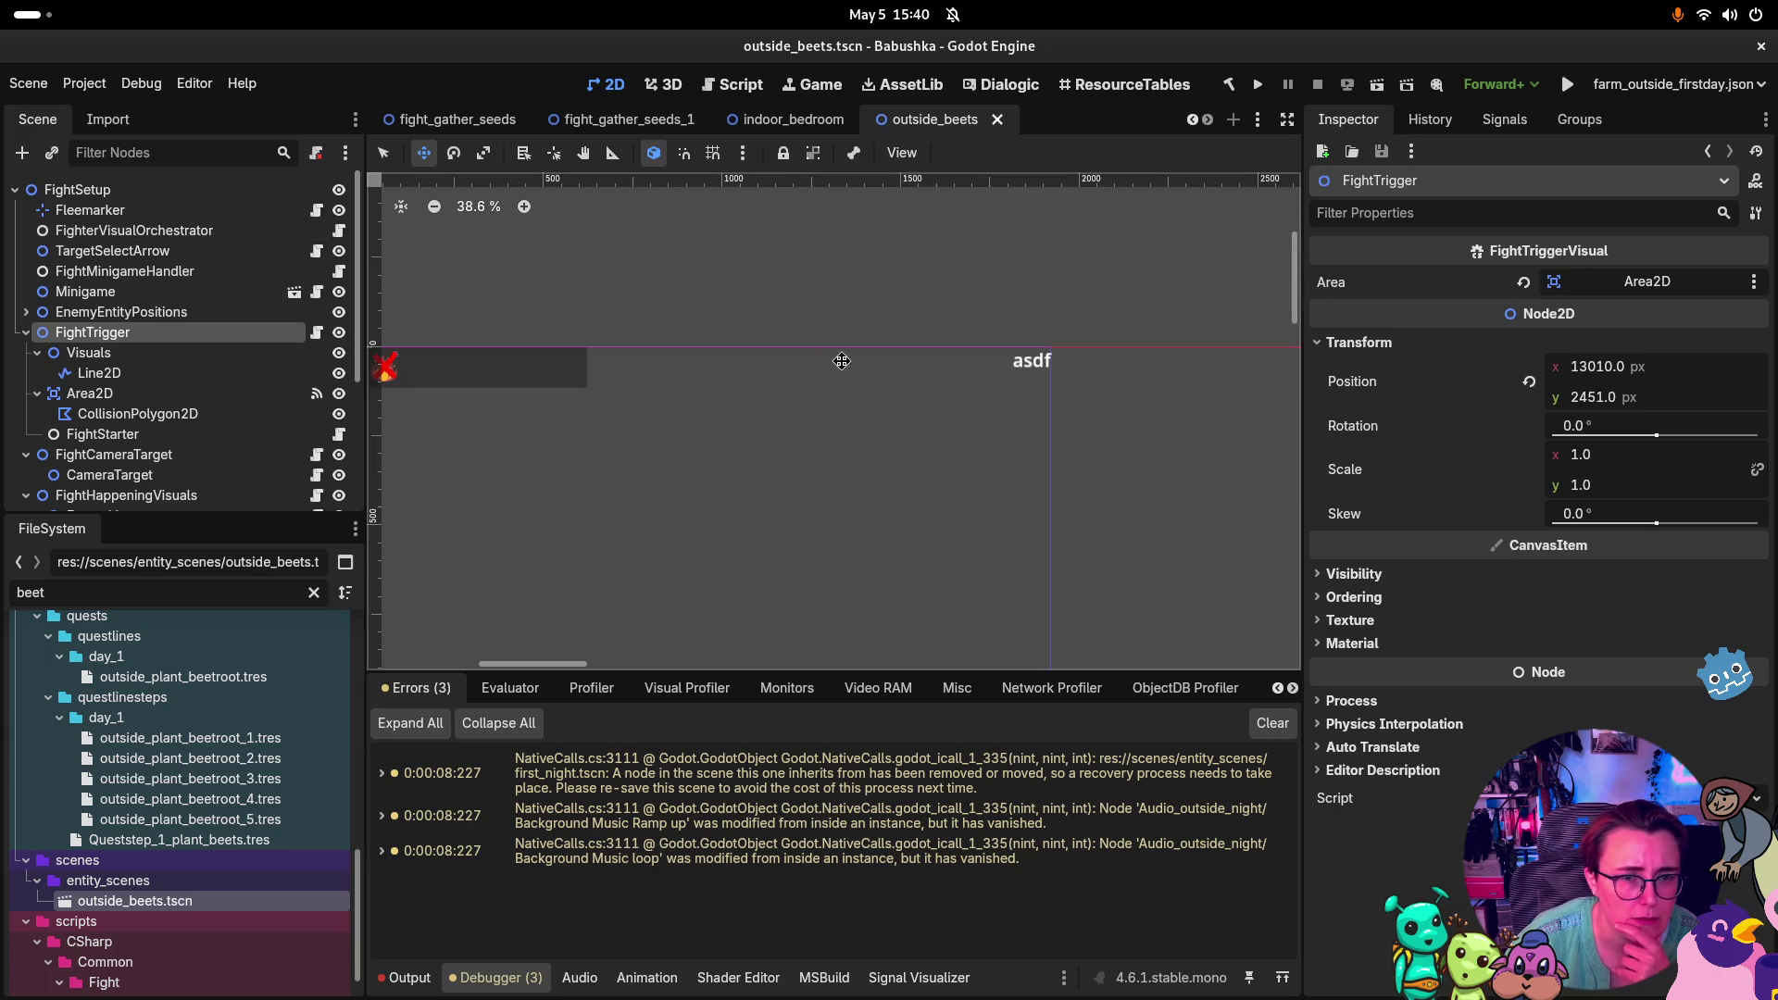
{"action": "scroll", "coordinate": [872, 426], "scroll_direction": "down", "scroll_amount": 3}
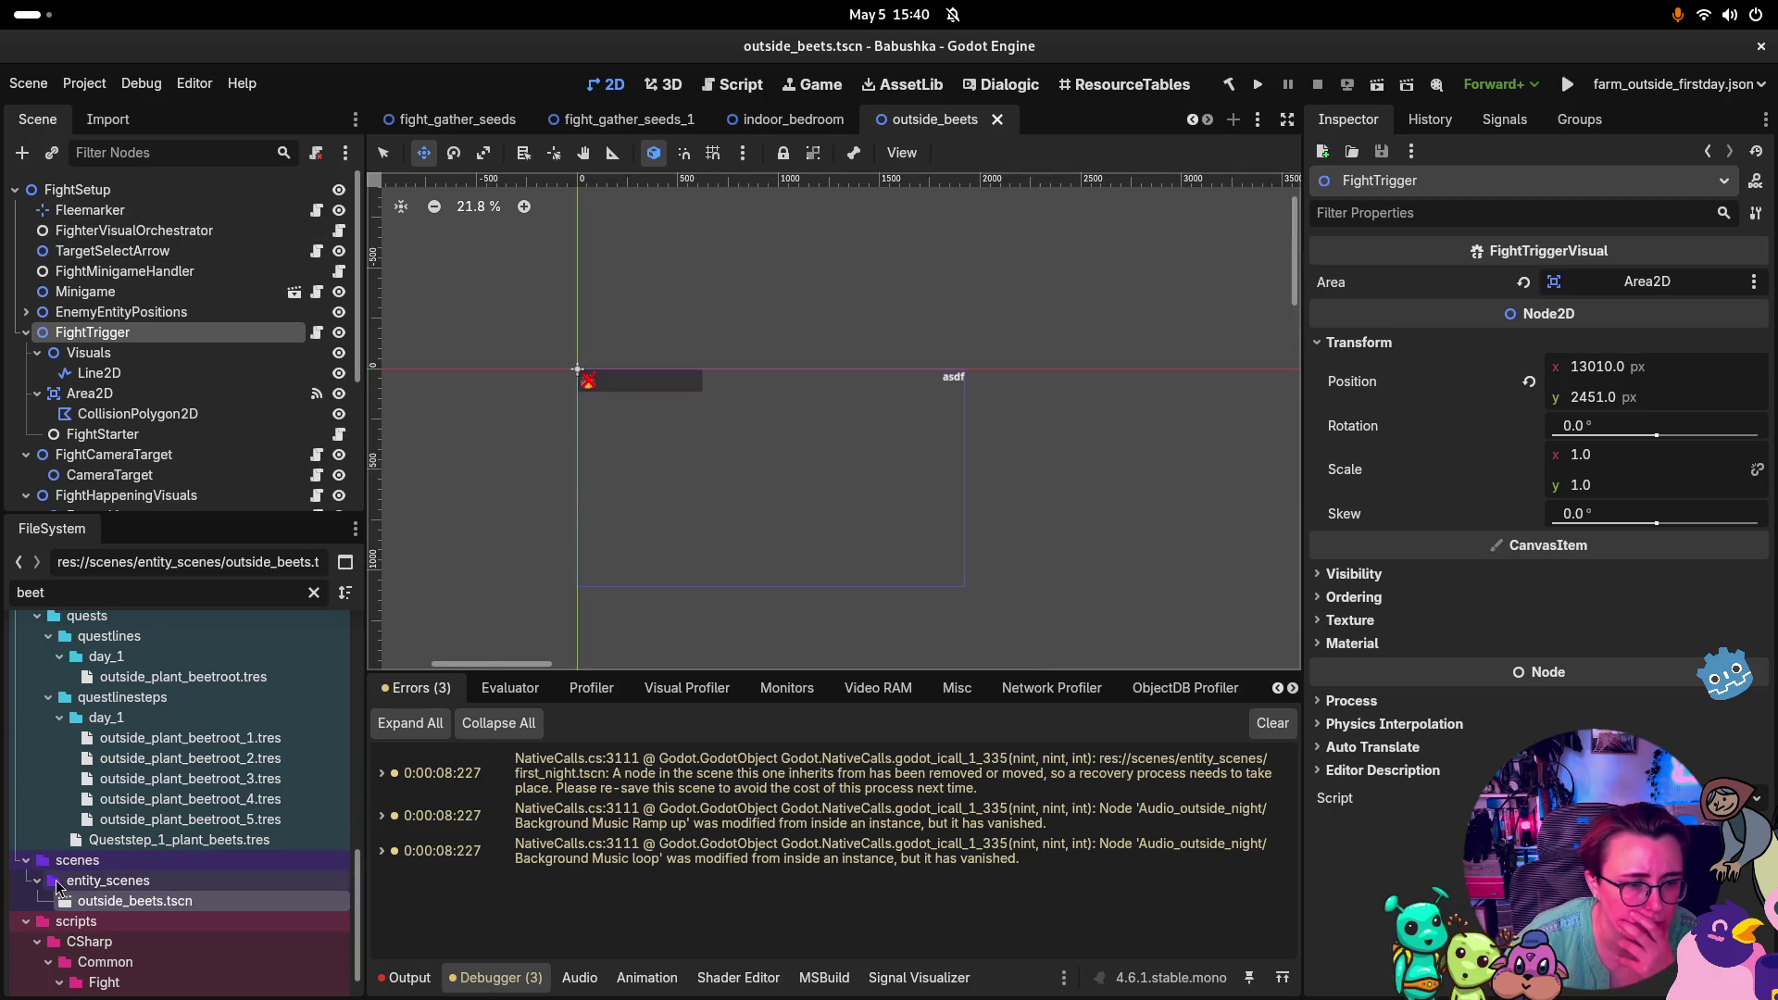
Clear the FileSystem filter so every scene is listed again
{"action": "left_click", "coordinate": [38, 880]}
{"action": "left_click", "coordinate": [38, 881]}
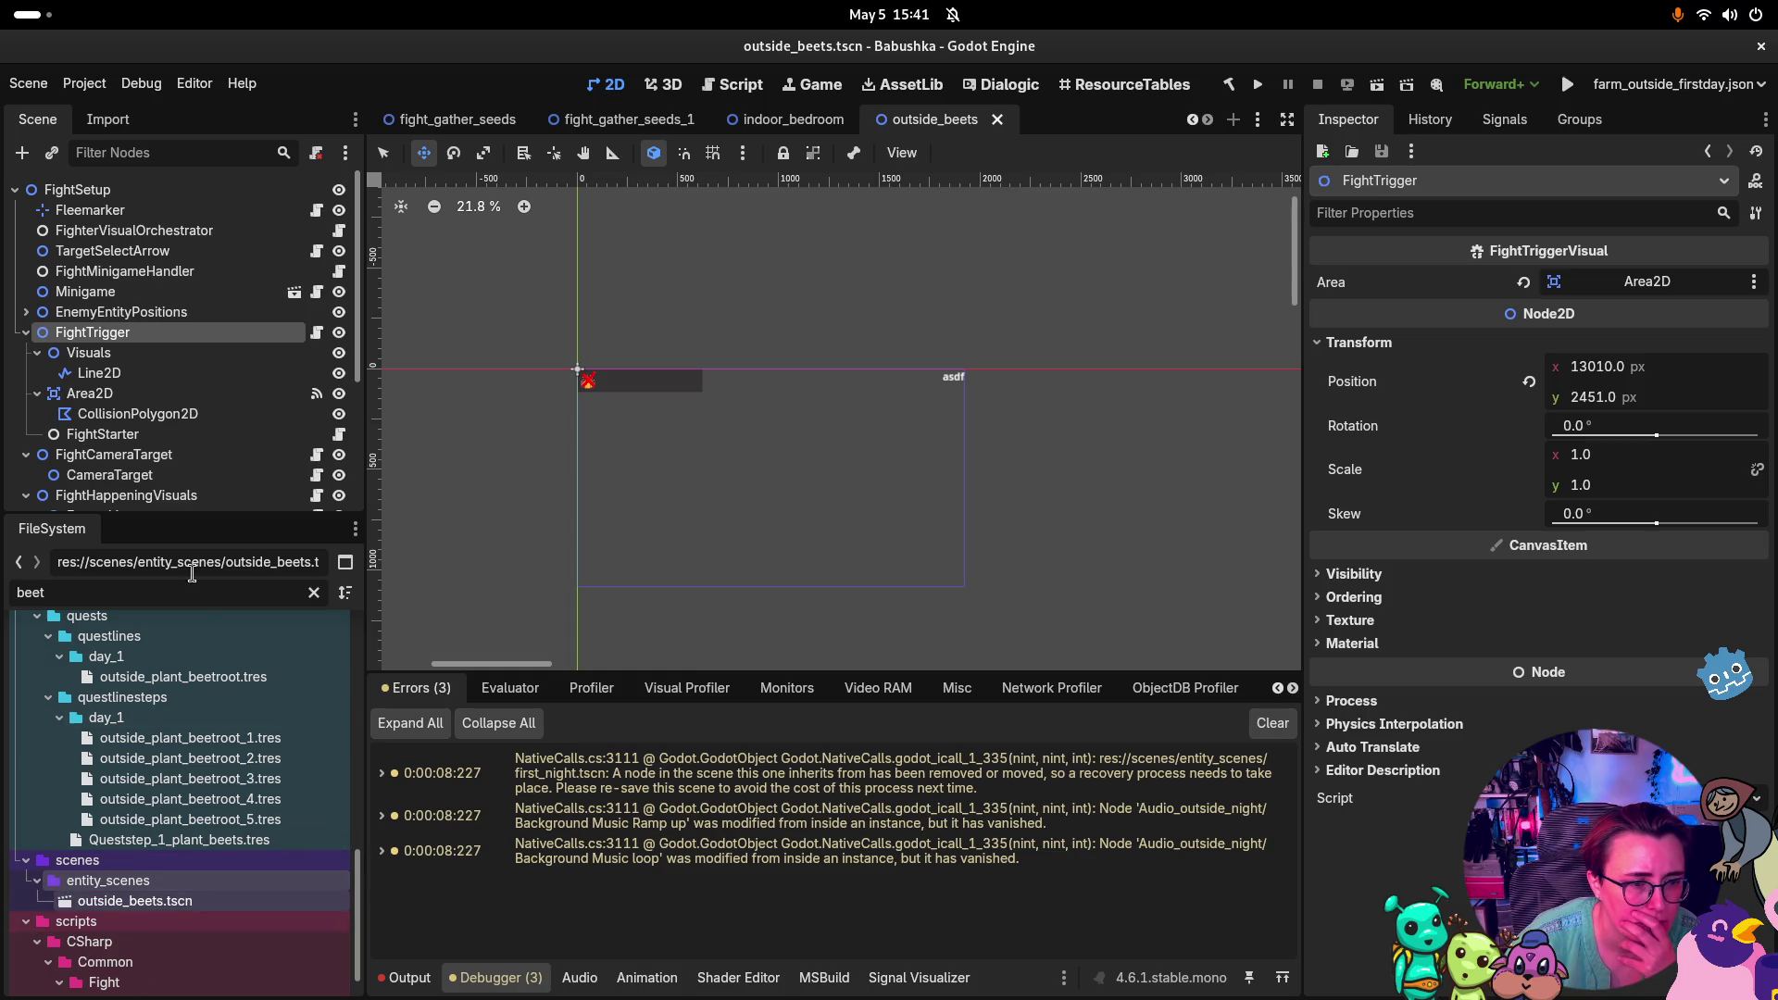
{"action": "left_click", "coordinate": [314, 593]}
{"action": "scroll", "coordinate": [111, 912], "scroll_direction": "down", "scroll_amount": 2}
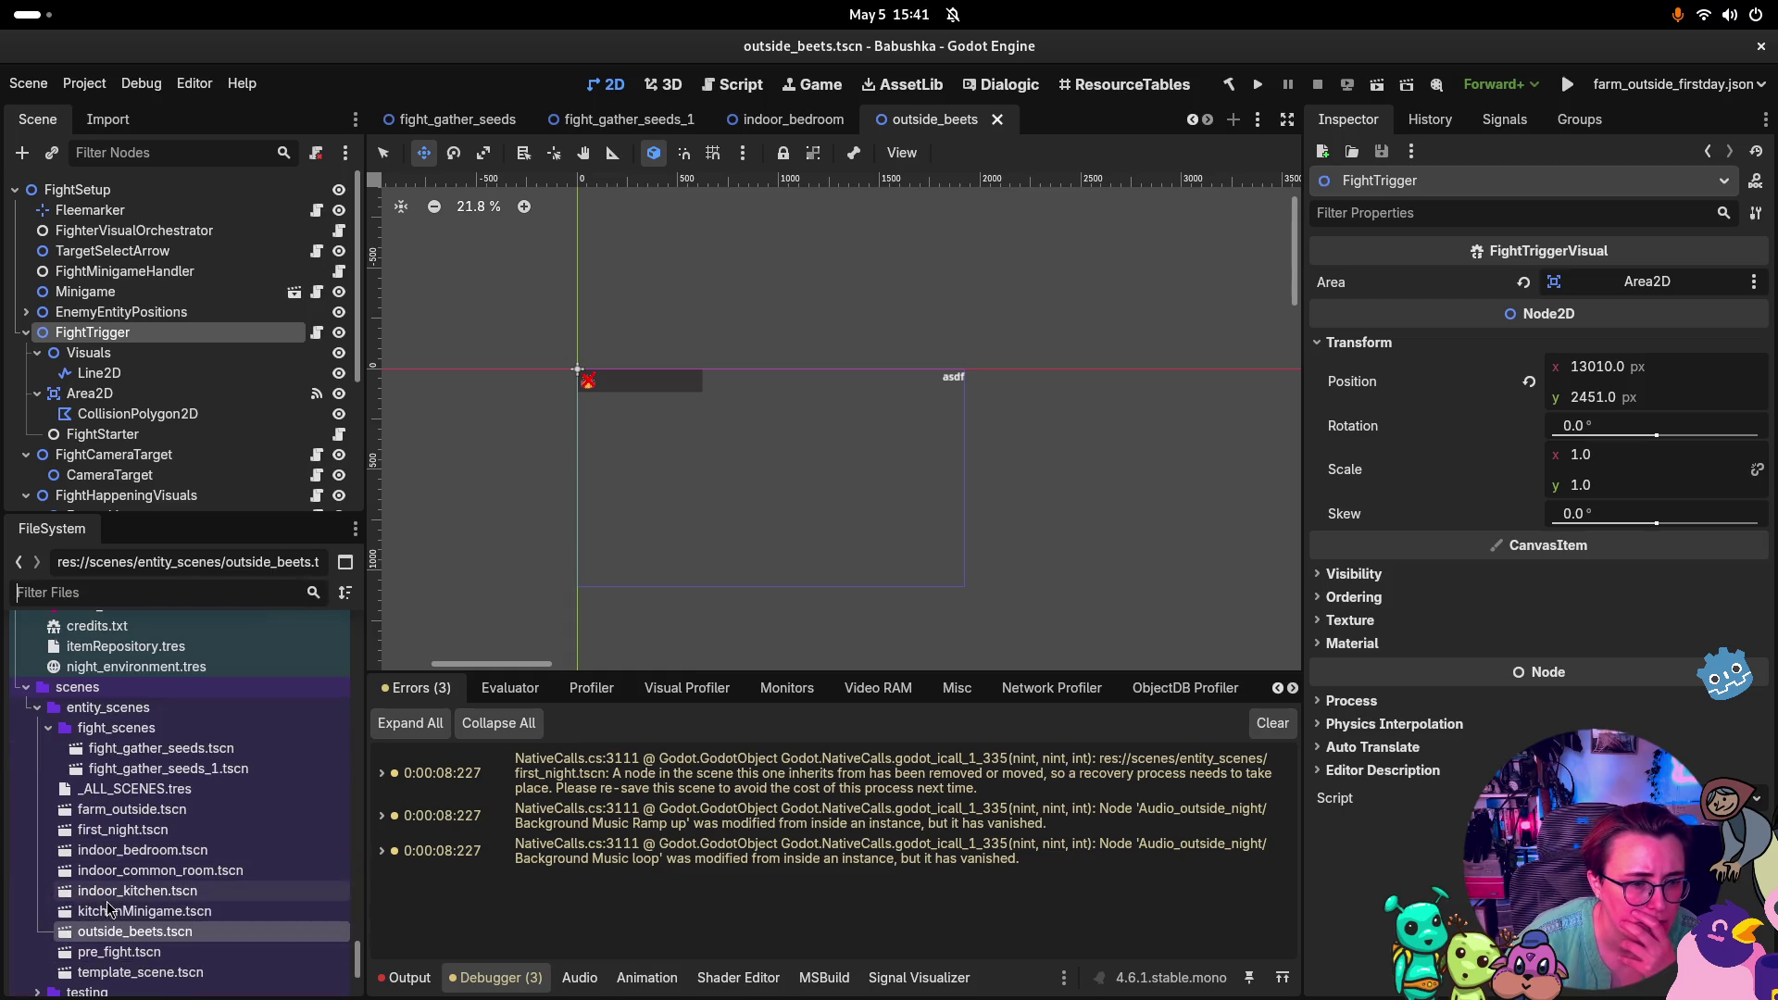
Open kitchenMinigame.tscn, return to outside_beets.tscn, and confirm only _ALL_SCENES.tres owns it
{"action": "double_click", "coordinate": [111, 915]}
{"action": "double_click", "coordinate": [119, 933]}
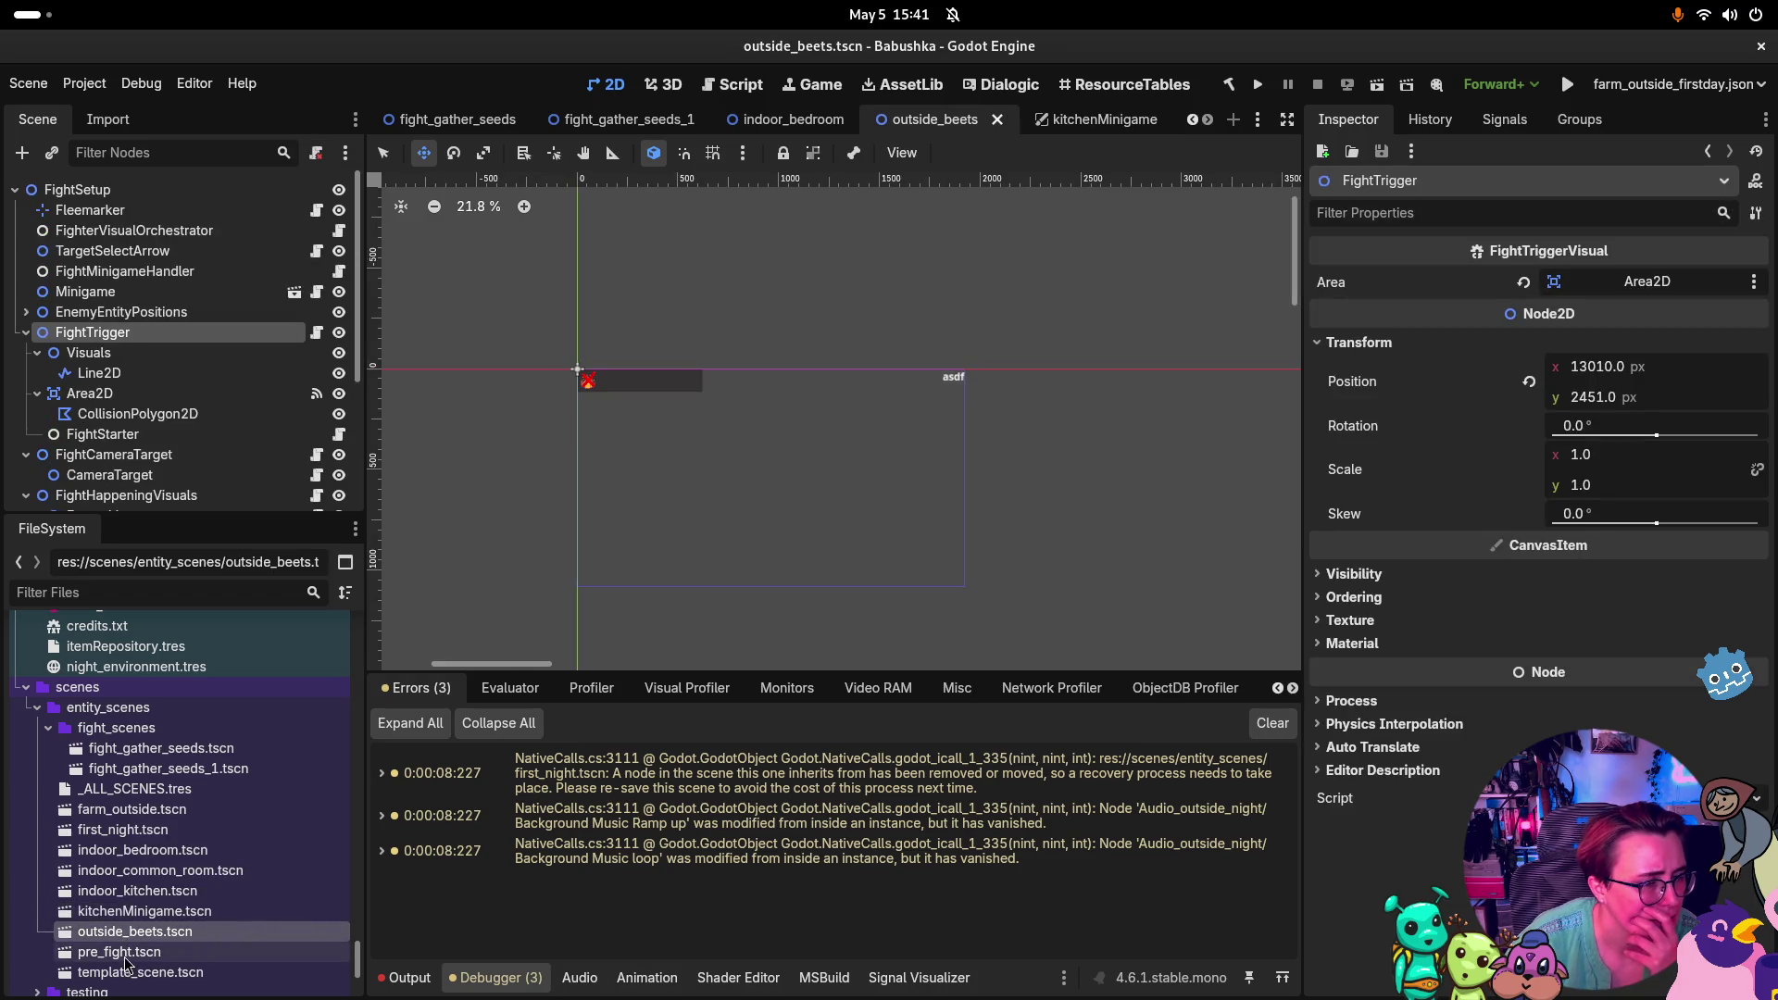
{"action": "right_click", "coordinate": [174, 930]}
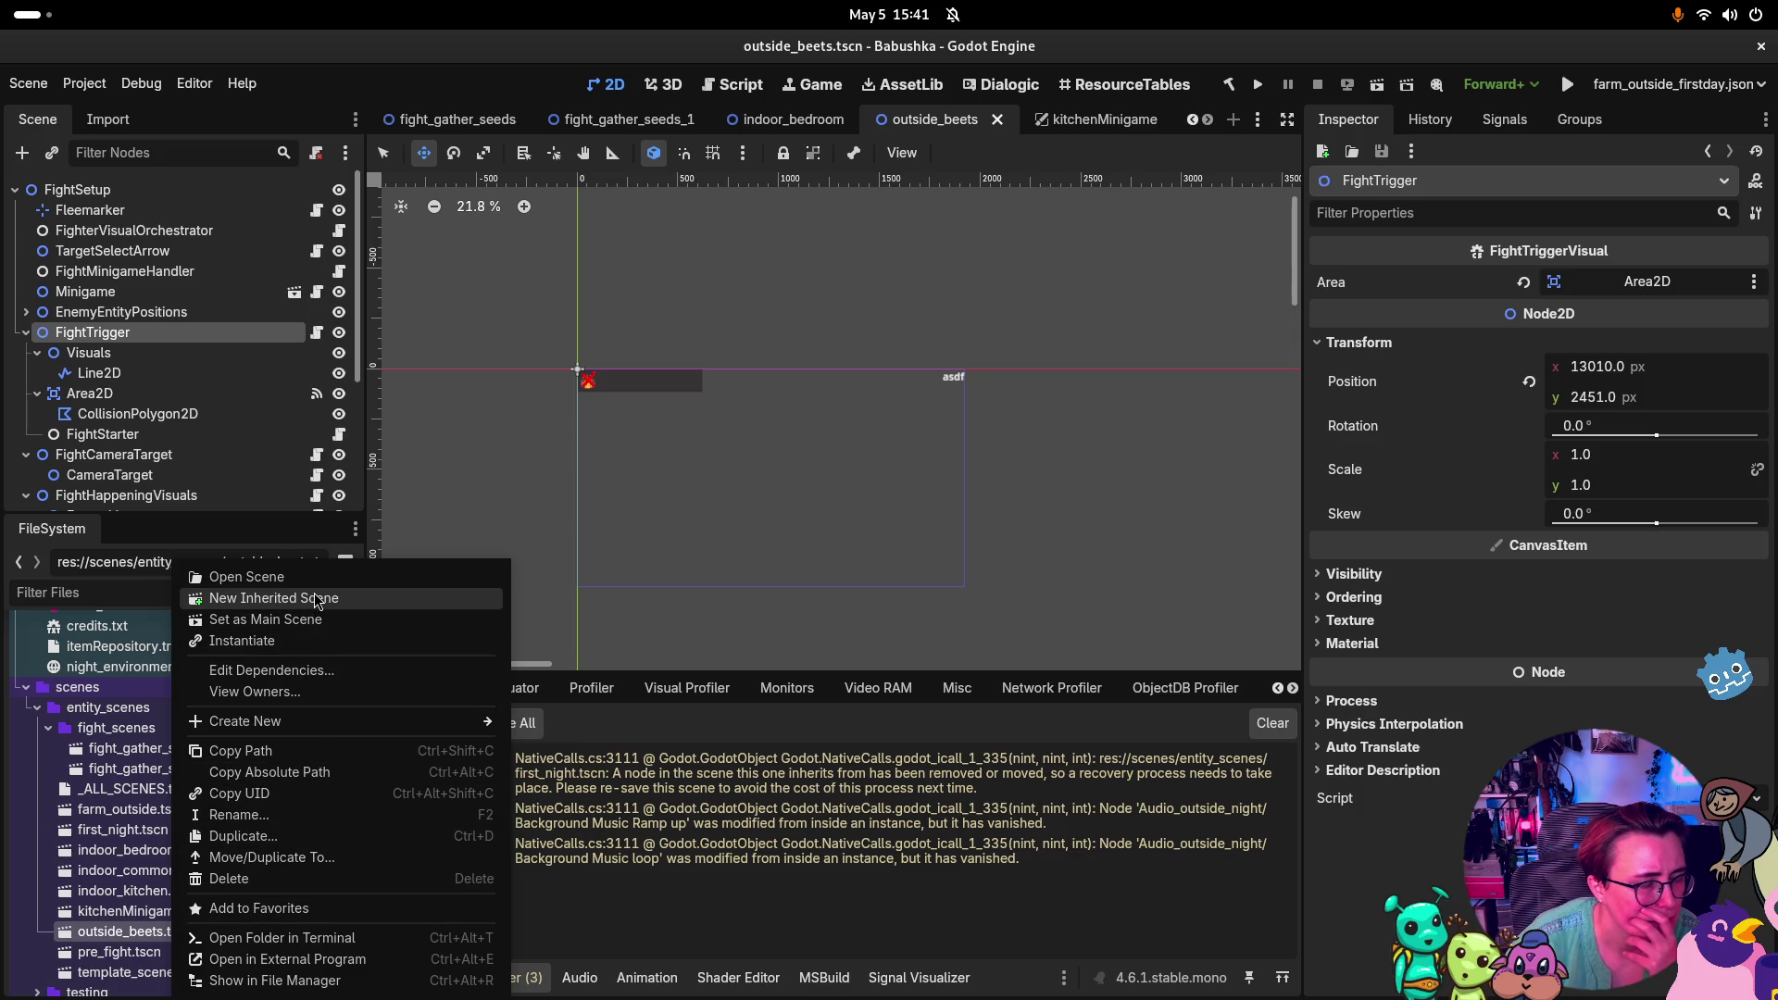
{"action": "left_click", "coordinate": [319, 694]}
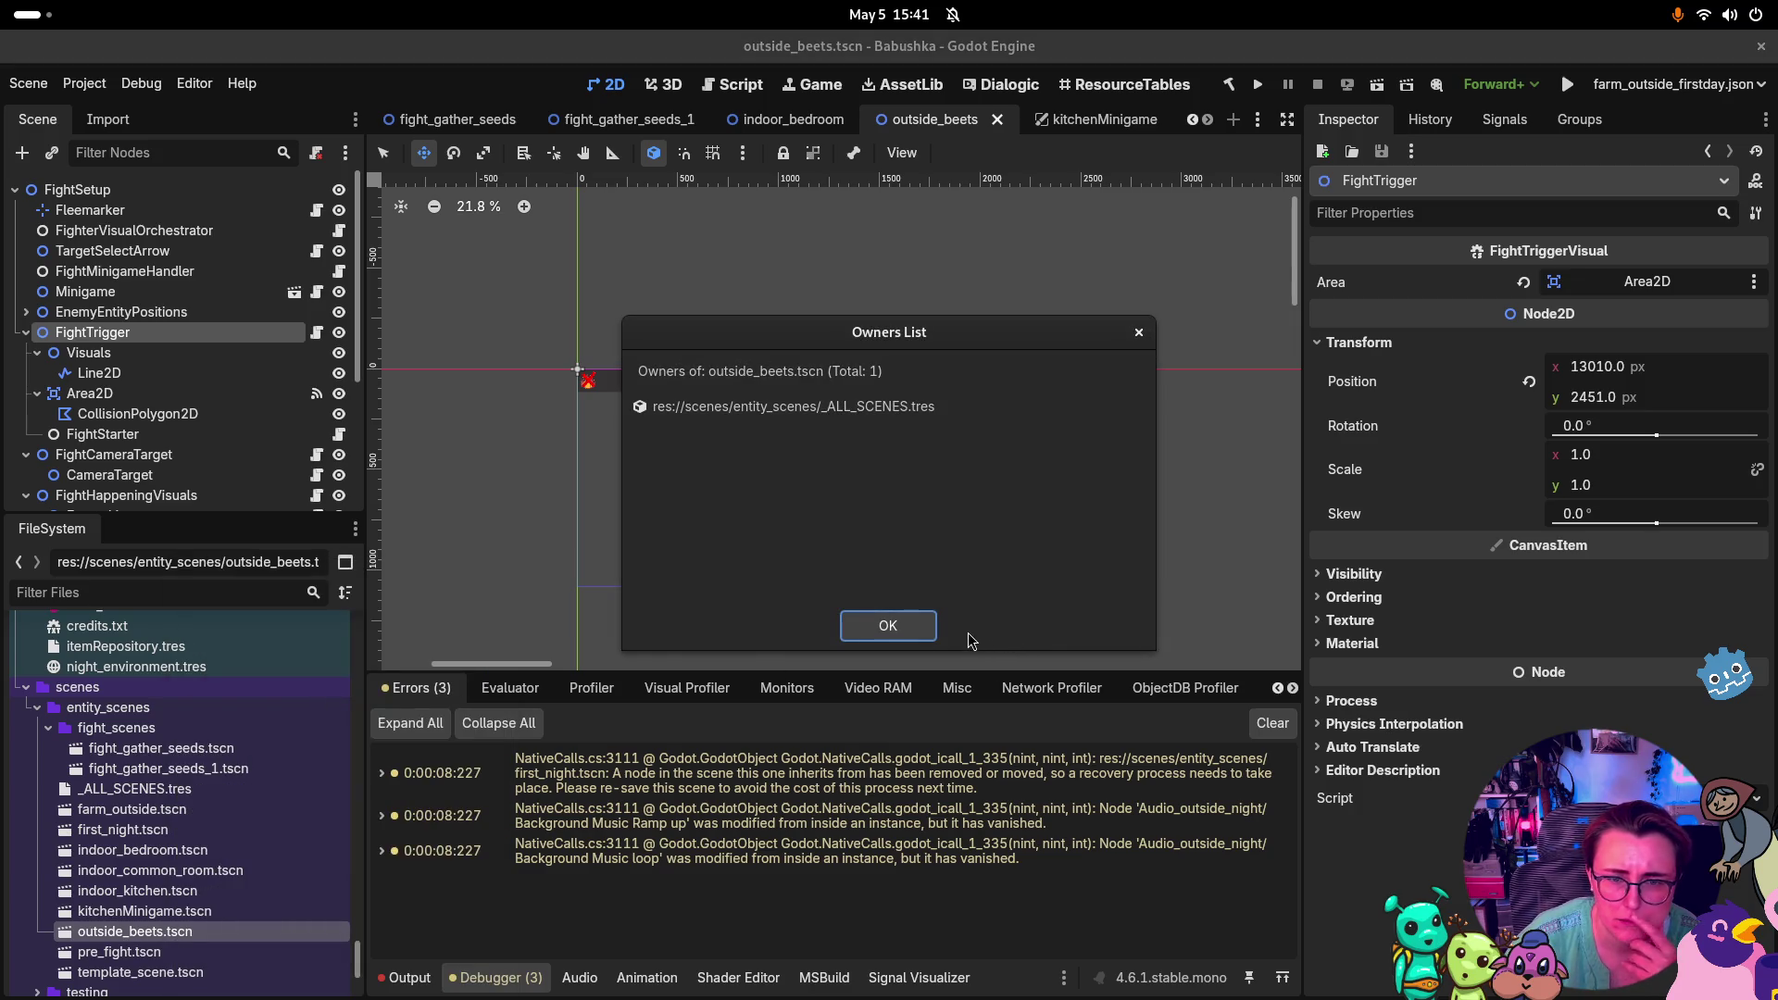
{"action": "left_click", "coordinate": [919, 626]}
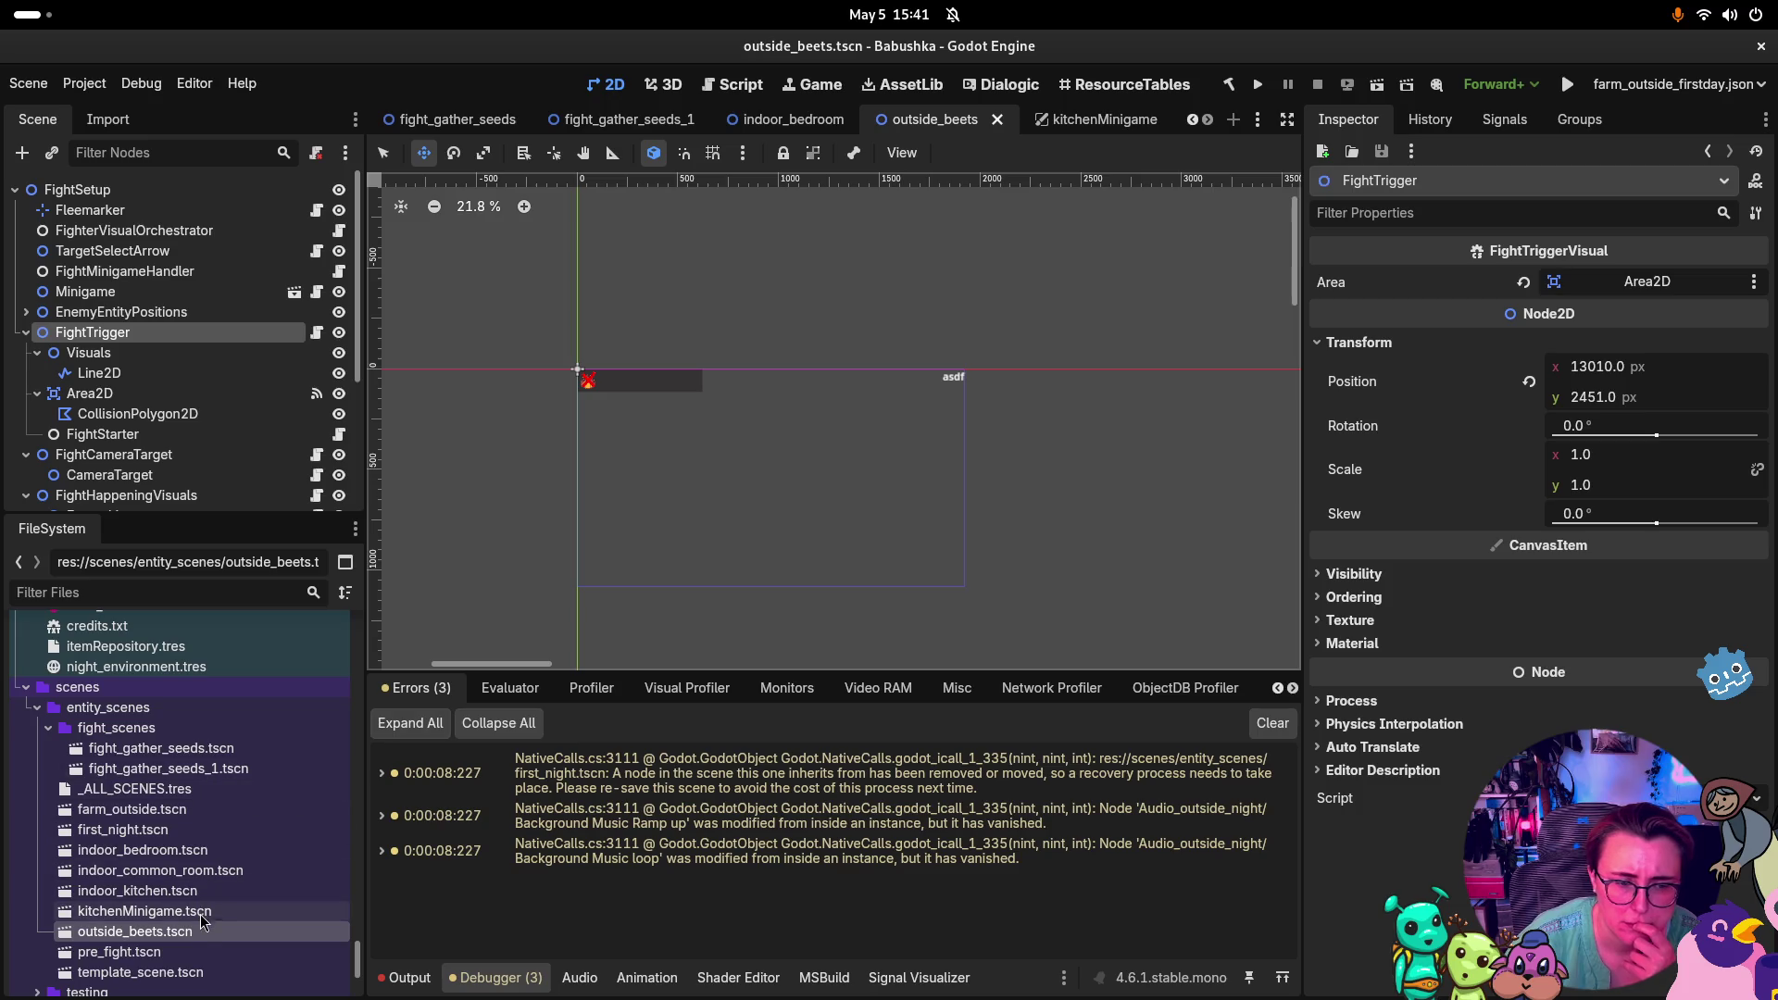
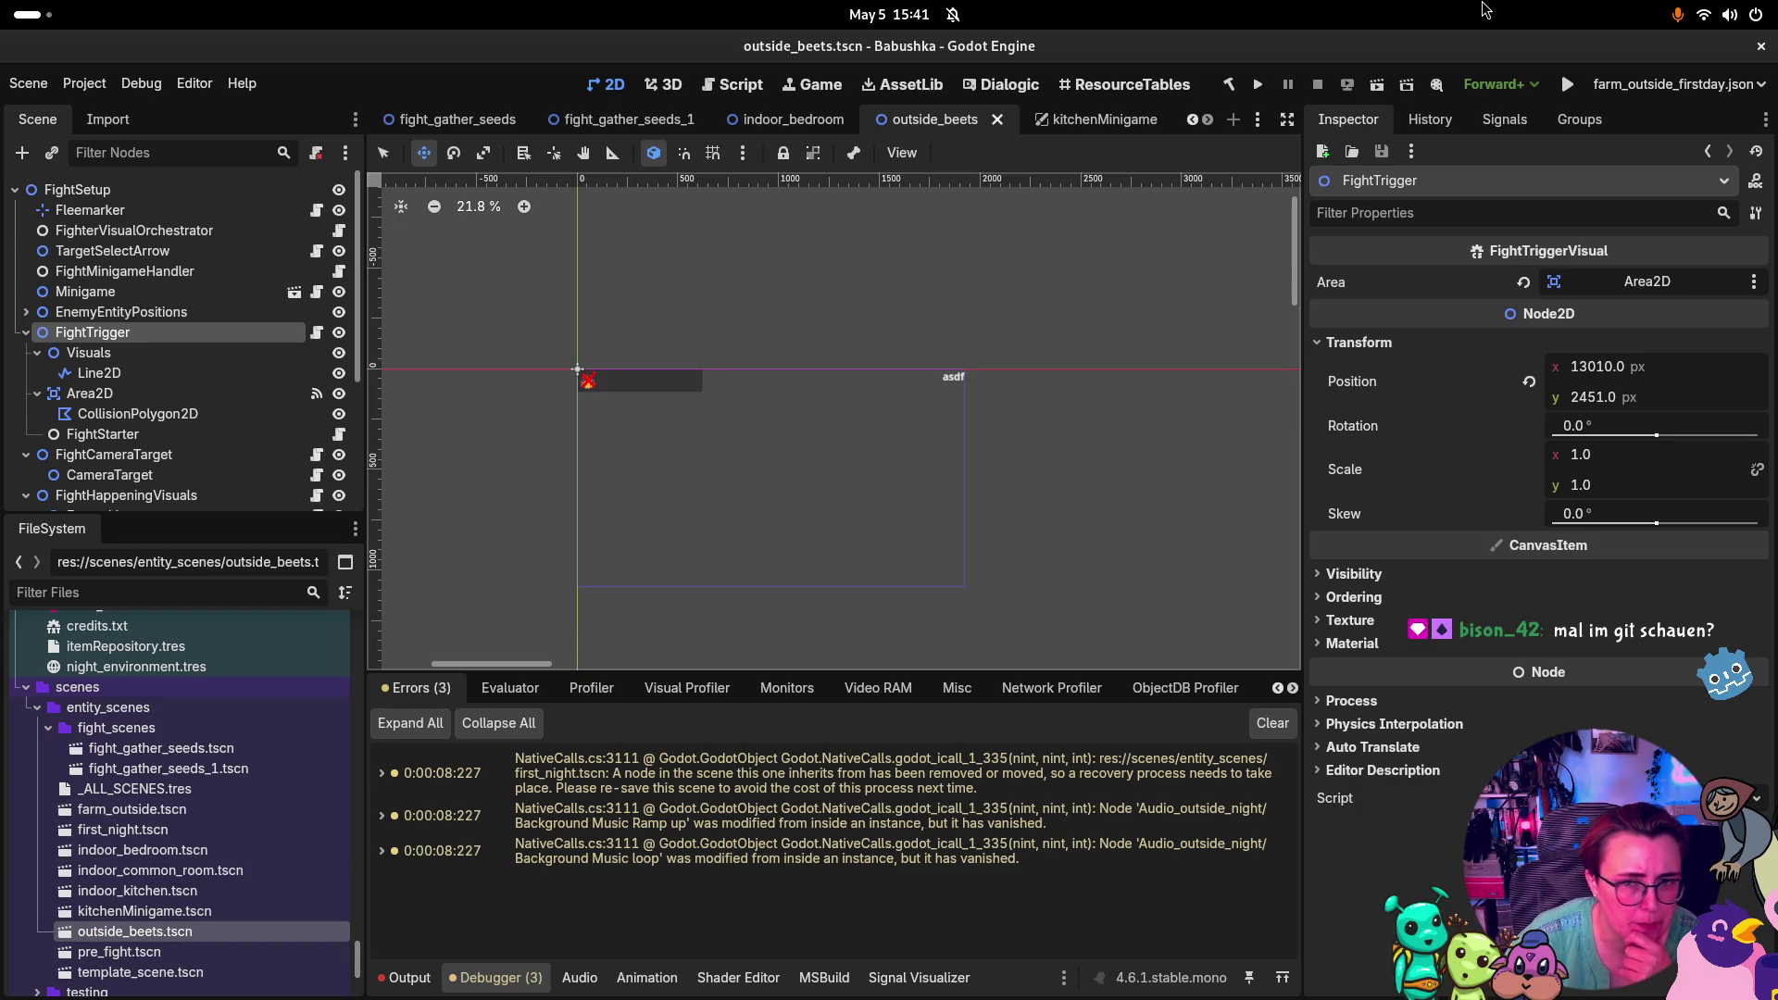
Run the project, walk Babushka right, up, right and down to the well, then close the game
{"action": "left_click", "coordinate": [1566, 87]}
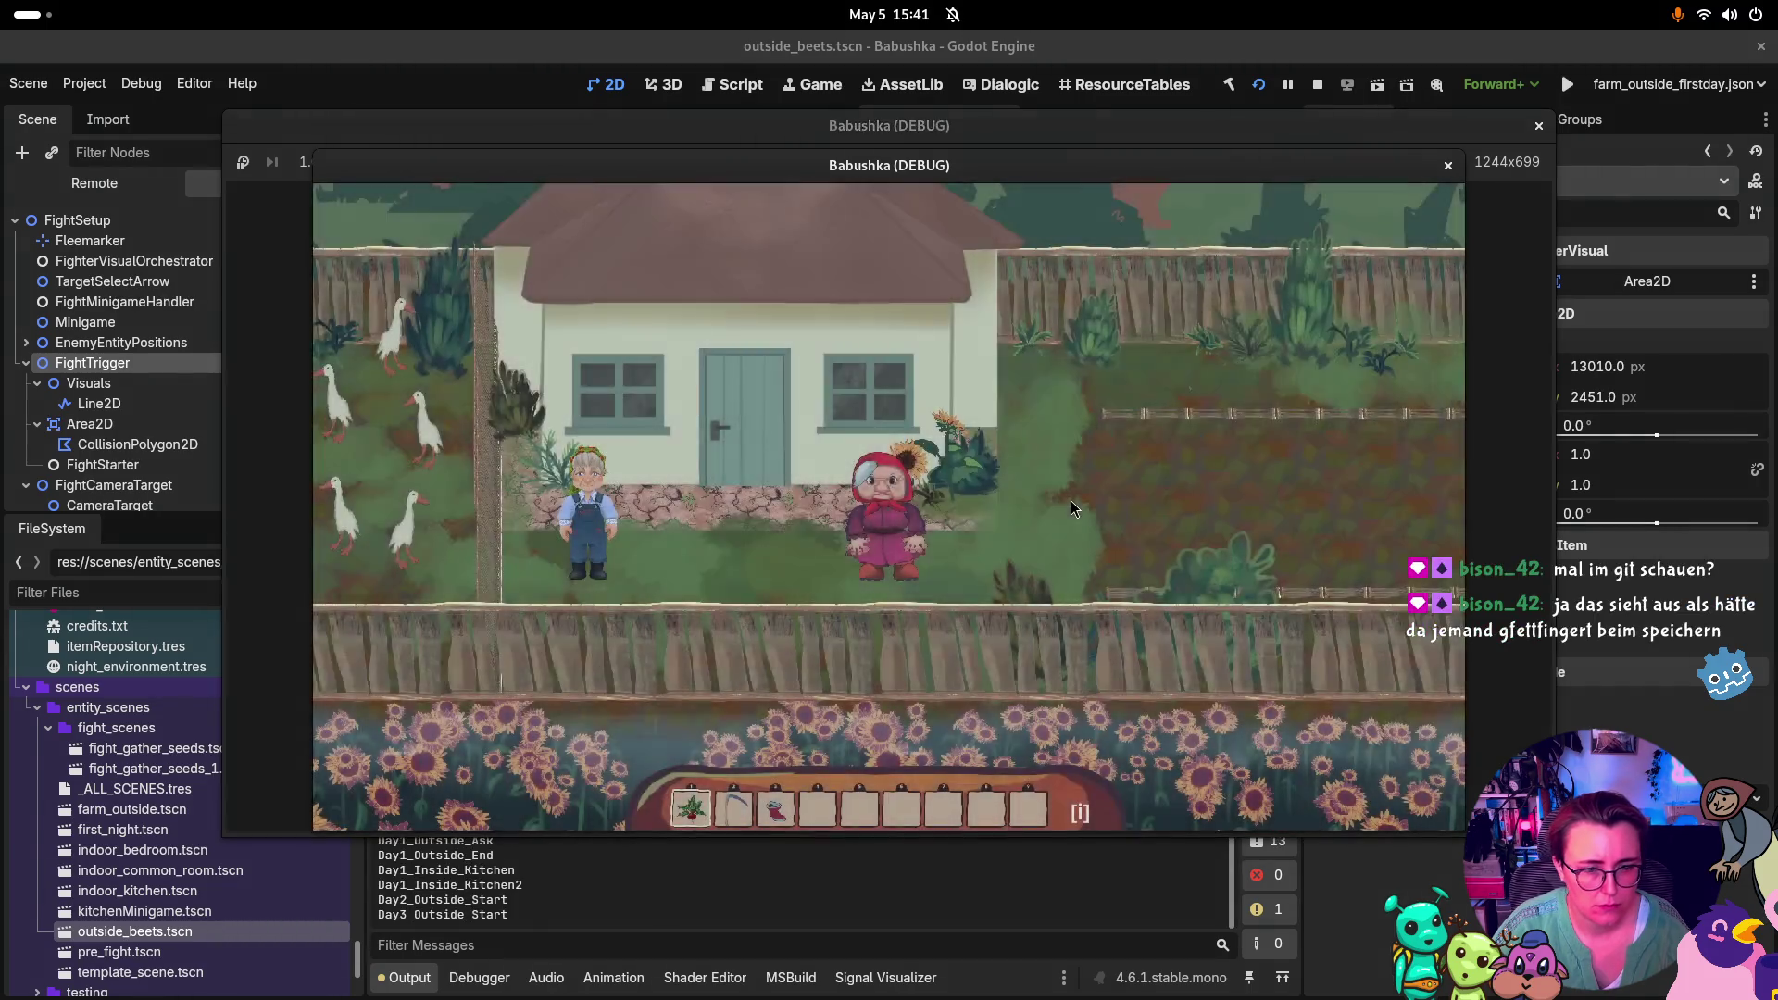
{"action": "key", "text": "Right"}
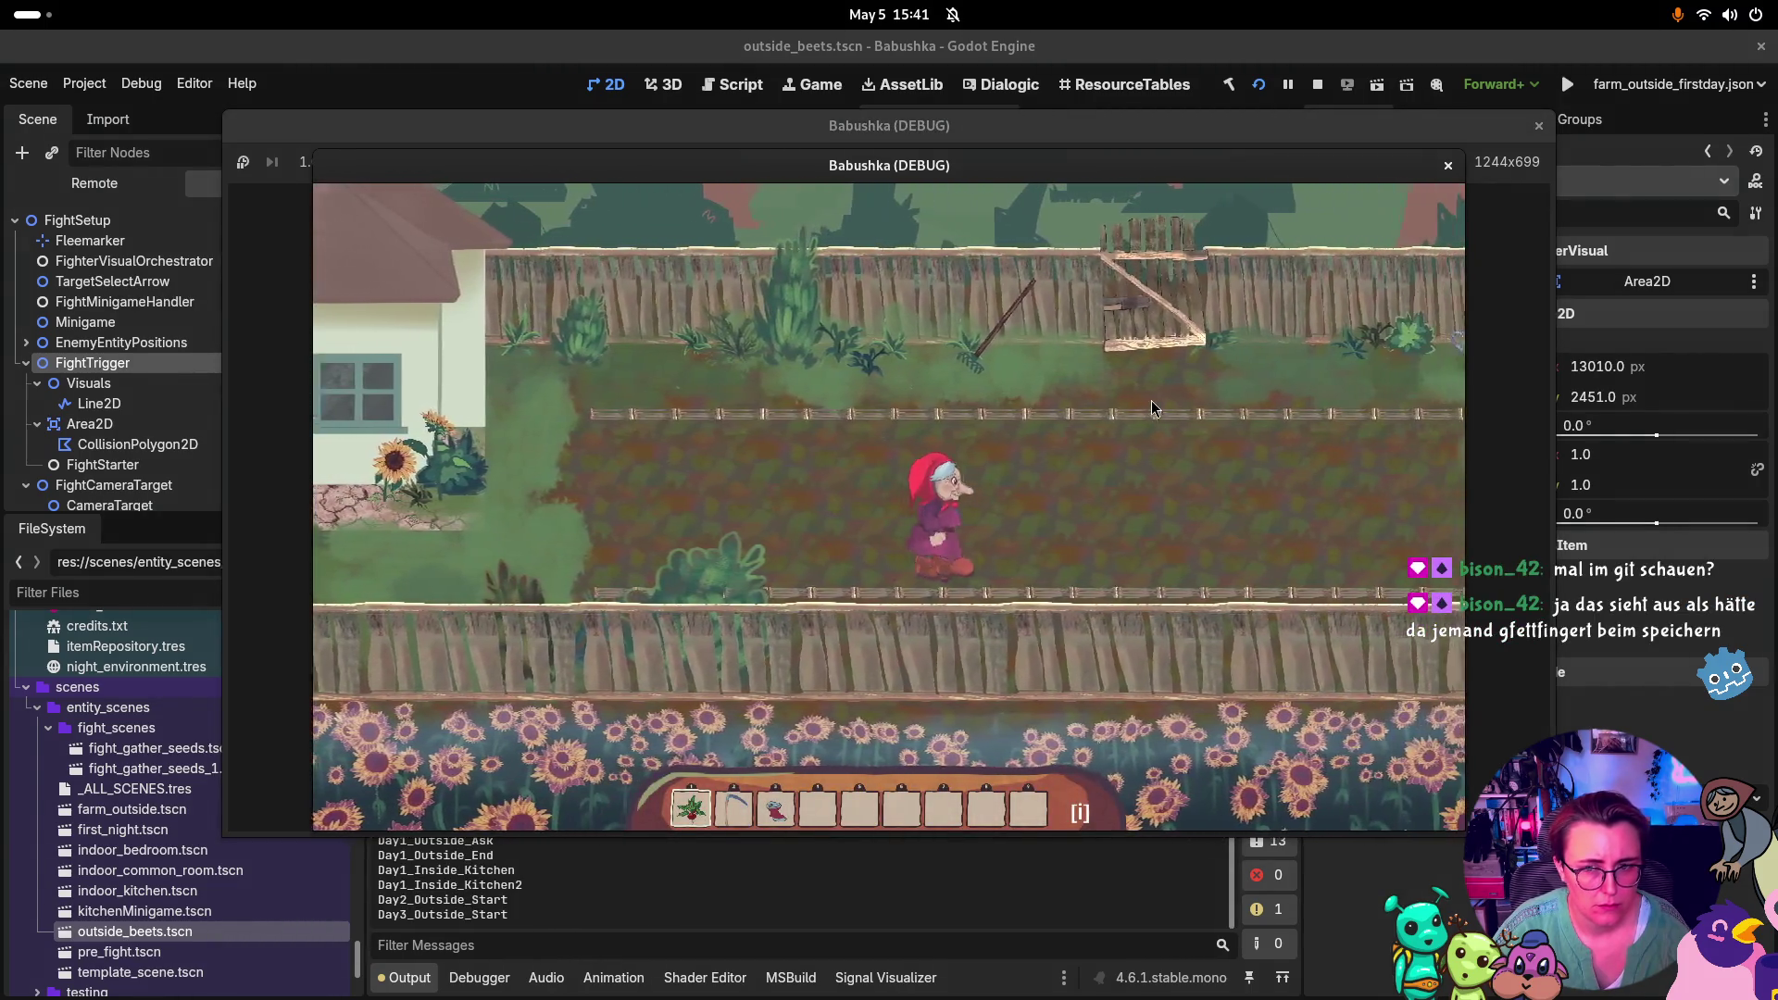
{"action": "key", "text": "Up"}
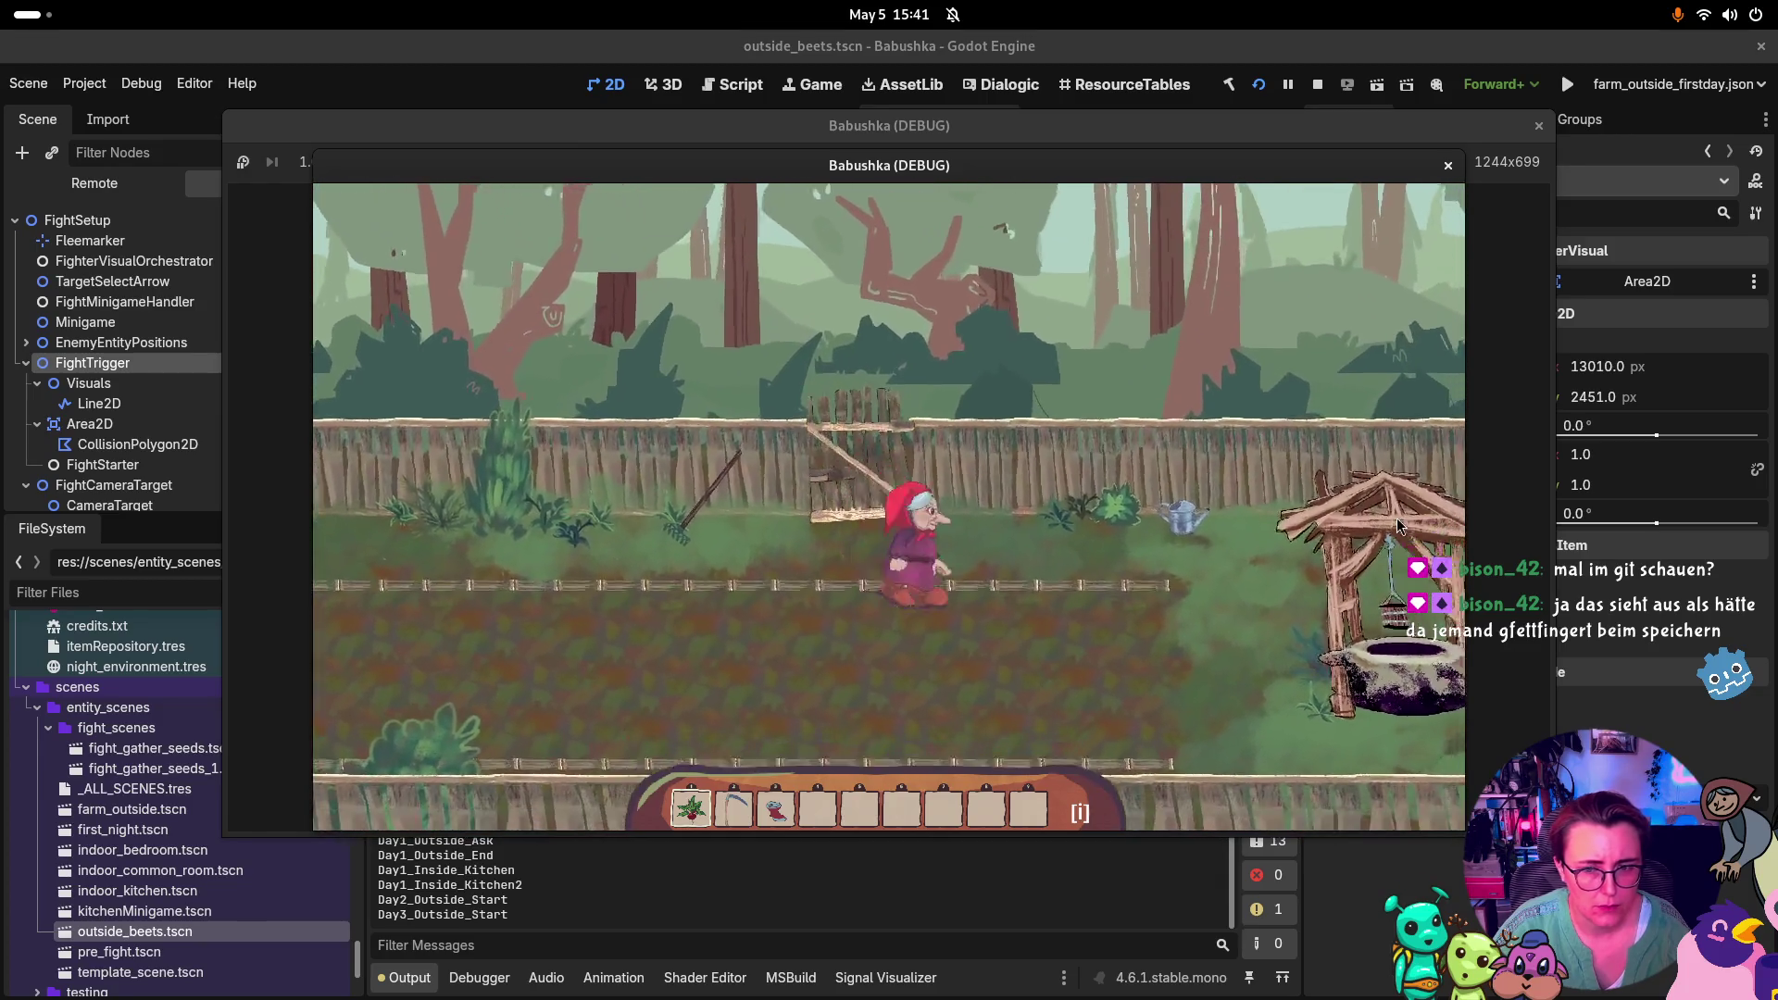
{"action": "key", "text": "Right"}
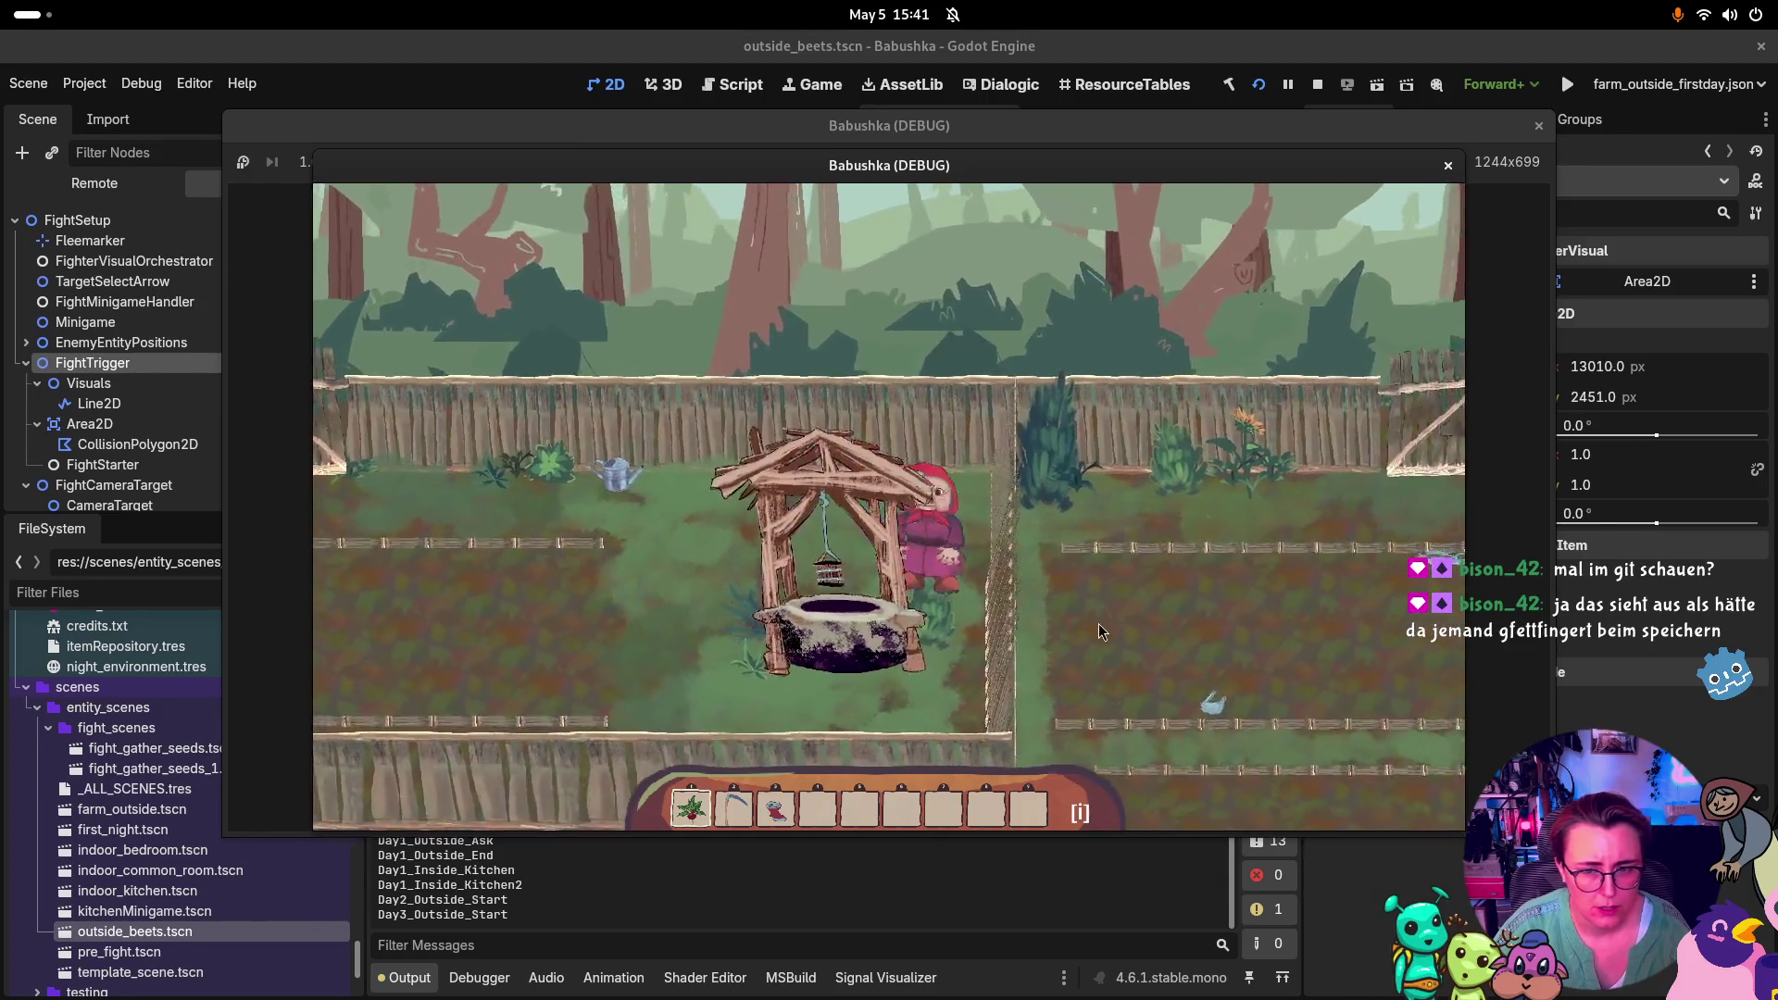
{"action": "key", "text": "Down"}
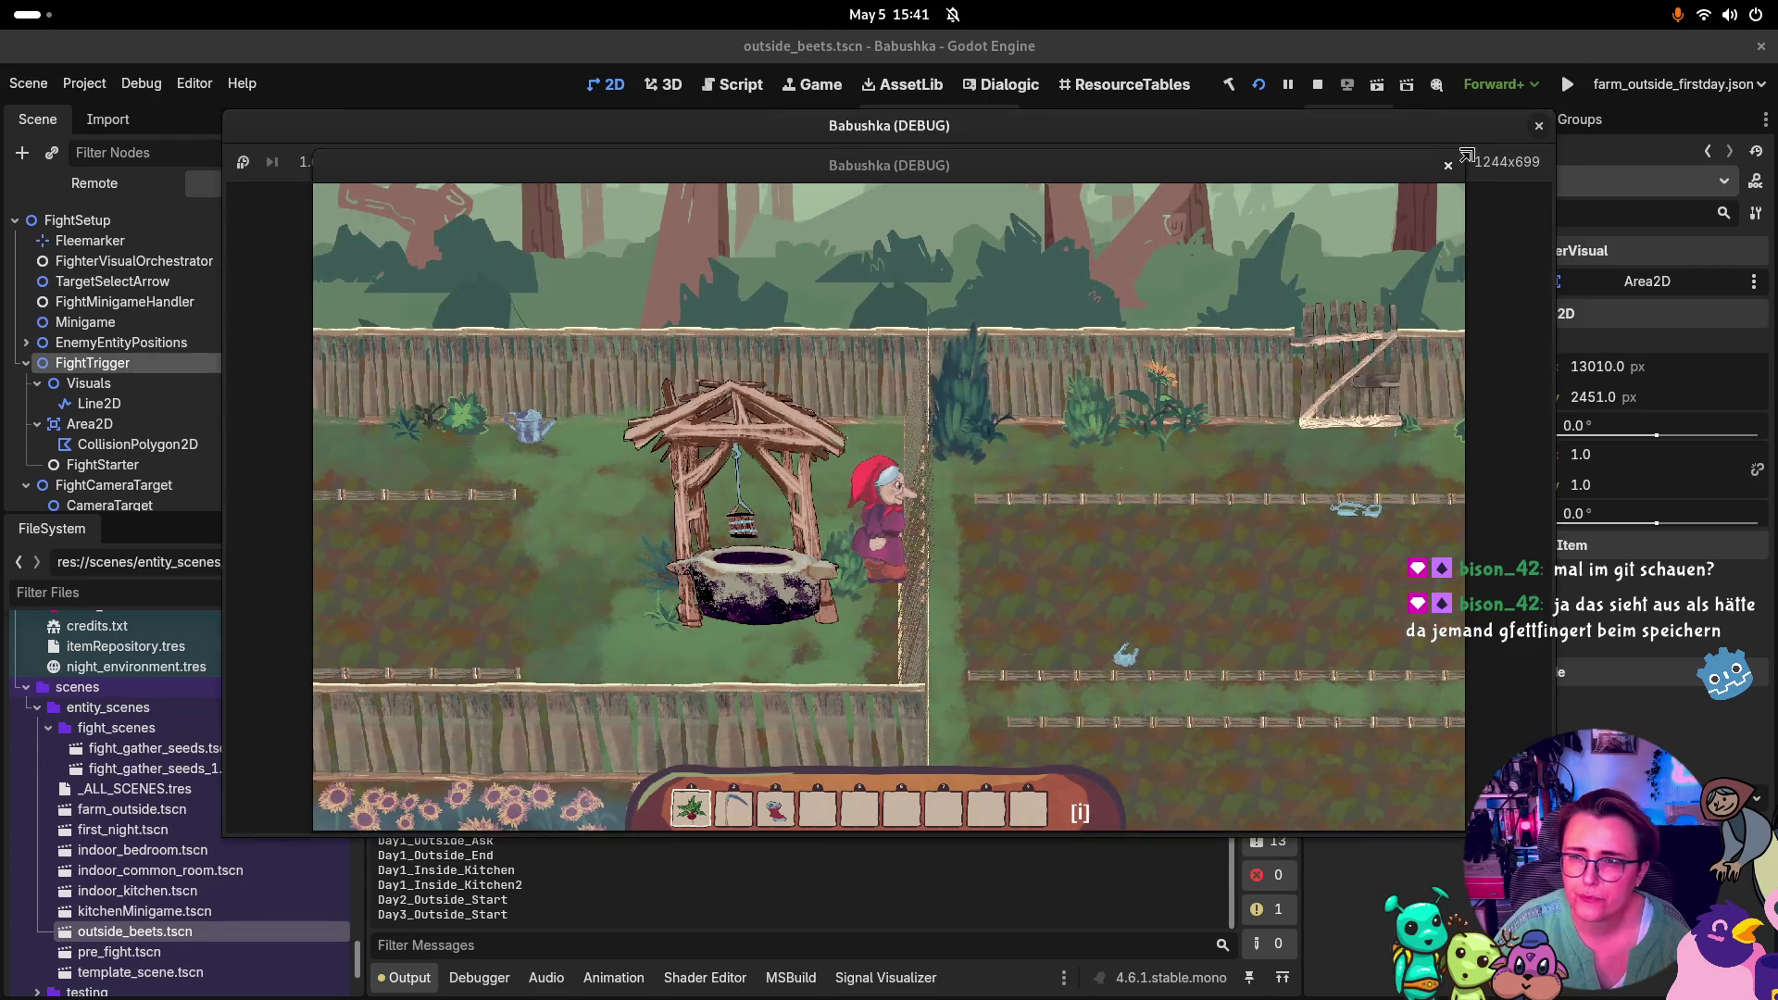
{"action": "left_click", "coordinate": [1448, 165]}
{"action": "scroll", "coordinate": [509, 124], "scroll_direction": "down", "scroll_amount": 5}
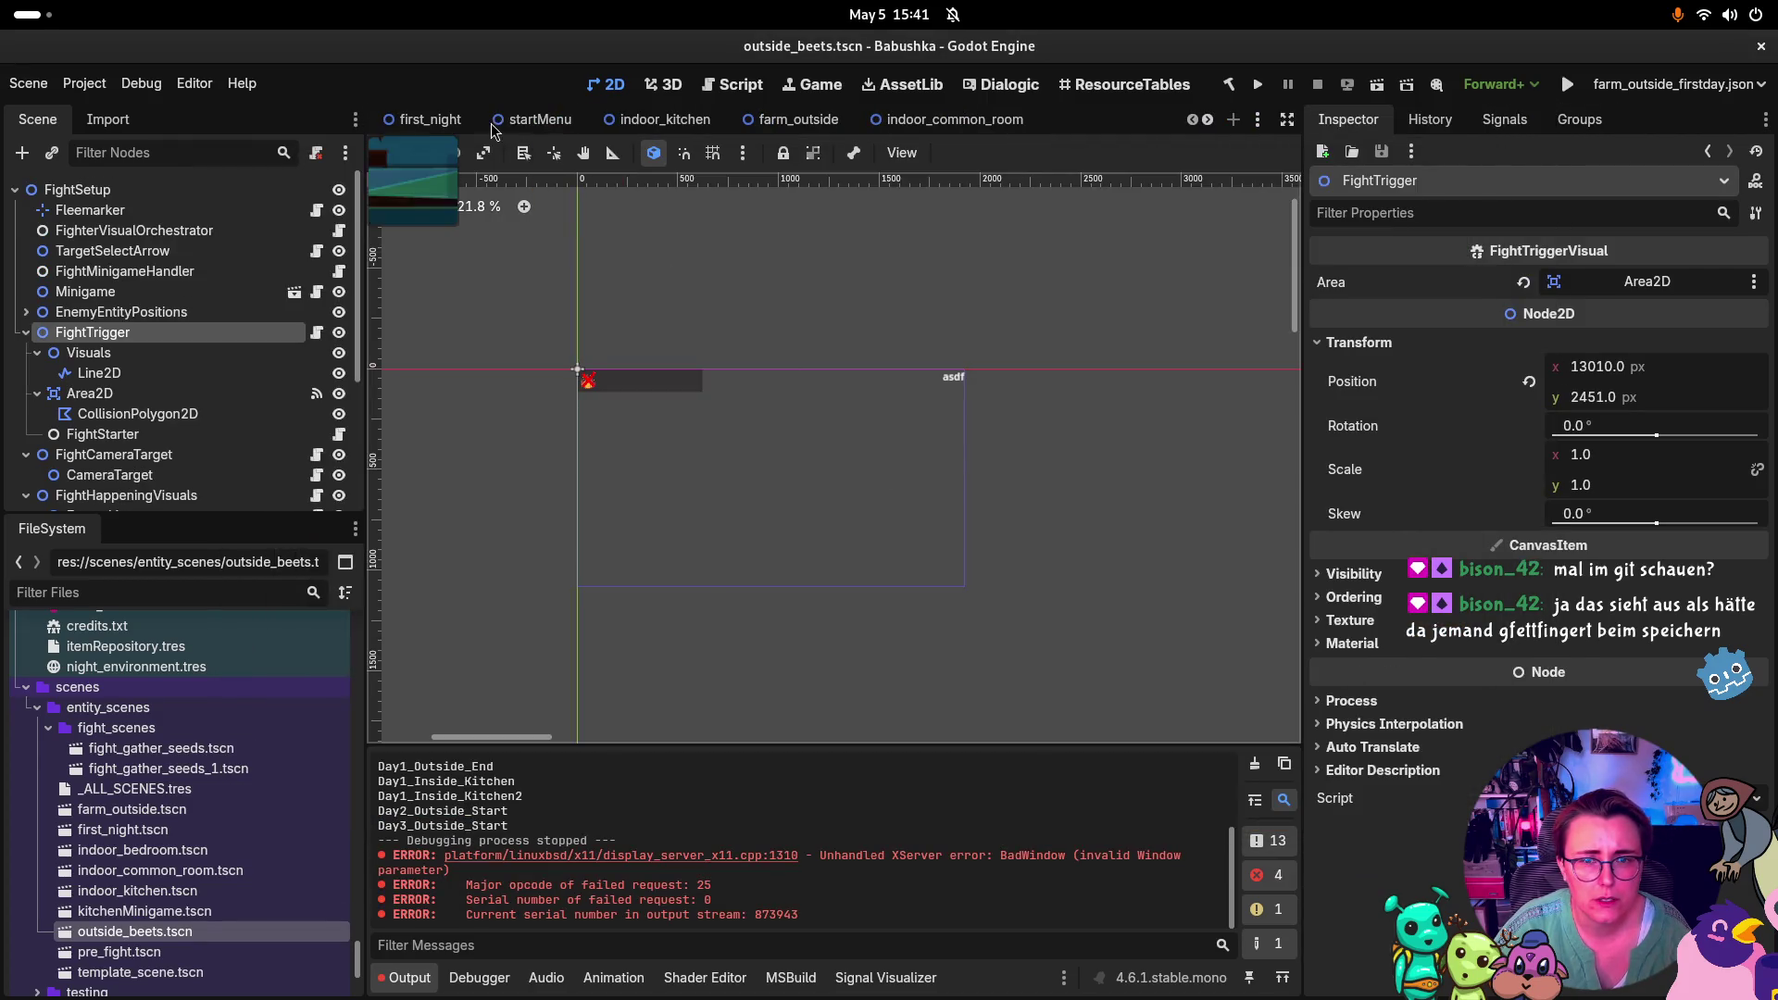
Relaunch the game, clear the Debugger's Errors list, and return to the Output log
{"action": "scroll", "coordinate": [473, 127], "scroll_direction": "down", "scroll_amount": 5}
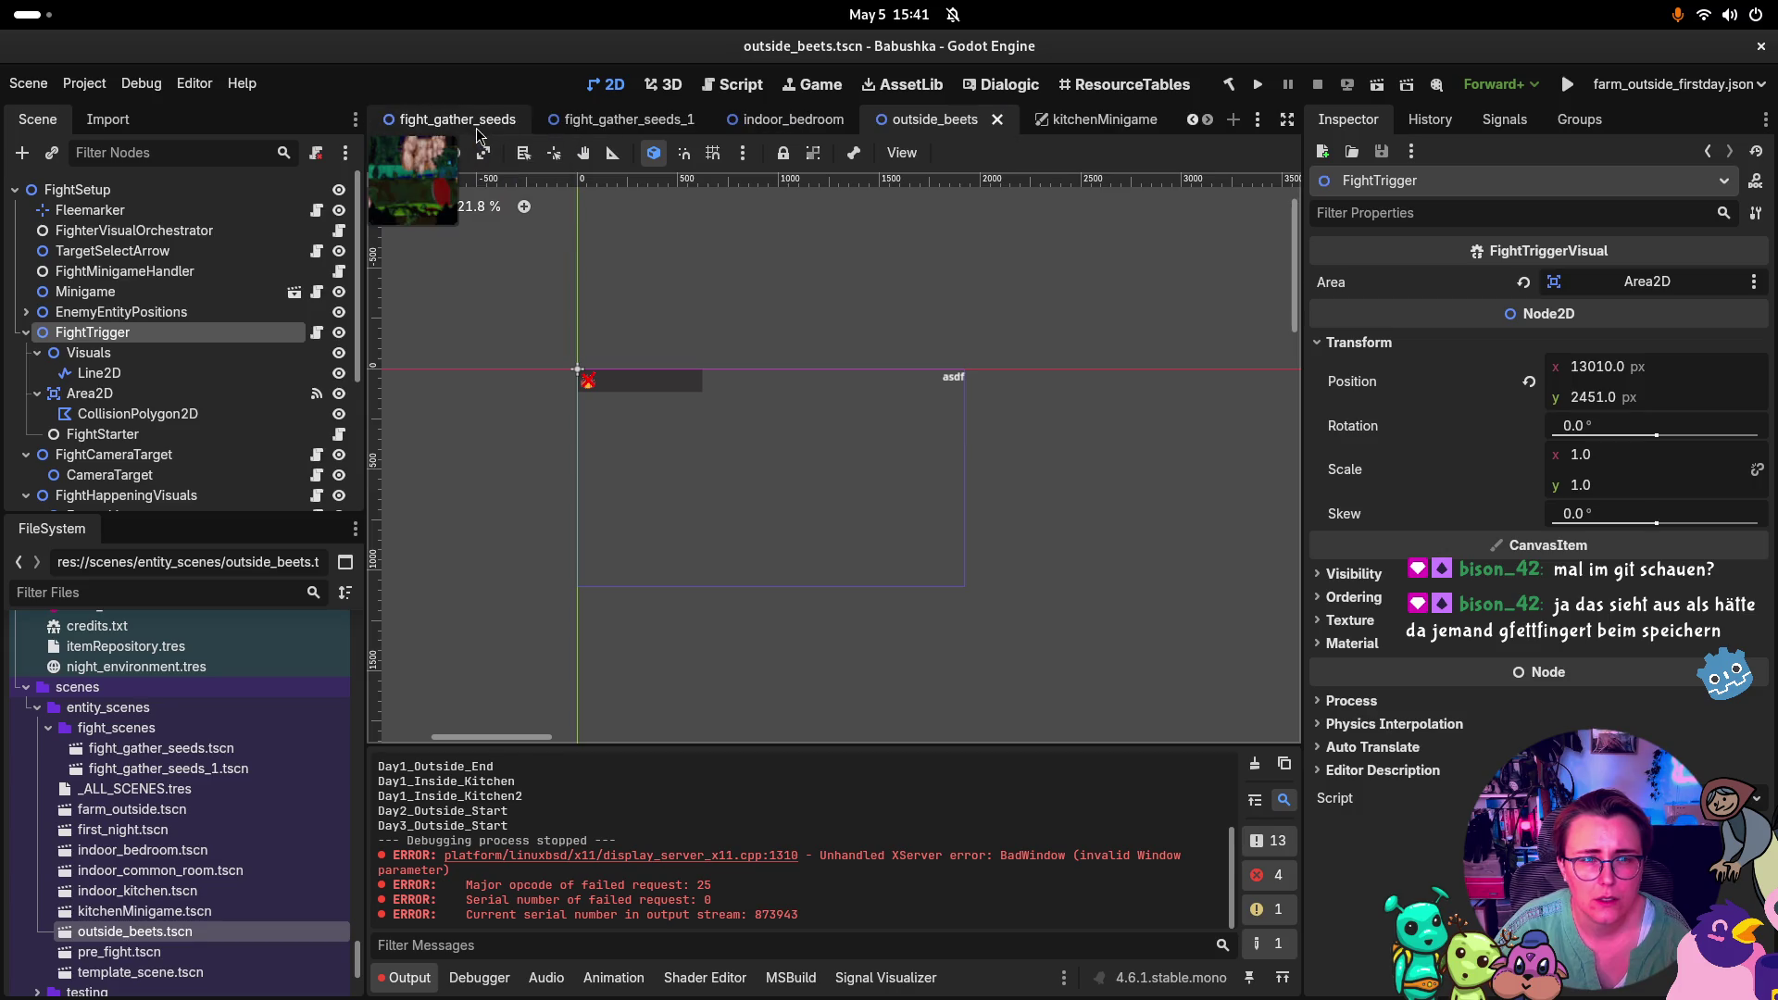
{"action": "left_click", "coordinate": [1565, 87]}
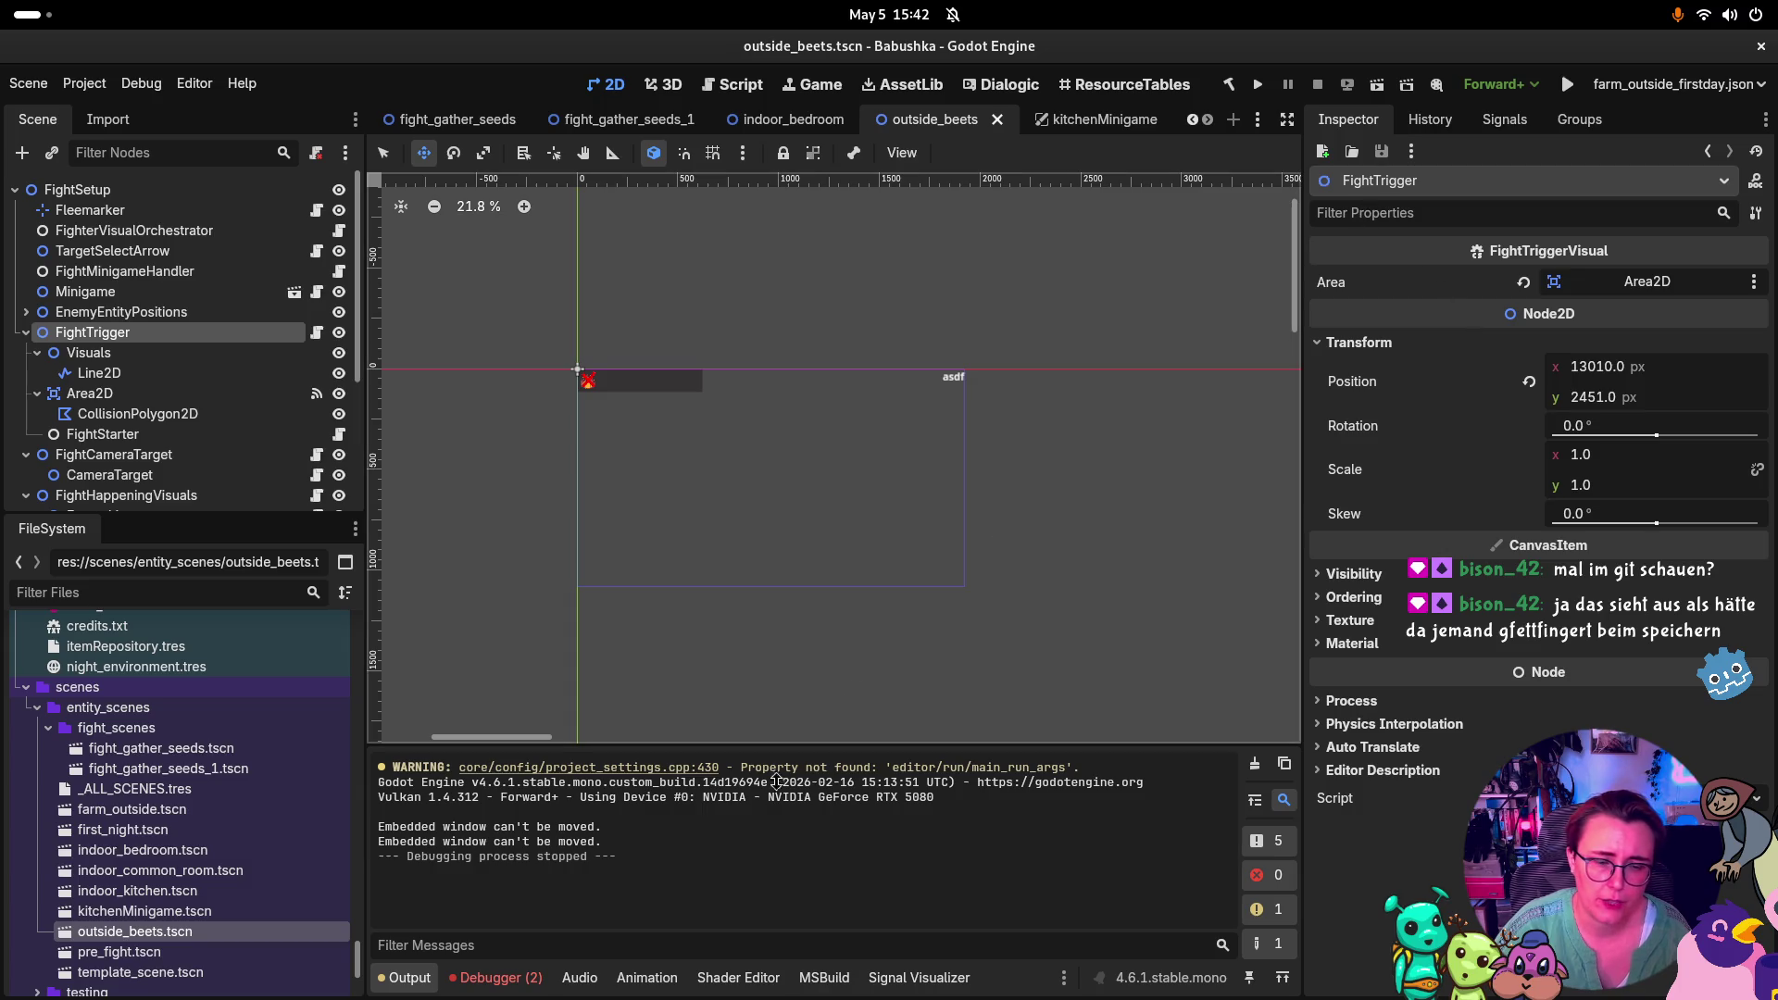
{"action": "left_click", "coordinate": [500, 978]}
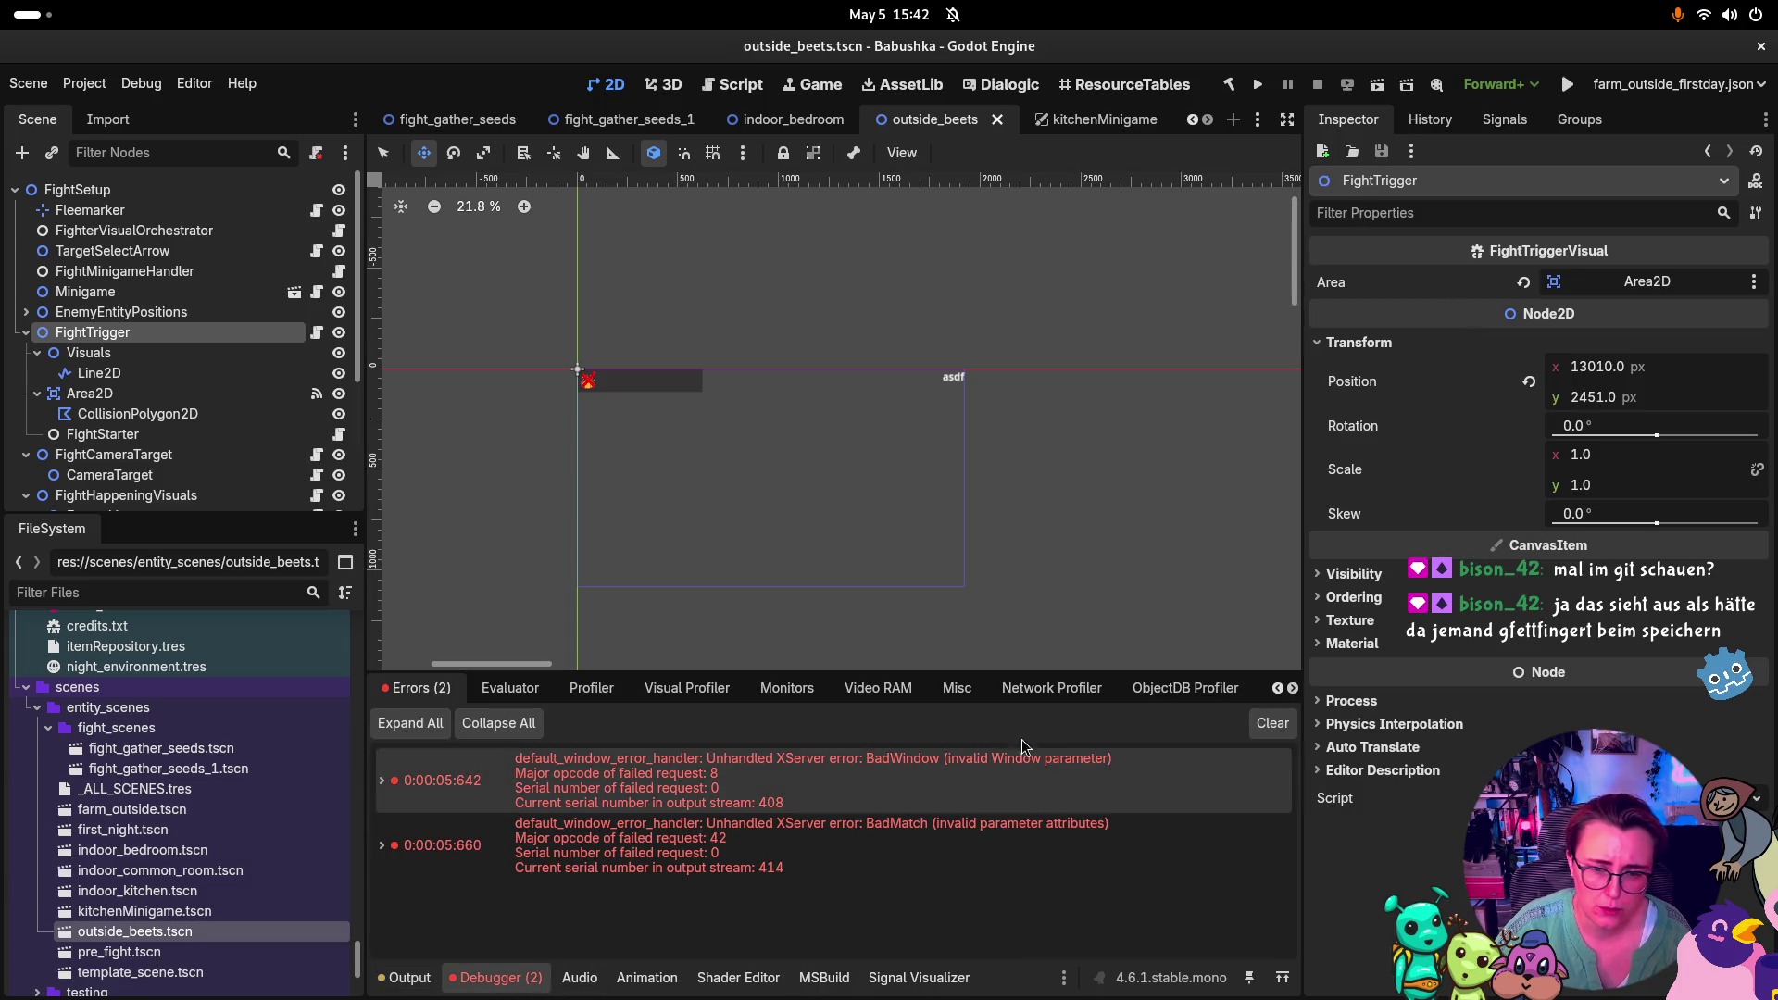
{"action": "left_click", "coordinate": [1272, 723]}
{"action": "left_click", "coordinate": [394, 980]}
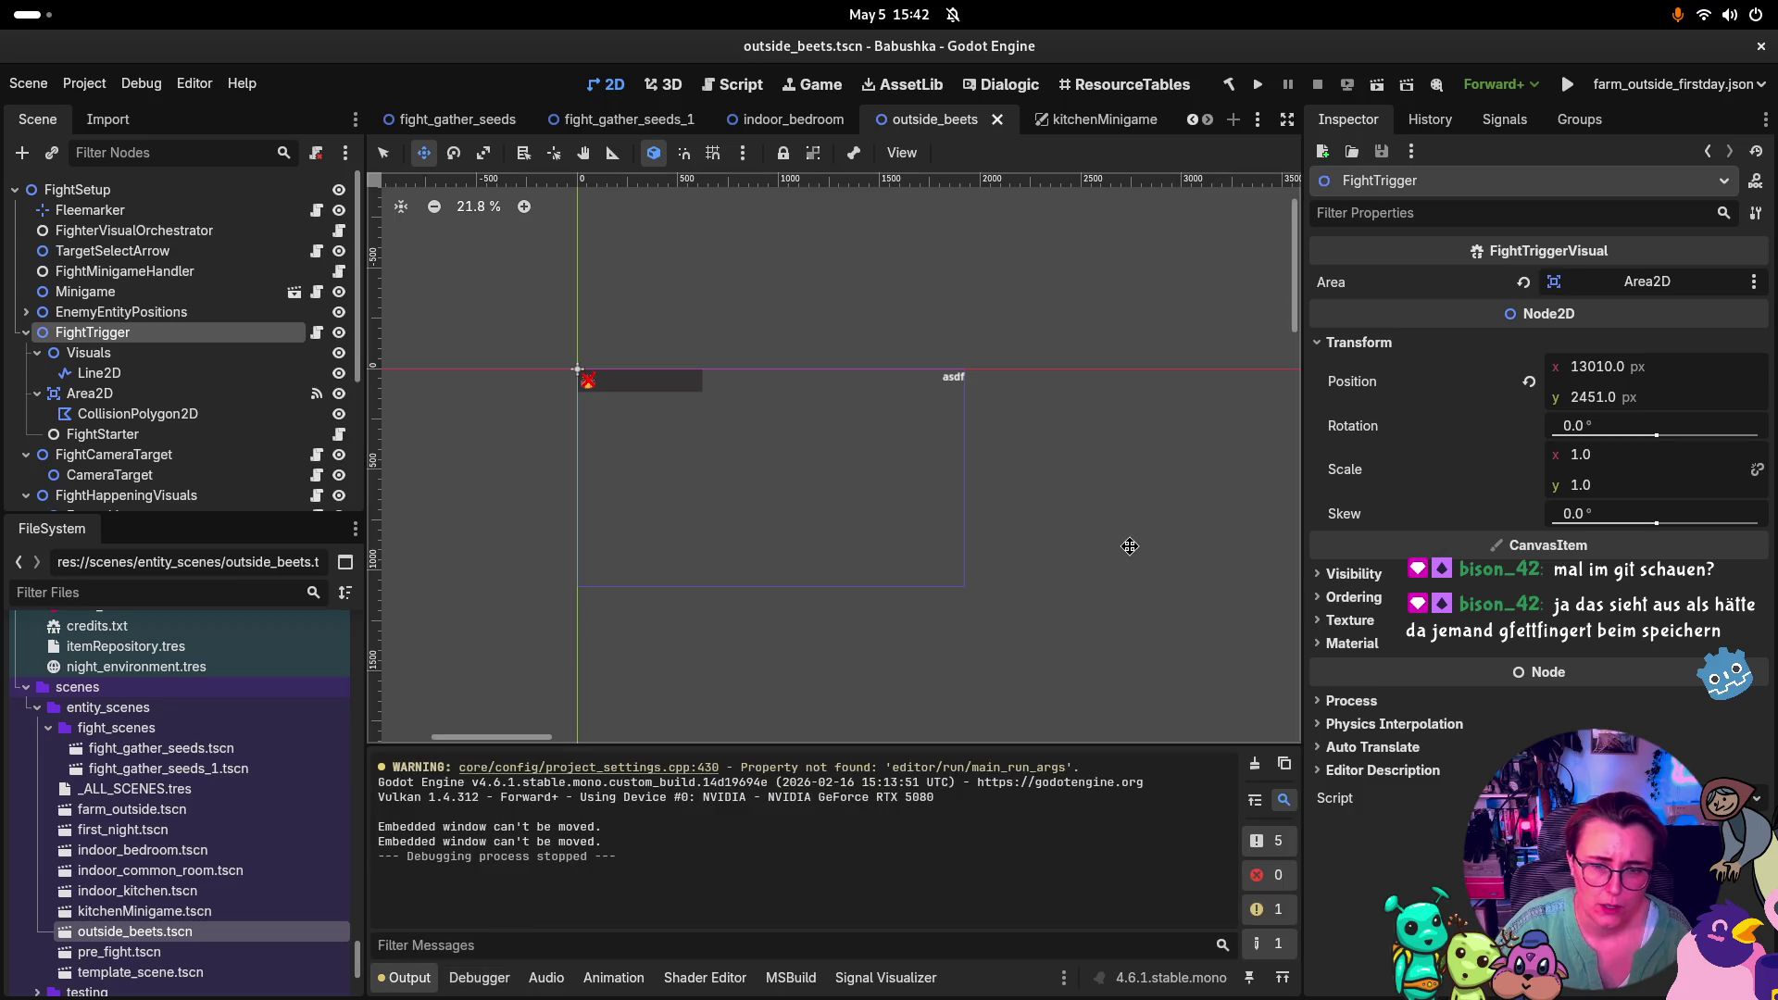
{"action": "key", "text": "super"}
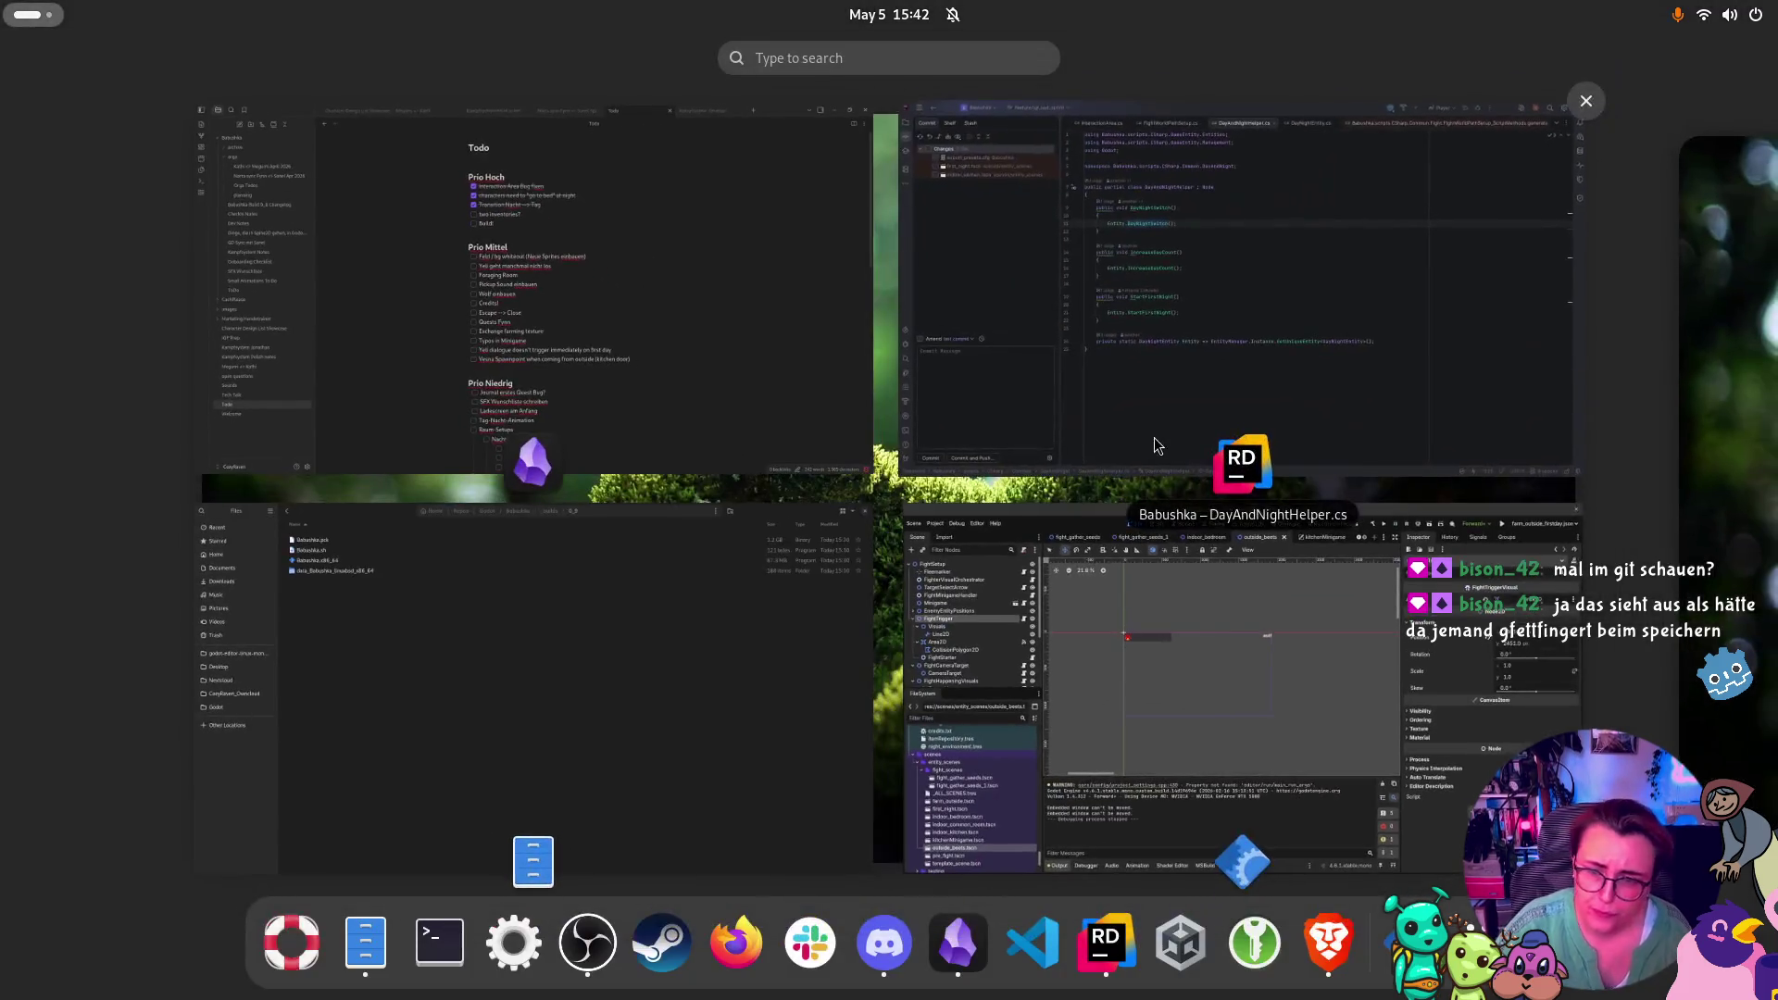
In Rider, set dayNumber's initial value on line 15 of DayNightEntity.cs to 6, then return to Godot
{"action": "left_click", "coordinate": [1154, 437]}
{"action": "scroll", "coordinate": [909, 278], "scroll_direction": "up", "scroll_amount": 15}
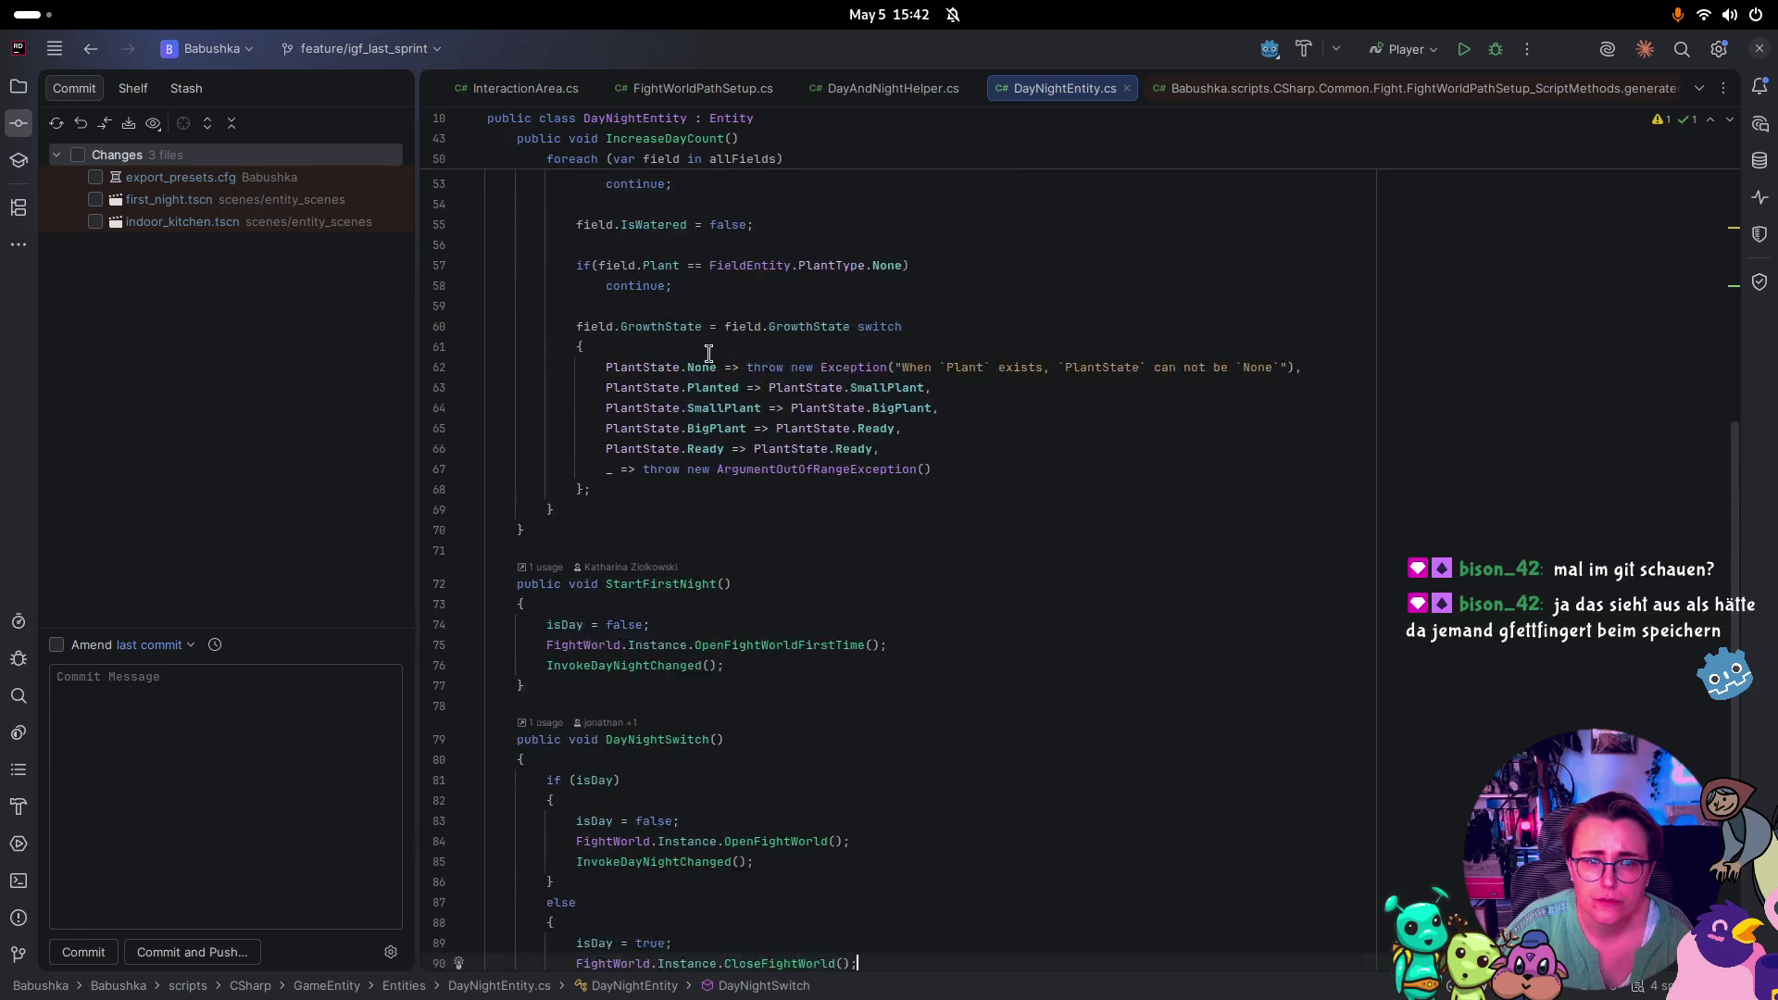
{"action": "left_click", "coordinate": [688, 330]}
{"action": "type", "text": "6"}
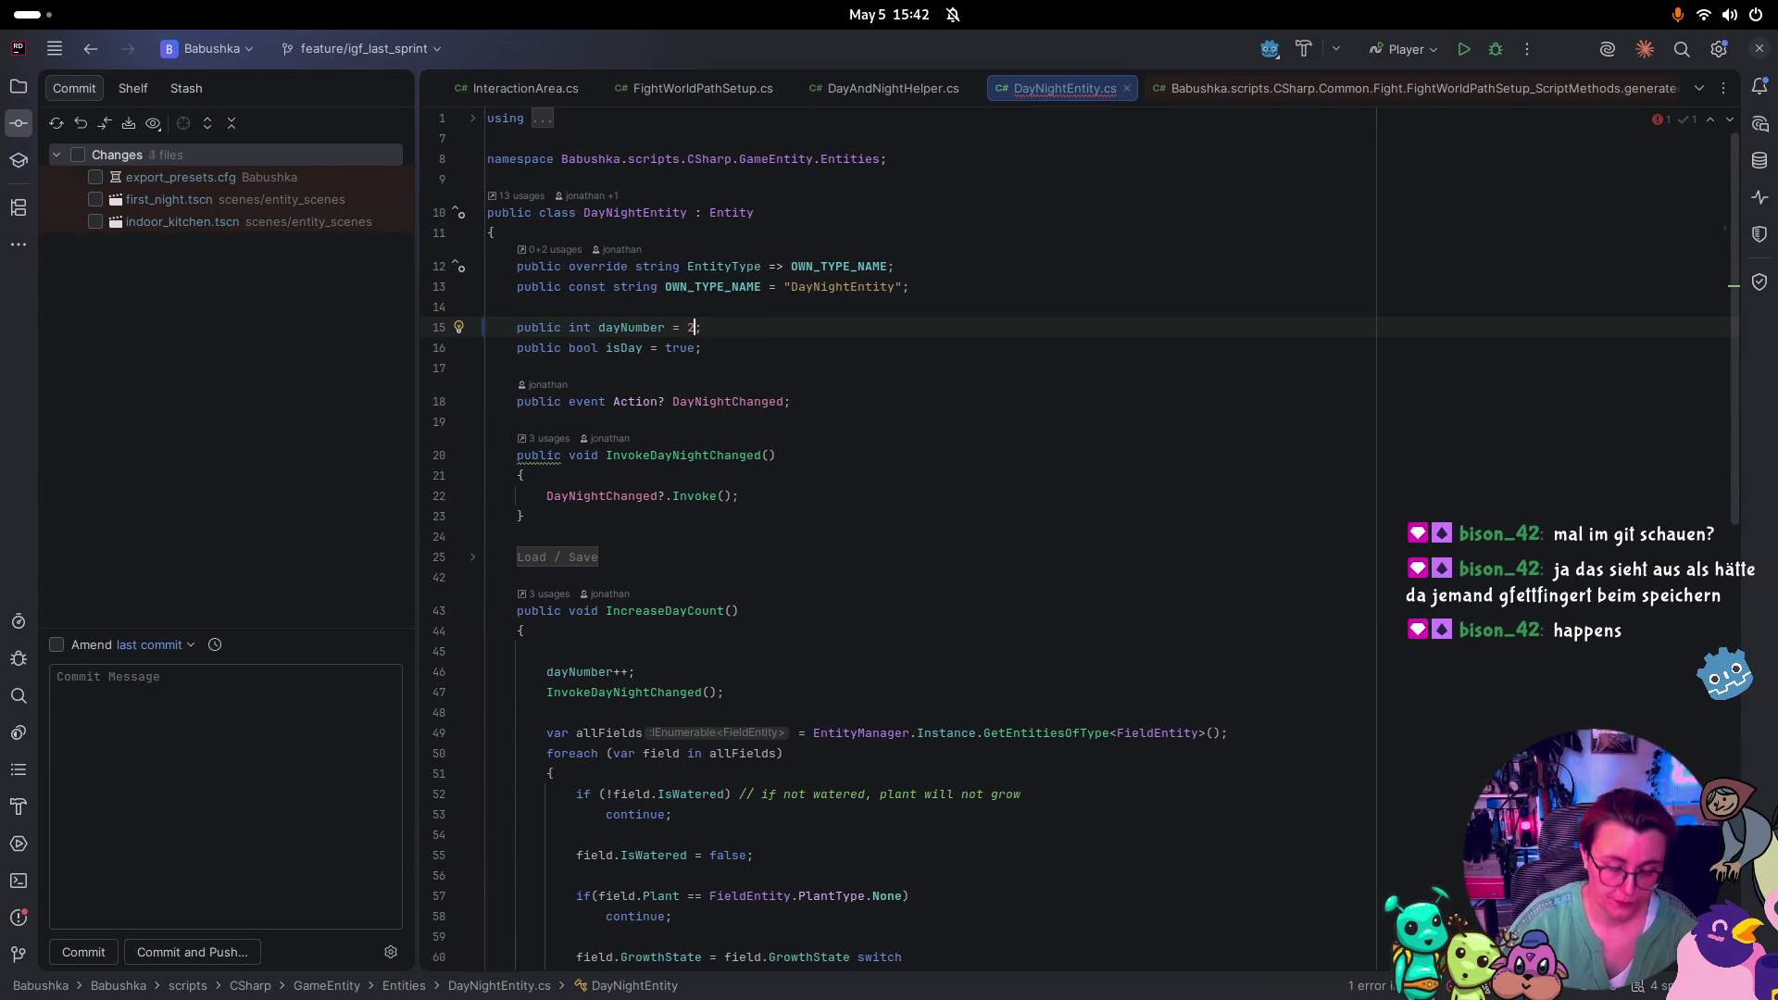
{"action": "key", "text": "super"}
{"action": "left_click", "coordinate": [1297, 648]}
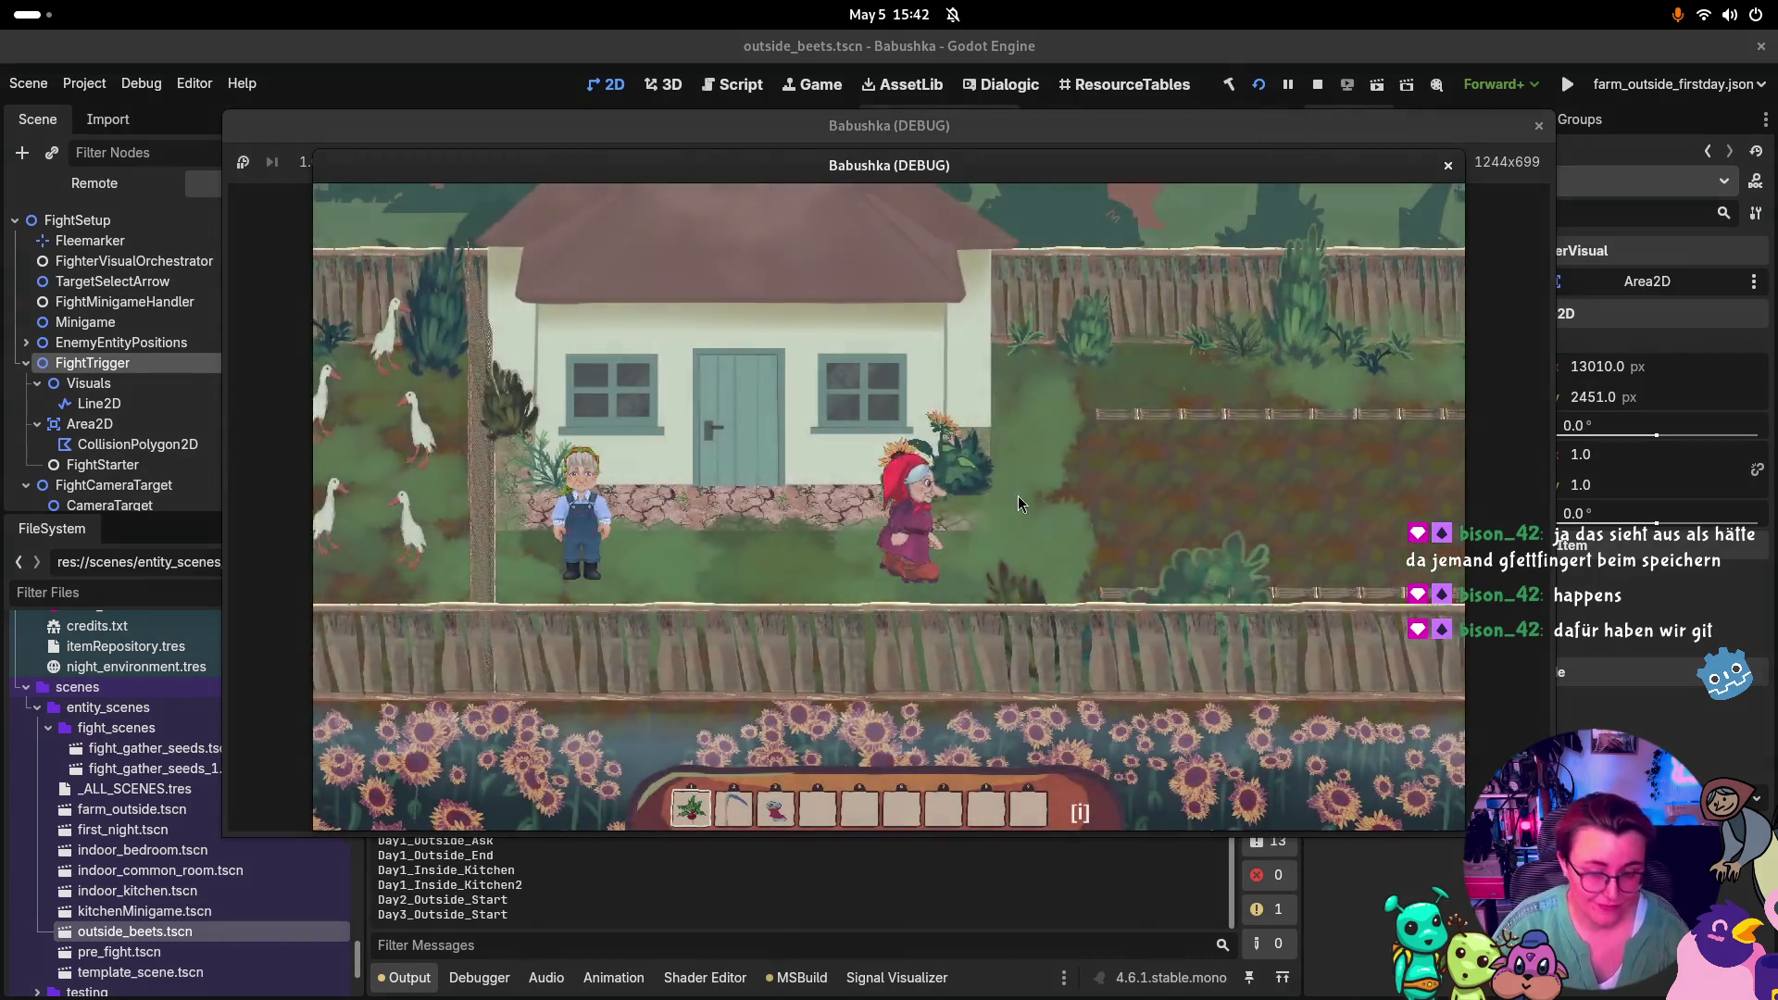
Walk Babushka right past the well, stop the game with F8, and check the code in Rider
{"action": "key", "text": "d"}
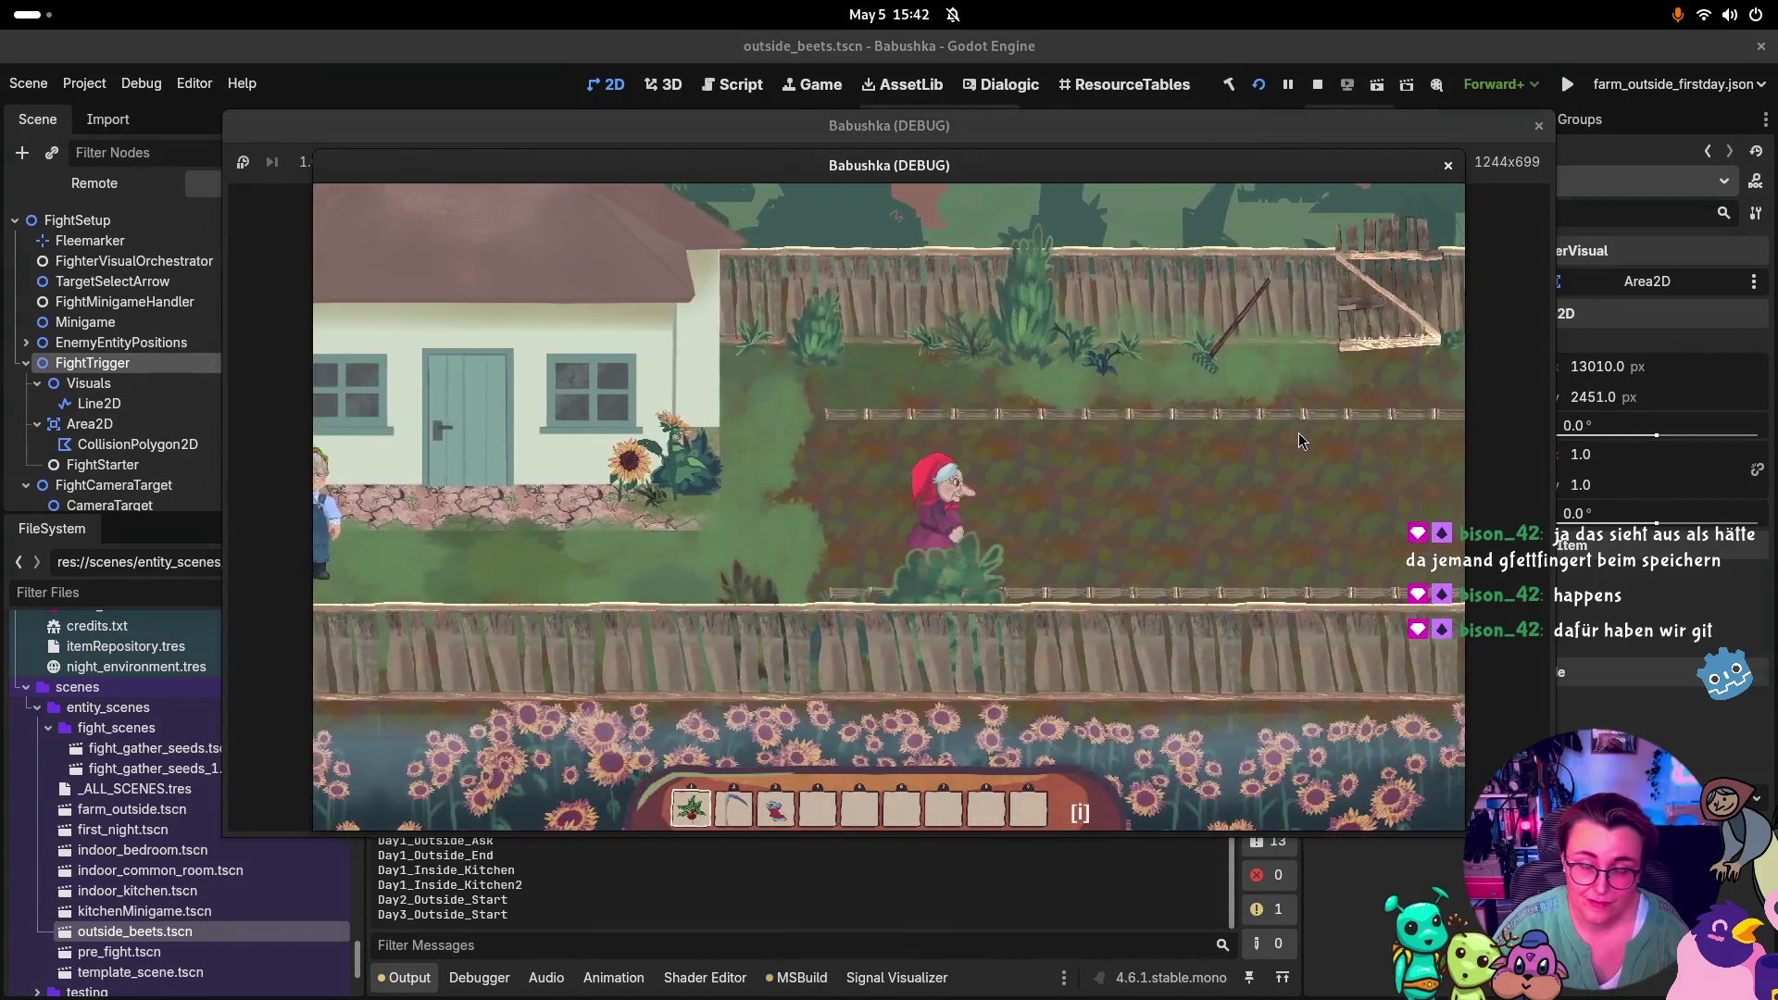
{"action": "key", "text": "d"}
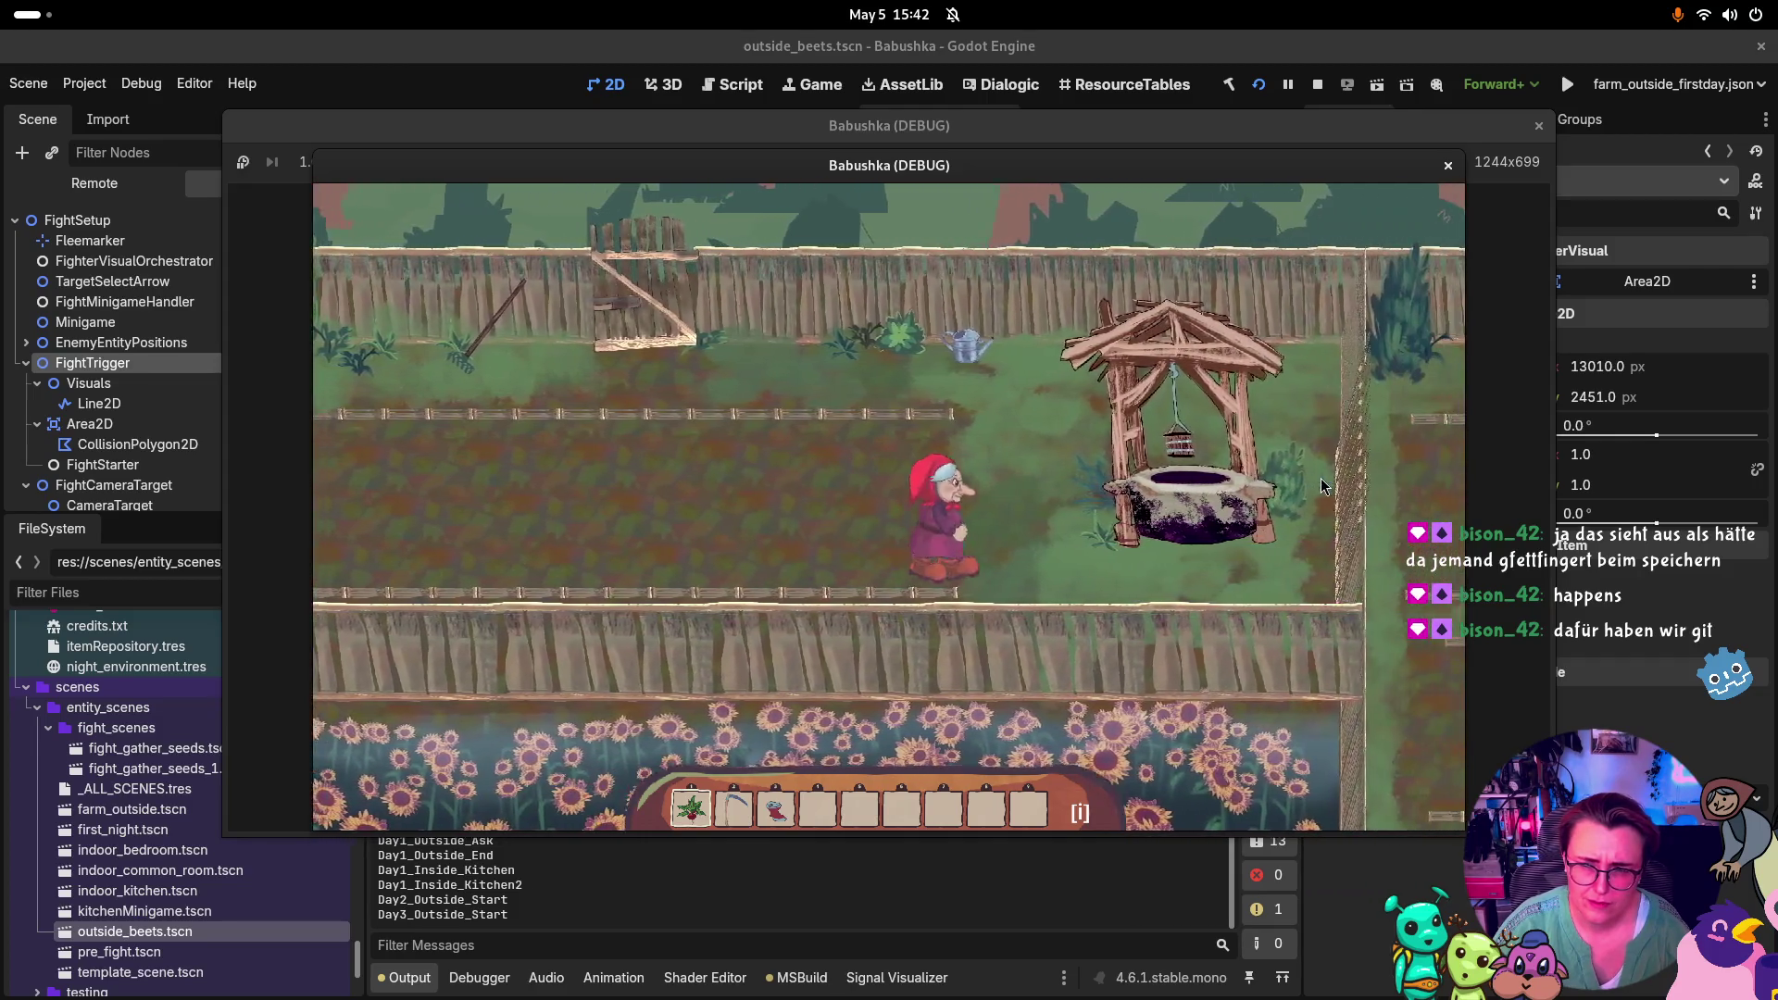
{"action": "key", "text": "d"}
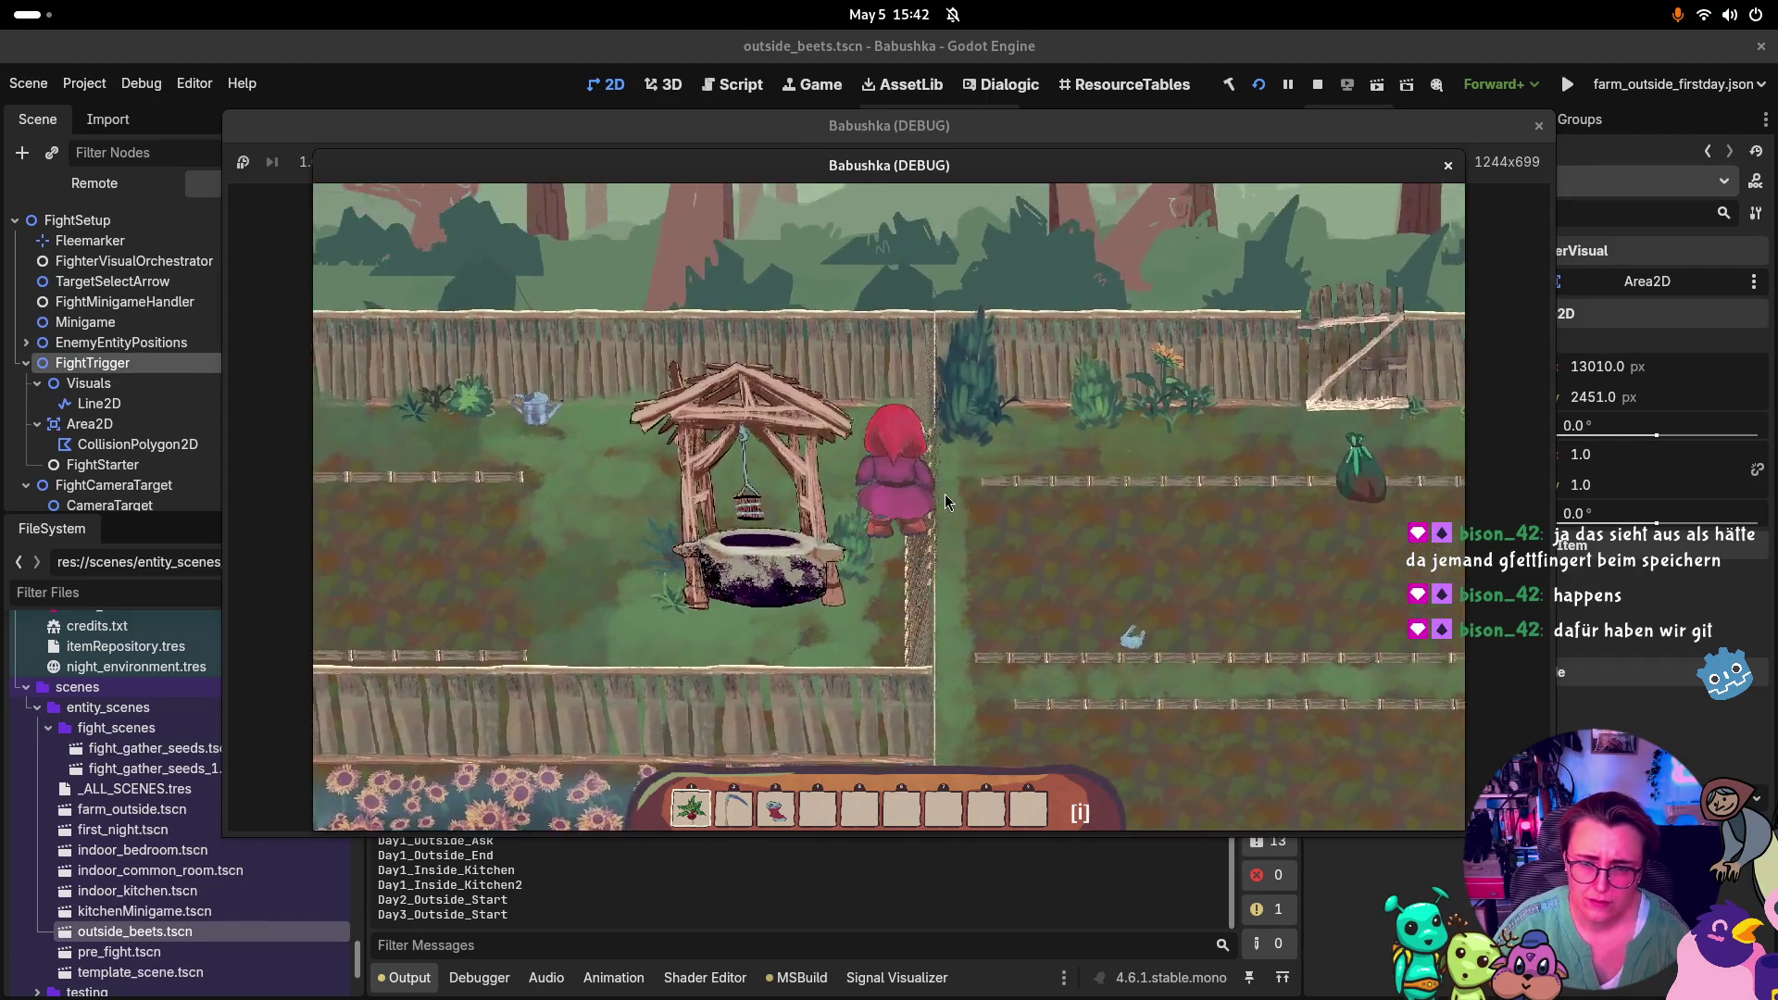
{"action": "key", "text": "F8"}
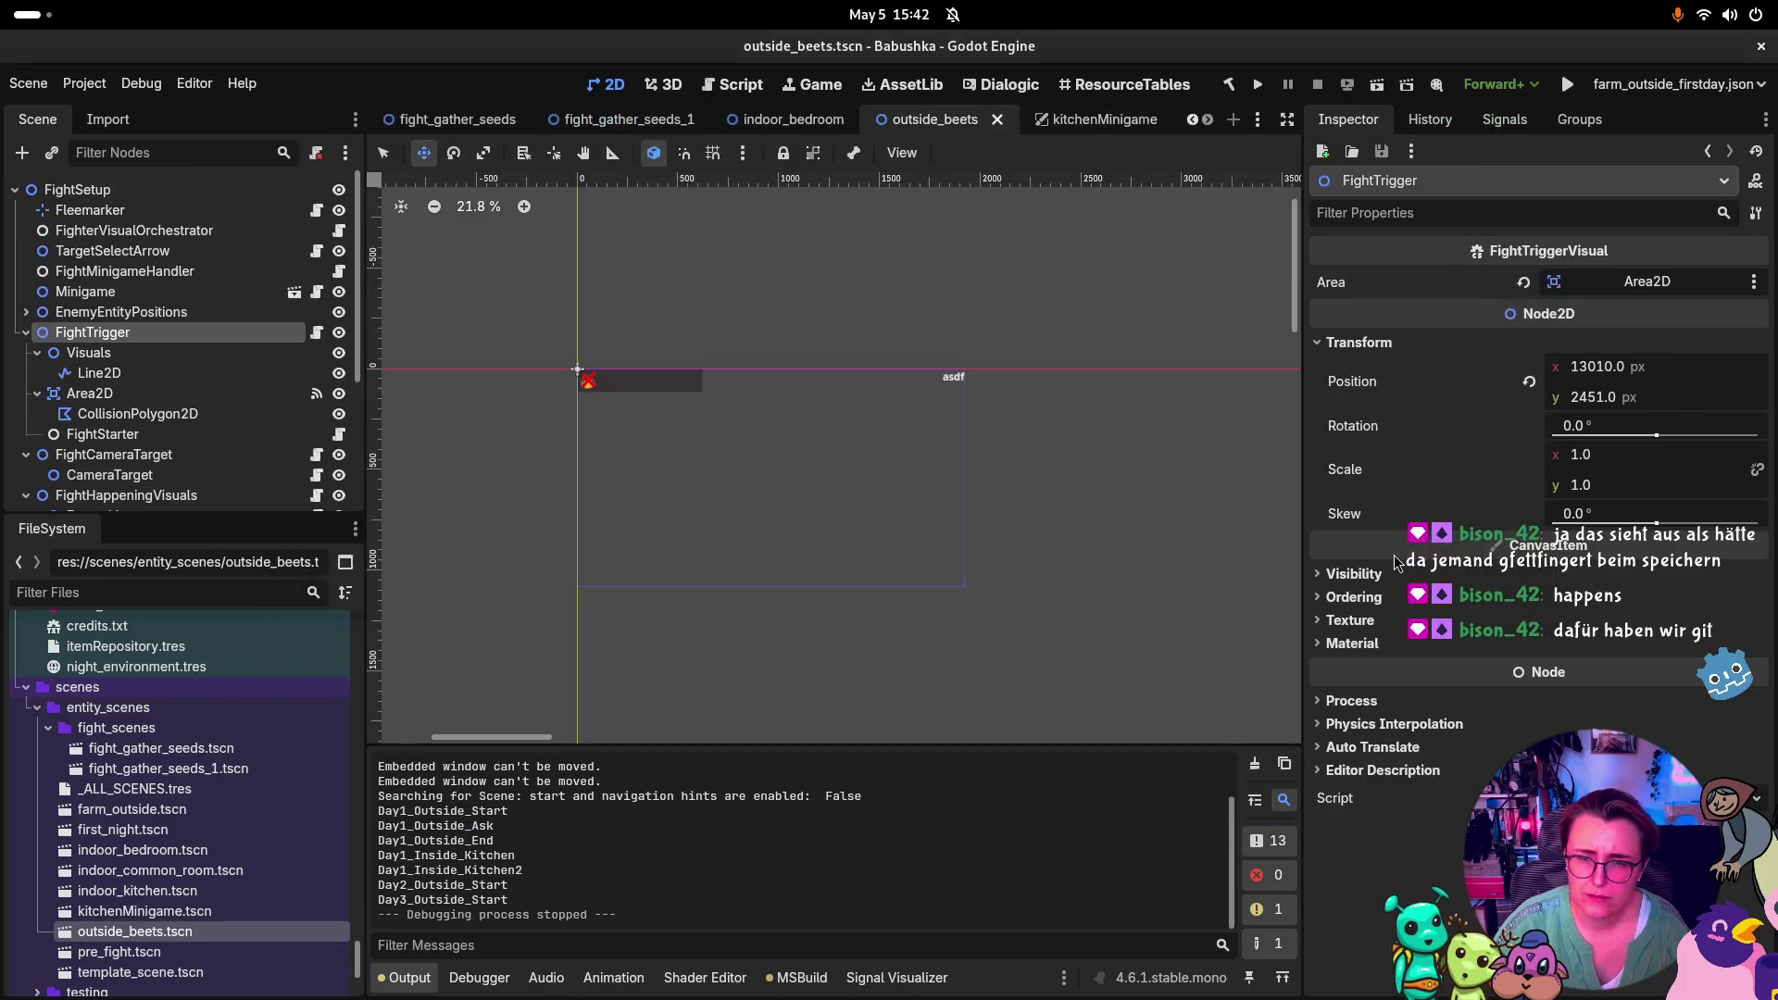
{"action": "key", "text": "super"}
{"action": "left_click", "coordinate": [1141, 360]}
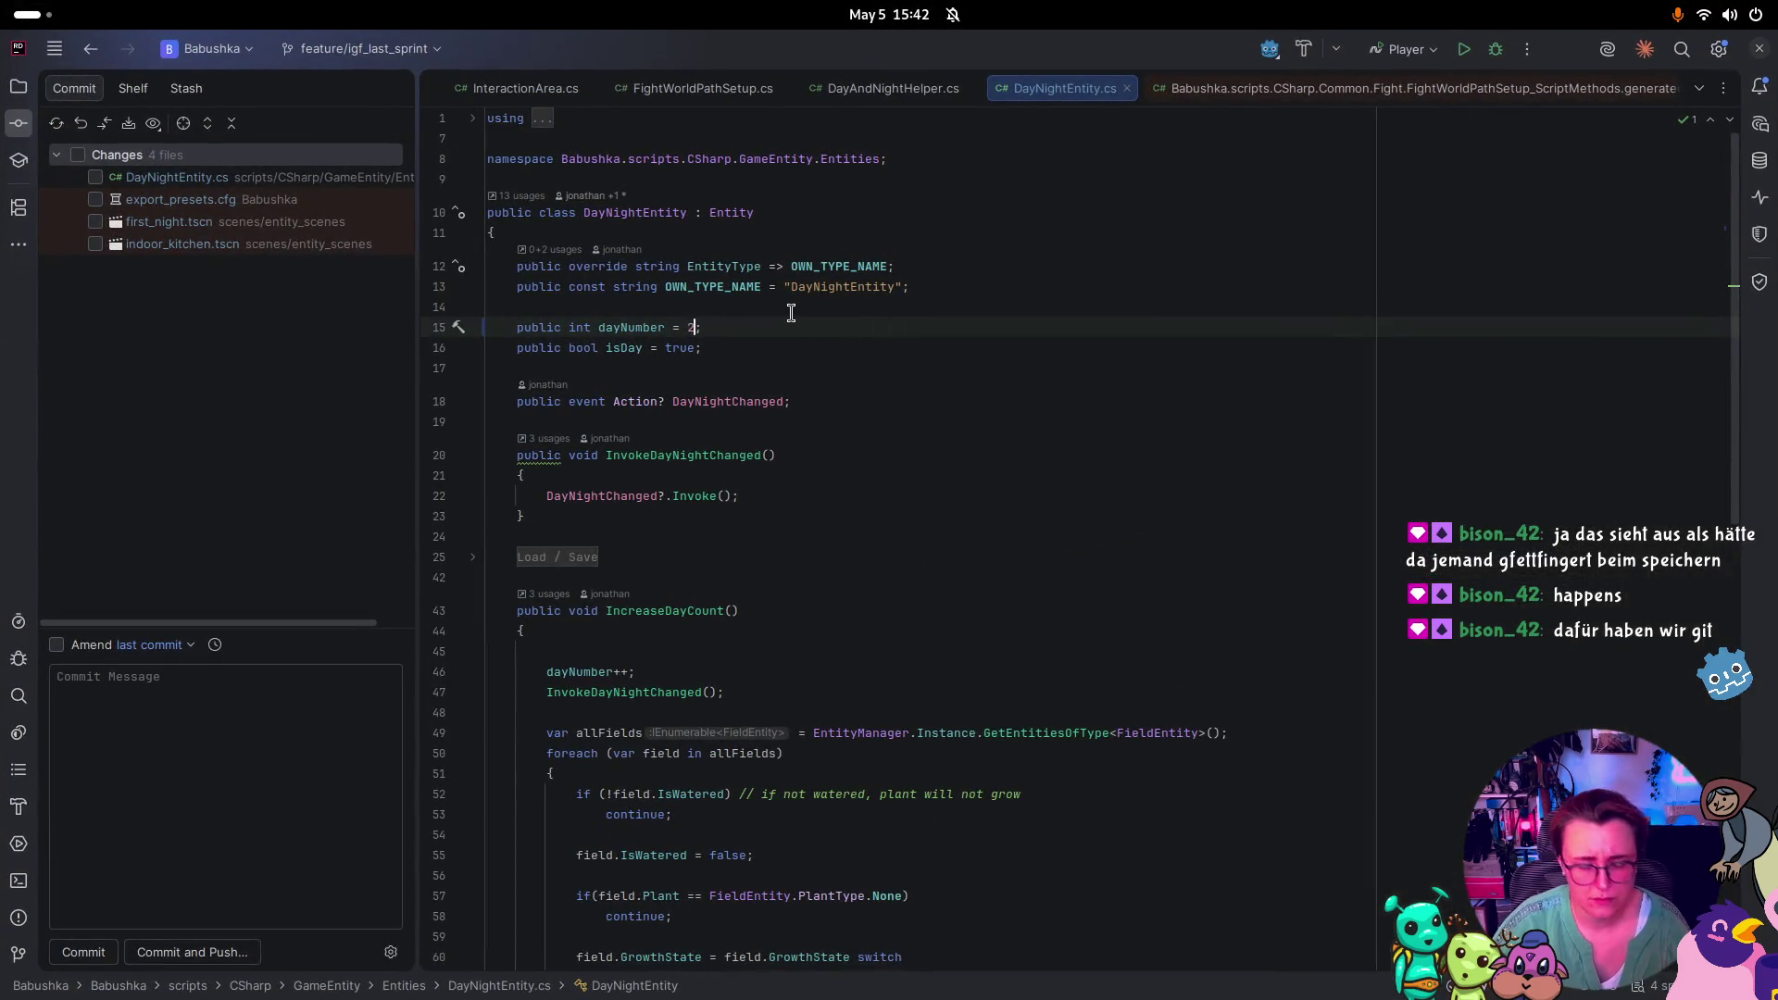
{"action": "key", "text": "super"}
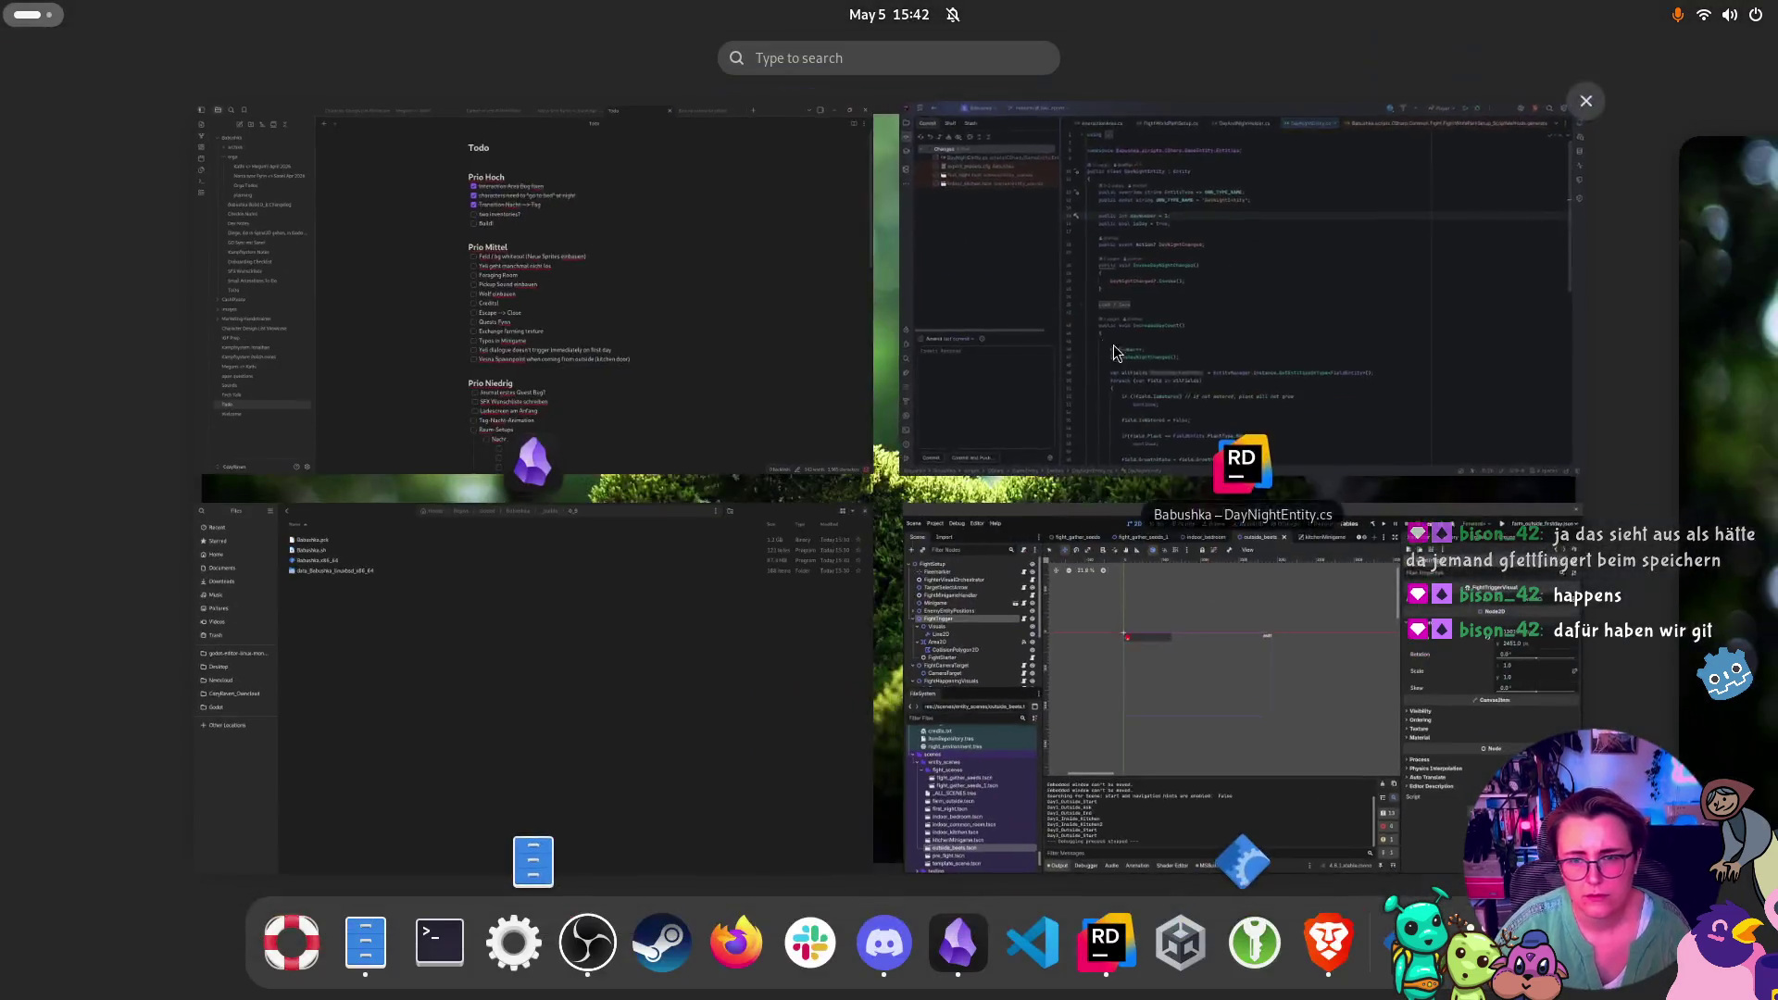
{"action": "left_click", "coordinate": [1157, 592]}
Rerun the game with F5, walk Babushka right past the well again, and stop it
{"action": "key", "text": "F5"}
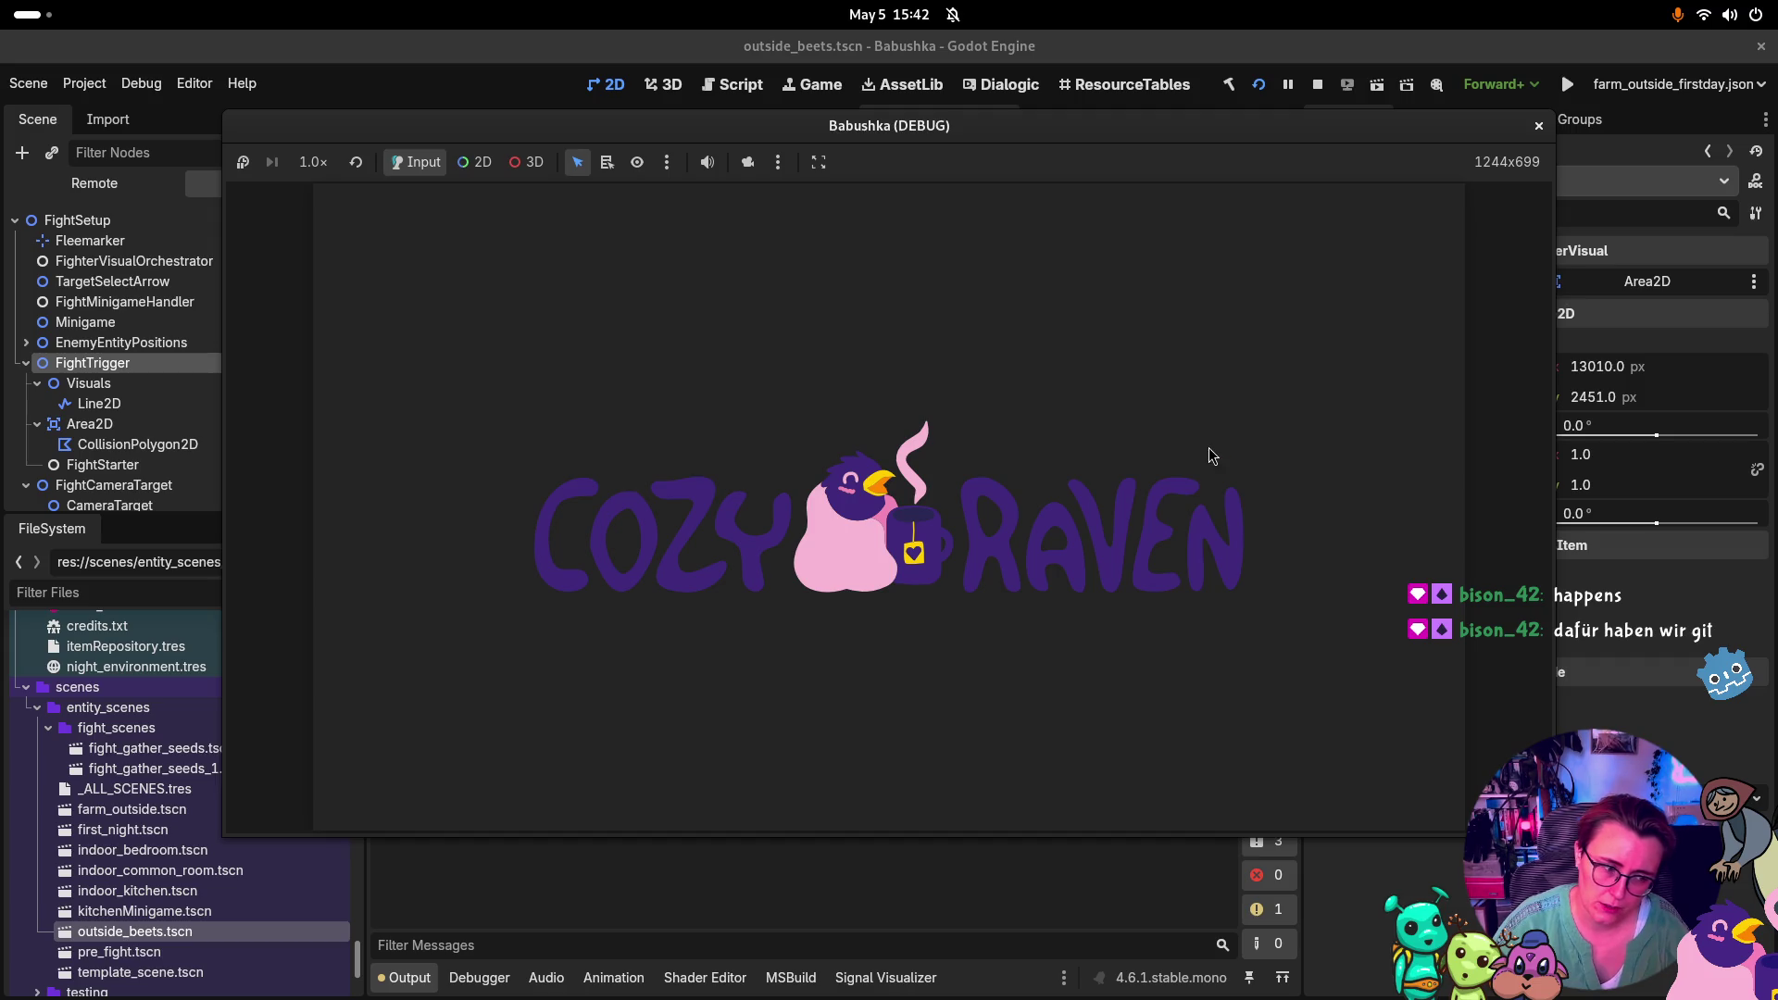
{"action": "key", "text": "d"}
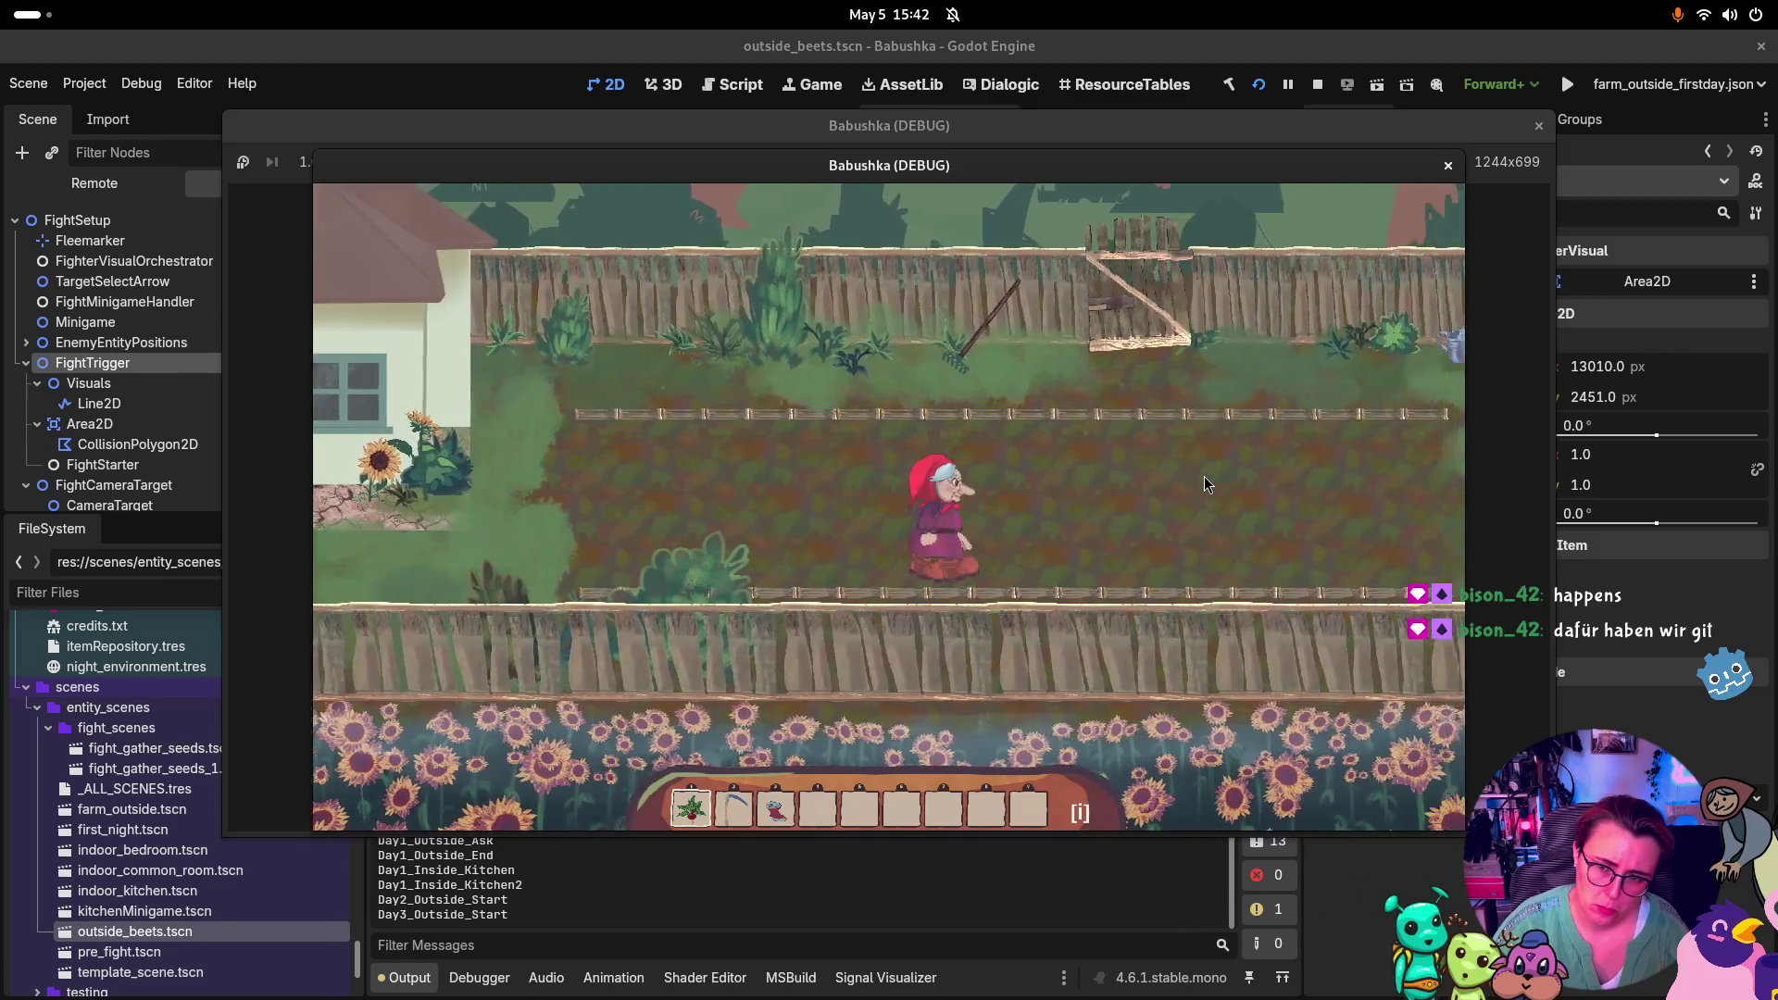
{"action": "key", "text": "d"}
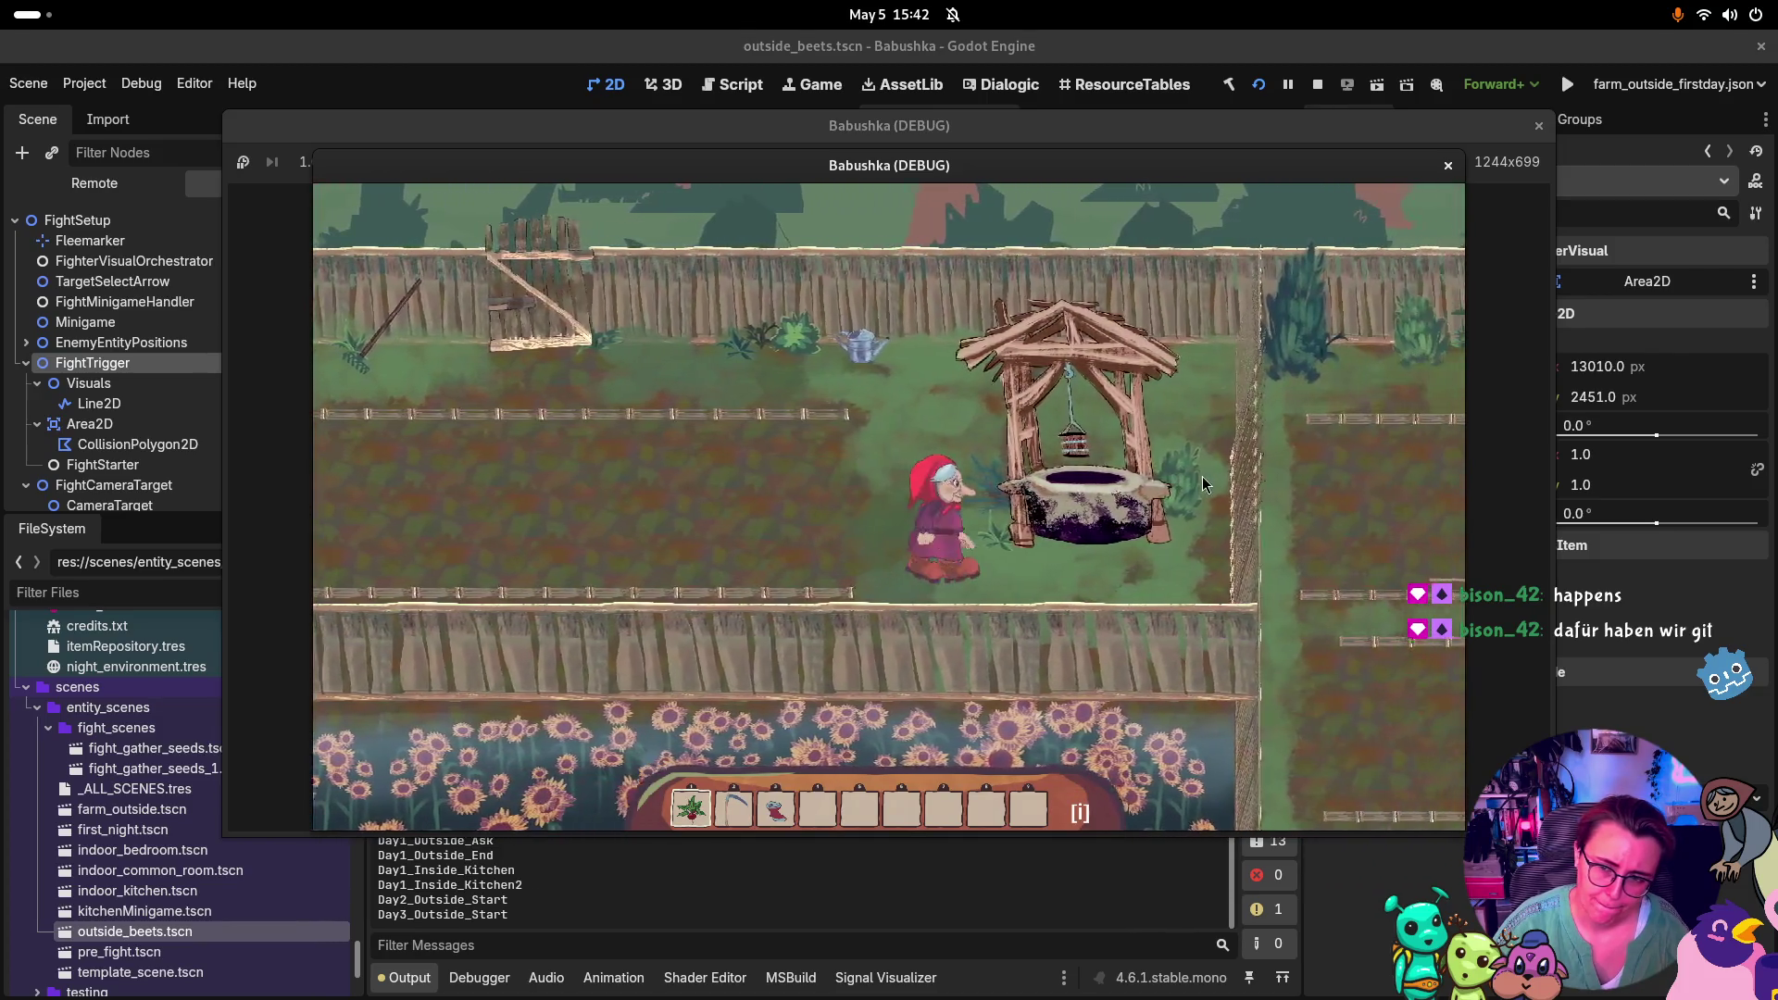
{"action": "key", "text": "d"}
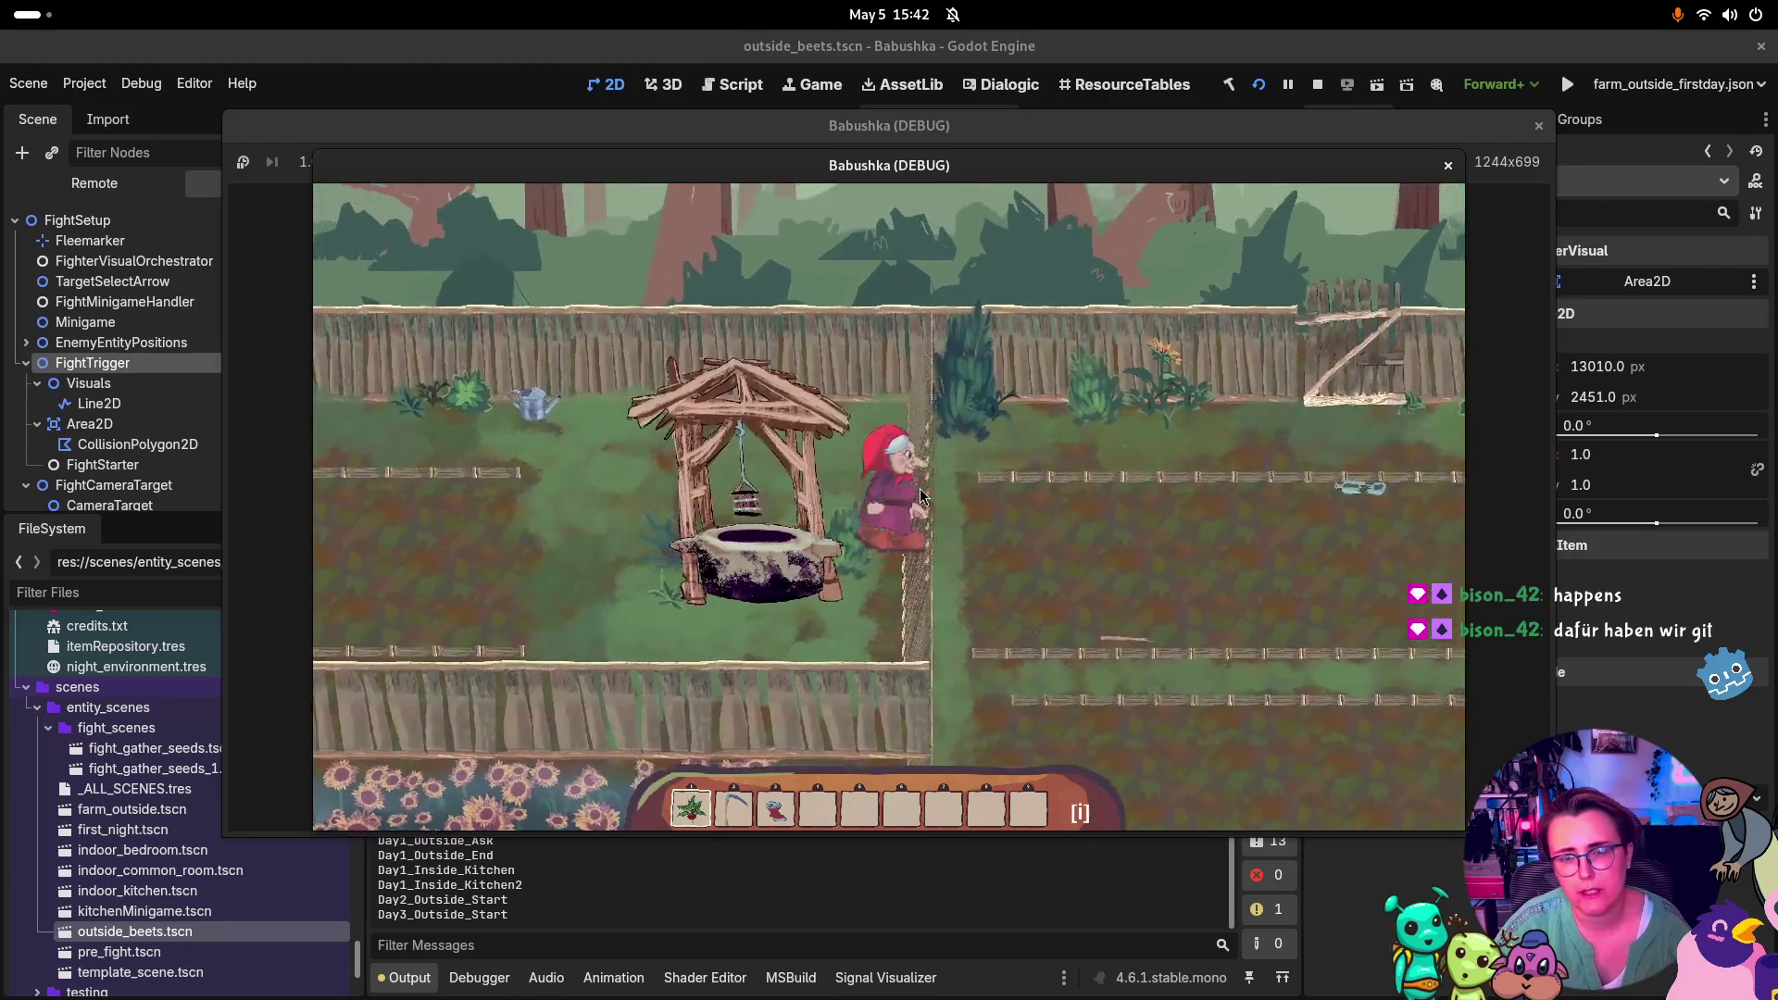
{"action": "key", "text": "F8"}
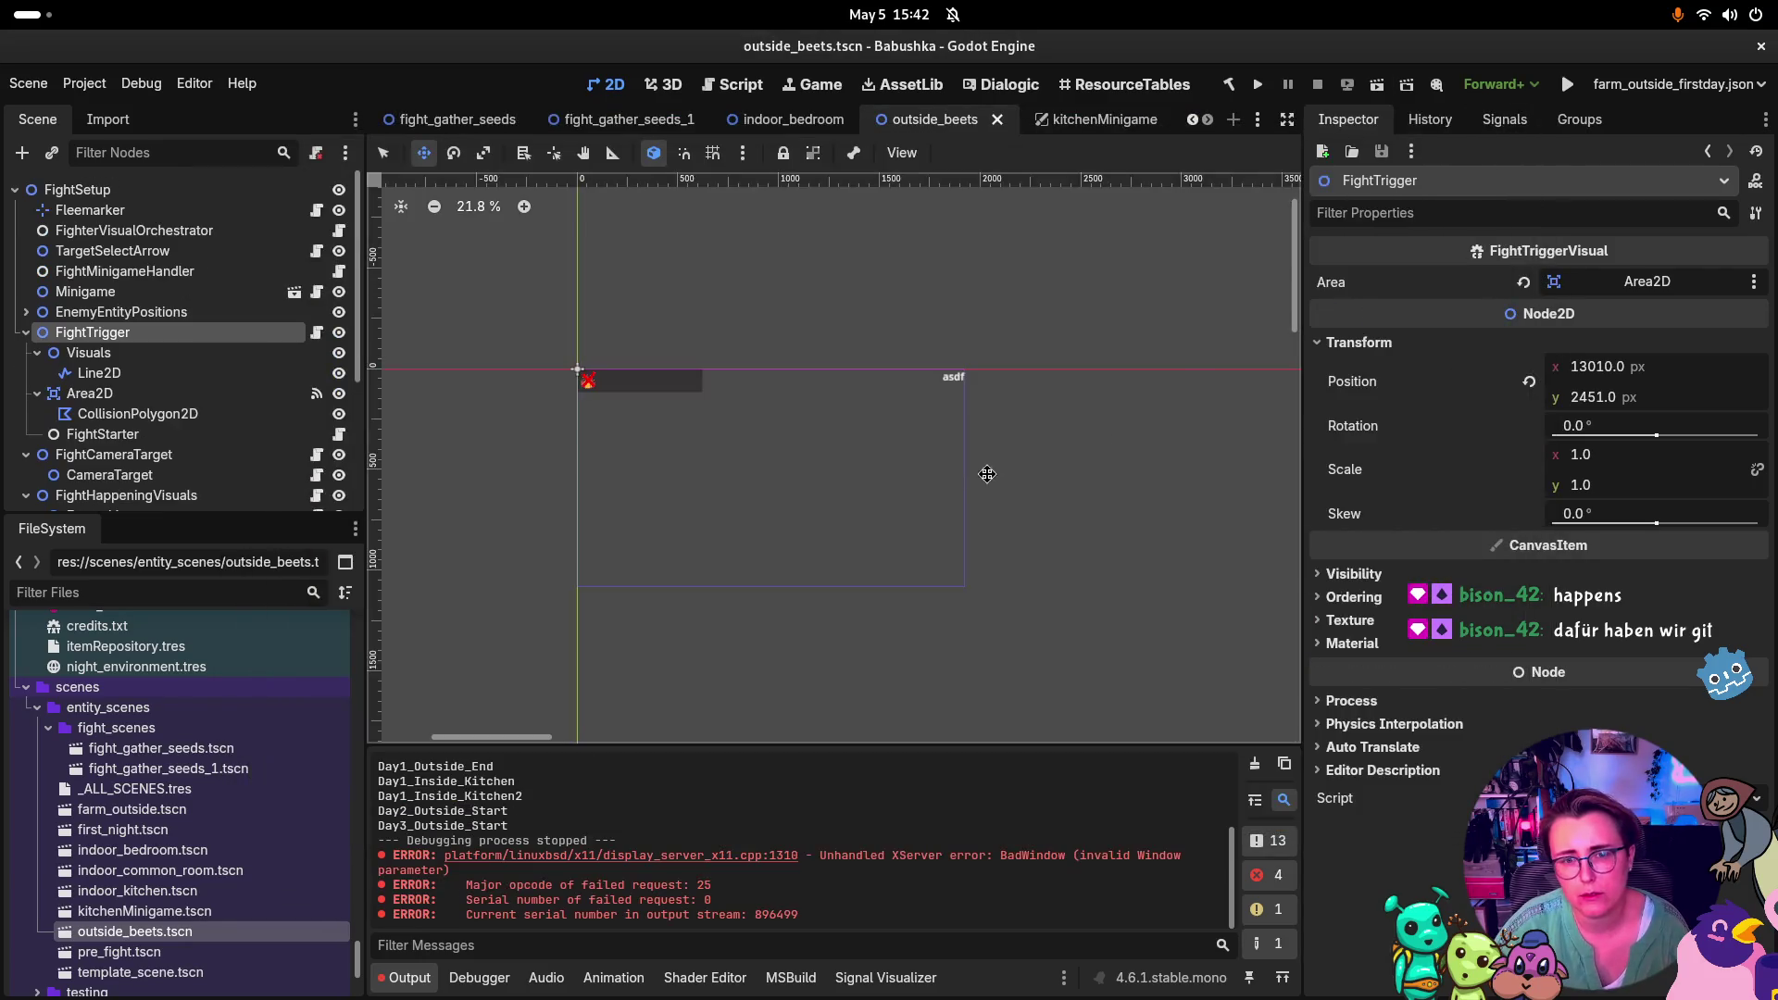
{"action": "key", "text": "super"}
{"action": "left_click", "coordinate": [963, 370]}
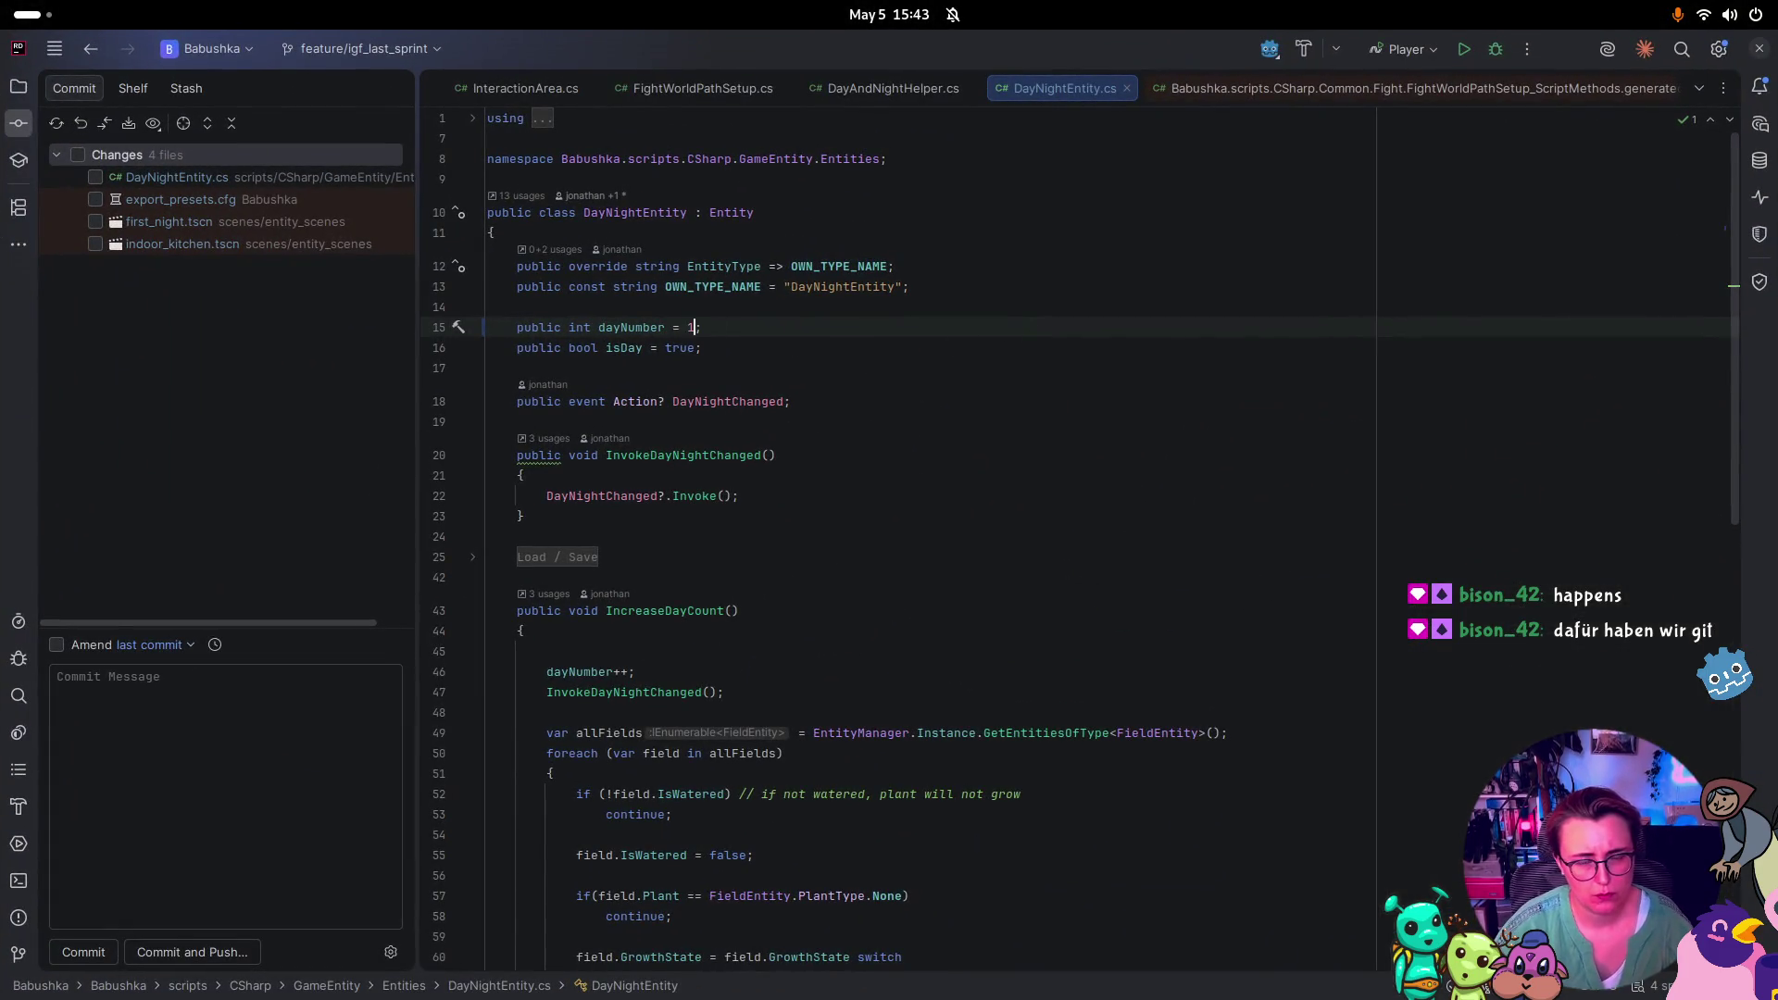
In the farm_outside scene, select Middle_Door from the canvas and step down to DayComparer2
{"action": "key", "text": "super"}
{"action": "left_click", "coordinate": [1231, 667]}
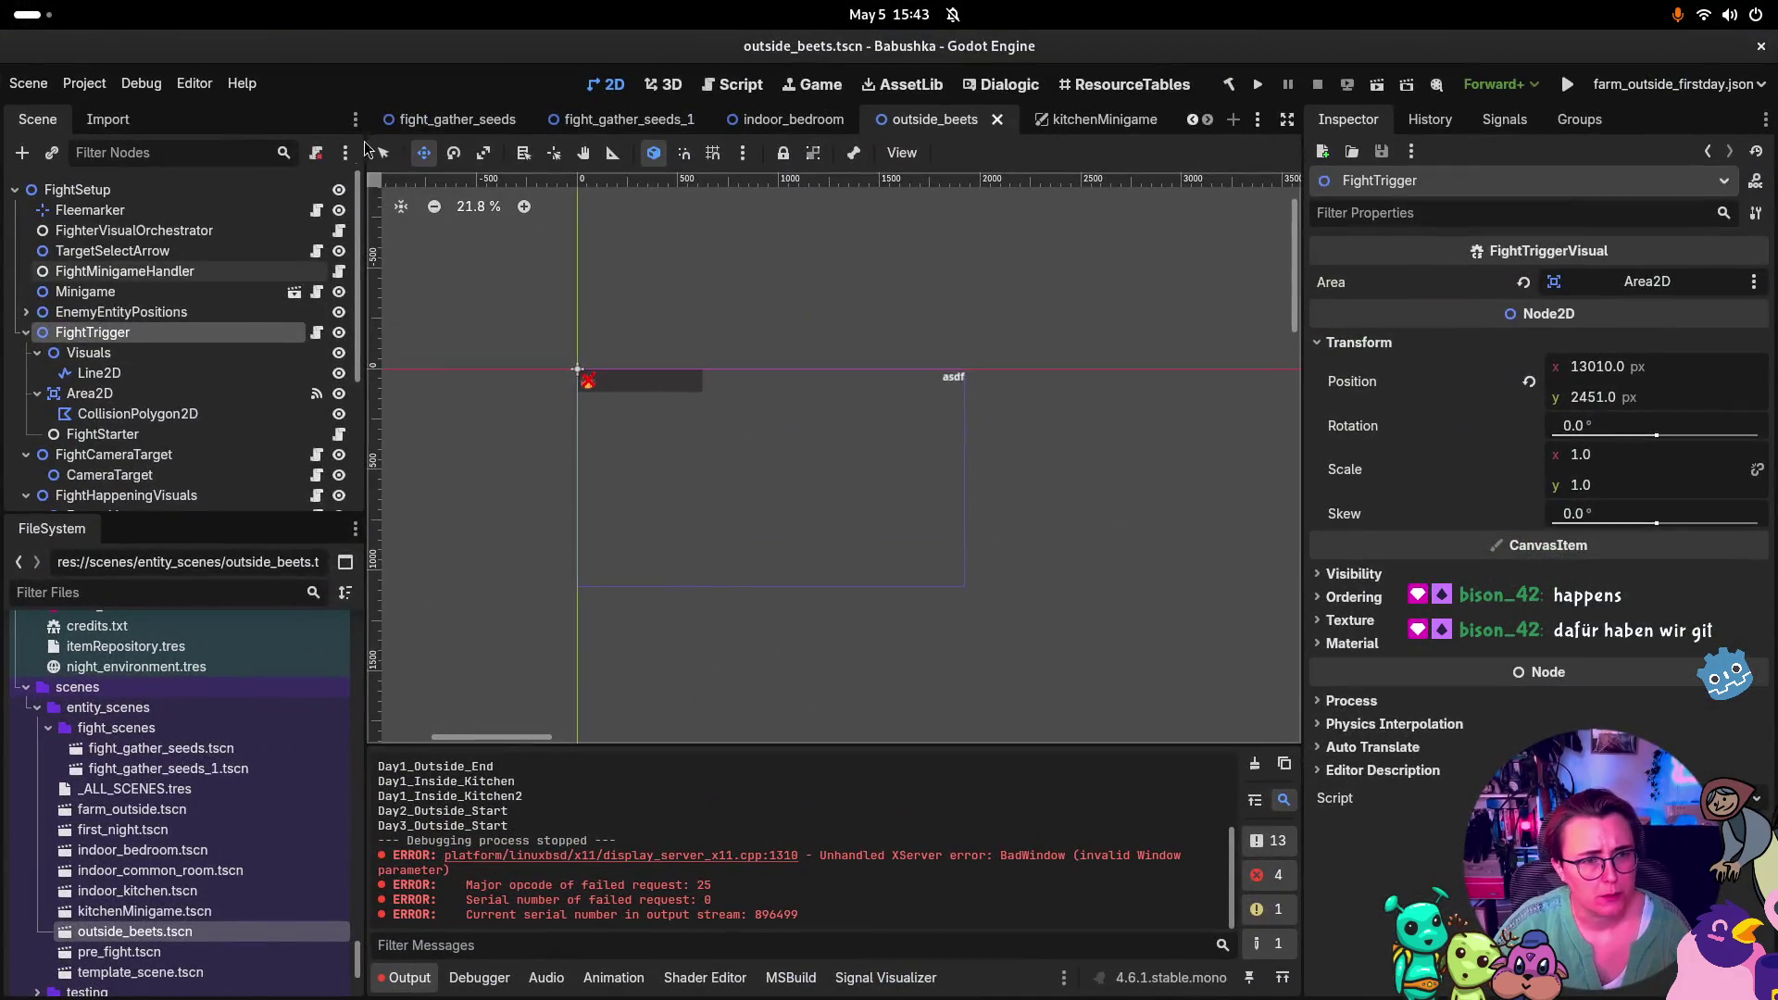
{"action": "scroll", "coordinate": [597, 118], "scroll_direction": "up", "scroll_amount": 5}
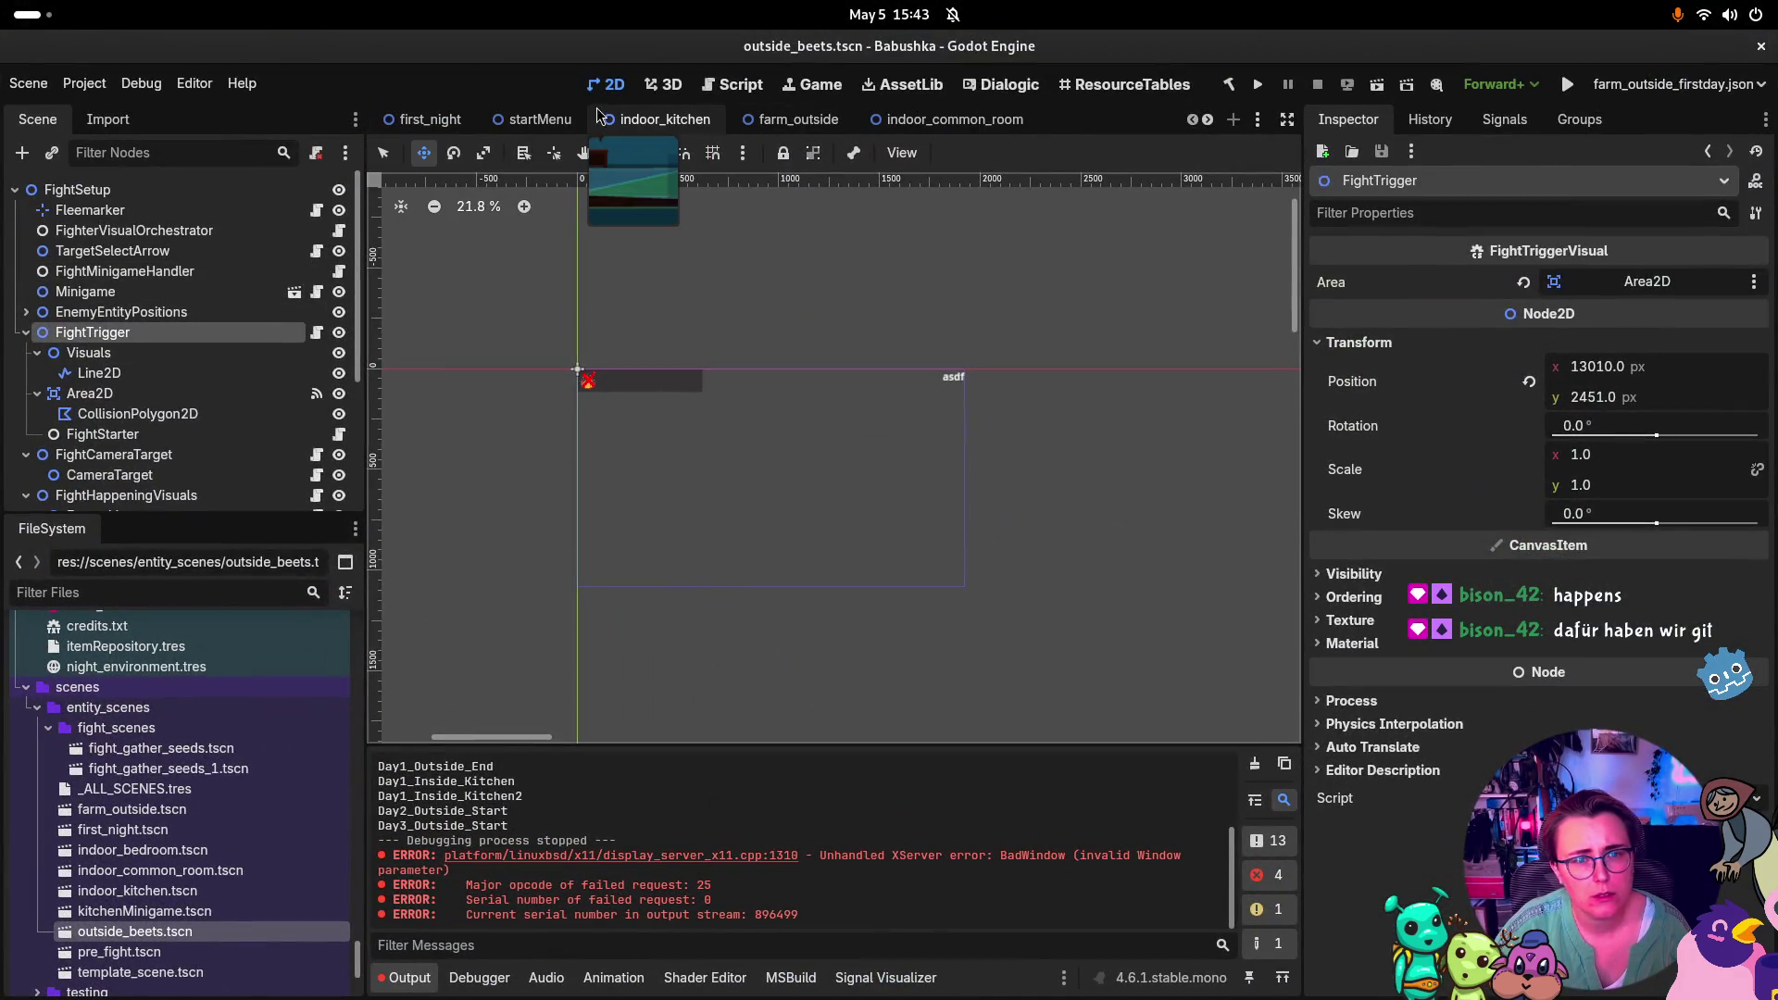
{"action": "scroll", "coordinate": [906, 119], "scroll_direction": "down", "scroll_amount": 2}
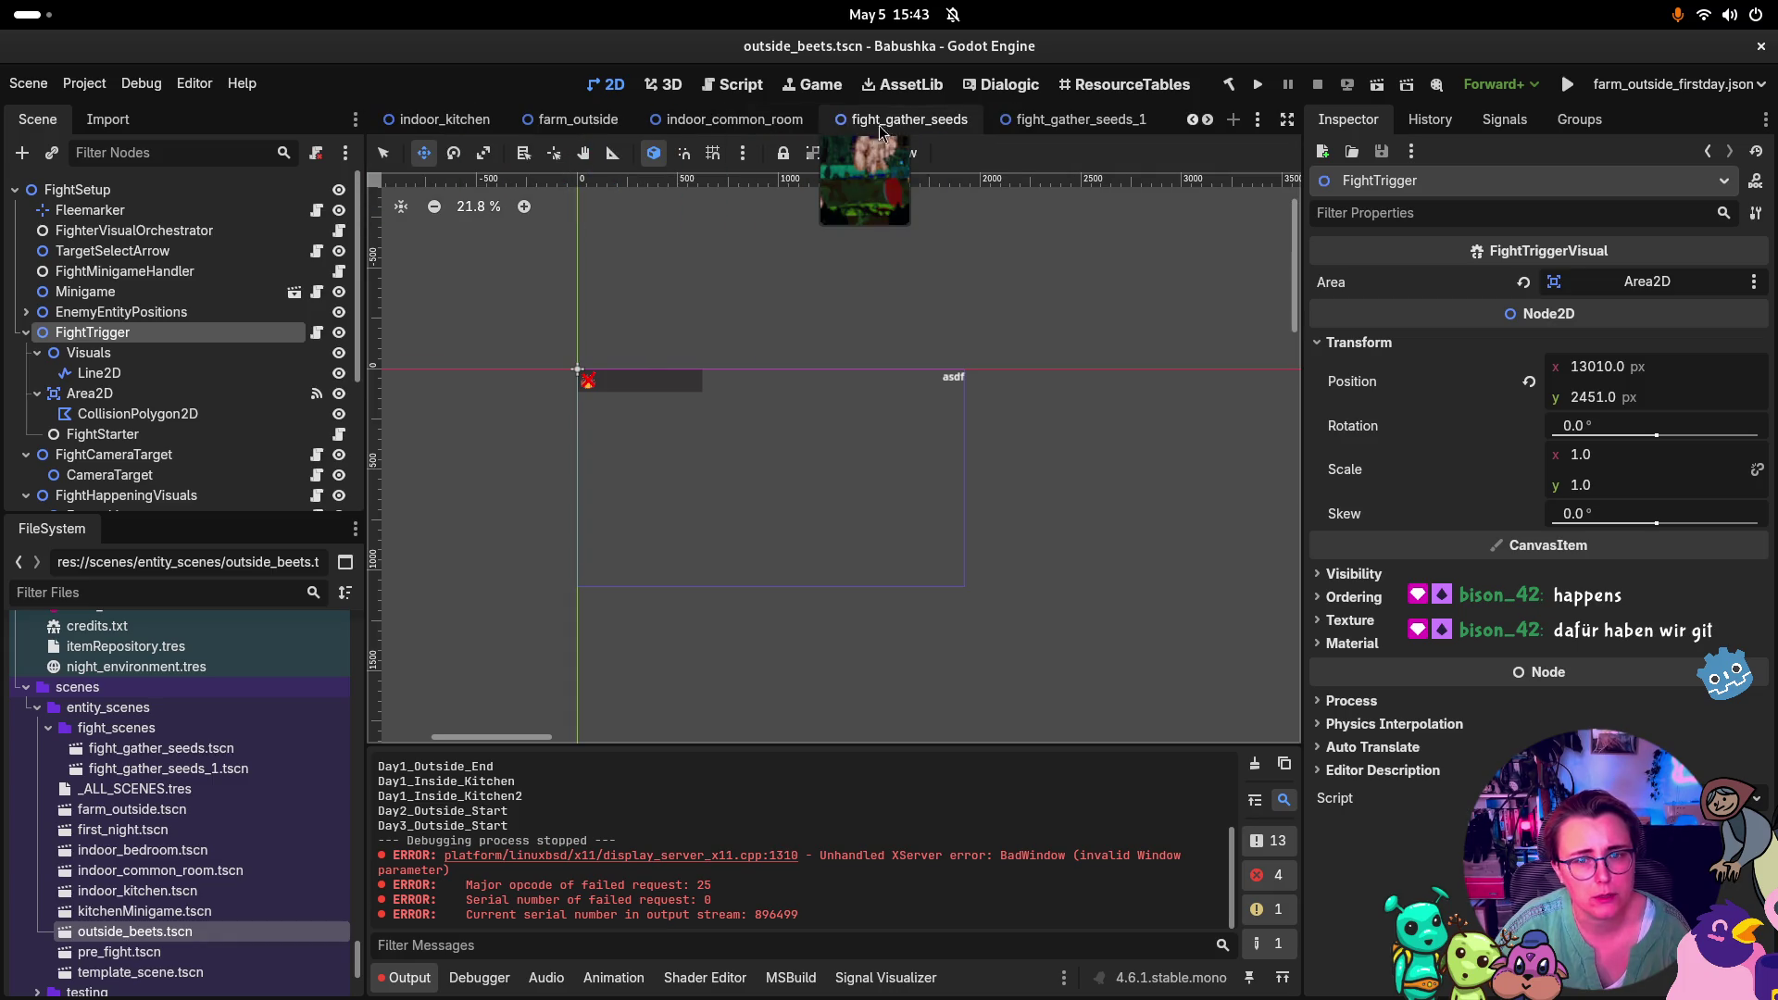
{"action": "scroll", "coordinate": [885, 128], "scroll_direction": "down", "scroll_amount": 3}
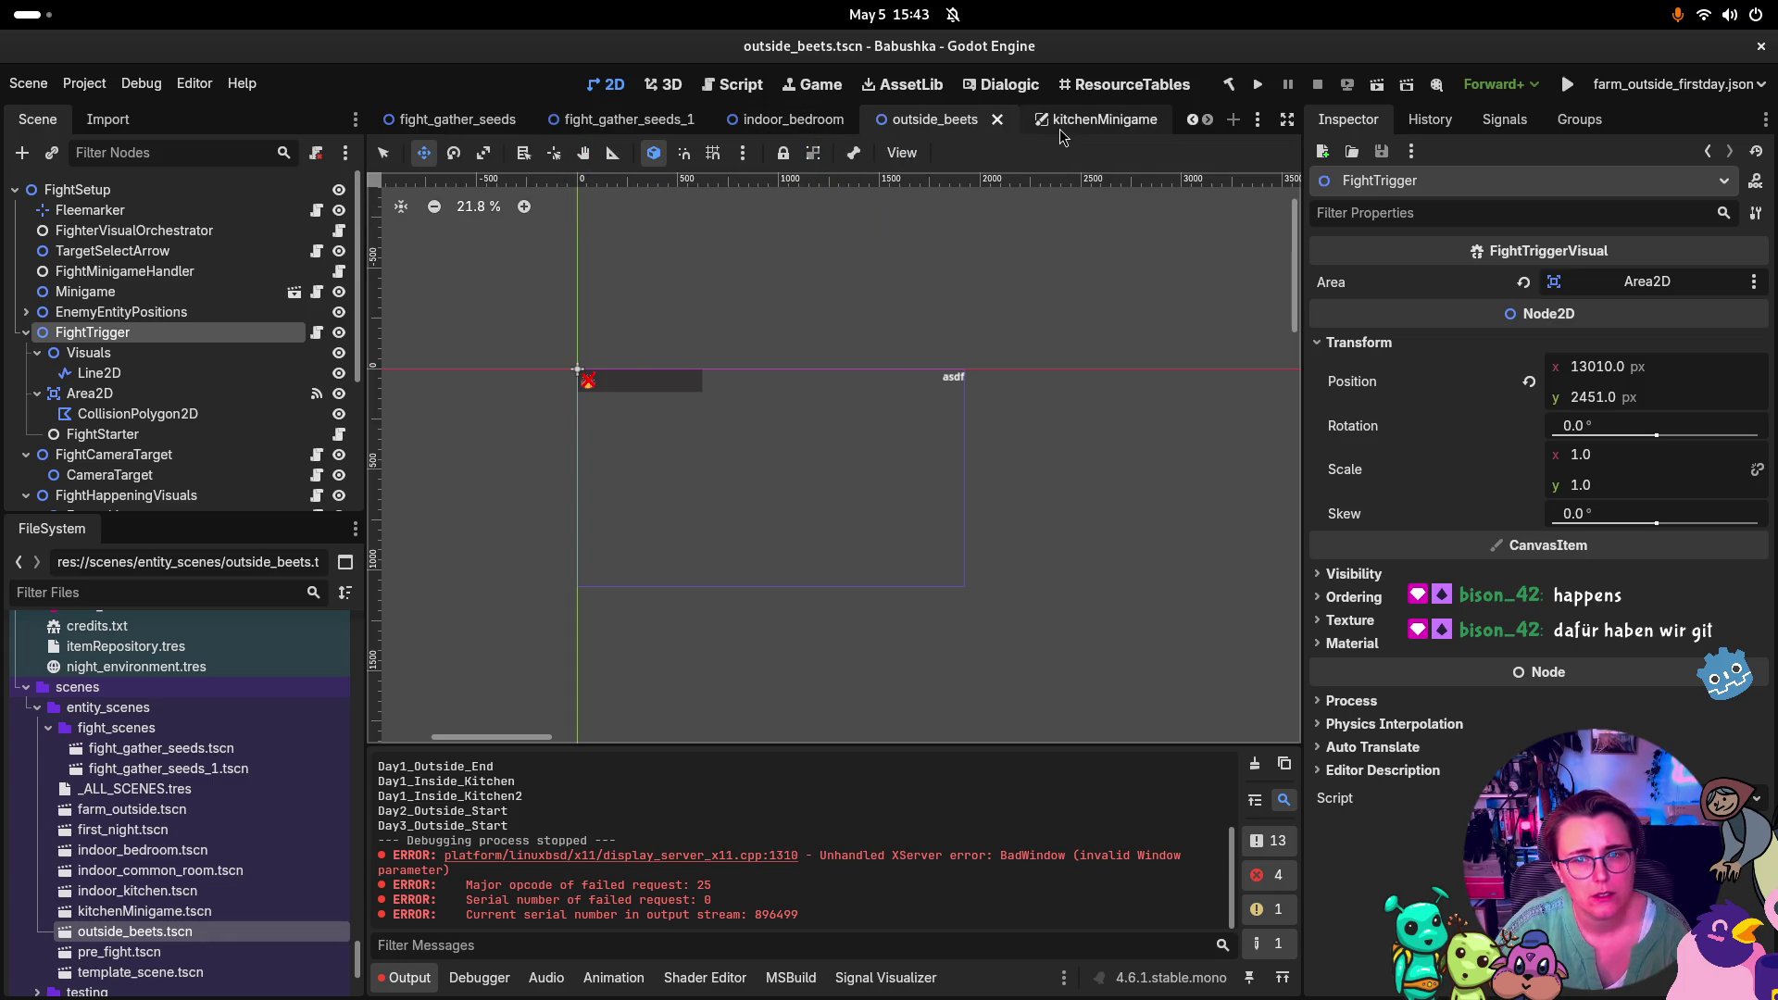
{"action": "scroll", "coordinate": [814, 128], "scroll_direction": "up", "scroll_amount": 5}
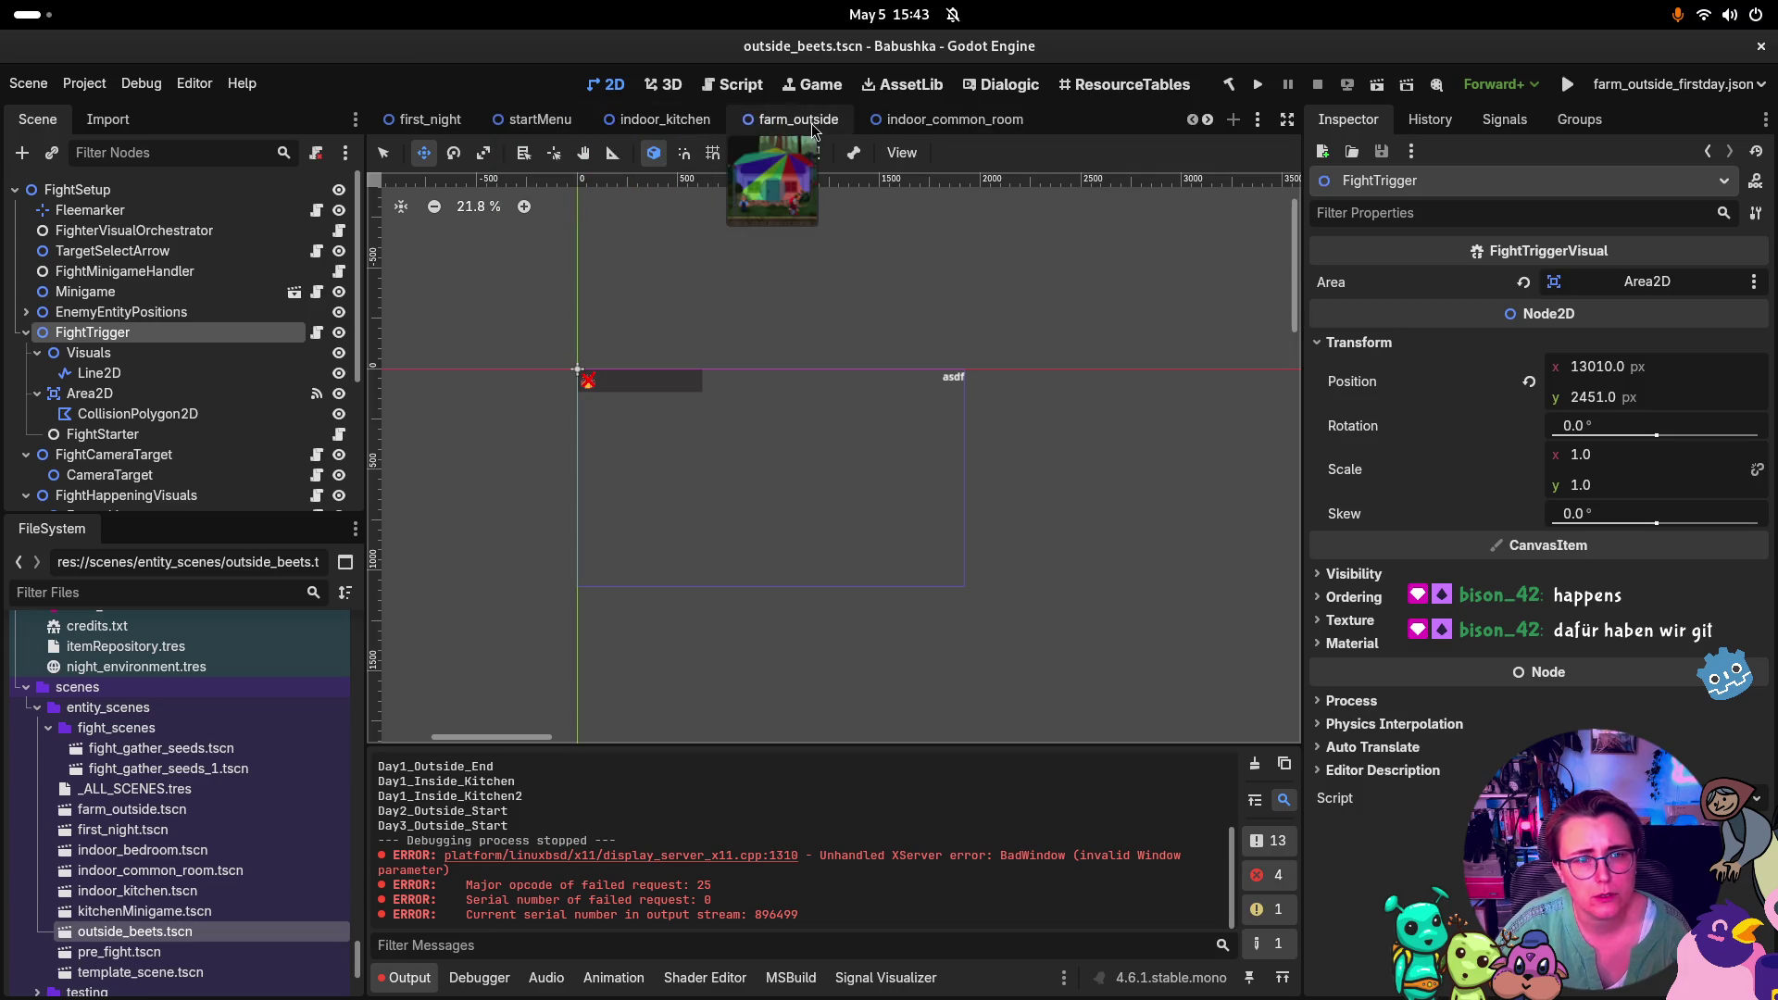
{"action": "left_click", "coordinate": [799, 120]}
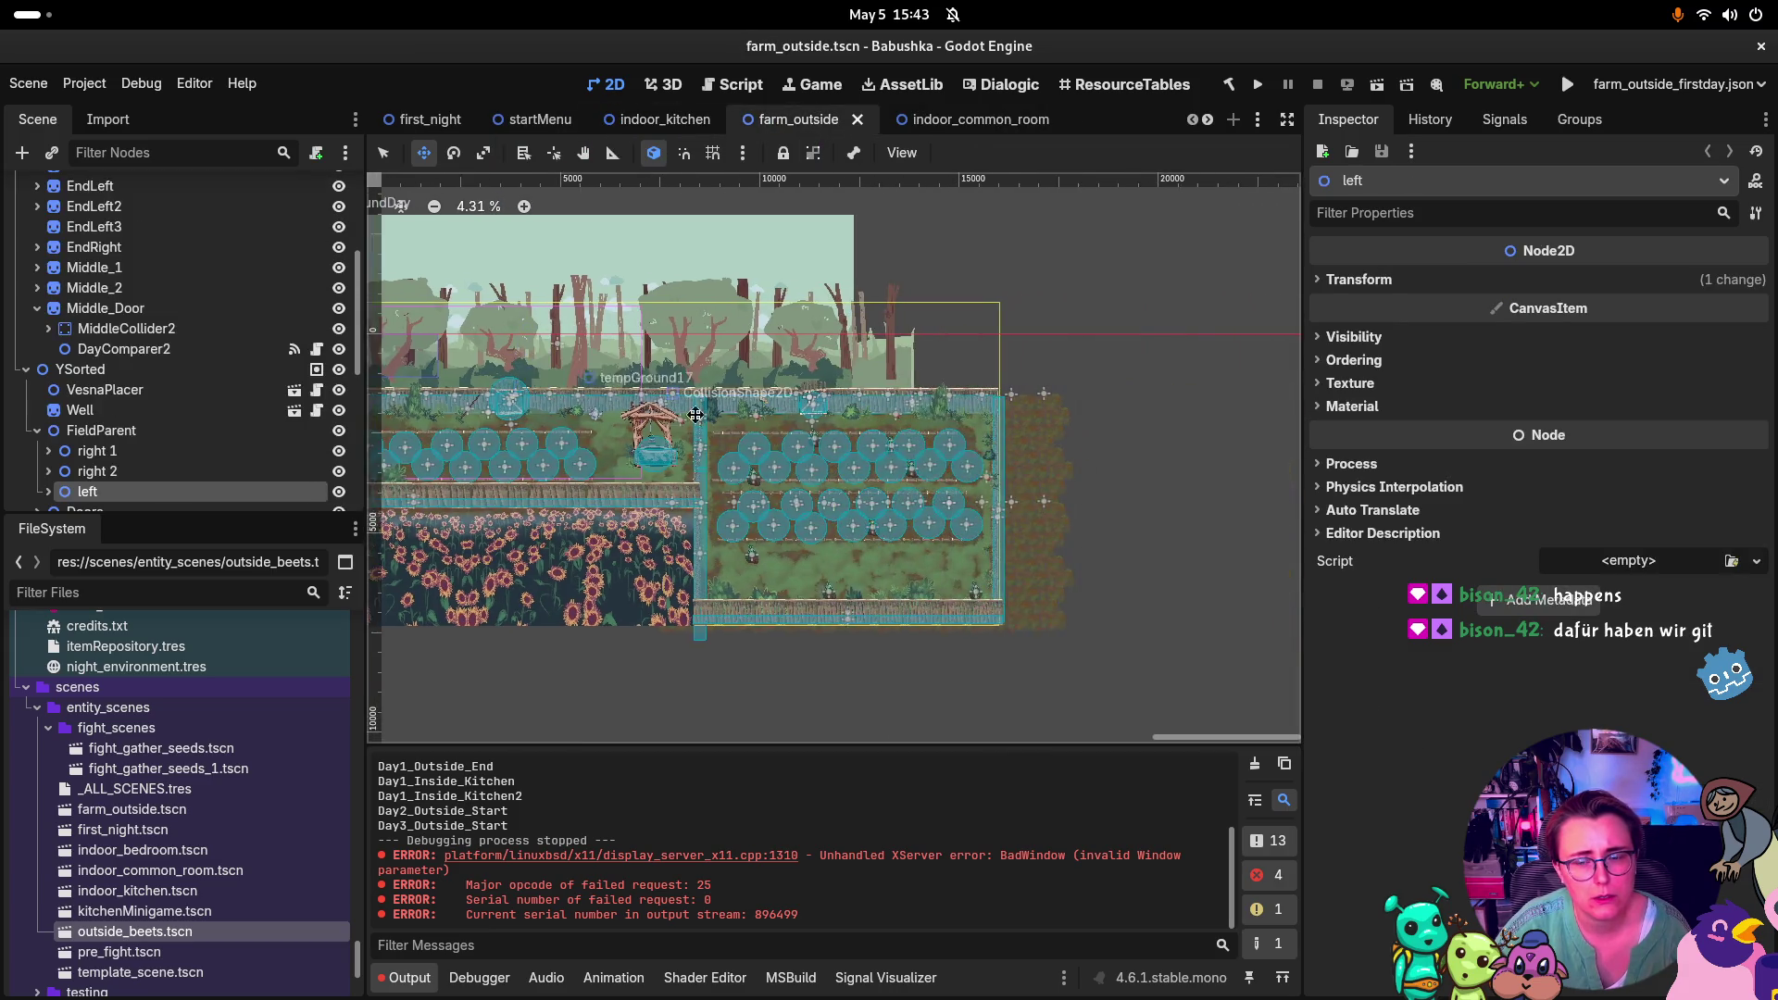
{"action": "scroll", "coordinate": [695, 415], "scroll_direction": "up", "scroll_amount": 8}
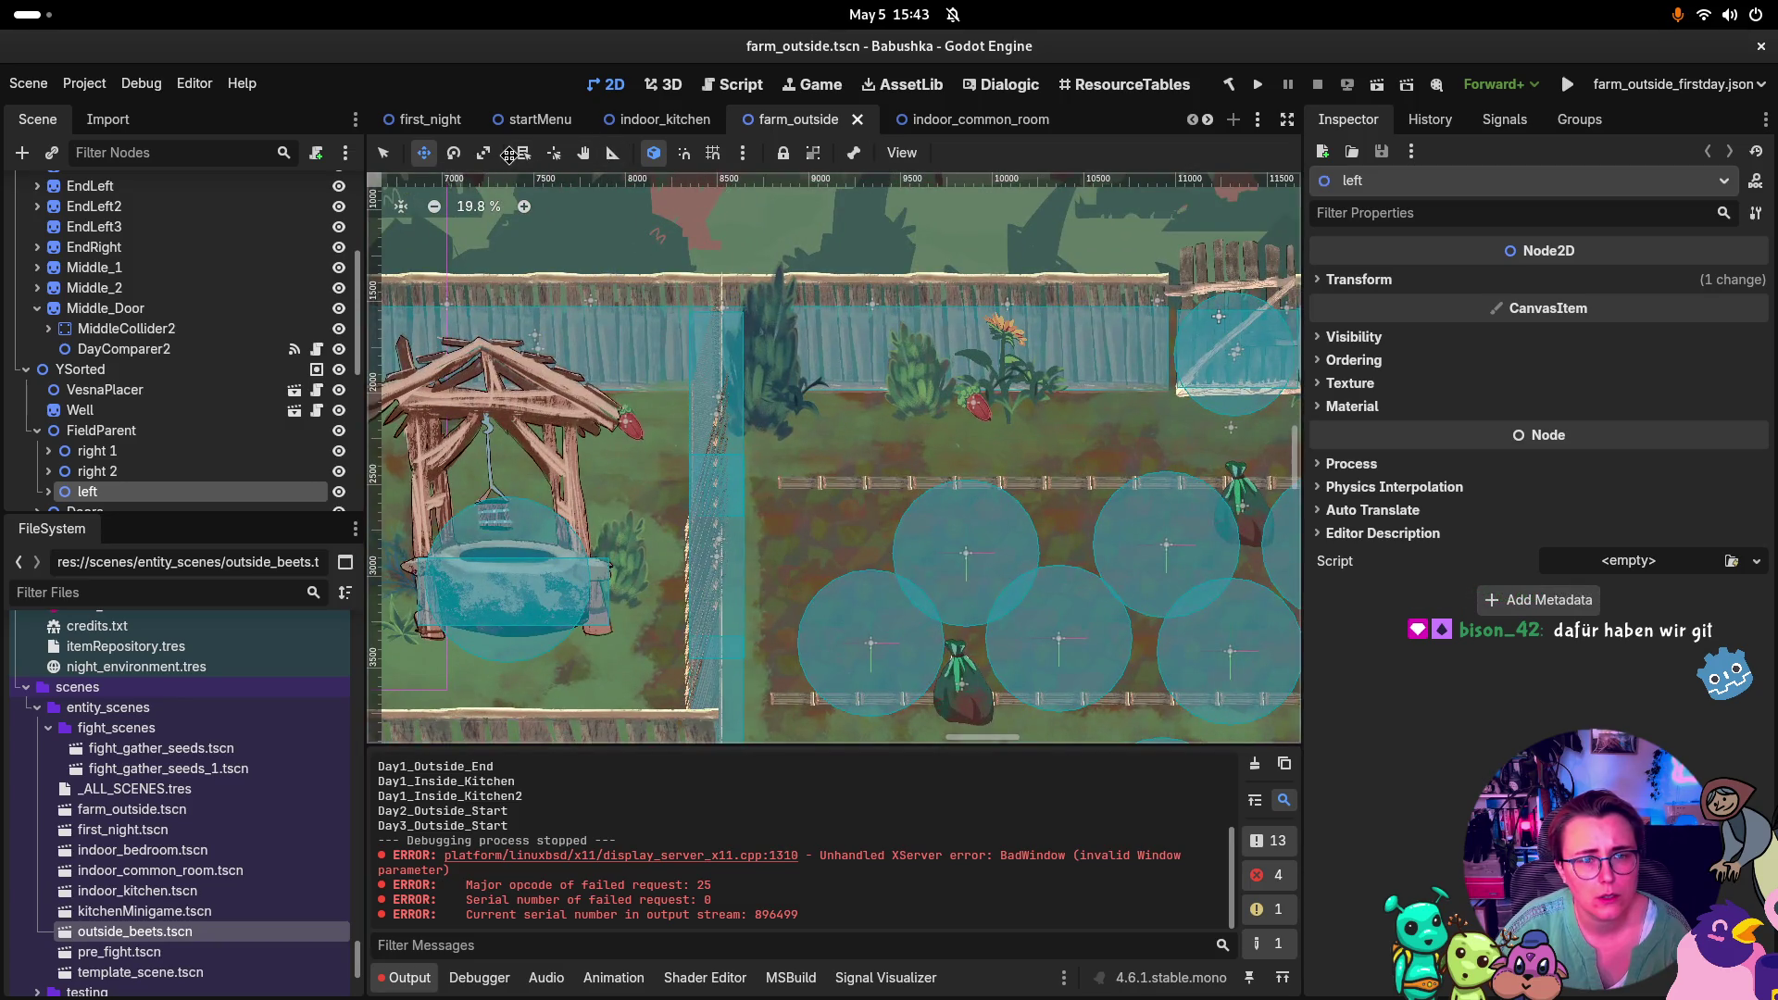
{"action": "right_click", "coordinate": [699, 586], "text": "alt"}
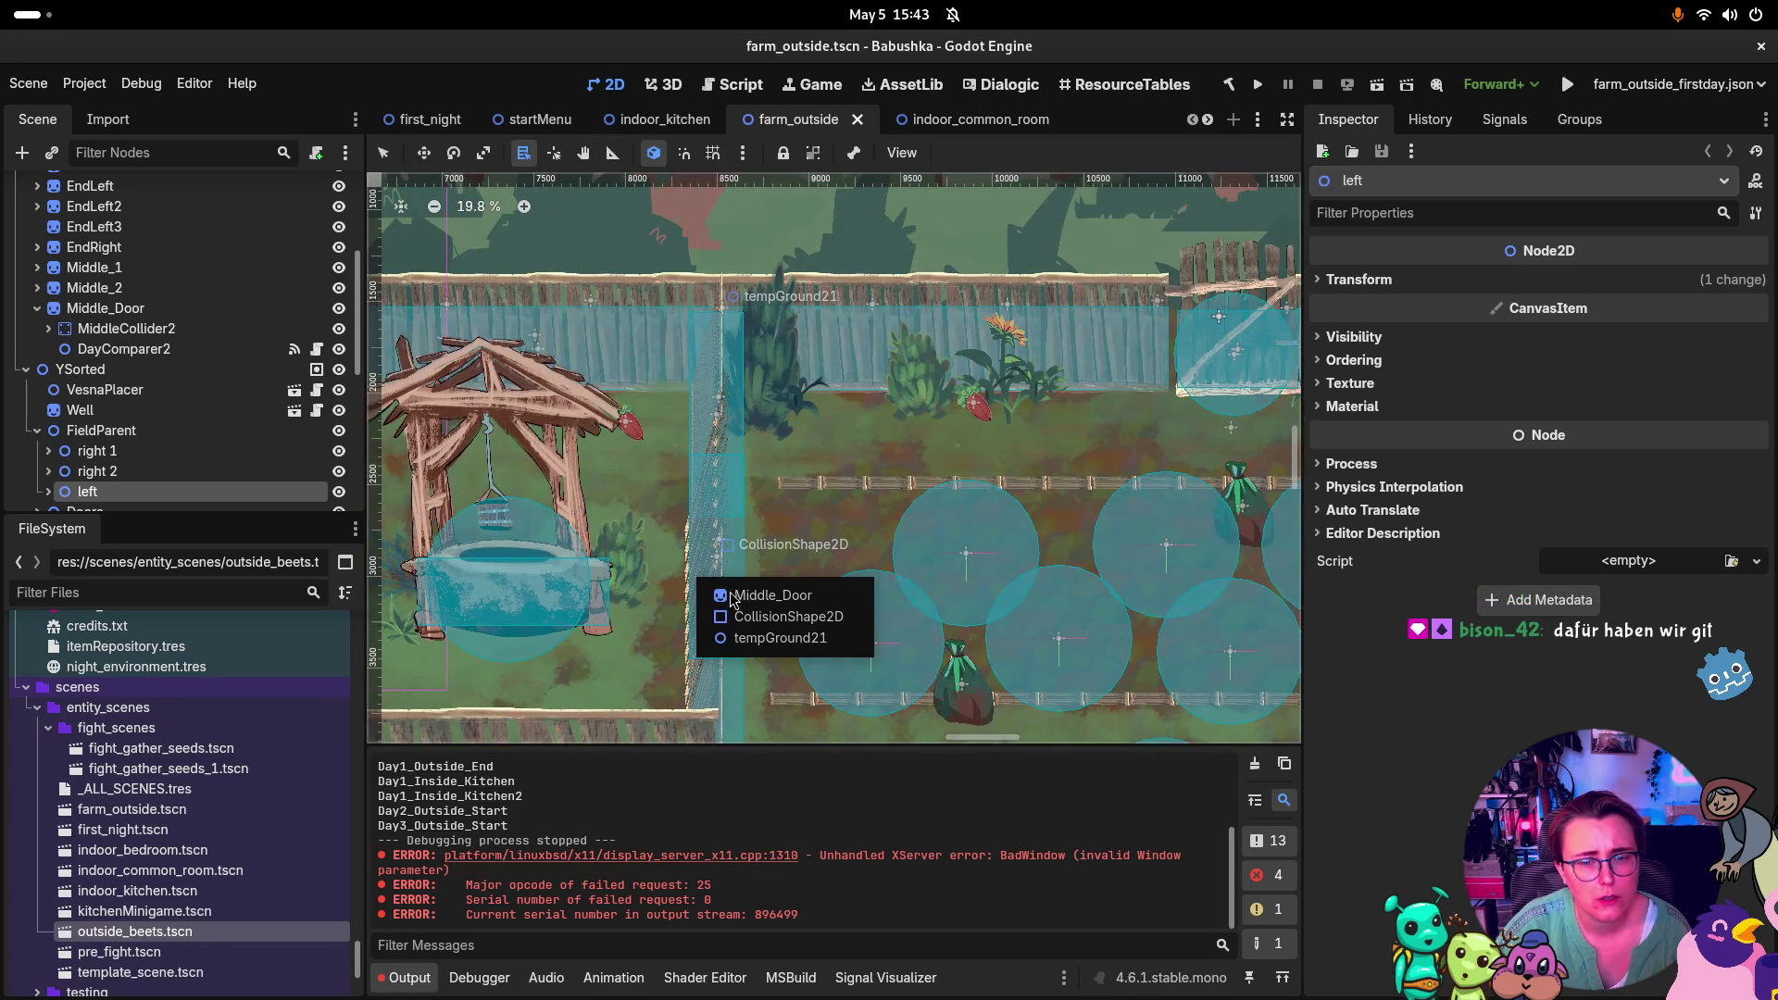
{"action": "left_click", "coordinate": [760, 595]}
{"action": "key", "text": "Down"}
{"action": "key", "text": "Down"}
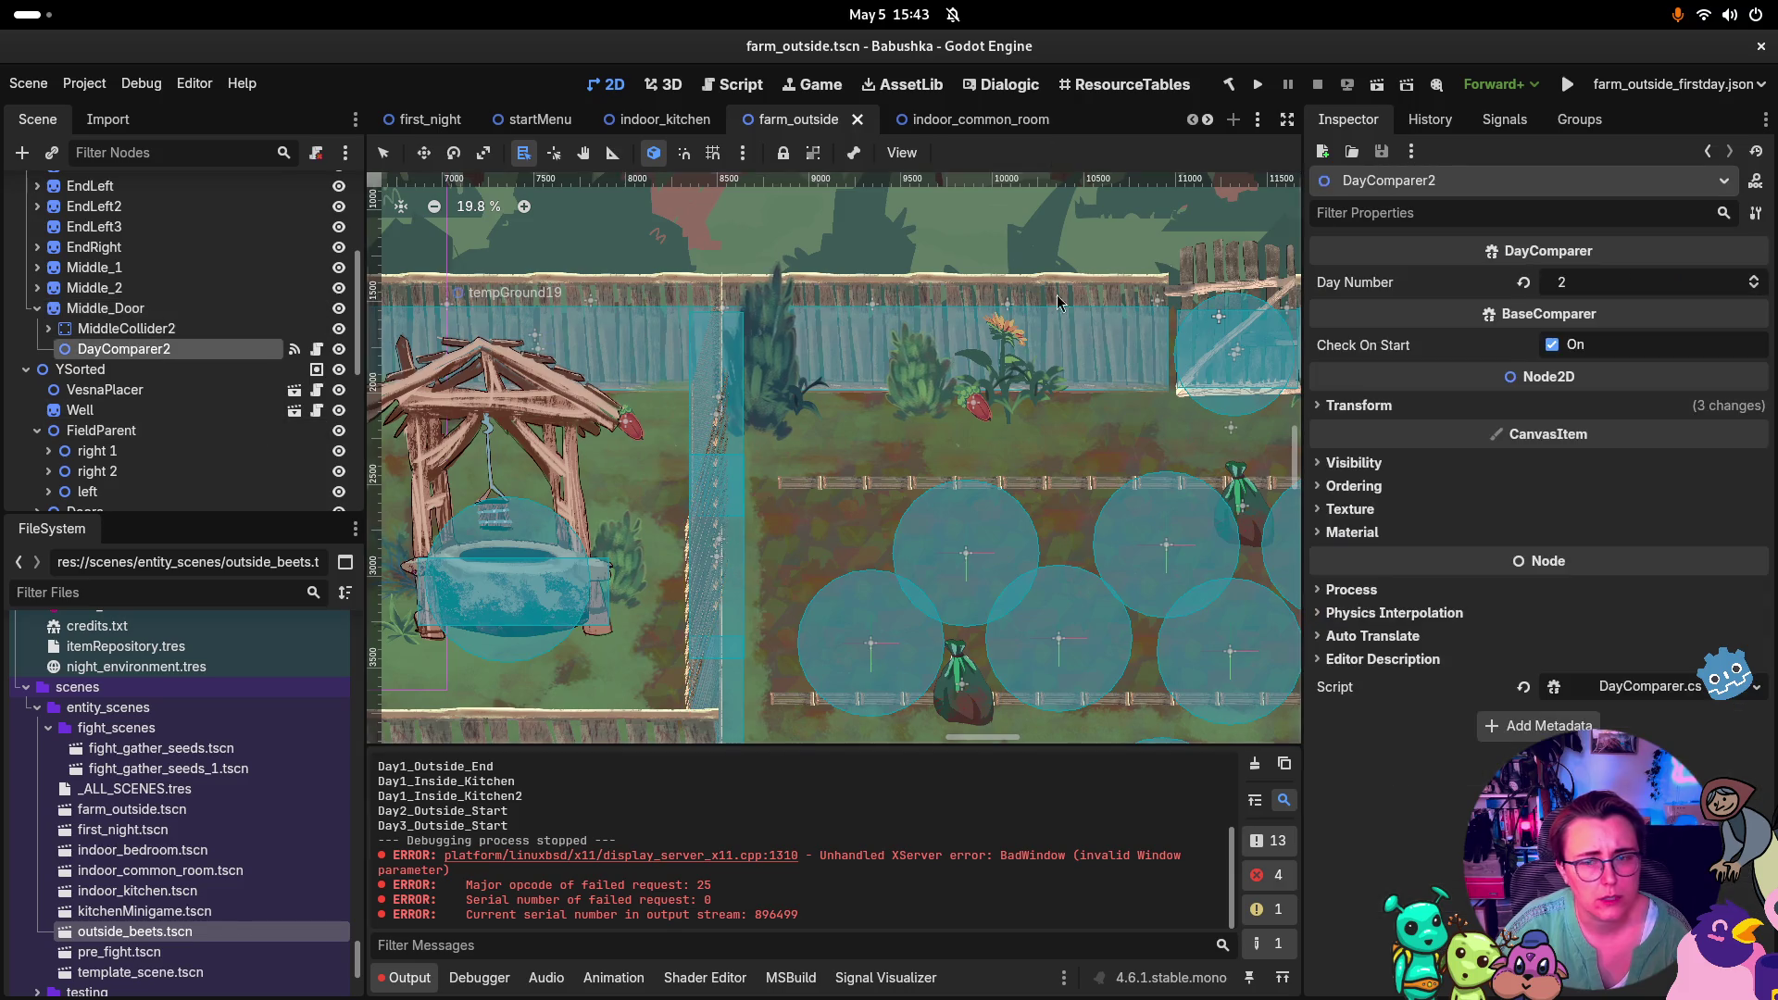
Change dayNumber's starting value in DayNightEntity.cs to 2, then return to Godot
{"action": "key", "text": "super"}
{"action": "left_click", "coordinate": [1115, 319]}
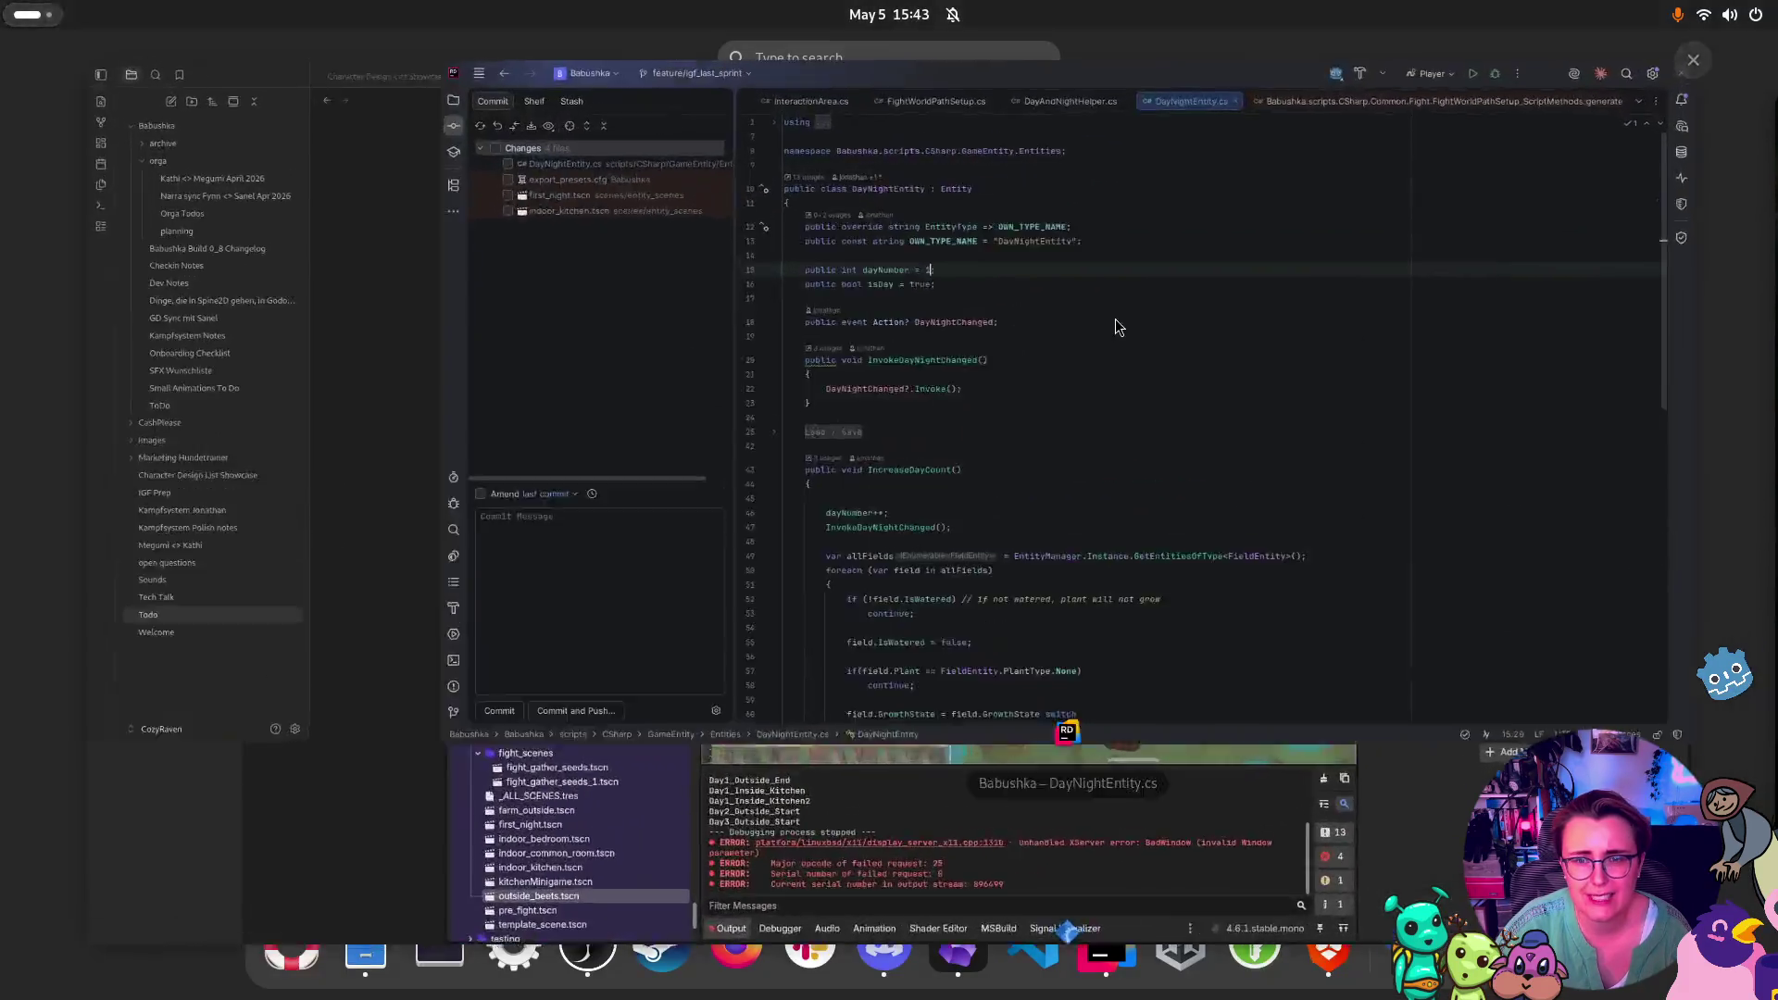
{"action": "key", "text": "BackSpace"}
{"action": "type", "text": "2"}
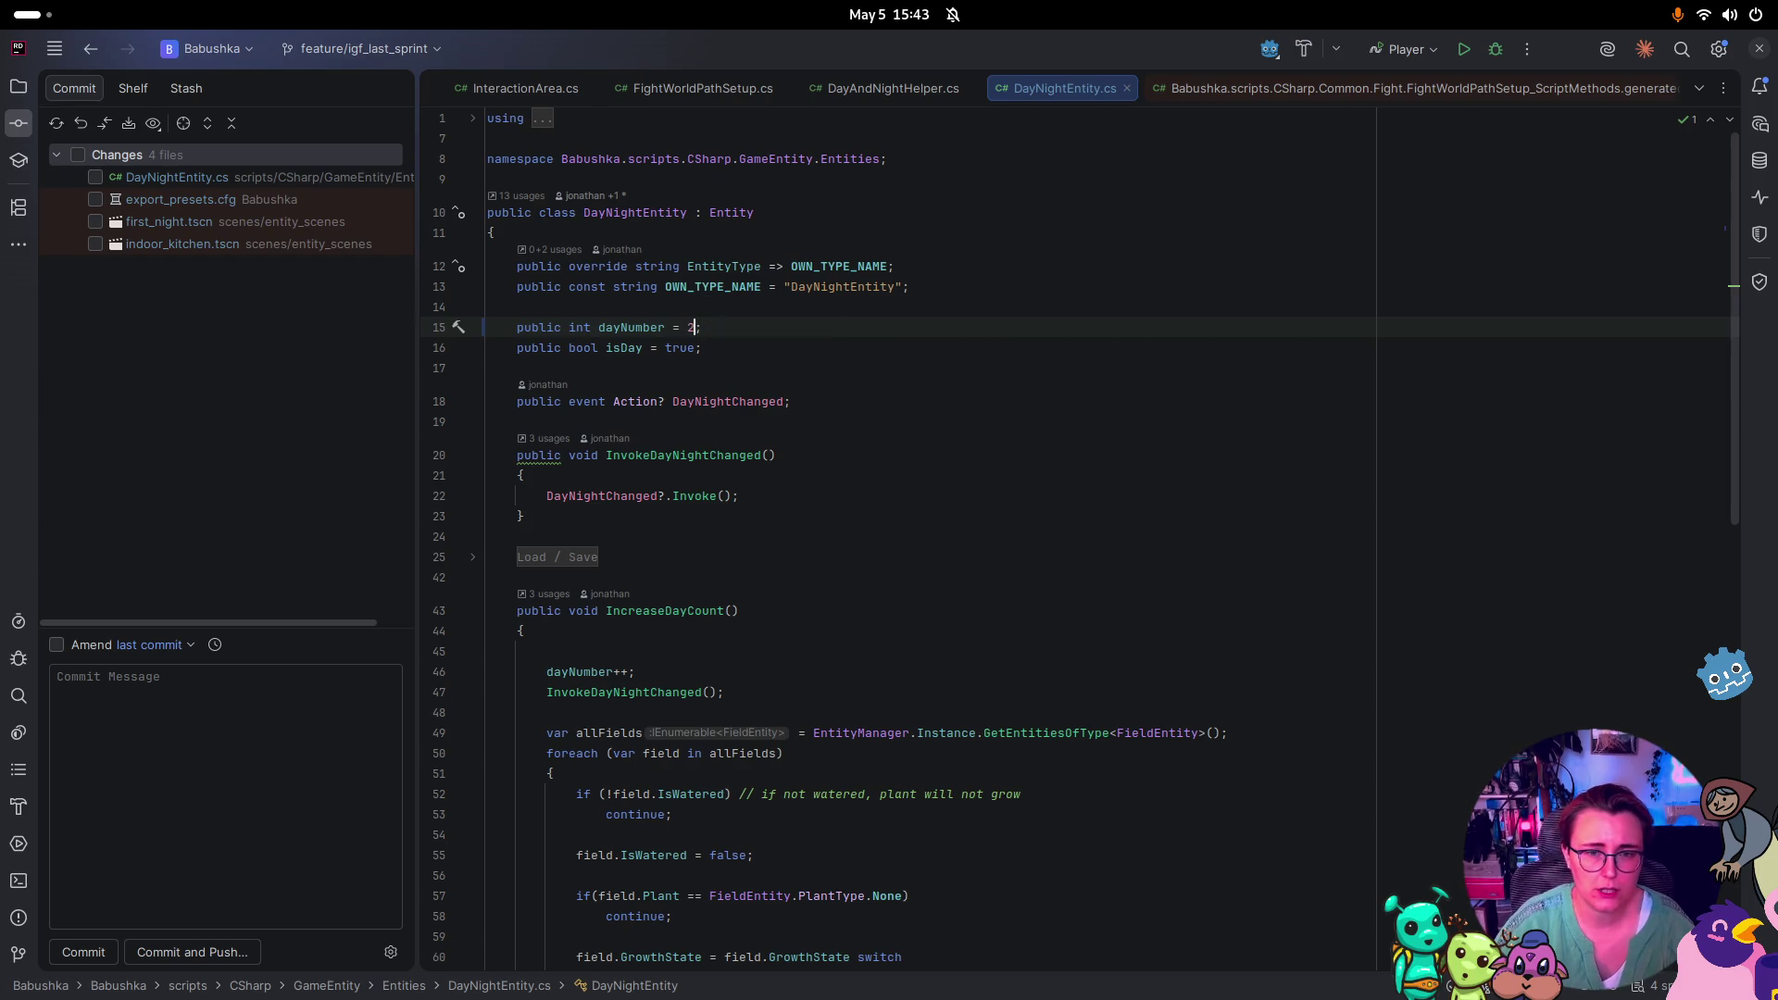
{"action": "key", "text": "super"}
{"action": "left_click", "coordinate": [1245, 686]}
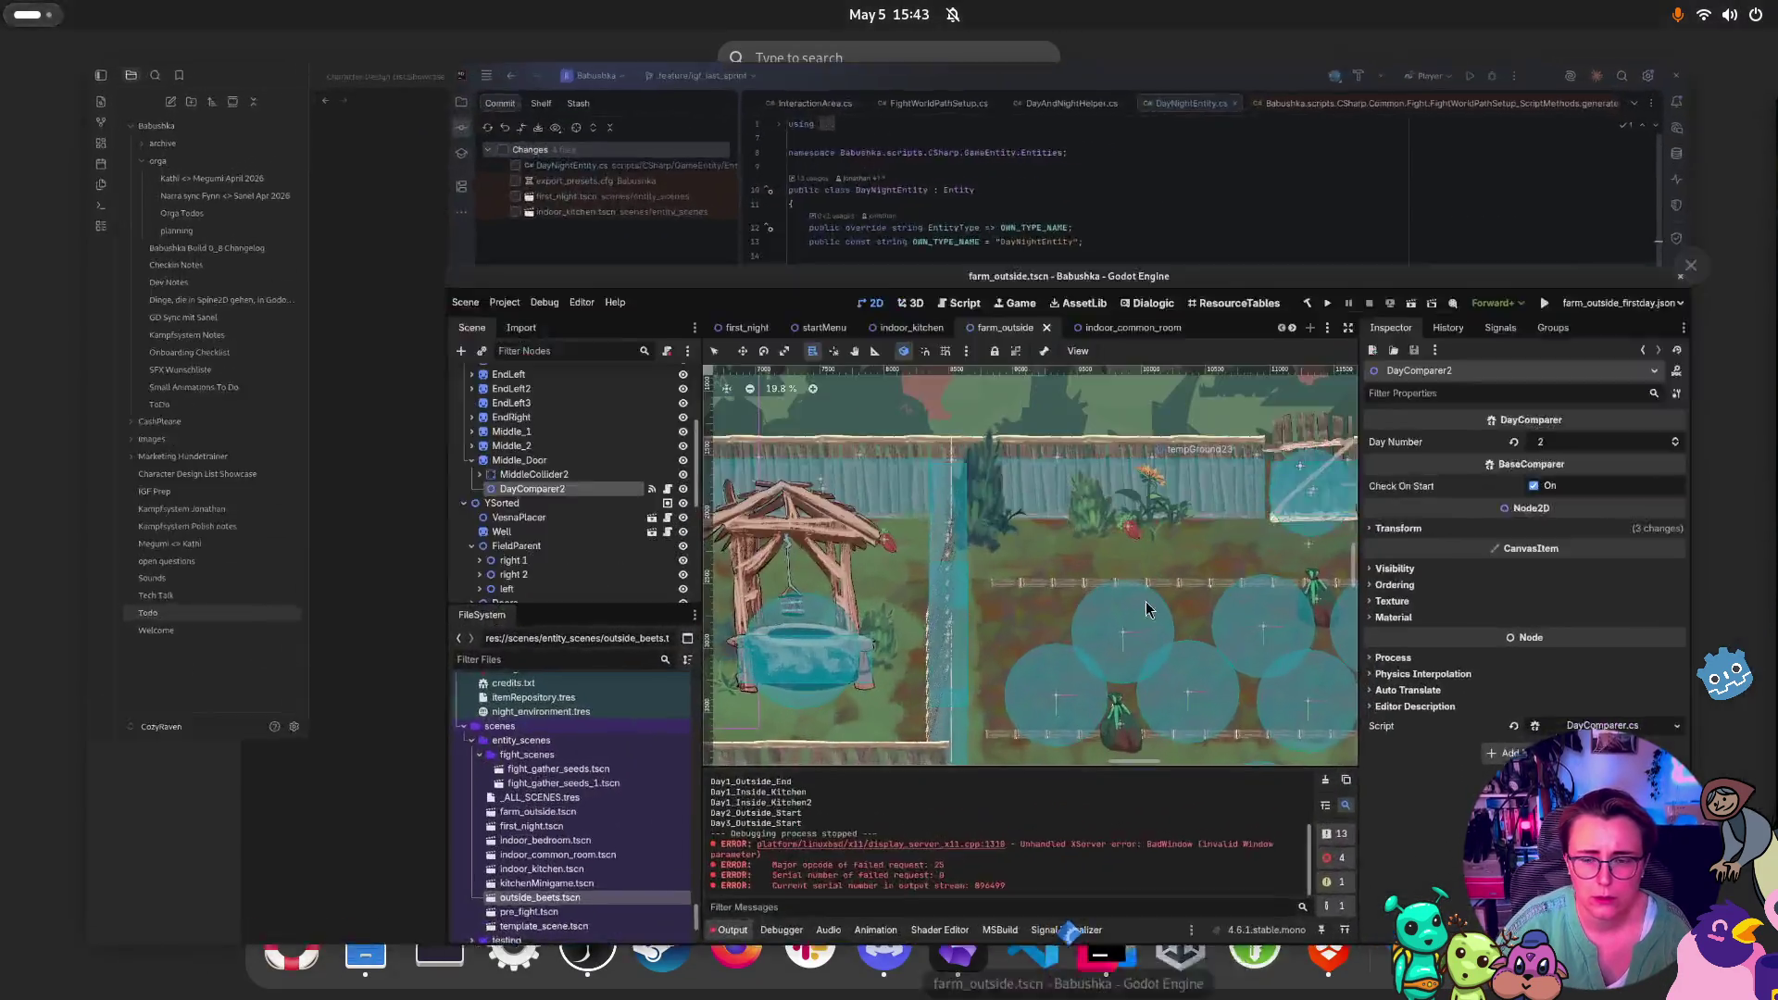
Run the farm_outside scene and walk Babushka right across the farm past the well
{"action": "left_click", "coordinate": [1566, 86]}
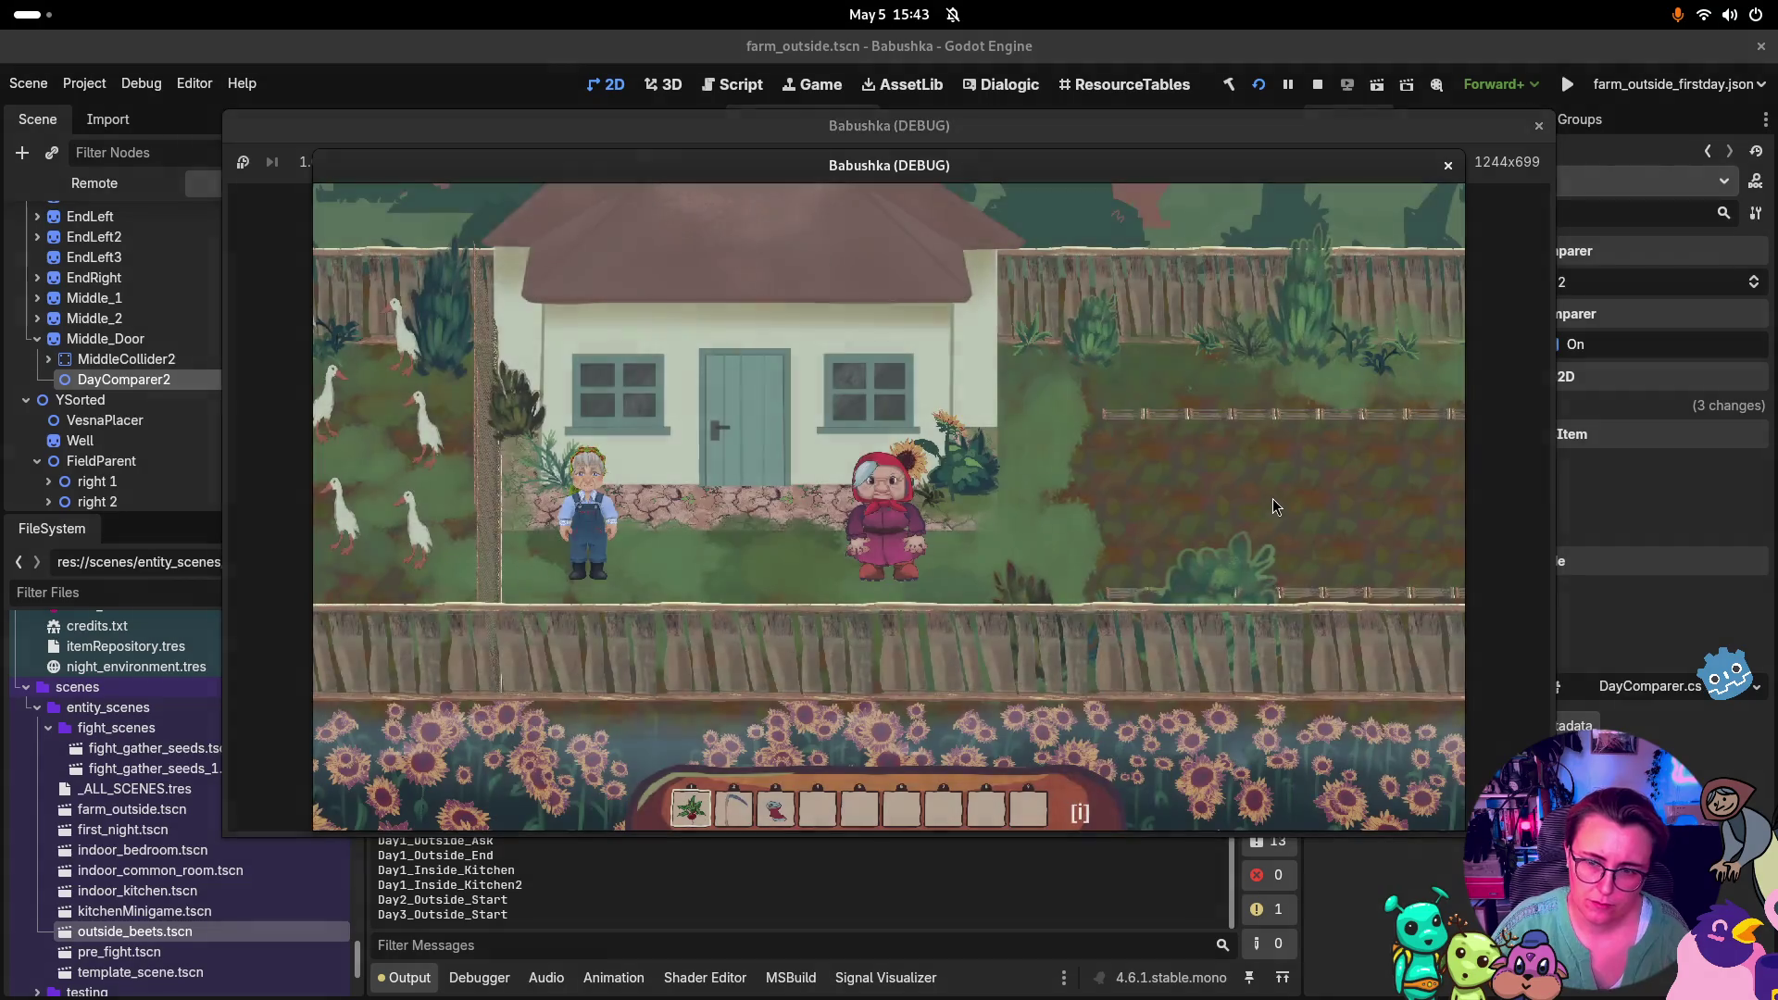
{"action": "key", "text": "d"}
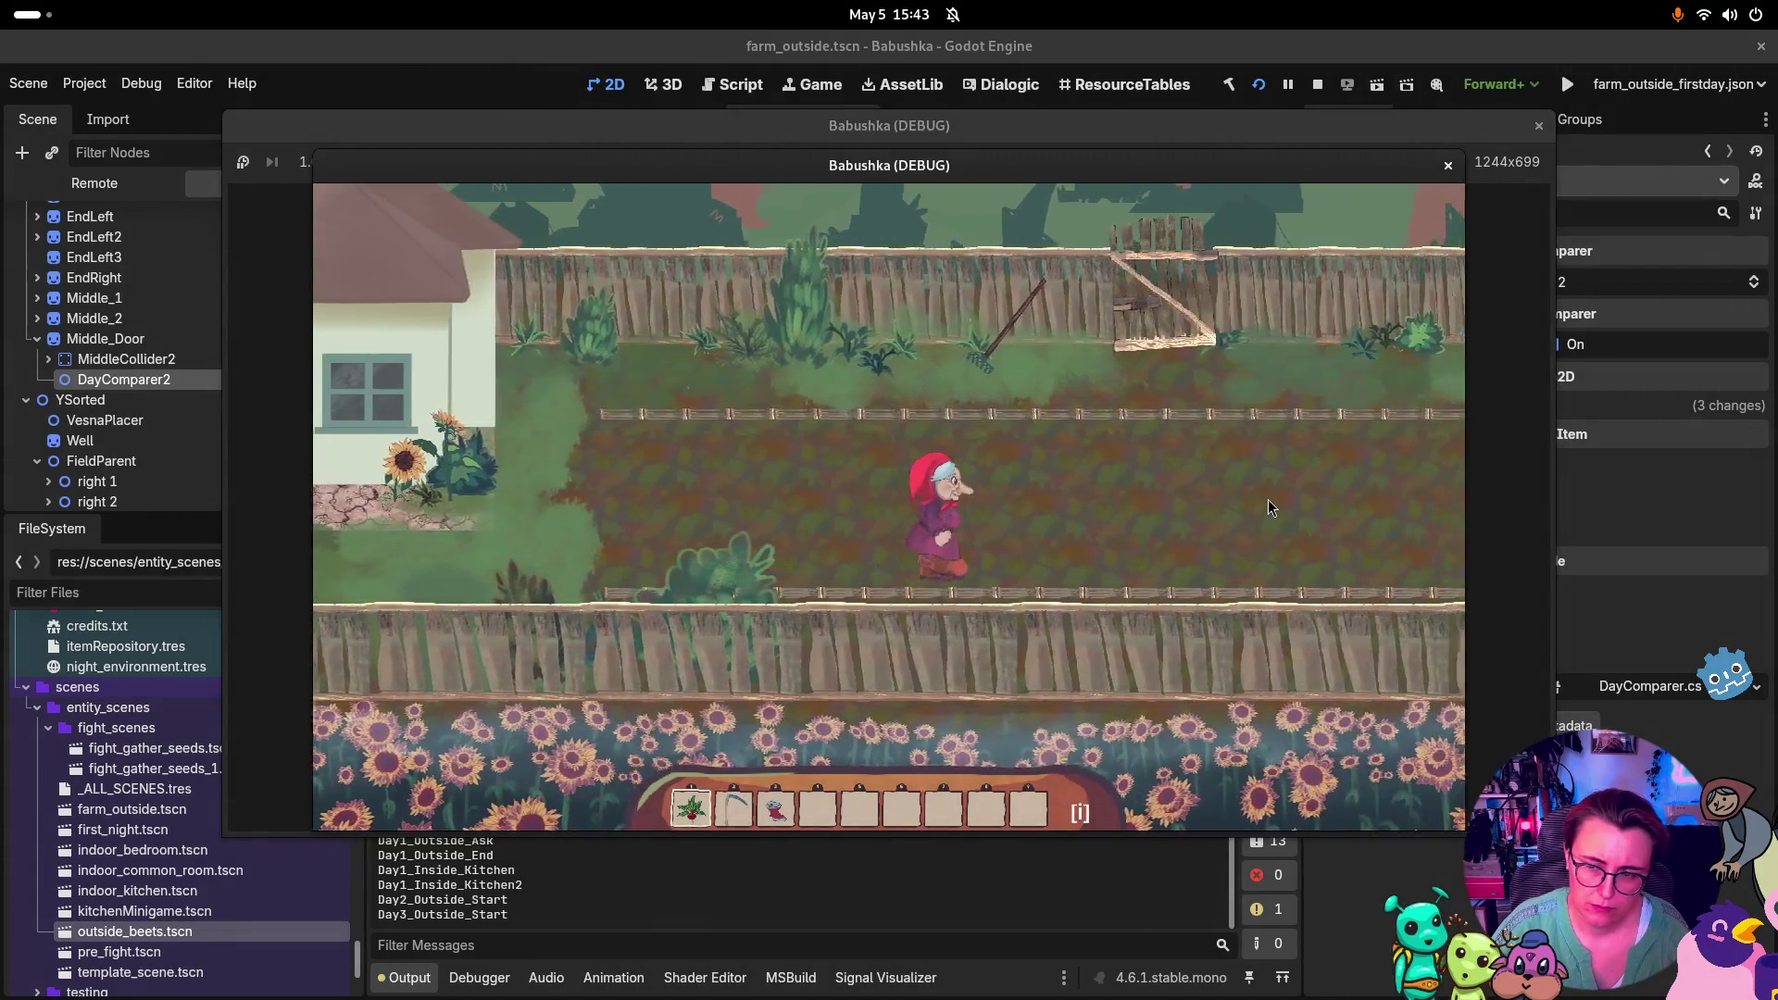
{"action": "key", "text": "d"}
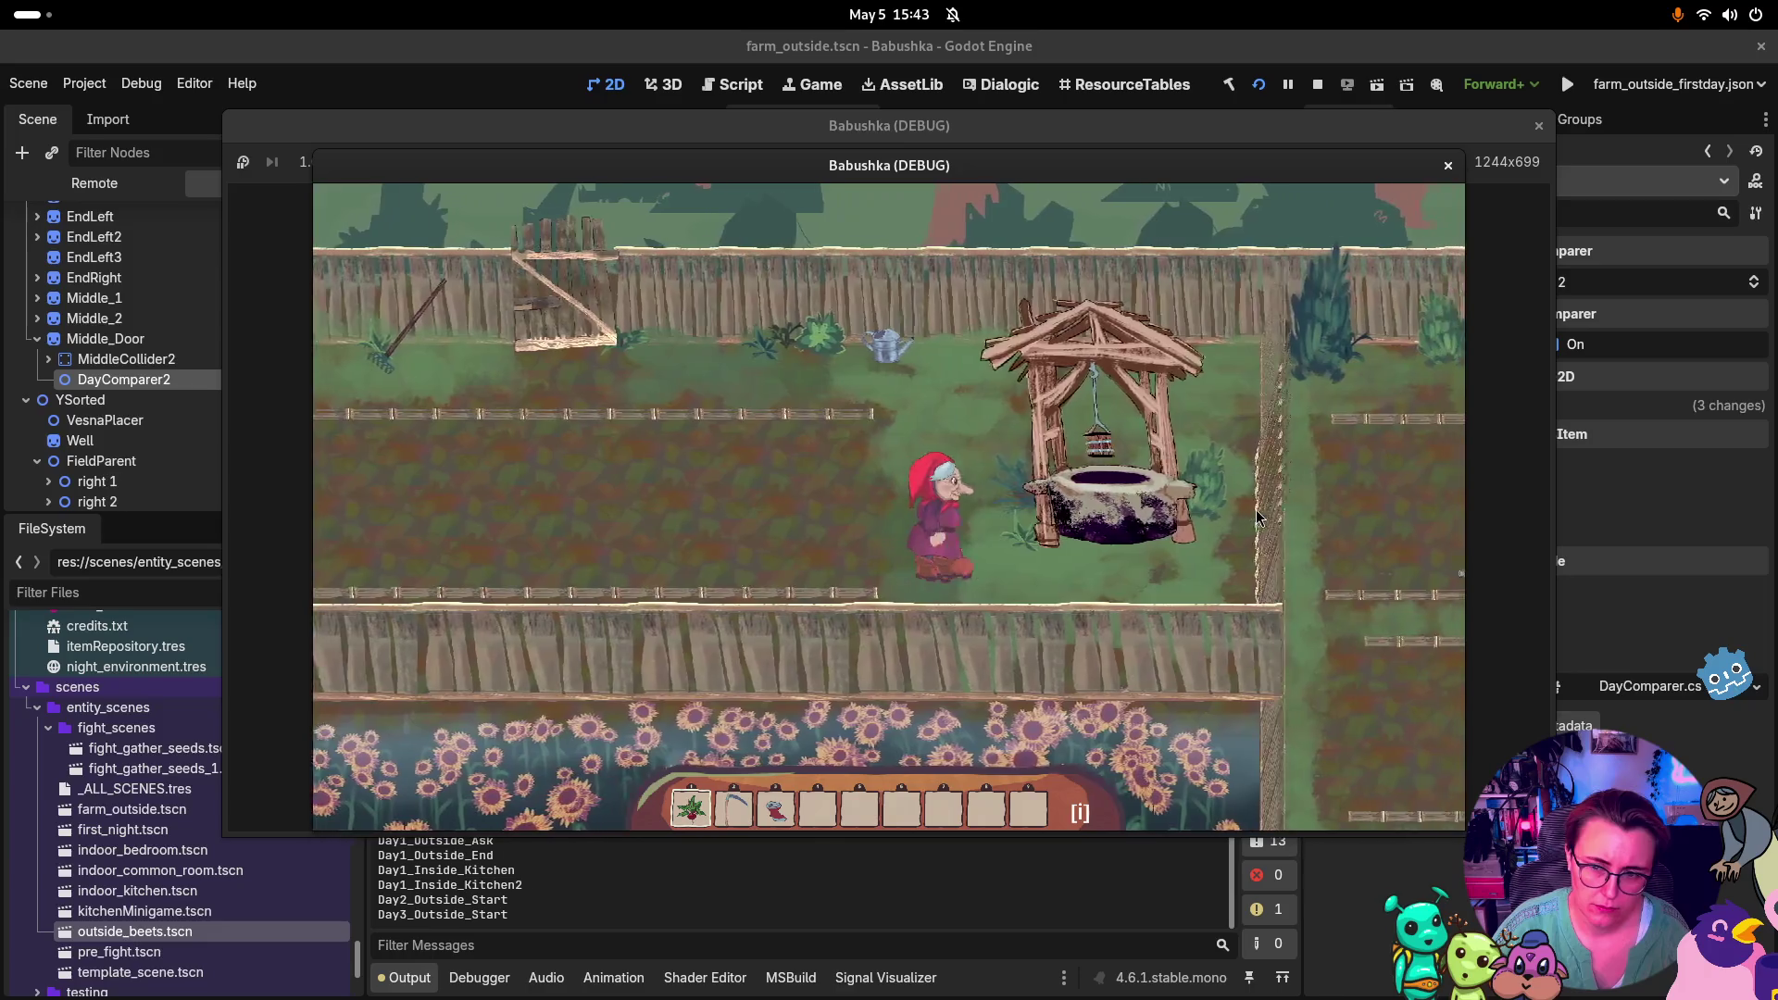
{"action": "key", "text": "d"}
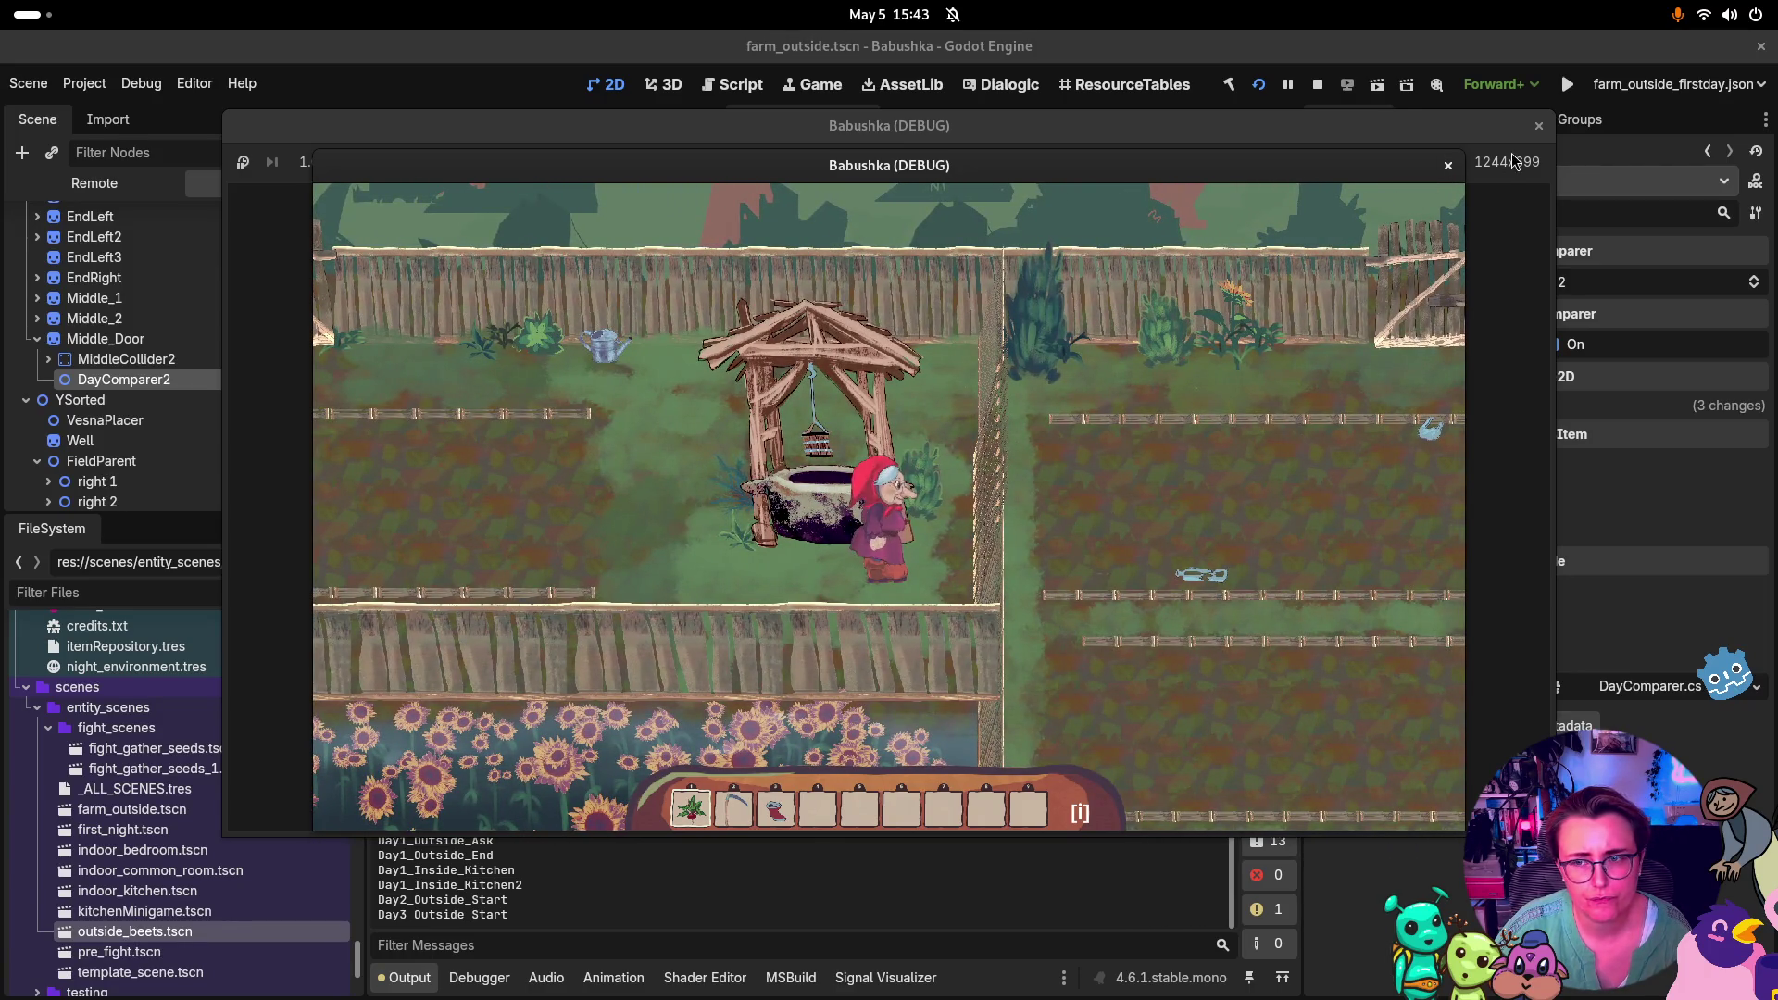
Close the game, review DayComparer2's signal connections, and open DayComparer.cs from its Script field
{"action": "left_click", "coordinate": [1537, 135]}
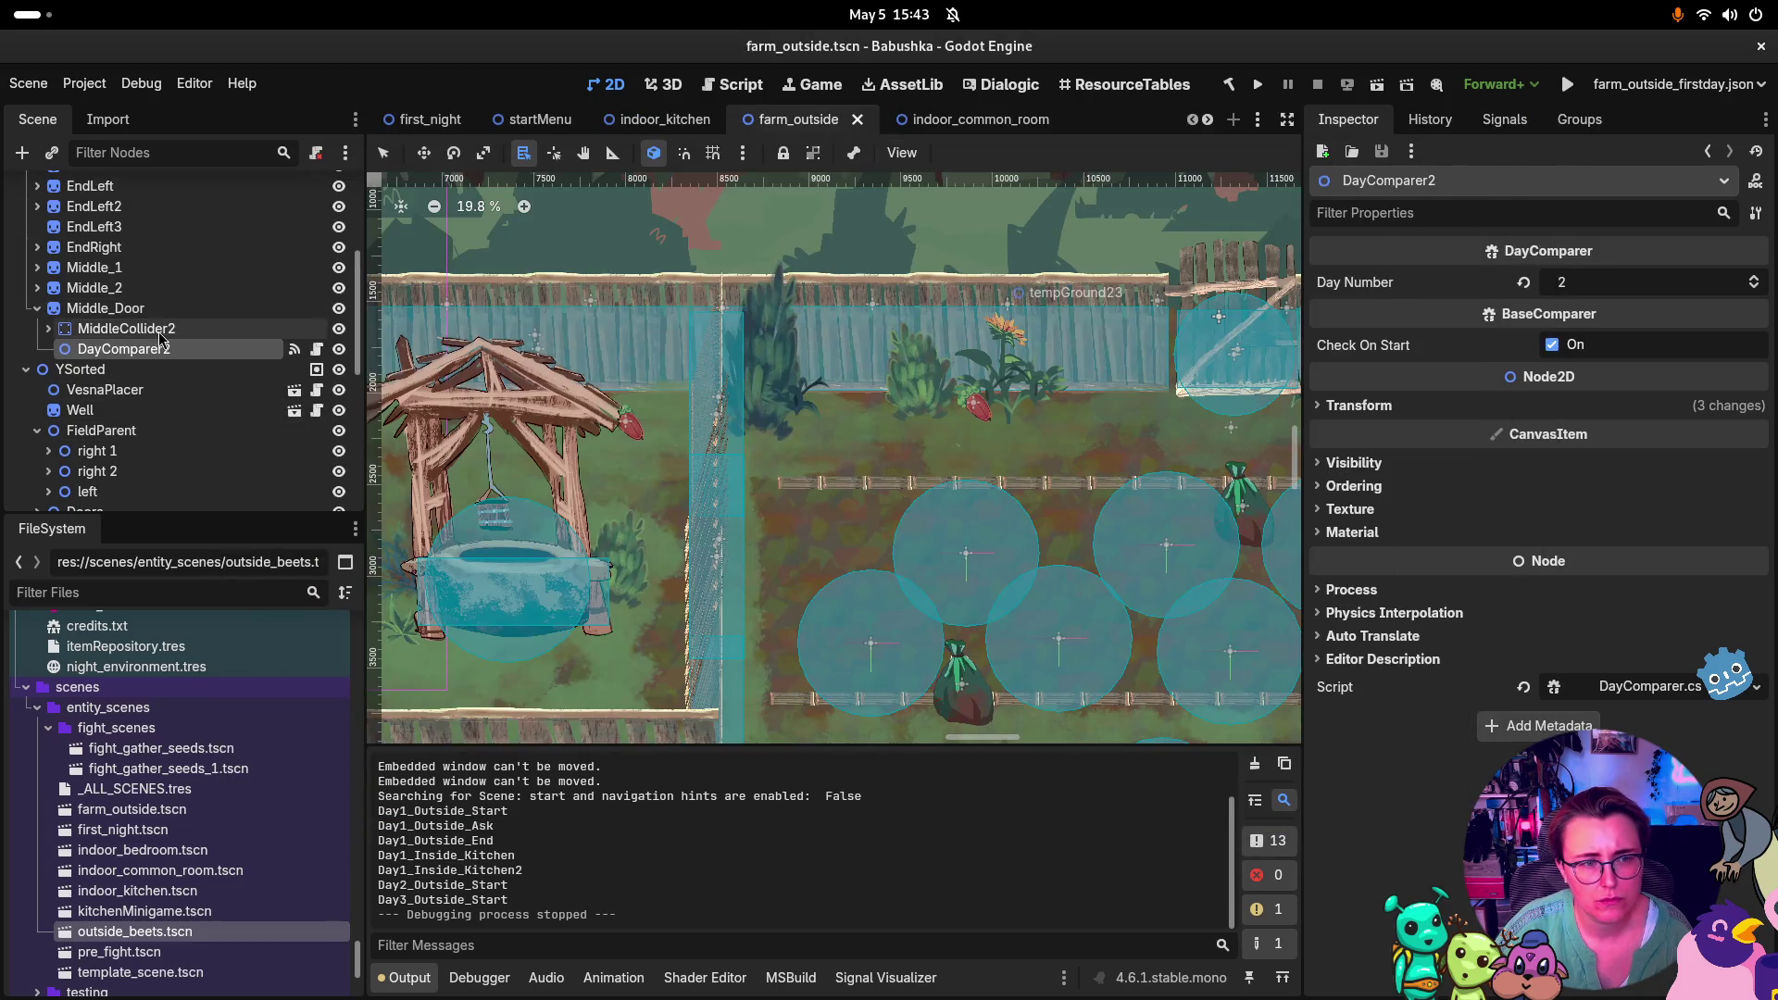
{"action": "left_click", "coordinate": [1505, 119]}
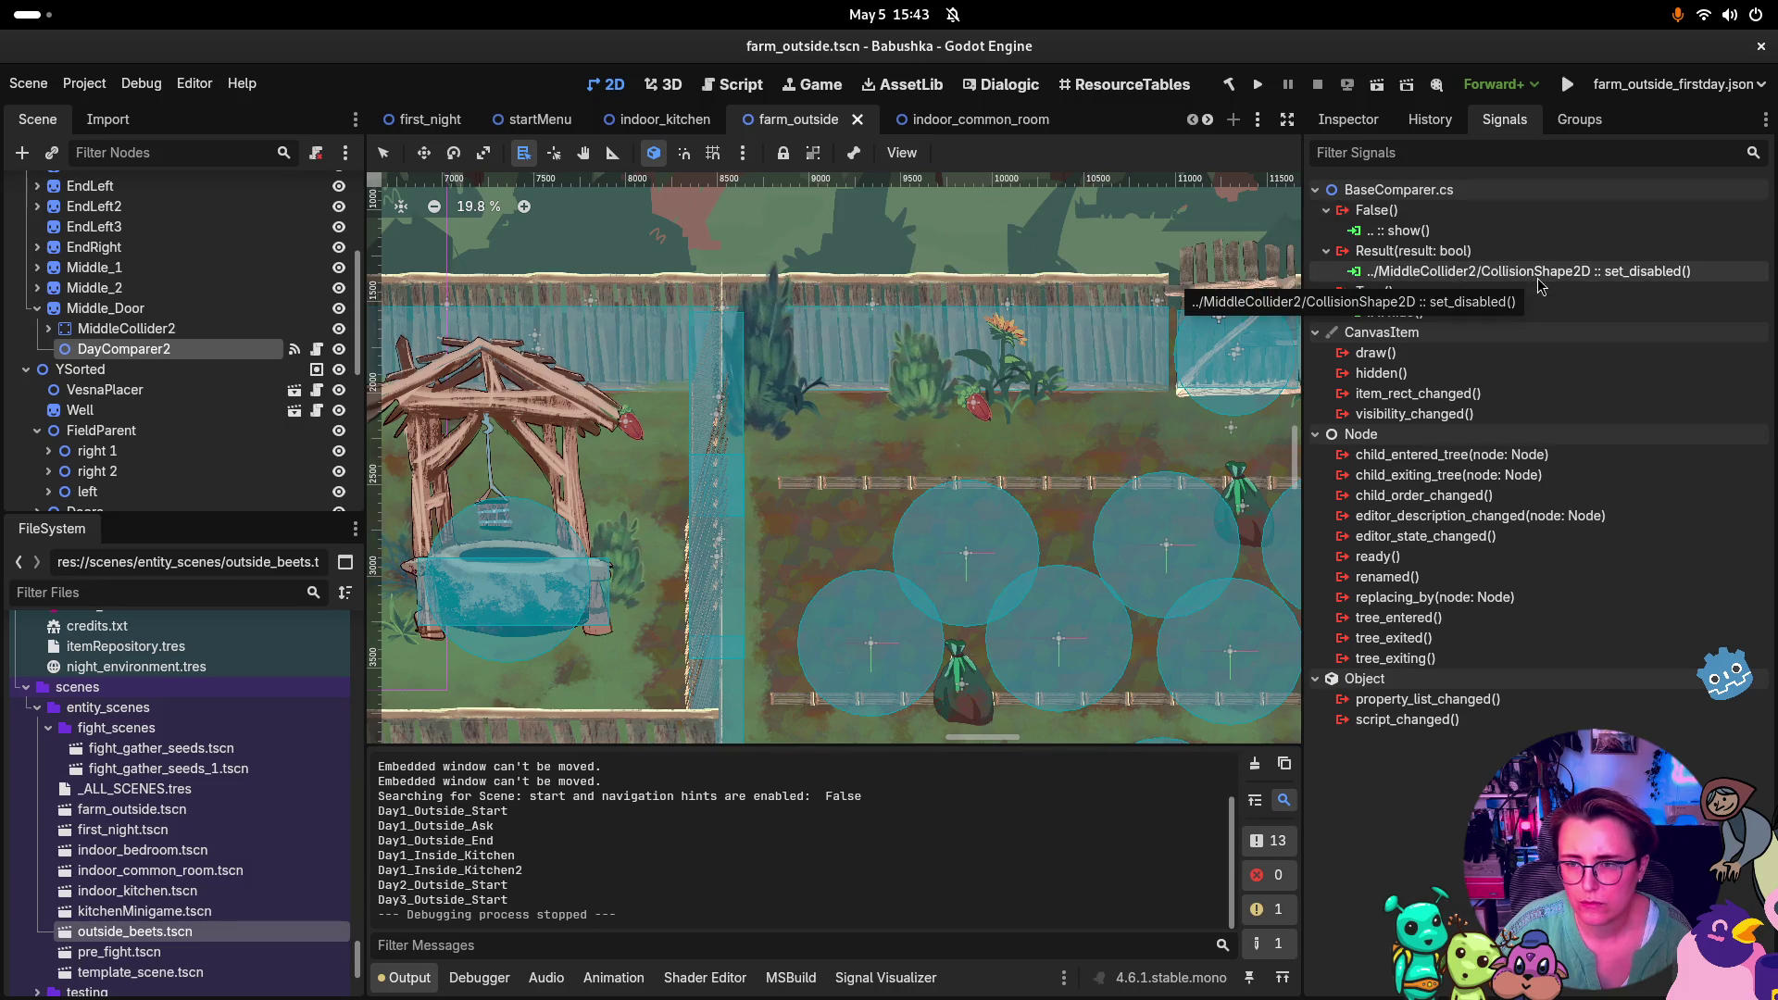
{"action": "left_click", "coordinate": [1349, 120]}
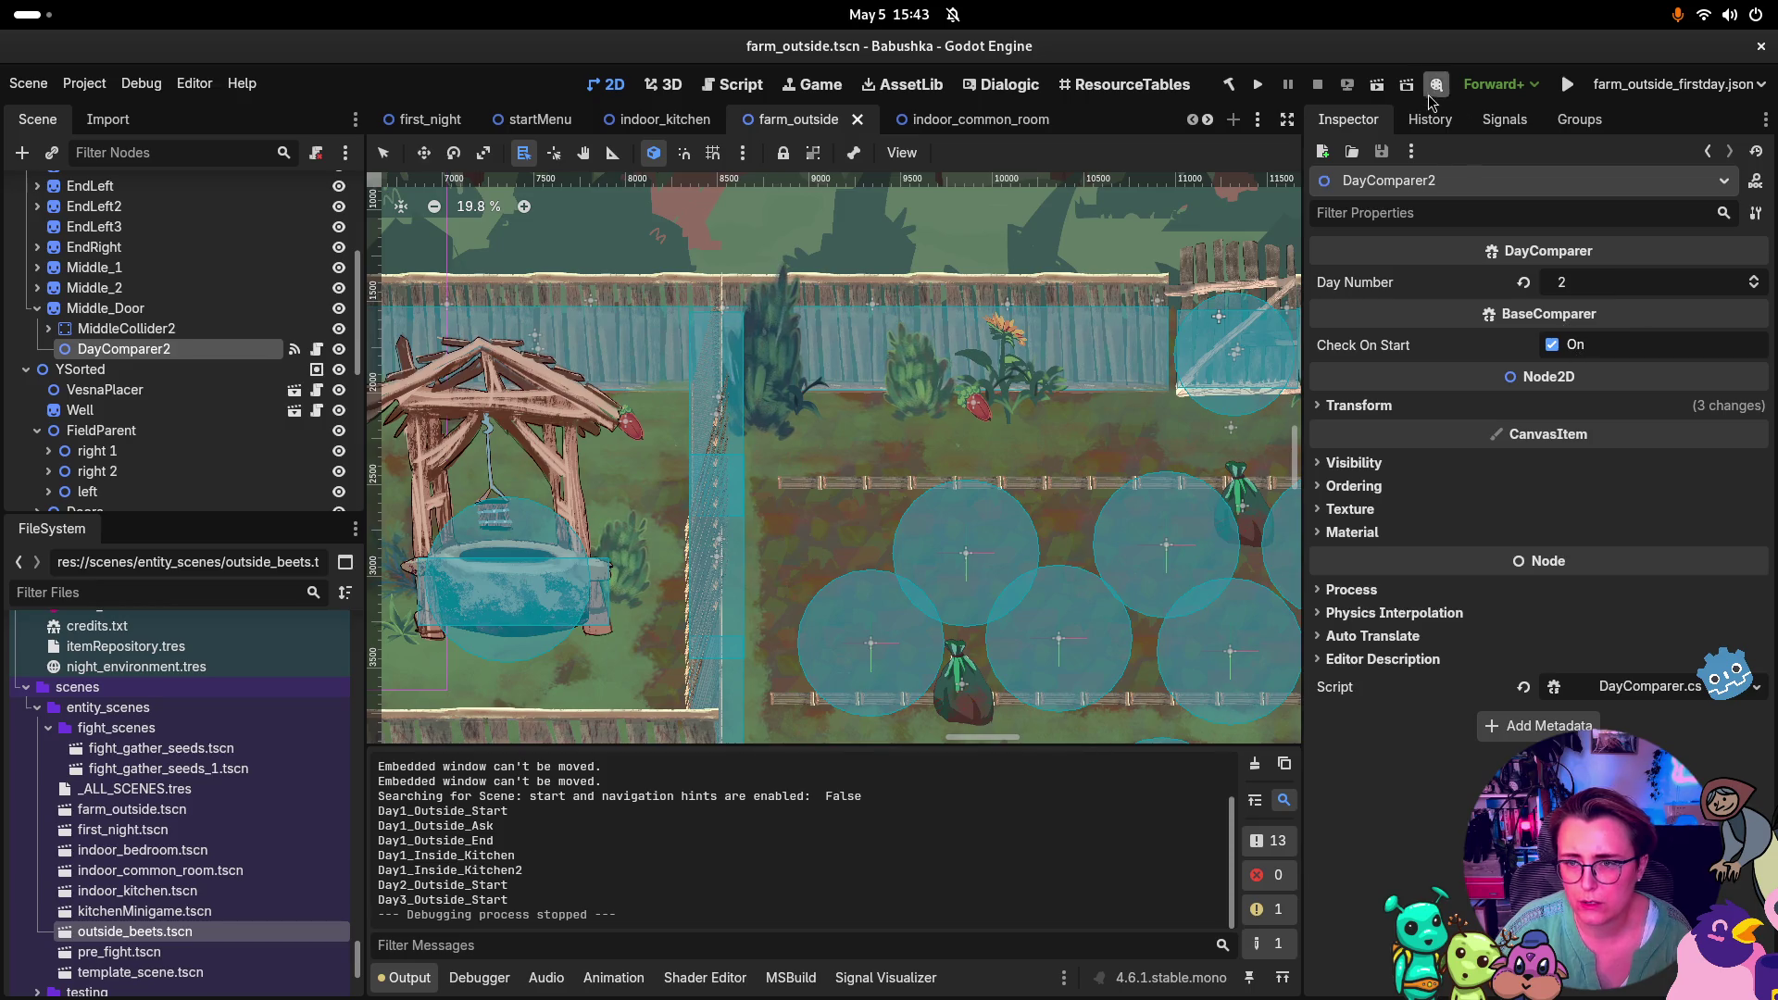
{"action": "left_click", "coordinate": [1505, 120]}
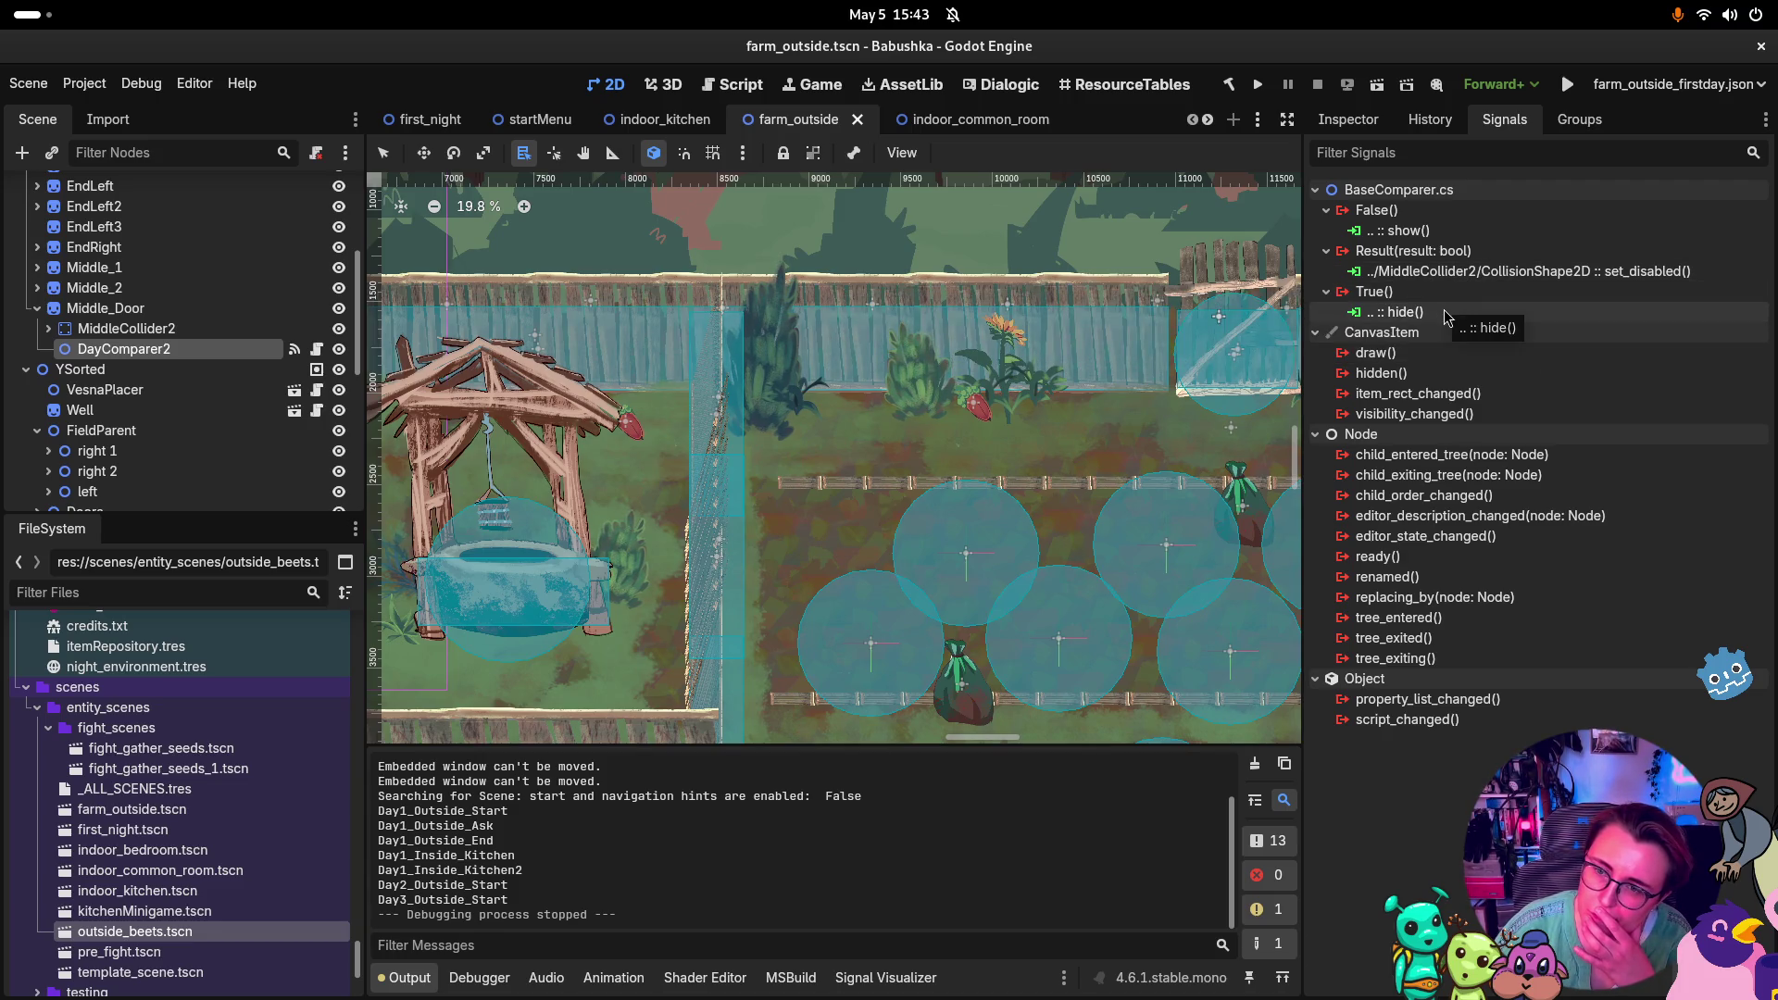
{"action": "left_click", "coordinate": [1349, 120]}
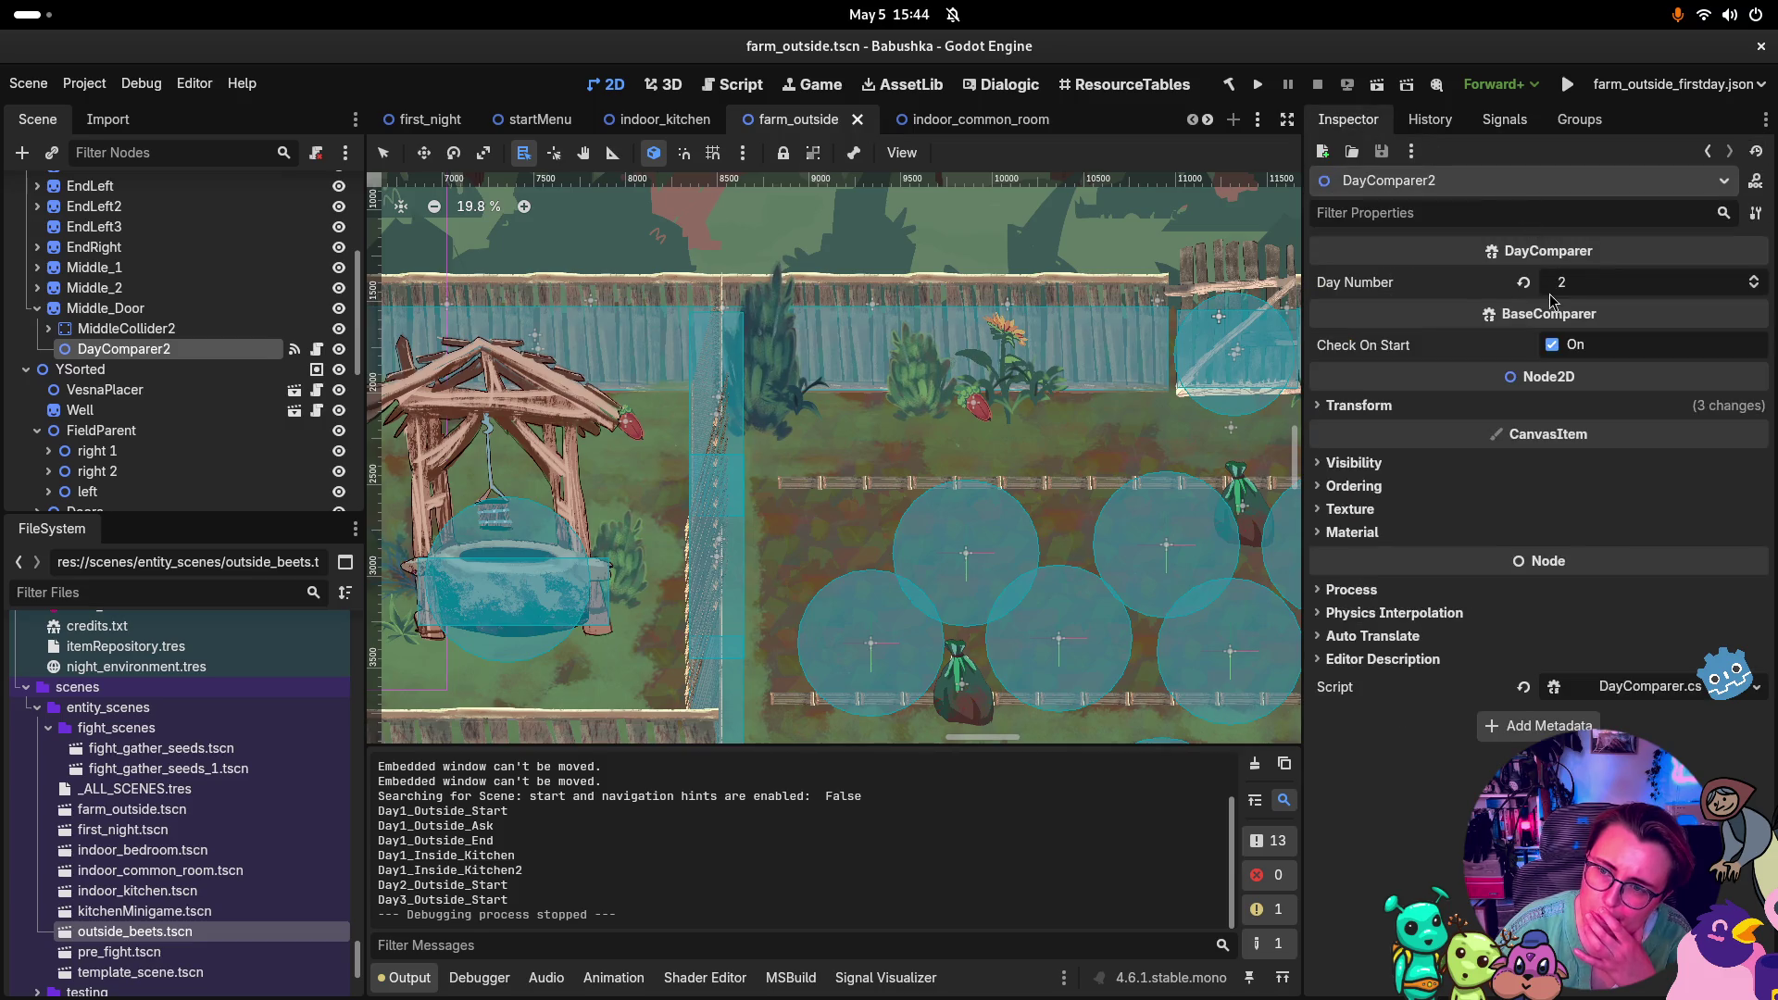
{"action": "left_click", "coordinate": [1656, 694]}
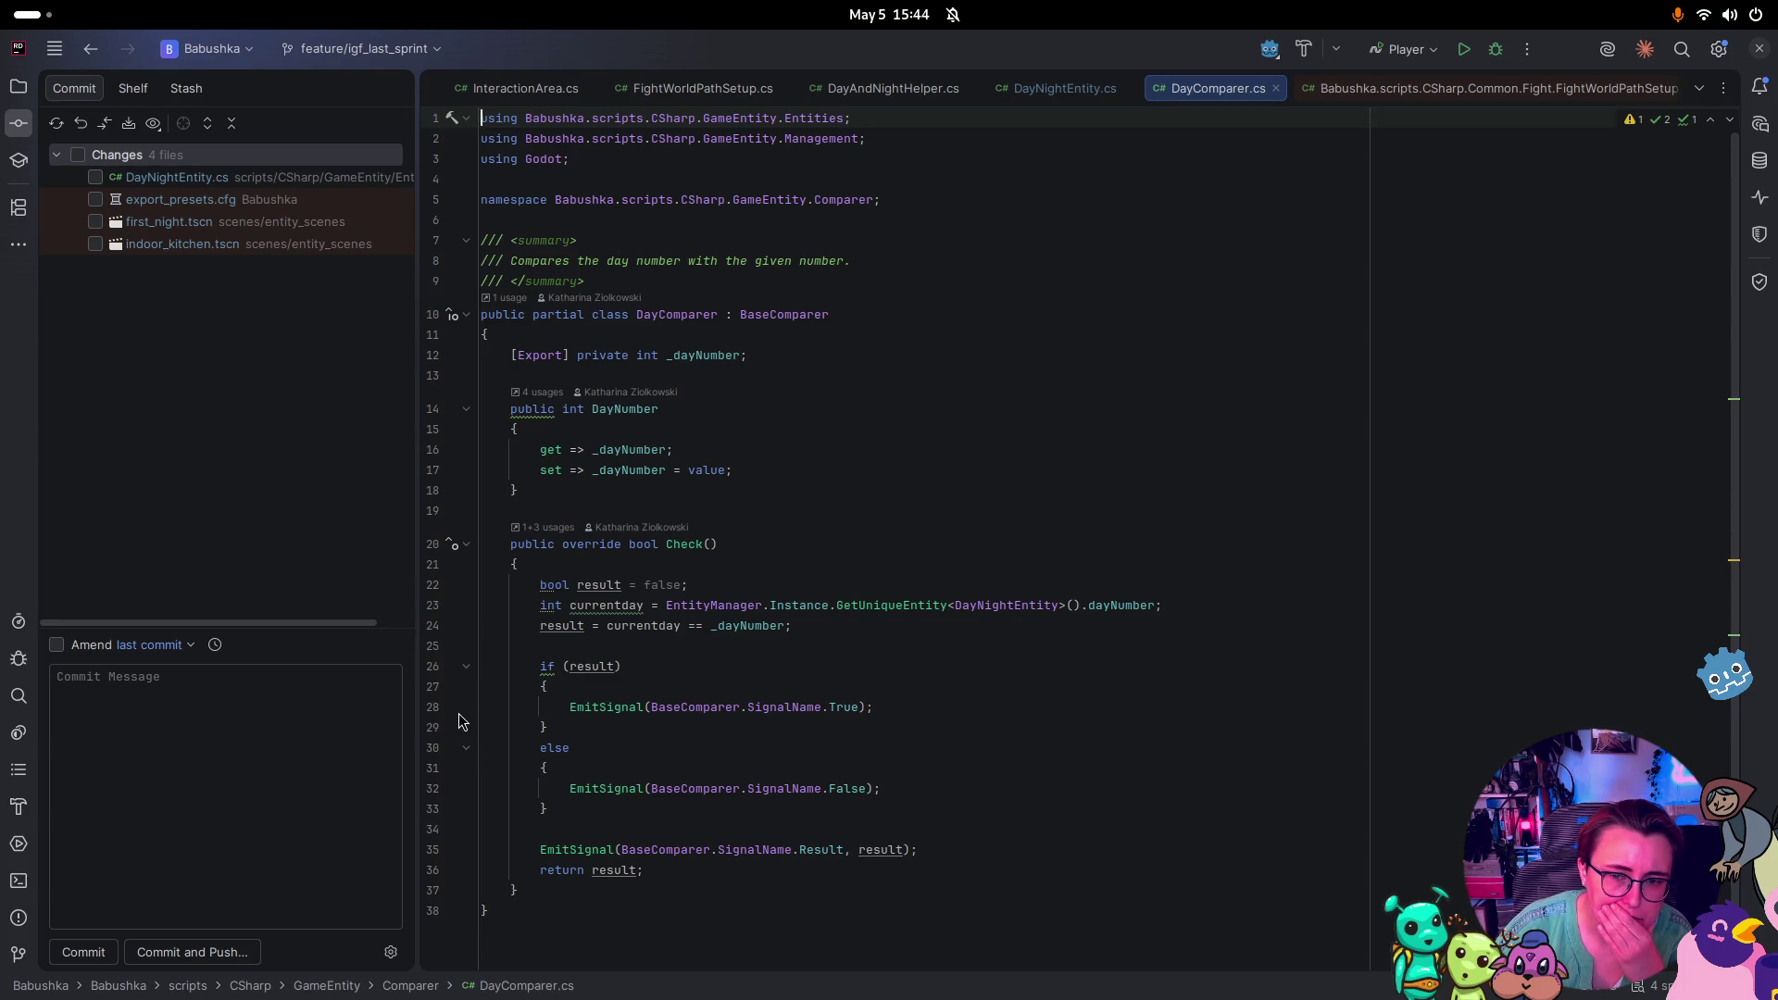
Toggle a breakpoint on the if (result) line in DayComparer.cs, briefly checking Godot
{"action": "left_click", "coordinate": [432, 665]}
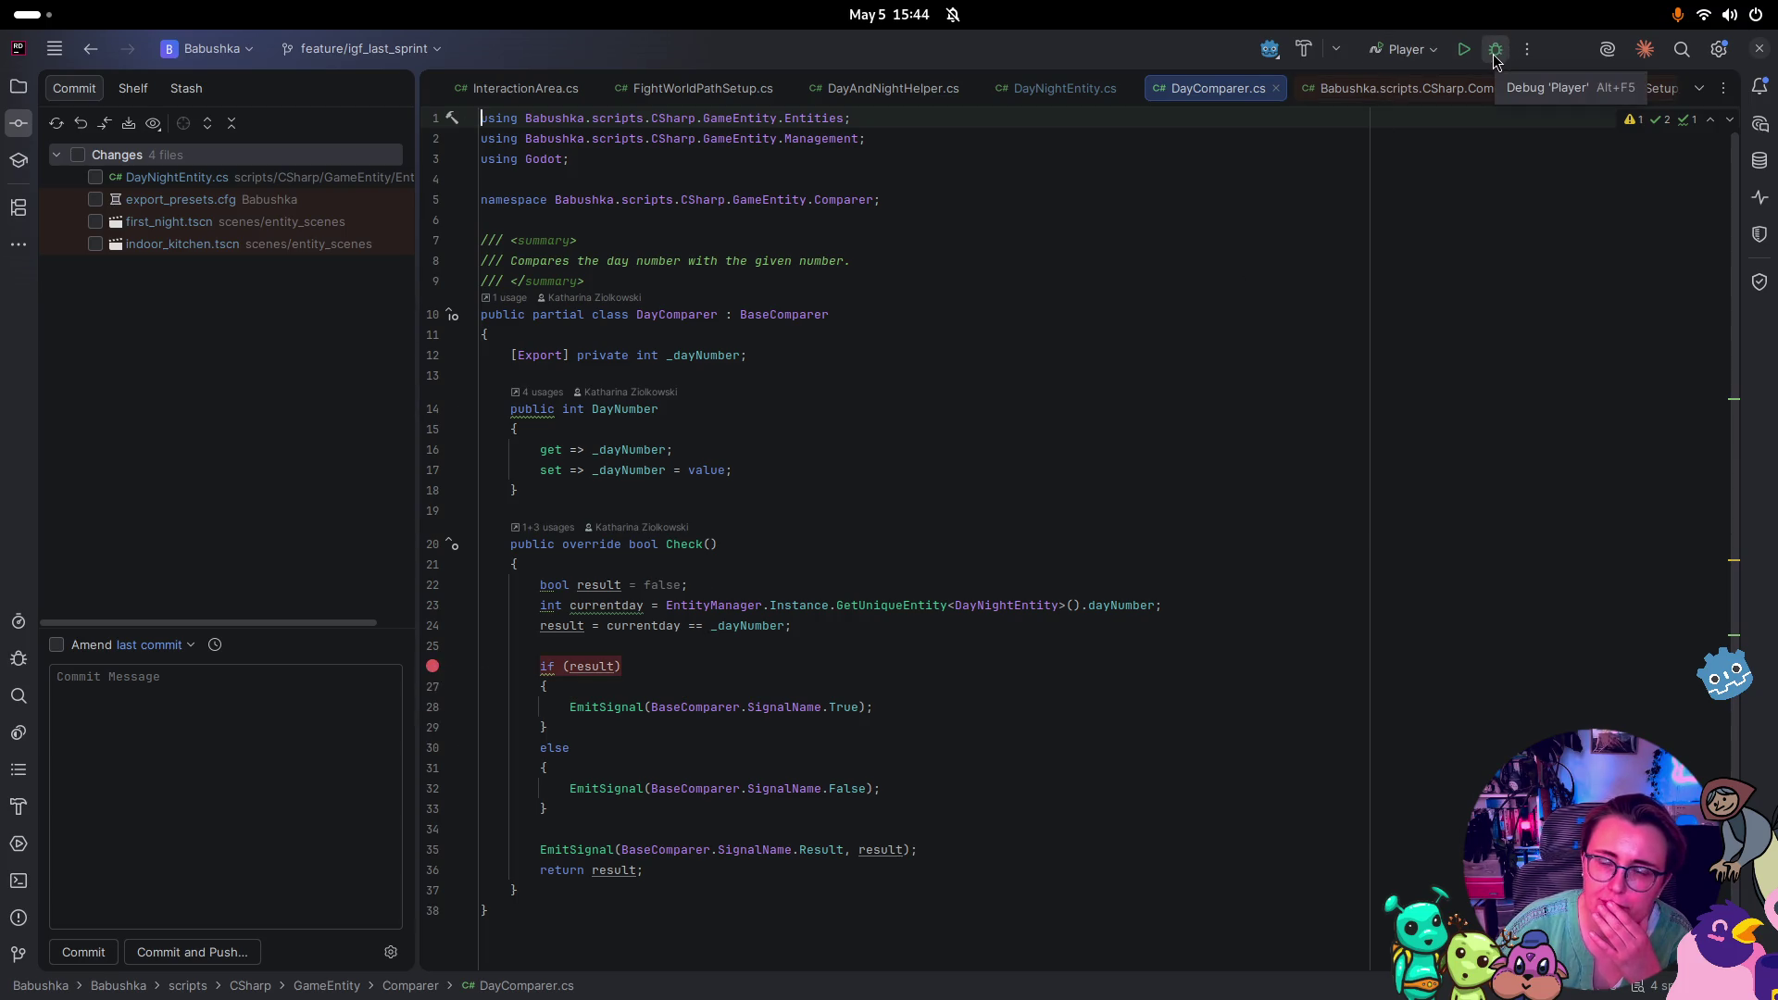
{"action": "left_click", "coordinate": [433, 666]}
{"action": "key", "text": "super"}
{"action": "left_click", "coordinate": [1090, 646]}
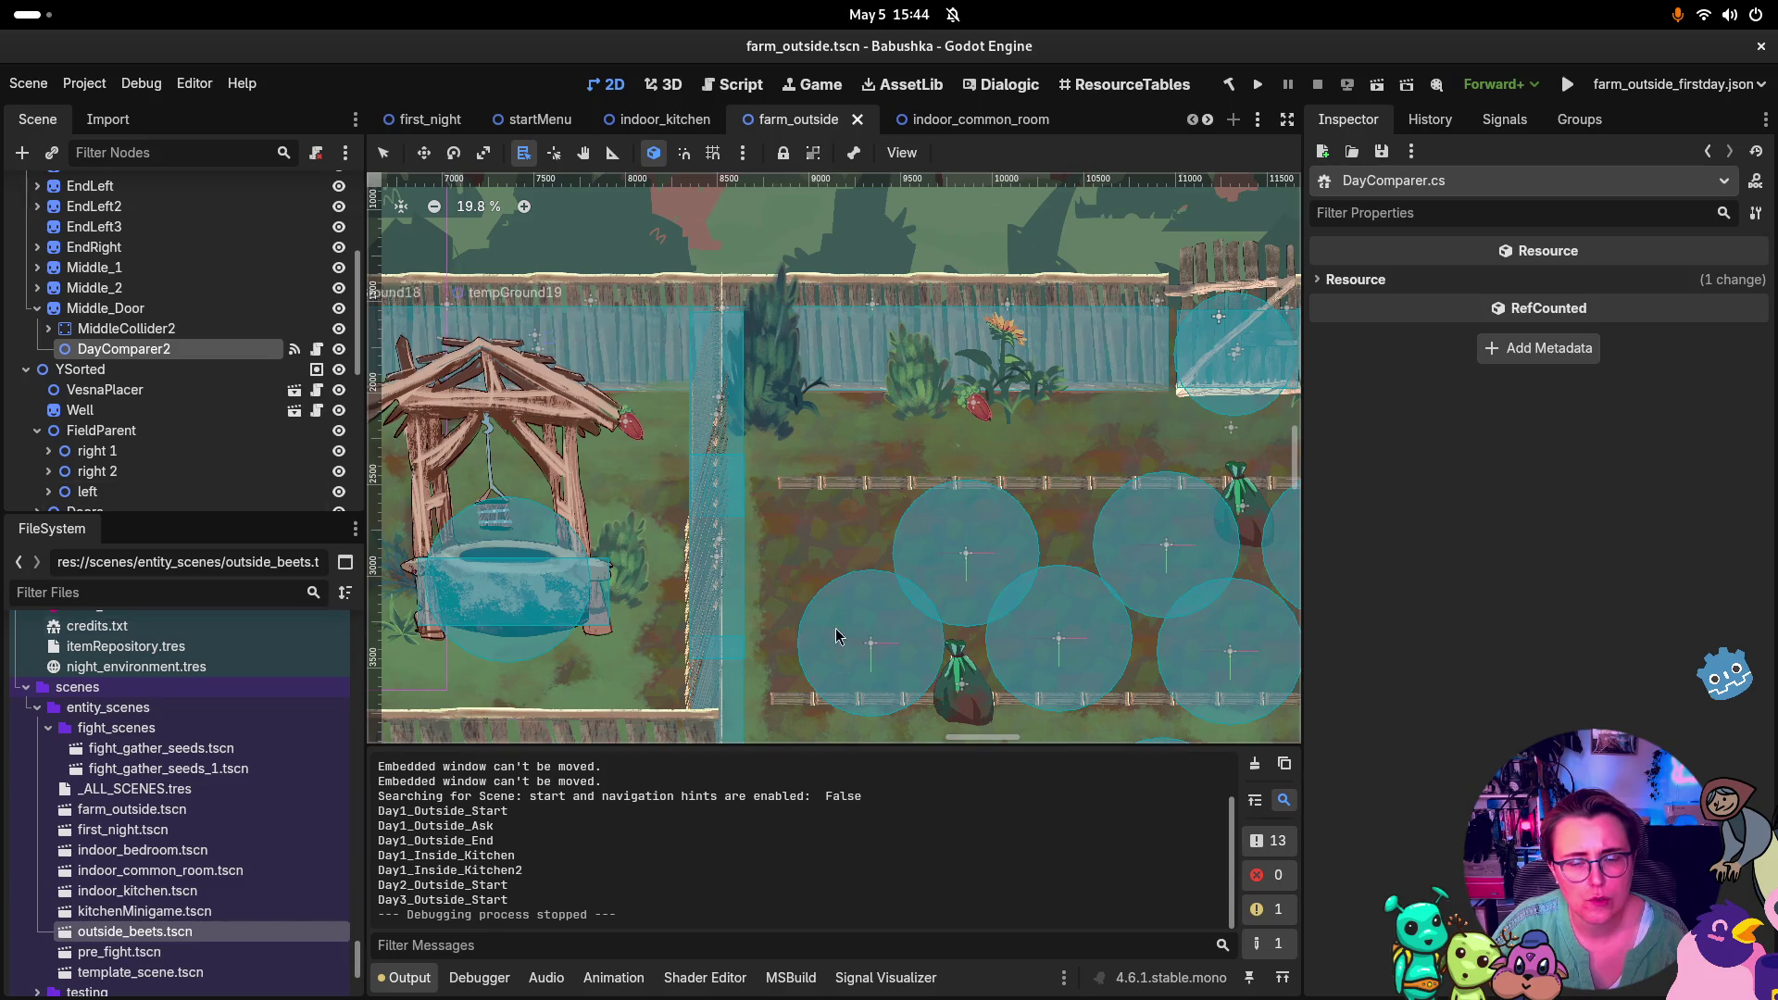
{"action": "key", "text": "super"}
{"action": "left_click", "coordinate": [1181, 407]}
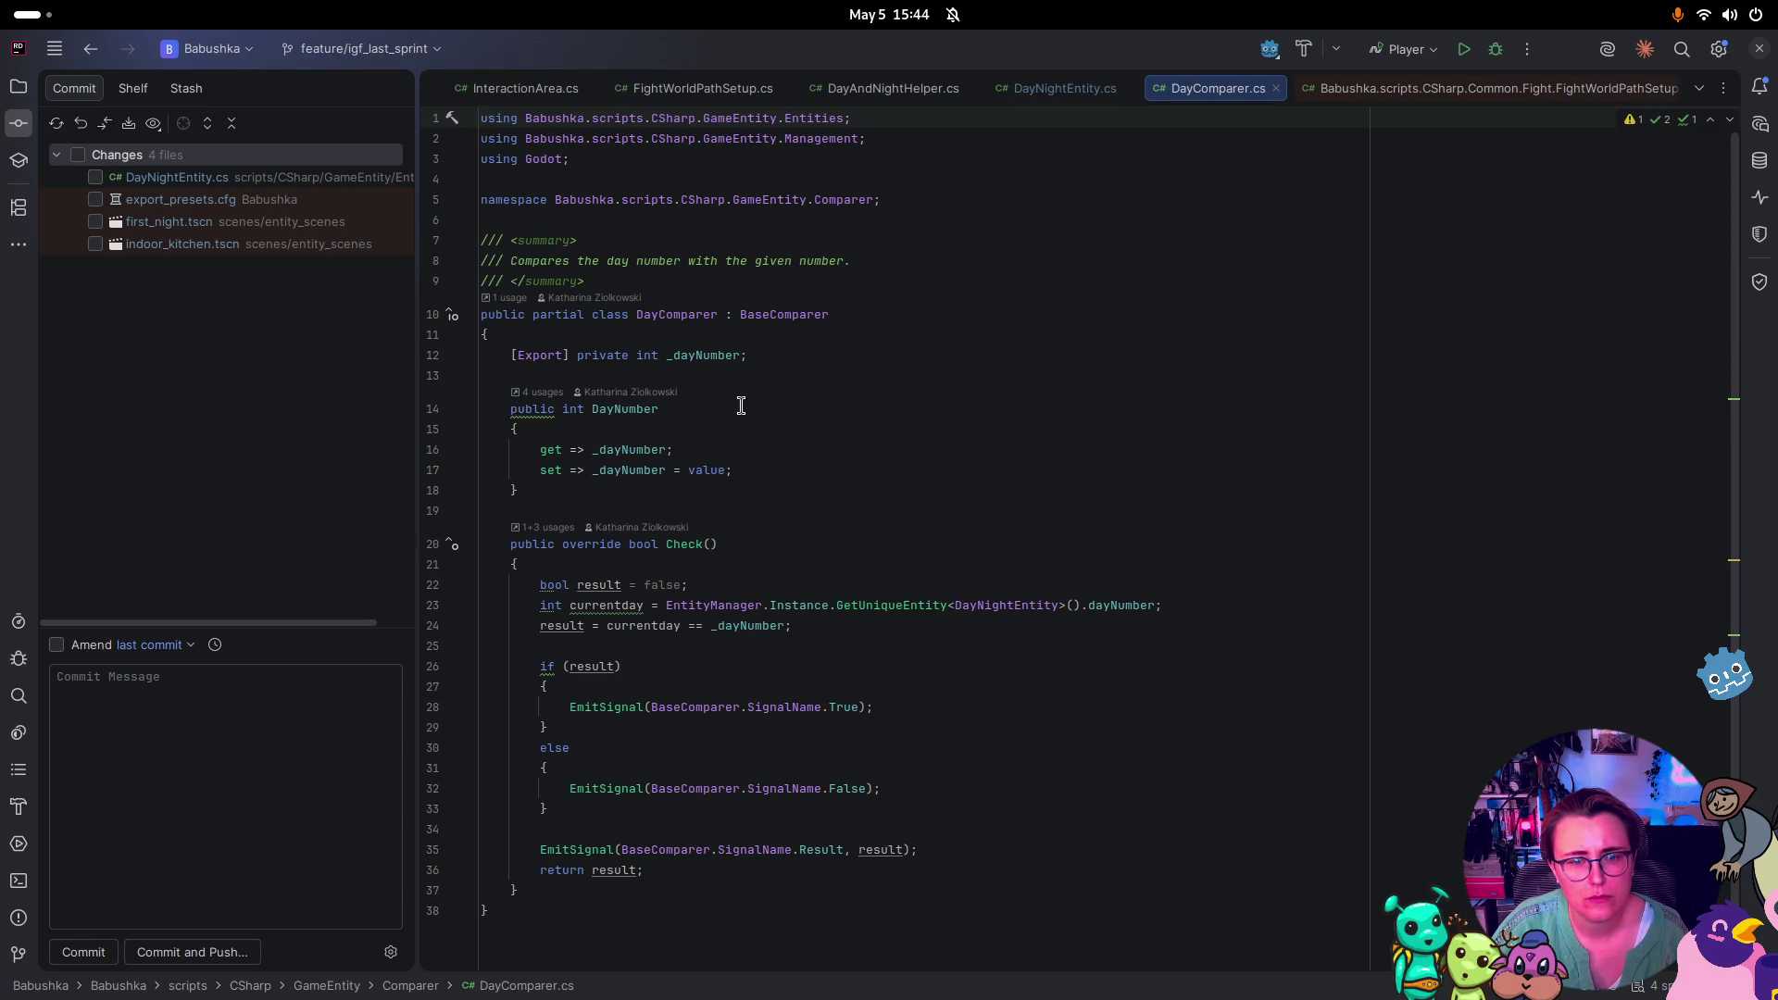
Jump to the BaseComparer class definition with Ctrl+B, return to DayComparer.cs, then switch to Godot
{"action": "mouse_move", "coordinate": [796, 319]}
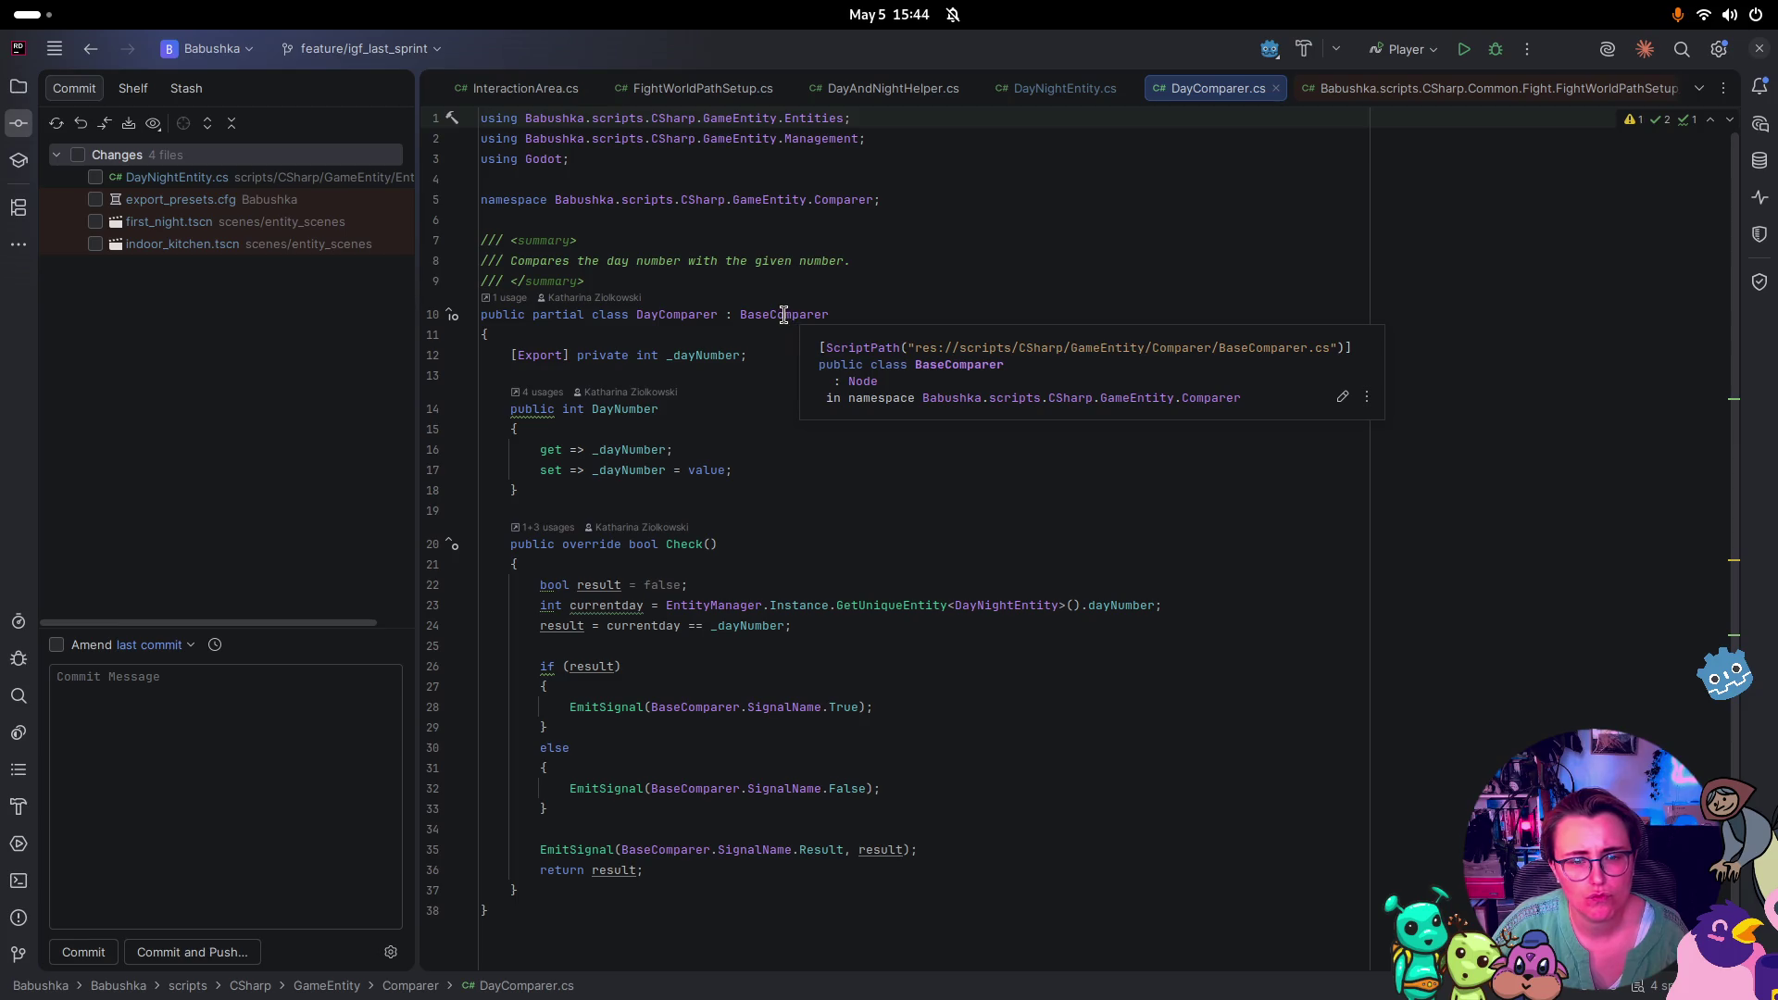
{"action": "left_click", "coordinate": [783, 315]}
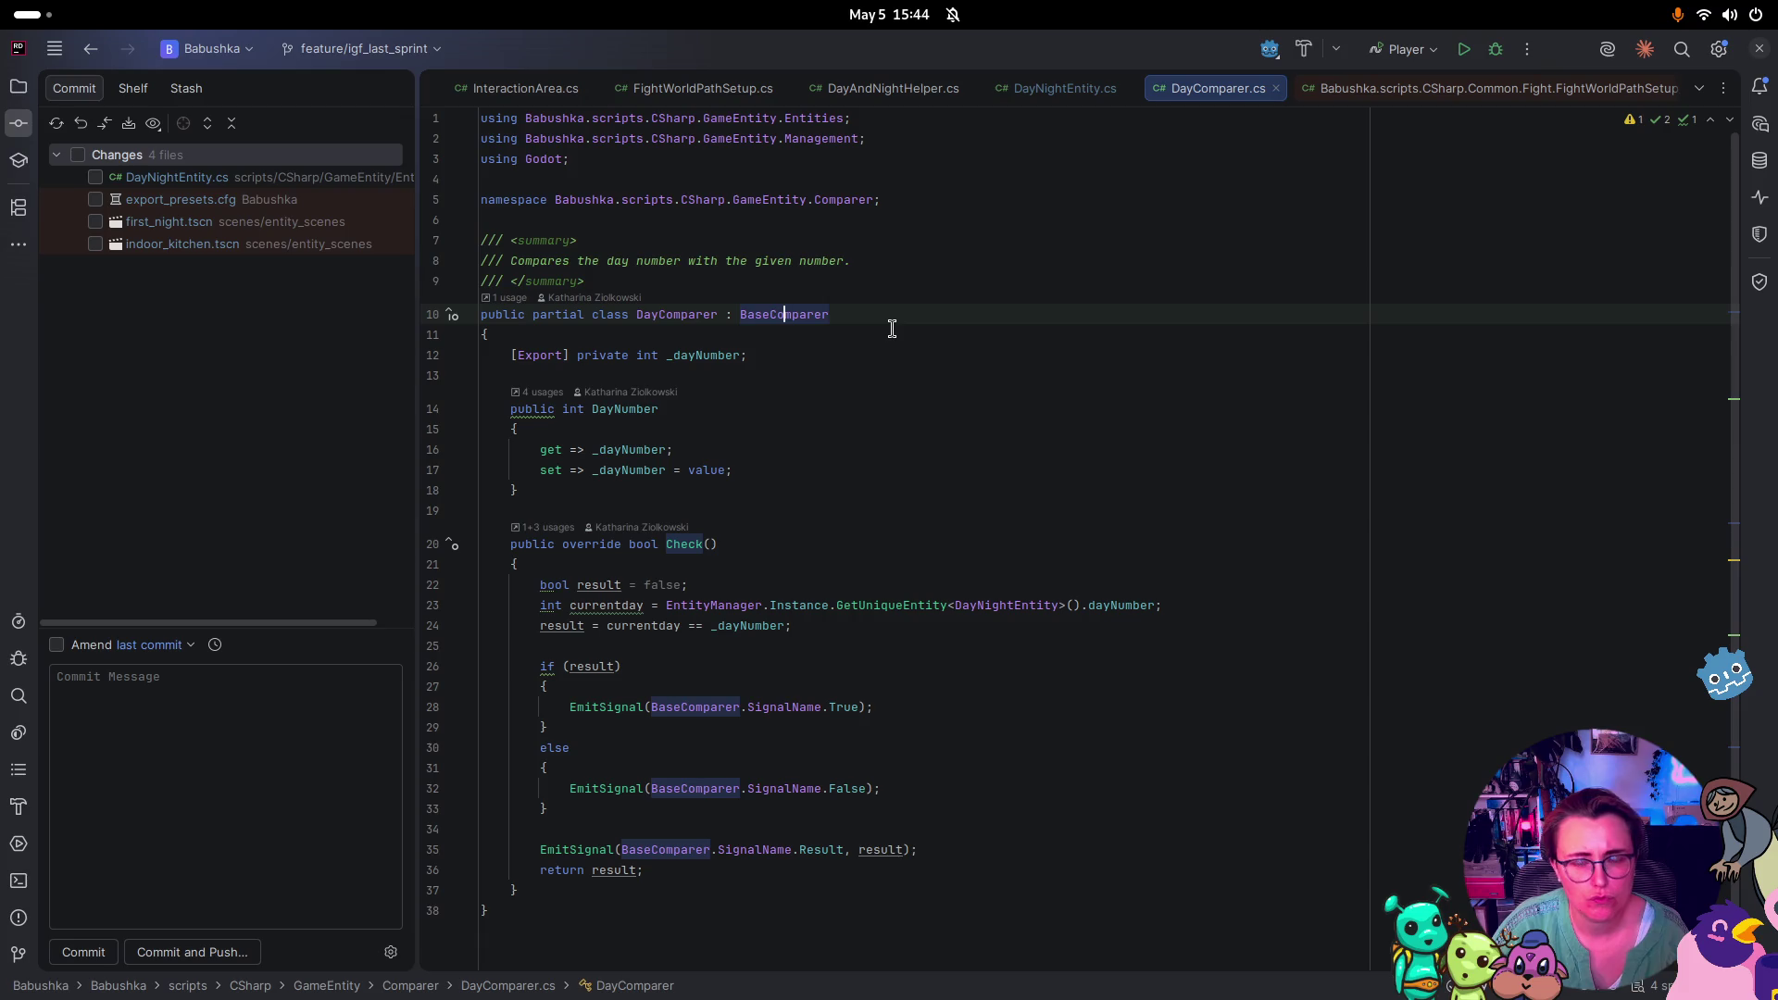
{"action": "key", "text": "ctrl+b"}
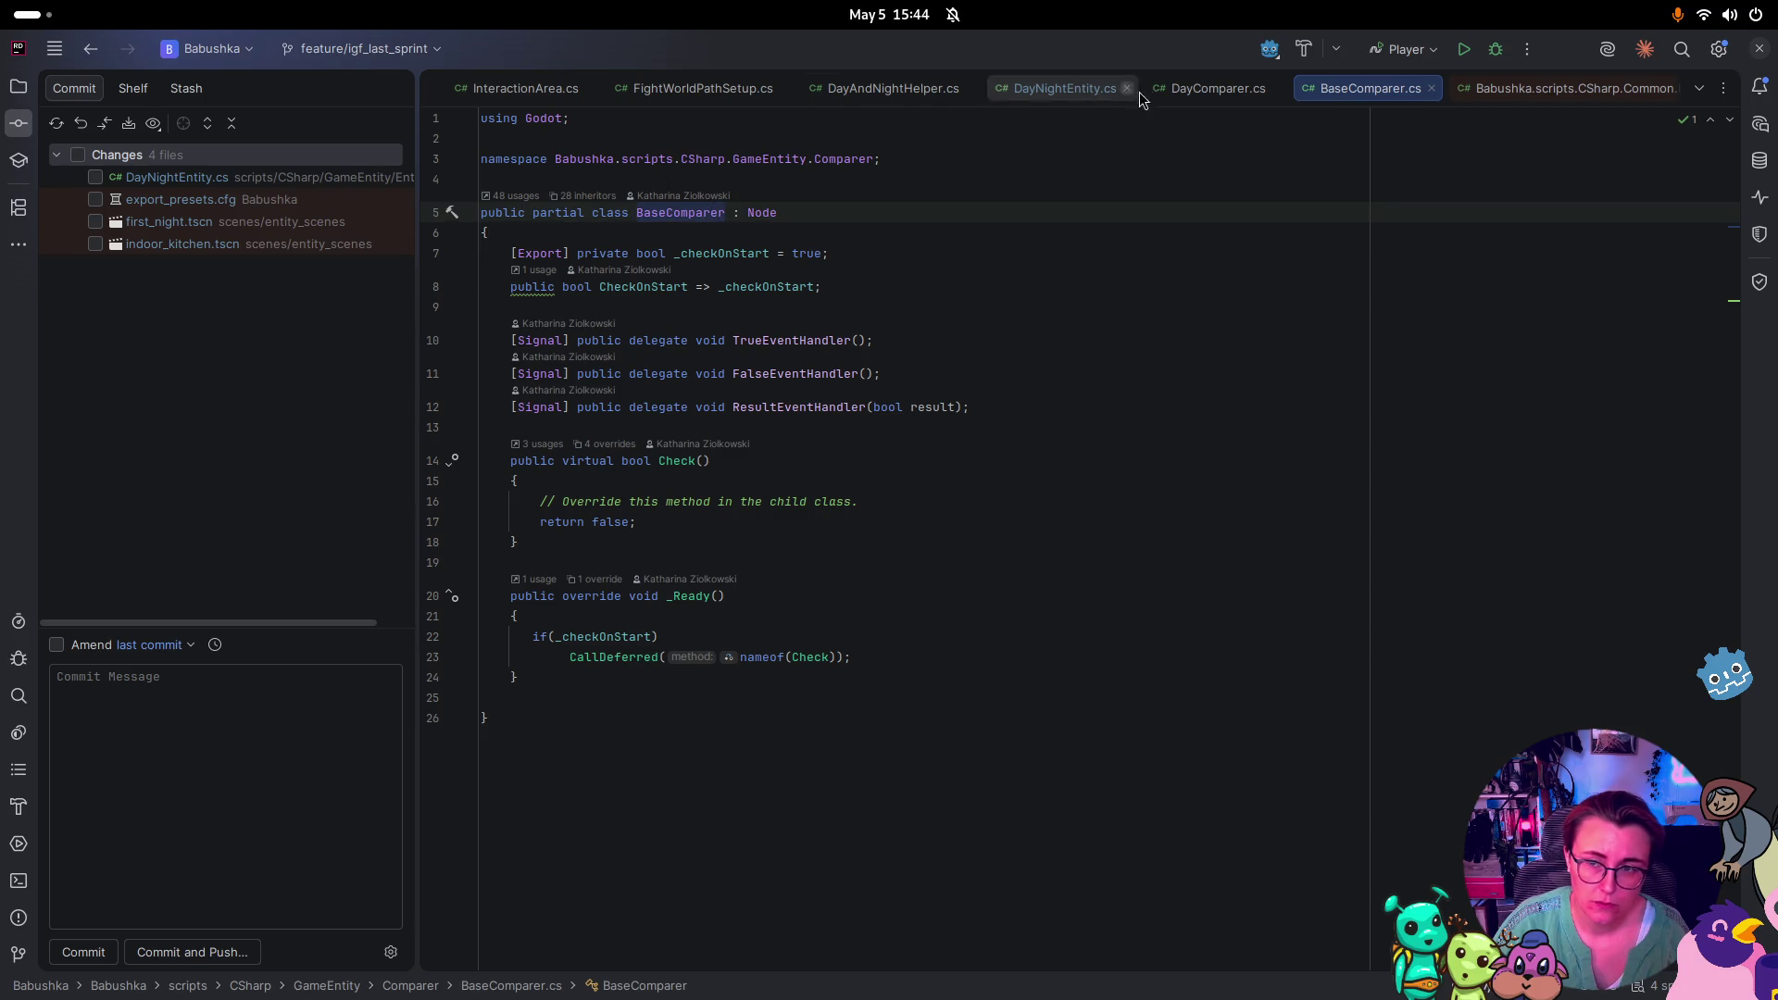
{"action": "left_click", "coordinate": [1204, 88]}
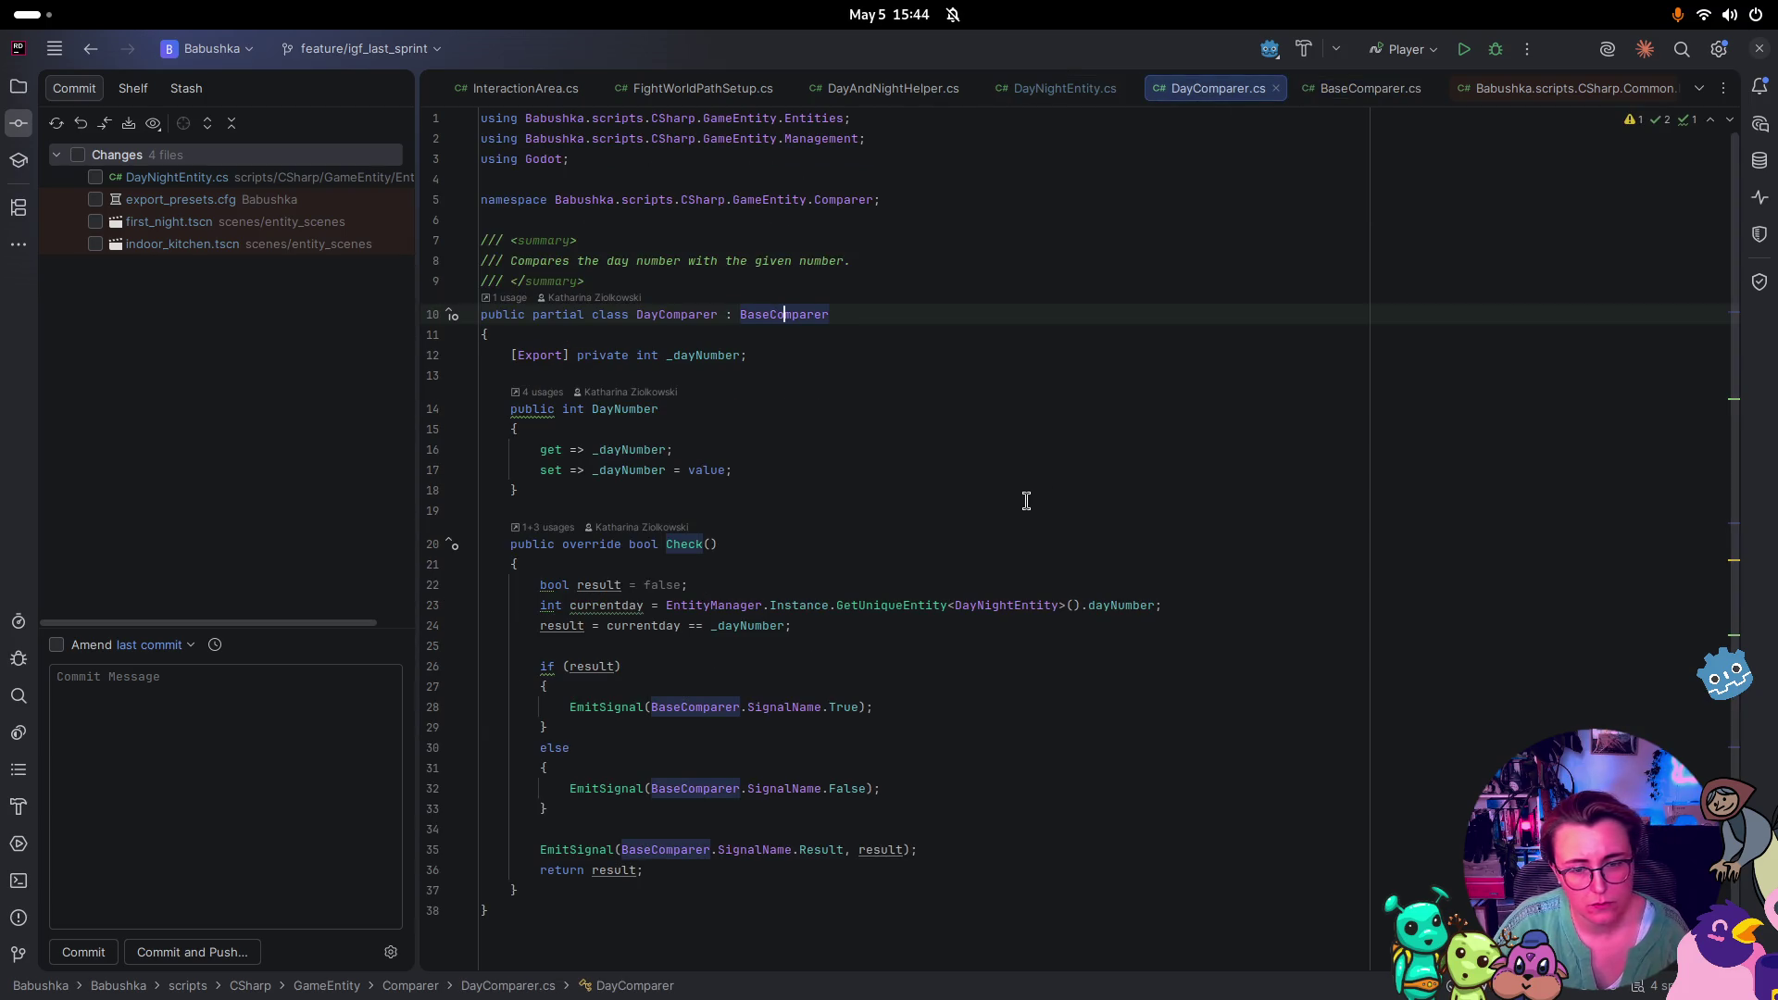
{"action": "key", "text": "super"}
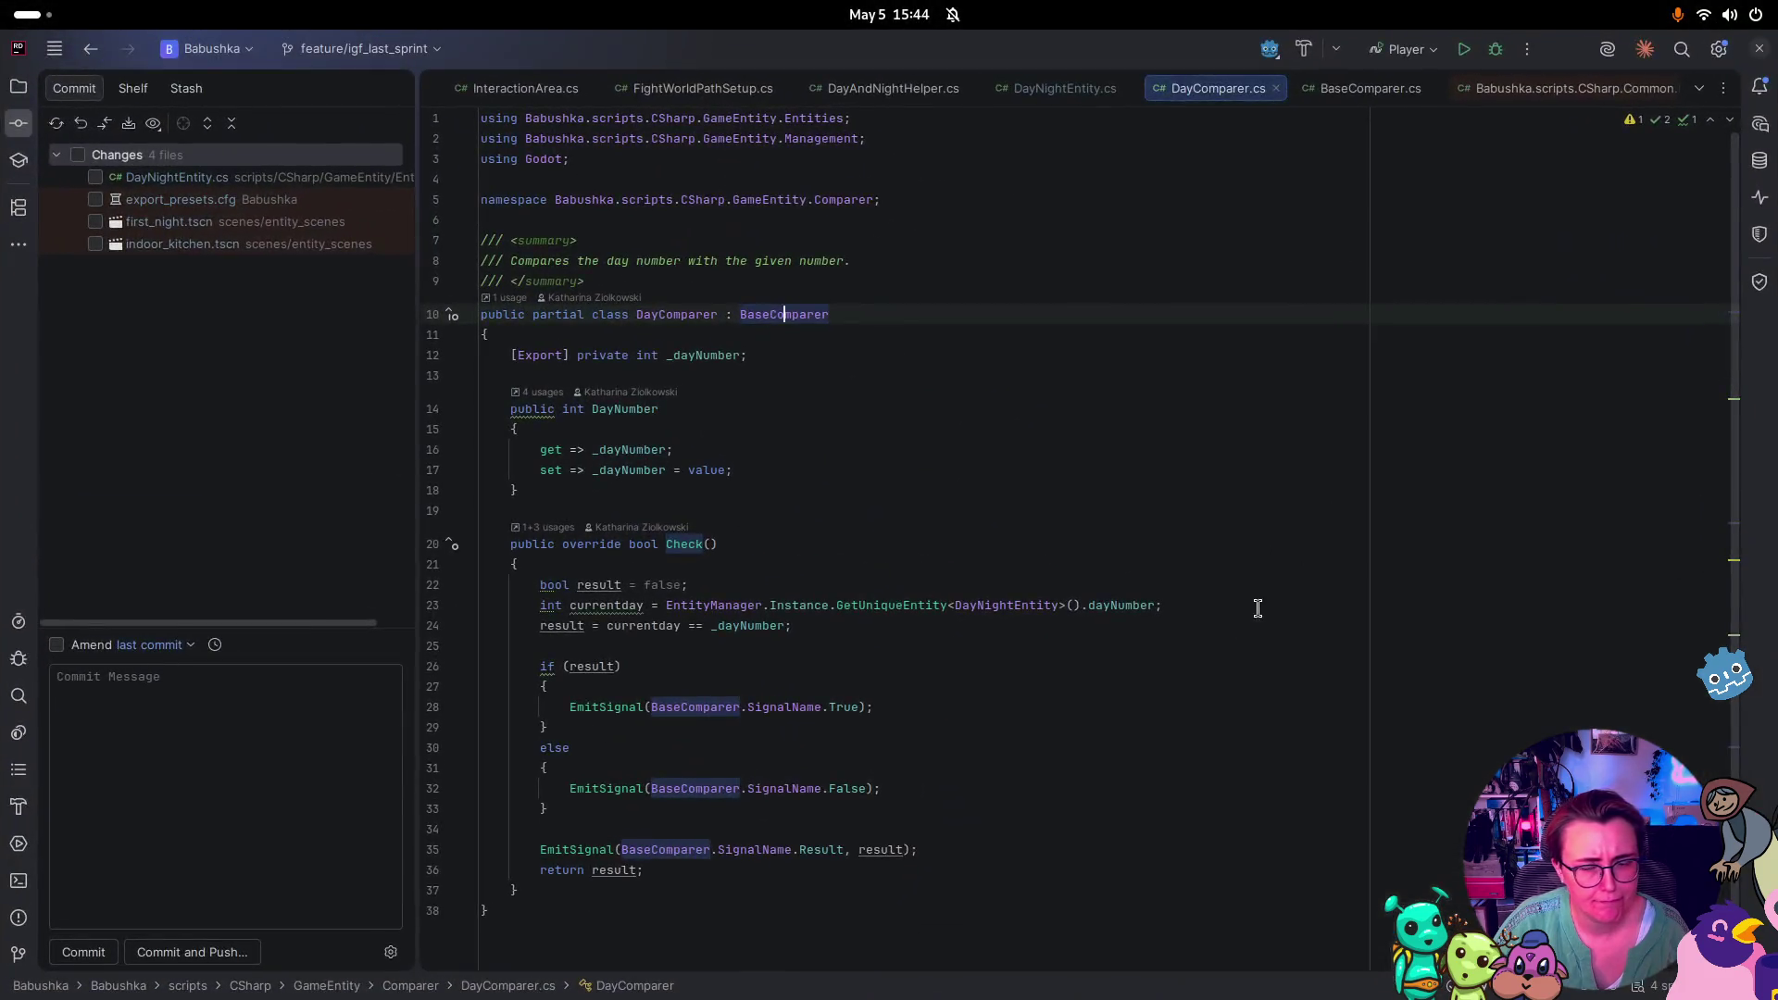
{"action": "left_click", "coordinate": [1184, 692]}
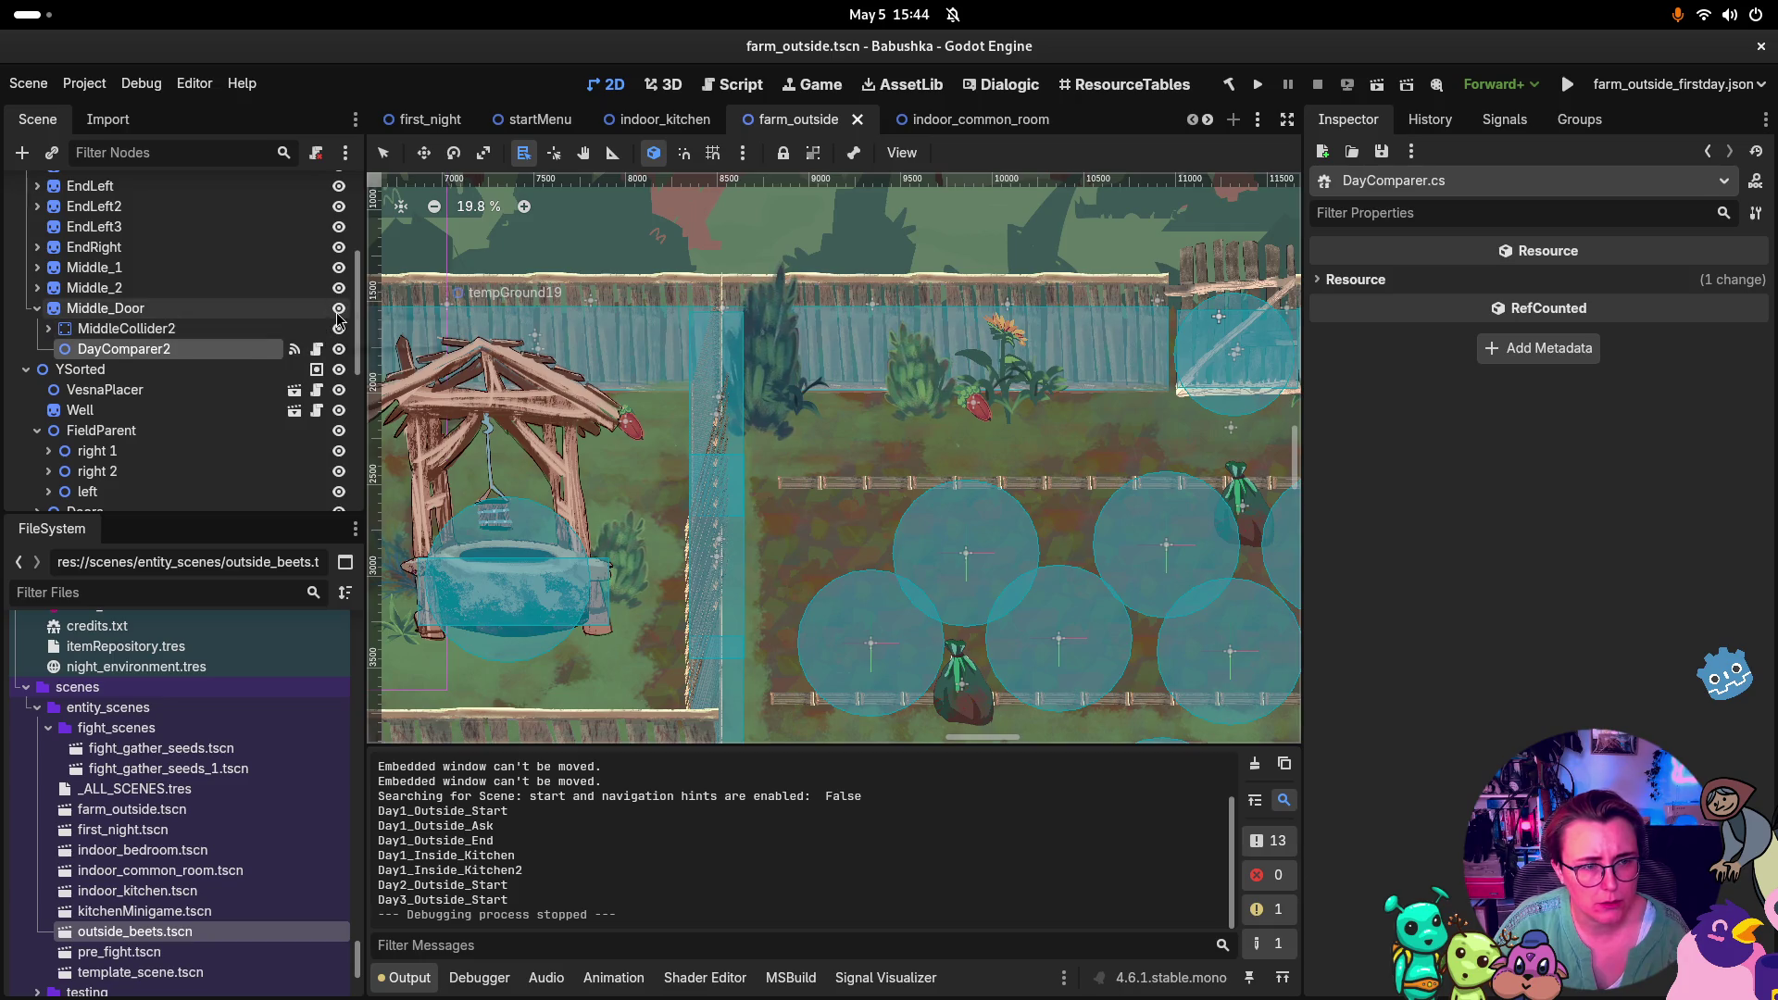
Disable the CollisionShape2D under MiddleCollider2 and save the farm_outside scene
{"action": "left_click", "coordinate": [276, 329]}
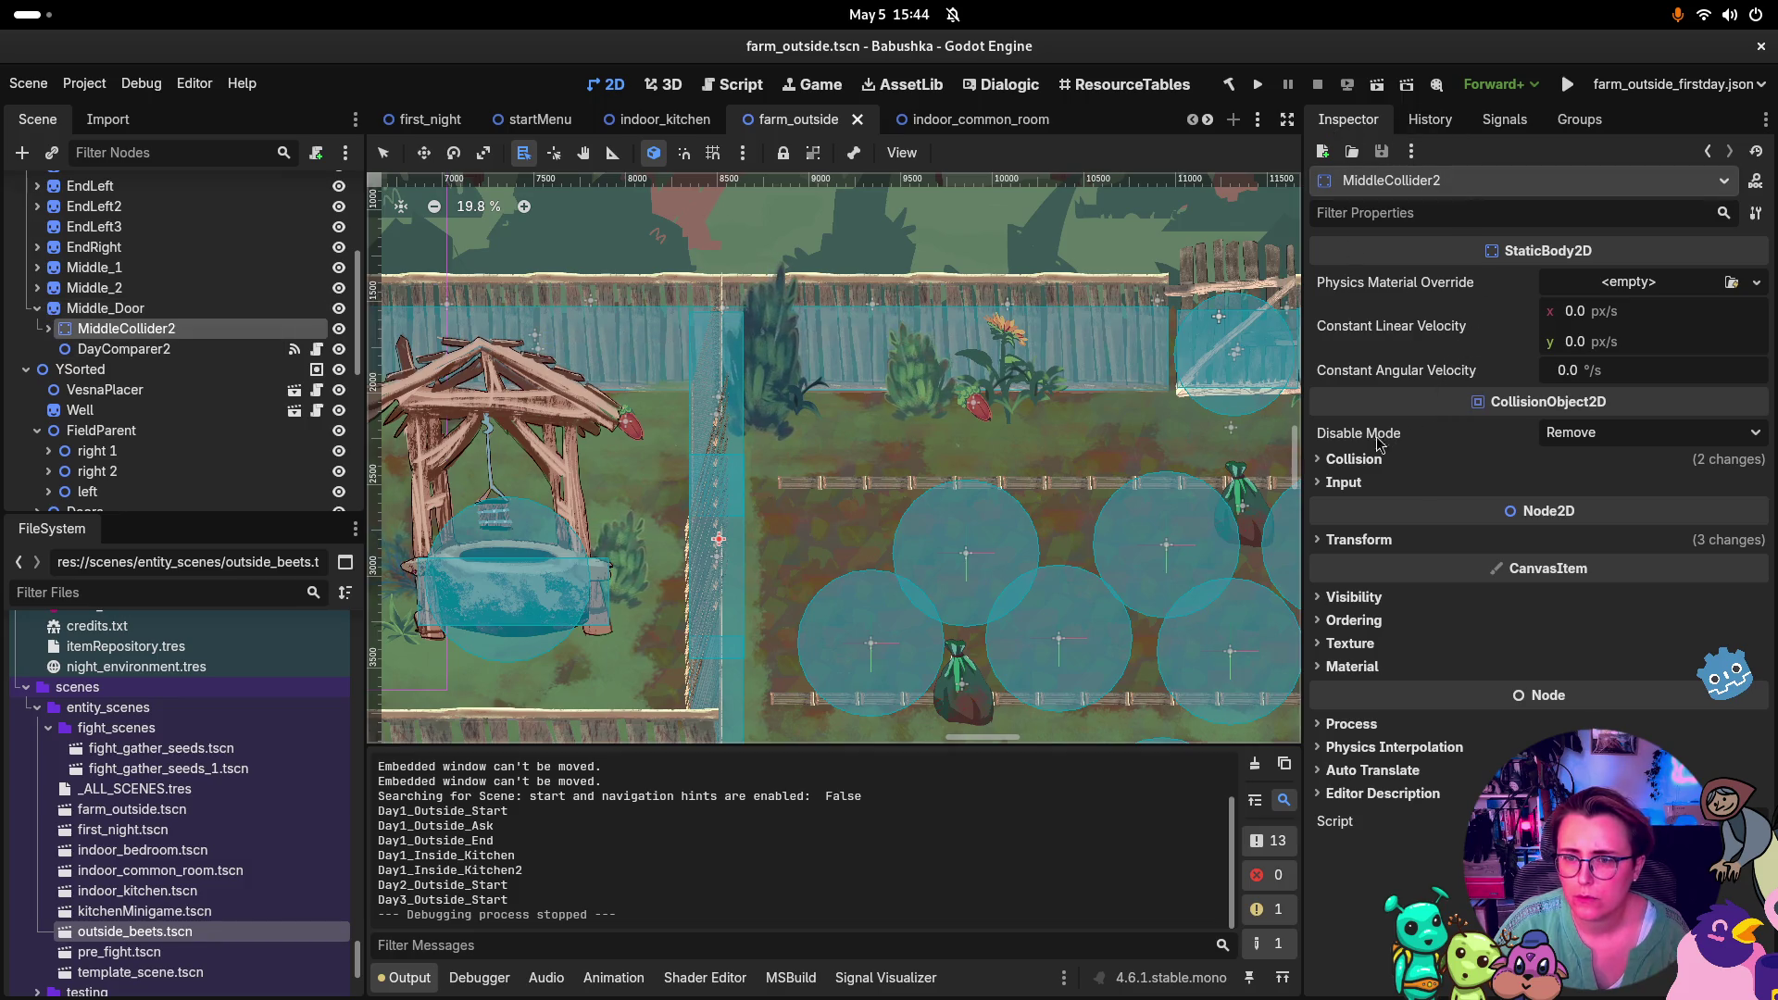
{"action": "left_click", "coordinate": [1361, 463]}
{"action": "left_click", "coordinate": [1358, 460]}
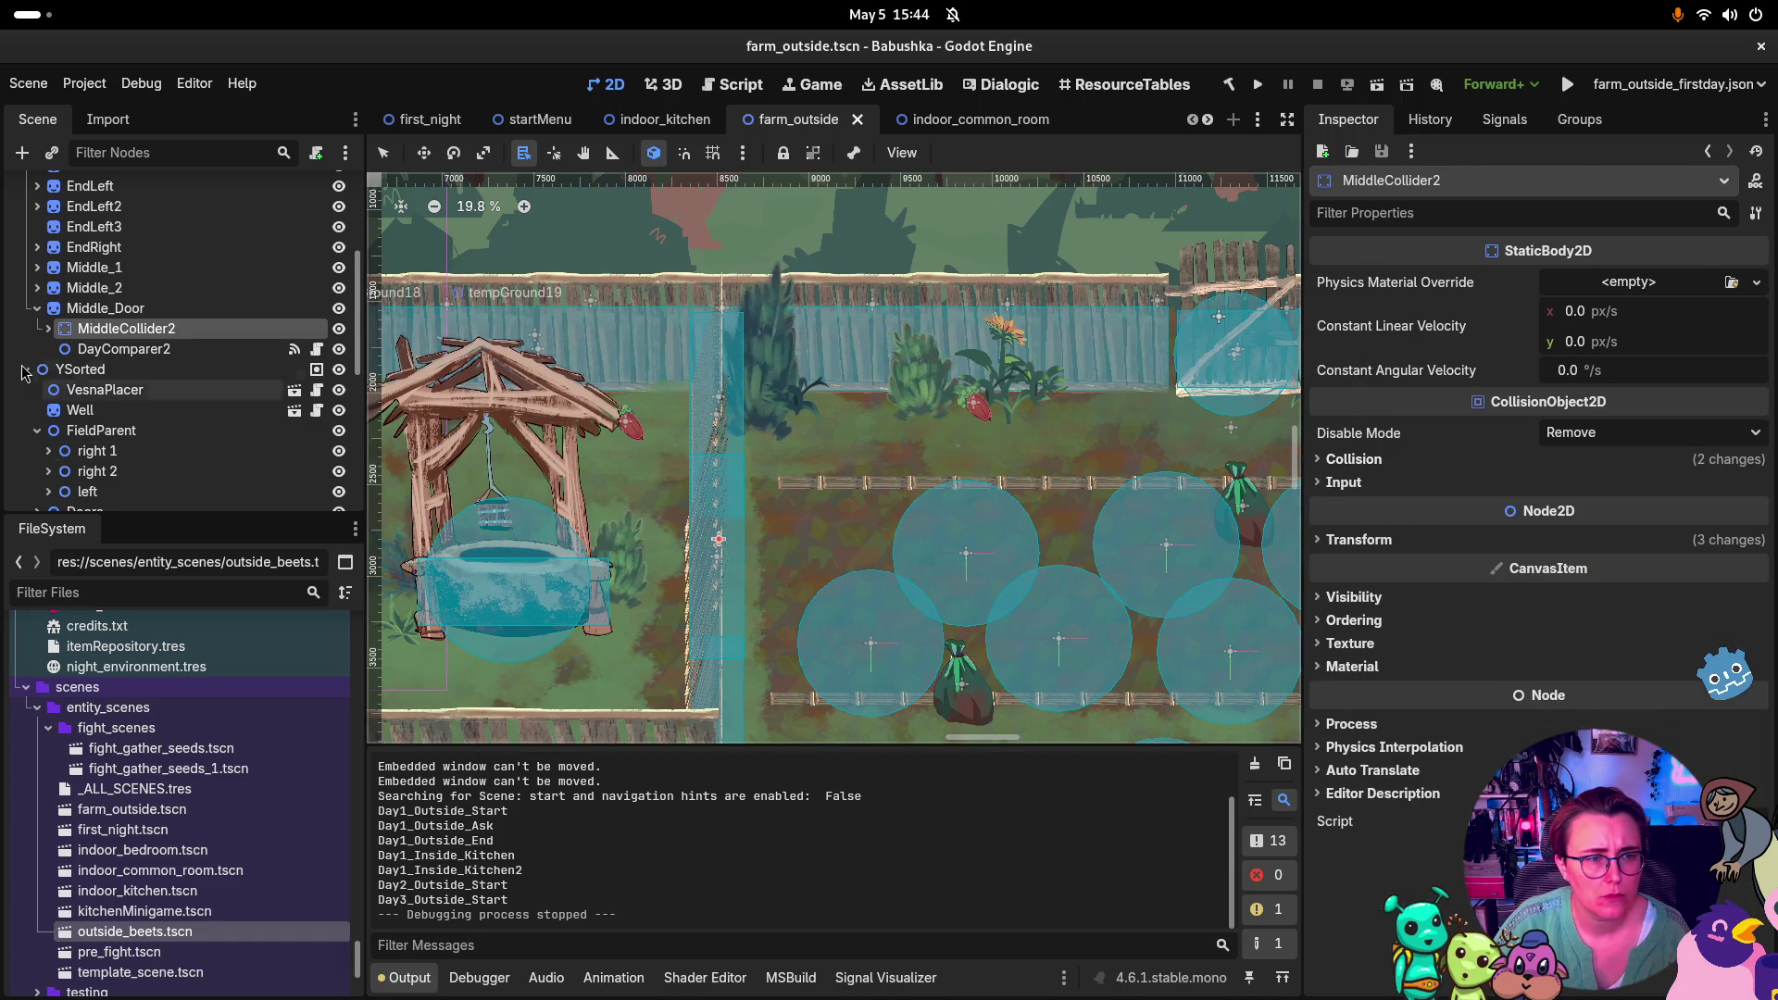
{"action": "left_click", "coordinate": [48, 328]}
{"action": "left_click", "coordinate": [152, 352]}
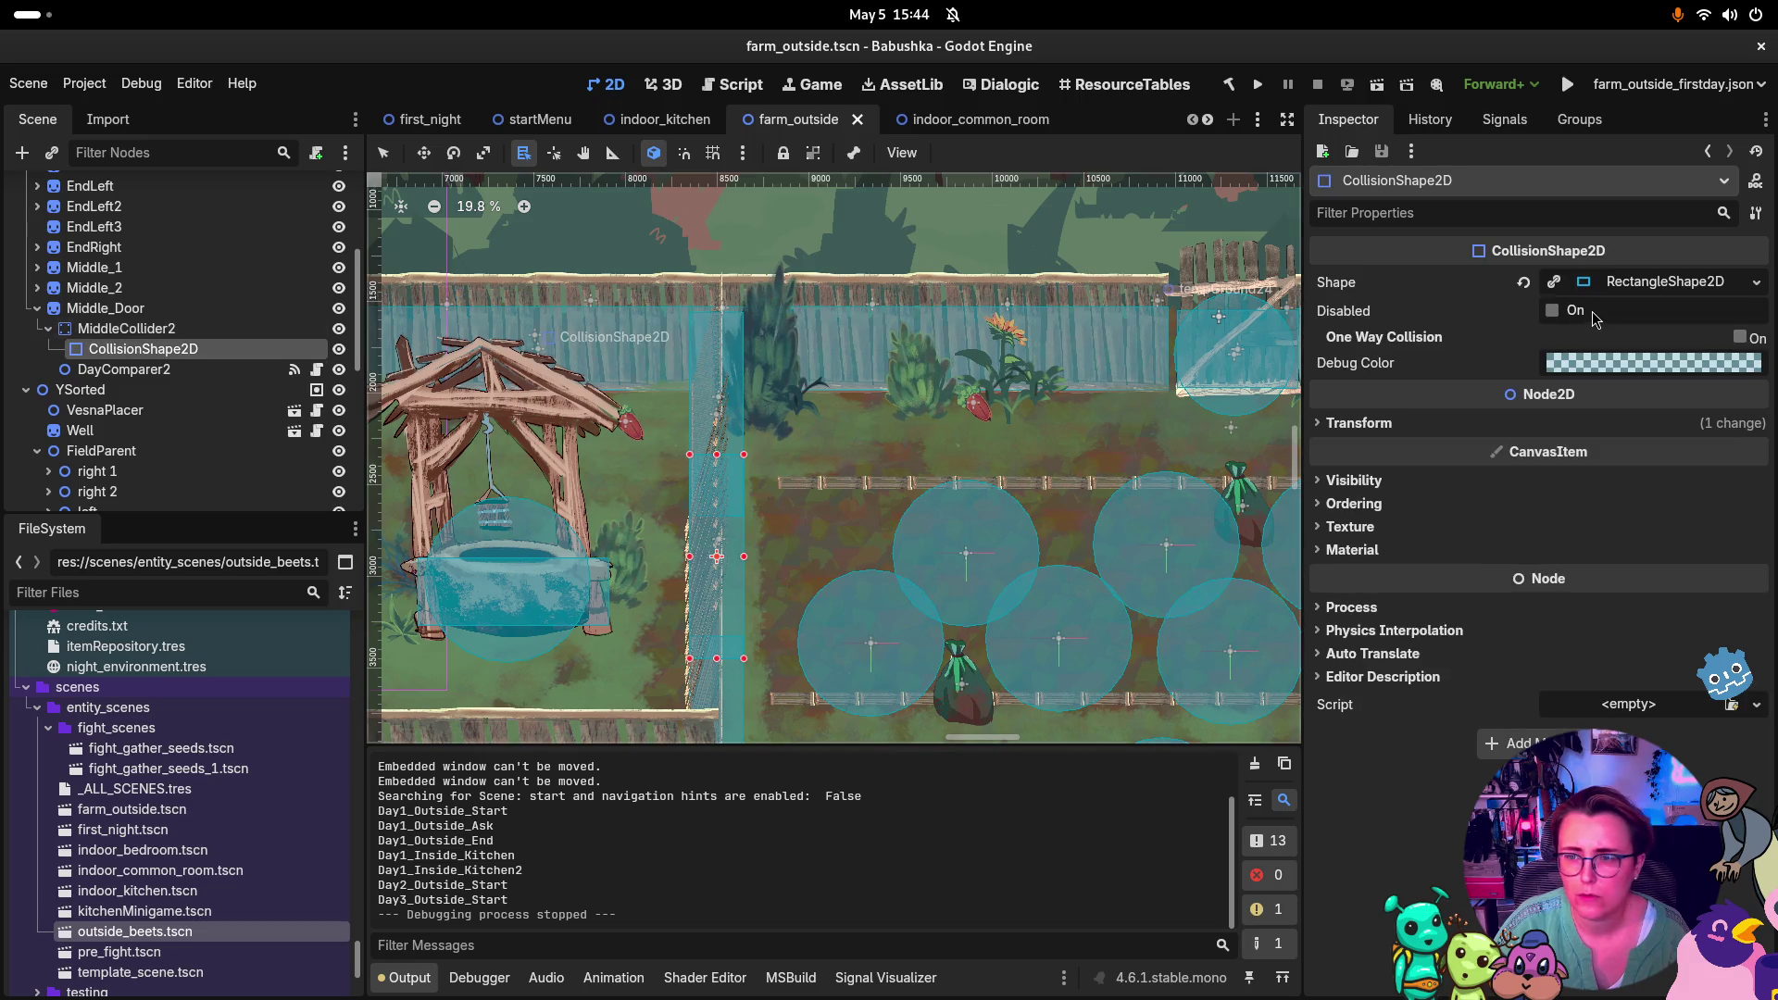
{"action": "left_click", "coordinate": [1552, 311]}
{"action": "key", "text": "ctrl+s"}
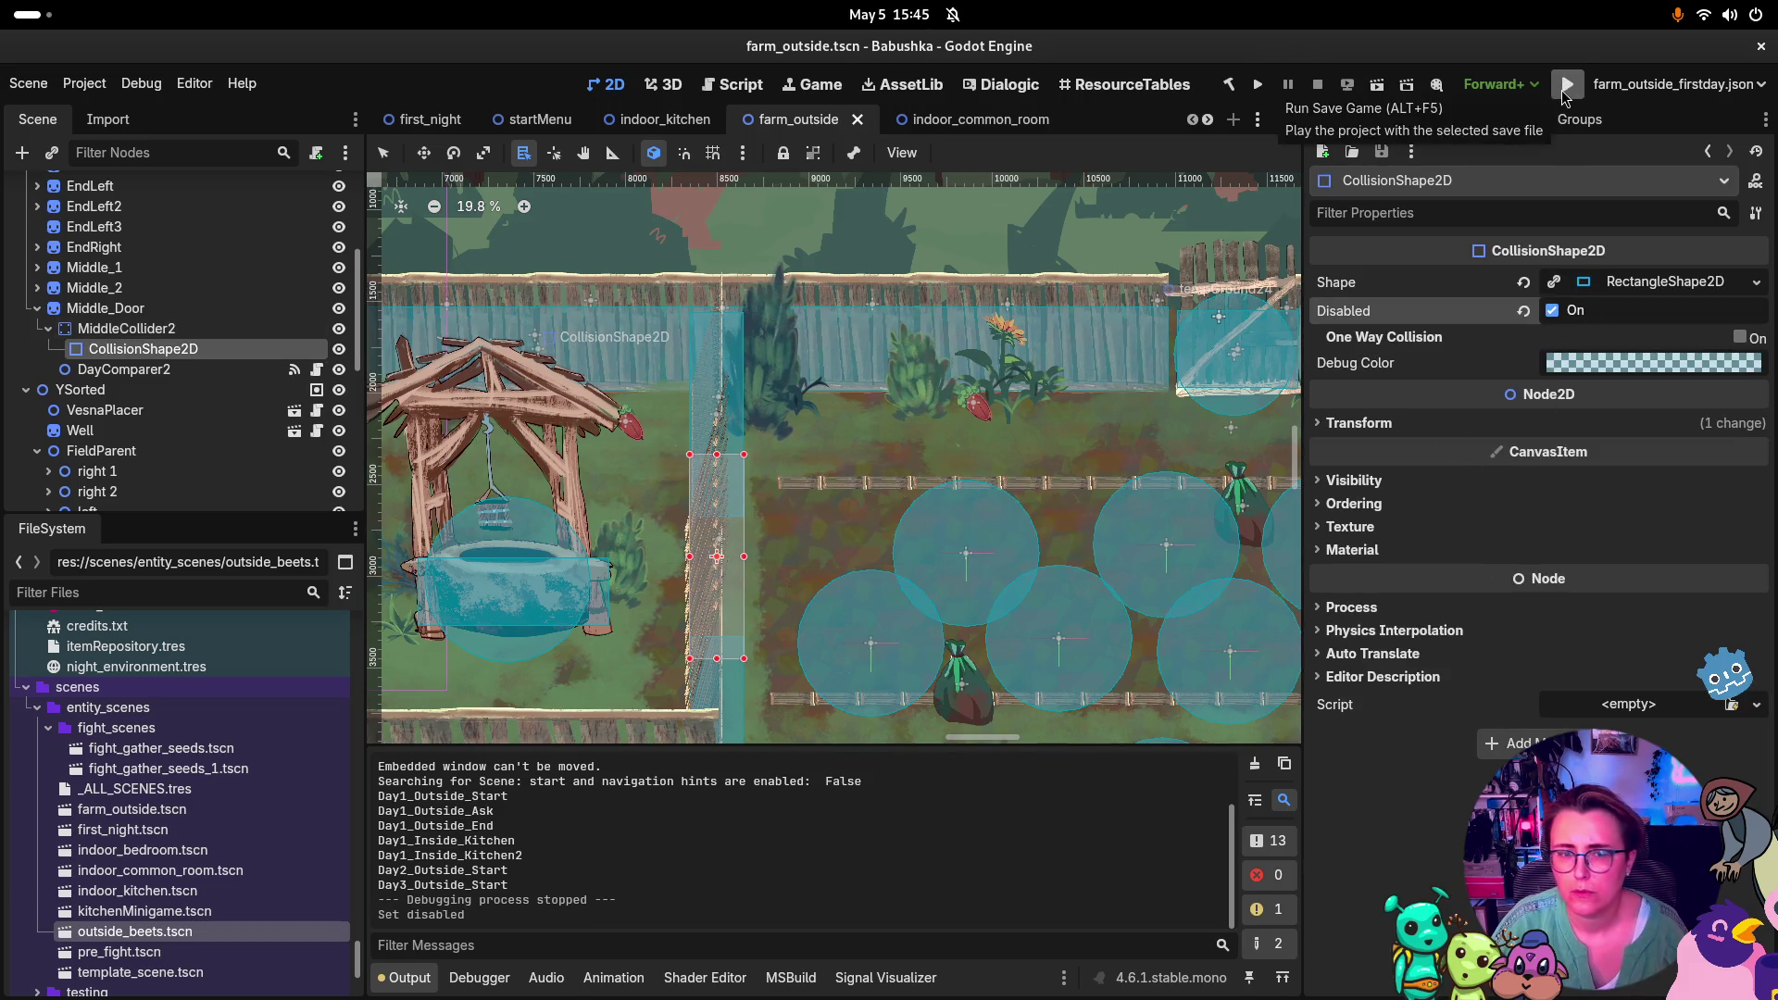
Run the game, walk Babushka right past the well along the fence, then stop it
{"action": "left_click", "coordinate": [1567, 84]}
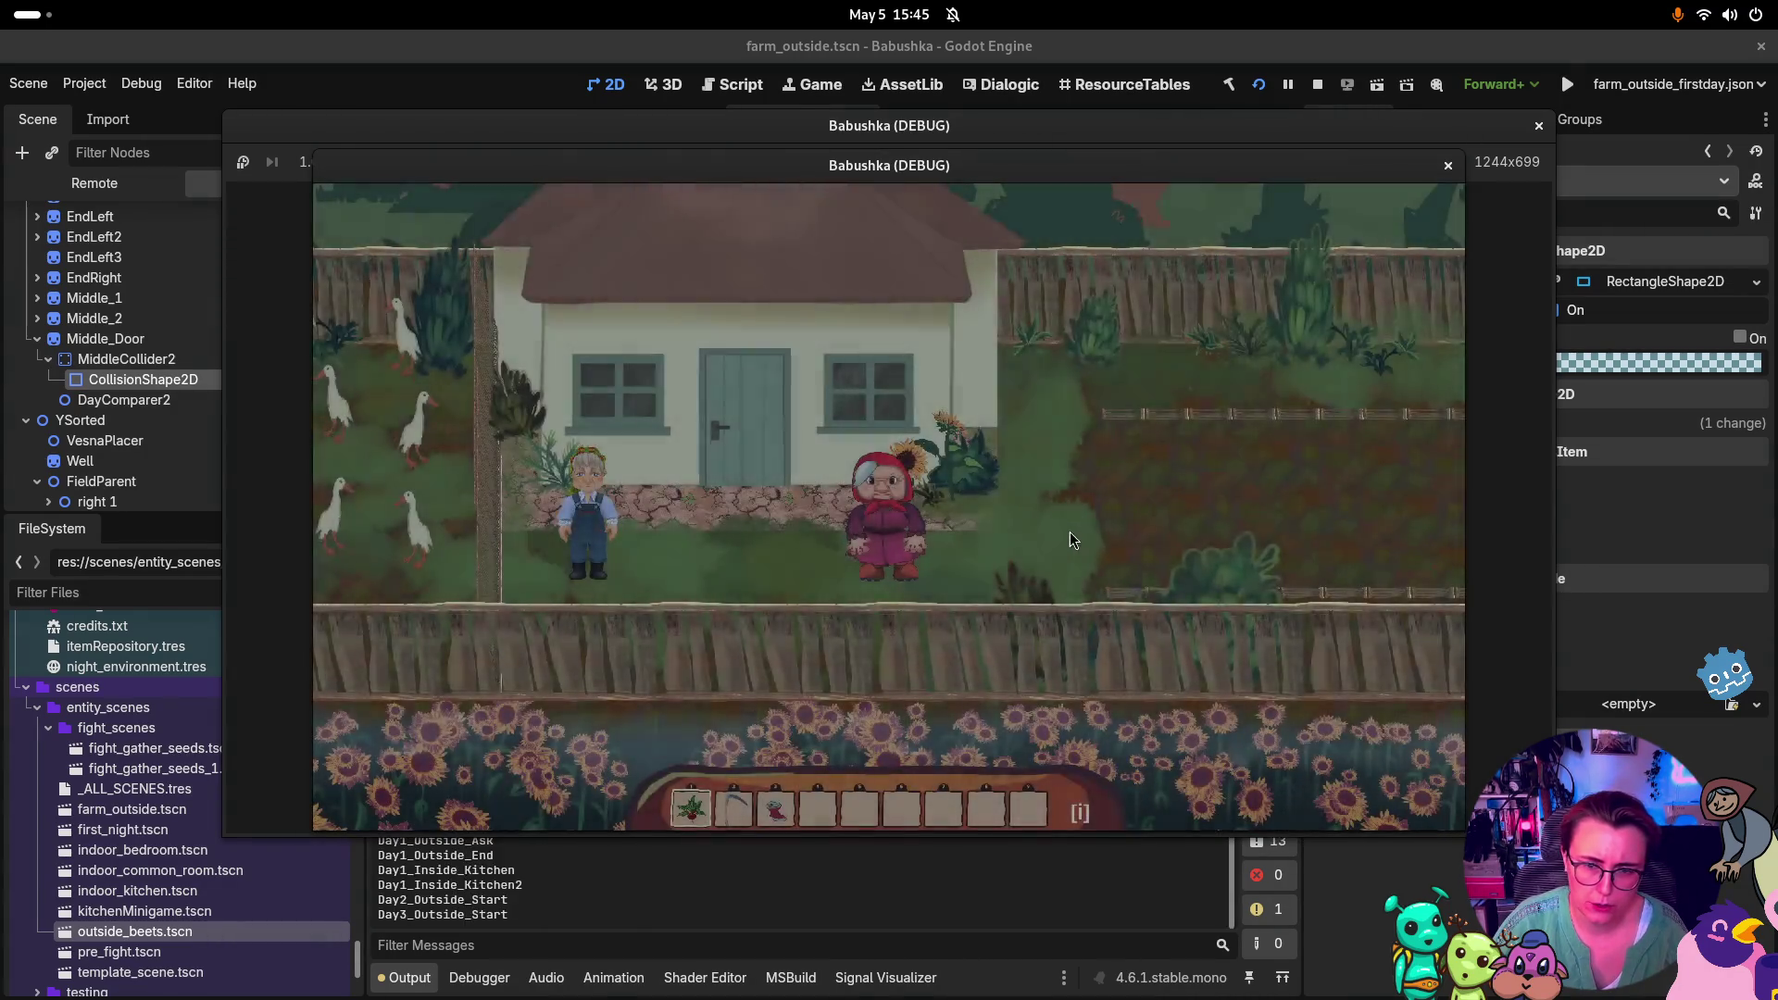
{"action": "key", "text": "Right"}
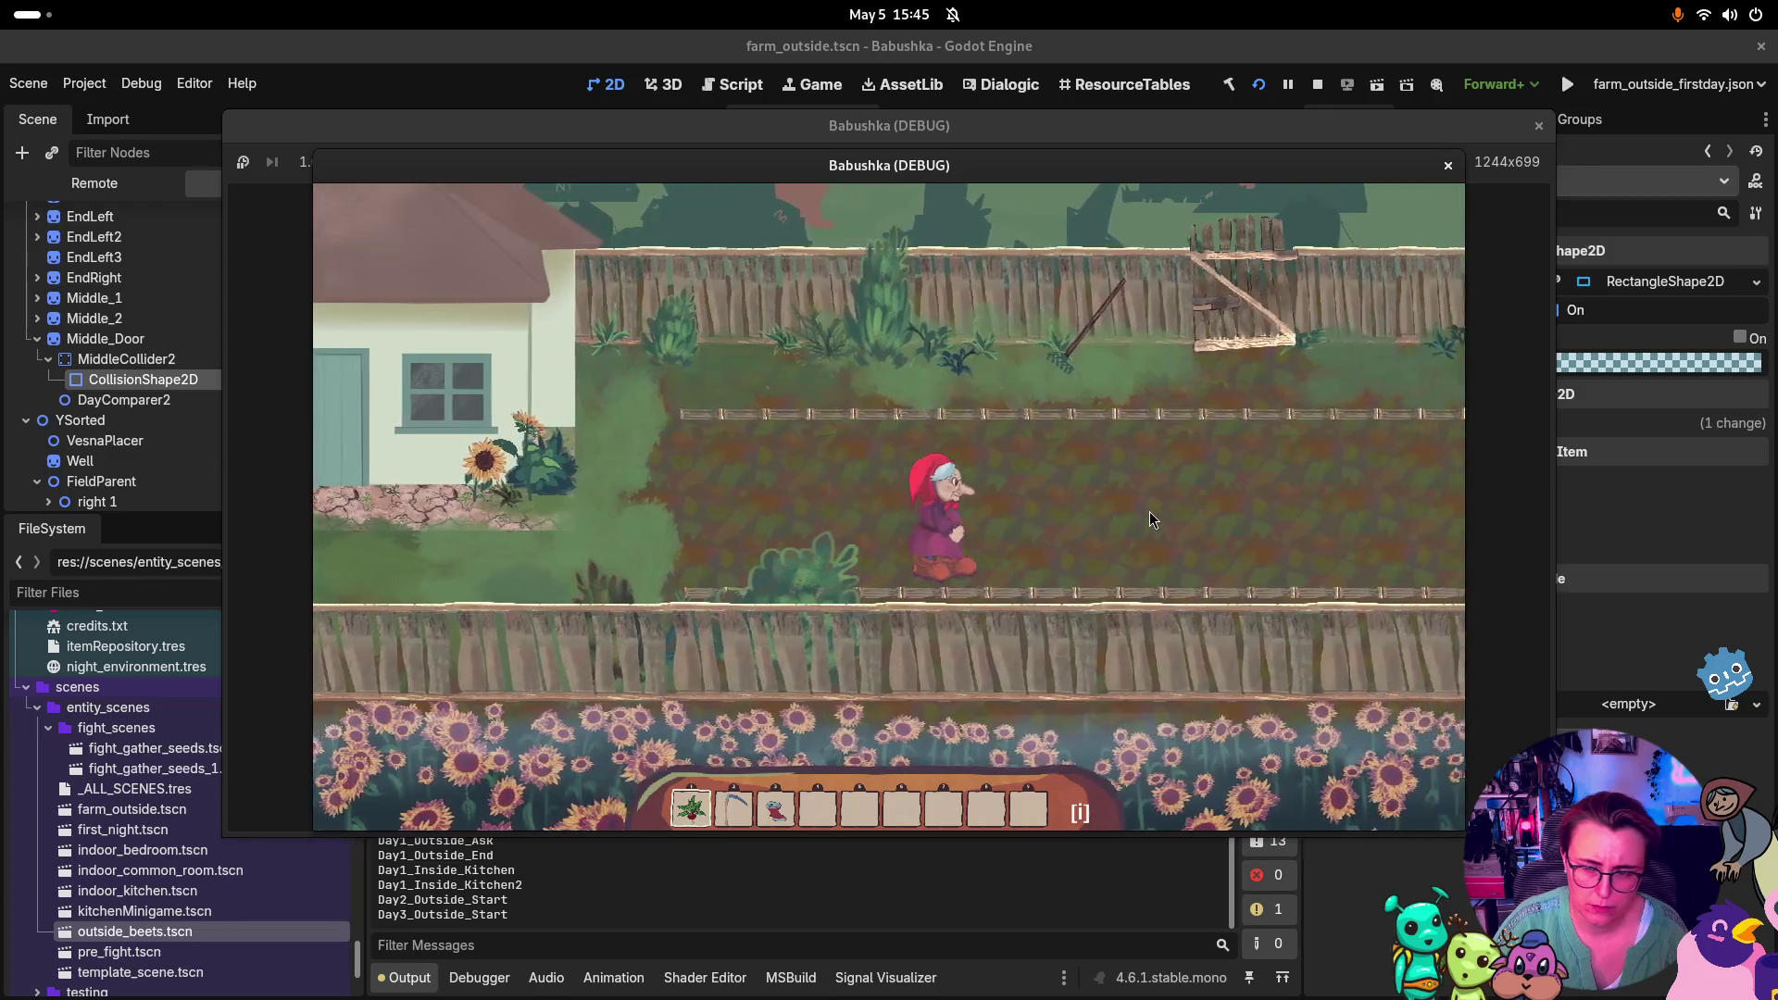
{"action": "key", "text": "Right"}
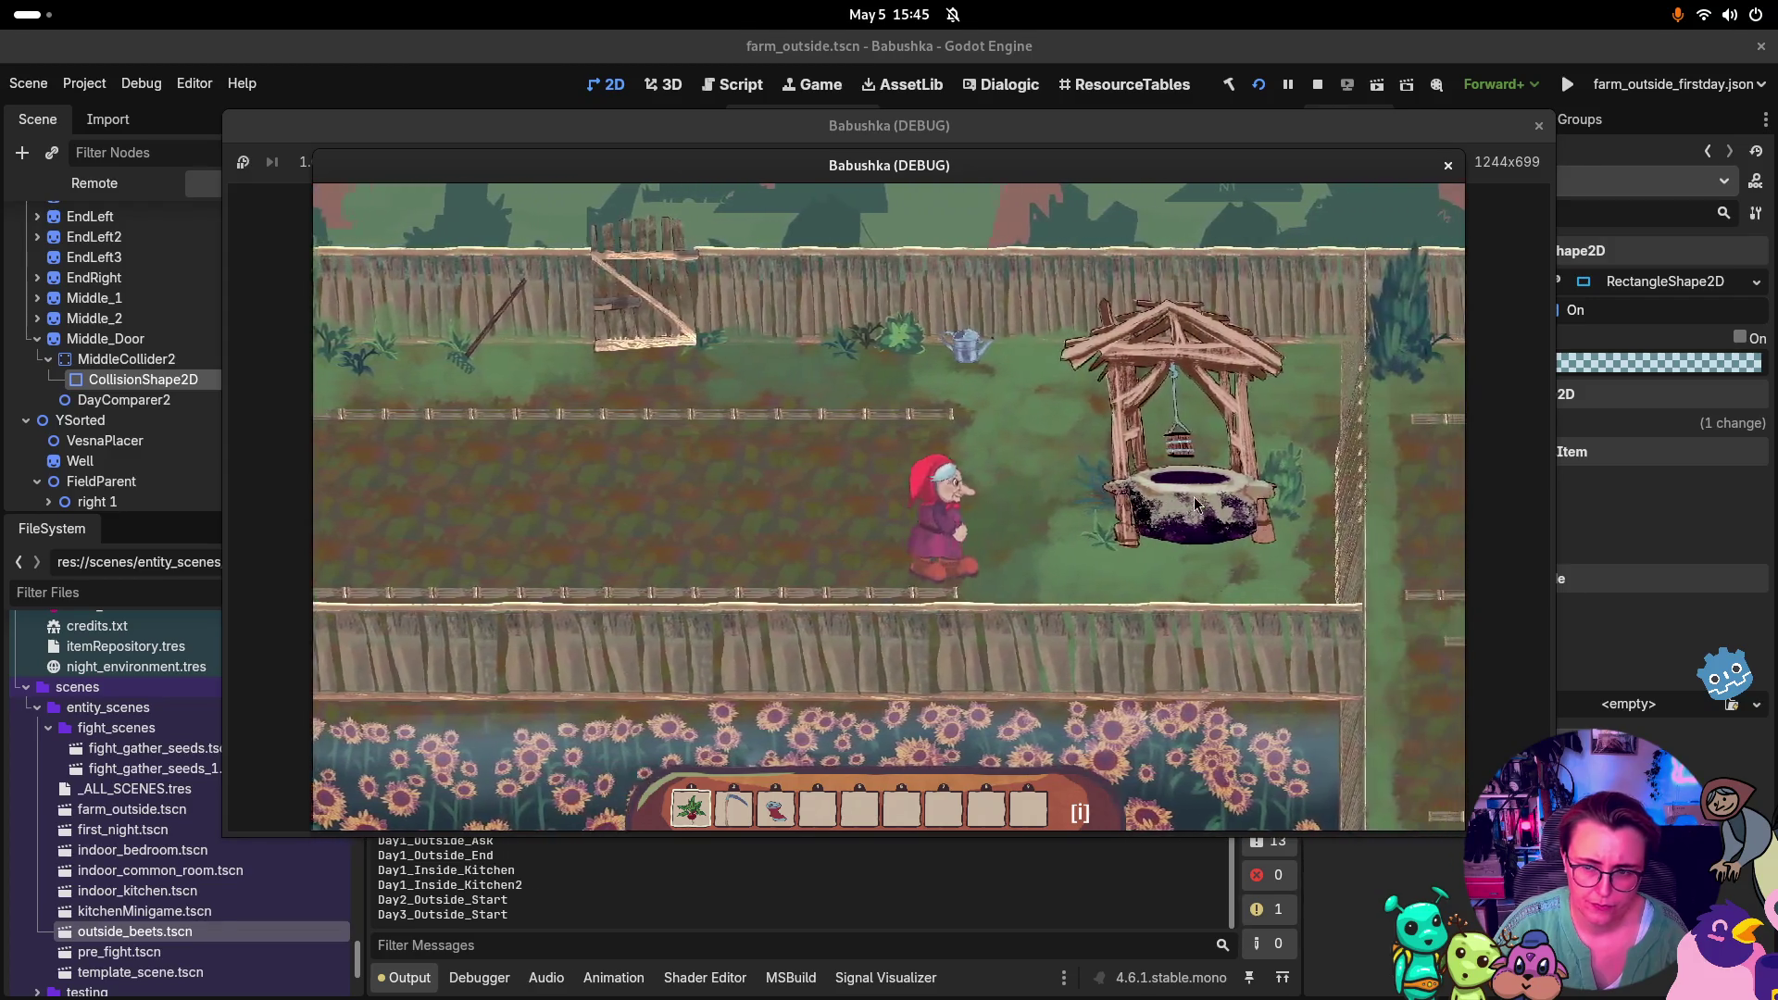
{"action": "key", "text": "Right"}
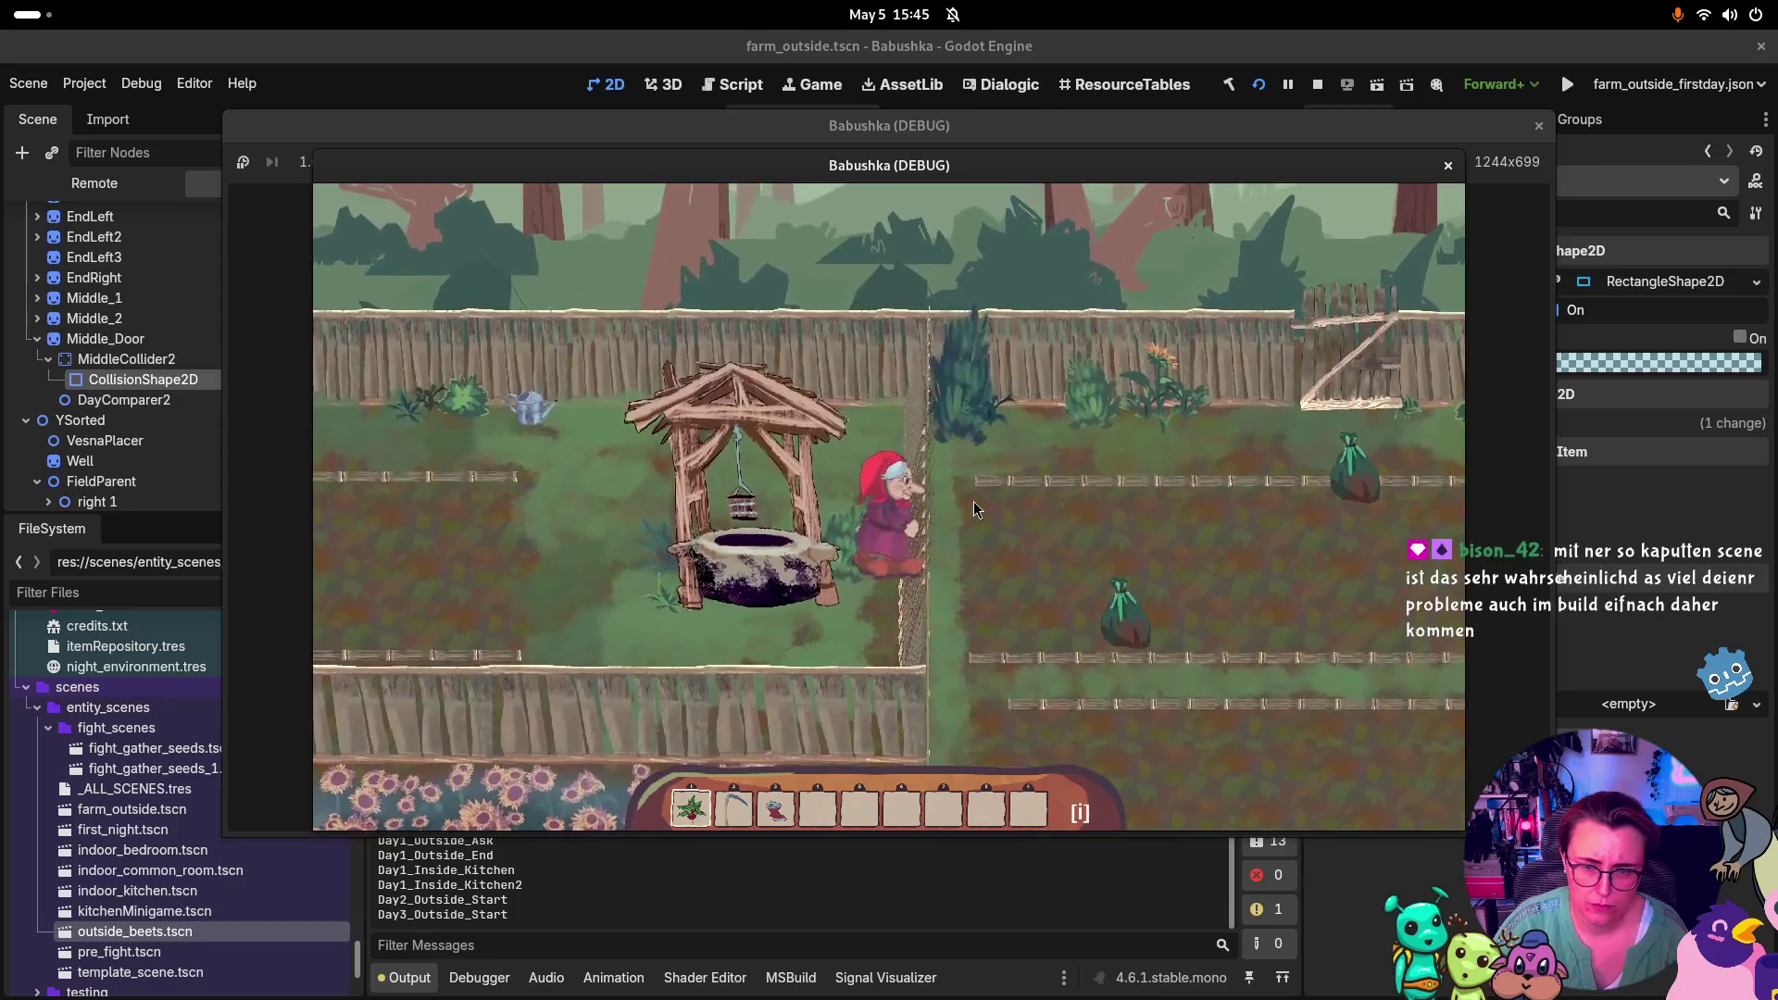
{"action": "left_click", "coordinate": [1542, 126]}
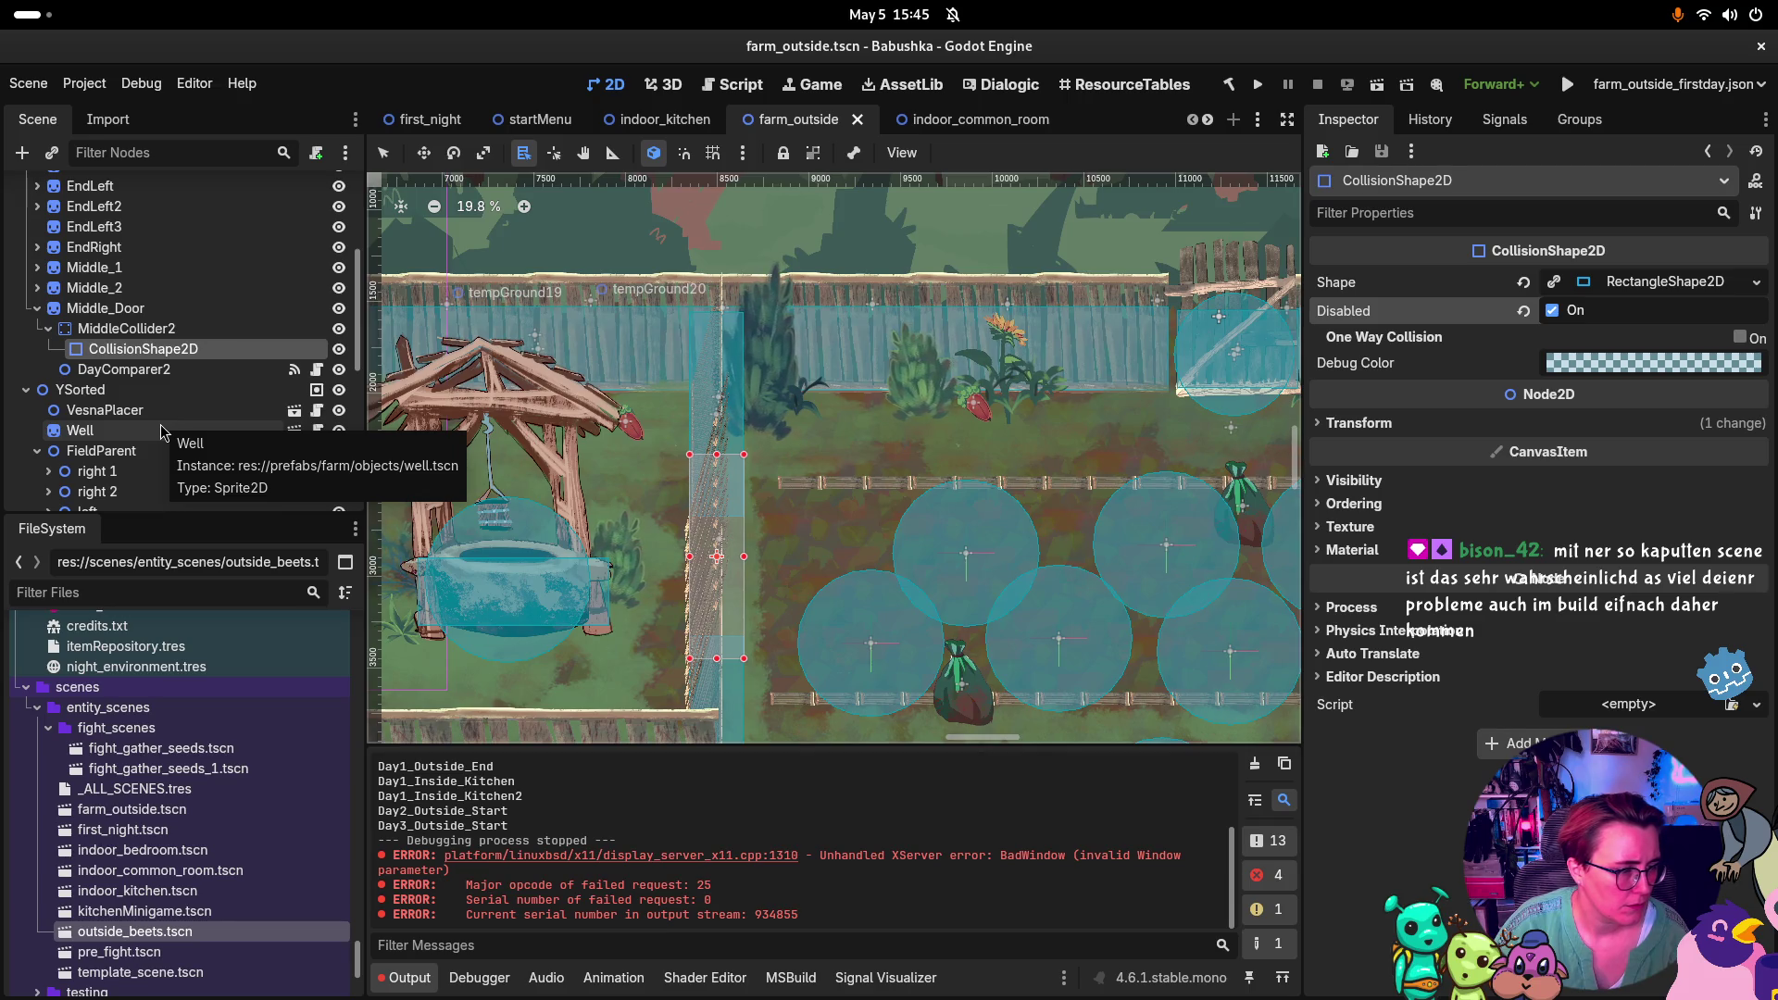
Turn off Check On Start for DayComparer2 and launch another playtest with F5
{"action": "left_click", "coordinate": [241, 376]}
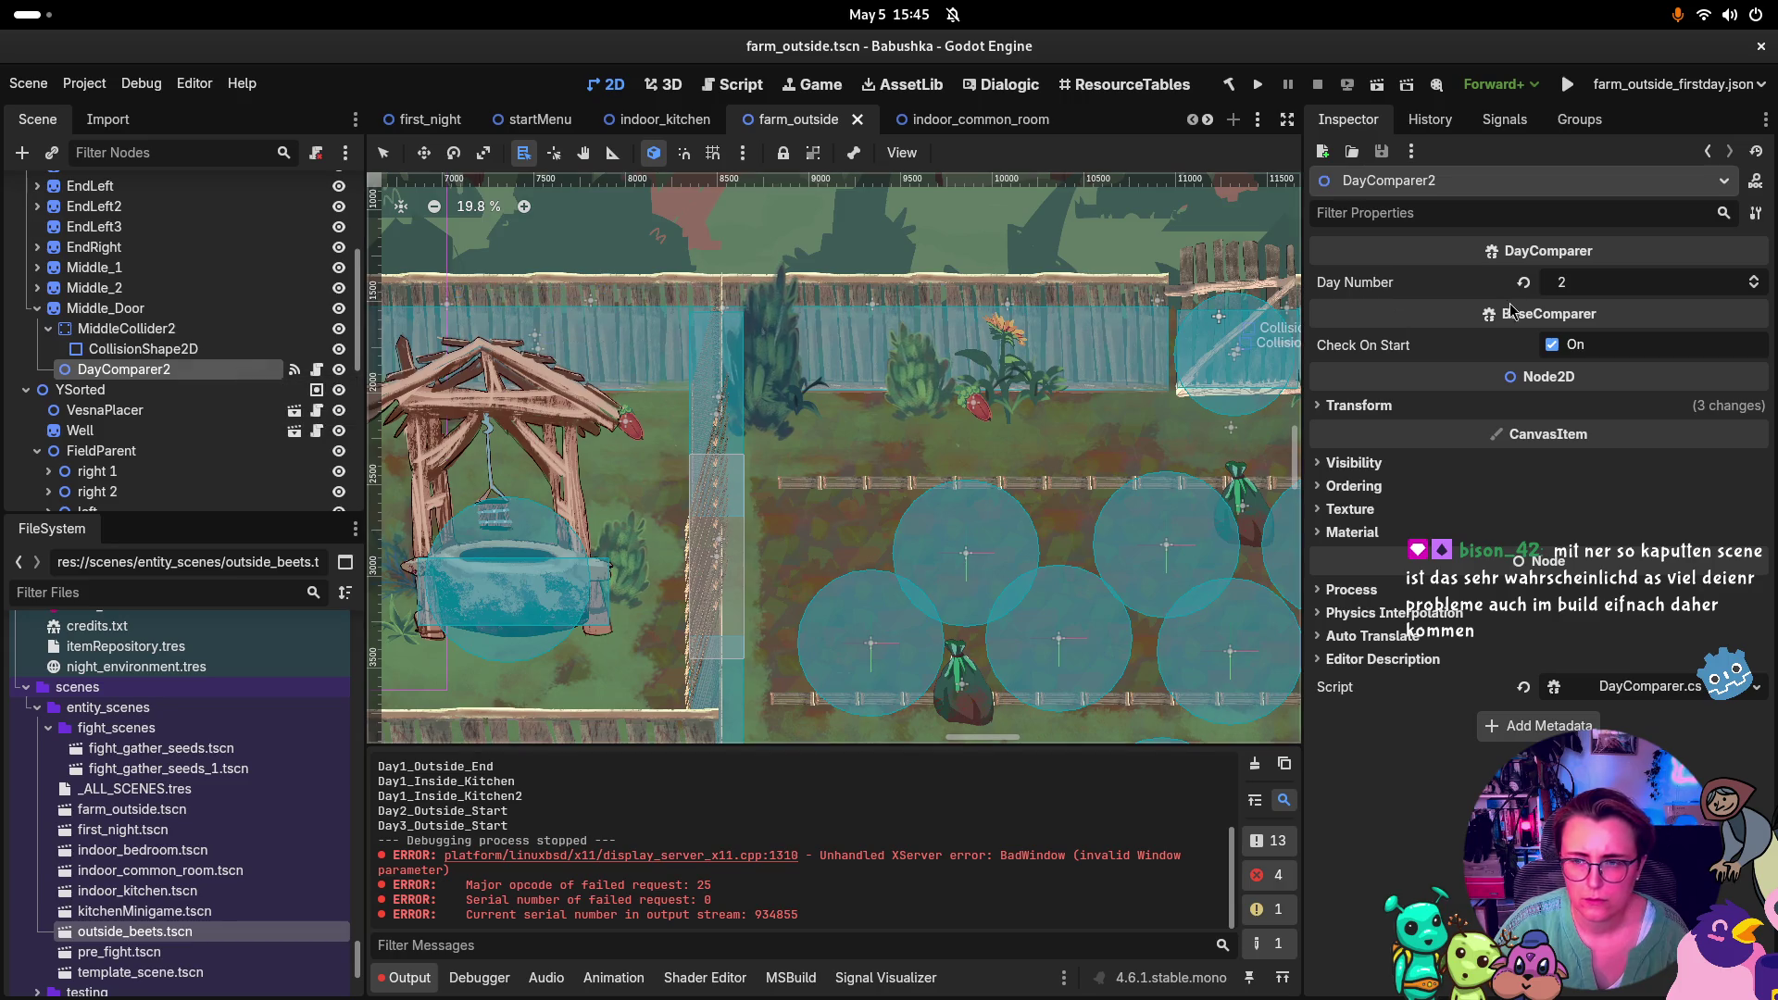
{"action": "left_click", "coordinate": [1552, 345]}
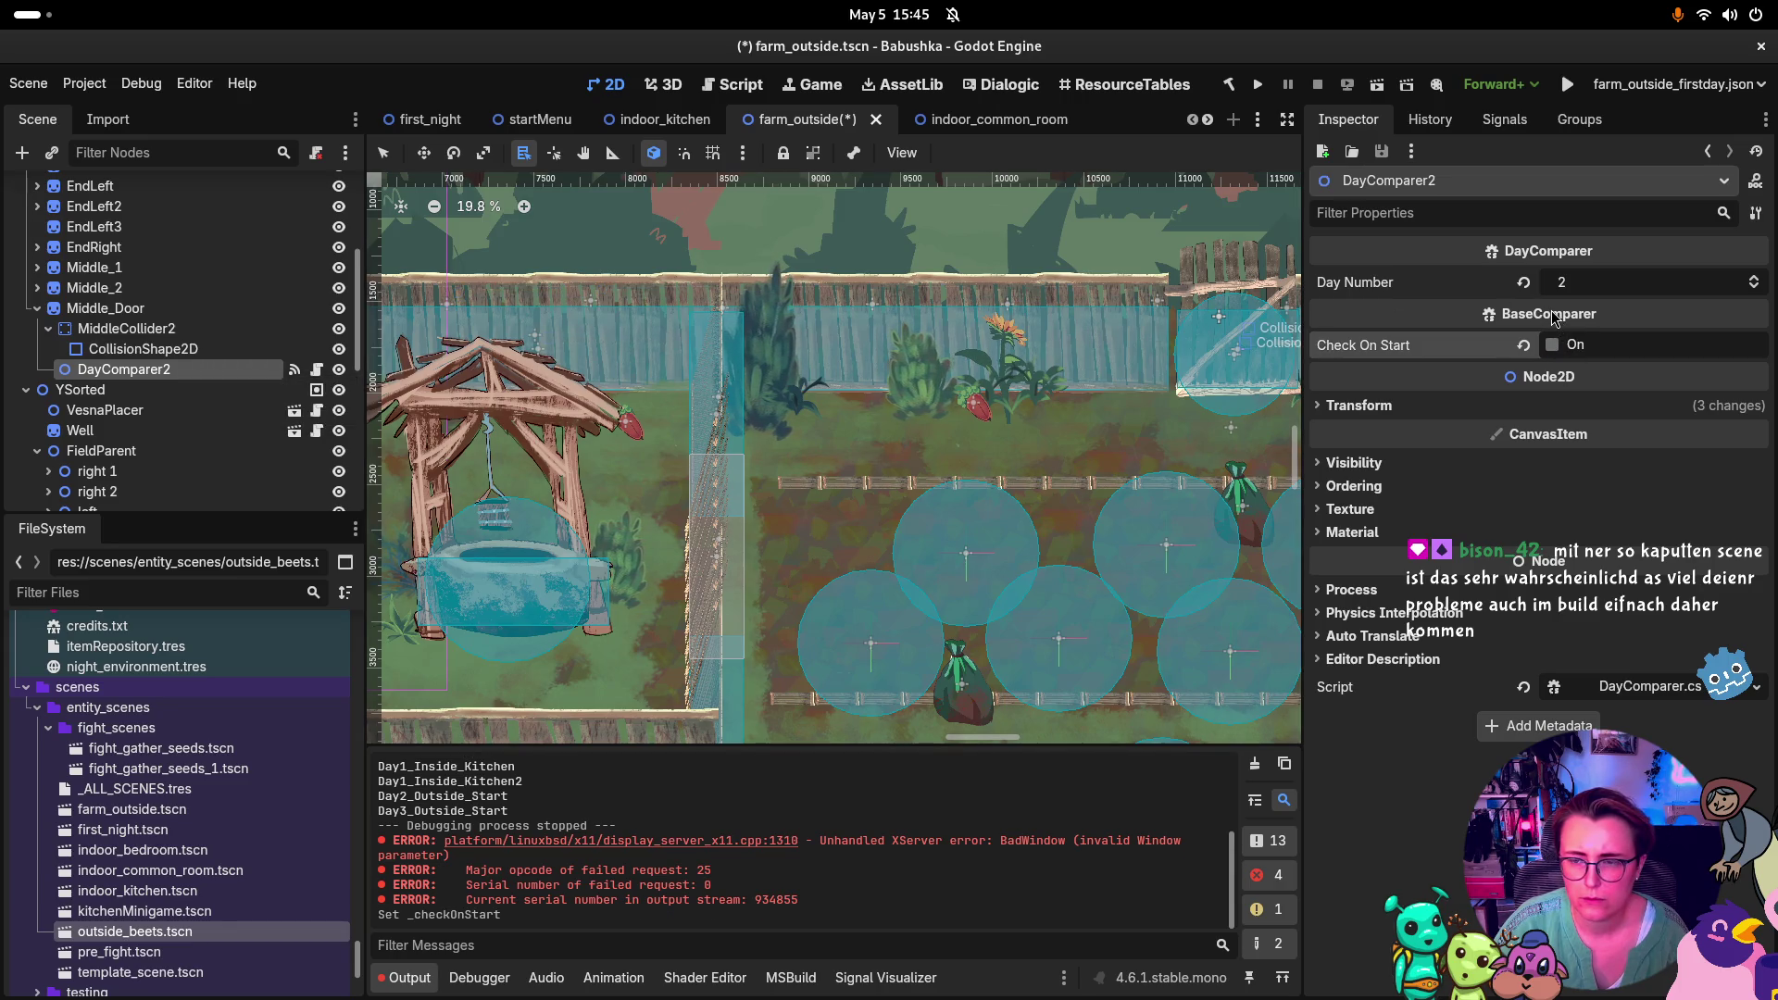
{"action": "key", "text": "F5"}
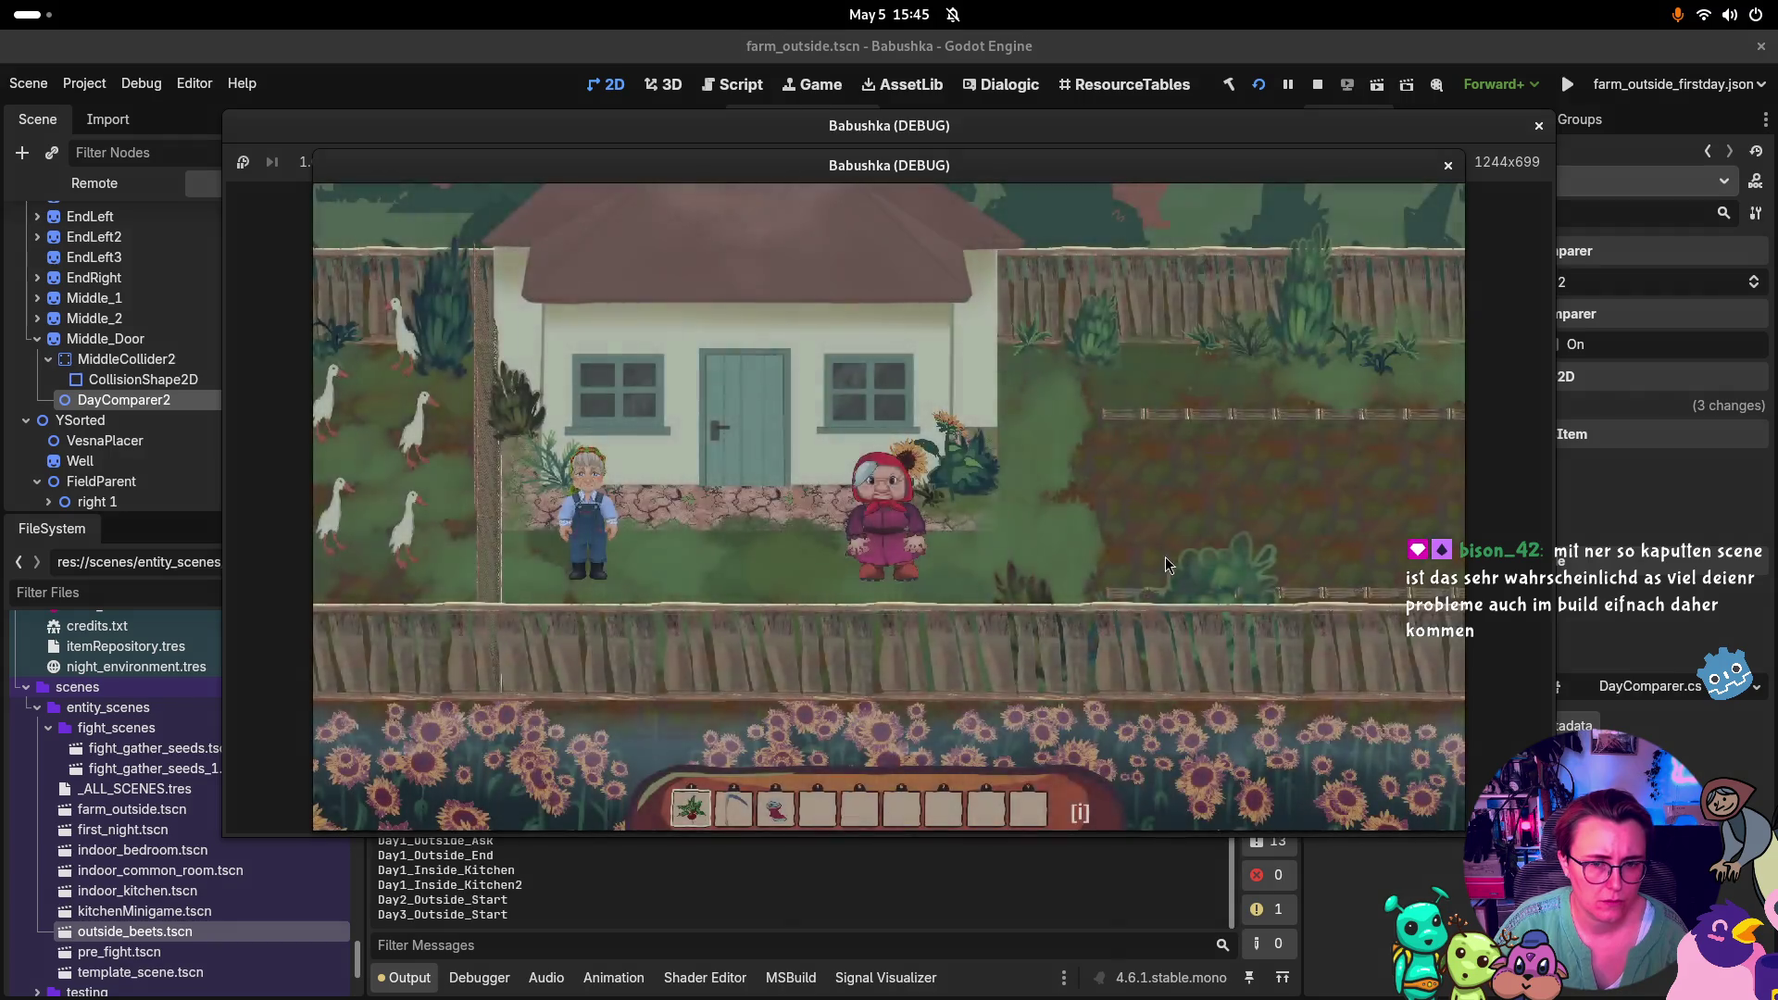
Walk the grandma right past the well and up to the fence gate, then close the game
{"action": "left_click", "coordinate": [1166, 566]}
{"action": "key", "text": "d"}
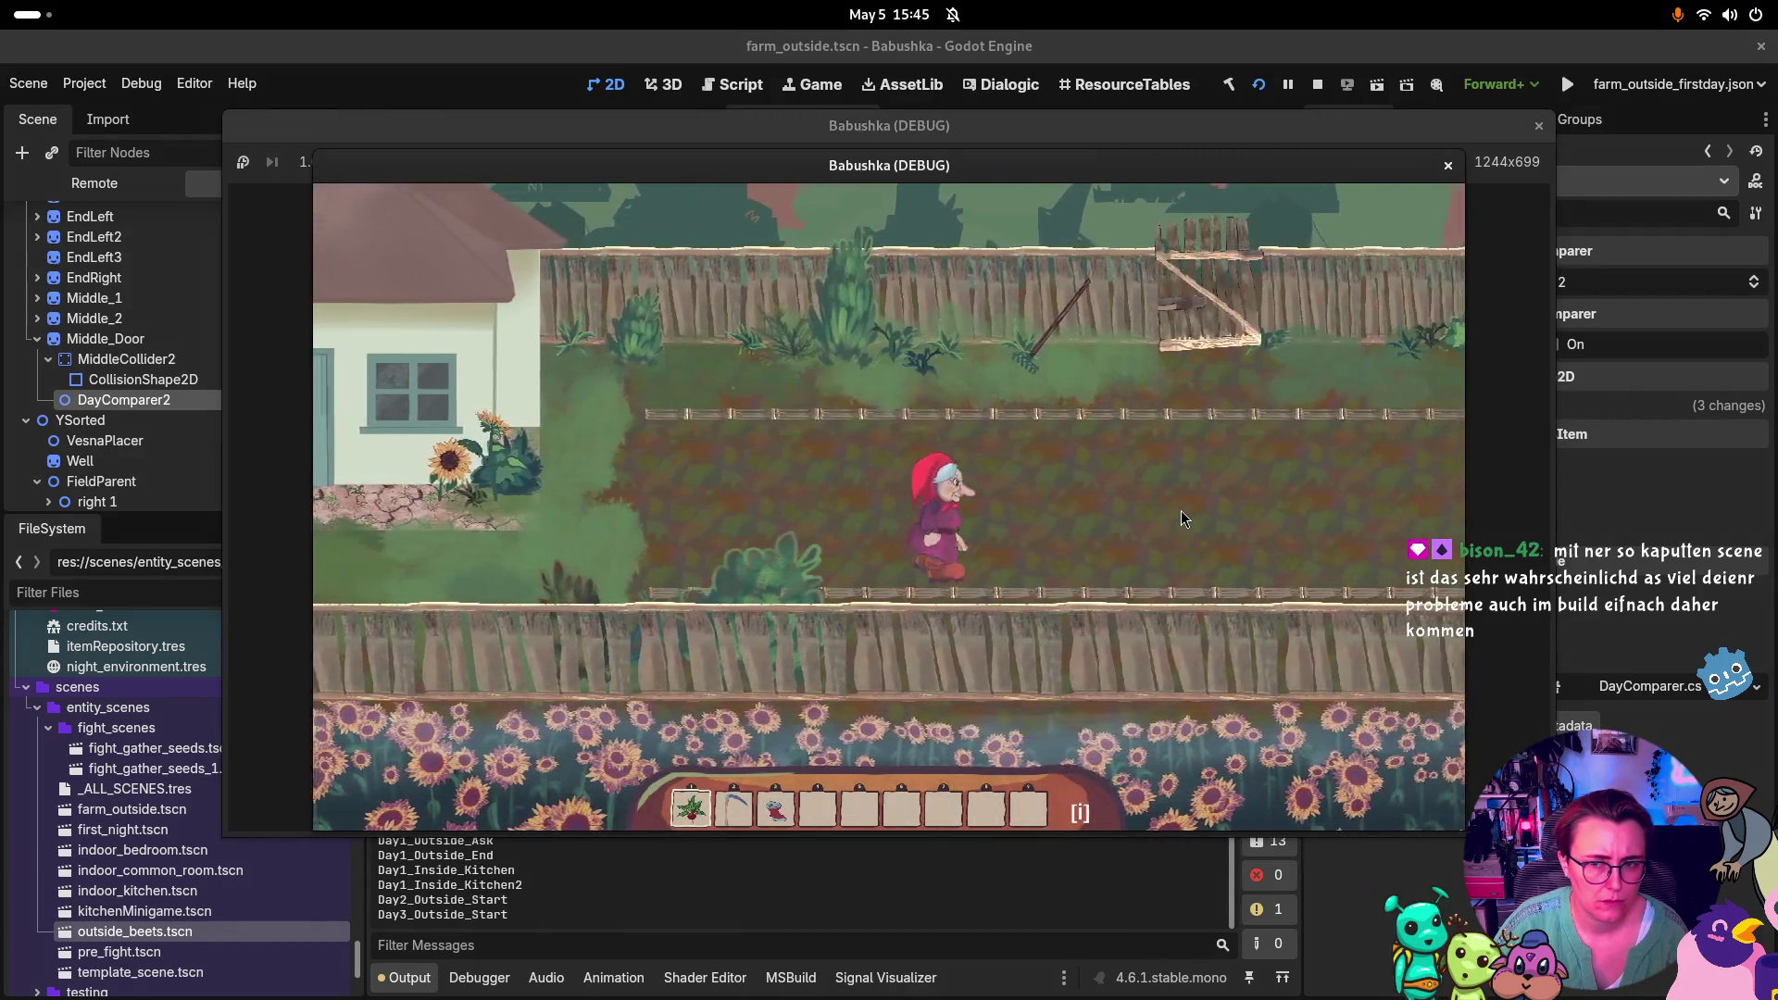
{"action": "key", "text": "d"}
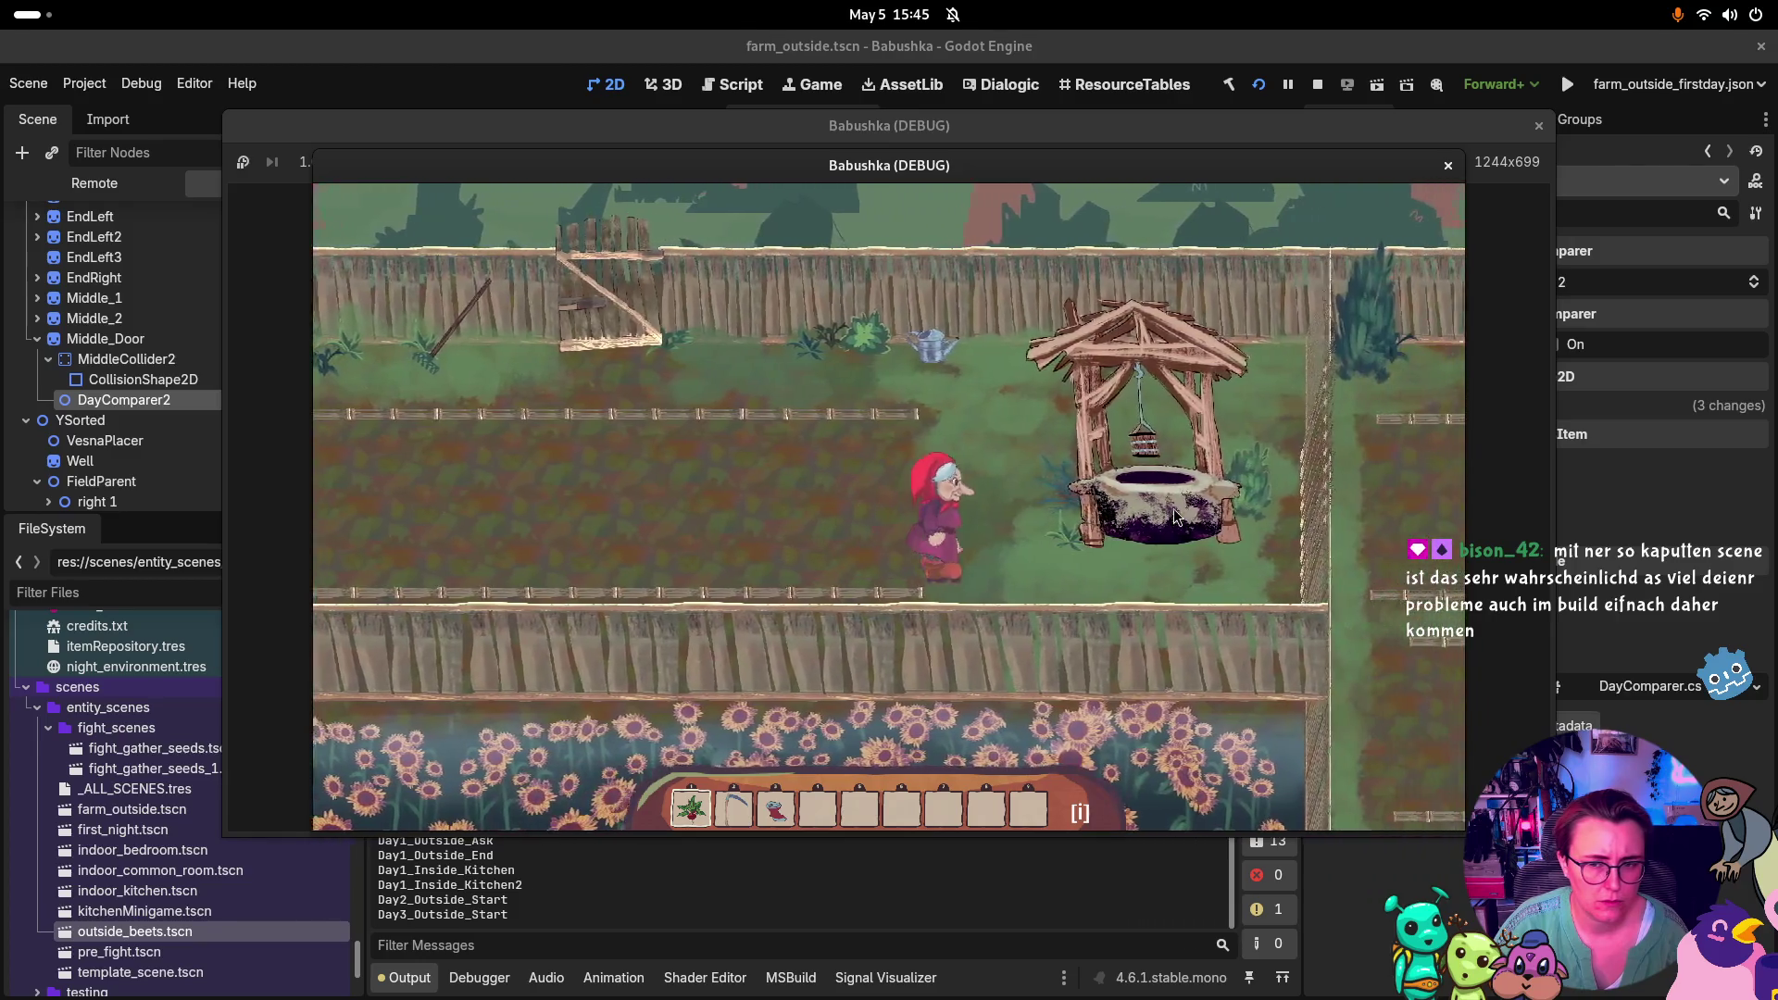
{"action": "key", "text": "d"}
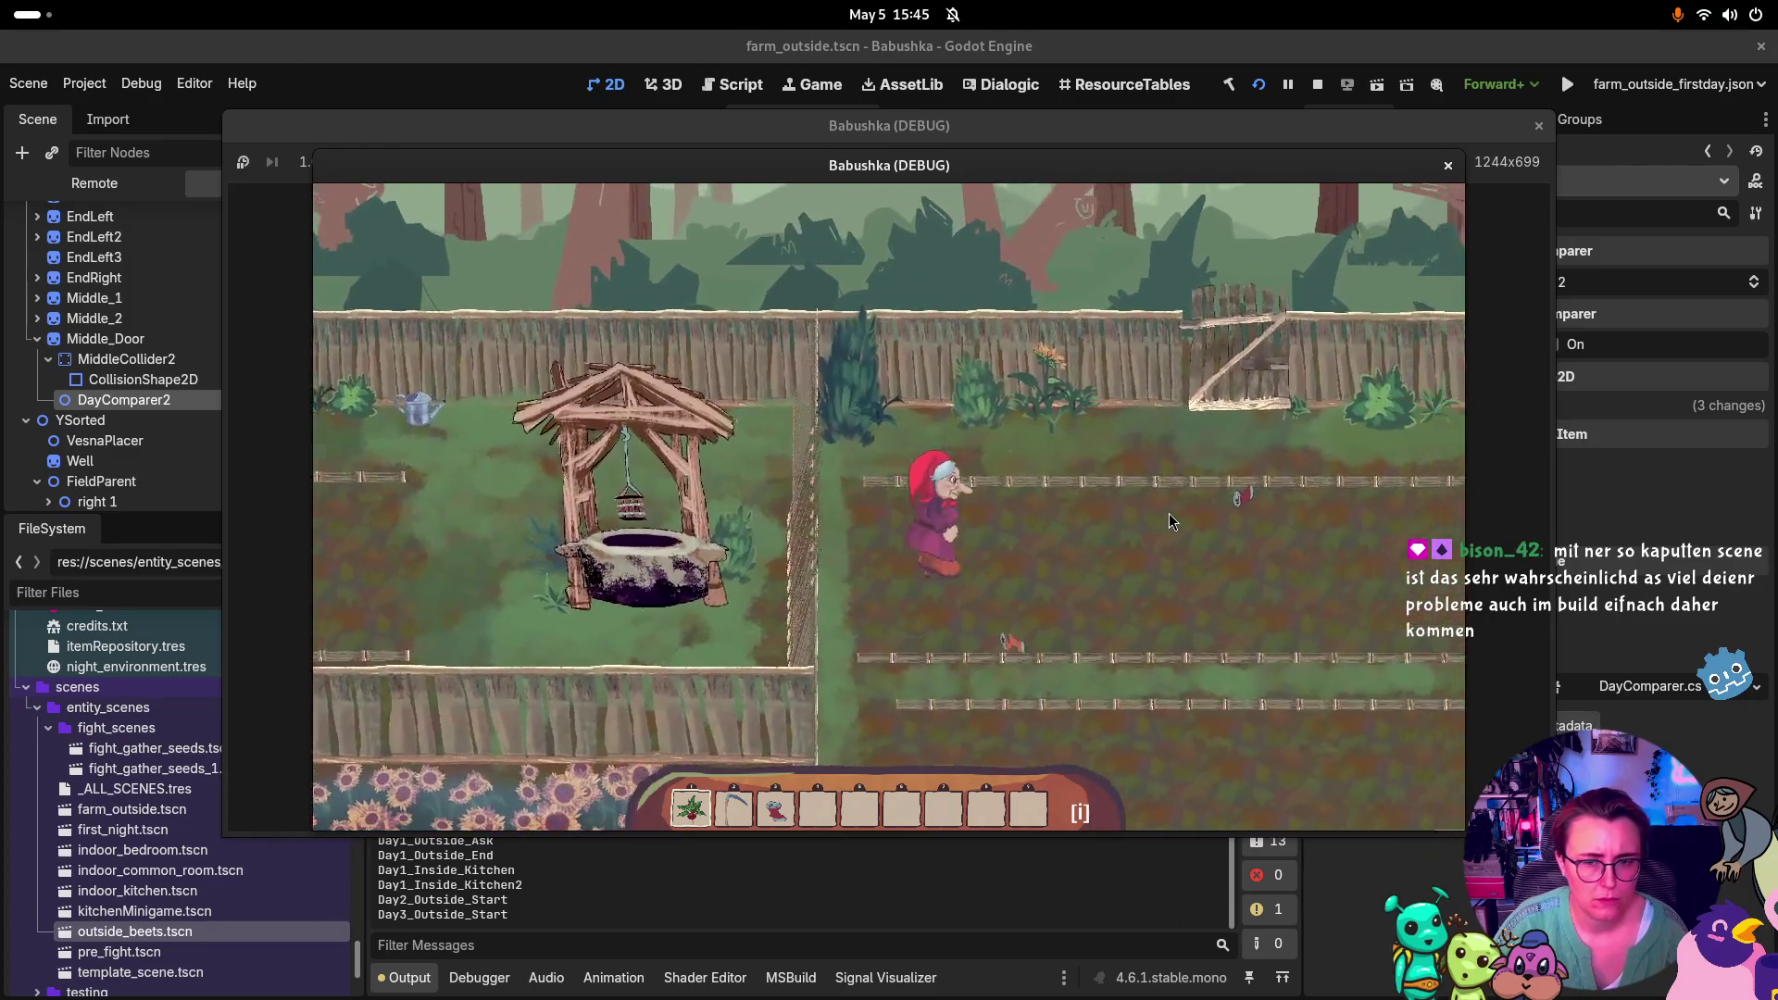
{"action": "key", "text": "d"}
{"action": "key", "text": "w"}
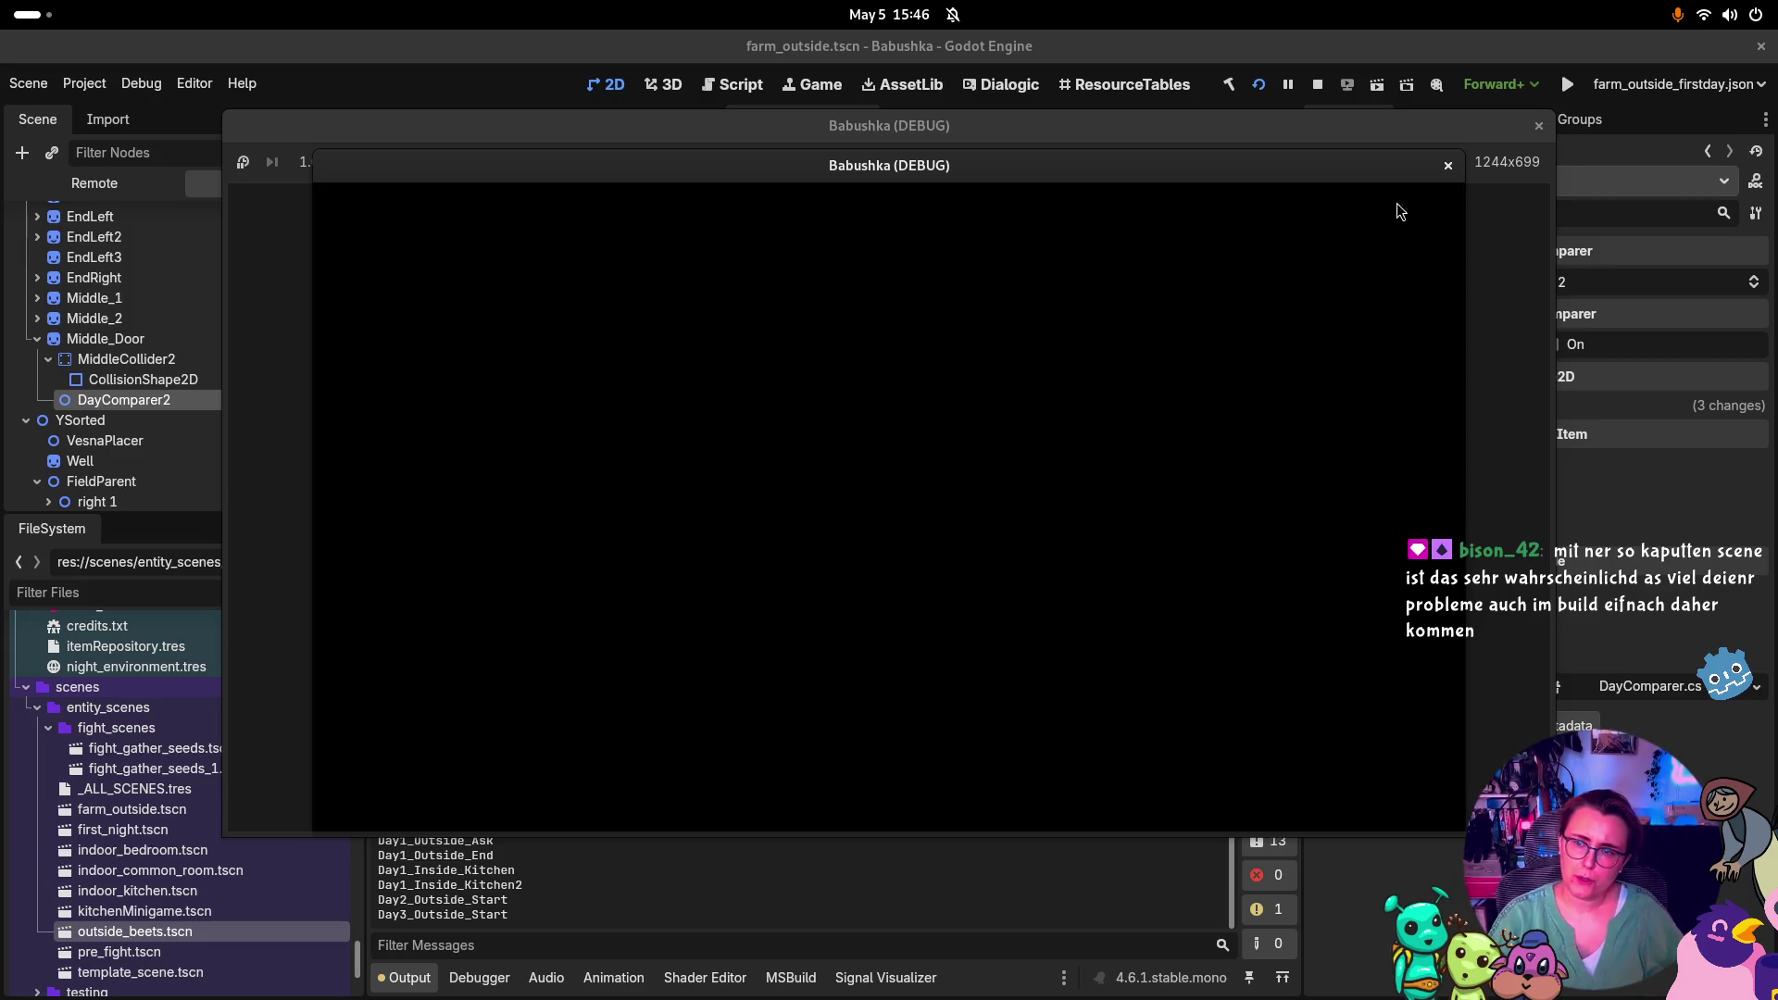
{"action": "left_click", "coordinate": [1536, 127]}
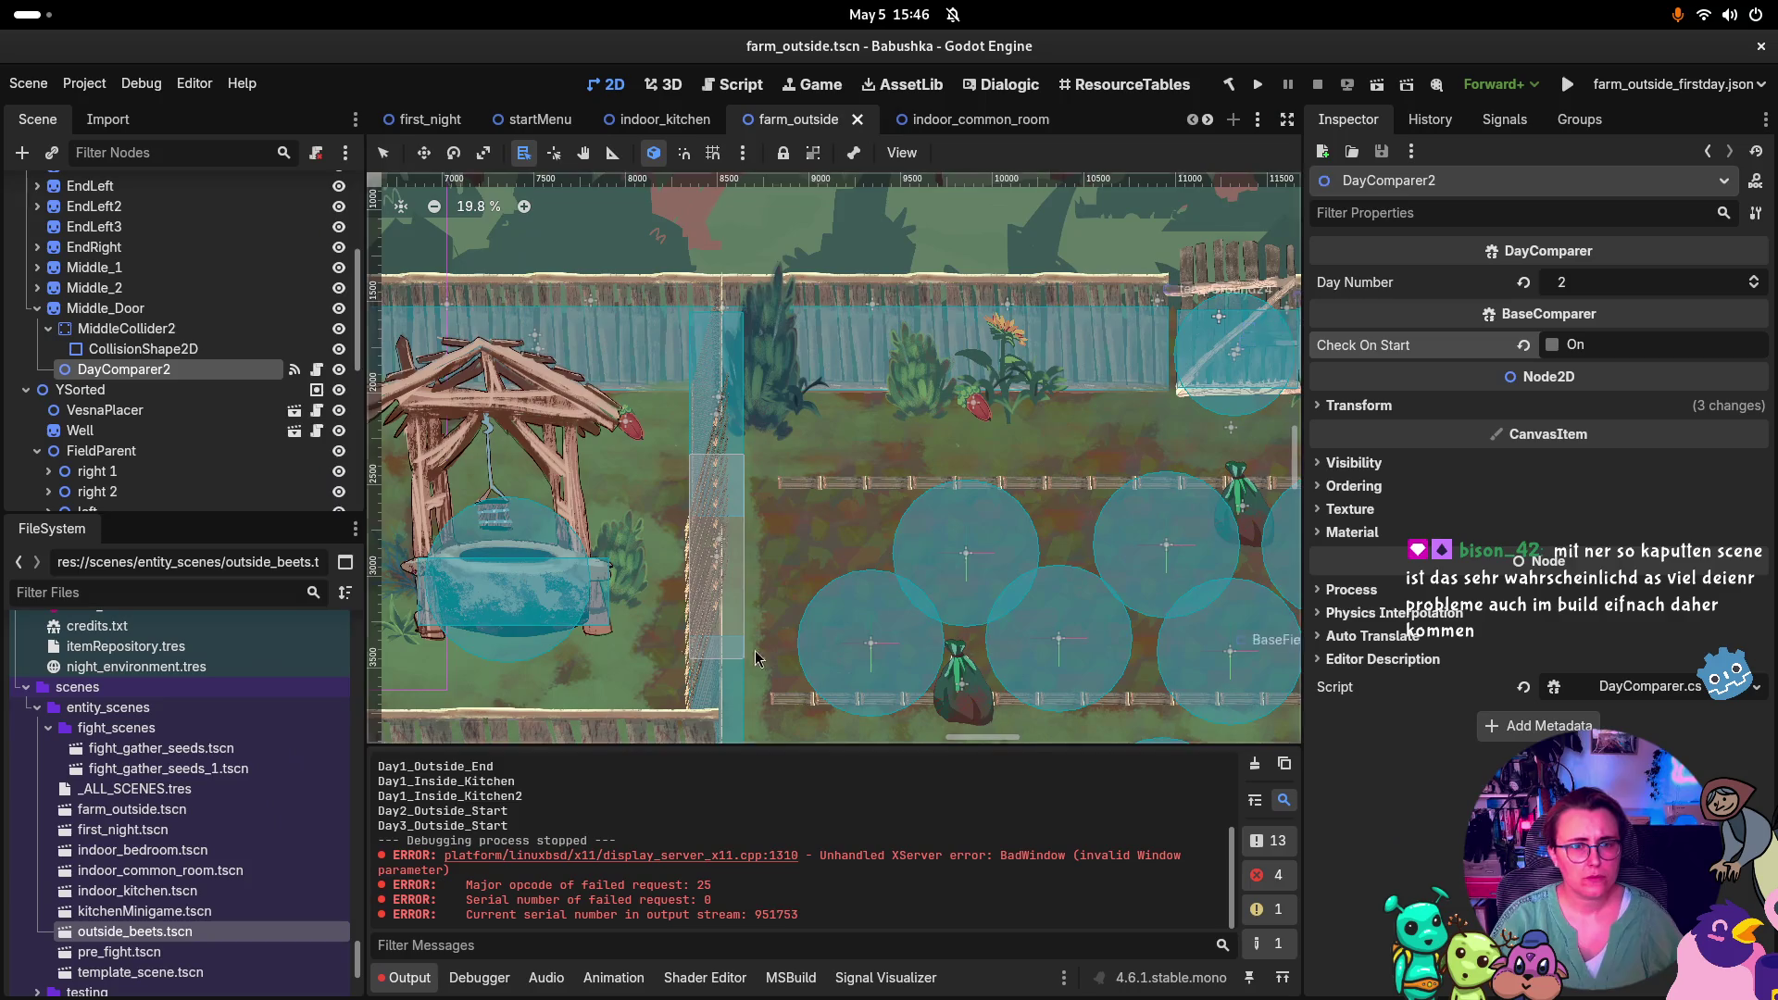
{"action": "key", "text": "super"}
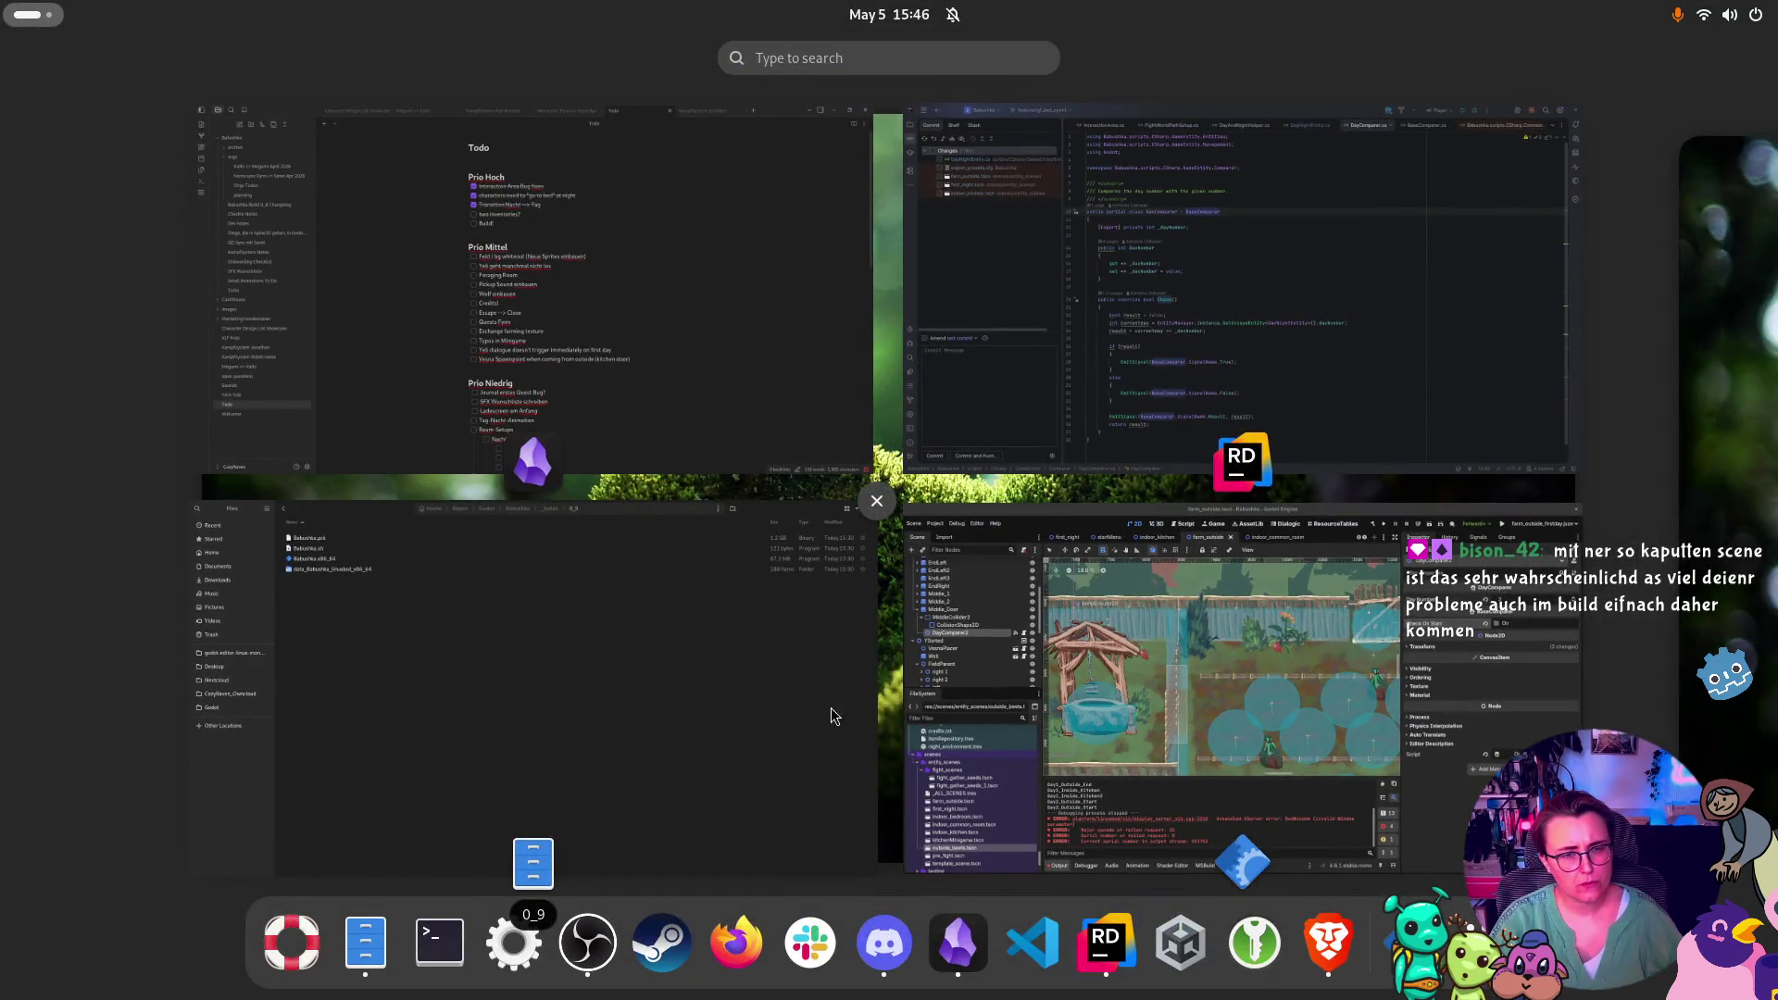
In Rider, find scenes/entity_scenes/outside_beets.tscn in the file-system tree and open its Git History
{"action": "left_click", "coordinate": [877, 380]}
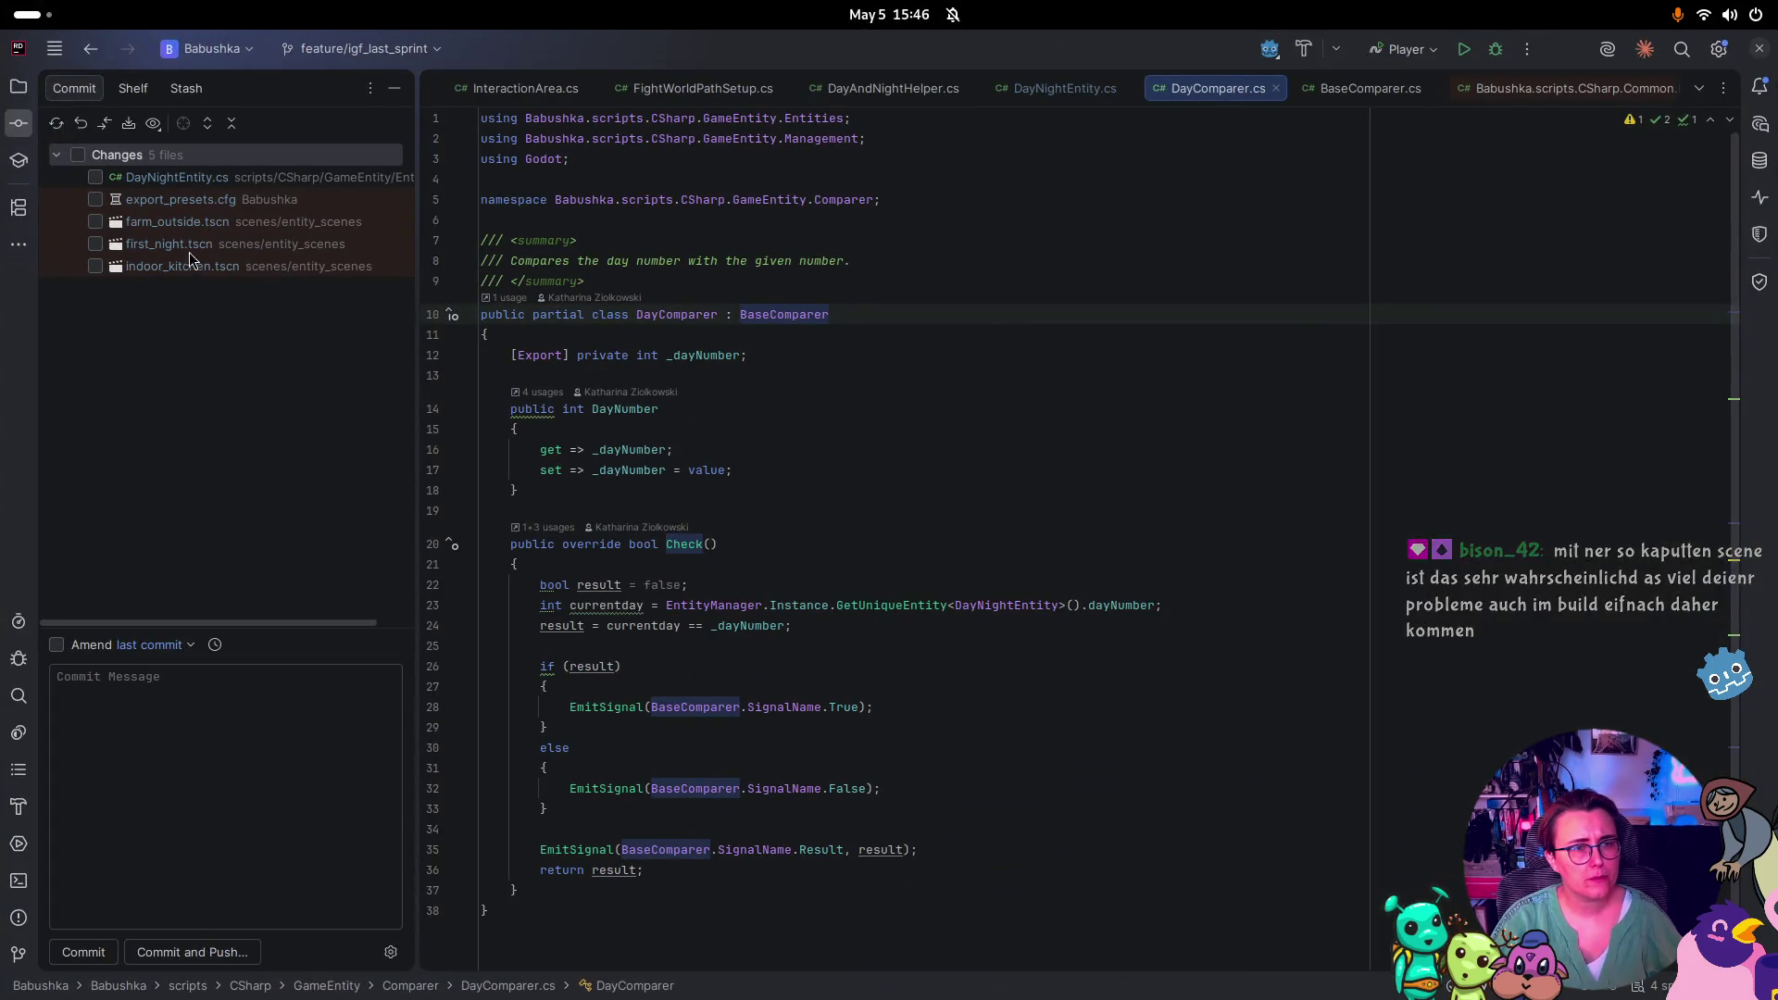
{"action": "key", "text": "alt+1"}
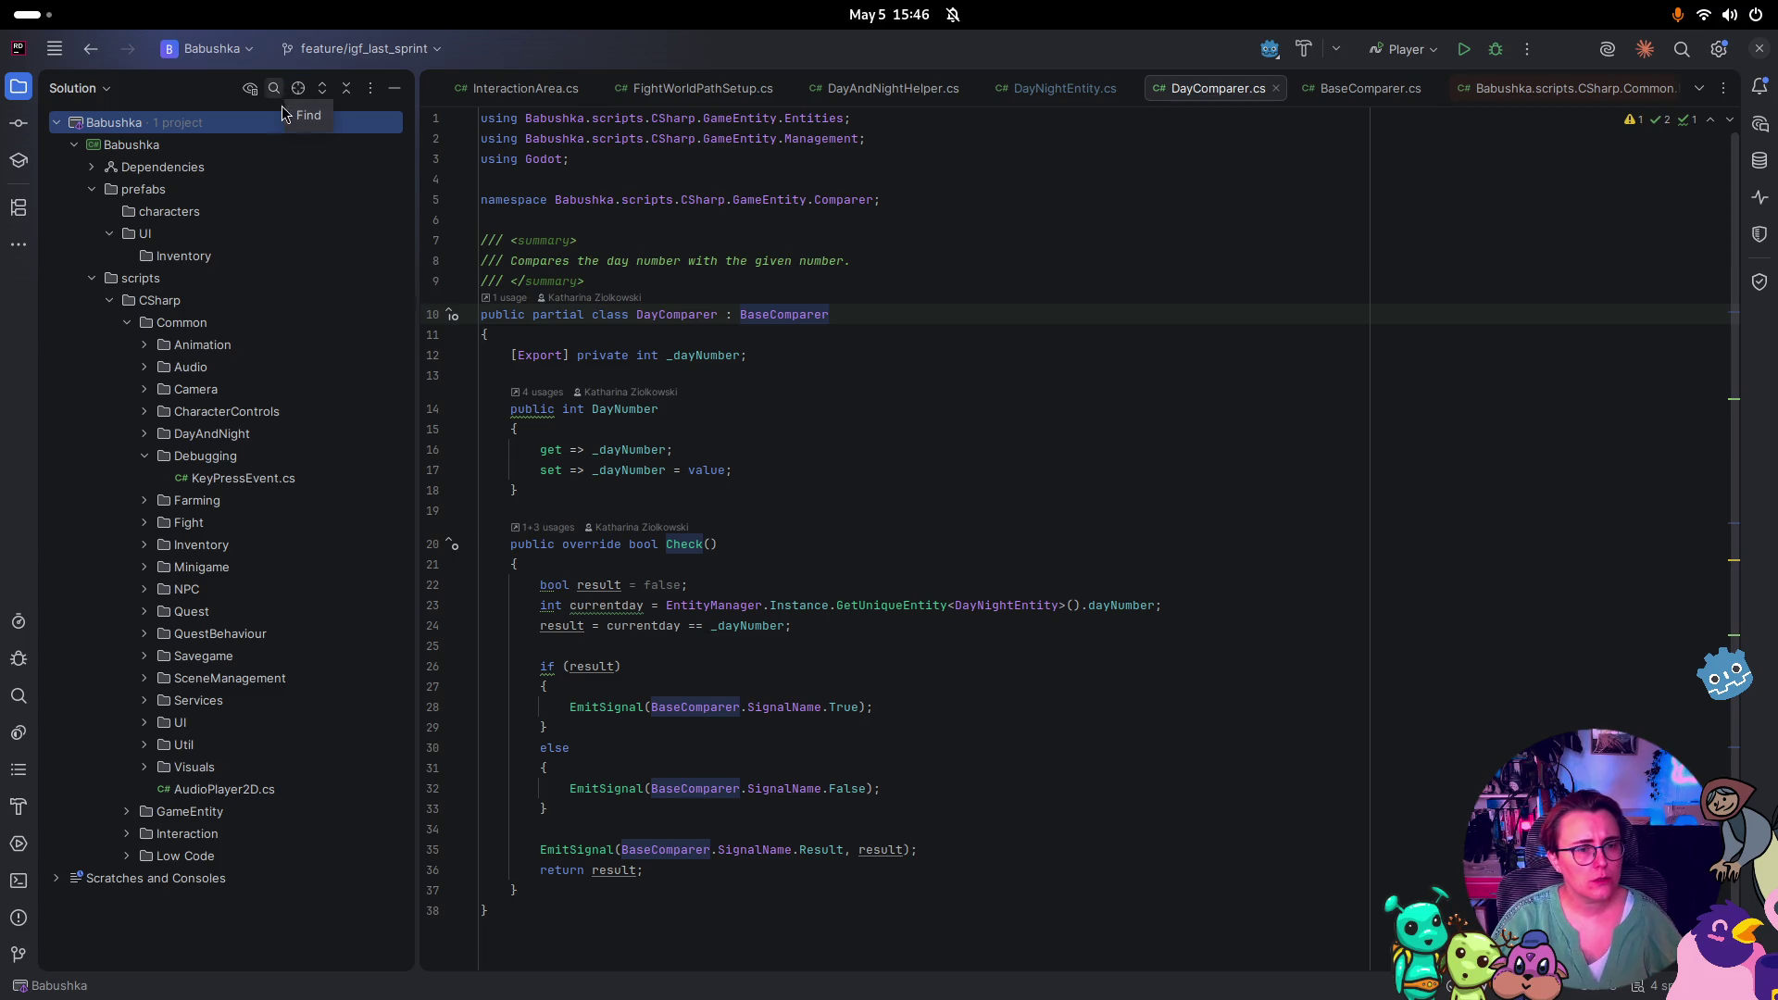
{"action": "left_click", "coordinate": [79, 88]}
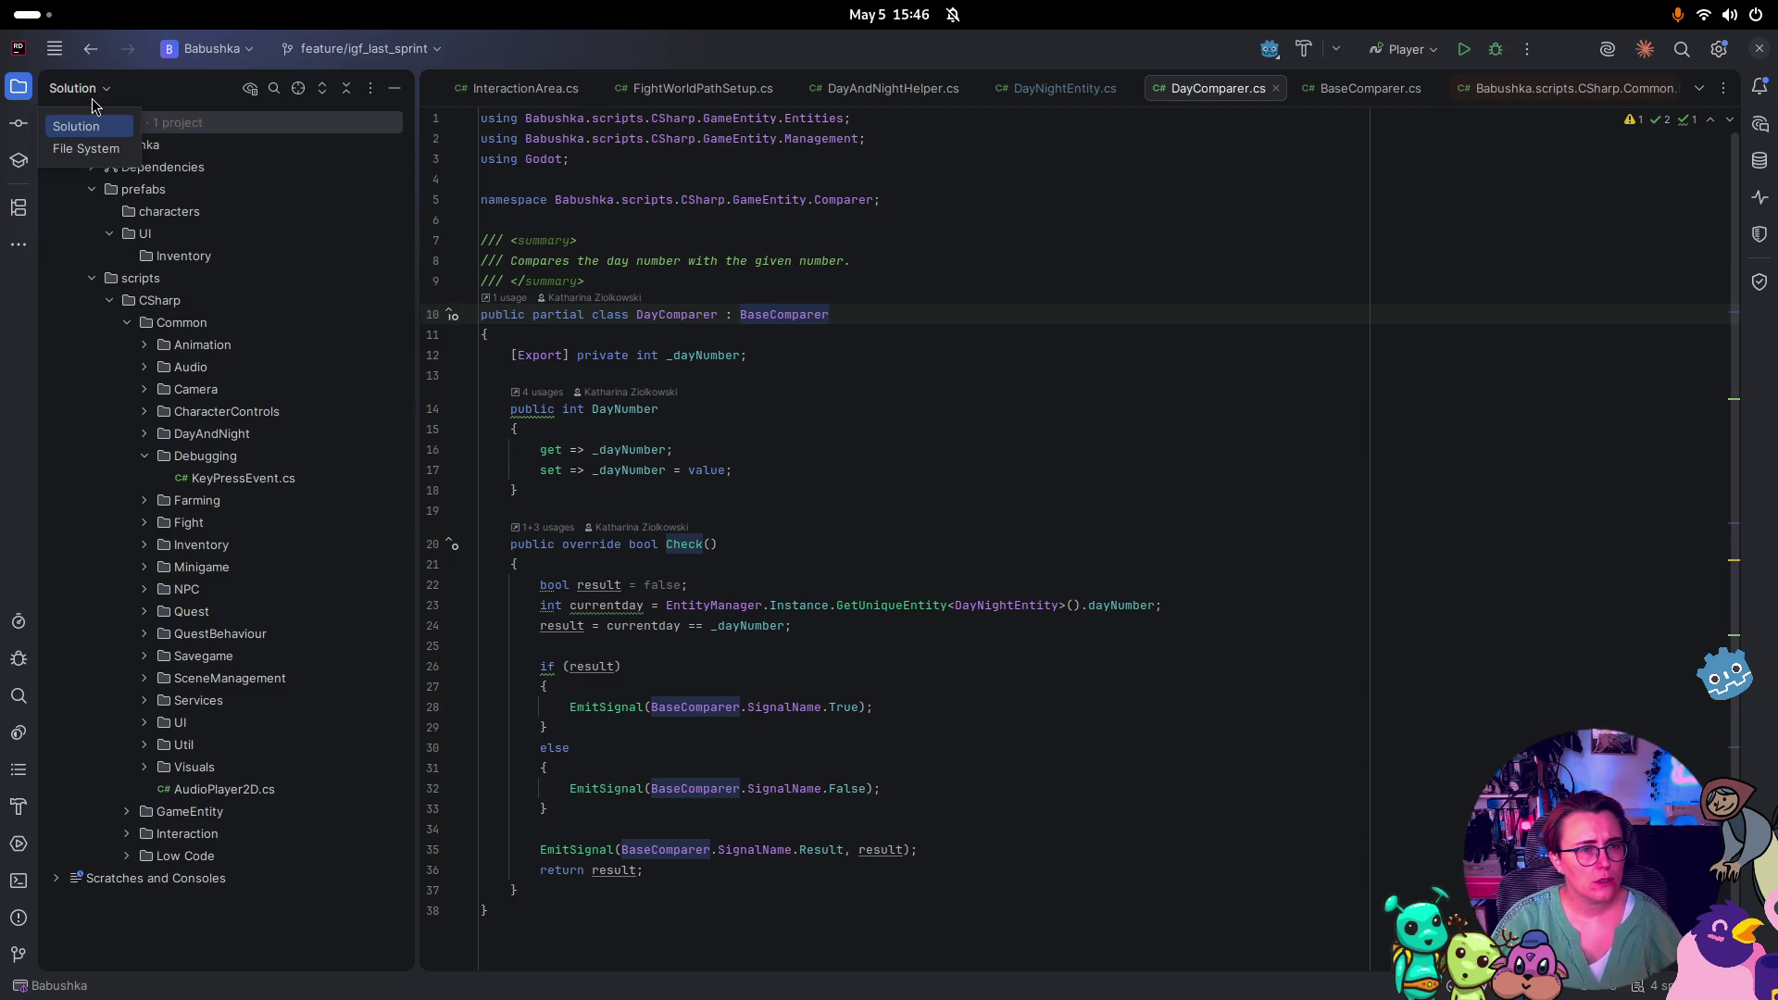
{"action": "left_click", "coordinate": [102, 145]}
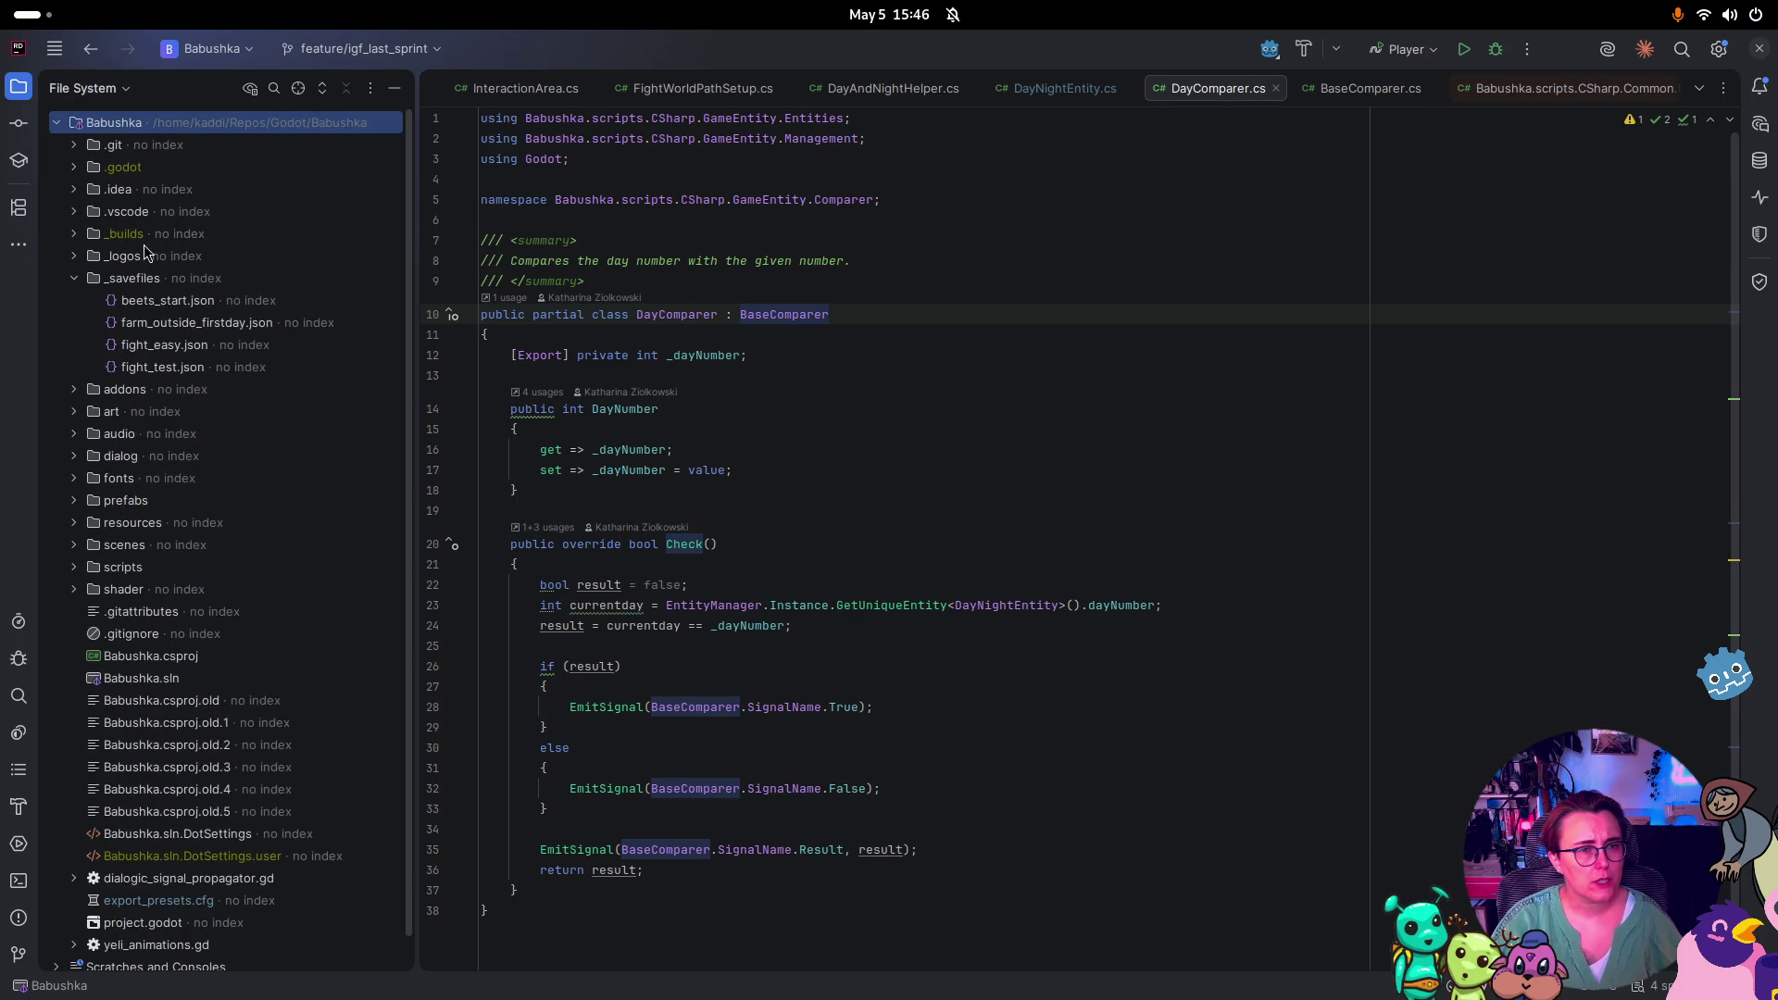
{"action": "left_click", "coordinate": [75, 544]}
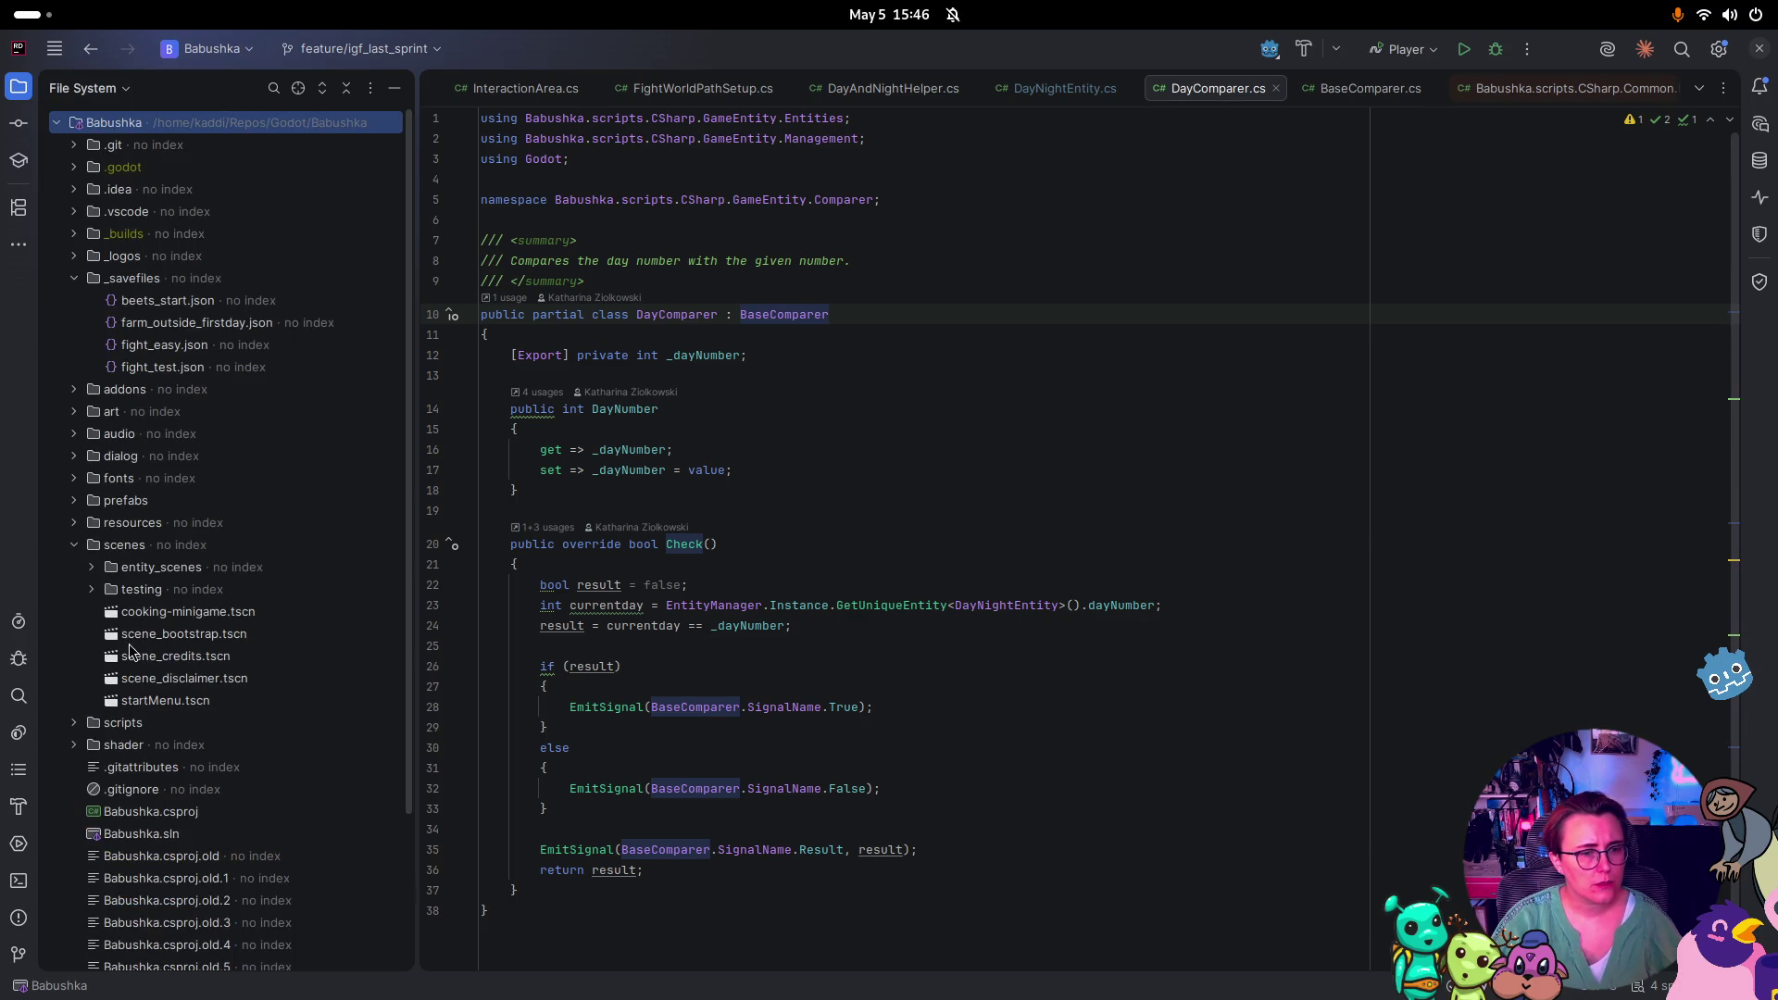
{"action": "left_click", "coordinate": [92, 567]}
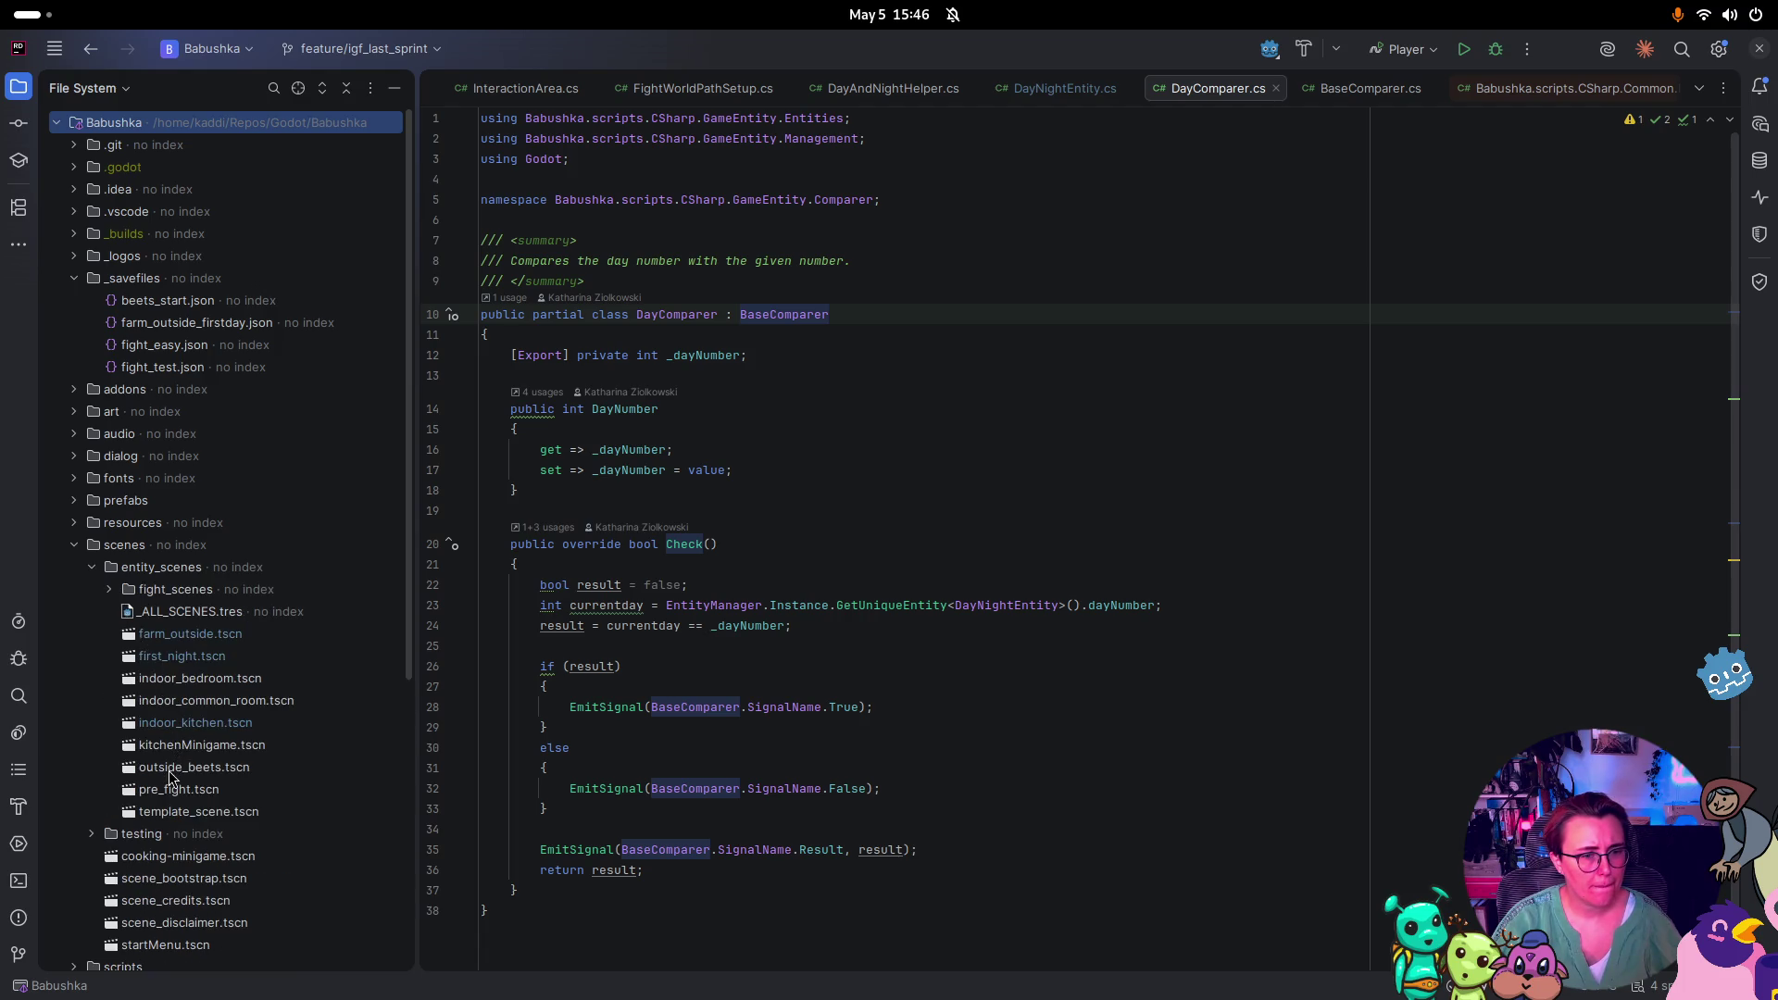
{"action": "left_click", "coordinate": [170, 776]}
{"action": "right_click", "coordinate": [175, 783]}
{"action": "mouse_move", "coordinate": [335, 793]}
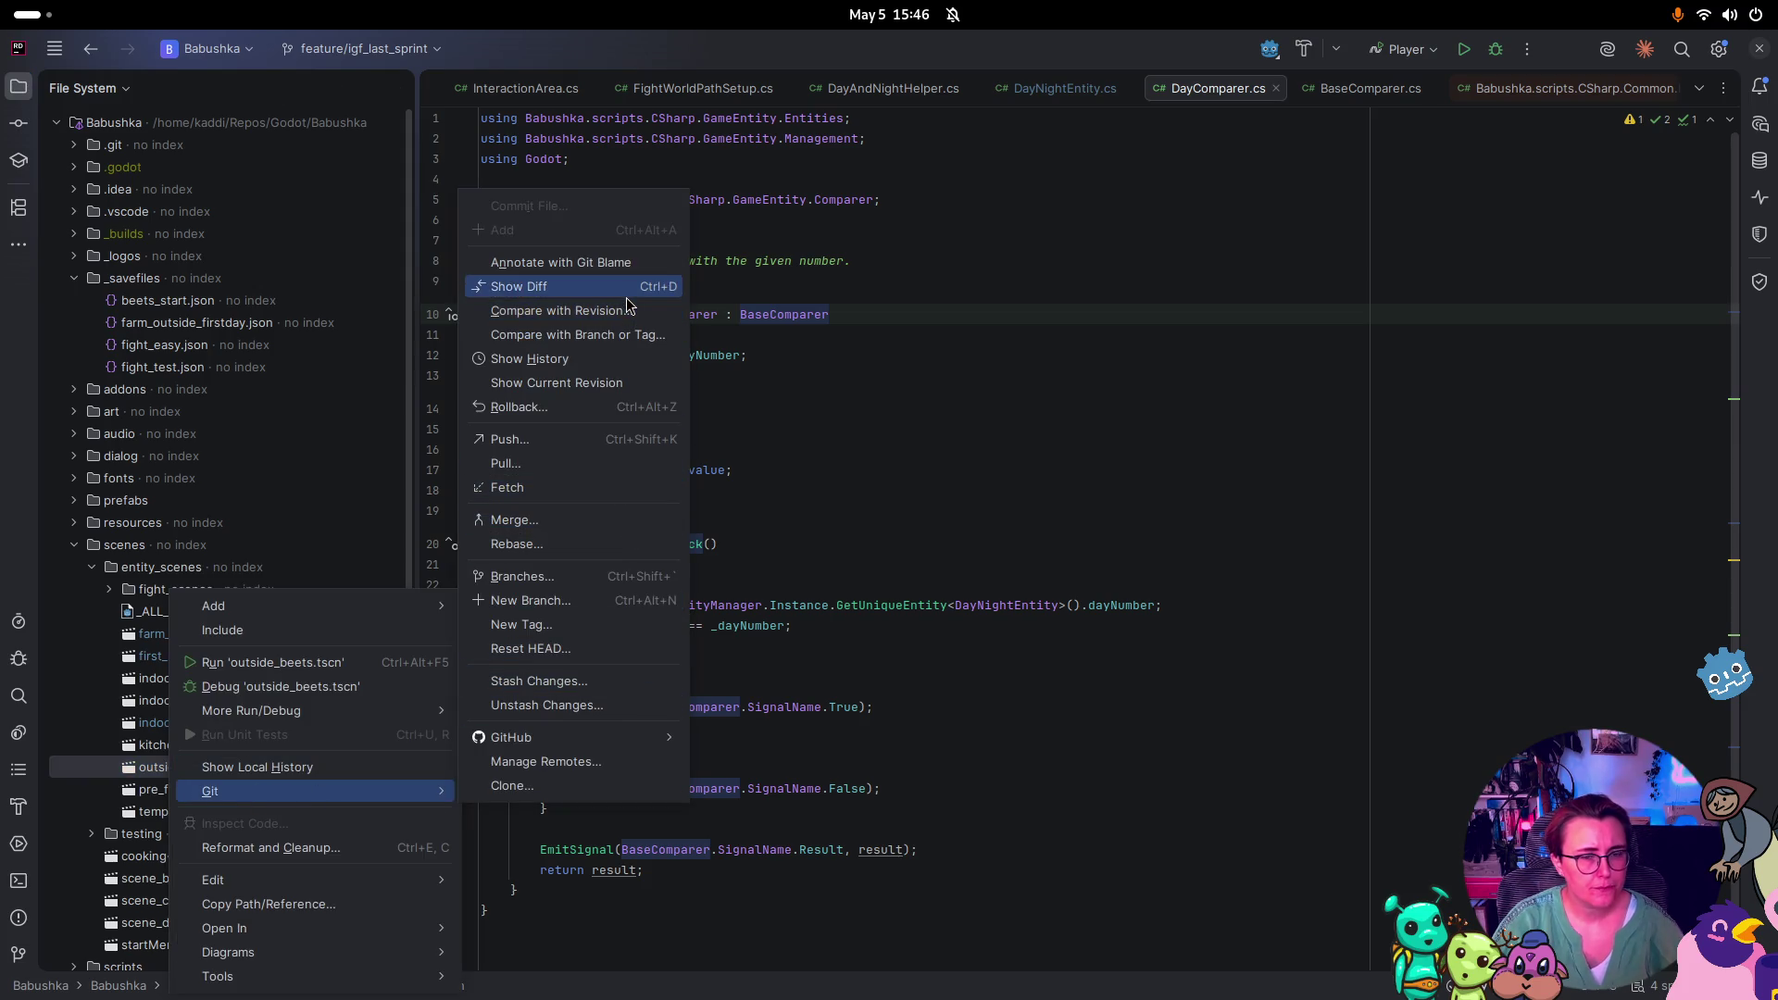
{"action": "left_click", "coordinate": [627, 361]}
Enlarge the history panel, then compare the Merged develop, upgraded beet scene and farm_outside rework diffs
{"action": "mouse_move", "coordinate": [1049, 783]}
{"action": "left_mouse_down"}
{"action": "mouse_move", "coordinate": [1063, 598]}
{"action": "mouse_move", "coordinate": [926, 389]}
{"action": "left_mouse_up"}
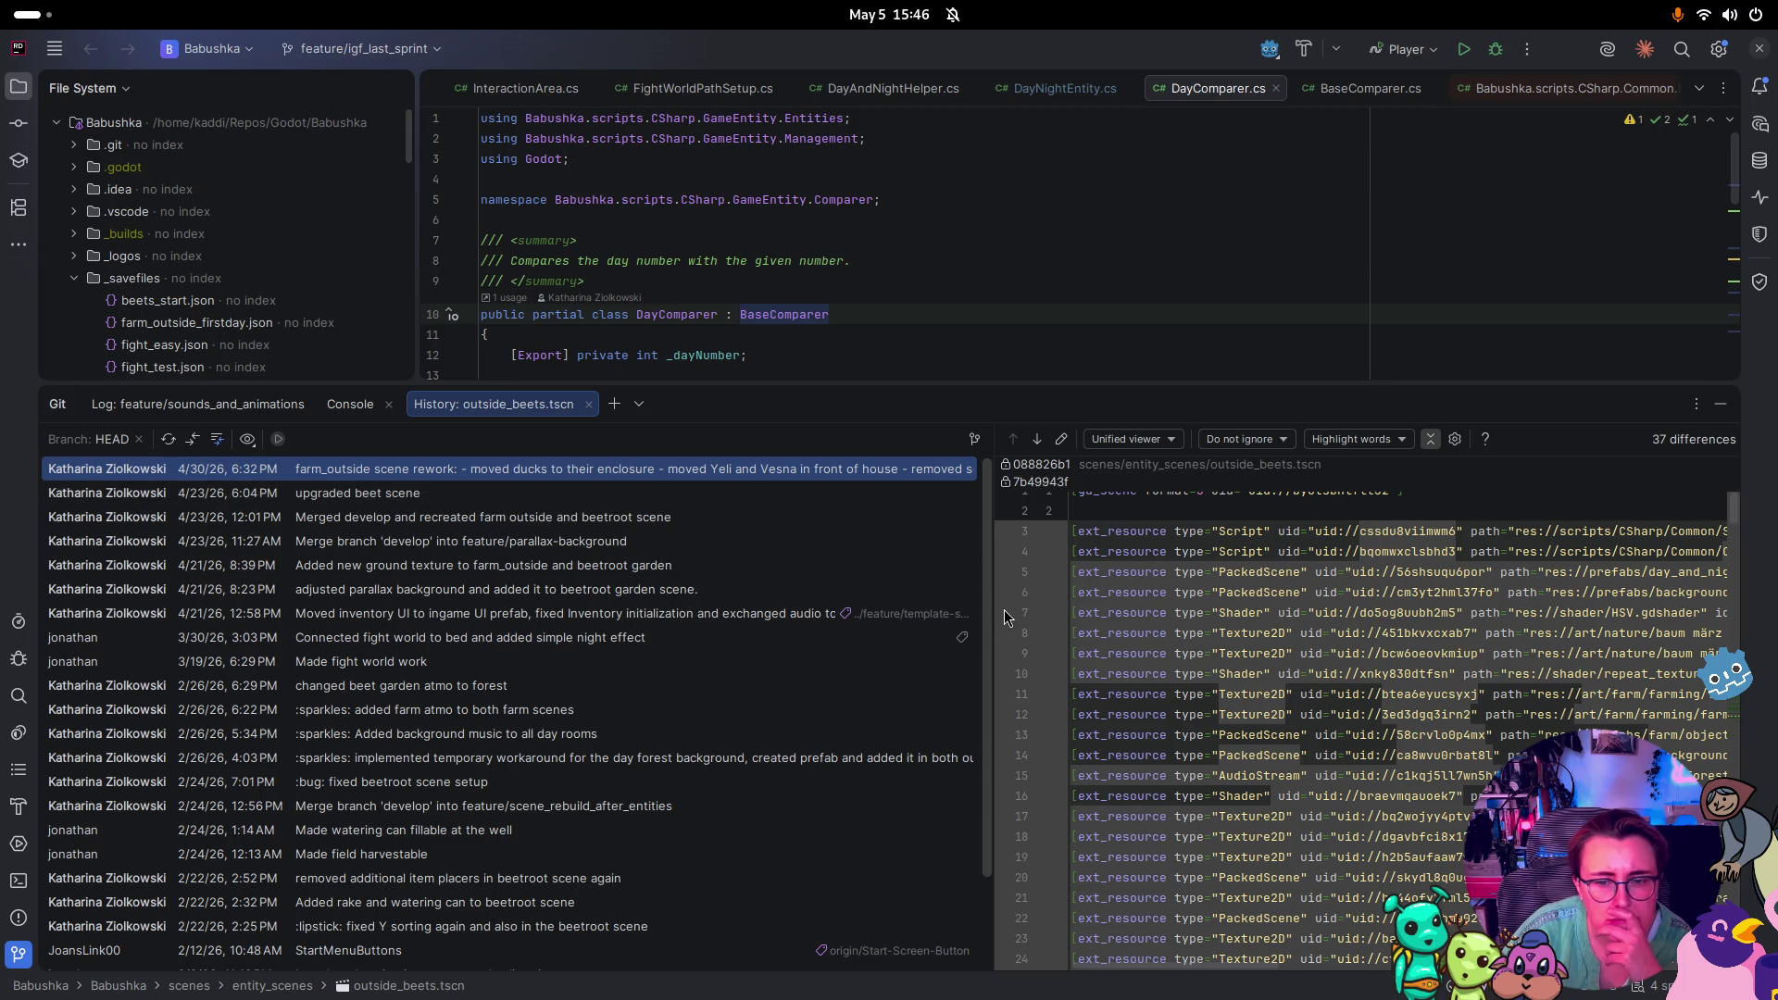
{"action": "mouse_move", "coordinate": [989, 612]}
{"action": "left_mouse_down"}
{"action": "mouse_move", "coordinate": [697, 613]}
{"action": "mouse_move", "coordinate": [1350, 611]}
{"action": "mouse_move", "coordinate": [991, 630]}
{"action": "left_mouse_up"}
{"action": "scroll", "coordinate": [1313, 639], "scroll_direction": "down", "scroll_amount": 10}
{"action": "scroll", "coordinate": [1313, 639], "scroll_direction": "down", "scroll_amount": 5}
{"action": "scroll", "coordinate": [1306, 643], "scroll_direction": "up", "scroll_amount": 5}
{"action": "scroll", "coordinate": [1299, 646], "scroll_direction": "up", "scroll_amount": 8}
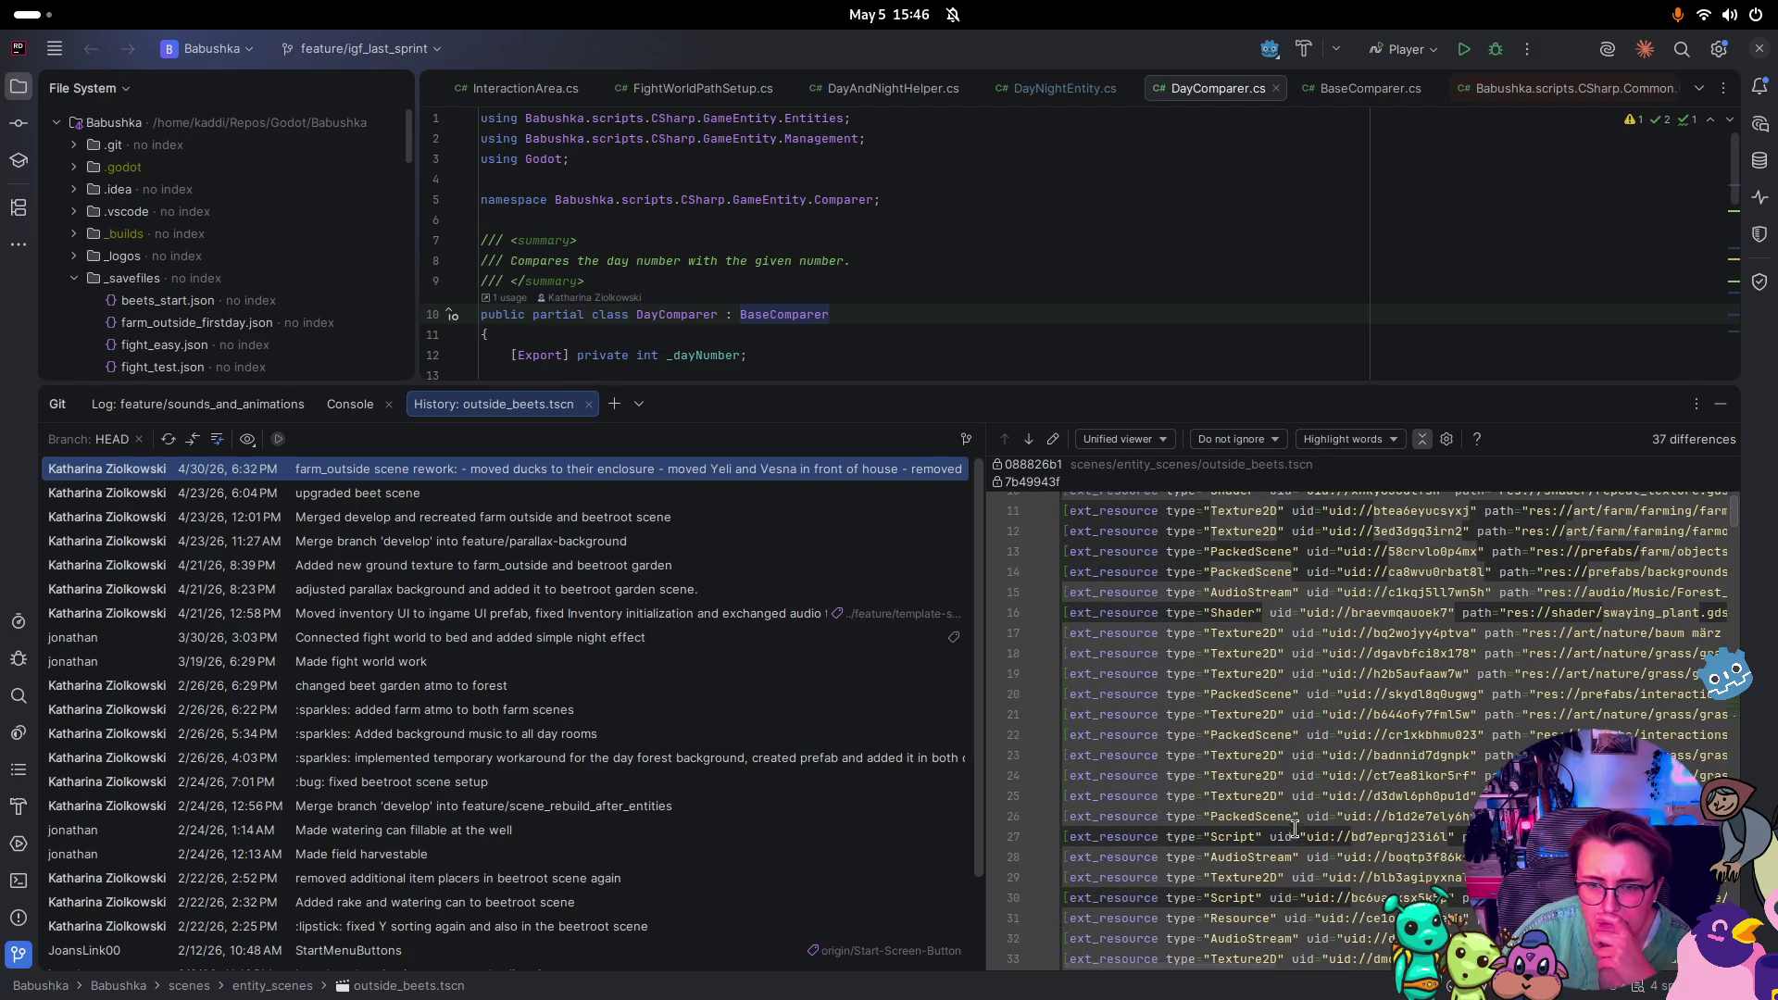
{"action": "scroll", "coordinate": [1264, 797], "scroll_direction": "up", "scroll_amount": 4}
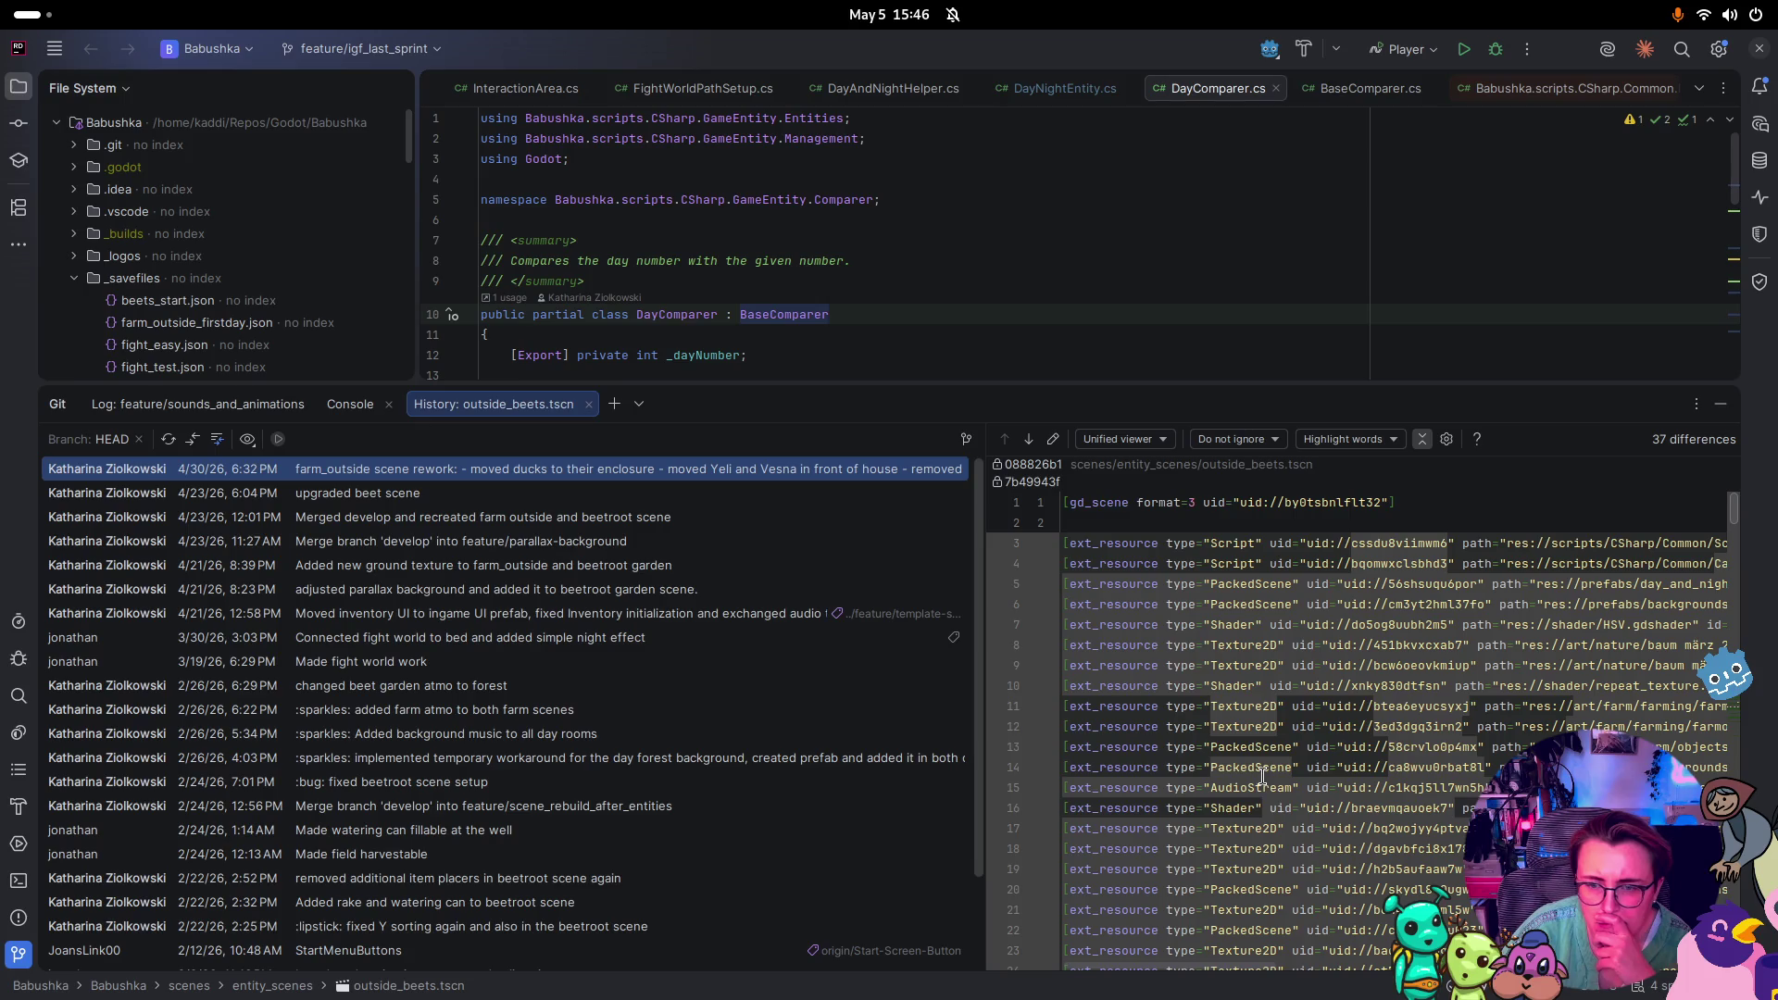
{"action": "left_click", "coordinate": [774, 510]}
{"action": "left_click", "coordinate": [770, 494]}
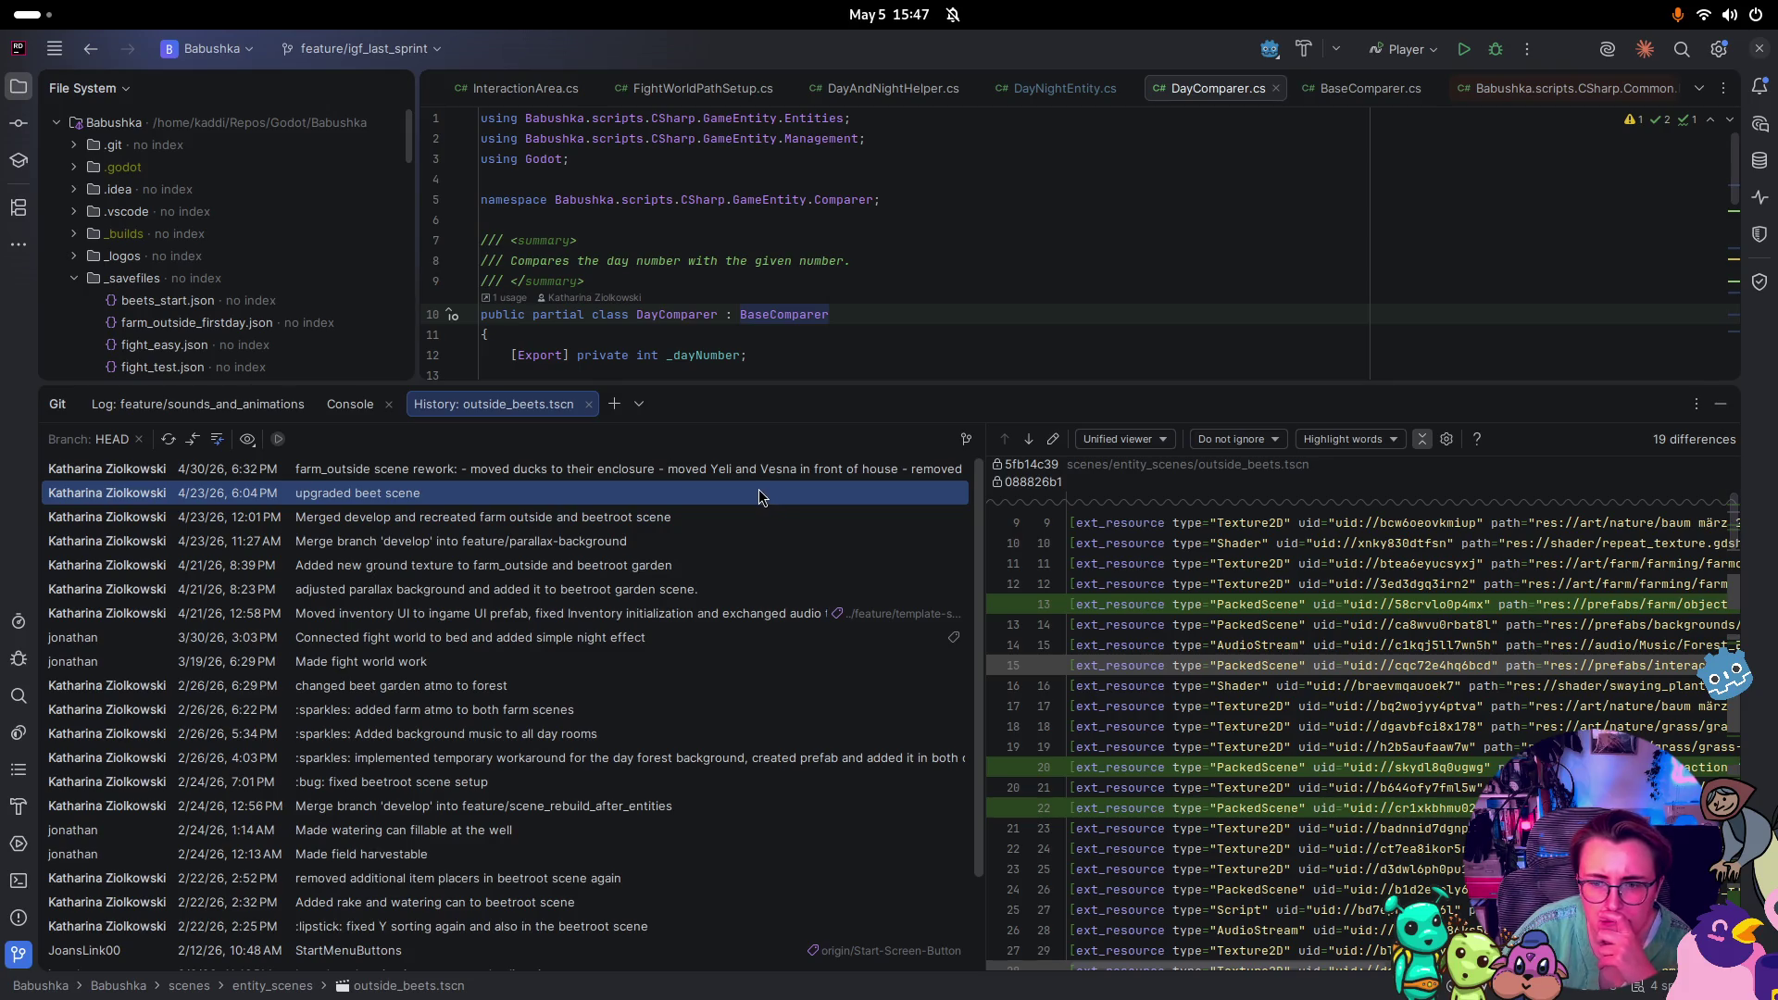
{"action": "left_click", "coordinate": [768, 476]}
Widen the diff view further and scroll back through the changes
{"action": "left_click_drag", "start_coordinate": [981, 580], "coordinate": [667, 588]}
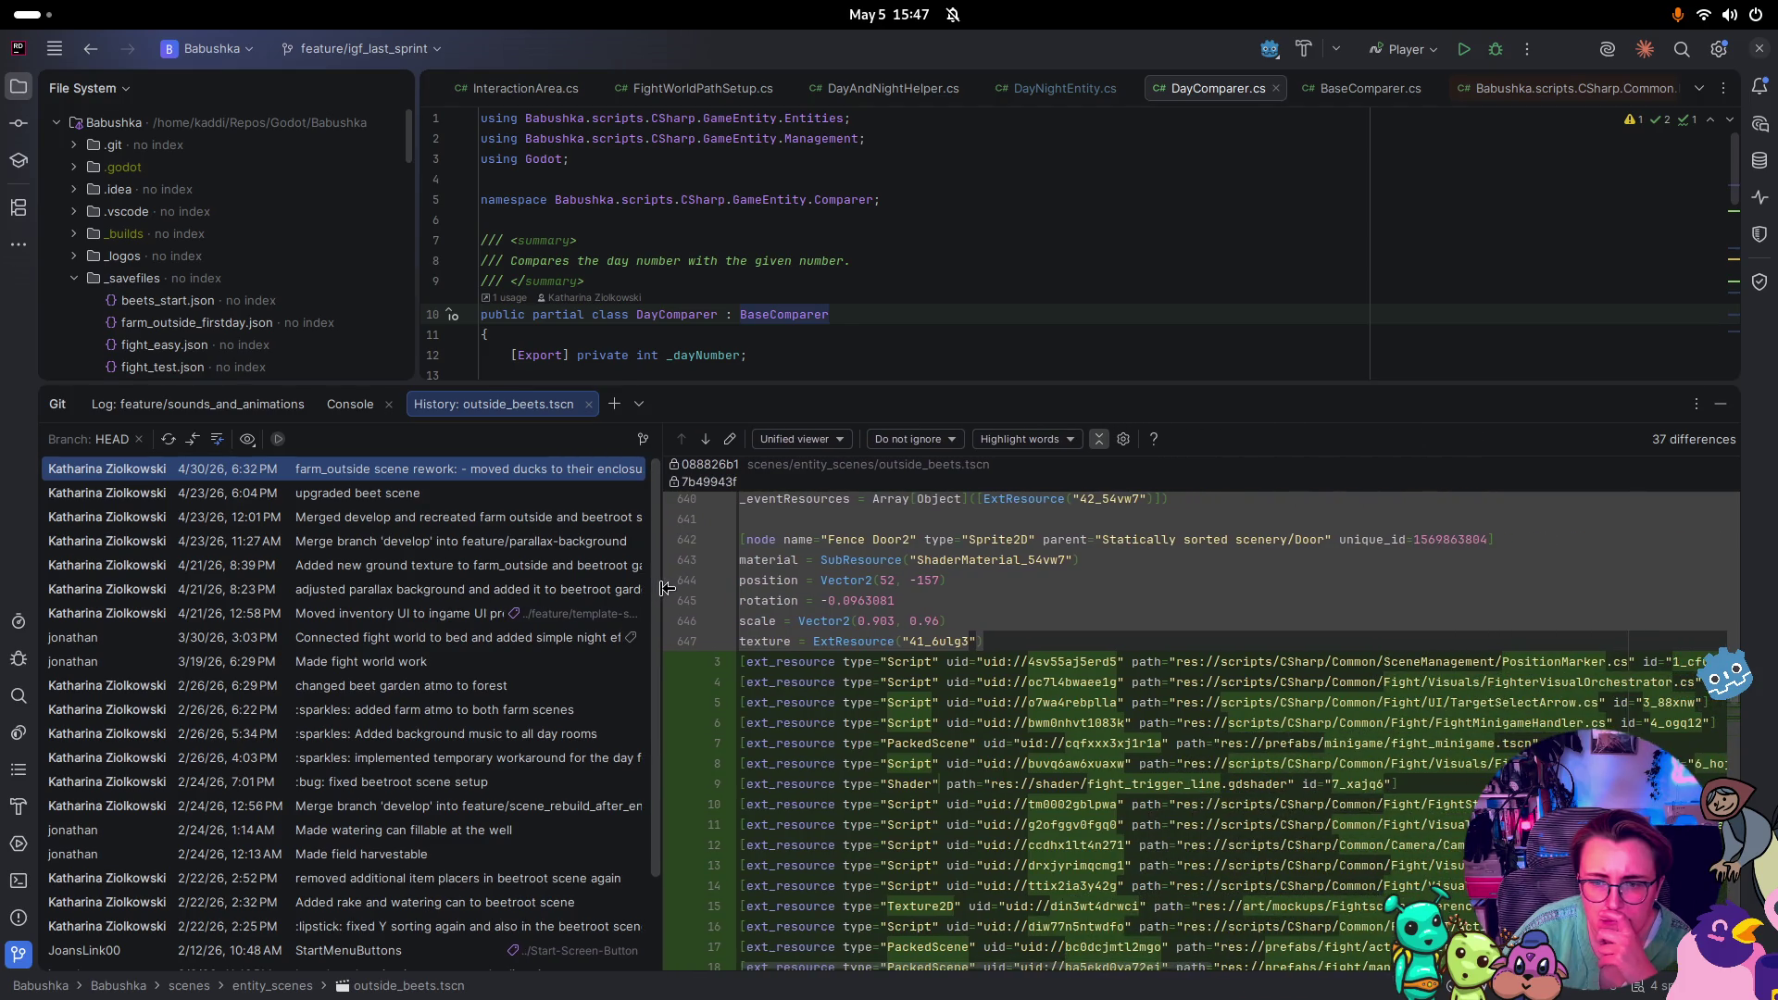
{"action": "scroll", "coordinate": [1356, 660], "scroll_direction": "up", "scroll_amount": 5}
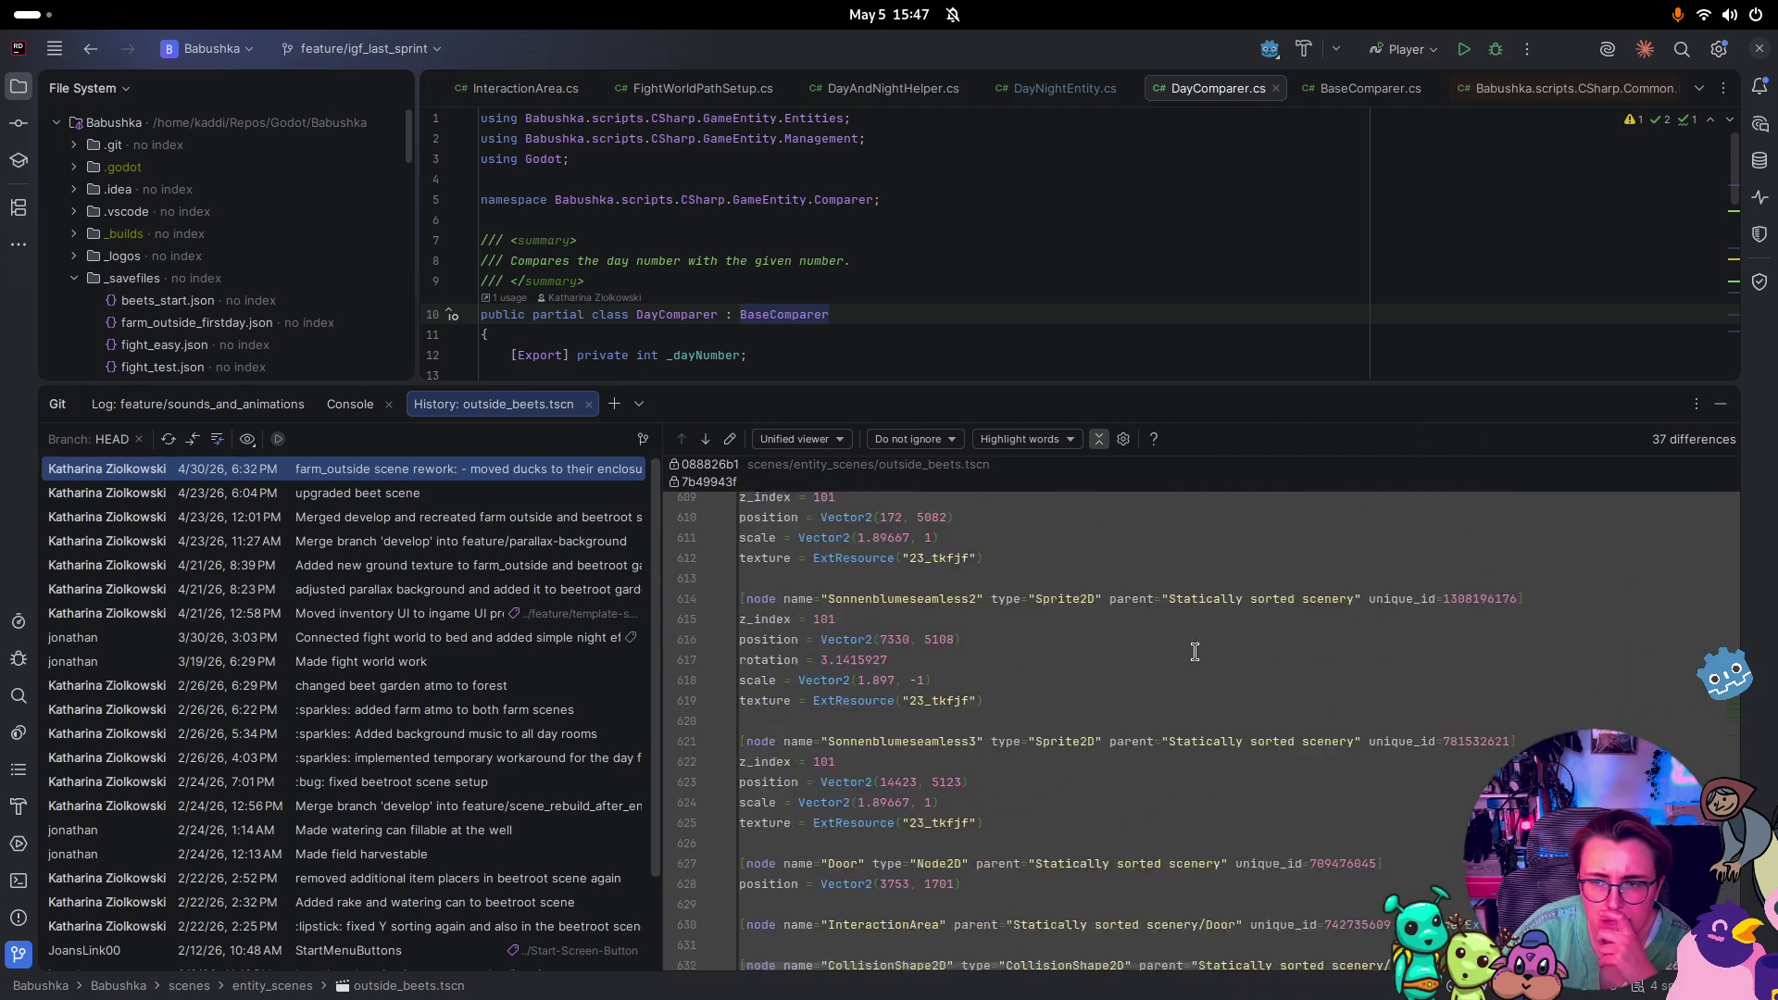
{"action": "scroll", "coordinate": [1377, 746], "scroll_direction": "up", "scroll_amount": 5}
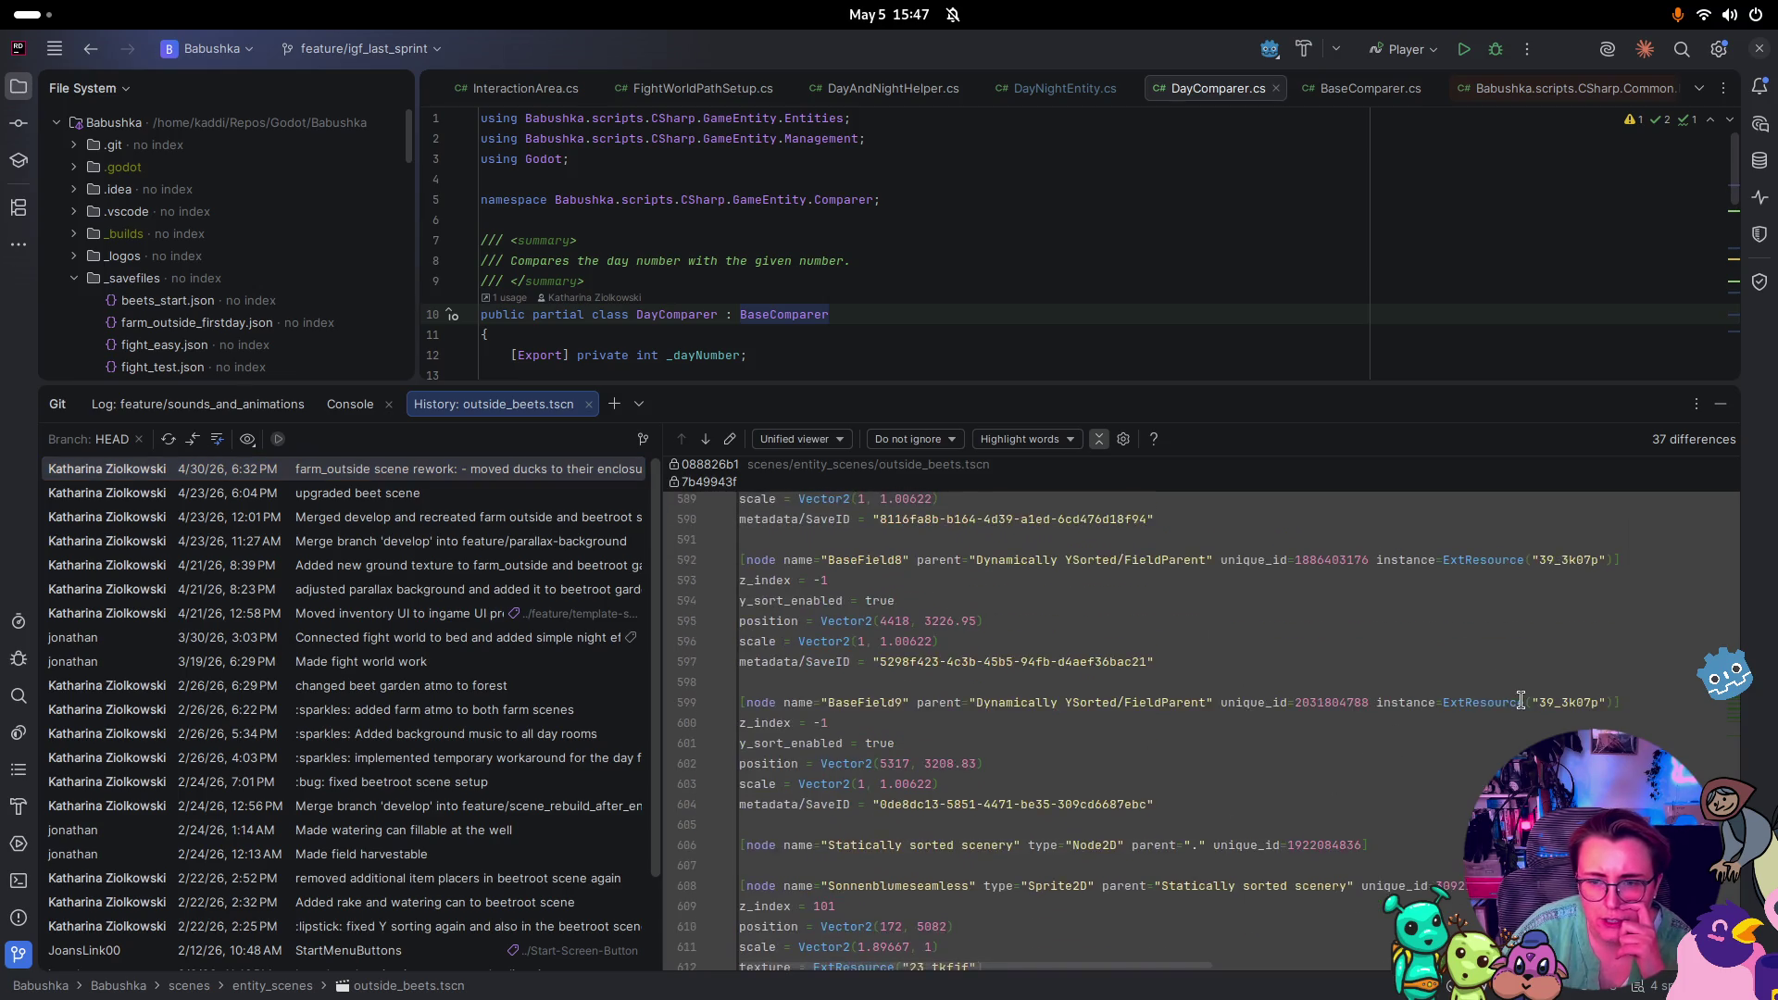
{"action": "scroll", "coordinate": [1709, 523], "scroll_direction": "up", "scroll_amount": 20}
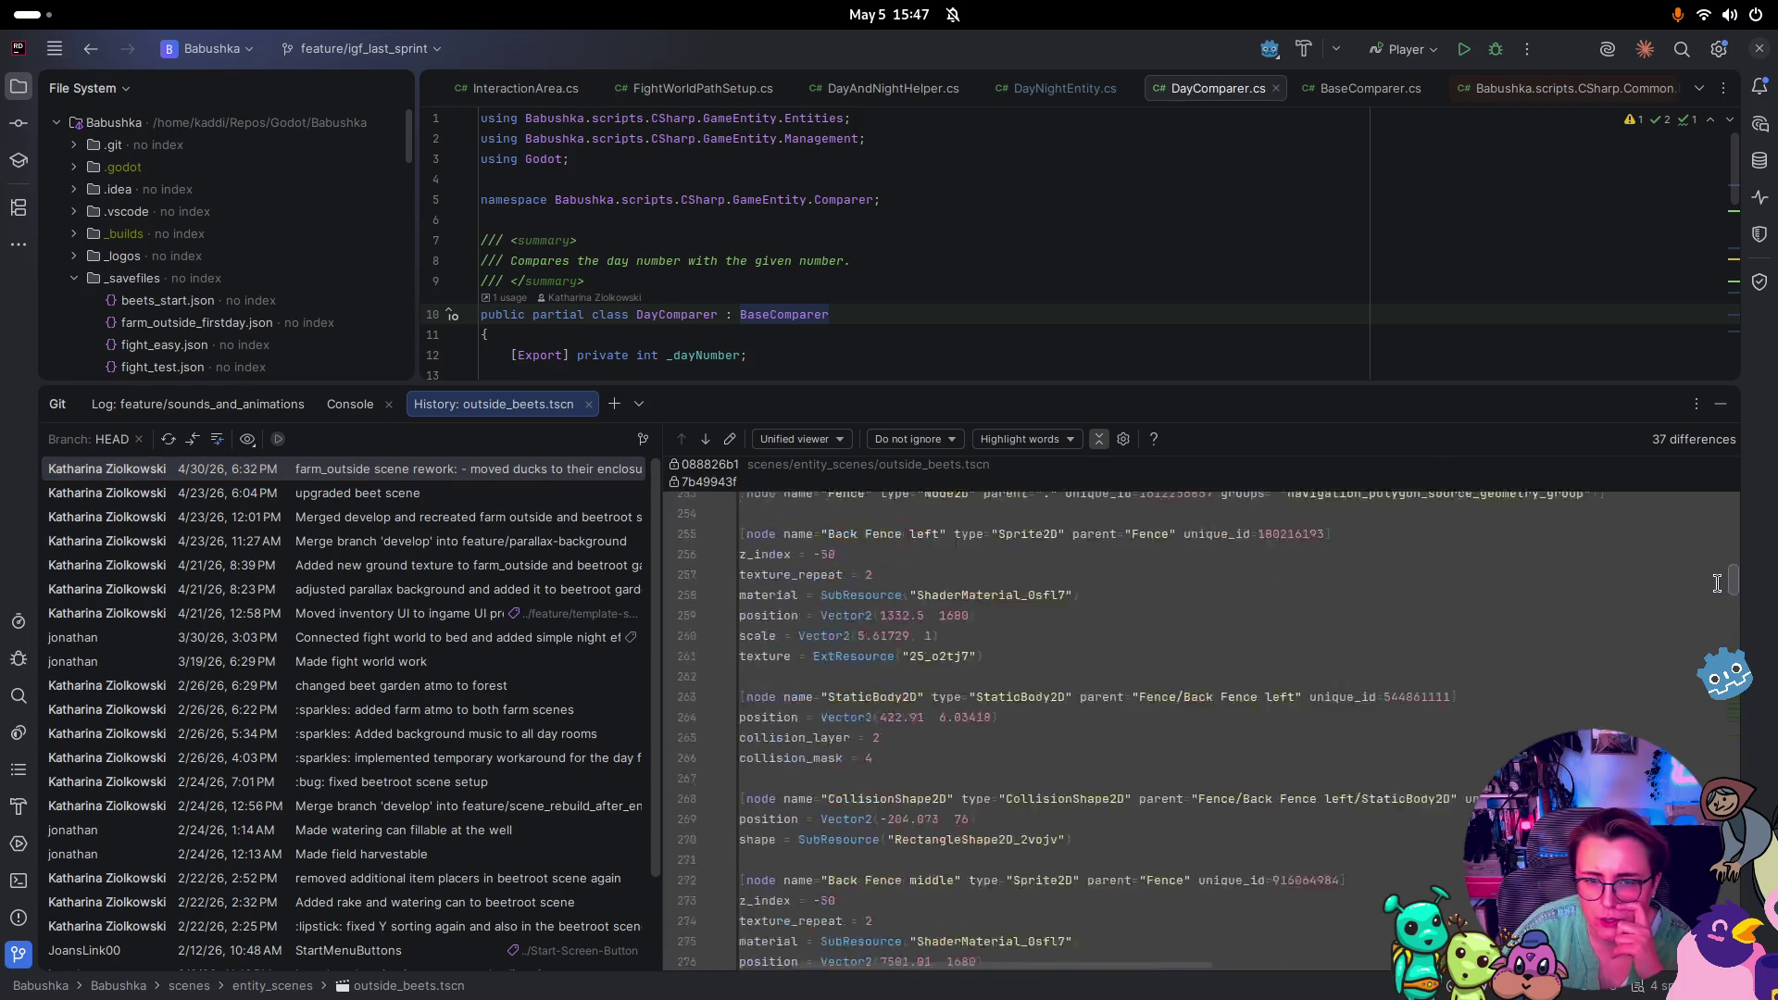
{"action": "scroll", "coordinate": [1710, 523], "scroll_direction": "up", "scroll_amount": 2}
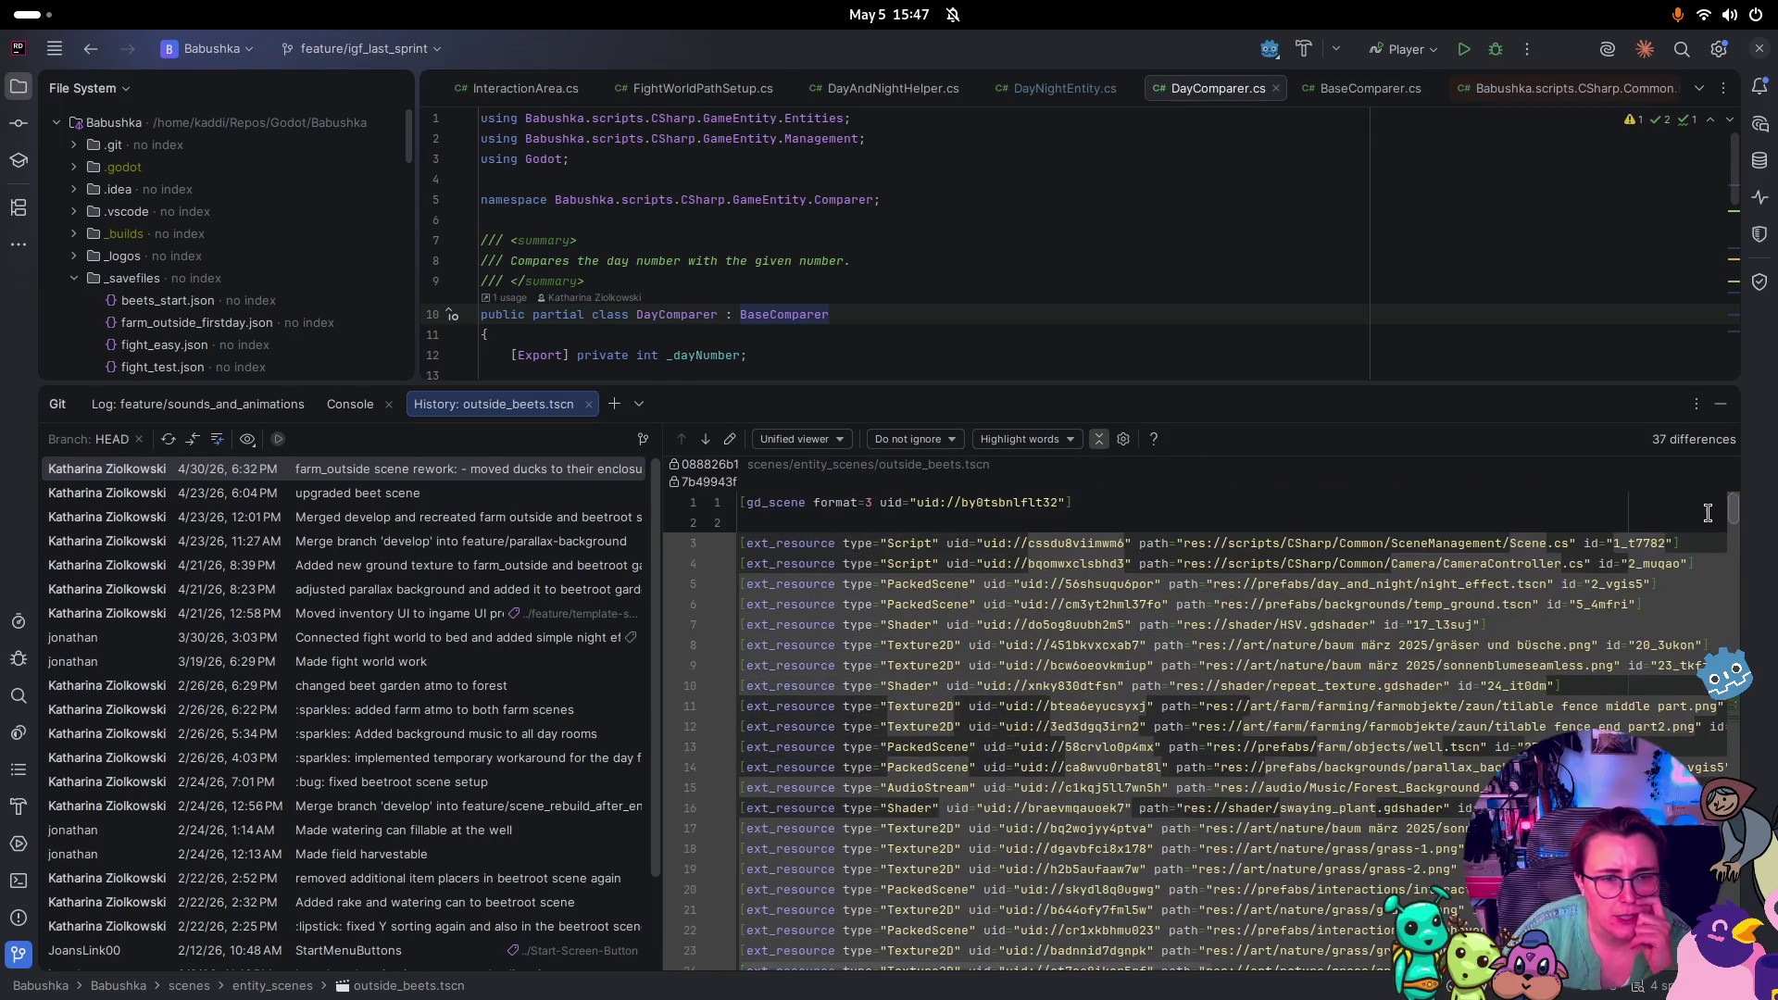
{"action": "left_click_drag", "start_coordinate": [1730, 510], "coordinate": [1728, 963]}
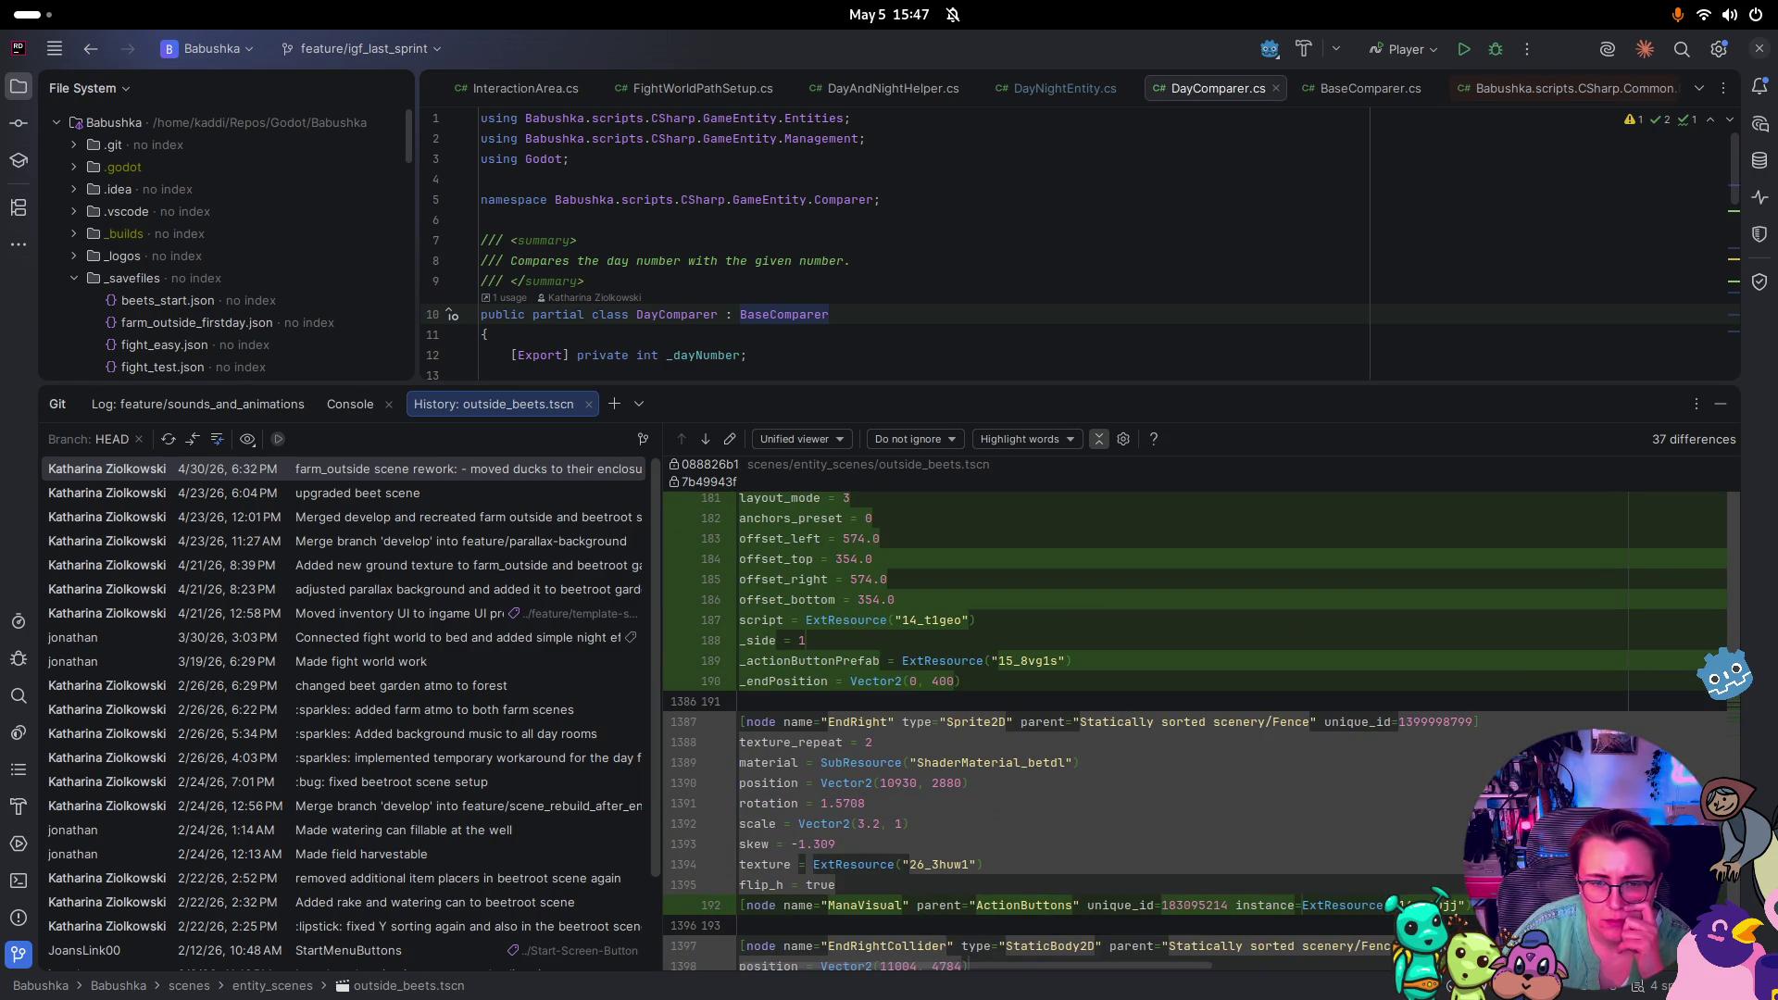
{"action": "scroll", "coordinate": [1194, 731], "scroll_direction": "up", "scroll_amount": 1}
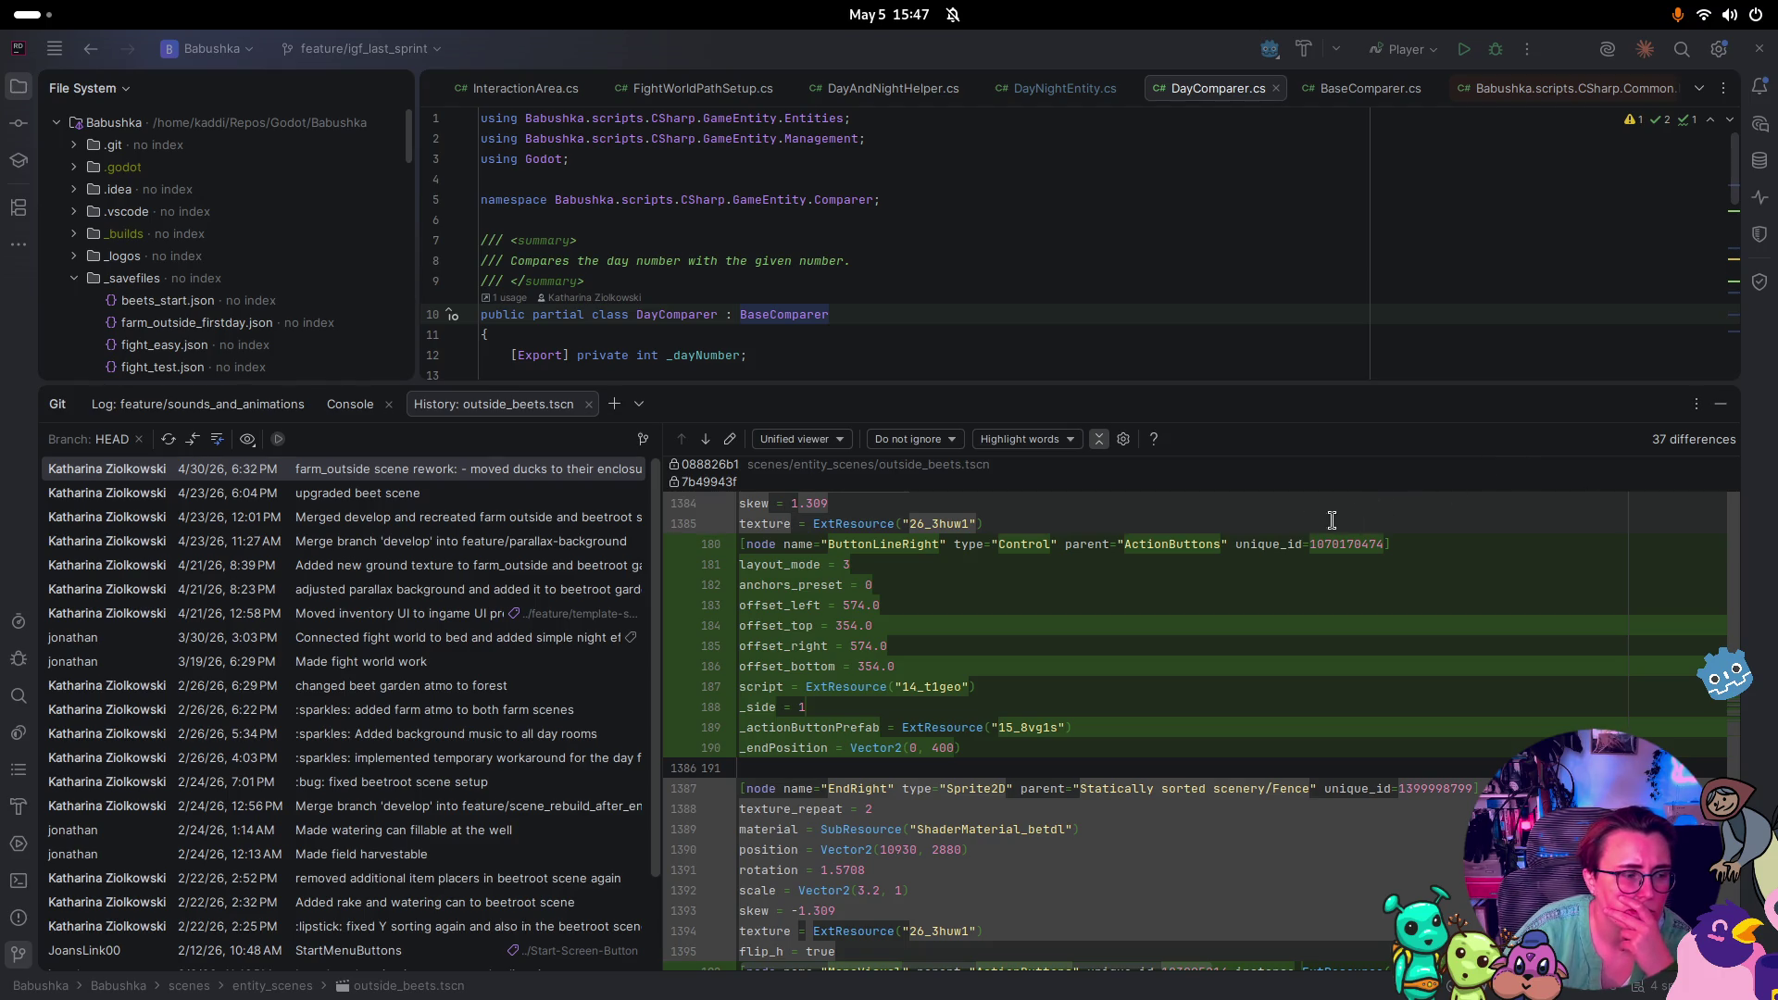
Select the 'upgraded beet scene' commit and widen the commit list to read full messages
{"action": "left_click", "coordinate": [463, 494]}
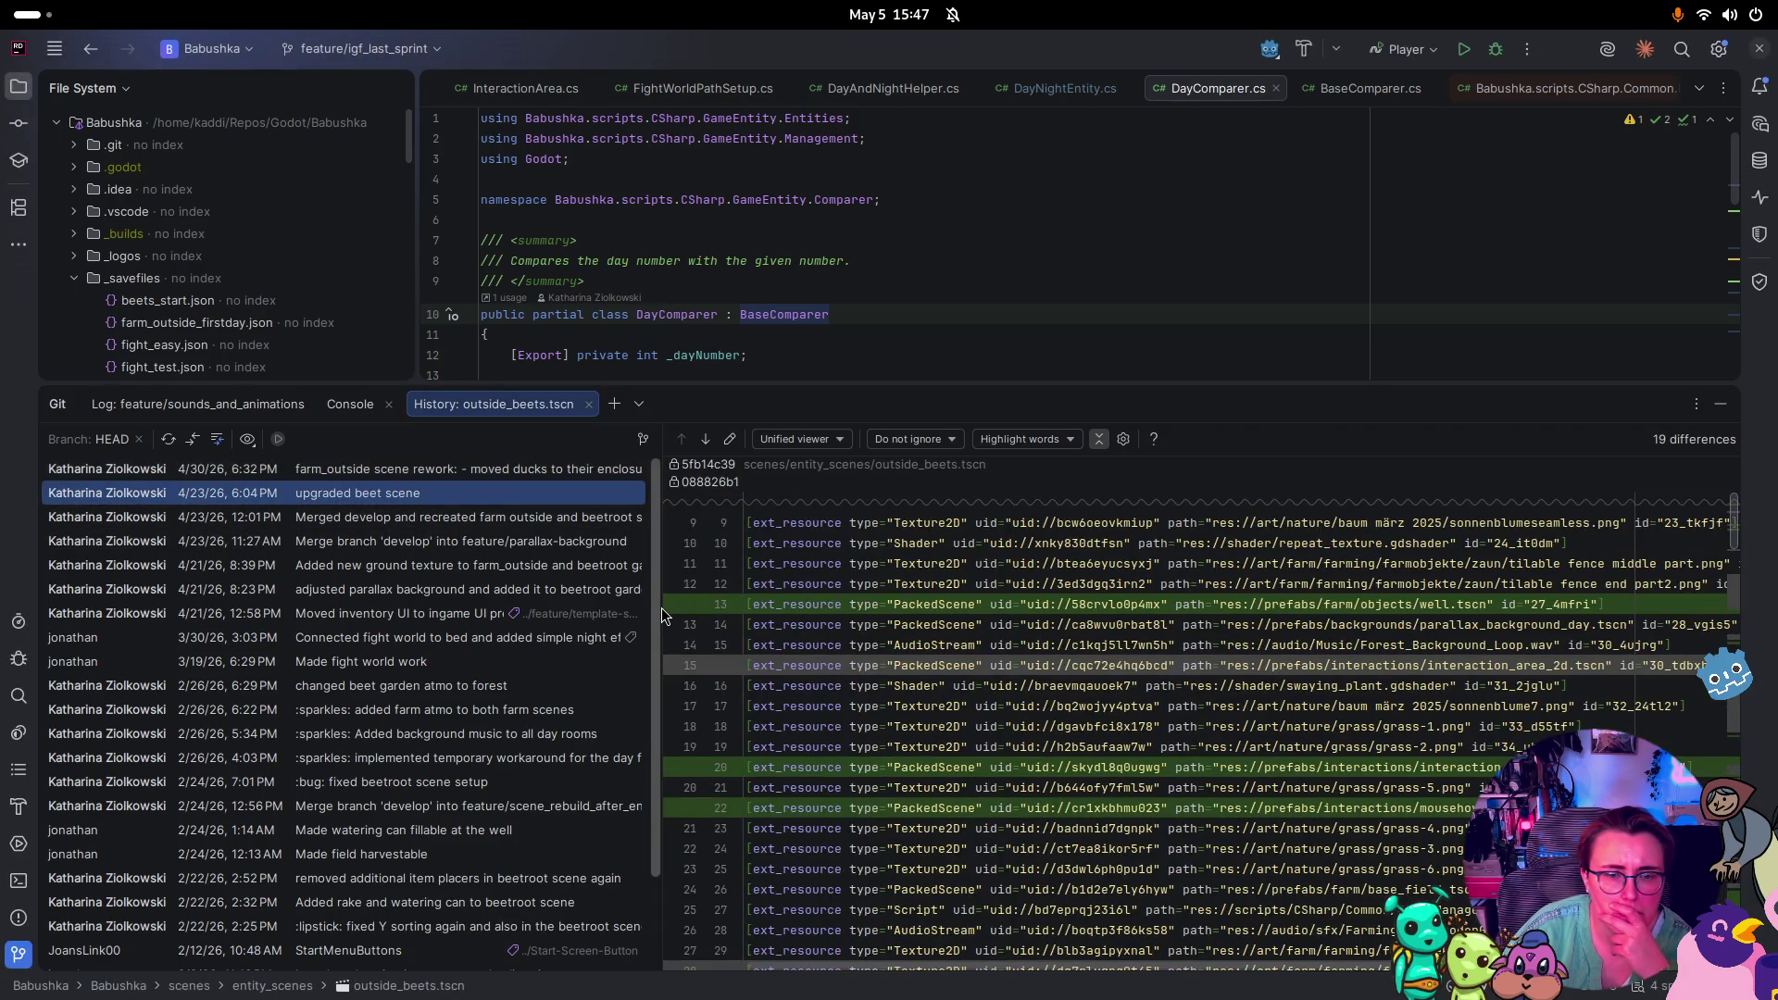
{"action": "left_click_drag", "start_coordinate": [661, 616], "coordinate": [997, 622]}
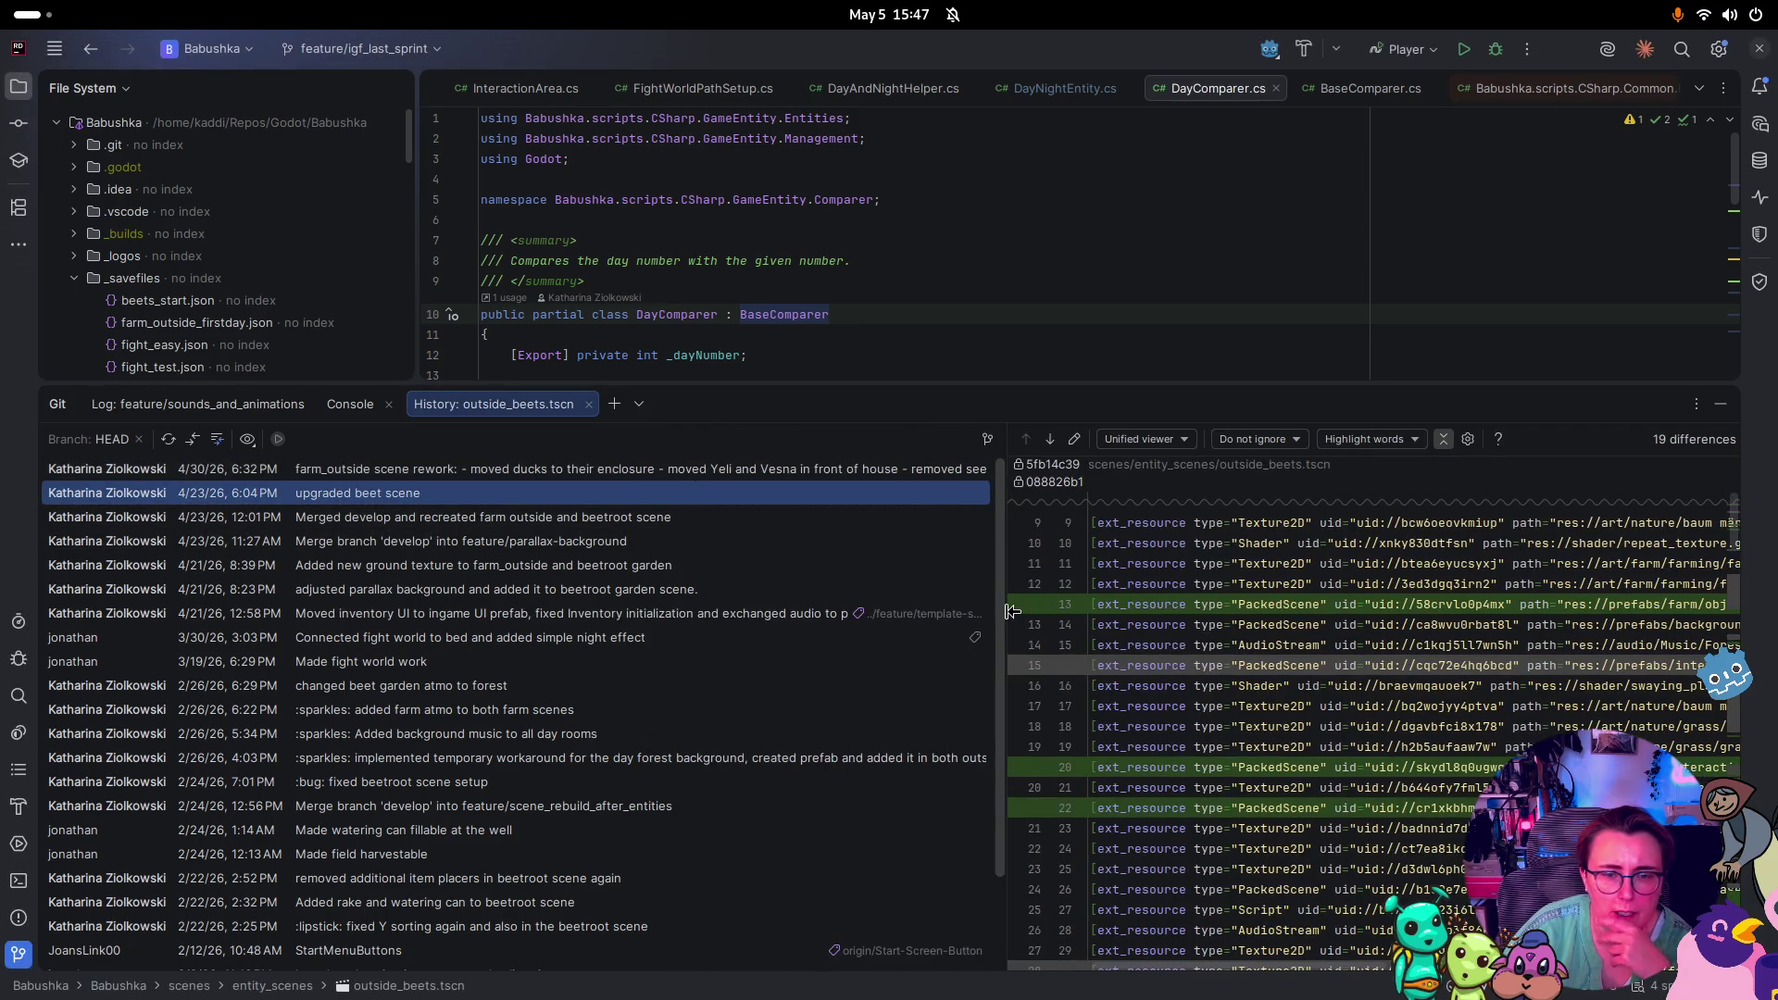
{"action": "left_click", "coordinate": [470, 469]}
{"action": "left_click", "coordinate": [469, 495]}
{"action": "right_click", "coordinate": [469, 500]}
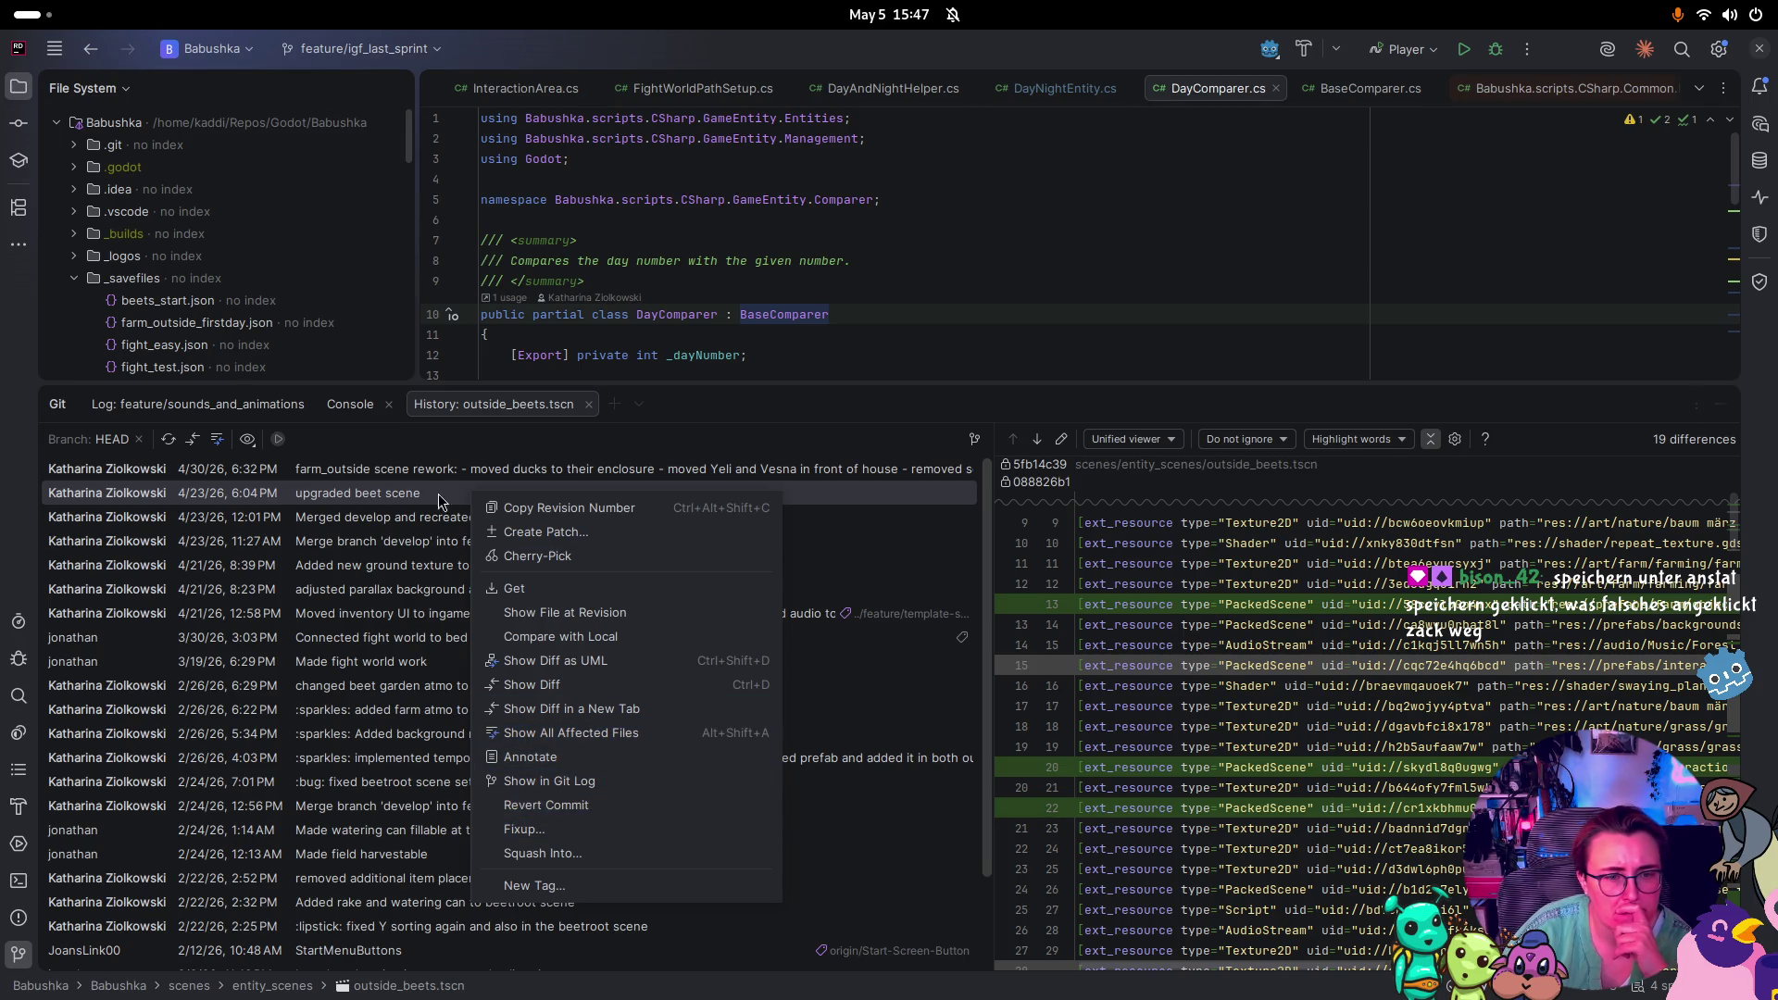
Revert the 4/30 farm_outside rework commit and list the five resulting uncommitted file changes
{"action": "left_click", "coordinate": [420, 469]}
{"action": "right_click", "coordinate": [422, 474]}
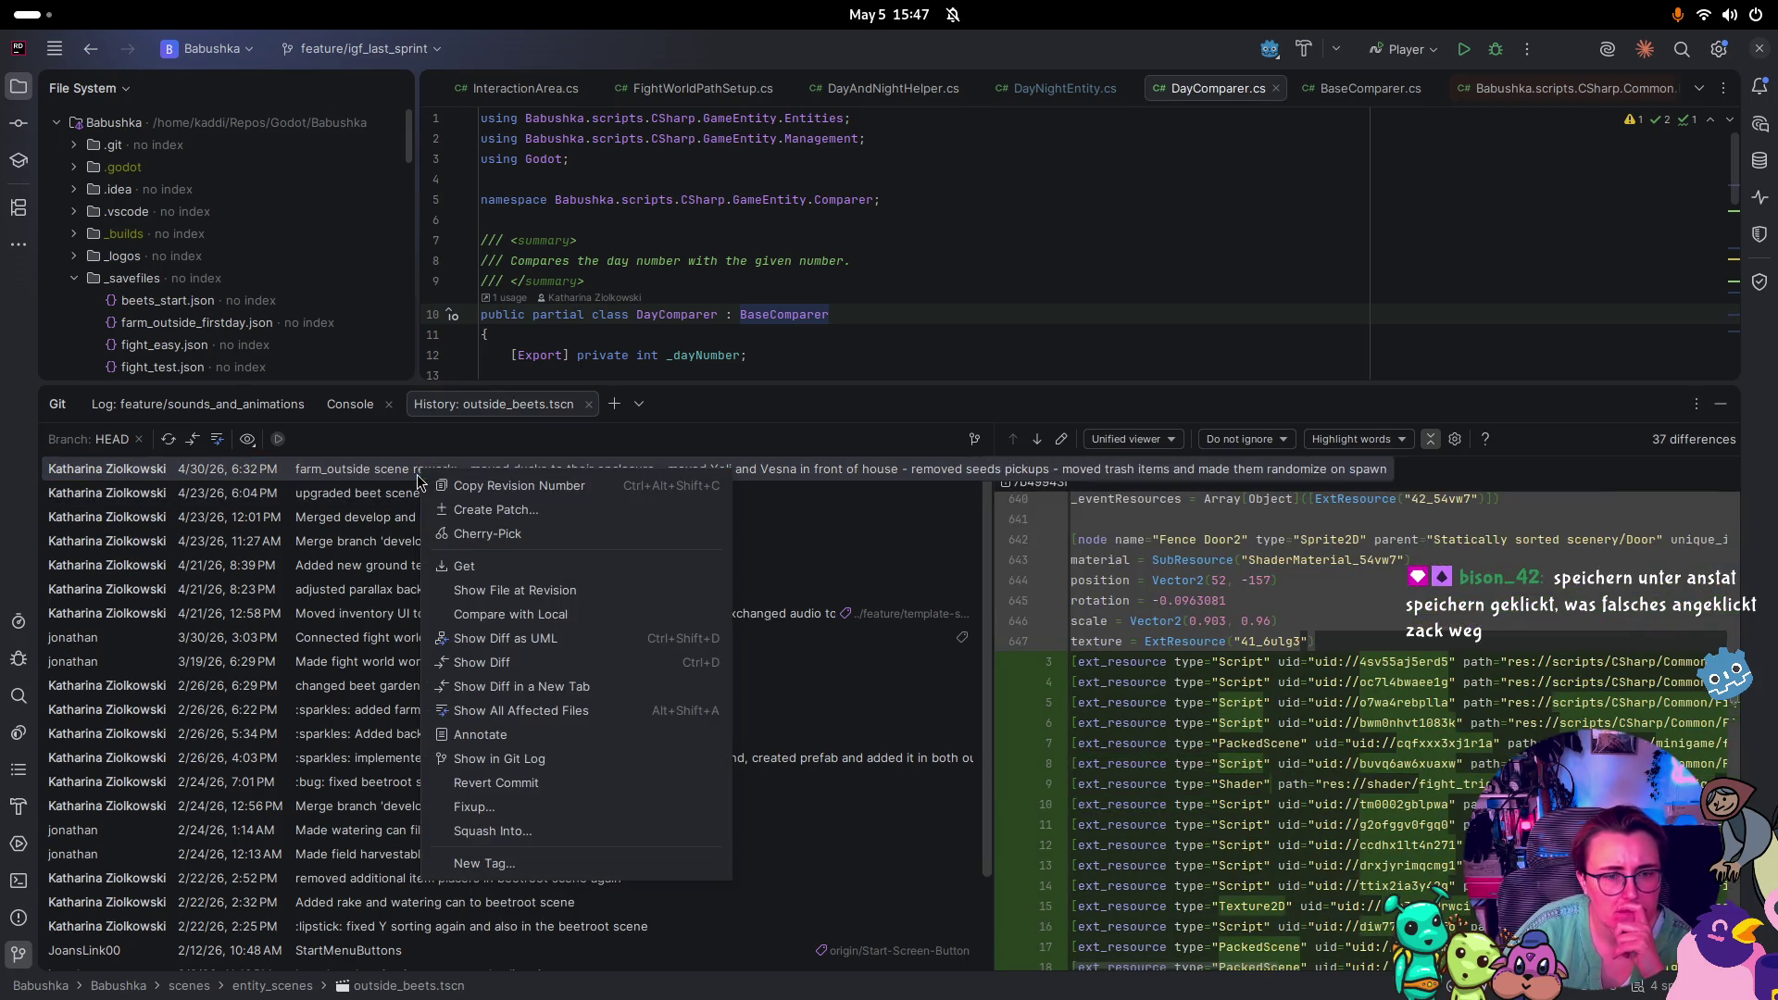
{"action": "left_click", "coordinate": [518, 785]}
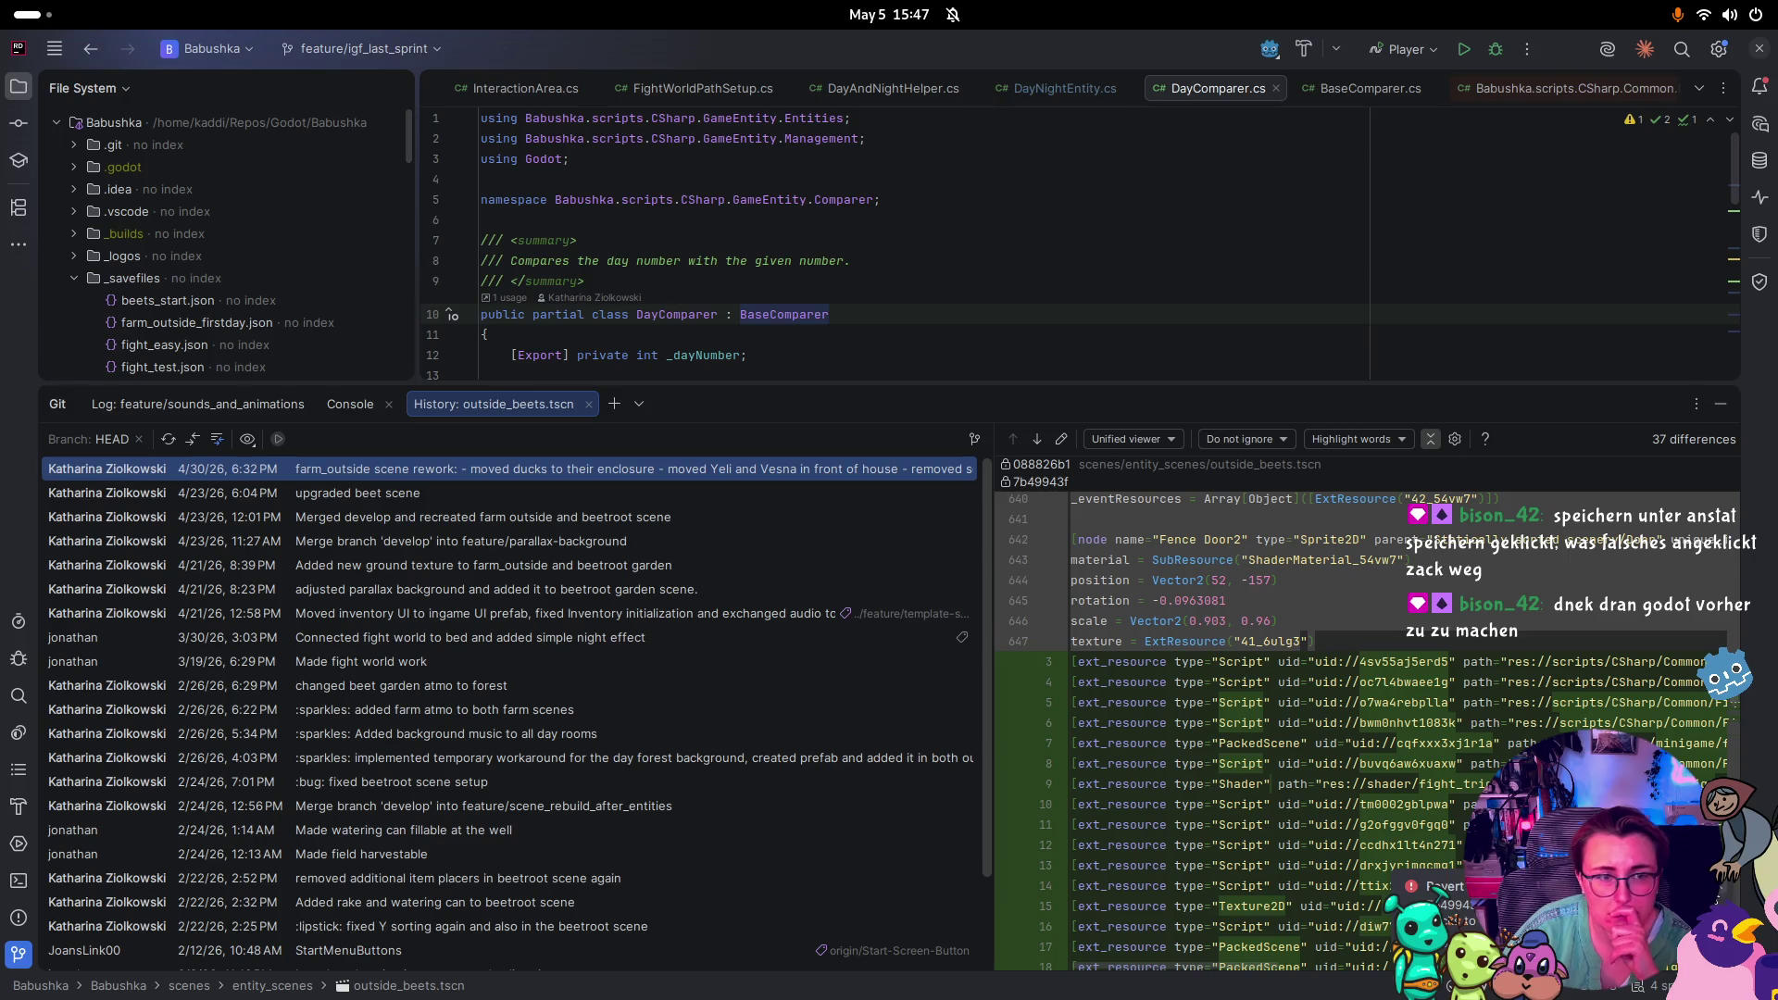
{"action": "left_click", "coordinate": [31, 126]}
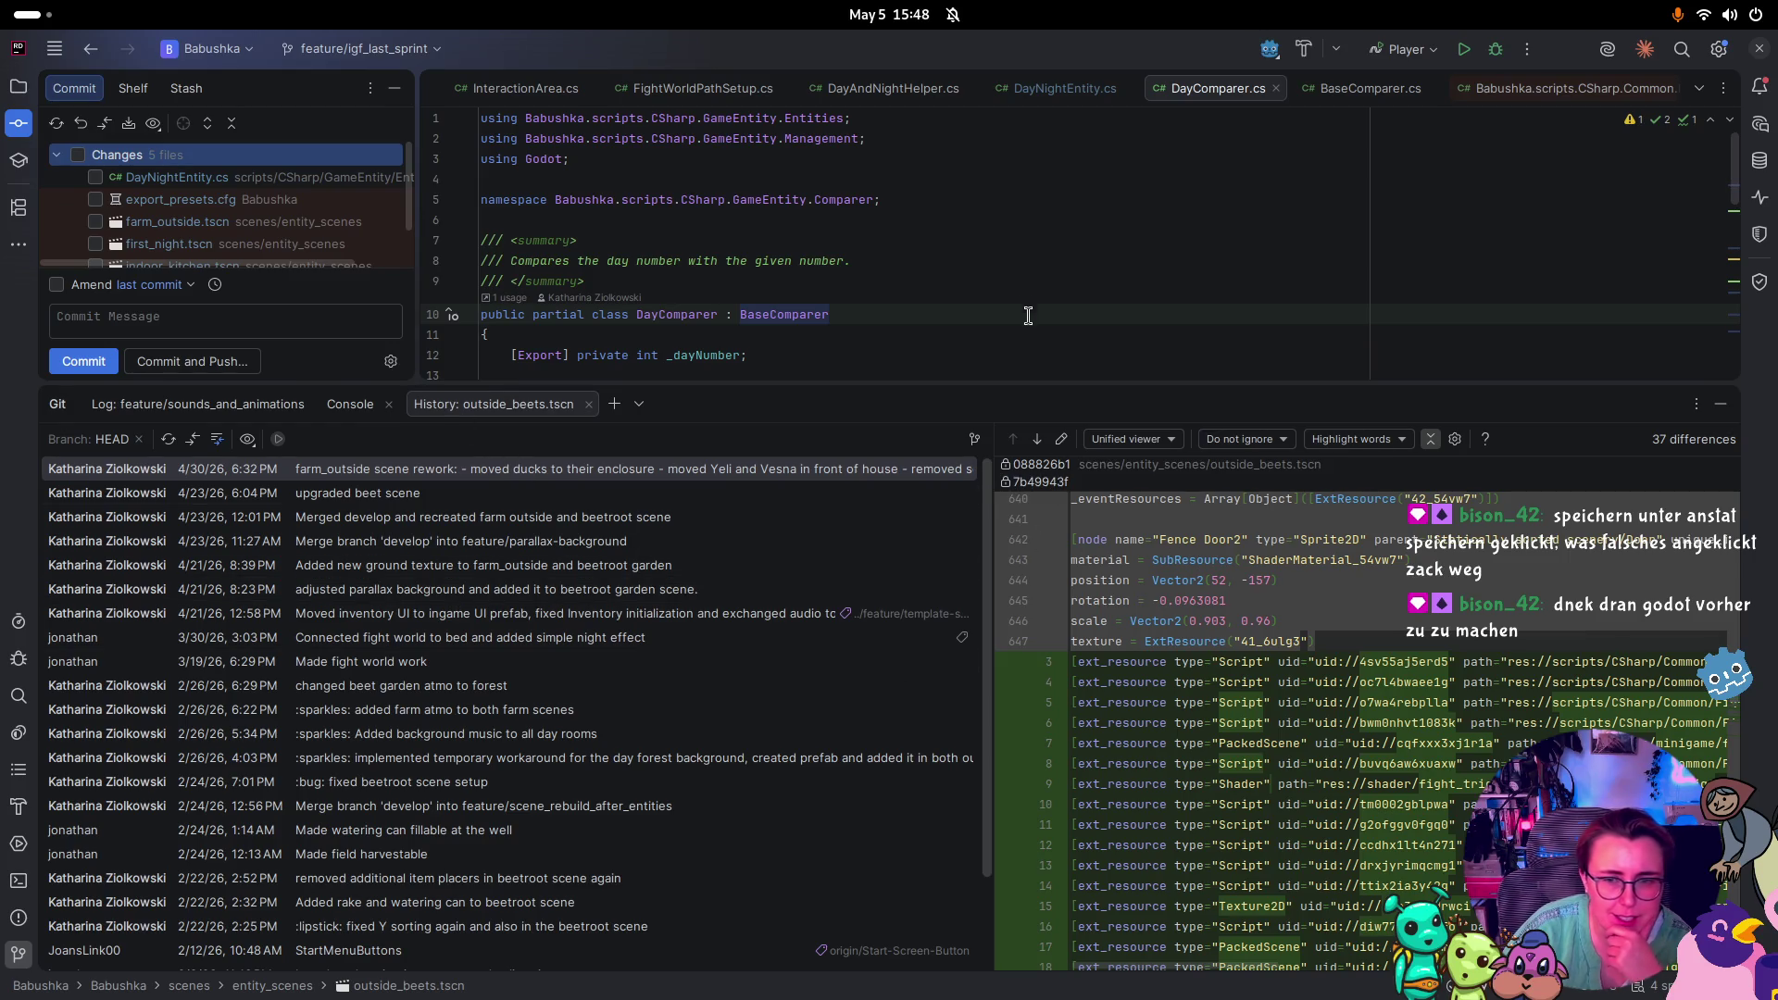
Open outside_beets.tscn as it was at the 'upgraded beet scene' revision
{"action": "mouse_move", "coordinate": [1038, 396]}
{"action": "left_mouse_down"}
{"action": "mouse_move", "coordinate": [1028, 589]}
{"action": "mouse_move", "coordinate": [1028, 521]}
{"action": "left_mouse_up"}
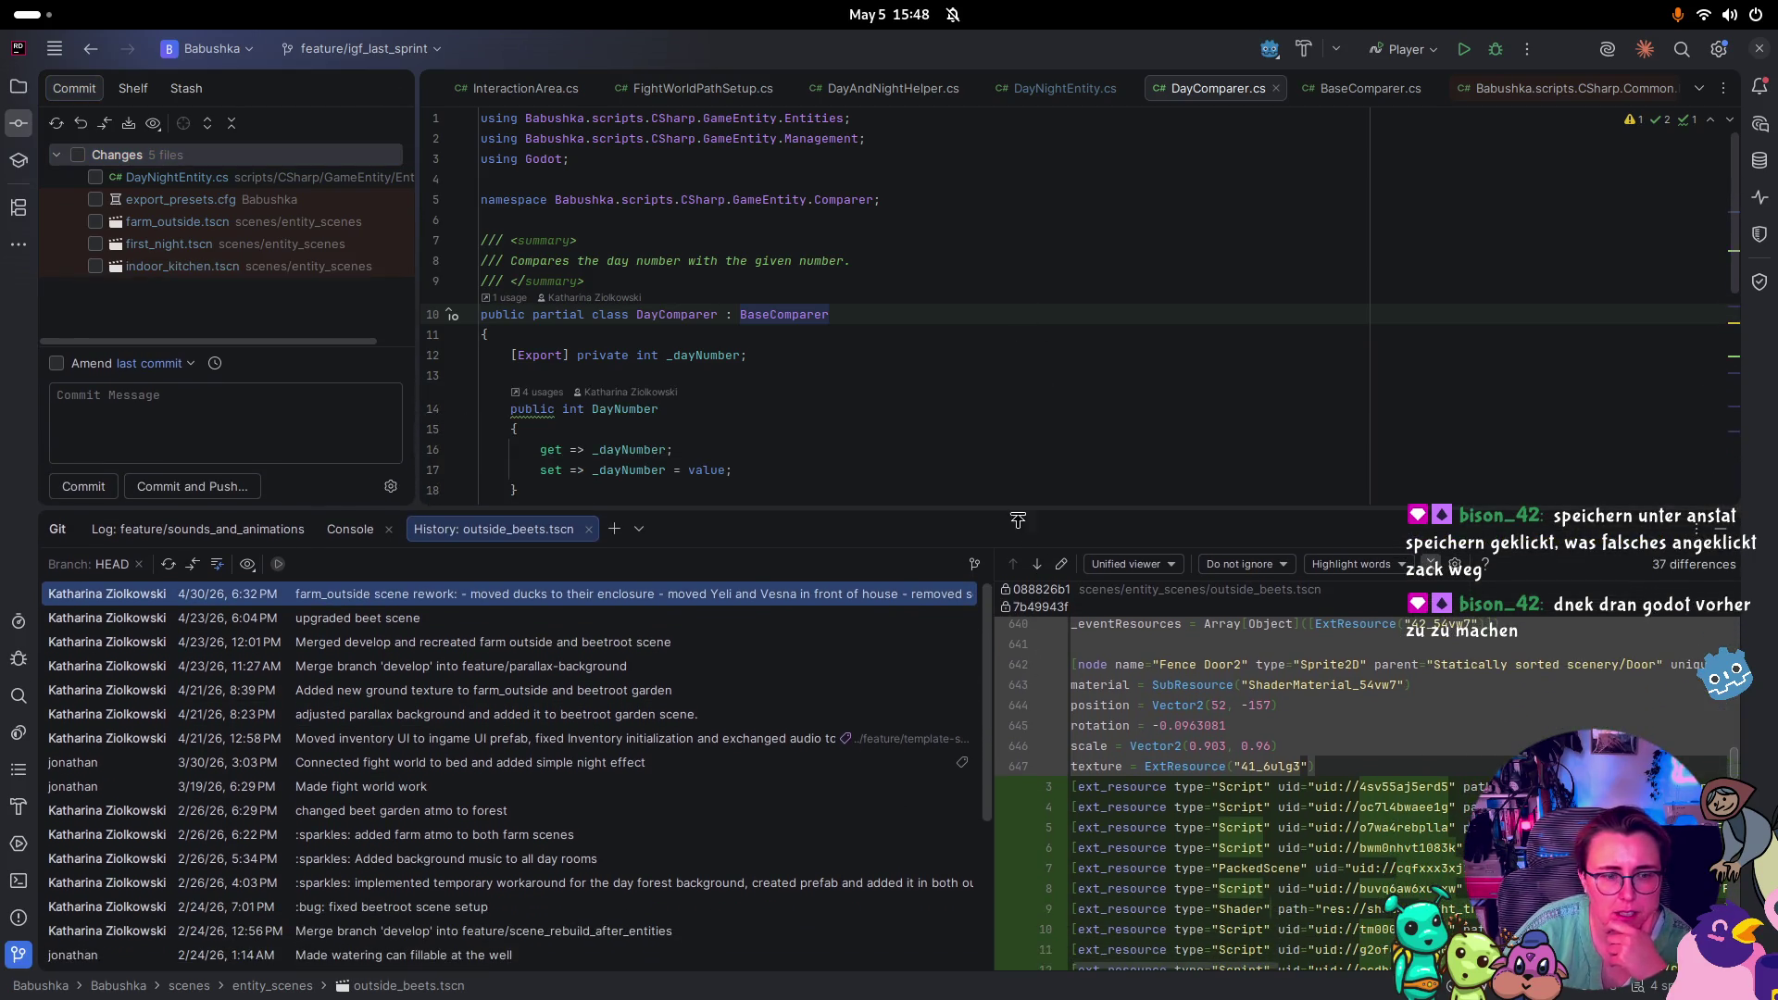
{"action": "left_click", "coordinate": [445, 611]}
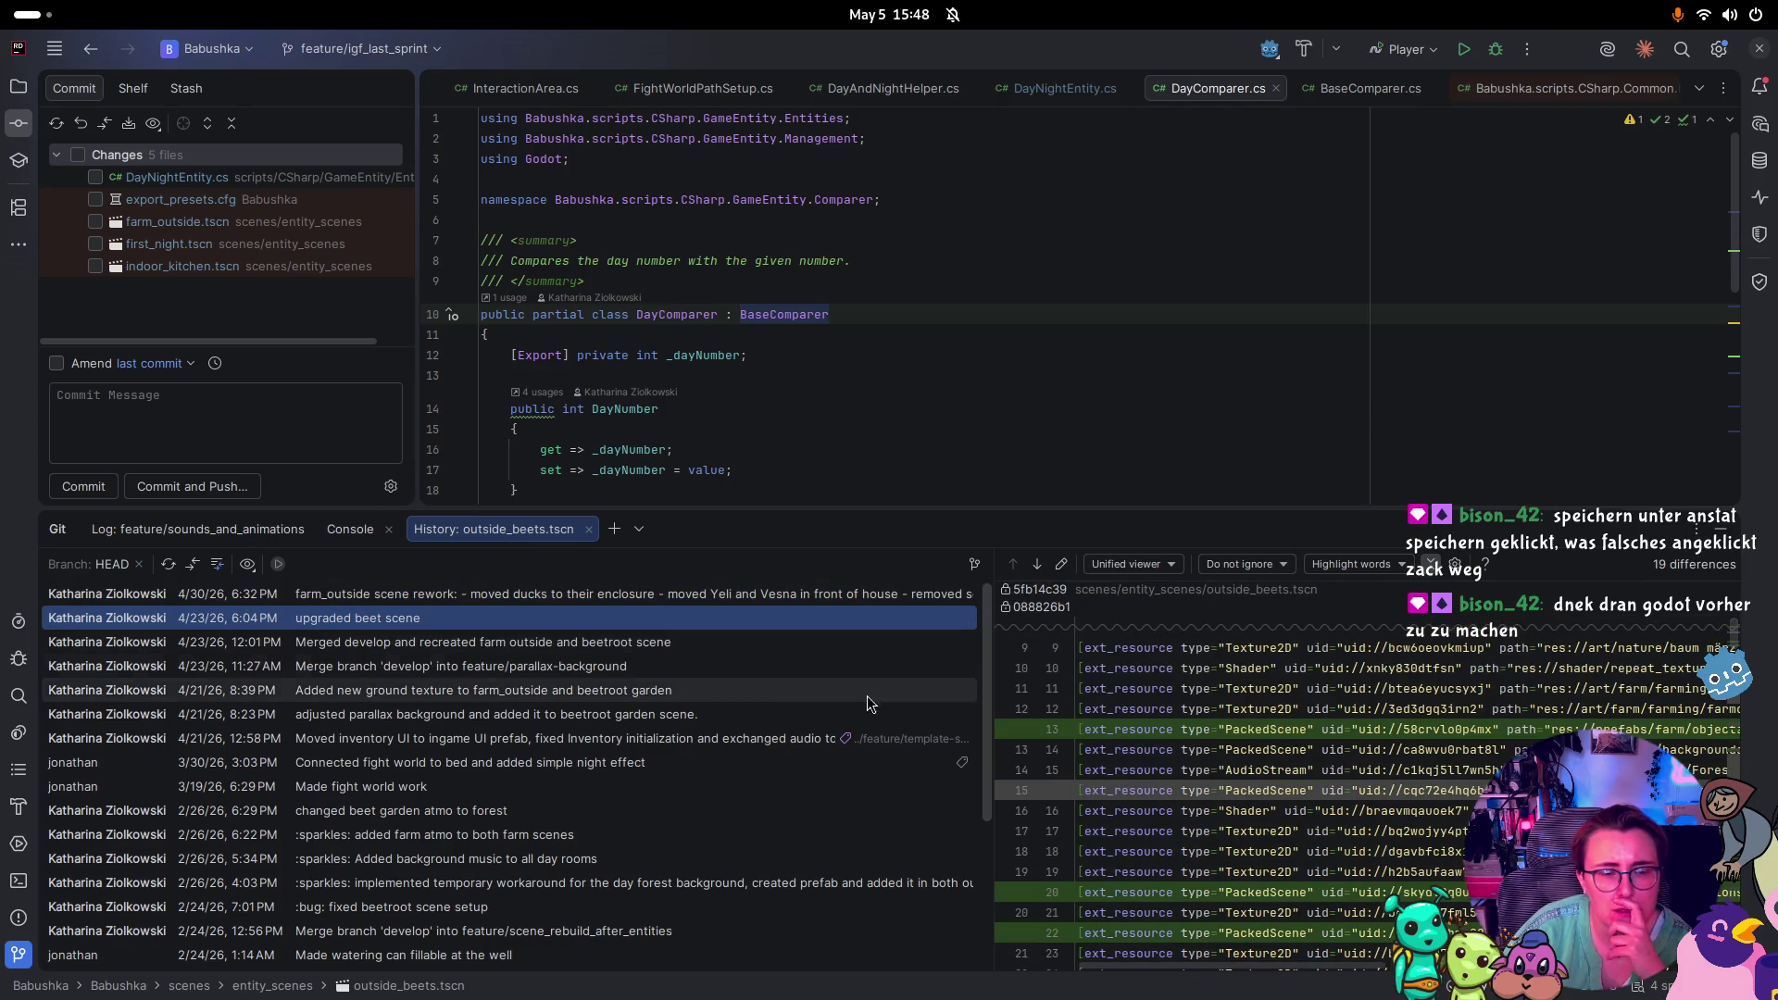
{"action": "right_click", "coordinate": [387, 618]}
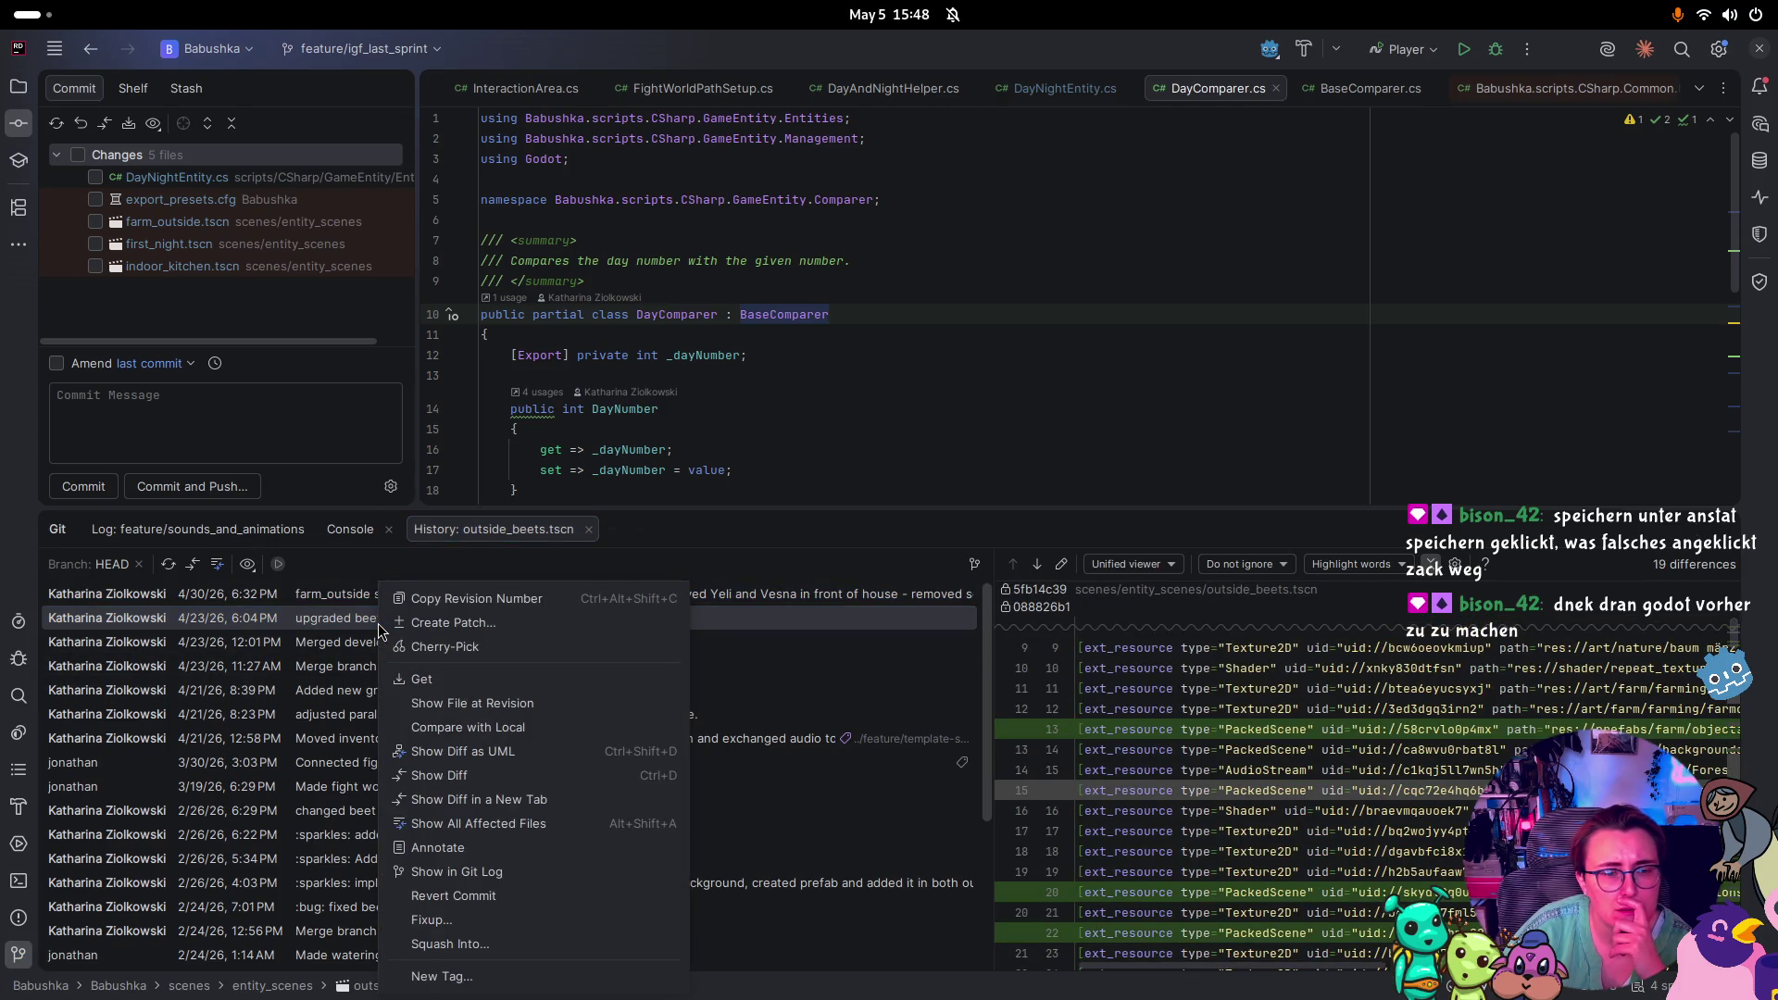
{"action": "left_click", "coordinate": [535, 700]}
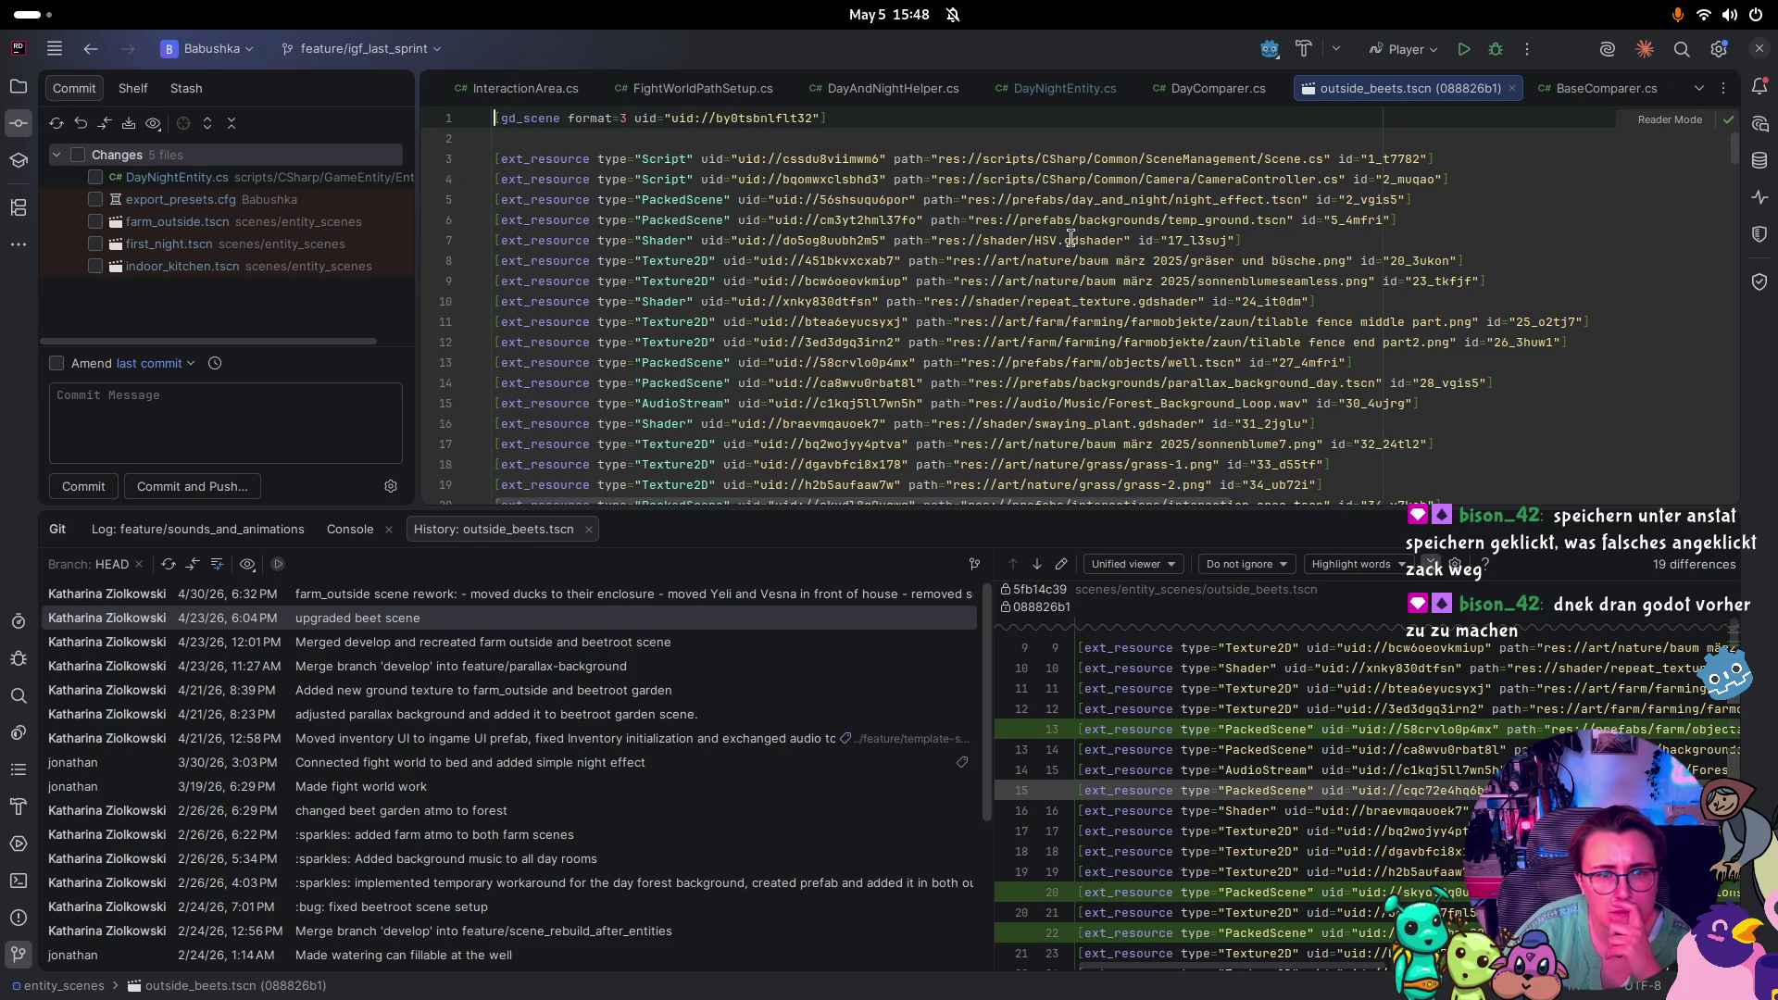
Show the local farm_outside.tscn diff: a collision shape disabled and _checkOnStart set false
{"action": "right_click", "coordinate": [1447, 87]}
{"action": "right_click", "coordinate": [1274, 176]}
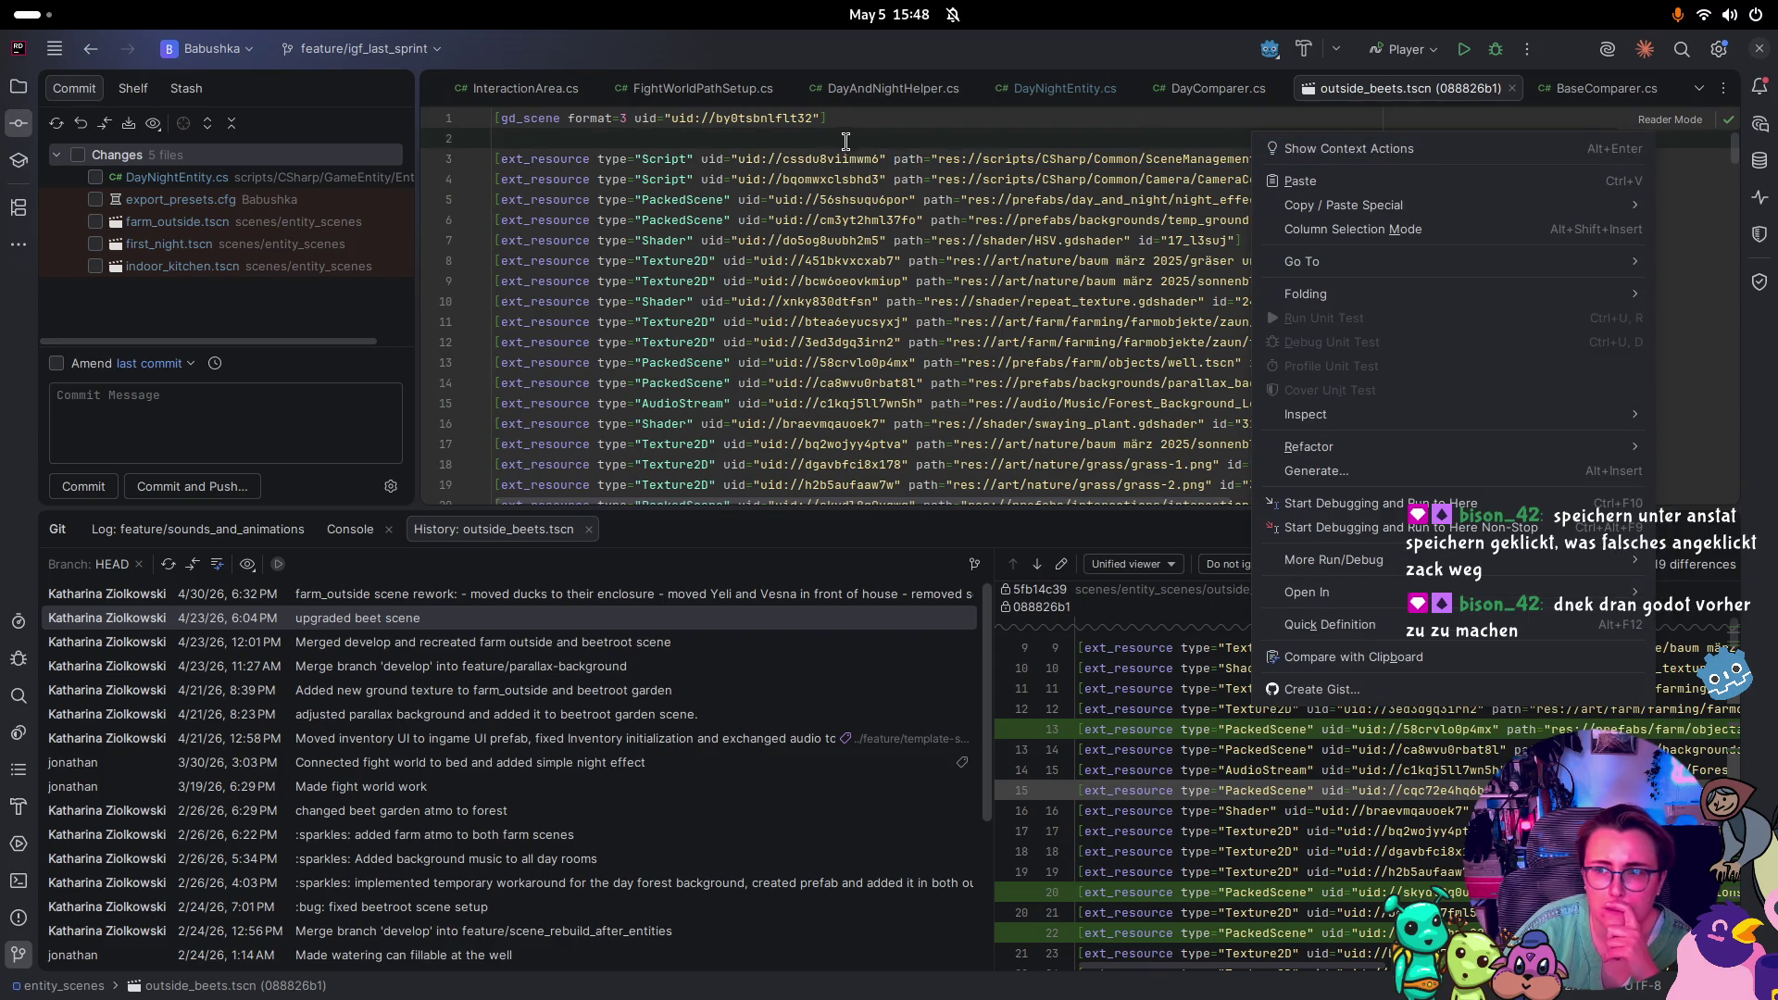
{"action": "left_click", "coordinate": [890, 162]}
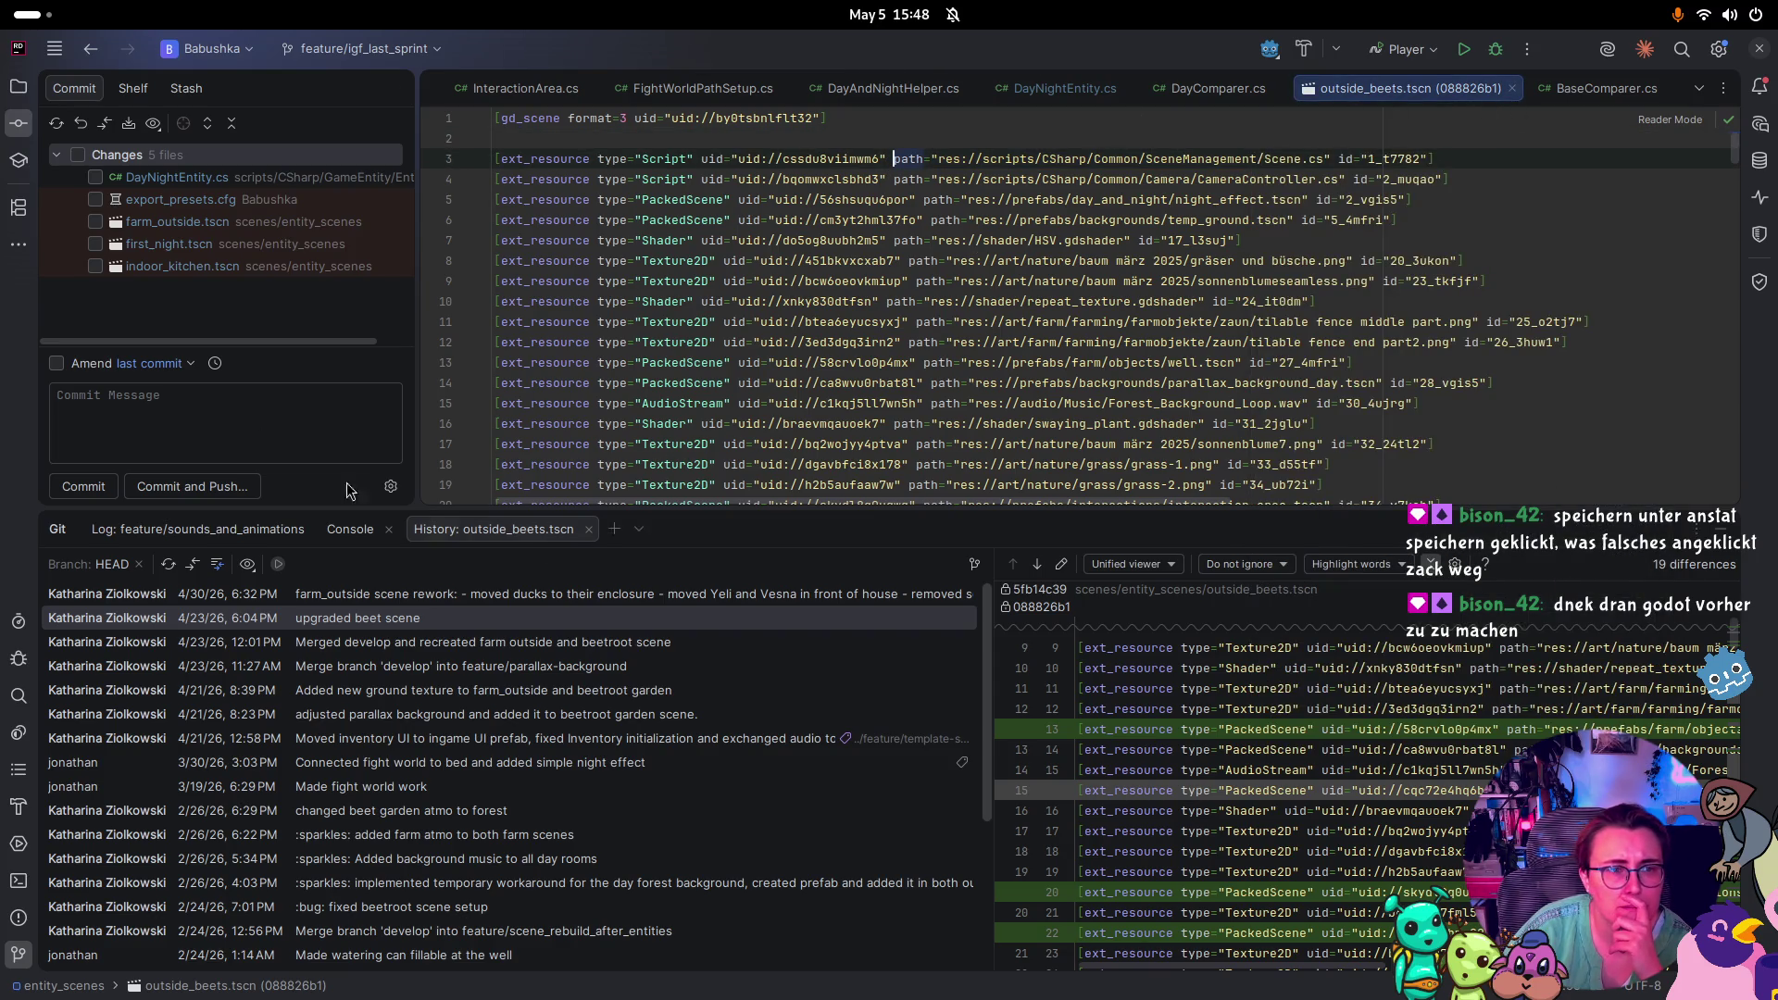
{"action": "double_click", "coordinate": [219, 222]}
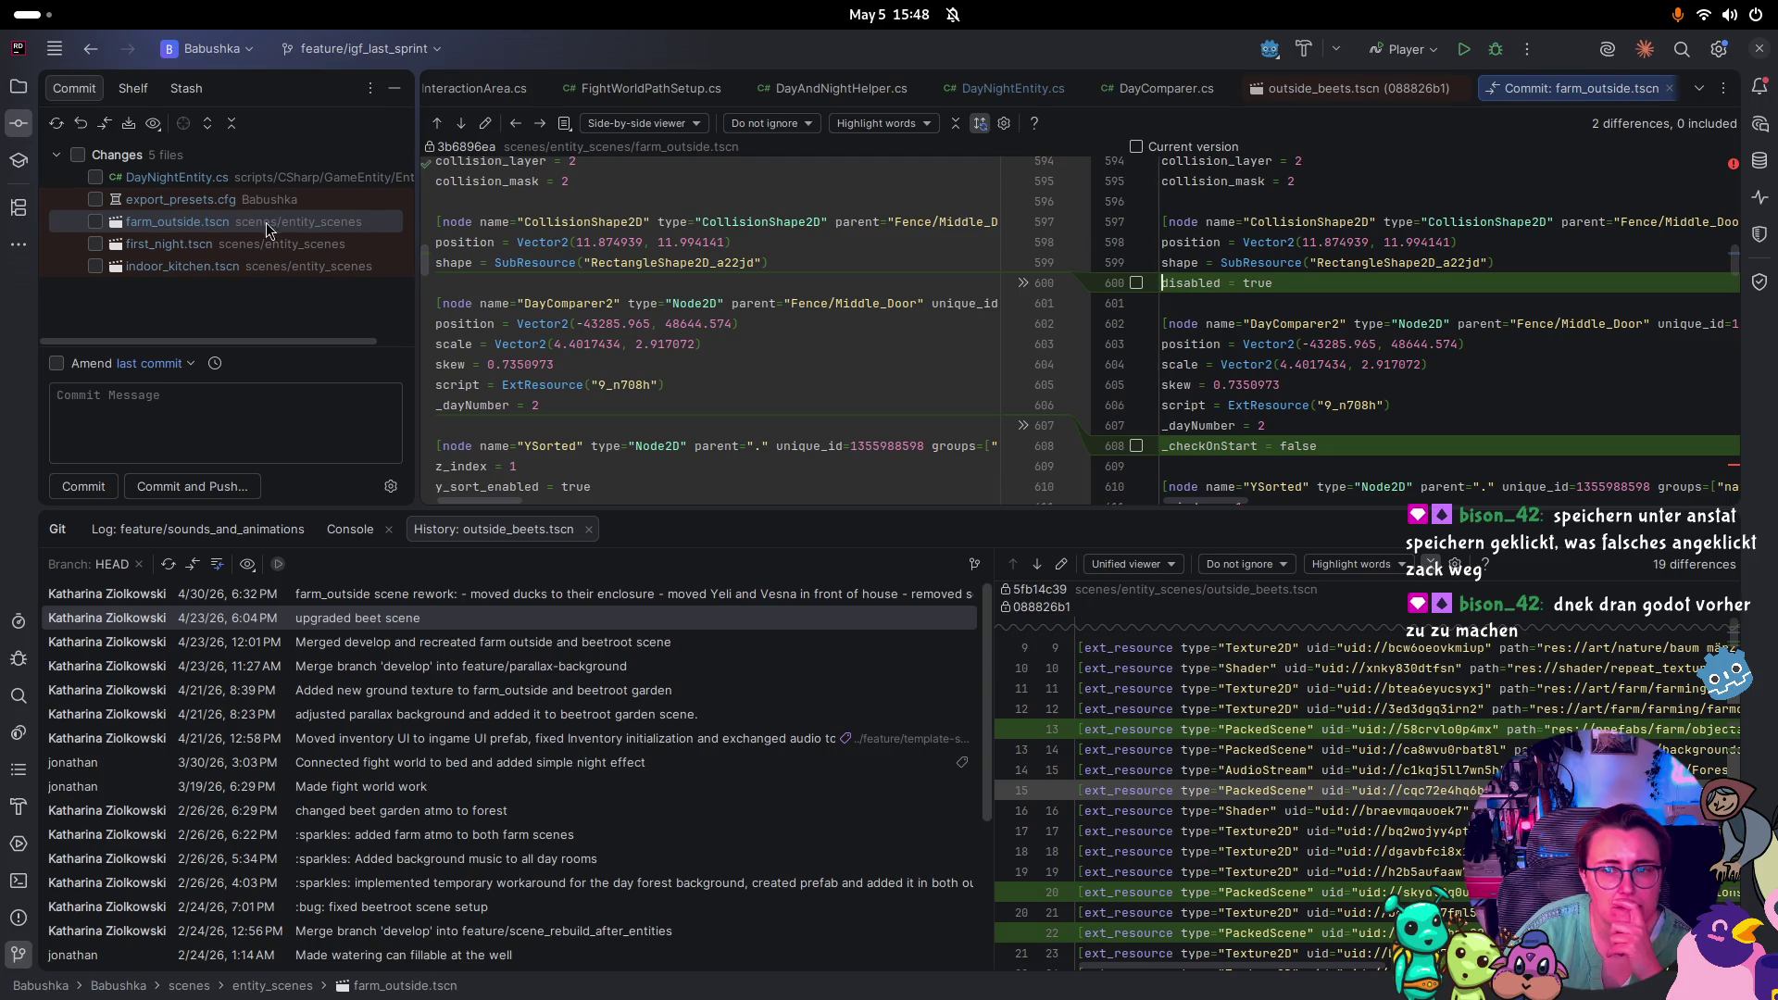
Review the local diffs of first_night.tscn, DayNightEntity.cs and export_presets.cfg
{"action": "left_click", "coordinate": [148, 246]}
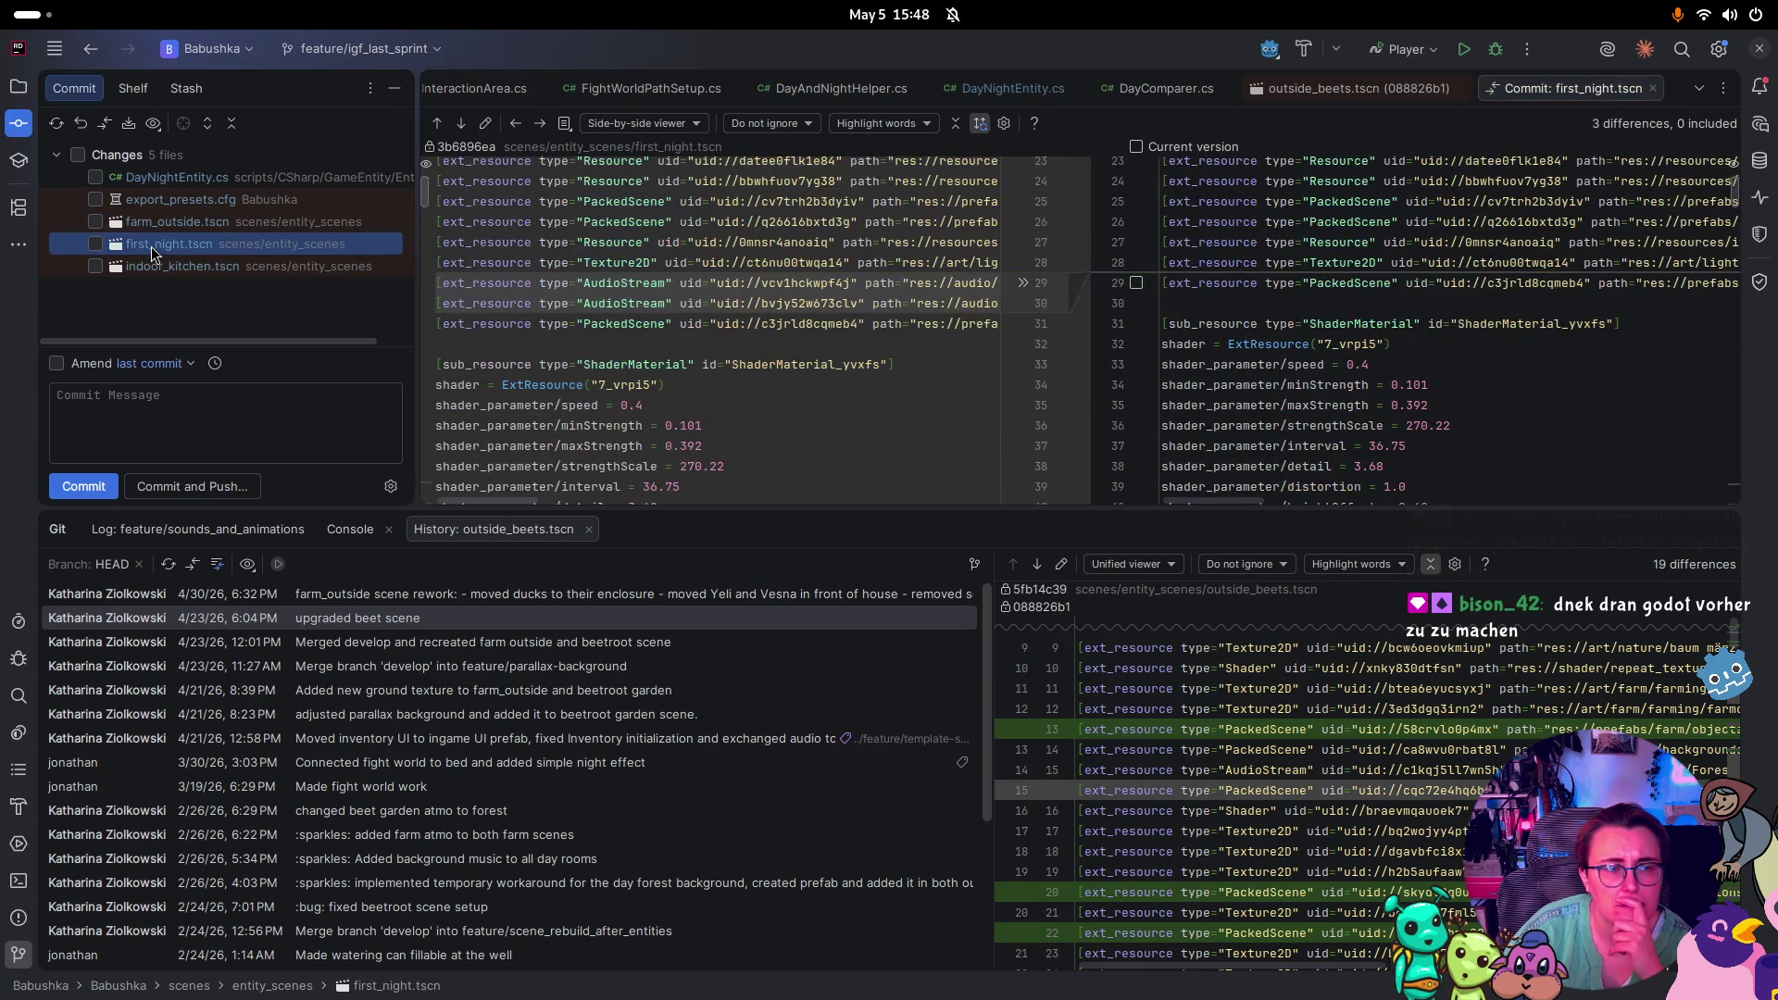
{"action": "left_click", "coordinate": [142, 181]}
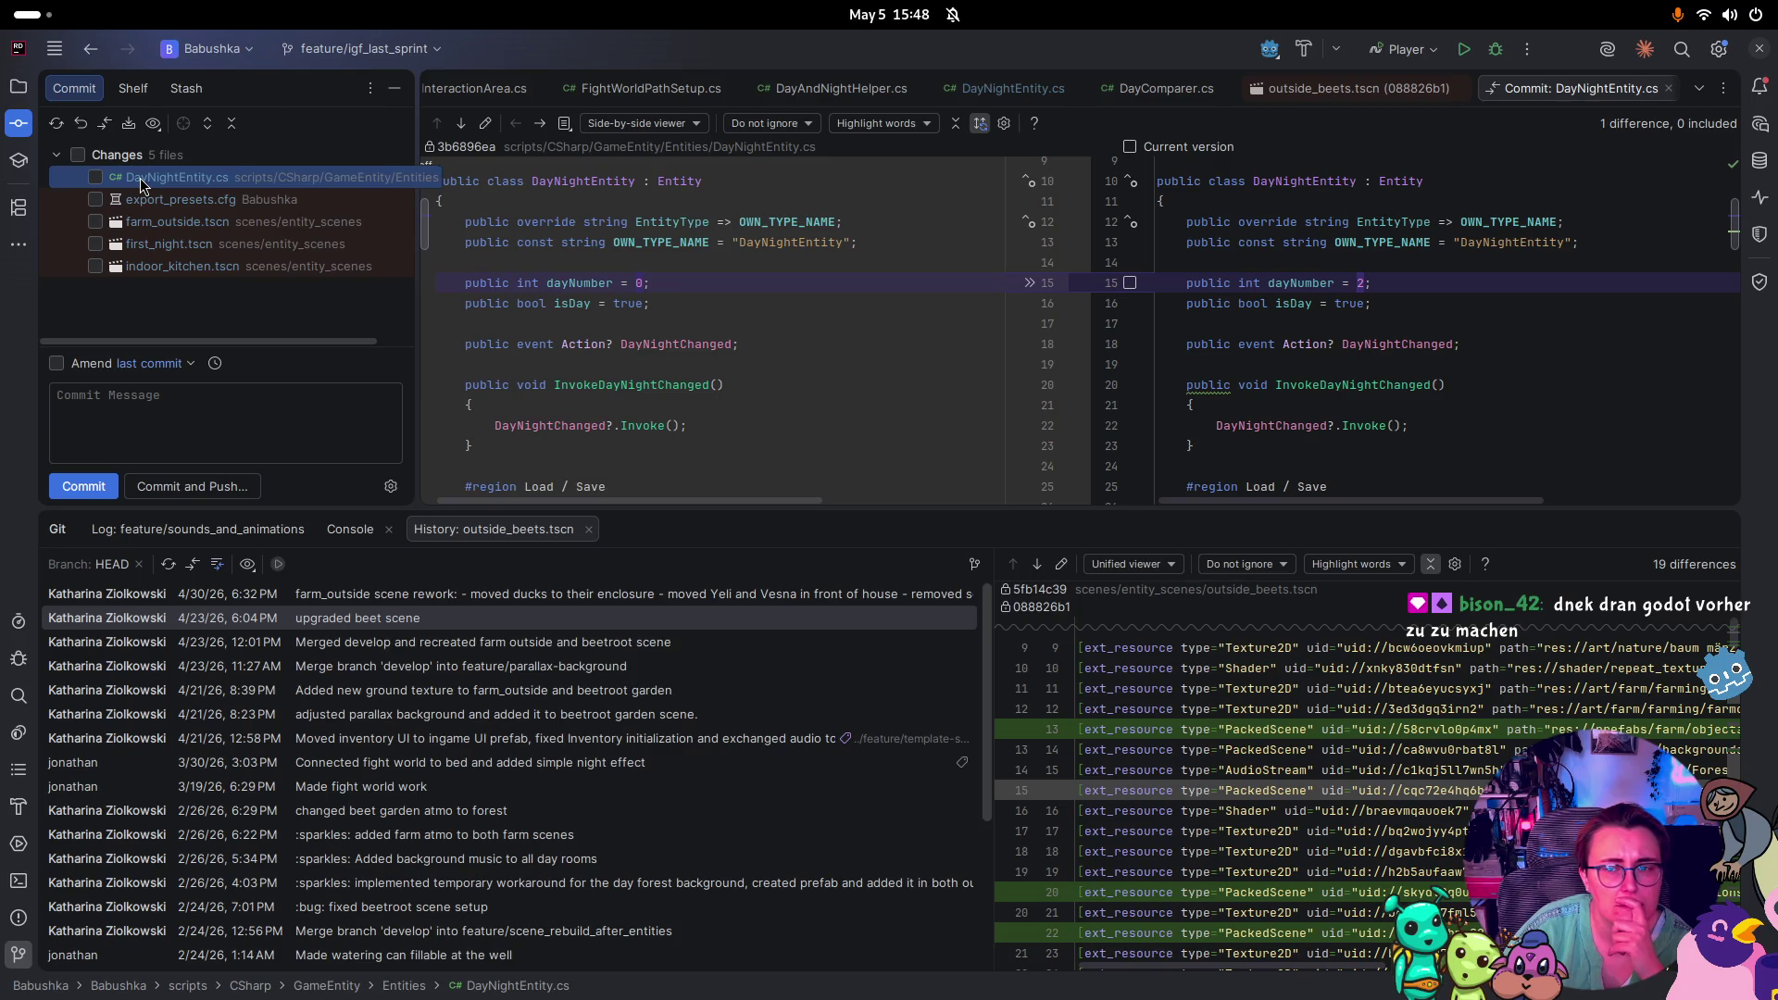
{"action": "left_click", "coordinate": [146, 204]}
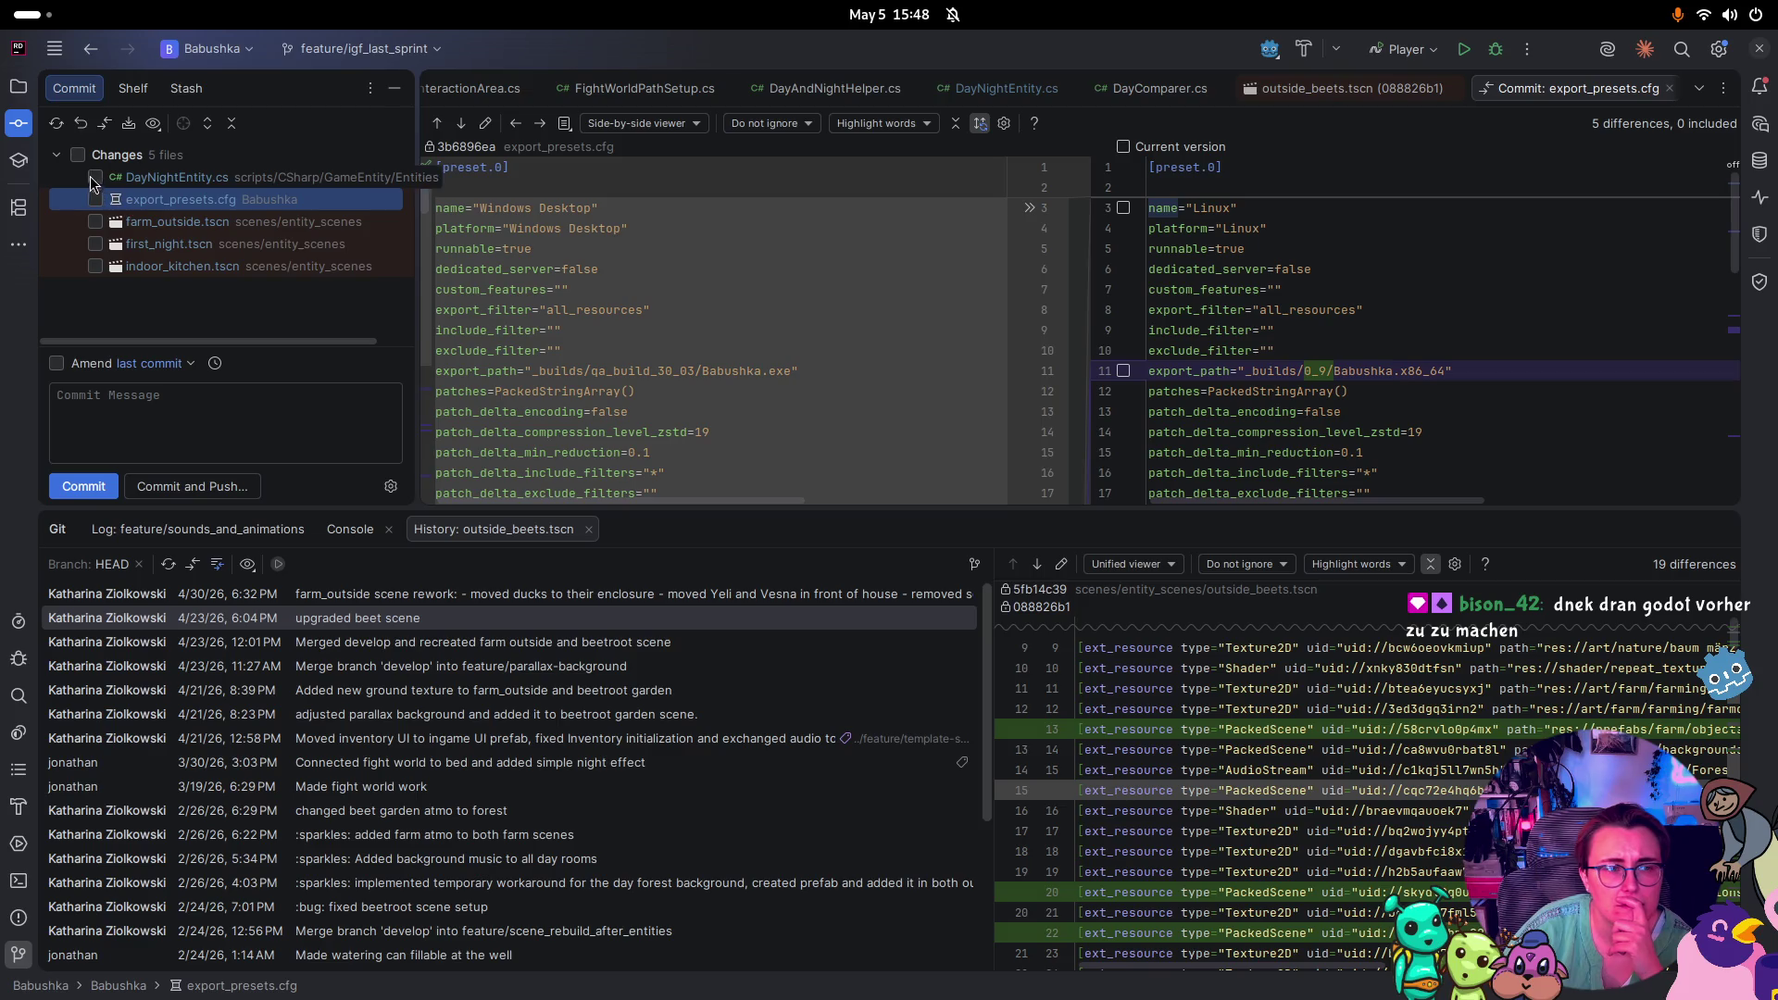
Roll back the local change to DayNightEntity.cs
{"action": "left_click", "coordinate": [139, 177]}
{"action": "right_click", "coordinate": [178, 176]}
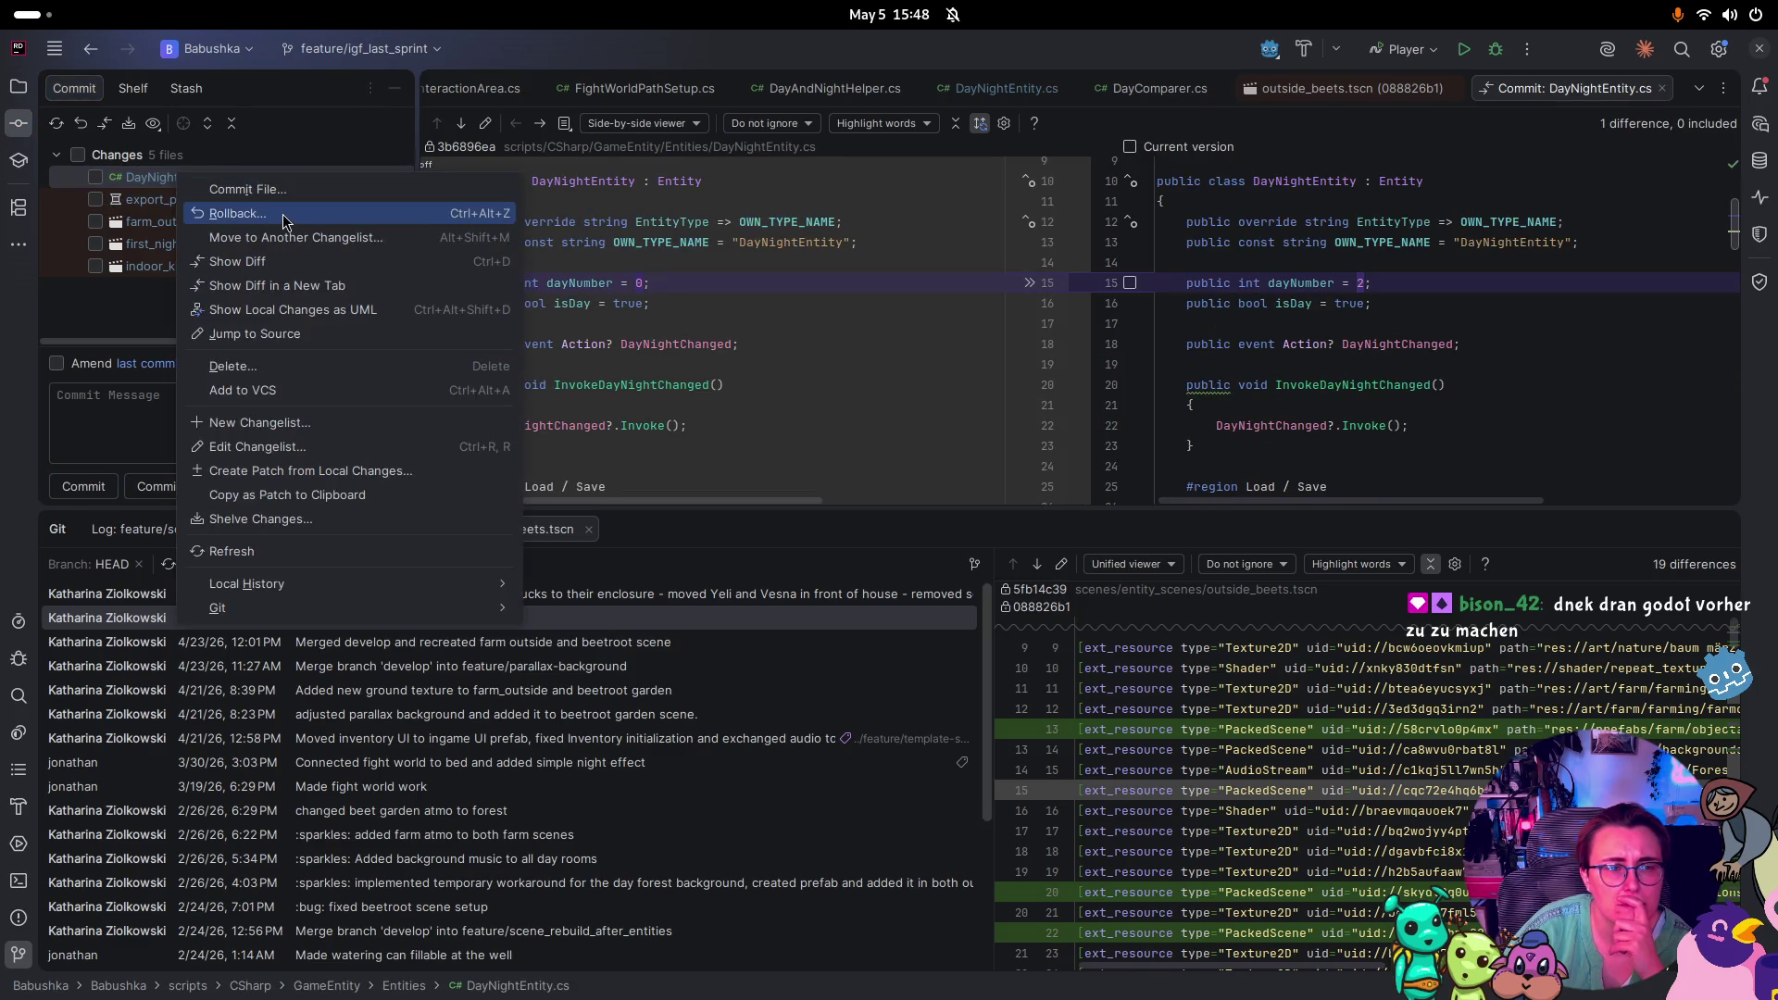
{"action": "left_click", "coordinate": [288, 216]}
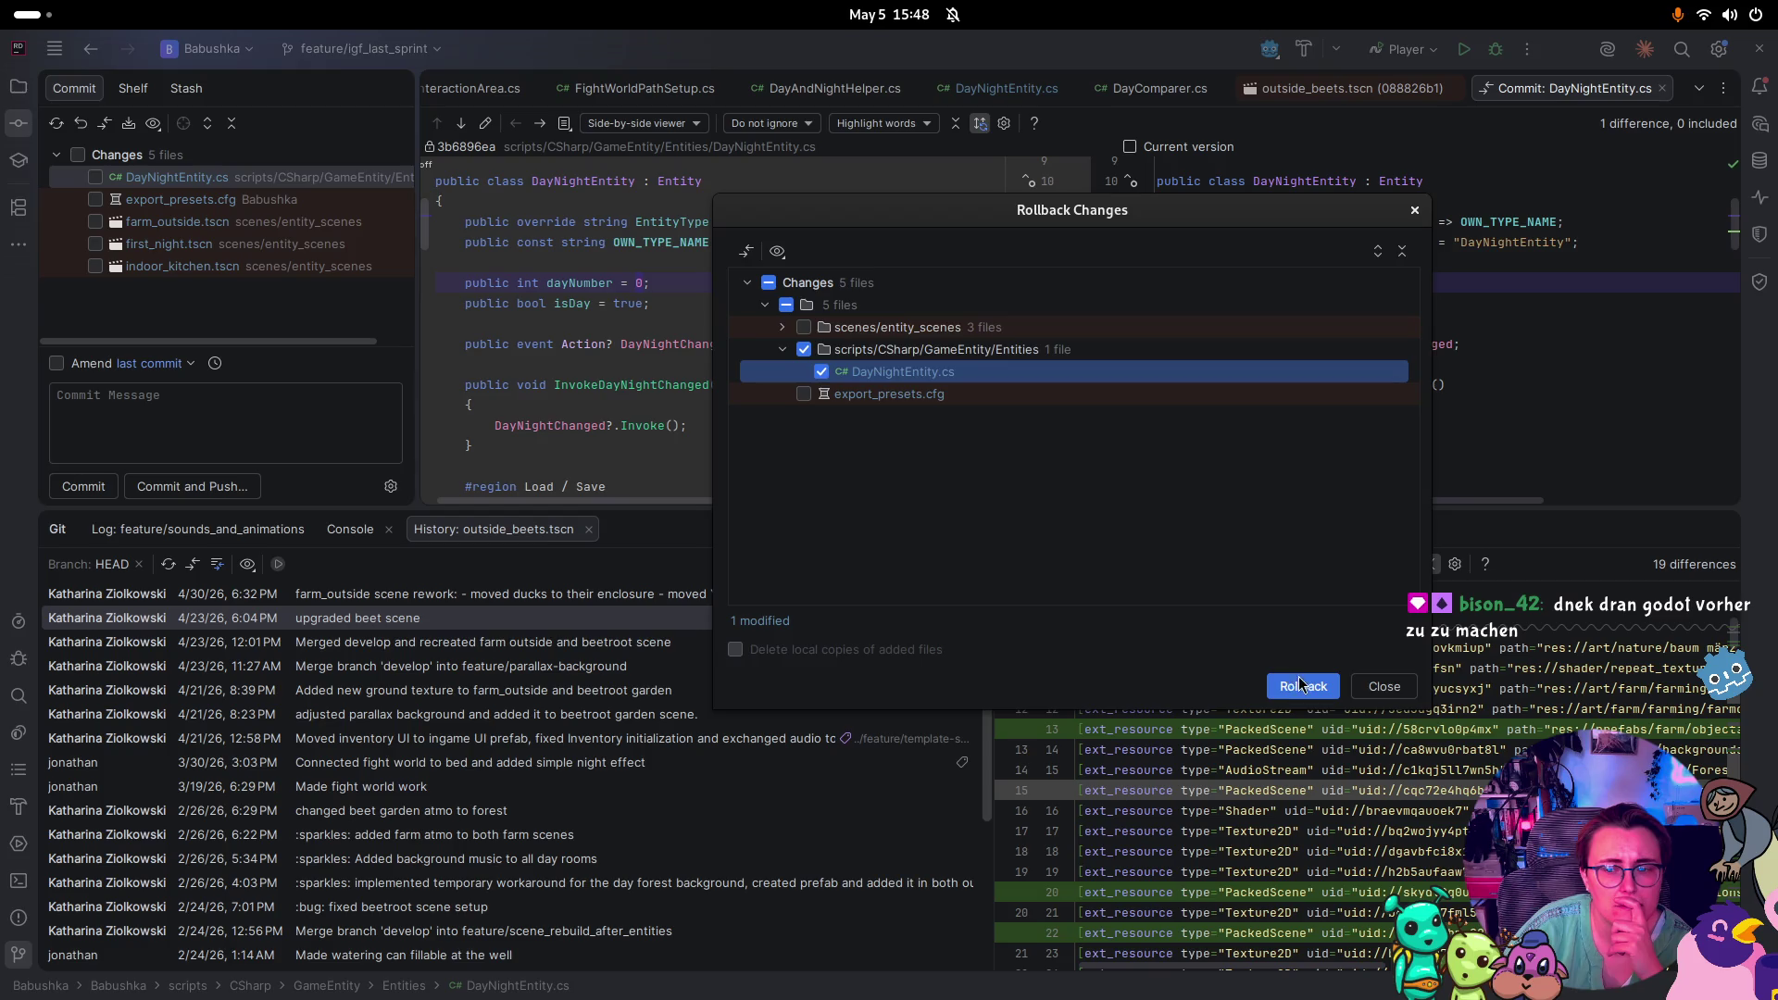
{"action": "left_click", "coordinate": [1301, 683]}
{"action": "right_click", "coordinate": [227, 200]}
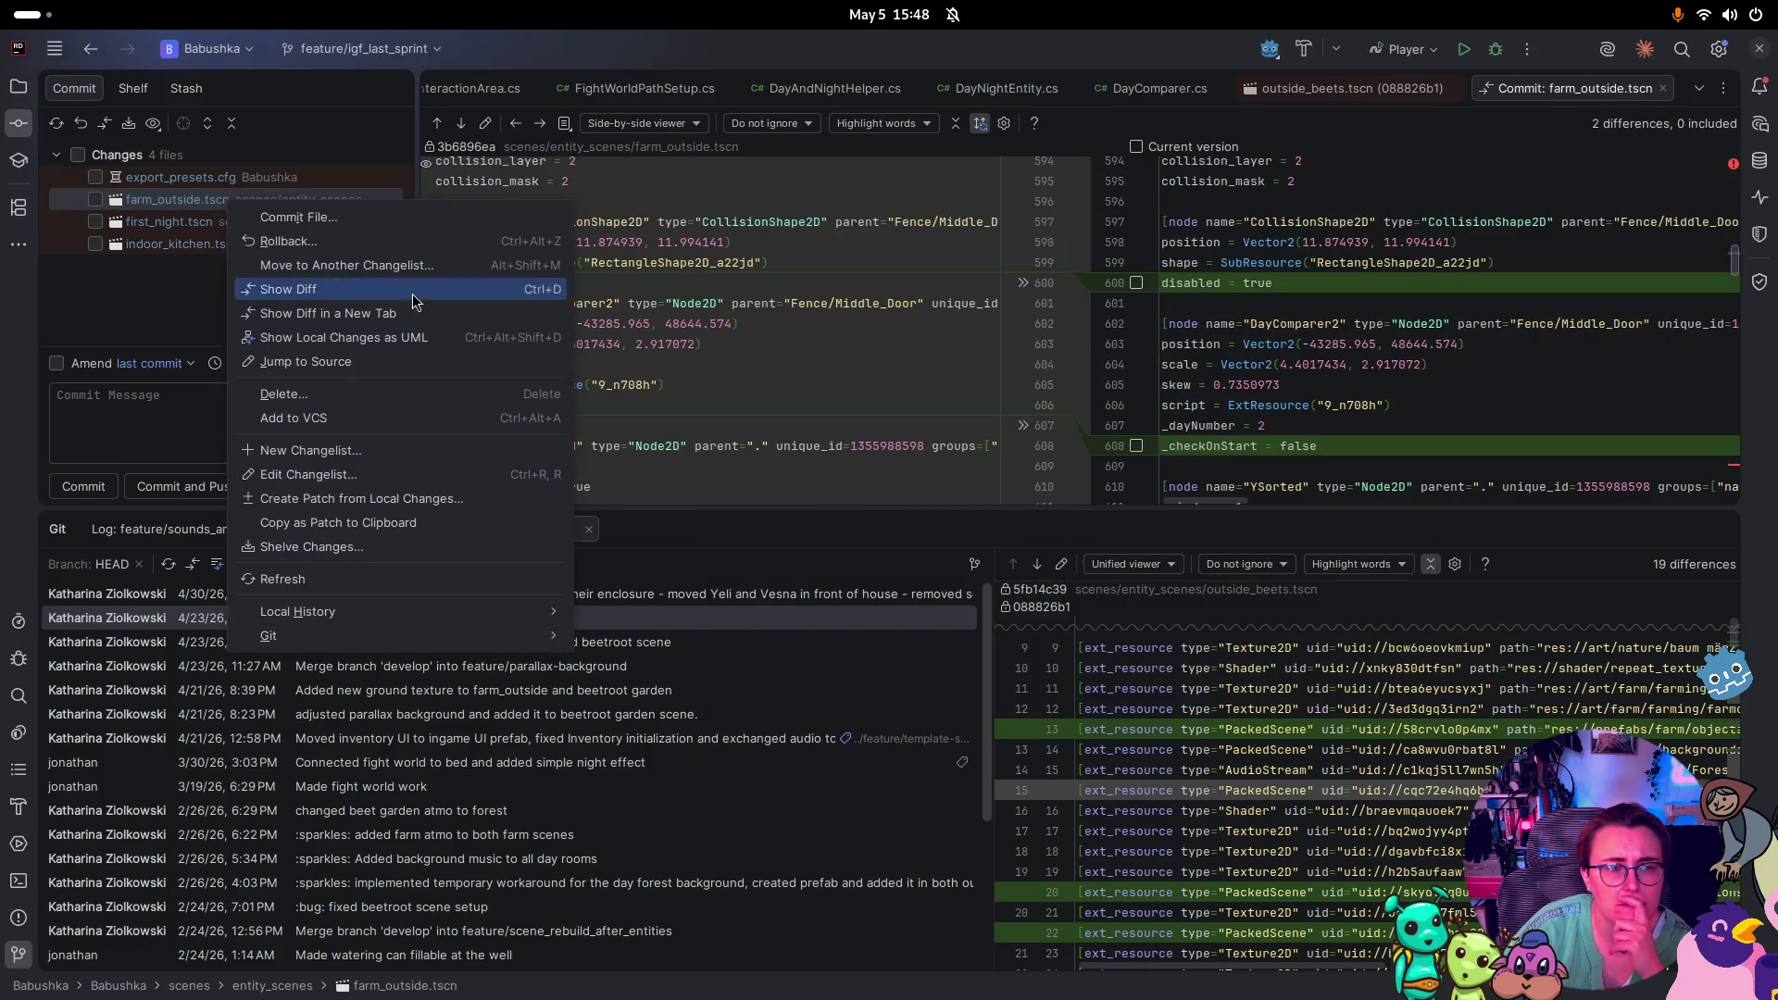
Scroll through the farm_outside.tscn diff and show its error "<data line nm> expected, got '='" at line 2179
{"action": "left_click", "coordinate": [1093, 309]}
{"action": "scroll", "coordinate": [1119, 319], "scroll_direction": "down", "scroll_amount": 5}
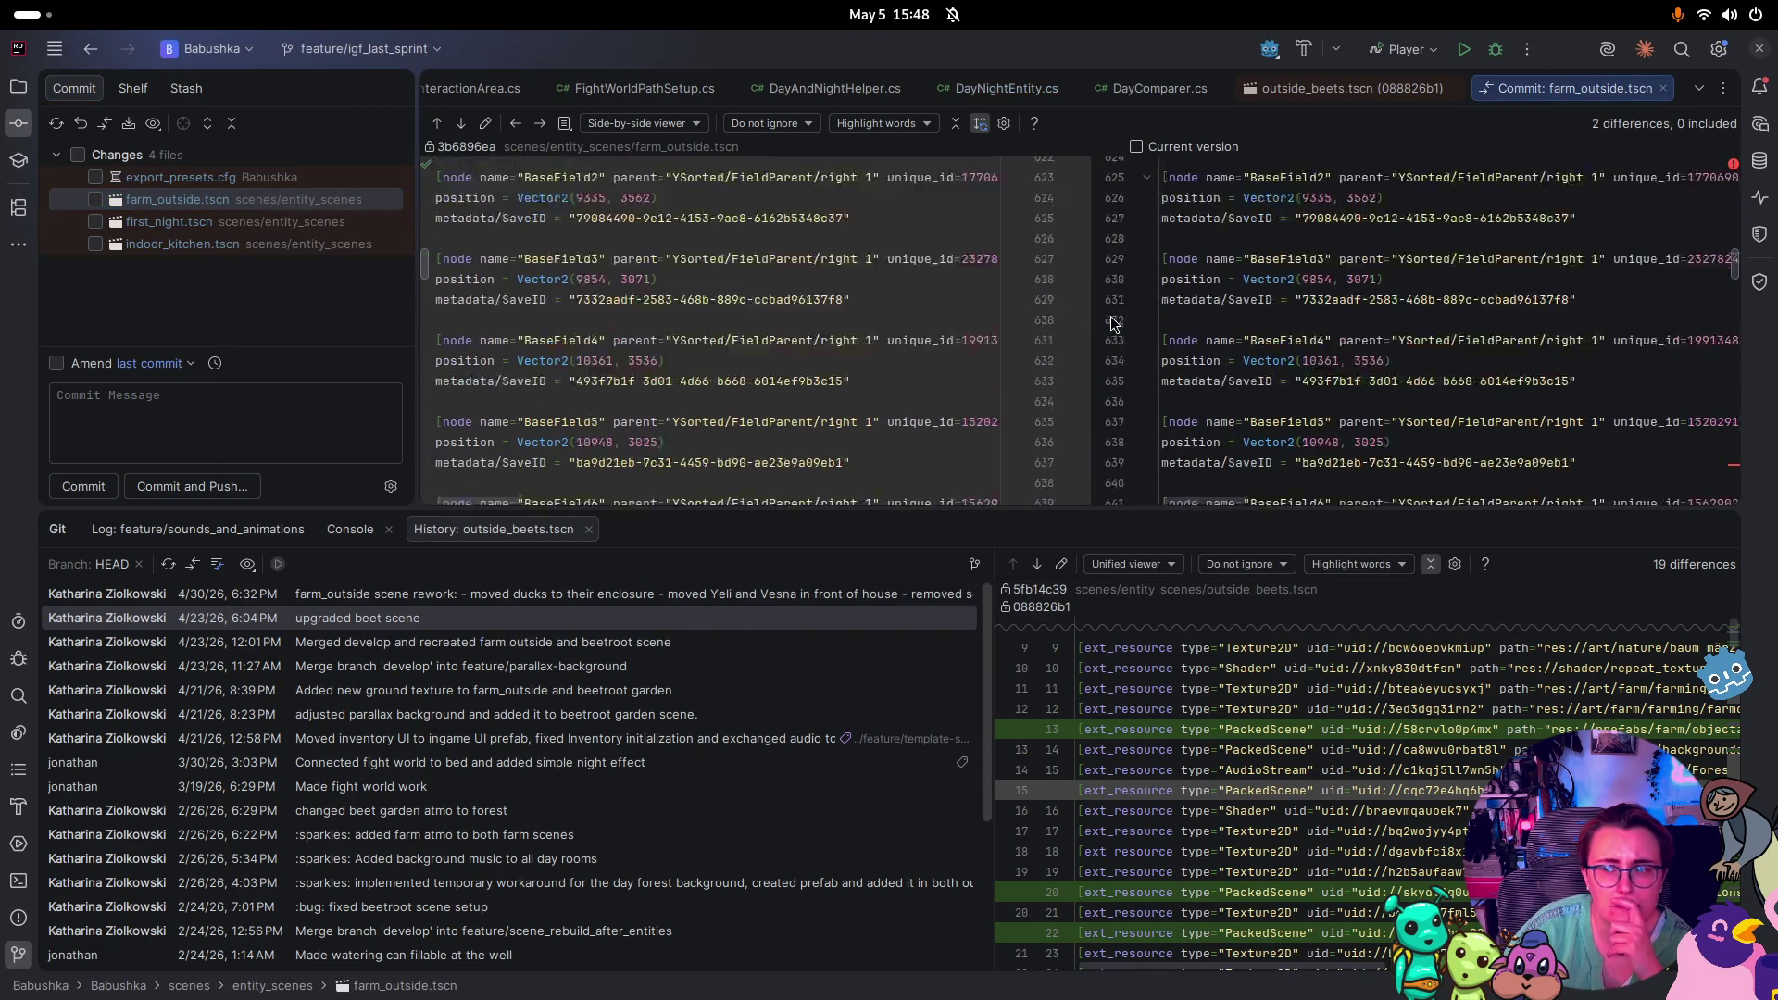
{"action": "left_click", "coordinate": [1738, 468]}
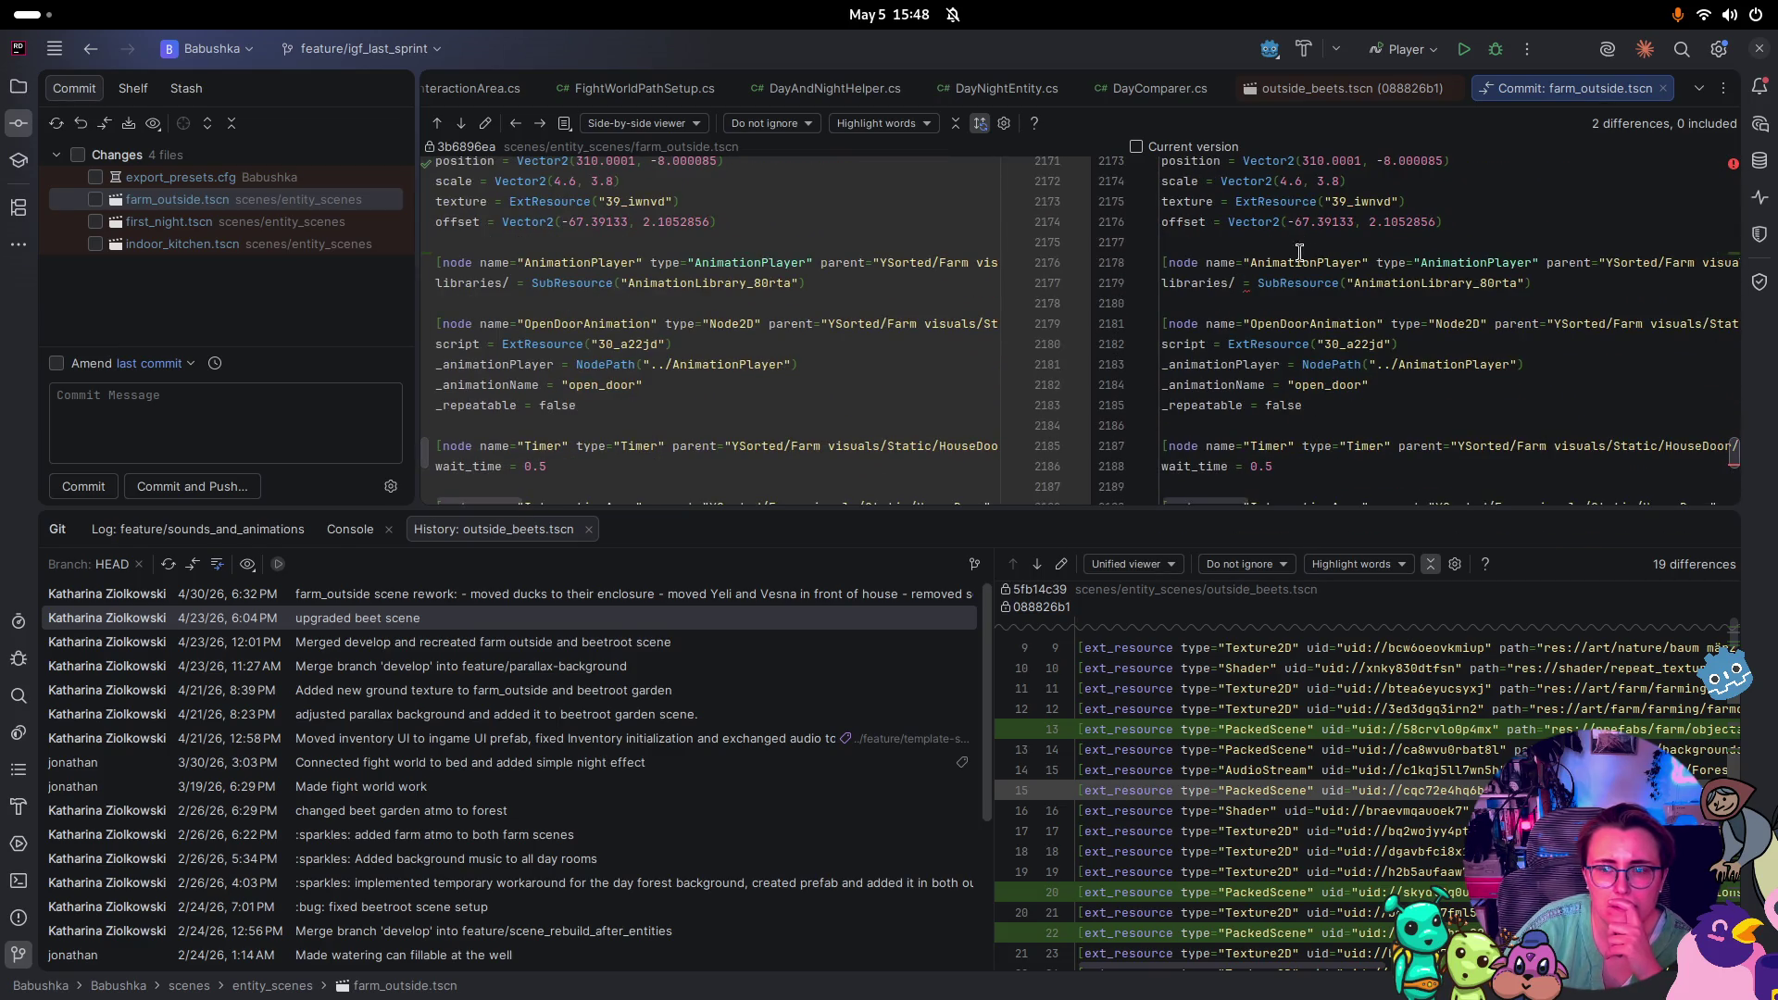
{"action": "left_click_drag", "start_coordinate": [1166, 520], "coordinate": [1149, 774]}
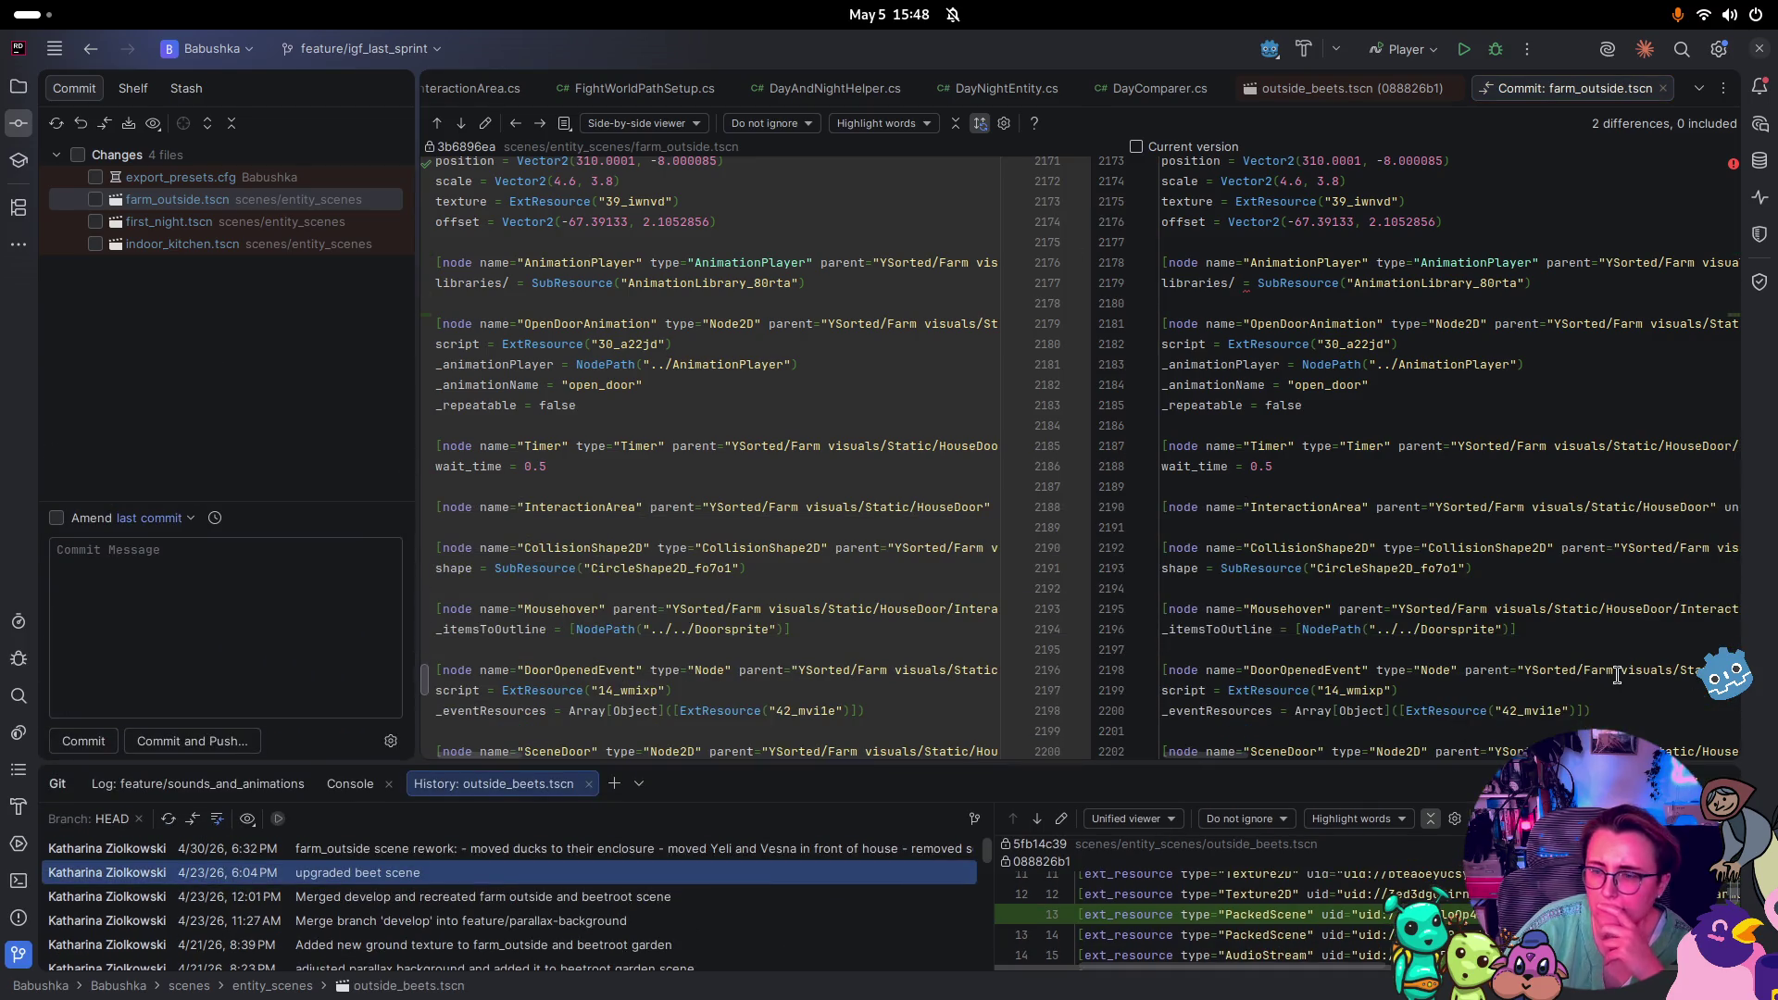
{"action": "scroll", "coordinate": [1540, 585], "scroll_direction": "down", "scroll_amount": 6}
{"action": "scroll", "coordinate": [1540, 585], "scroll_direction": "down", "scroll_amount": 8}
{"action": "scroll", "coordinate": [1501, 564], "scroll_direction": "up", "scroll_amount": 20}
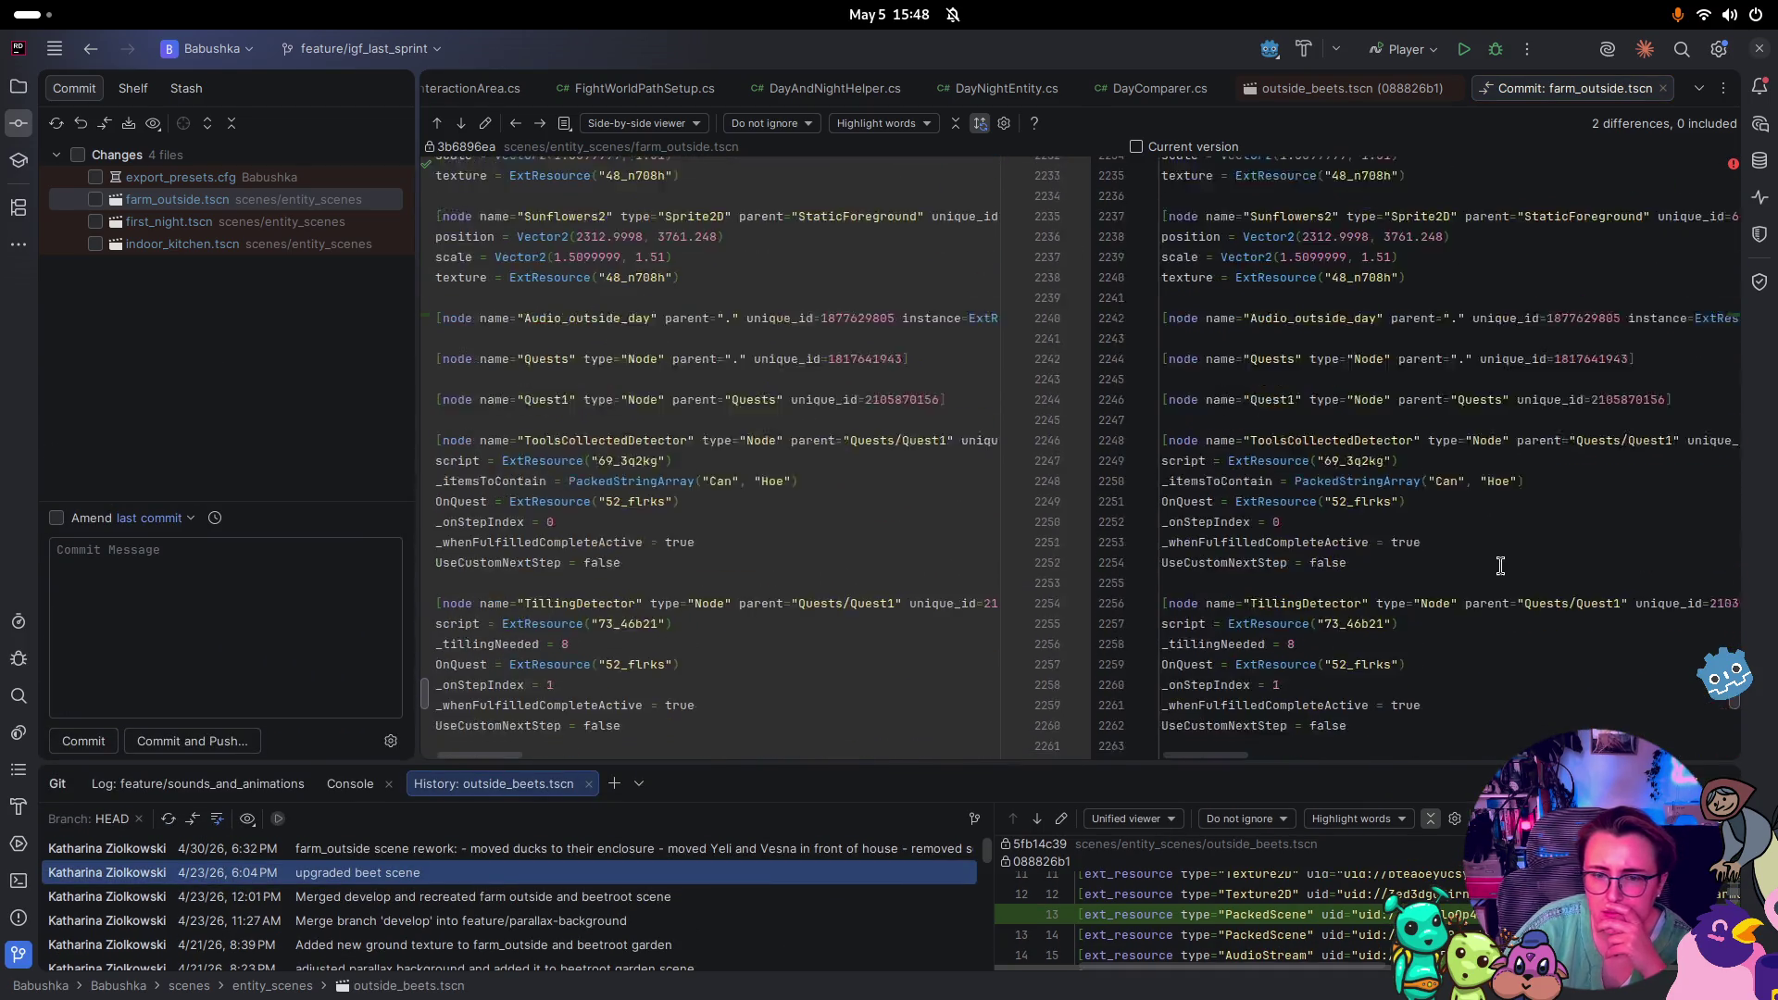
{"action": "scroll", "coordinate": [1451, 534], "scroll_direction": "down", "scroll_amount": 10}
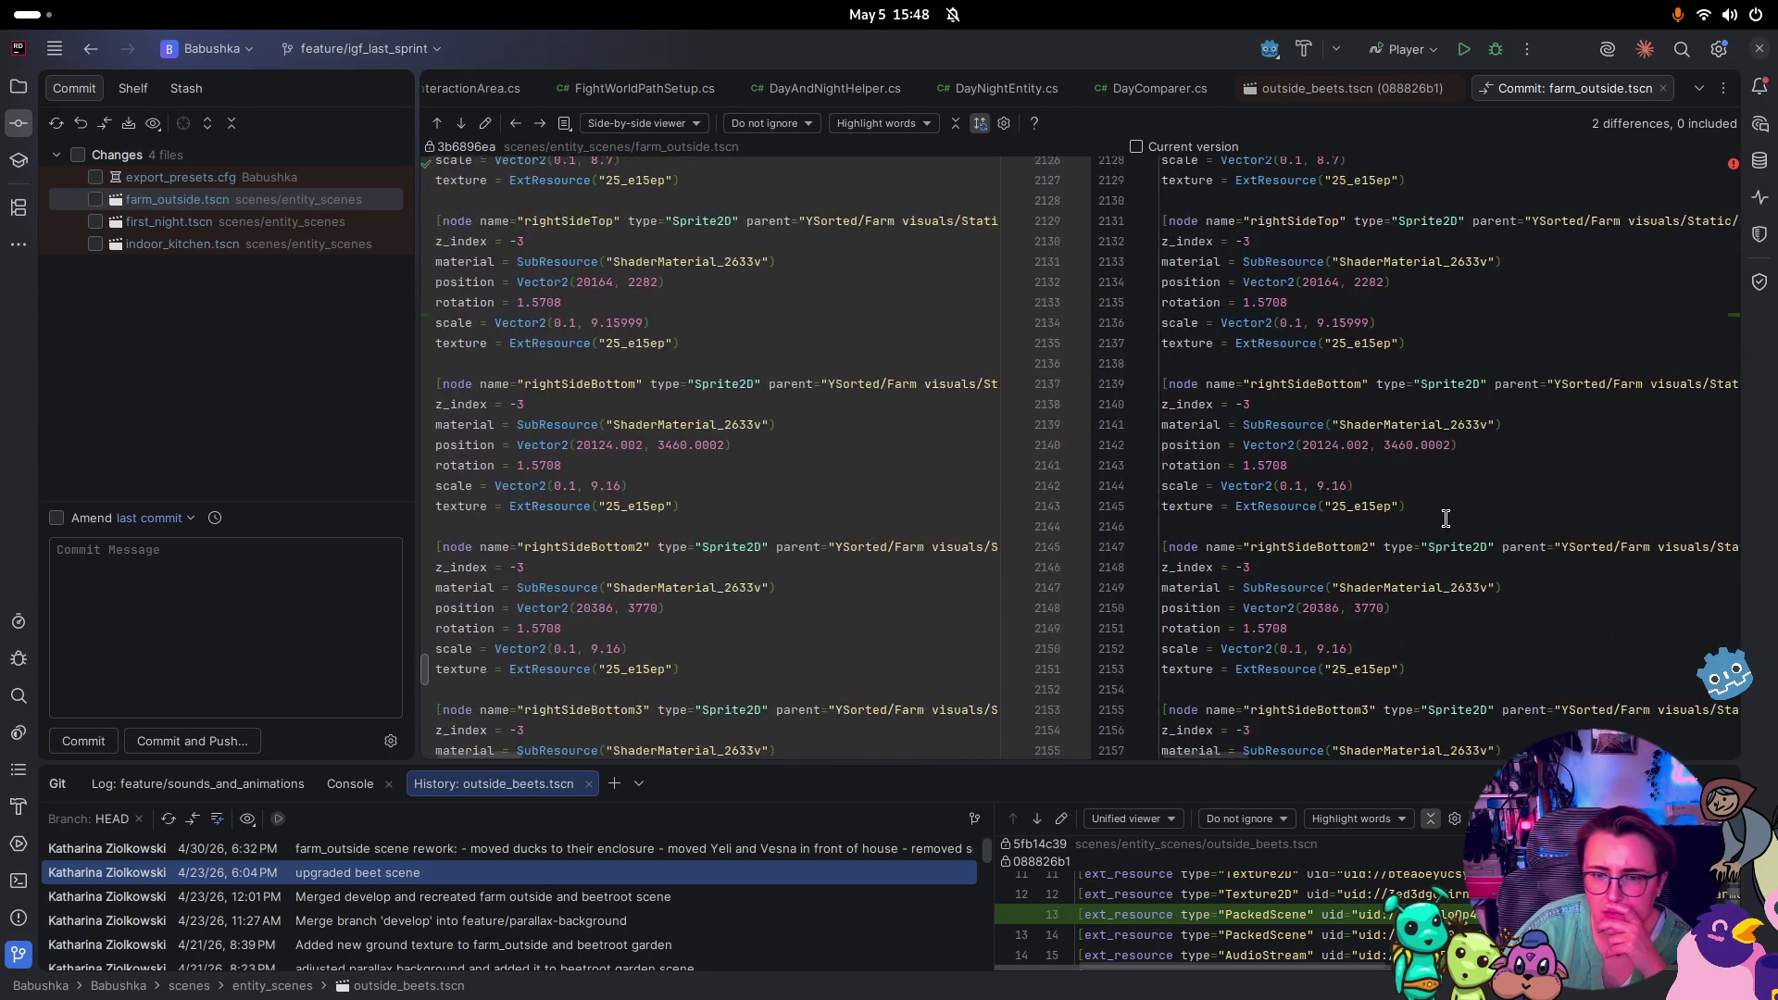
{"action": "scroll", "coordinate": [1445, 520], "scroll_direction": "up", "scroll_amount": 10}
{"action": "scroll", "coordinate": [1445, 519], "scroll_direction": "down", "scroll_amount": 18}
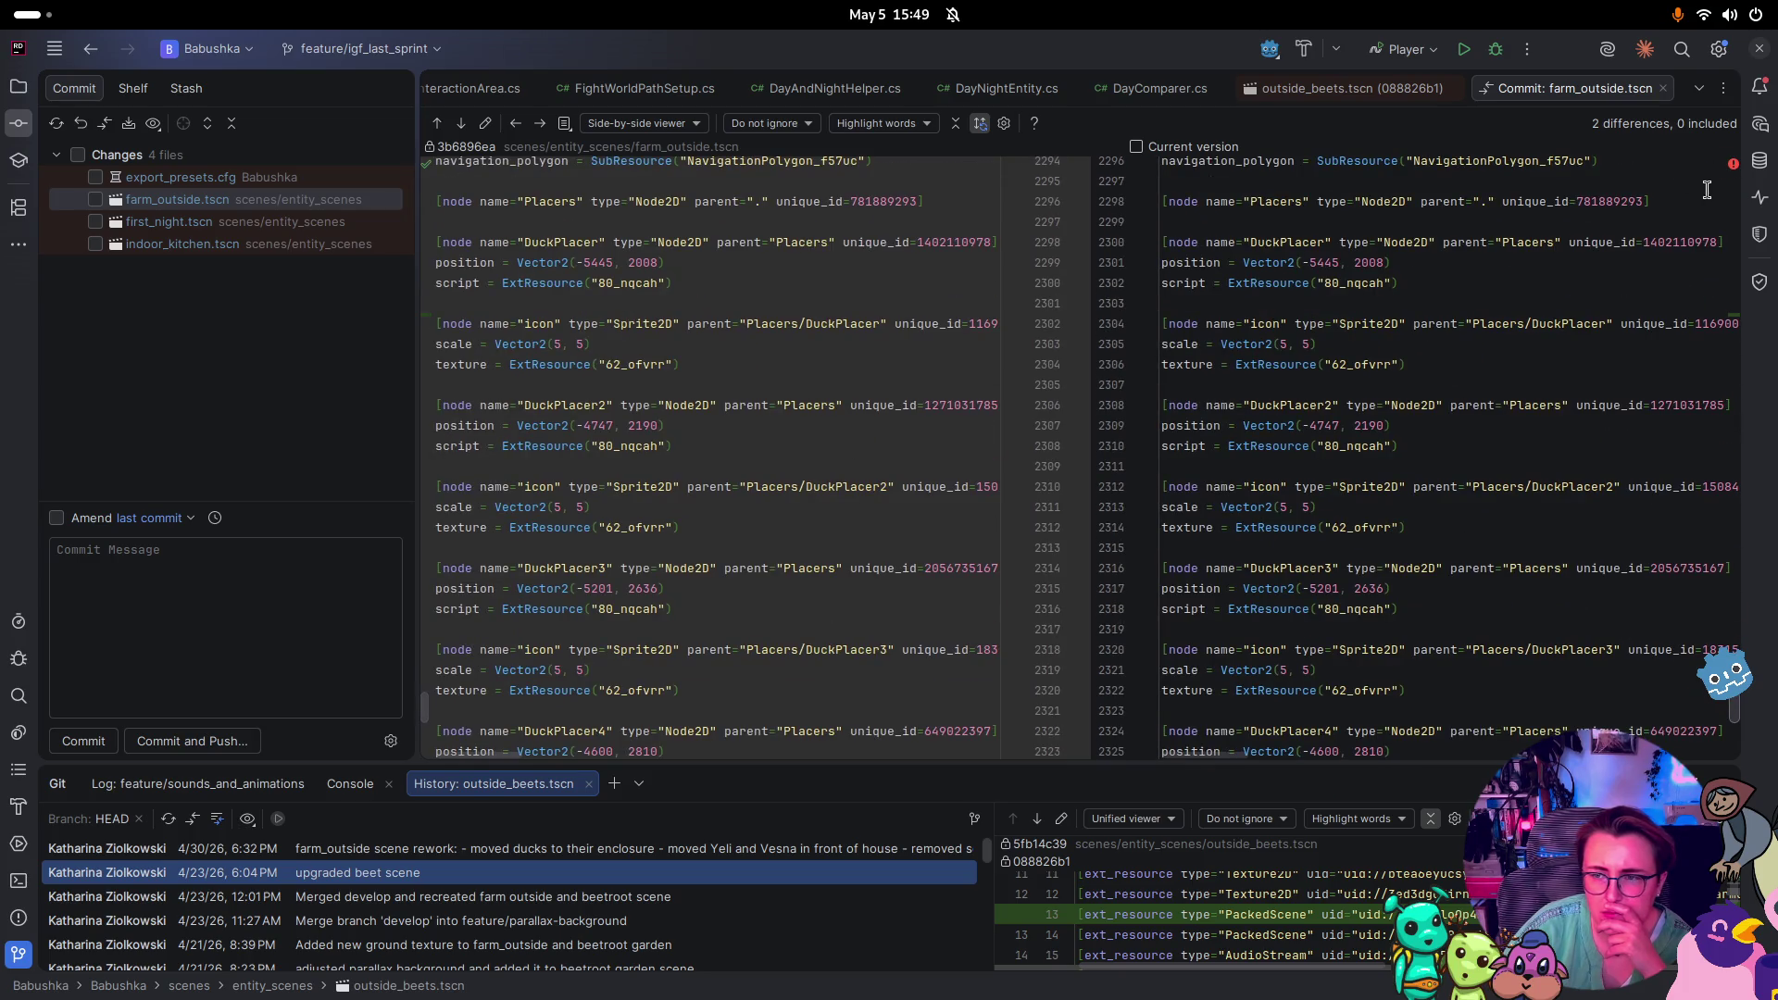
{"action": "left_click", "coordinate": [1733, 165]}
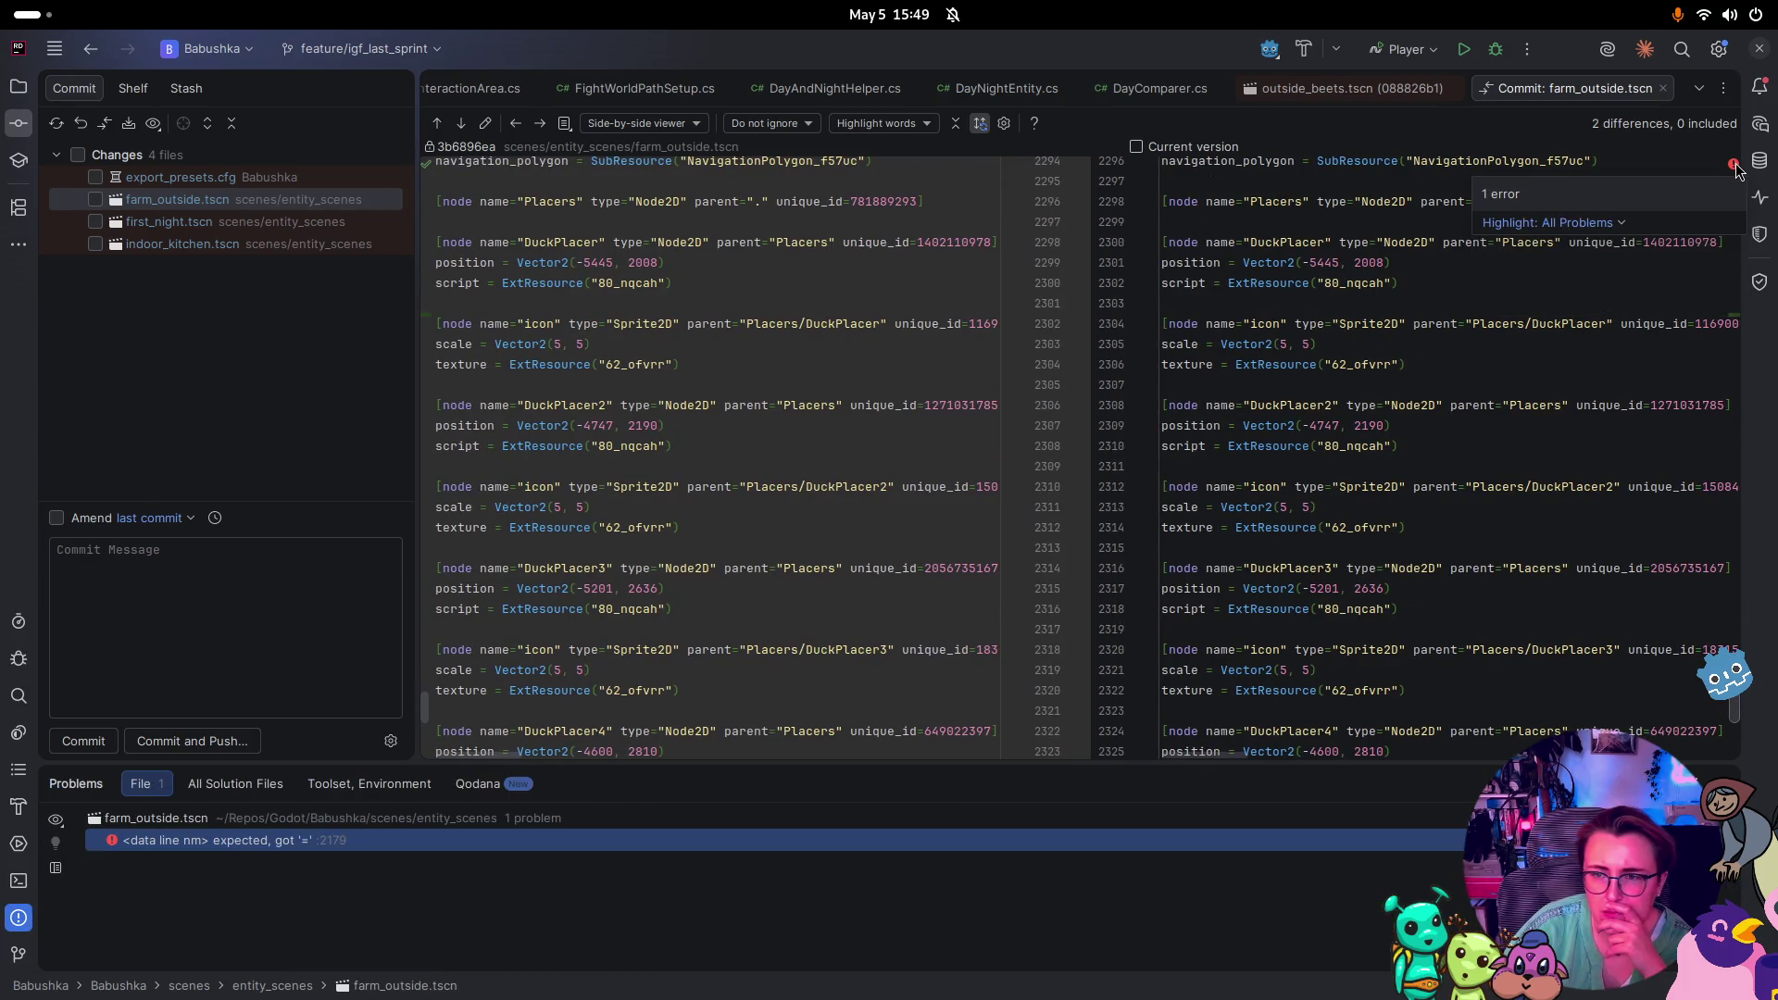
Step through every difference in farm_outside.tscn and the three in first_night.tscn
{"action": "left_click", "coordinate": [1741, 703]}
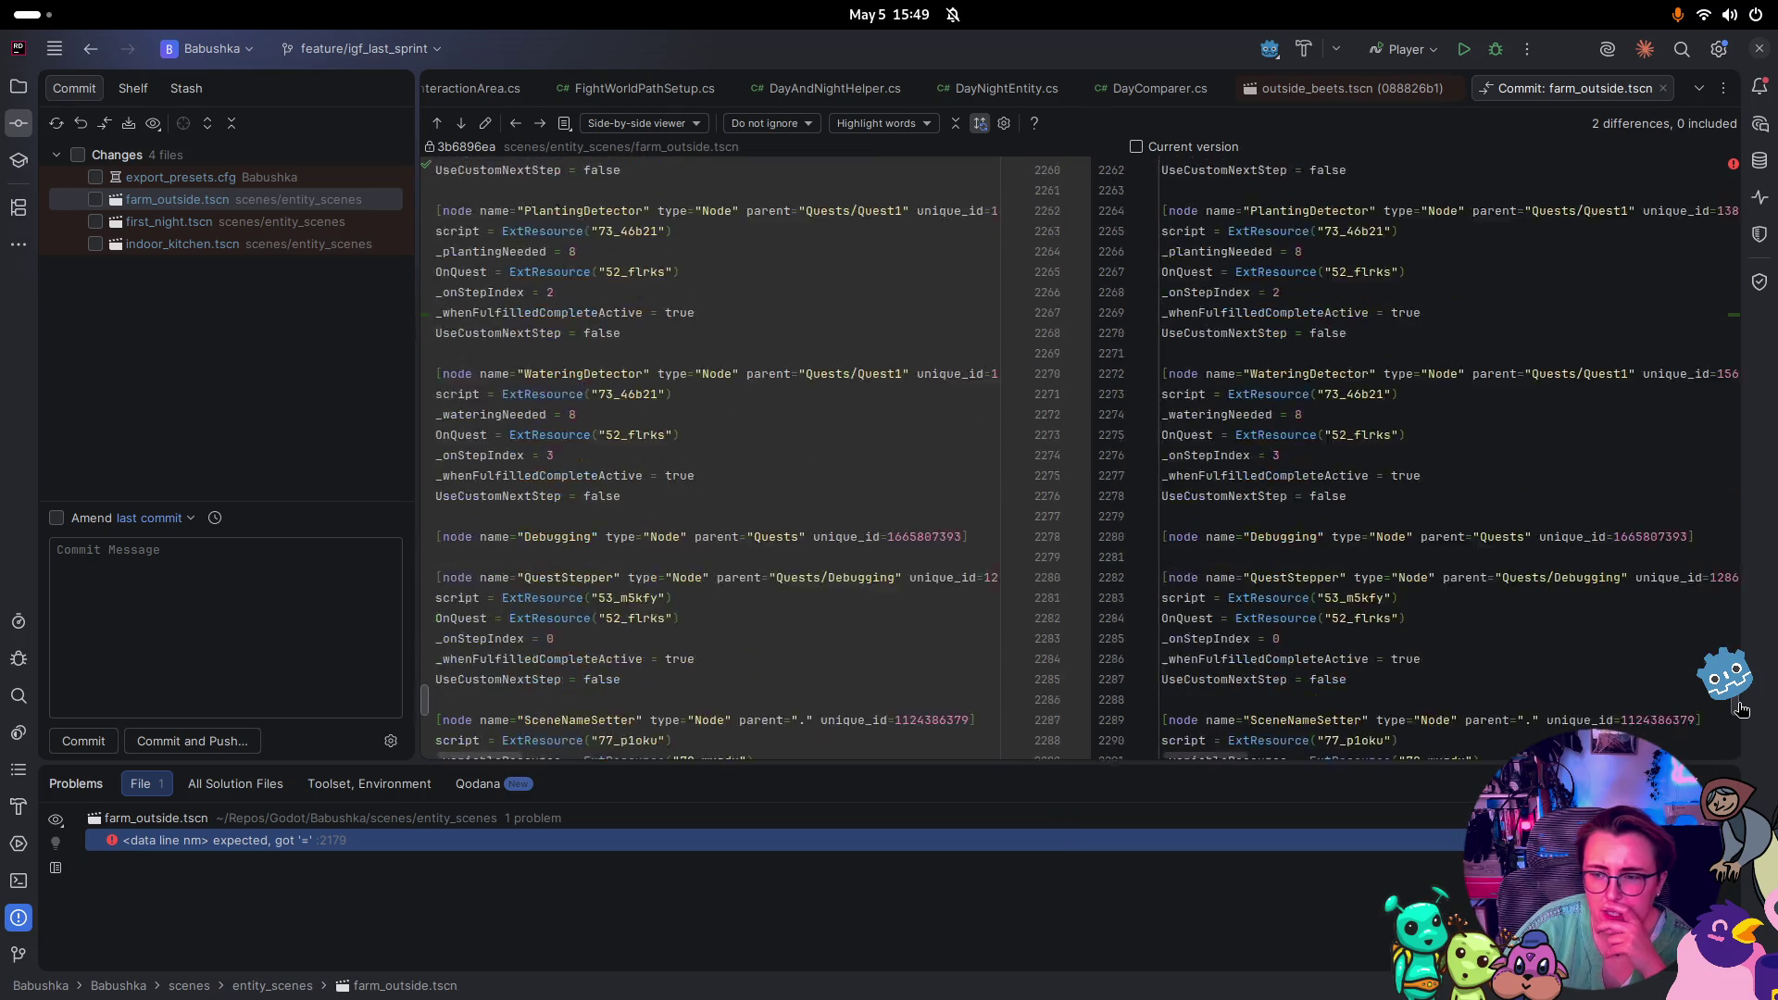
{"action": "left_click_drag", "start_coordinate": [1741, 704], "coordinate": [1760, 414]}
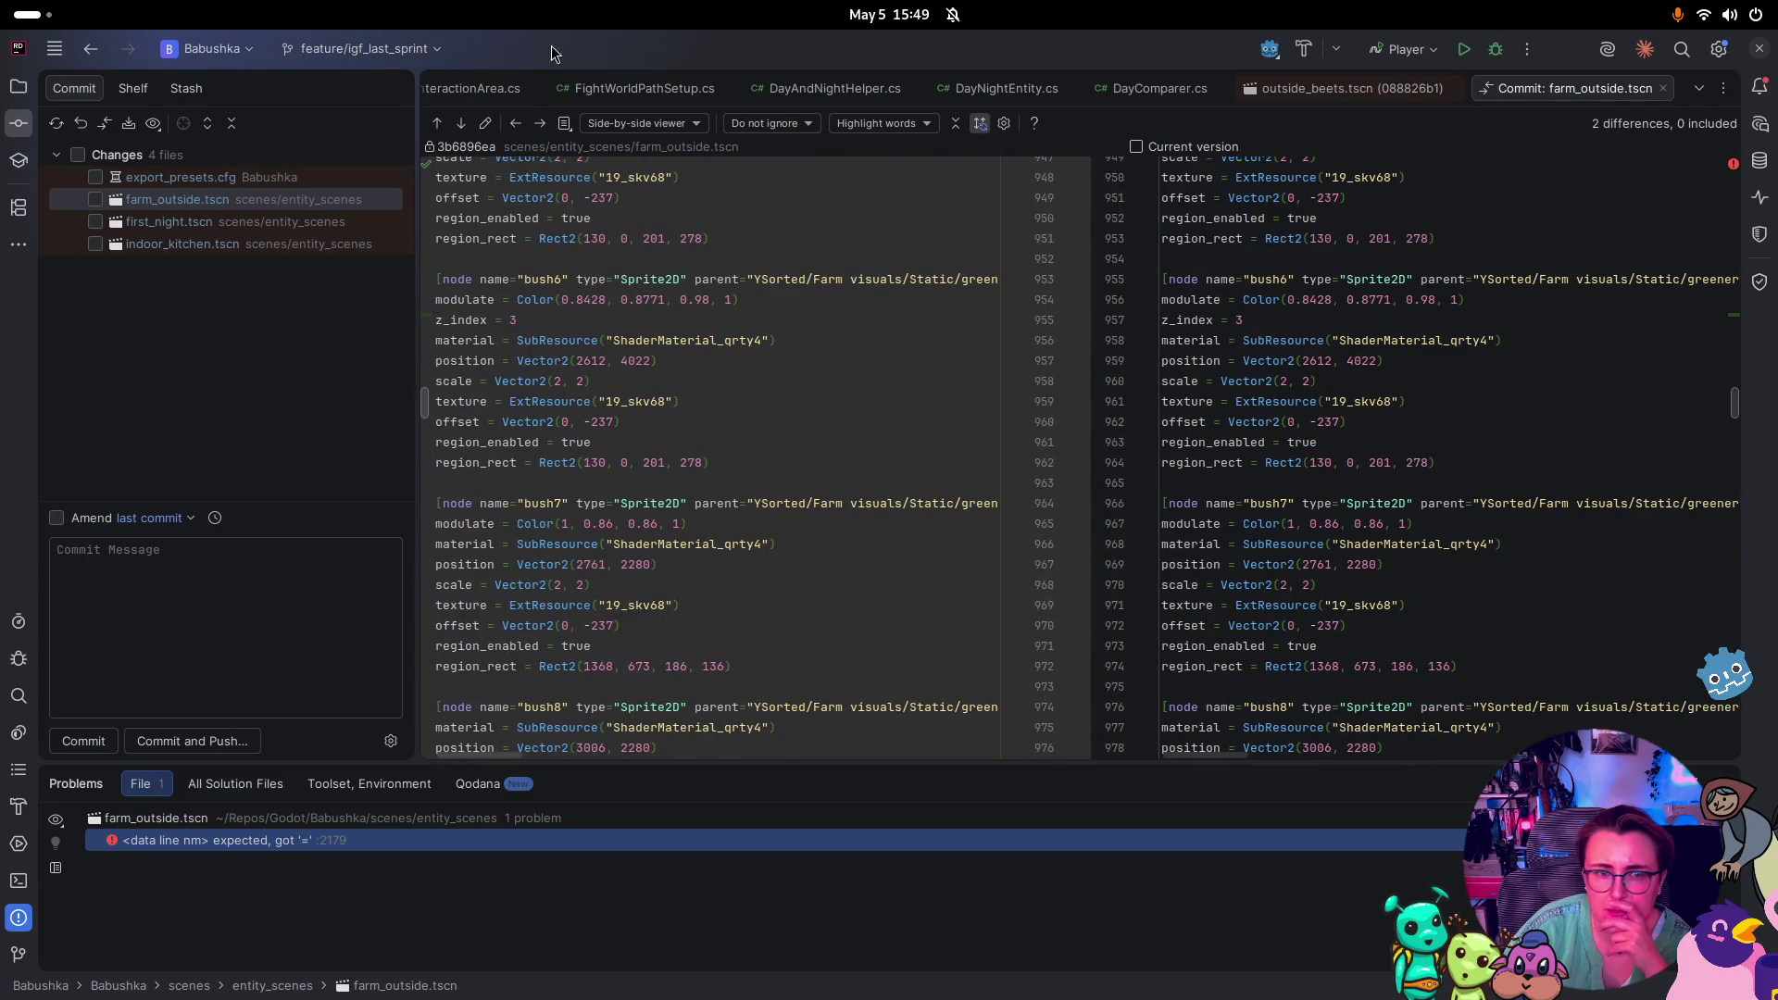
{"action": "left_click", "coordinate": [468, 124]}
{"action": "left_click", "coordinate": [469, 123]}
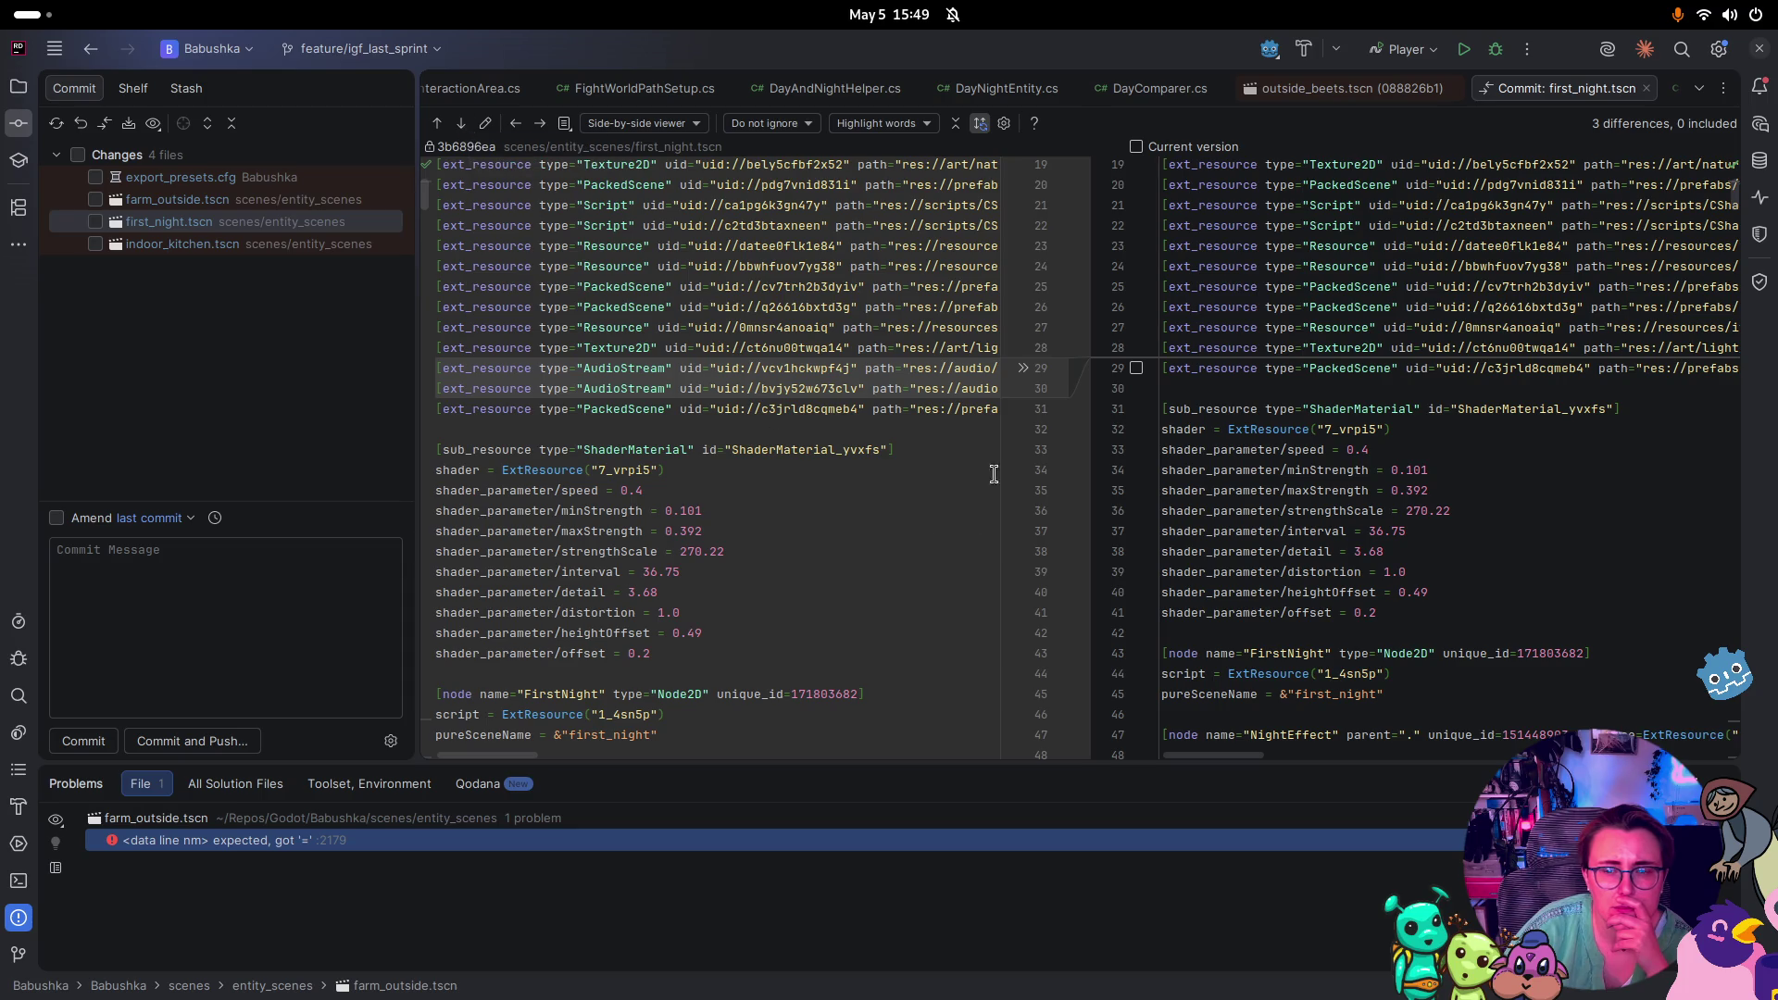
{"action": "left_click", "coordinate": [461, 125]}
{"action": "left_click", "coordinate": [454, 123]}
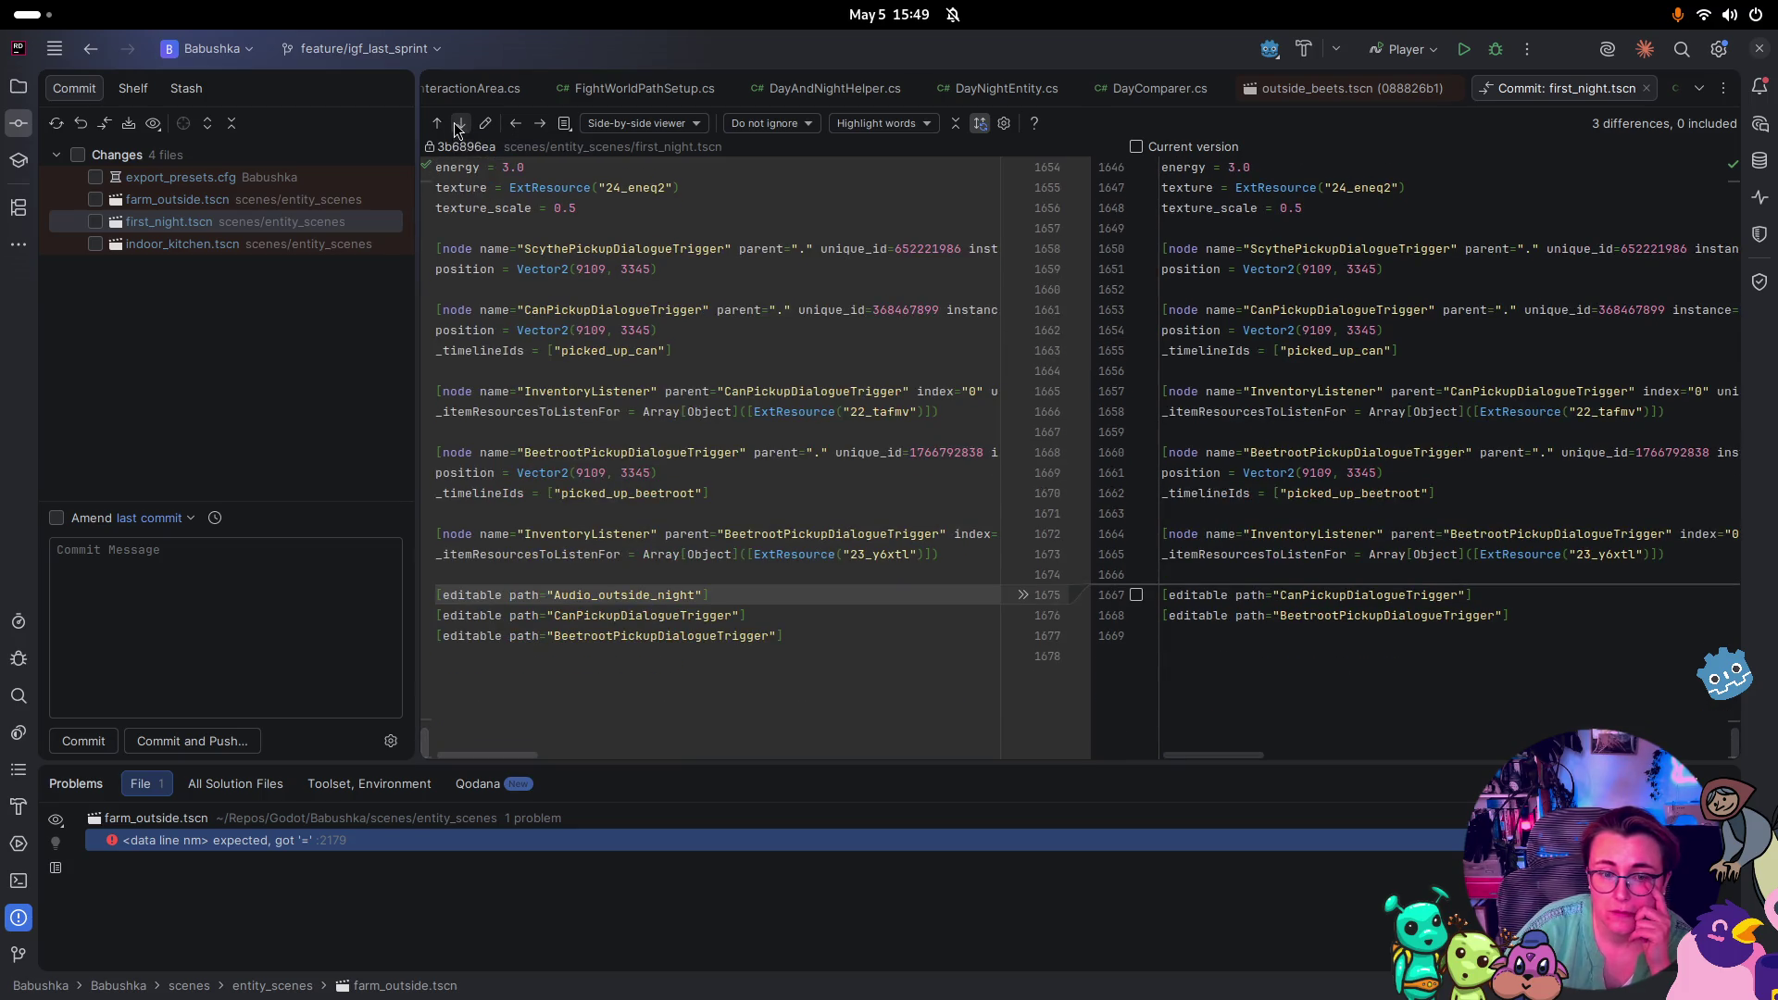
{"action": "left_click", "coordinate": [453, 122]}
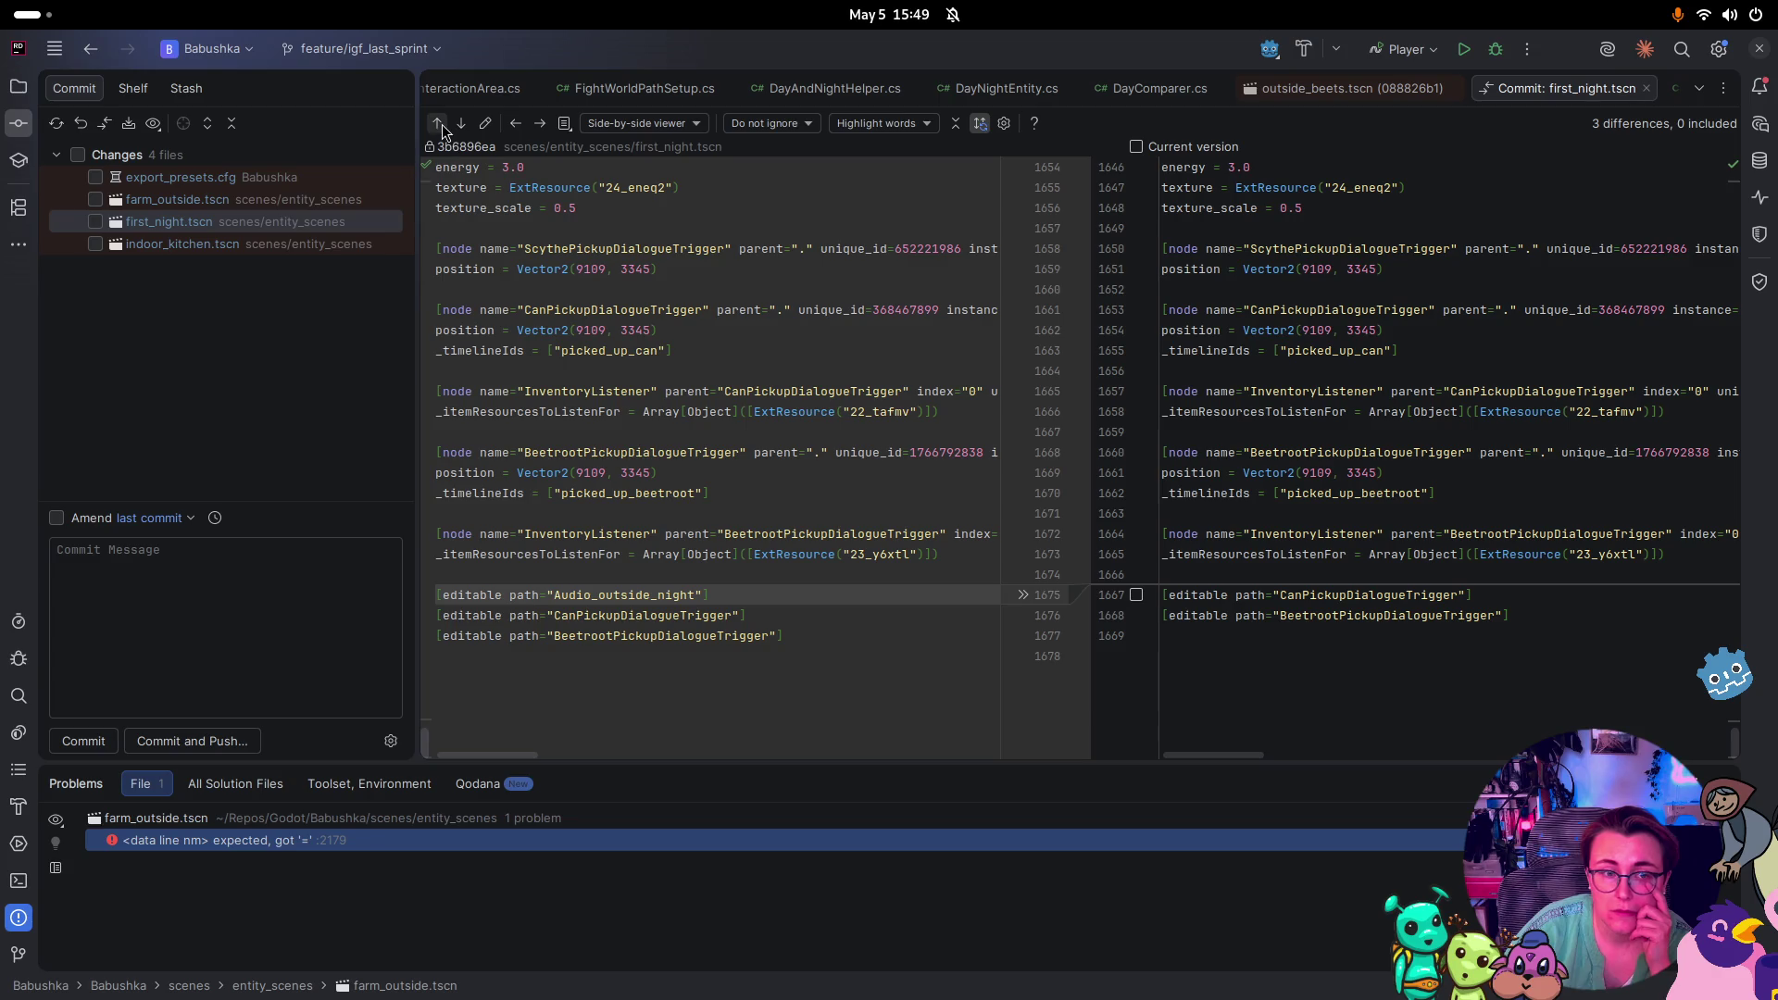
Tick first_night.tscn for commit, then type and clear a draft message 'remove'
{"action": "left_click", "coordinate": [98, 221]}
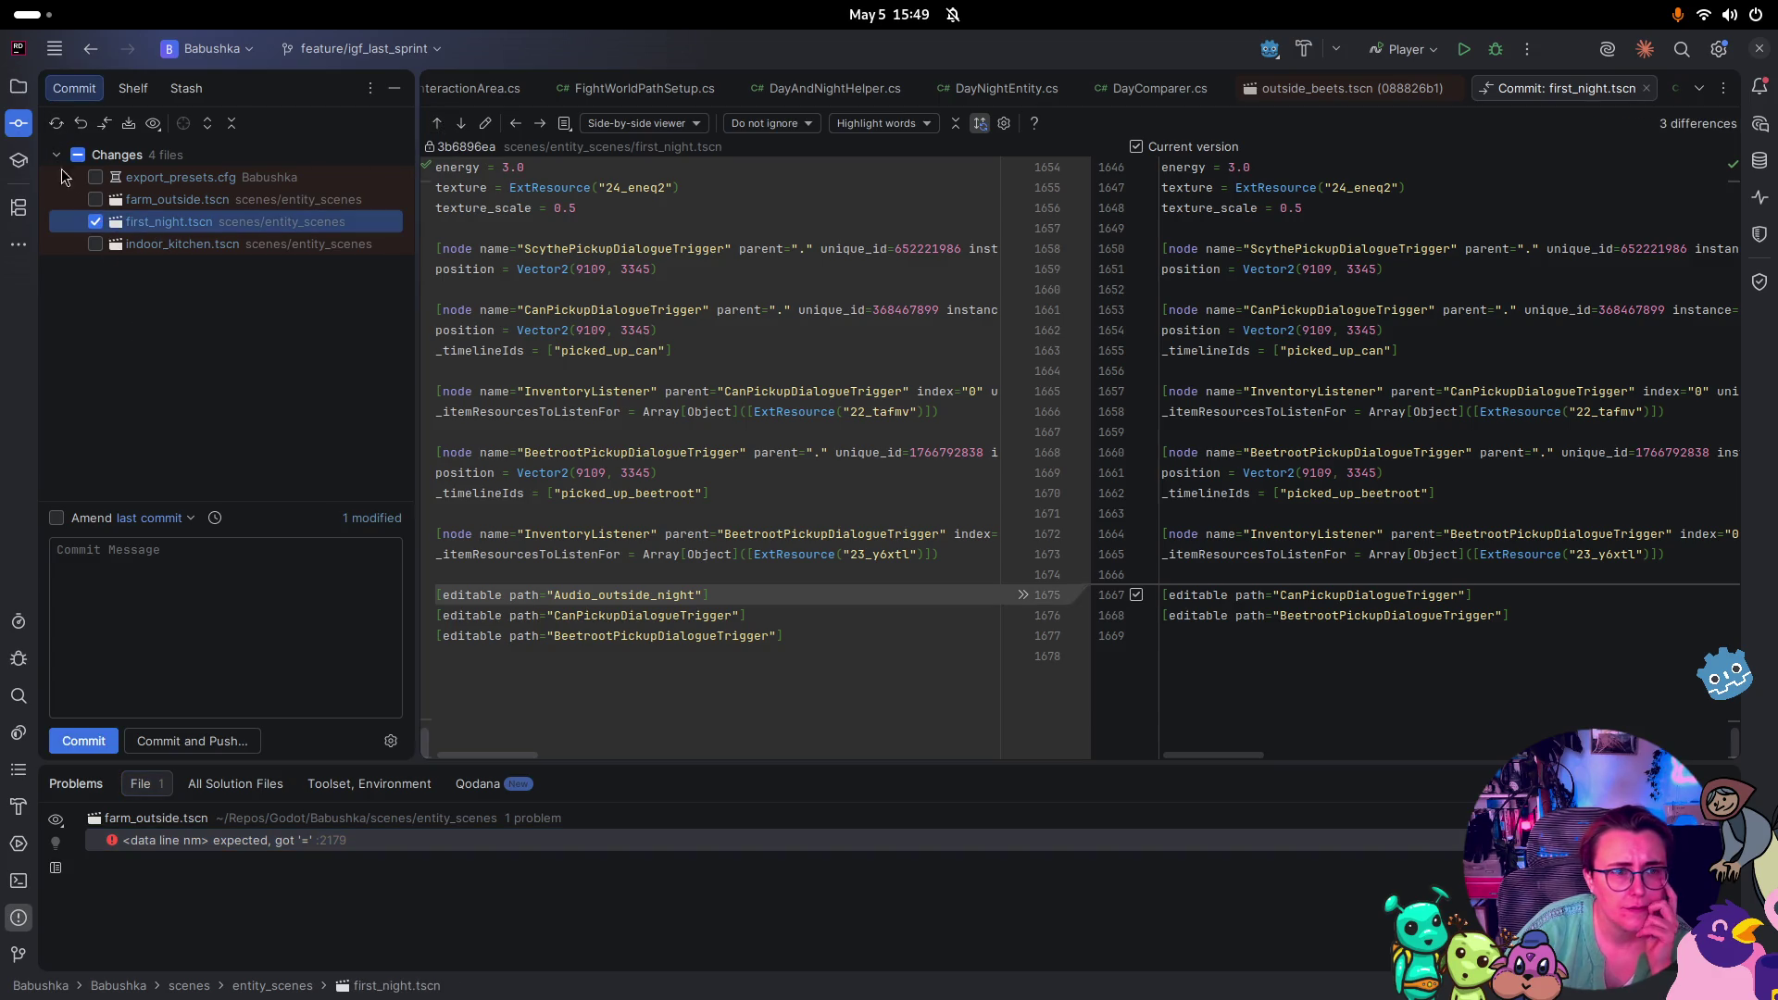
{"action": "left_click", "coordinate": [225, 637]}
{"action": "type", "text": "remove"}
{"action": "key", "text": "ctrl+BackSpace"}
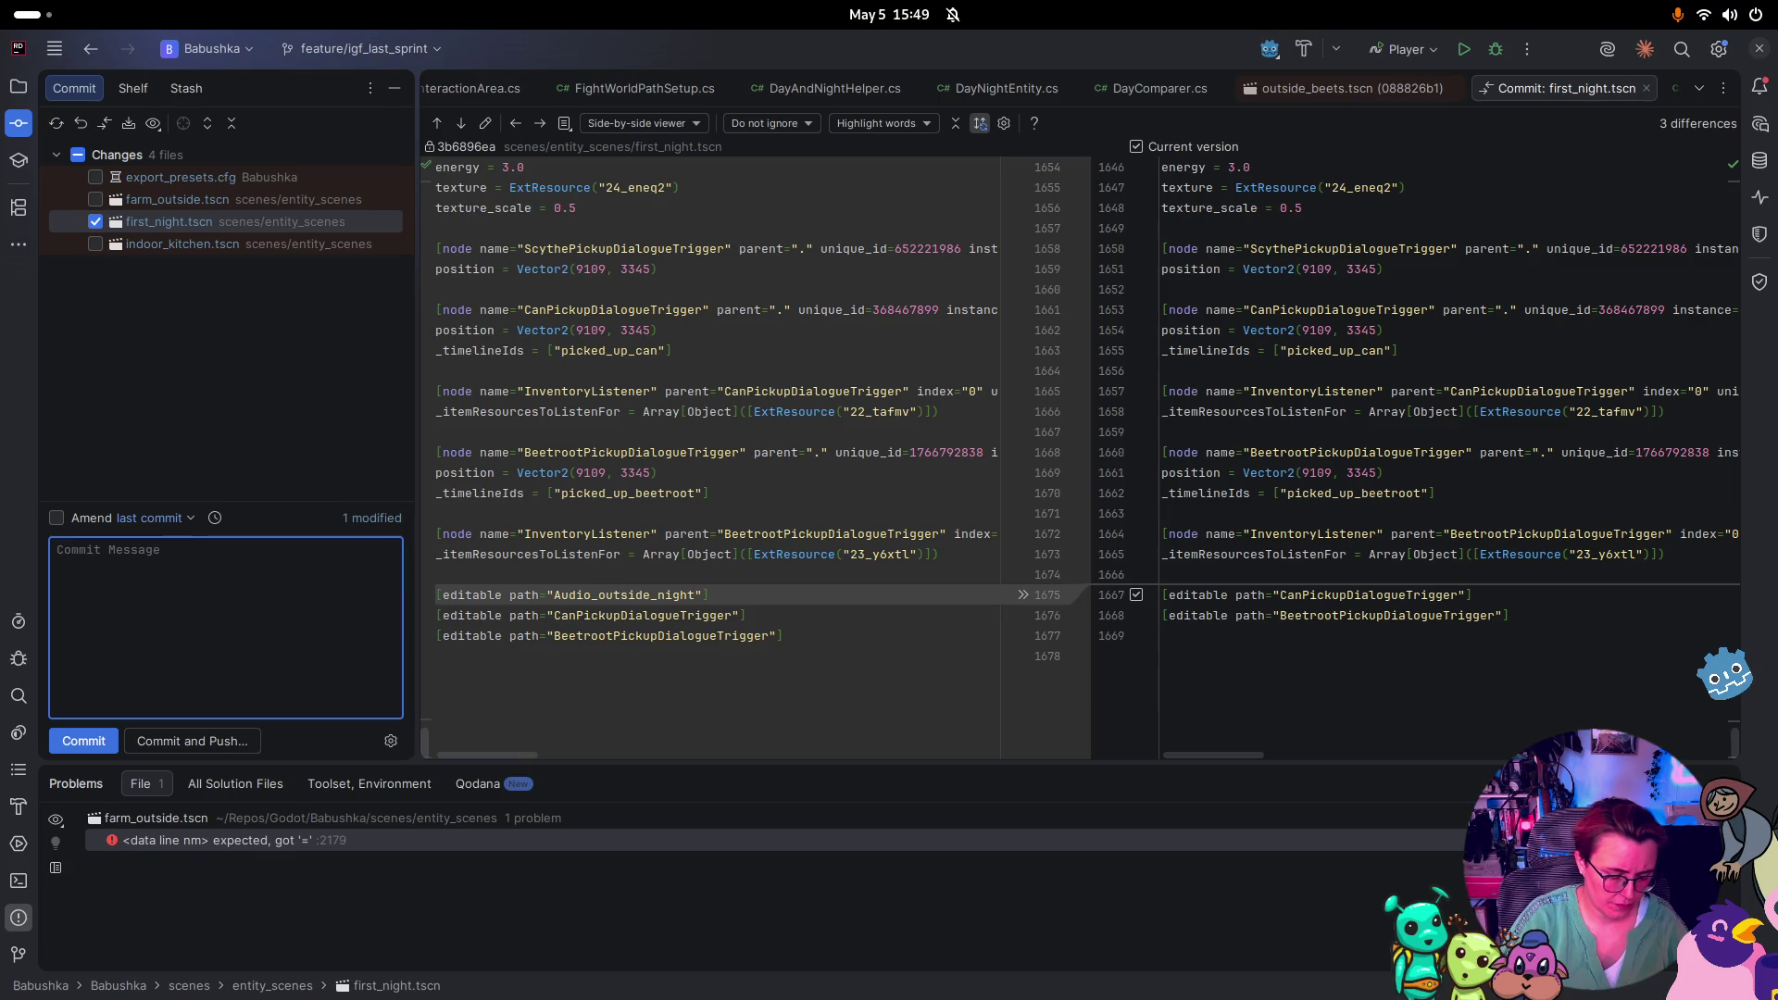
Commit first_night.tscn with the message 'minor audio adjustment first night'
{"action": "type", "text": "made"}
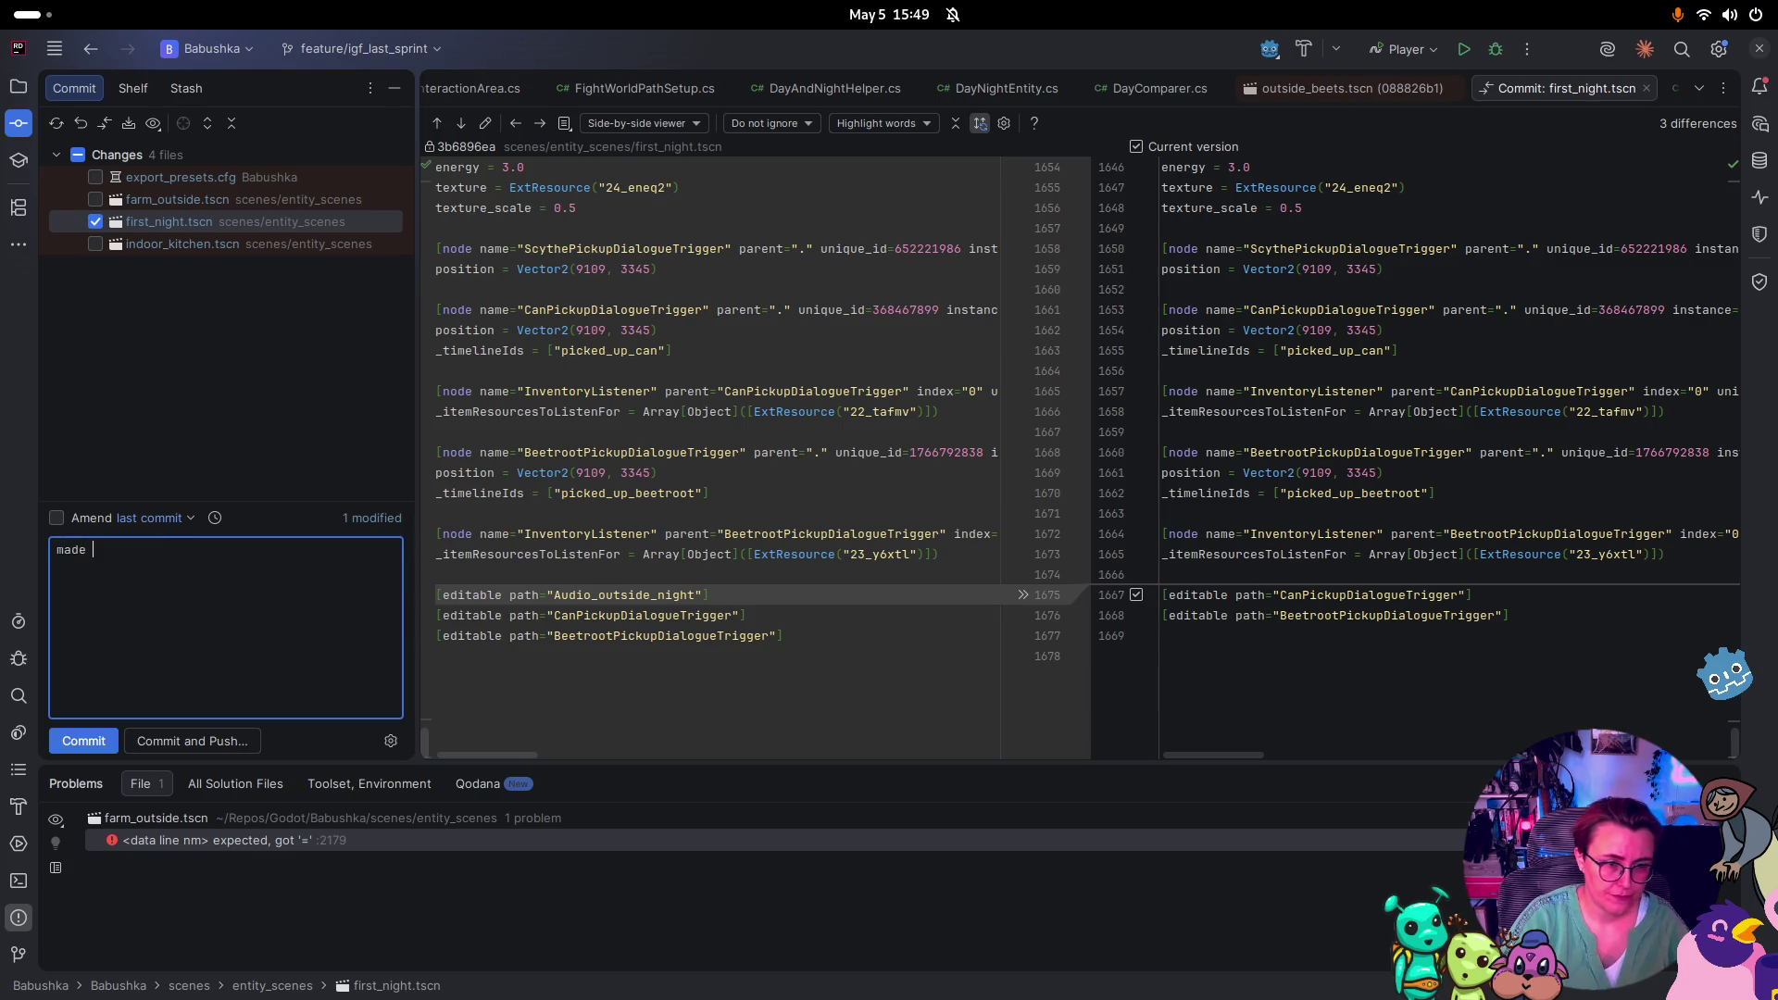
{"action": "key", "text": "BackSpace"}
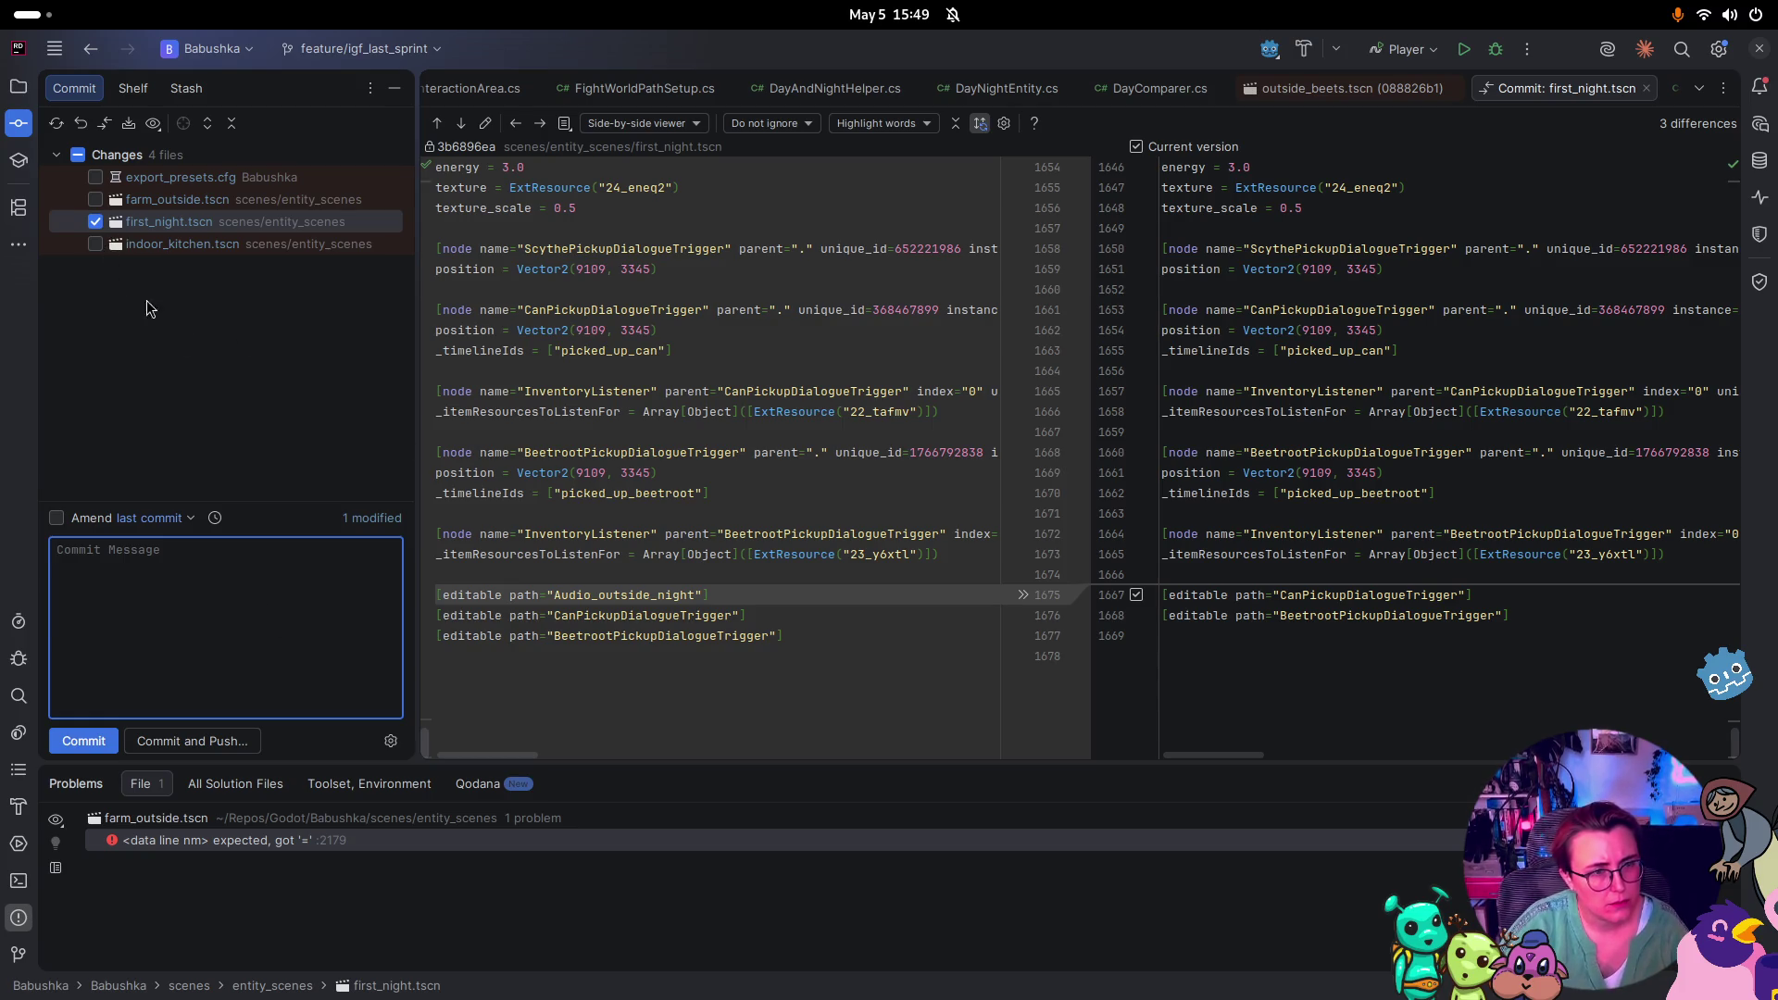
{"action": "type", "text": "minor"}
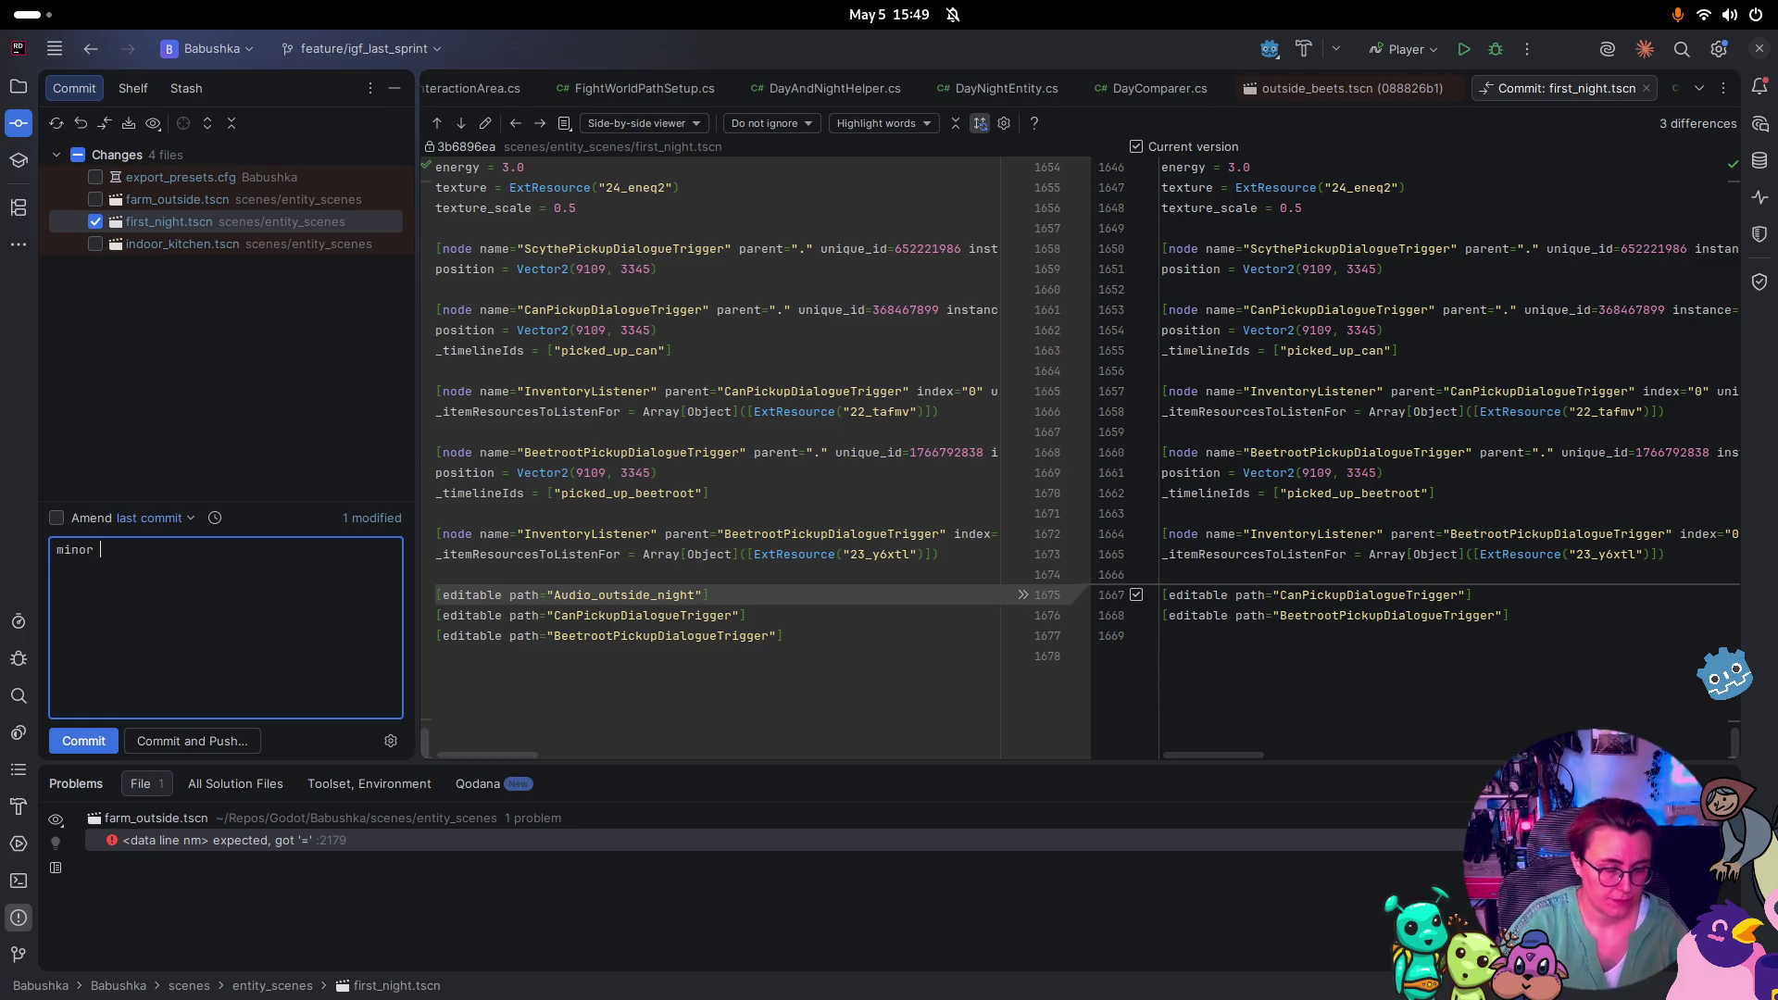
{"action": "type", "text": "dio adju"}
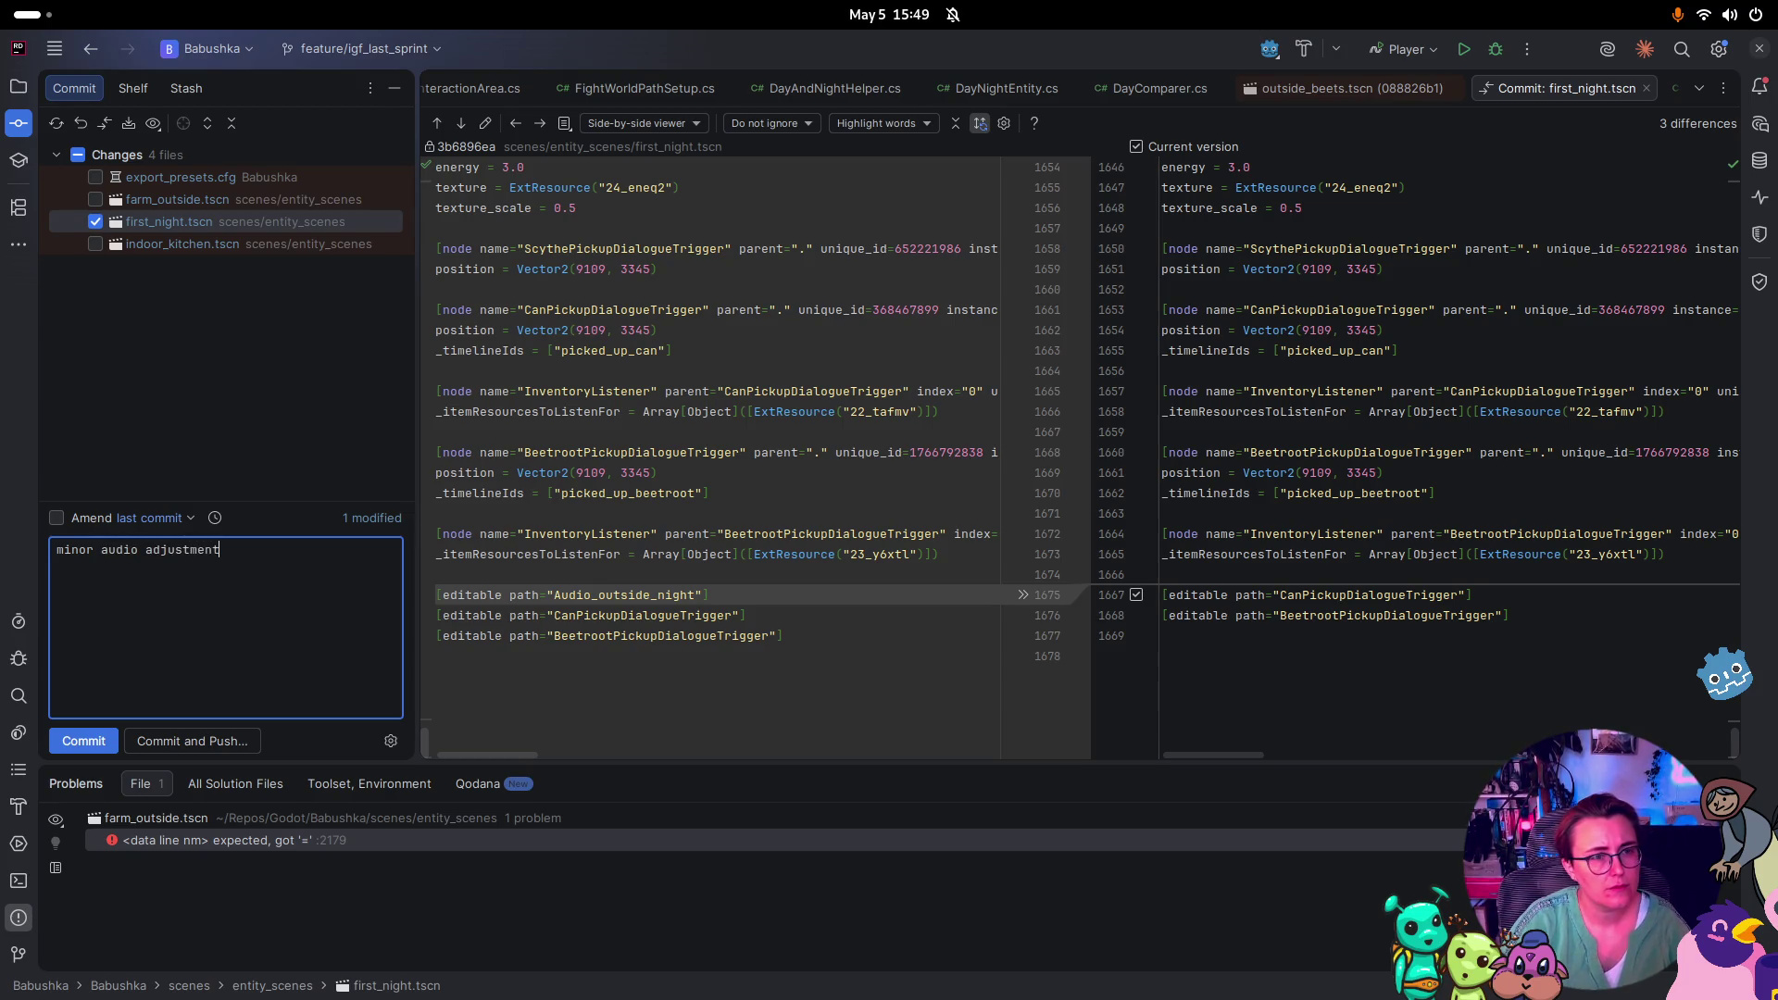
{"action": "type", "text": "st night"}
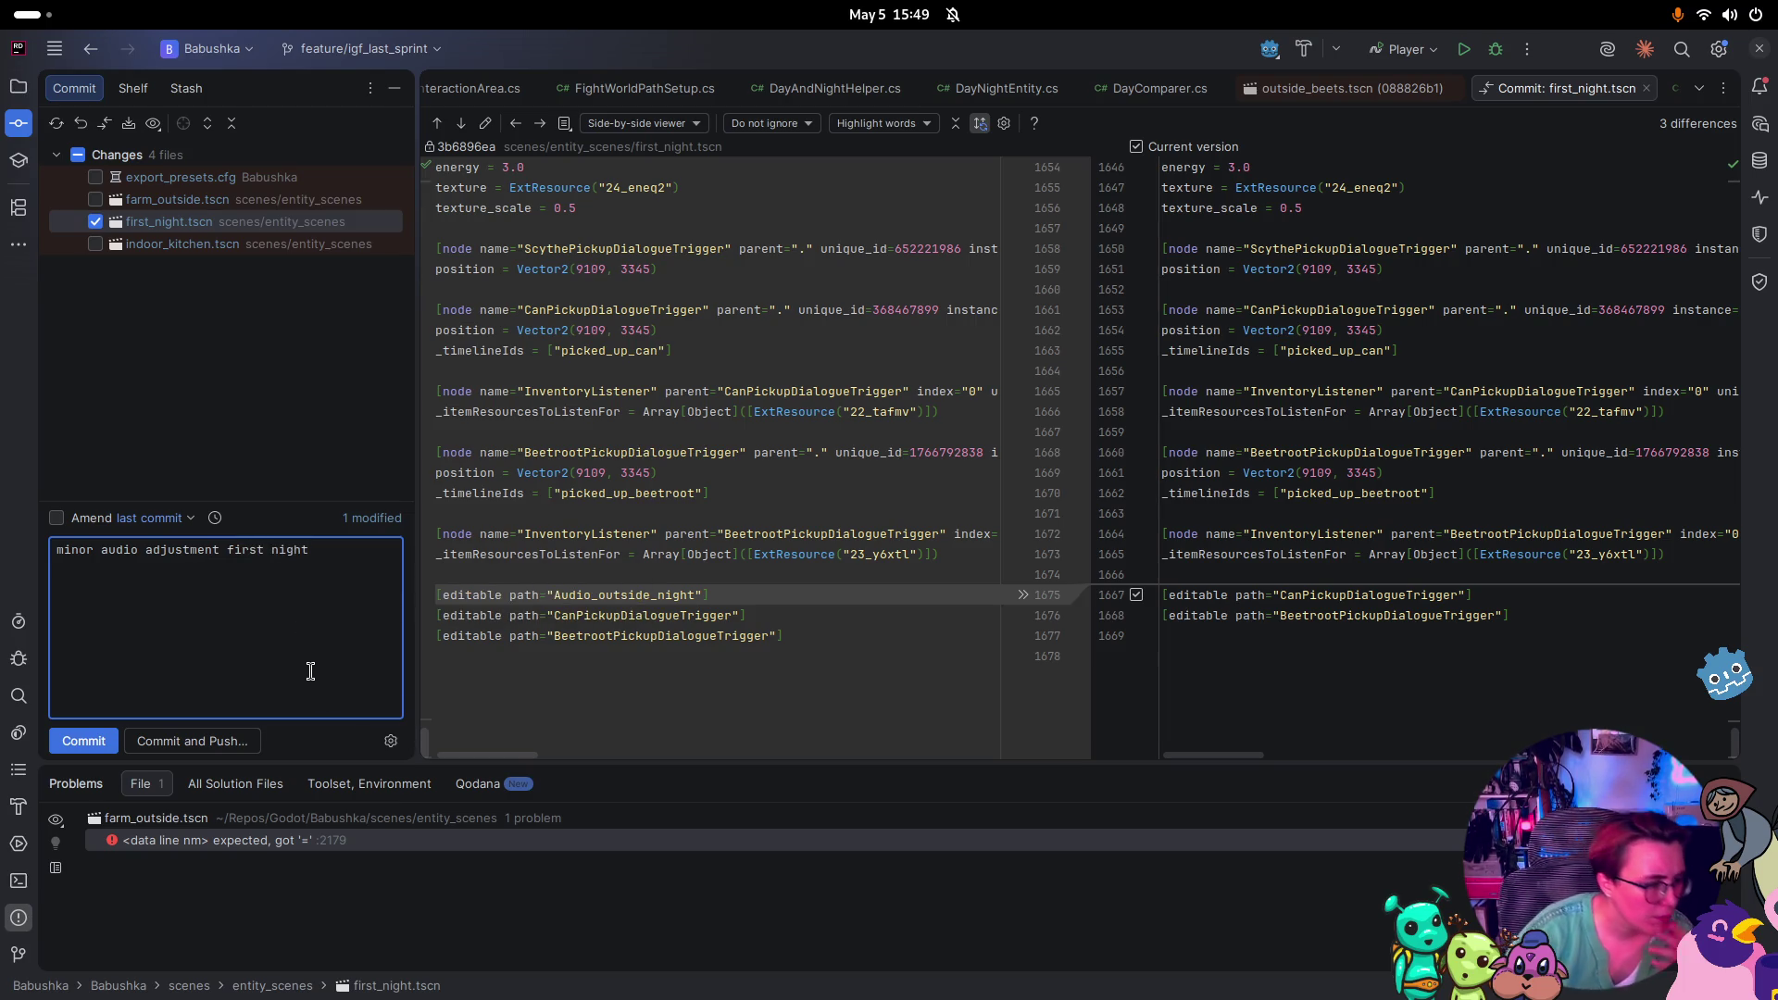
{"action": "left_click", "coordinate": [84, 740]}
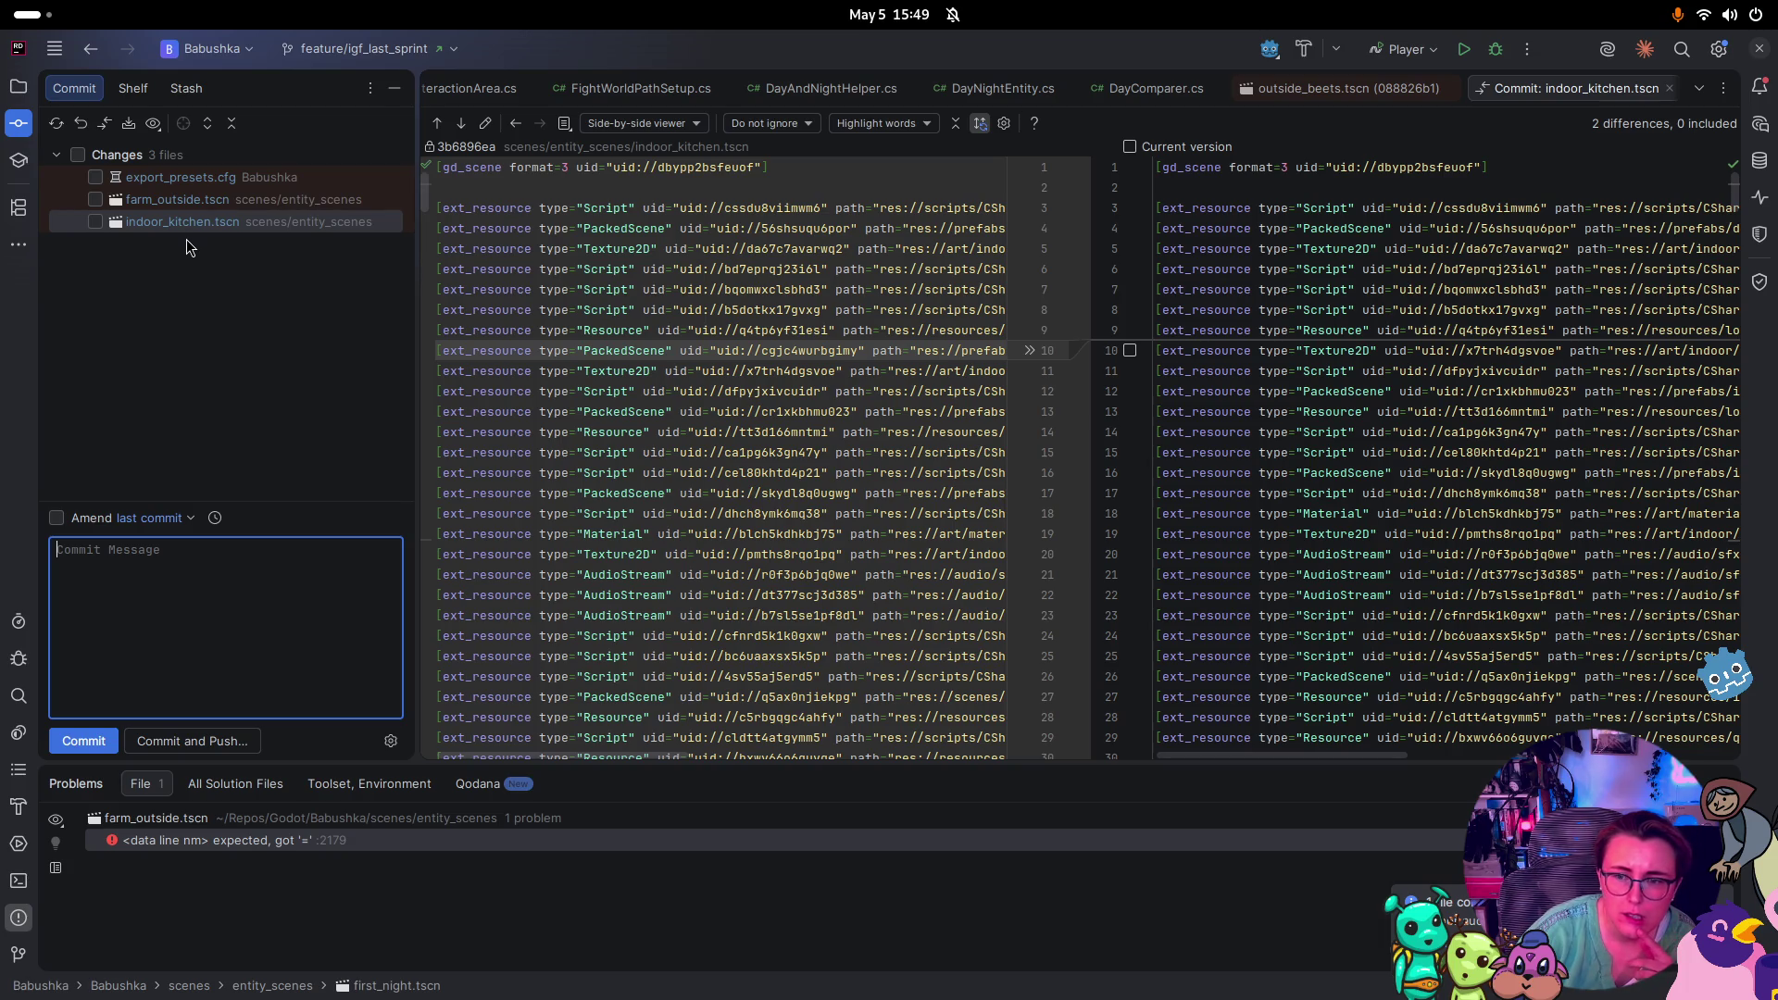
Commit indoor_kitchen.tscn as 'removed doubled inventory from kitchen scene', then view export_presets.cfg's diff
{"action": "left_click", "coordinate": [99, 223]}
{"action": "left_click", "coordinate": [183, 643]}
{"action": "type", "text": "removed"}
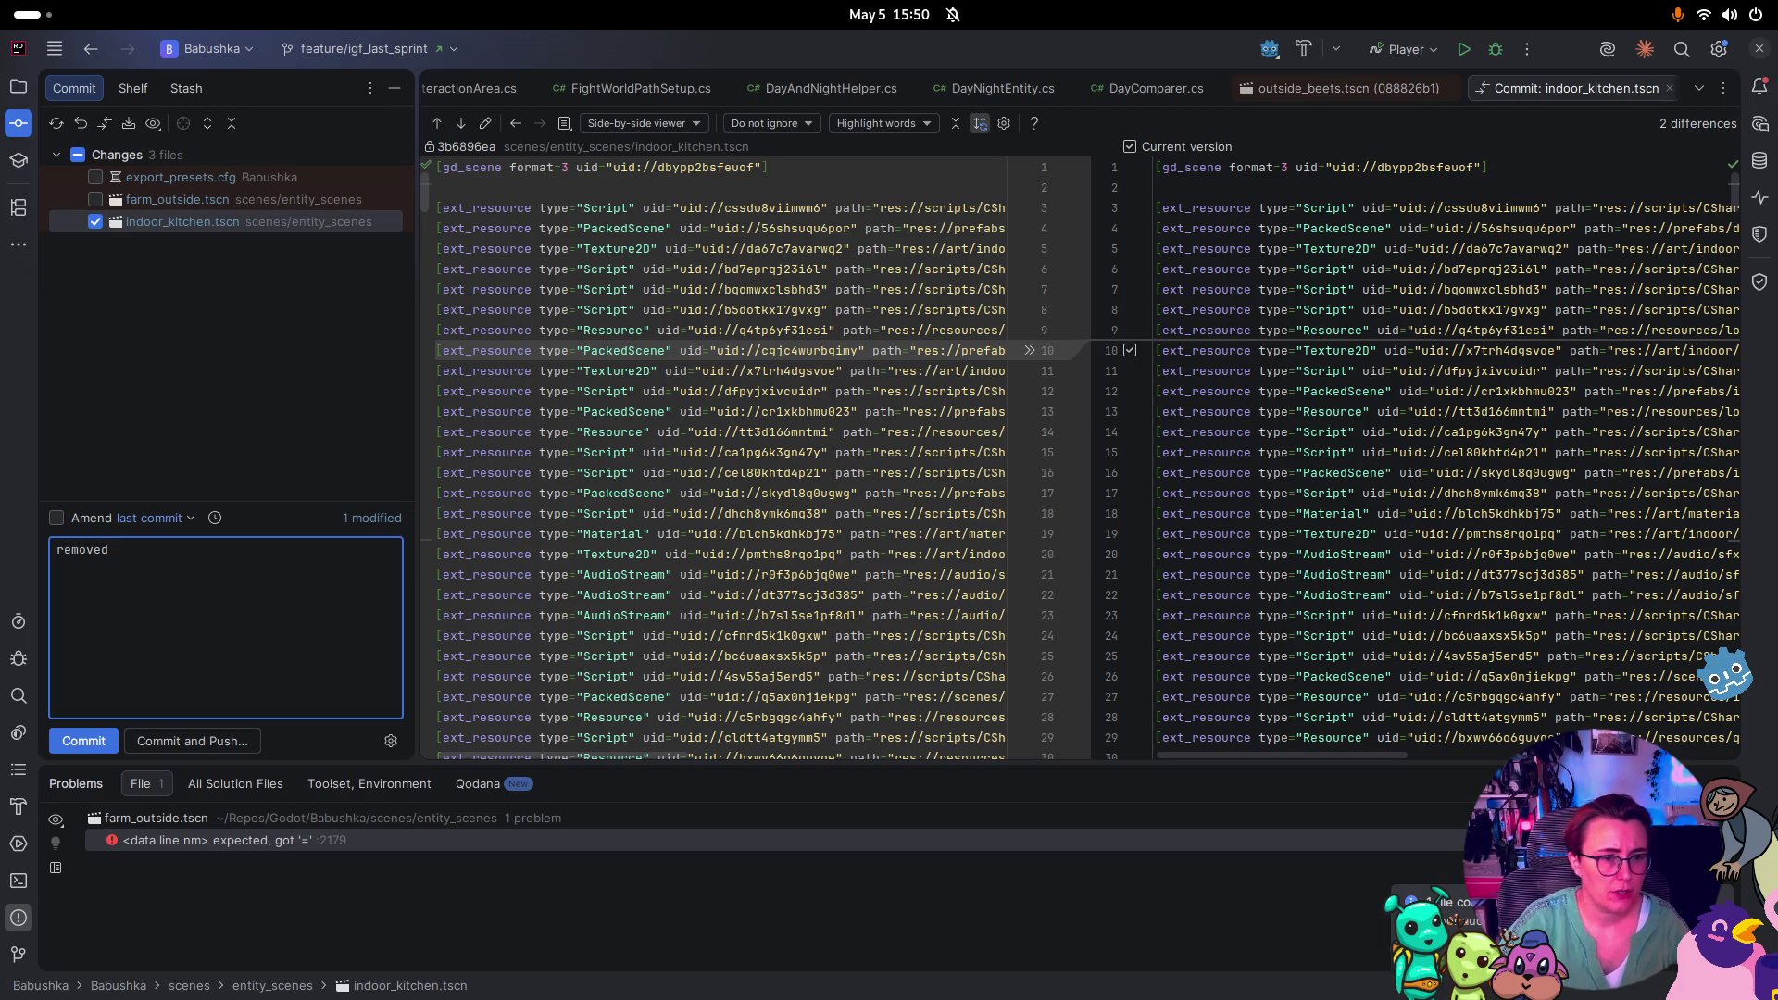
{"action": "type", "text": "b le"}
{"action": "key", "text": "BackSpace"}
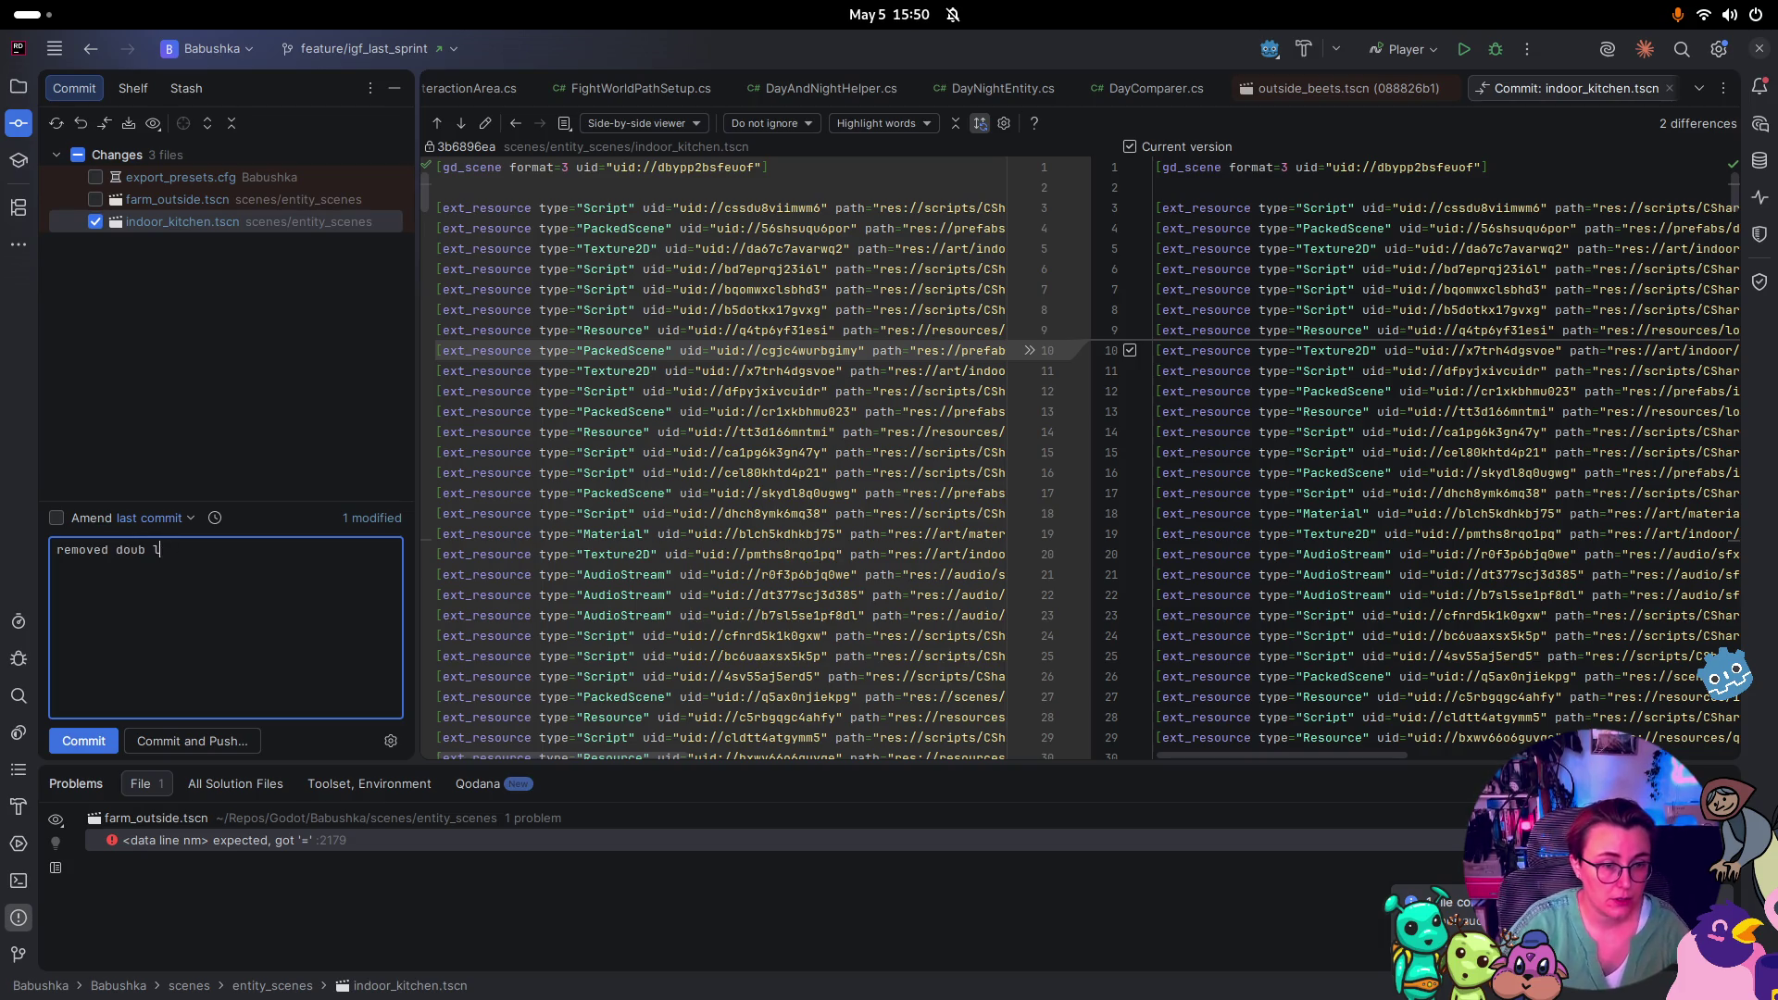
{"action": "type", "text": "vbe"}
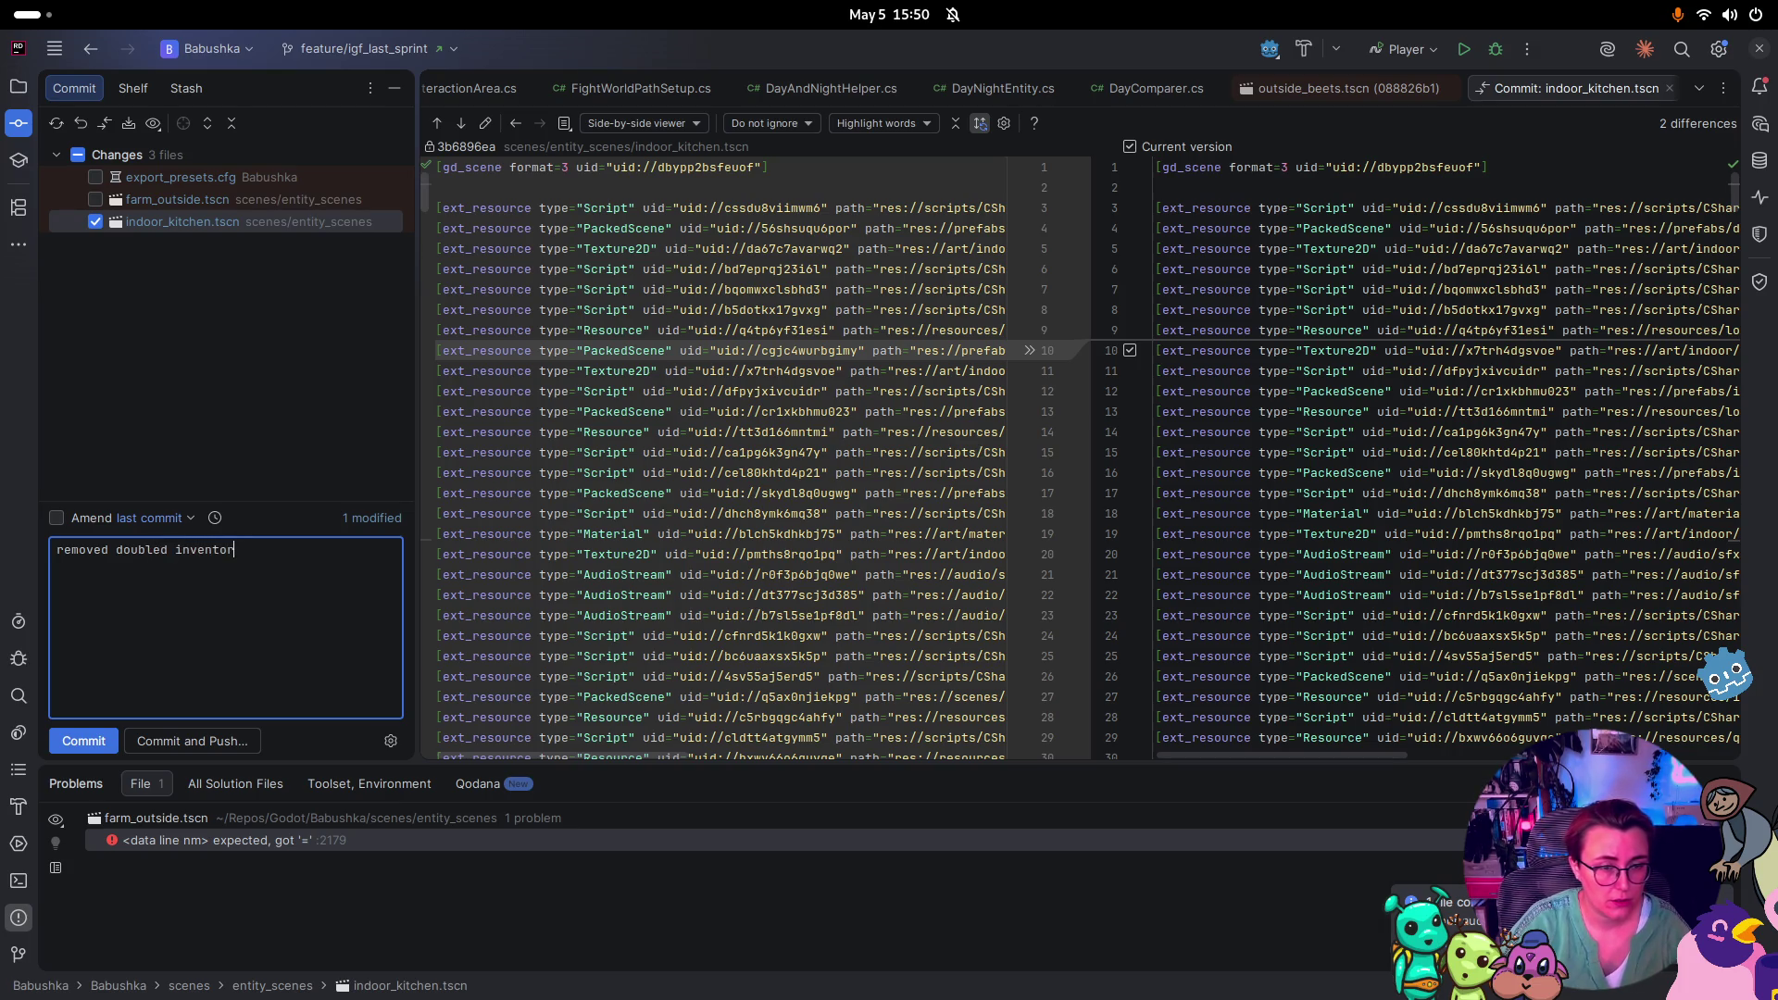
{"action": "type", "text": "rom kitchen scene"}
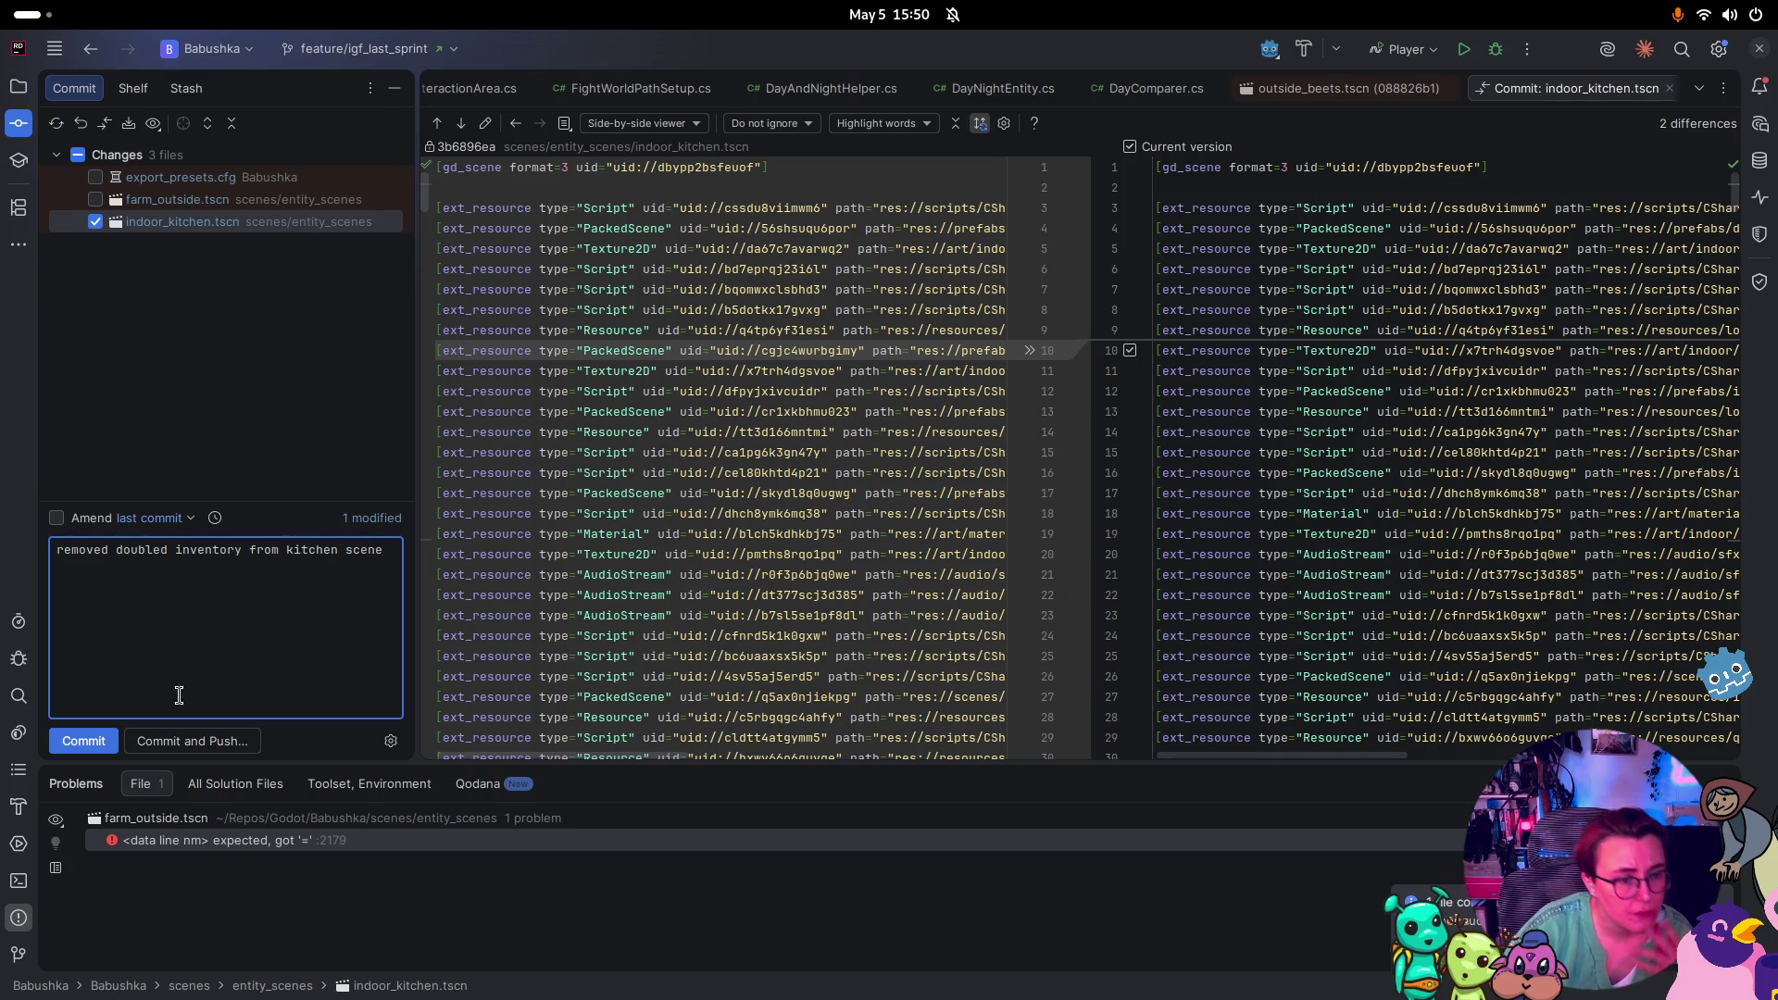
{"action": "left_click", "coordinate": [95, 741]}
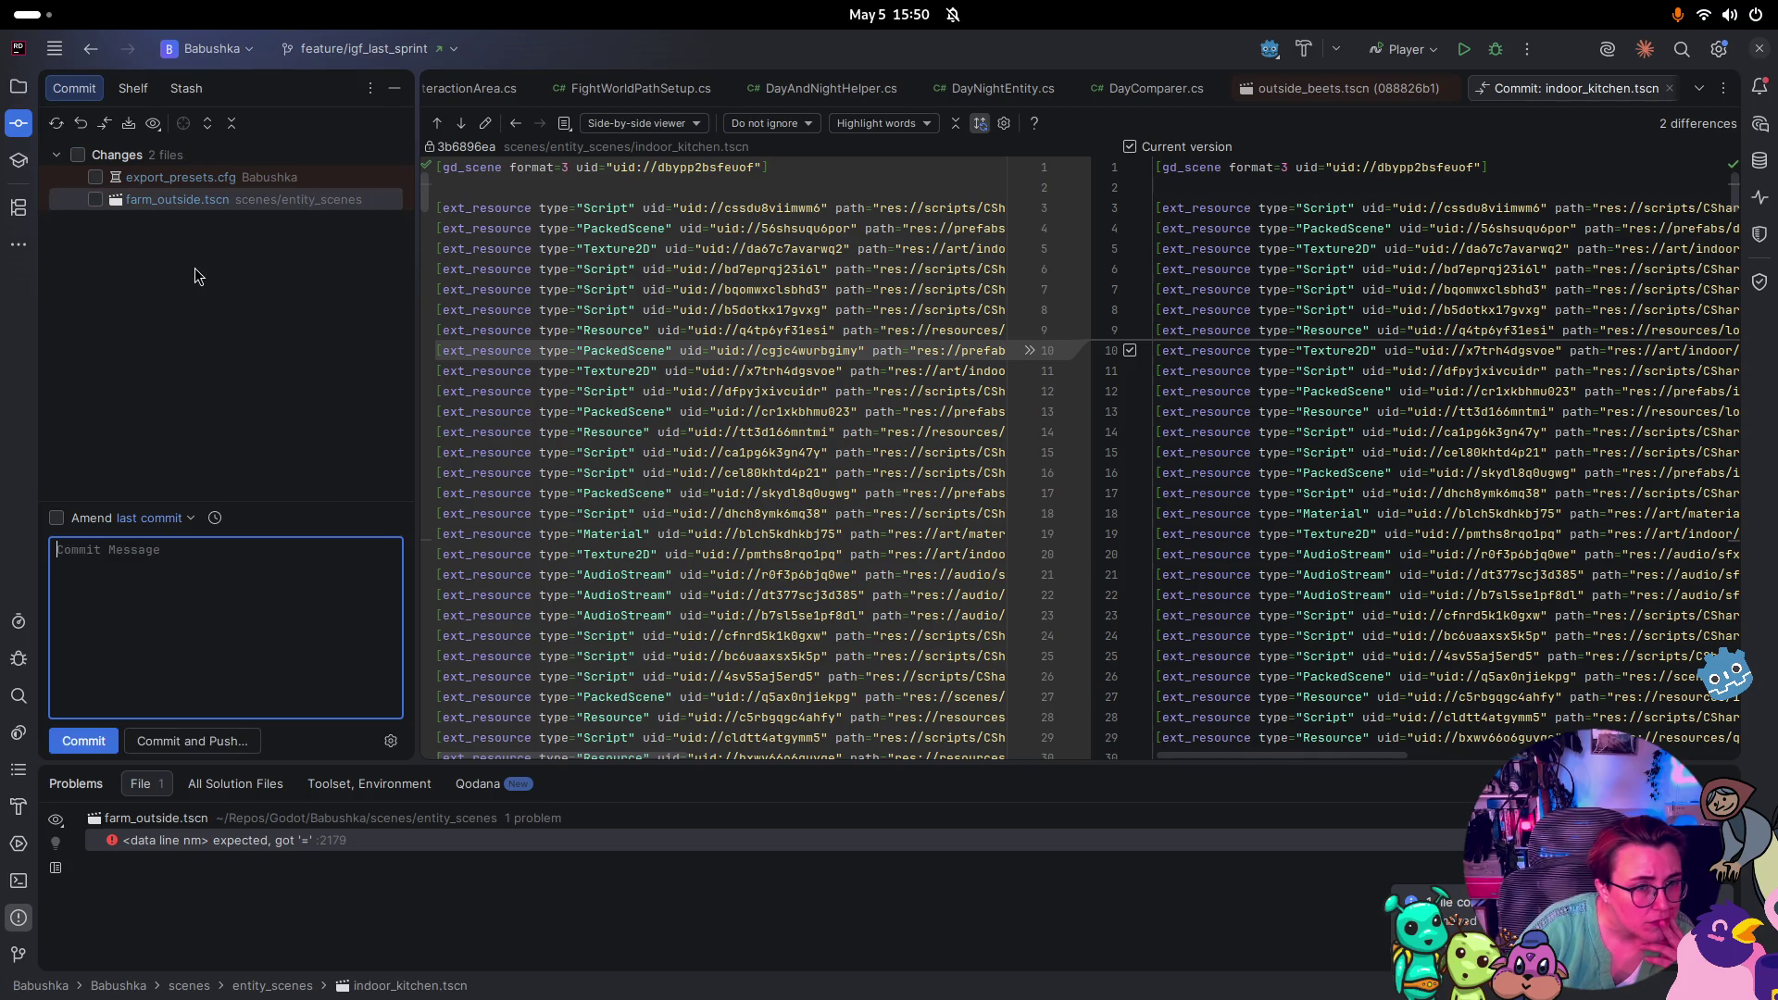
{"action": "left_click", "coordinate": [178, 179]}
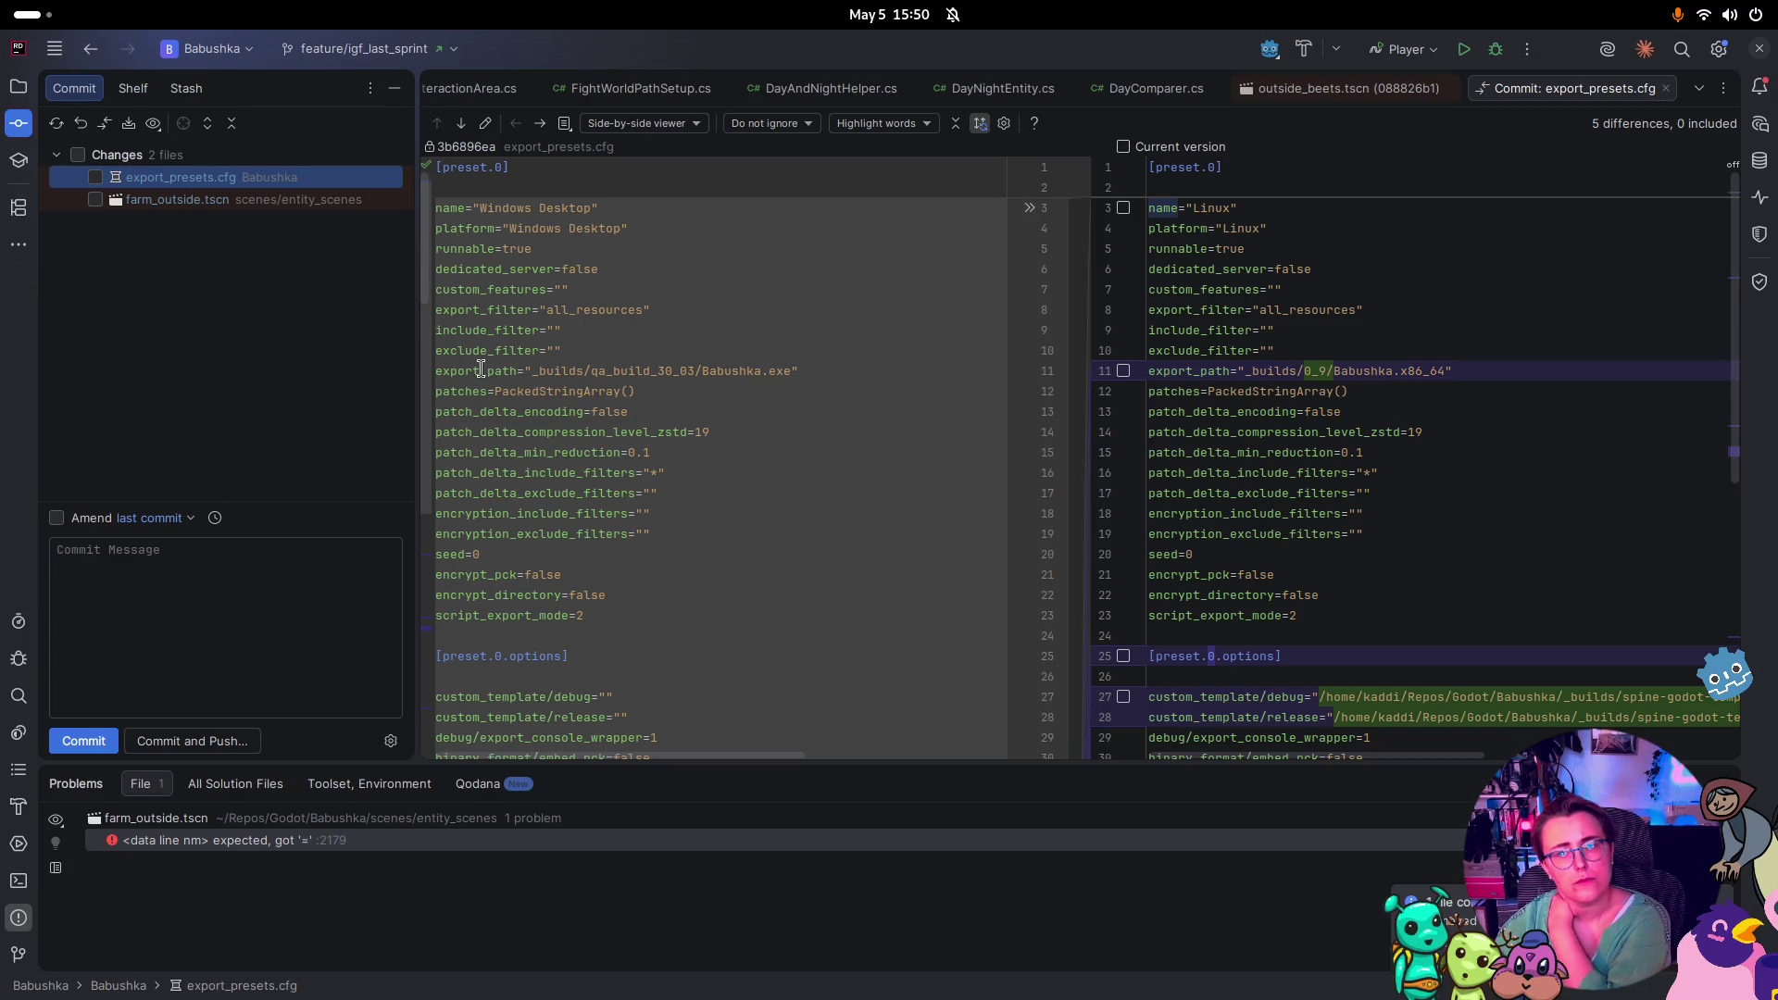
Look through the farm_outside.tscn diff from top to bottom
{"action": "left_click", "coordinate": [170, 200]}
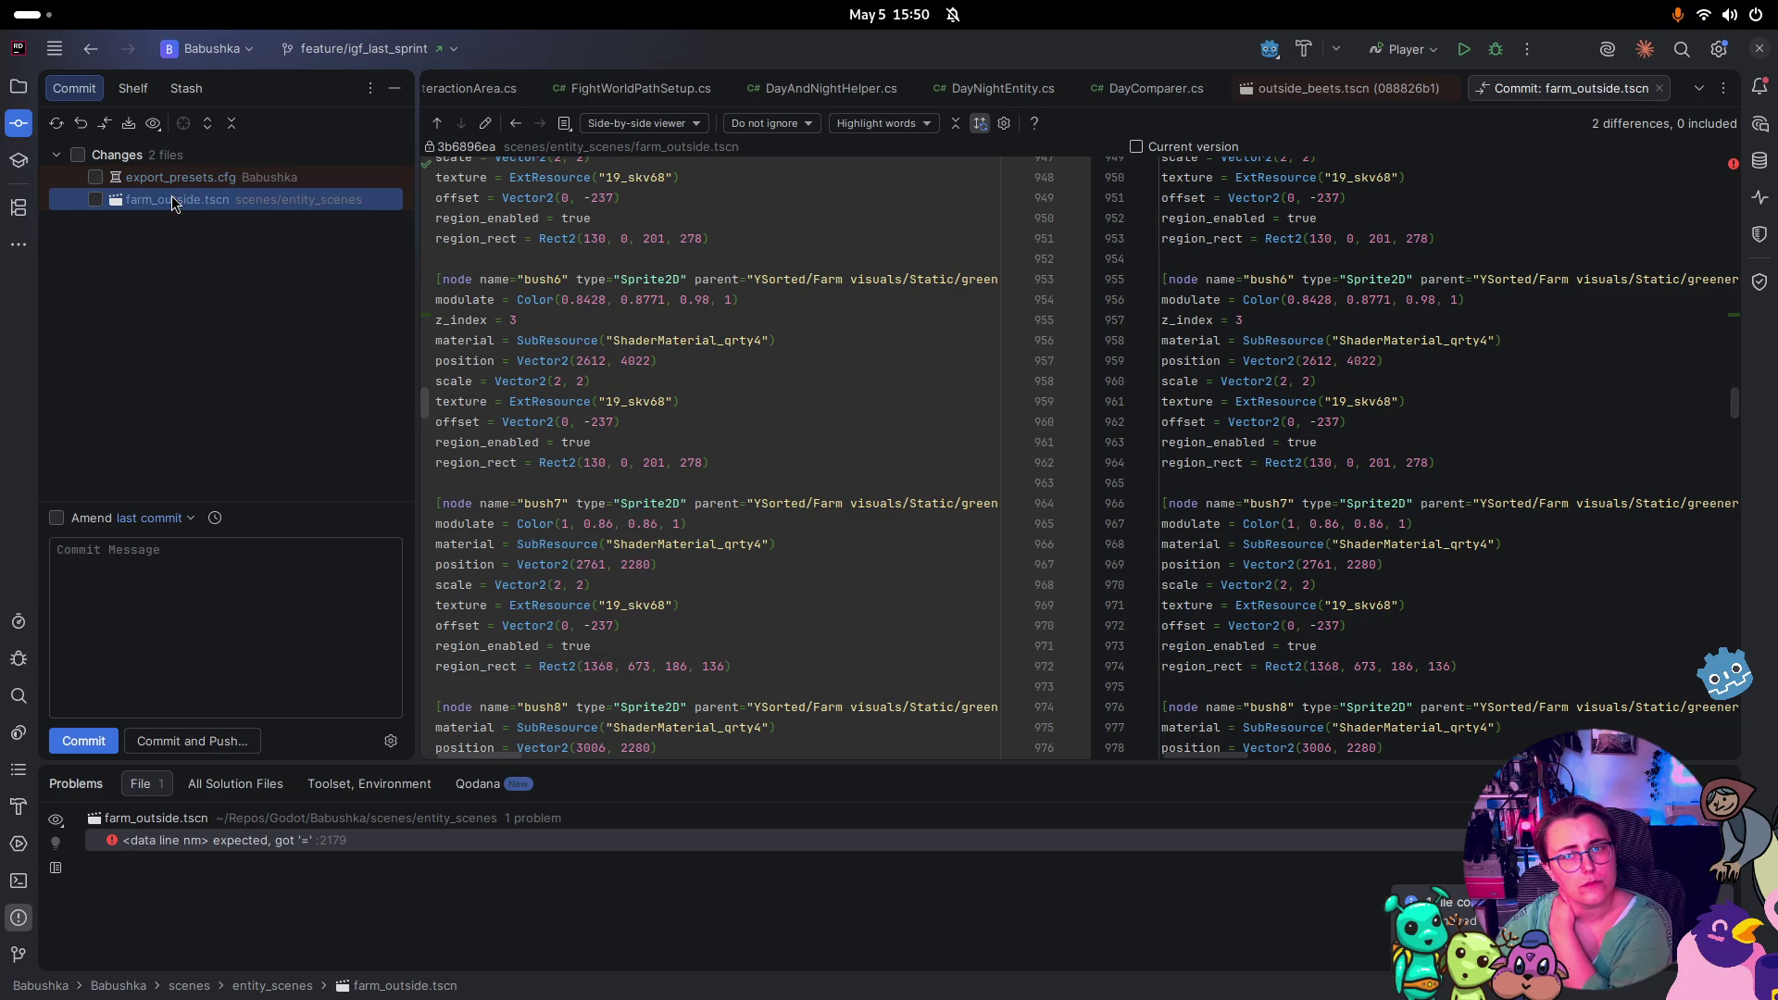
{"action": "scroll", "coordinate": [1454, 551], "scroll_direction": "down", "scroll_amount": 3}
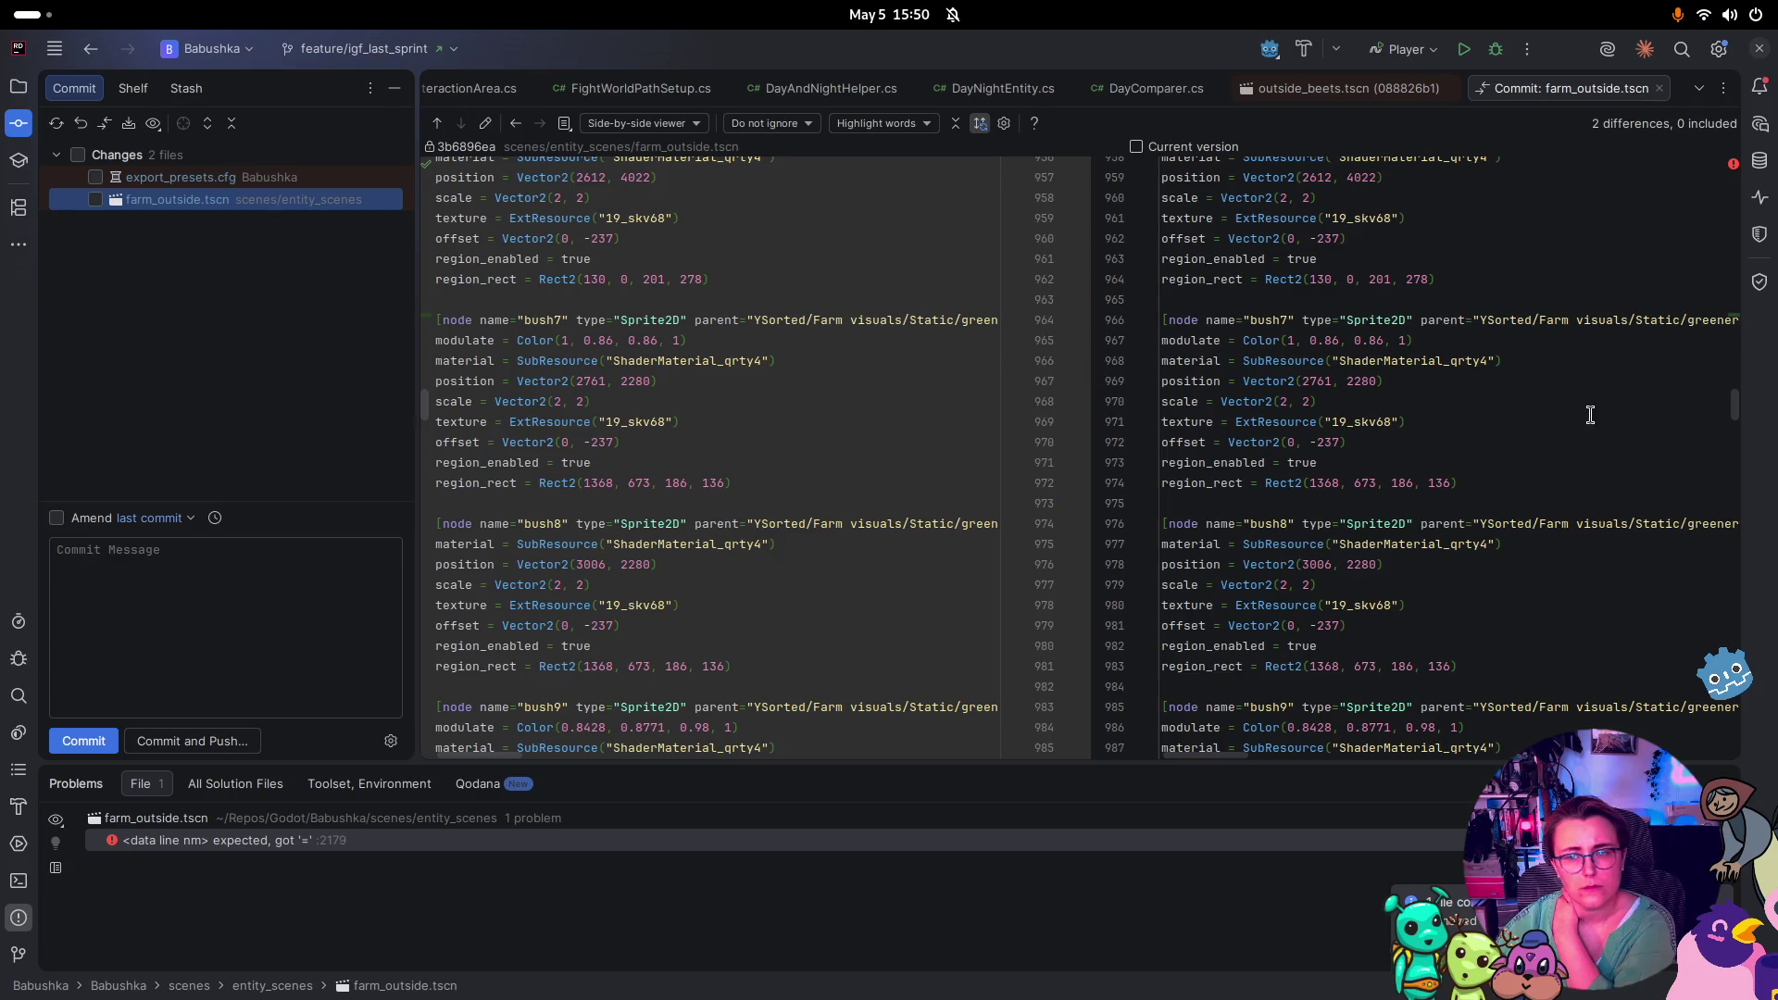
{"action": "scroll", "coordinate": [1590, 415], "scroll_direction": "up", "scroll_amount": 15}
{"action": "mouse_move", "coordinate": [1735, 401]}
{"action": "left_mouse_down"}
{"action": "mouse_move", "coordinate": [1736, 165]}
{"action": "mouse_move", "coordinate": [1746, 308]}
{"action": "left_mouse_up"}
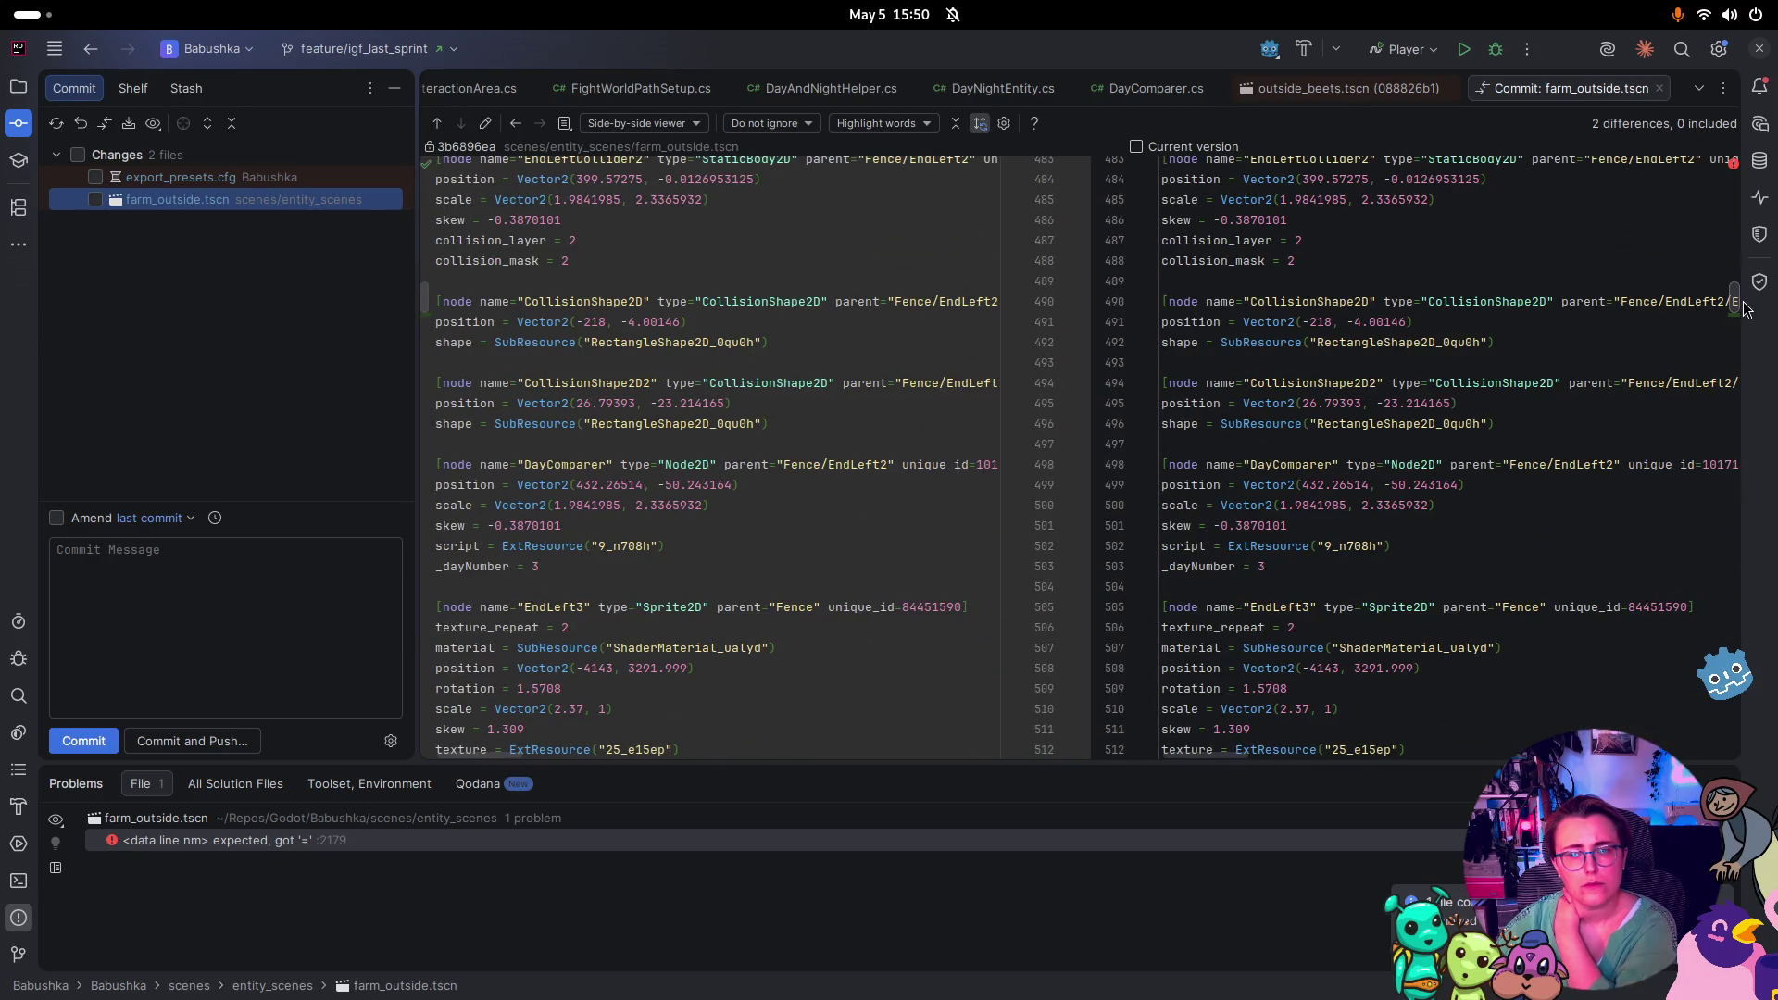
{"action": "scroll", "coordinate": [1746, 308], "scroll_direction": "down", "scroll_amount": 10}
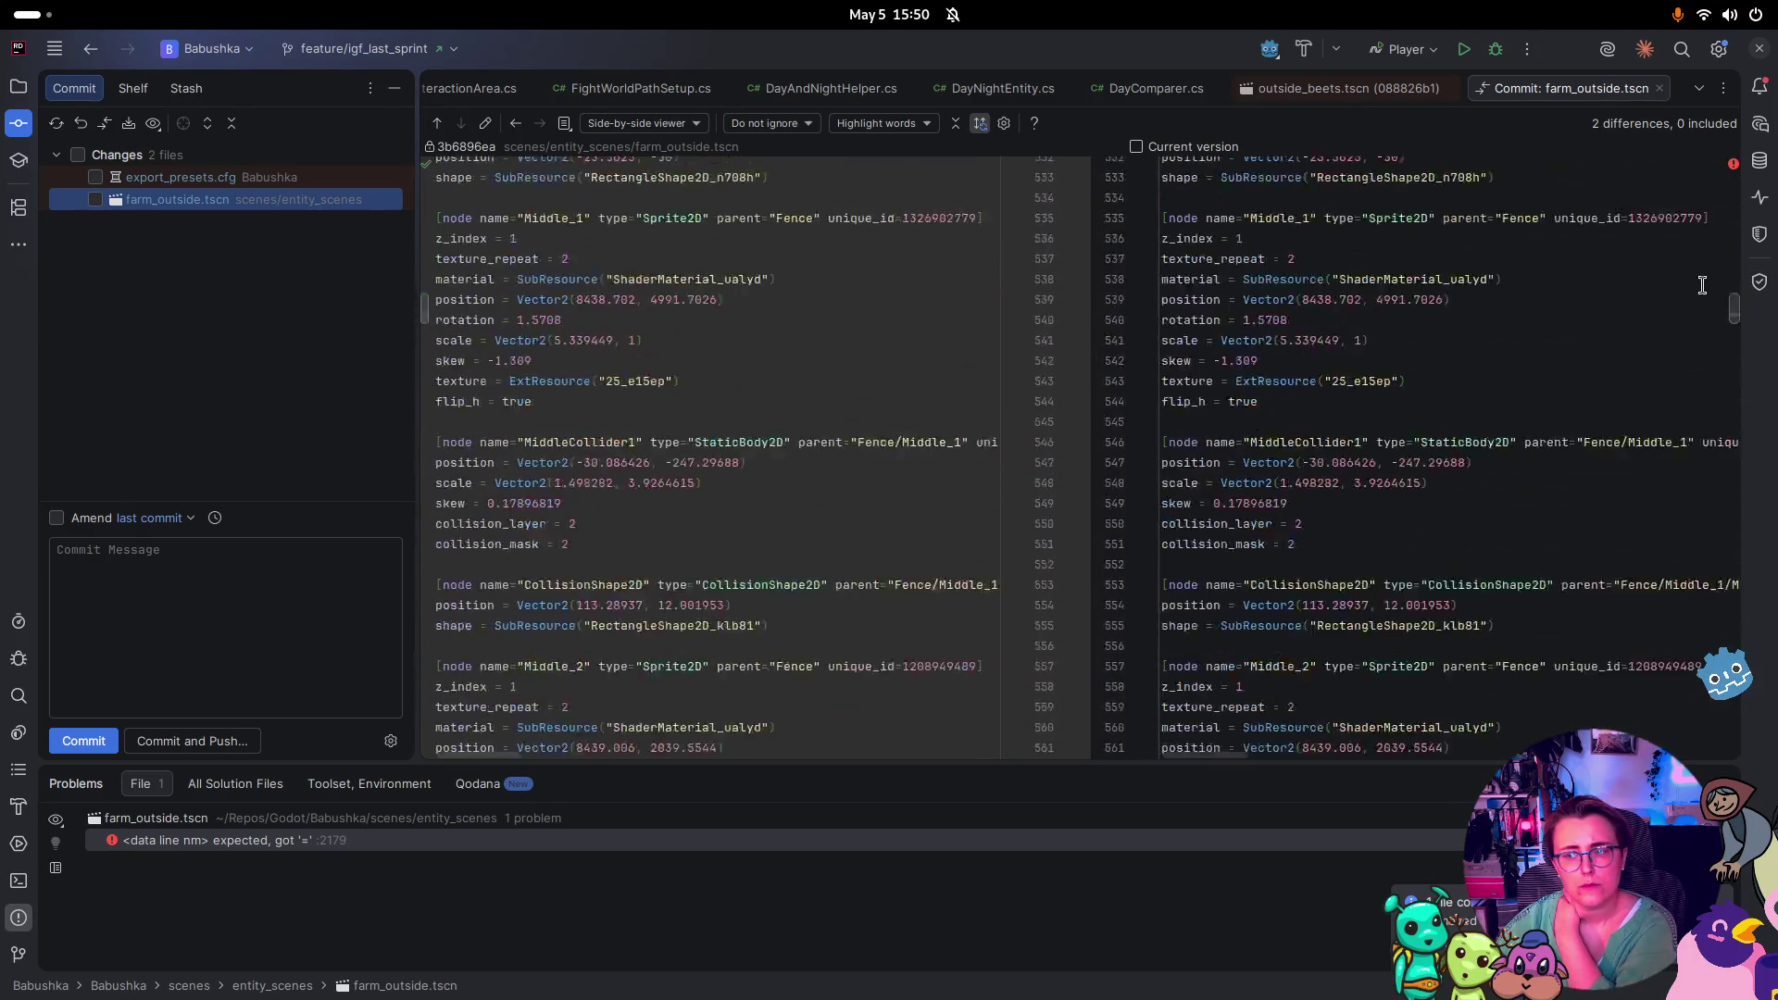
{"action": "key", "text": "ctrl+Home"}
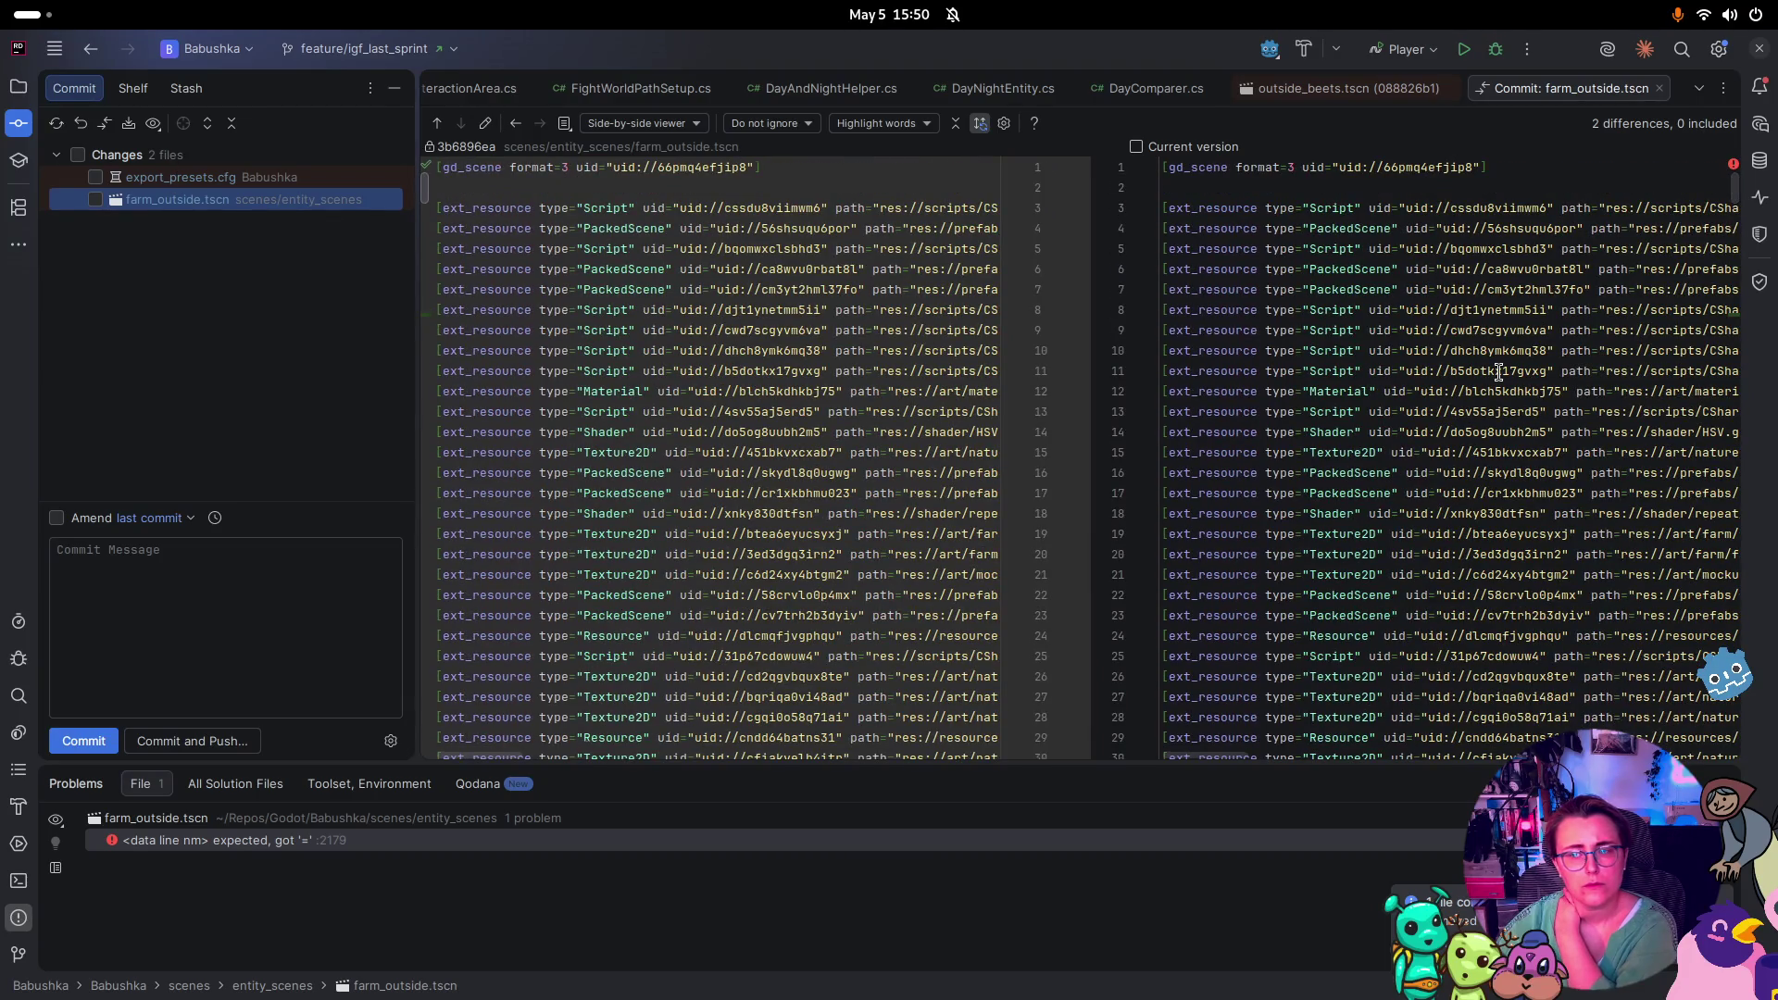
{"action": "scroll", "coordinate": [1492, 384], "scroll_direction": "down", "scroll_amount": 15}
Roll back farm_outside.tscn and tick export_presets.cfg as the only file to commit
{"action": "right_click", "coordinate": [225, 206]}
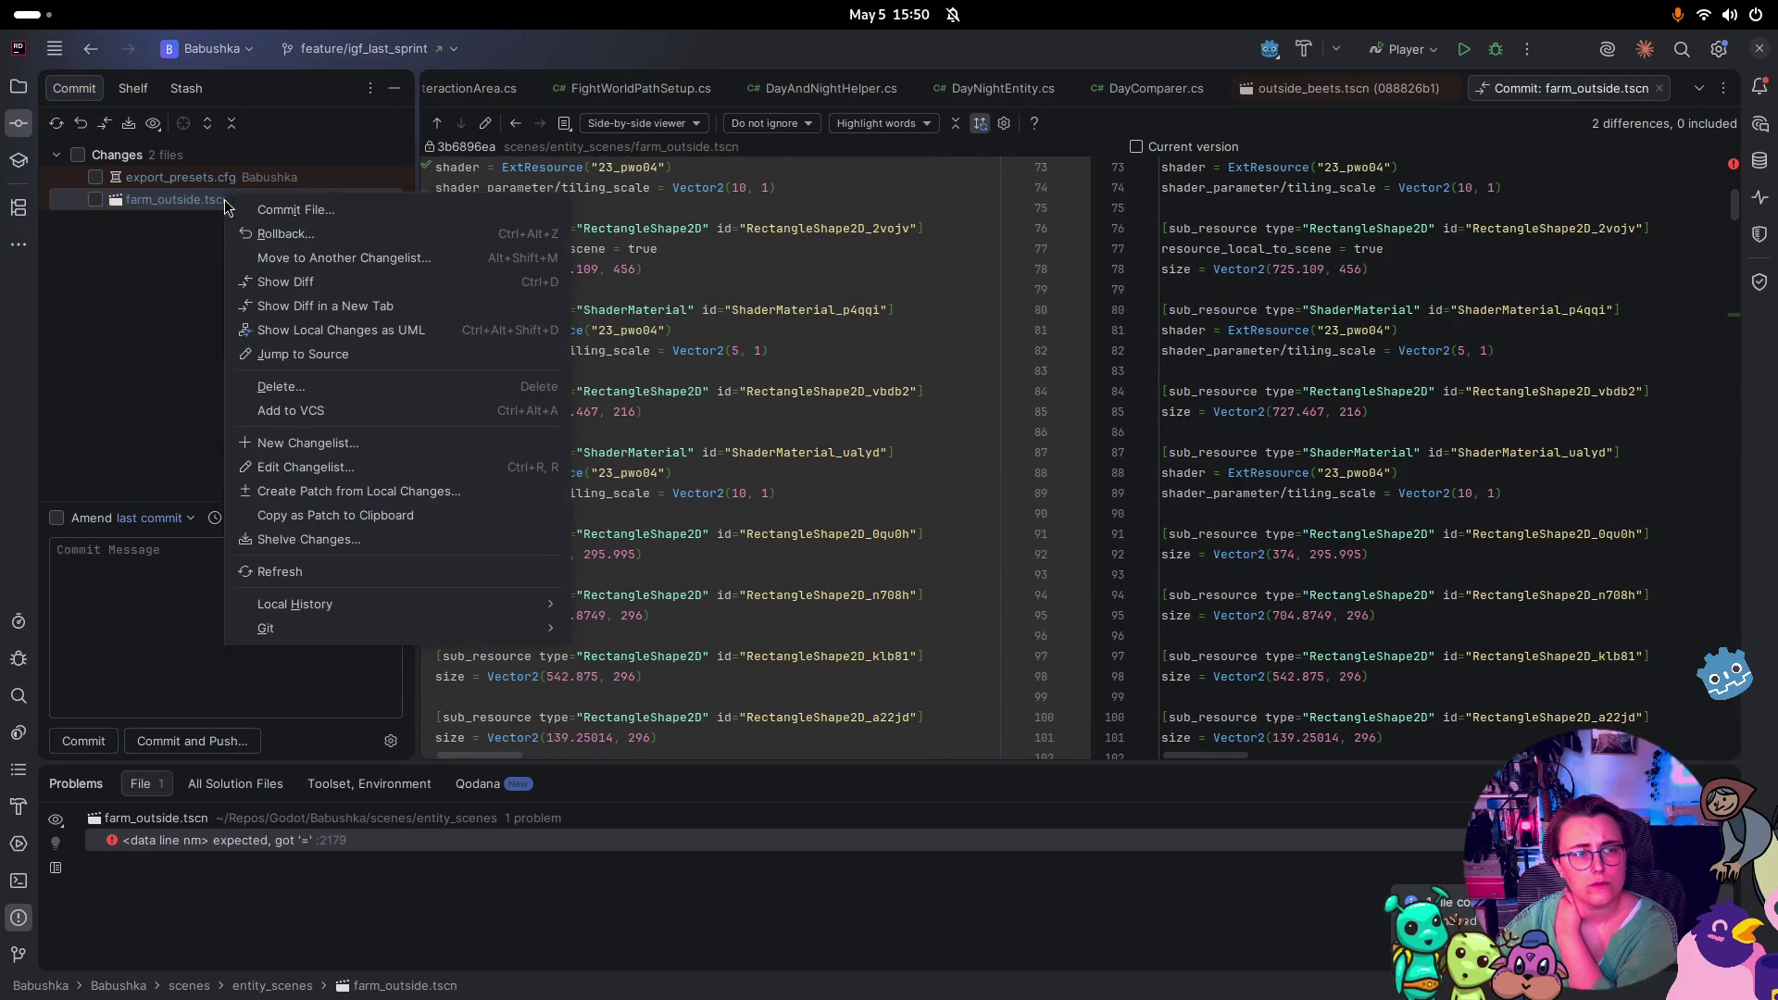
{"action": "left_click", "coordinate": [285, 233]}
{"action": "left_click", "coordinate": [1301, 682]}
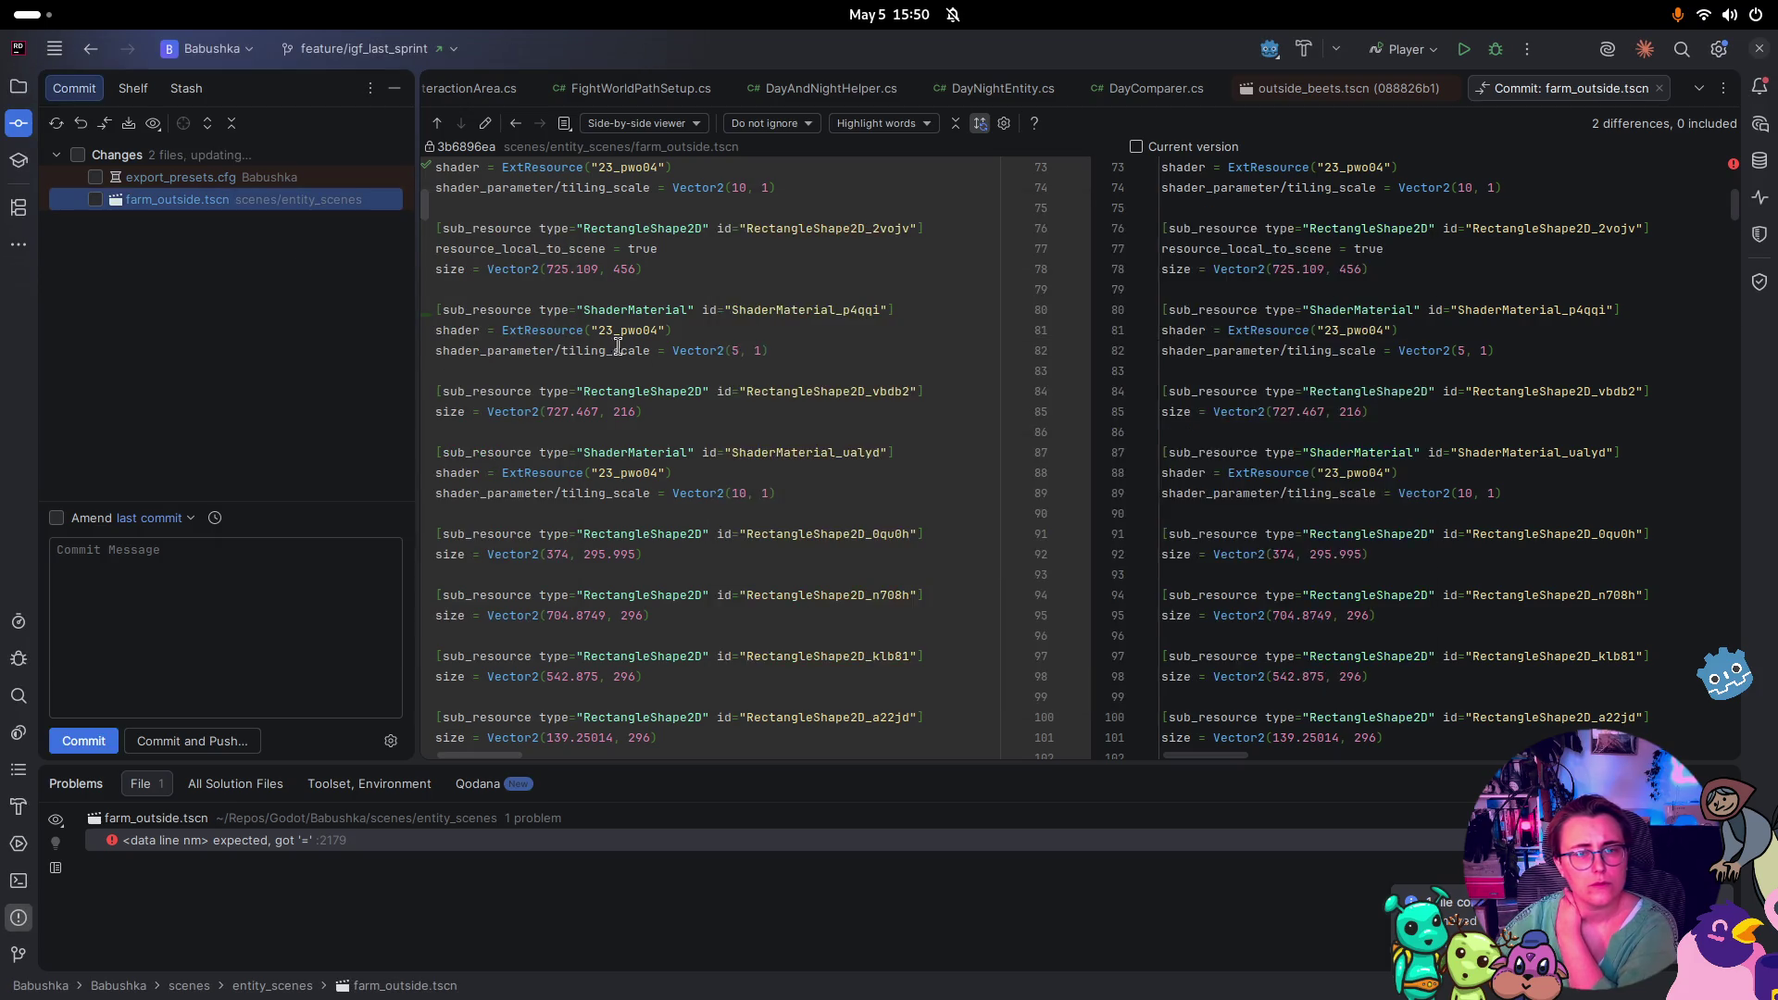
{"action": "left_click", "coordinate": [95, 177]}
{"action": "left_click", "coordinate": [248, 591]}
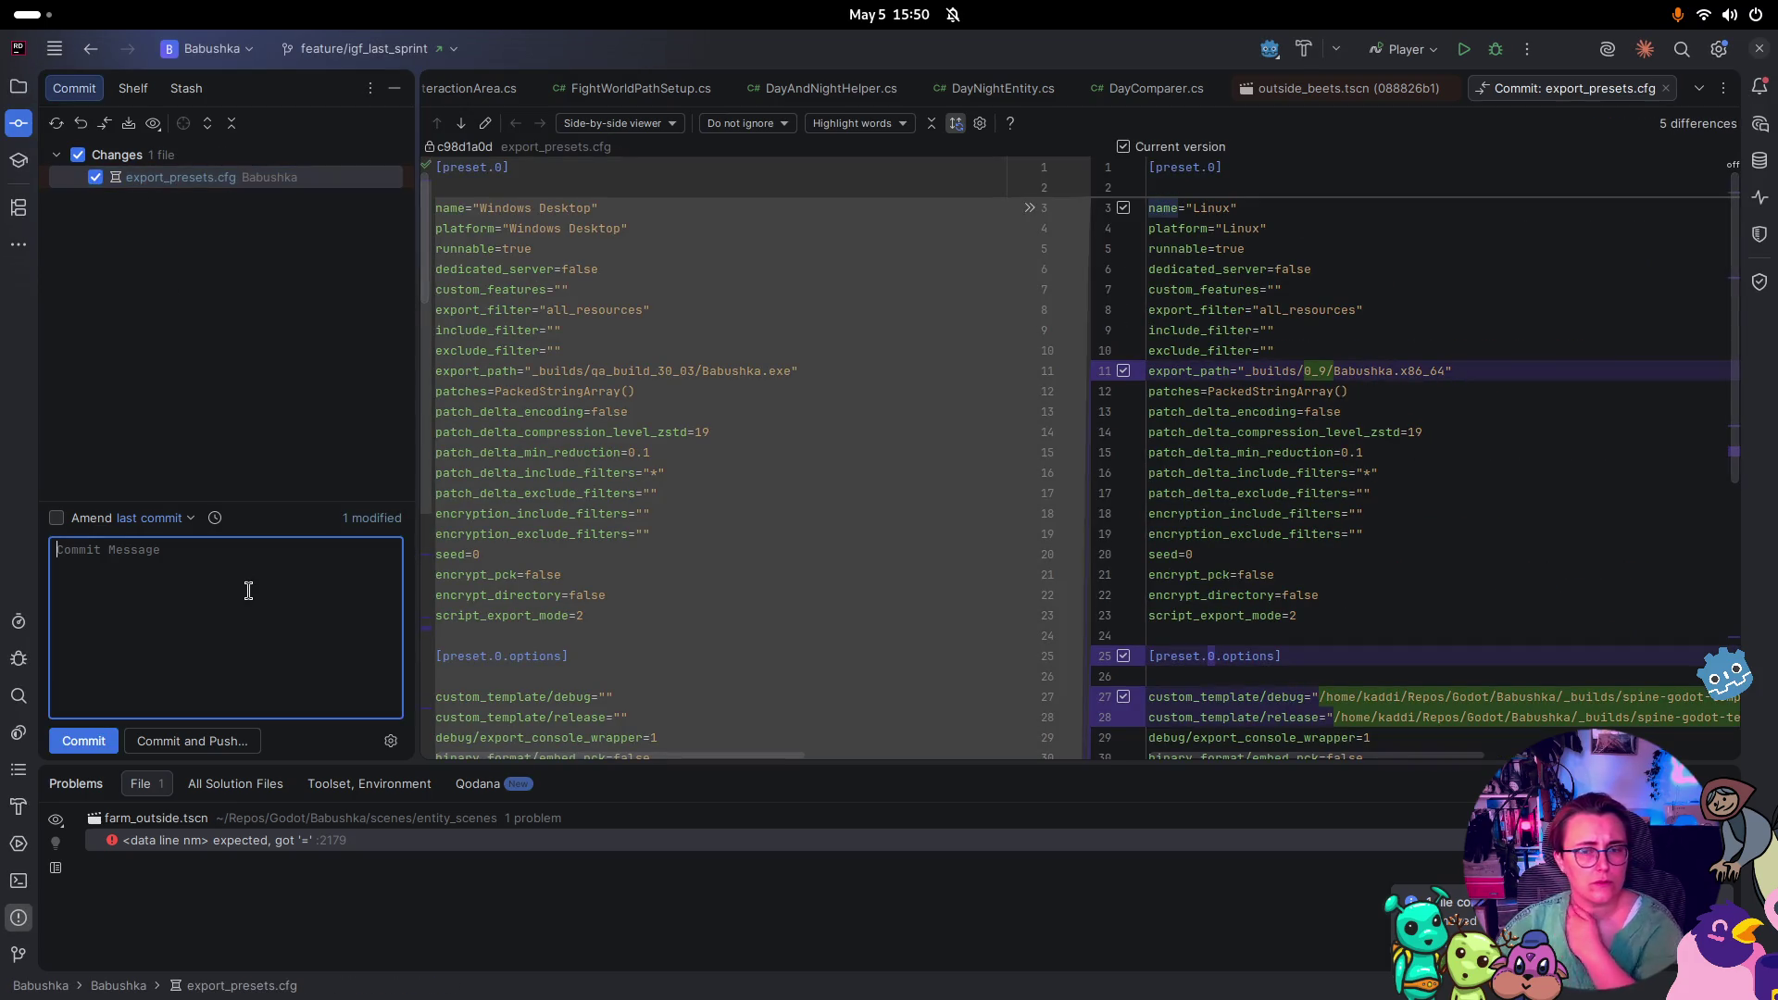
Commit export_presets.cfg with the message 'added spine export templates for linux'
{"action": "type", "text": "added spi"}
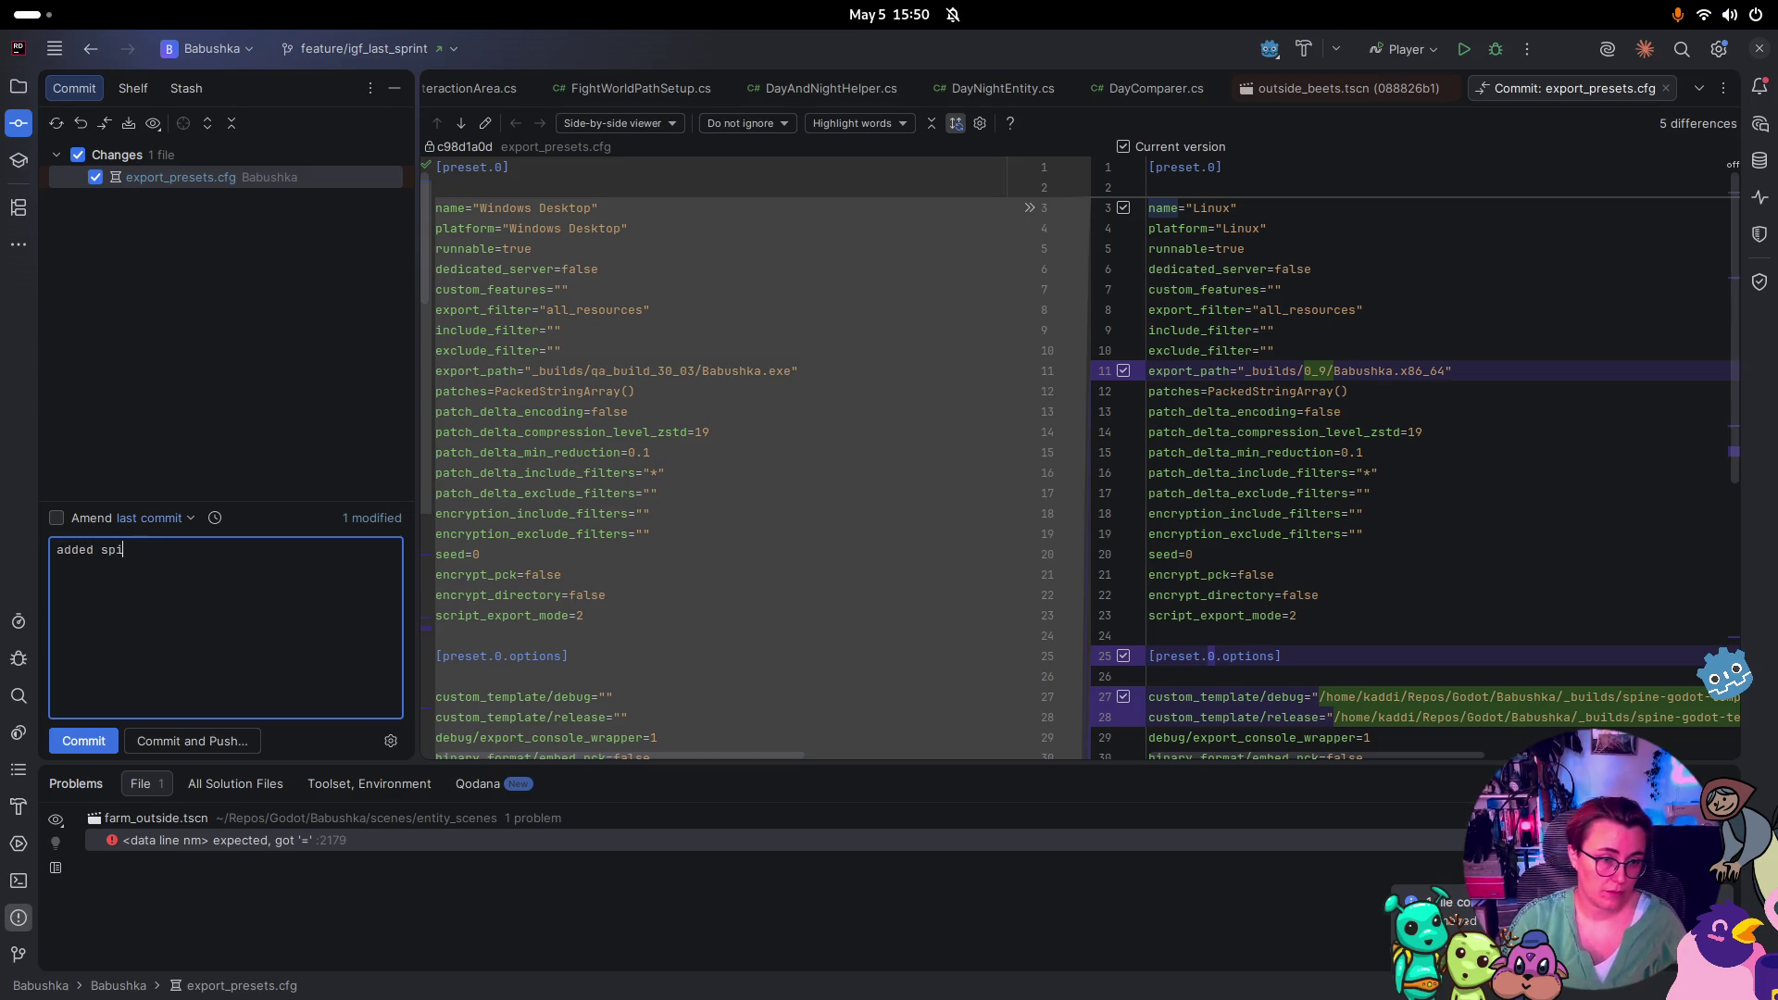
{"action": "type", "text": "xport templated for"}
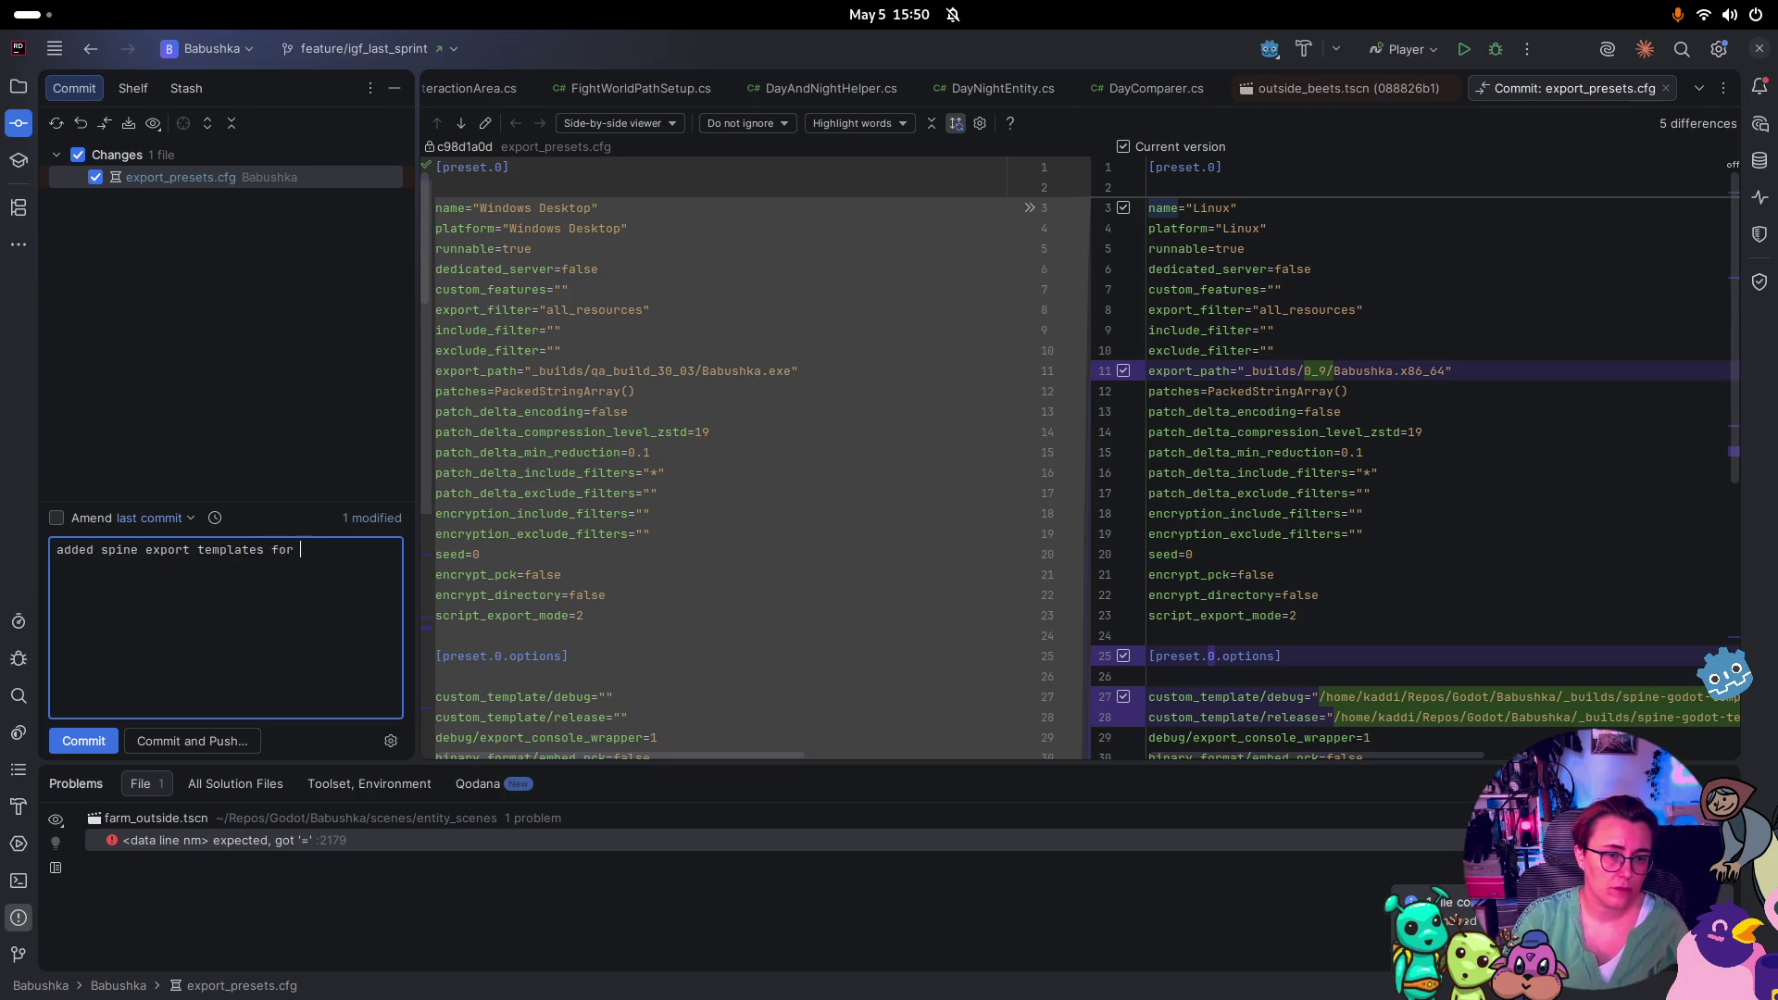
{"action": "type", "text": "uyx"}
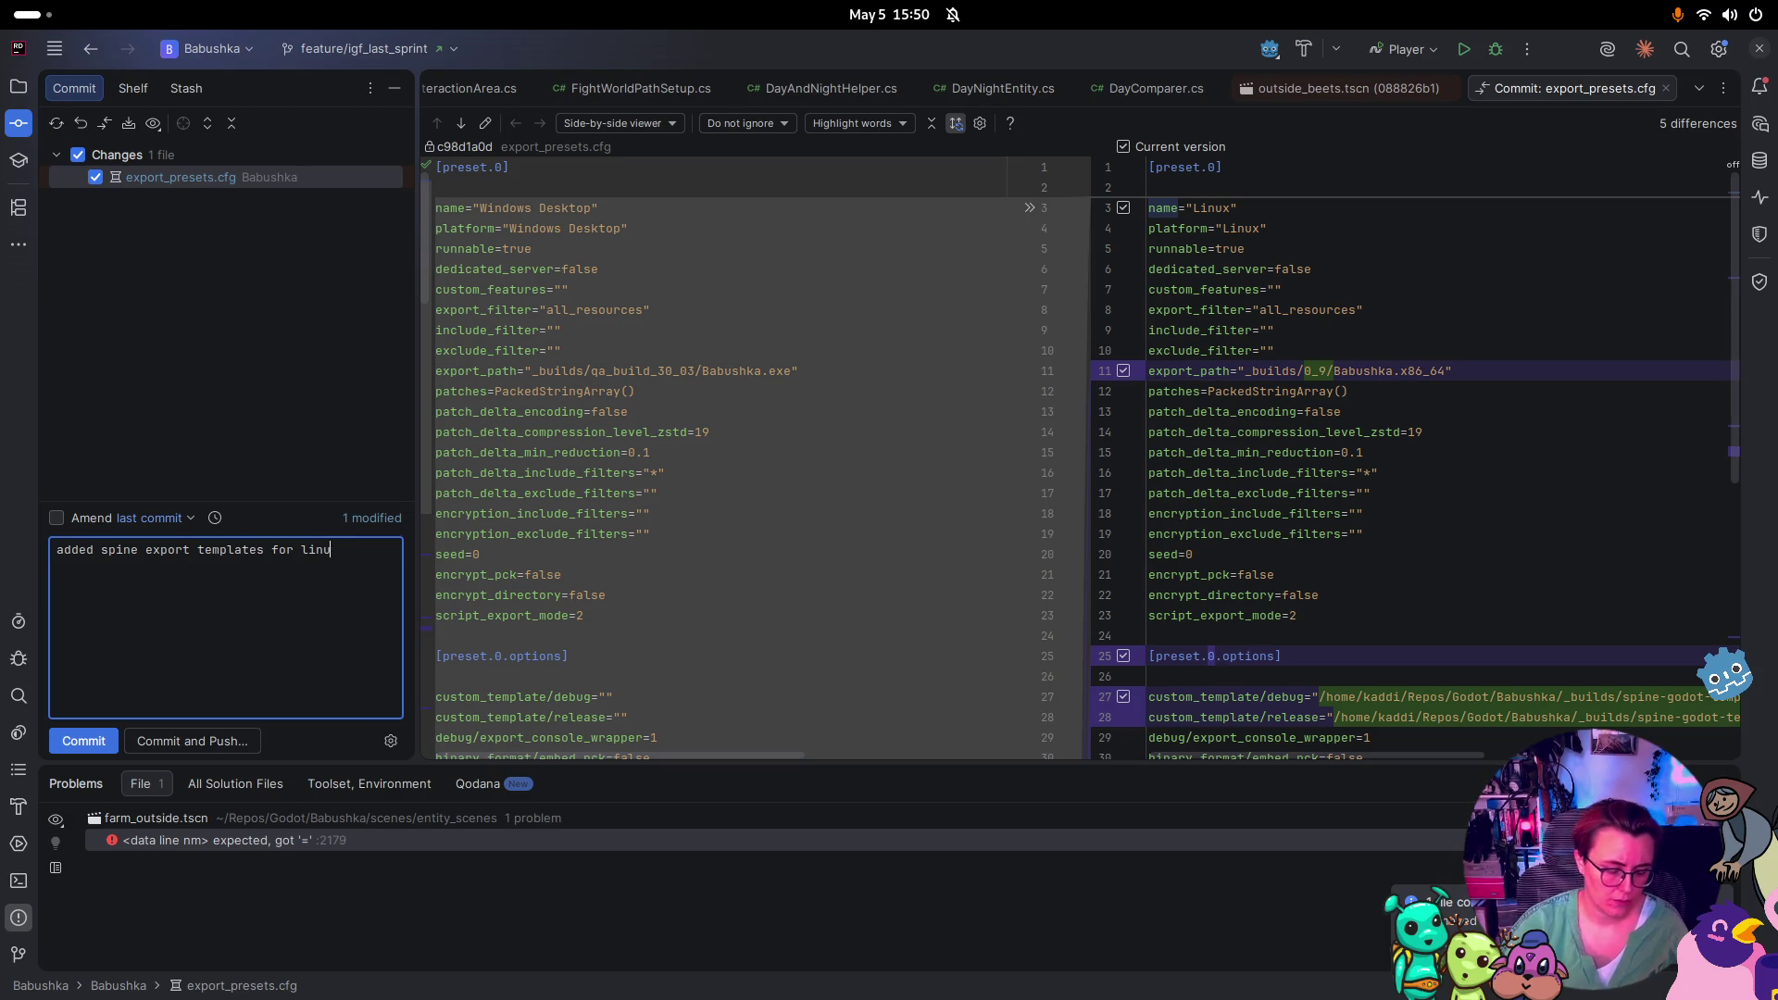
{"action": "left_click", "coordinate": [94, 744]}
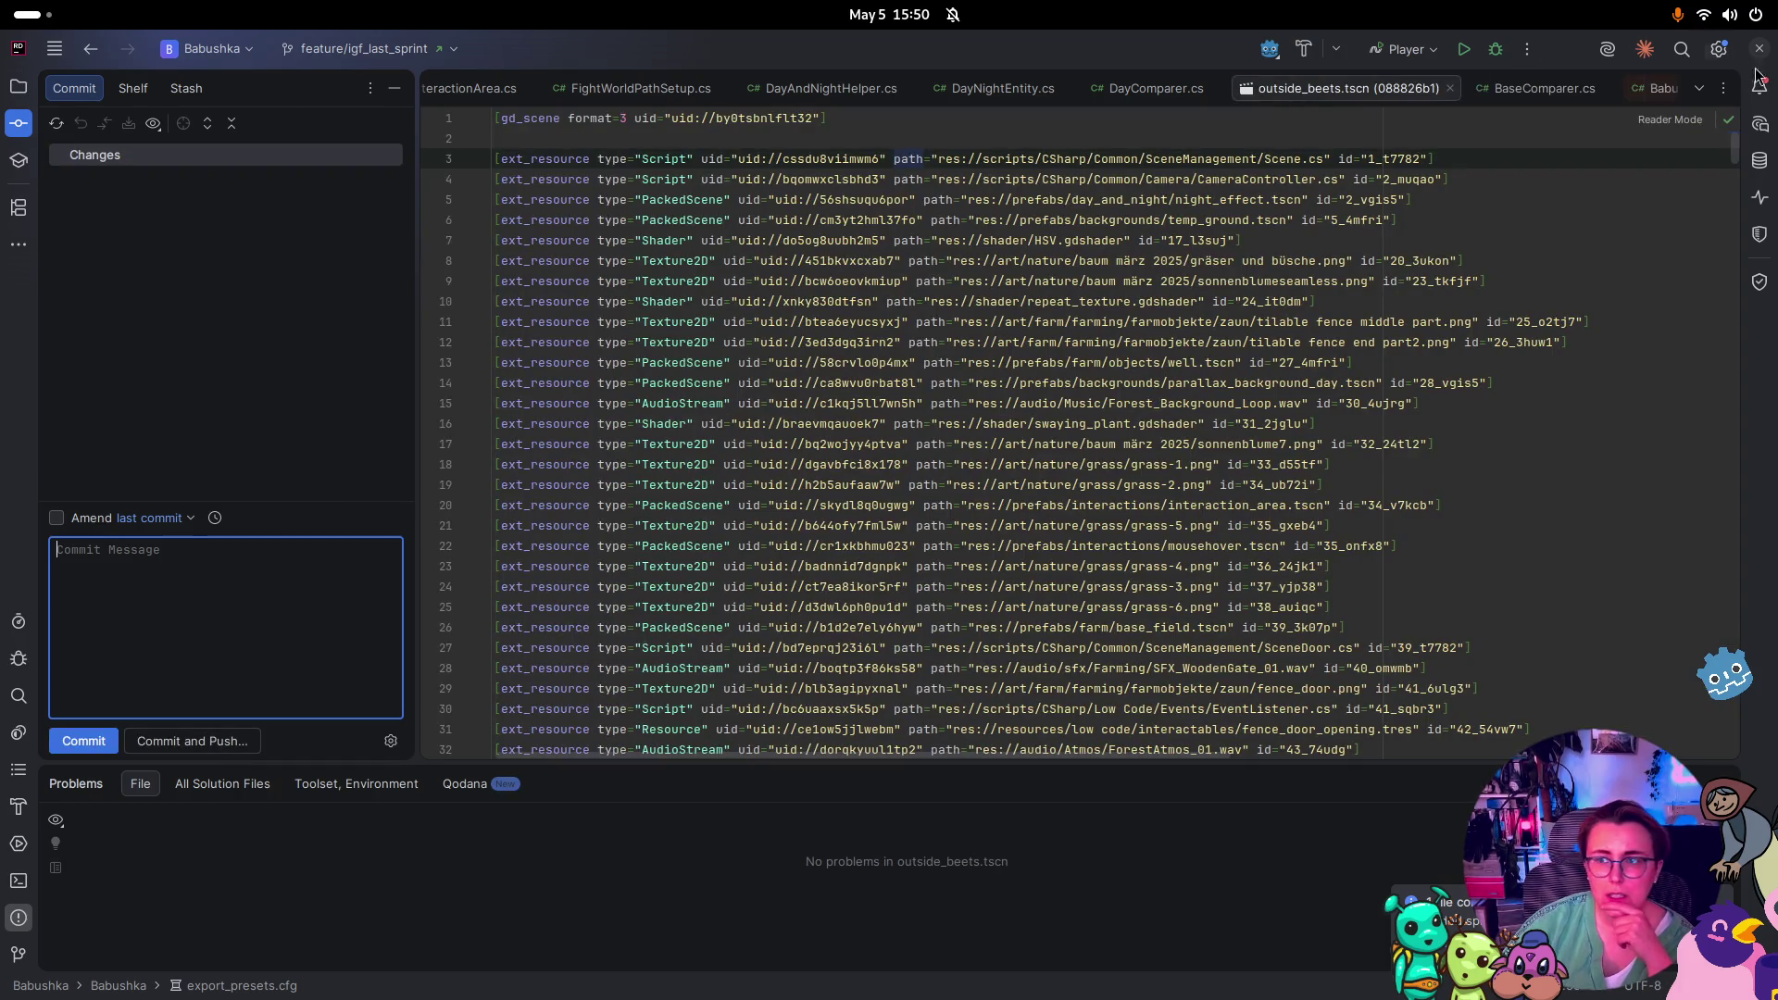
{"action": "key", "text": "super"}
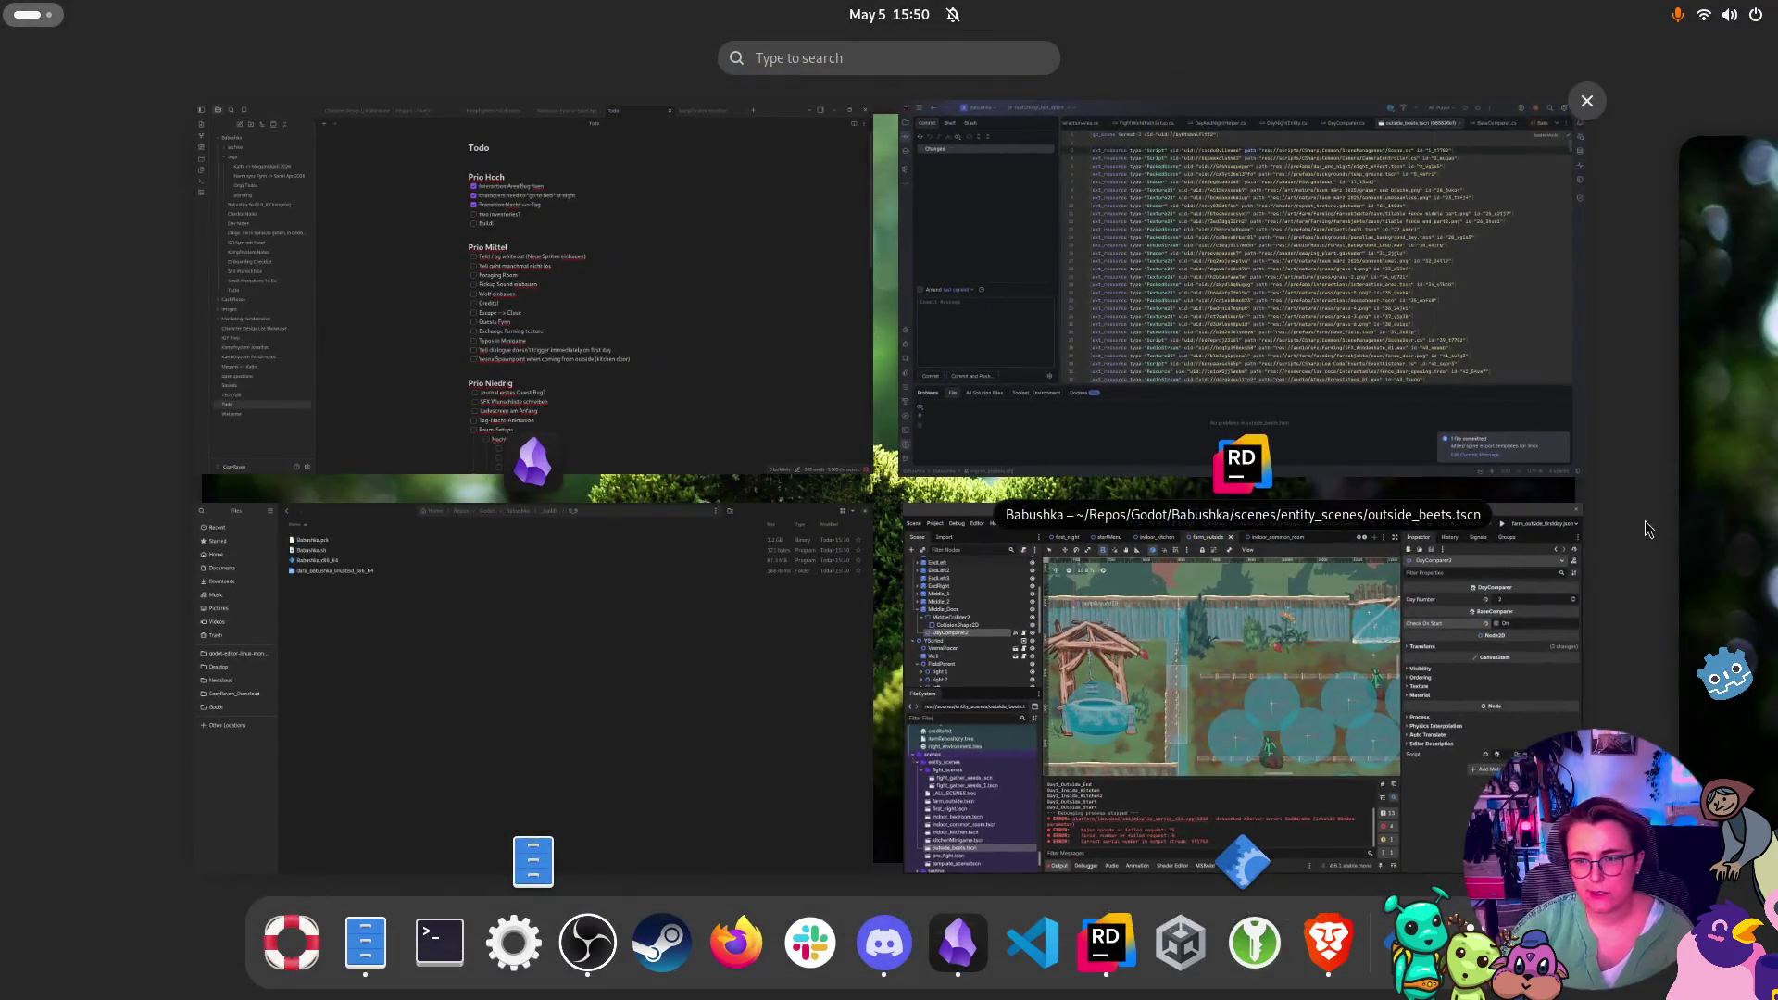
Close Godot, return to Rider, and open outside_beets.tscn's history at the farm_outside rework commit
{"action": "left_click", "coordinate": [1580, 509]}
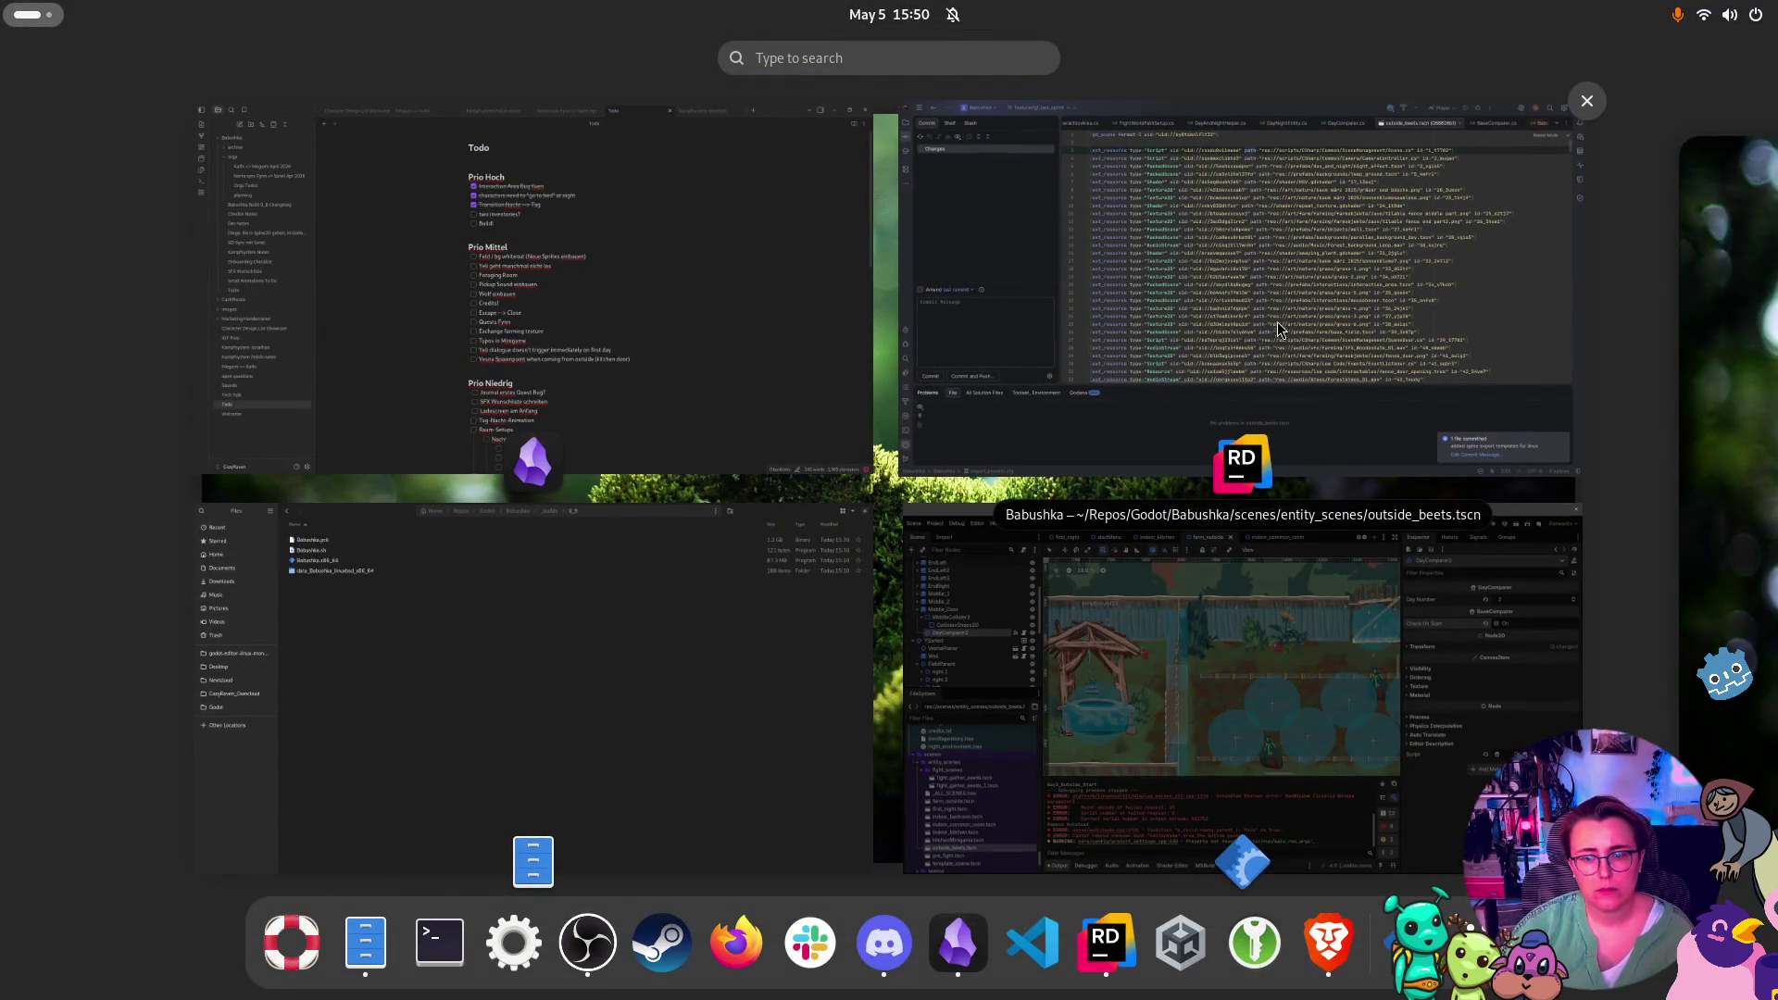
{"action": "left_click", "coordinate": [1298, 292]}
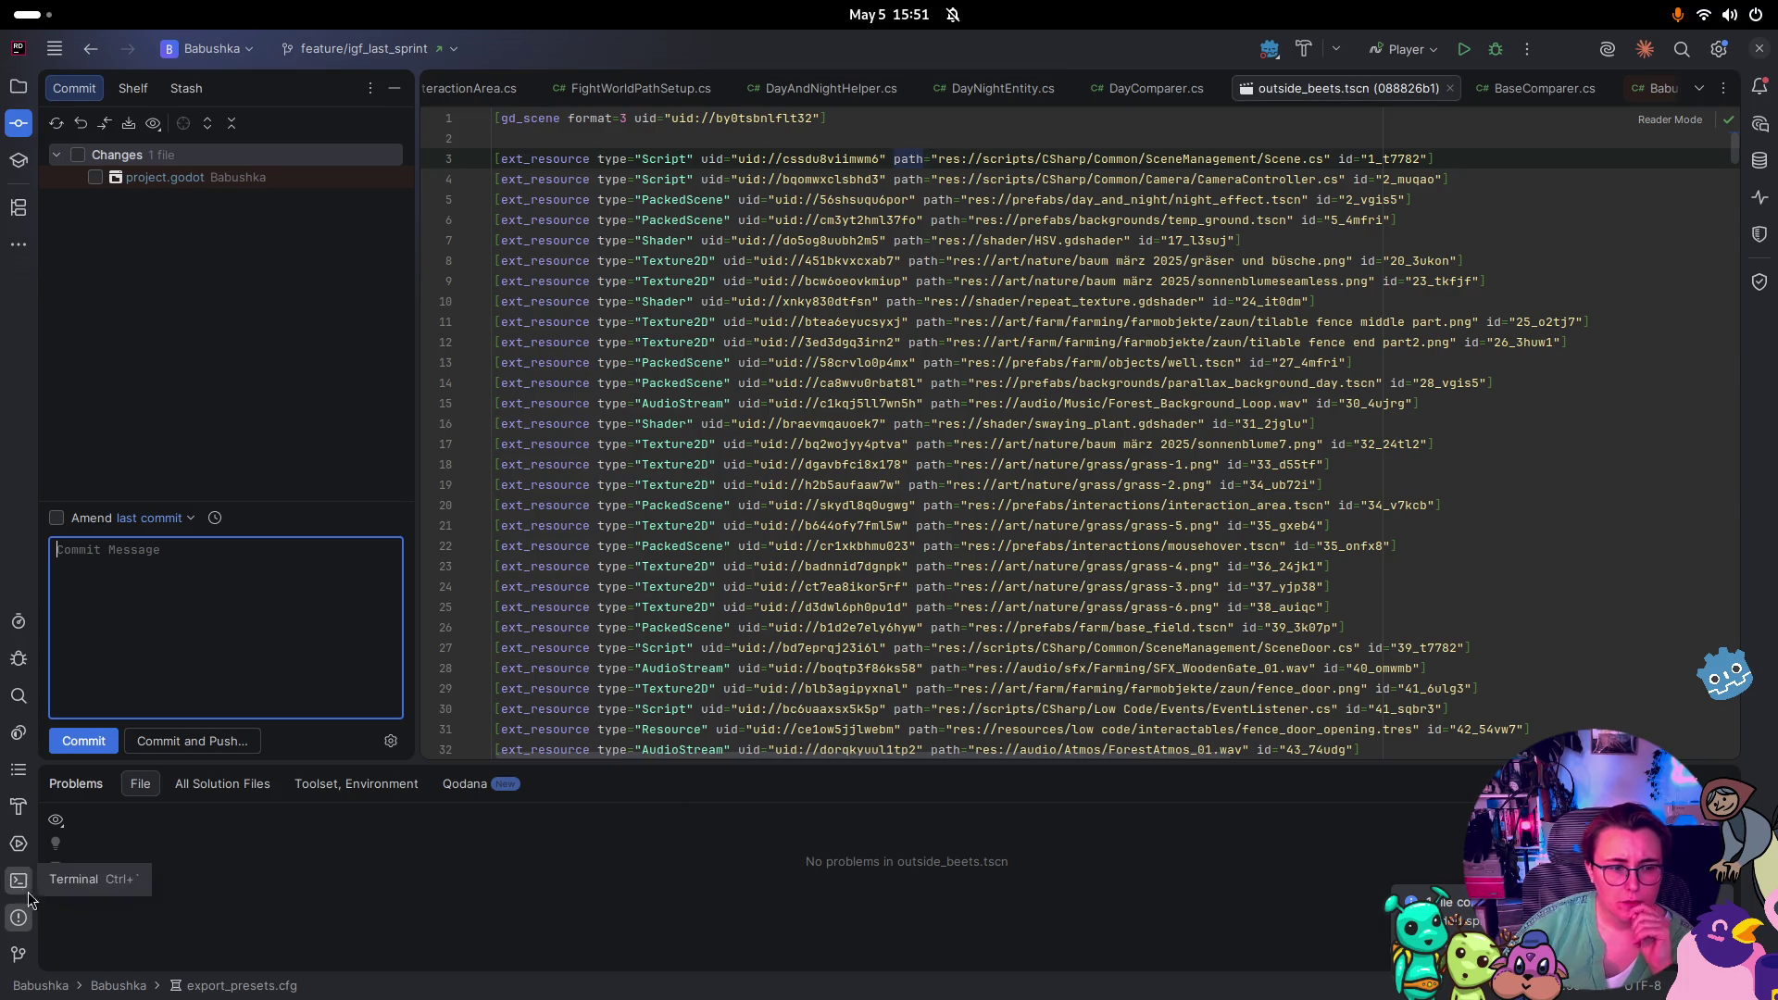
{"action": "left_click", "coordinate": [18, 954]}
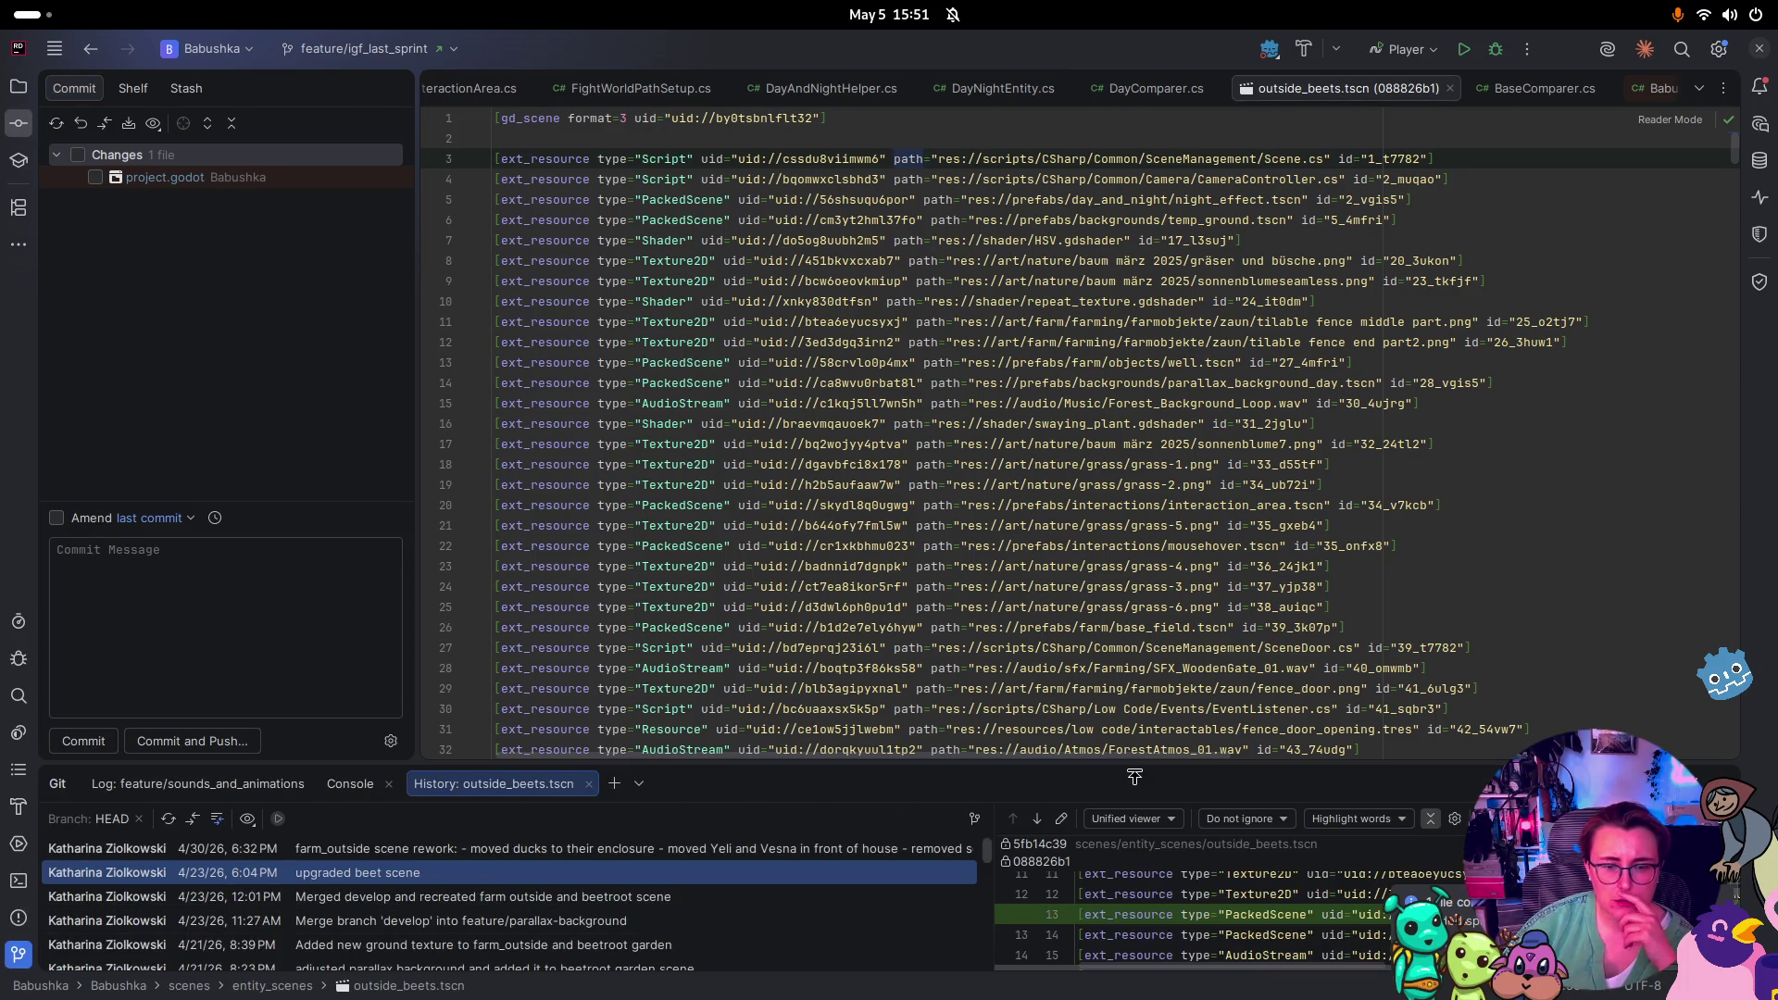
{"action": "left_click_drag", "start_coordinate": [1135, 776], "coordinate": [1199, 576]}
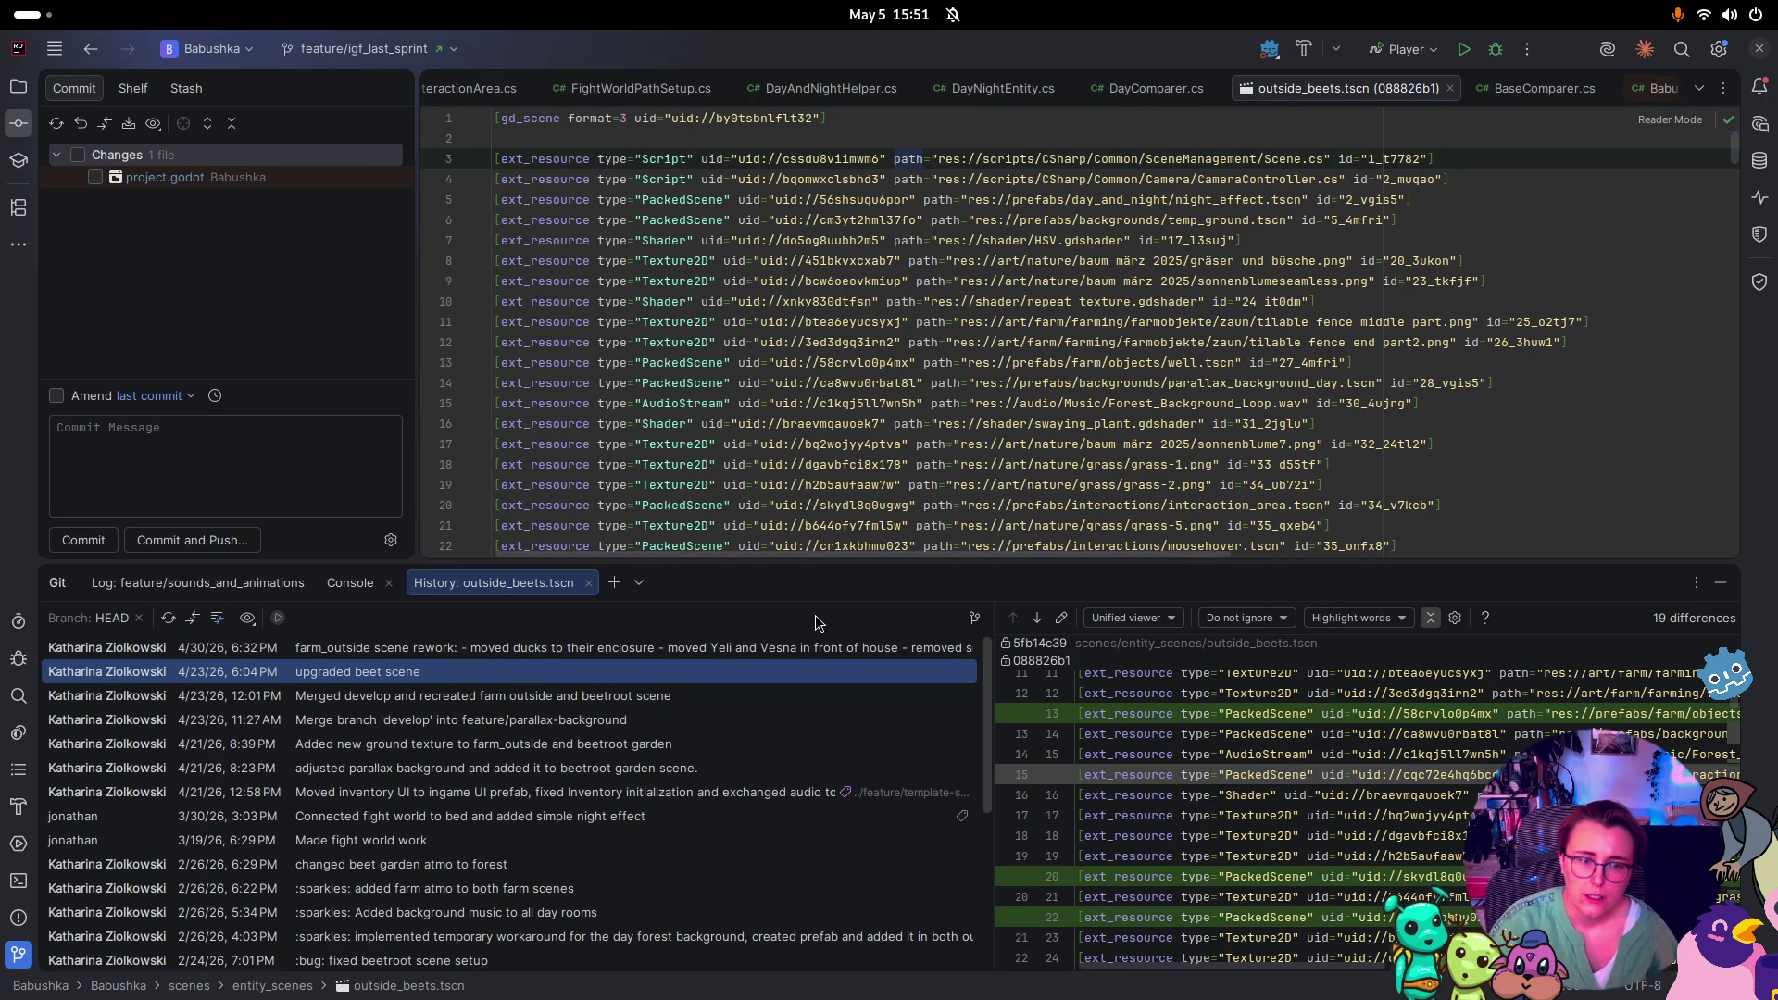
{"action": "left_click", "coordinate": [760, 649]}
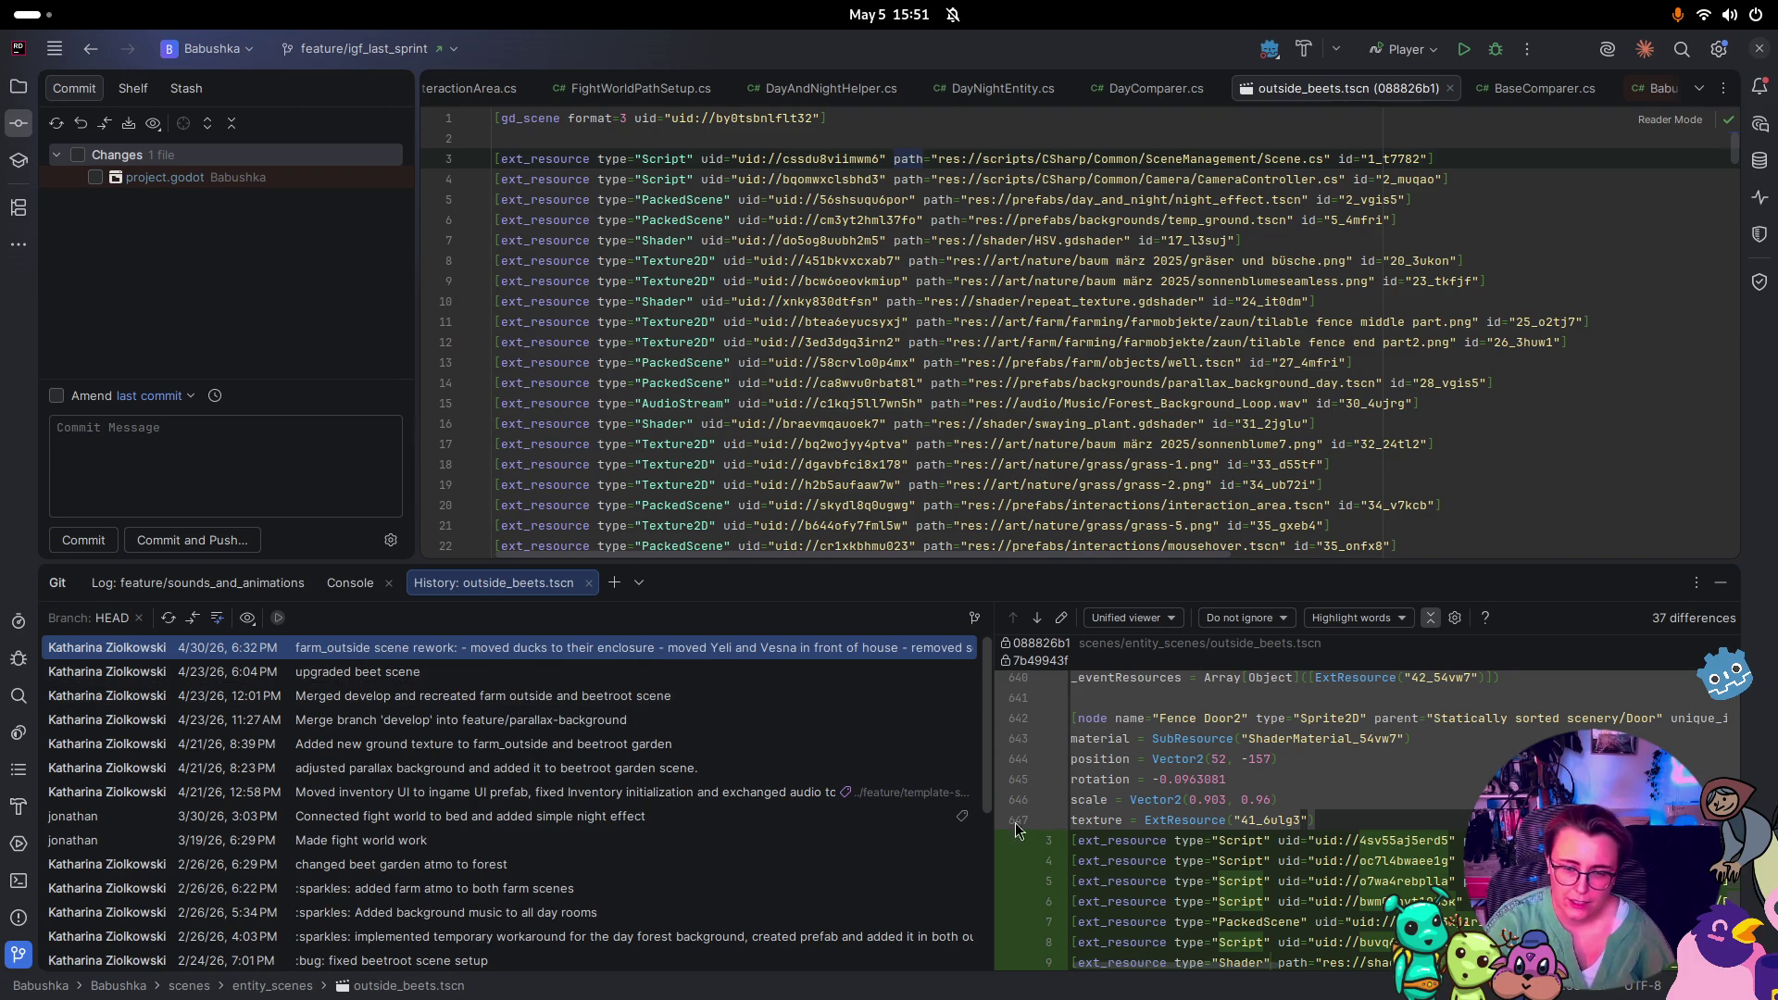
Copy the upgraded beet scene commit's revision number and bring up Rider's terminal
{"action": "left_click", "coordinate": [448, 673]}
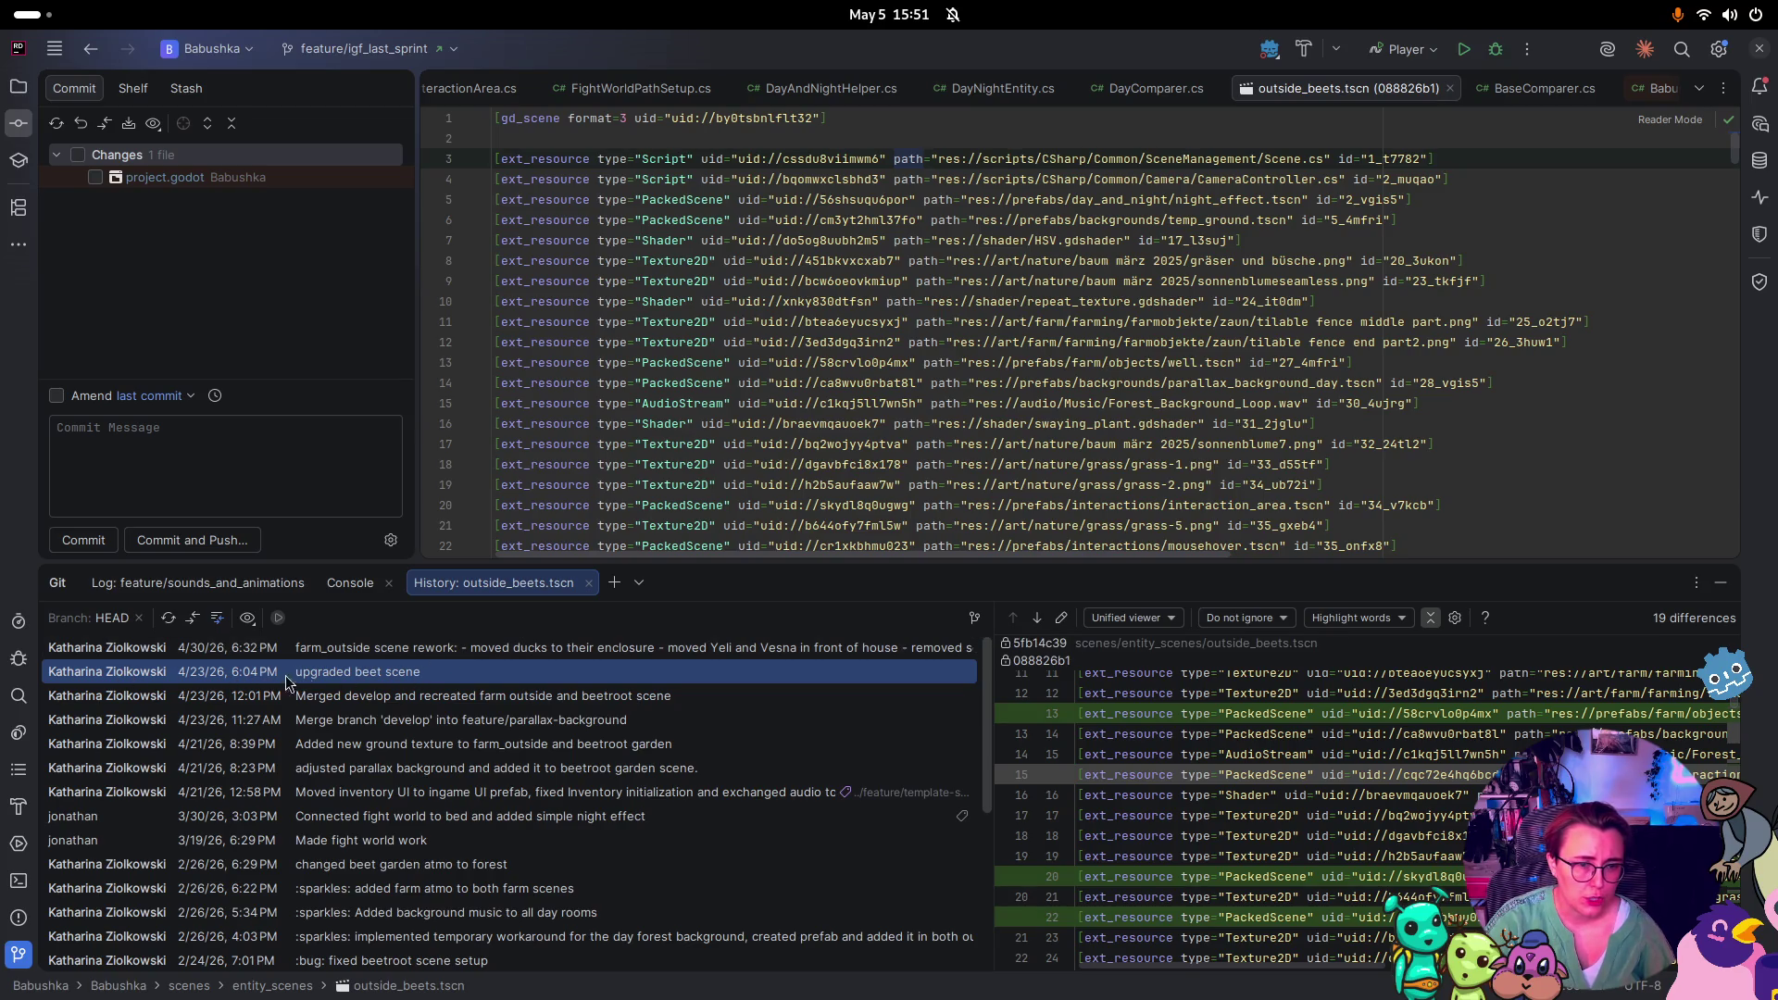
{"action": "right_click", "coordinate": [442, 676]}
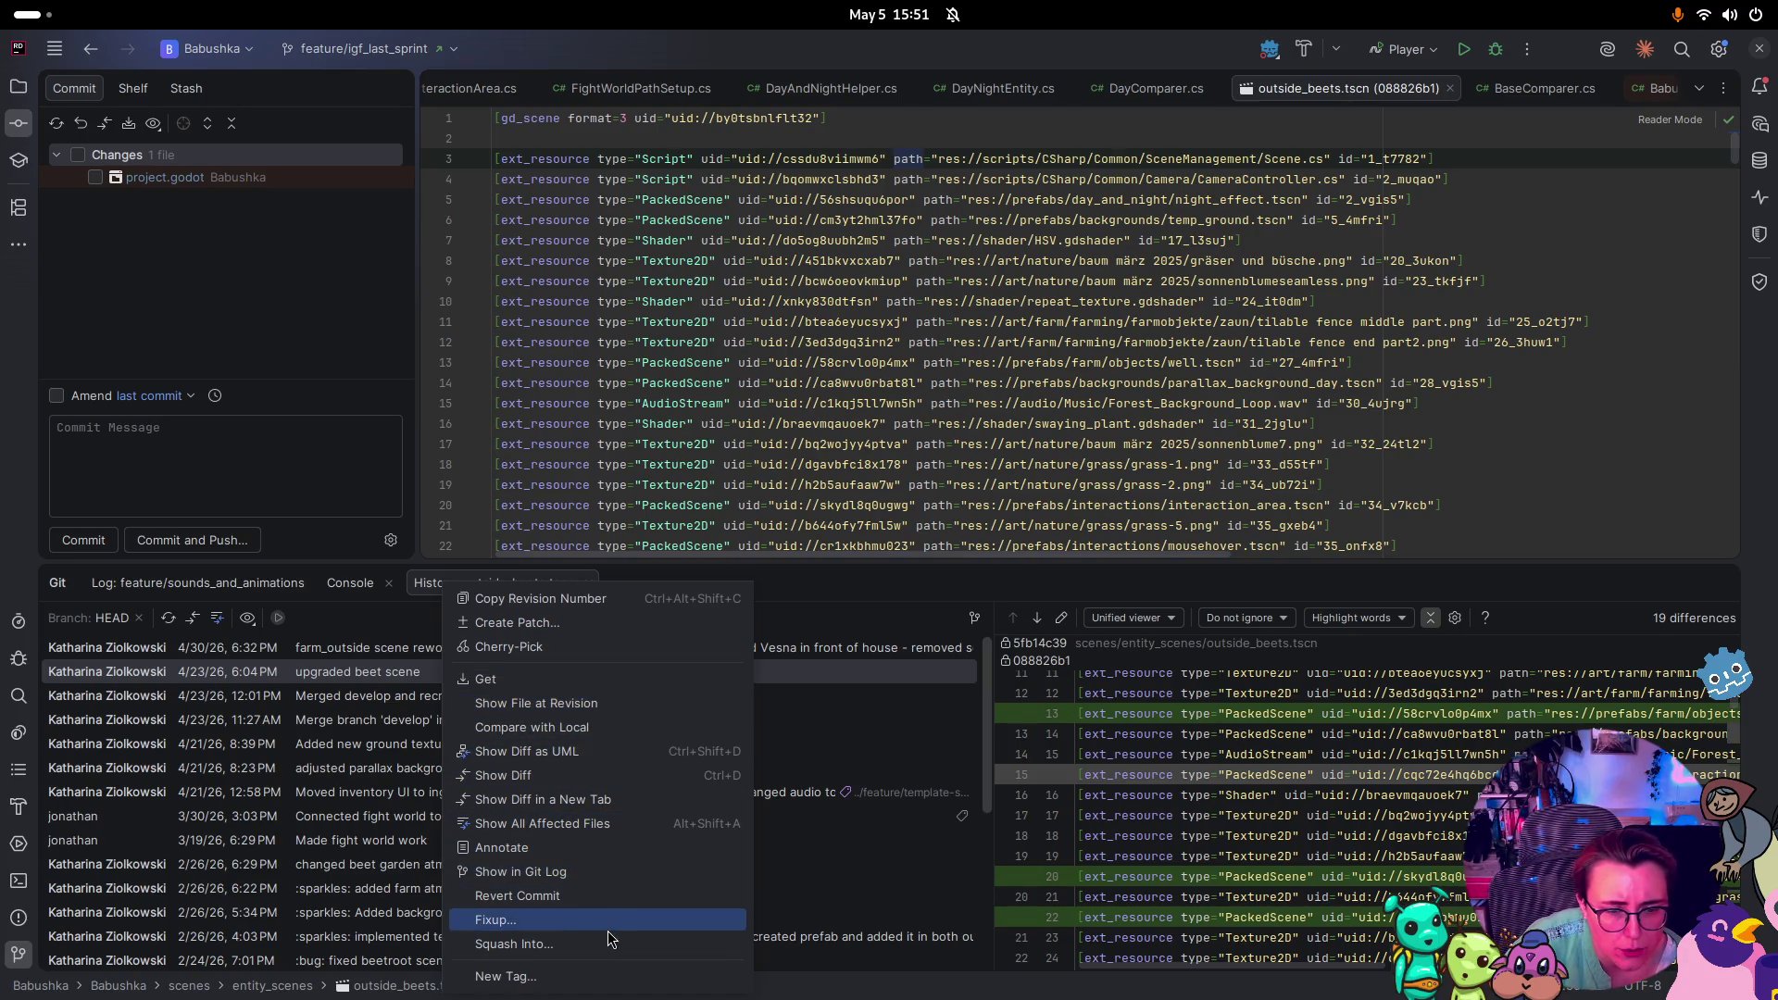
{"action": "left_click", "coordinate": [562, 600]}
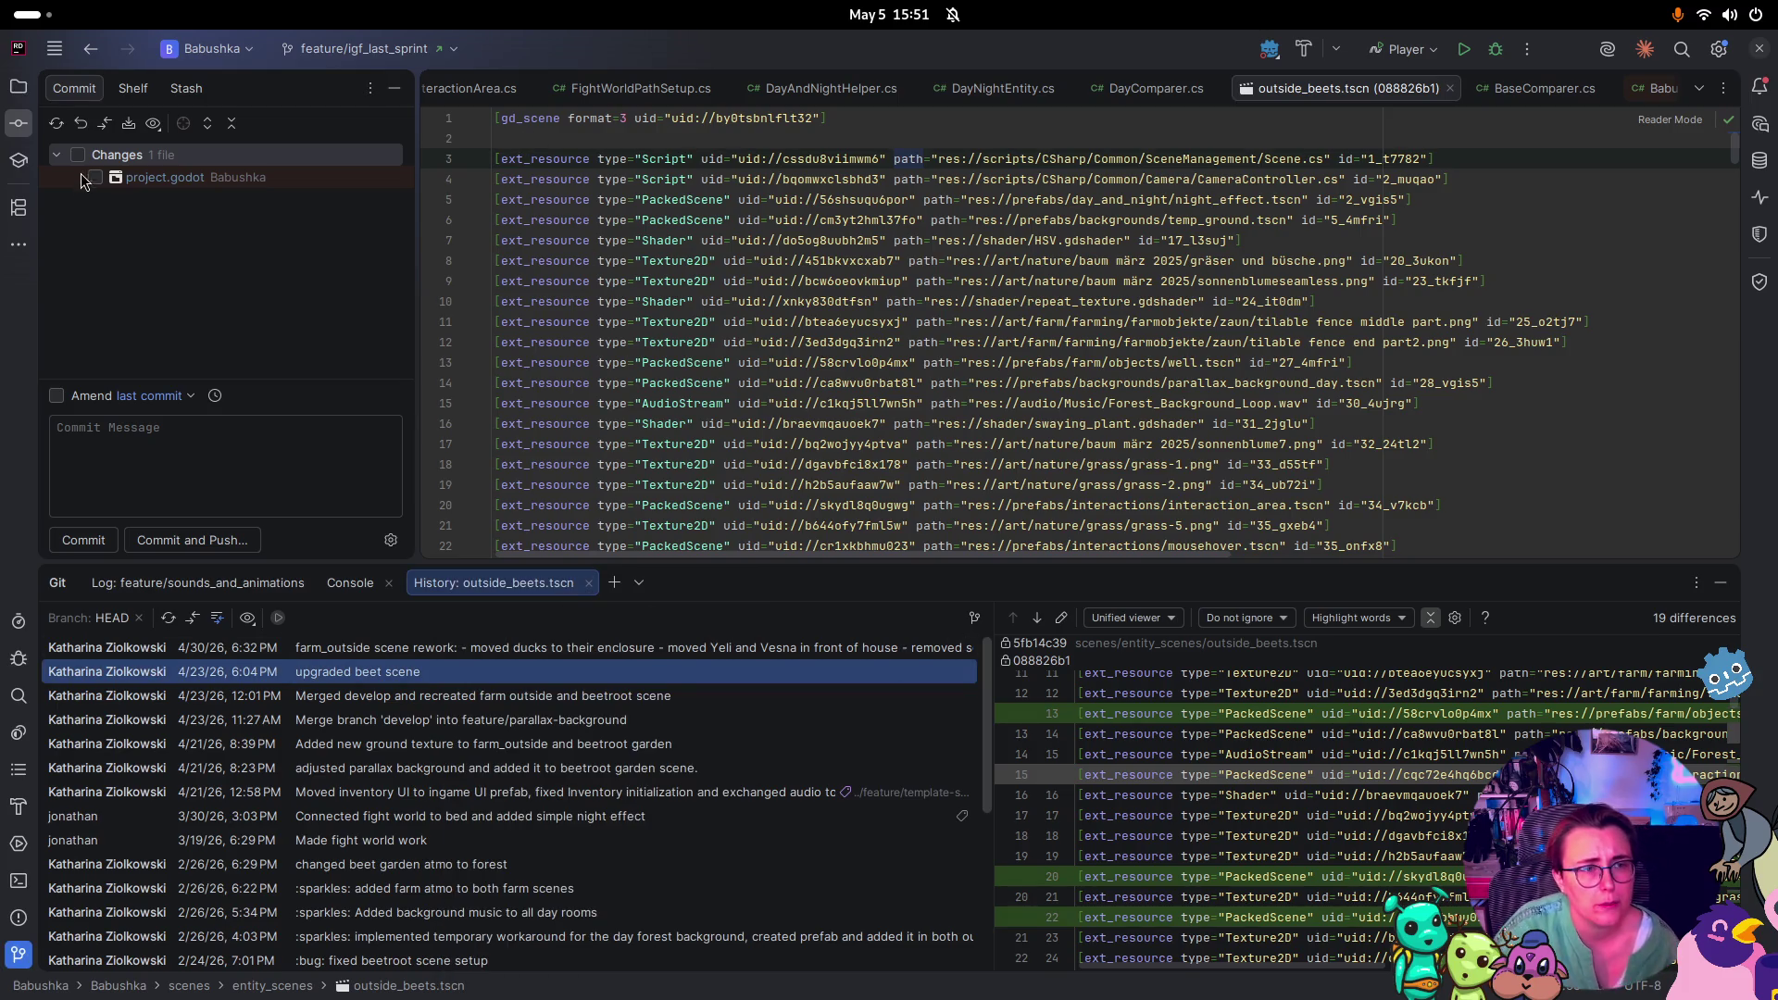
{"action": "left_click", "coordinate": [19, 881]}
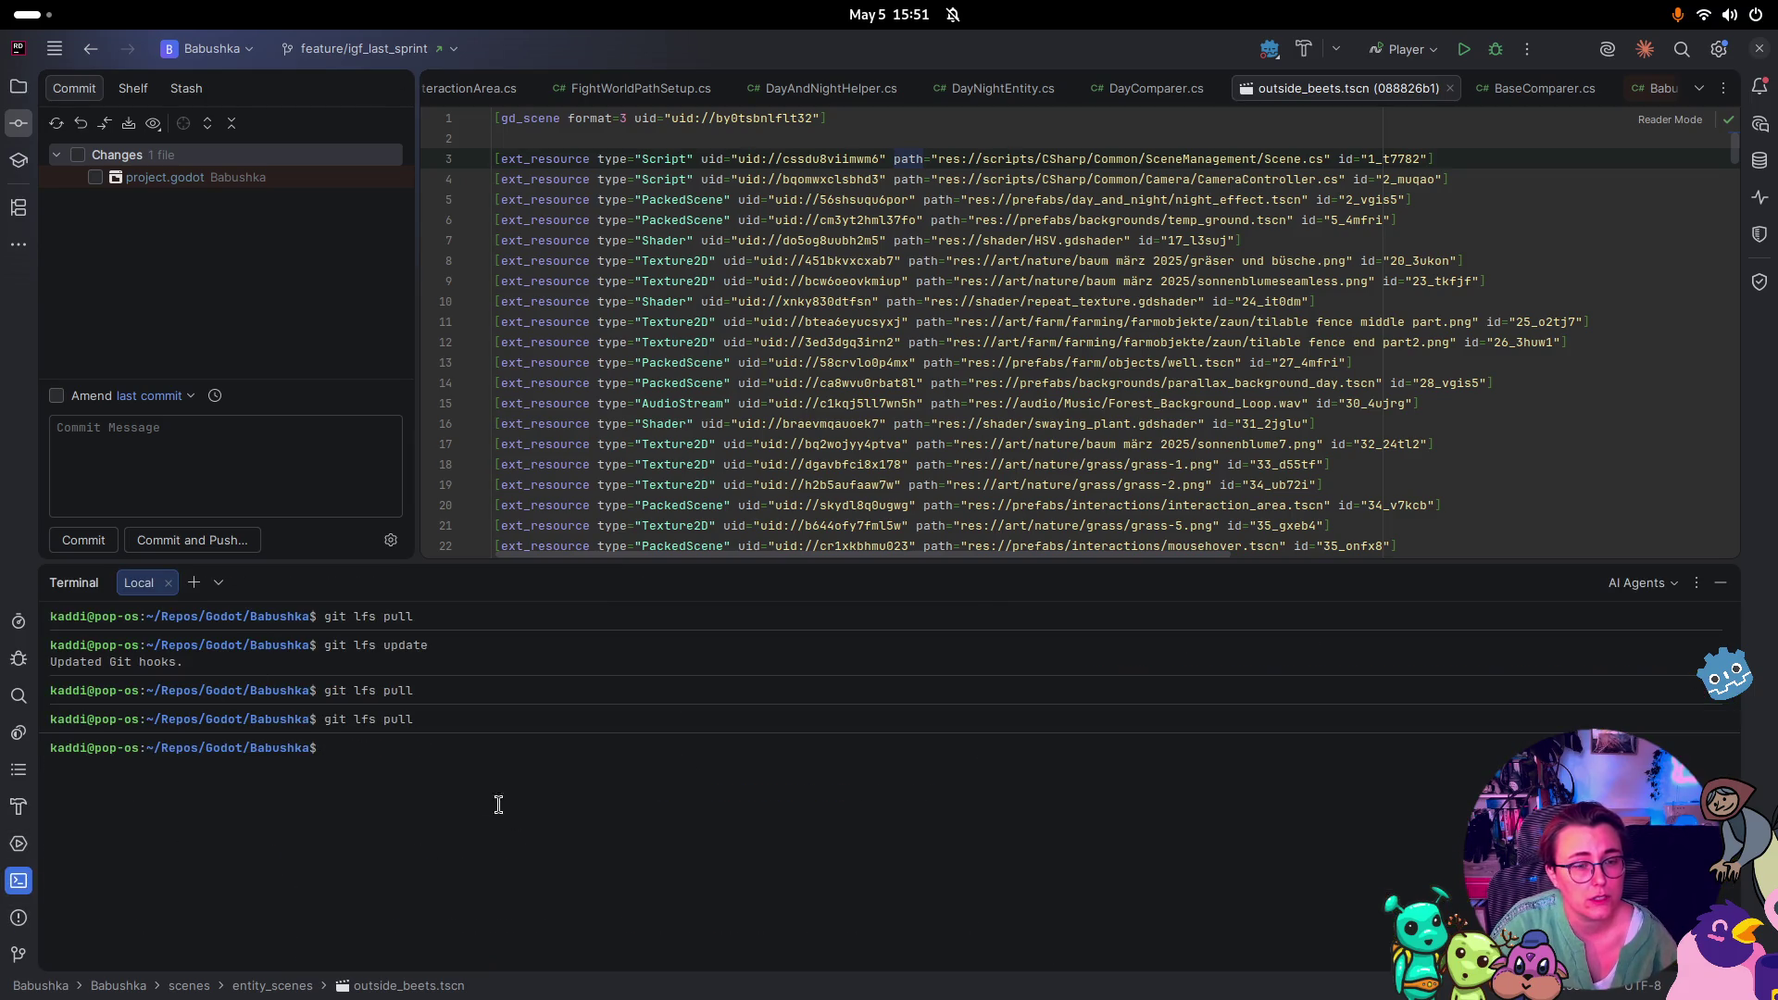
Change the terminal into the scenes folder and begin a 'git checkout' command
{"action": "type", "text": "cd "}
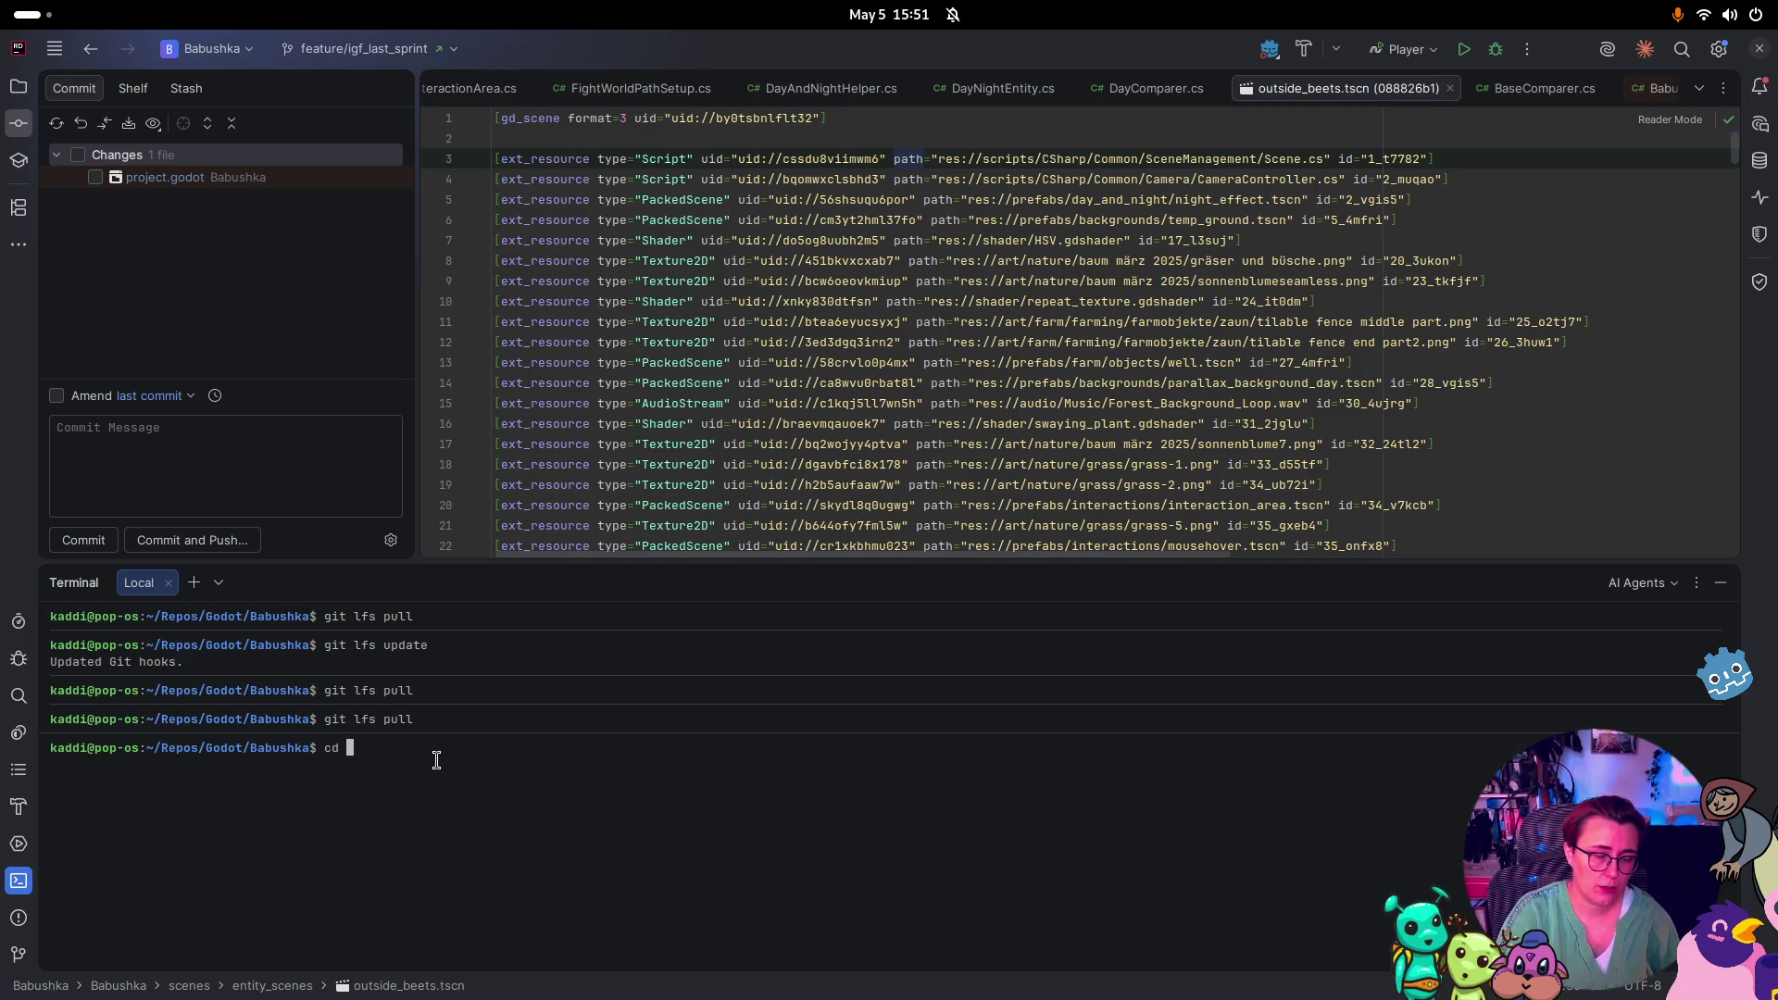
{"action": "type", "text": "s"}
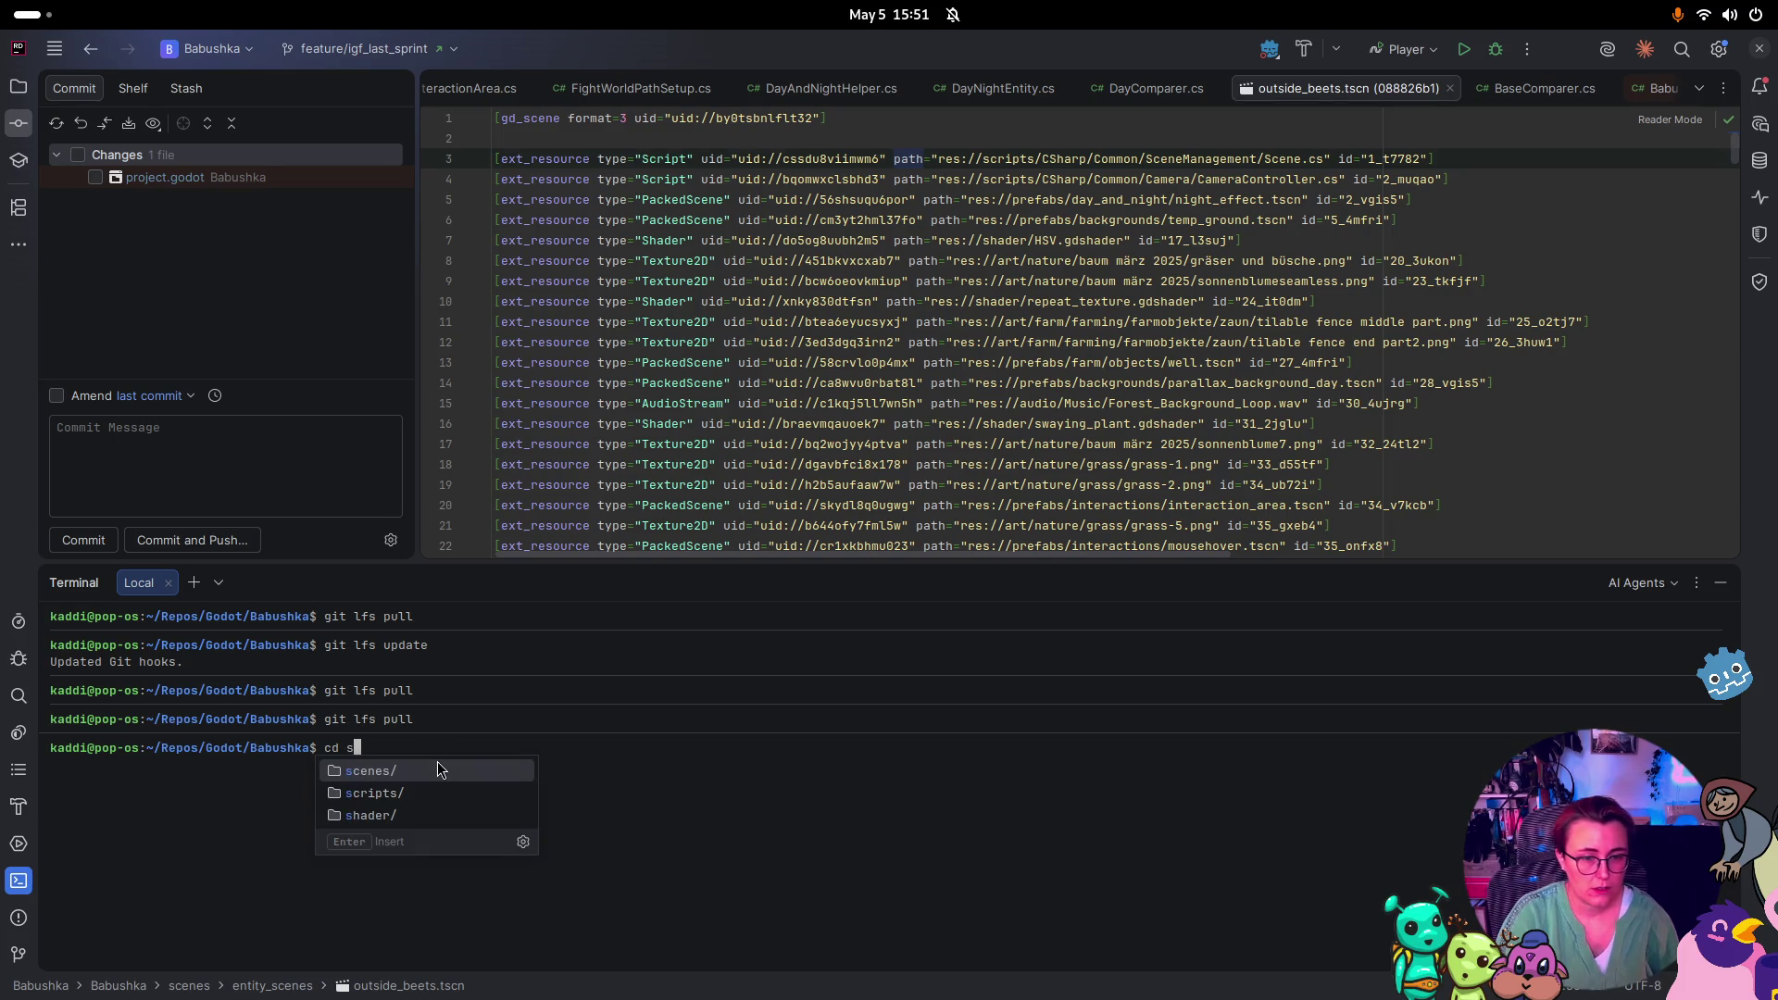
{"action": "key", "text": "Tab"}
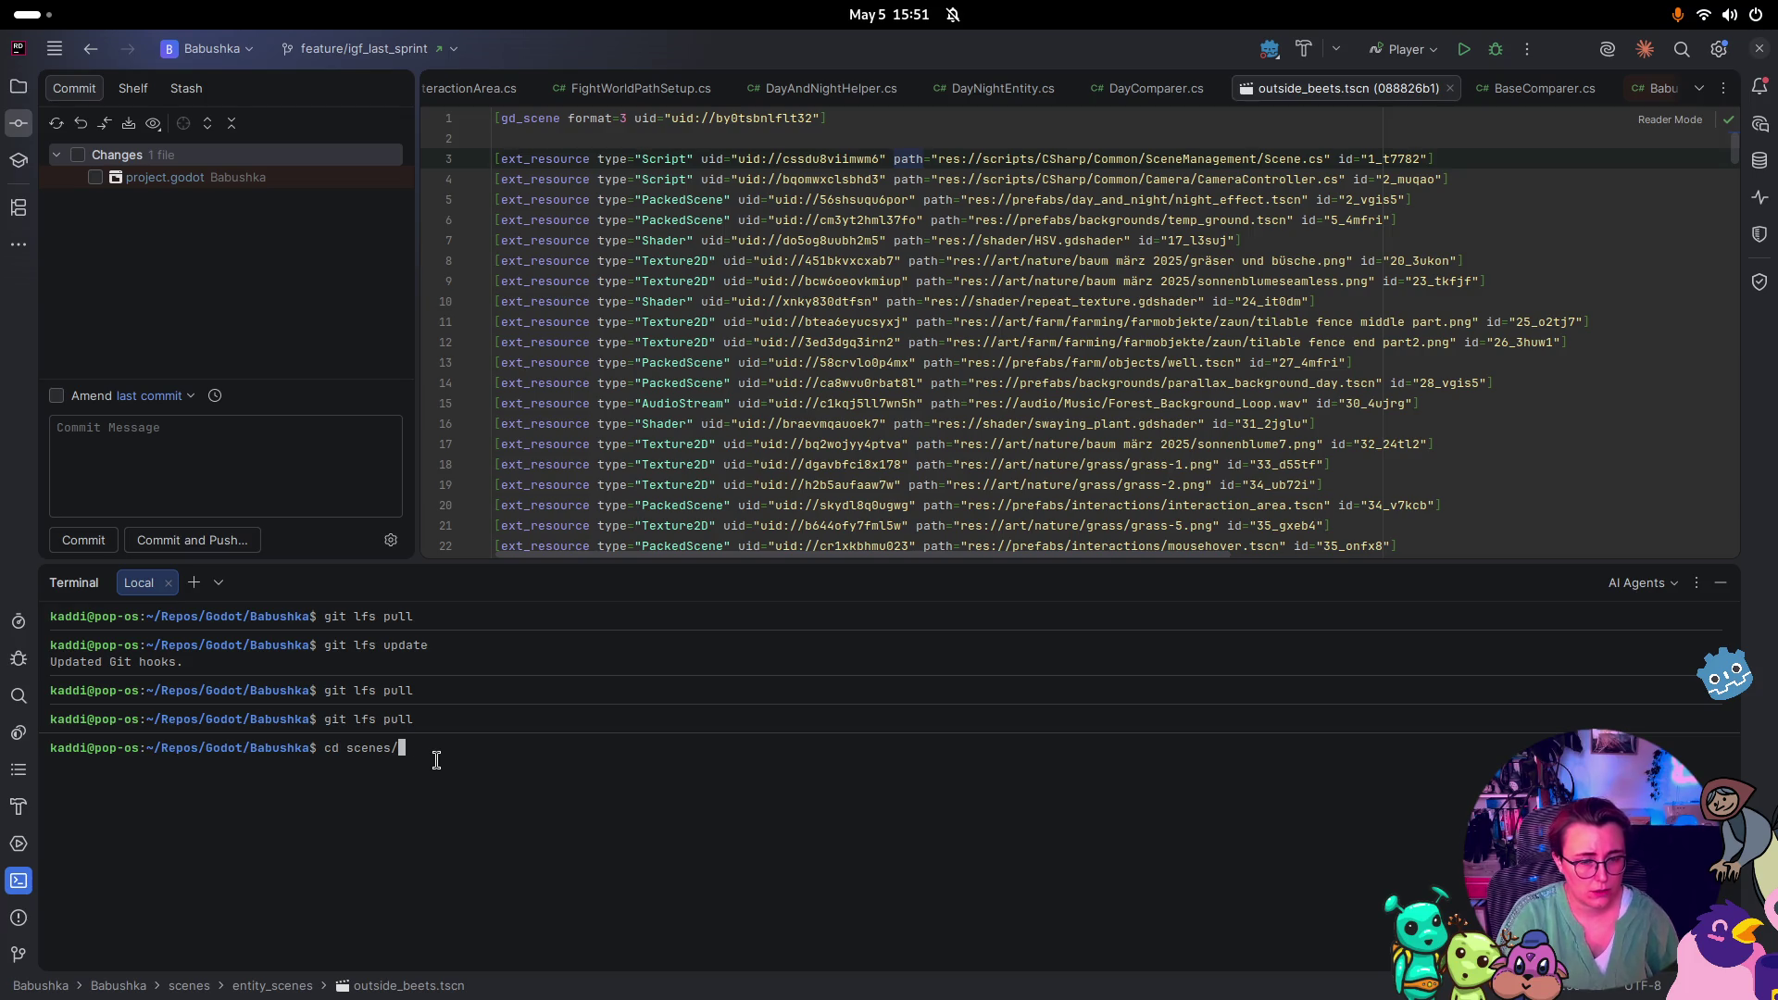
{"action": "type", "text": "f"}
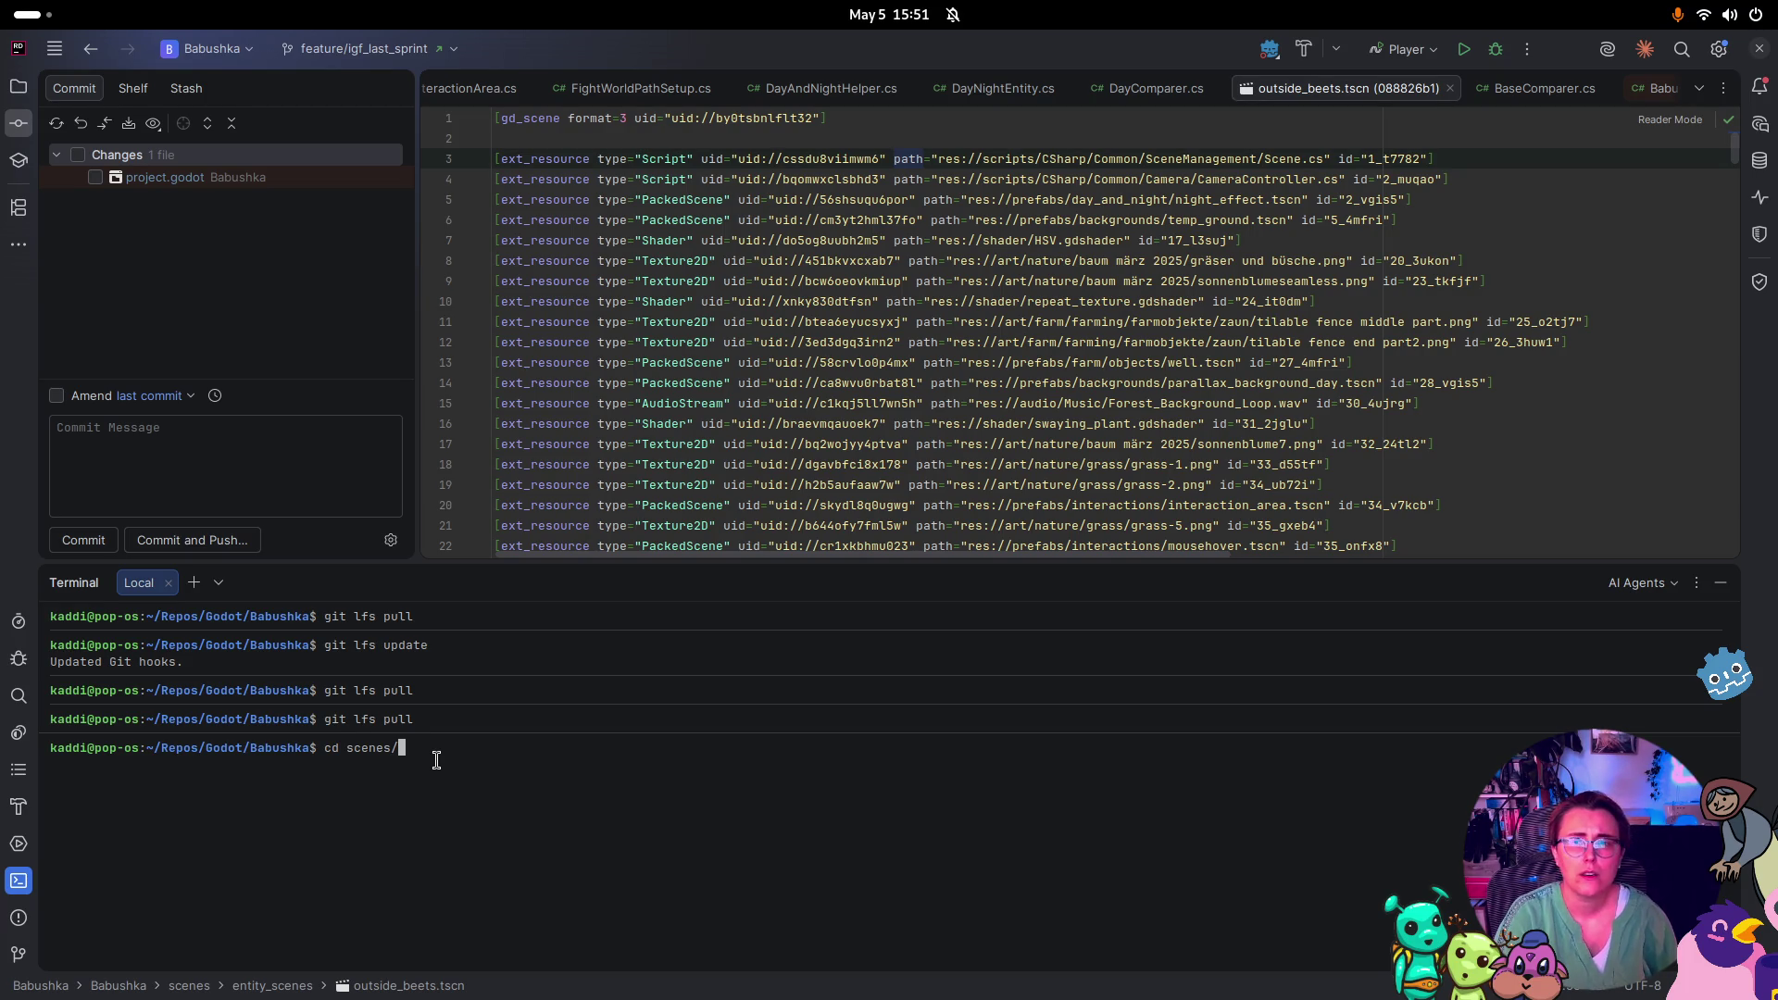
{"action": "type", "text": "o"}
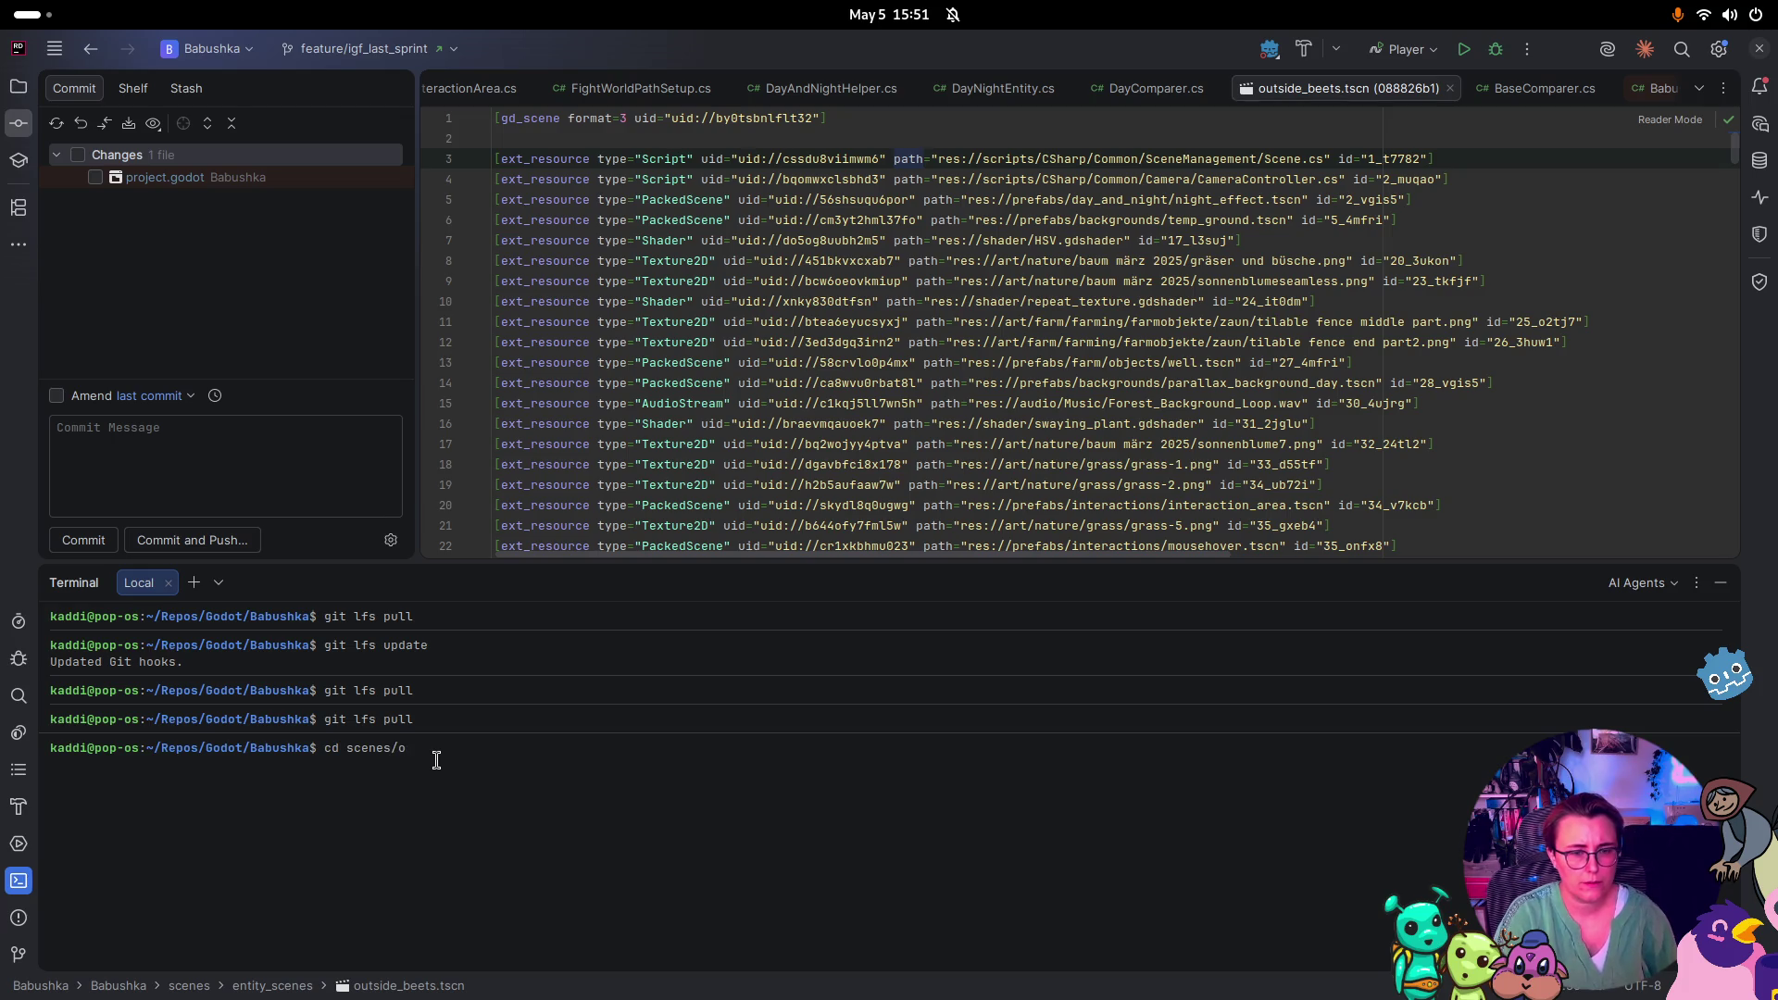
{"action": "key", "text": "BackSpace"}
{"action": "key", "text": "BackSpace"}
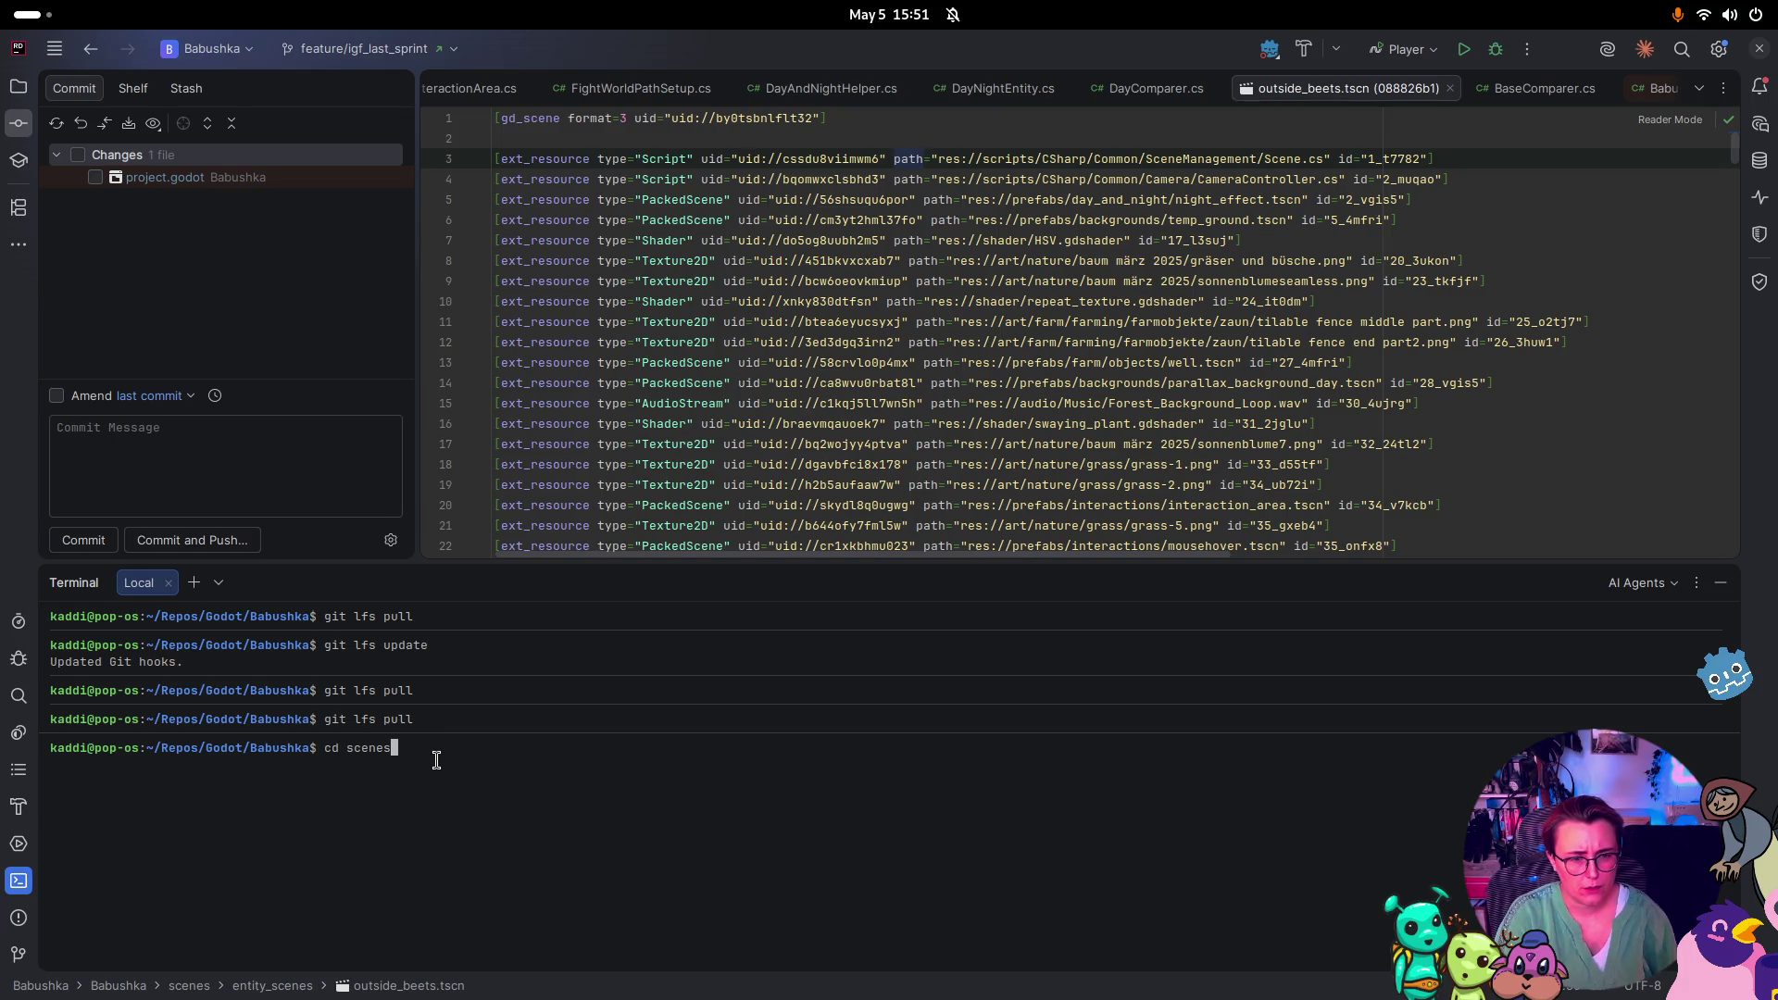
{"action": "type", "text": "/"}
{"action": "key", "text": "Return"}
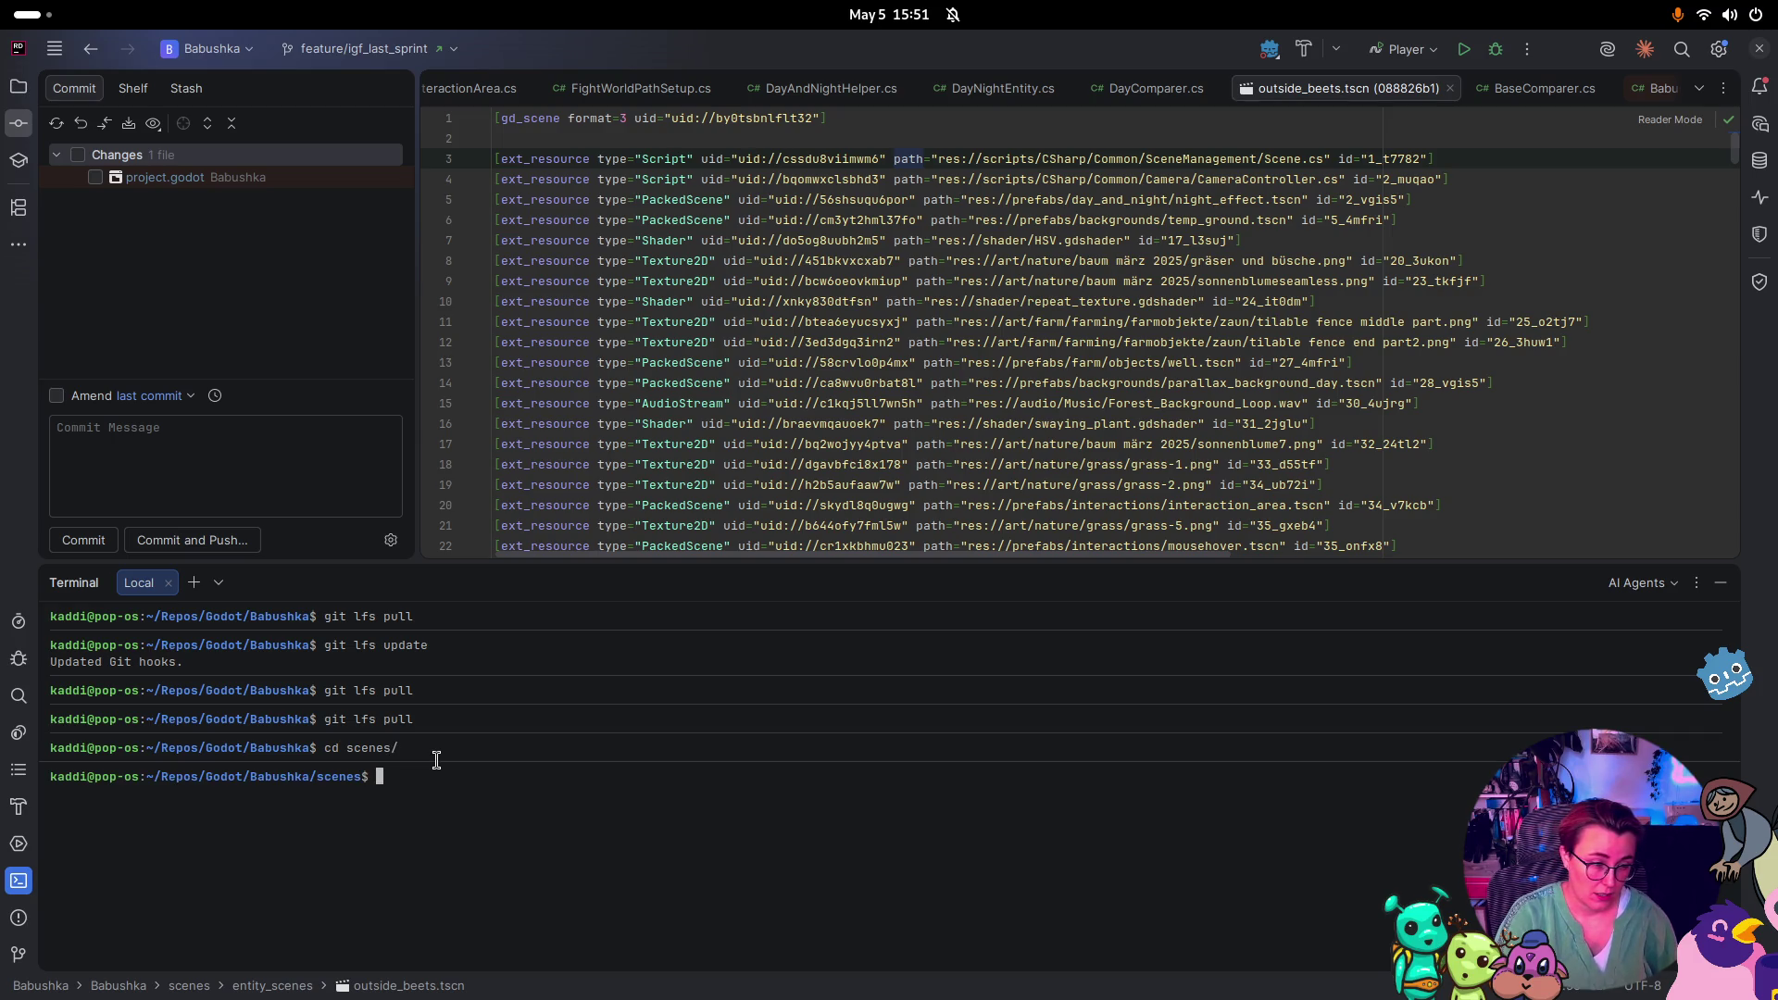
{"action": "type", "text": "git checkout "}
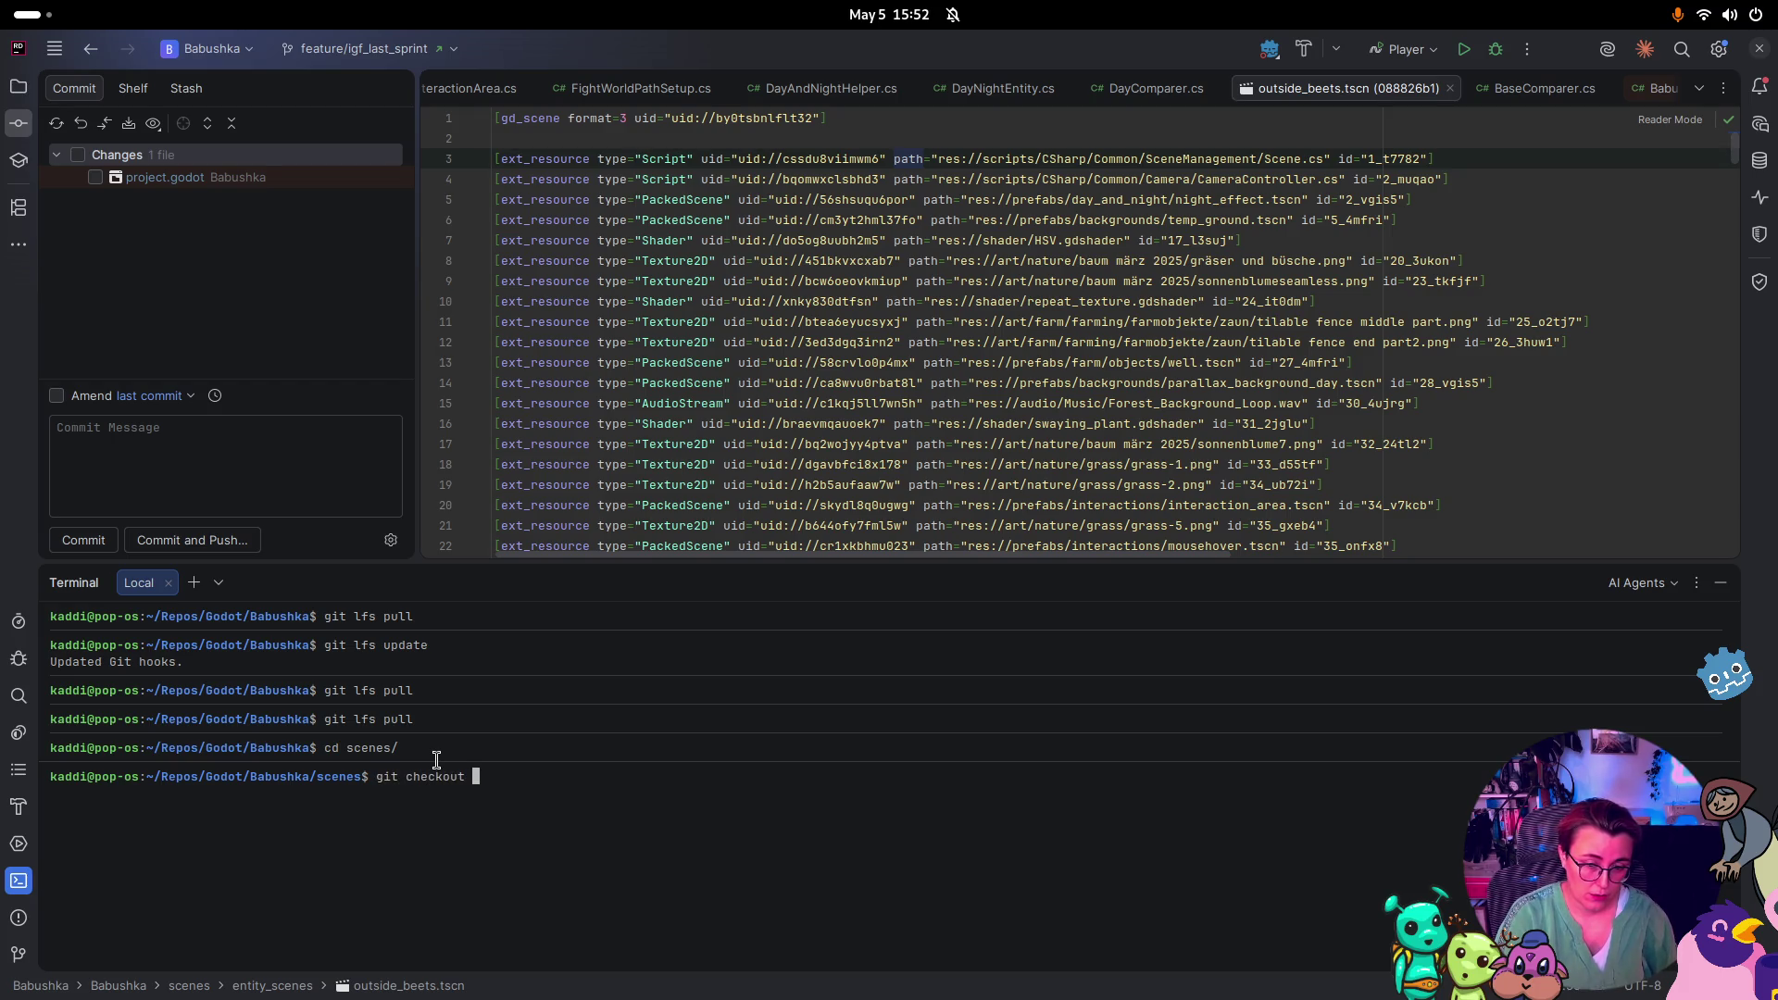
{"action": "type", "text": "origin/"}
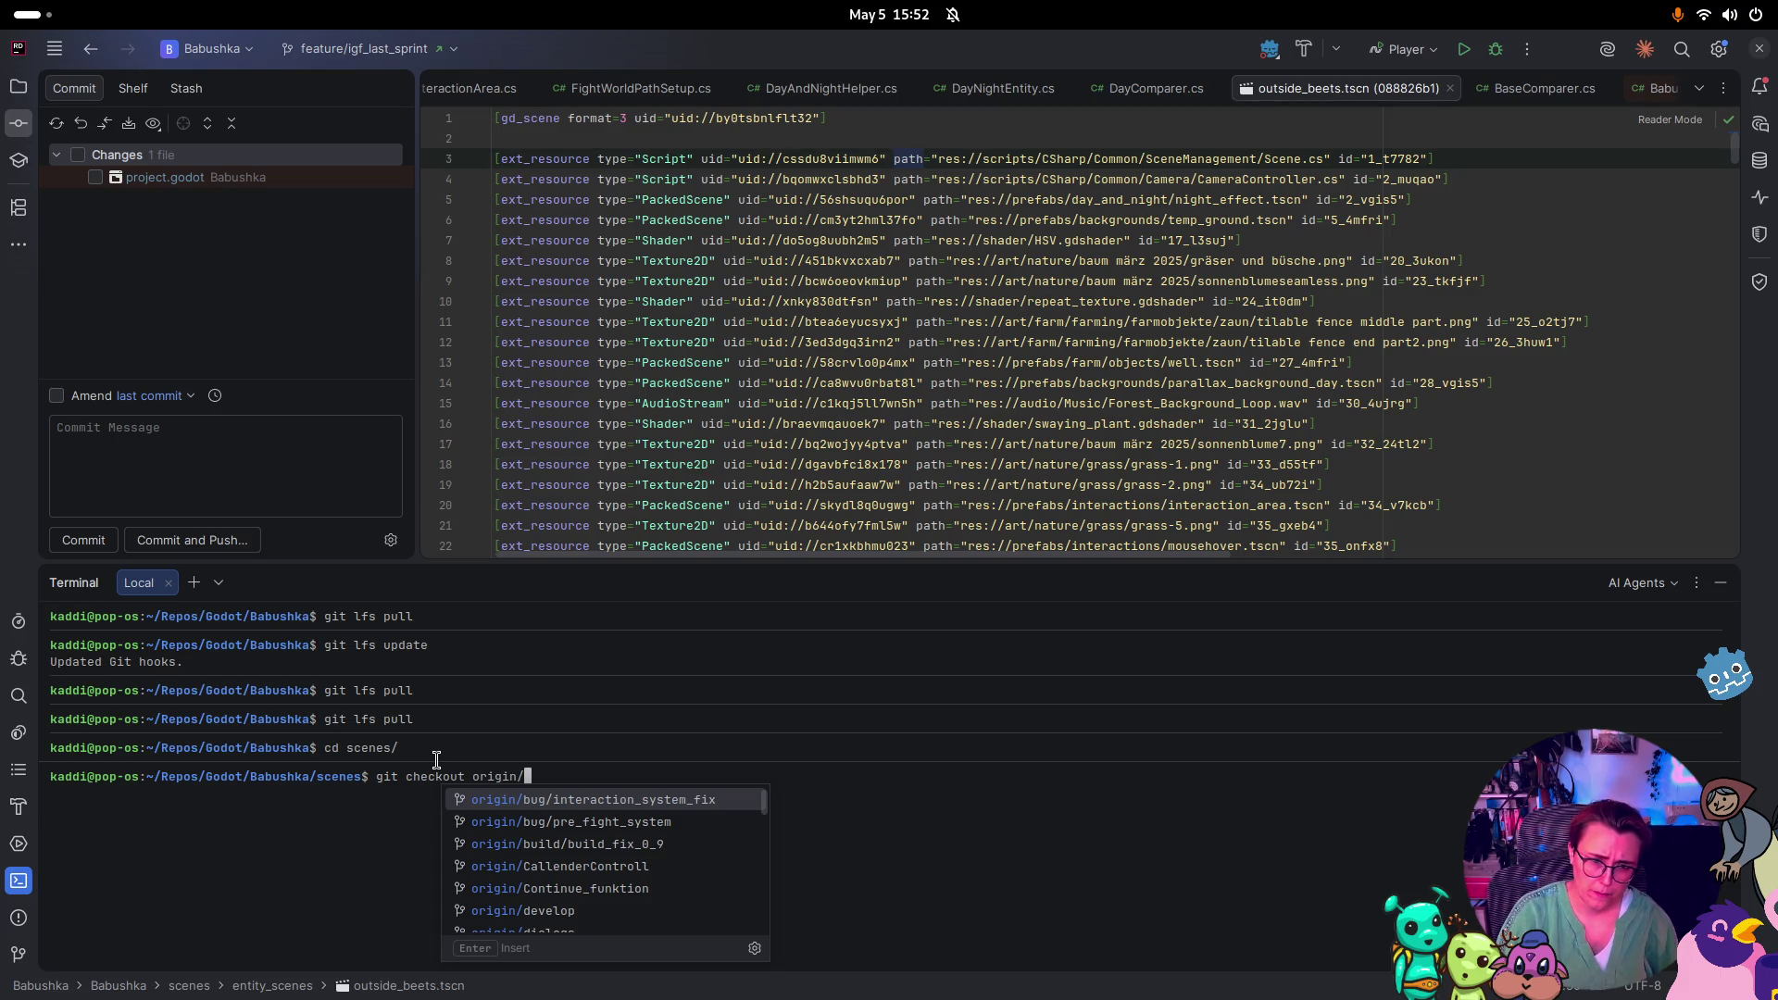
{"action": "key", "text": "BackSpace"}
{"action": "key", "text": "BackSpace"}
{"action": "key", "text": "BackSpace"}
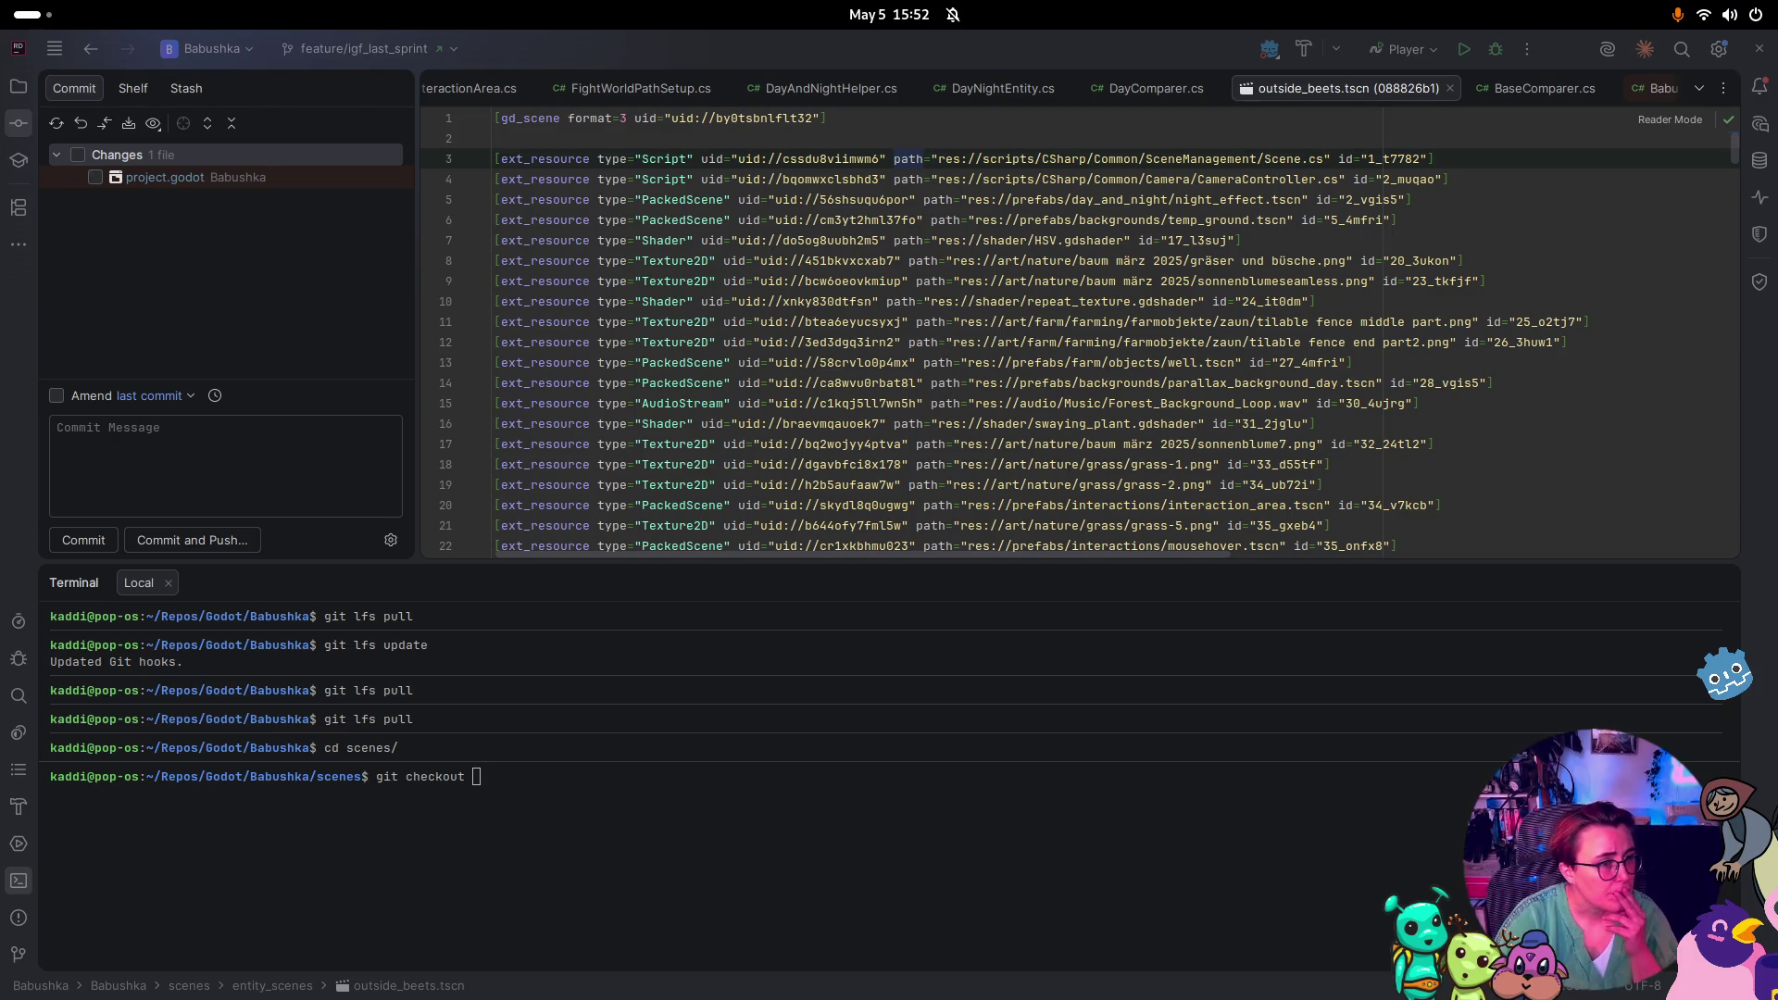
{"action": "key", "text": "alt+Tab"}
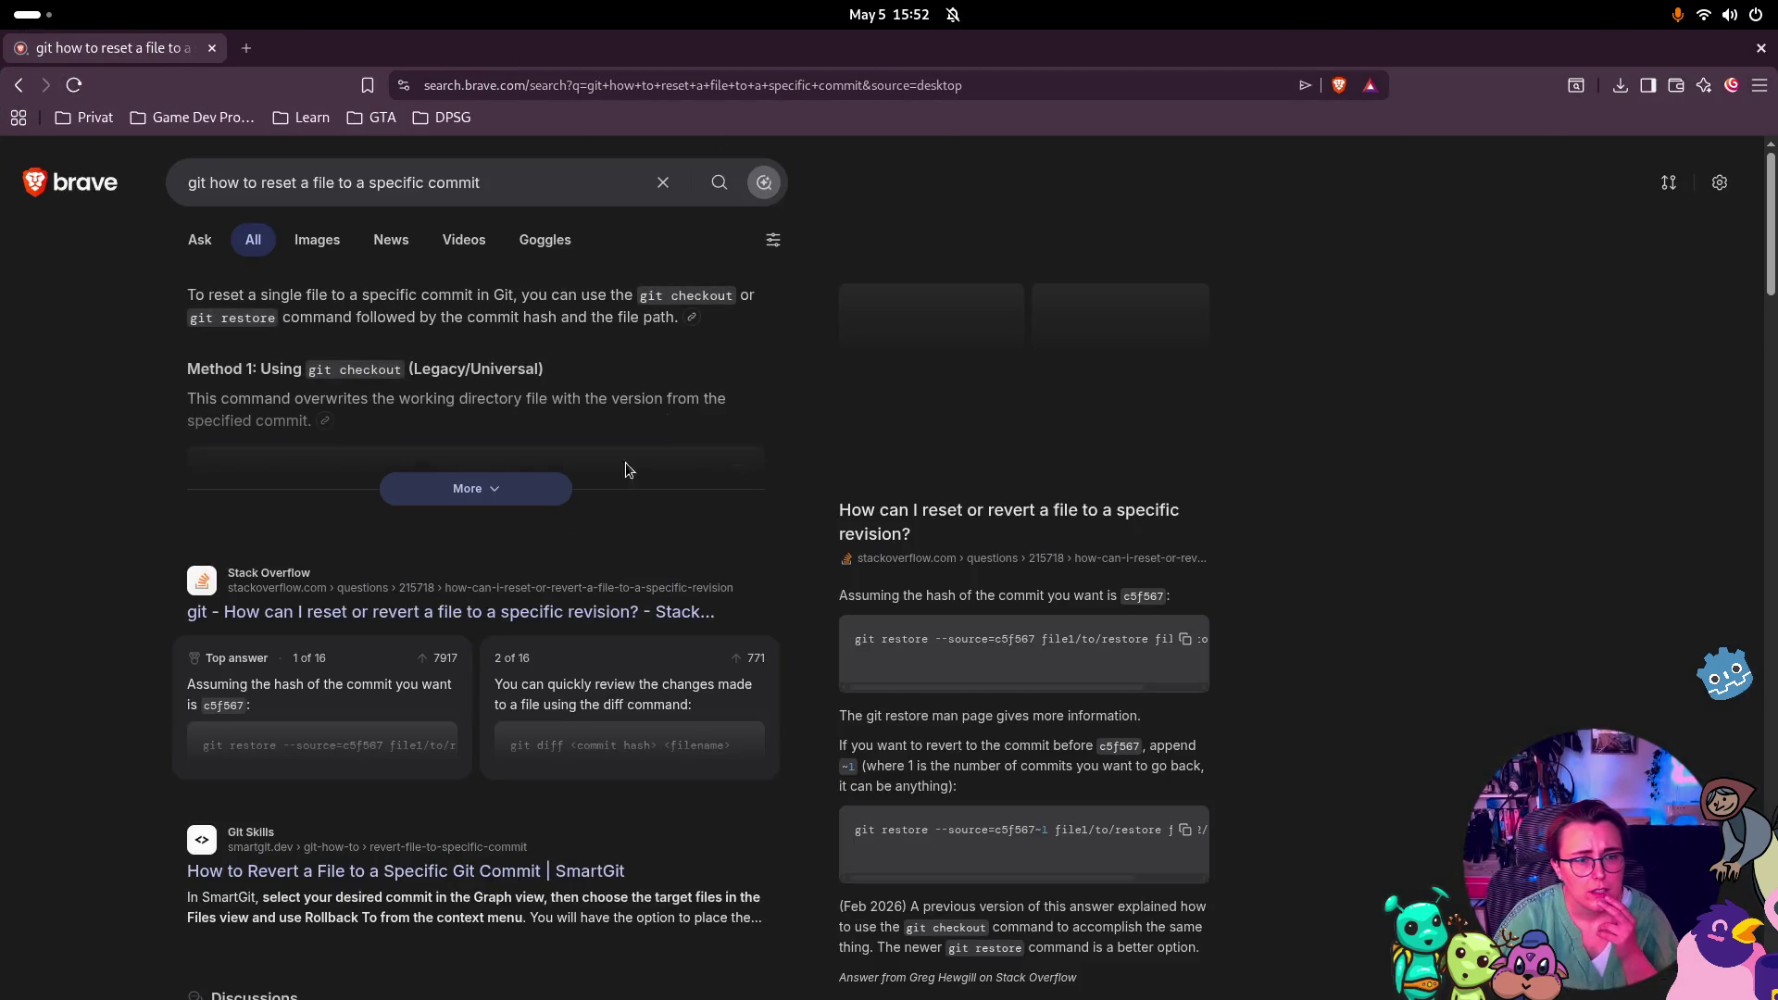
Read the Stack Overflow answer on reverting a file, then open the Git Skills revert guide
{"action": "left_click", "coordinate": [467, 619]}
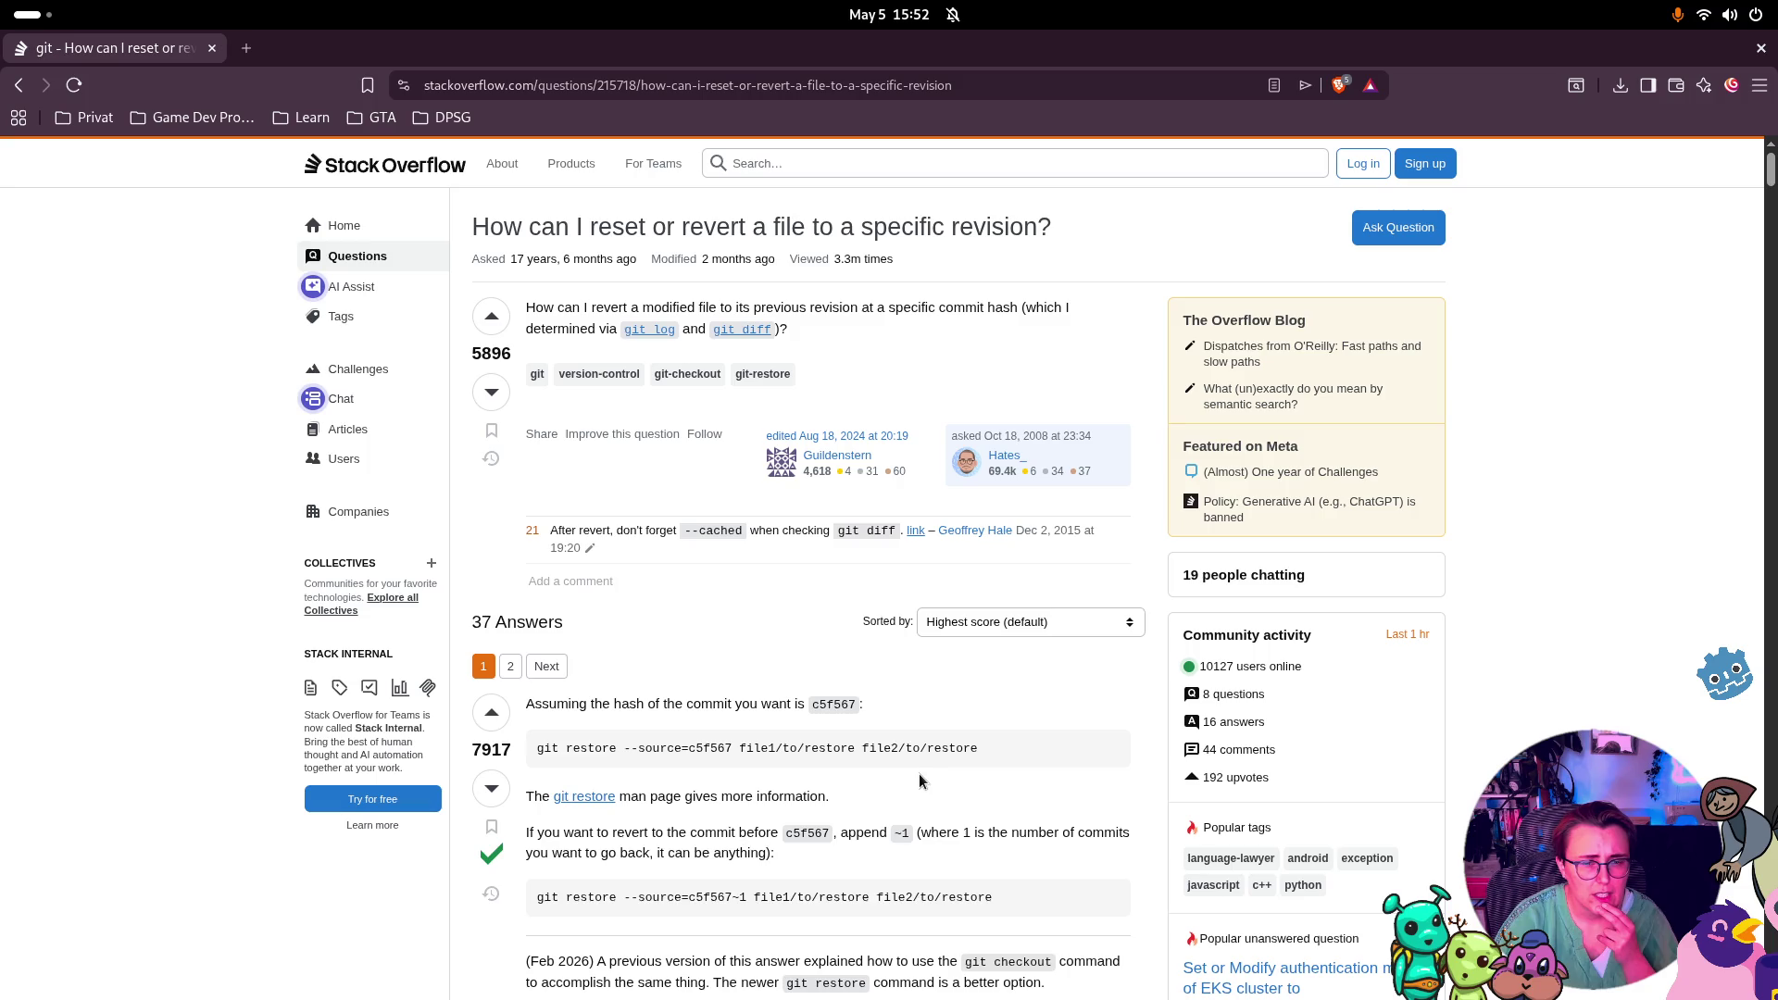
{"action": "scroll", "coordinate": [891, 792], "scroll_direction": "down", "scroll_amount": 3}
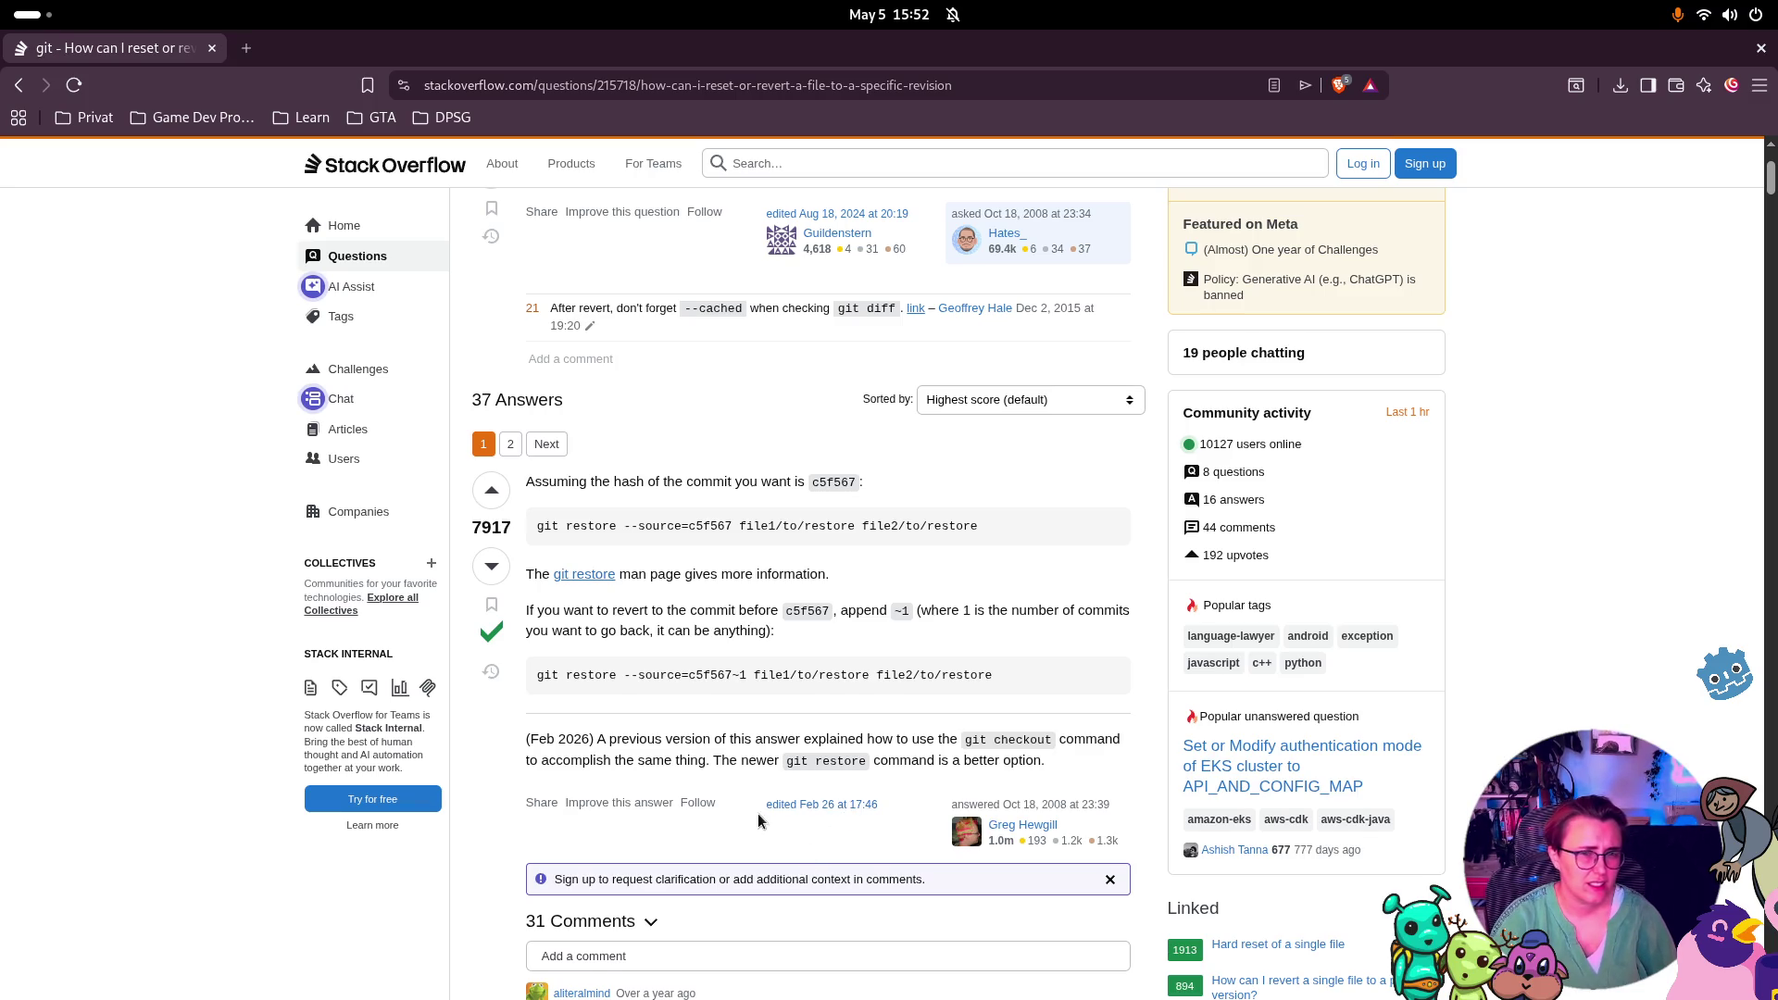
{"action": "scroll", "coordinate": [758, 815], "scroll_direction": "up", "scroll_amount": 3}
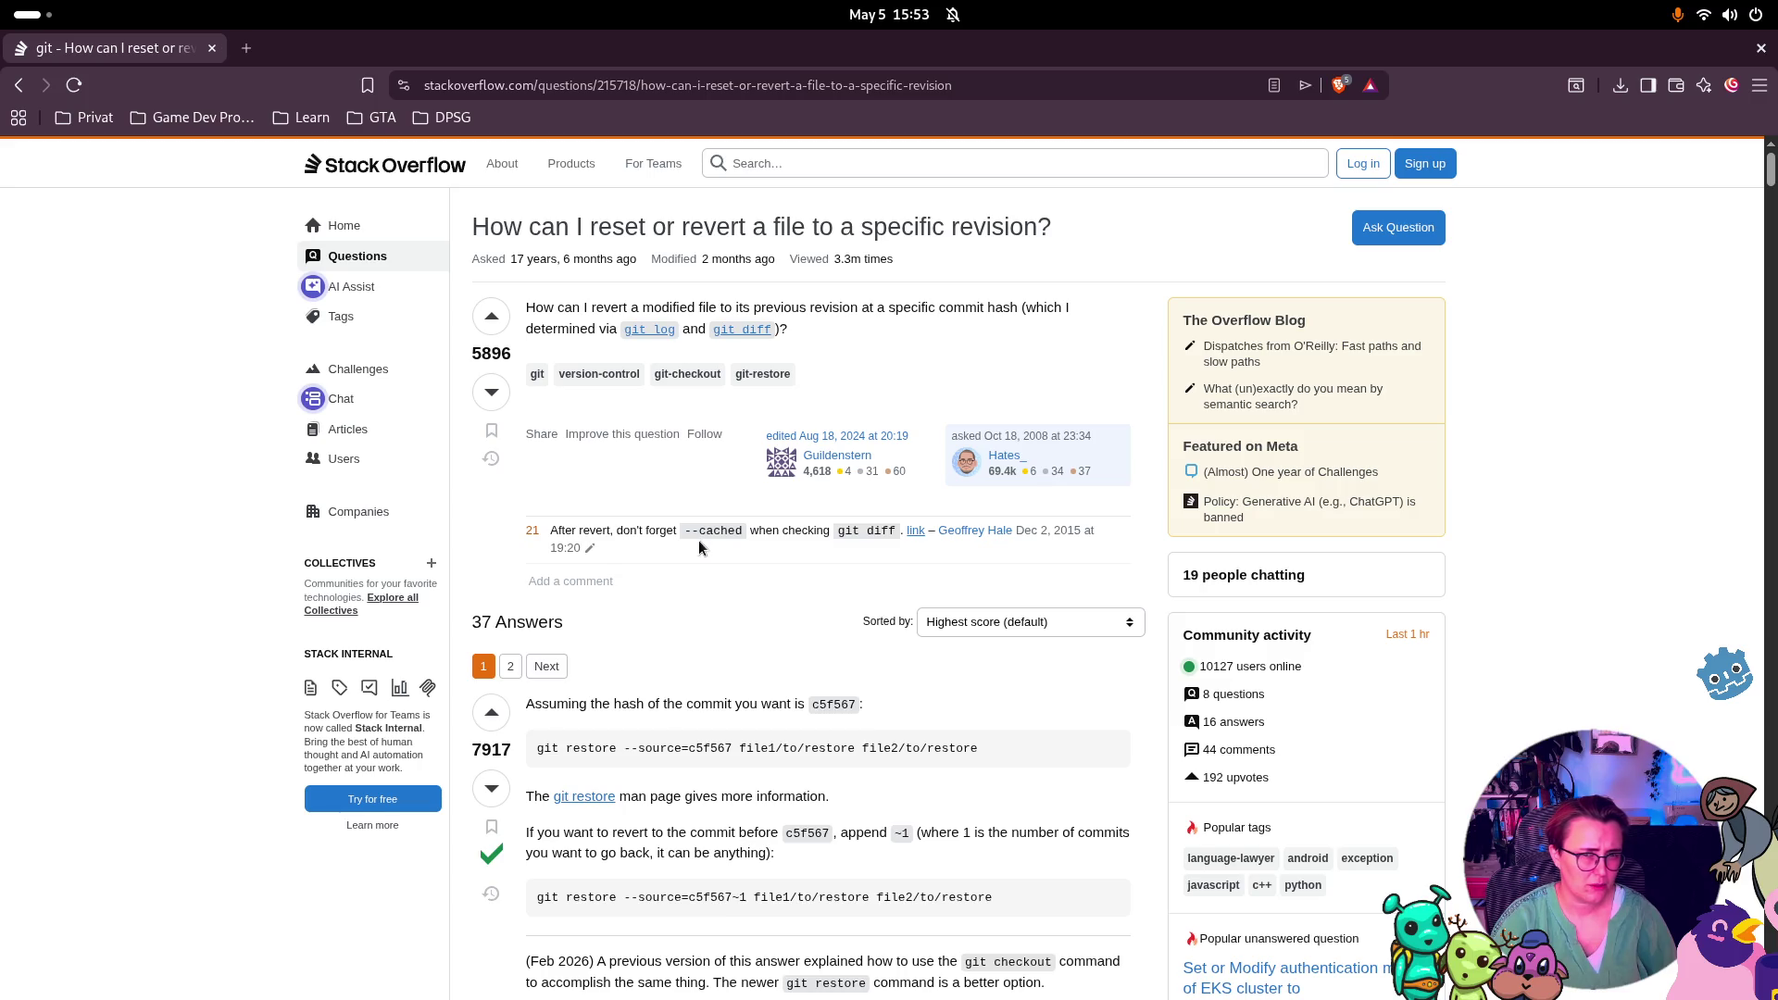
{"action": "left_click", "coordinate": [20, 90]}
{"action": "scroll", "coordinate": [755, 292], "scroll_direction": "down", "scroll_amount": 2}
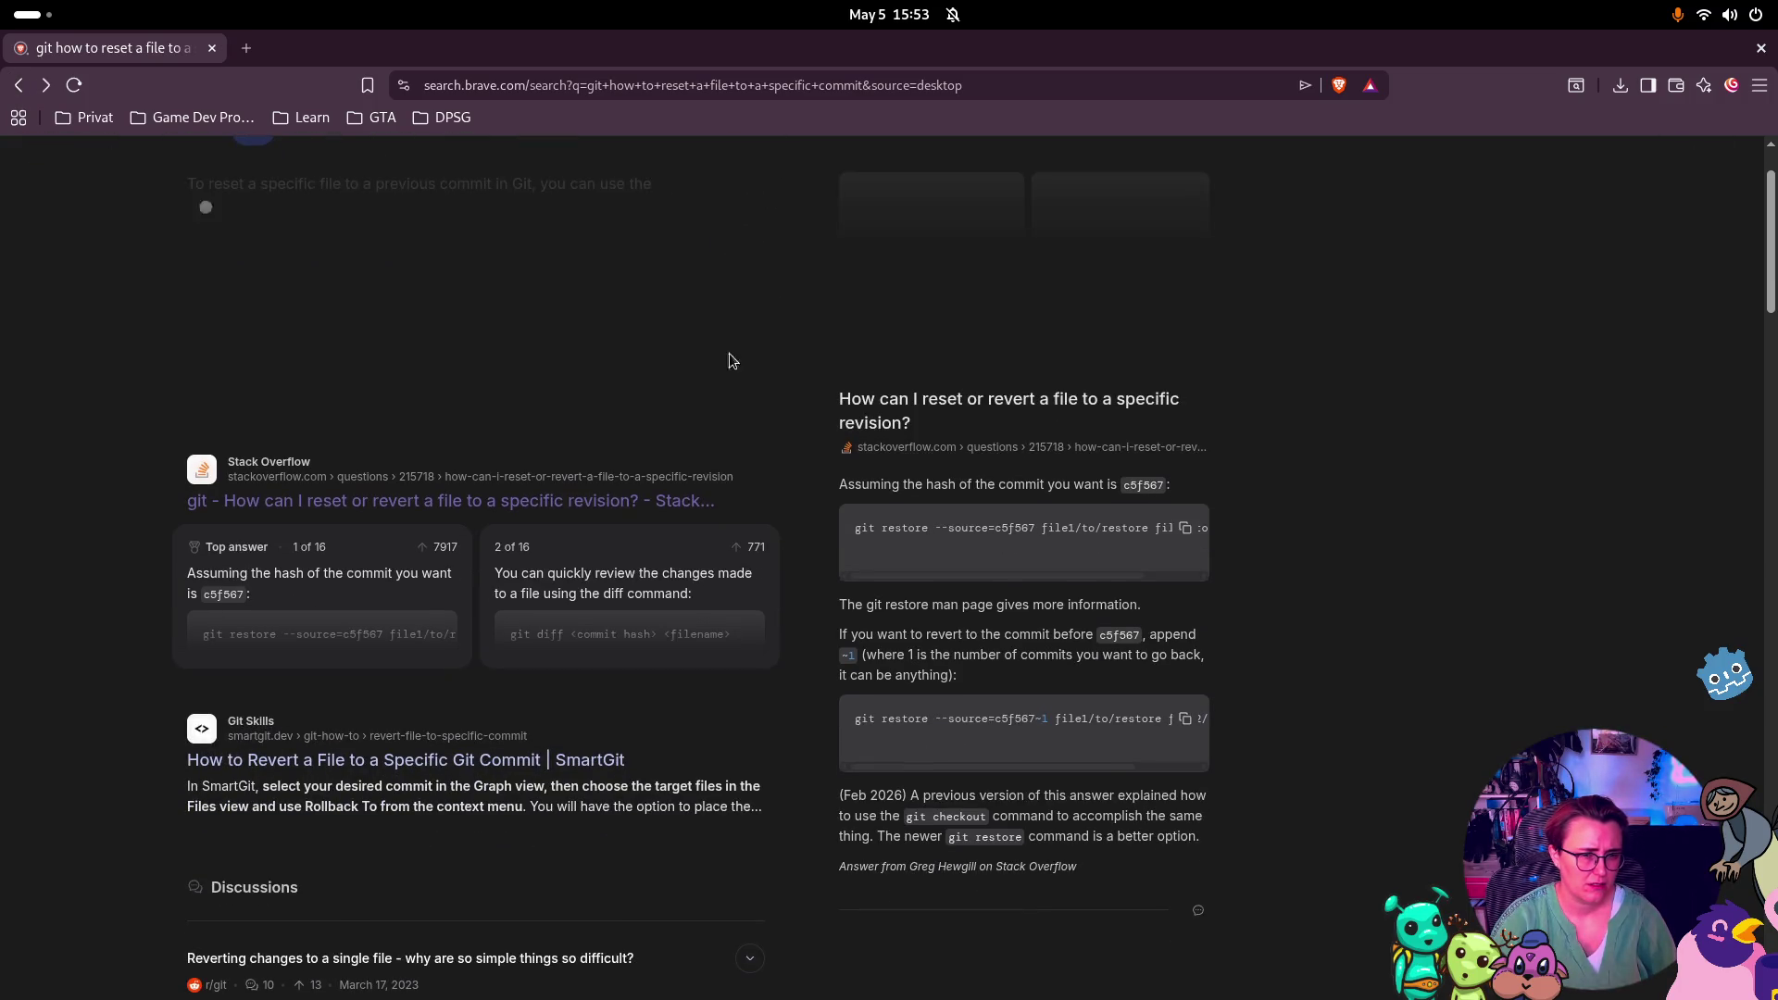
{"action": "left_click", "coordinate": [547, 759]}
{"action": "scroll", "coordinate": [1584, 559], "scroll_direction": "down", "scroll_amount": 3}
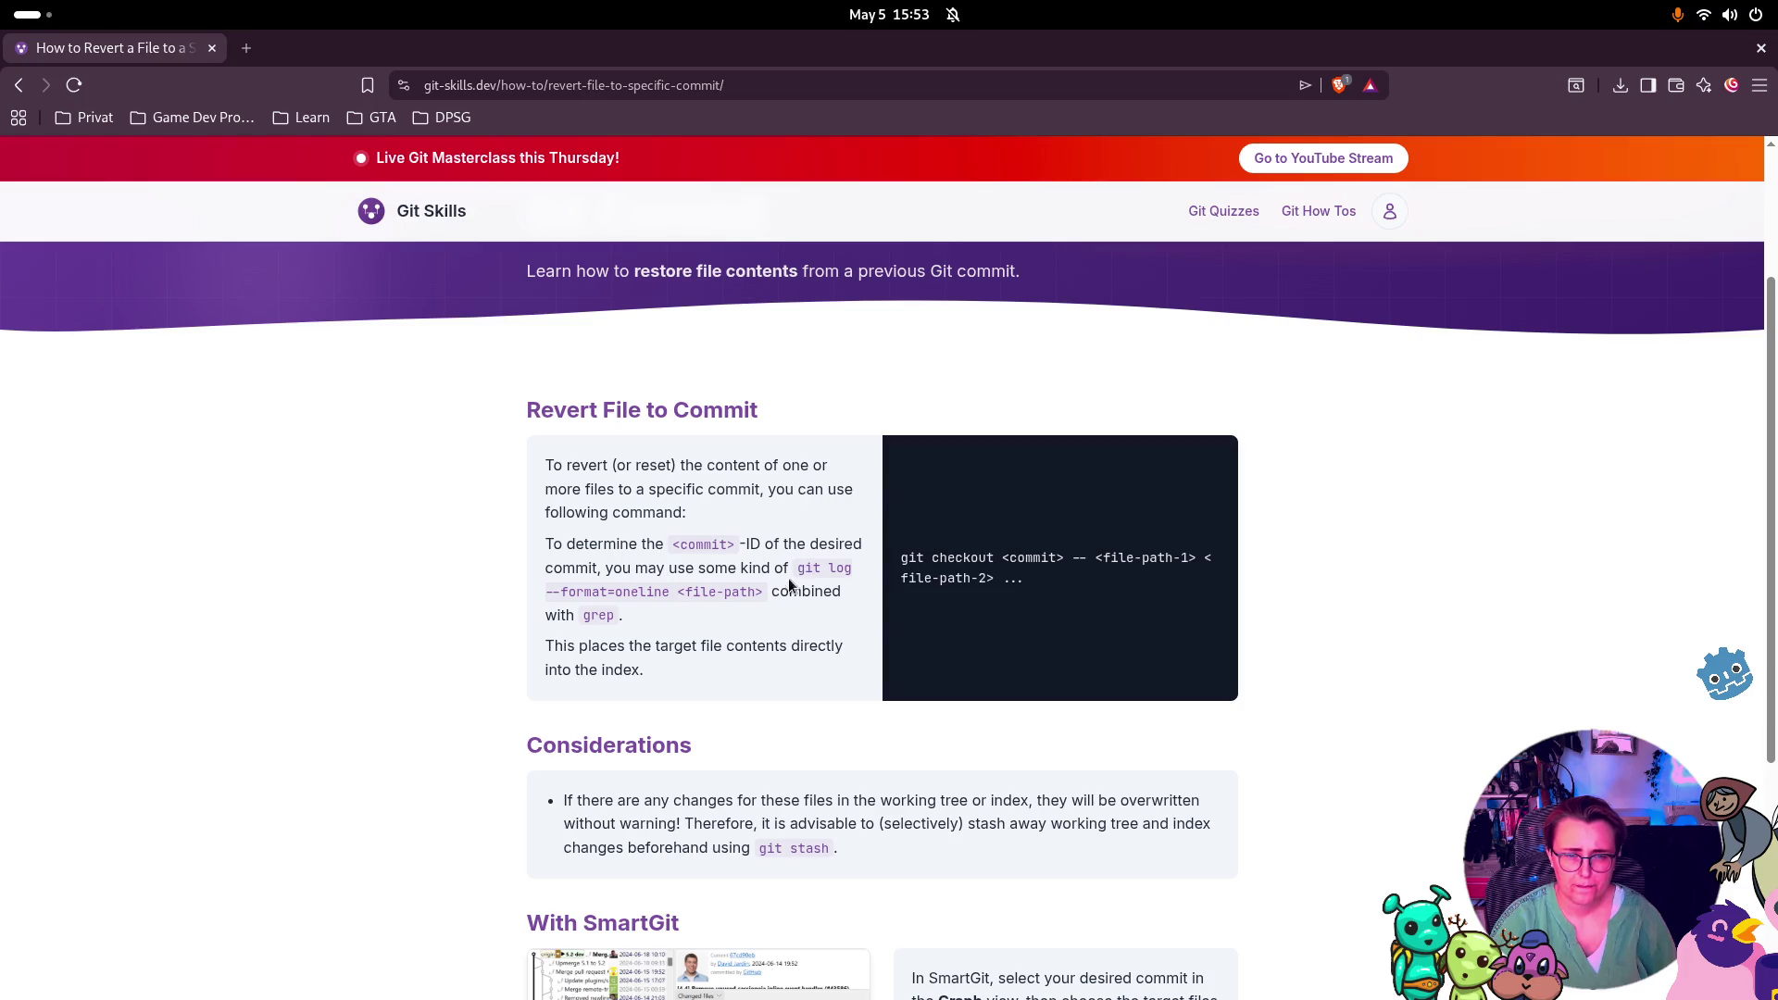
{"action": "scroll", "coordinate": [703, 607], "scroll_direction": "down", "scroll_amount": 5}
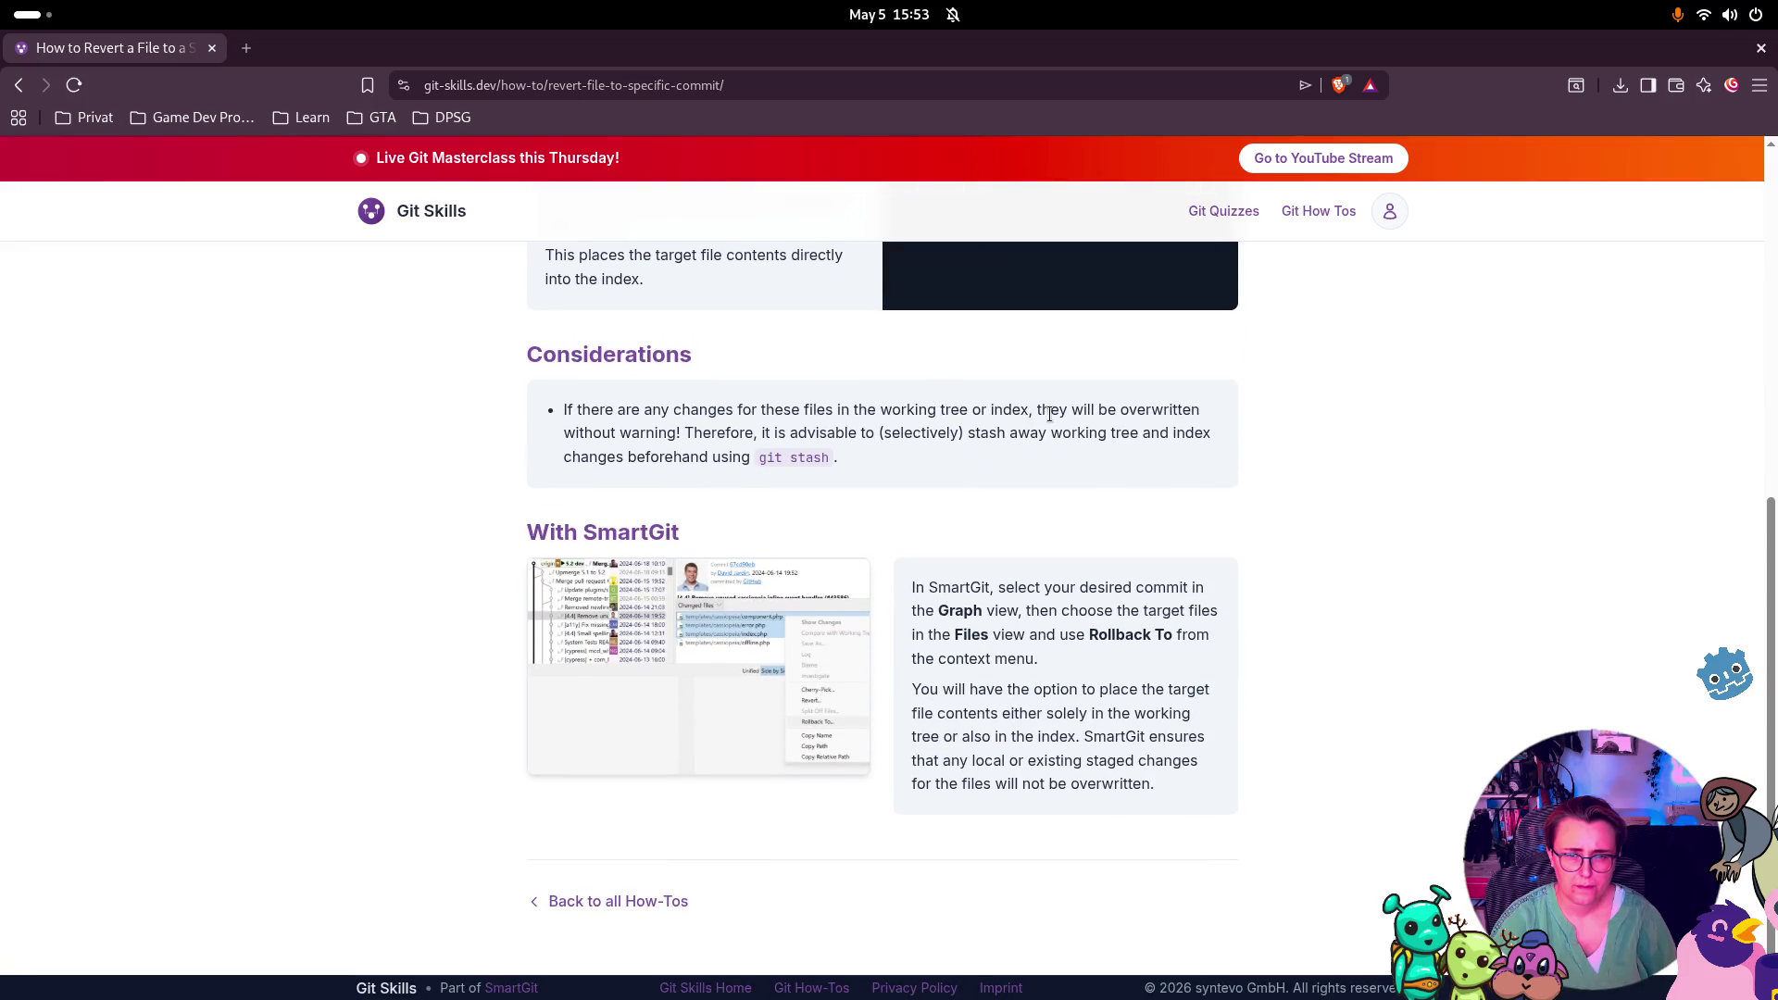
{"action": "scroll", "coordinate": [936, 486], "scroll_direction": "up", "scroll_amount": 8}
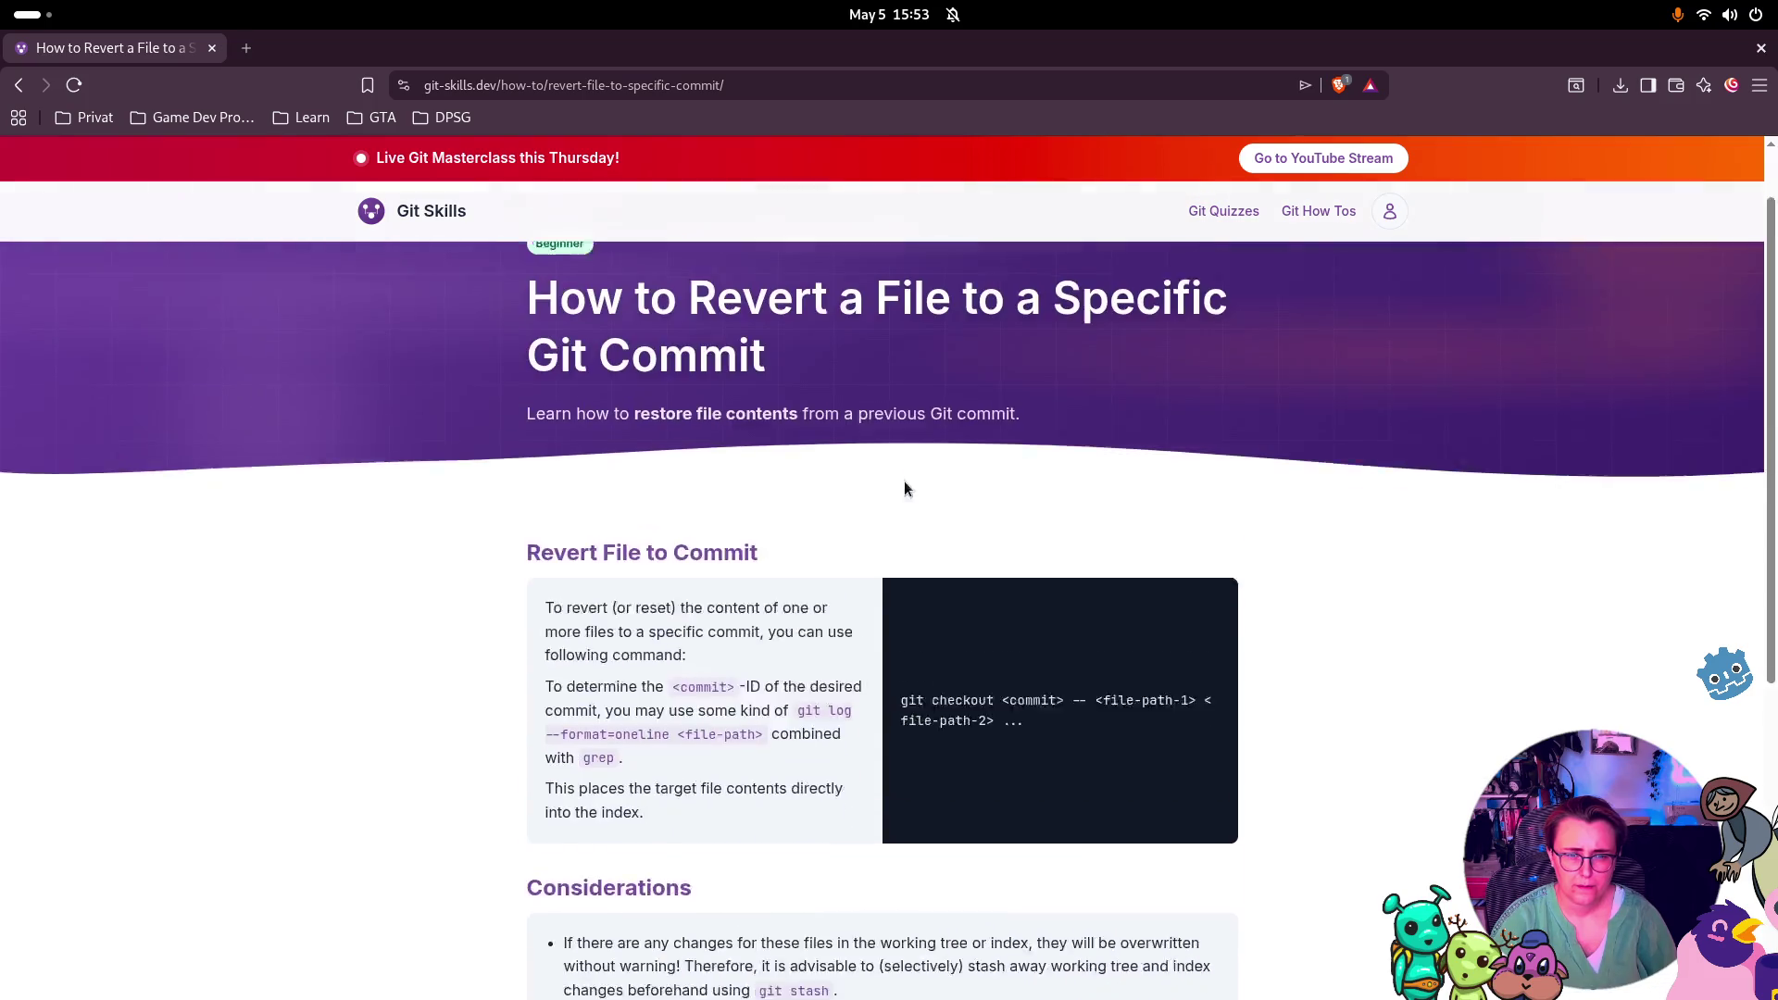
{"action": "scroll", "coordinate": [911, 478], "scroll_direction": "down", "scroll_amount": 2}
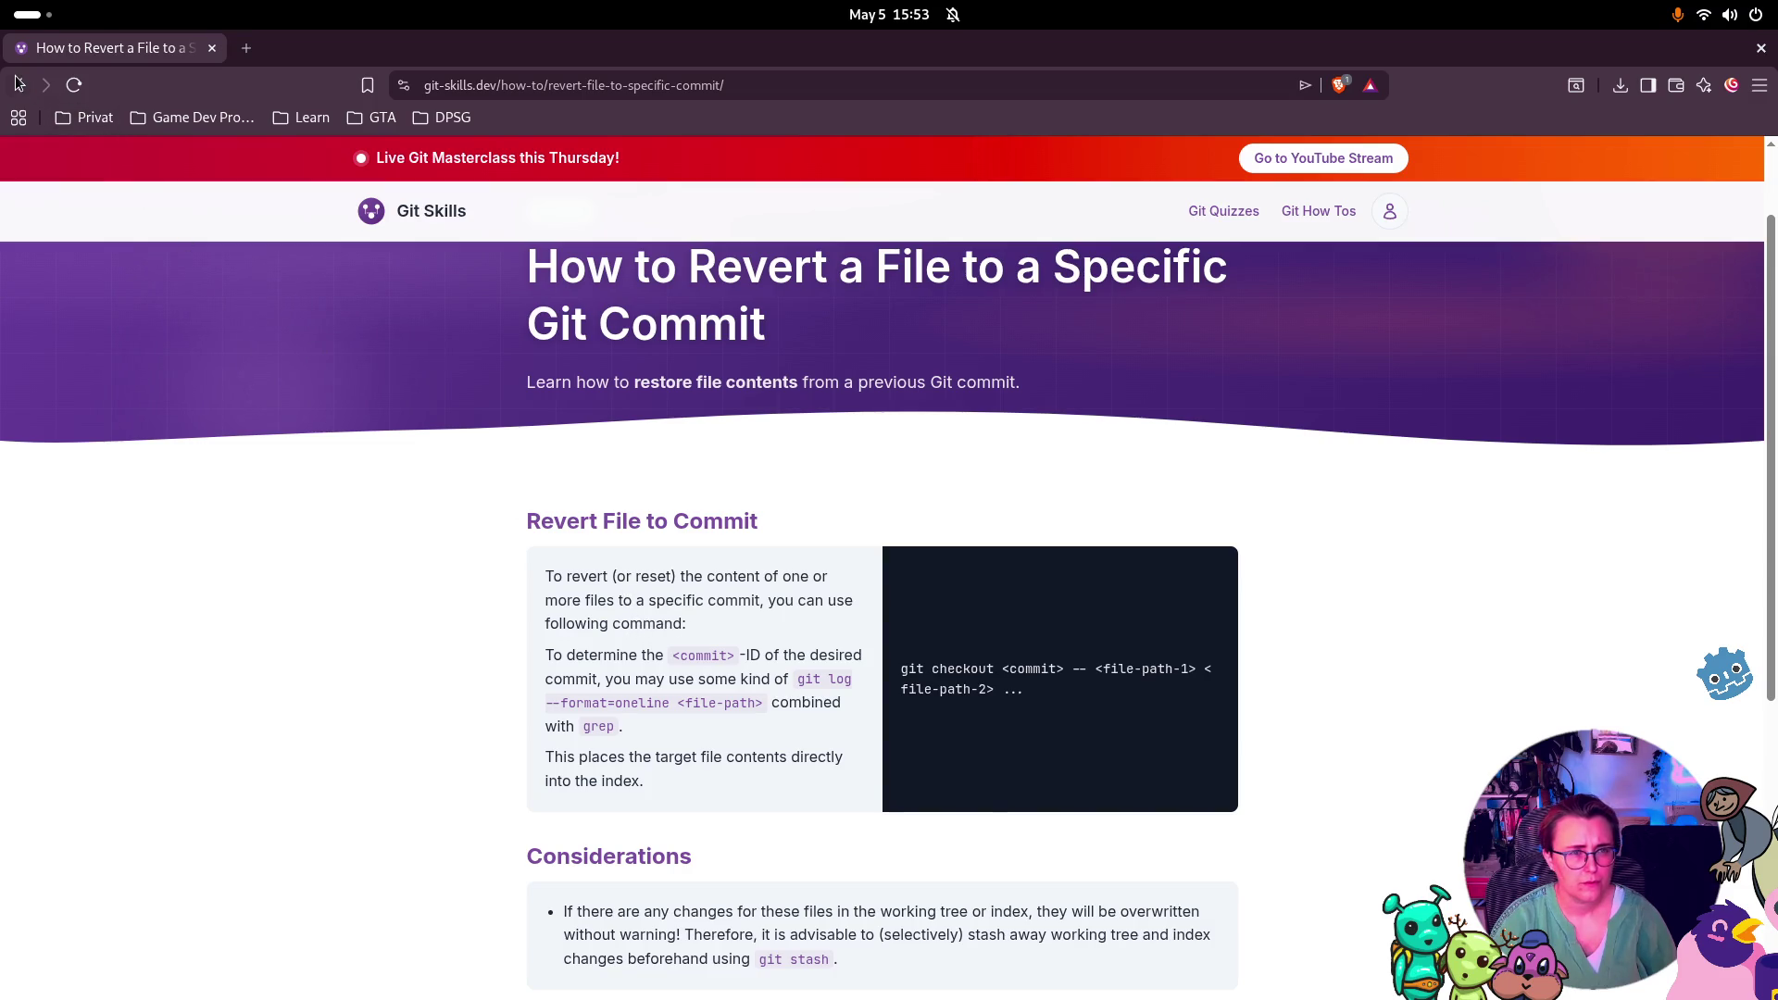
{"action": "key", "text": "alt+Left"}
{"action": "scroll", "coordinate": [304, 549], "scroll_direction": "down", "scroll_amount": 9}
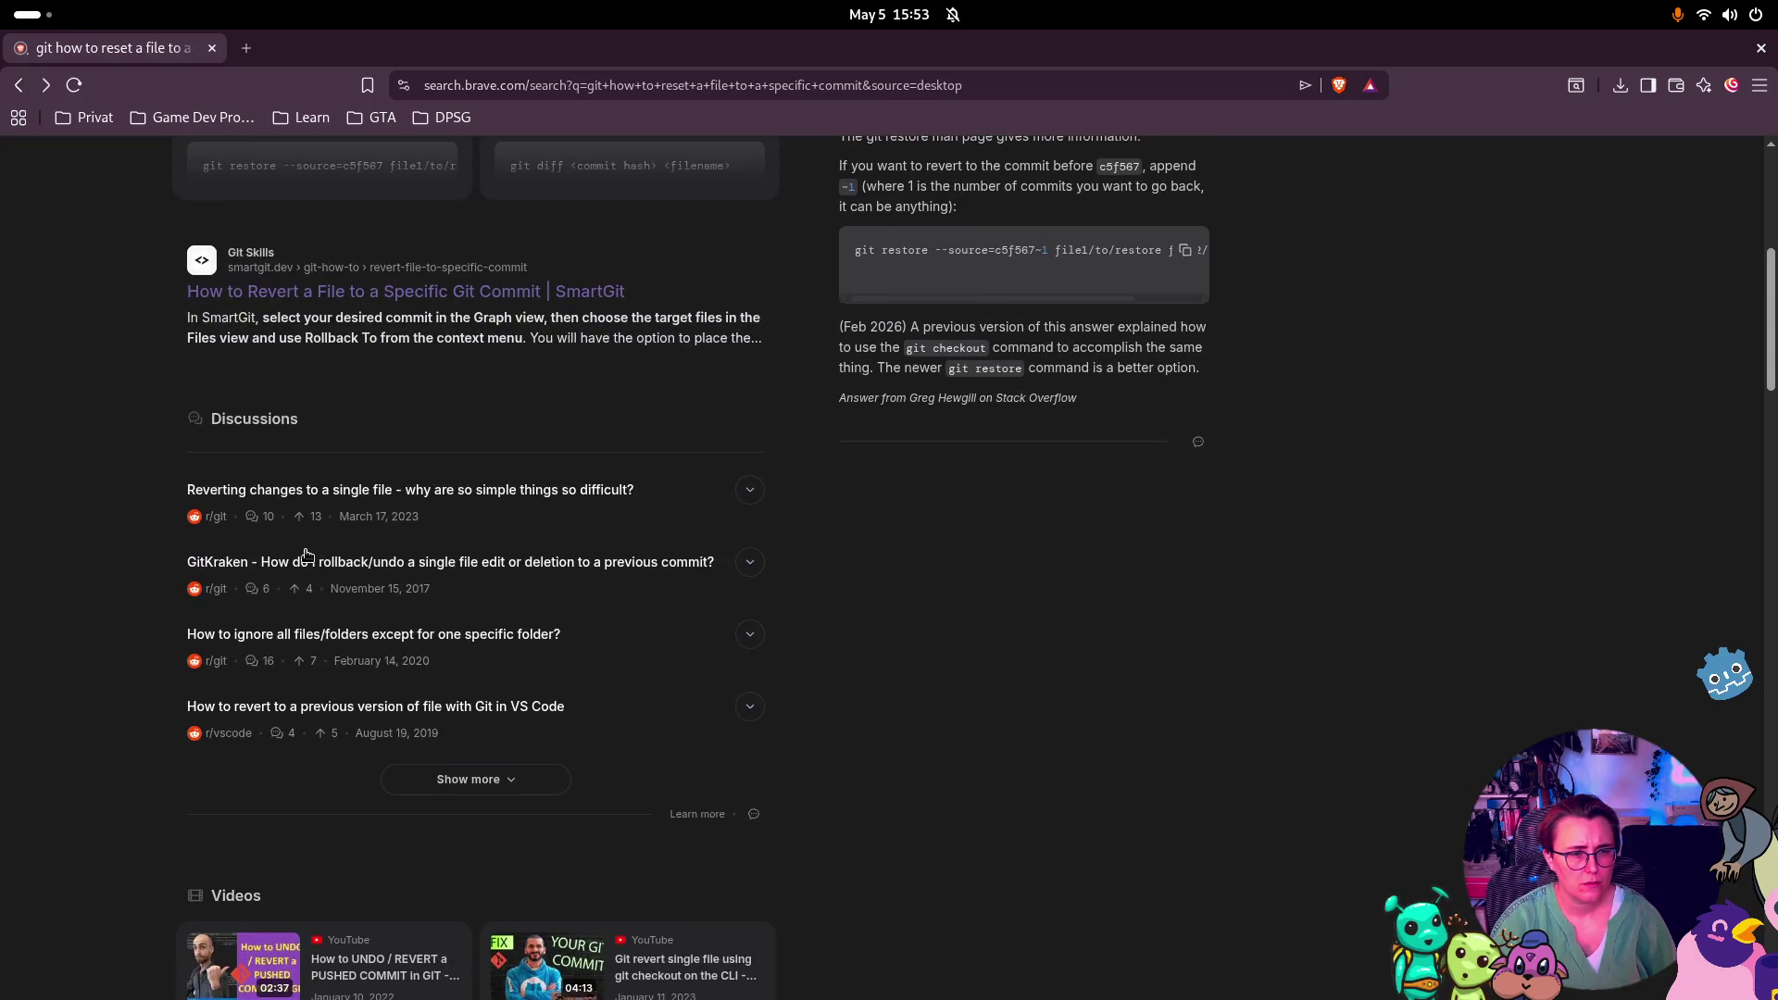
{"action": "scroll", "coordinate": [304, 554], "scroll_direction": "down", "scroll_amount": 6}
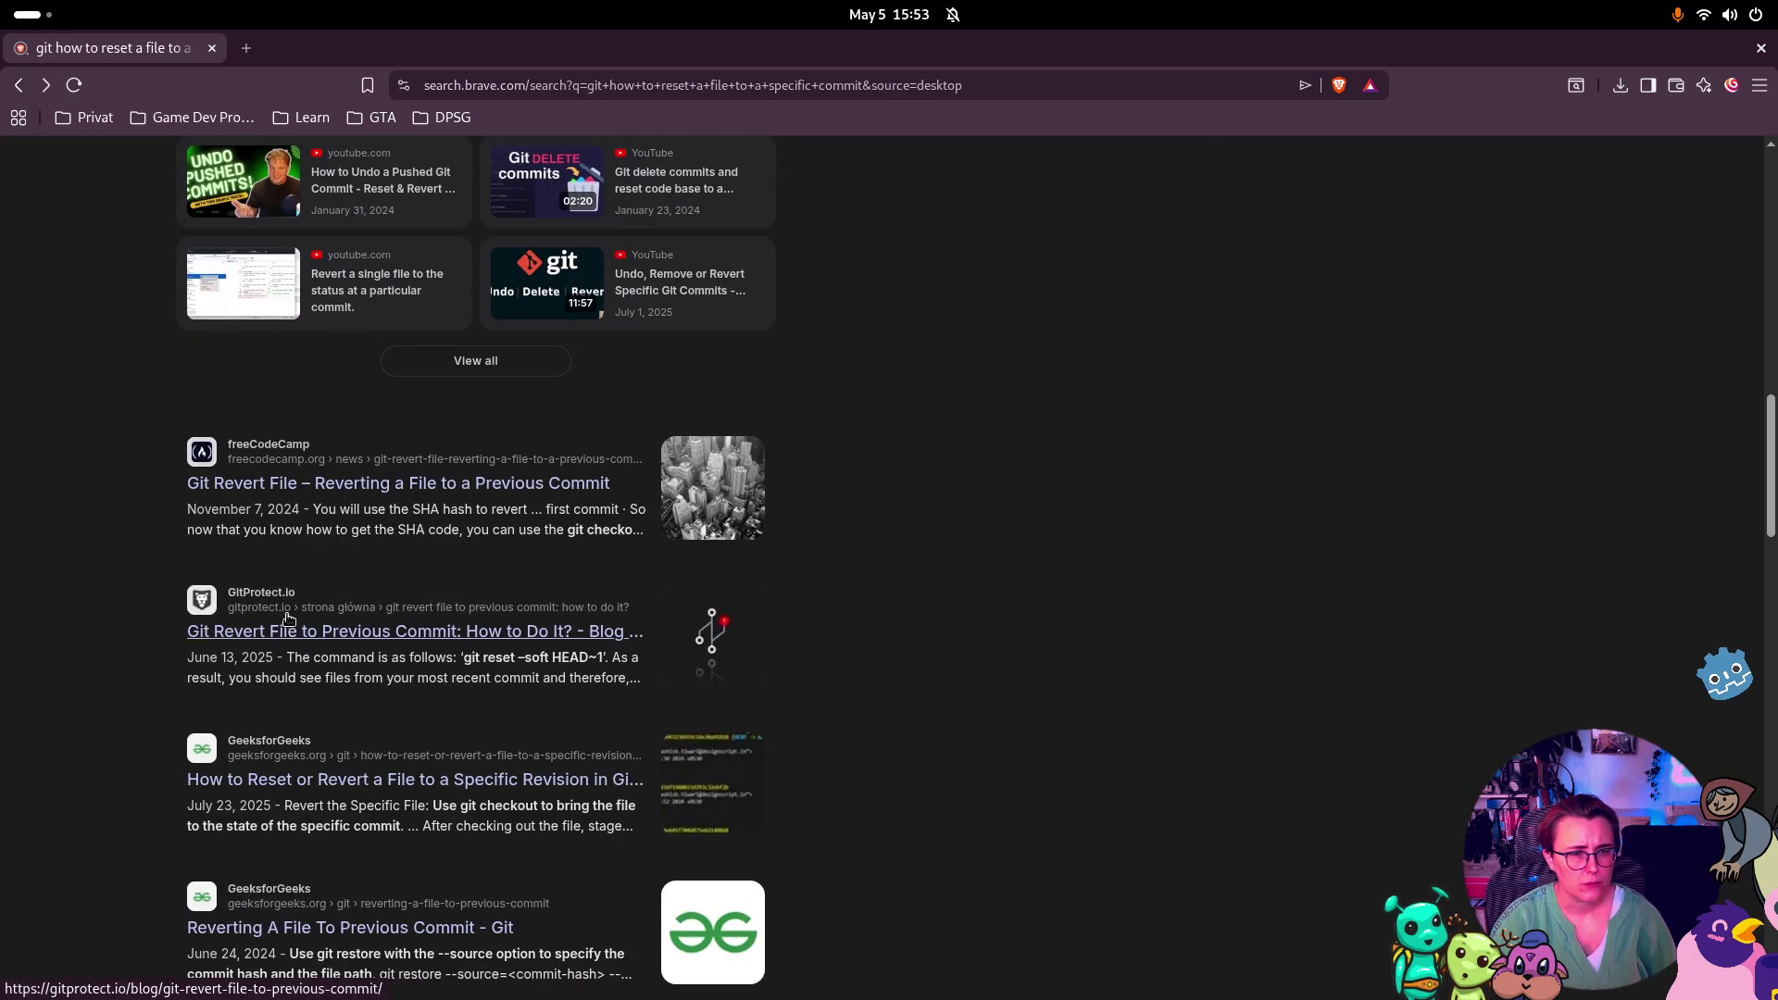
{"action": "scroll", "coordinate": [366, 778], "scroll_direction": "down", "scroll_amount": 4}
{"action": "scroll", "coordinate": [366, 776], "scroll_direction": "up", "scroll_amount": 20}
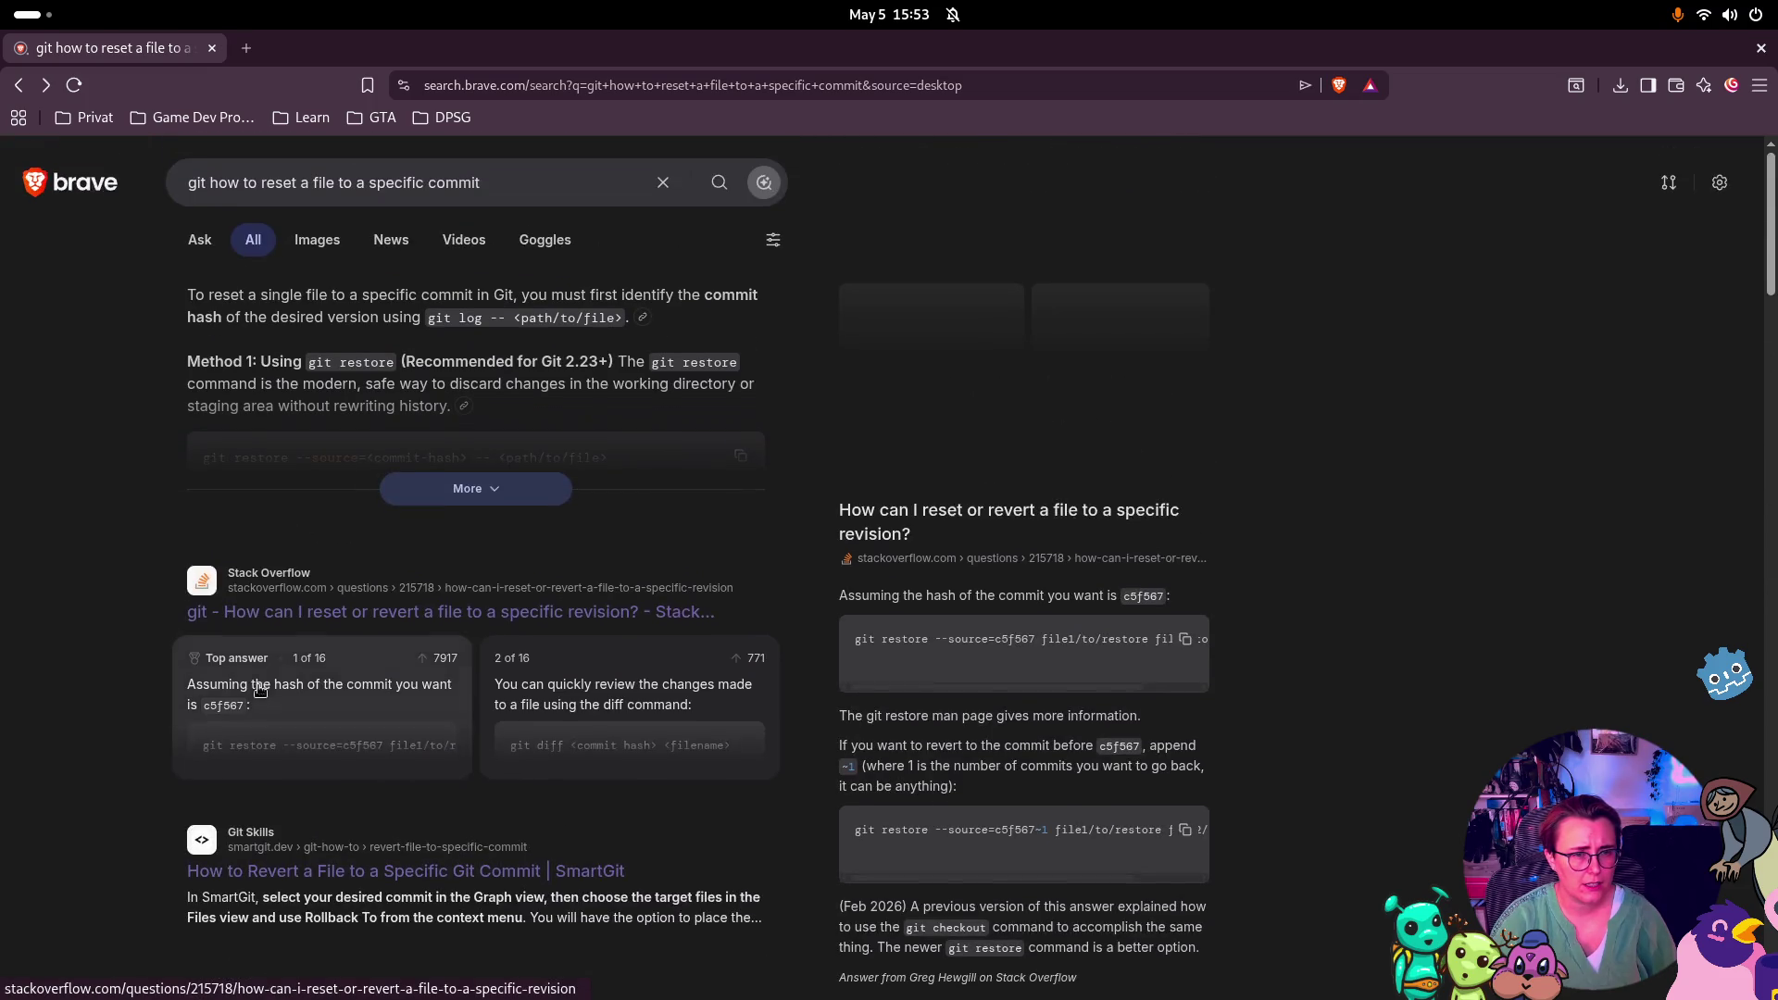
{"action": "left_click_drag", "start_coordinate": [535, 183], "coordinate": [208, 182]}
Search 'git checkout spcific commit' and open the git-scm.com git-checkout documentation
{"action": "type", "text": "c"}
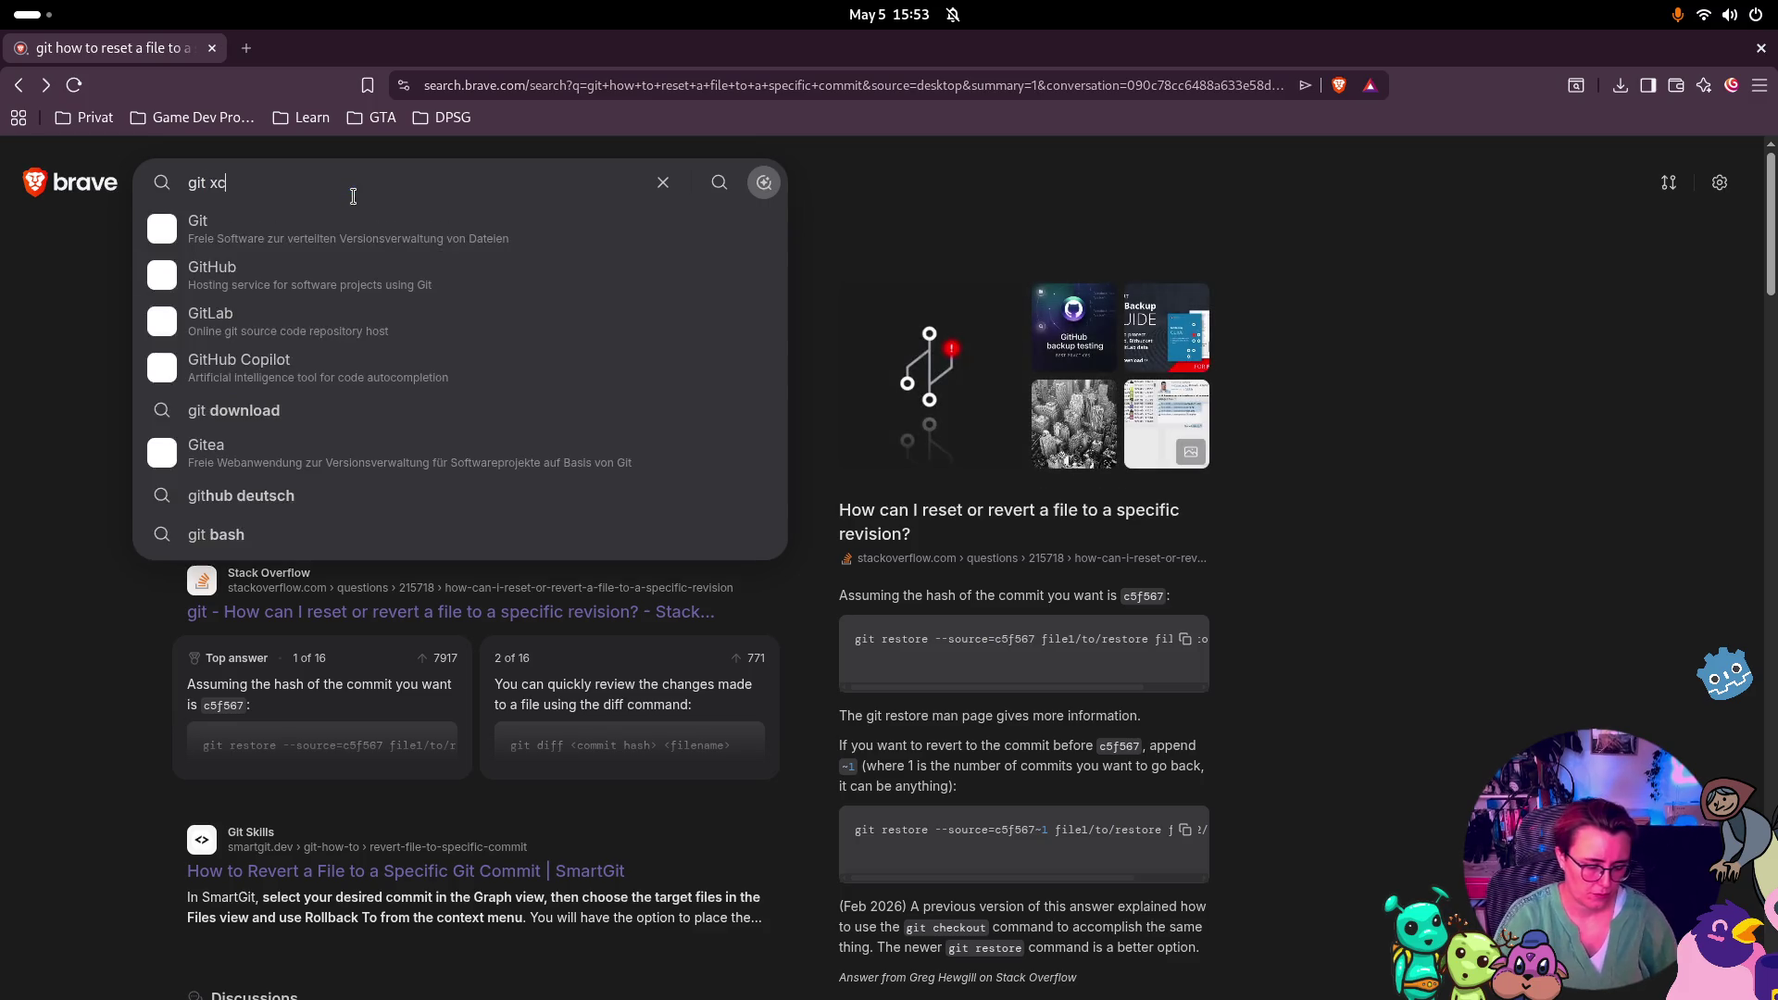
{"action": "type", "text": "heck"}
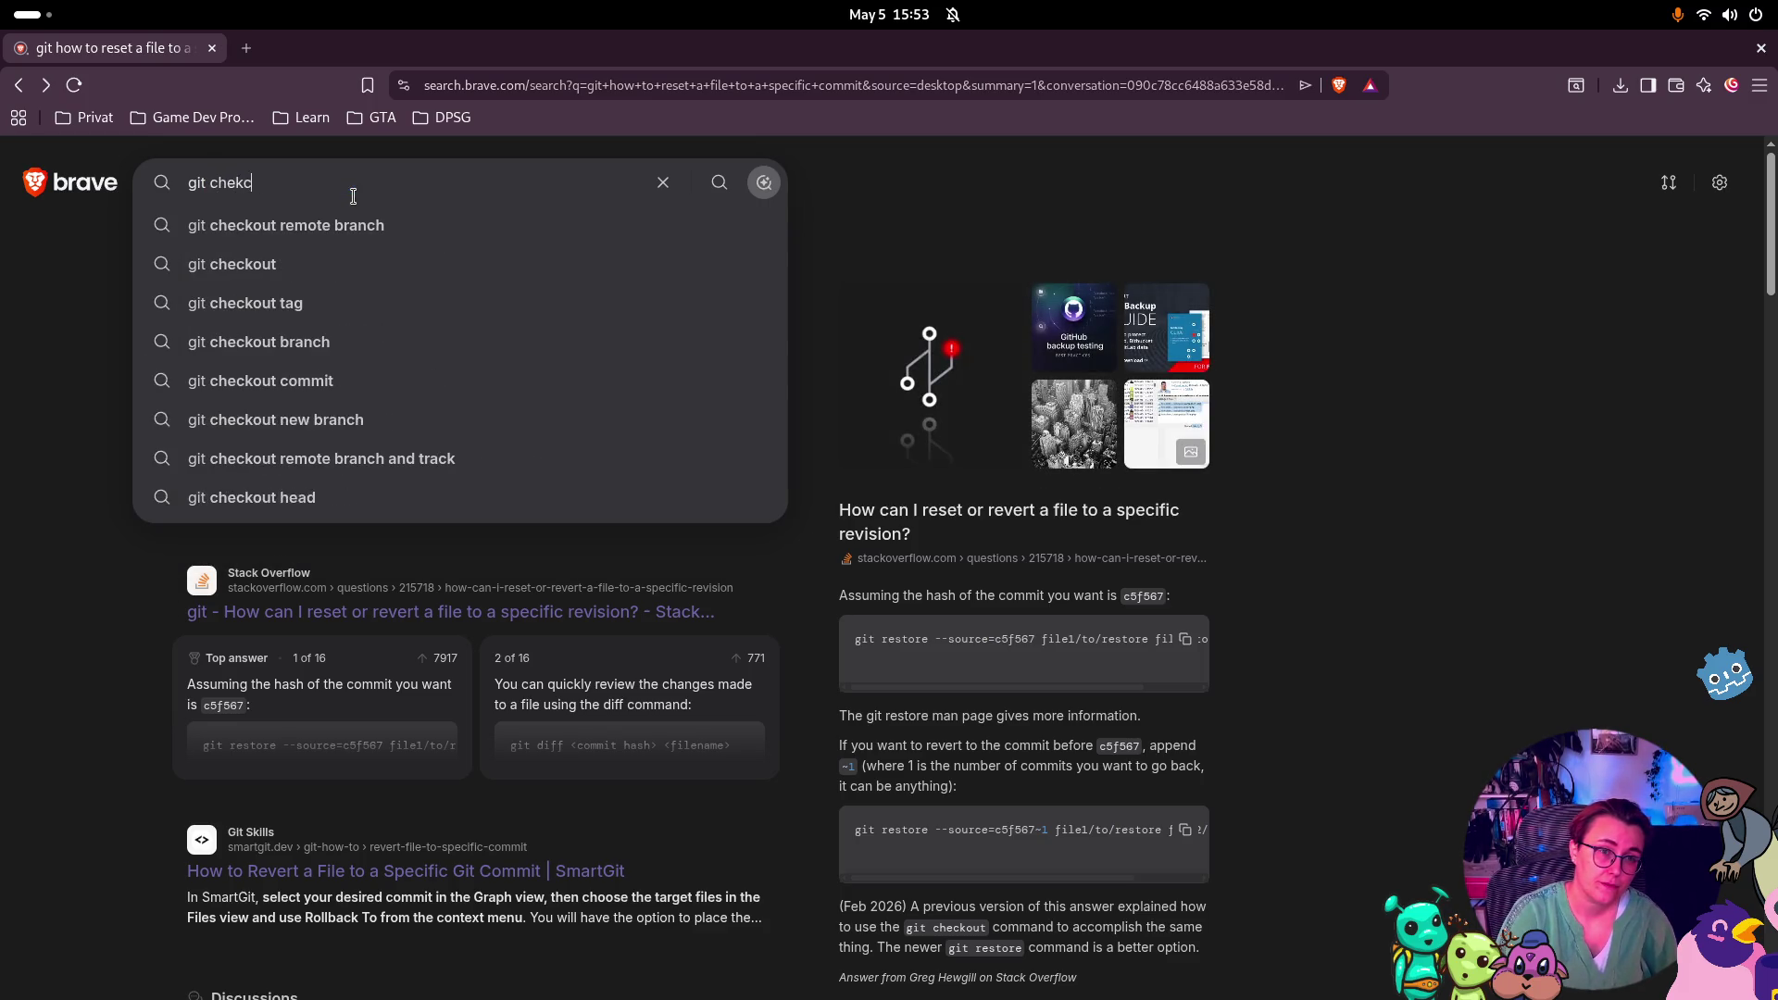
{"action": "type", "text": "out spc"}
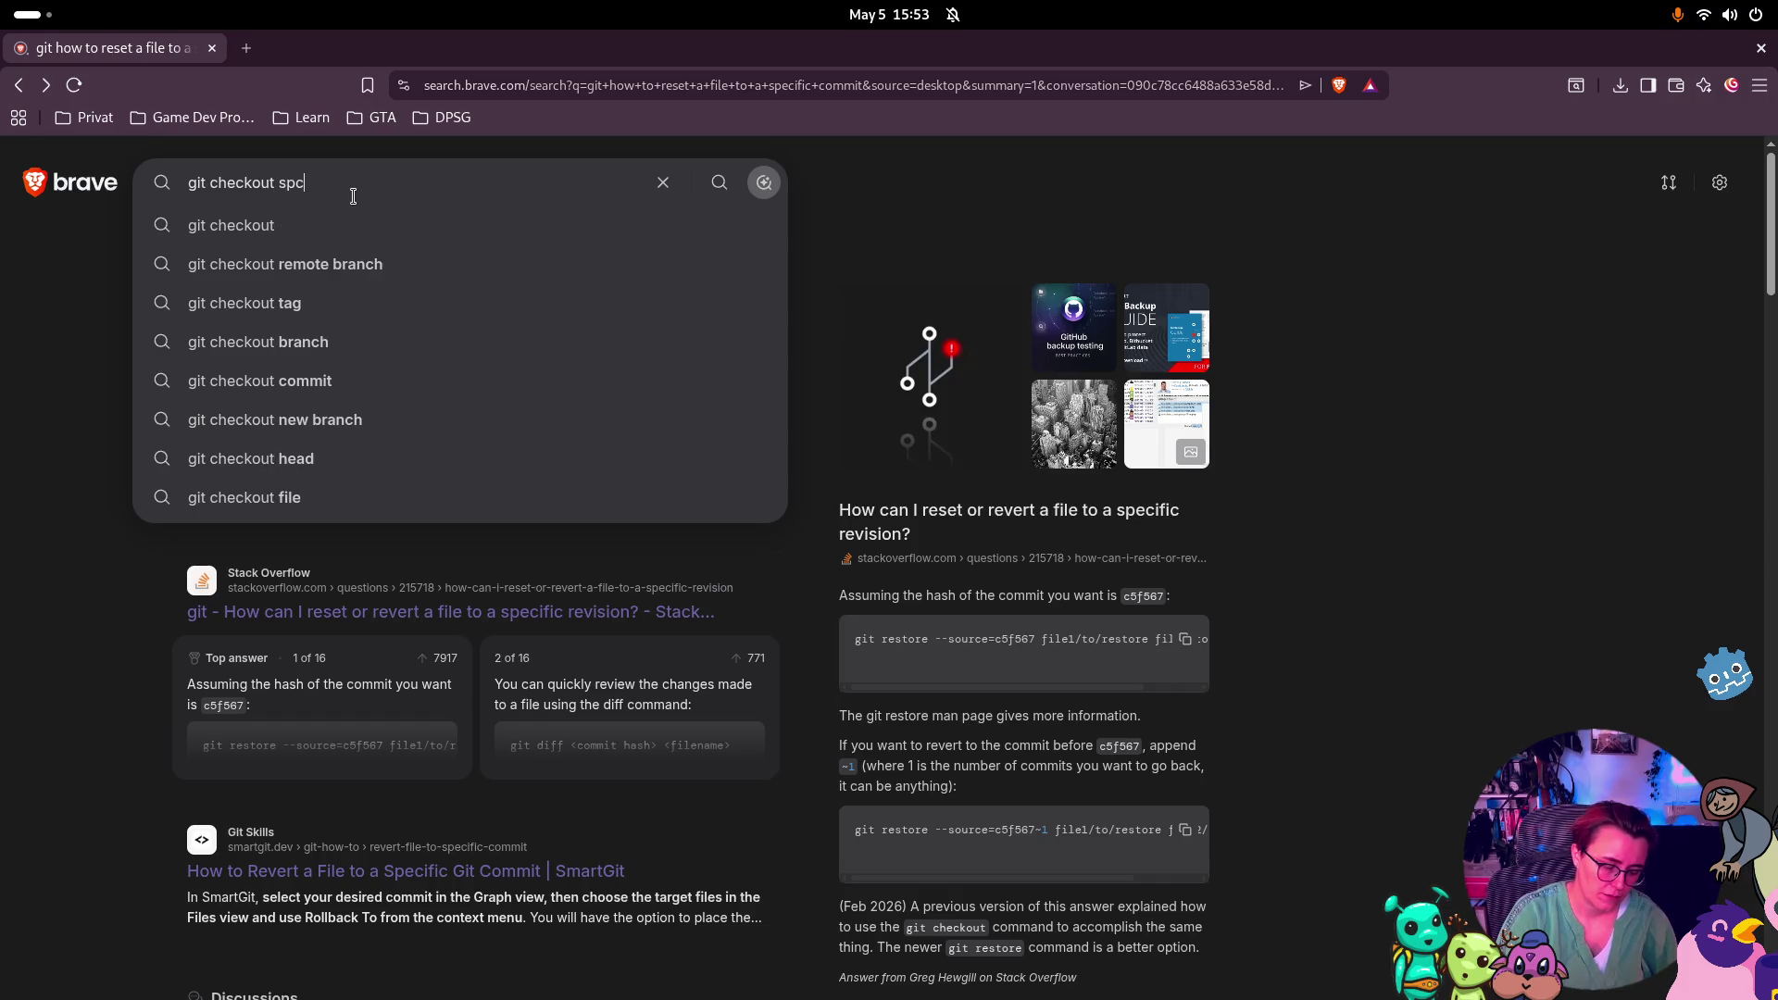
{"action": "type", "text": "ific commit"}
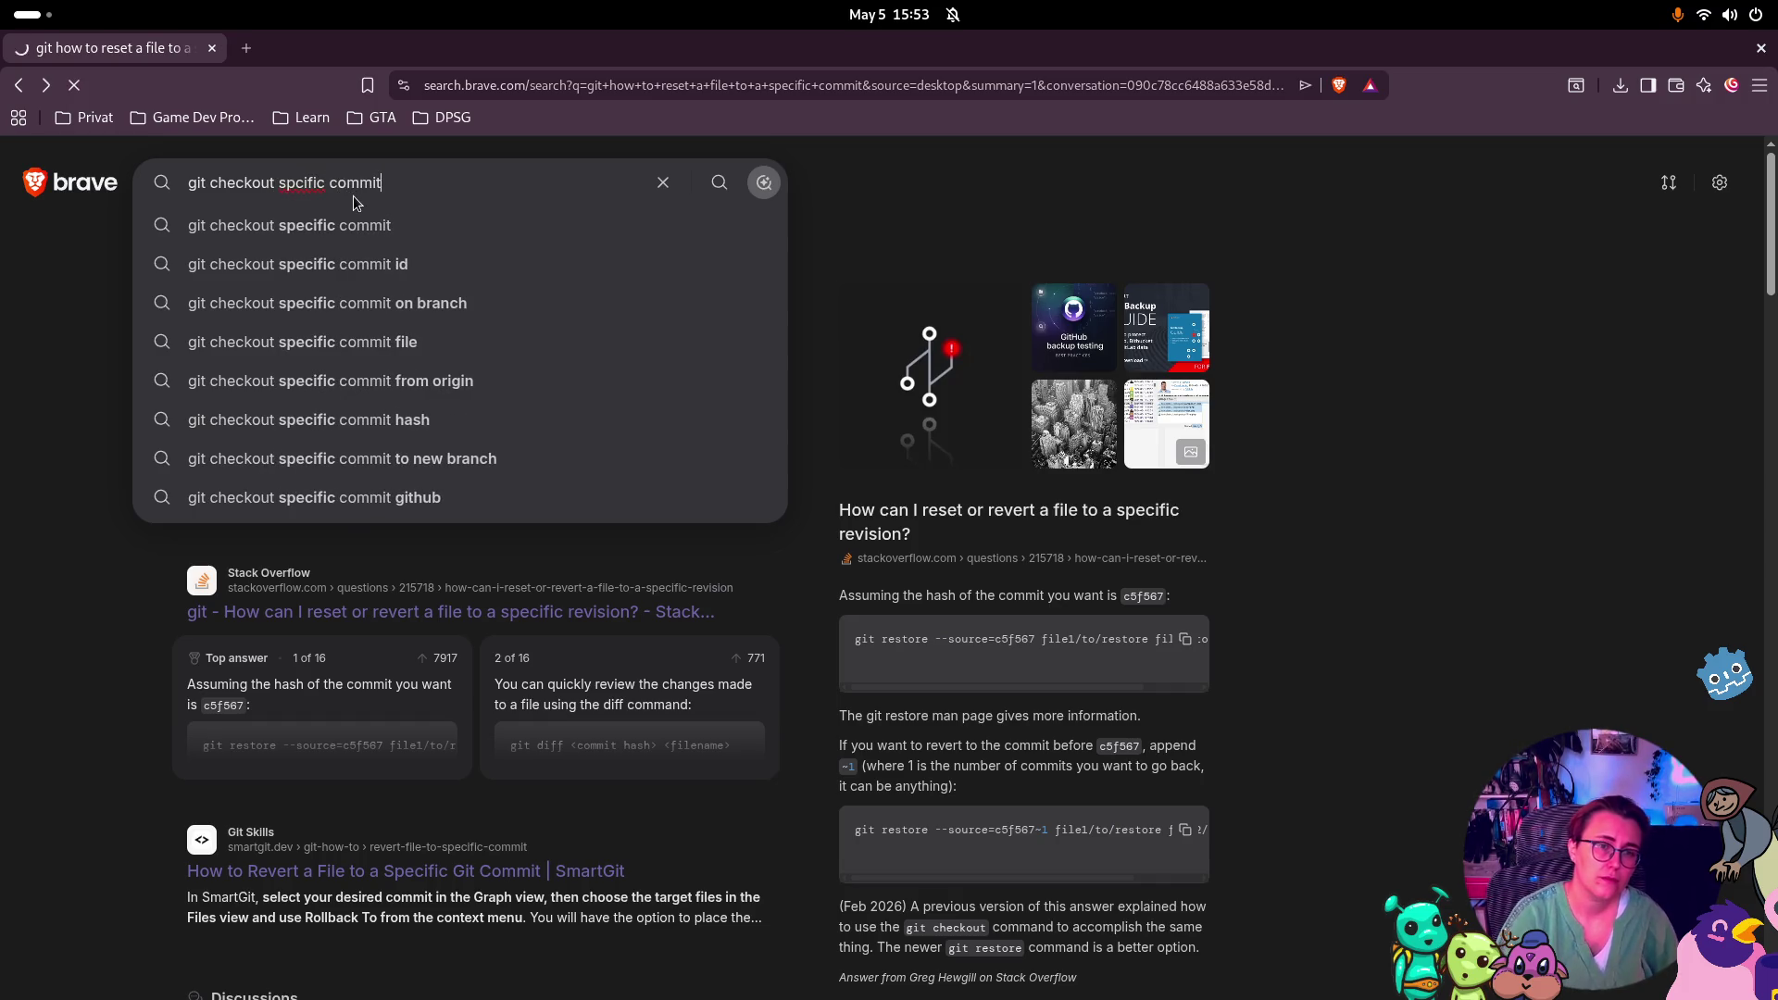
{"action": "key", "text": "Return"}
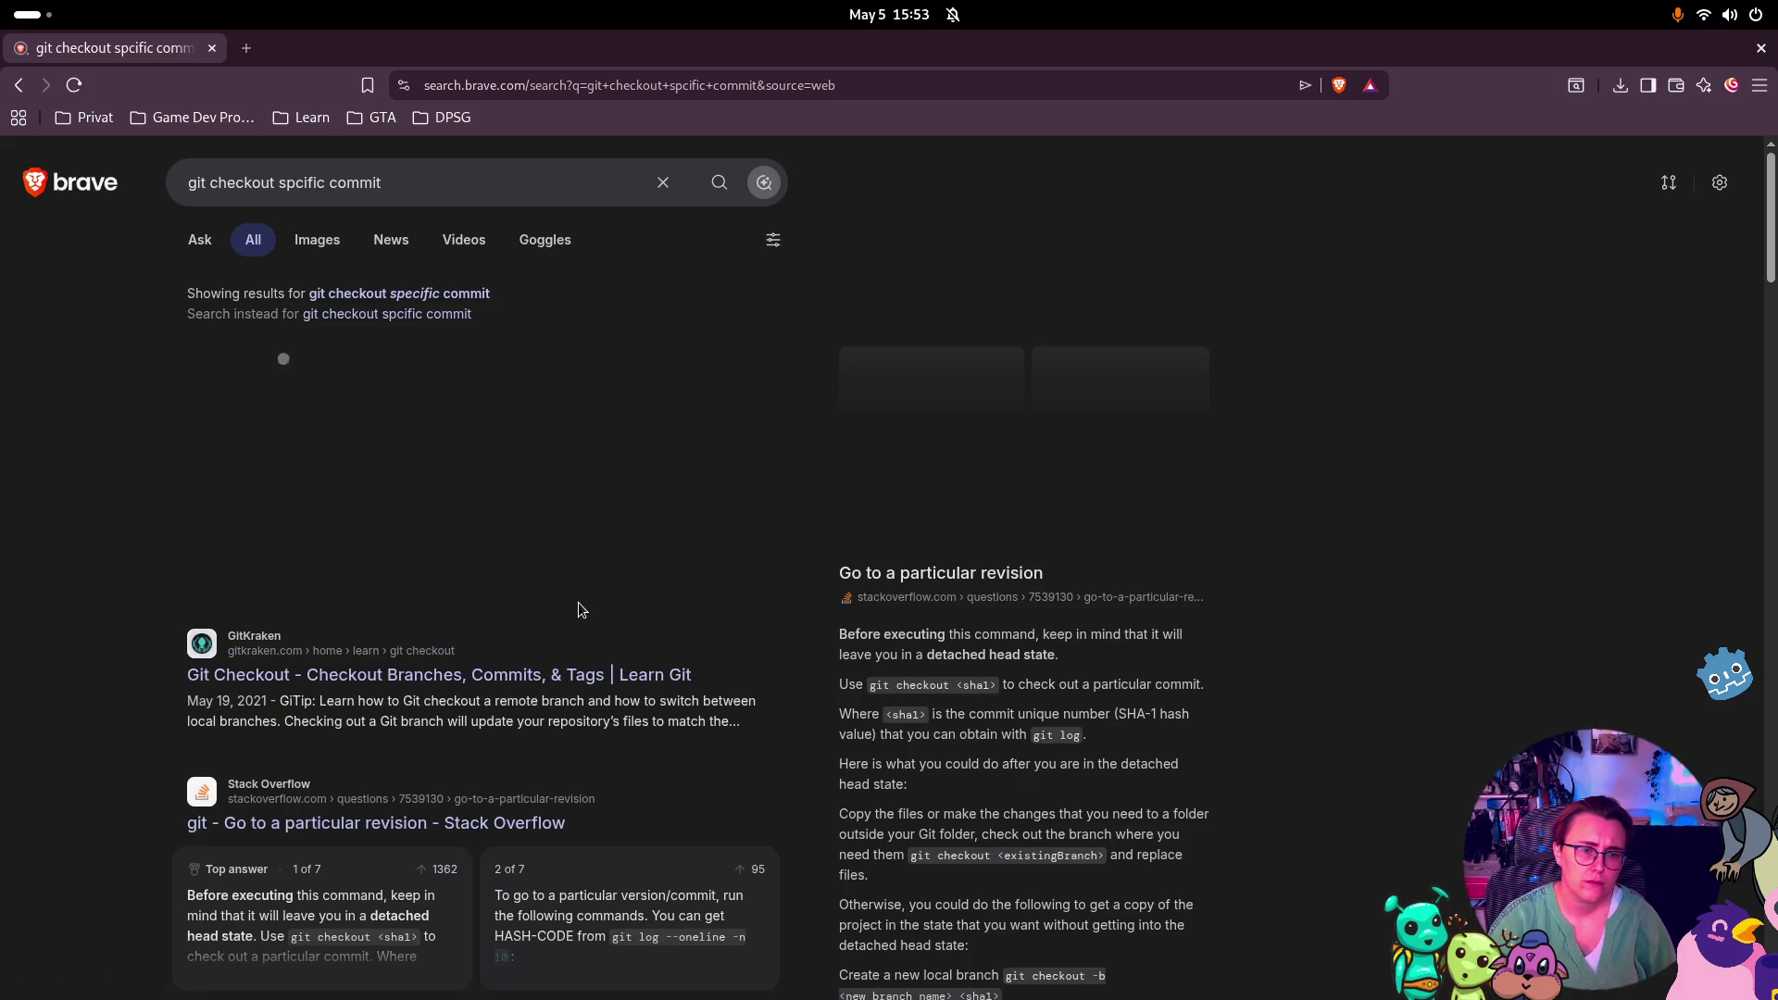
{"action": "scroll", "coordinate": [533, 669], "scroll_direction": "down", "scroll_amount": 15}
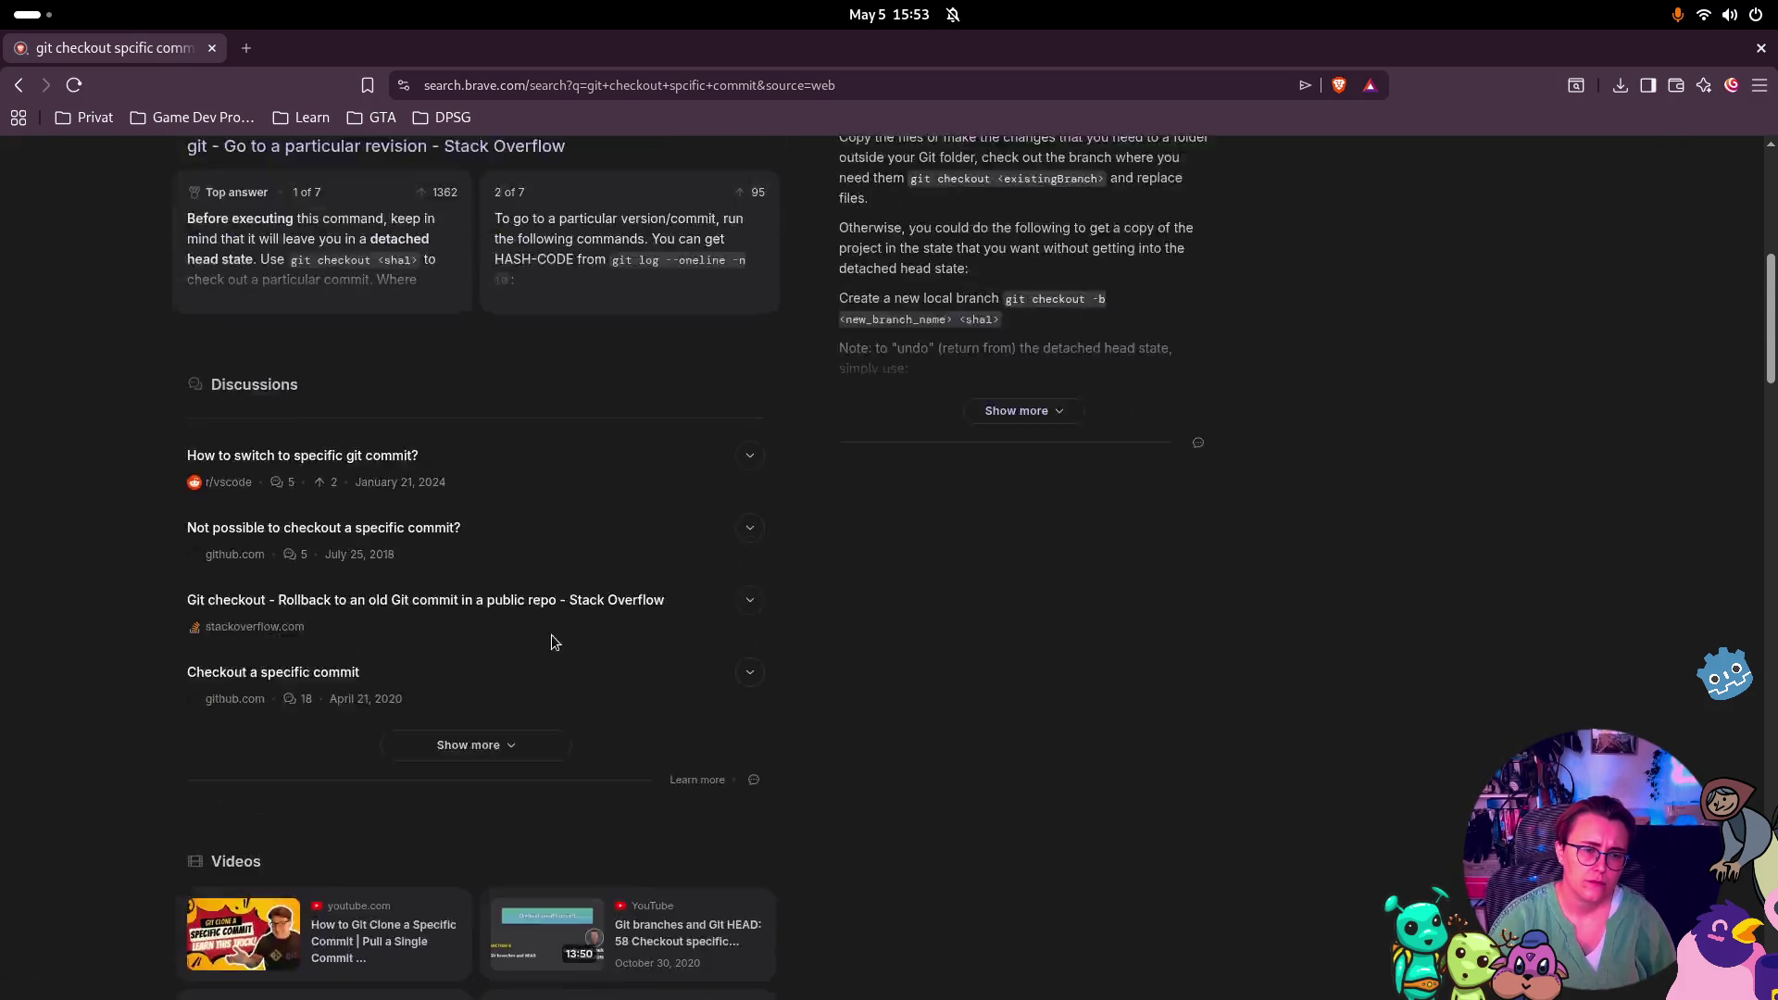
{"action": "scroll", "coordinate": [487, 606], "scroll_direction": "down", "scroll_amount": 10}
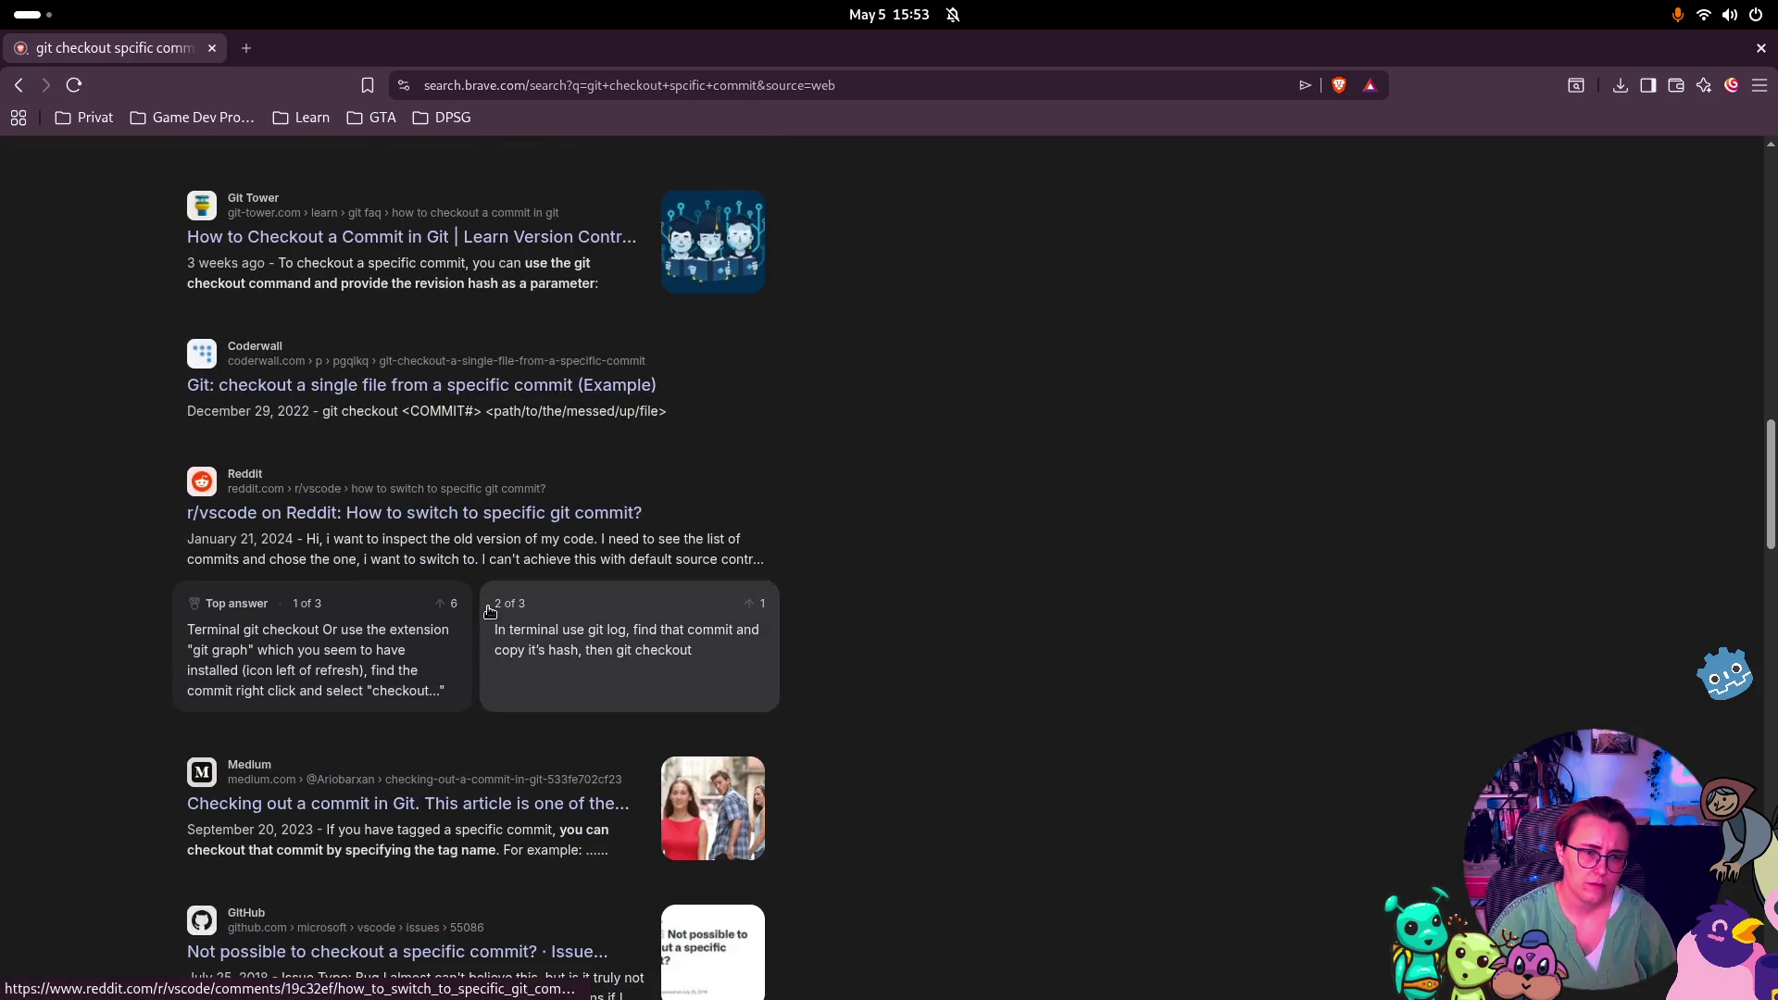
{"action": "scroll", "coordinate": [489, 611], "scroll_direction": "down", "scroll_amount": 7}
{"action": "left_click", "coordinate": [416, 468]}
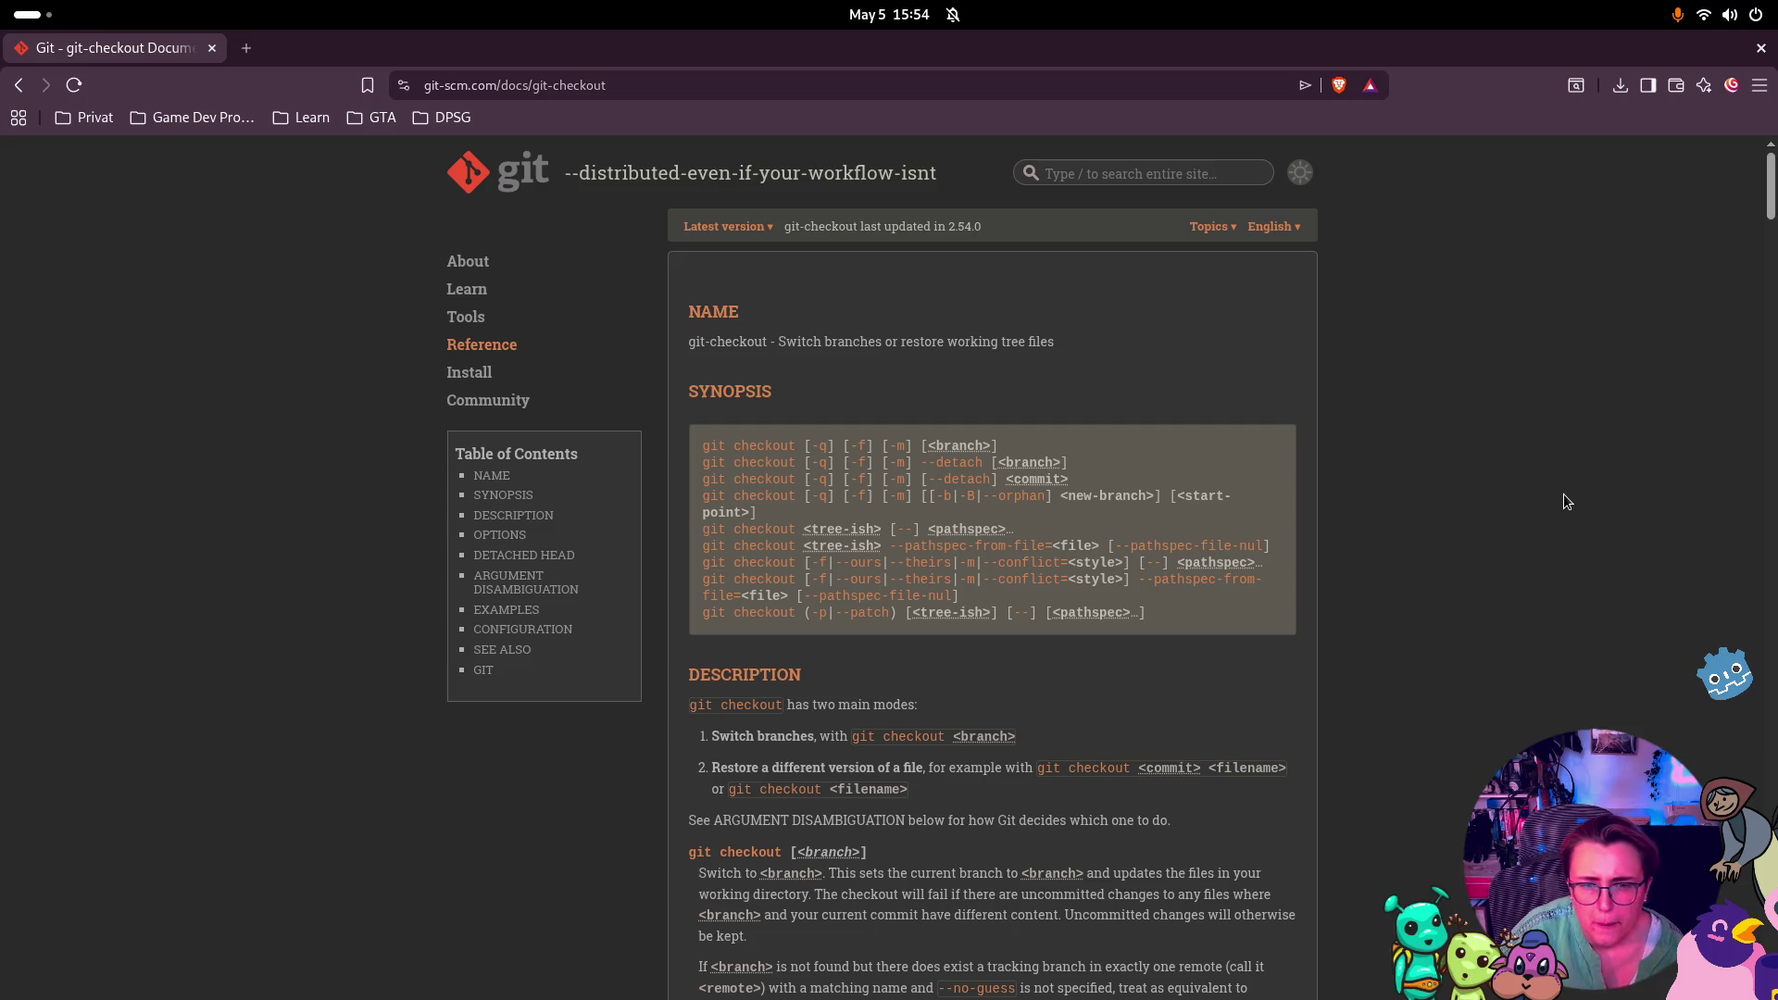
Skim the git-checkout documentation, then switch back to Rider
{"action": "scroll", "coordinate": [1574, 504], "scroll_direction": "down", "scroll_amount": 10}
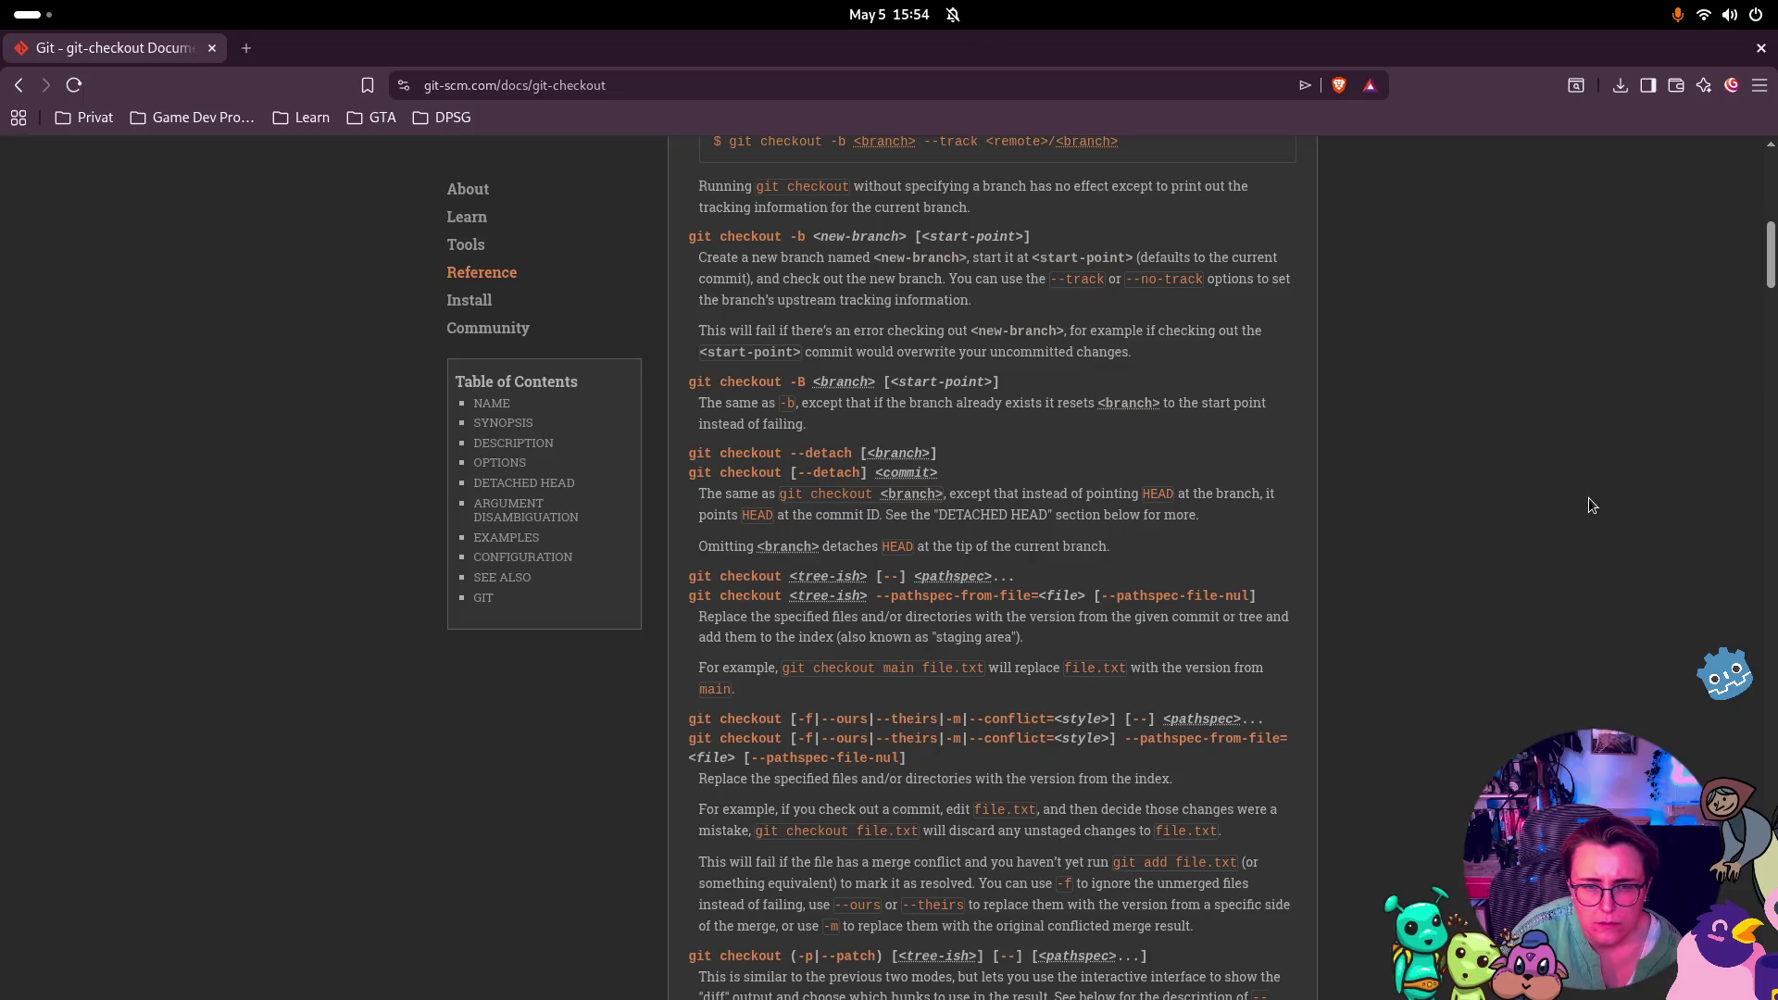
{"action": "scroll", "coordinate": [1315, 454], "scroll_direction": "up", "scroll_amount": 10}
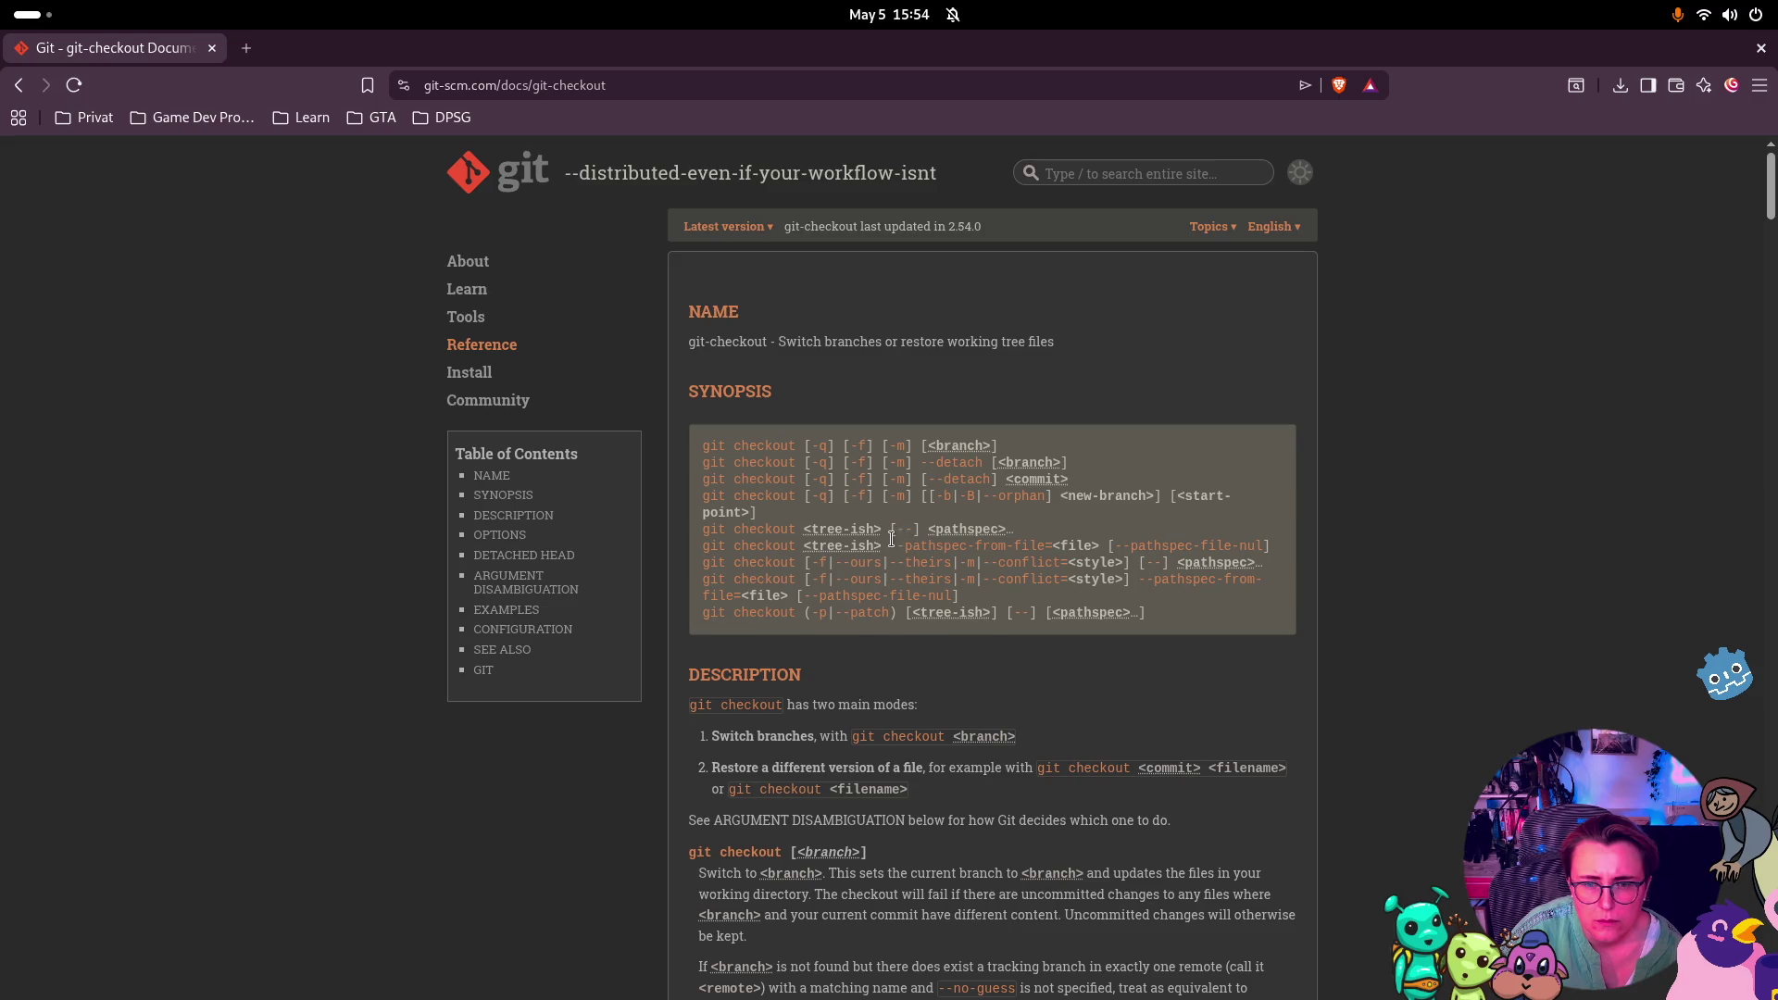
{"action": "mouse_move", "coordinate": [855, 538]}
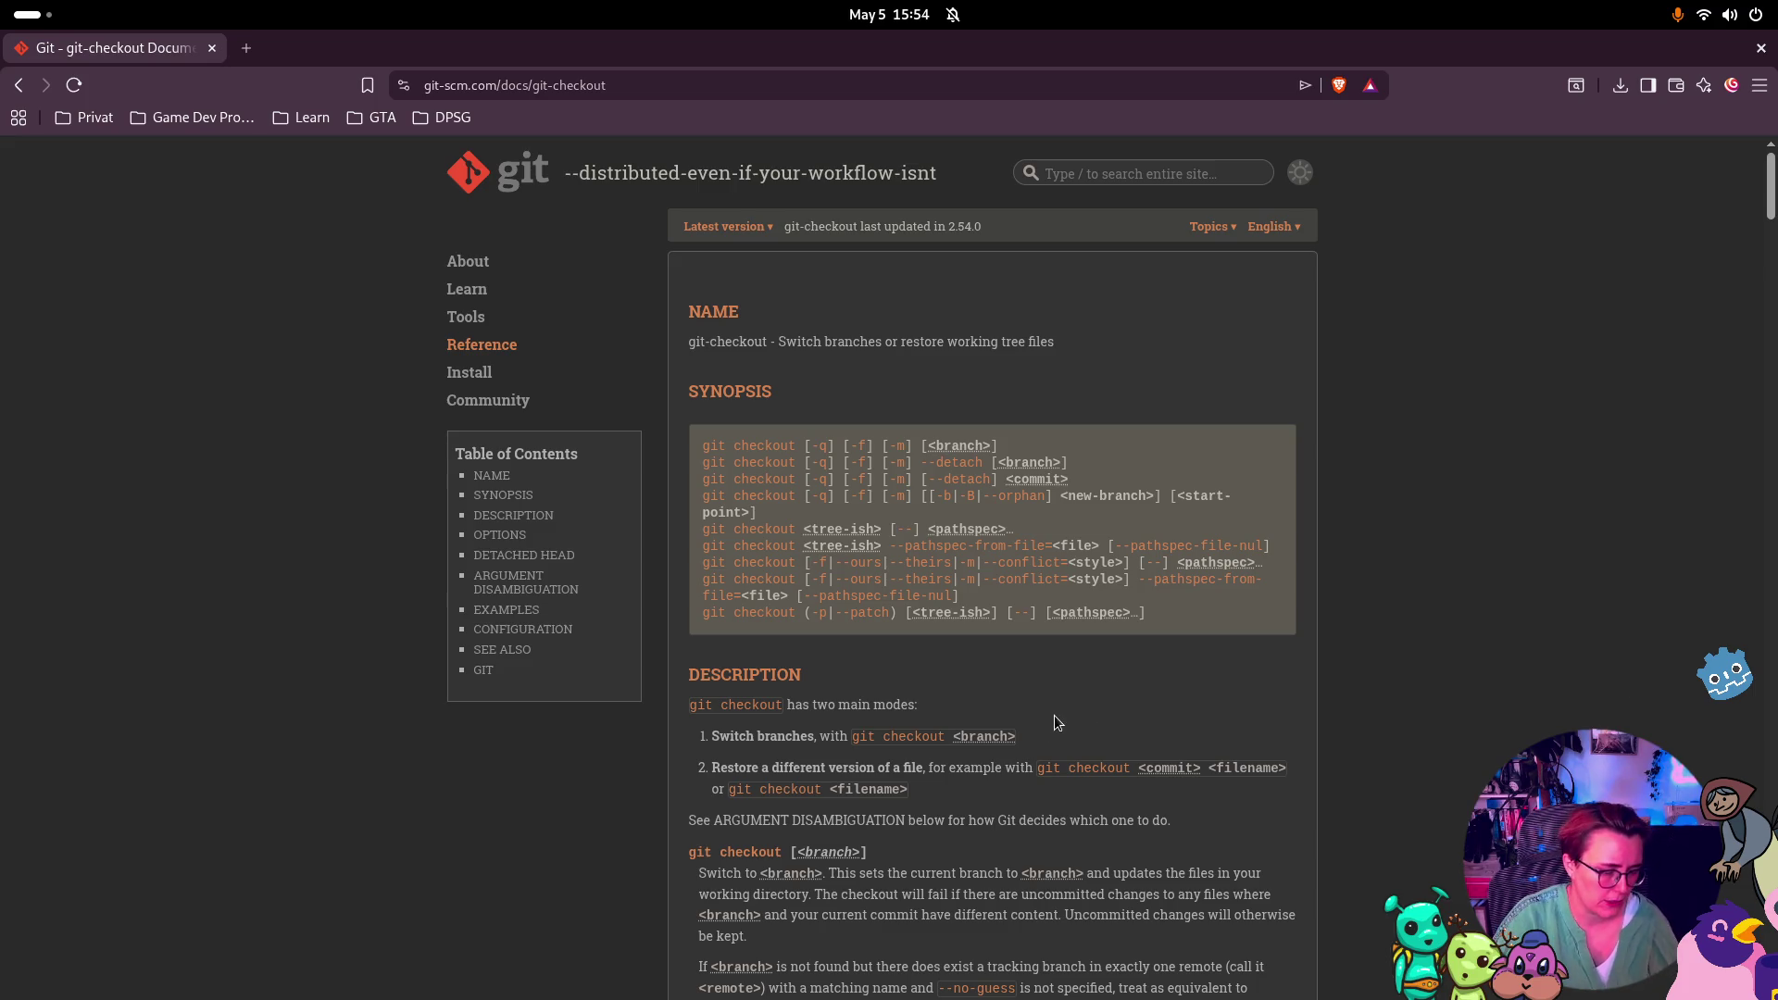
{"action": "key", "text": "super"}
{"action": "left_click", "coordinate": [1213, 364]}
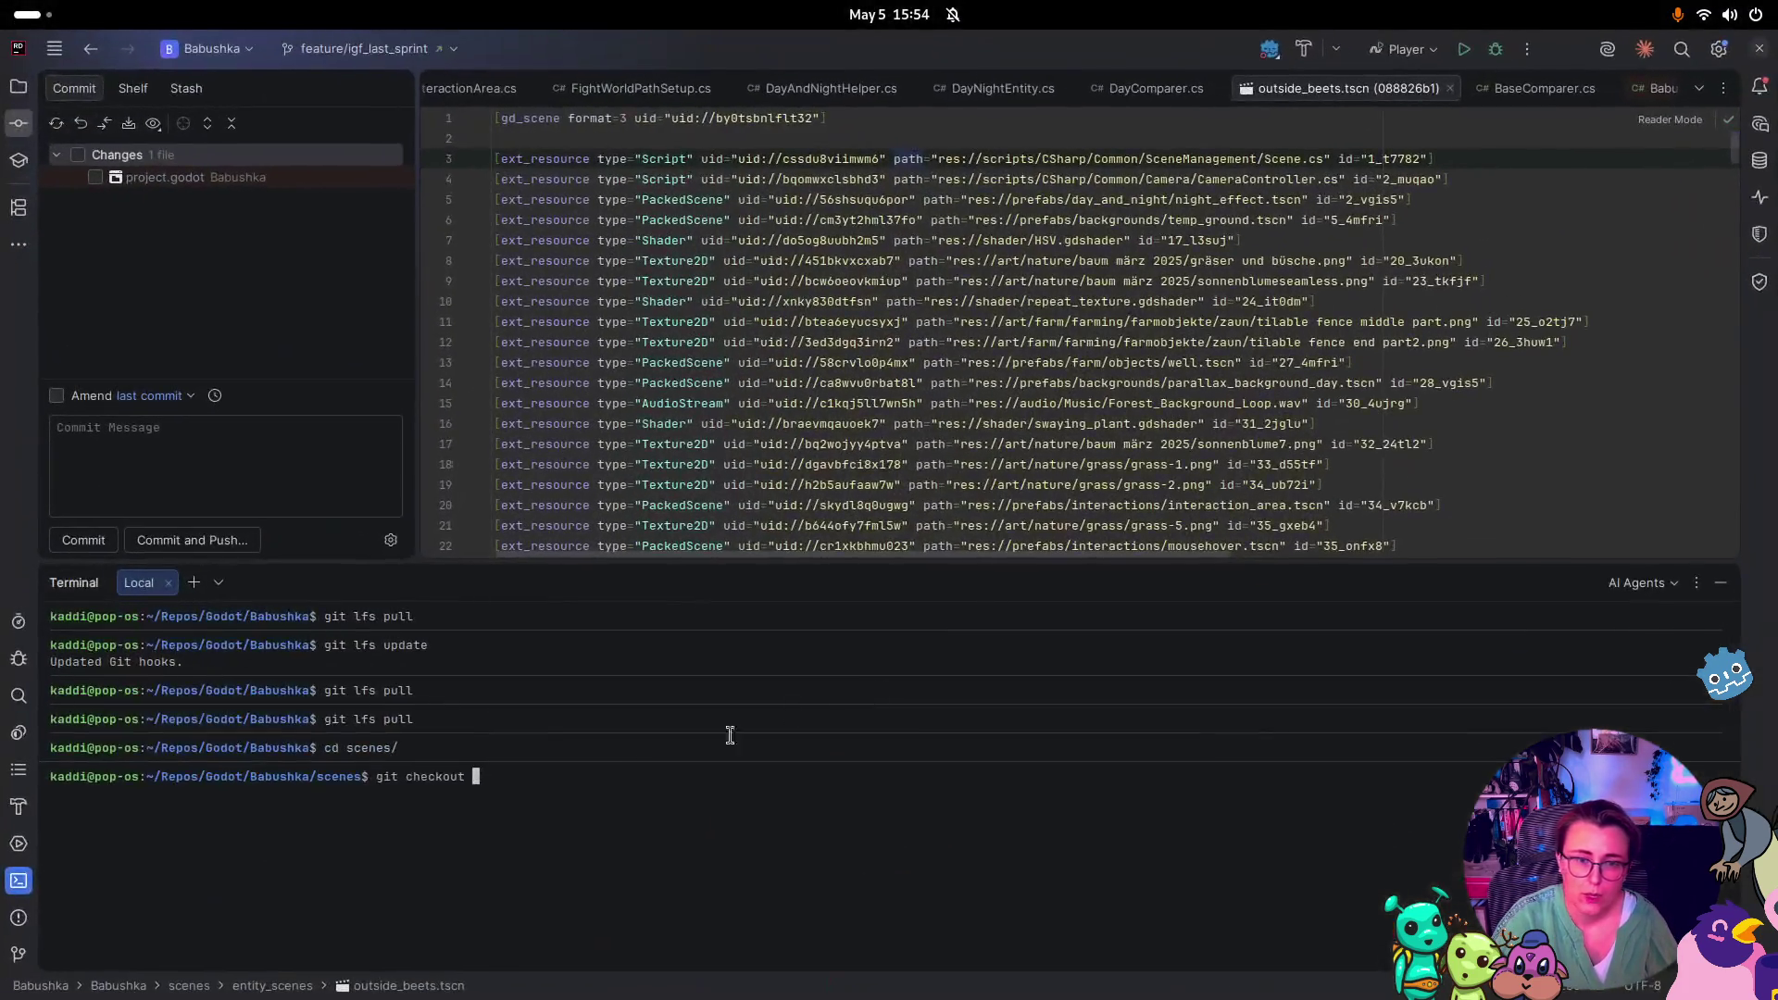
{"action": "key", "text": "ctrl+shift+v"}
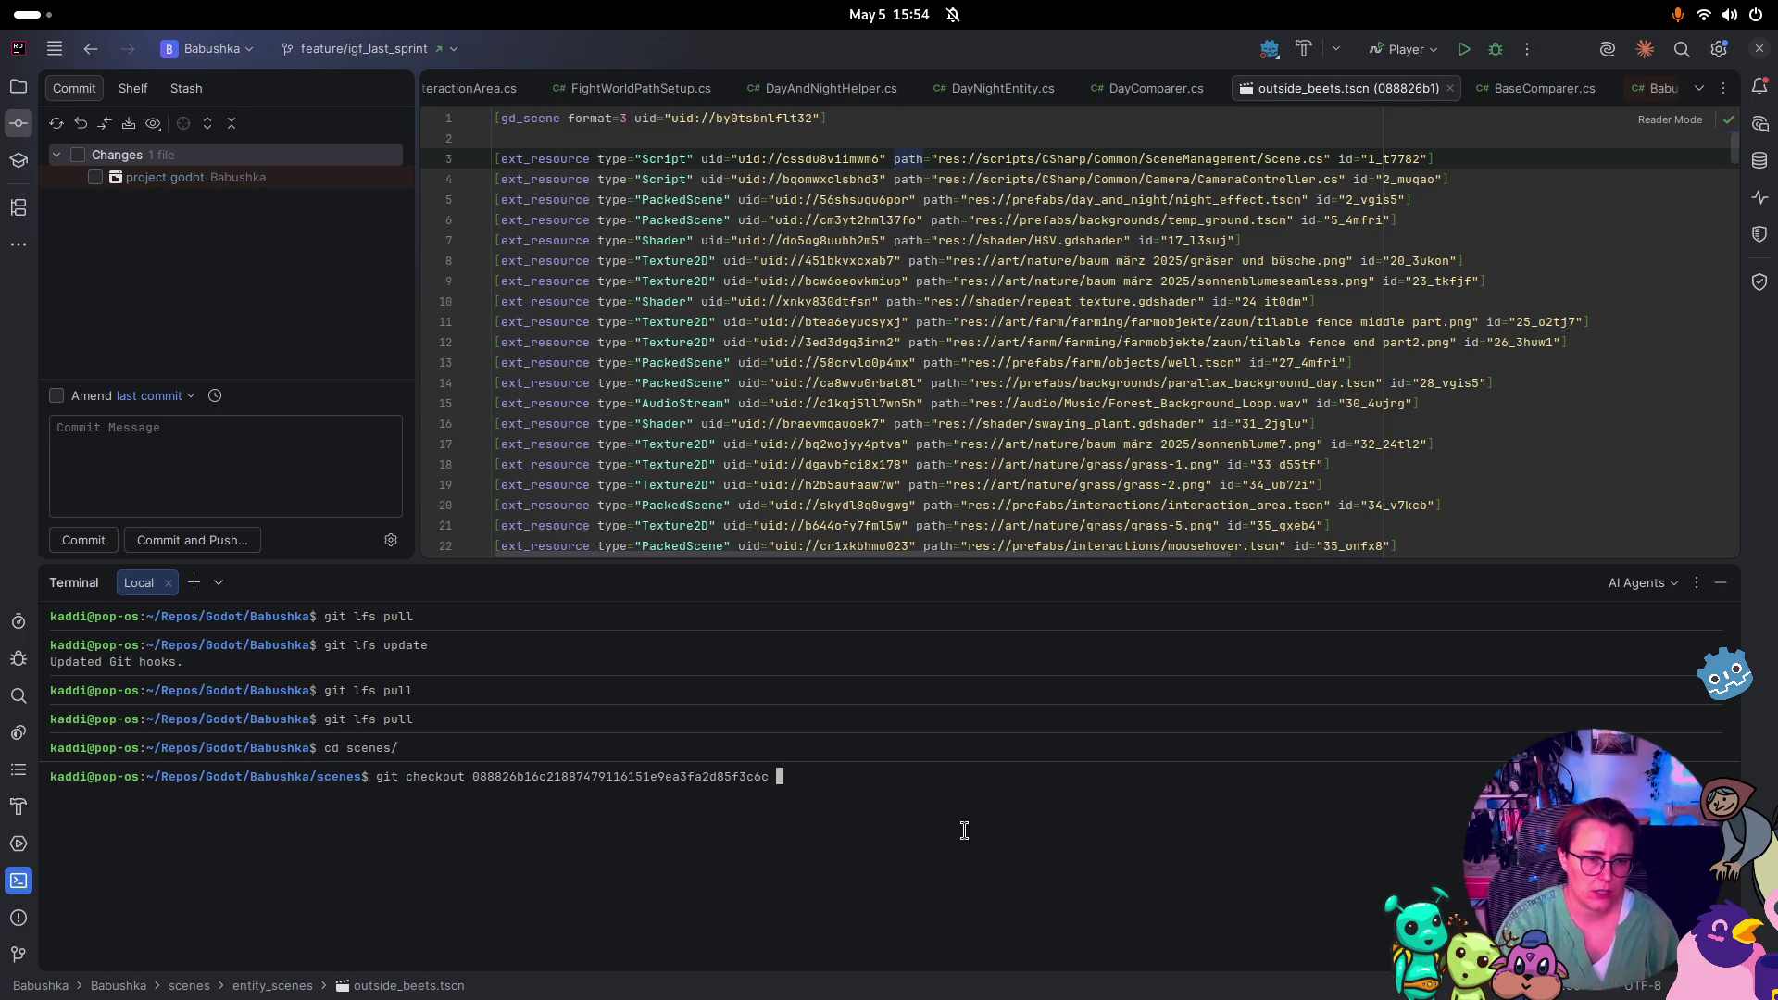
{"action": "type", "text": "origi"}
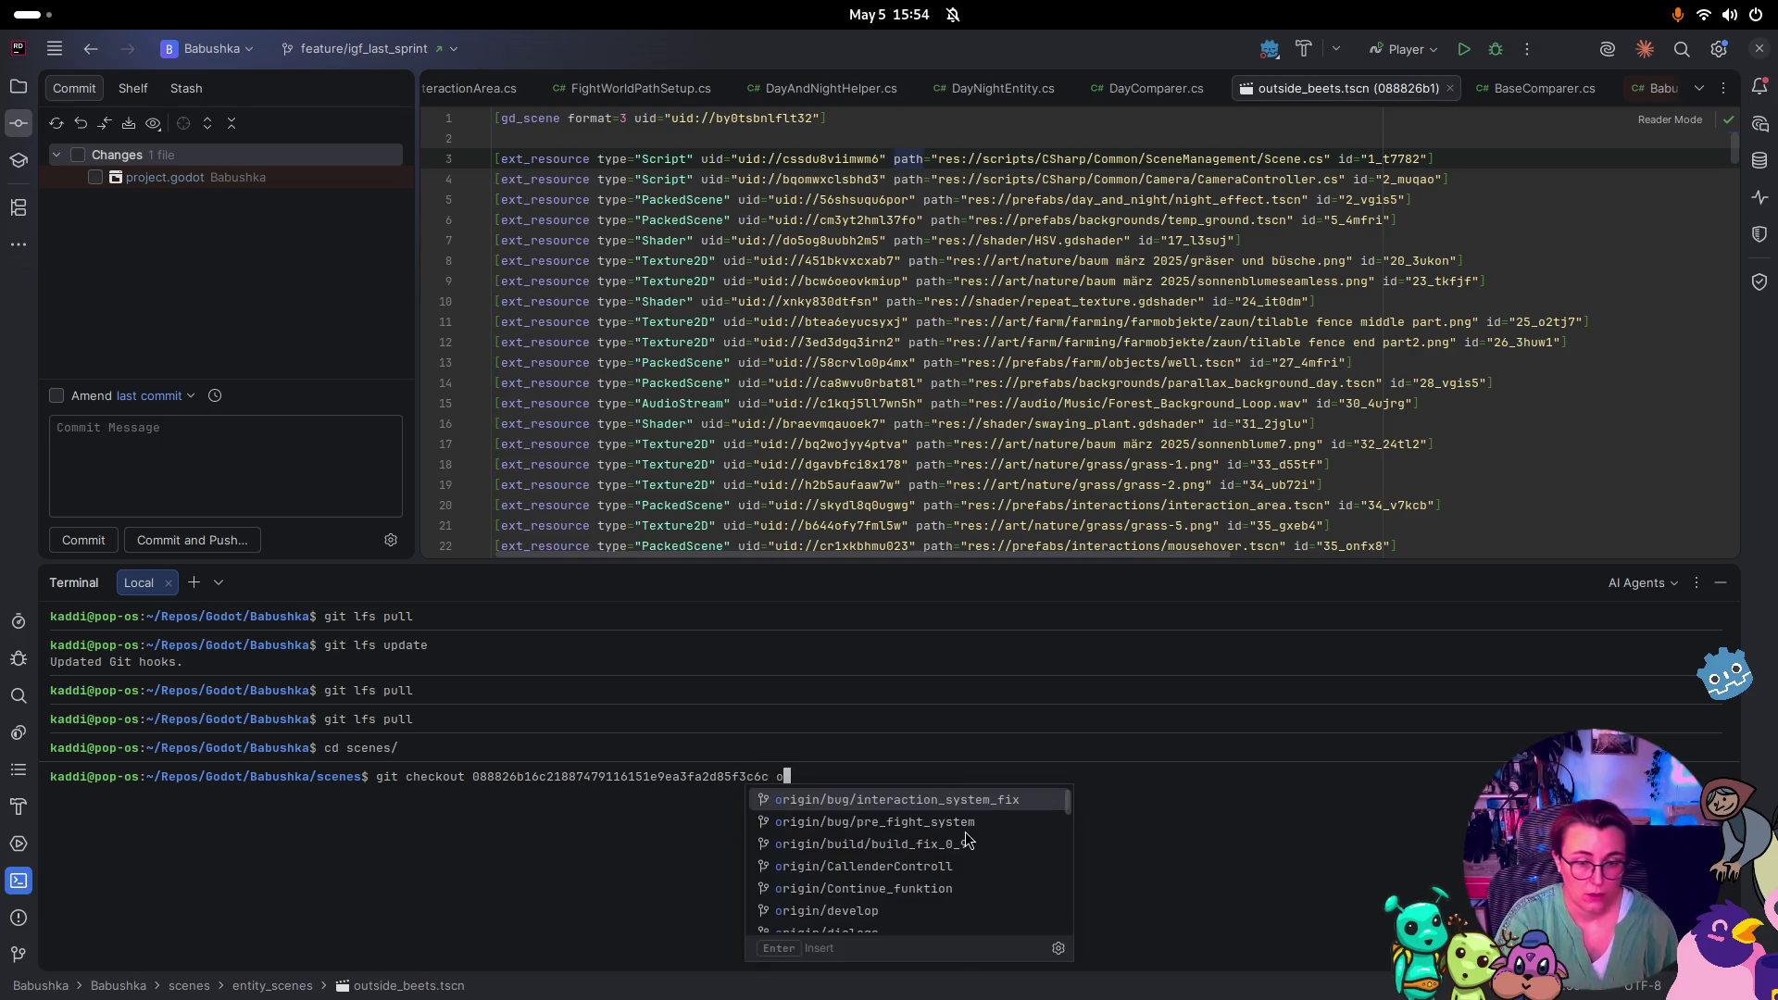
{"action": "key", "text": "BackSpace"}
{"action": "key", "text": "BackSpace"}
{"action": "key", "text": "BackSpace"}
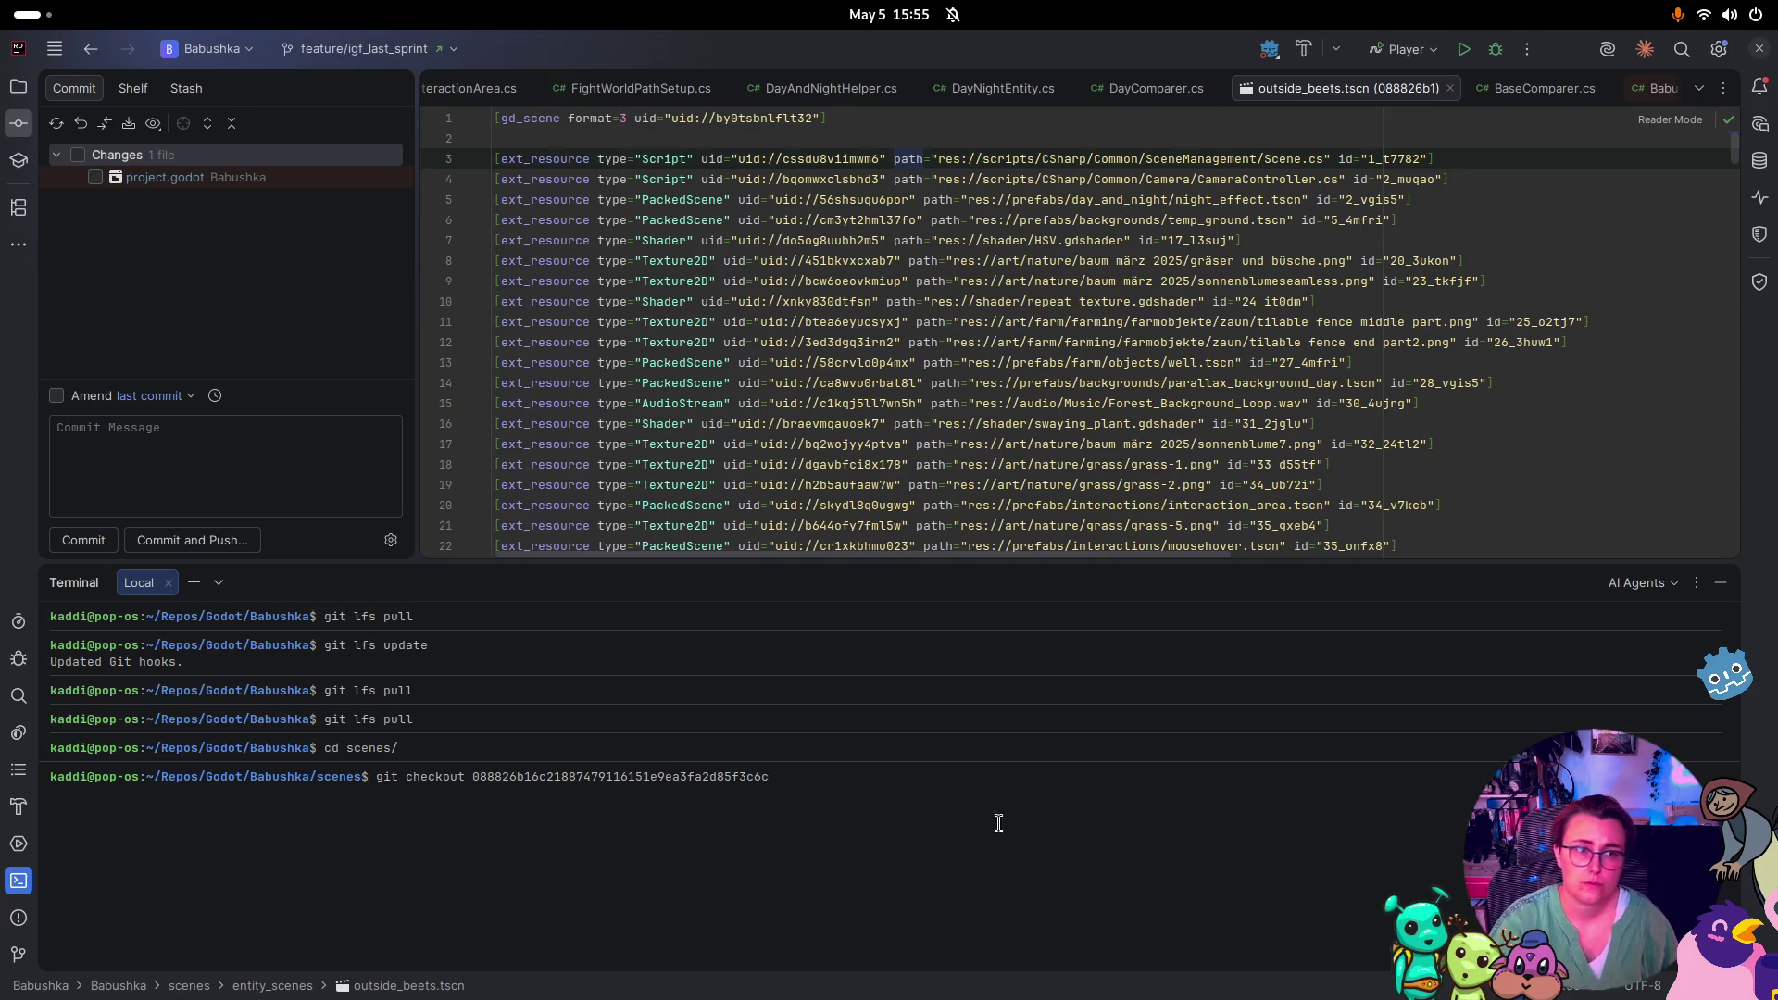
{"action": "left_click", "coordinate": [19, 87]}
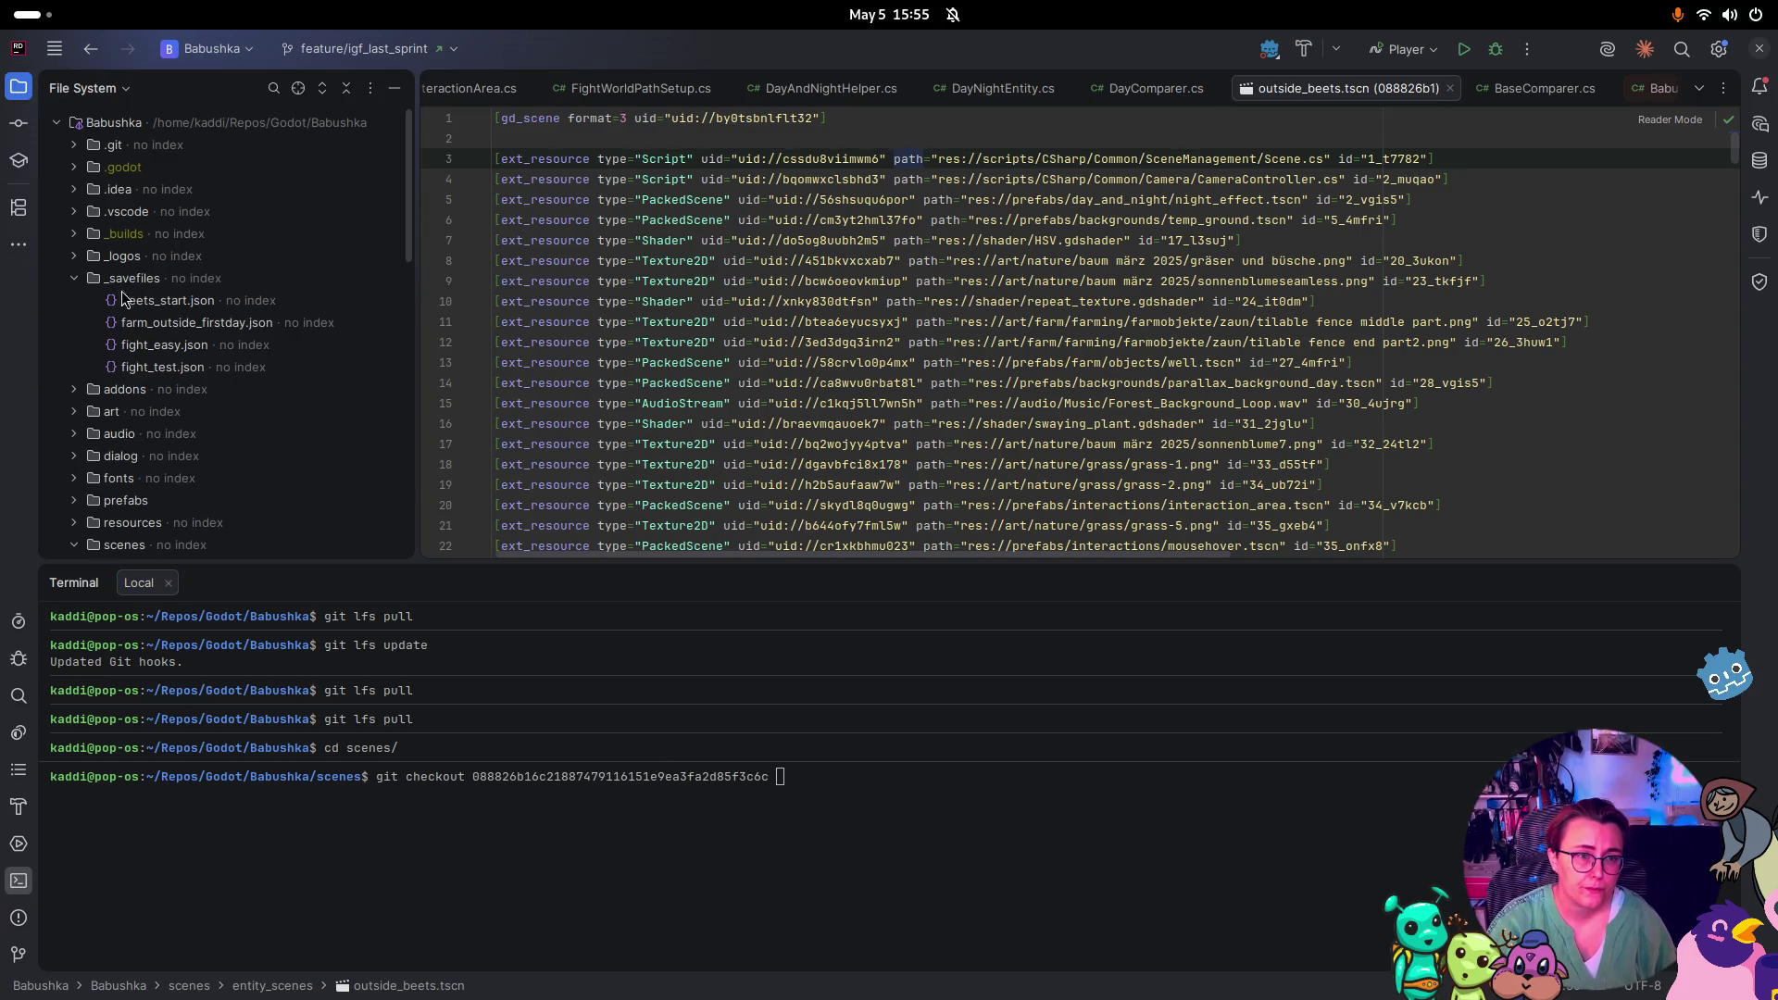
Append outside_beets.tscn's absolute path to the checkout command and run it to restore revision 088826b1
{"action": "scroll", "coordinate": [120, 361], "scroll_direction": "down", "scroll_amount": 5}
{"action": "right_click", "coordinate": [154, 409]}
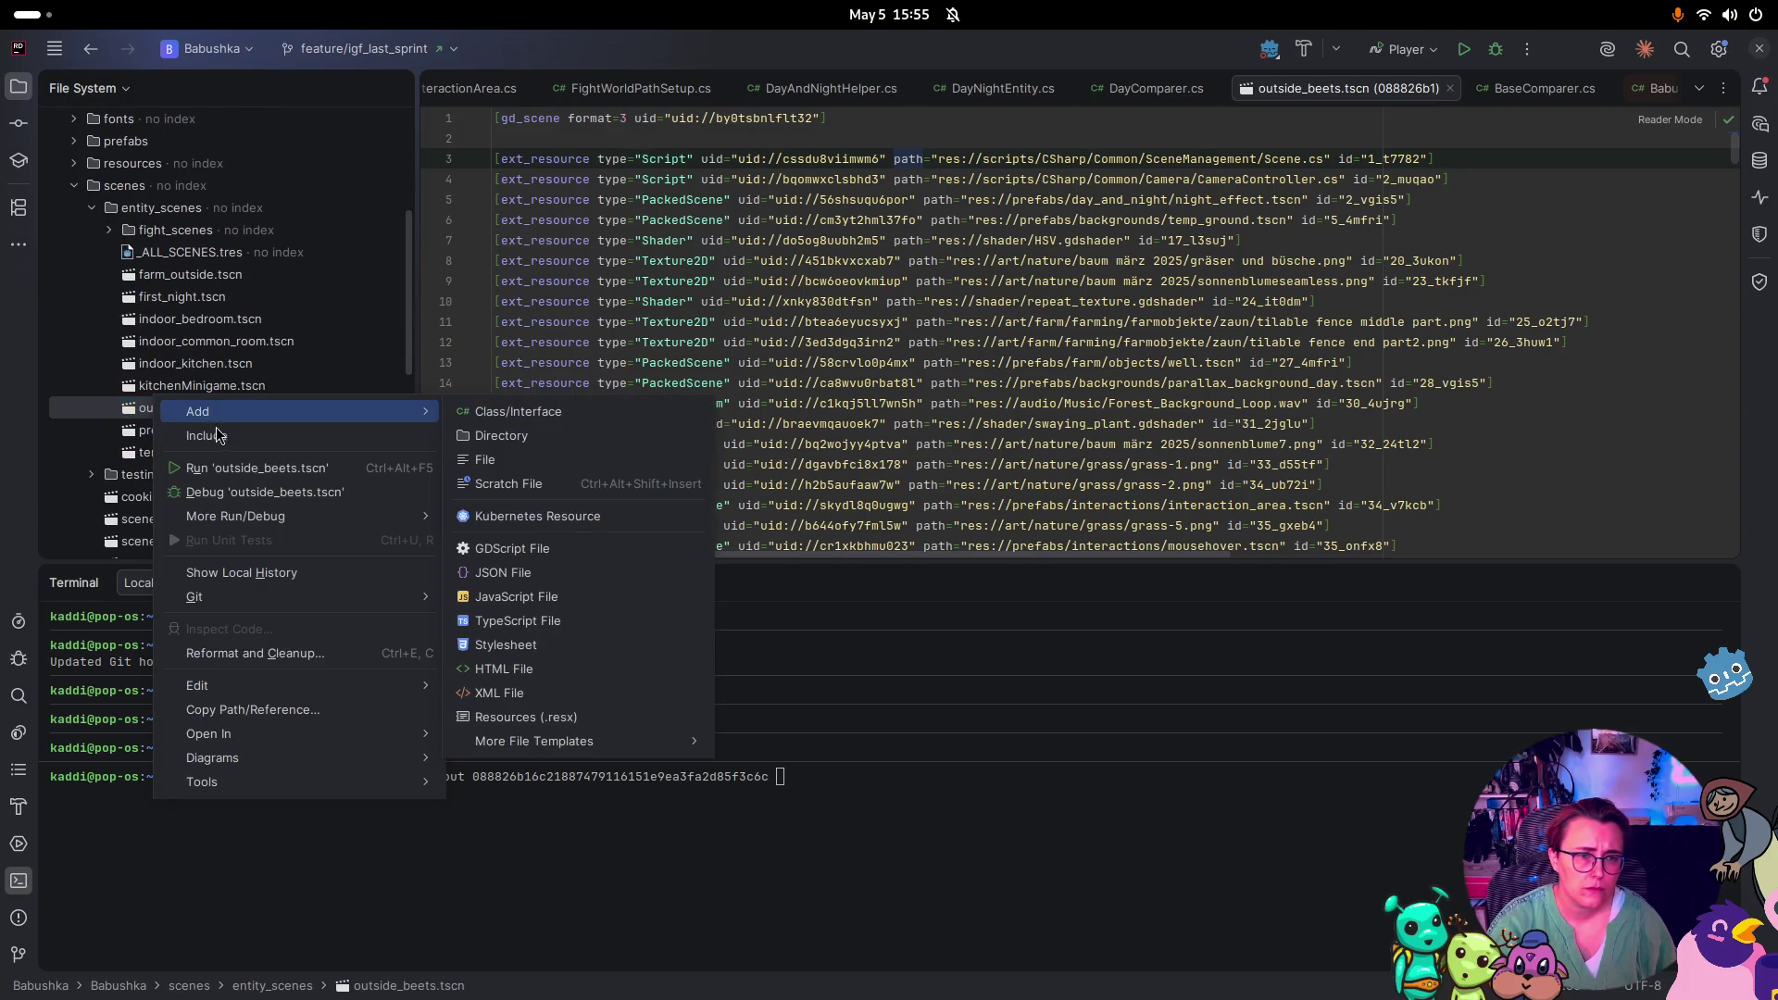
{"action": "left_click", "coordinate": [269, 711]}
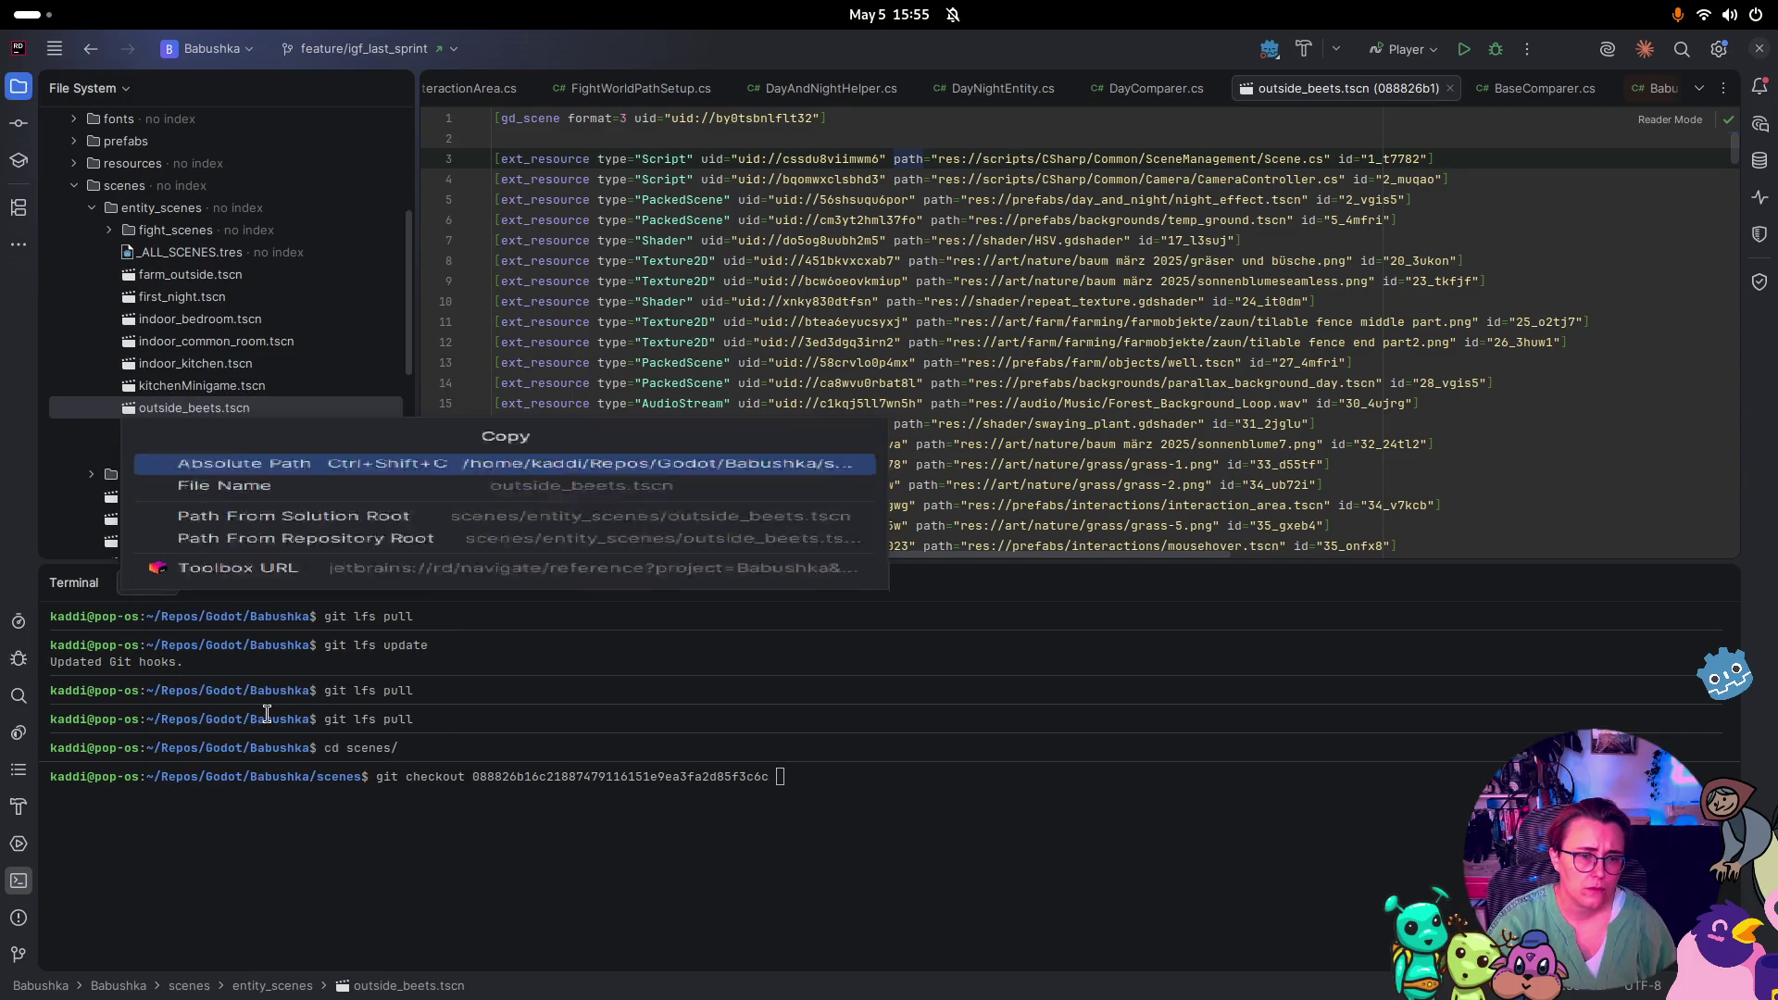
{"action": "left_click", "coordinate": [354, 465]}
{"action": "left_click", "coordinate": [836, 795]}
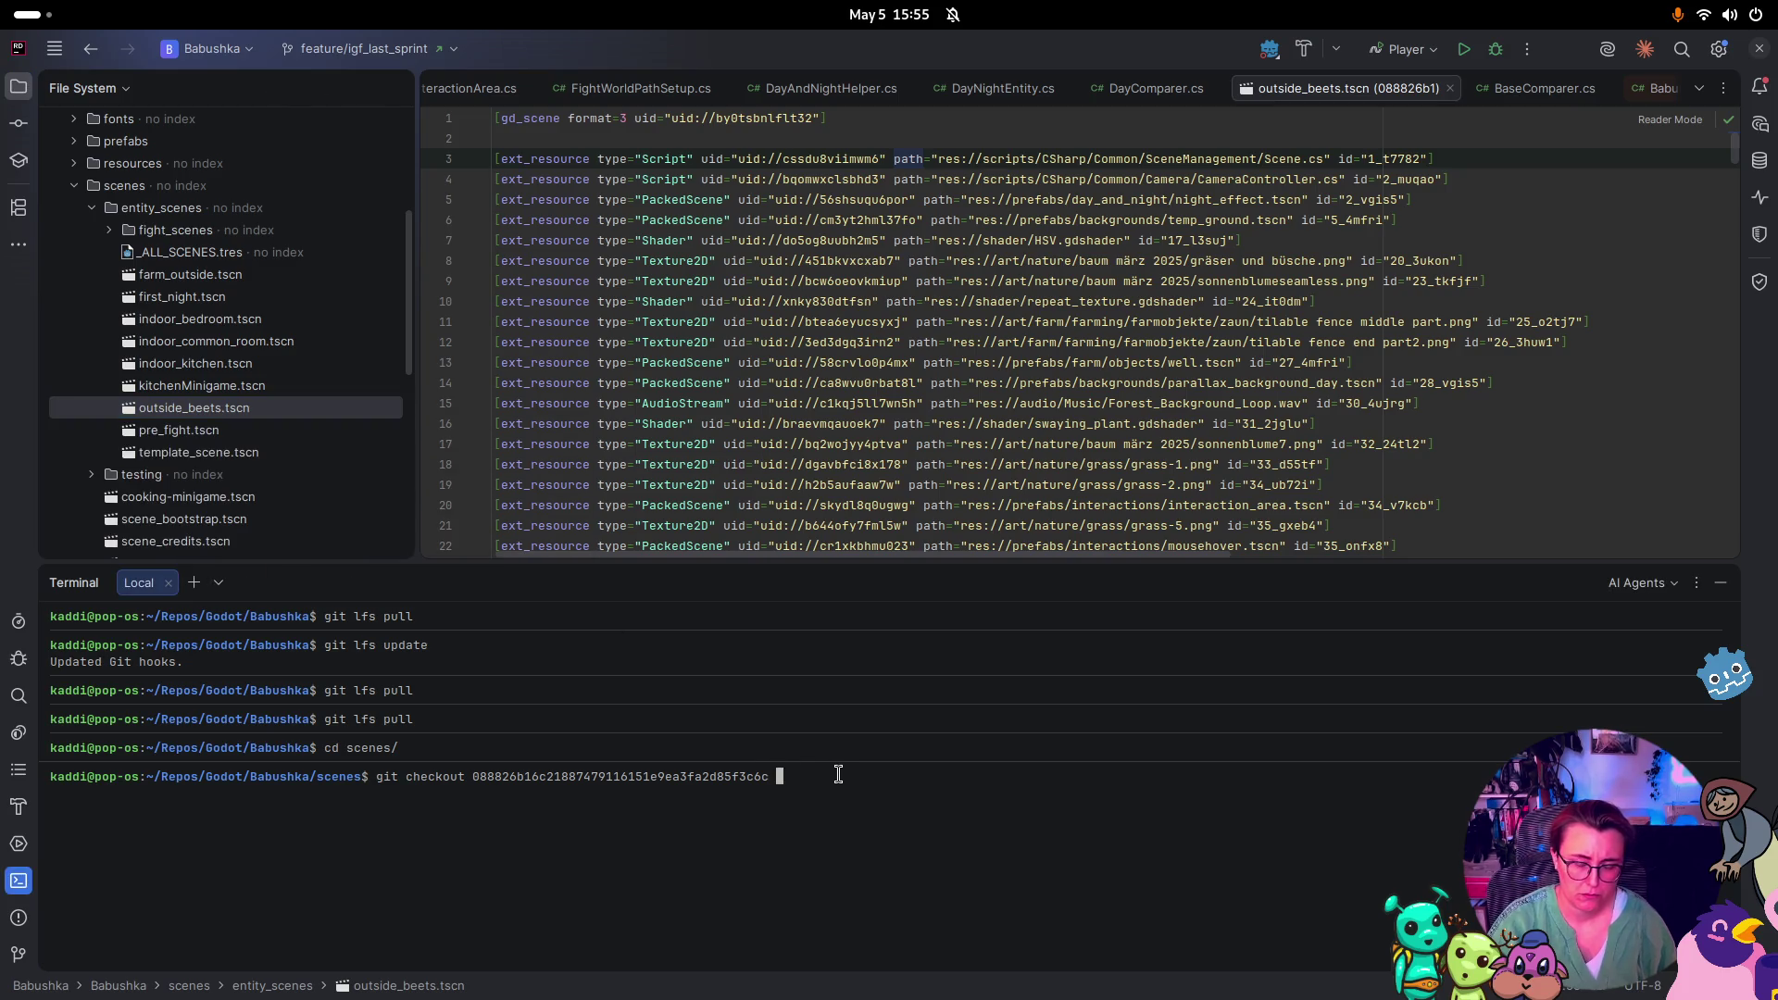
{"action": "type", "text": "5~"}
{"action": "key", "text": "BackSpace"}
{"action": "key", "text": "BackSpace"}
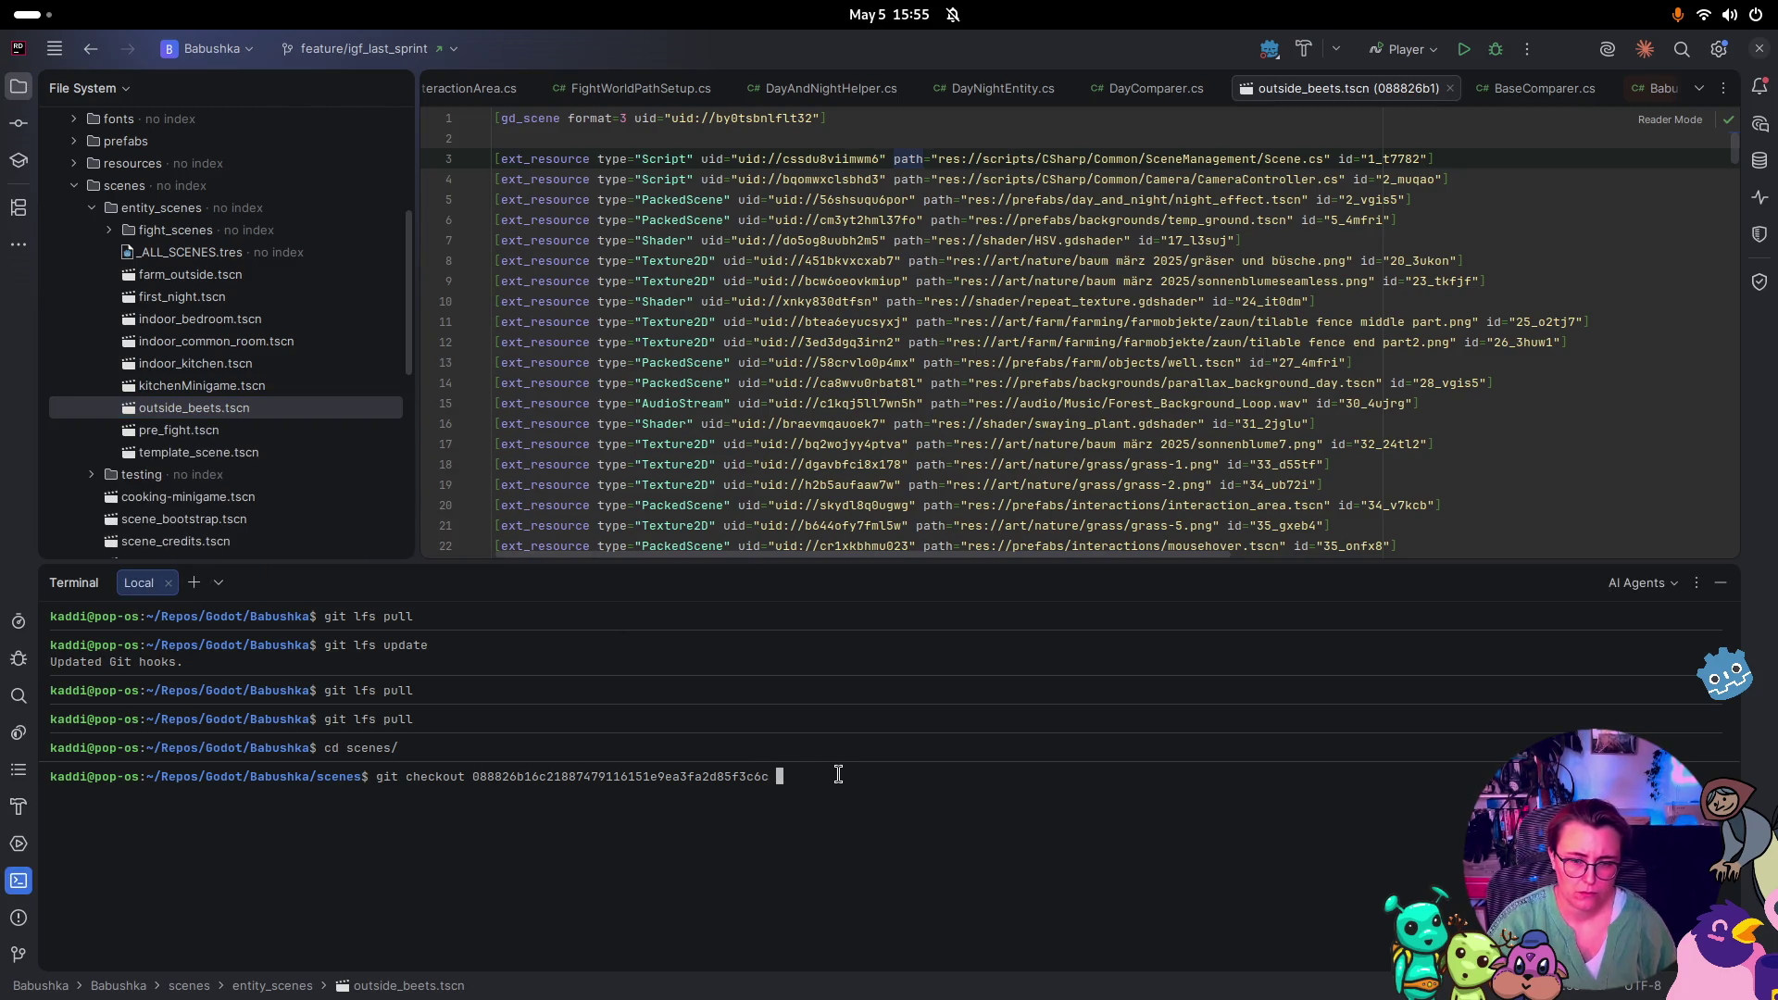
{"action": "type", "text": "/home/kaddi/Repos/Godot/Babushka/scenes/entity_scenes/outside_beets.tscn"}
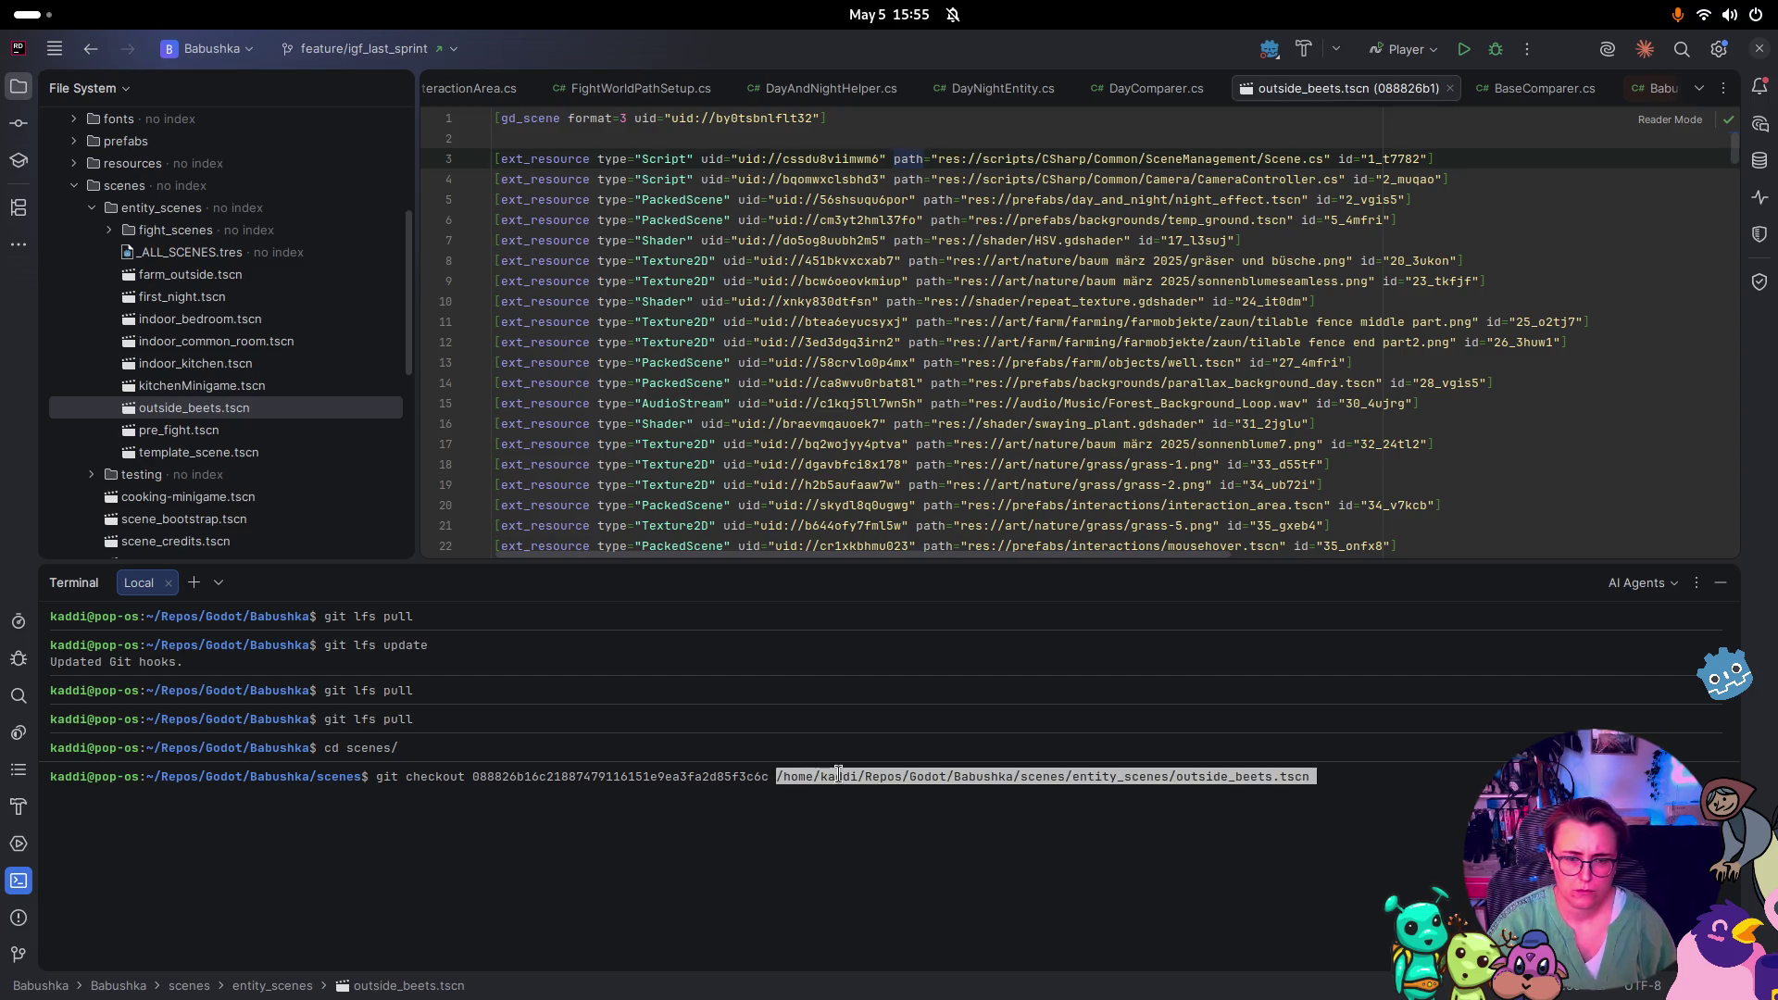
{"action": "key", "text": "Return"}
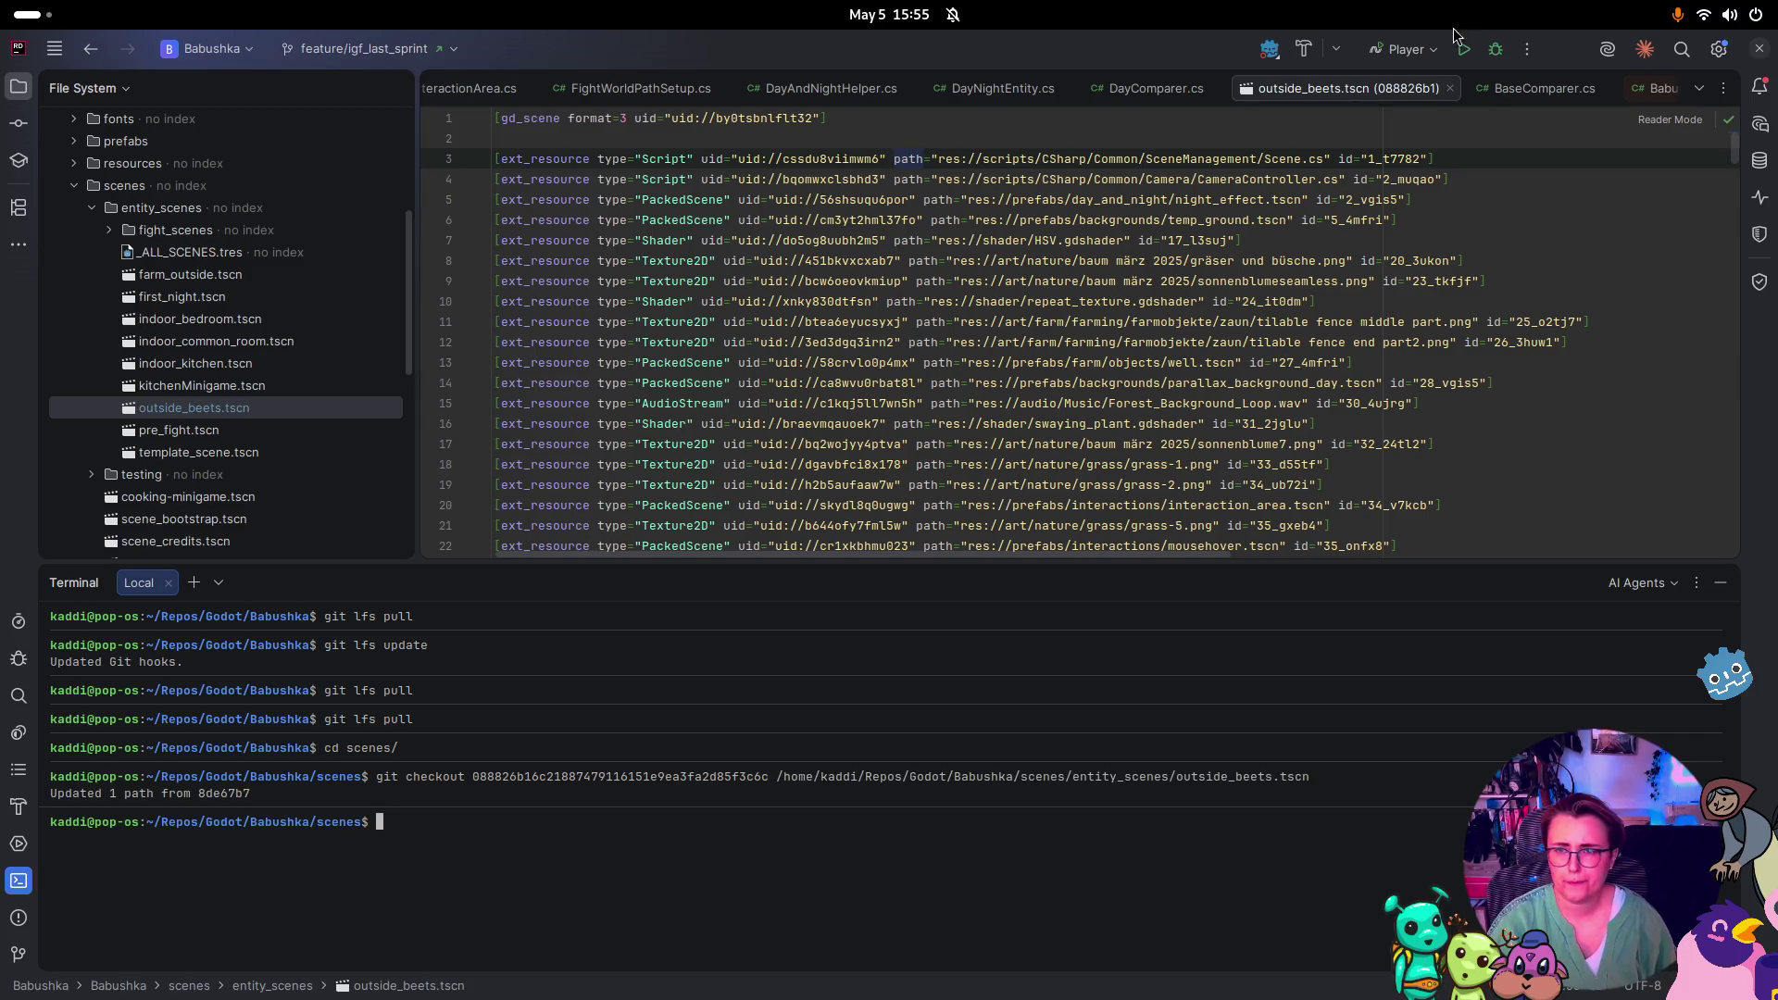
Reopen the restored outside_beets.tscn and show the Commit panel's changed files
{"action": "left_click", "coordinate": [1449, 88]}
{"action": "double_click", "coordinate": [232, 411]}
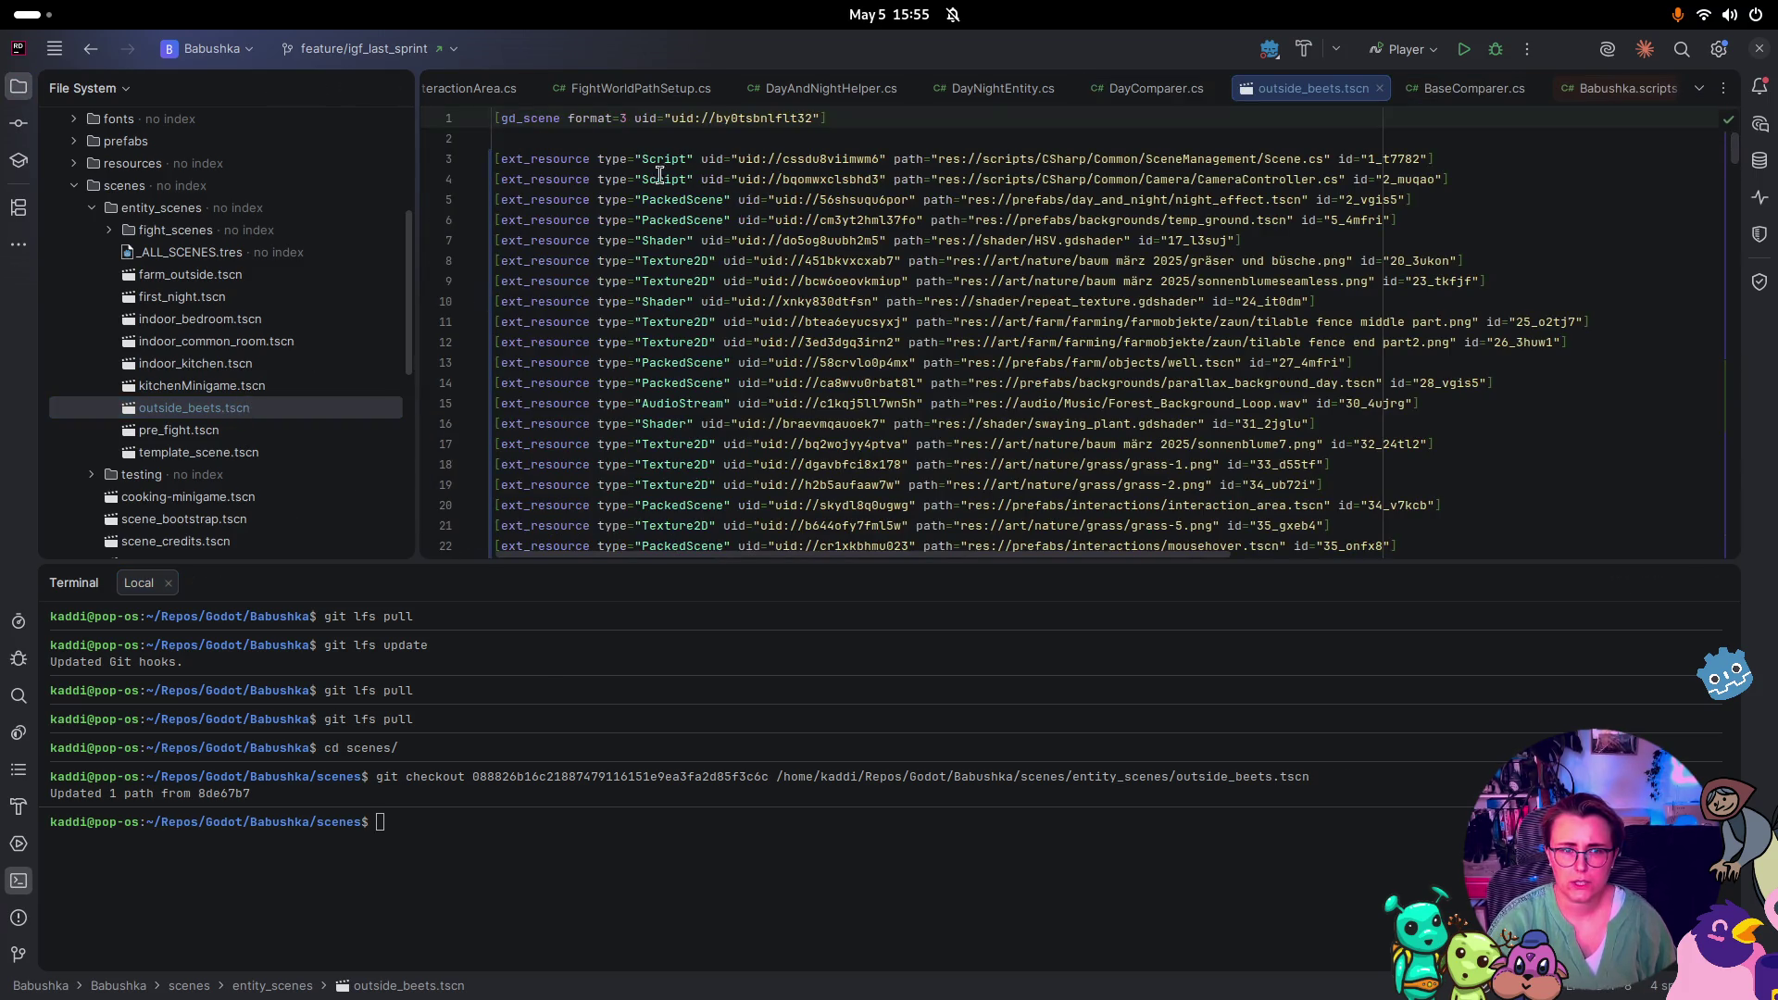
{"action": "left_click", "coordinate": [244, 387]}
{"action": "left_click", "coordinate": [18, 118]}
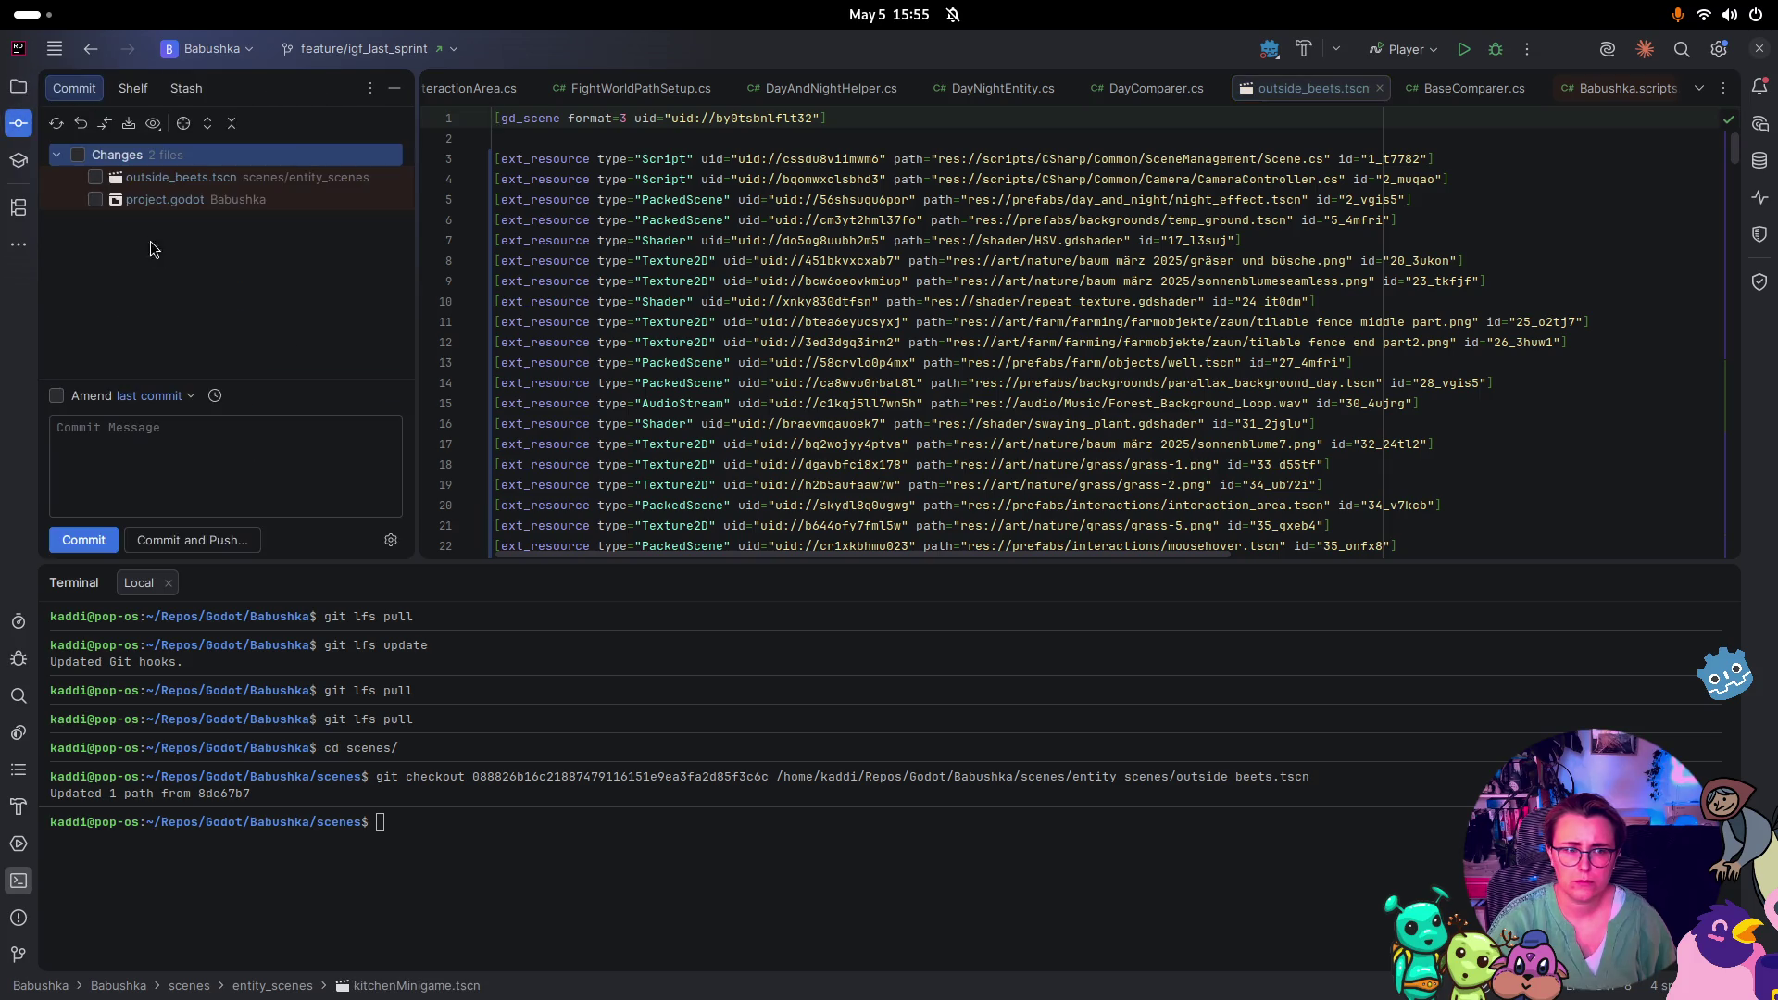
Open outside_beets.tscn's local diff with 37 differences, then switch through Brave to the Files window
{"action": "double_click", "coordinate": [237, 180]}
{"action": "scroll", "coordinate": [1293, 313], "scroll_direction": "down", "scroll_amount": 20}
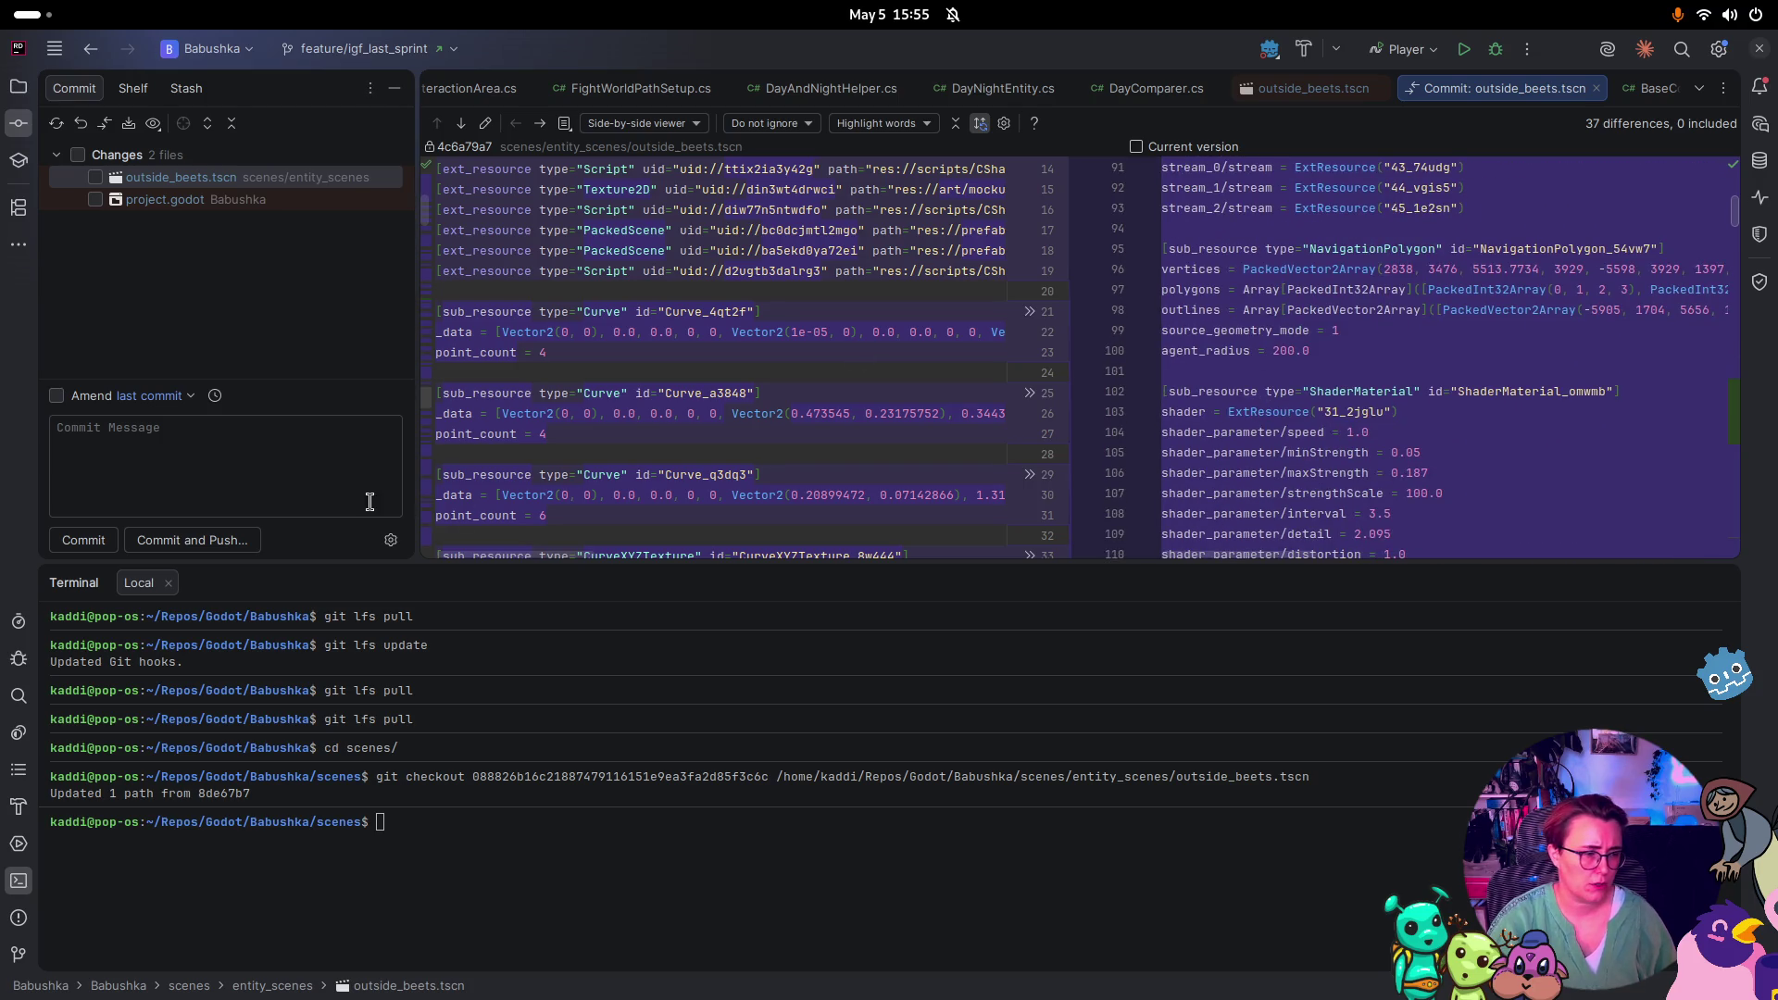
{"action": "key", "text": "super"}
{"action": "left_click", "coordinate": [1191, 664]}
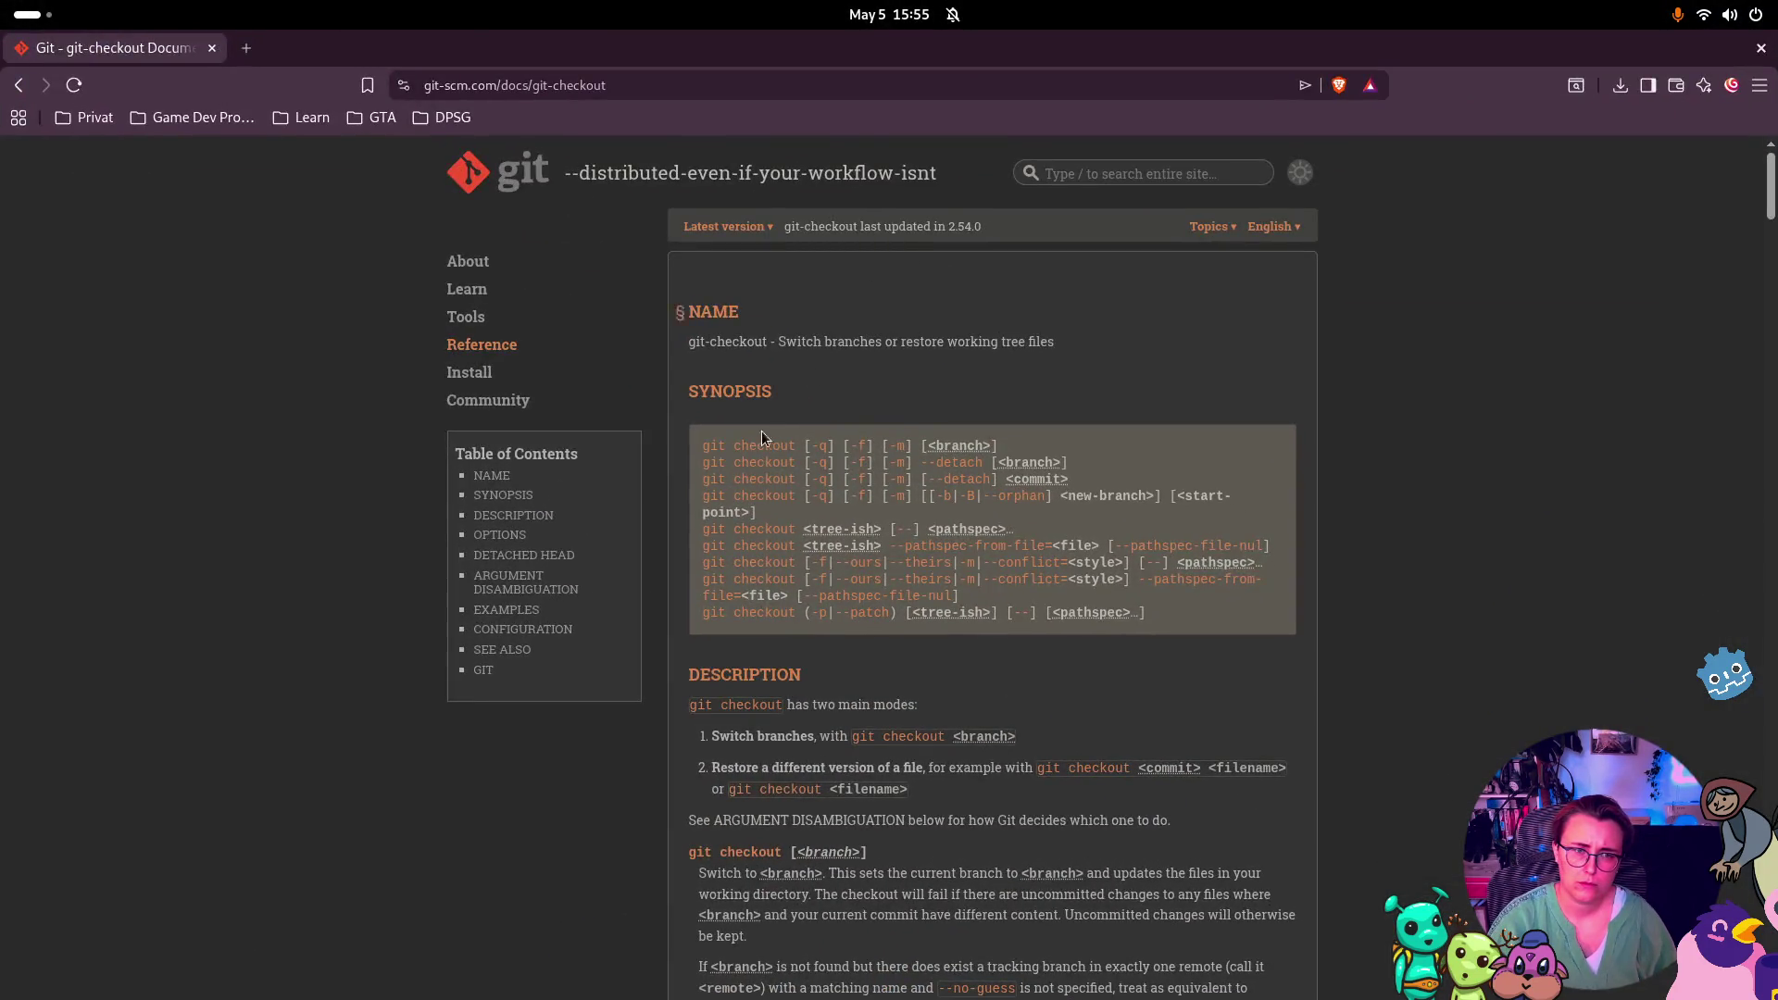
{"action": "key", "text": "super"}
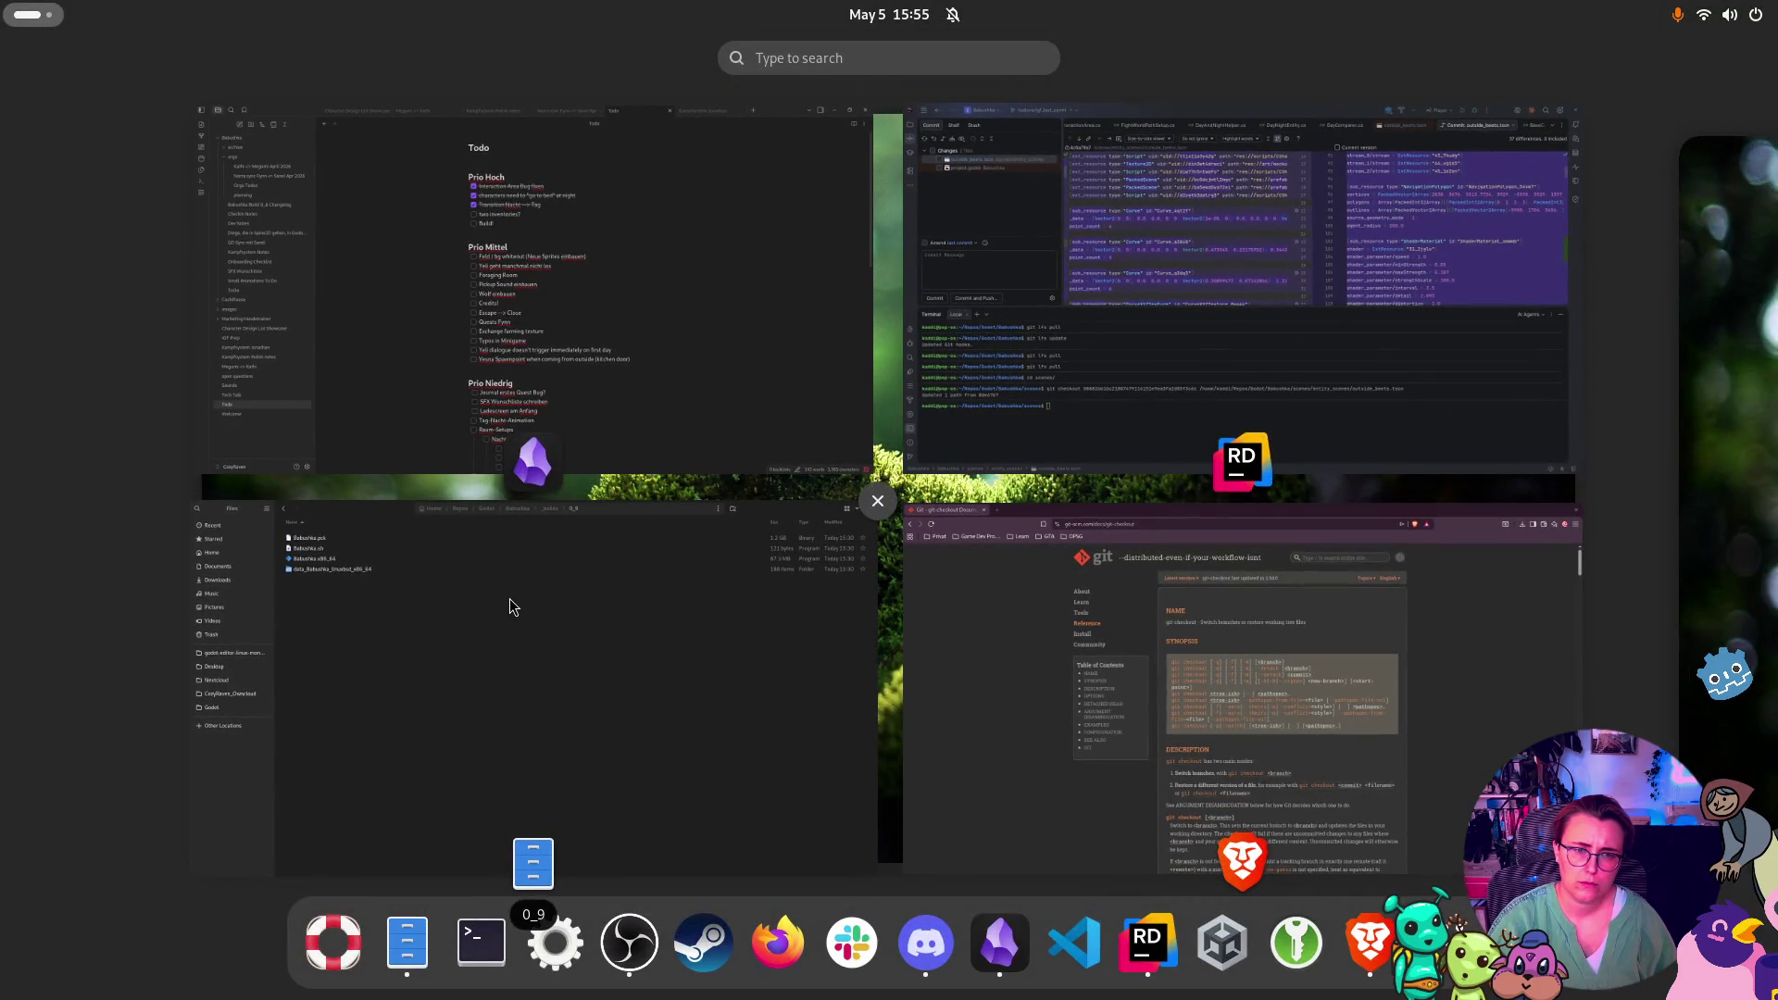
{"action": "left_click", "coordinate": [510, 600]}
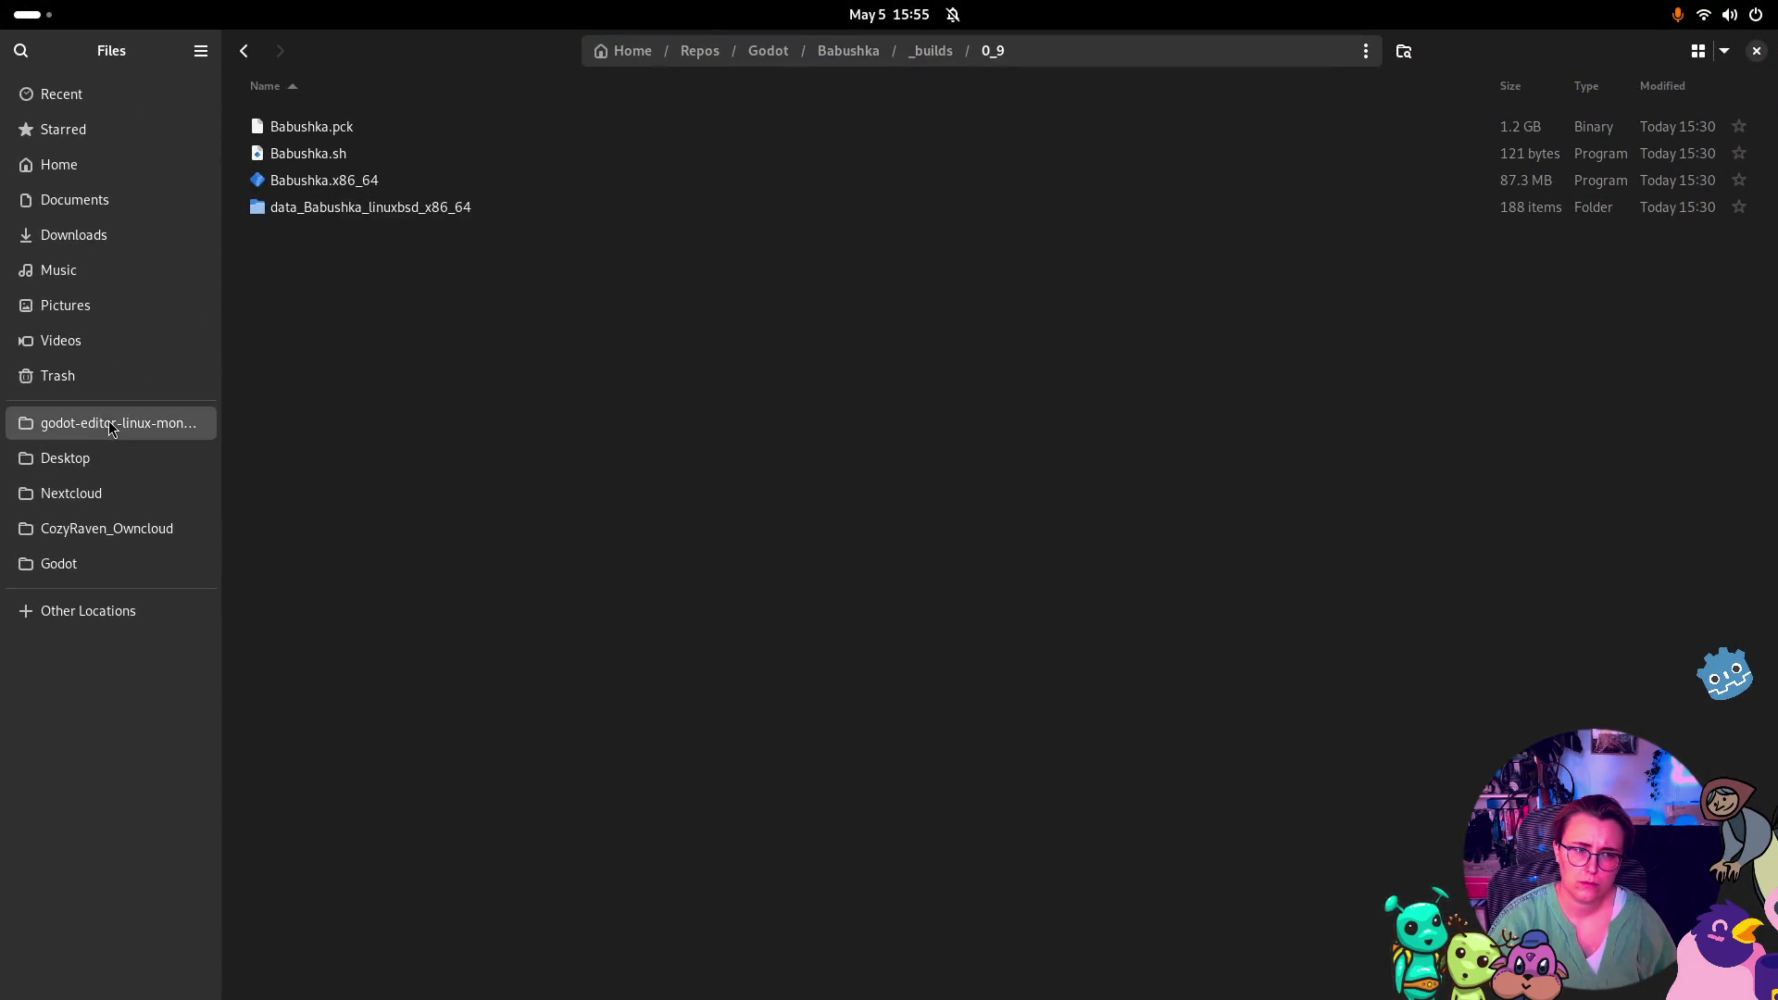
Run the Godot executable from godot-editor-linux-mono-spine and open the Babushka project
{"action": "left_click", "coordinate": [109, 426]}
{"action": "double_click", "coordinate": [424, 129]}
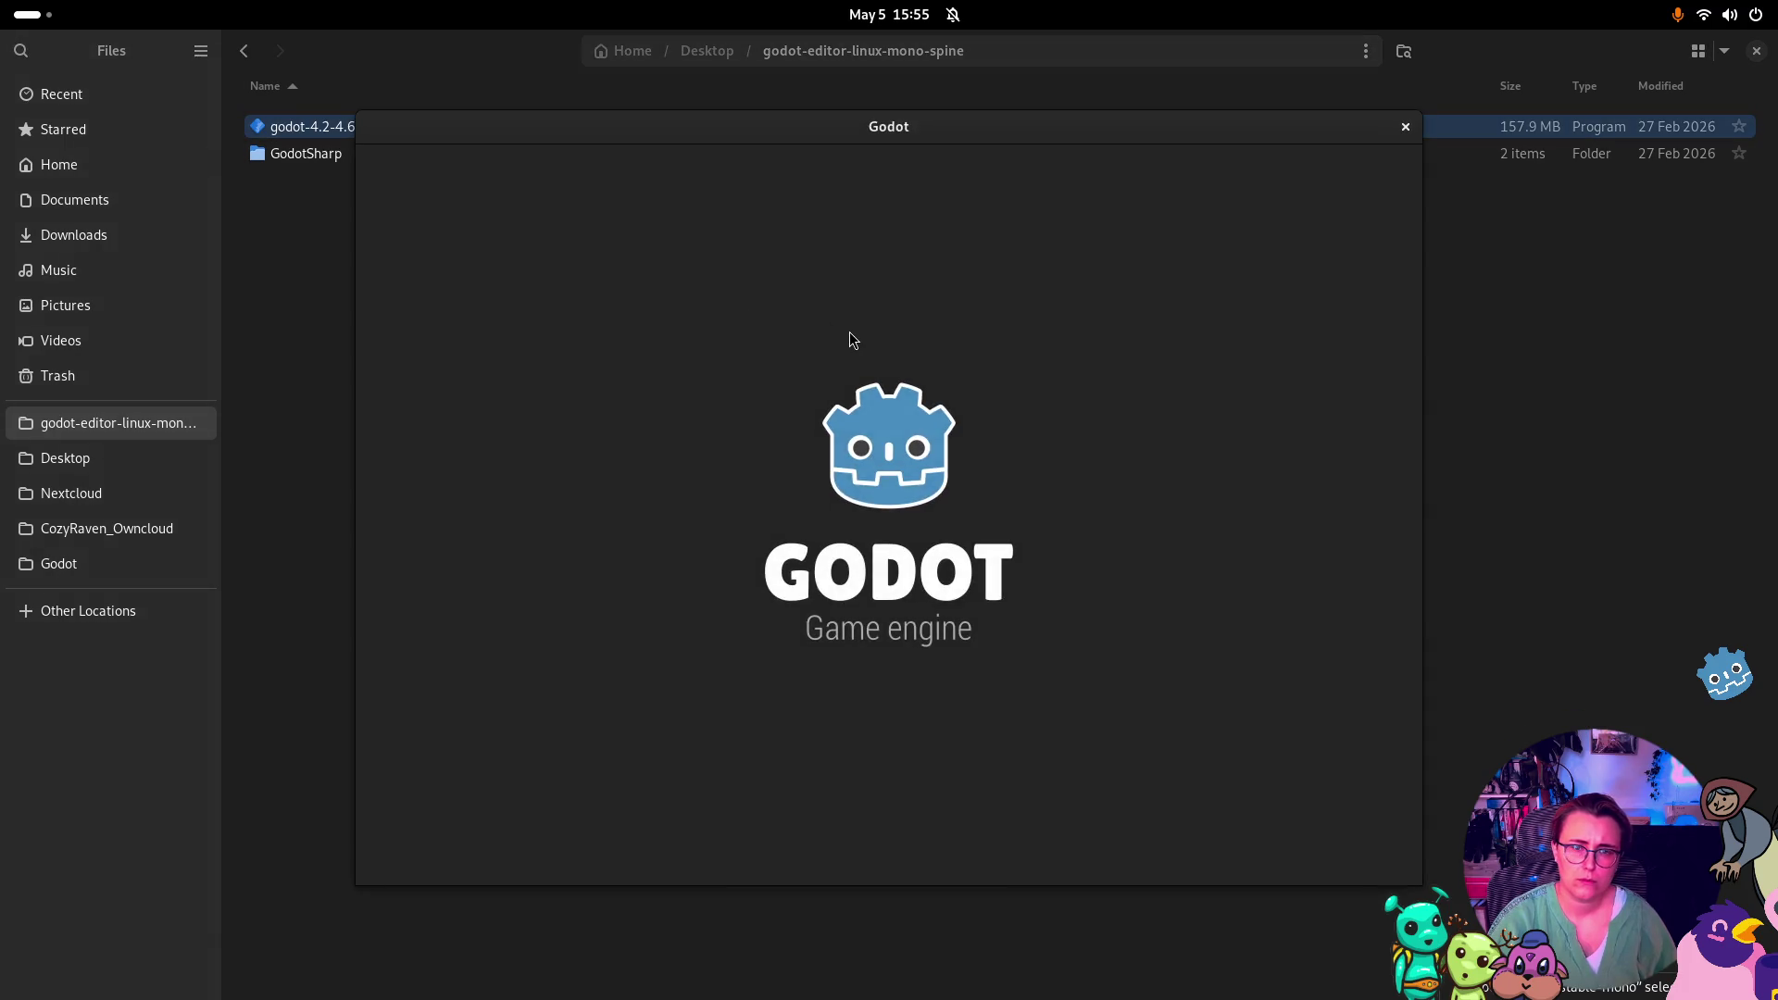
{"action": "double_click", "coordinate": [646, 270]}
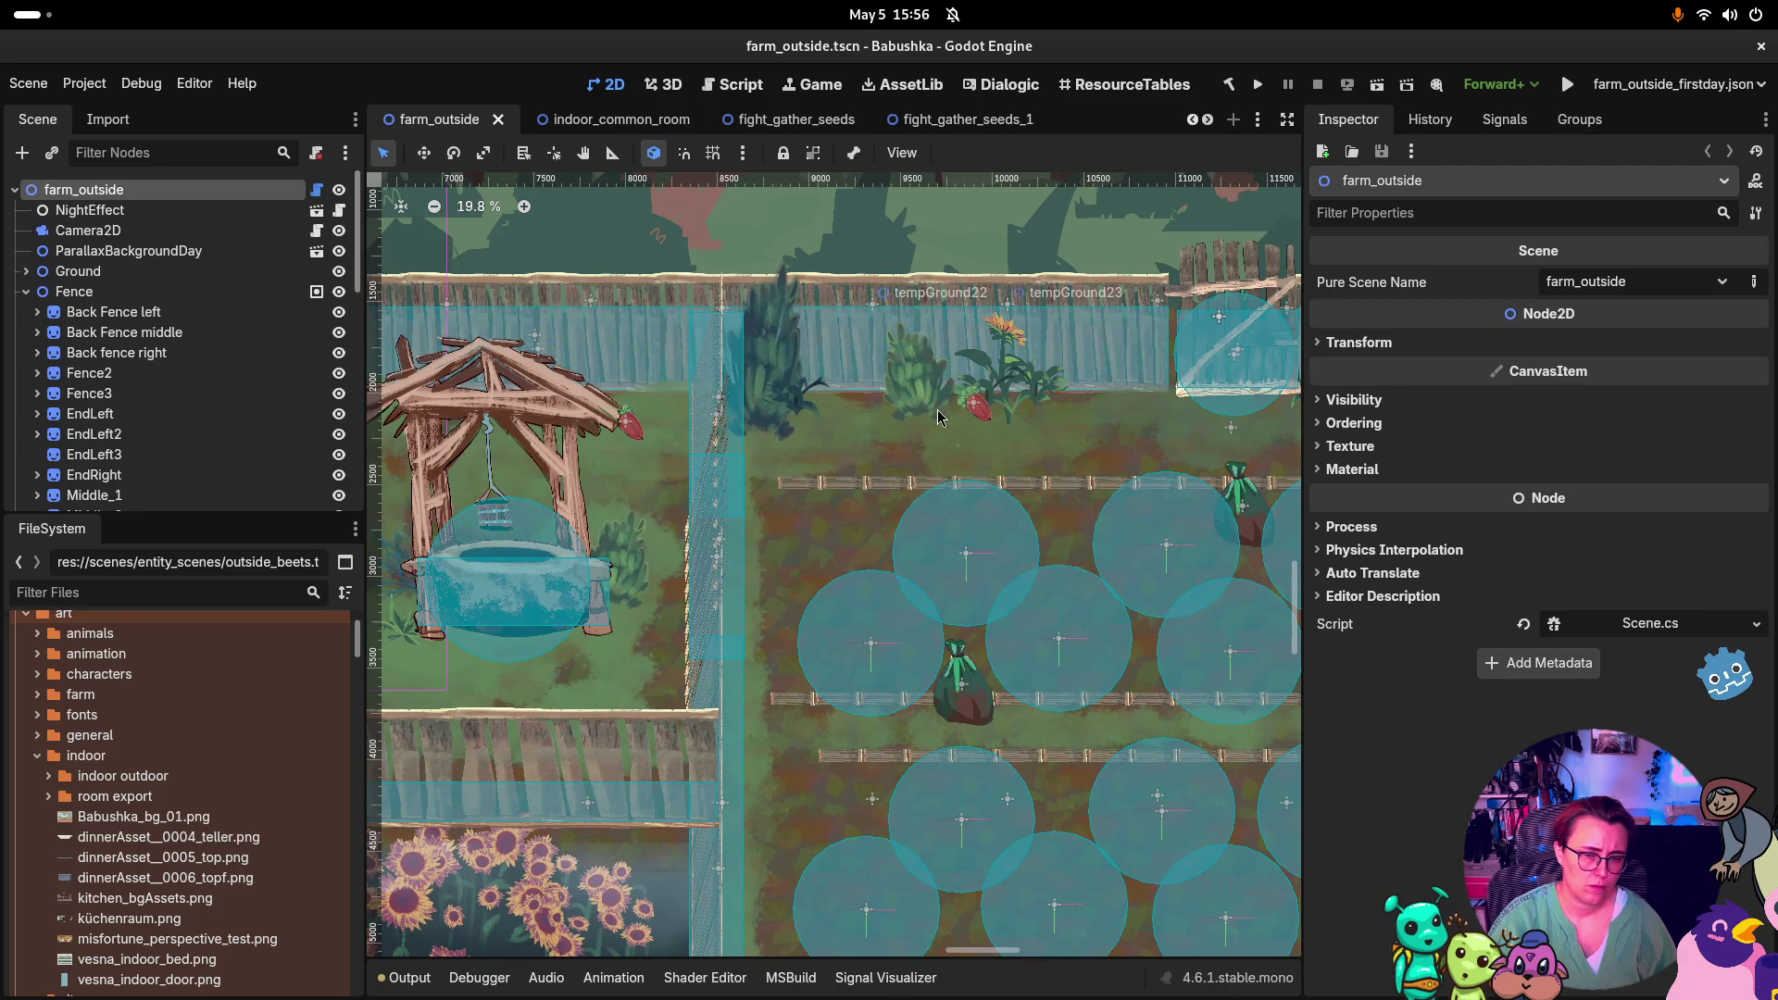
Turn off Check On Start on the DayComparer2 node
{"action": "scroll", "coordinate": [35, 845], "scroll_direction": "down", "scroll_amount": 10}
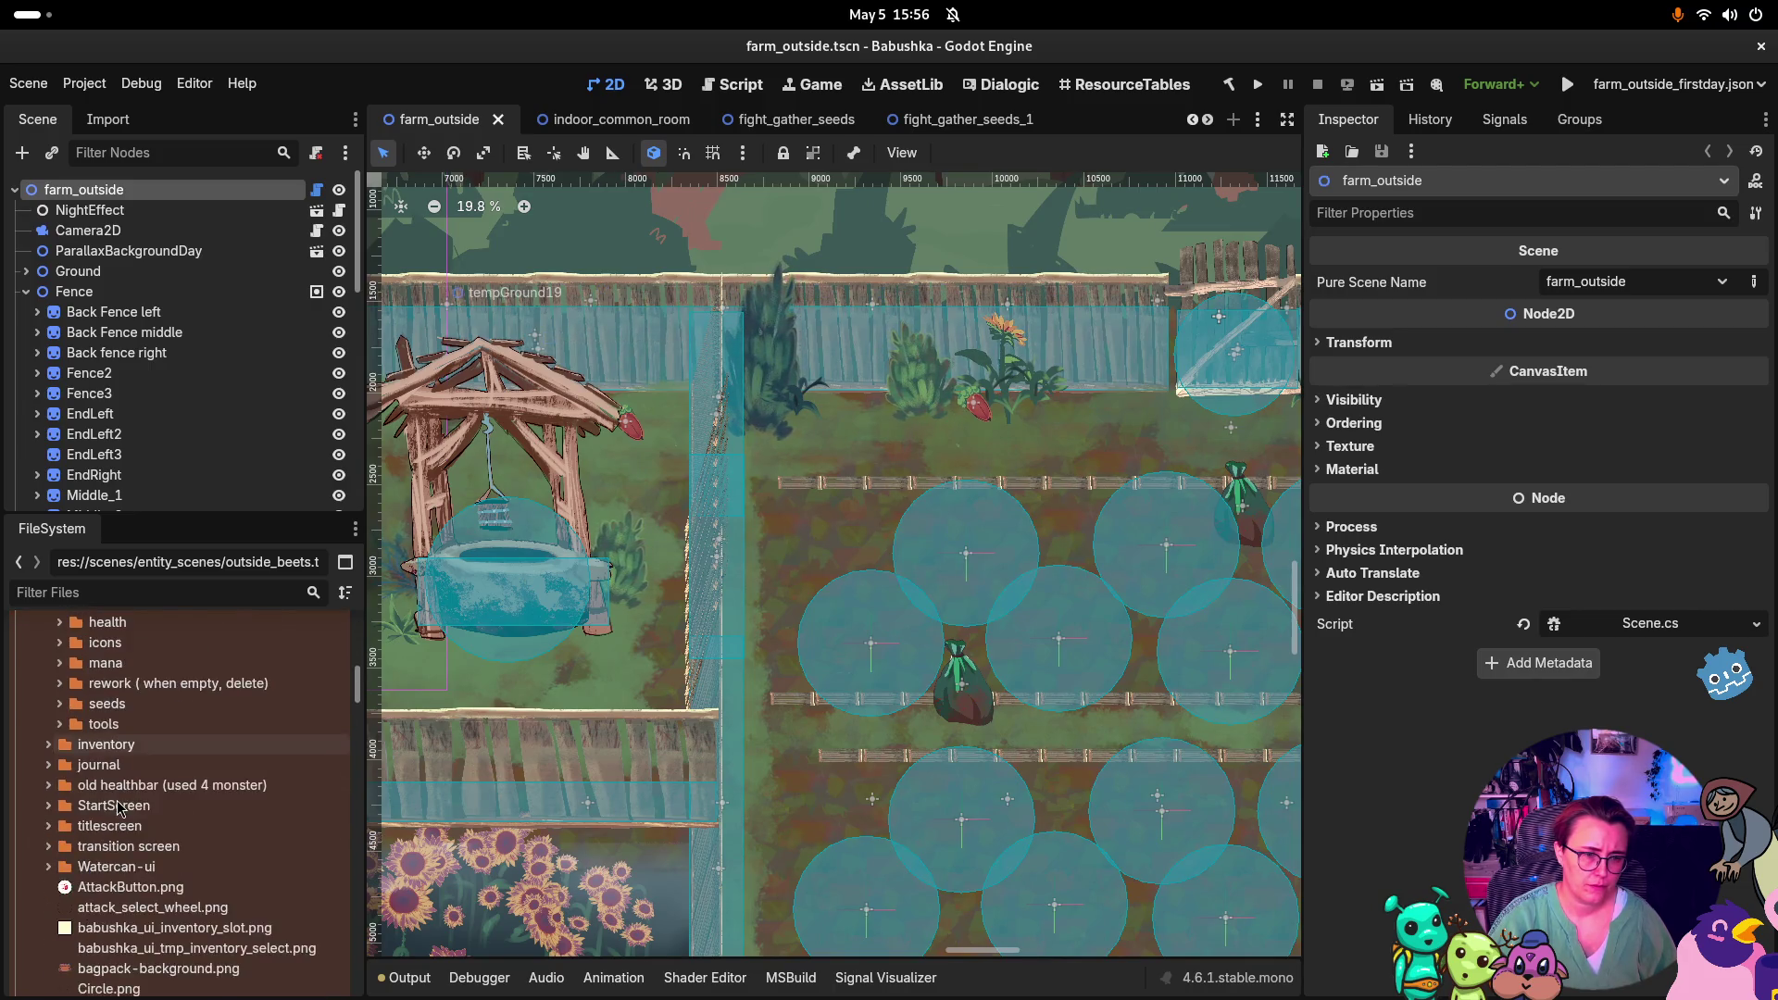
{"action": "scroll", "coordinate": [112, 813], "scroll_direction": "up", "scroll_amount": 3}
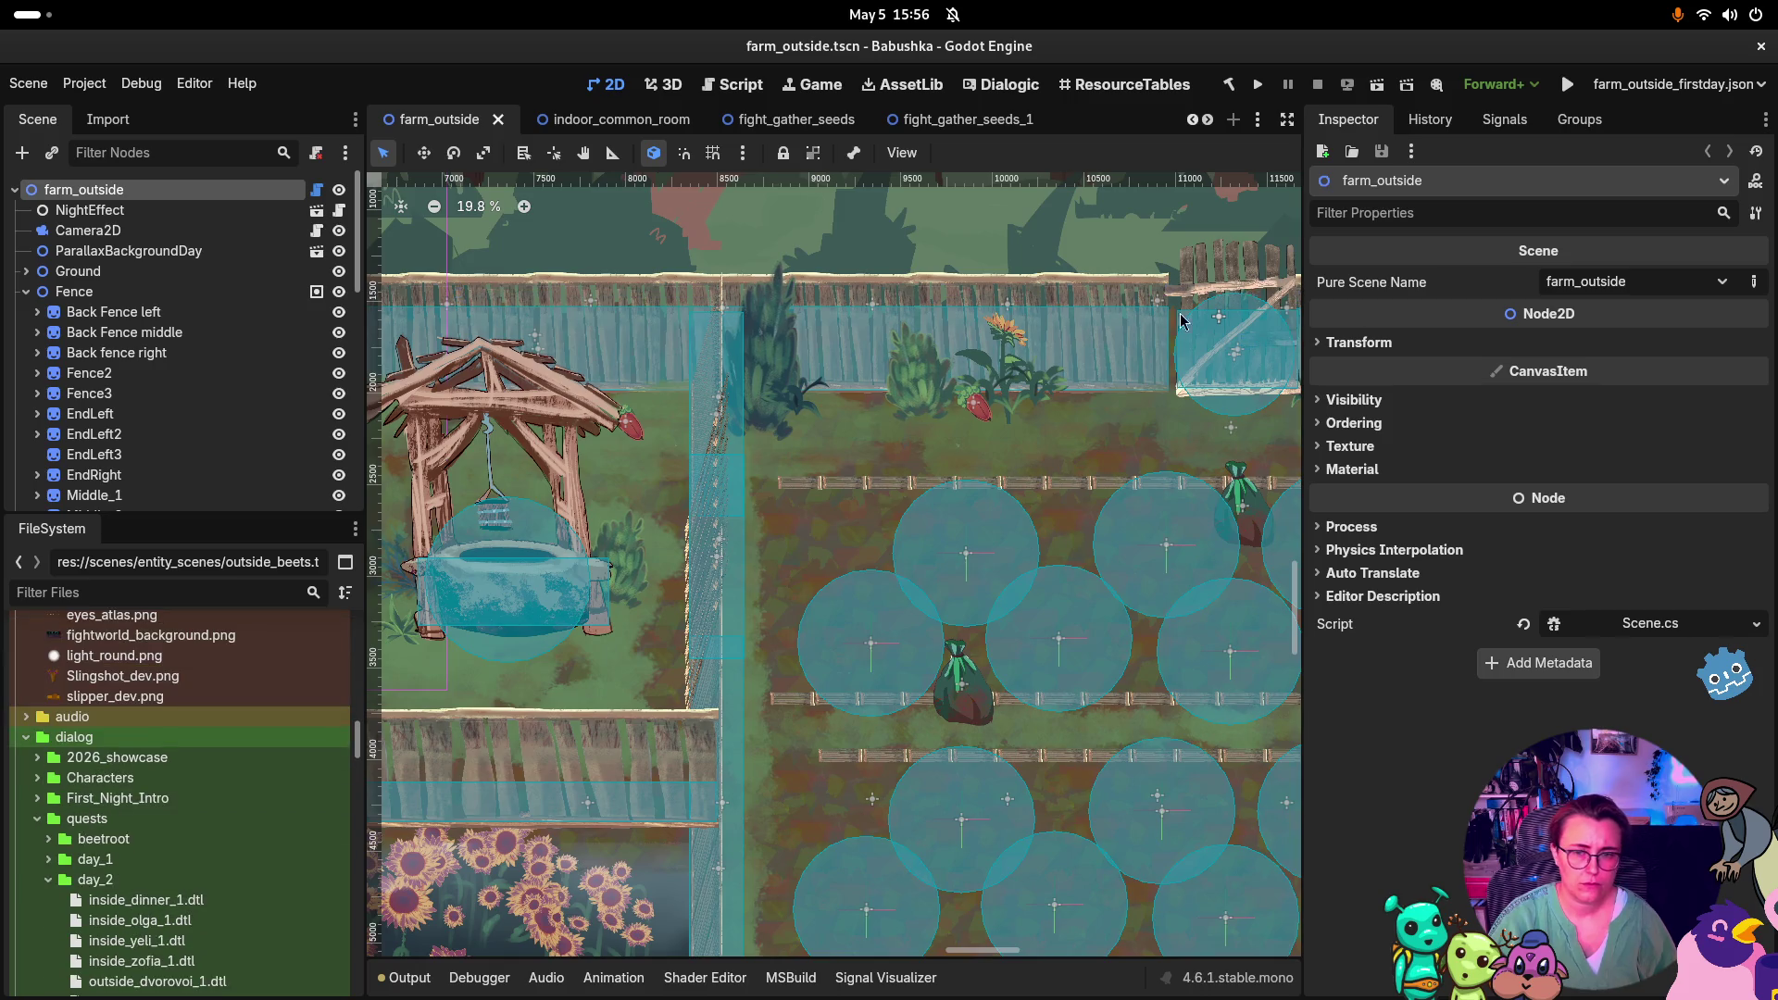
{"action": "left_click", "coordinate": [690, 594]}
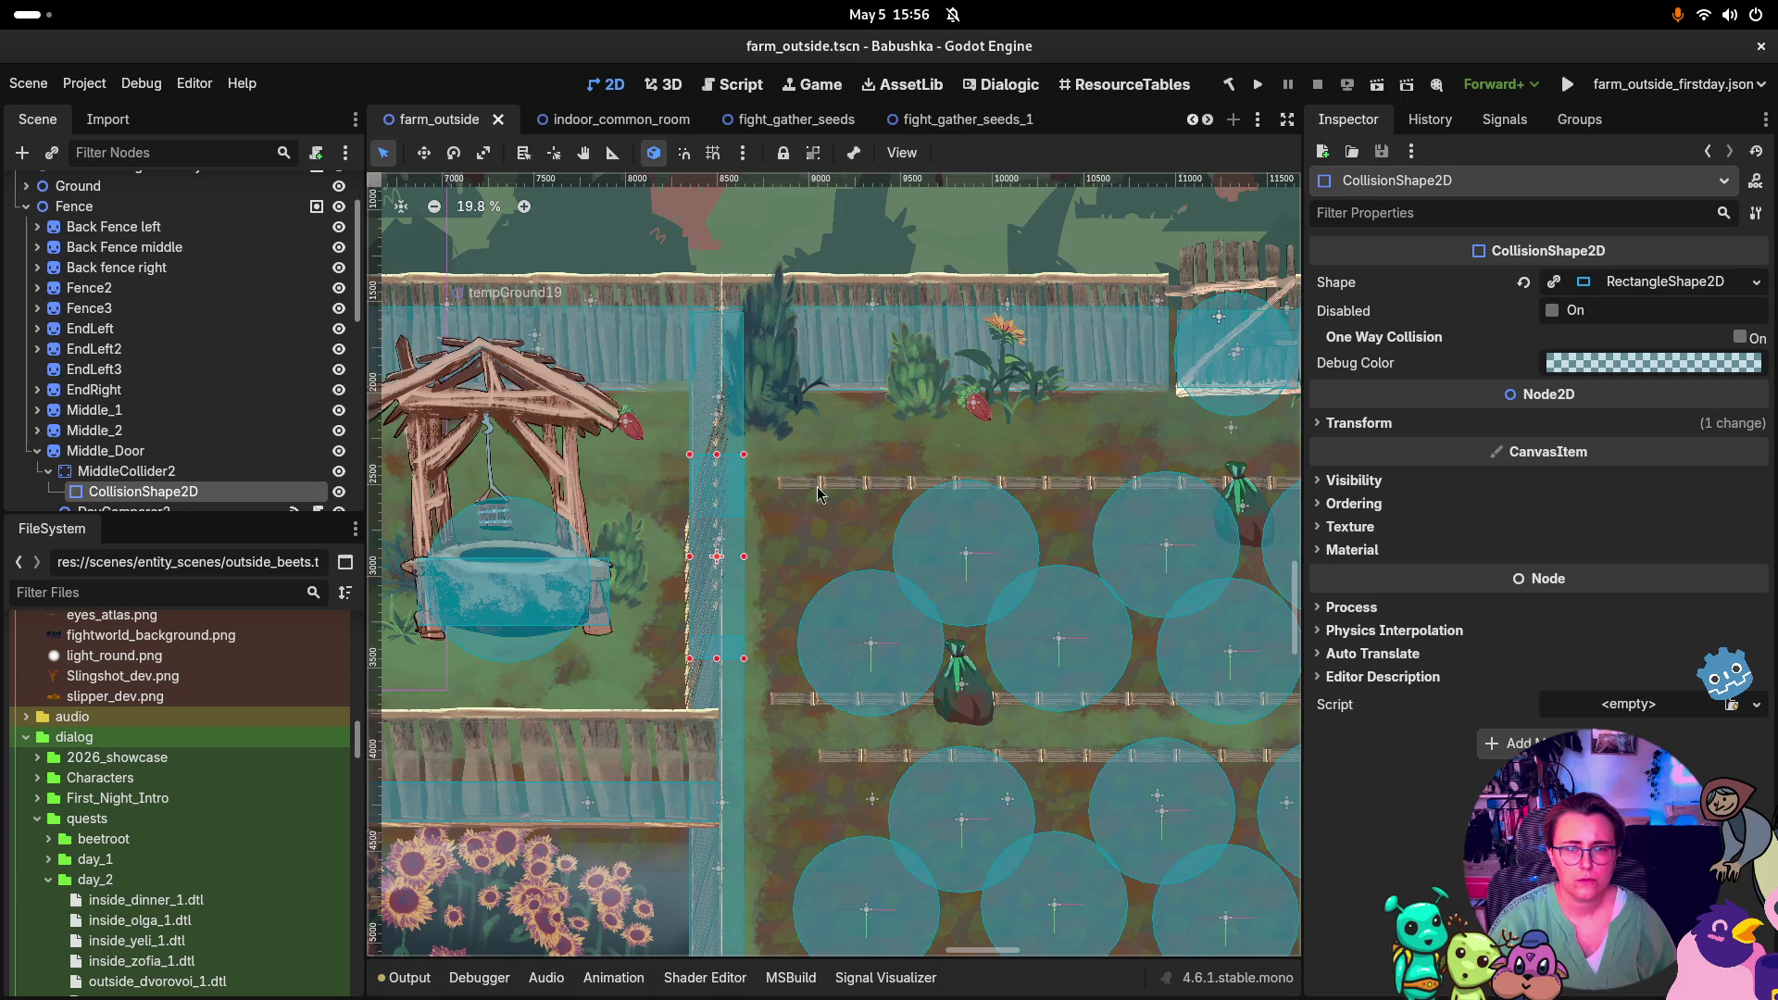
{"action": "scroll", "coordinate": [198, 484], "scroll_direction": "down", "scroll_amount": 1}
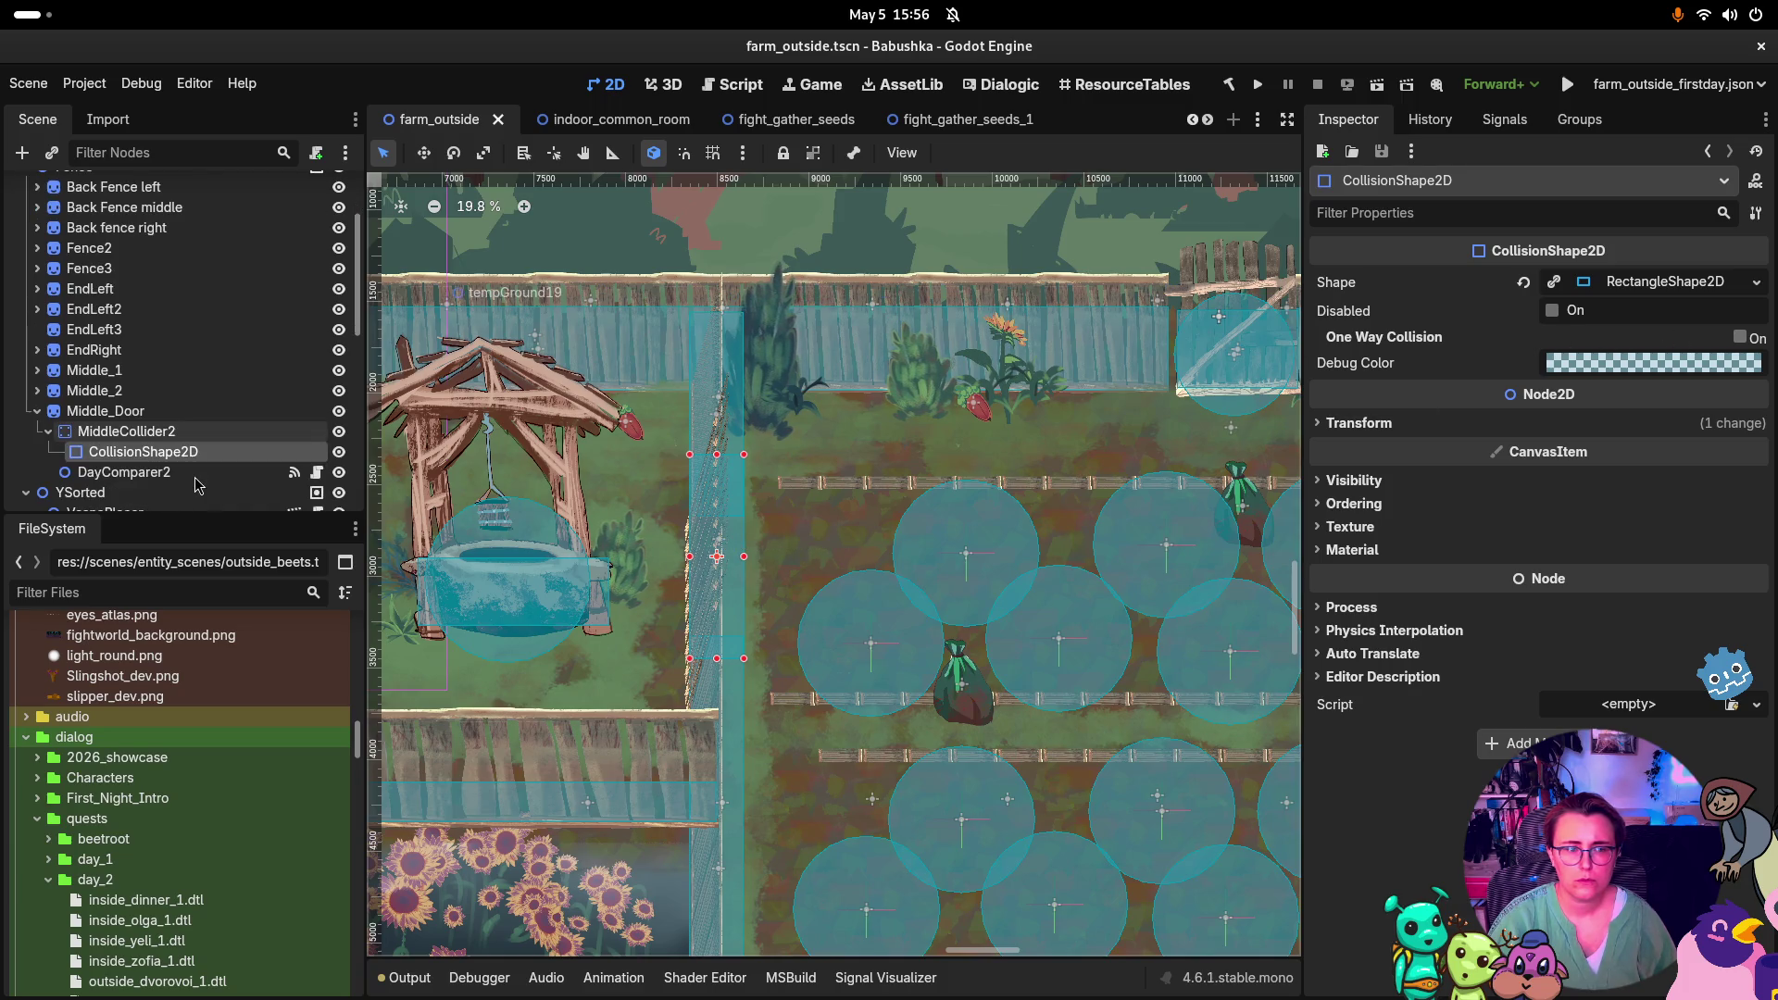
{"action": "left_click", "coordinate": [190, 473]}
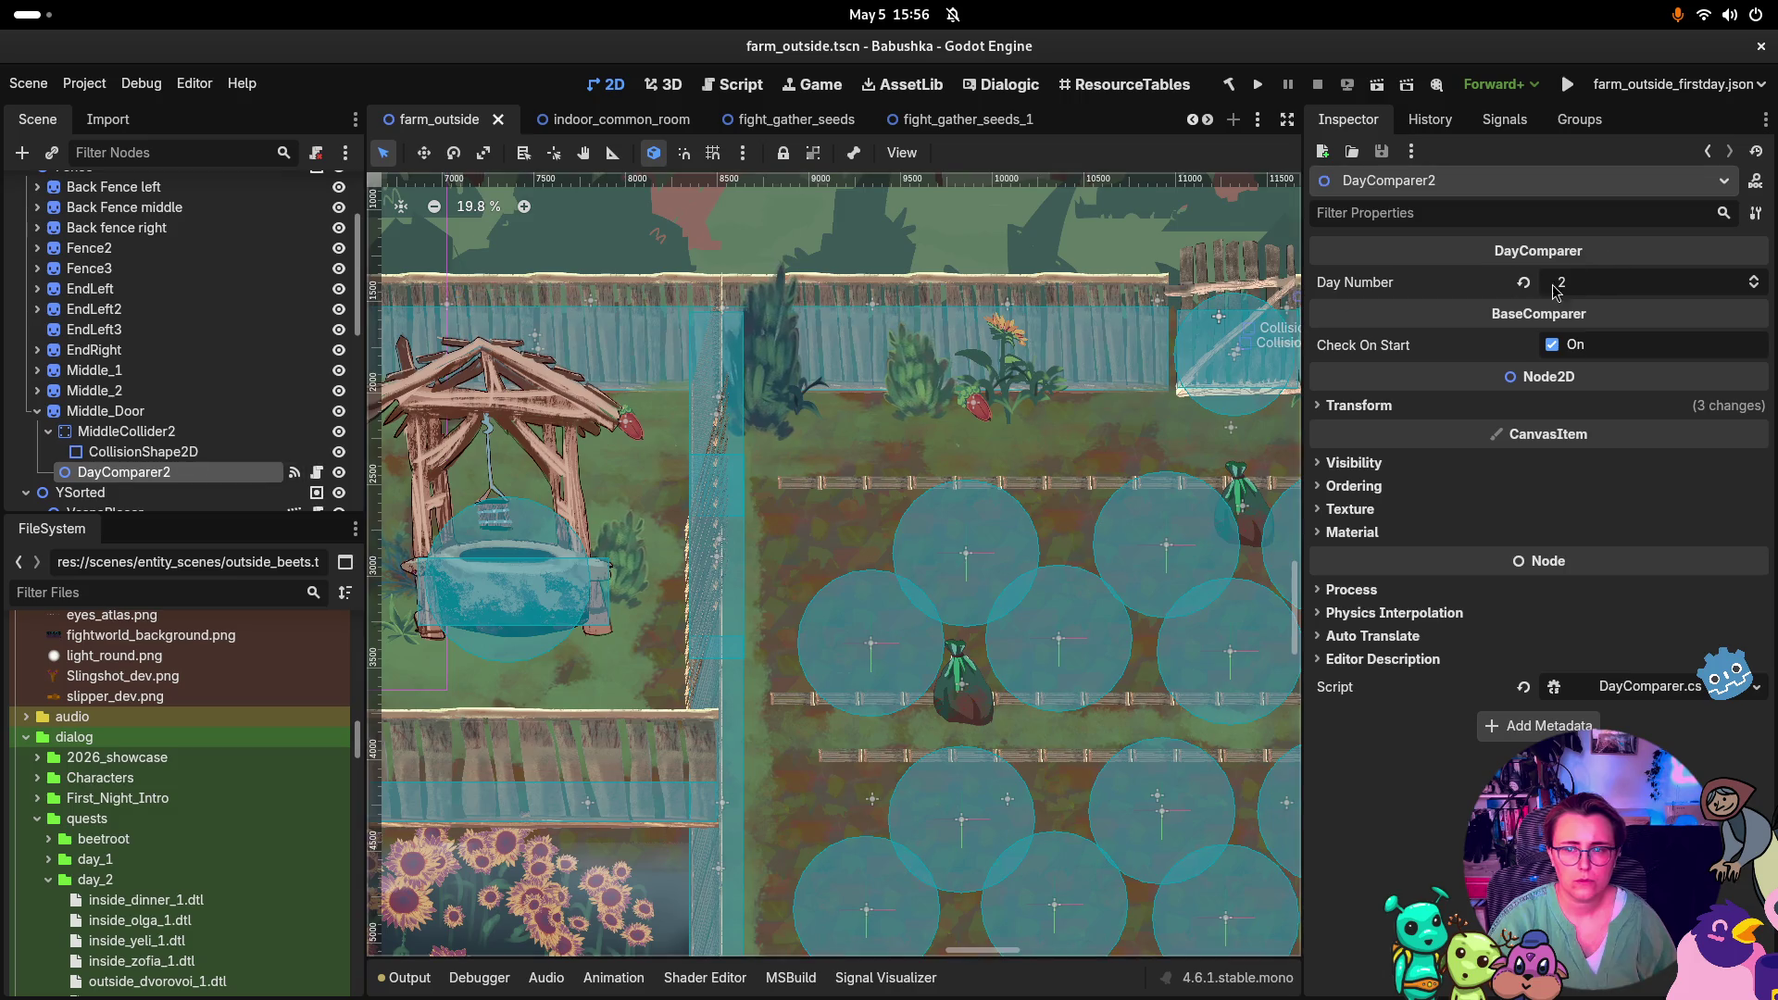
{"action": "left_click", "coordinate": [1552, 346]}
Disable the Middle_Door CollisionShape2D, then save and run the project
{"action": "left_click", "coordinate": [250, 452]}
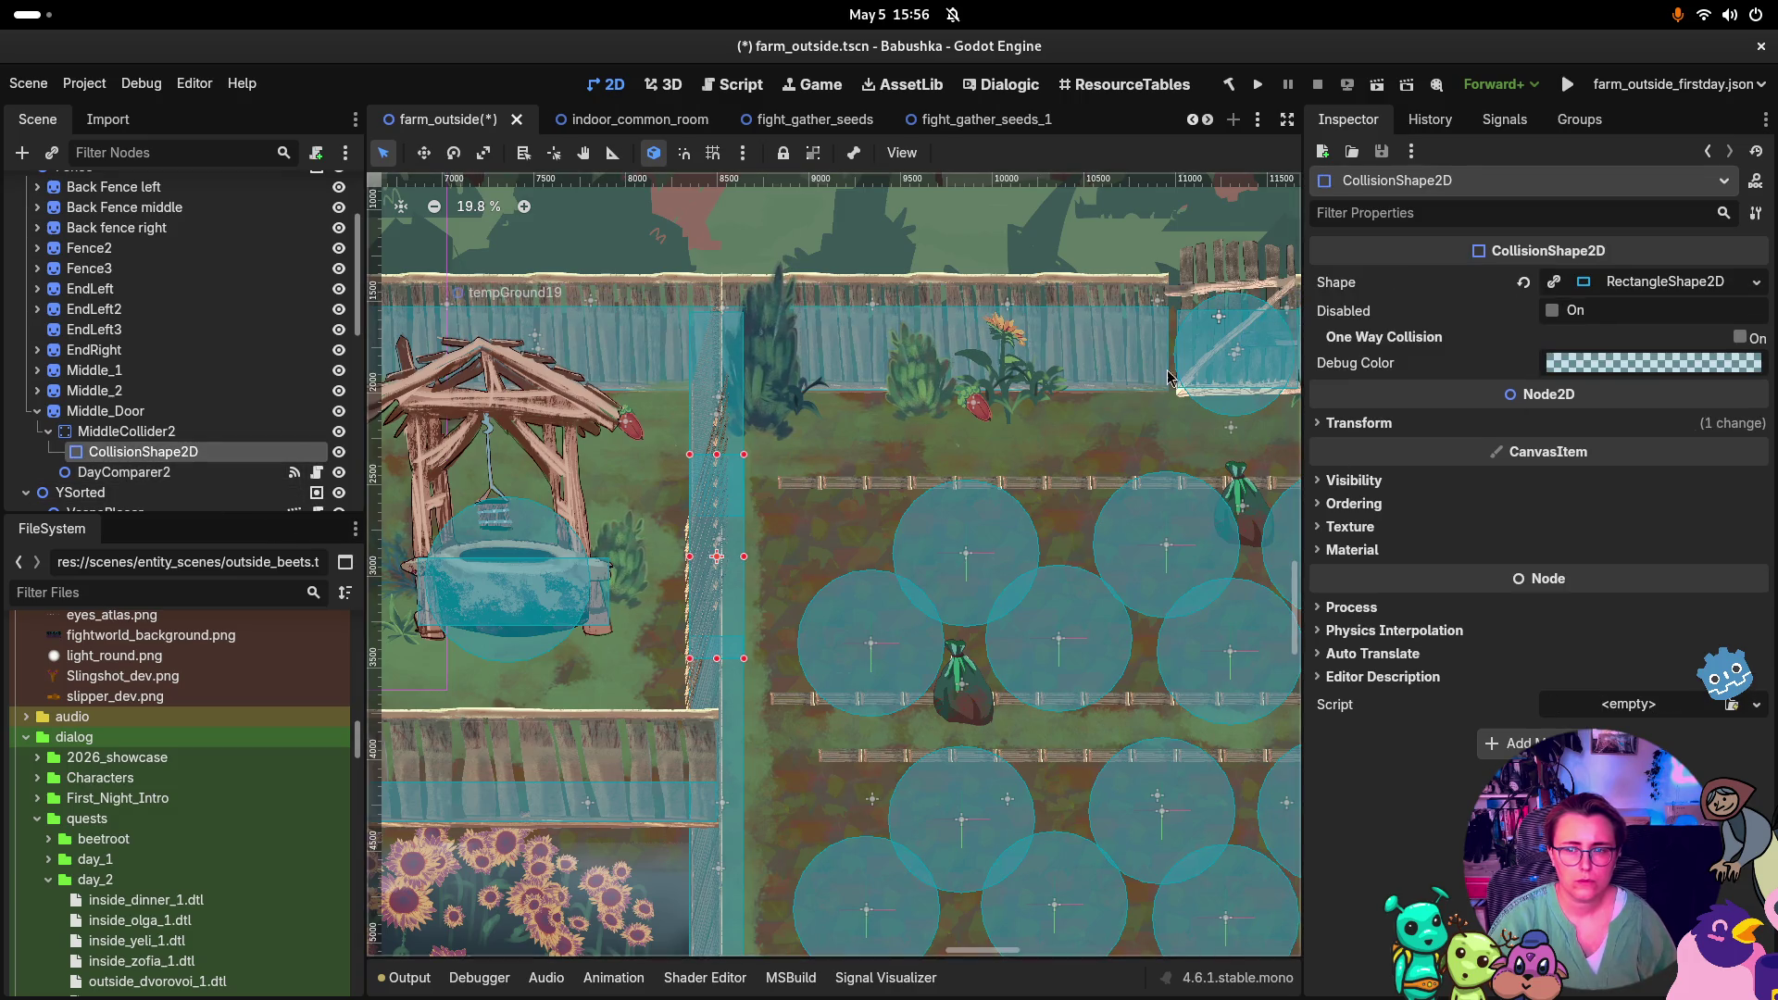
{"action": "left_click", "coordinate": [1552, 311]}
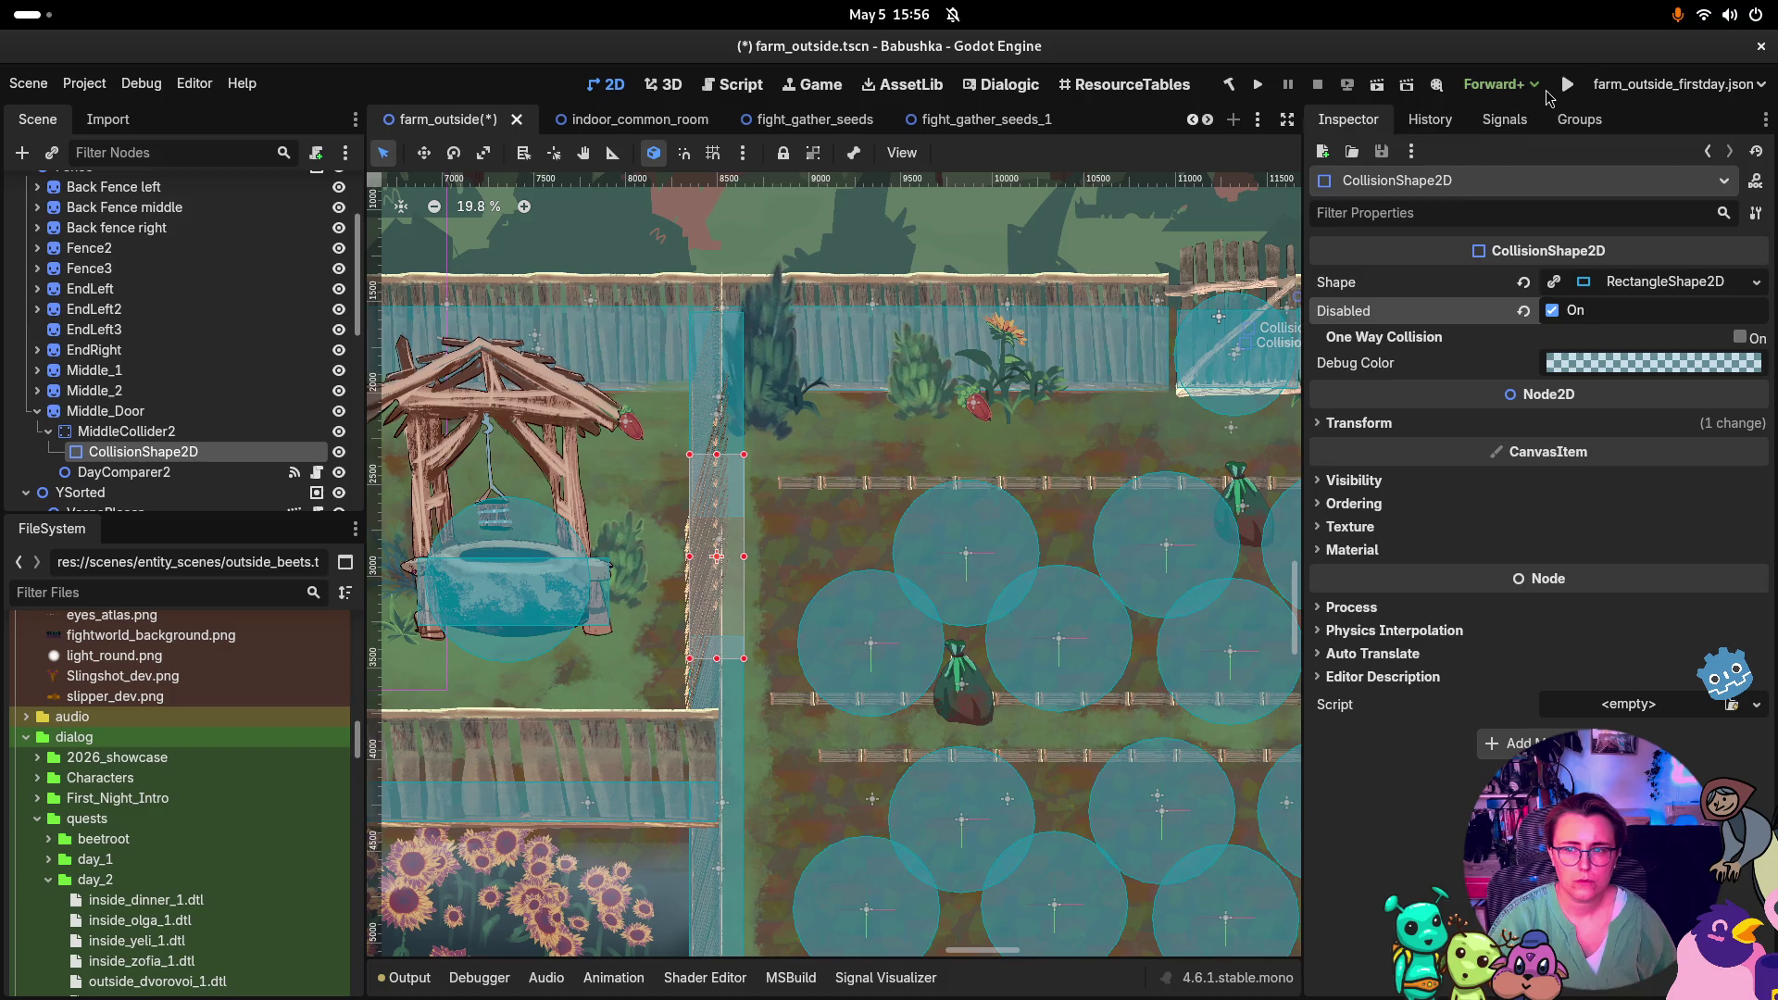
{"action": "left_click", "coordinate": [1570, 96]}
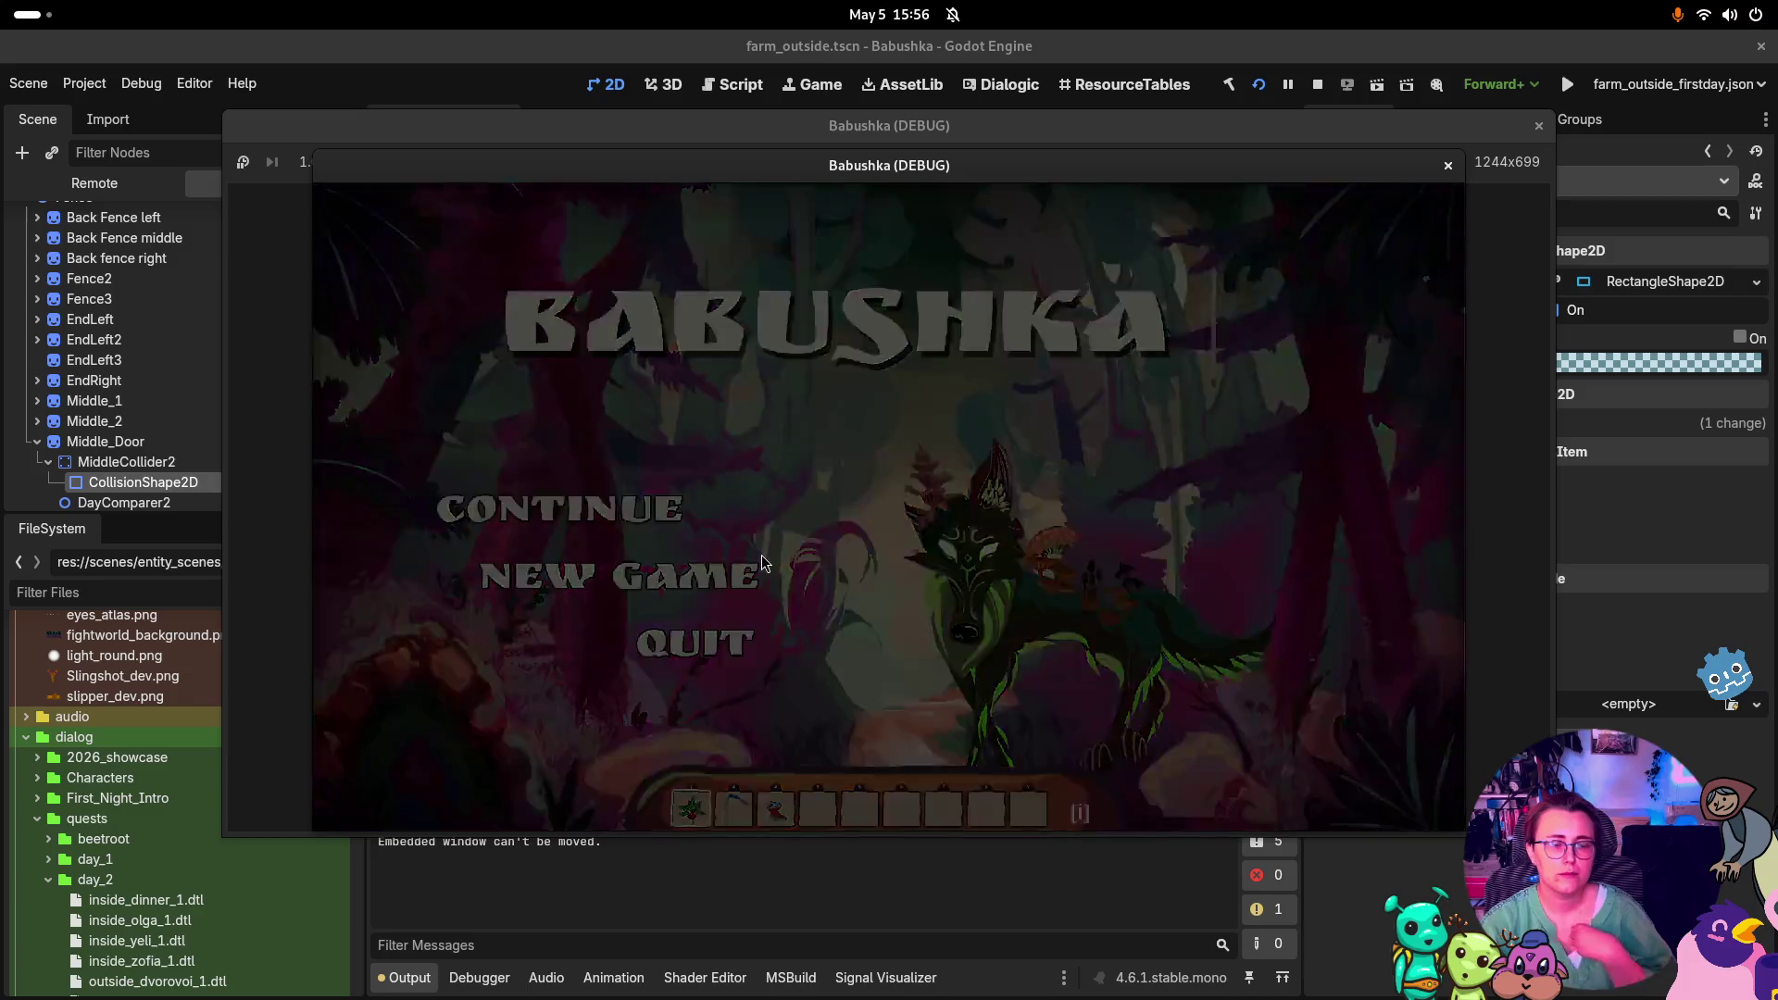
Walk Babushka right past the well, up into the next area, then back to use the gate
{"action": "key", "text": "Right"}
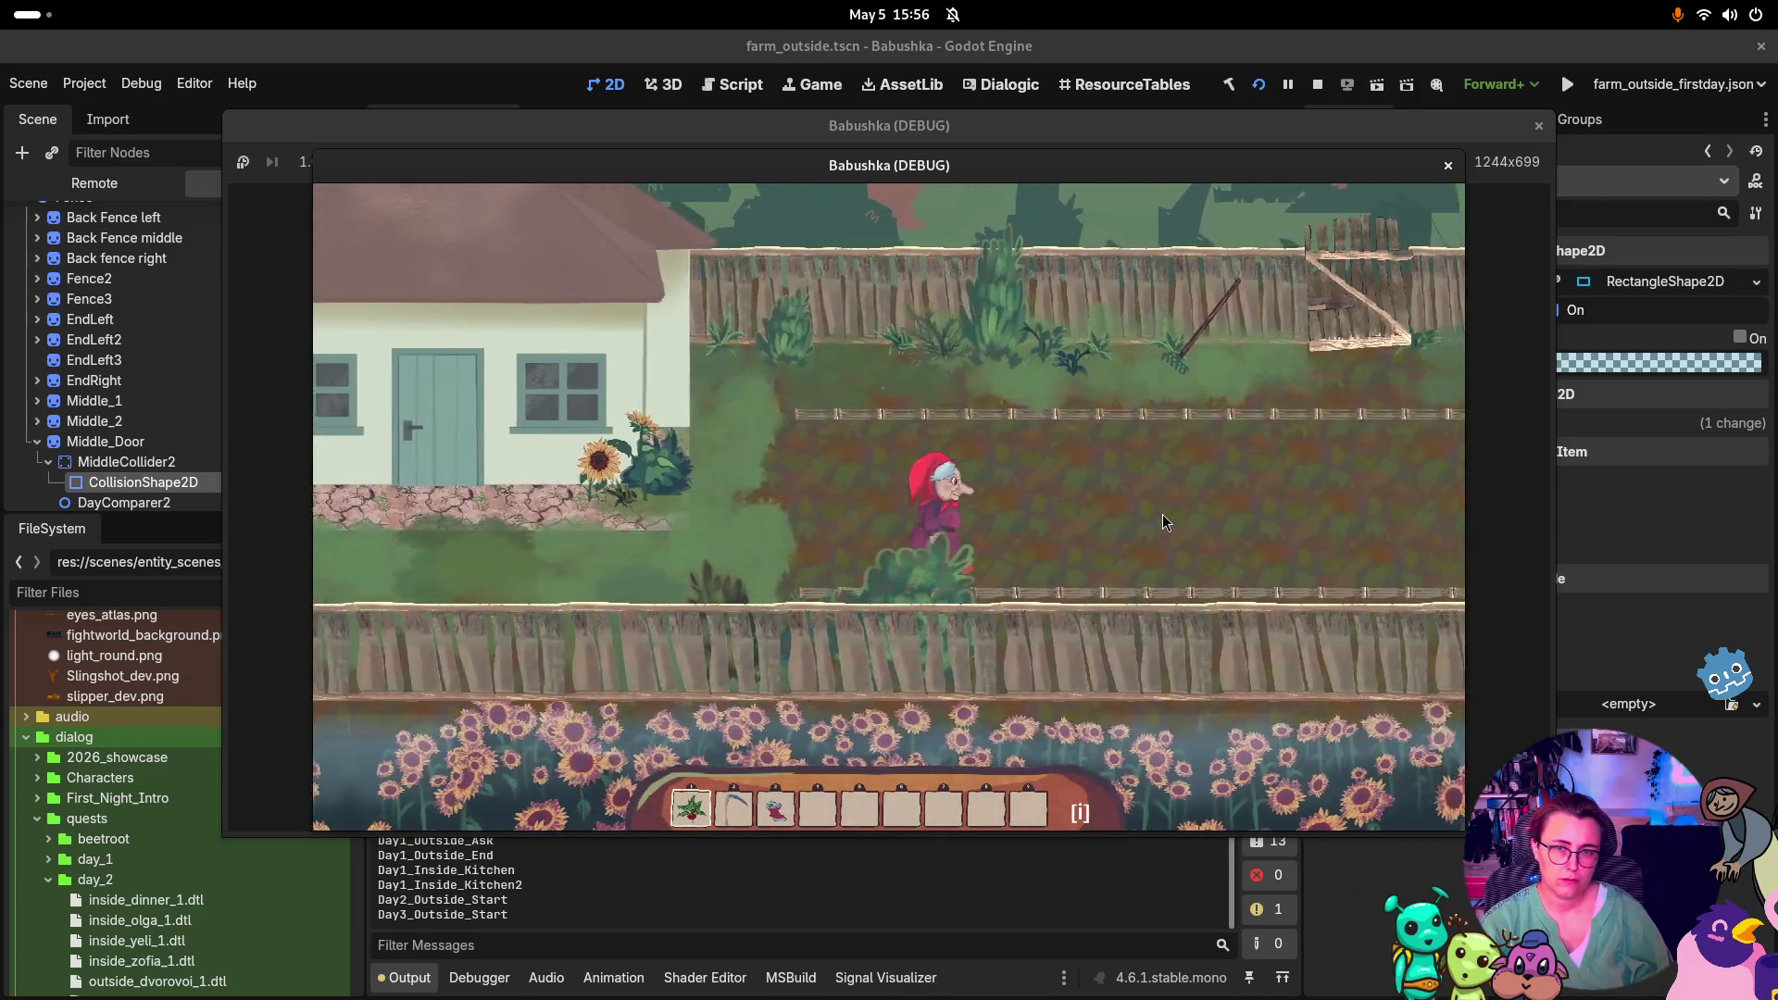
{"action": "key", "text": "Right"}
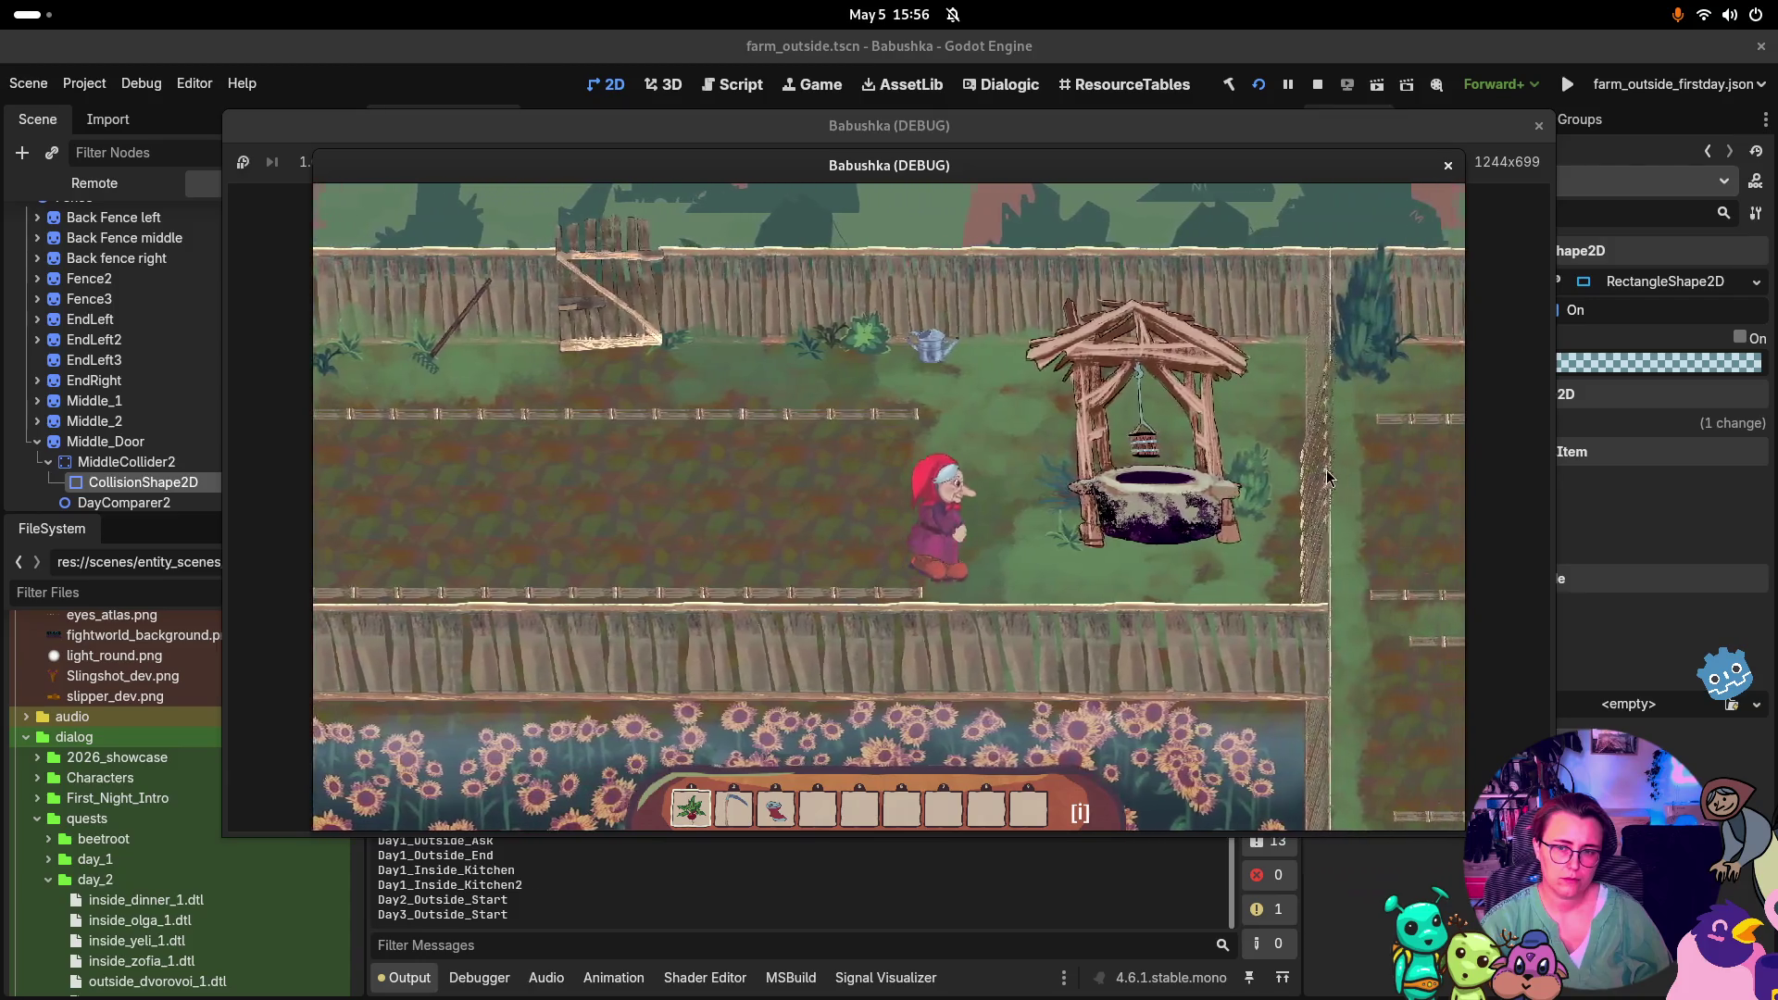
{"action": "key", "text": "Right"}
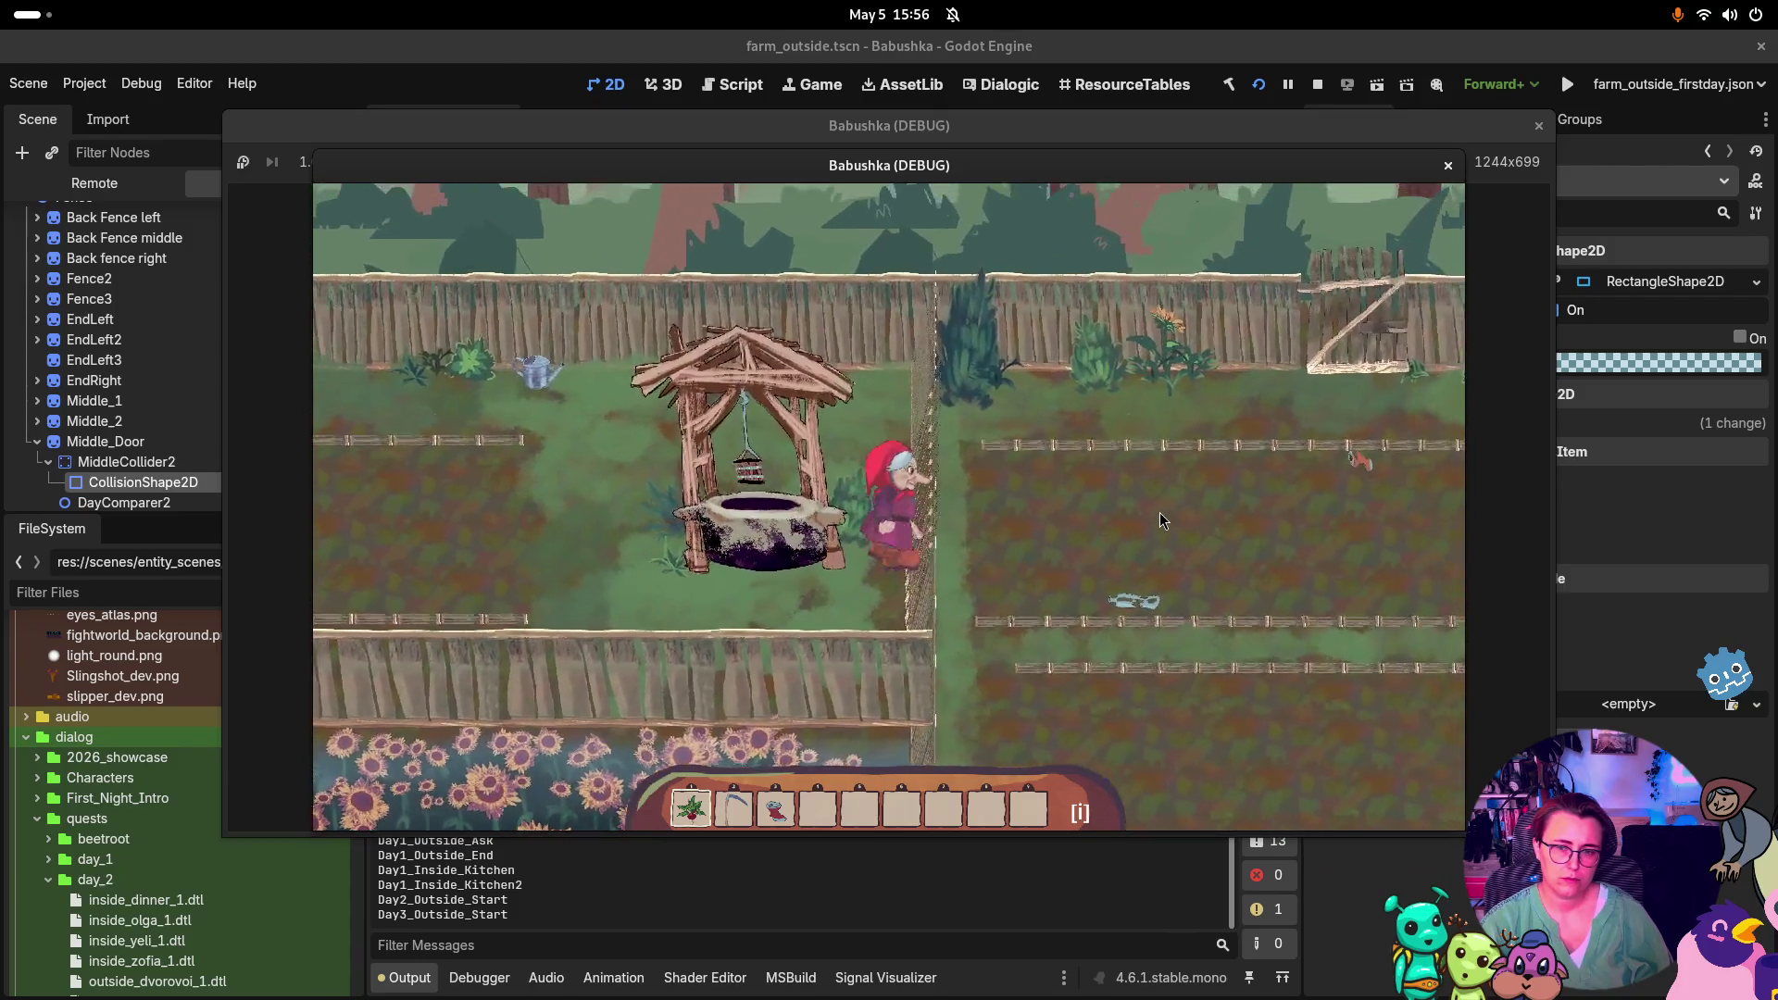
{"action": "key", "text": "Up"}
{"action": "key", "text": "Up"}
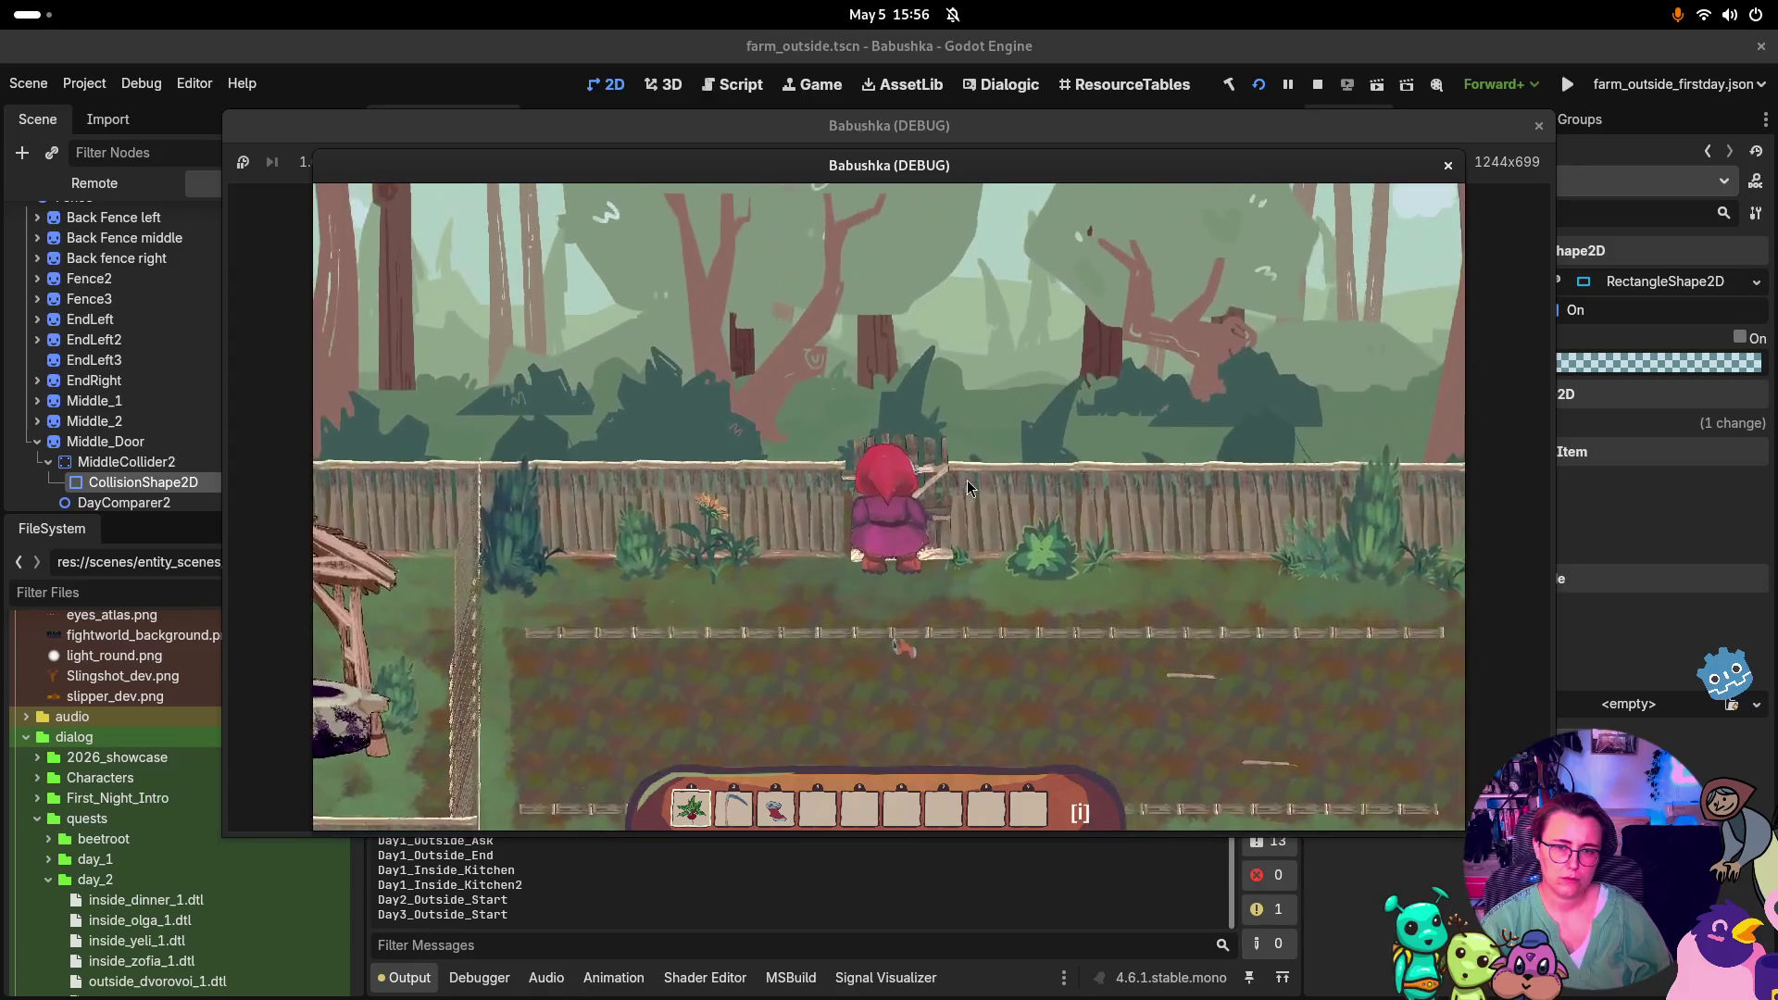
{"action": "key", "text": "Up"}
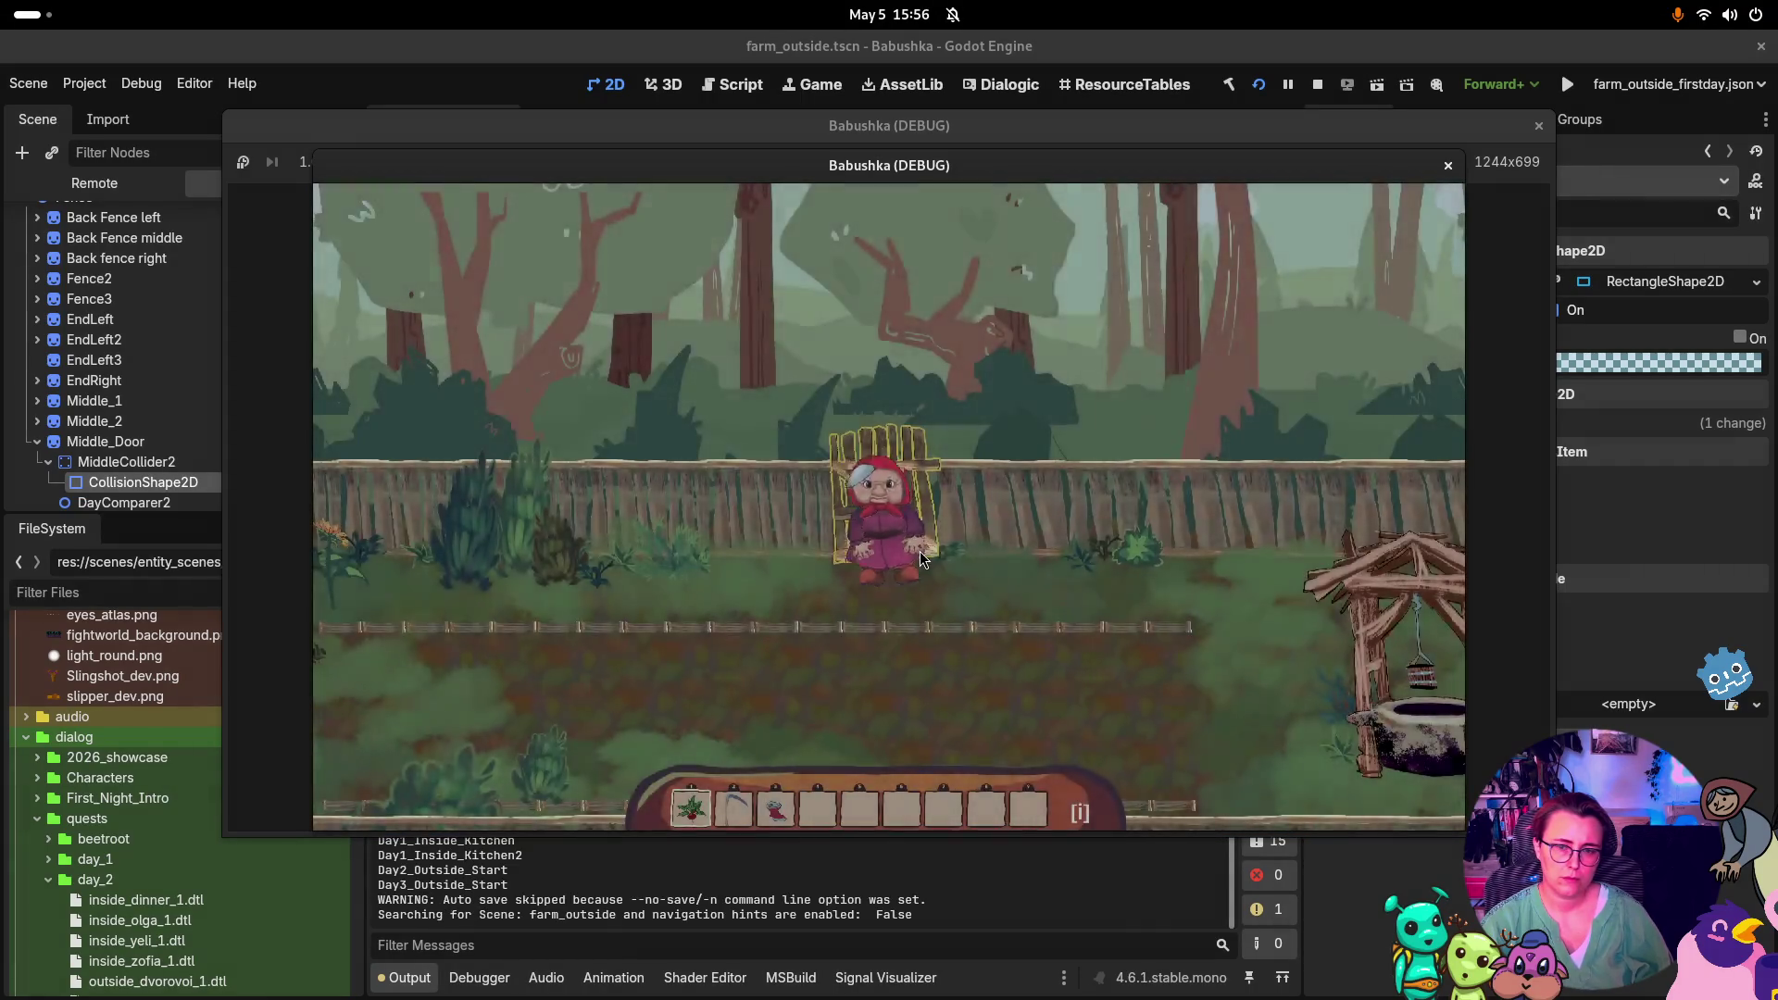
{"action": "key", "text": "Down"}
{"action": "key", "text": "Right"}
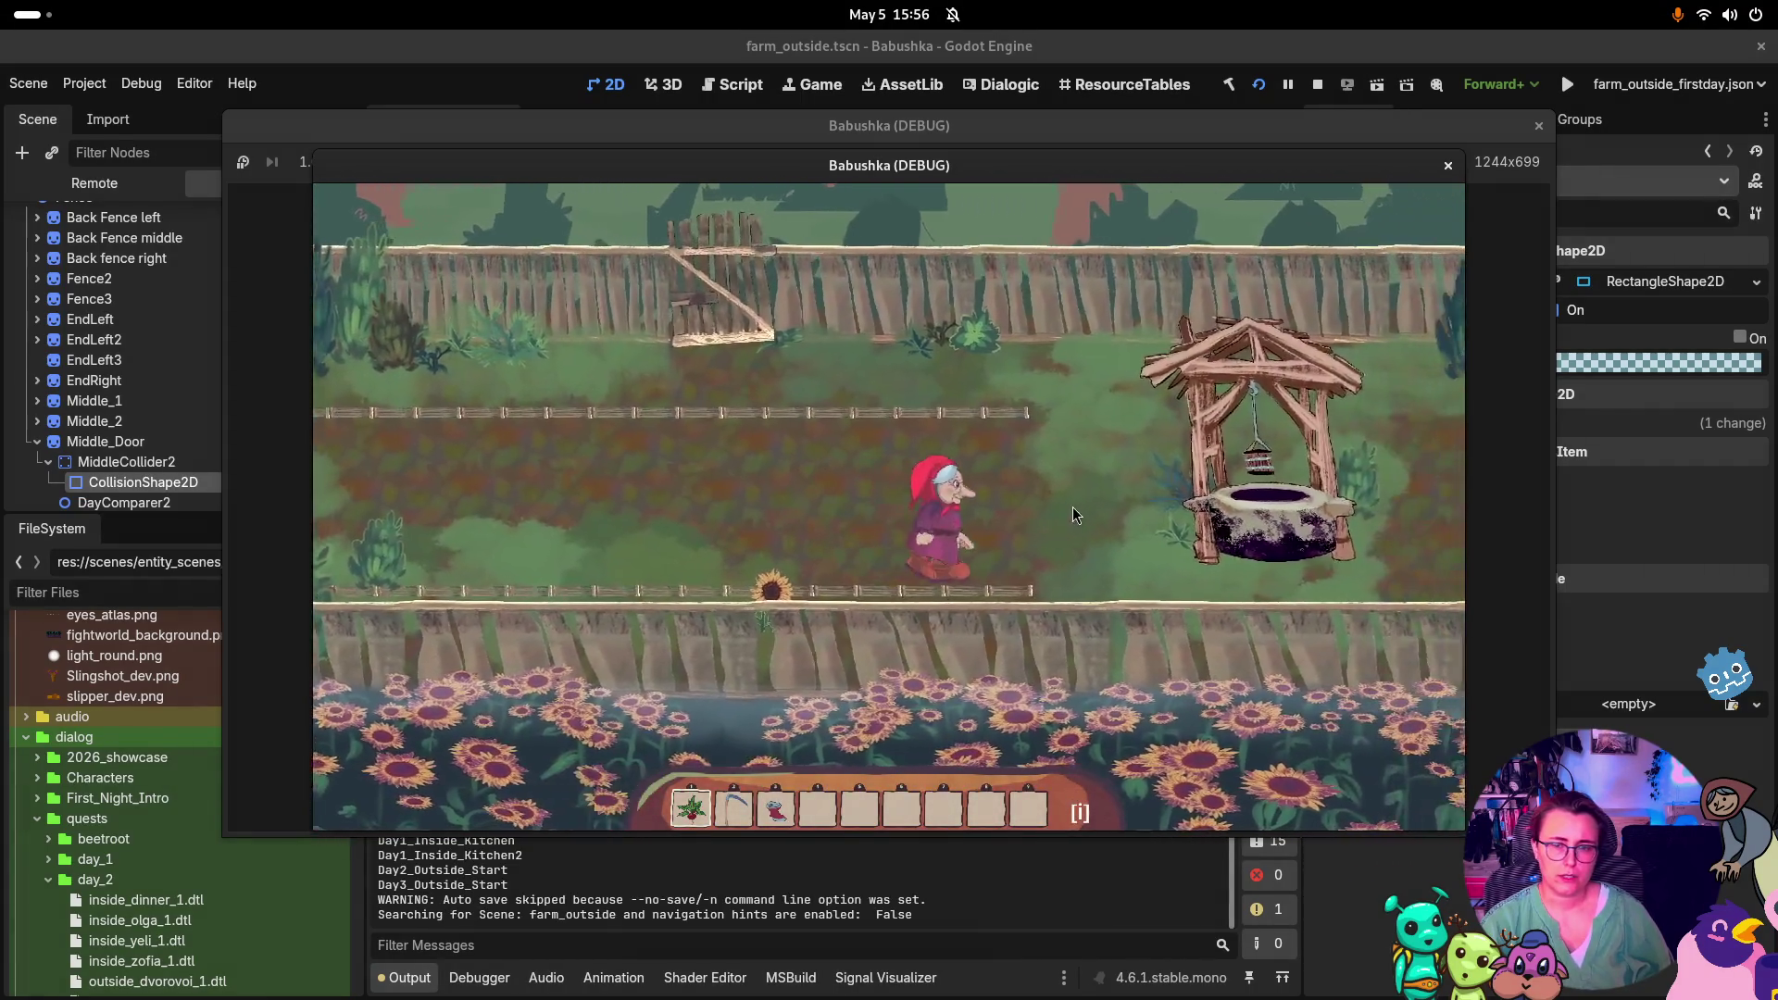
{"action": "key", "text": "Left"}
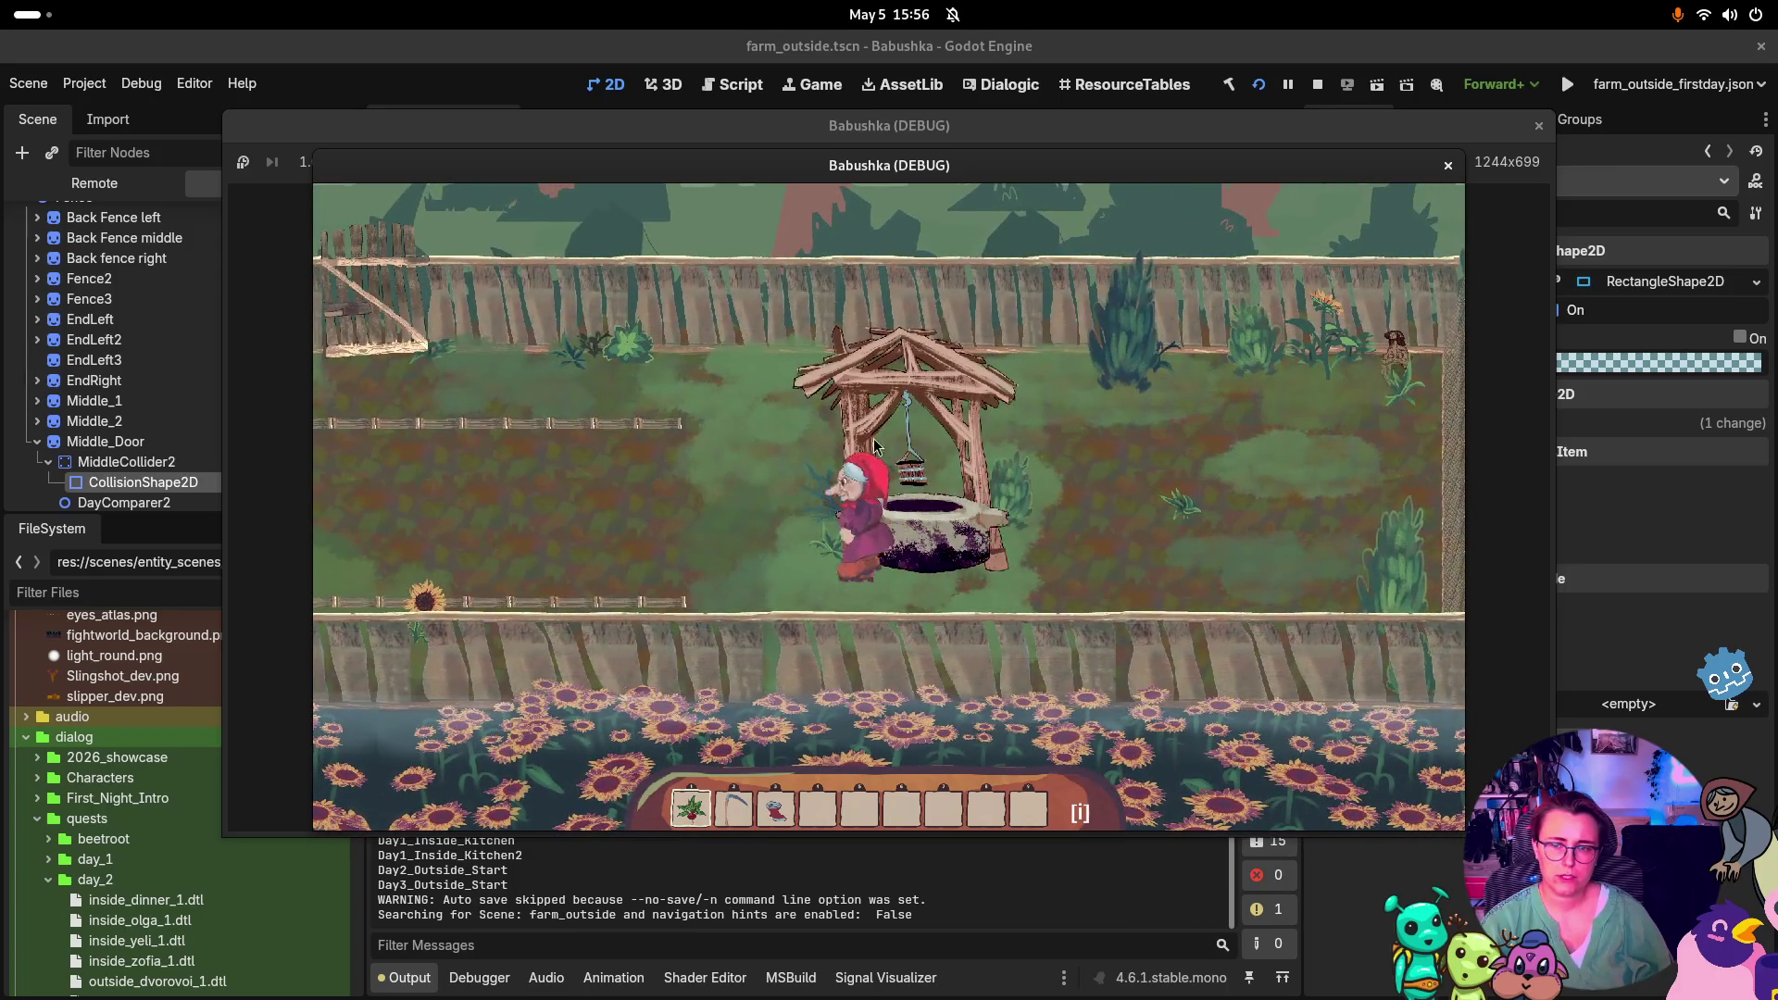
{"action": "key", "text": "Up"}
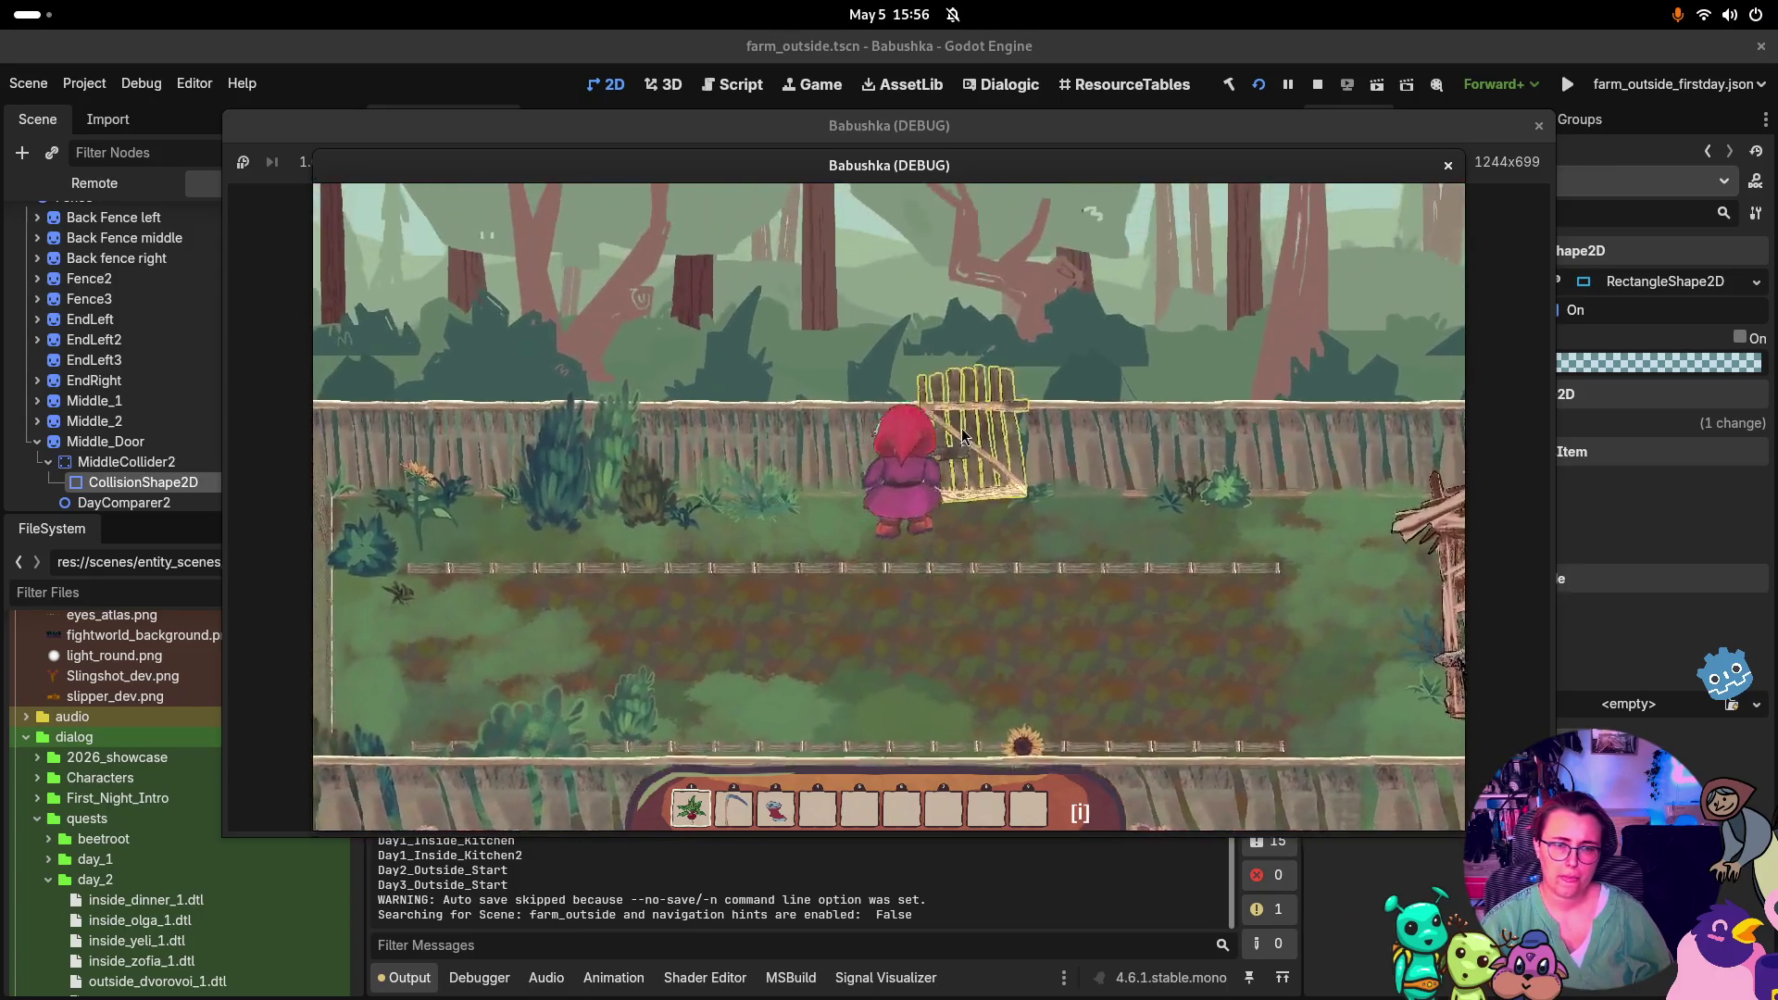
{"action": "left_click", "coordinate": [963, 436]}
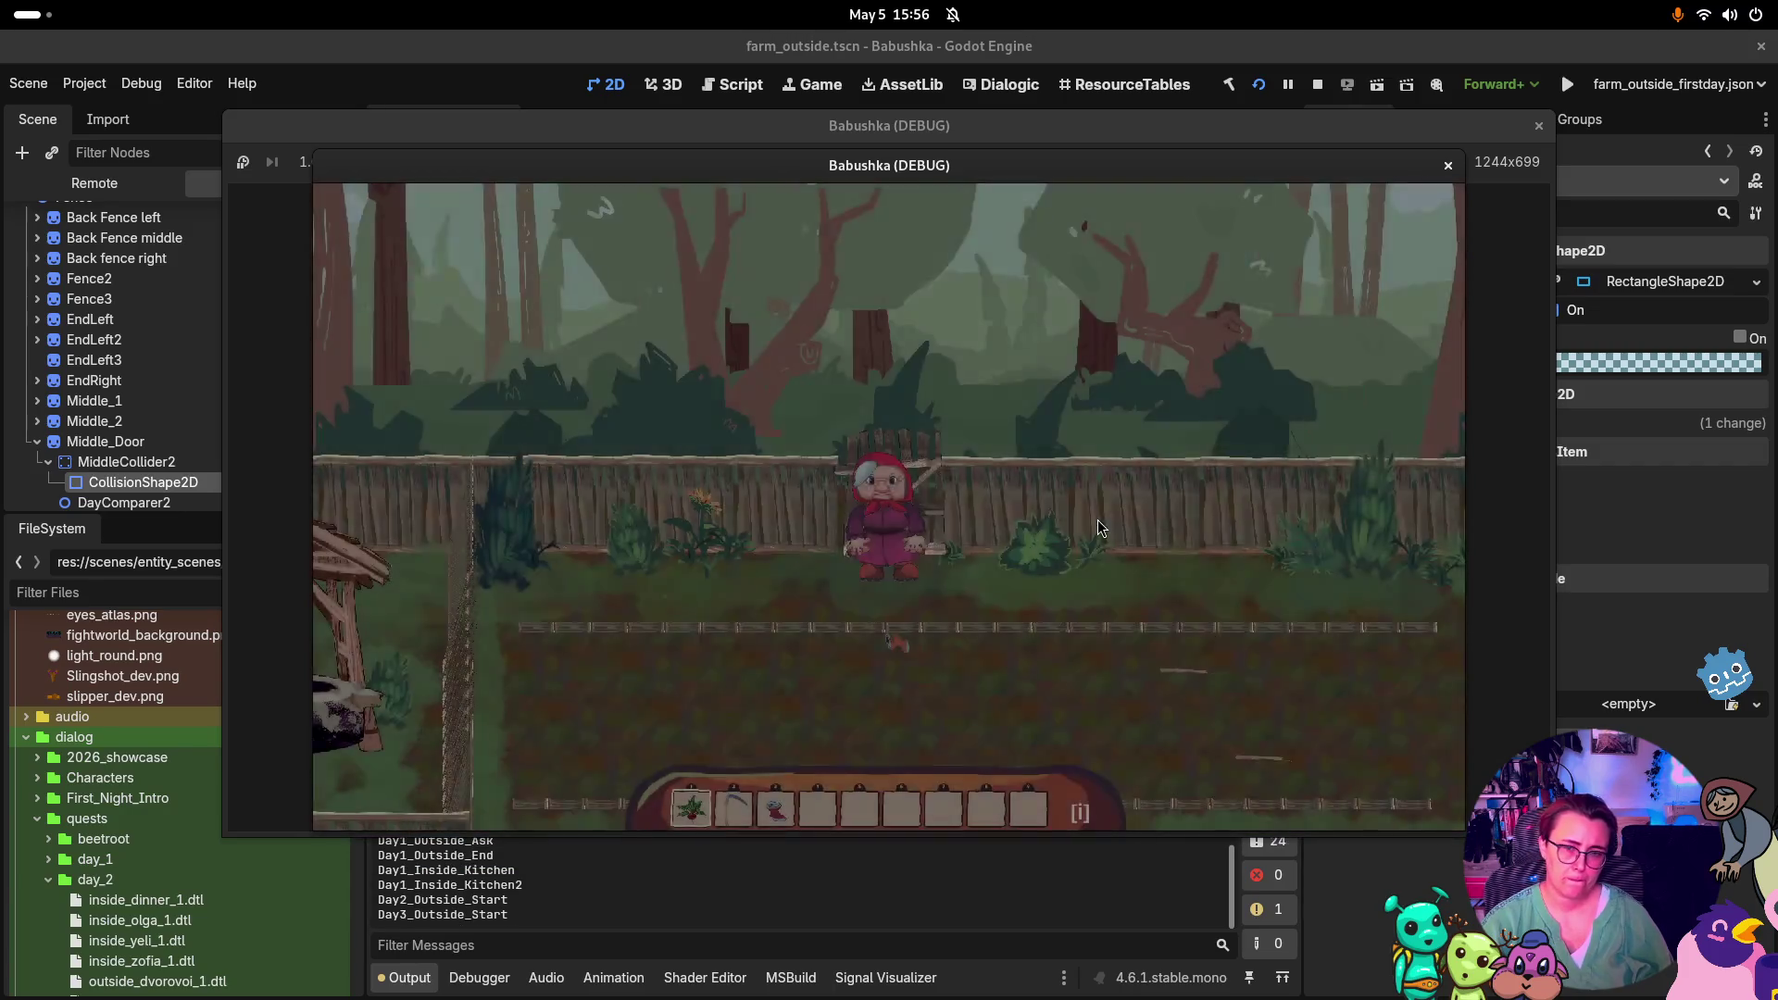
Walk Babushka left into the lower garden row toward the house, then close the game window
{"action": "key", "text": "Left"}
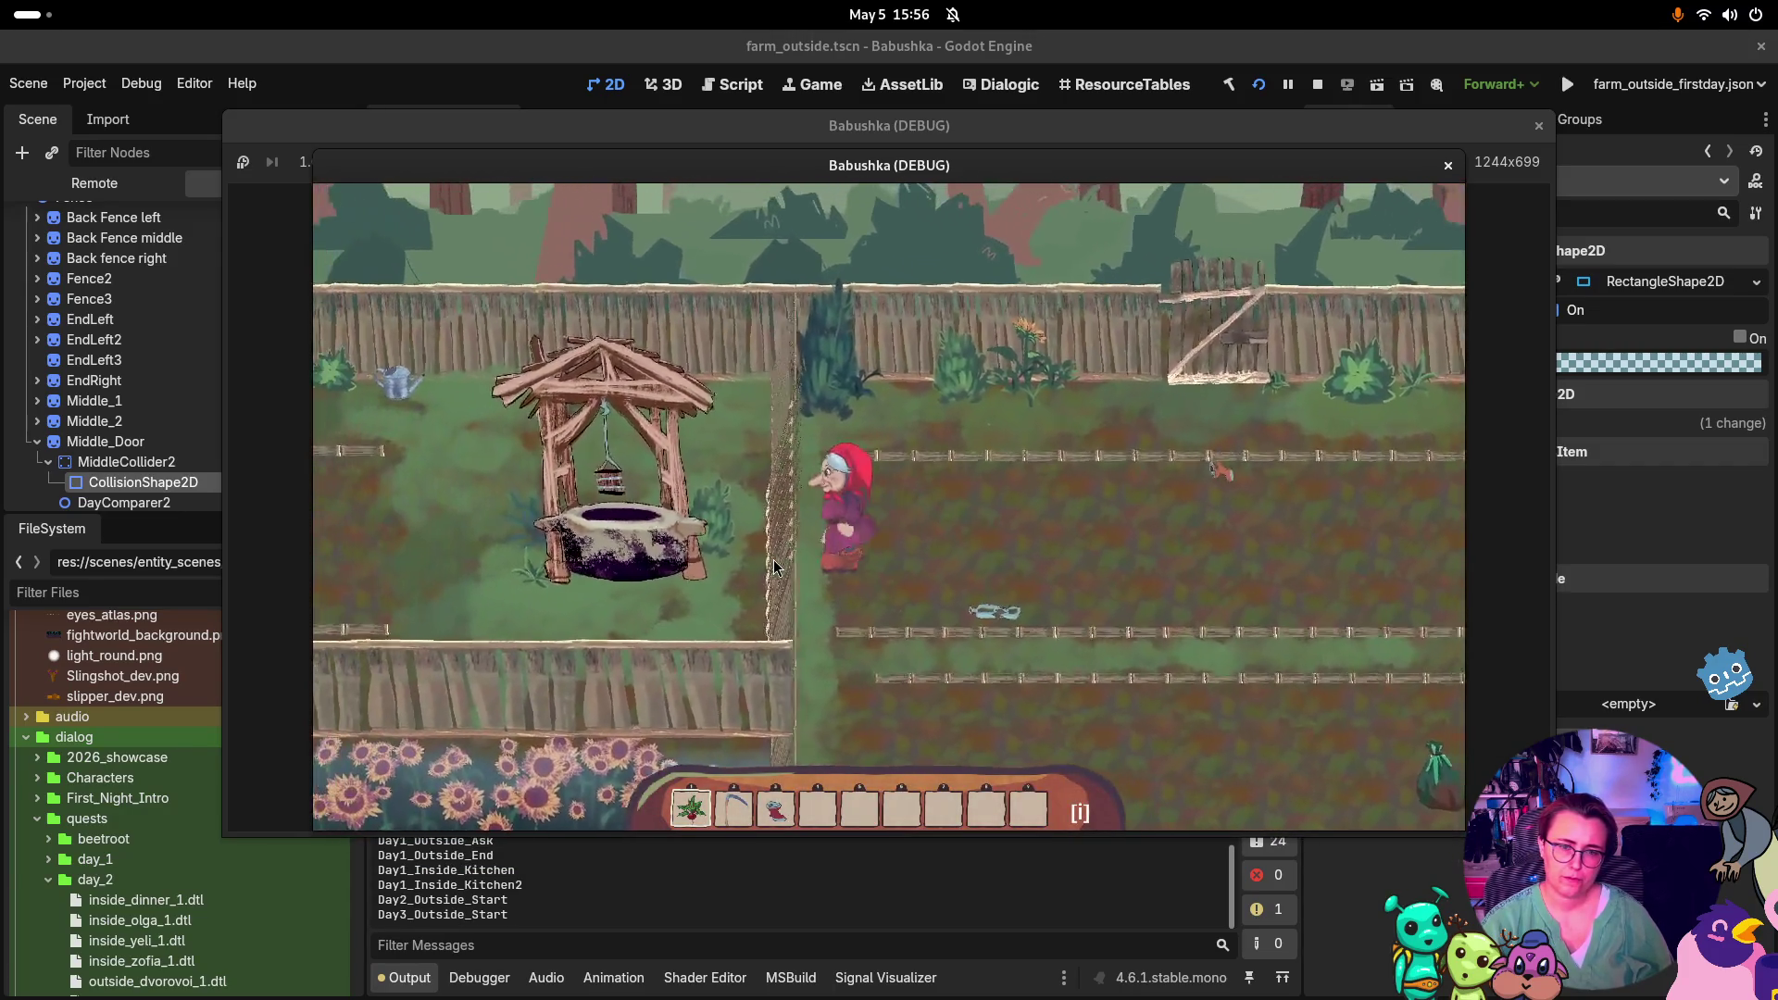
{"action": "key", "text": "Left"}
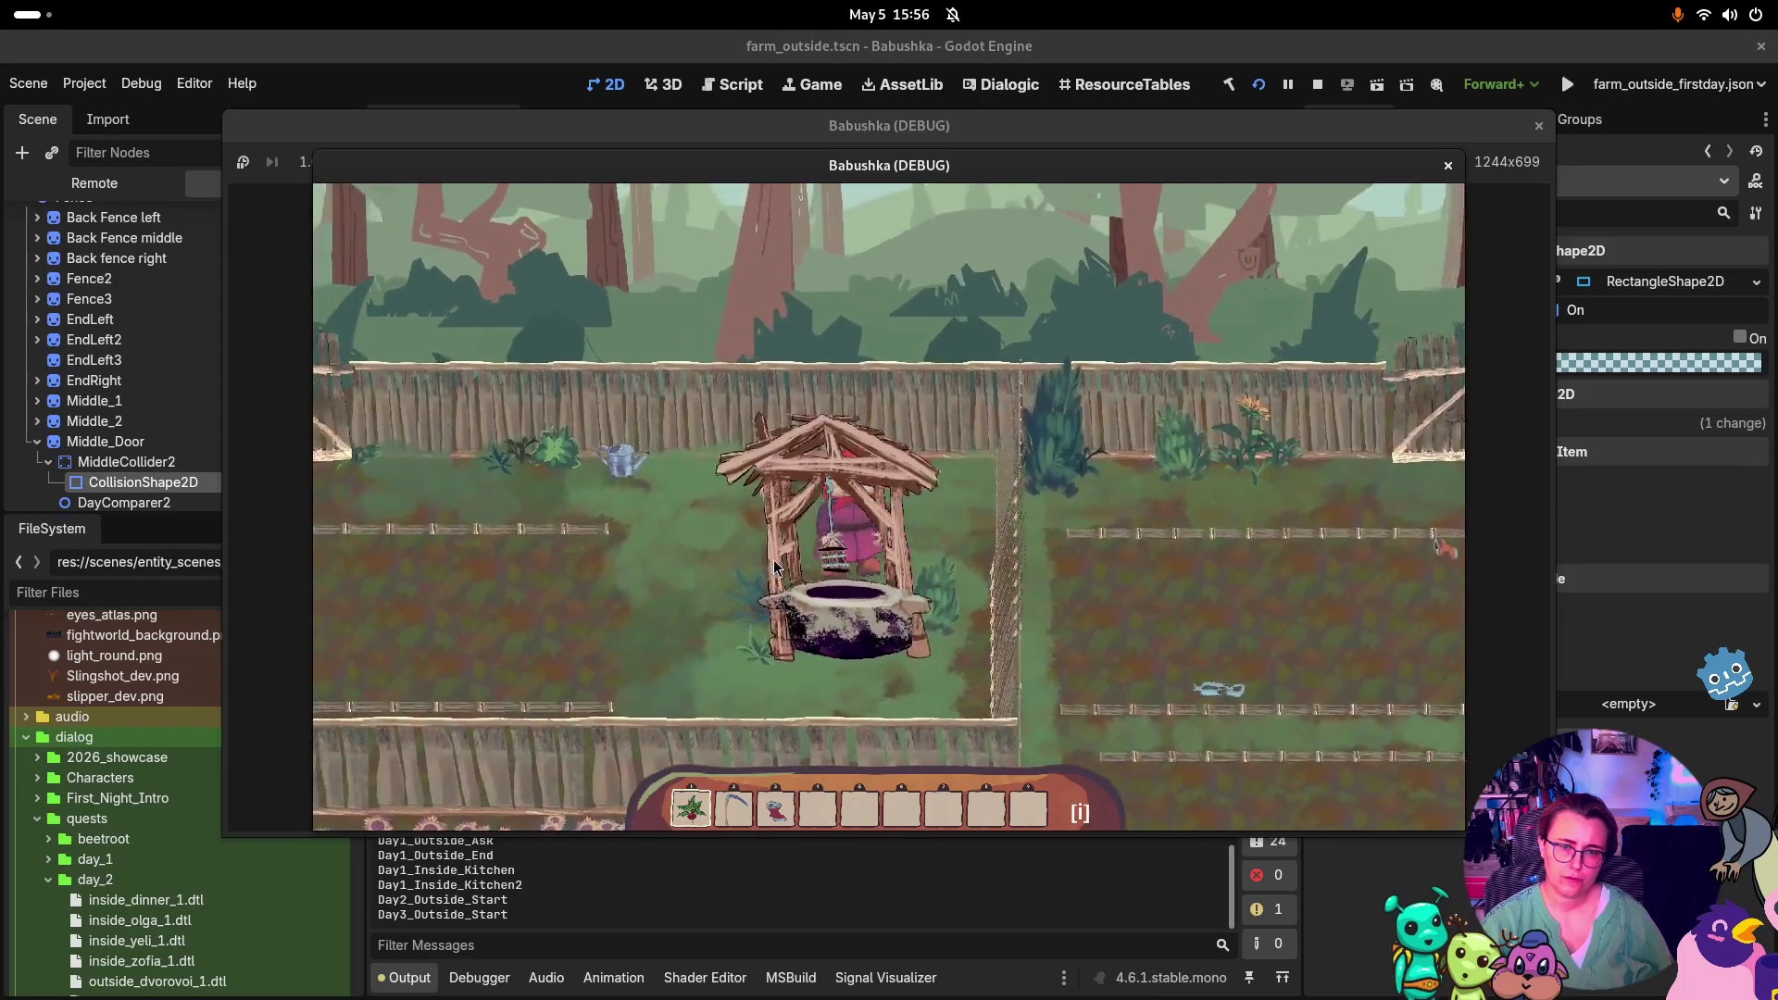
{"action": "key", "text": "Left"}
{"action": "key", "text": "Down"}
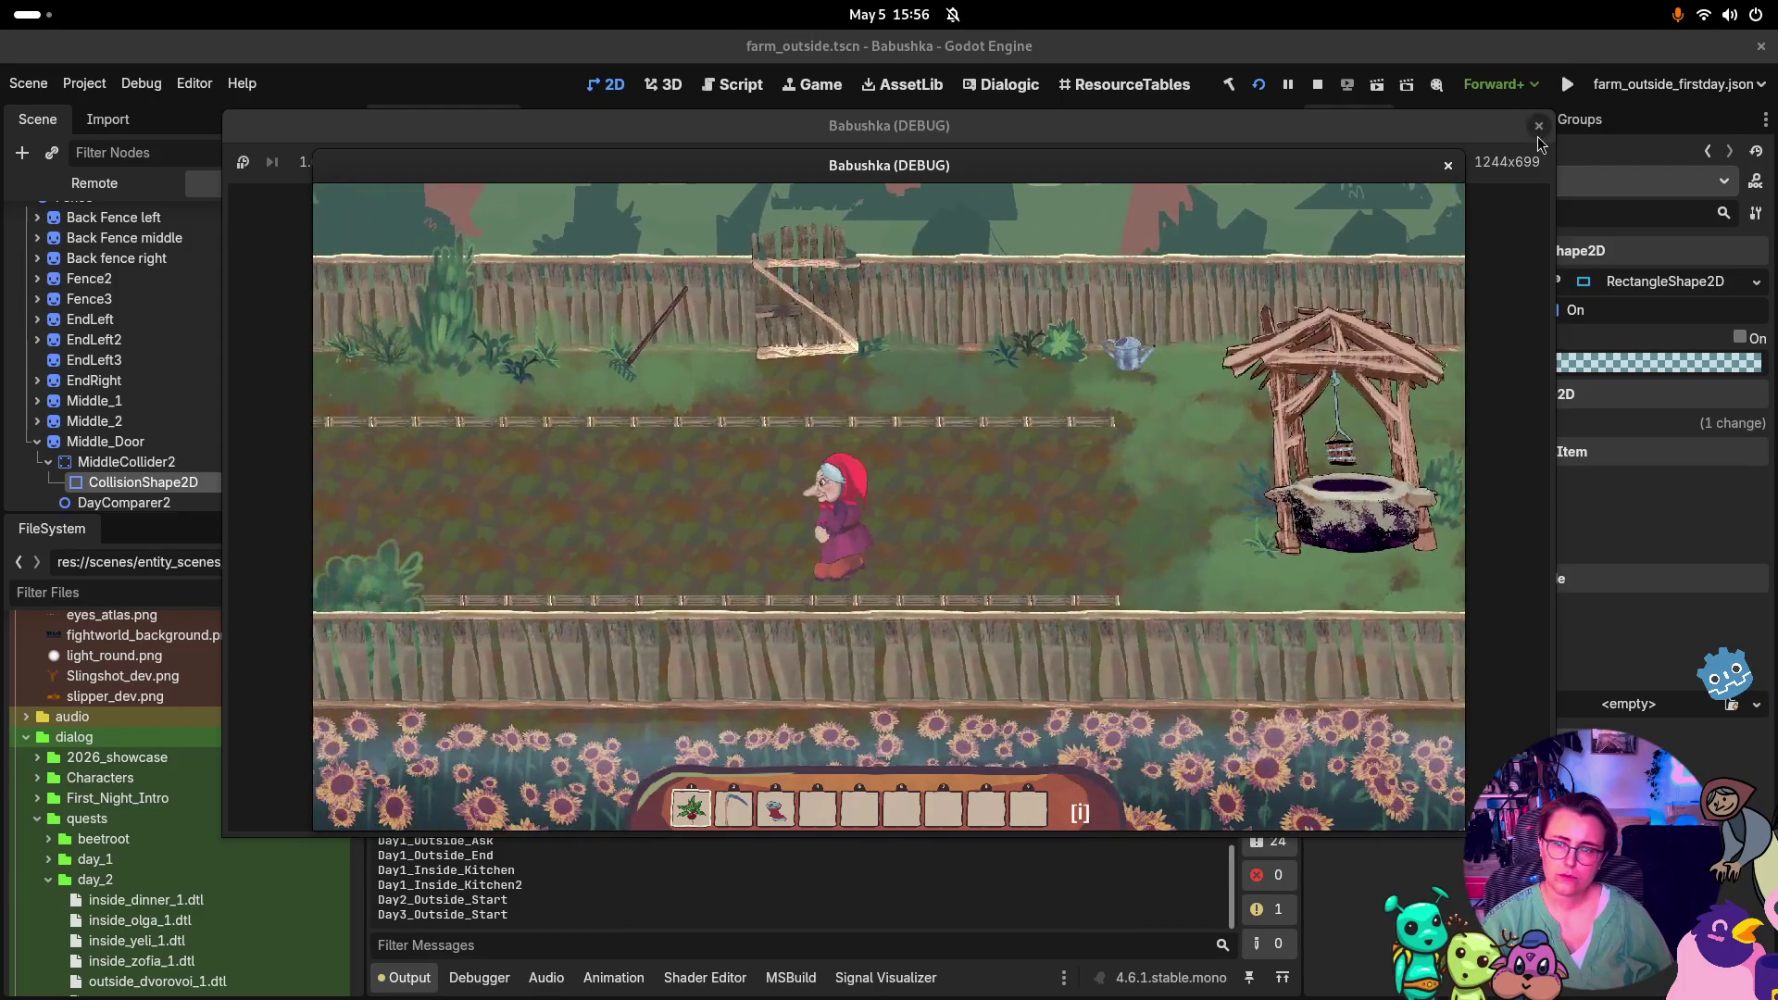
{"action": "key", "text": "Left"}
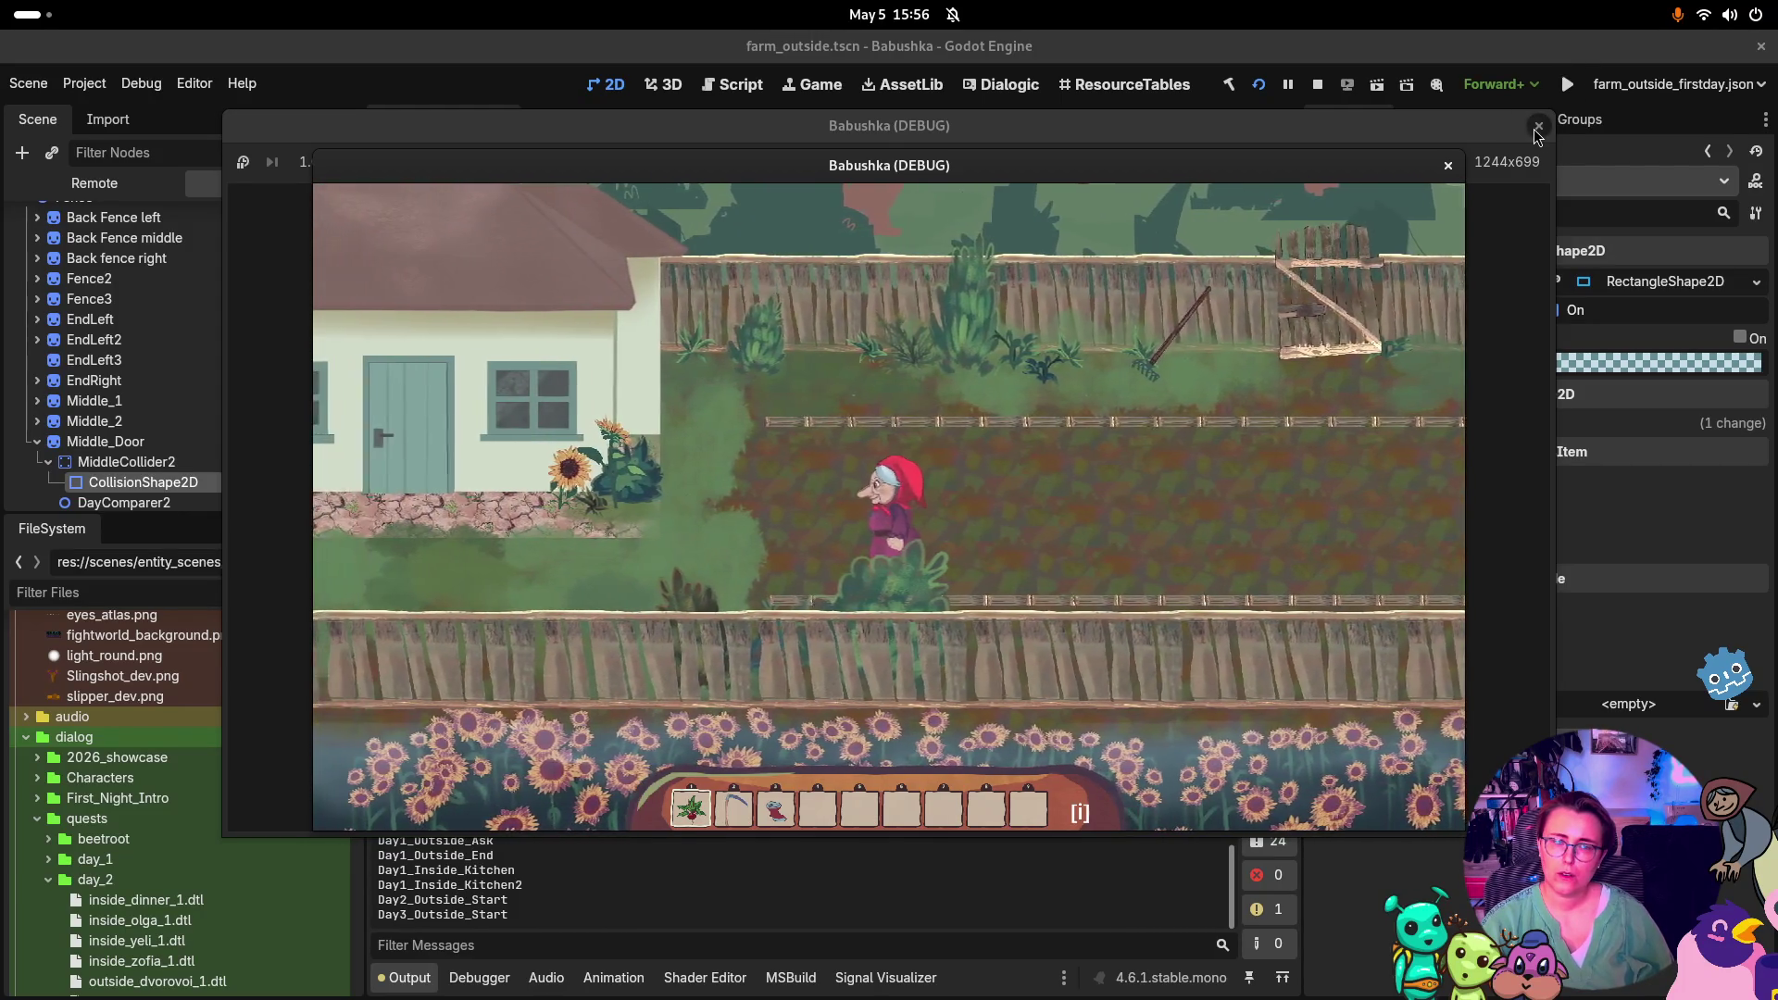
{"action": "left_click", "coordinate": [1539, 127]}
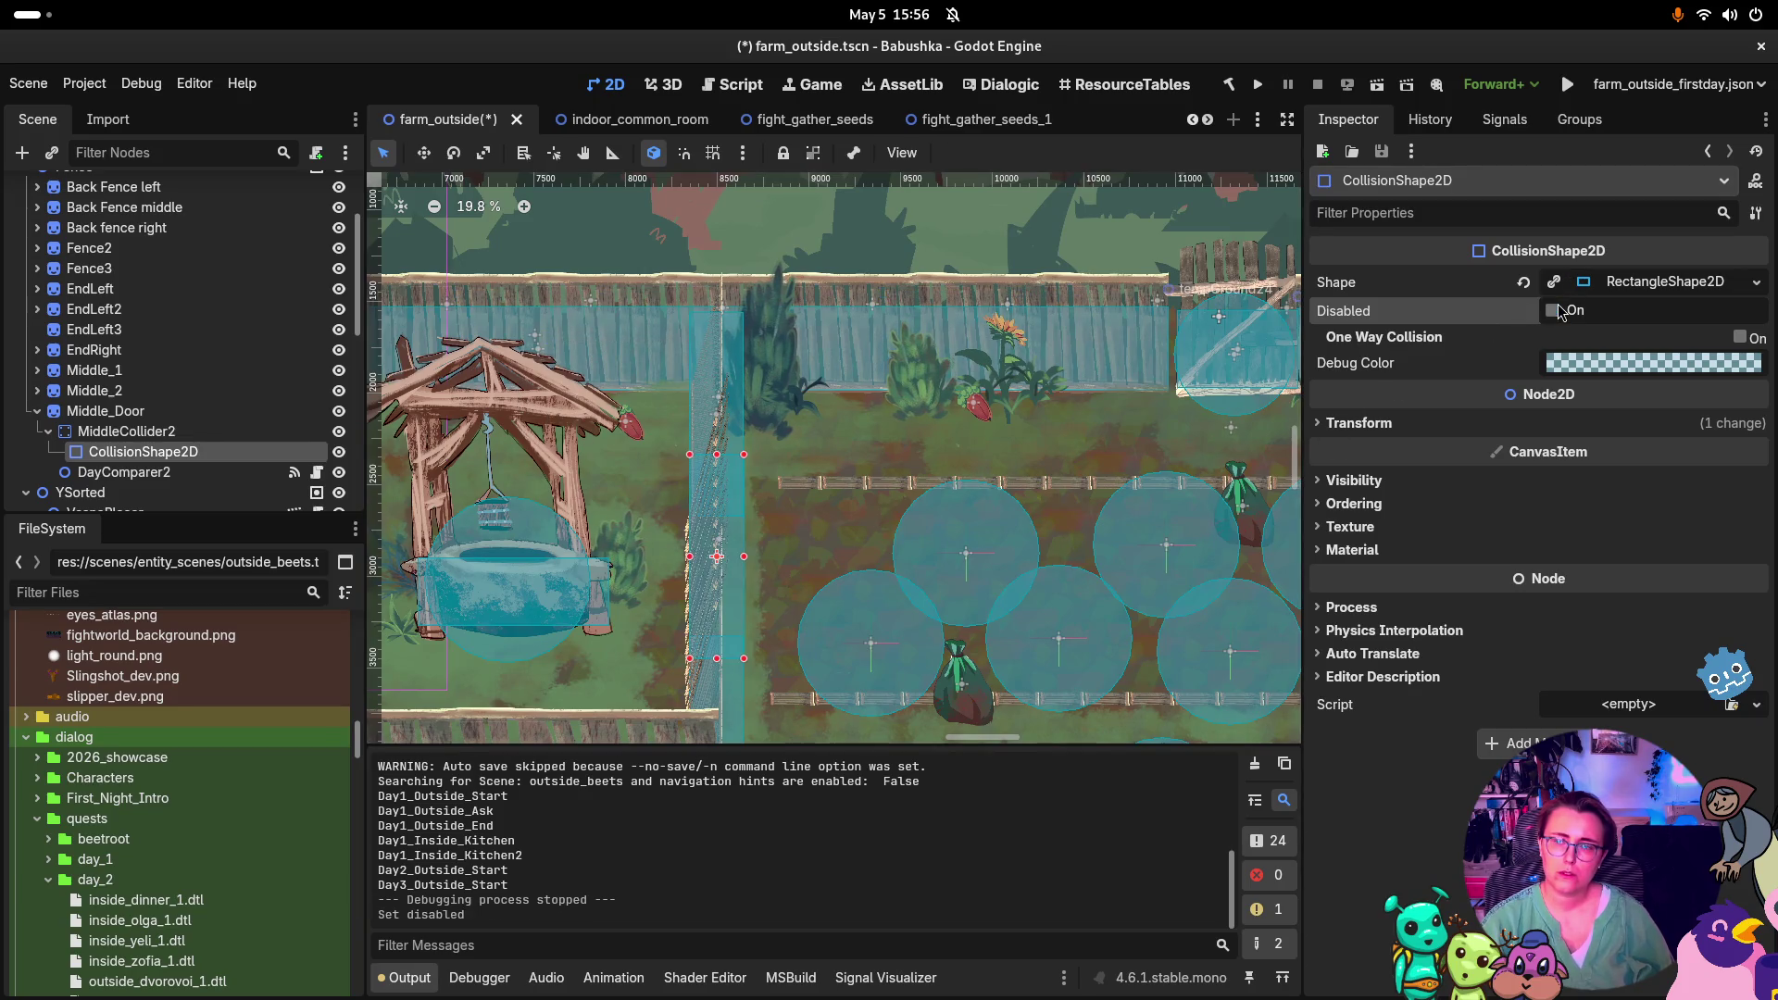
Turn Check On Start back on for DayComparer2, save farm_outside, and run the game again
{"action": "left_click", "coordinate": [124, 472]}
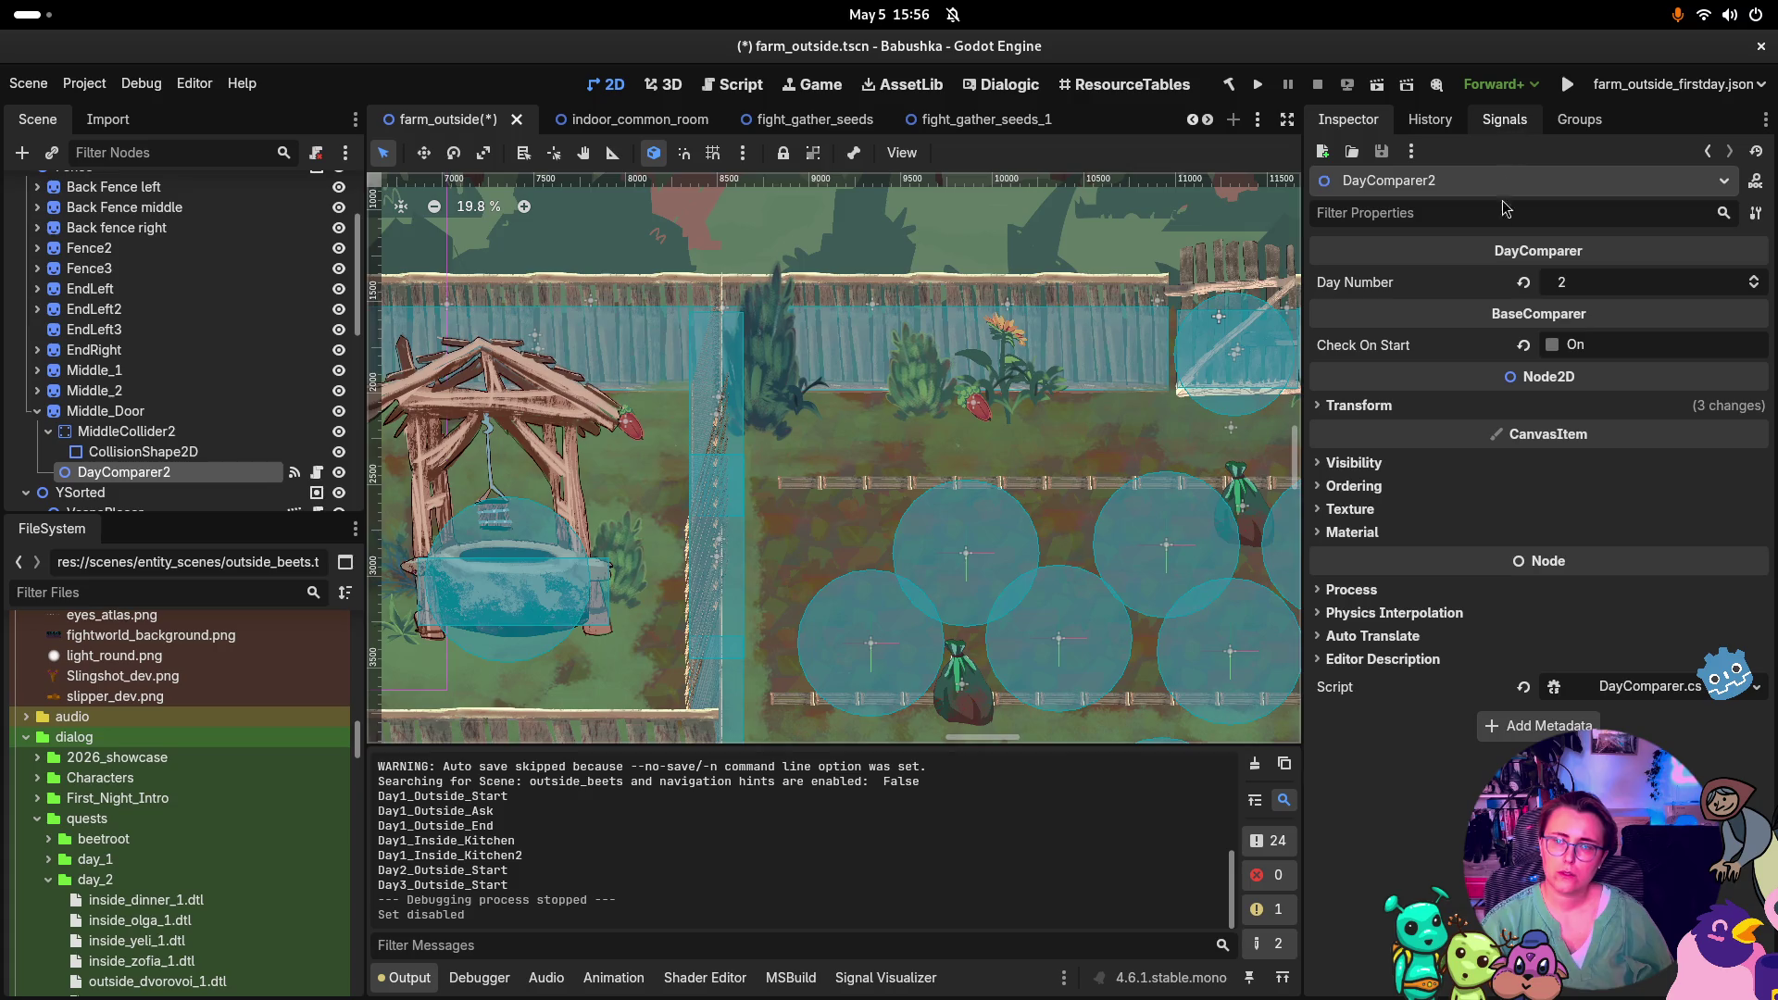
{"action": "left_click", "coordinate": [1553, 345]}
{"action": "key", "text": "ctrl+s"}
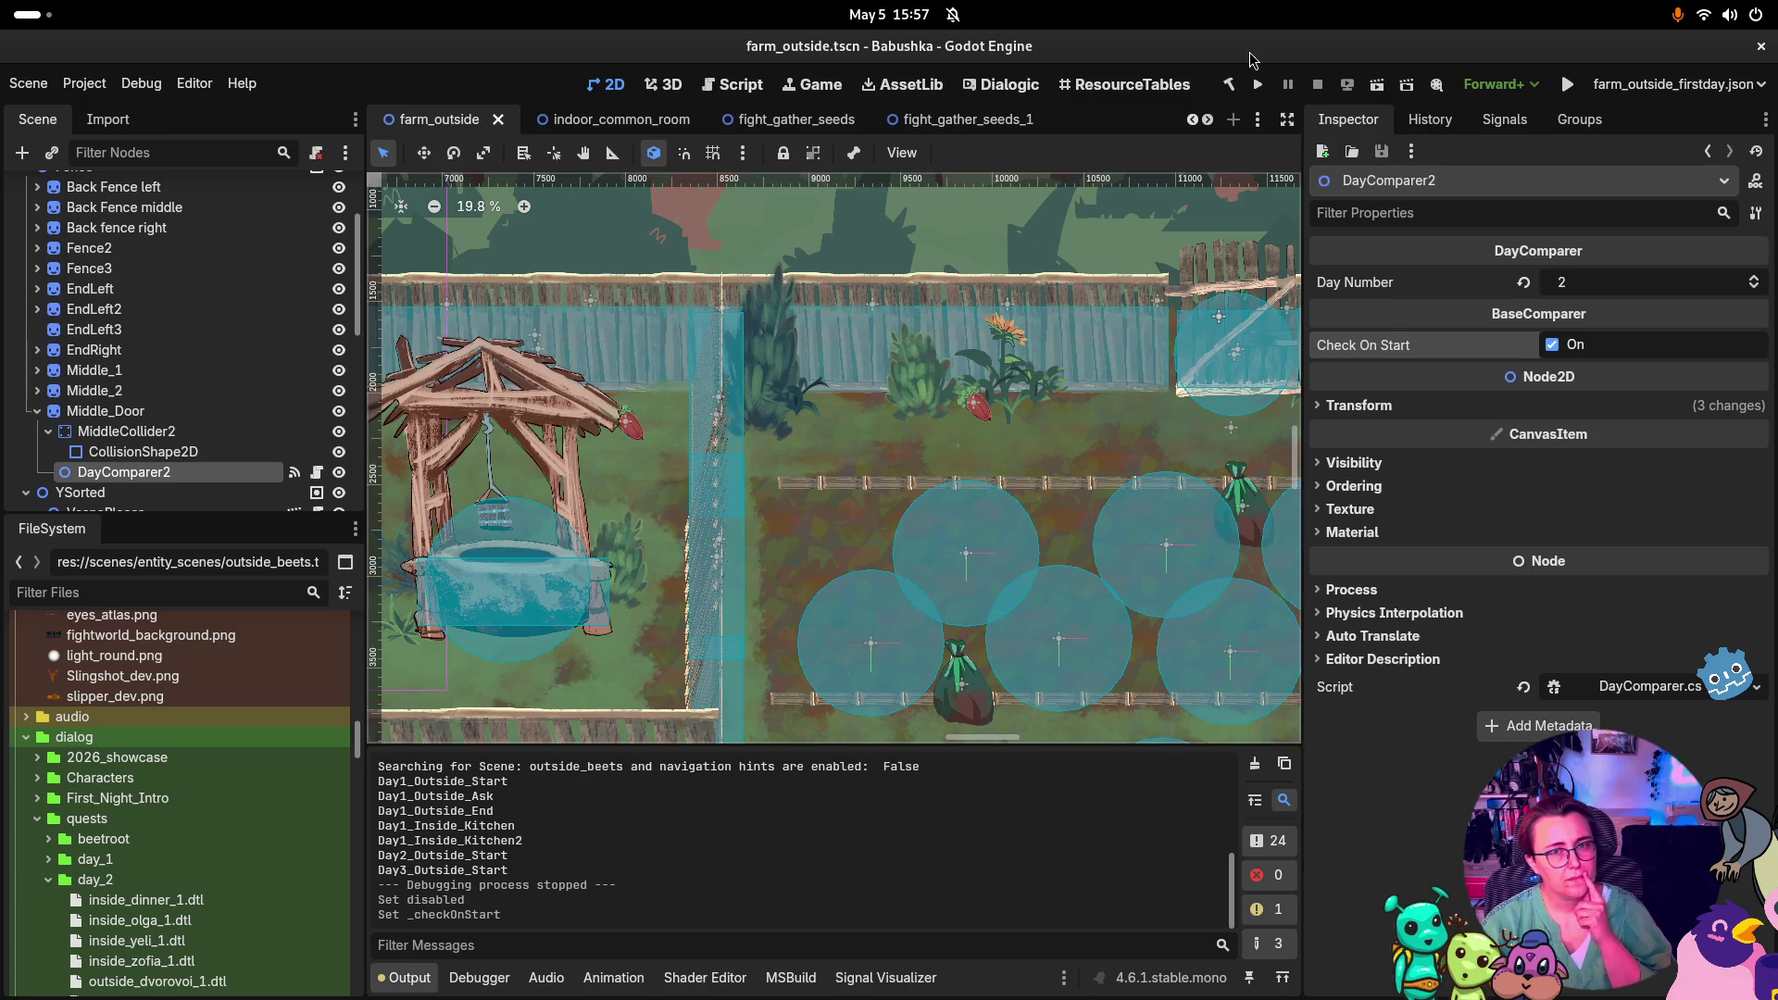
{"action": "left_click", "coordinate": [1571, 86]}
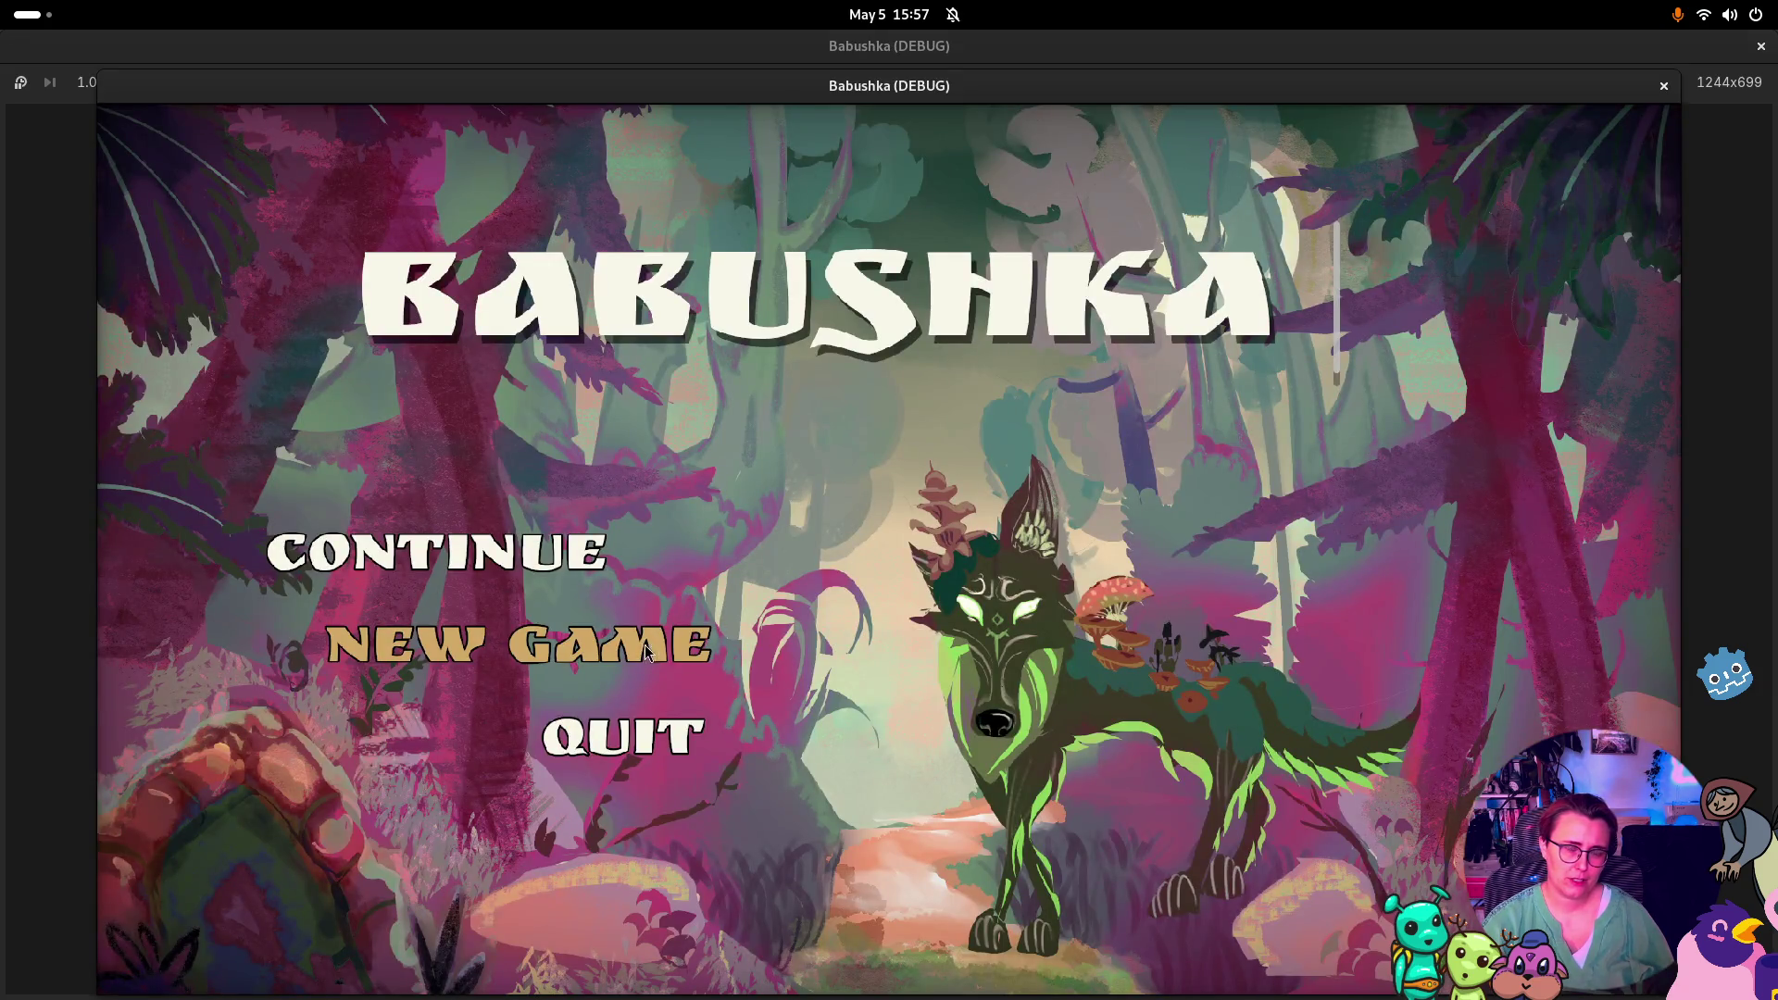
Start the game, collect the scythe and glowing sock, talk to Vesna, and enter the forest
{"action": "left_click", "coordinate": [646, 652]}
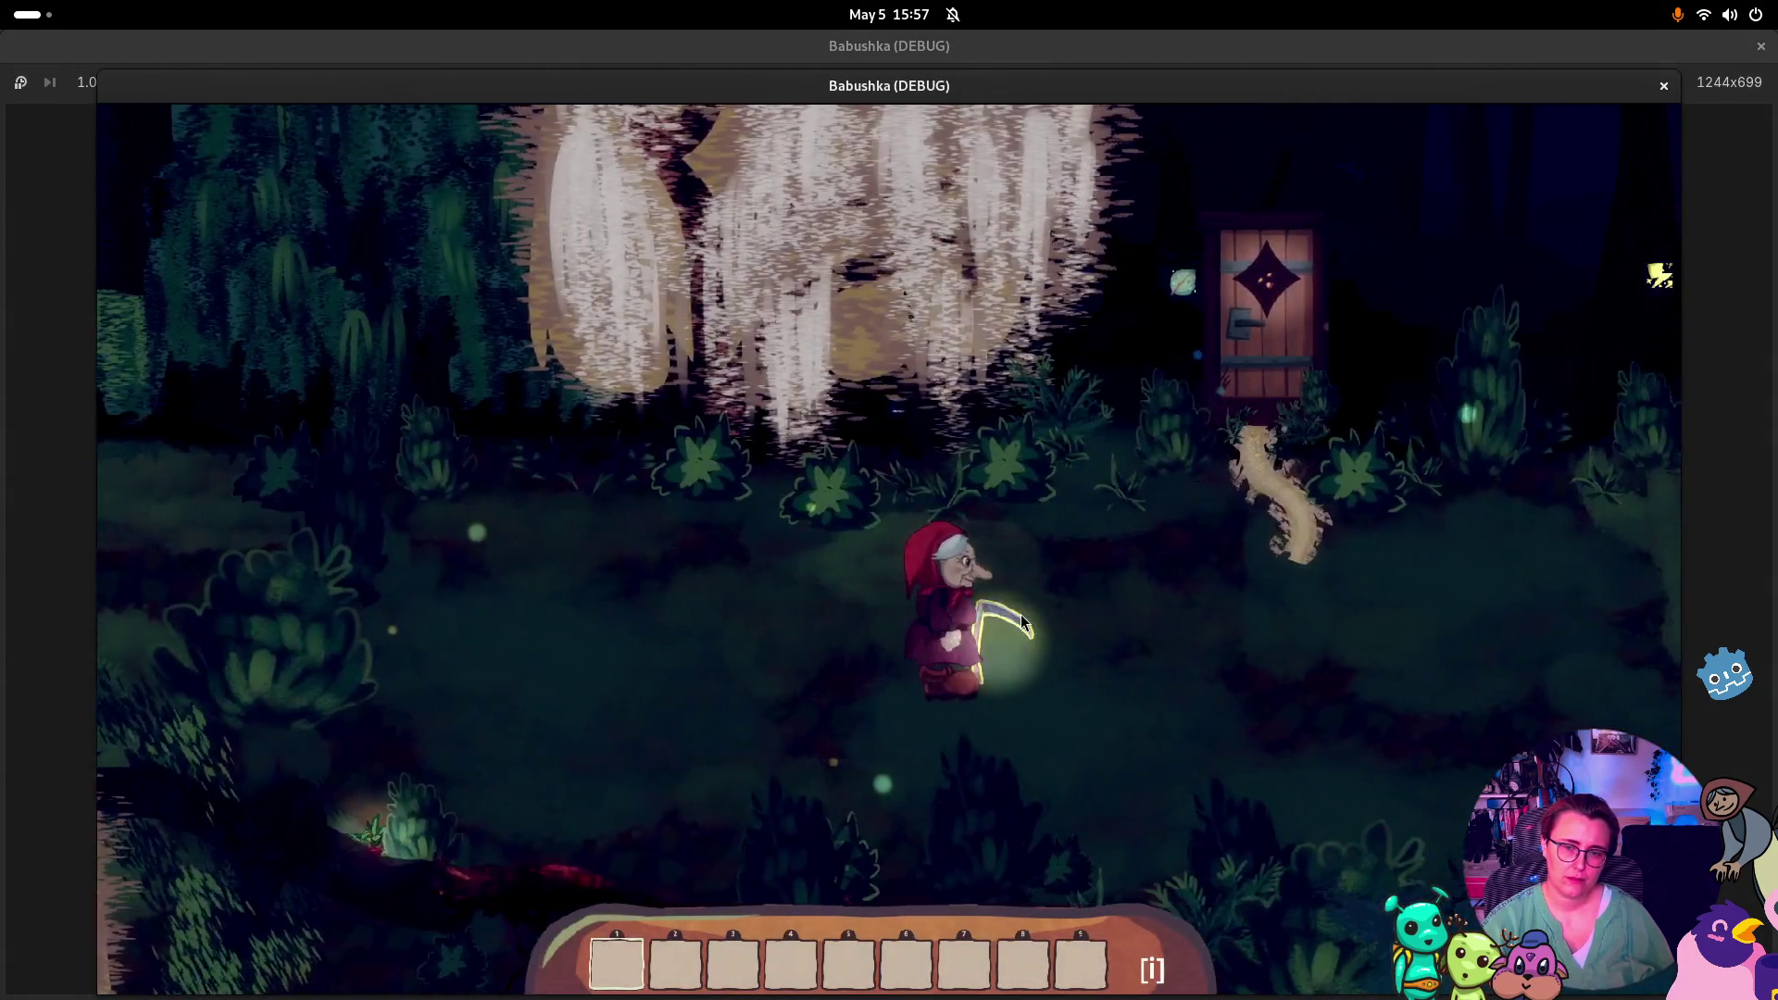
{"action": "left_click", "coordinate": [1021, 614]}
{"action": "left_click", "coordinate": [1017, 628]}
{"action": "left_click", "coordinate": [1358, 624]}
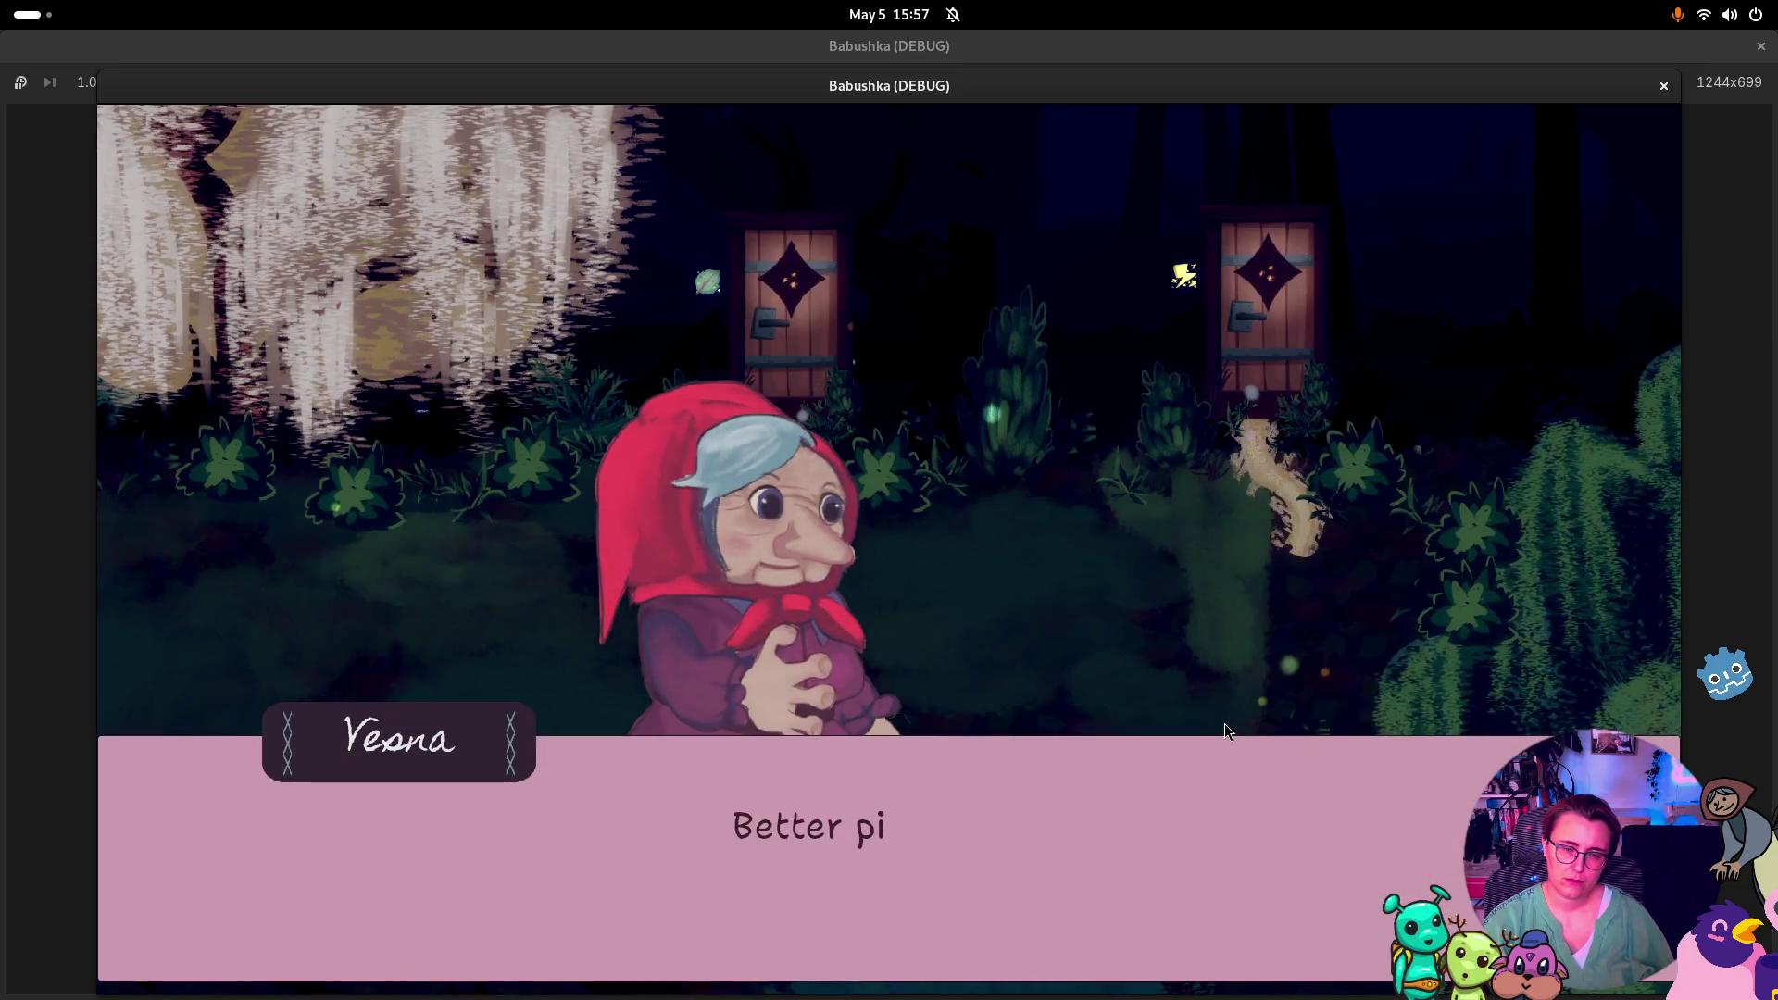
{"action": "left_click", "coordinate": [1224, 724]}
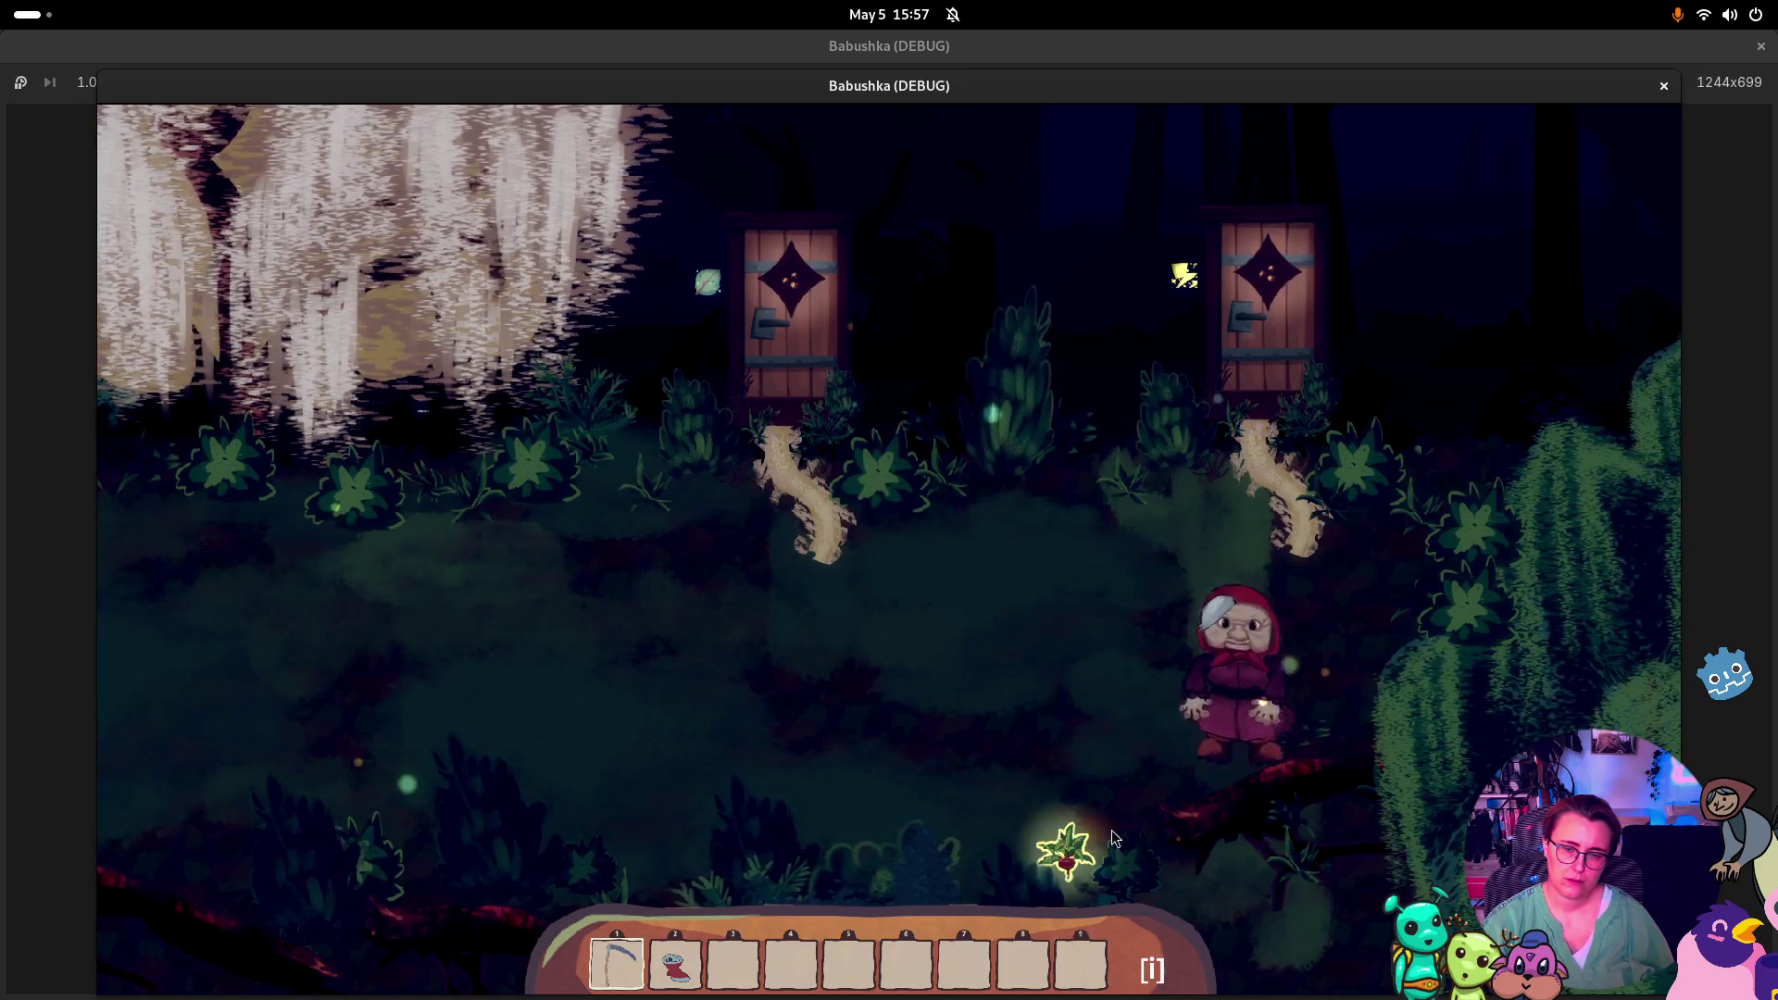
{"action": "left_click", "coordinate": [1070, 847]}
{"action": "left_click", "coordinate": [1073, 693]}
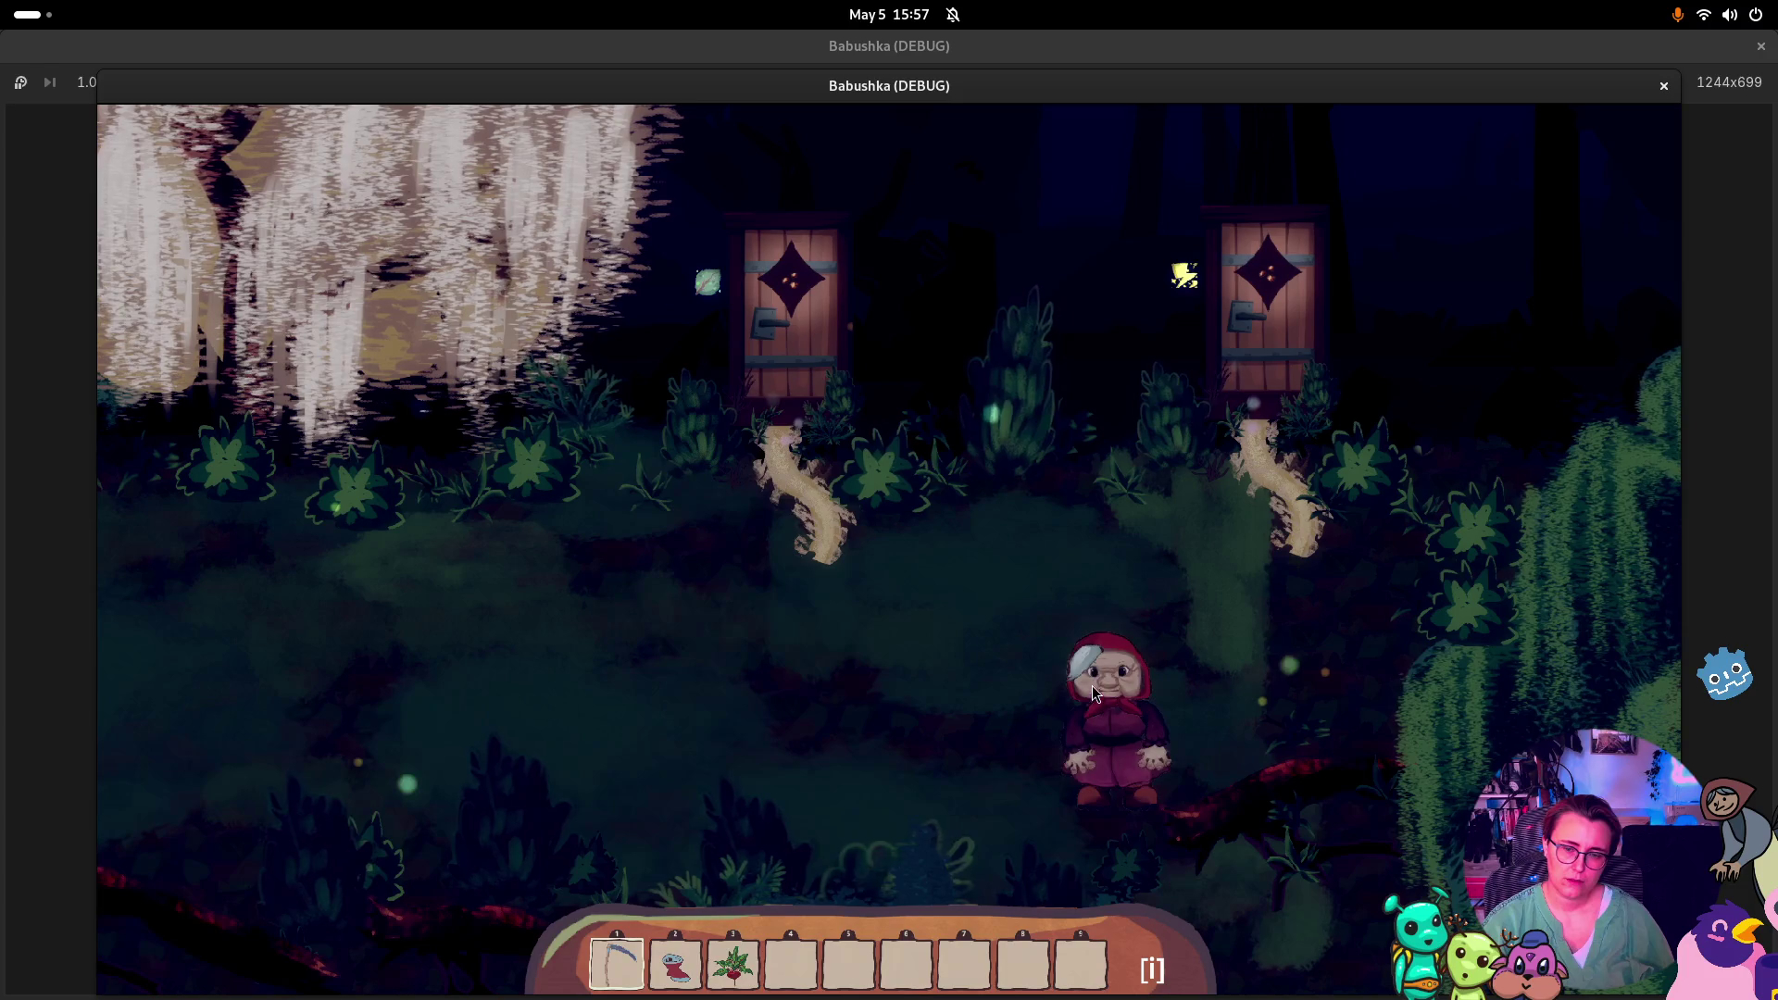
{"action": "left_click", "coordinate": [903, 320]}
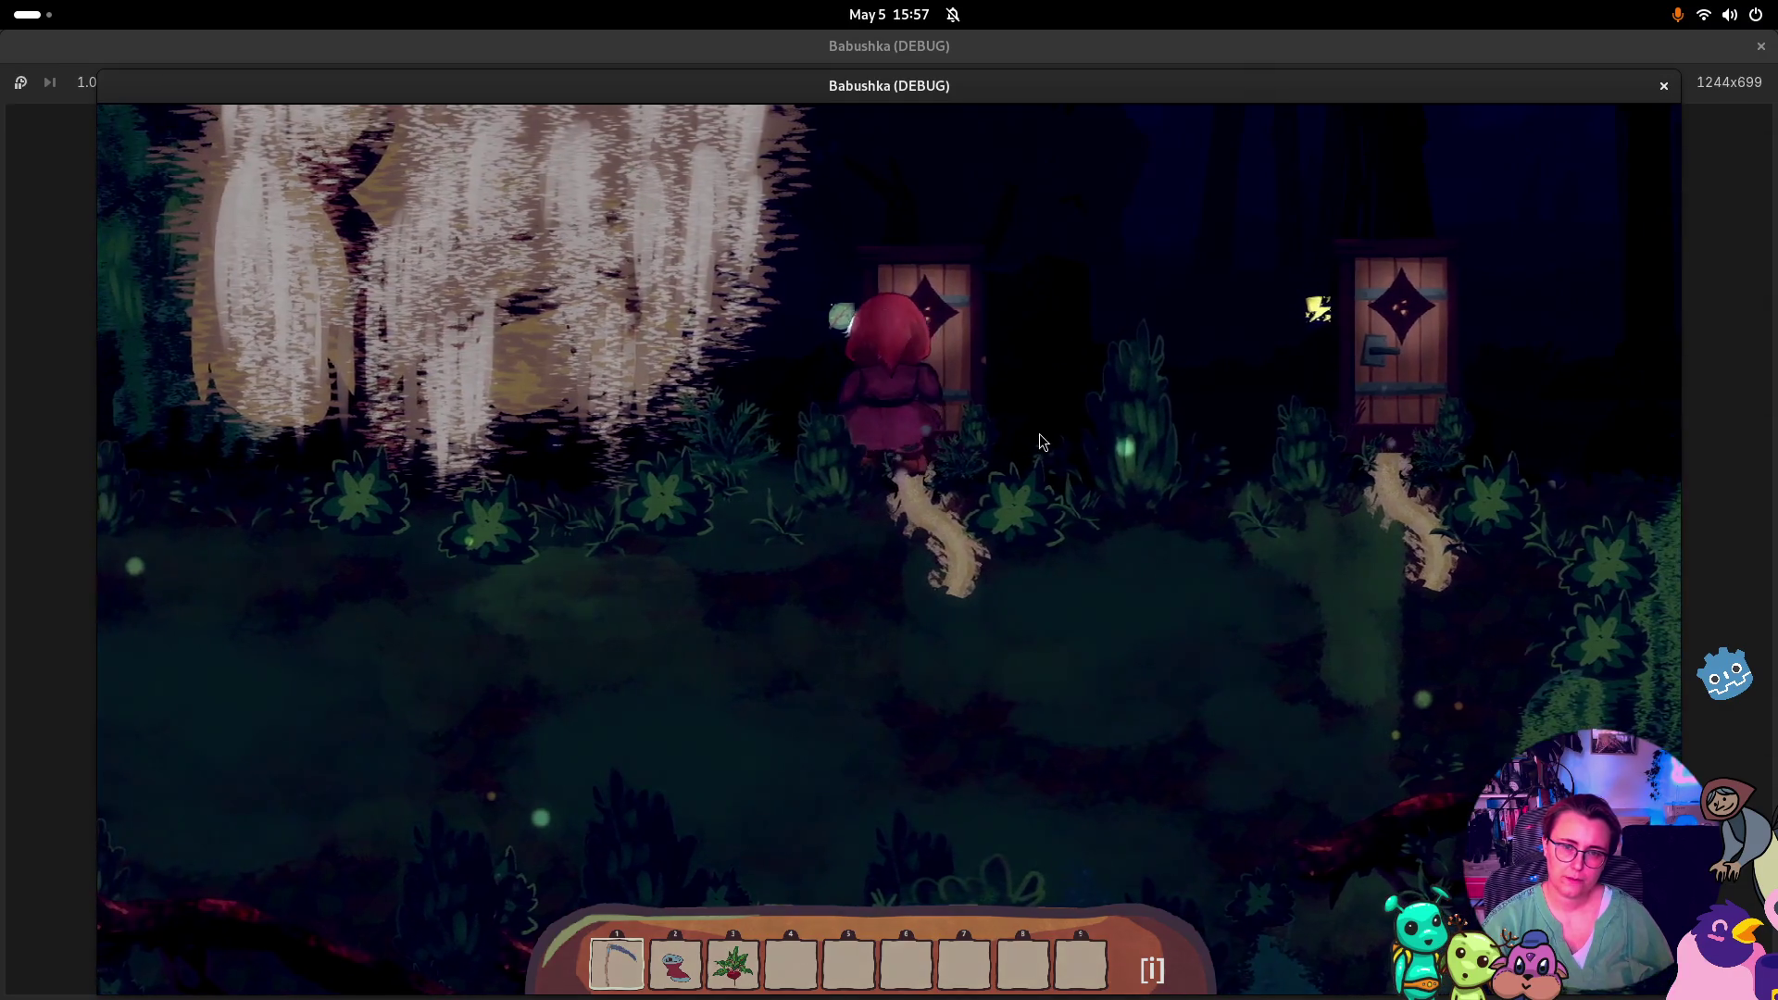
{"action": "left_click", "coordinate": [1033, 432]}
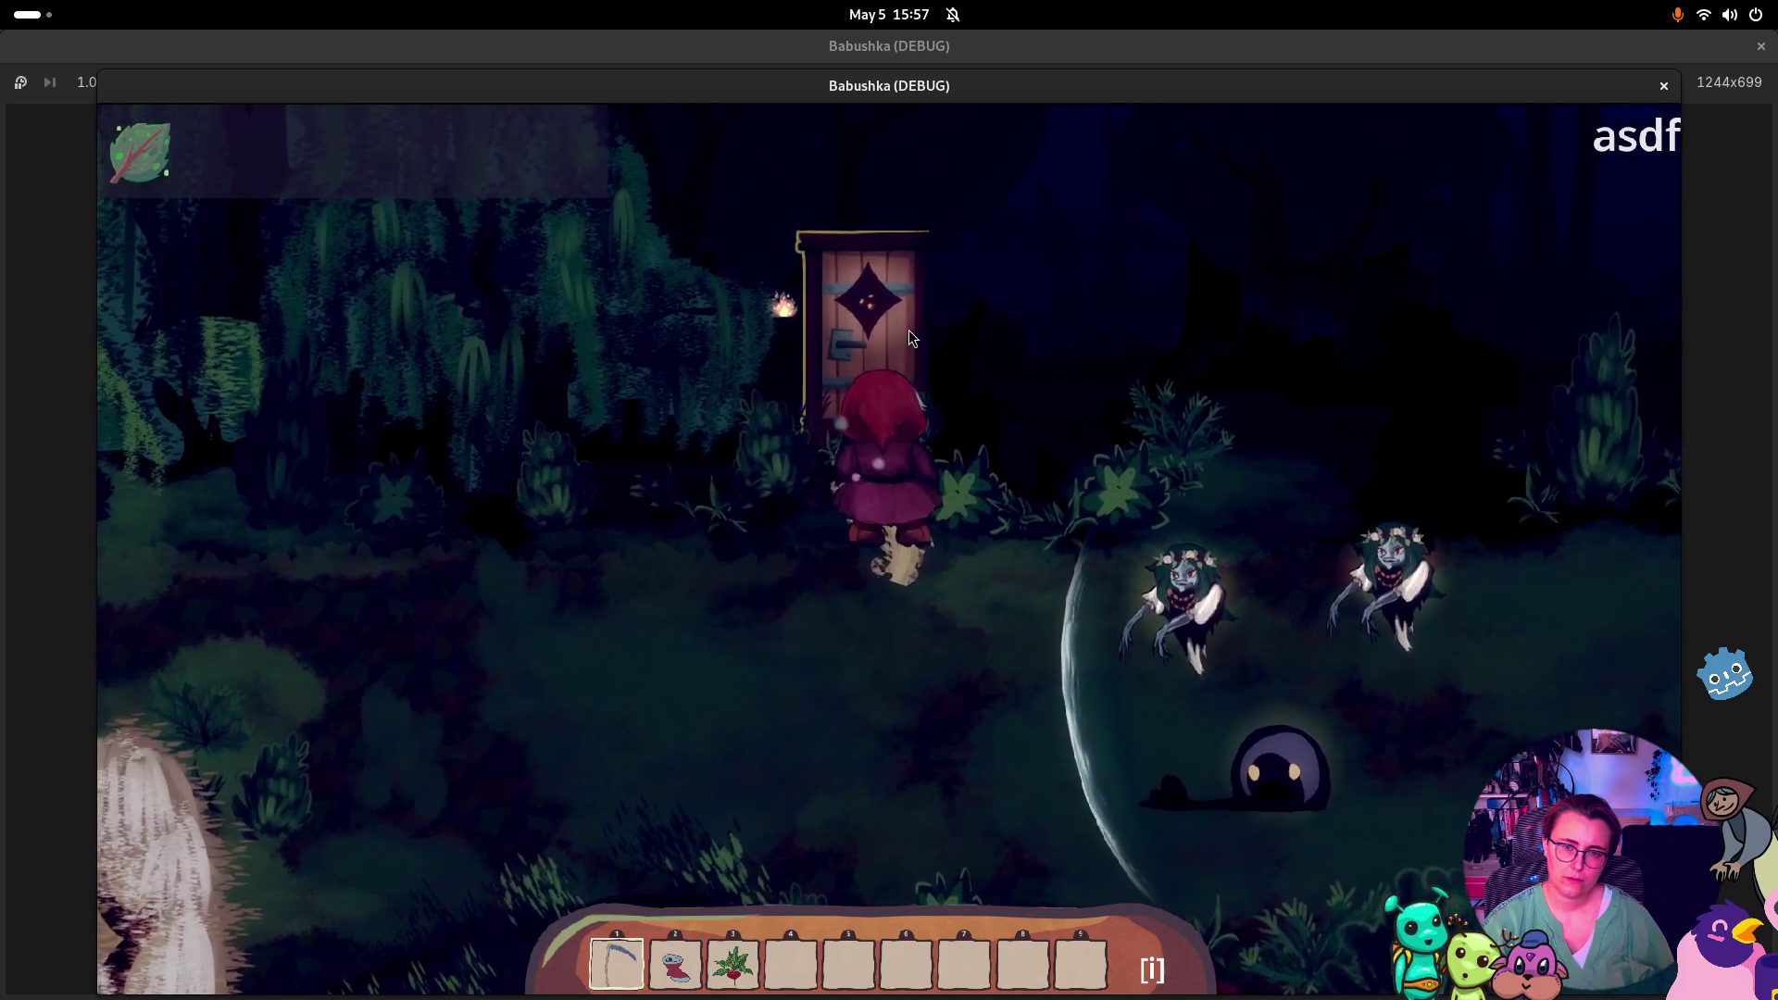
{"action": "left_click", "coordinate": [908, 330]}
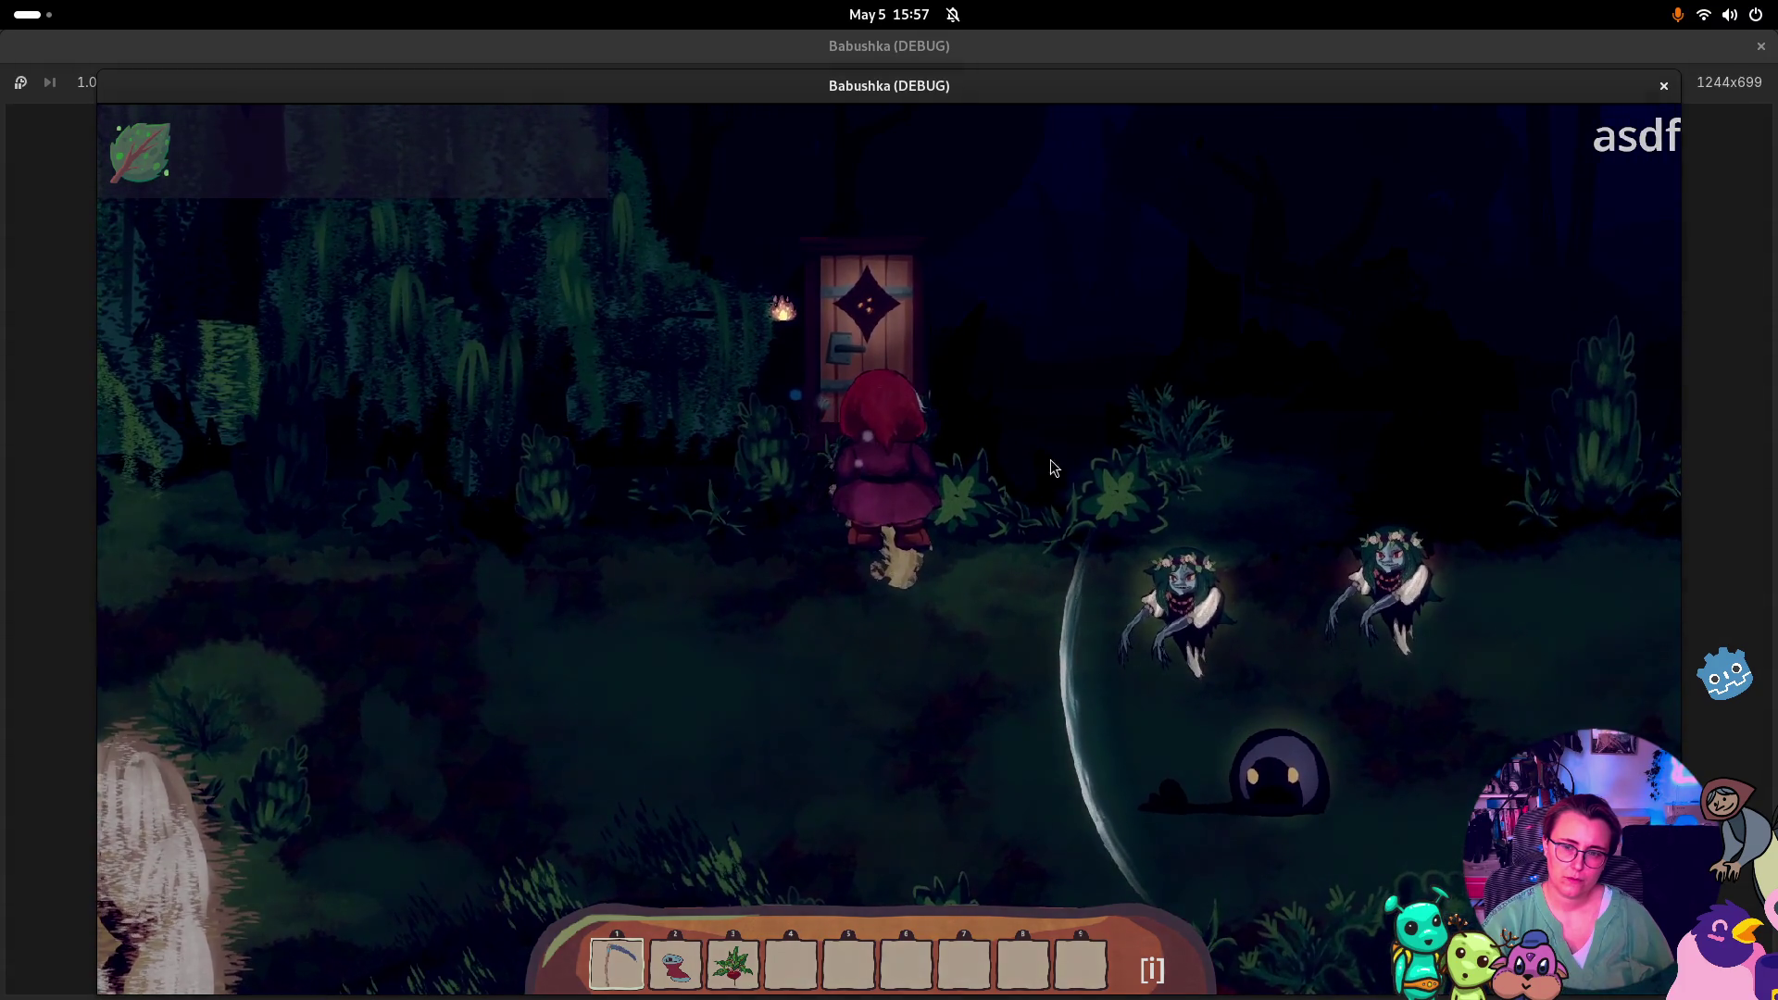
Defeat the forest creature in battle and continue through the door to the next area
{"action": "left_click", "coordinate": [1252, 519]}
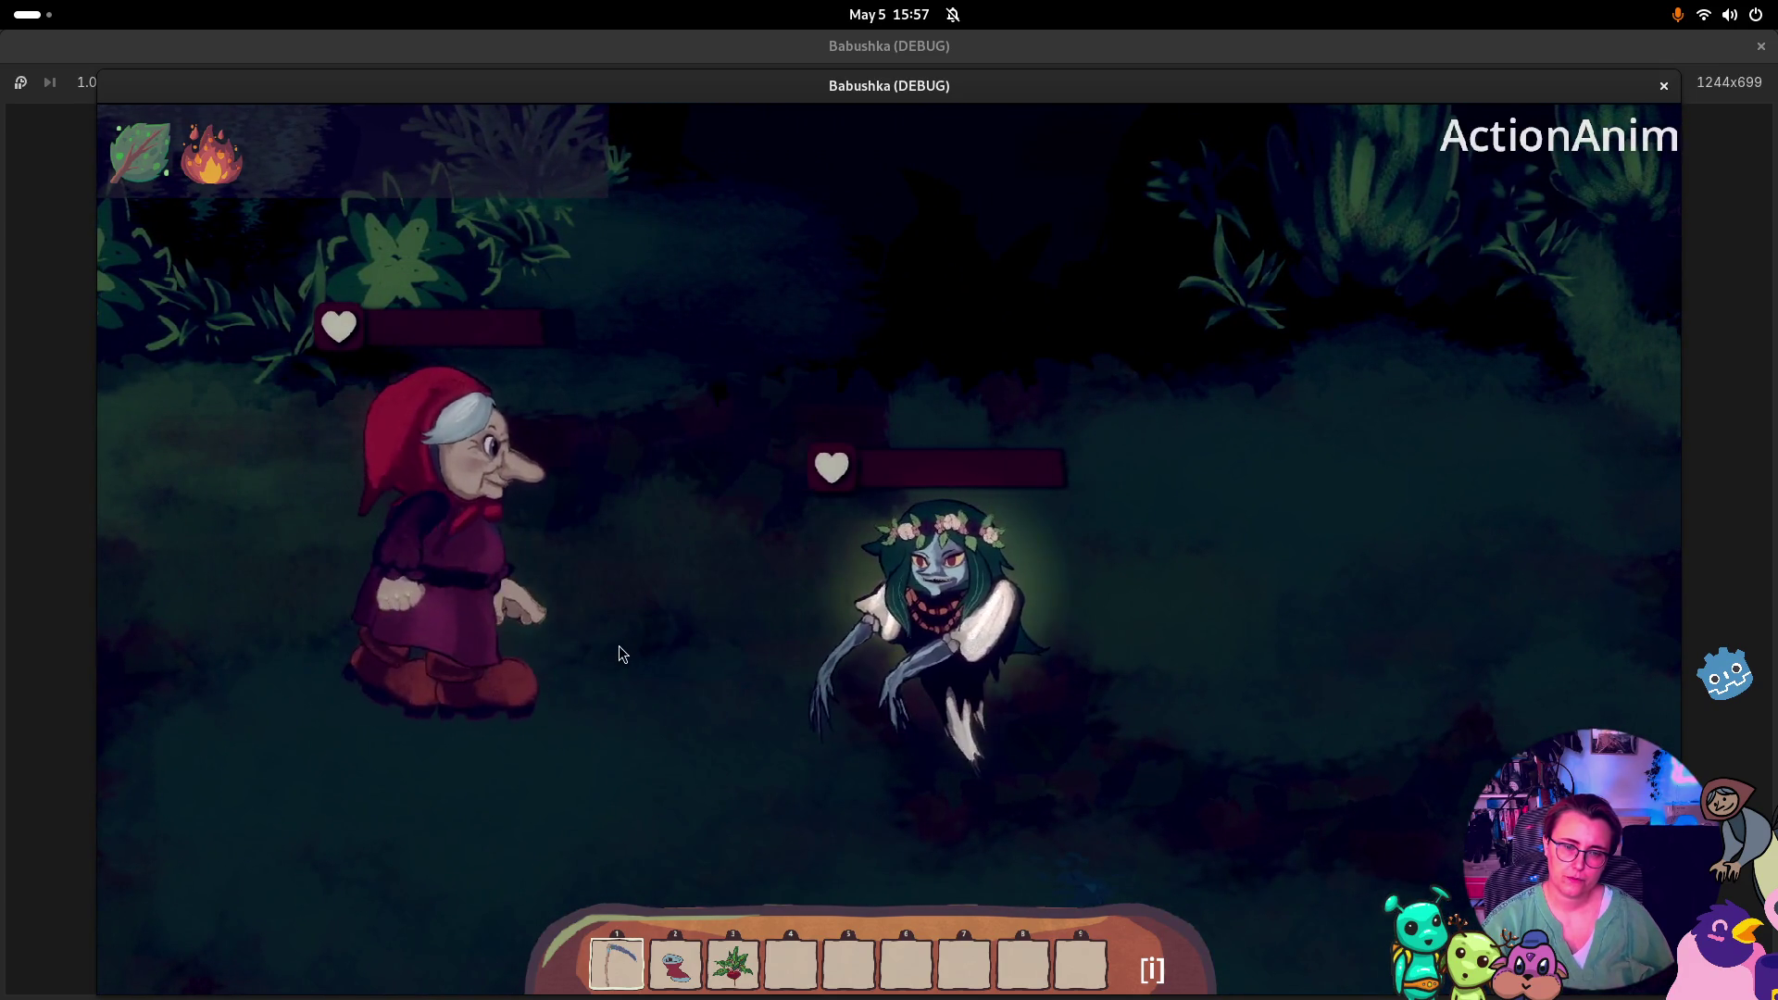
{"action": "left_click", "coordinate": [663, 646]}
{"action": "left_click", "coordinate": [1003, 658]}
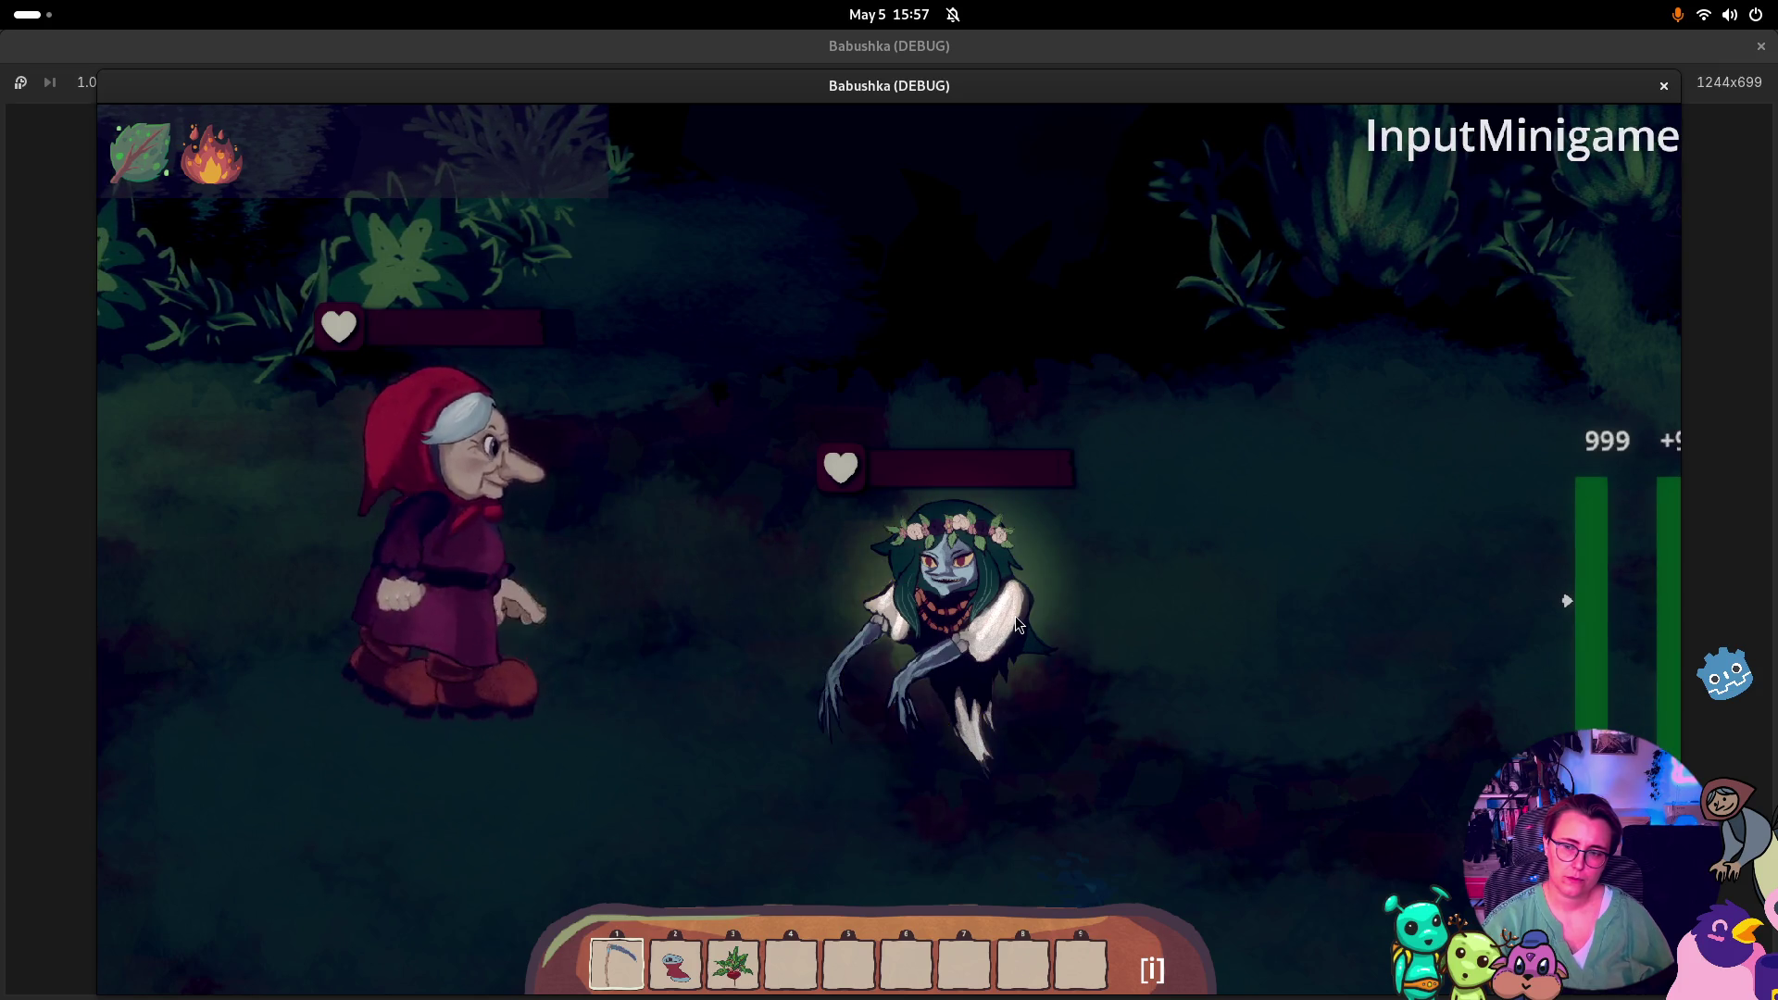
{"action": "left_click", "coordinate": [1014, 615]}
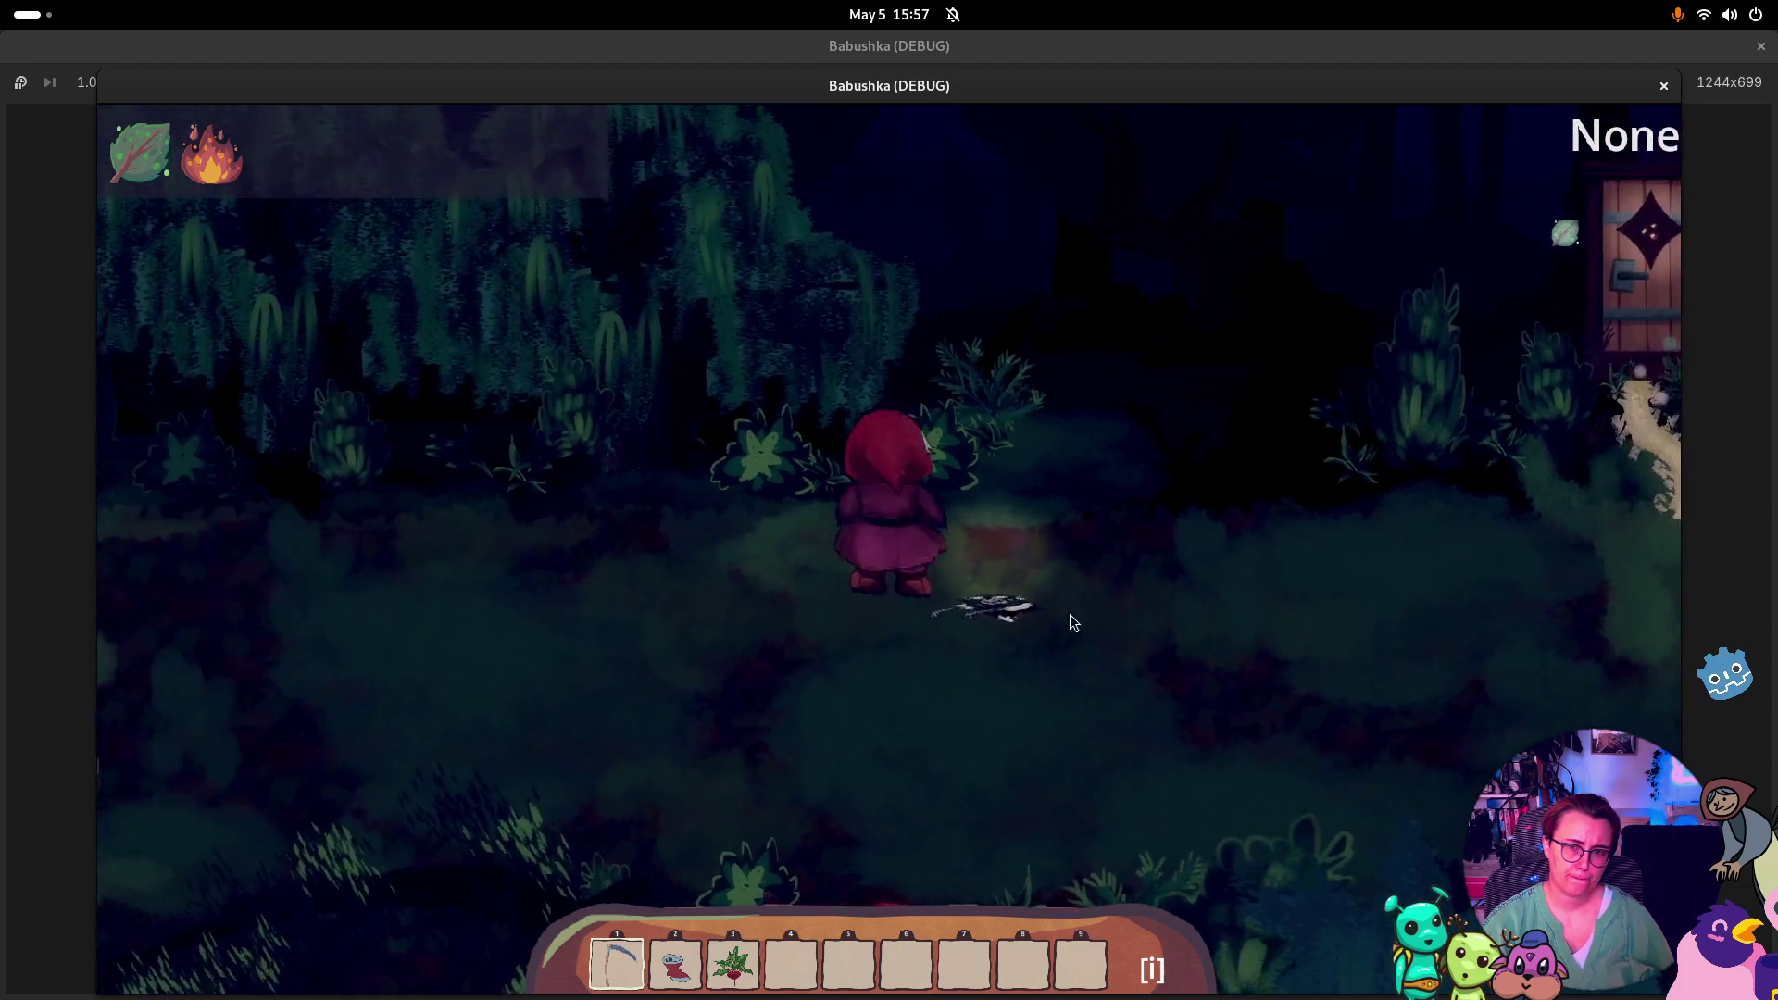
{"action": "key", "text": "d"}
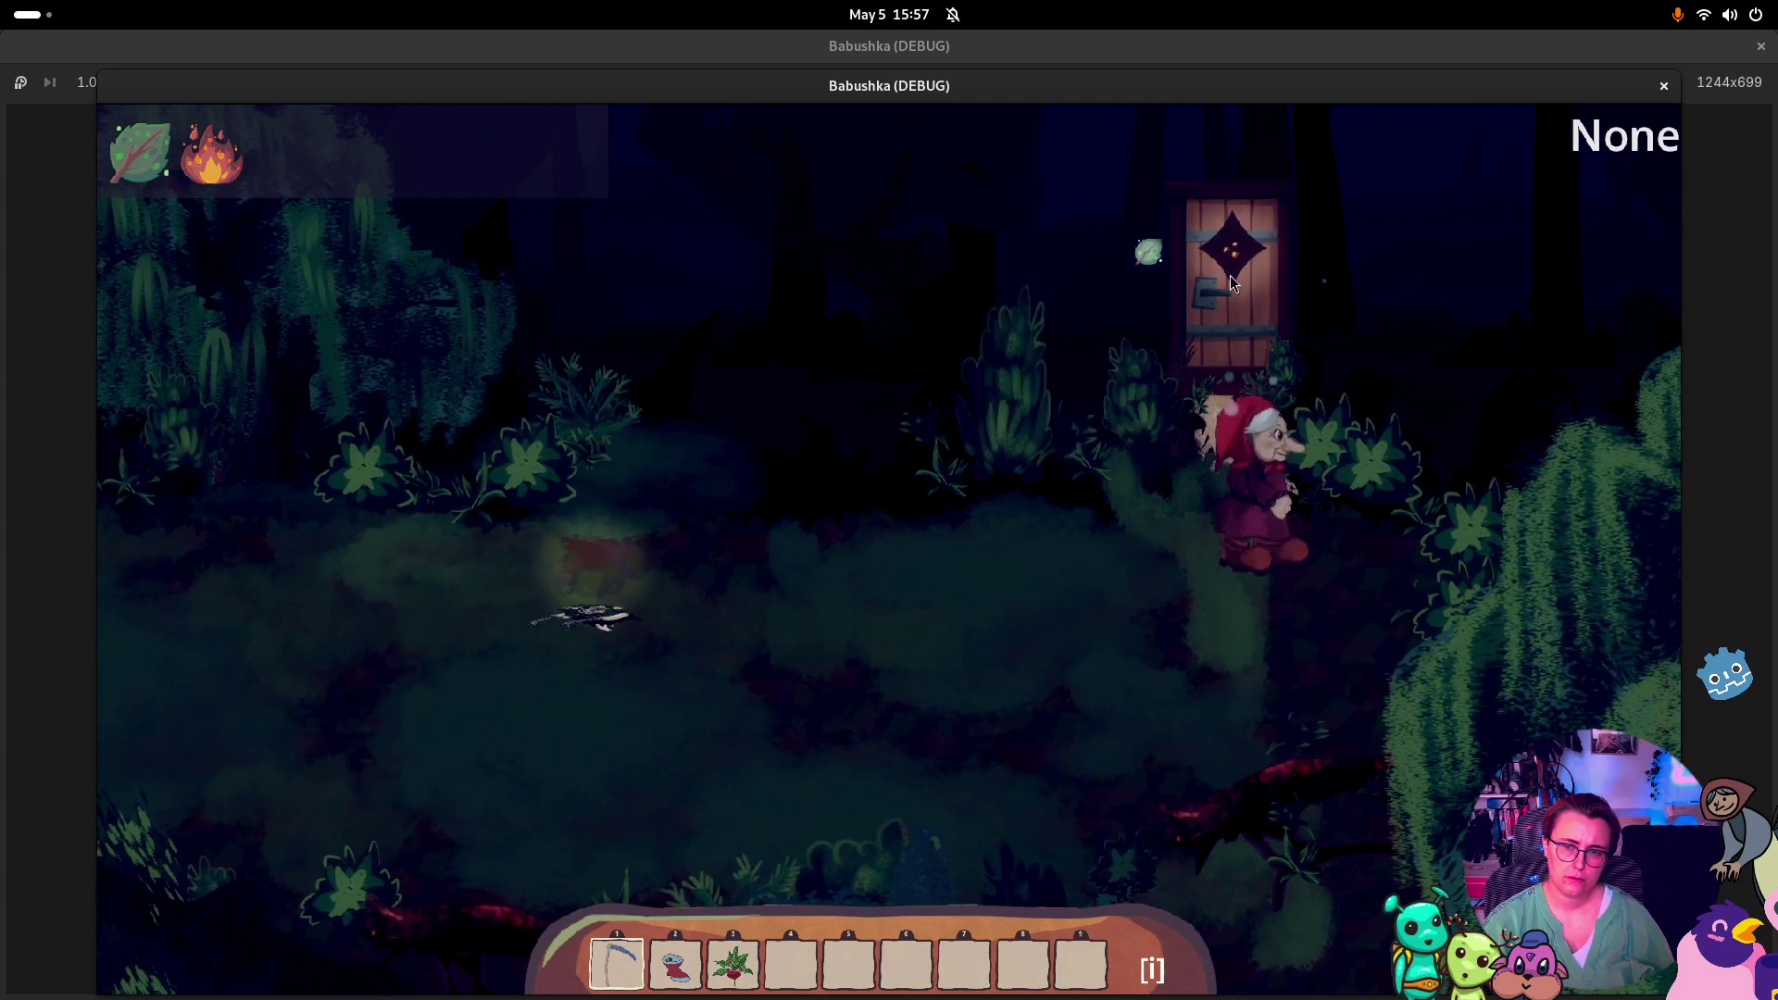
{"action": "left_click", "coordinate": [1241, 329]}
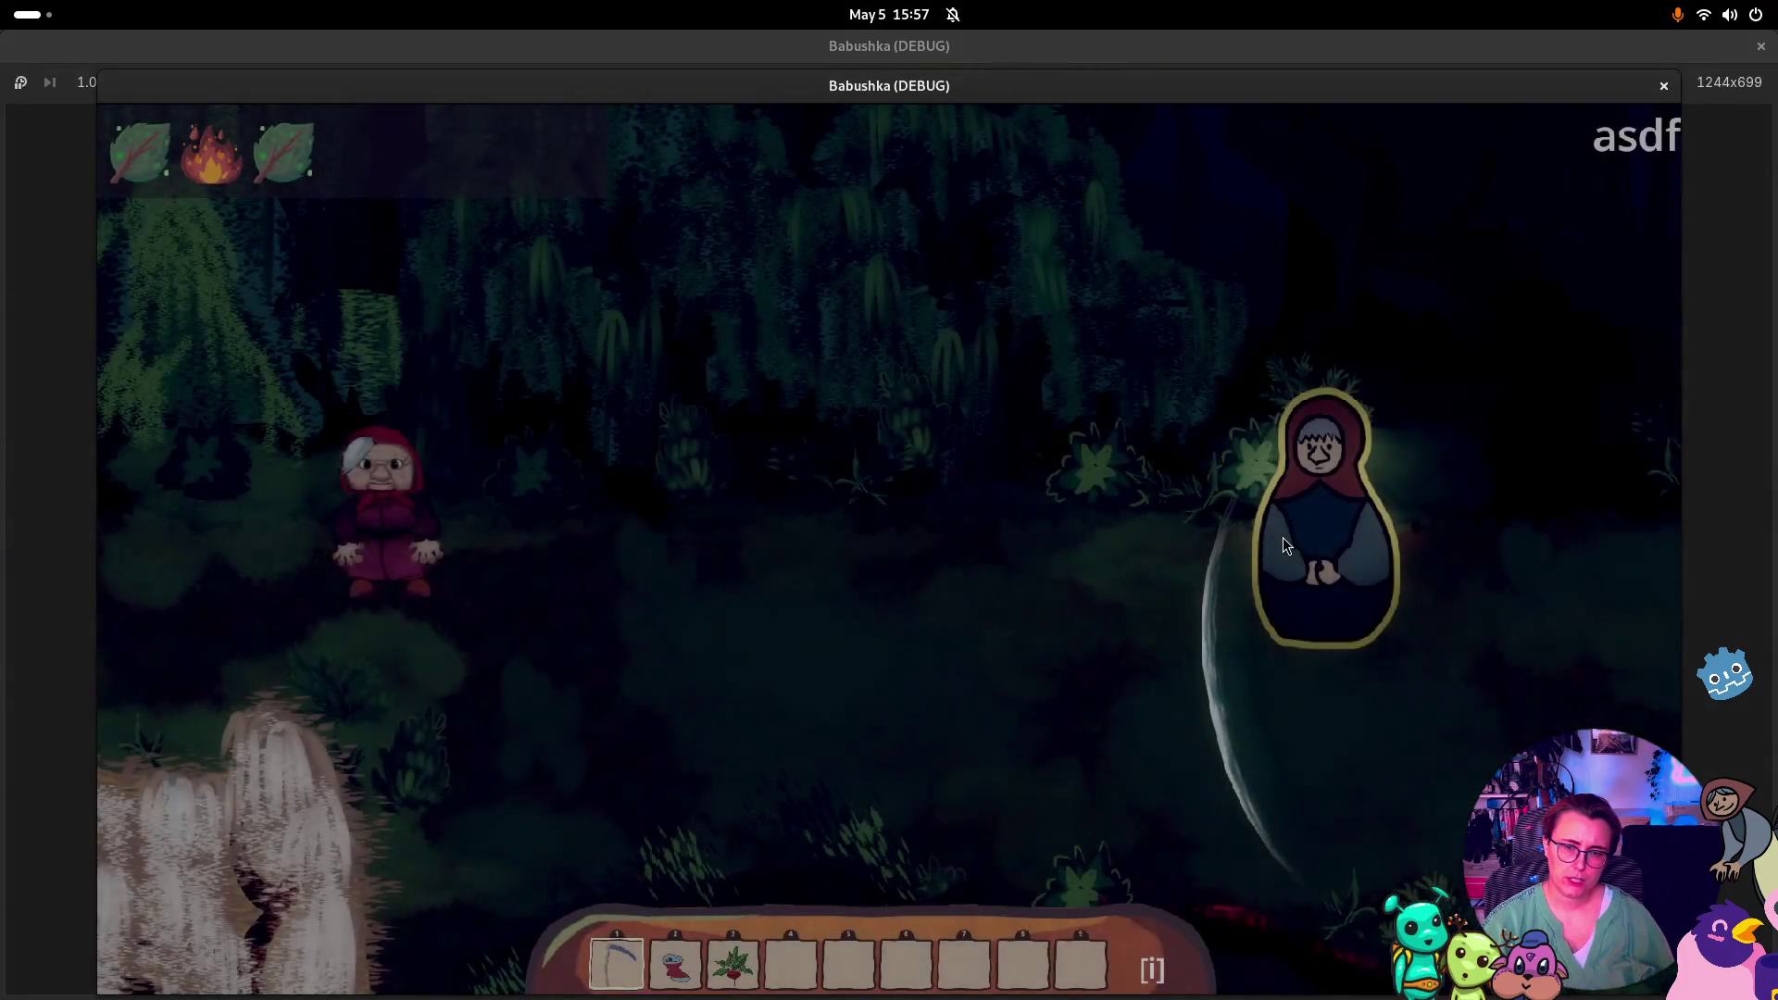
Defeat the matryoshka and walk back through the door toward the farm
{"action": "left_click", "coordinate": [1248, 528]}
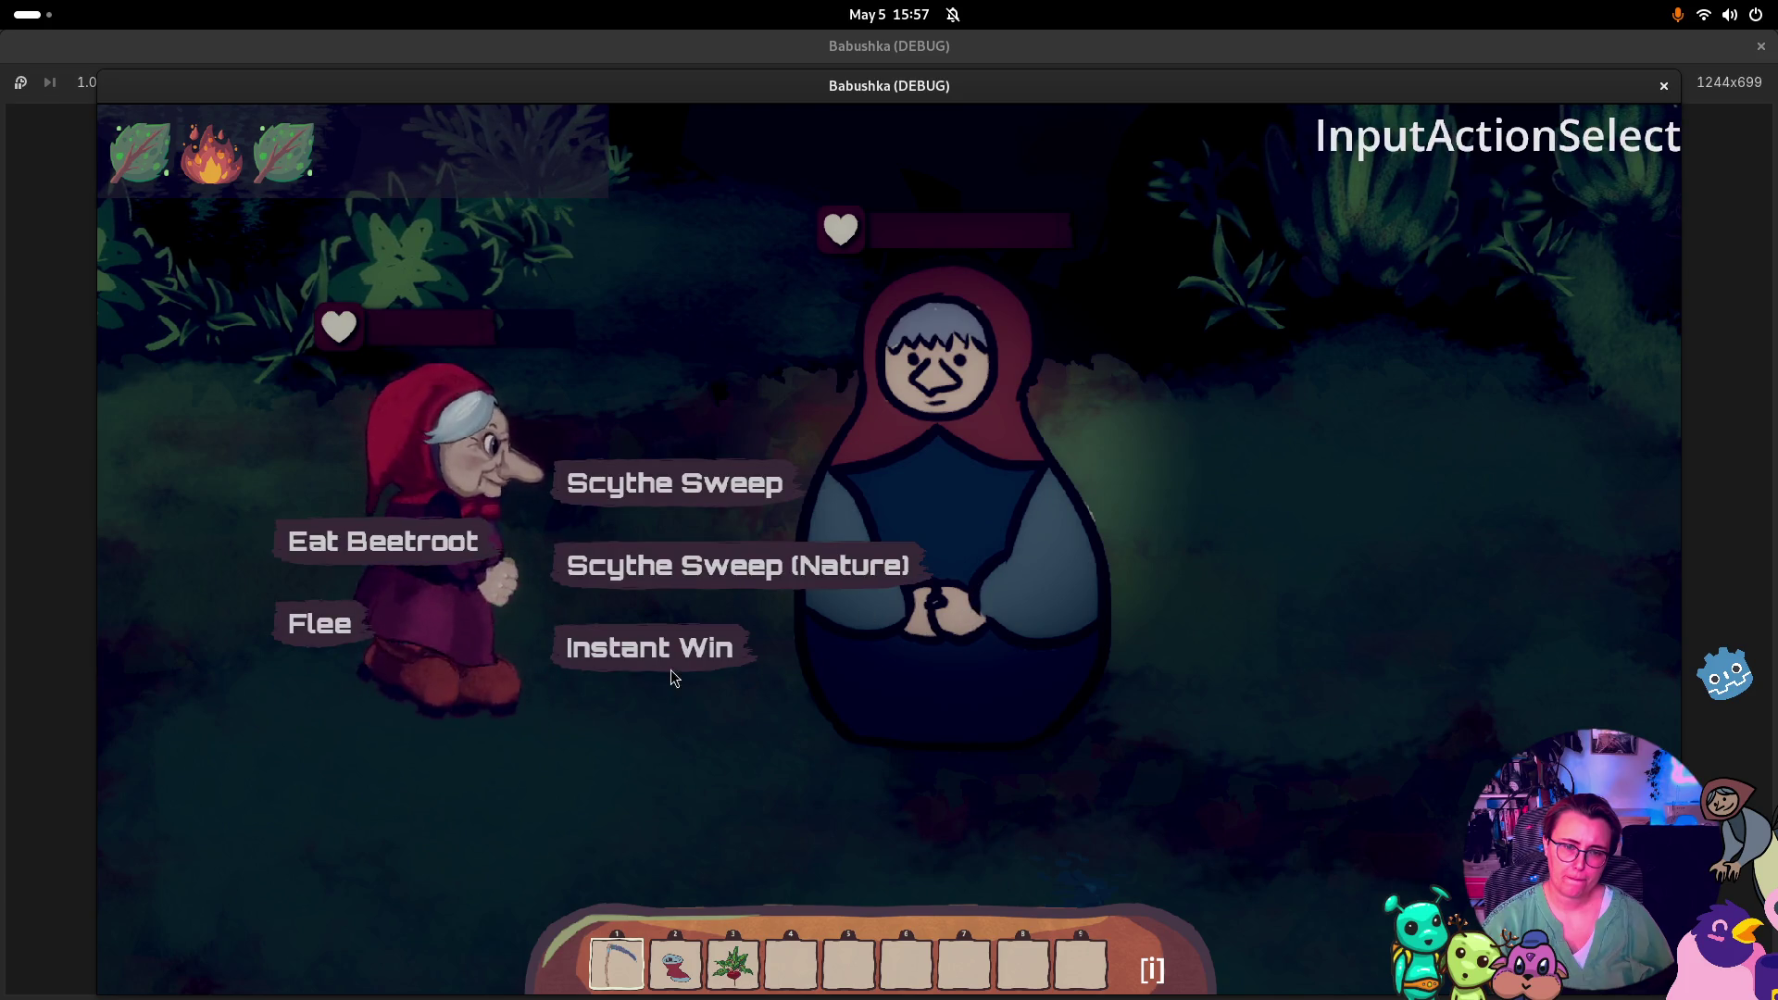
{"action": "left_click", "coordinate": [670, 656]}
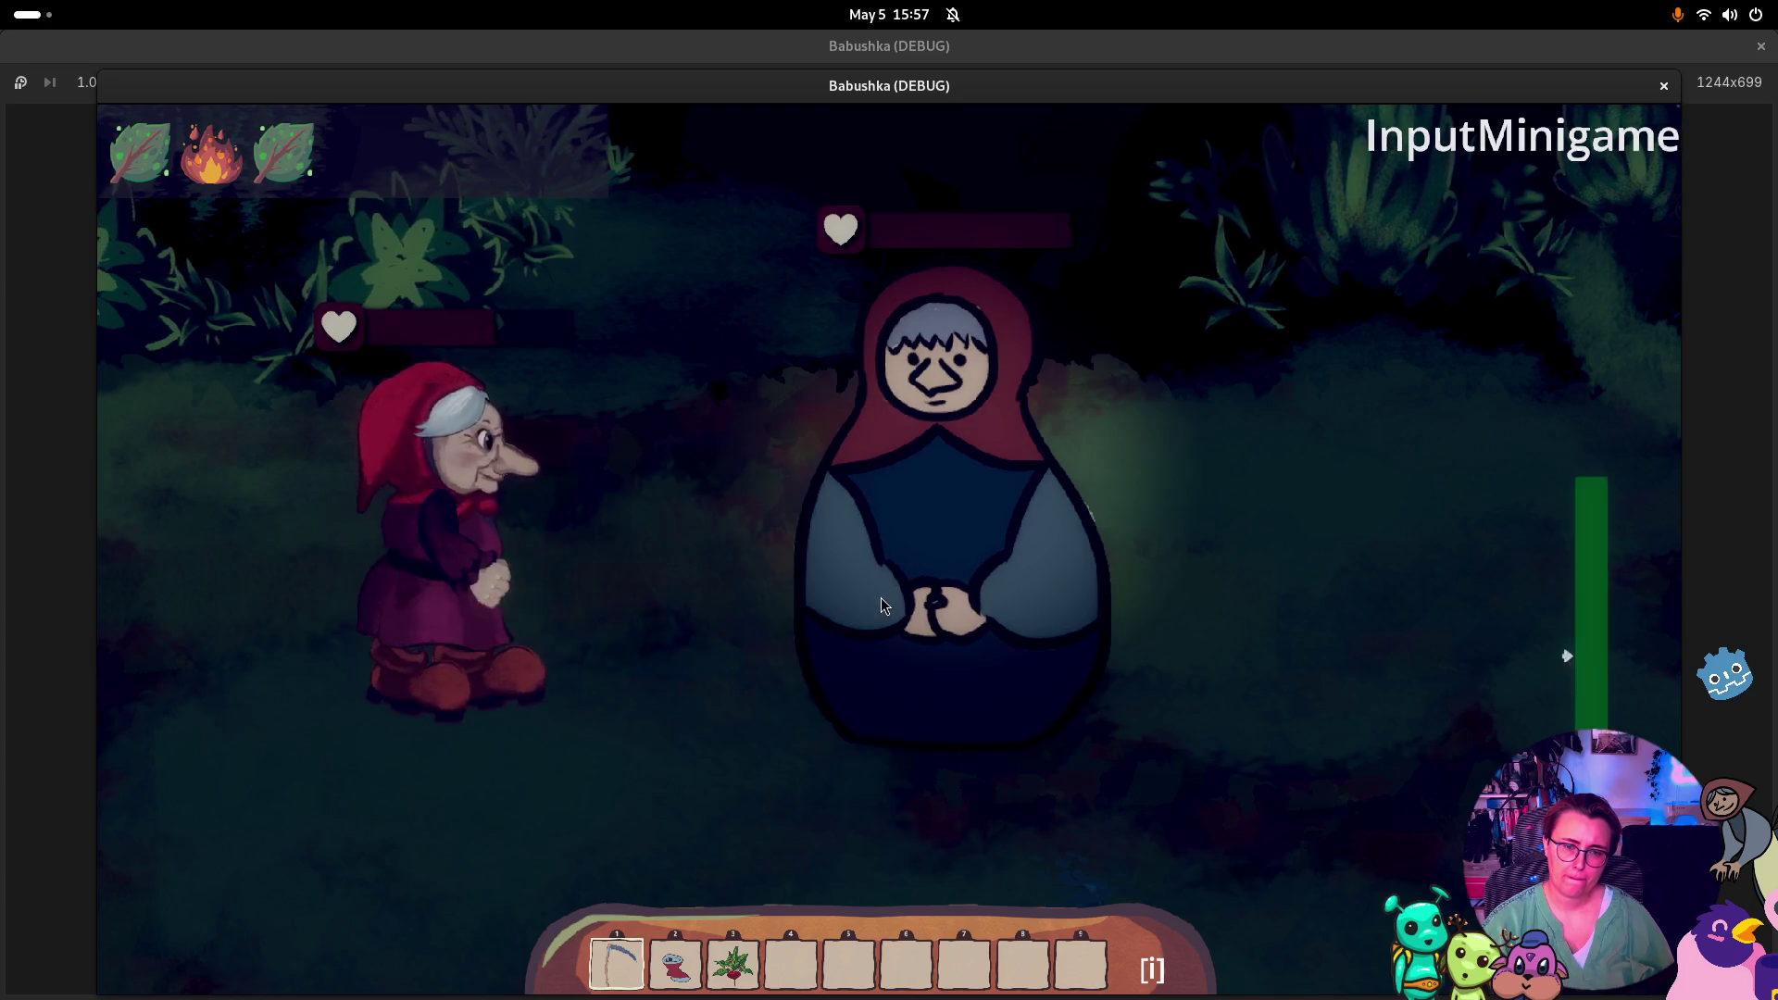
{"action": "left_click", "coordinate": [975, 594]}
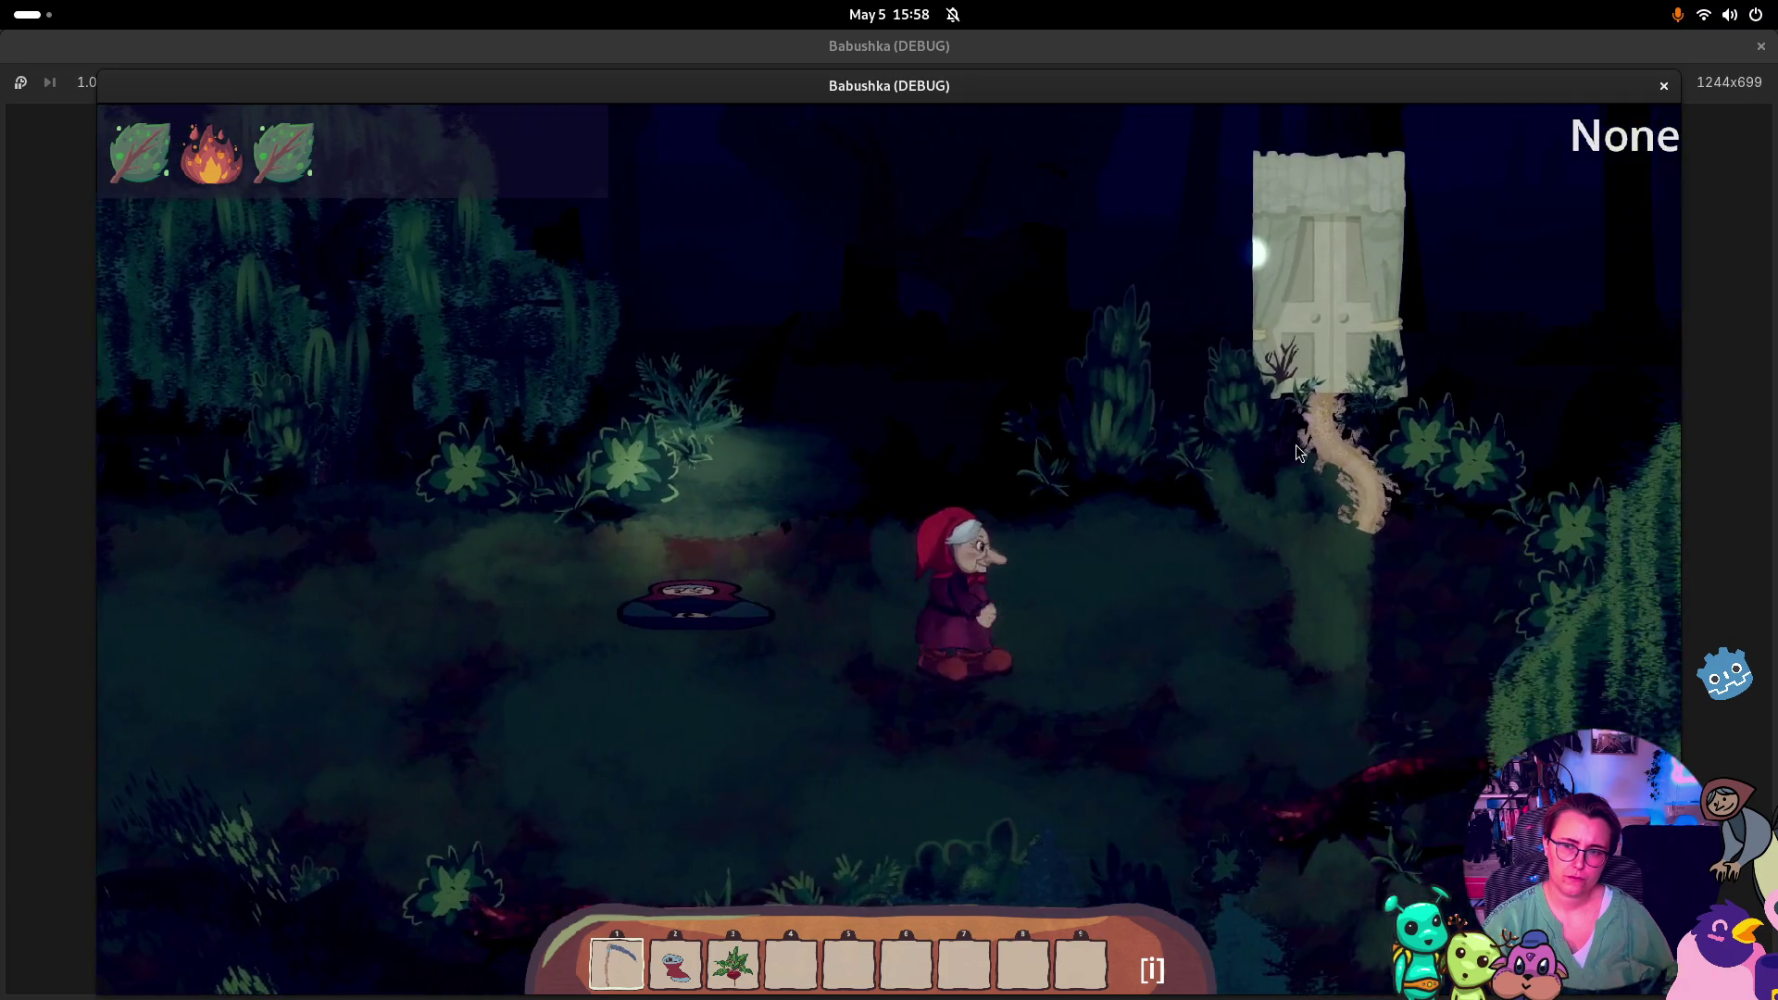
{"action": "left_click", "coordinate": [1297, 452]}
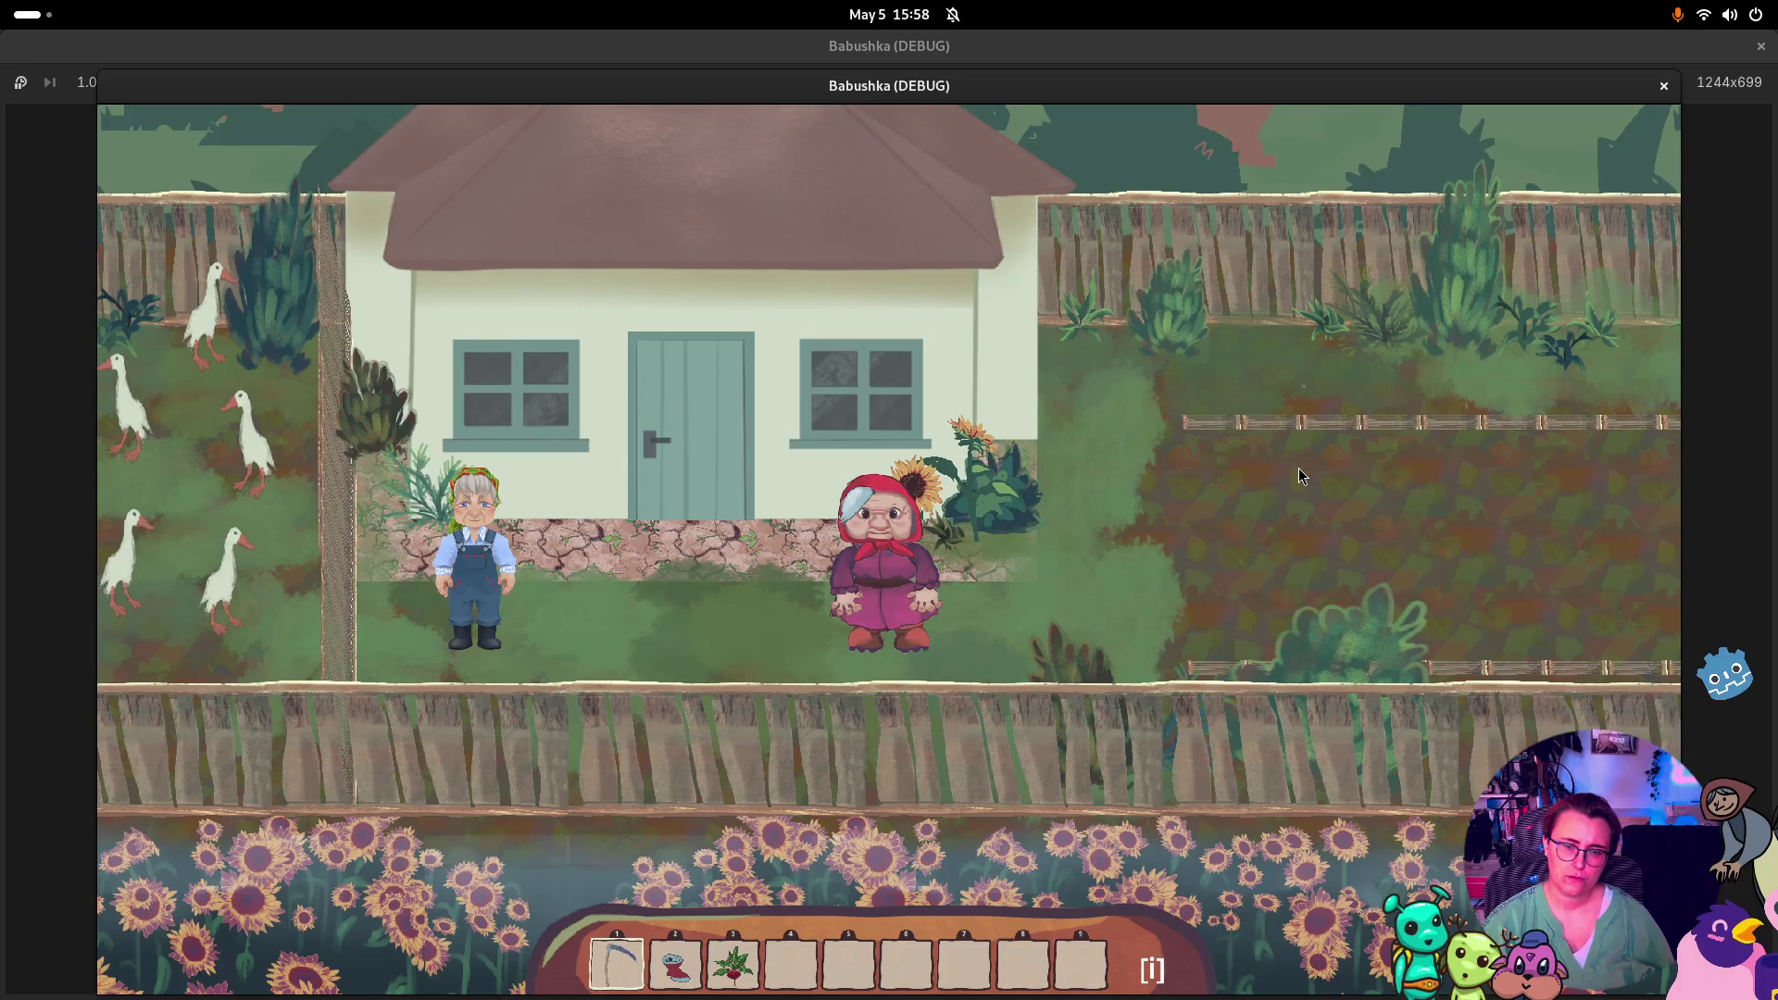
Pick up the rake, till two soil patches near the well, and stop the game
{"action": "left_click", "coordinate": [1330, 449]}
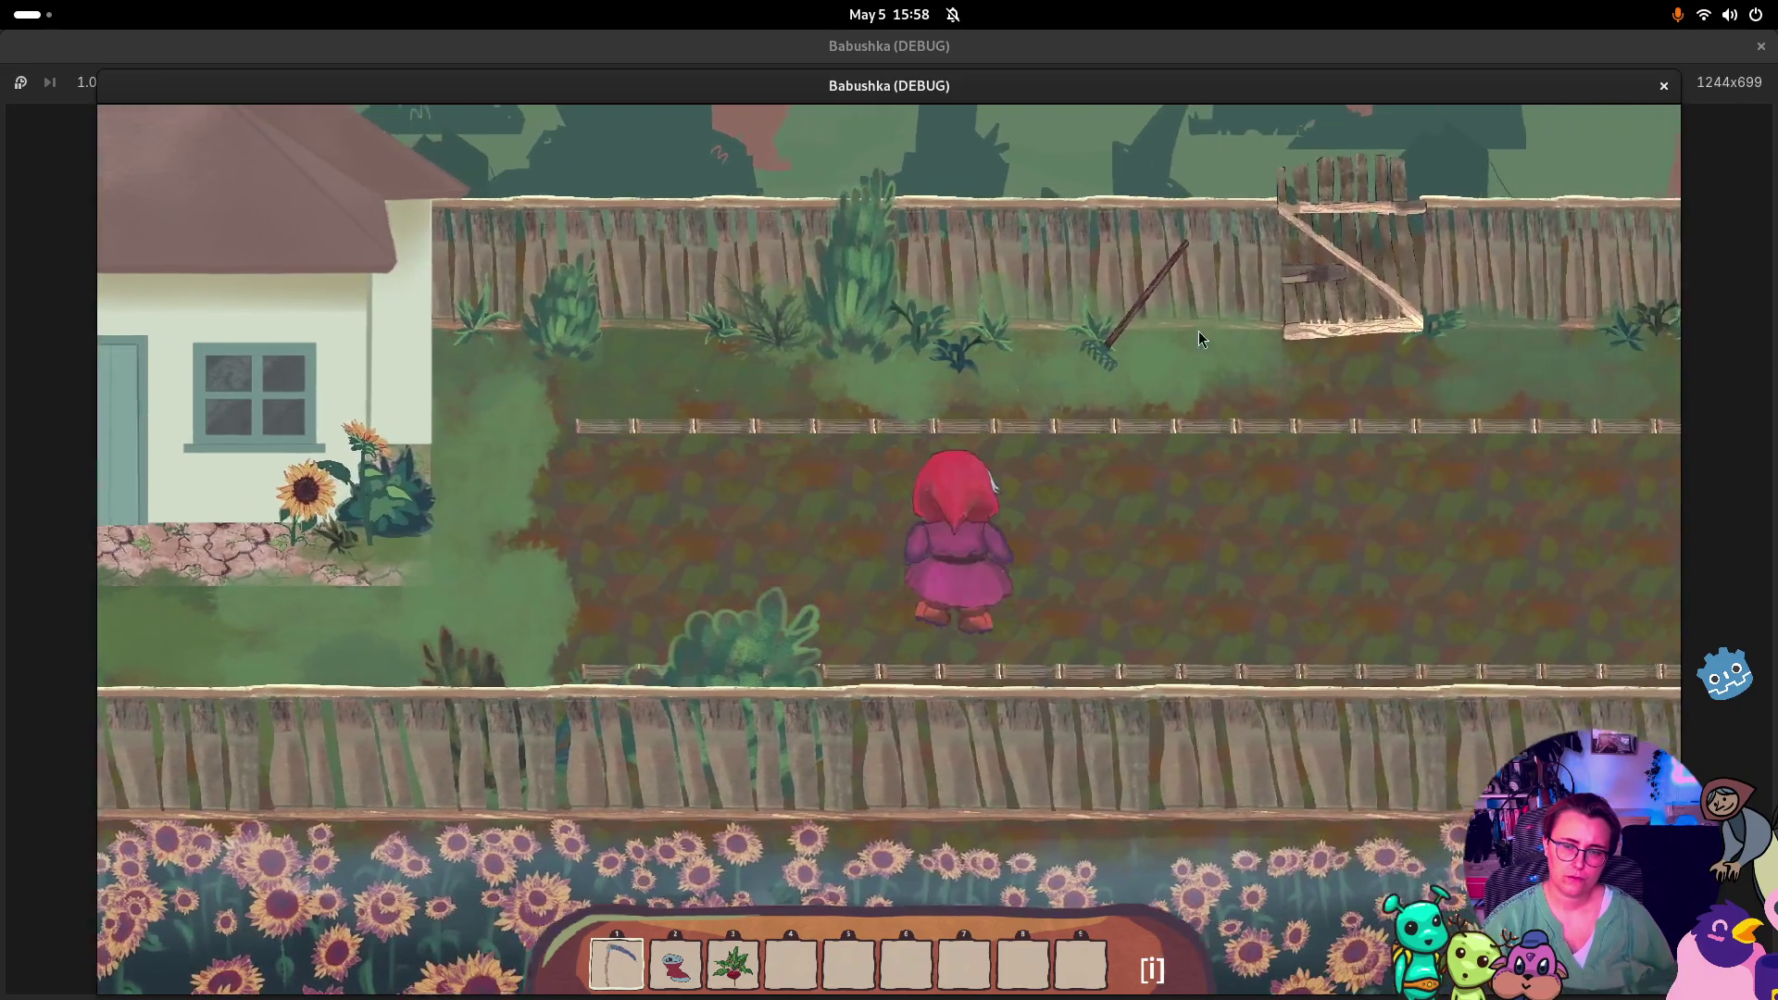
{"action": "left_click", "coordinate": [1198, 331]}
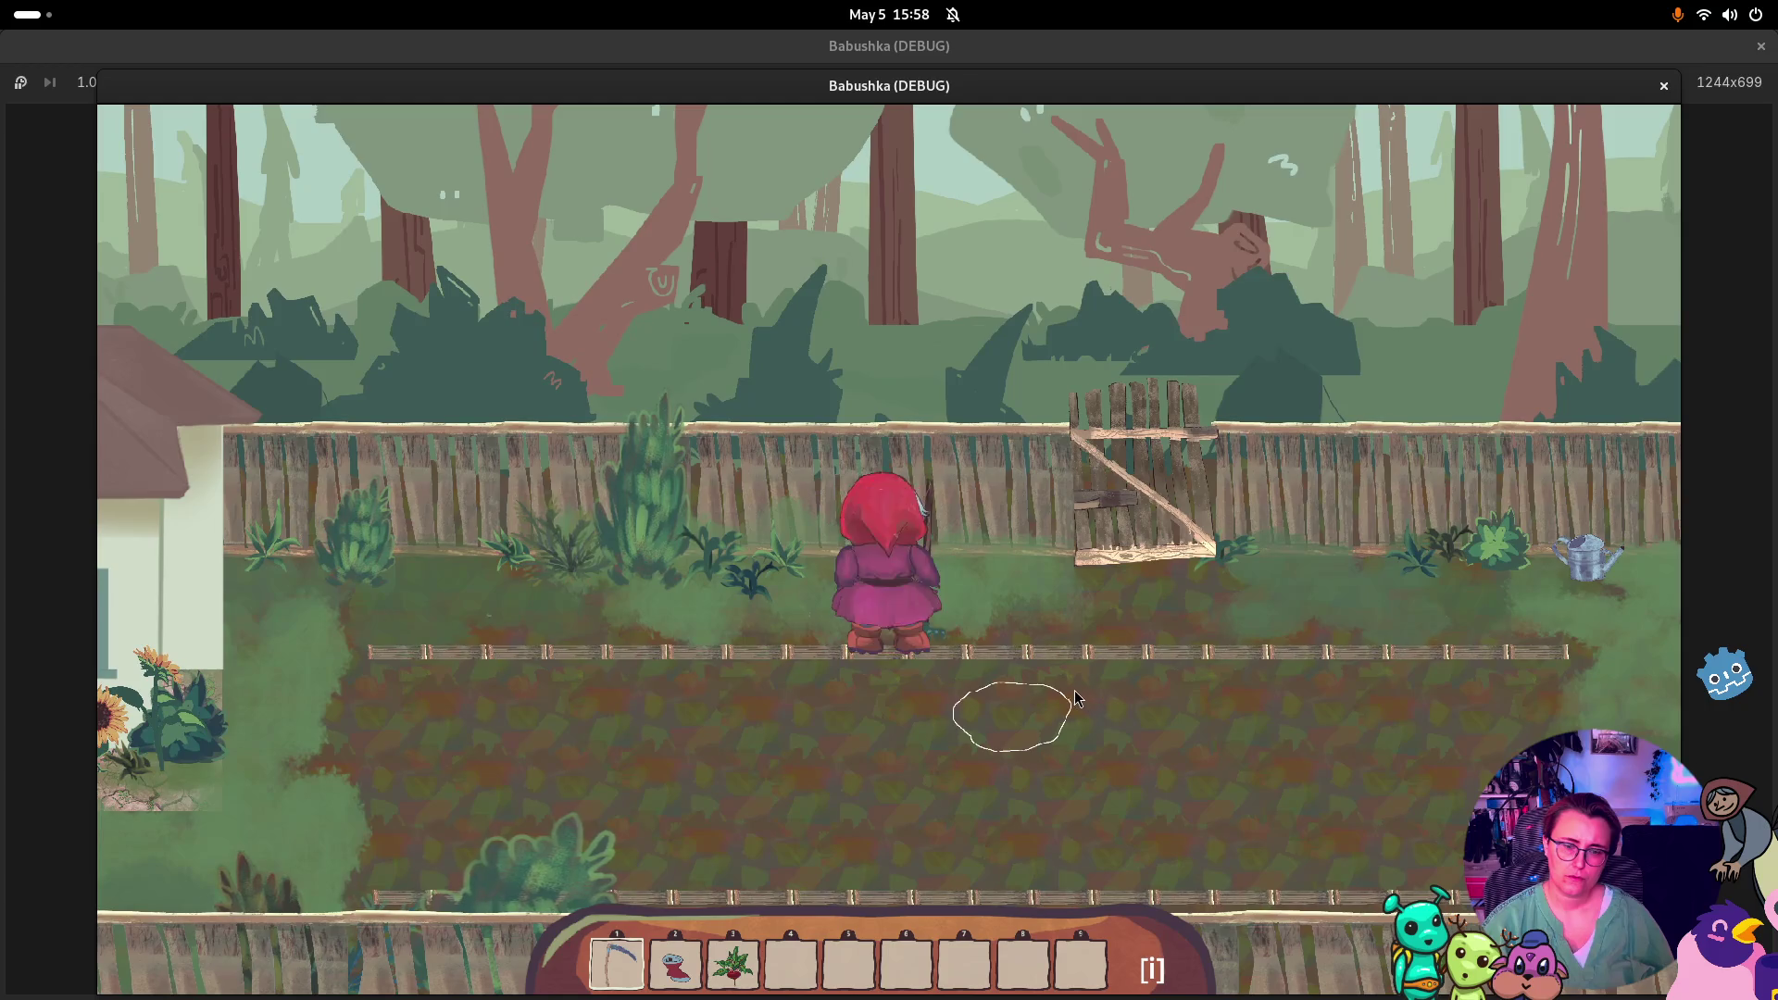
{"action": "left_click", "coordinate": [1171, 675]}
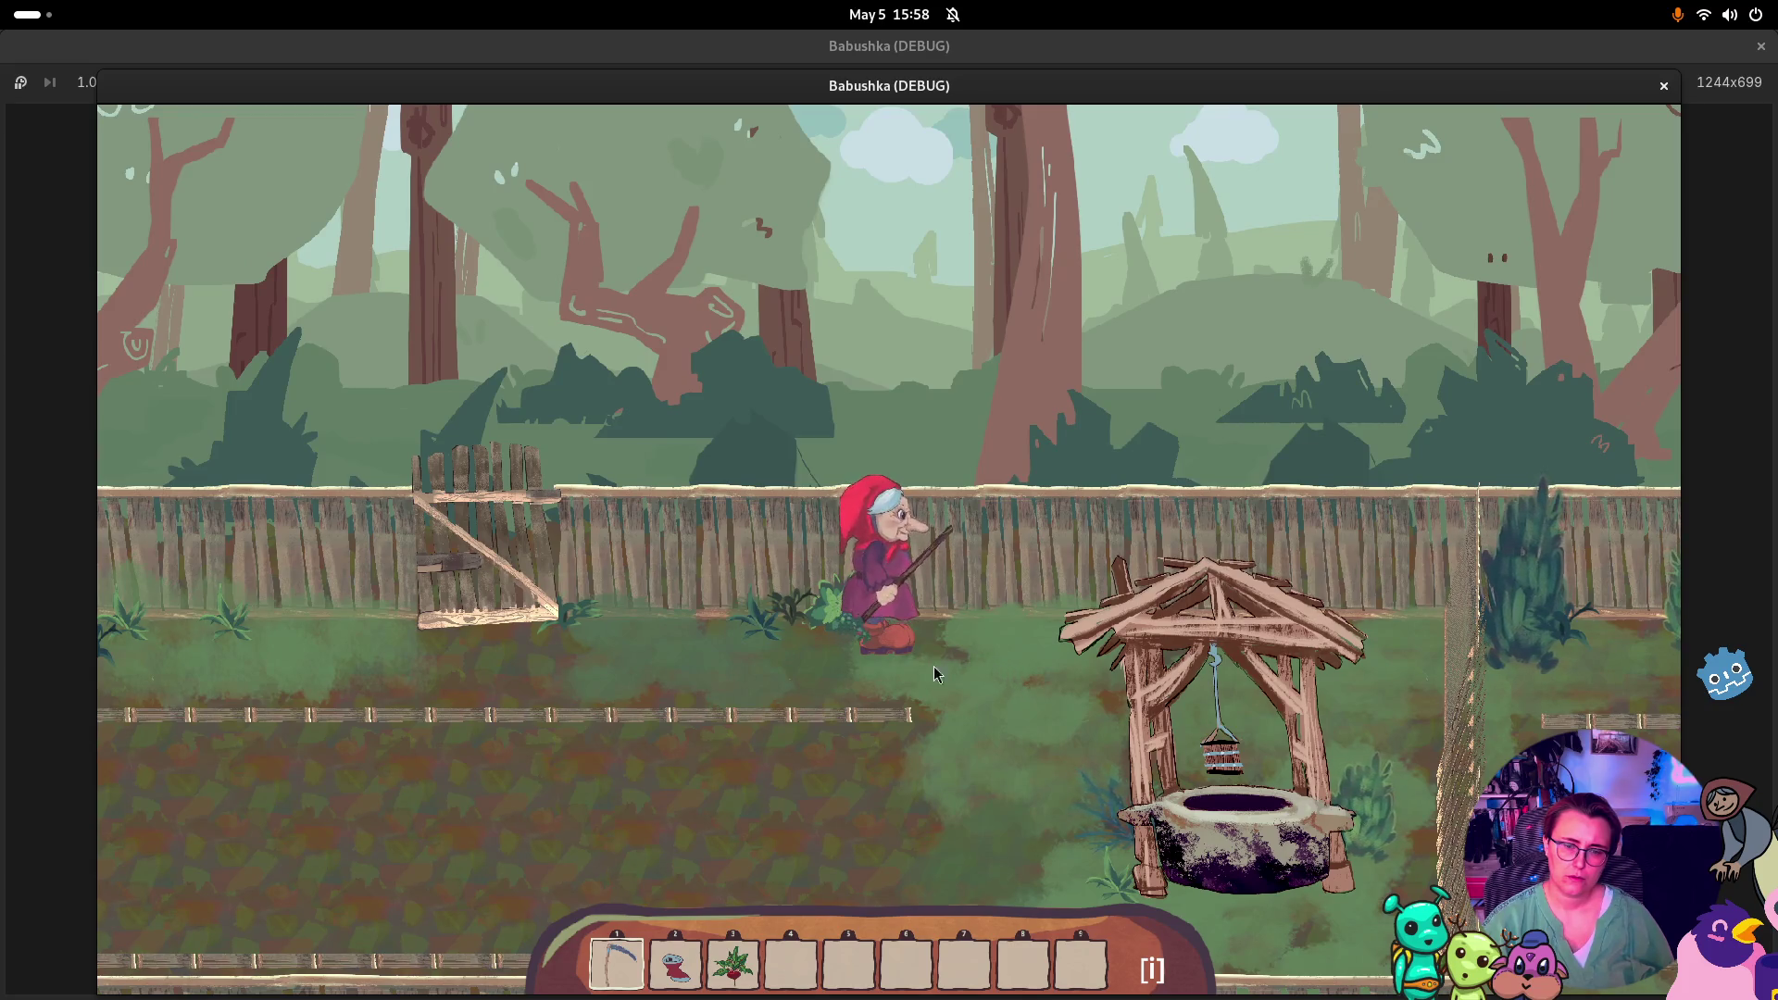
{"action": "left_click", "coordinate": [824, 769]}
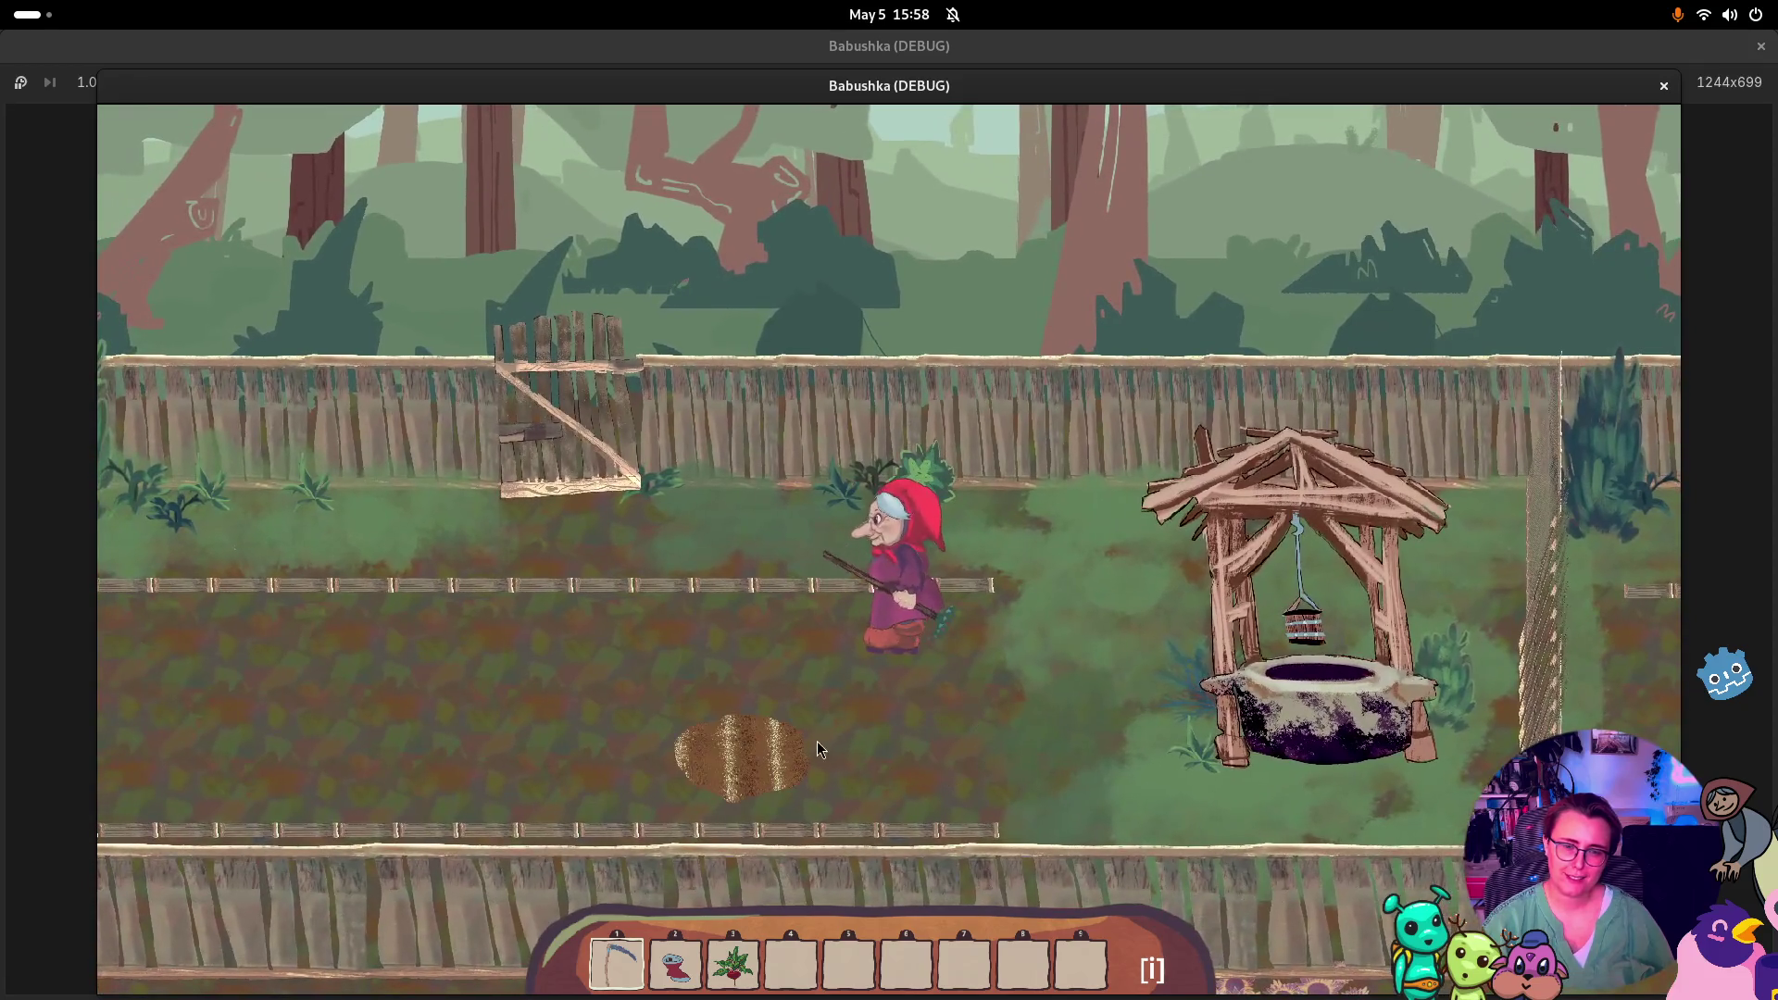
{"action": "left_click", "coordinate": [931, 750]}
{"action": "left_click", "coordinate": [857, 659]}
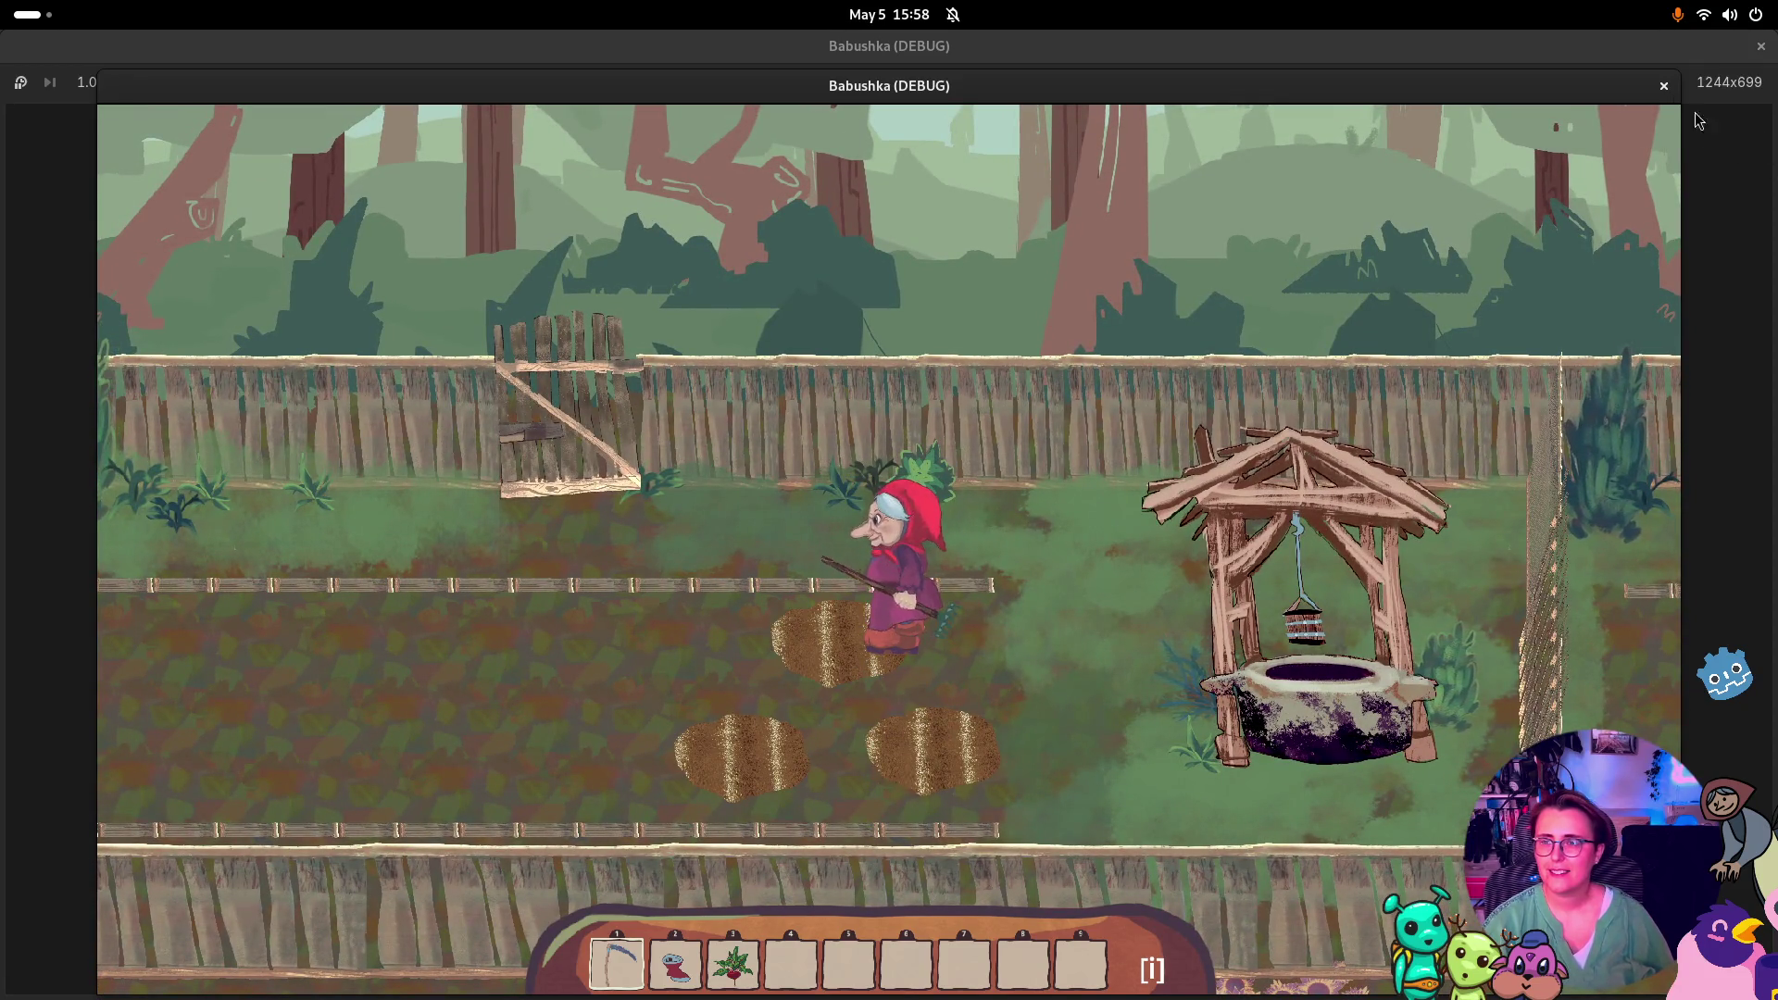
{"action": "left_click", "coordinate": [1664, 86]}
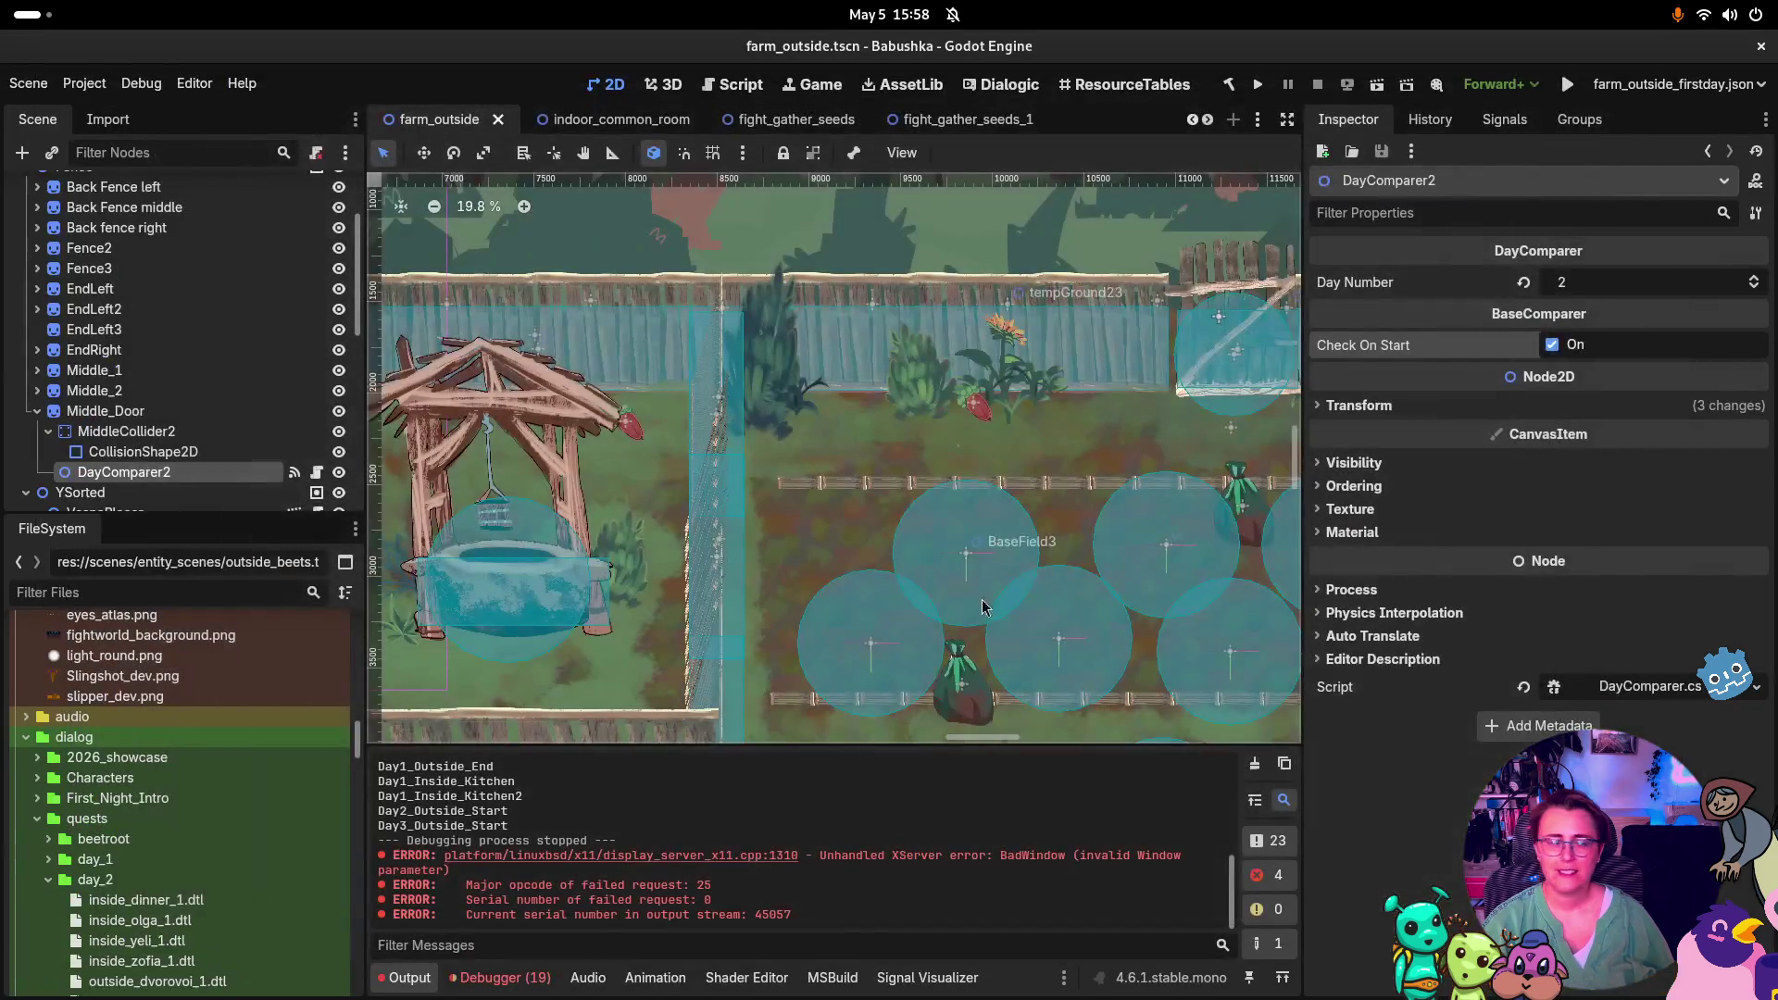
{"action": "scroll", "coordinate": [804, 429], "scroll_direction": "down", "scroll_amount": 10}
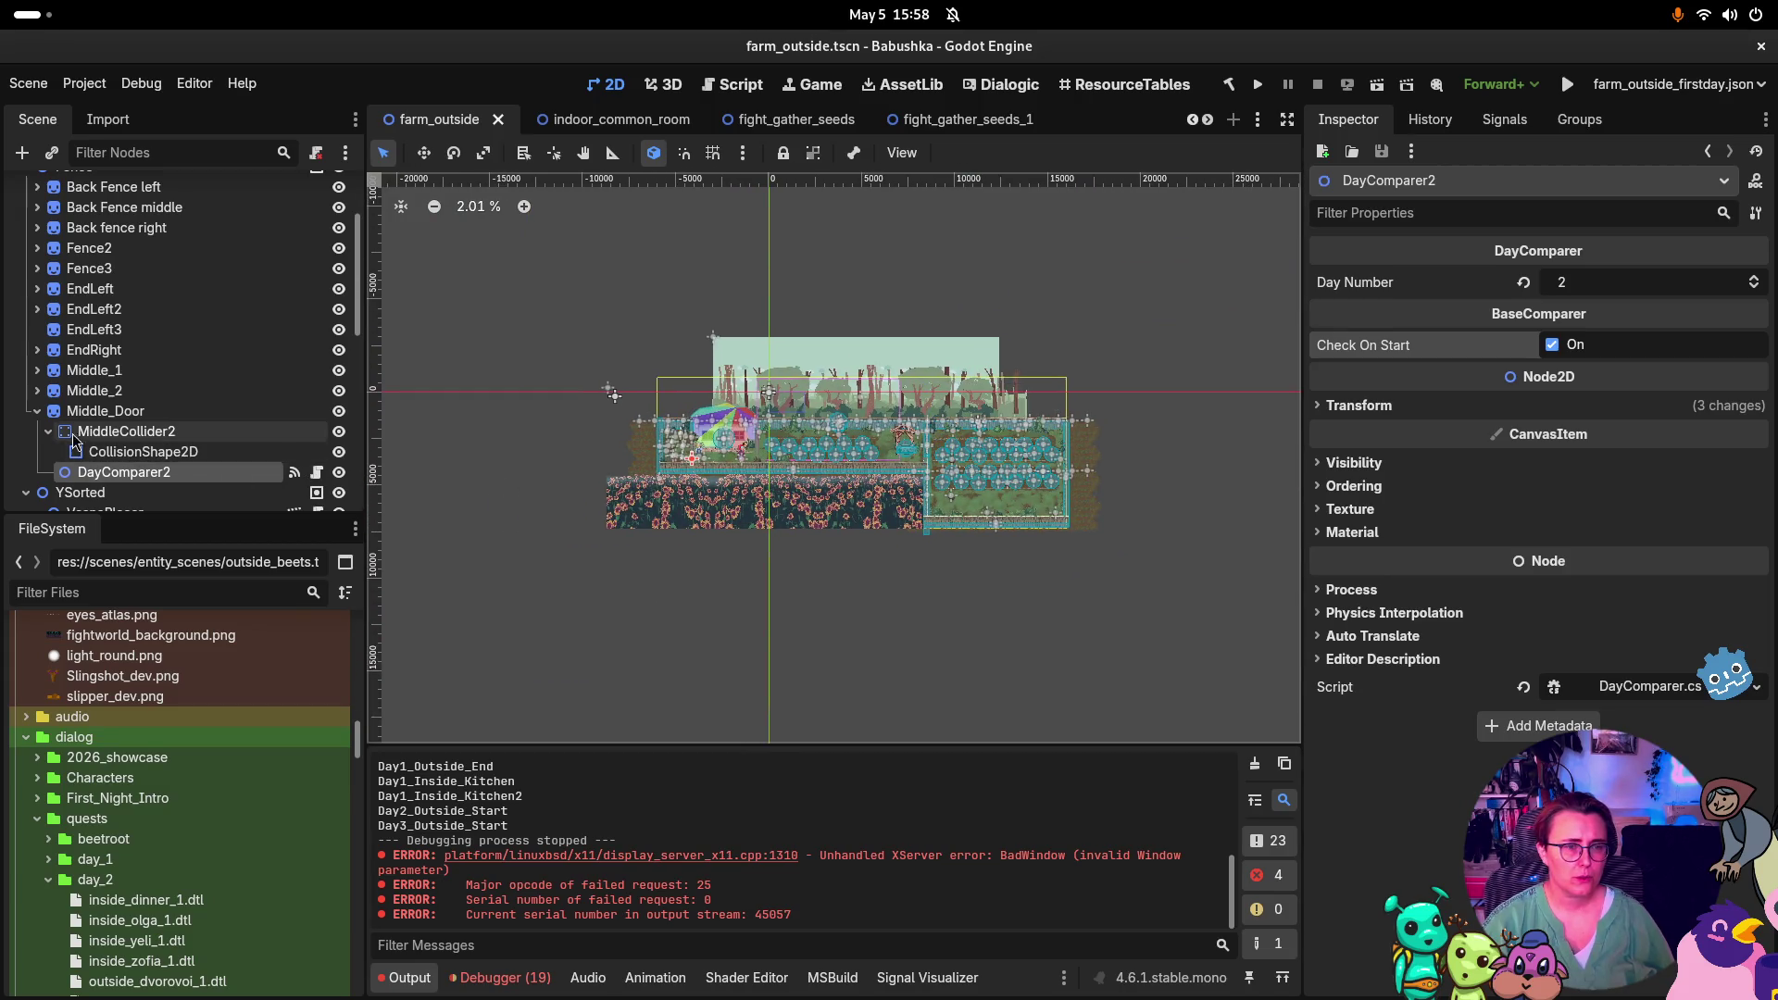
{"action": "left_click", "coordinate": [36, 411]}
{"action": "type", "text": "Inev"}
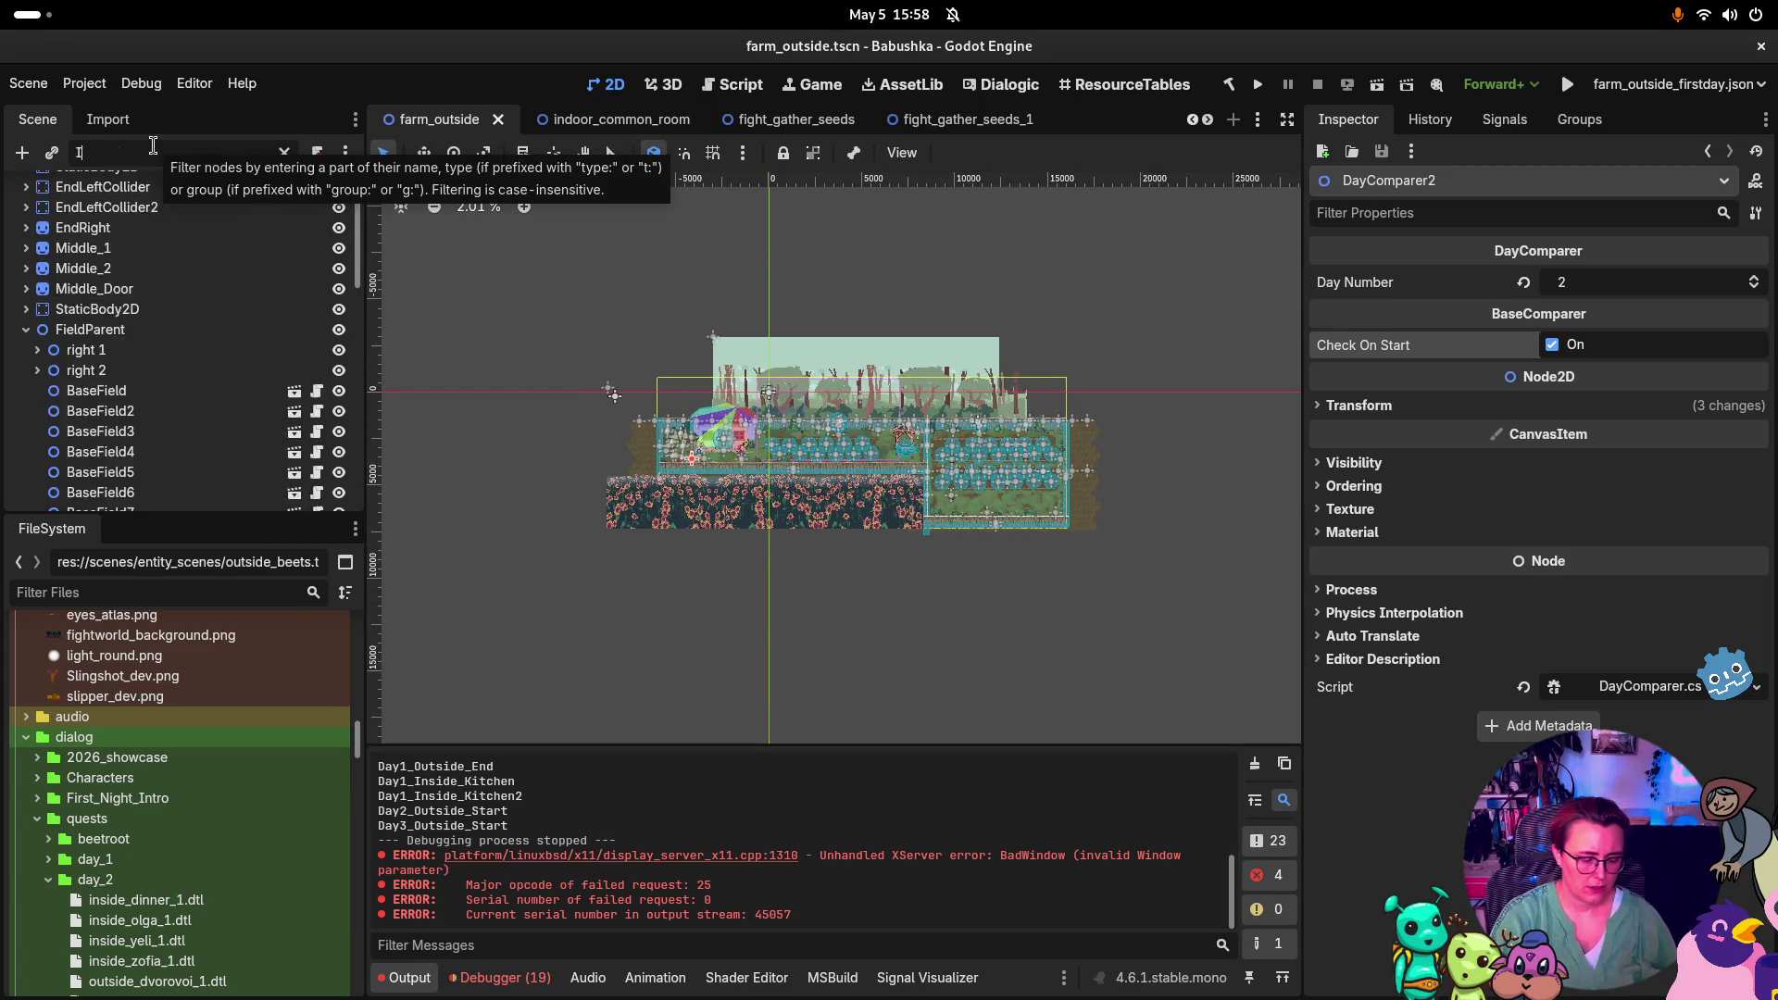
{"action": "key", "text": "BackSpace"}
{"action": "key", "text": "BackSpace"}
{"action": "type", "text": "v"}
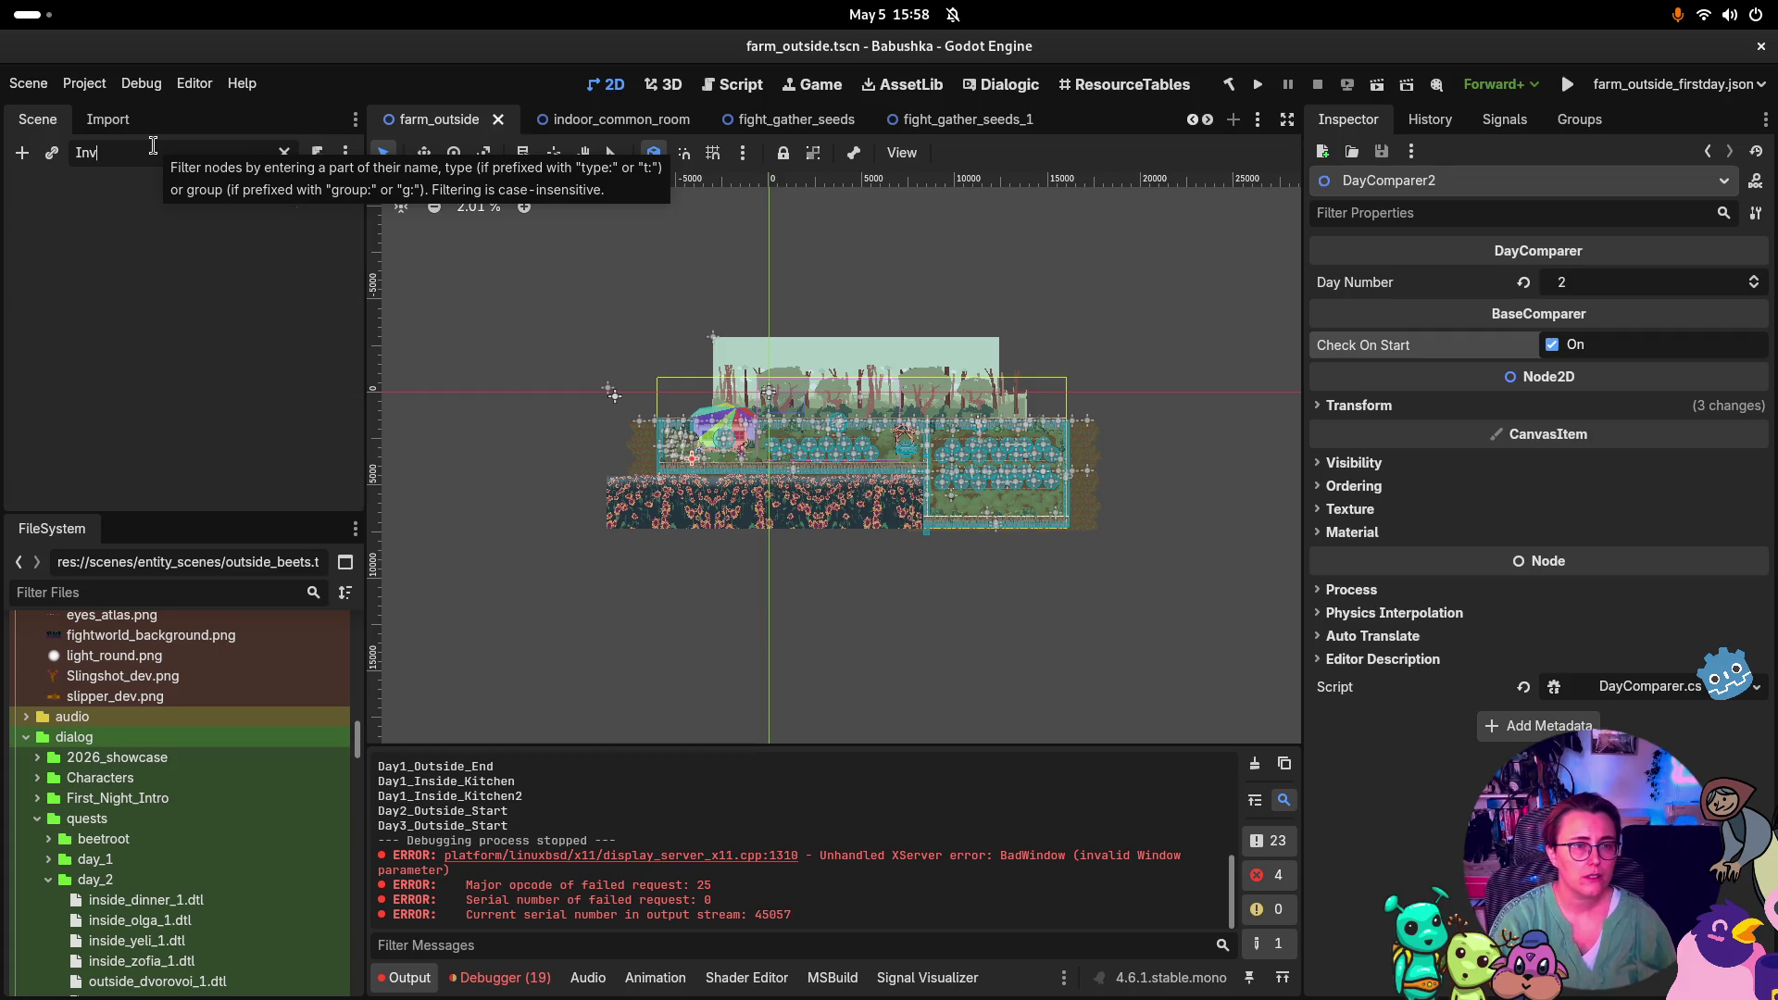
{"action": "key", "text": "BackSpace"}
{"action": "key", "text": "BackSpace"}
{"action": "key", "text": "BackSpace"}
{"action": "type", "text": "CanvasLayer"}
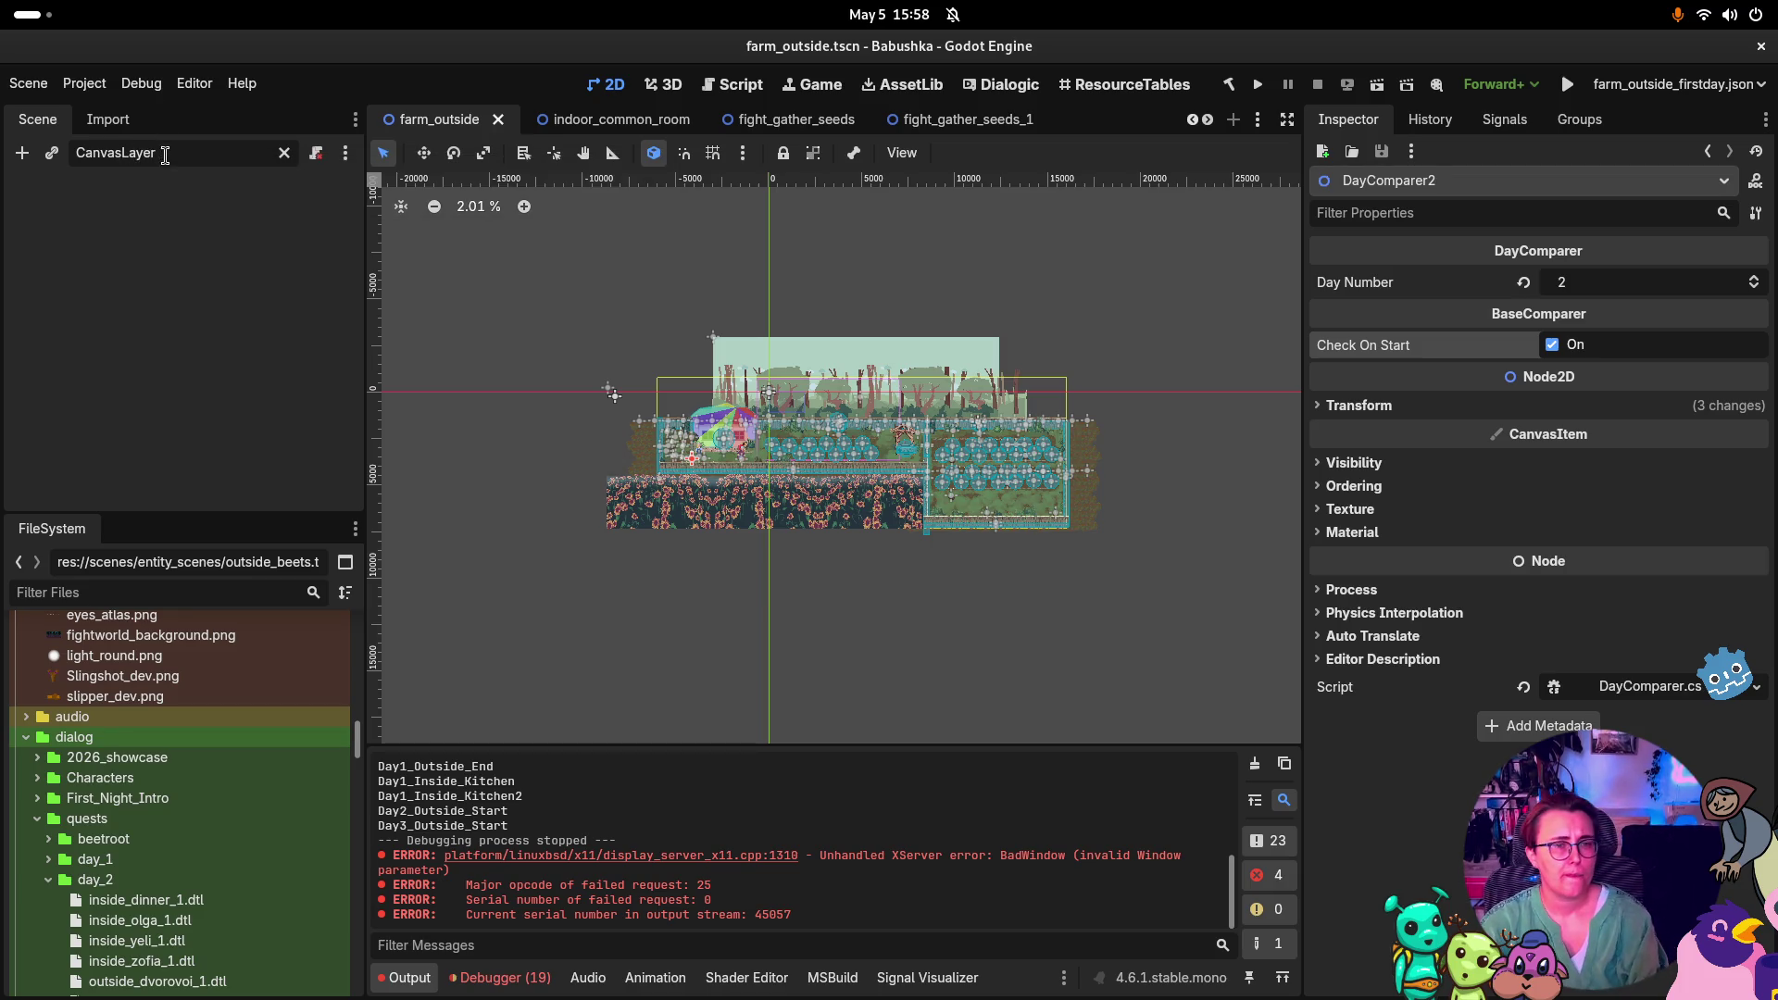
{"action": "key", "text": "BackSpace"}
{"action": "scroll", "coordinate": [812, 411], "scroll_direction": "up", "scroll_amount": 4}
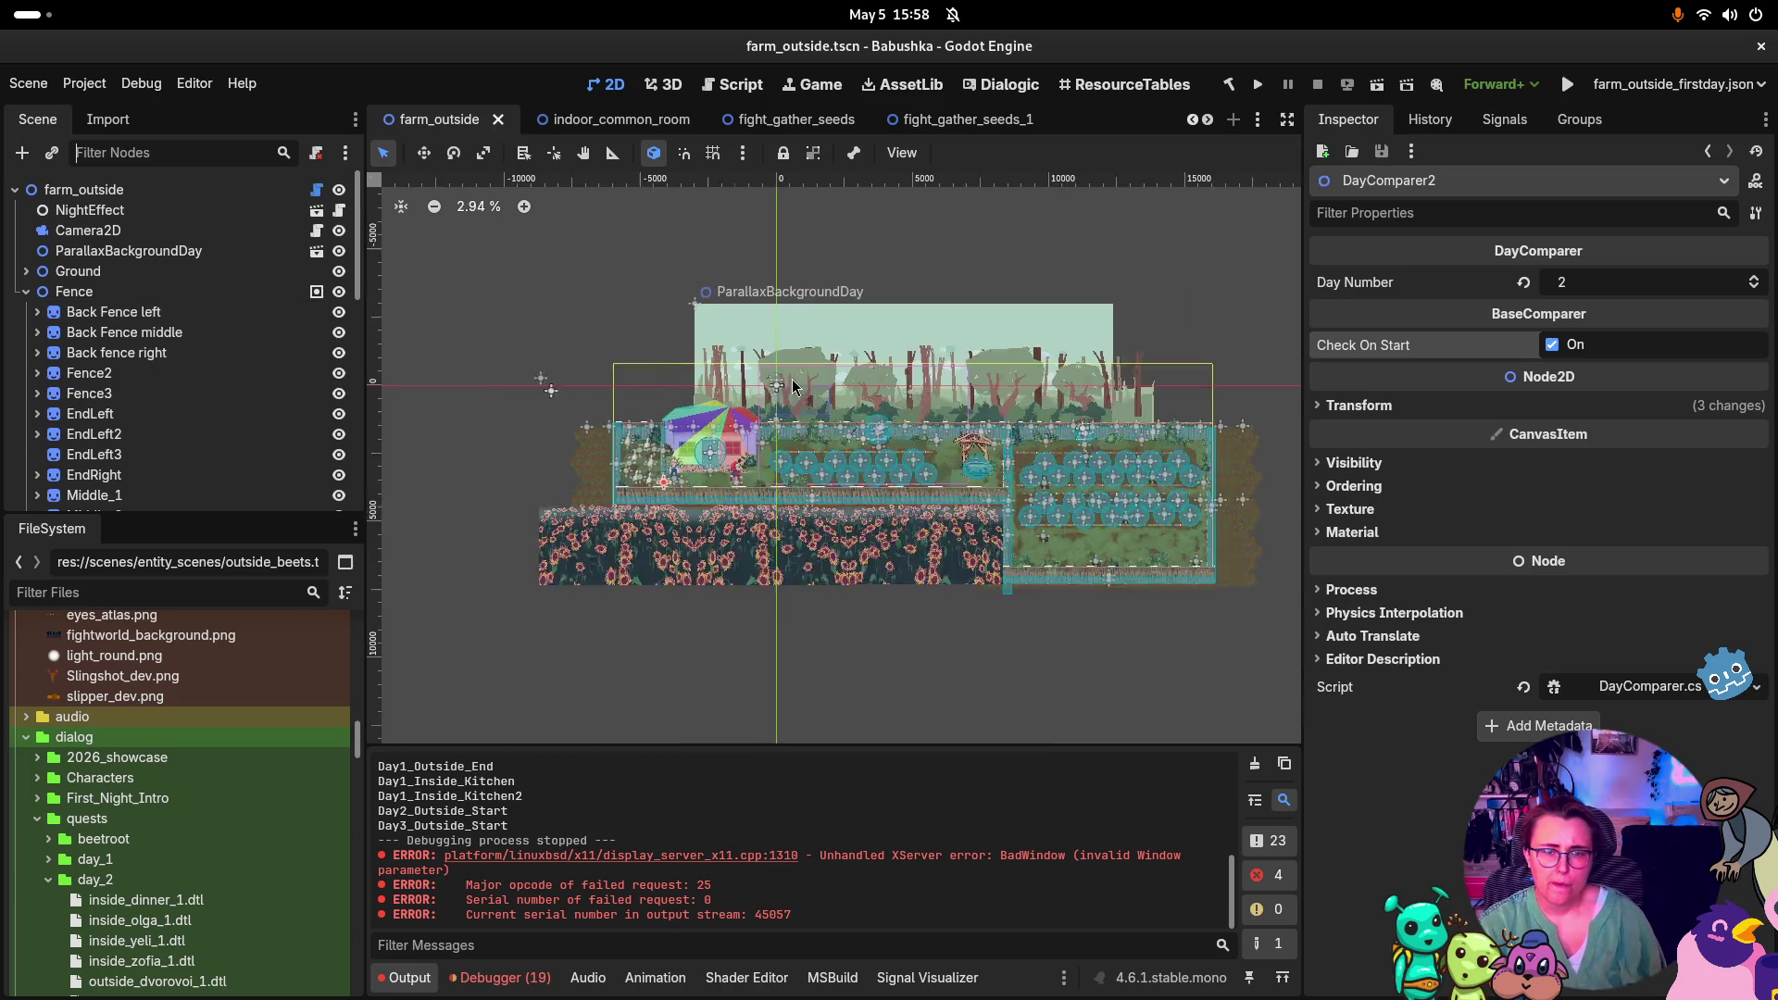
{"action": "left_click_drag", "start_coordinate": [1128, 470], "coordinate": [845, 425]}
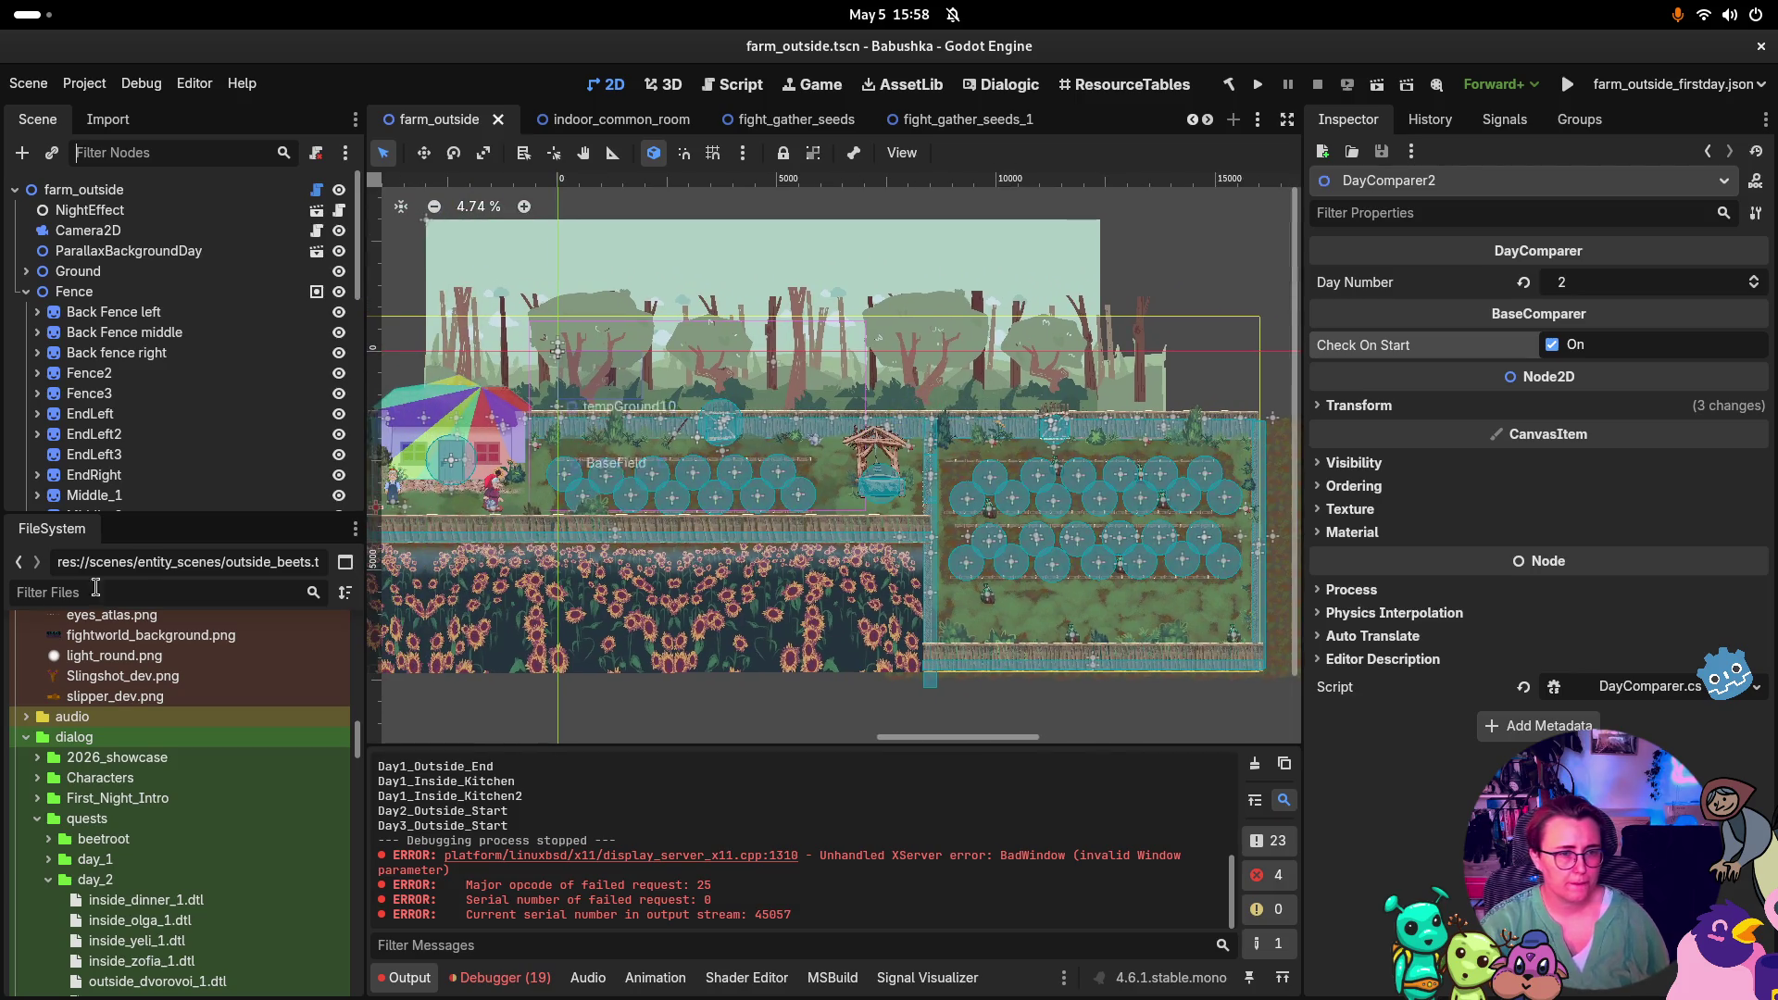
{"action": "mouse_move", "coordinate": [703, 472]}
{"action": "left_mouse_down"}
{"action": "mouse_move", "coordinate": [1038, 389]}
{"action": "mouse_move", "coordinate": [1204, 600]}
{"action": "mouse_move", "coordinate": [847, 469]}
{"action": "mouse_move", "coordinate": [833, 439]}
{"action": "left_mouse_up"}
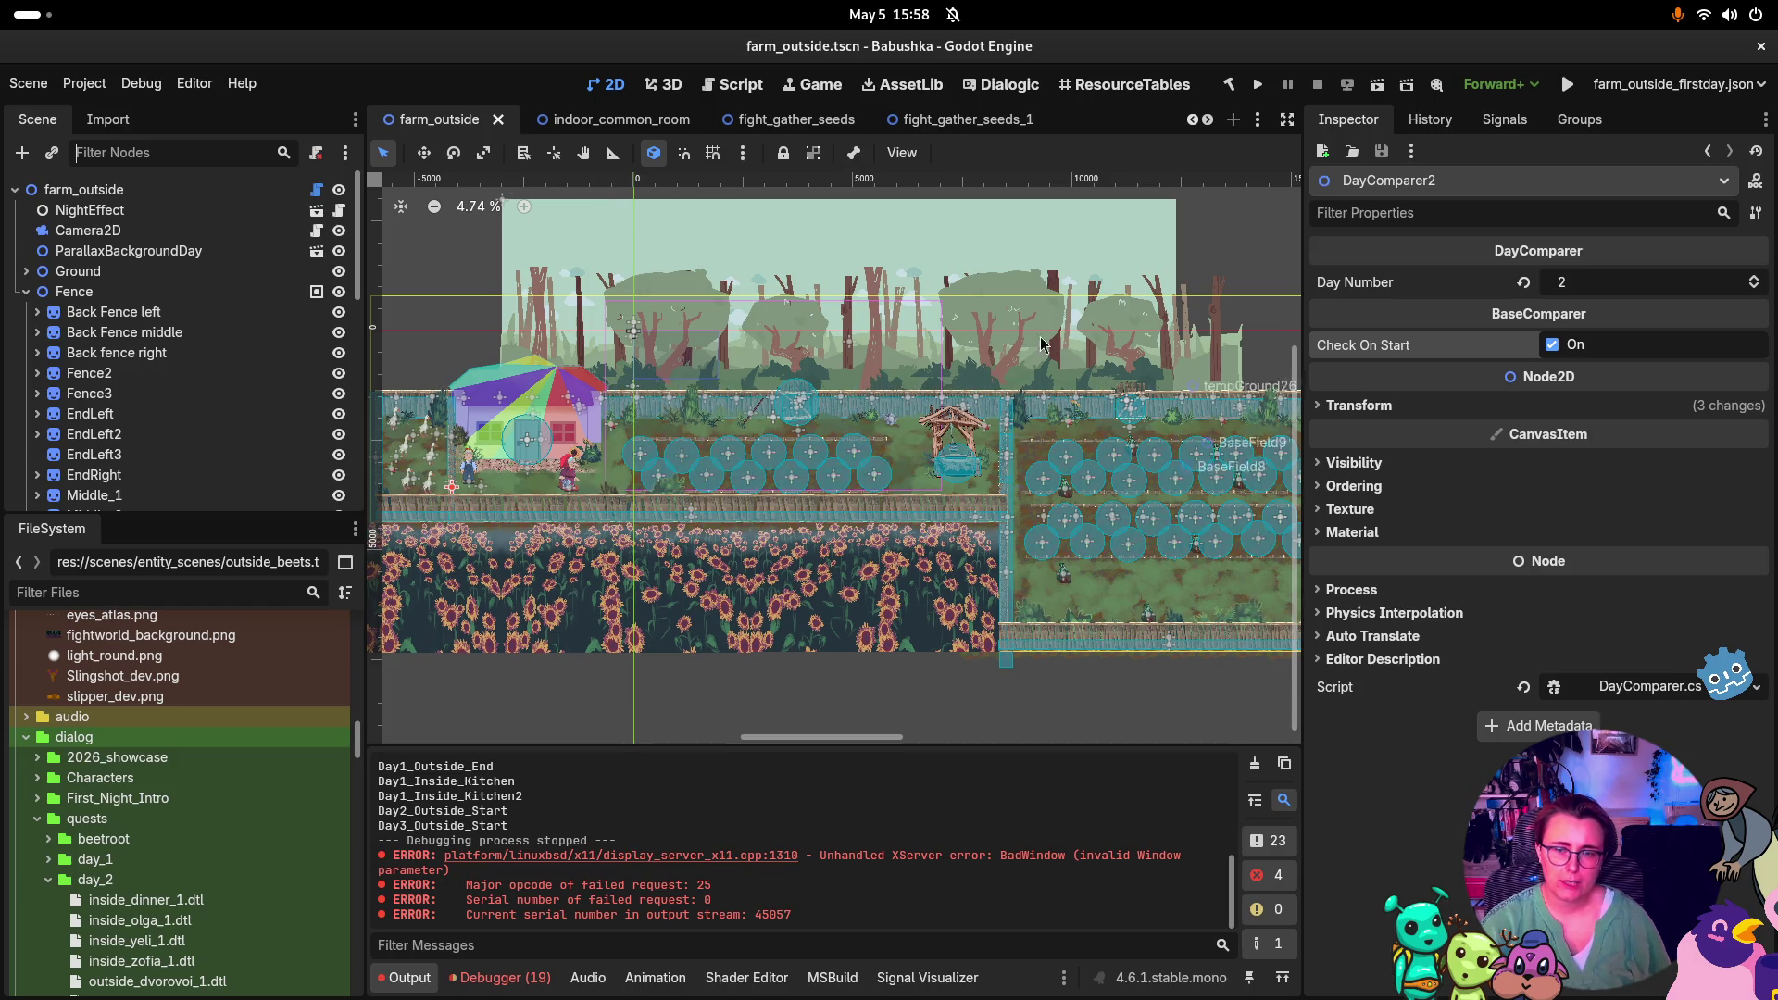
{"action": "scroll", "coordinate": [885, 609], "scroll_direction": "up", "scroll_amount": 4}
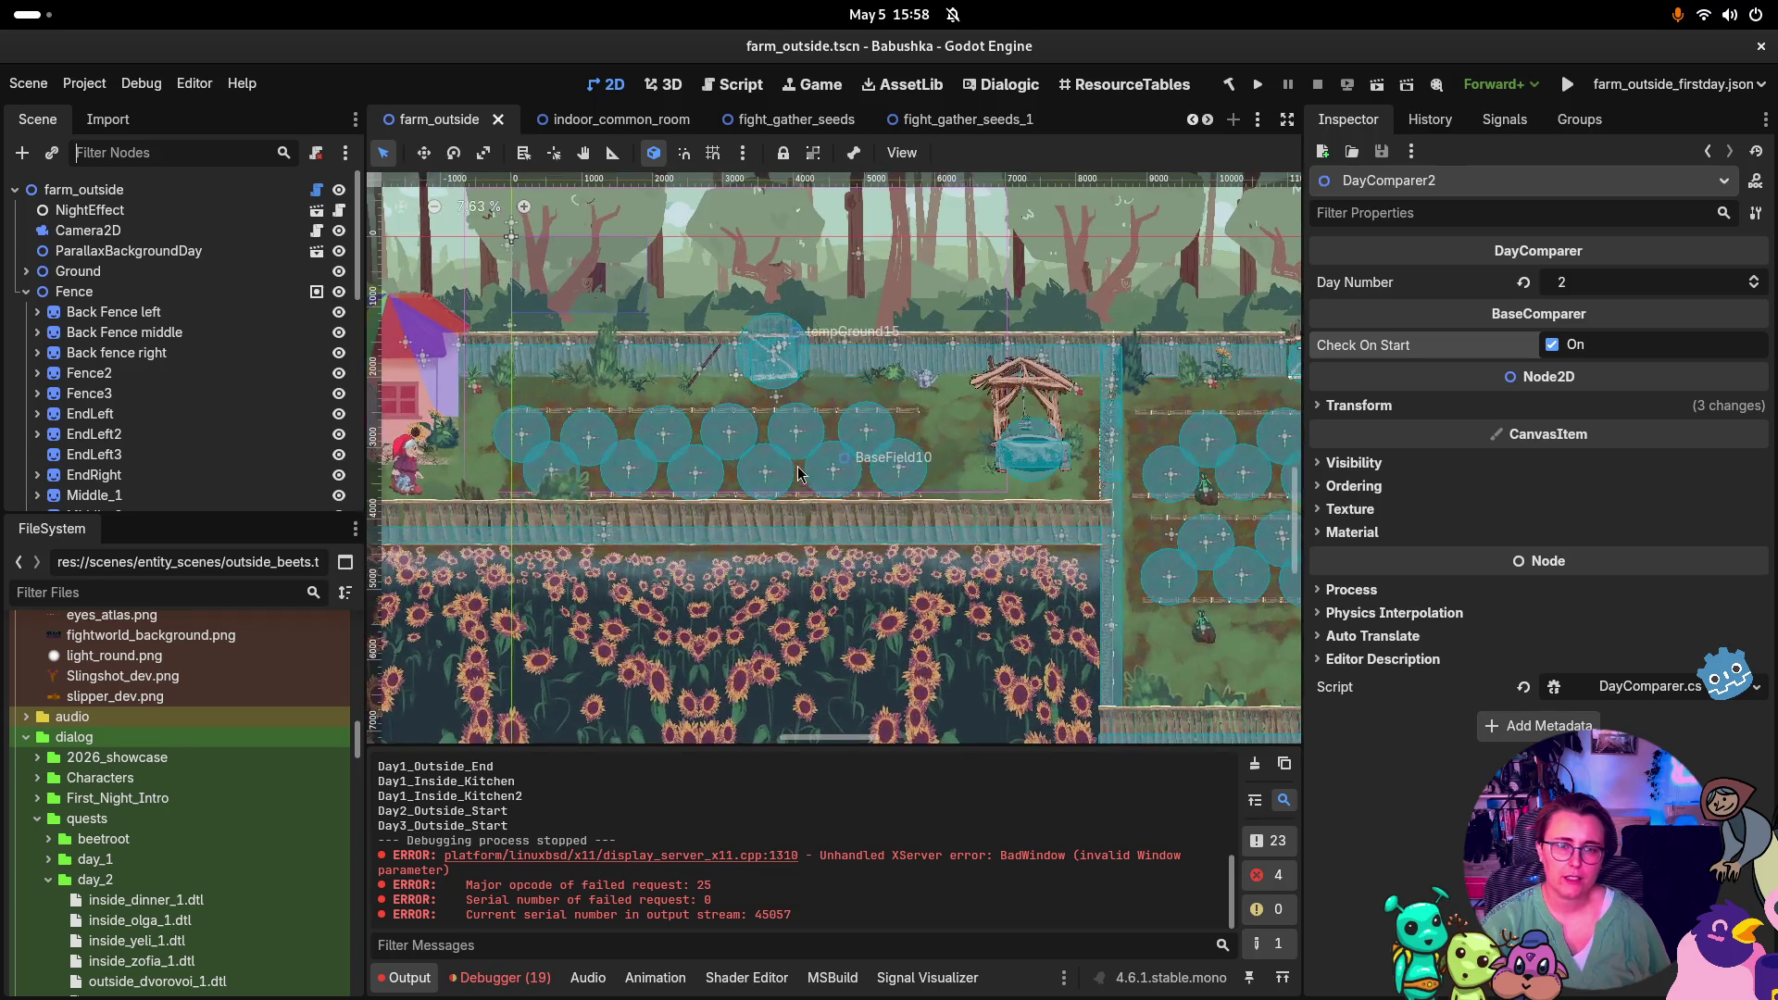
{"action": "left_click_drag", "start_coordinate": [591, 546], "coordinate": [864, 594]}
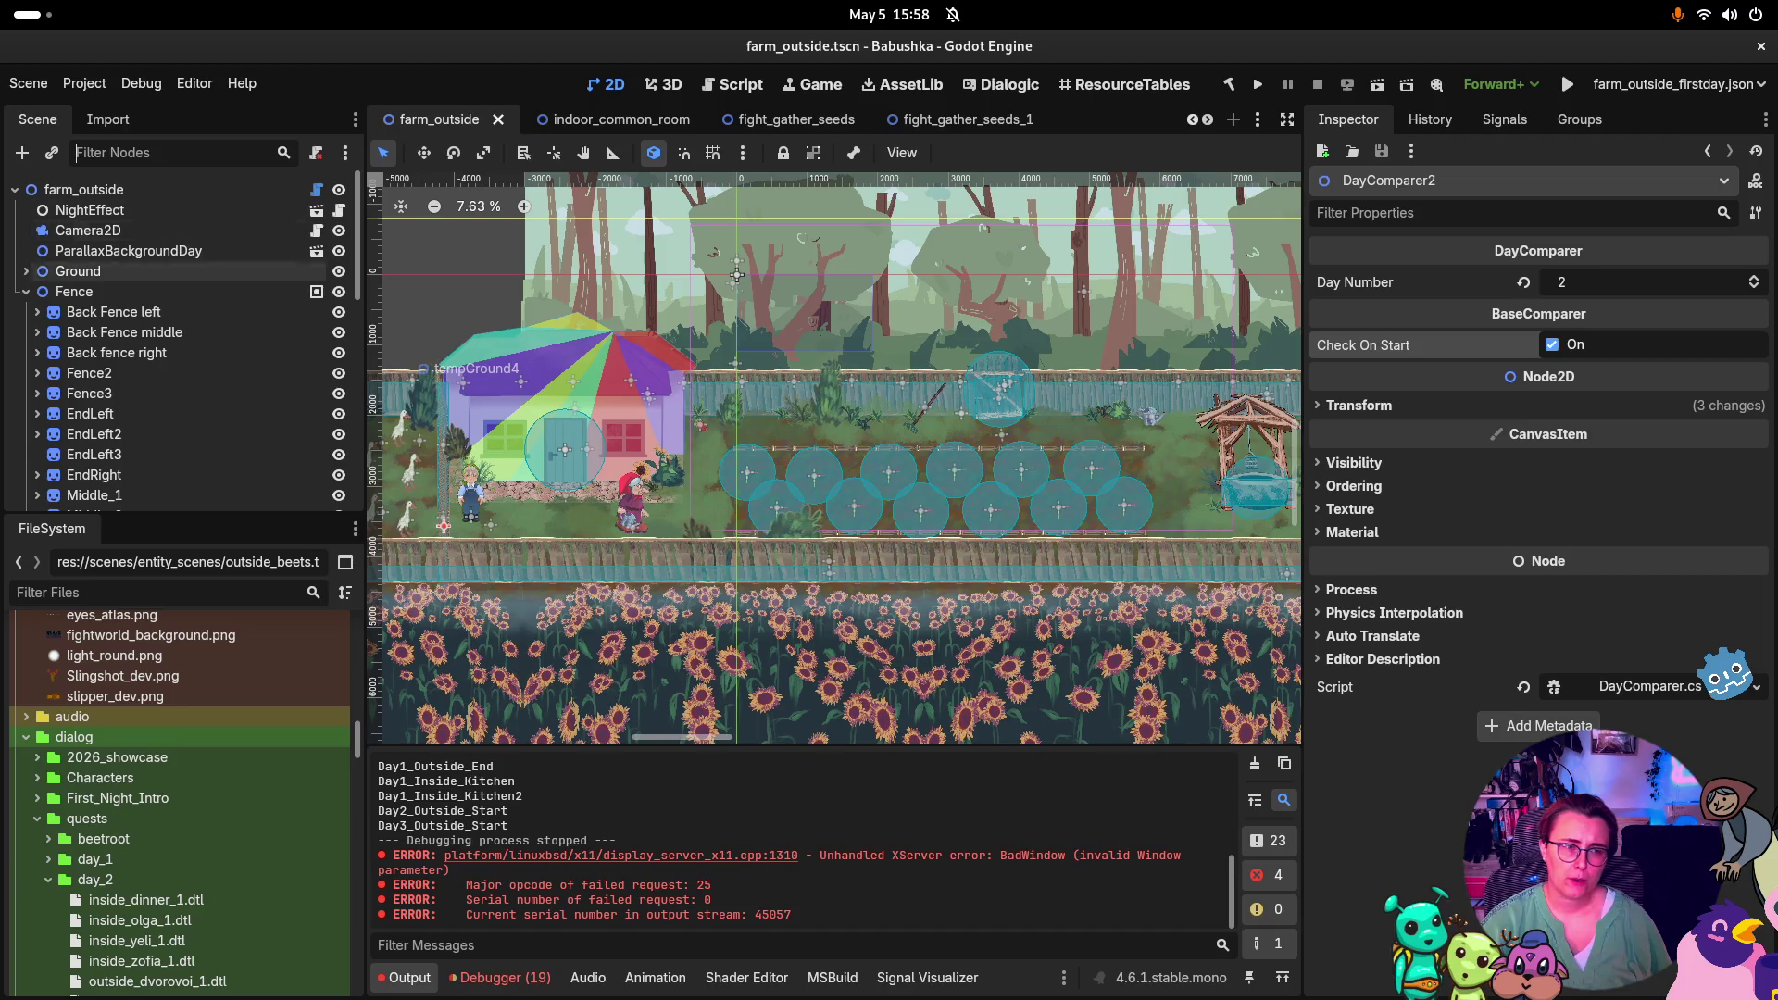
{"action": "left_click", "coordinate": [26, 291]}
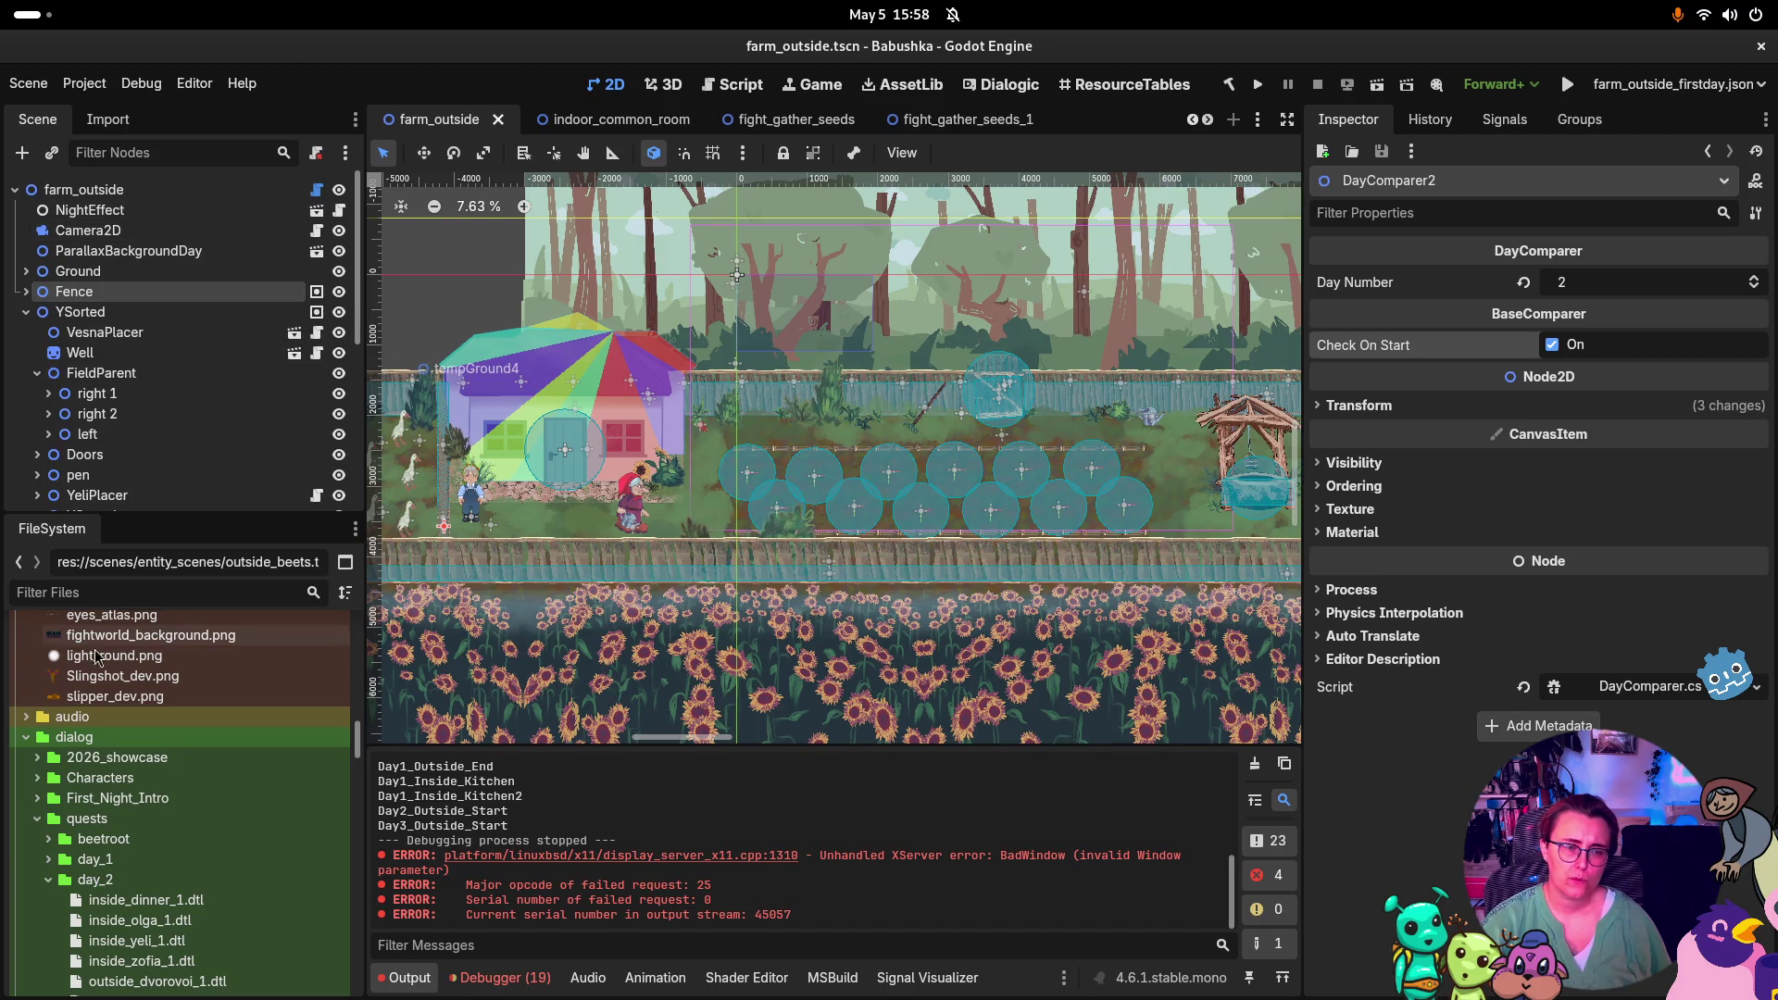
{"action": "left_click", "coordinate": [197, 592]}
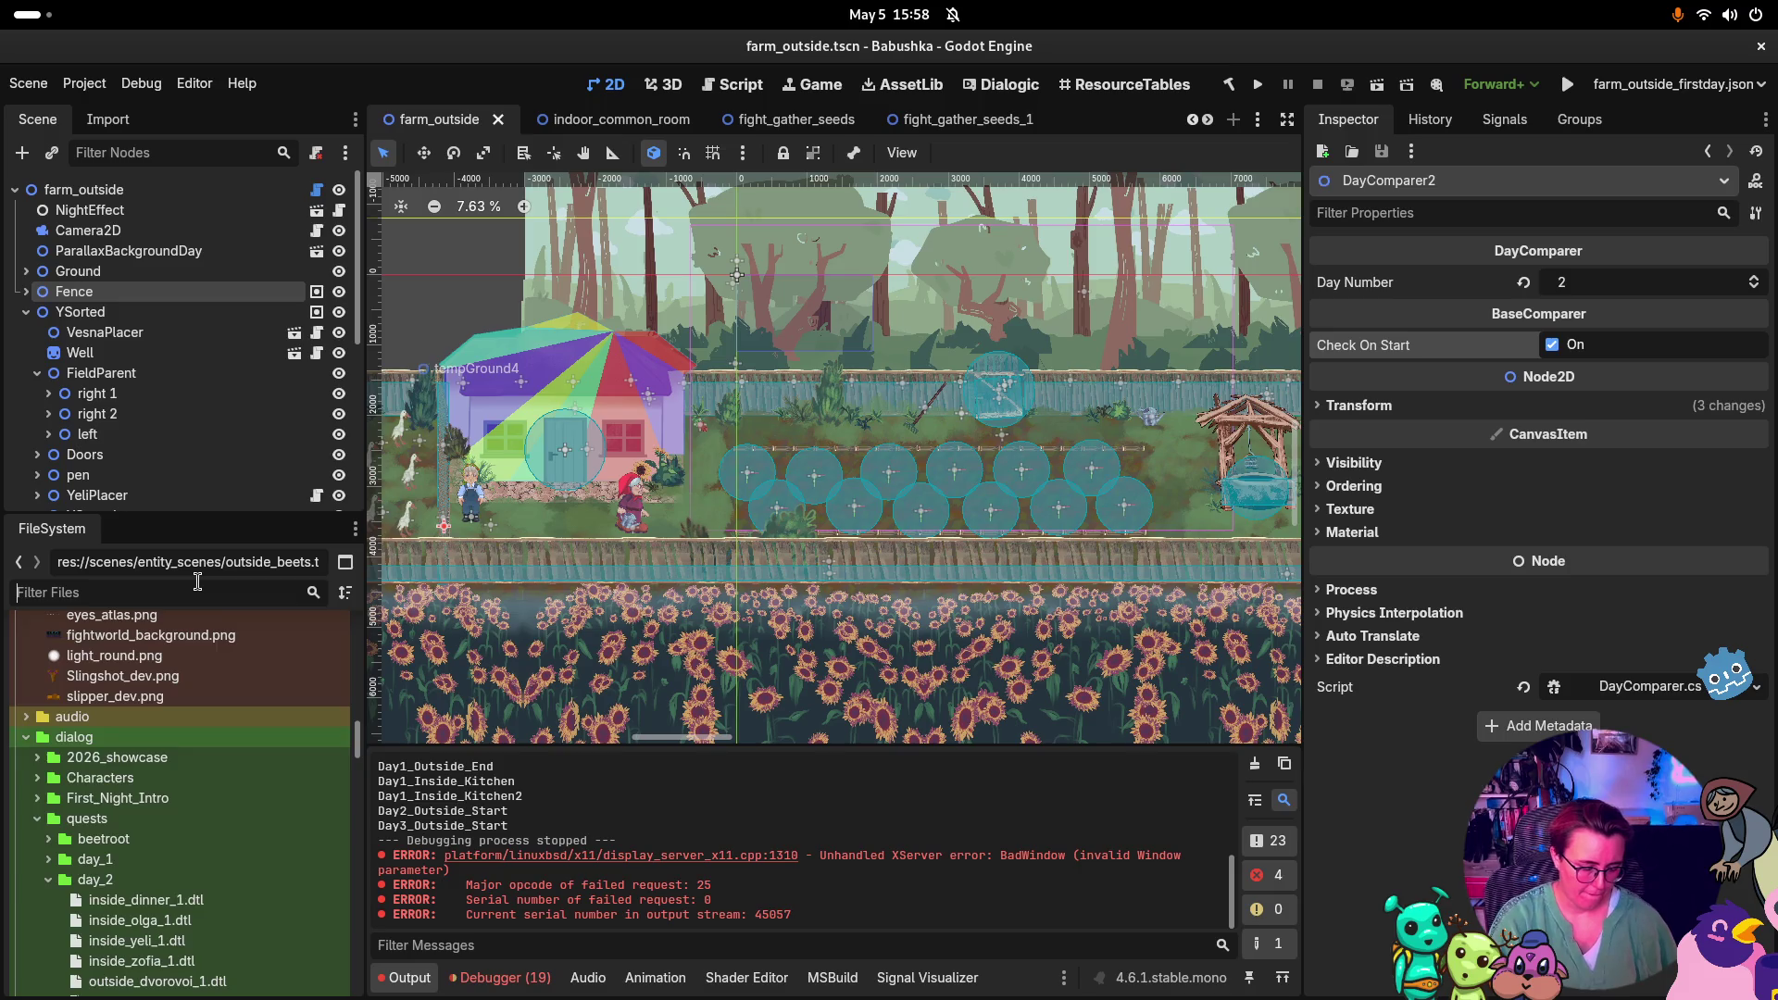
Filter FileSystem for 'Ingame', open ingame_ui.tscn, confirm it has no owners, and show the 19 errors
{"action": "type", "text": "Ingame"}
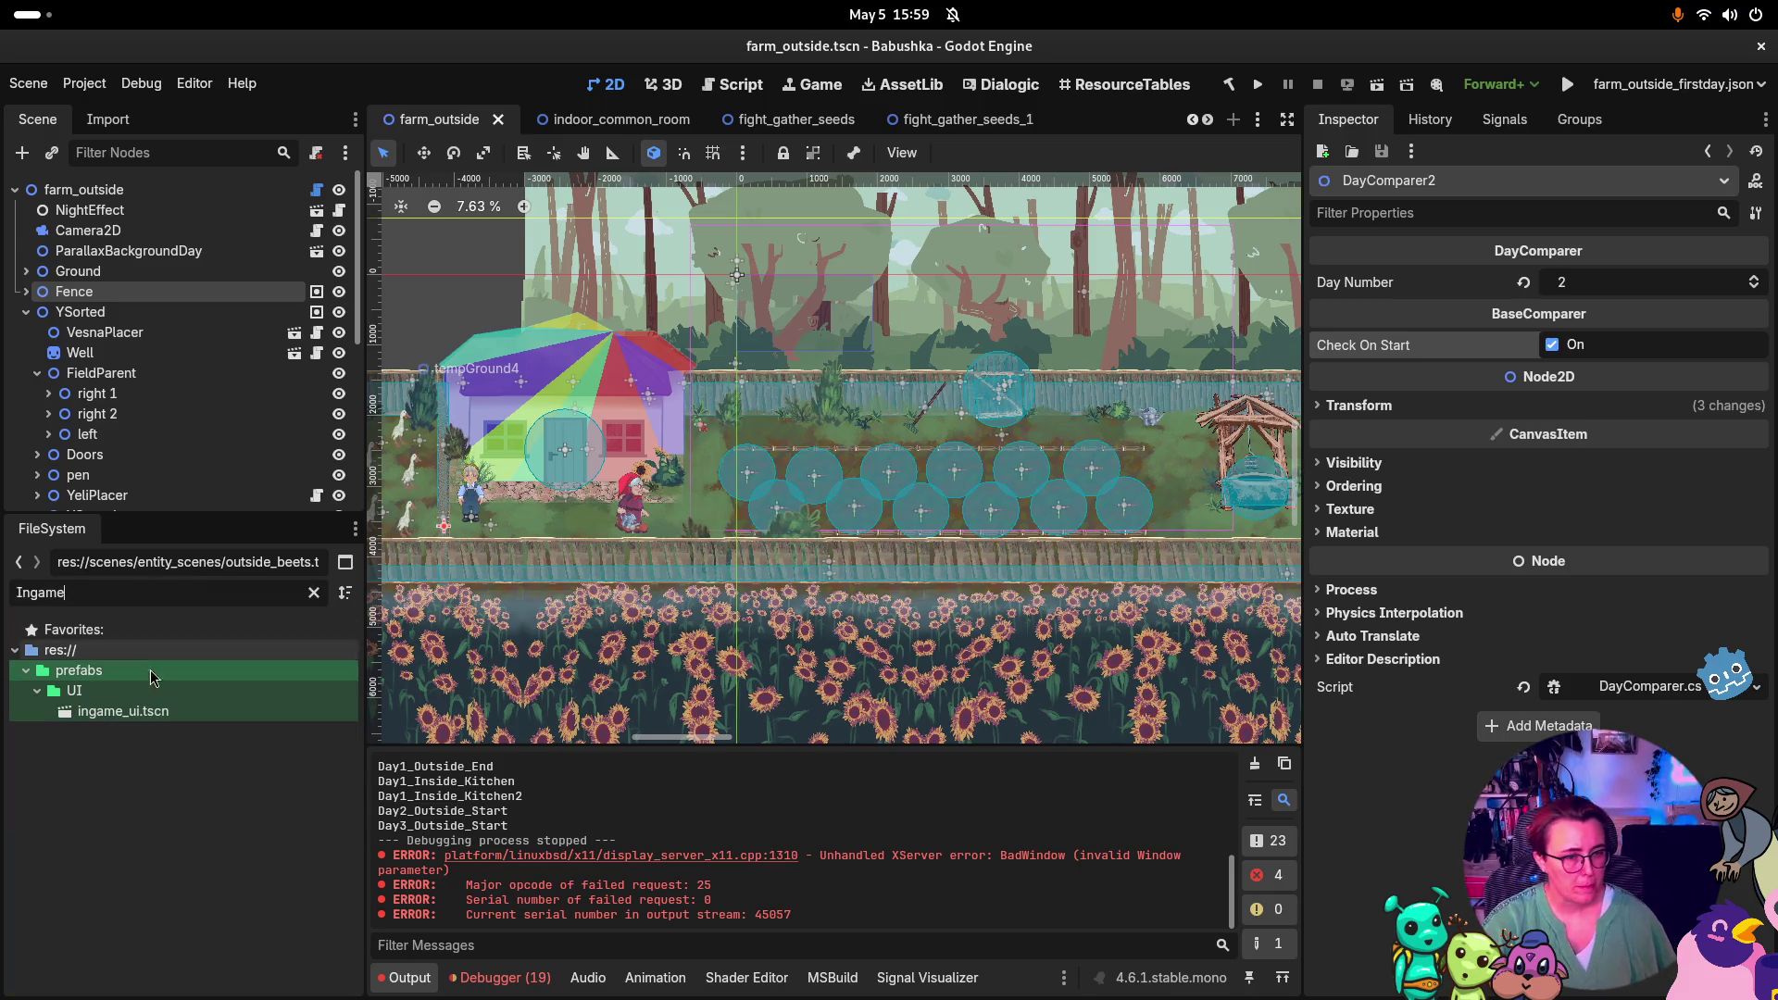
{"action": "double_click", "coordinate": [104, 710]}
{"action": "right_click", "coordinate": [92, 712]}
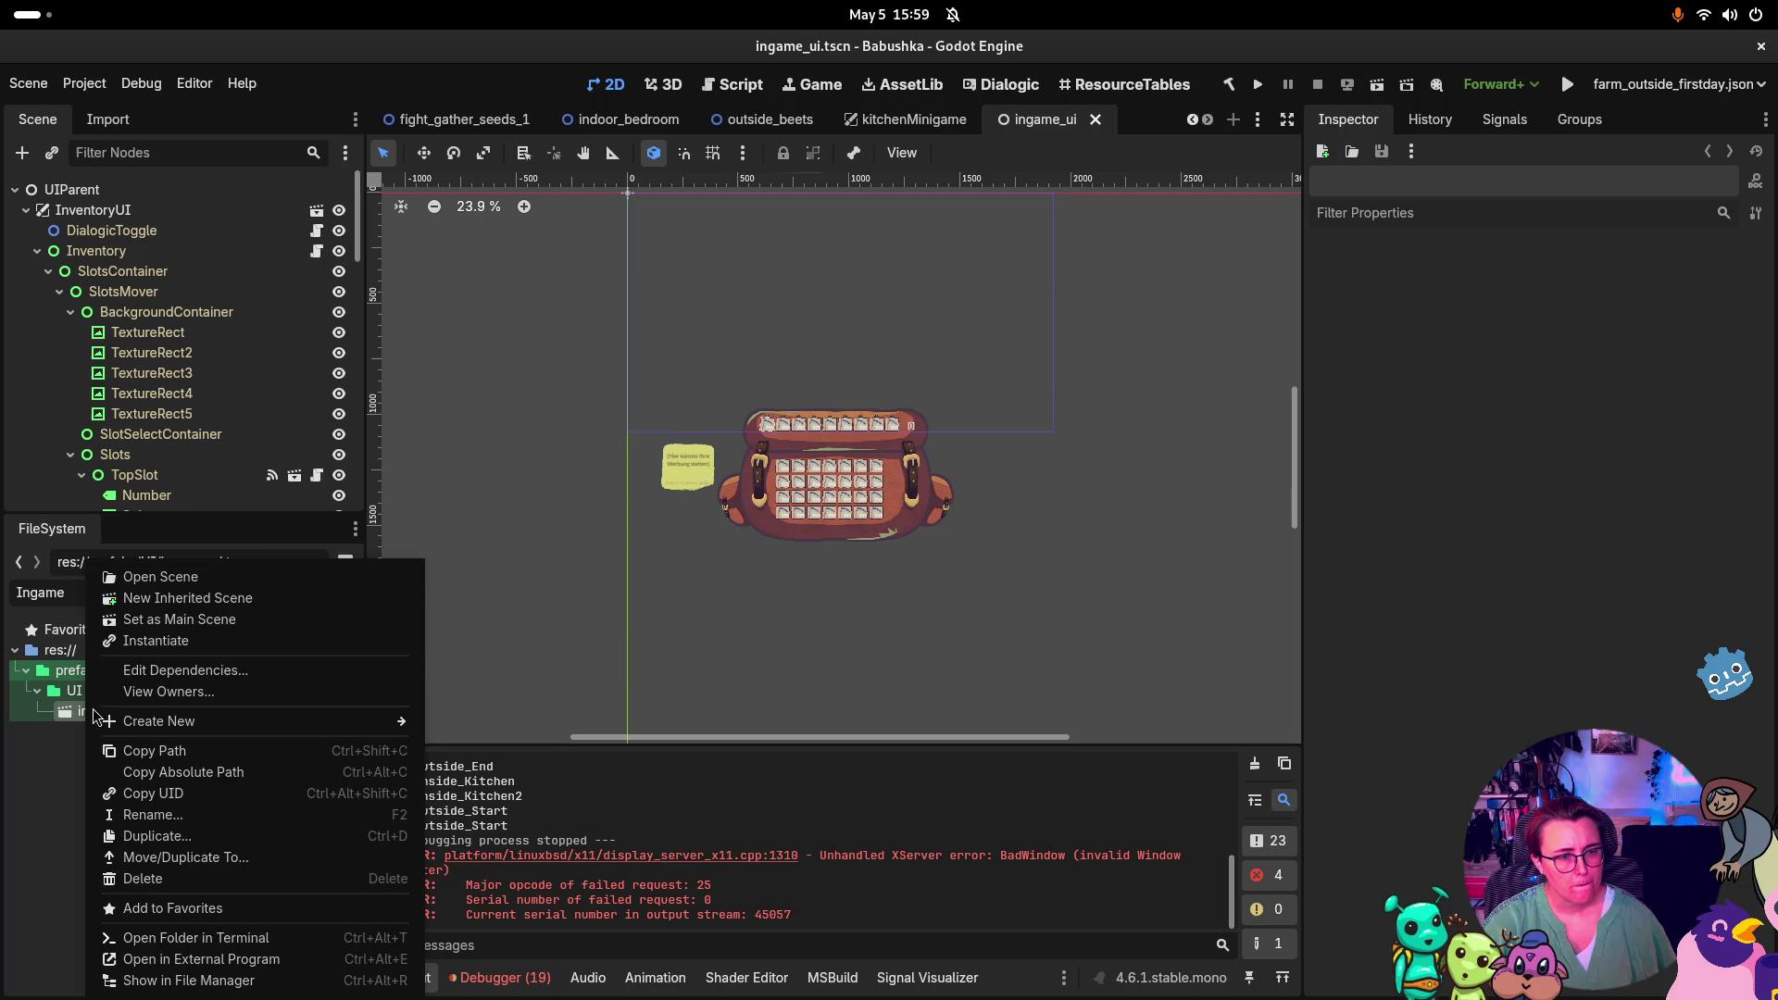
{"action": "left_click", "coordinate": [232, 692]}
{"action": "left_click", "coordinate": [911, 633]}
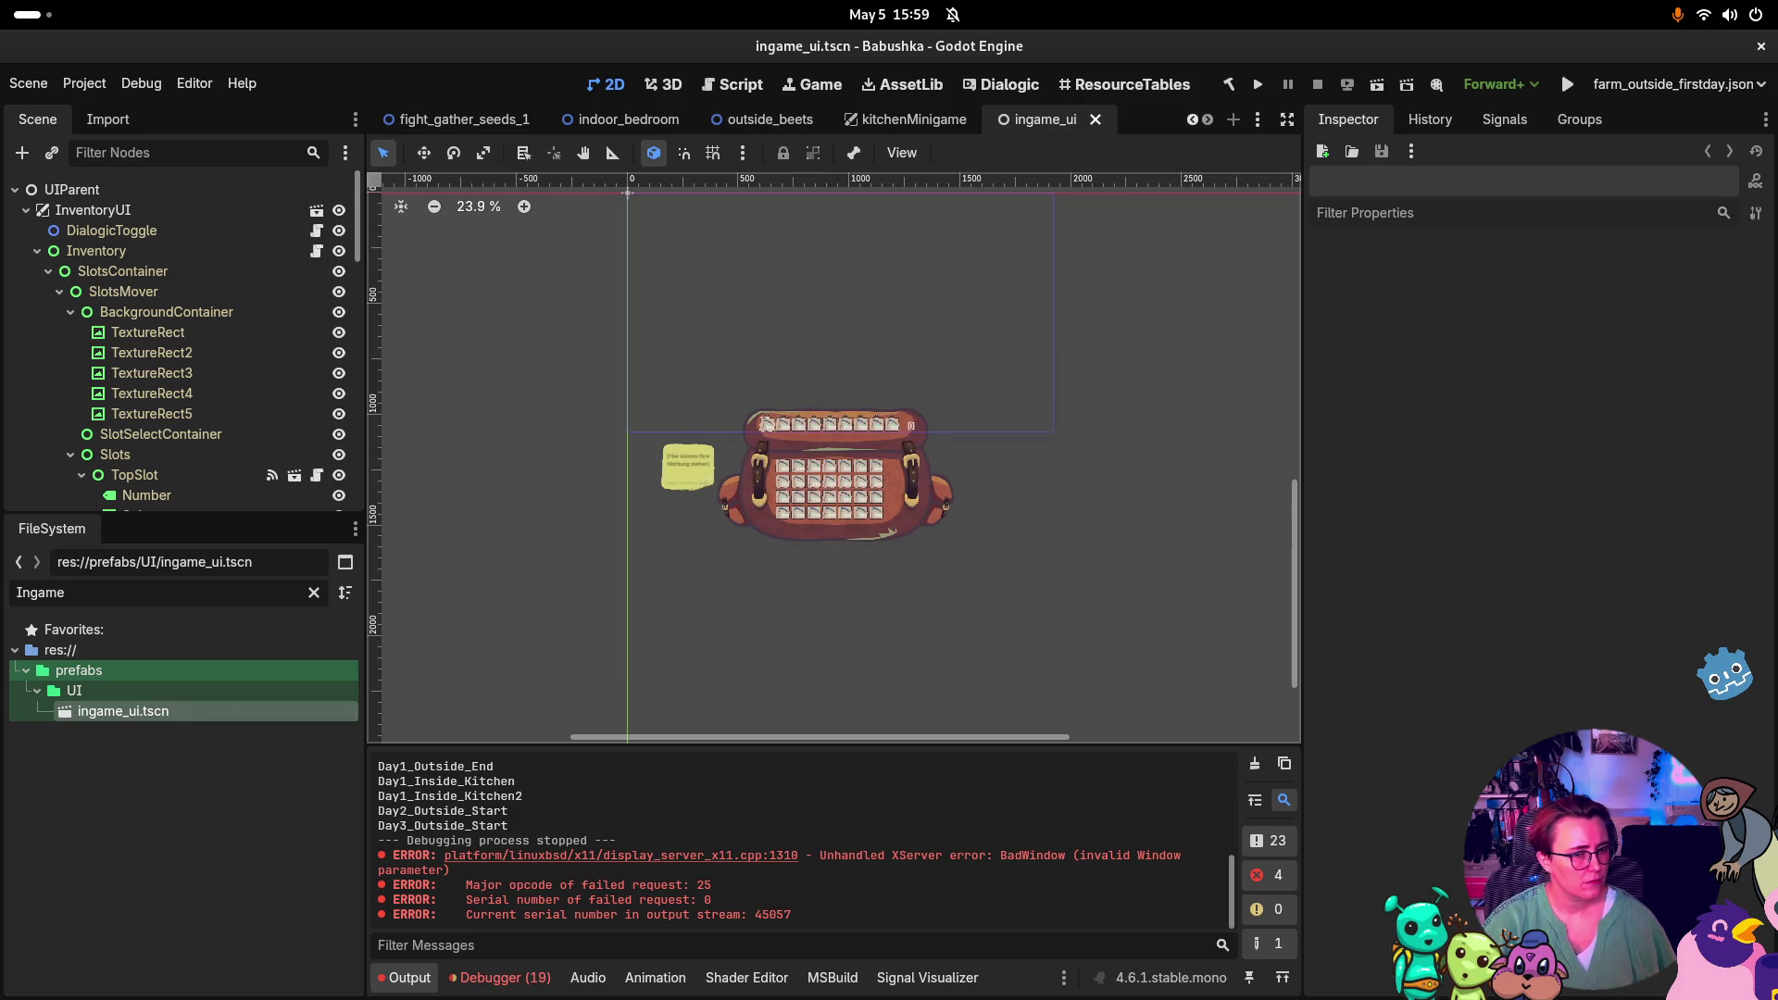
{"action": "left_click", "coordinate": [500, 978]}
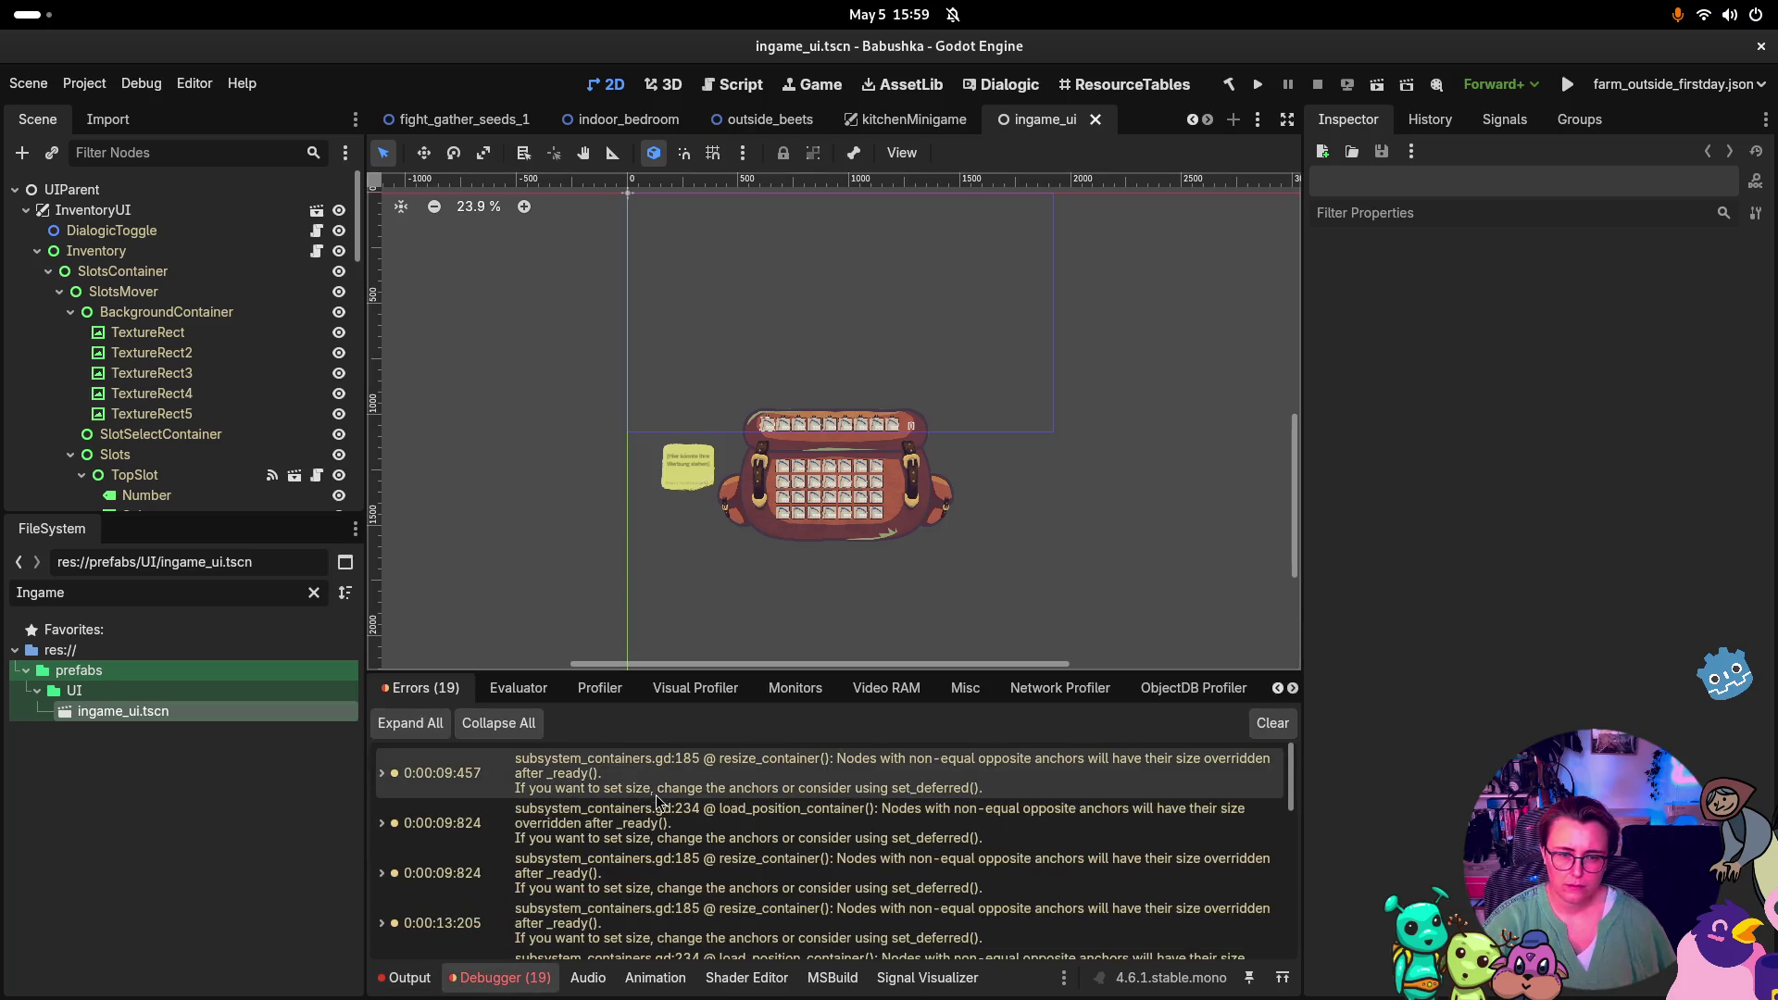
Expand the 0:01:08:439 HSlider disposed-object error and read through its stack trace
{"action": "scroll", "coordinate": [736, 848], "scroll_direction": "down", "scroll_amount": 10}
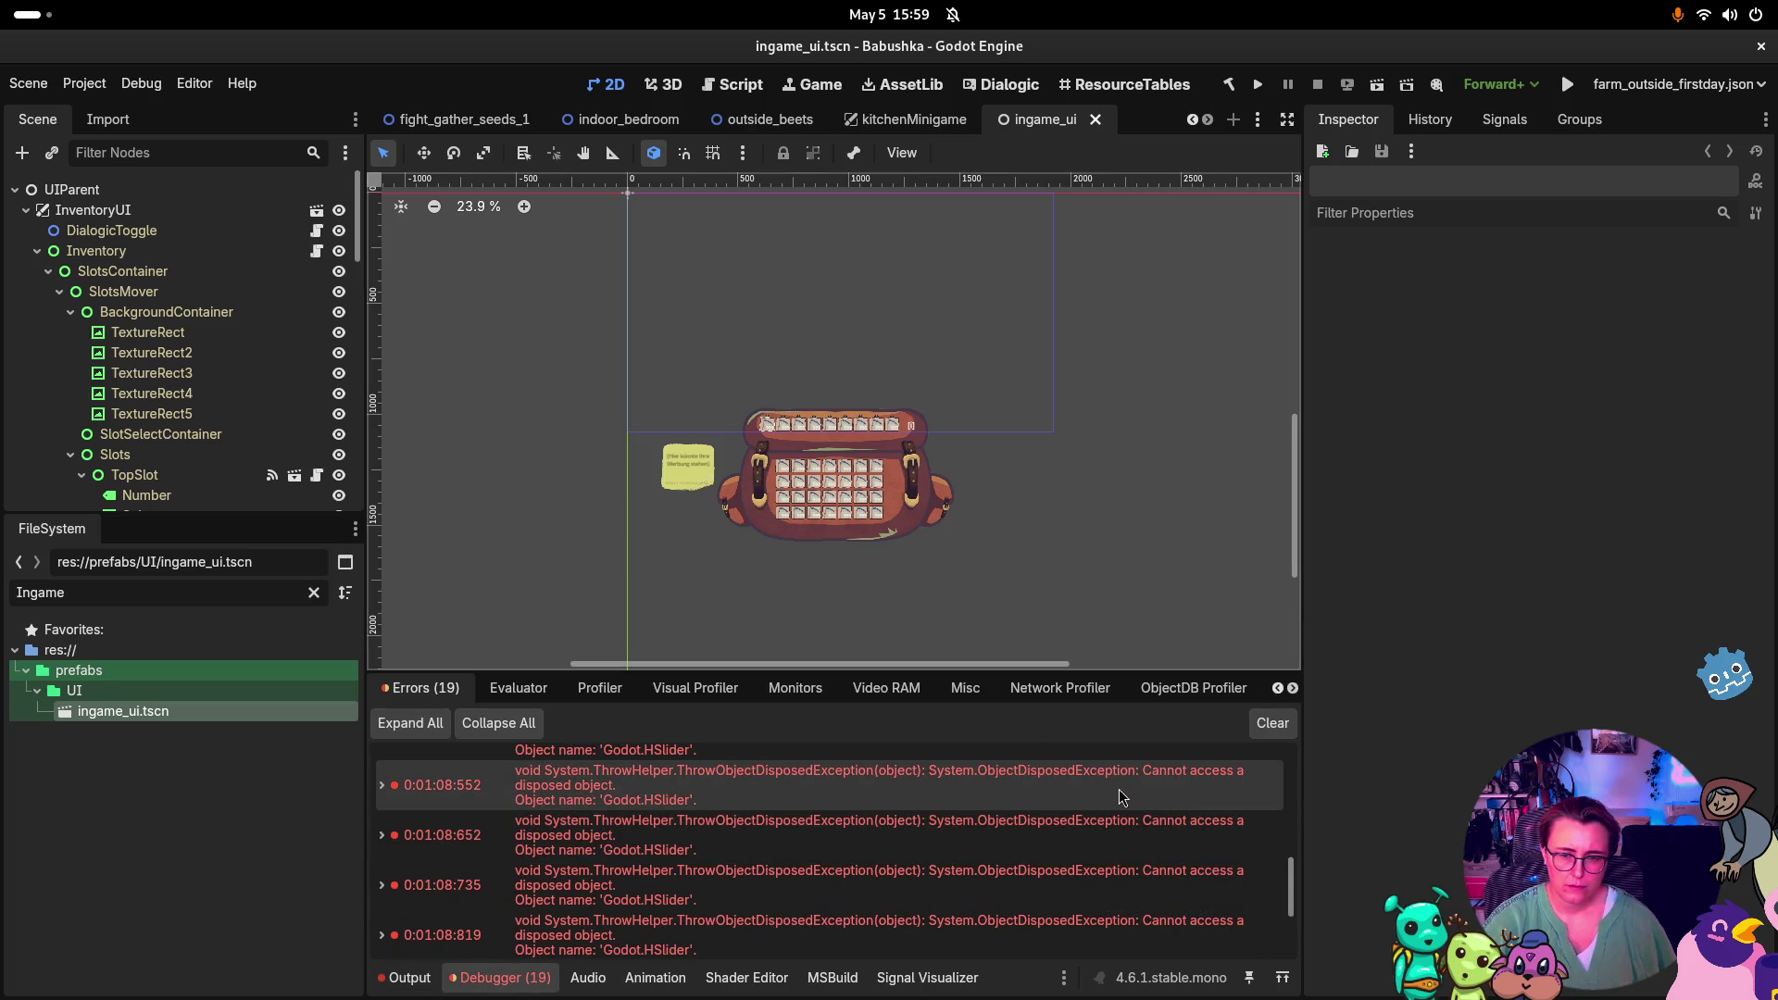
{"action": "scroll", "coordinate": [584, 801], "scroll_direction": "up", "scroll_amount": 1}
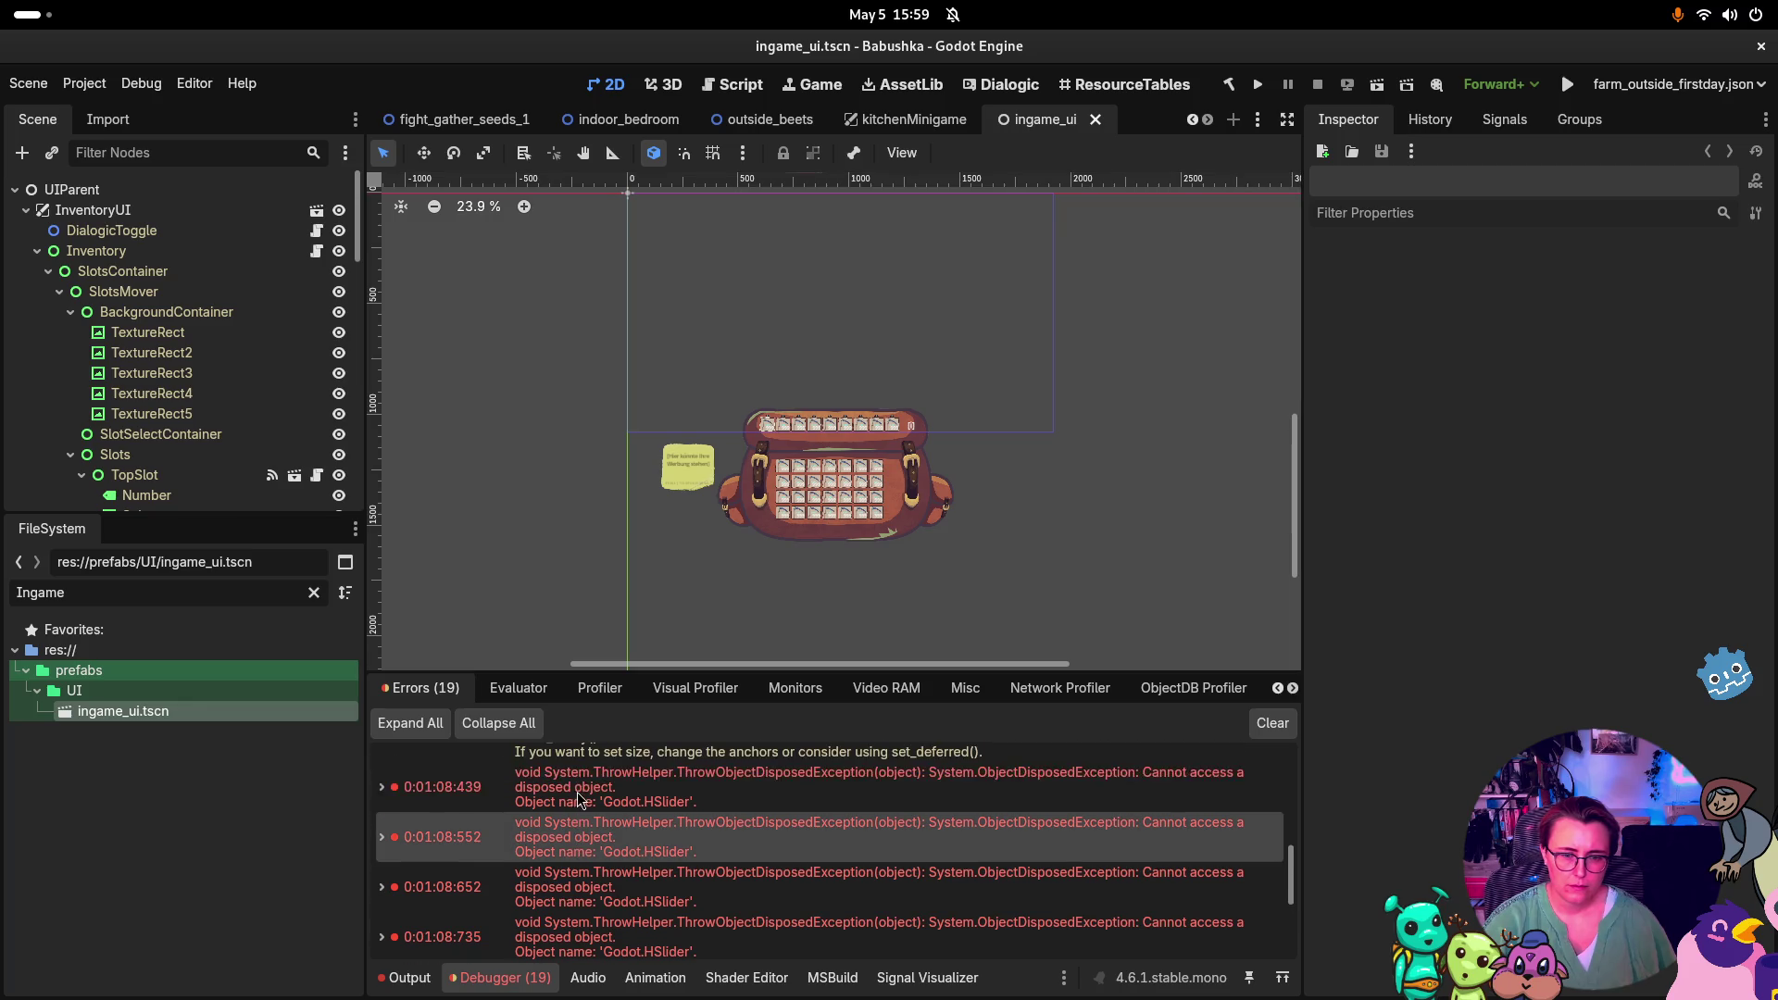
{"action": "left_click", "coordinate": [653, 809]}
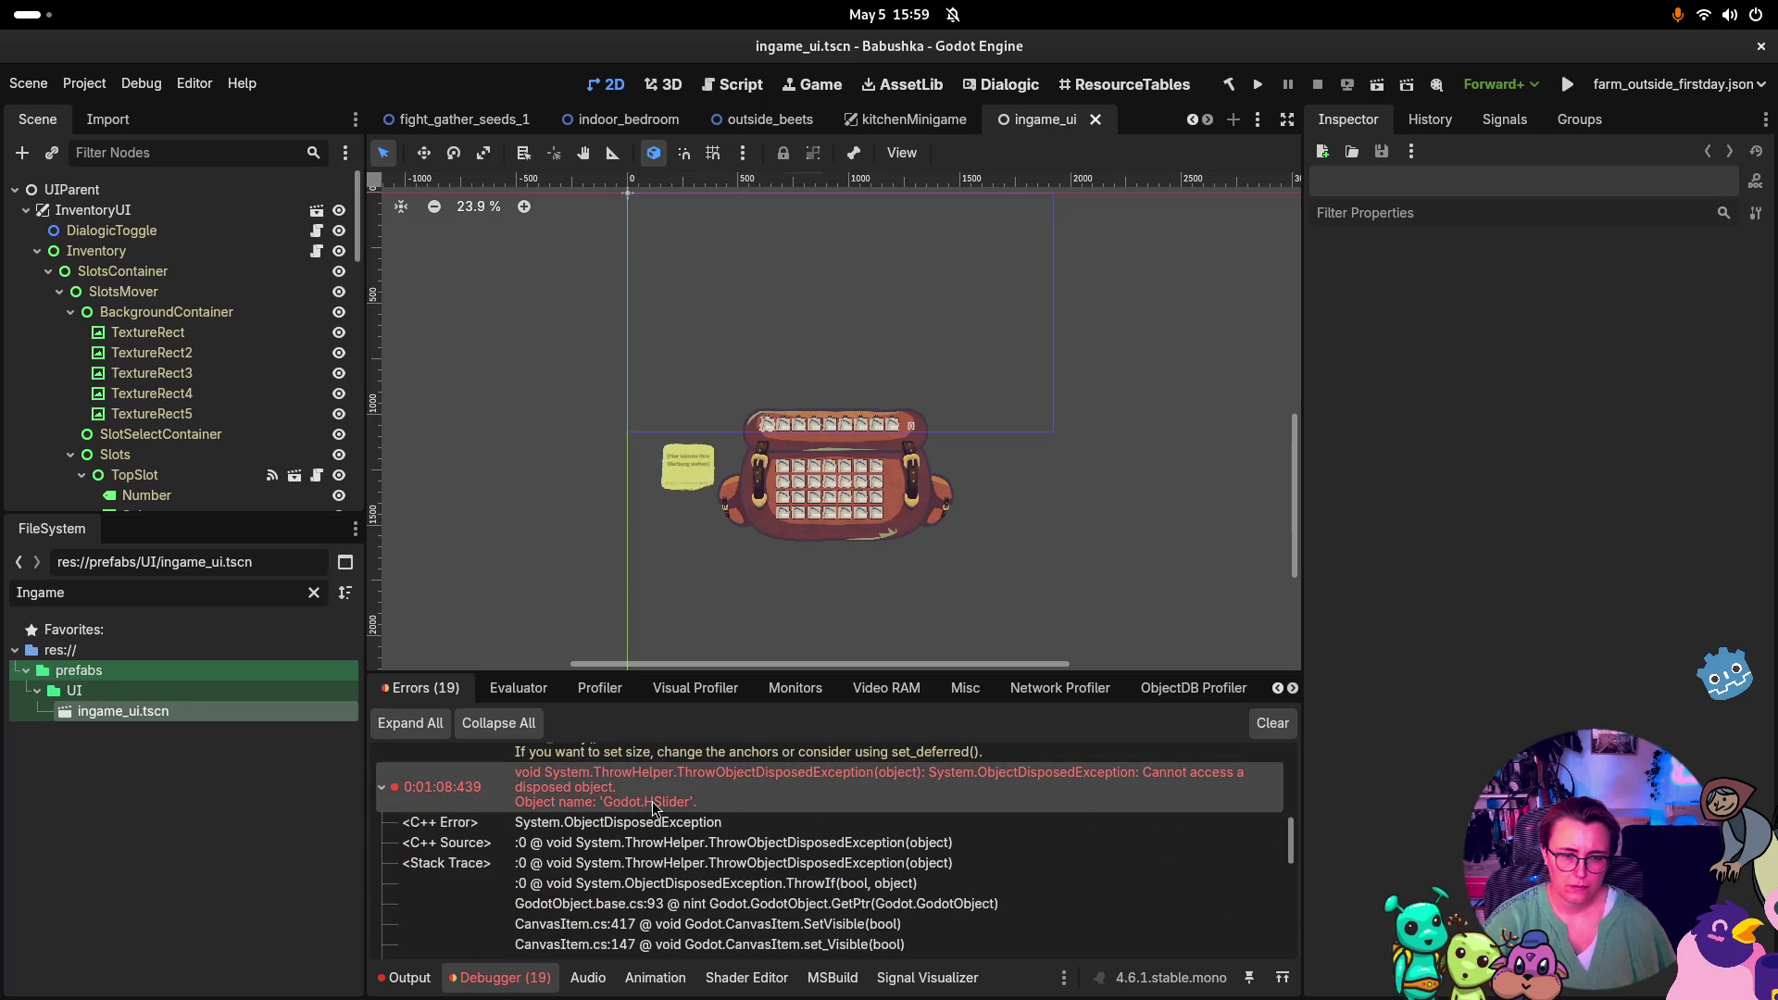
{"action": "scroll", "coordinate": [1000, 816], "scroll_direction": "down", "scroll_amount": 3}
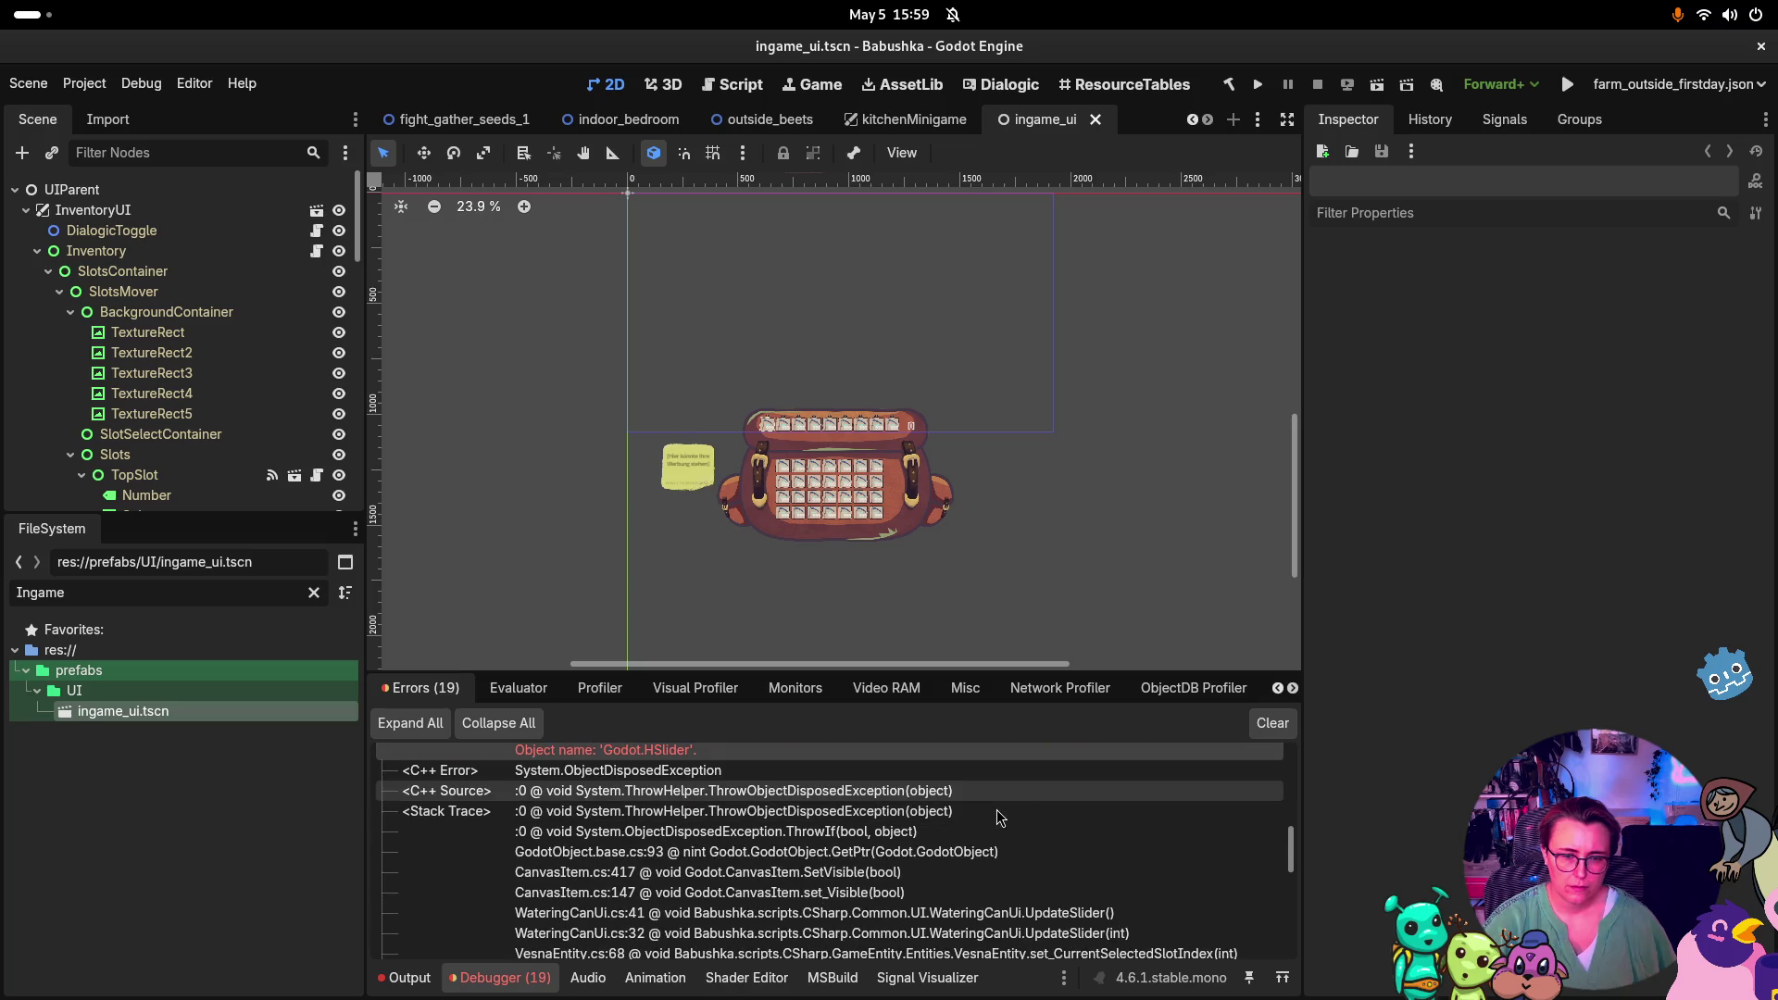
{"action": "scroll", "coordinate": [1000, 817], "scroll_direction": "down", "scroll_amount": 3}
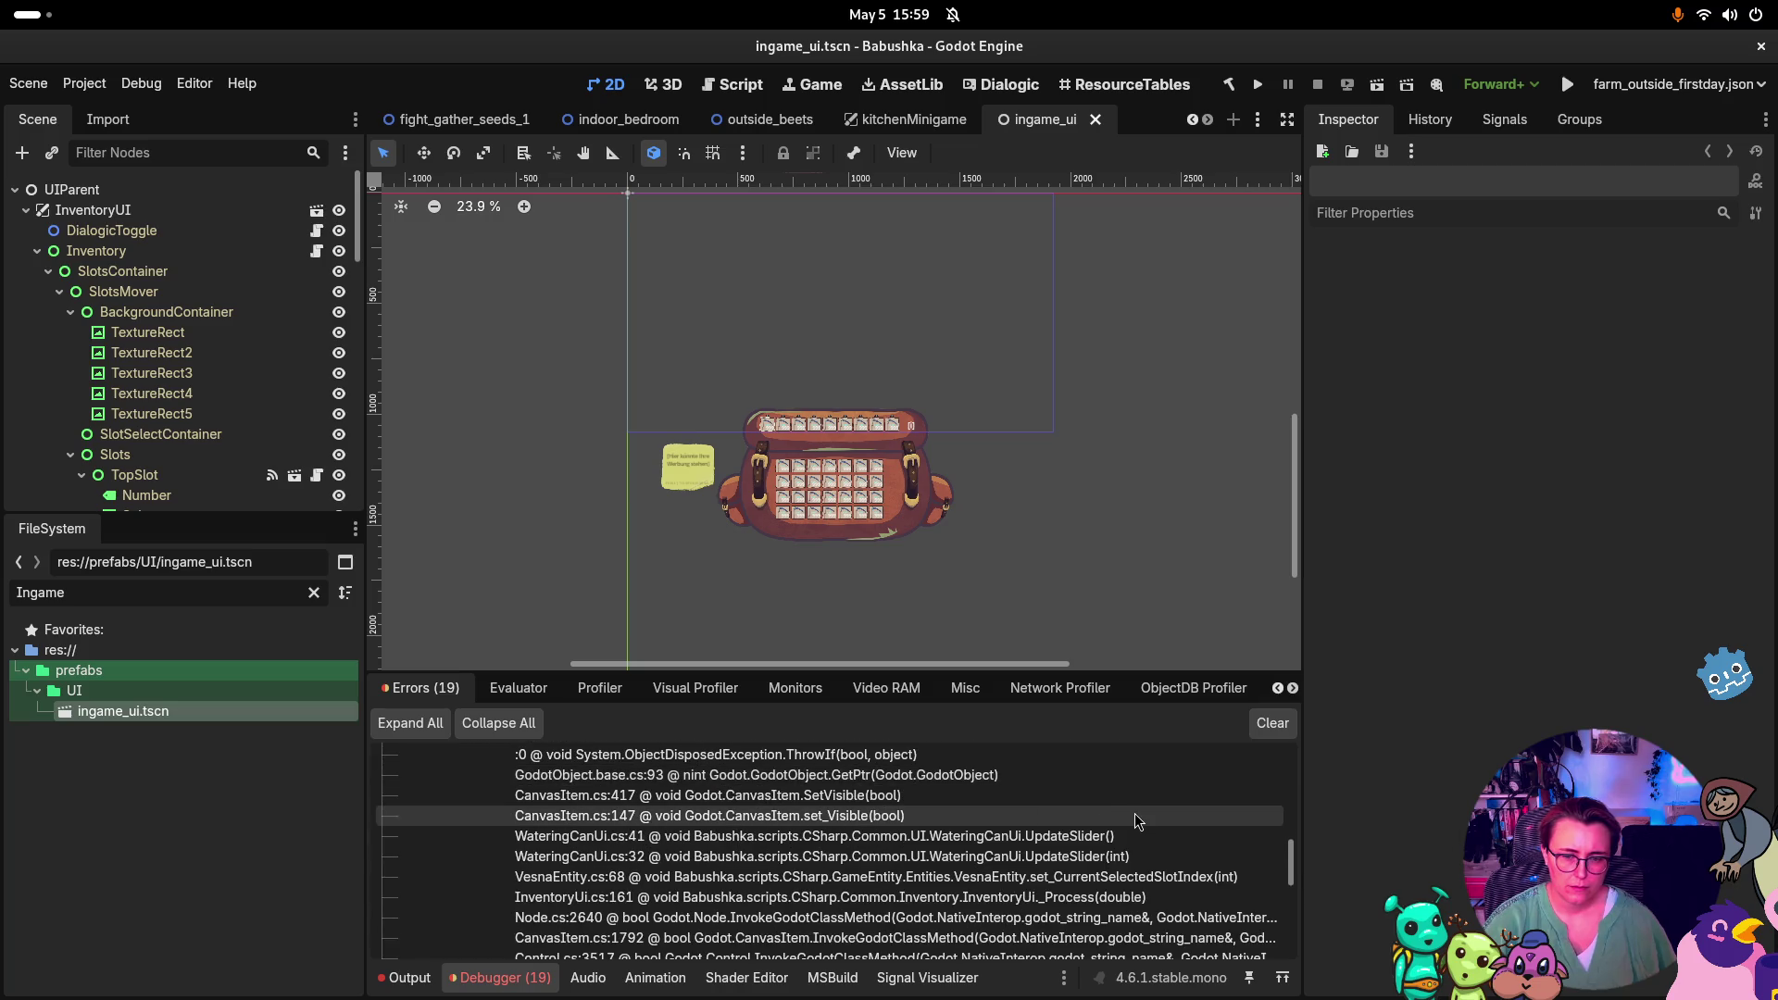
{"action": "scroll", "coordinate": [1137, 825], "scroll_direction": "down", "scroll_amount": 4}
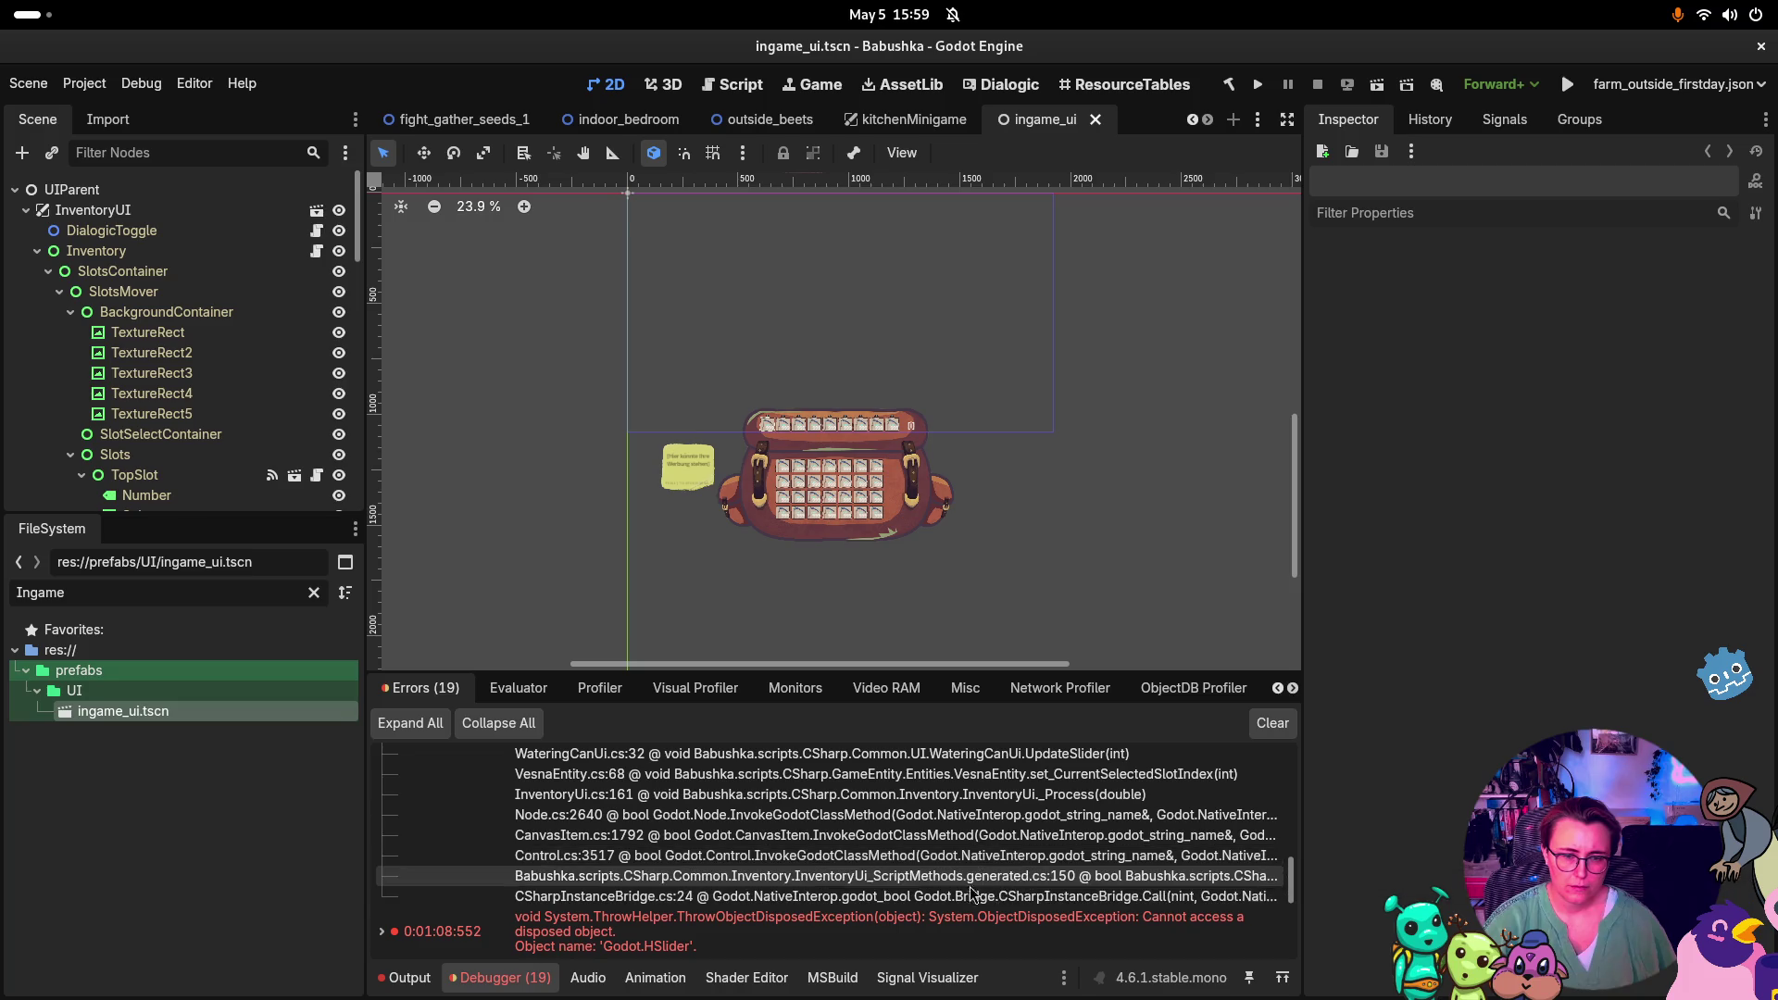
{"action": "scroll", "coordinate": [908, 875], "scroll_direction": "up", "scroll_amount": 5}
{"action": "scroll", "coordinate": [903, 857], "scroll_direction": "up", "scroll_amount": 1}
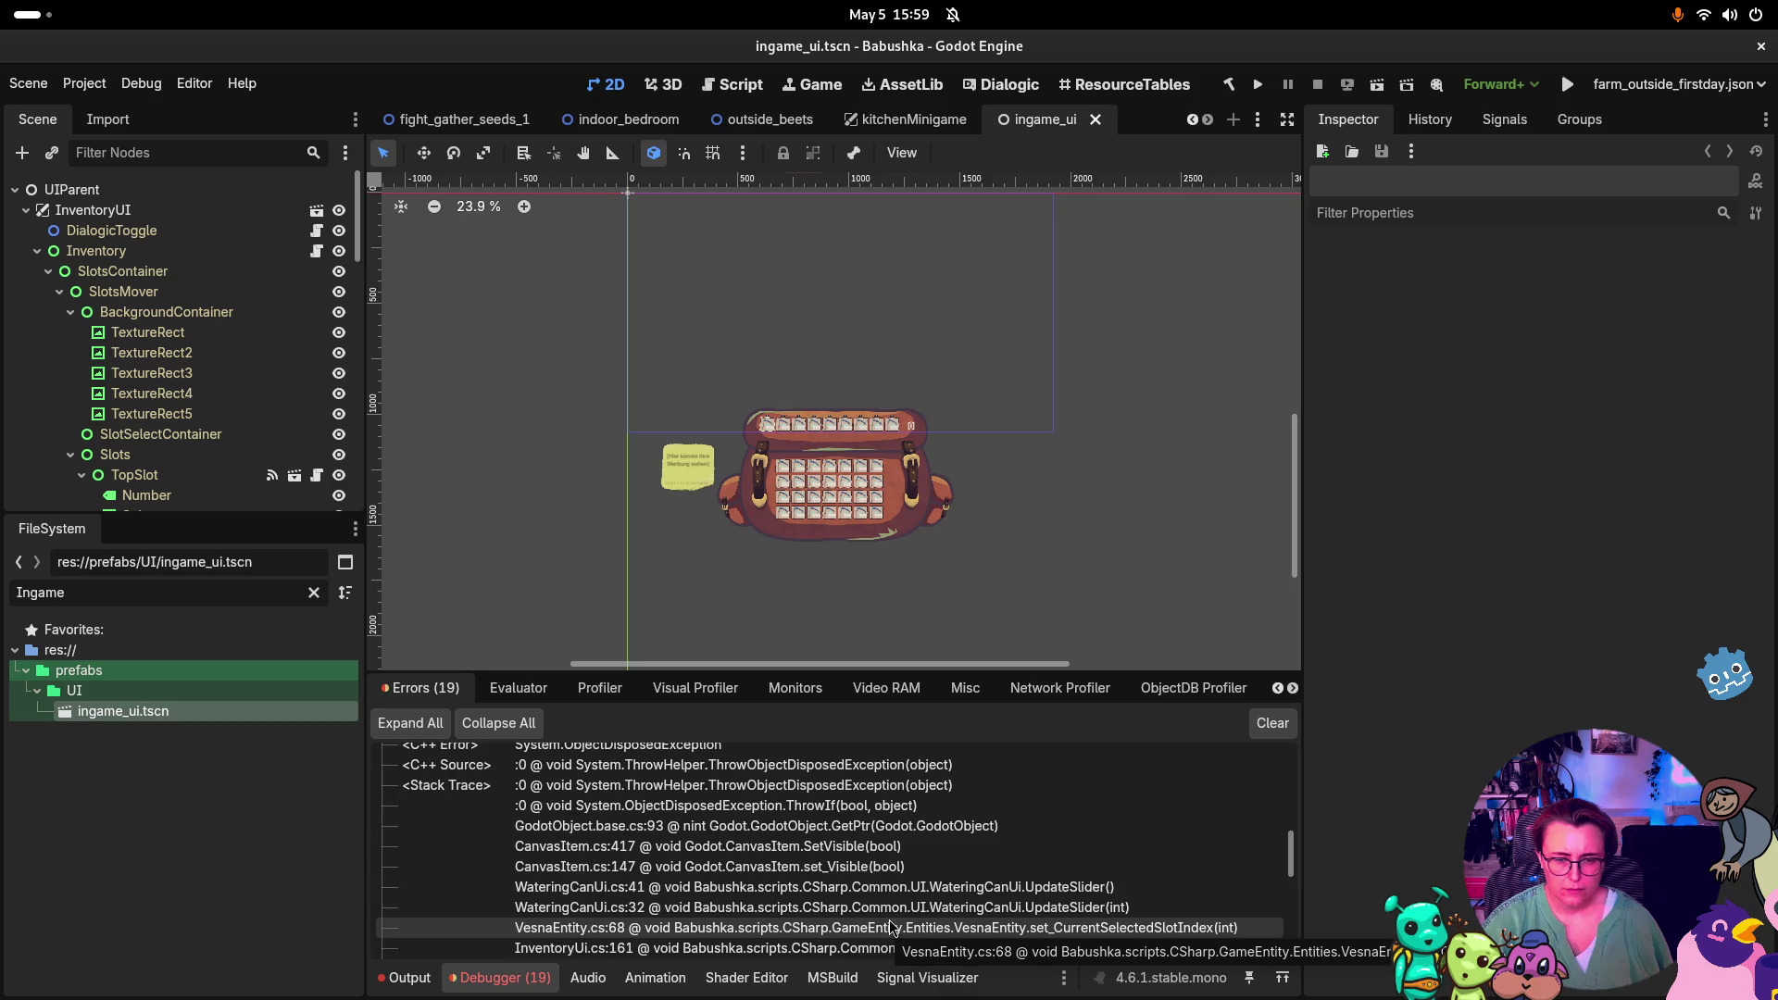
{"action": "scroll", "coordinate": [929, 941], "scroll_direction": "down", "scroll_amount": 1}
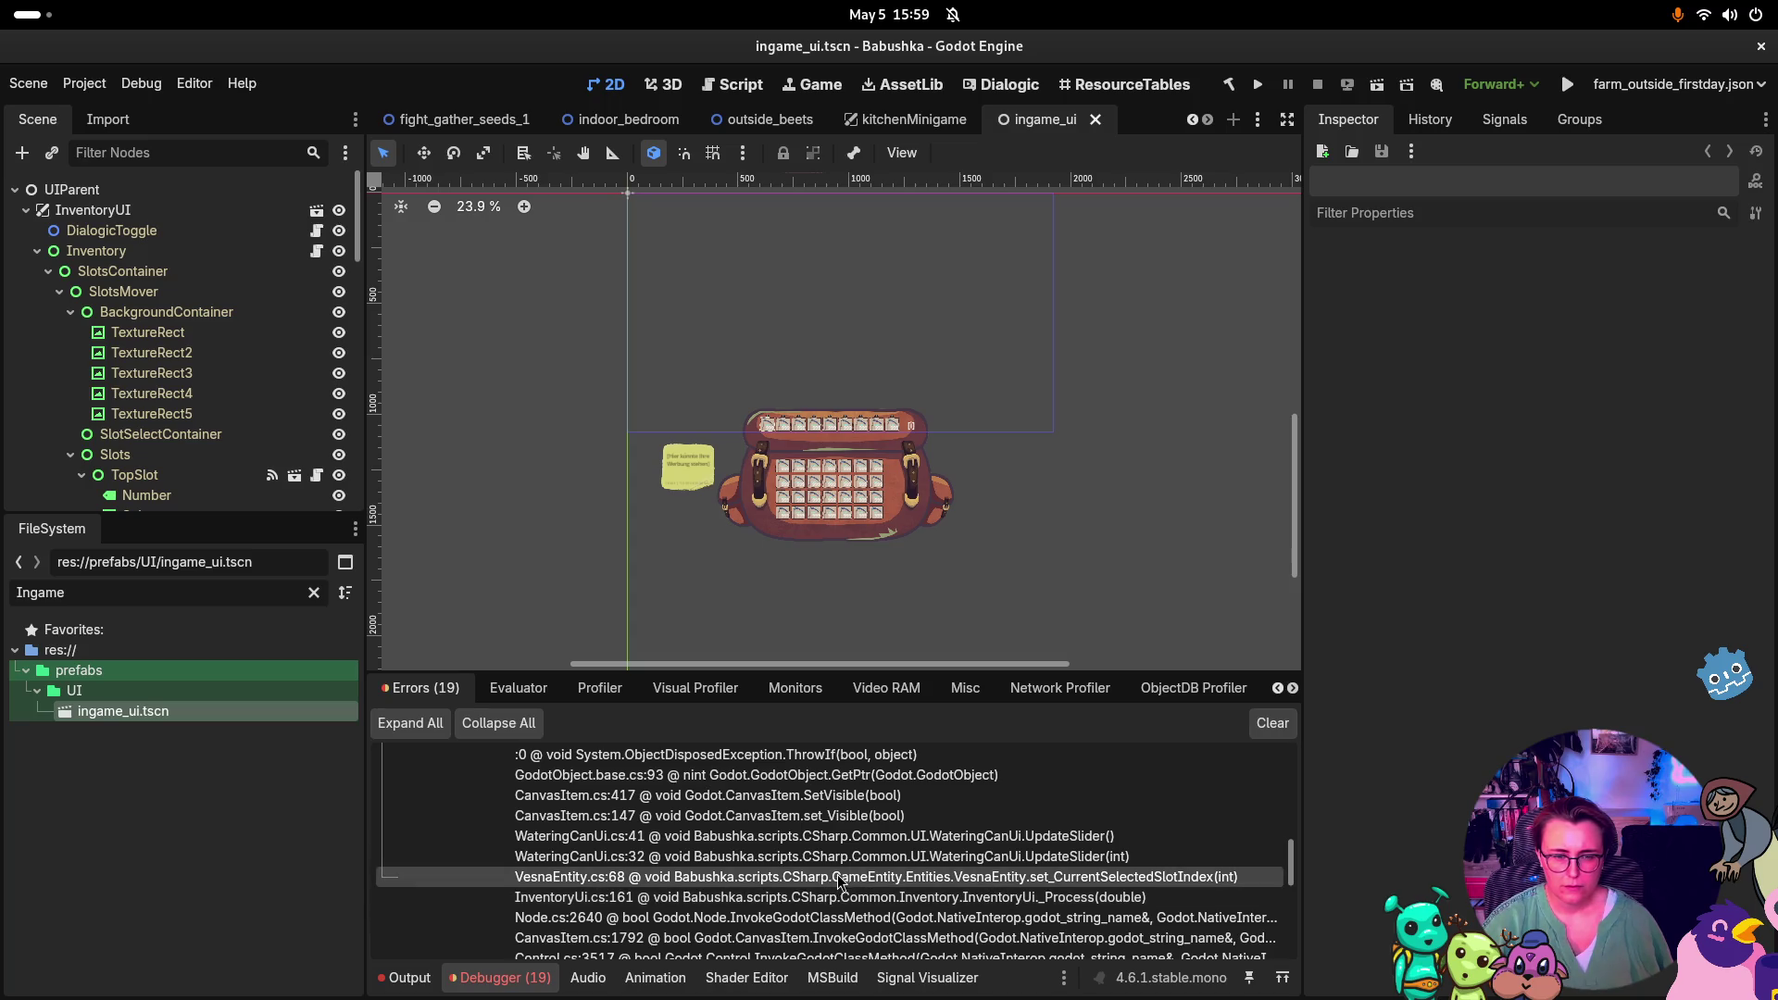
{"action": "scroll", "coordinate": [839, 882], "scroll_direction": "up", "scroll_amount": 2}
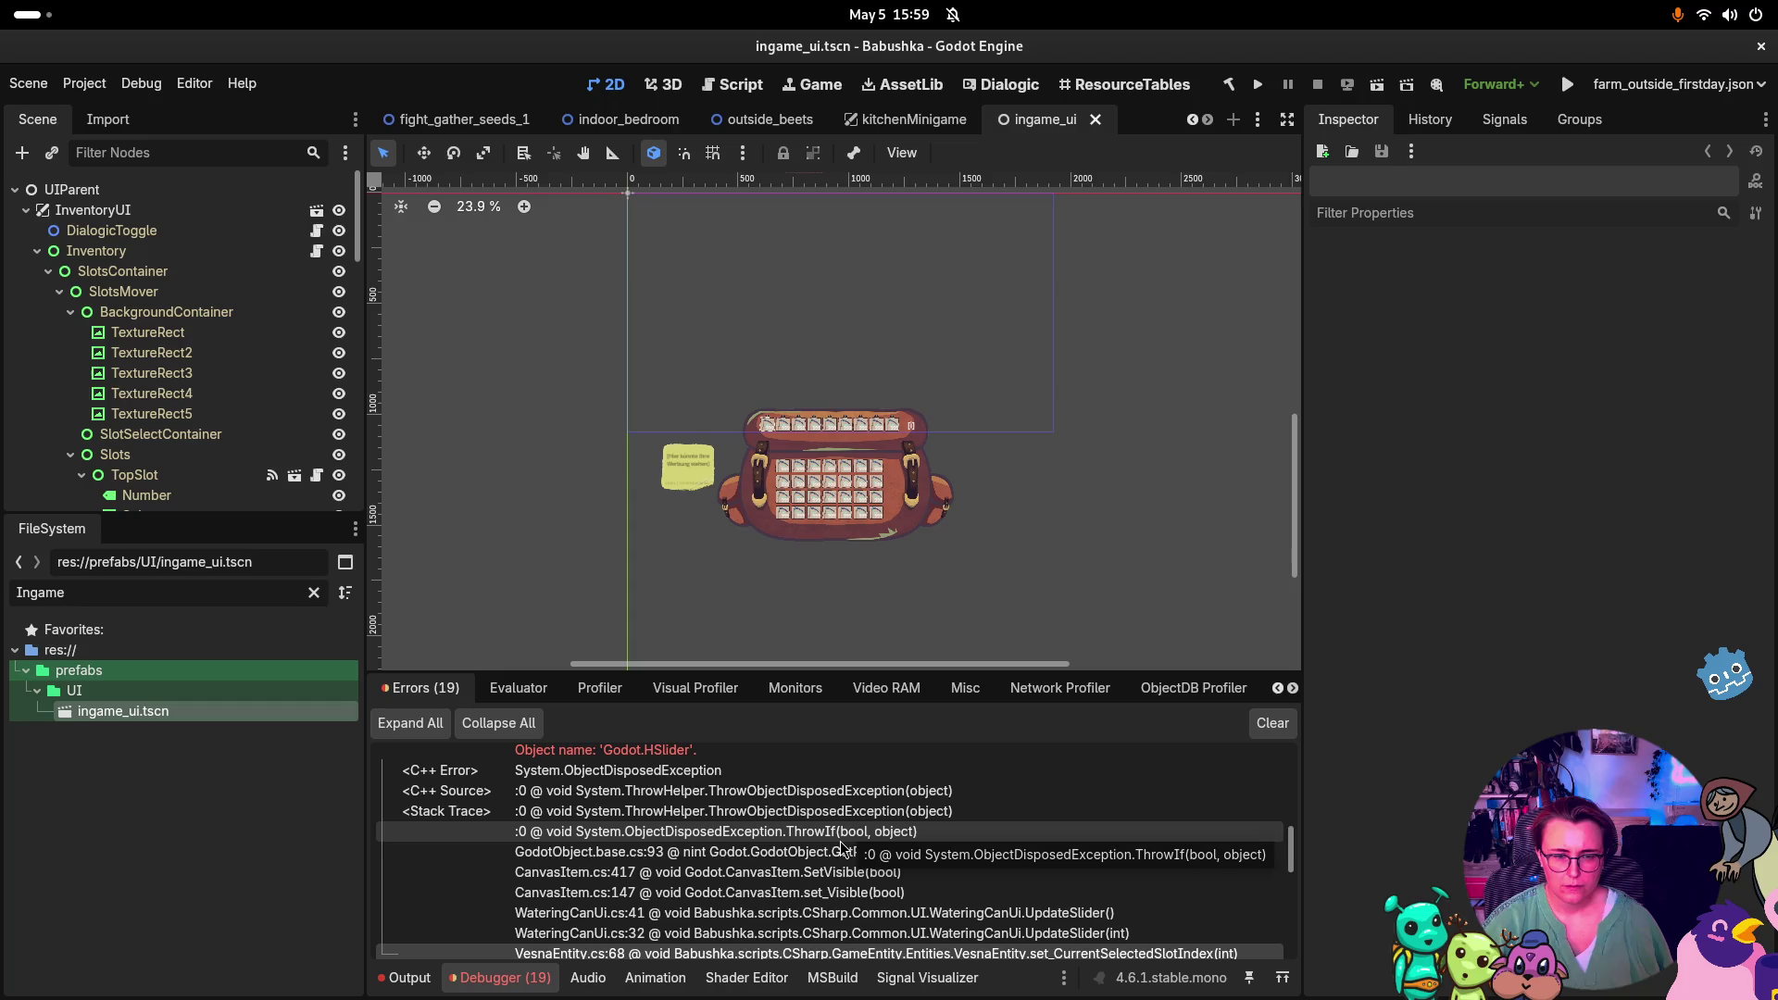
Try jumping to the GodotObject.base.cs:93 and InventoryUi source frames, dismissing both loading-error alerts
{"action": "double_click", "coordinate": [836, 852]}
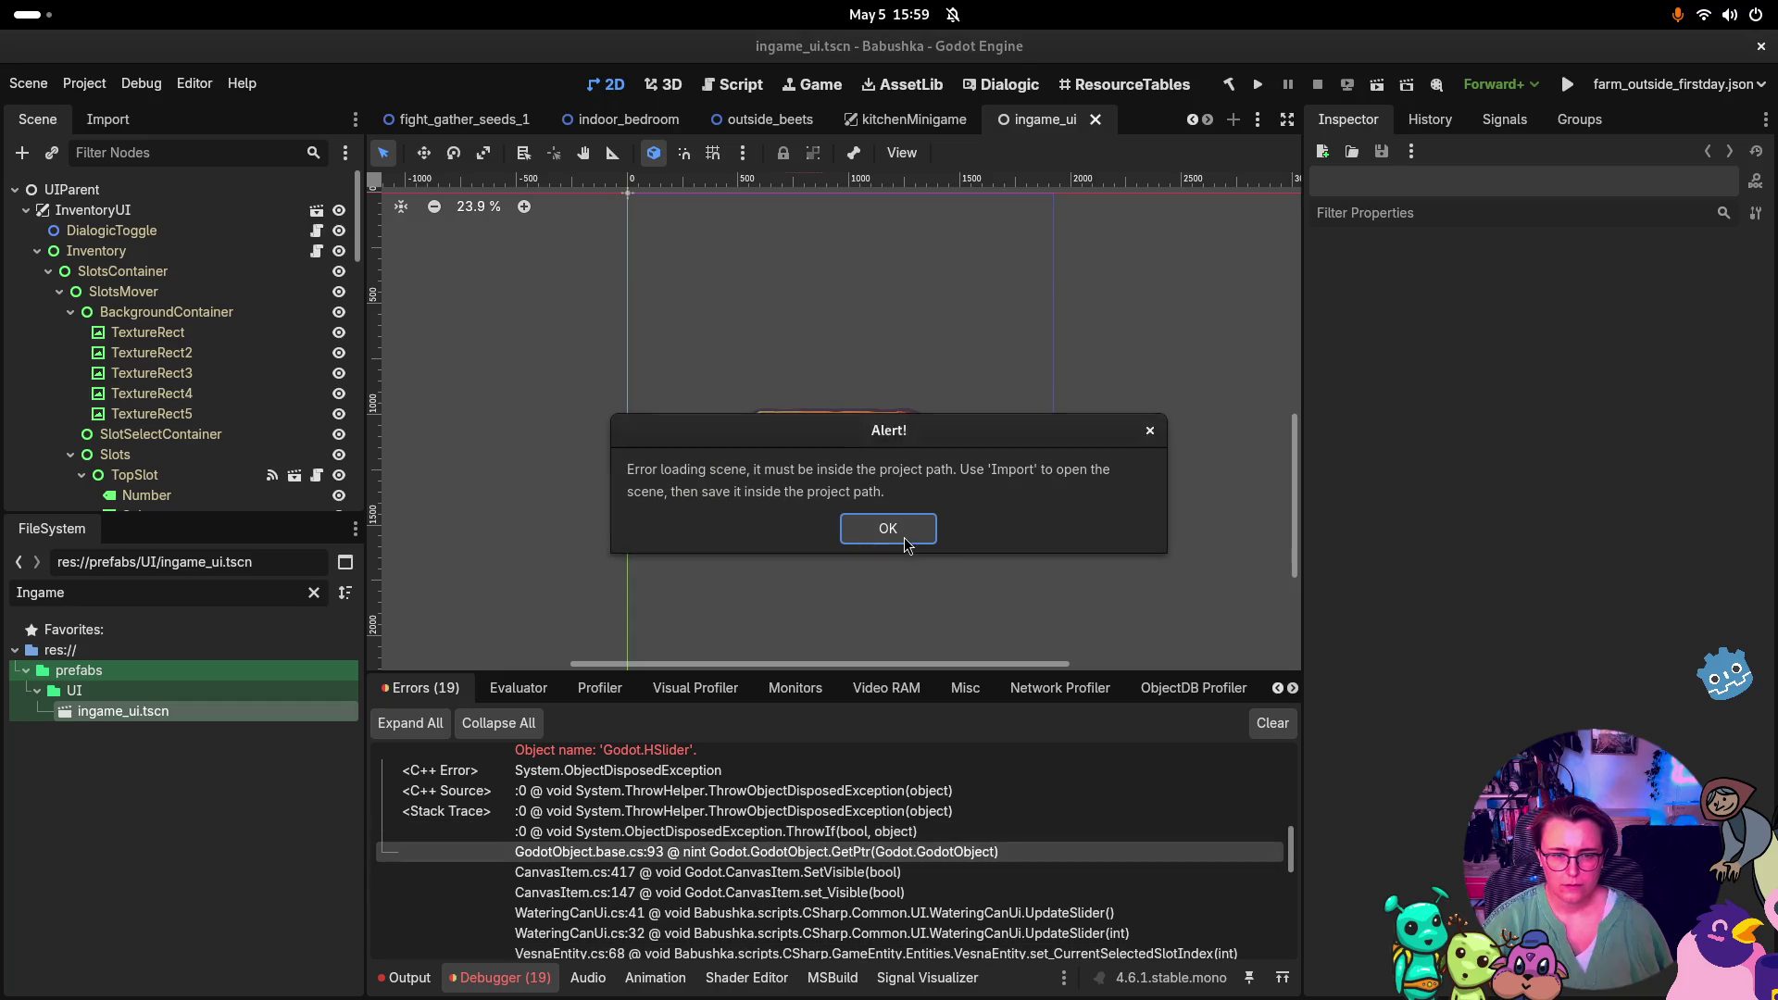
{"action": "left_click", "coordinate": [908, 530]}
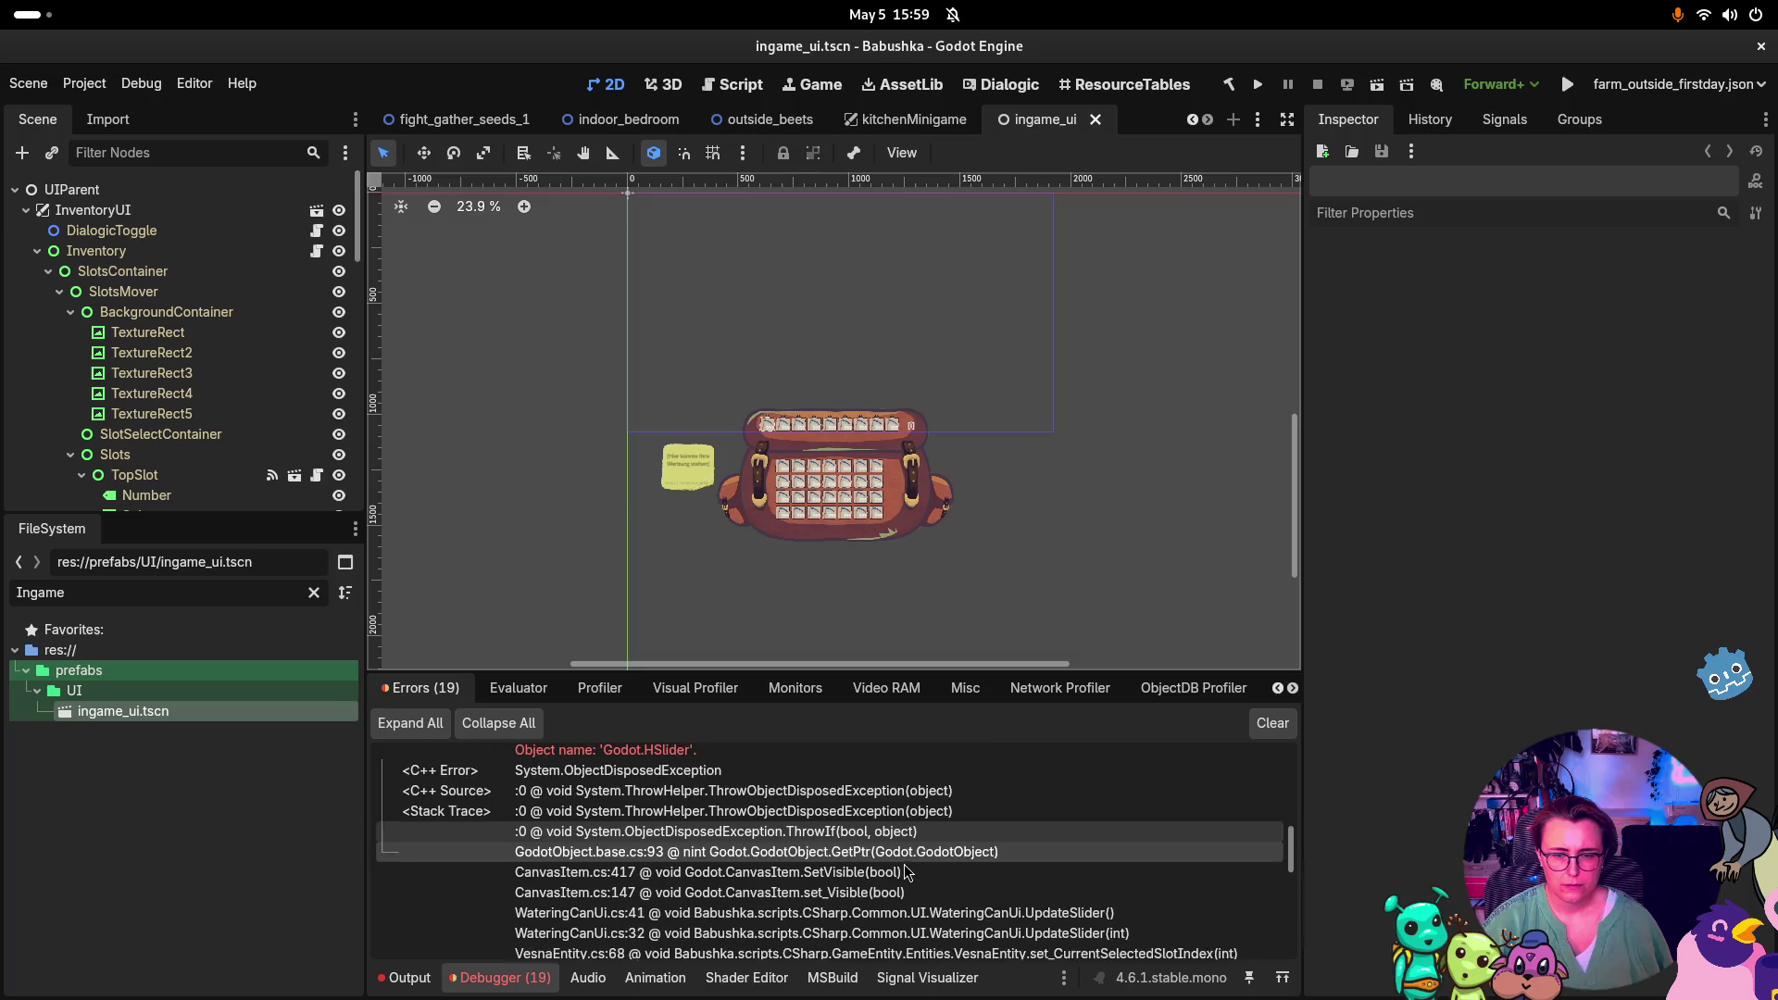
{"action": "scroll", "coordinate": [870, 833], "scroll_direction": "down", "scroll_amount": 5}
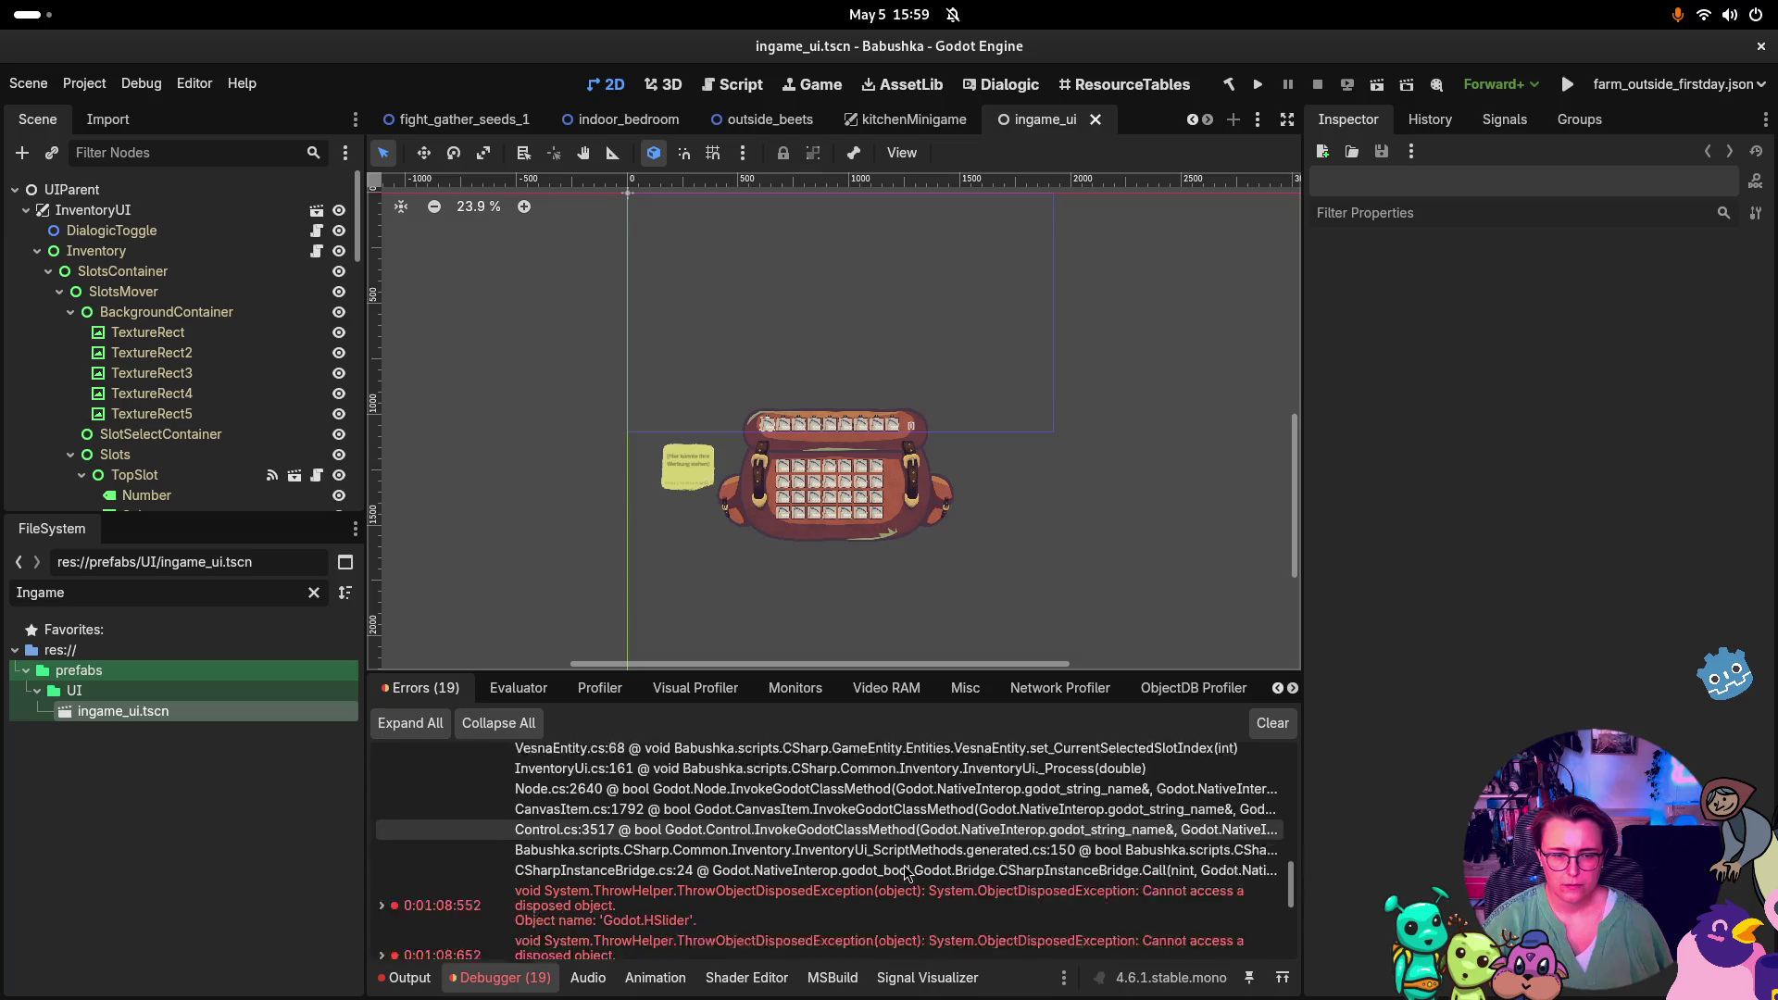
{"action": "double_click", "coordinate": [871, 826]}
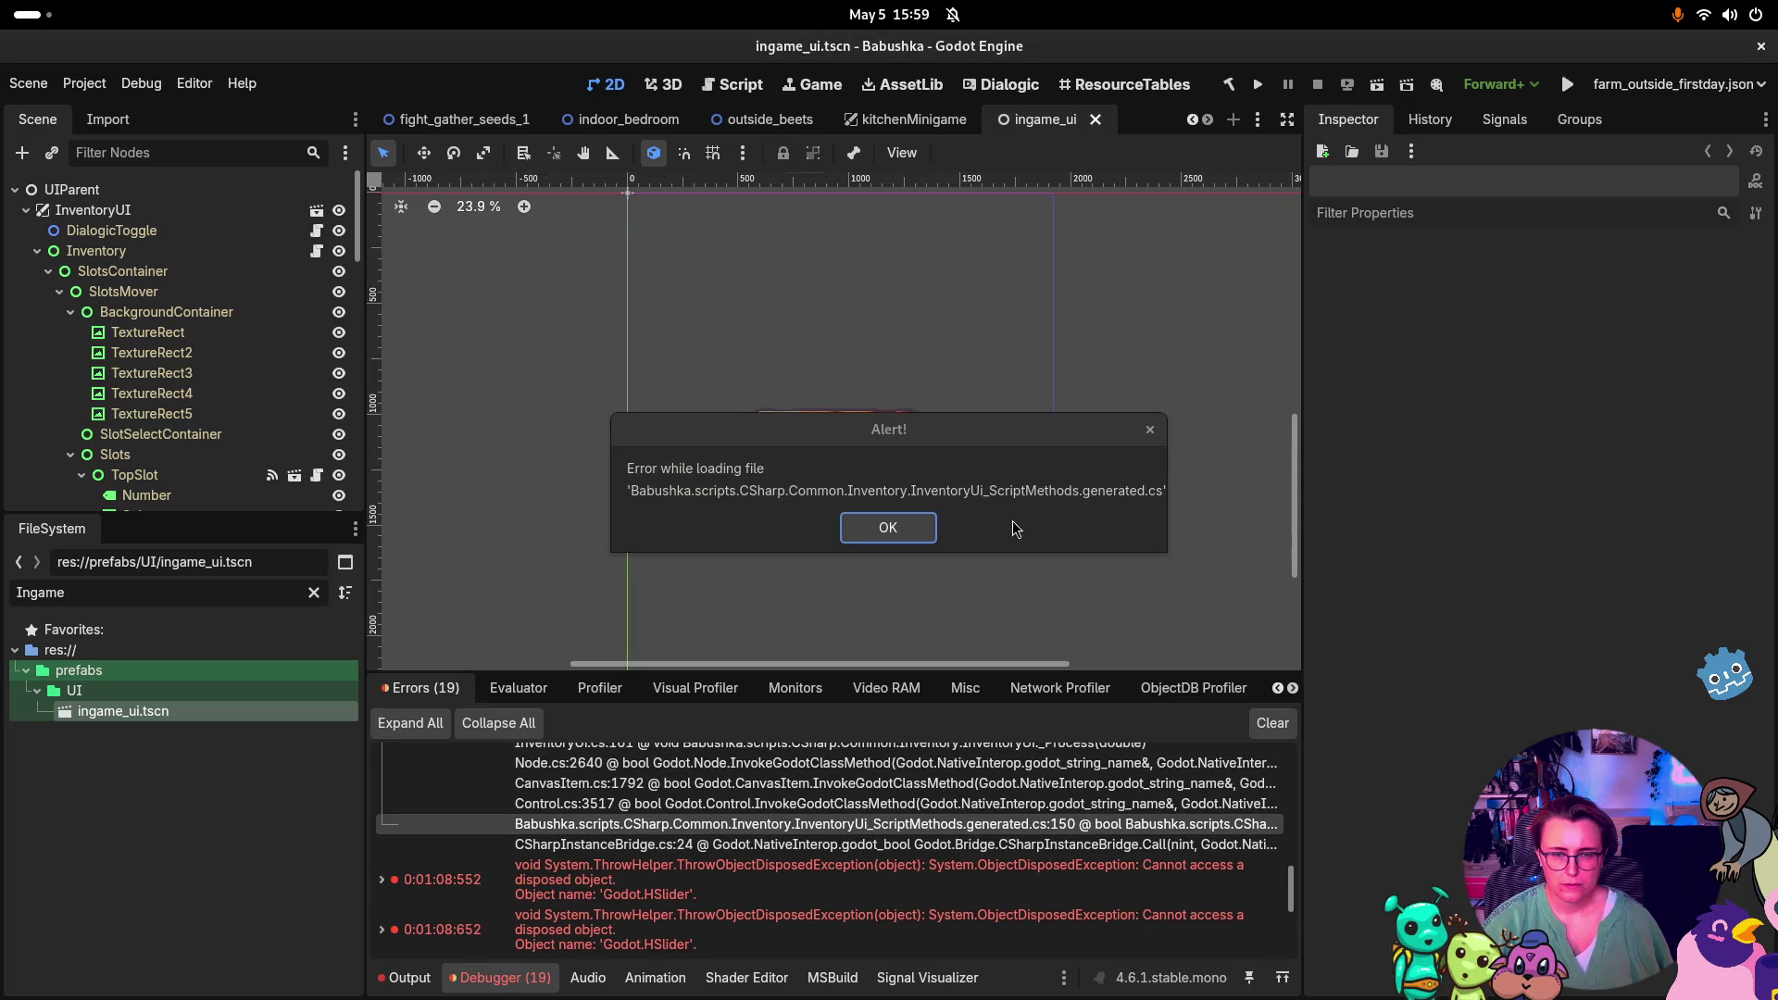
{"action": "left_click", "coordinate": [919, 524]}
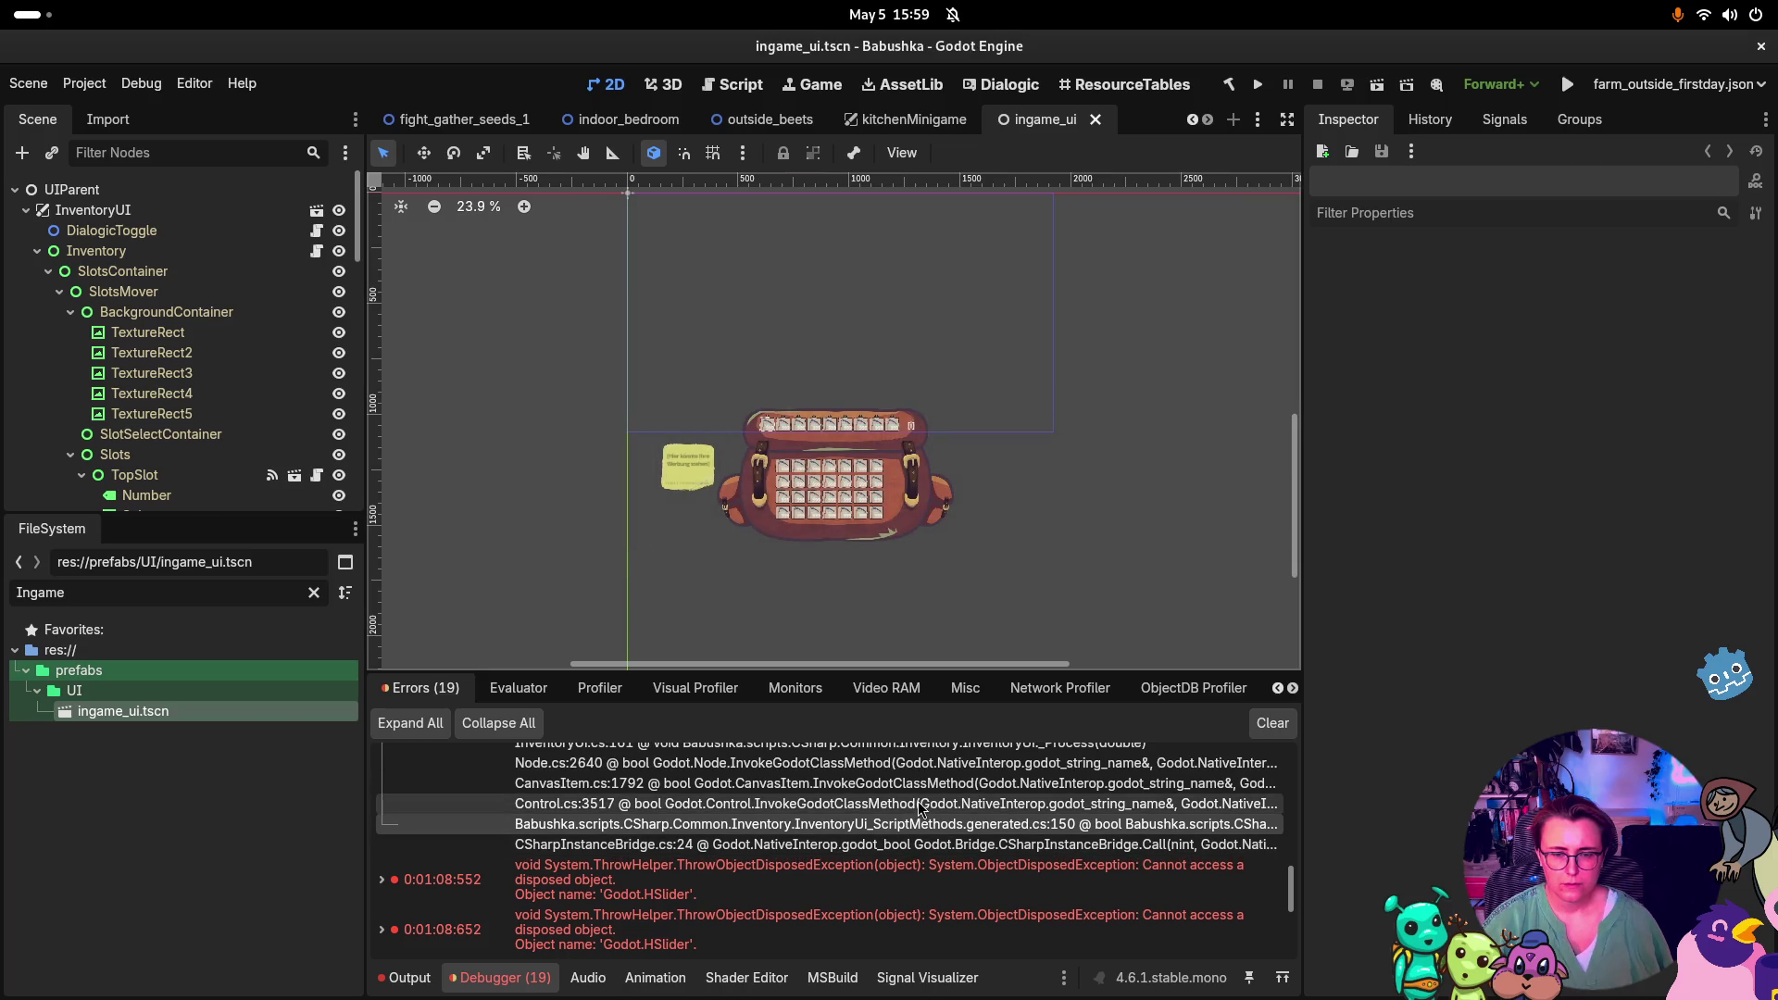
{"action": "scroll", "coordinate": [909, 834], "scroll_direction": "up", "scroll_amount": 2}
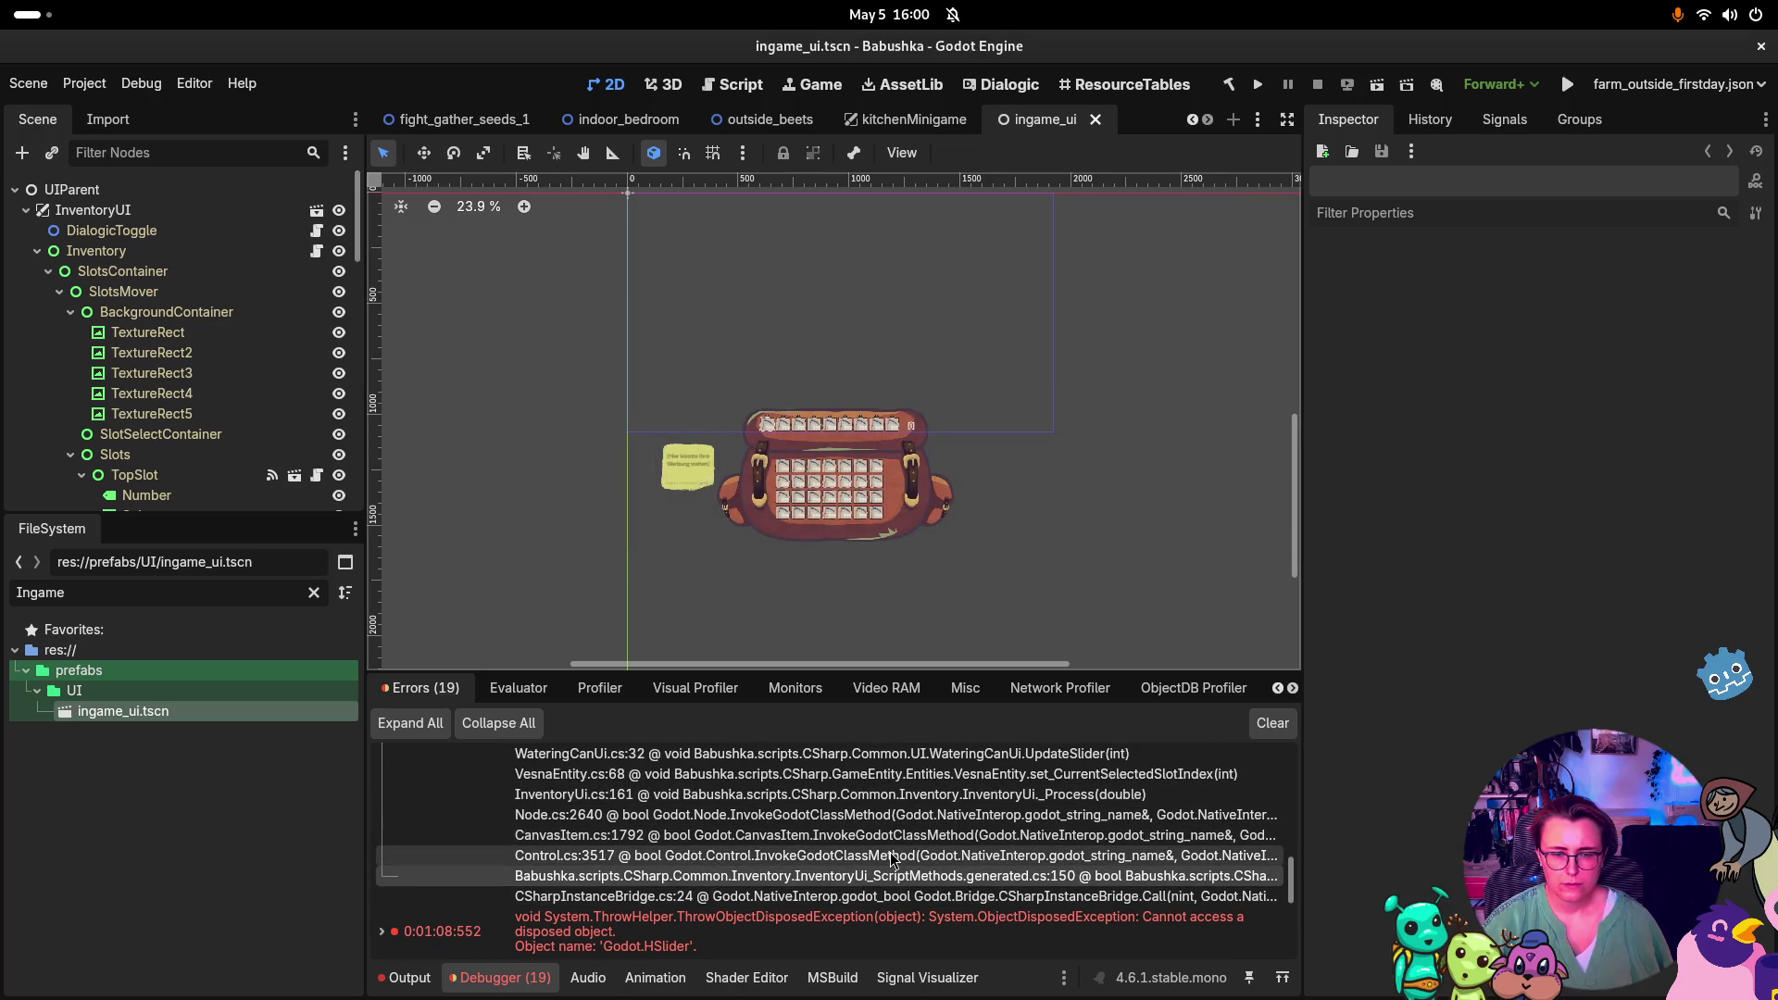
{"action": "scroll", "coordinate": [898, 834], "scroll_direction": "up", "scroll_amount": 1}
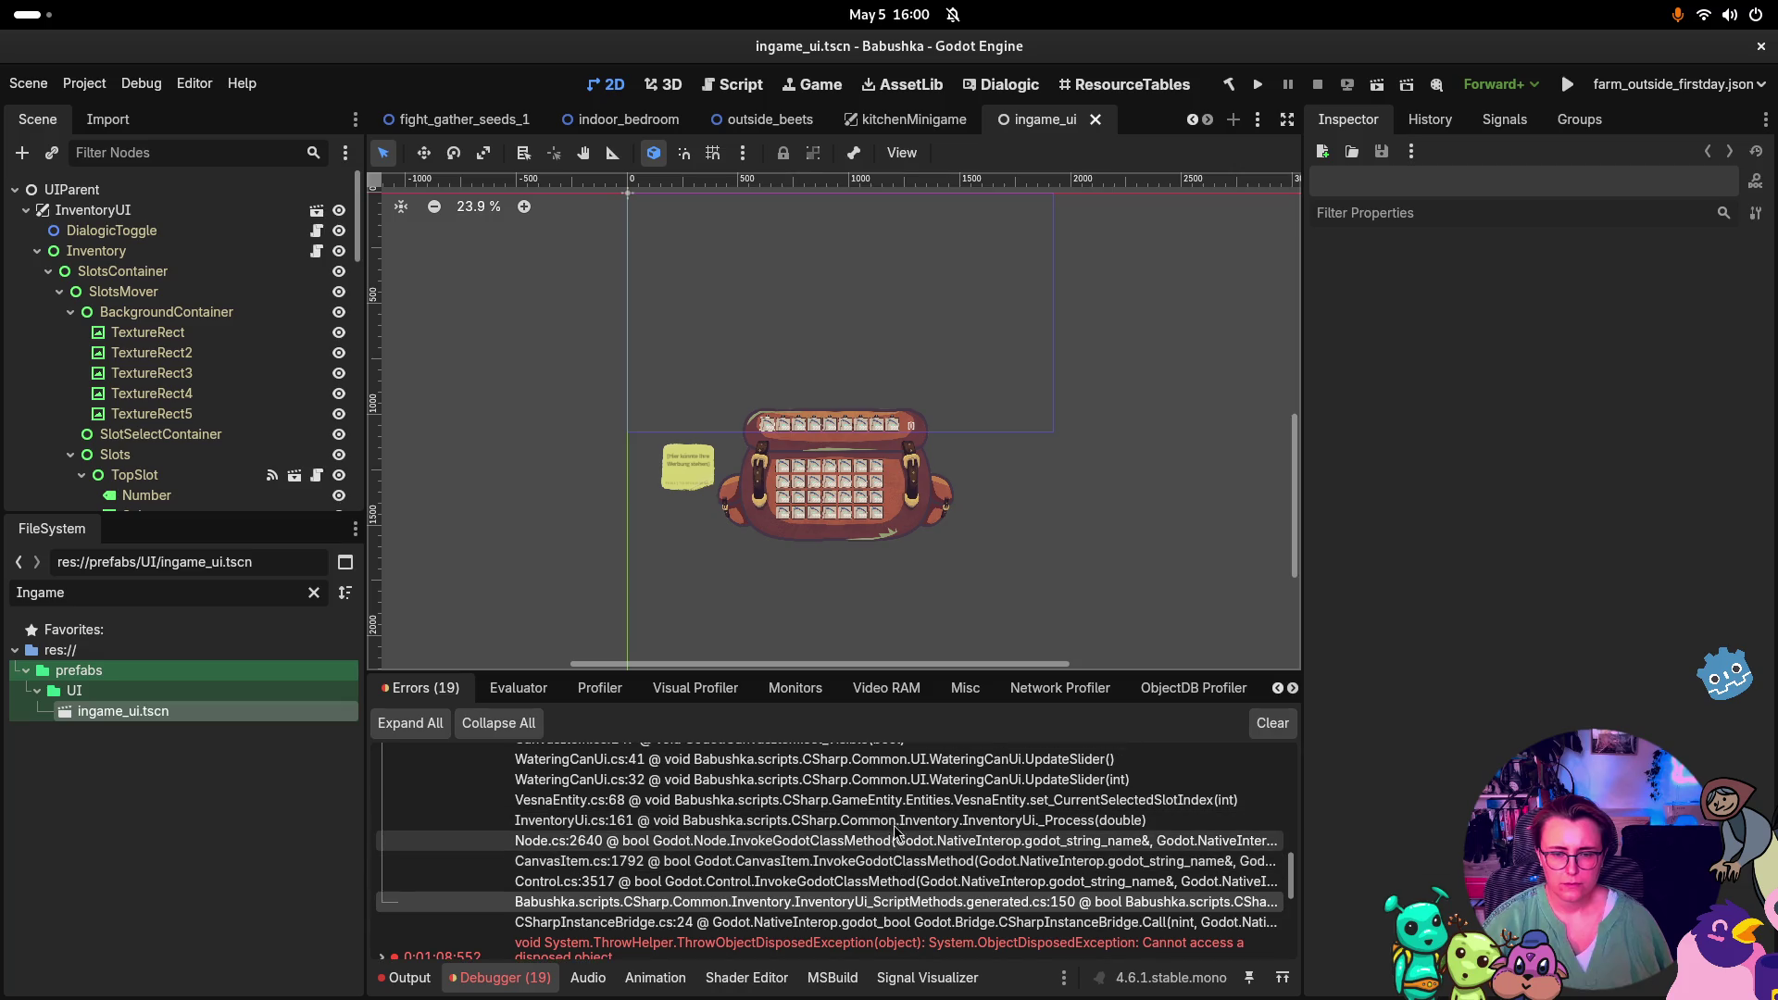
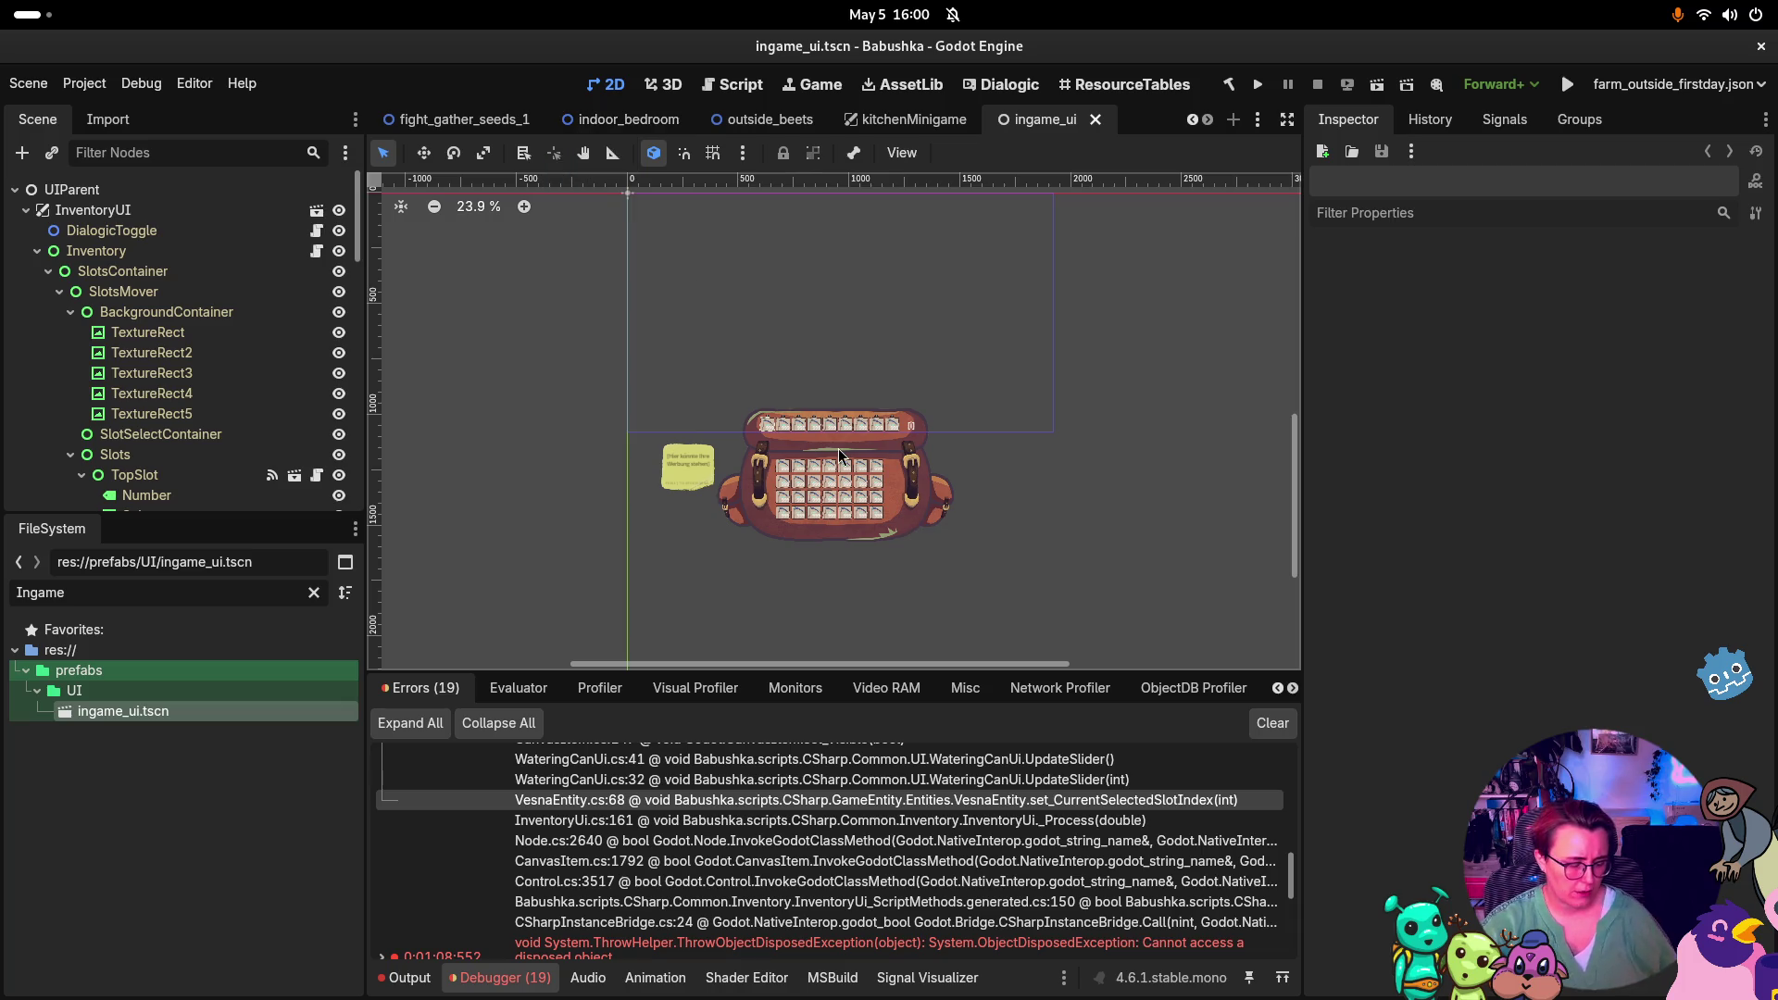
Switch from Godot to the Rider window showing the outside_beets.tscn commit diff
{"action": "key", "text": "super"}
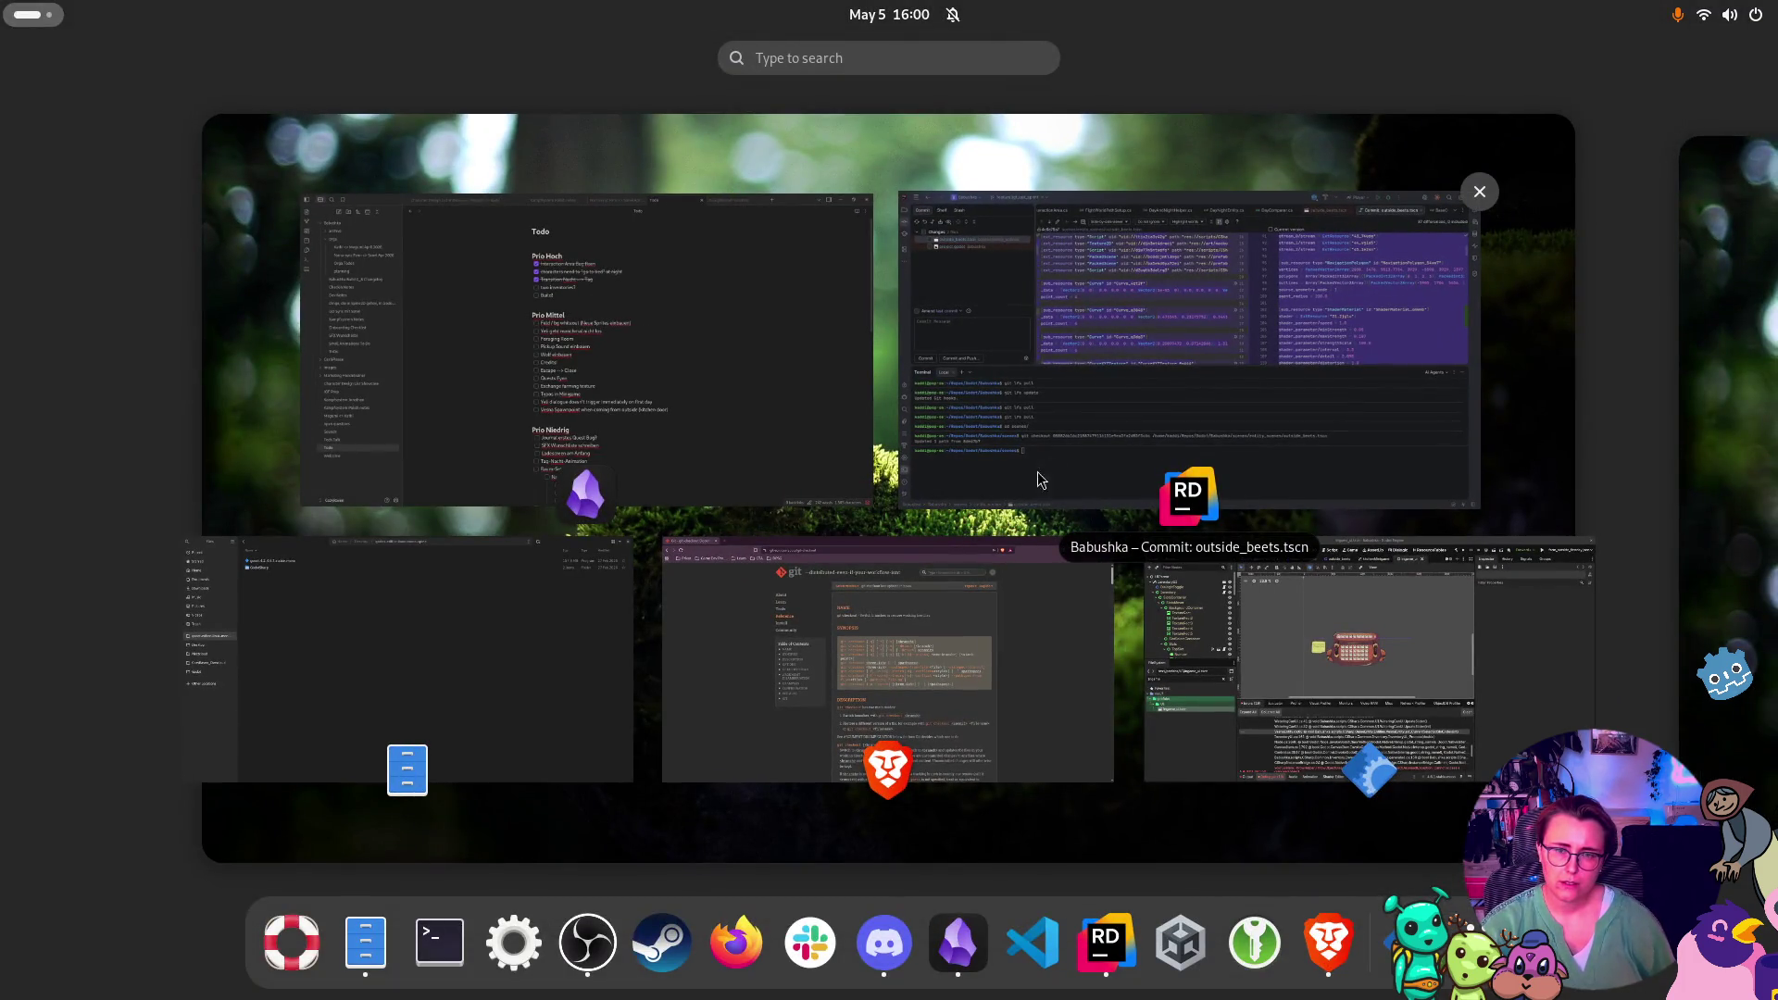
{"action": "left_click", "coordinate": [1192, 368]}
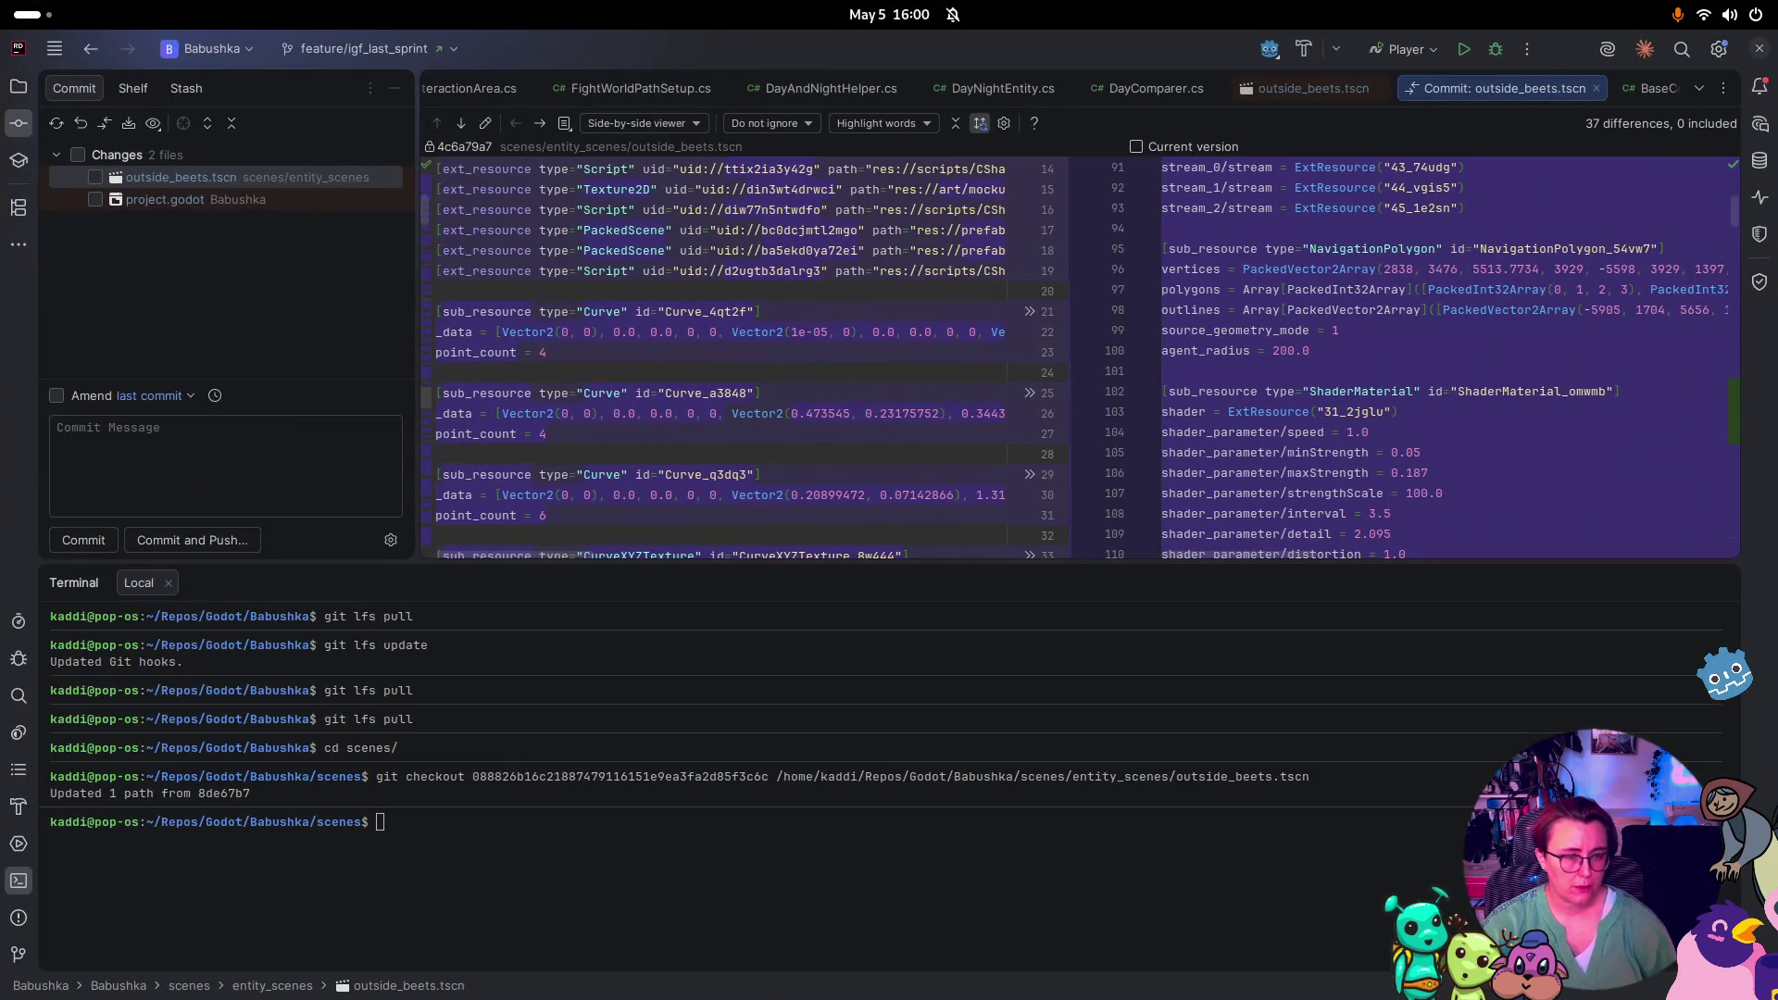
Commit outside_beets.tscn with the message 'reverted broken beetroot garden'
{"action": "left_click", "coordinate": [96, 177]}
{"action": "left_click", "coordinate": [114, 460]}
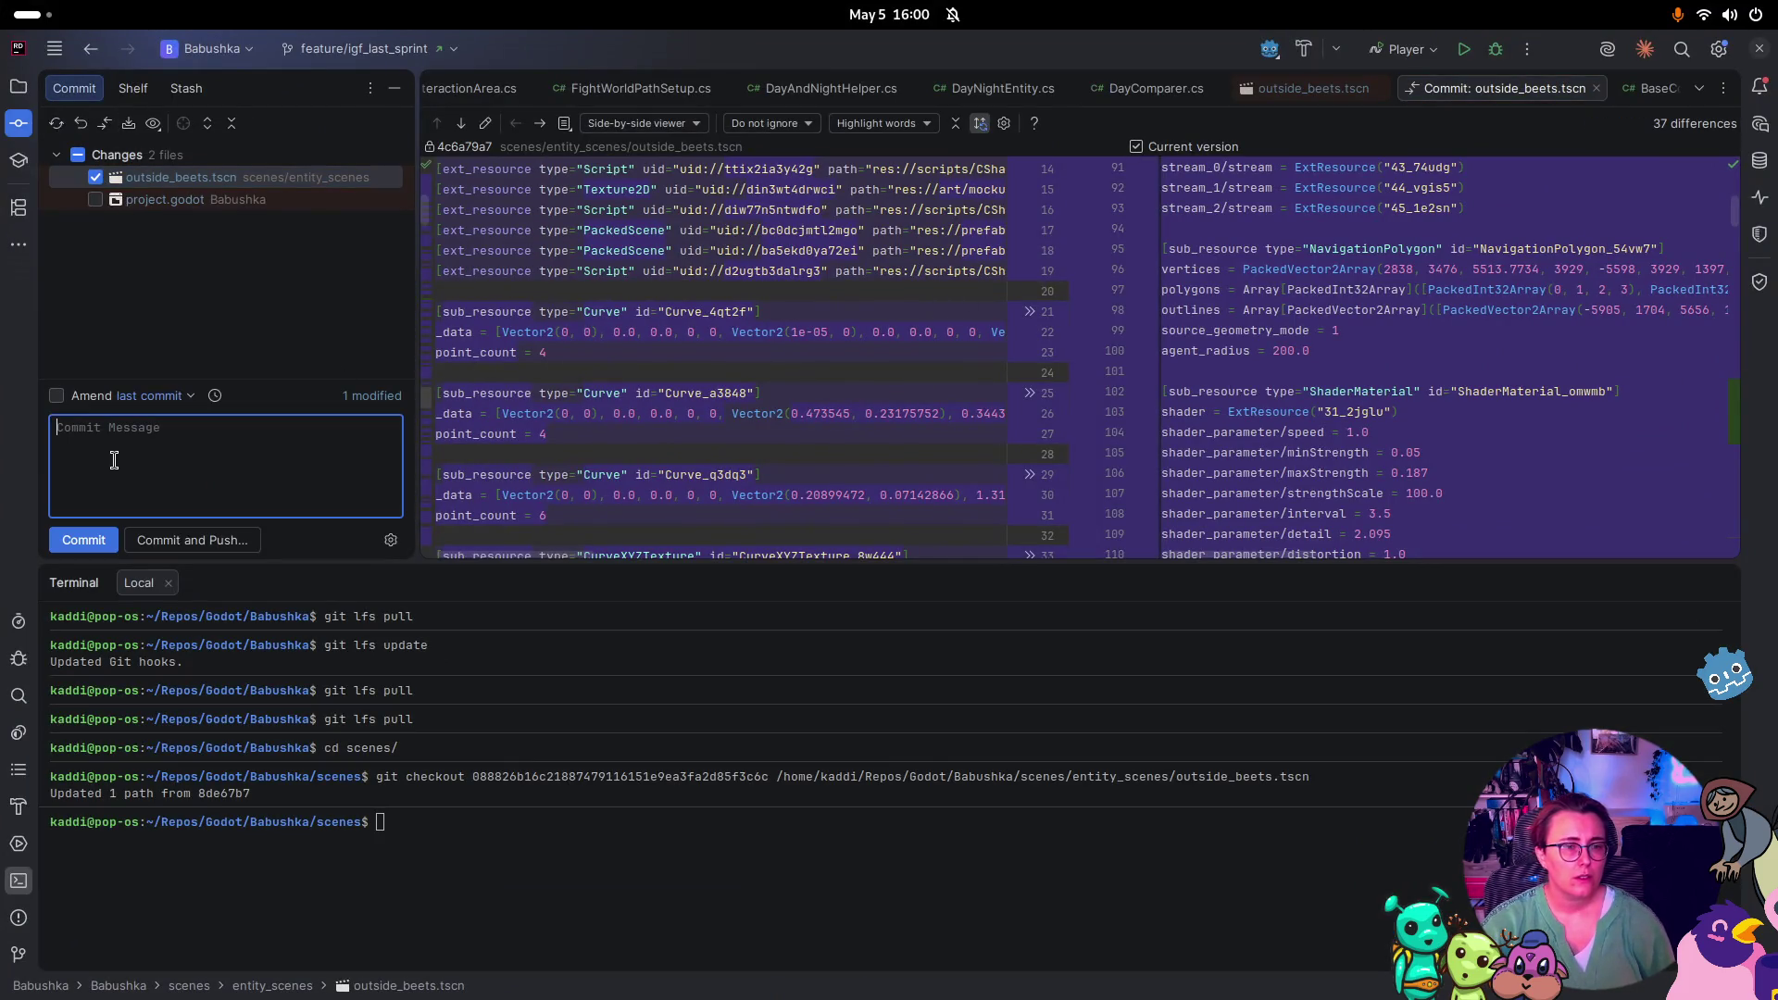
{"action": "type", "text": "reverted broken beetroot garden"}
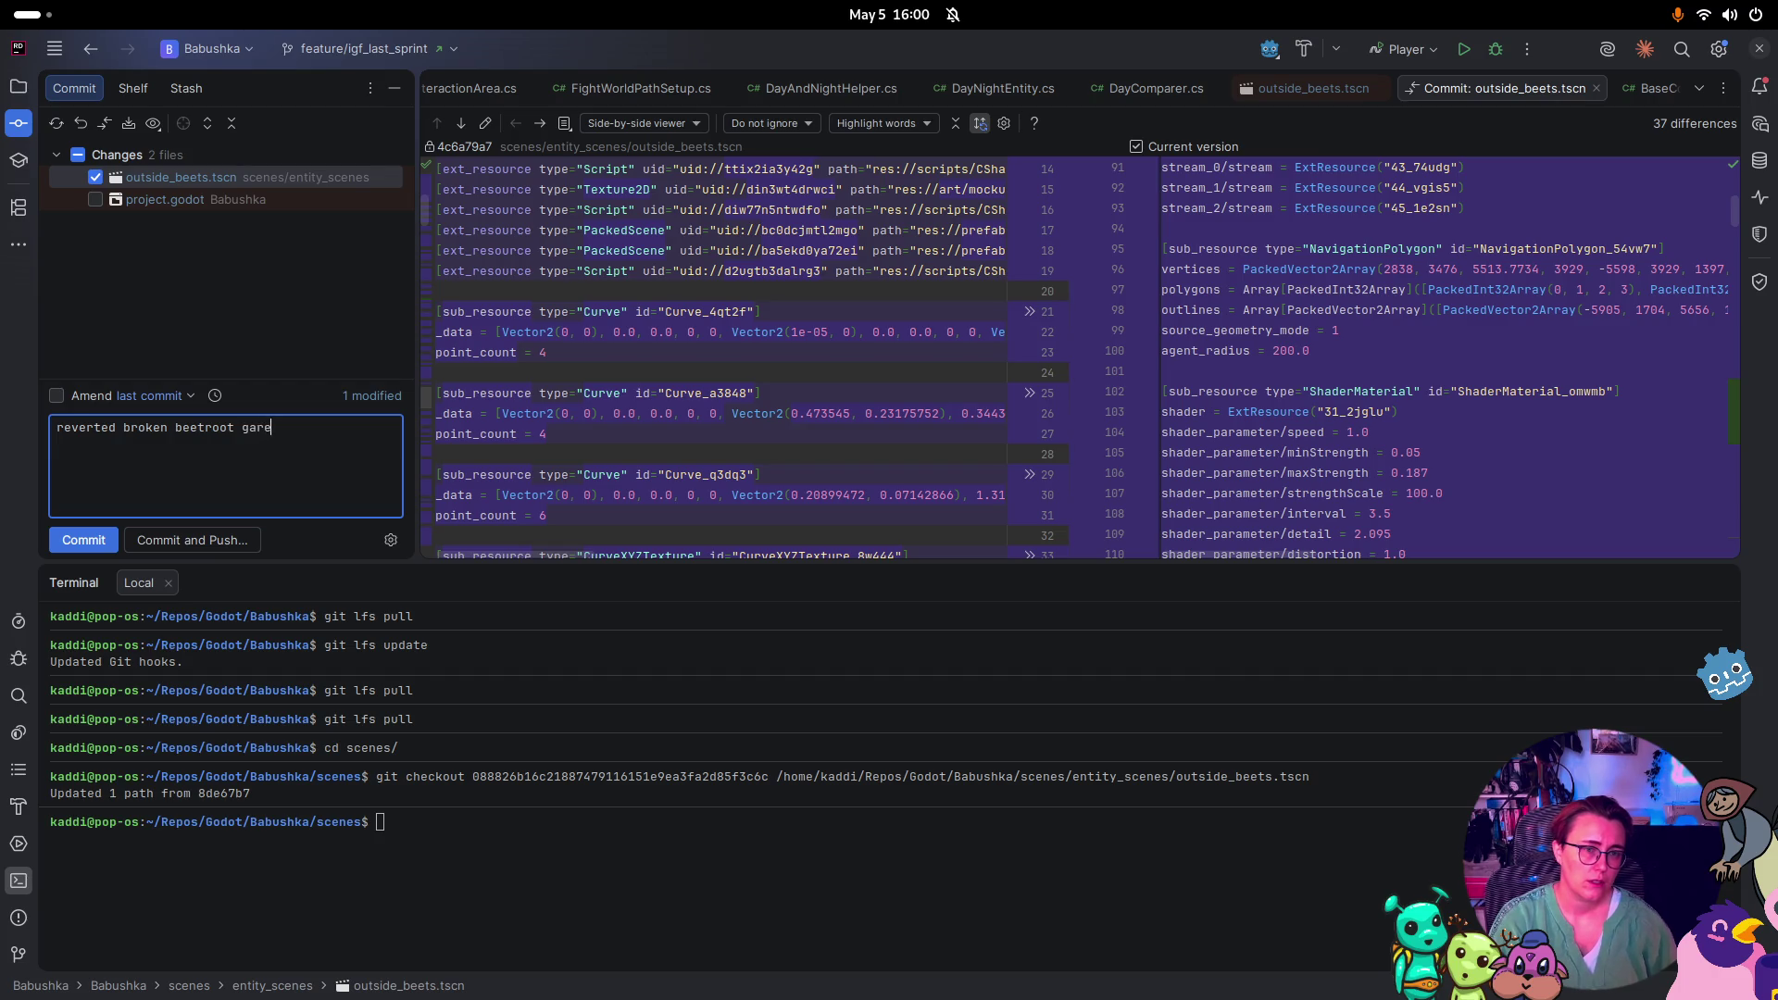
{"action": "left_click", "coordinate": [84, 540]}
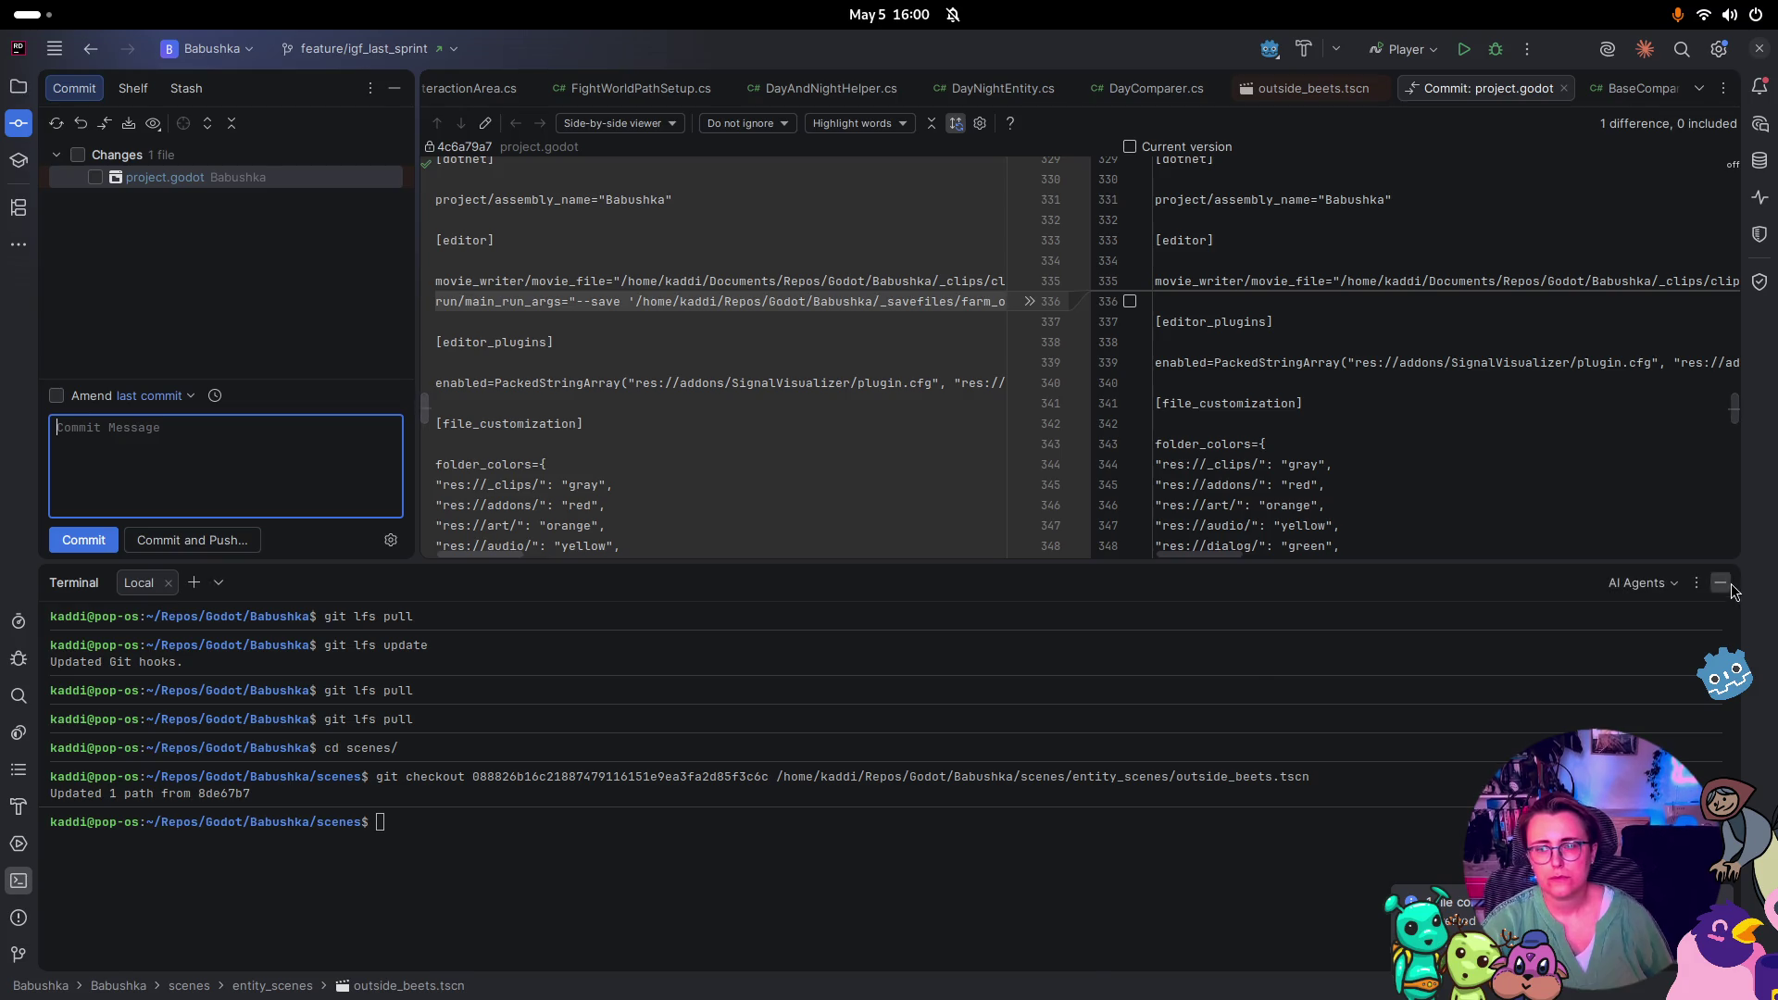
Close the Terminal panel and all open editor tabs in Rider
{"action": "left_click", "coordinate": [1726, 583]}
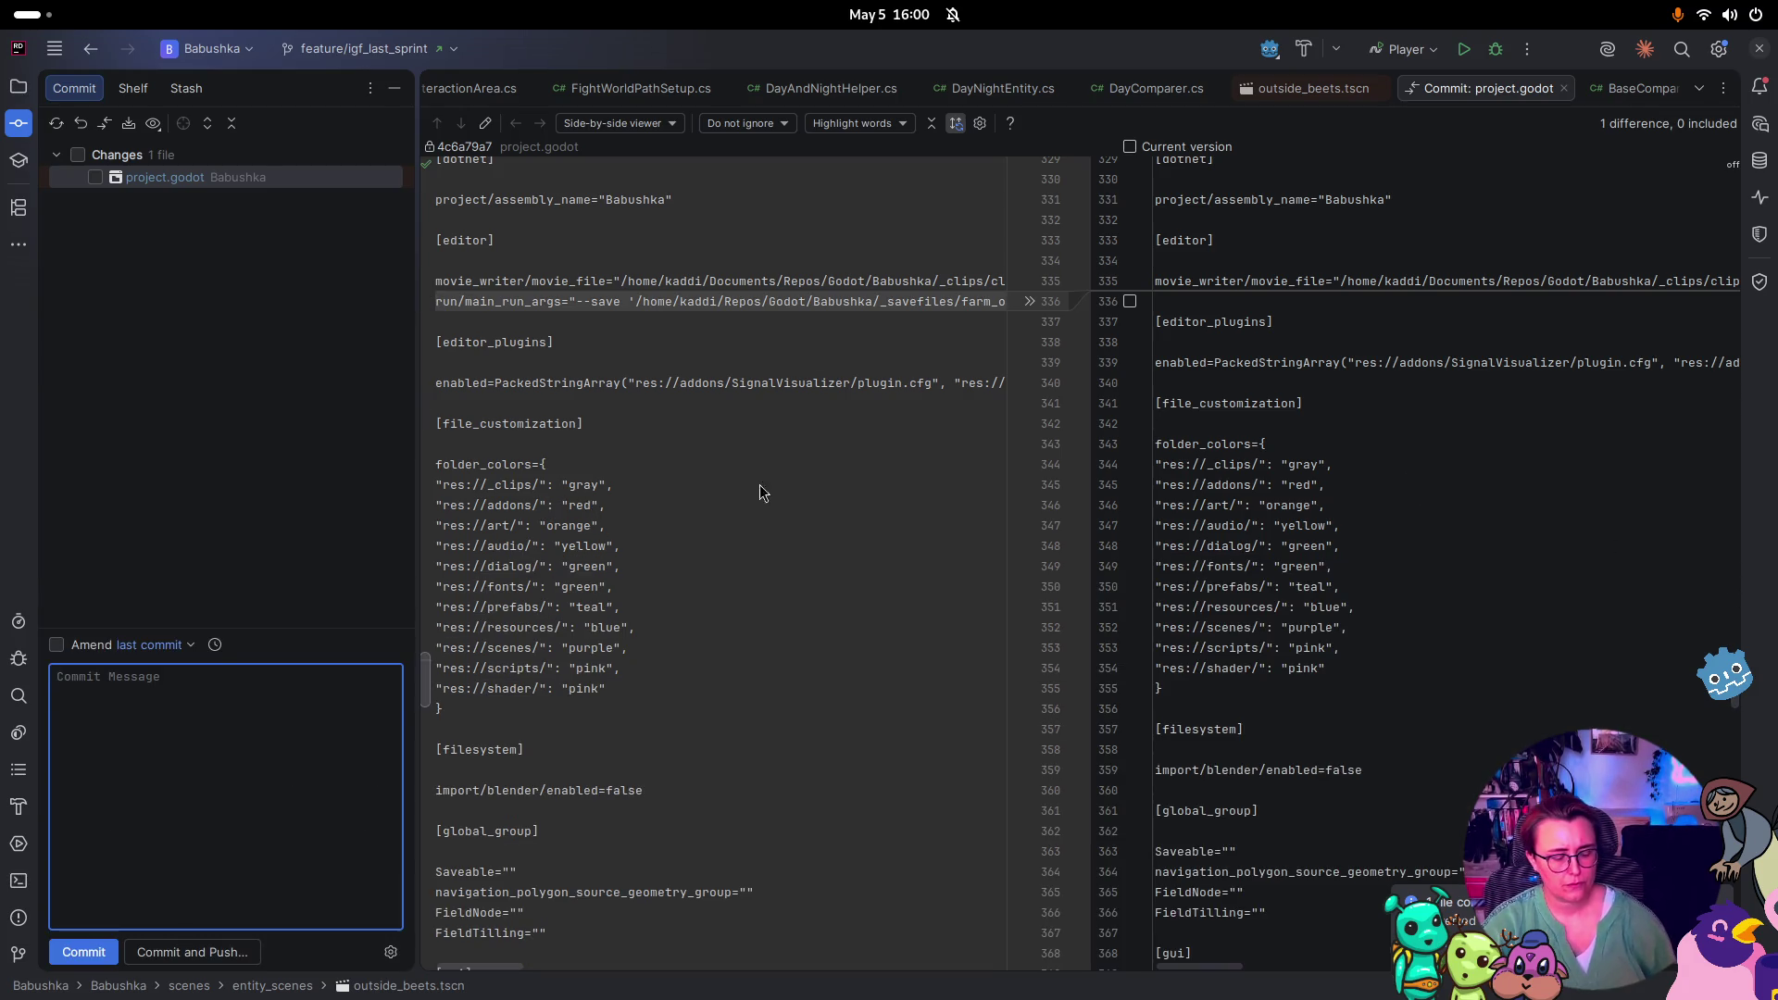
{"action": "key", "text": "super"}
{"action": "left_click", "coordinate": [1144, 440]}
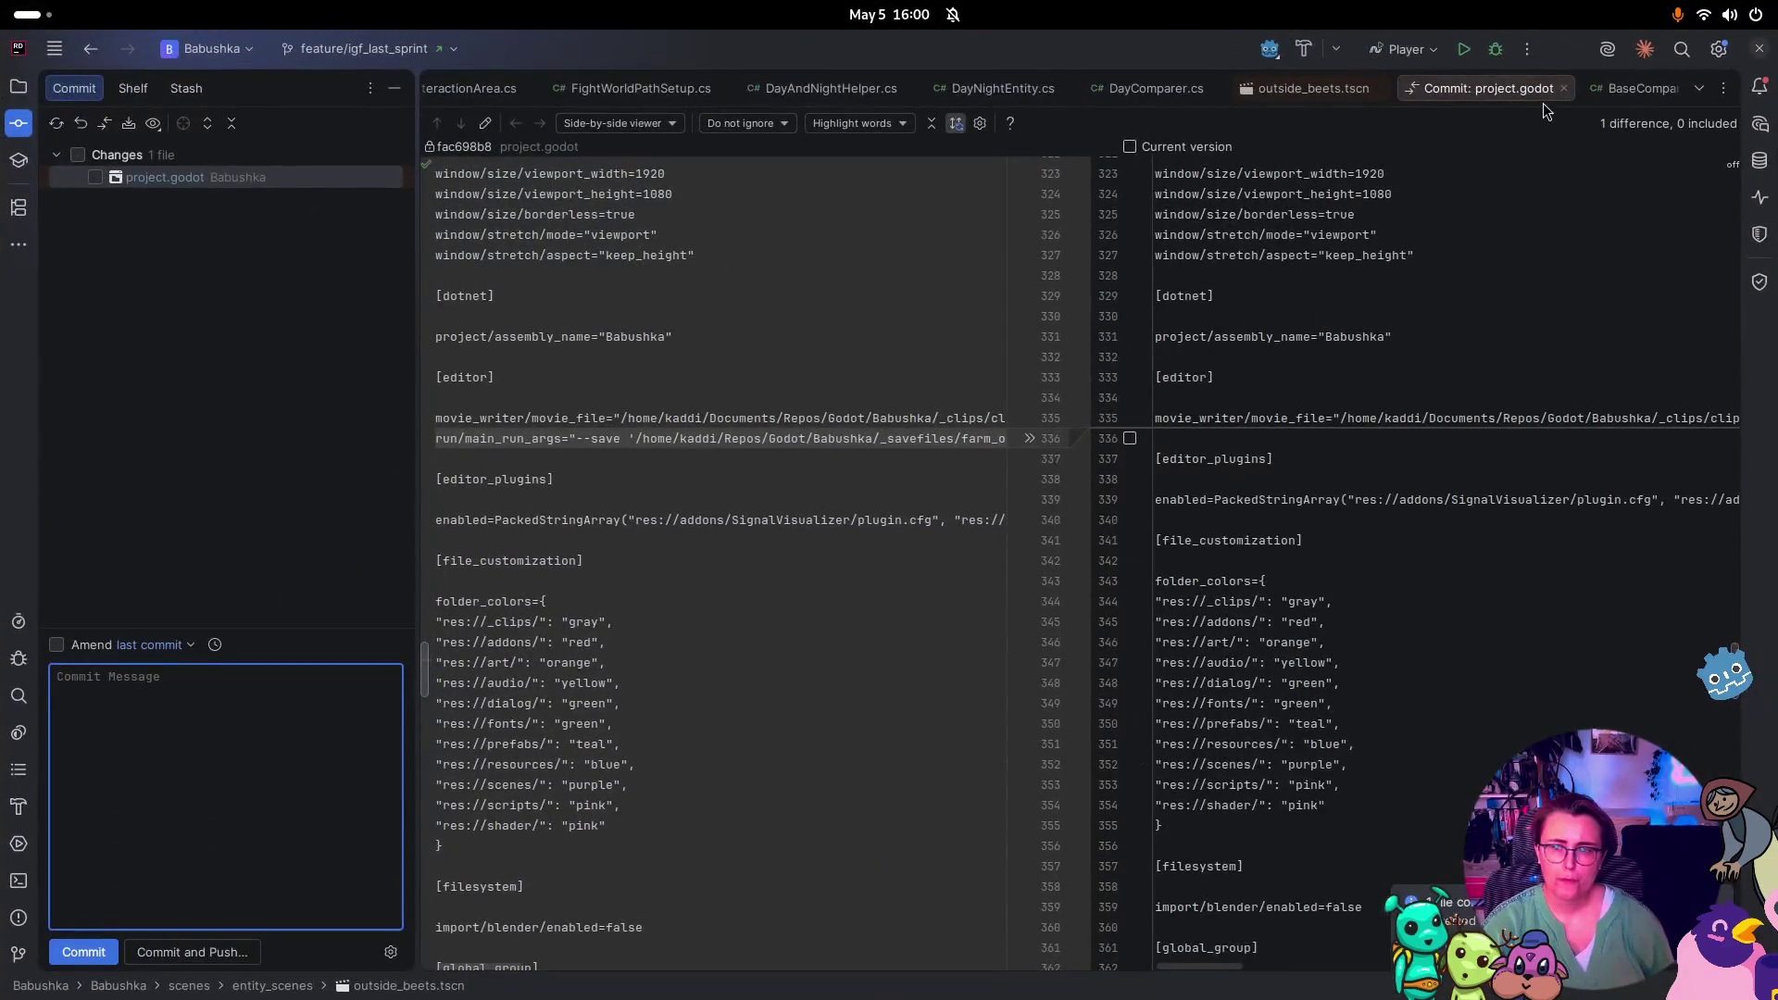
{"action": "left_click", "coordinate": [1722, 89]}
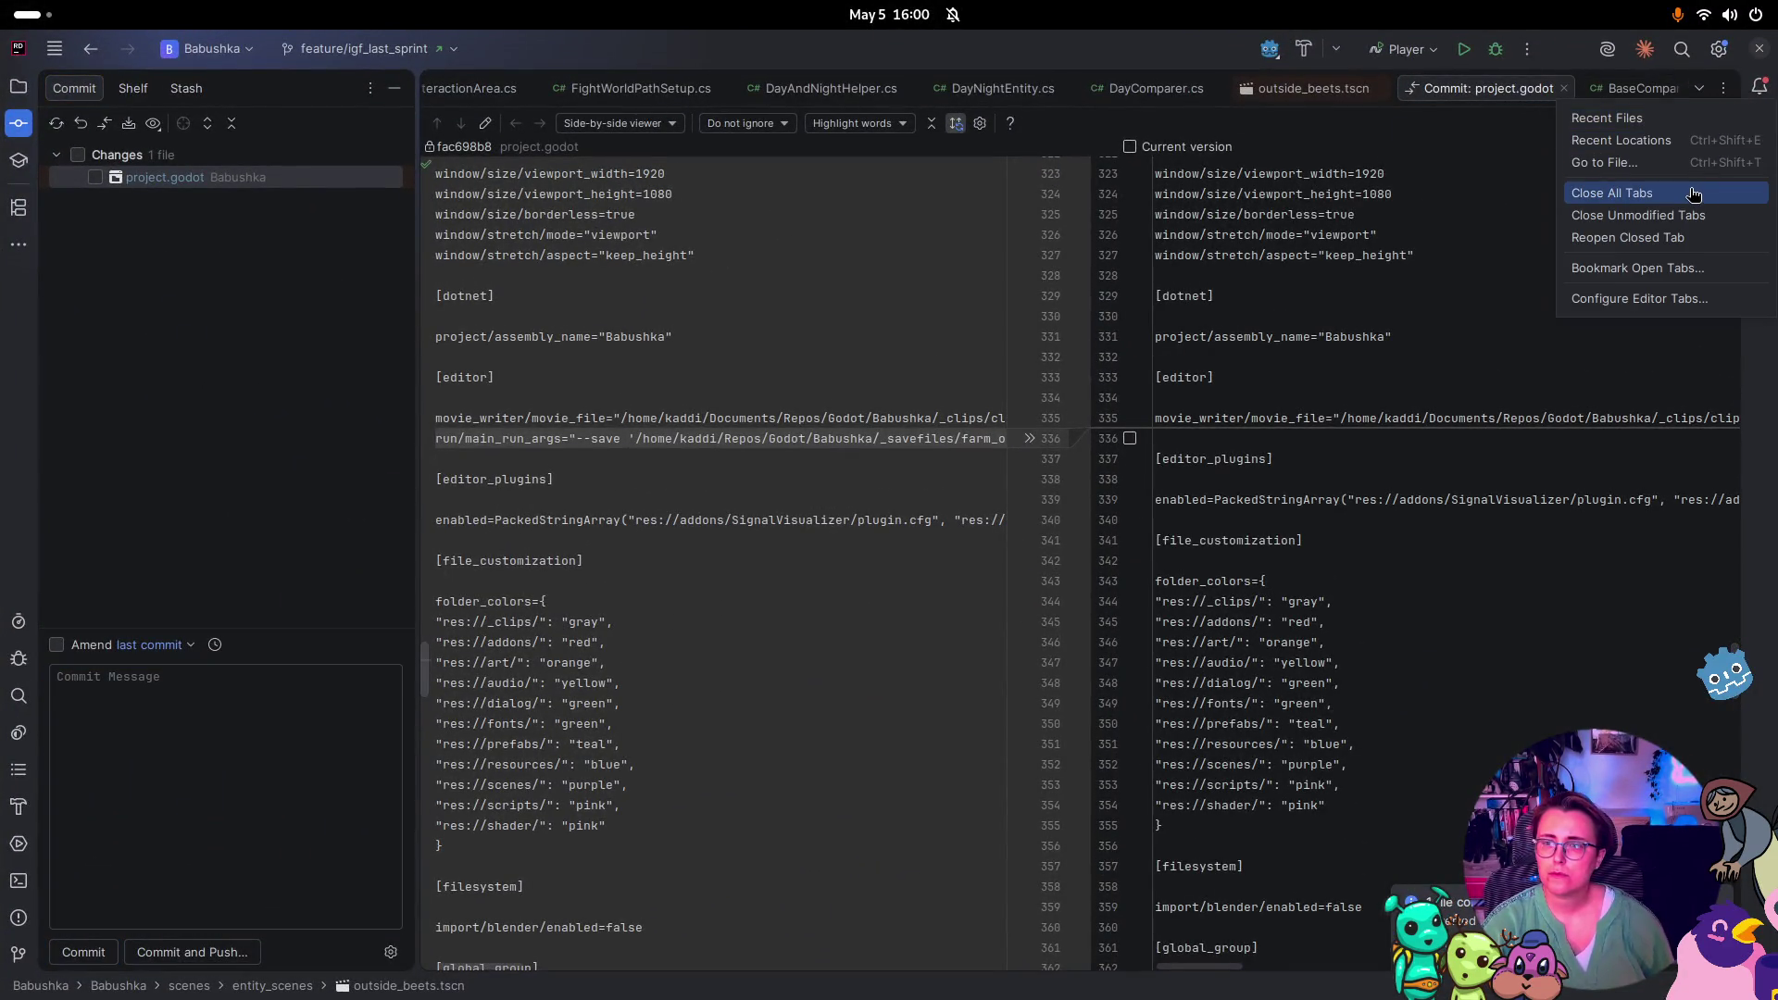
{"action": "left_click", "coordinate": [1693, 192]}
{"action": "key", "text": "ctrl+t"}
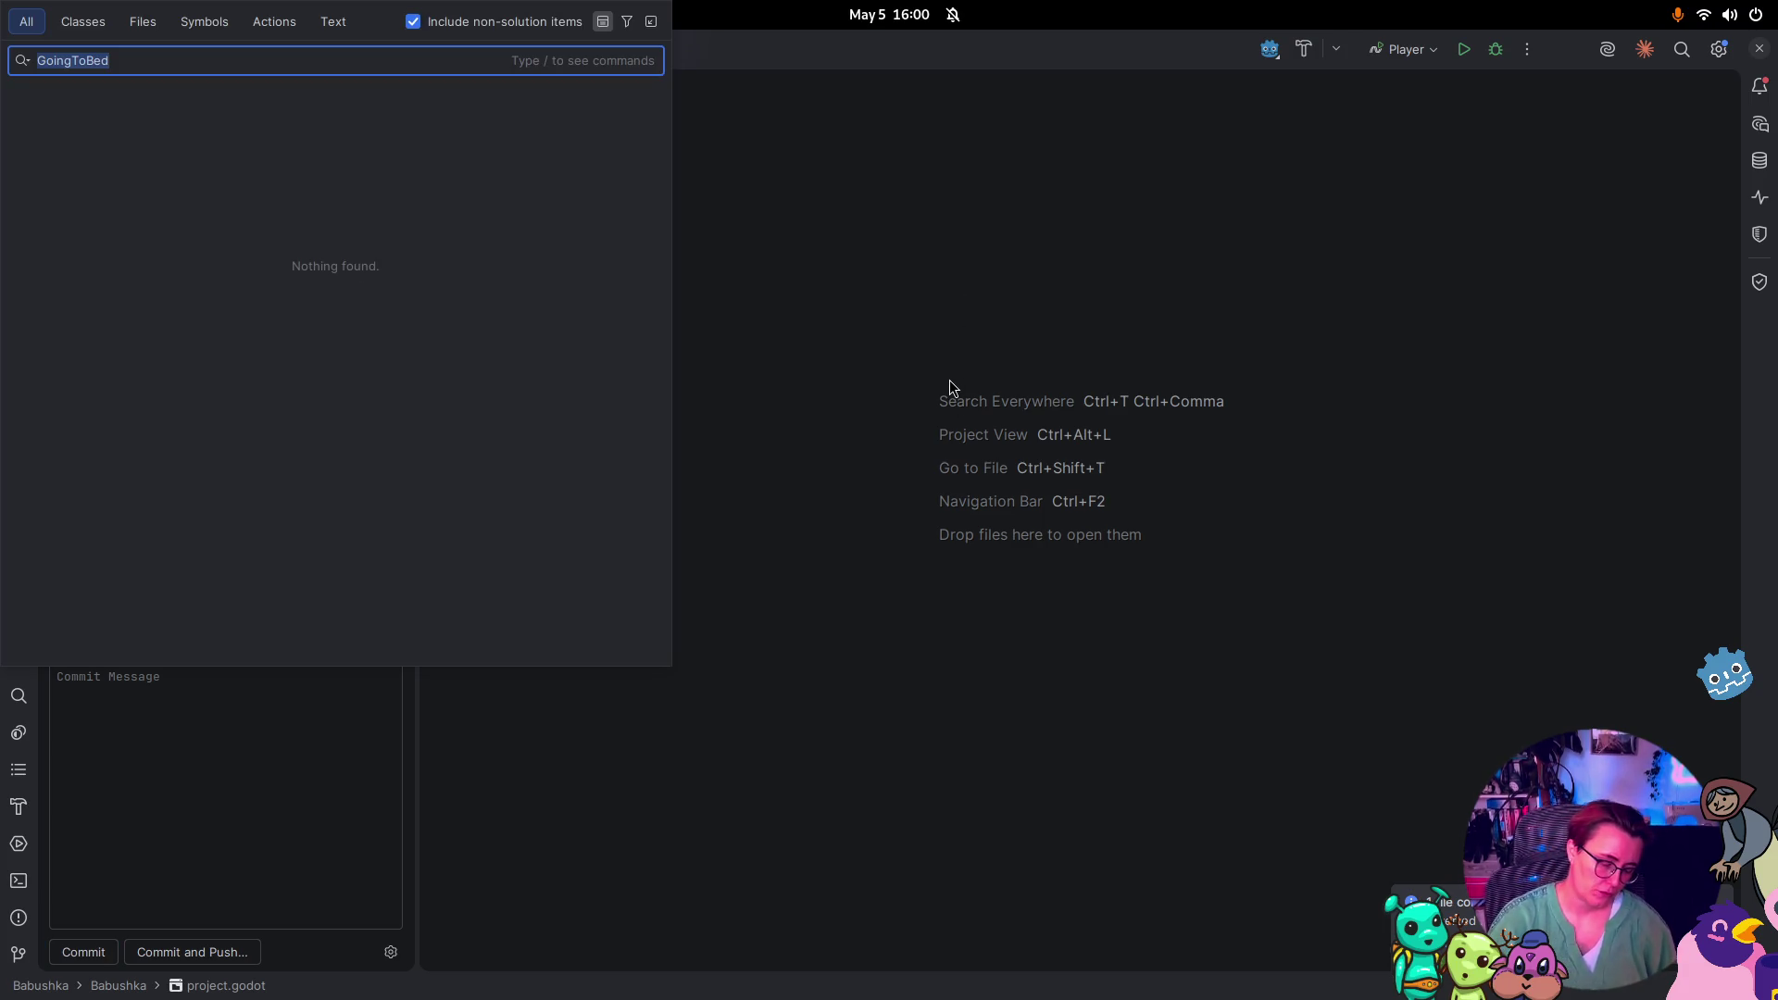
Search for 'Inventory' and open InventoryUi.cs
{"action": "type", "text": "Inventory"}
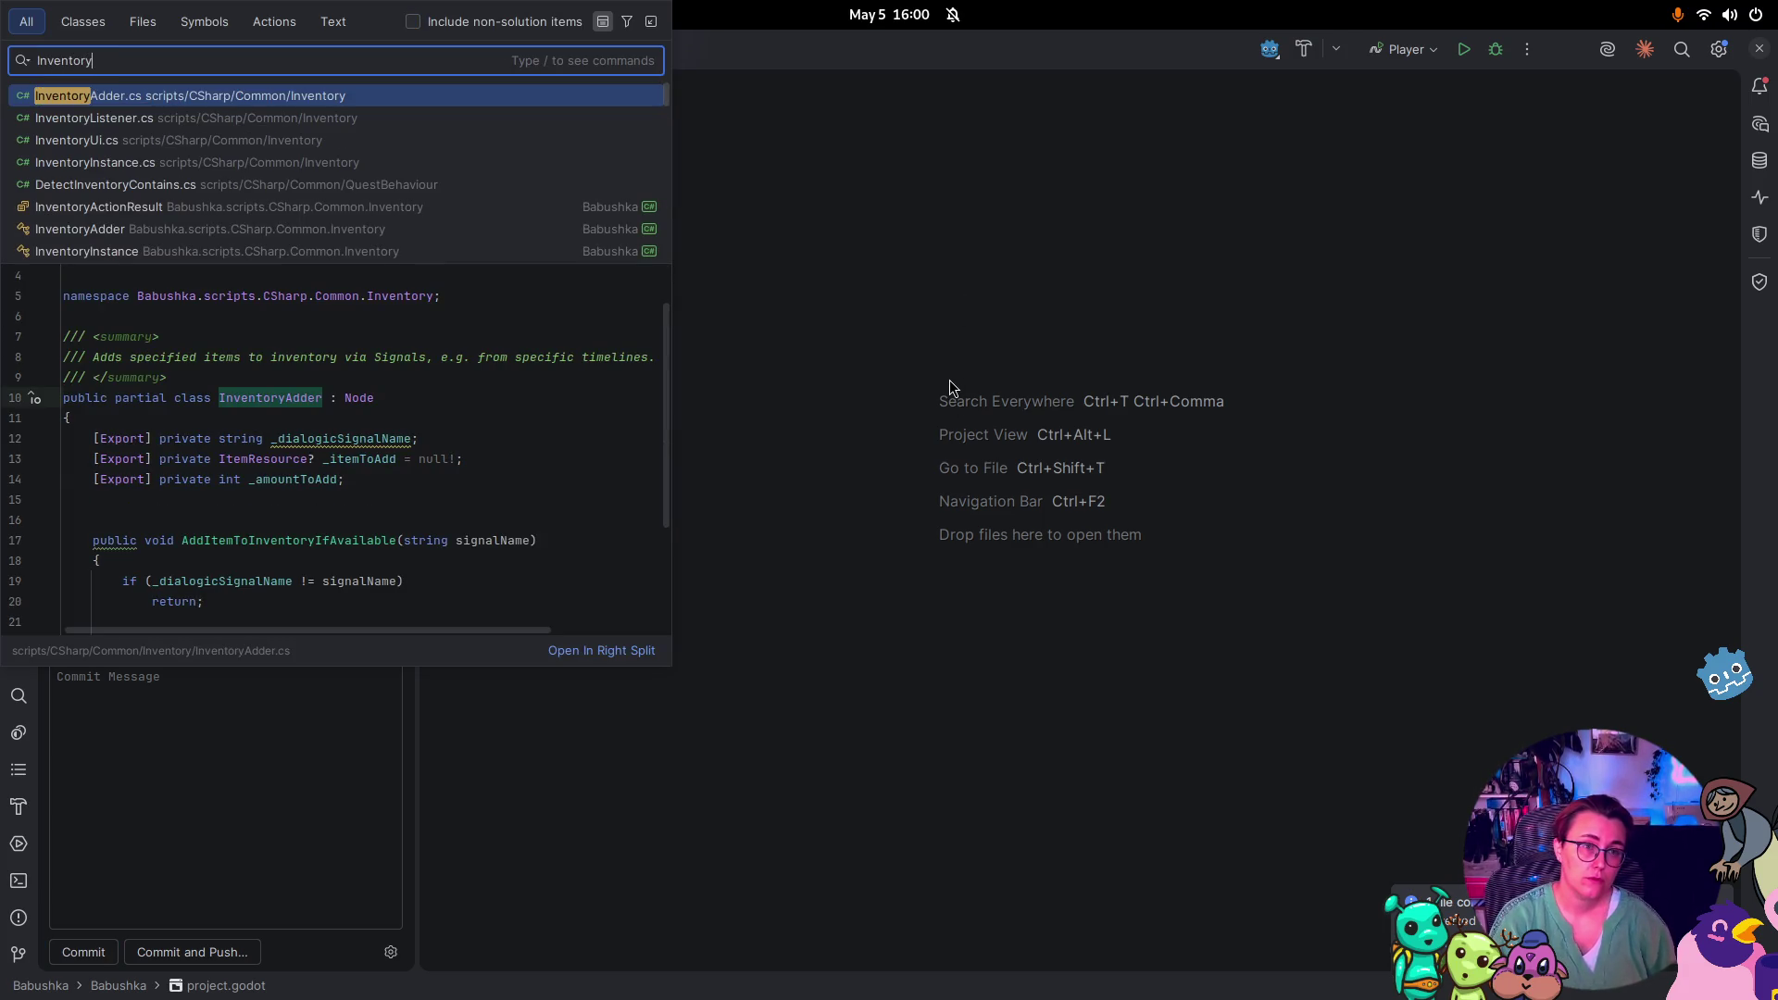
{"action": "key", "text": "Down"}
{"action": "key", "text": "Down"}
{"action": "key", "text": "Return"}
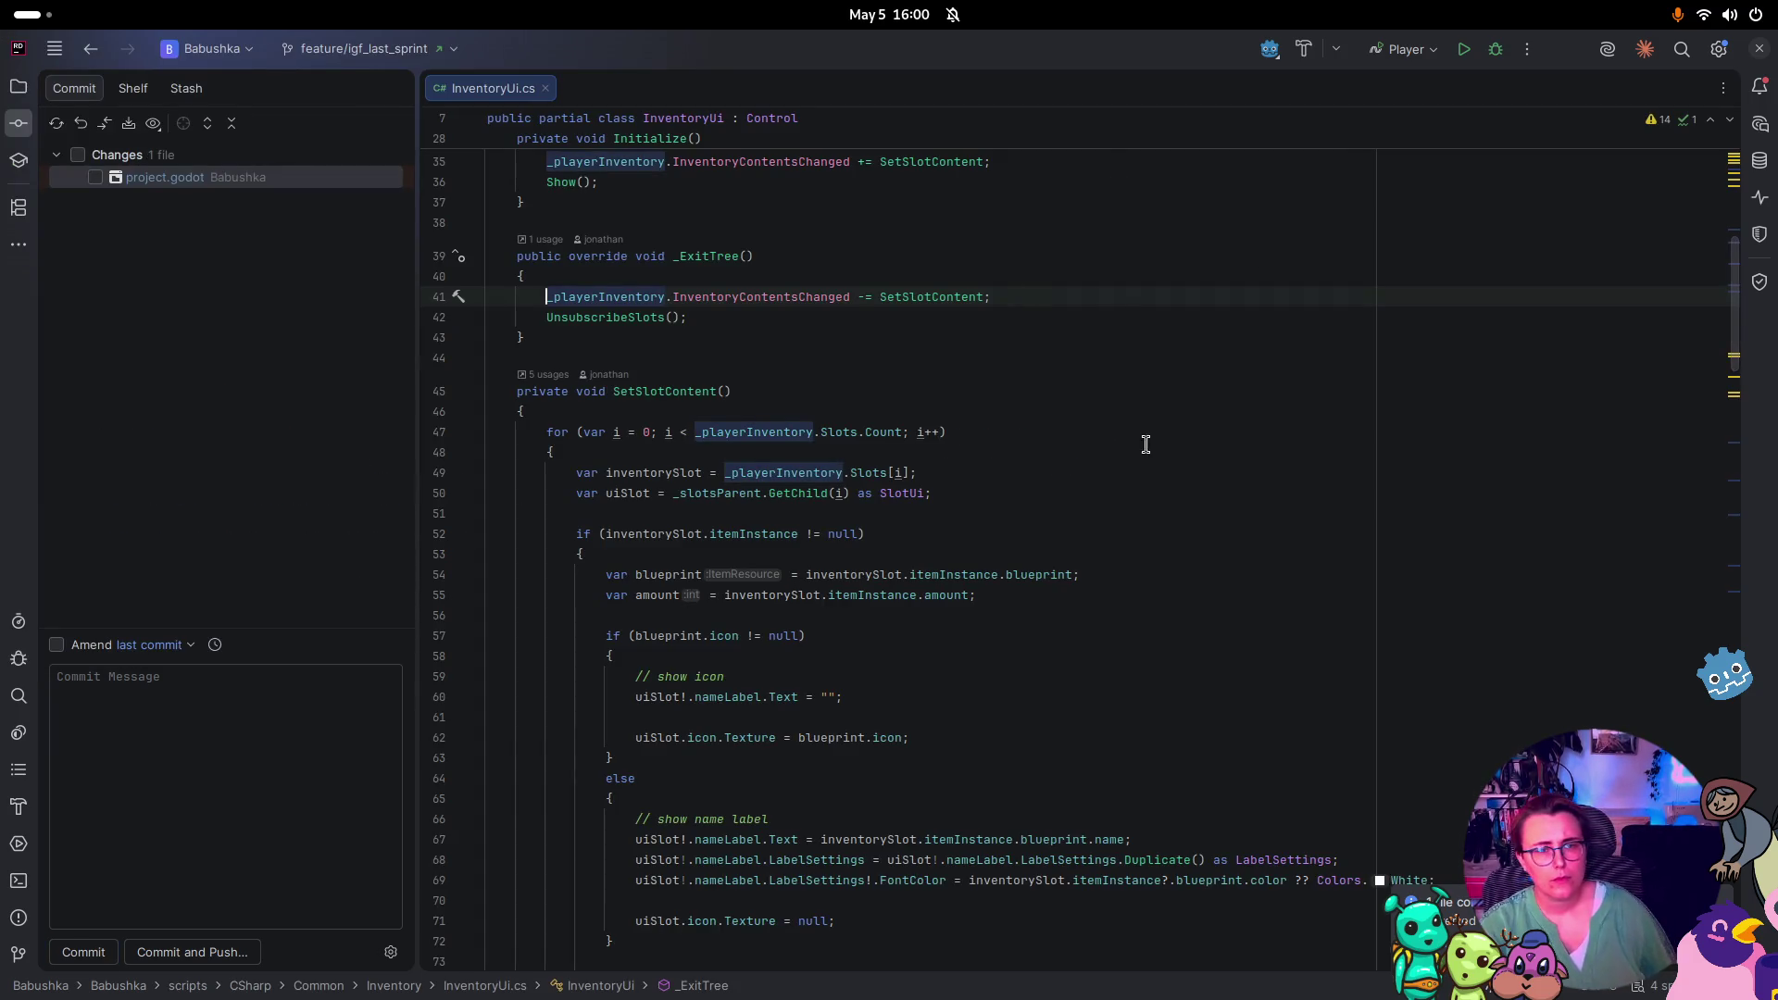
{"action": "scroll", "coordinate": [996, 409], "scroll_direction": "up", "scroll_amount": 4}
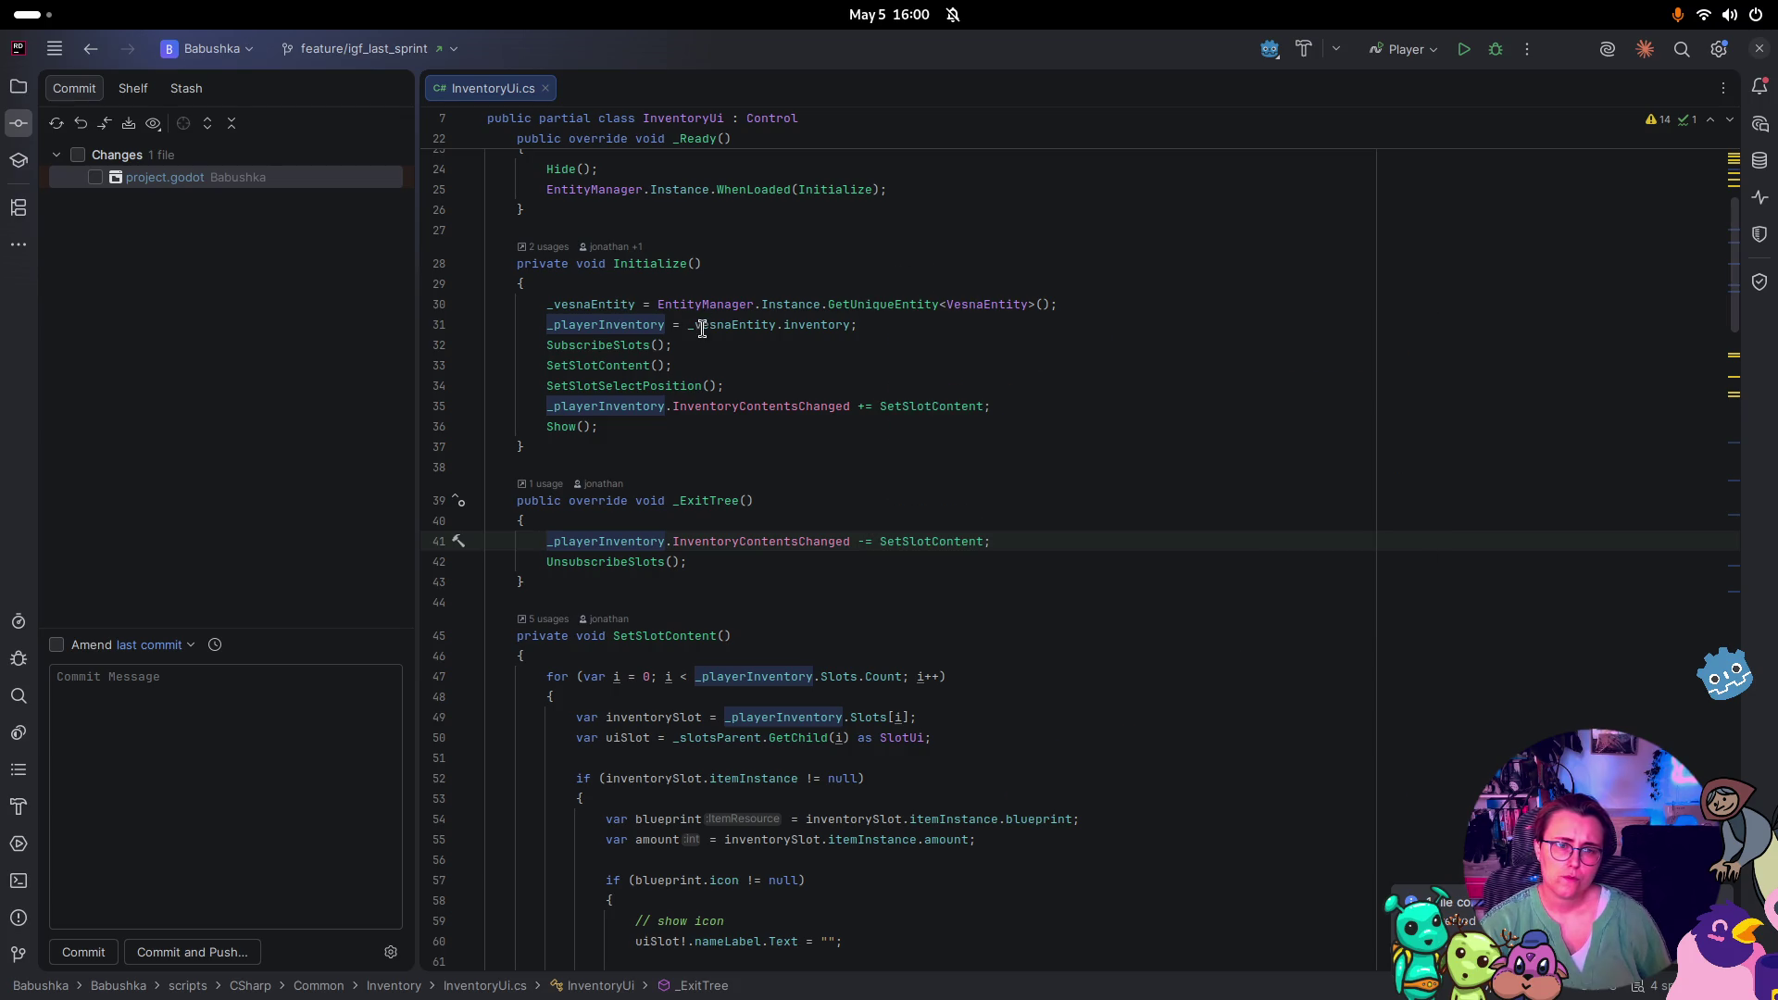
{"action": "scroll", "coordinate": [880, 445], "scroll_direction": "up", "scroll_amount": 7}
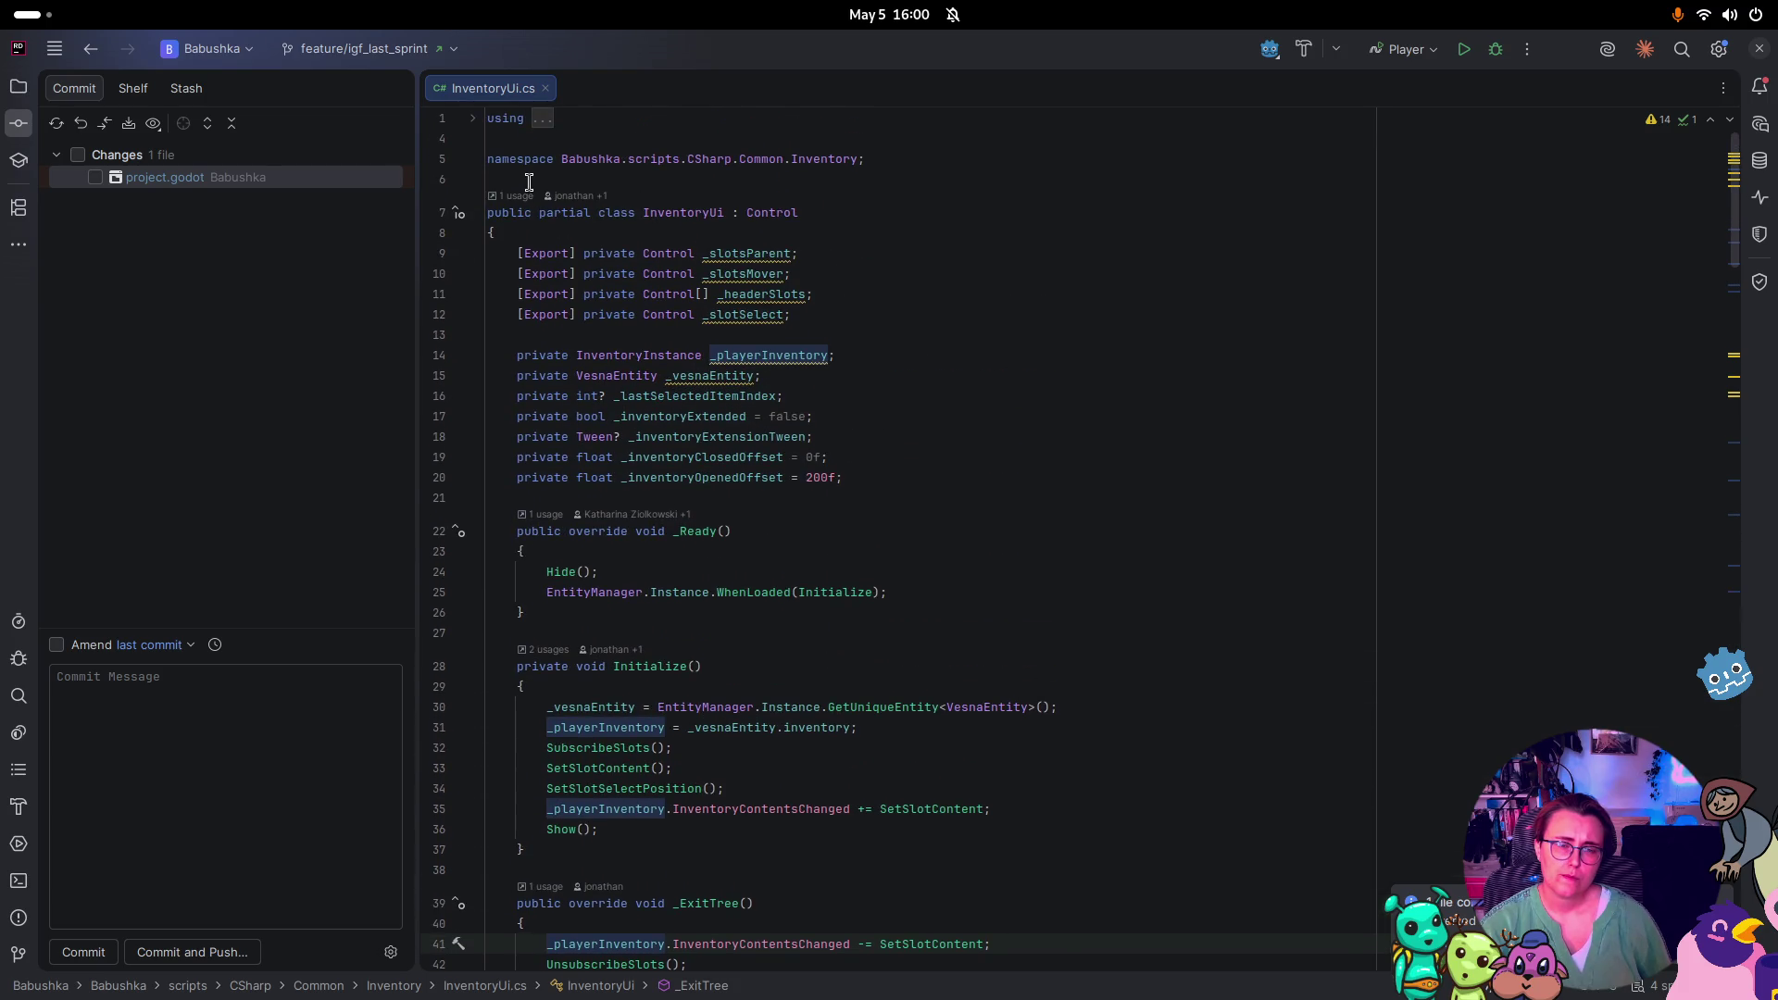
Check the InventoryUi class usages and highlight every use of _playerInventory
{"action": "left_click", "coordinate": [515, 196]}
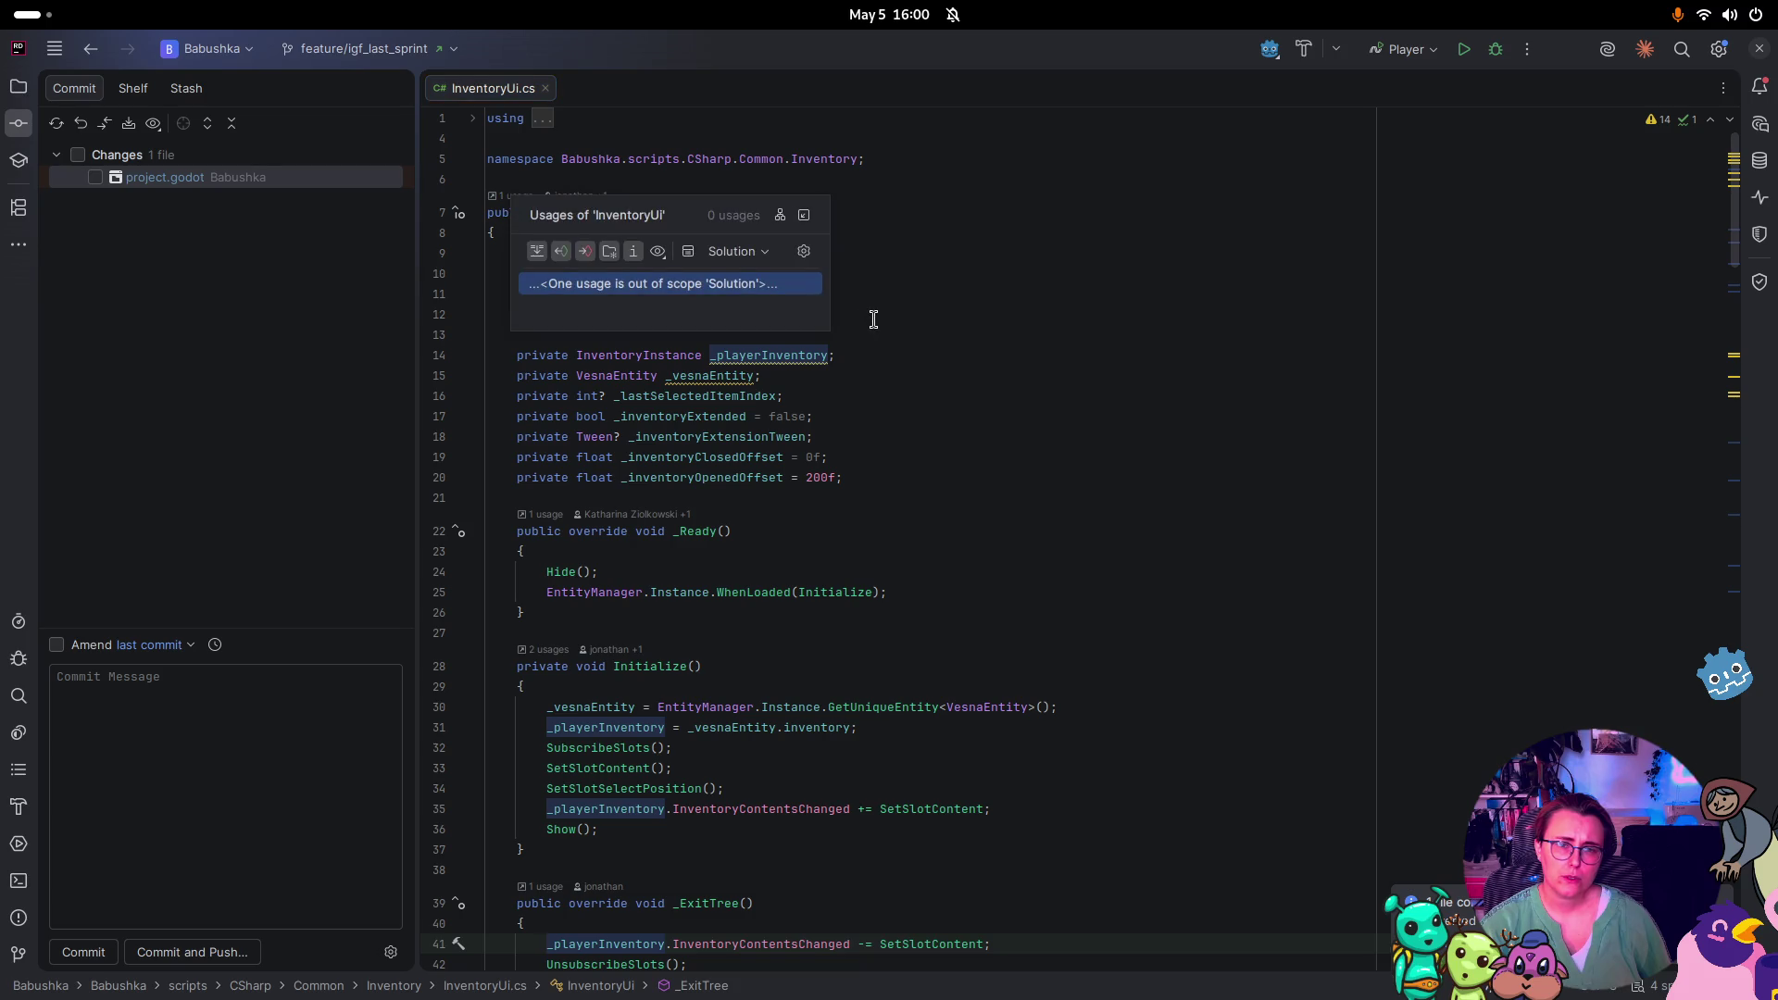
{"action": "left_click", "coordinate": [1278, 314]}
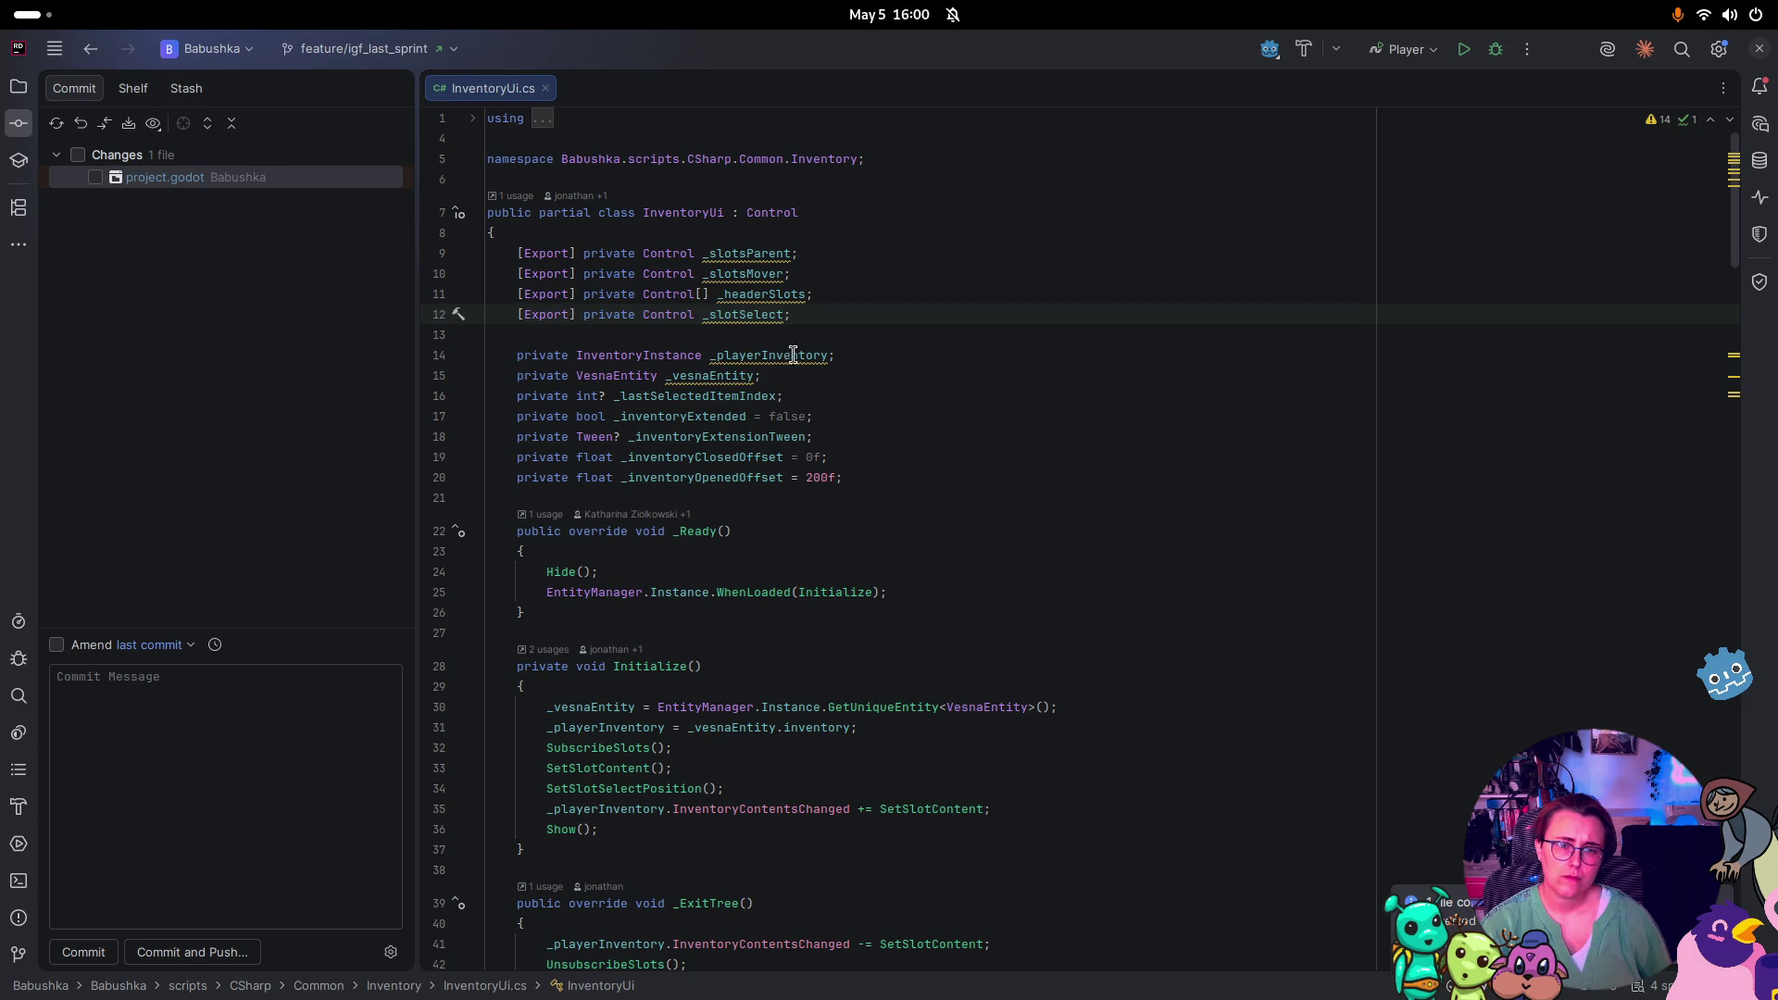
{"action": "mouse_move", "coordinate": [802, 358]}
{"action": "left_click", "coordinate": [776, 355]}
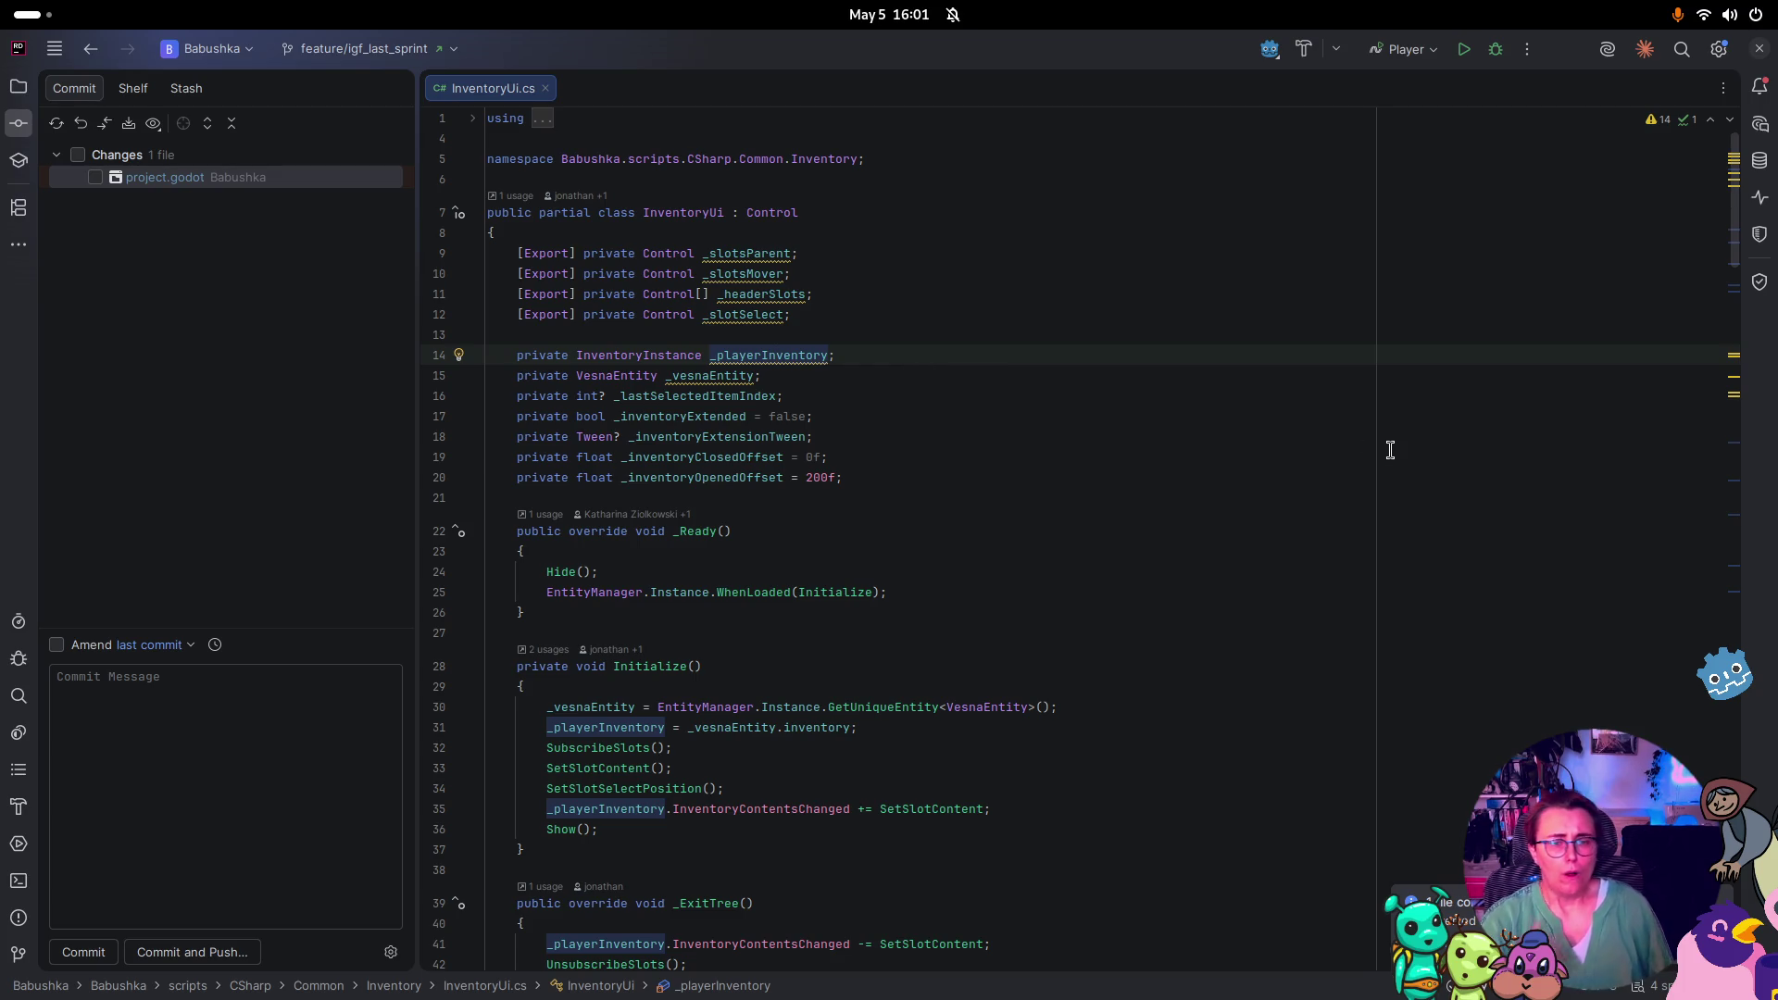
{"action": "scroll", "coordinate": [1390, 451], "scroll_direction": "down", "scroll_amount": 4}
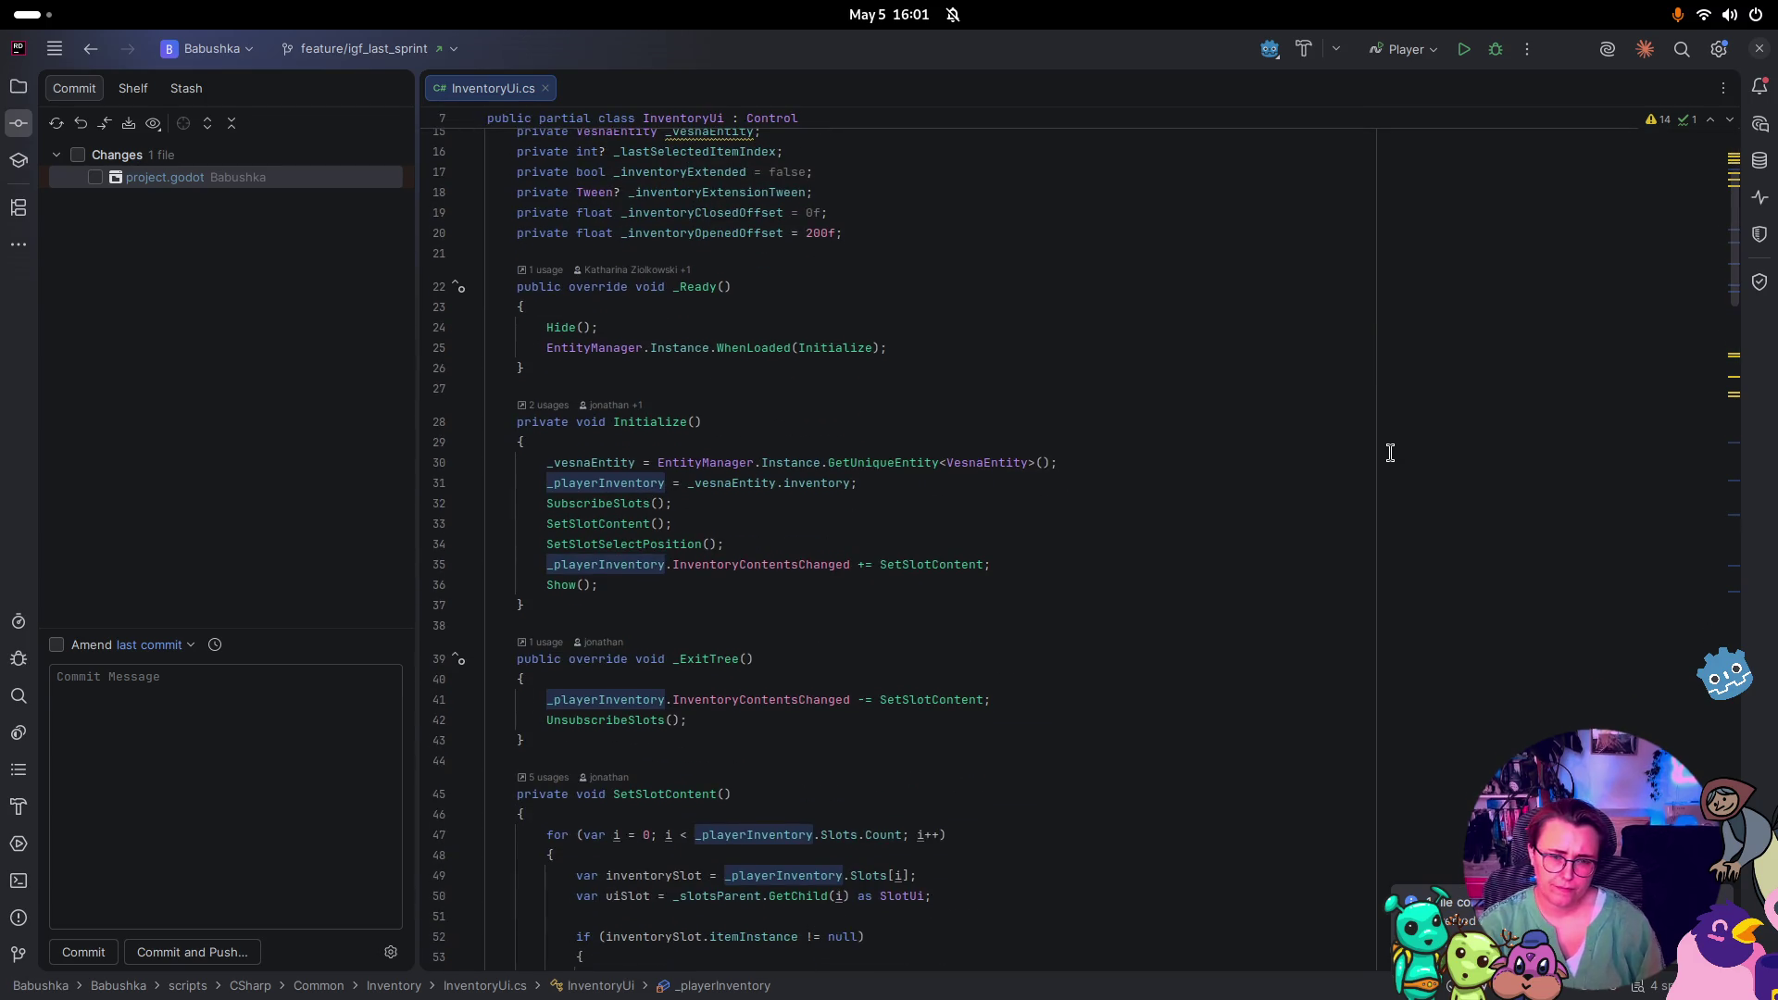
{"action": "scroll", "coordinate": [1384, 450], "scroll_direction": "down", "scroll_amount": 1}
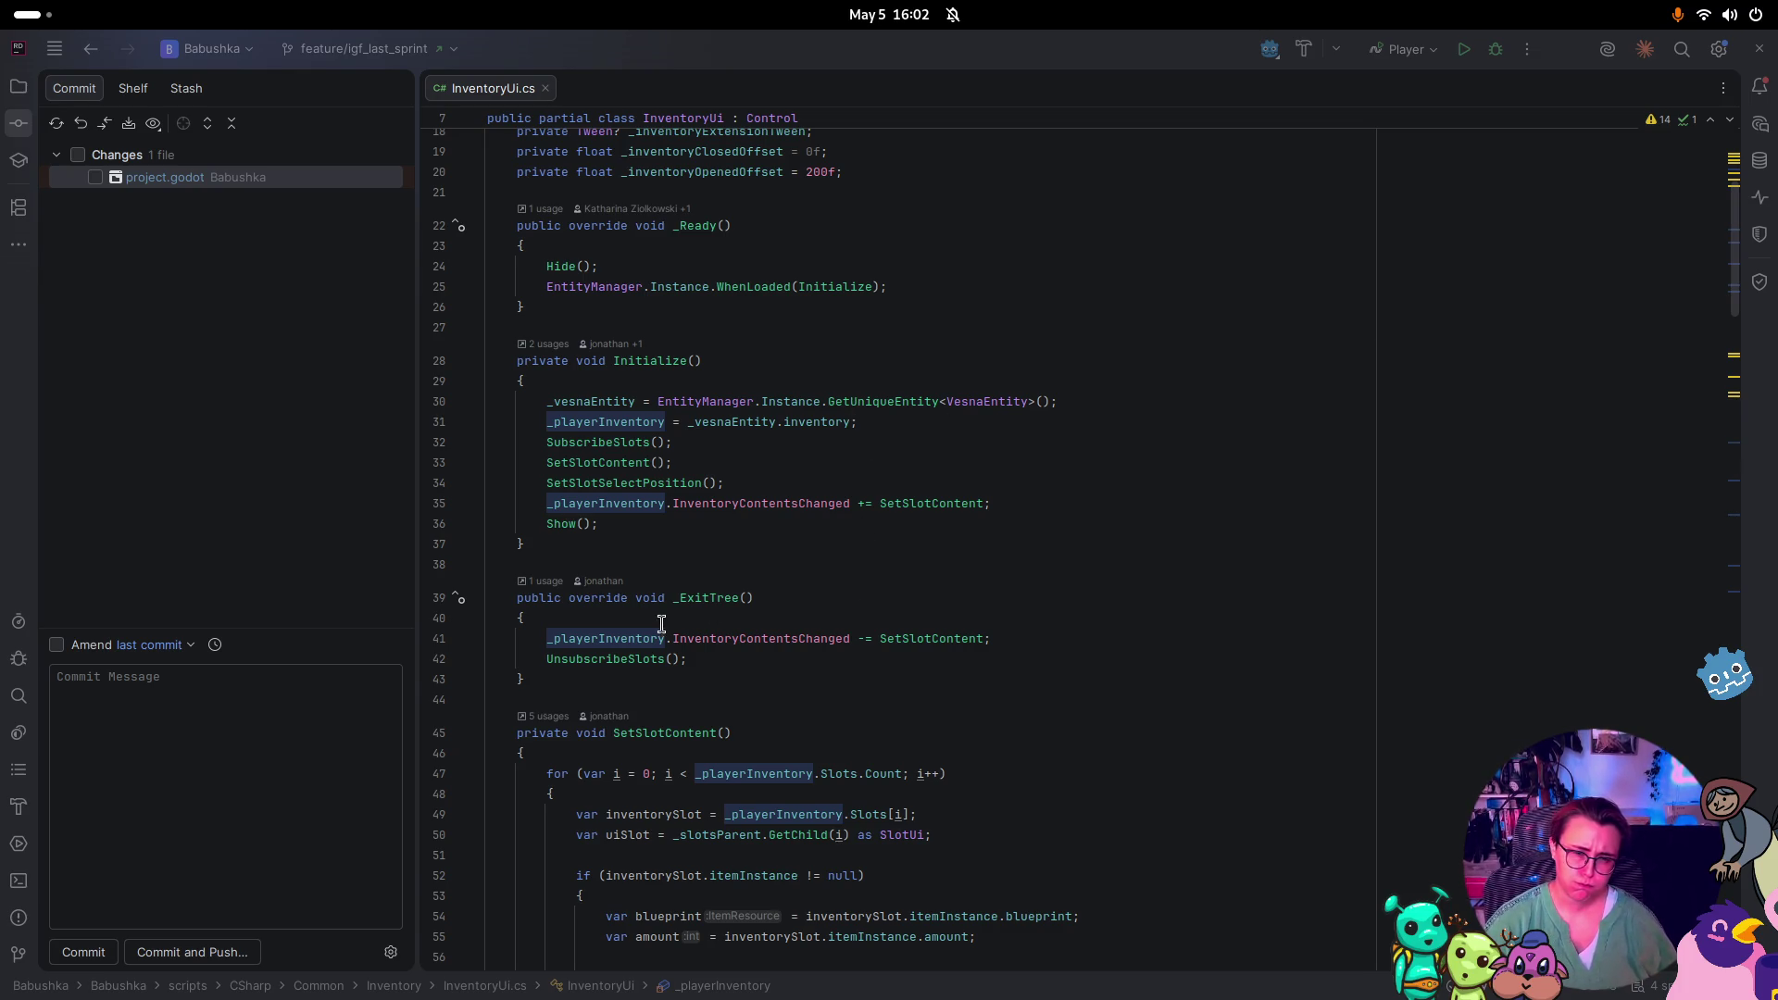
{"action": "left_click", "coordinate": [665, 503]}
{"action": "key", "text": "ctrl+b"}
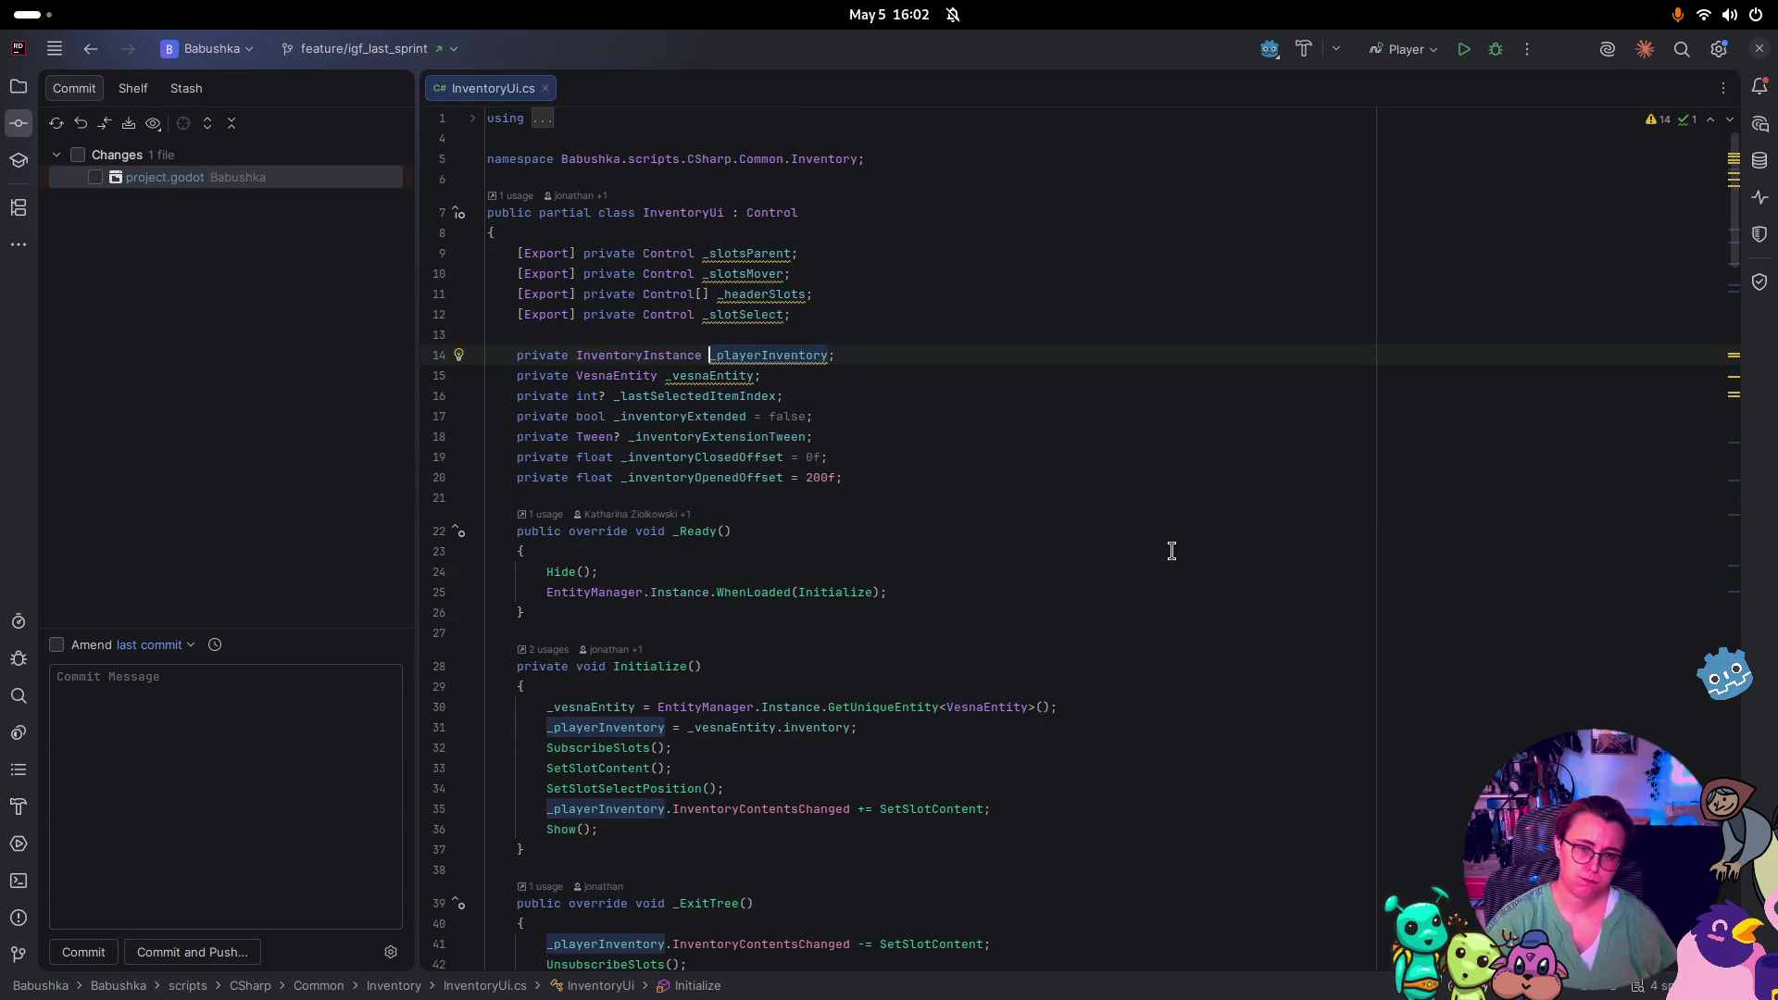
{"action": "left_click", "coordinate": [696, 356]}
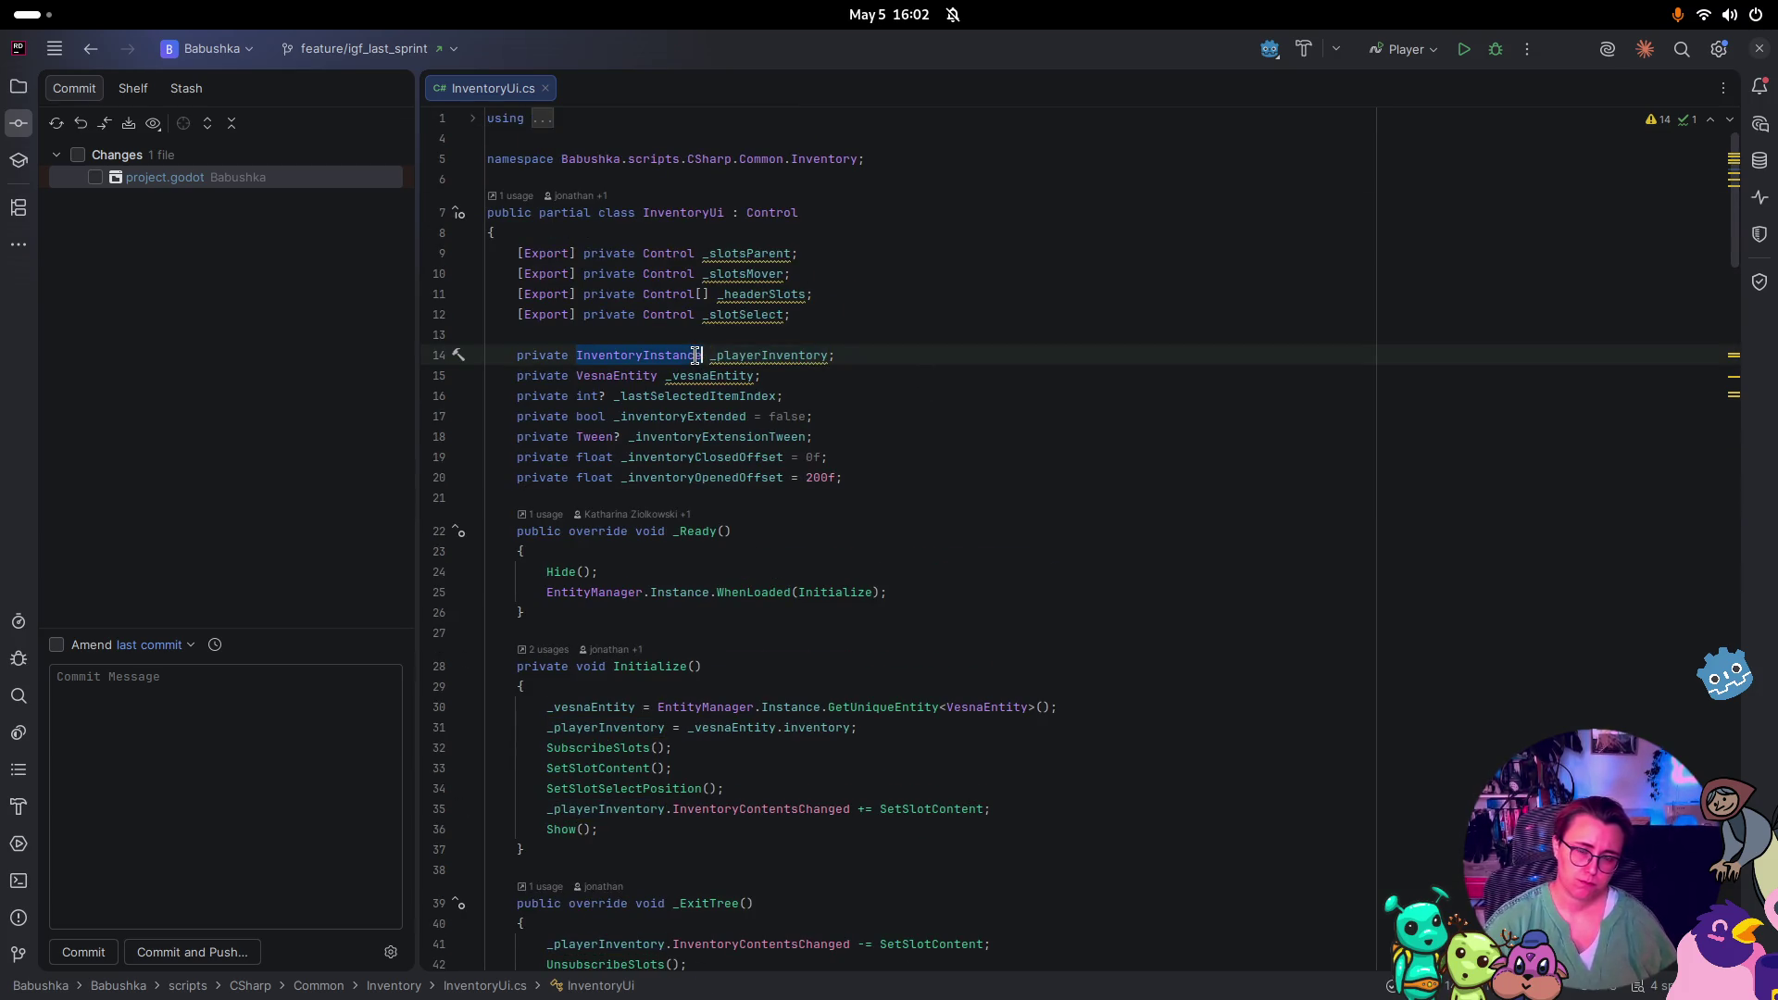
Jump to InventoryInstance.cs and read through the class's slots and events
{"action": "key", "text": "ctrl+b"}
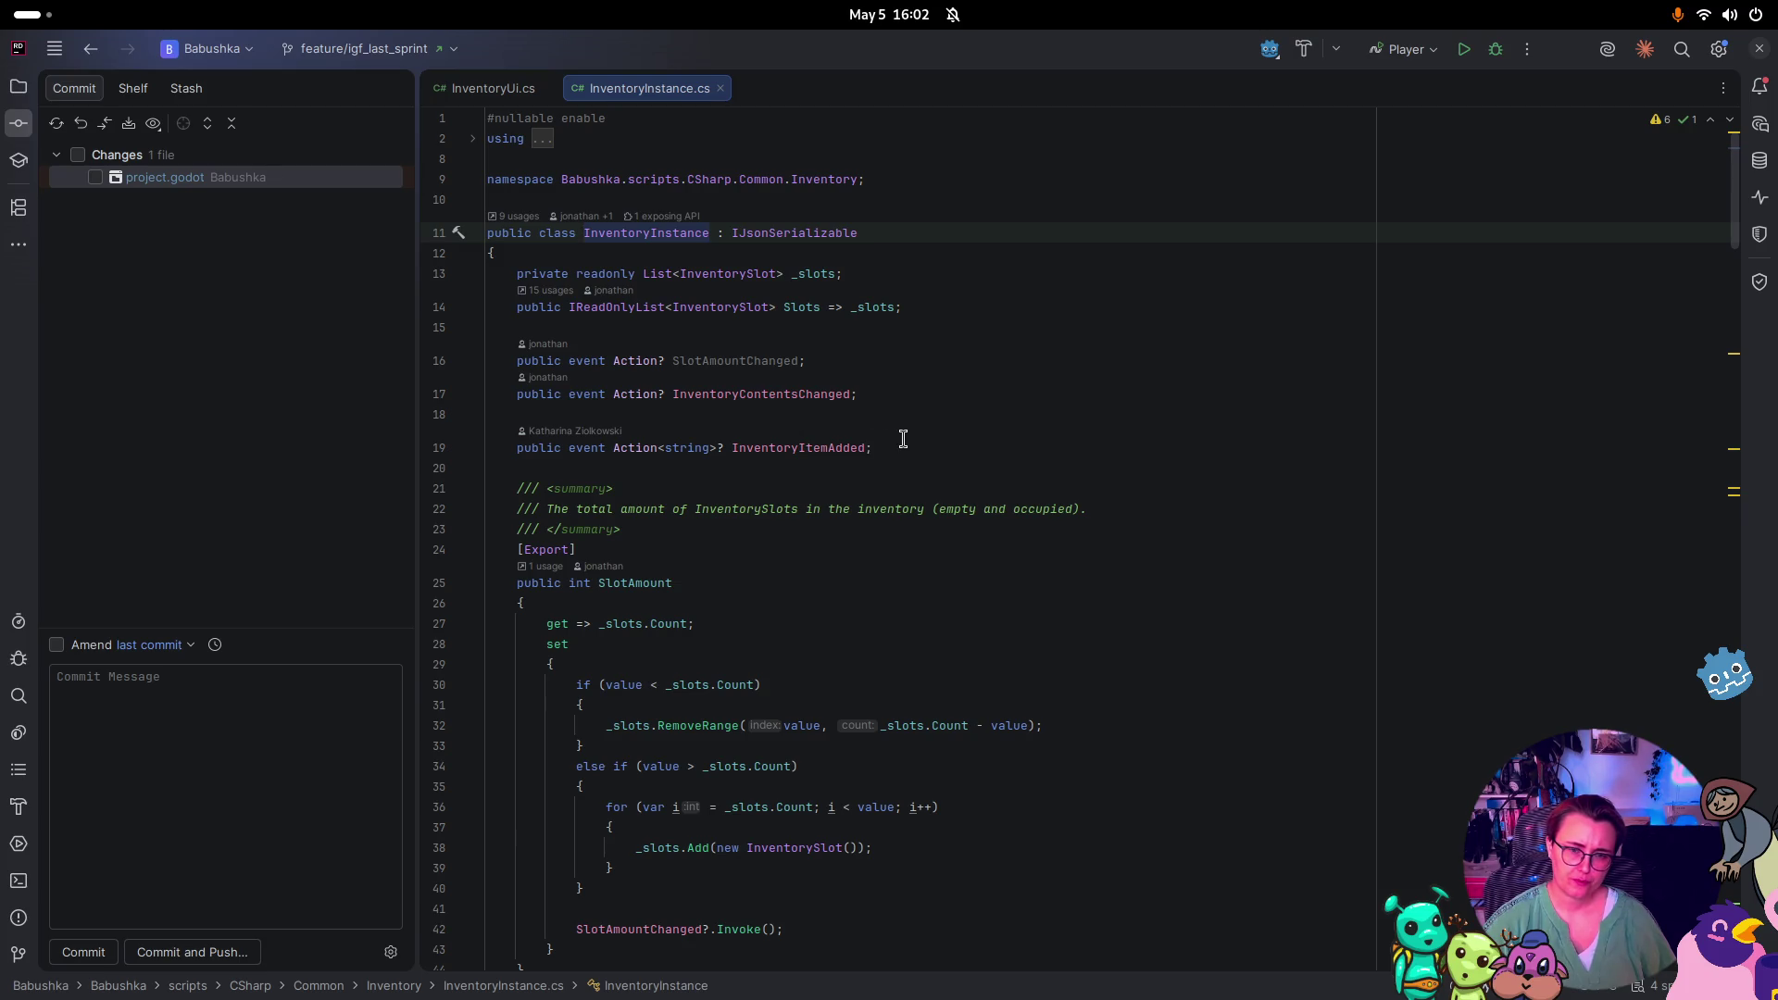
{"action": "scroll", "coordinate": [903, 440], "scroll_direction": "down", "scroll_amount": 6}
{"action": "scroll", "coordinate": [972, 453], "scroll_direction": "up", "scroll_amount": 7}
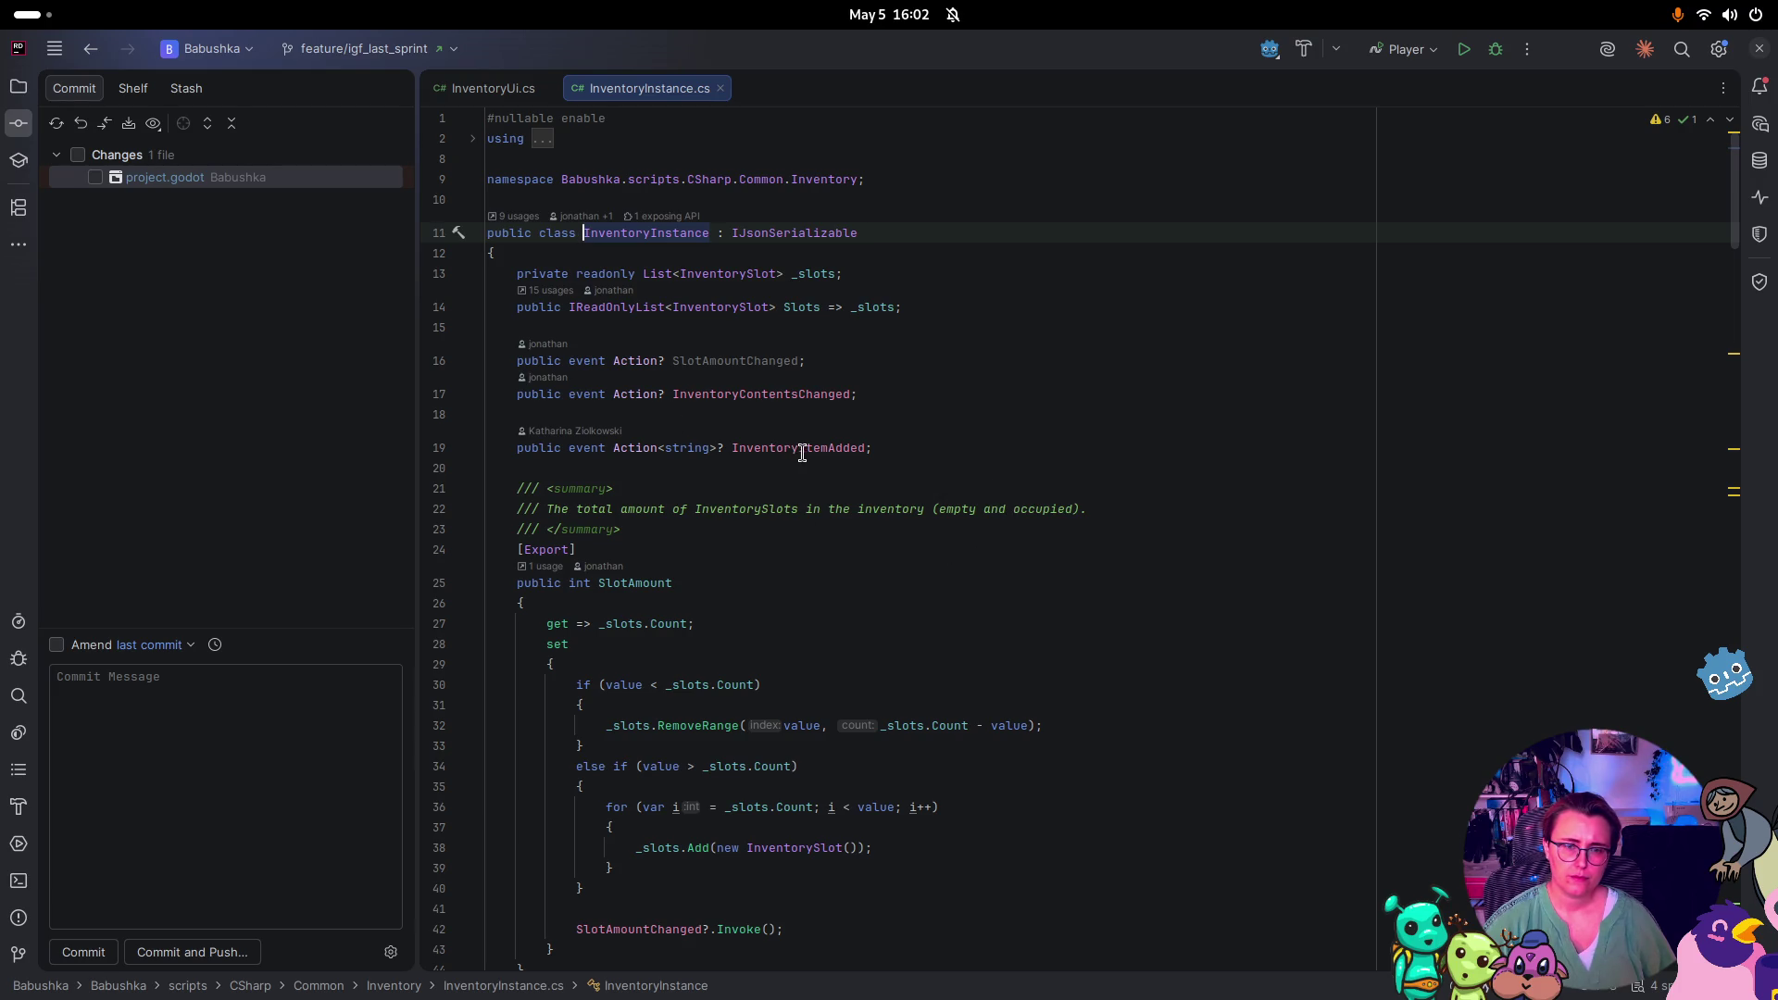
{"action": "scroll", "coordinate": [819, 453], "scroll_direction": "down", "scroll_amount": 8}
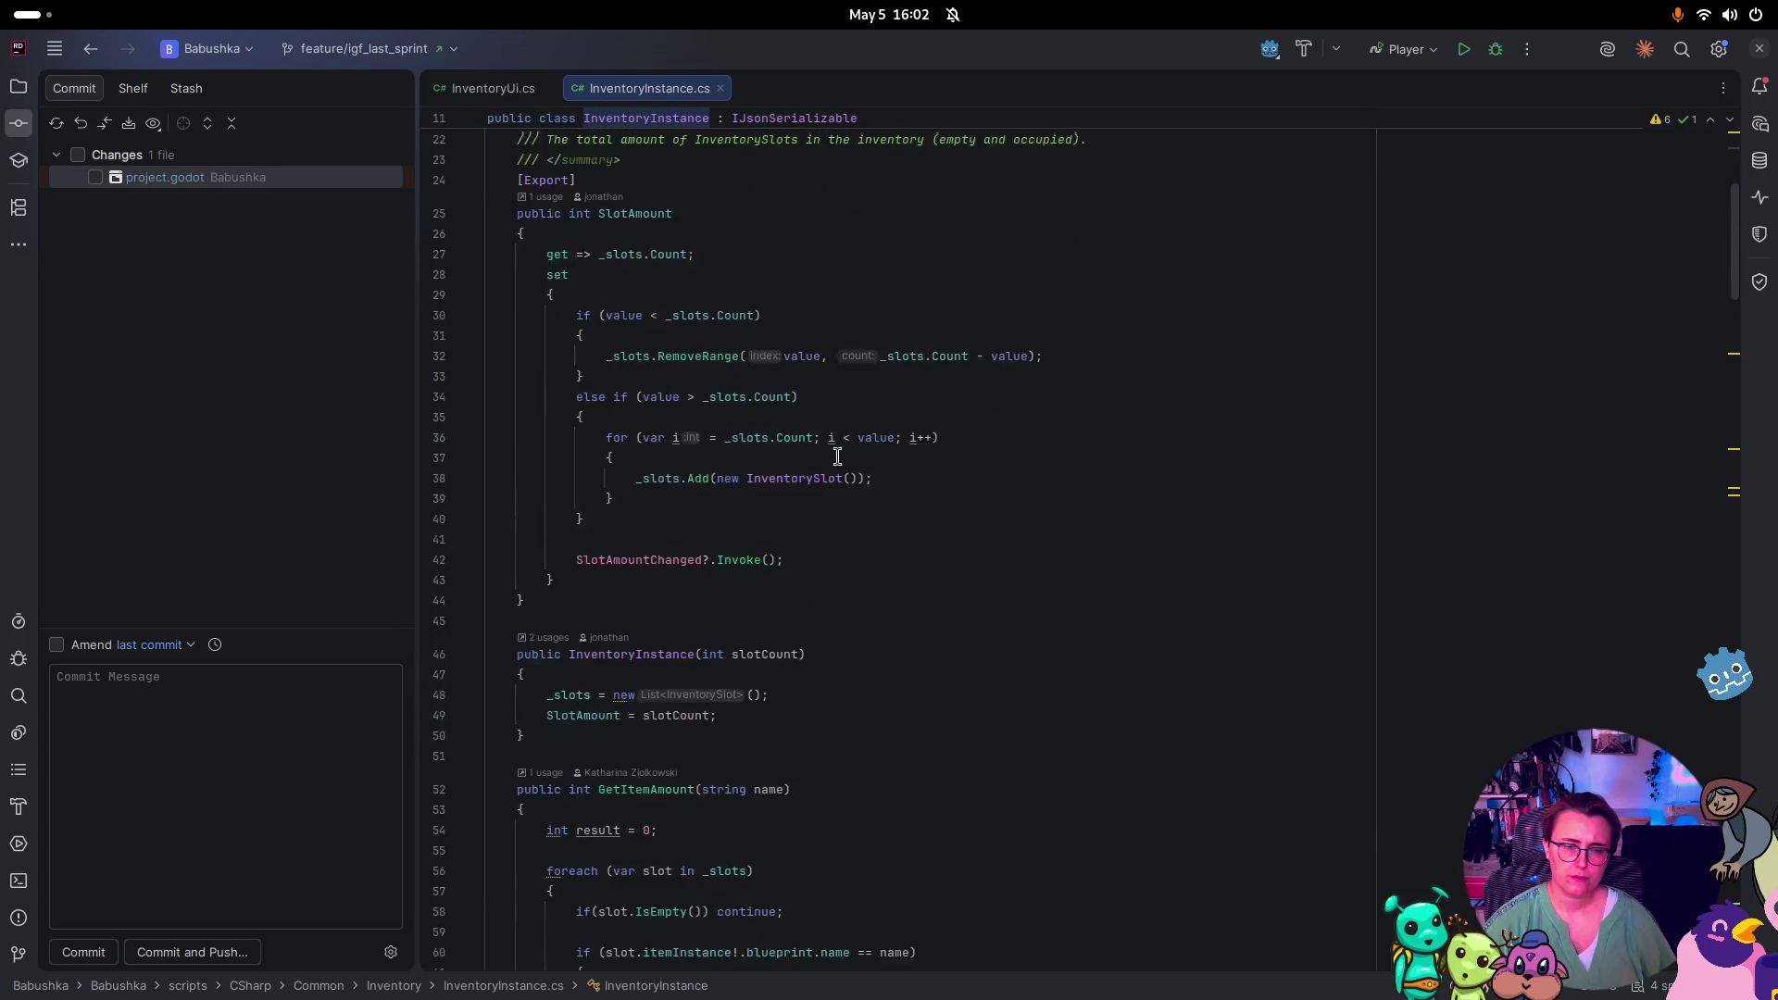
{"action": "scroll", "coordinate": [854, 459], "scroll_direction": "down", "scroll_amount": 3}
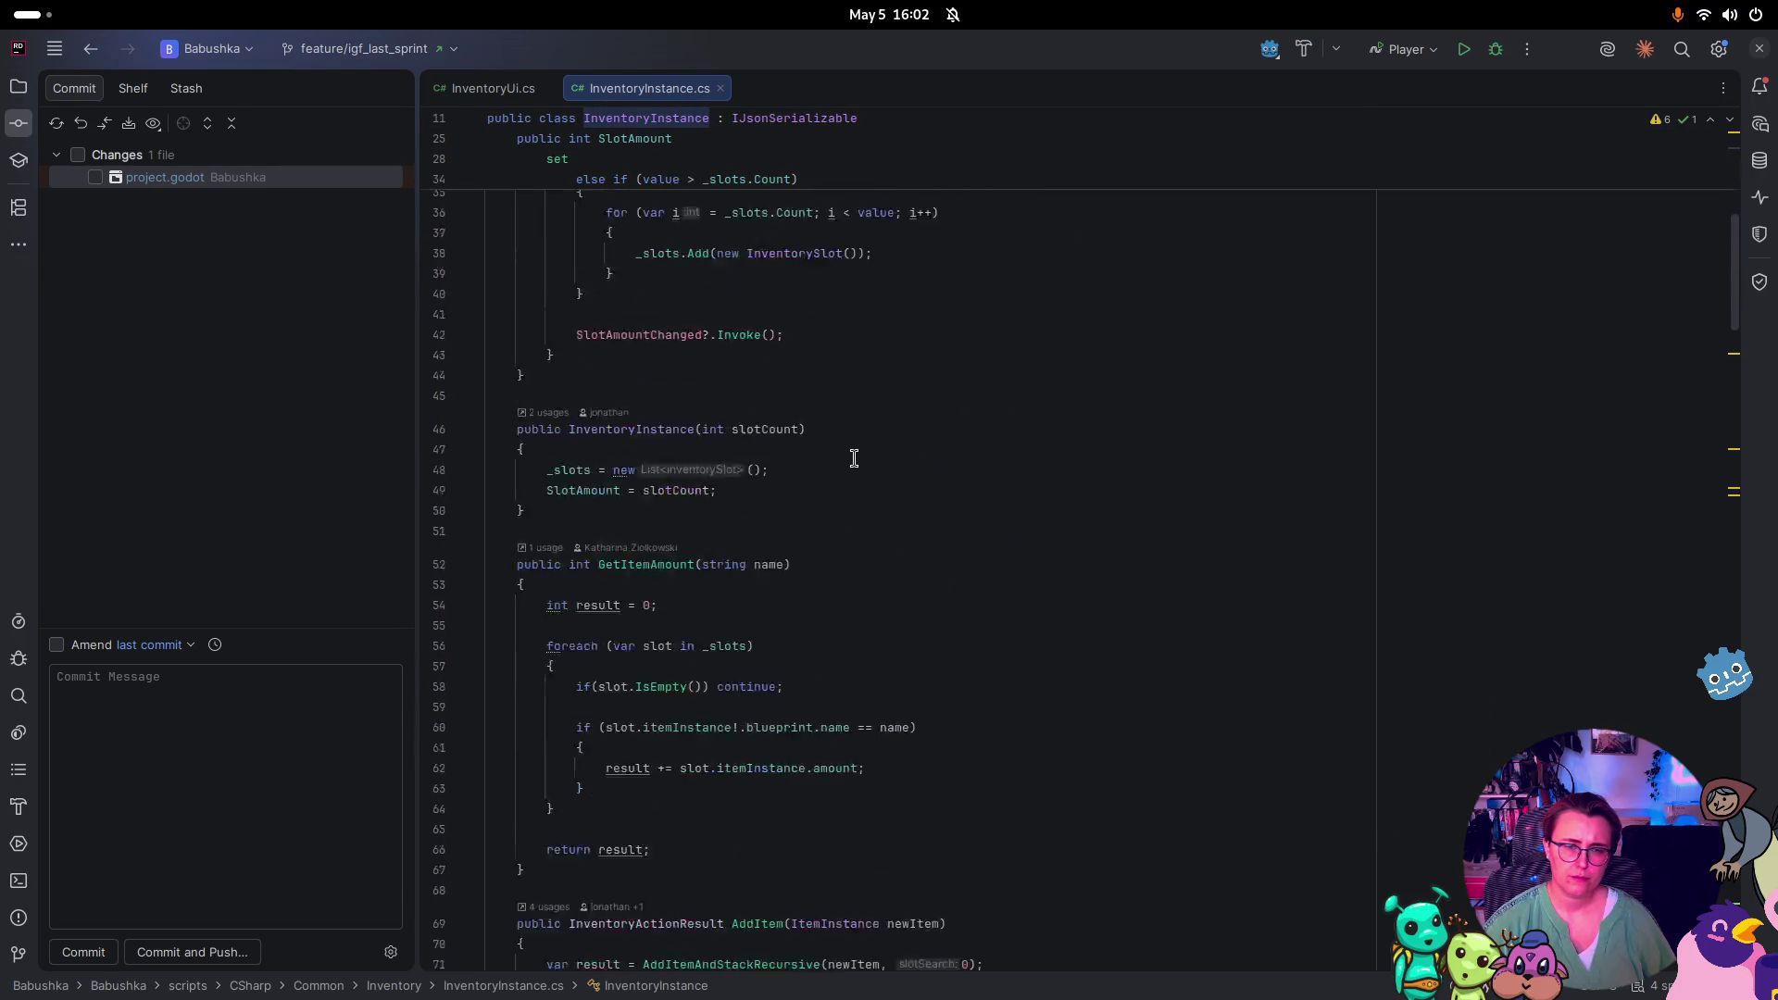
{"action": "scroll", "coordinate": [916, 463], "scroll_direction": "up", "scroll_amount": 5}
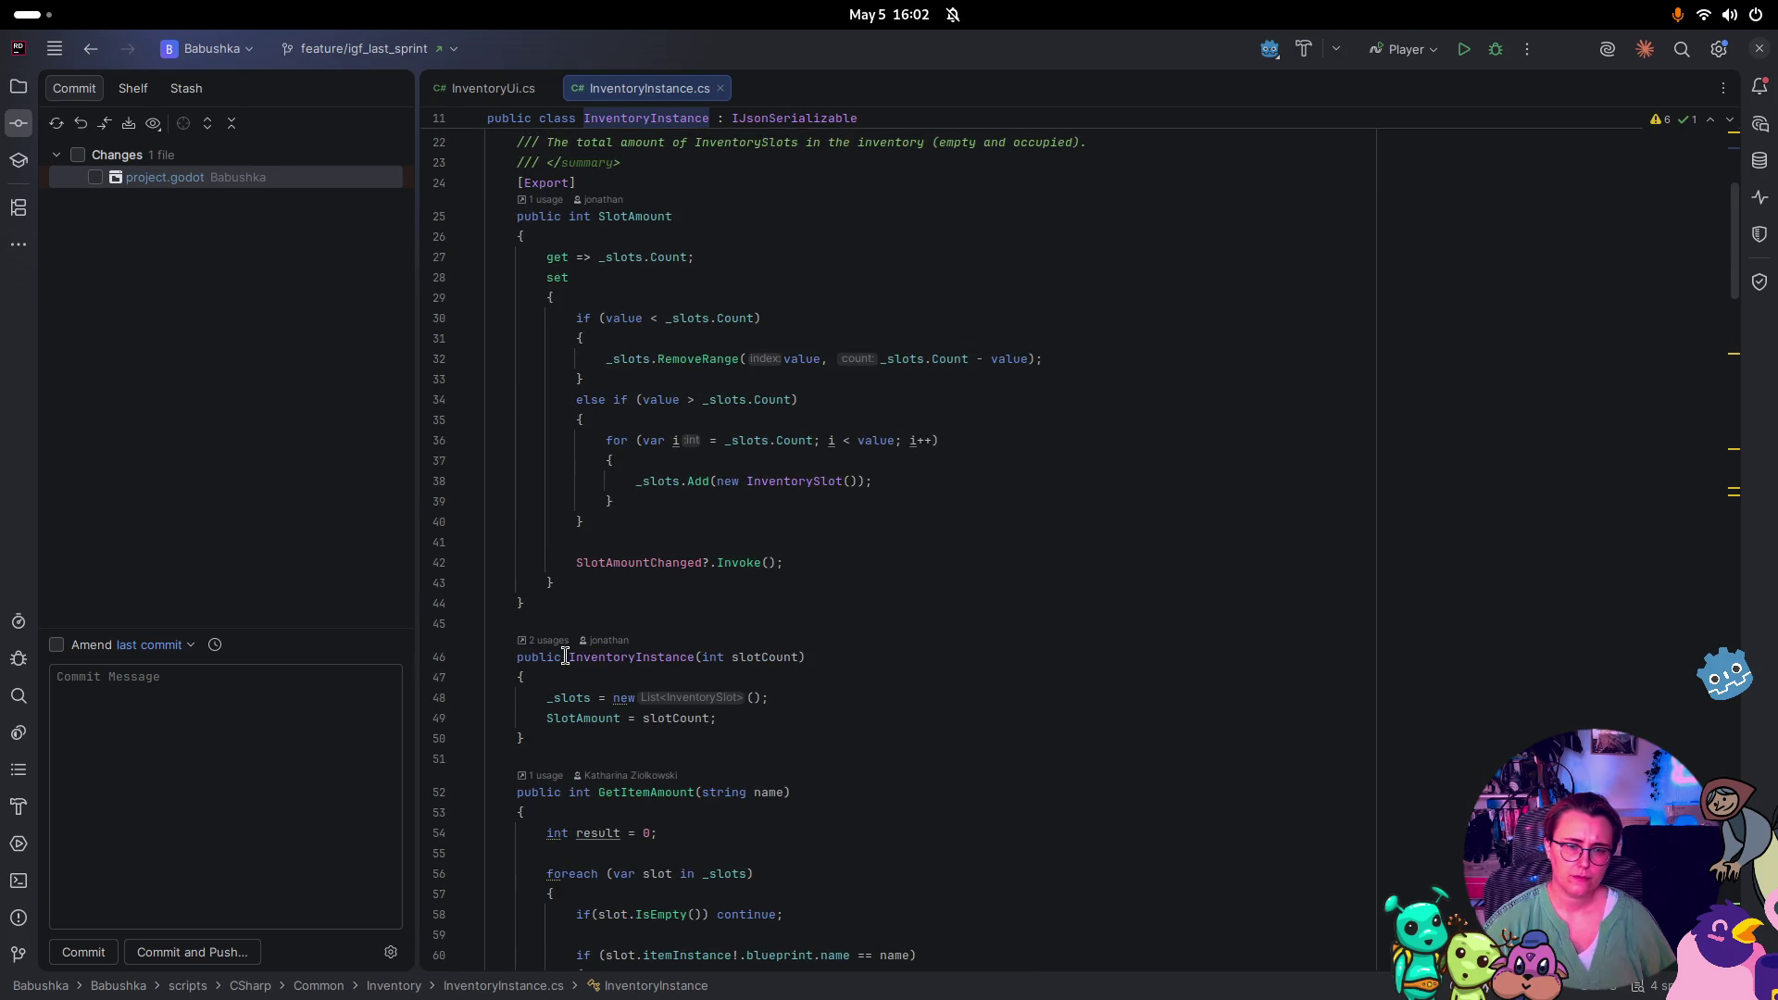
{"action": "mouse_move", "coordinate": [565, 656]}
{"action": "scroll", "coordinate": [1220, 611], "scroll_direction": "up", "scroll_amount": 5}
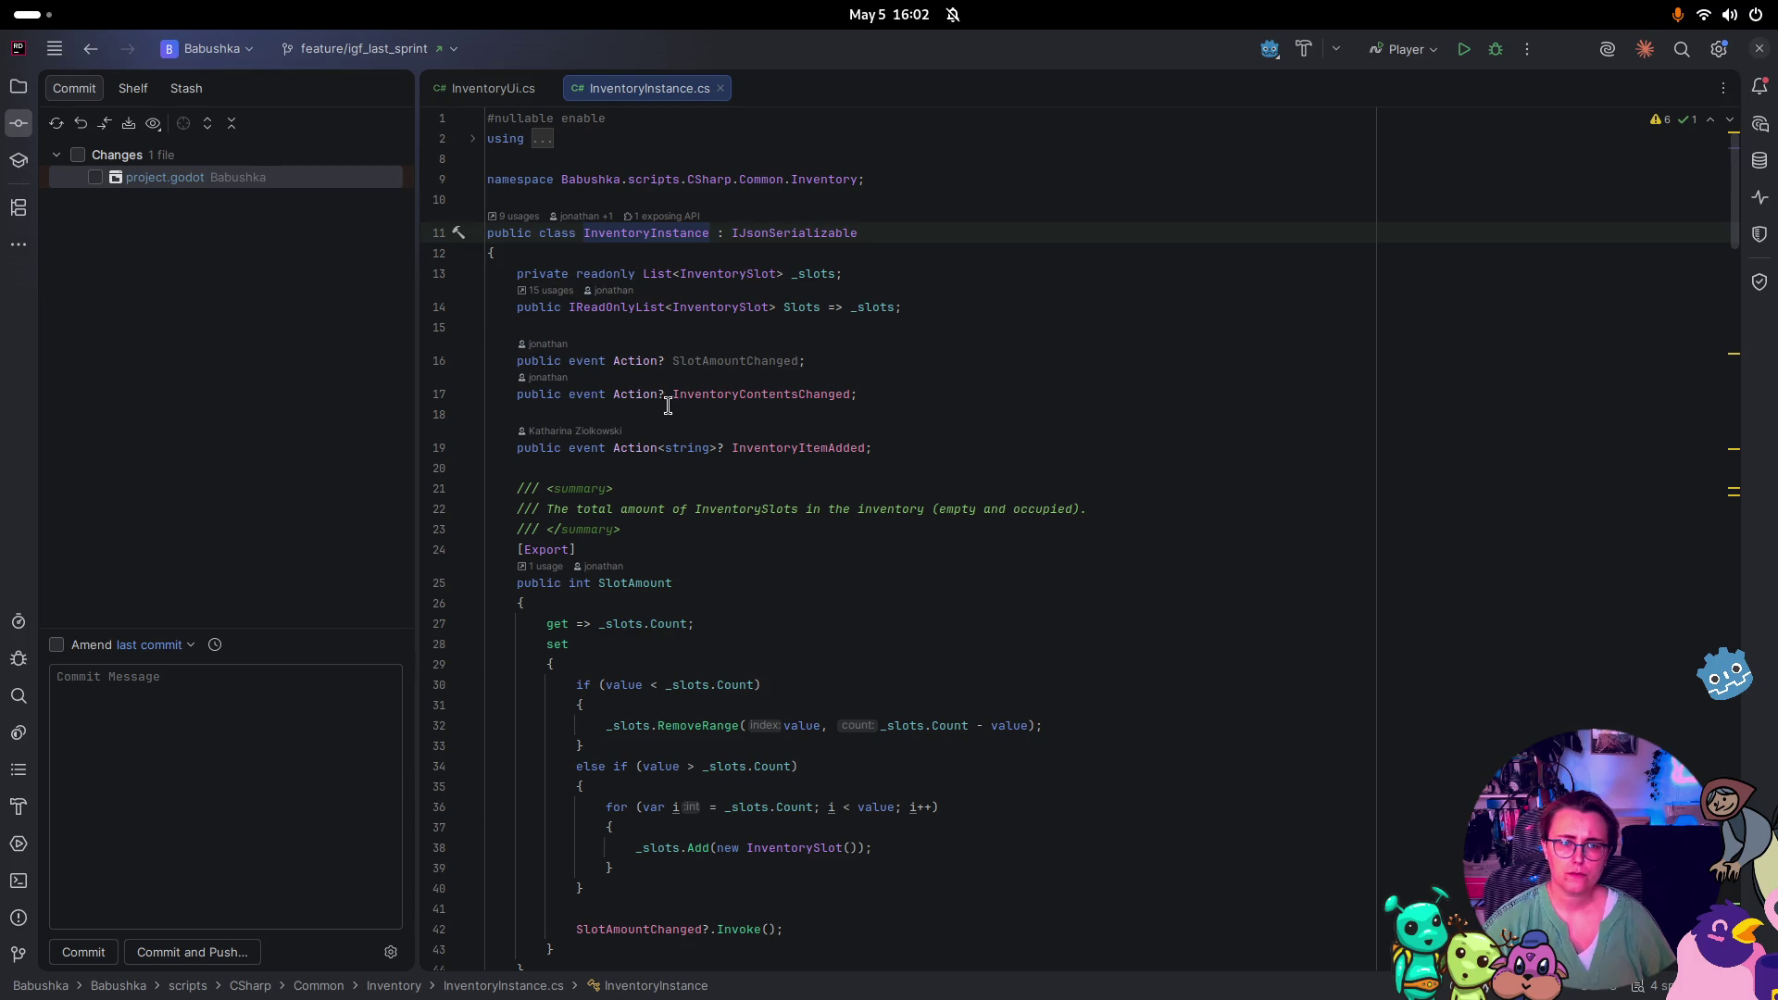
{"action": "mouse_move", "coordinate": [608, 310]}
{"action": "left_click", "coordinate": [521, 216]}
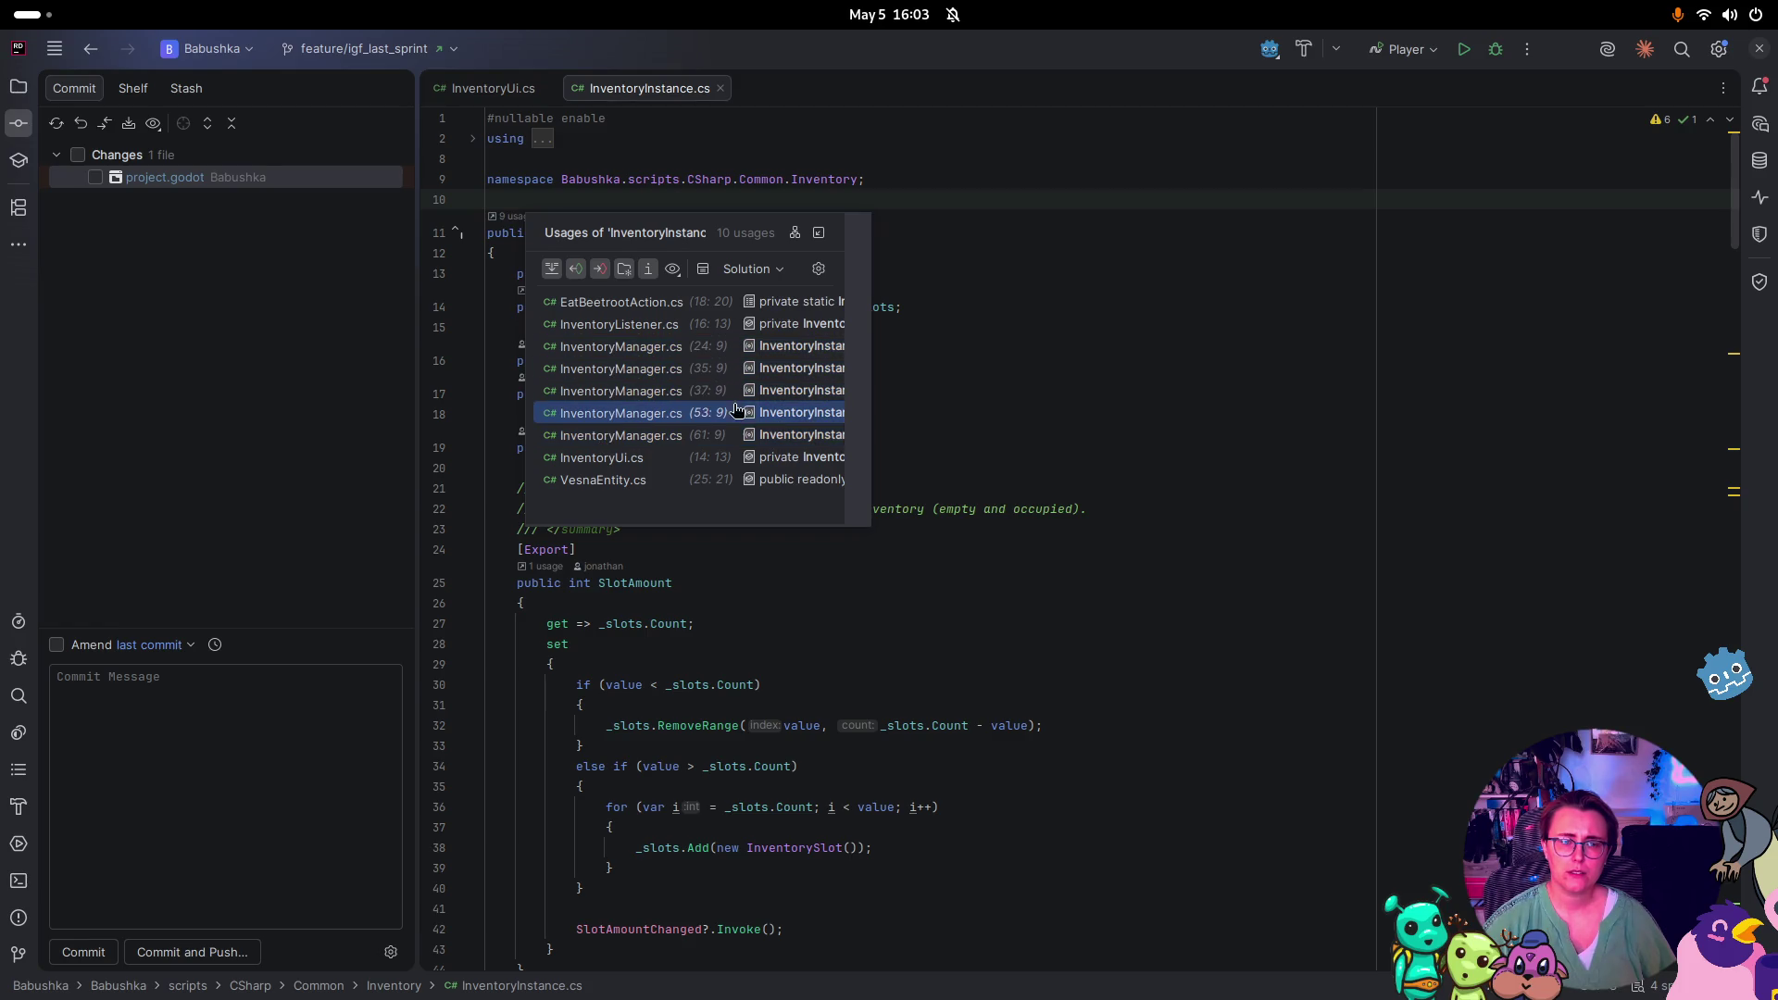
Open EatBeetrootAction.cs's InventoryInstance usage, view GetUniqueEntity docs, then return to InventoryInstance.cs
{"action": "left_click", "coordinate": [1265, 409]}
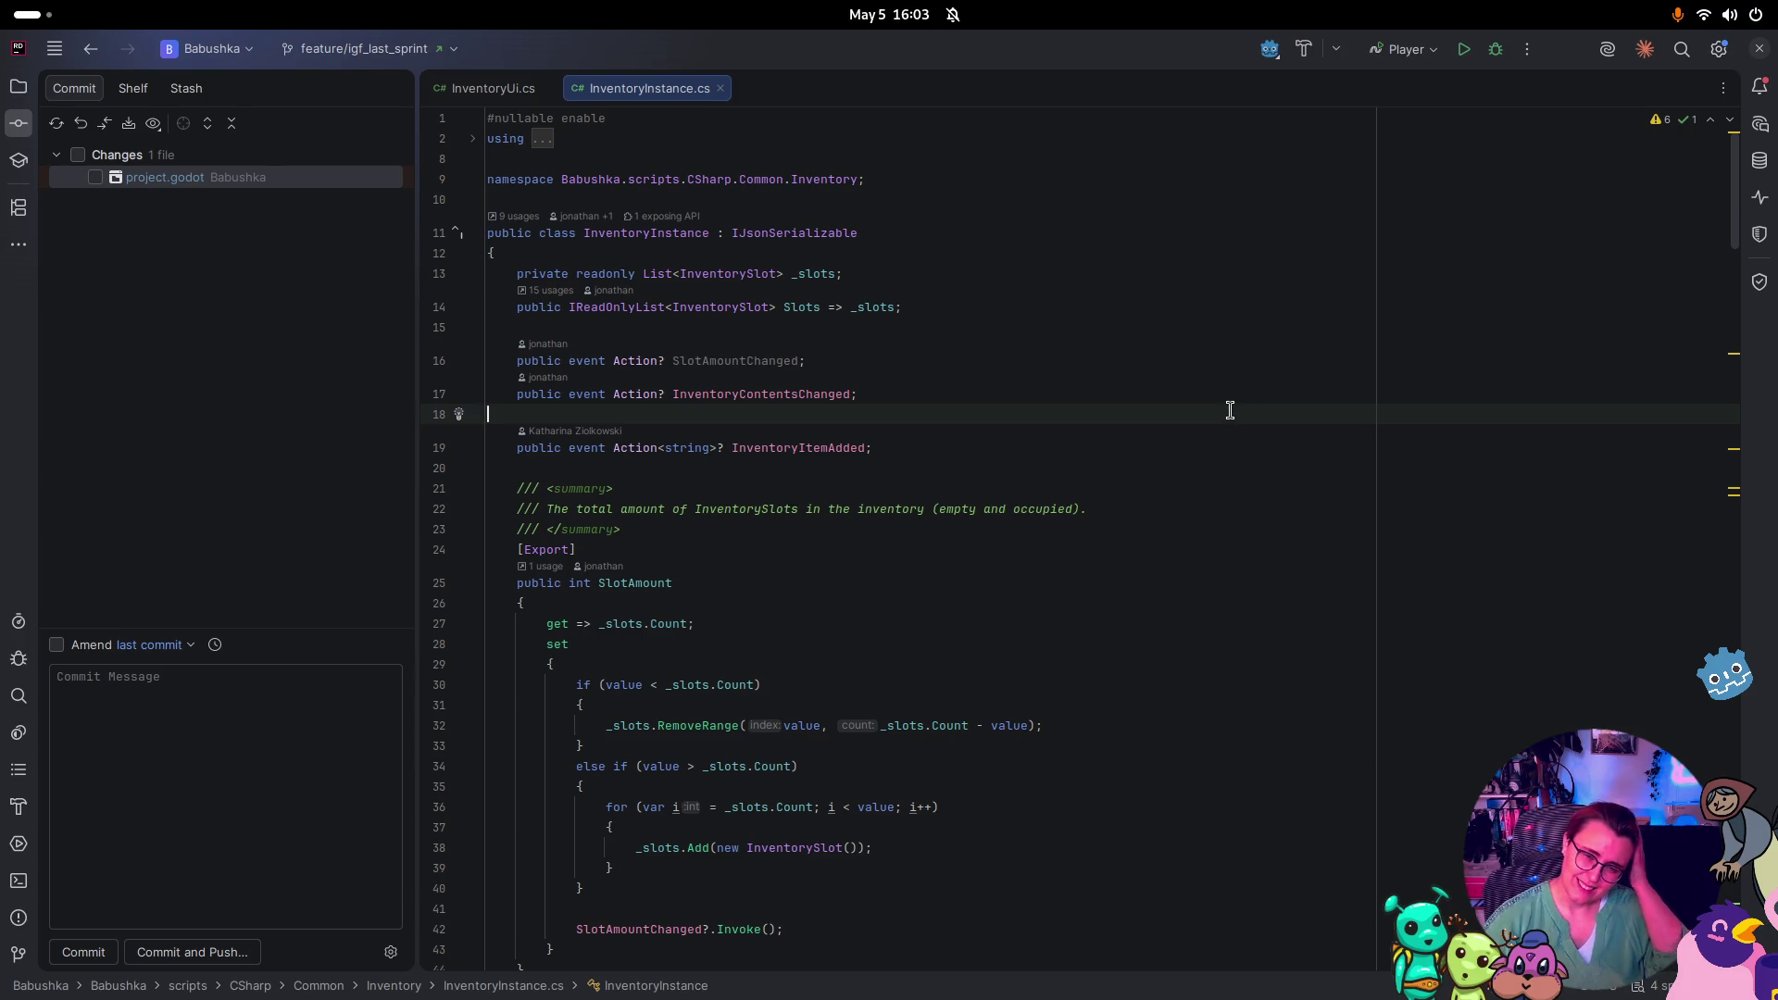
{"action": "left_click", "coordinate": [1004, 460]}
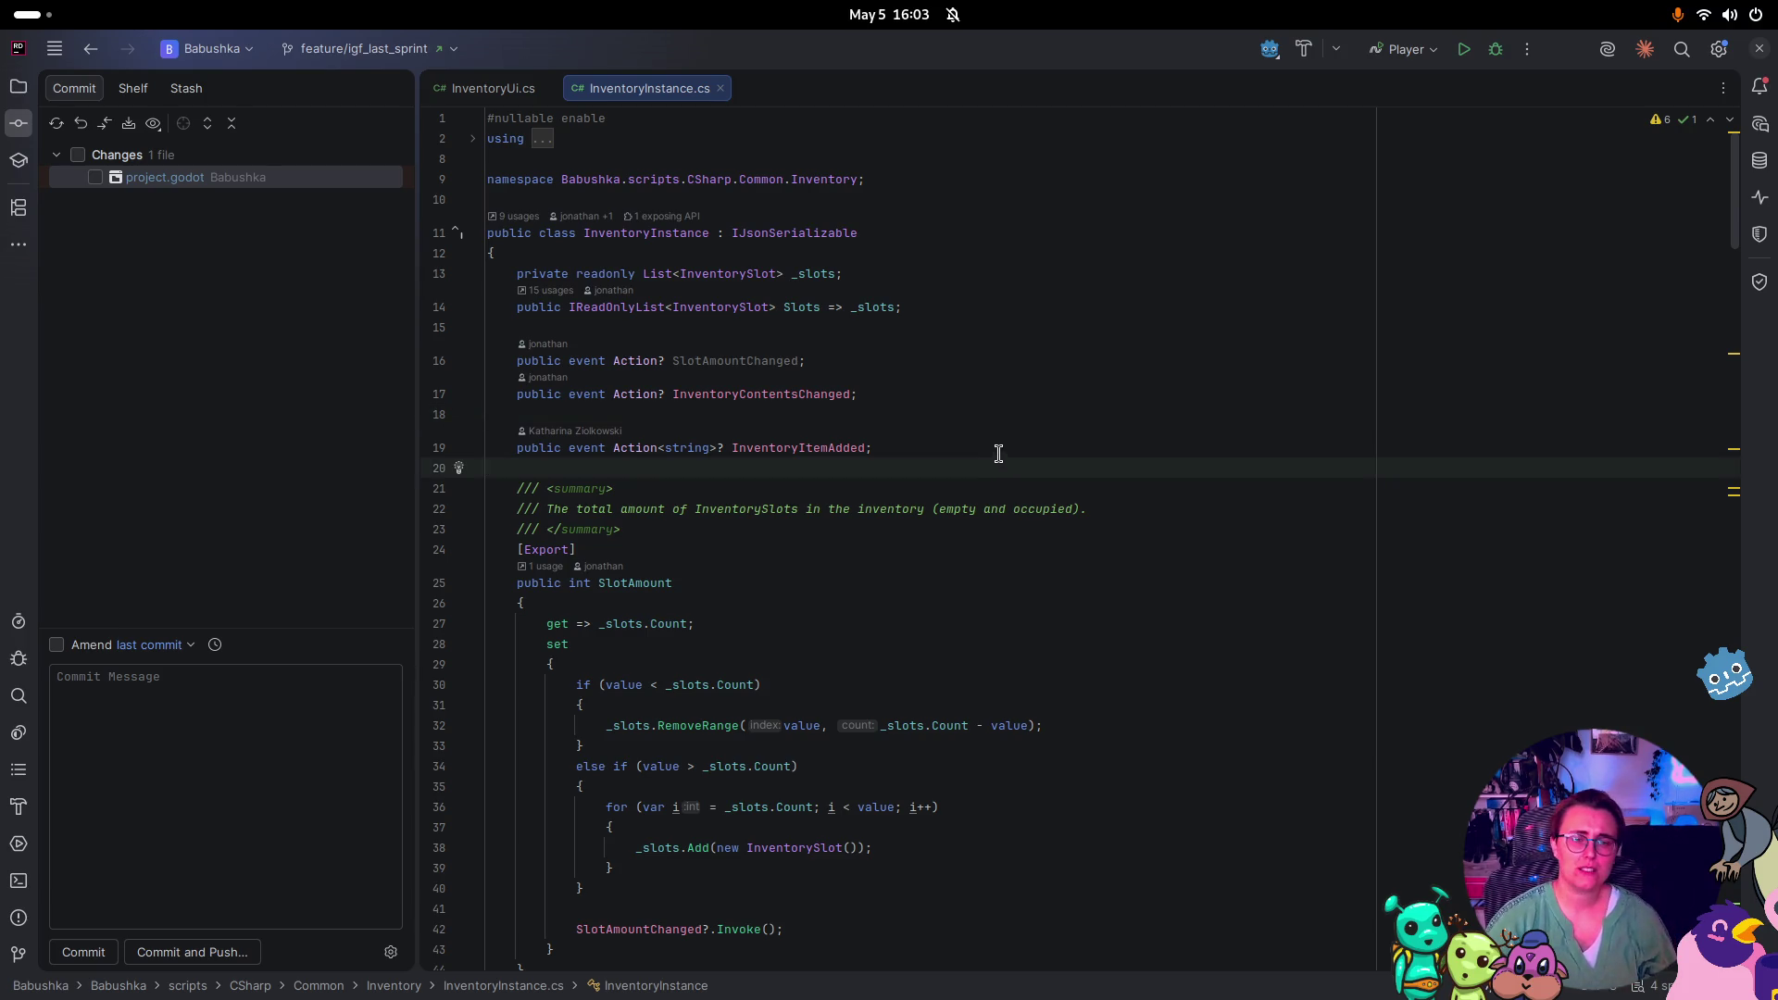
{"action": "left_click", "coordinate": [677, 239]}
{"action": "left_click", "coordinate": [515, 216]}
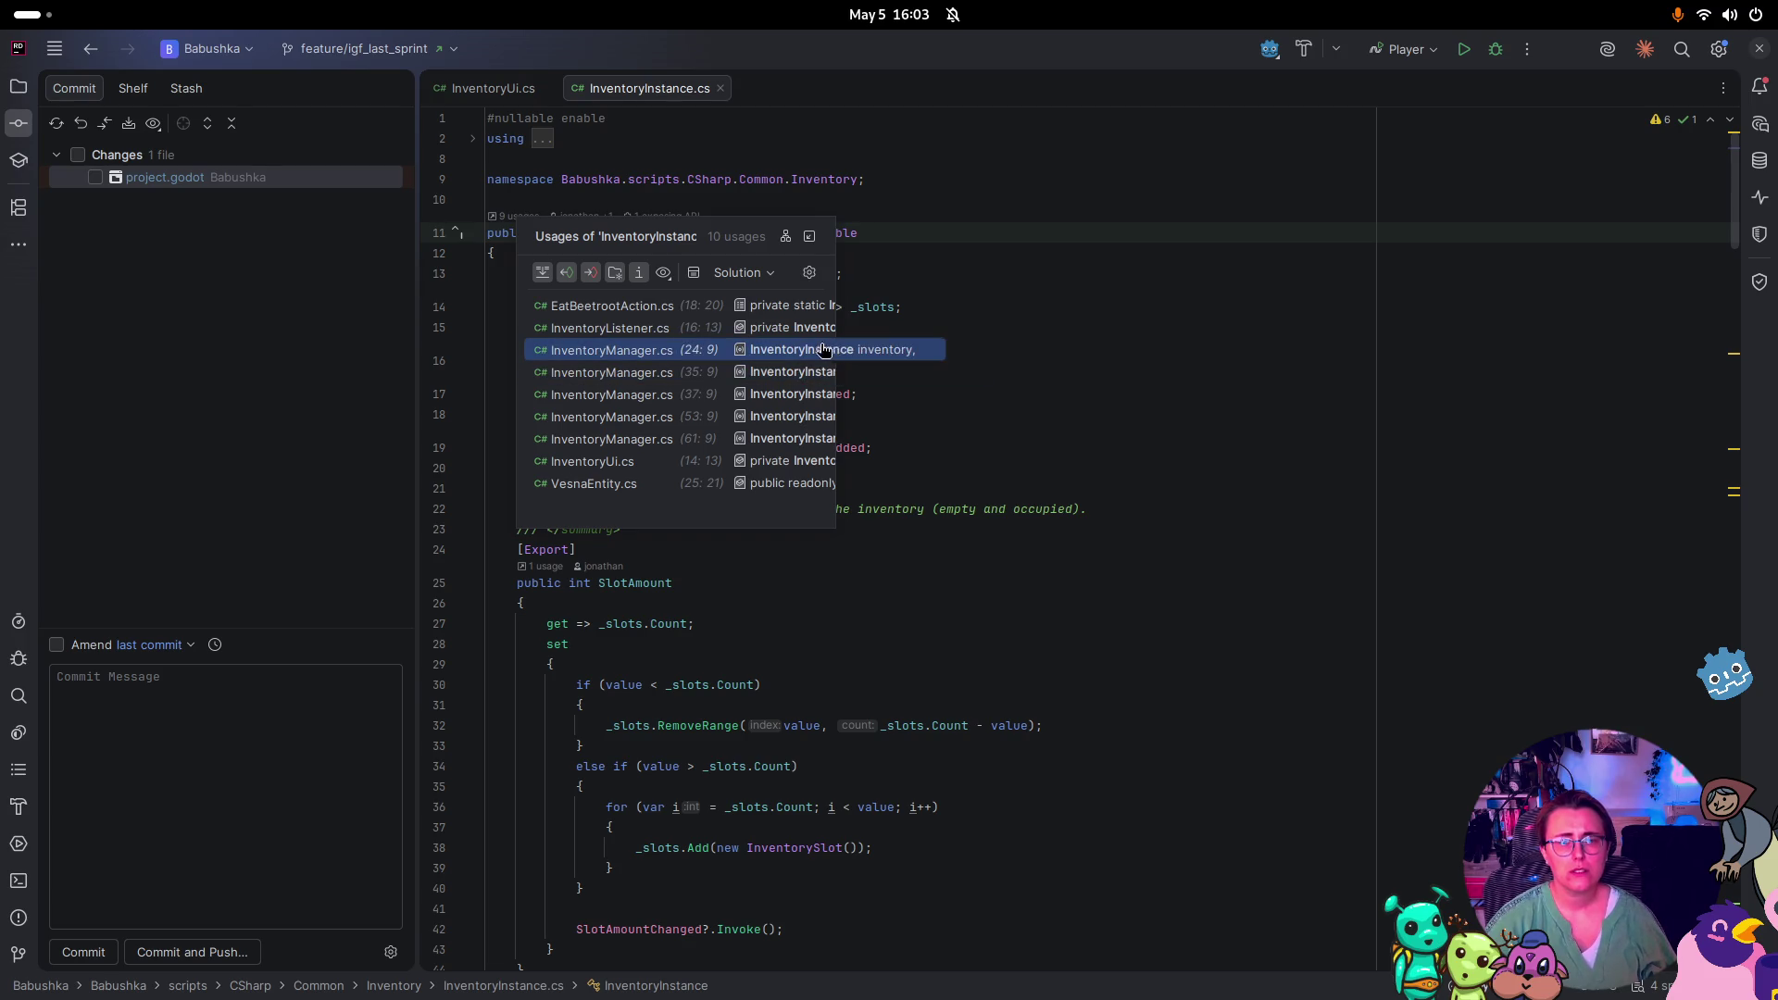
{"action": "left_click", "coordinate": [779, 307]}
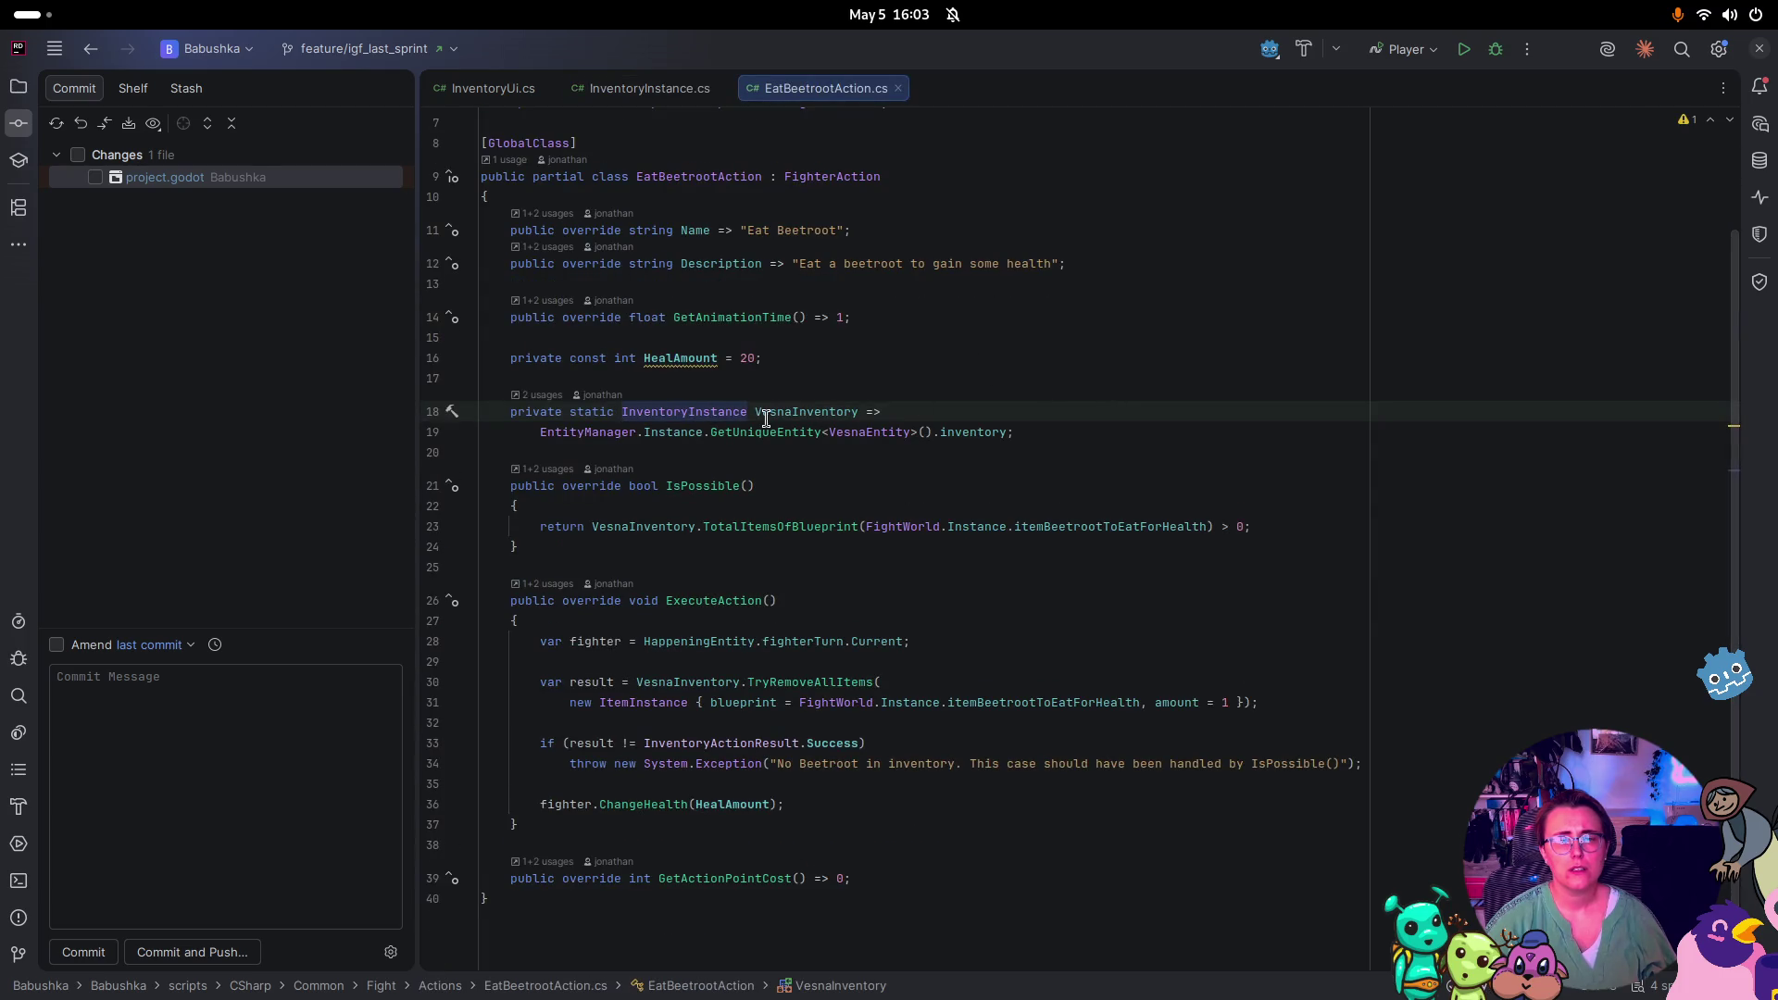
{"action": "mouse_move", "coordinate": [760, 437]}
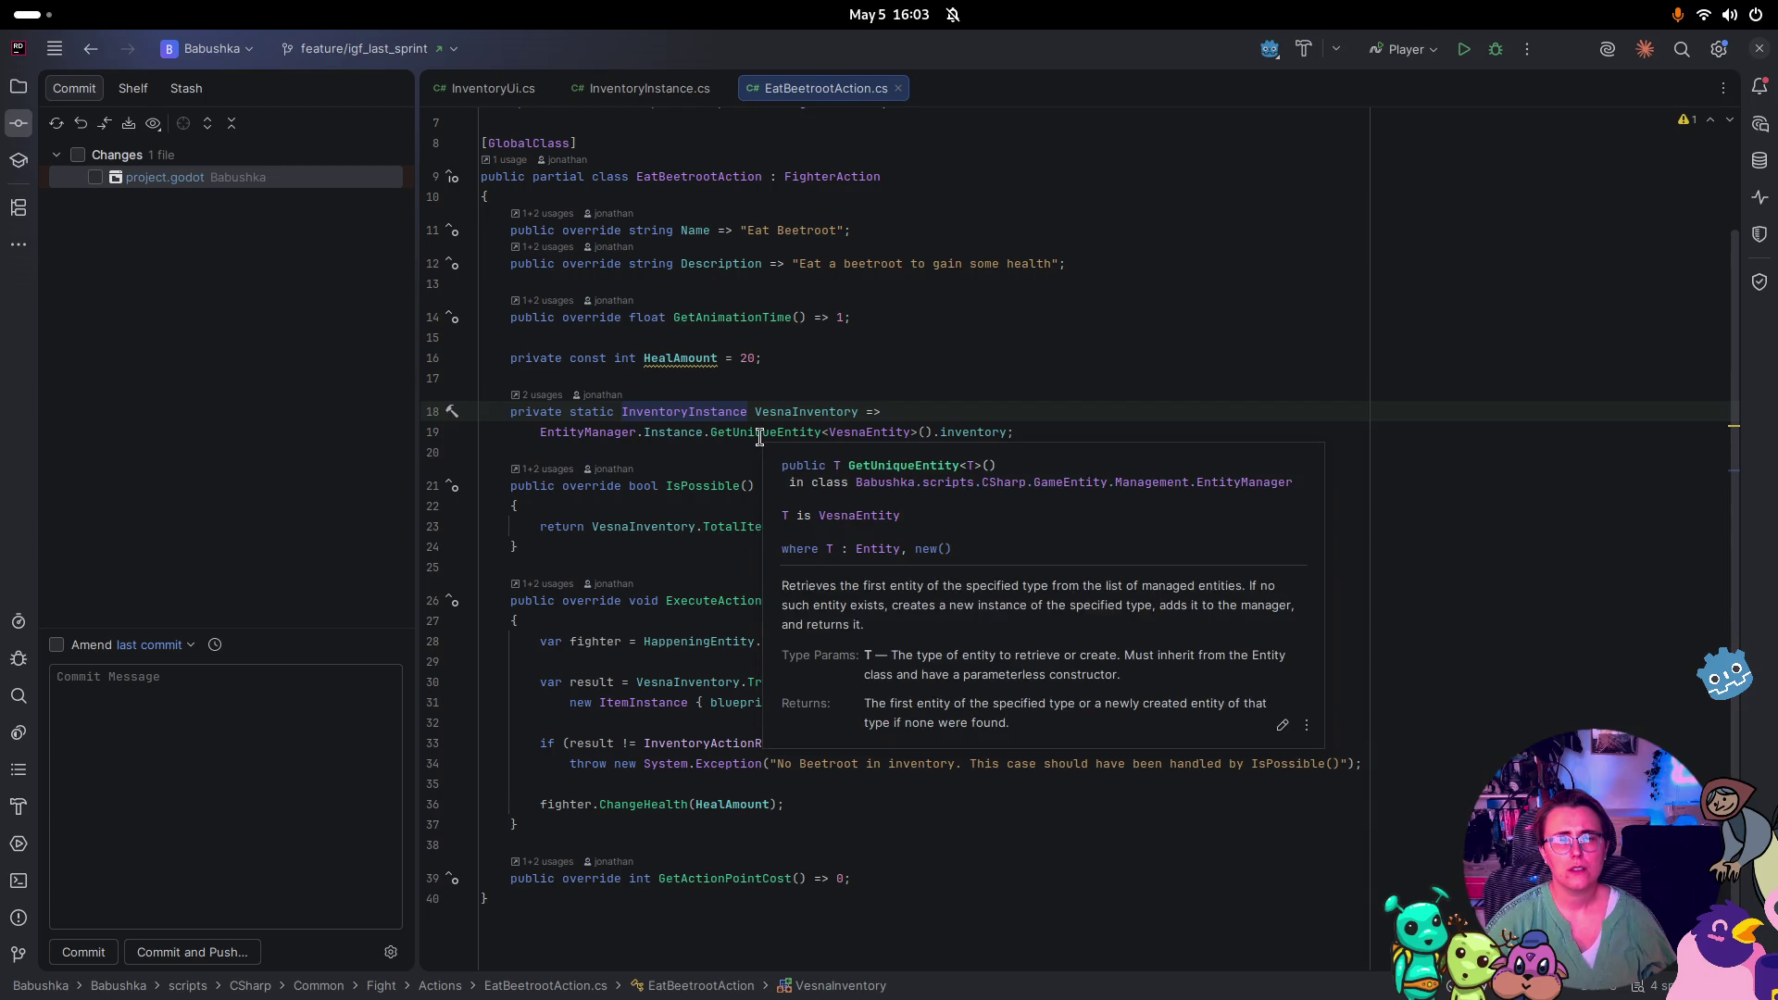
{"action": "left_click", "coordinate": [664, 92]}
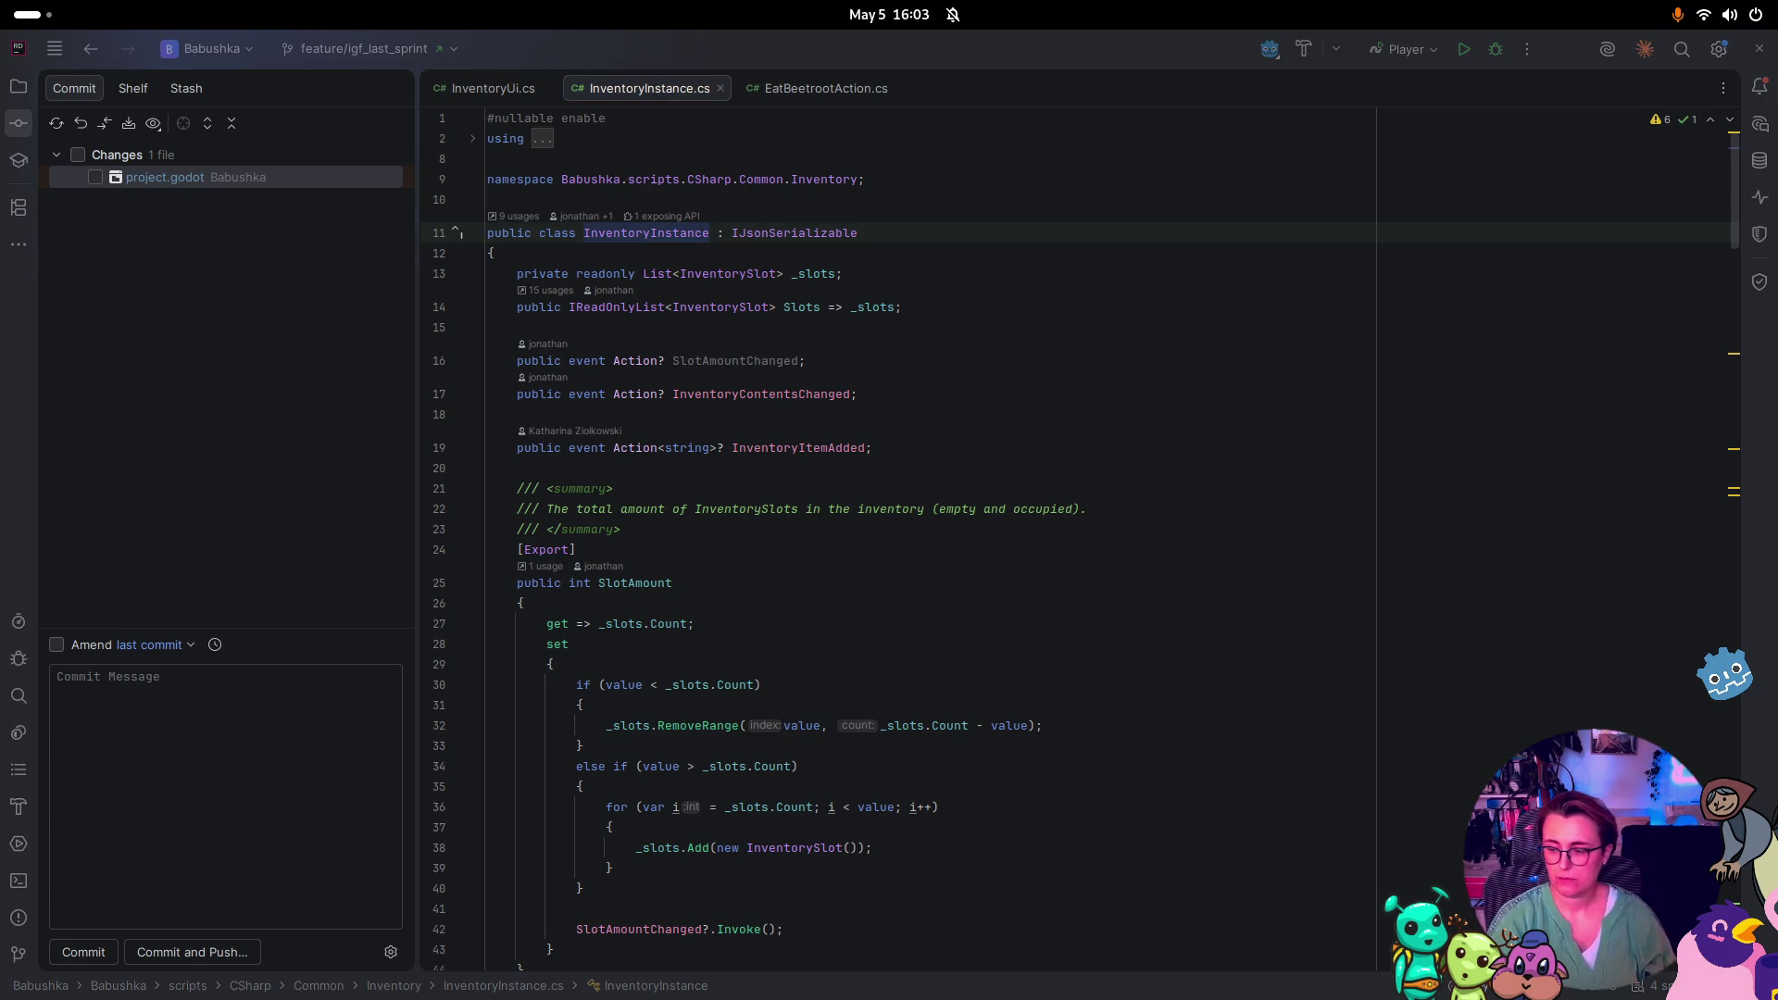
Open InventoryListener.cs's usage and jump to GetUniqueEntity's declaration in EntityManager
{"action": "left_click", "coordinate": [515, 216]}
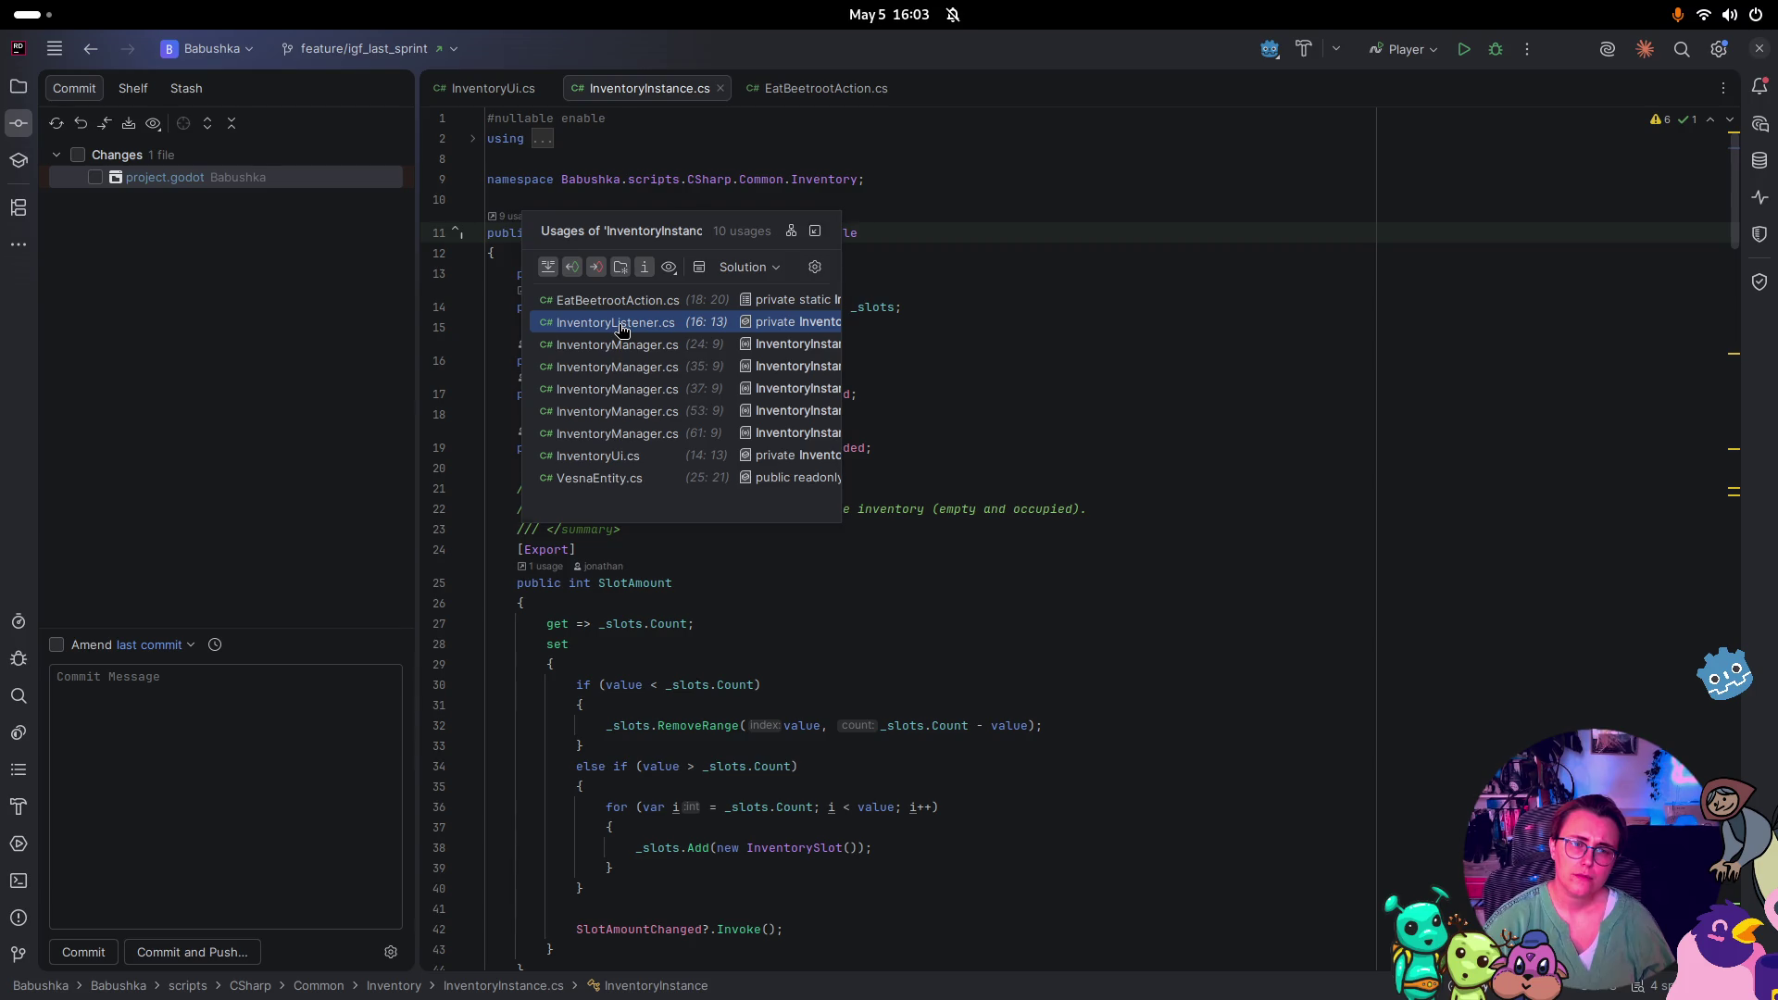
{"action": "left_click", "coordinate": [621, 330]}
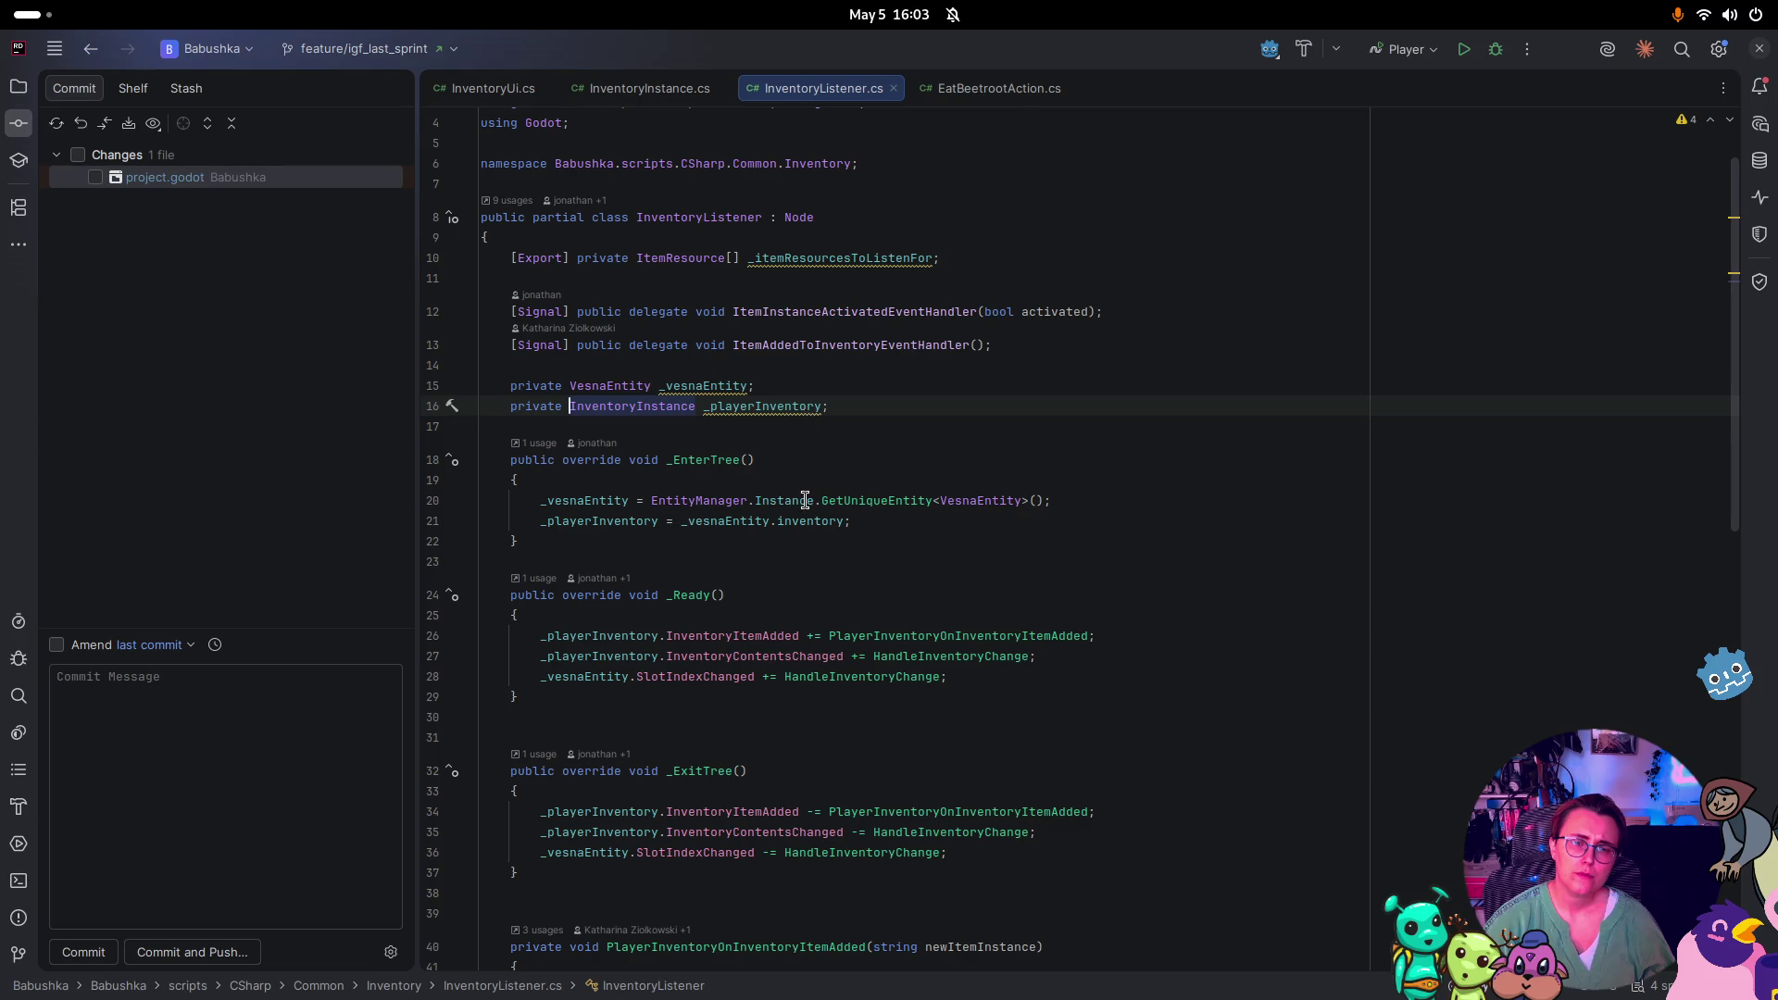
{"action": "left_click", "coordinate": [715, 501]}
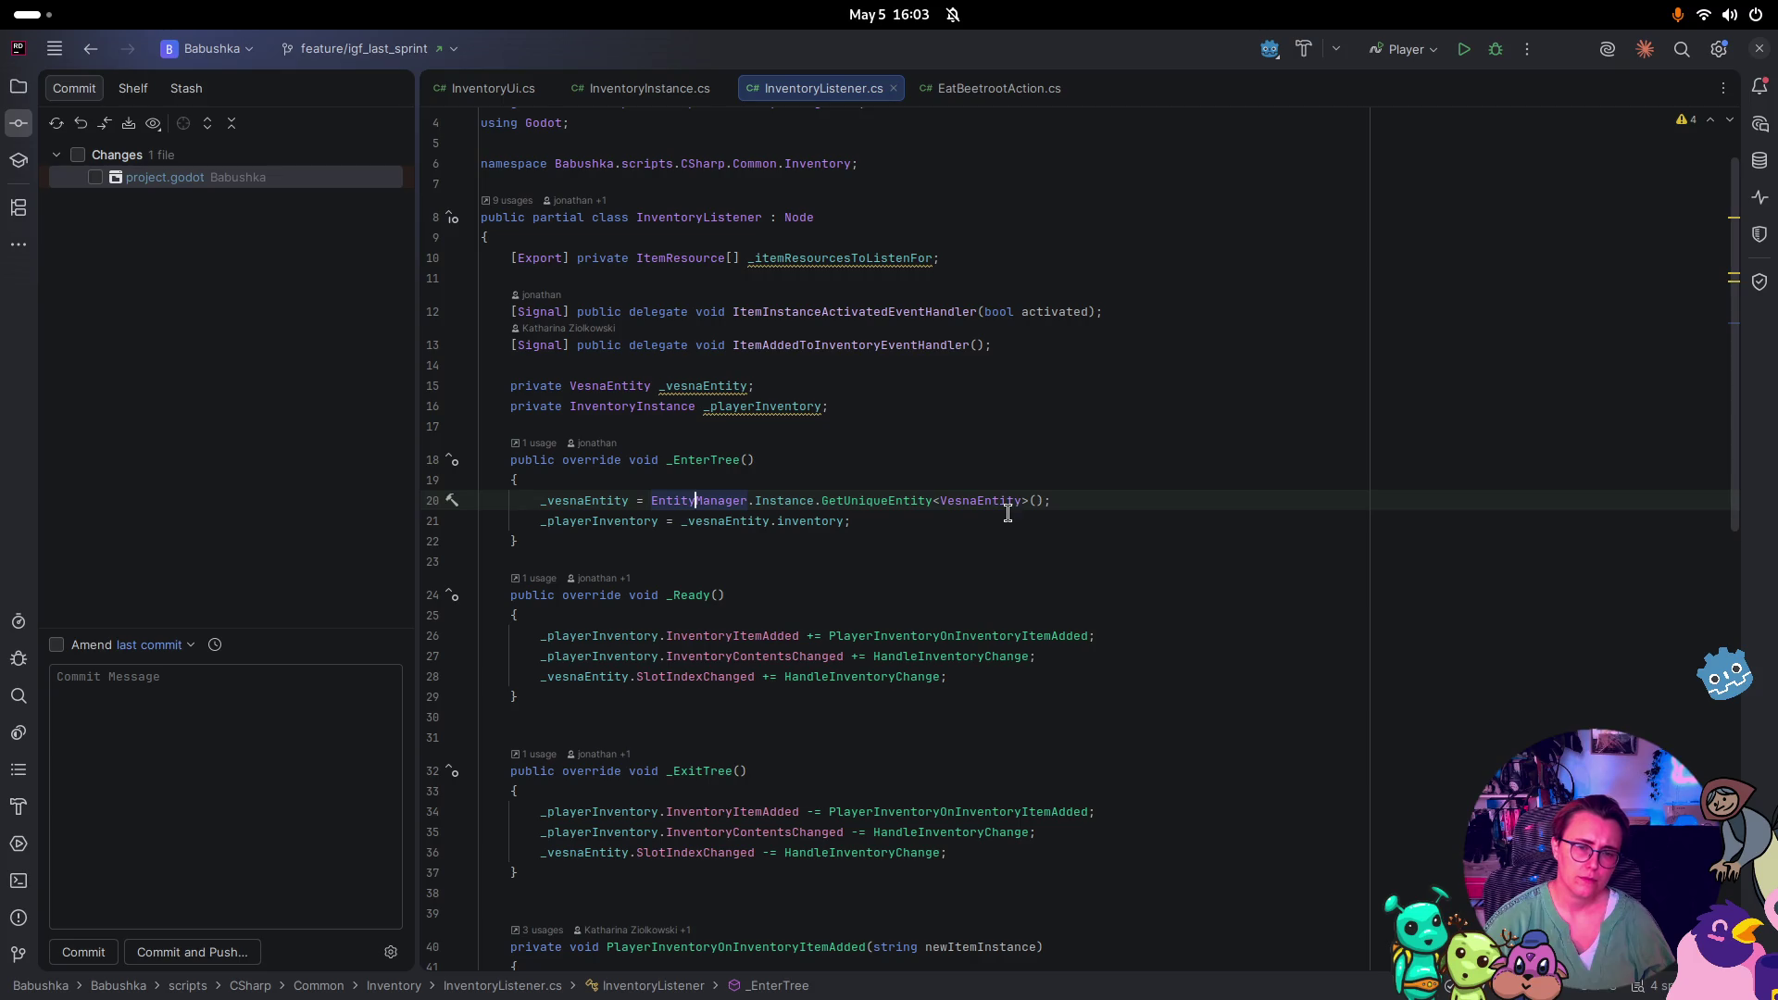
{"action": "left_click", "coordinate": [903, 500]}
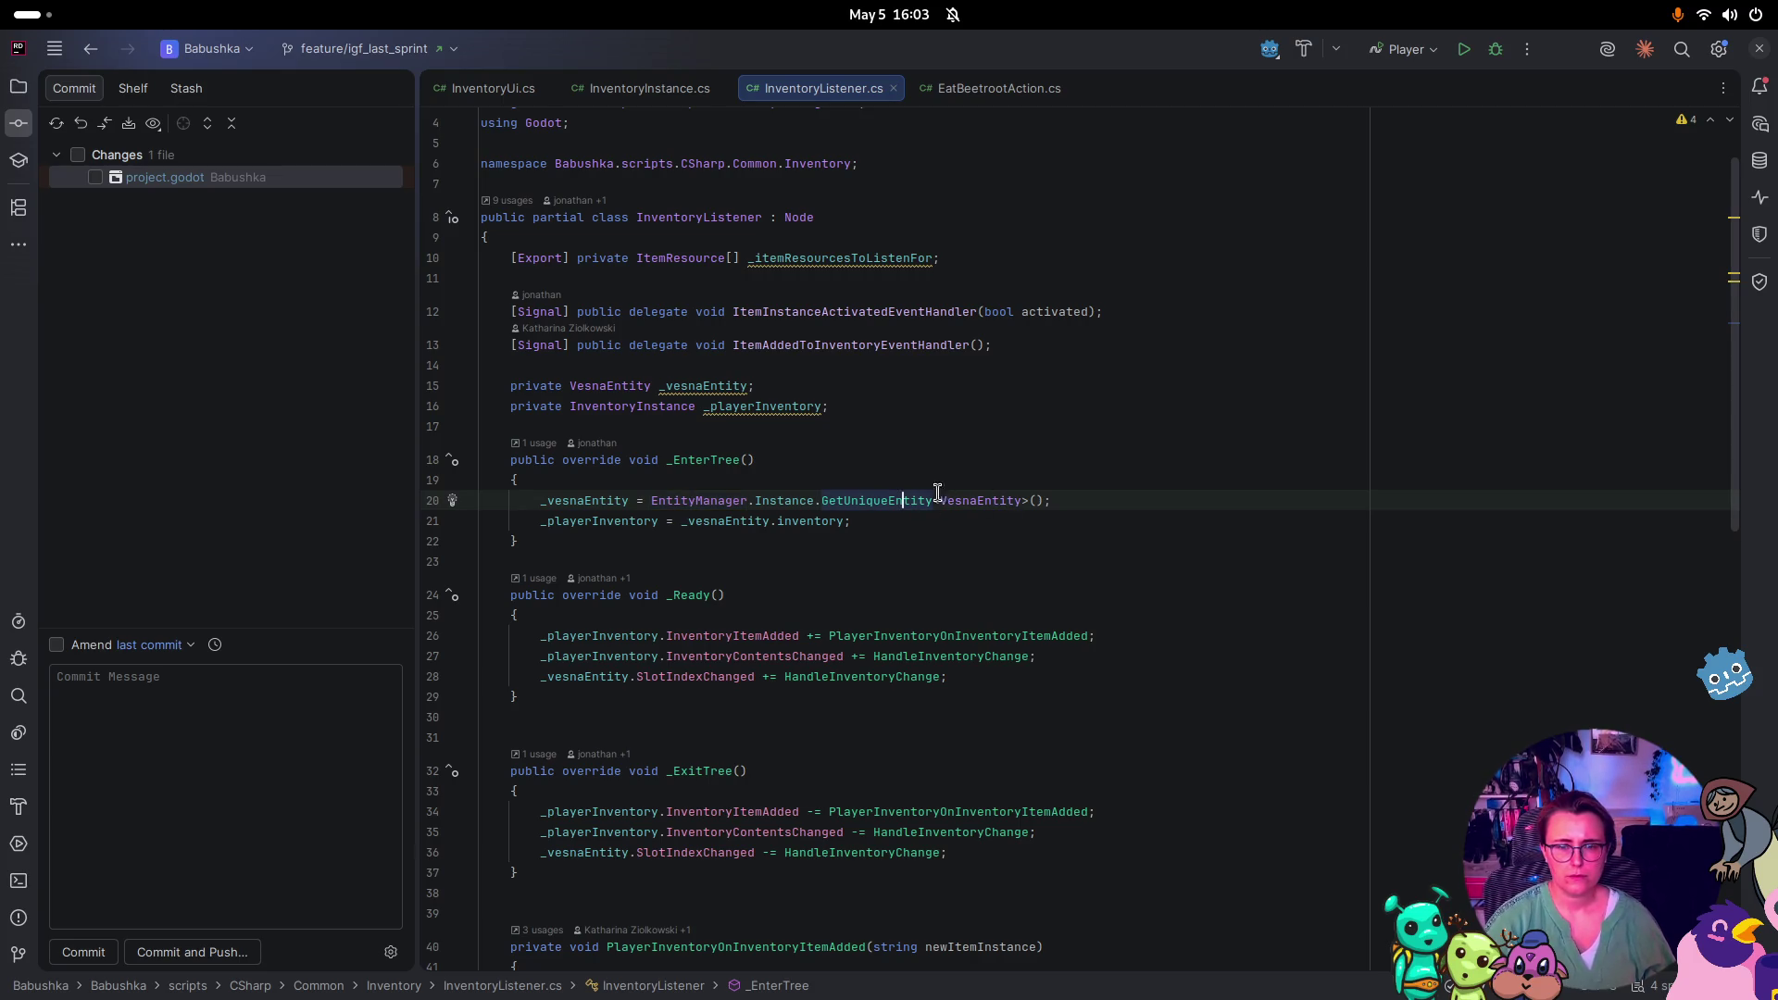
{"action": "key", "text": "ctrl+b"}
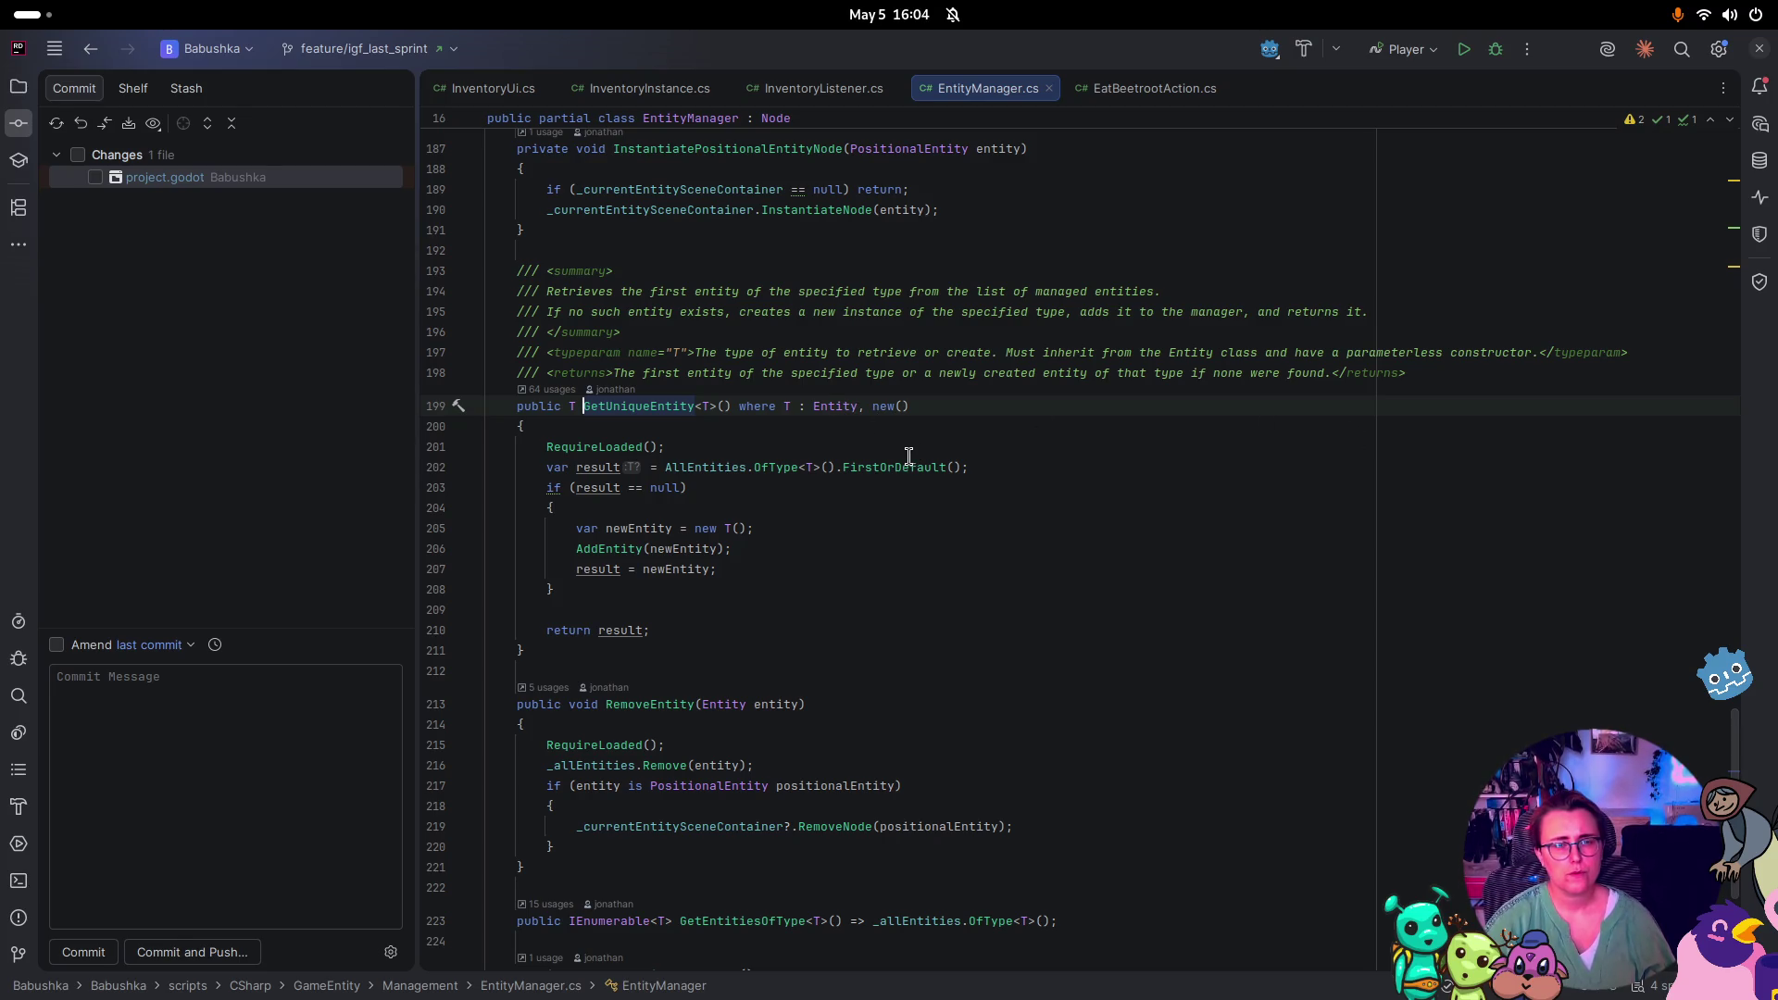
Read GetUniqueEntity in EntityManager.cs, then reopen InventoryInstance's usages list
{"action": "scroll", "coordinate": [908, 456], "scroll_direction": "up", "scroll_amount": 4}
{"action": "scroll", "coordinate": [889, 457], "scroll_direction": "down", "scroll_amount": 3}
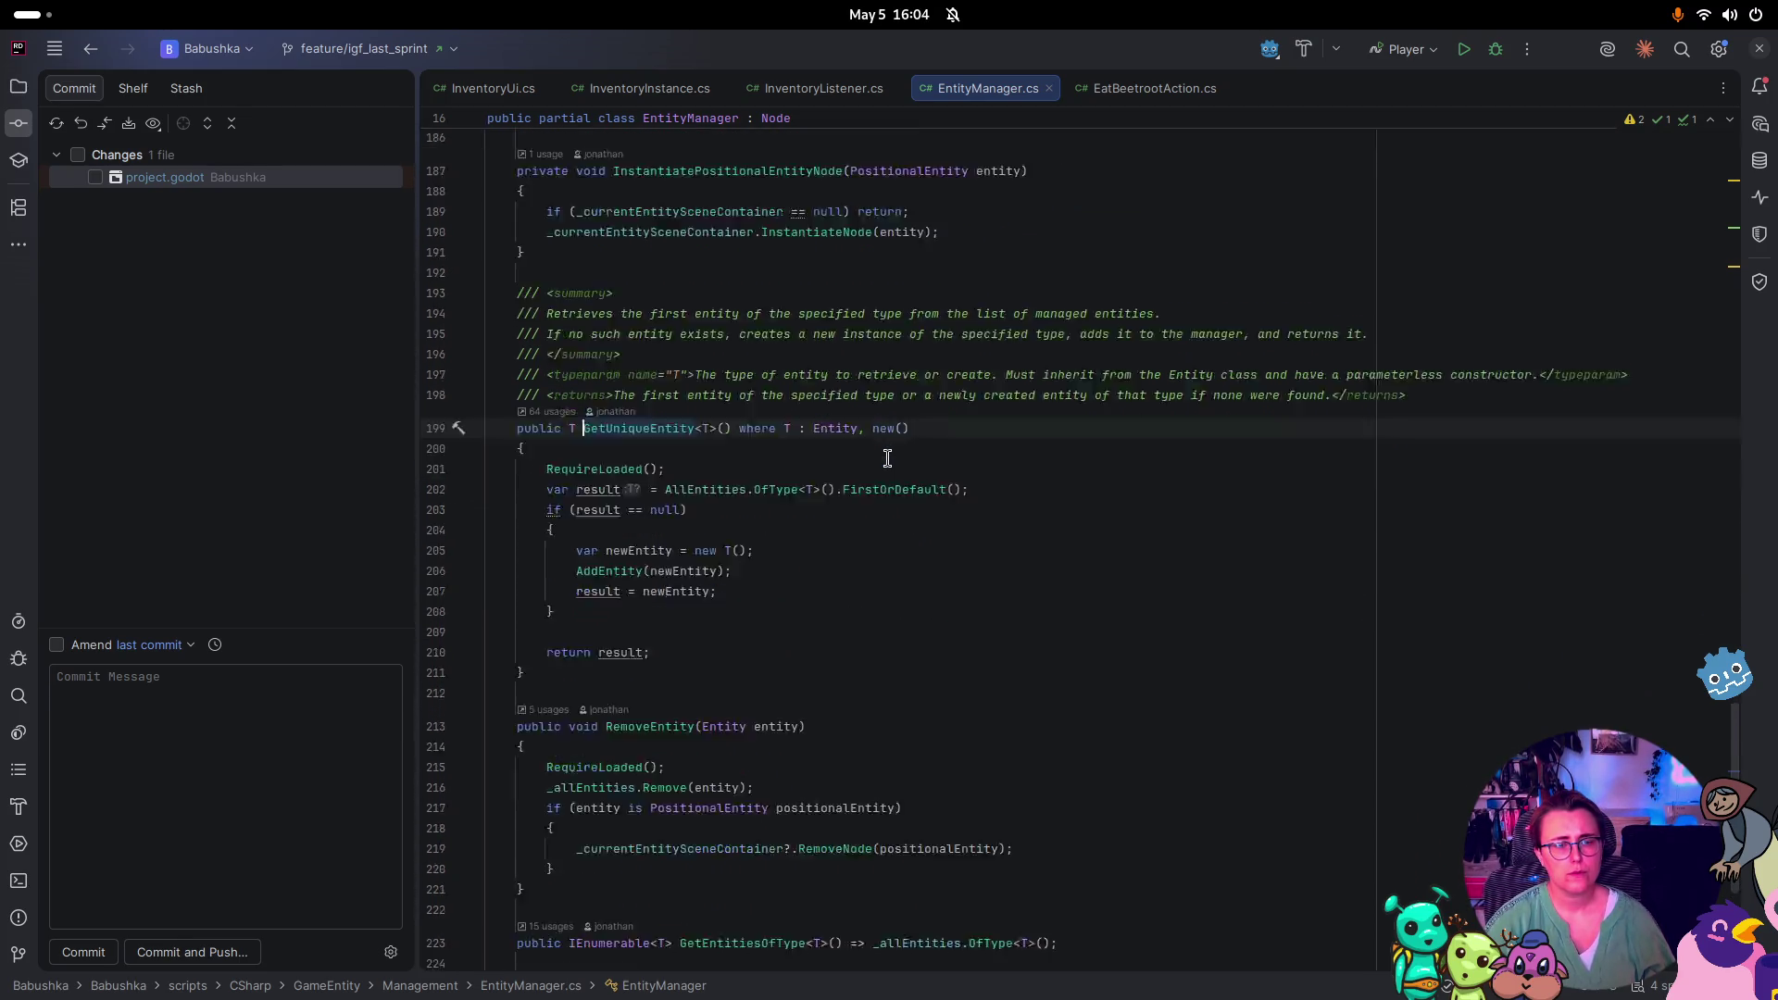
{"action": "scroll", "coordinate": [888, 457], "scroll_direction": "down", "scroll_amount": 3}
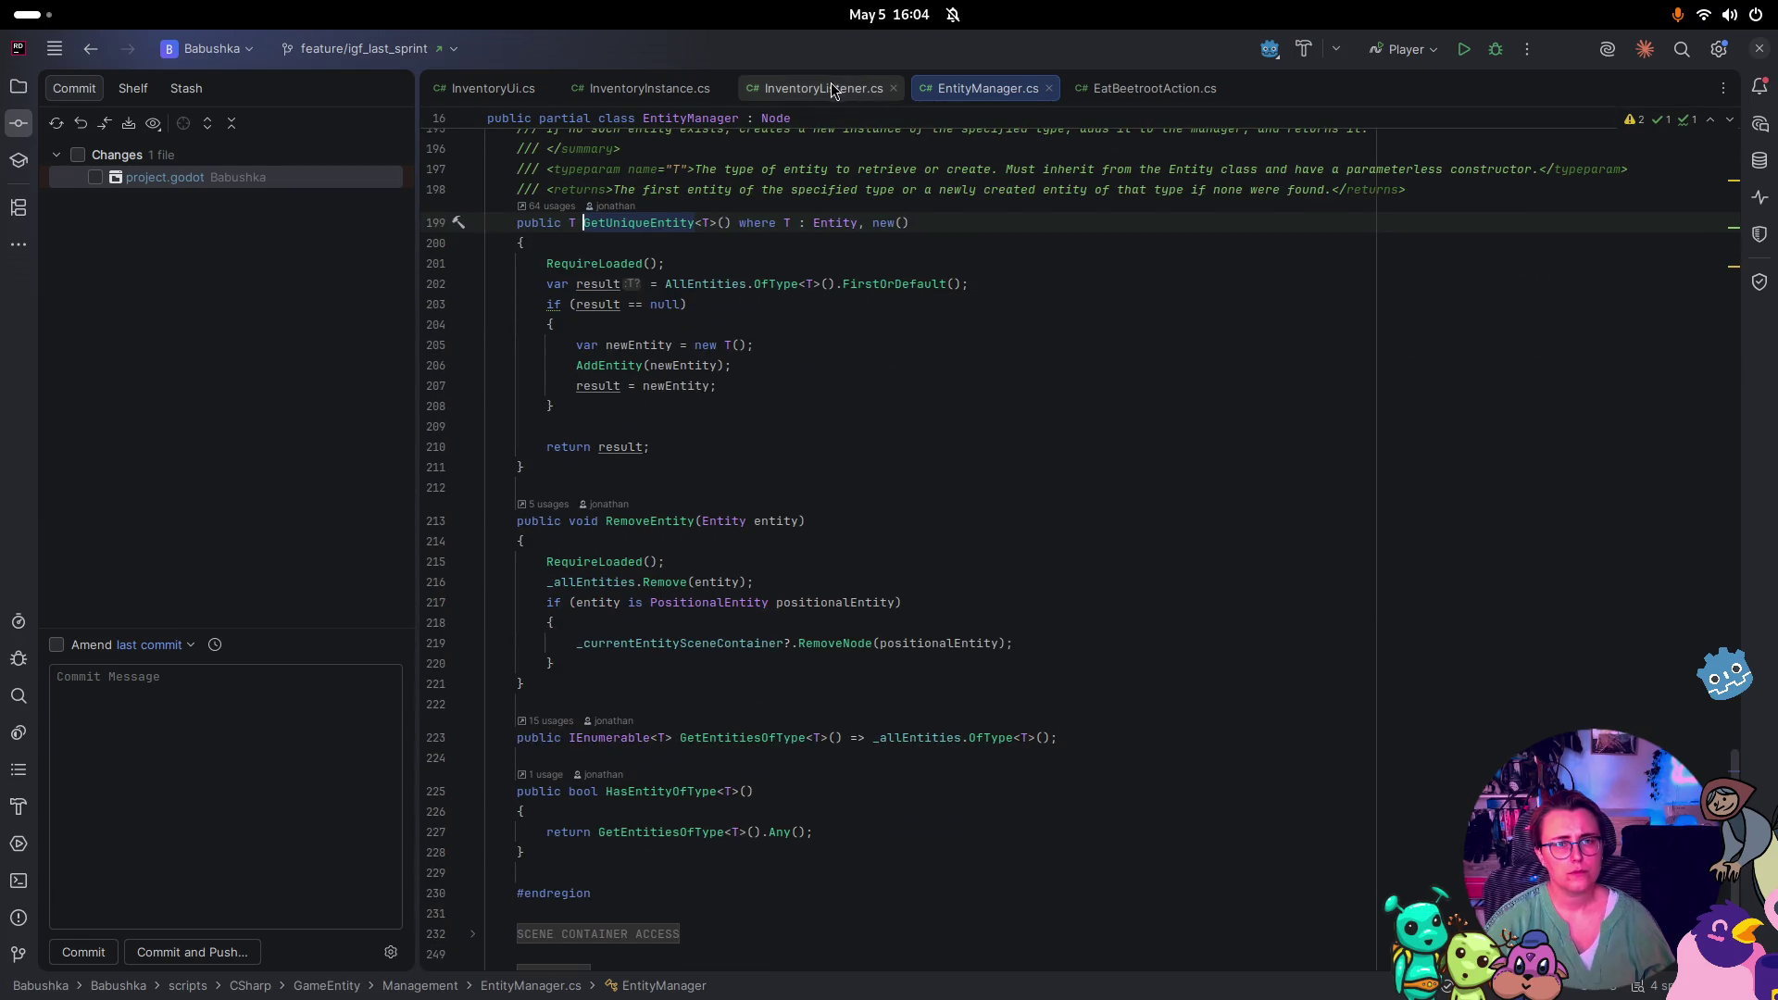
{"action": "left_click", "coordinate": [635, 93]}
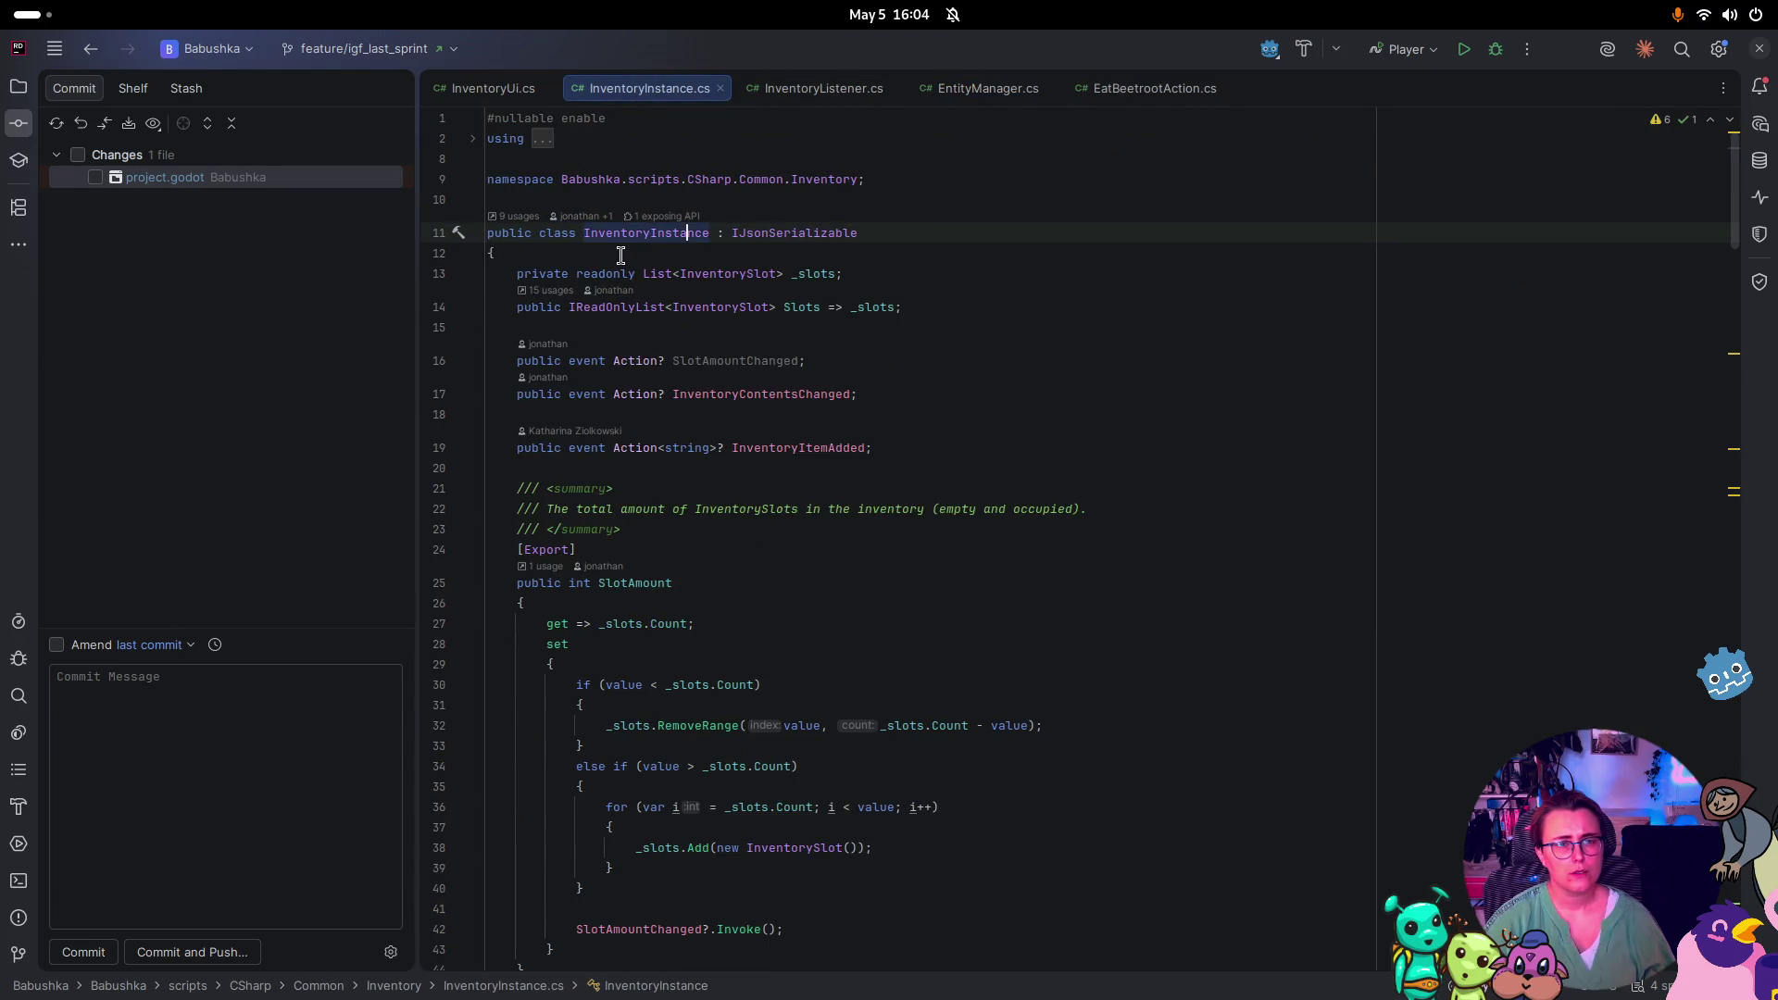
{"action": "left_click", "coordinate": [512, 217]}
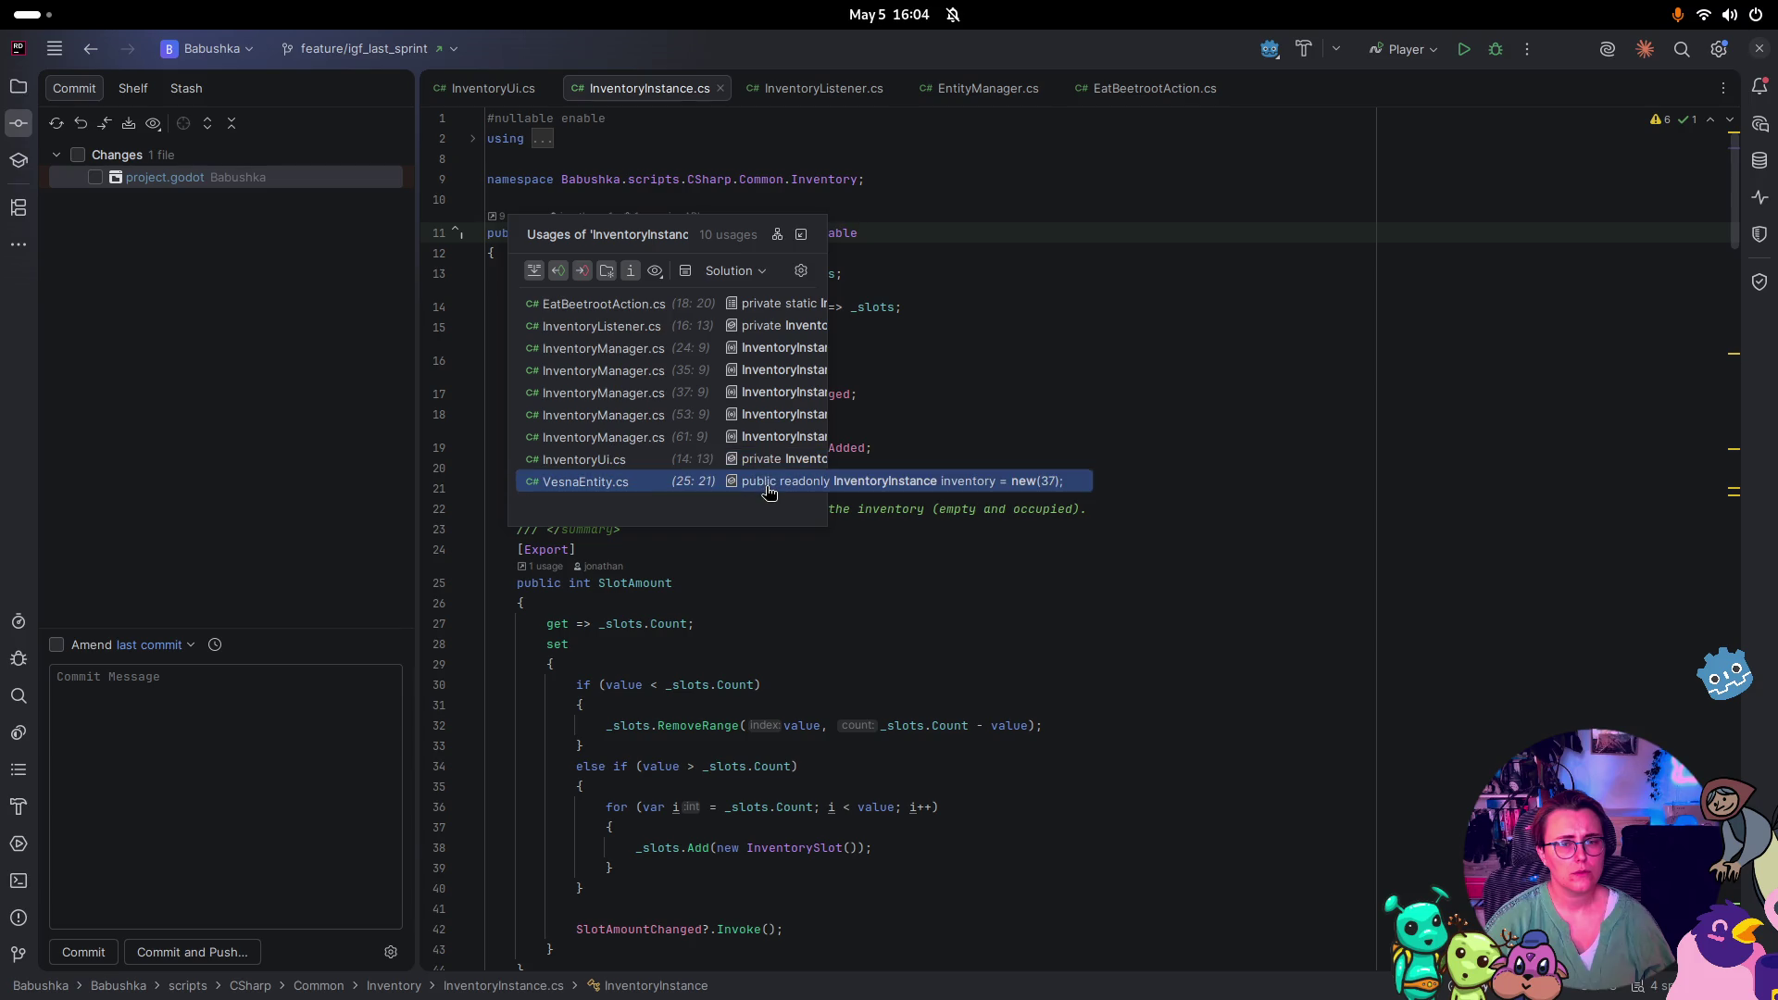
Open VesnaEntity.cs, expand Inter Scene Traversal, and step through 'inventory' matches in save/load
{"action": "left_click", "coordinate": [772, 482]}
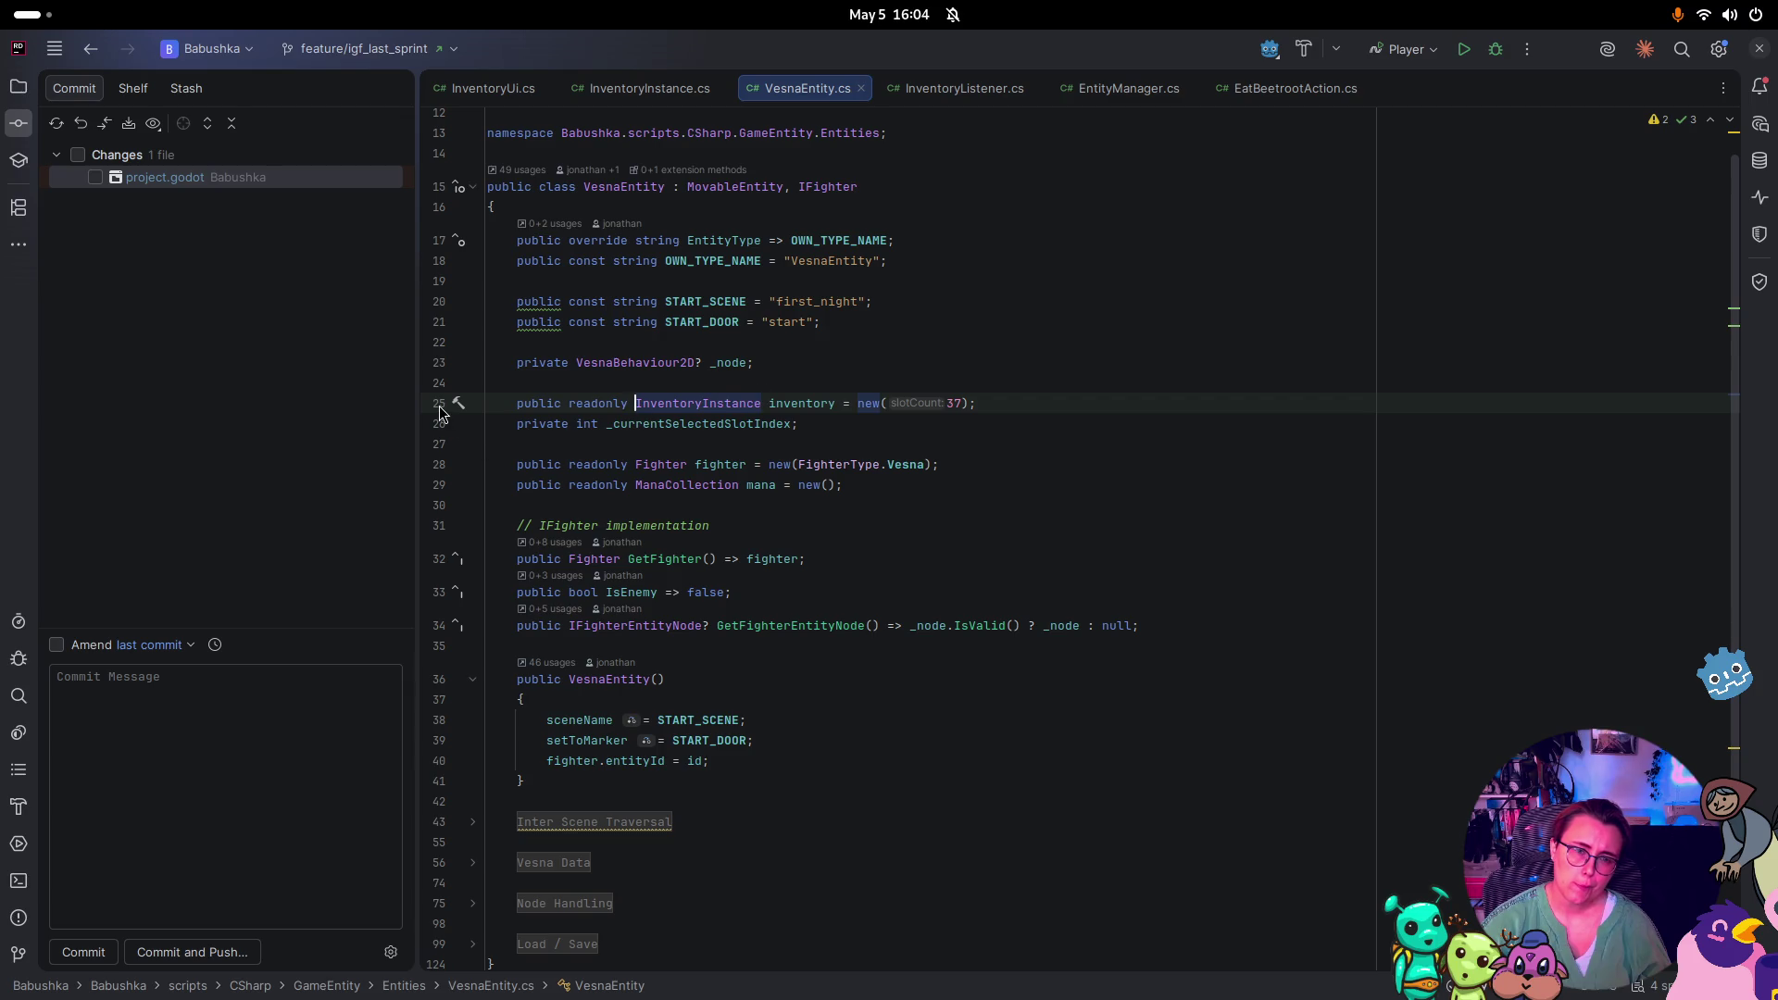
{"action": "left_click", "coordinate": [475, 824]}
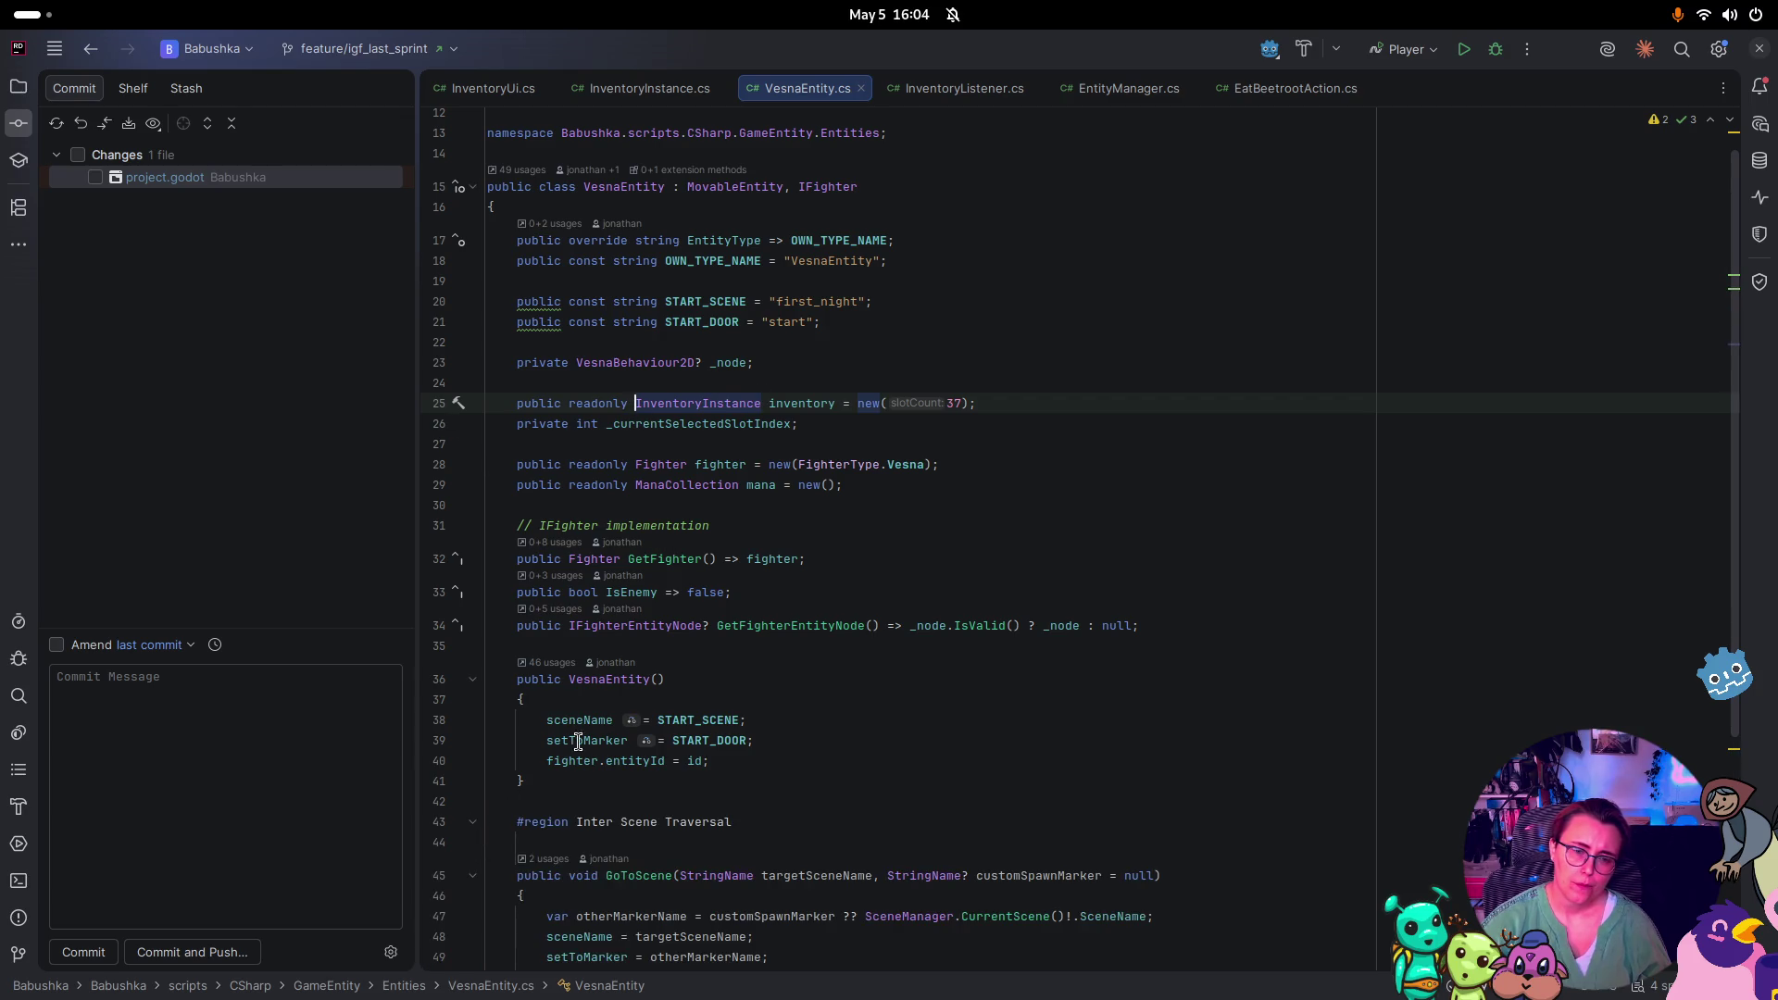
{"action": "scroll", "coordinate": [578, 741], "scroll_direction": "down", "scroll_amount": 3}
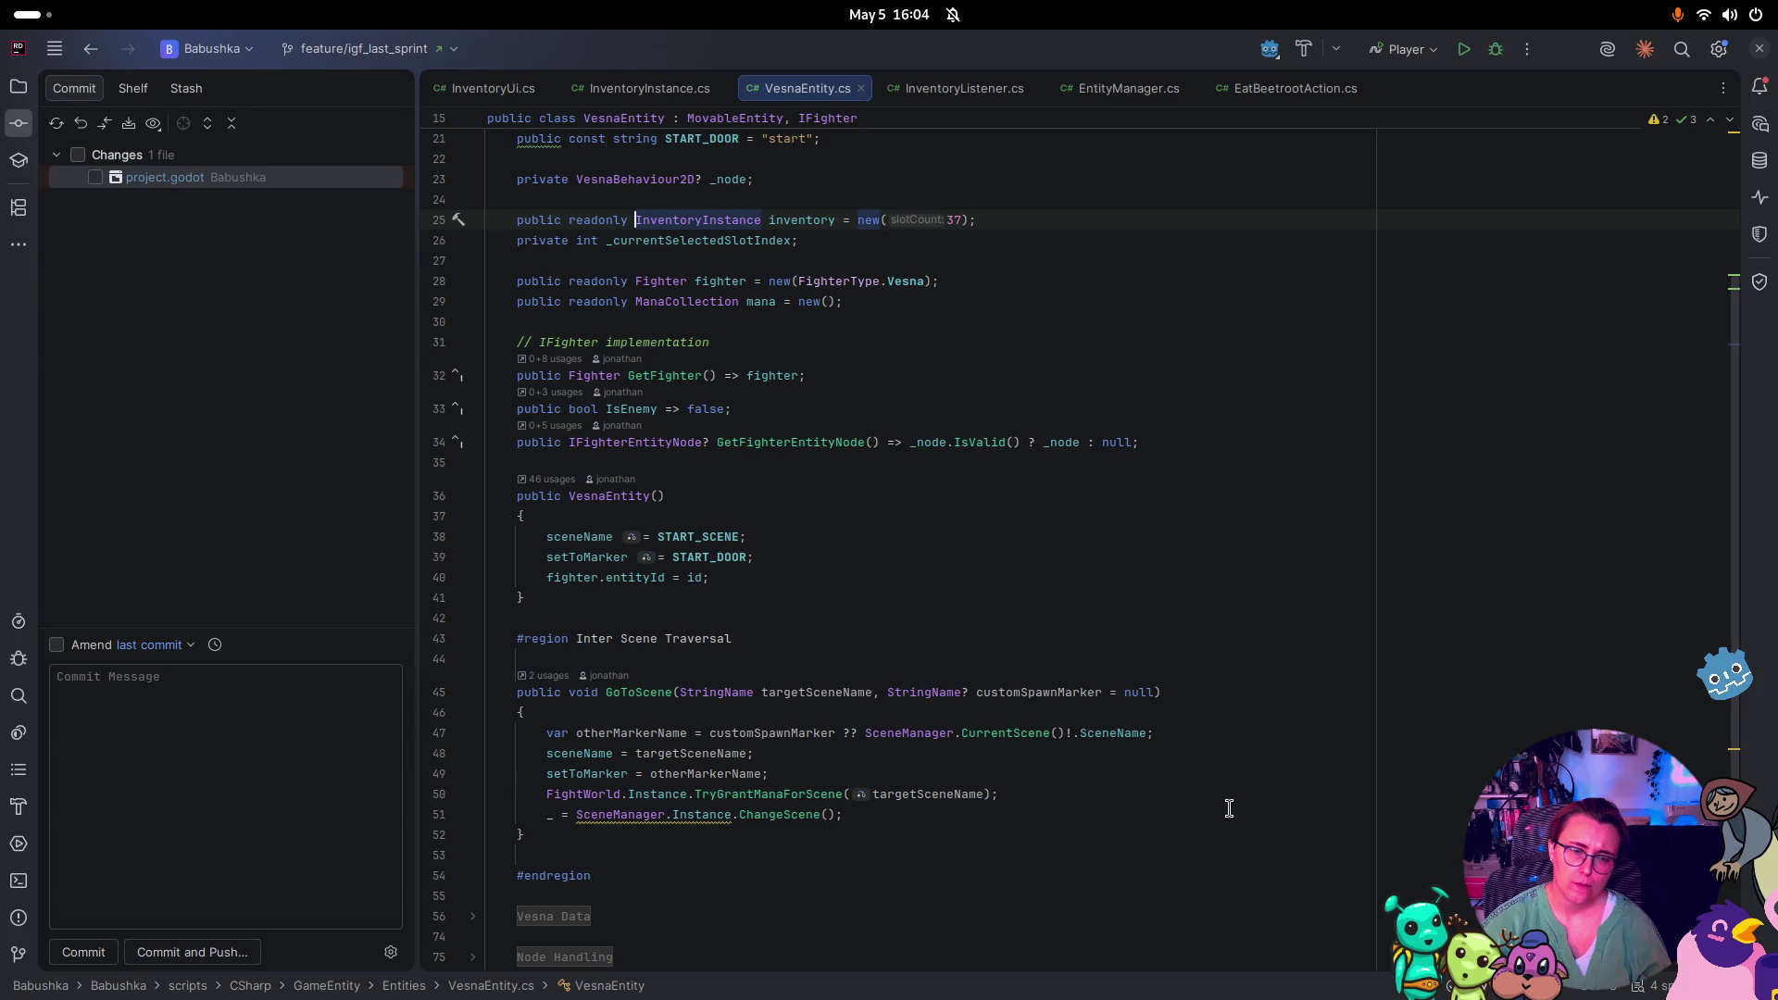
{"action": "scroll", "coordinate": [1229, 808], "scroll_direction": "up", "scroll_amount": 3}
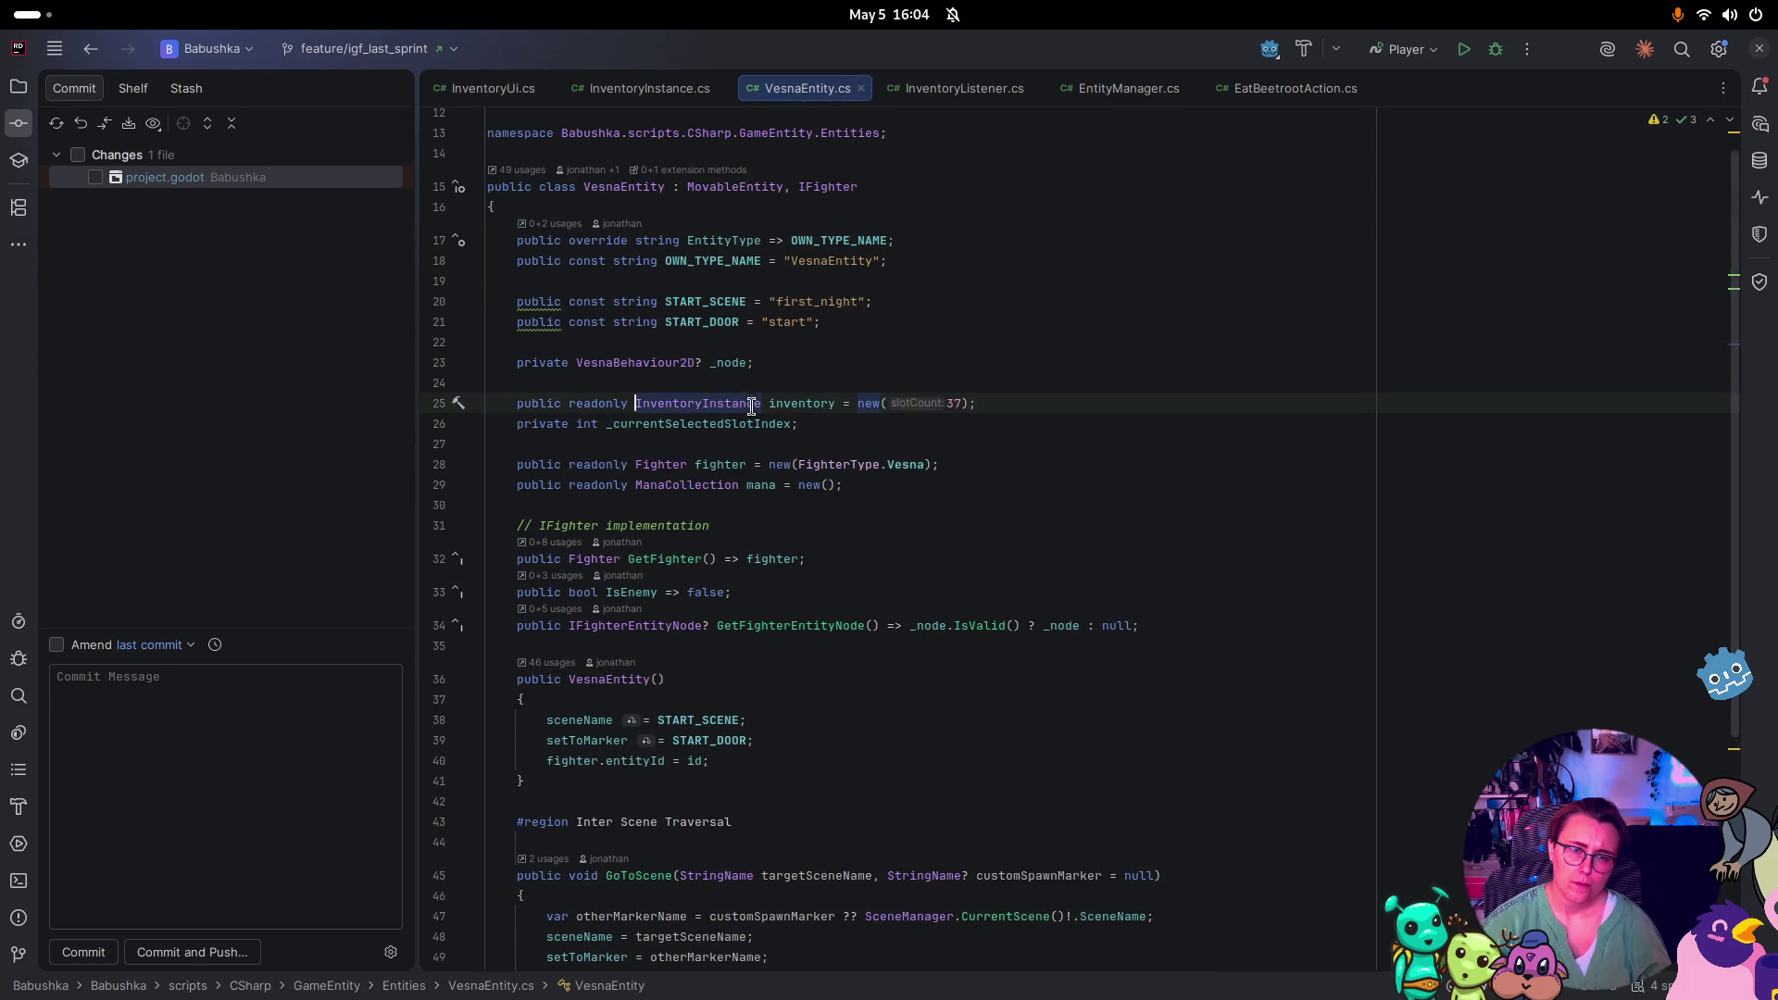
{"action": "double_click", "coordinate": [830, 408]}
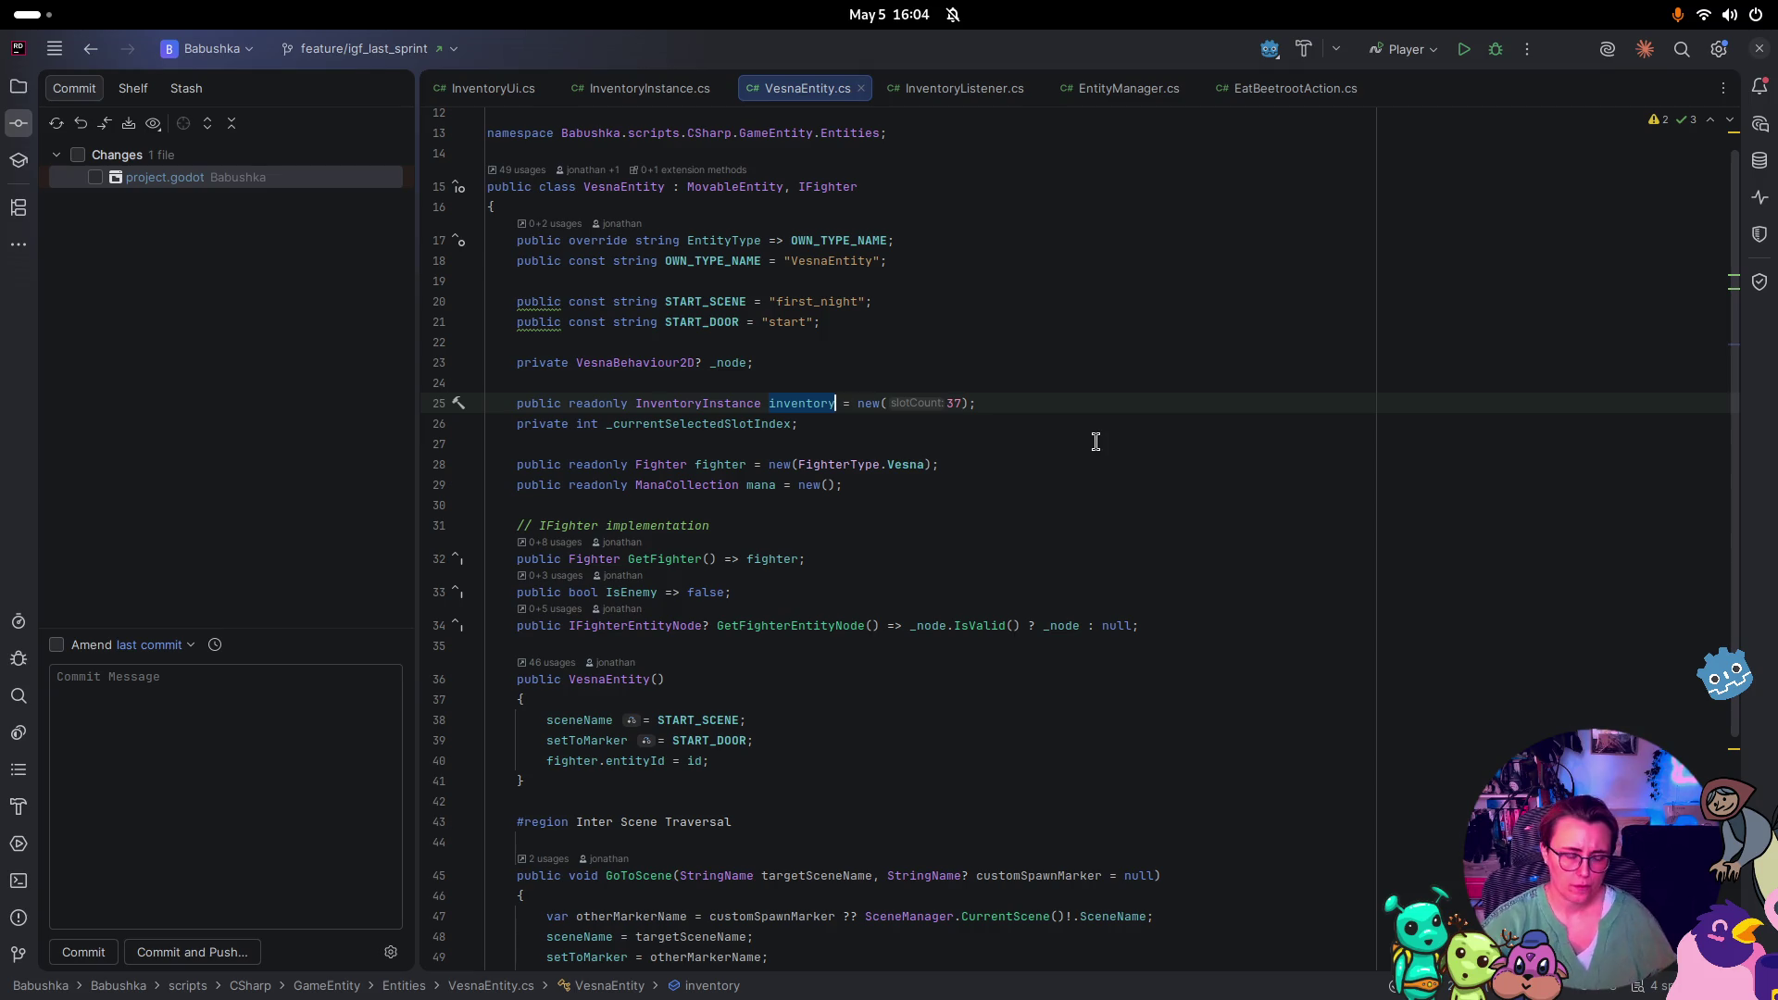
{"action": "key", "text": "ctrl+f"}
{"action": "key", "text": "Return"}
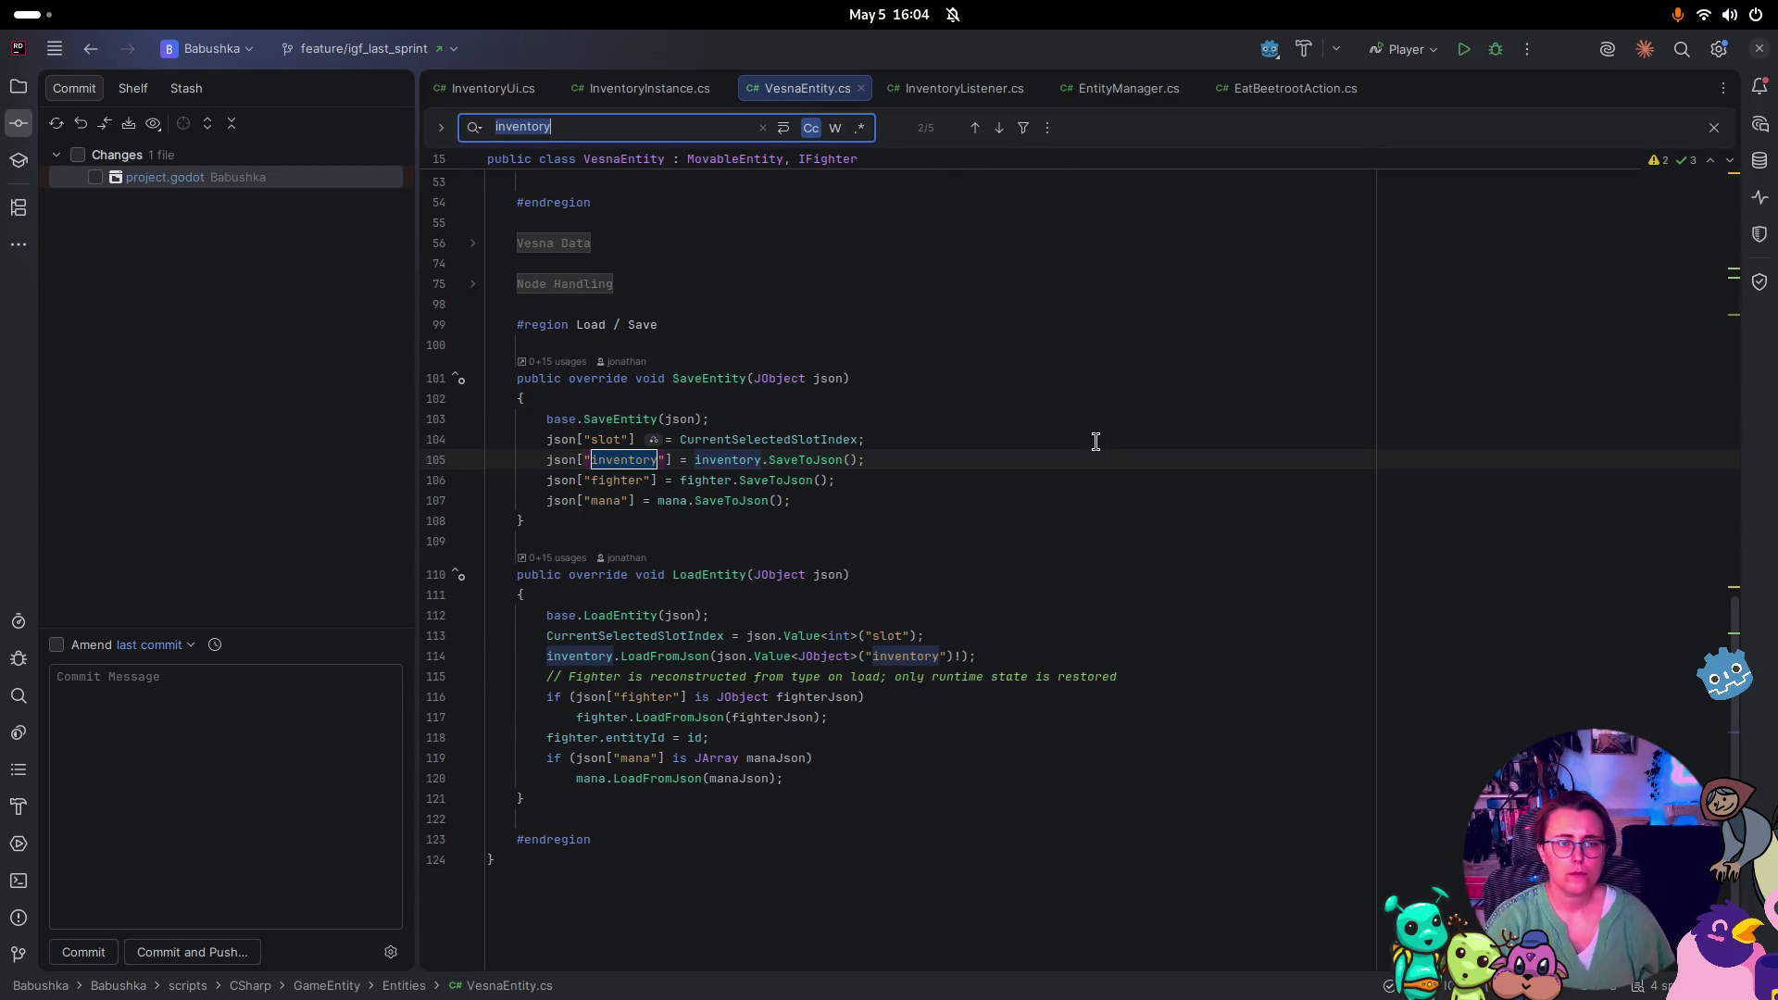
{"action": "key", "text": "Return"}
{"action": "key", "text": "Return"}
{"action": "key", "text": "Return"}
{"action": "key", "text": "Return"}
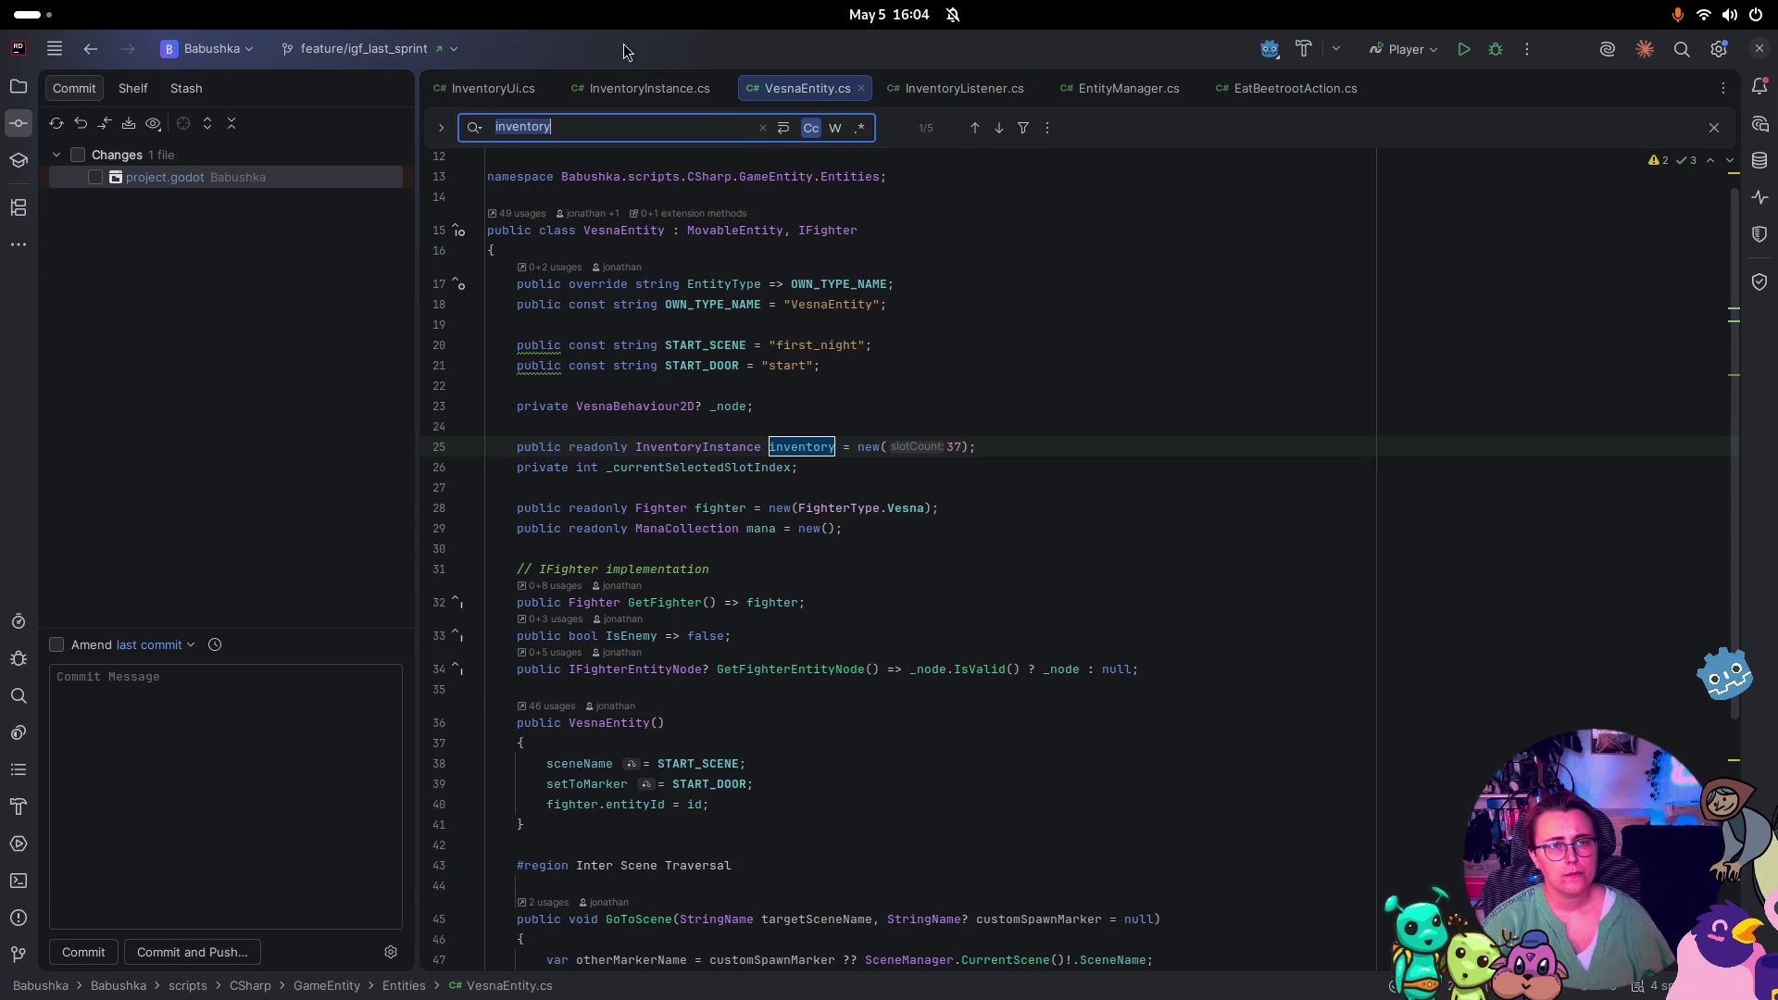
{"action": "left_click", "coordinate": [685, 88]}
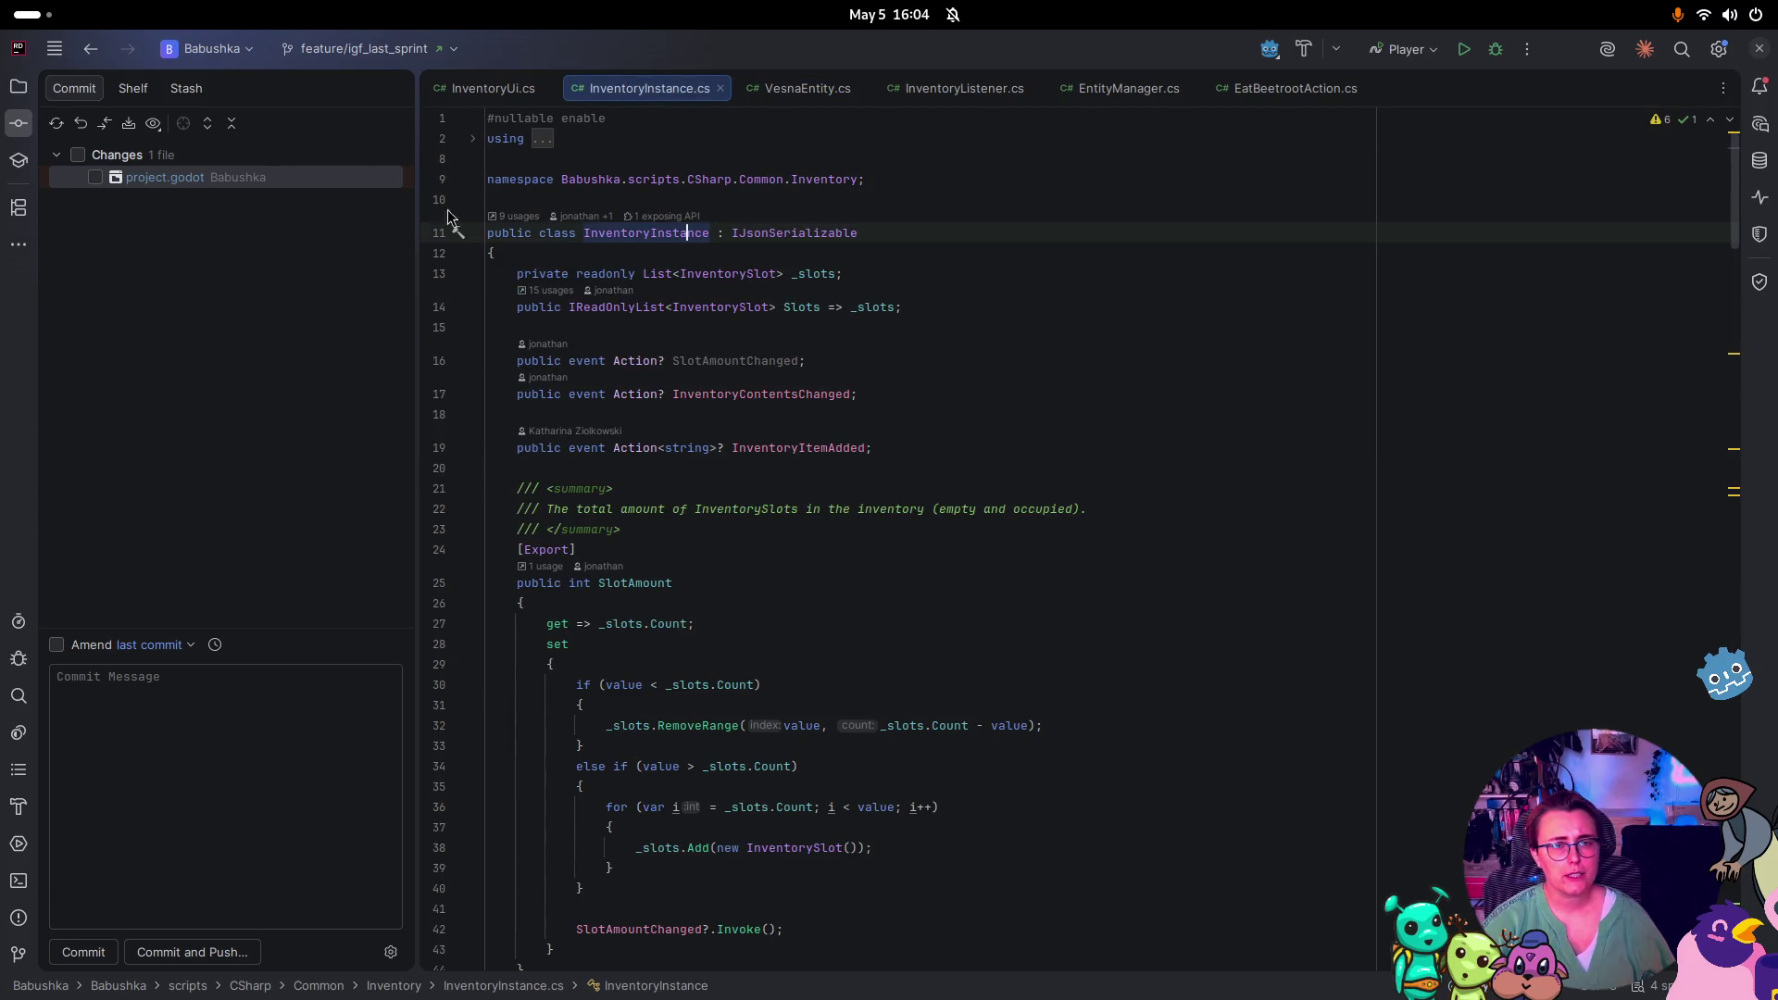
Collect all InventoryInstance usages into the Find panel and expand the Inventory folder
{"action": "left_click", "coordinate": [517, 215]}
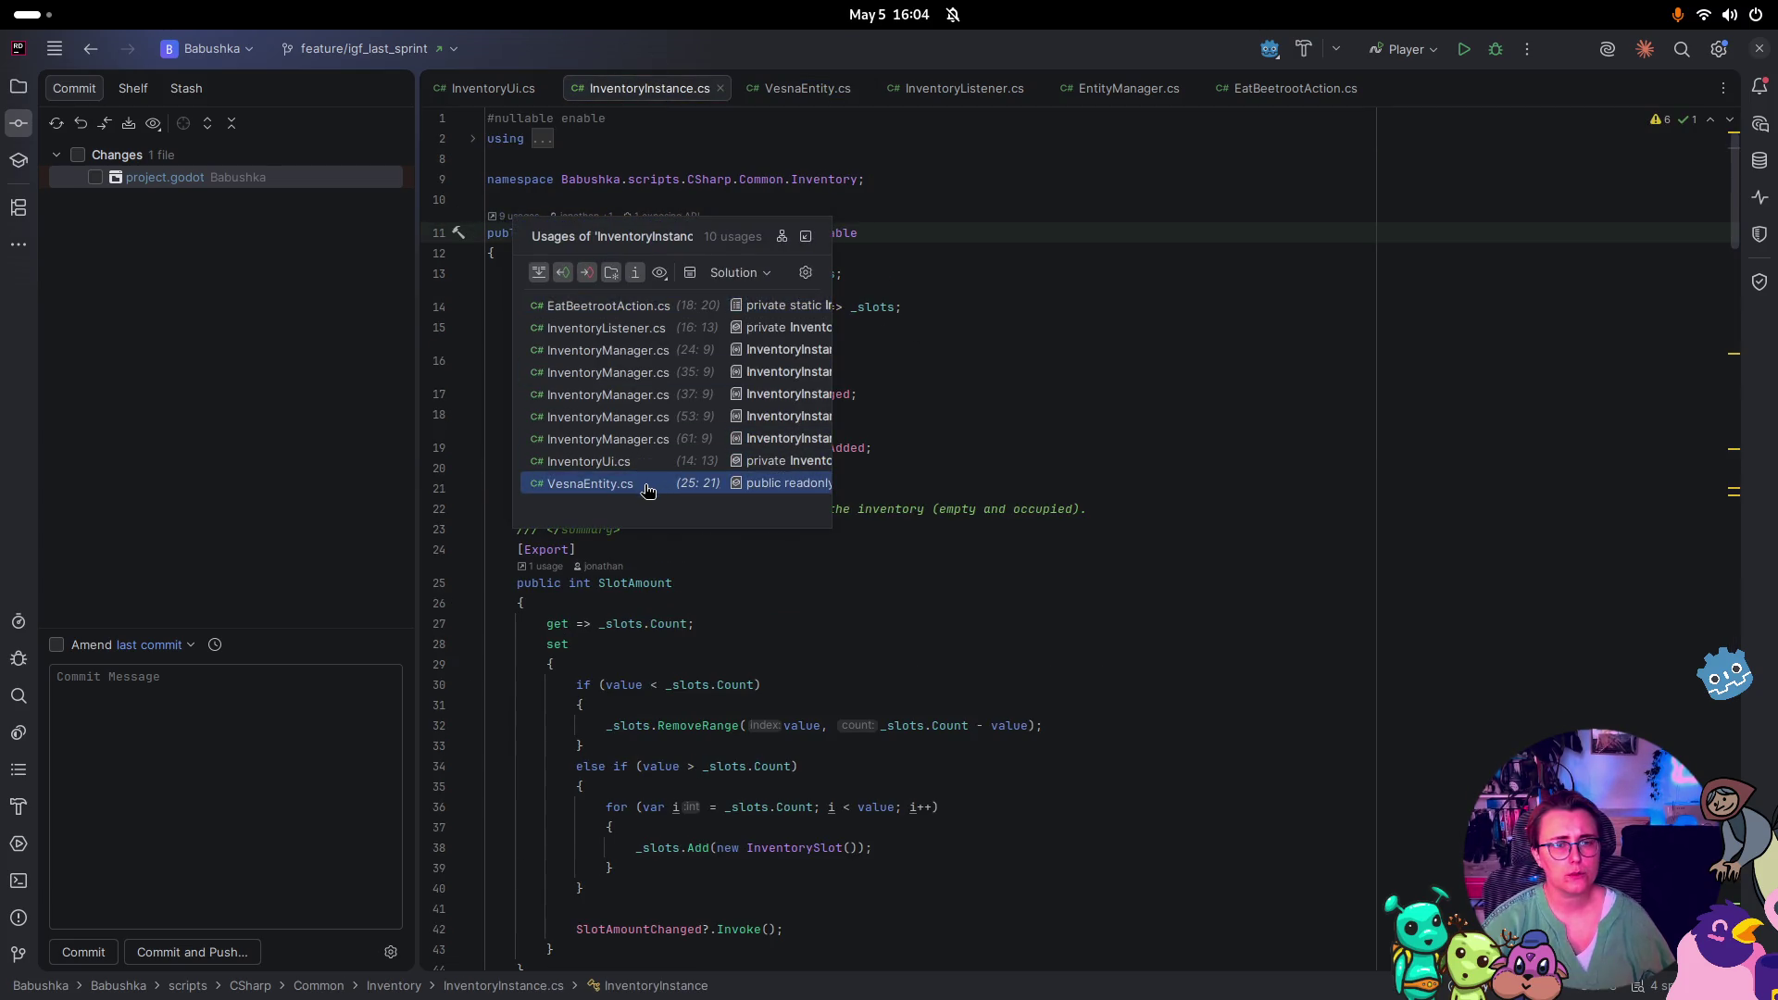
{"action": "left_click", "coordinate": [1262, 322]}
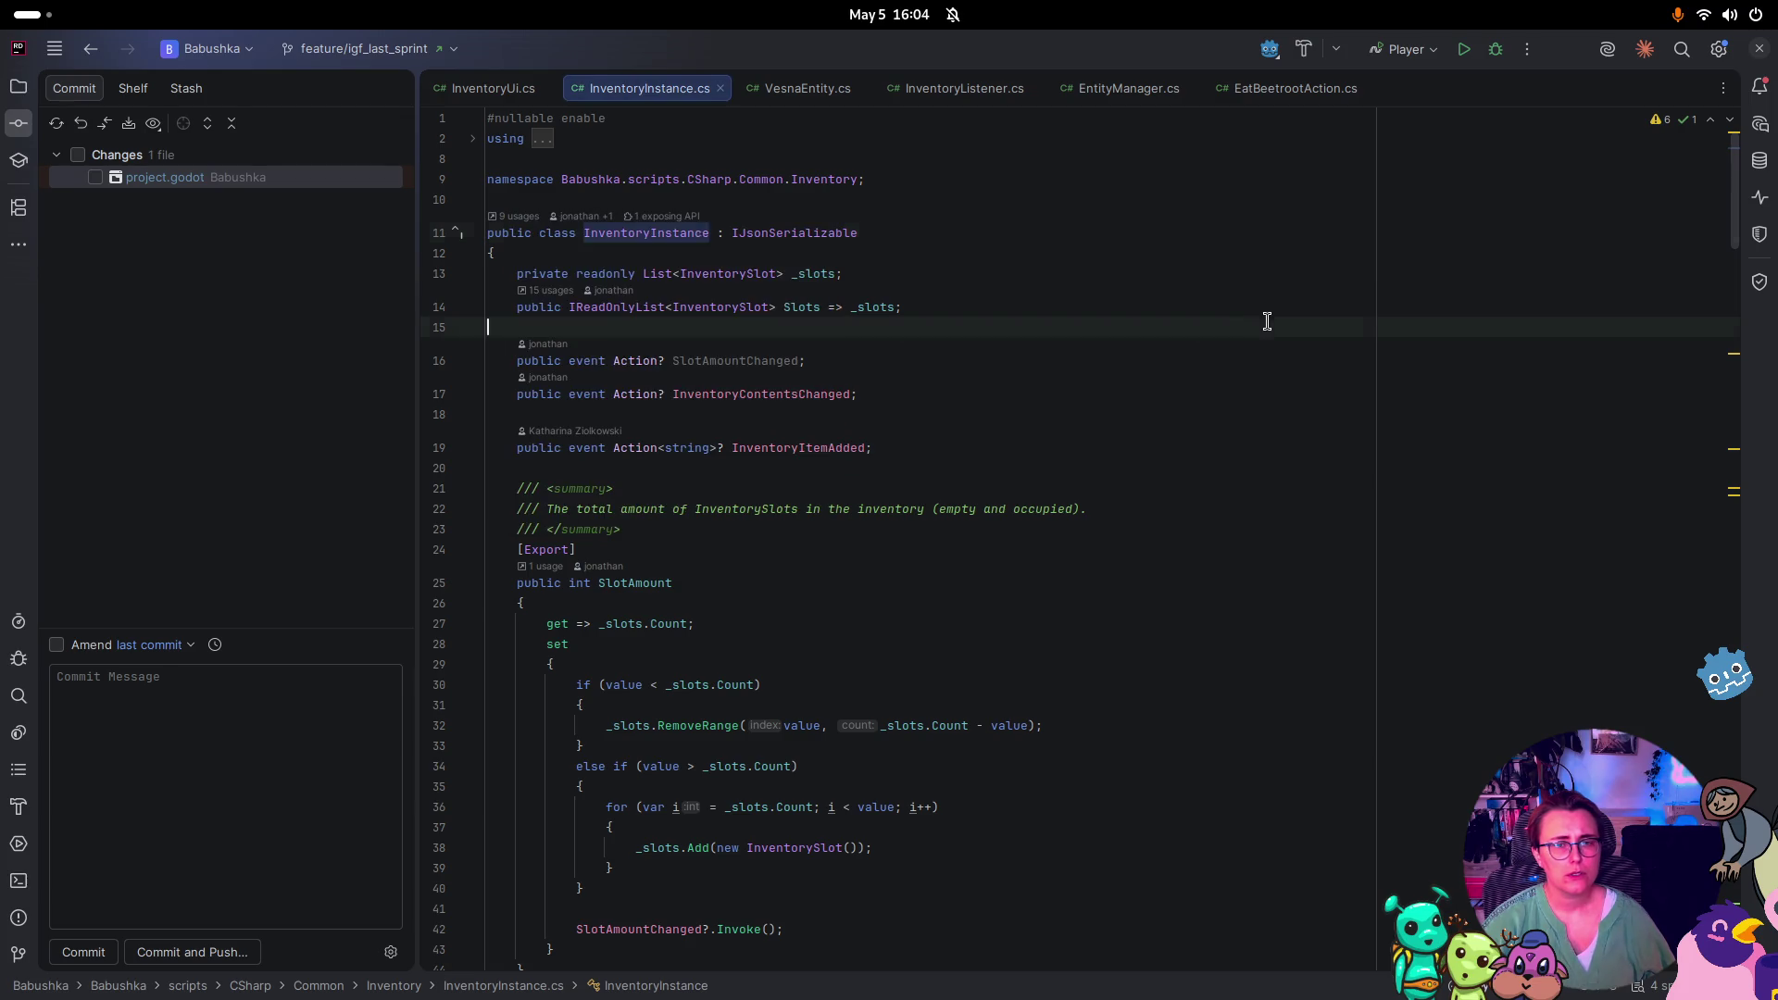
{"action": "right_click", "coordinate": [644, 235]}
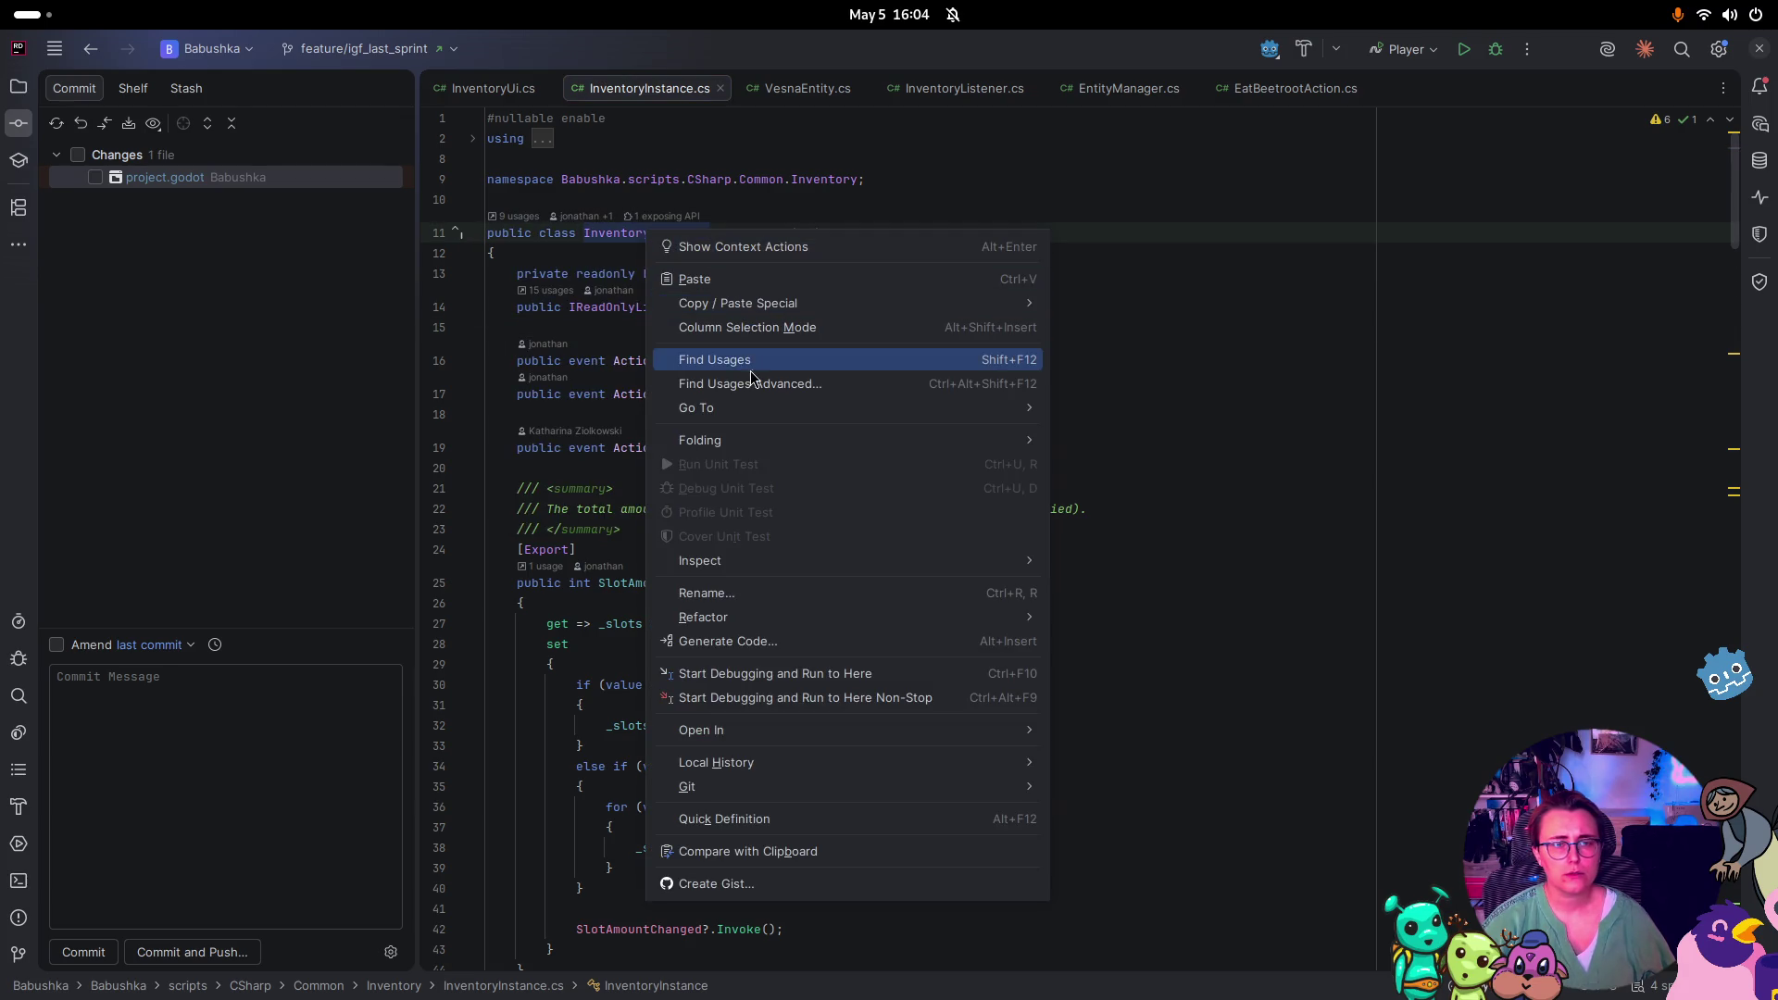
{"action": "left_click", "coordinate": [754, 358]}
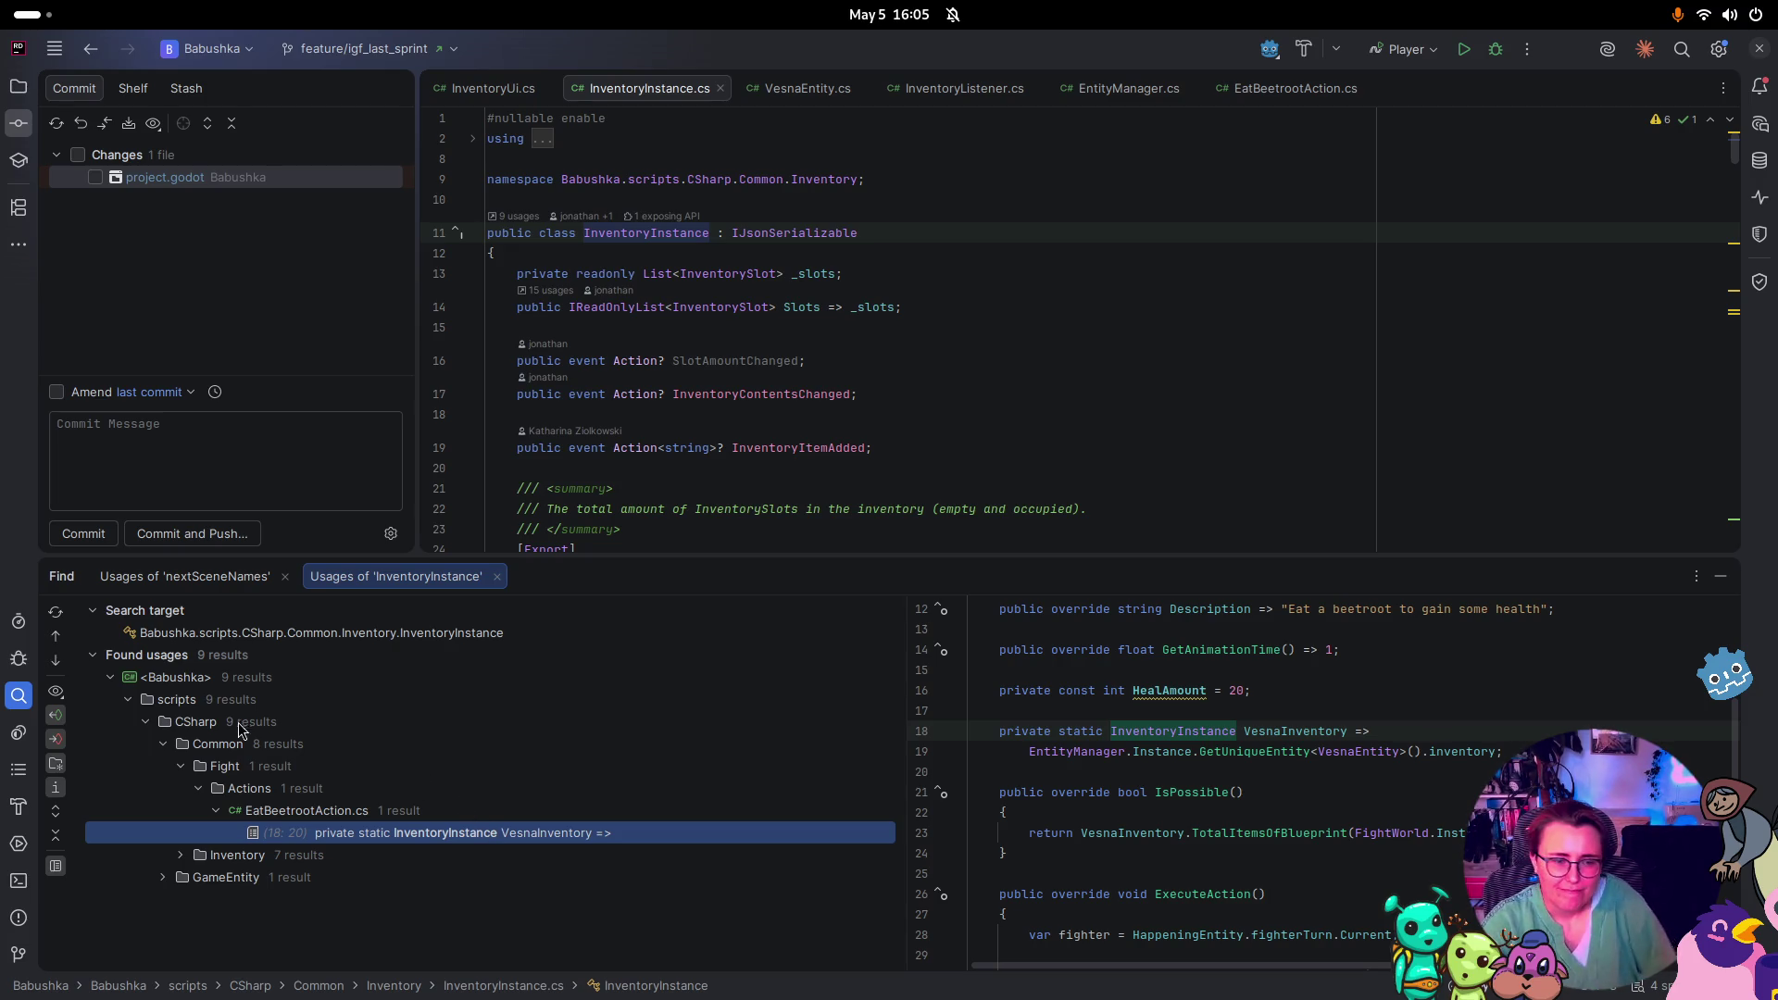
{"action": "double_click", "coordinate": [324, 854]}
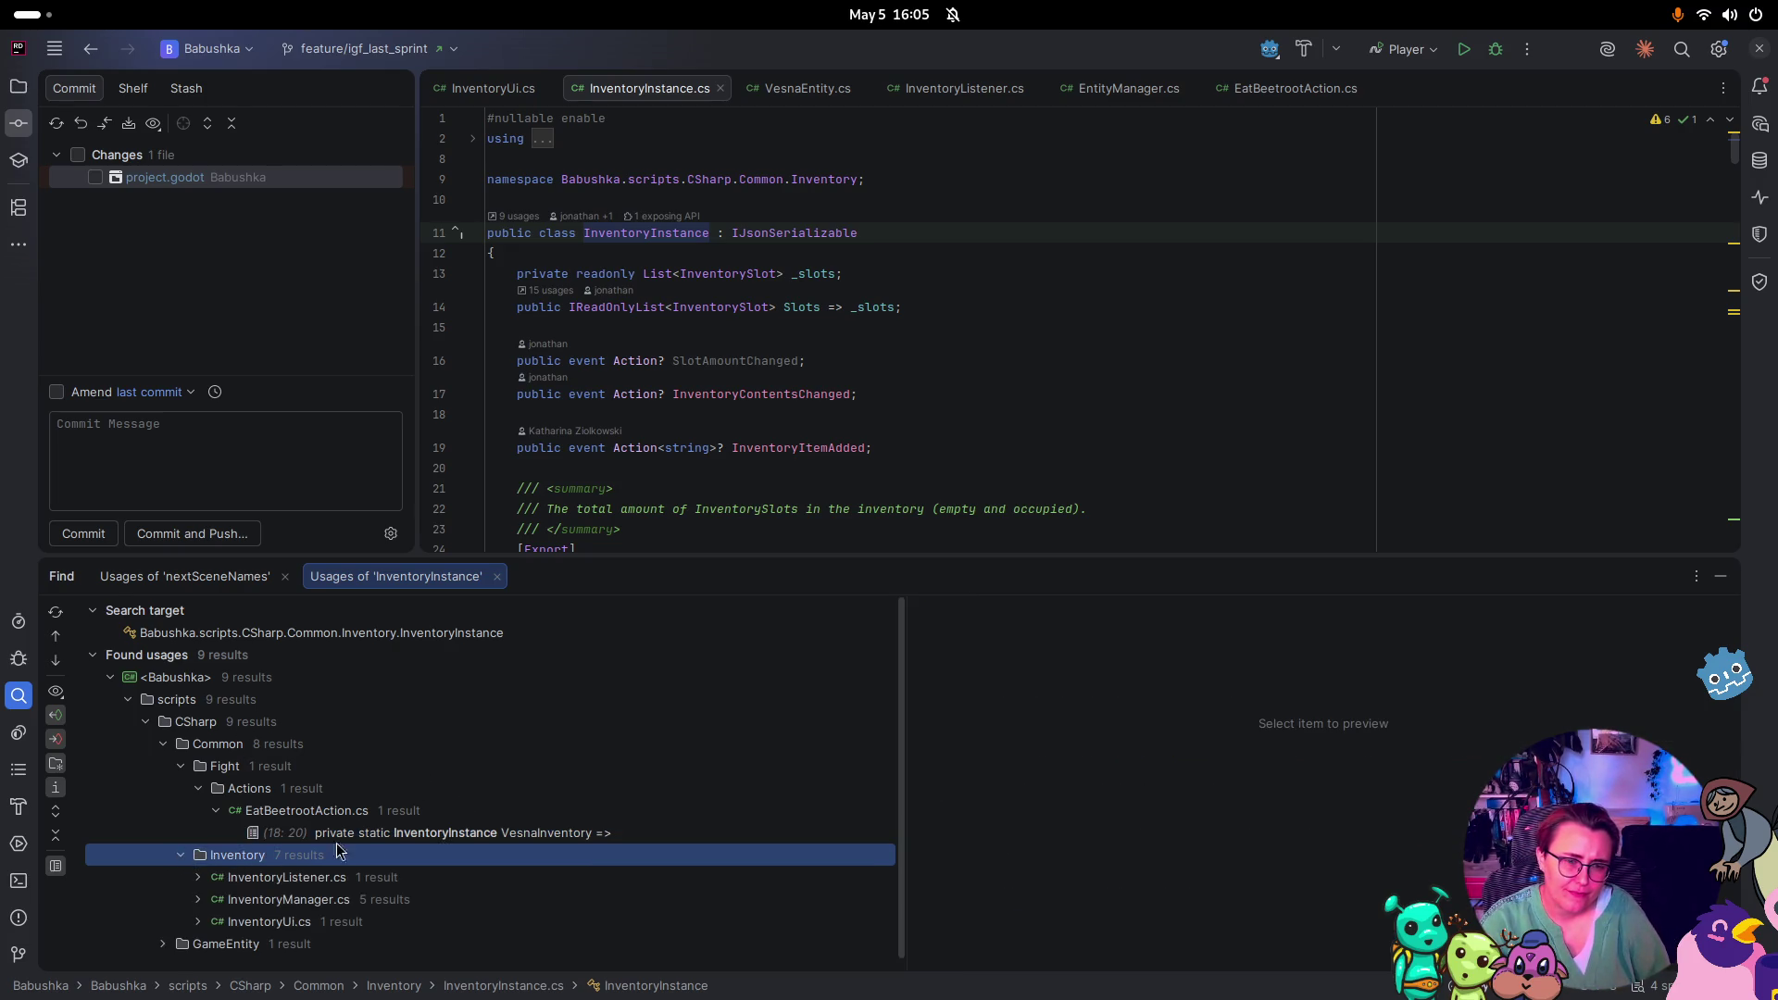
Preview the _playerInventory usage in InventoryListener.cs and the five InventoryManager.cs usages
{"action": "left_click", "coordinate": [199, 867]}
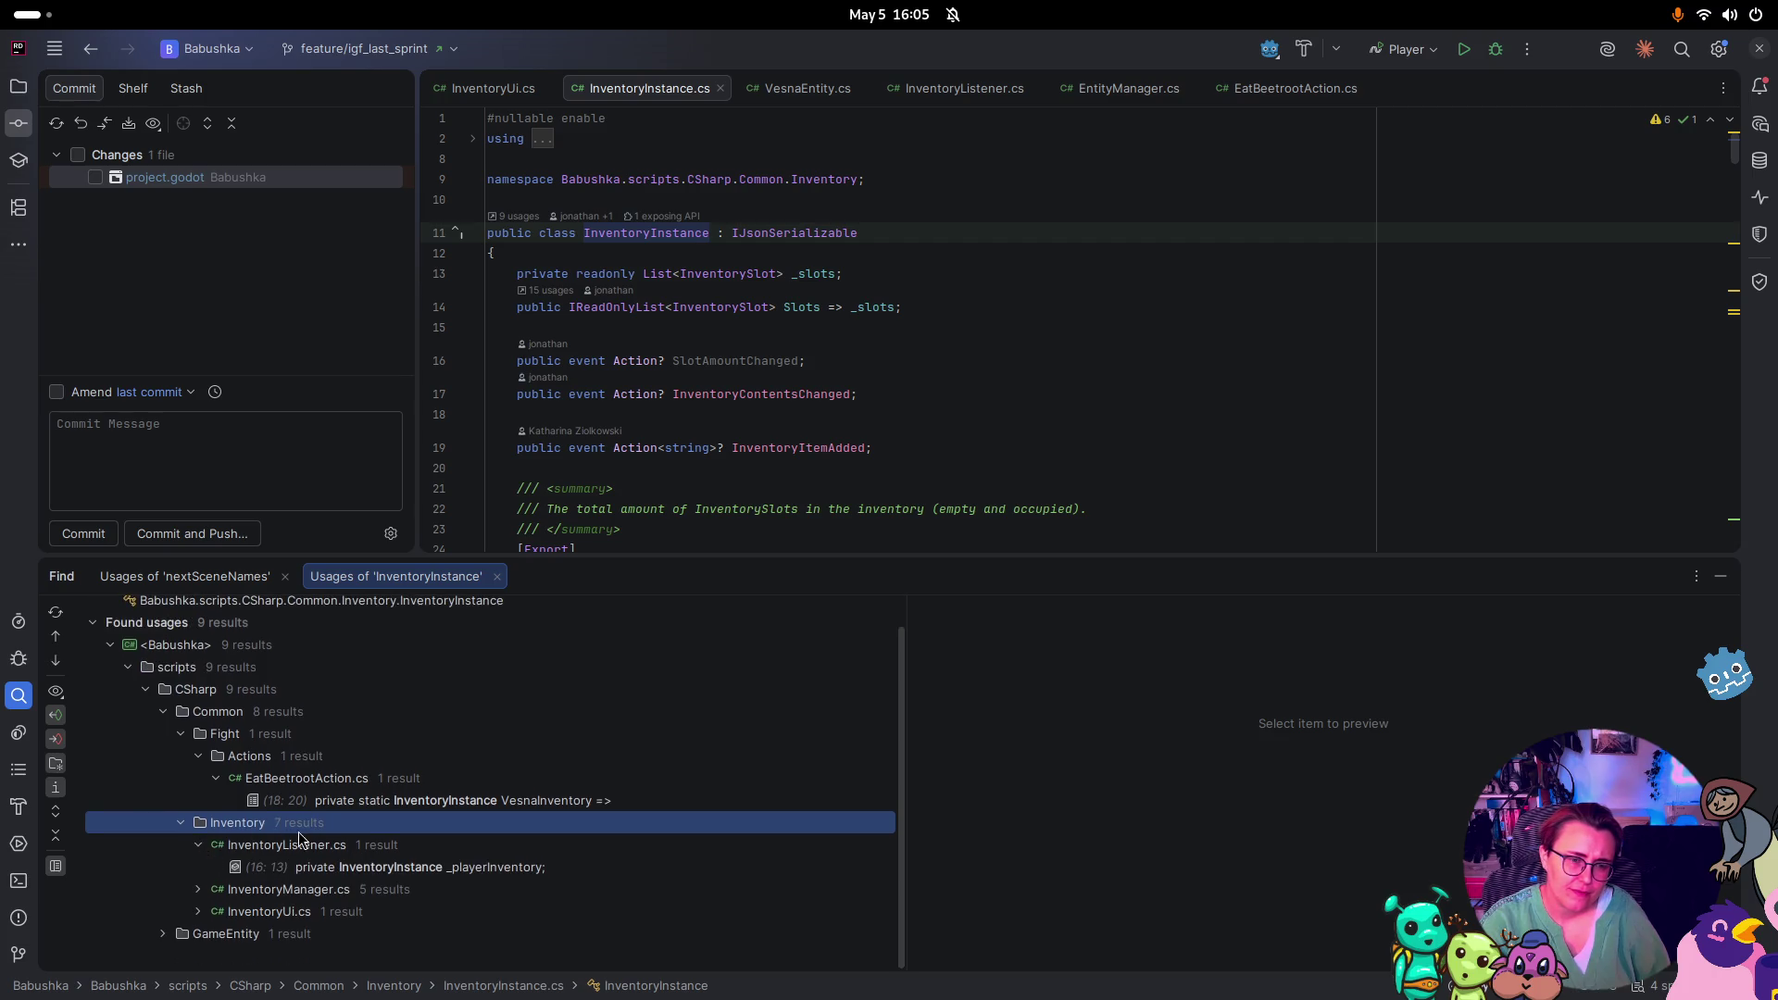
{"action": "left_click", "coordinate": [427, 871]}
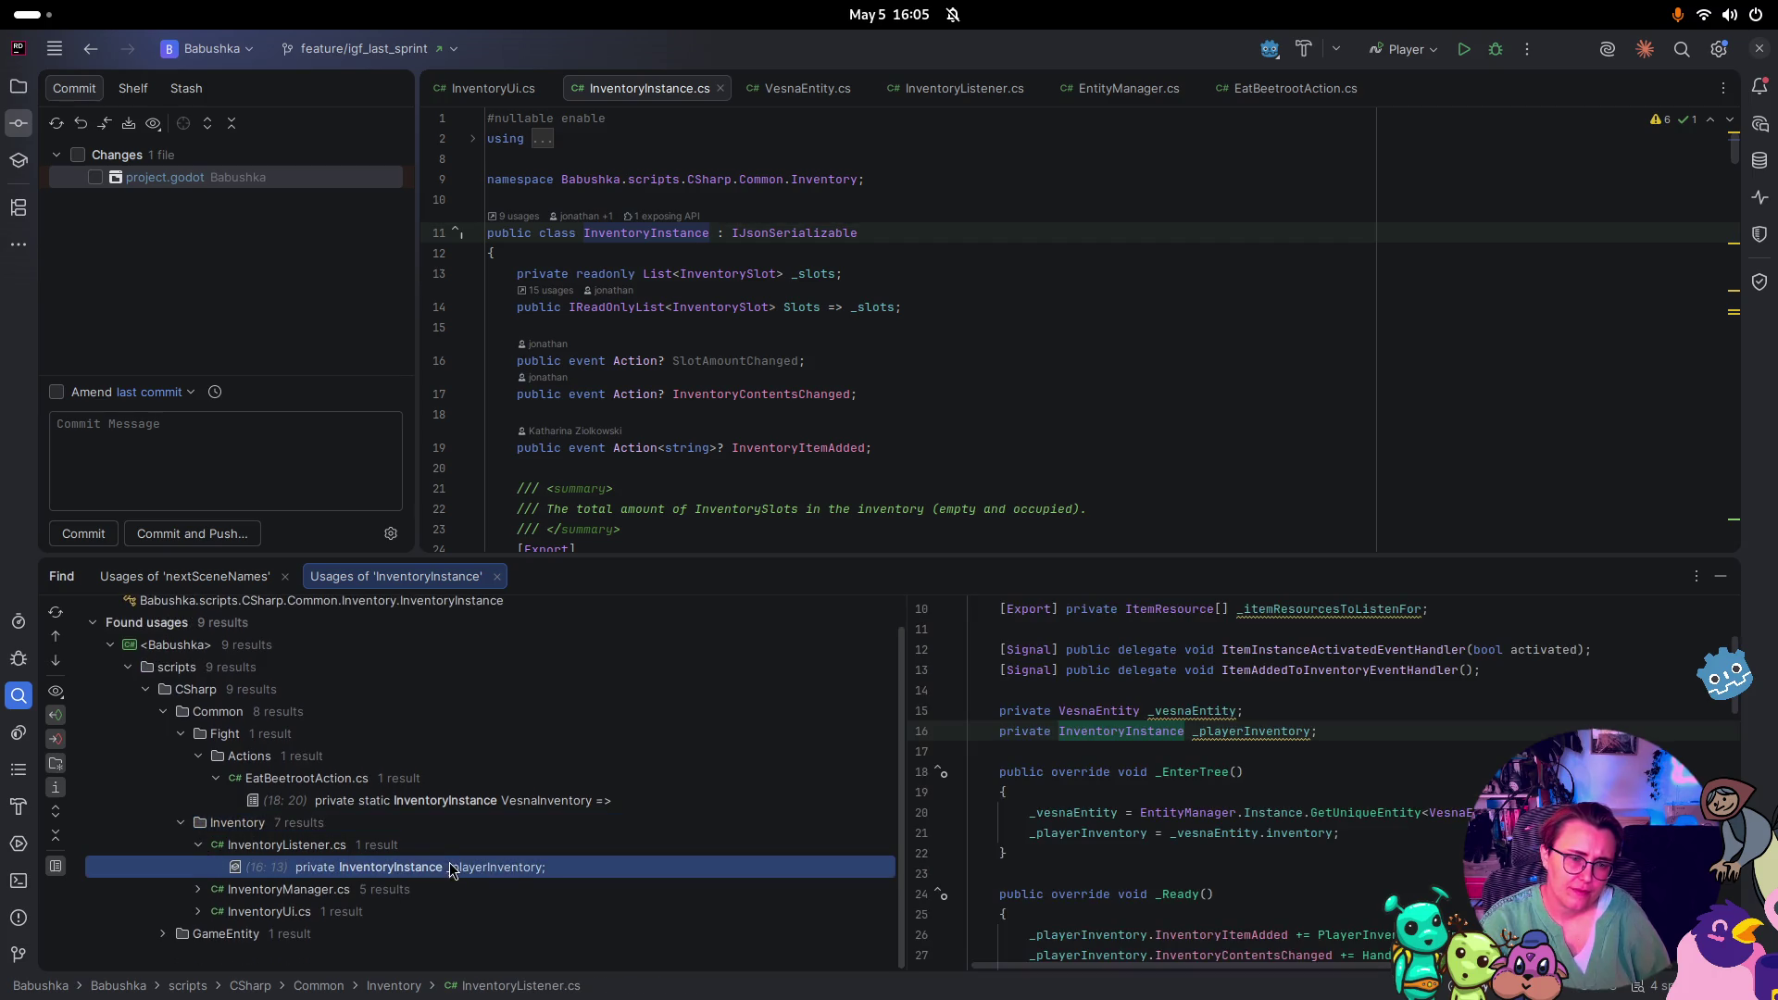
{"action": "left_click", "coordinate": [1265, 731]}
{"action": "scroll", "coordinate": [1432, 731], "scroll_direction": "down", "scroll_amount": 1}
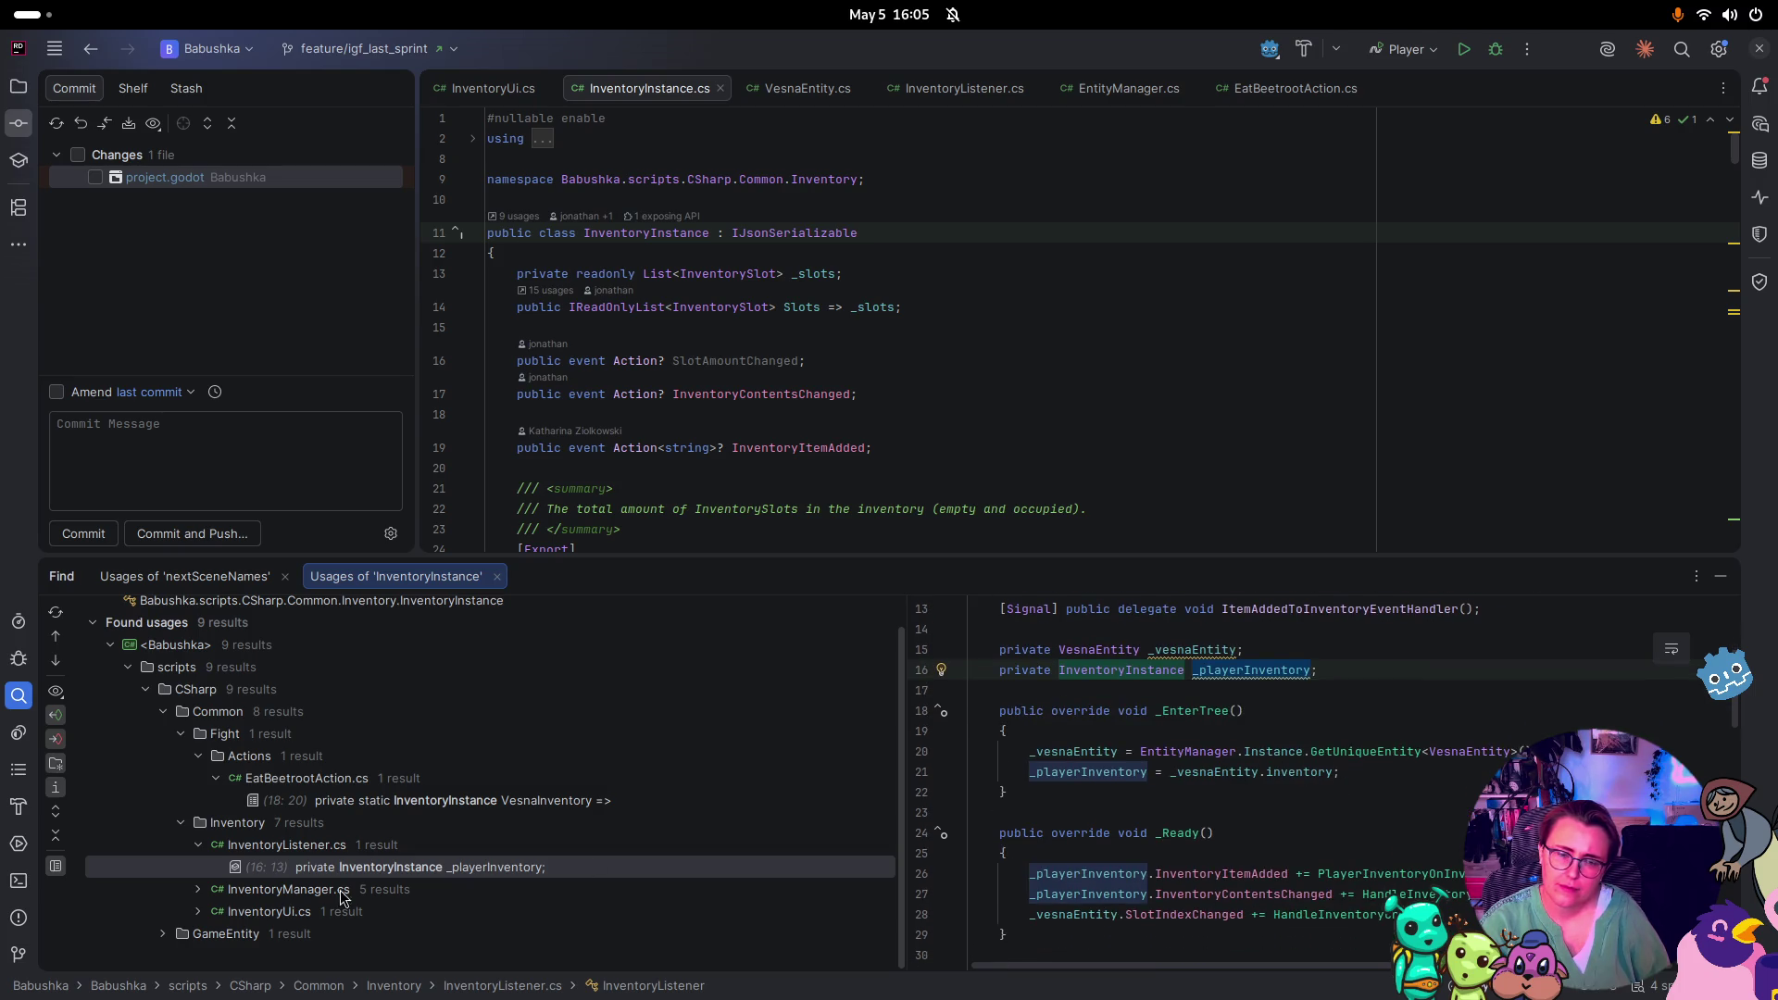
{"action": "left_click", "coordinate": [197, 891]}
{"action": "scroll", "coordinate": [310, 861], "scroll_direction": "down", "scroll_amount": 1}
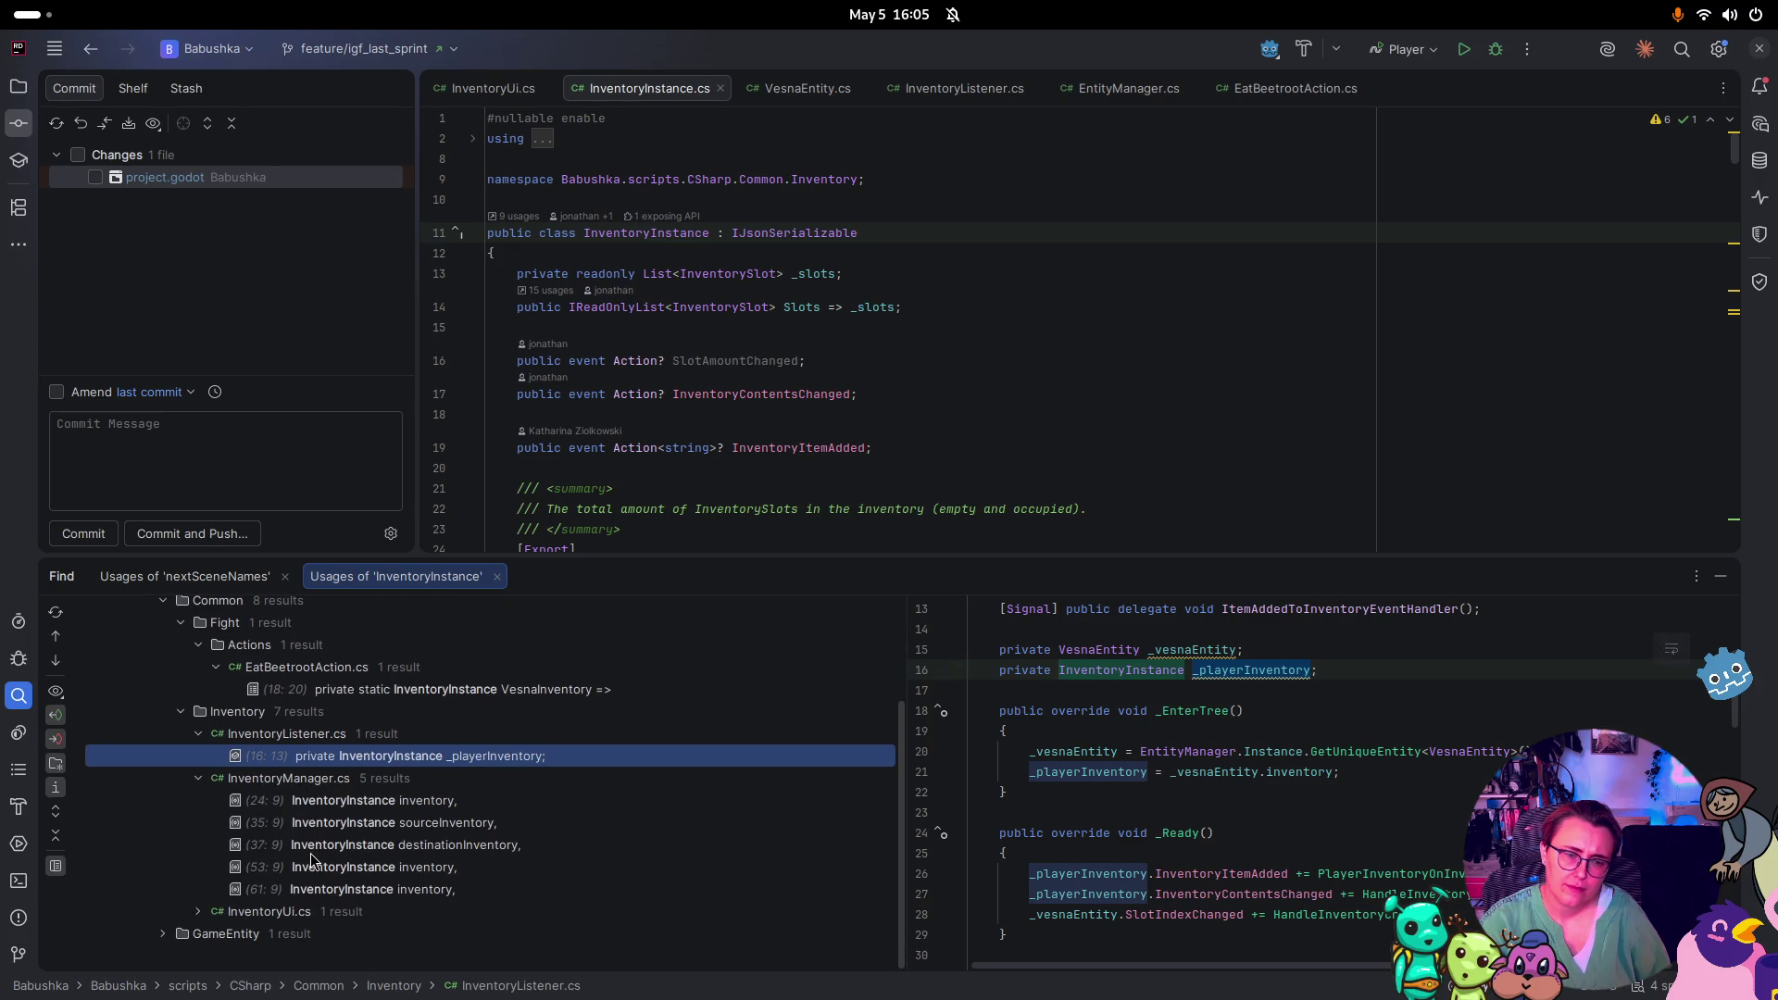
Read InventoryUi.cs's _playerInventory code, then return to VesnaEntity.cs
{"action": "left_click", "coordinate": [198, 912]}
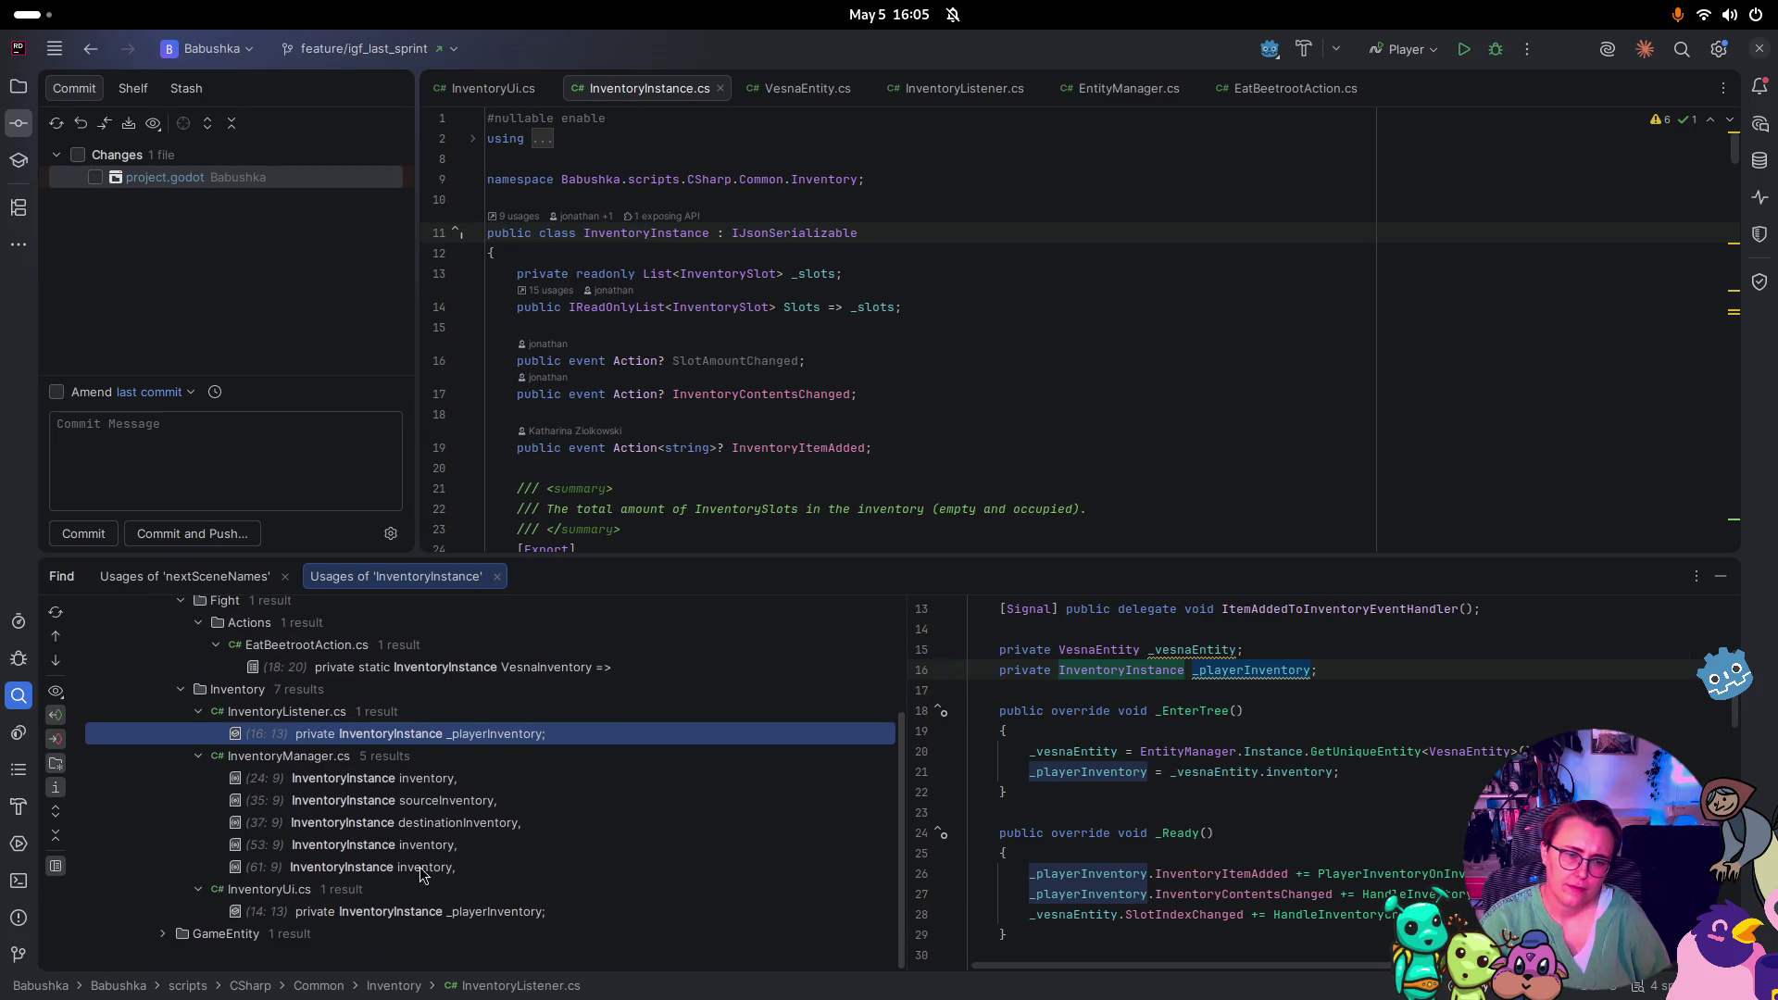
{"action": "left_click", "coordinate": [424, 913]}
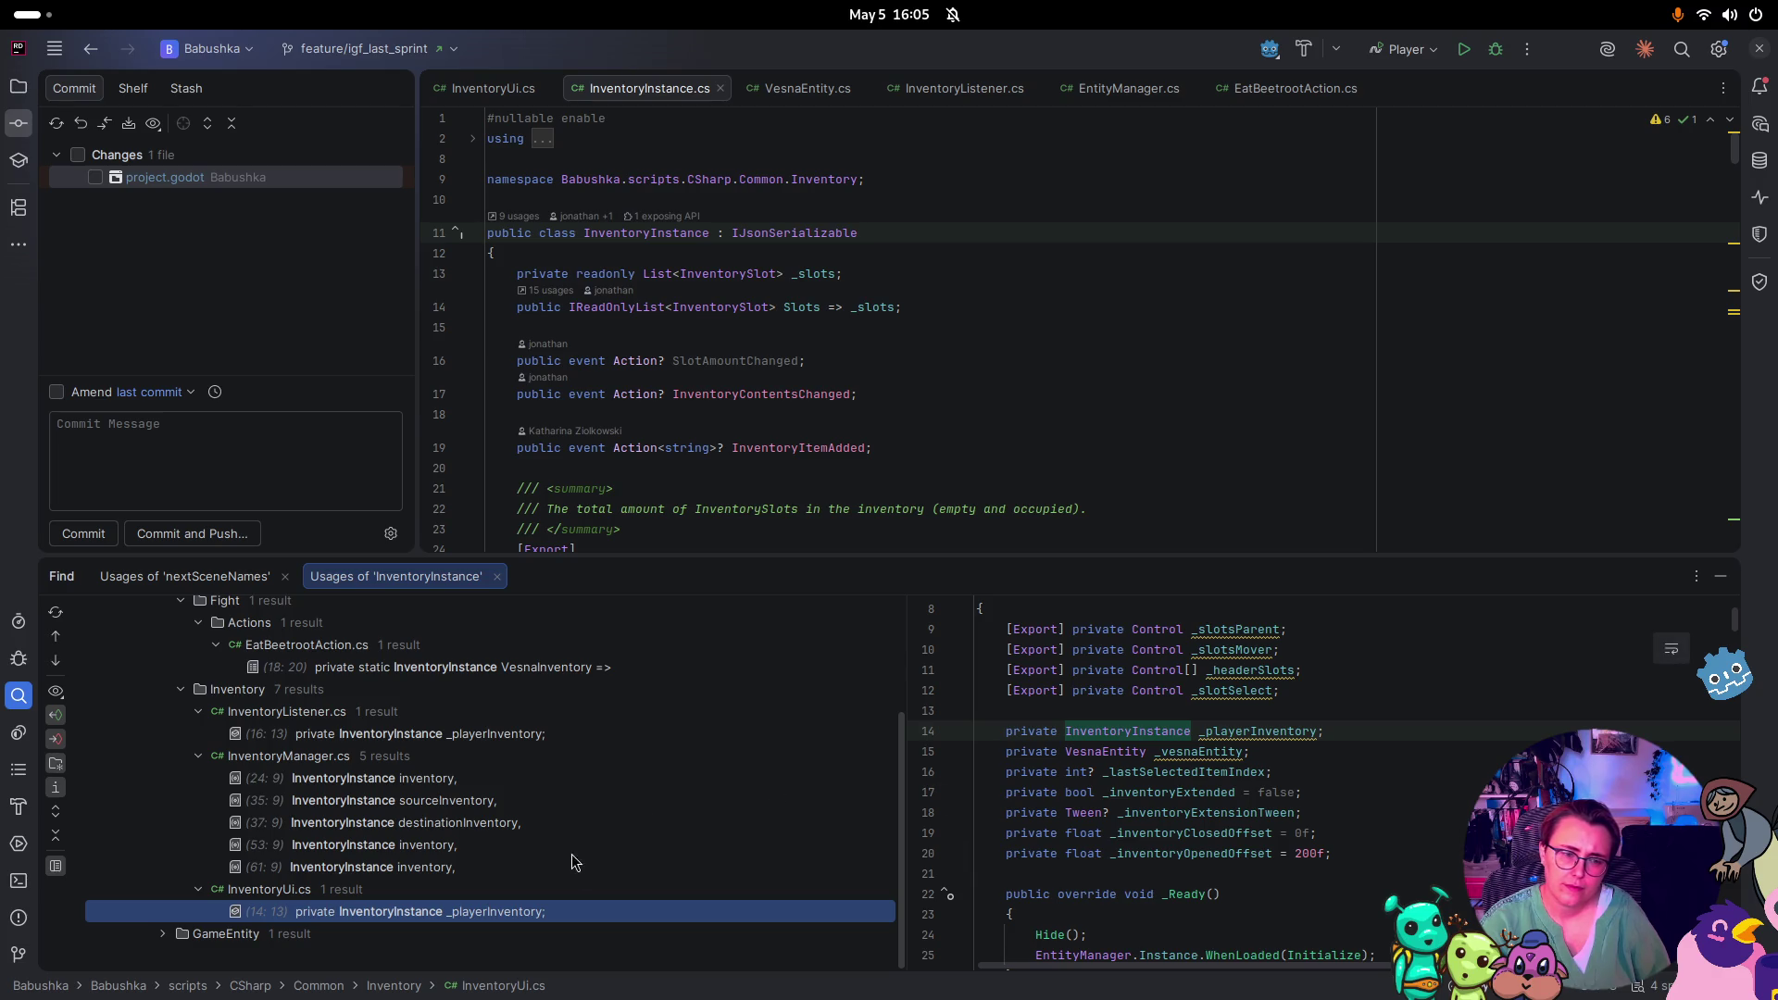
{"action": "left_click", "coordinate": [1288, 736]}
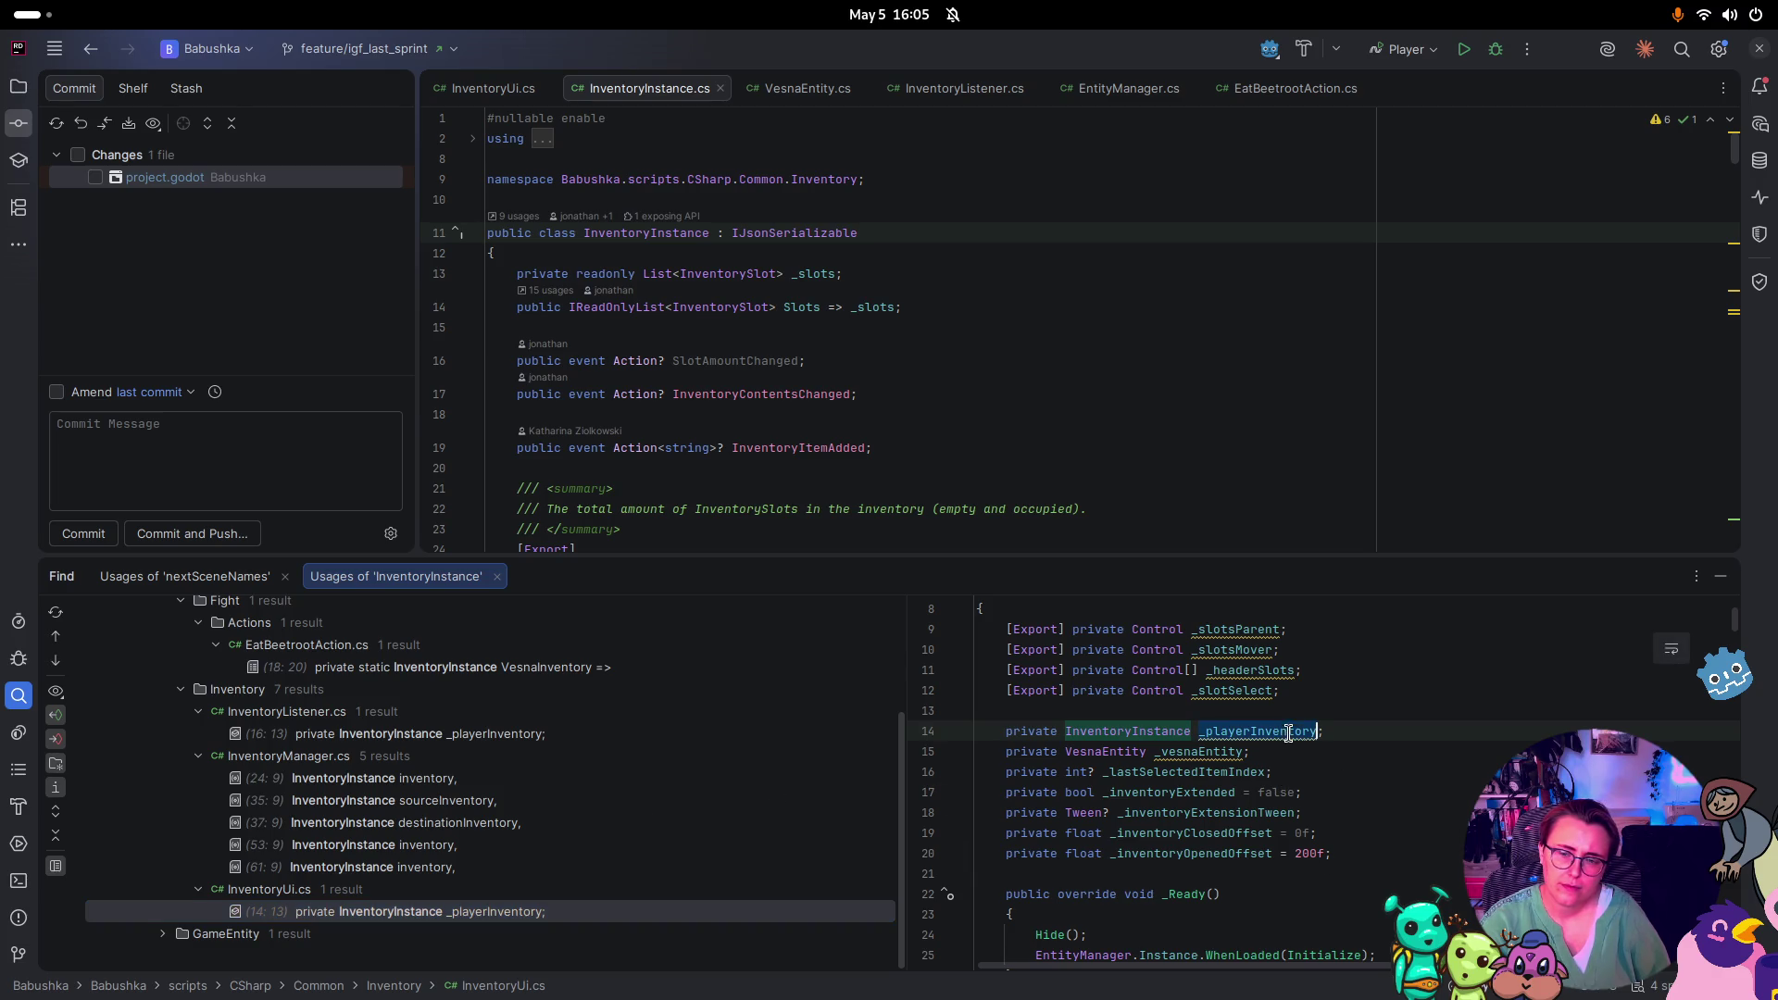
{"action": "scroll", "coordinate": [1463, 758], "scroll_direction": "down", "scroll_amount": 2}
{"action": "scroll", "coordinate": [1446, 757], "scroll_direction": "down", "scroll_amount": 2}
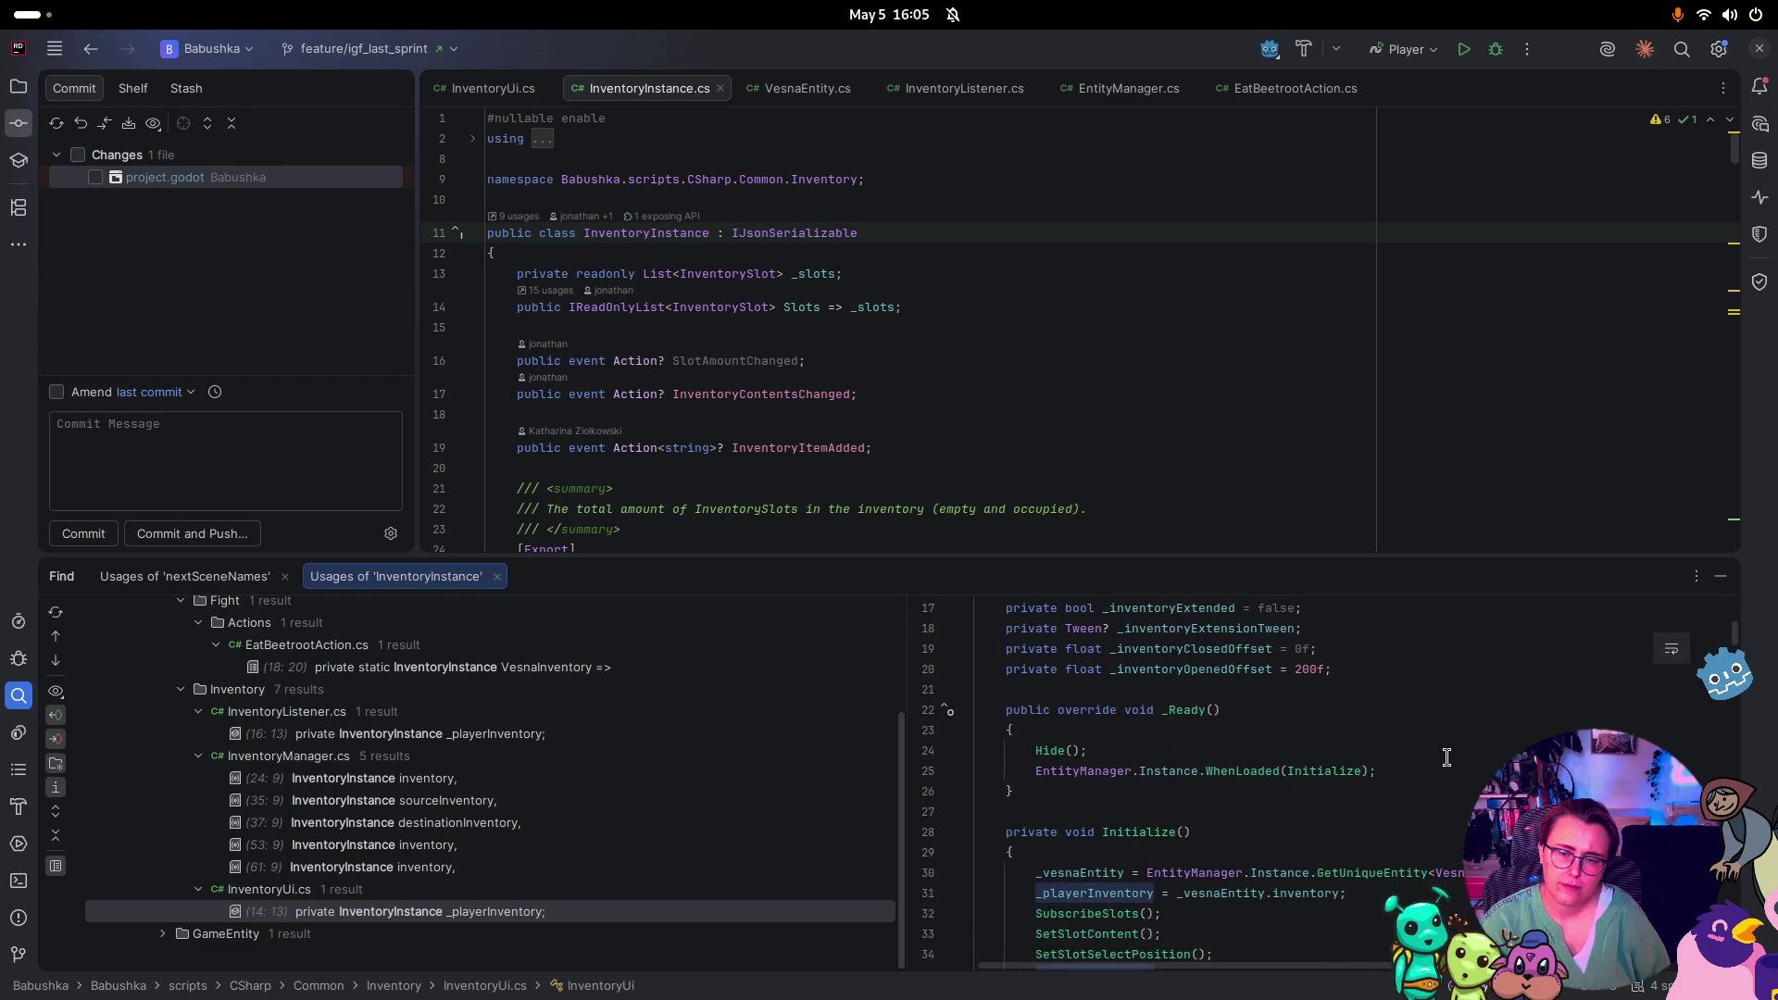
{"action": "scroll", "coordinate": [1447, 757], "scroll_direction": "down", "scroll_amount": 8}
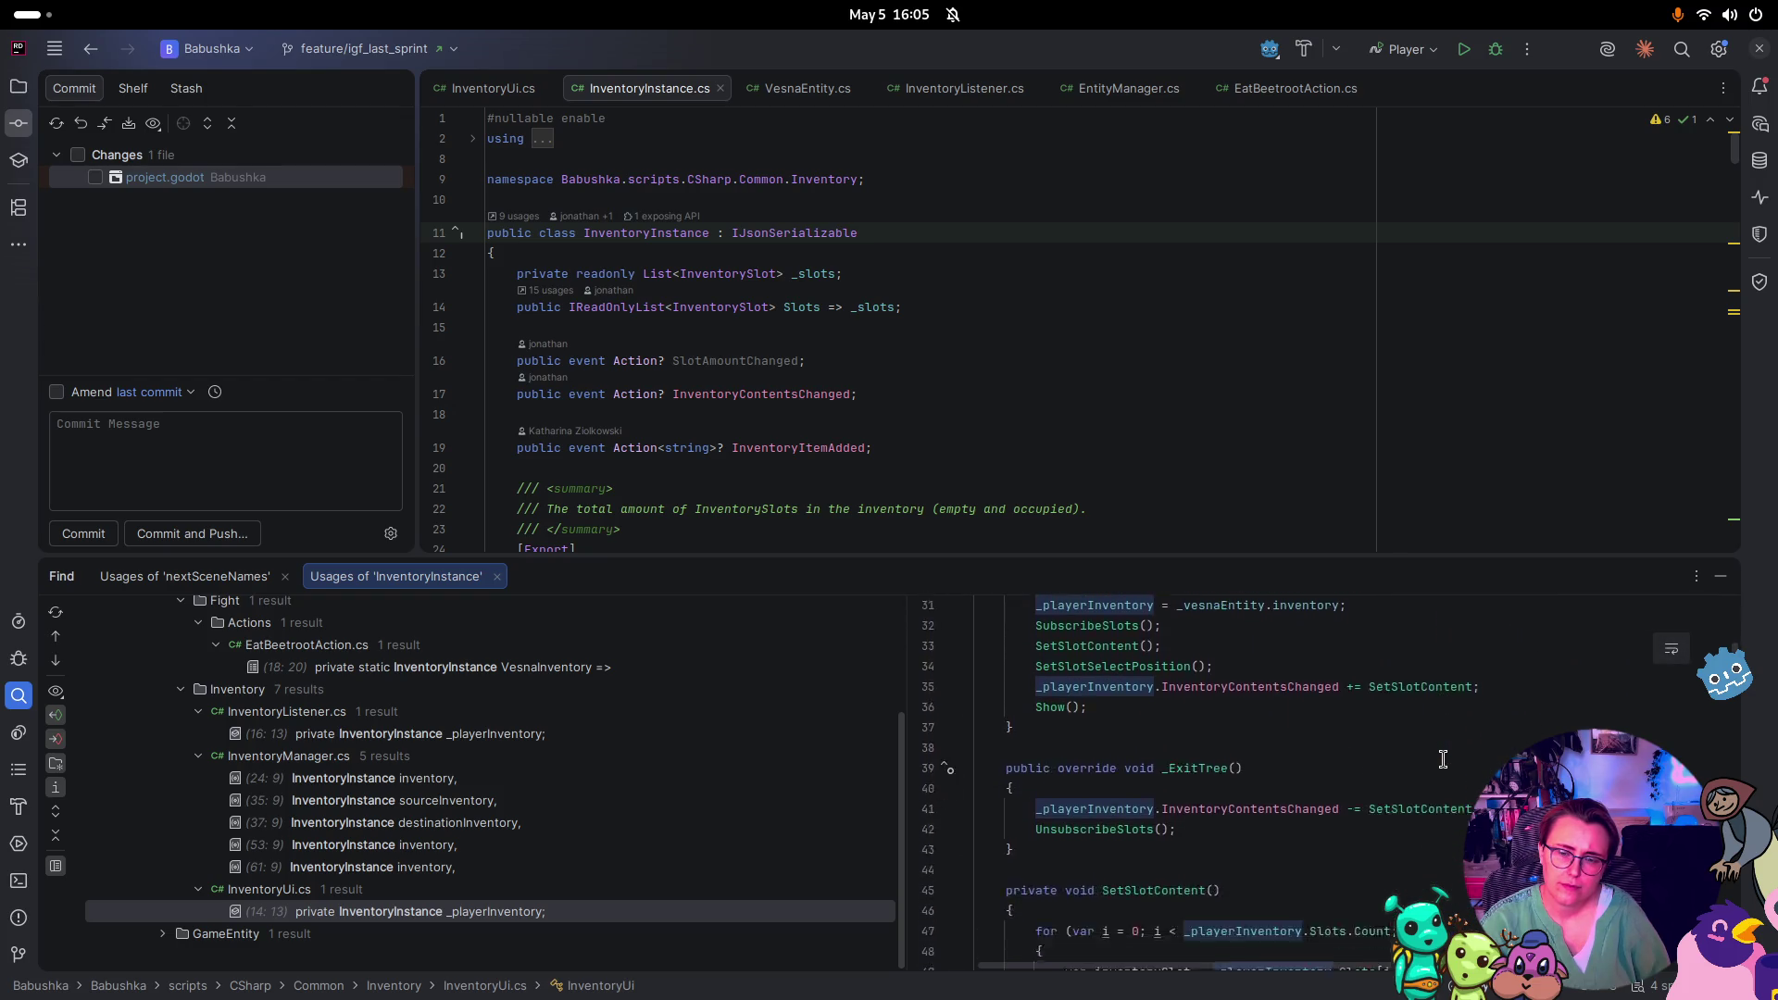
{"action": "scroll", "coordinate": [1427, 752], "scroll_direction": "down", "scroll_amount": 15}
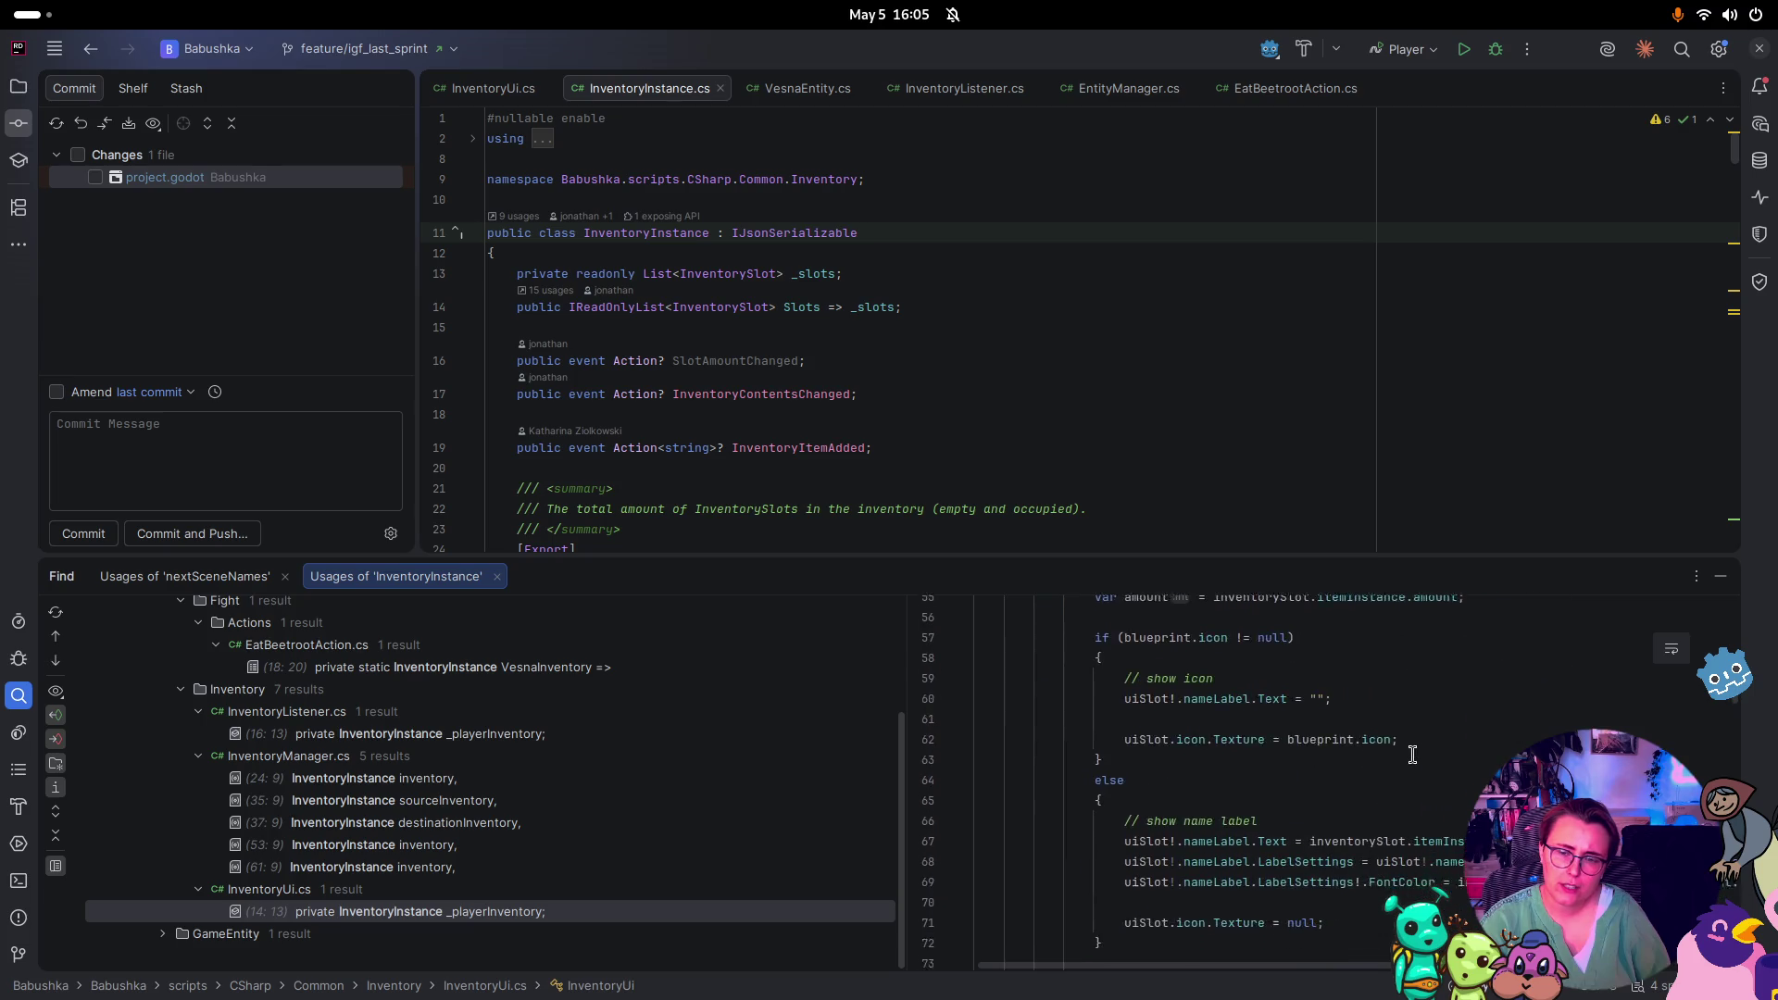
{"action": "scroll", "coordinate": [1422, 759], "scroll_direction": "down", "scroll_amount": 1}
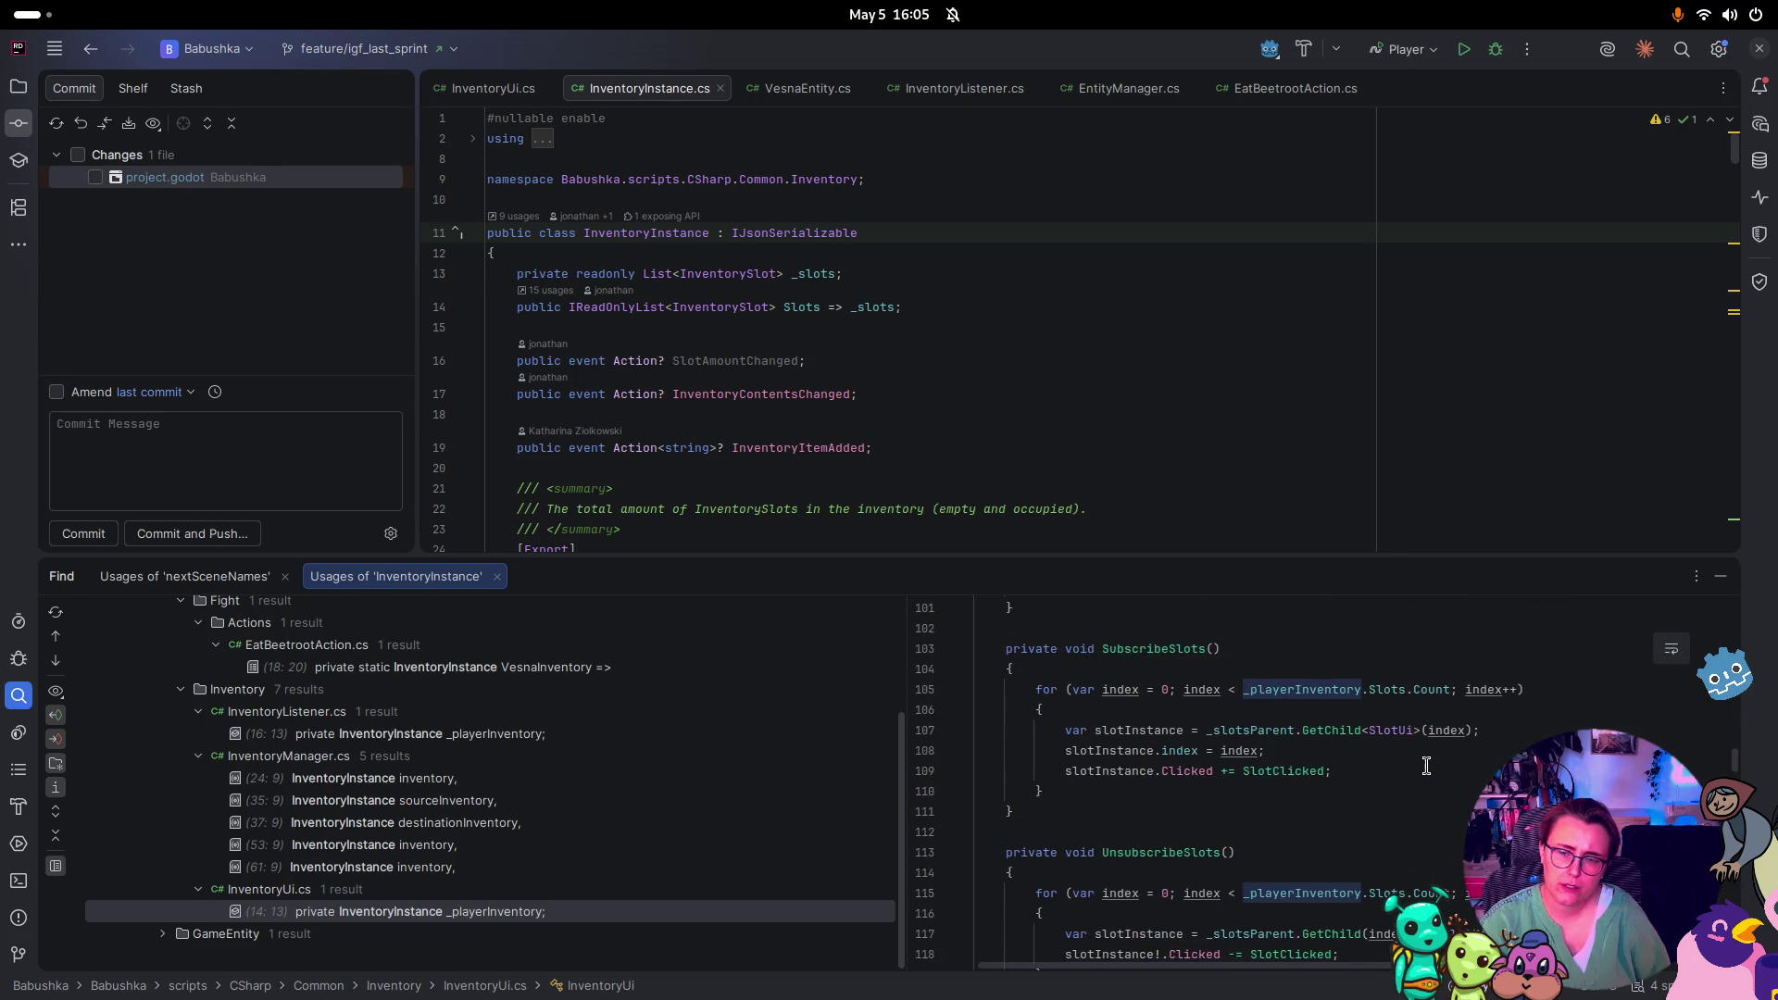
{"action": "scroll", "coordinate": [1435, 767], "scroll_direction": "down", "scroll_amount": 5}
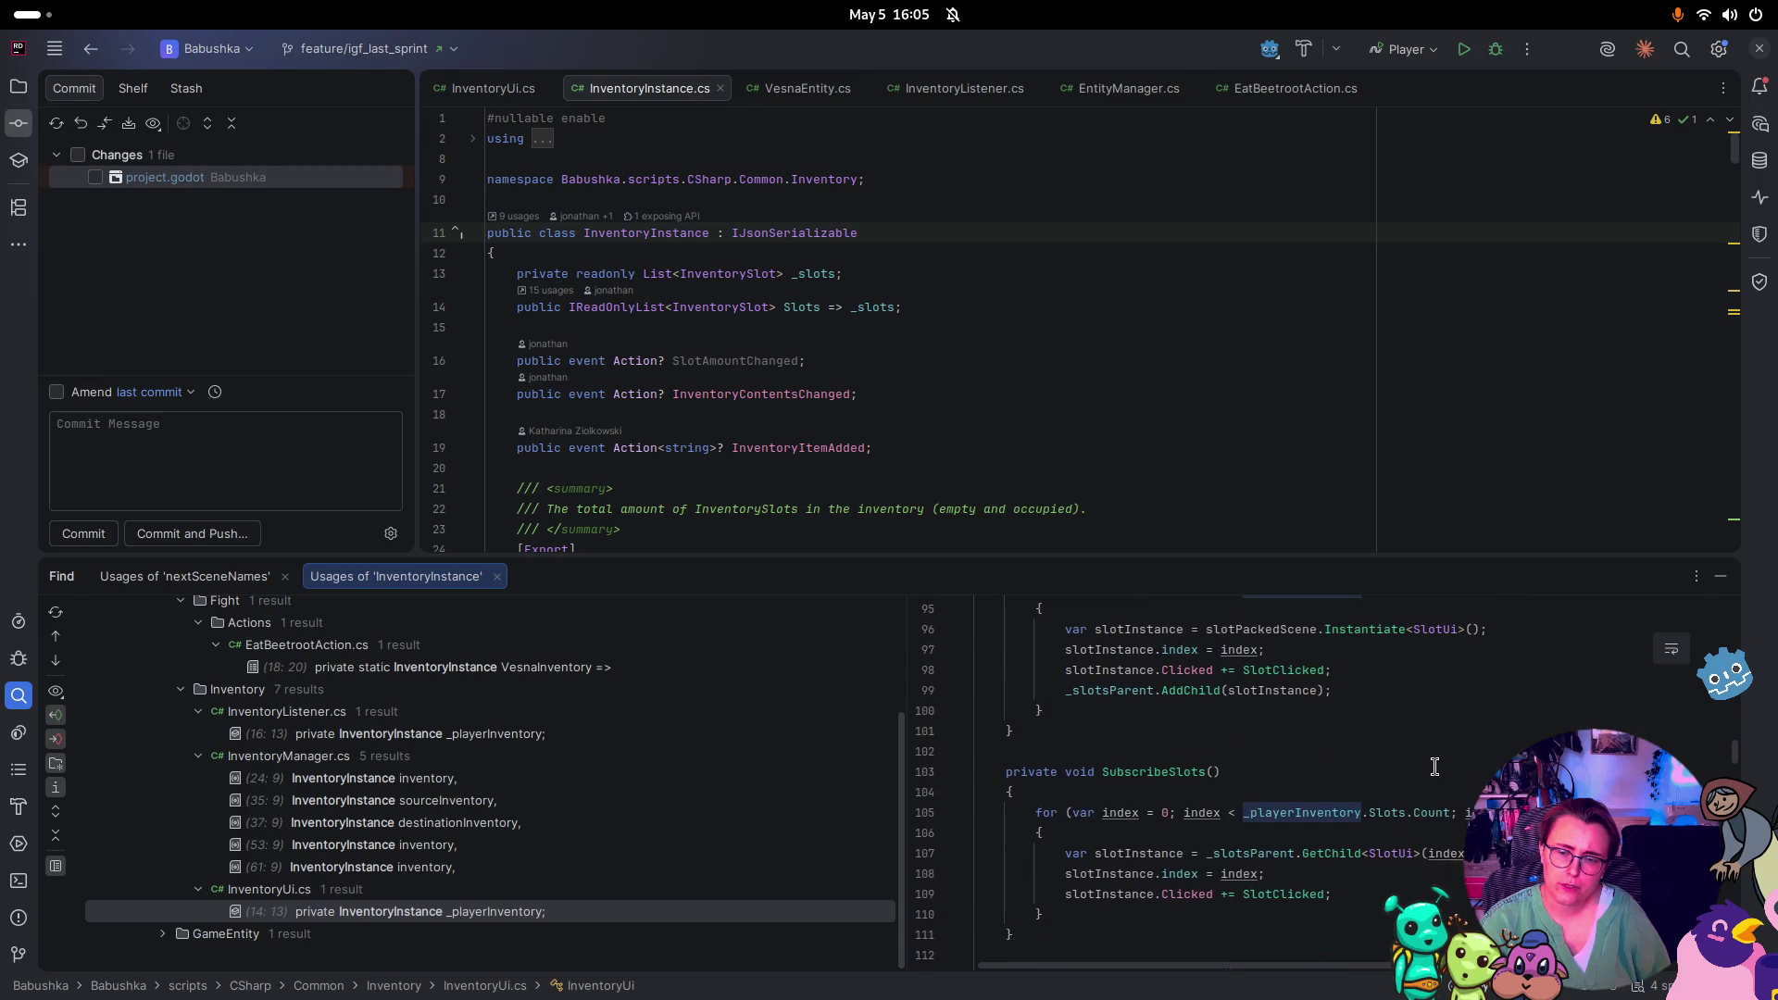
{"action": "scroll", "coordinate": [1398, 743], "scroll_direction": "down", "scroll_amount": 1}
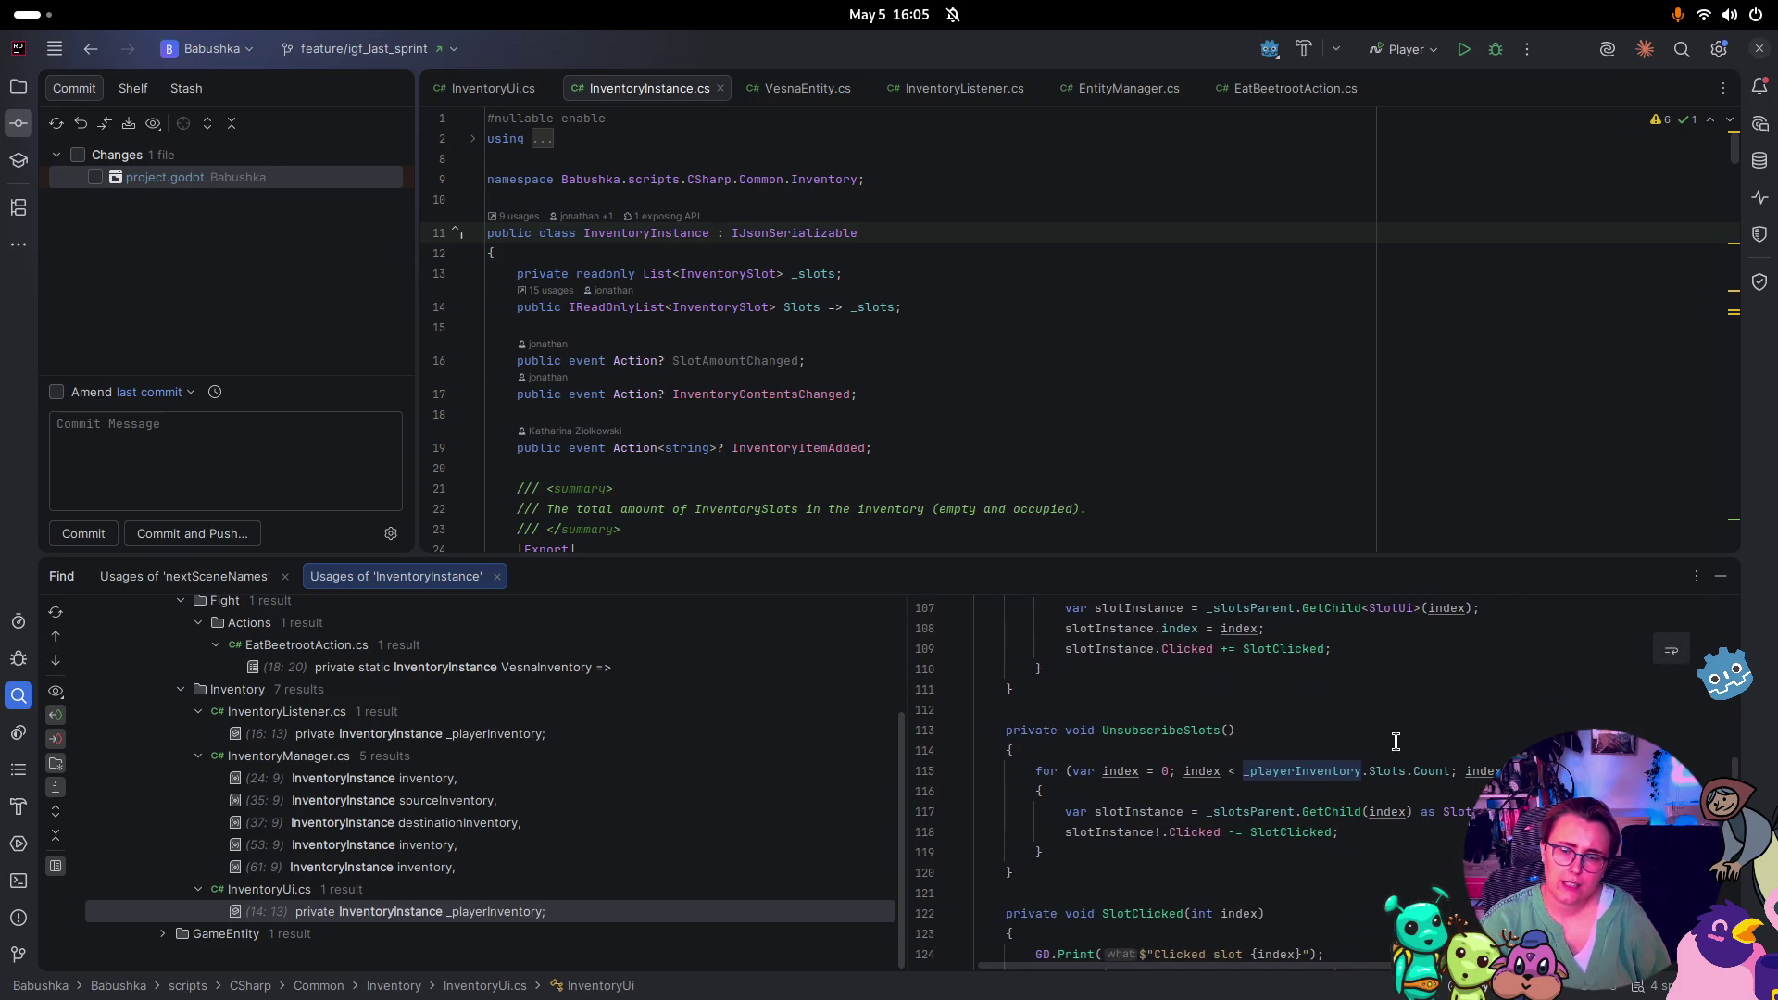
{"action": "left_click", "coordinate": [770, 86]}
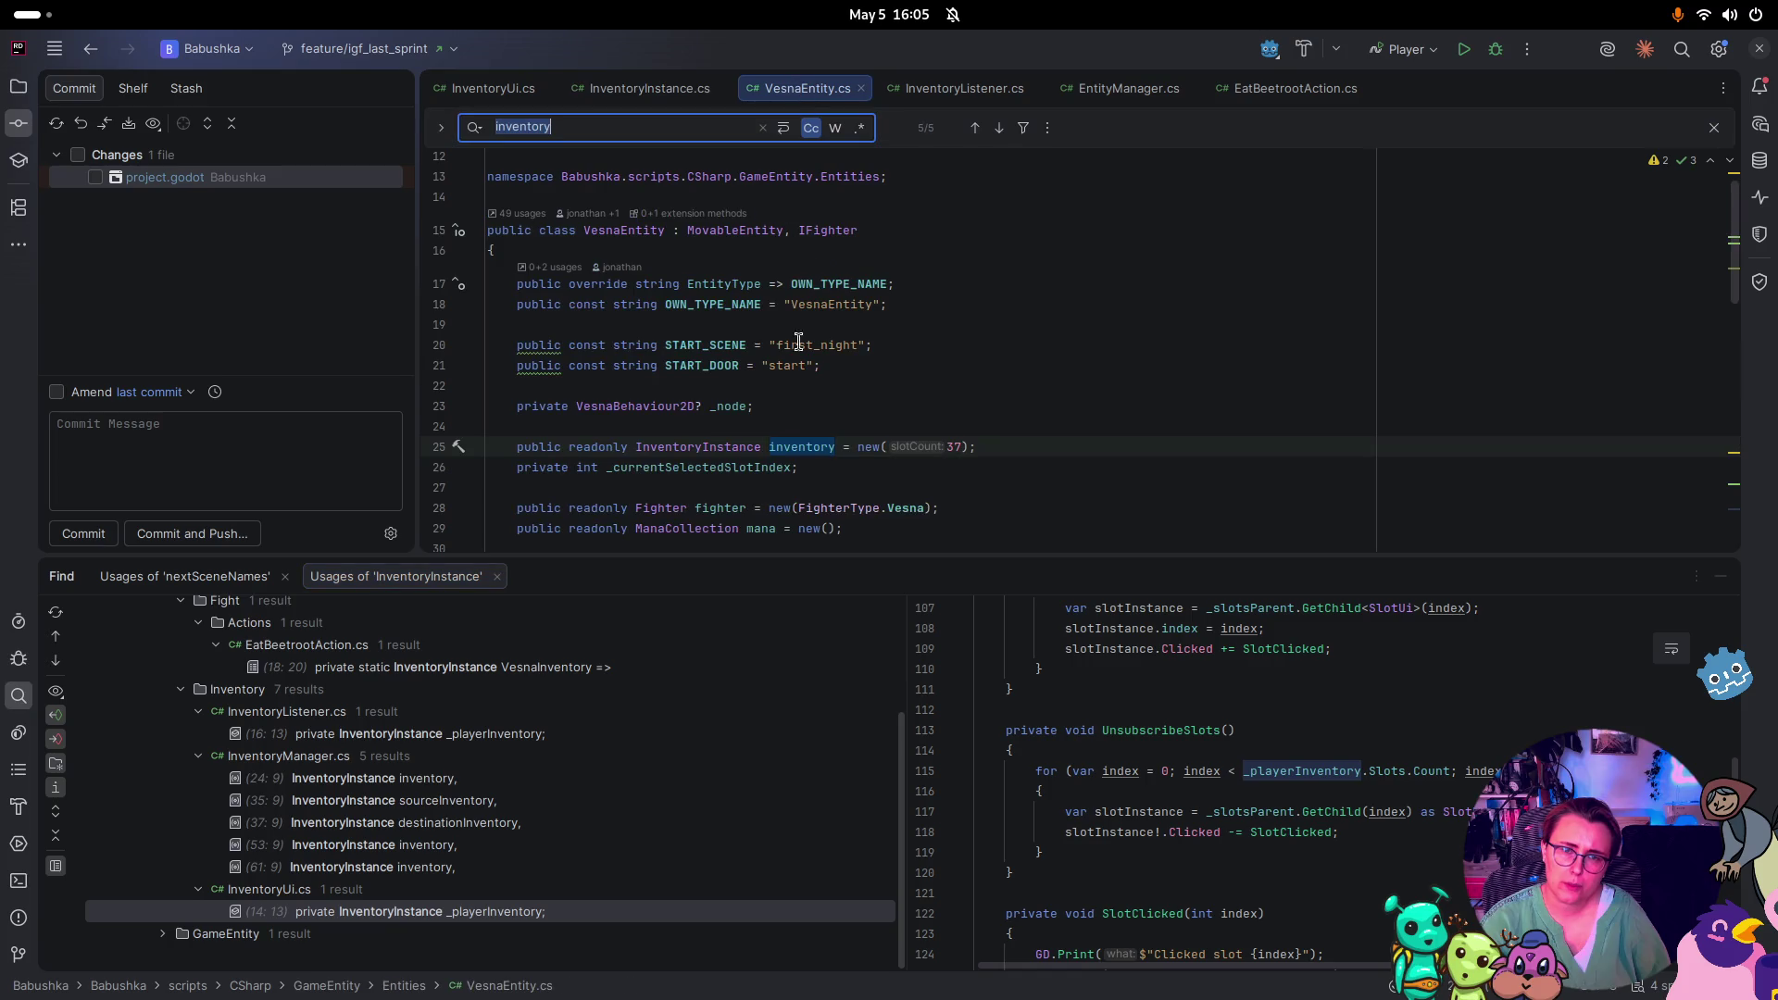
List VesnaEntity usages from line 15, open RangeAttackAction.cs, then return to VesnaEntity.cs
{"action": "key", "text": "ctrl+f"}
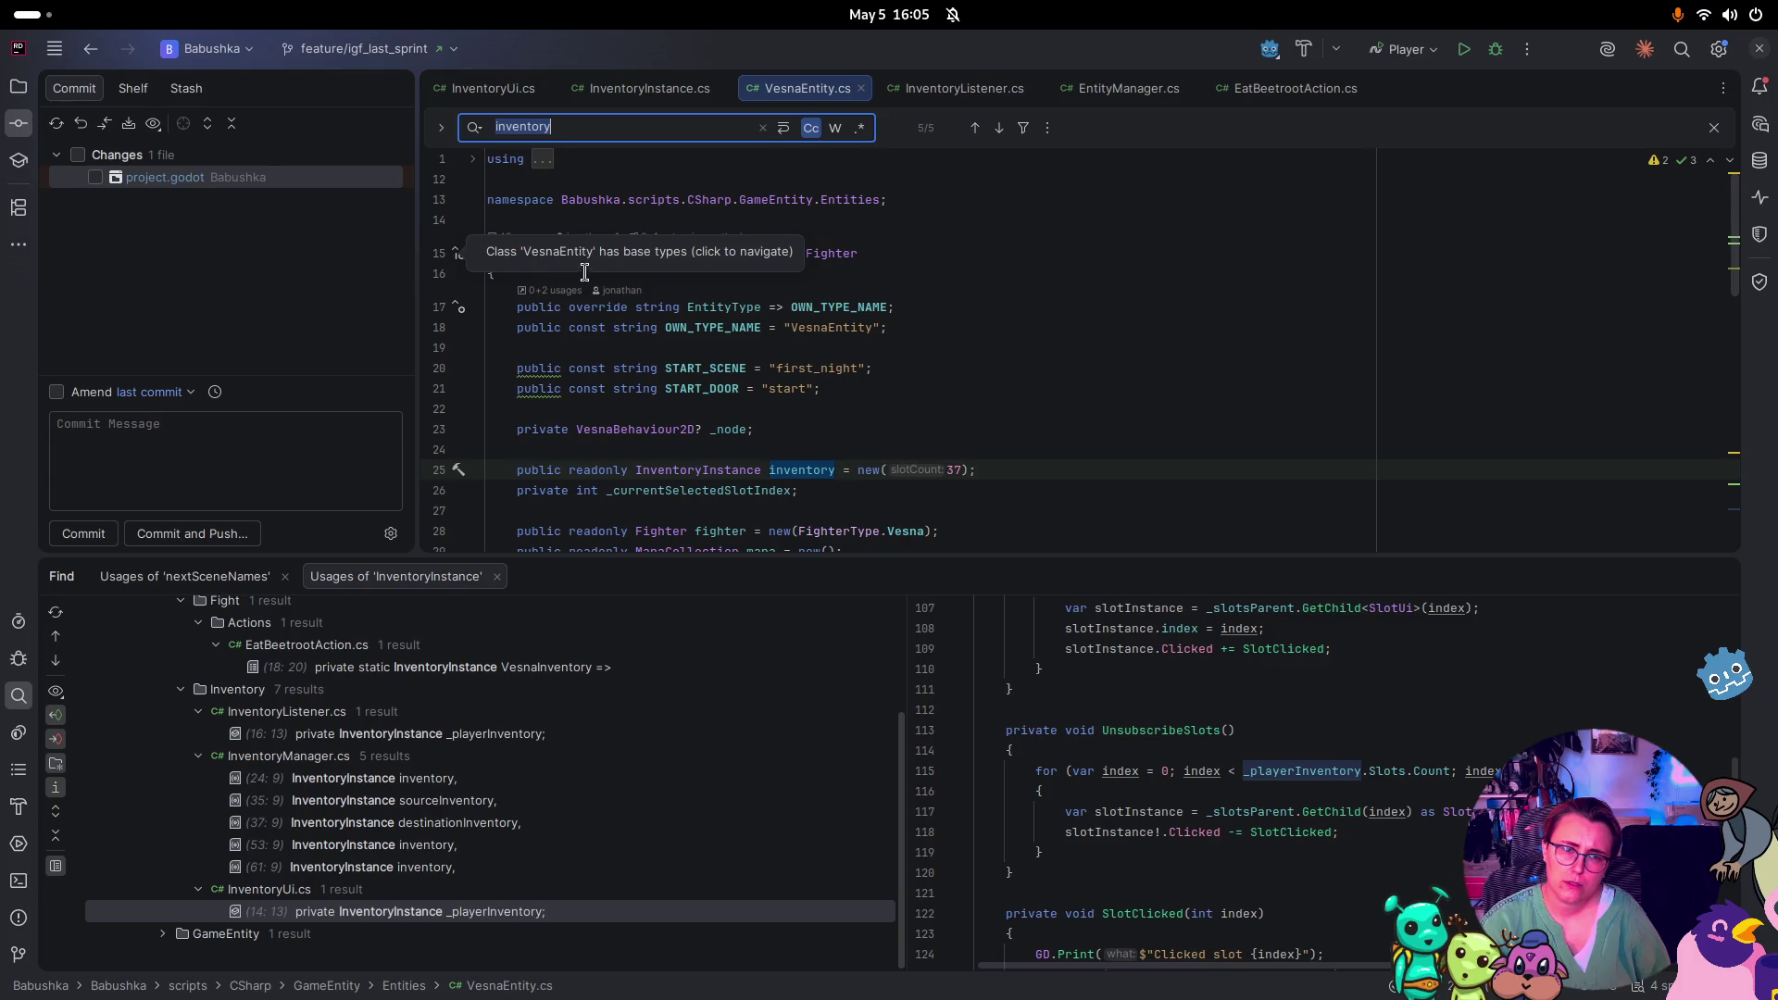
{"action": "left_click", "coordinate": [806, 305]}
{"action": "left_click", "coordinate": [685, 248]}
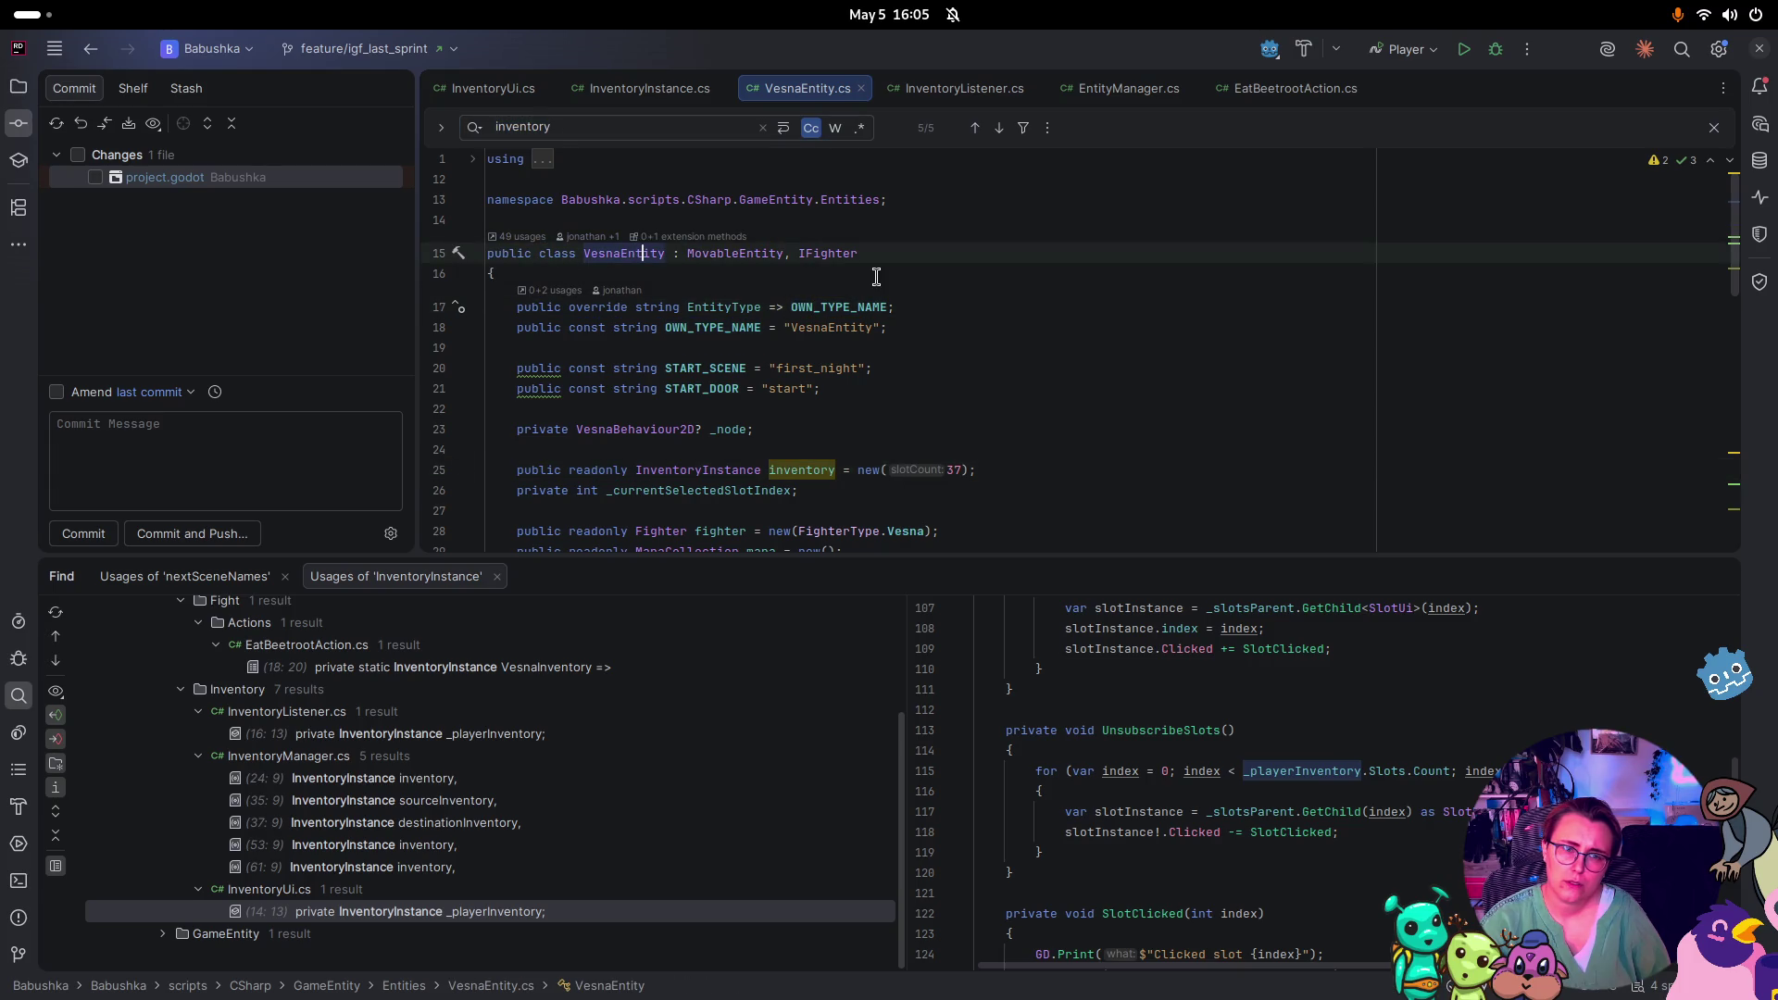
{"action": "key", "text": "ctrl+b"}
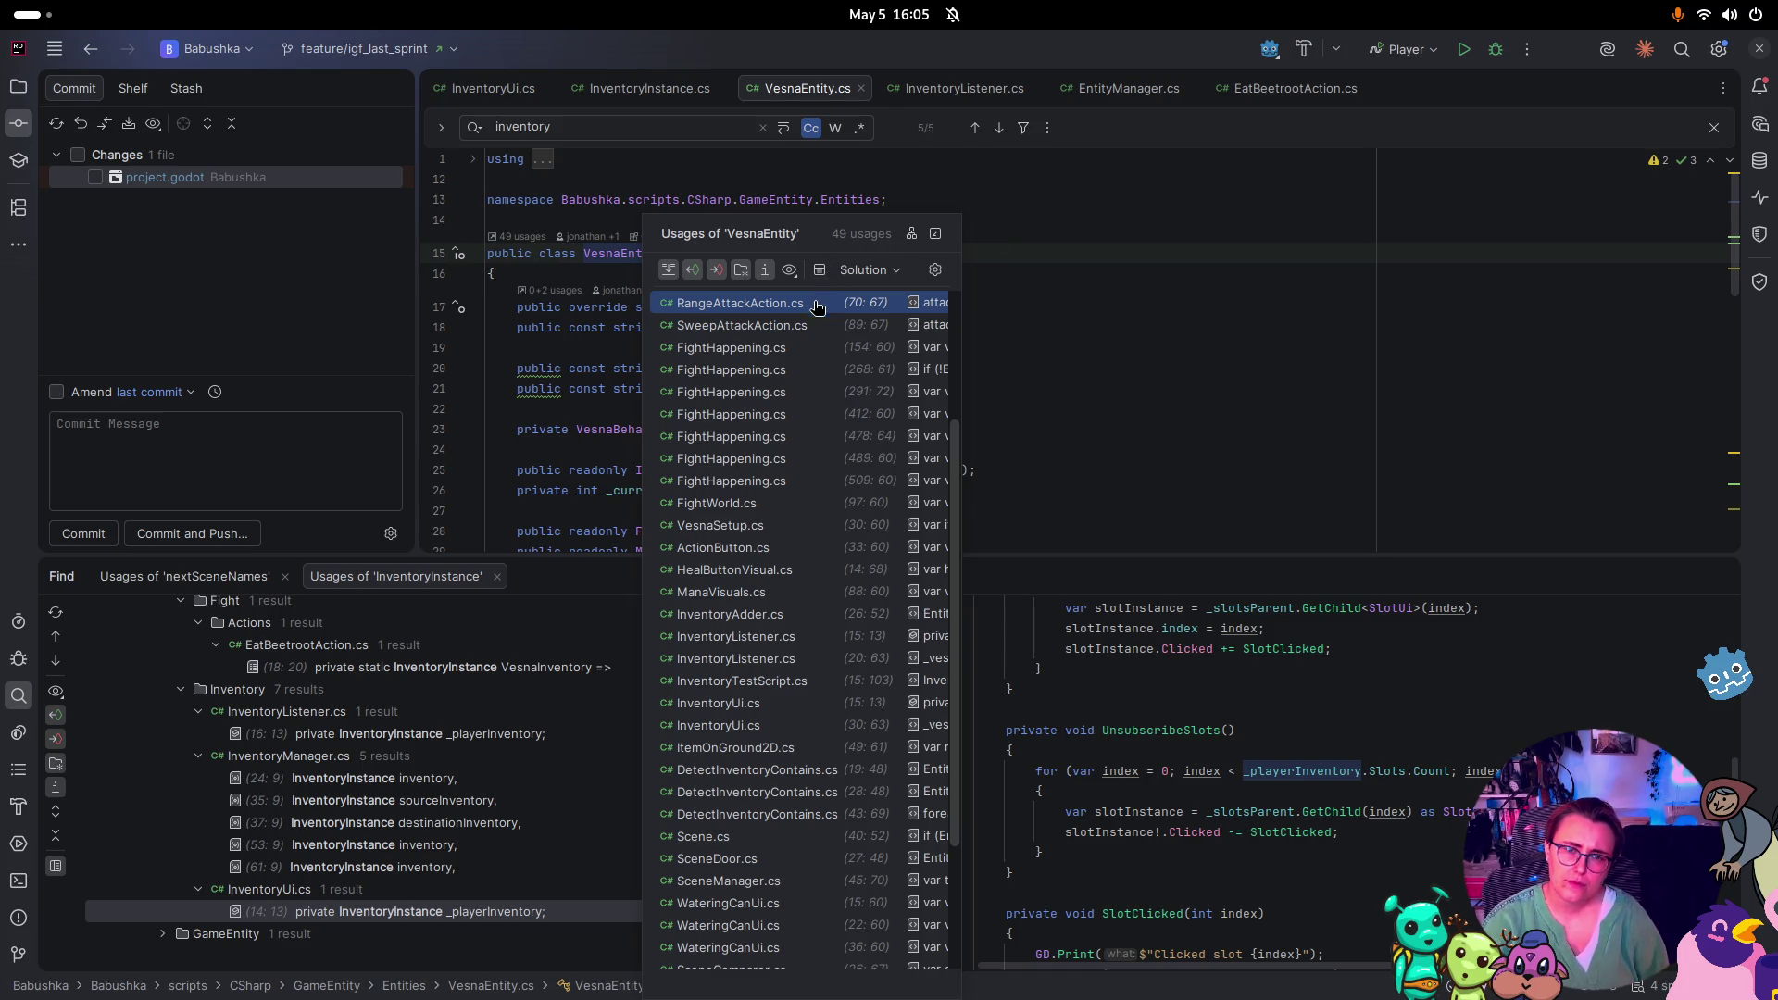
{"action": "left_click", "coordinate": [779, 302]}
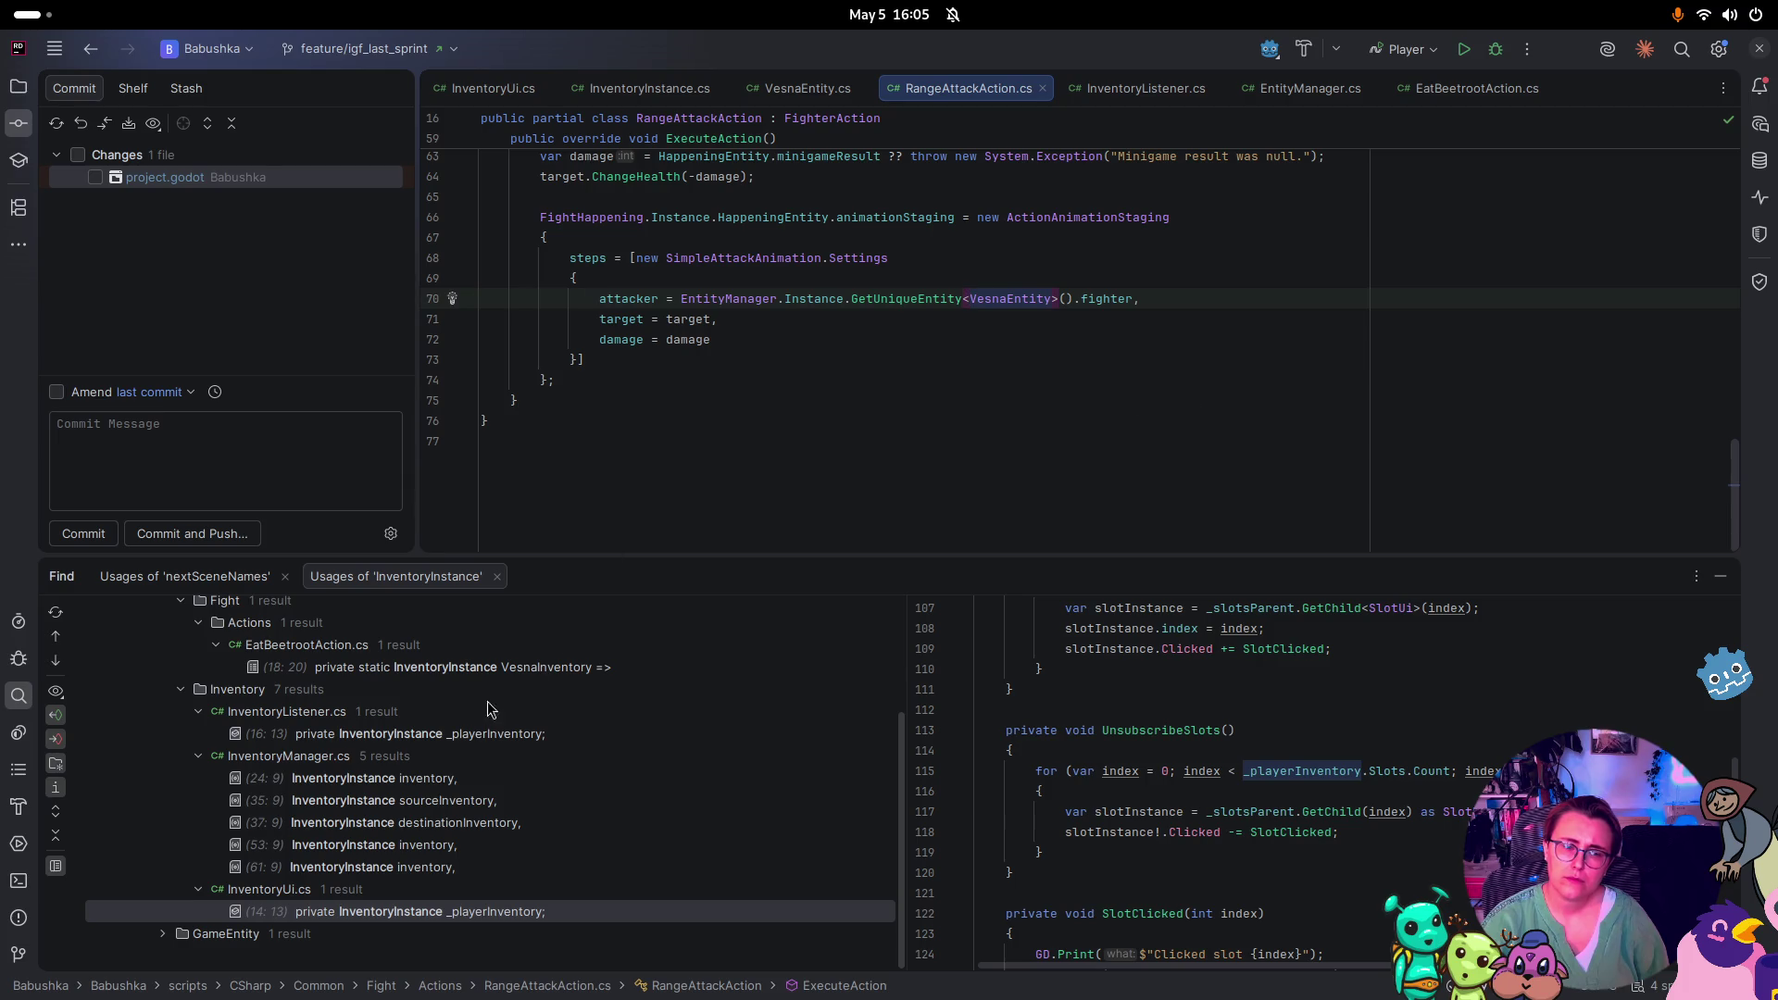
{"action": "left_click", "coordinate": [806, 88]}
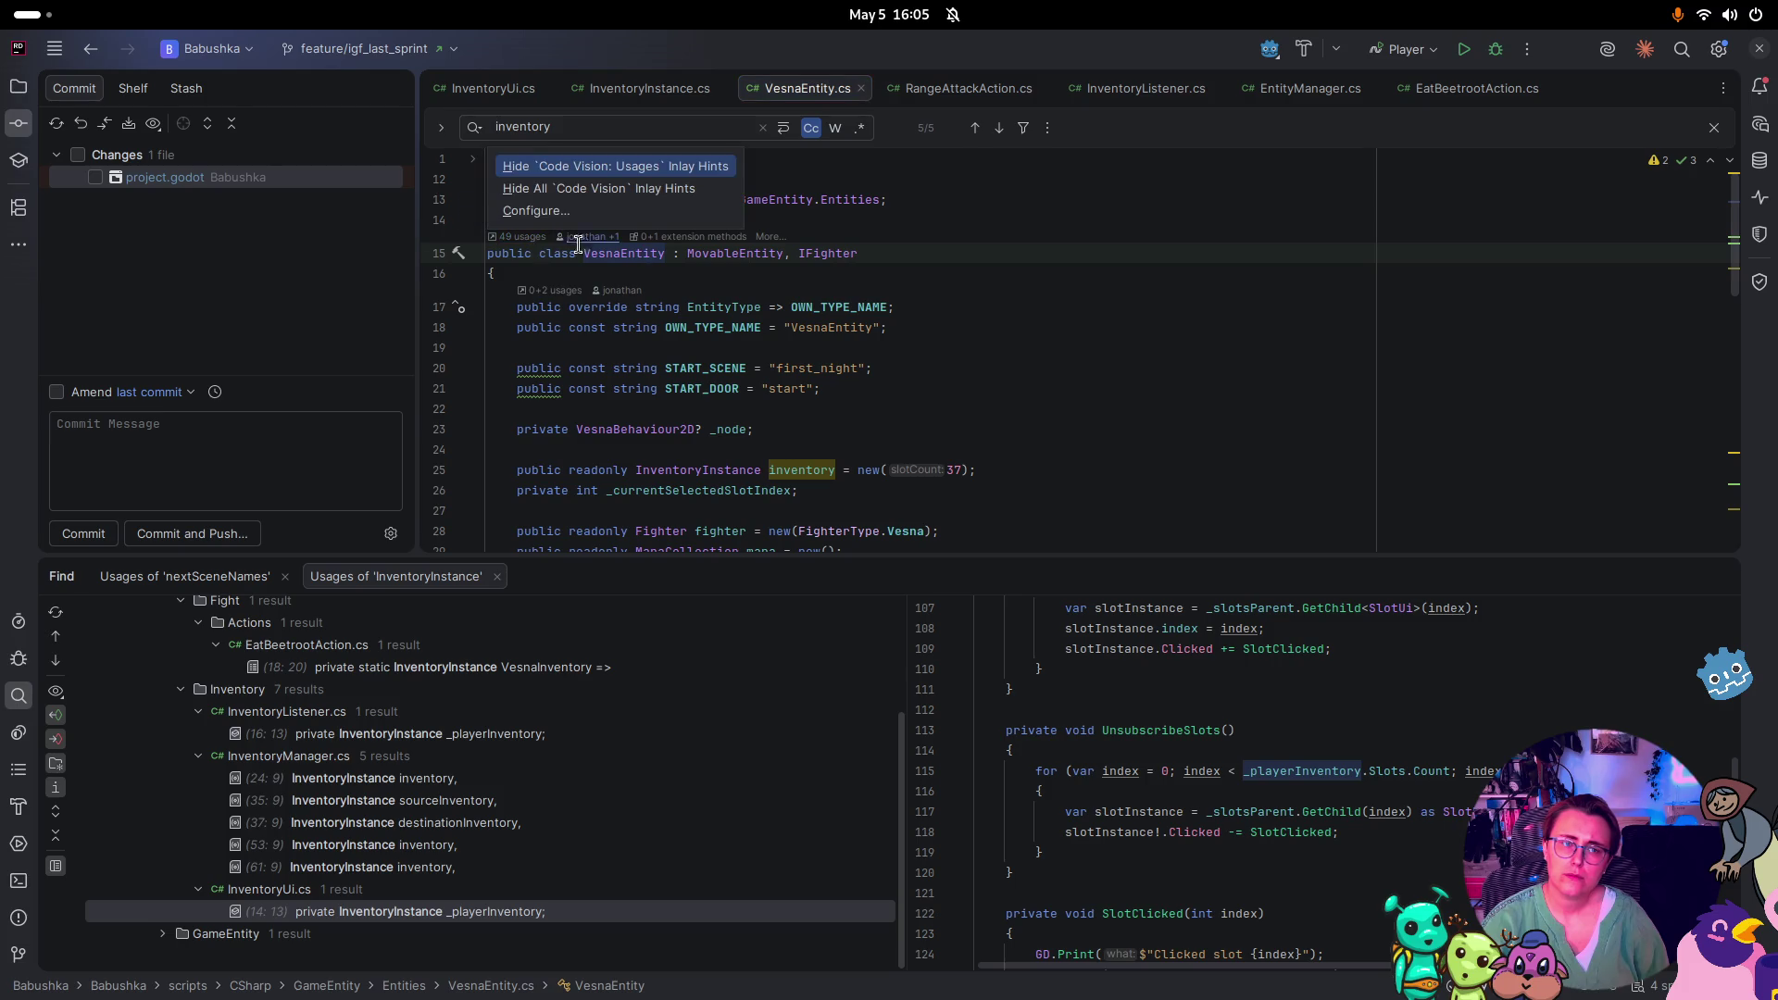
{"action": "right_click", "coordinate": [627, 259]}
Show all VesnaEntity usages and preview BlobDirectAttackAction and BlobRangedAttackAction
{"action": "left_click", "coordinate": [704, 377]}
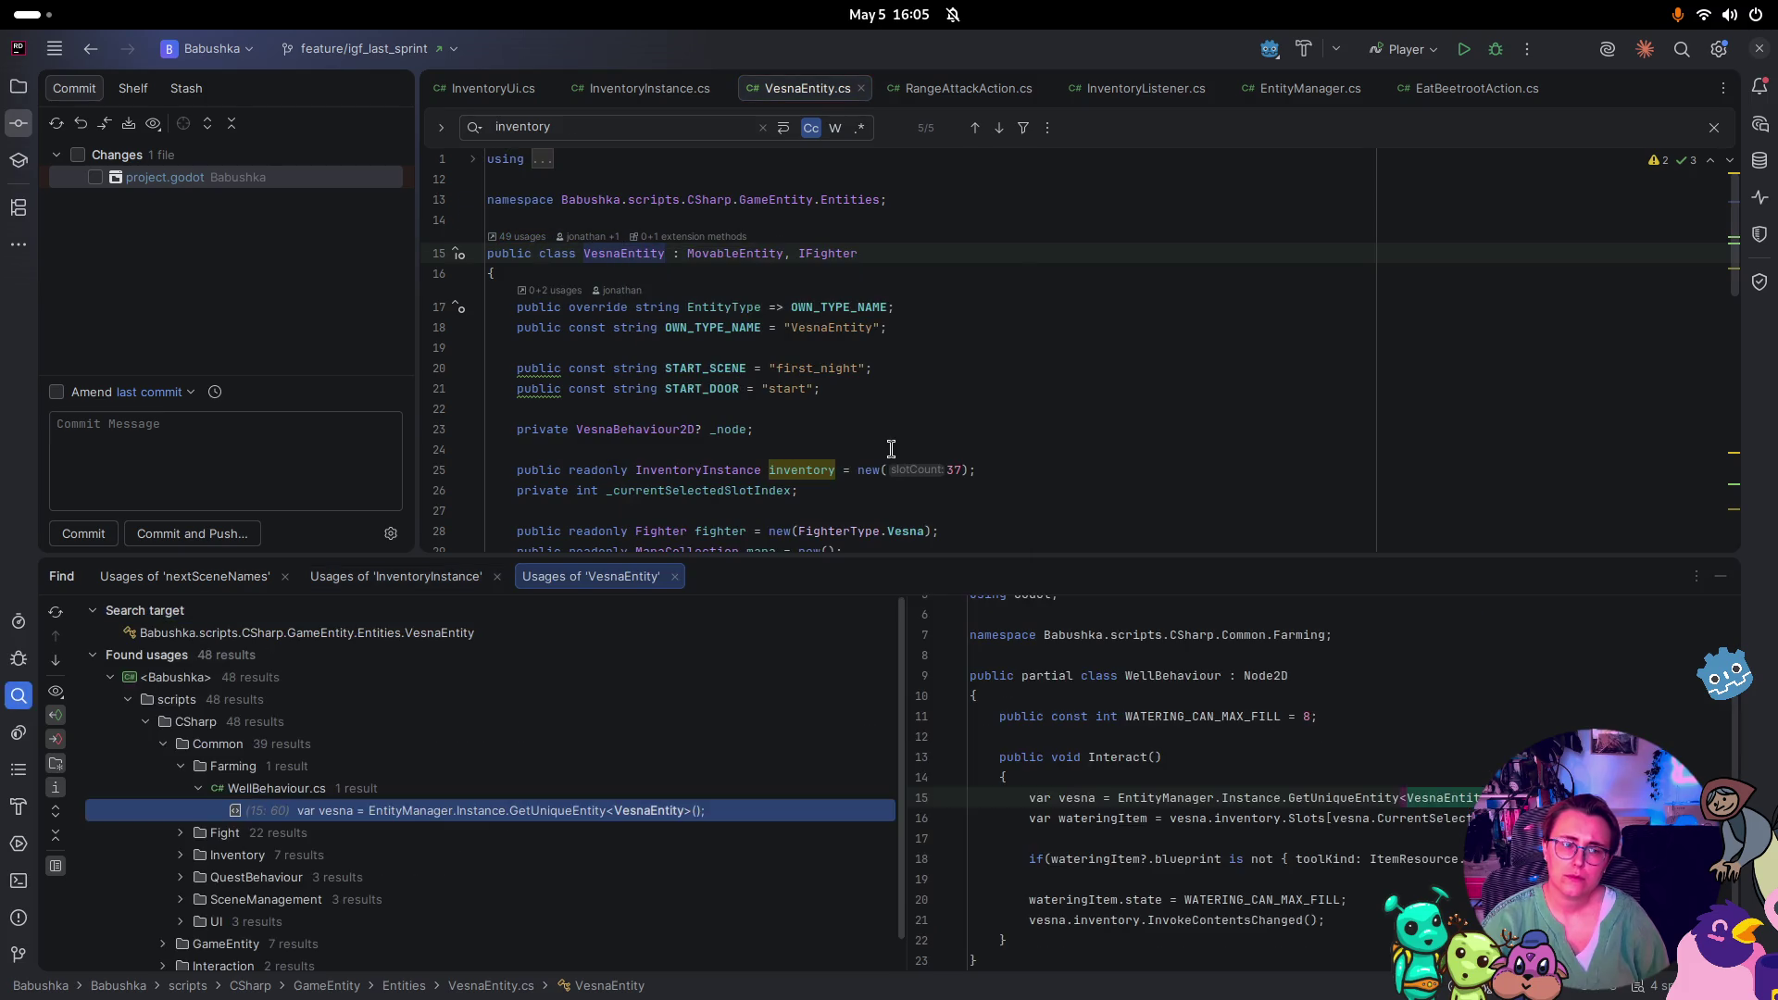
{"action": "left_click", "coordinate": [180, 834]}
{"action": "scroll", "coordinate": [186, 824], "scroll_direction": "down", "scroll_amount": 2}
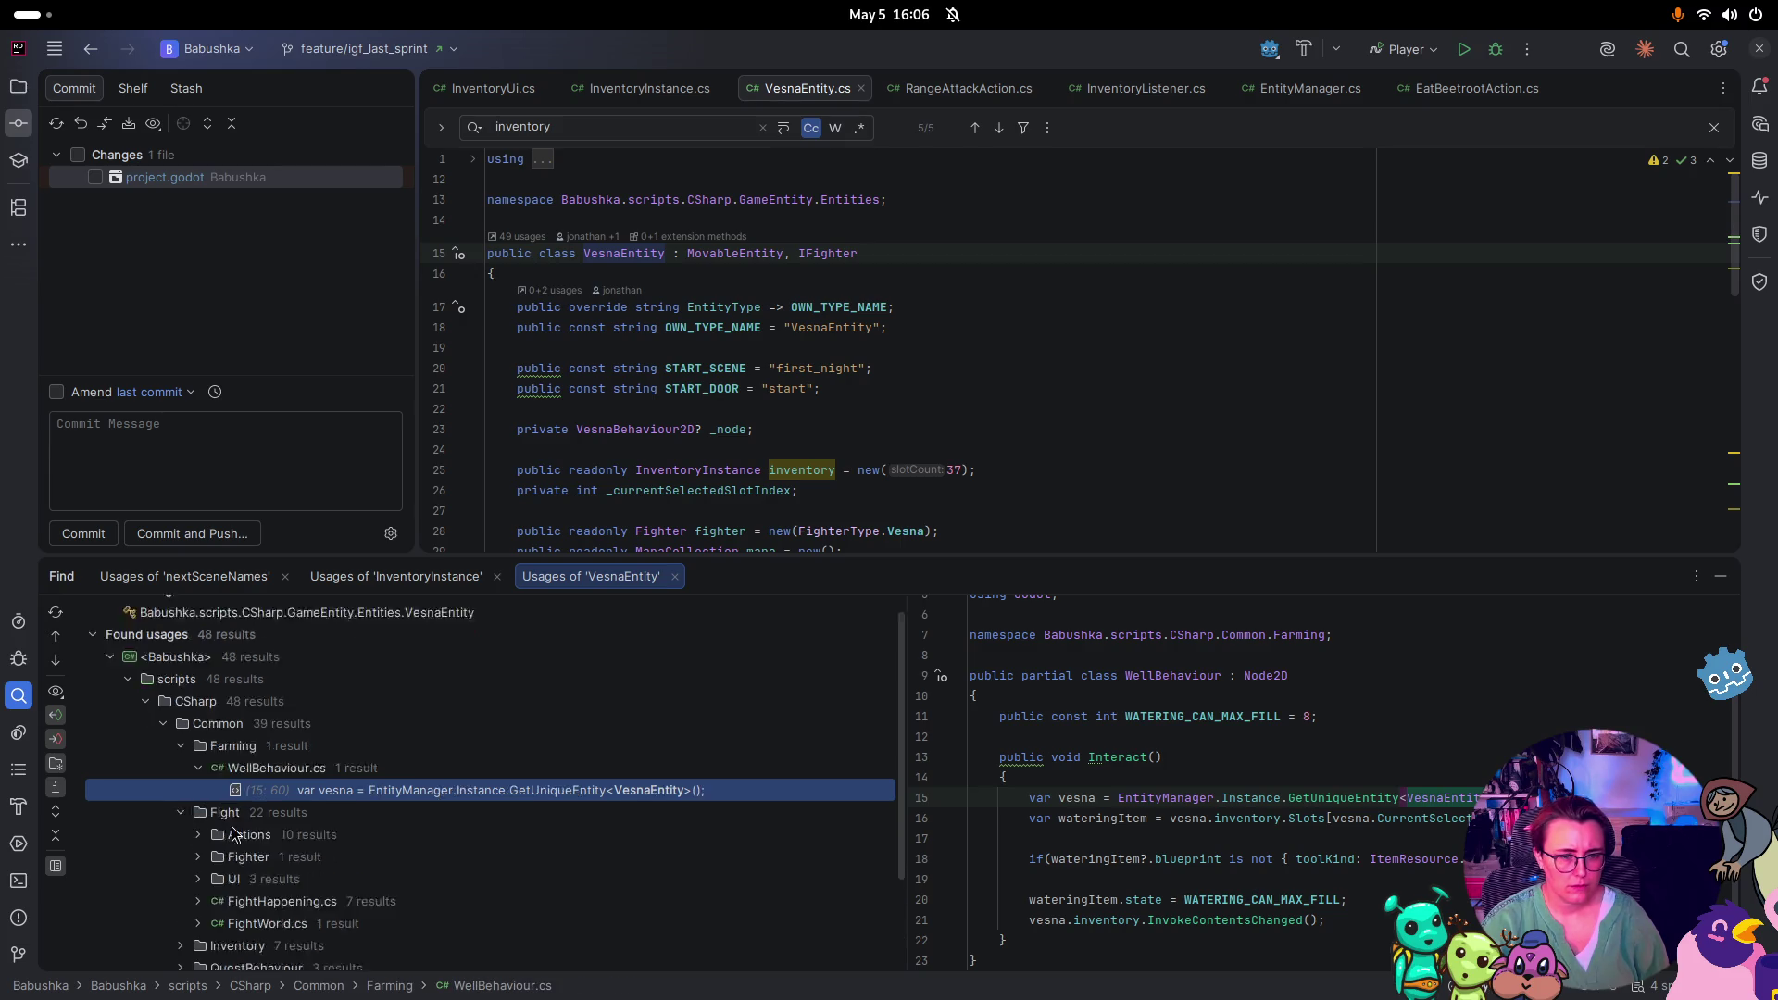
{"action": "left_click", "coordinate": [200, 720]}
{"action": "left_click", "coordinate": [290, 745]}
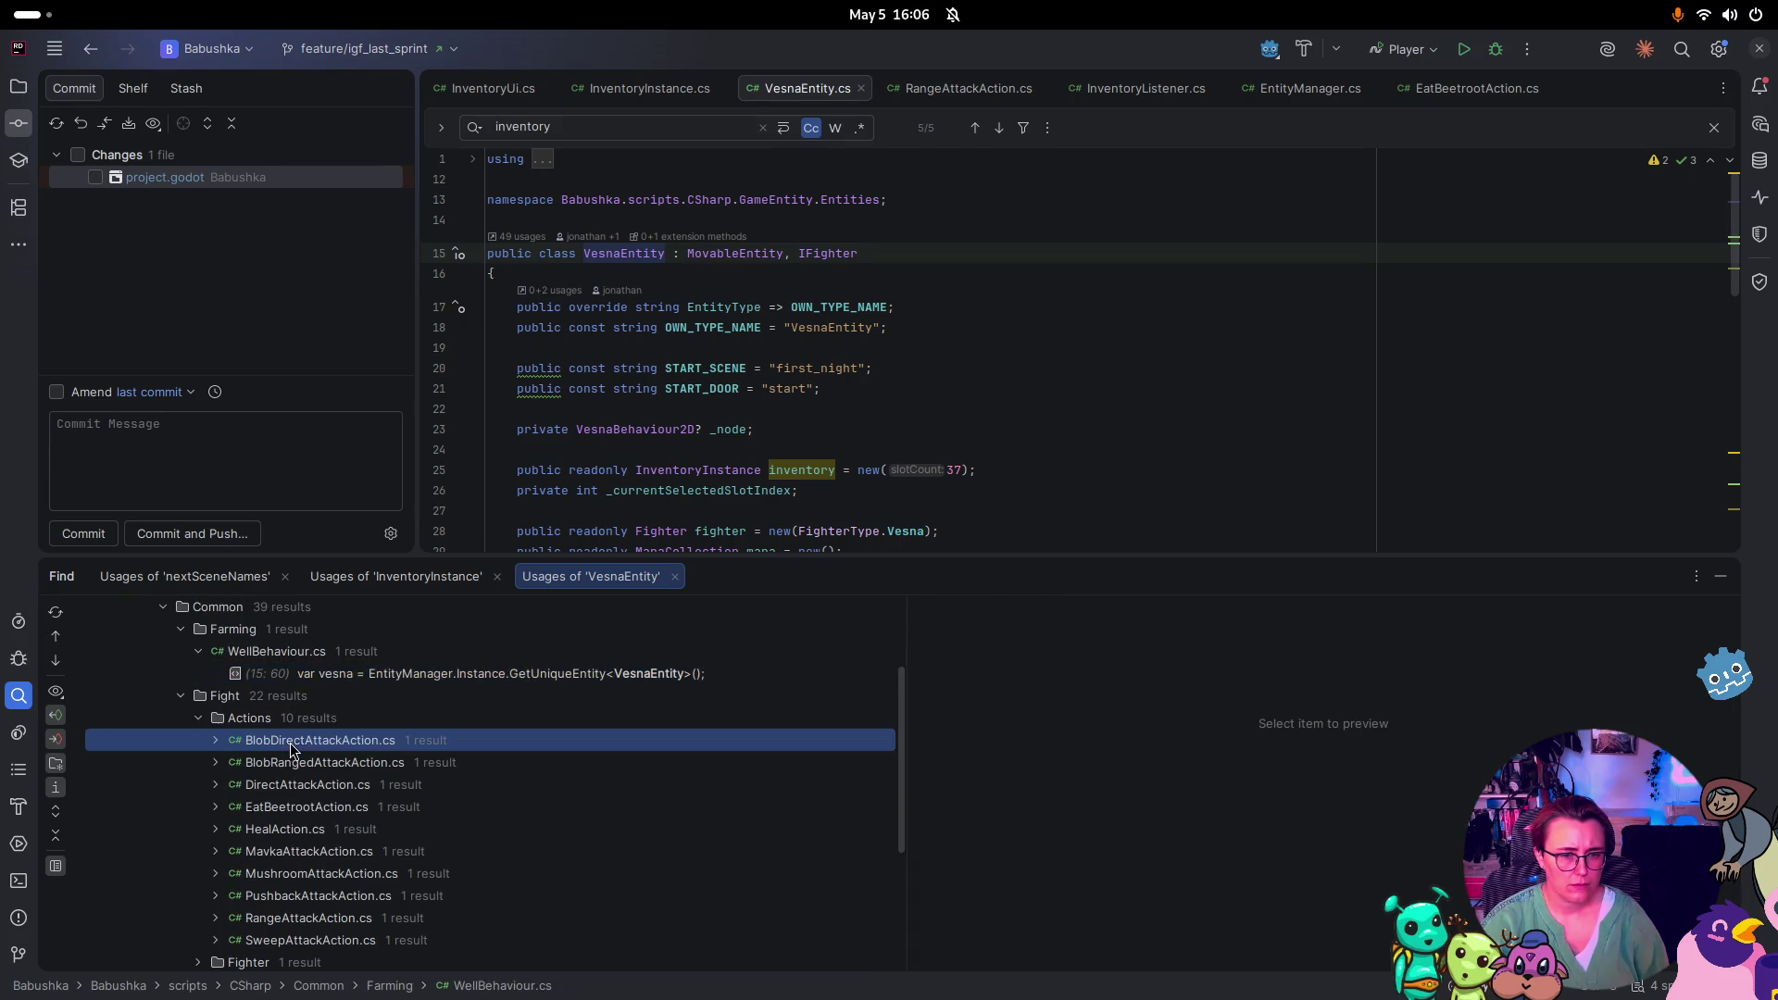
{"action": "left_click", "coordinate": [324, 761]}
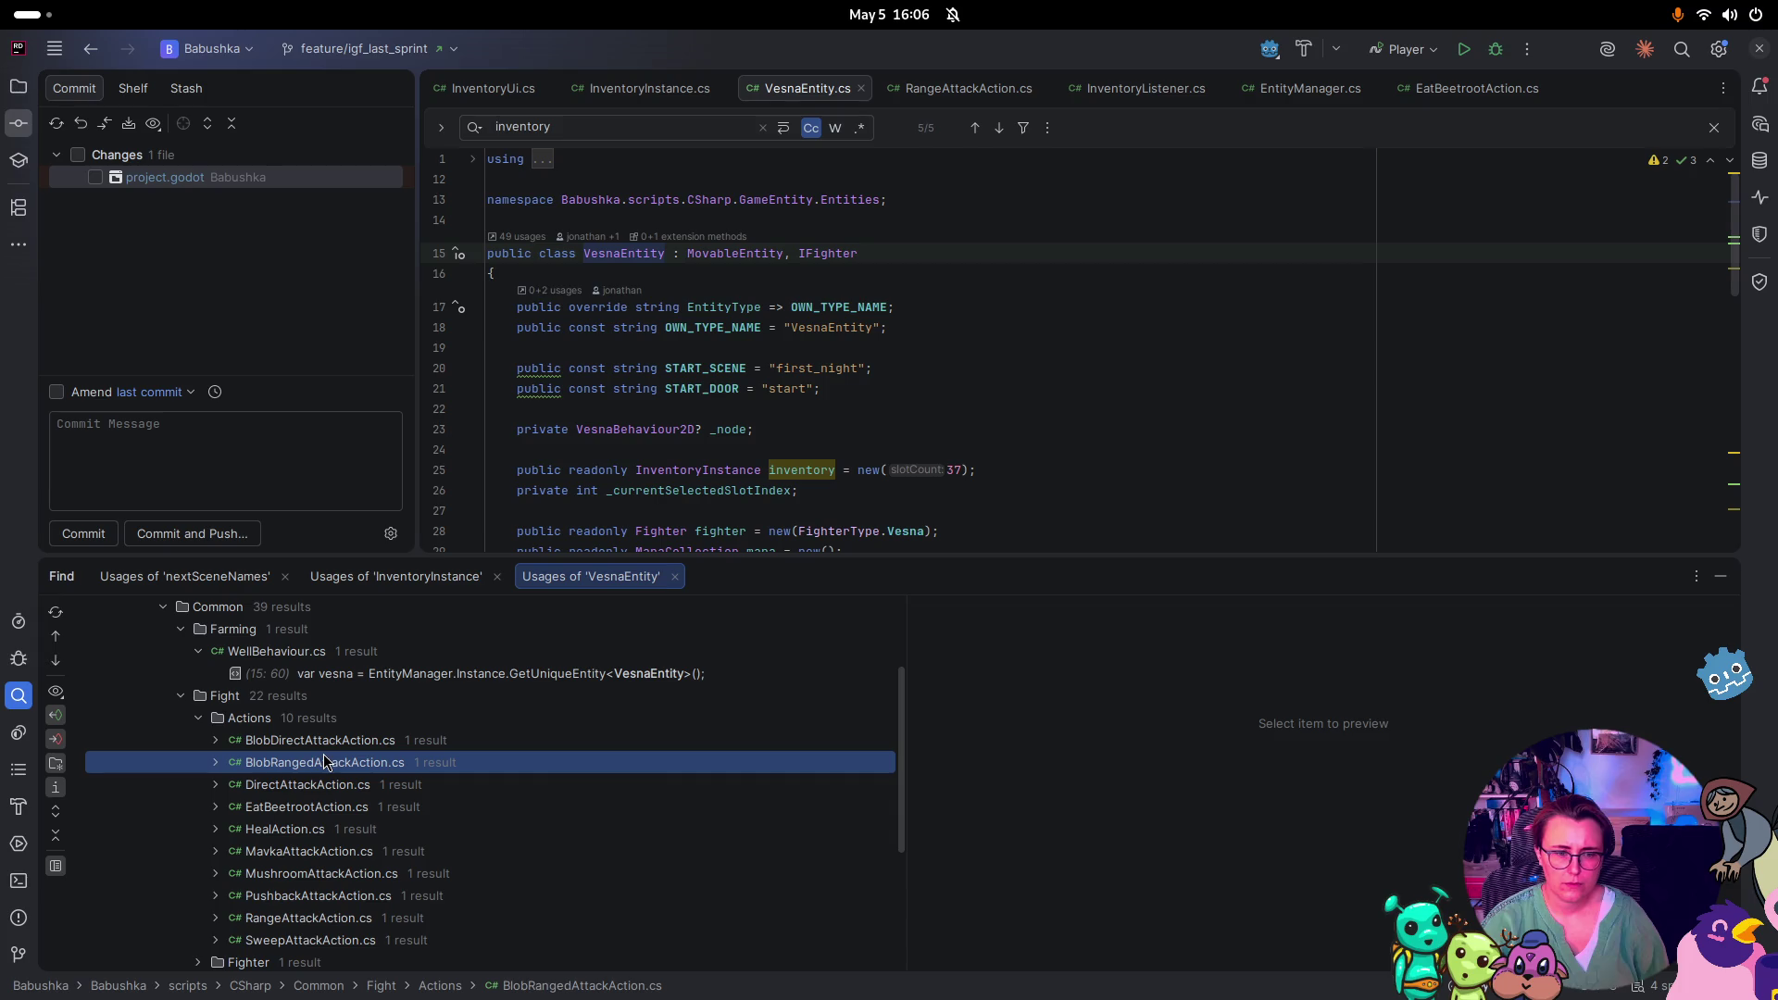
{"action": "left_click", "coordinate": [214, 741]}
{"action": "left_click", "coordinate": [460, 764]}
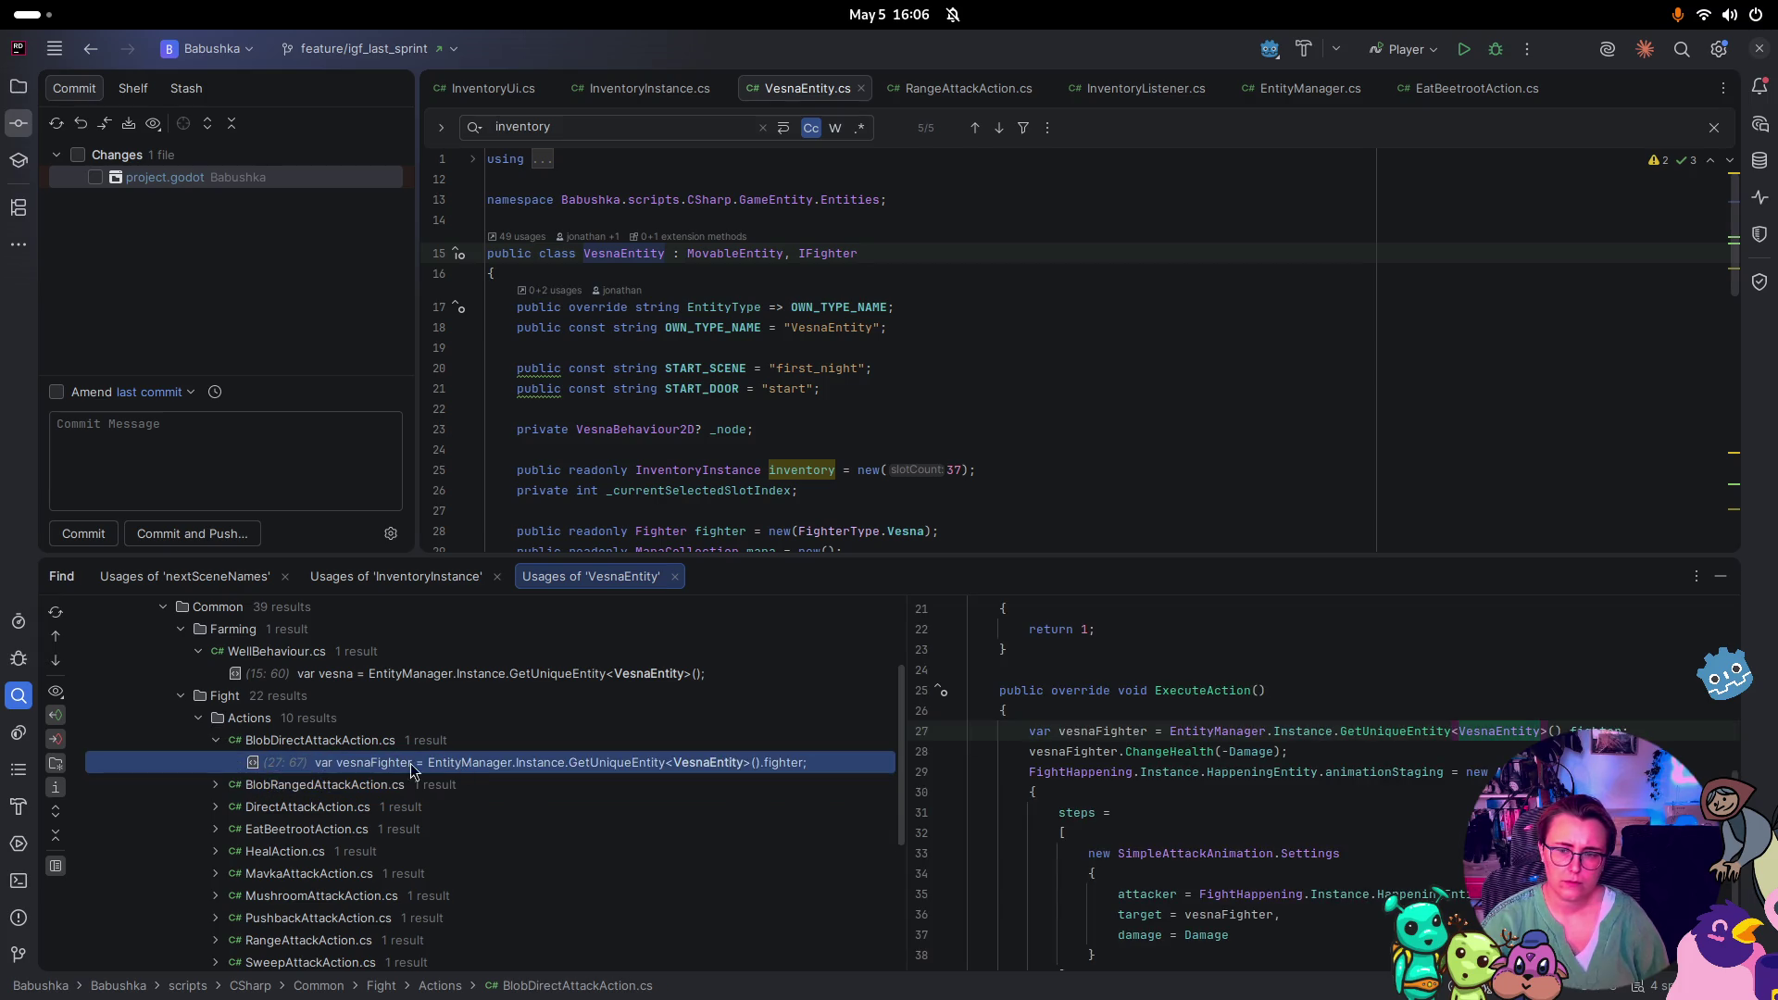
{"action": "left_click", "coordinate": [215, 785]}
{"action": "left_click", "coordinate": [326, 809]}
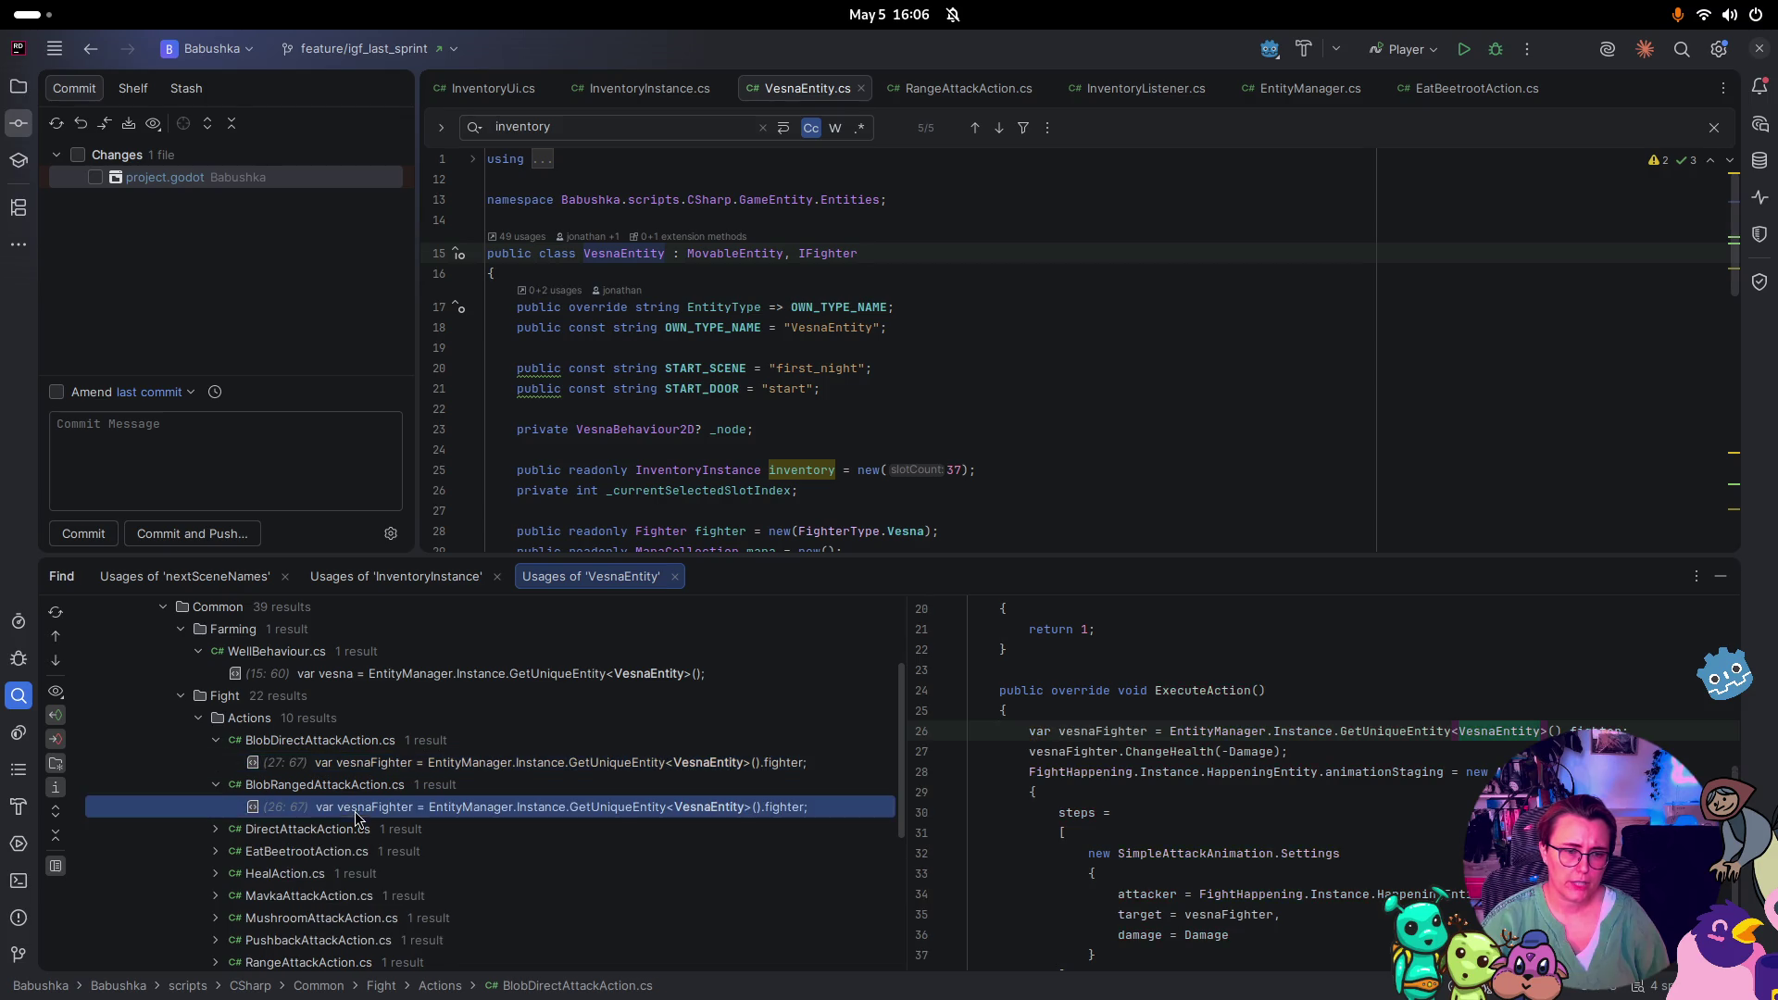
Preview the VesnaEntity usages in DirectAttackAction, EatBeetrootAction and HealAction
{"action": "double_click", "coordinate": [278, 830]}
{"action": "scroll", "coordinate": [463, 815], "scroll_direction": "down", "scroll_amount": 3}
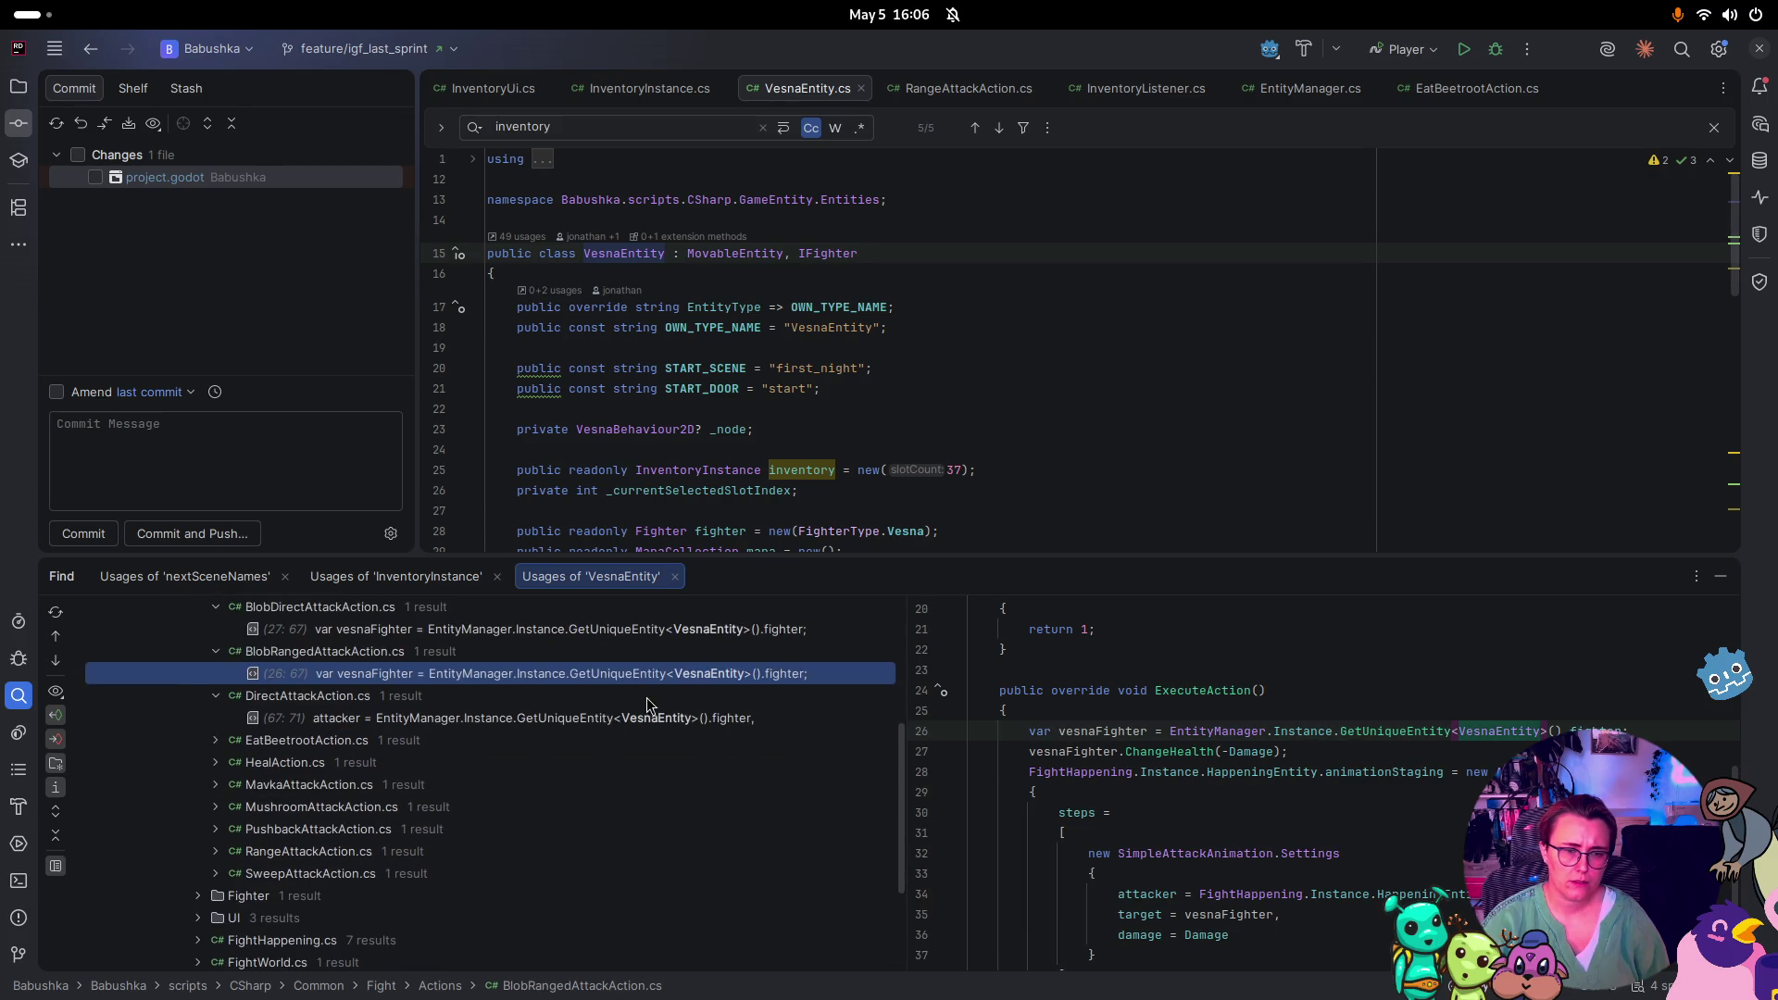
{"action": "left_click", "coordinate": [581, 722]}
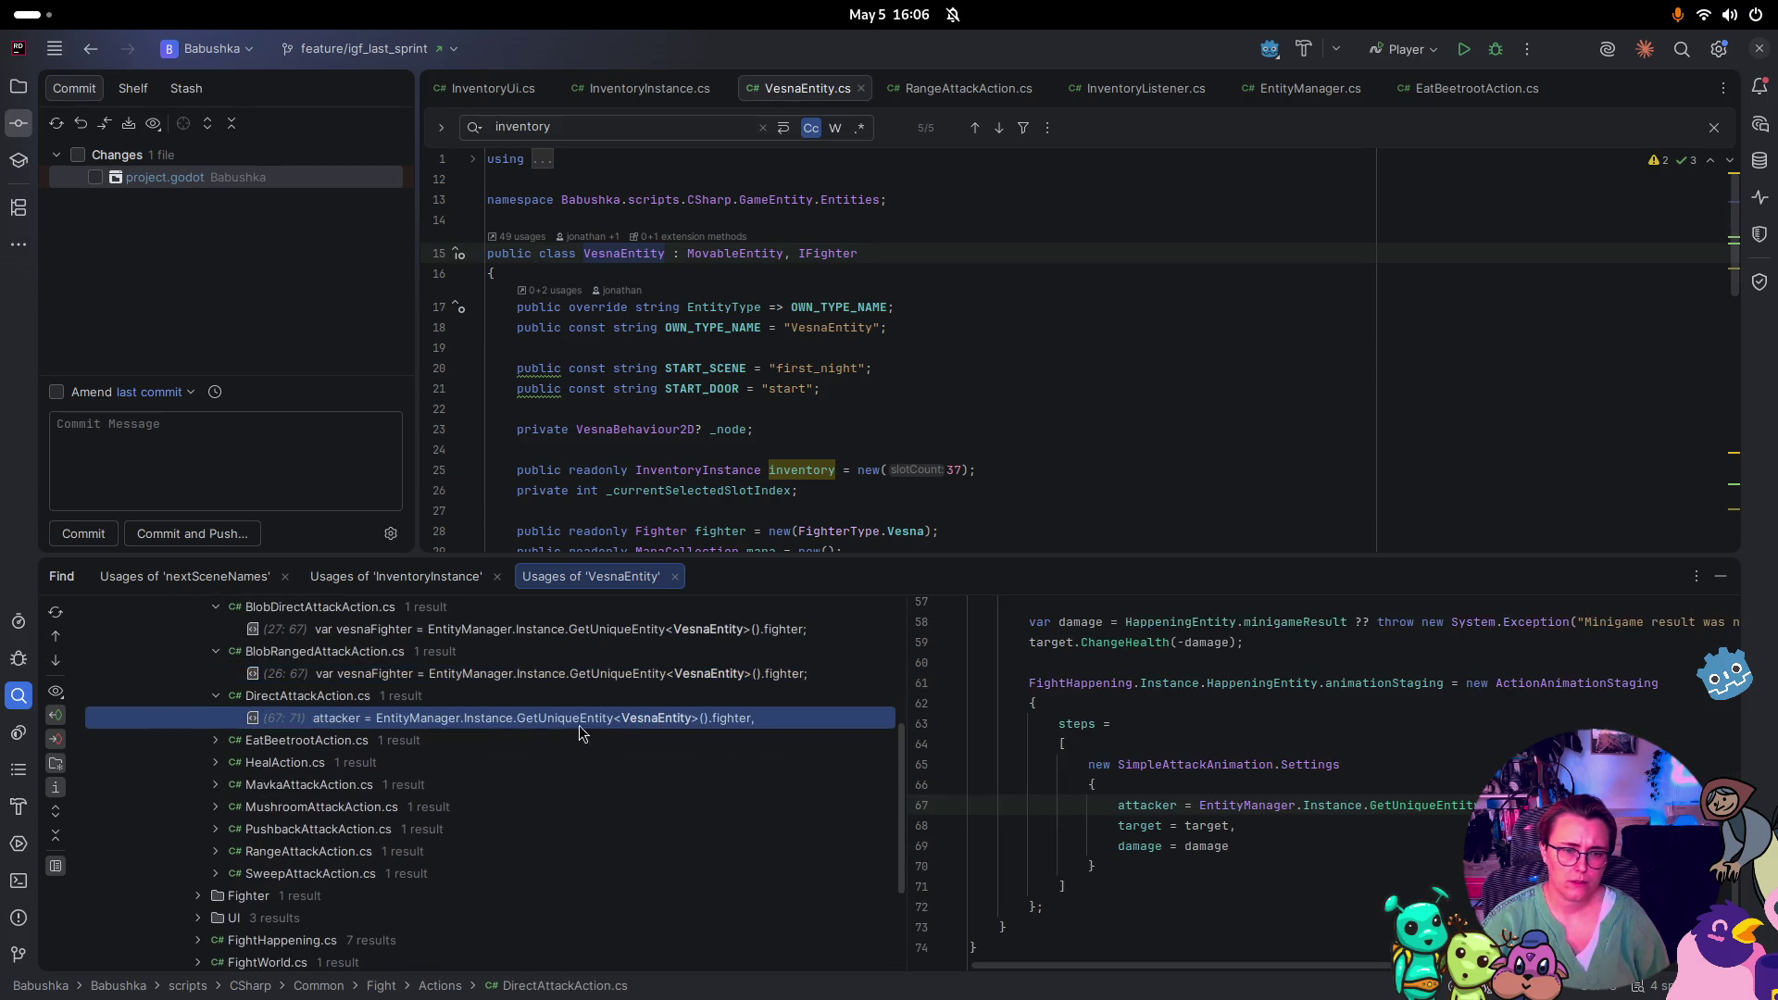
{"action": "left_click", "coordinate": [215, 741]}
{"action": "left_click", "coordinate": [524, 763]}
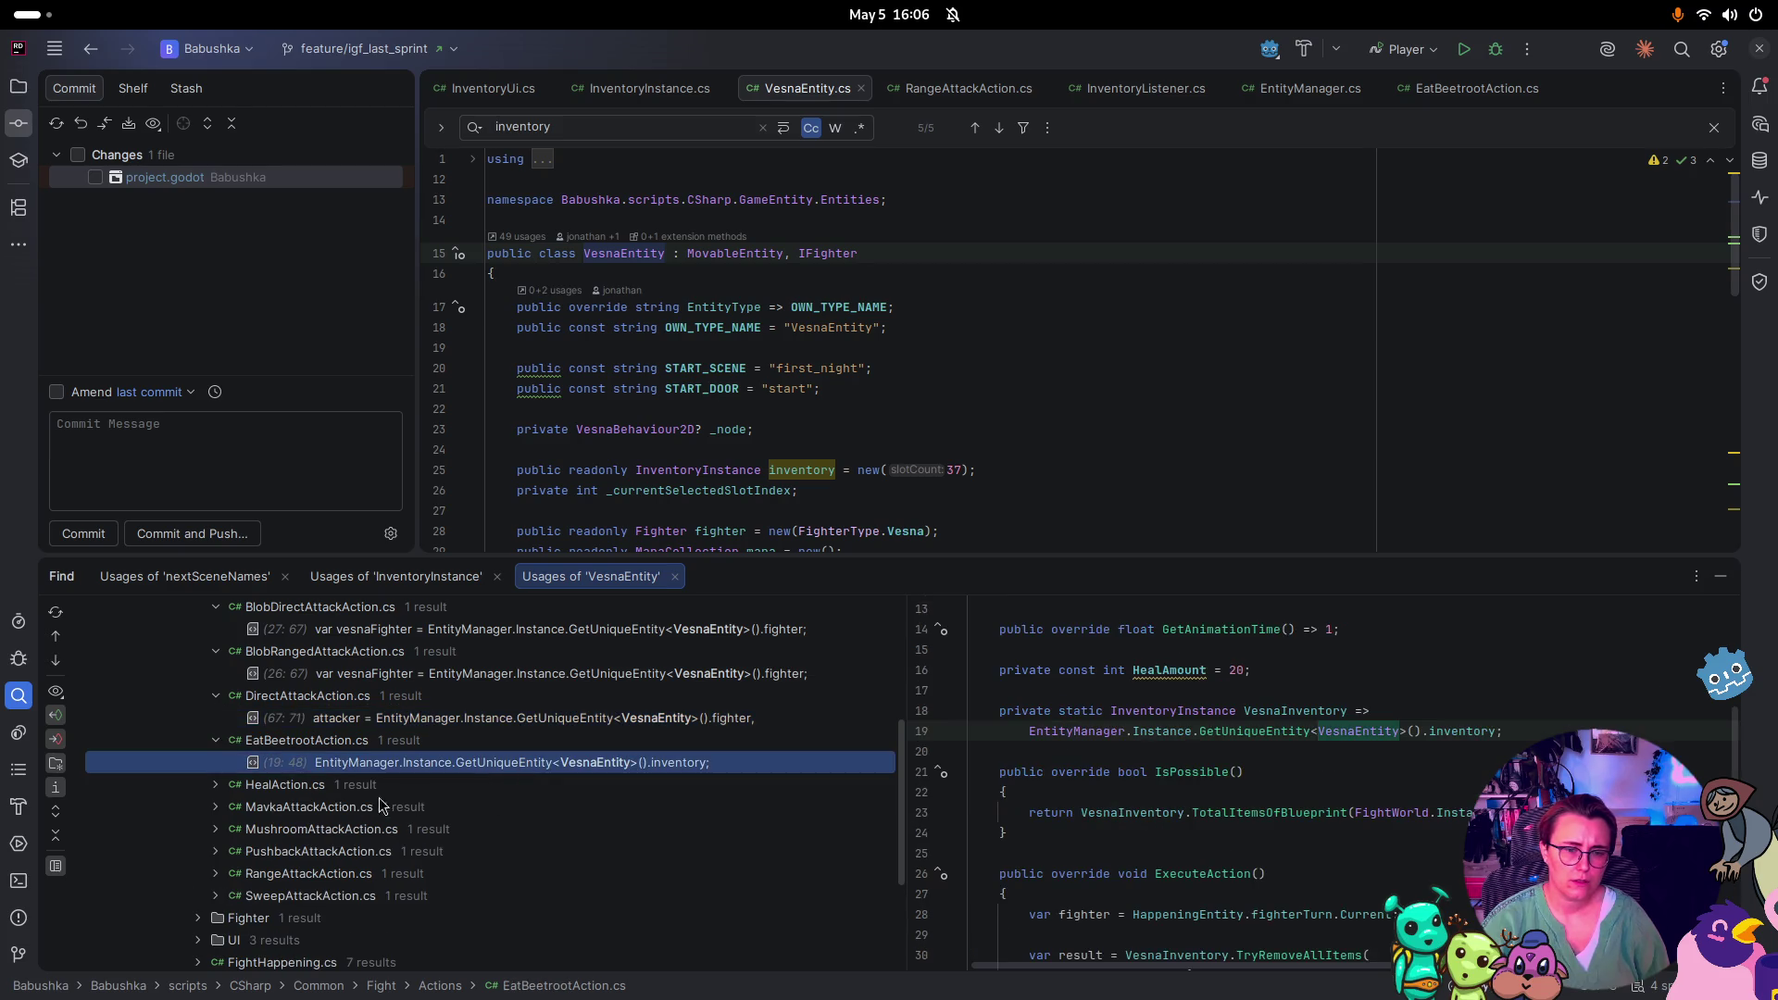
{"action": "left_click", "coordinate": [215, 785]}
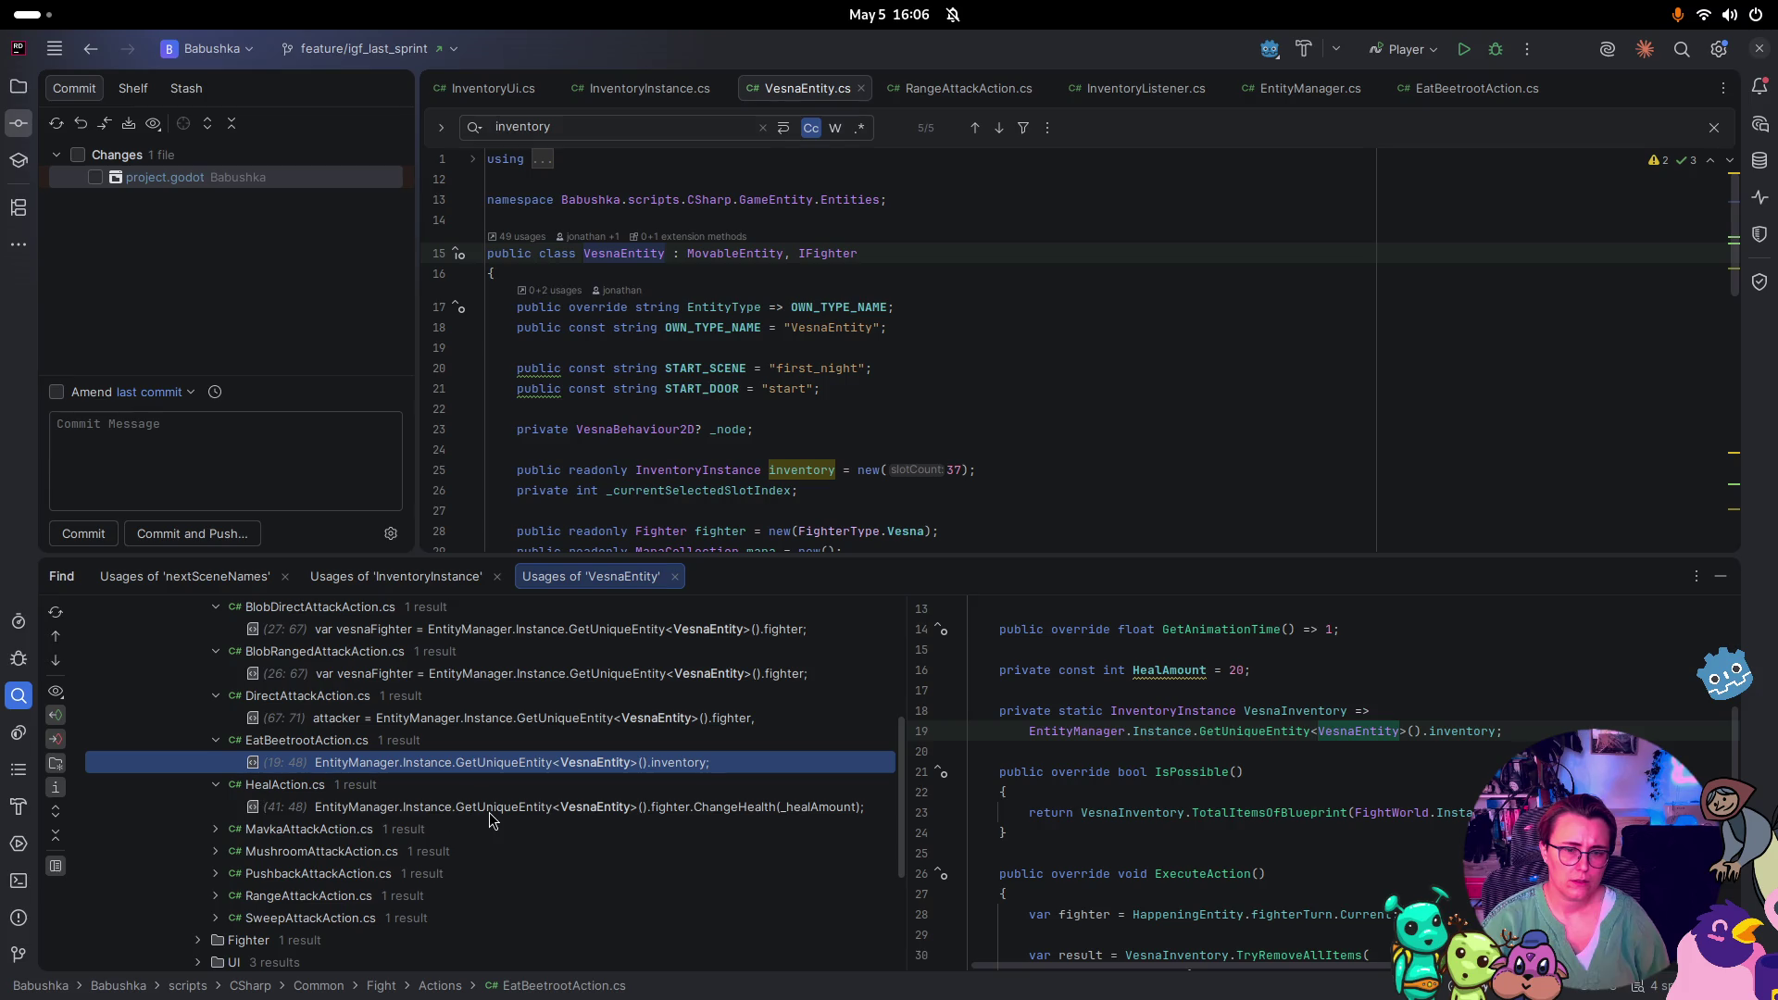
{"action": "left_click", "coordinate": [490, 808]}
{"action": "scroll", "coordinate": [475, 816], "scroll_direction": "down", "scroll_amount": 1}
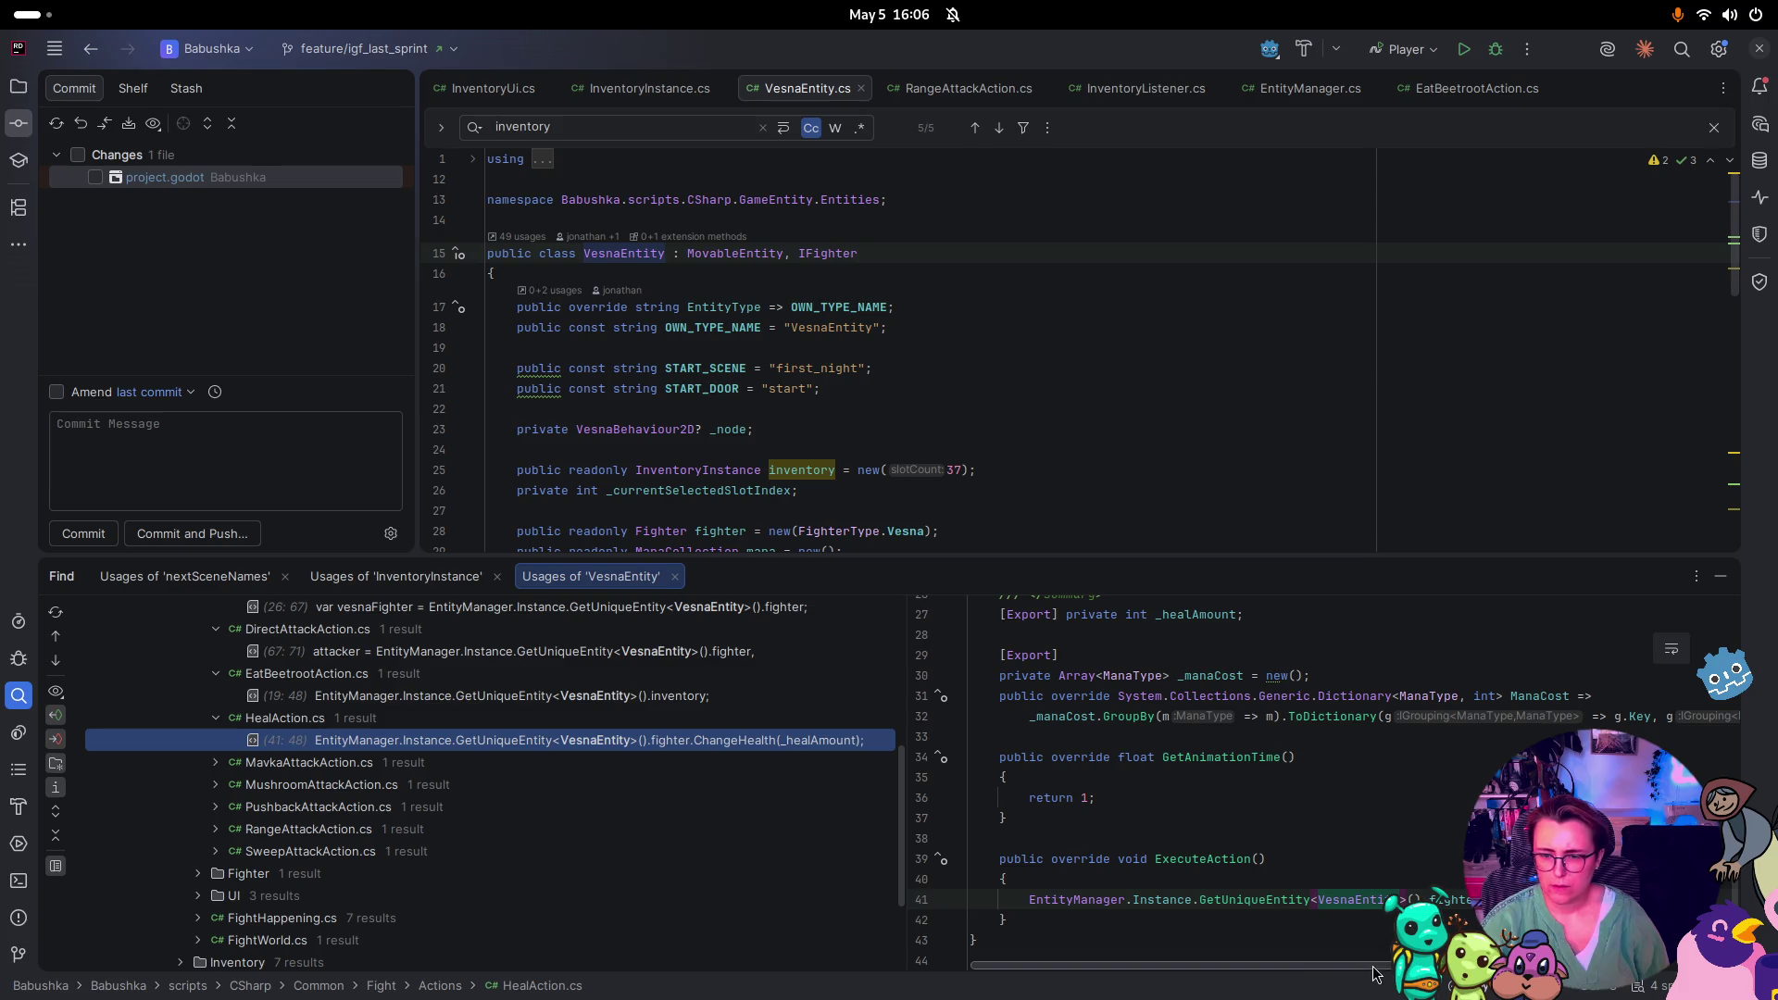
Preview usages in MavkaAttack, MushroomAttack, PushbackAttack, RangeAttack and SweepAttack actions
{"action": "left_click", "coordinate": [216, 762]}
{"action": "left_click", "coordinate": [407, 786]}
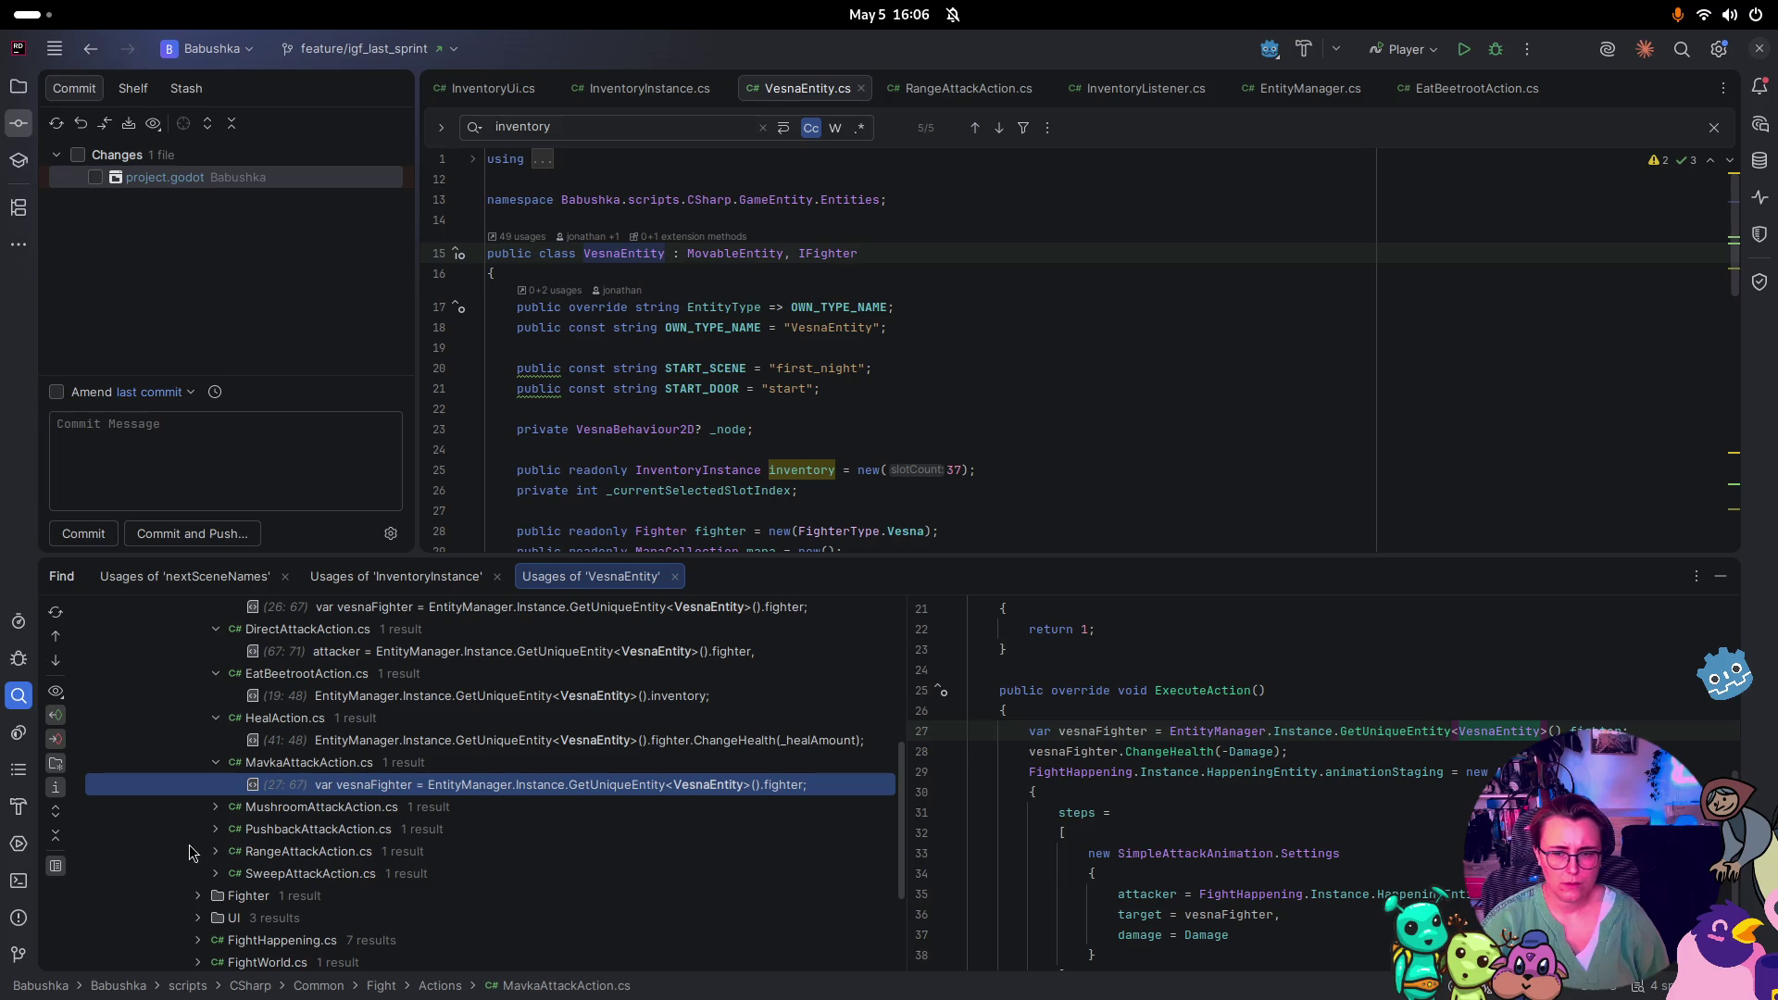
{"action": "left_click", "coordinate": [212, 810]}
{"action": "left_click", "coordinate": [393, 831]}
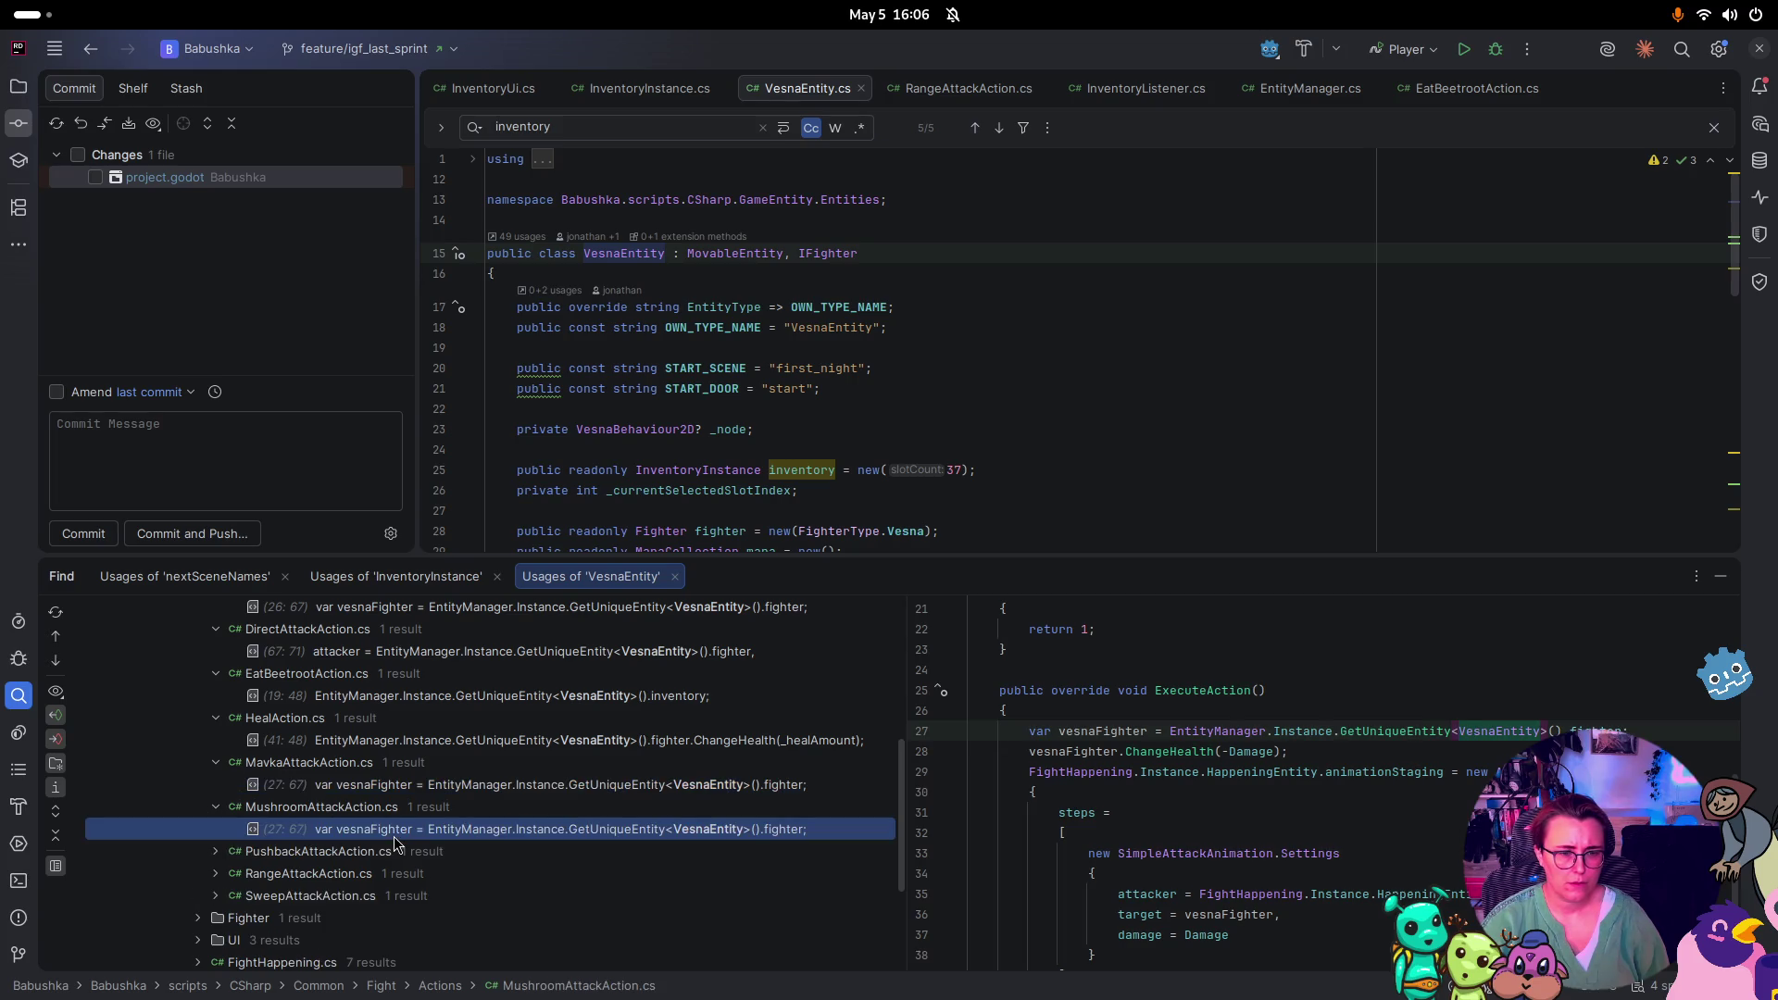
{"action": "left_click", "coordinate": [215, 851]}
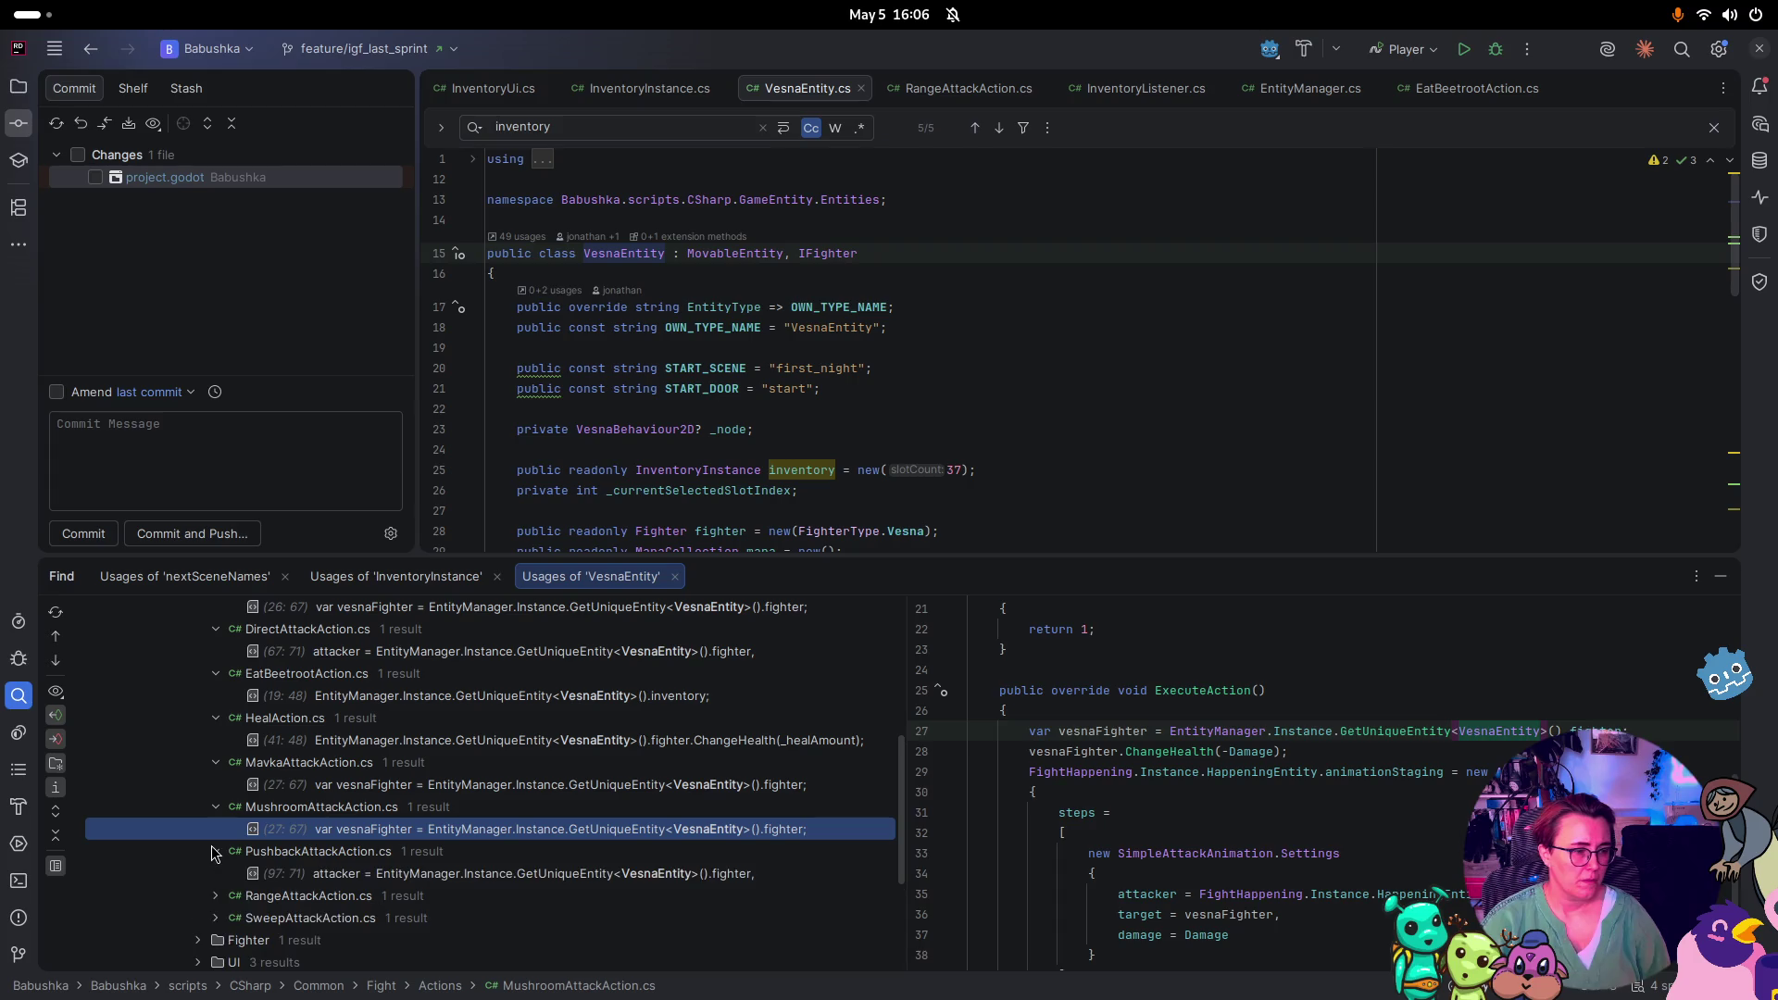
{"action": "left_click", "coordinate": [461, 878]}
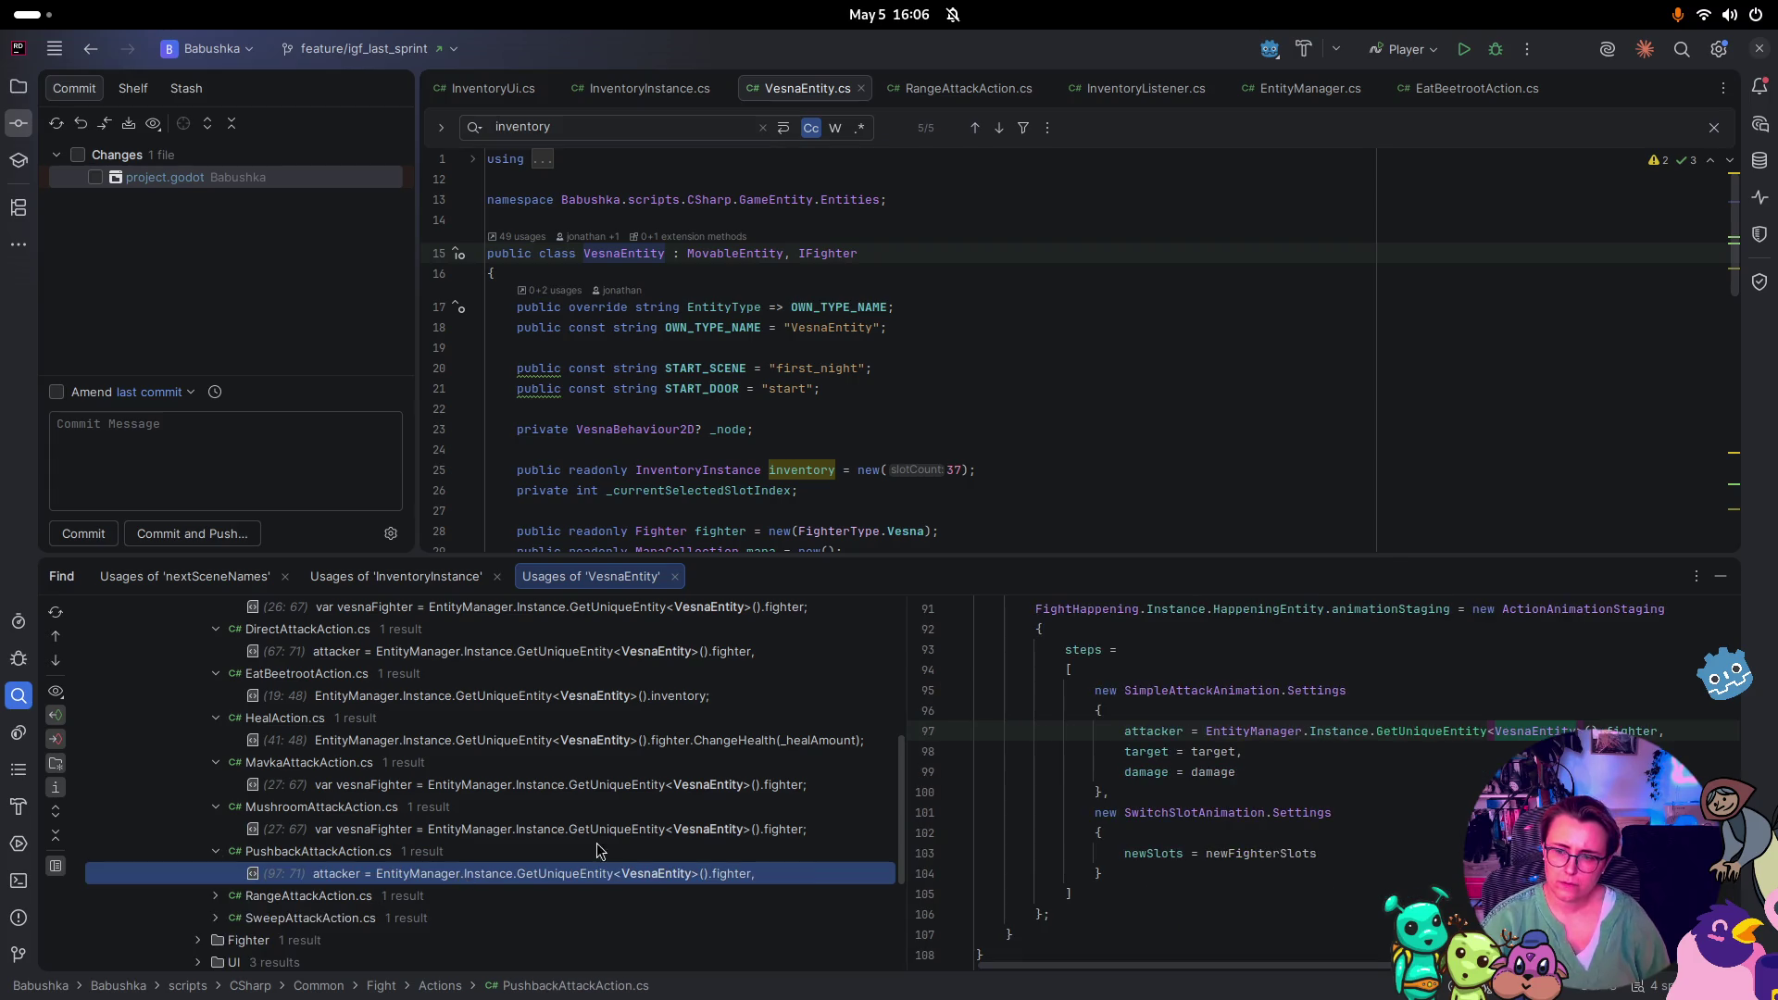
{"action": "scroll", "coordinate": [623, 810], "scroll_direction": "down", "scroll_amount": 3}
{"action": "left_click", "coordinate": [215, 762]}
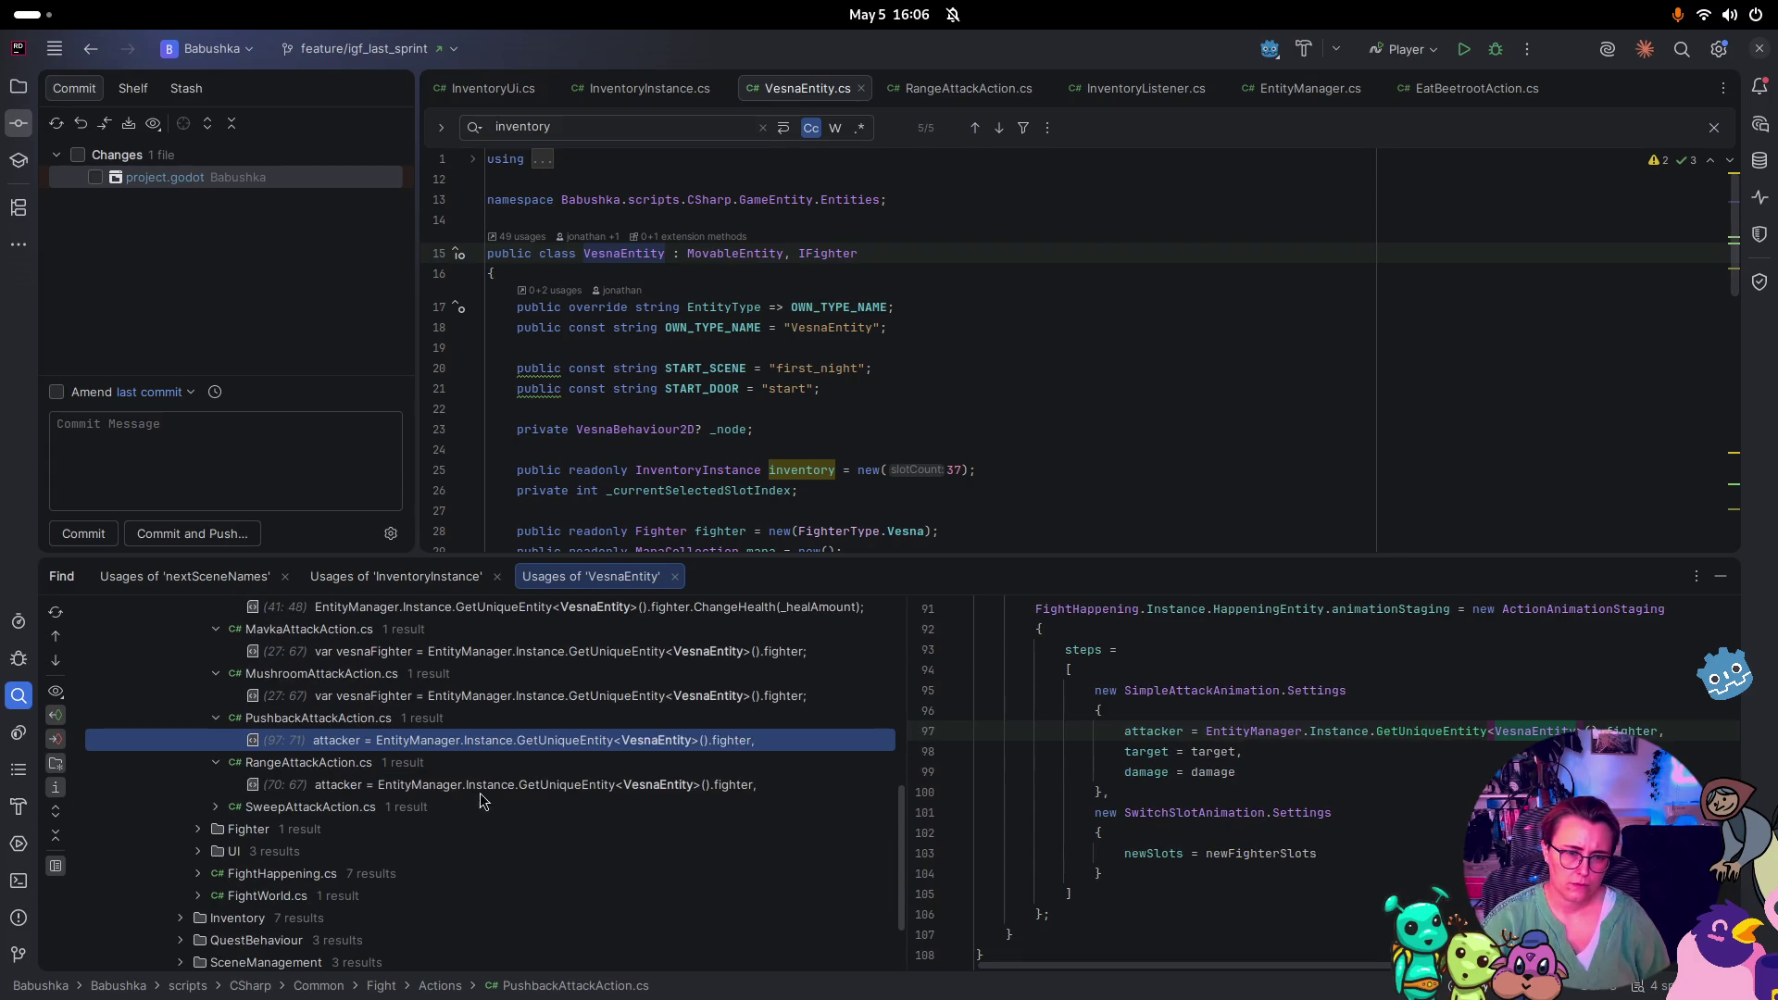
{"action": "left_click", "coordinate": [484, 804]}
{"action": "left_click", "coordinate": [511, 785]}
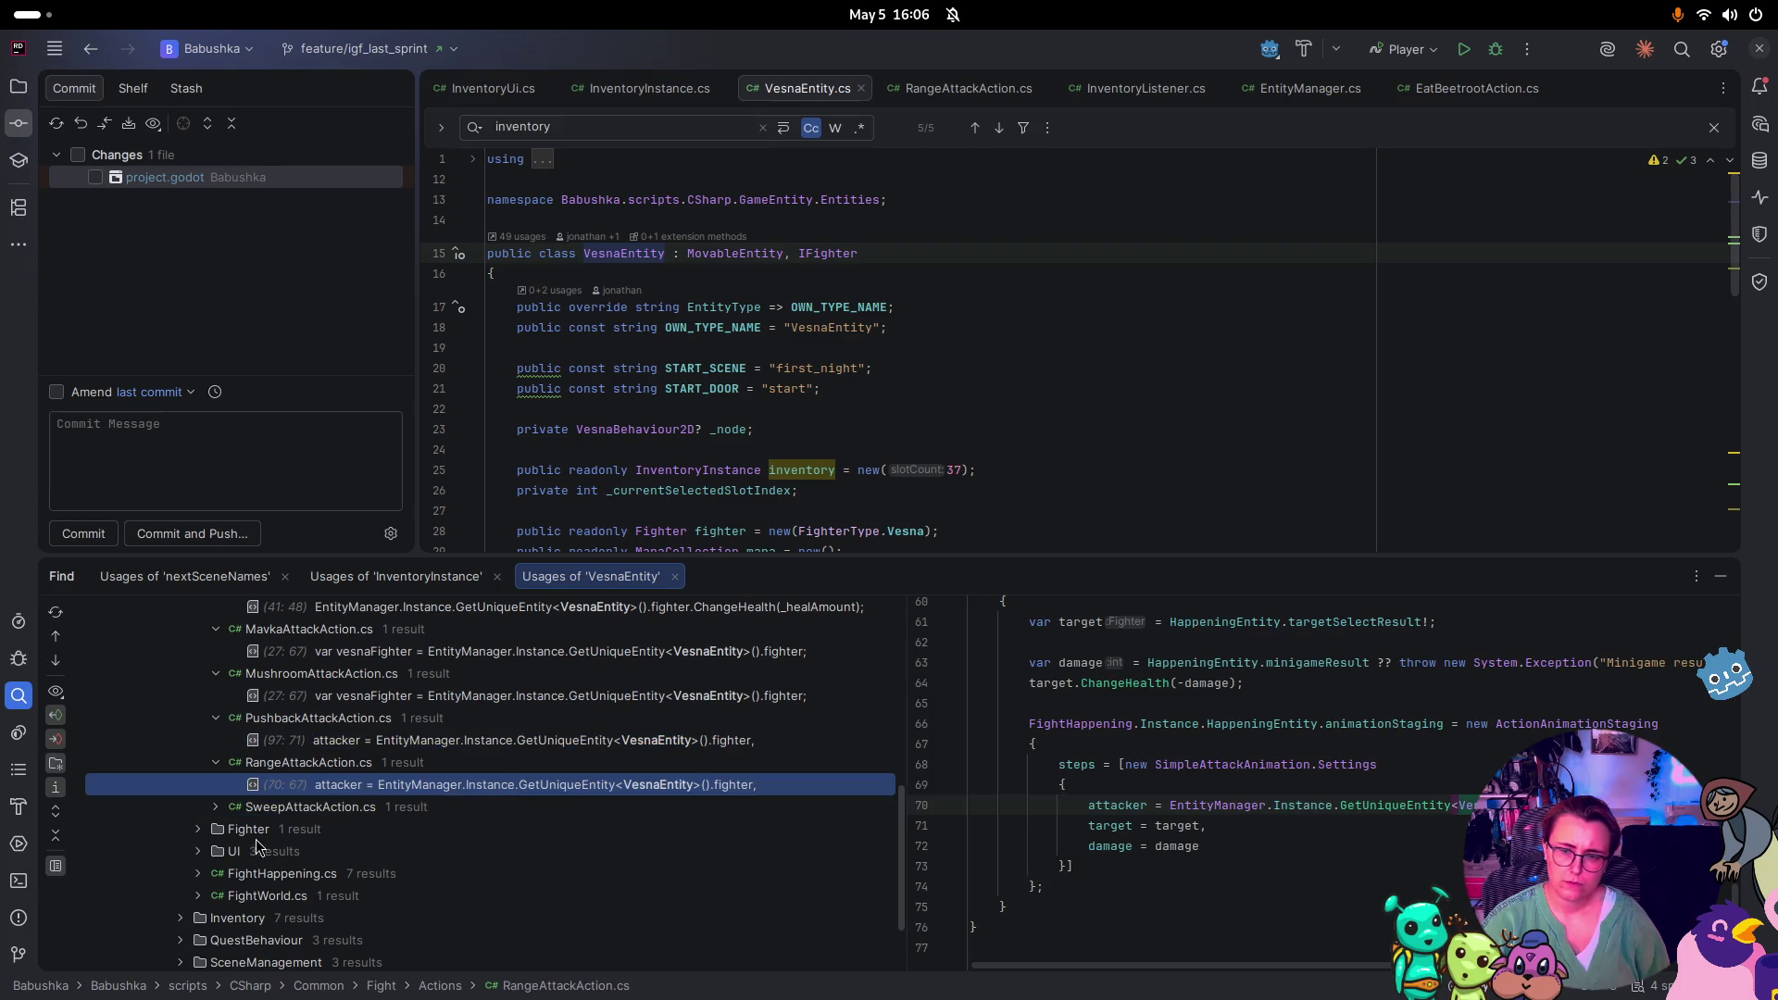
{"action": "left_click", "coordinate": [216, 807]}
{"action": "left_click", "coordinate": [442, 829]}
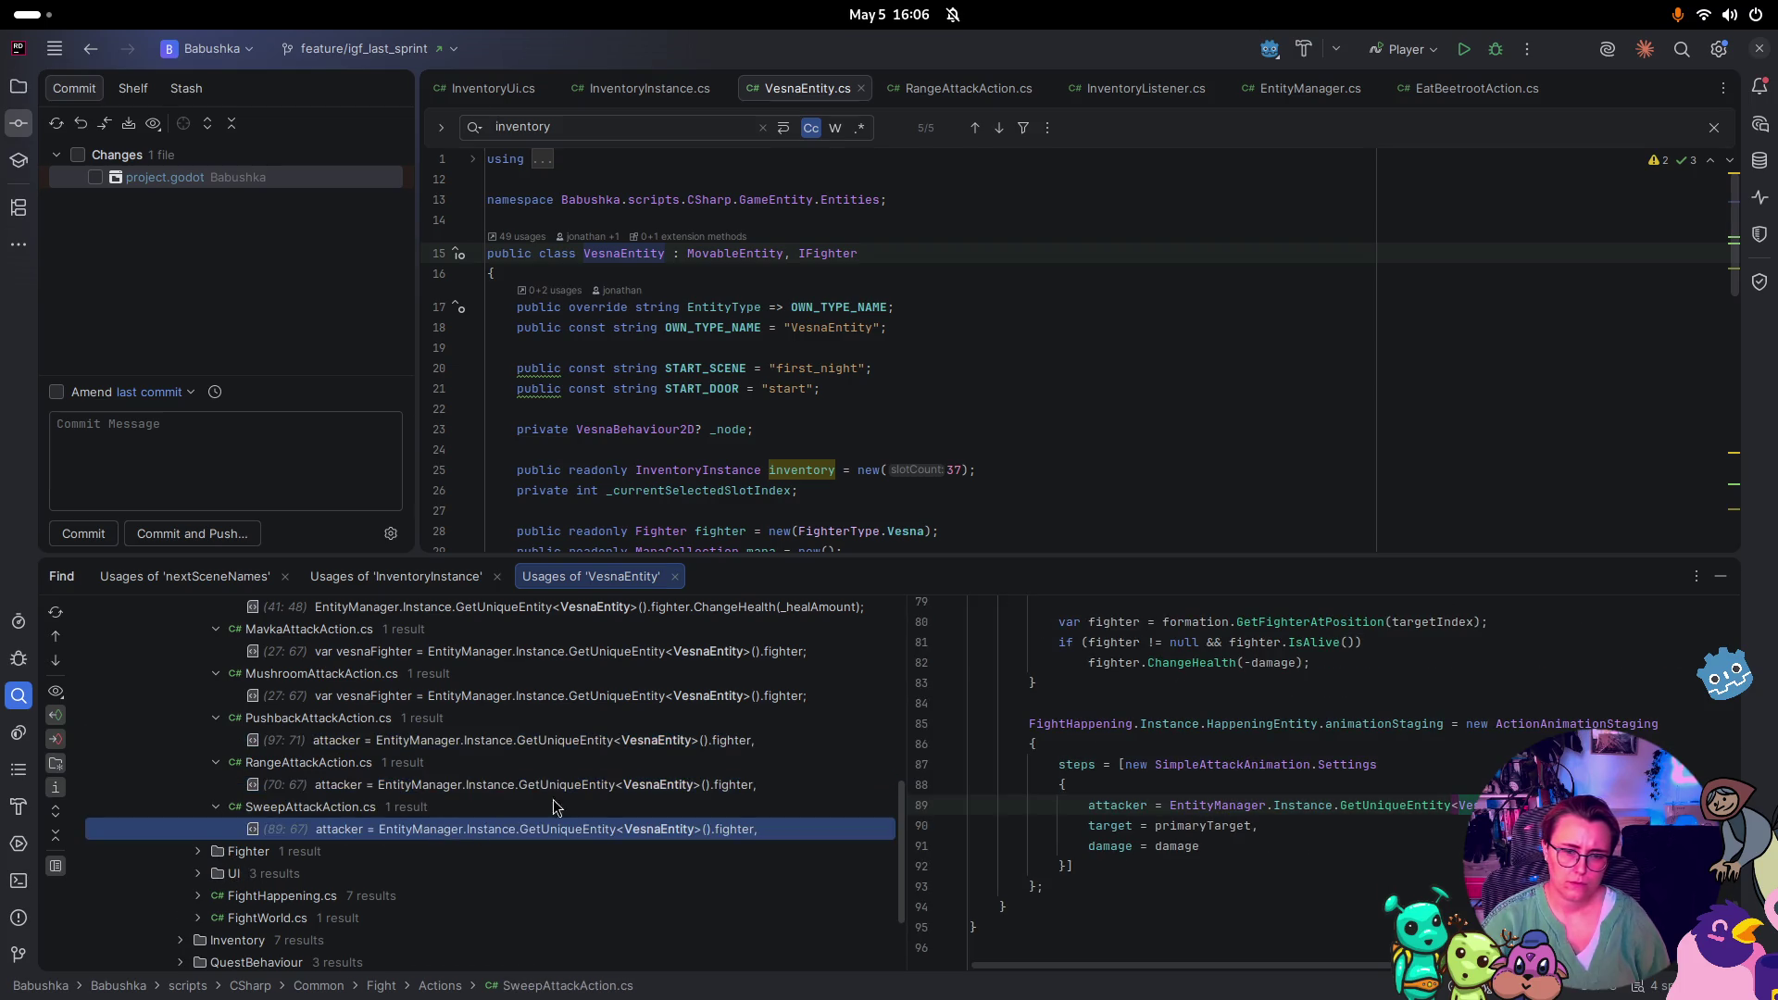
{"action": "scroll", "coordinate": [567, 790], "scroll_direction": "down", "scroll_amount": 3}
Preview usages in VesnaSetup, ActionButton, HealButtonVisual and ManaVisuals
{"action": "left_click", "coordinate": [197, 734]}
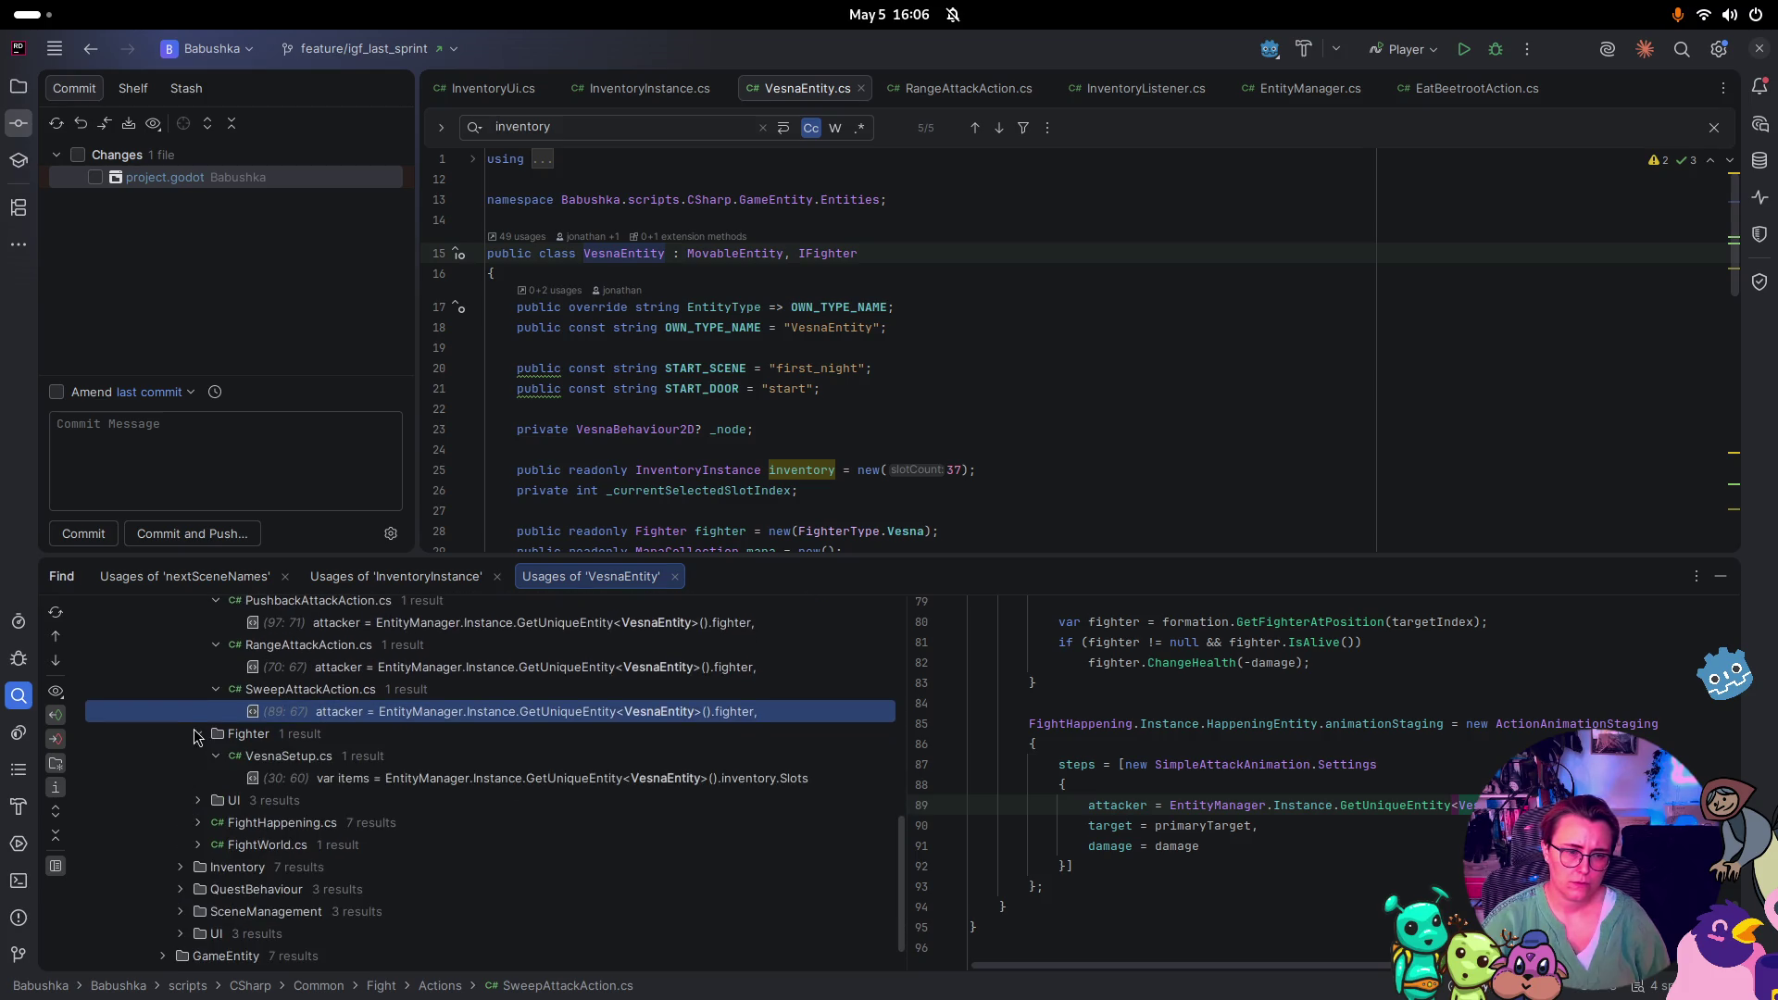
{"action": "left_click", "coordinate": [611, 785]}
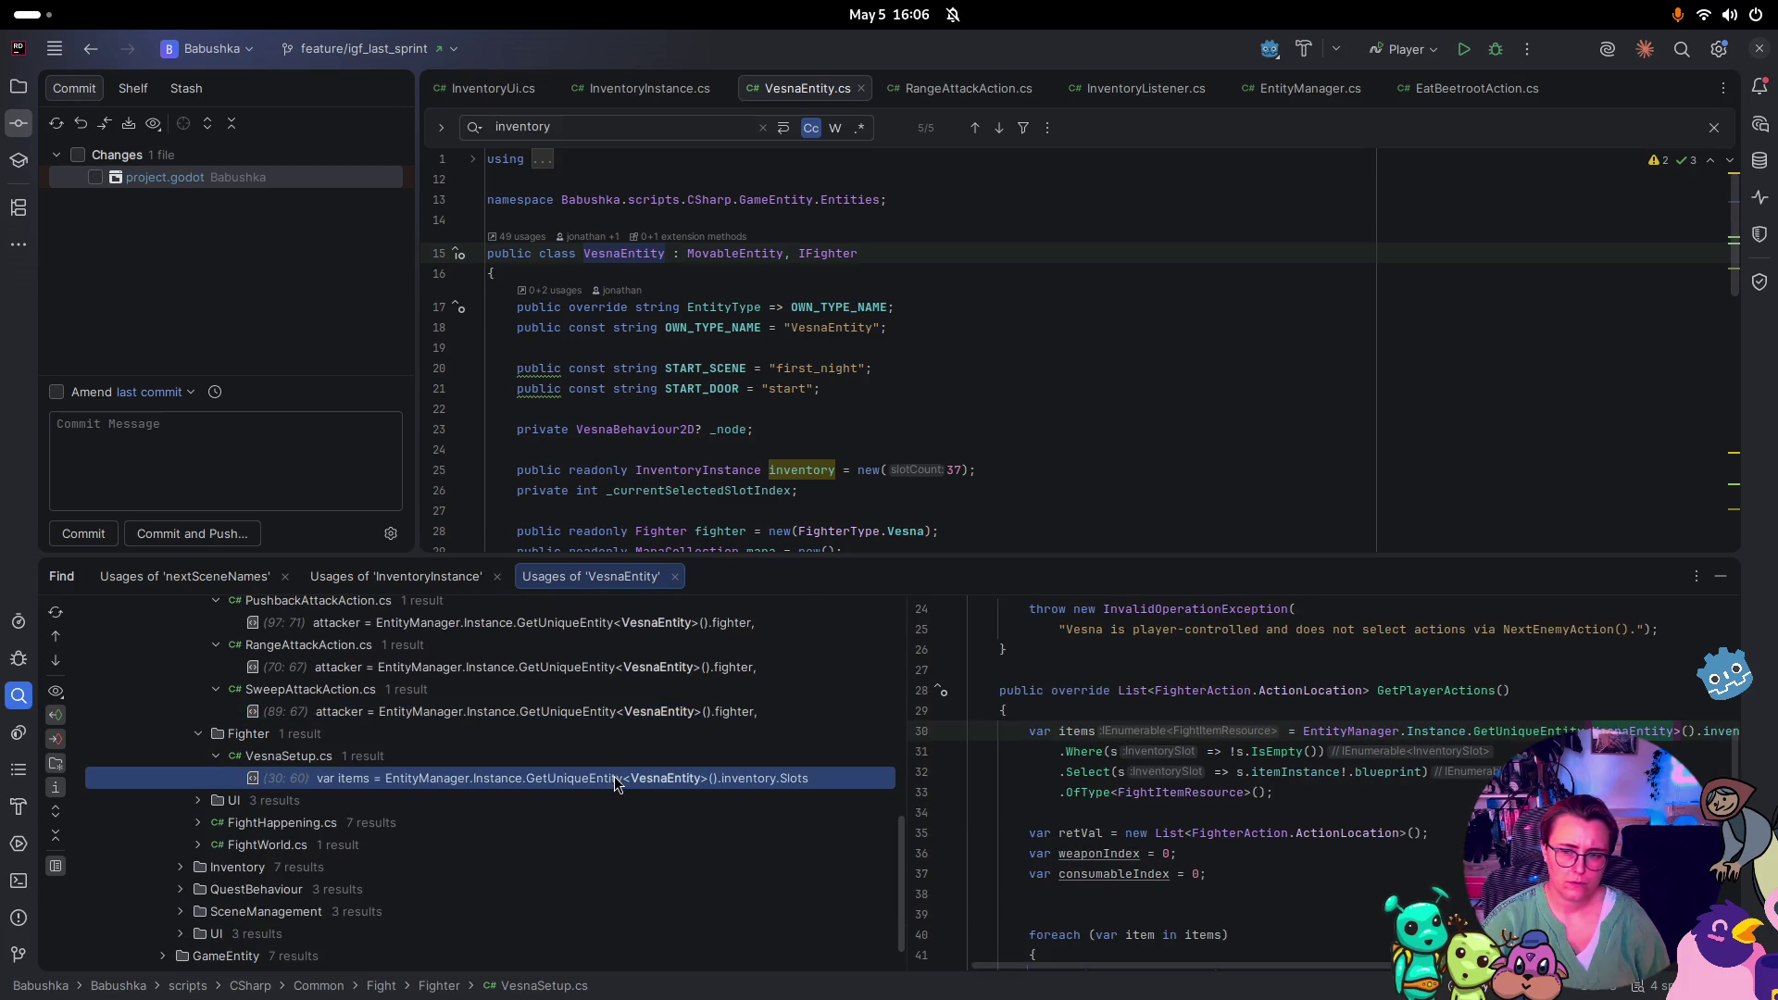
{"action": "scroll", "coordinate": [584, 767], "scroll_direction": "down", "scroll_amount": 1}
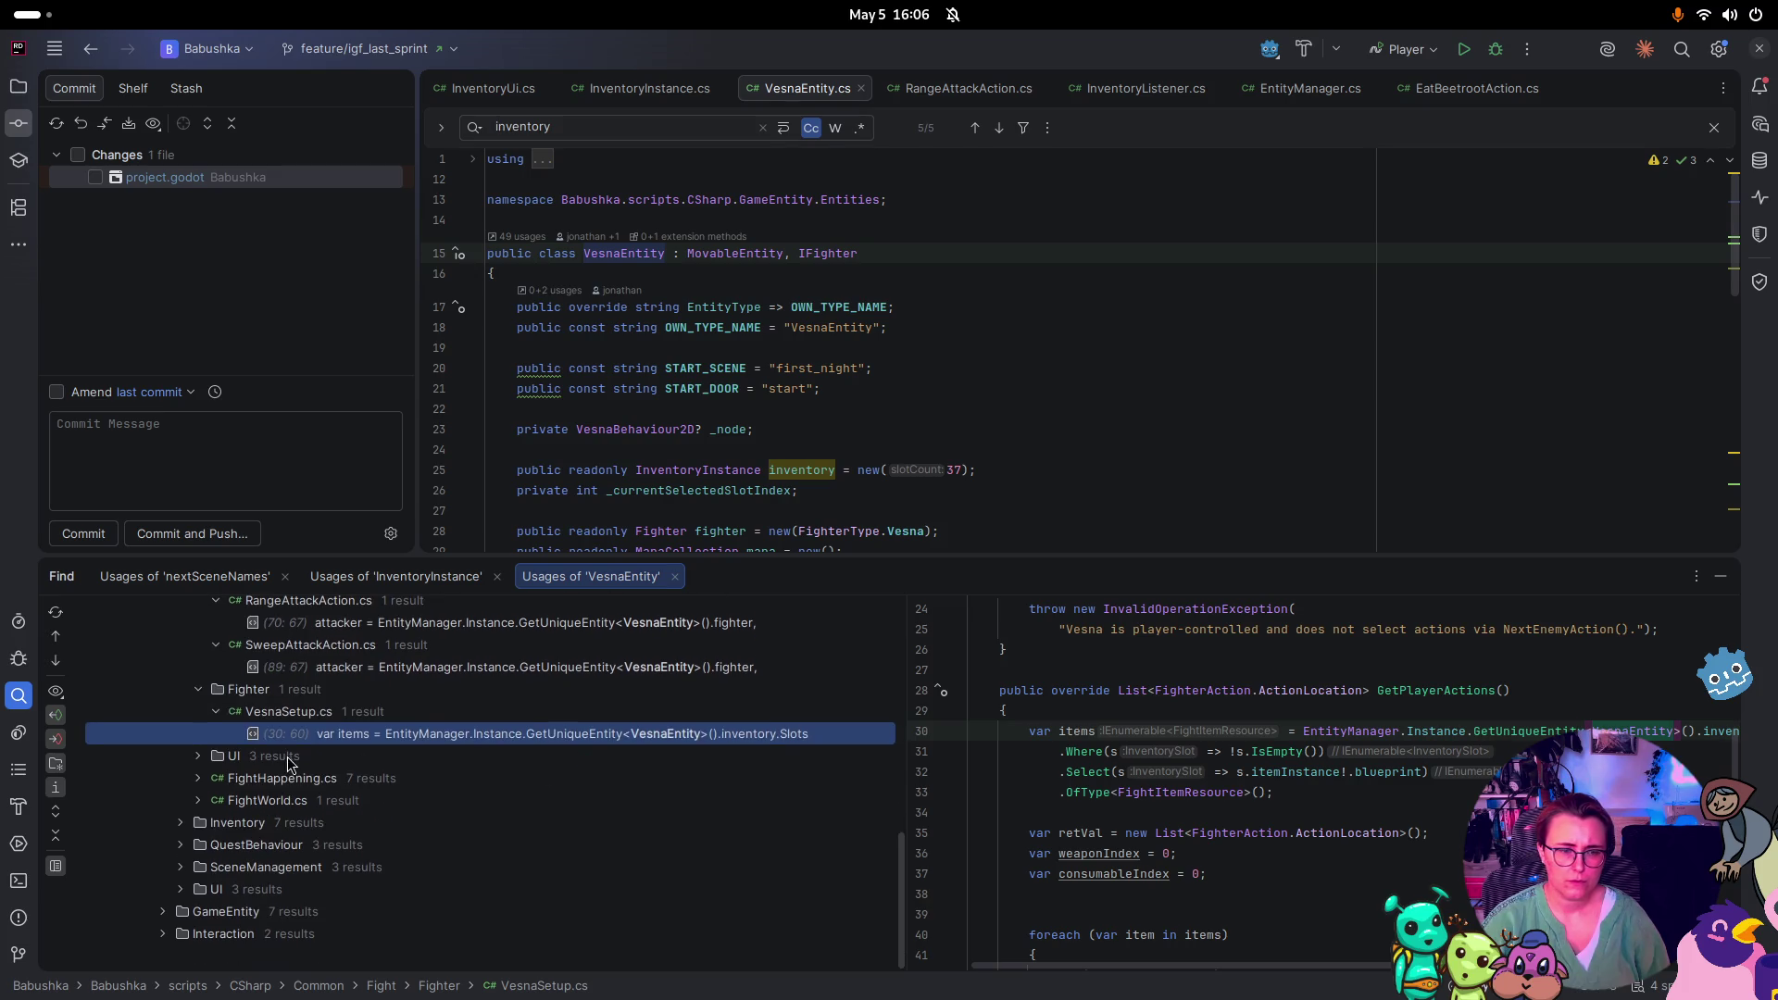
{"action": "left_click", "coordinate": [200, 756]}
{"action": "left_click", "coordinate": [217, 779]}
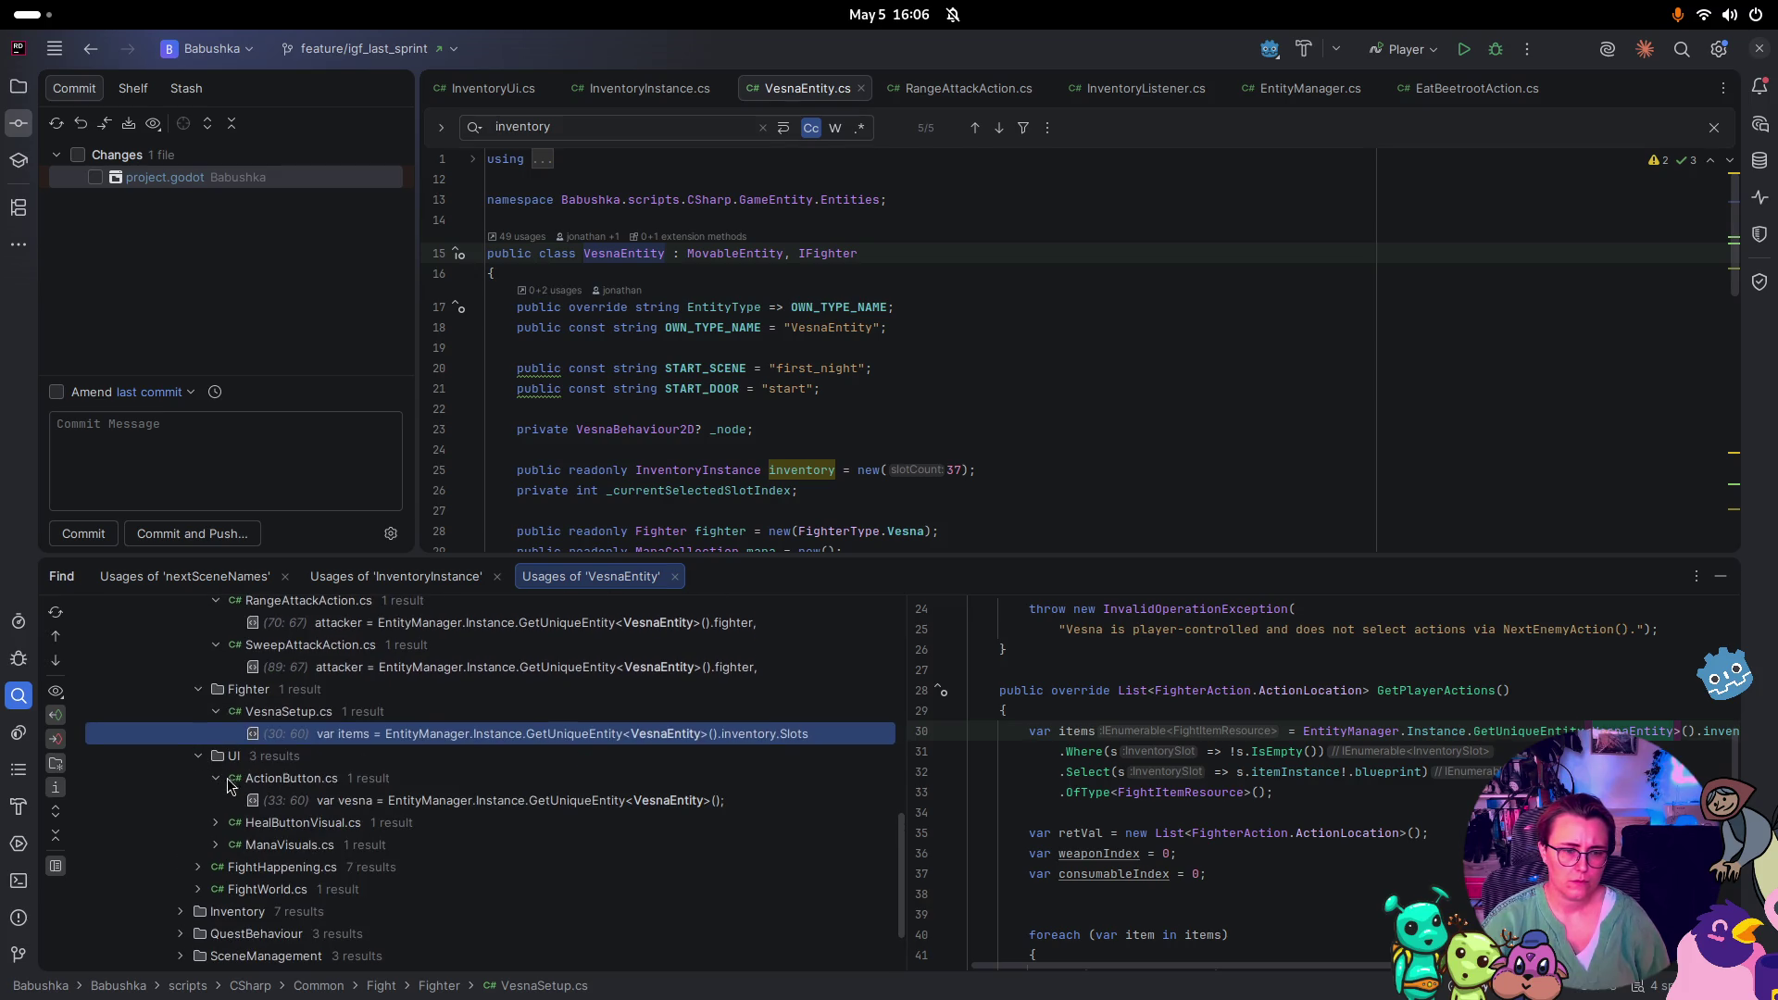
{"action": "left_click", "coordinate": [453, 802]}
{"action": "scroll", "coordinate": [430, 787], "scroll_direction": "down", "scroll_amount": 1}
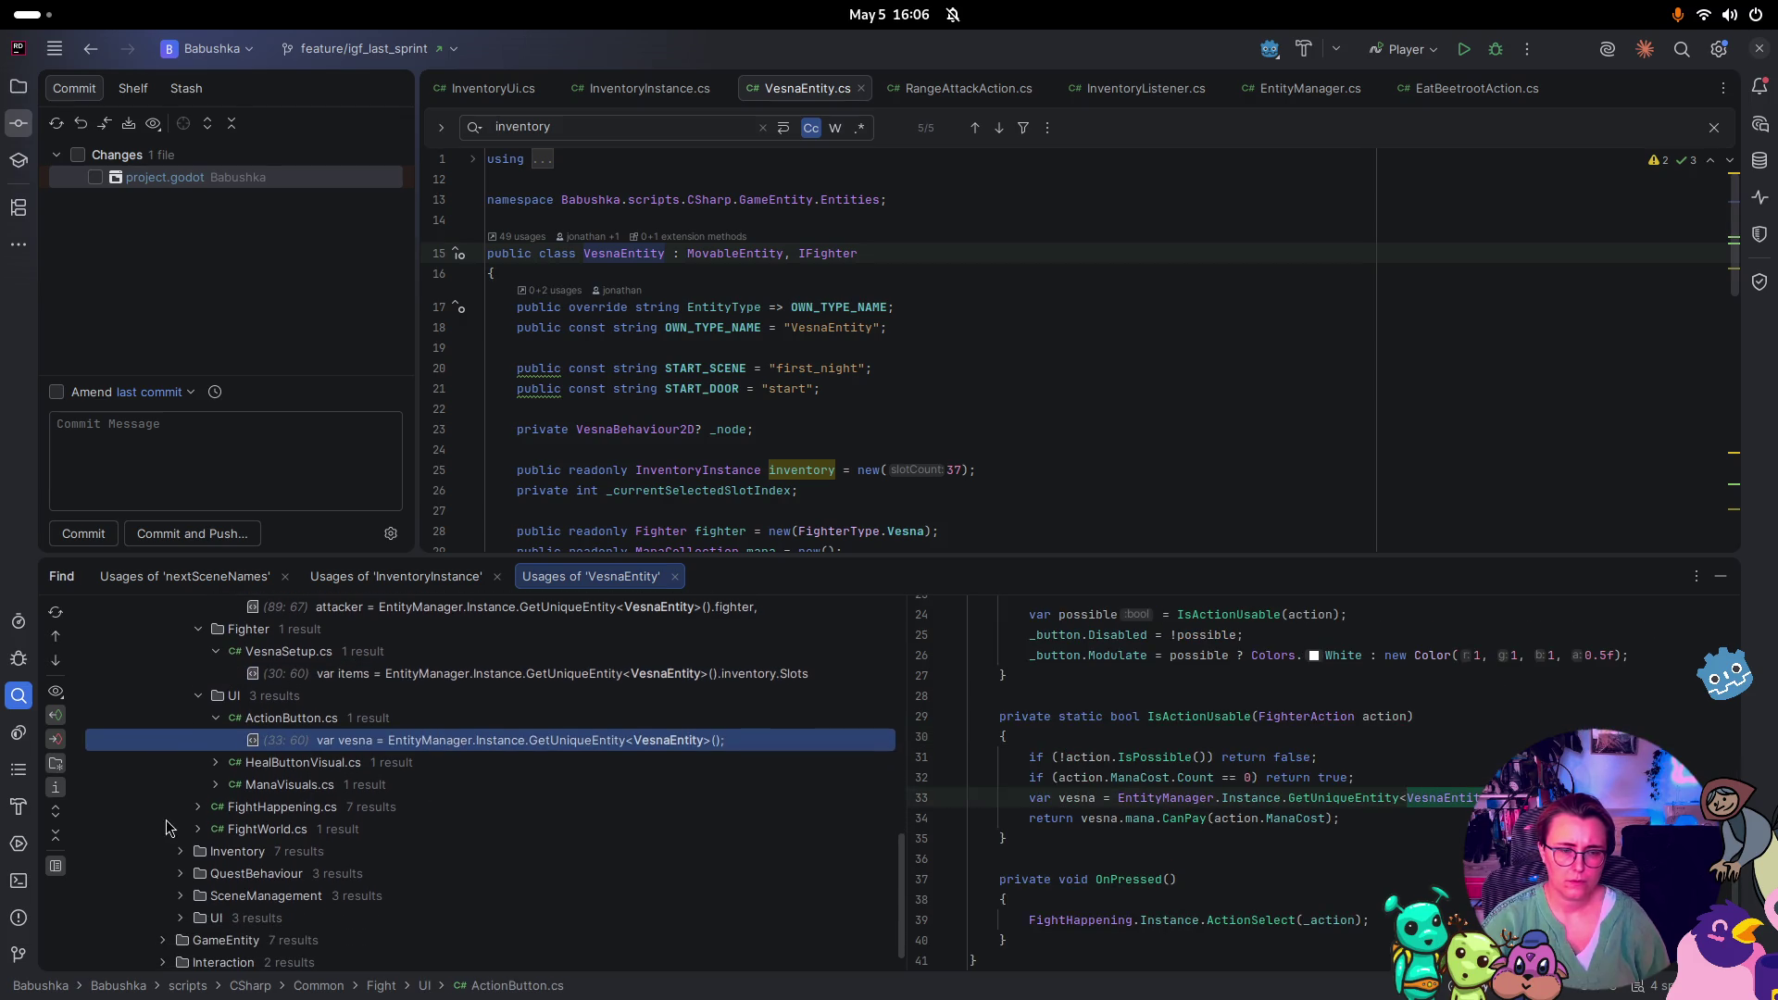
{"action": "left_click", "coordinate": [214, 763]}
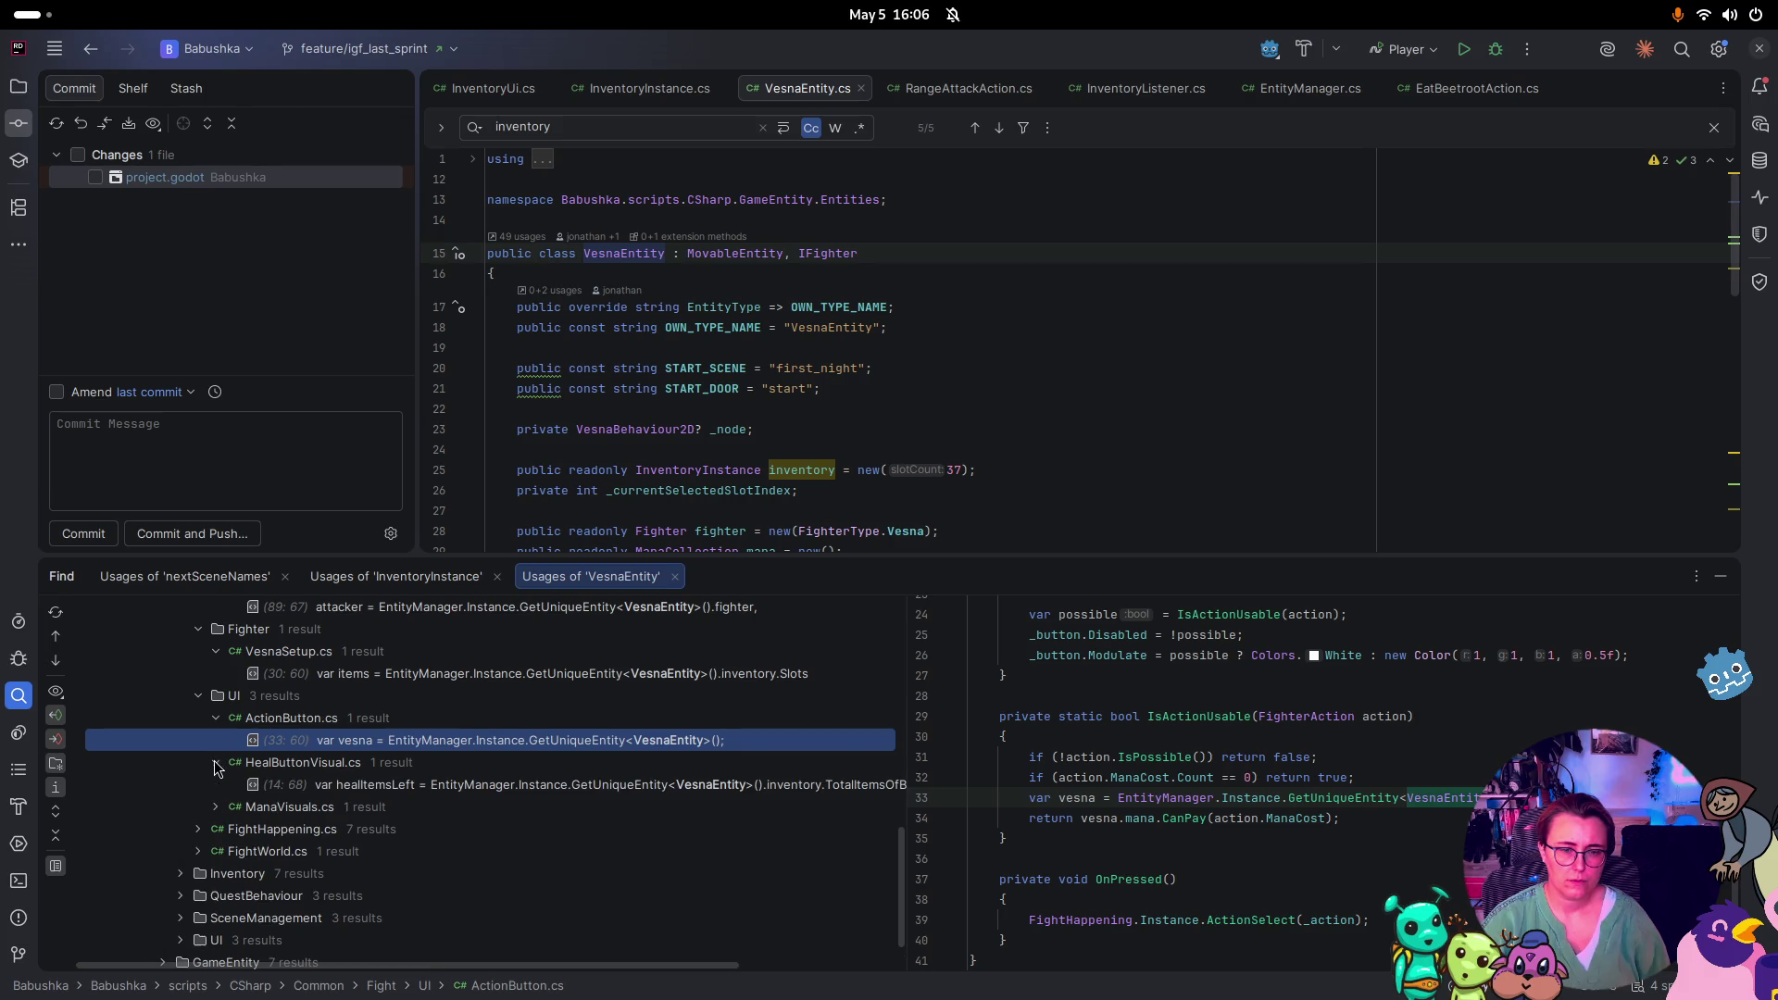
{"action": "left_click", "coordinate": [406, 787]}
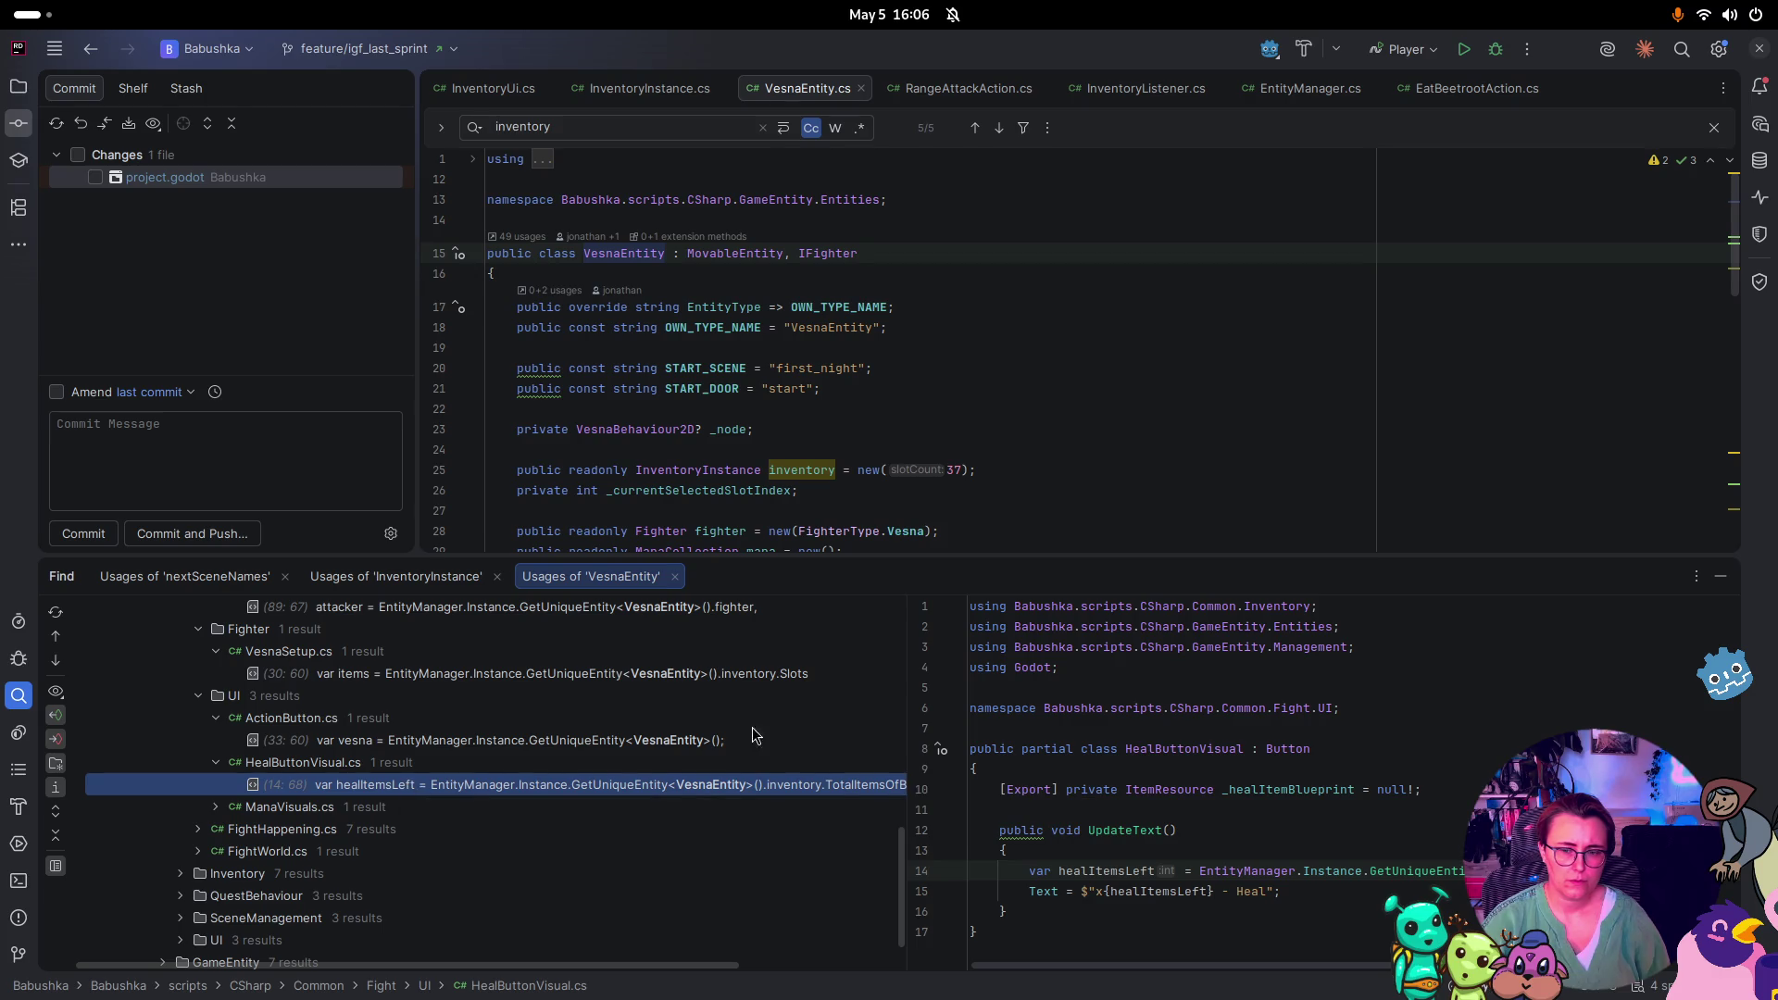
{"action": "scroll", "coordinate": [303, 723], "scroll_direction": "down", "scroll_amount": 3}
{"action": "left_click", "coordinate": [215, 743]}
{"action": "left_click", "coordinate": [505, 769]}
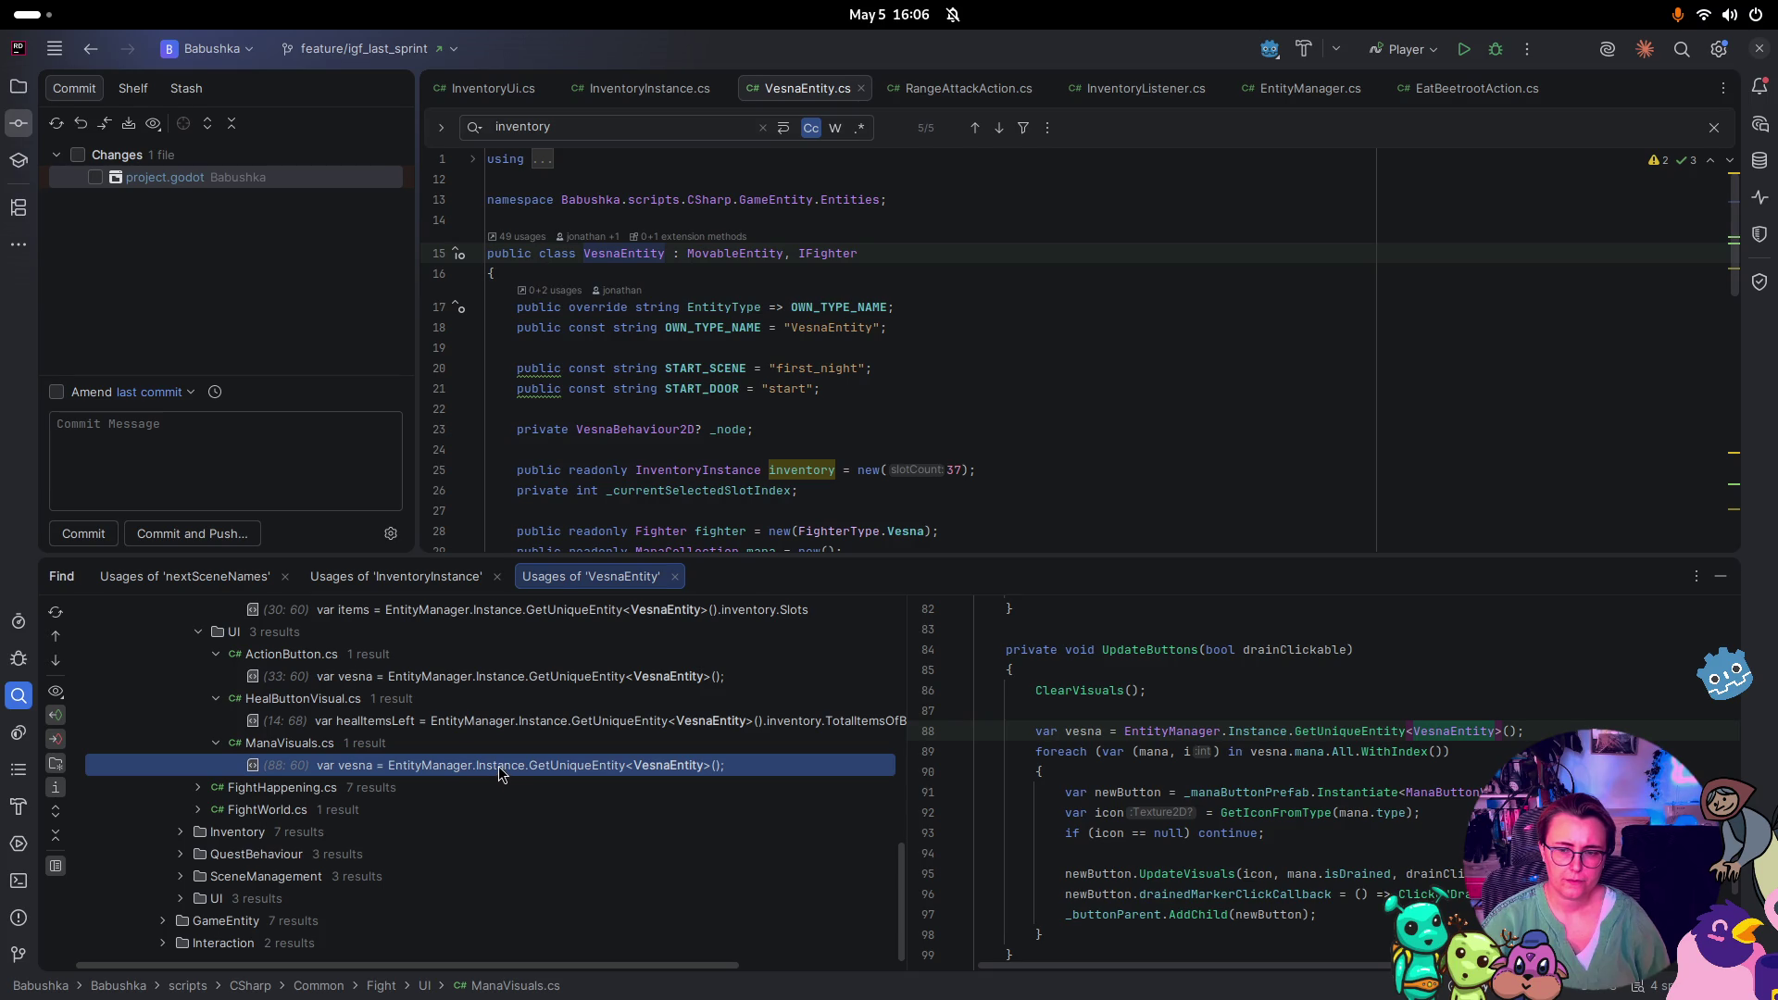
{"action": "scroll", "coordinate": [475, 732], "scroll_direction": "down", "scroll_amount": 1}
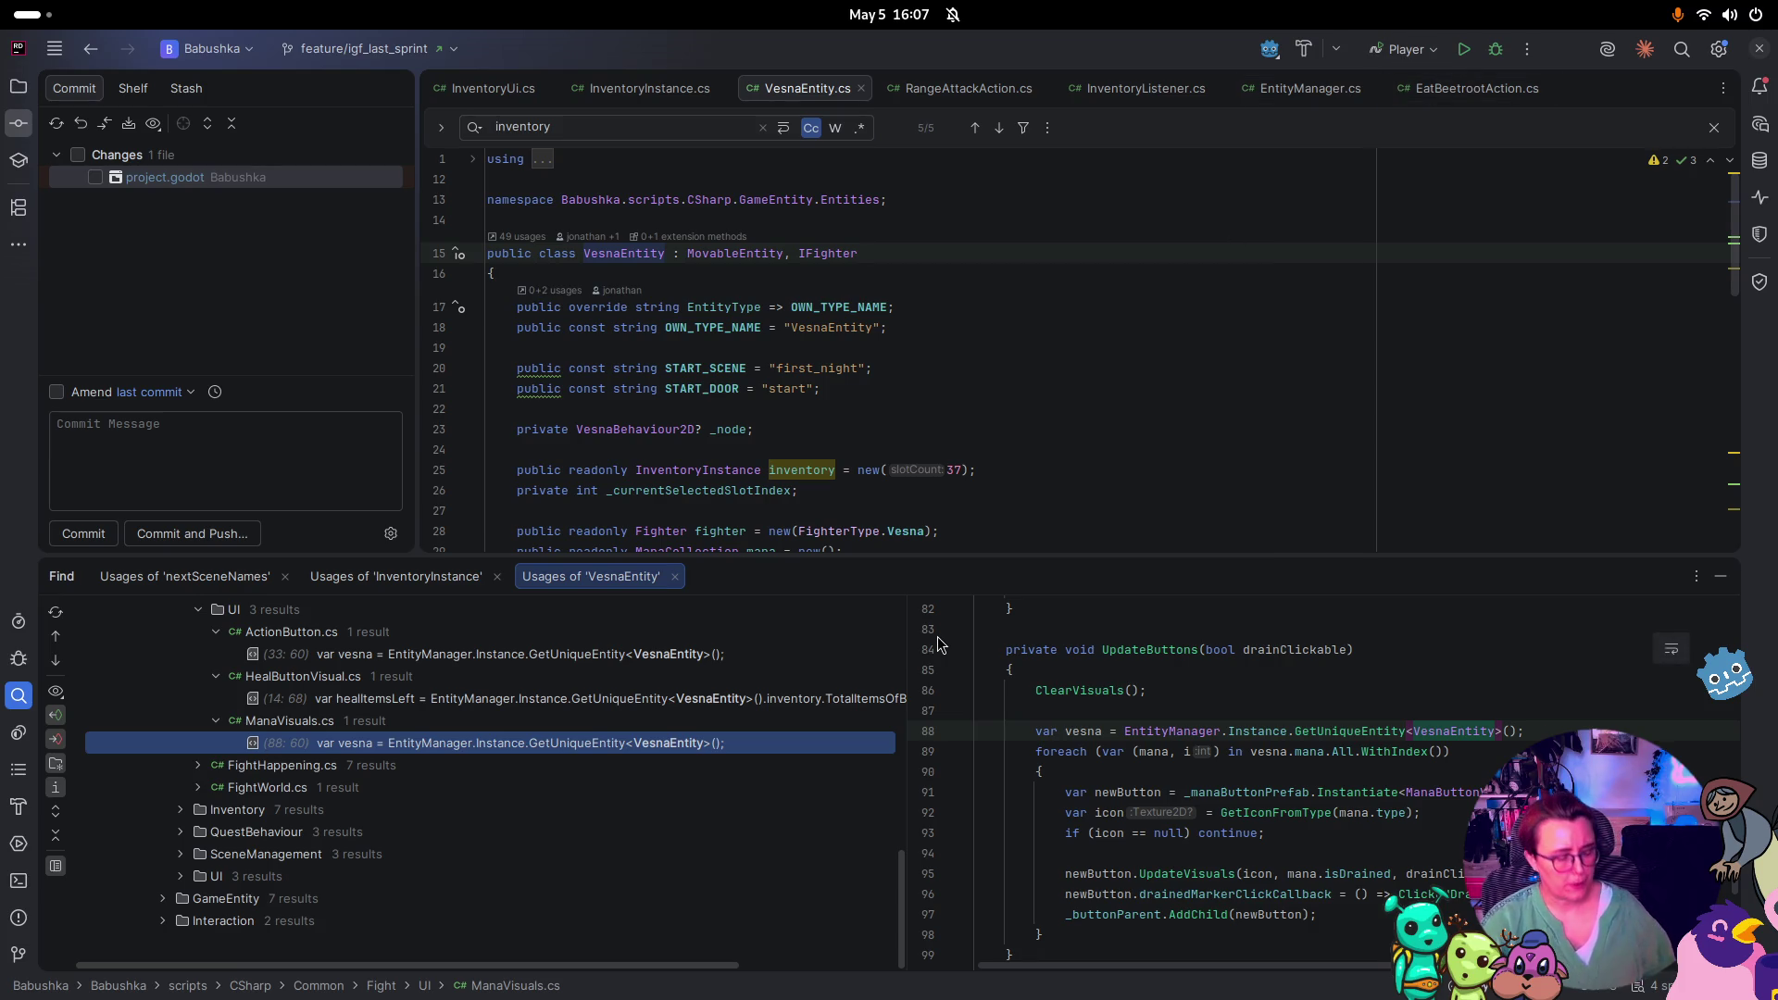
{"action": "key", "text": "super"}
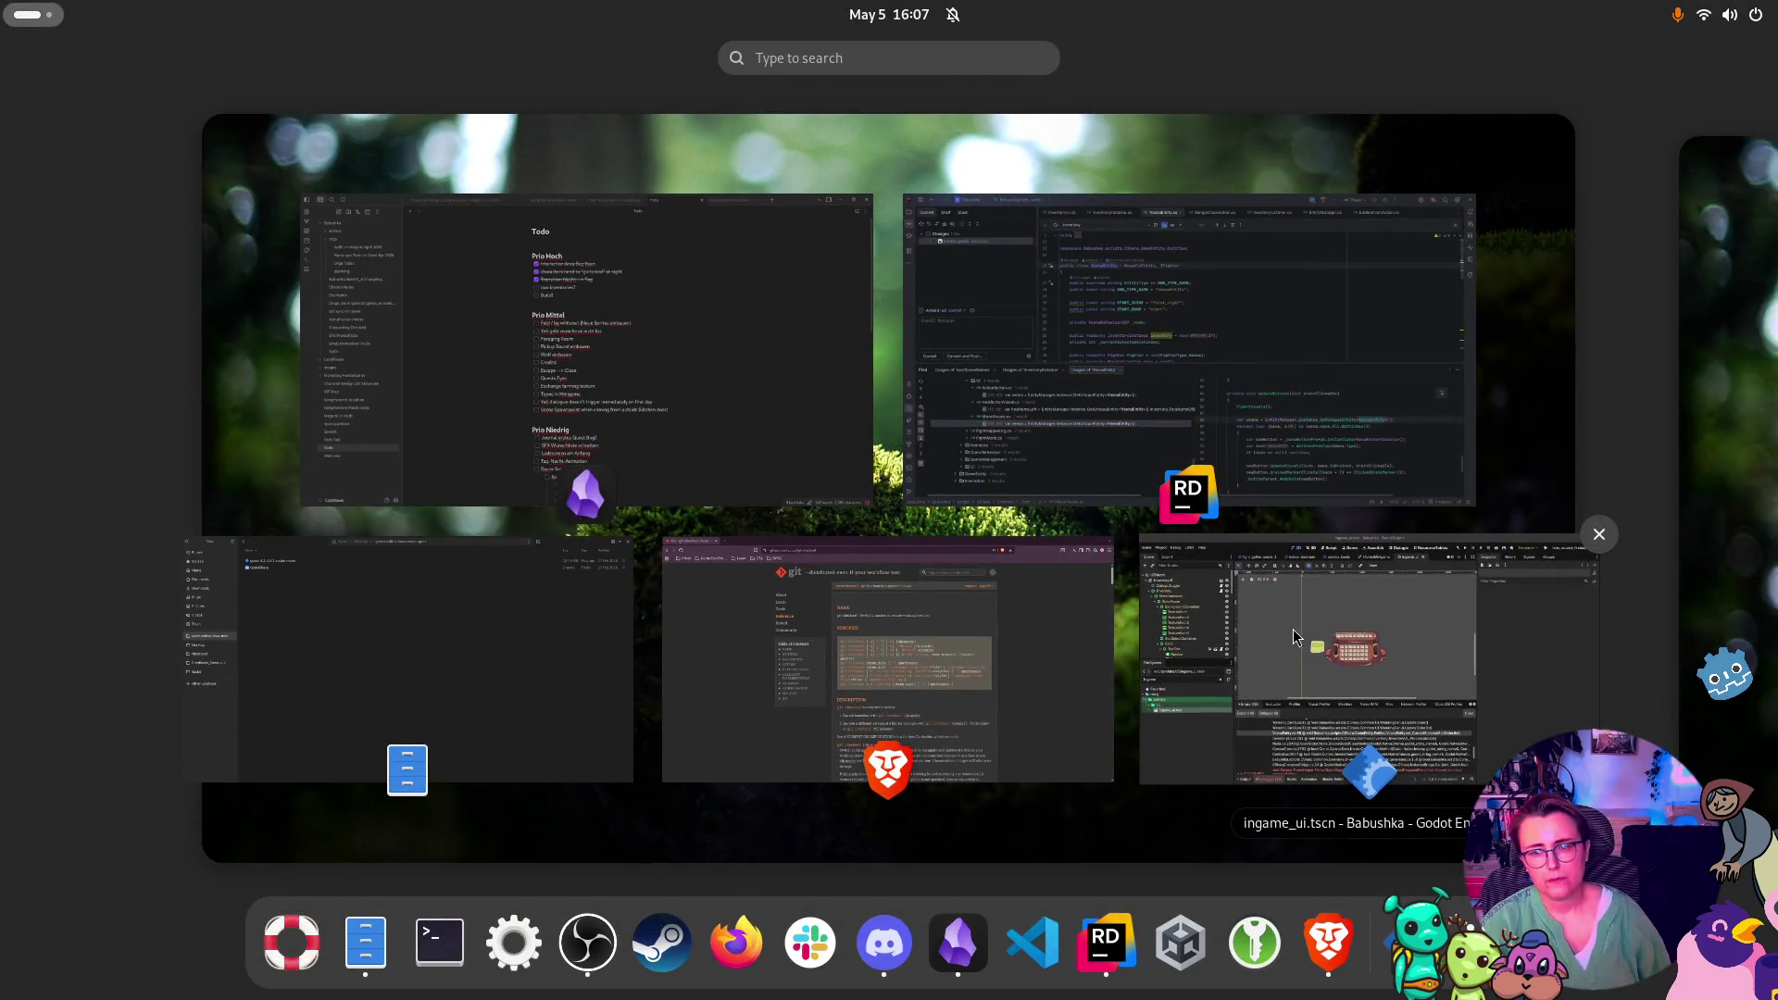
Back in Godot, open farm_outside and inspect the VesnaPlacer marker with Position Name 'start'
{"action": "left_click", "coordinate": [1305, 623]}
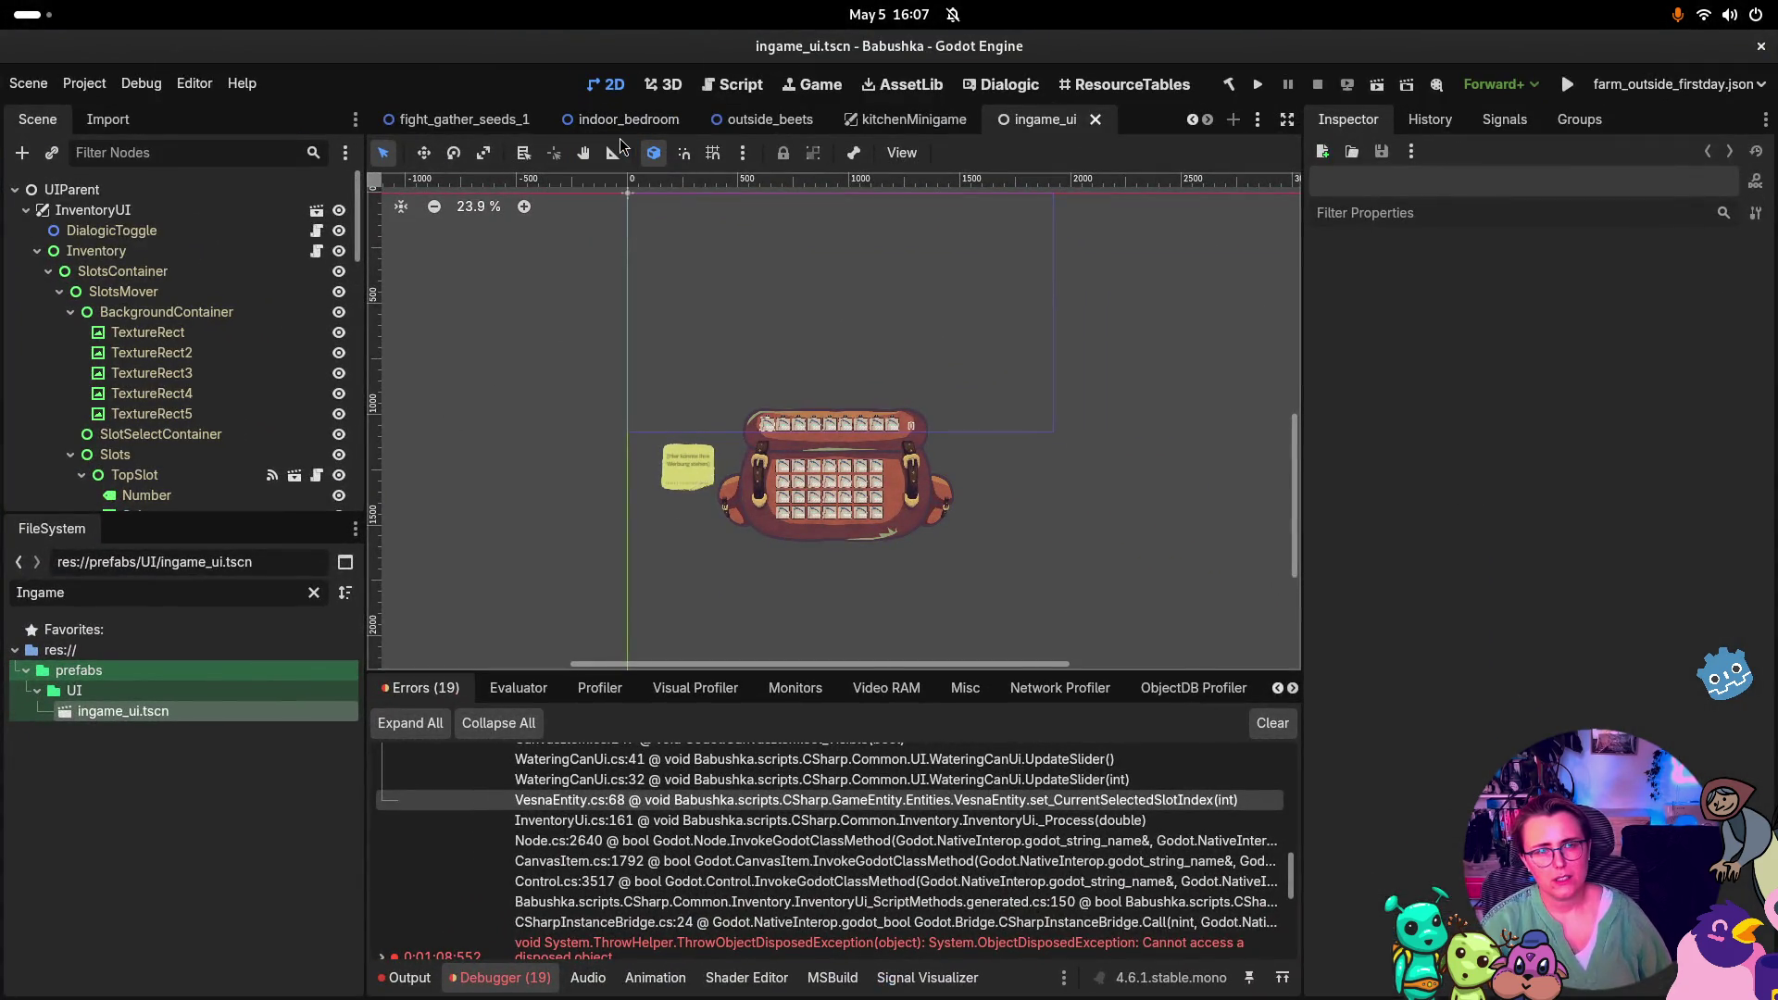
{"action": "scroll", "coordinate": [602, 119], "scroll_direction": "up", "scroll_amount": 5}
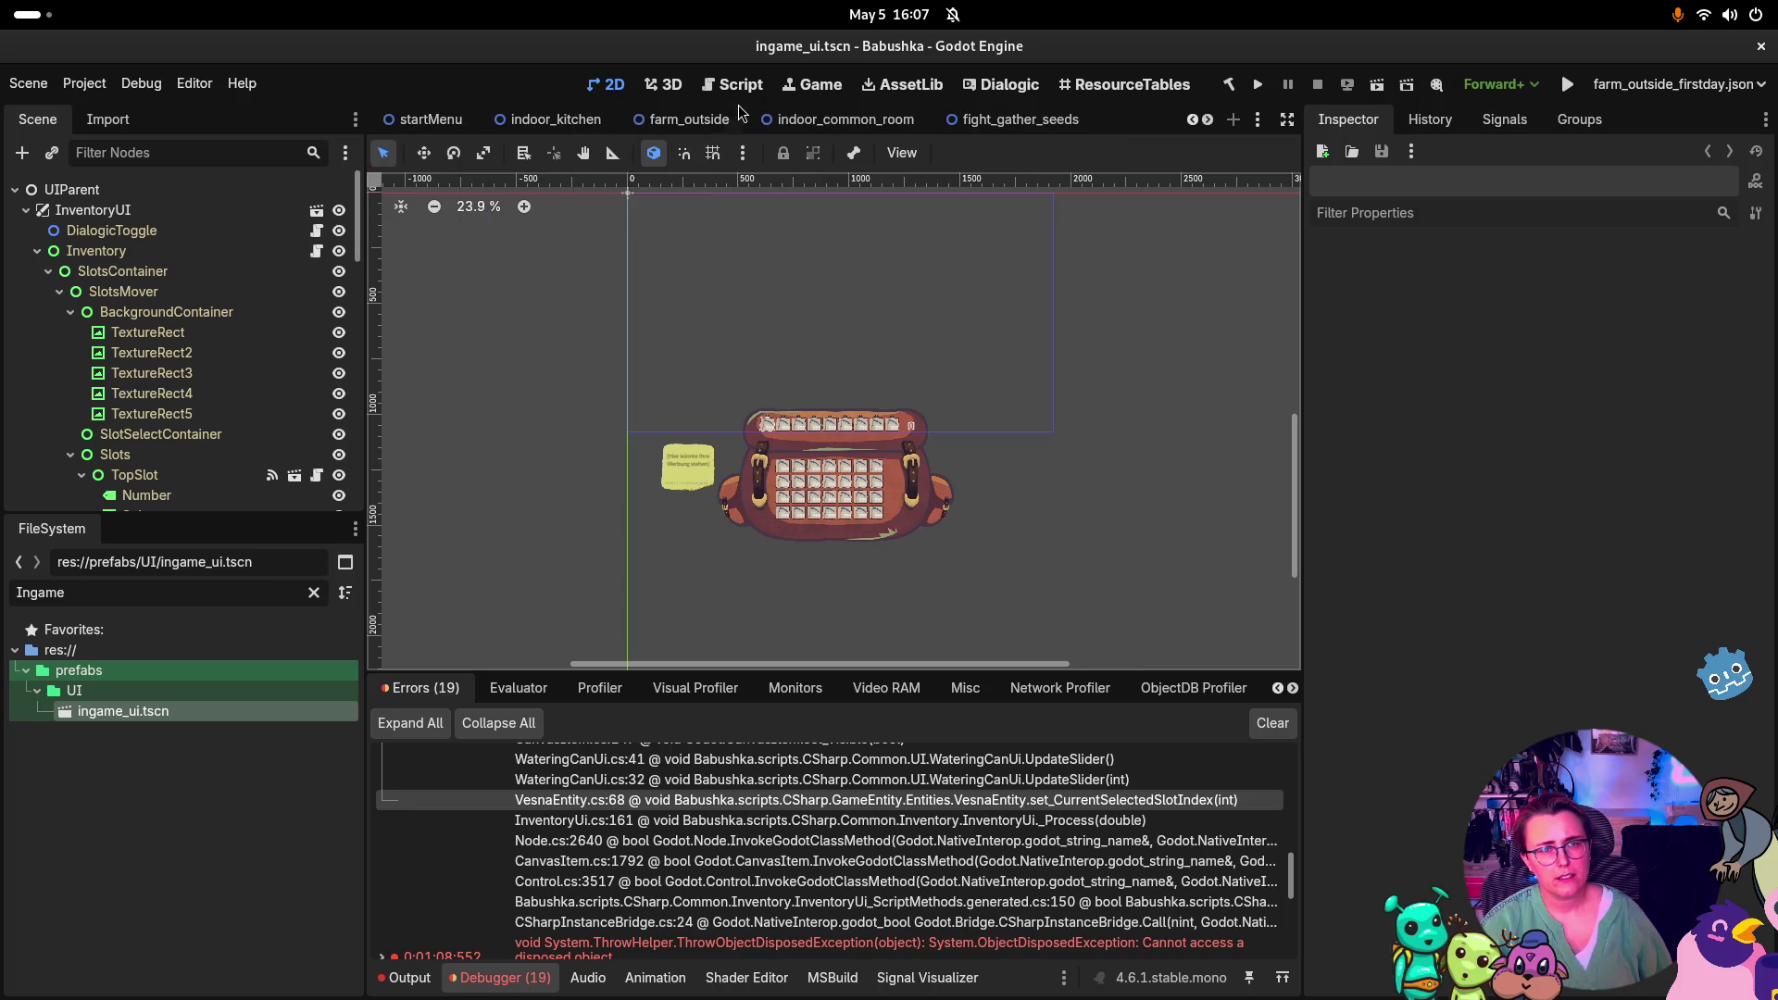
{"action": "left_click", "coordinate": [665, 118]}
{"action": "scroll", "coordinate": [63, 331], "scroll_direction": "down", "scroll_amount": 4}
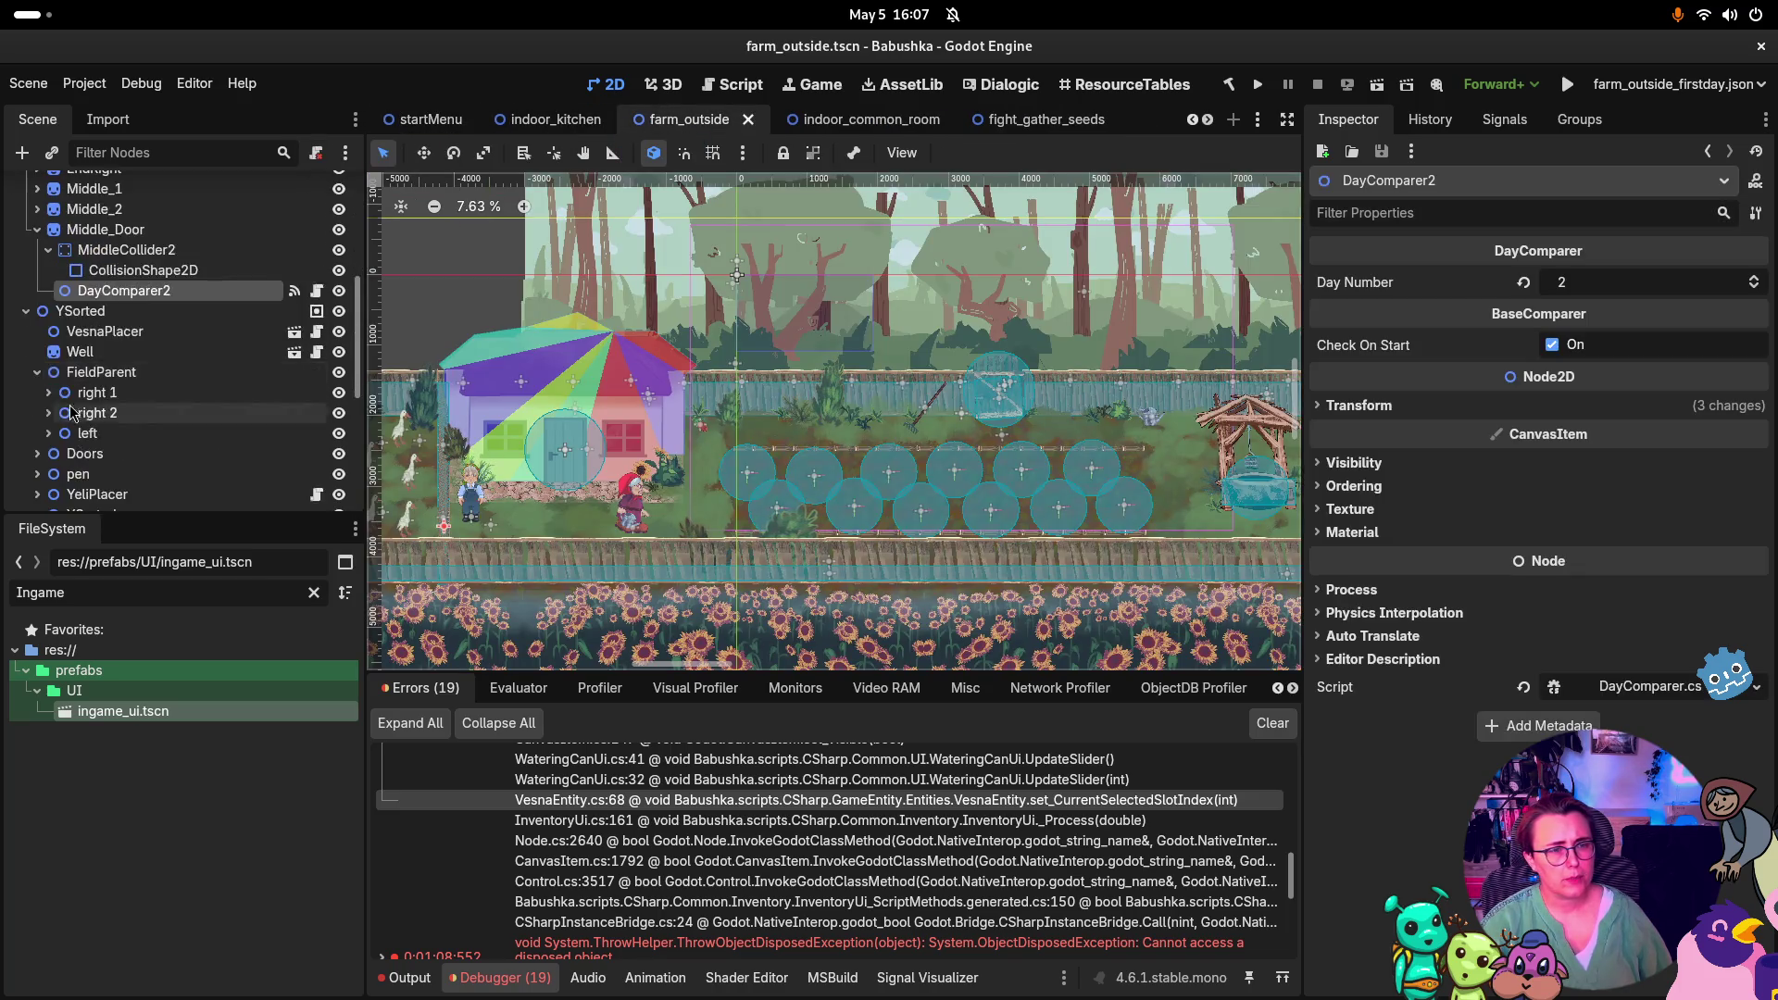
{"action": "left_click", "coordinate": [104, 370]}
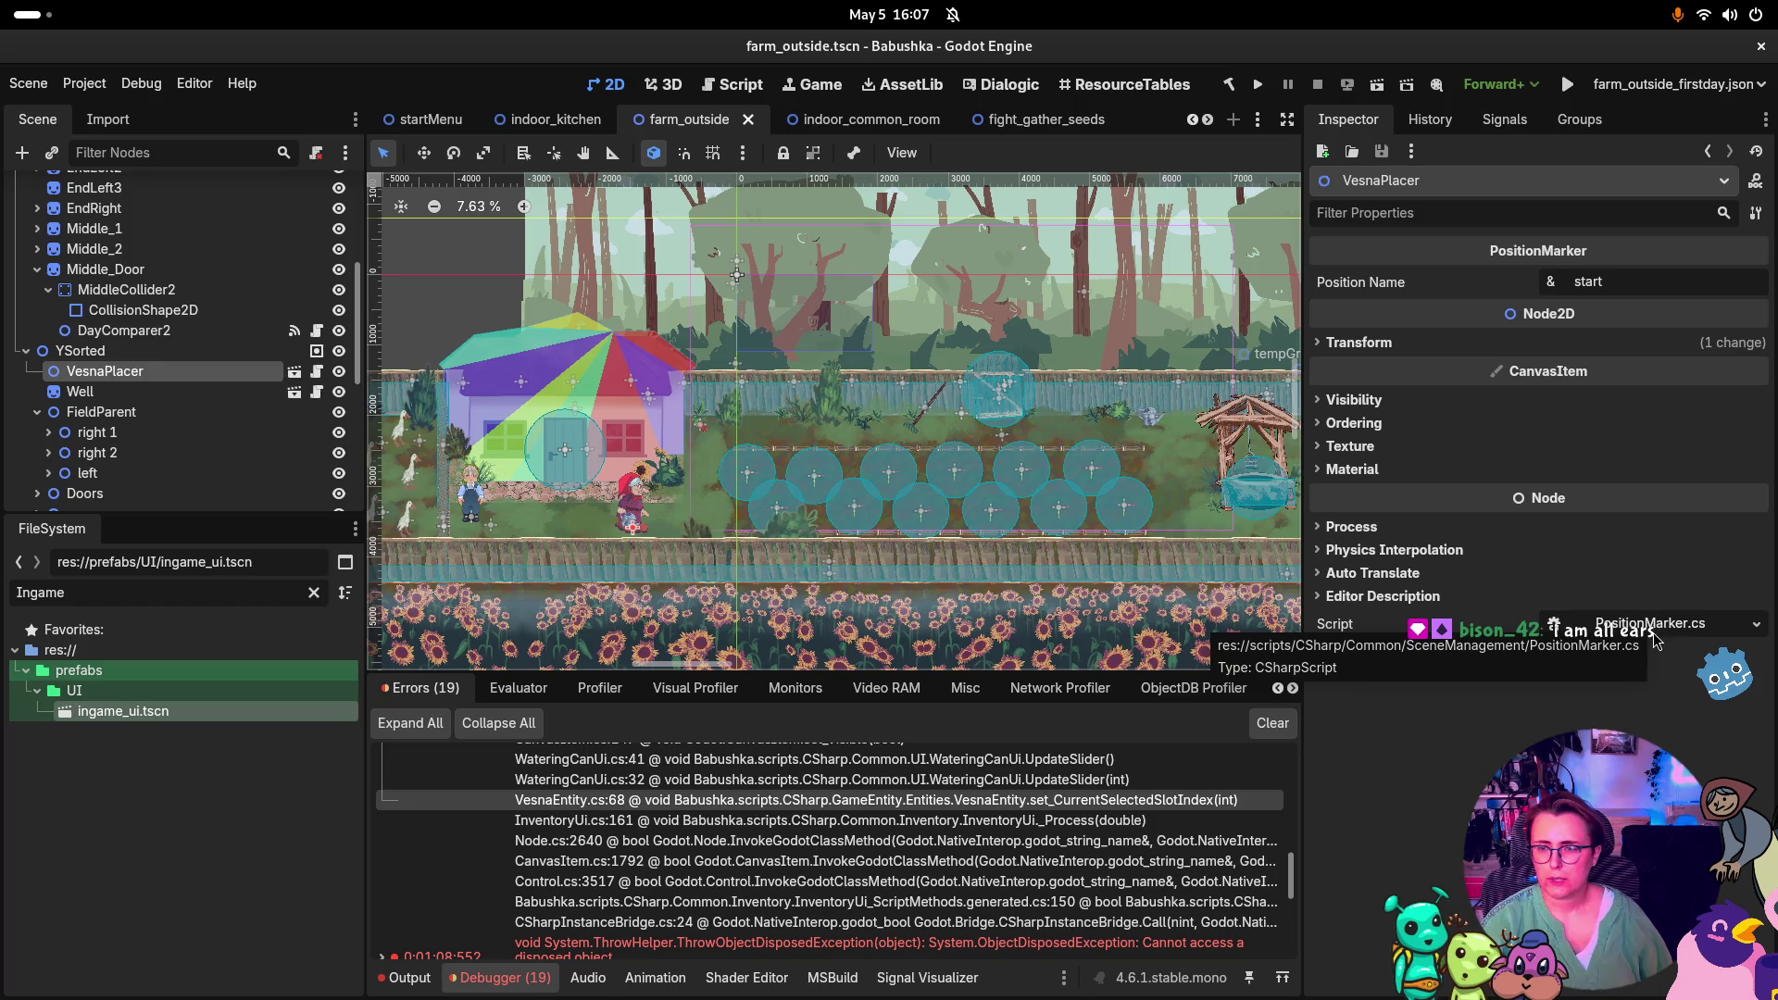
{"action": "scroll", "coordinate": [210, 418], "scroll_direction": "down", "scroll_amount": 2}
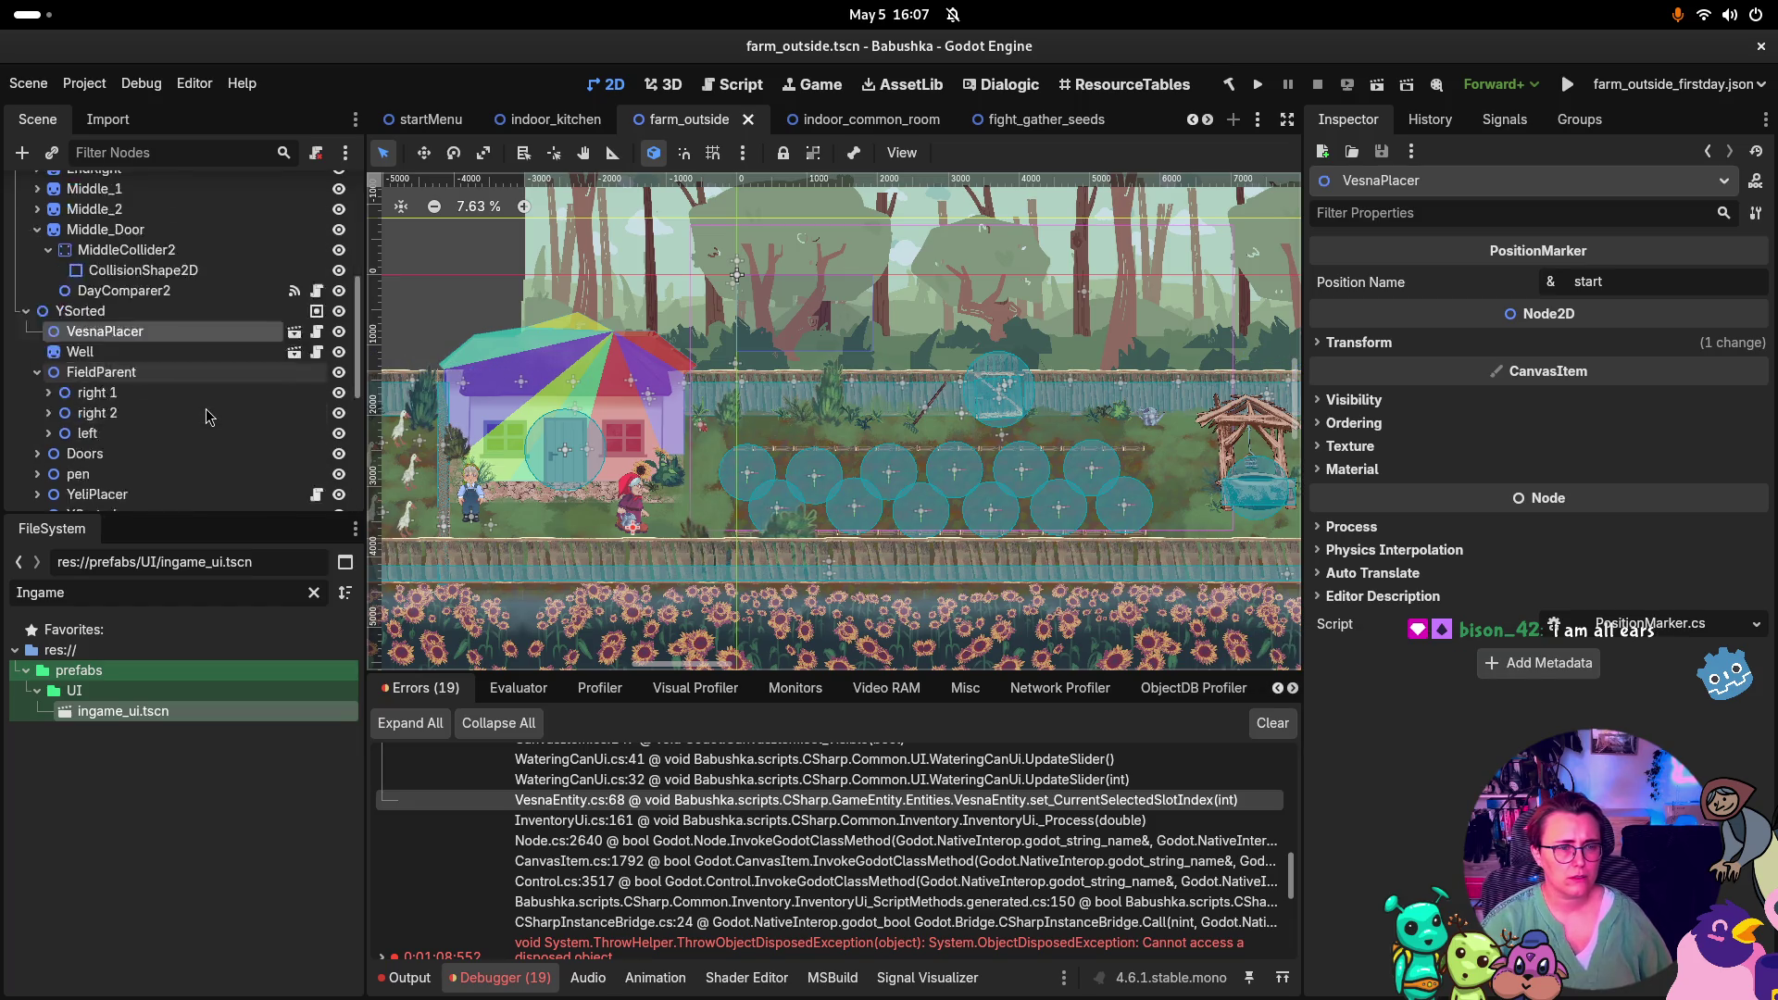
{"action": "scroll", "coordinate": [209, 418], "scroll_direction": "down", "scroll_amount": 6}
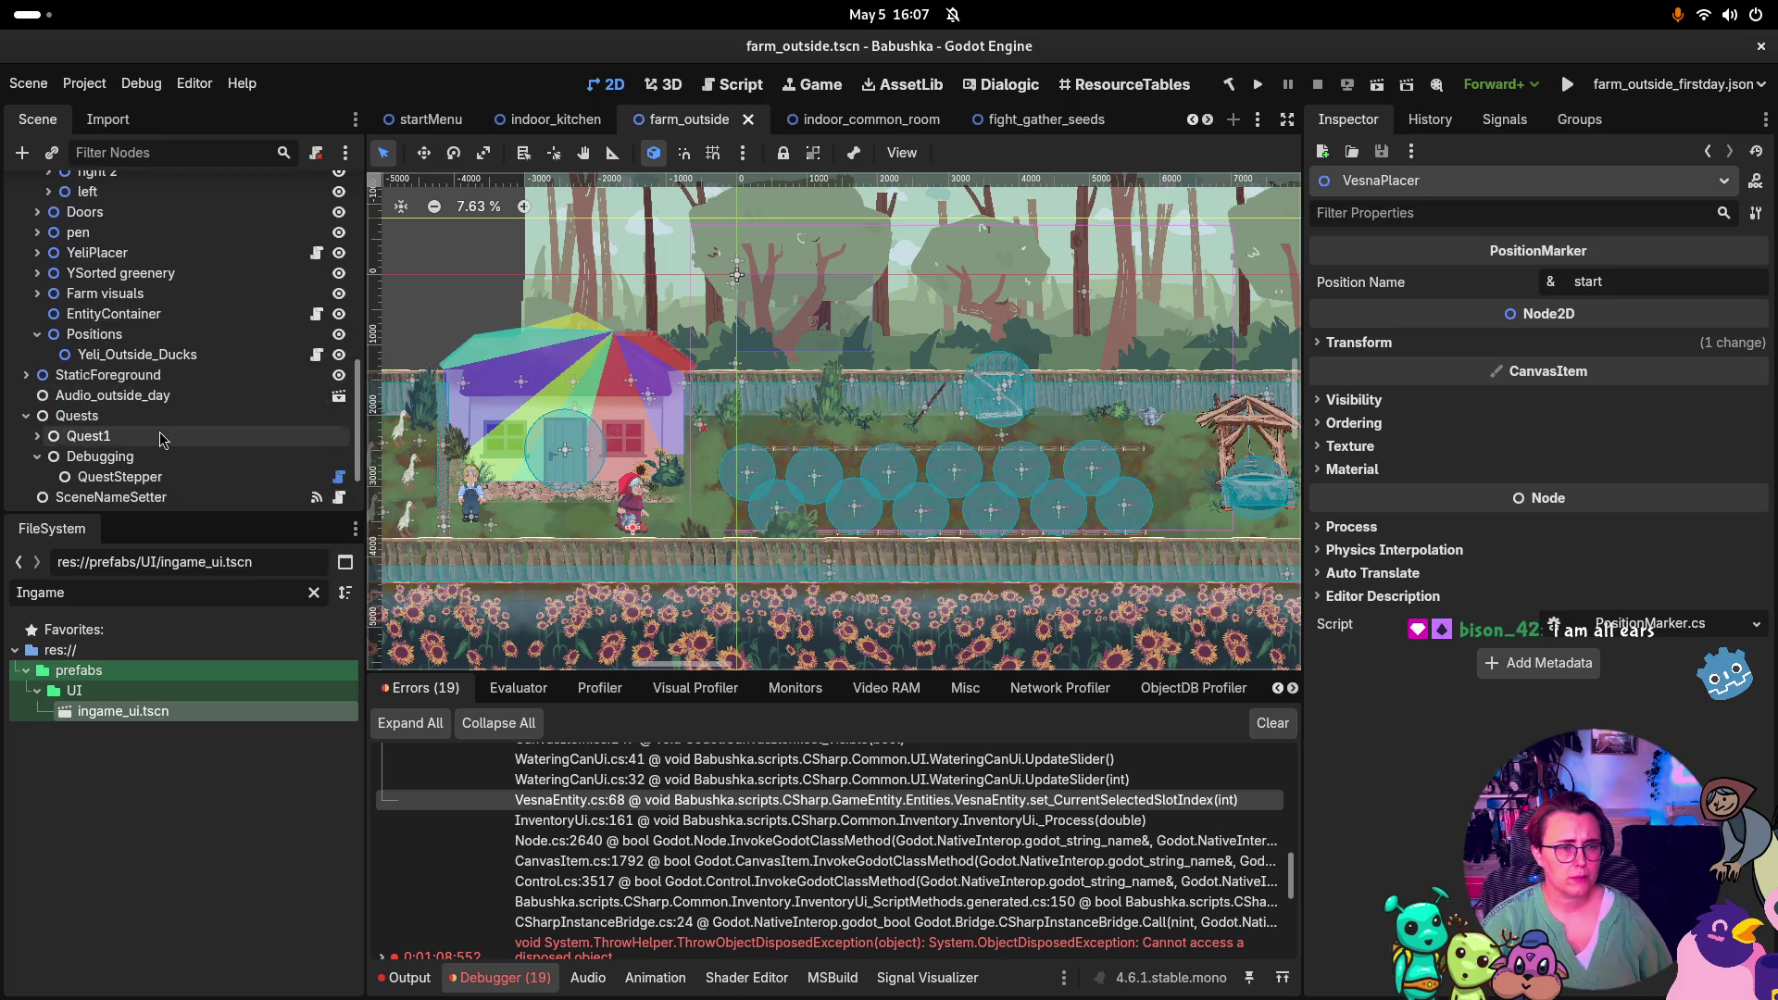
{"action": "scroll", "coordinate": [162, 438], "scroll_direction": "down", "scroll_amount": 1}
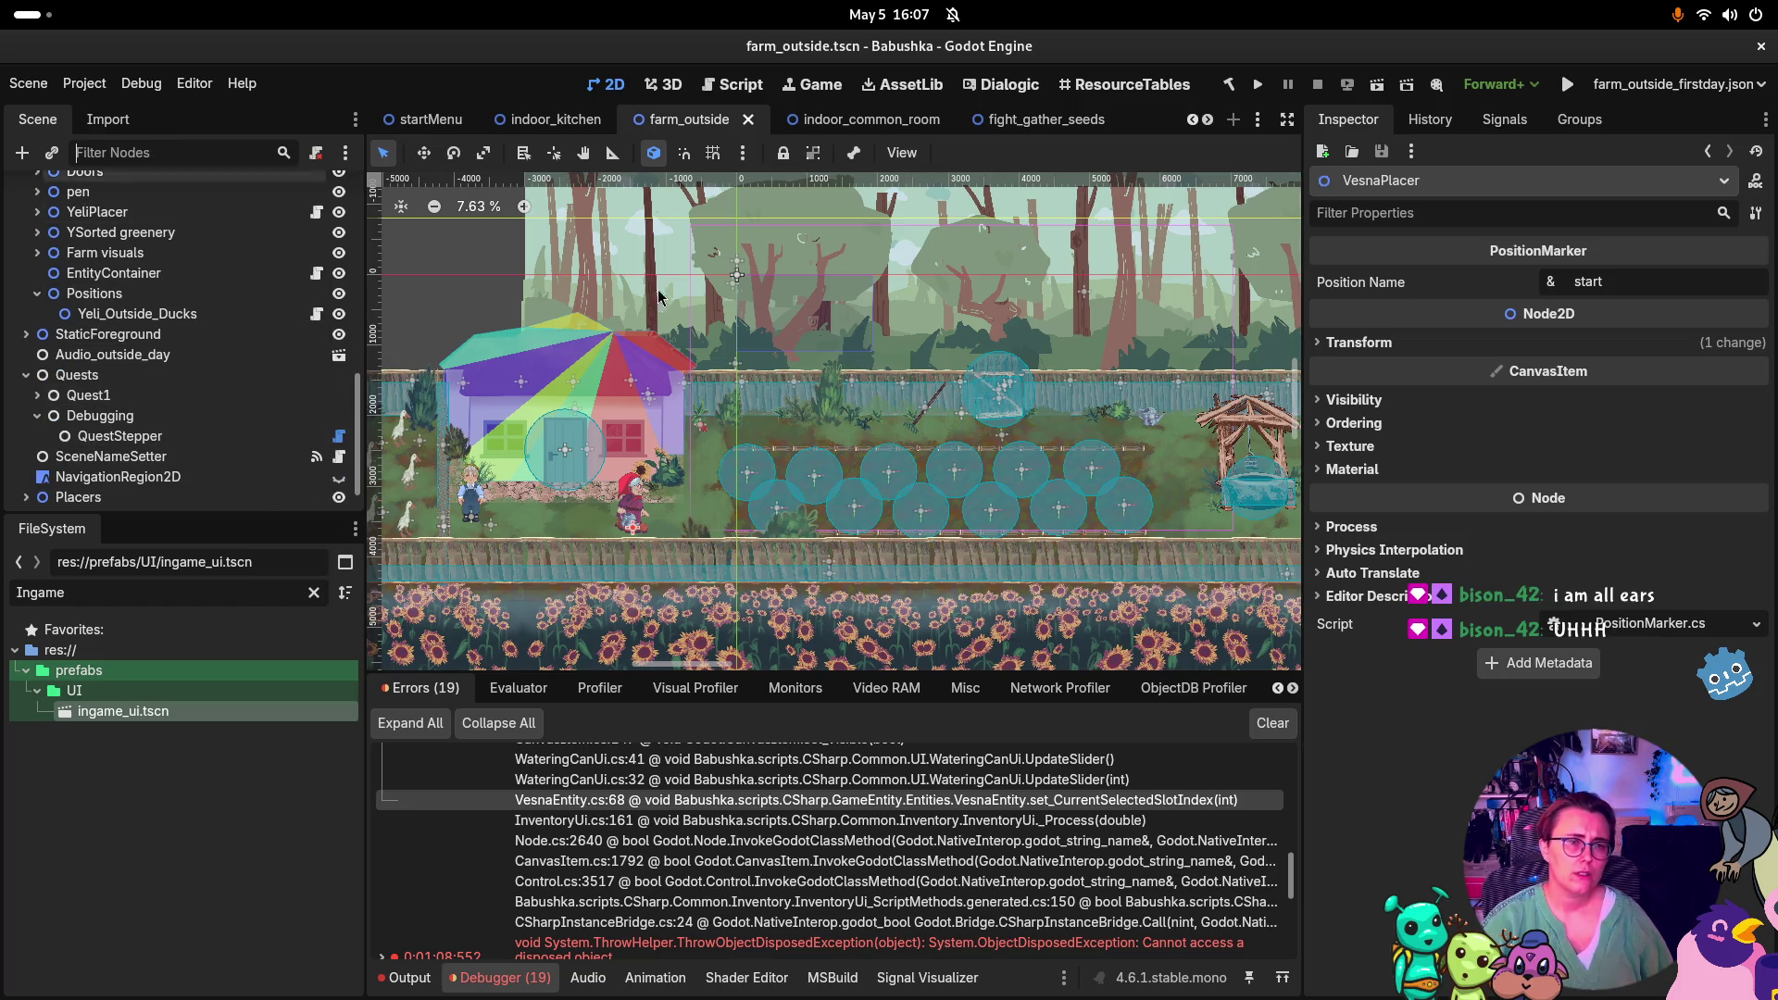
Filter the Scene dock for 'Vesna', then clear the filter to show the full tree
{"action": "type", "text": "Vesna"}
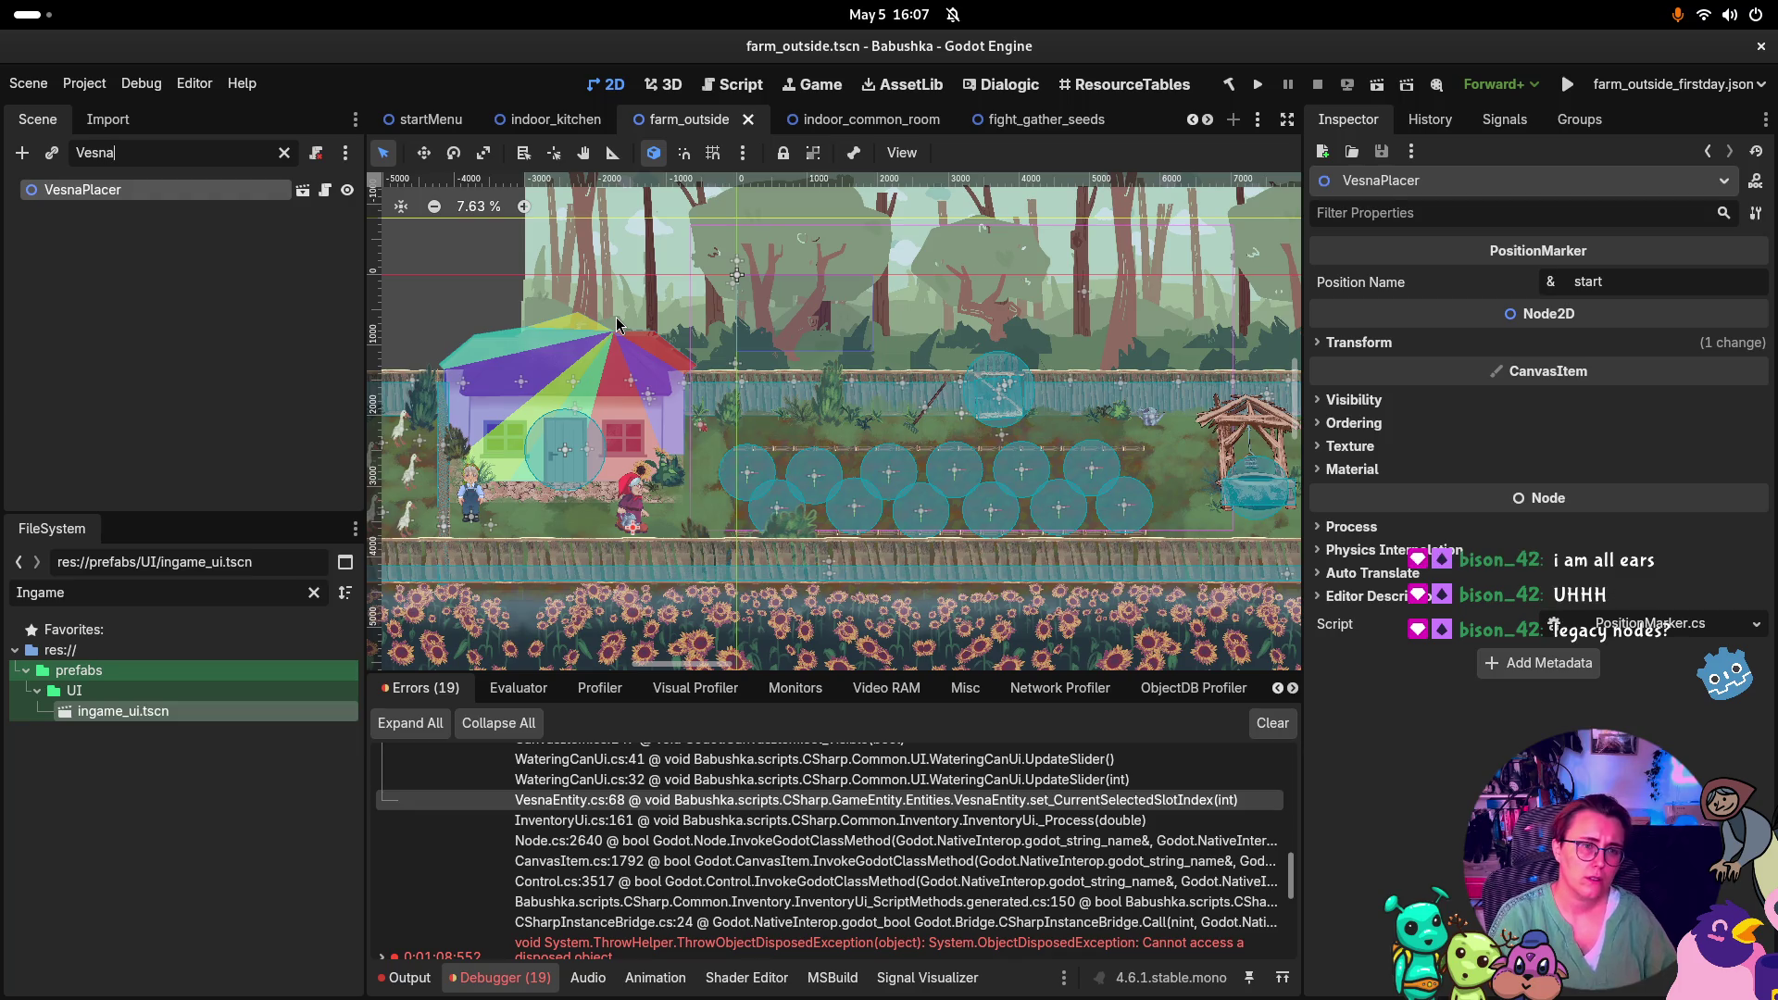
{"action": "double_click", "coordinate": [171, 191]}
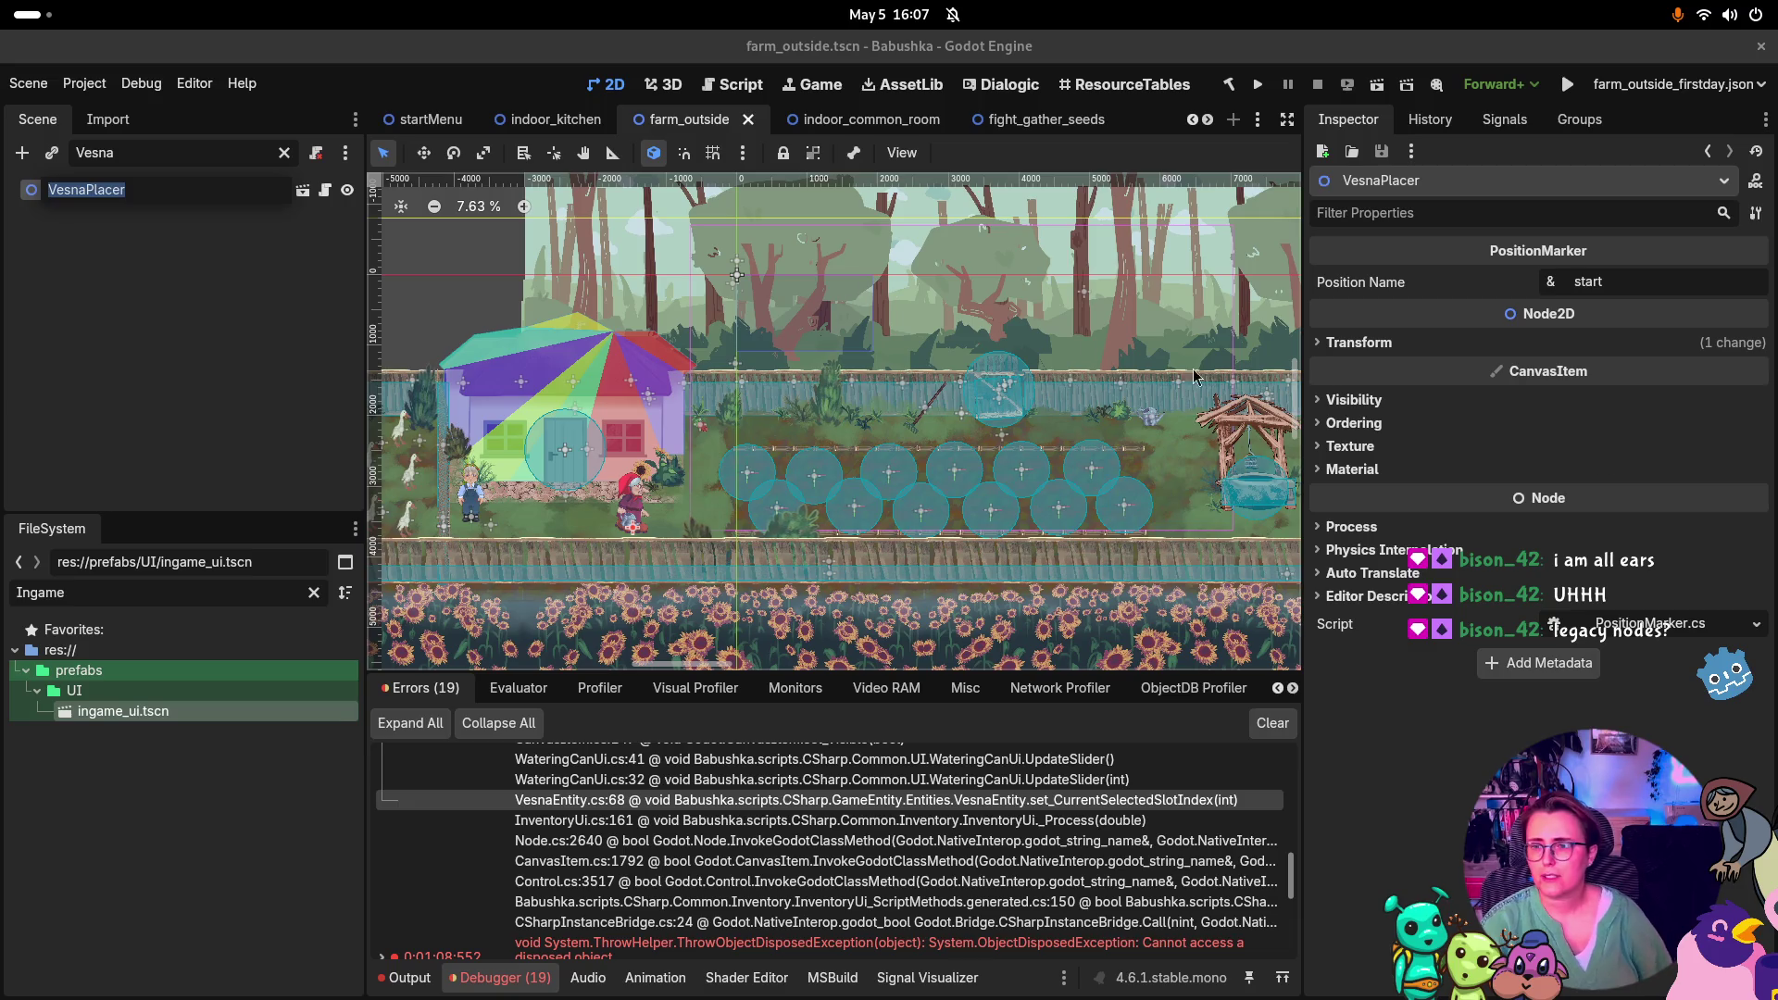
{"action": "left_click", "coordinate": [165, 260]}
{"action": "left_click", "coordinate": [313, 154]}
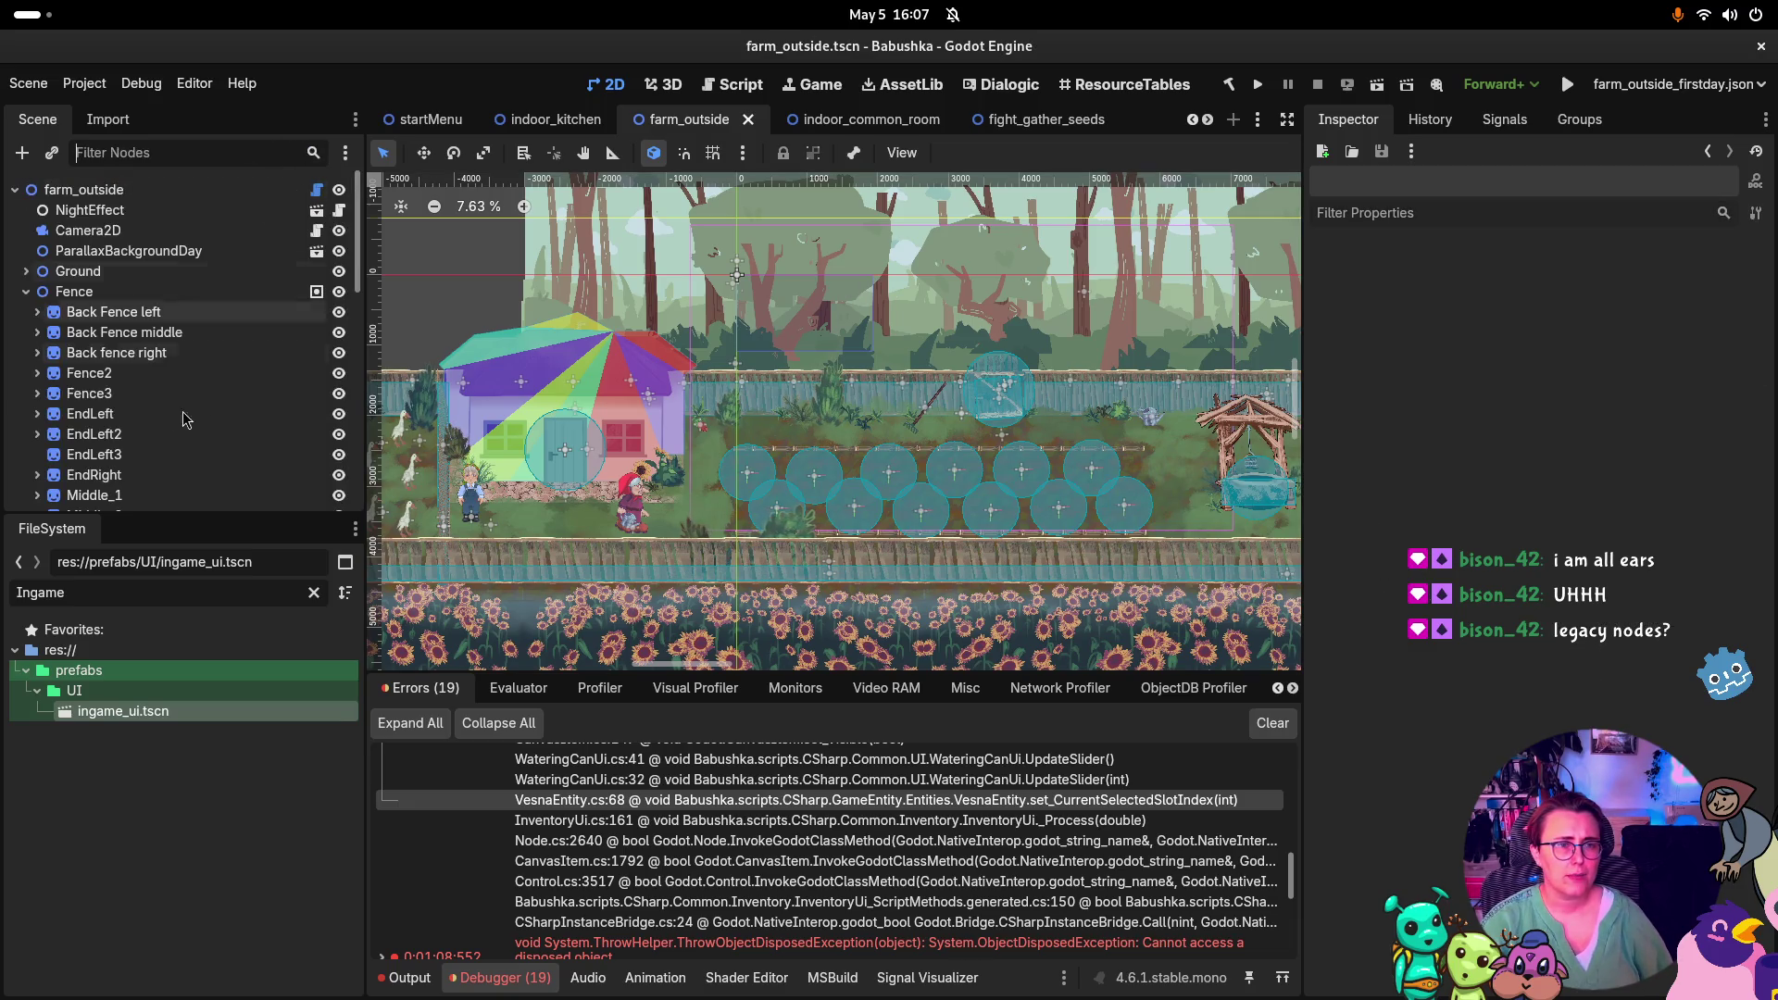
Select VesnaPlacer under YSorted and open its attached PositionMarker.cs script
{"action": "scroll", "coordinate": [109, 276], "scroll_direction": "down", "scroll_amount": 5}
{"action": "scroll", "coordinate": [110, 276], "scroll_direction": "down", "scroll_amount": 3}
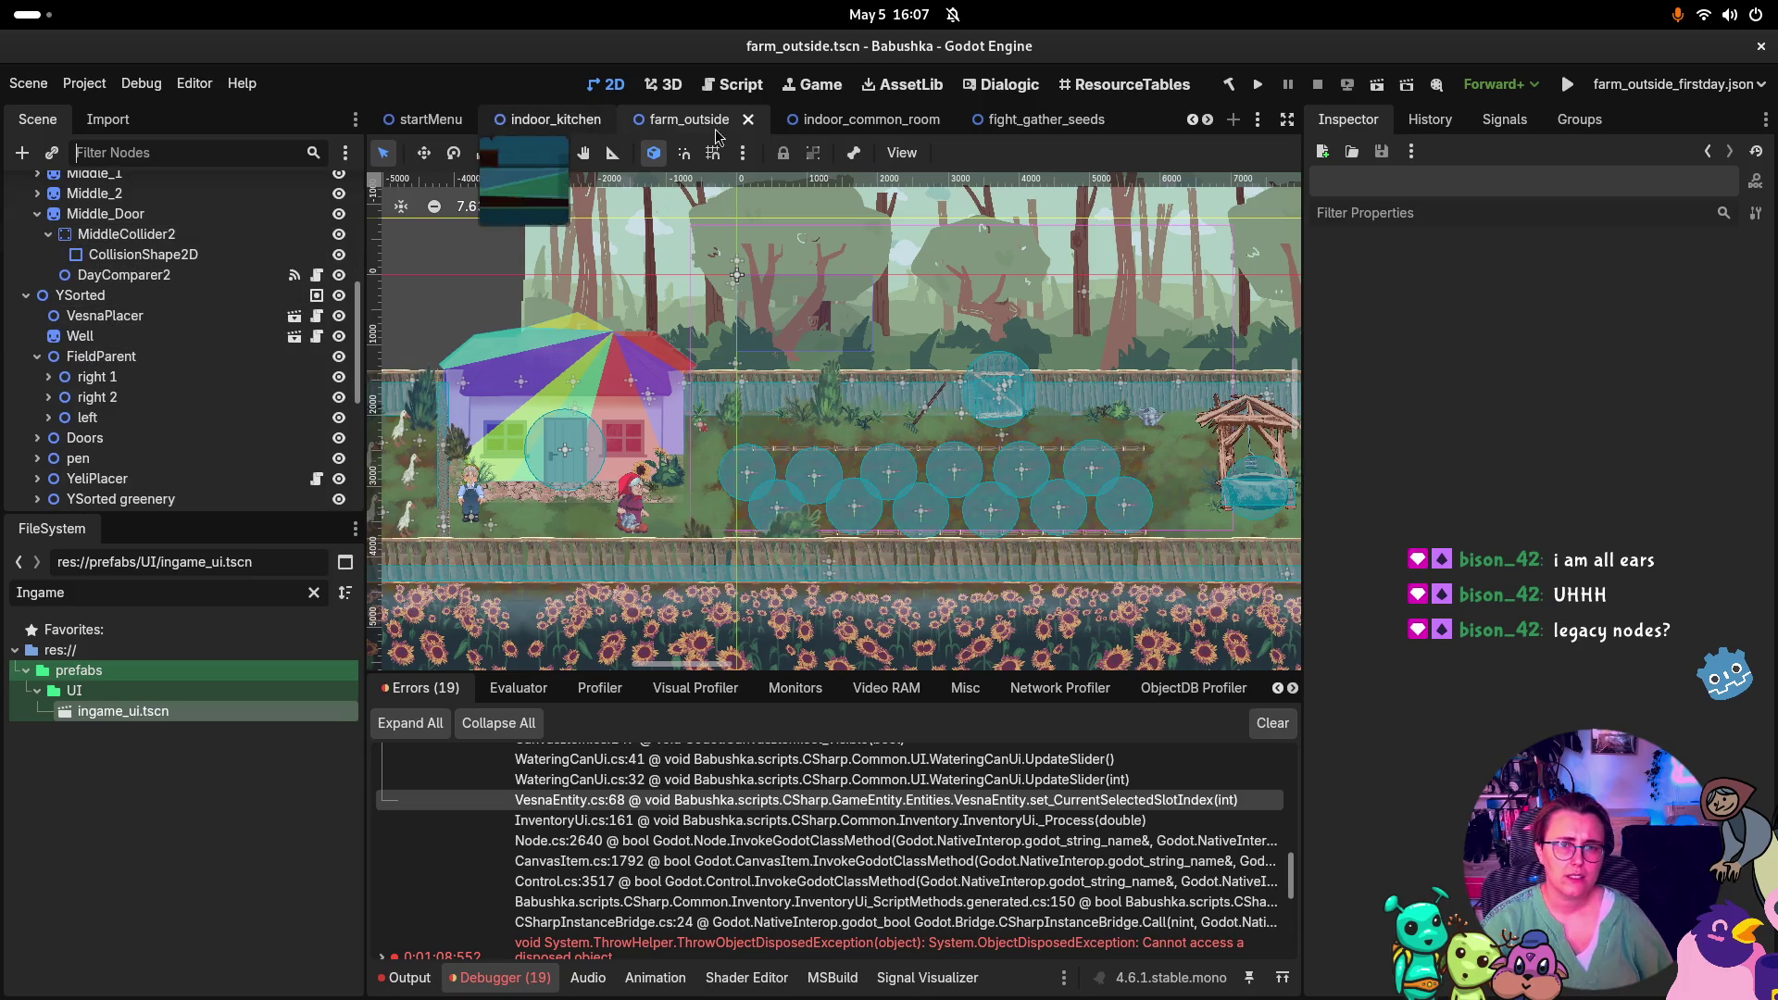
{"action": "scroll", "coordinate": [716, 127], "scroll_direction": "down", "scroll_amount": 3}
{"action": "scroll", "coordinate": [716, 127], "scroll_direction": "down", "scroll_amount": 1}
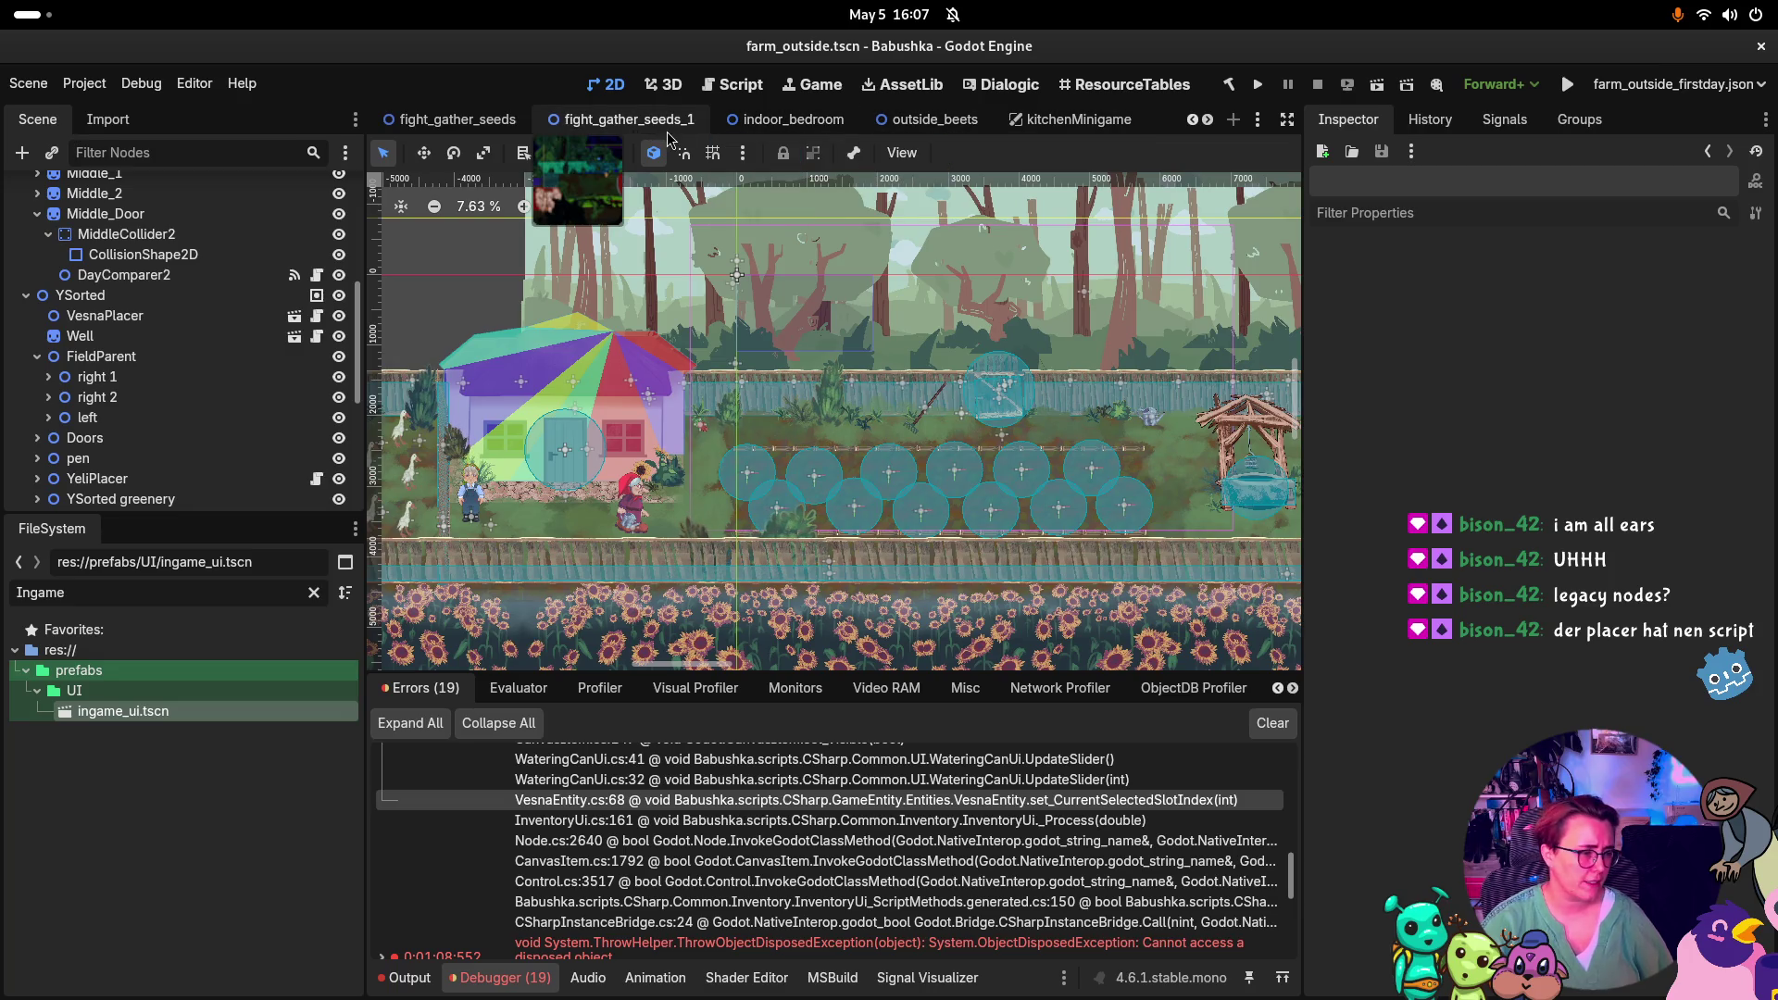
{"action": "scroll", "coordinate": [153, 405], "scroll_direction": "up", "scroll_amount": 6}
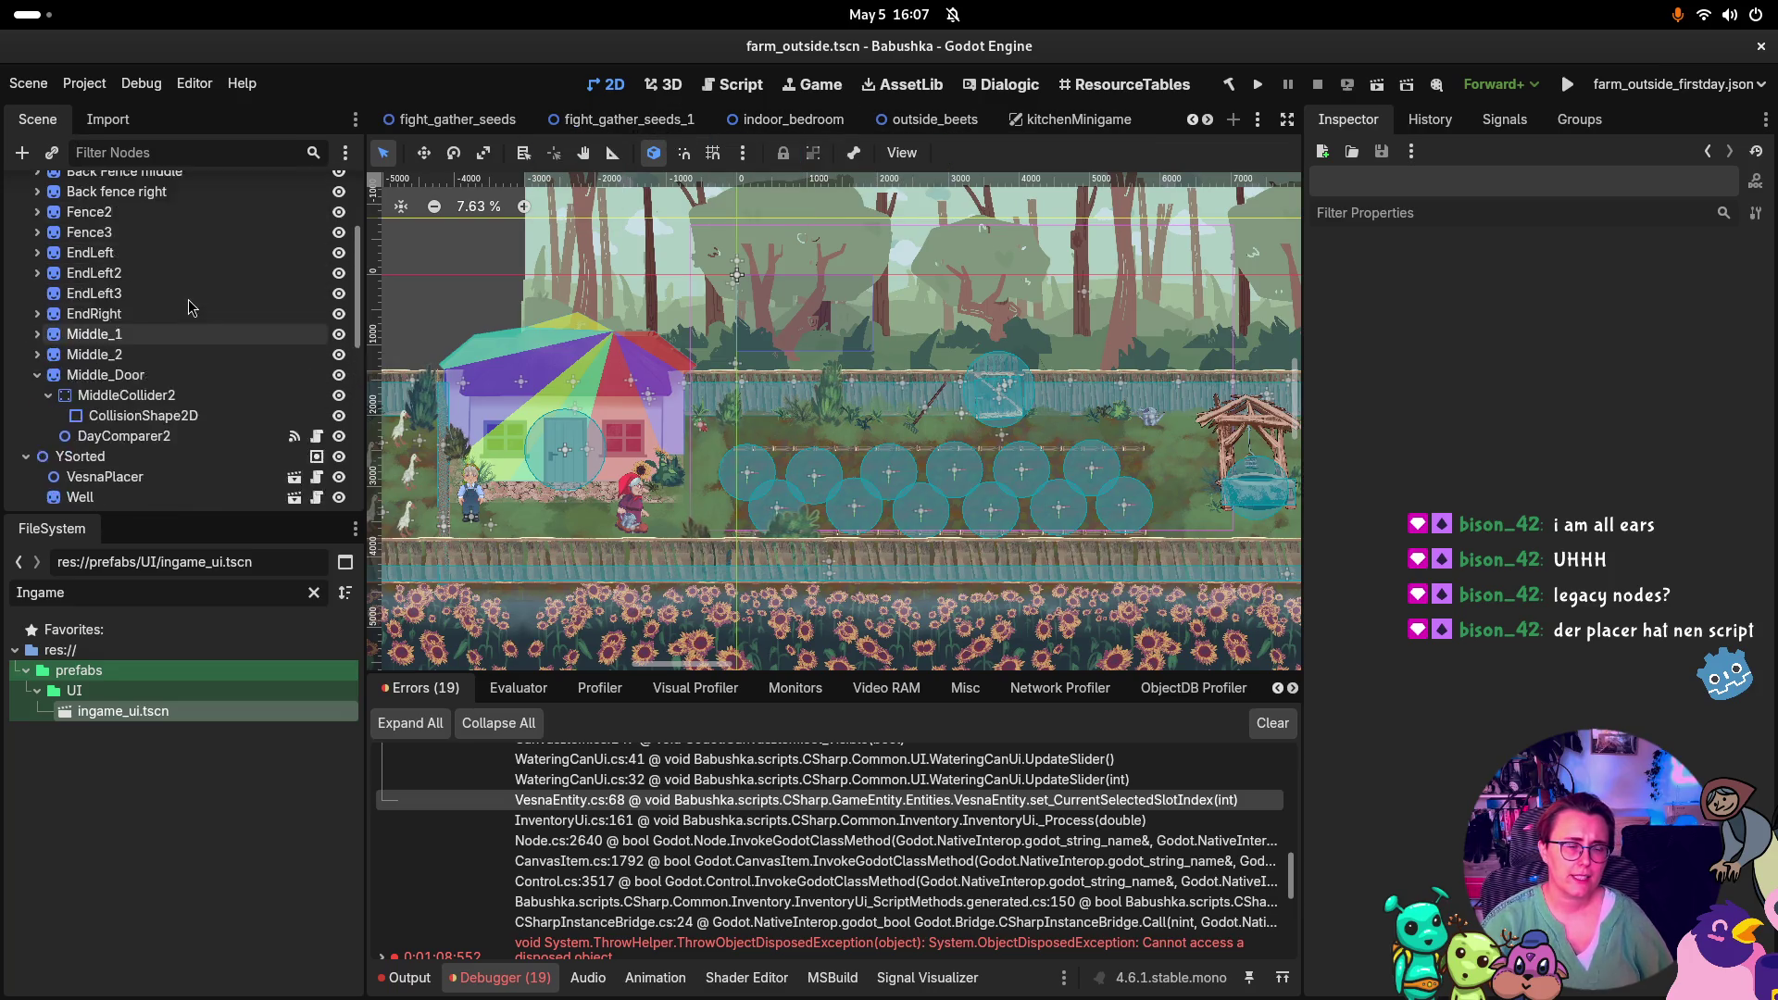
{"action": "scroll", "coordinate": [148, 389], "scroll_direction": "down", "scroll_amount": 8}
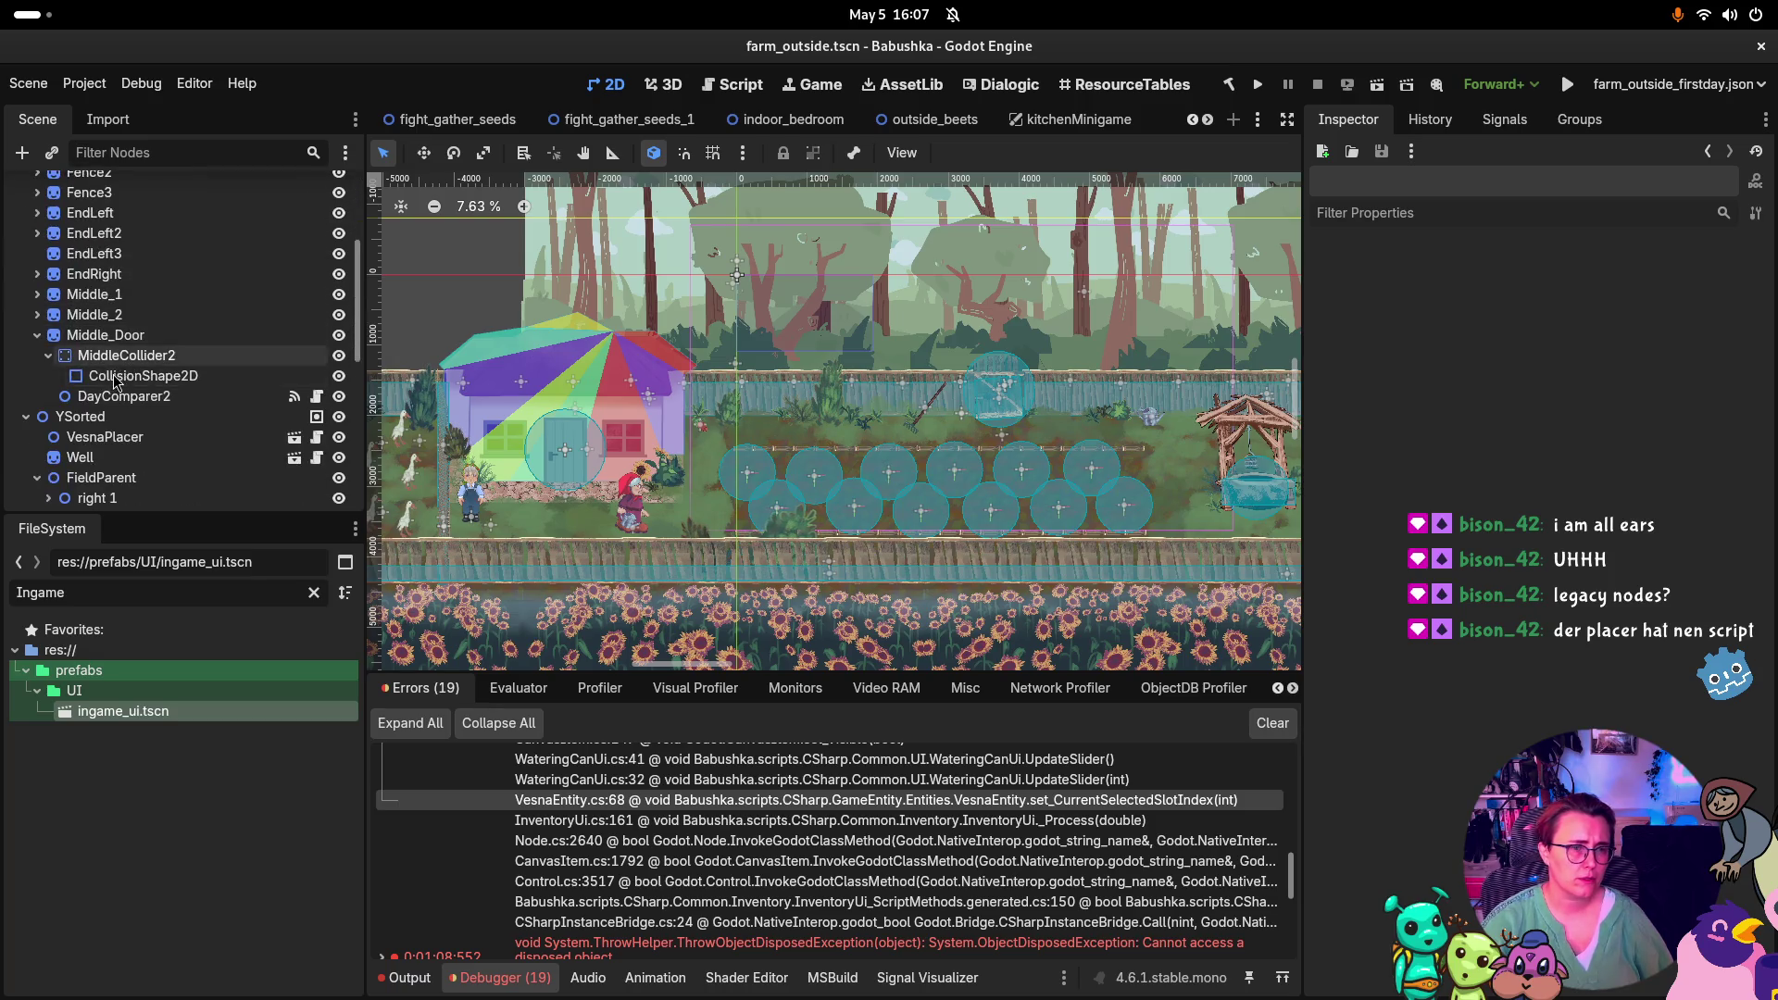
{"action": "left_click", "coordinate": [115, 315]}
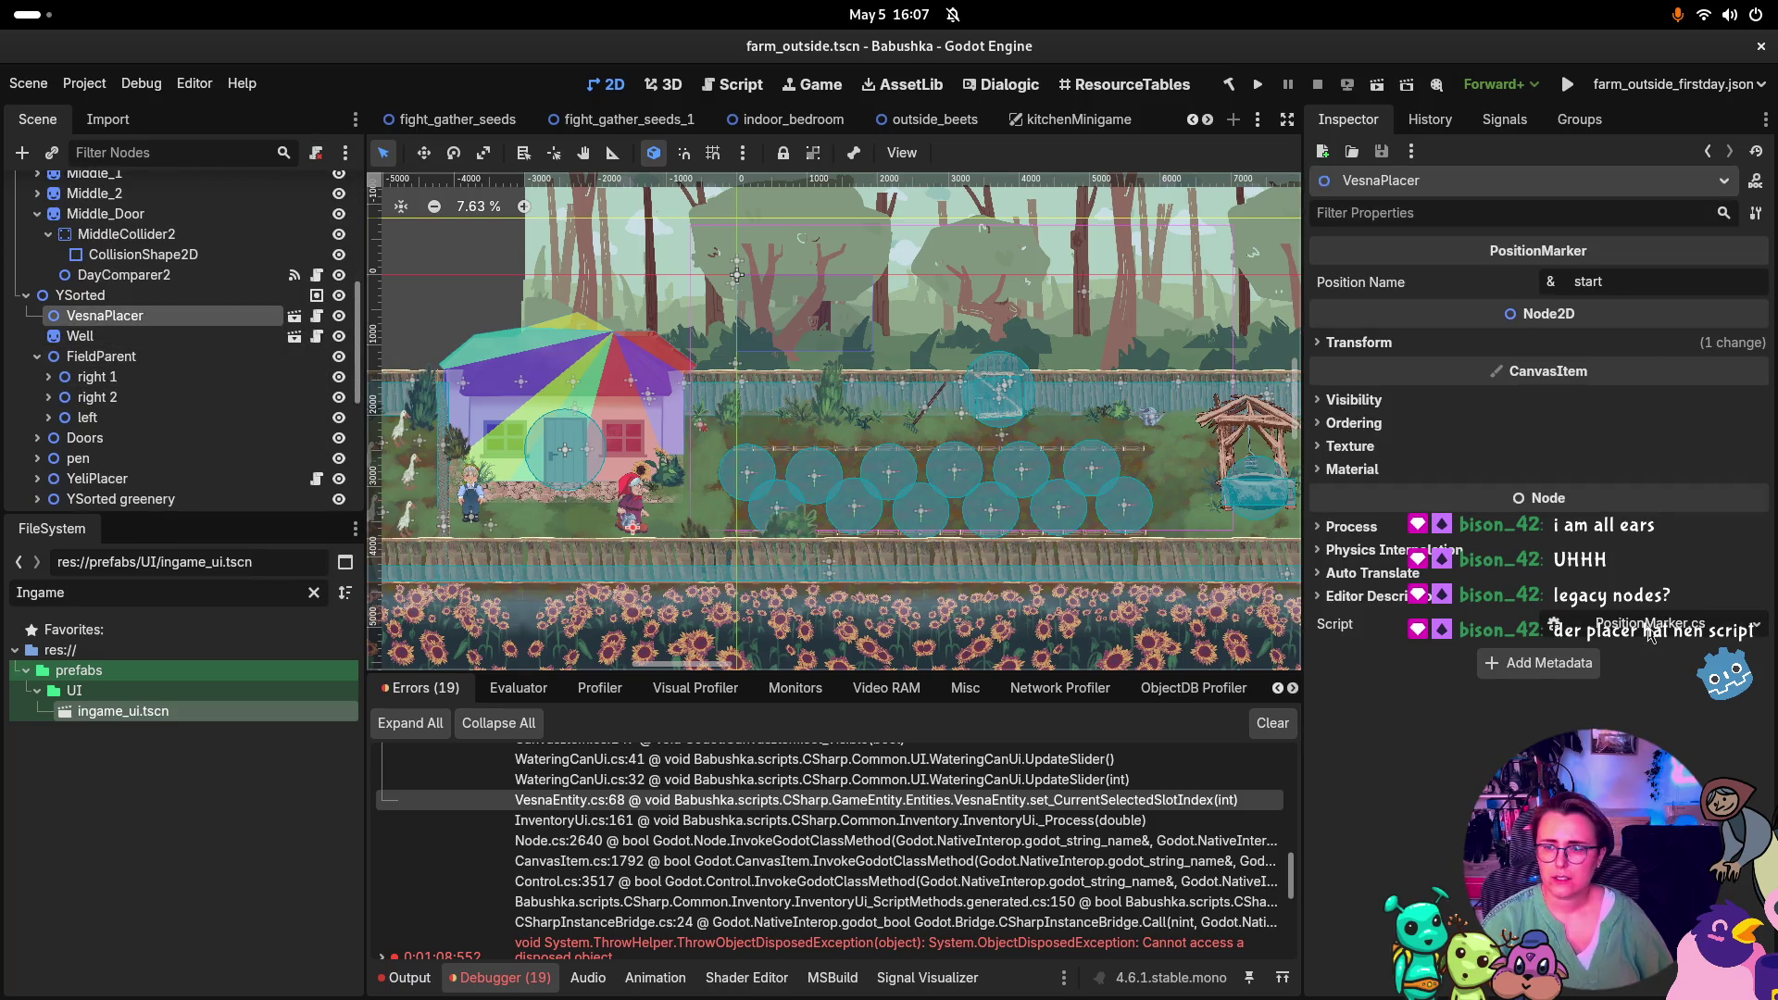
{"action": "left_click", "coordinate": [1651, 630]}
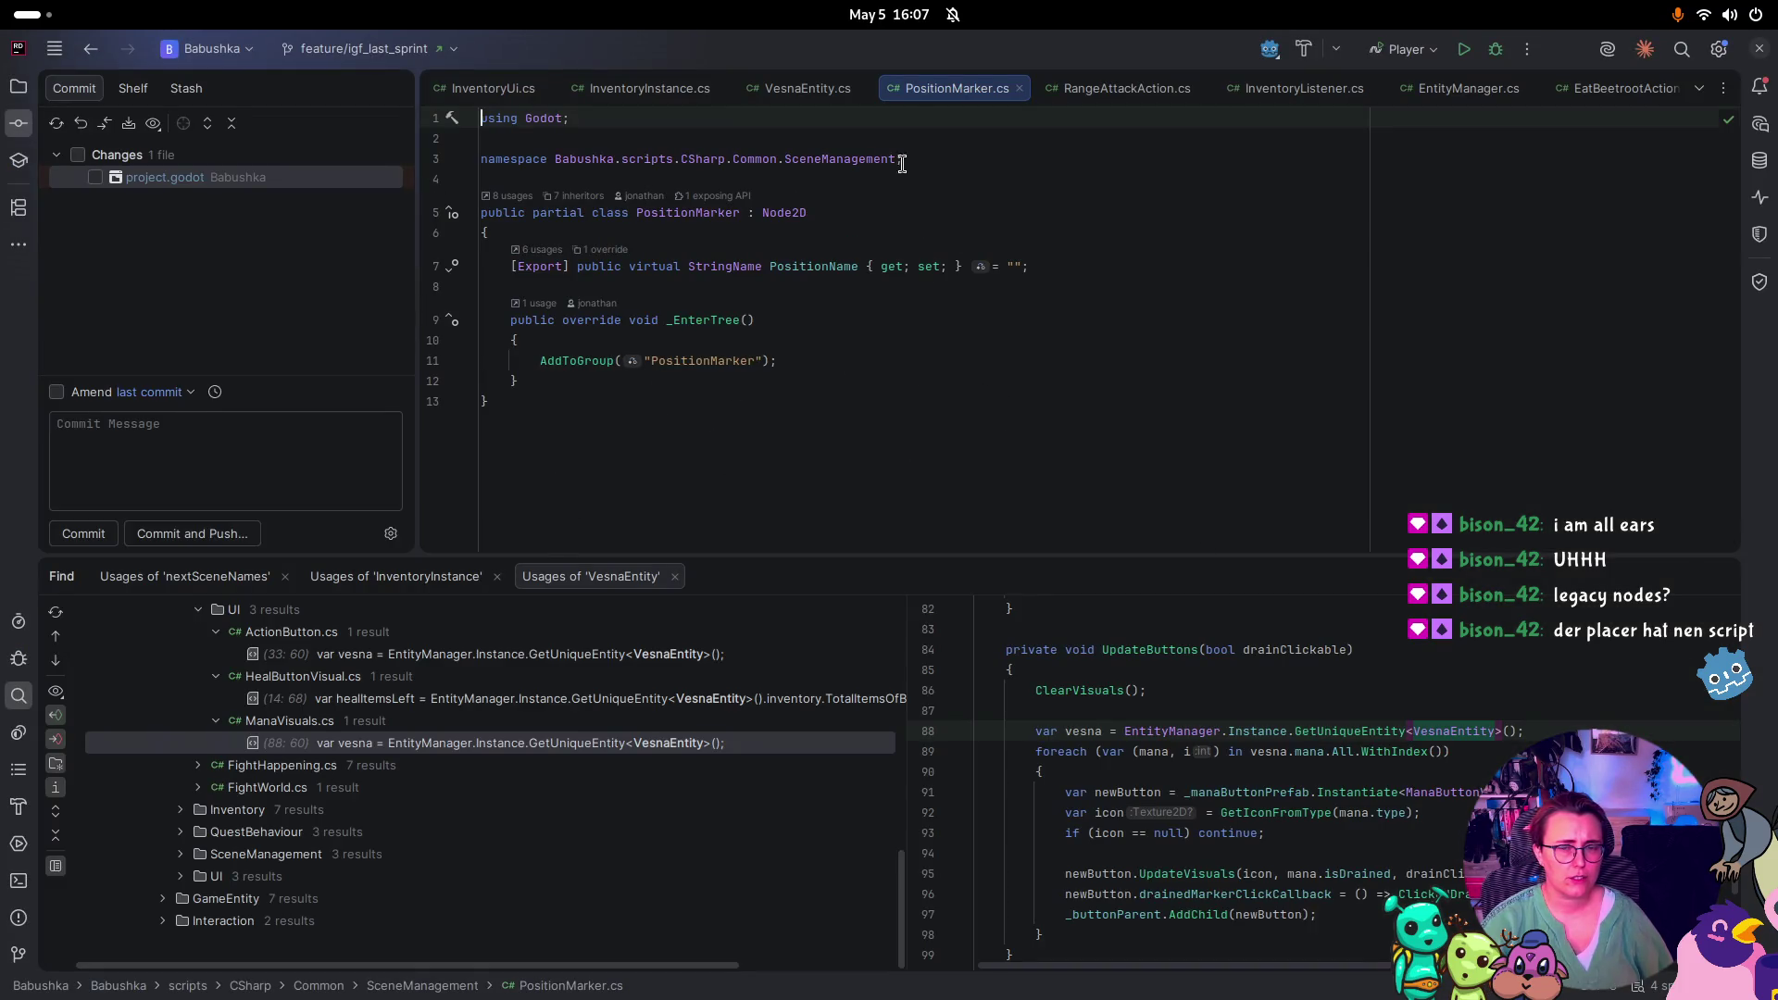
Search Everywhere in Rider for VesnaPlacer.tscn, open it, then return to Godot
{"action": "key", "text": "shift"}
{"action": "key", "text": "shift"}
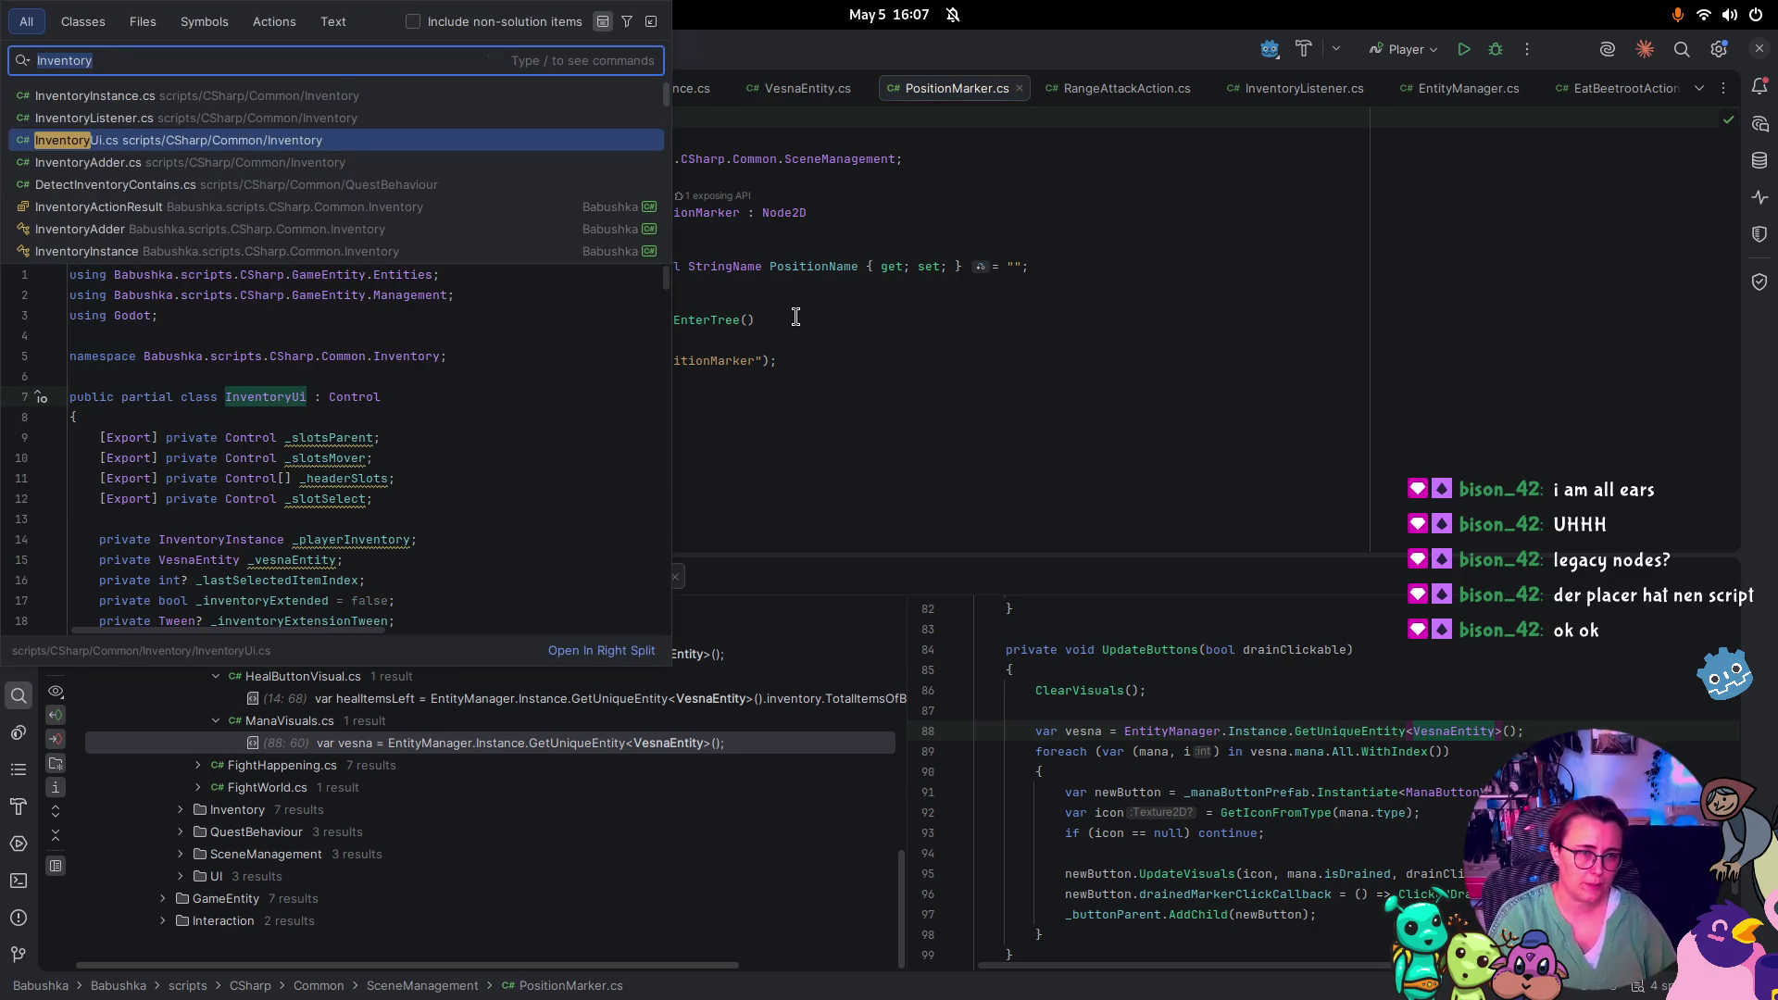
{"action": "type", "text": "Vesnaala"}
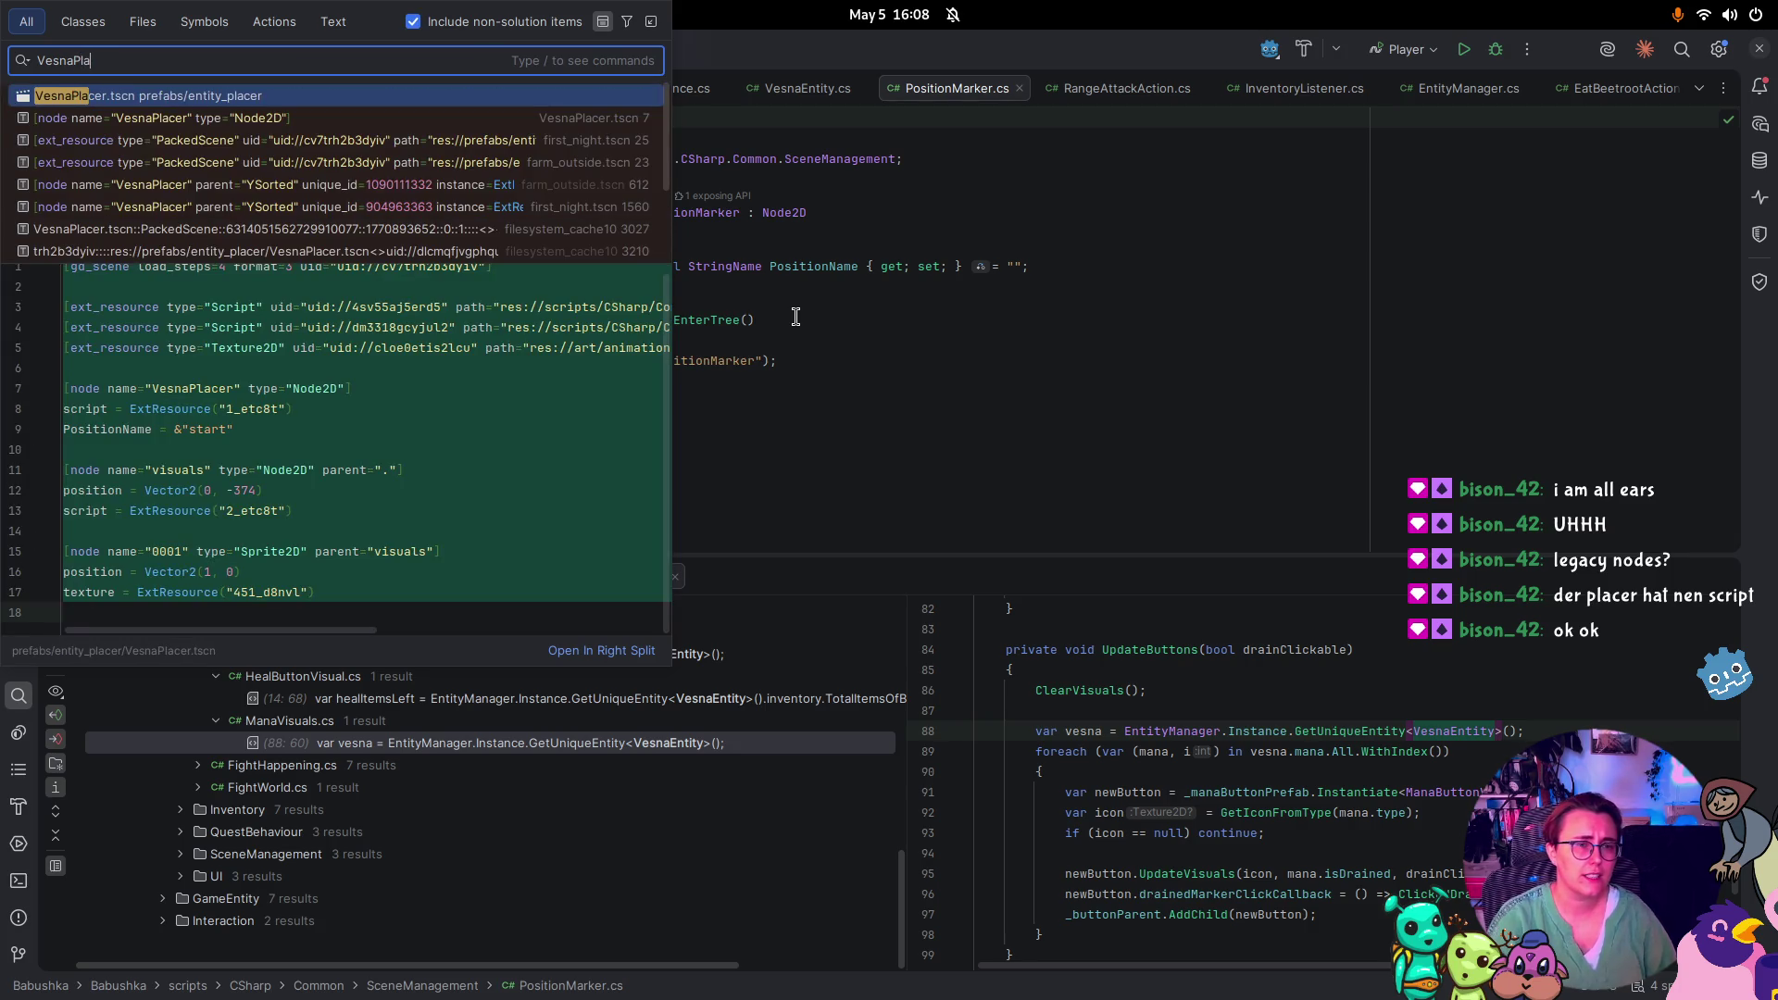
{"action": "left_click", "coordinate": [246, 100]}
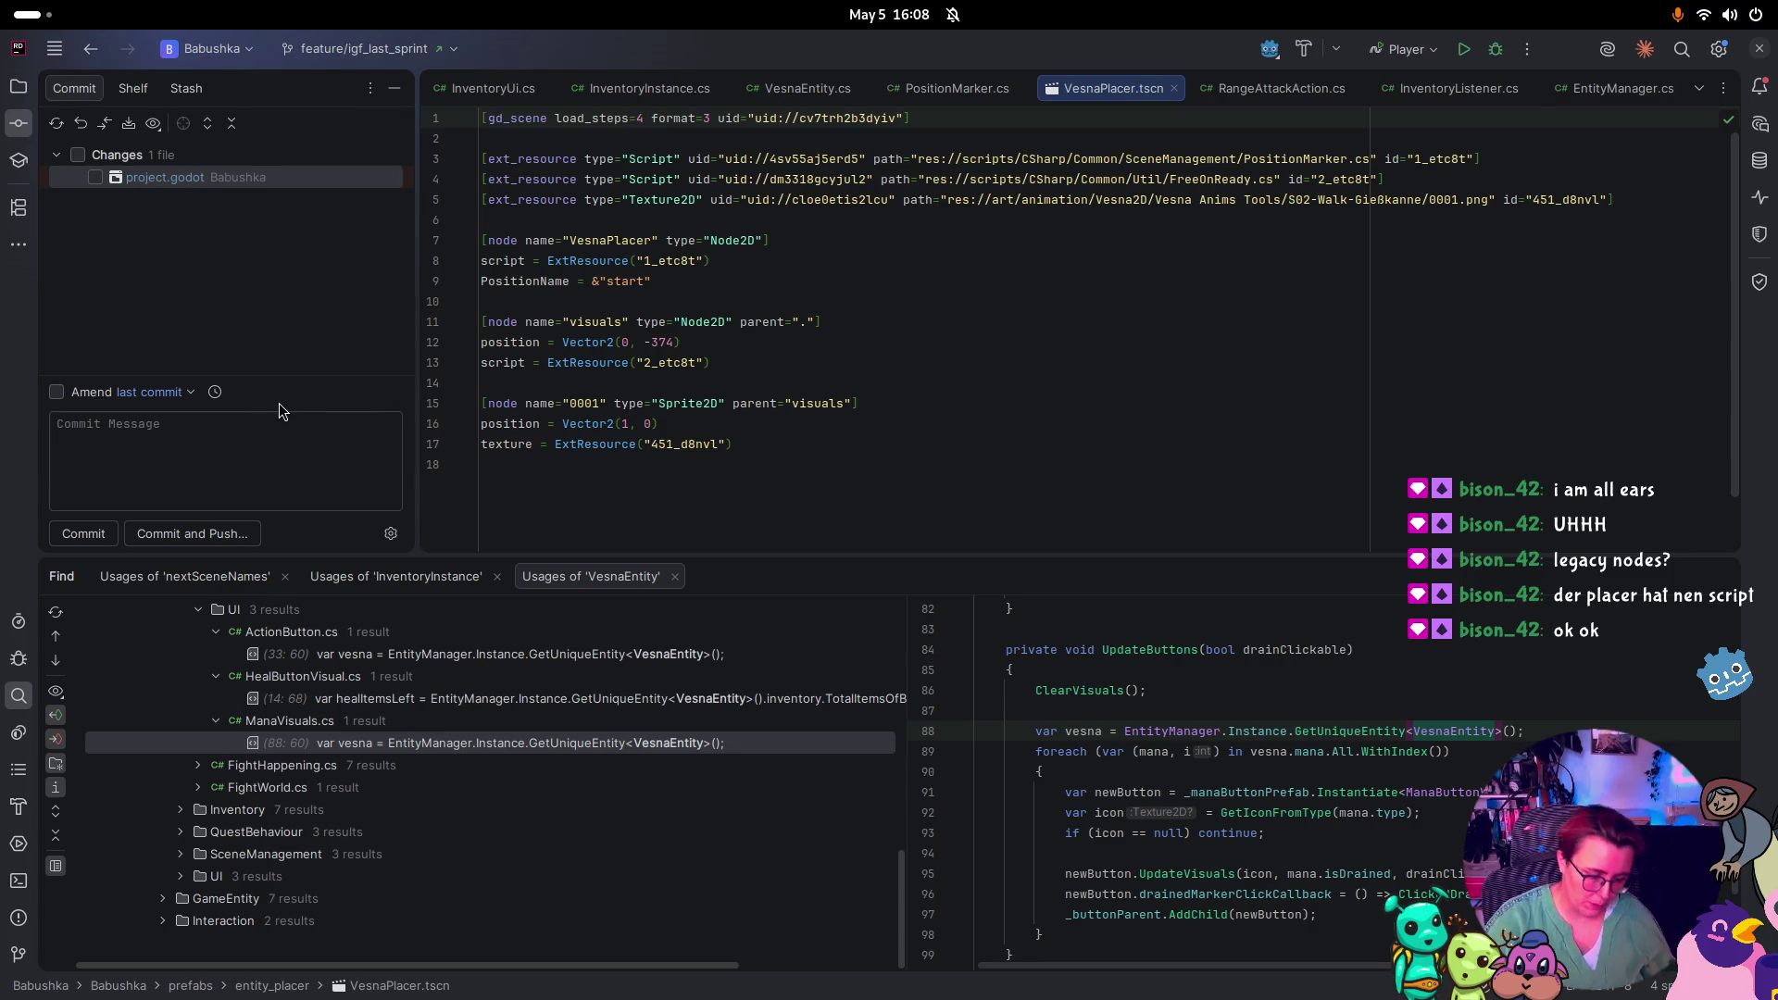
{"action": "key", "text": "super"}
{"action": "left_click", "coordinate": [1356, 703]}
Filter the FileSystem panel to 'vesna_' and scroll through the matching files
{"action": "double_click", "coordinate": [164, 595]}
{"action": "type", "text": "vesna"}
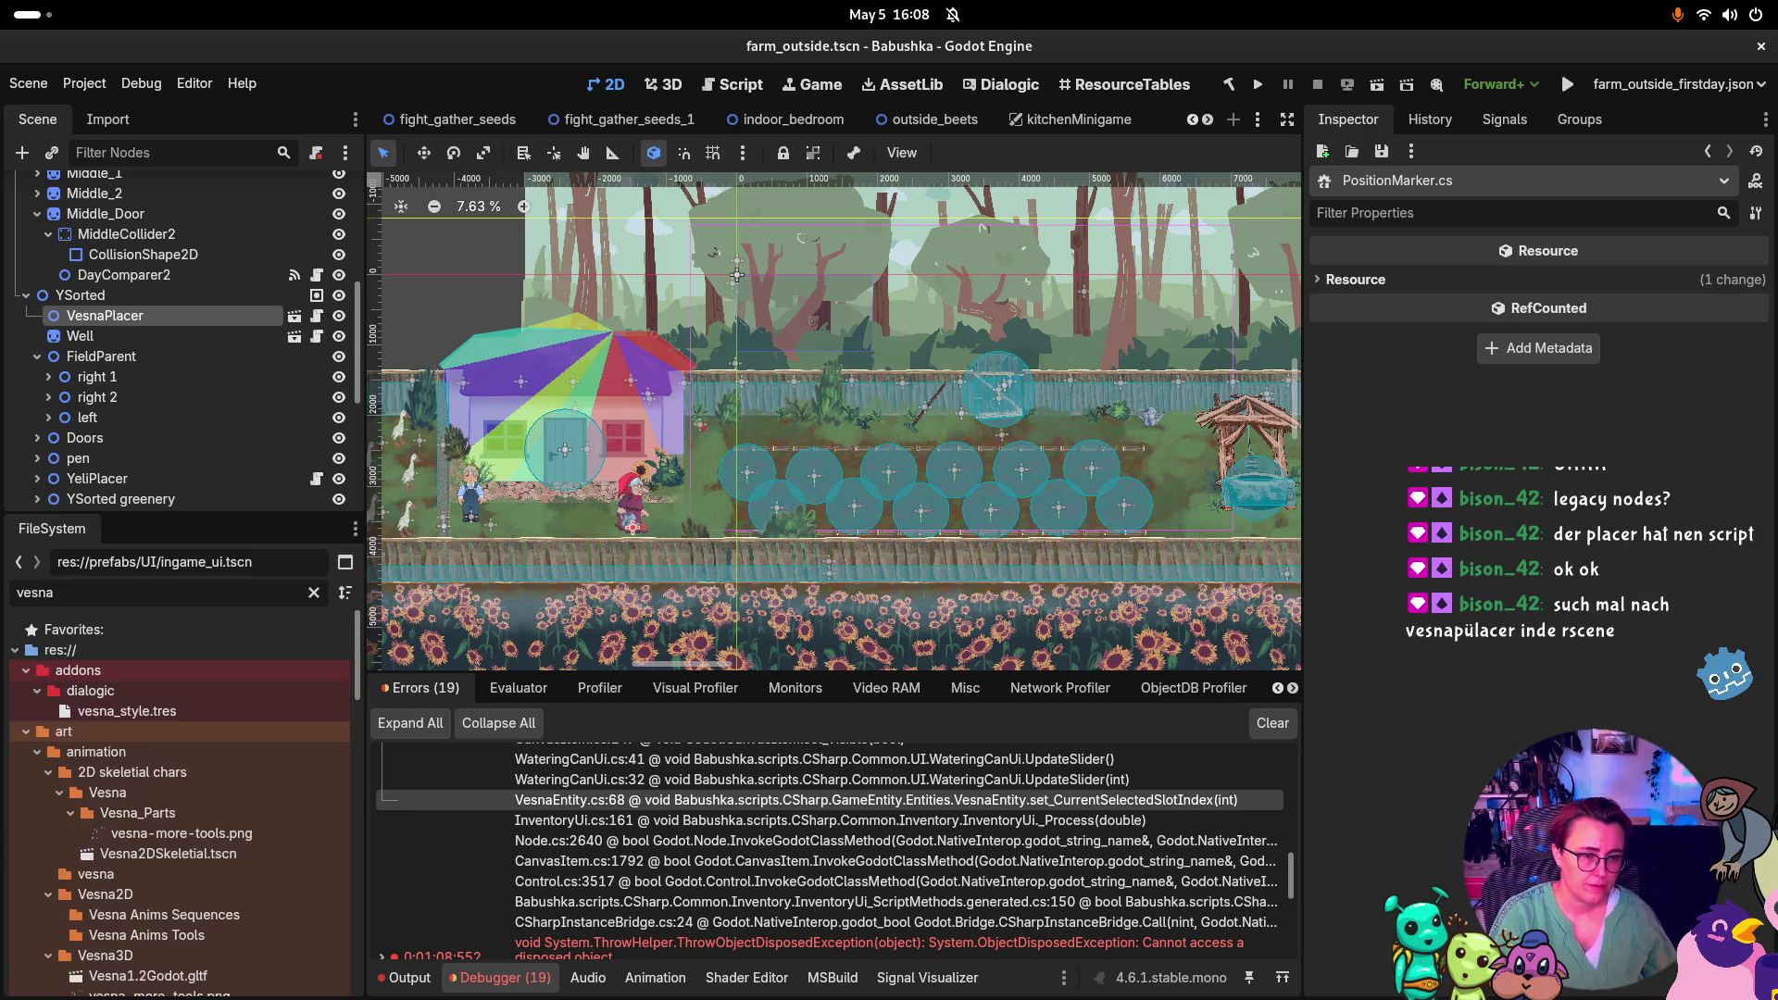
{"action": "type", "text": "_pla"}
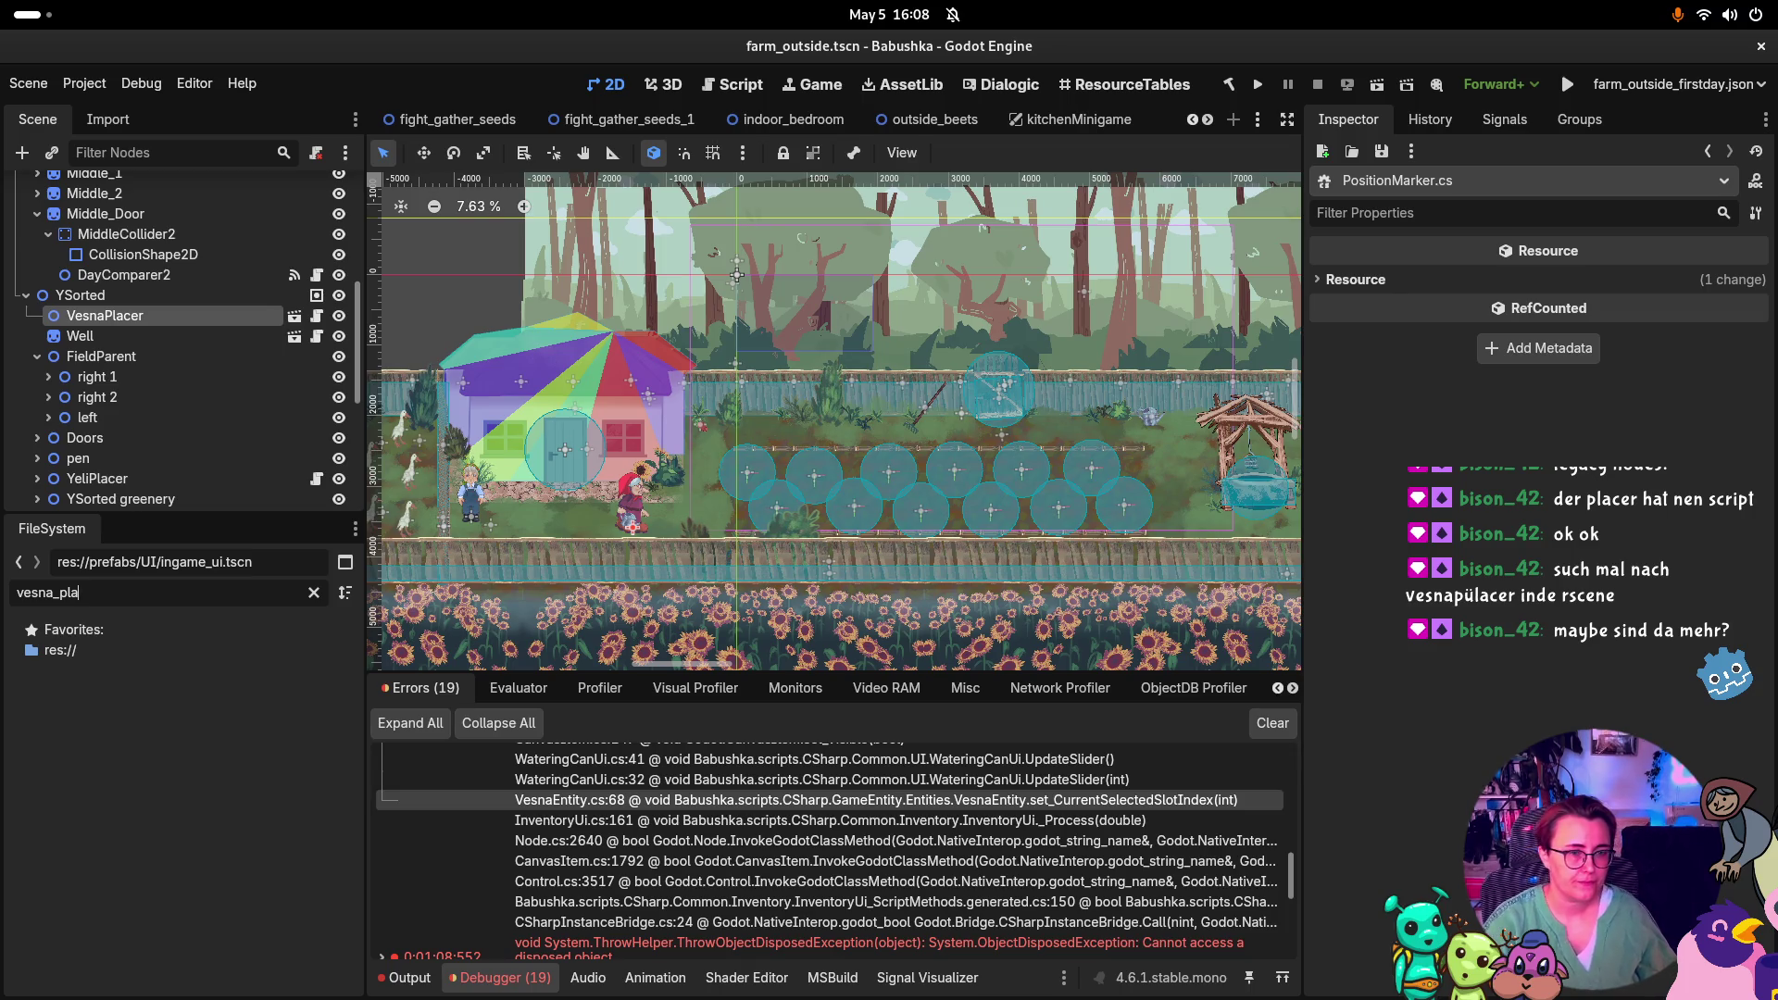
{"action": "key", "text": "BackSpace"}
{"action": "key", "text": "BackSpace"}
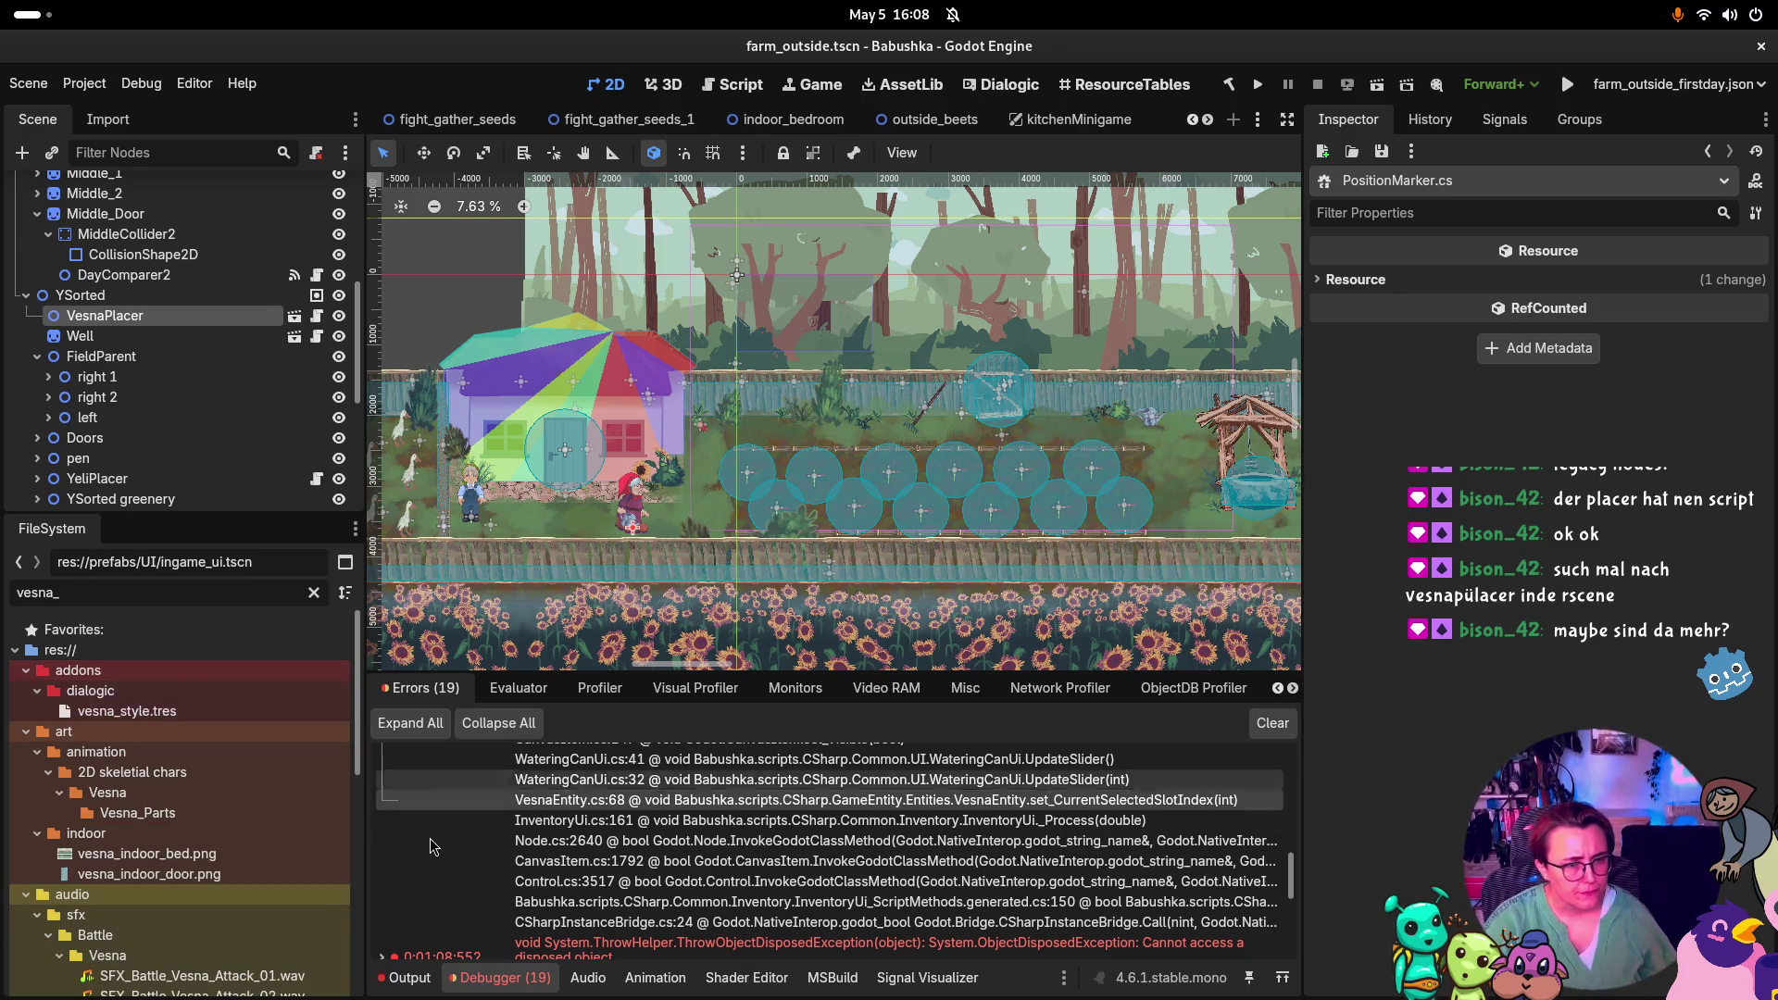
{"action": "scroll", "coordinate": [197, 781], "scroll_direction": "down", "scroll_amount": 5}
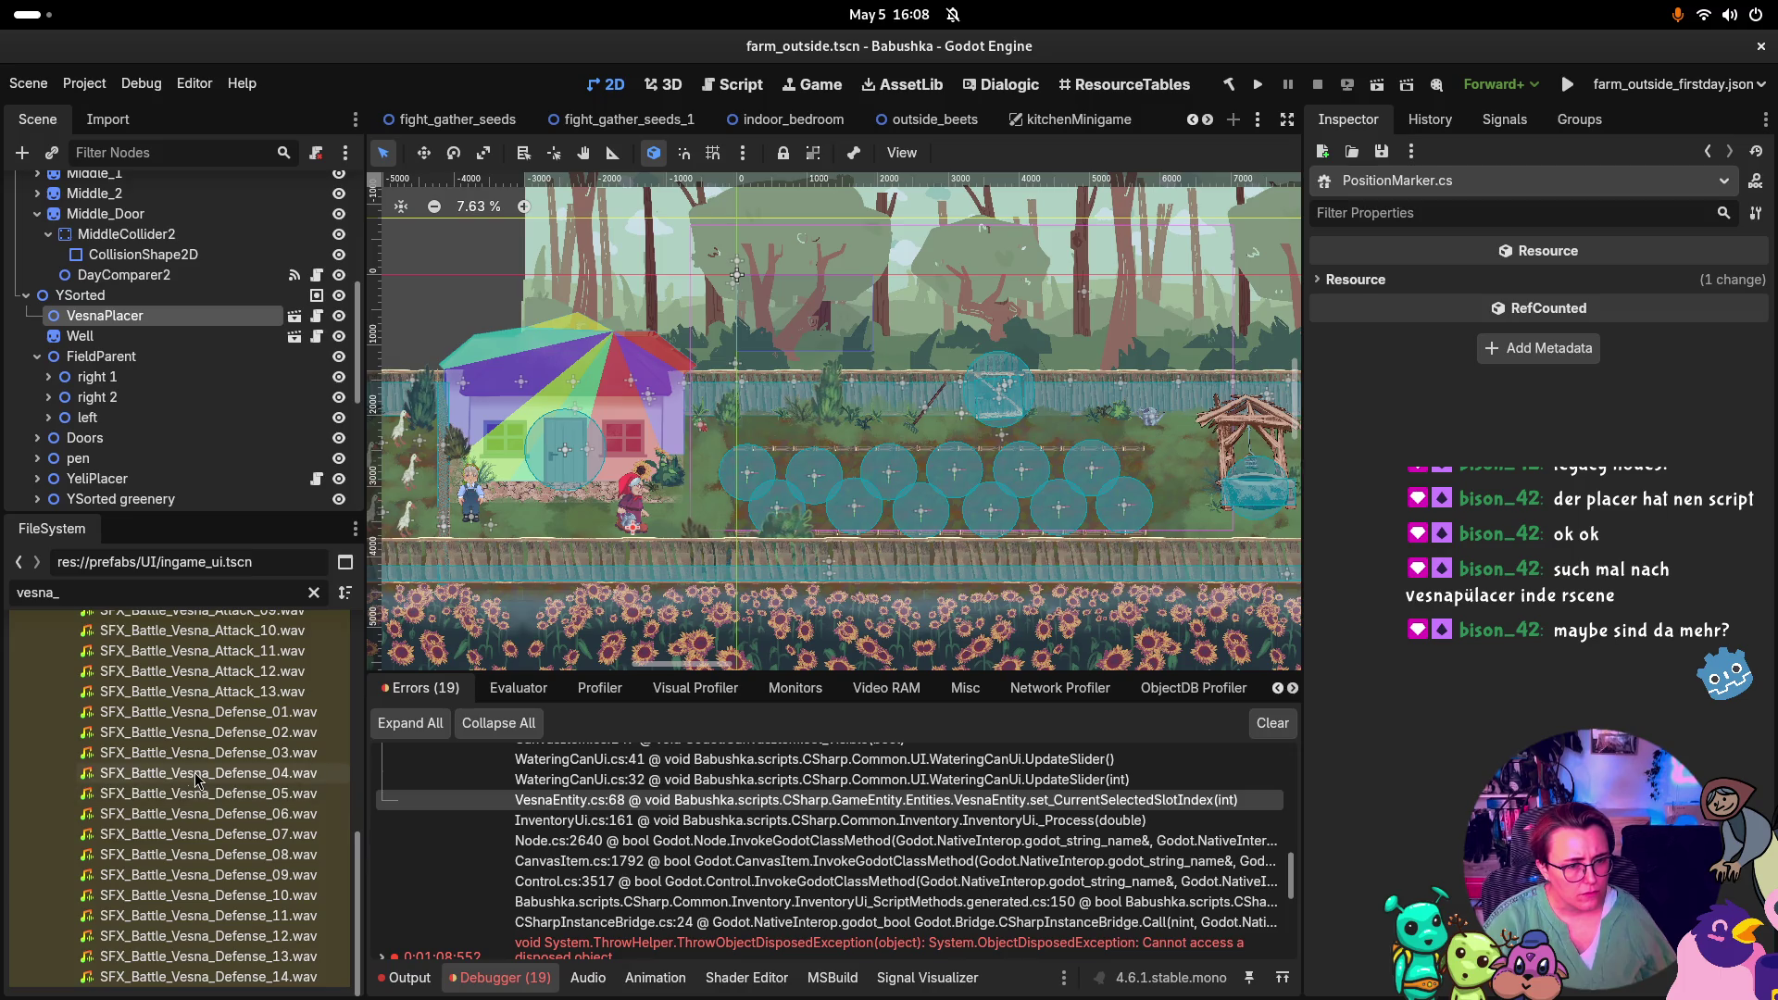
{"action": "scroll", "coordinate": [40, 884], "scroll_direction": "up", "scroll_amount": 10}
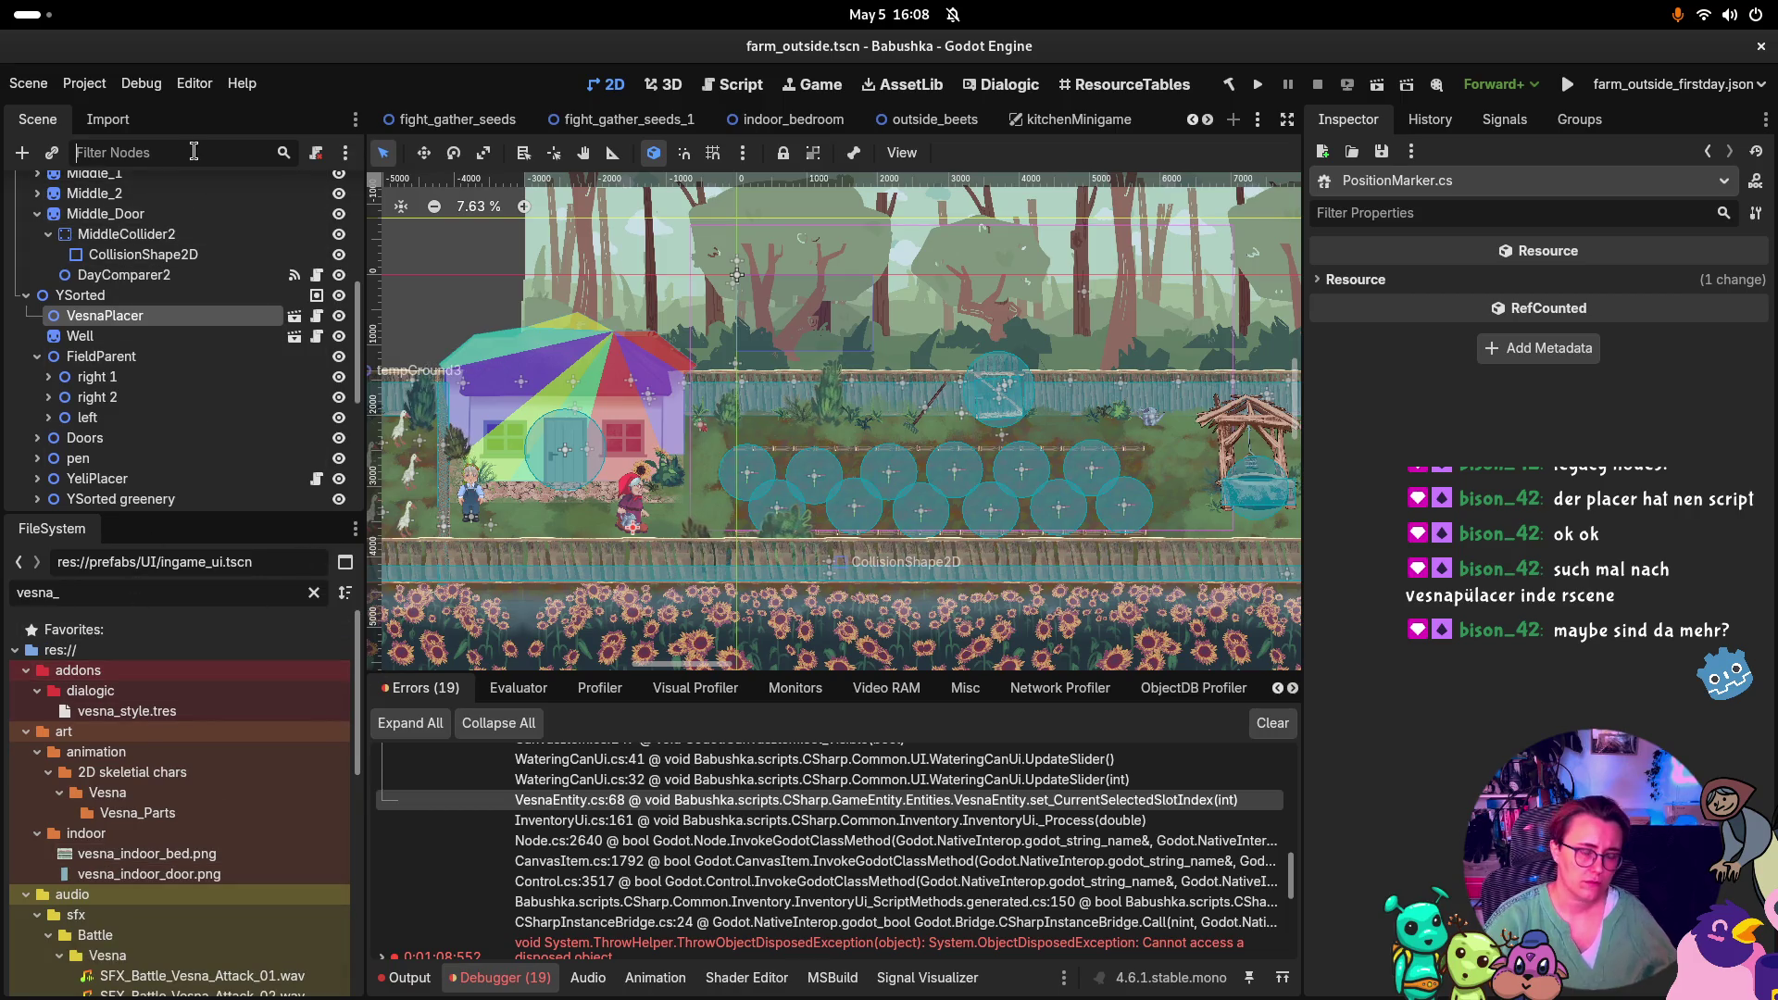
Filter the scene tree to 'placer' and inspect YeliPlacer's properties and script
{"action": "type", "text": "placer"}
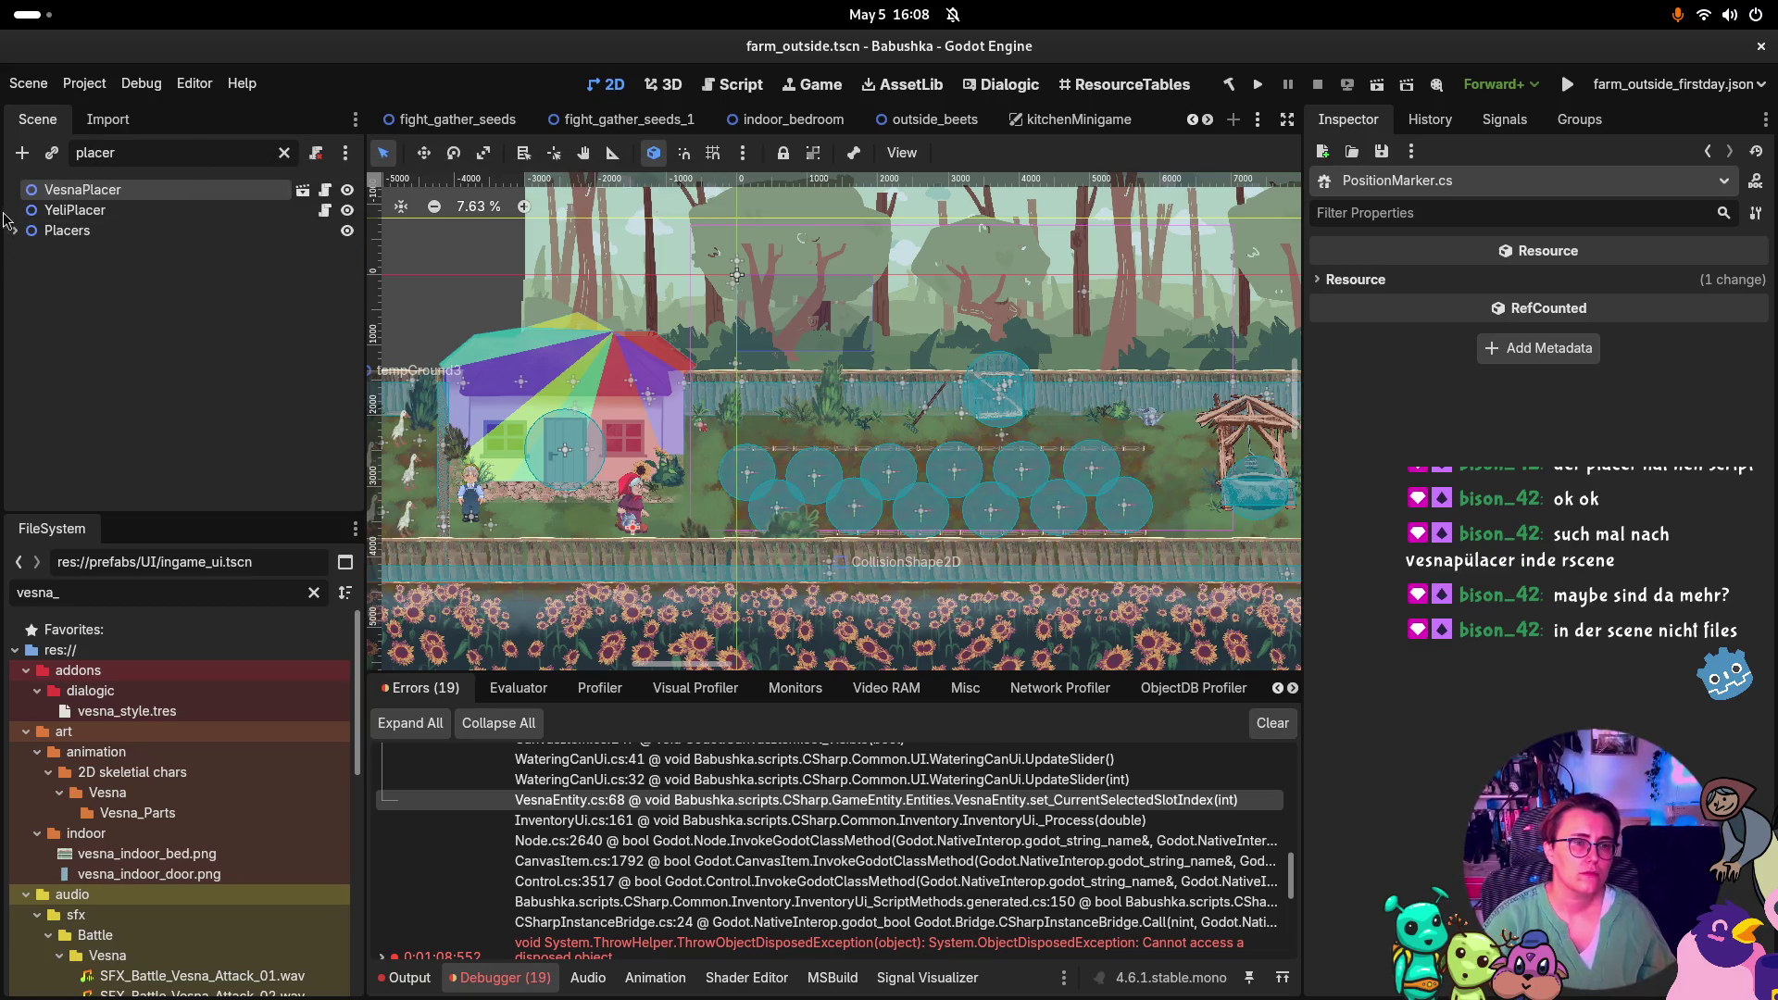
{"action": "left_click", "coordinate": [13, 230]}
{"action": "scroll", "coordinate": [133, 274], "scroll_direction": "down", "scroll_amount": 3}
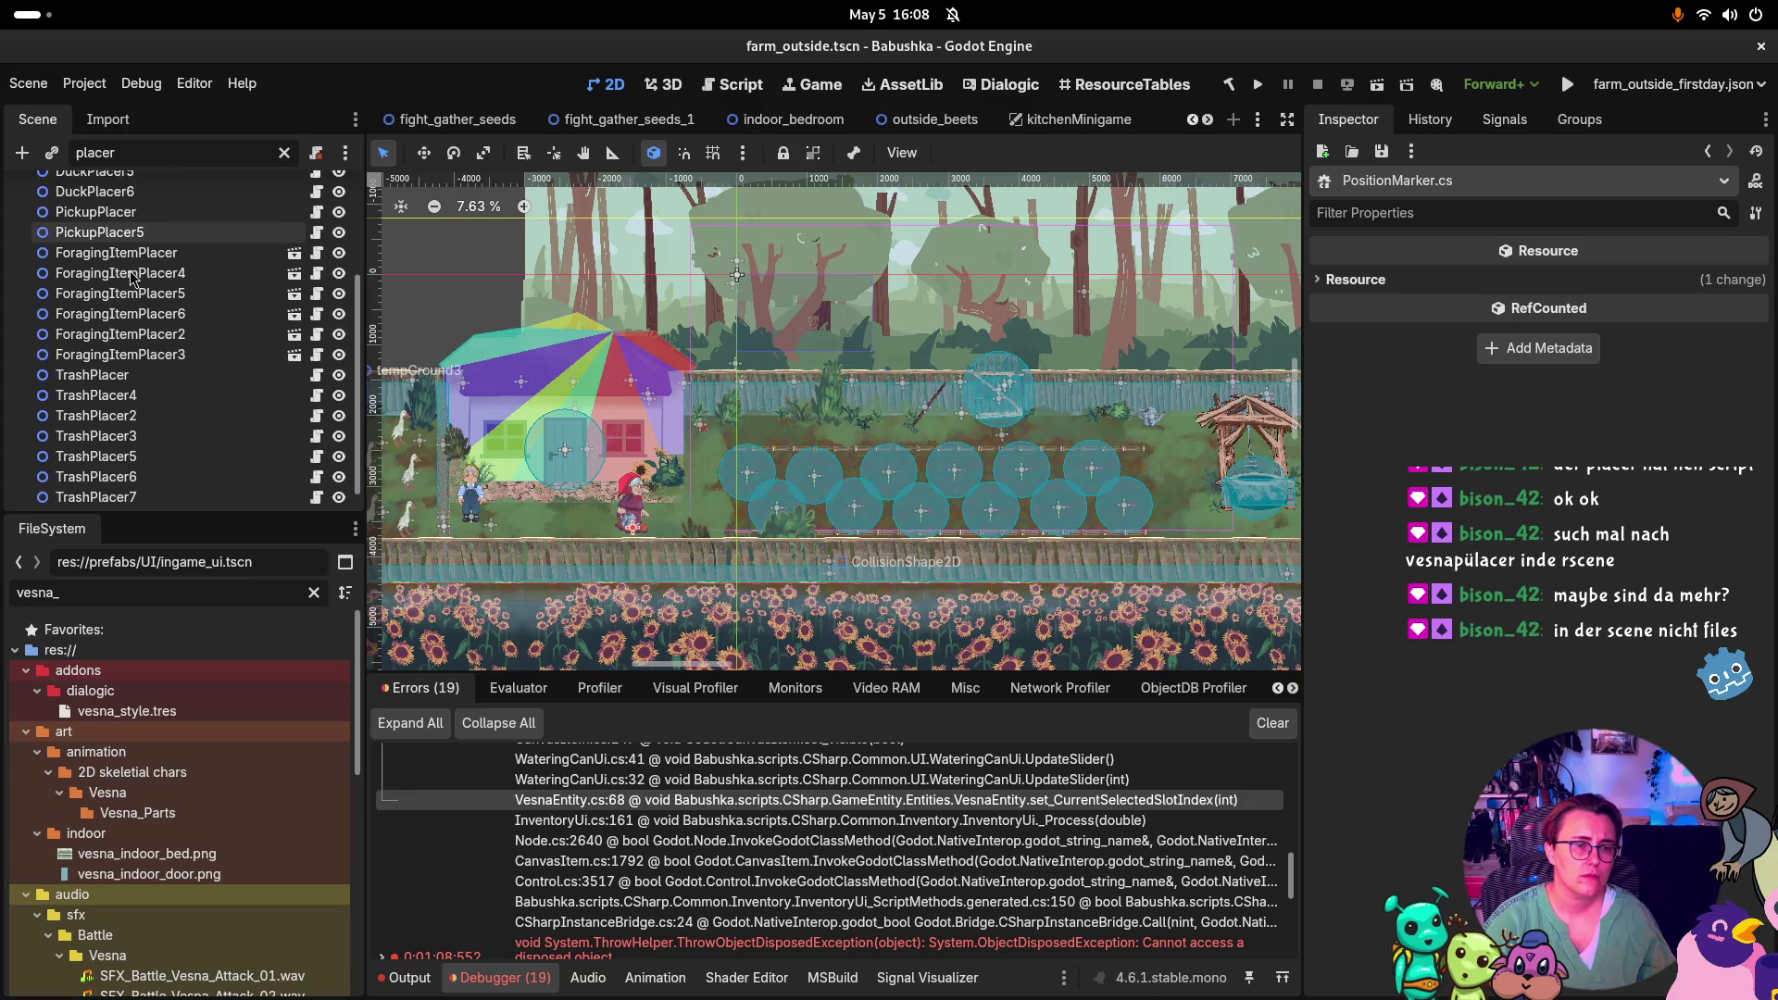
{"action": "scroll", "coordinate": [139, 287], "scroll_direction": "up", "scroll_amount": 3}
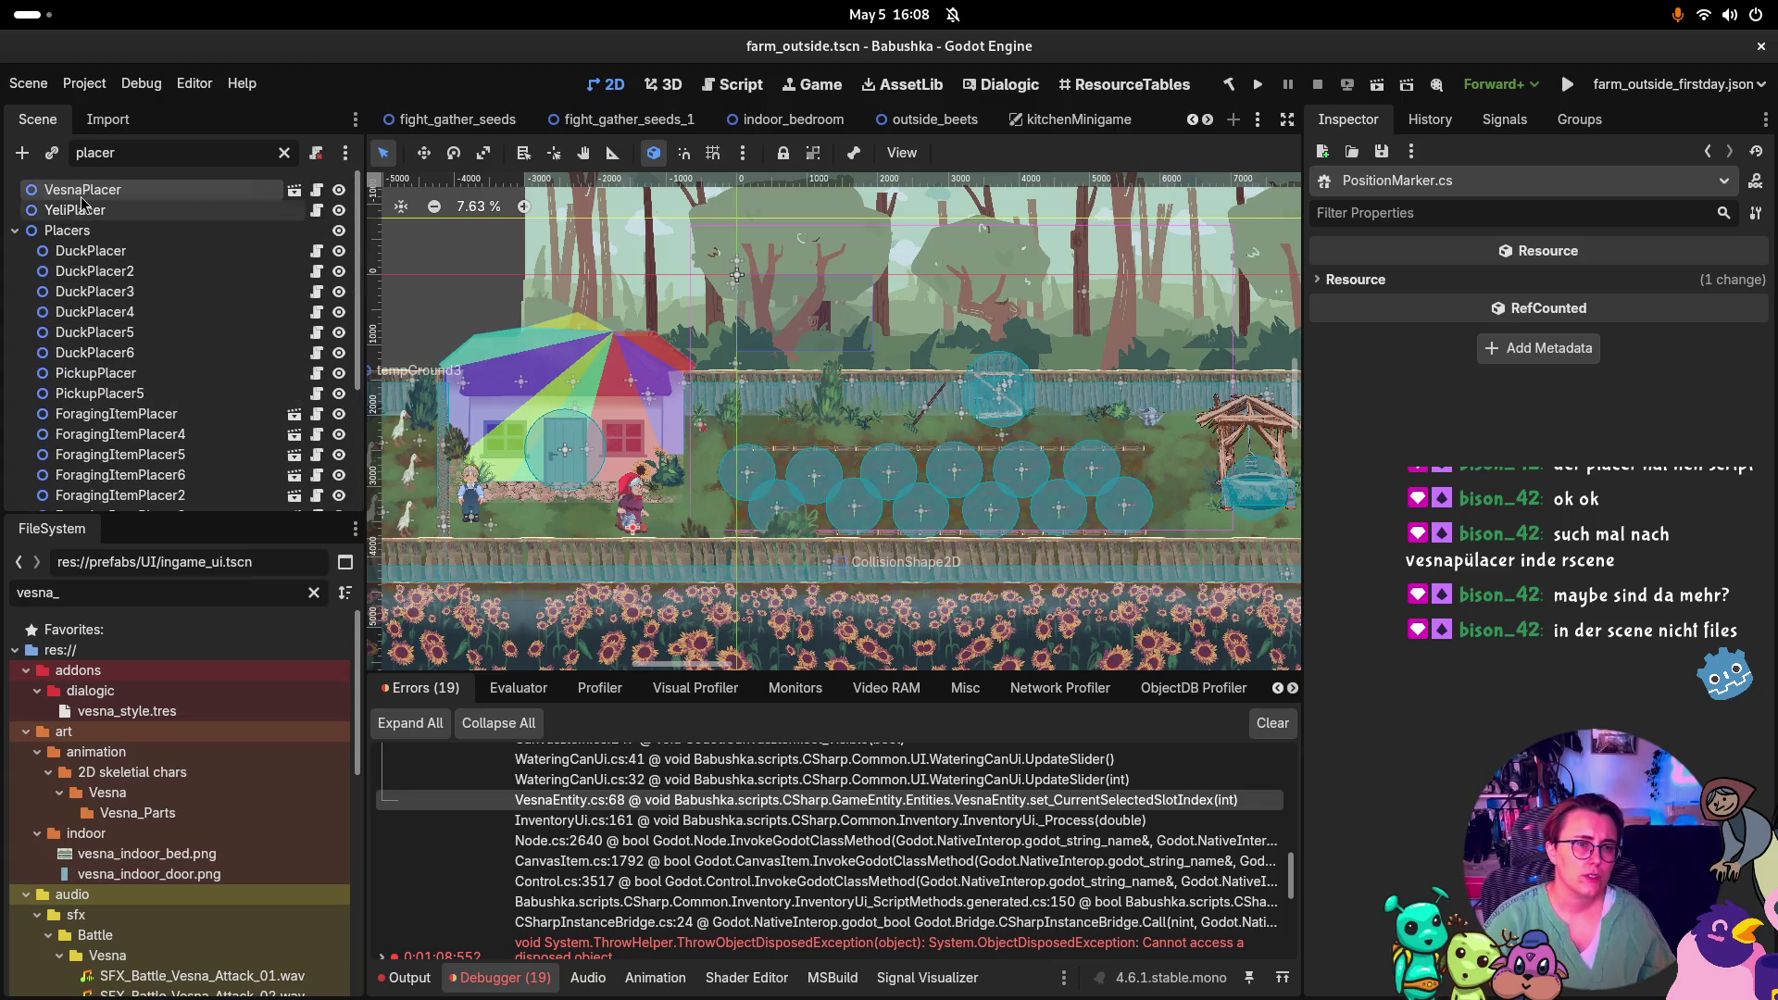
{"action": "left_click", "coordinate": [82, 205]}
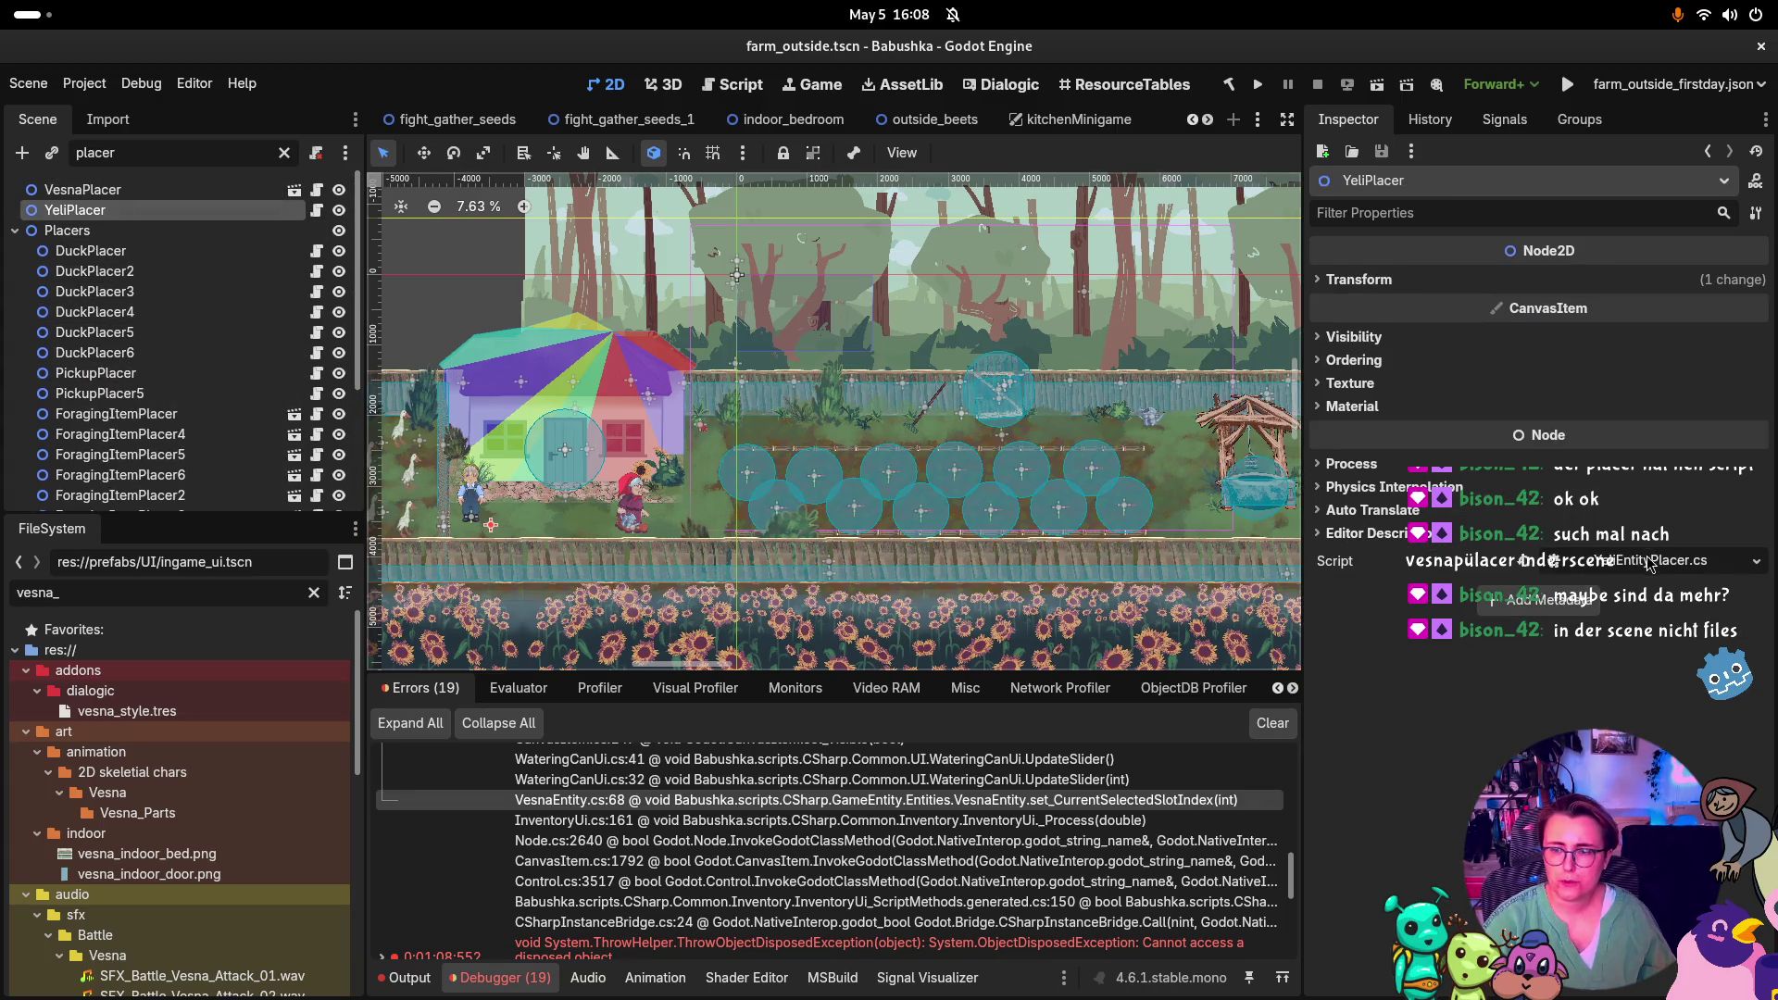
{"action": "left_click", "coordinate": [15, 230]}
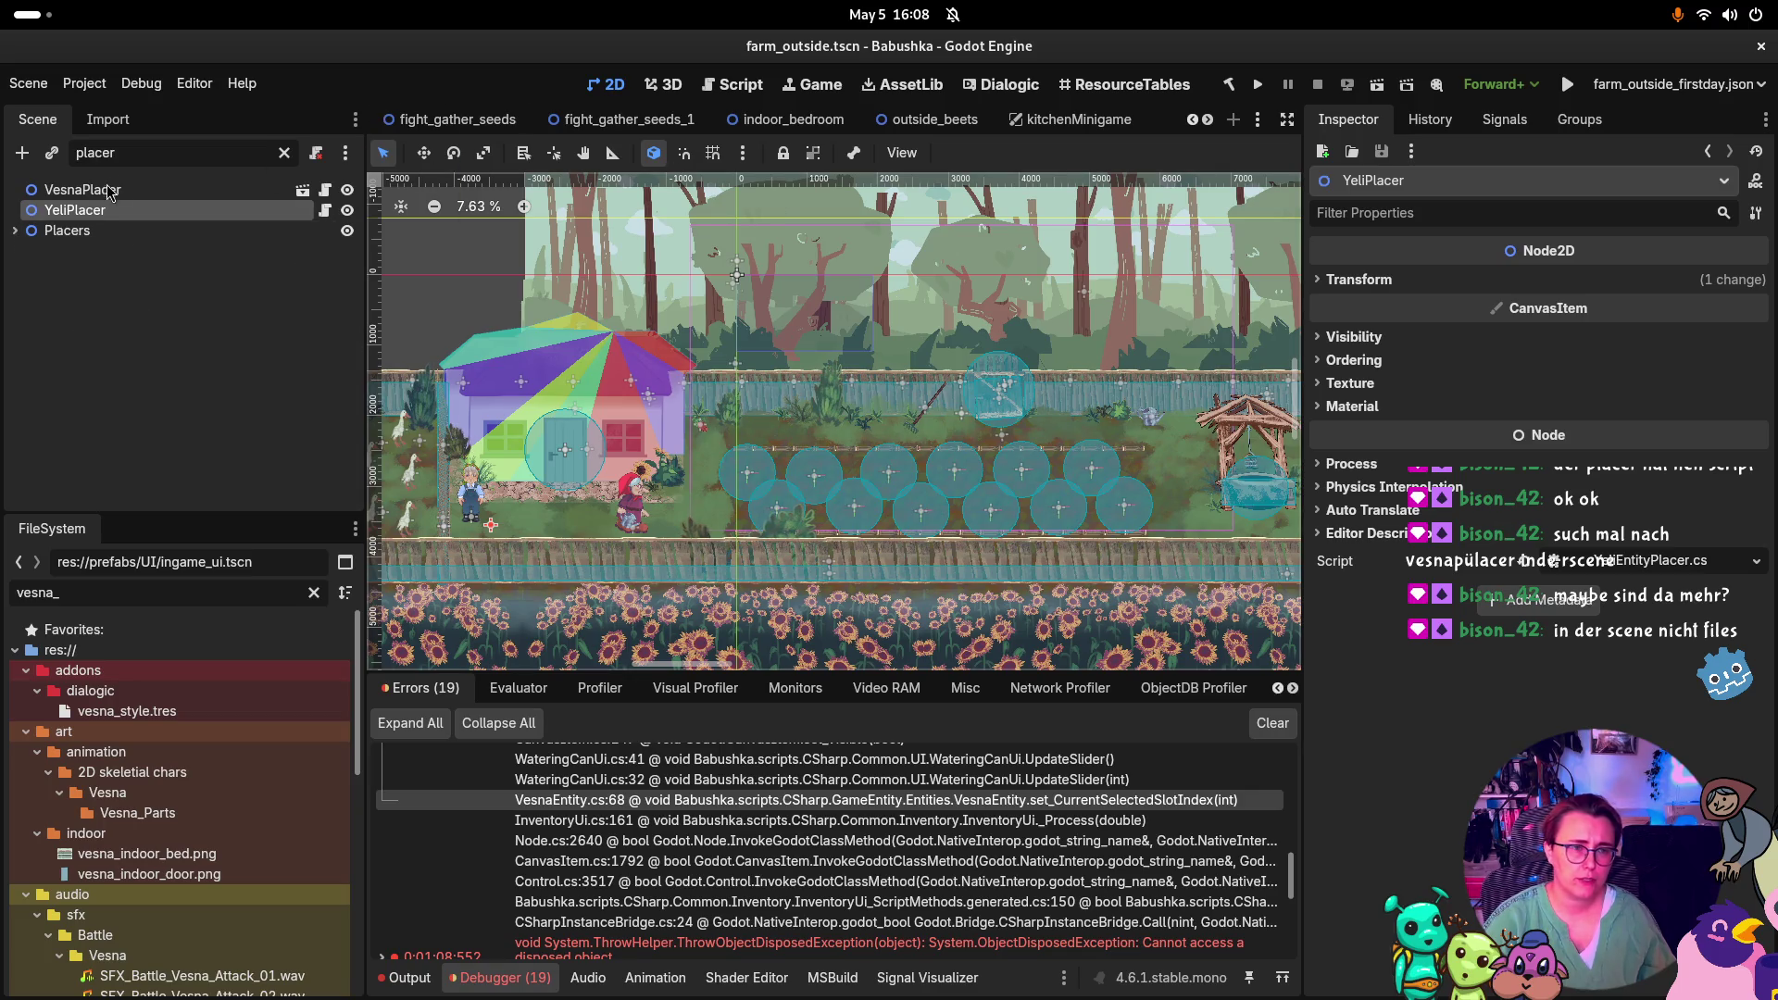
Filter project files to 'first' and open the first_night scene
{"action": "double_click", "coordinate": [168, 593]}
{"action": "type", "text": "first"}
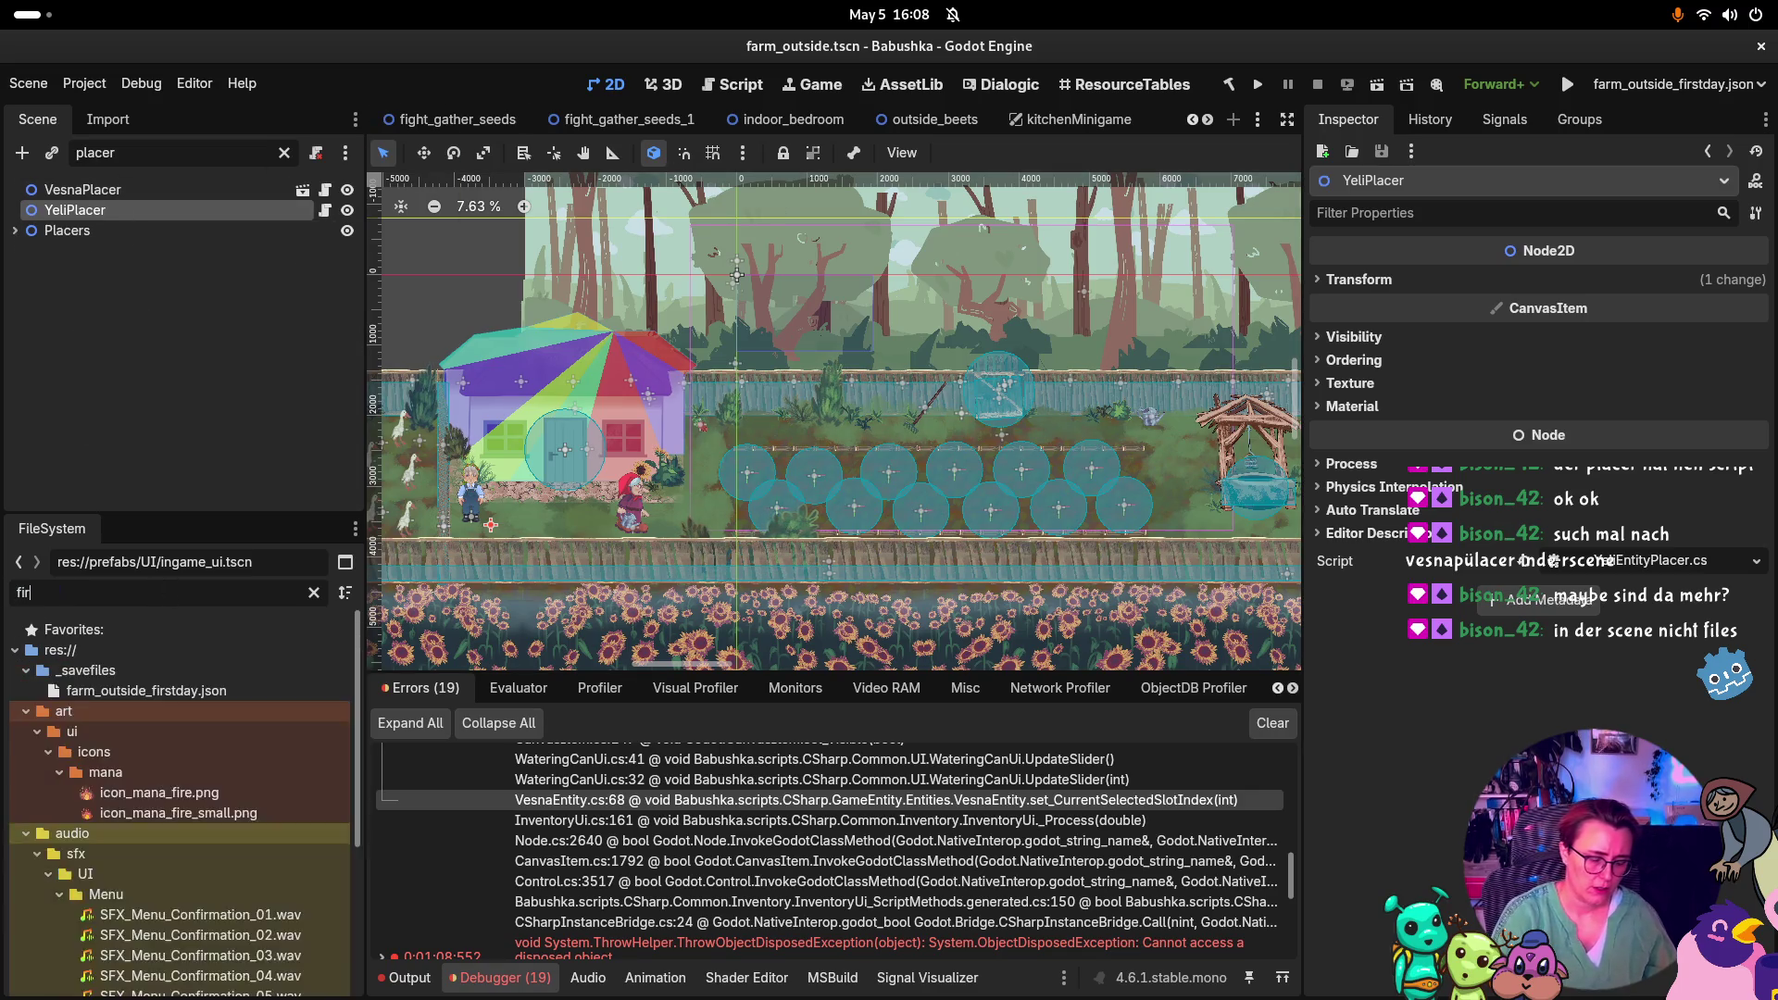
{"action": "double_click", "coordinate": [122, 793]}
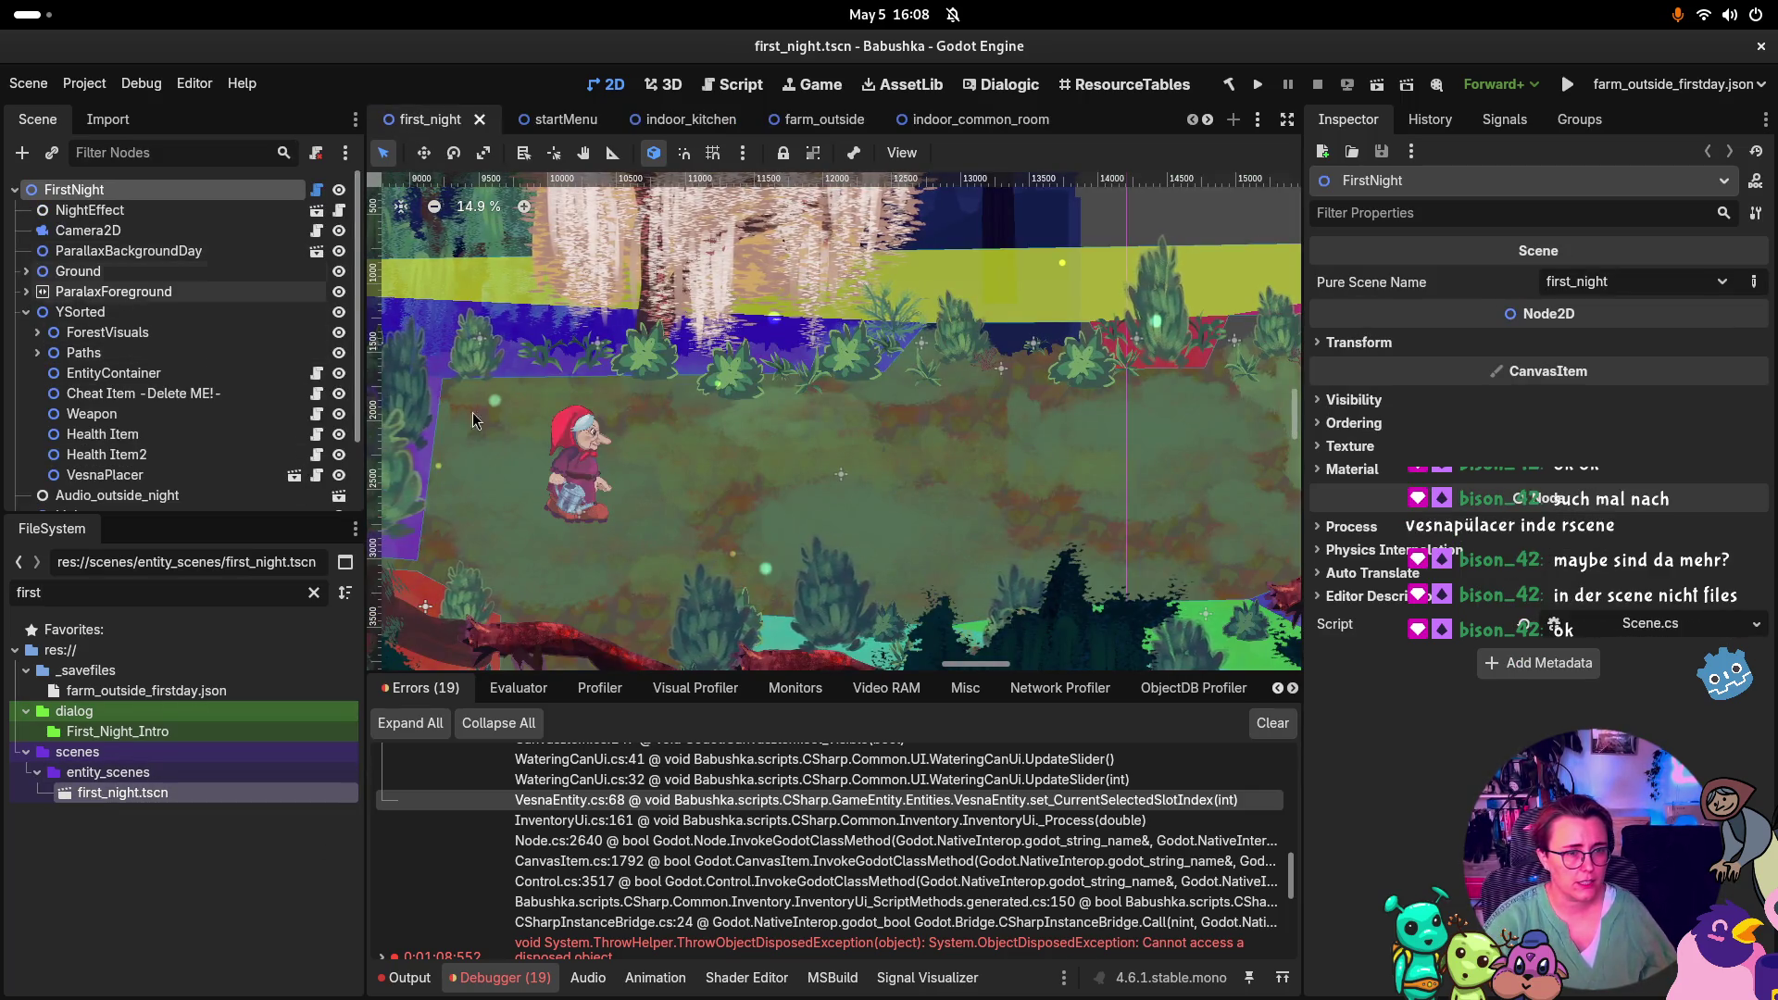
Pick the VesnaPlacer node at the character's spot using List Select
{"action": "left_click", "coordinate": [524, 151]}
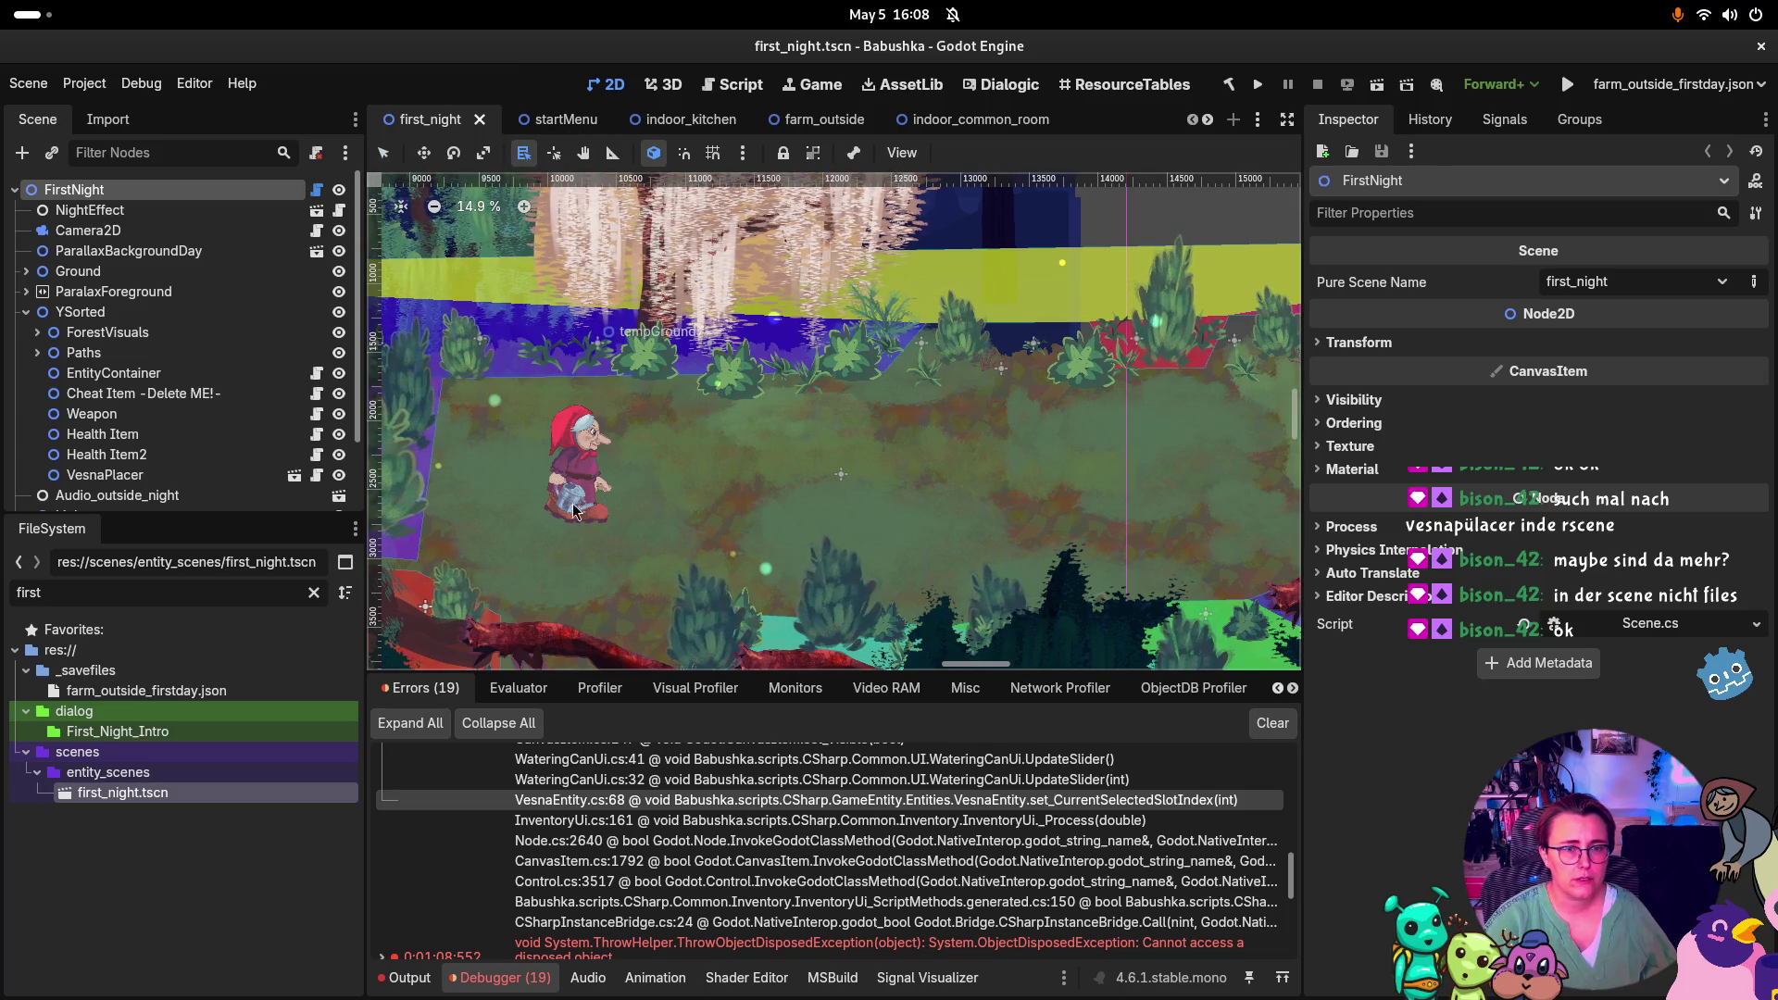
{"action": "left_click", "coordinate": [576, 474]}
{"action": "left_click", "coordinate": [663, 490]}
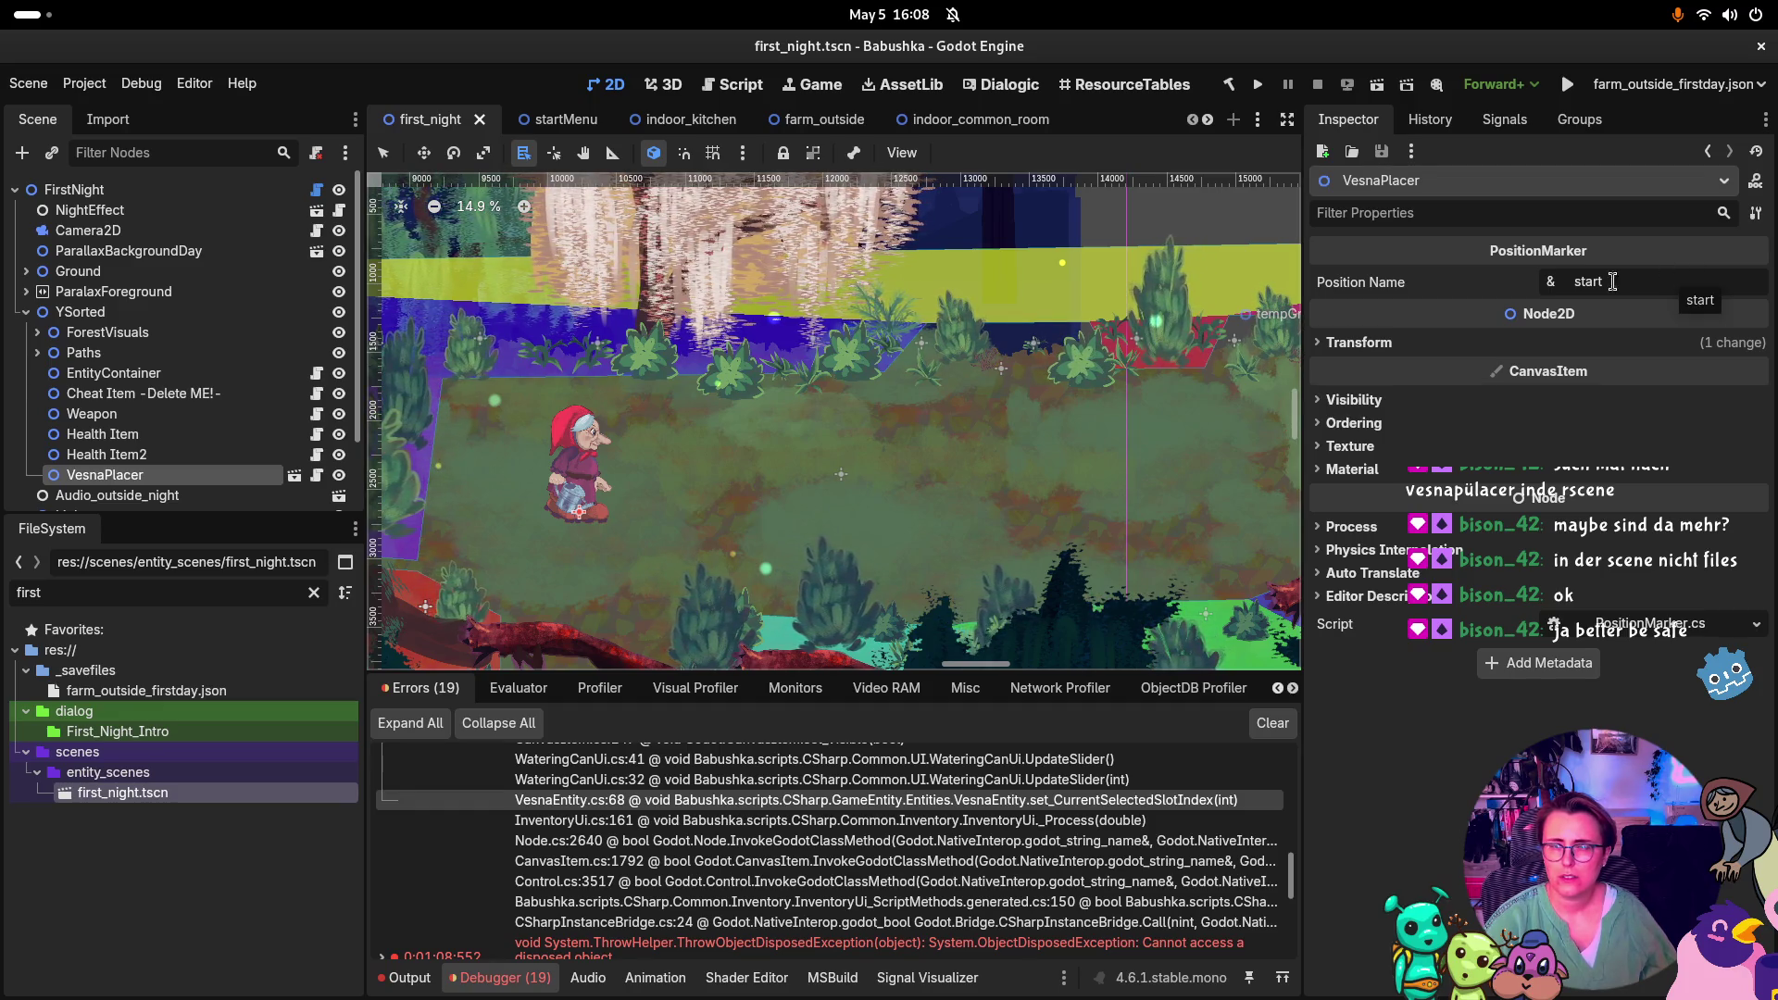
Undo an accidental rescale of VesnaPlacer and open VesnaPlacer.tscn, selecting its root node
{"action": "right_click", "coordinate": [585, 466], "text": "alt"}
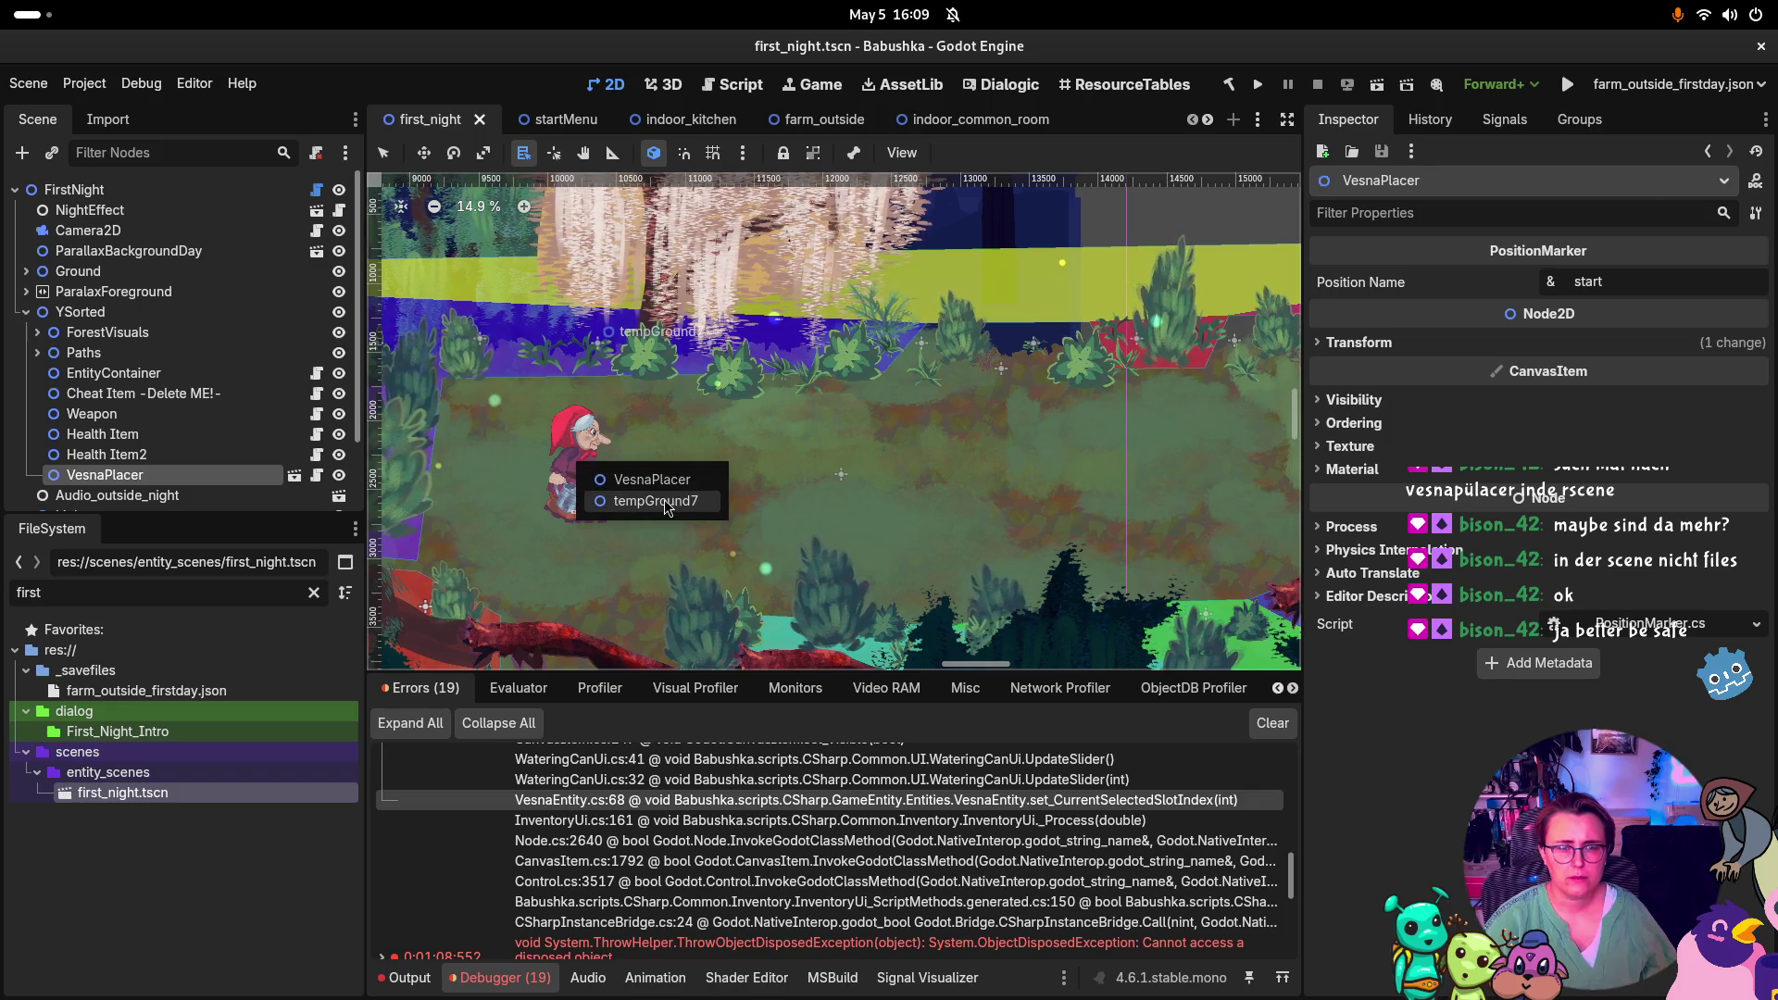
{"action": "key", "text": "s"}
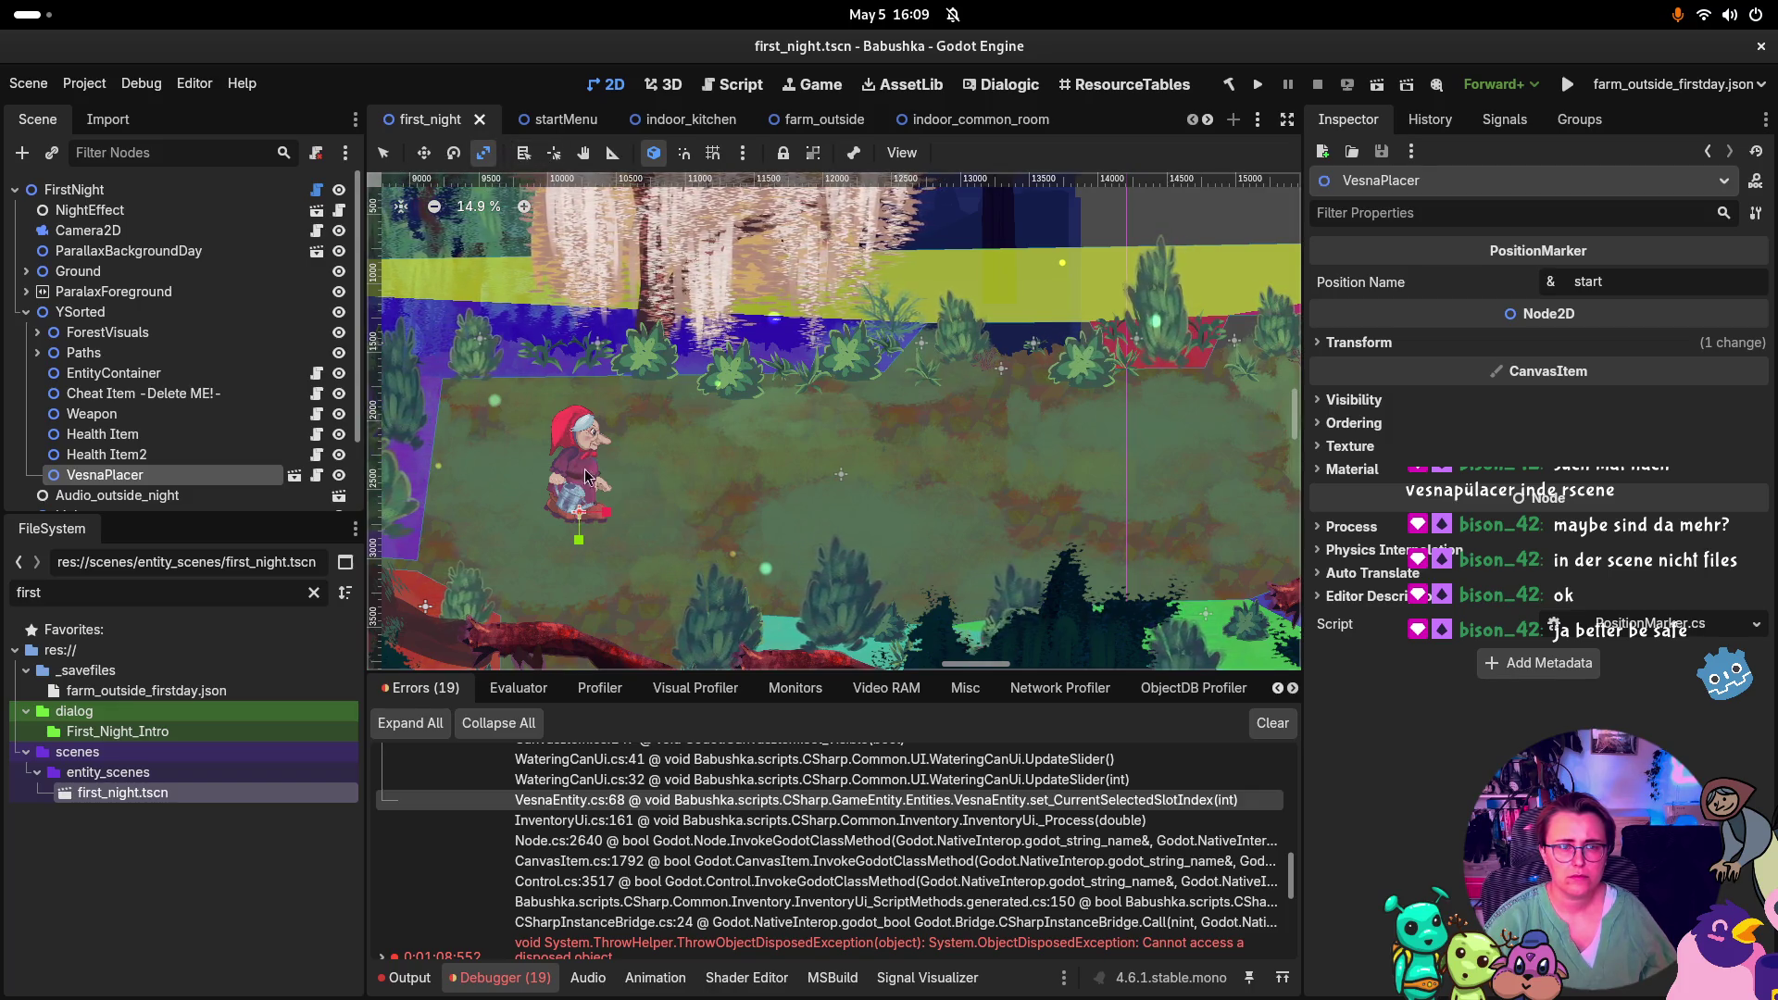
{"action": "left_click_drag", "start_coordinate": [581, 510], "coordinate": [578, 503]}
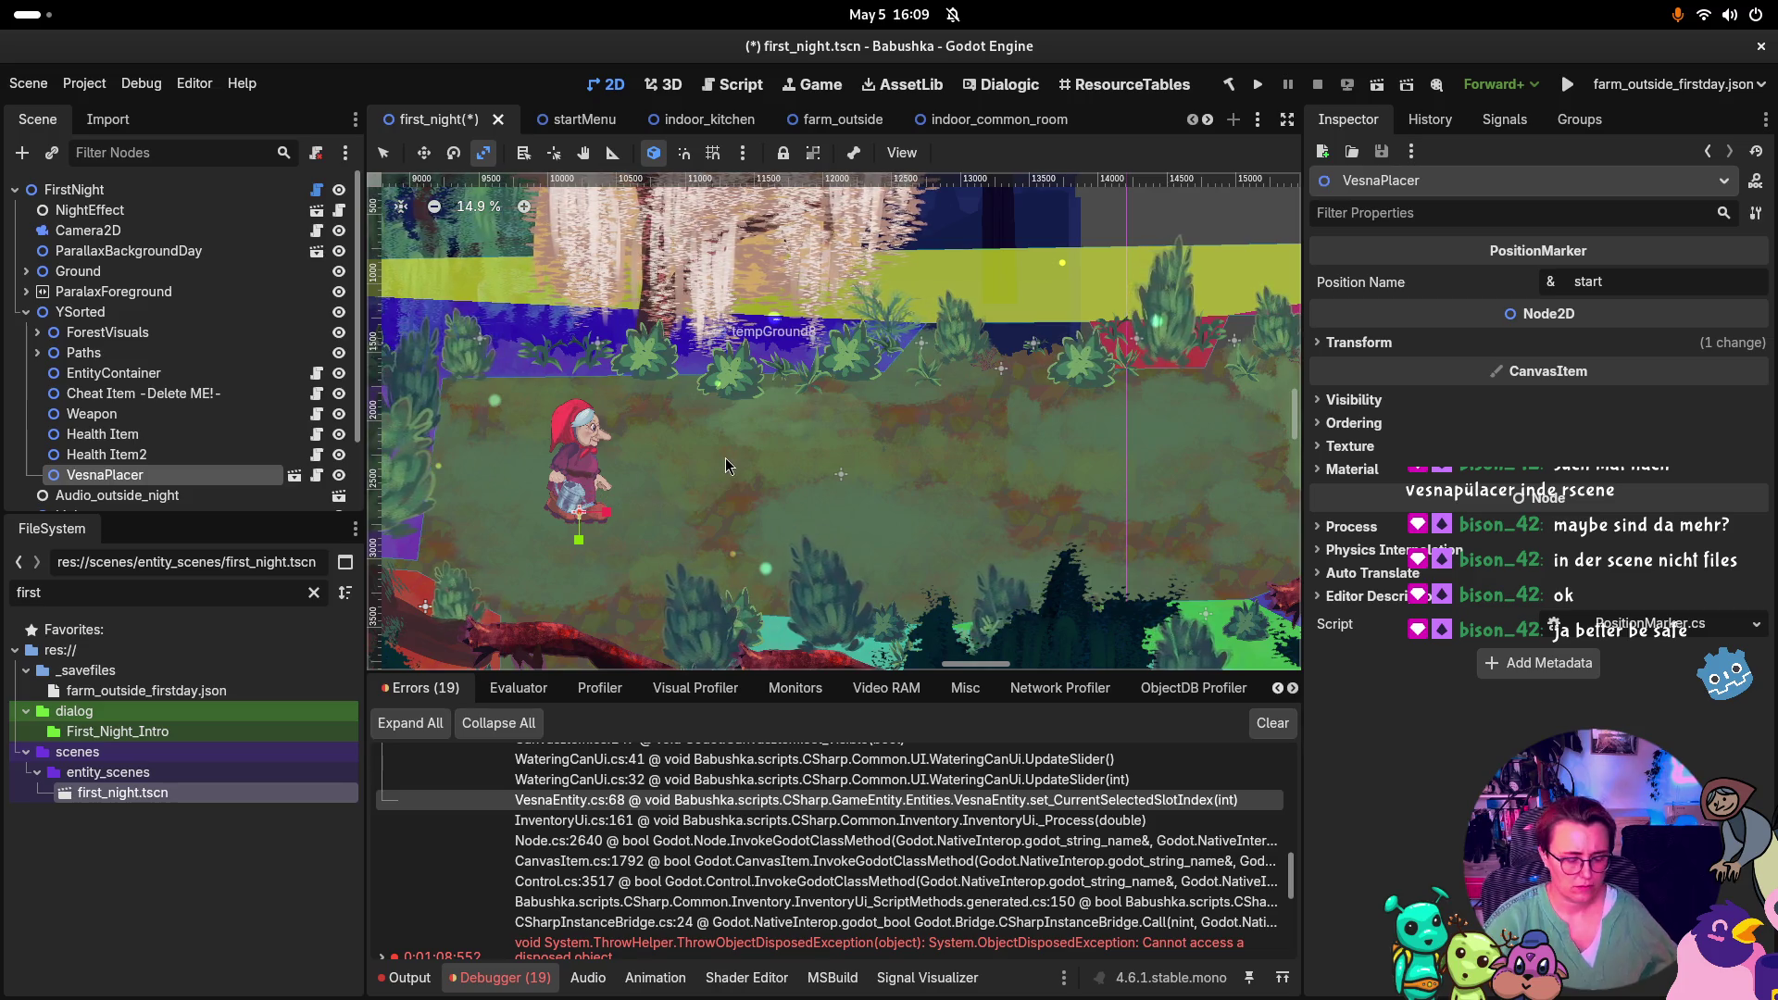
{"action": "key", "text": "ctrl+z"}
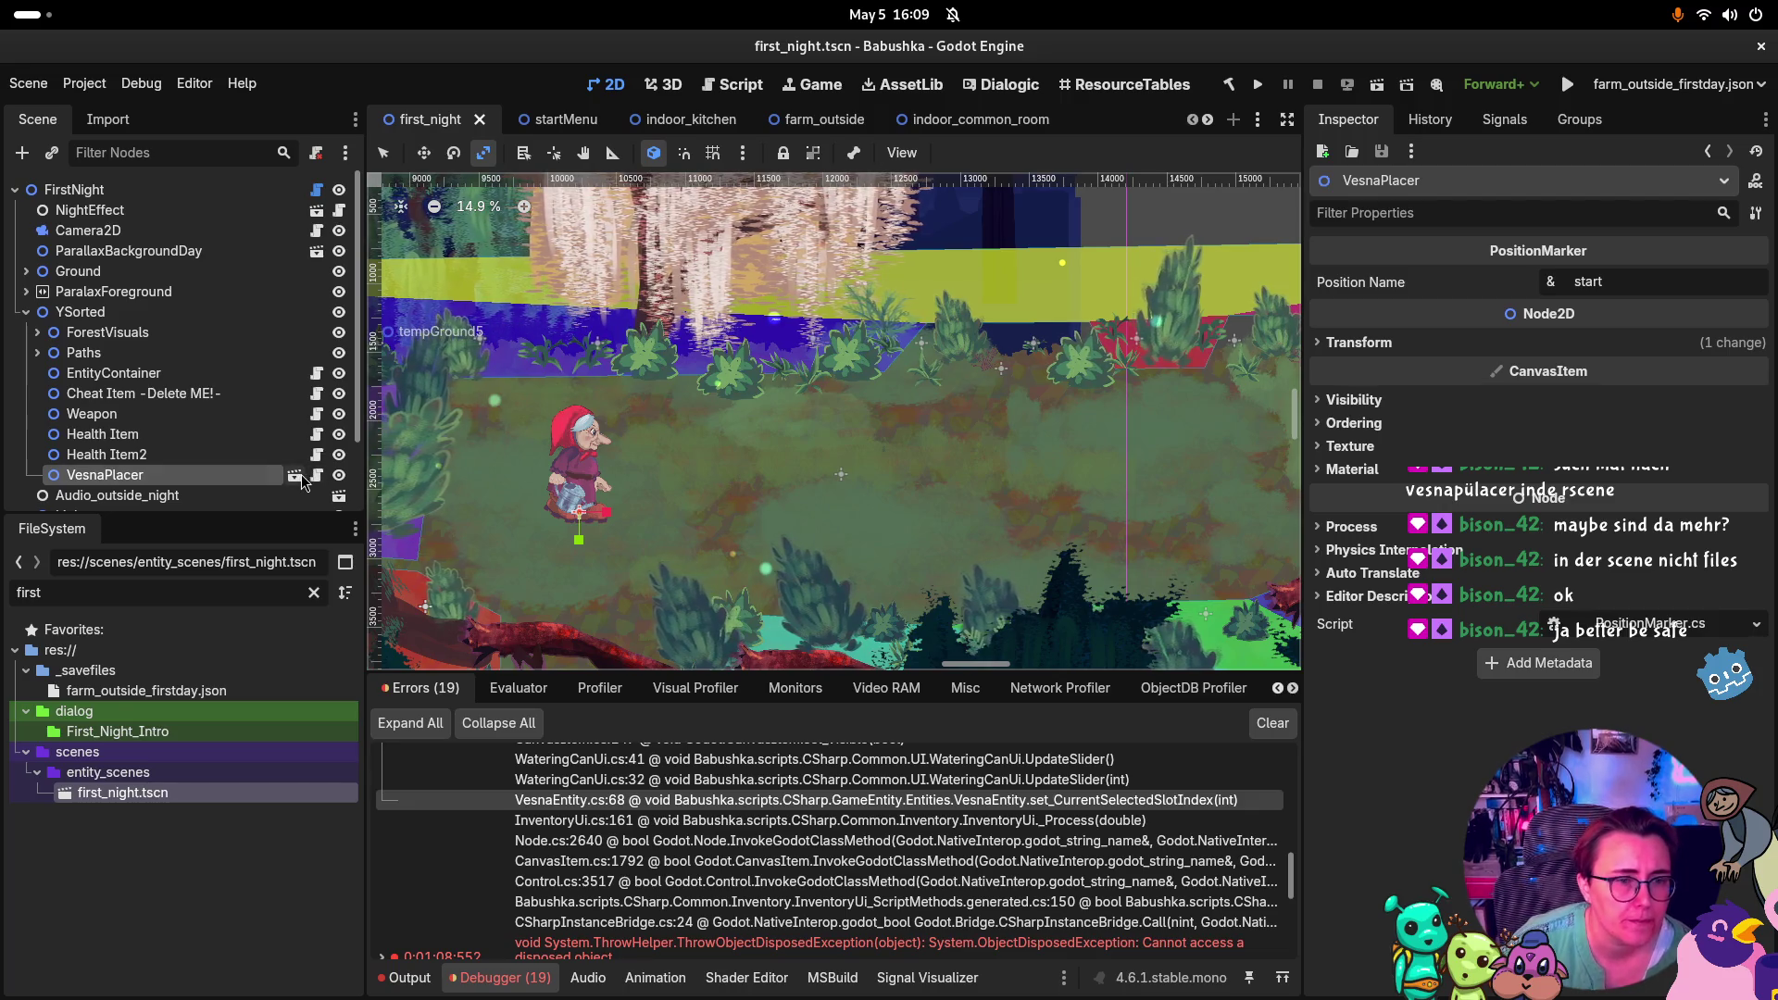
{"action": "left_click", "coordinate": [295, 475]}
{"action": "left_click", "coordinate": [118, 193]}
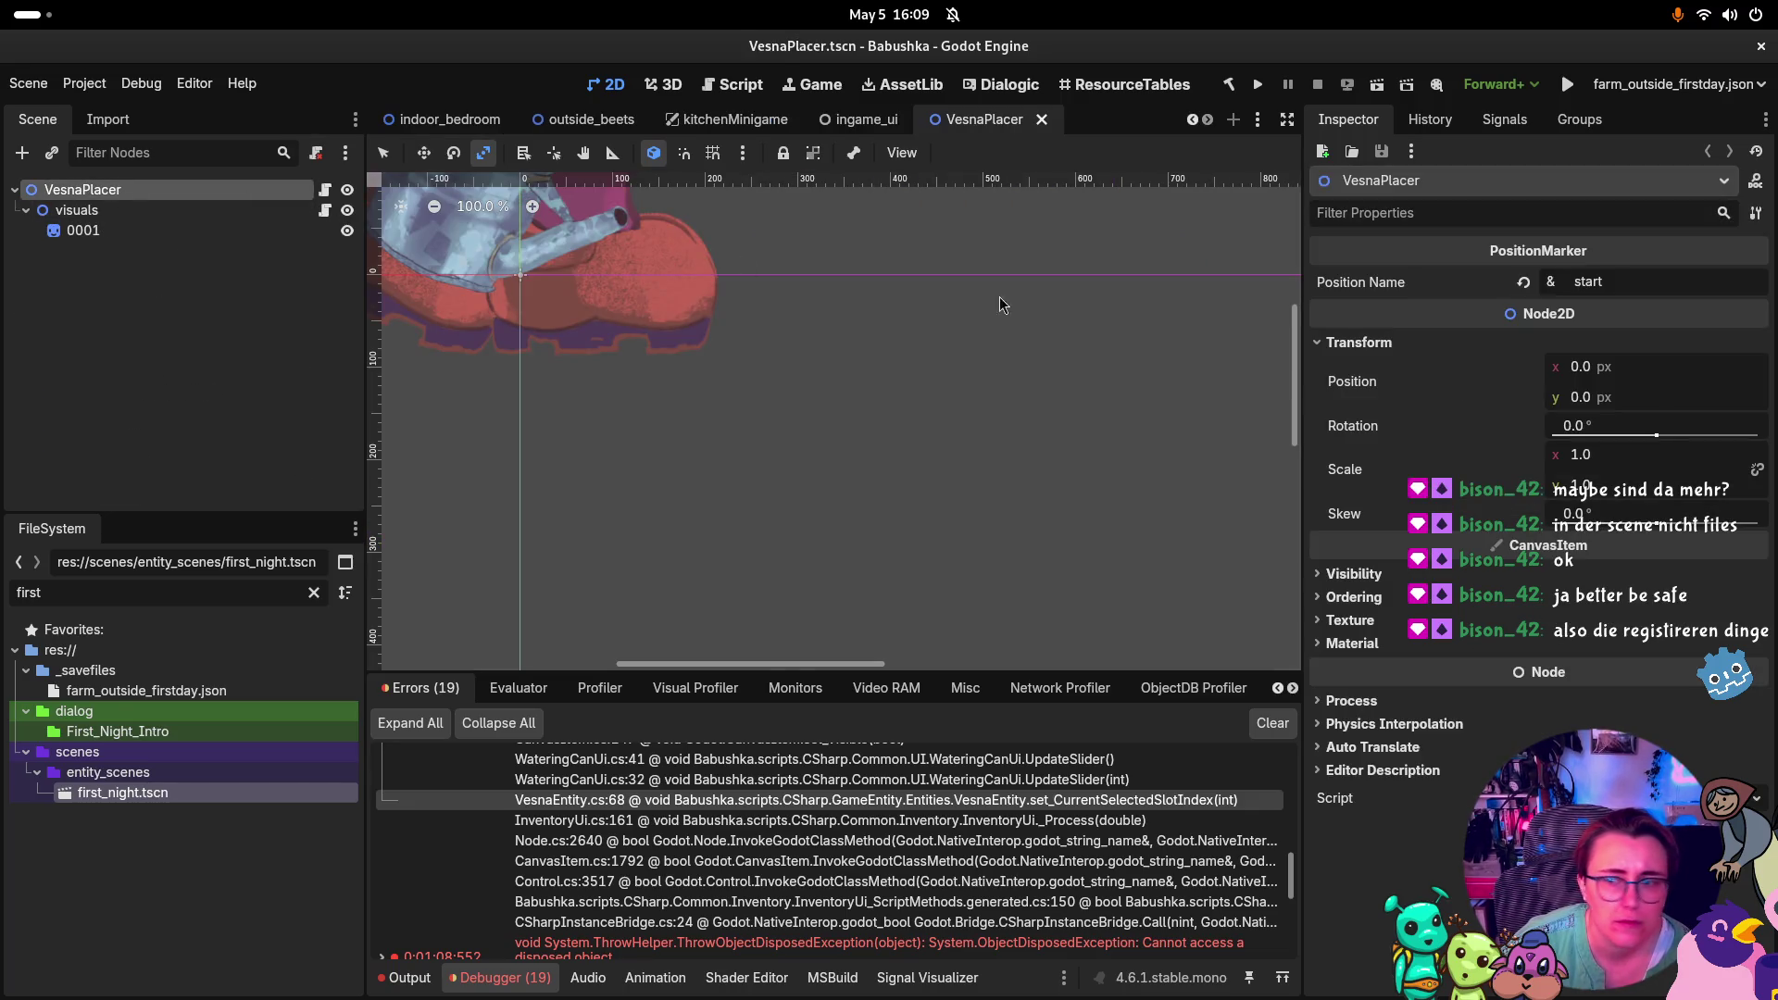
Check the visuals node's position, then select VesnaPlacer in the farm_outside scene
{"action": "left_click", "coordinate": [207, 206]}
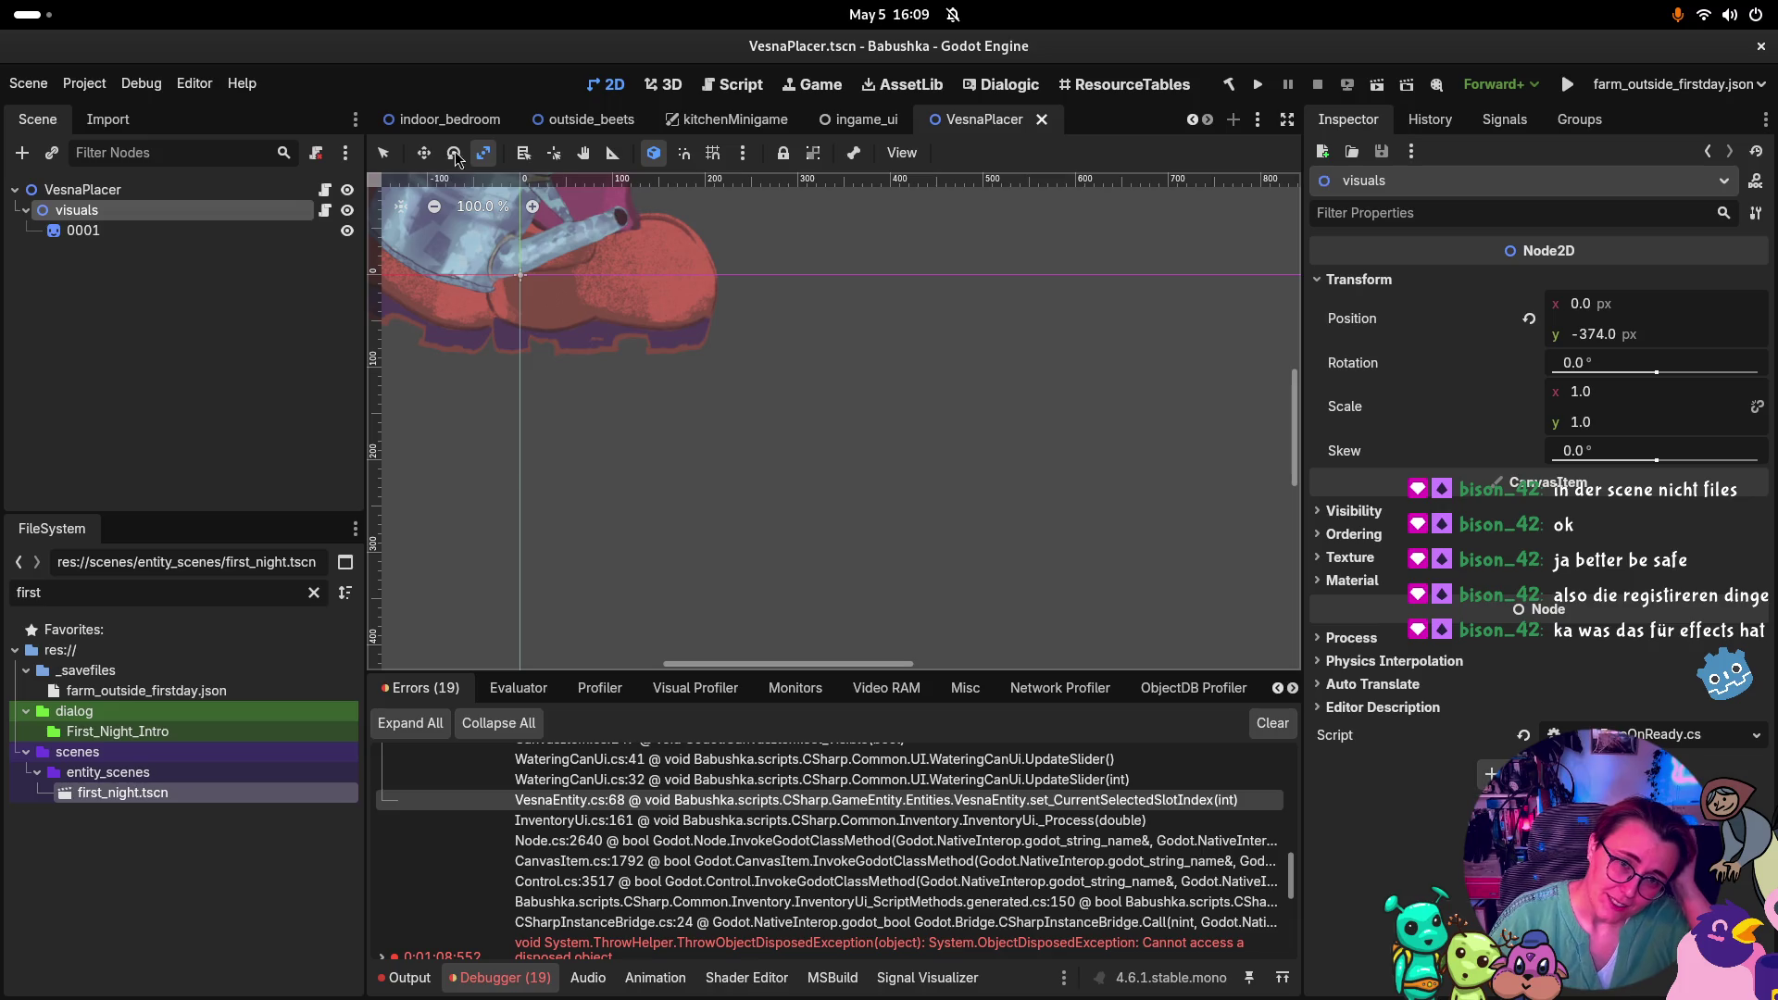
{"action": "scroll", "coordinate": [454, 122], "scroll_direction": "up", "scroll_amount": 5}
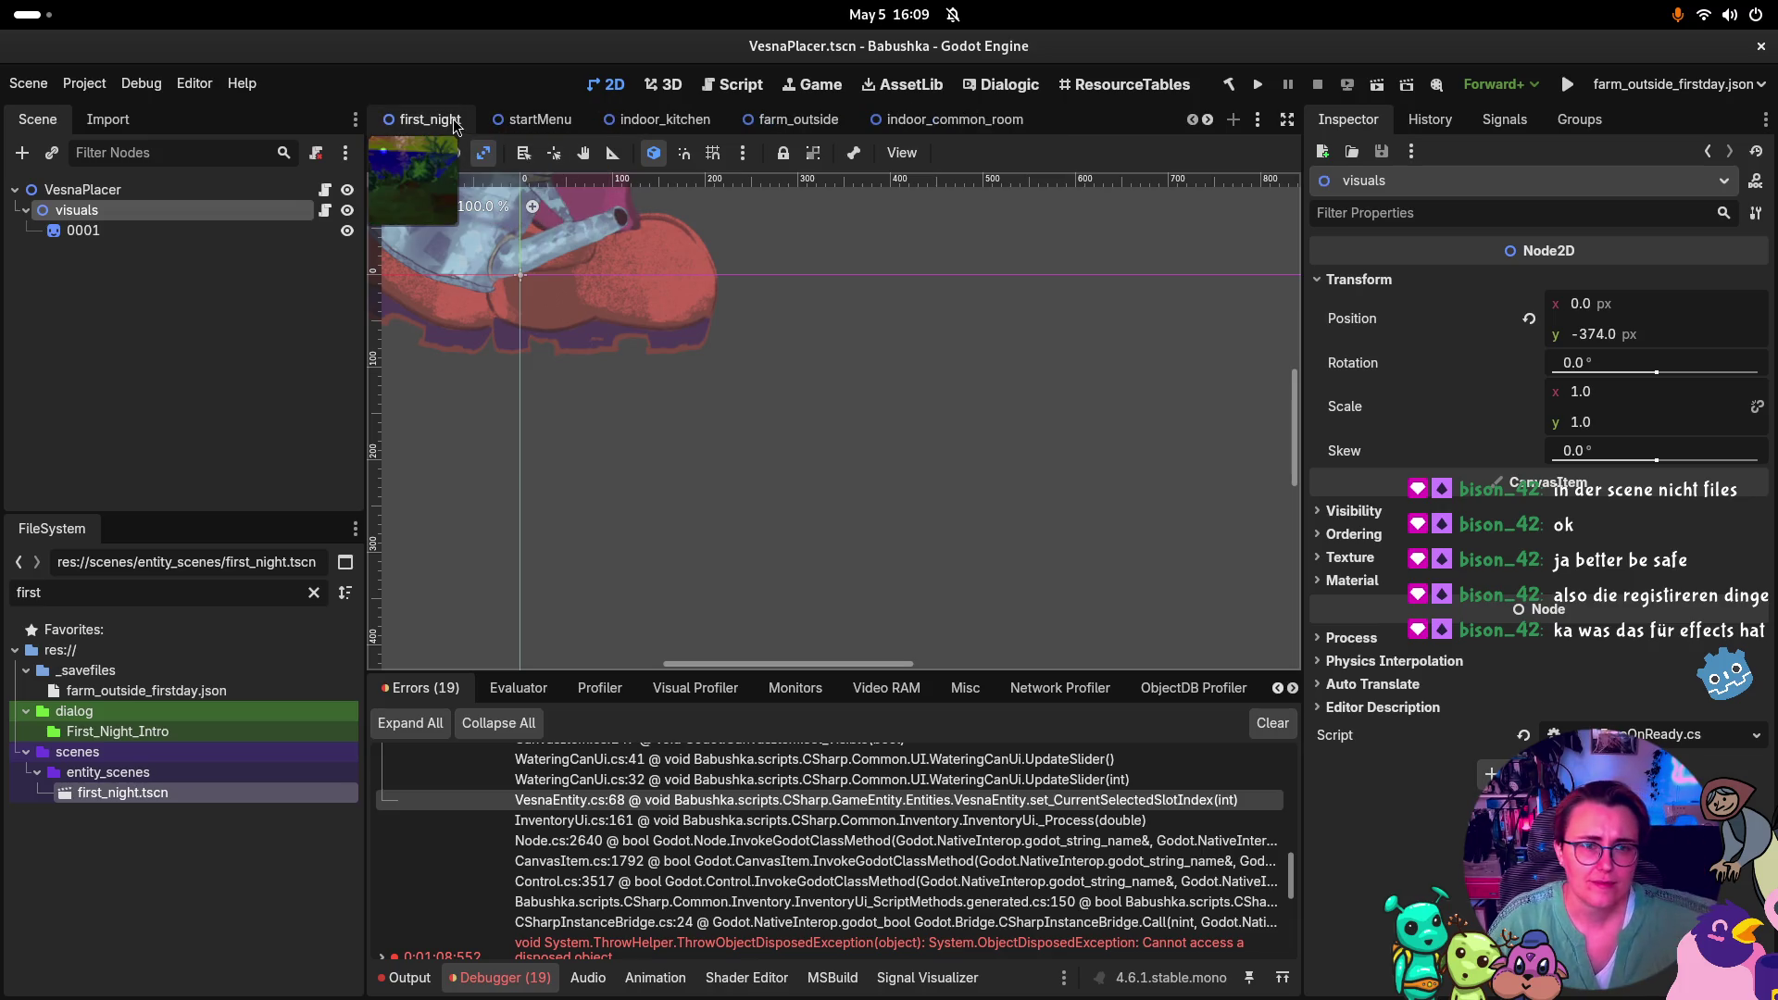
{"action": "left_click", "coordinate": [815, 118]}
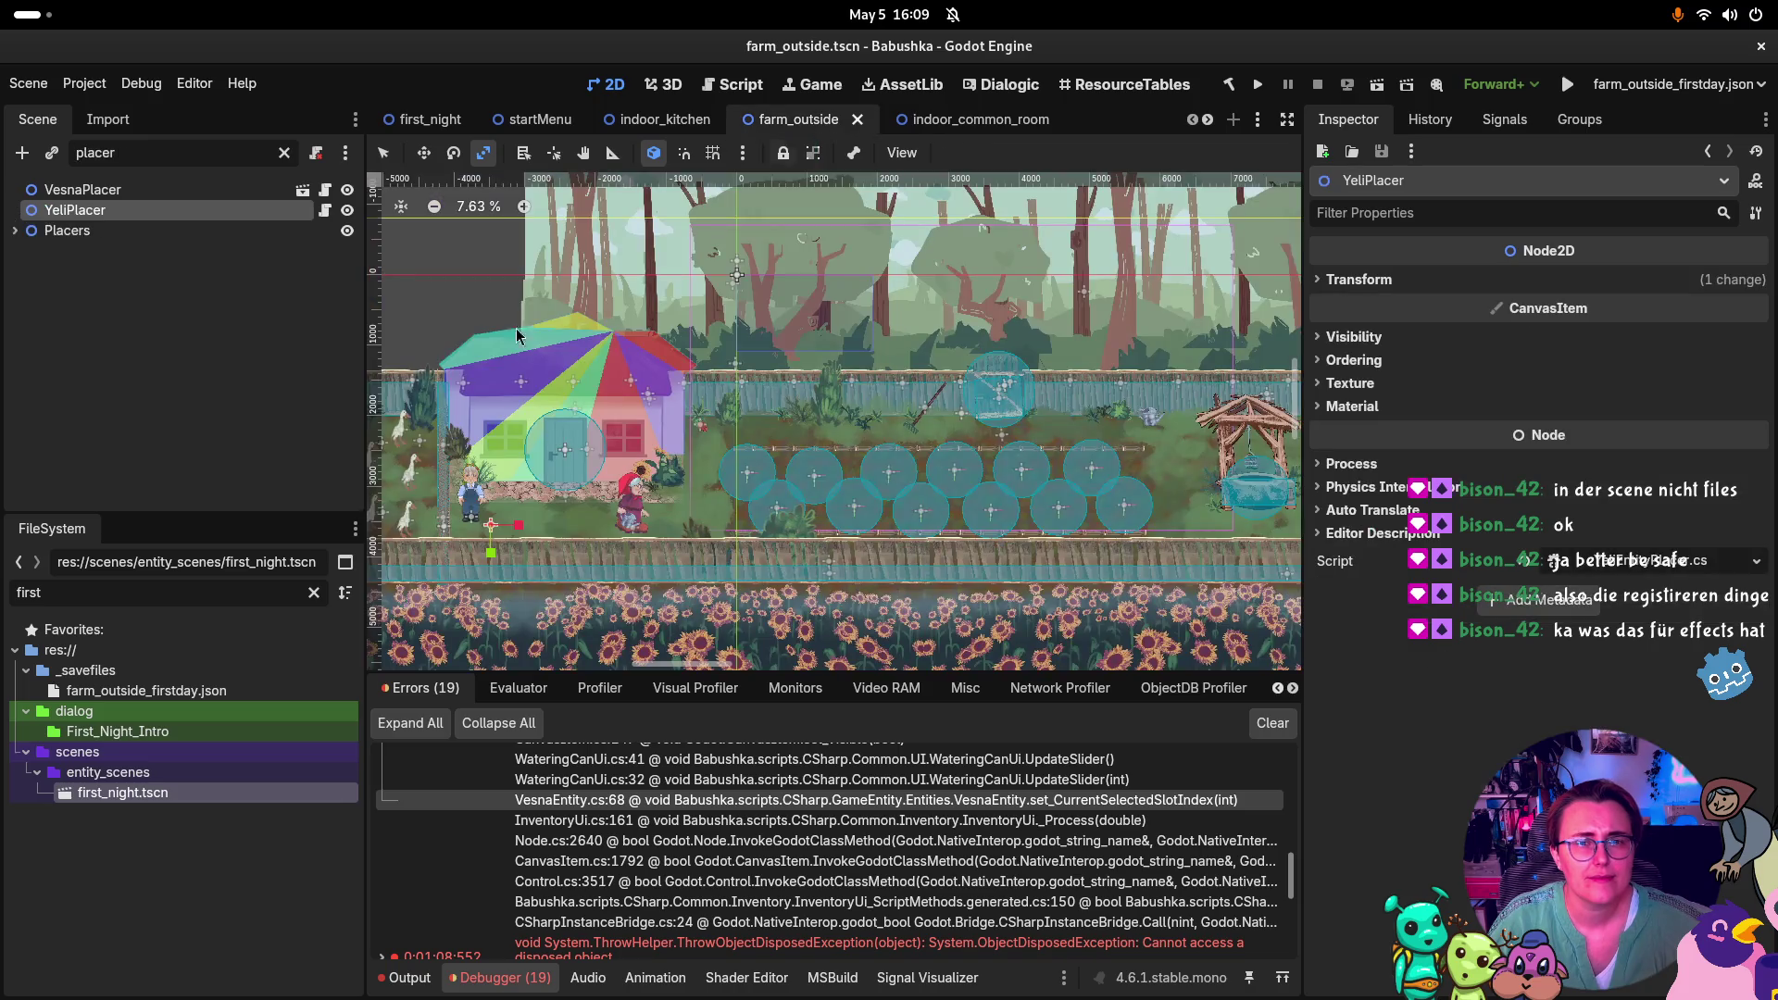
{"action": "left_click", "coordinate": [159, 191]}
{"action": "left_click", "coordinate": [284, 153]}
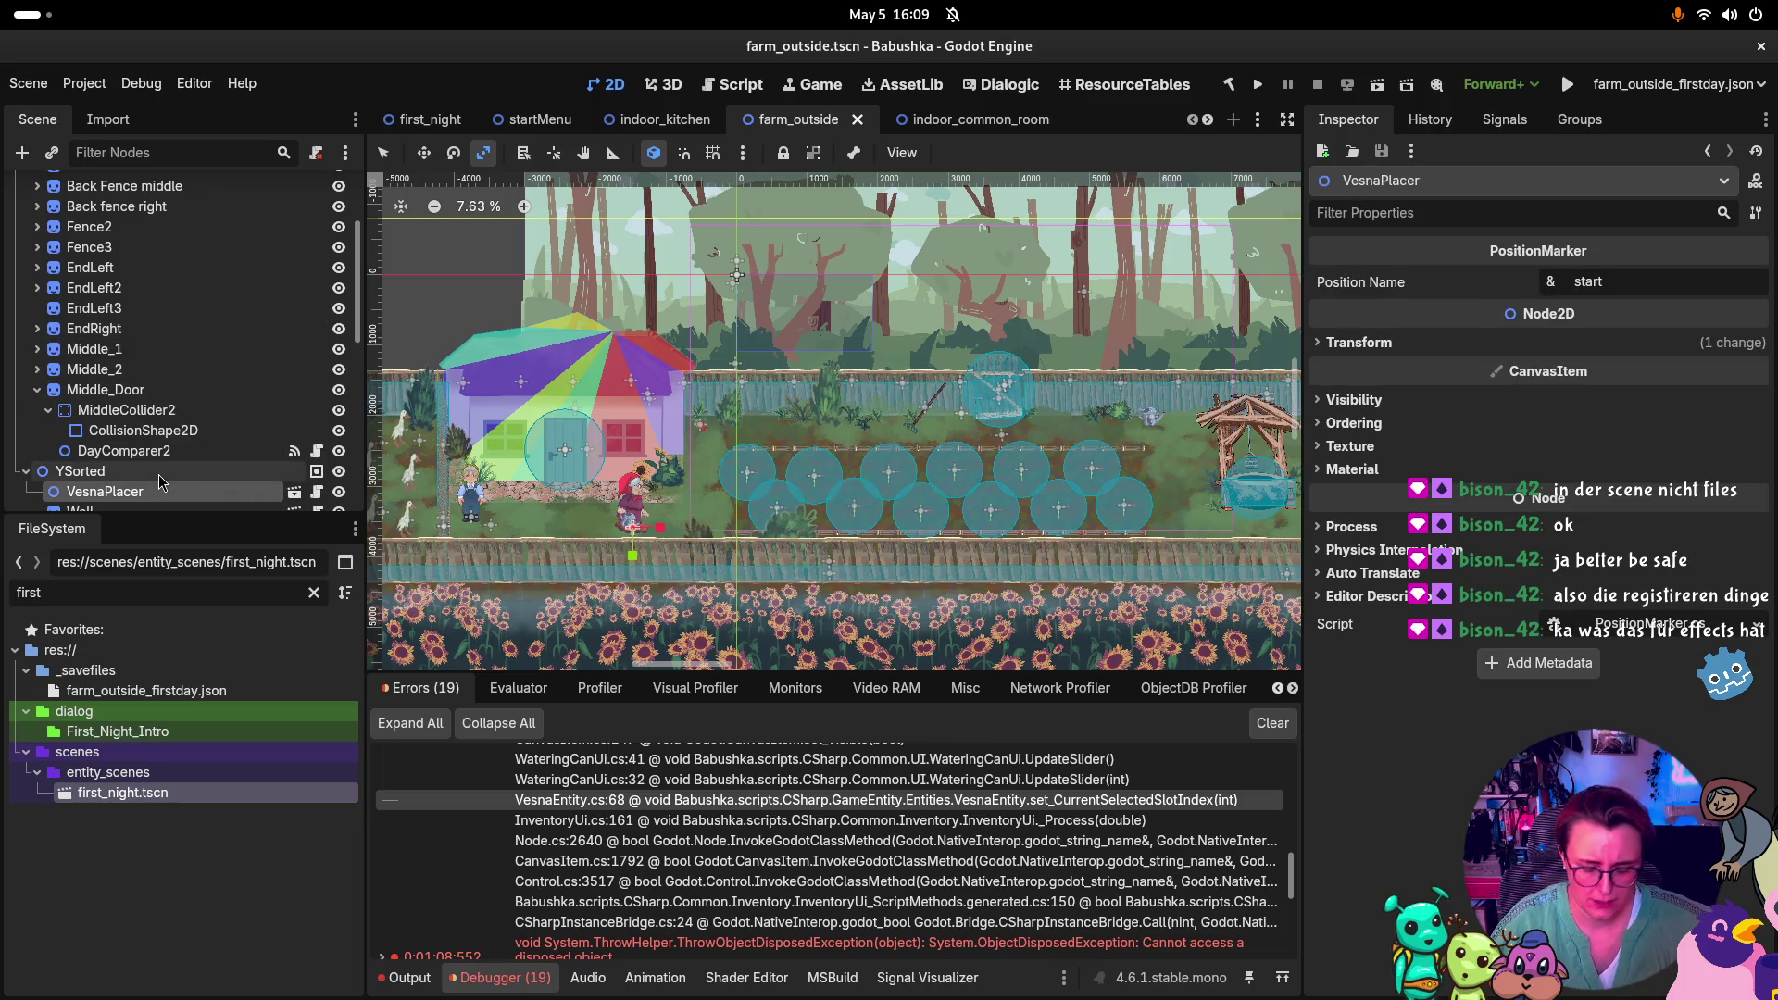
Delete VesnaPlacer with confirmation and run the project
{"action": "key", "text": "Delete"}
{"action": "left_click", "coordinate": [951, 517]}
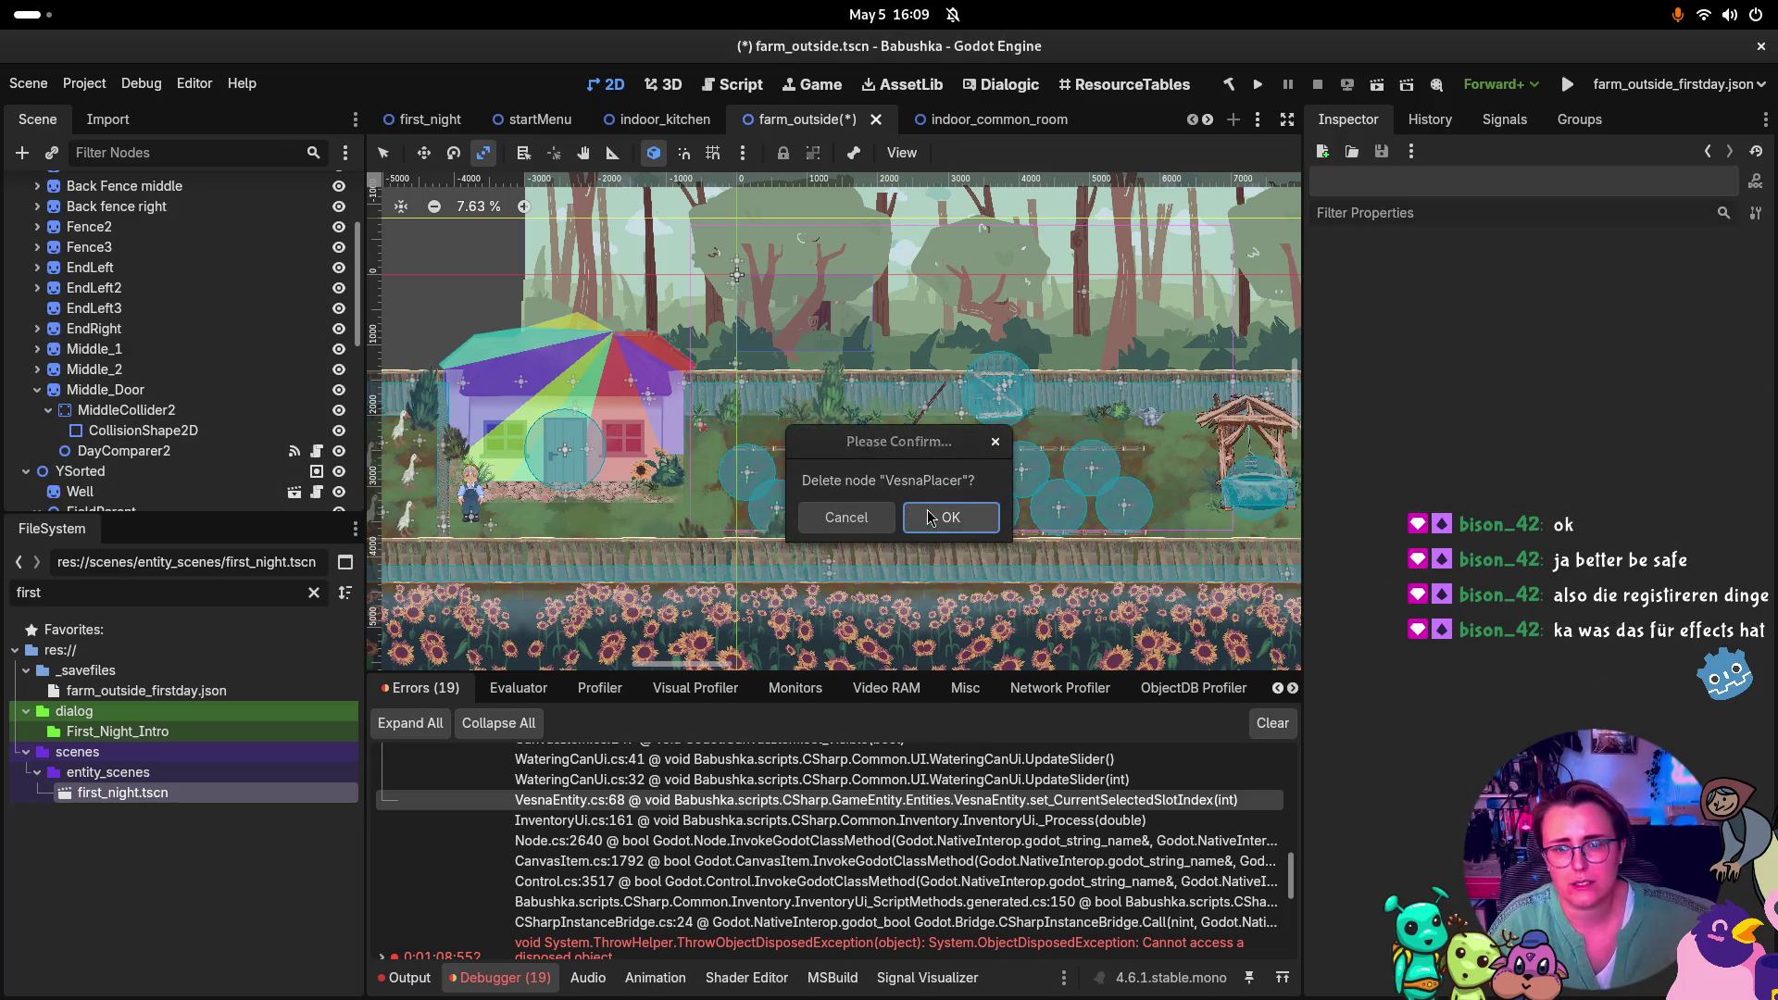
{"action": "left_click", "coordinate": [1261, 86]}
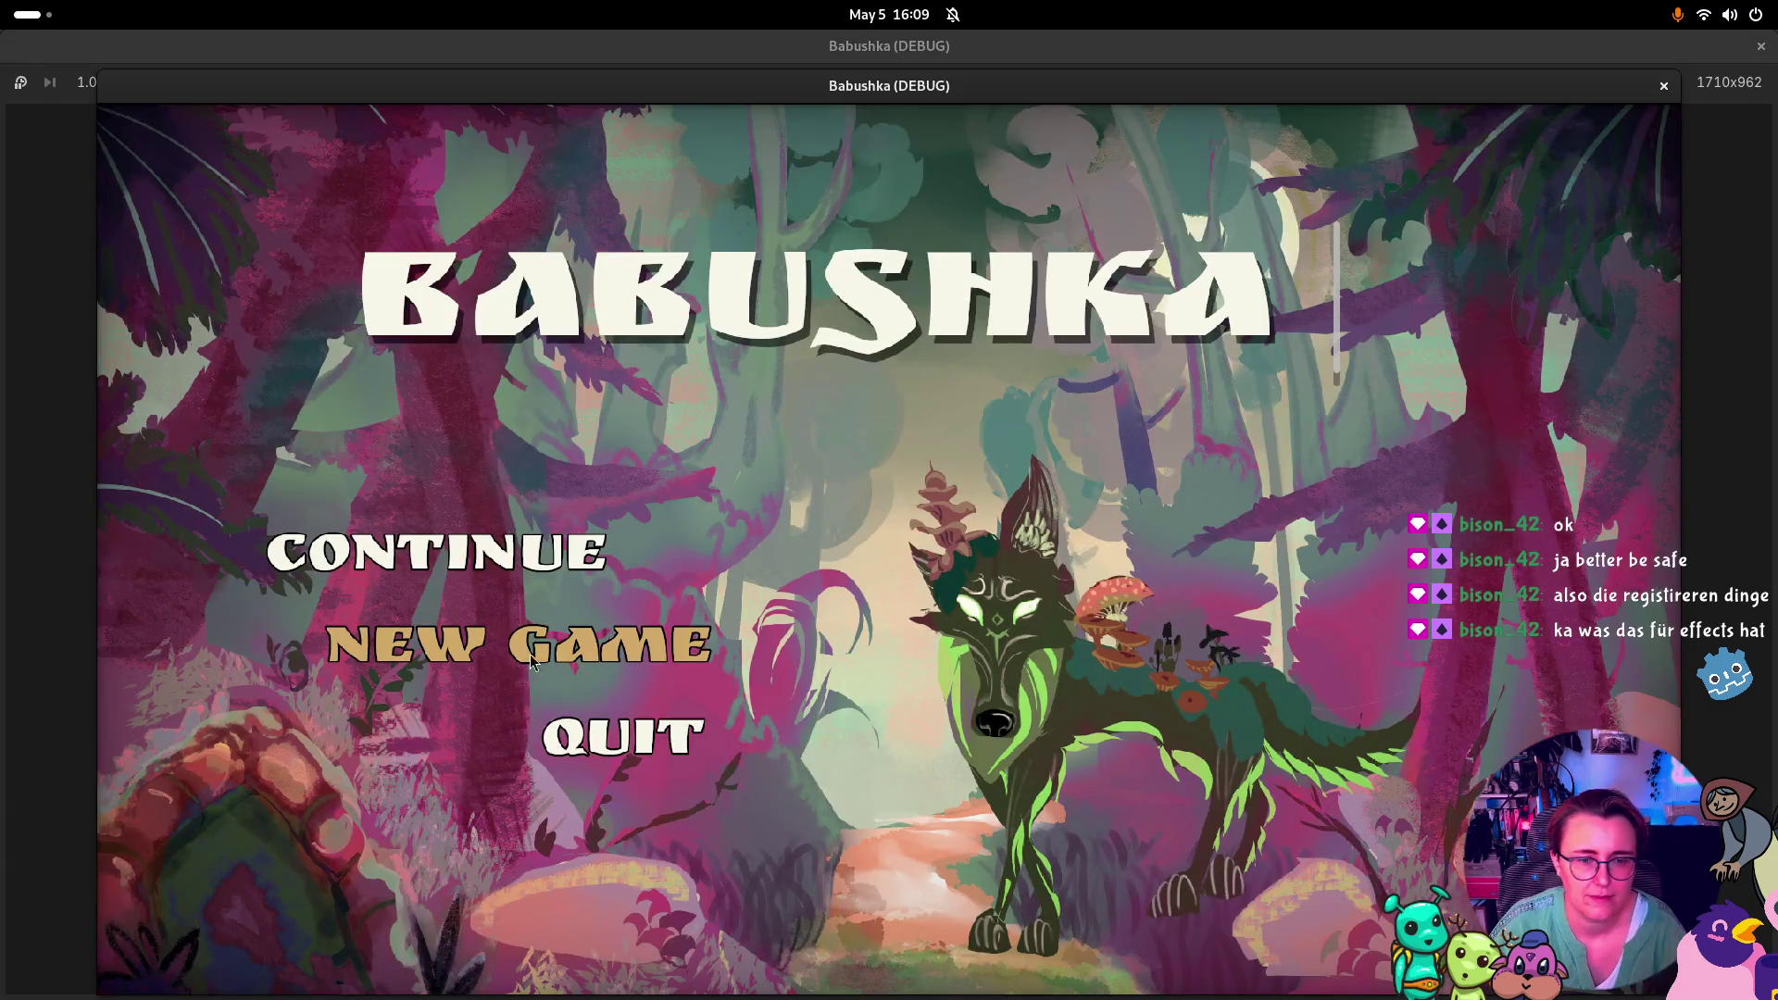
Start a new game and get through the opening Vesna dialogue in the forest
{"action": "left_click", "coordinate": [702, 650]}
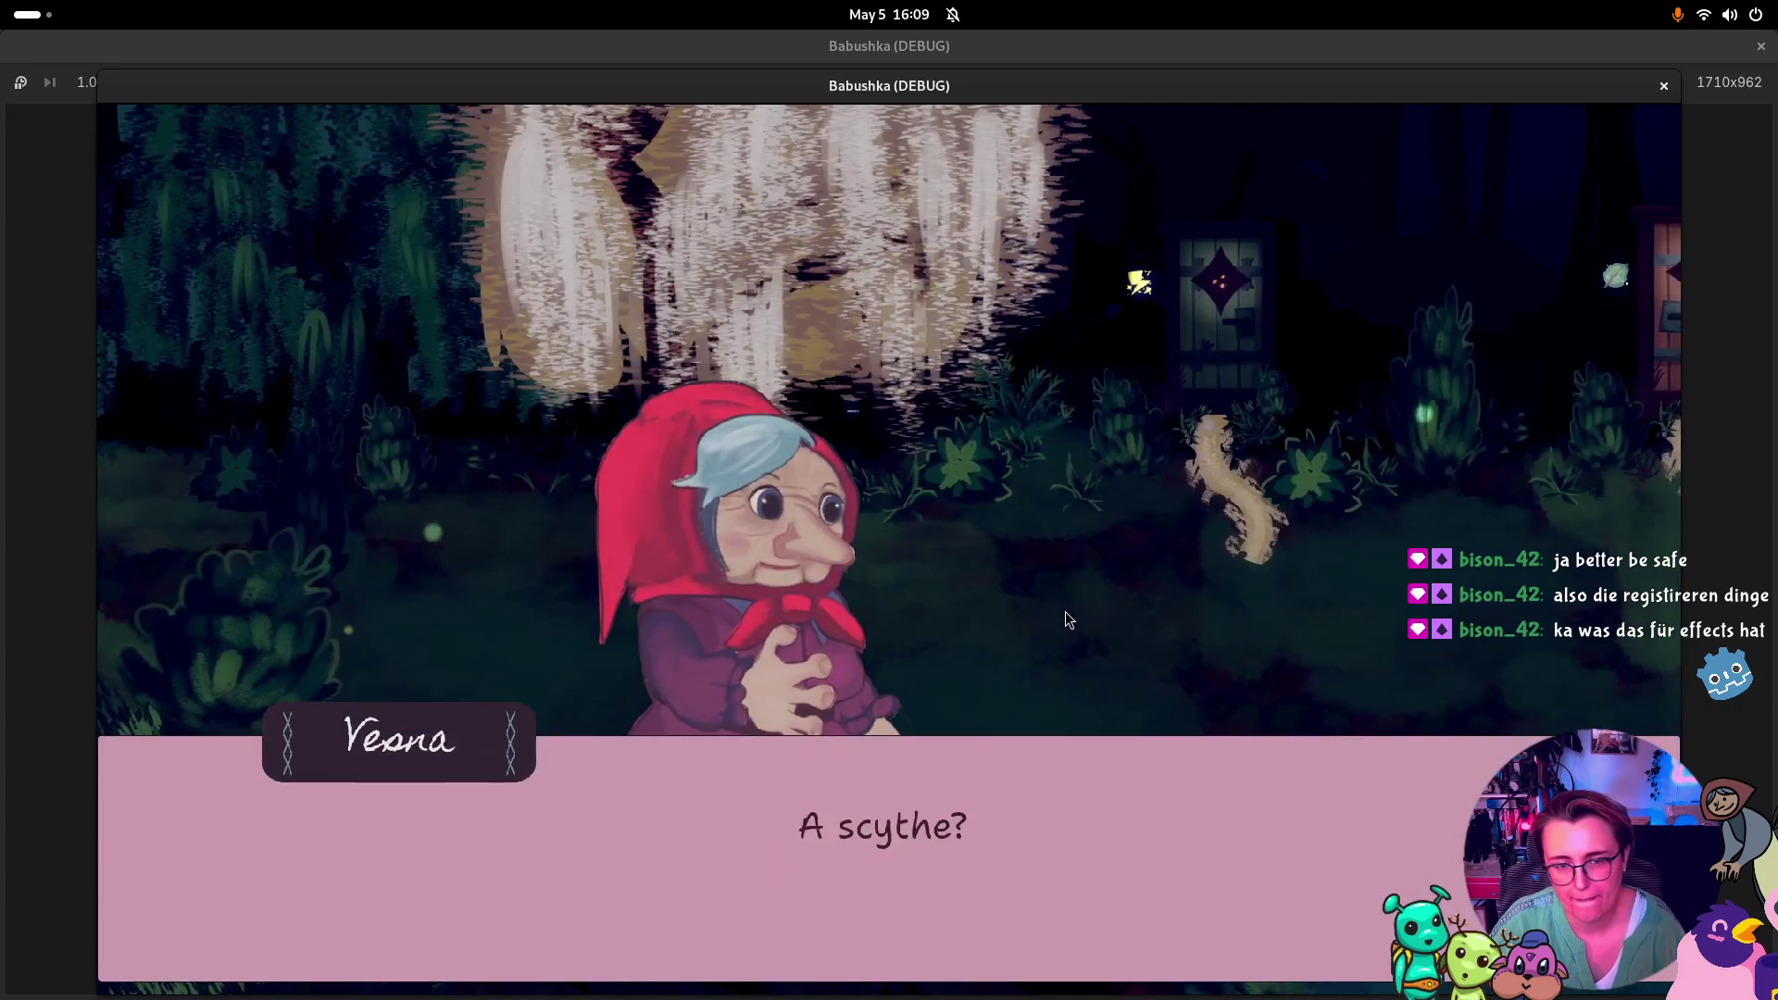
{"action": "left_click", "coordinate": [1064, 611]}
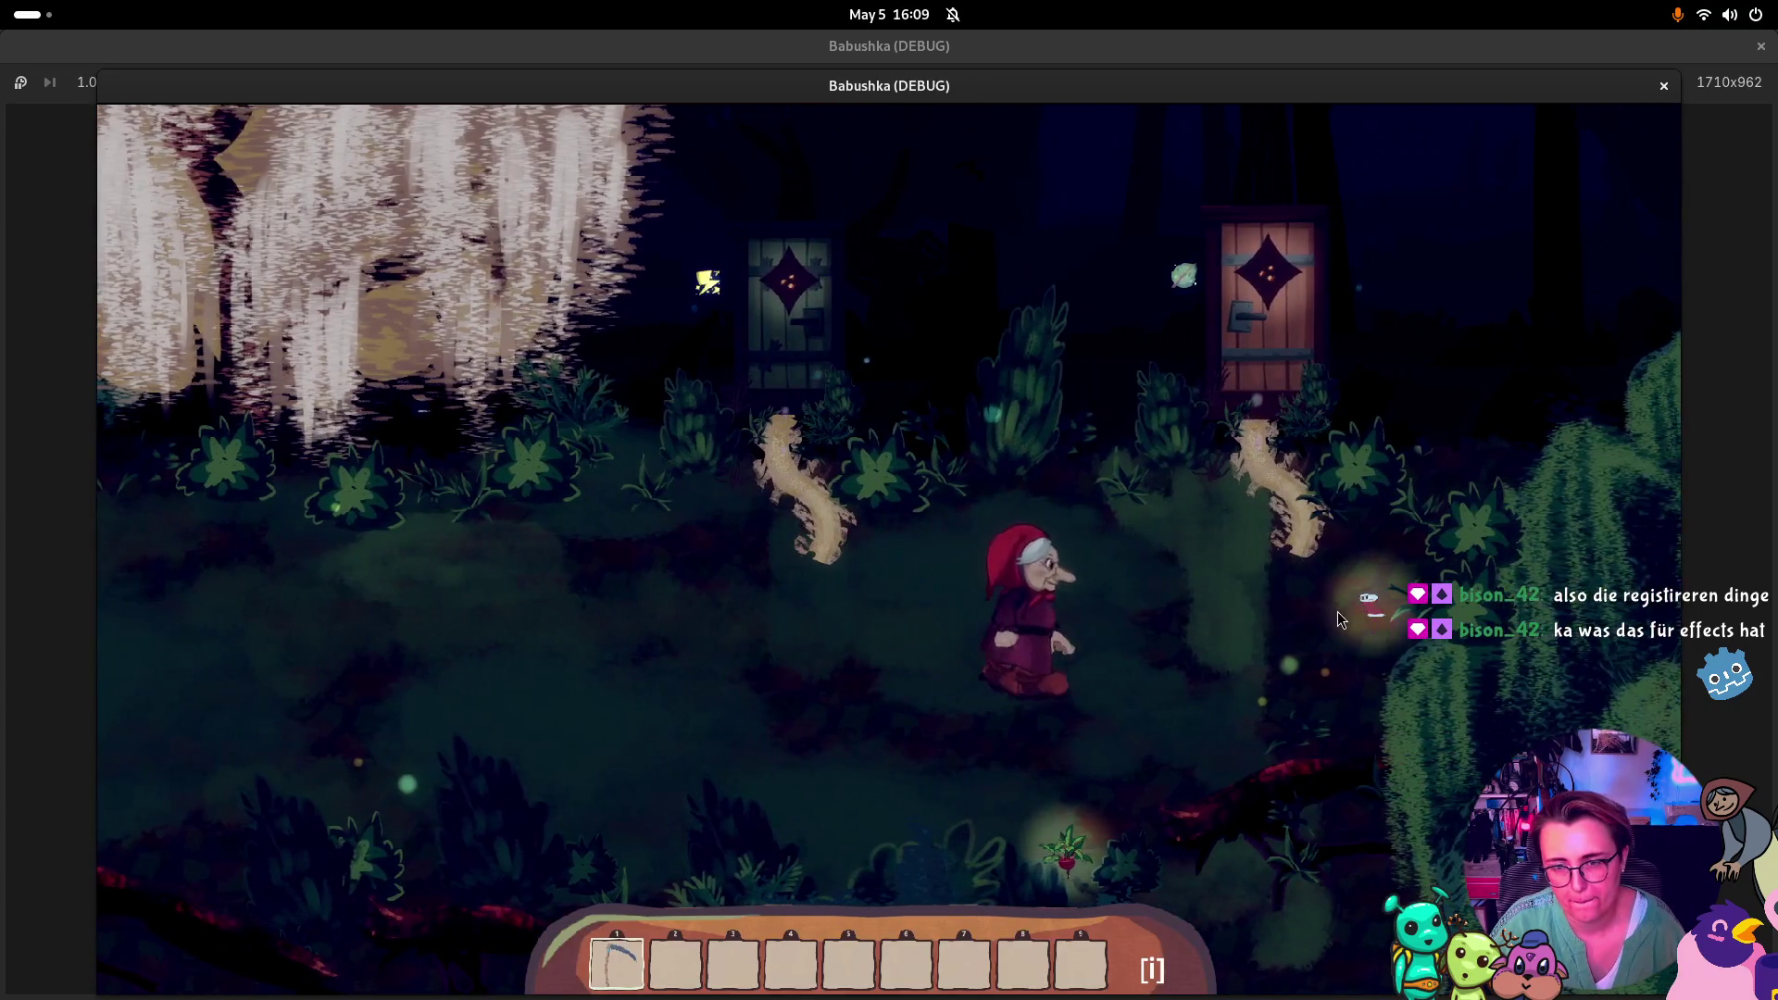
{"action": "left_click", "coordinate": [1369, 604]}
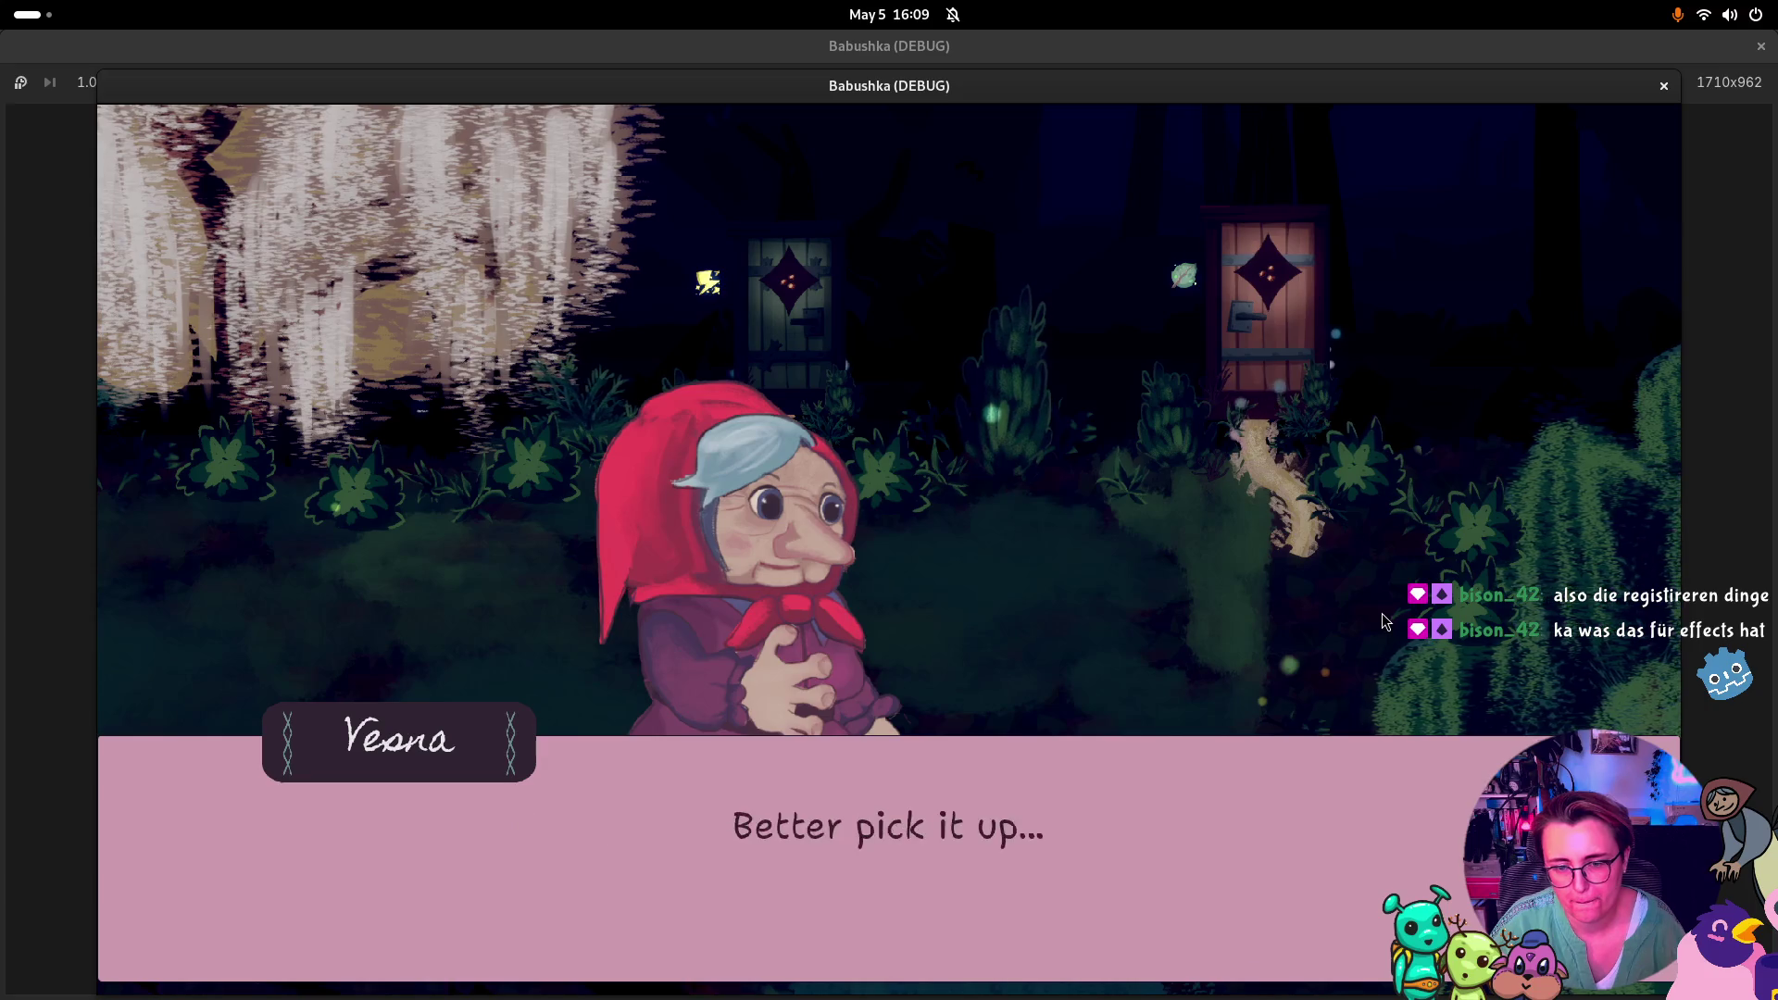
{"action": "left_click", "coordinate": [1383, 620]}
{"action": "left_click", "coordinate": [1259, 346]}
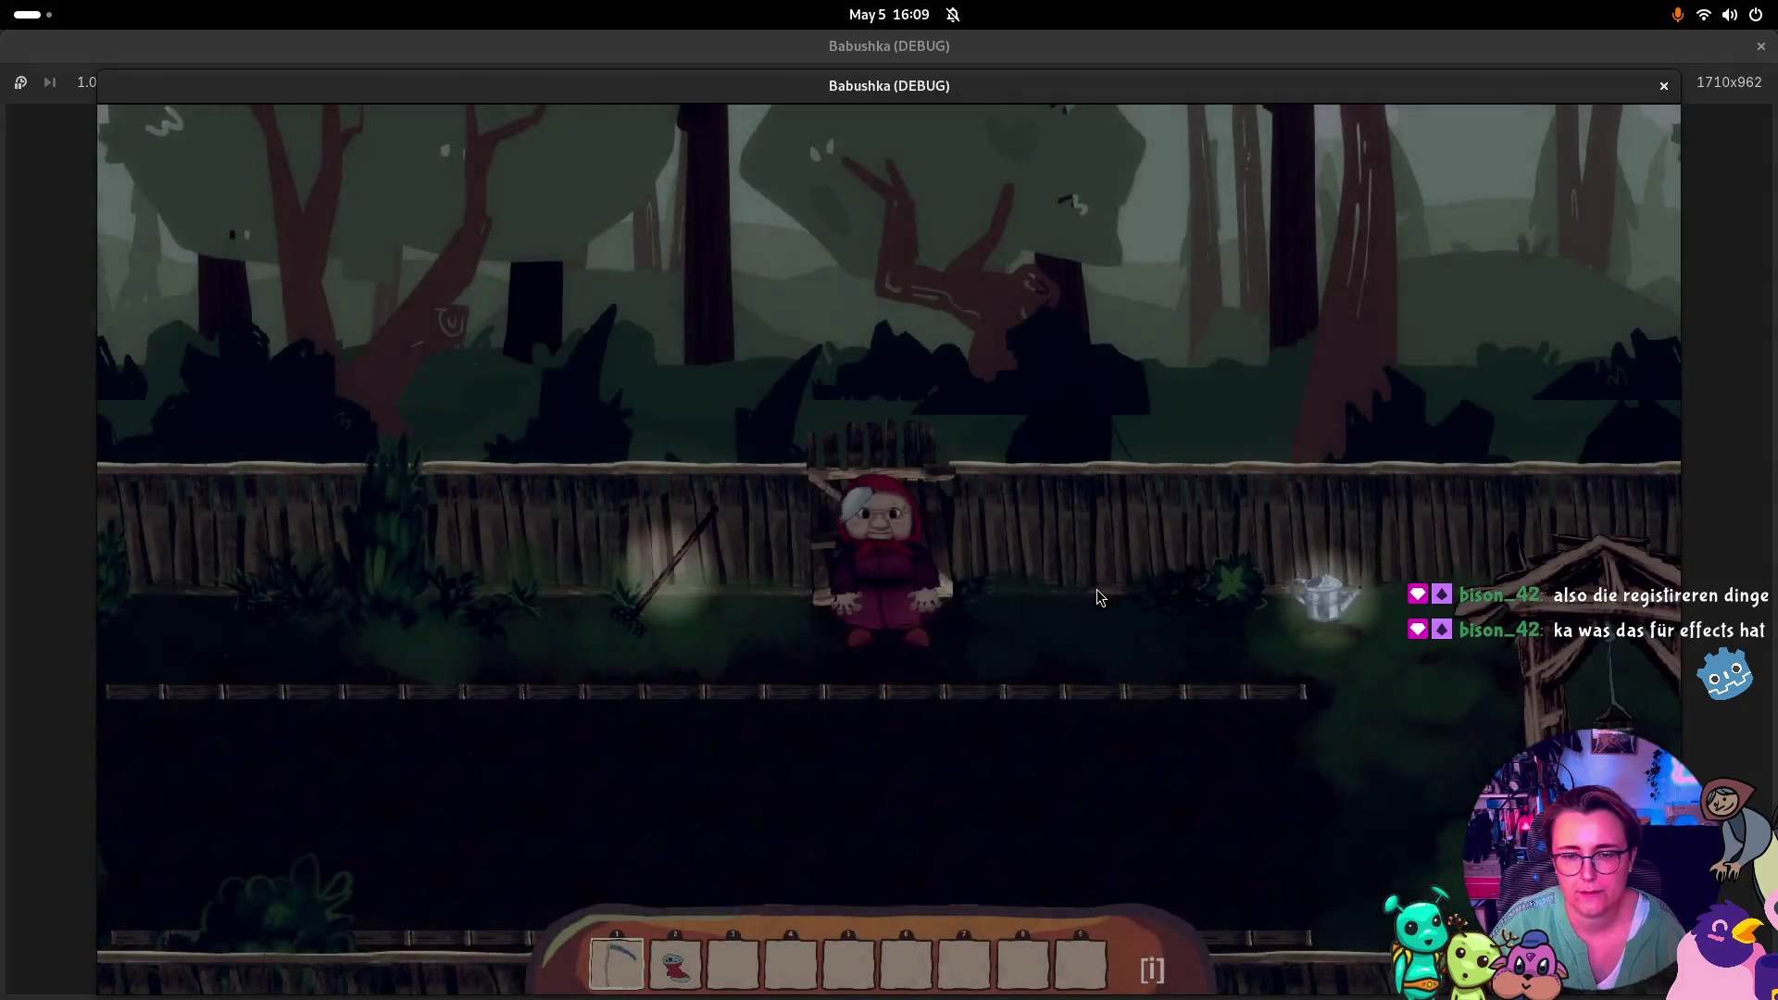
Walk the grandmother into the cottage, through to the bedroom, and back out to the yard
{"action": "key", "text": "s"}
{"action": "key", "text": "a"}
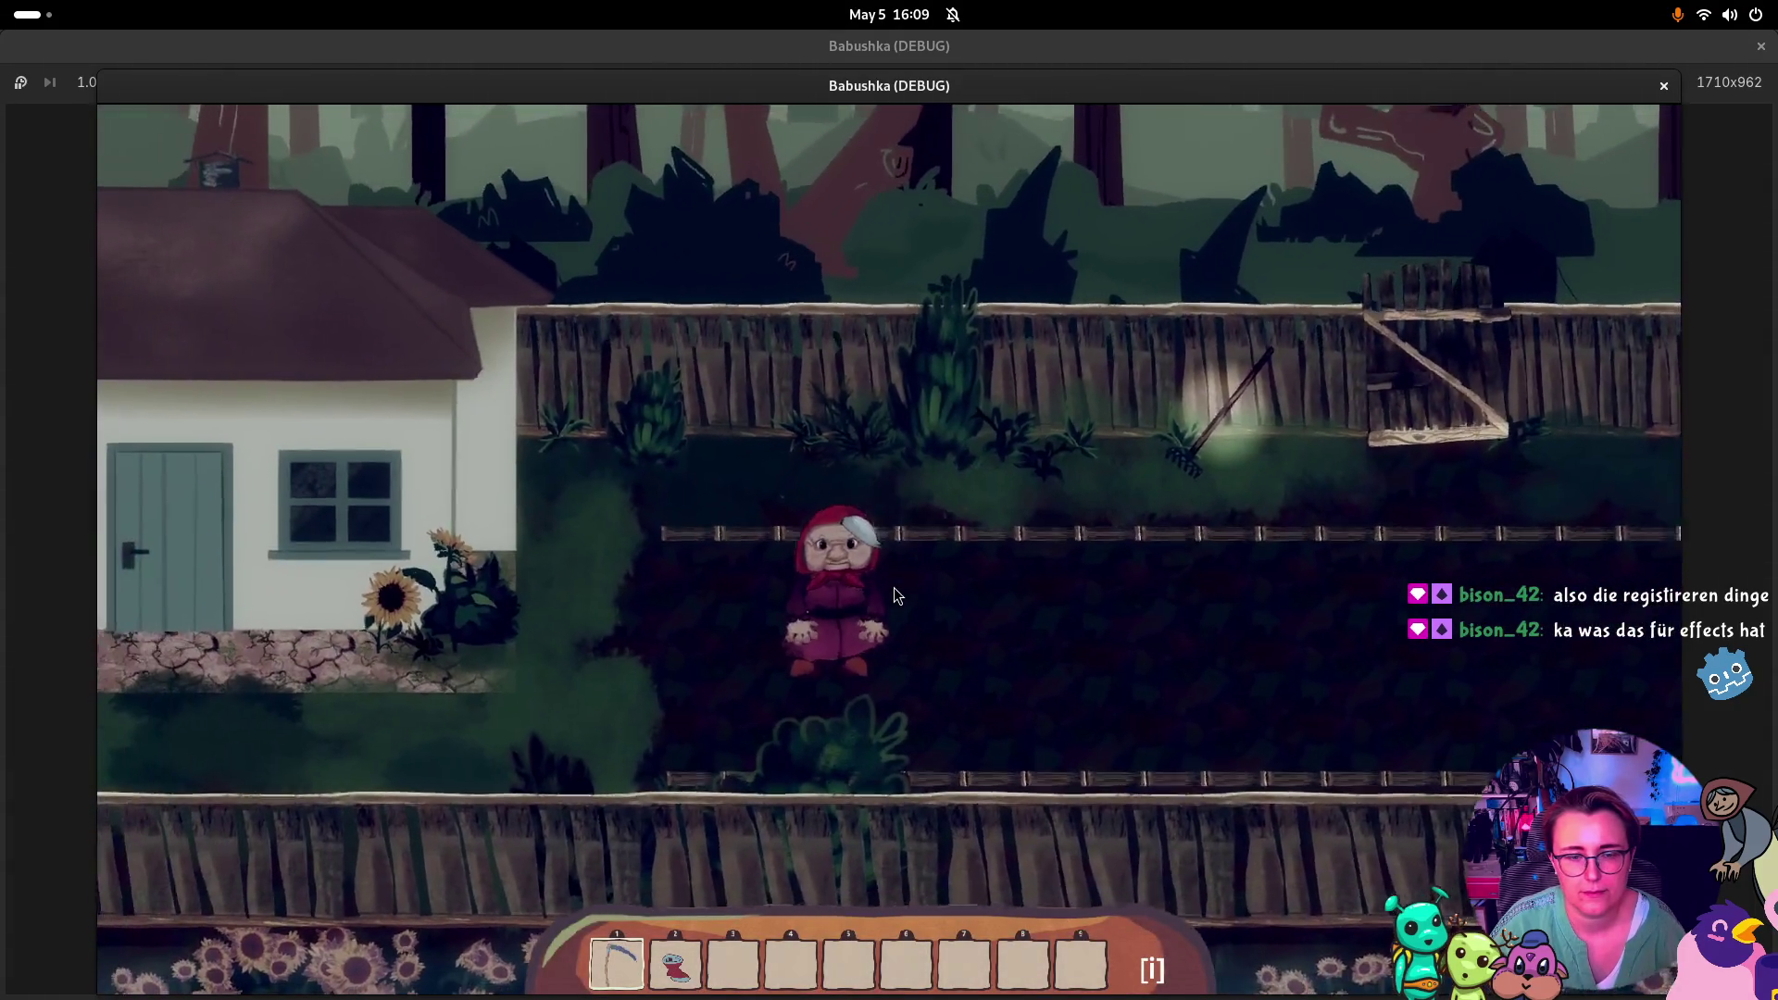
{"action": "key", "text": "a"}
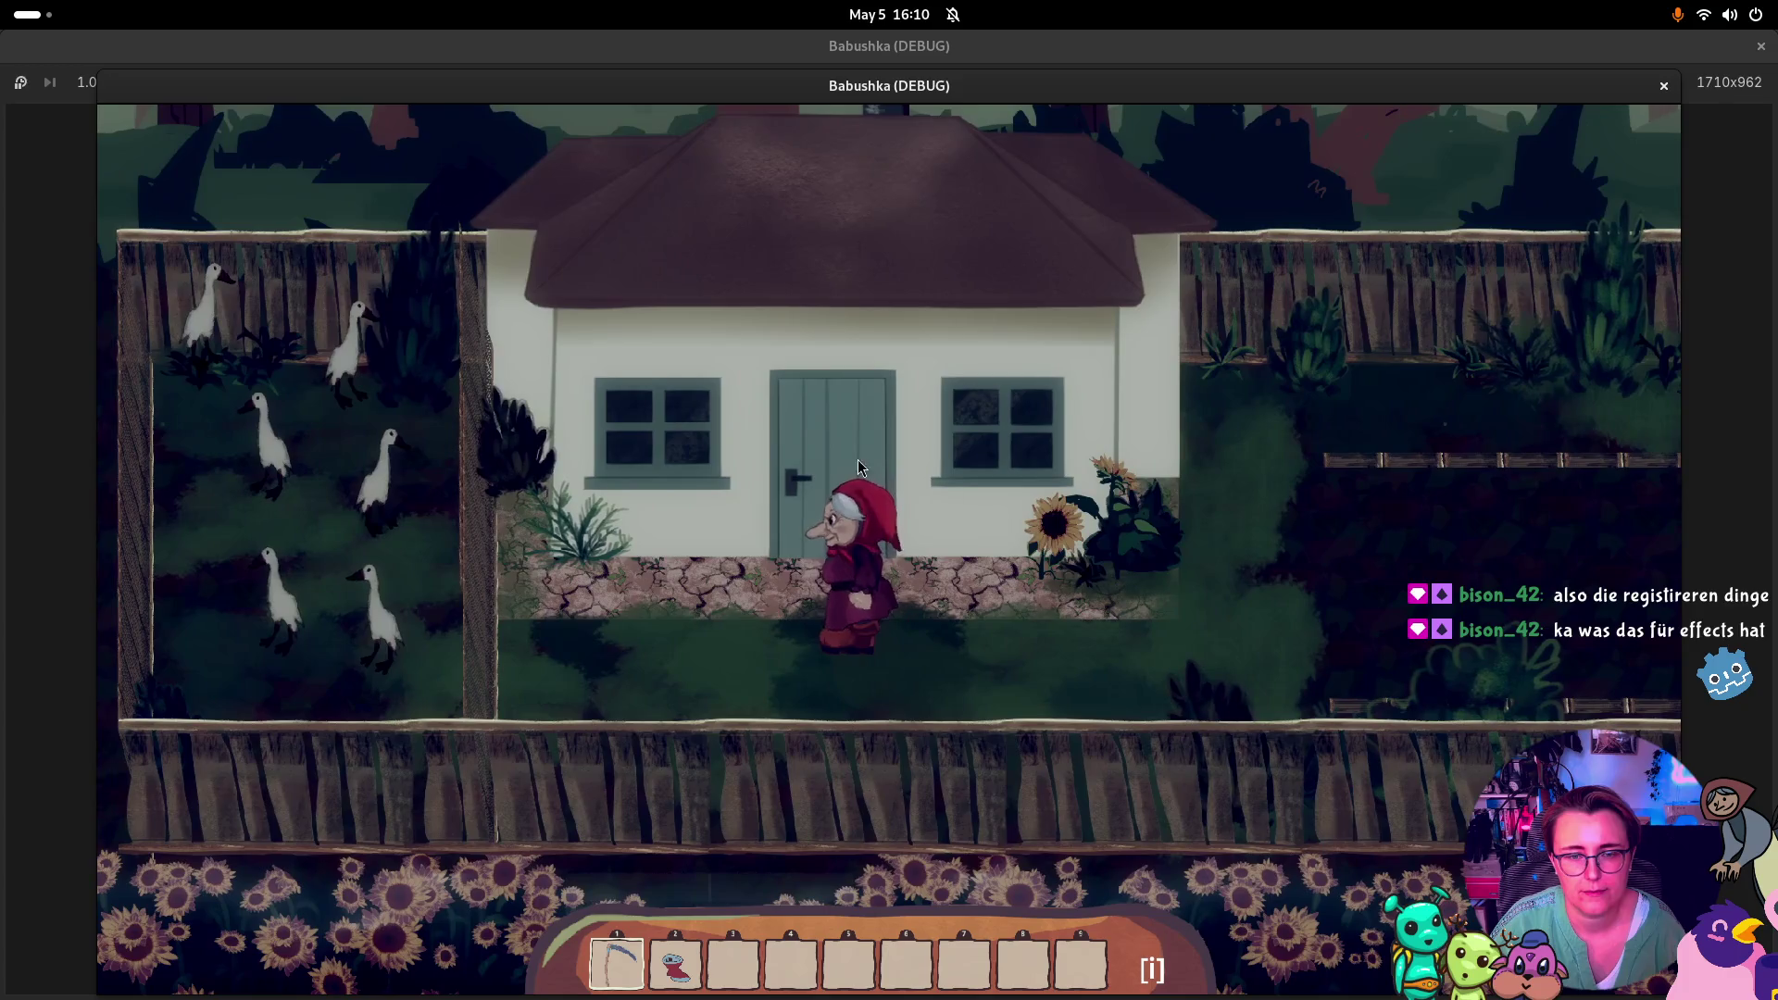
{"action": "key", "text": "w"}
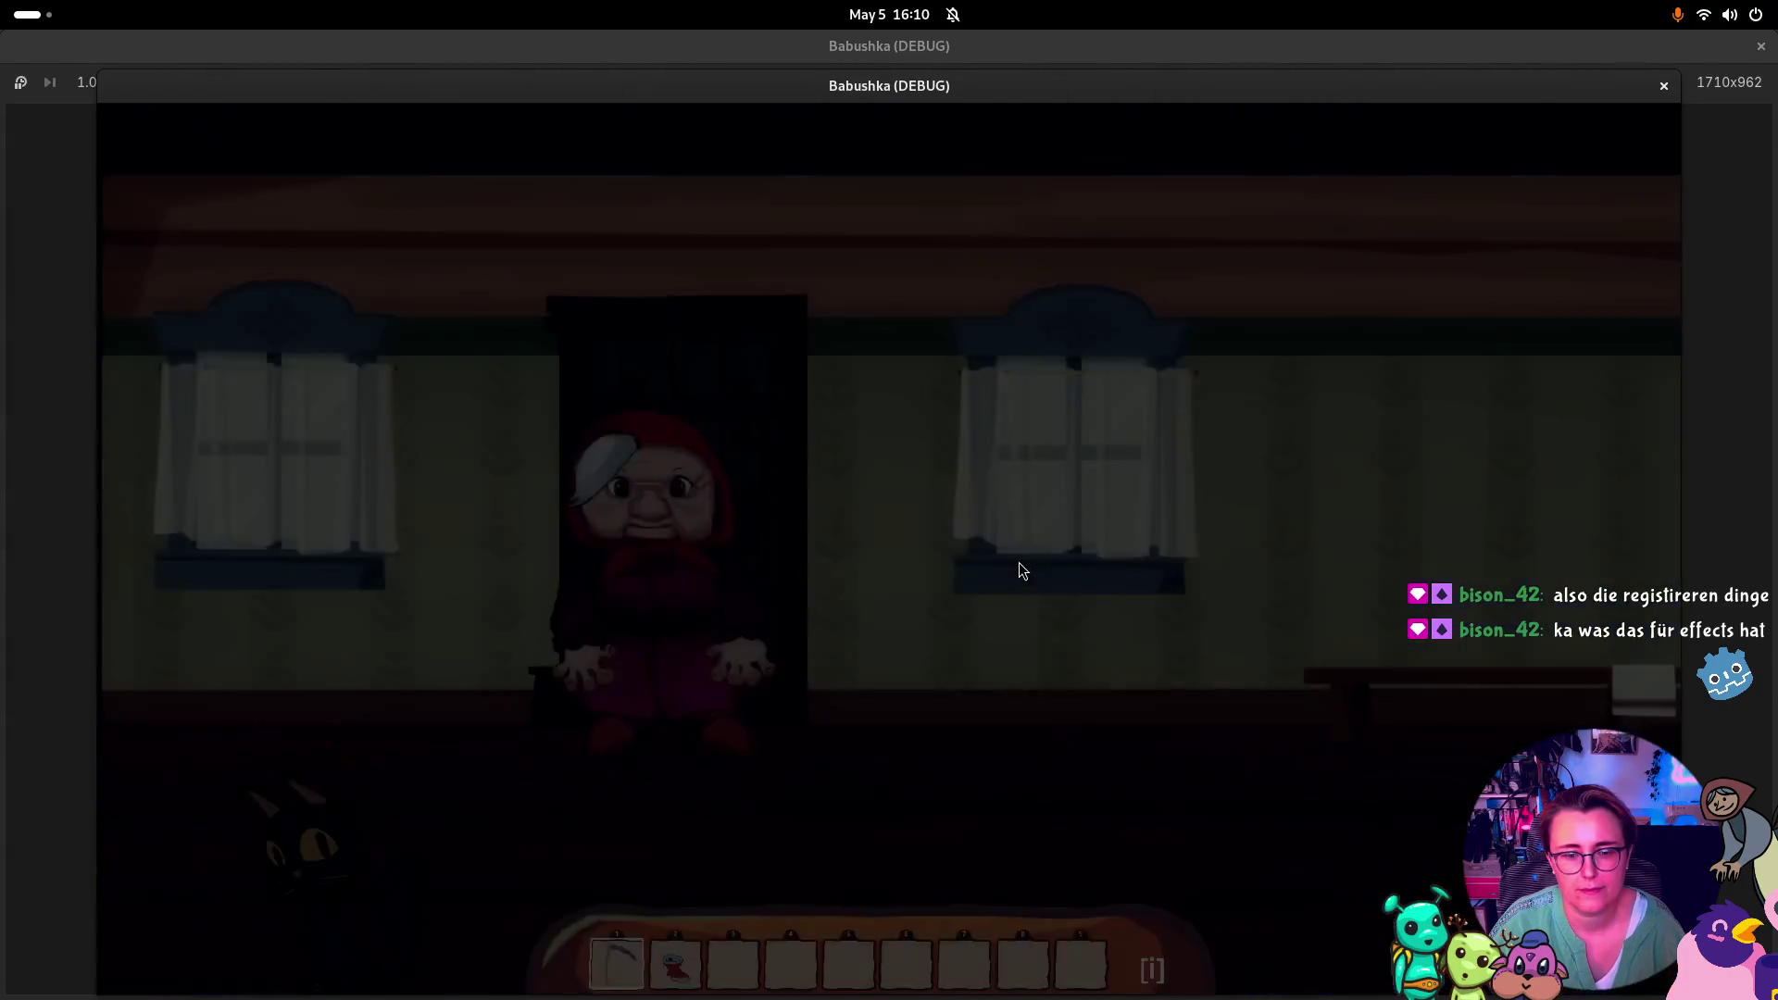
{"action": "key", "text": "s"}
{"action": "key", "text": "d"}
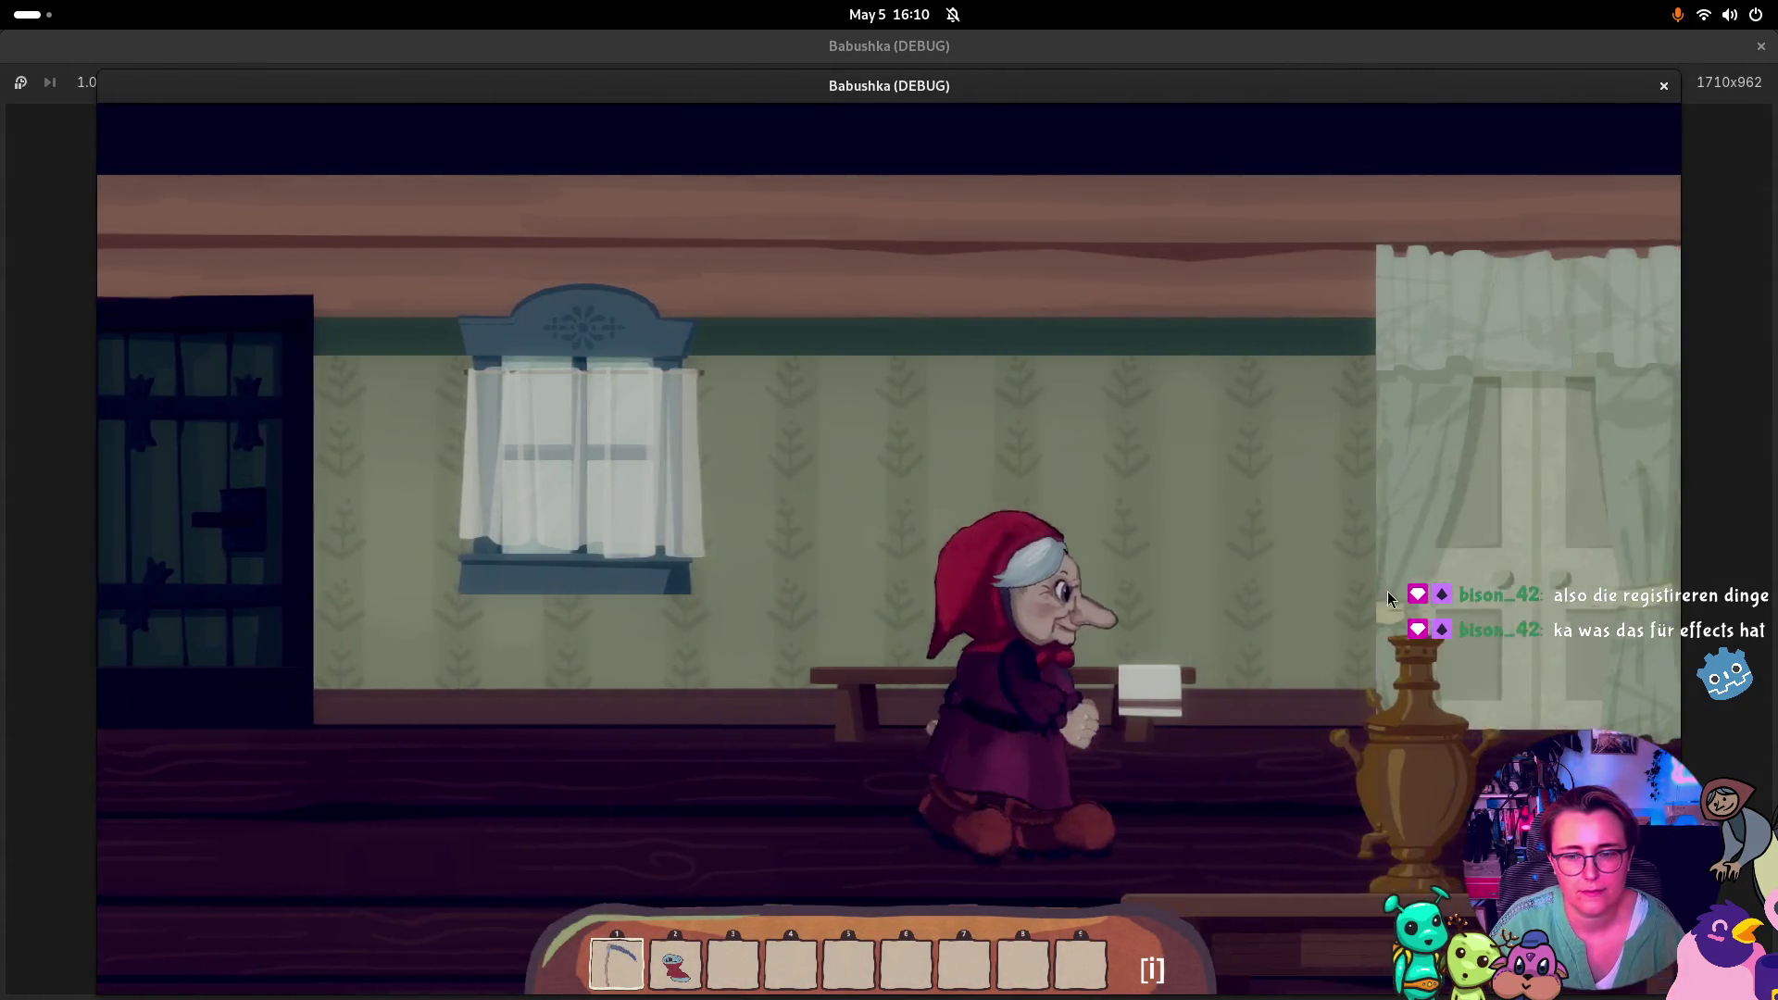
{"action": "key", "text": "w"}
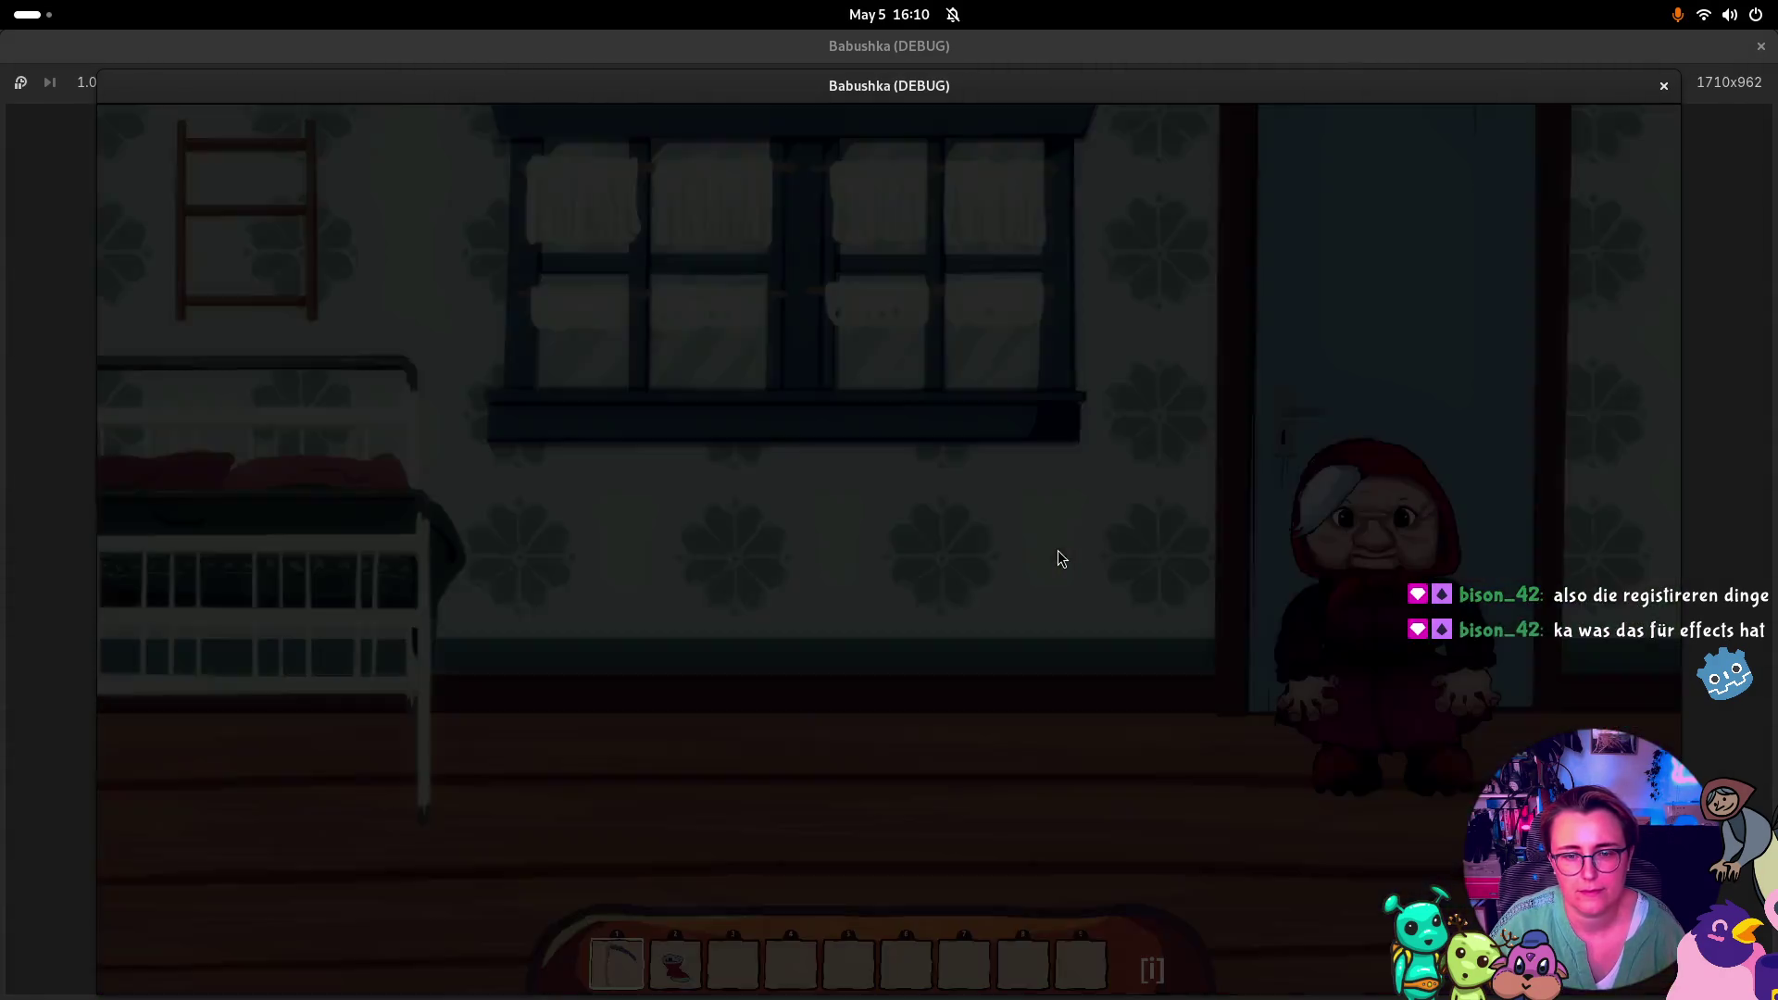
{"action": "key", "text": "a"}
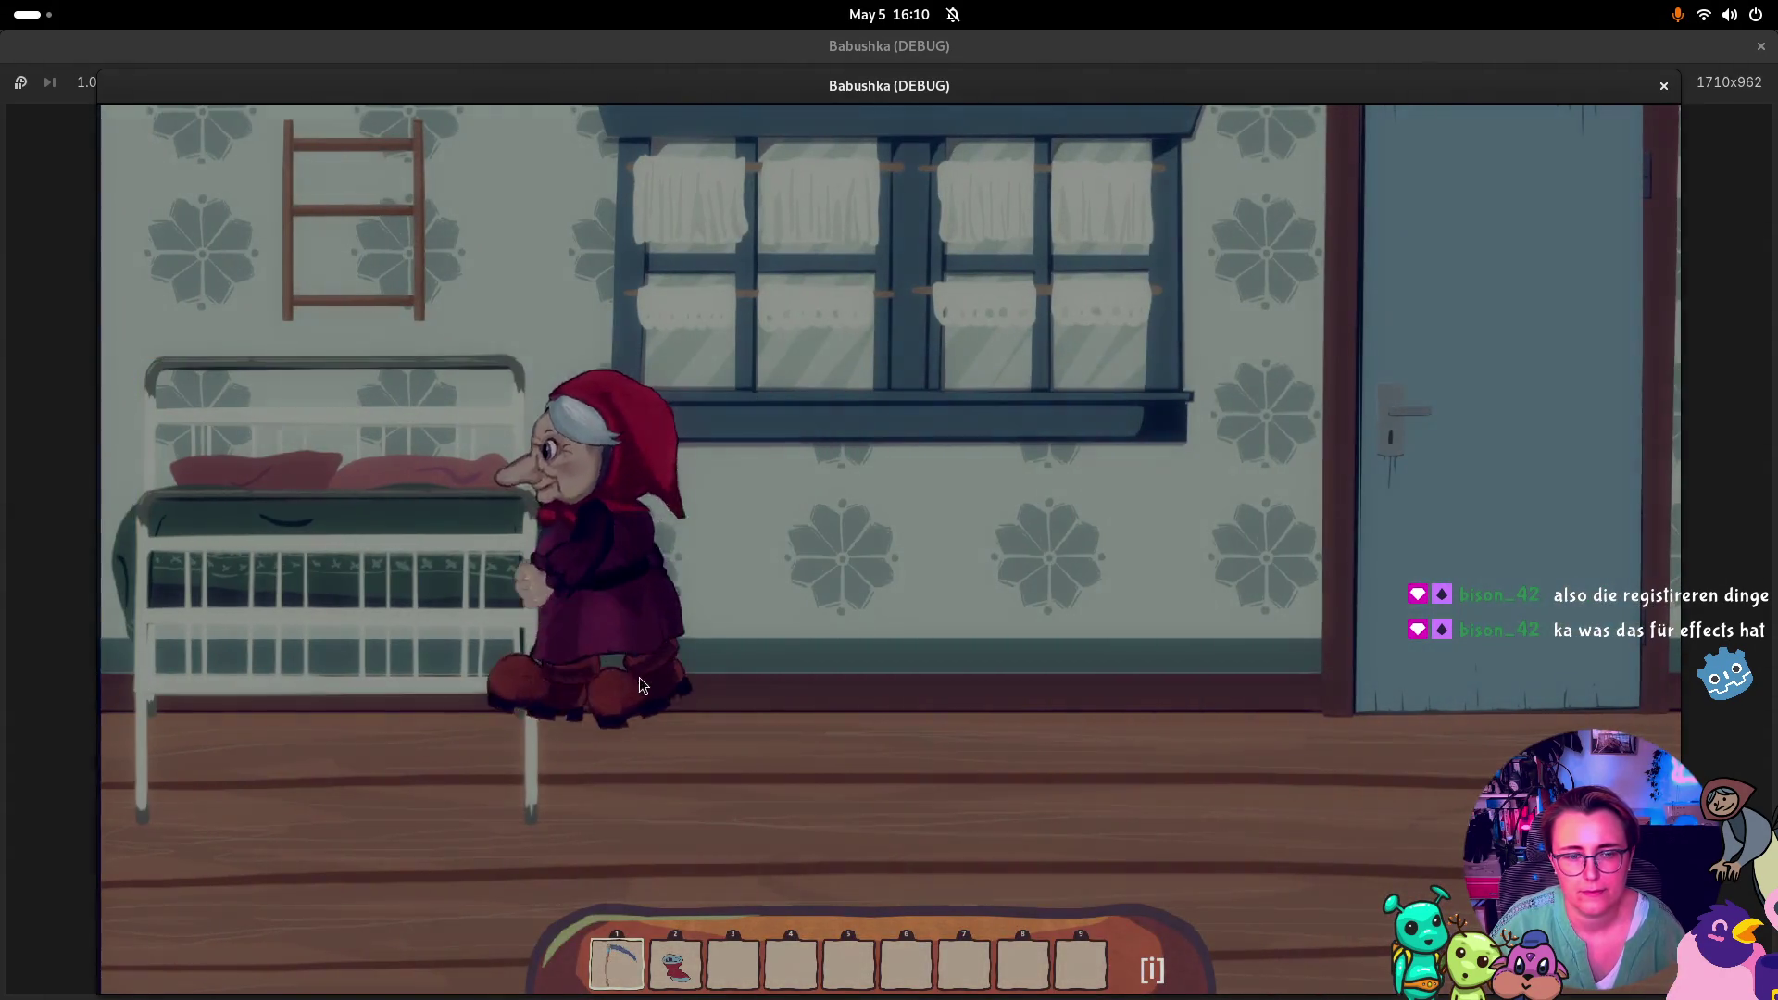
{"action": "key", "text": "a"}
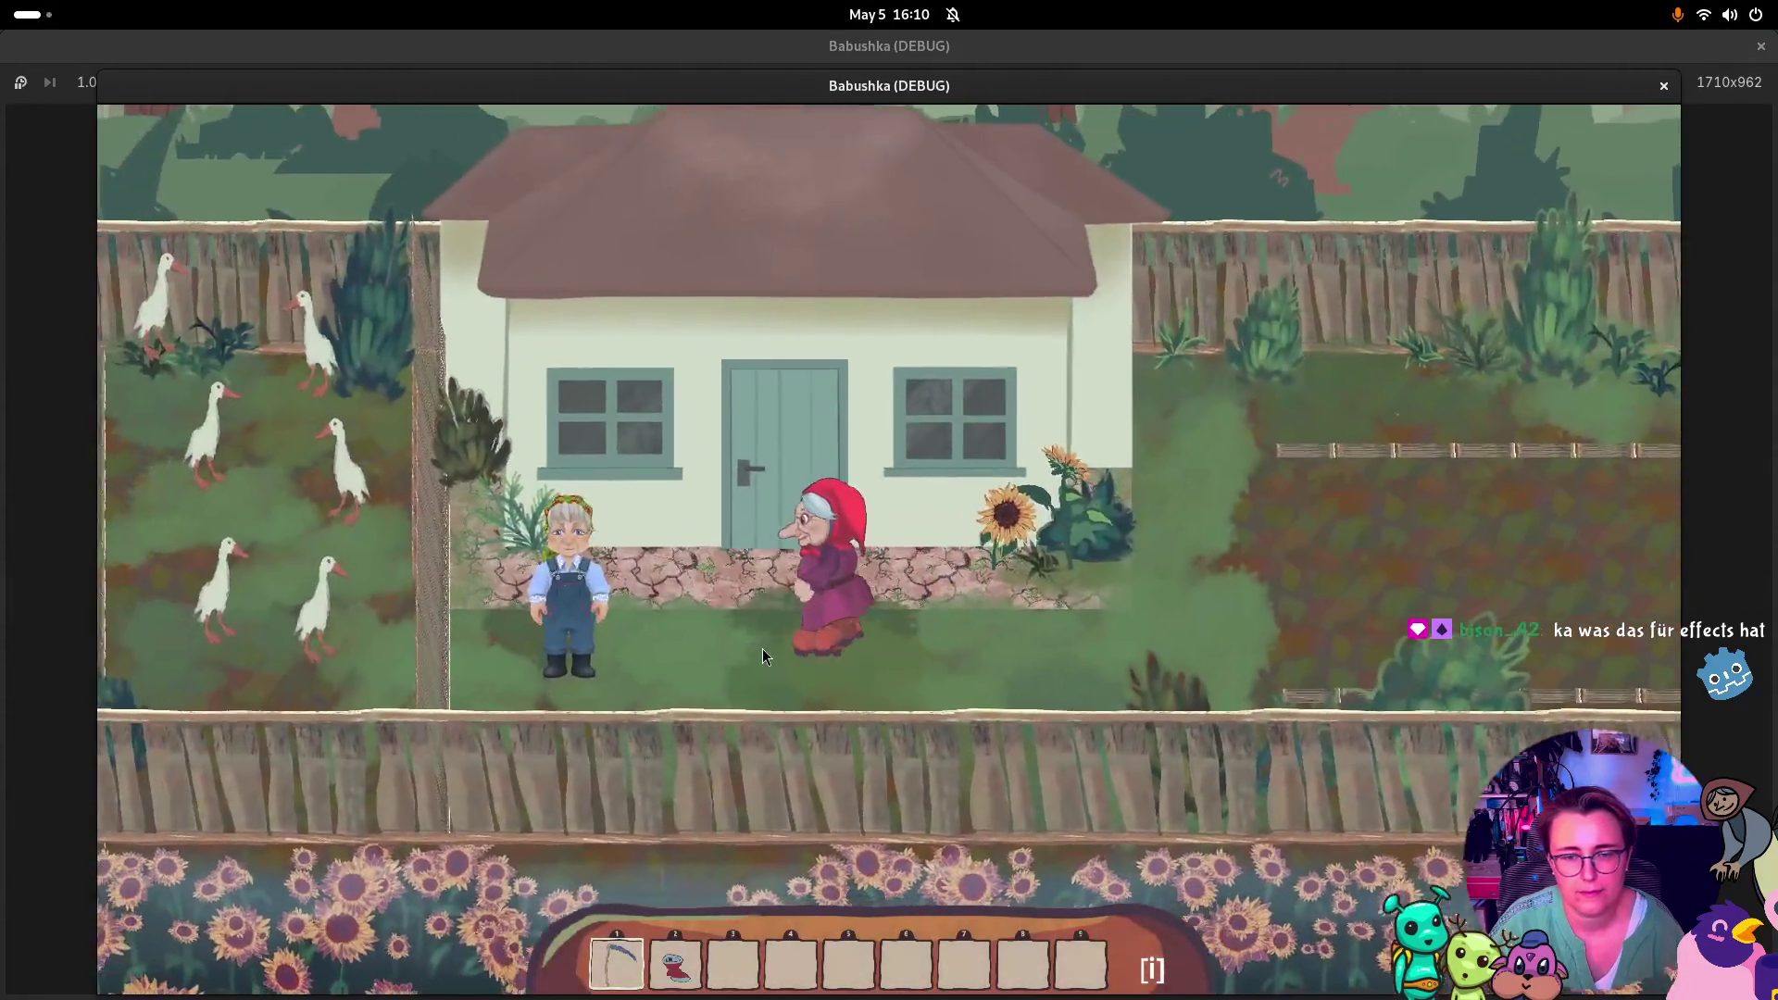
Cross the garden to pick up the rake and the watering can
{"action": "key", "text": "d"}
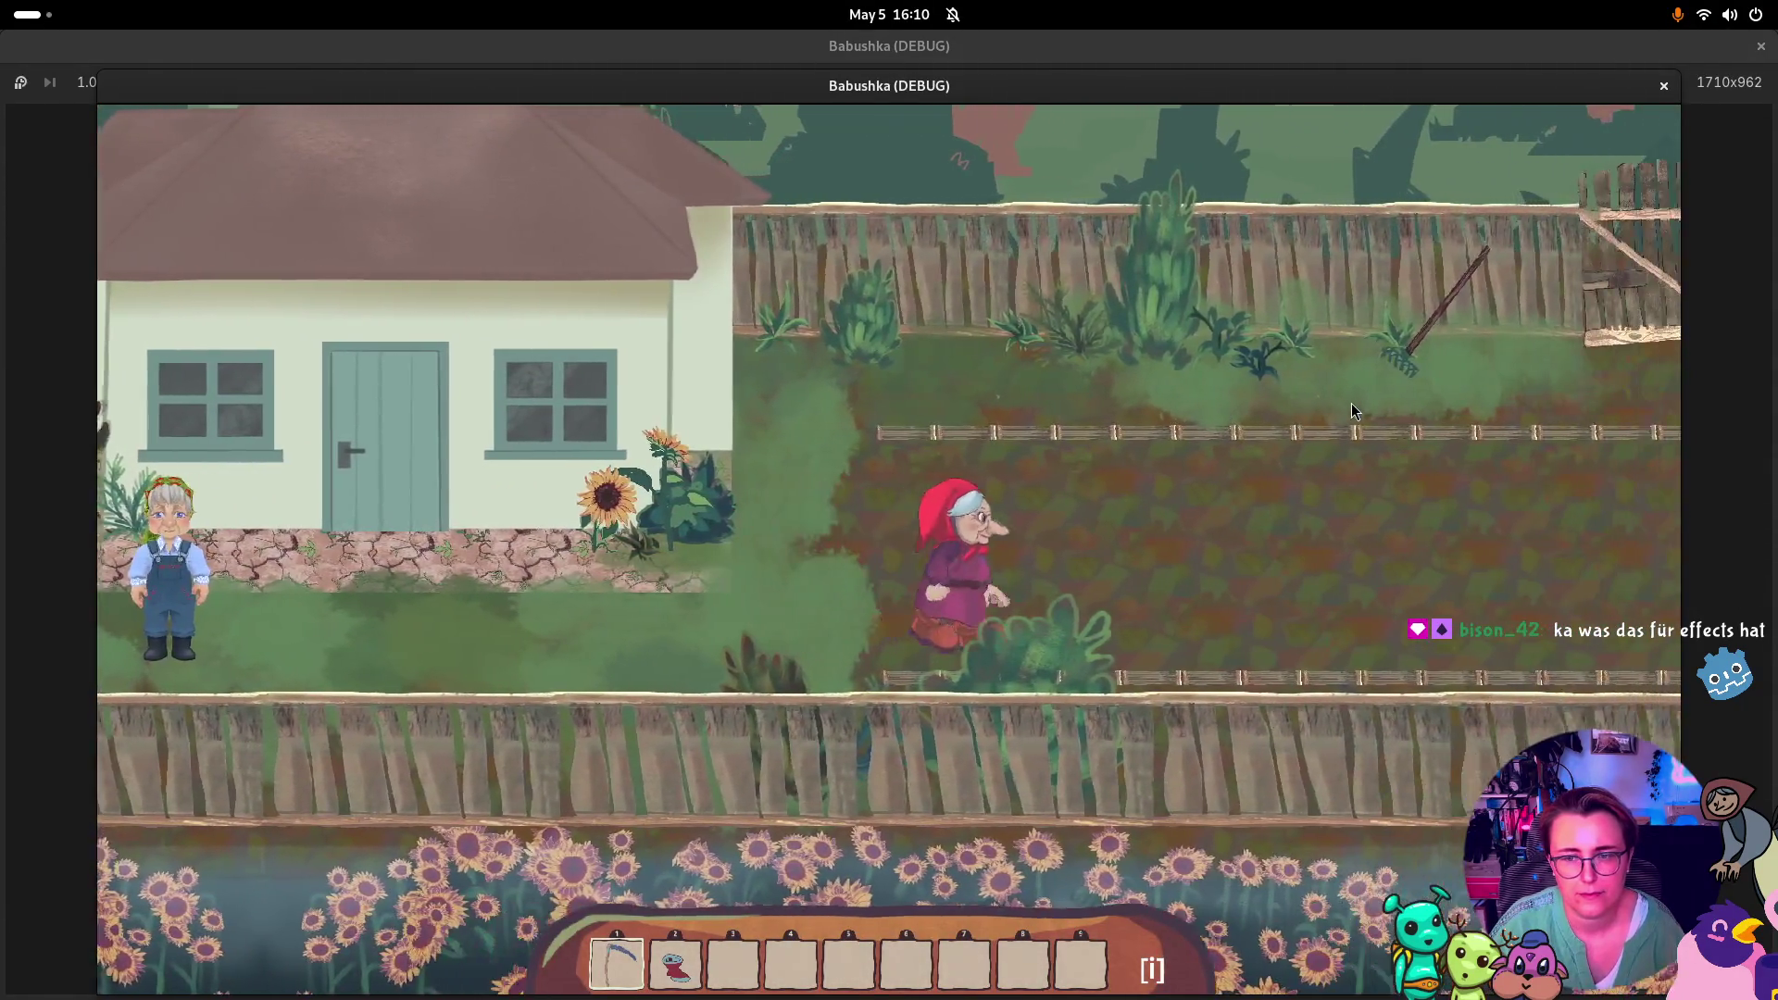
{"action": "key", "text": "w"}
{"action": "key", "text": "d"}
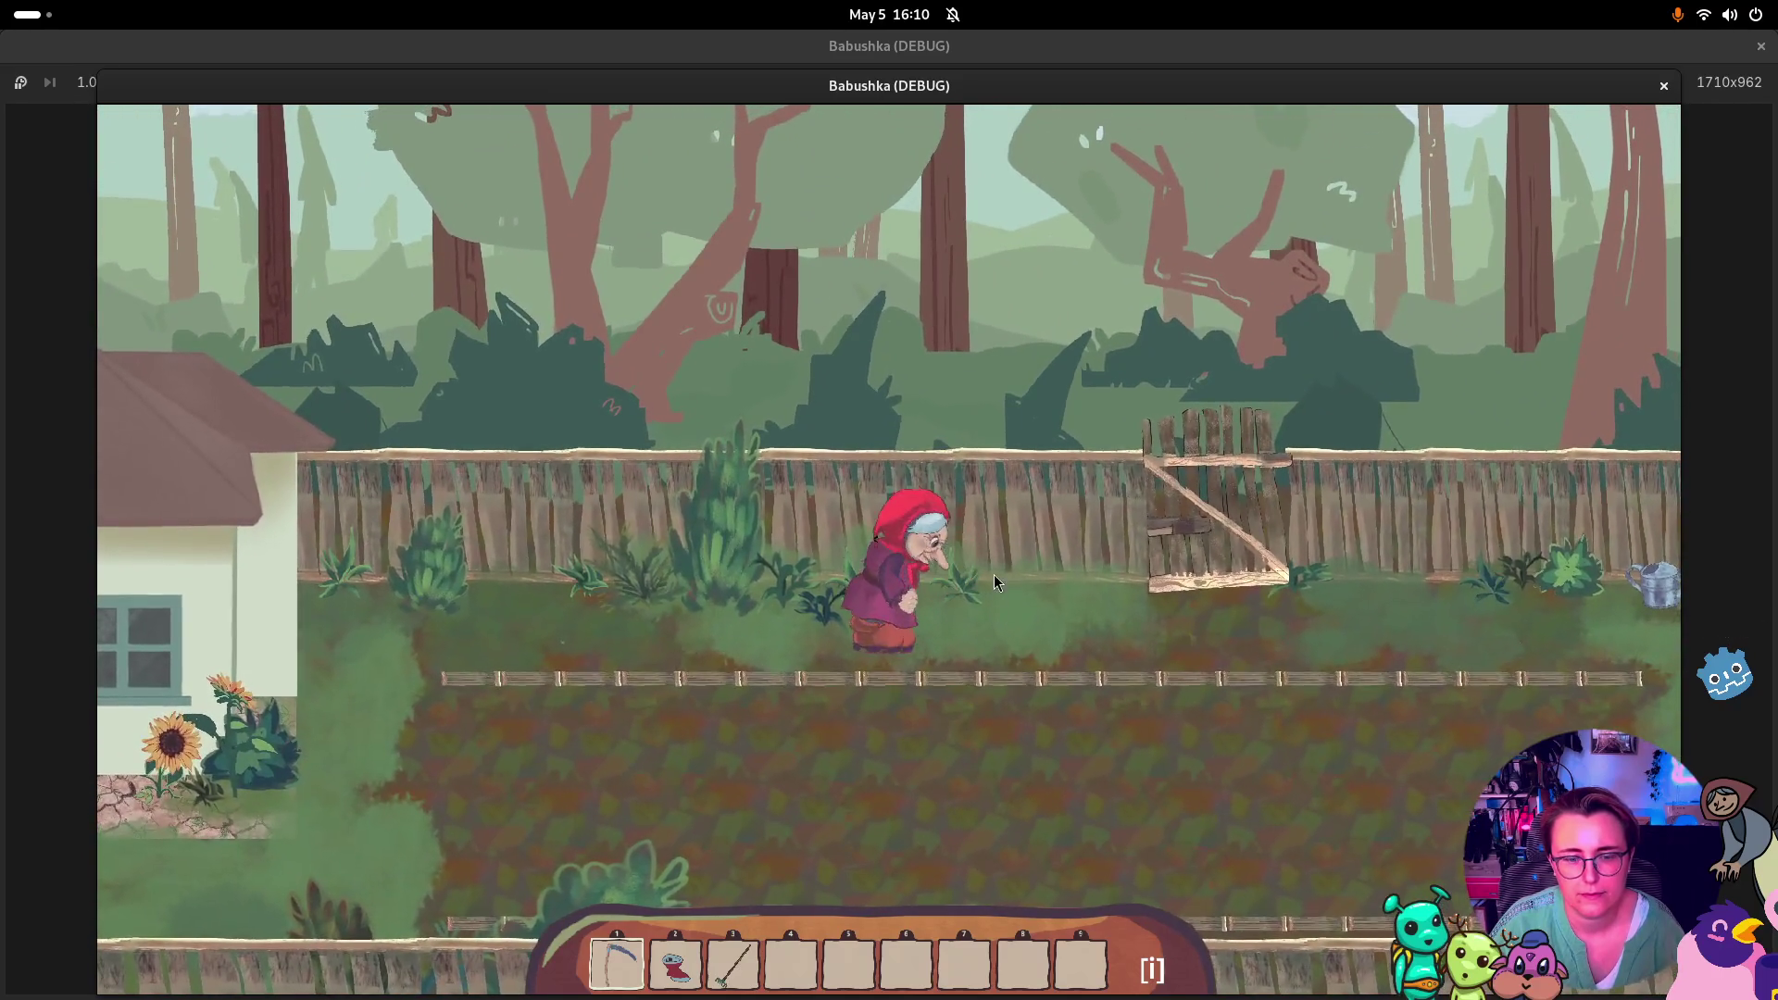
{"action": "key", "text": "d"}
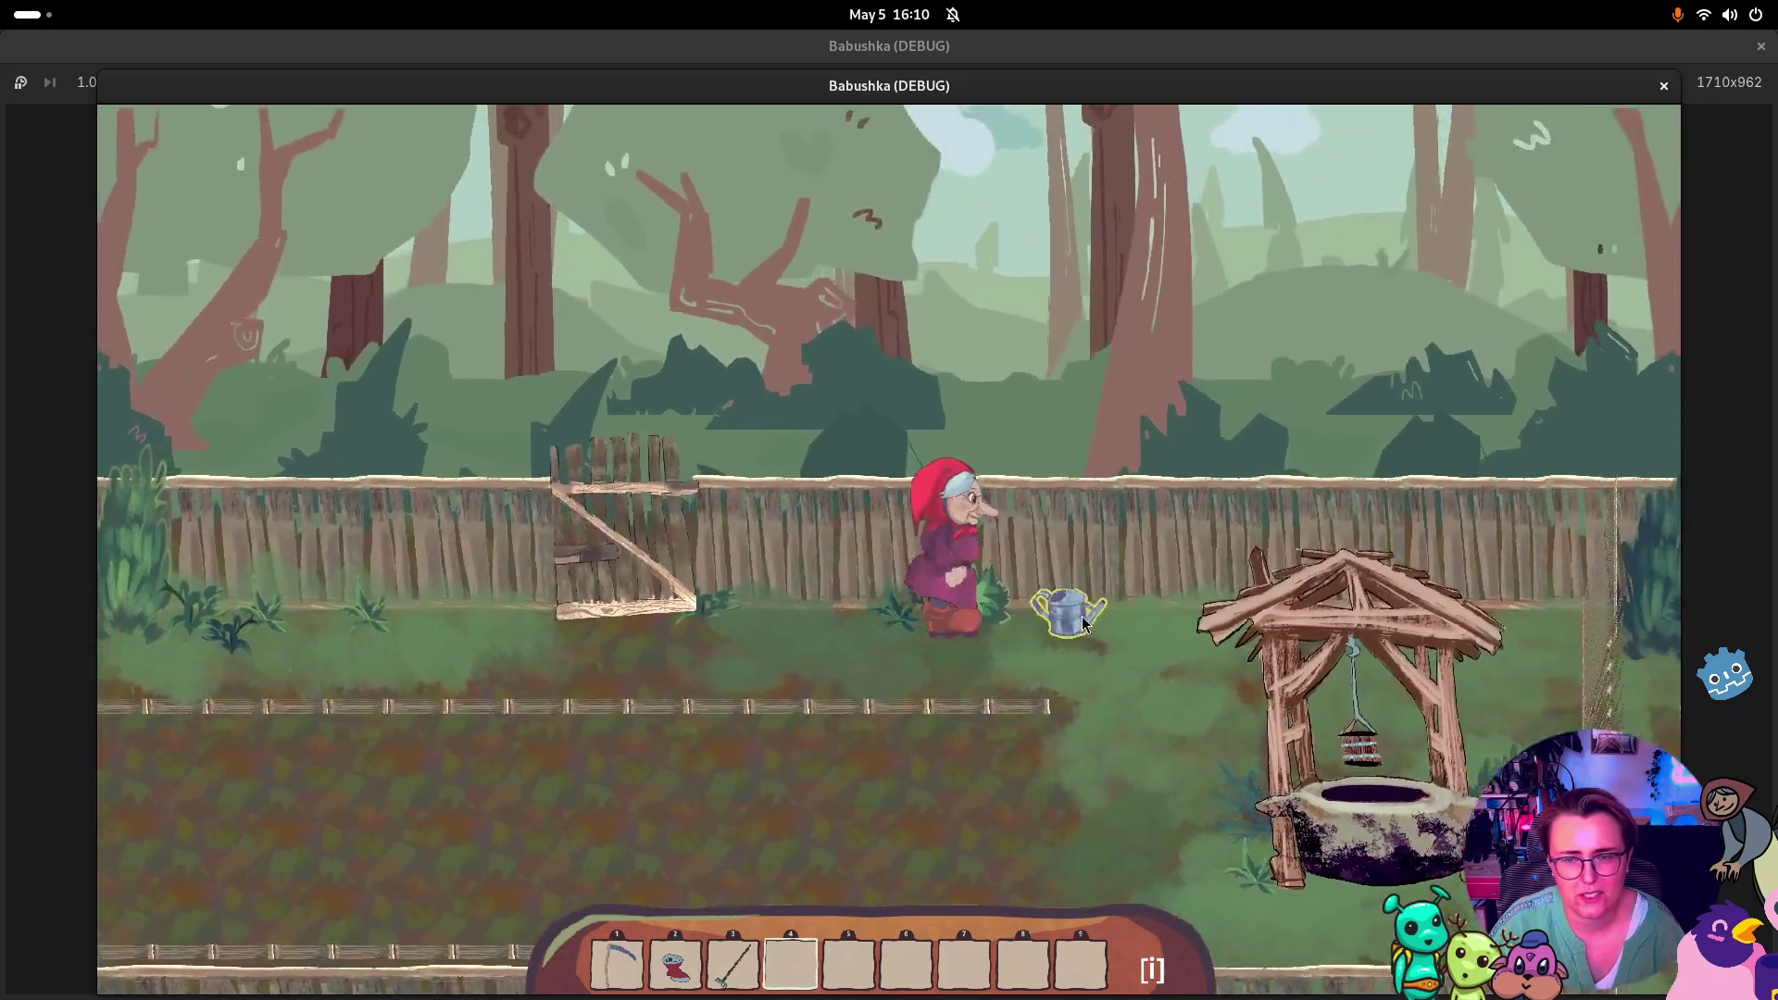
{"action": "left_click", "coordinate": [1084, 623]}
Fill the watering can at the well, rake a soil tile, then stop the game
{"action": "key", "text": "3"}
{"action": "key", "text": "s"}
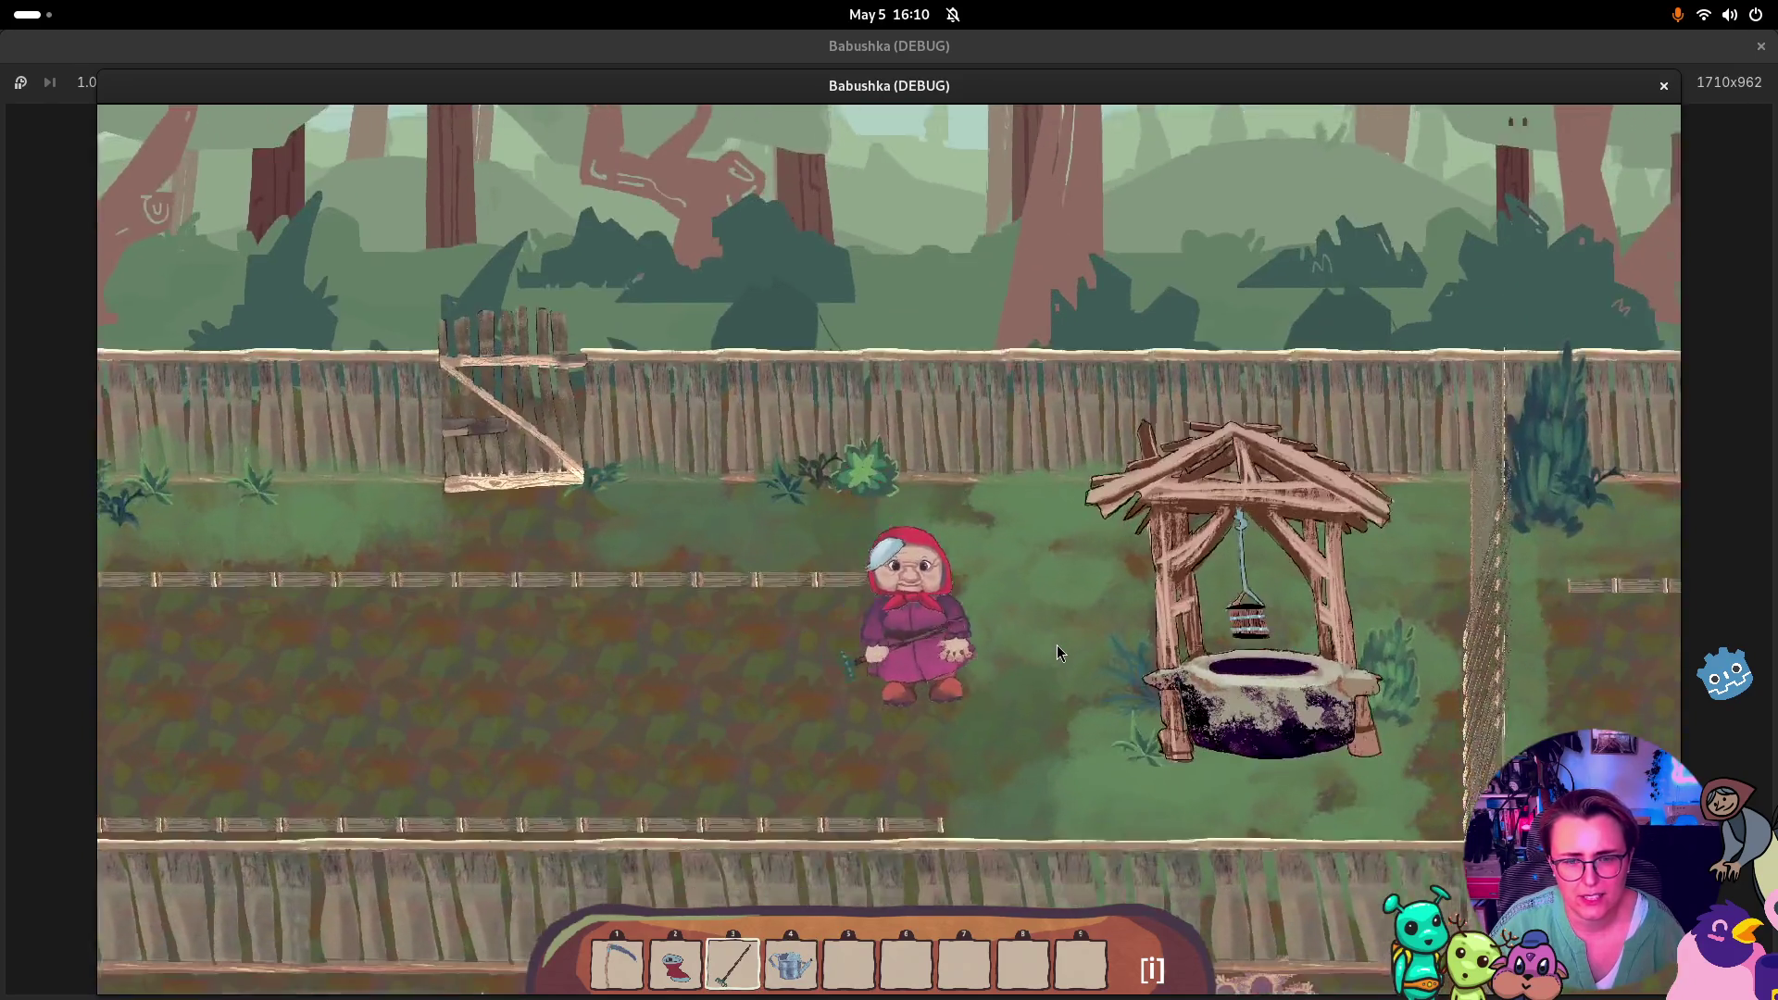
{"action": "key", "text": "d"}
{"action": "key", "text": "4"}
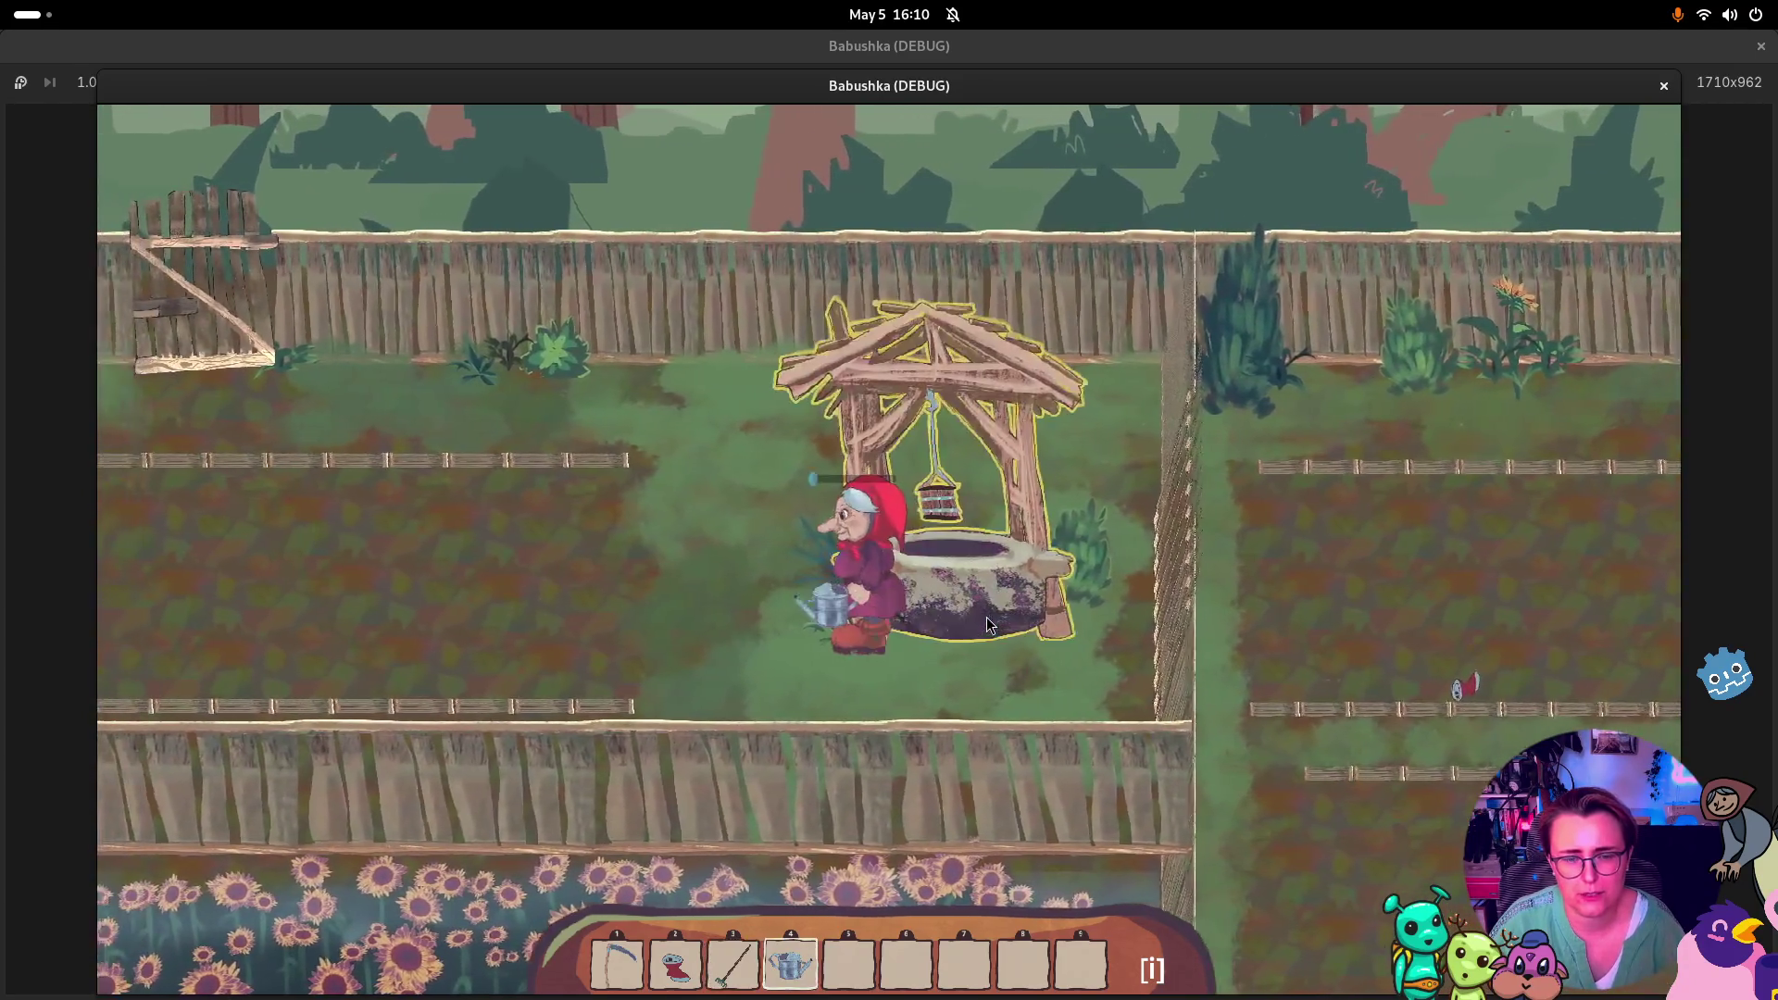
{"action": "left_click", "coordinate": [971, 606]}
{"action": "key", "text": "a"}
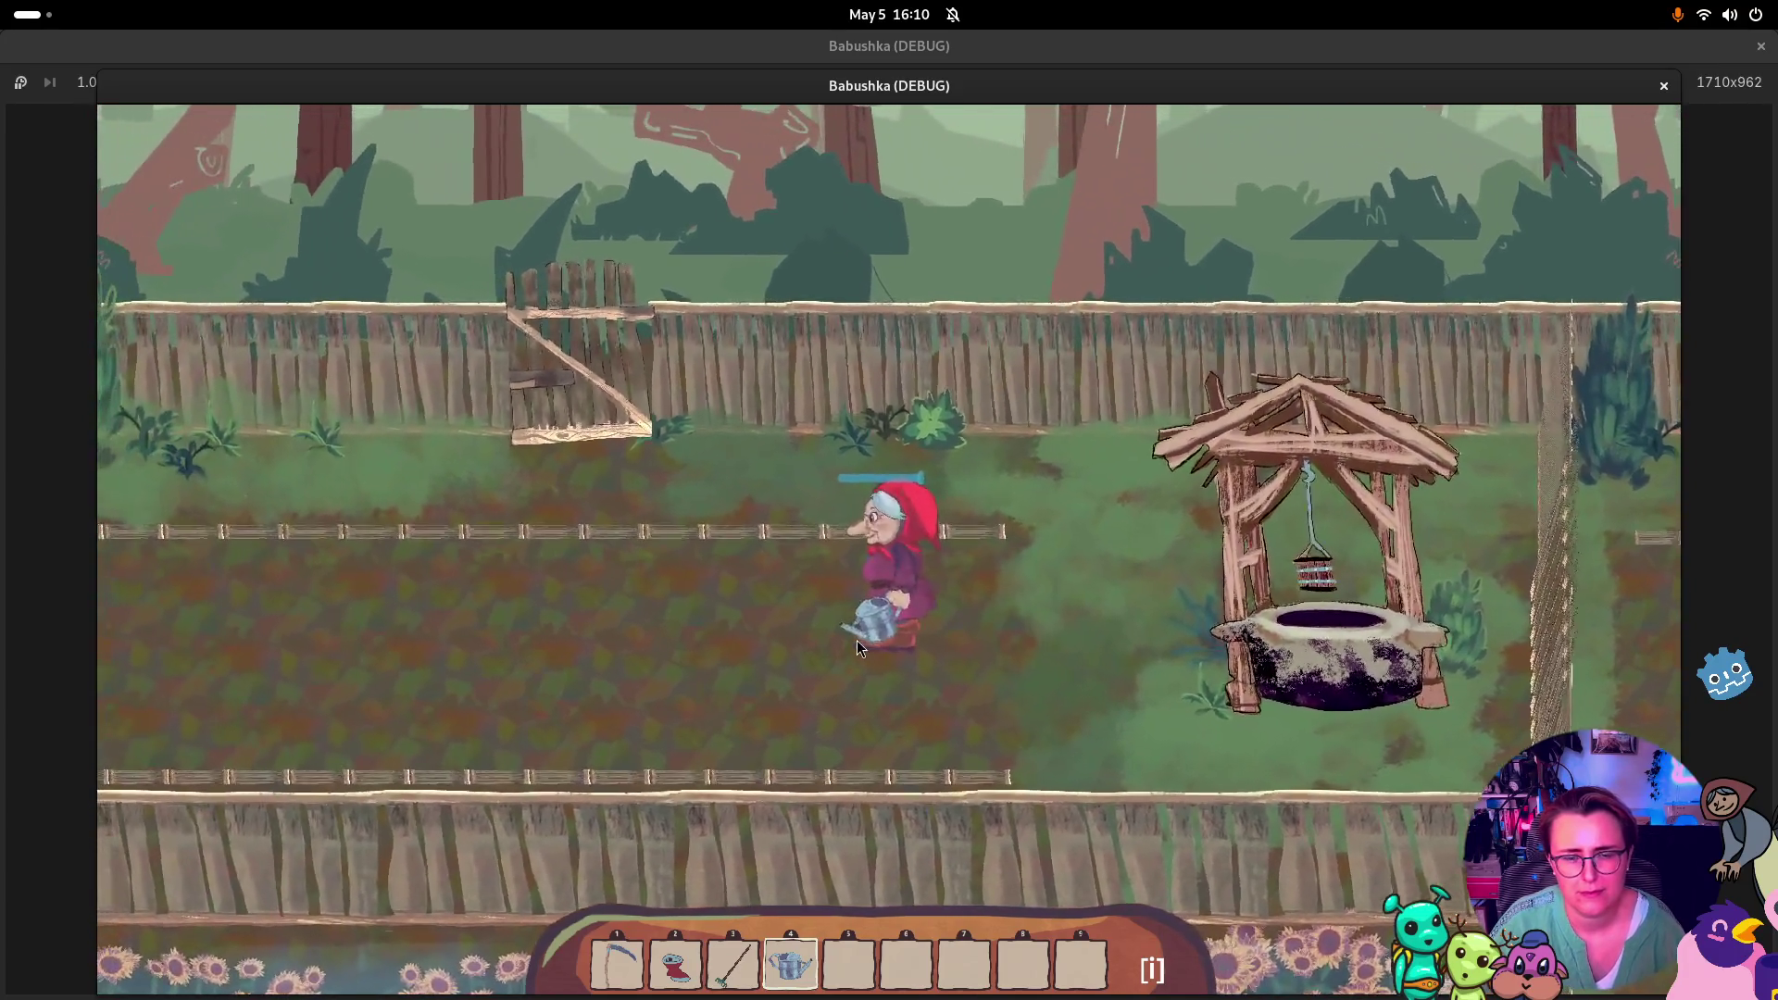
{"action": "key", "text": "3"}
{"action": "left_click", "coordinate": [857, 637]}
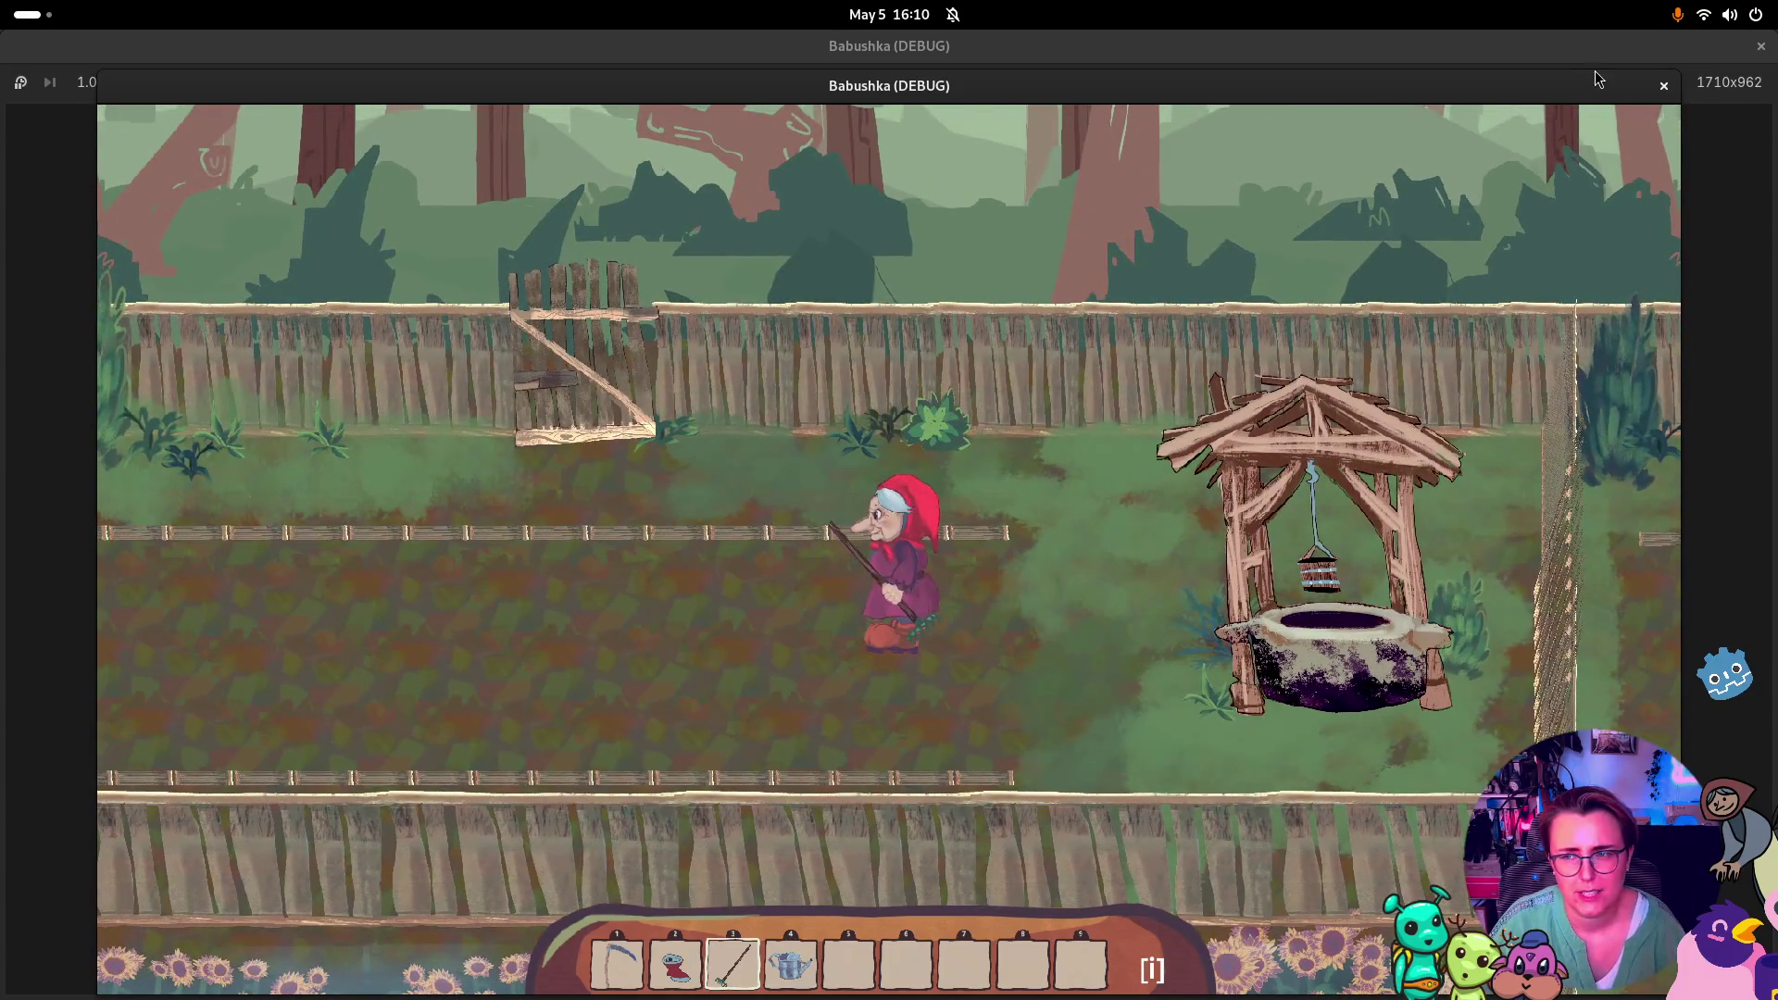
{"action": "left_click", "coordinate": [1664, 85]}
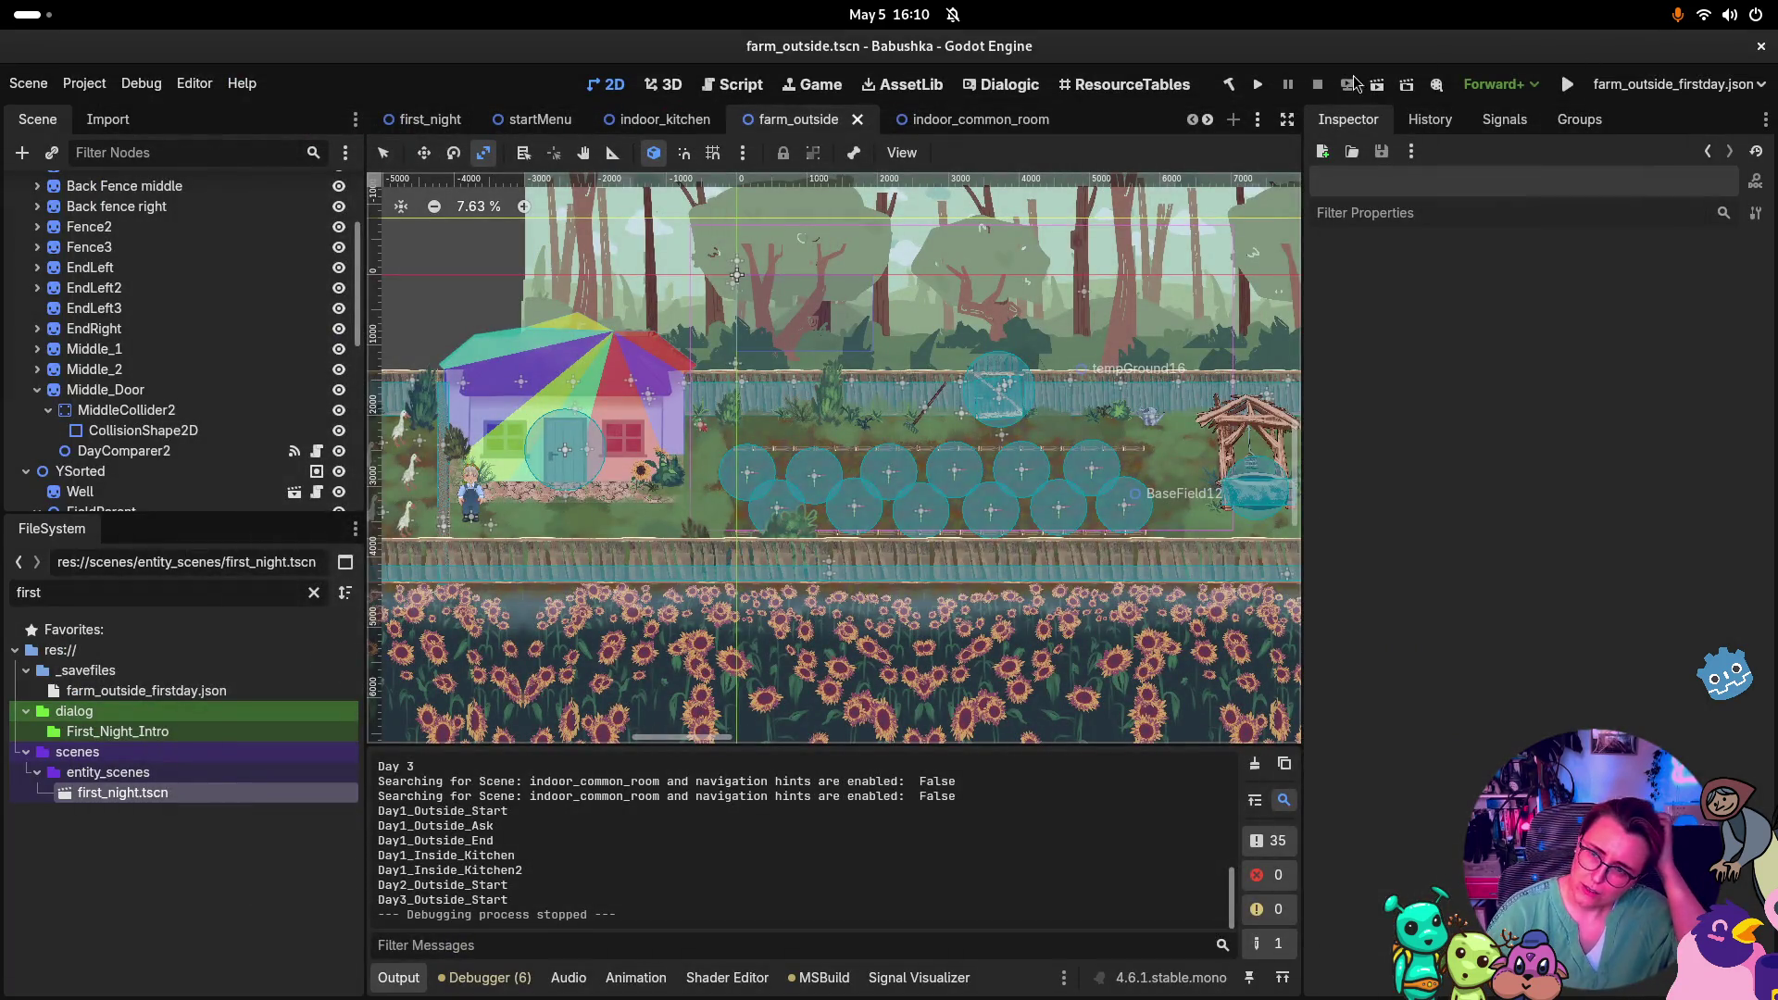
Rerun the project, start a new game, and pick up the scythe
{"action": "left_click", "coordinate": [1262, 84]}
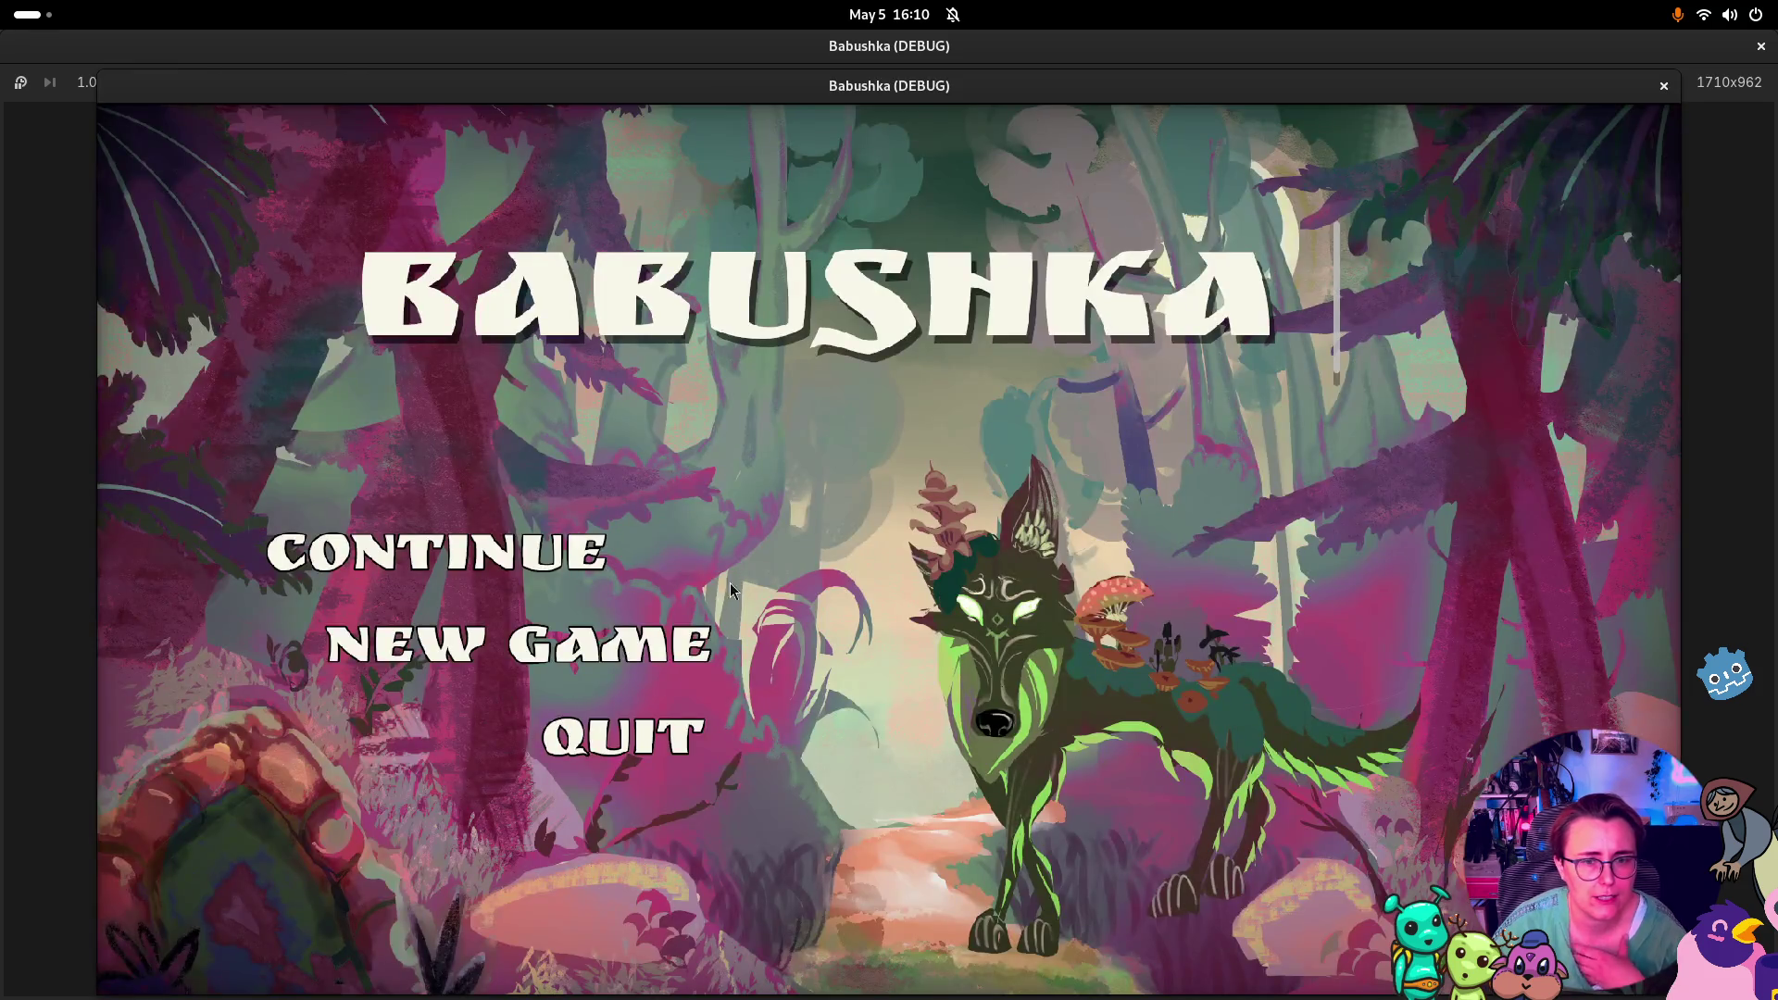
{"action": "left_click", "coordinate": [611, 666]}
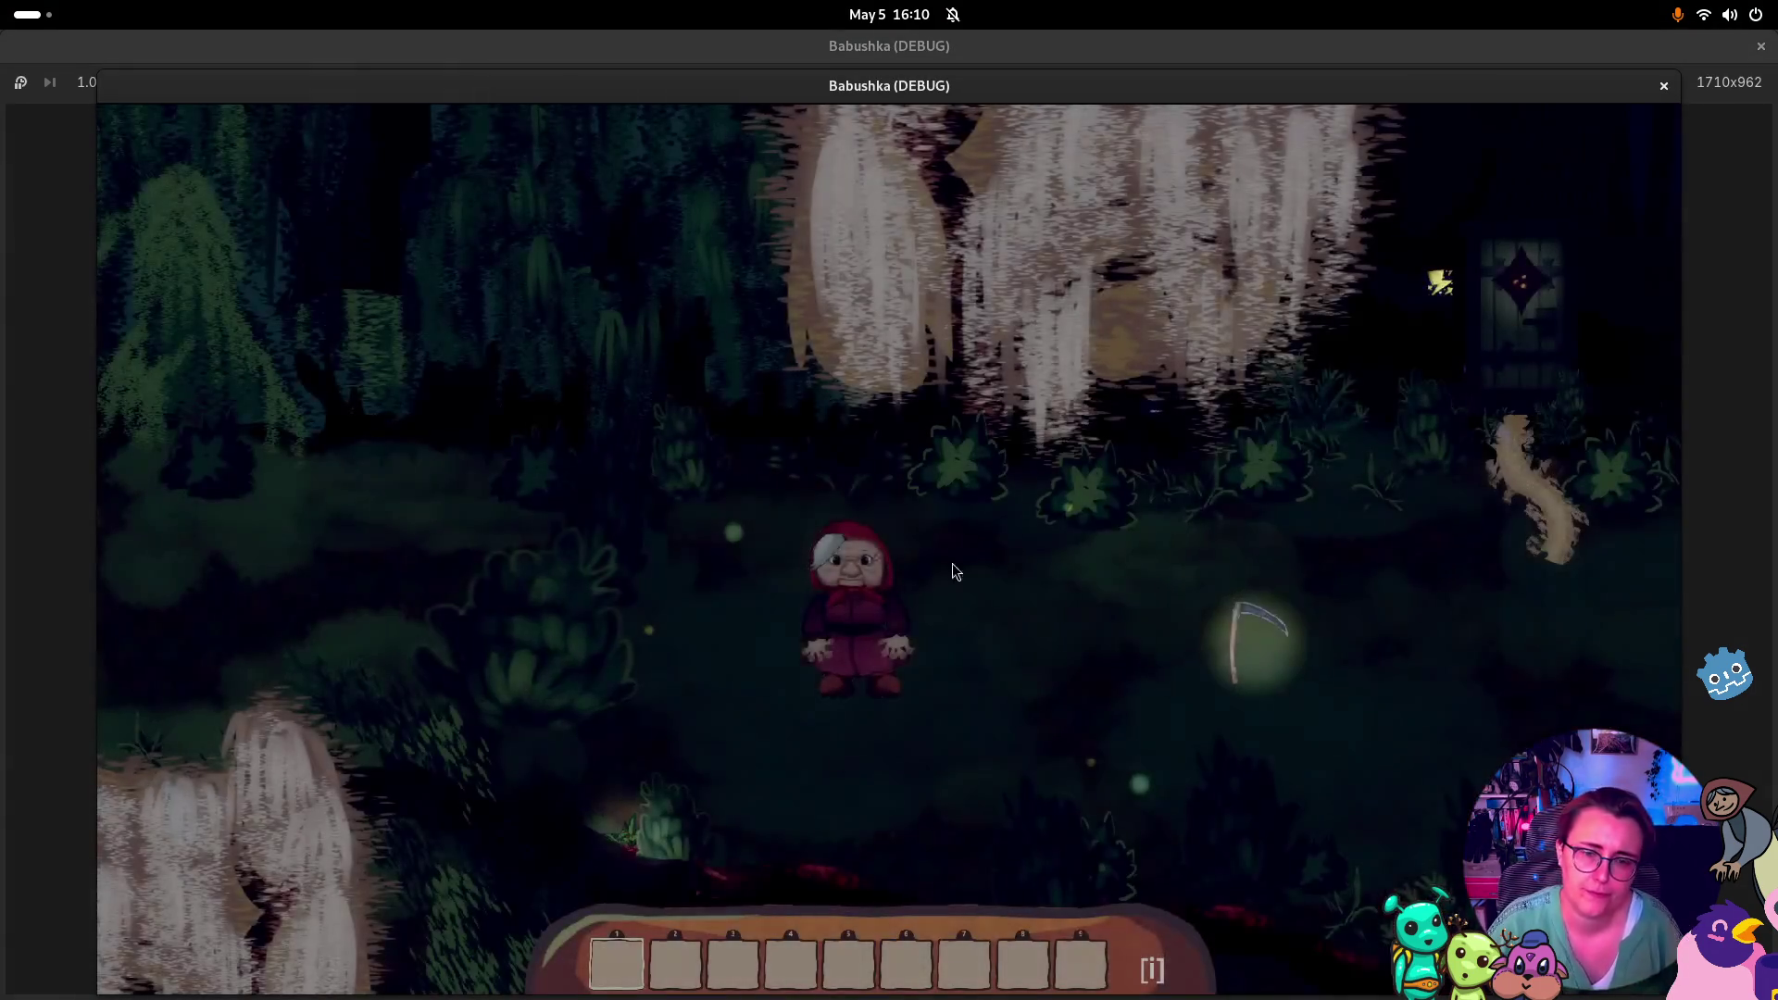
{"action": "left_click", "coordinate": [1245, 644]}
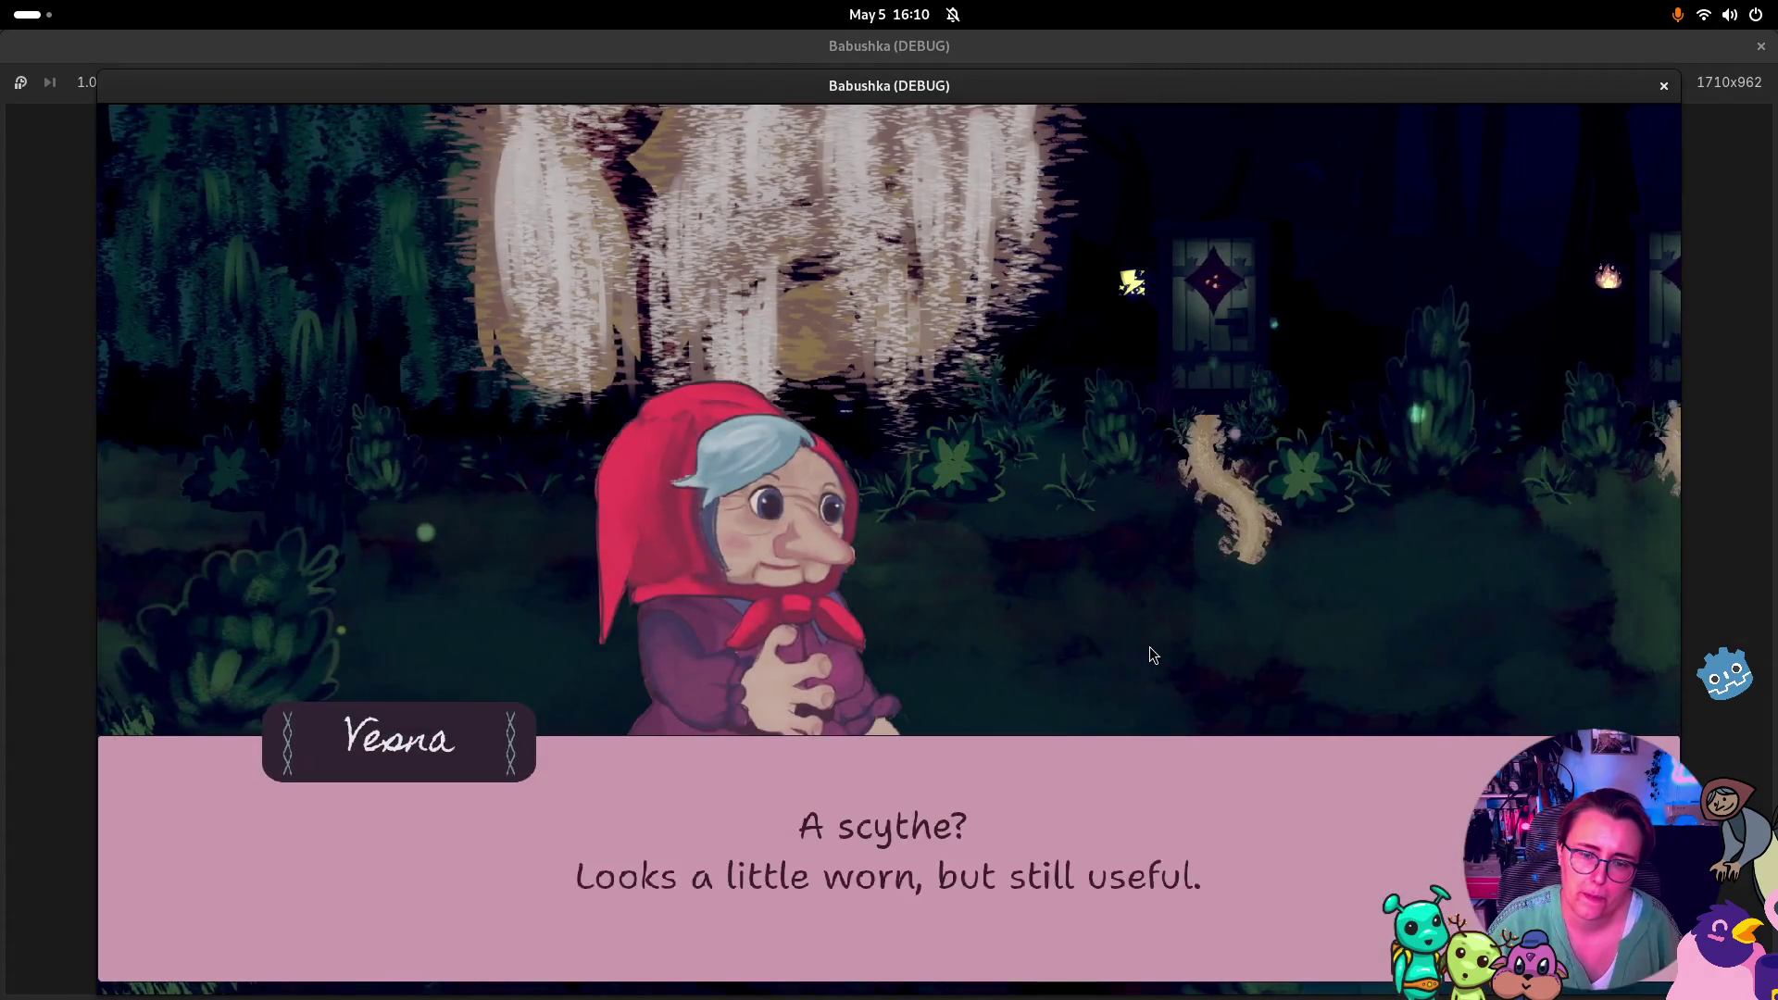
Pick up the glowing item and clear the forest dialogue
{"action": "left_click", "coordinate": [1149, 646]}
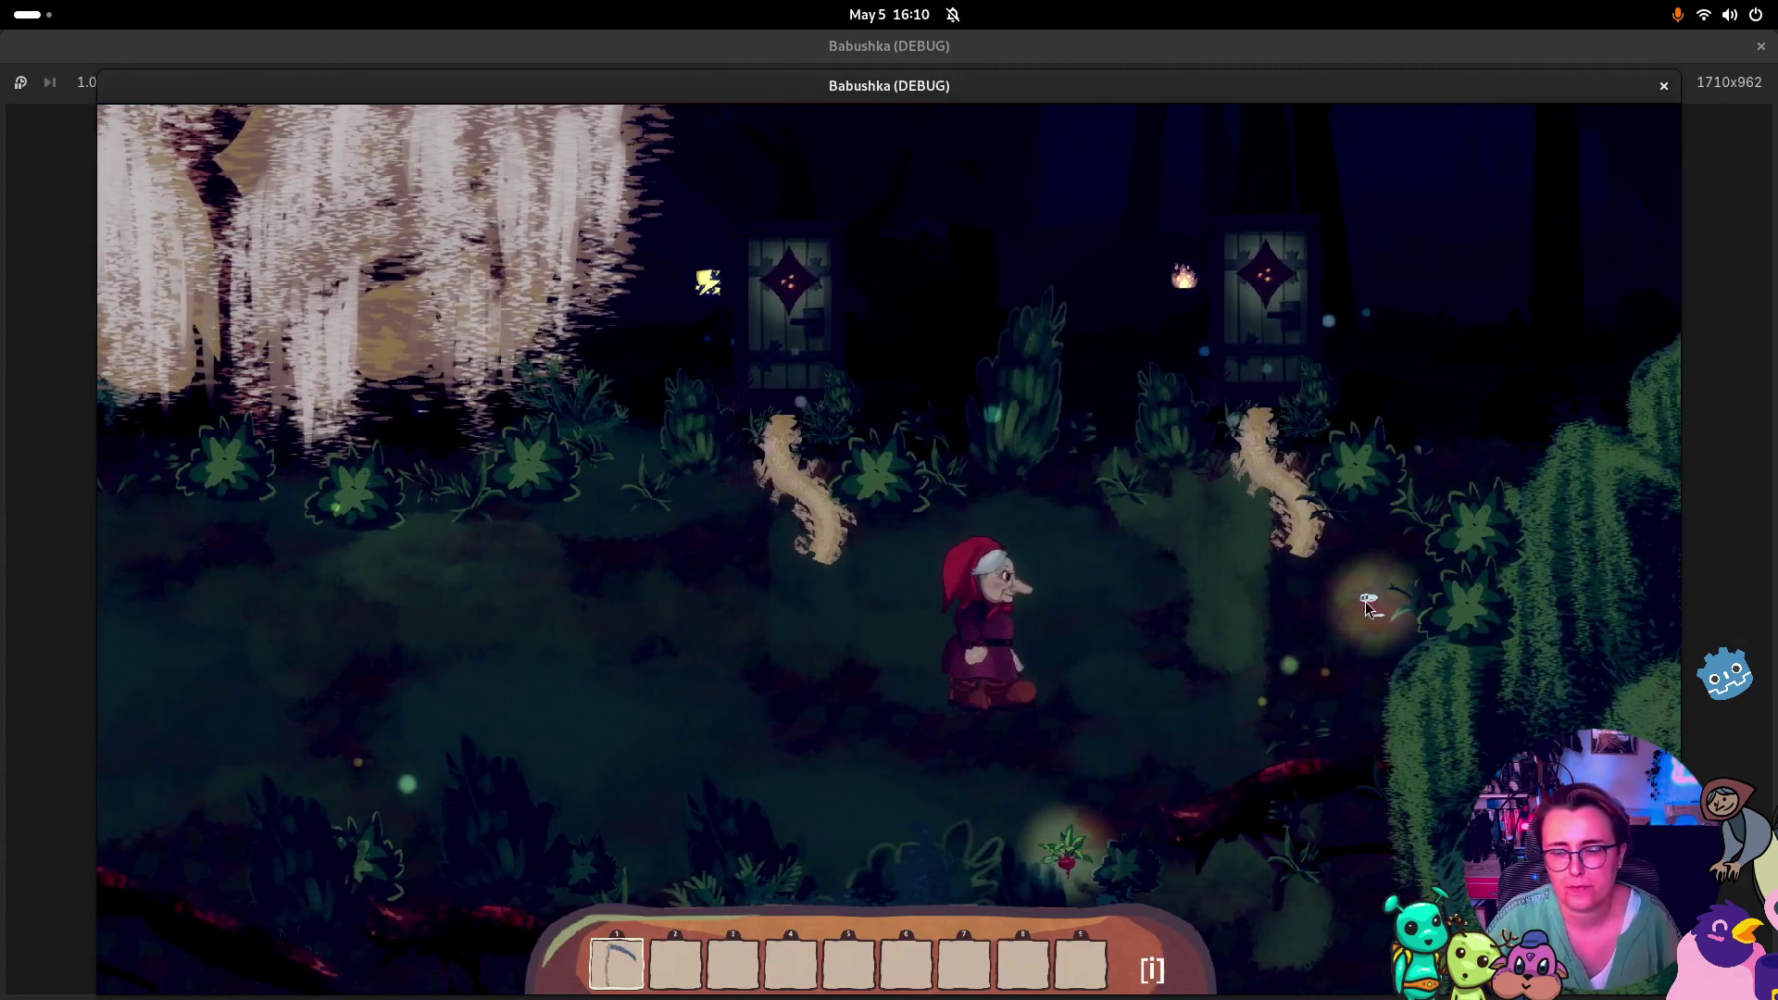
{"action": "left_click", "coordinate": [1365, 602]}
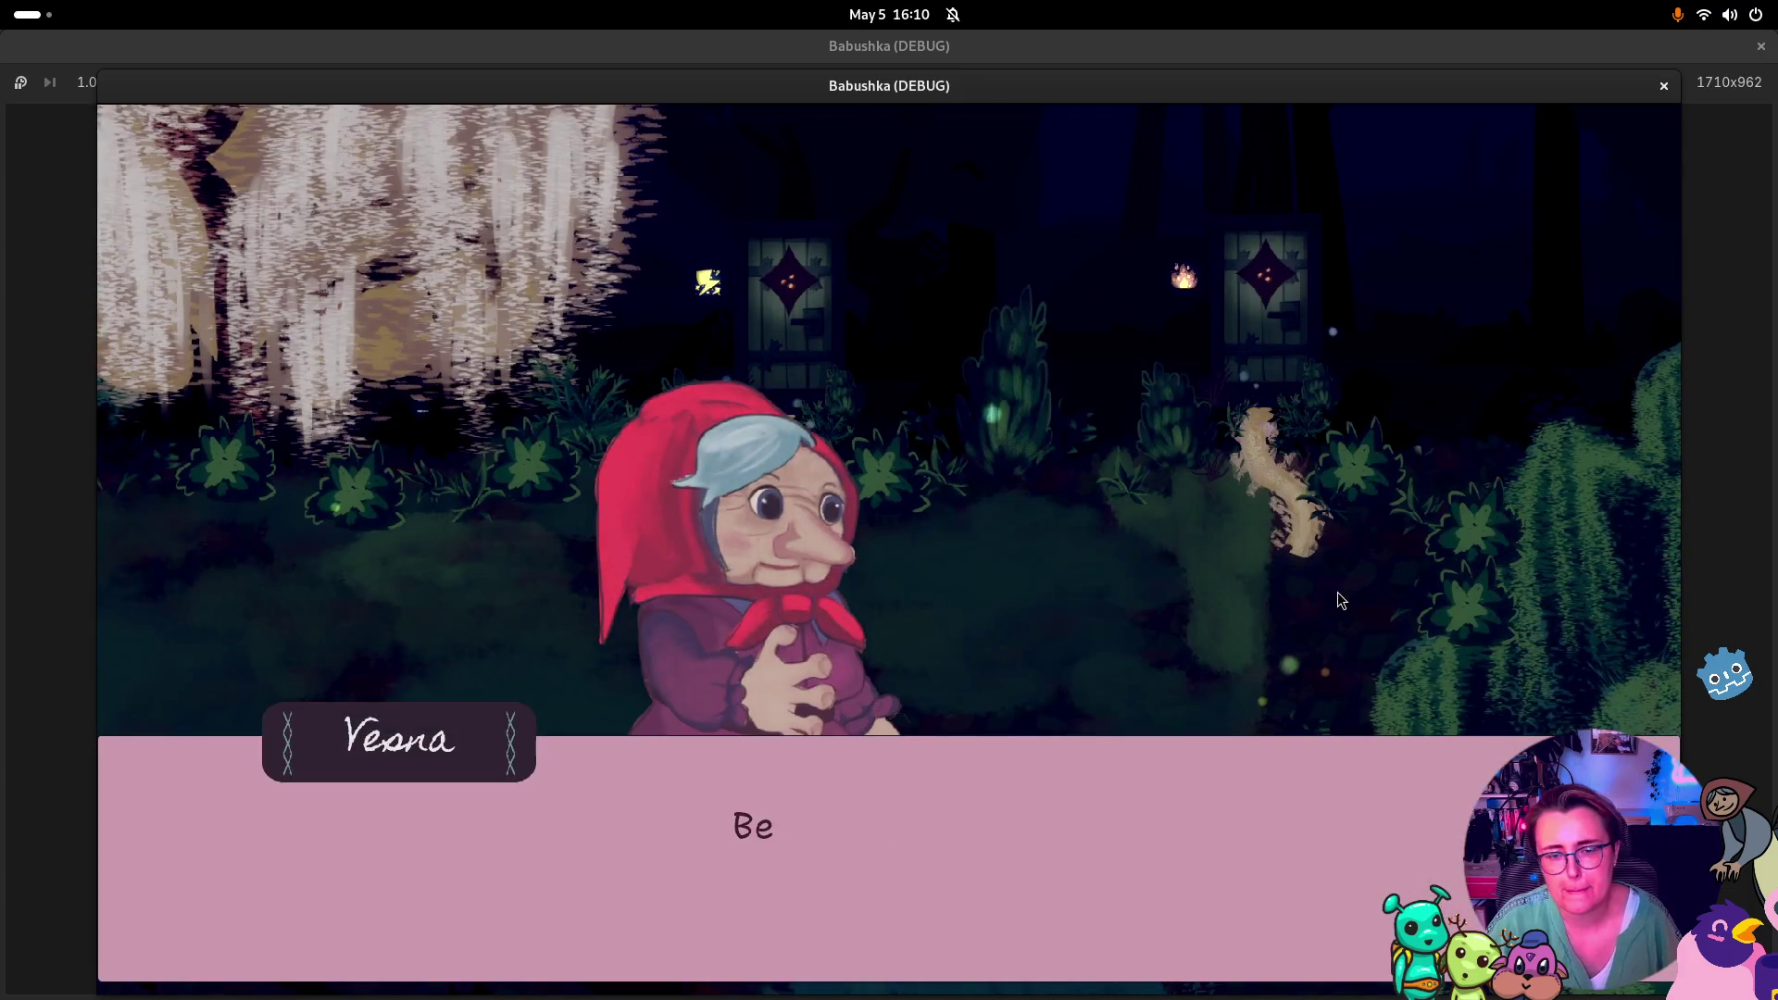
{"action": "left_click", "coordinate": [1343, 588]}
{"action": "left_click", "coordinate": [1275, 328]}
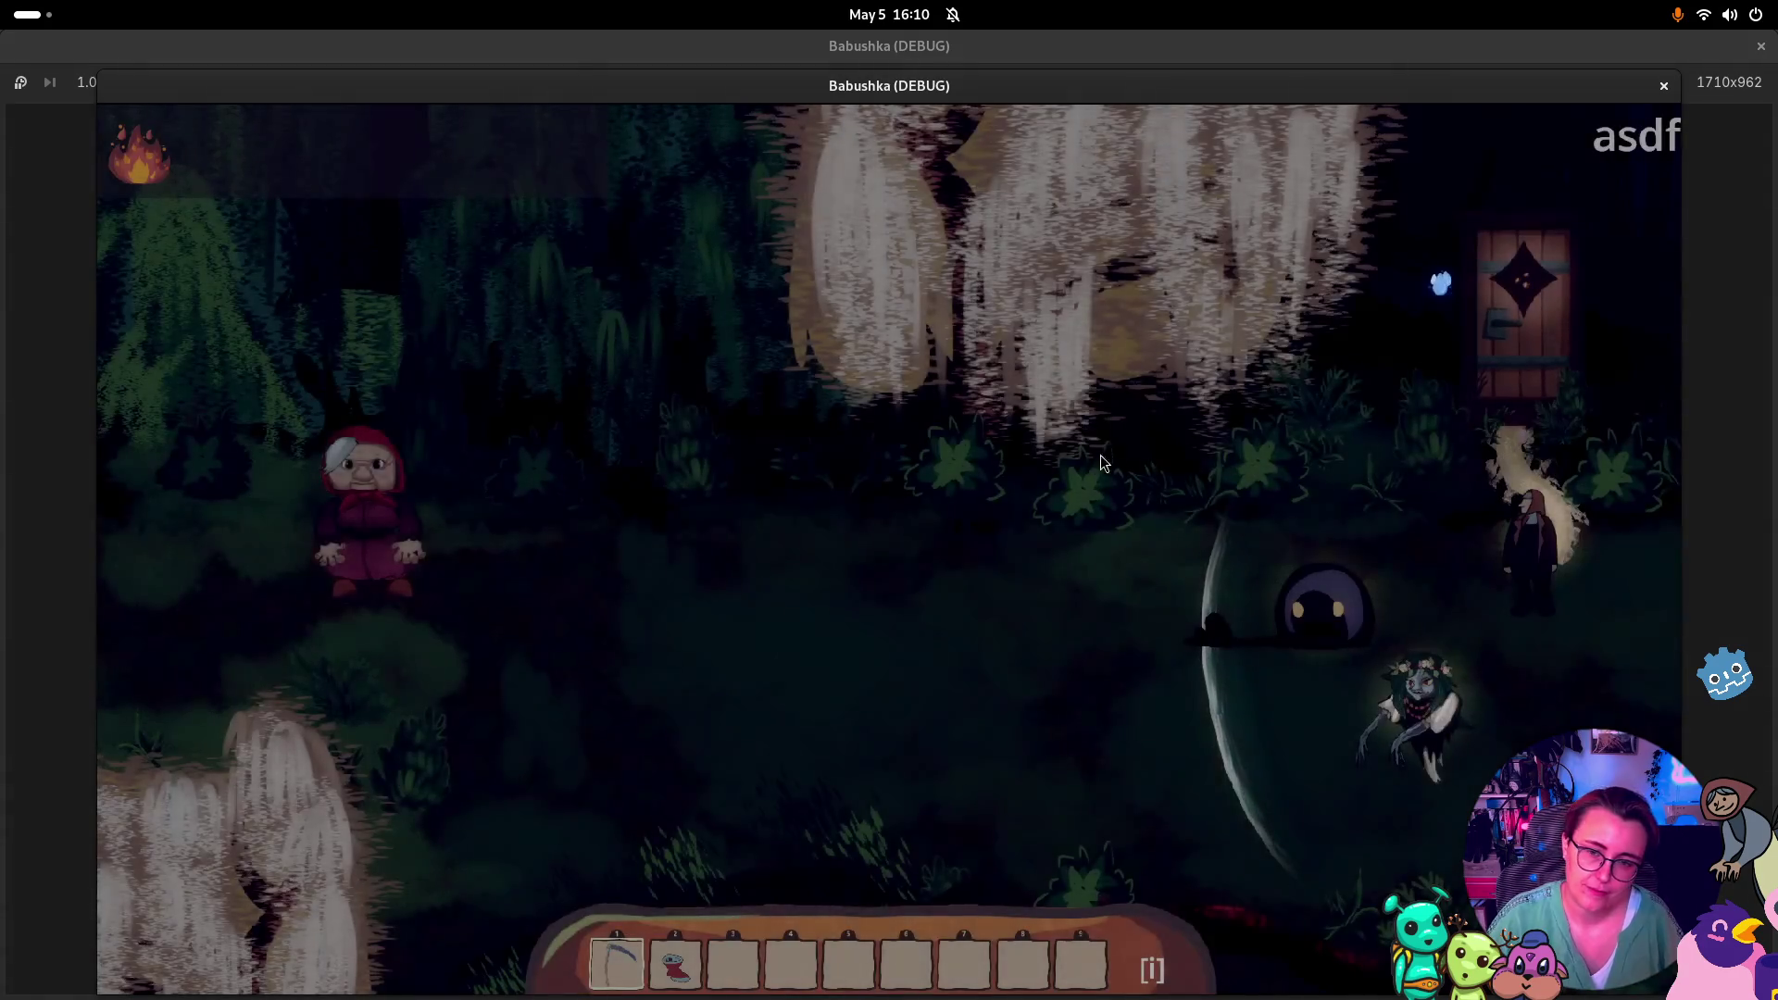
Defeat the shadow creature twice using Instant Win, then walk on through the forest
{"action": "left_click", "coordinate": [1183, 576]}
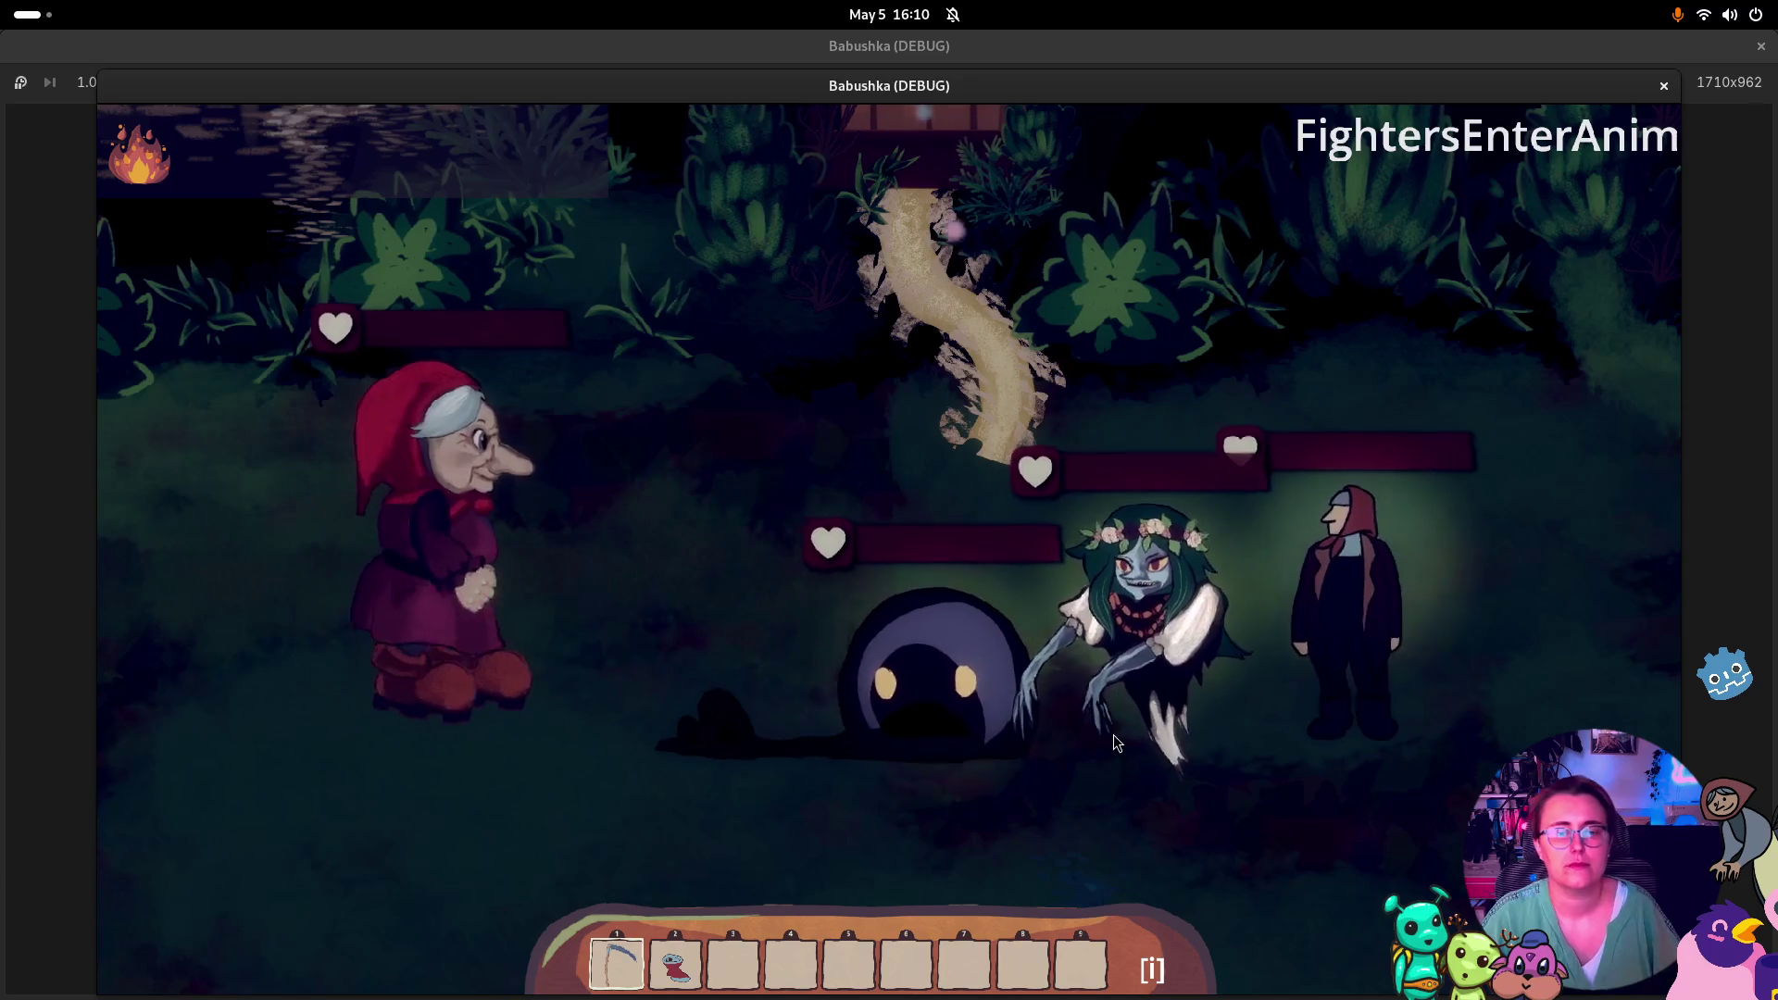
{"action": "left_click", "coordinate": [691, 648]}
{"action": "left_click", "coordinate": [963, 674]}
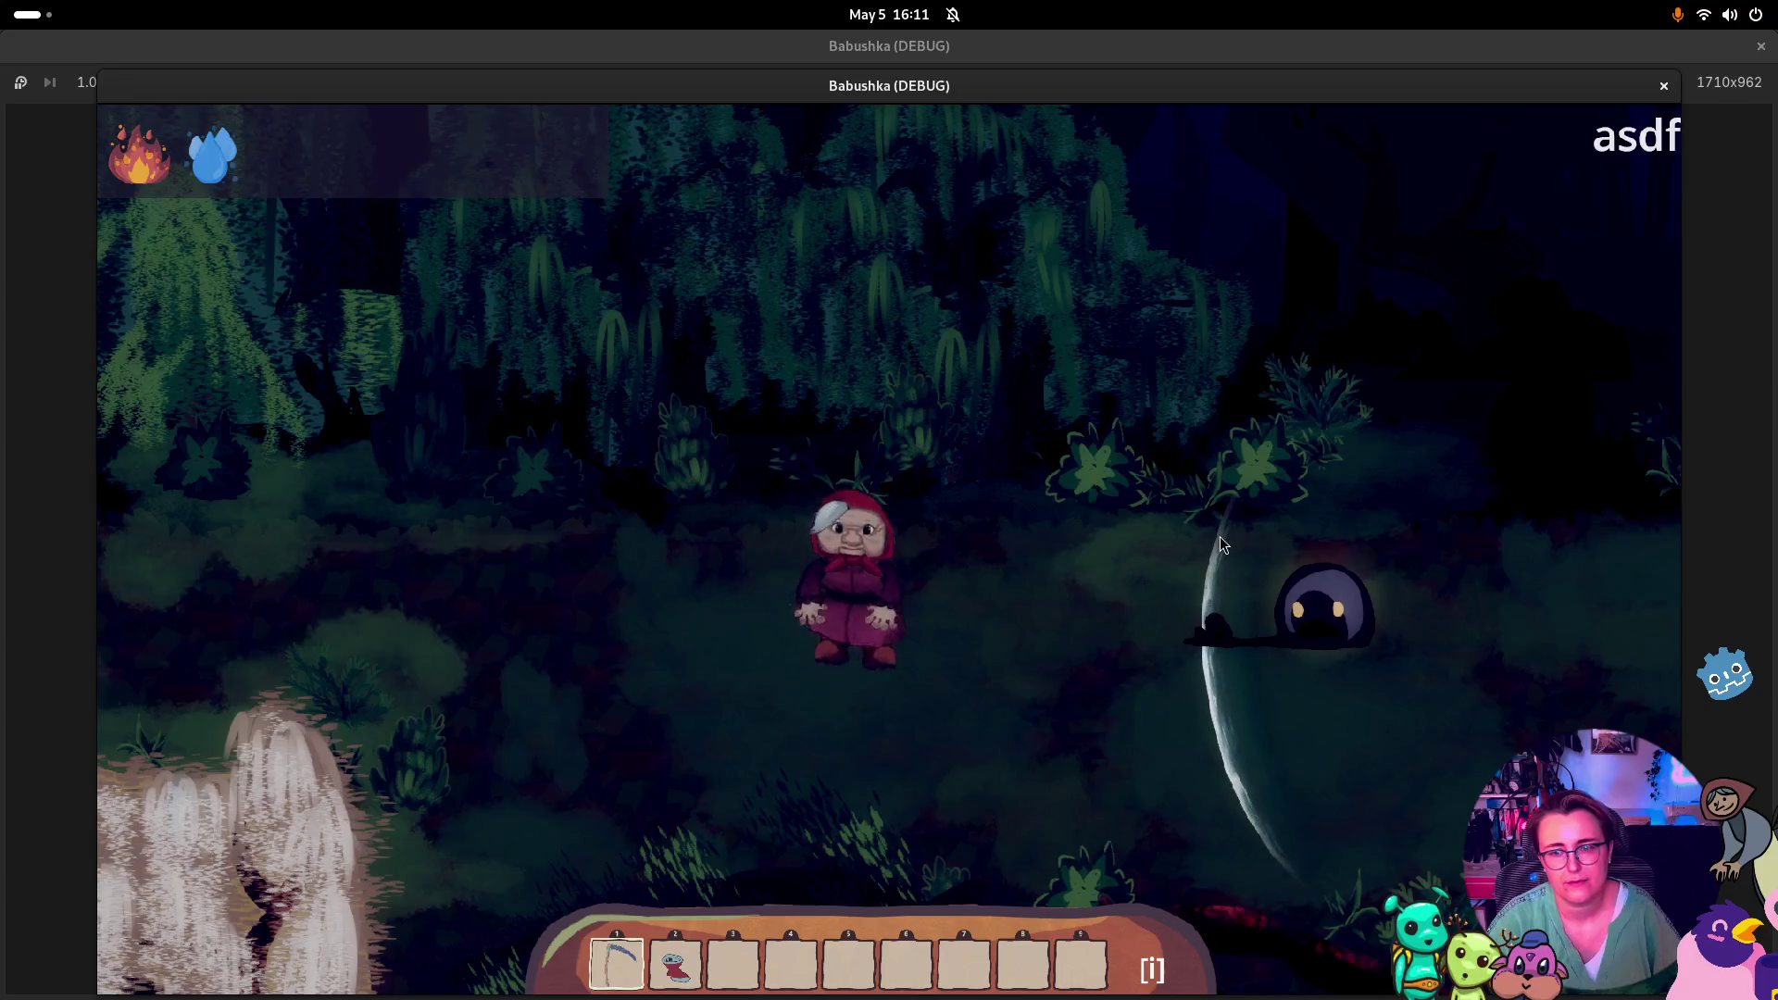
{"action": "left_click", "coordinate": [1014, 639]}
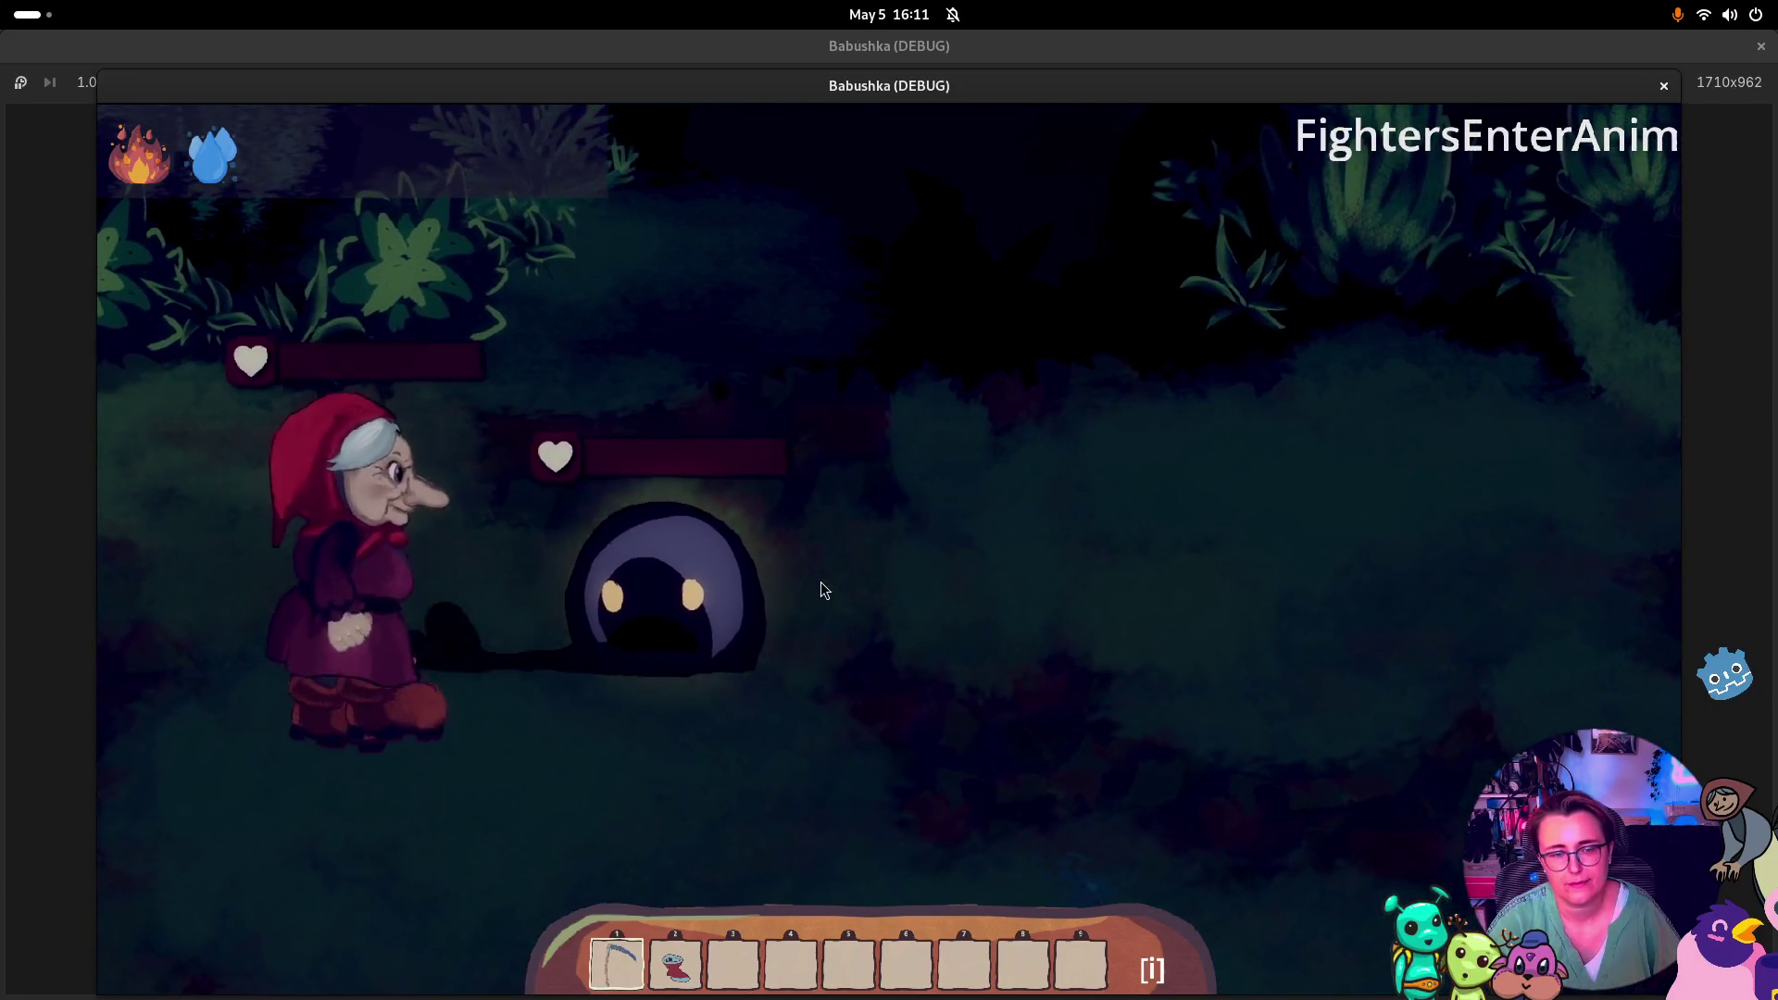
{"action": "left_click", "coordinate": [573, 654]}
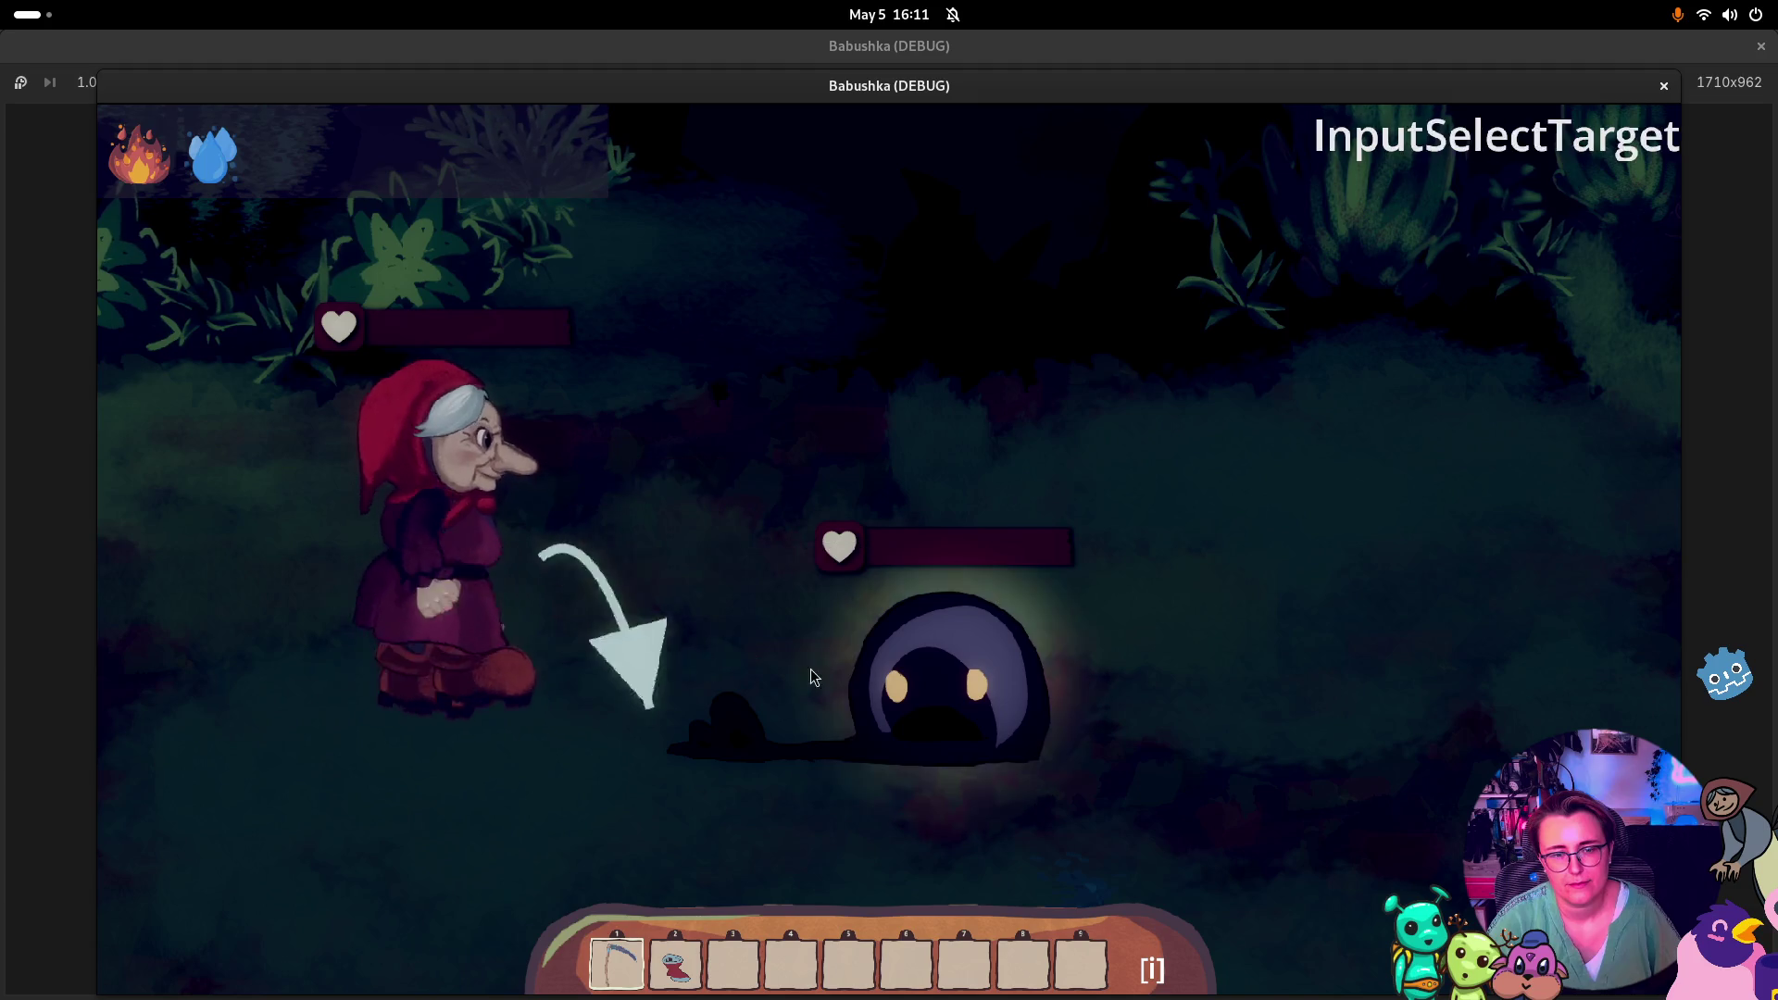
{"action": "left_click", "coordinate": [943, 671]}
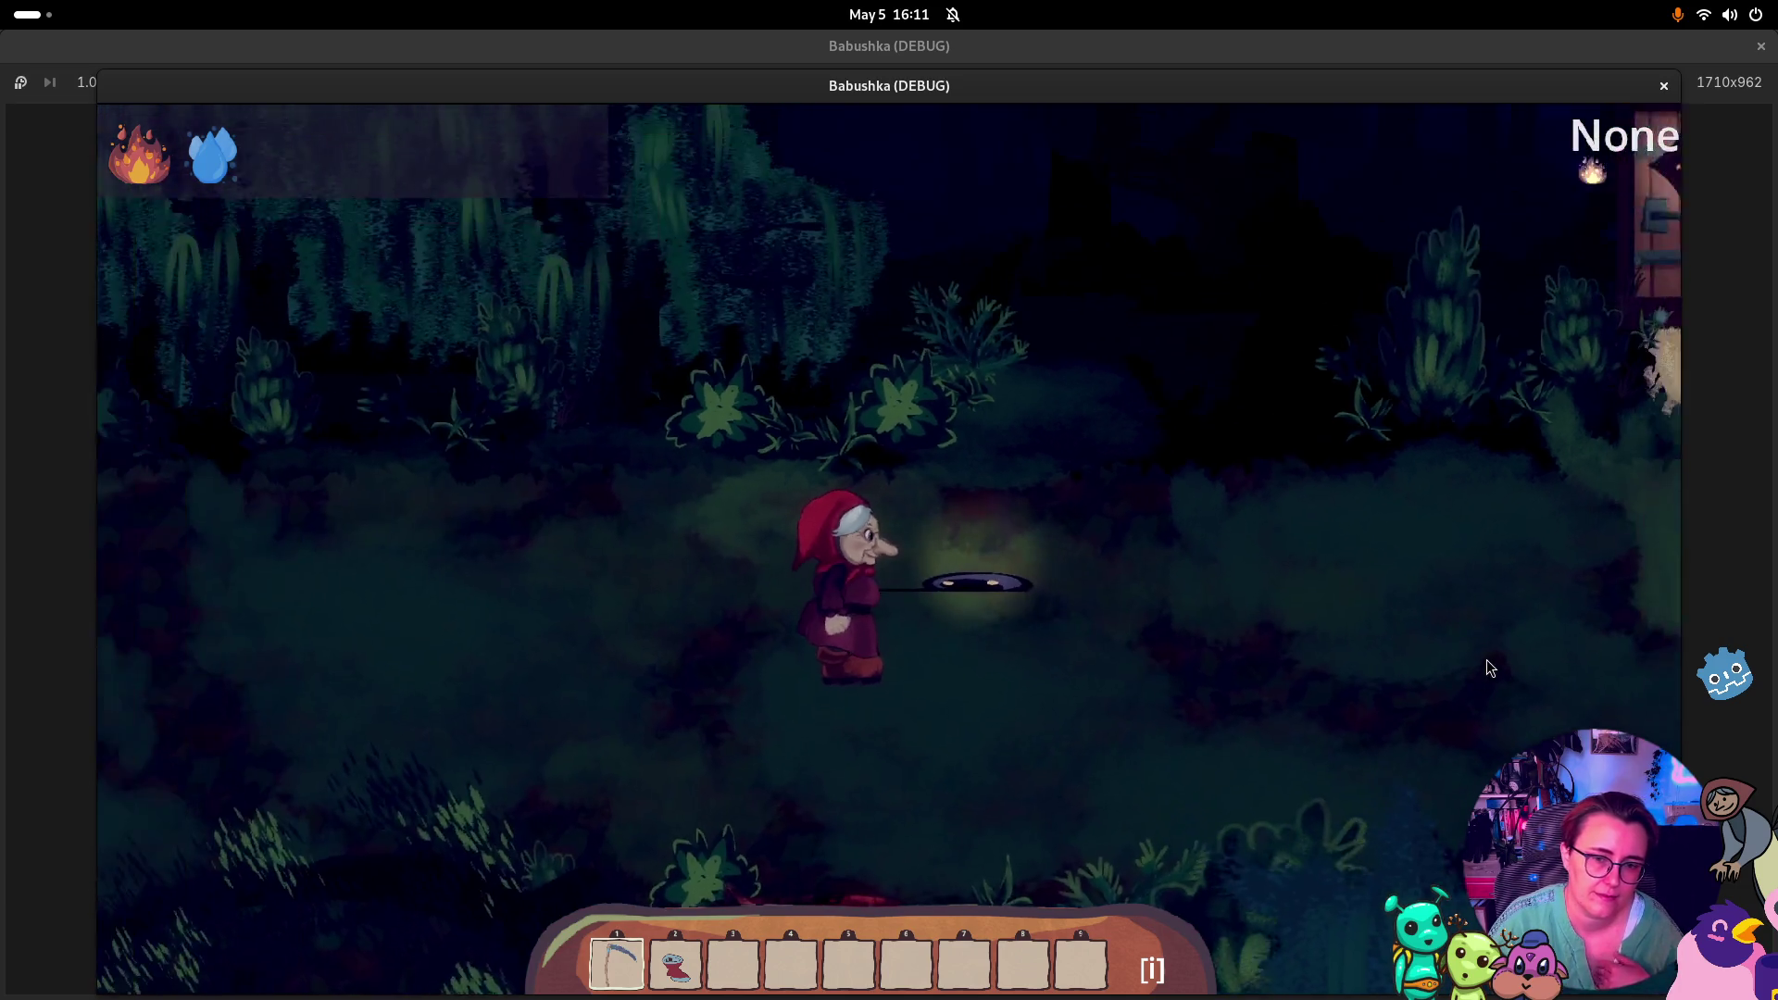
{"action": "key", "text": "d"}
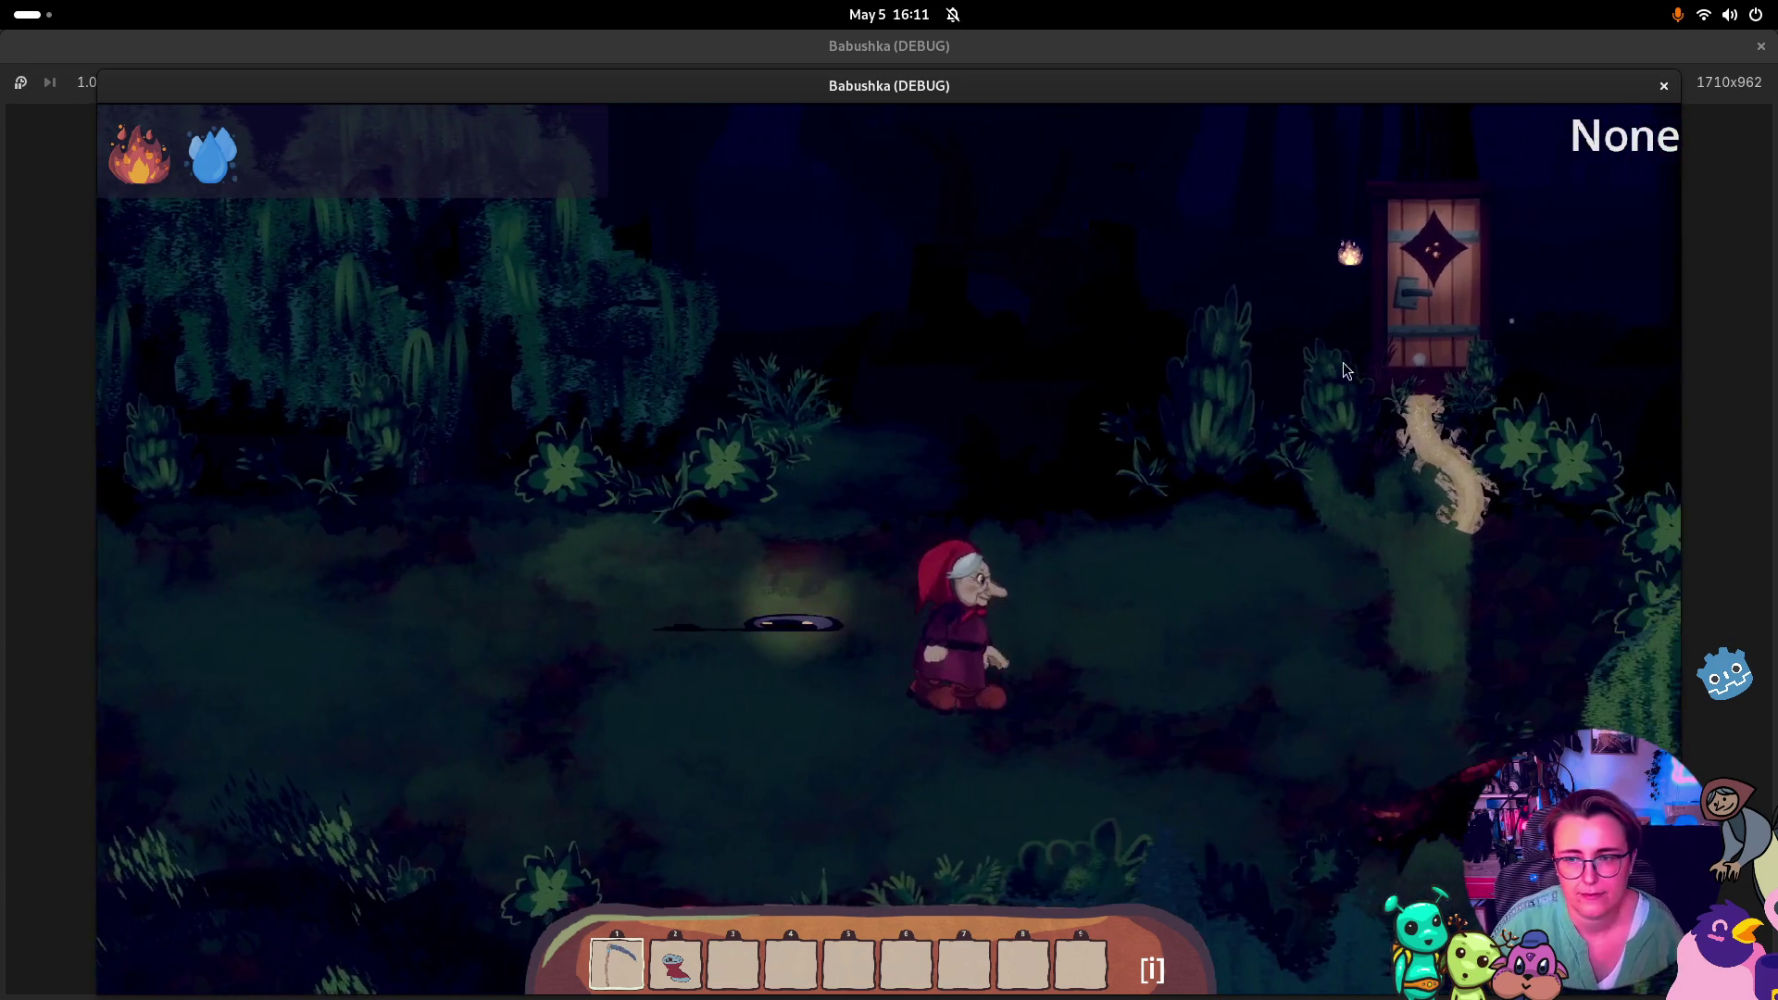
Fight the doll by the wooden door and squash it with Instant Win
{"action": "key", "text": "w"}
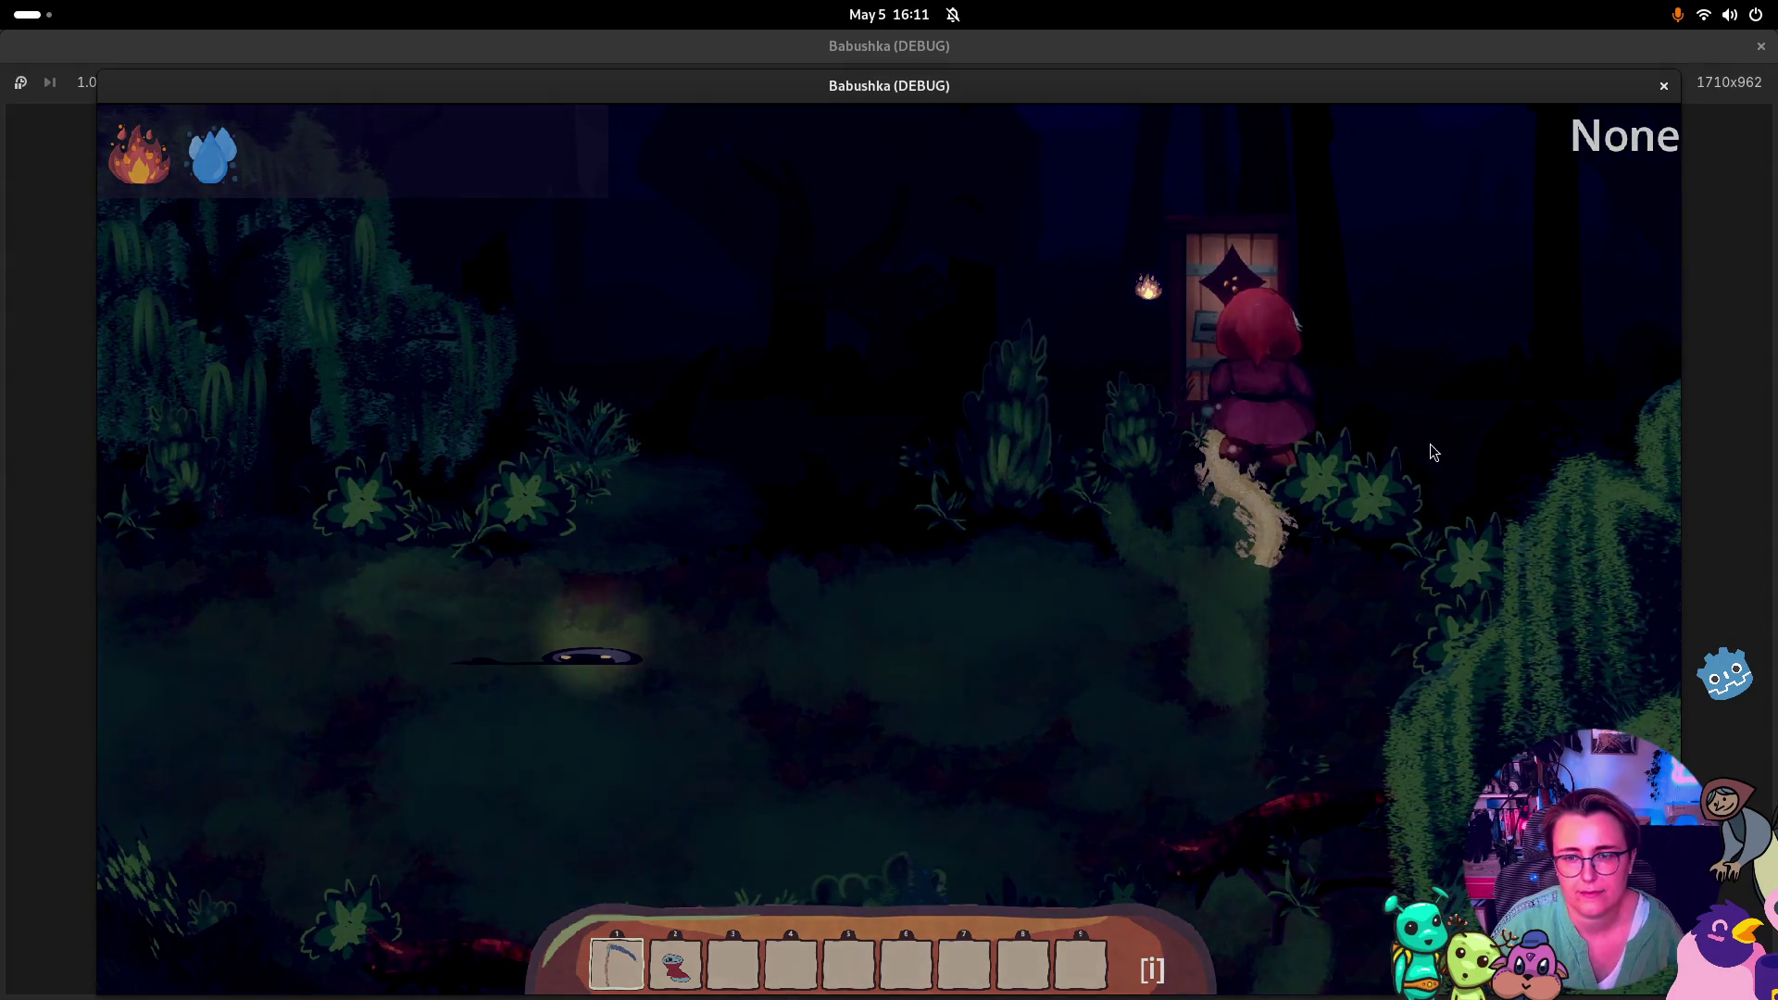
{"action": "key", "text": "d"}
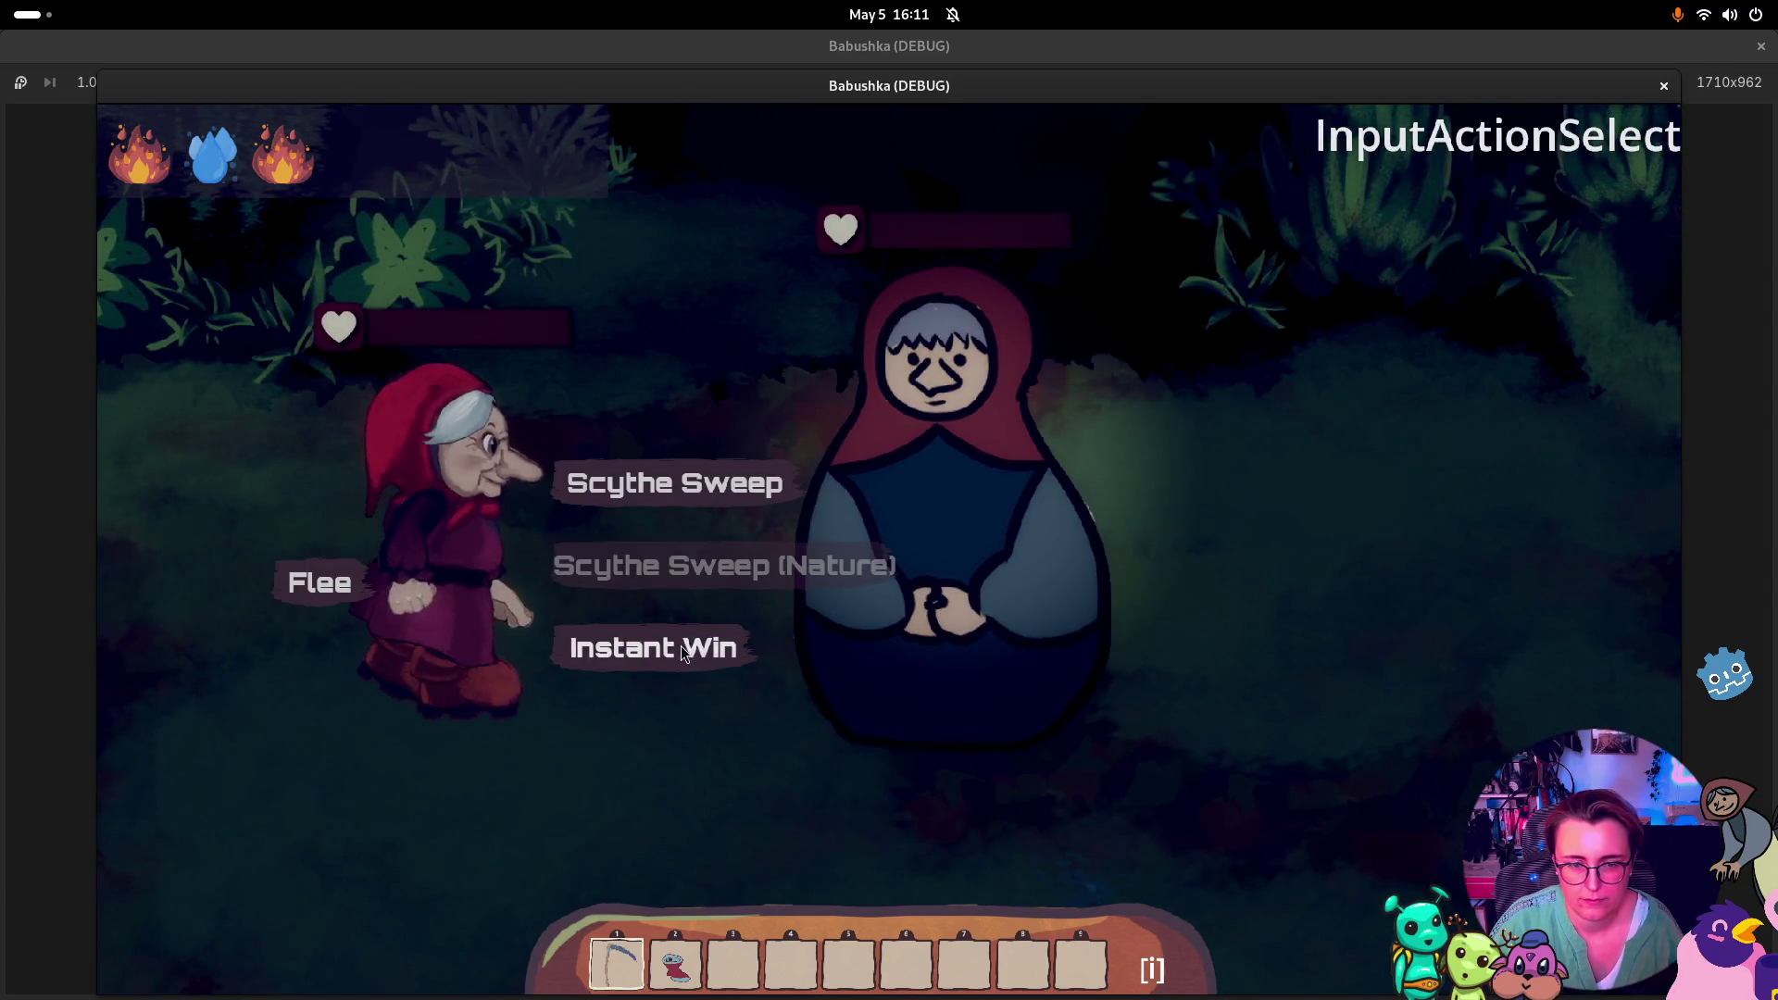
{"action": "left_click", "coordinate": [681, 651]}
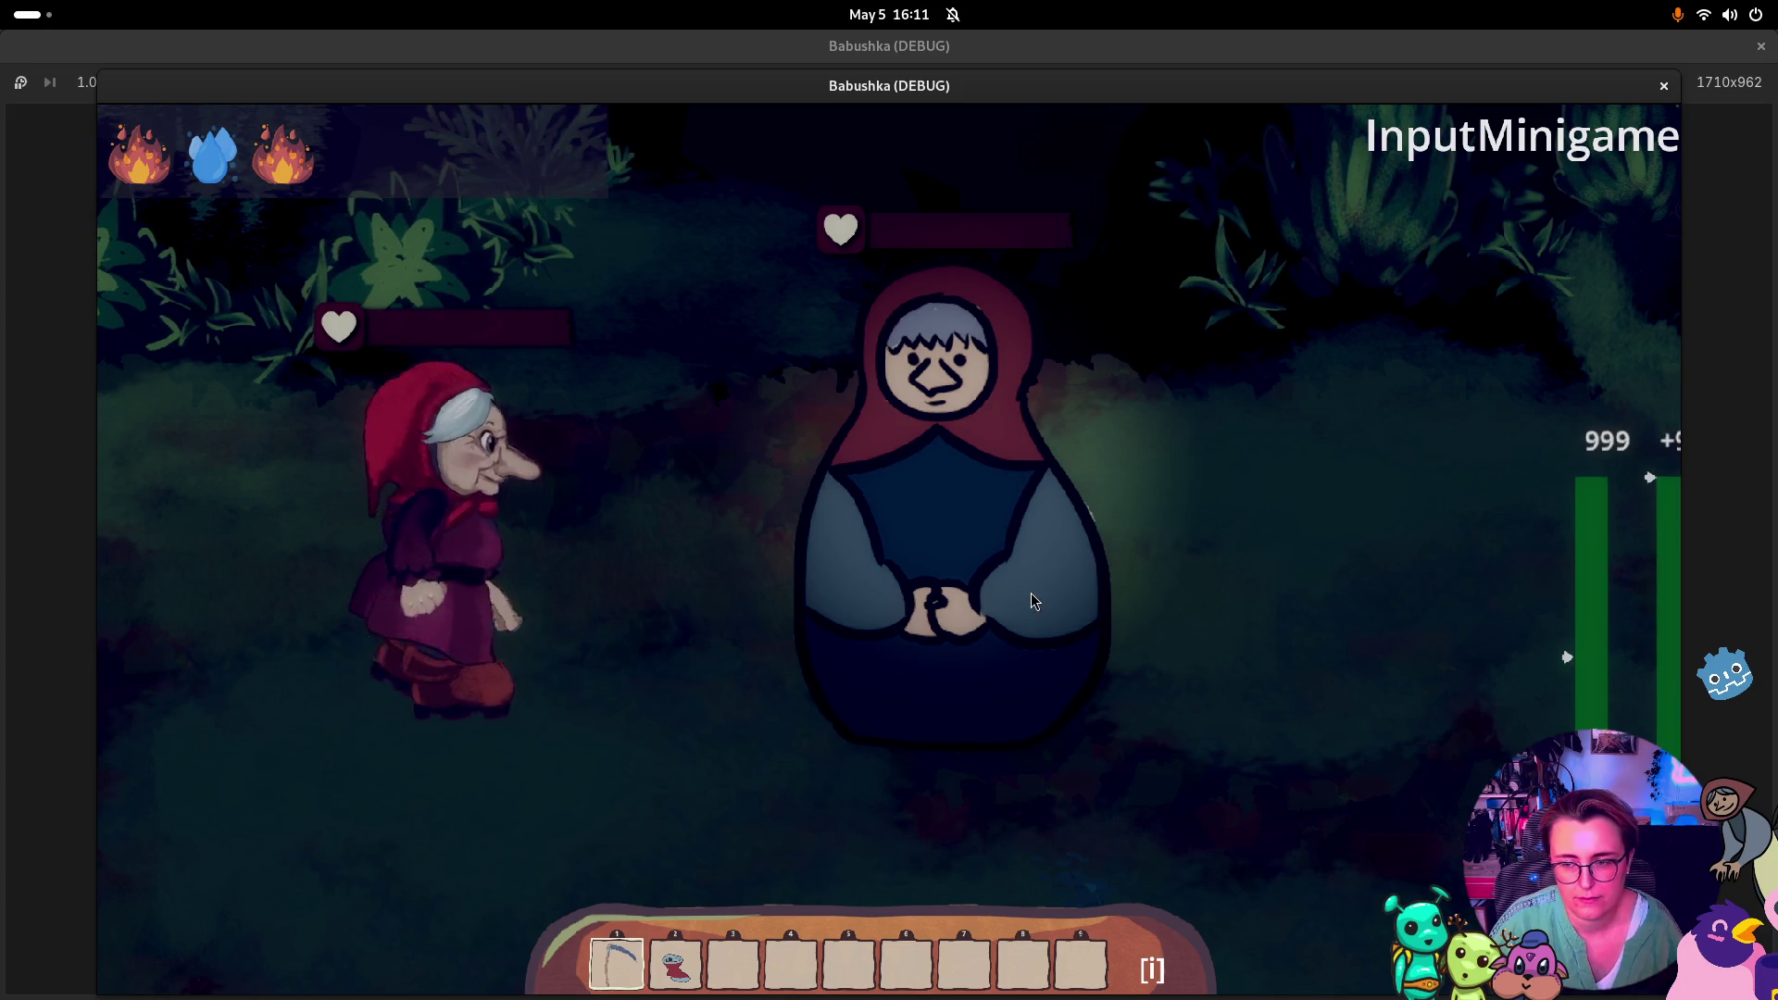
{"action": "left_click", "coordinate": [1045, 605]}
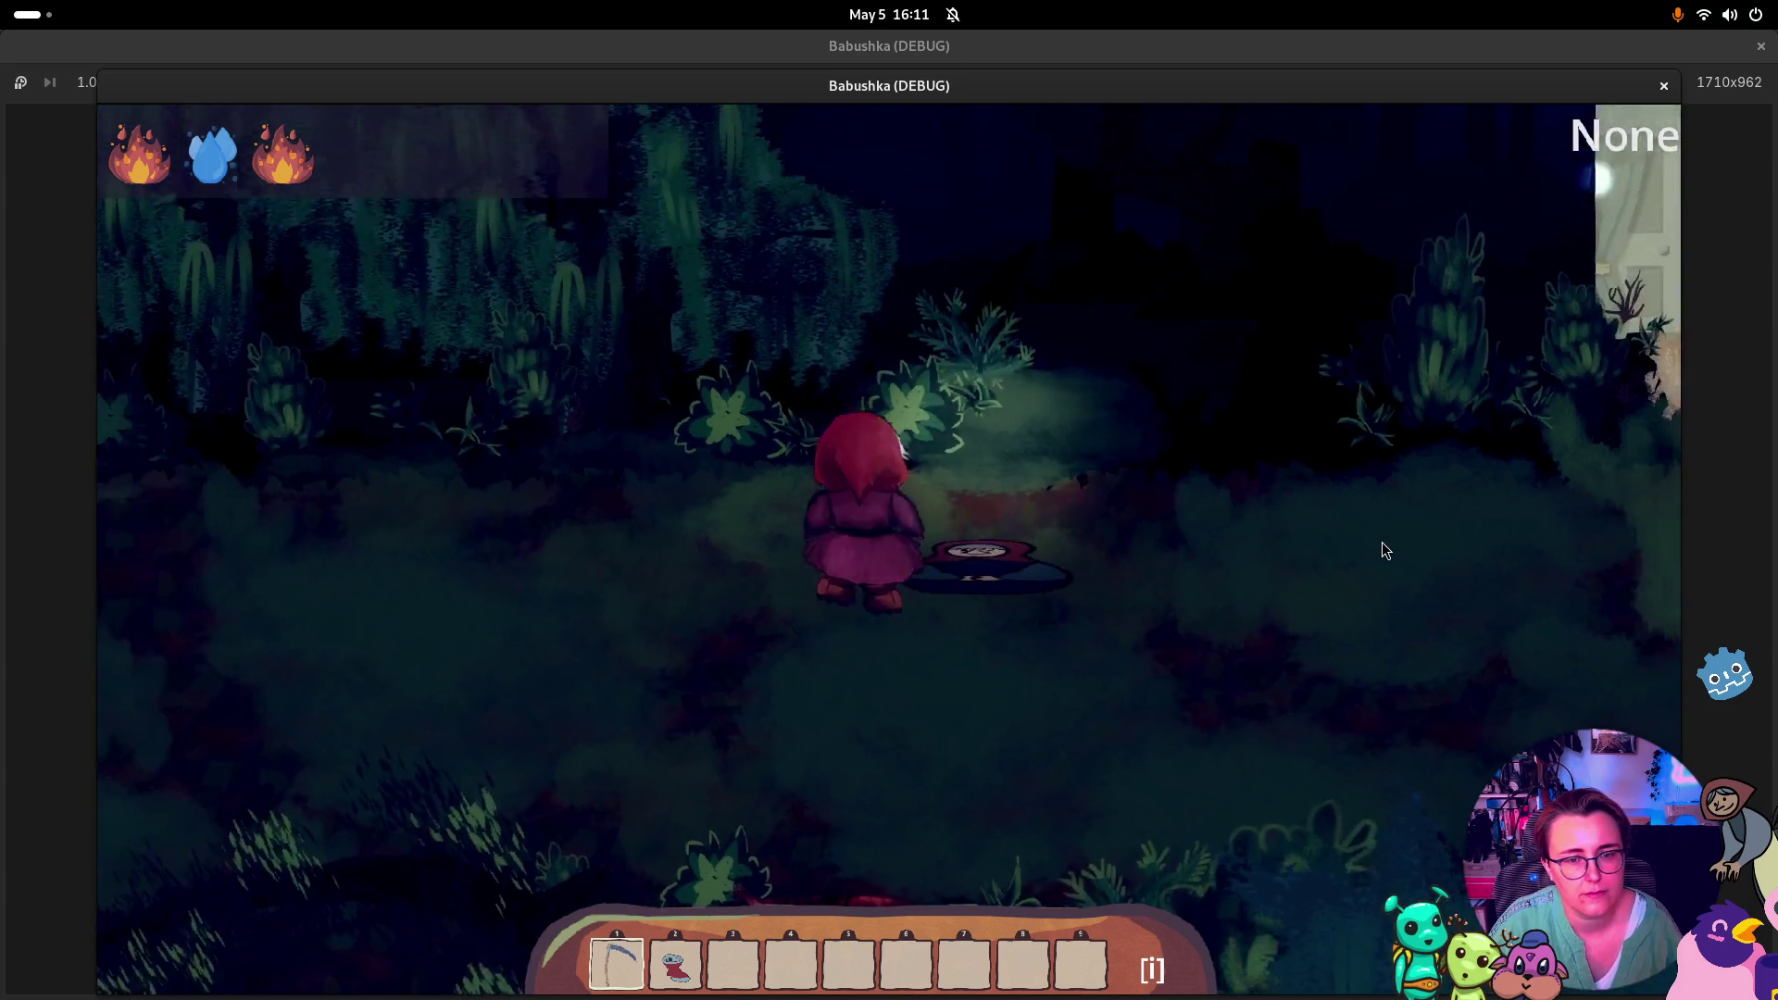
{"action": "key", "text": "d"}
Enter the garden, pick up the rake, walk to the well, and close the game
{"action": "left_click", "coordinate": [1292, 261]}
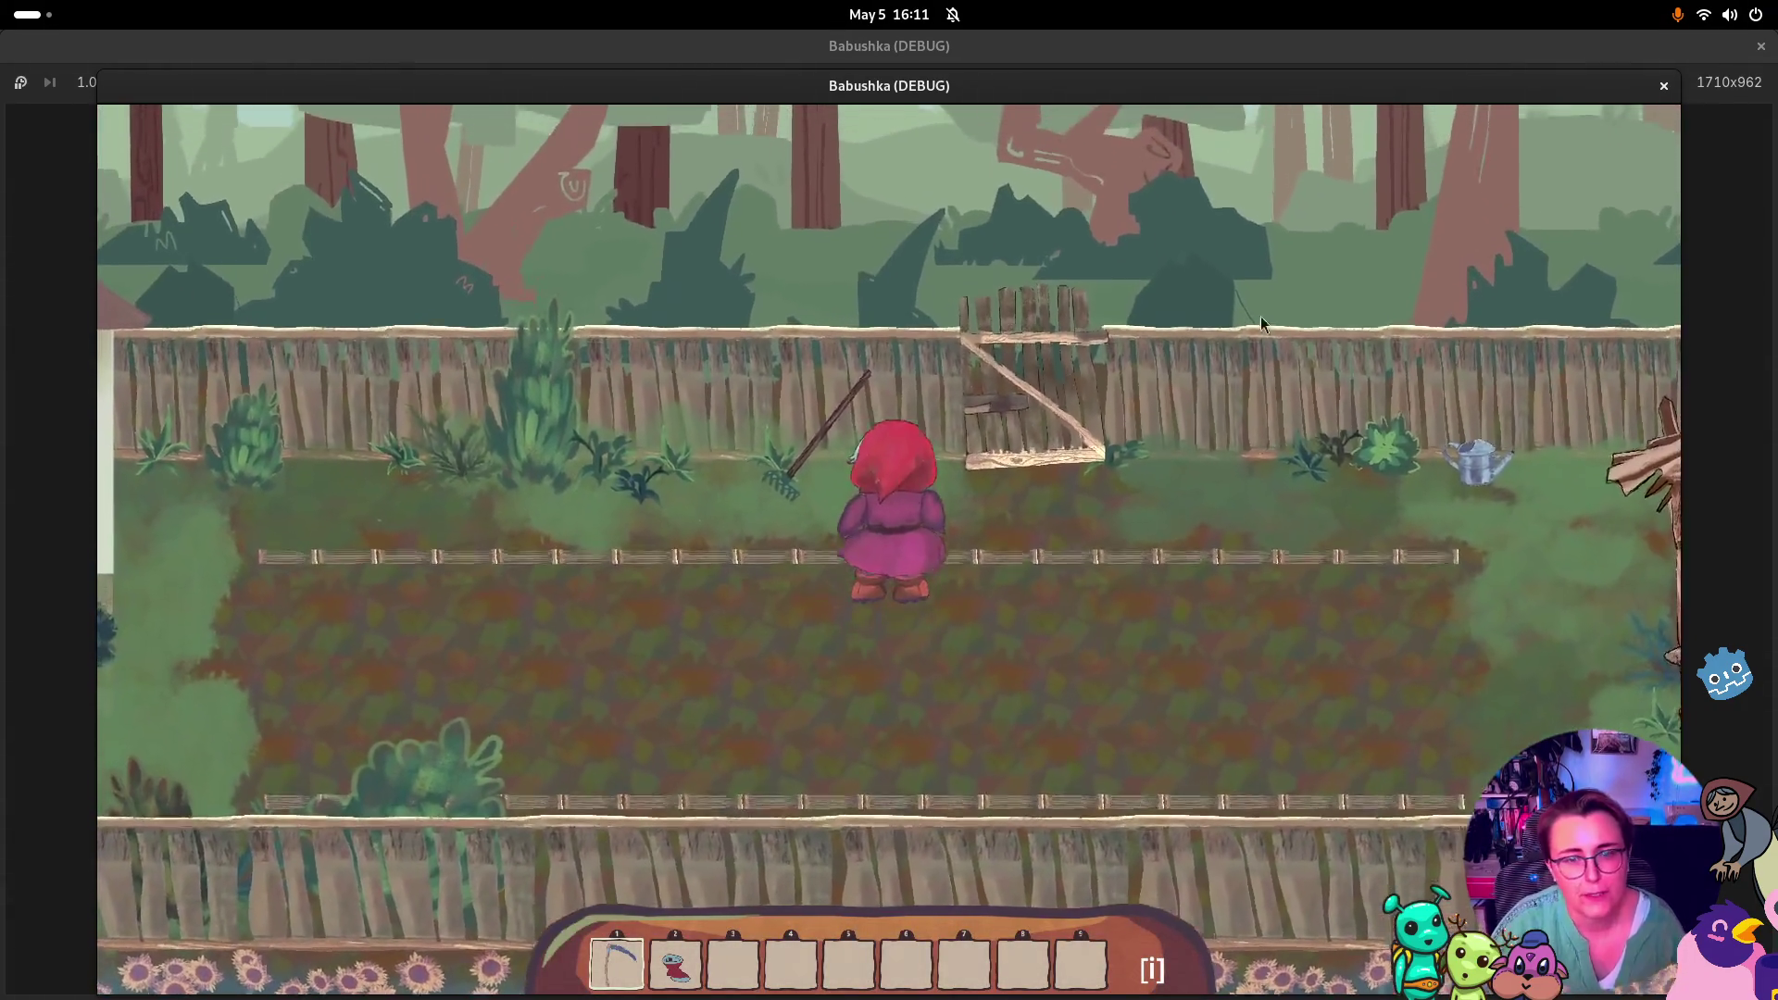
{"action": "key", "text": "e"}
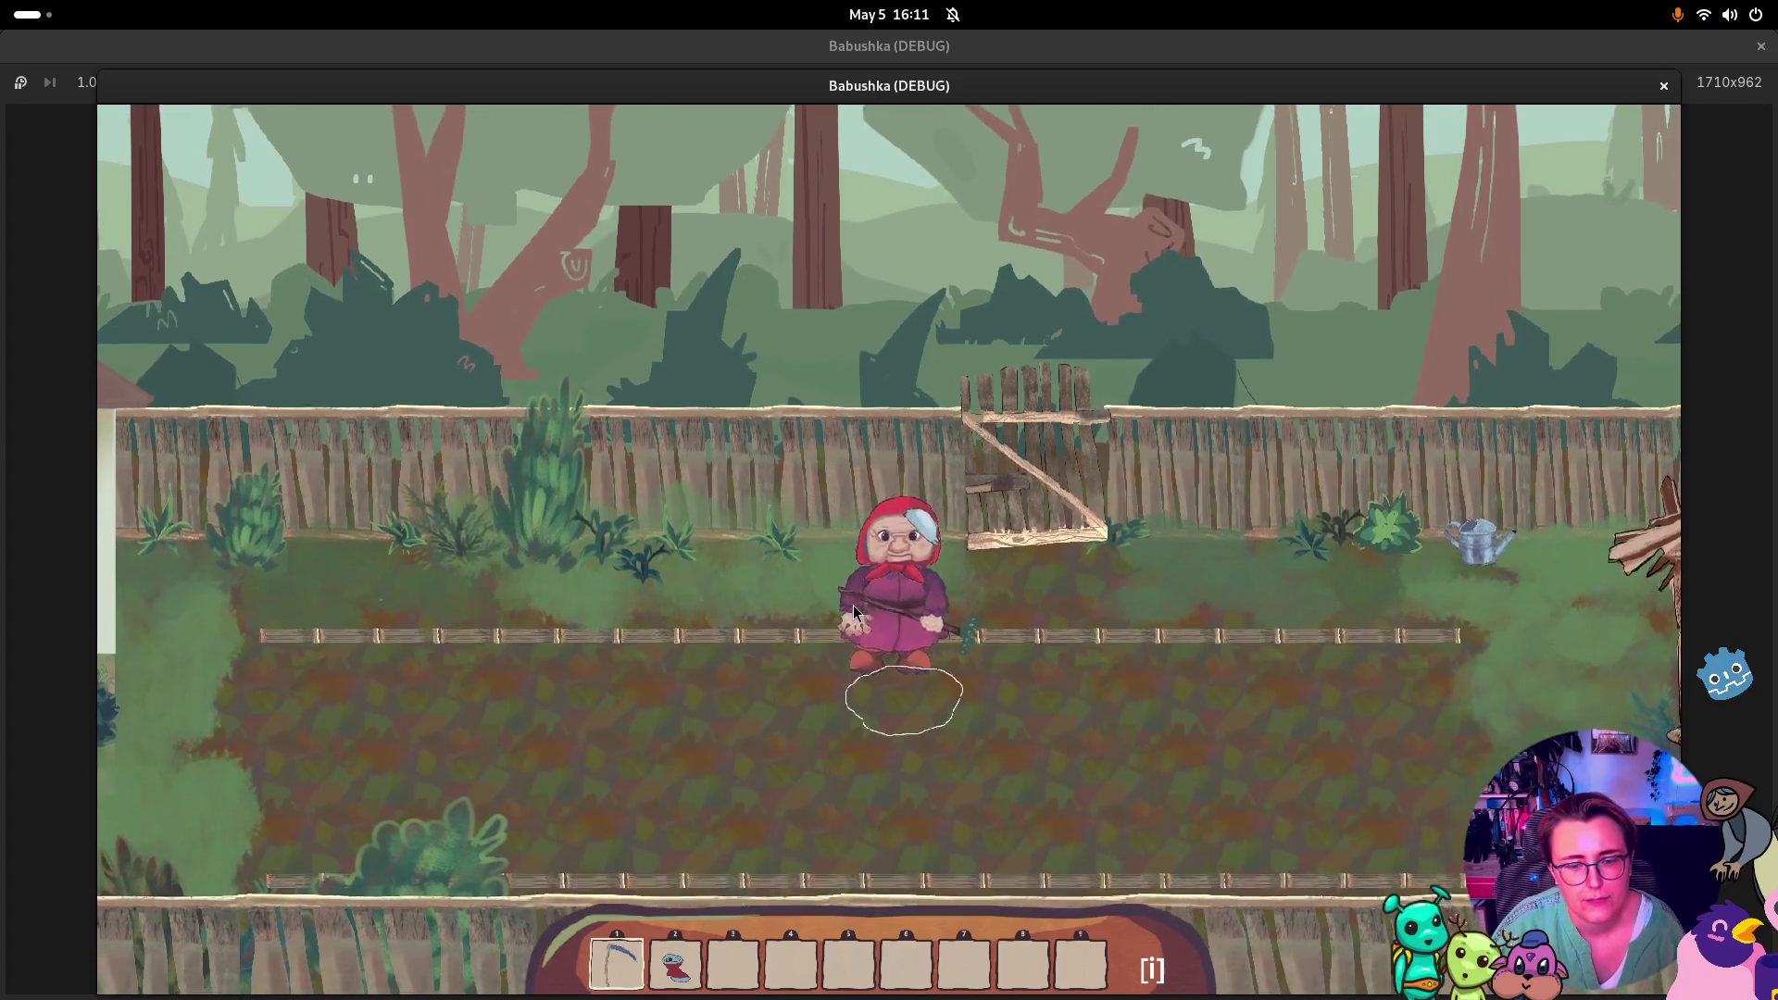
{"action": "left_click", "coordinate": [1080, 565]}
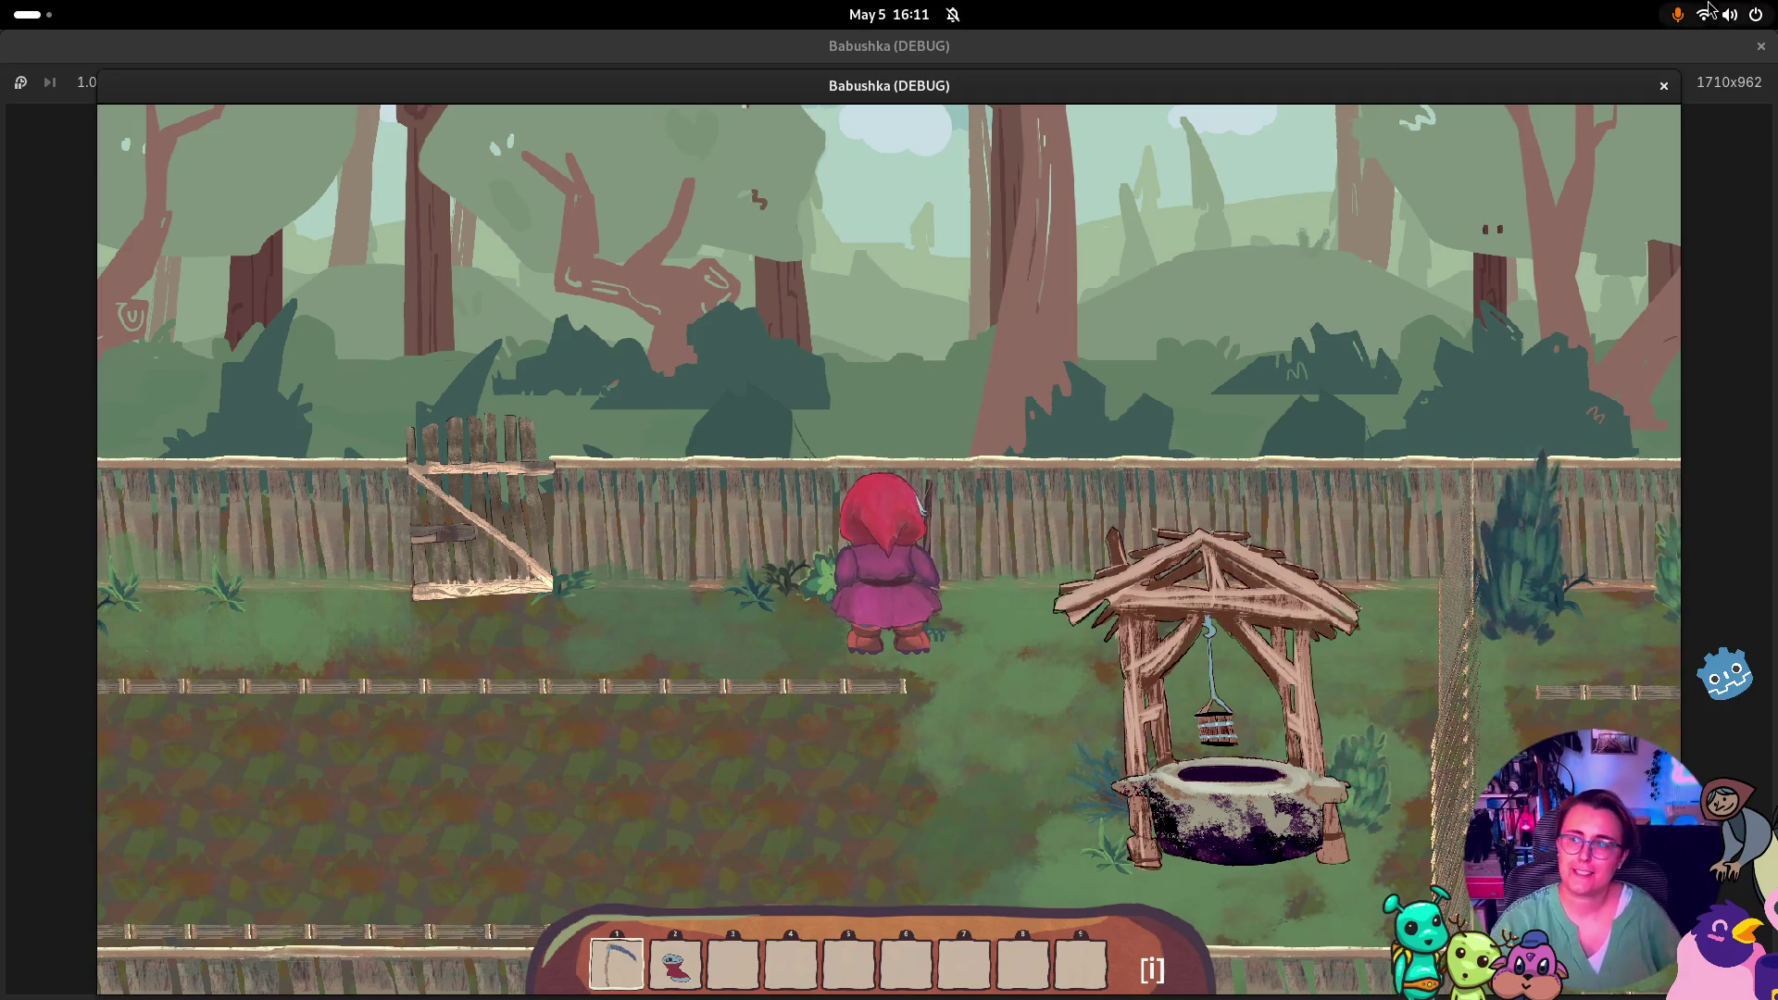
{"action": "left_click", "coordinate": [1665, 86]}
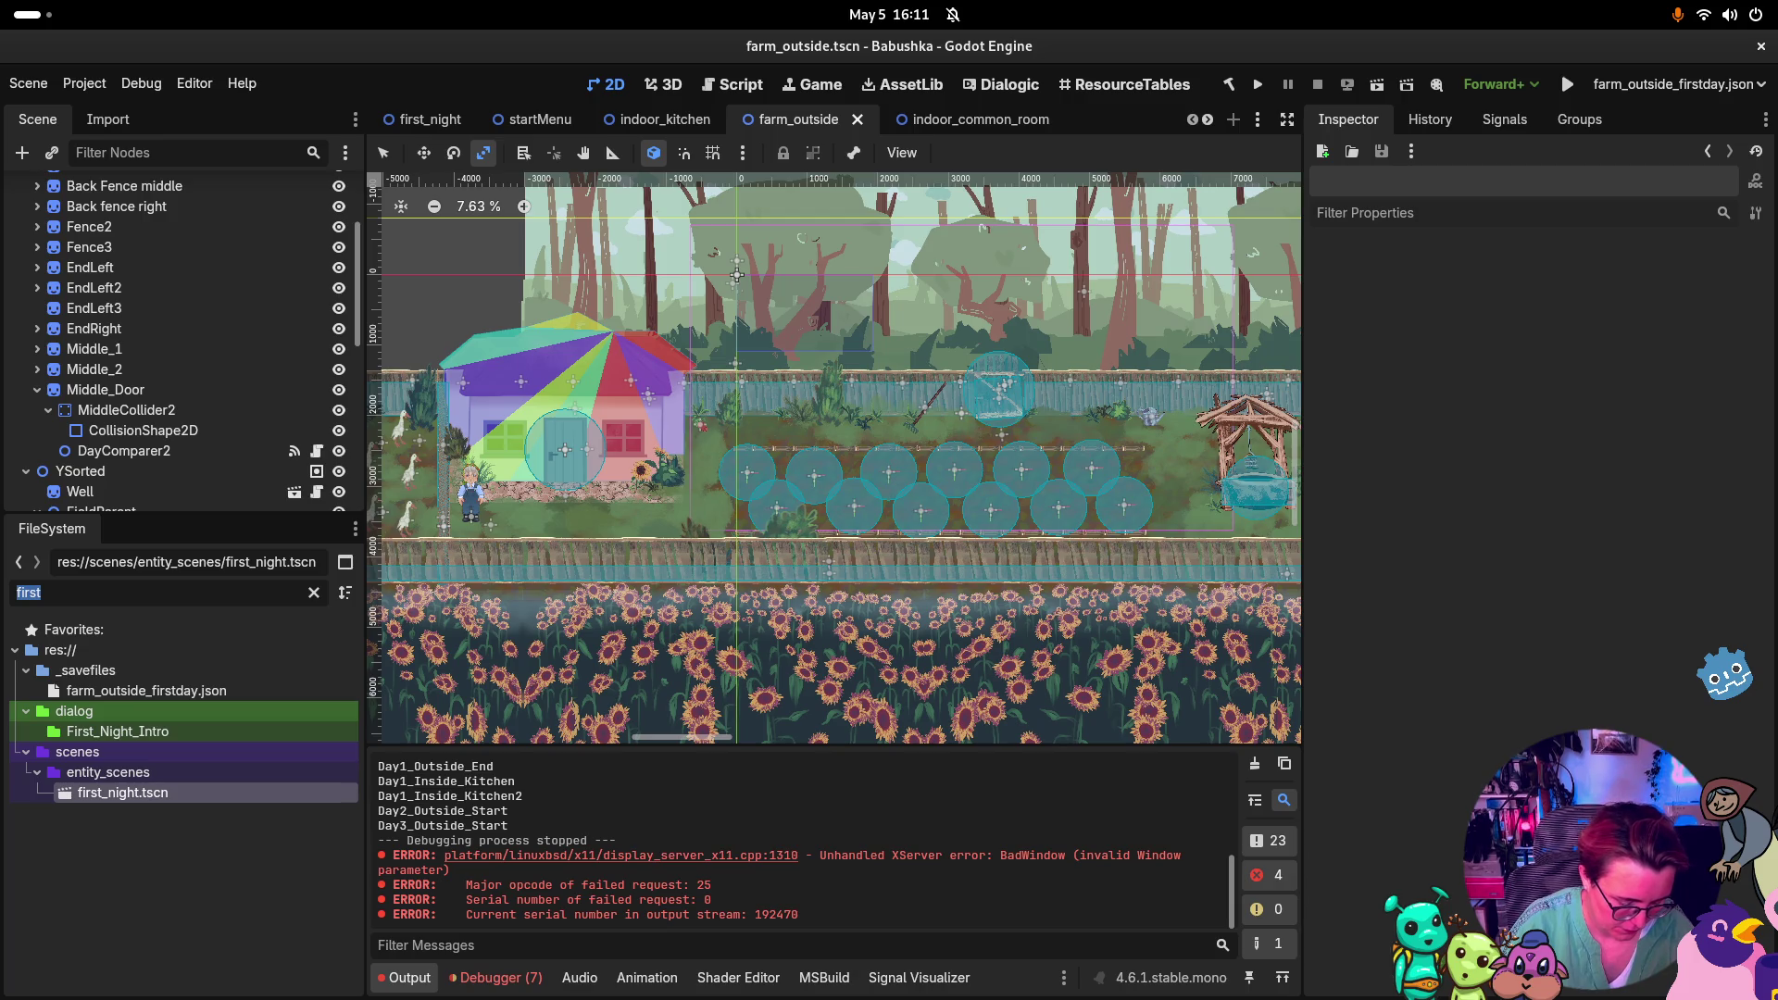
Open fight_gather_seeds.tscn, then exit_path.tscn, by filtering the FileSystem dock for 'gath' and 'exit'
{"action": "type", "text": "gath"}
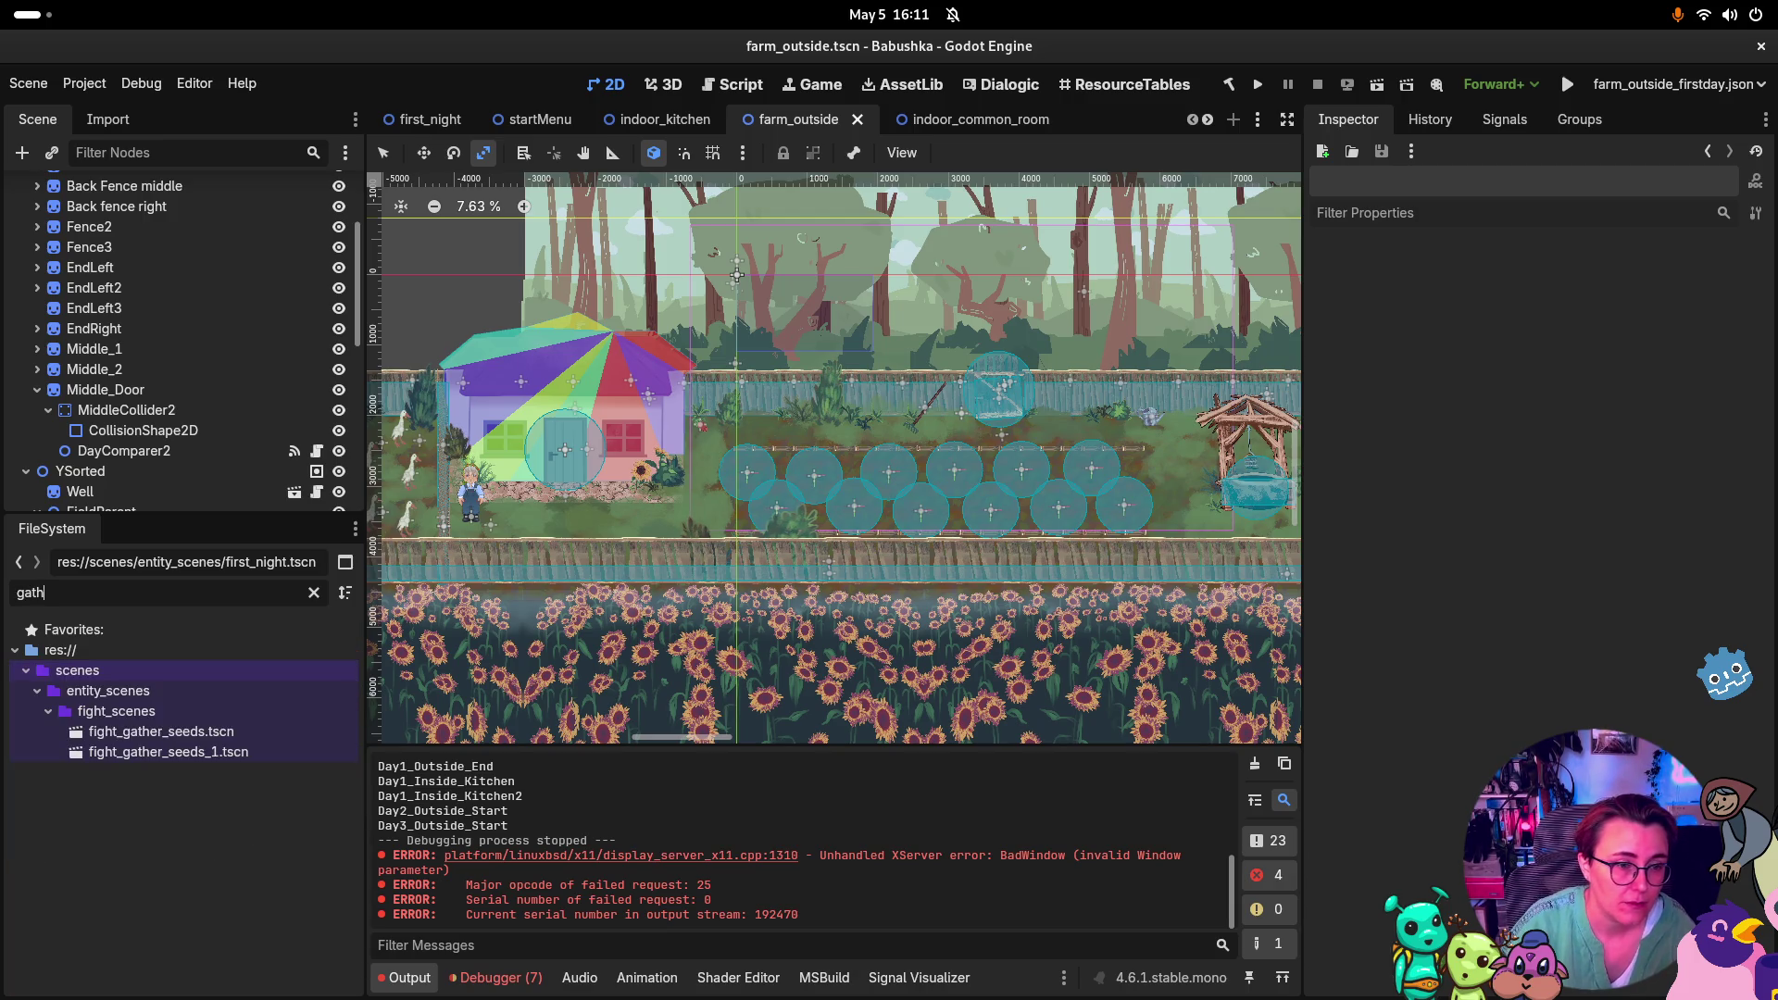
{"action": "double_click", "coordinate": [161, 732]}
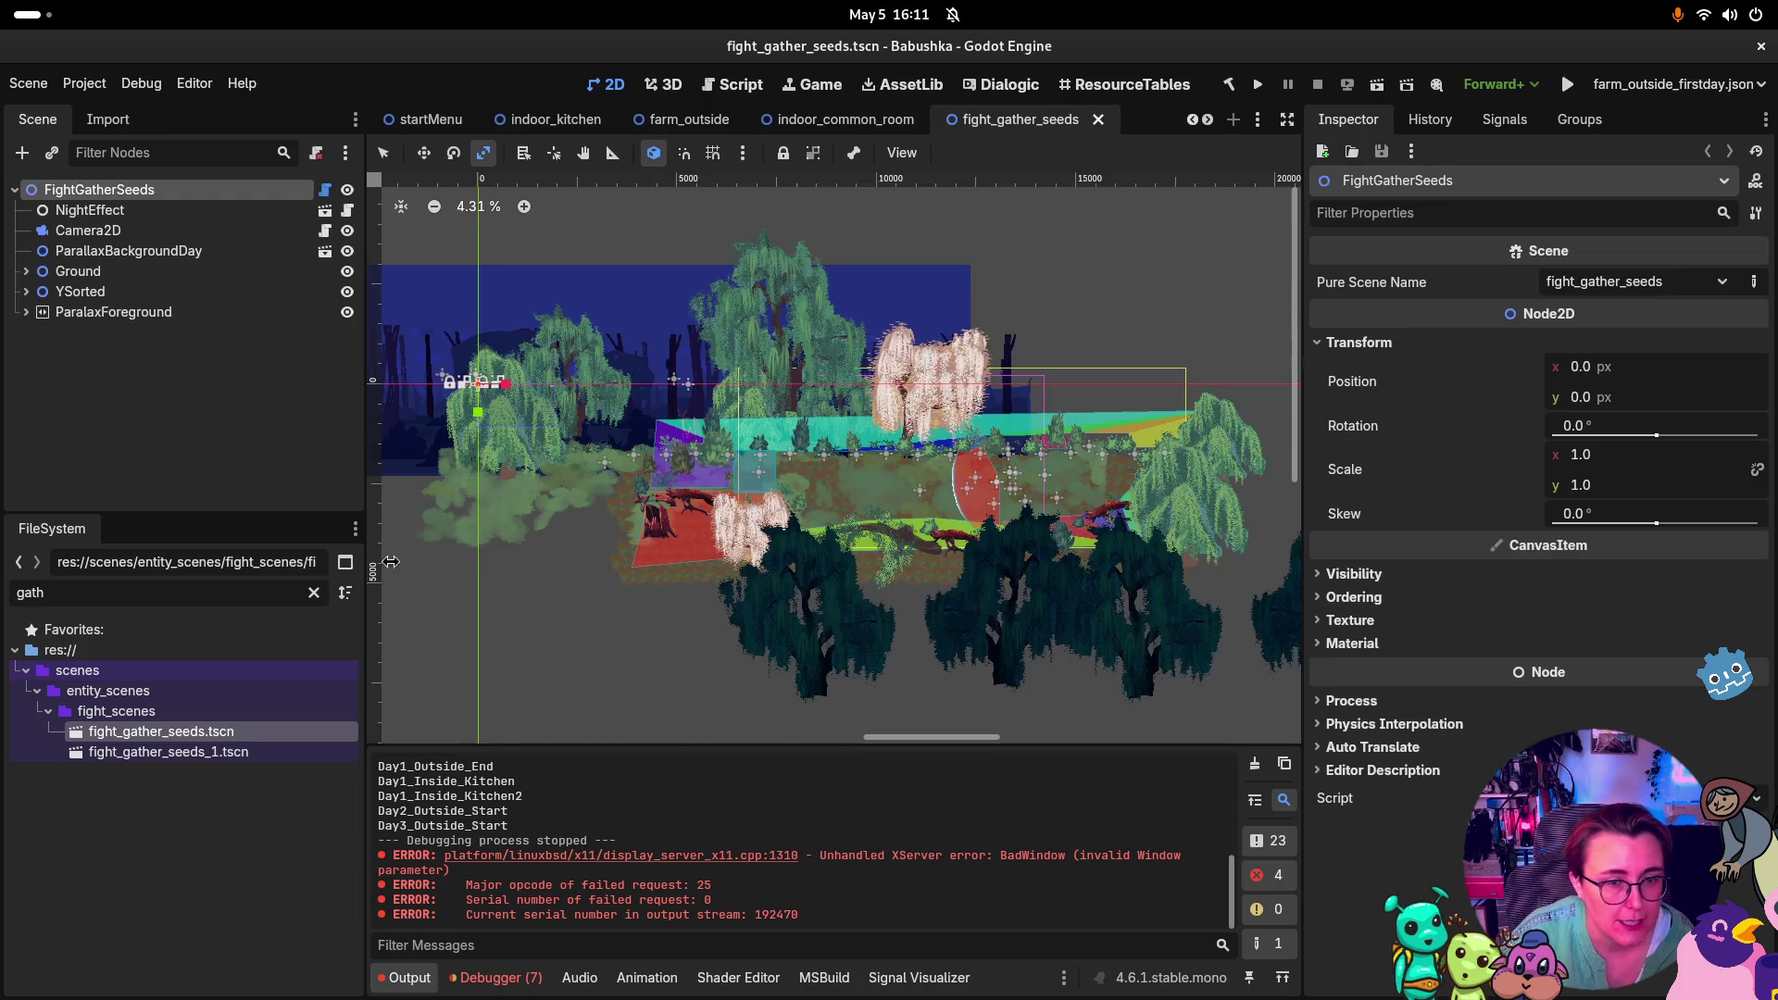
{"action": "left_click", "coordinate": [110, 585]}
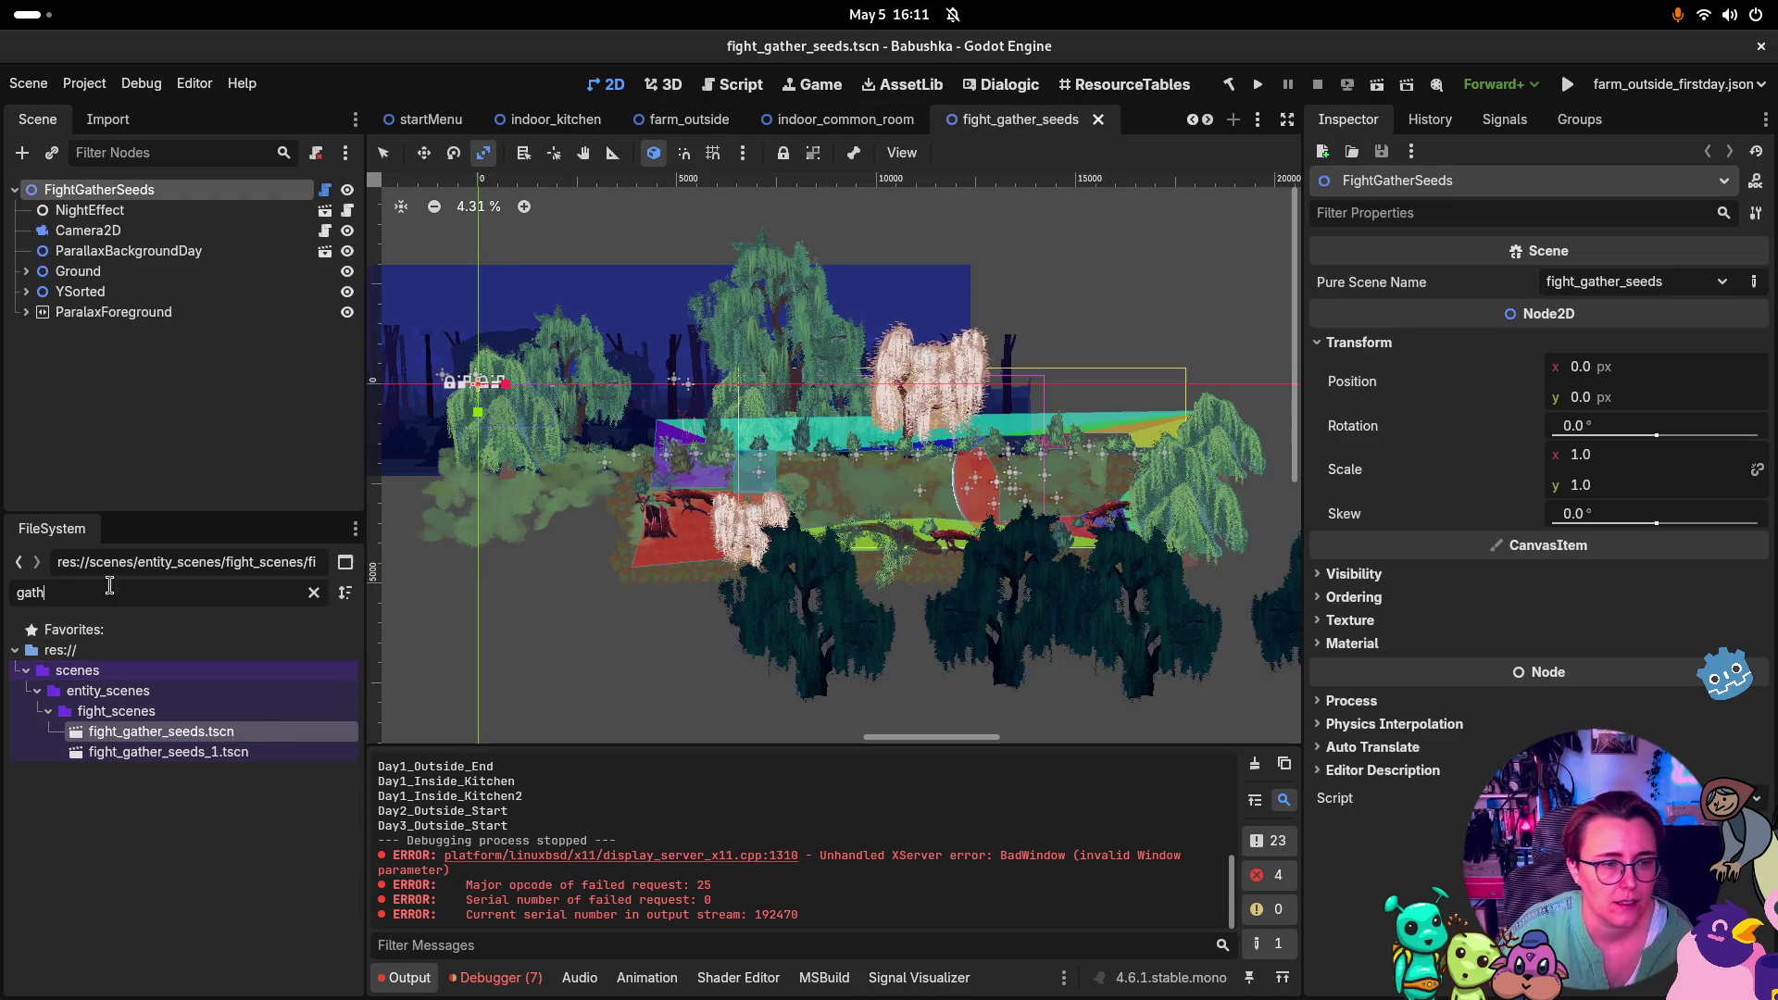
{"action": "type", "text": "exit"}
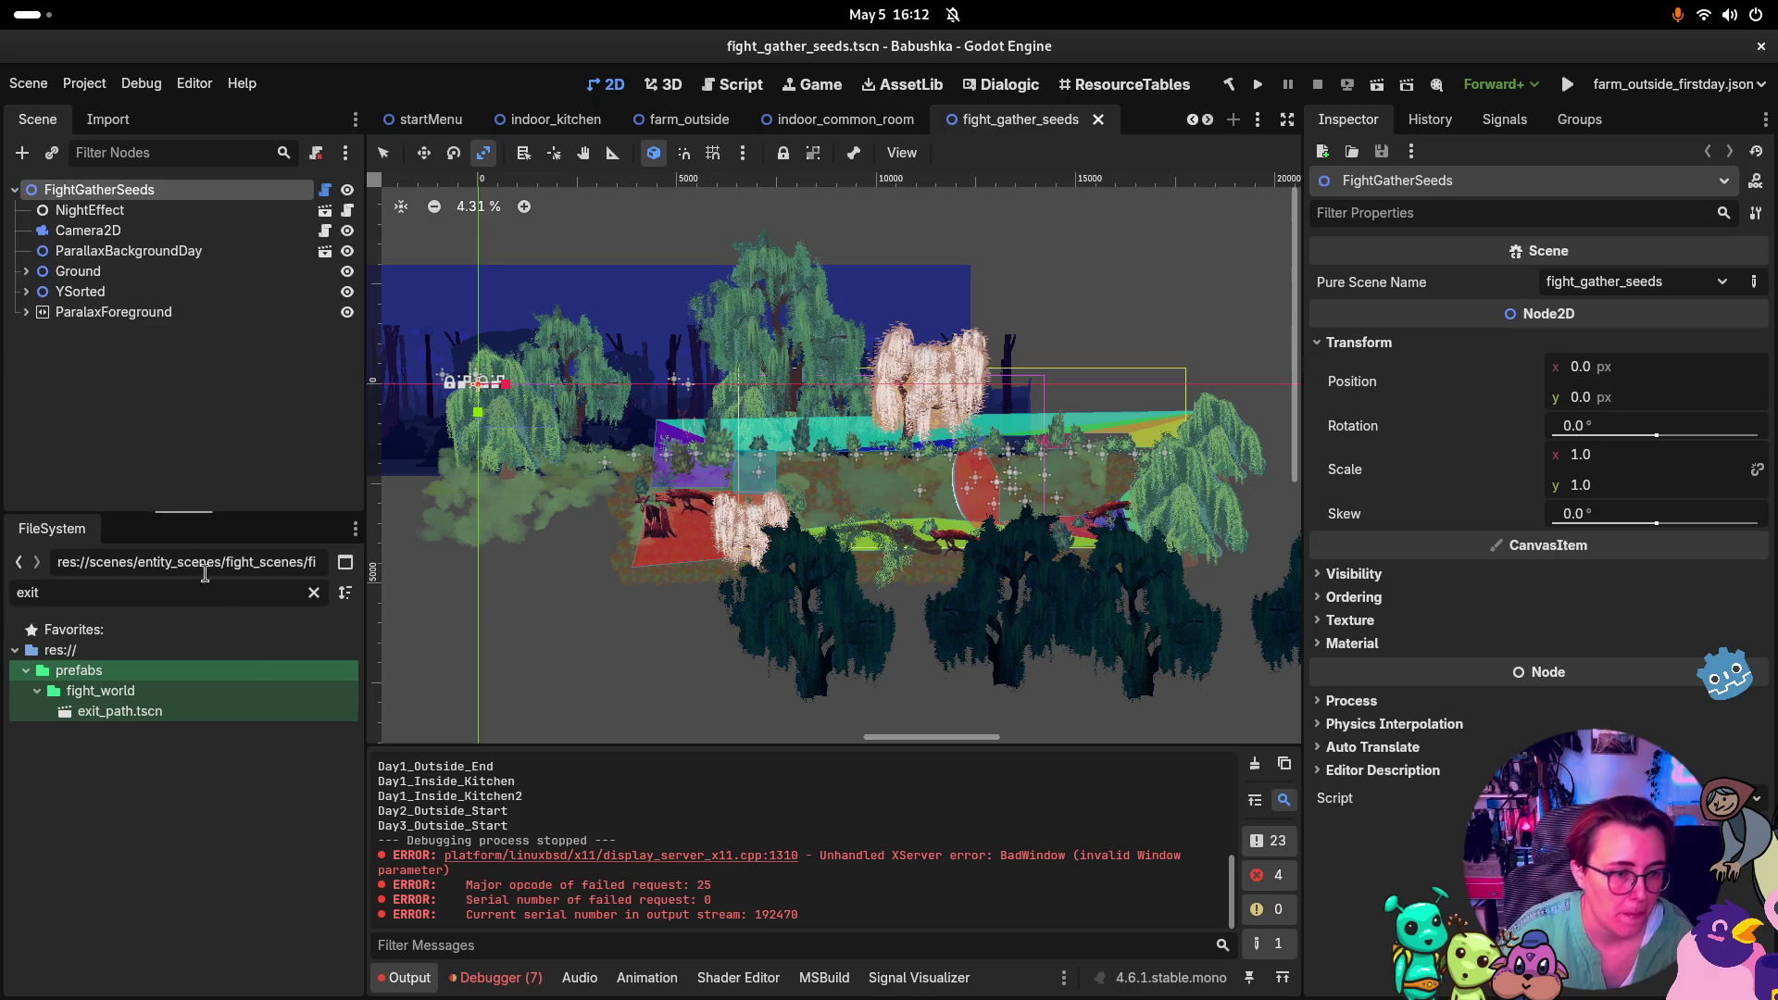
{"action": "double_click", "coordinate": [164, 706]}
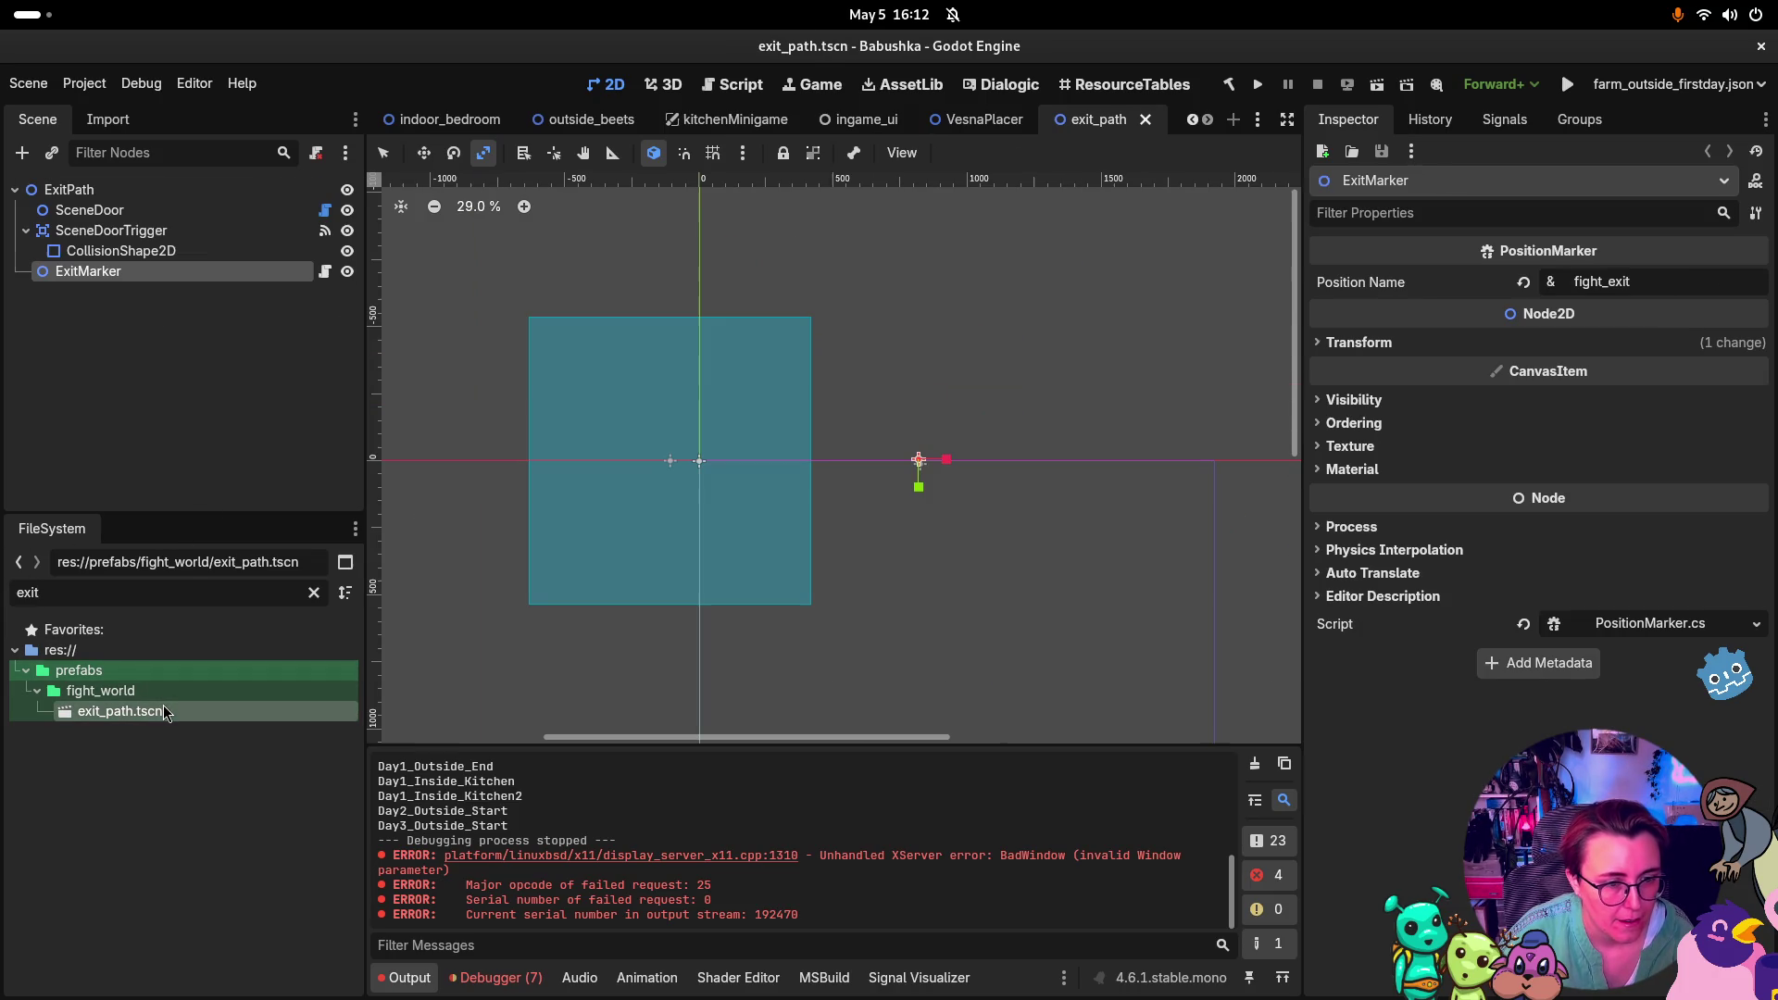
{"action": "left_click", "coordinate": [314, 593]}
Inspect the exit_path nodes' groups and signals, including SceneDoorTrigger's body_entered connection
{"action": "left_click", "coordinate": [176, 230]}
{"action": "left_click", "coordinate": [176, 250]}
{"action": "left_click", "coordinate": [176, 271]}
{"action": "left_click", "coordinate": [1595, 120]}
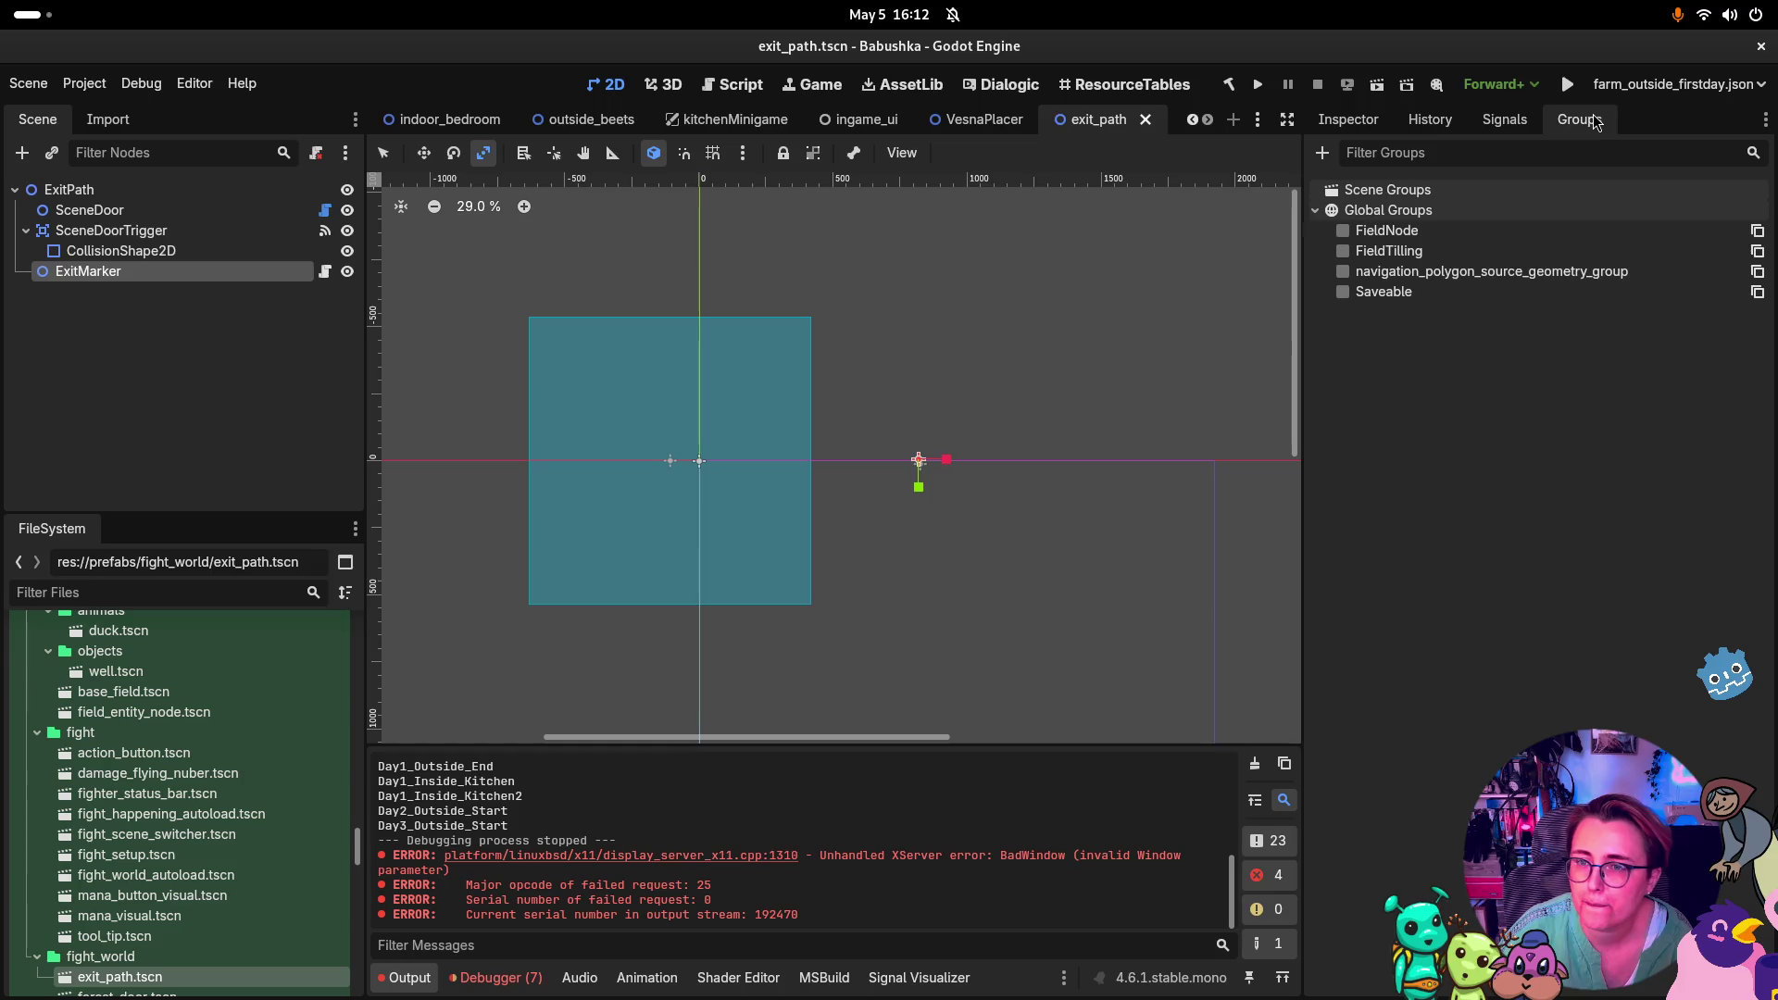
{"action": "left_click", "coordinate": [1494, 128]}
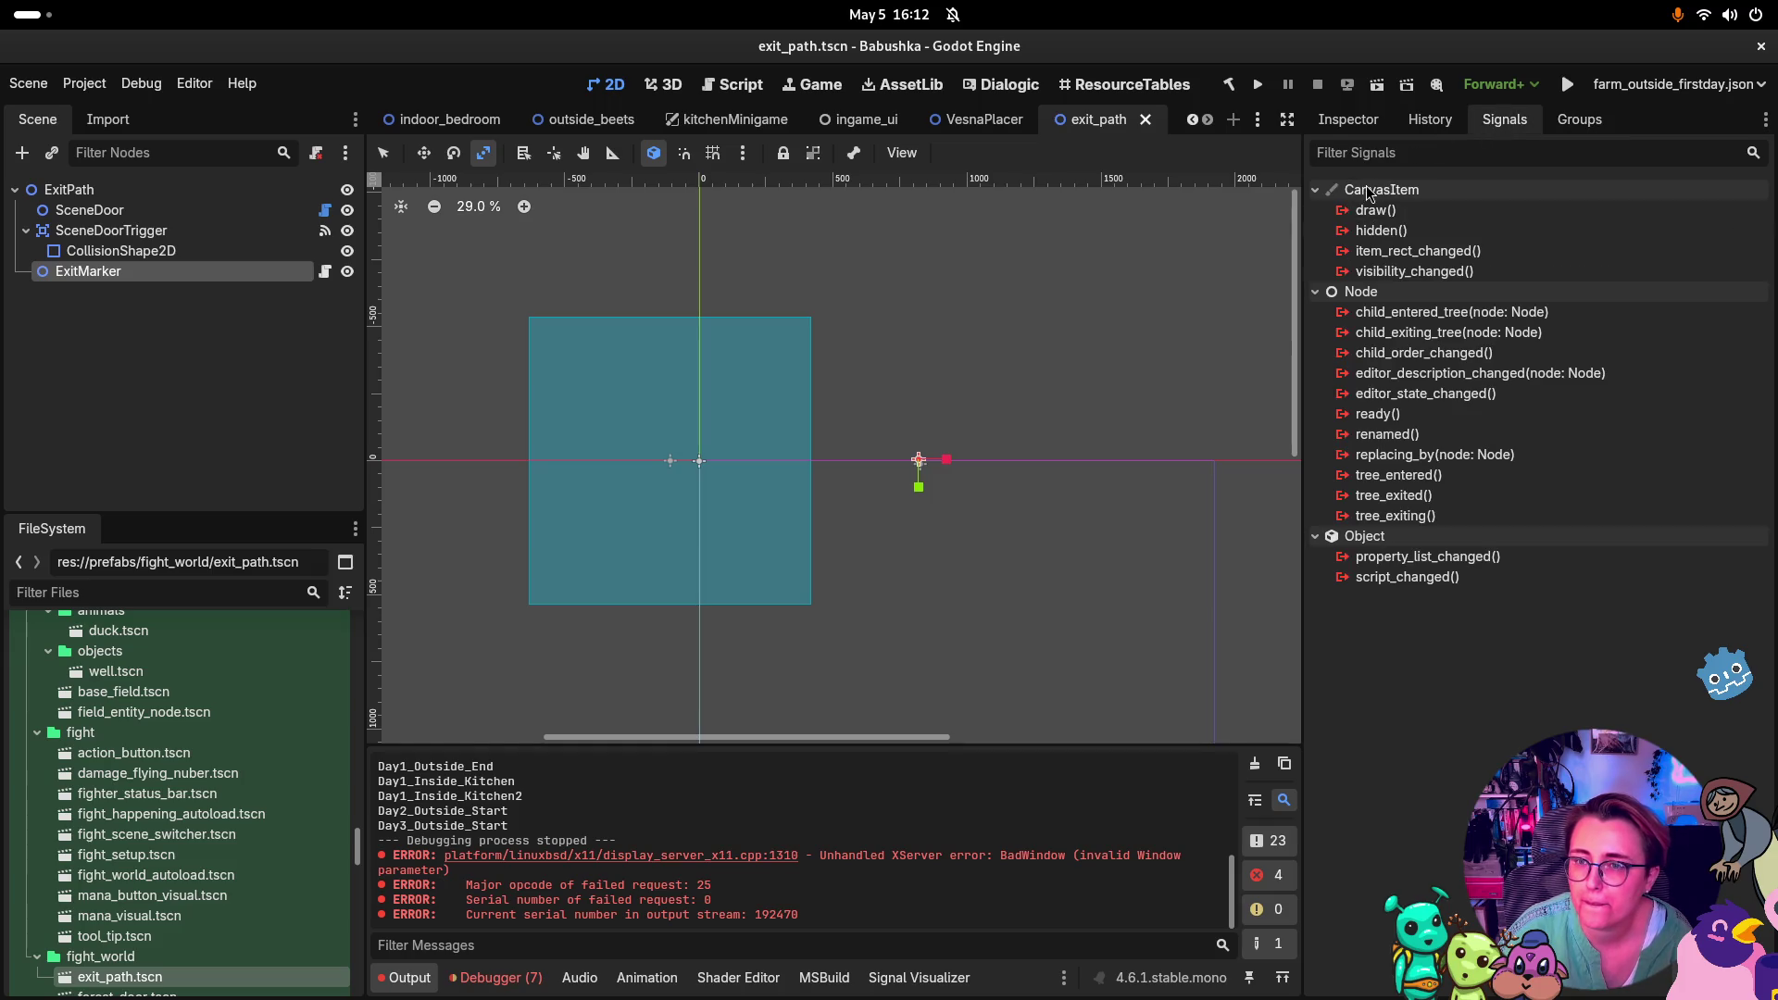
{"action": "left_click", "coordinate": [144, 232]}
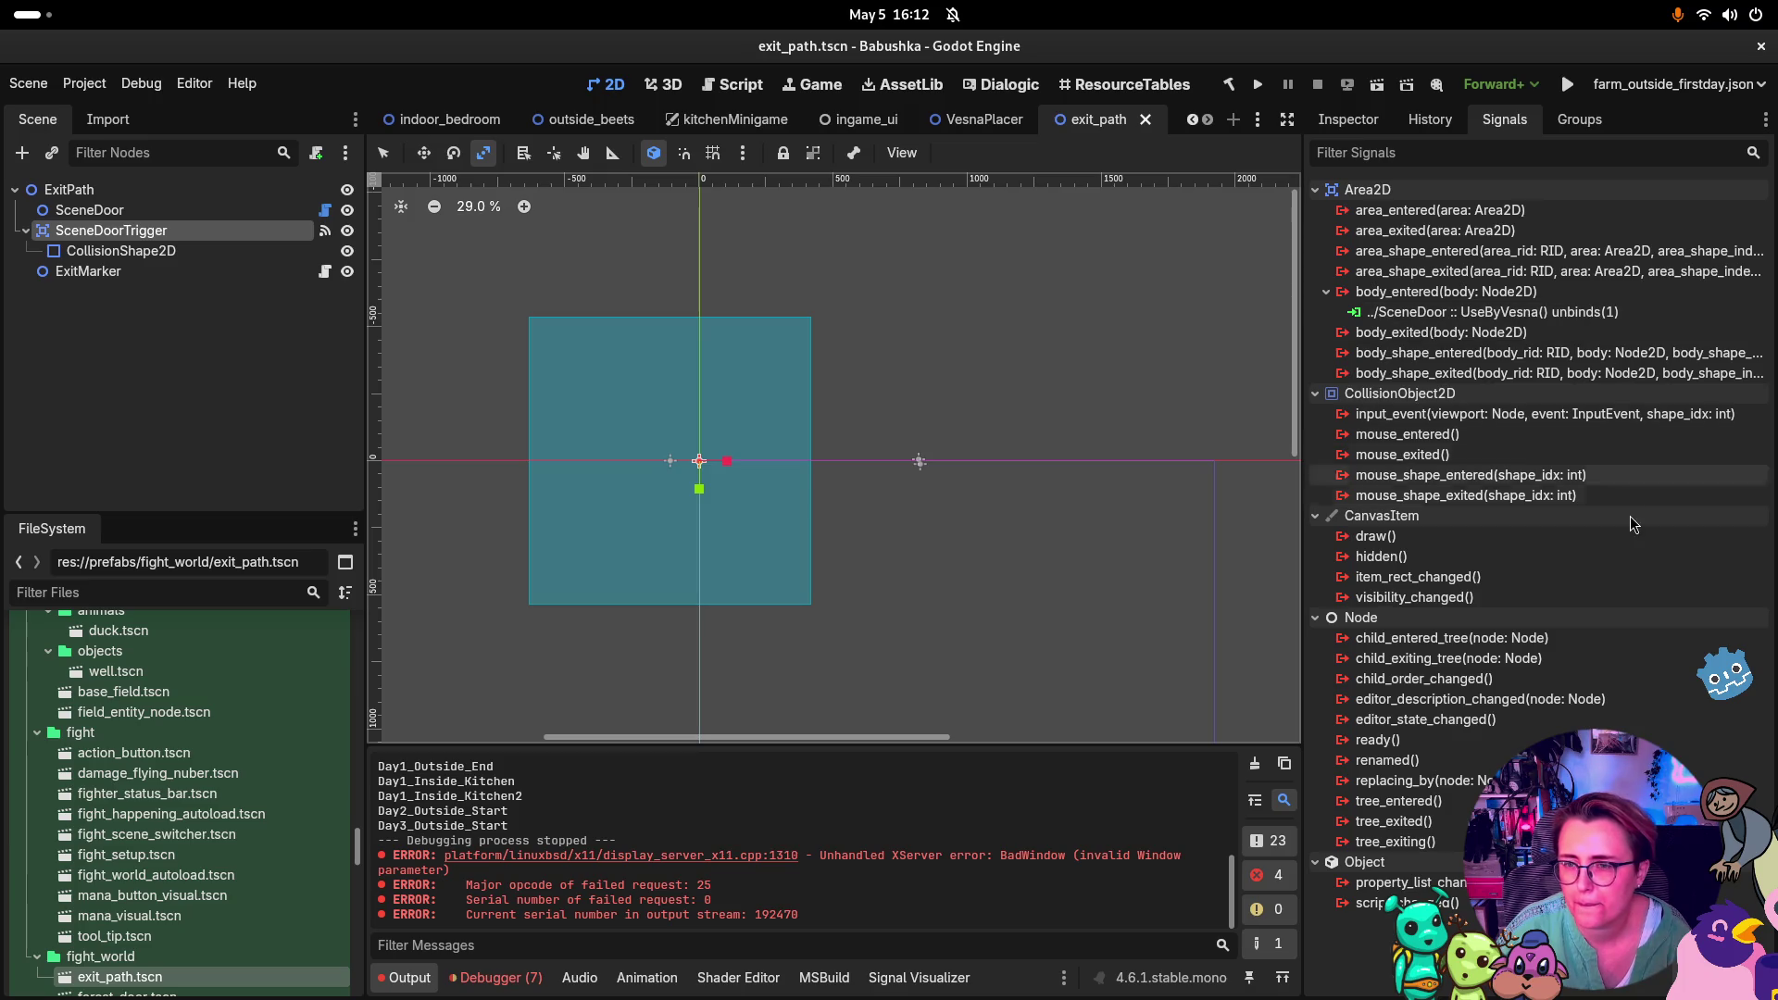
Check SceneDoor's signals, then show the Inspector properties of ExitMarker and SceneDoorTrigger
{"action": "left_click", "coordinate": [152, 211]}
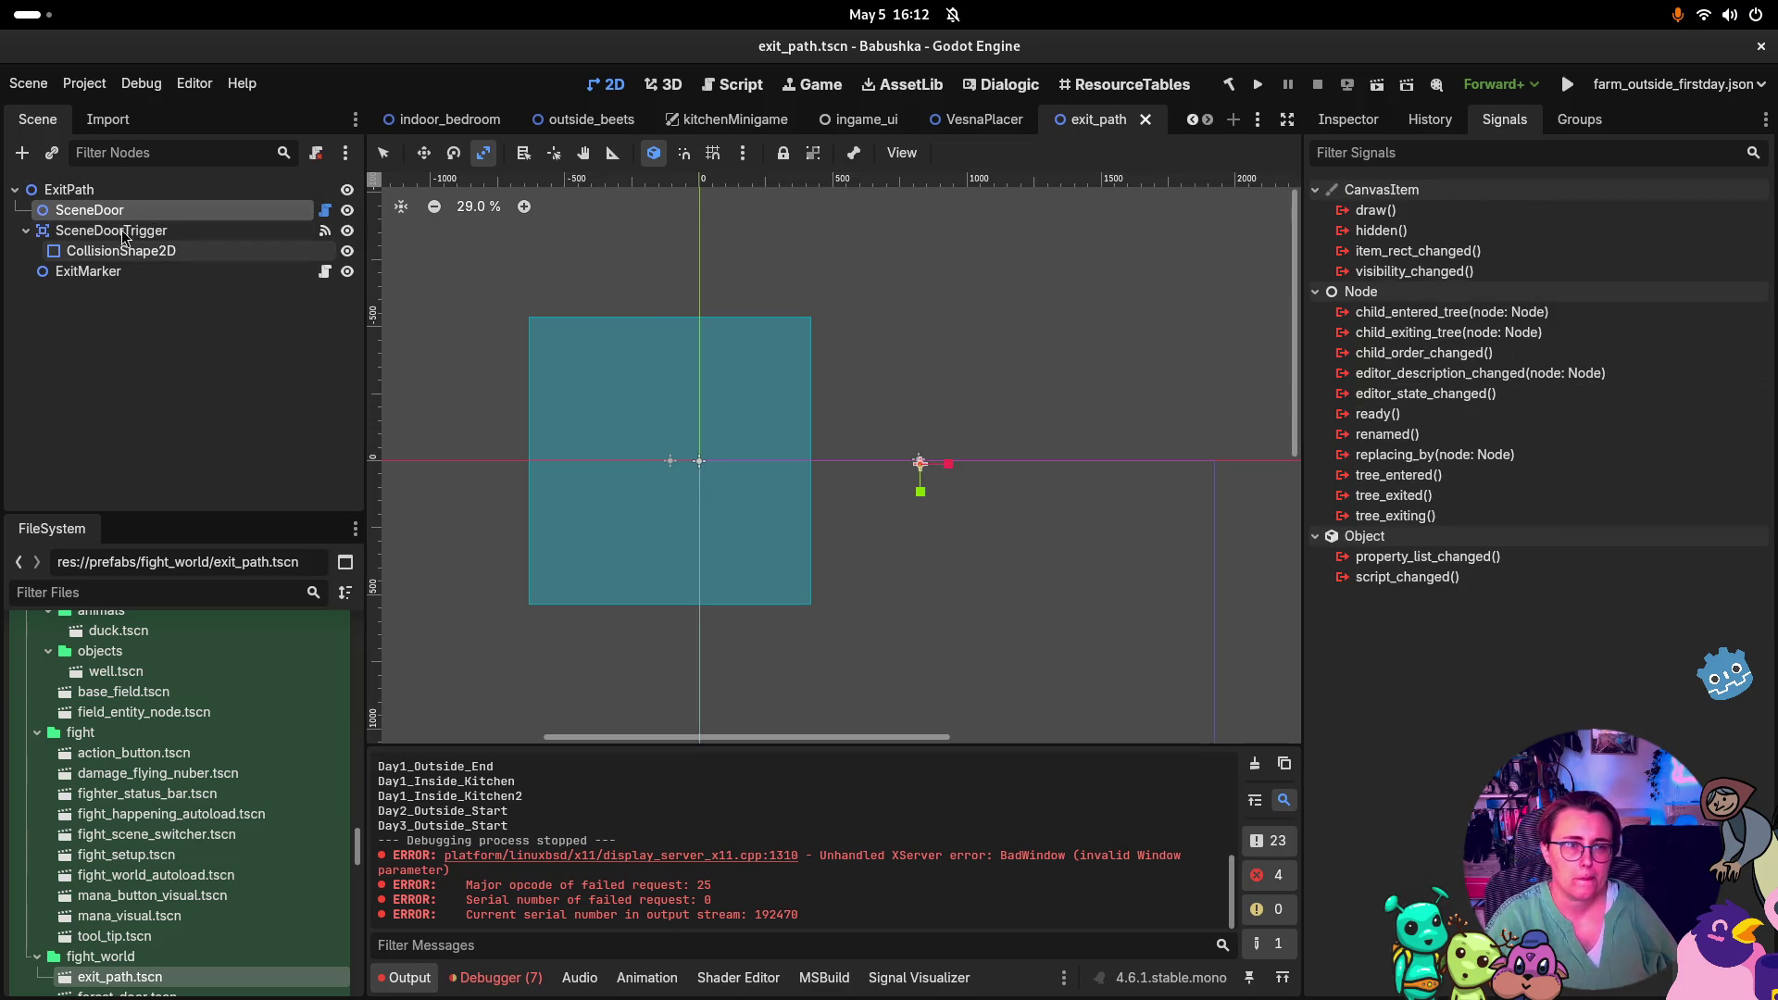
{"action": "left_click", "coordinate": [142, 197]}
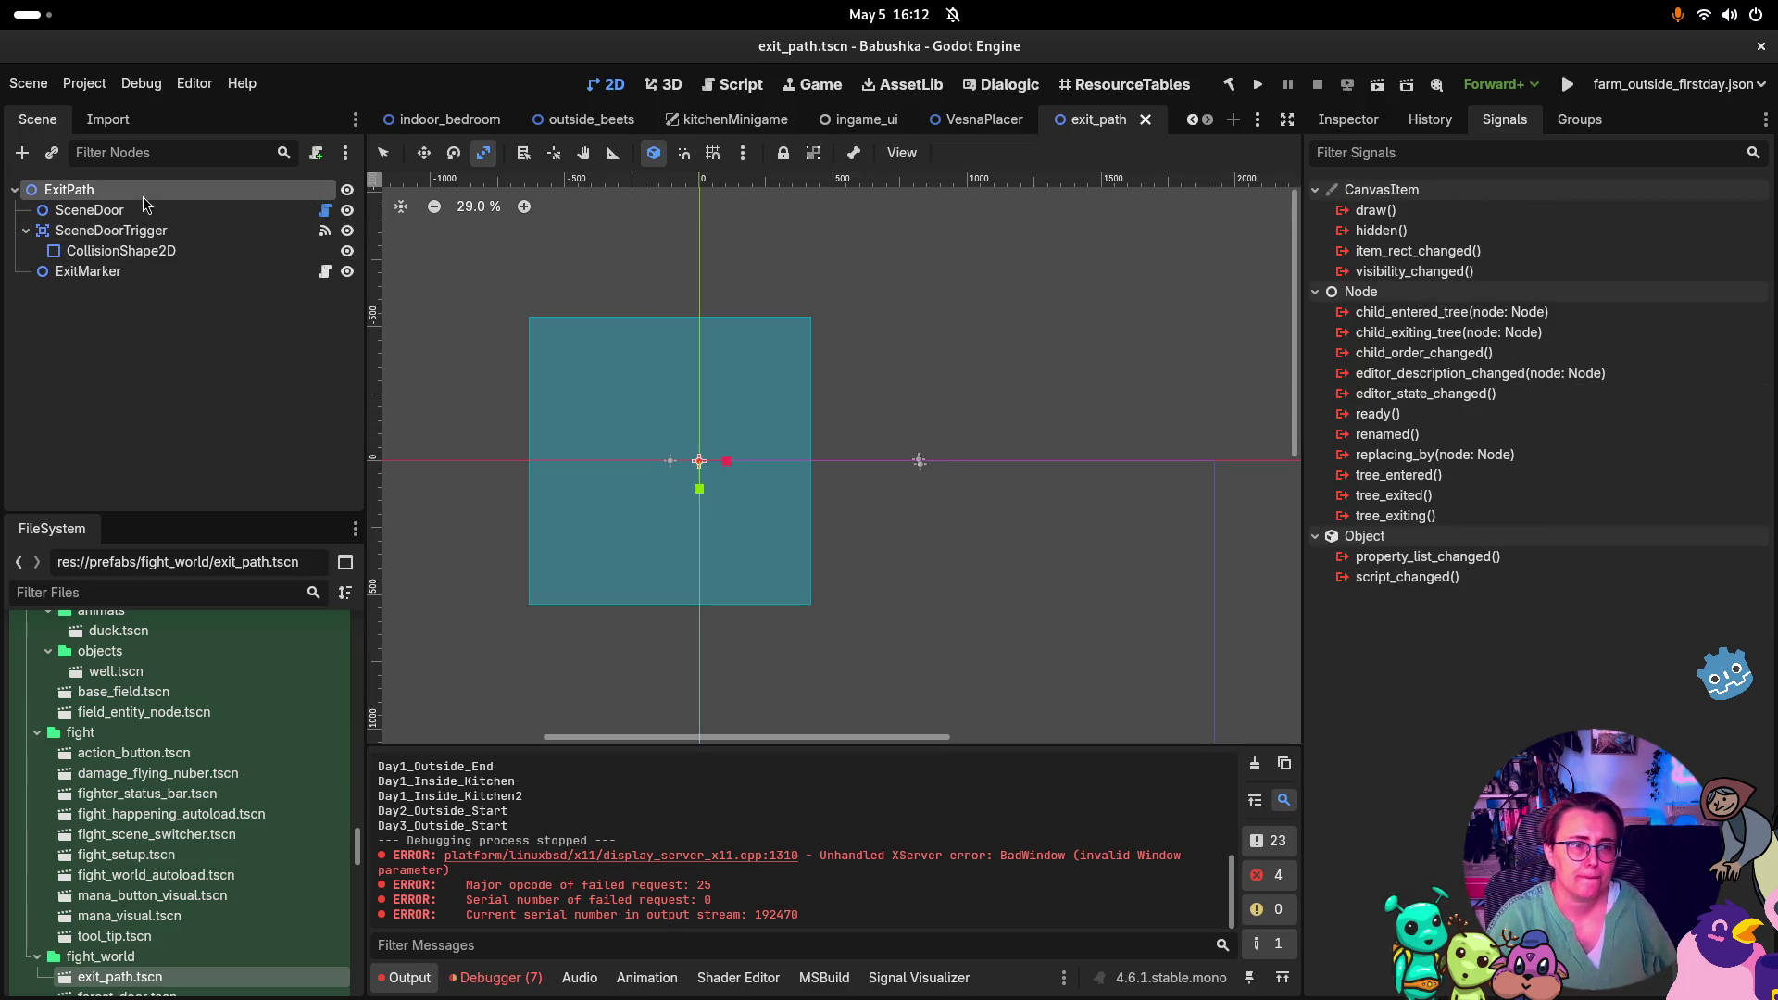
{"action": "left_click", "coordinate": [245, 272]}
{"action": "left_click", "coordinate": [1349, 125]}
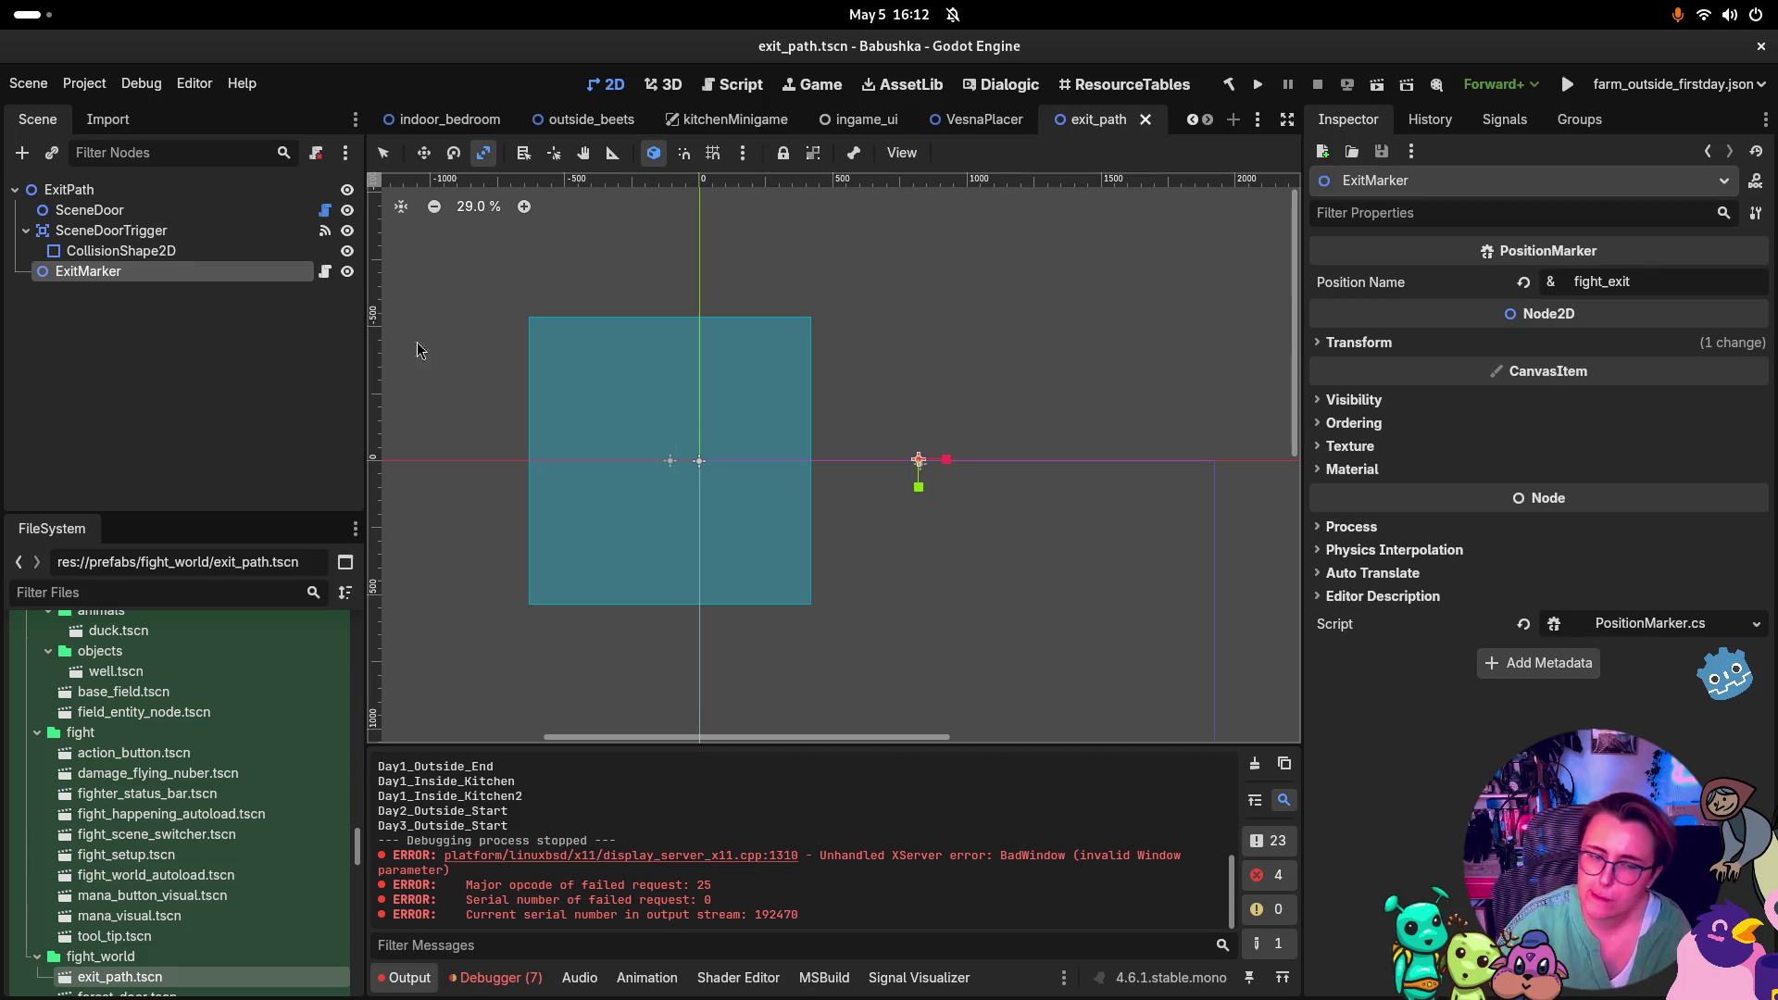
{"action": "left_click", "coordinate": [90, 233]}
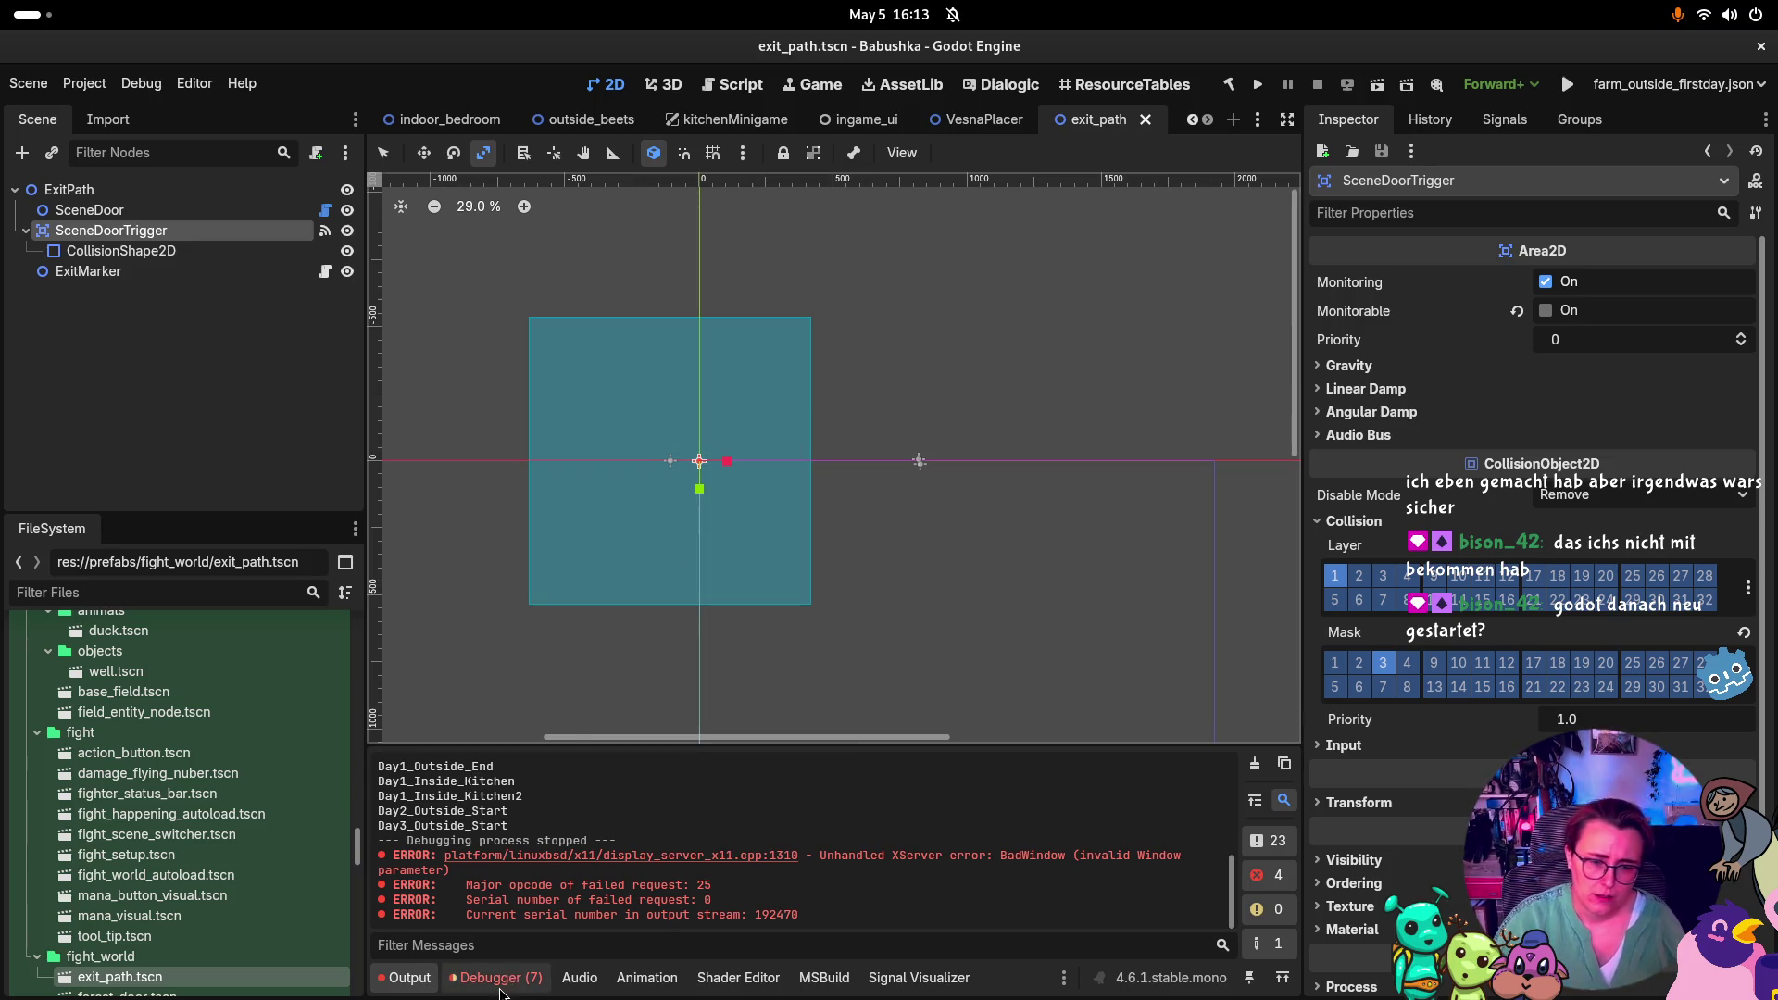
Open the debugger's Errors list and read the HSlider disposed-object error's full stack trace before leaving Godot
{"action": "left_click", "coordinate": [500, 987]}
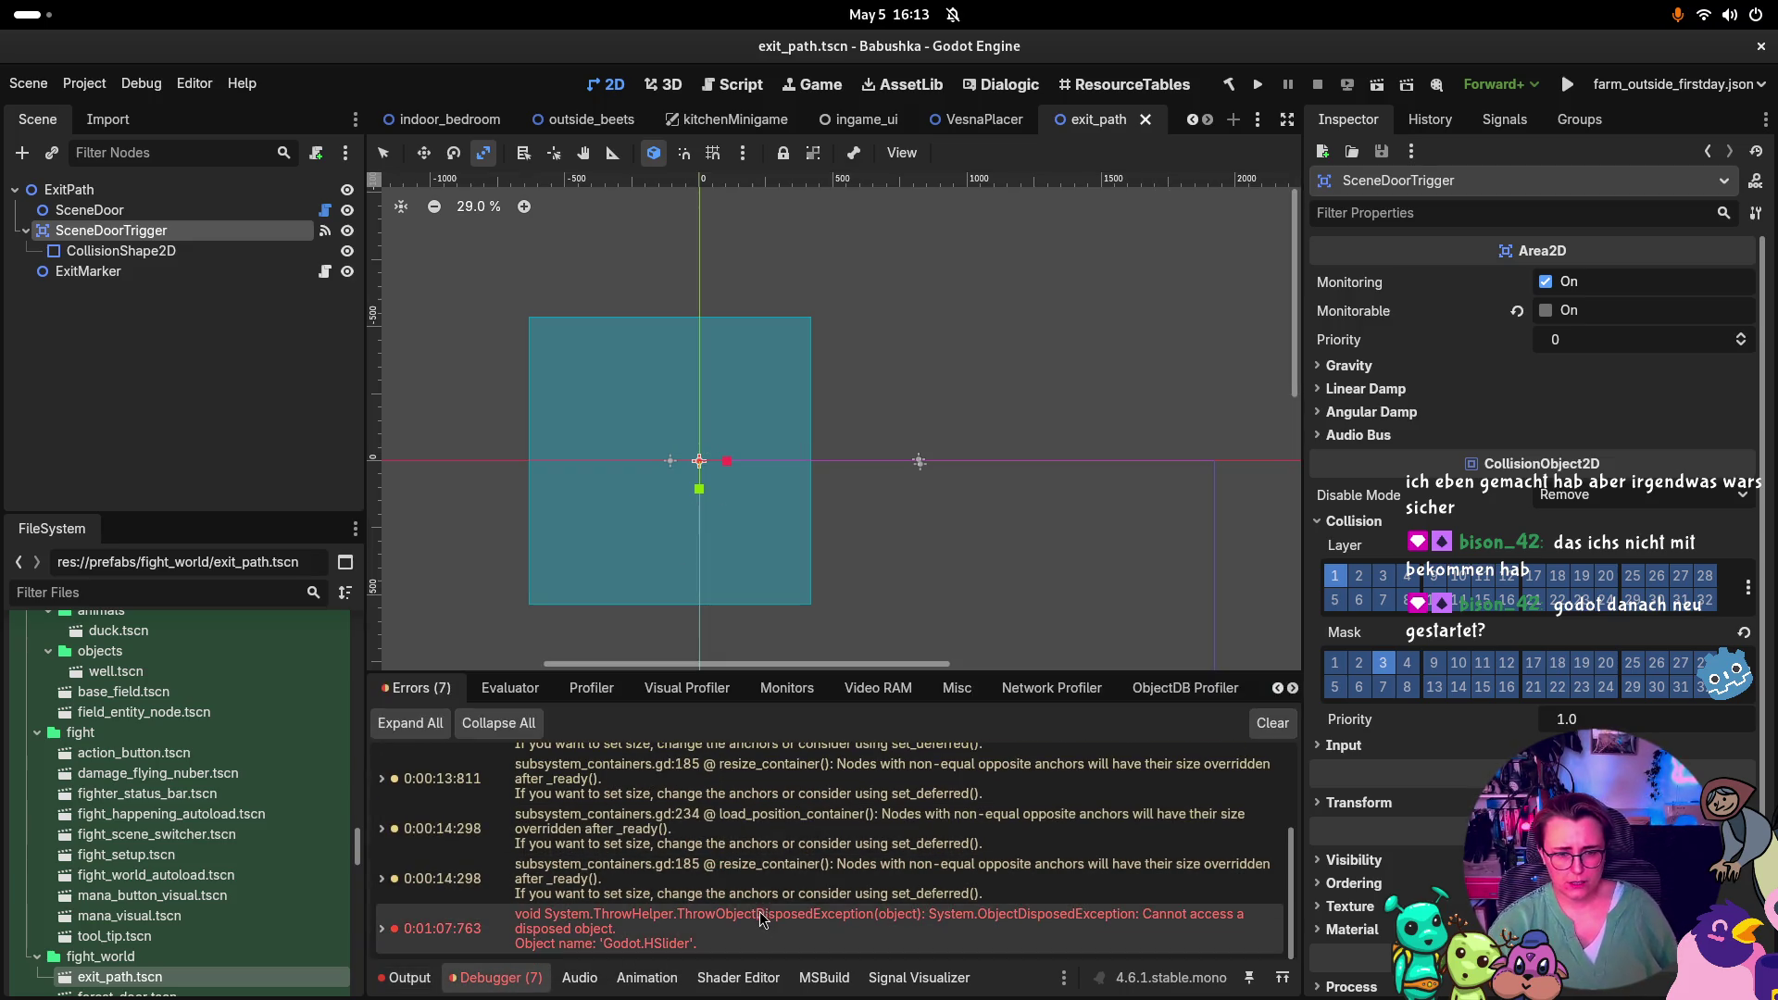
{"action": "mouse_move", "coordinate": [762, 926]}
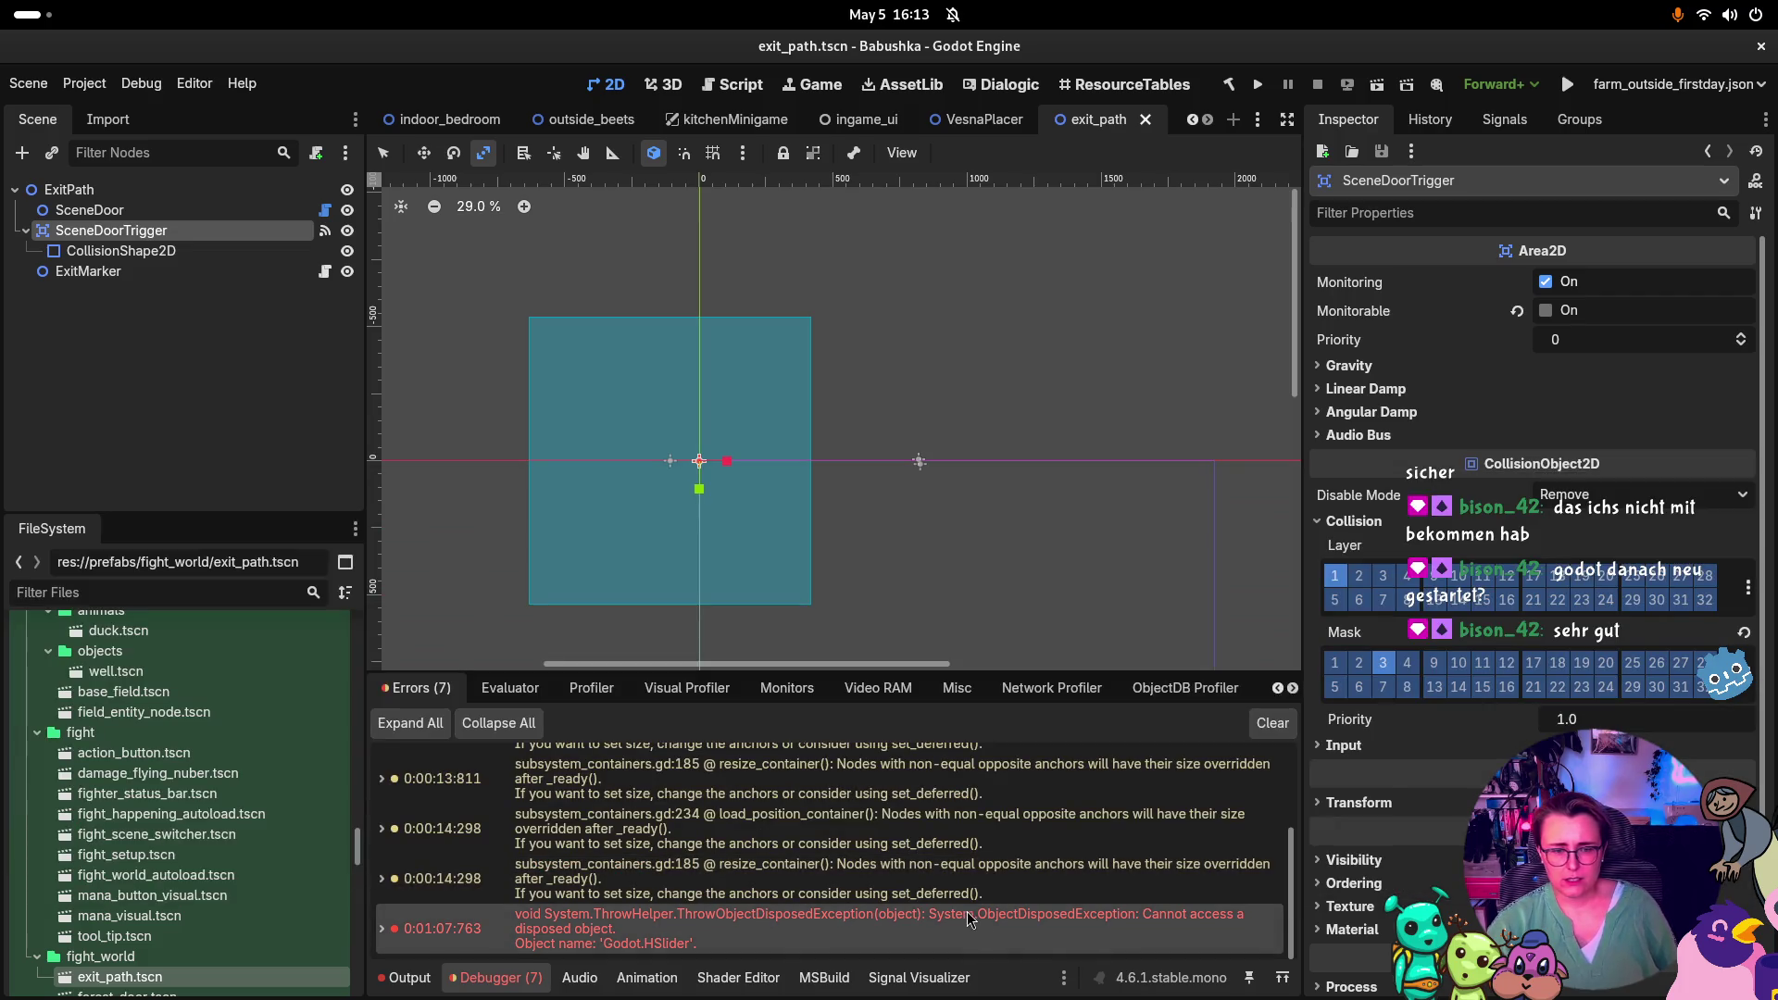
{"action": "left_click", "coordinate": [383, 930]}
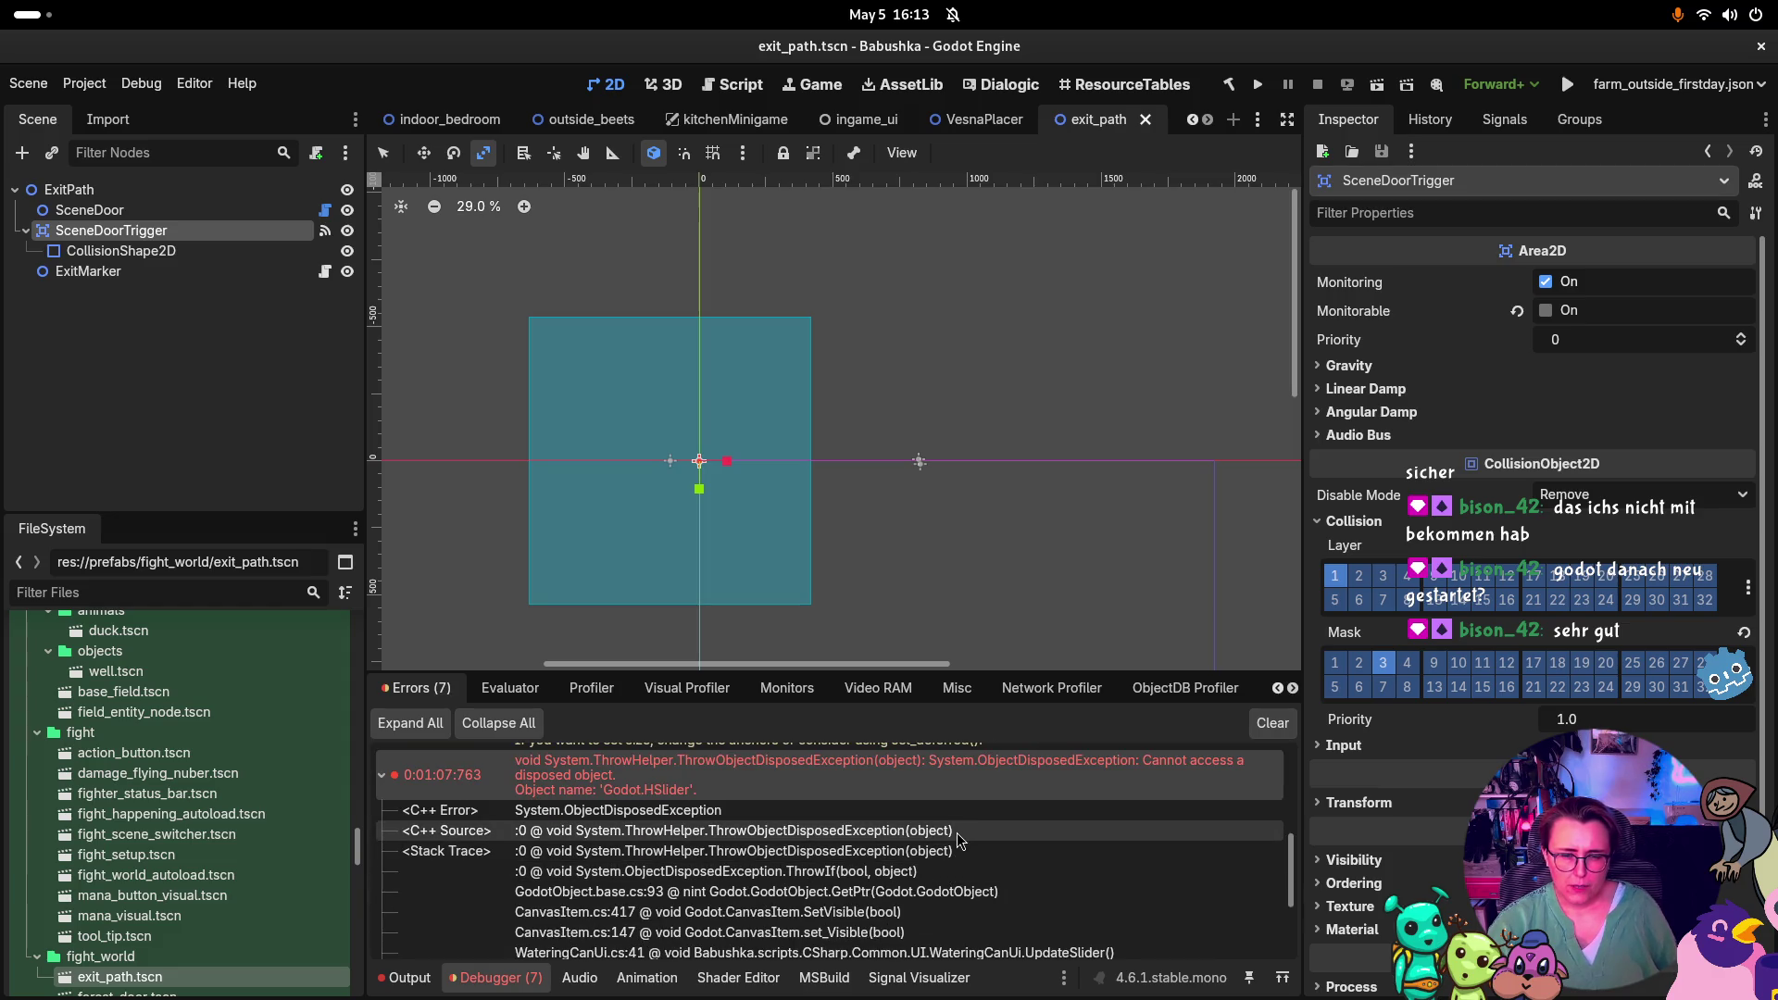
{"action": "scroll", "coordinate": [956, 845], "scroll_direction": "down", "scroll_amount": 2}
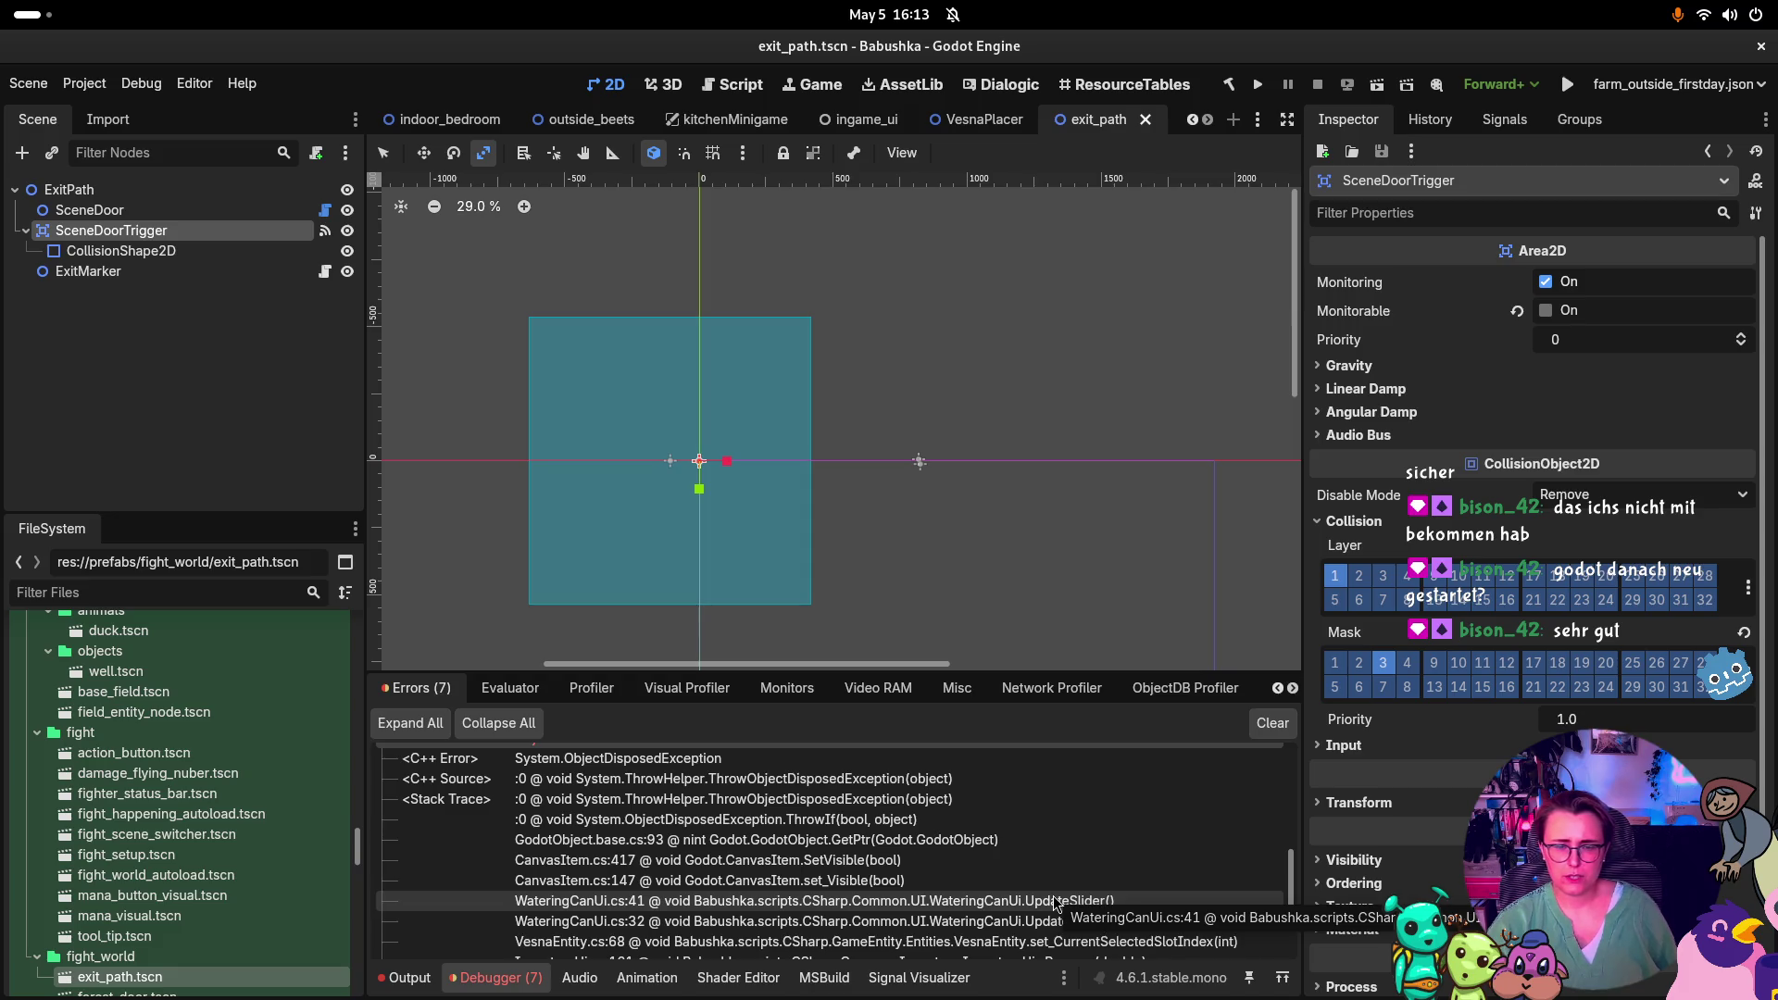
{"action": "scroll", "coordinate": [1055, 903], "scroll_direction": "down", "scroll_amount": 1}
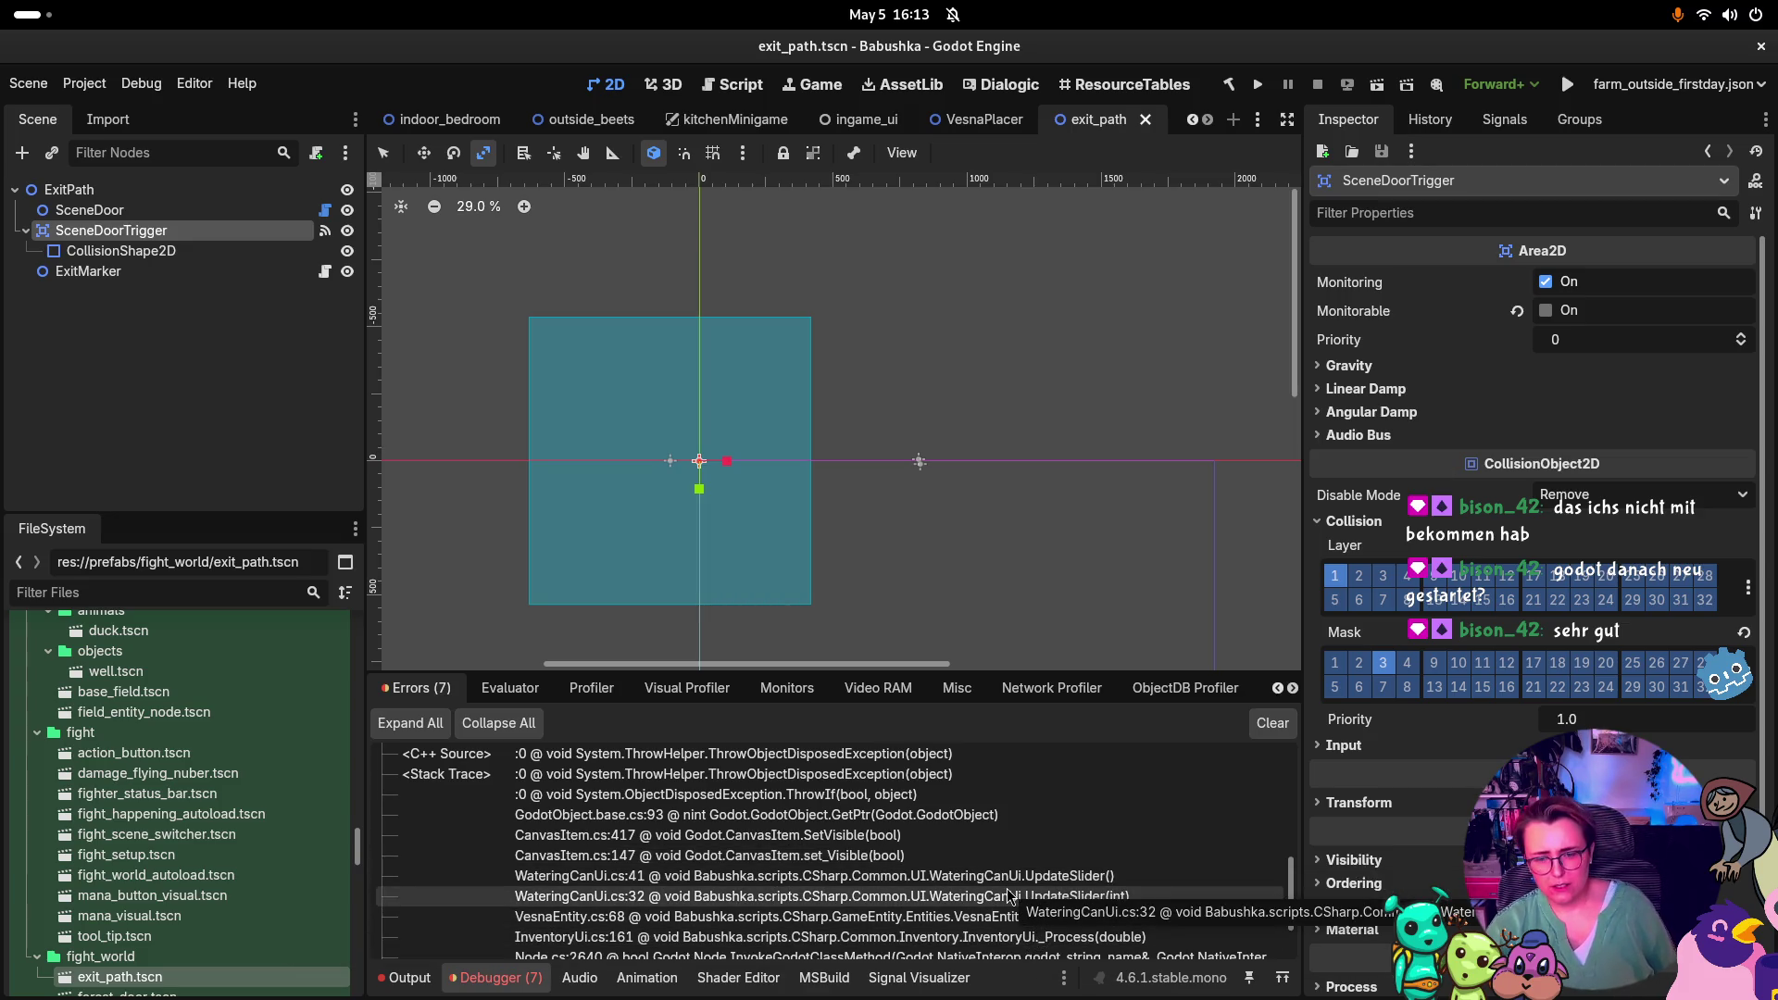
{"action": "scroll", "coordinate": [1010, 896], "scroll_direction": "down", "scroll_amount": 5}
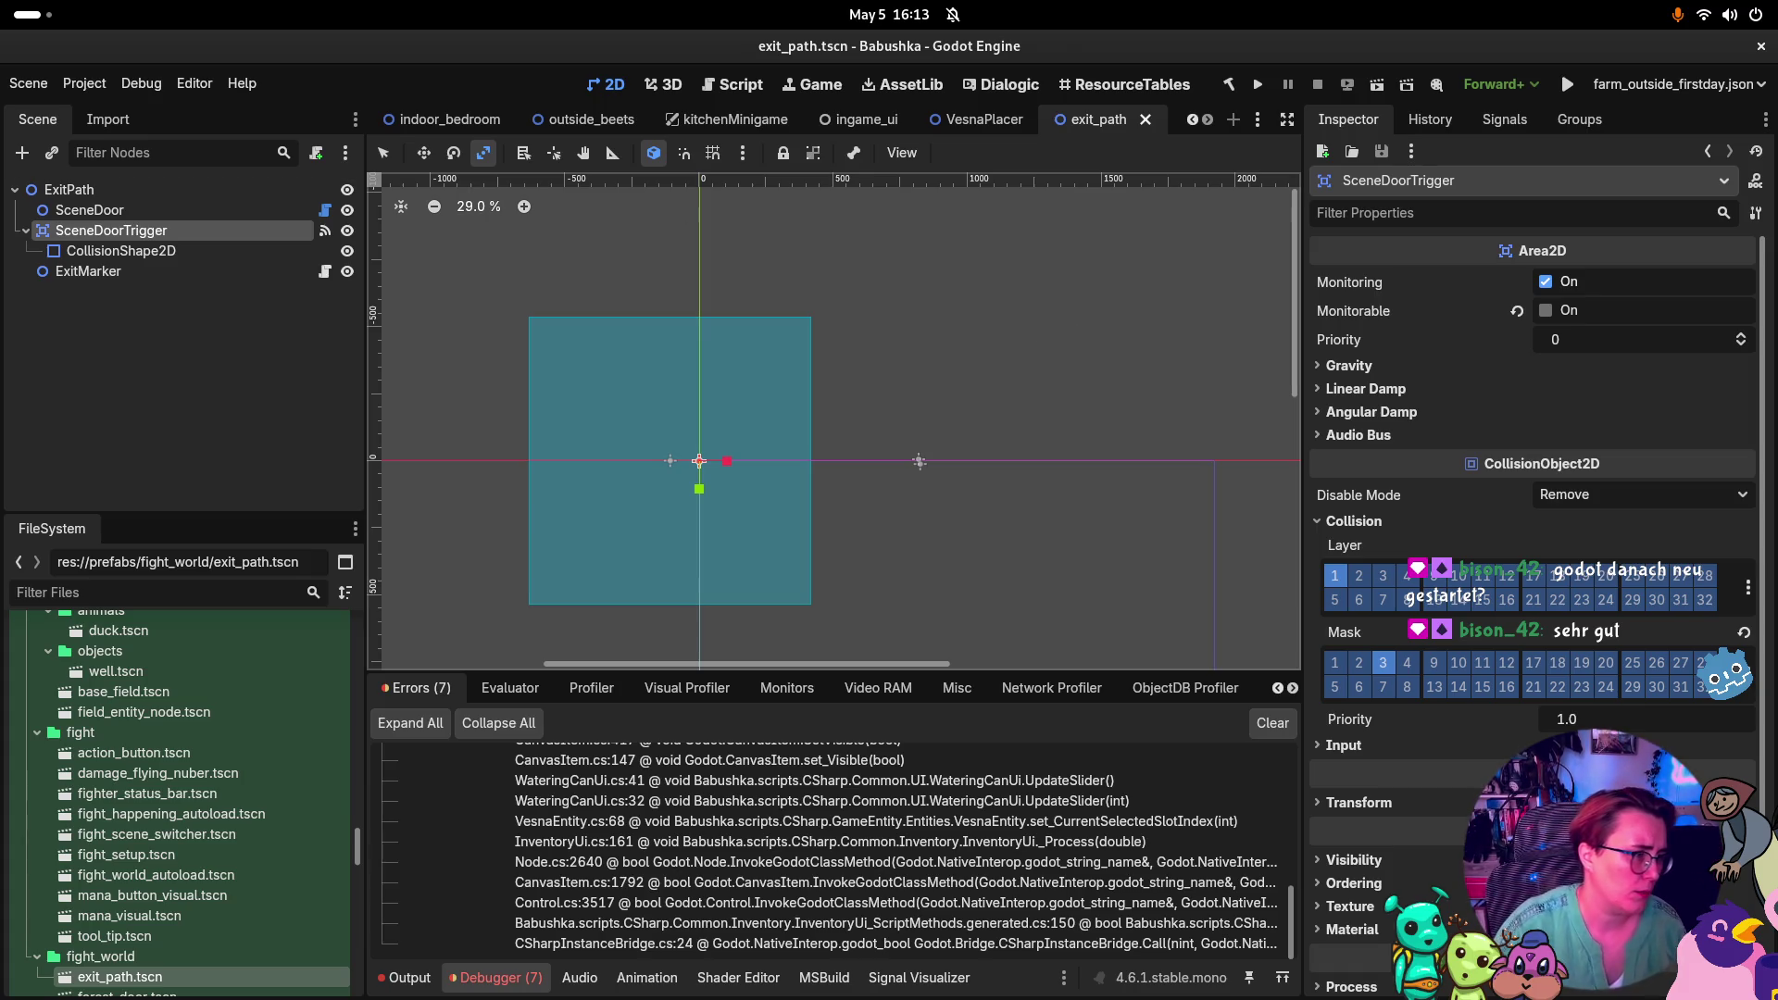
{"action": "key", "text": "super"}
{"action": "key", "text": "super"}
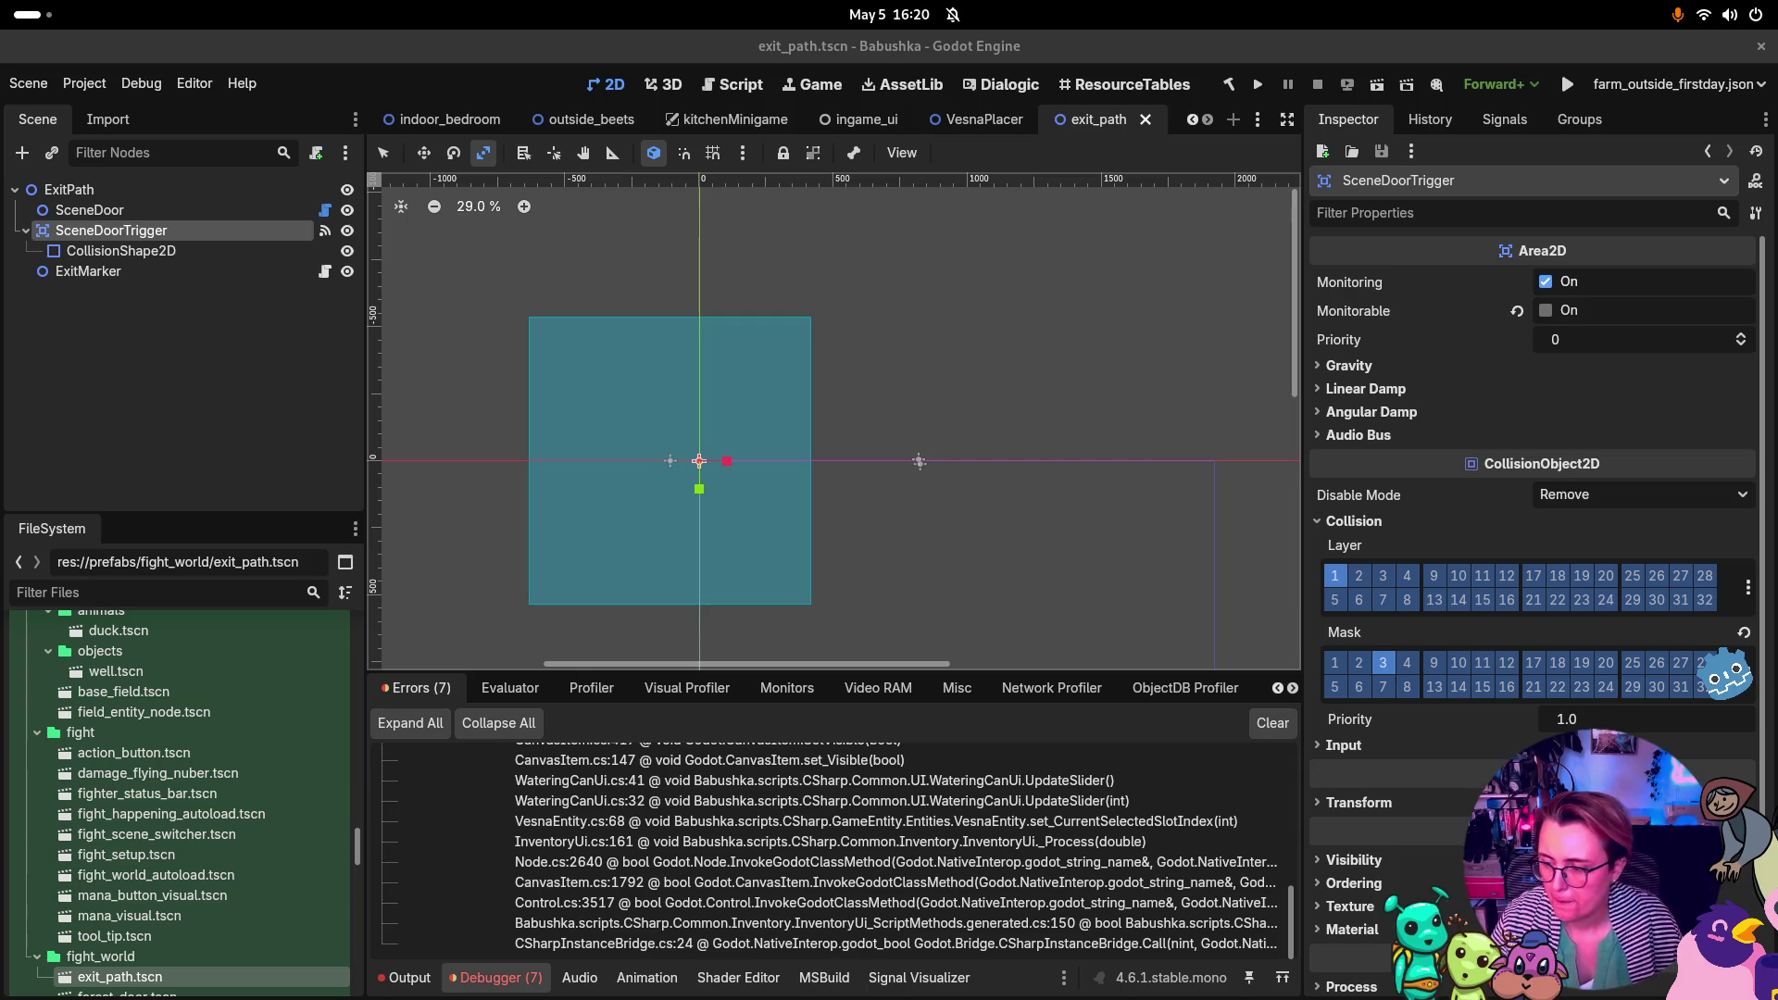
{"action": "key", "text": "super"}
Back in Rider, push the feature branch's four commits through the branch widget's Push dialog
{"action": "left_click", "coordinate": [1141, 299]}
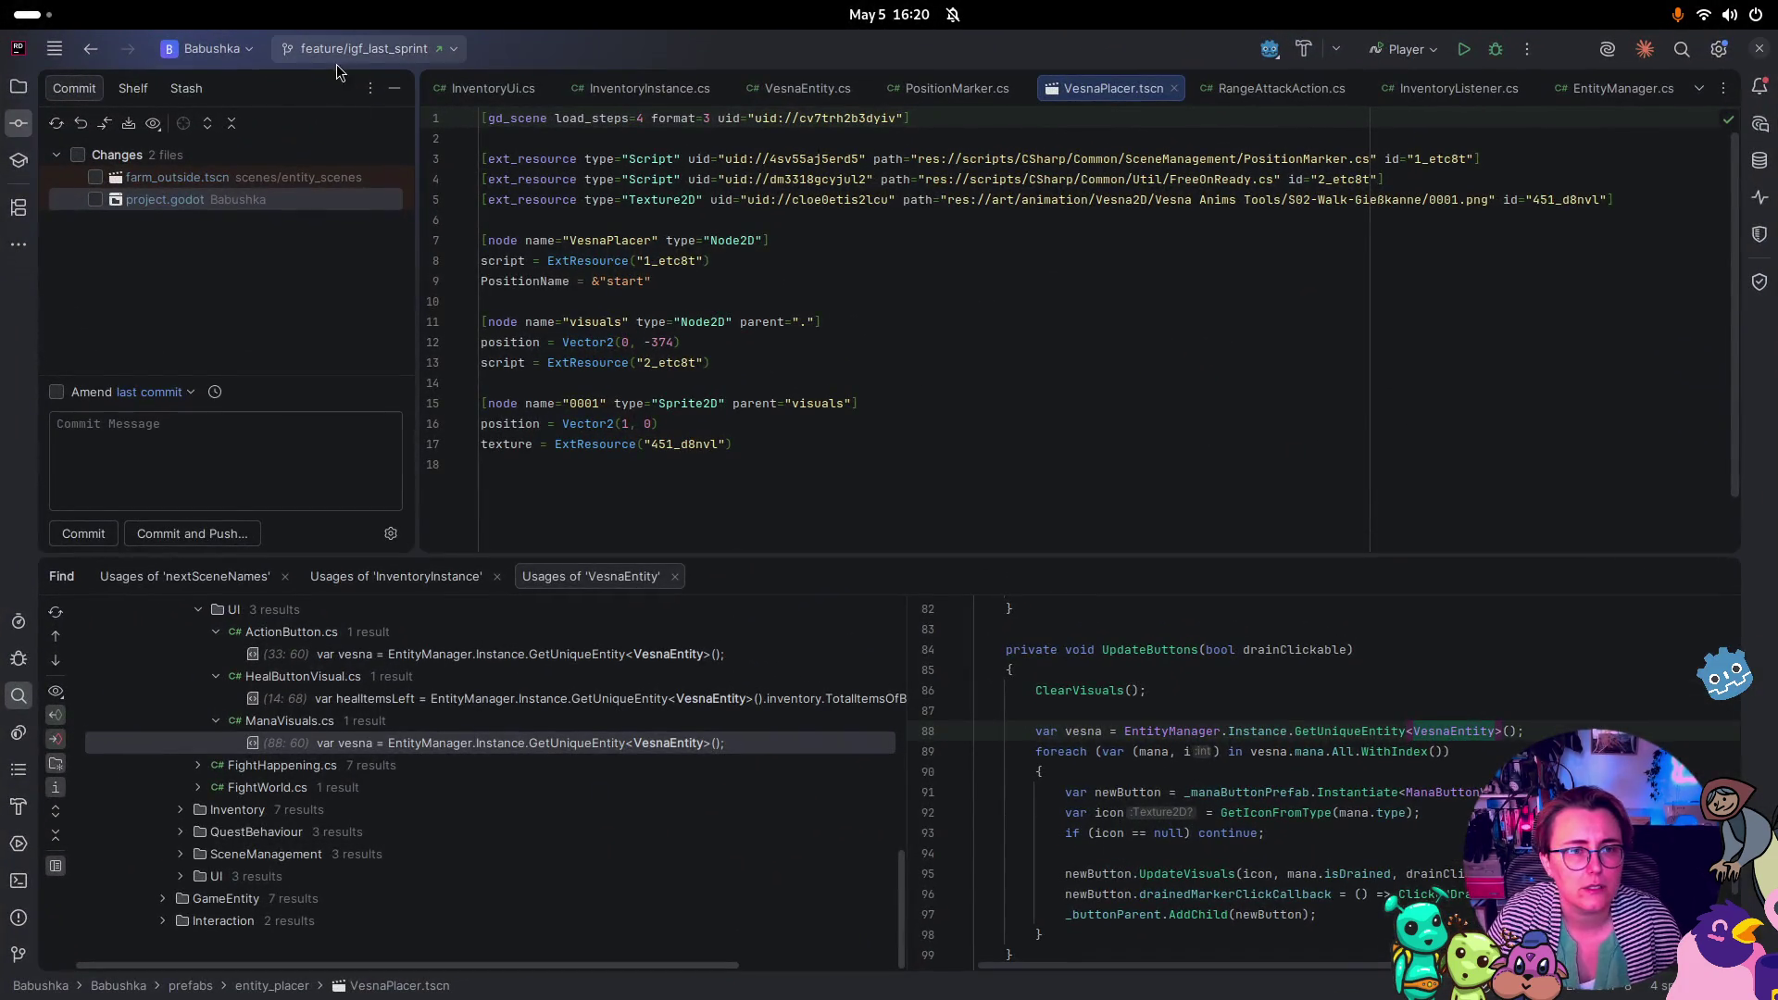
{"action": "left_click", "coordinate": [363, 51]}
{"action": "left_click", "coordinate": [387, 154]}
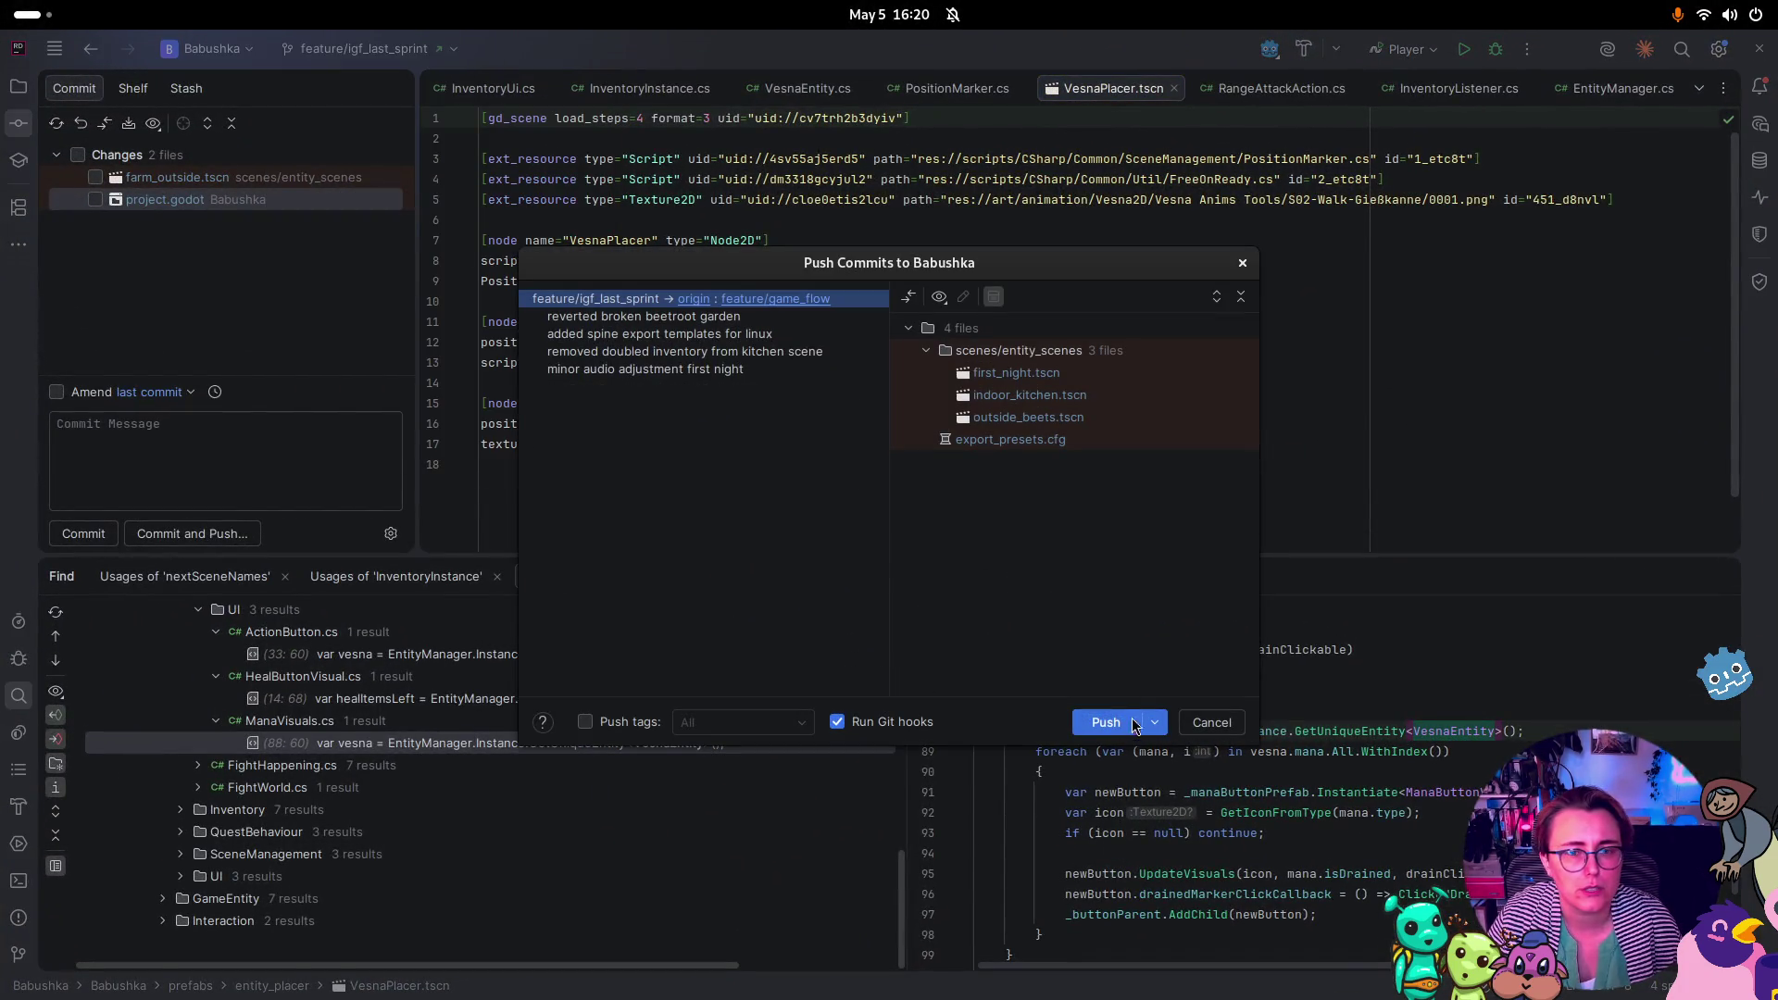
{"action": "left_click", "coordinate": [1132, 722]}
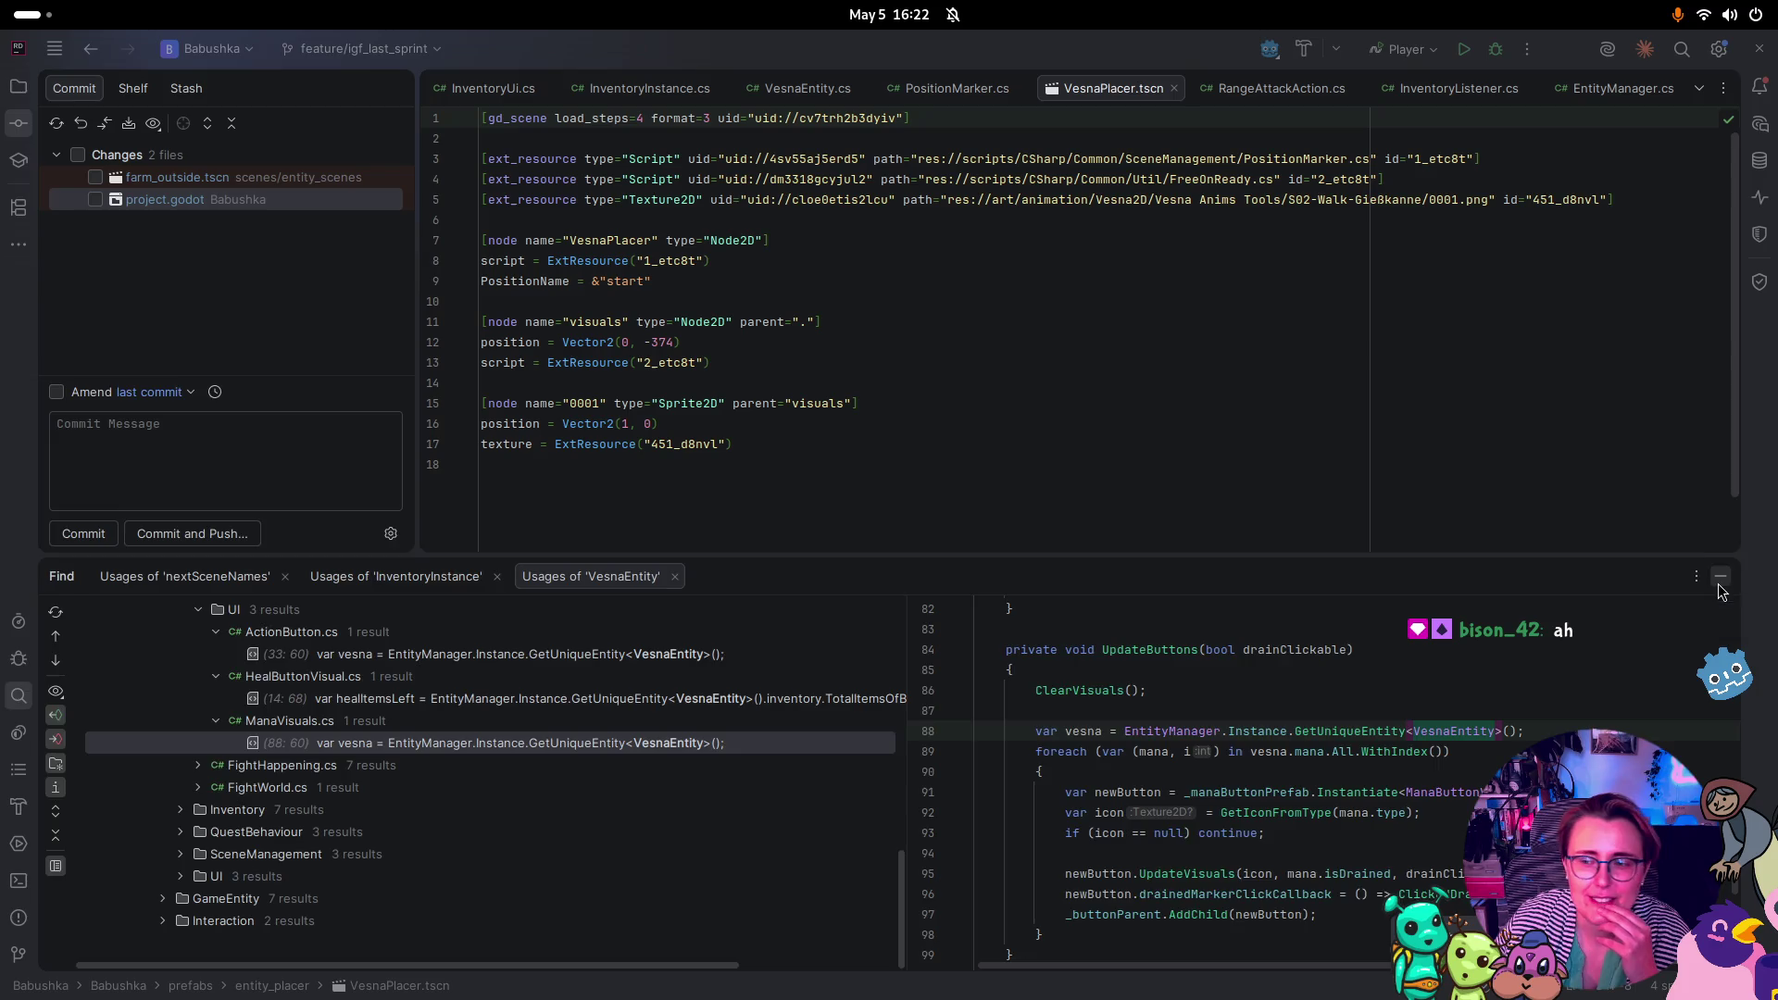
Hide the Find window, close VesnaPlacer.tscn, review InventoryInstance.cs and InventoryUi.cs, then return to VesnaEntity.cs
{"action": "left_click", "coordinate": [1719, 583]}
{"action": "left_click", "coordinate": [1174, 88]}
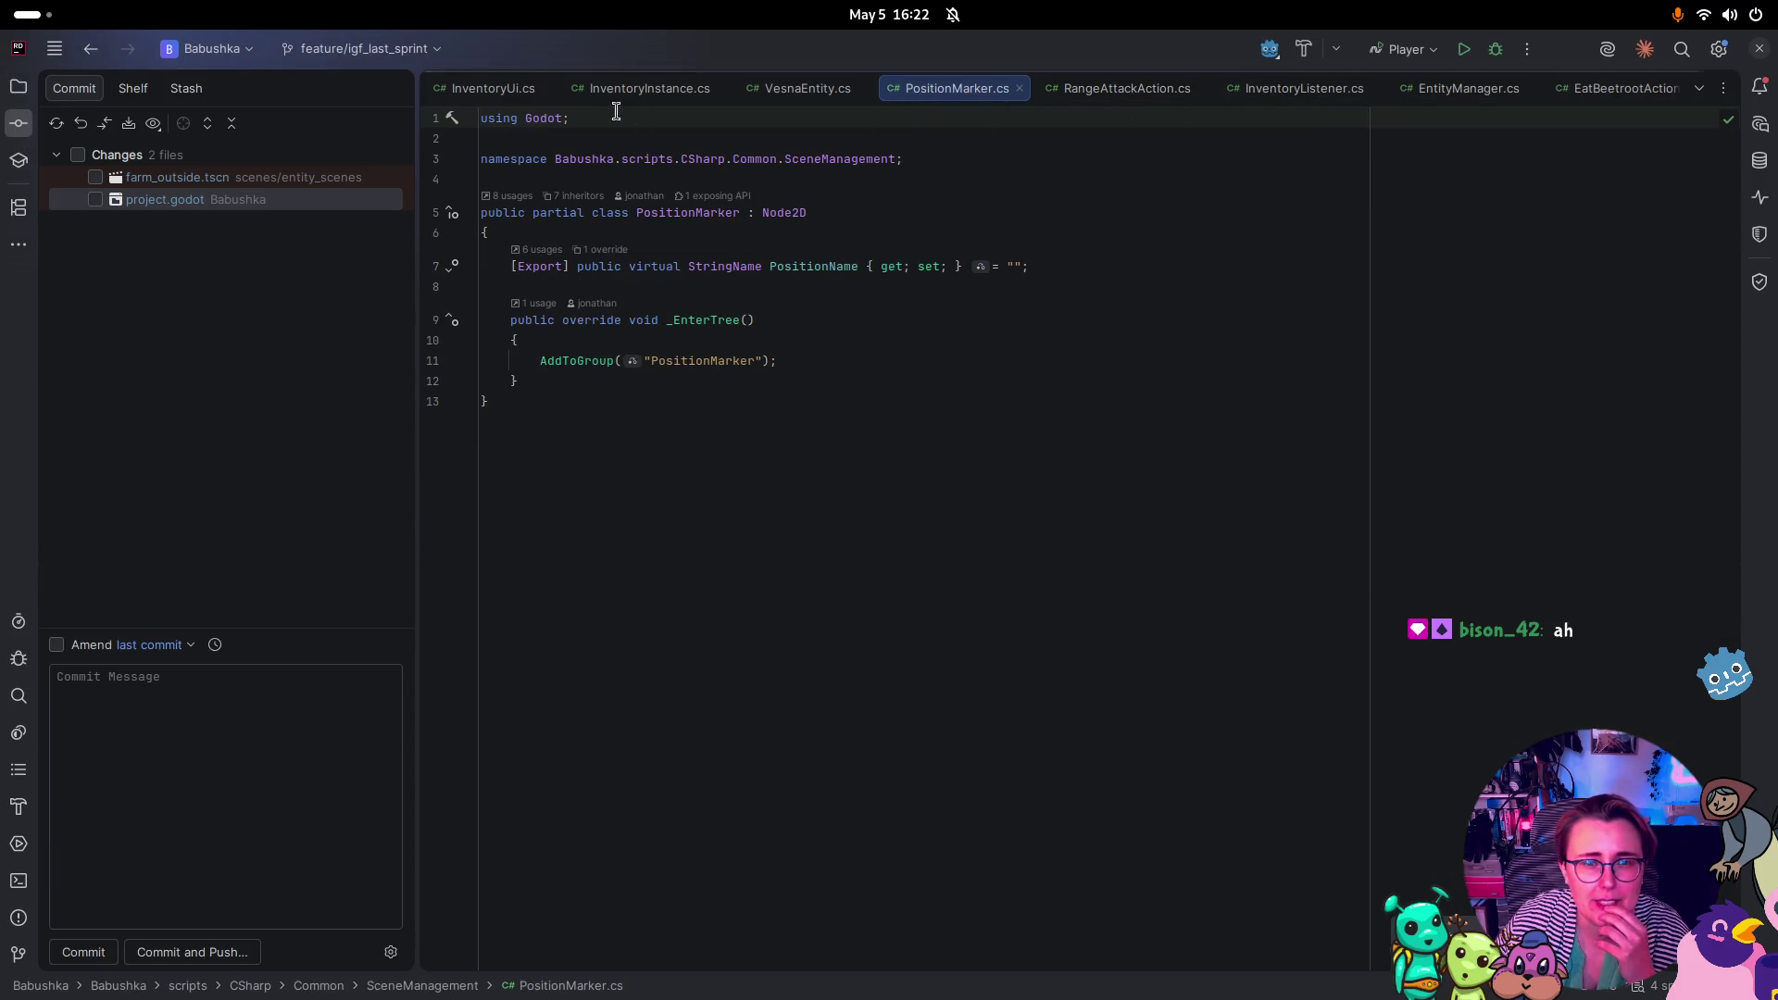
{"action": "left_click", "coordinate": [676, 90]}
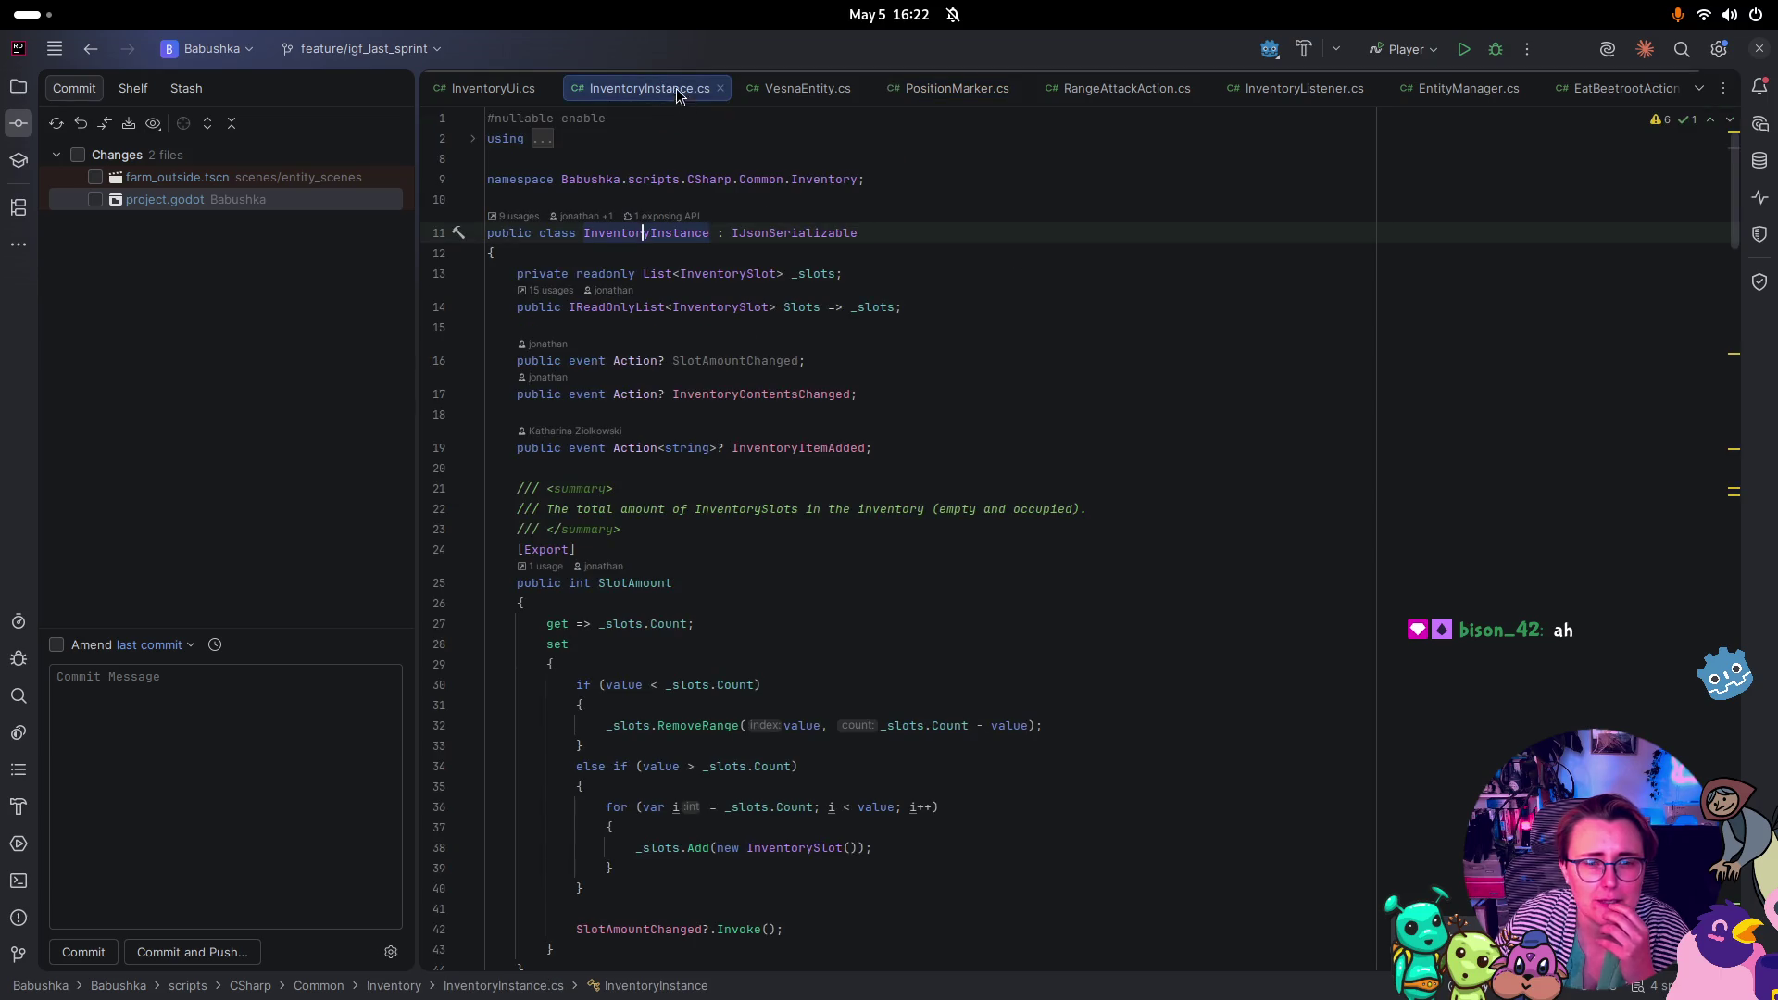
{"action": "left_click", "coordinate": [489, 96]}
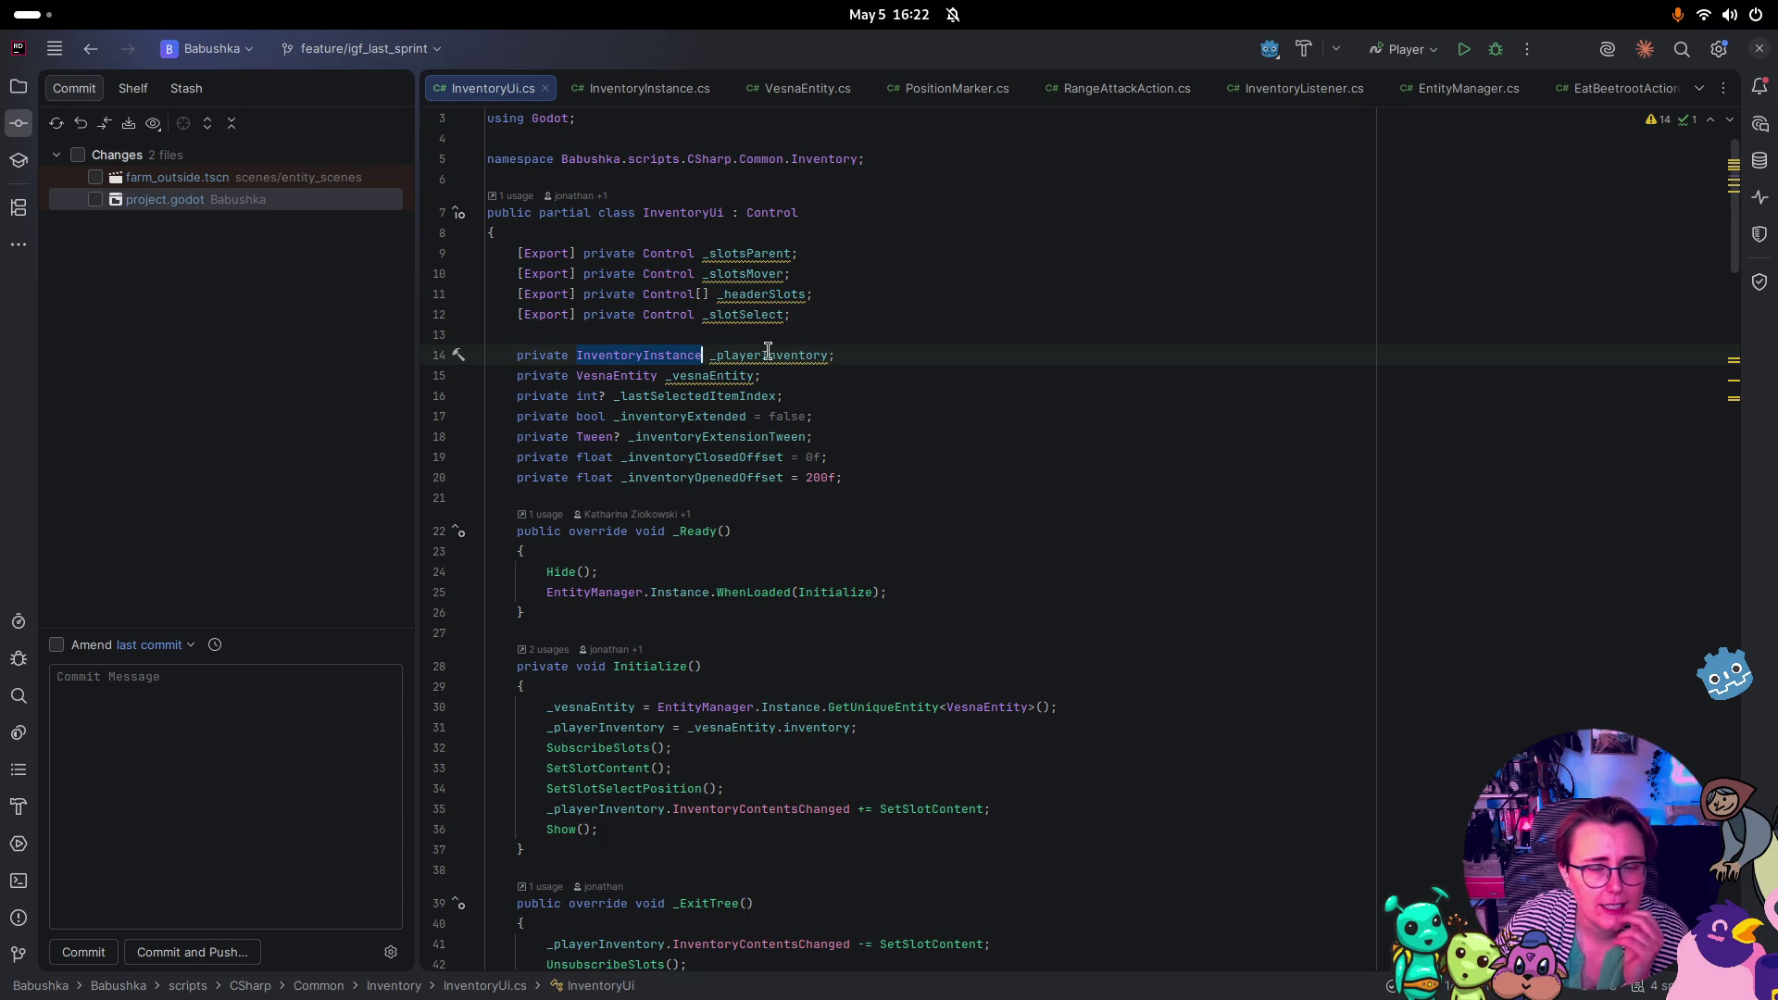
{"action": "left_click", "coordinate": [644, 84]}
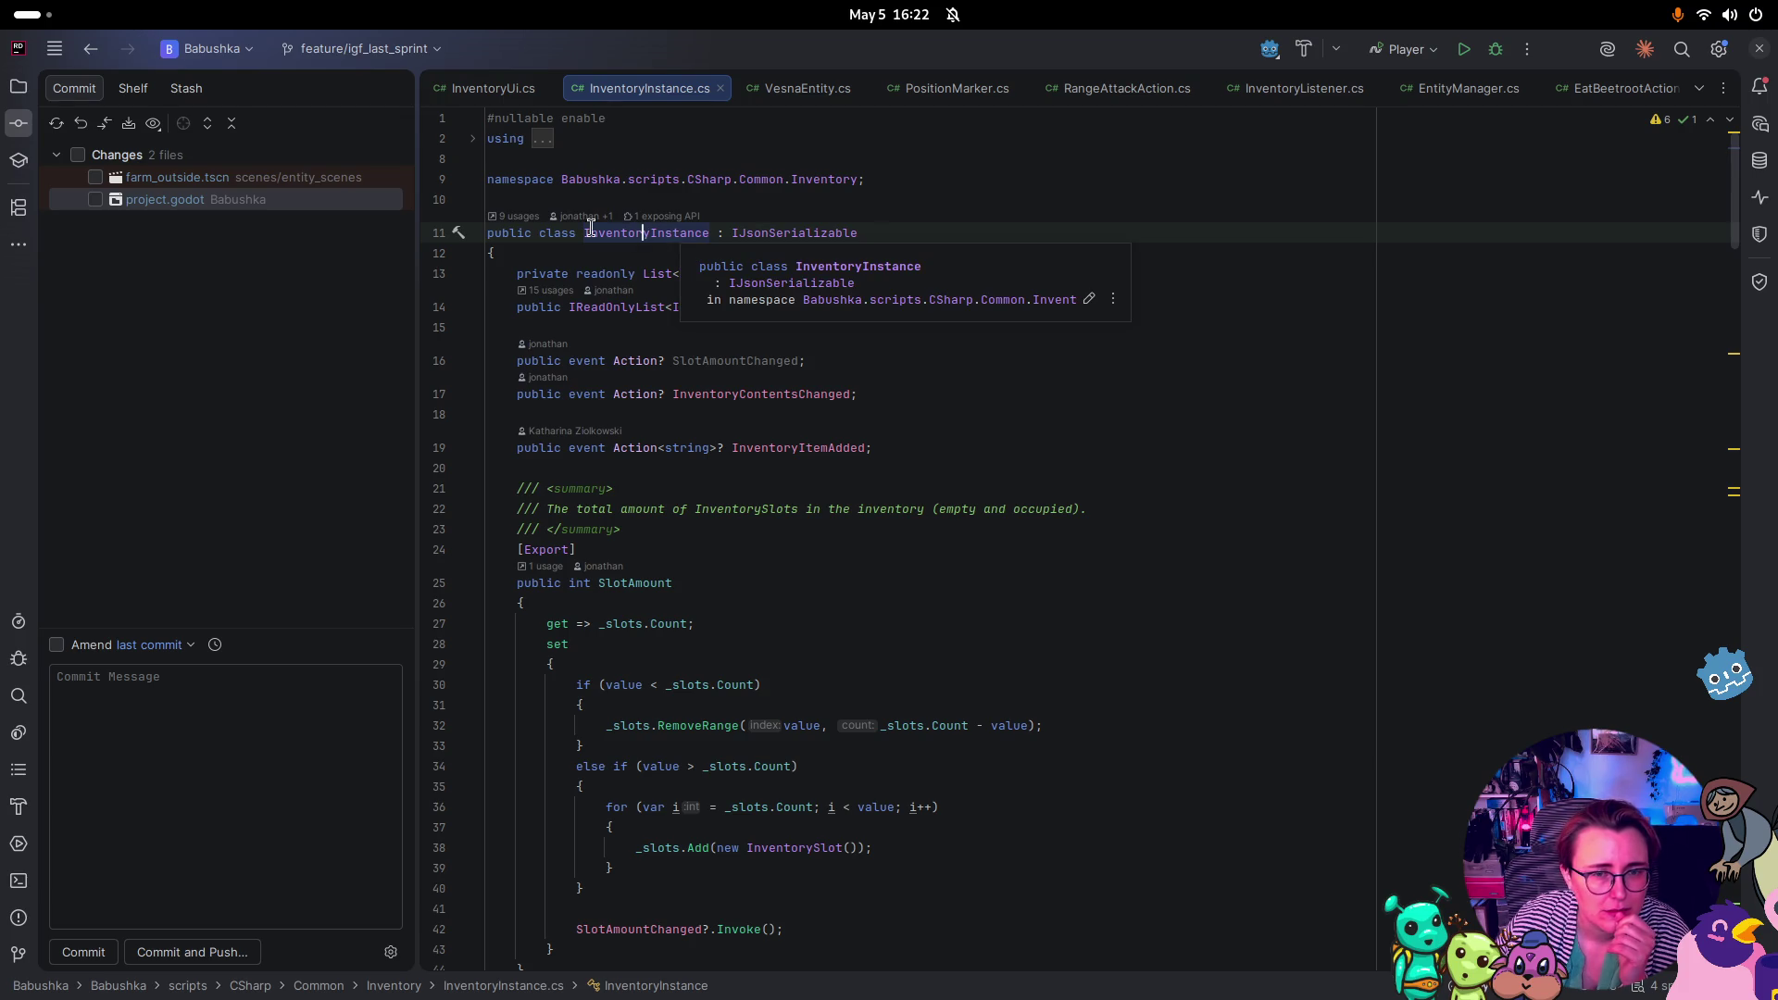
{"action": "mouse_move", "coordinate": [644, 233]}
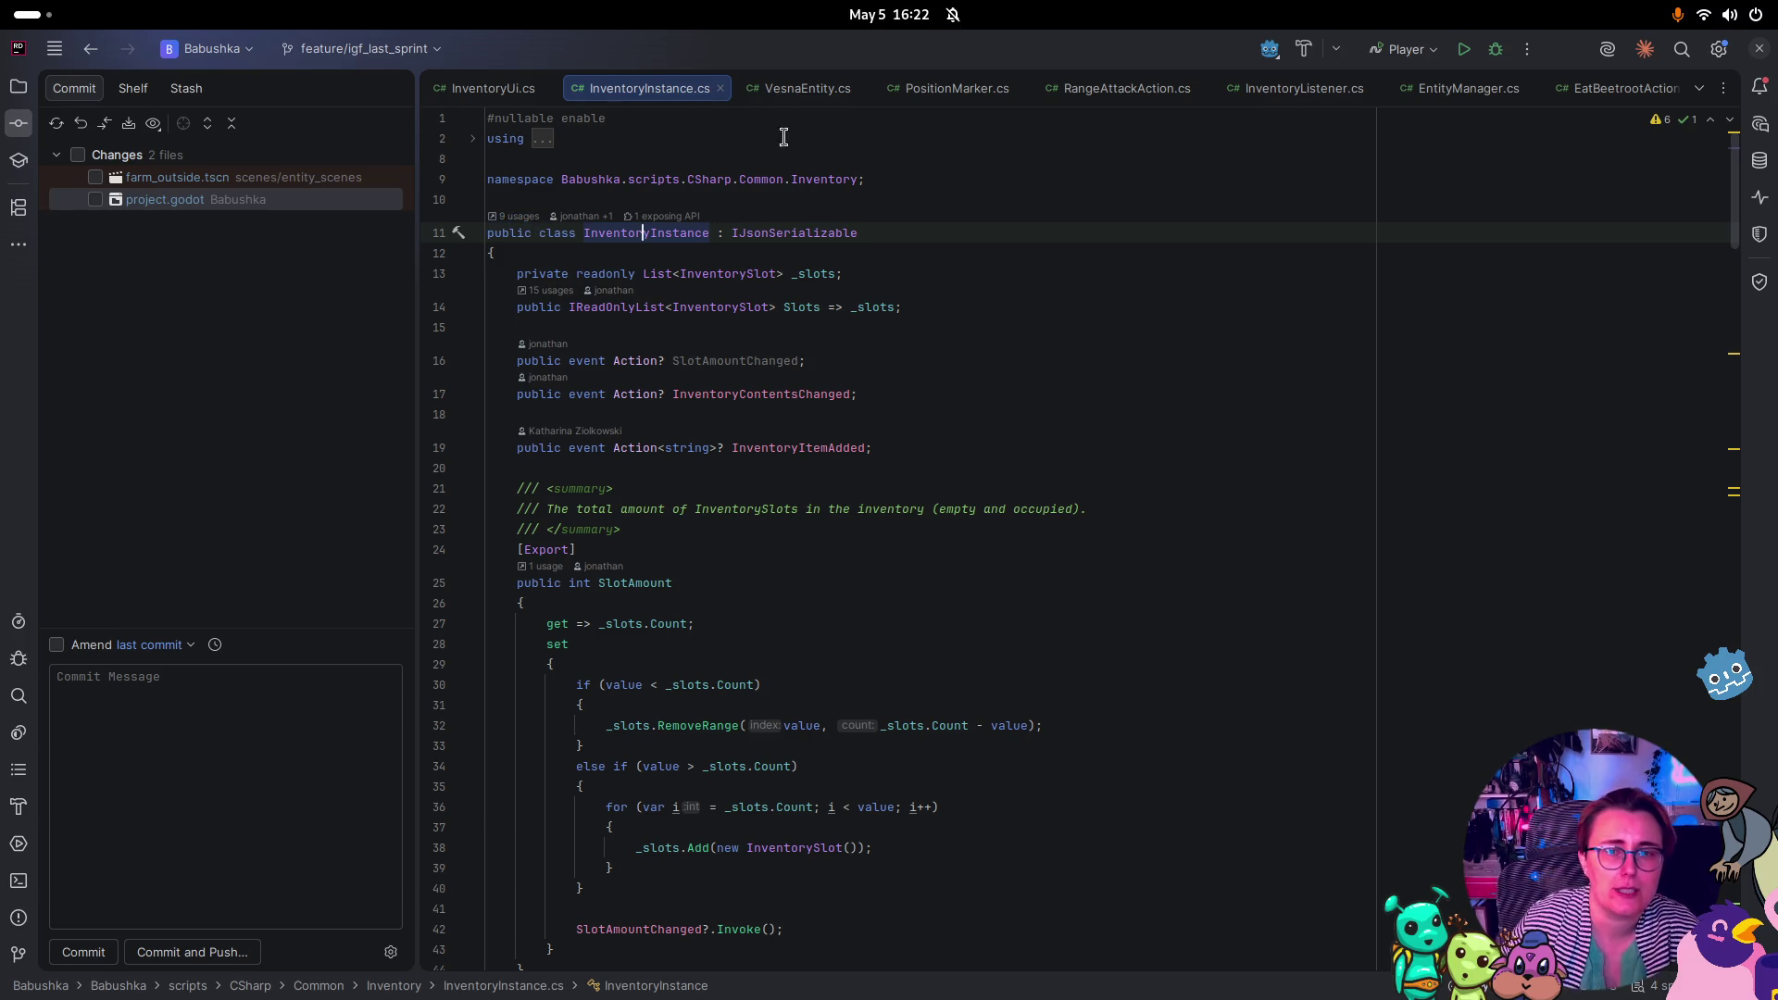
{"action": "left_click", "coordinate": [807, 88]}
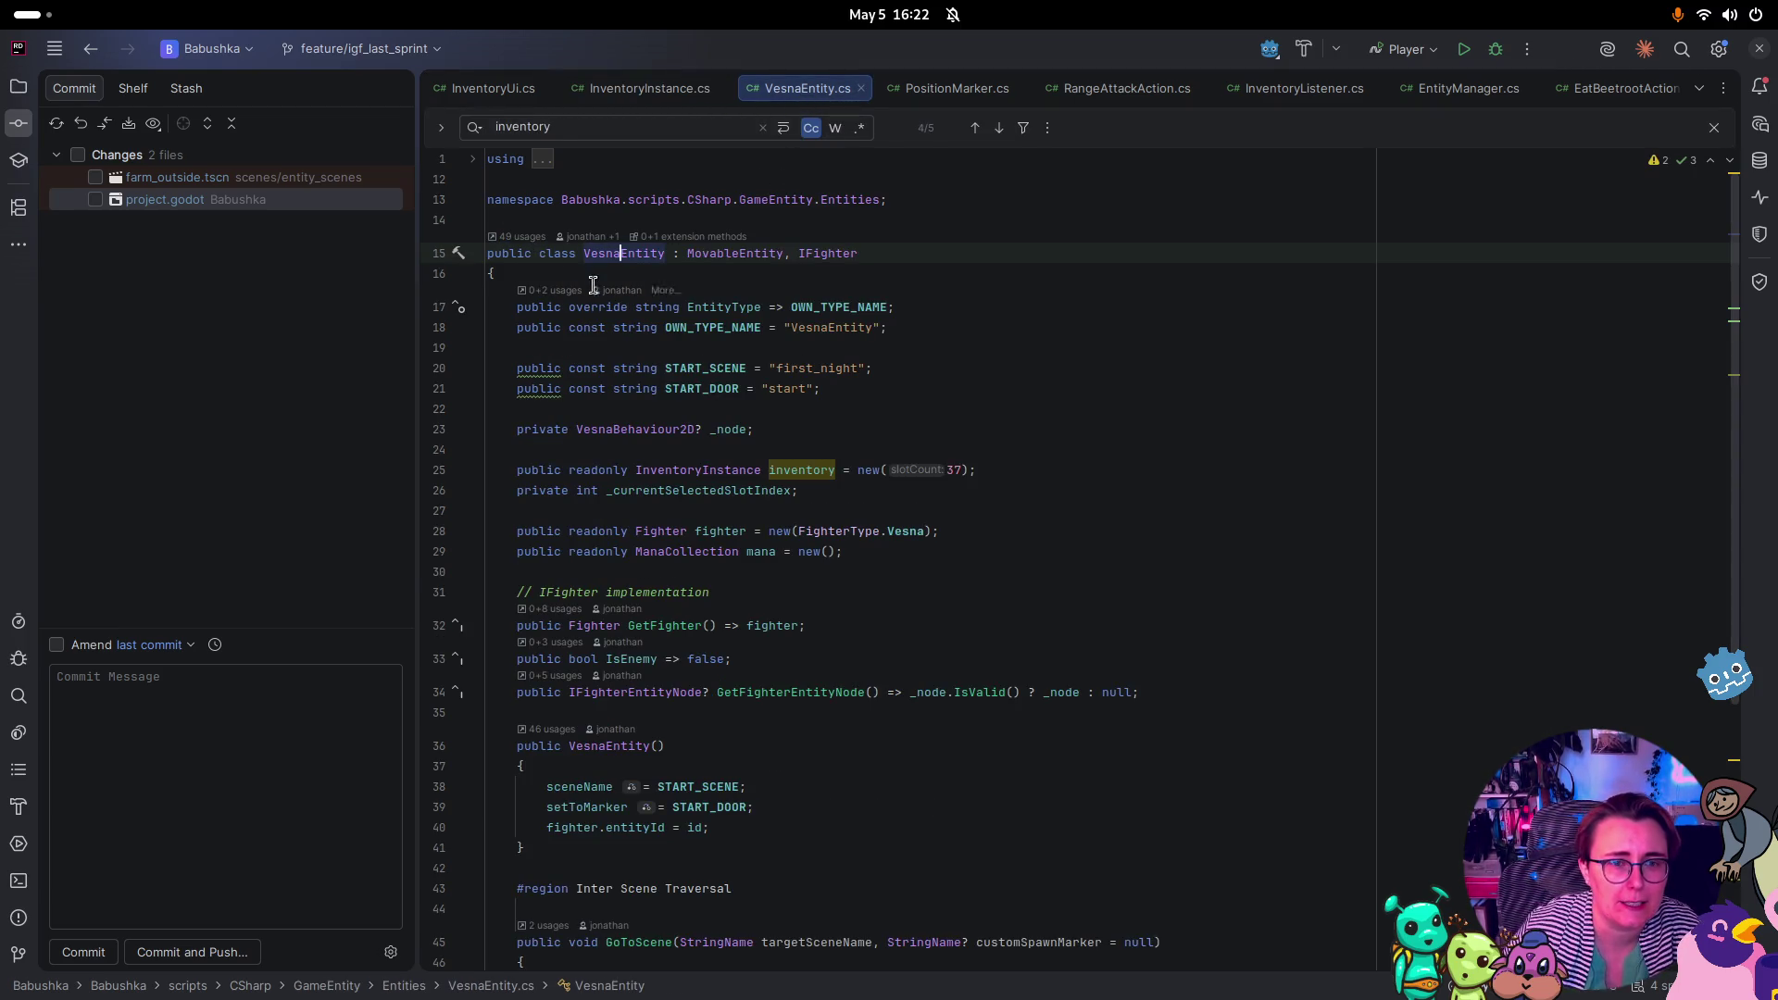
Run Find Usages on VesnaEntity and enlarge the usages results panel
{"action": "left_click", "coordinate": [514, 236]}
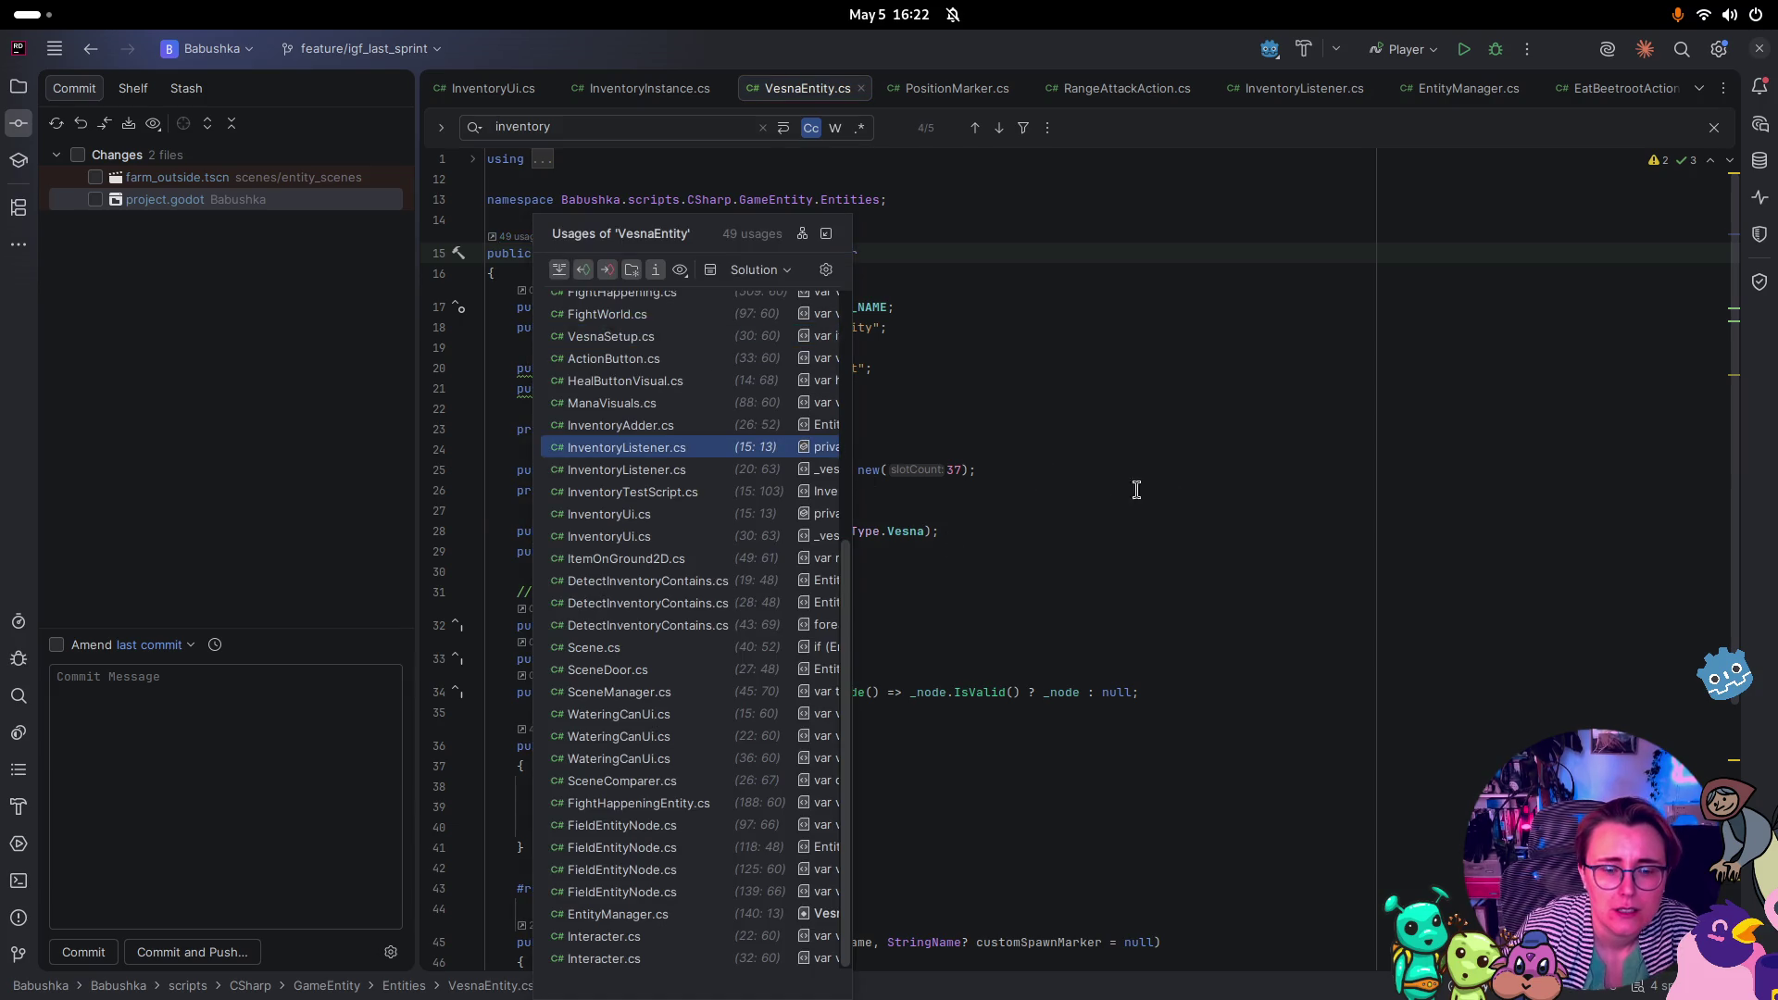
{"action": "left_click", "coordinate": [1136, 490]}
{"action": "right_click", "coordinate": [645, 264]}
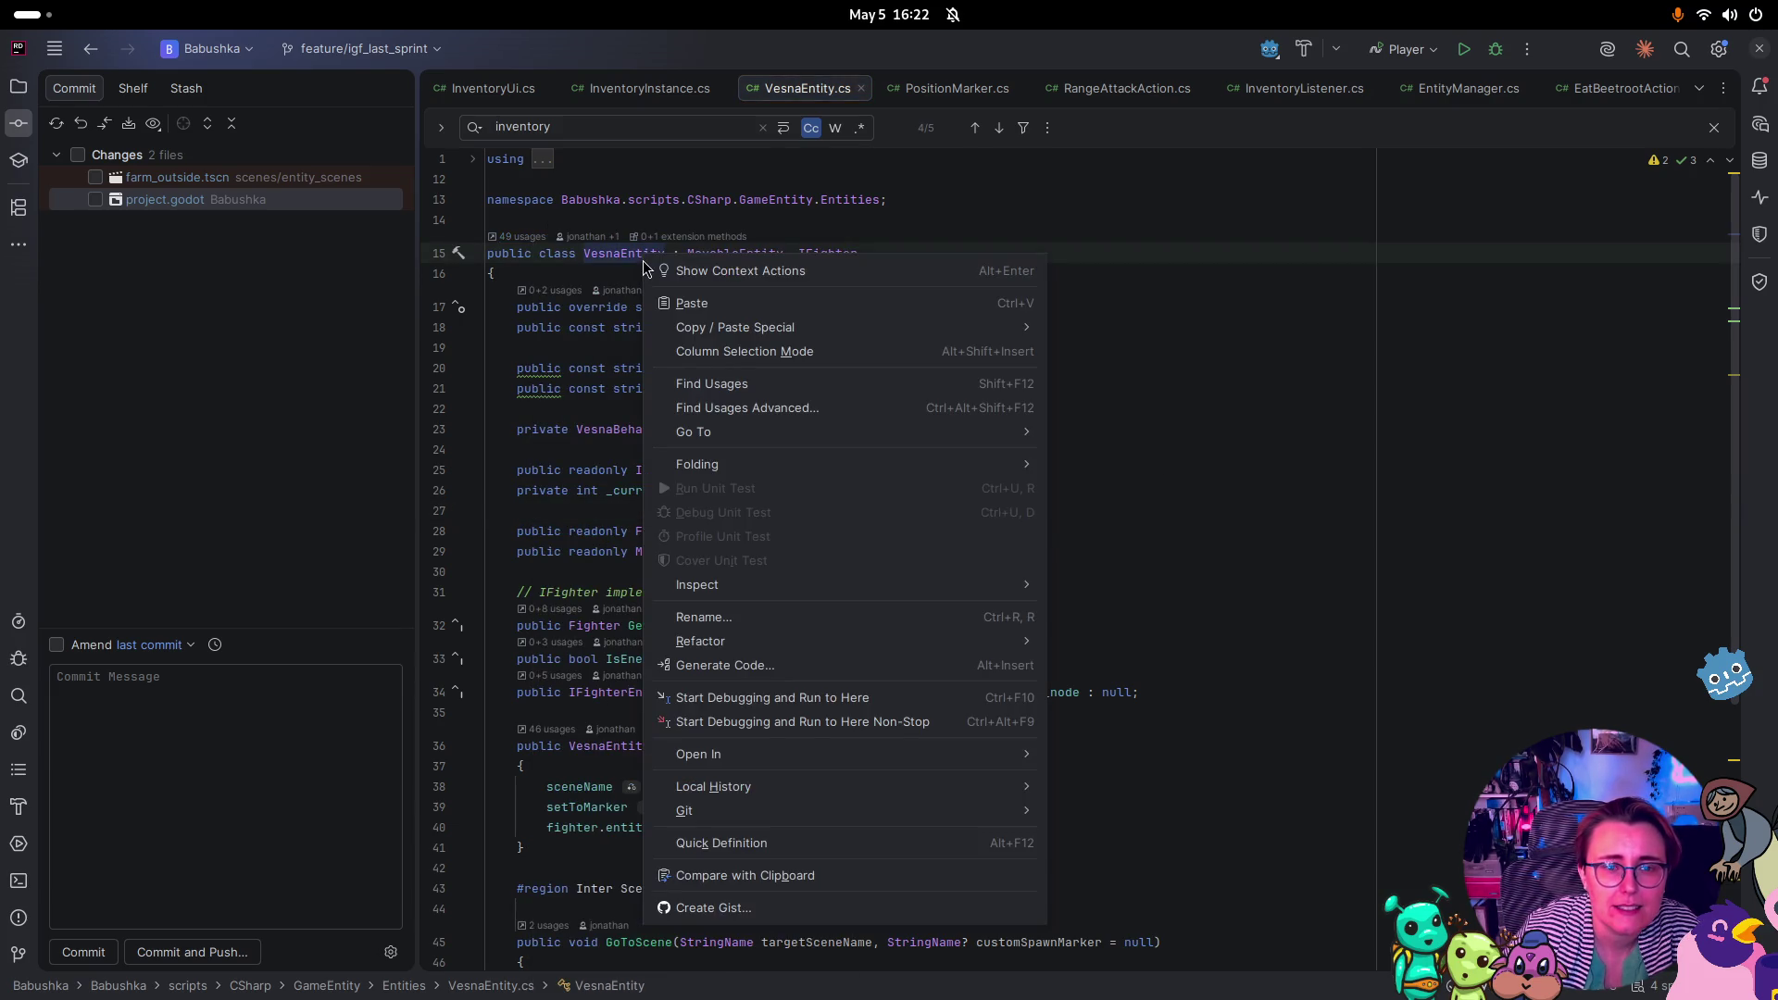
{"action": "left_click", "coordinate": [788, 385]}
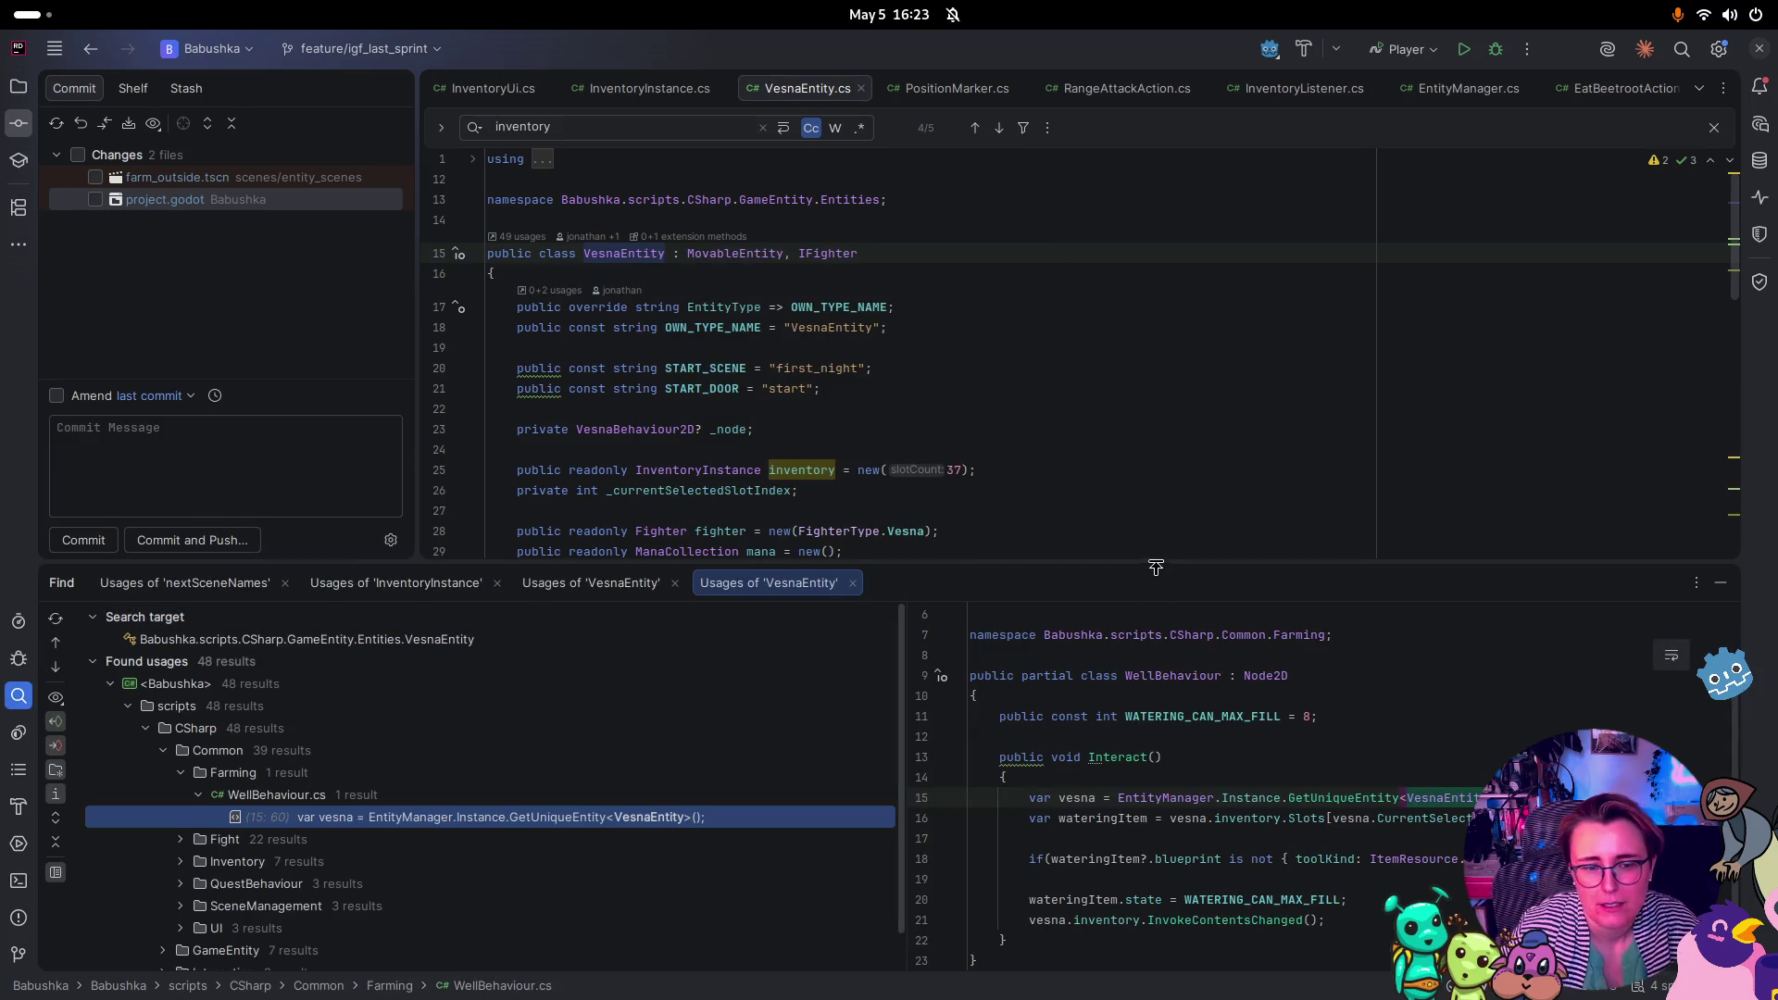
{"action": "left_click_drag", "start_coordinate": [1156, 567], "coordinate": [1131, 424]}
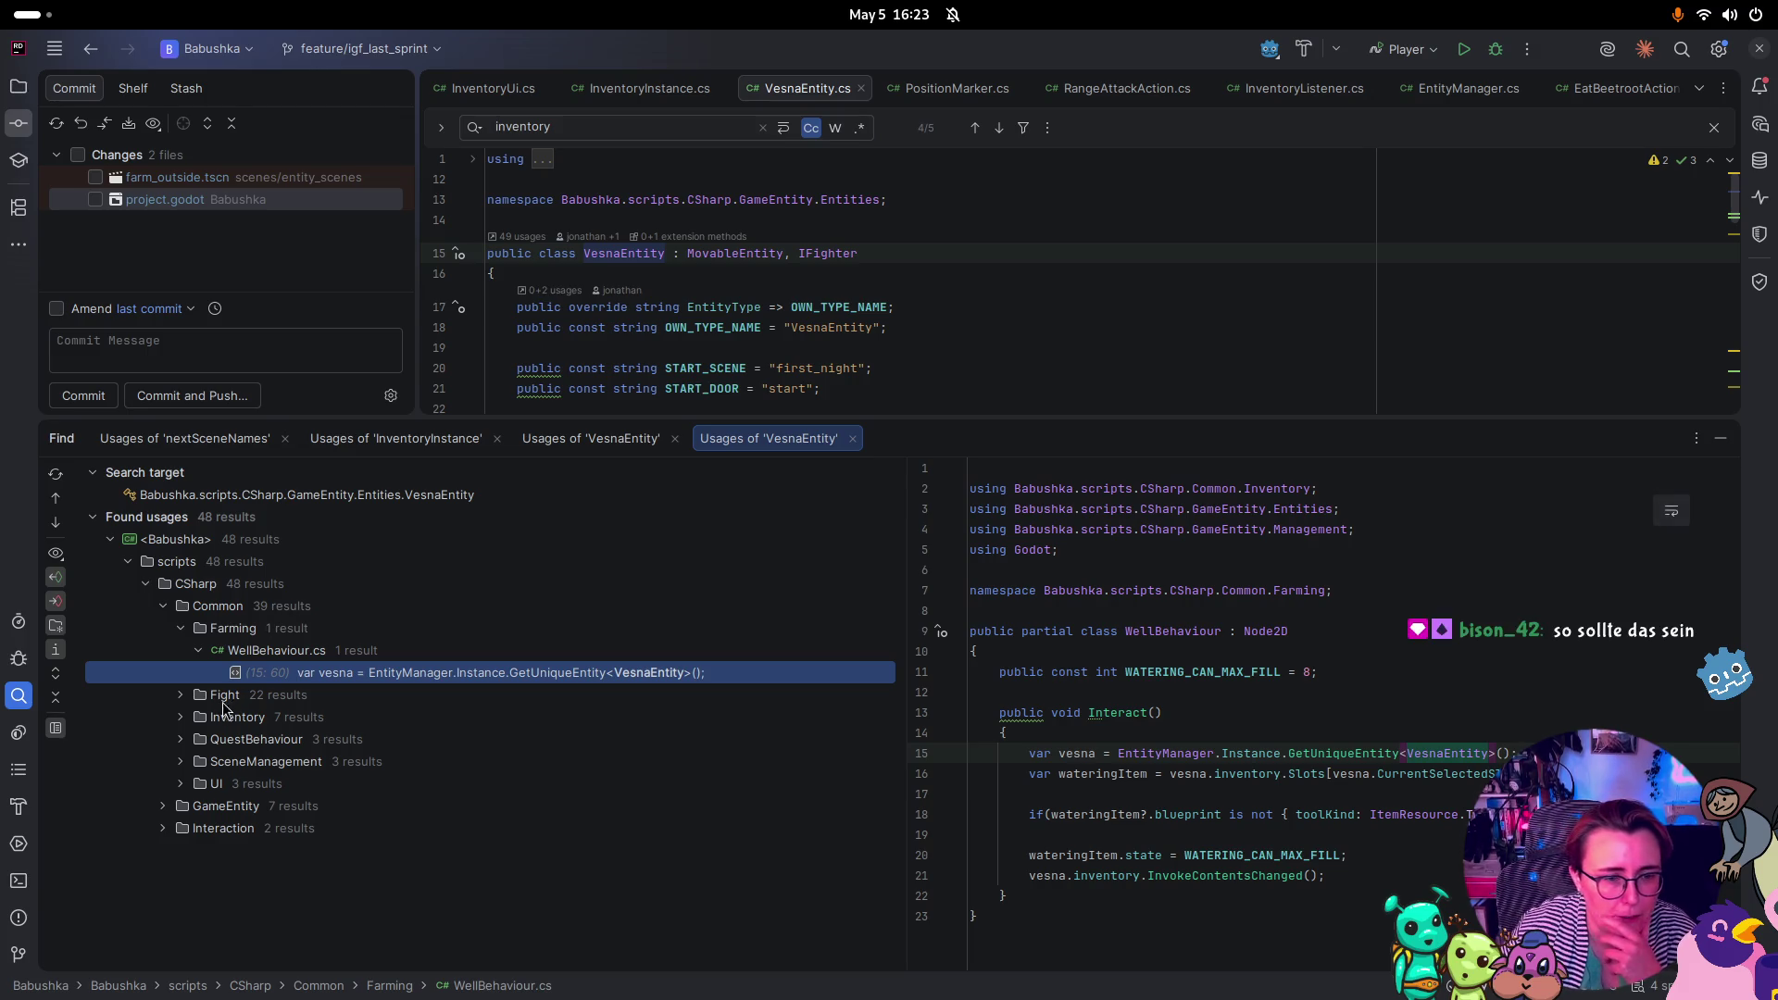
Expand the Fight, Inventory, GameEntity, Entities and Comparer groups, previewing FightHappeningEntity.cs and SceneComparer.cs
{"action": "left_click", "coordinate": [180, 695]}
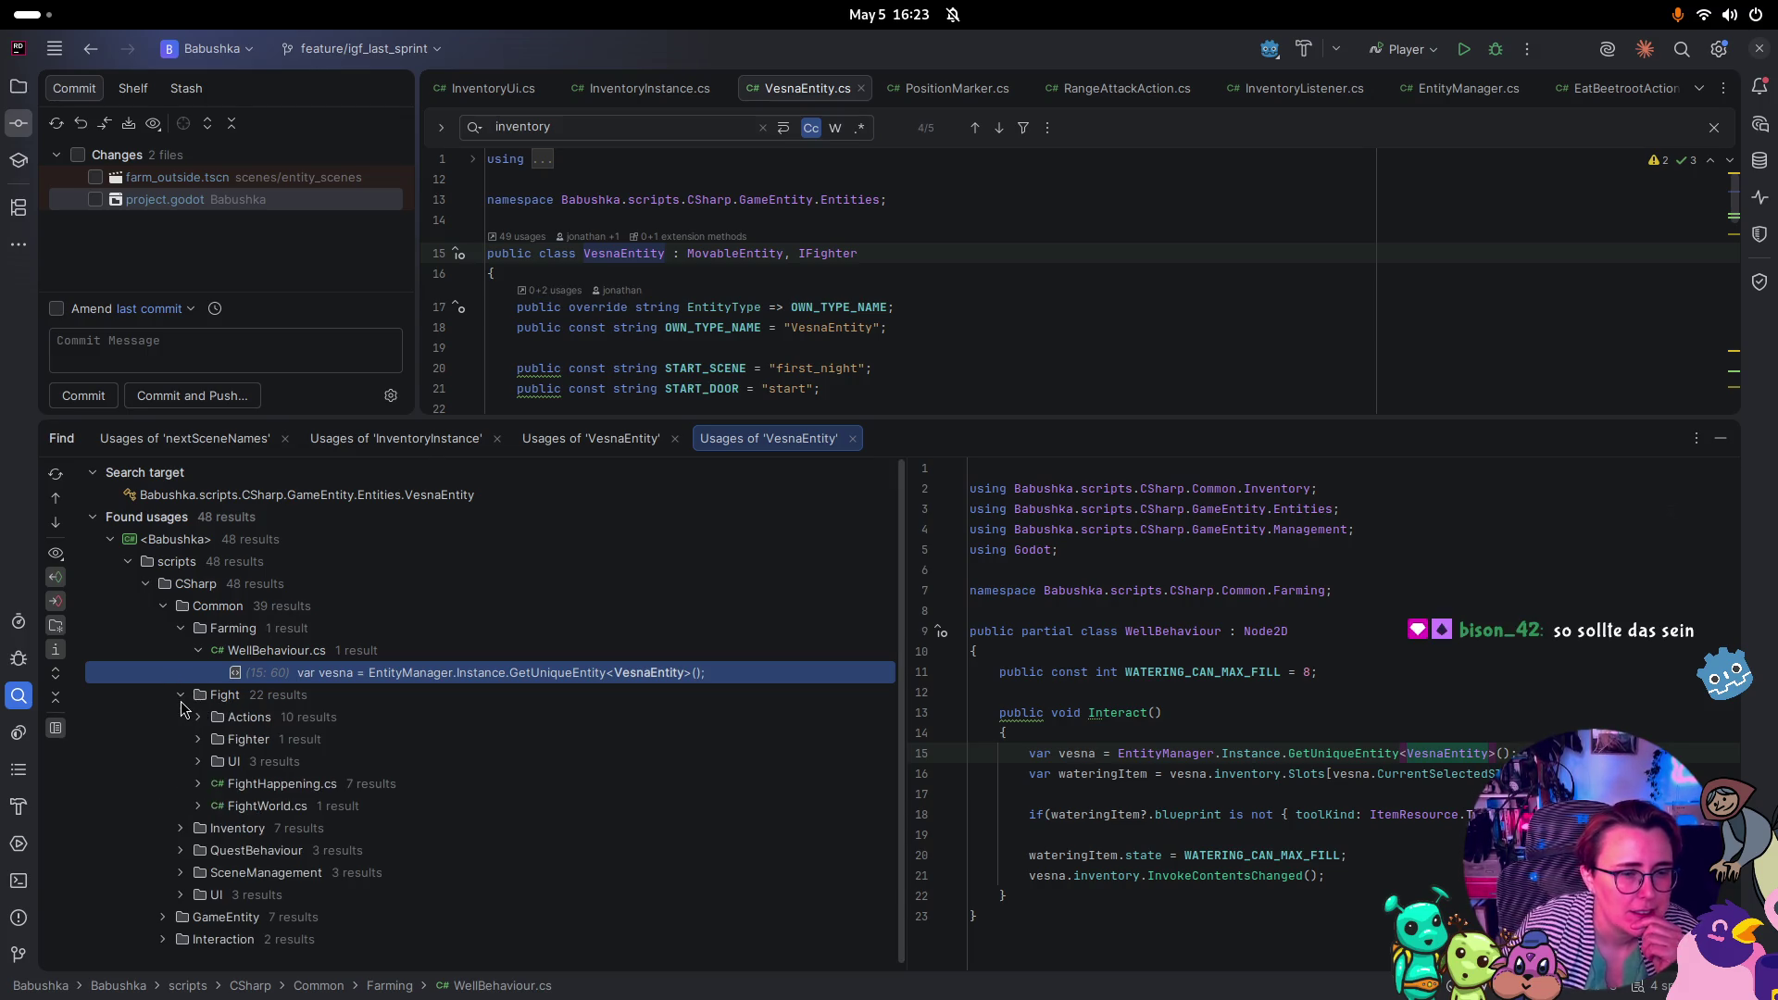
{"action": "left_click", "coordinate": [182, 828]}
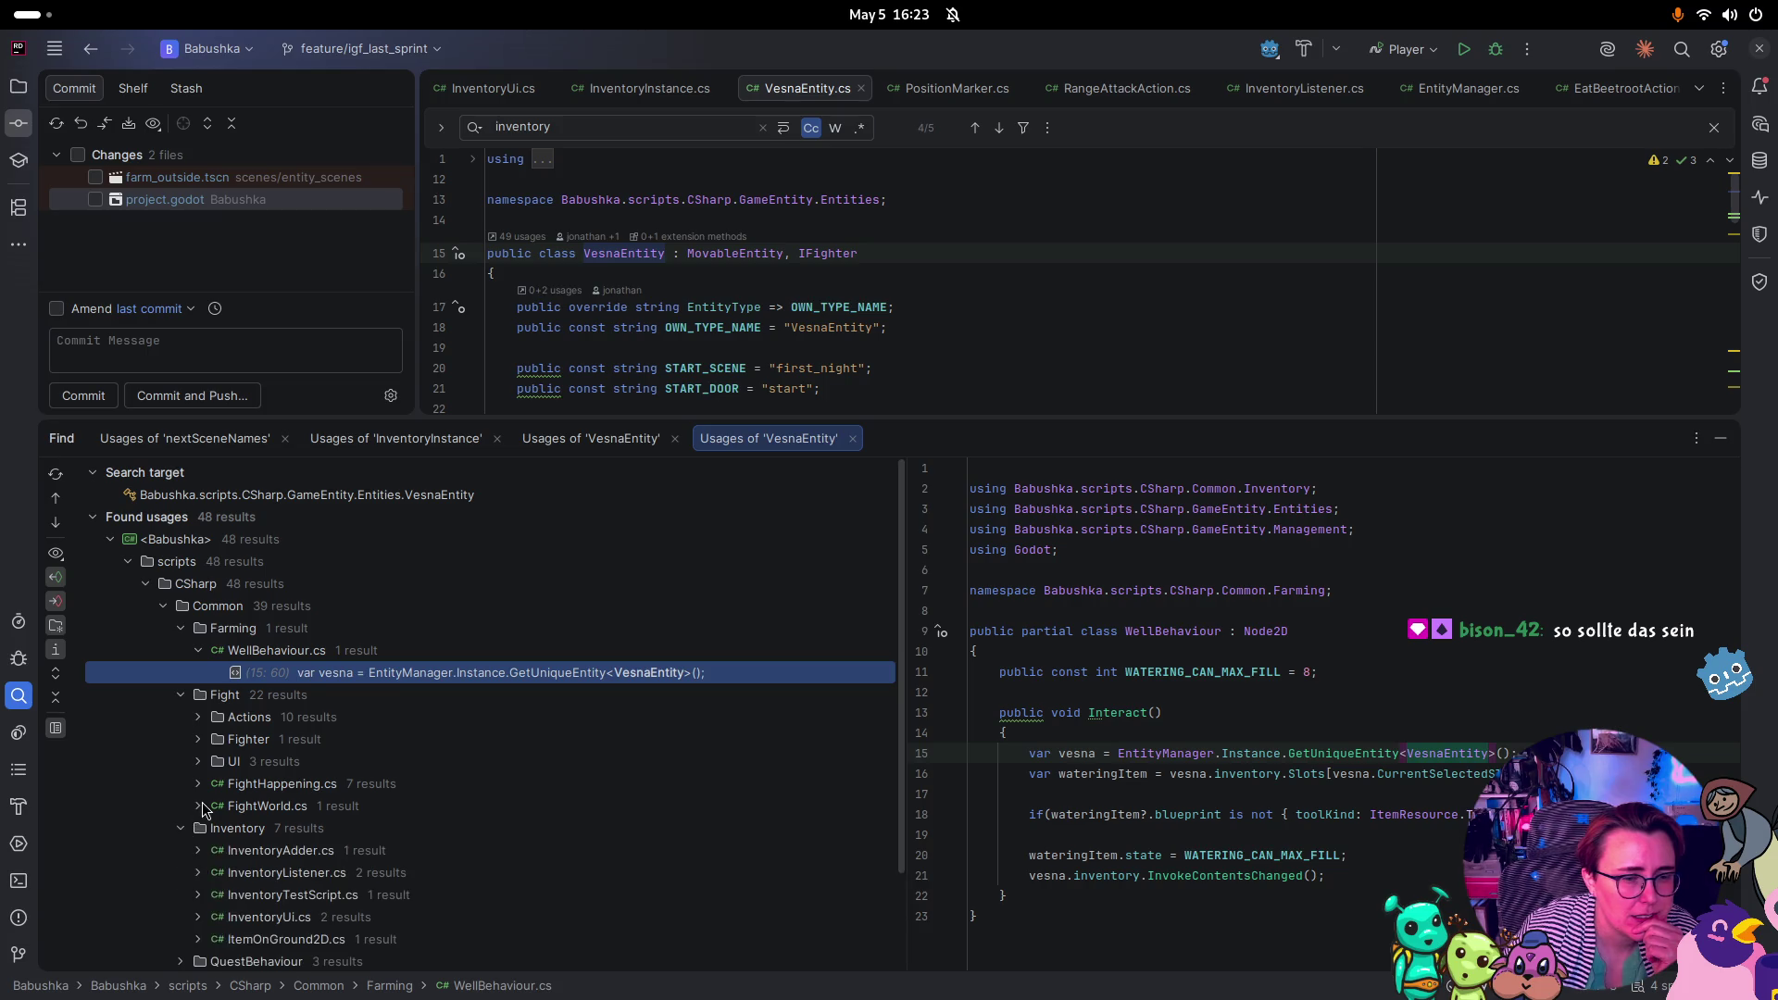
{"action": "scroll", "coordinate": [205, 811], "scroll_direction": "down", "scroll_amount": 2}
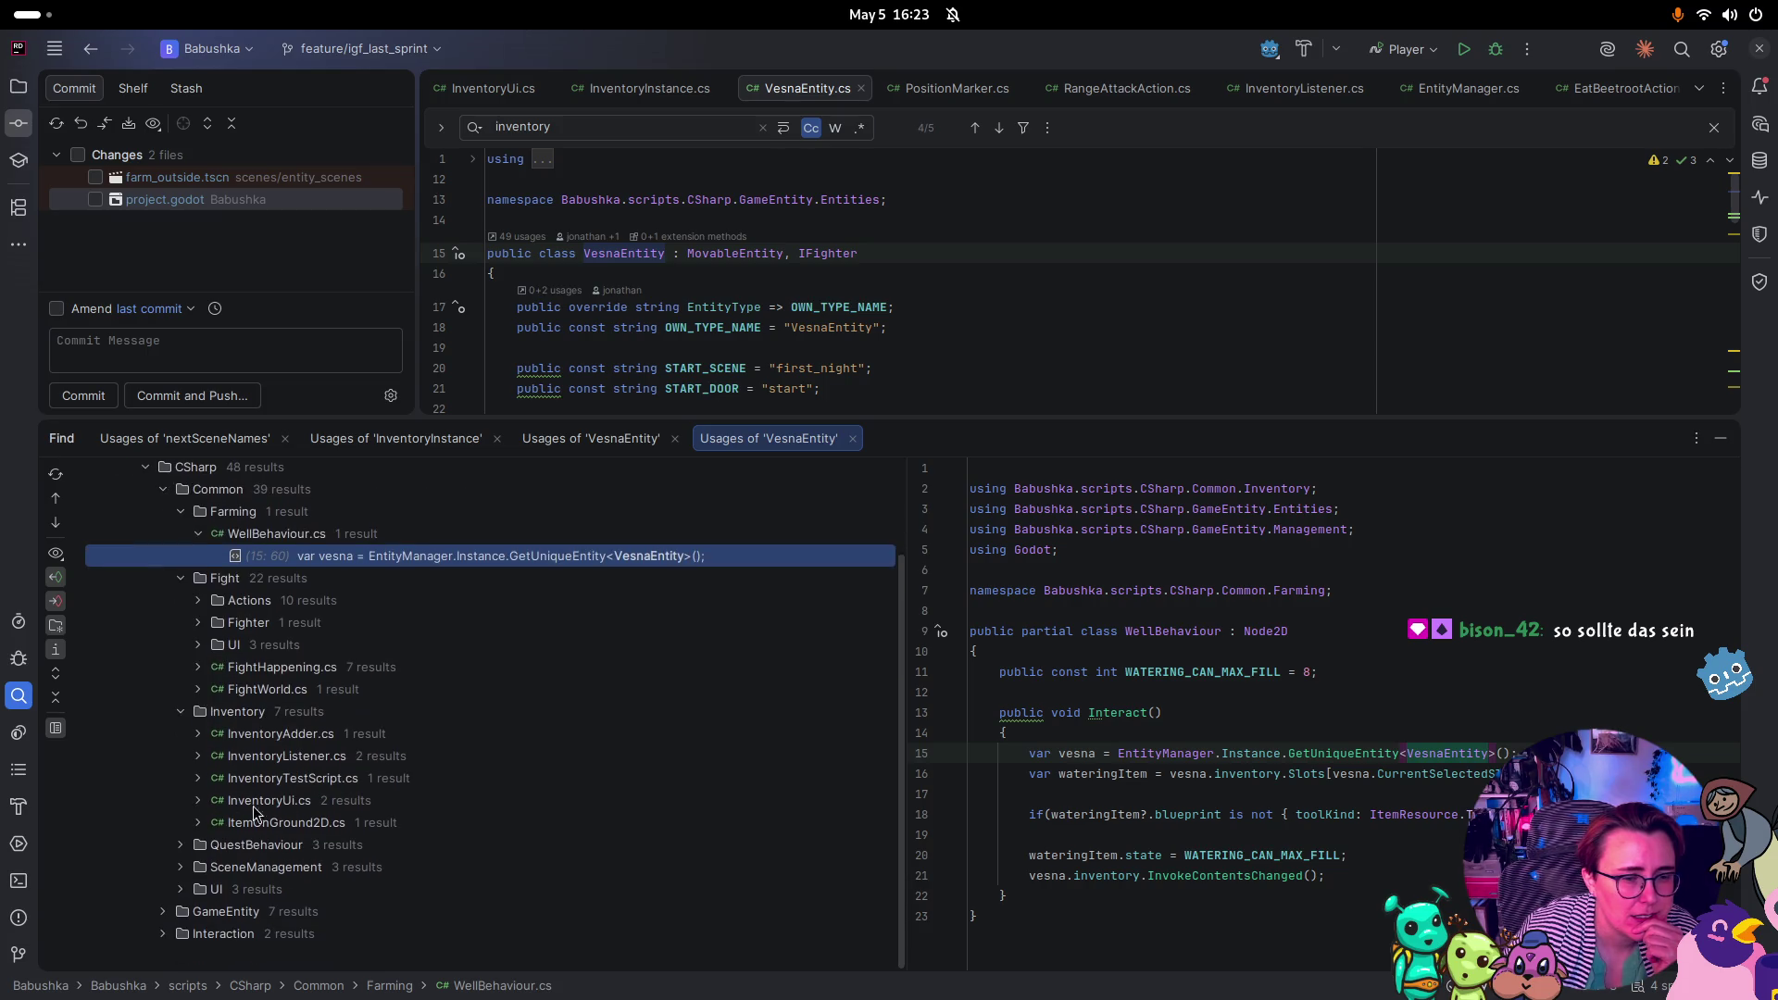
{"action": "left_click", "coordinate": [163, 915]}
{"action": "scroll", "coordinate": [165, 908], "scroll_direction": "down", "scroll_amount": 1}
{"action": "left_click", "coordinate": [179, 870]}
{"action": "left_click", "coordinate": [508, 866]}
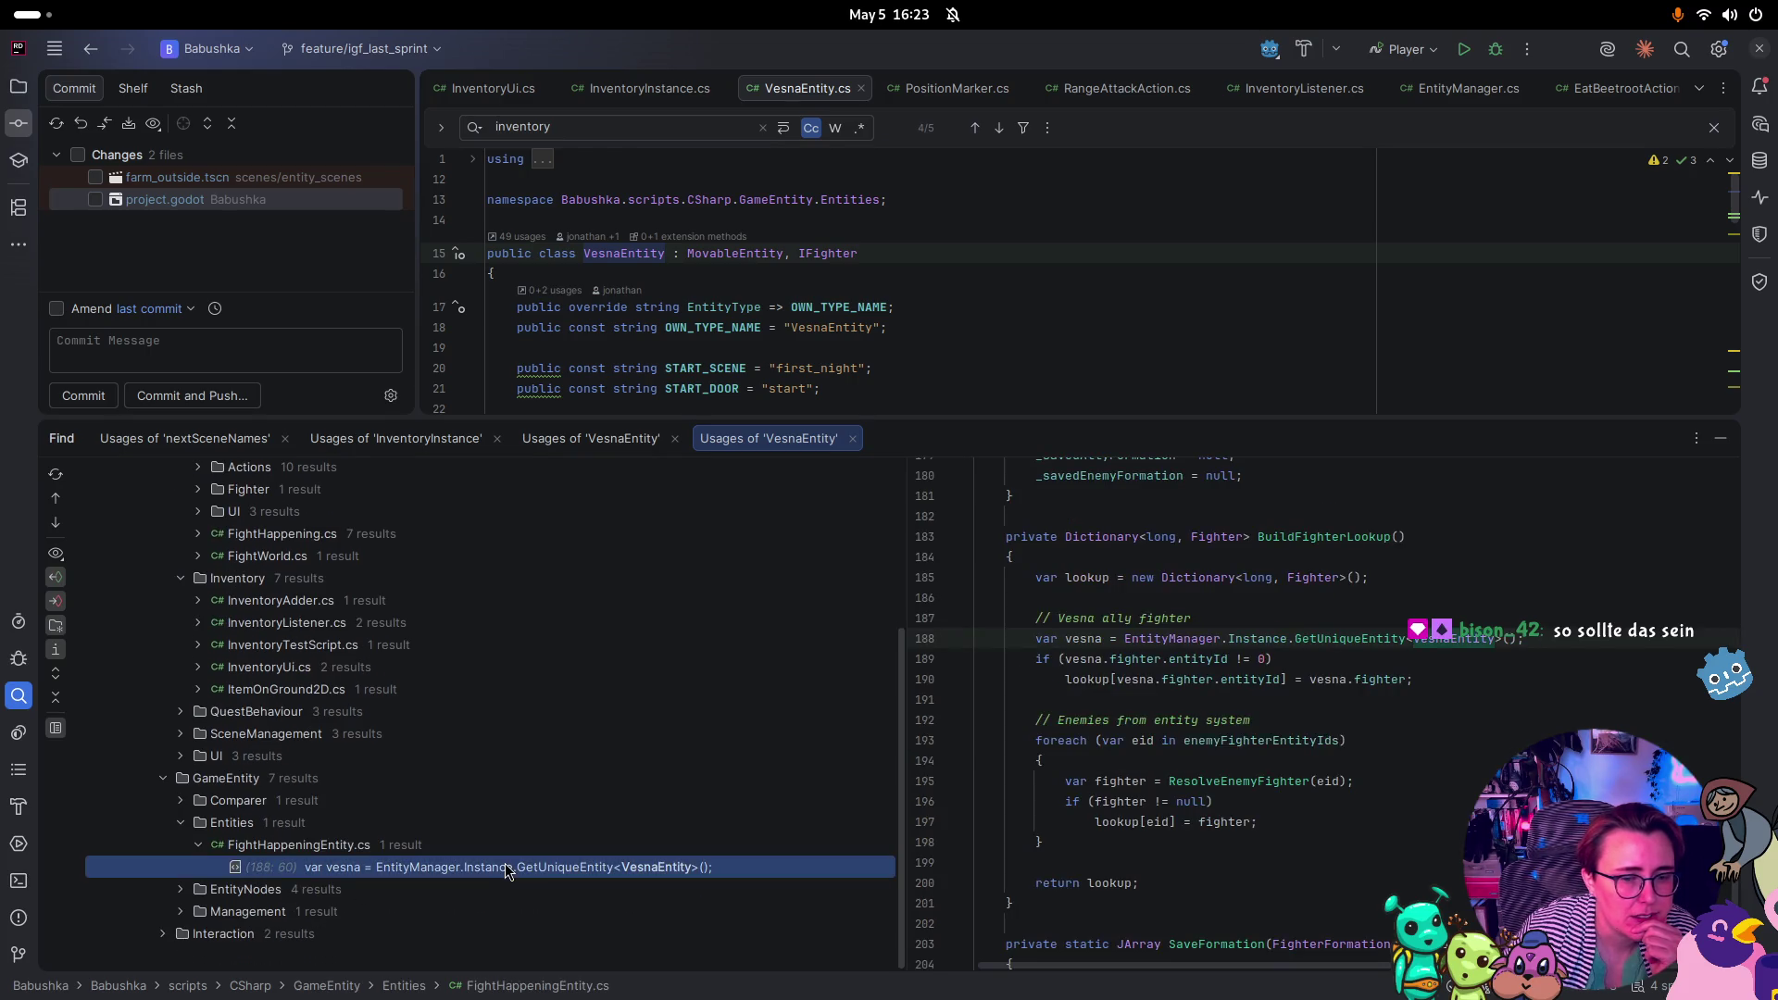
{"action": "left_click", "coordinate": [181, 802]}
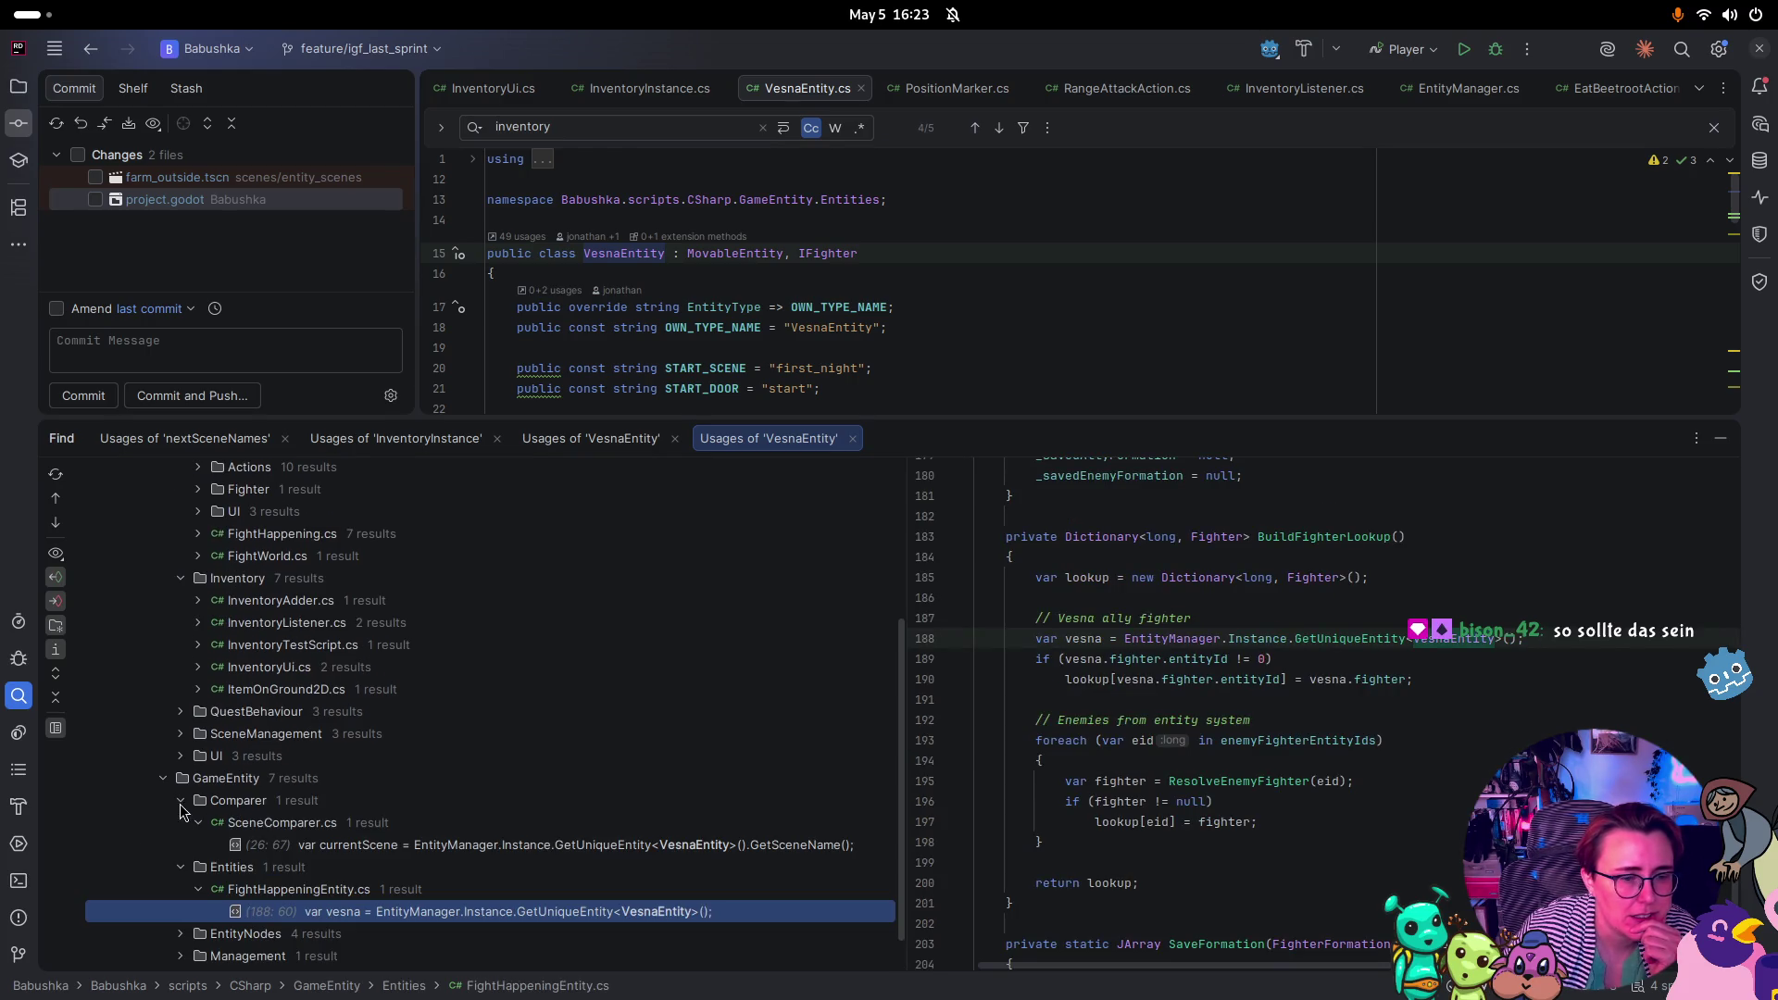
{"action": "left_click", "coordinate": [363, 845]}
Expand EntityNodes, Management, Interaction and UI to reveal EntityManager.cs, Interacter.cs and WateringCanUi.cs usages
{"action": "scroll", "coordinate": [480, 817], "scroll_direction": "down", "scroll_amount": 2}
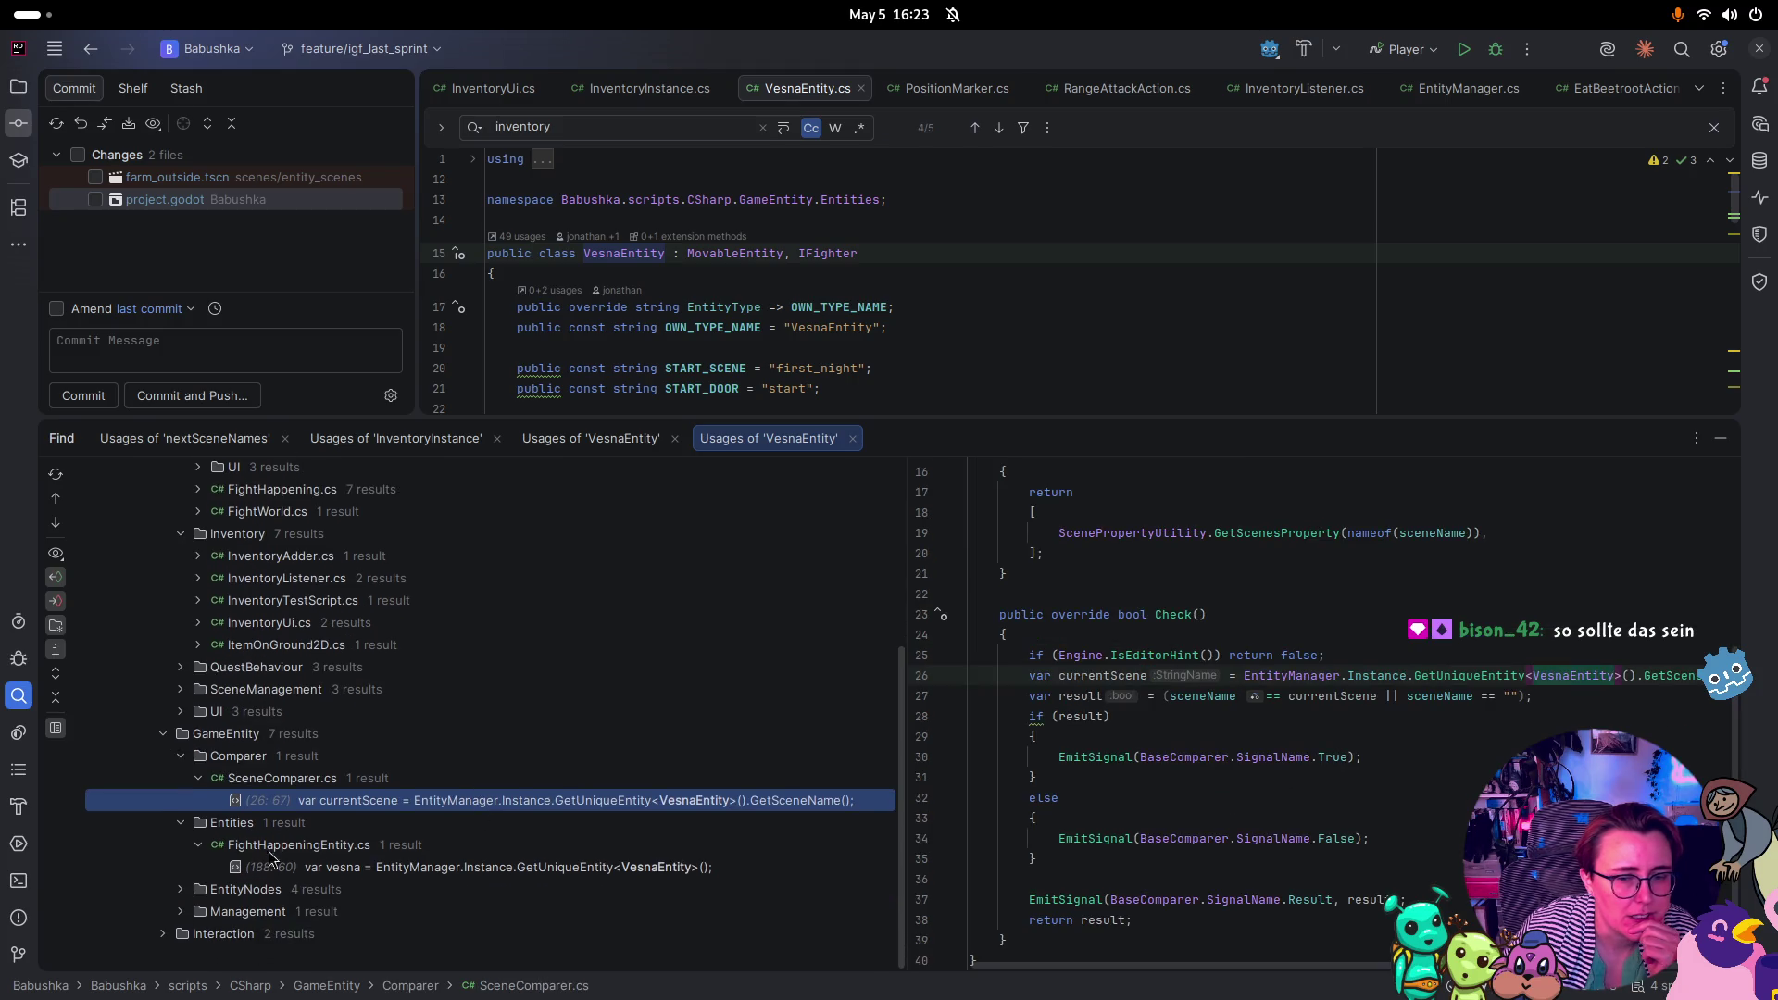
{"action": "left_click", "coordinate": [183, 891]}
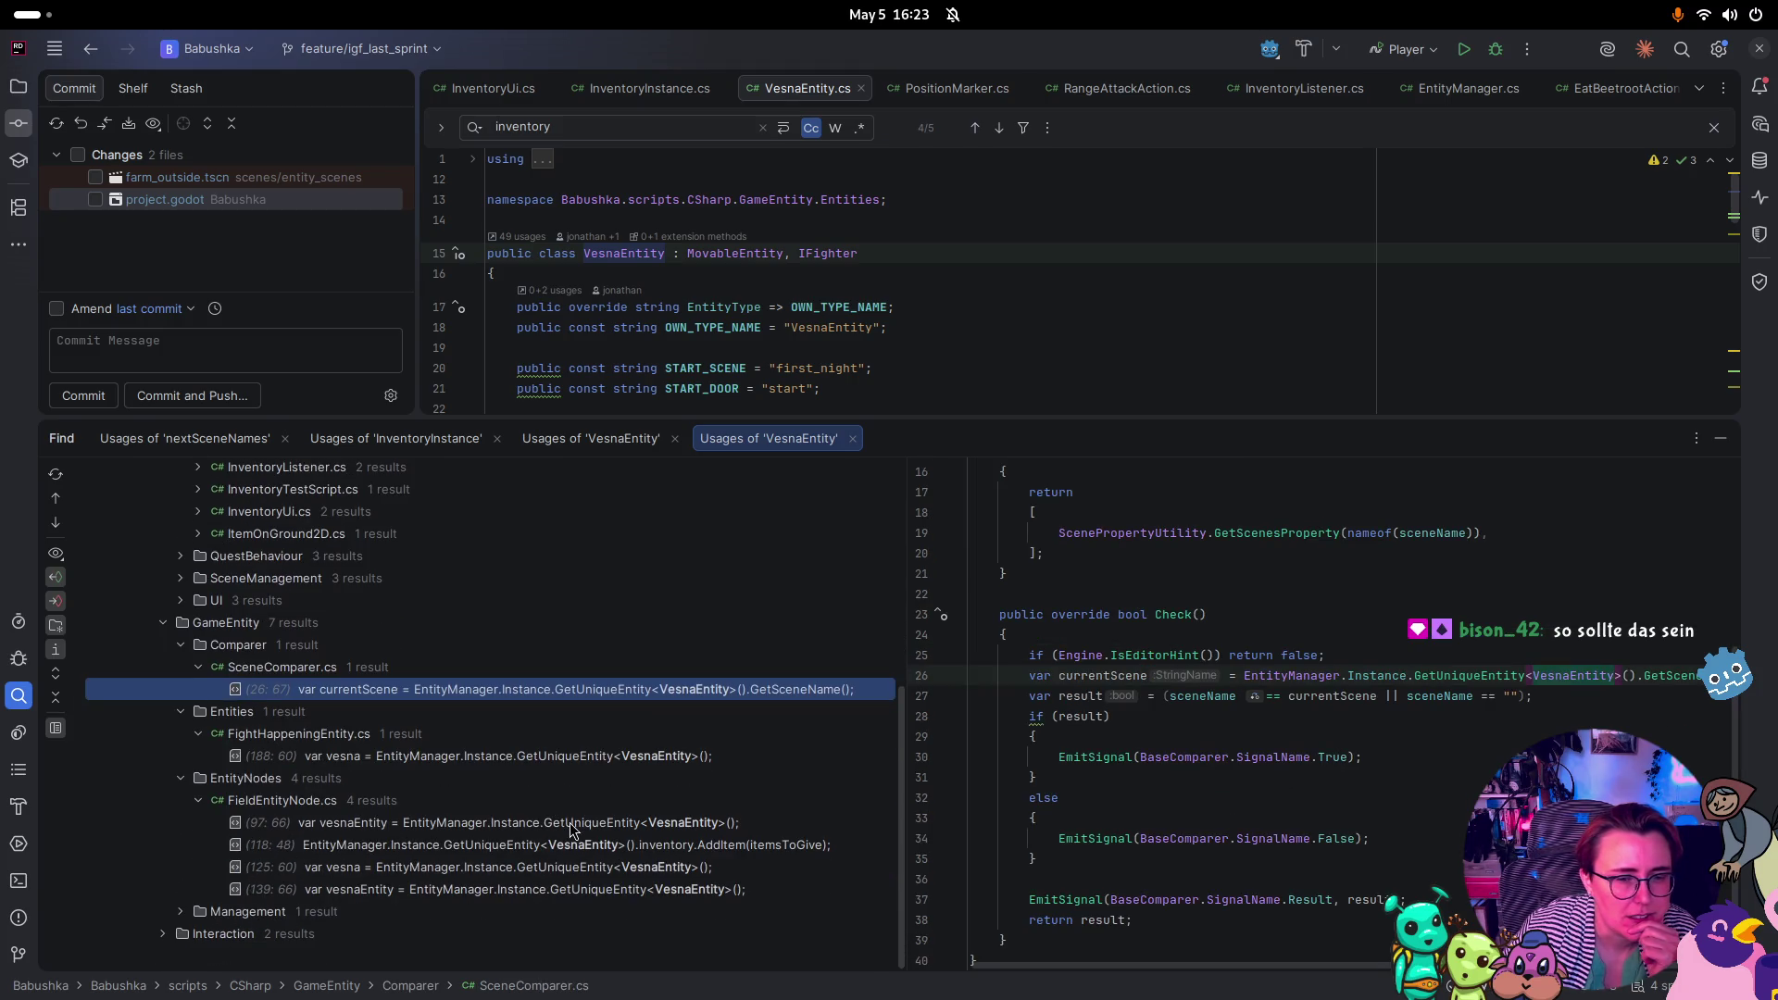
{"action": "left_click", "coordinate": [181, 912]}
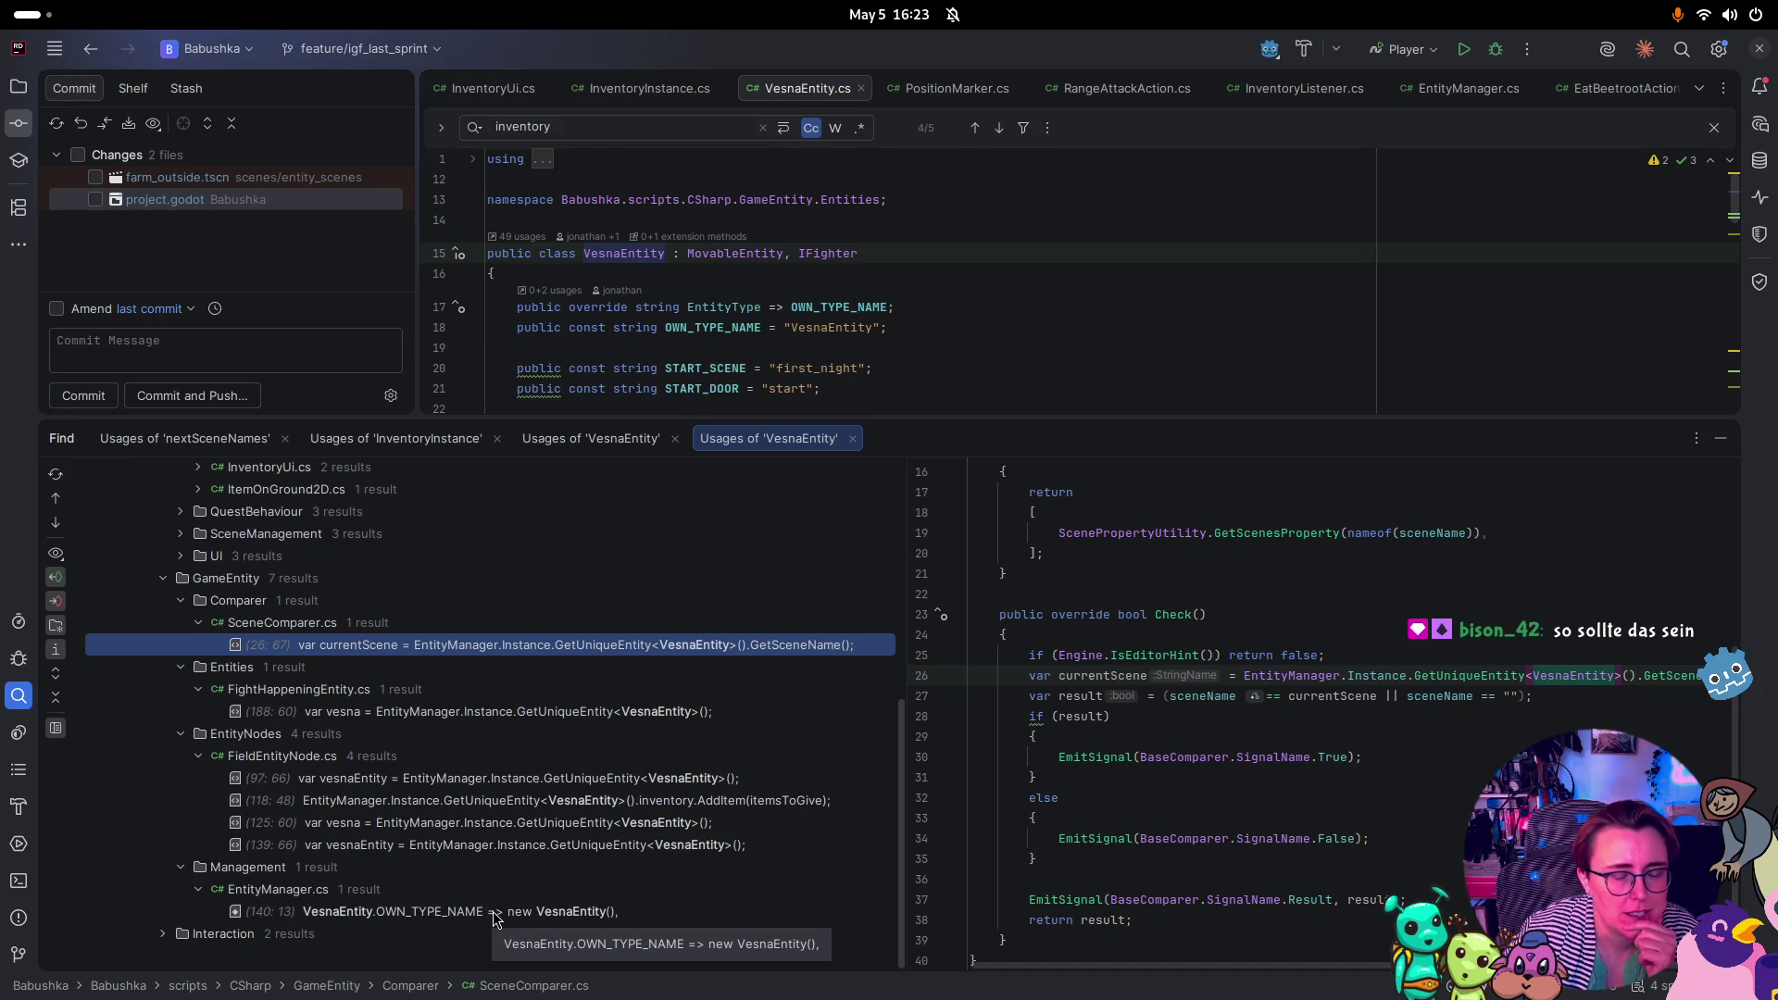
{"action": "left_click", "coordinate": [163, 934]}
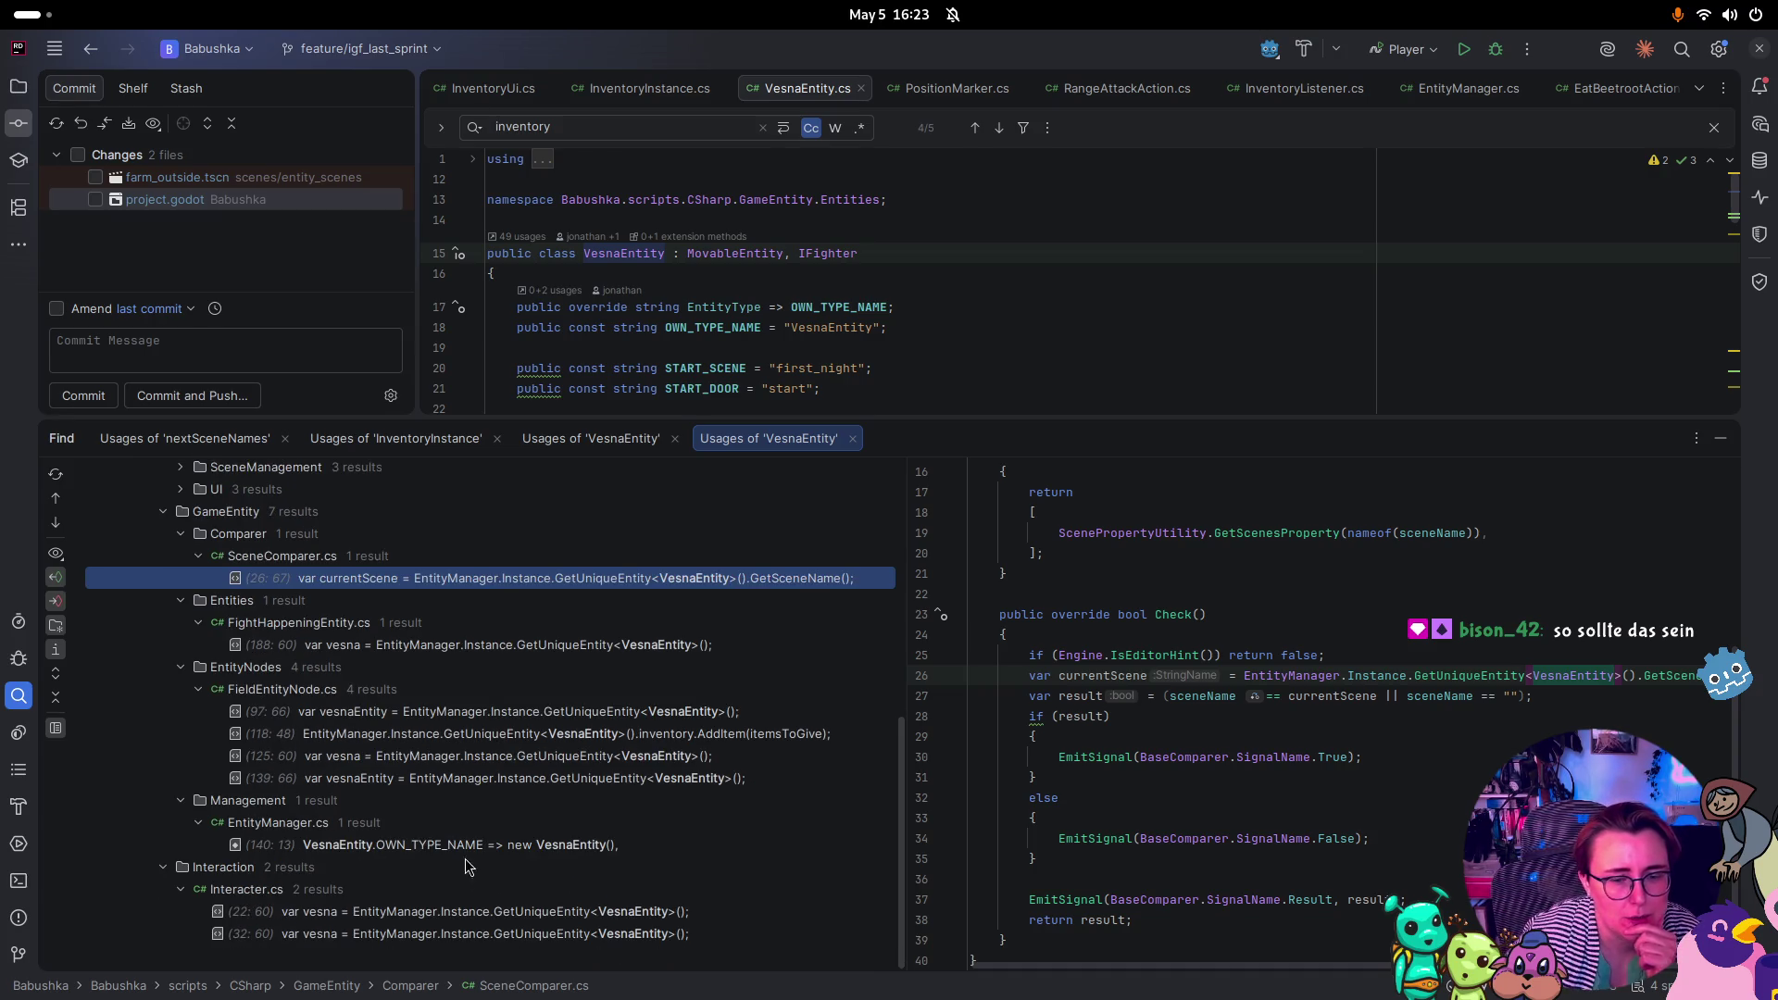
{"action": "scroll", "coordinate": [486, 921], "scroll_direction": "up", "scroll_amount": 3}
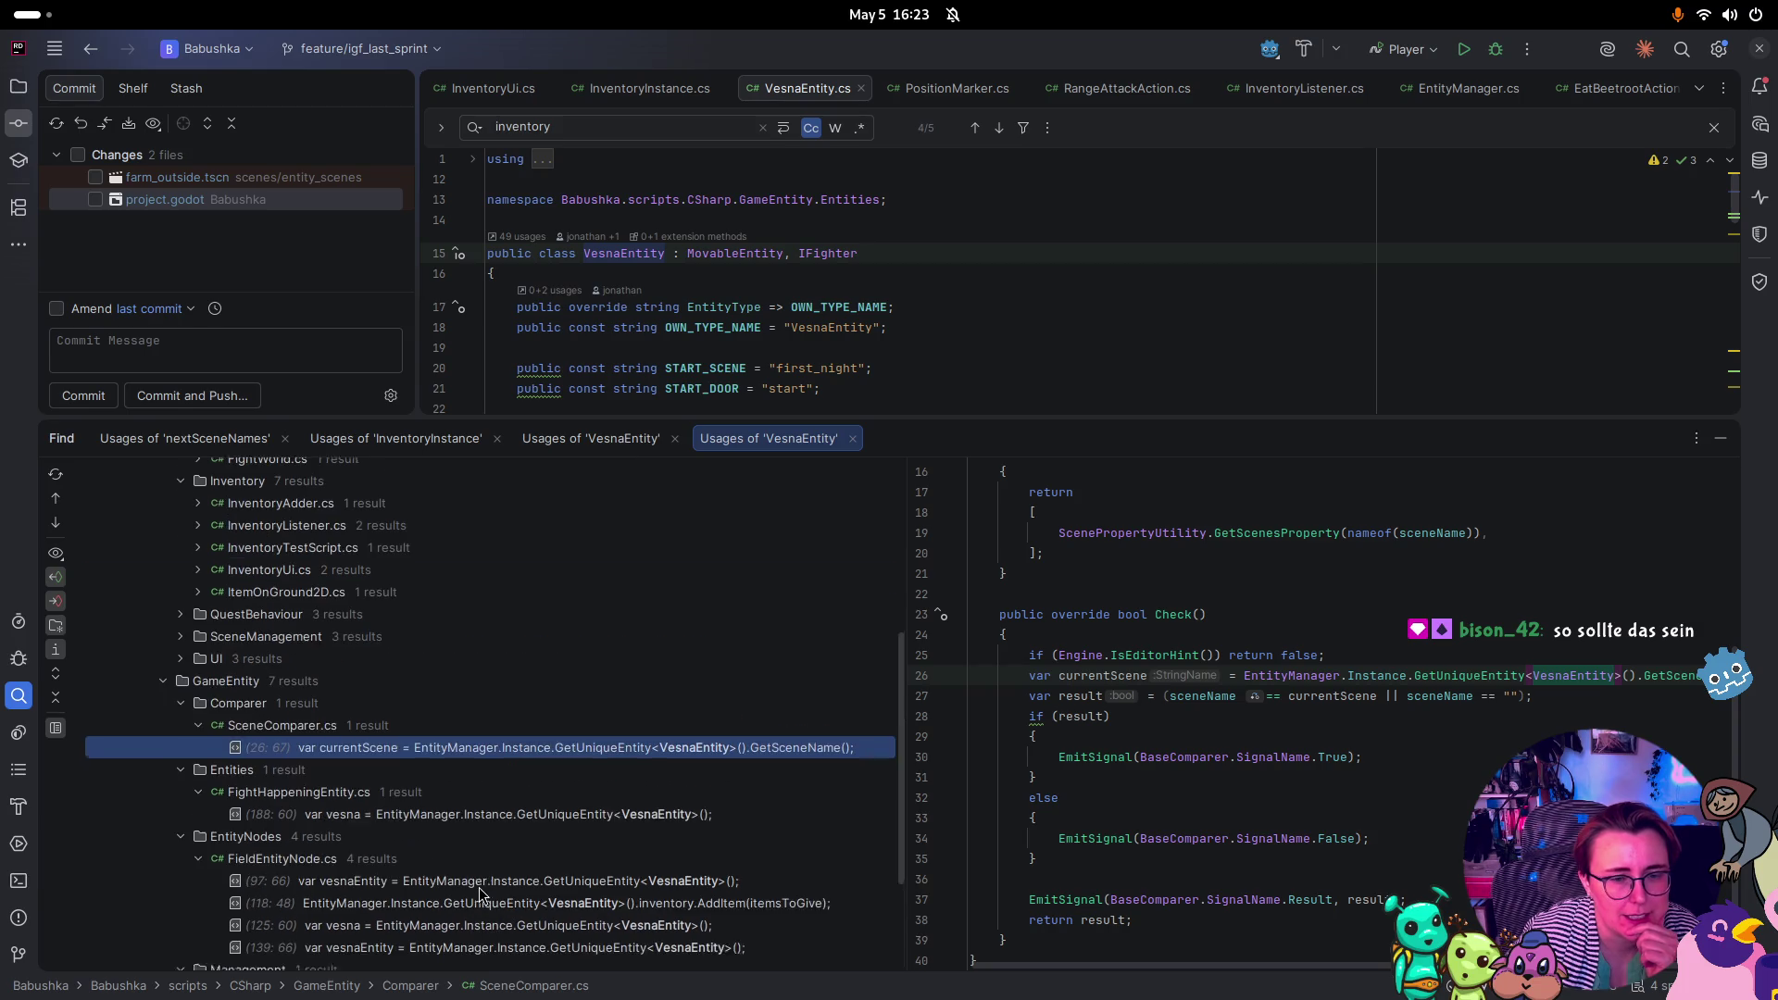
{"action": "left_click", "coordinate": [182, 671]}
List the SceneManagement usage lines in Scene.cs, SceneDoor.cs and SceneManager.cs
{"action": "left_click", "coordinate": [176, 651]}
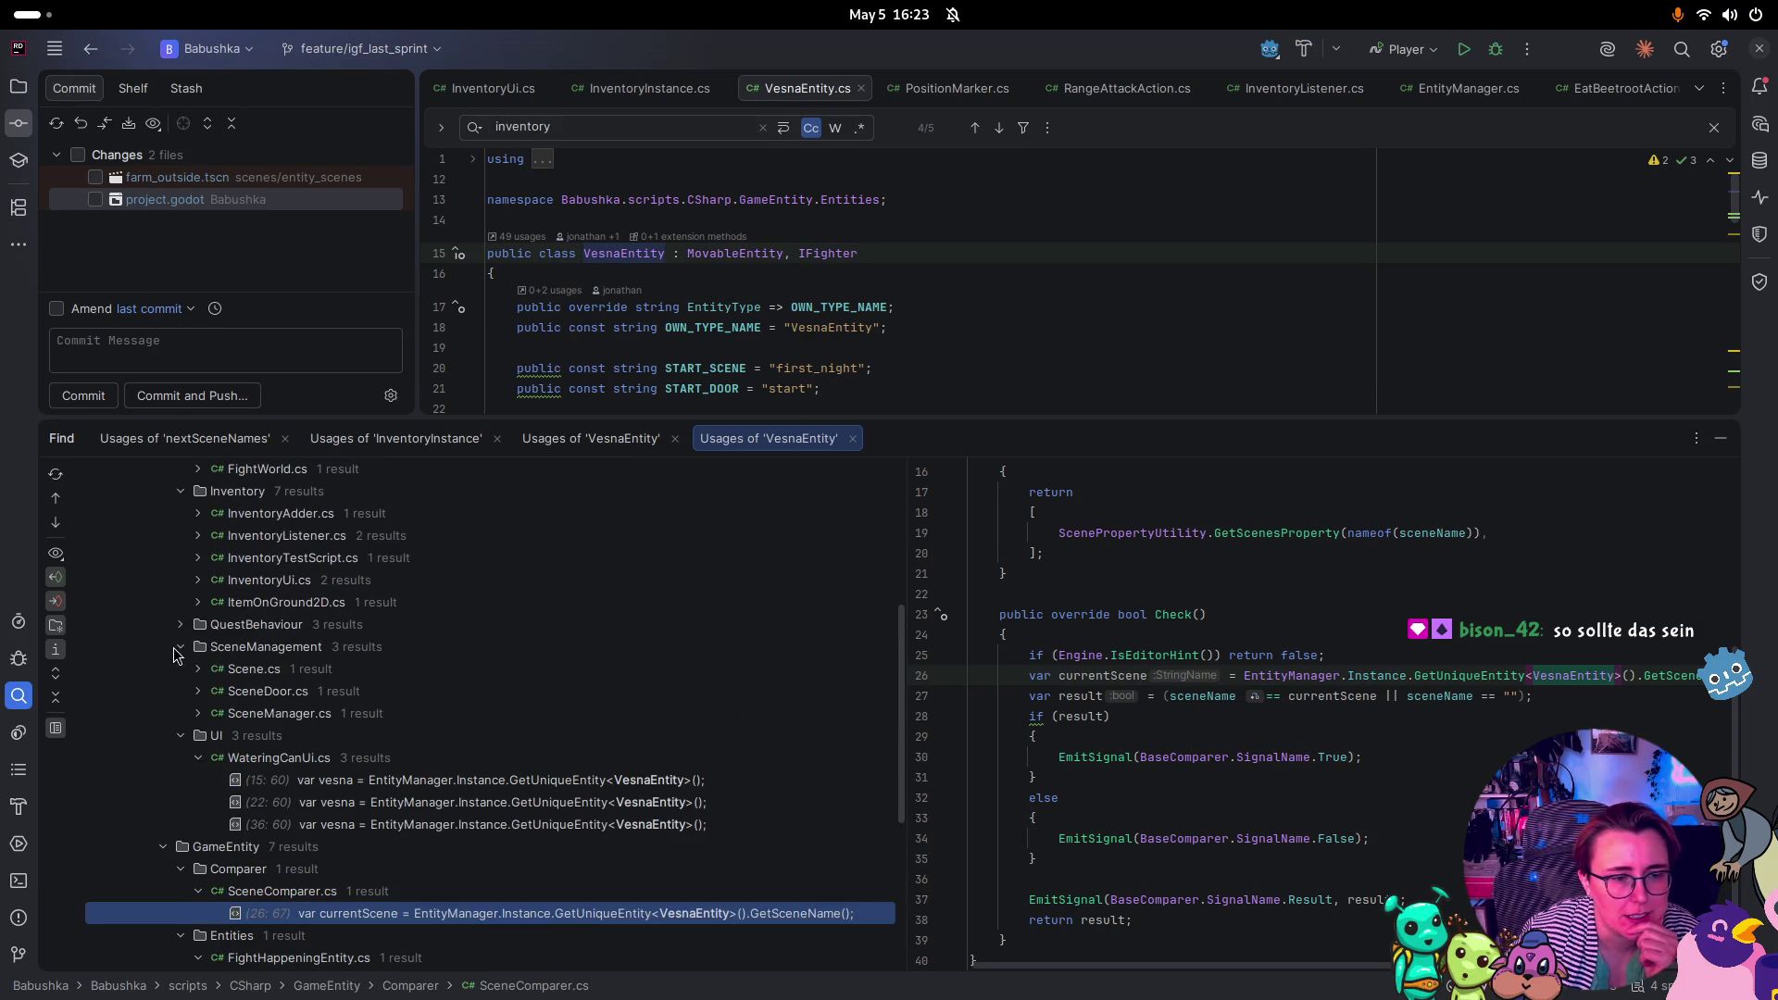
{"action": "left_click", "coordinate": [199, 669]}
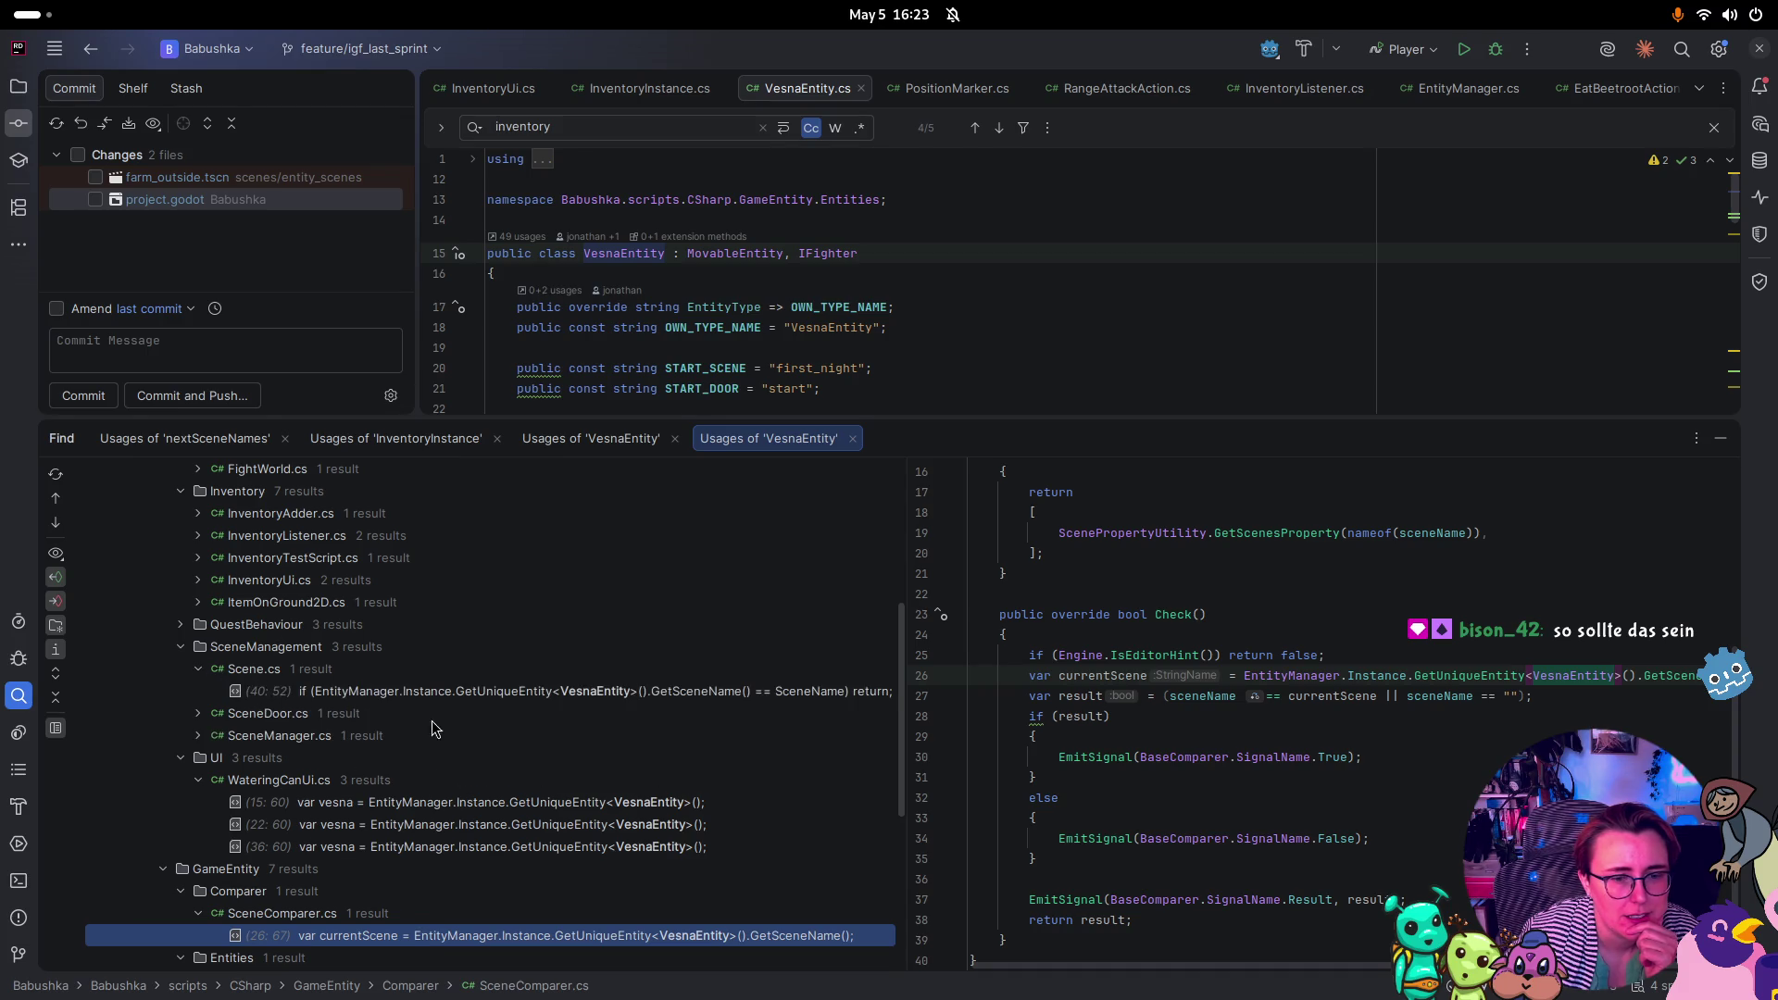
{"action": "left_click", "coordinate": [200, 715]}
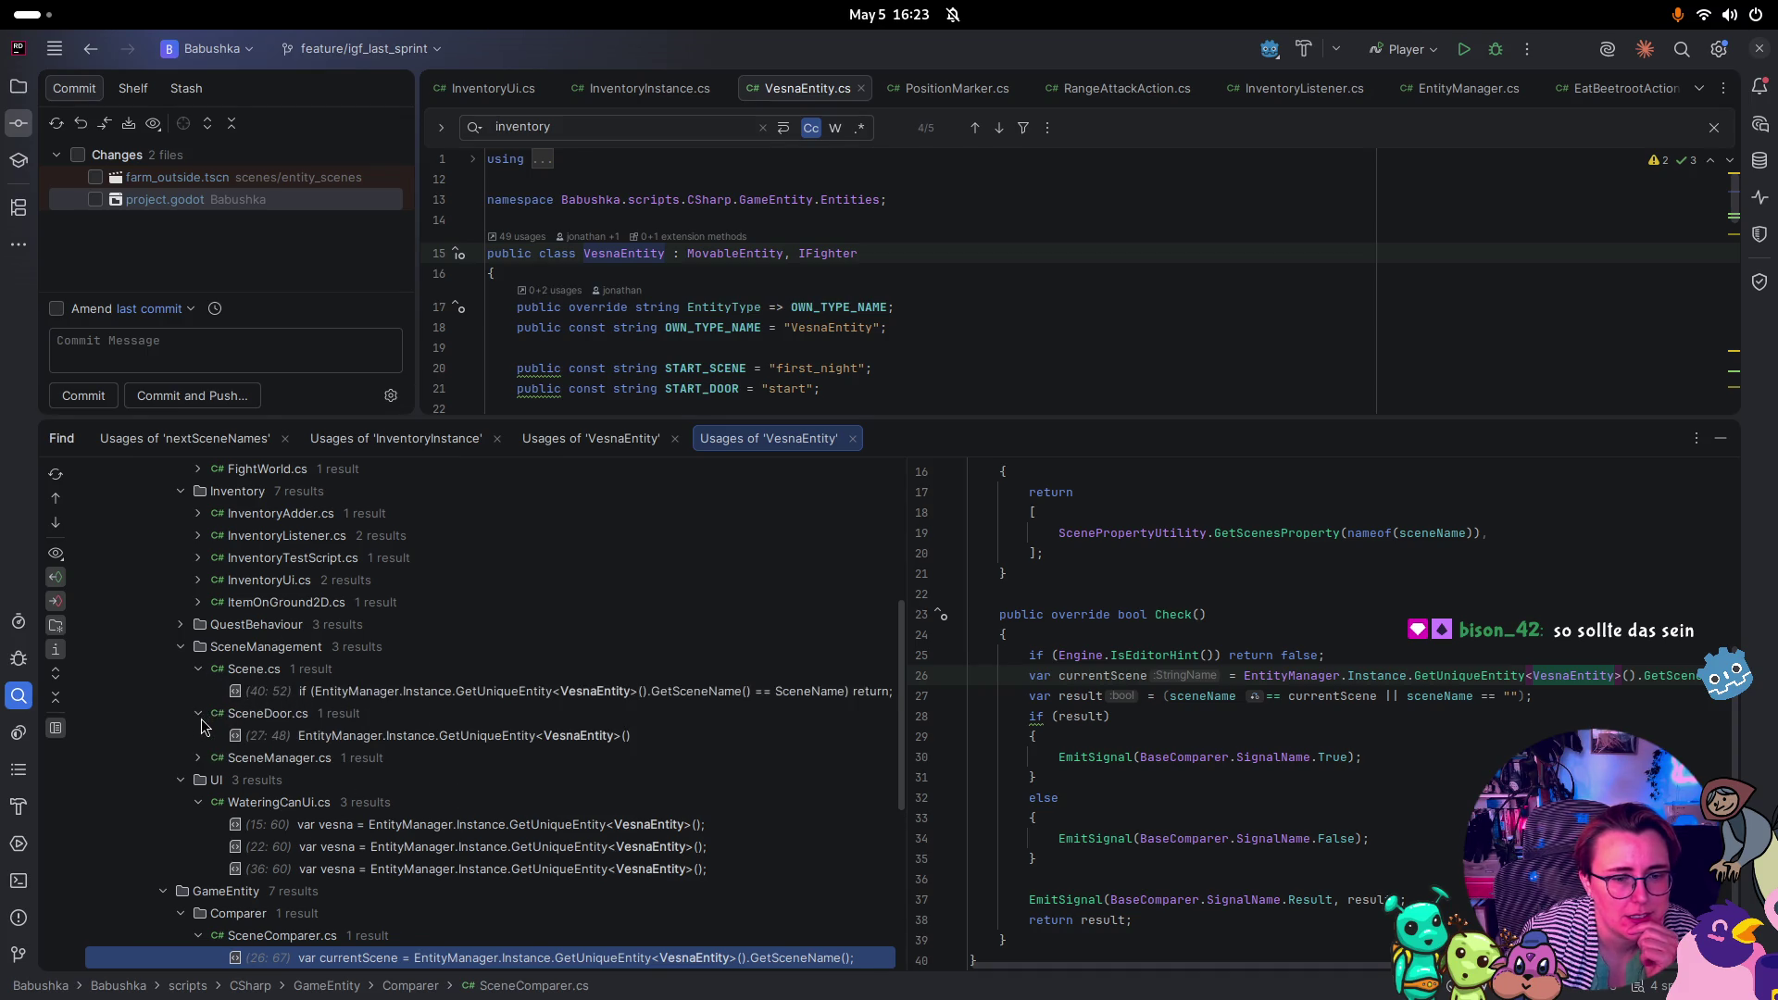
{"action": "left_click", "coordinate": [200, 758]}
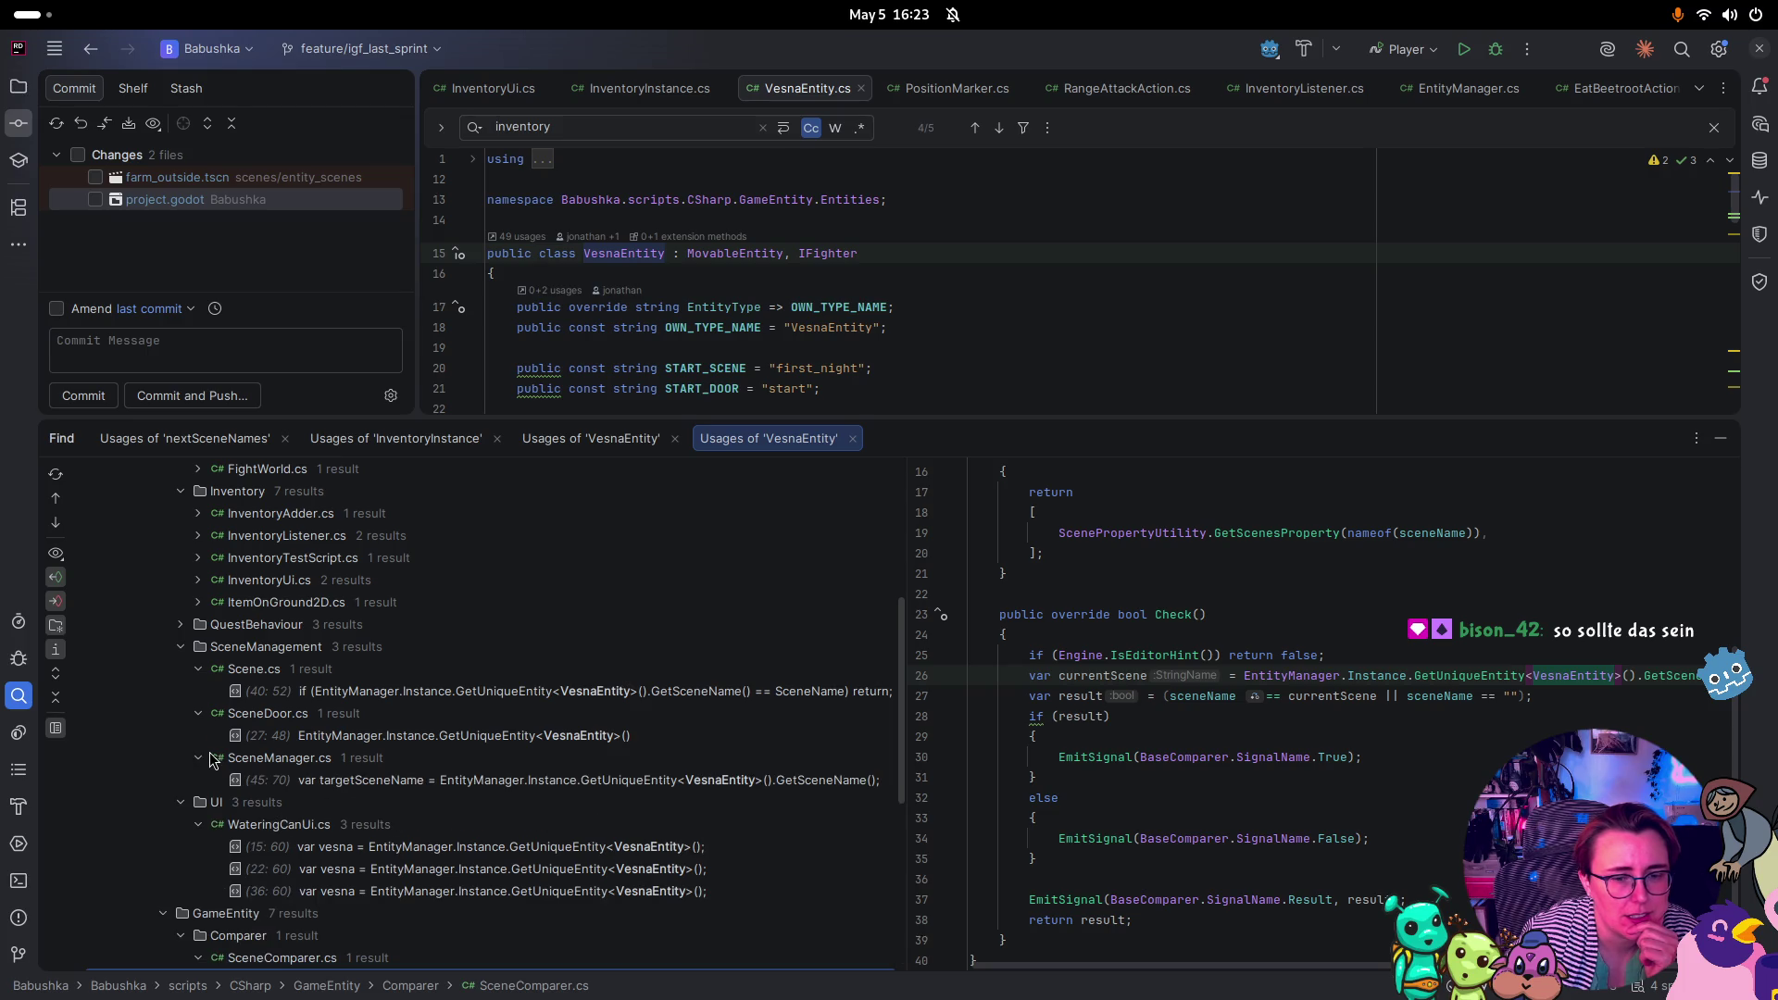
{"action": "scroll", "coordinate": [213, 759], "scroll_direction": "up", "scroll_amount": 3}
Show usage lines for ItemOnGround2D, InventoryUi, InventoryTestScript, InventoryListener, InventoryAdder, FightWorld and FightHappening
{"action": "left_click", "coordinate": [198, 738]}
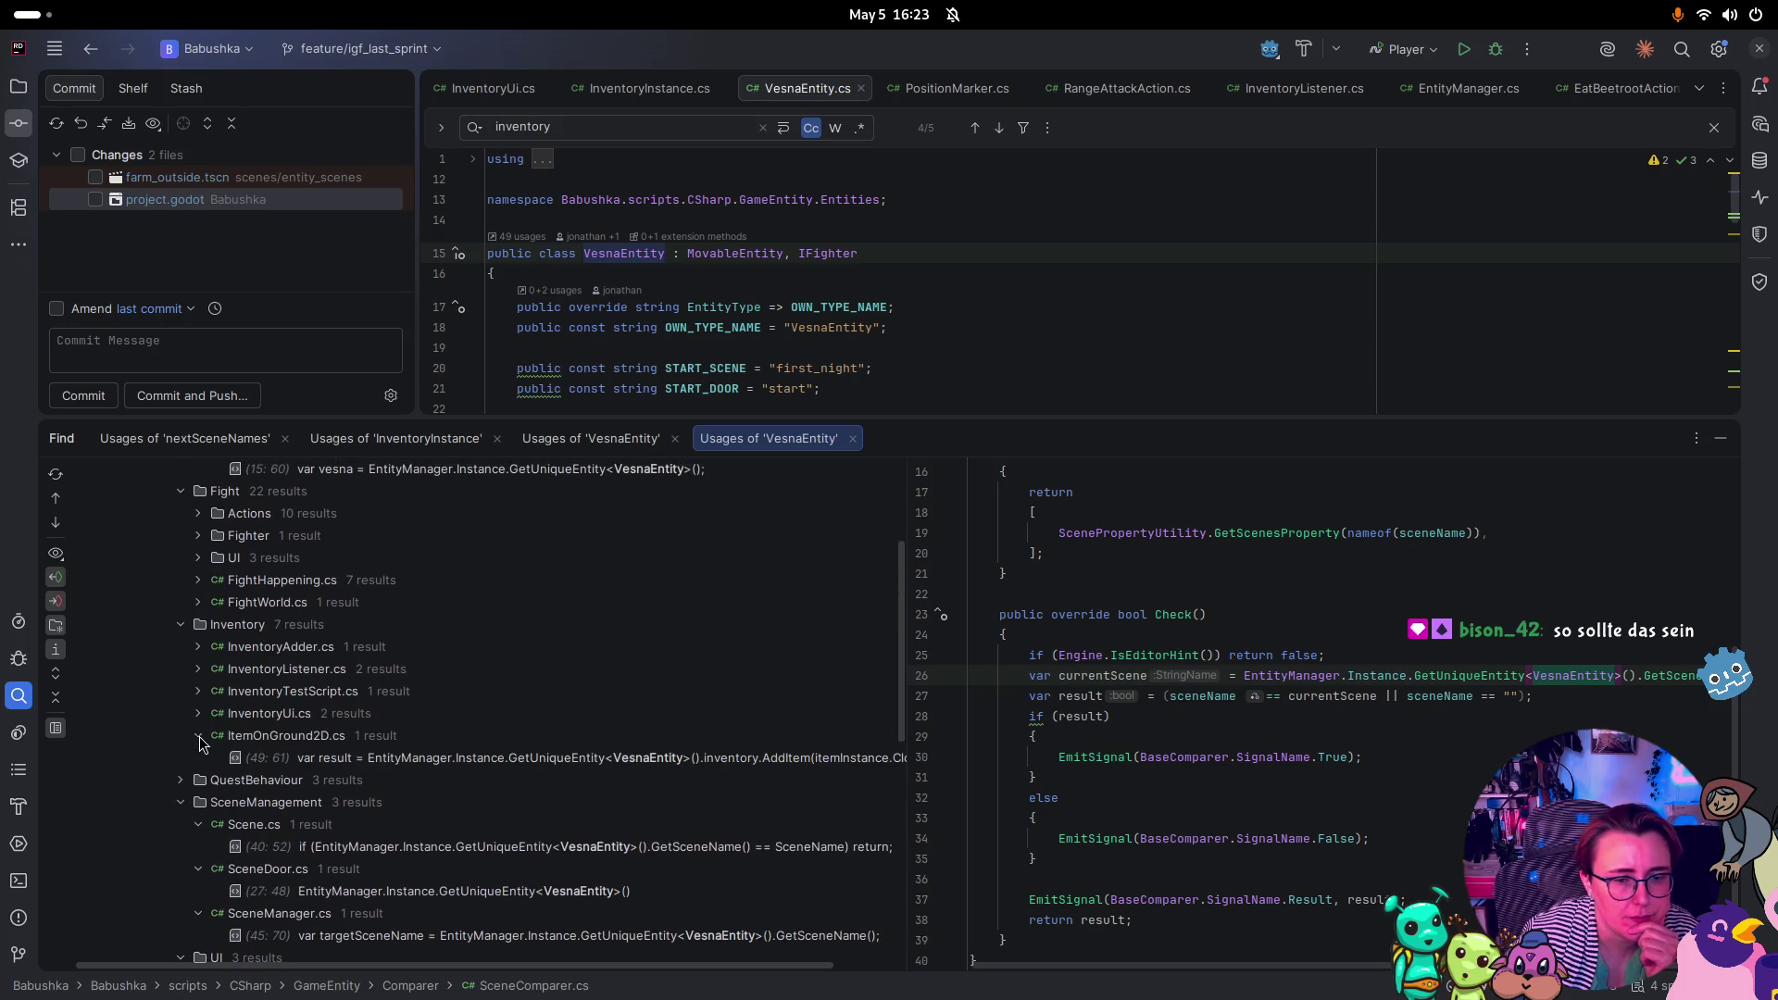
{"action": "left_click", "coordinate": [198, 713]}
{"action": "left_click", "coordinate": [198, 692]}
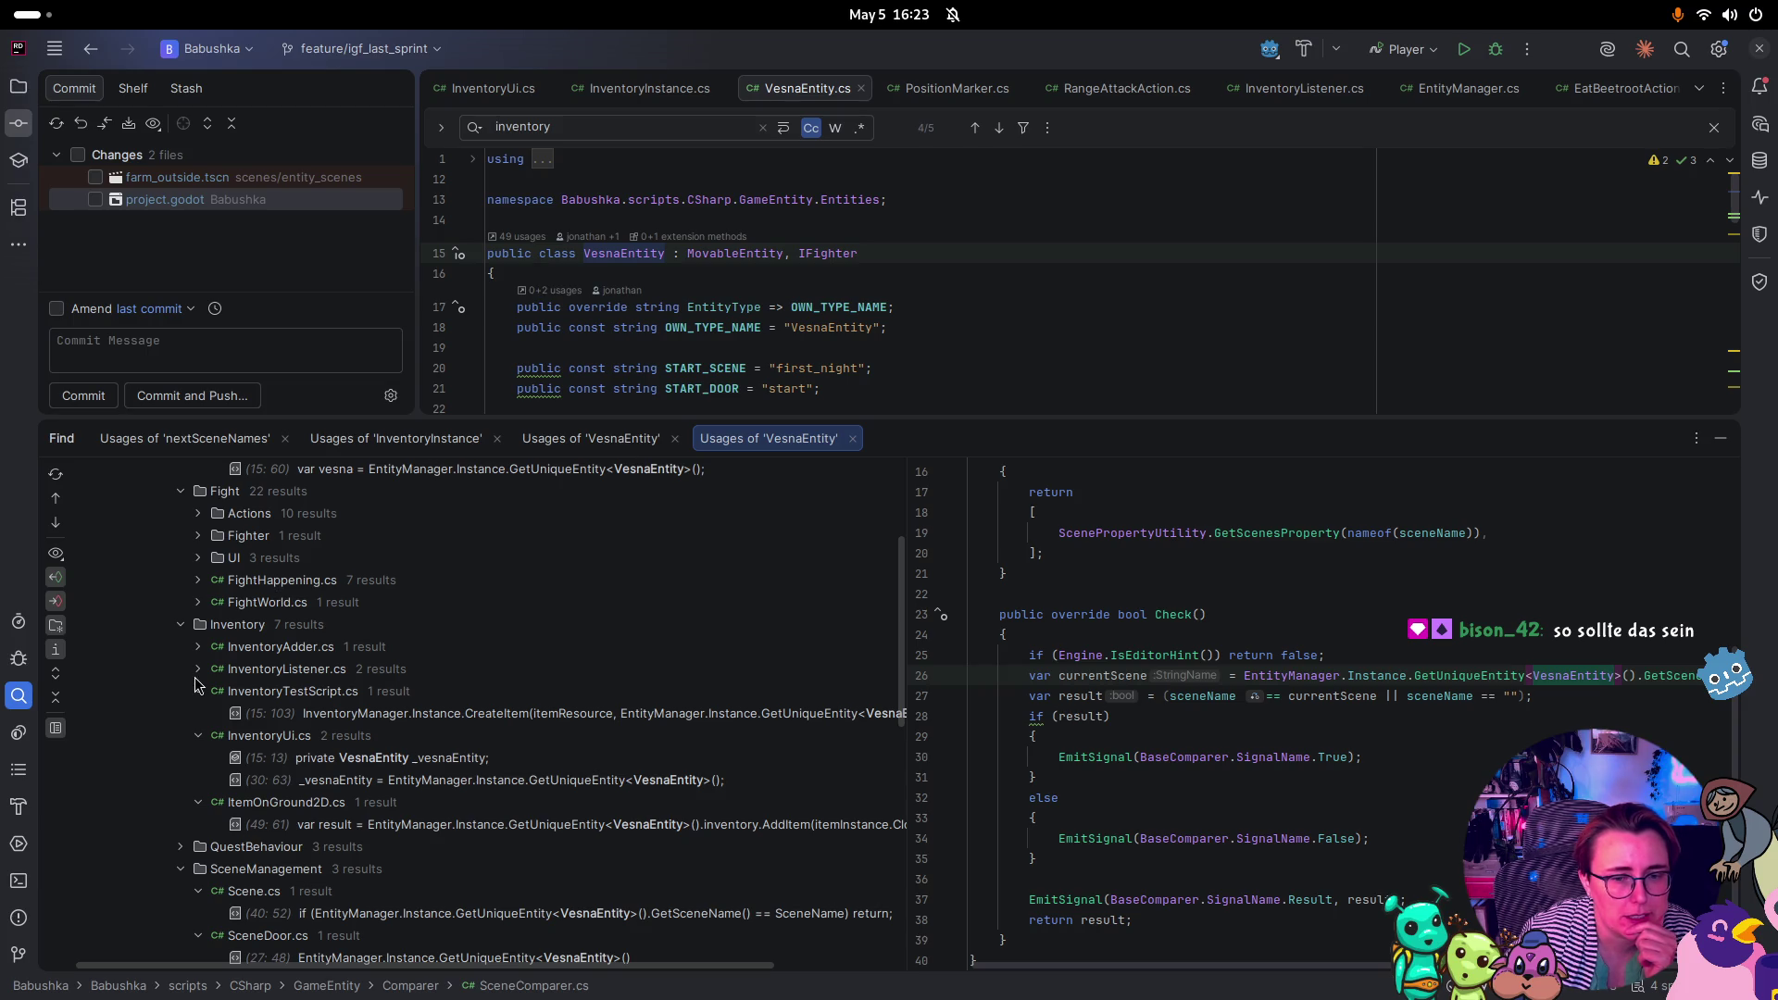
{"action": "left_click", "coordinate": [198, 669]}
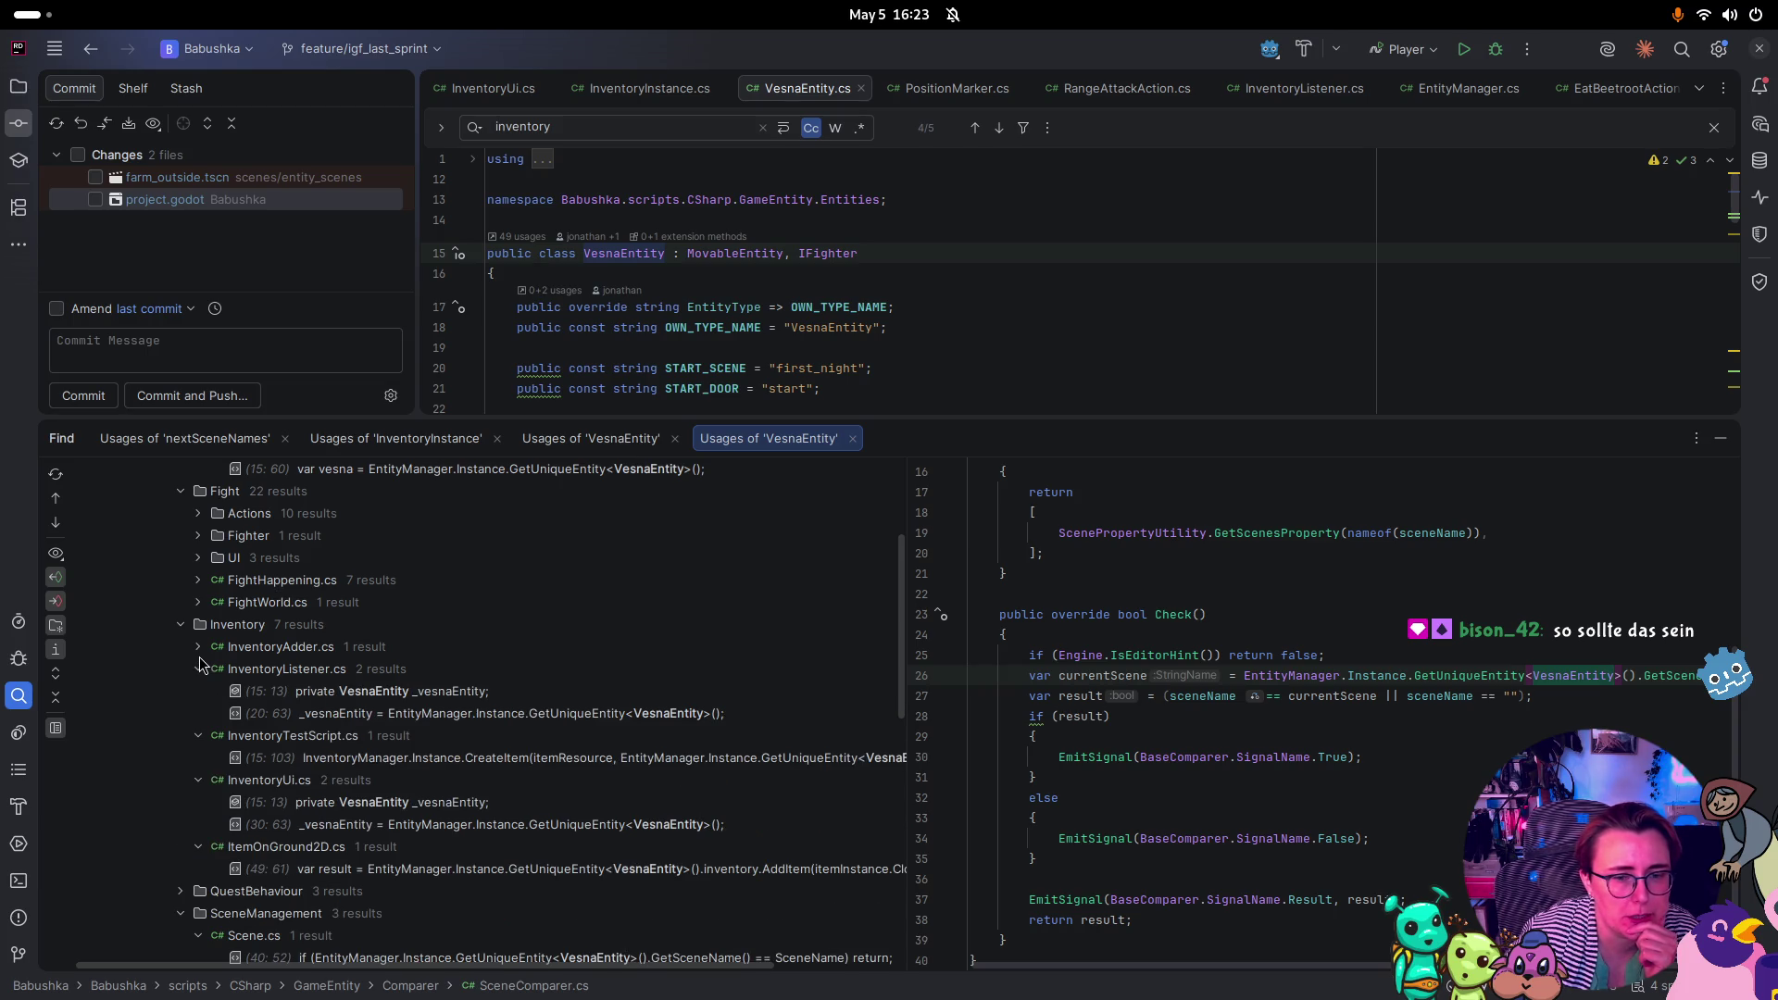
{"action": "left_click", "coordinate": [200, 656]}
{"action": "left_click", "coordinate": [200, 652]}
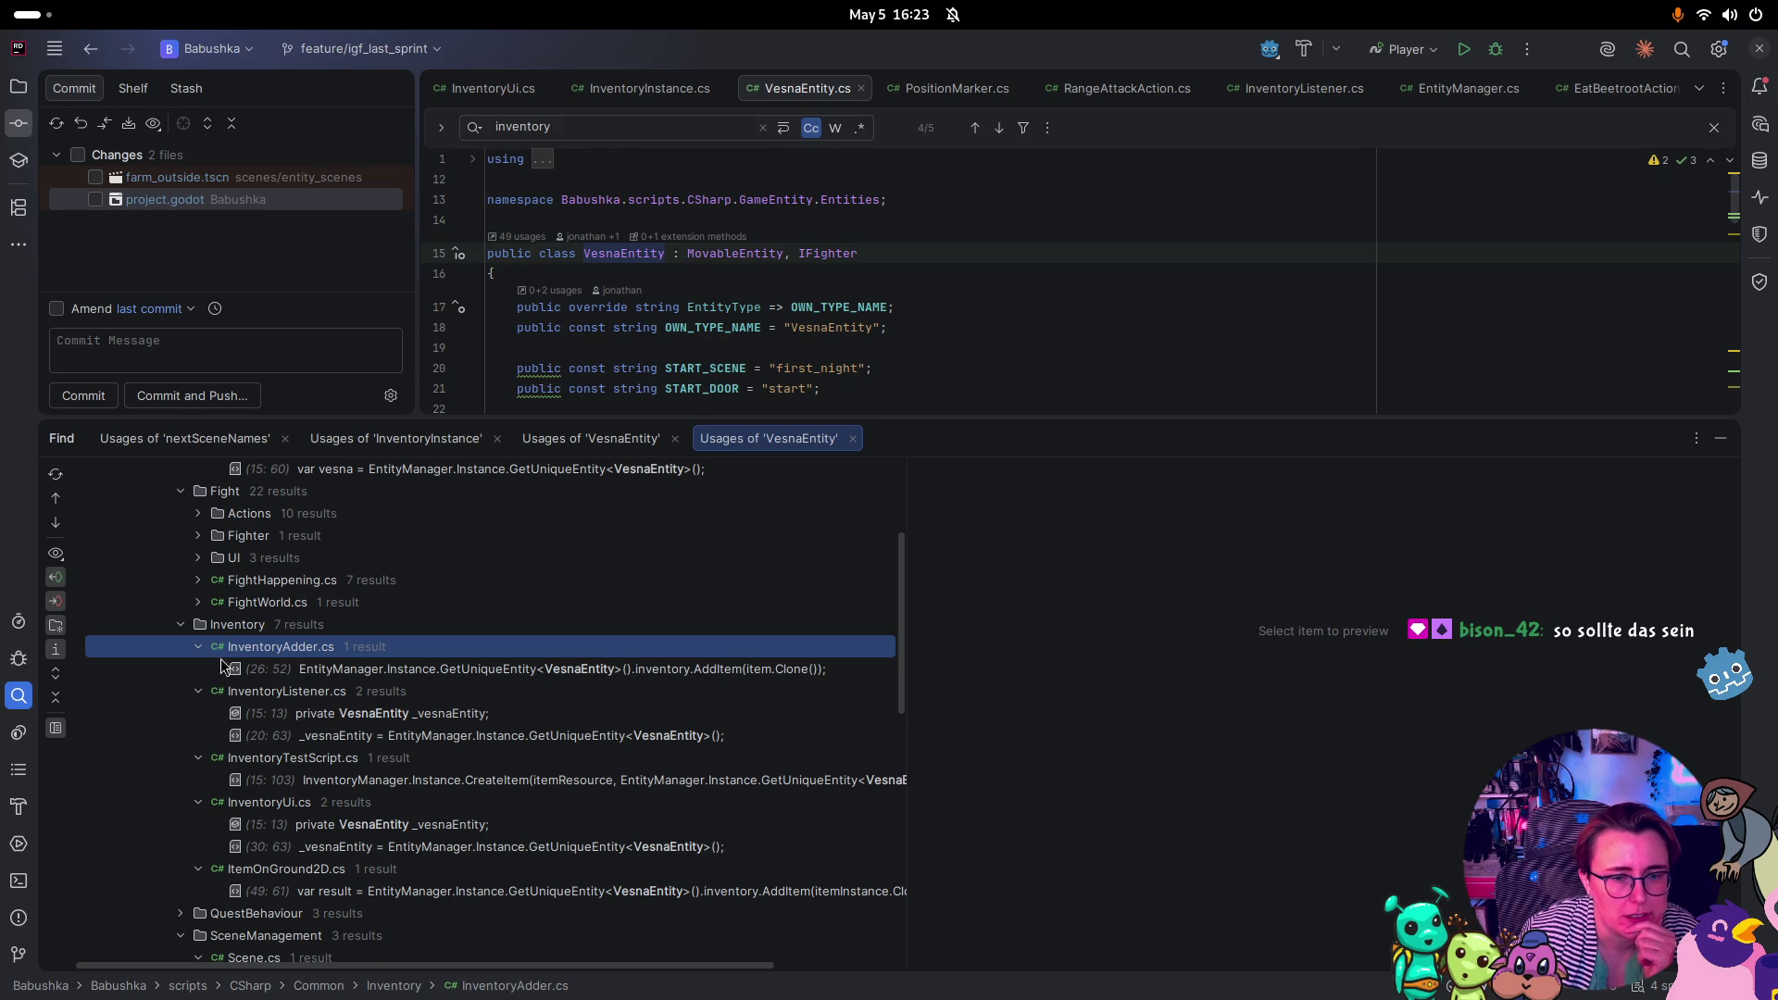
{"action": "left_click", "coordinate": [197, 603]}
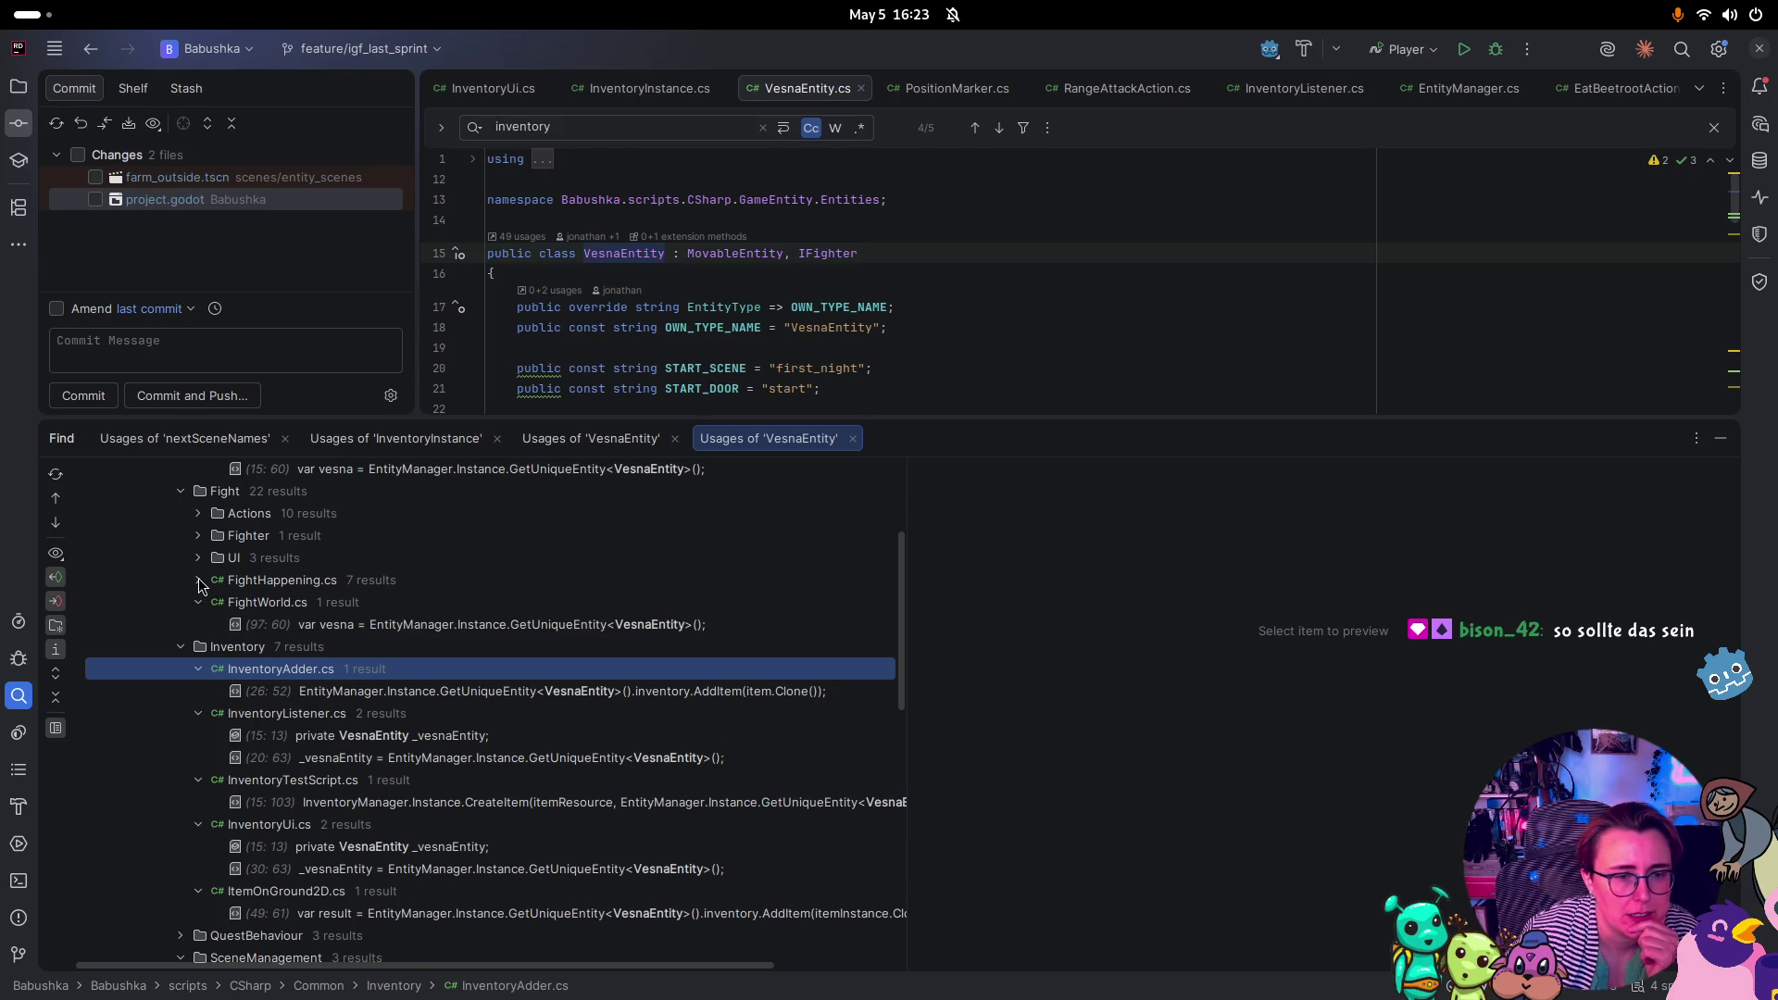
{"action": "left_click", "coordinate": [200, 582]}
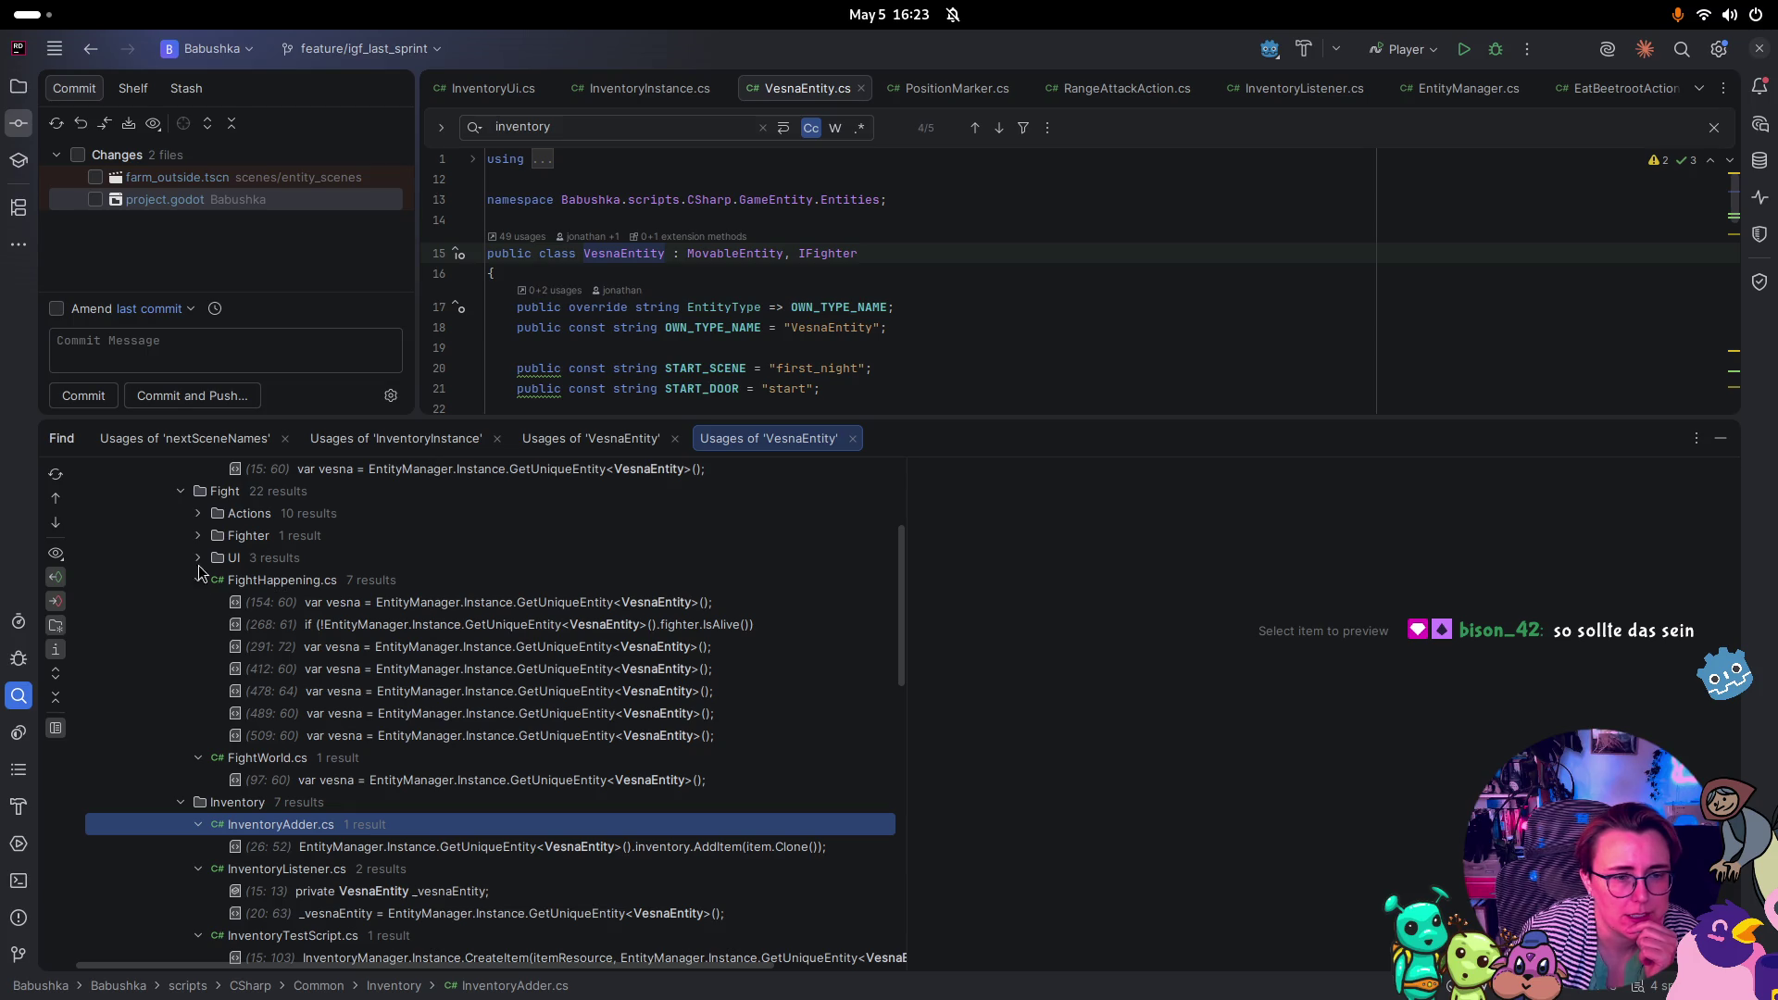
Reveal VesnaSetup.cs and the Actions files, then open the EntityManager.cs usage at line 140
{"action": "left_click", "coordinate": [198, 537]}
{"action": "left_click", "coordinate": [203, 516]}
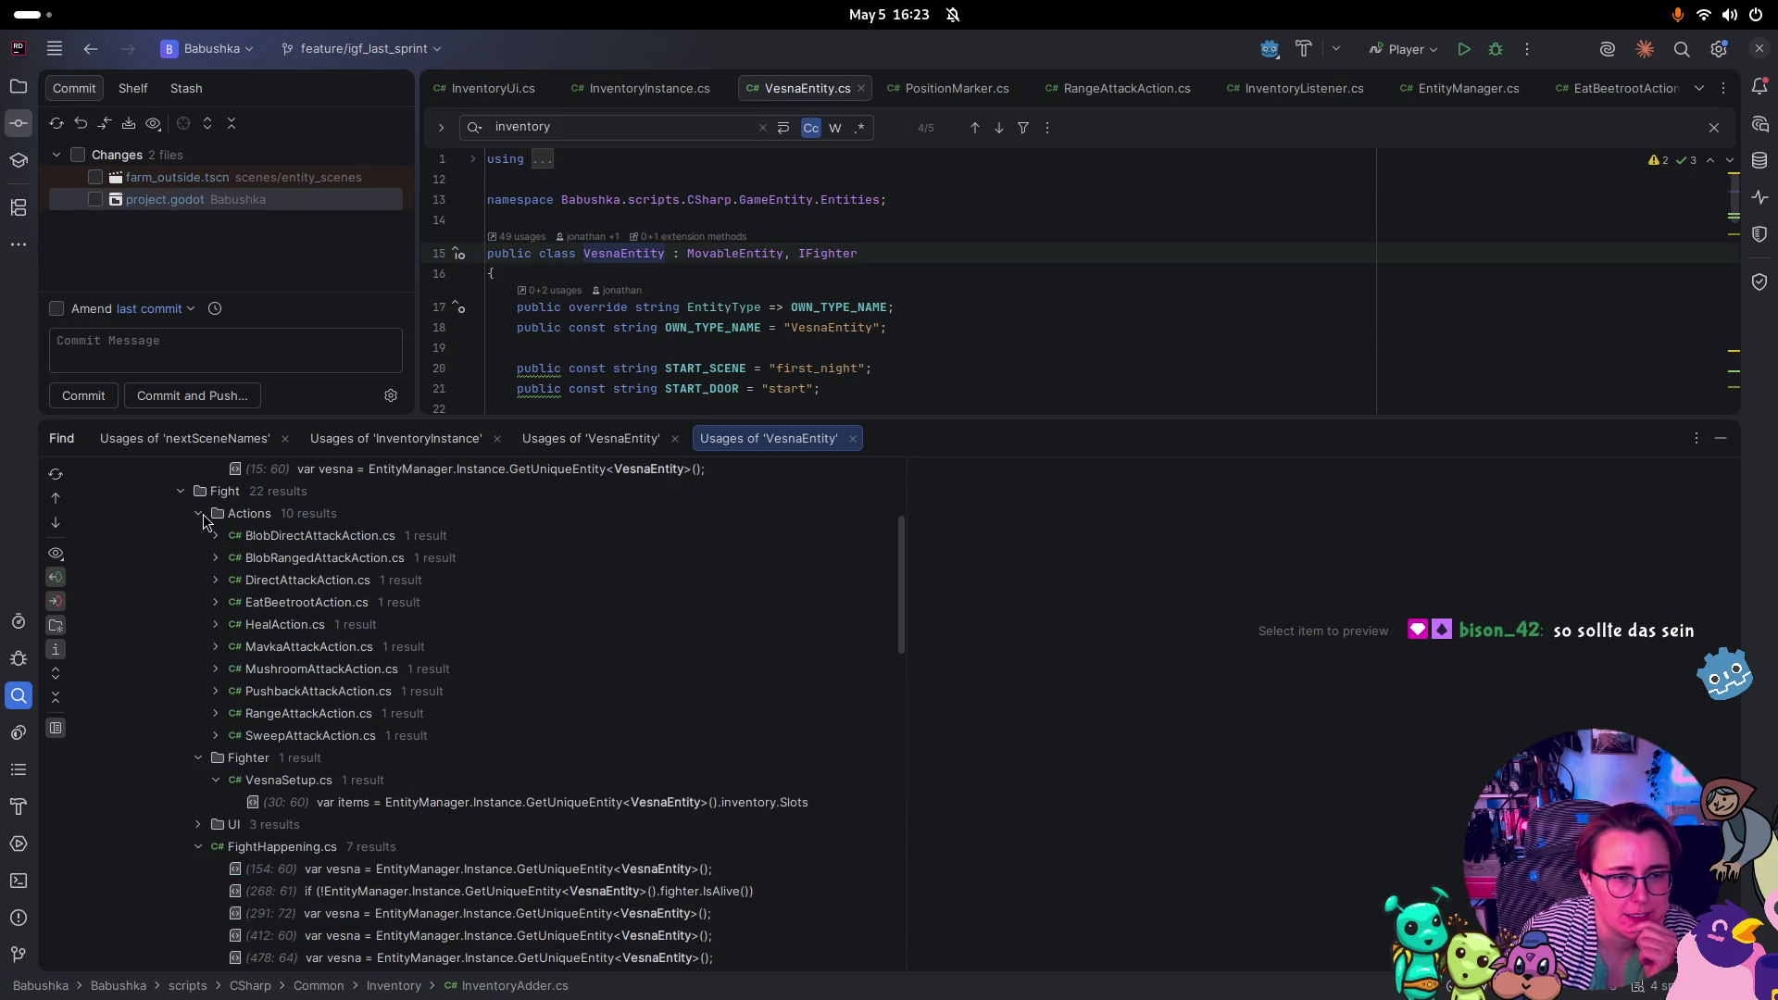
{"action": "left_click", "coordinate": [207, 533]}
{"action": "left_click", "coordinate": [207, 533]}
{"action": "left_click", "coordinate": [202, 516]}
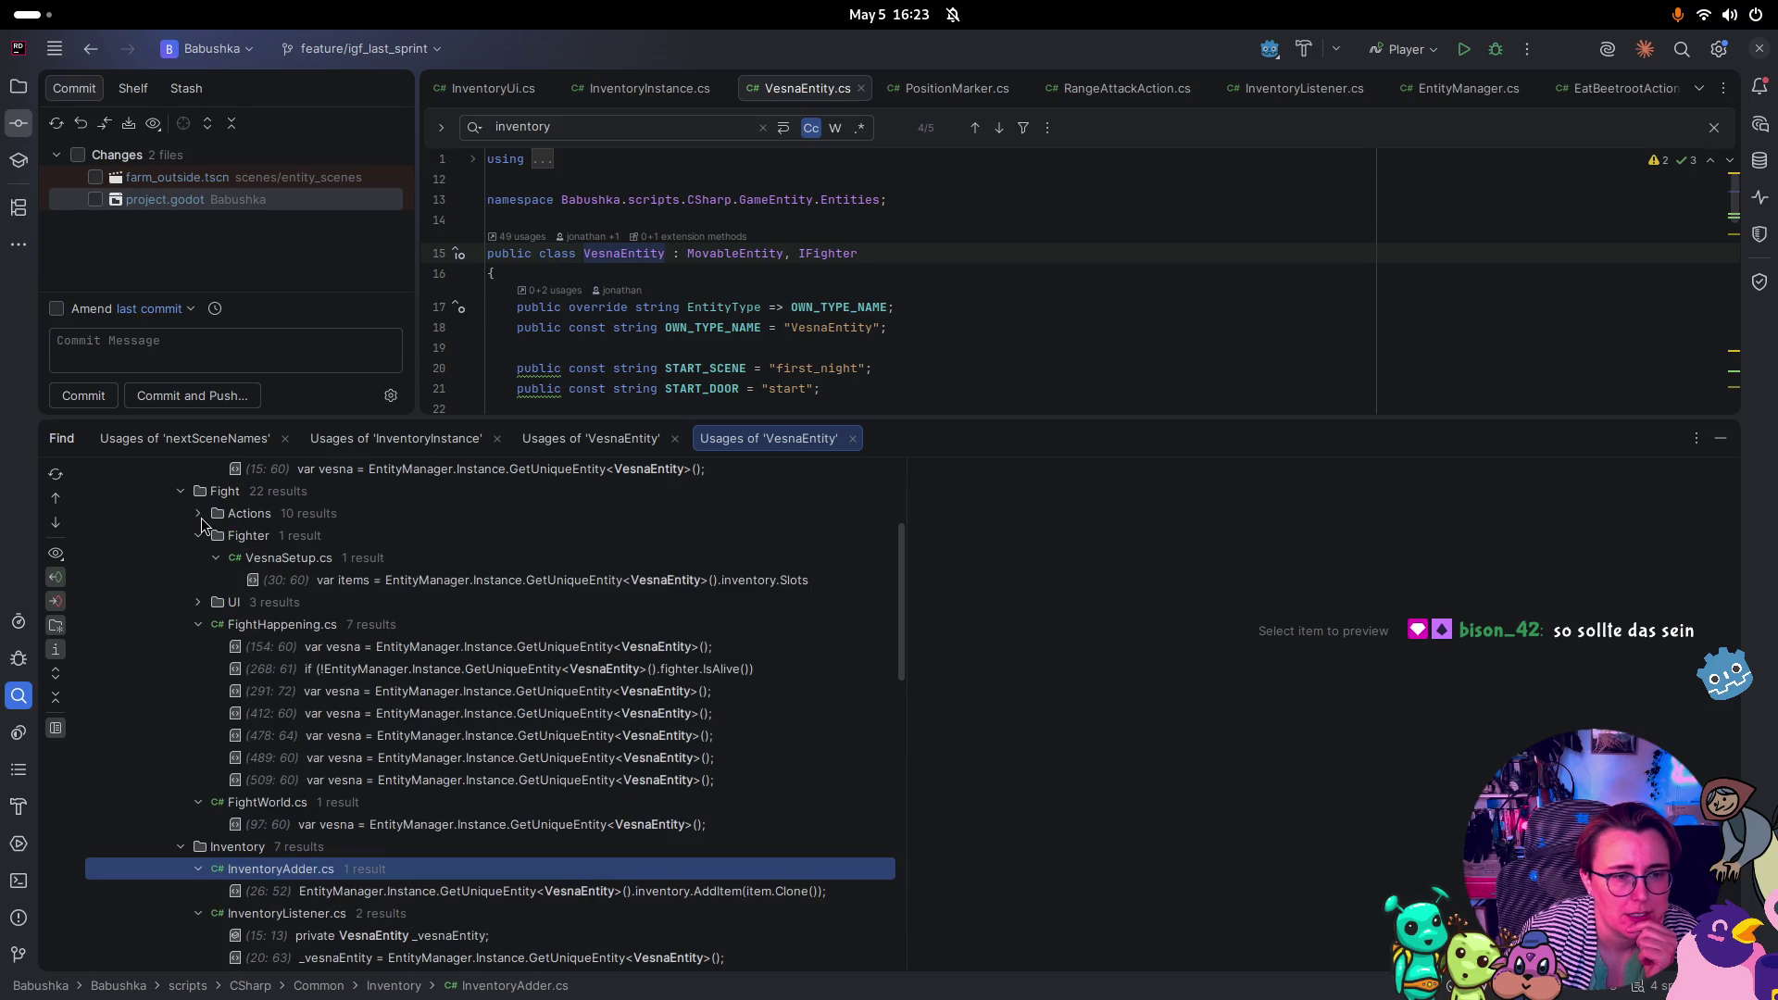
{"action": "scroll", "coordinate": [295, 587], "scroll_direction": "up", "scroll_amount": 5}
{"action": "scroll", "coordinate": [565, 823], "scroll_direction": "down", "scroll_amount": 15}
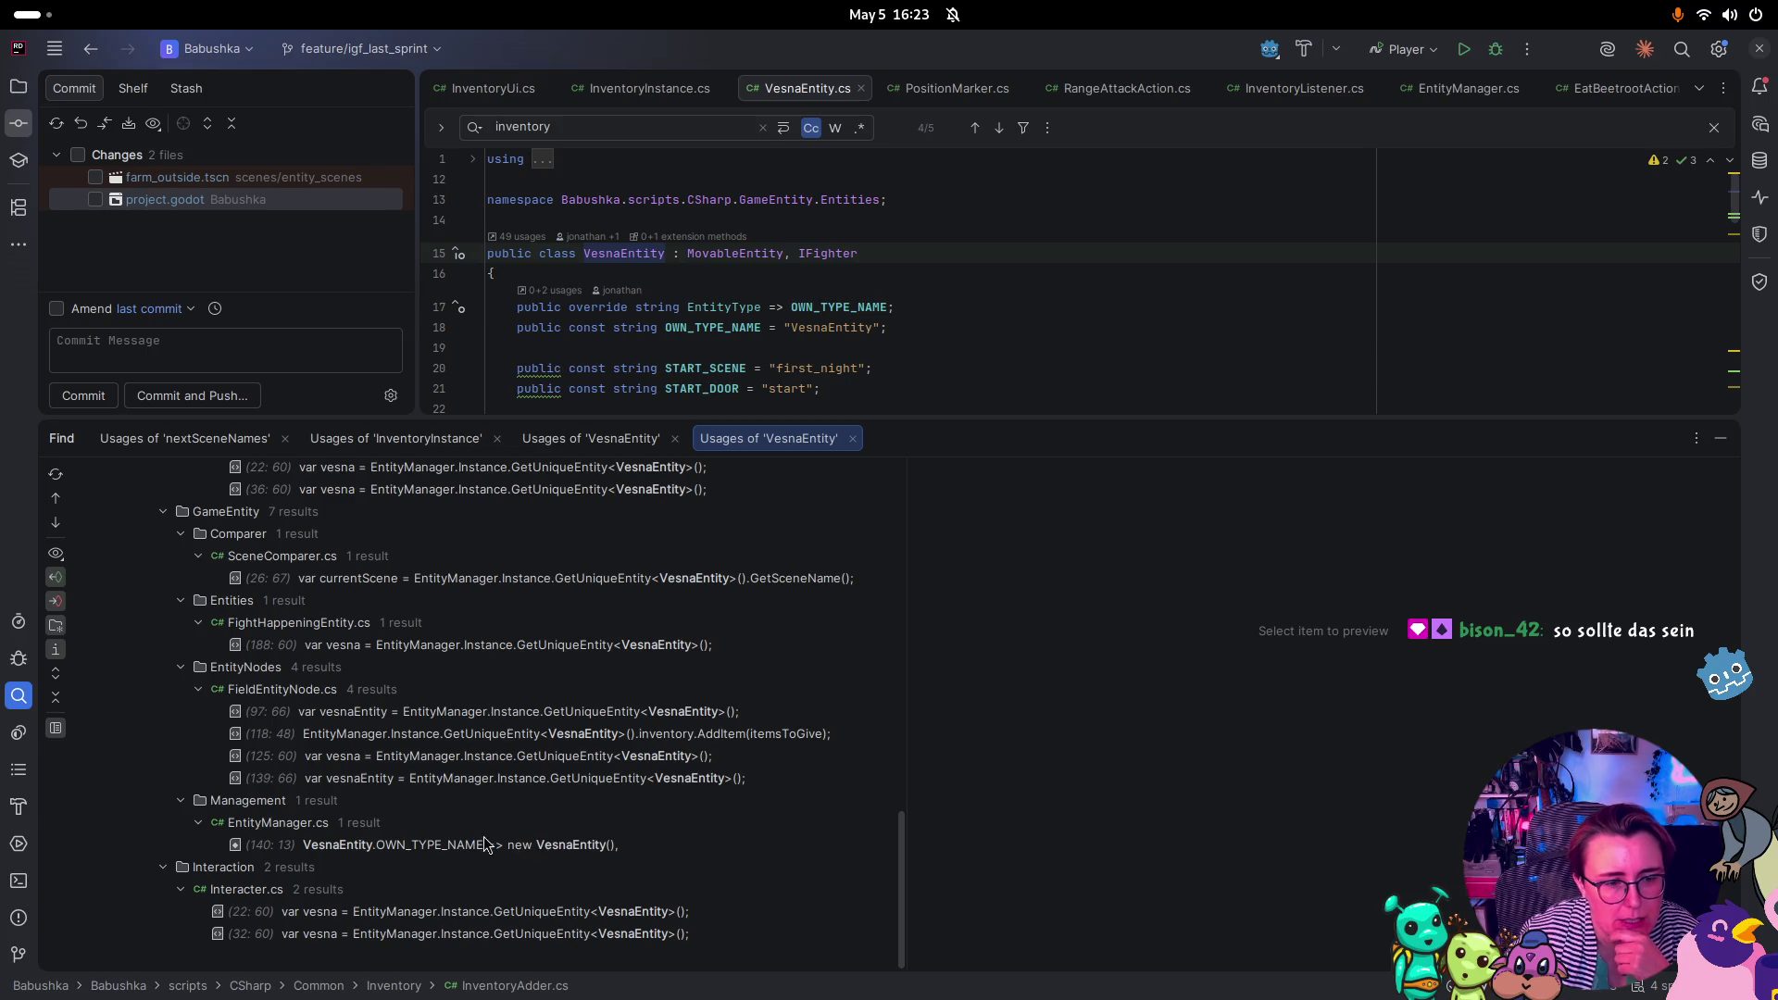
{"action": "double_click", "coordinate": [310, 845]}
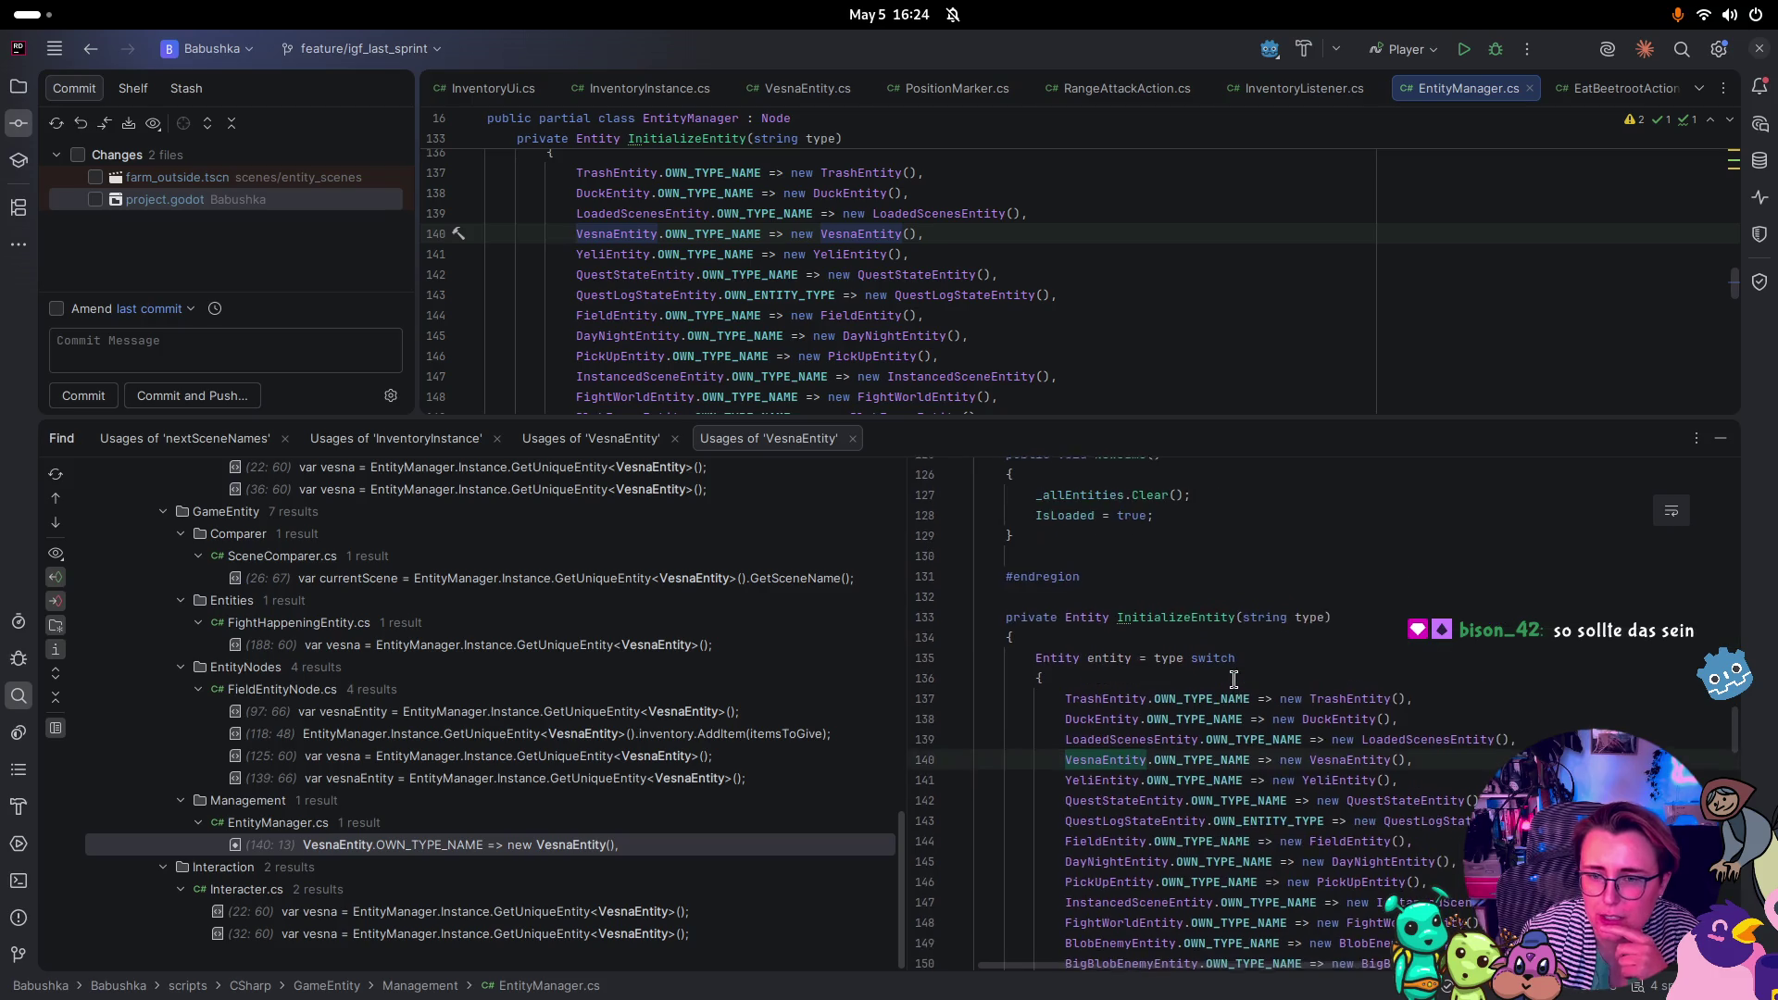
Jump from InitializeEntity to its caller, the Load() method, and enlarge the code editor
{"action": "left_click", "coordinate": [1169, 617]}
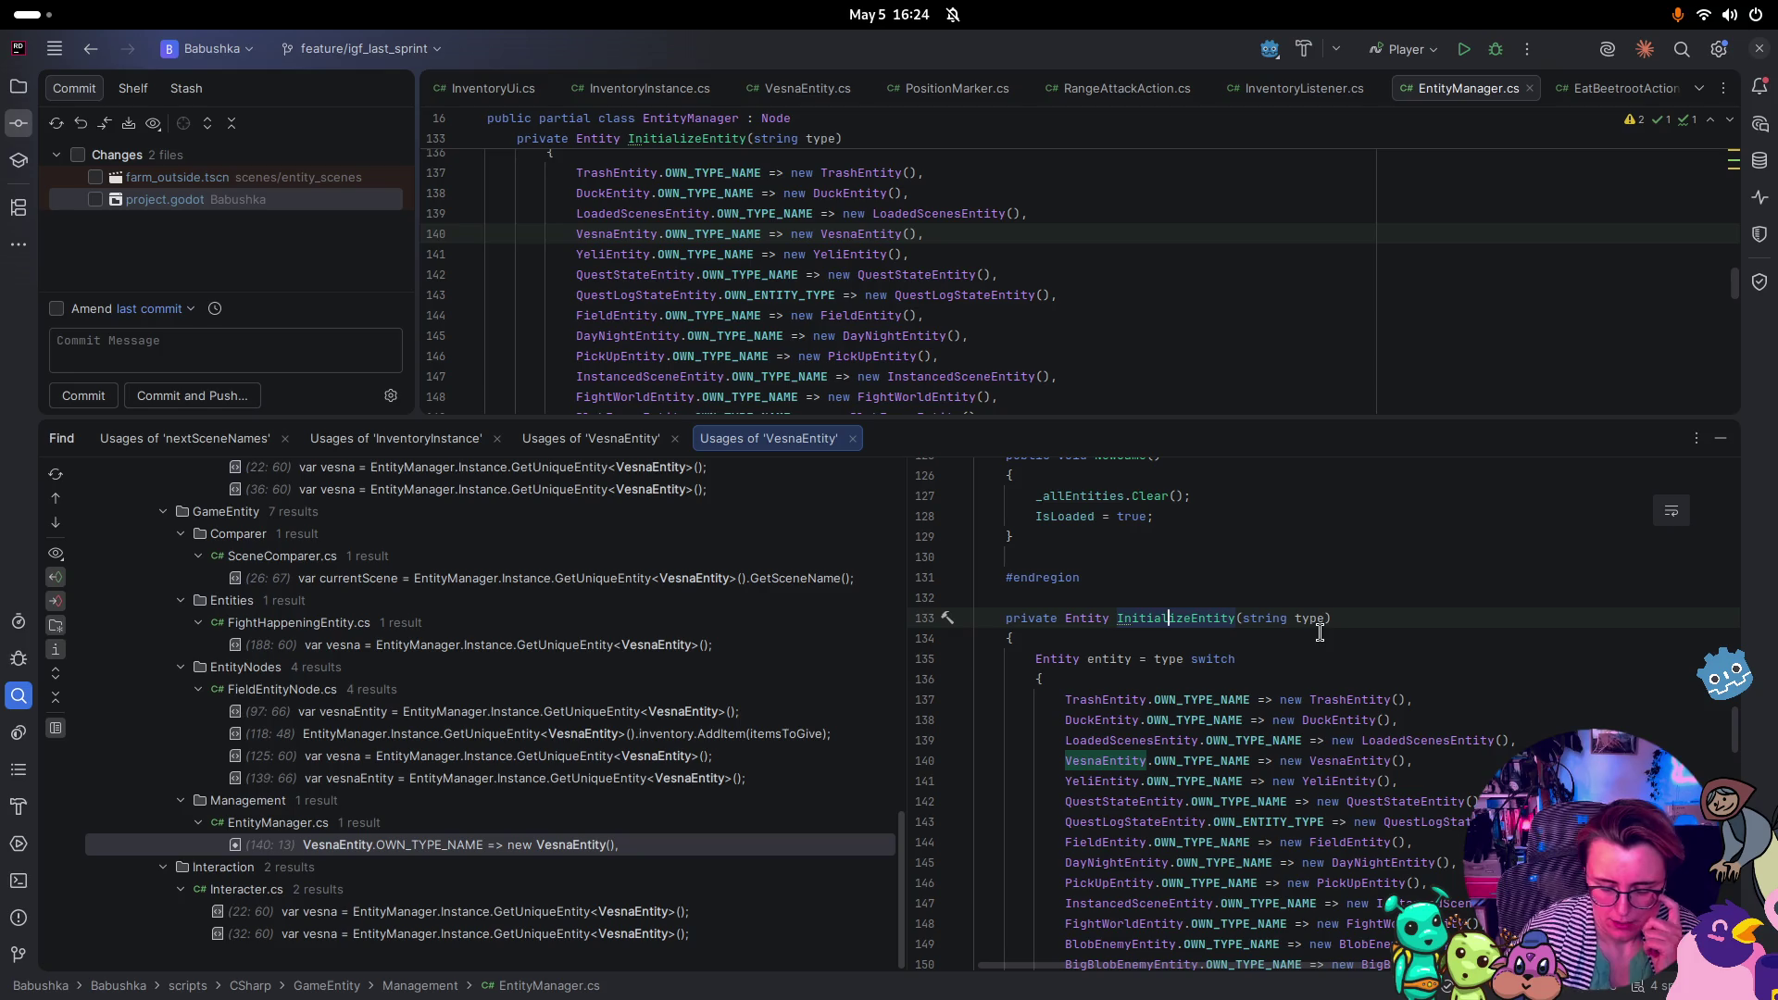
{"action": "key", "text": "ctrl+b"}
{"action": "scroll", "coordinate": [1072, 262], "scroll_direction": "up", "scroll_amount": 3}
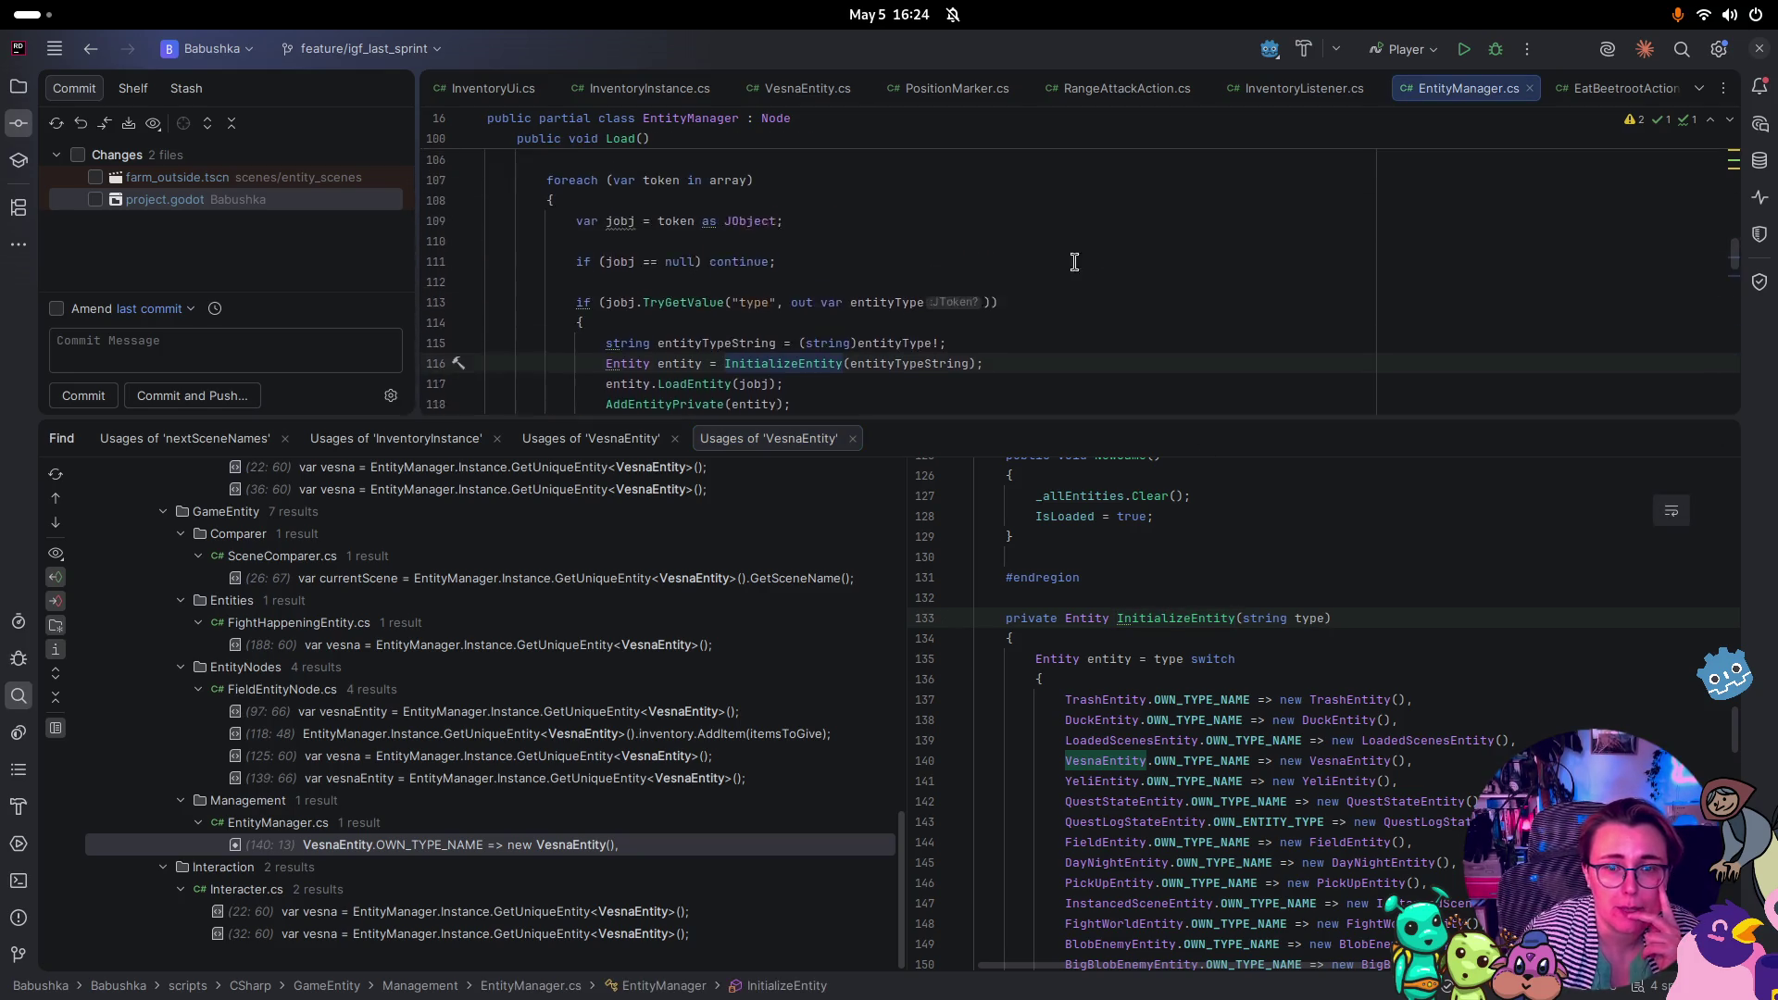
{"action": "scroll", "coordinate": [956, 293], "scroll_direction": "up", "scroll_amount": 2}
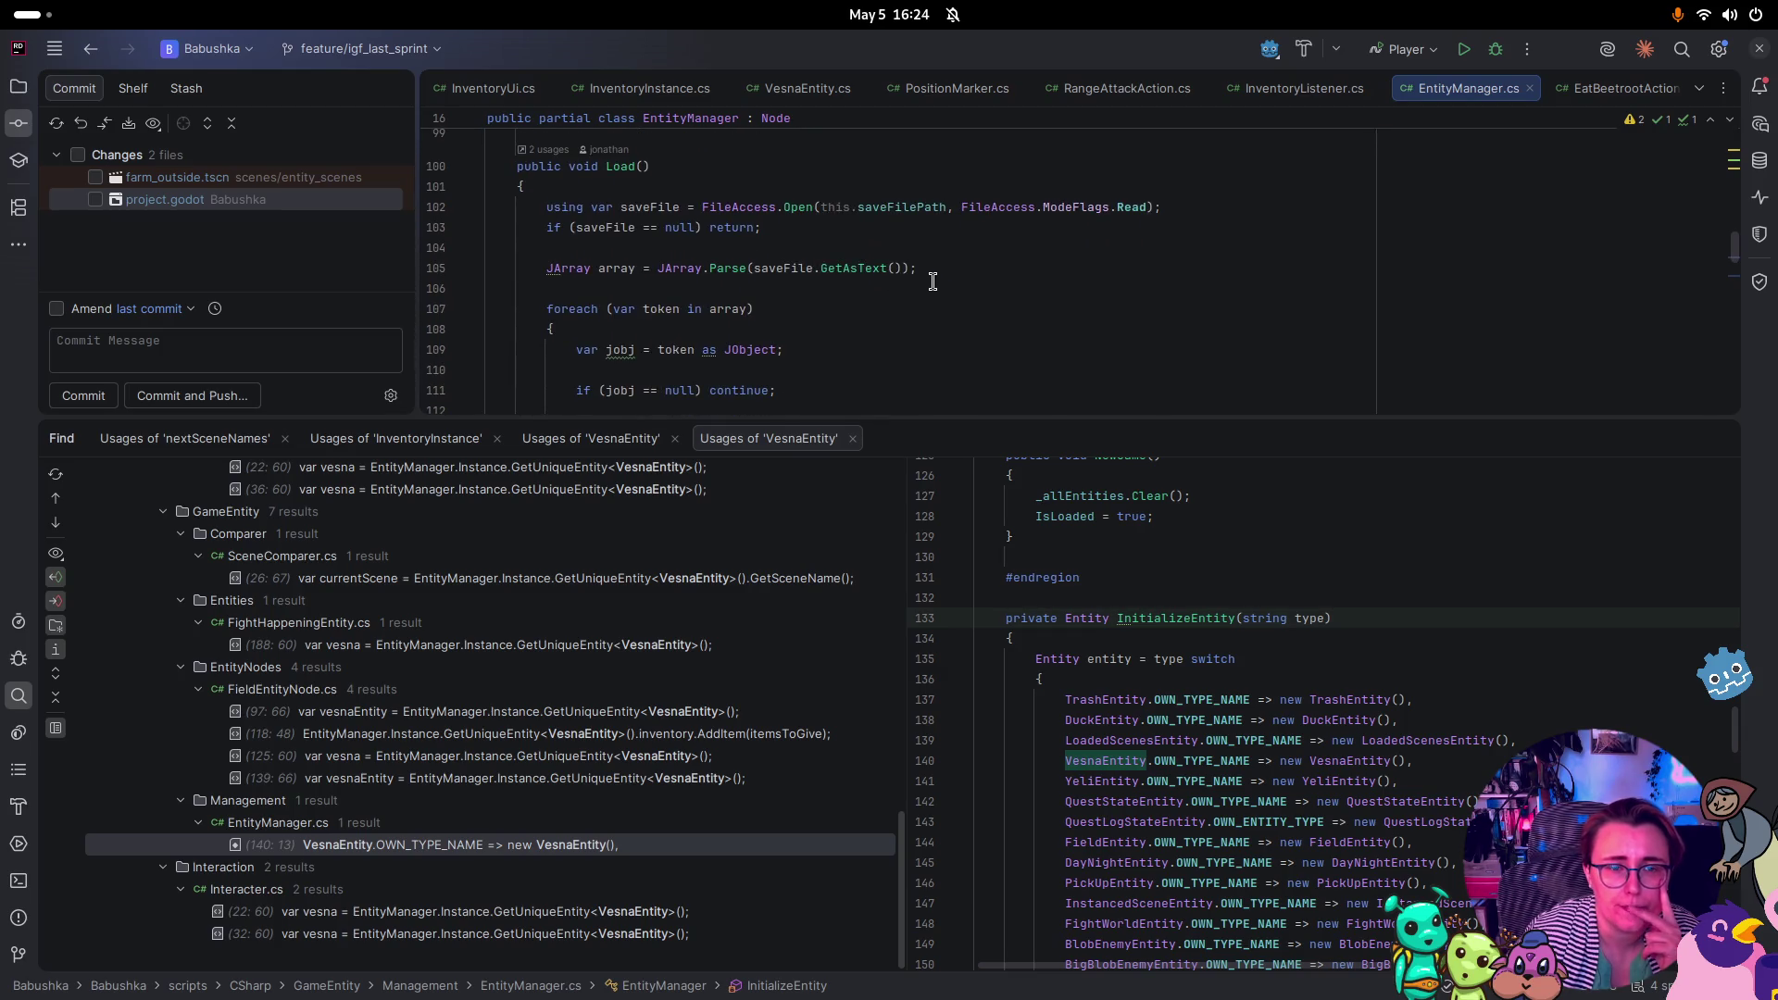
{"action": "mouse_move", "coordinate": [1141, 422]}
{"action": "left_mouse_down"}
{"action": "mouse_move", "coordinate": [1065, 515]}
{"action": "mouse_move", "coordinate": [973, 707]}
{"action": "left_mouse_up"}
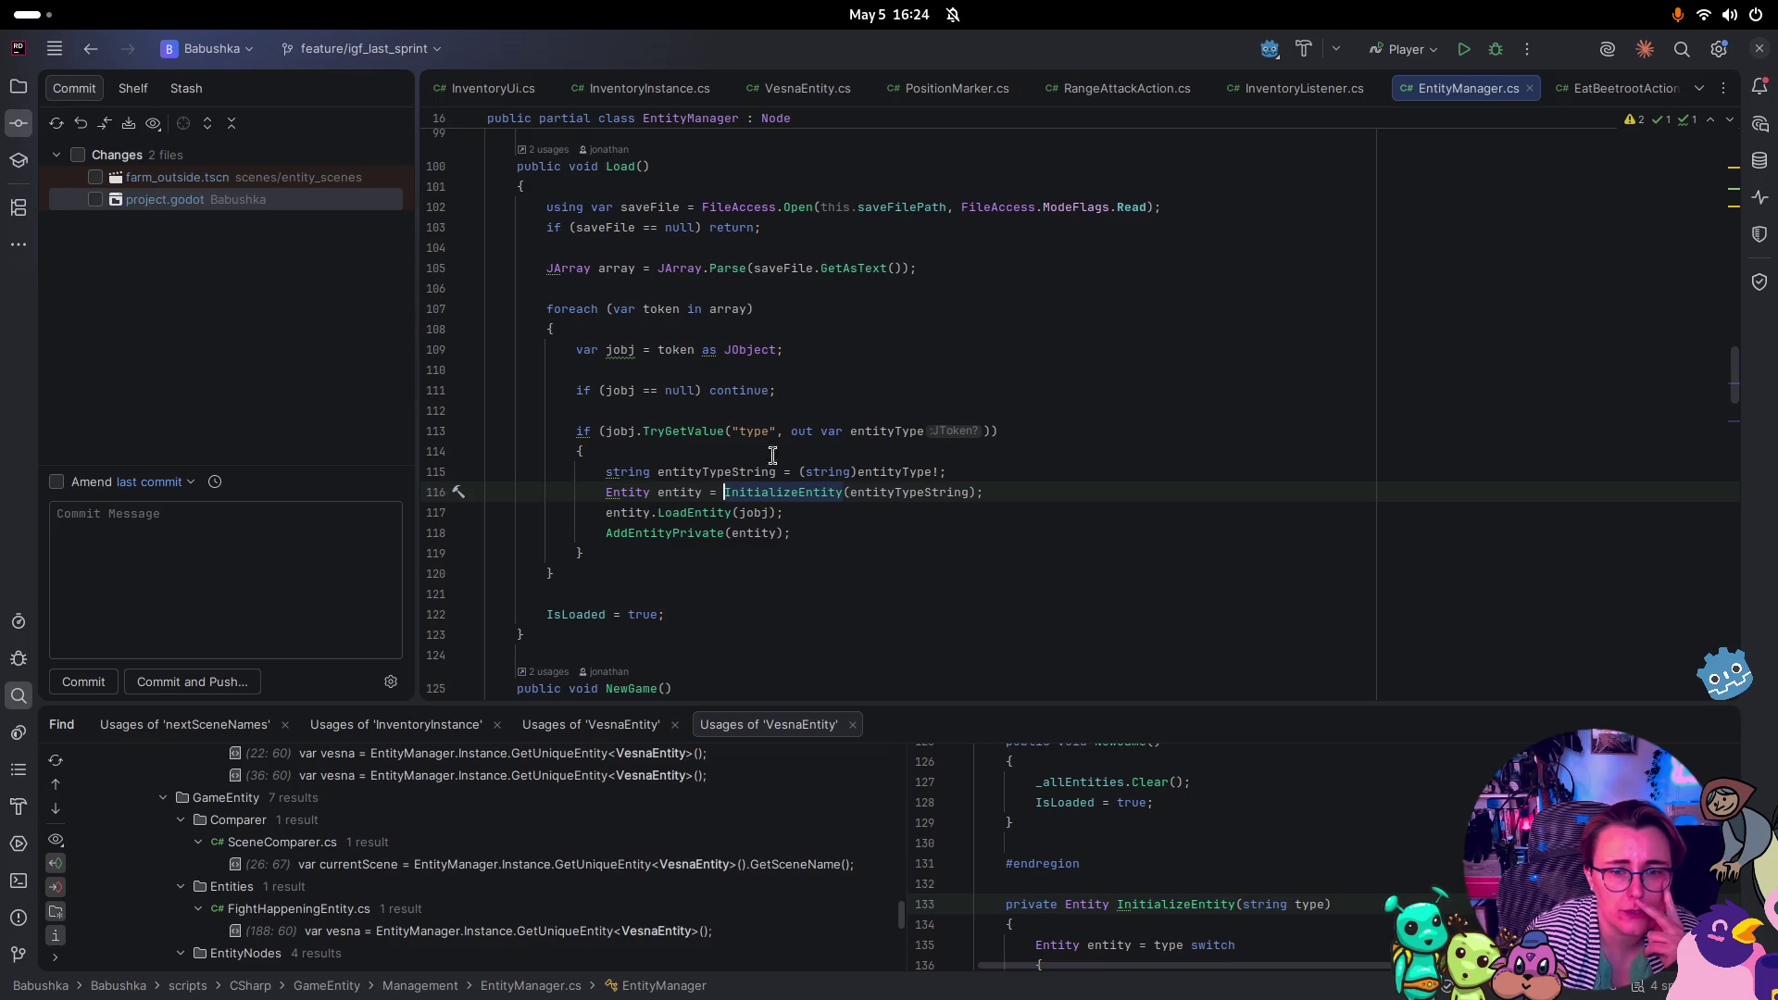
Follow Load's usages to StartMenu.cs, where Continue() calls EntityManager.Instance.Load()
{"action": "scroll", "coordinate": [875, 441], "scroll_direction": "up", "scroll_amount": 3}
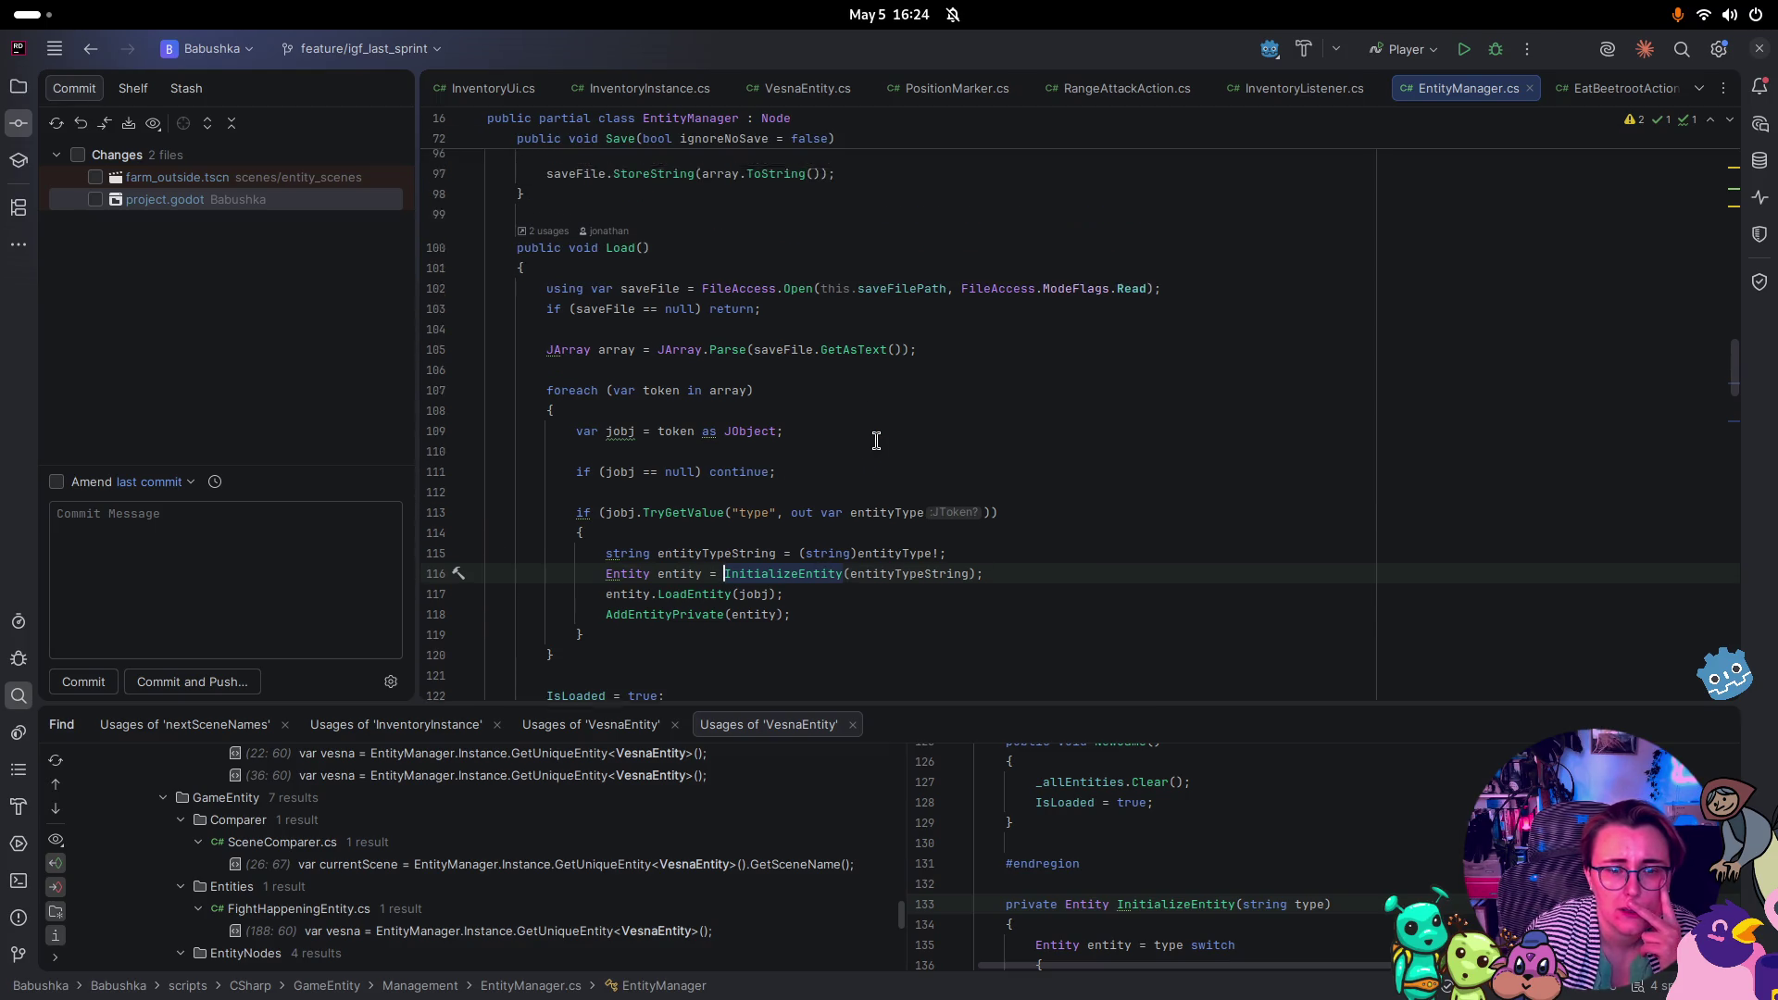
{"action": "left_click", "coordinate": [548, 271]}
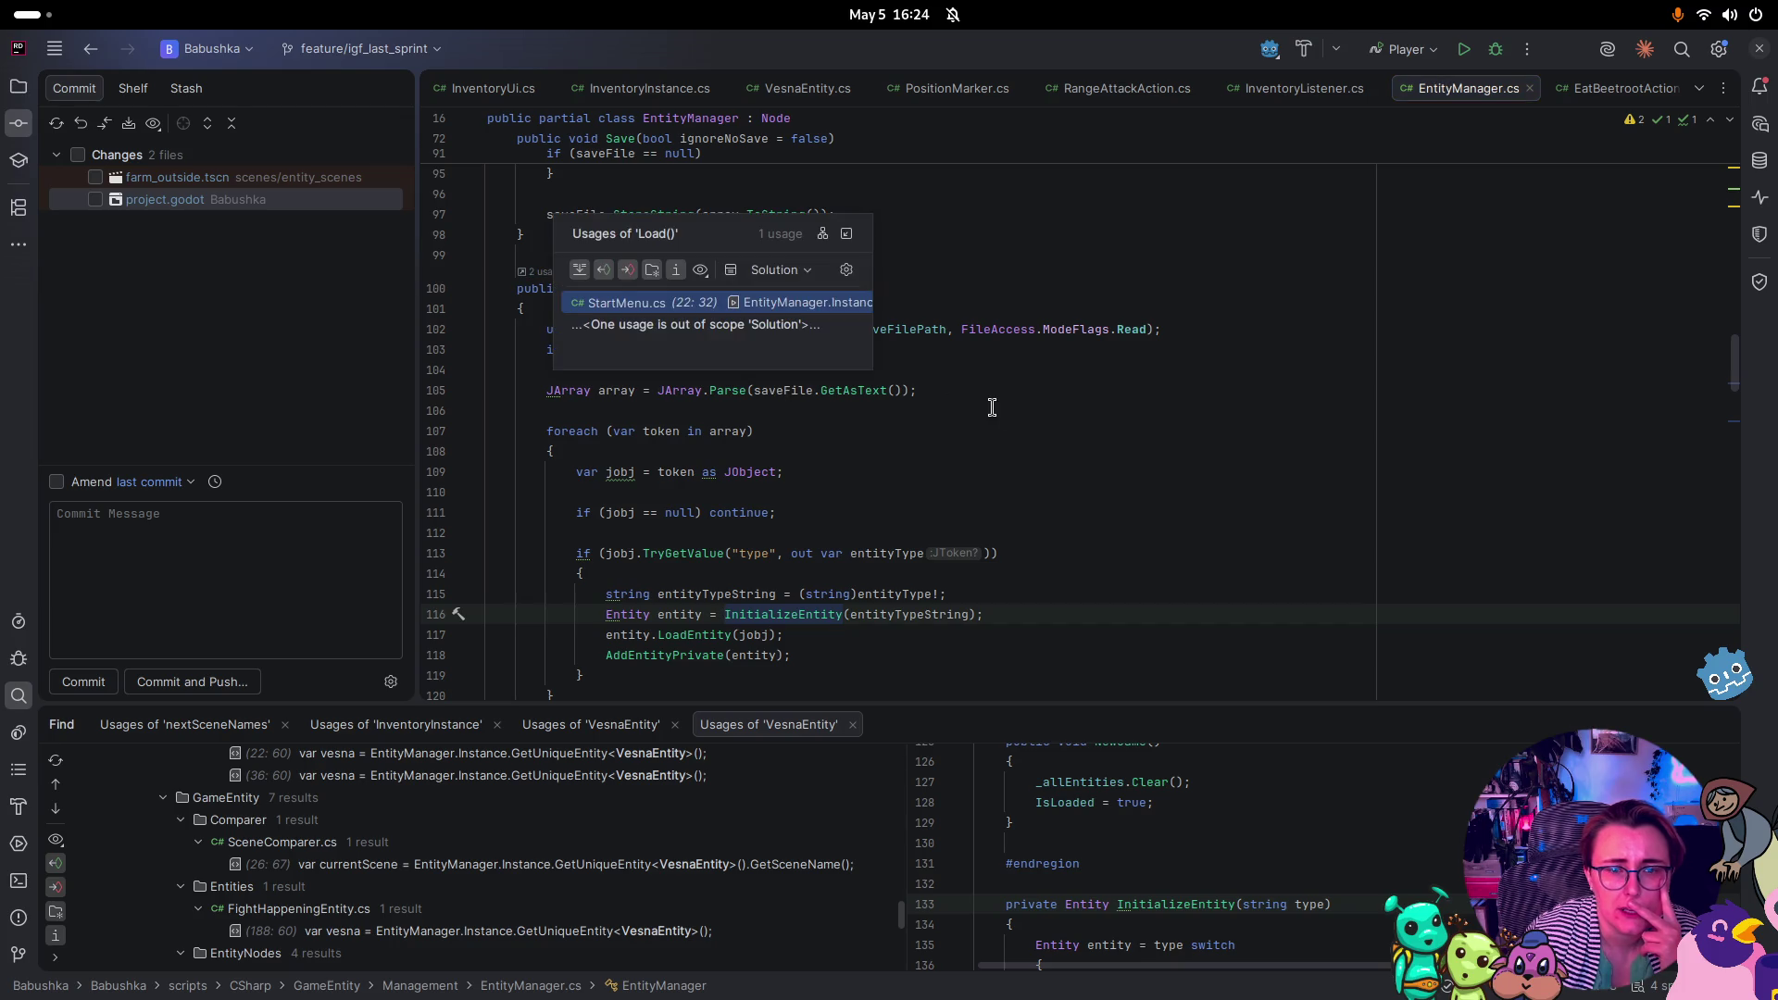
{"action": "left_click", "coordinate": [818, 306]}
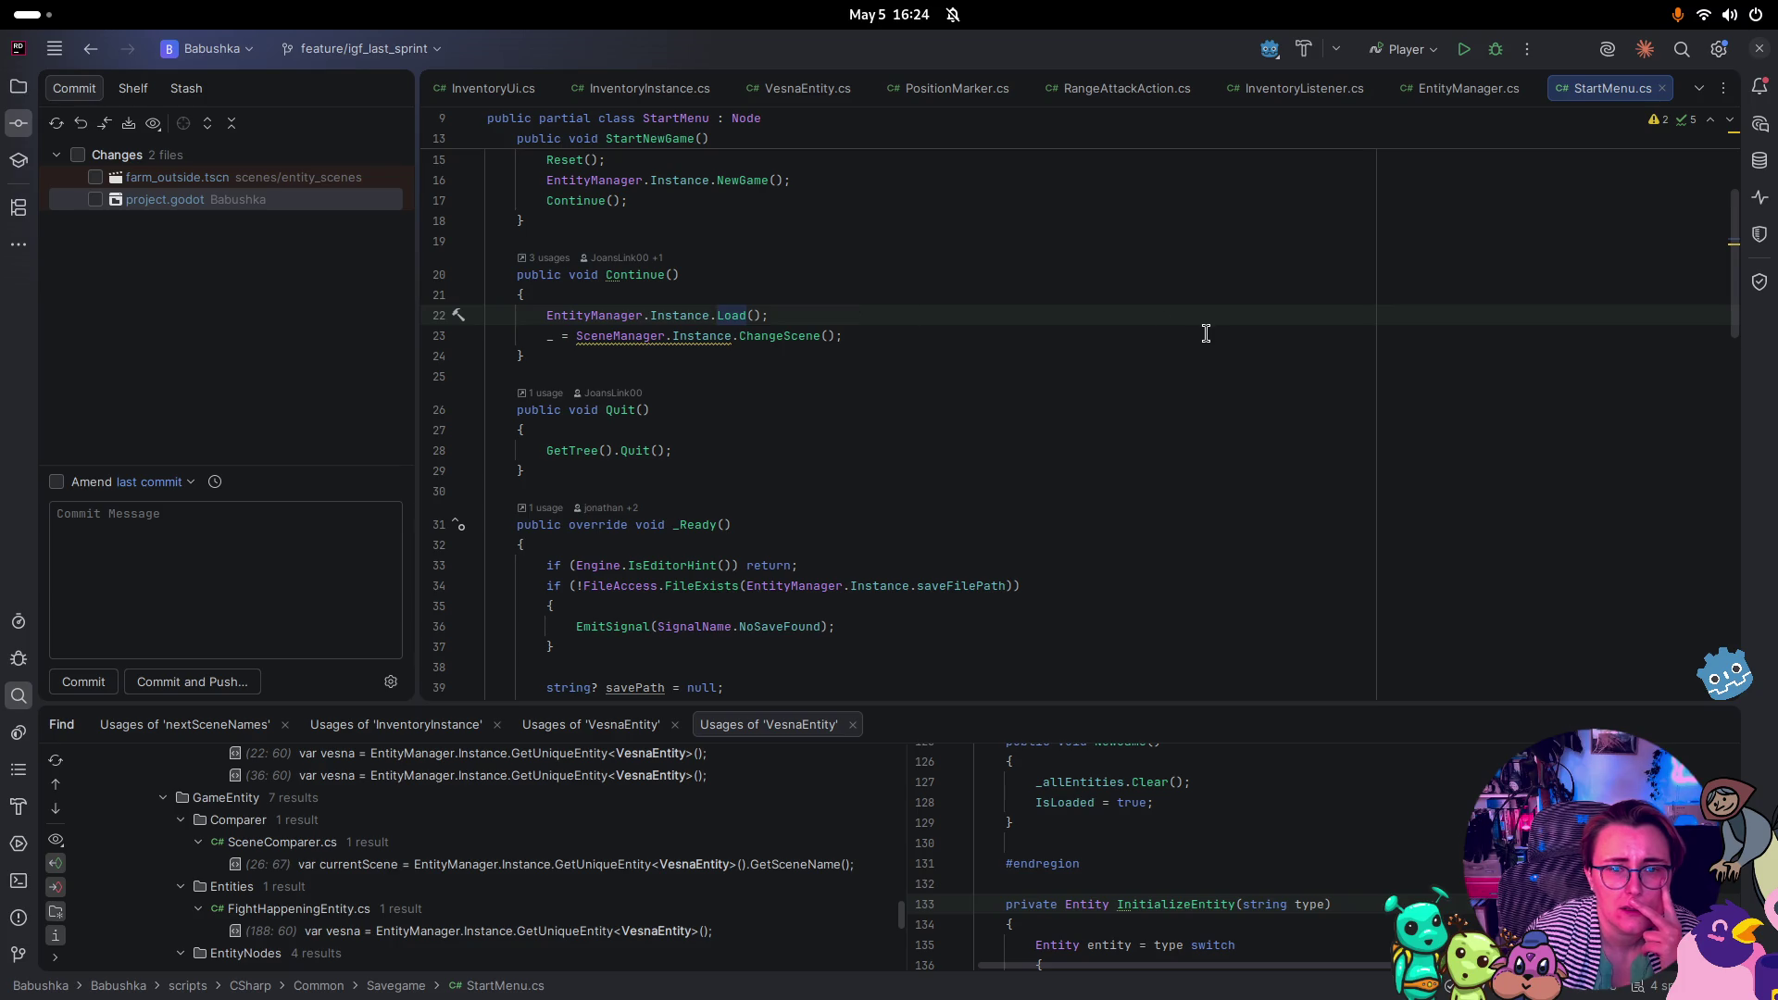
{"action": "scroll", "coordinate": [1198, 328], "scroll_direction": "up", "scroll_amount": 3}
{"action": "scroll", "coordinate": [1194, 333], "scroll_direction": "down", "scroll_amount": 1}
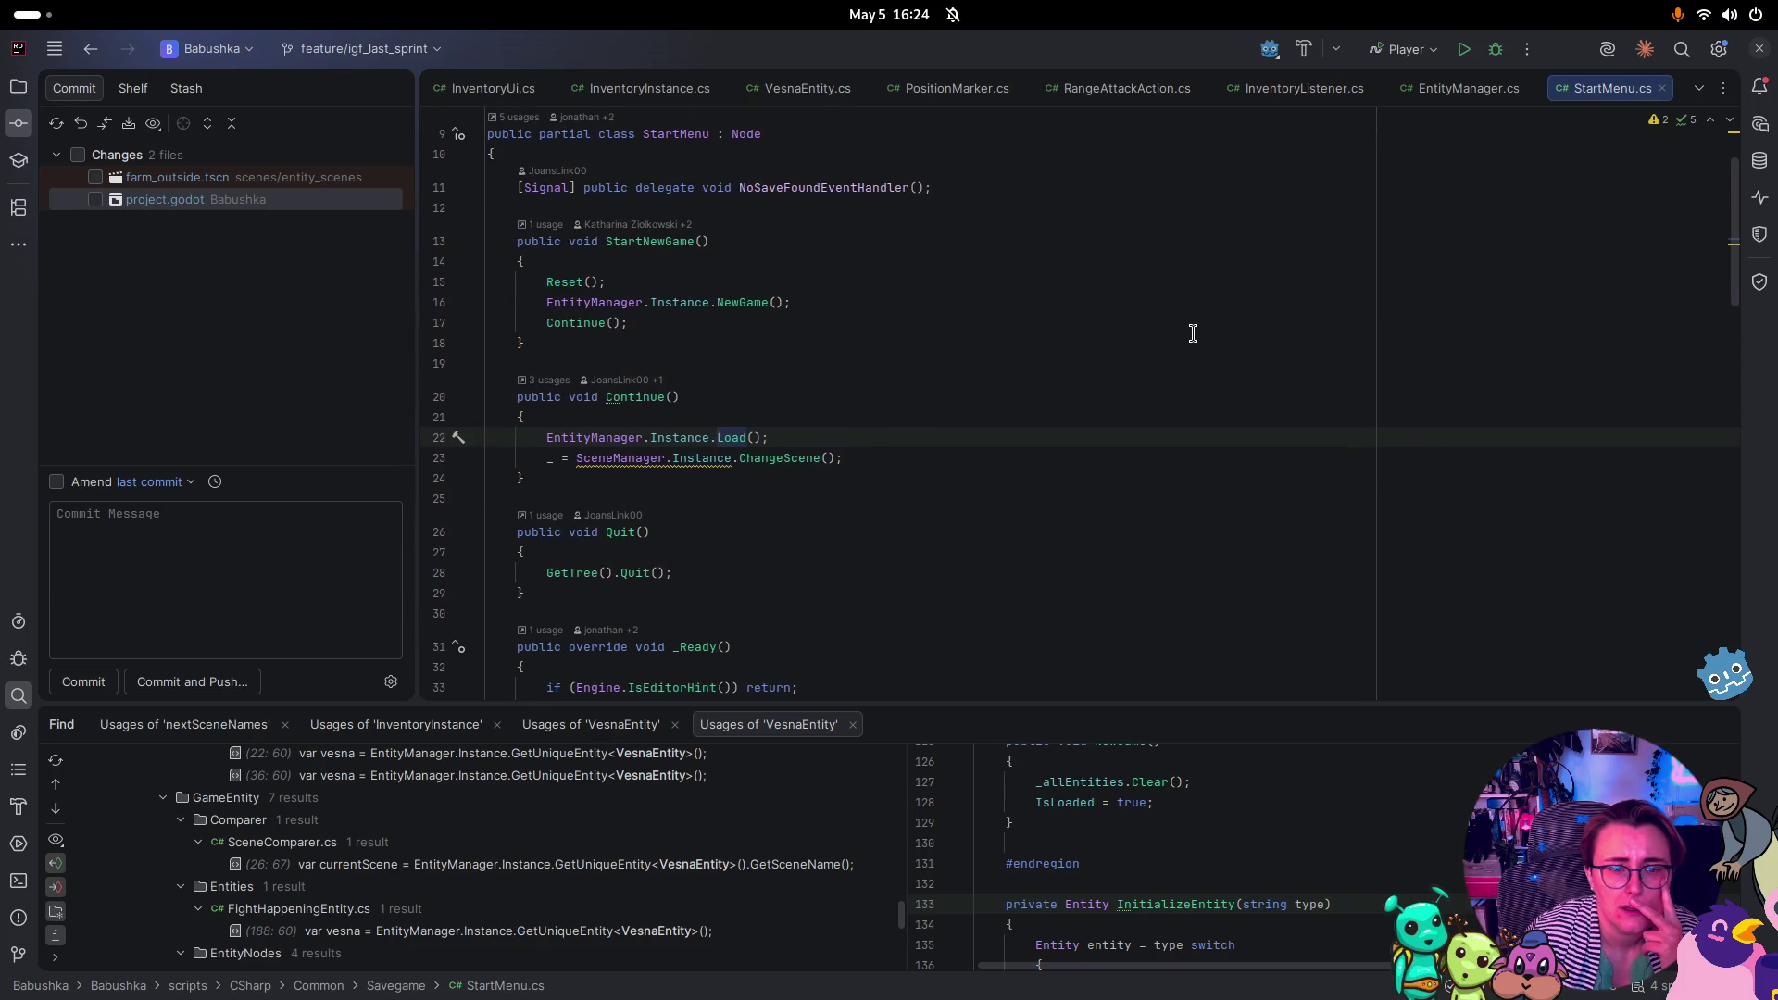
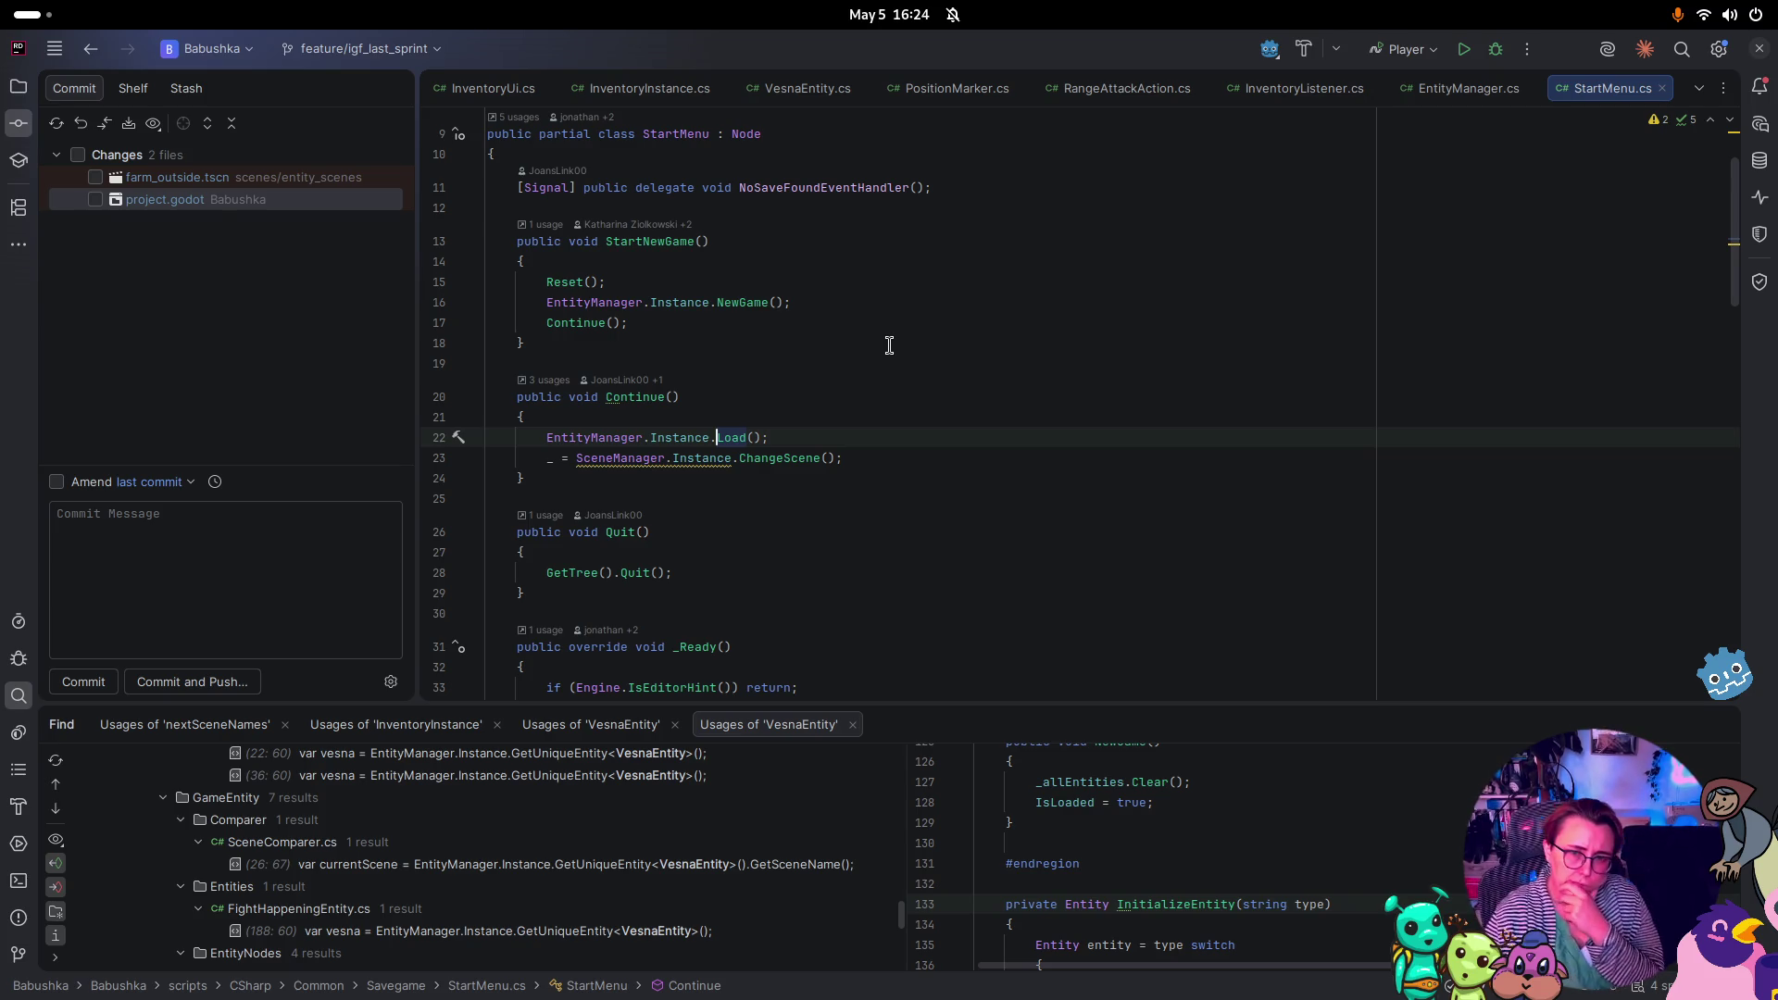
Inspect the NewGame declaration behind the StartNewGame call in StartMenu.cs
{"action": "left_click", "coordinate": [753, 304]}
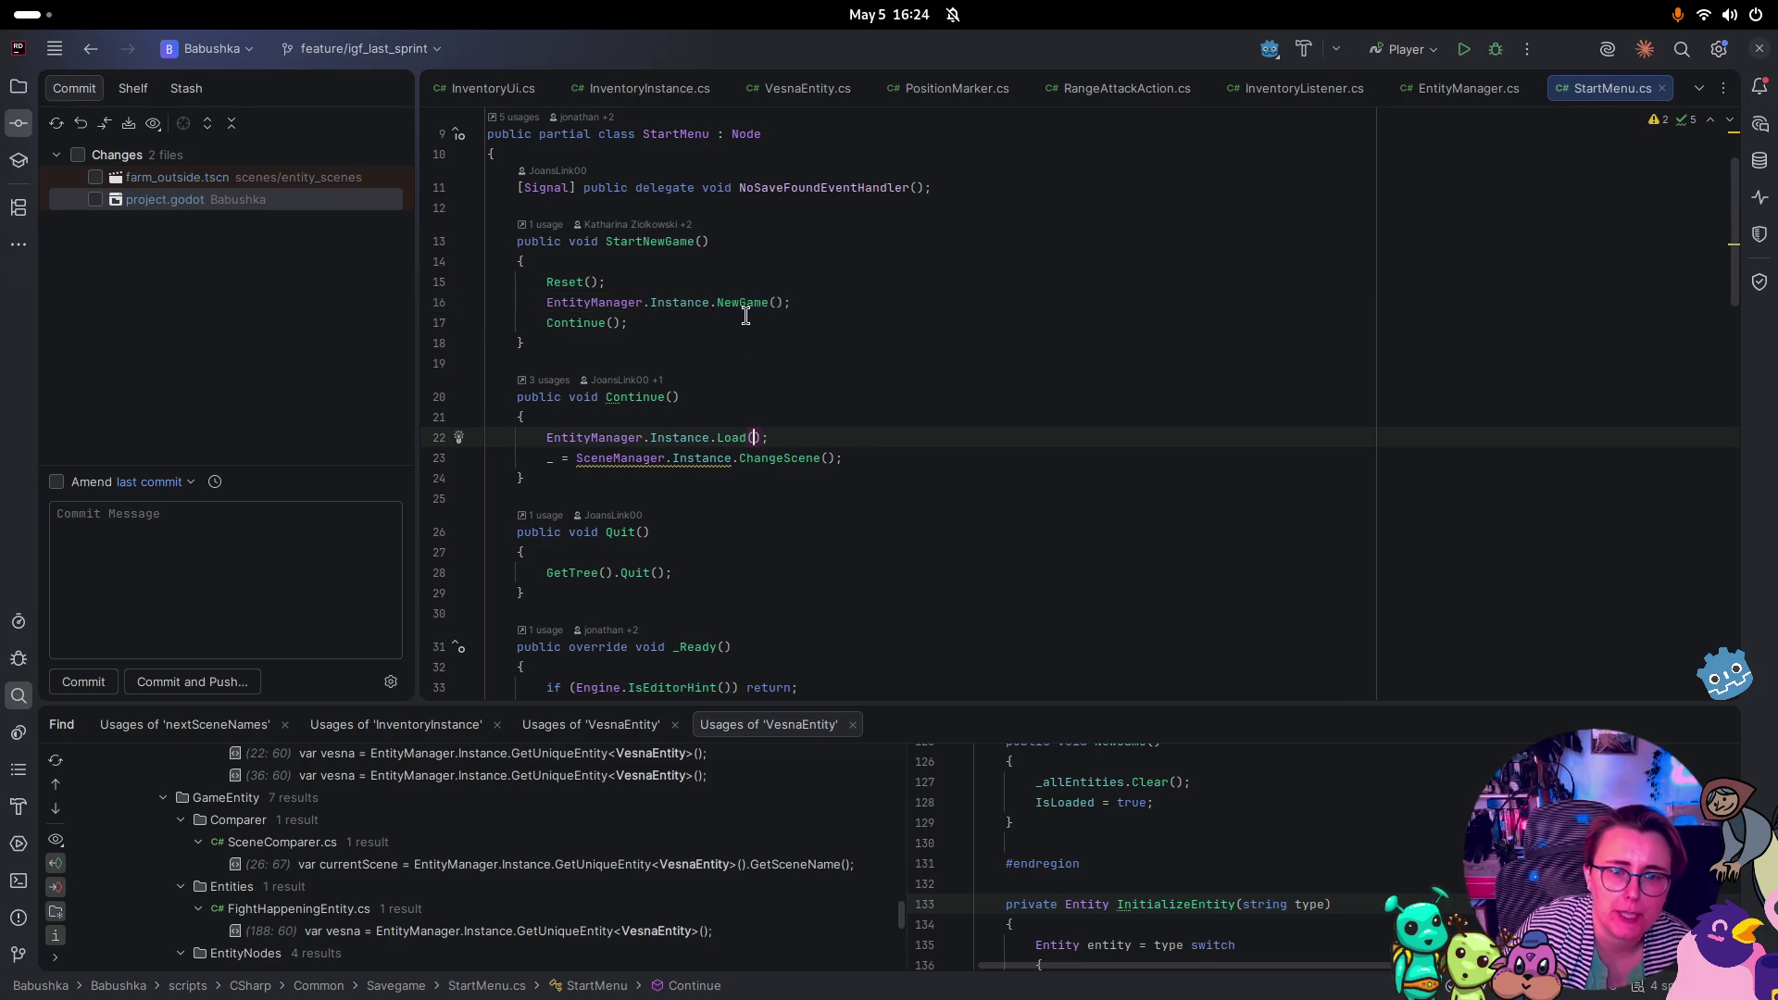
{"action": "key", "text": "ctrl+b"}
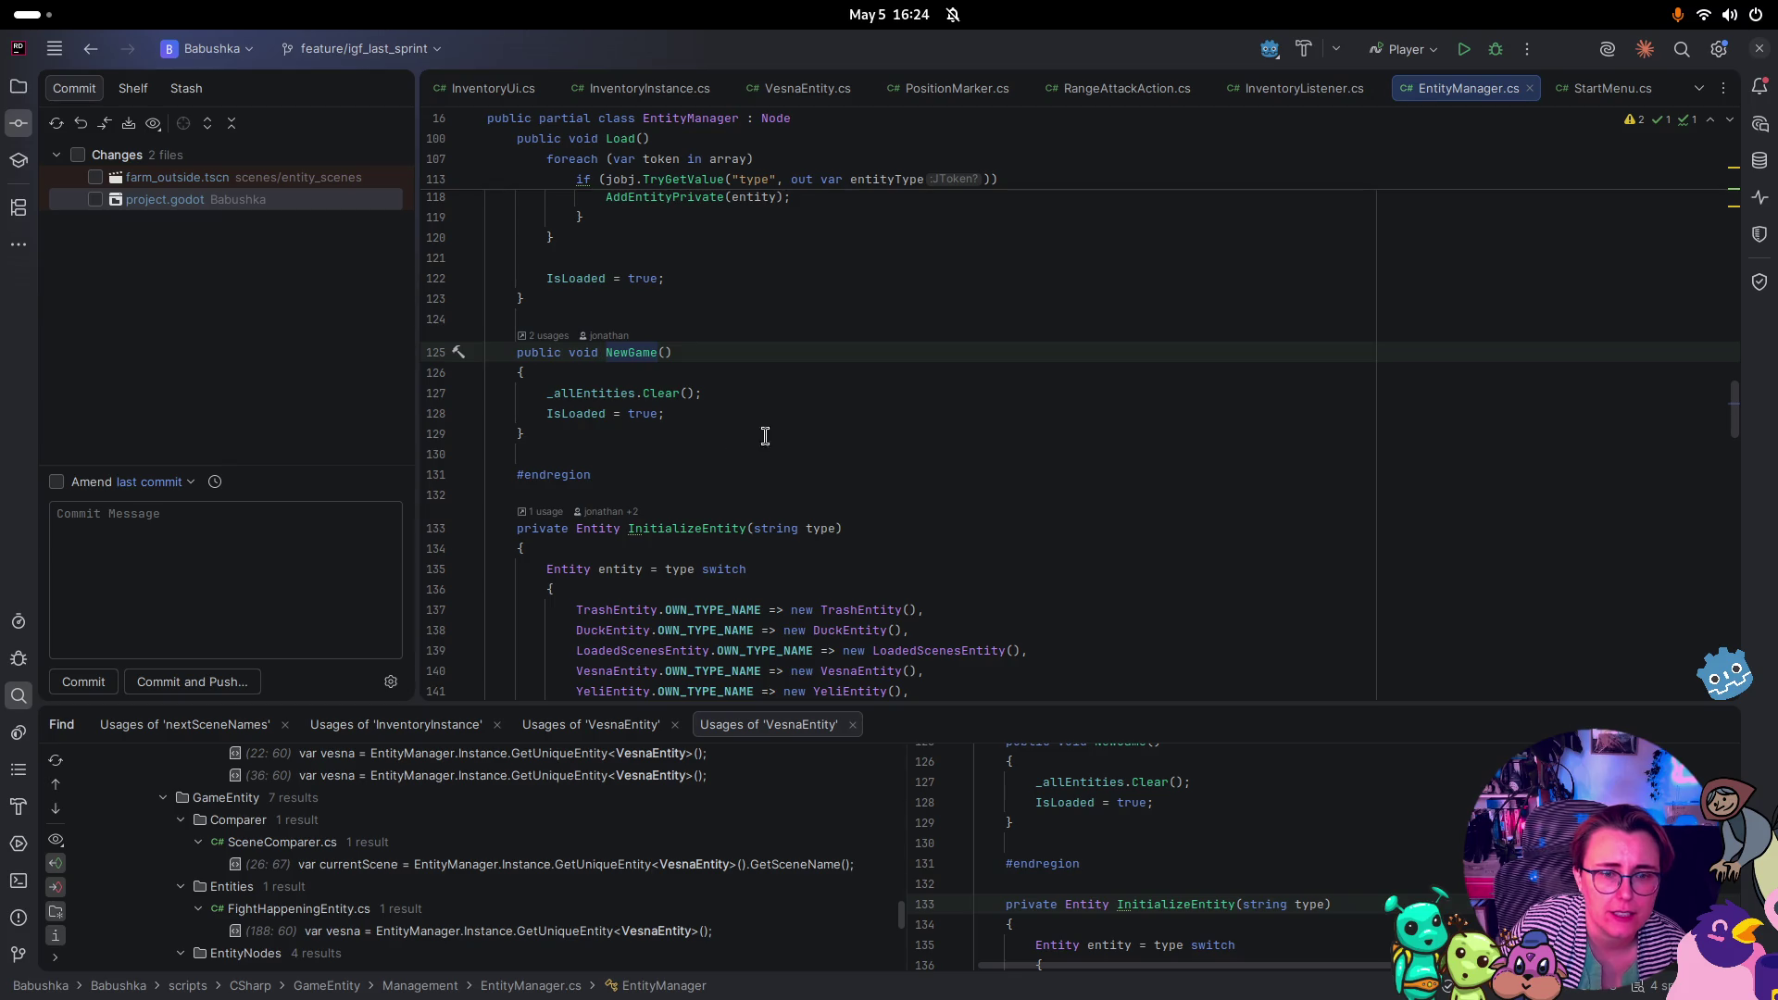
{"action": "scroll", "coordinate": [716, 444], "scroll_direction": "up", "scroll_amount": 1}
{"action": "scroll", "coordinate": [716, 444], "scroll_direction": "up", "scroll_amount": 1}
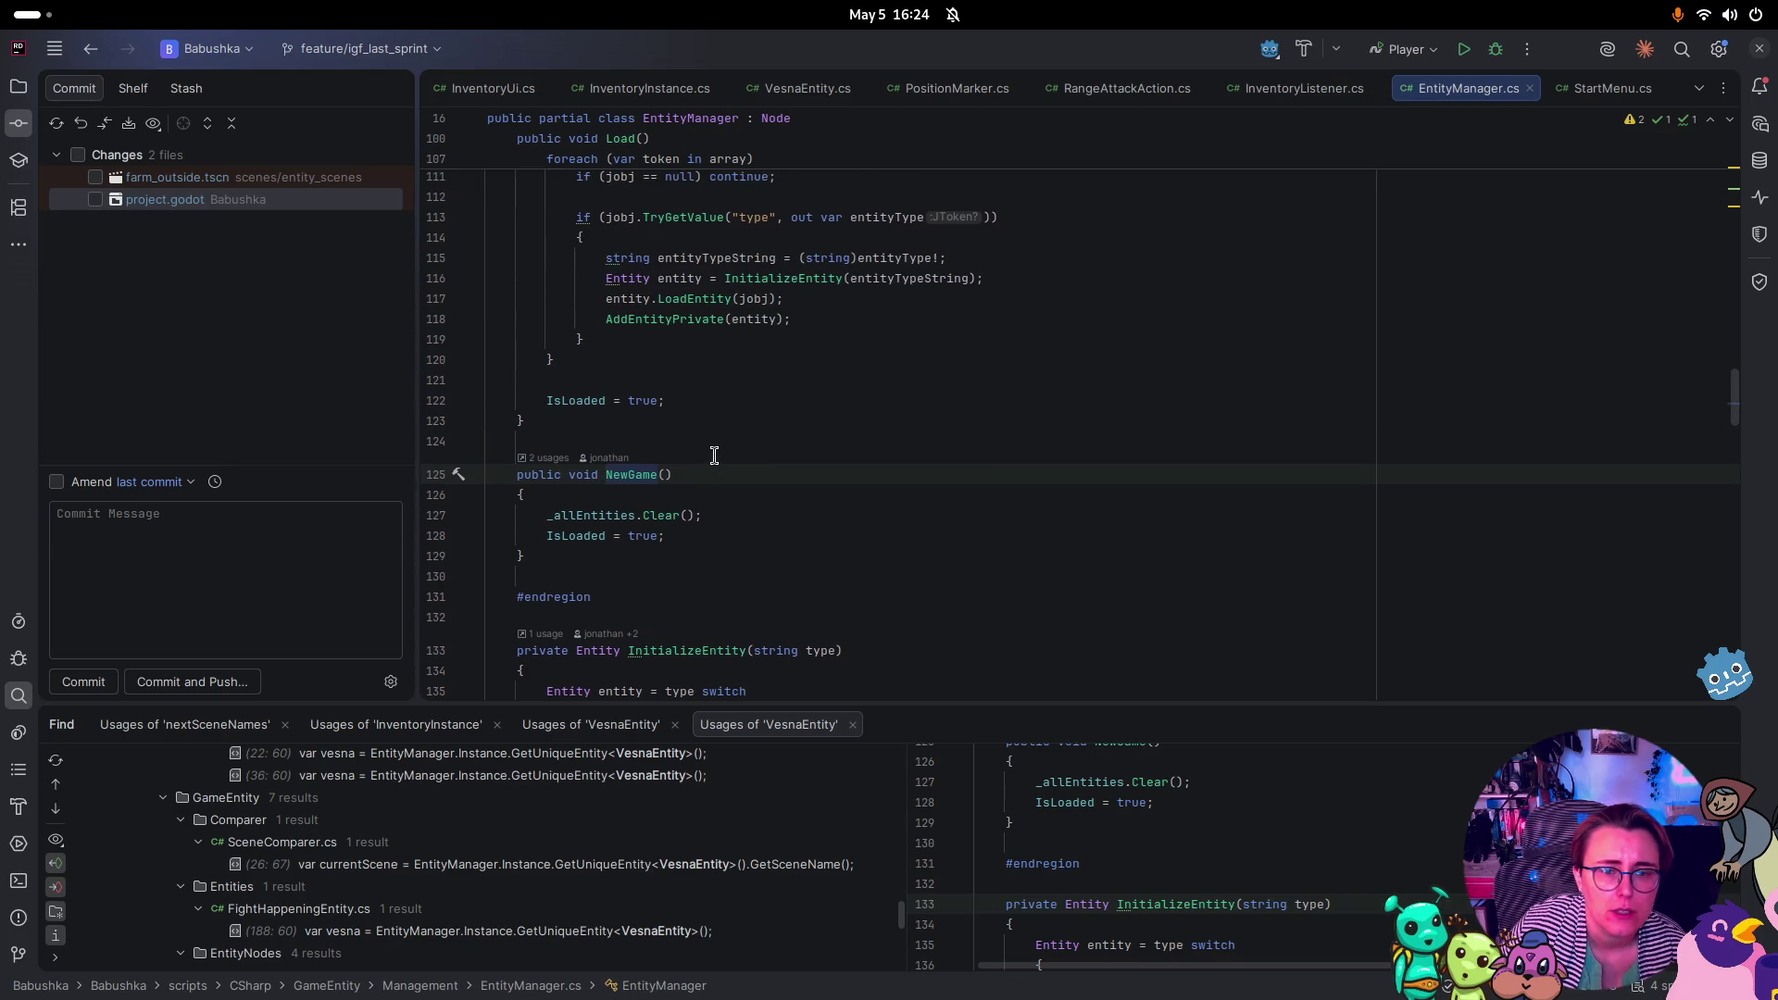
{"action": "left_click", "coordinate": [1587, 88]}
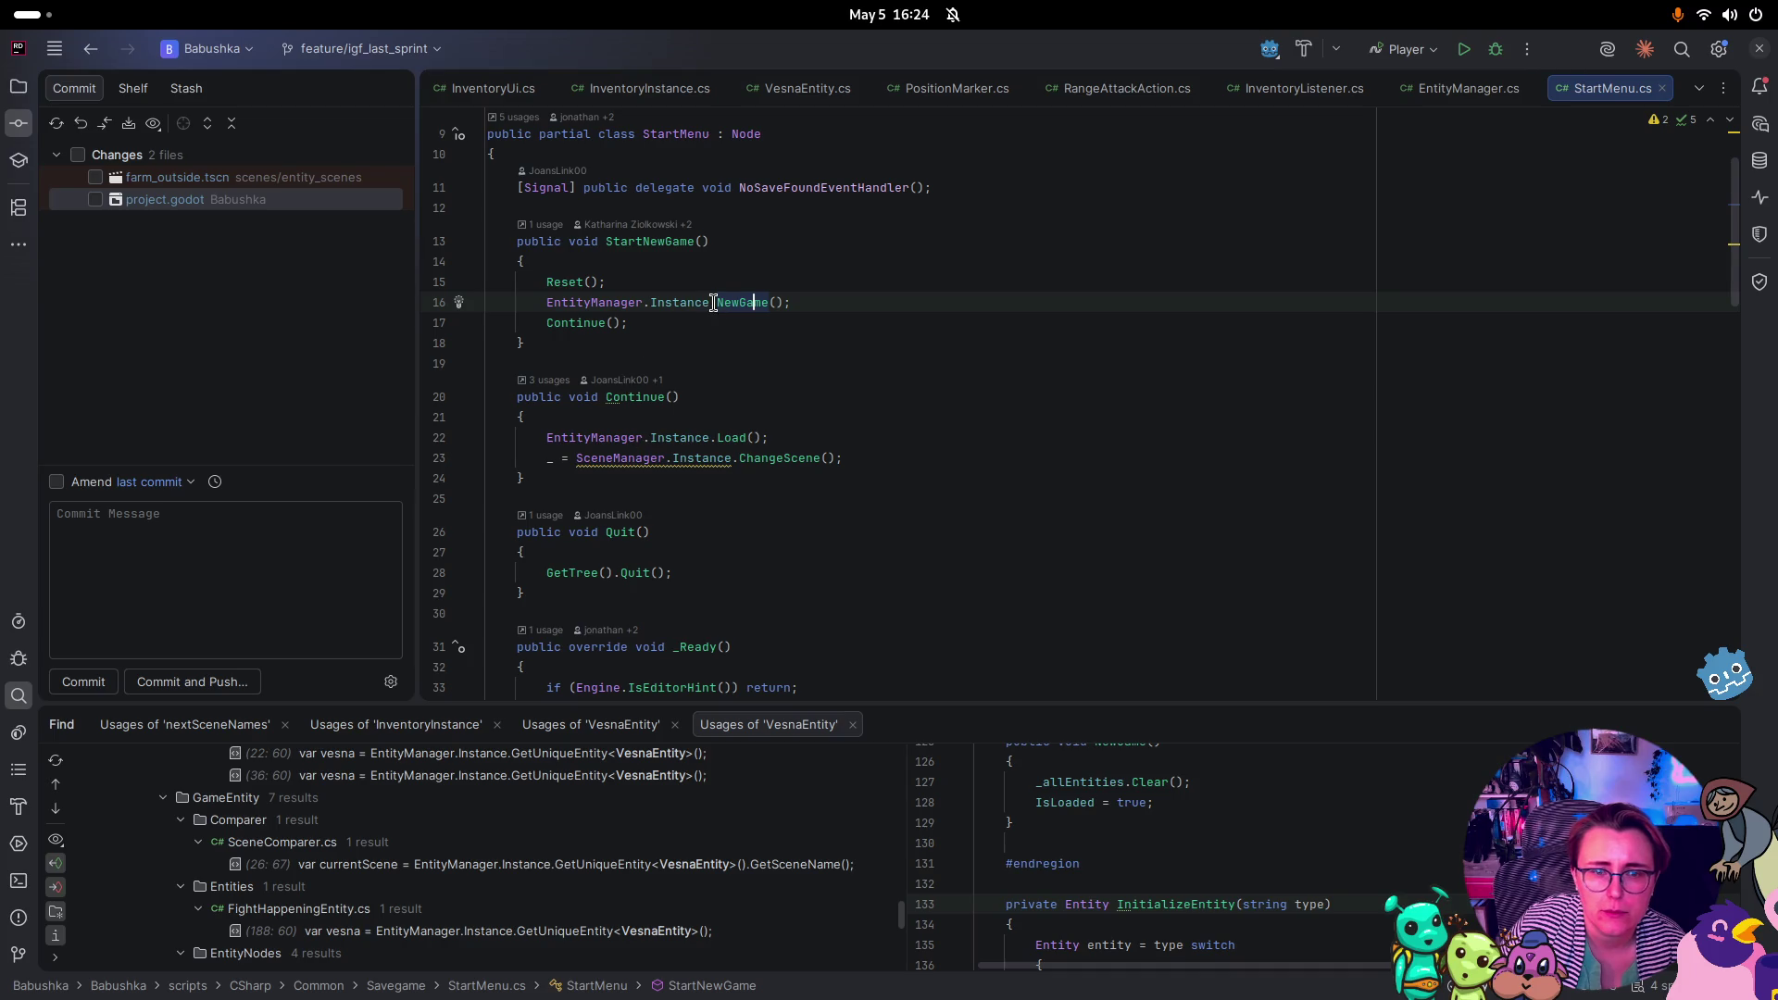
{"action": "key", "text": "ctrl+b"}
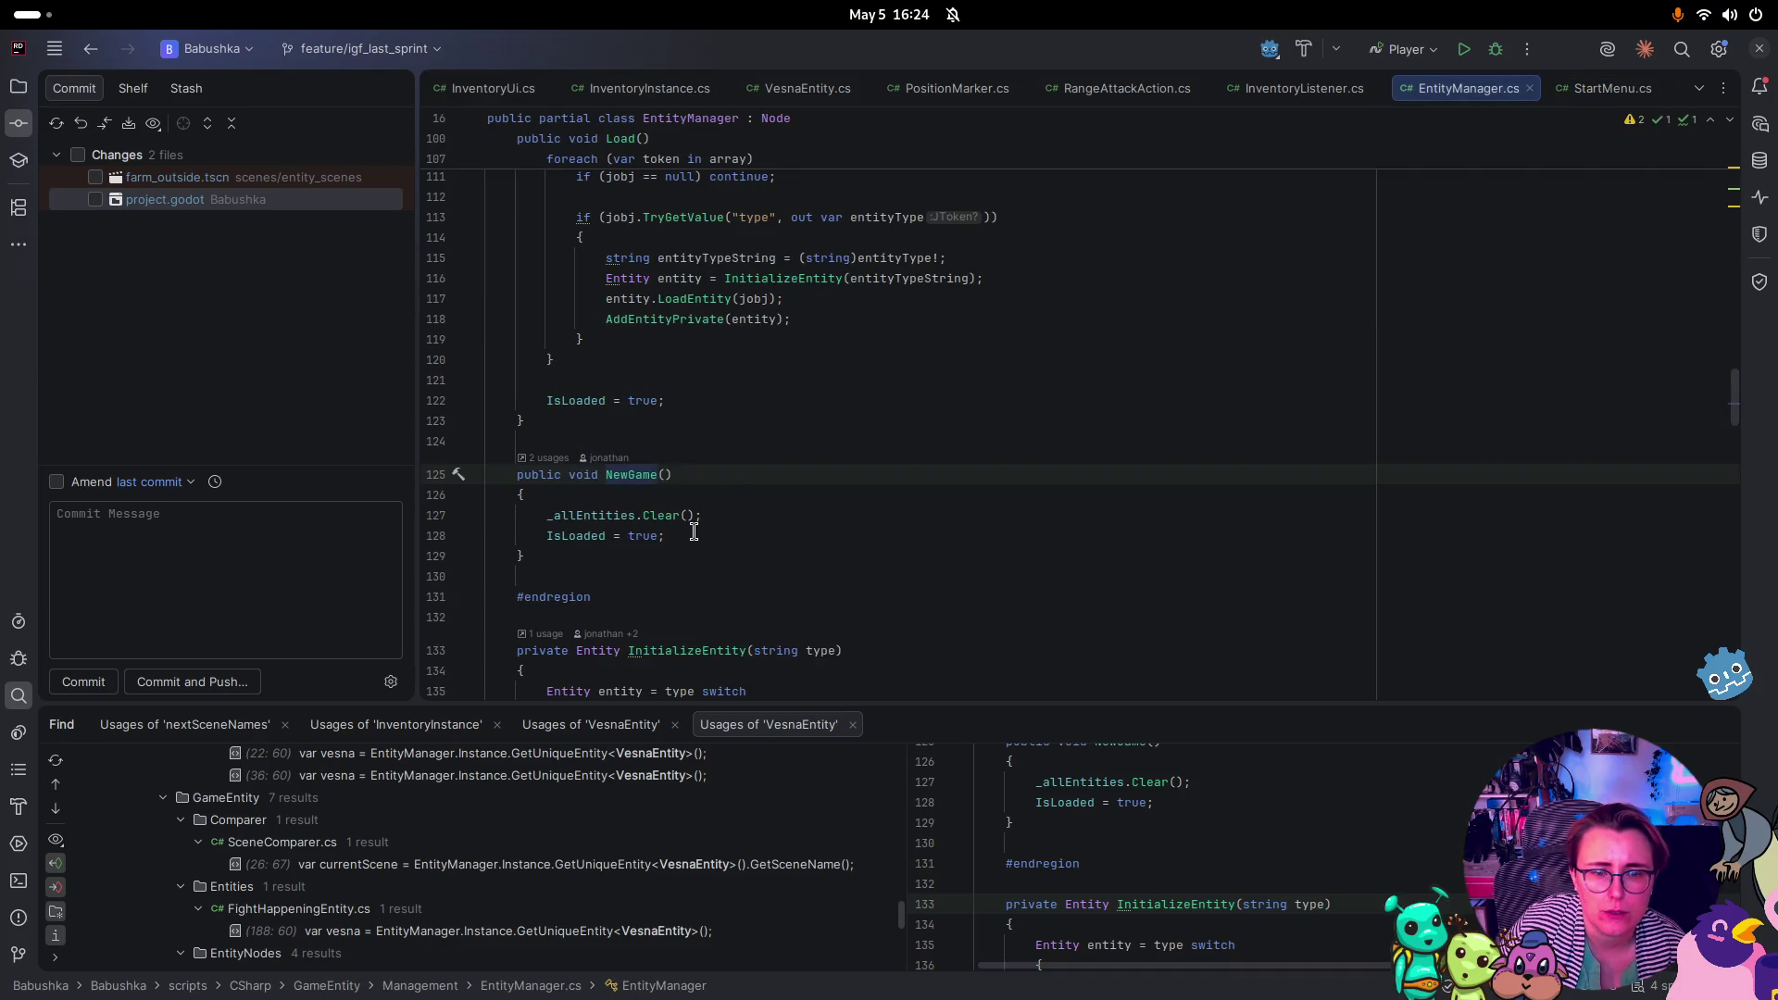
{"action": "left_click", "coordinate": [1600, 89]}
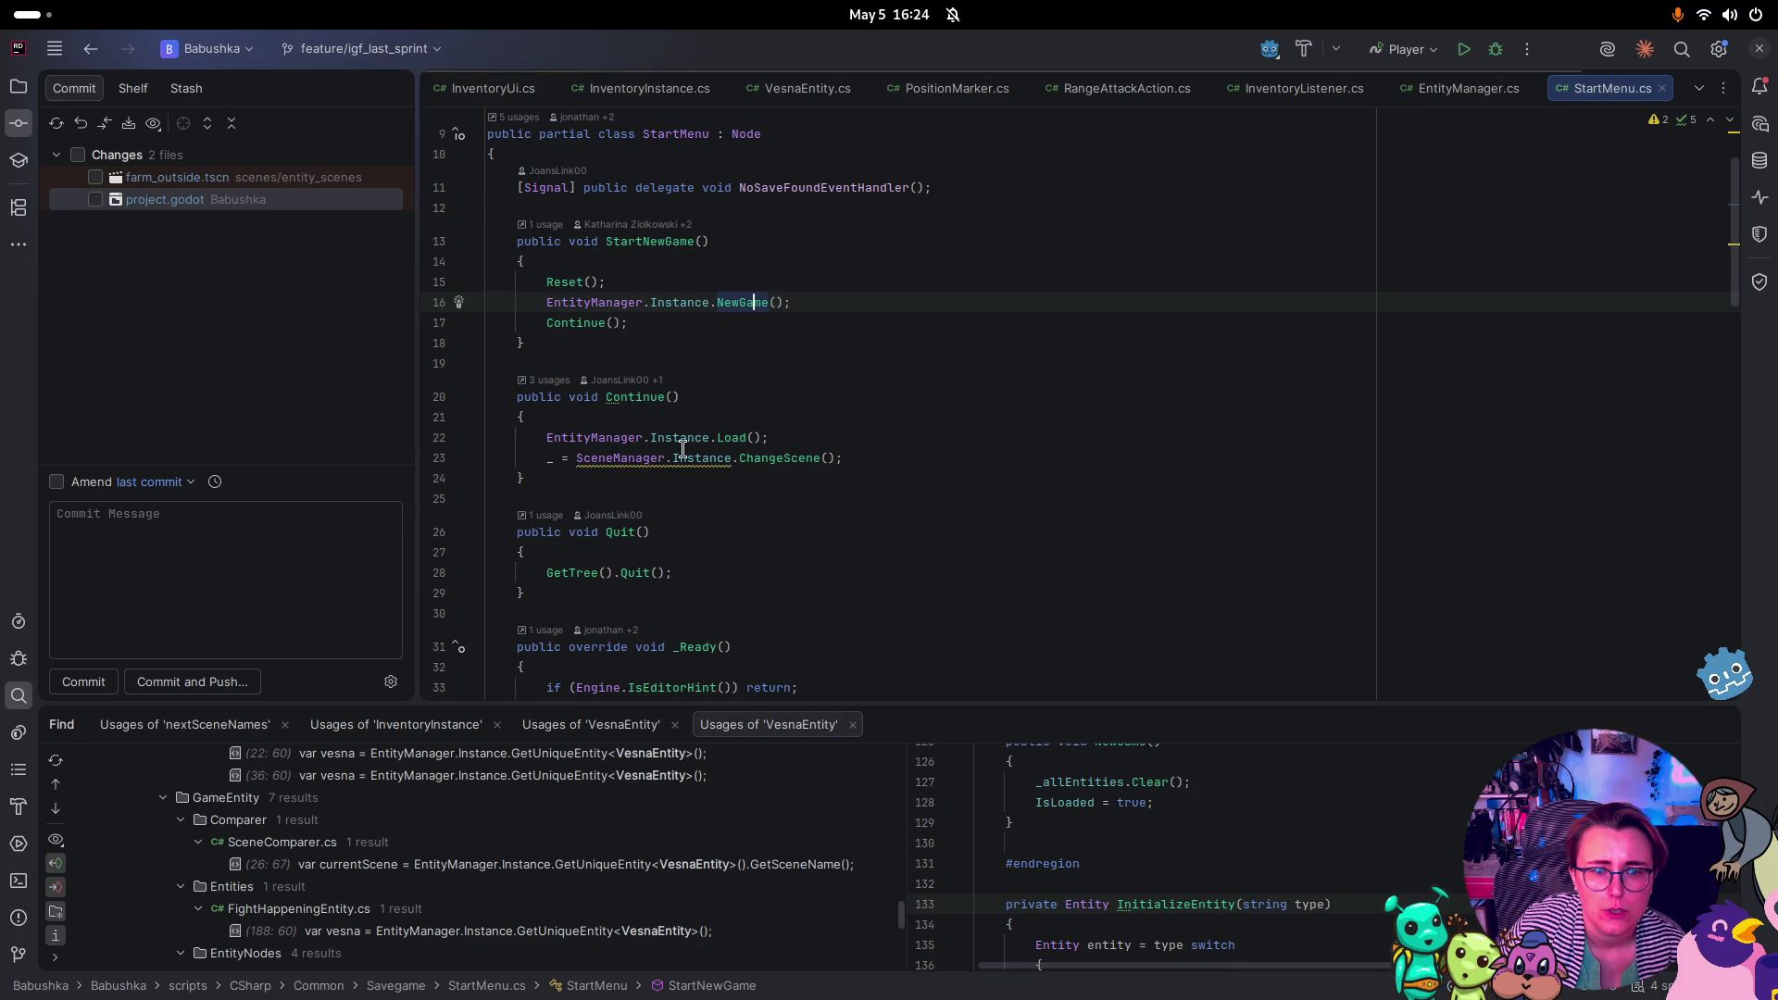
Look up the Load declaration in EntityManager.cs from the Continue method
{"action": "left_click", "coordinate": [739, 437]}
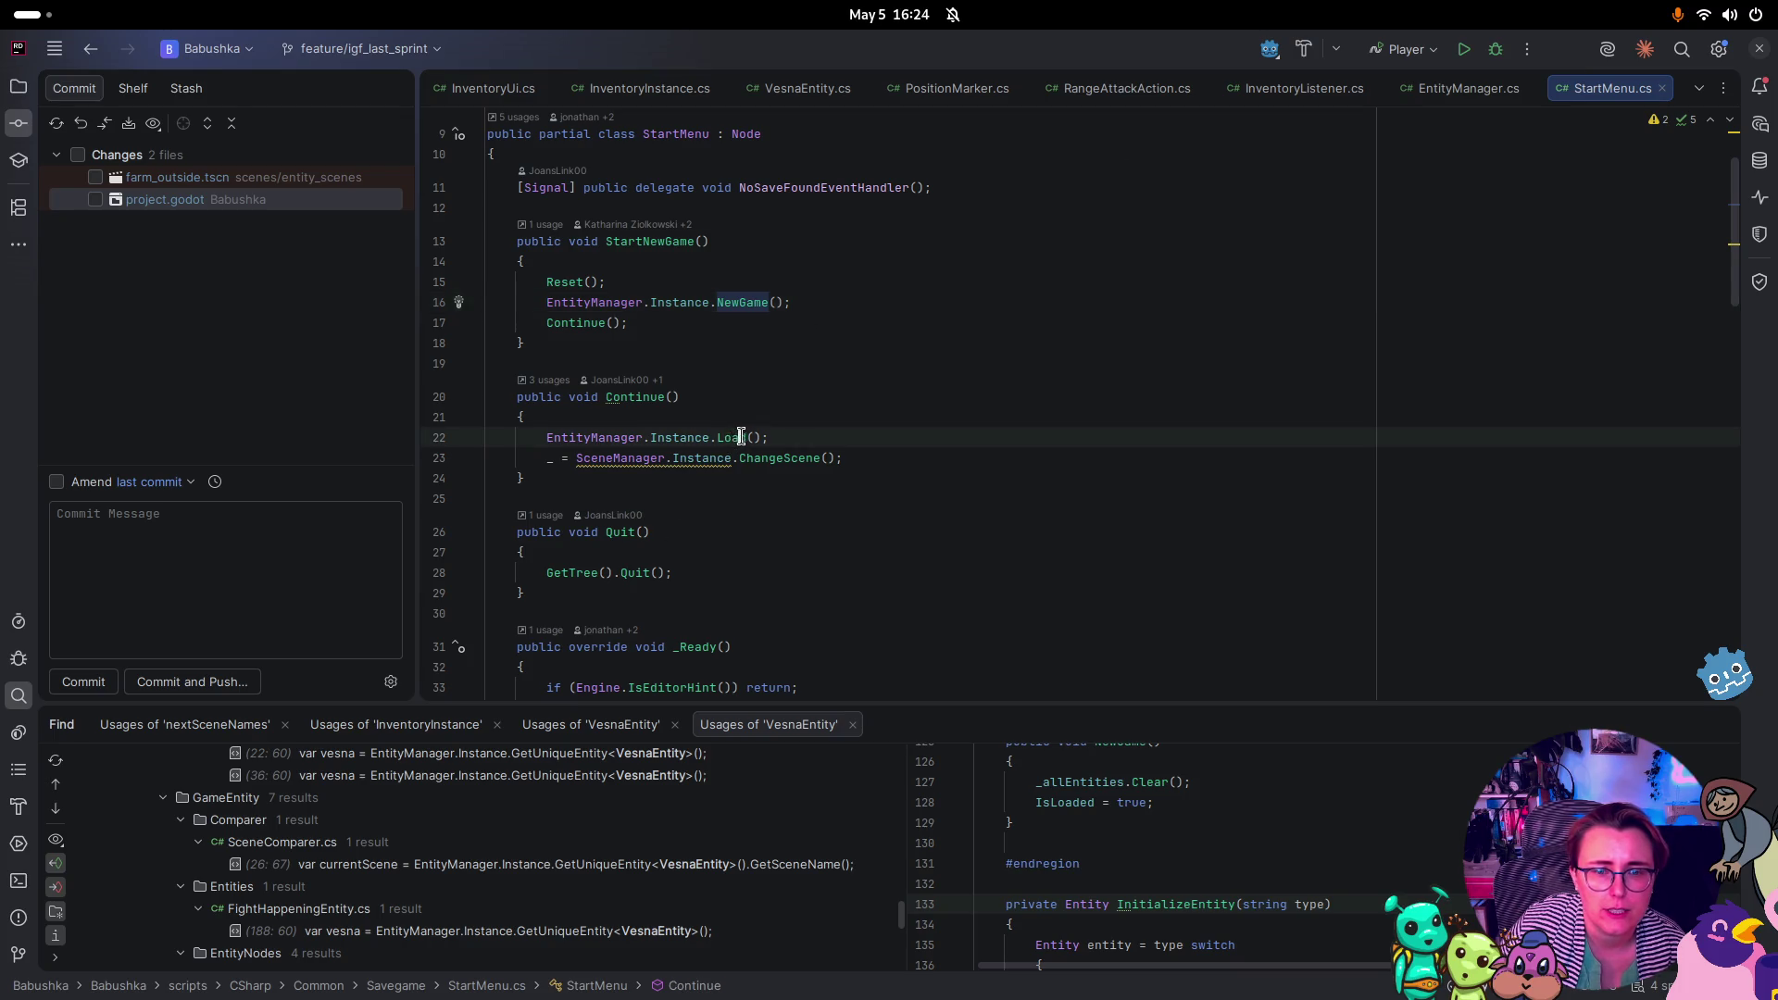
{"action": "key", "text": "ctrl+b"}
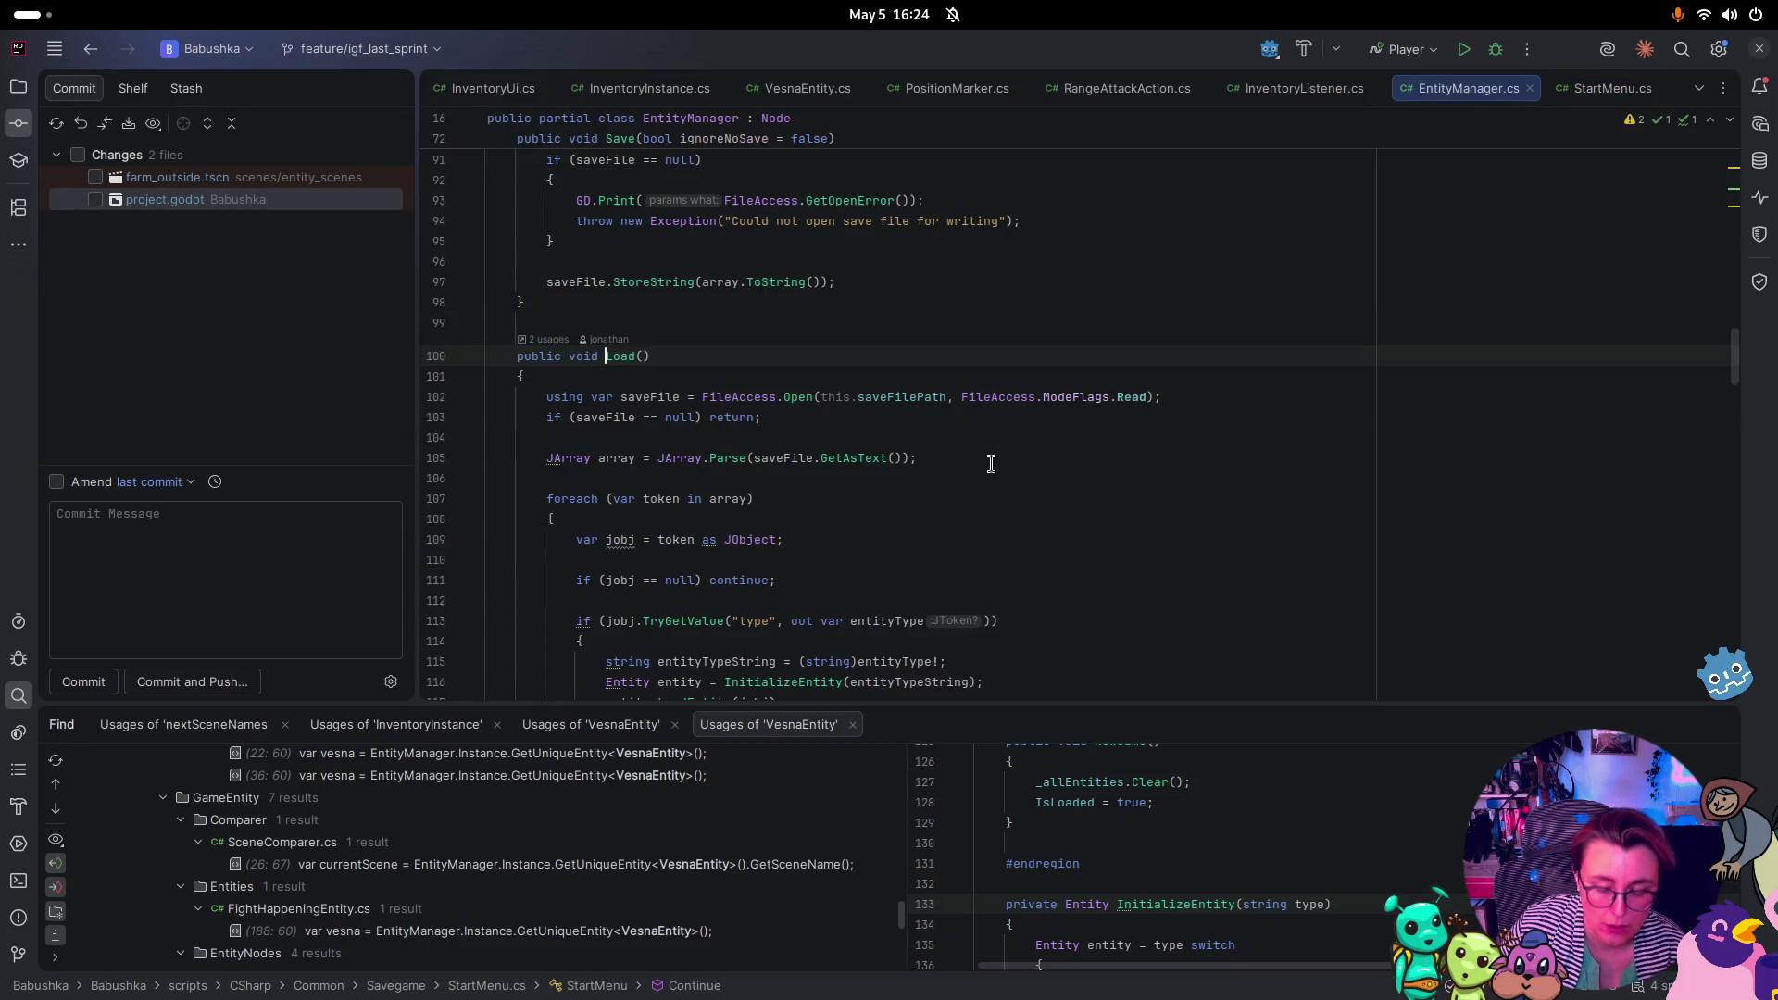
{"action": "scroll", "coordinate": [953, 413], "scroll_direction": "down", "scroll_amount": 4}
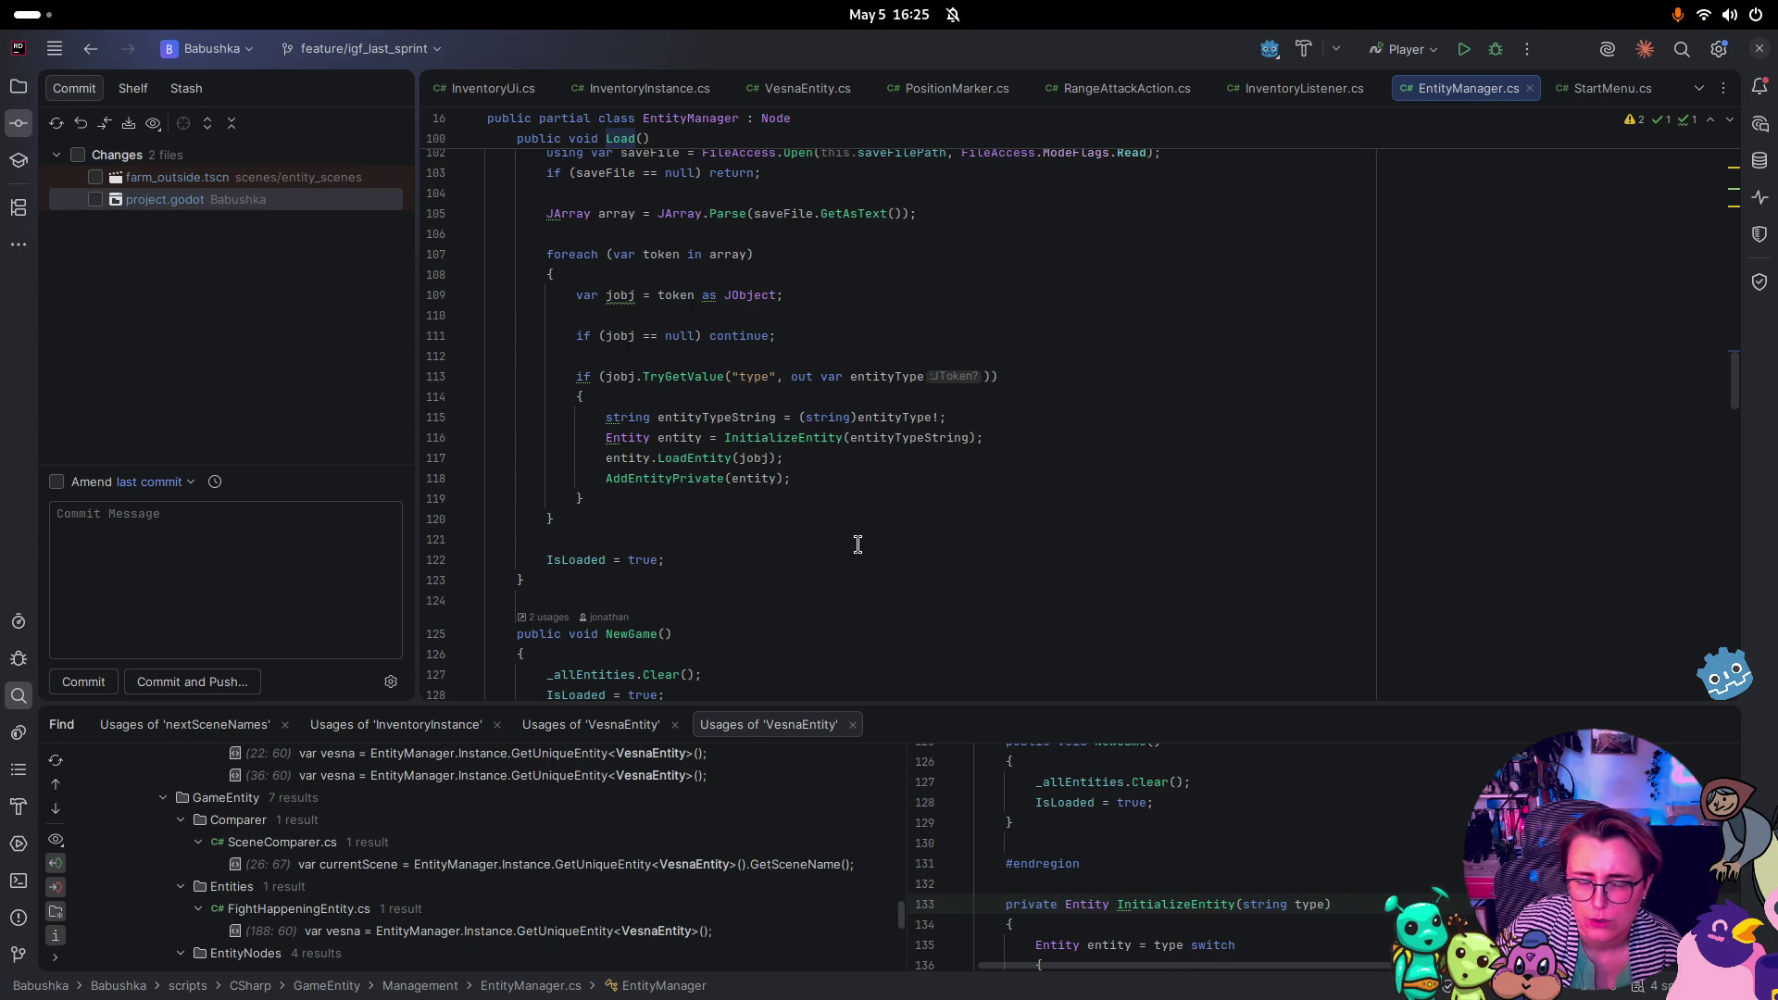
{"action": "key", "text": "ctrl+b"}
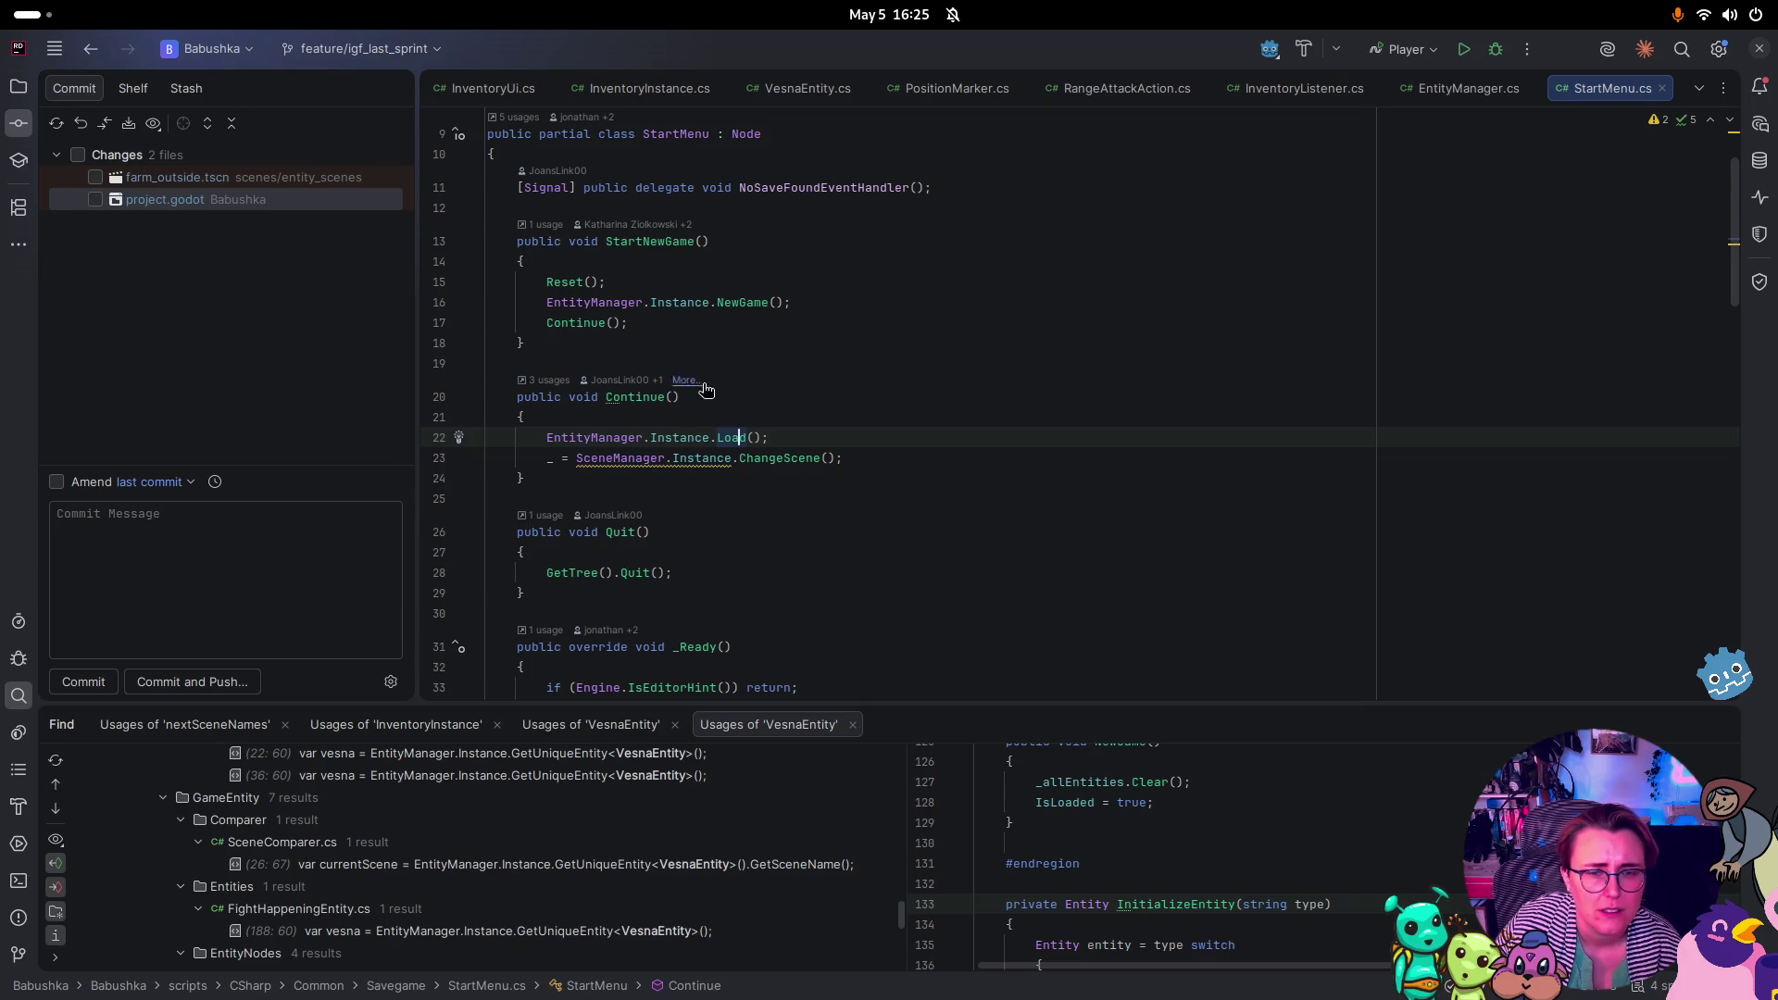
Select the ChangeScene line and Continue call, then show outside_beets.tscn's Git history
{"action": "mouse_move", "coordinate": [729, 459]}
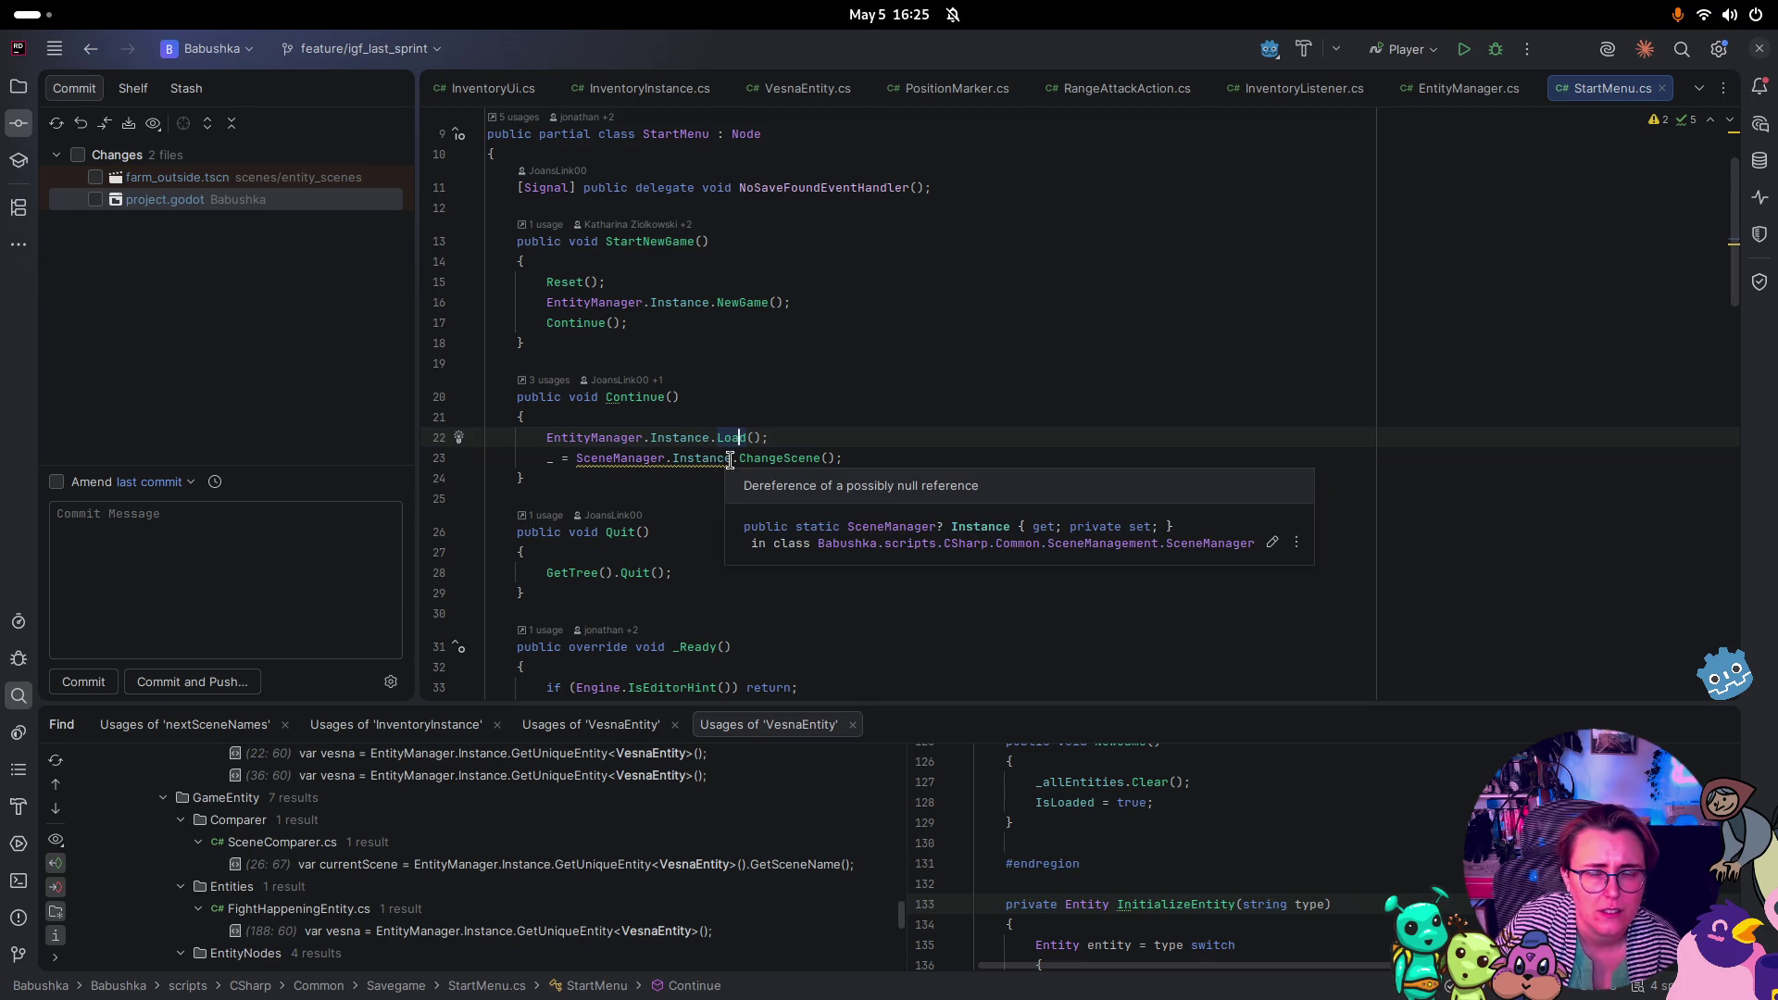
{"action": "left_click_drag", "start_coordinate": [843, 459], "coordinate": [545, 460]}
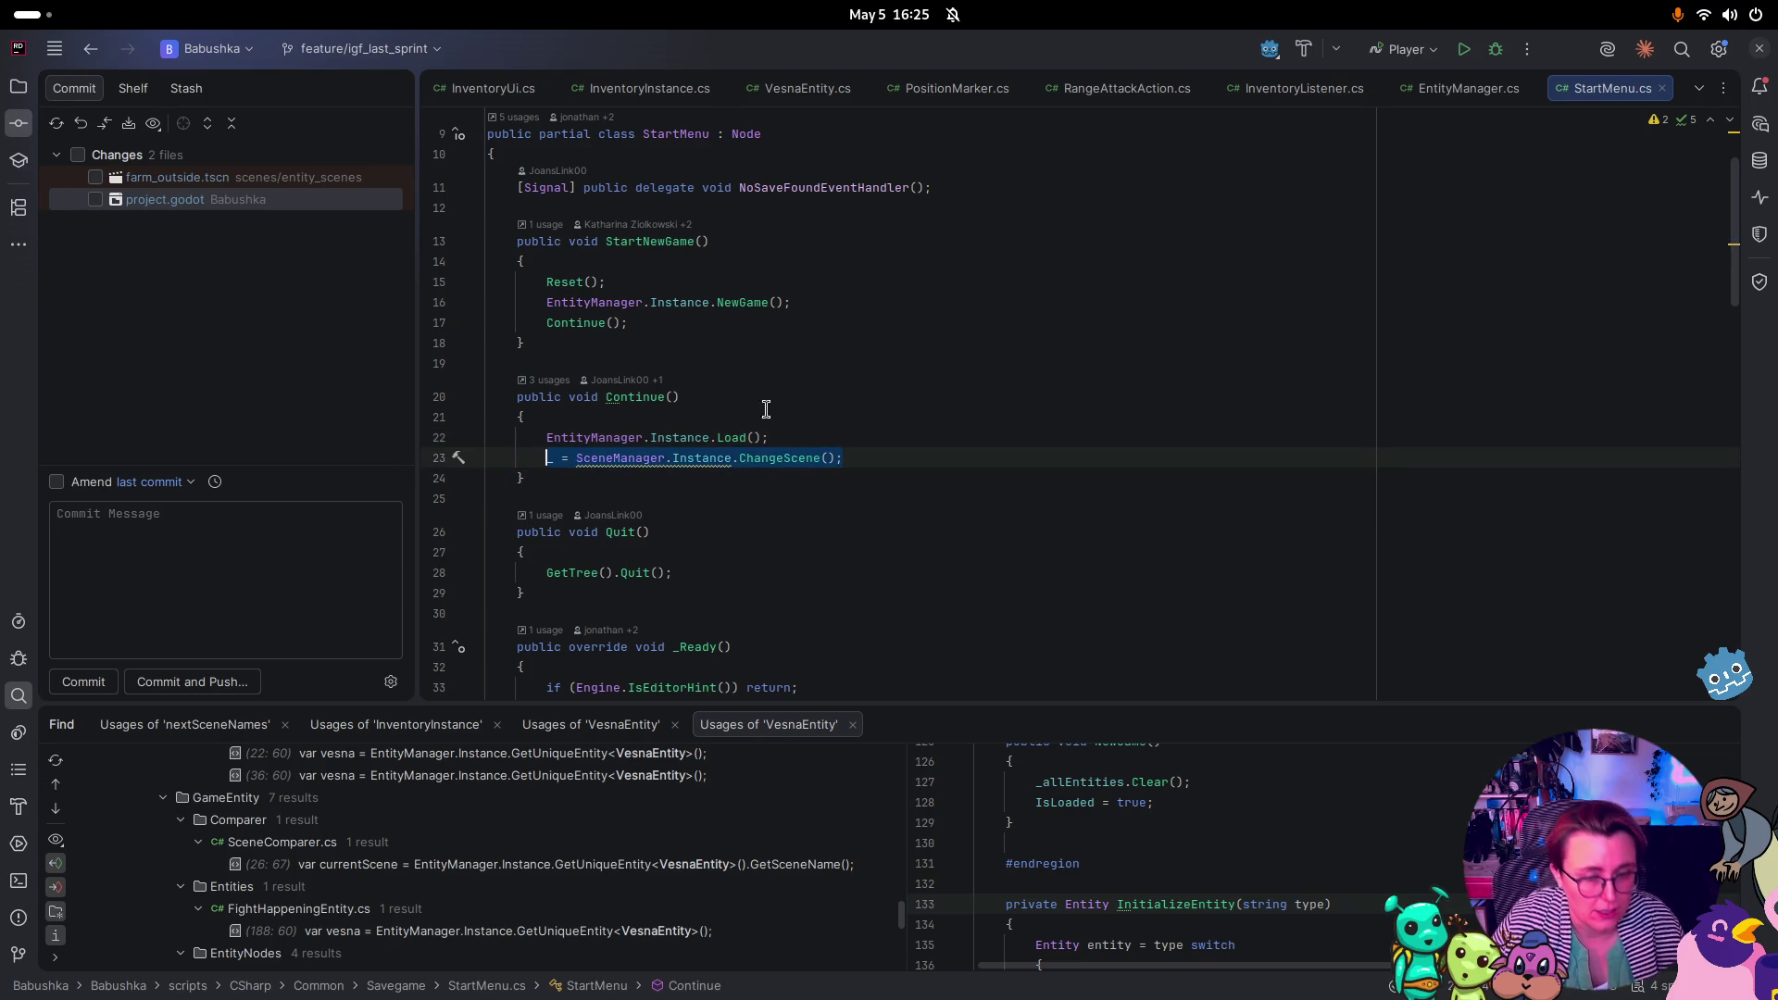
{"action": "left_click_drag", "start_coordinate": [628, 322], "coordinate": [538, 322]}
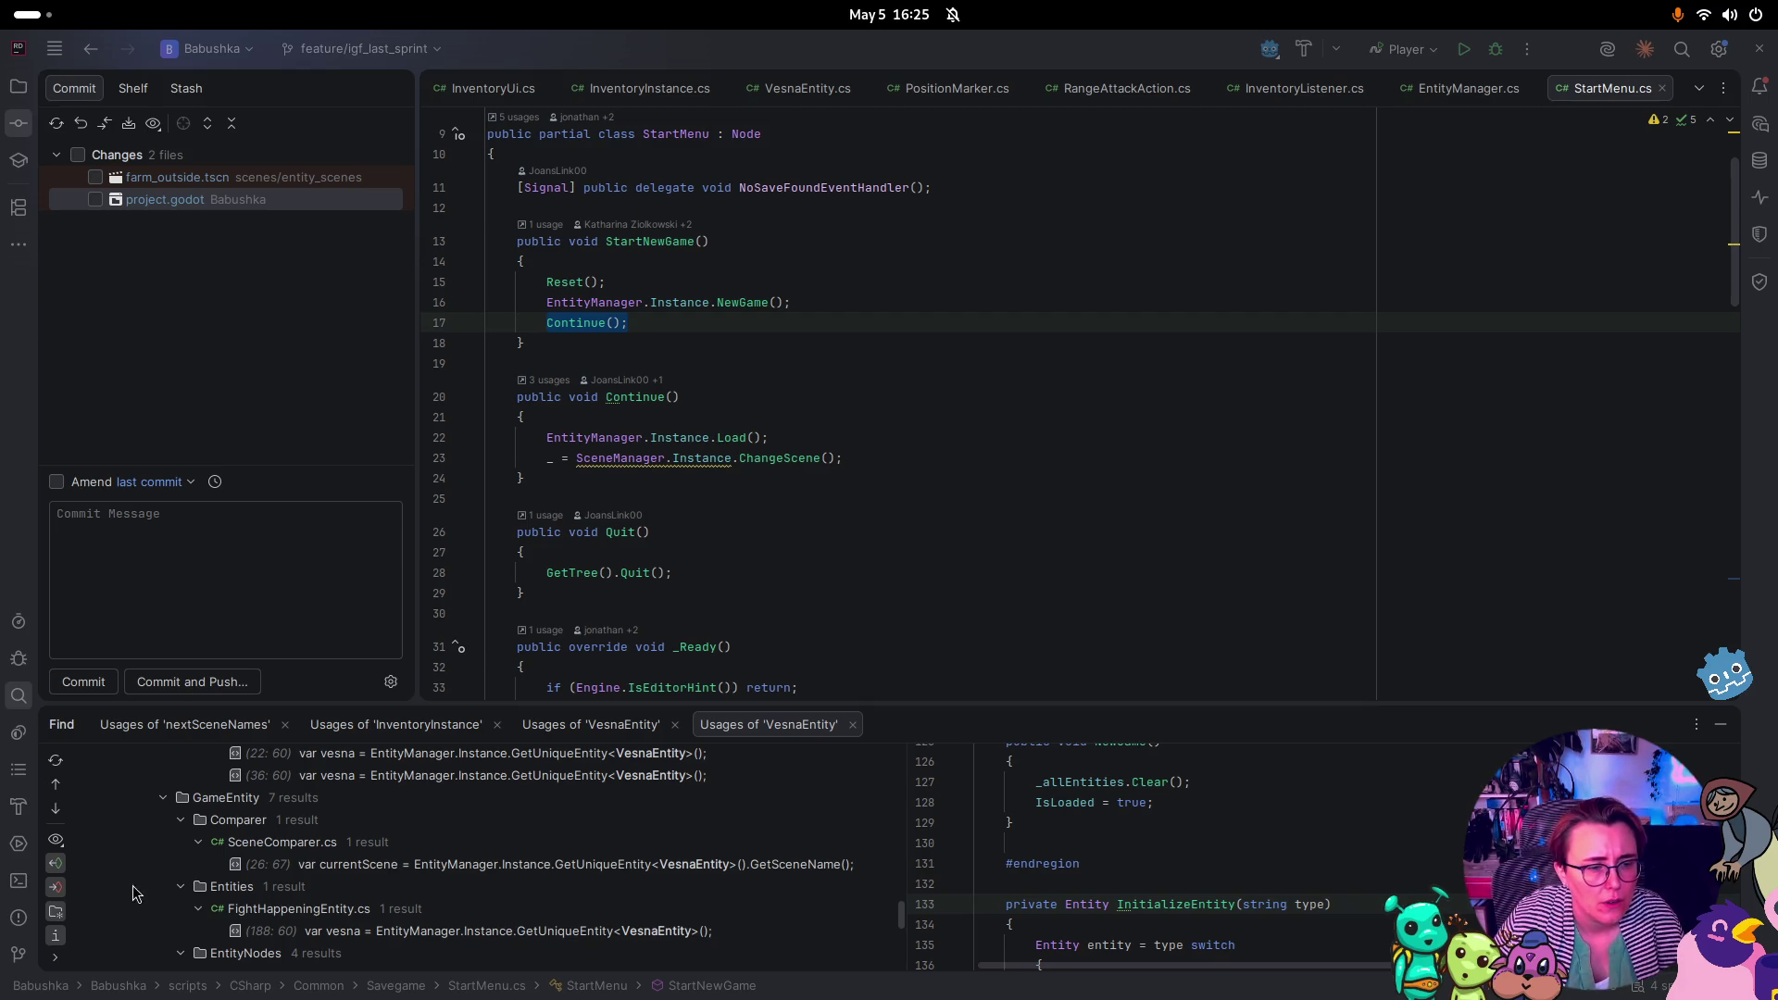
{"action": "left_click", "coordinate": [18, 954]}
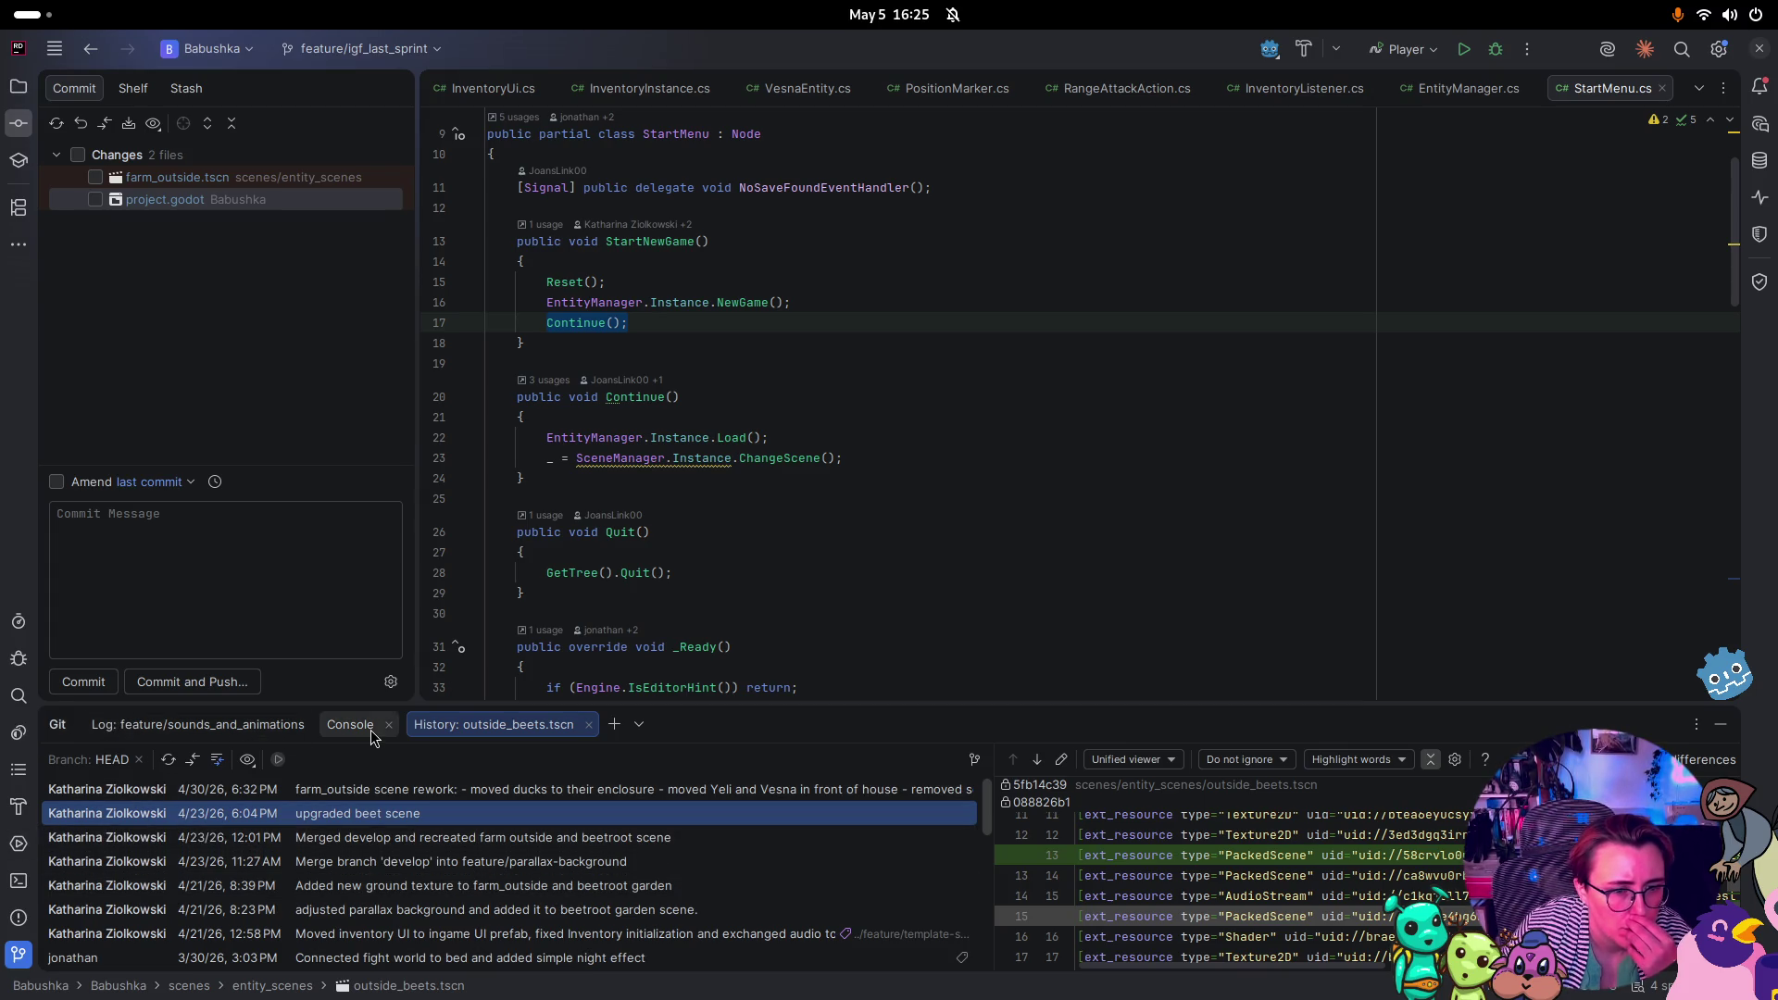
Switch to the Git Log and browse its branch tree around igf_last_sprint
{"action": "left_click", "coordinate": [221, 730]}
{"action": "left_click", "coordinate": [222, 857]}
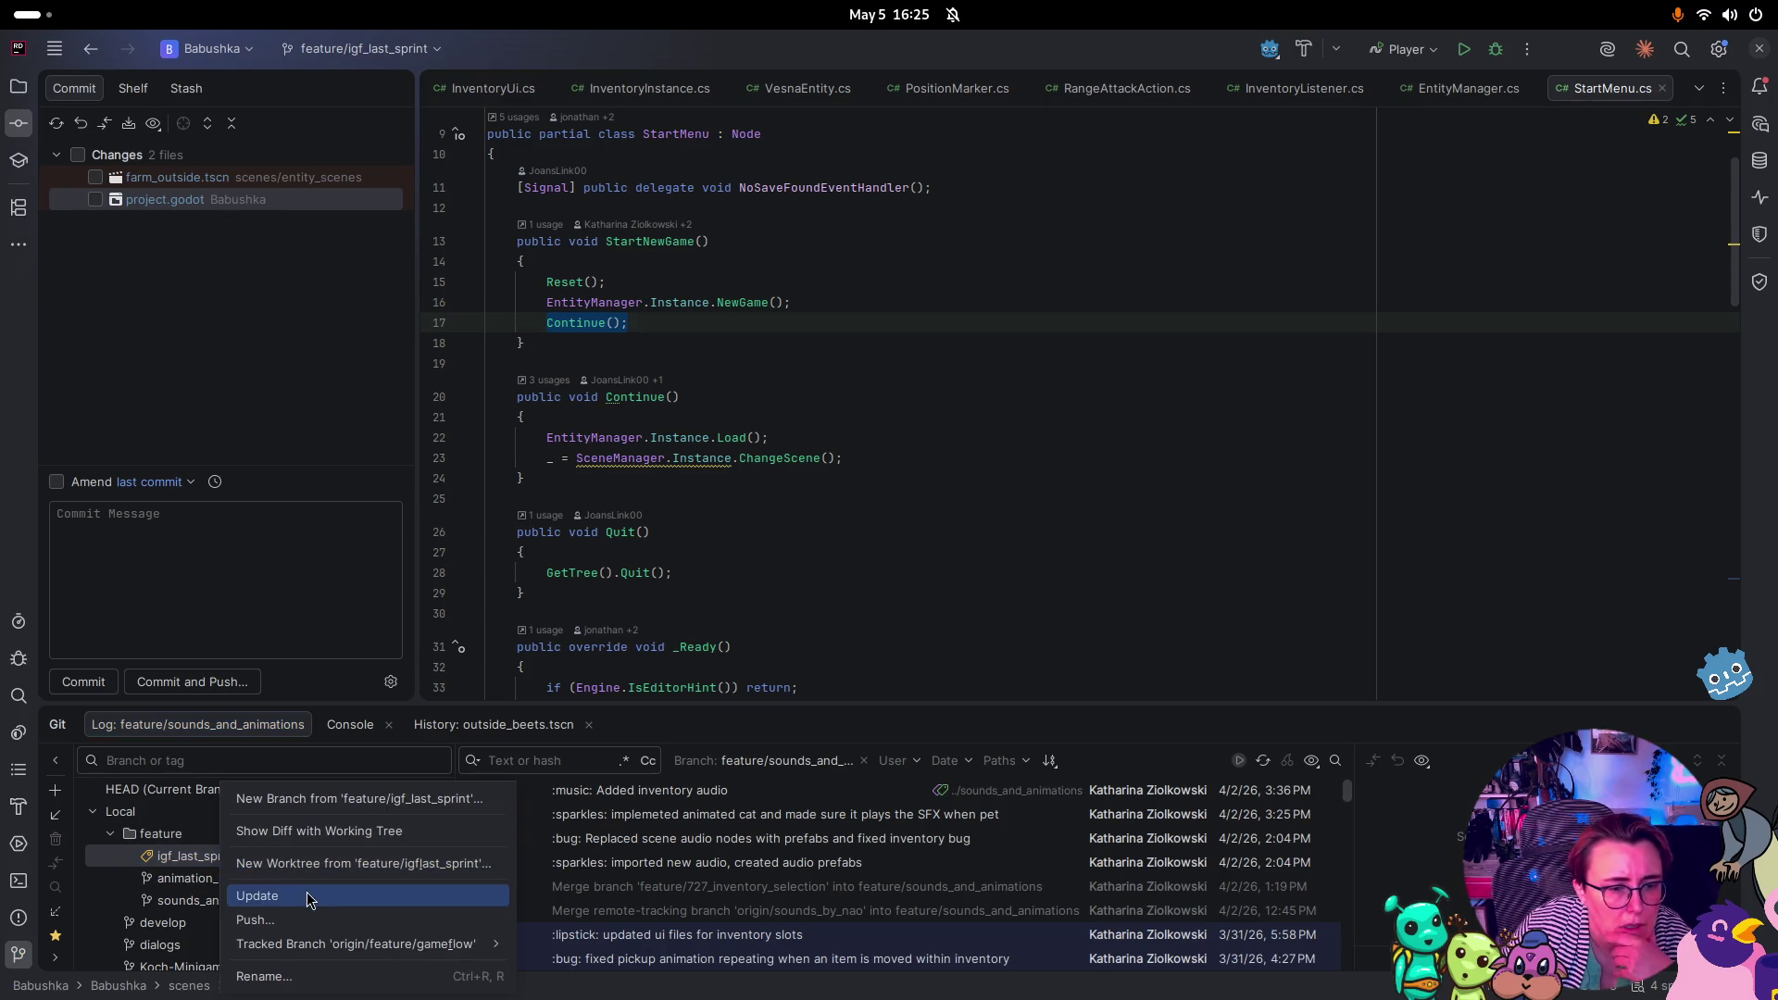
{"action": "mouse_move", "coordinate": [343, 947]}
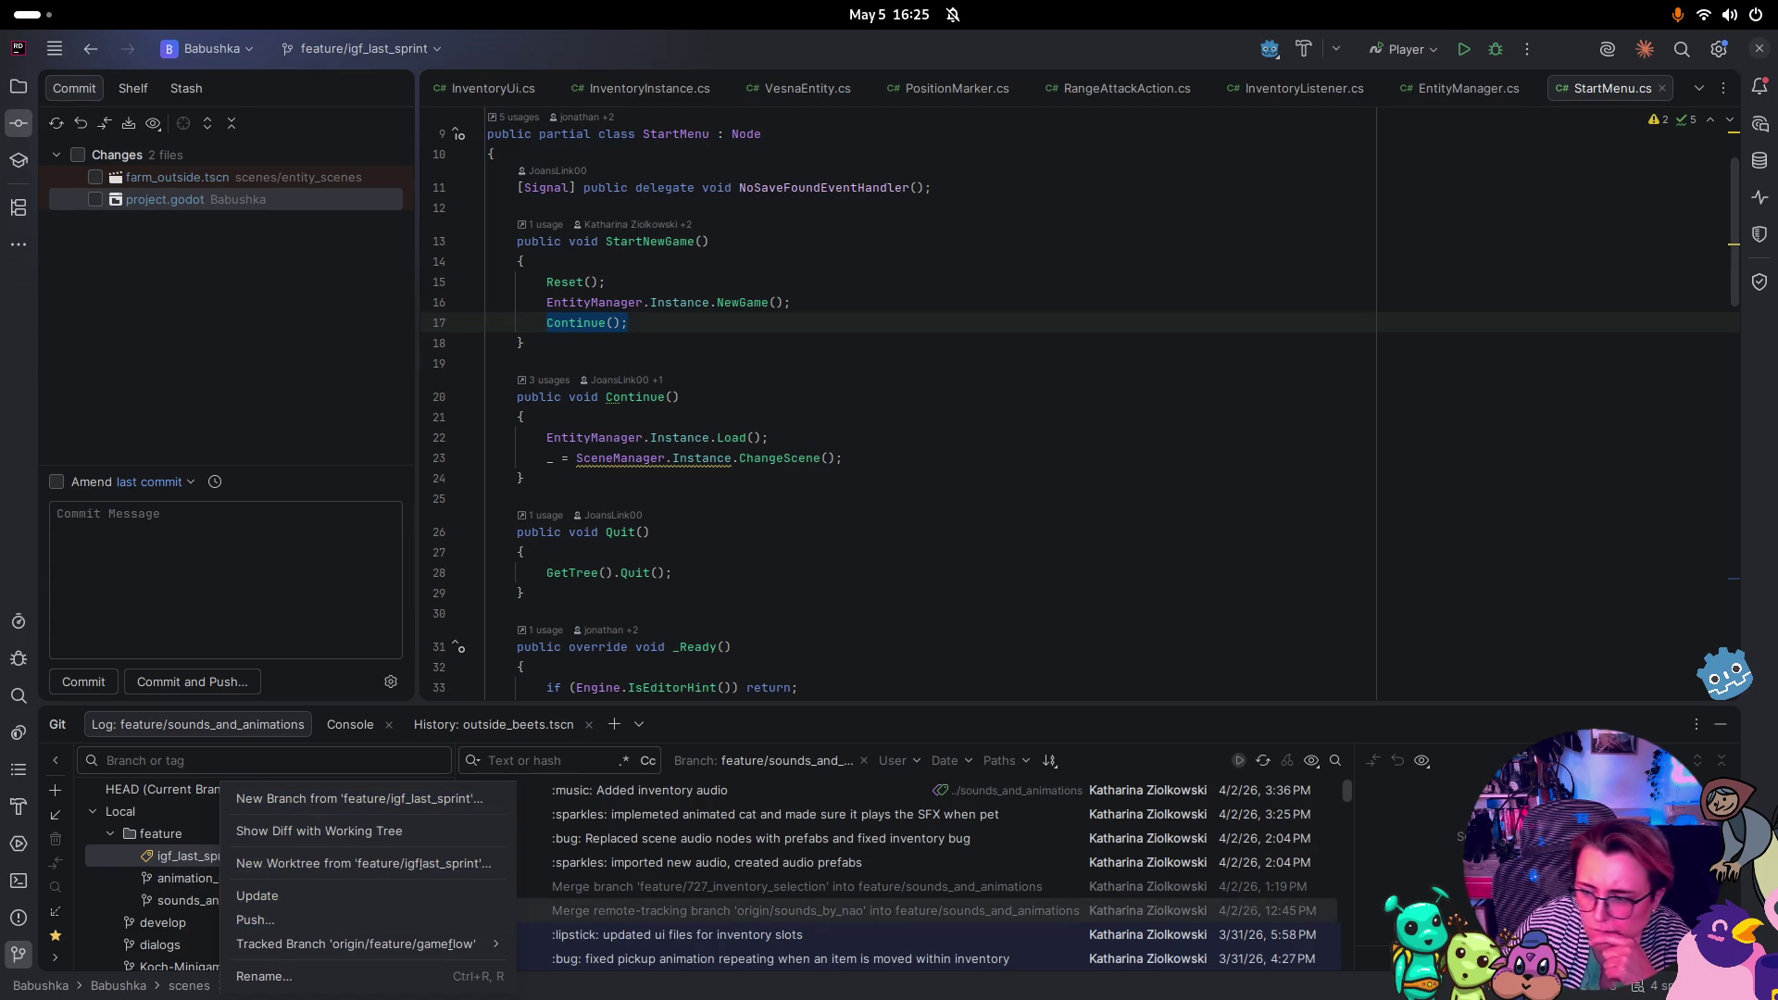
{"action": "key", "text": "Escape"}
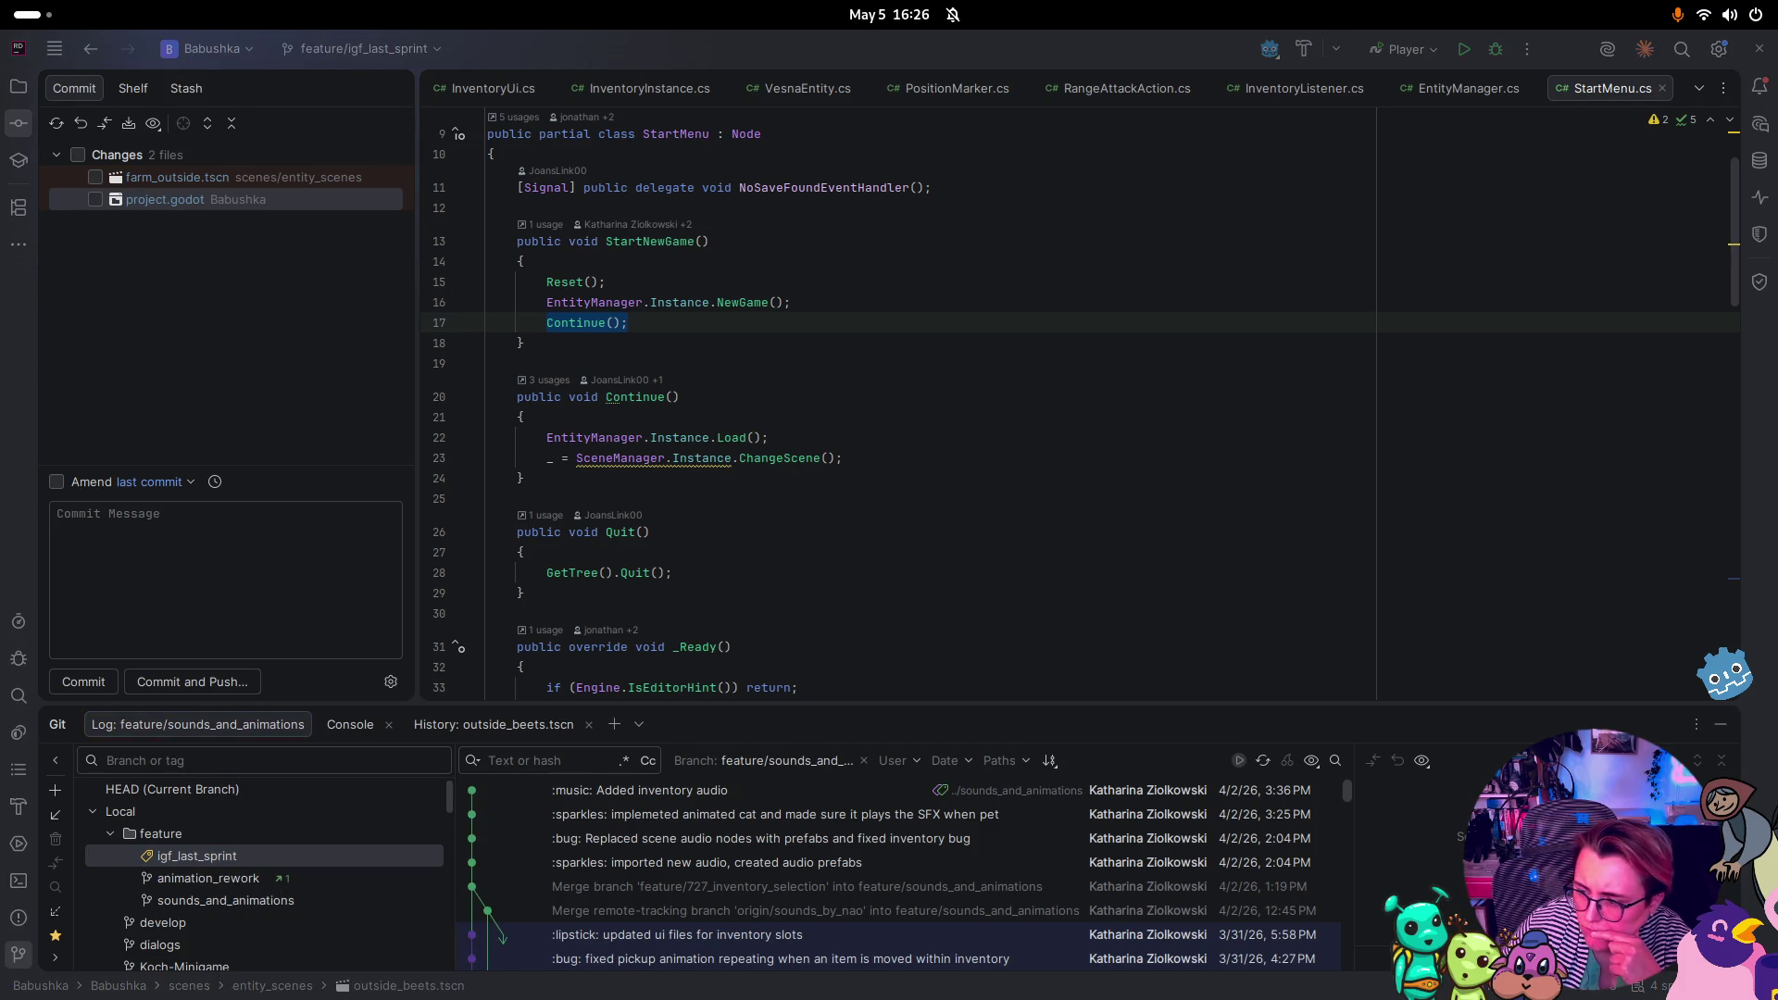
{"action": "scroll", "coordinate": [223, 887], "scroll_direction": "down", "scroll_amount": 5}
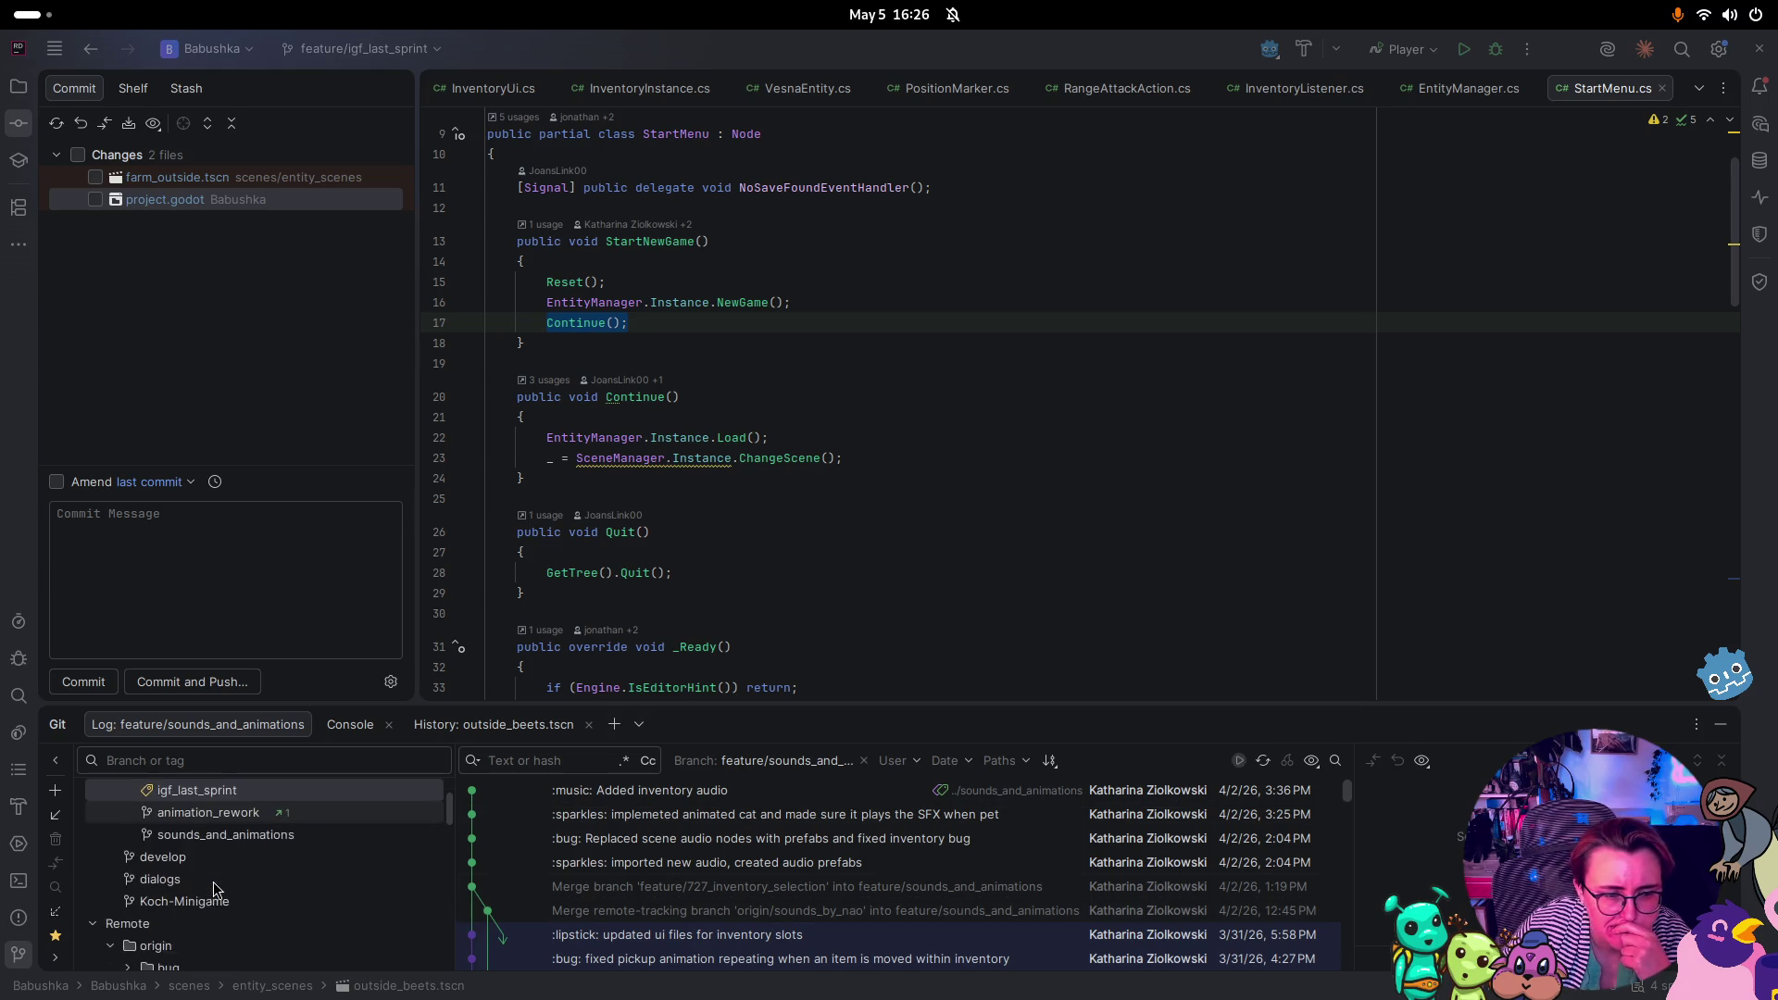
{"action": "scroll", "coordinate": [232, 889], "scroll_direction": "down", "scroll_amount": 3}
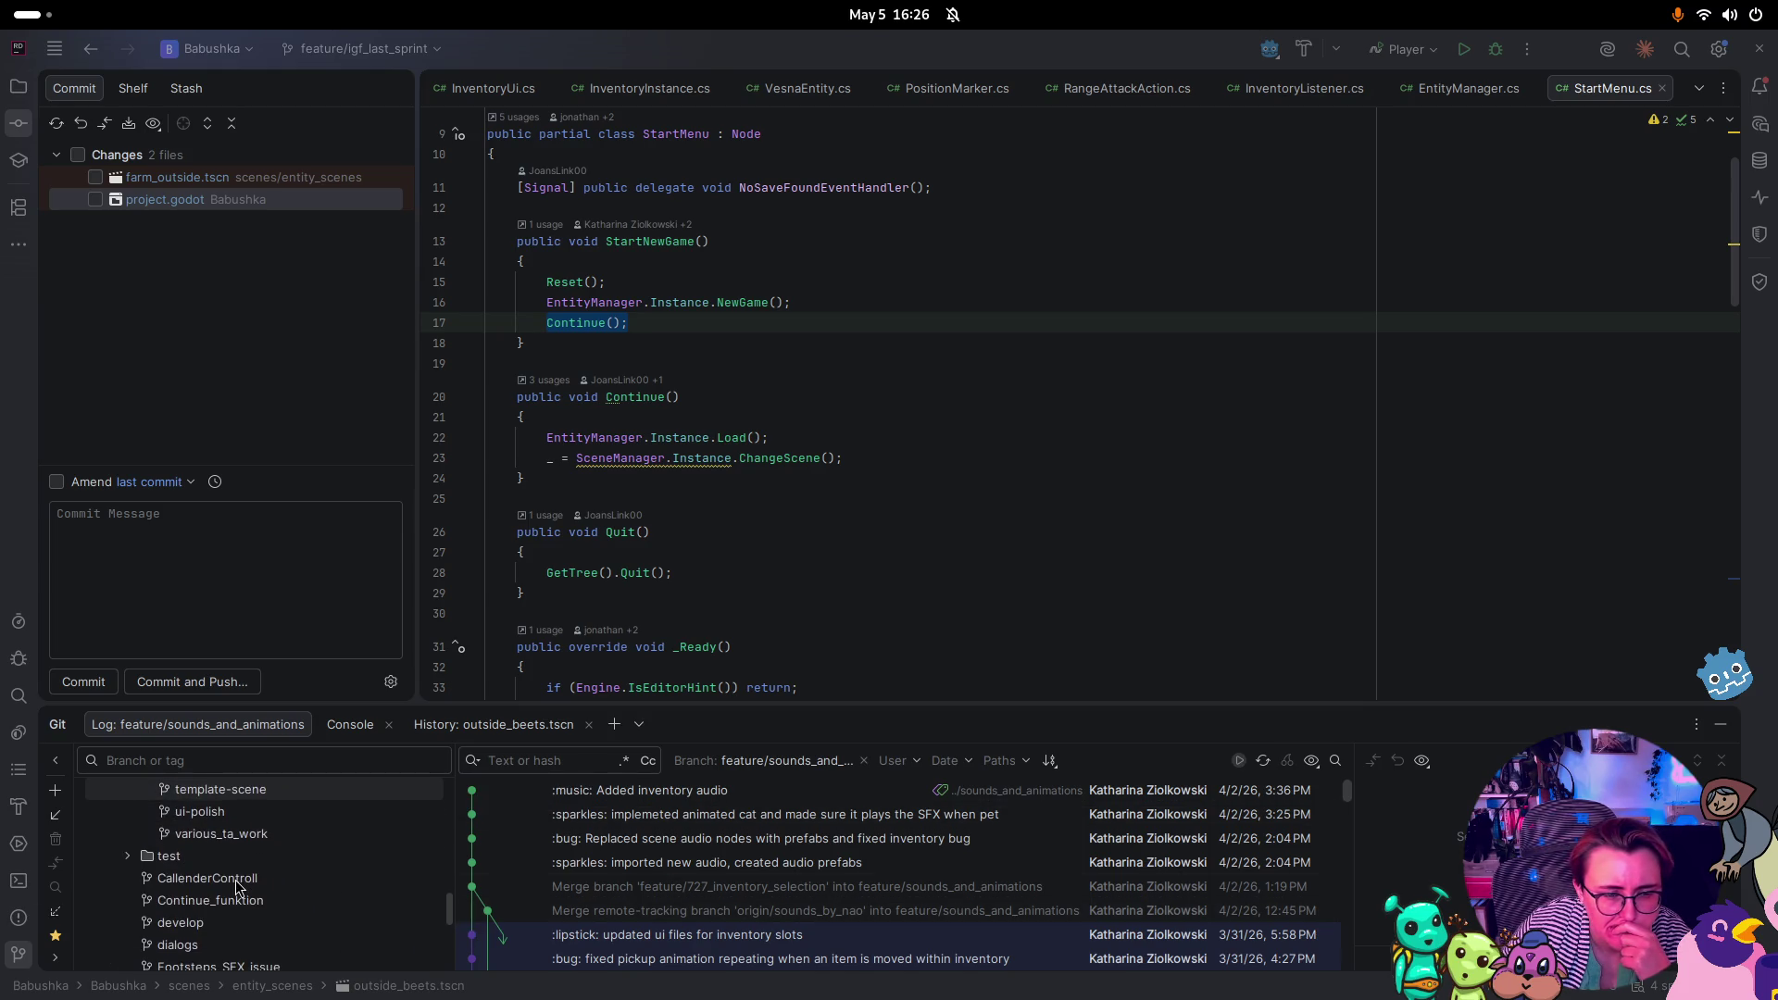
{"action": "scroll", "coordinate": [240, 903], "scroll_direction": "down", "scroll_amount": 2}
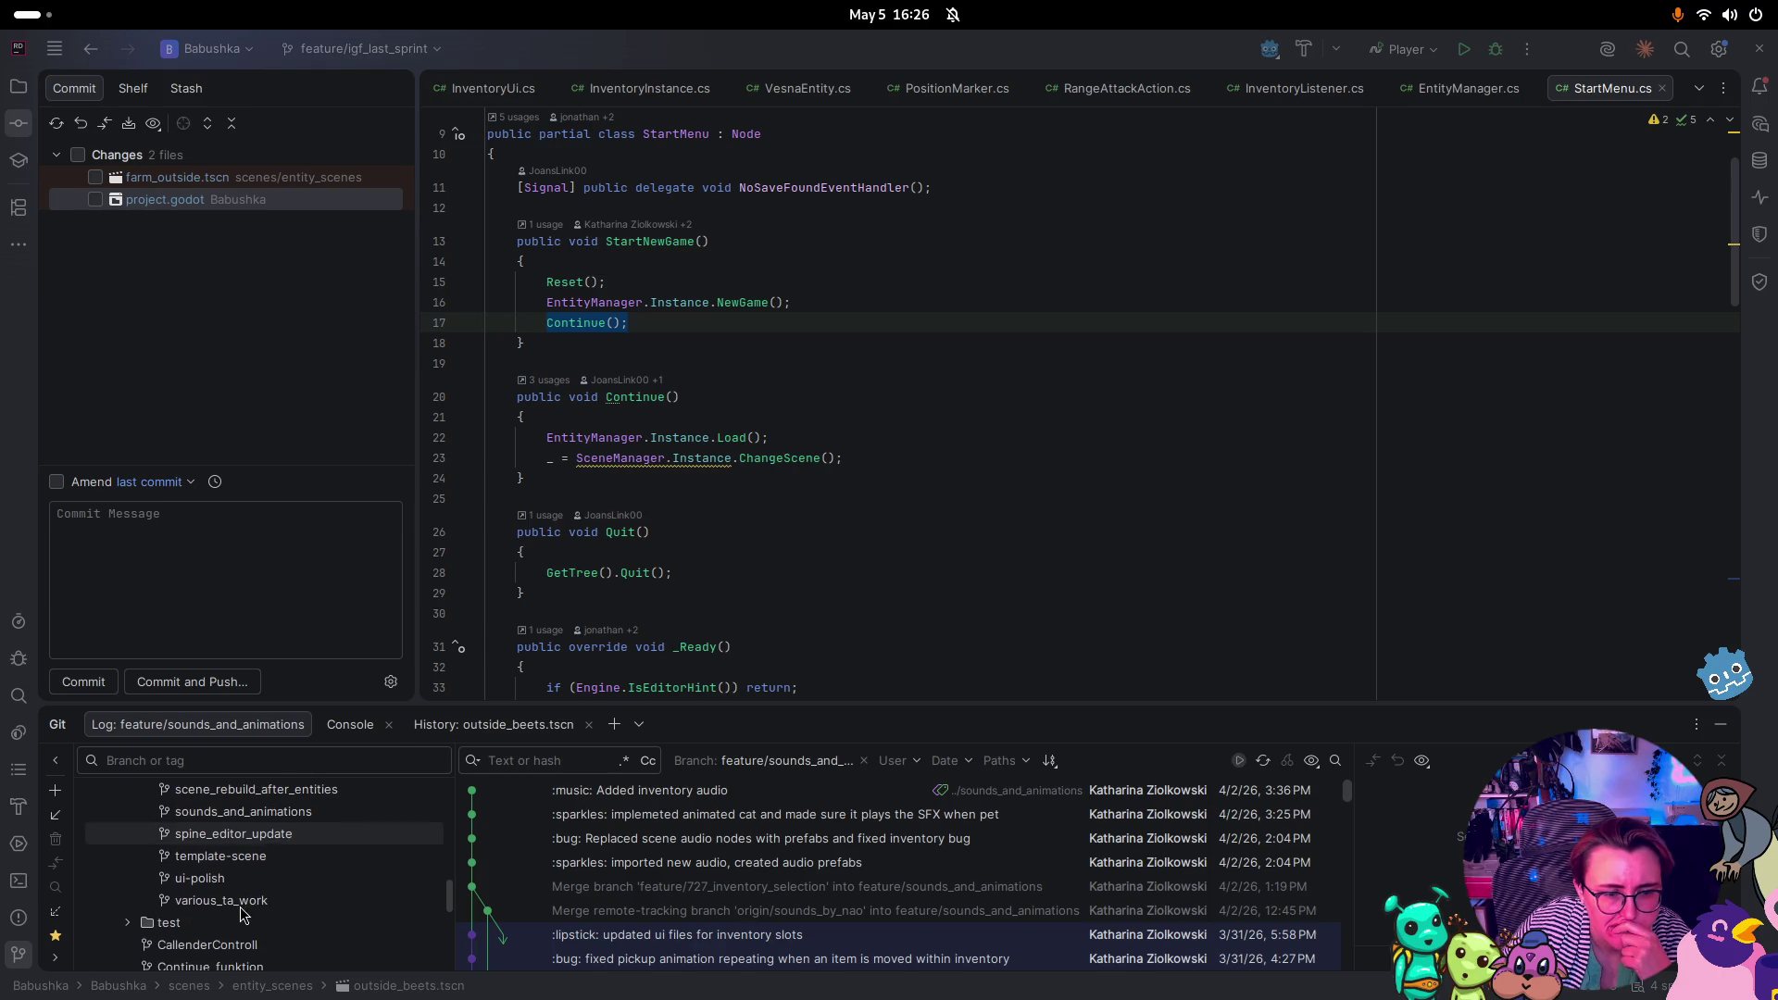
{"action": "scroll", "coordinate": [241, 912], "scroll_direction": "up", "scroll_amount": 3}
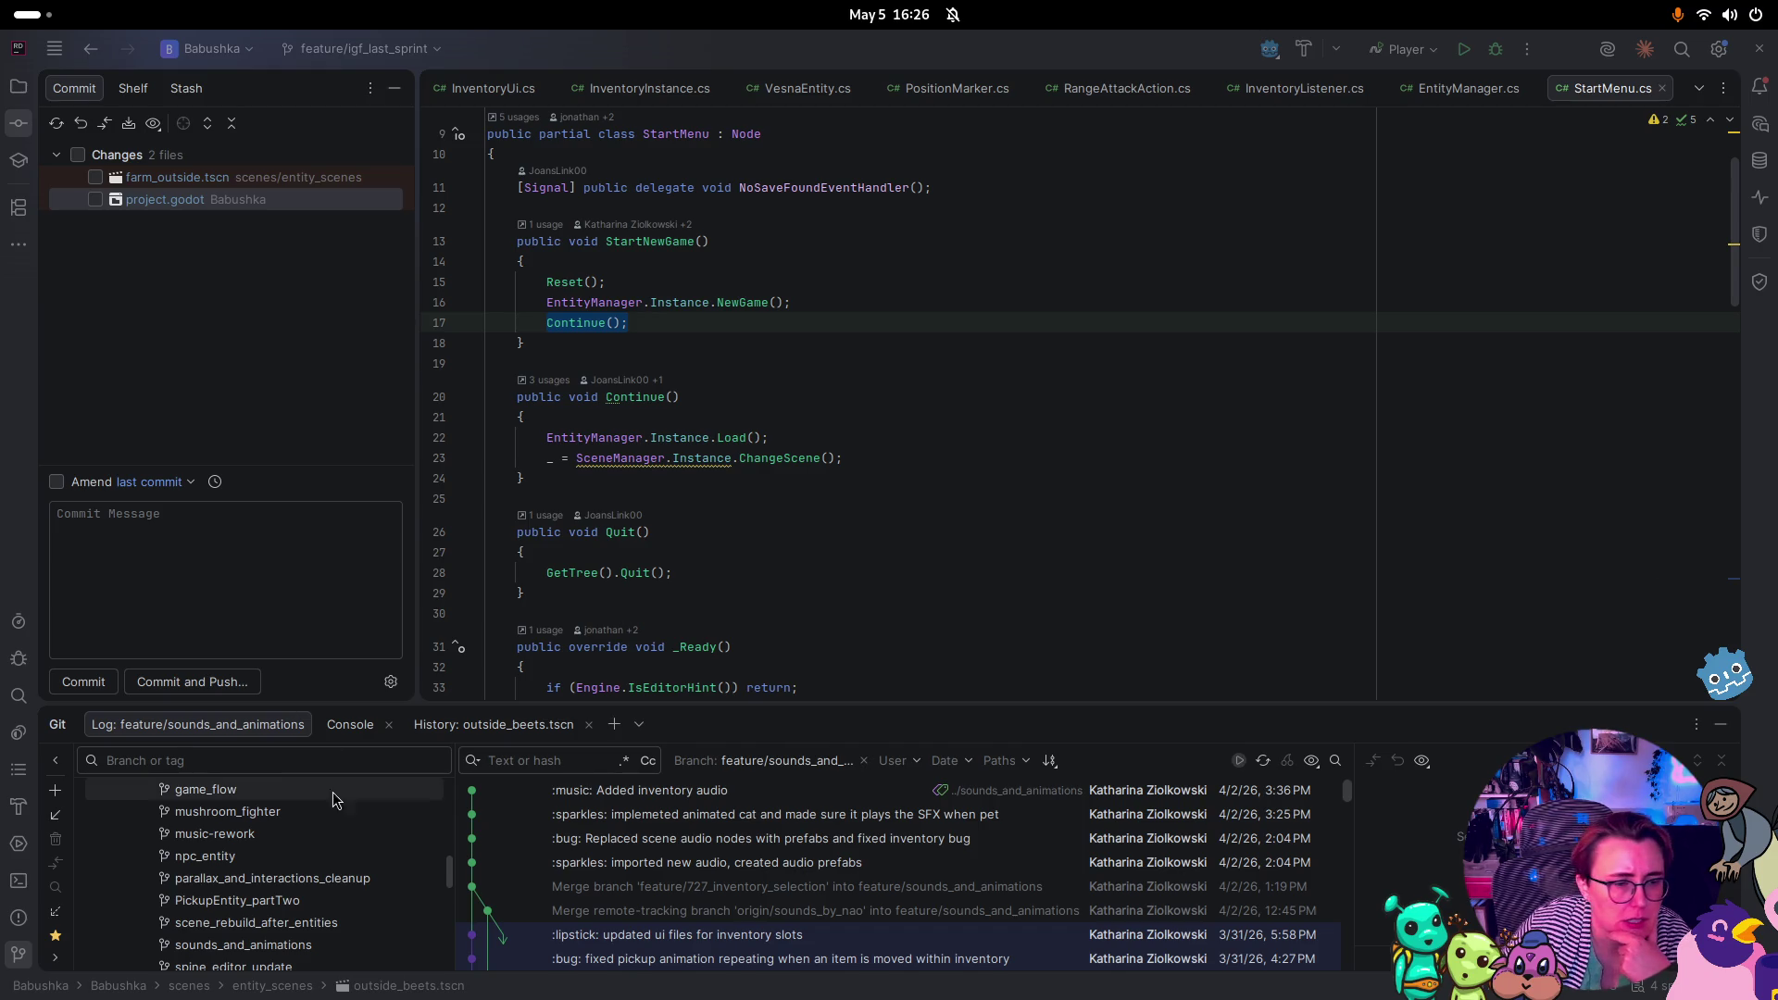
Enlarge the log panel, close the Console, and pick scene_rebuild_after_entities from the branch list
{"action": "left_click_drag", "start_coordinate": [401, 709], "coordinate": [389, 663]}
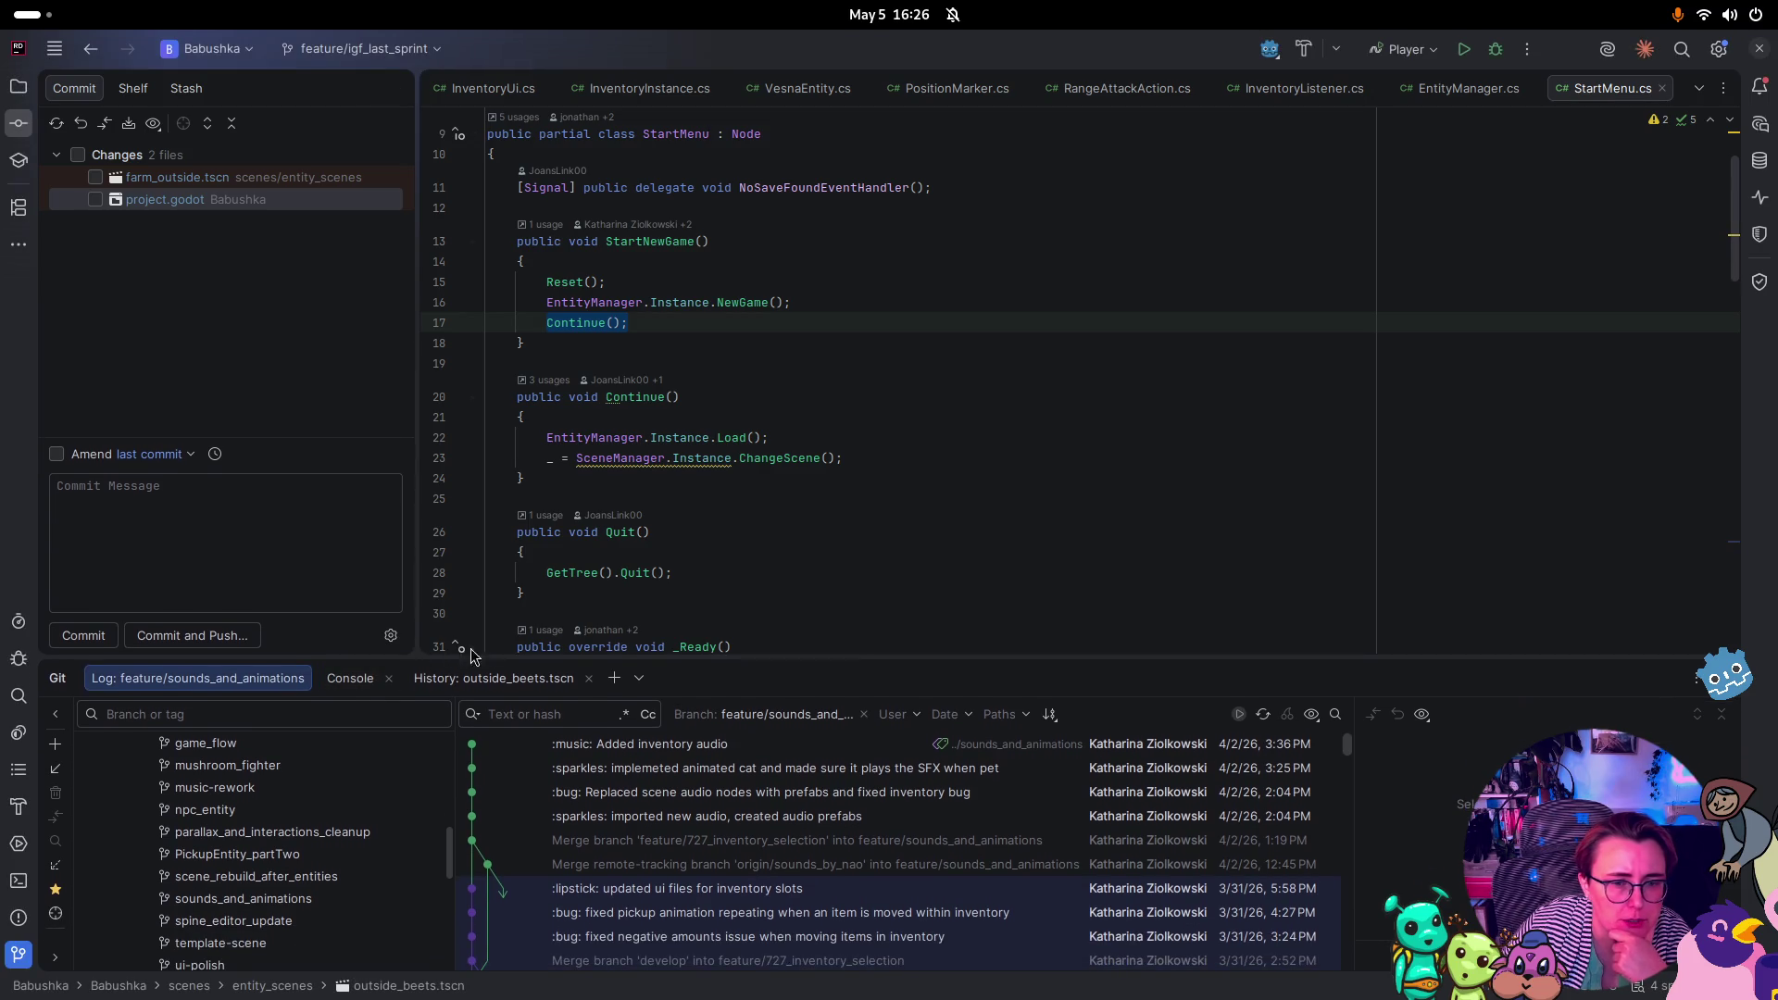
{"action": "left_click", "coordinate": [383, 681]}
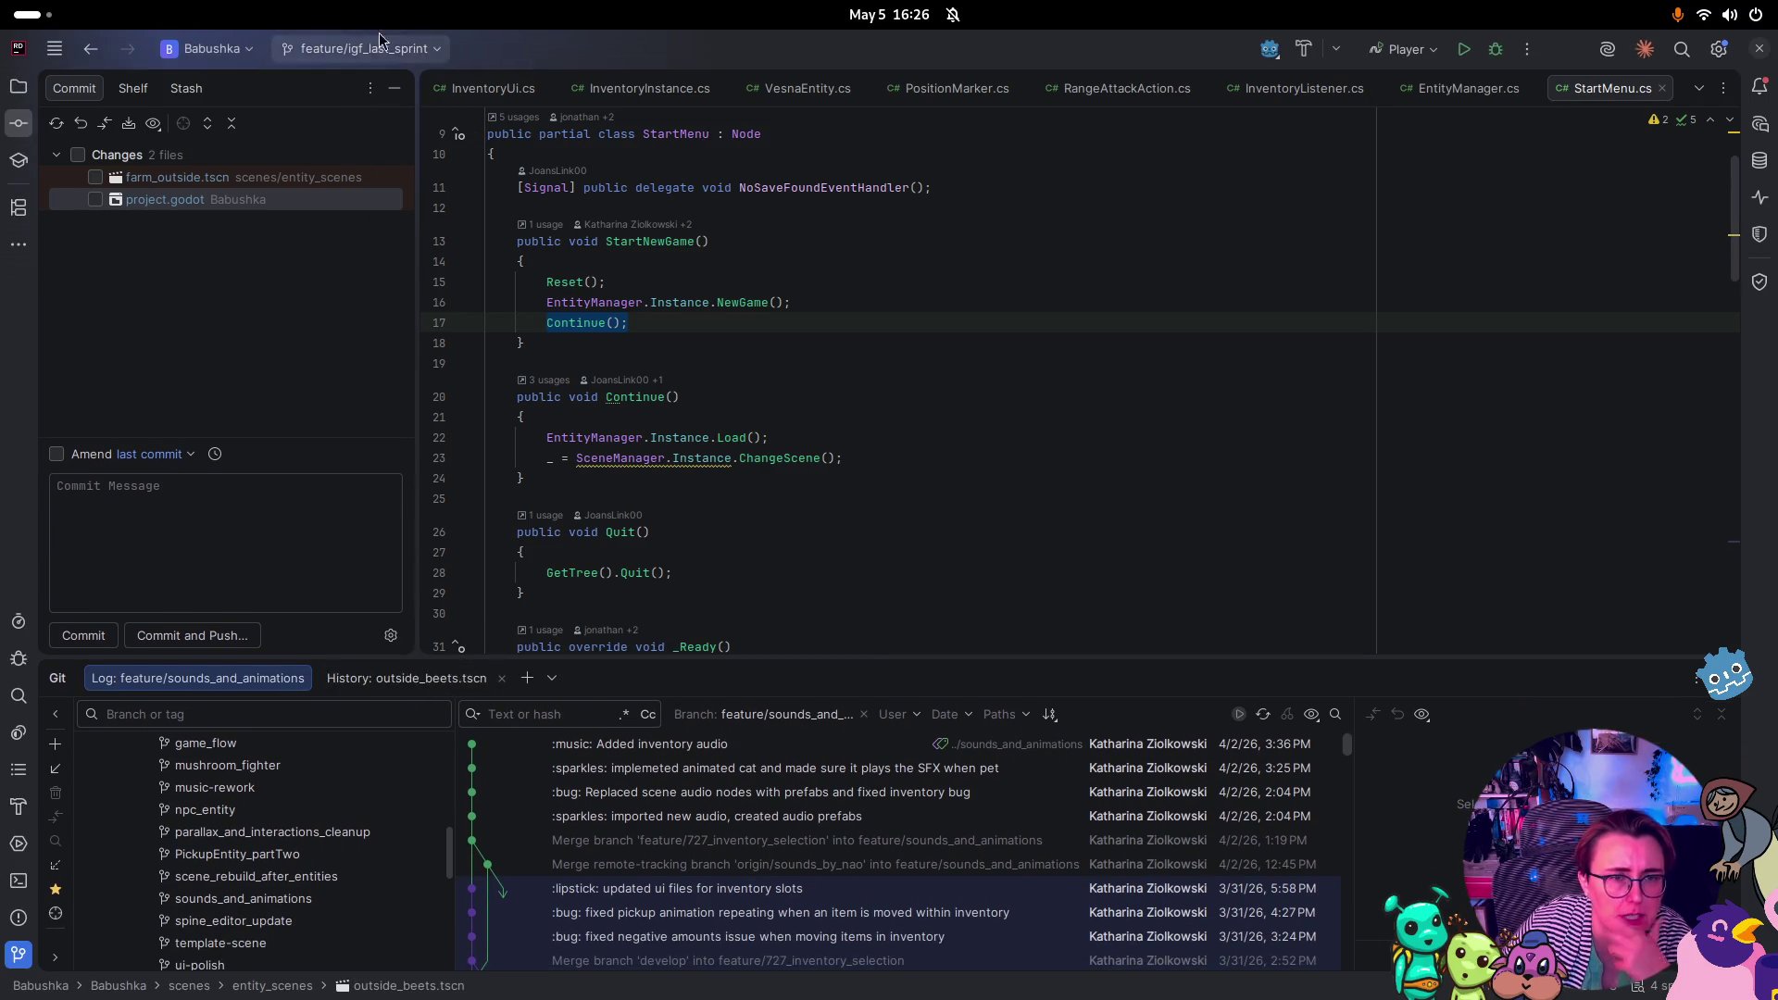
{"action": "left_click", "coordinate": [363, 49]}
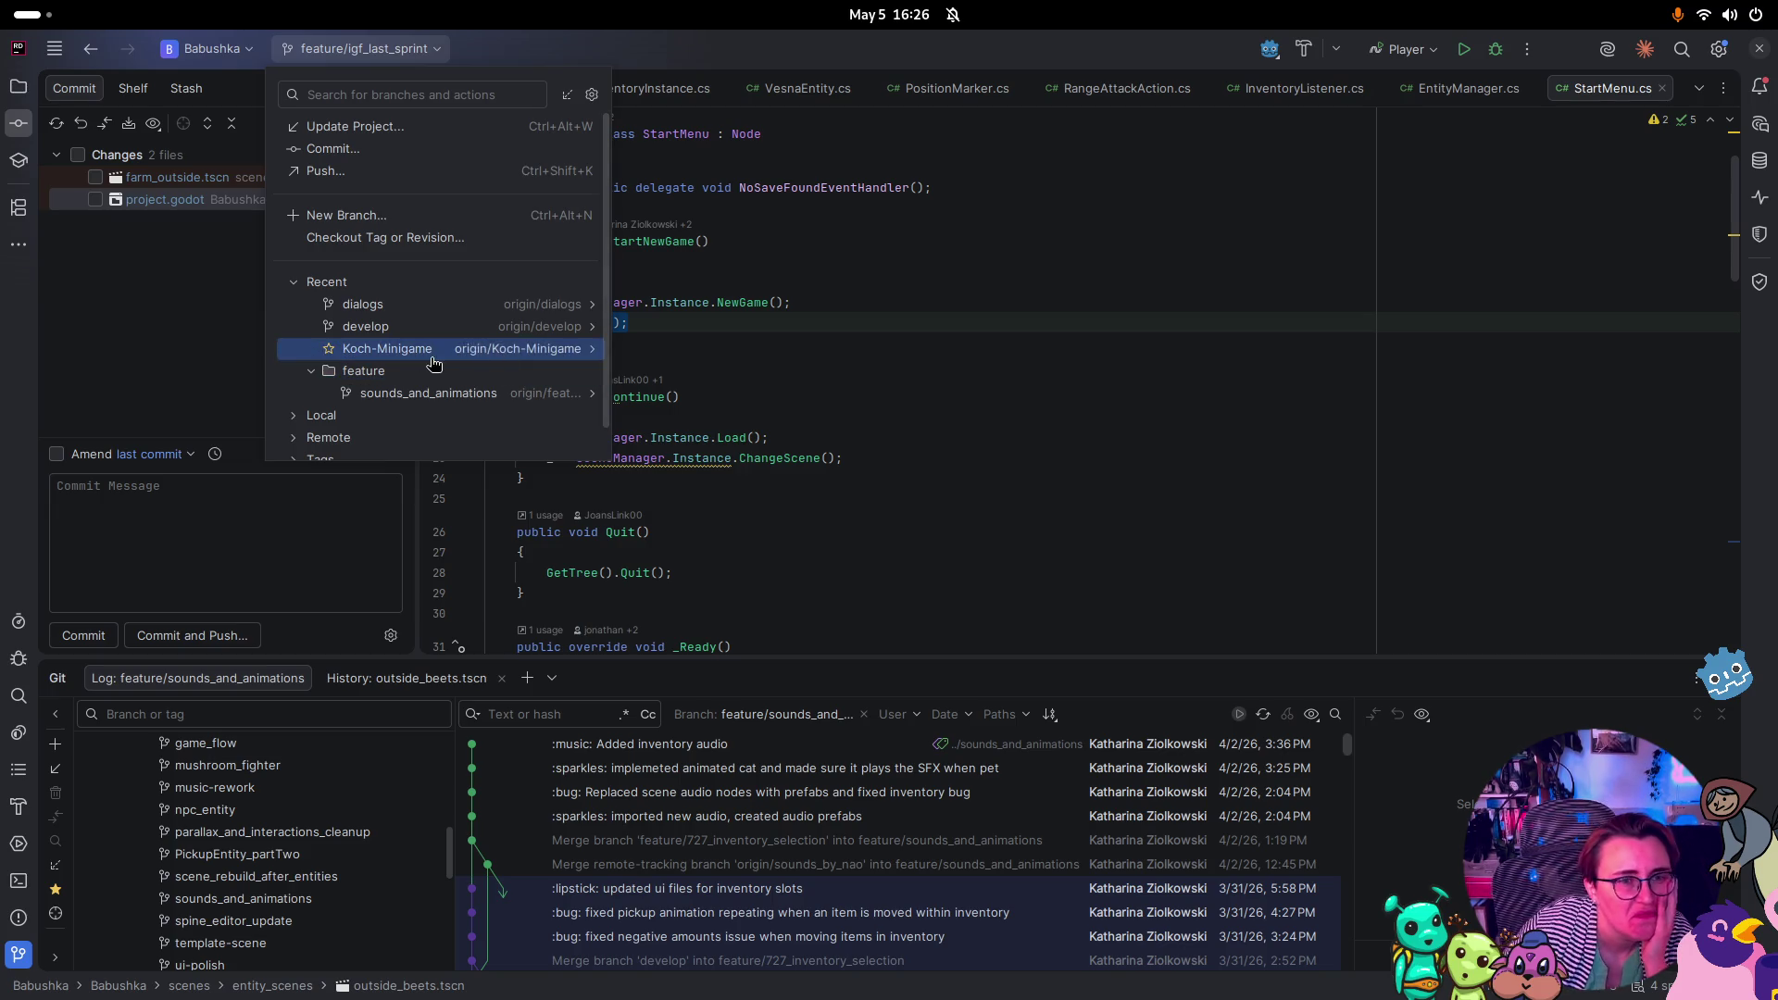
{"action": "left_click", "coordinate": [261, 877]}
{"action": "scroll", "coordinate": [262, 880], "scroll_direction": "up", "scroll_amount": 5}
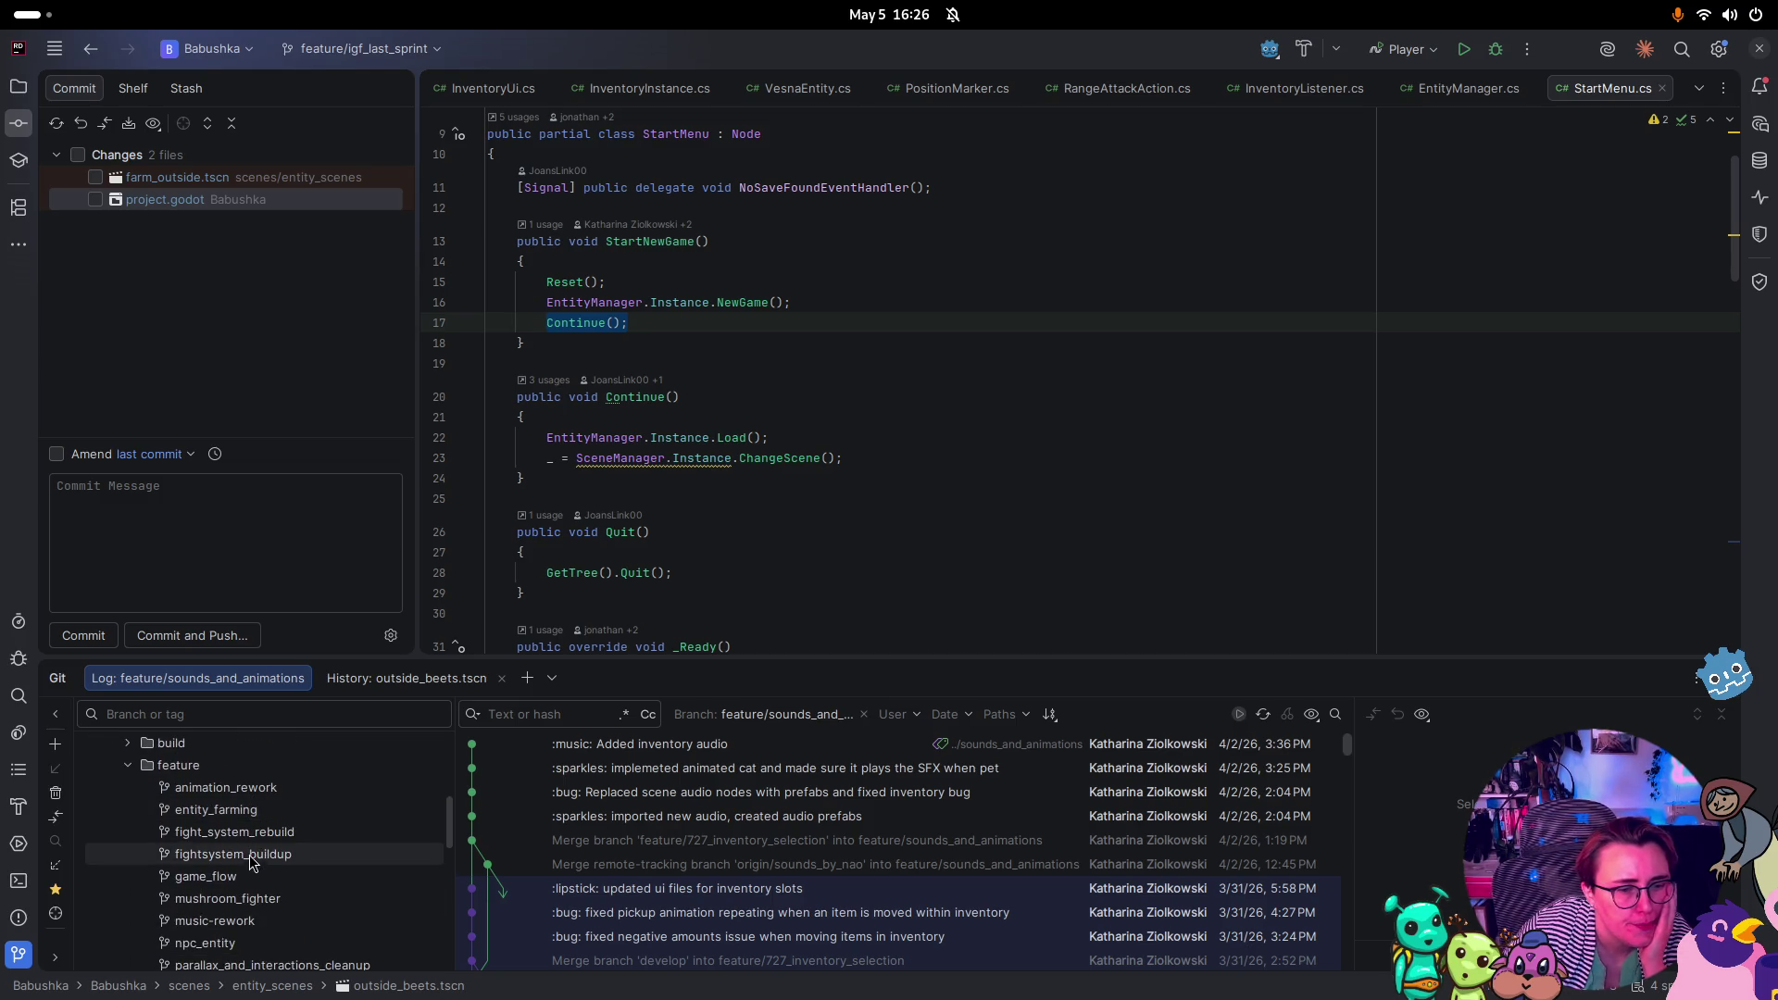
Check the branch actions for origin game_flow and local igf_last_sprint, which tracks origin/feature/game_flow
{"action": "right_click", "coordinate": [243, 877]}
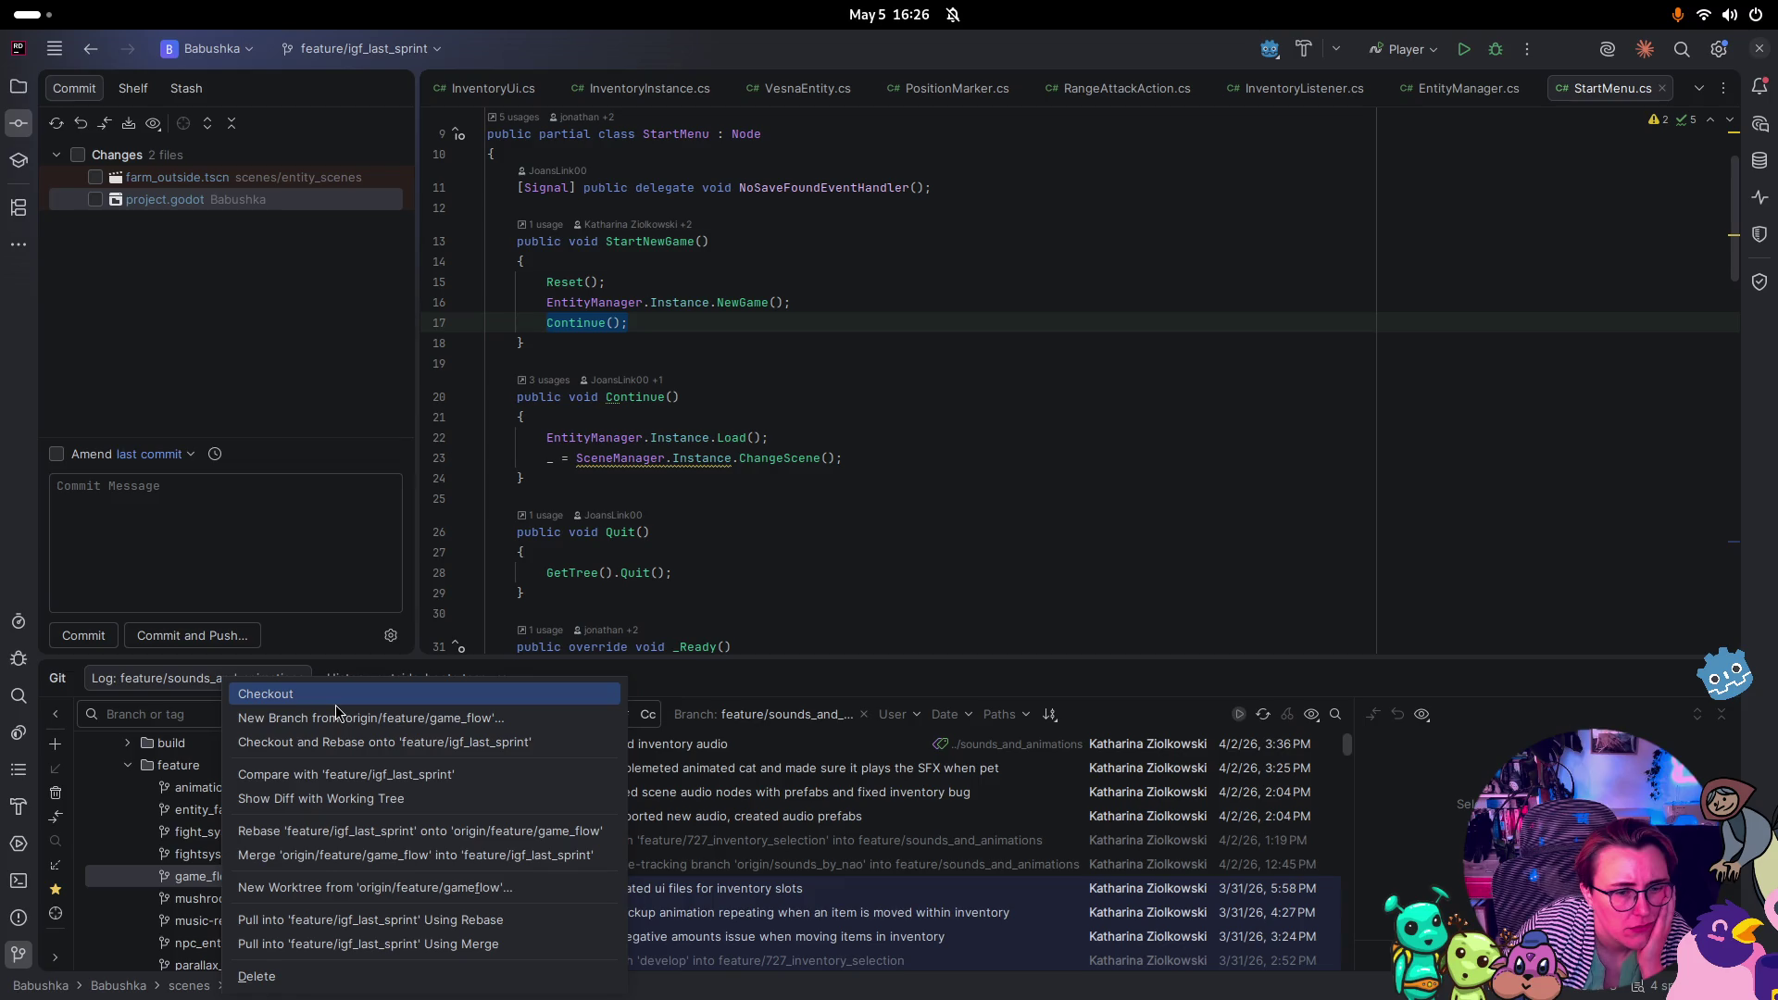
{"action": "left_click", "coordinate": [165, 858]}
{"action": "scroll", "coordinate": [176, 852], "scroll_direction": "up", "scroll_amount": 5}
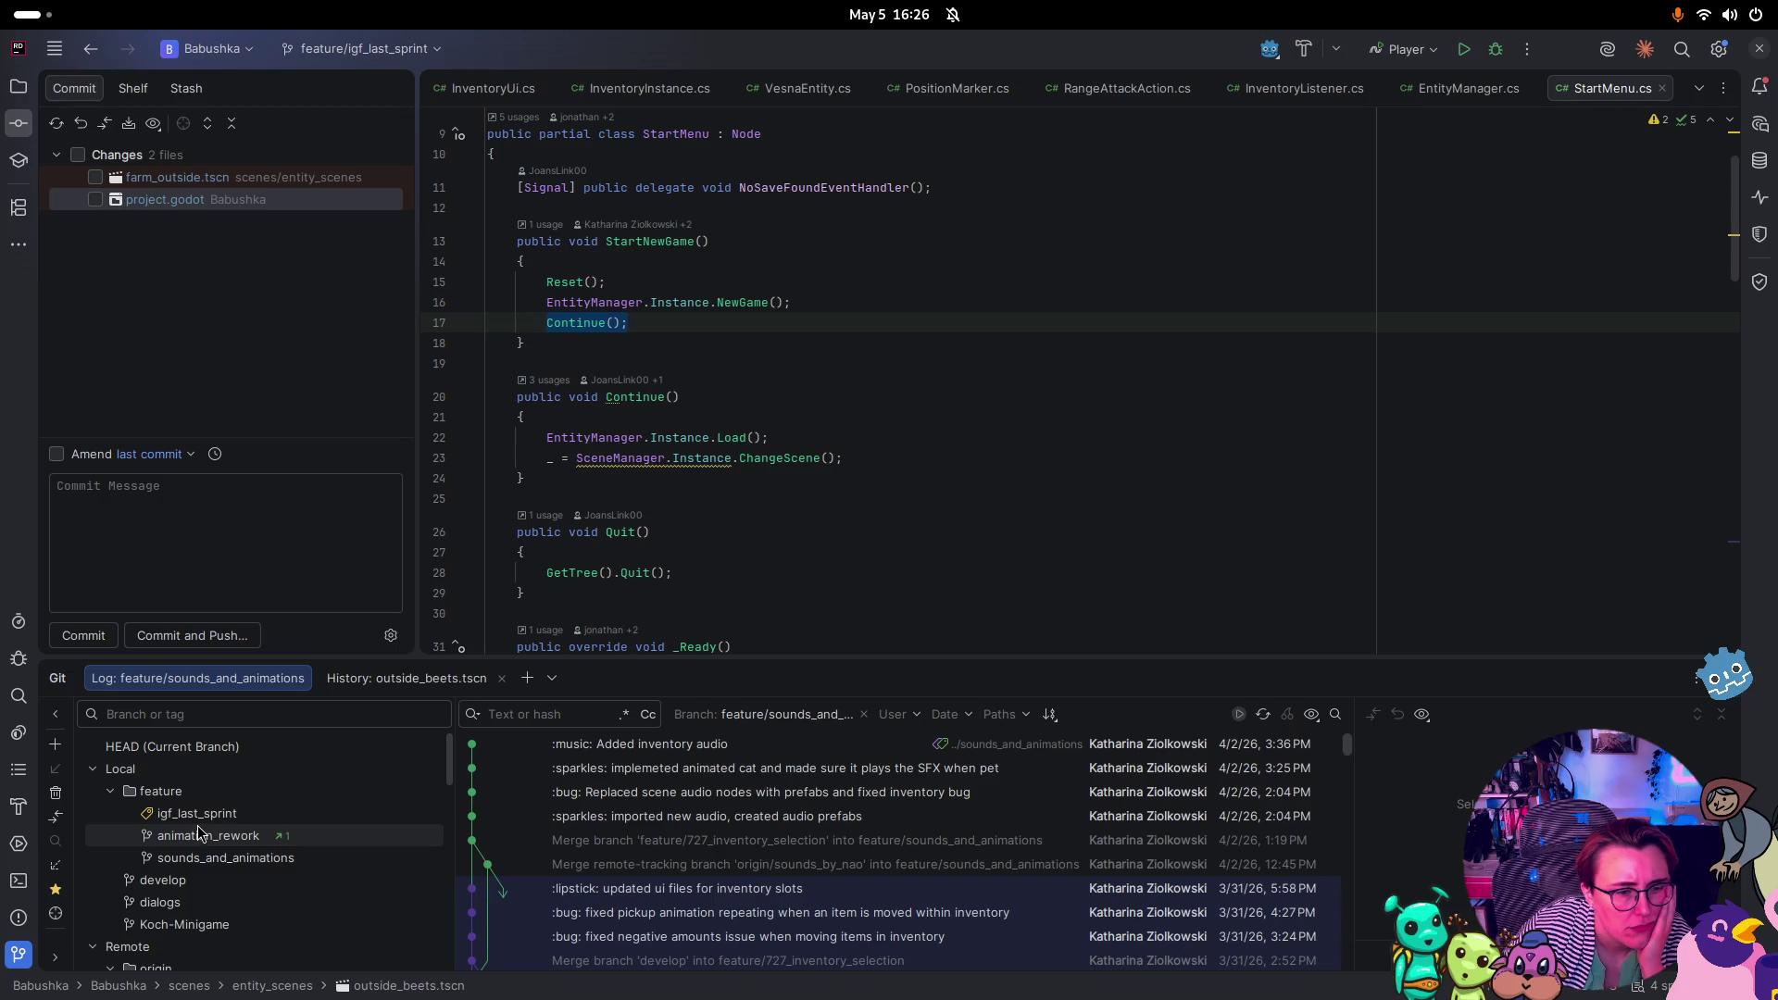
{"action": "right_click", "coordinate": [198, 822]}
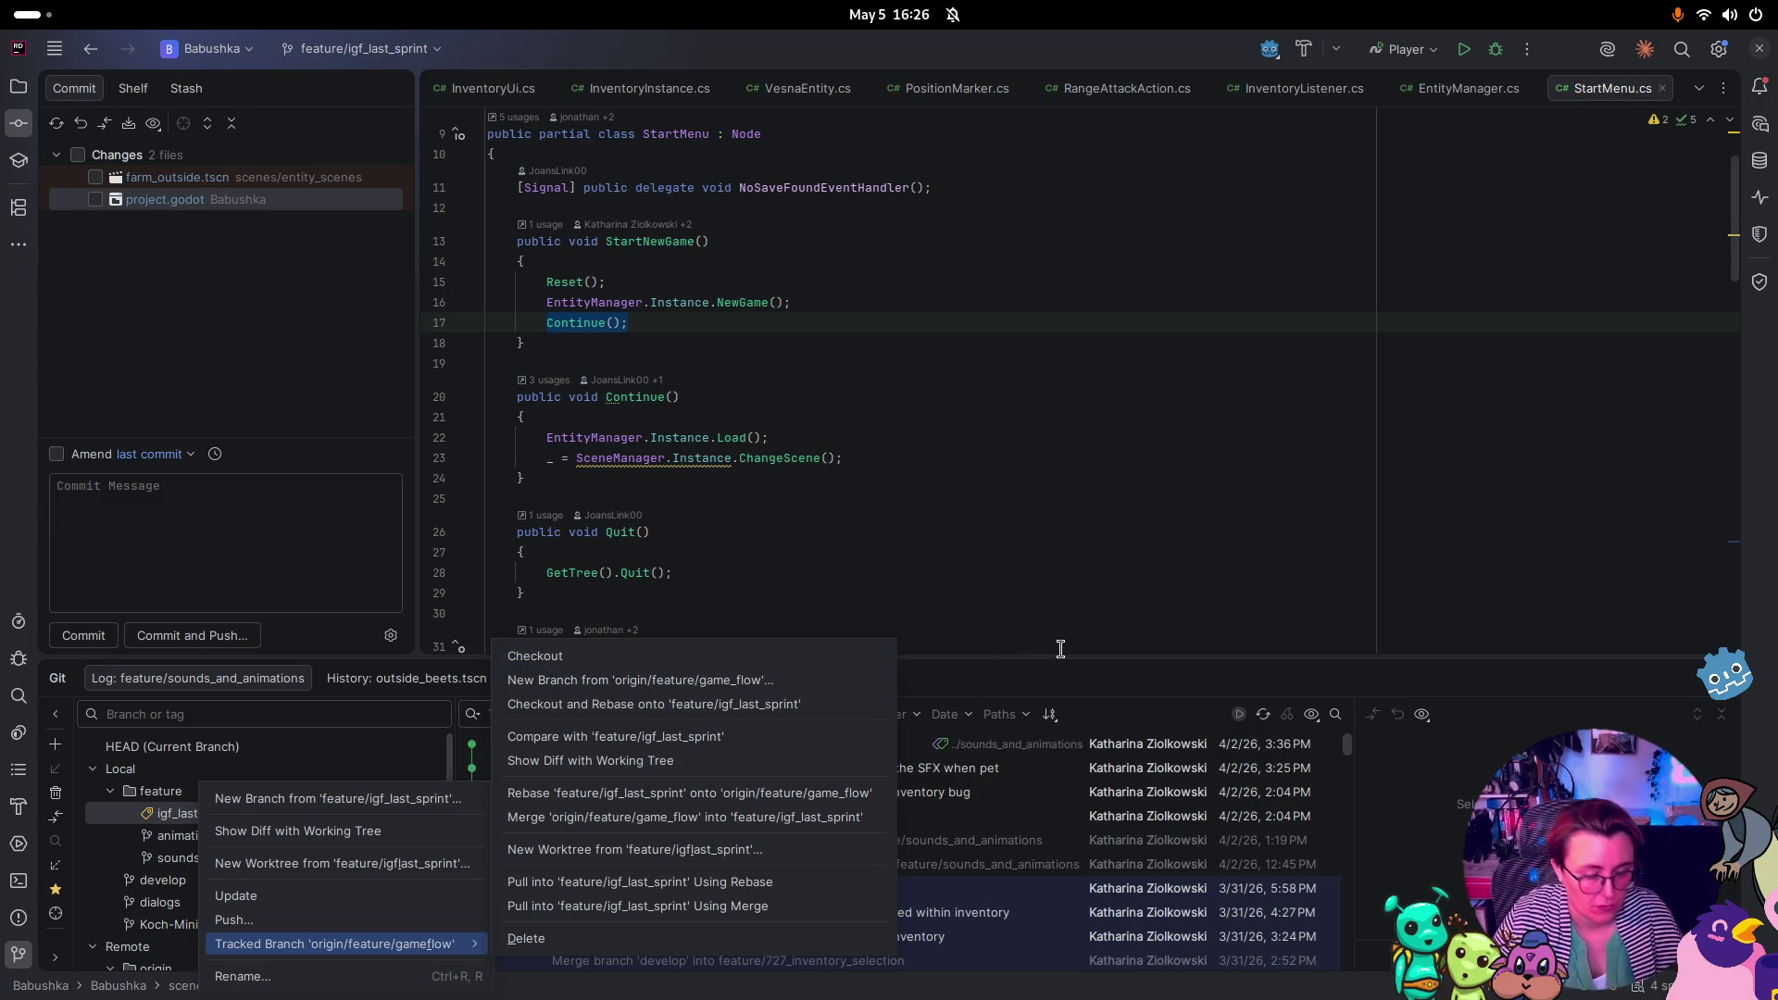
{"action": "left_click", "coordinate": [1266, 556]}
Switch to VS Code's Babushka window, show Source Control, and widen the sidebar
{"action": "key", "text": "super"}
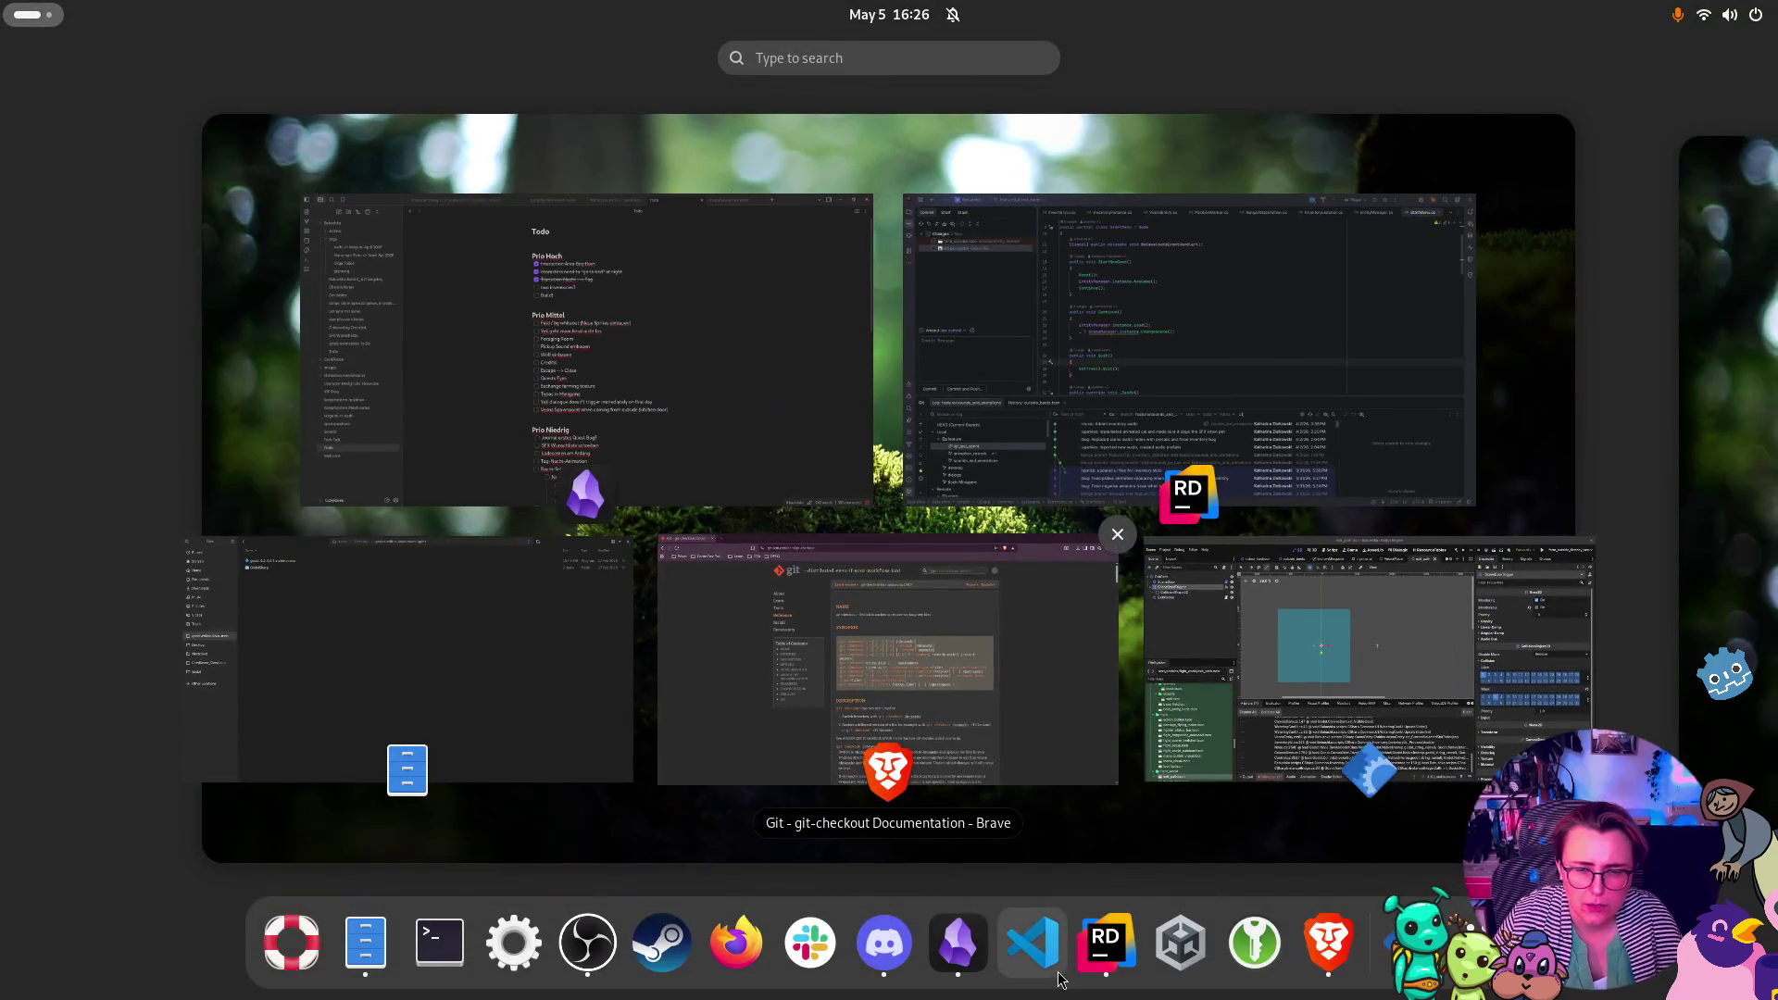
{"action": "left_click", "coordinate": [1057, 968]}
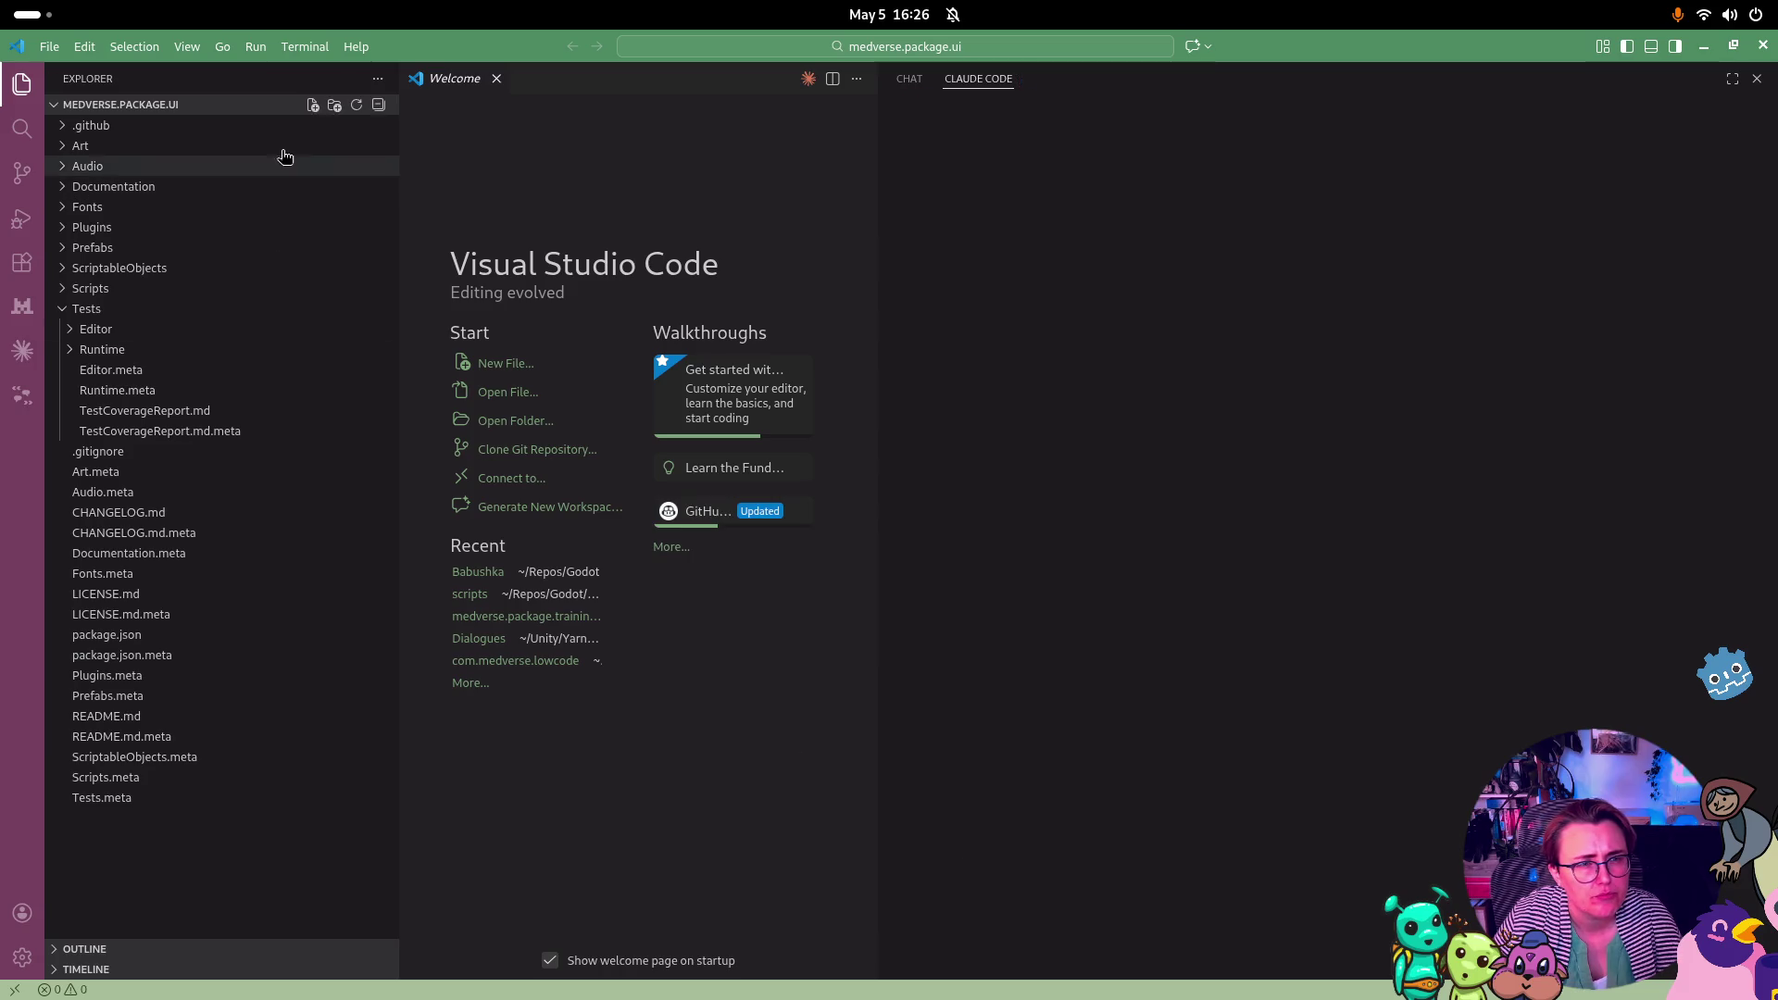
{"action": "key", "text": "alt+Tab"}
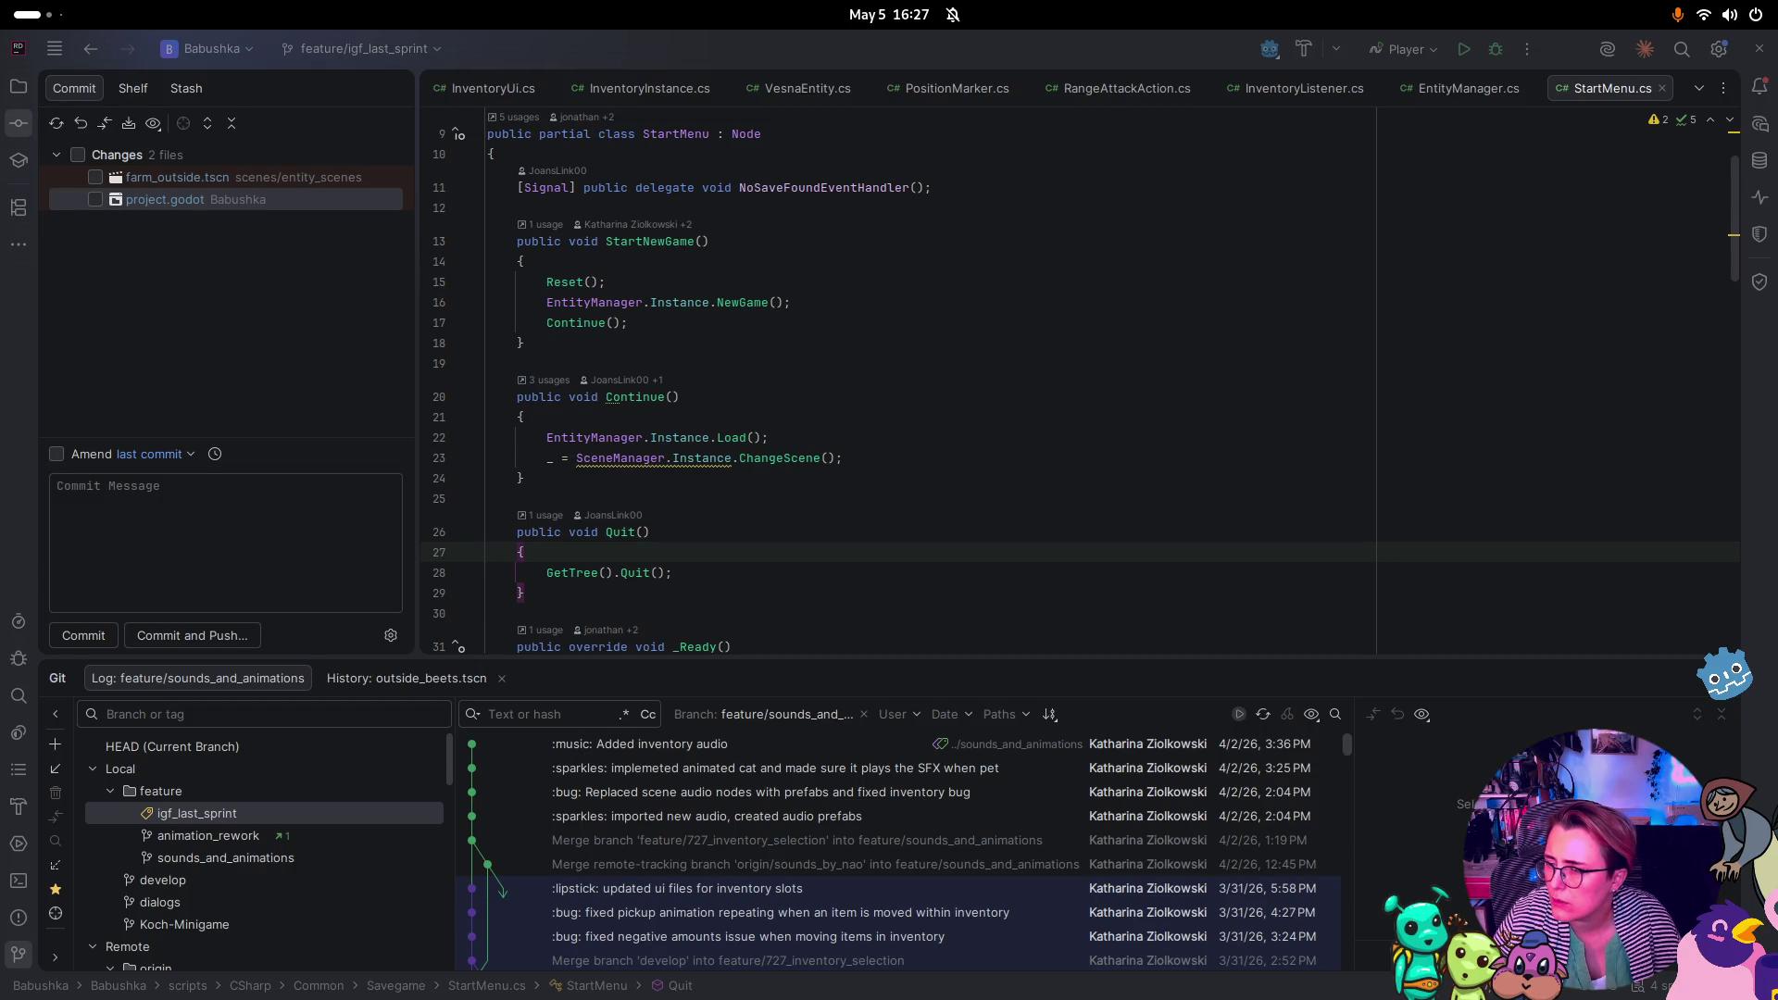
{"action": "key", "text": "alt+Tab"}
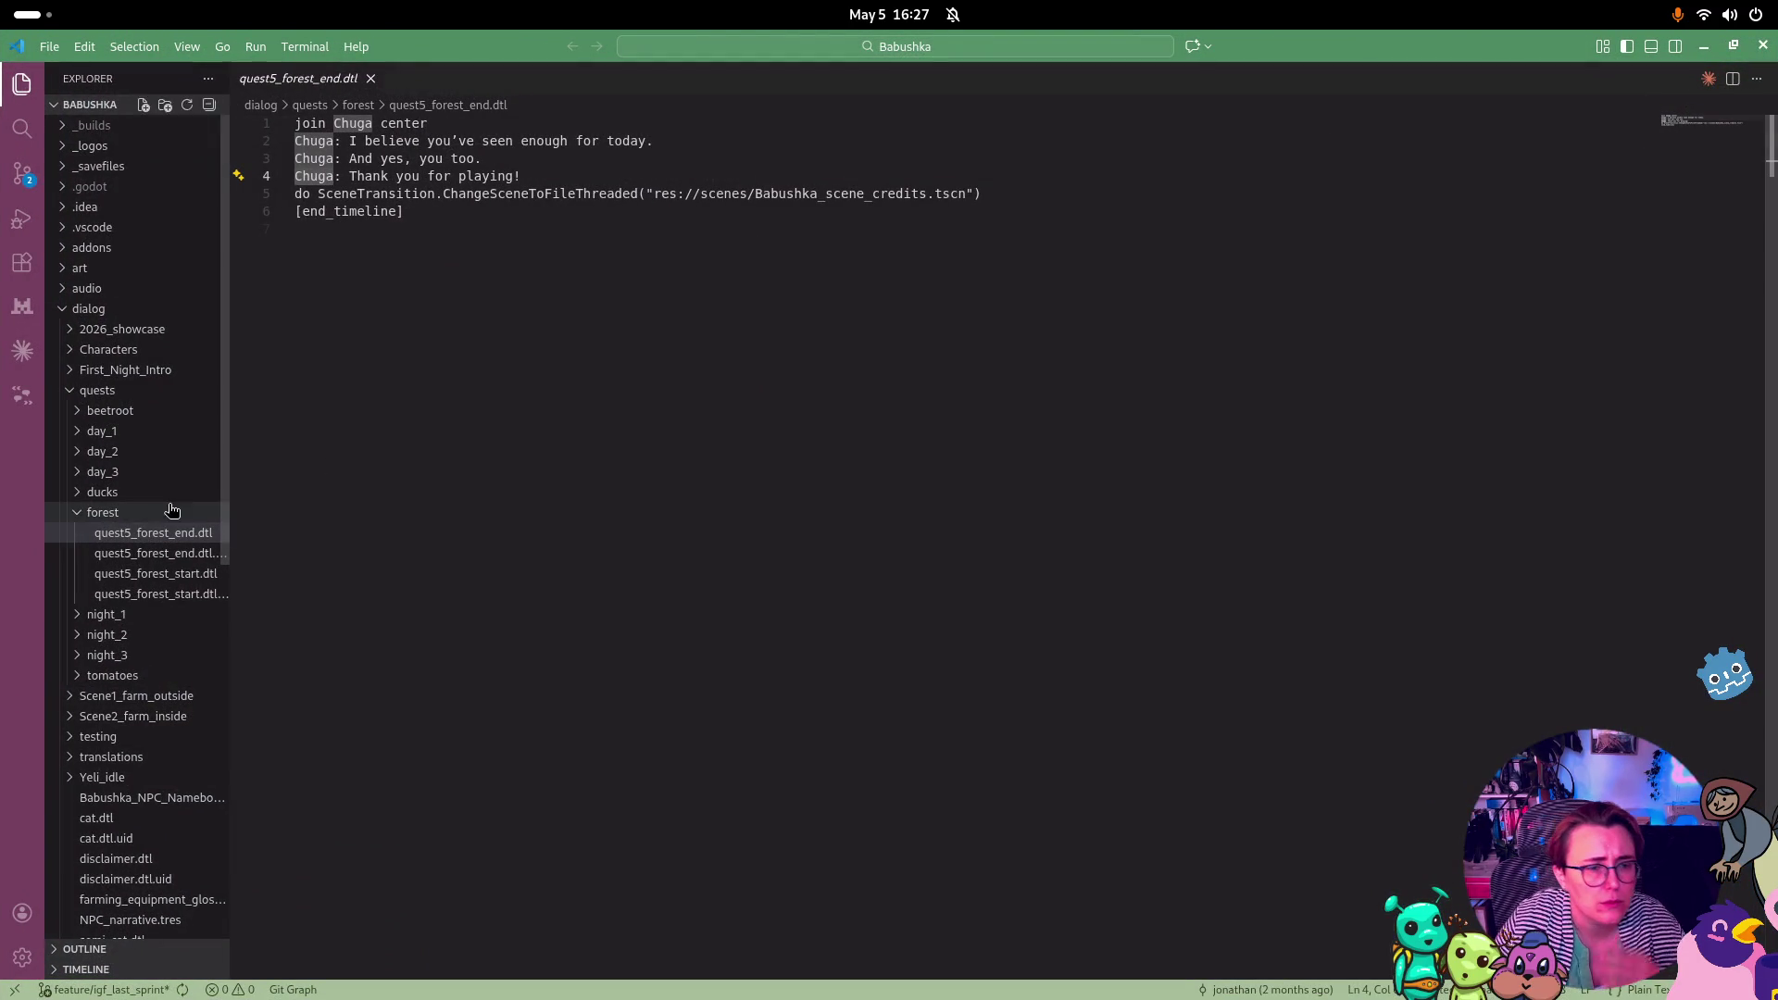
{"action": "left_click", "coordinate": [22, 173]}
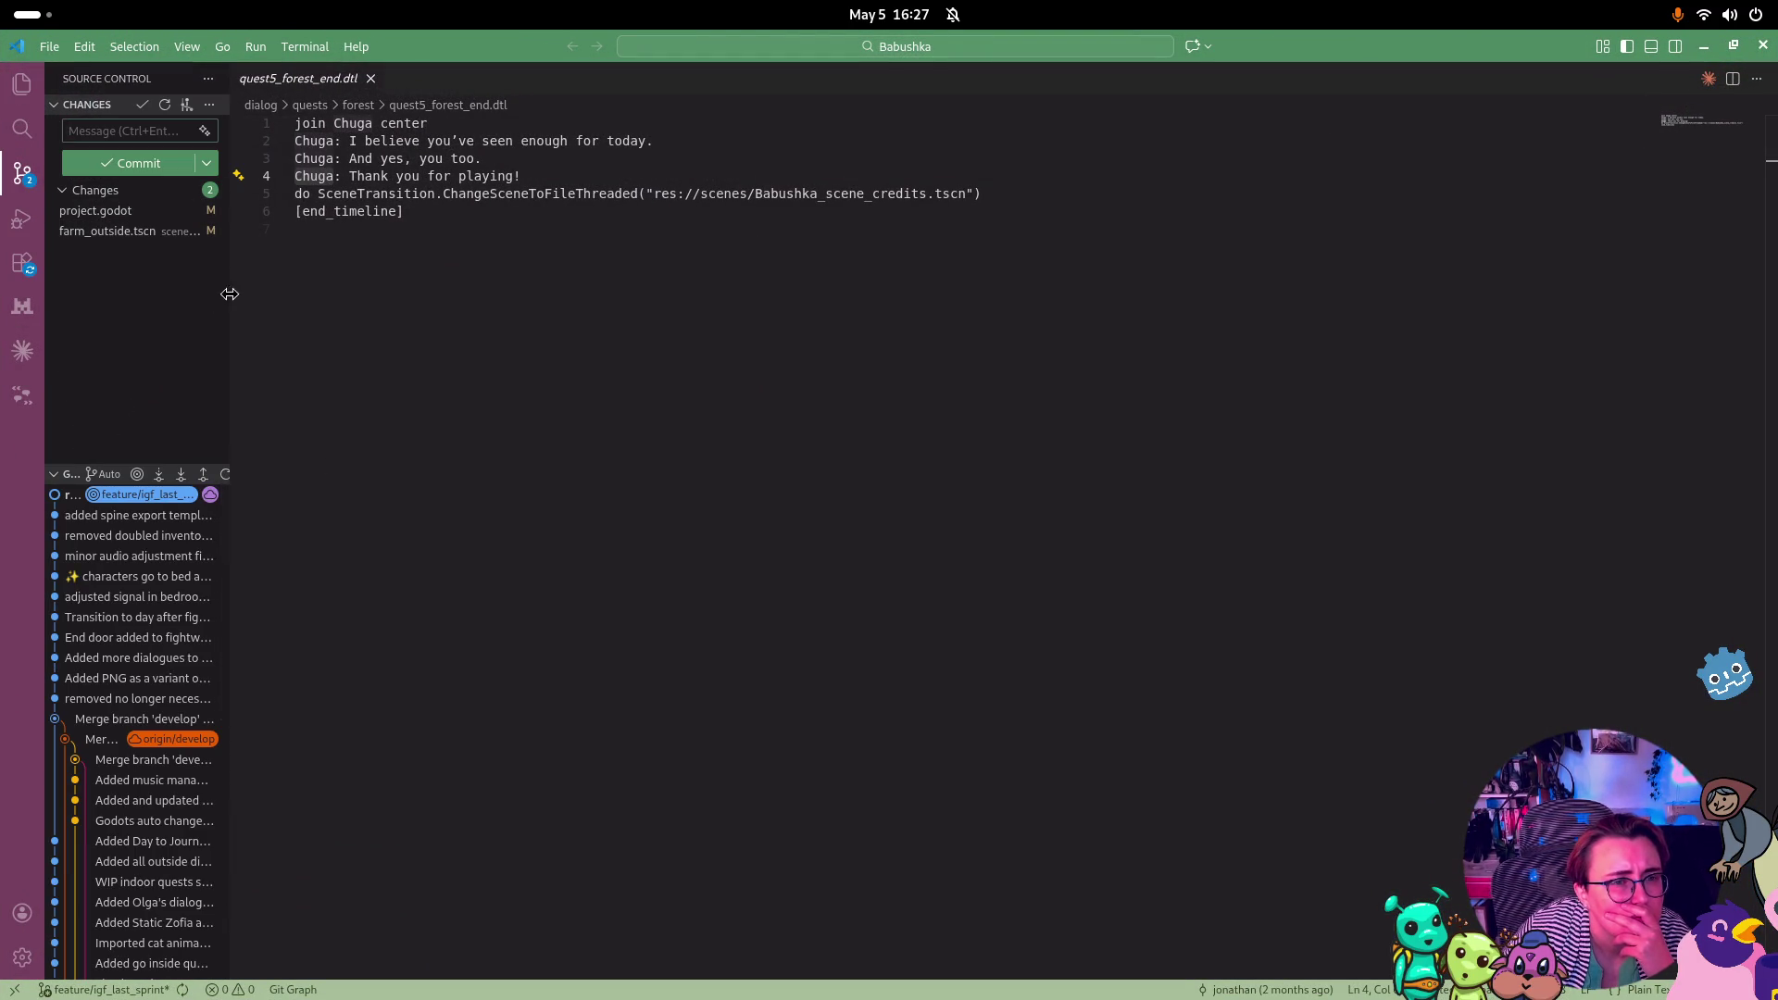
{"action": "left_click_drag", "start_coordinate": [231, 298], "coordinate": [431, 297]}
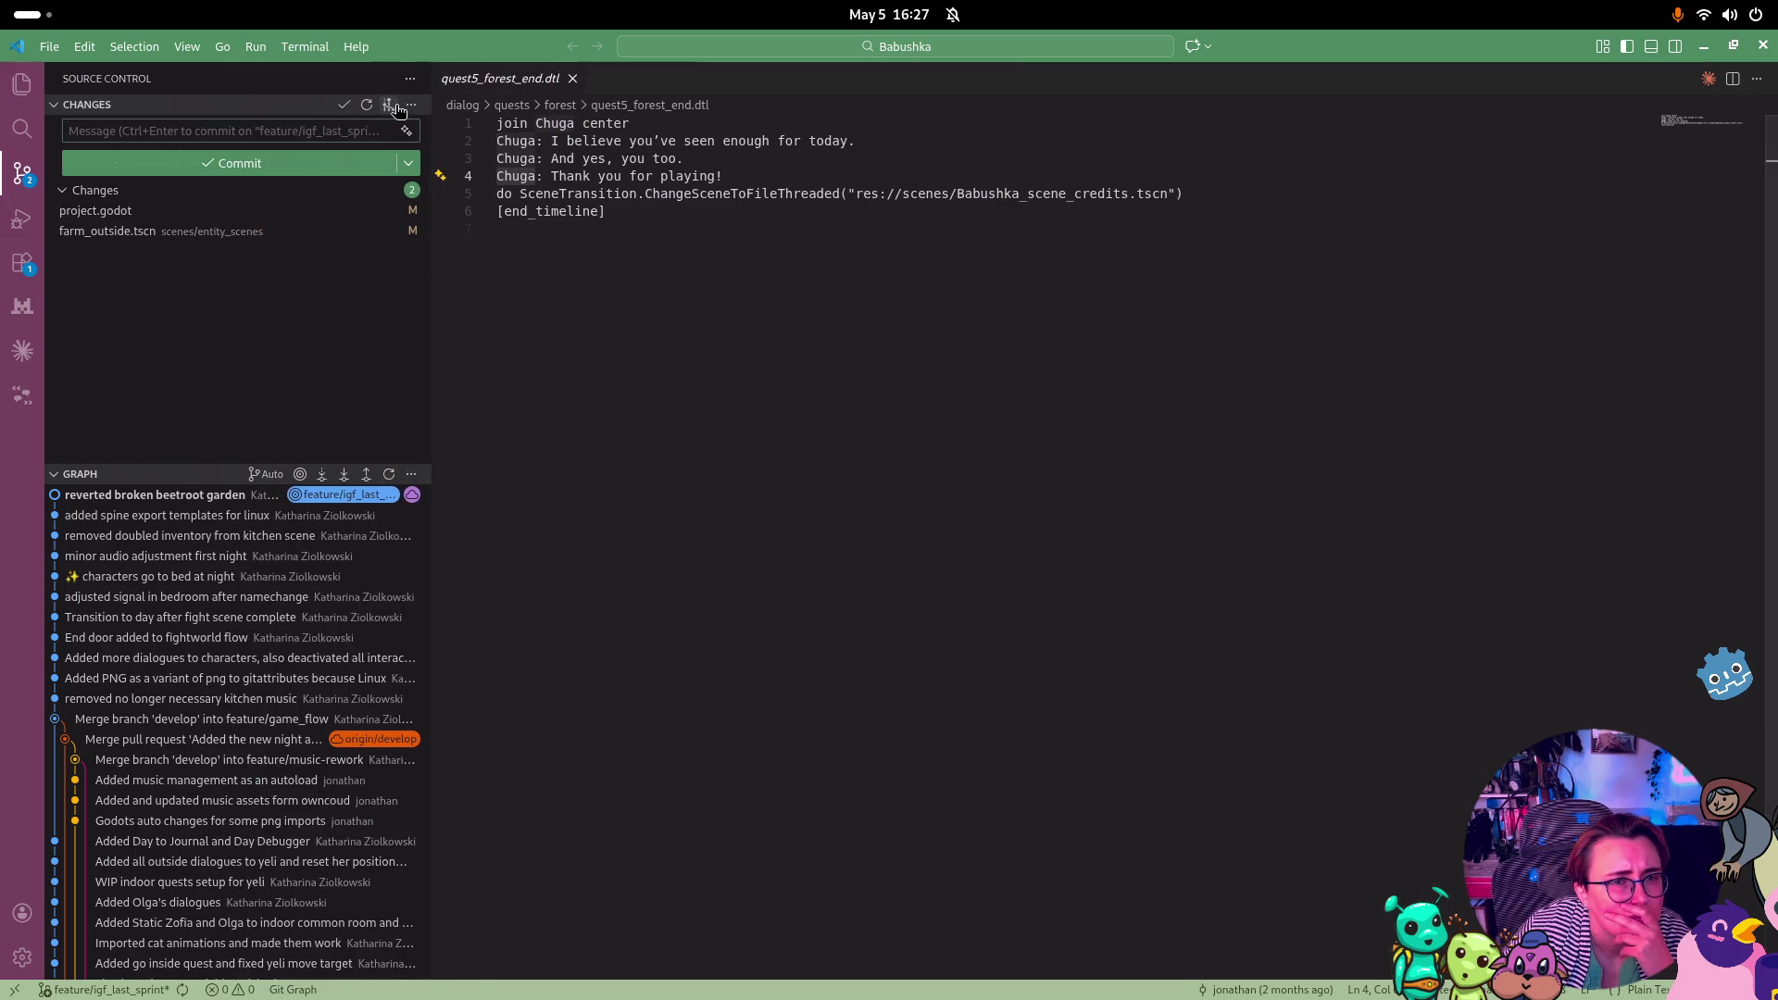
In Git Graph, rename feature/igf_last_sprint to feature/igf_last_sprint_1
{"action": "left_click", "coordinate": [389, 105]}
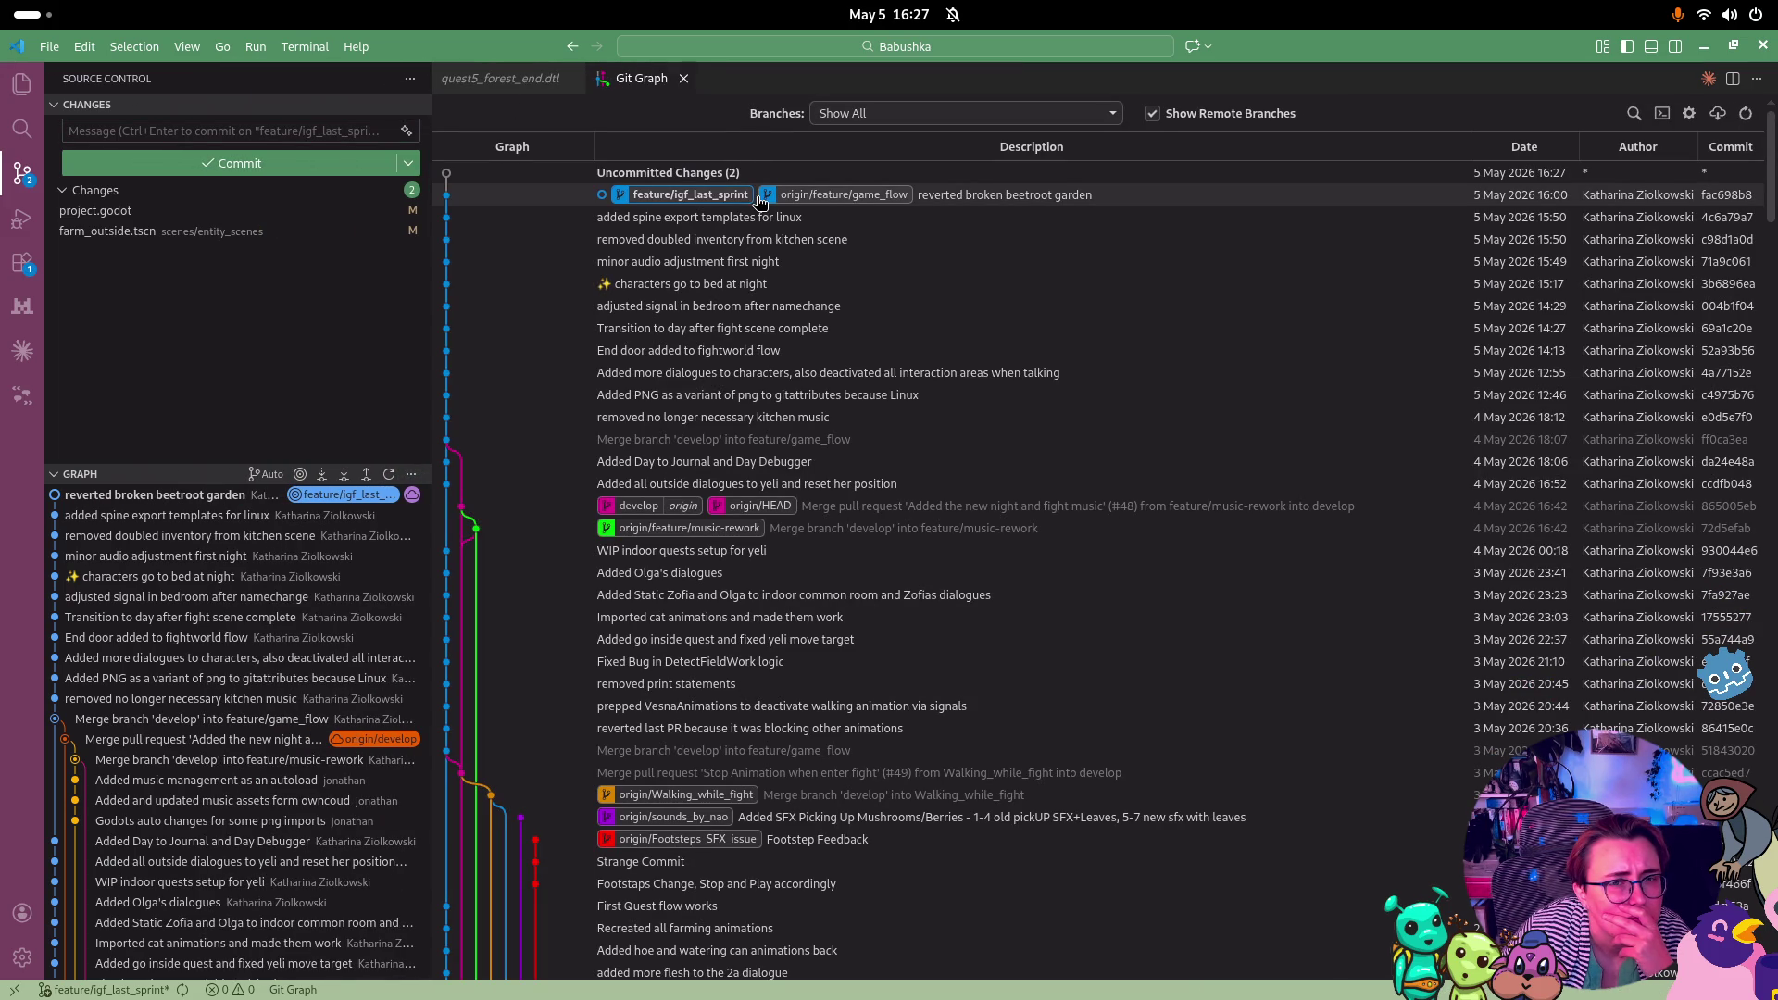
{"action": "right_click", "coordinate": [806, 199]}
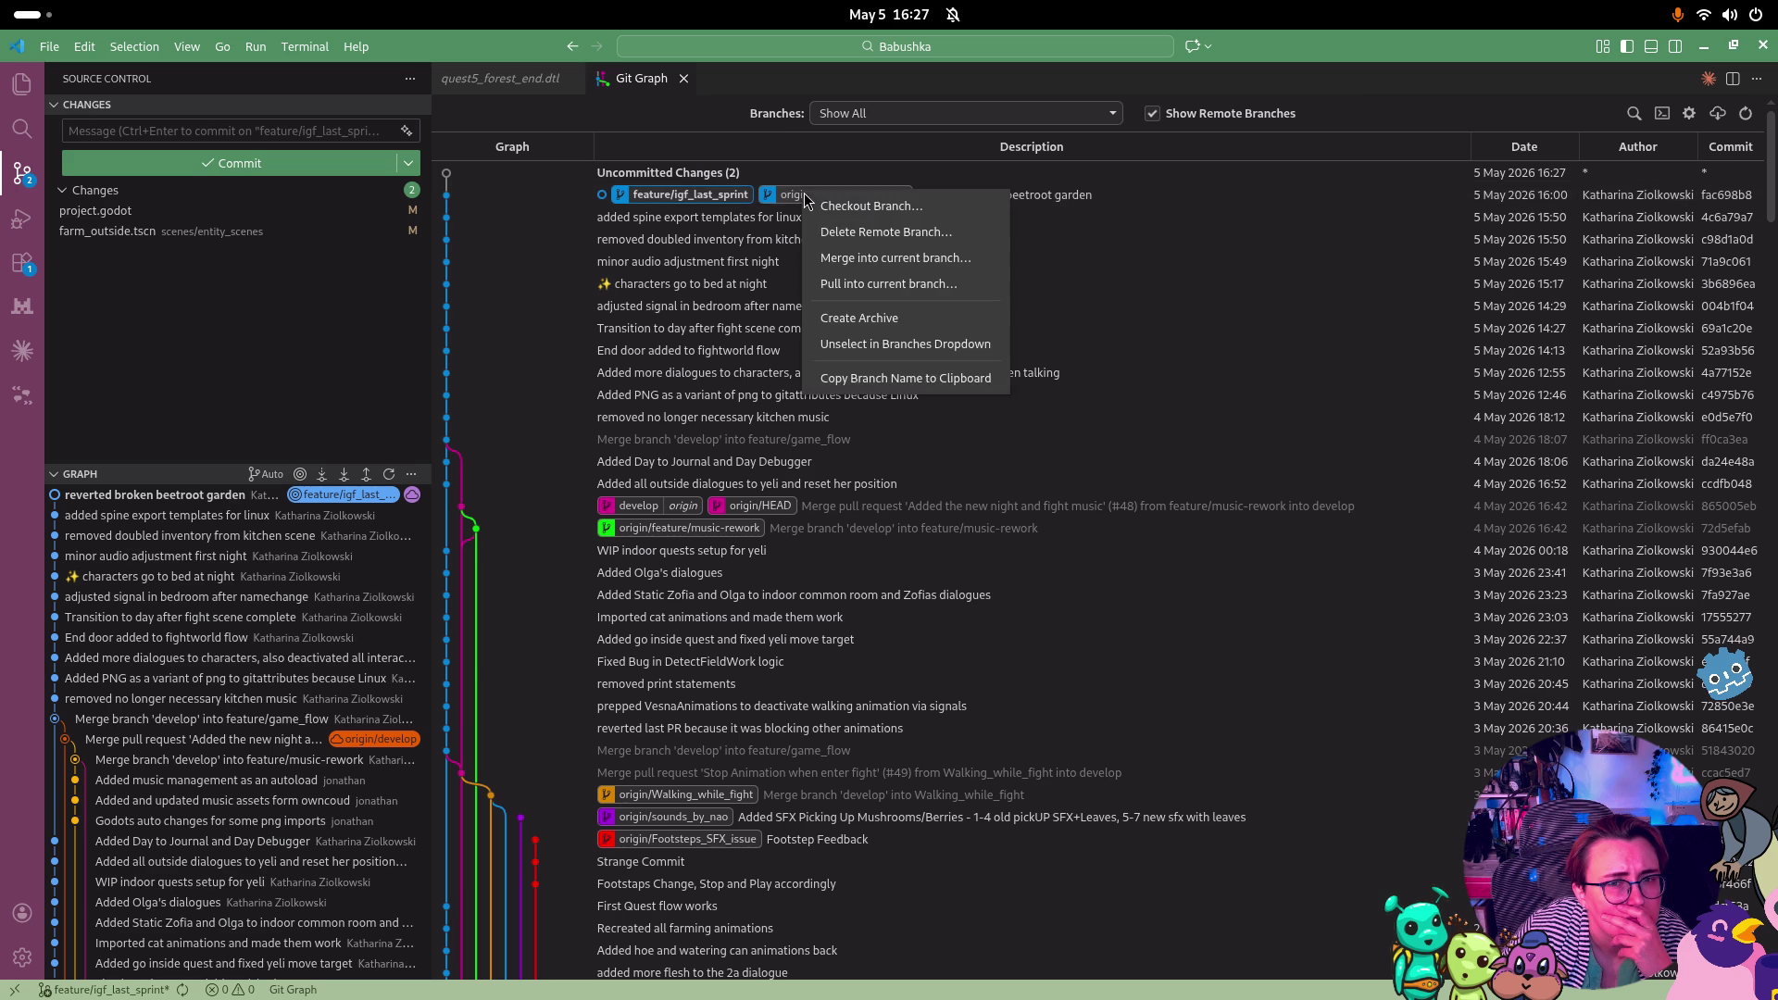
{"action": "right_click", "coordinate": [743, 198]}
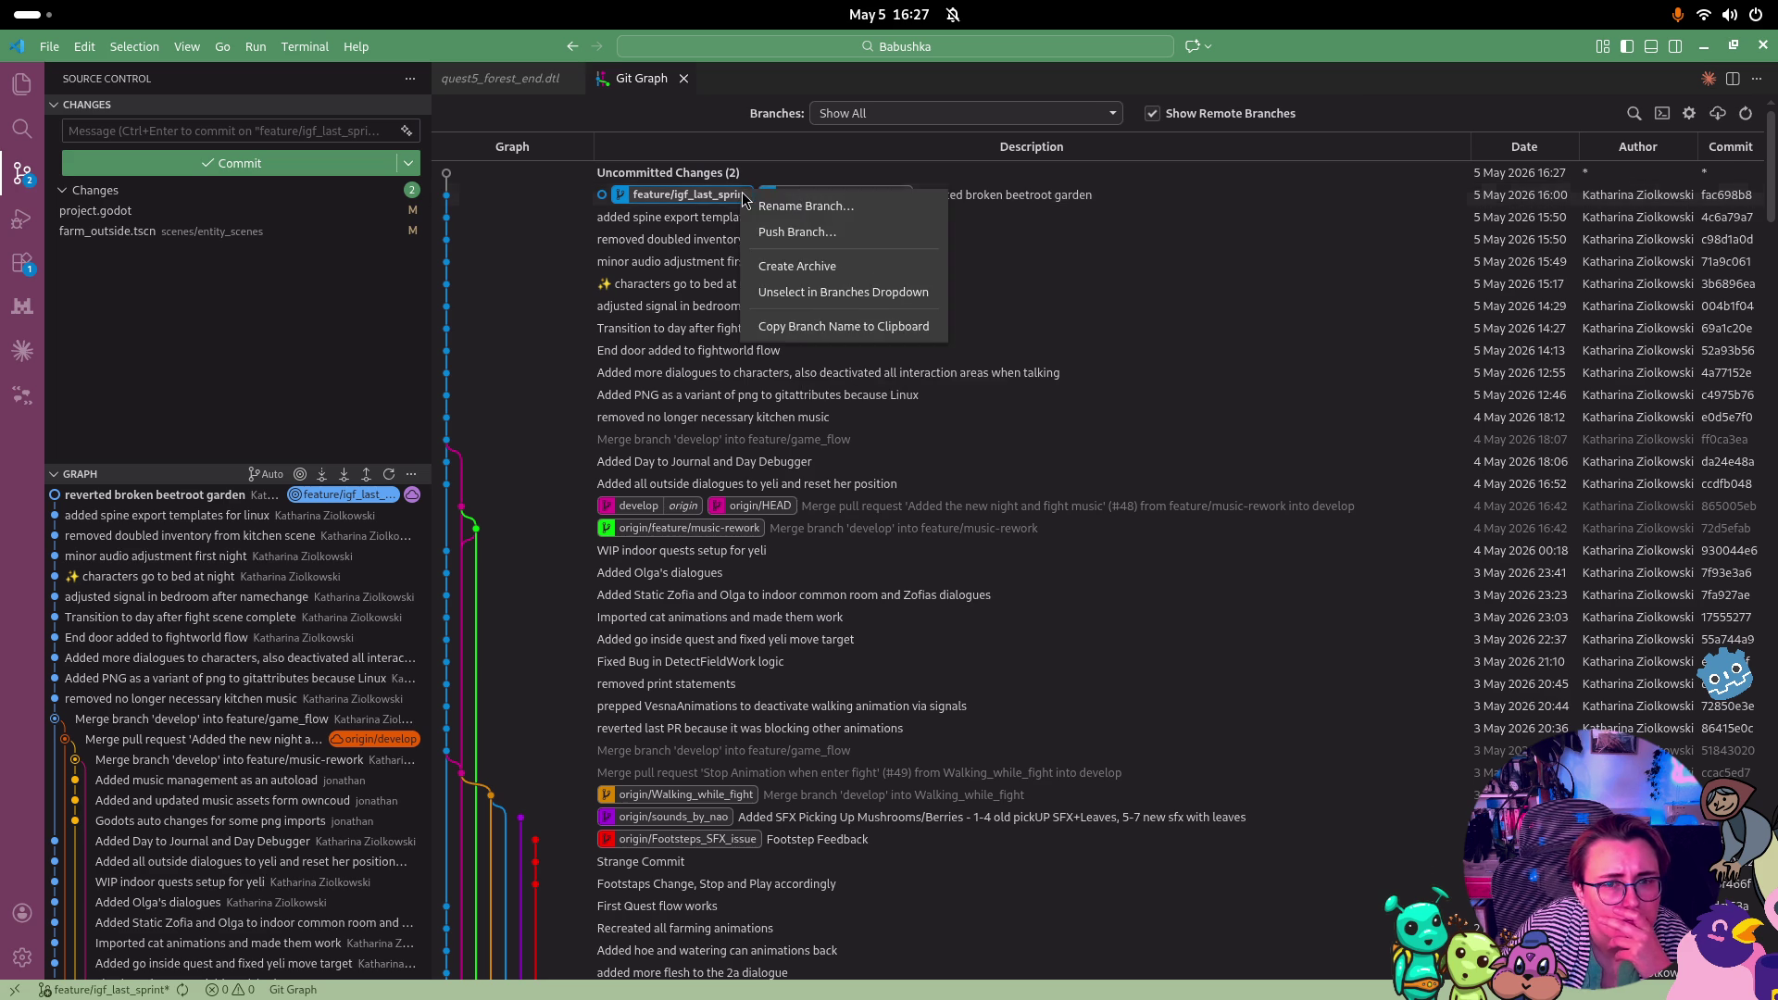
{"action": "left_click", "coordinate": [809, 206]}
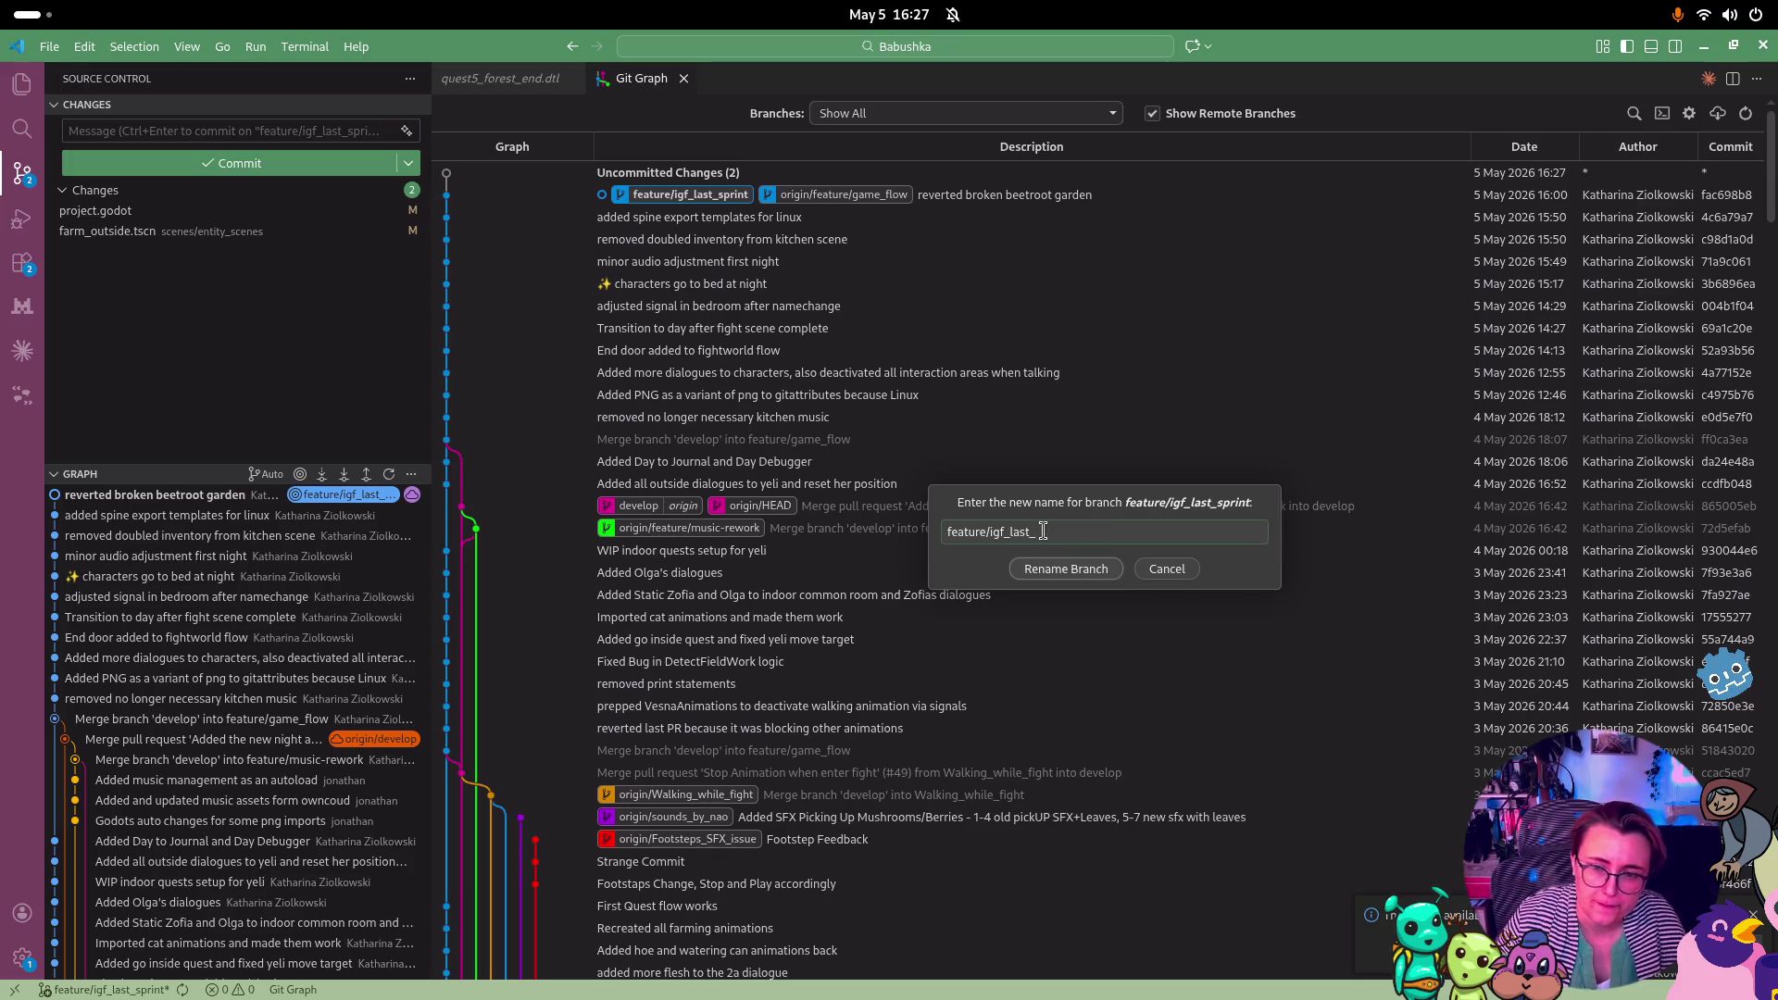
{"action": "type", "text": "s"}
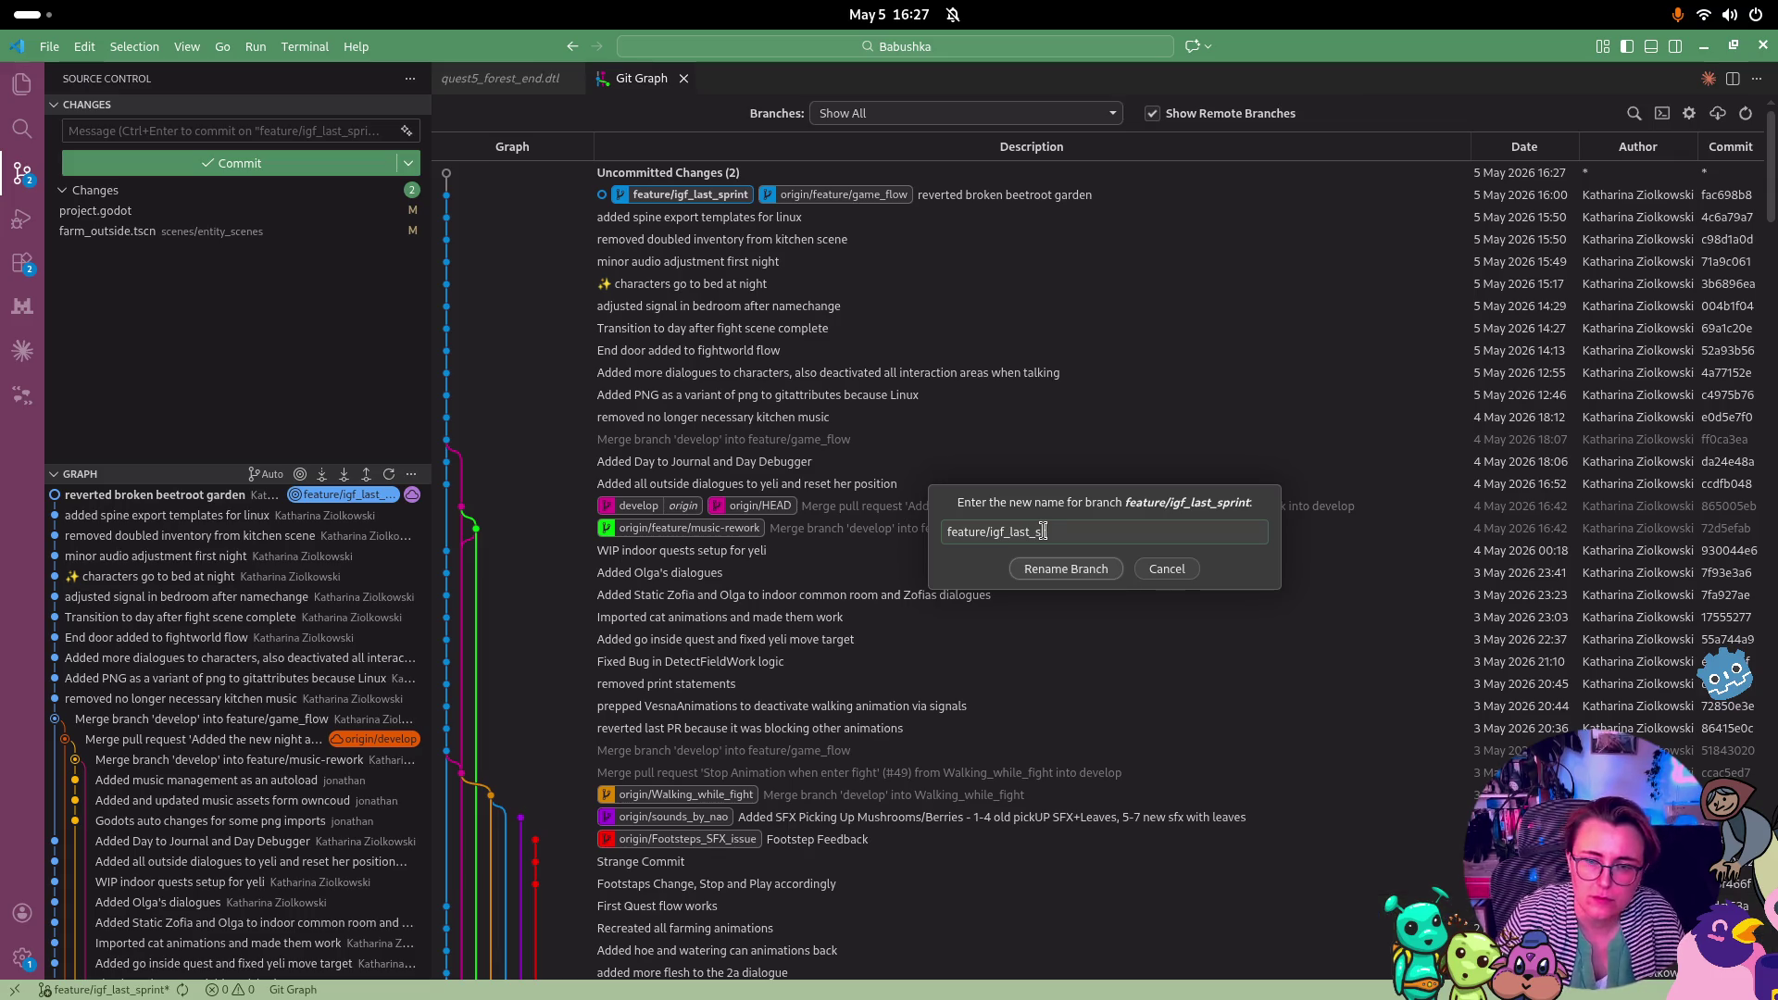
{"action": "key", "text": "BackSpace"}
{"action": "key", "text": "BackSpace"}
{"action": "key", "text": "BackSpace"}
{"action": "type", "text": "print"}
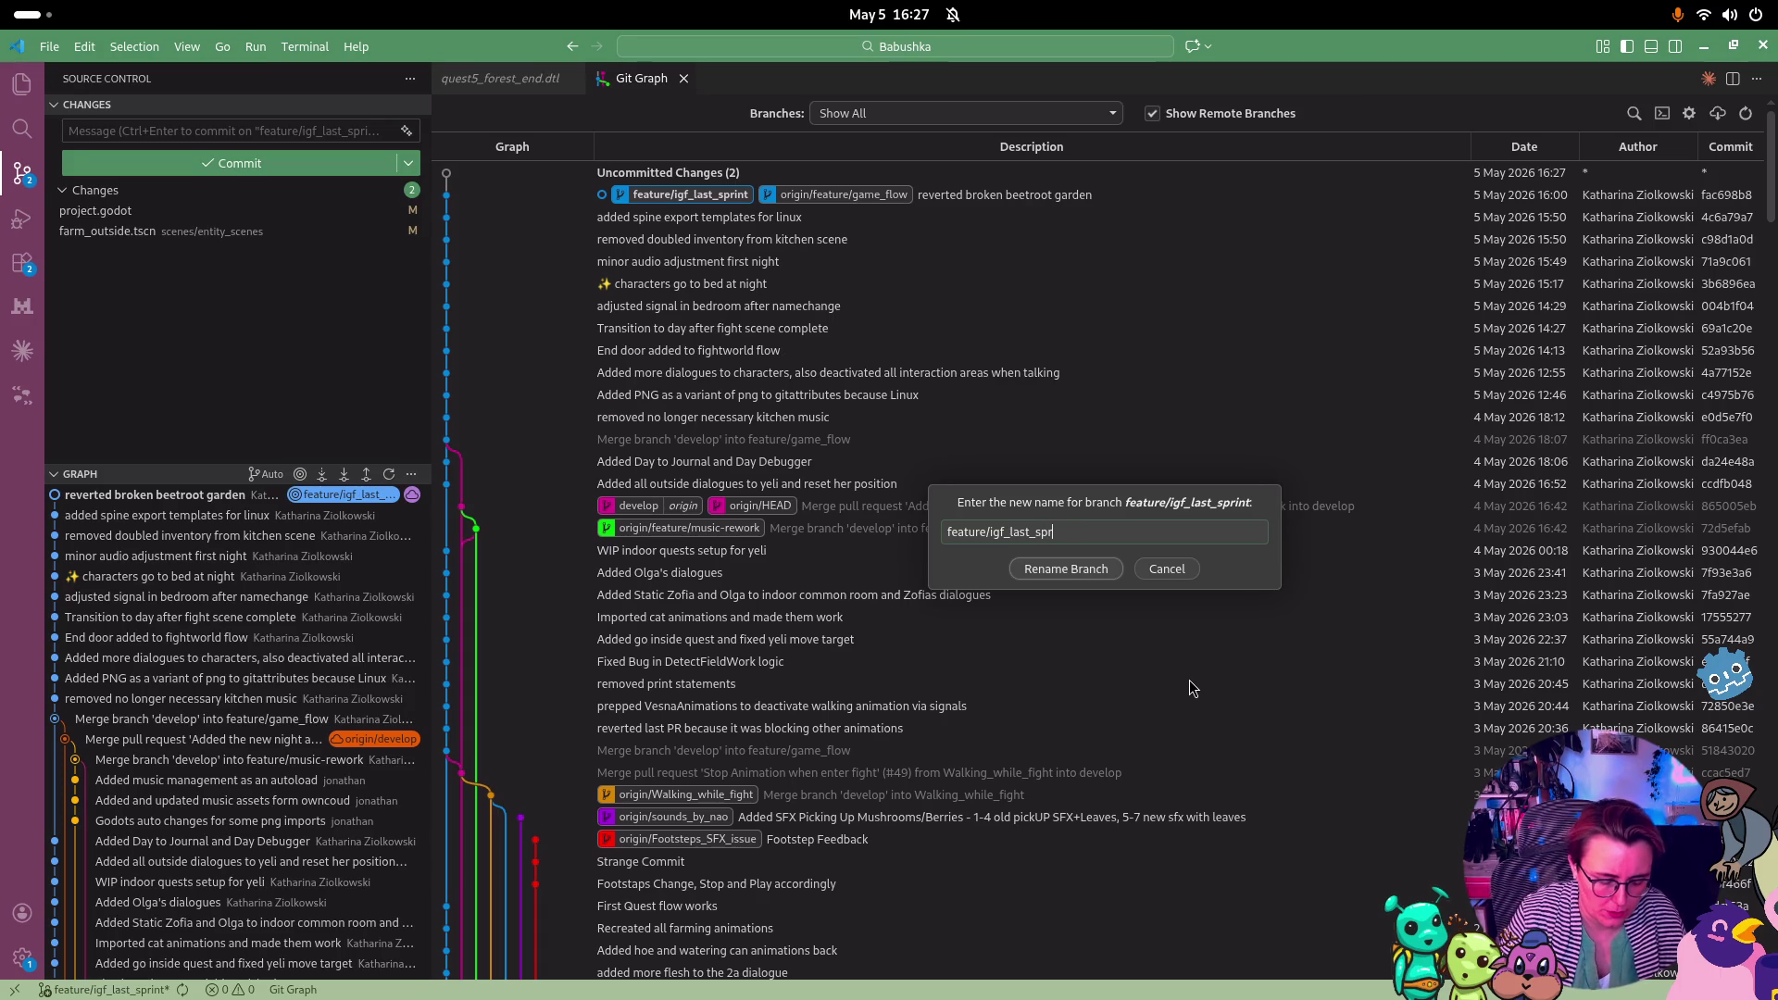
{"action": "key", "text": "BackSpace"}
{"action": "type", "text": "_1"}
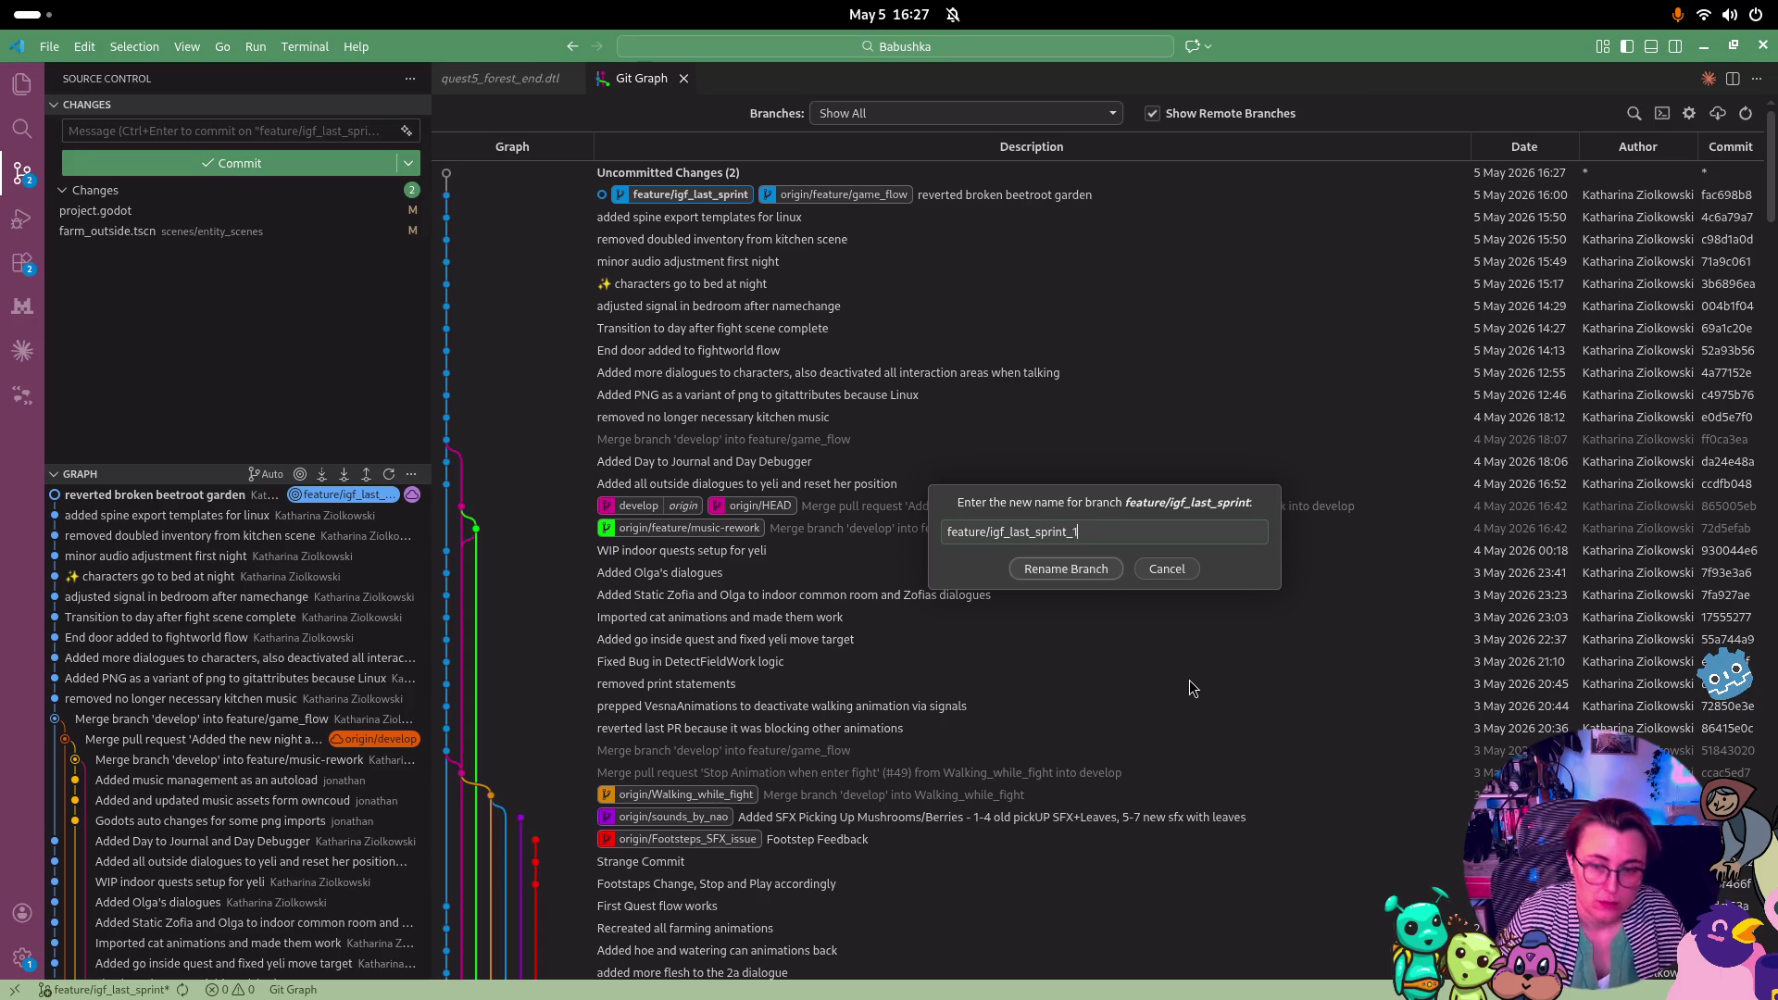
{"action": "left_click", "coordinate": [1099, 570]}
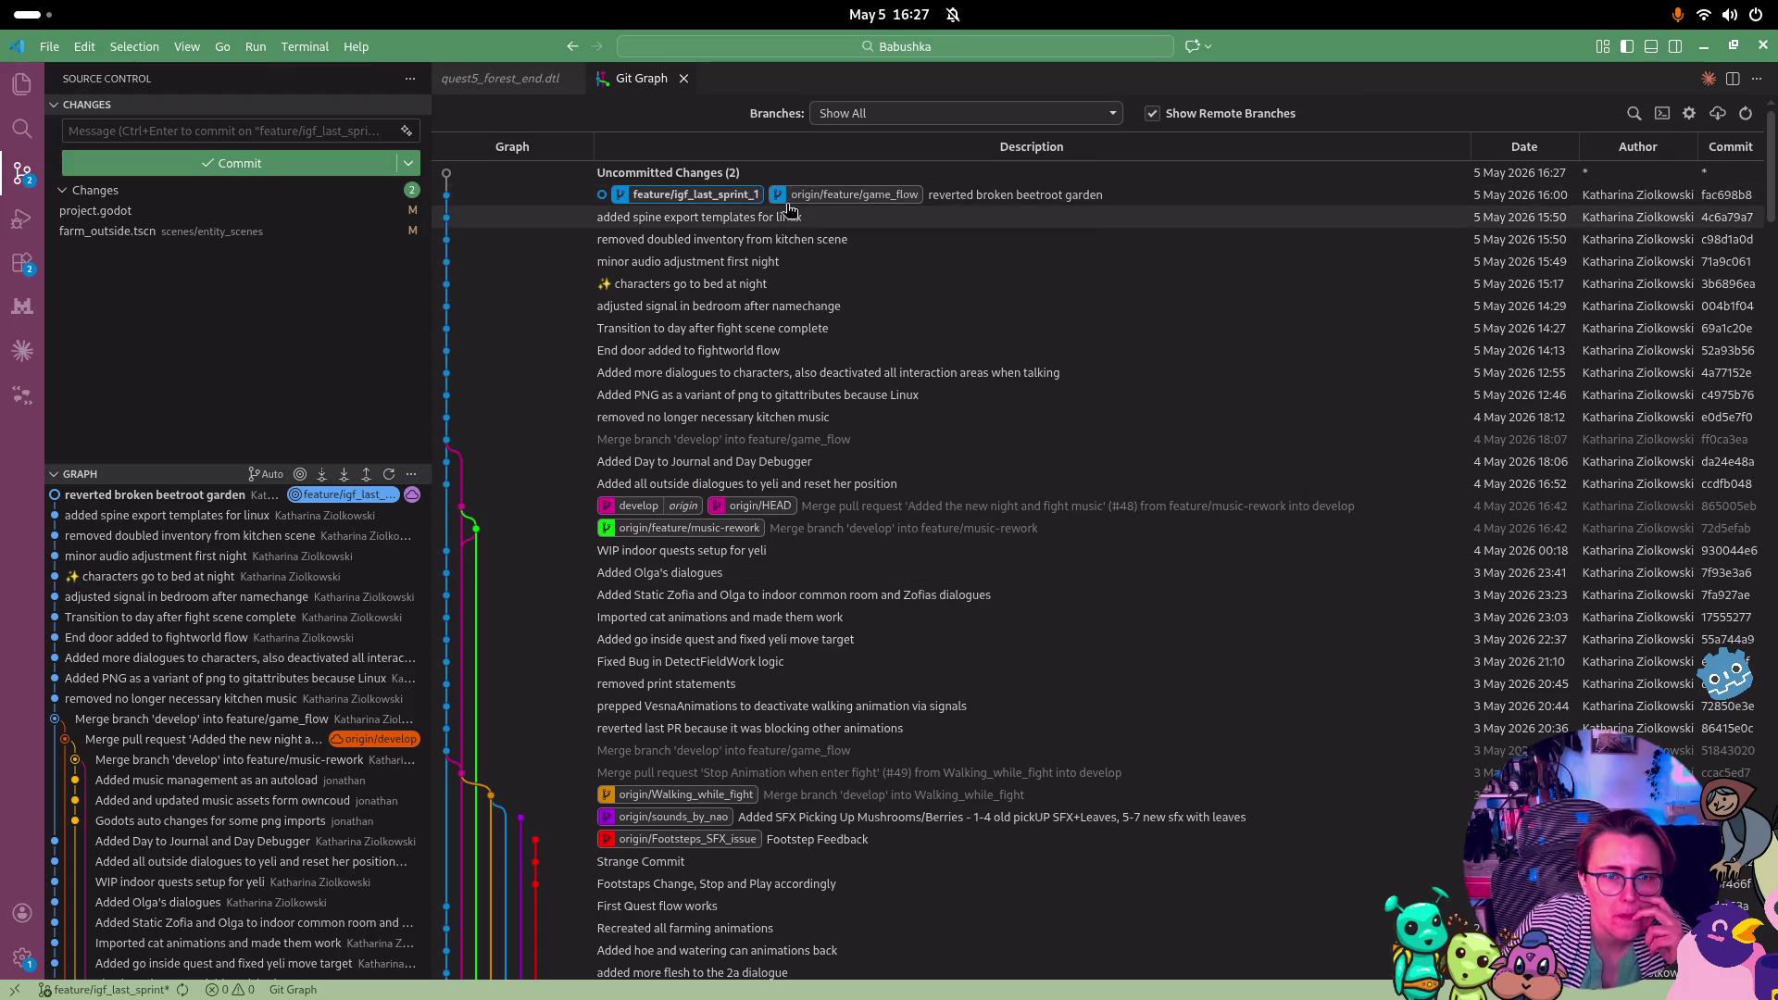
Rename the branch back to feature/igf_last_sprint
{"action": "right_click", "coordinate": [731, 200]}
{"action": "left_click", "coordinate": [831, 214]}
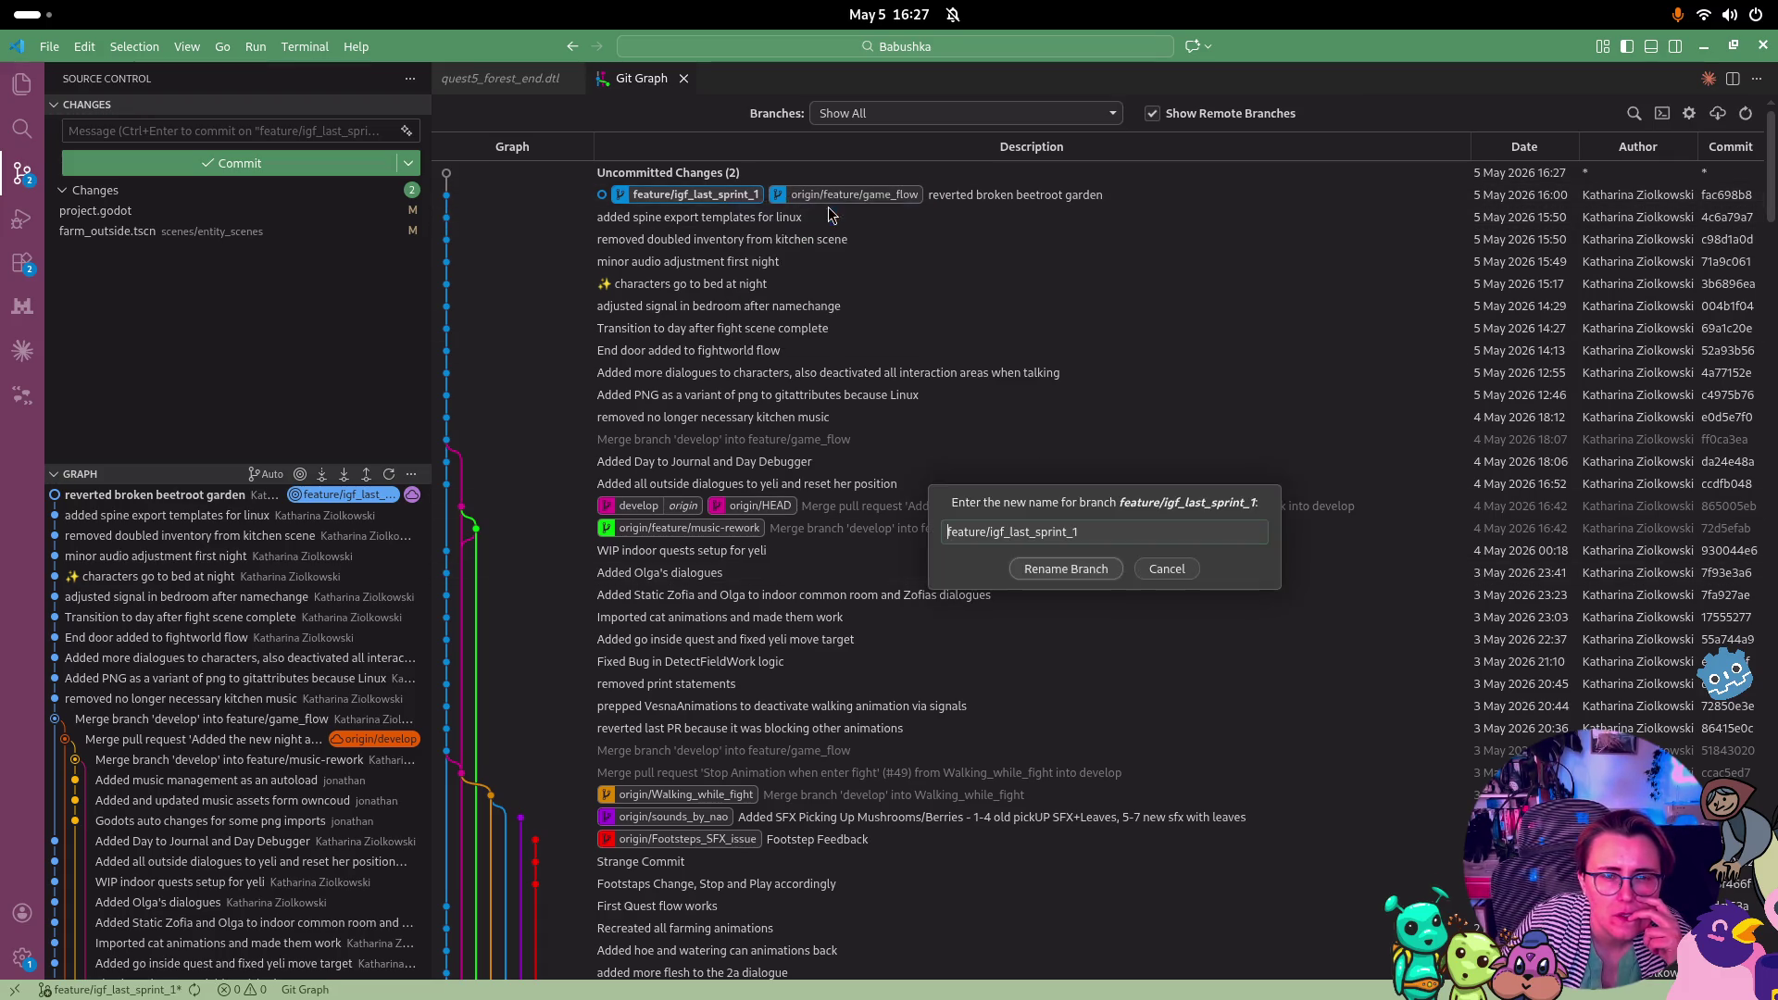
{"action": "left_click", "coordinate": [1137, 530]}
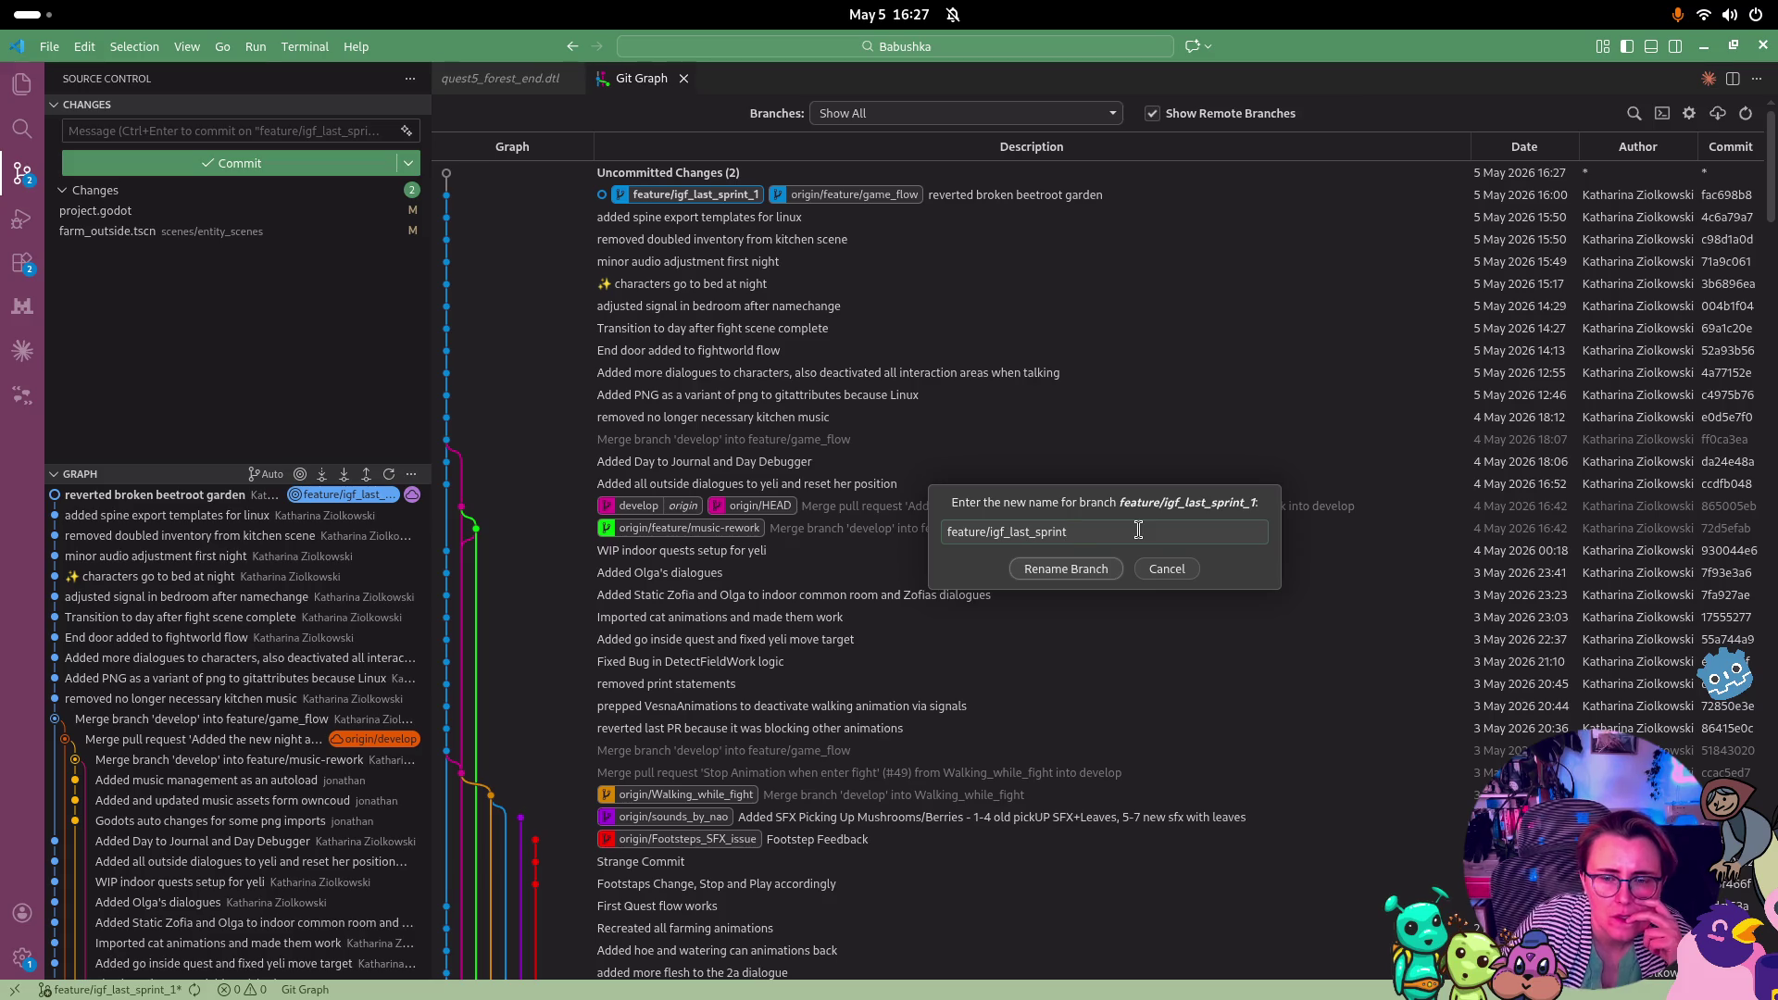
{"action": "left_click", "coordinate": [1109, 576]}
{"action": "right_click", "coordinate": [838, 198]}
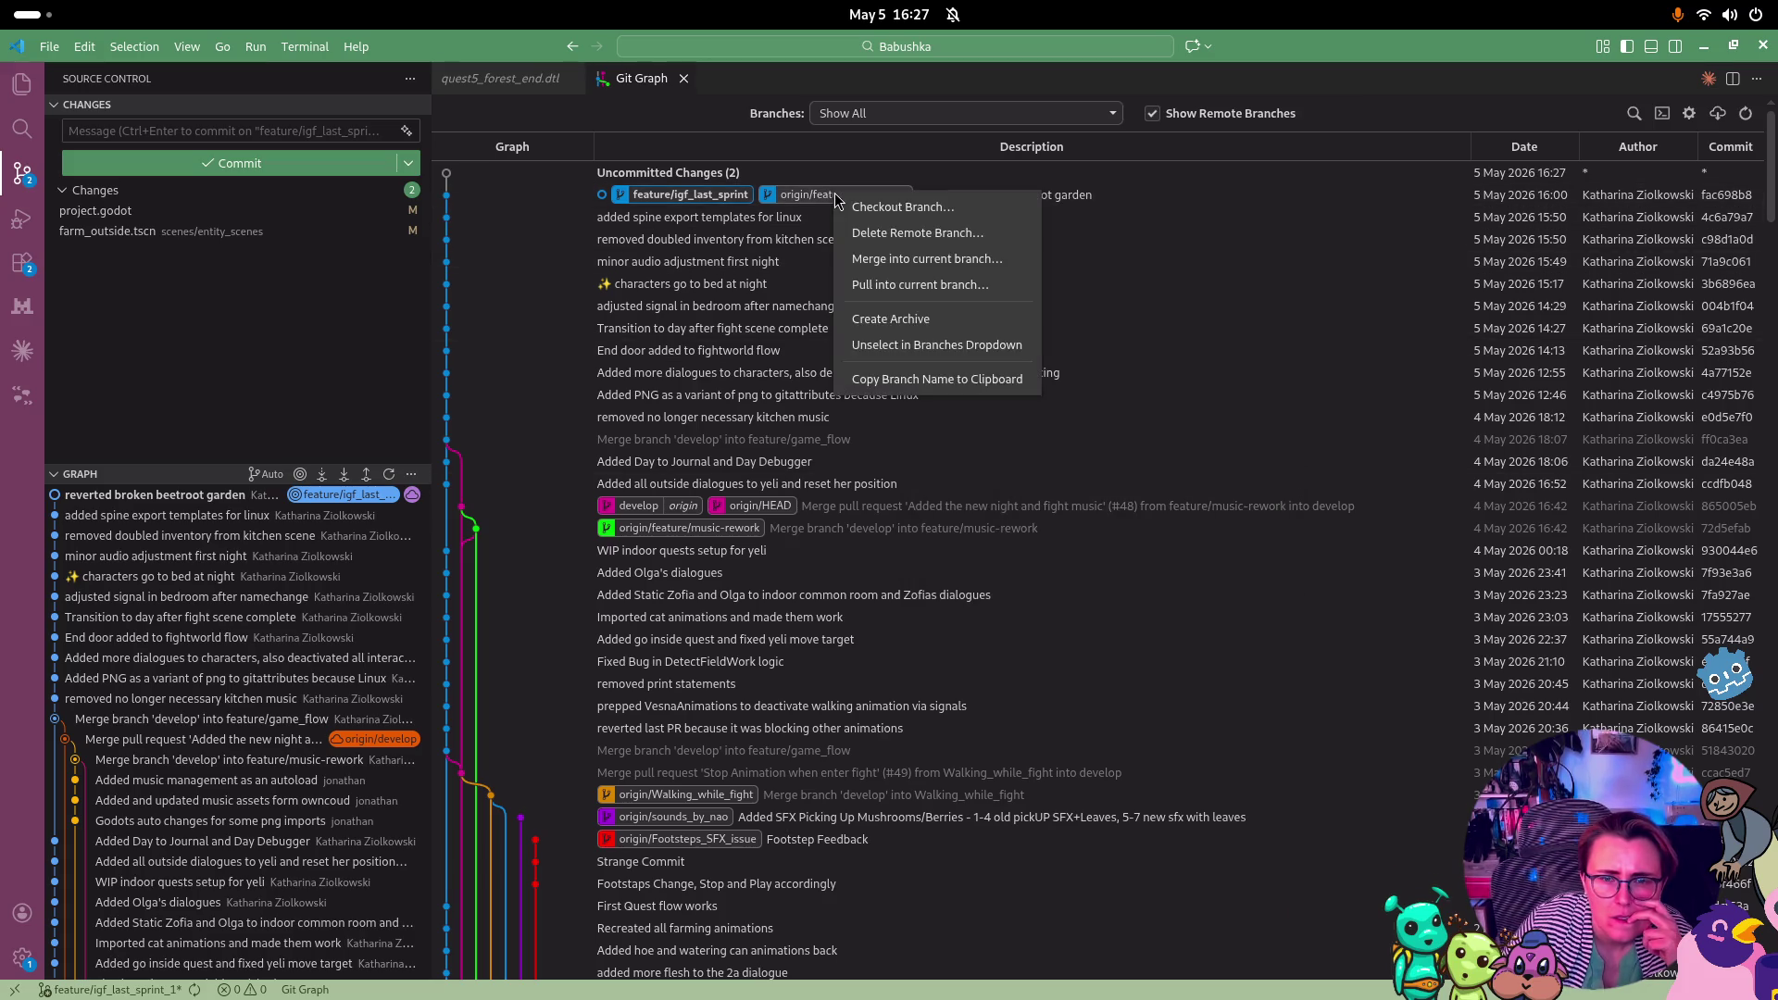
Delete remote branch origin/feature/game_flow, then push local feature/igf_last_sprint to origin
{"action": "left_click", "coordinate": [942, 236]}
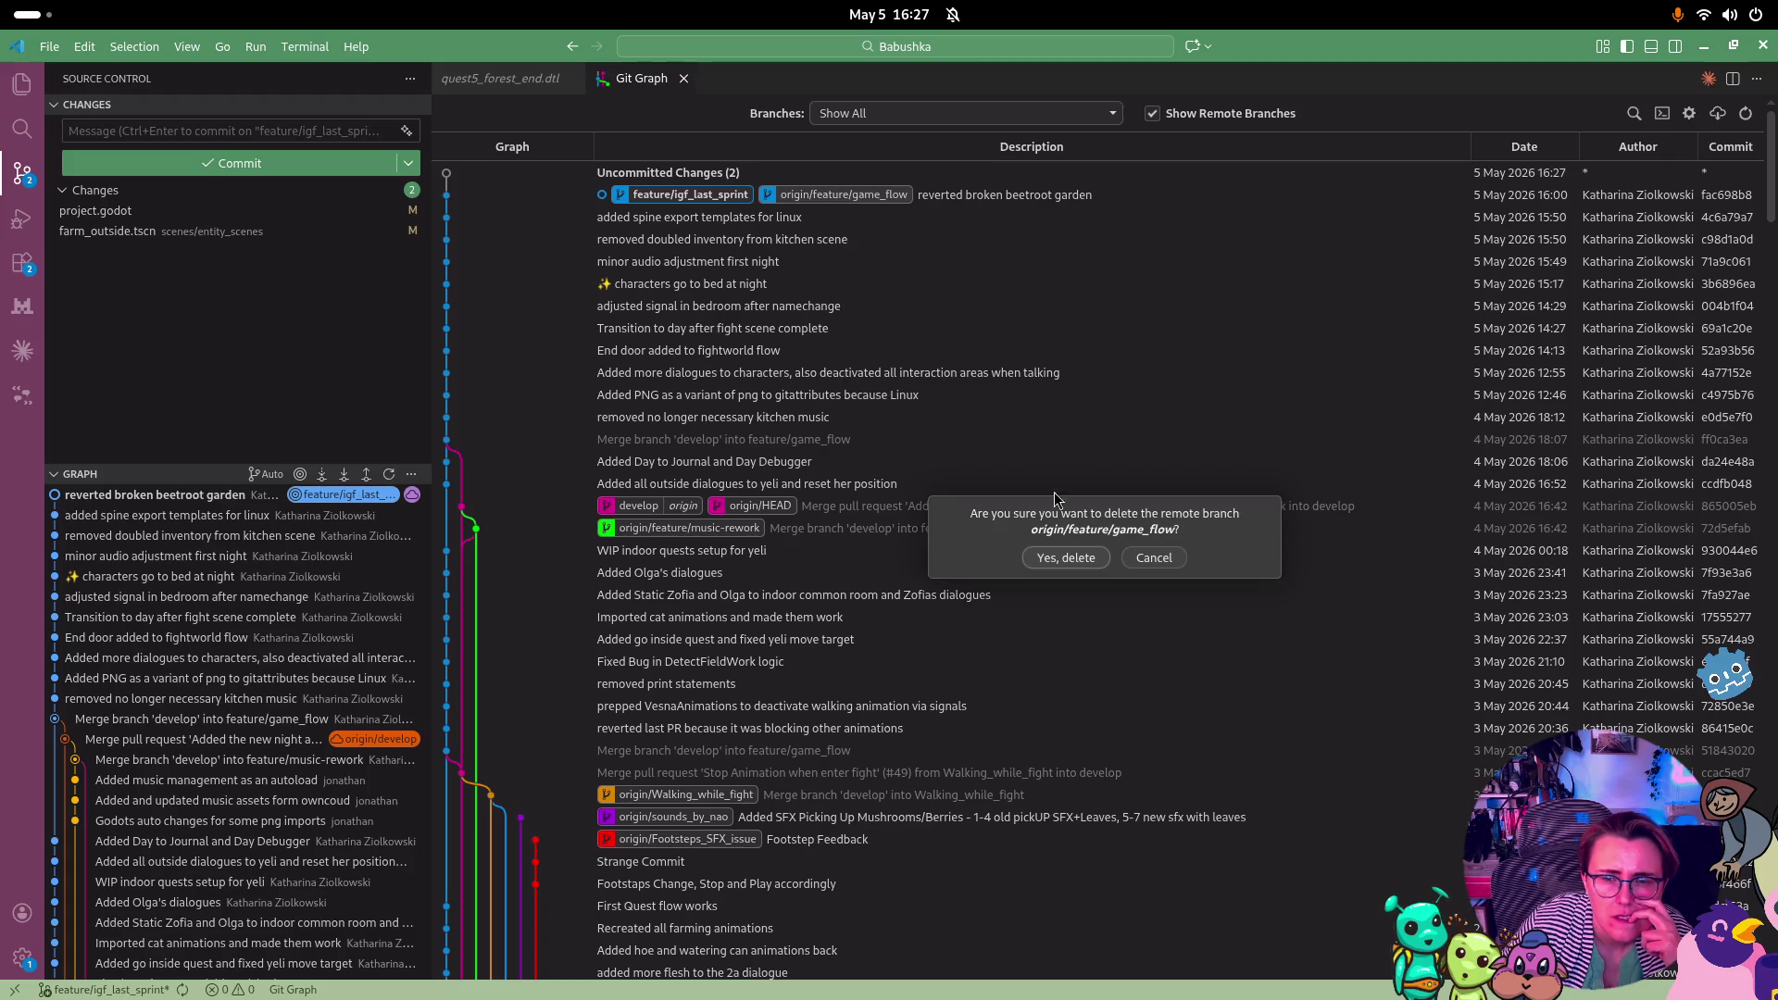
{"action": "left_click", "coordinate": [1065, 558]}
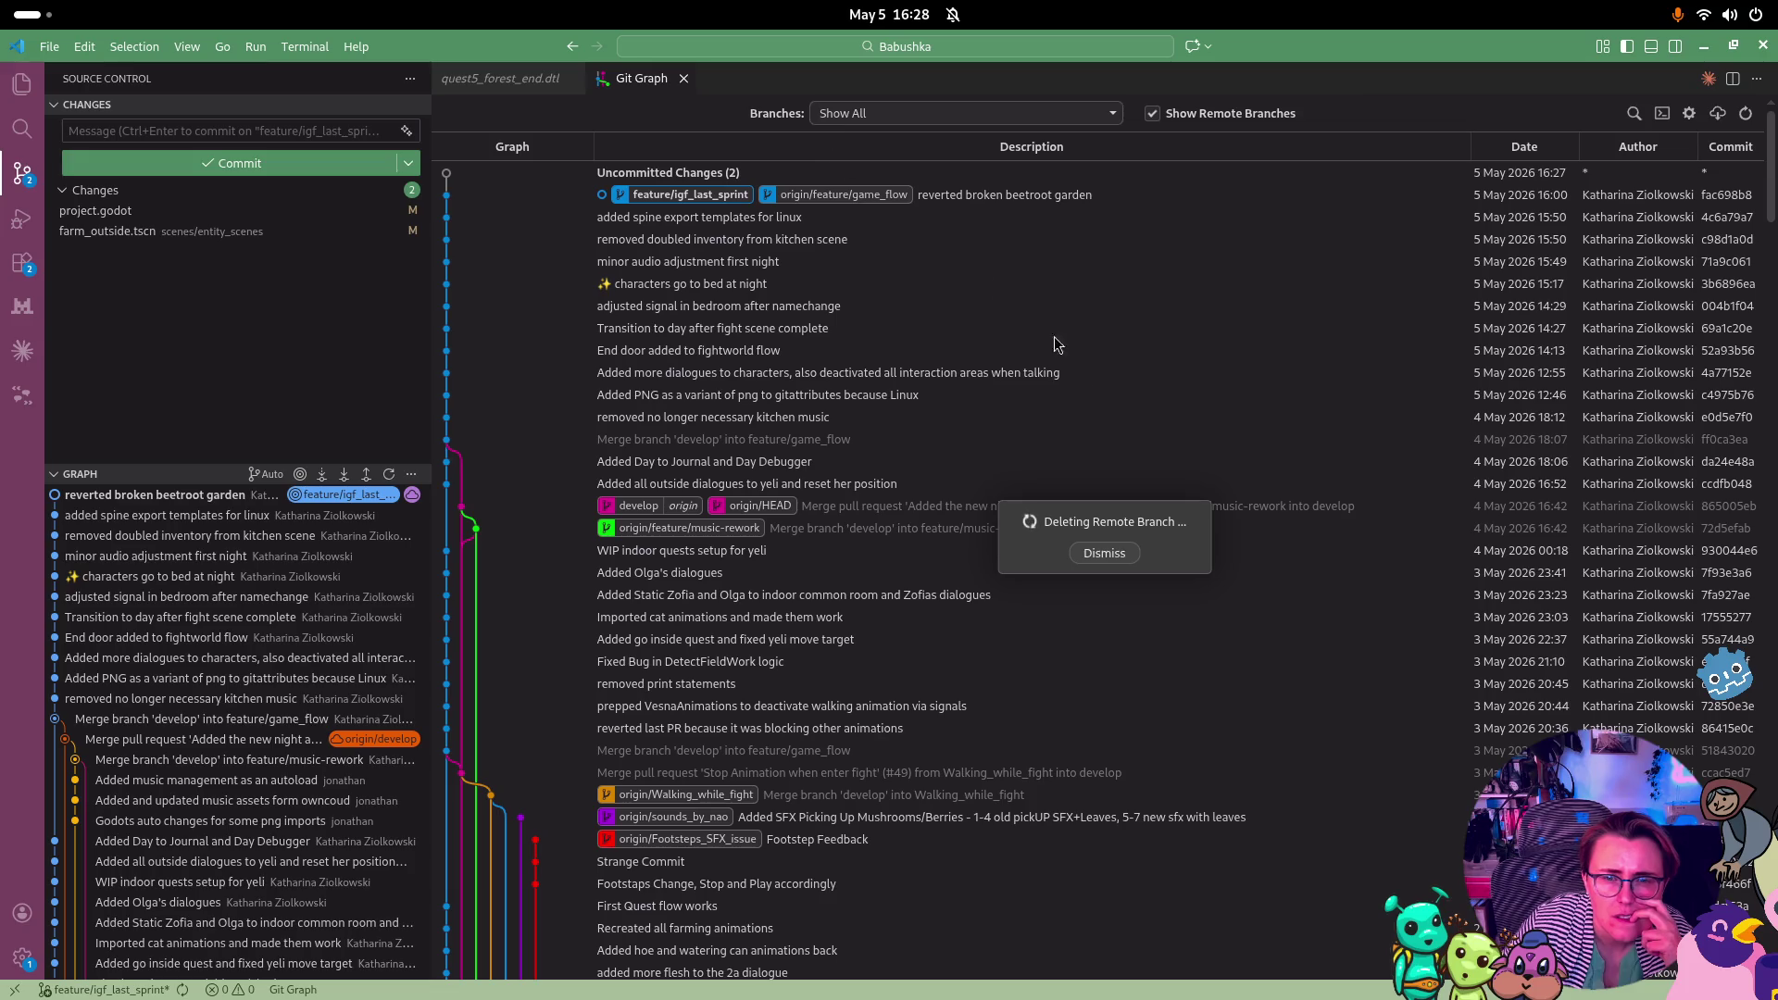
{"action": "right_click", "coordinate": [718, 195]}
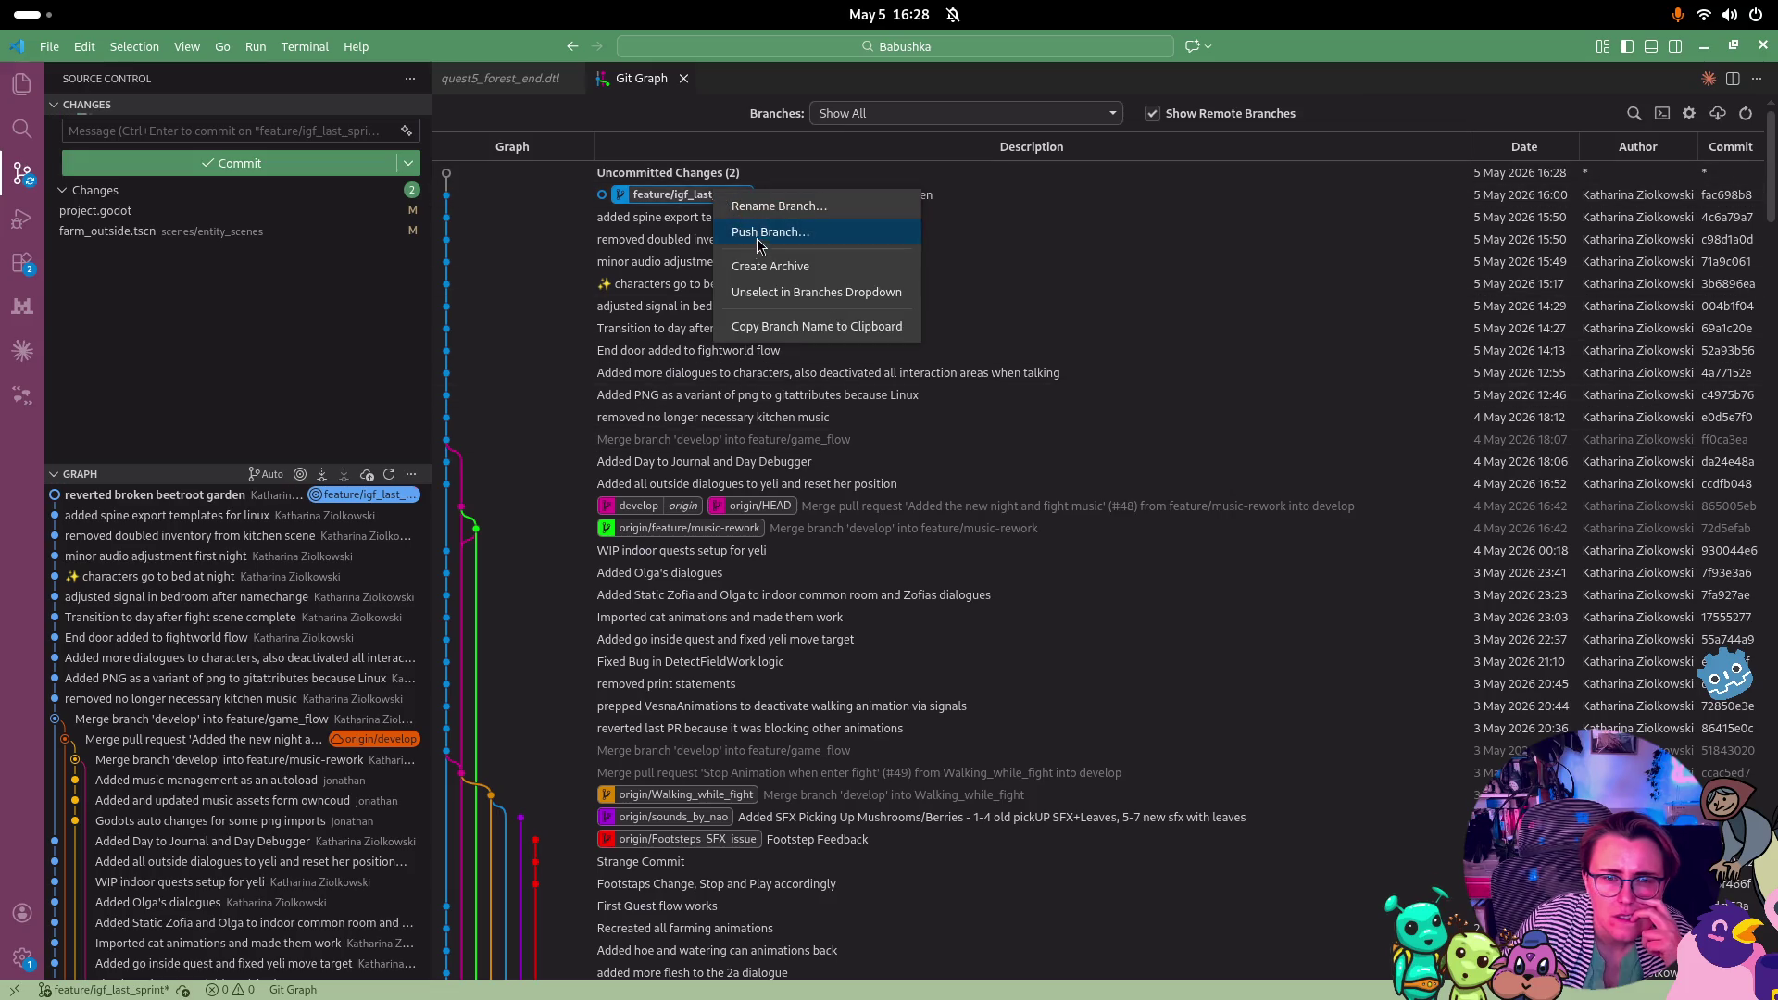
{"action": "left_click", "coordinate": [764, 239]}
{"action": "left_click", "coordinate": [1069, 607]}
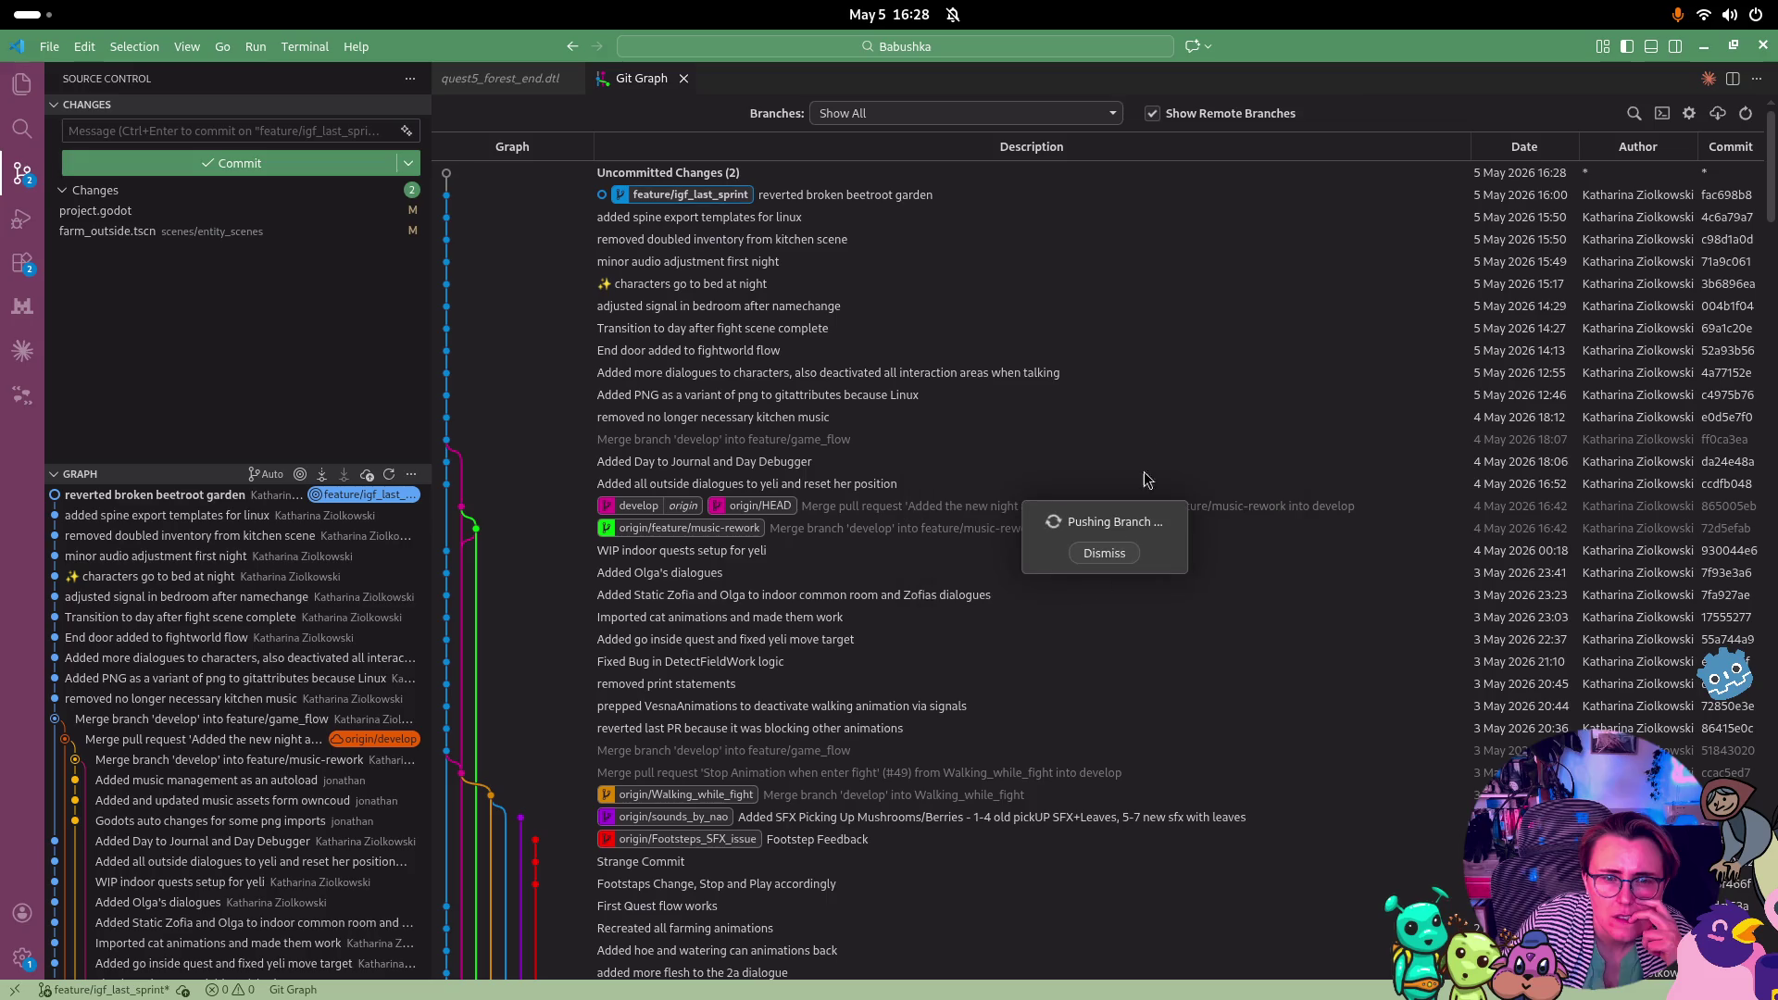